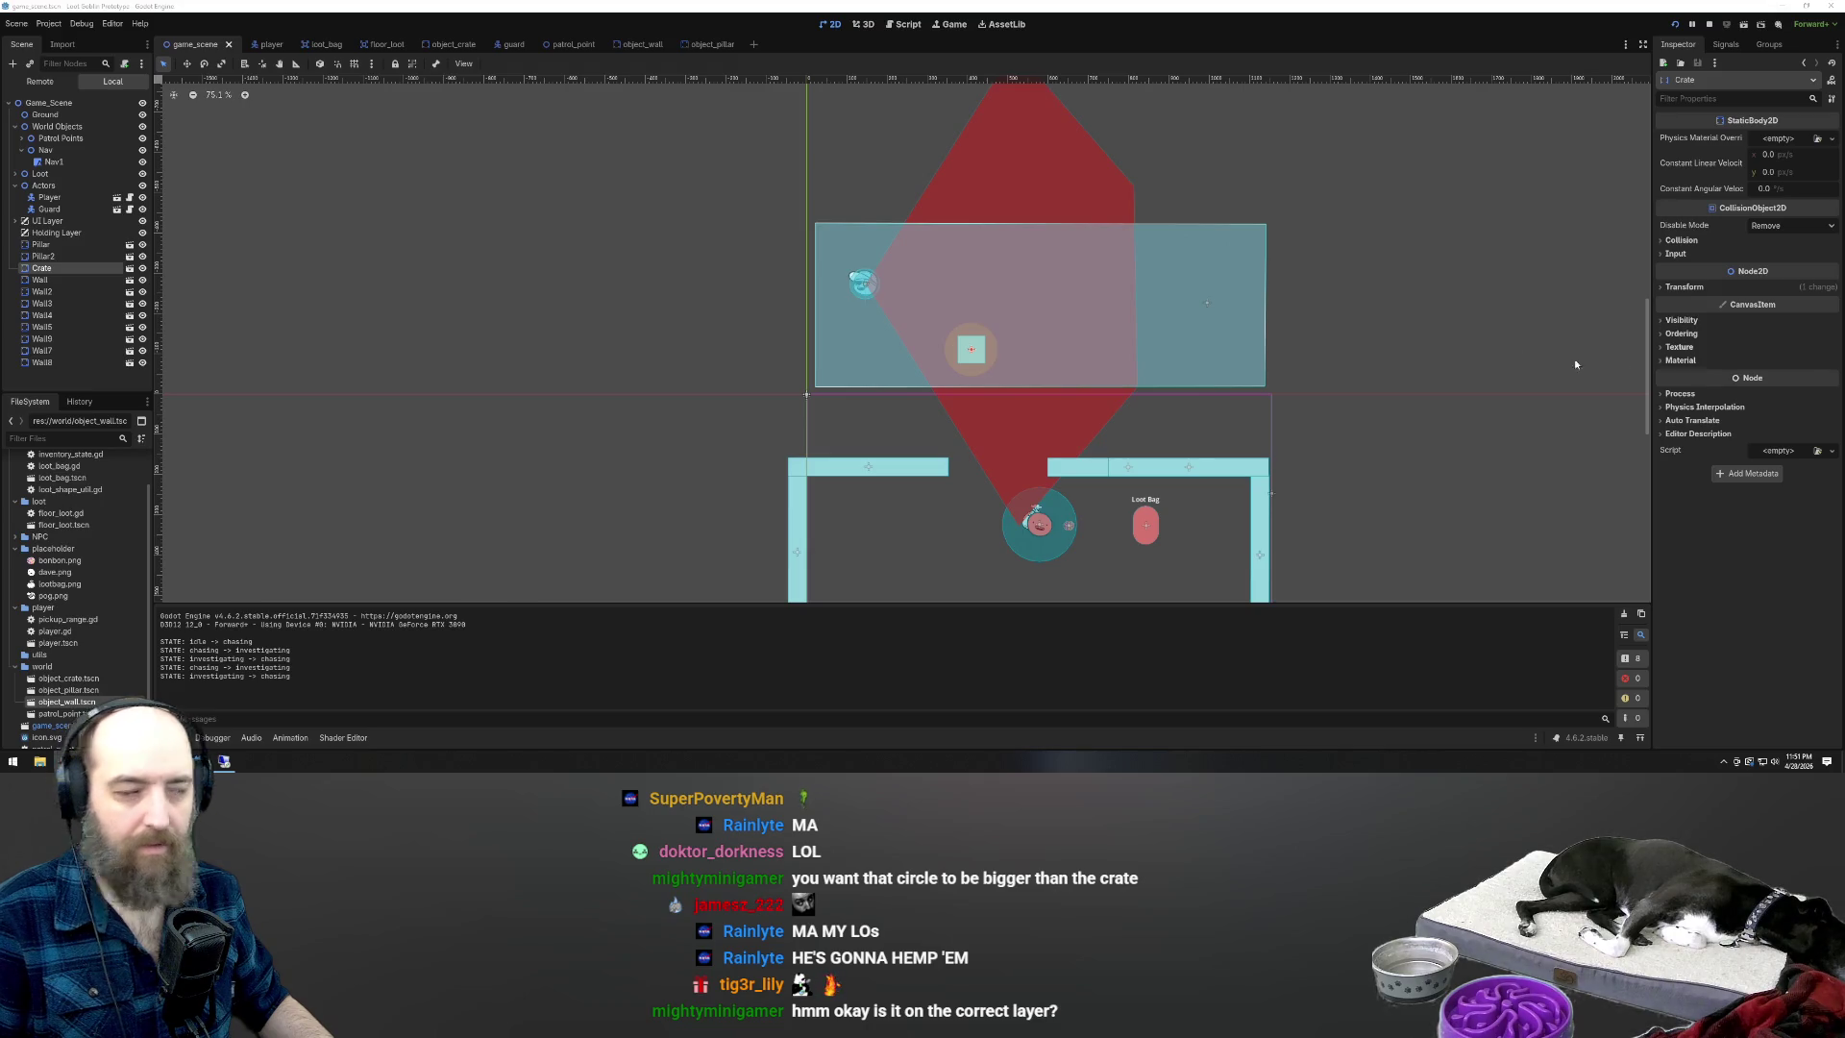
In the object_crate scene, turn off the obstacle's Affect Navigation Mesh option
left_click(453, 45)
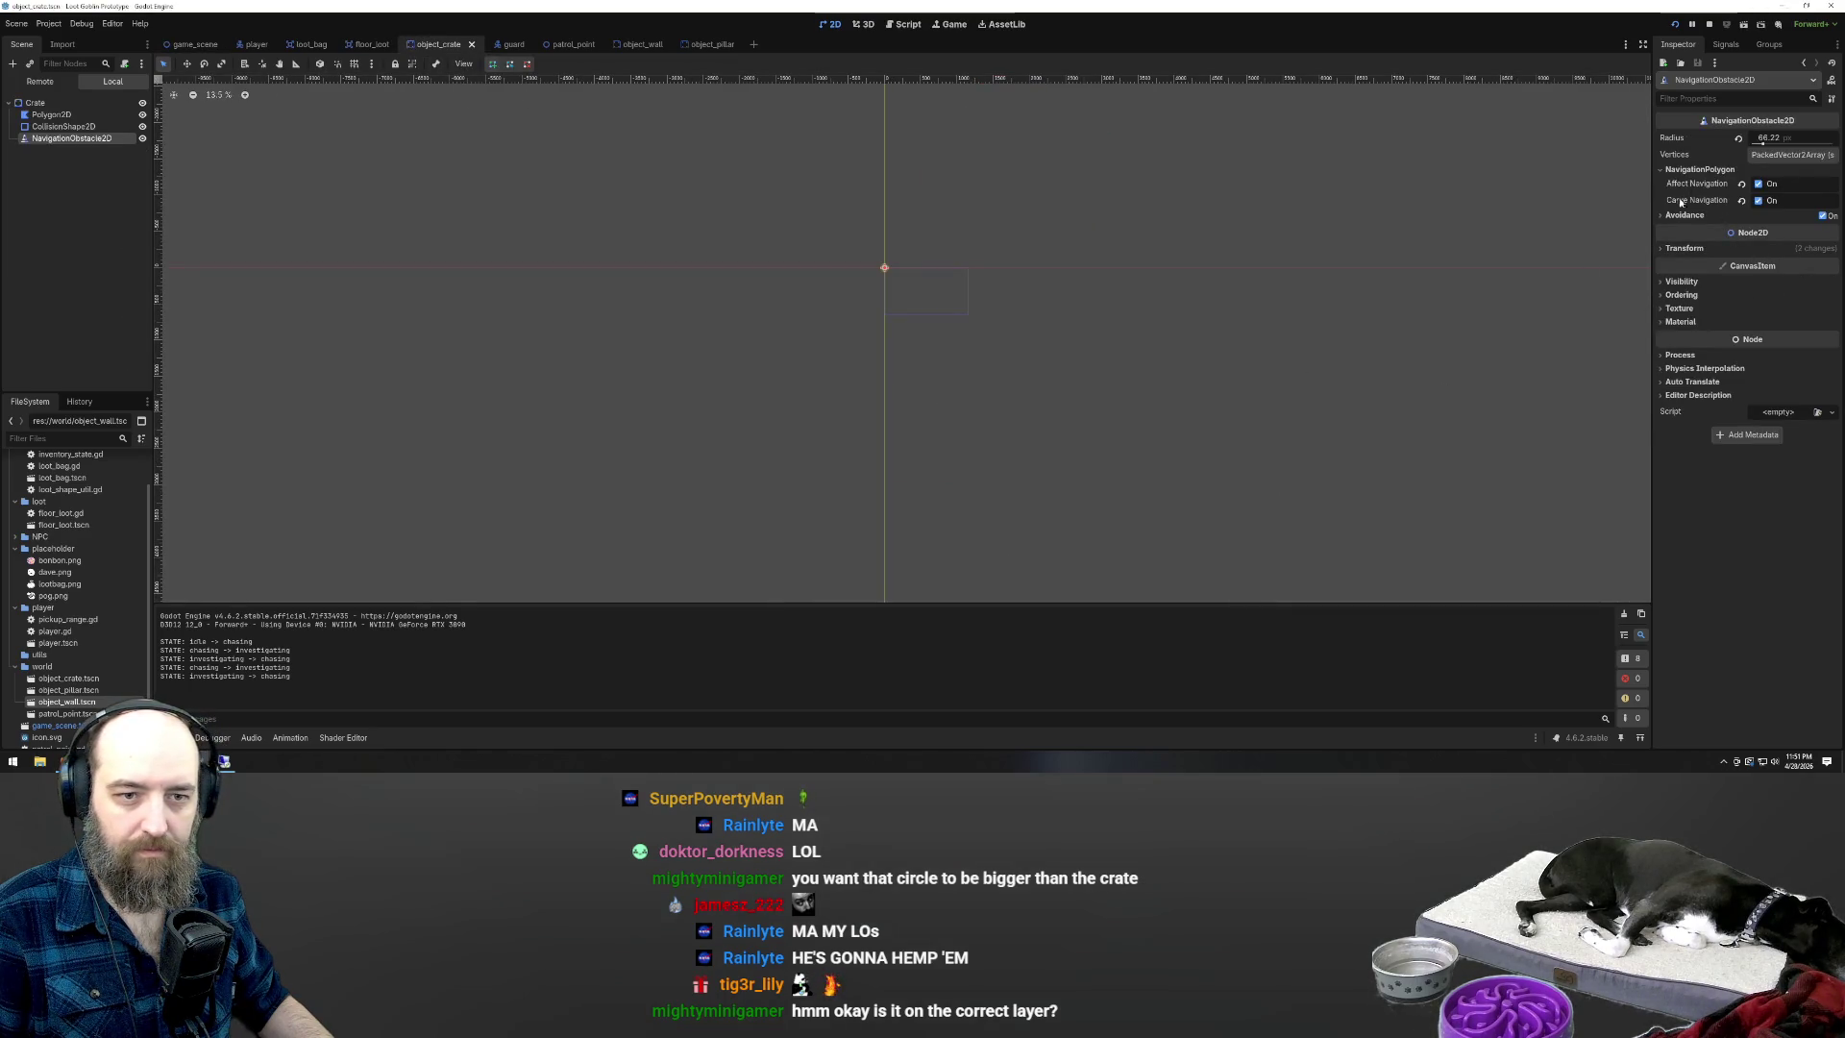
left_click(1758, 183)
scroll(879, 273, "up", 5)
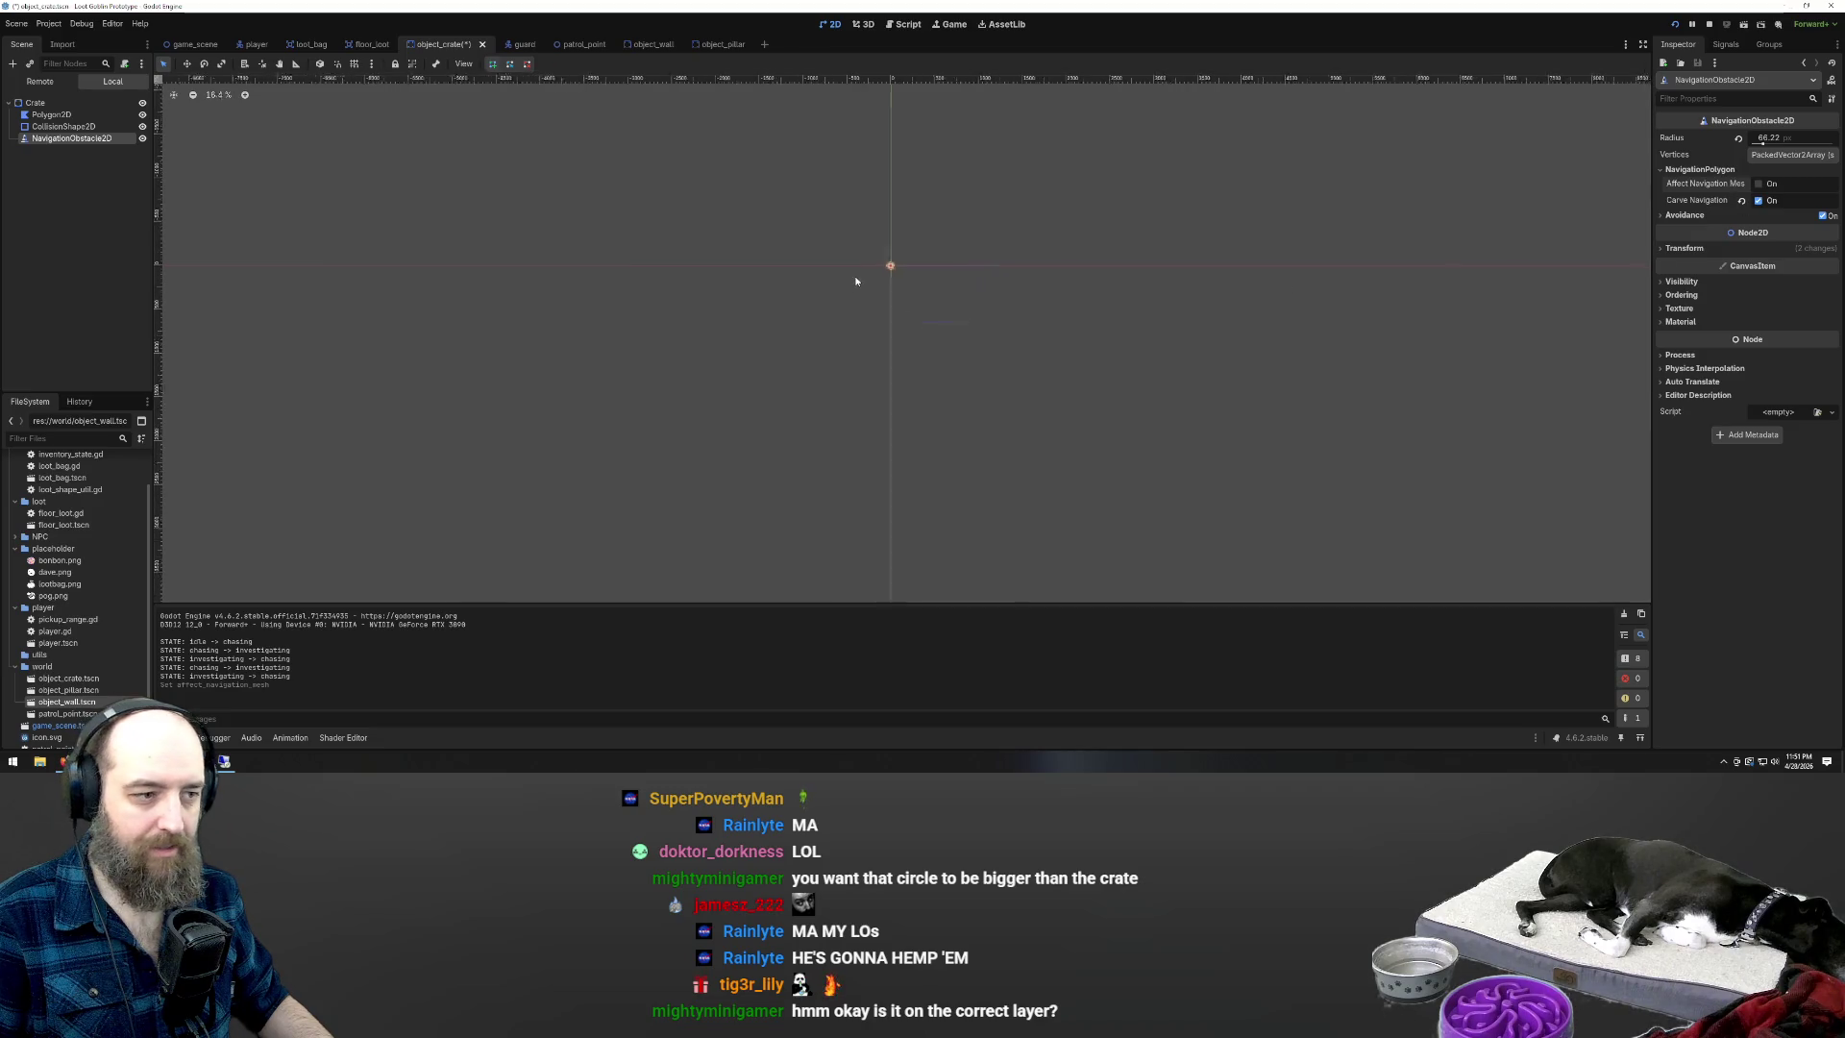
scroll(879, 273, "up", 10)
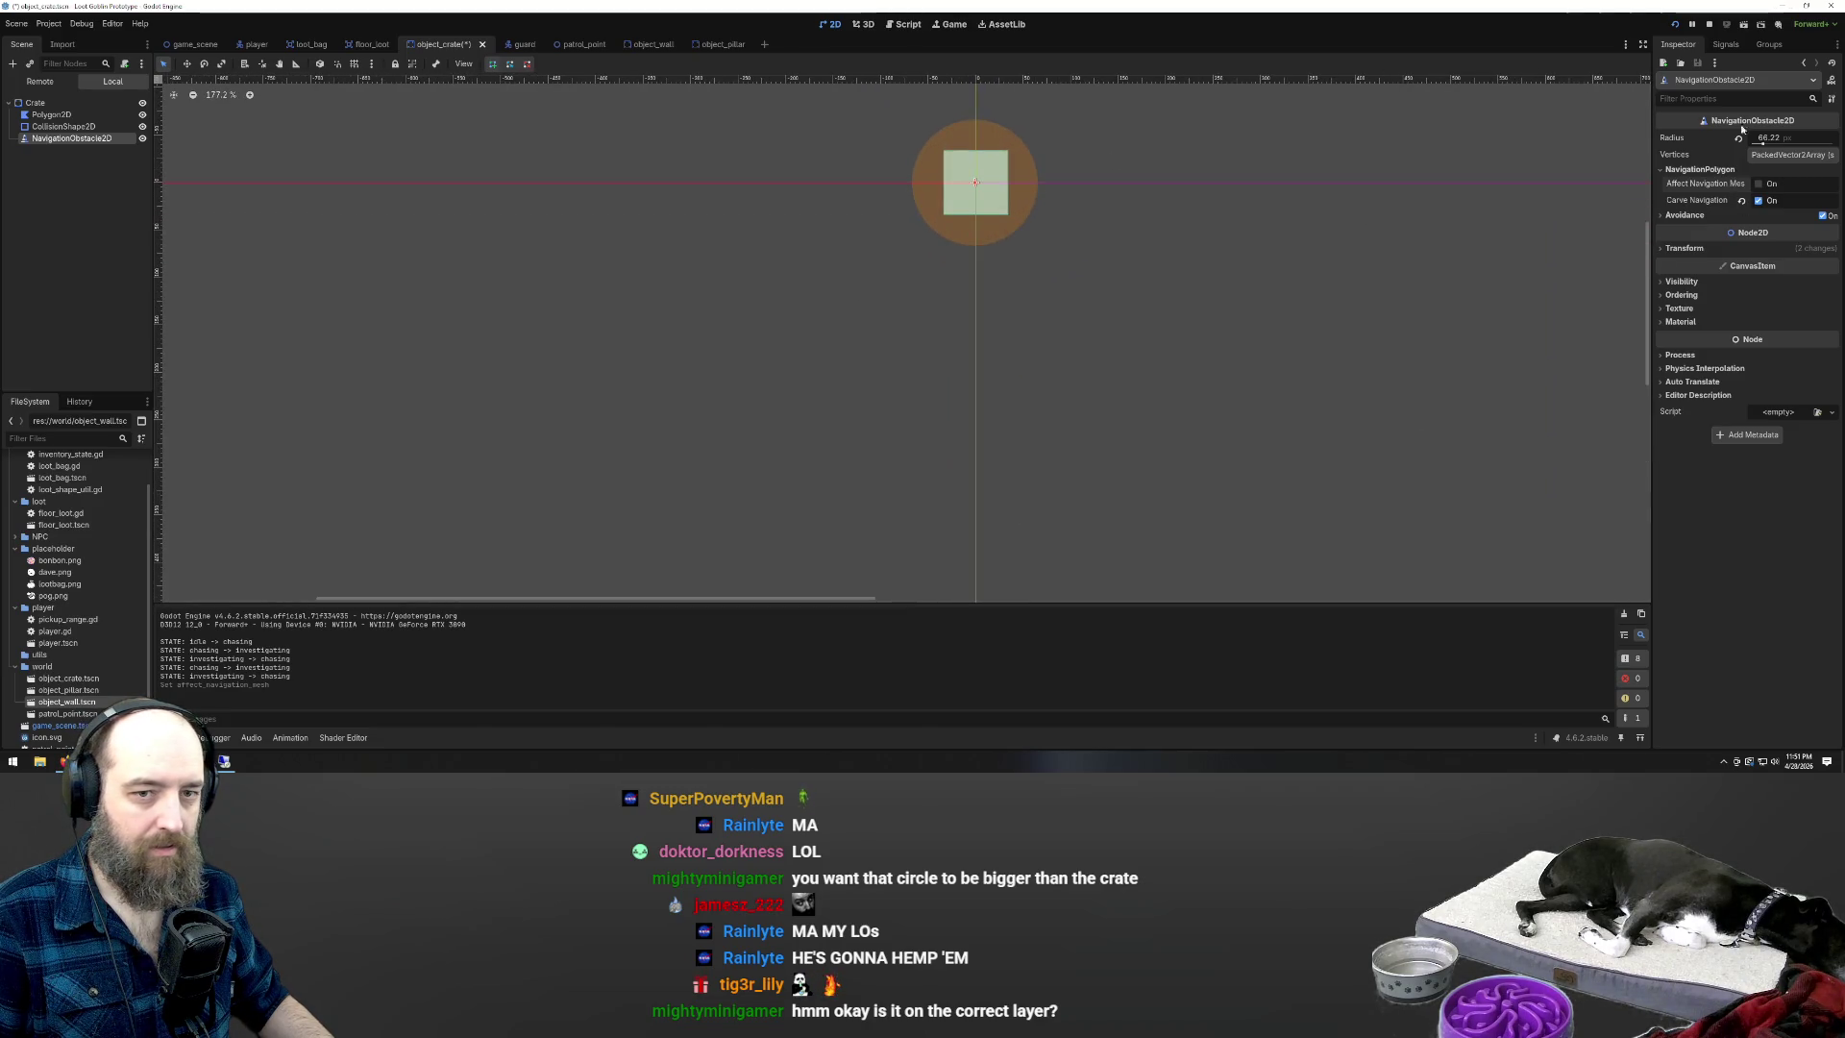
Trace a four-corner obstacle outline around the crate square, then run the game
left_click(1792, 154)
left_click(1748, 189)
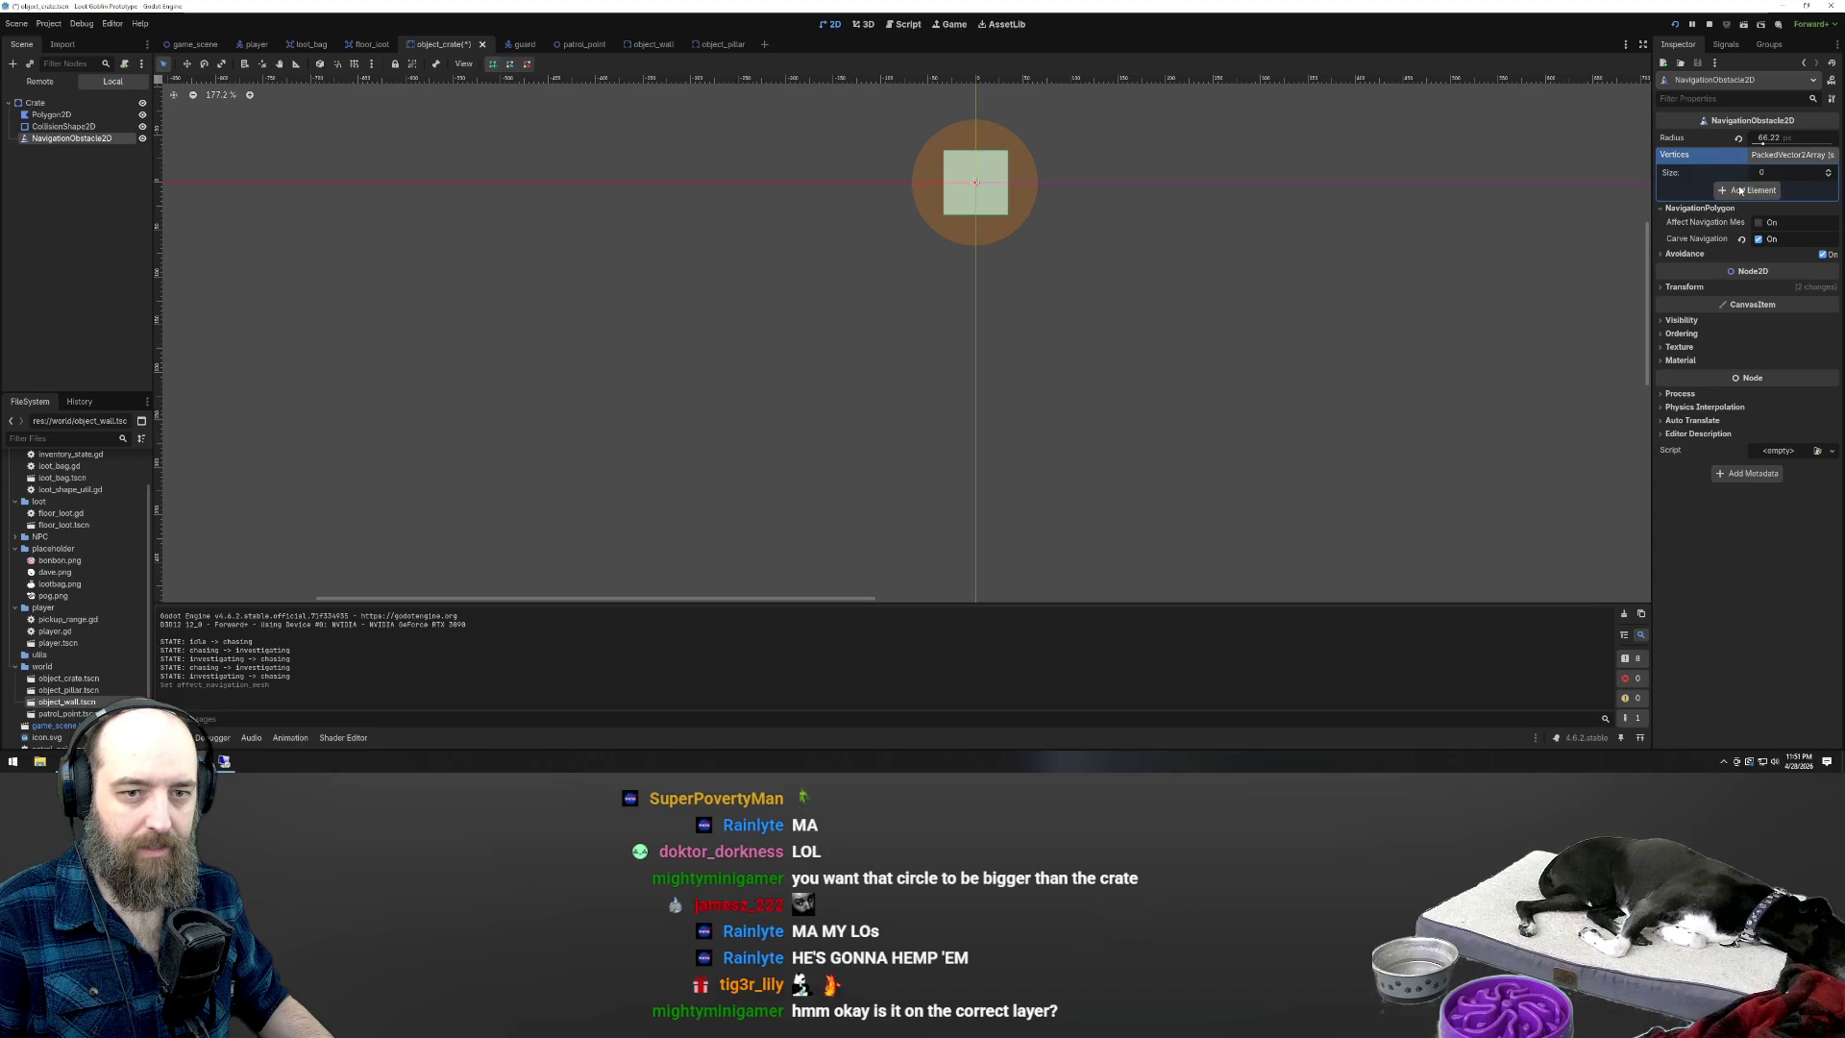
scroll(1001, 163, "up", 4)
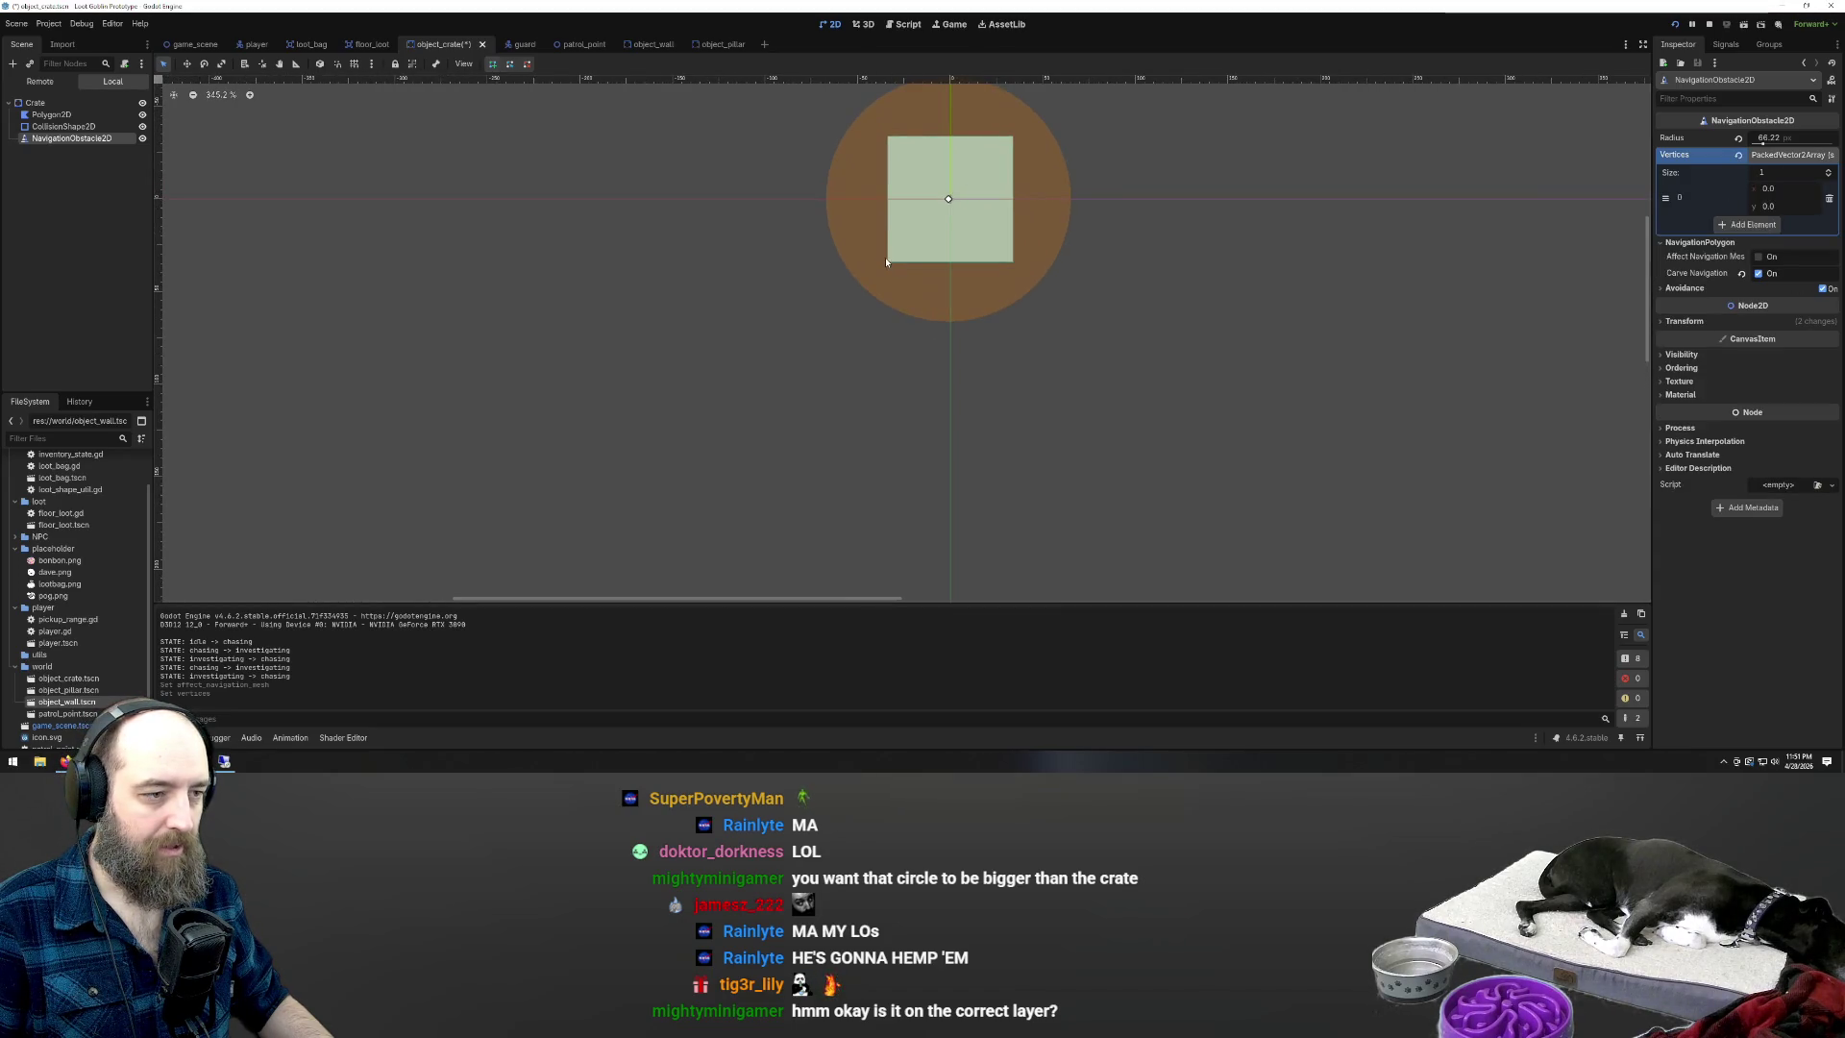
left_click(887, 135)
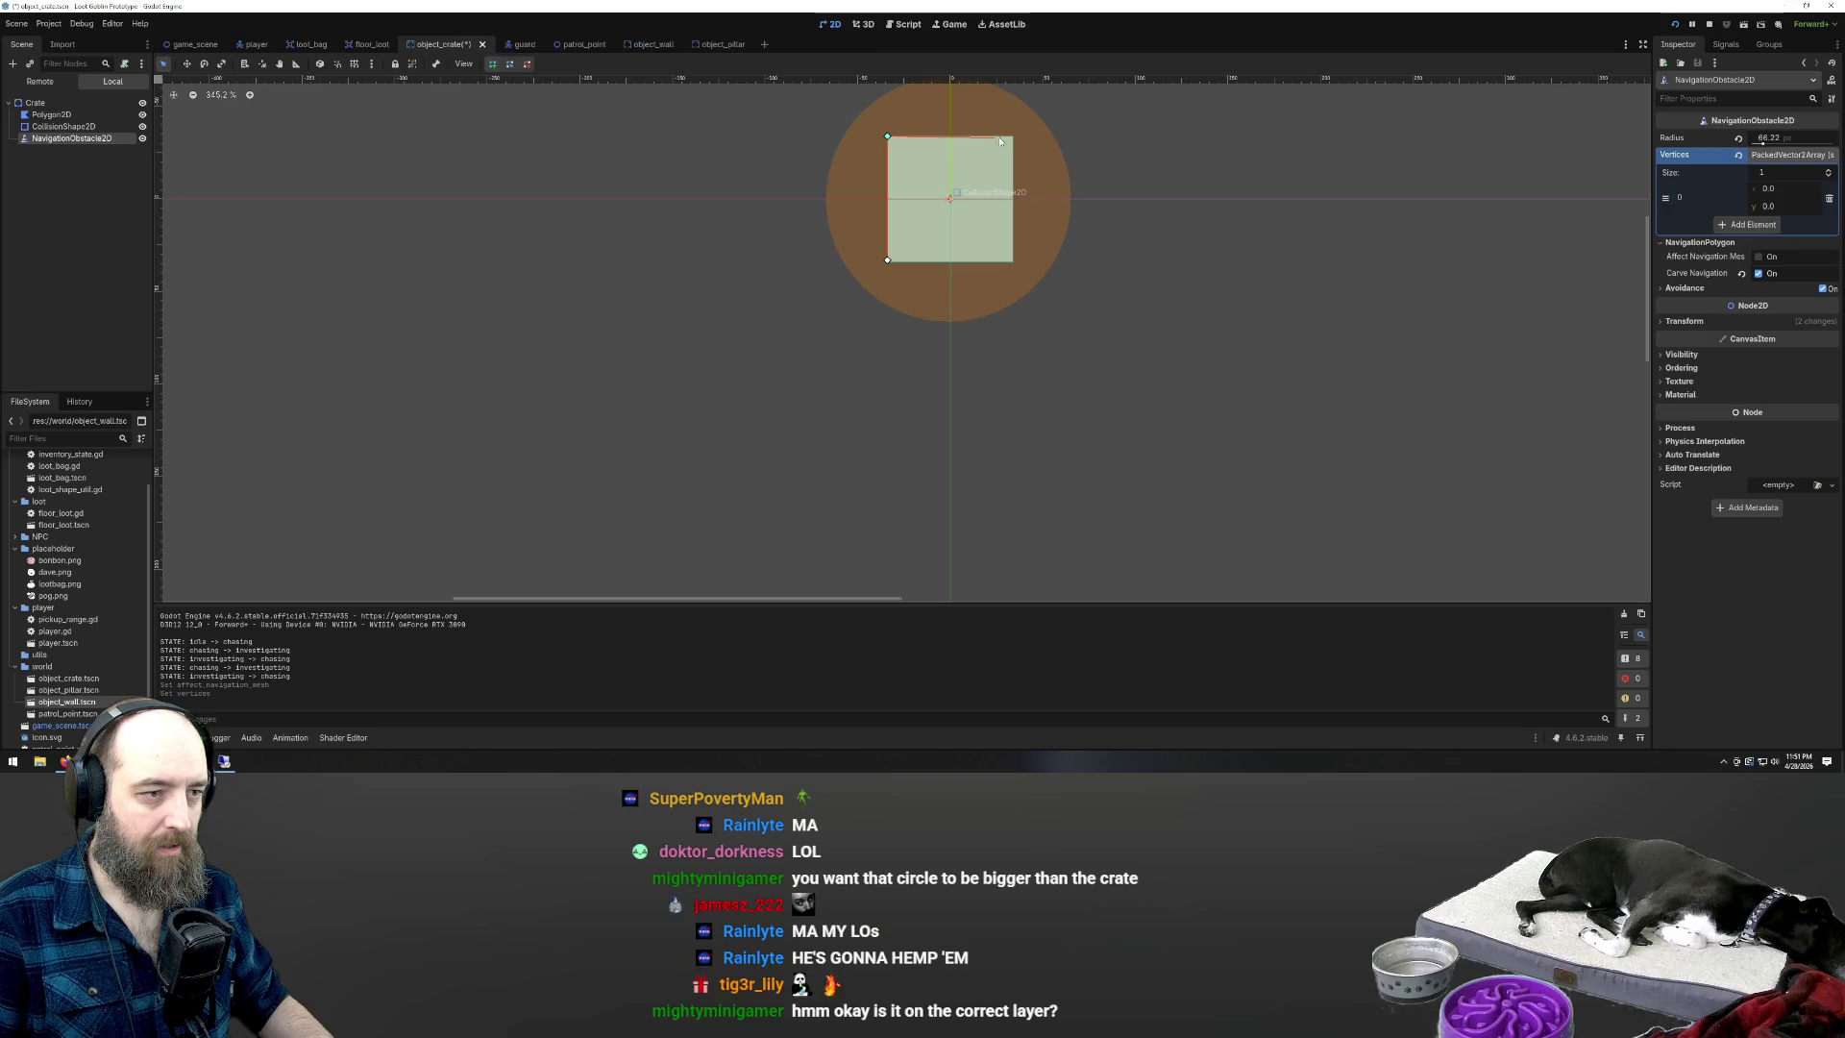
left_click(1013, 260)
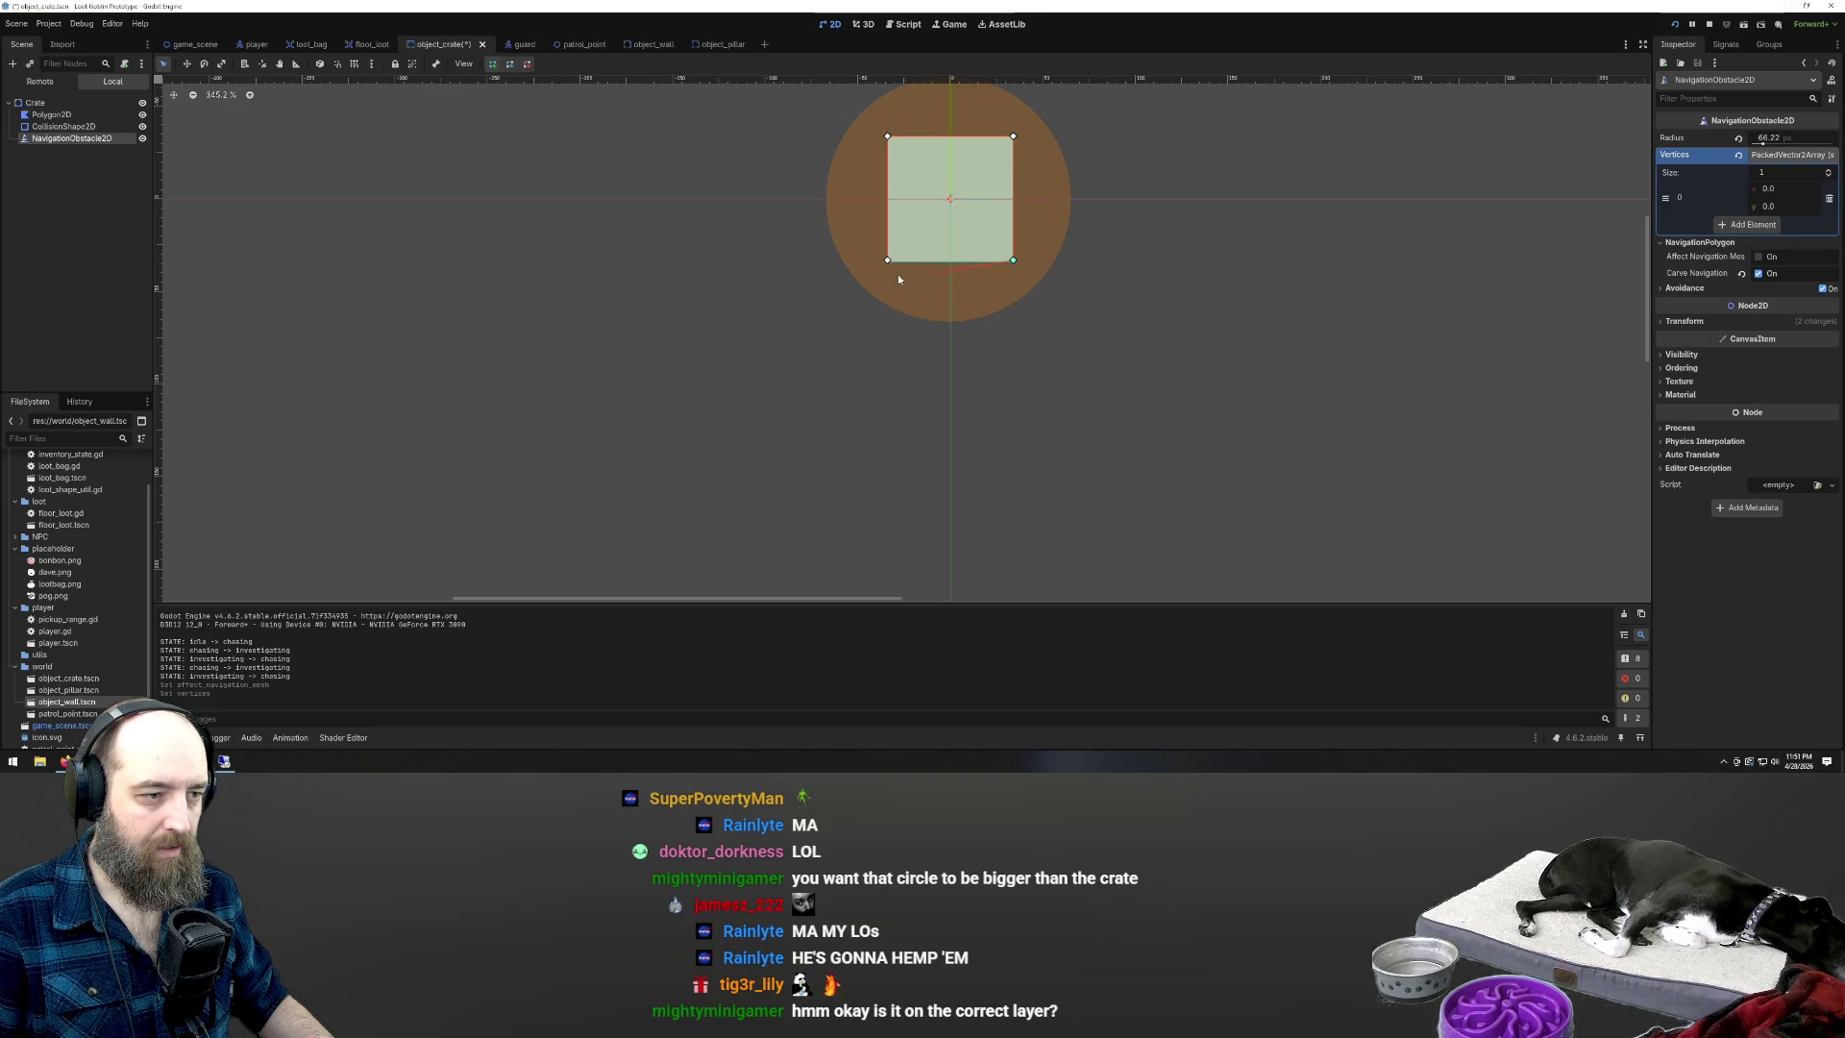
left_click(886, 260)
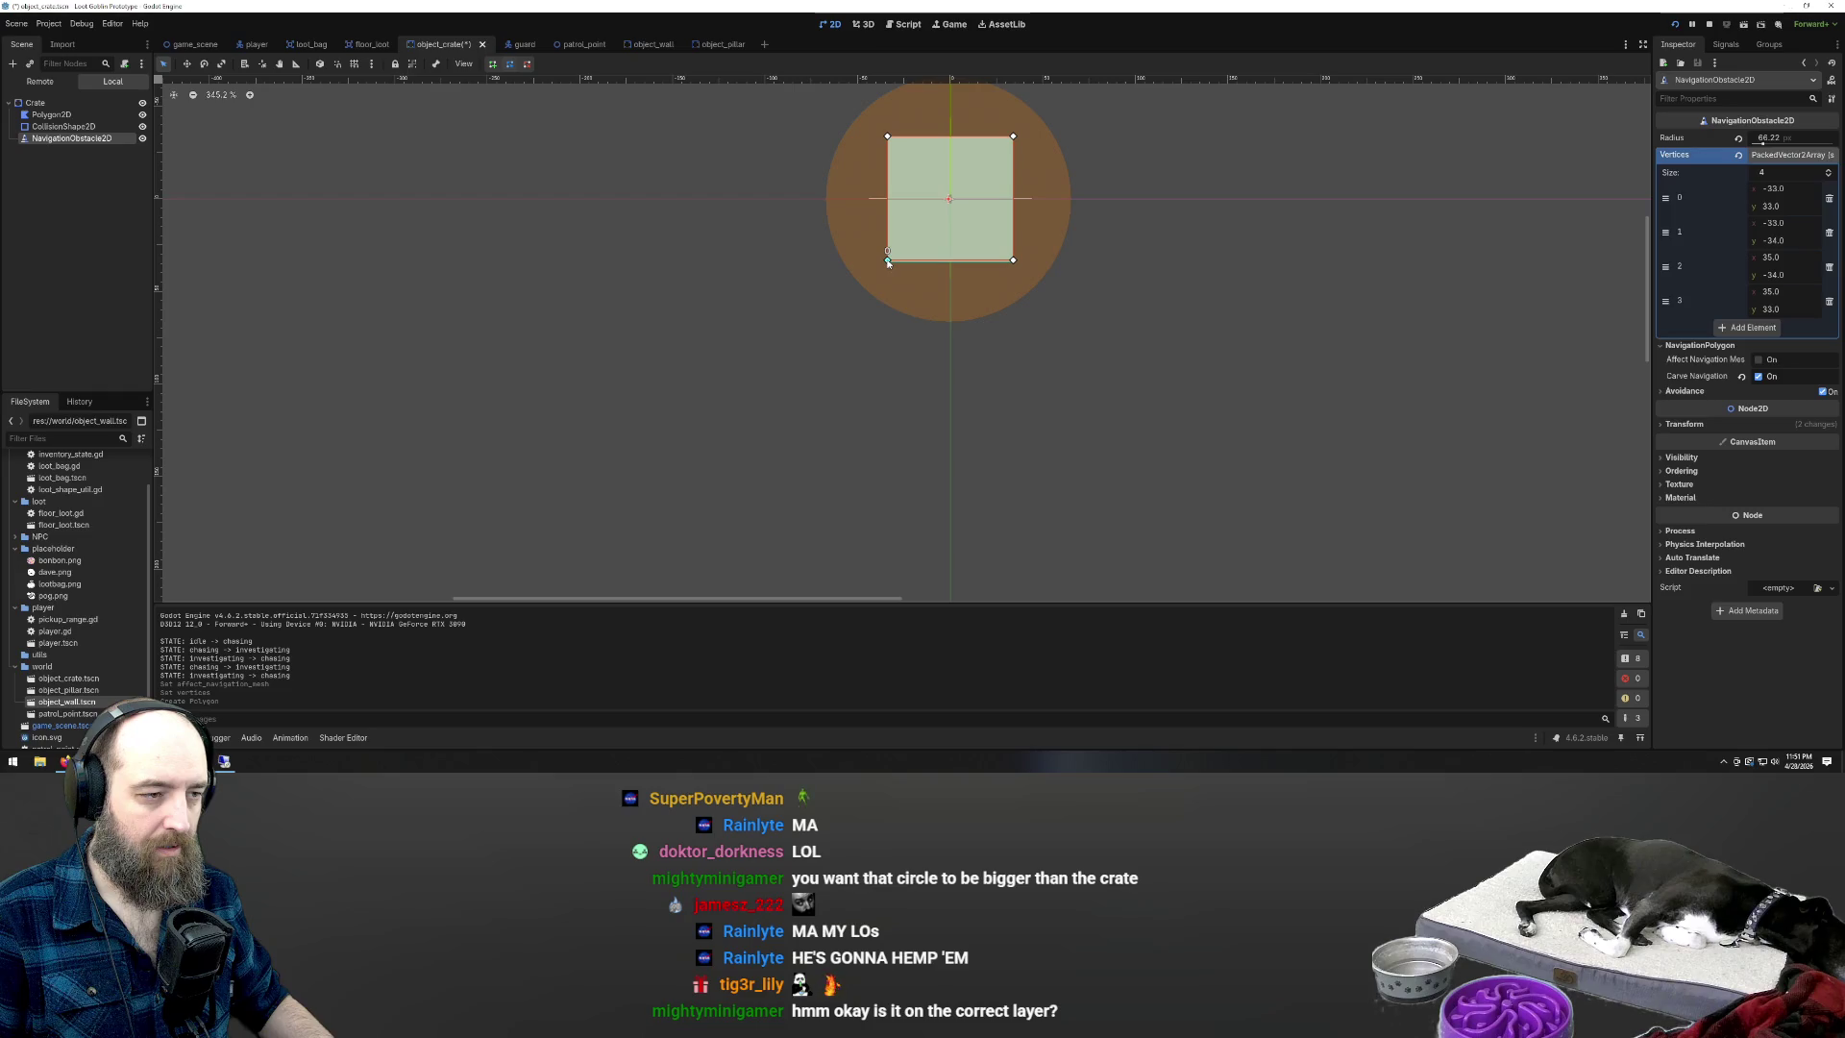
scroll(1143, 358, "down", 2)
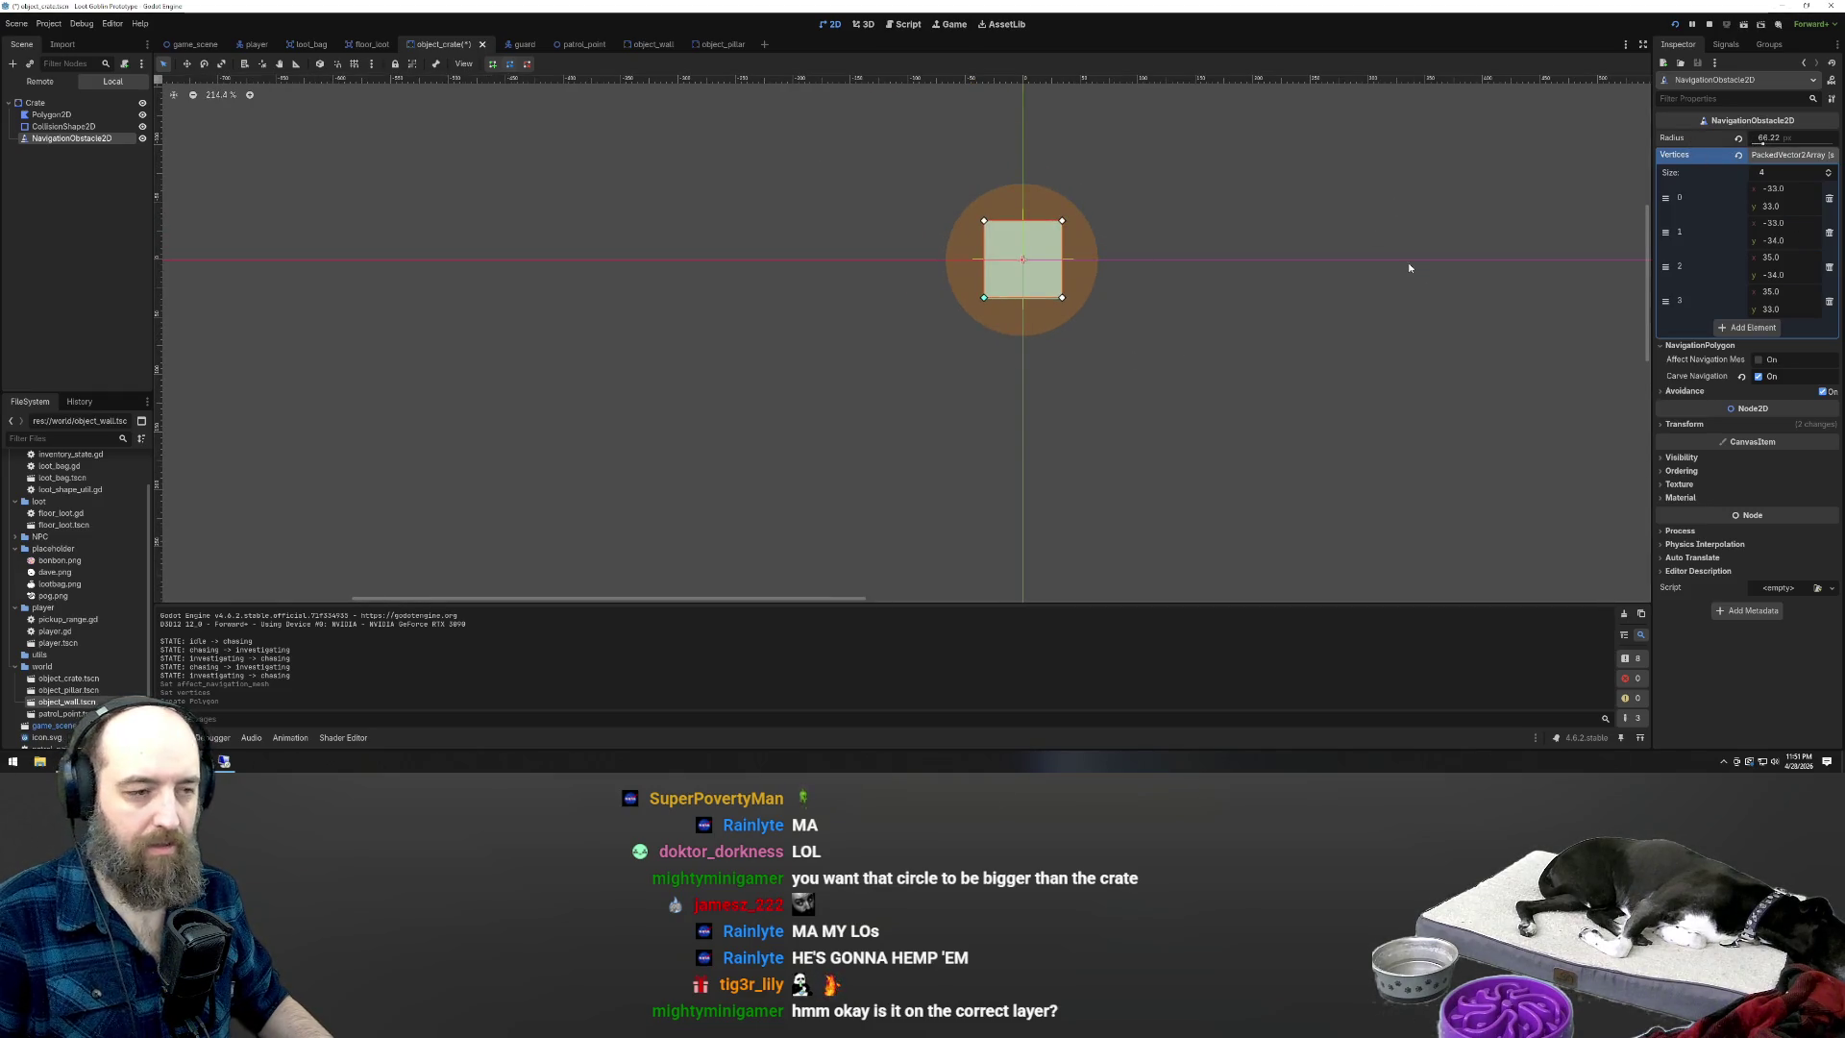
key("F5")
scroll(1057, 257, "down", 2)
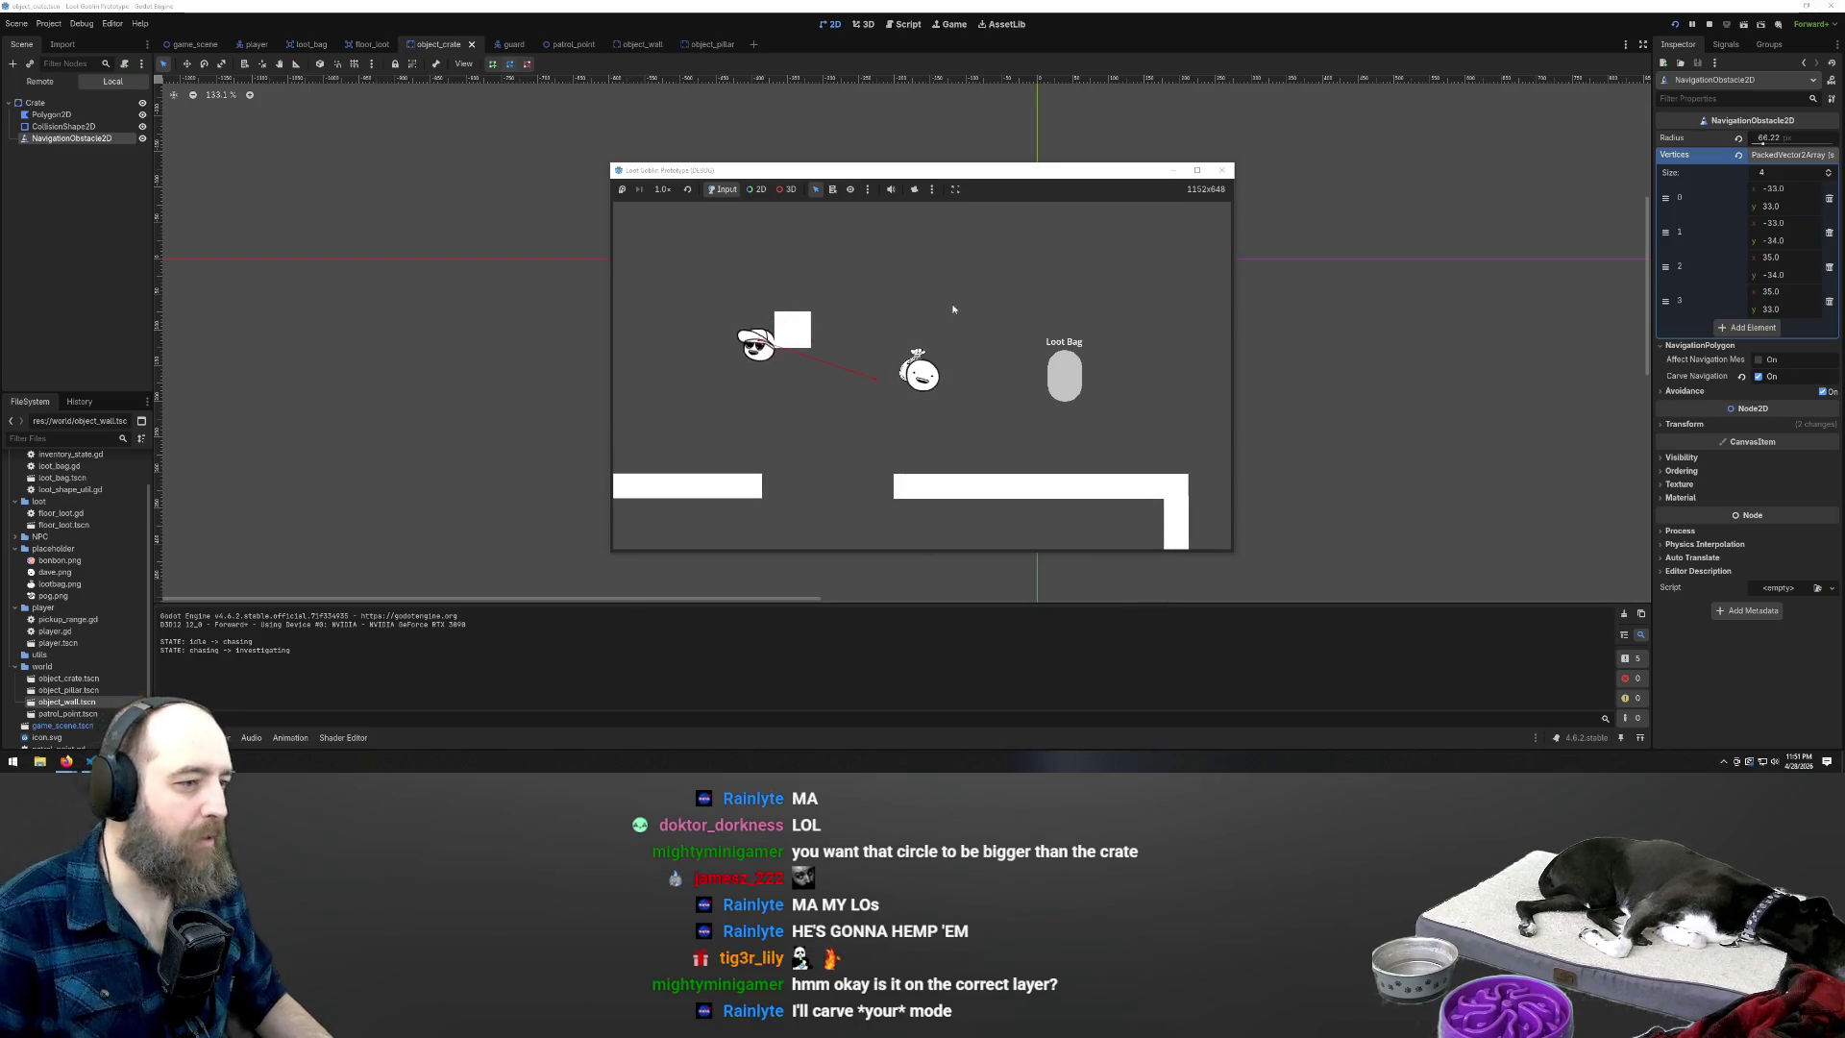
Stop and relaunch the game, then select the Crate and Nav1 region in game_scene
key("F8")
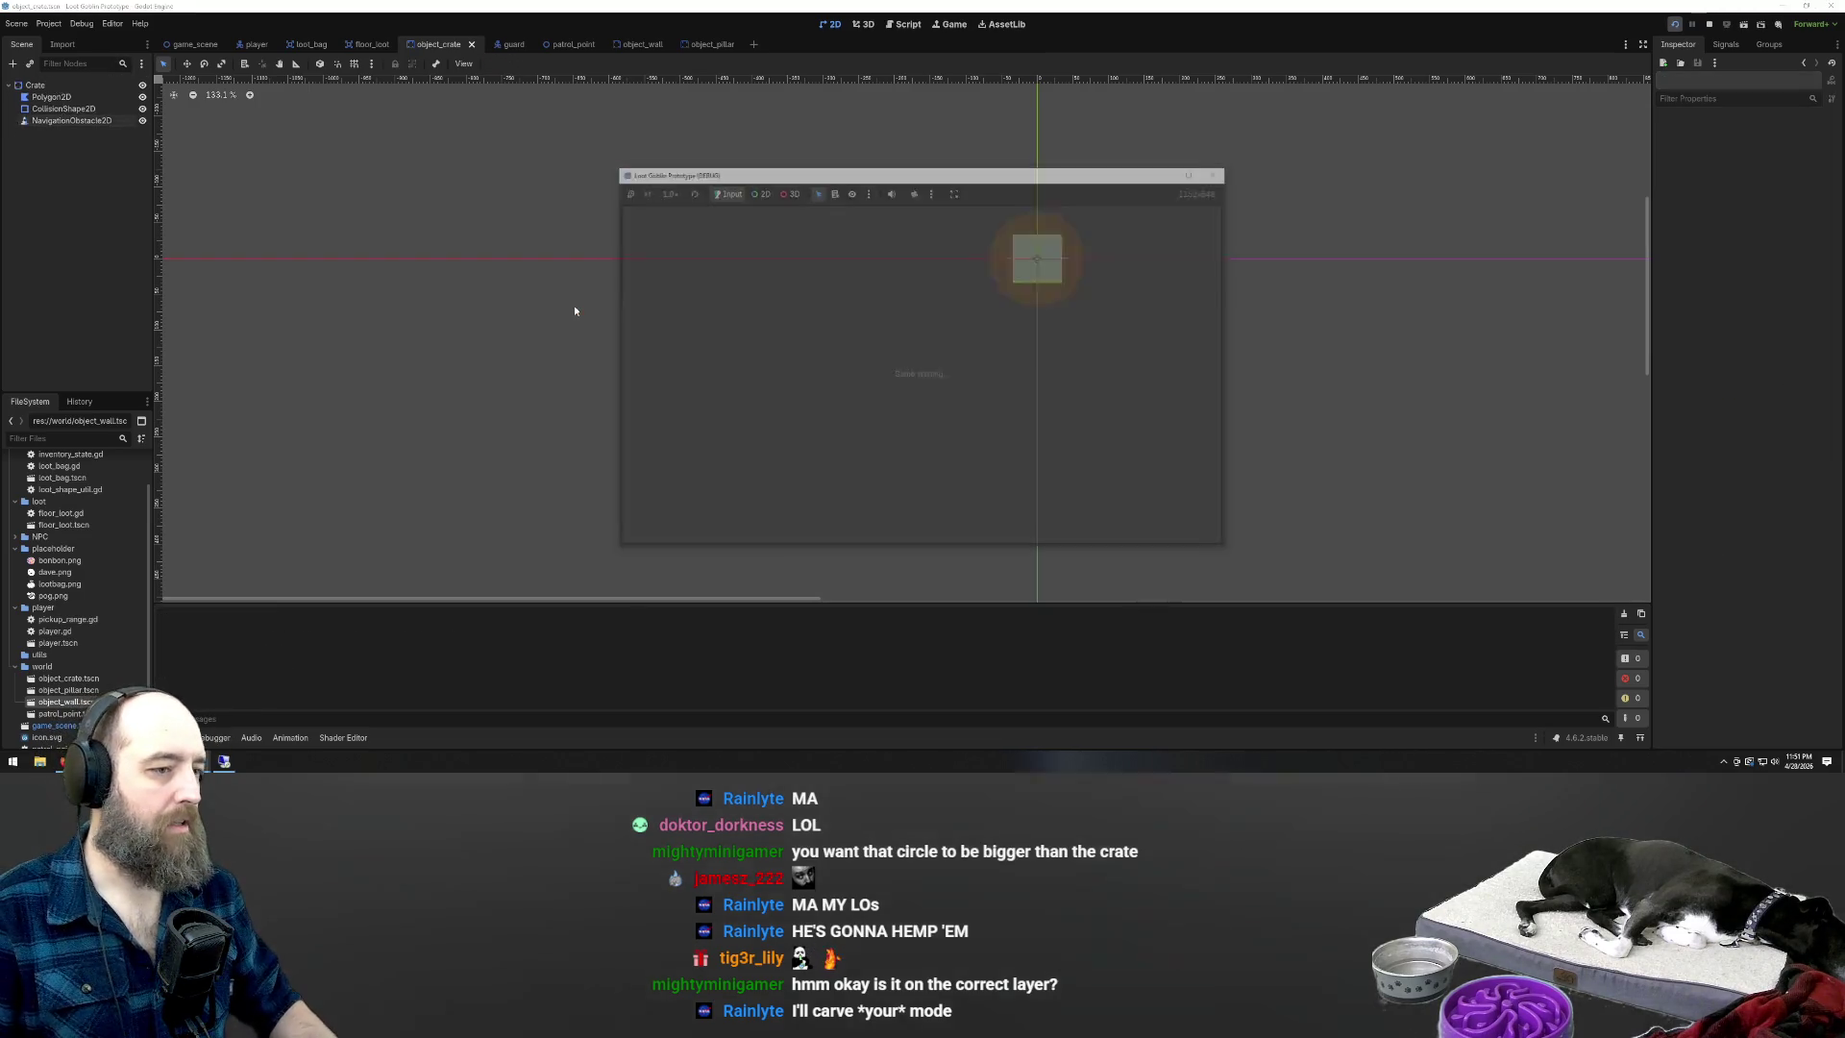
left_click(519, 192)
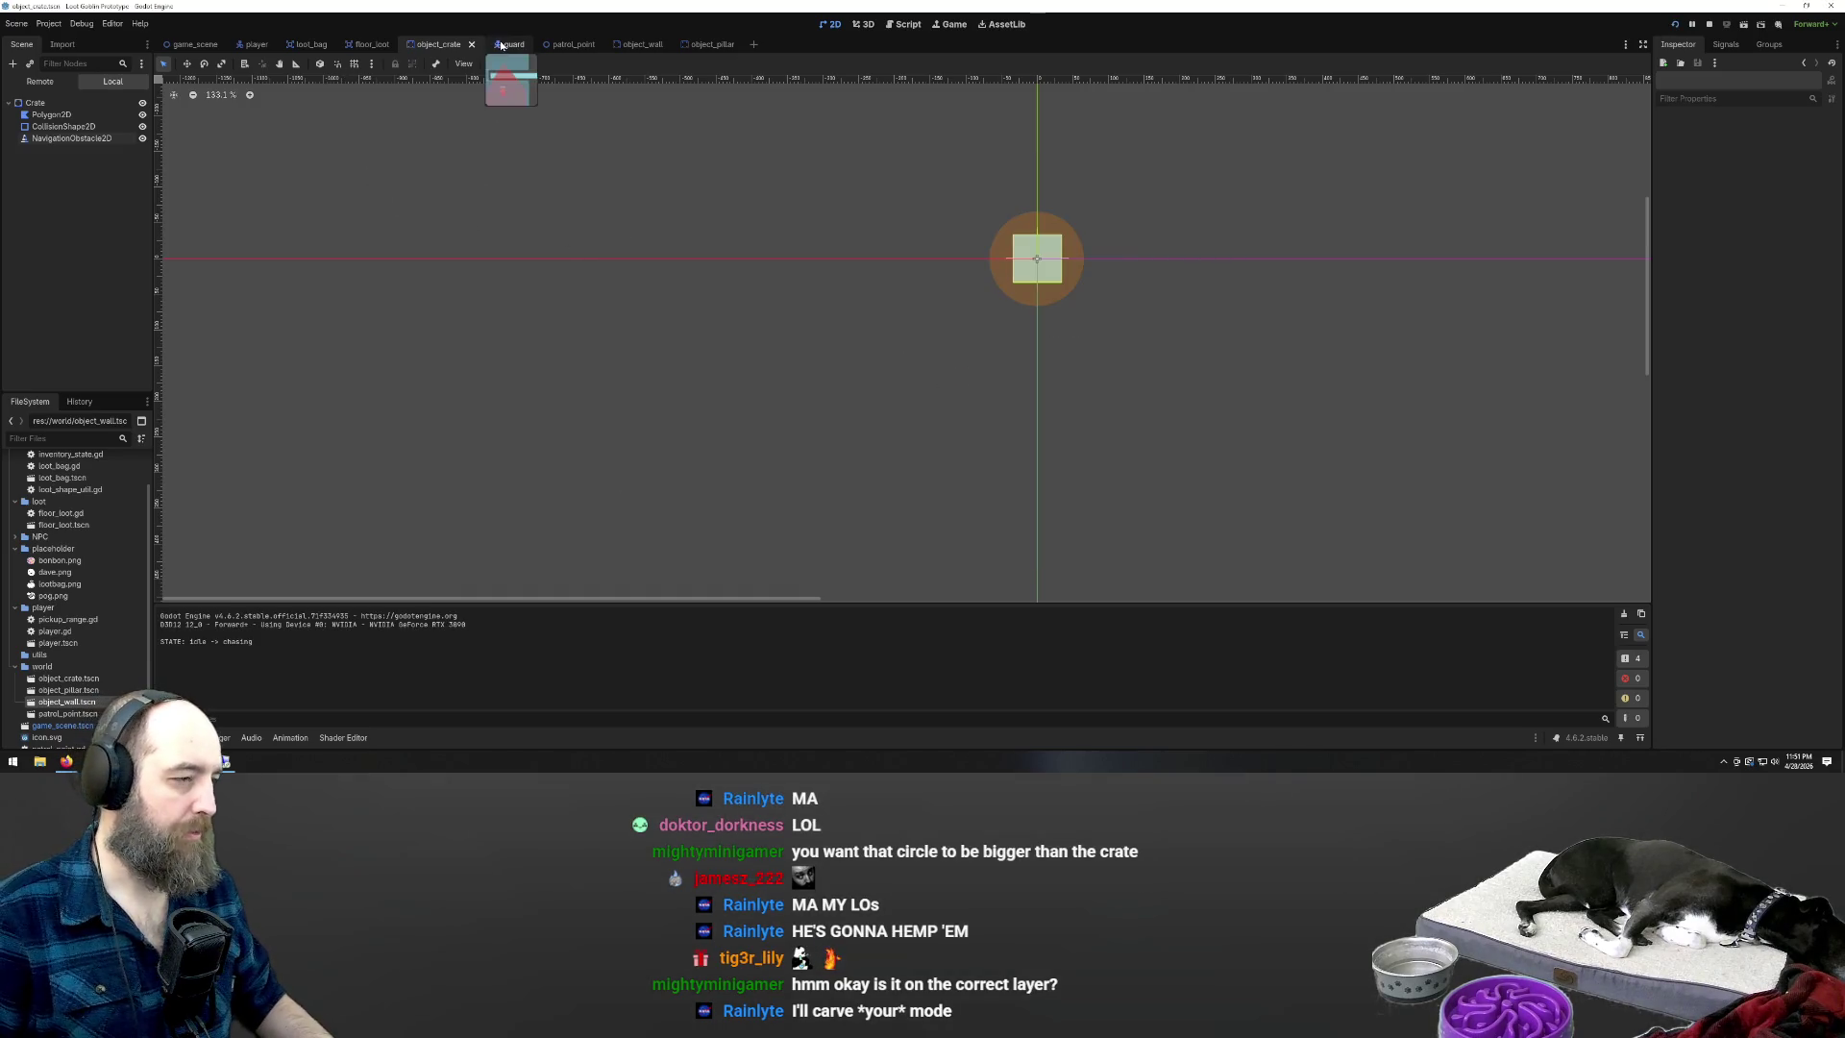
left_click(192, 44)
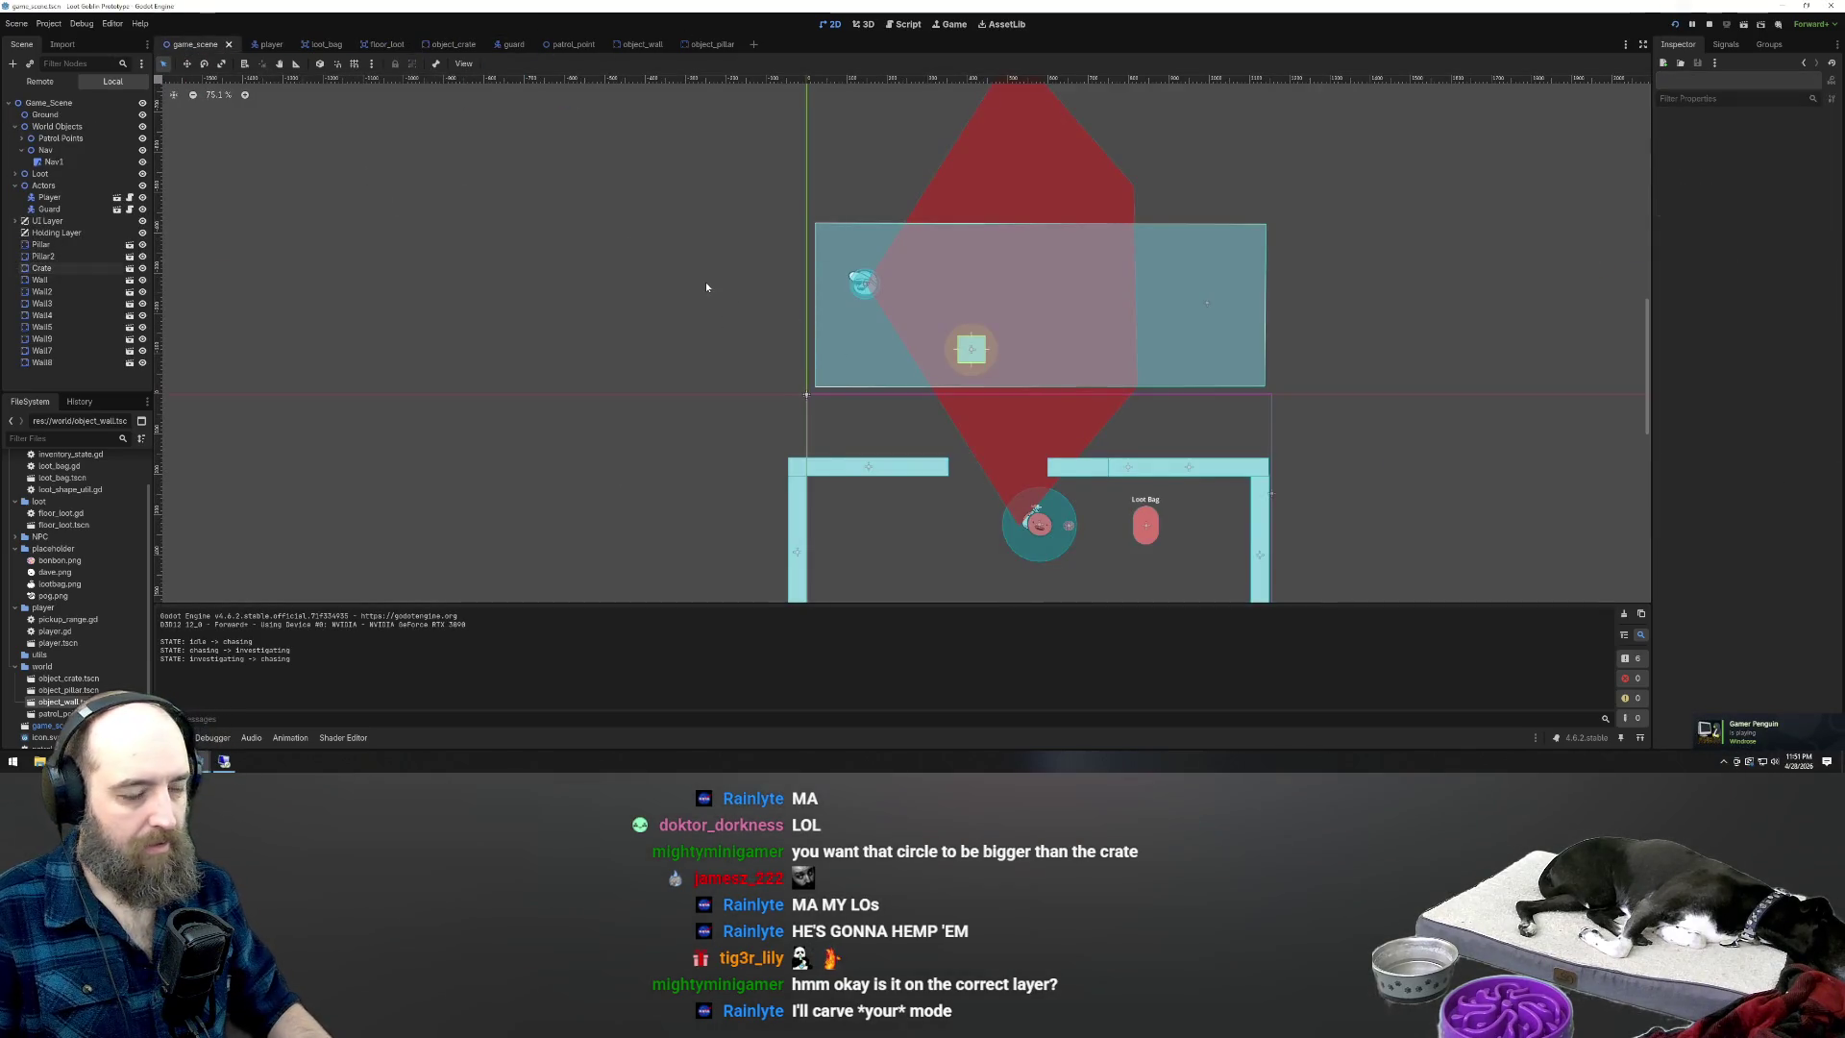
scroll(736, 300, "up", 5)
left_click(1010, 390)
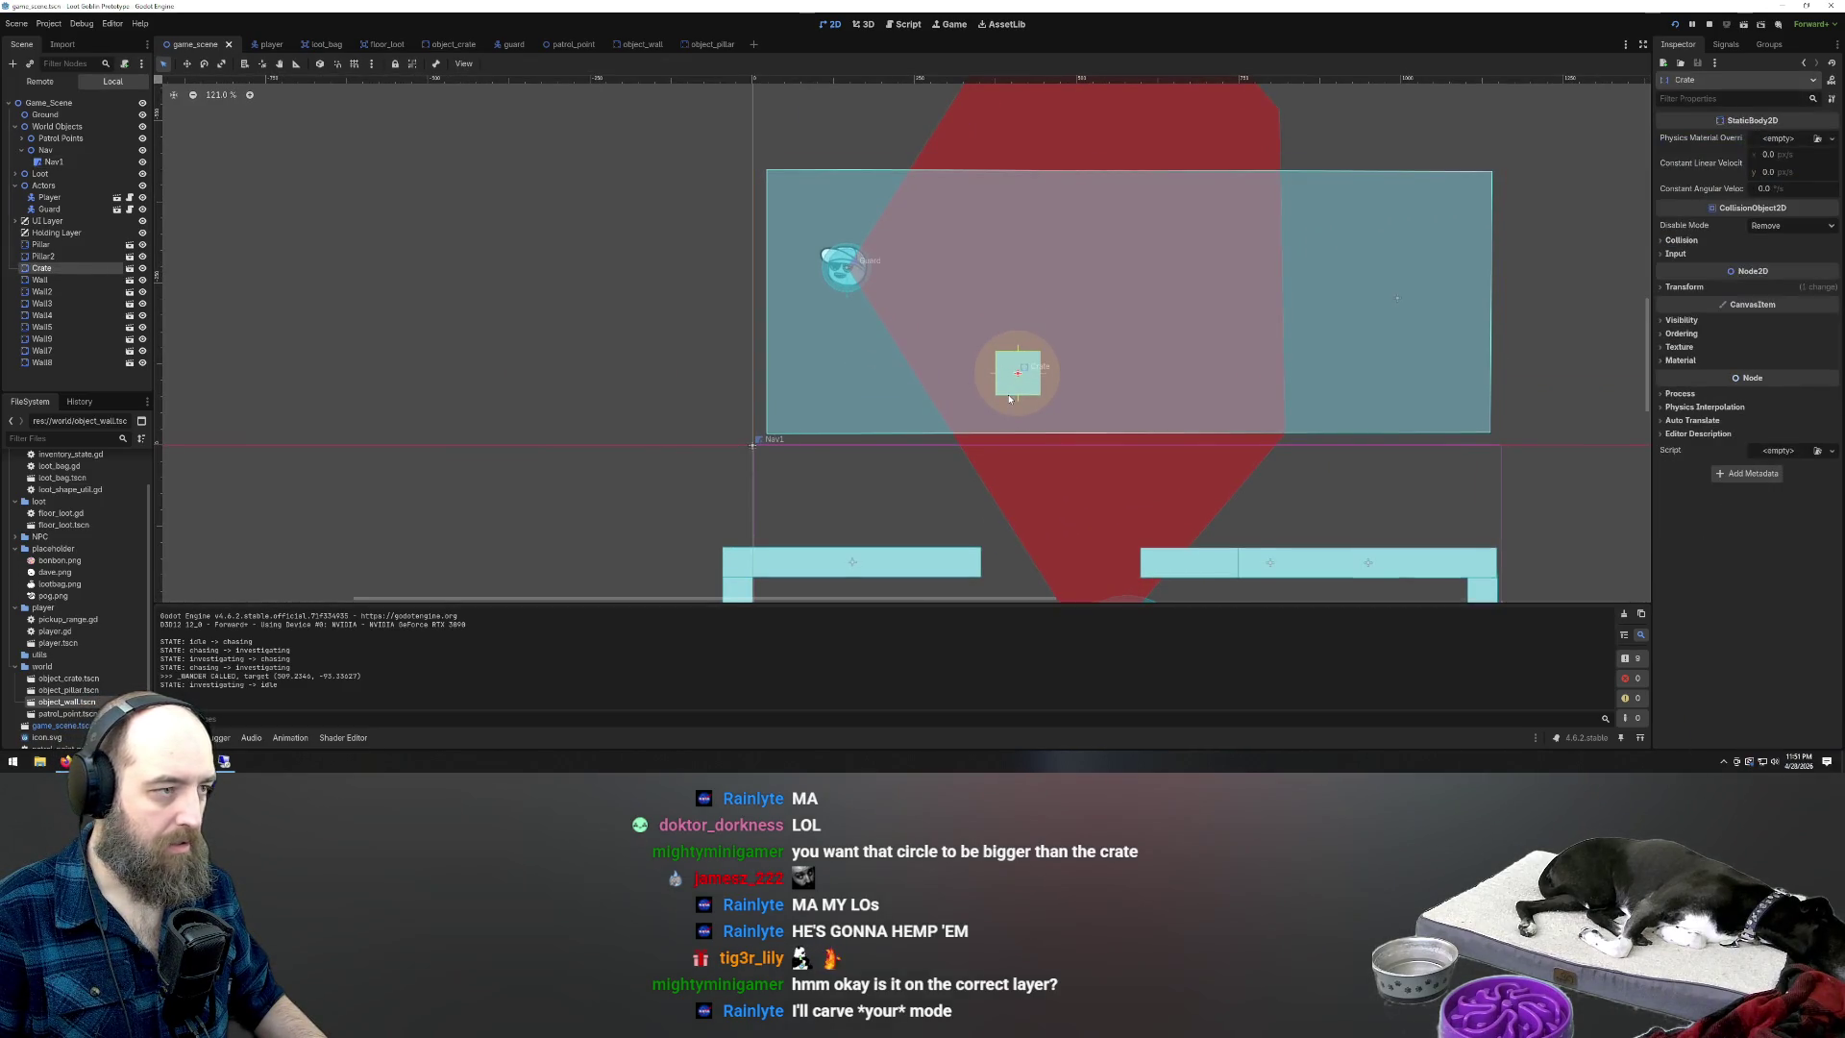
left_click(903, 248)
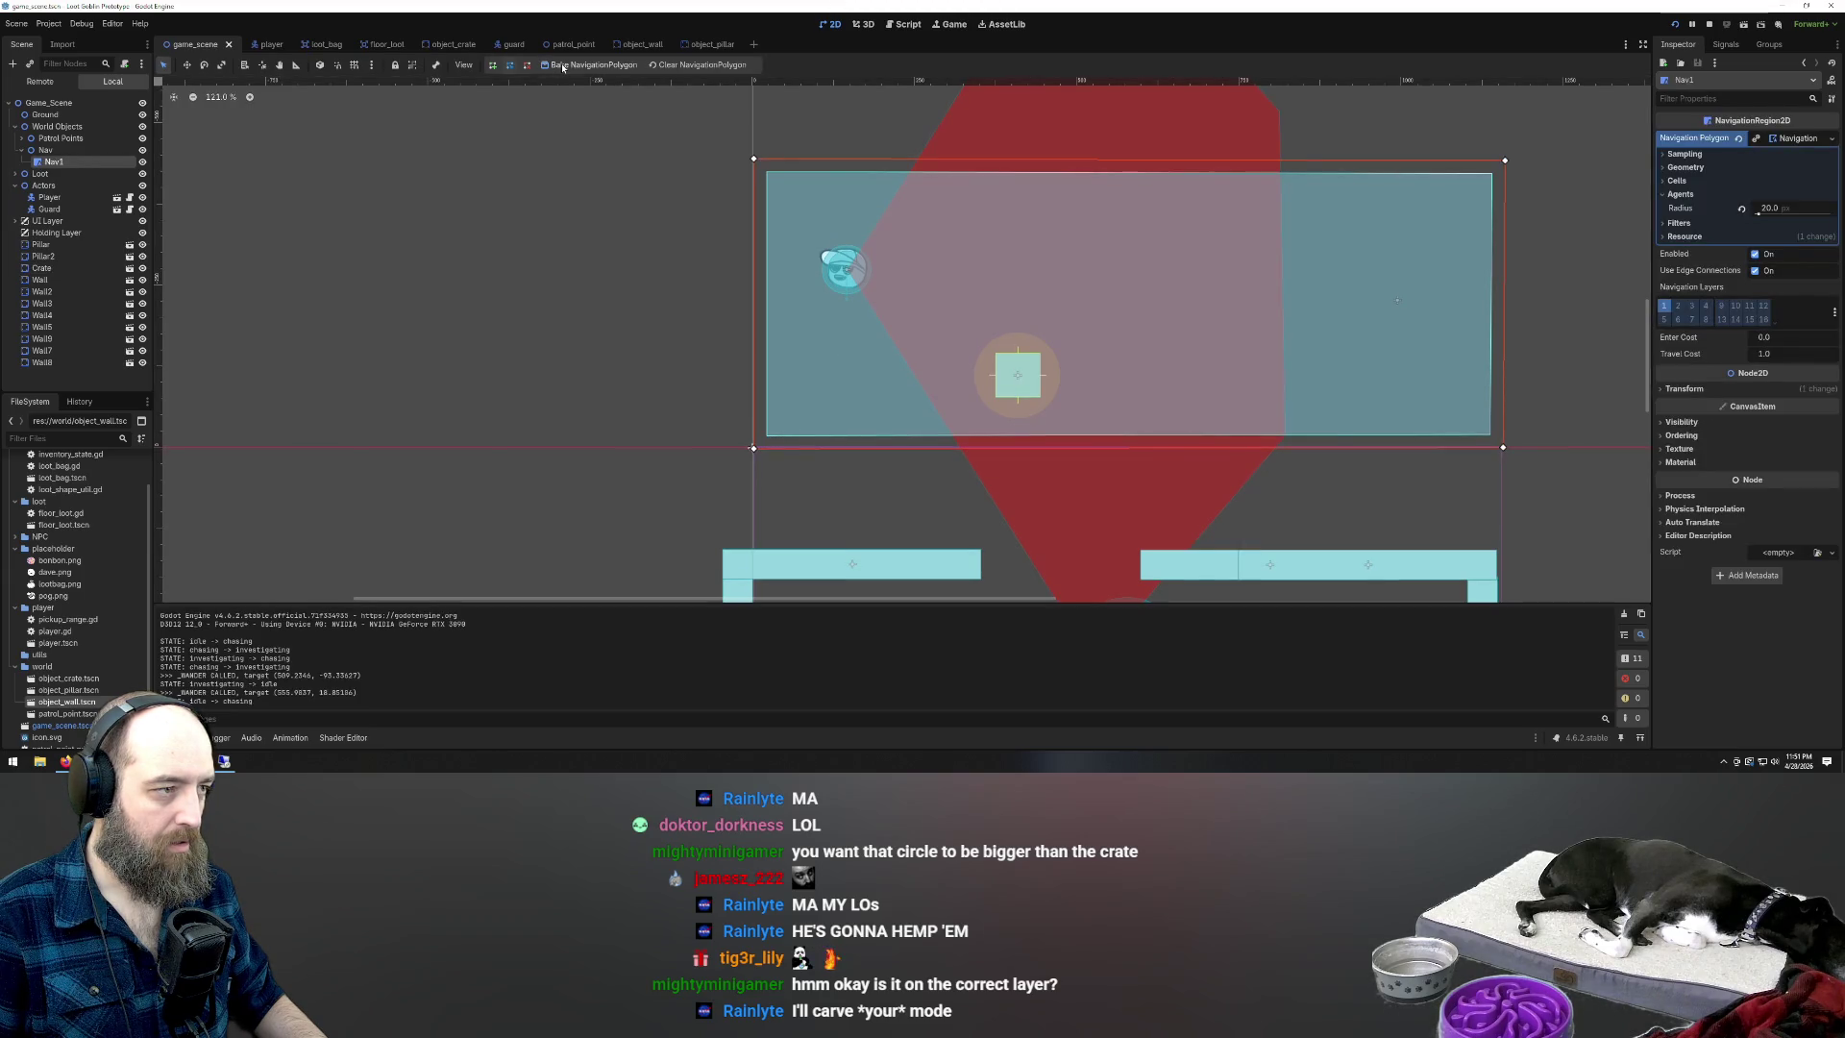
left_click(1011, 398)
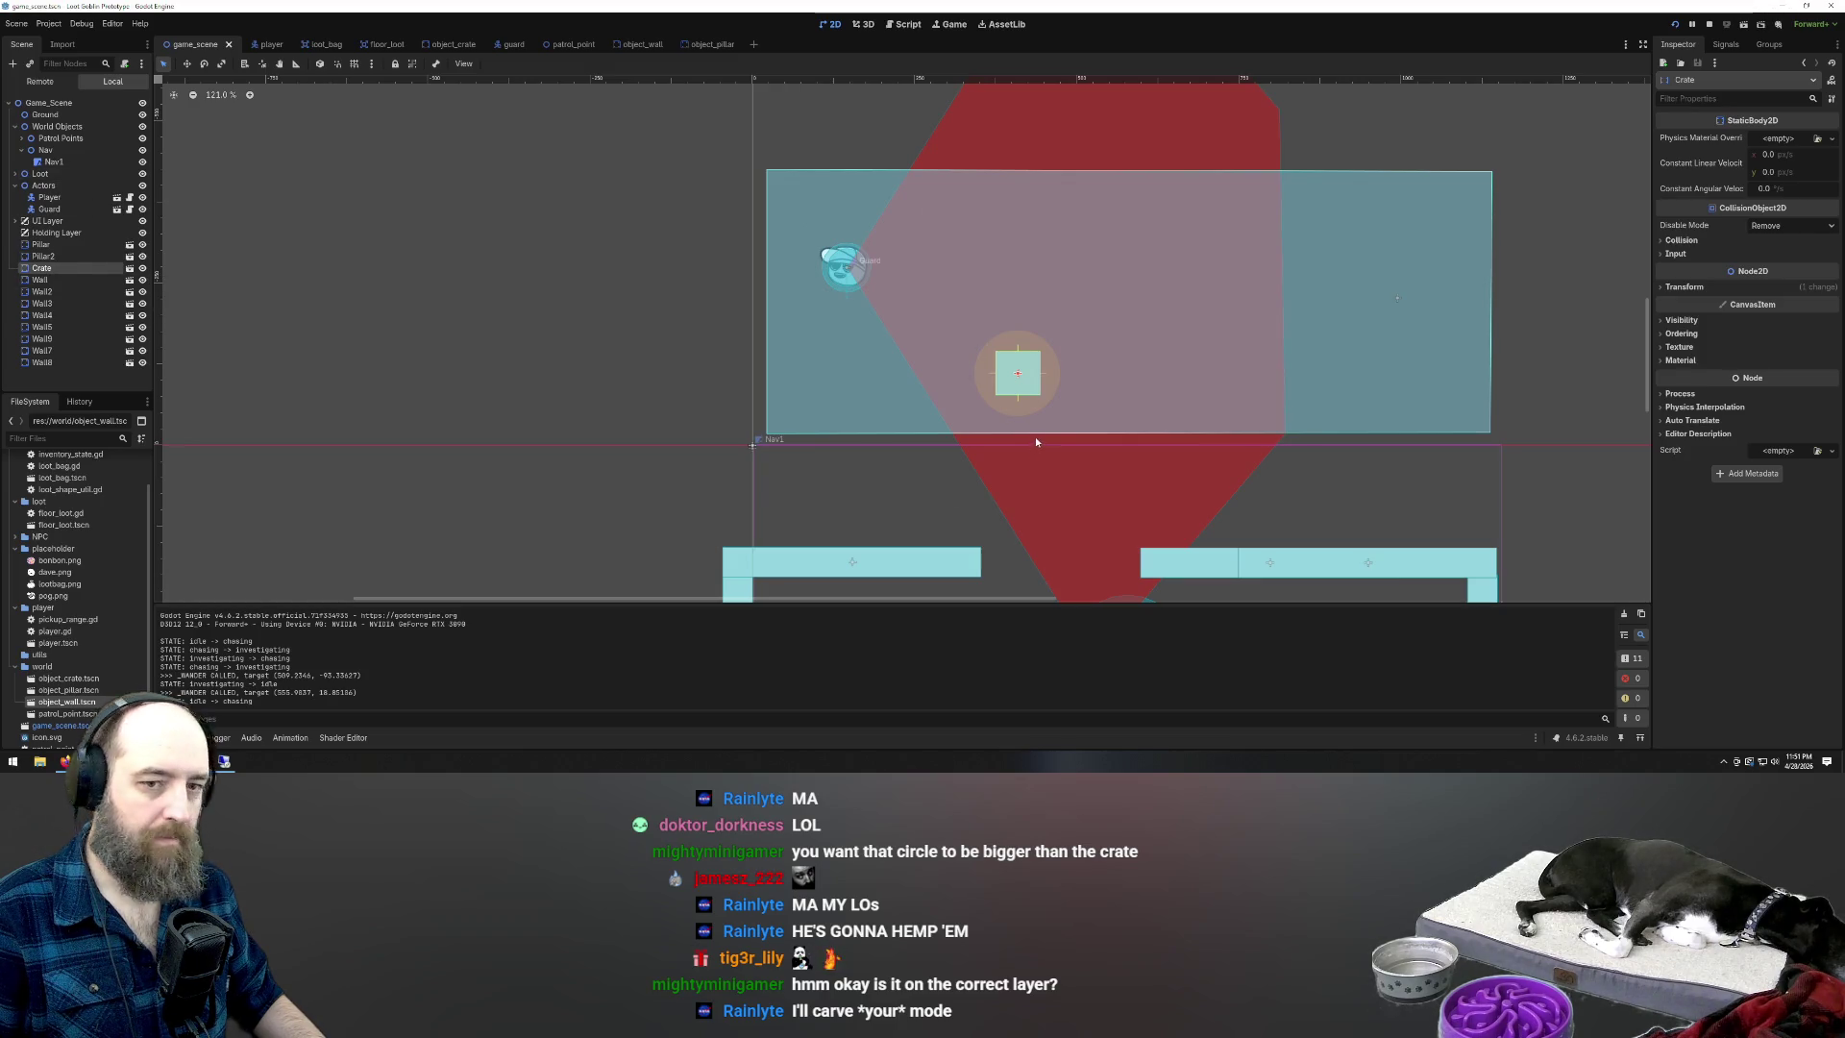
Check the Crate's Collision and Input sections, then reselect Nav1 and the Crate
left_click(1663, 242)
left_click(1663, 242)
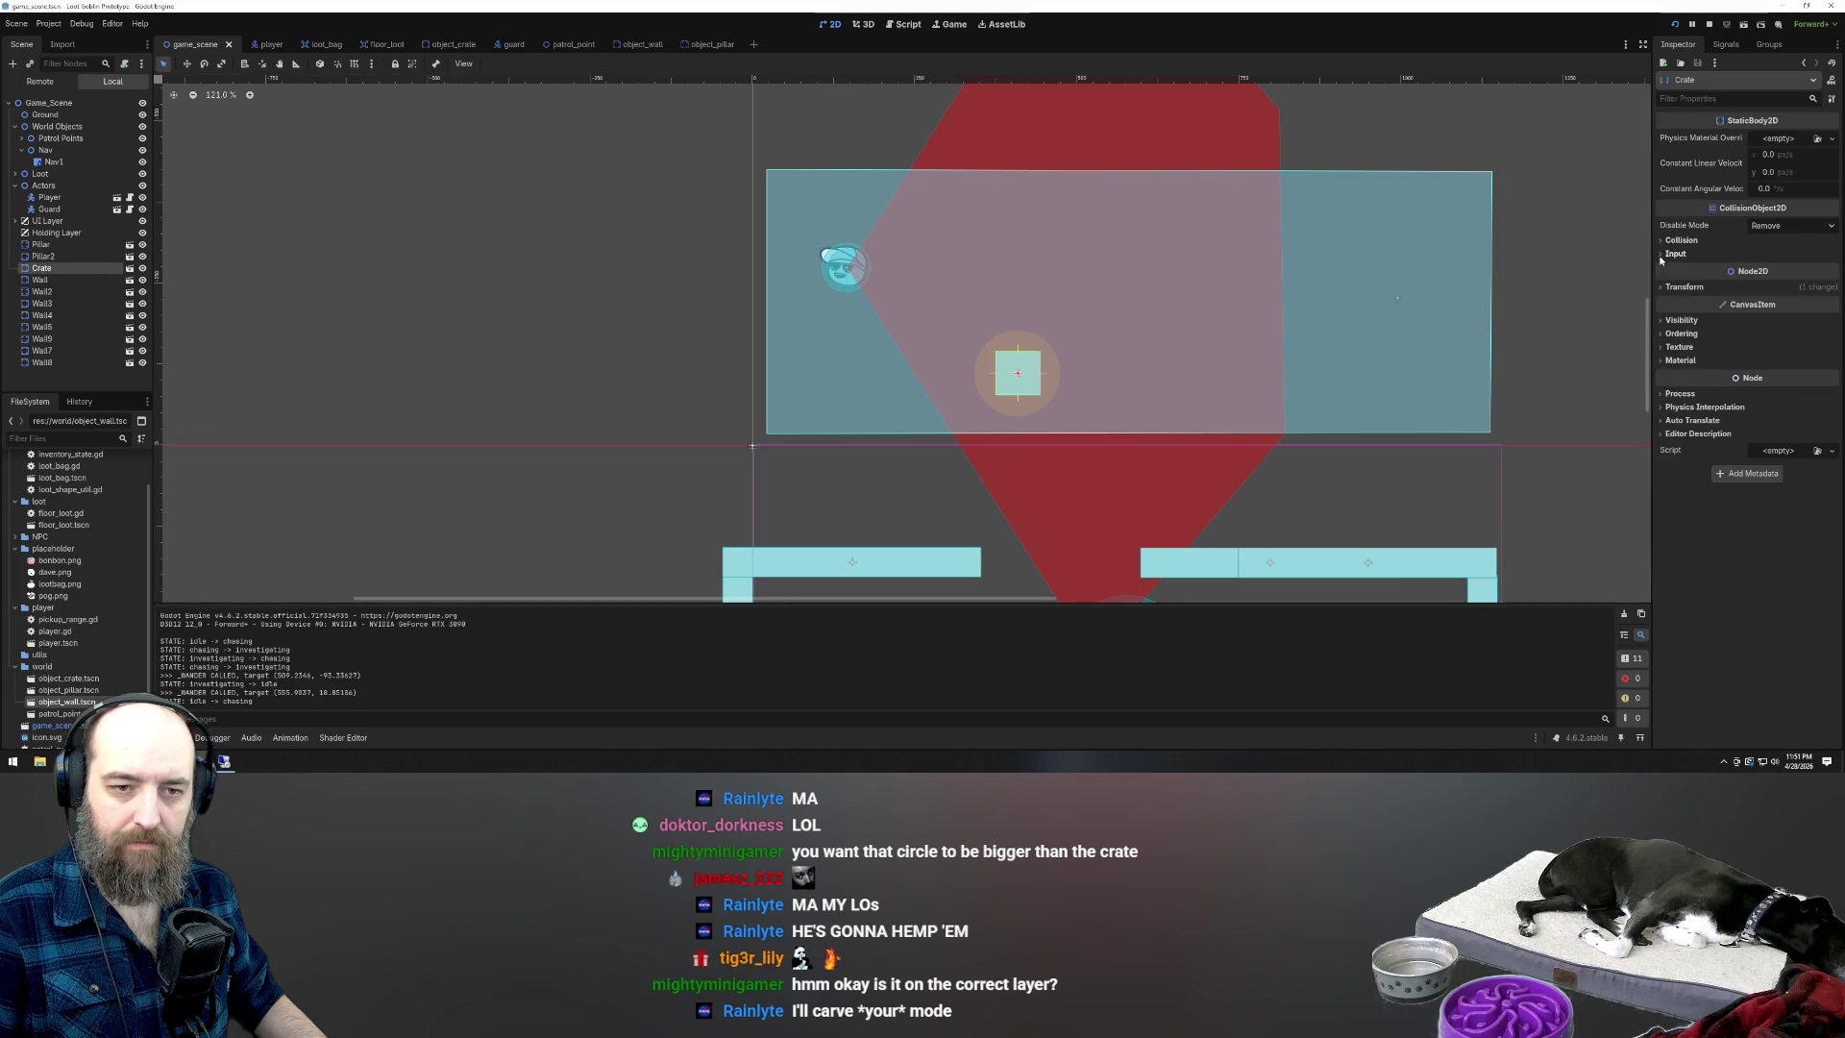
left_click(1661, 256)
left_click(1661, 255)
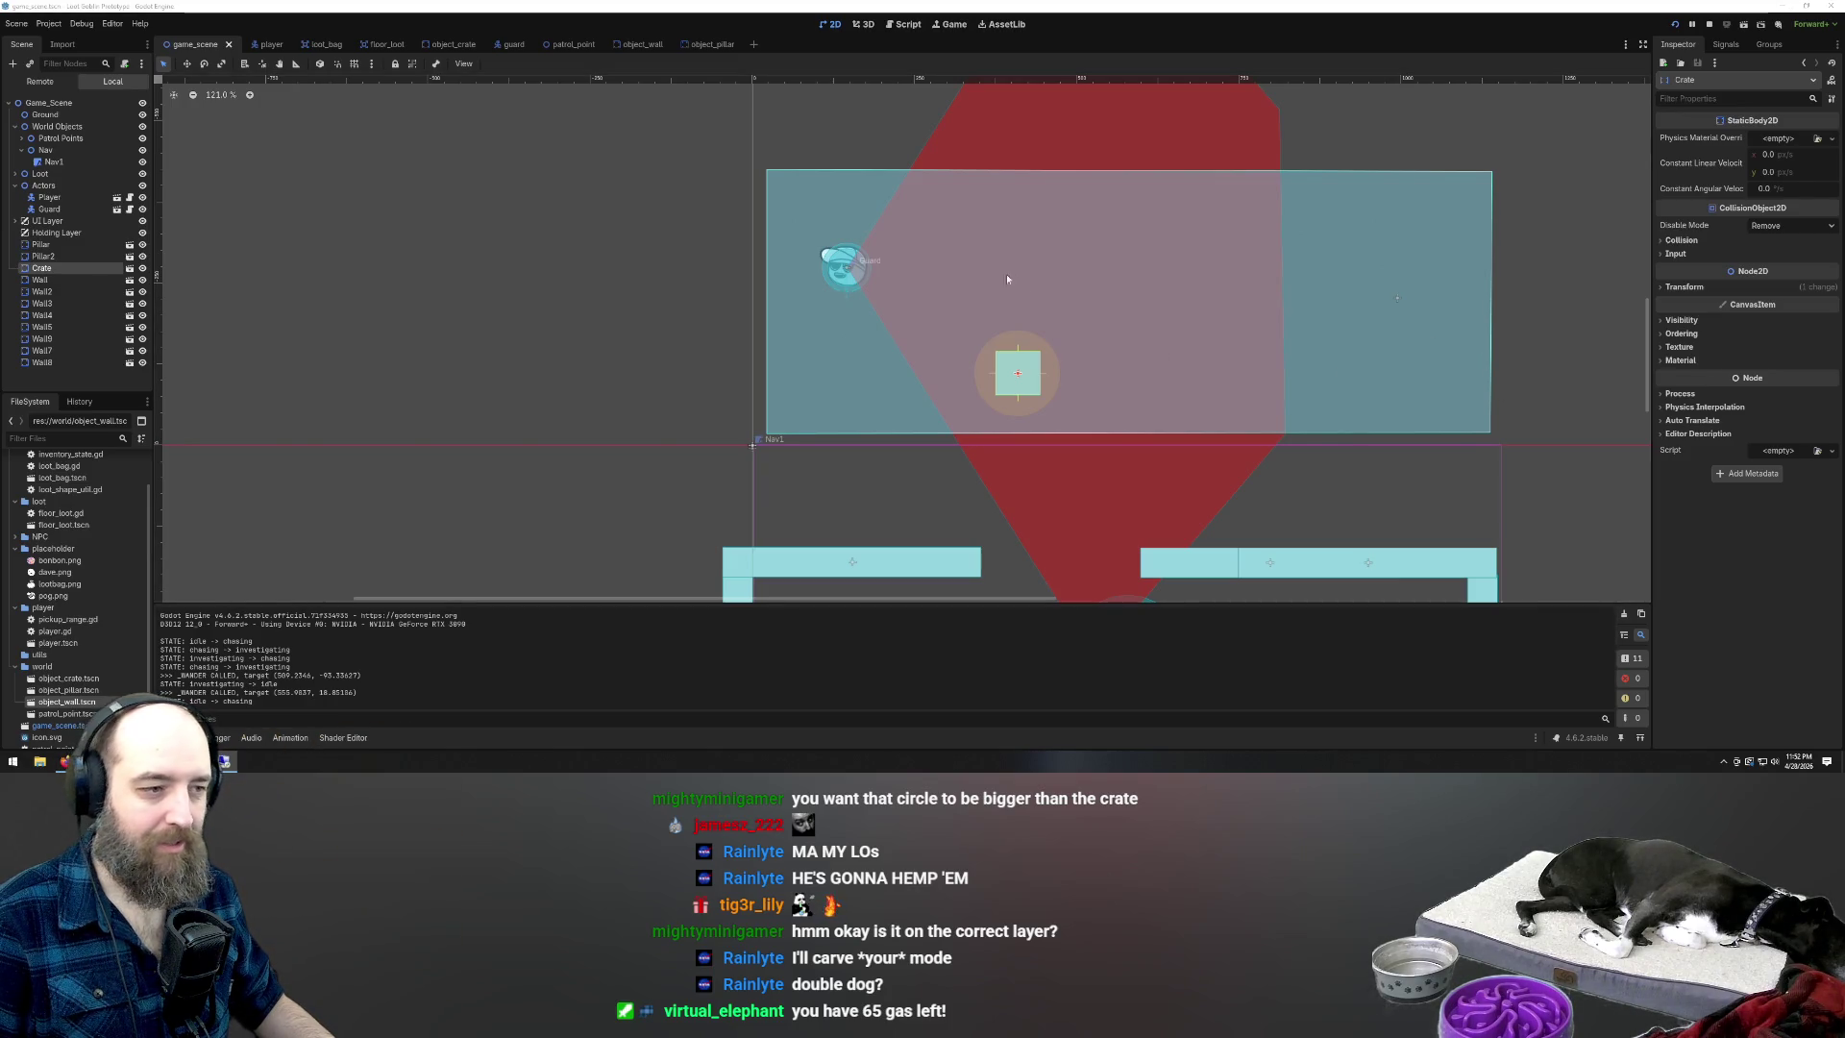
left_click(1443, 330)
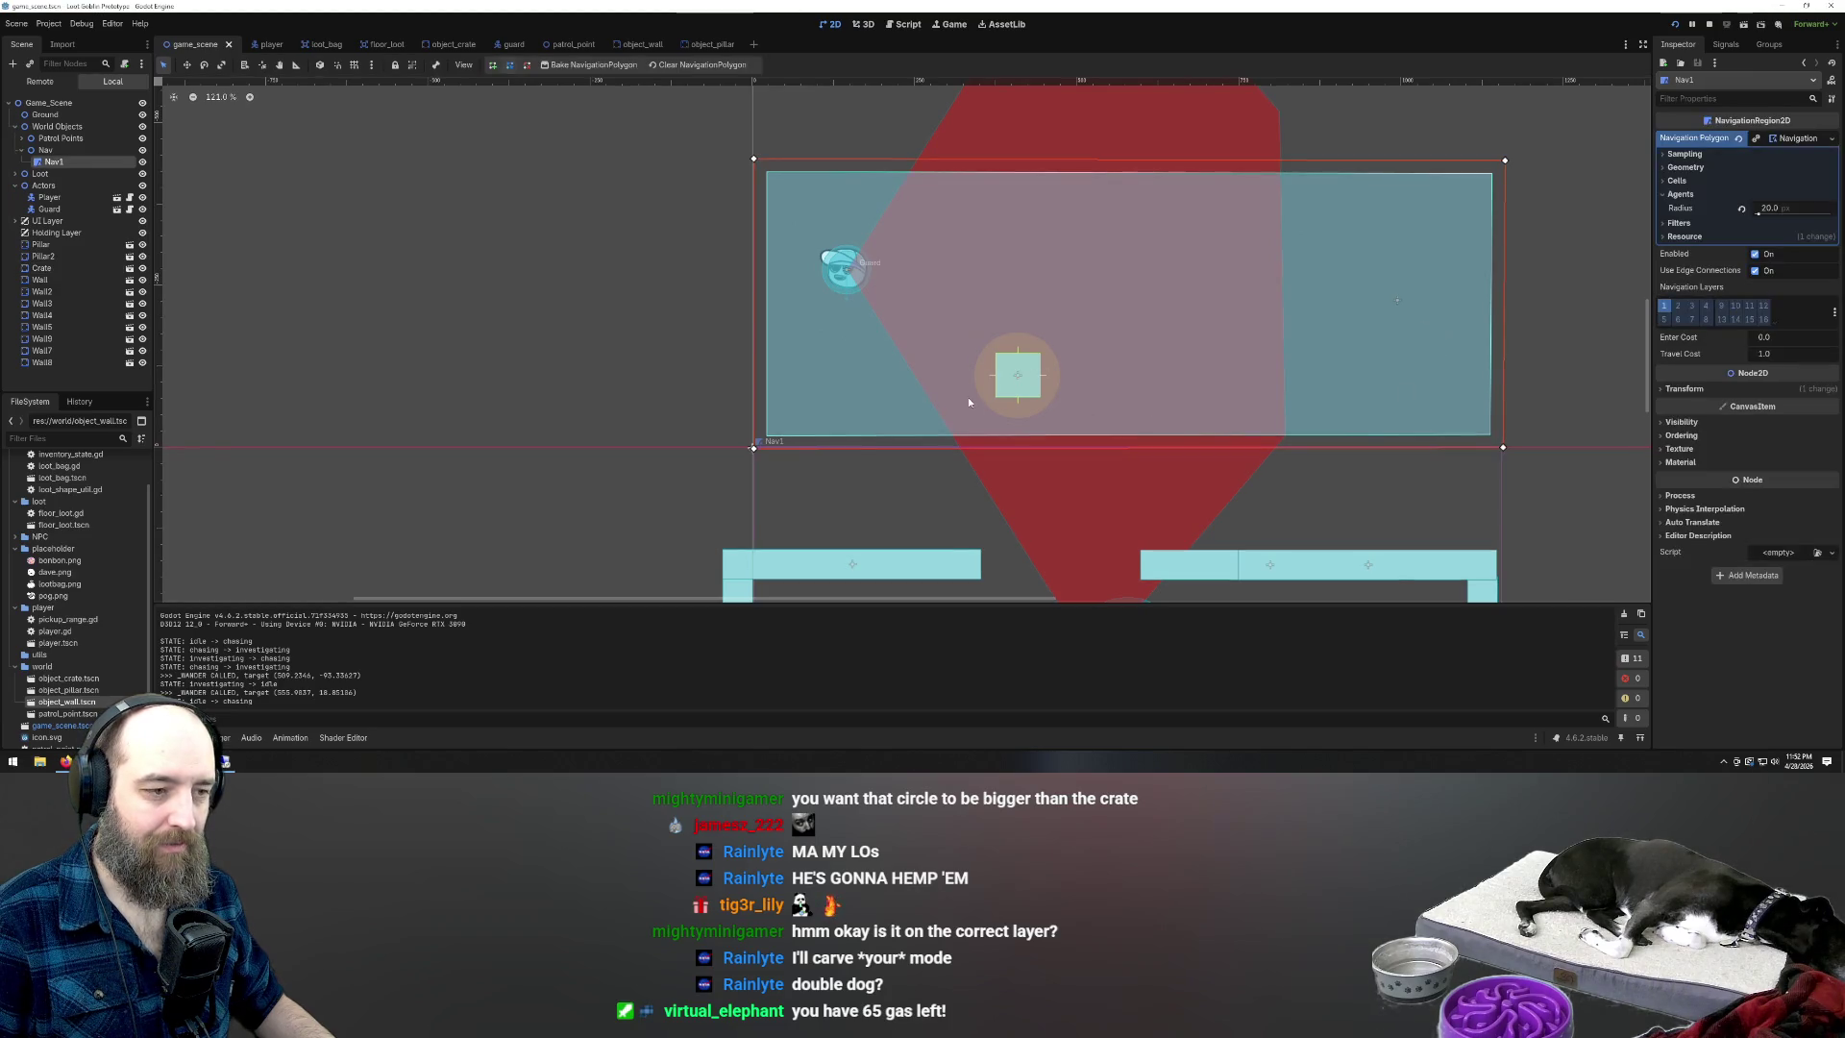
left_click(1012, 385)
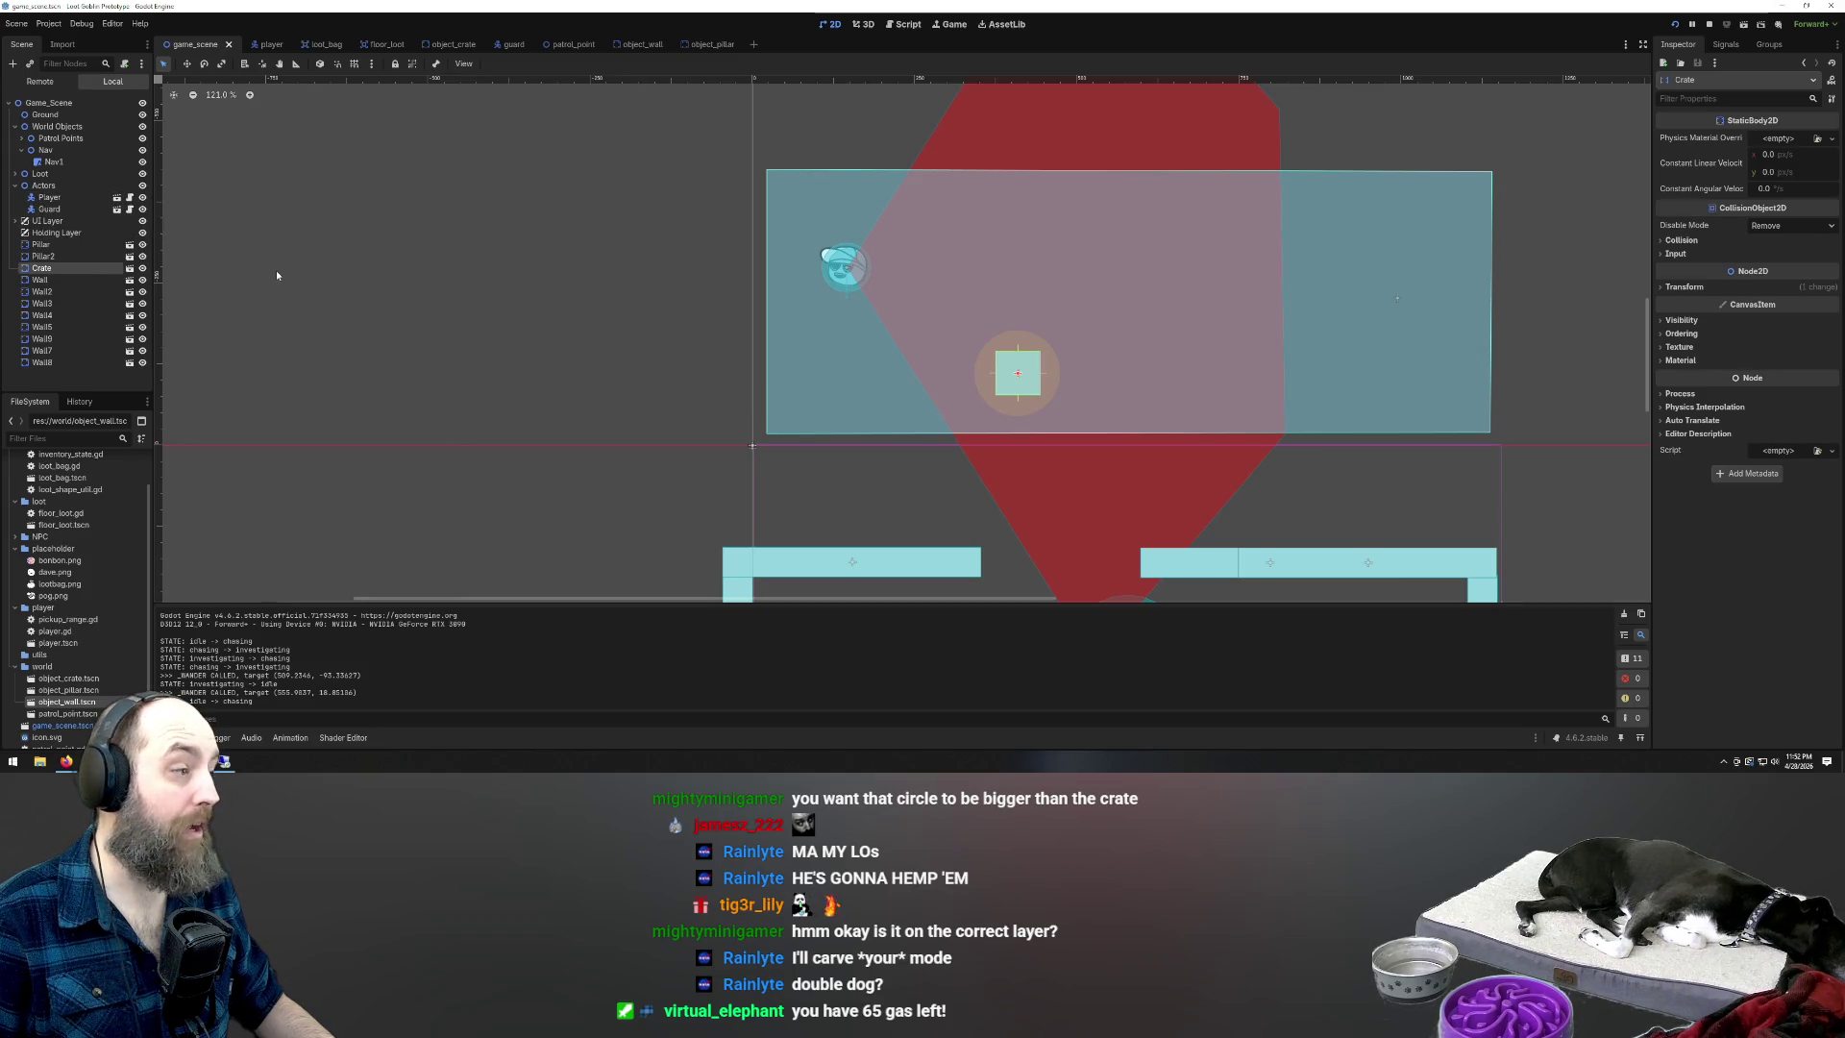
In the crate scene, make the NavigationObstacle2D node the scene root
left_click(443, 46)
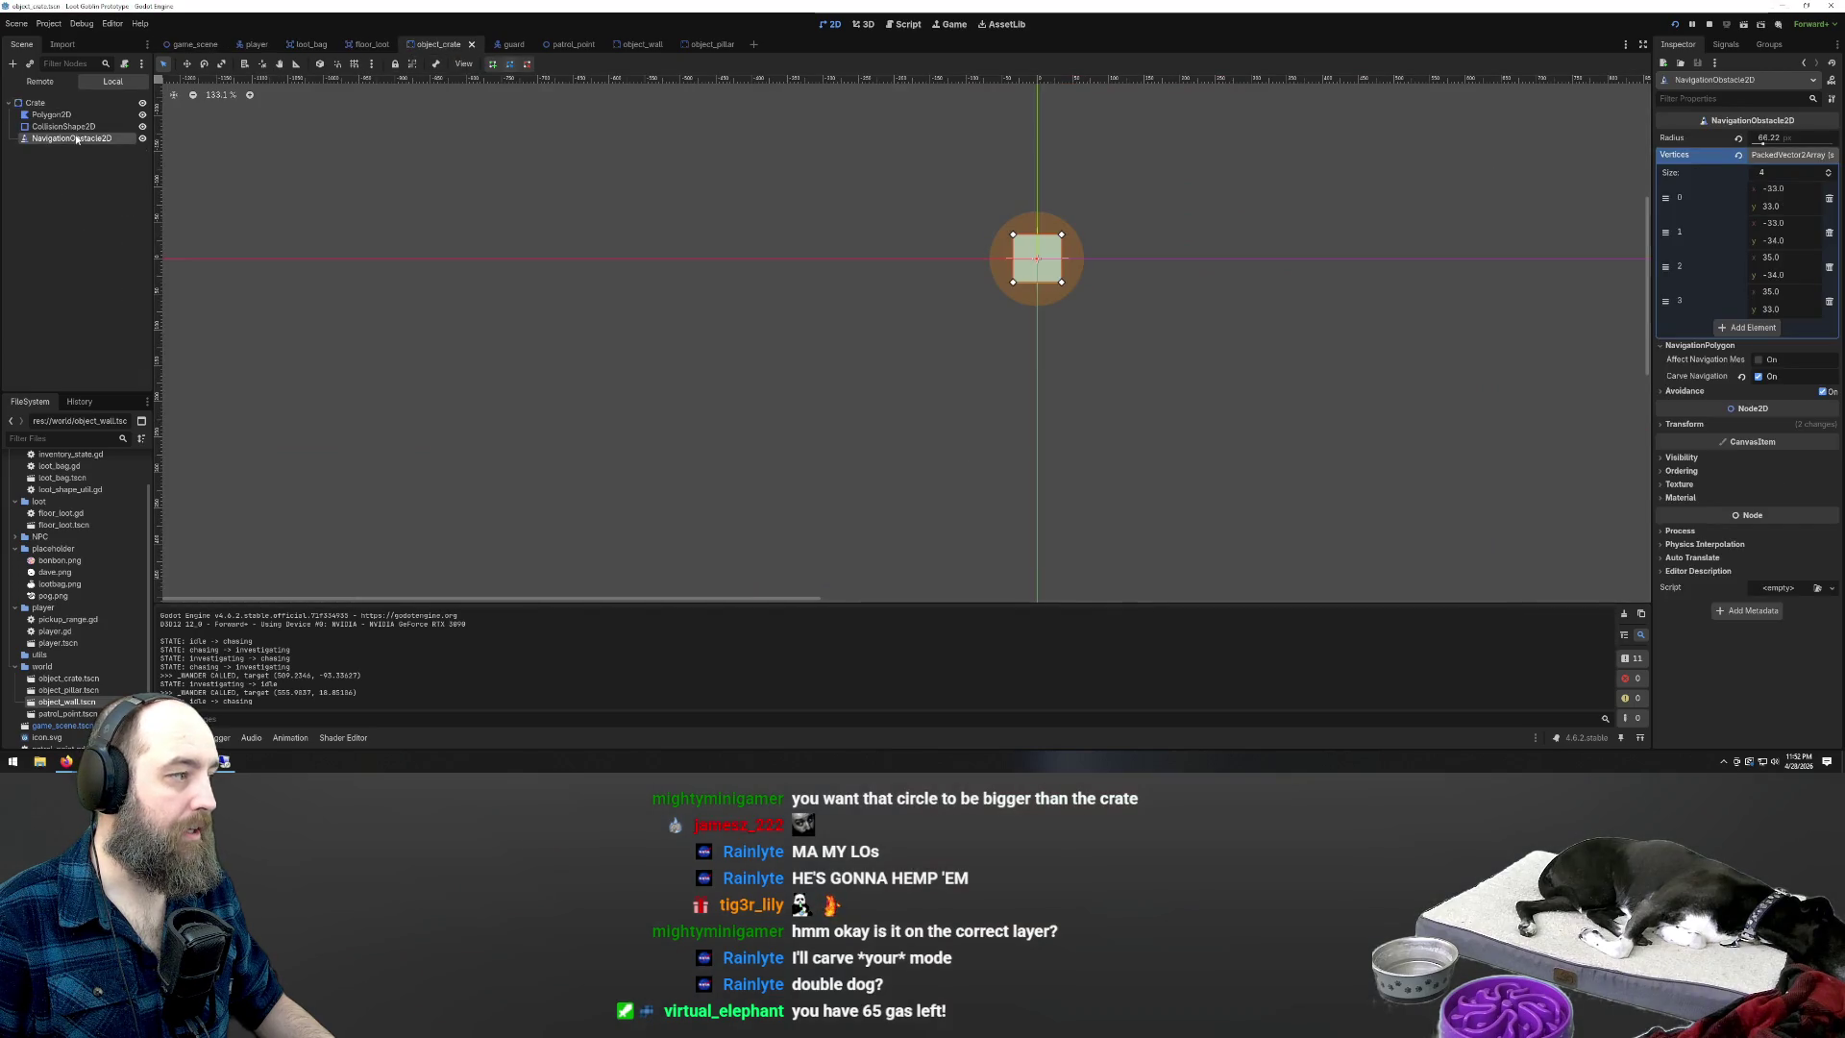
left_click(34, 102)
left_click_drag(57, 137, 58, 98)
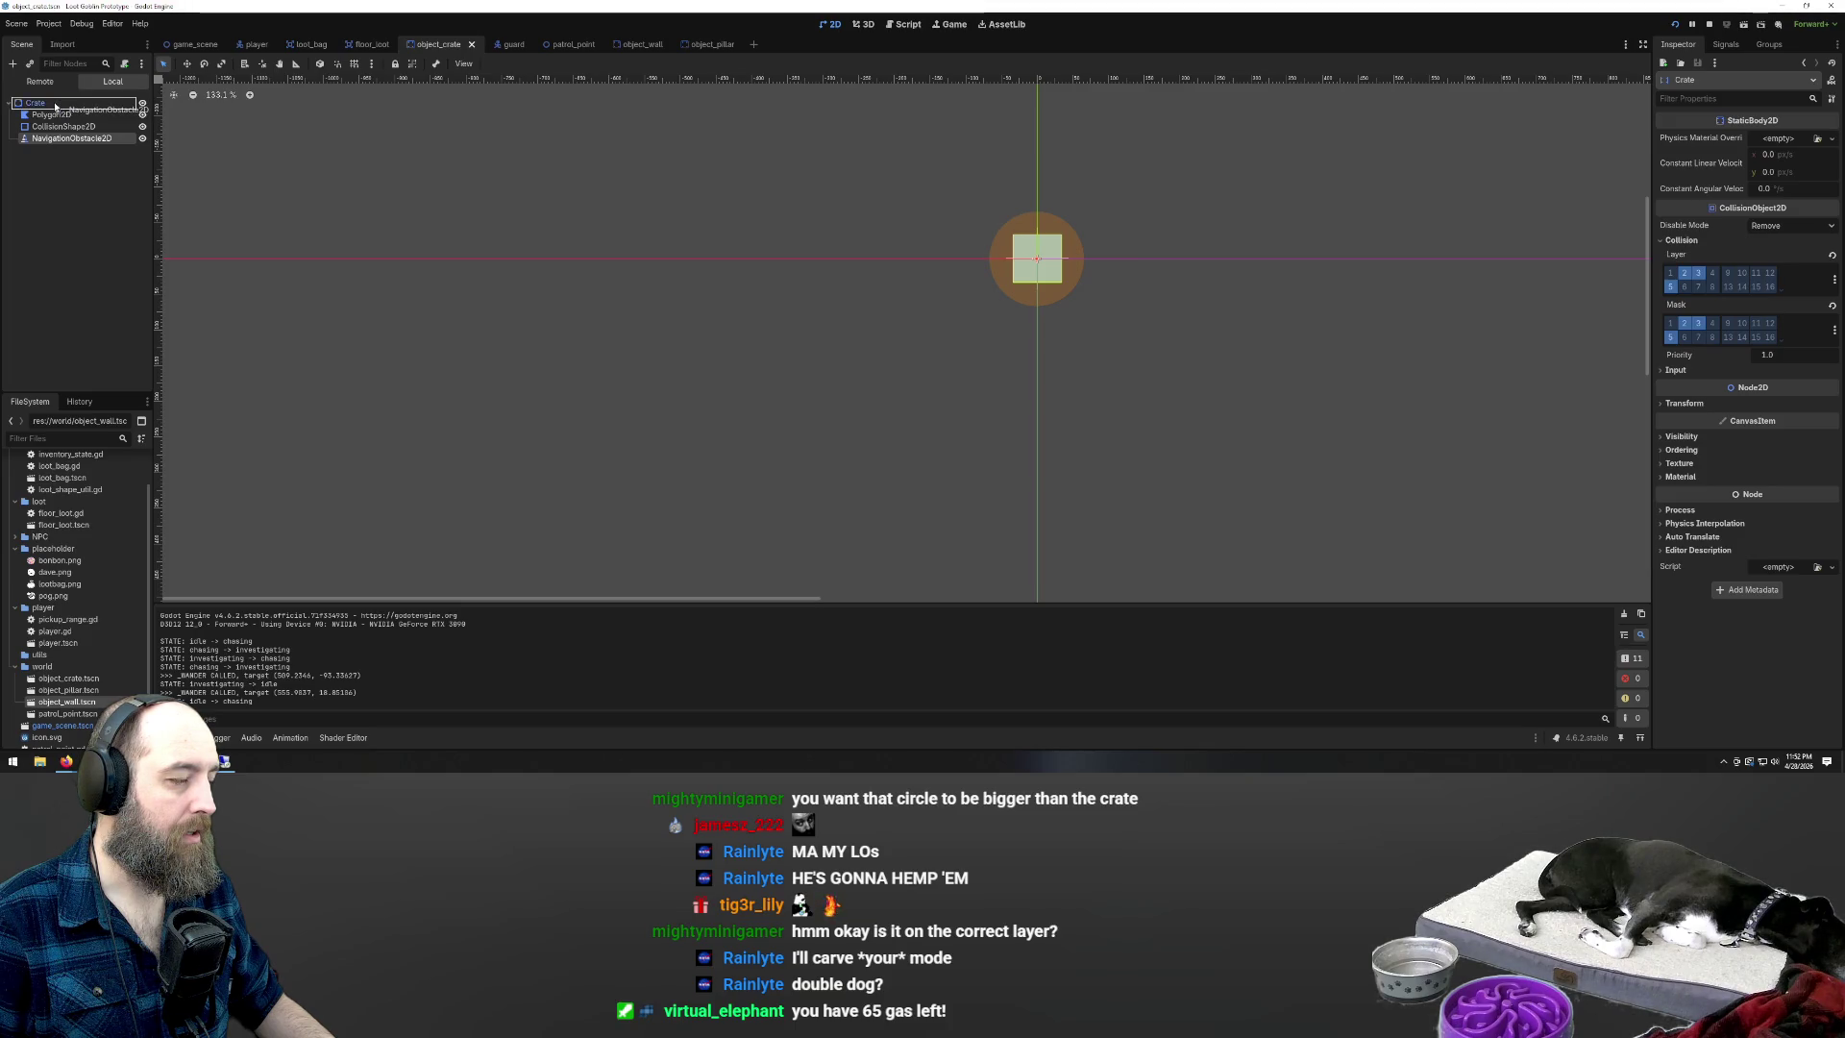
right_click(58, 144)
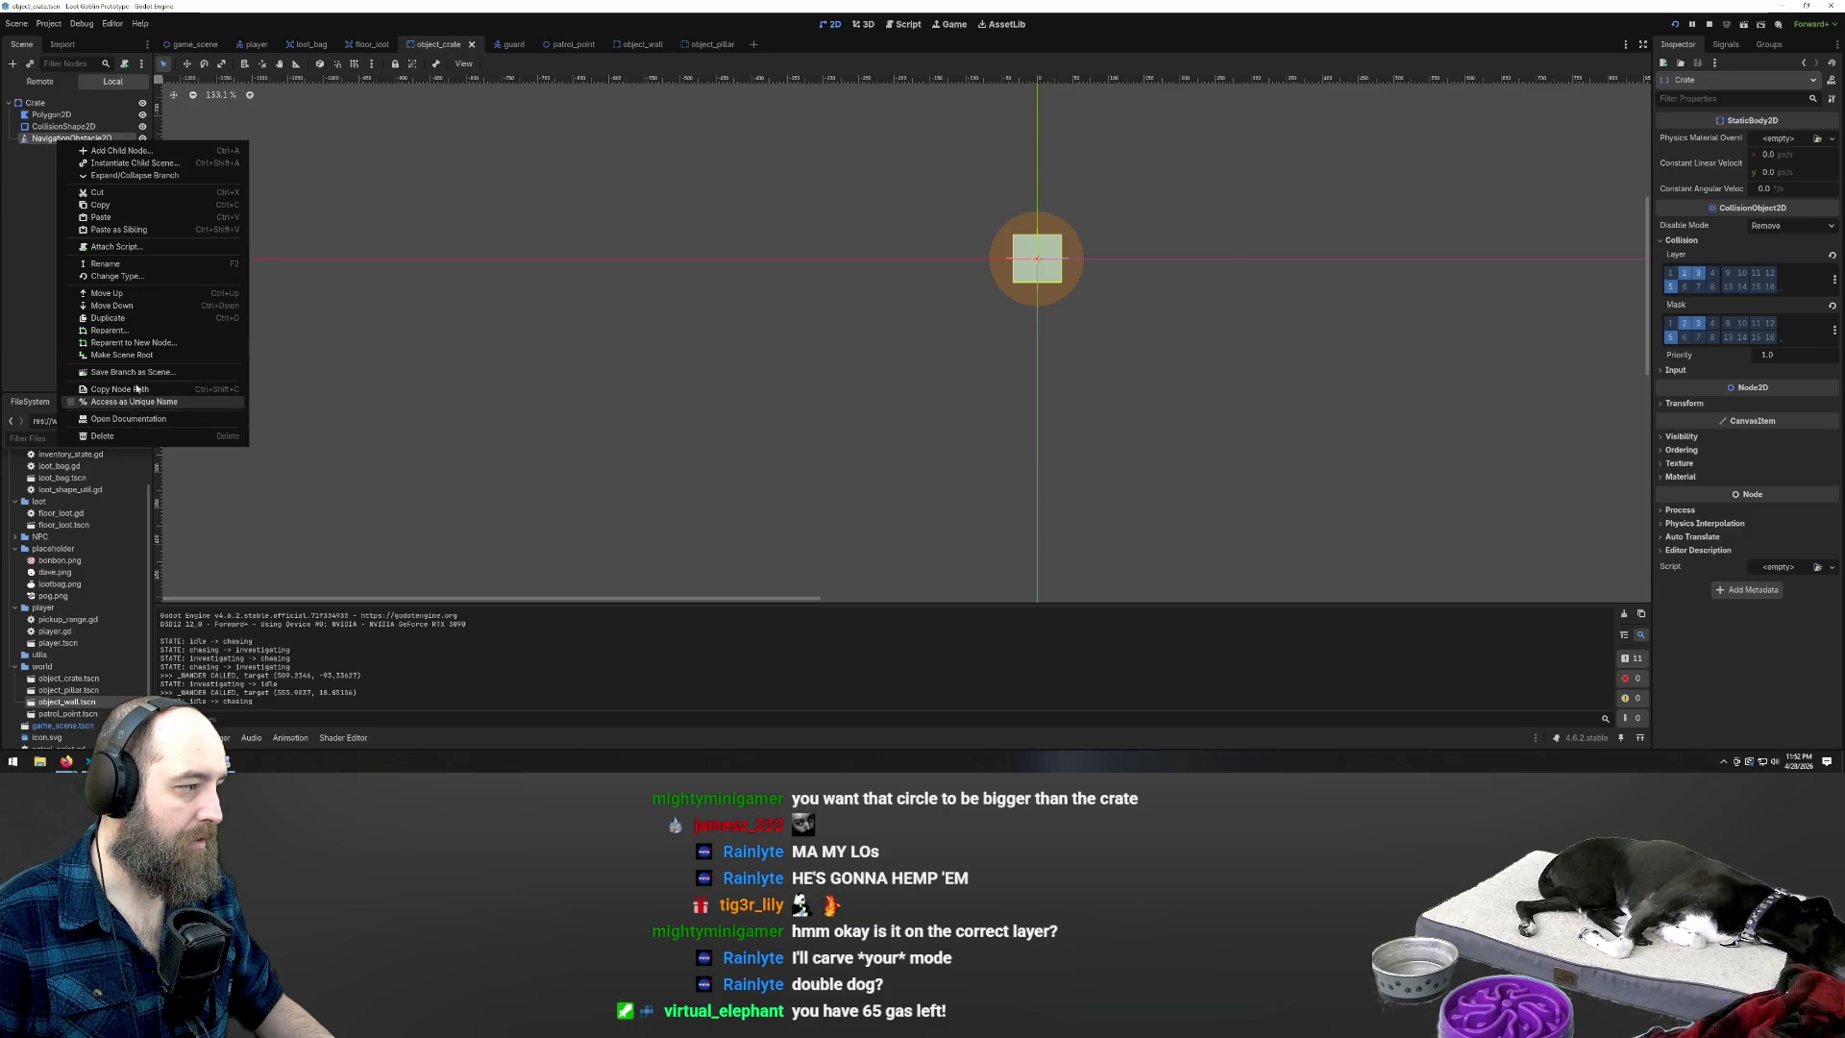
left_click(133, 354)
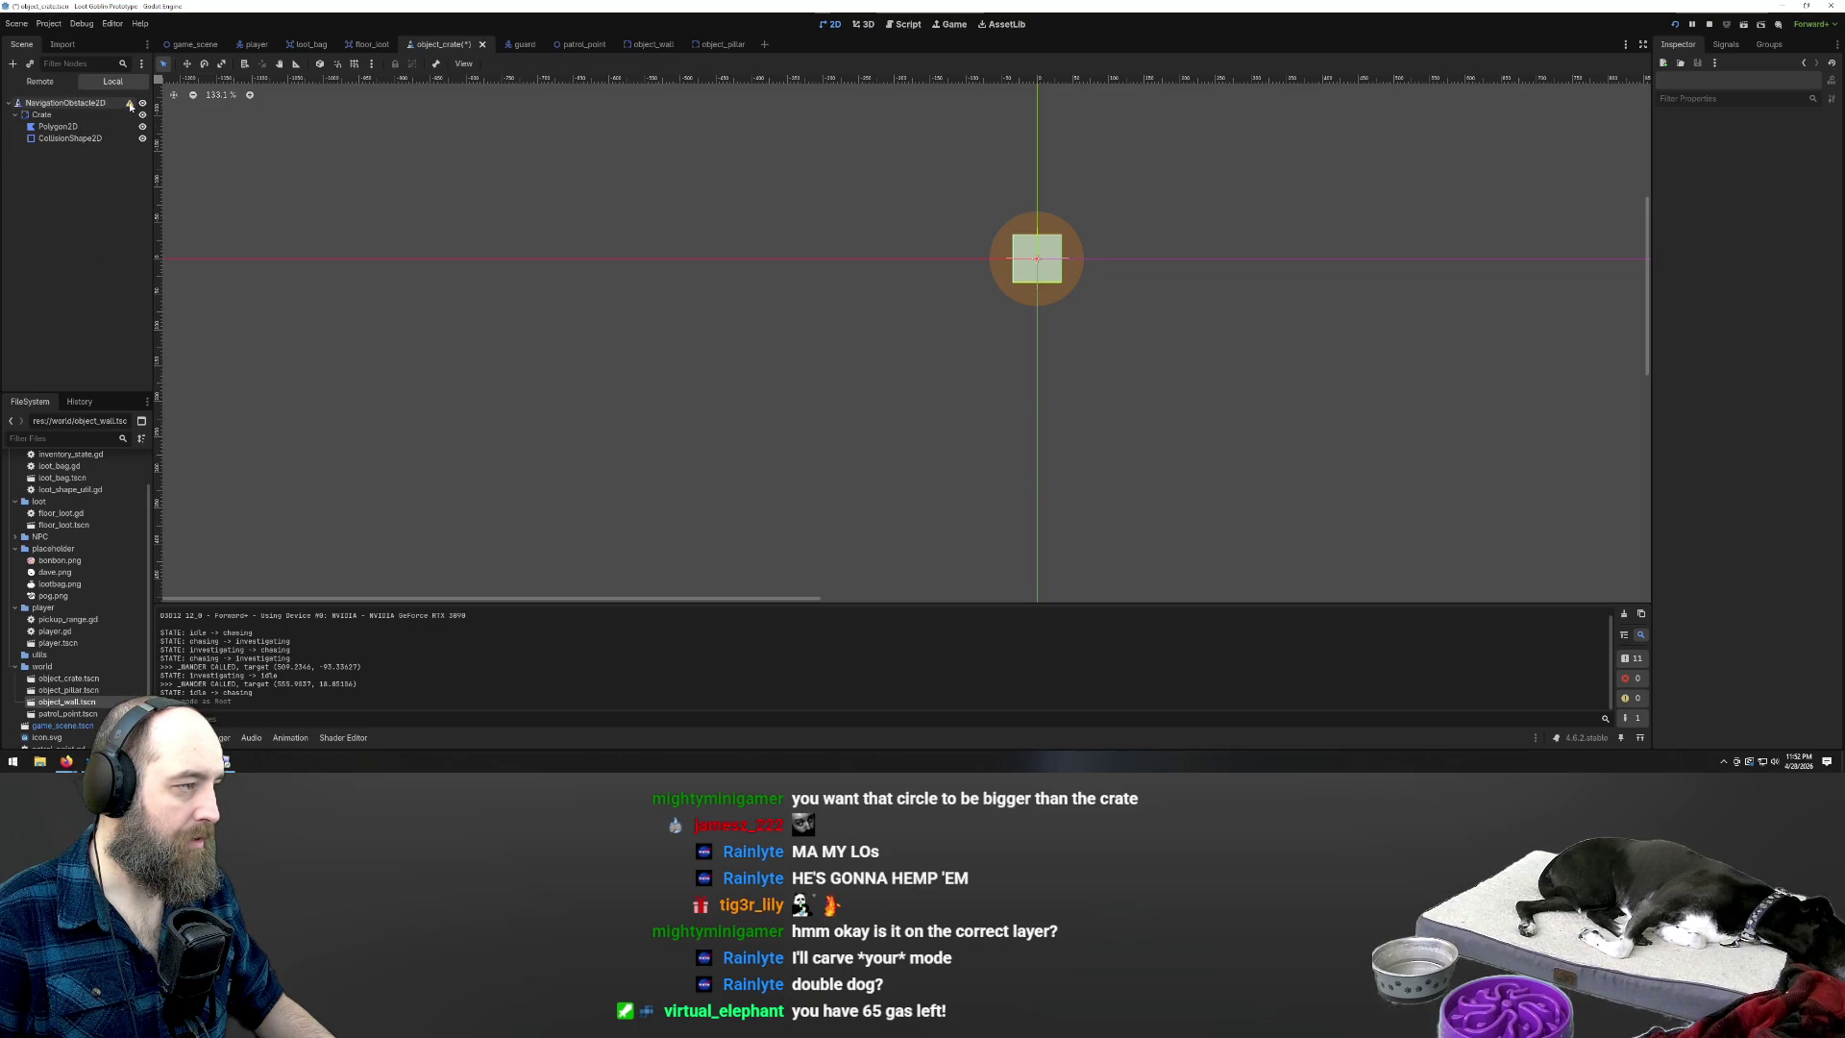
Read the new root's configuration warning, then undo so Crate is root again
mouse_move(130, 105)
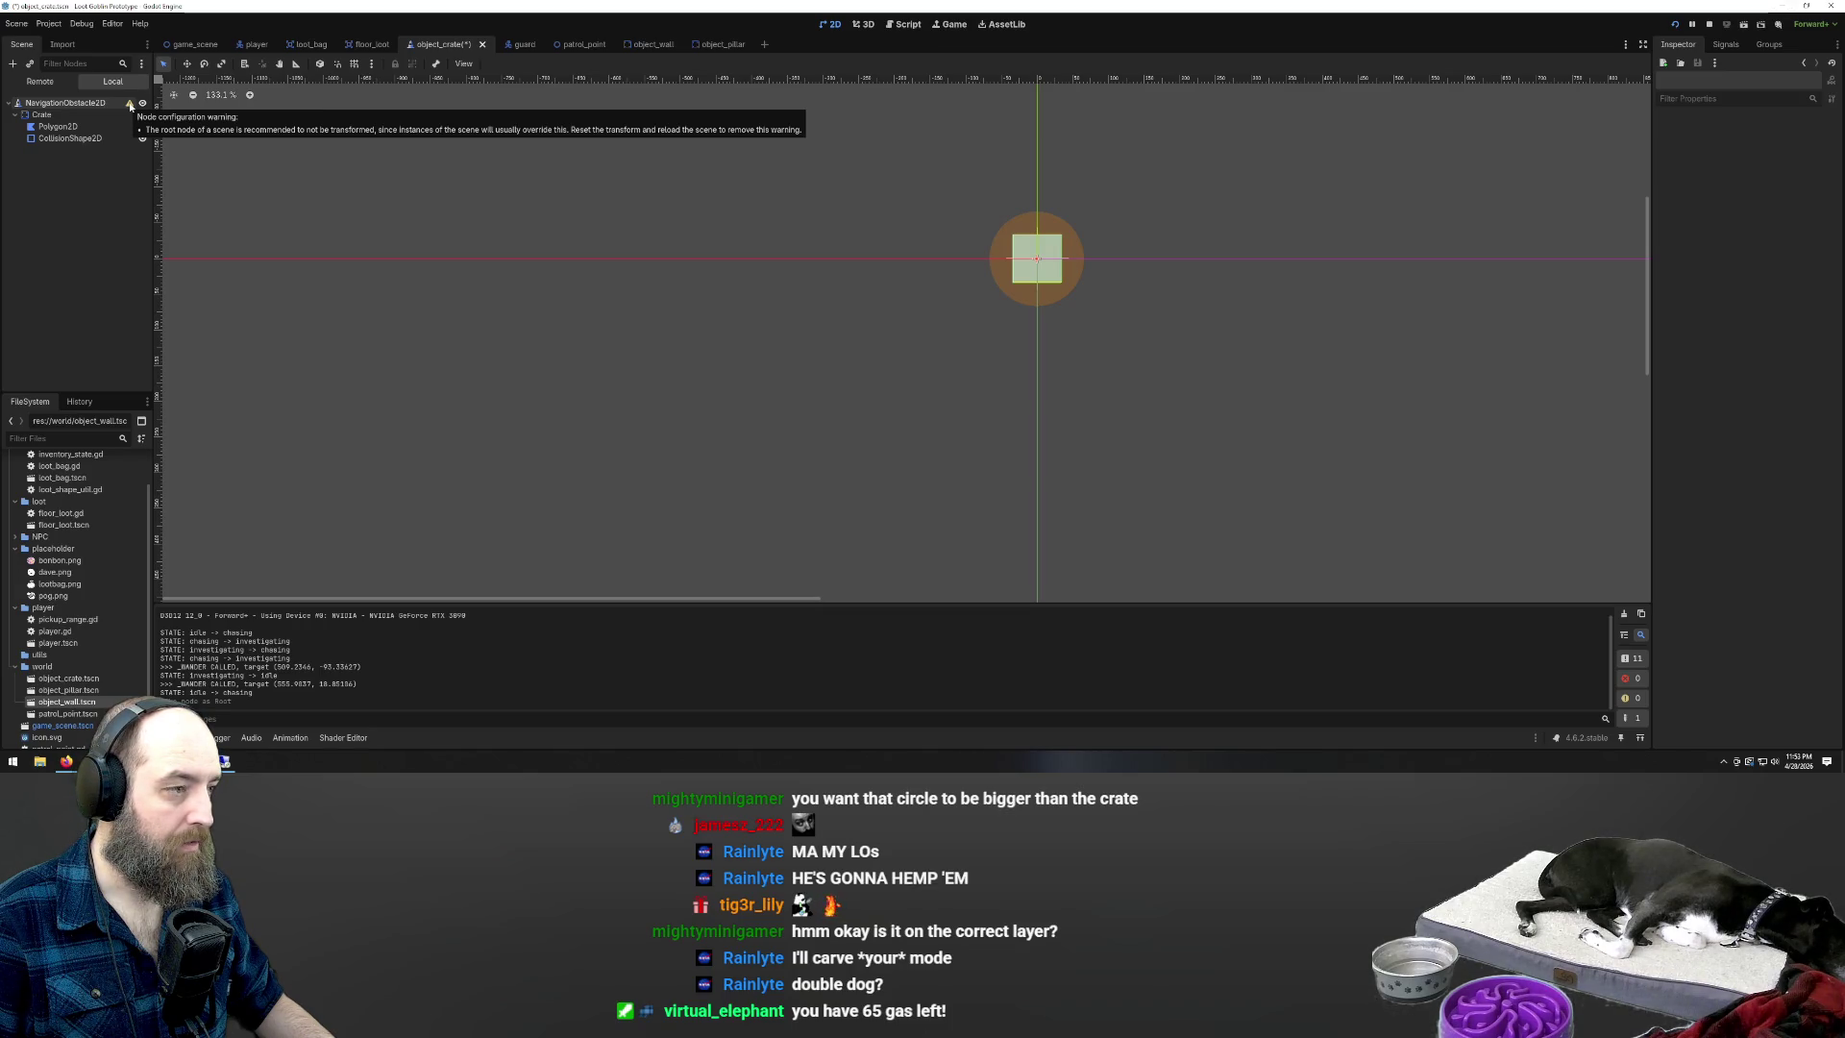
left_click(131, 103)
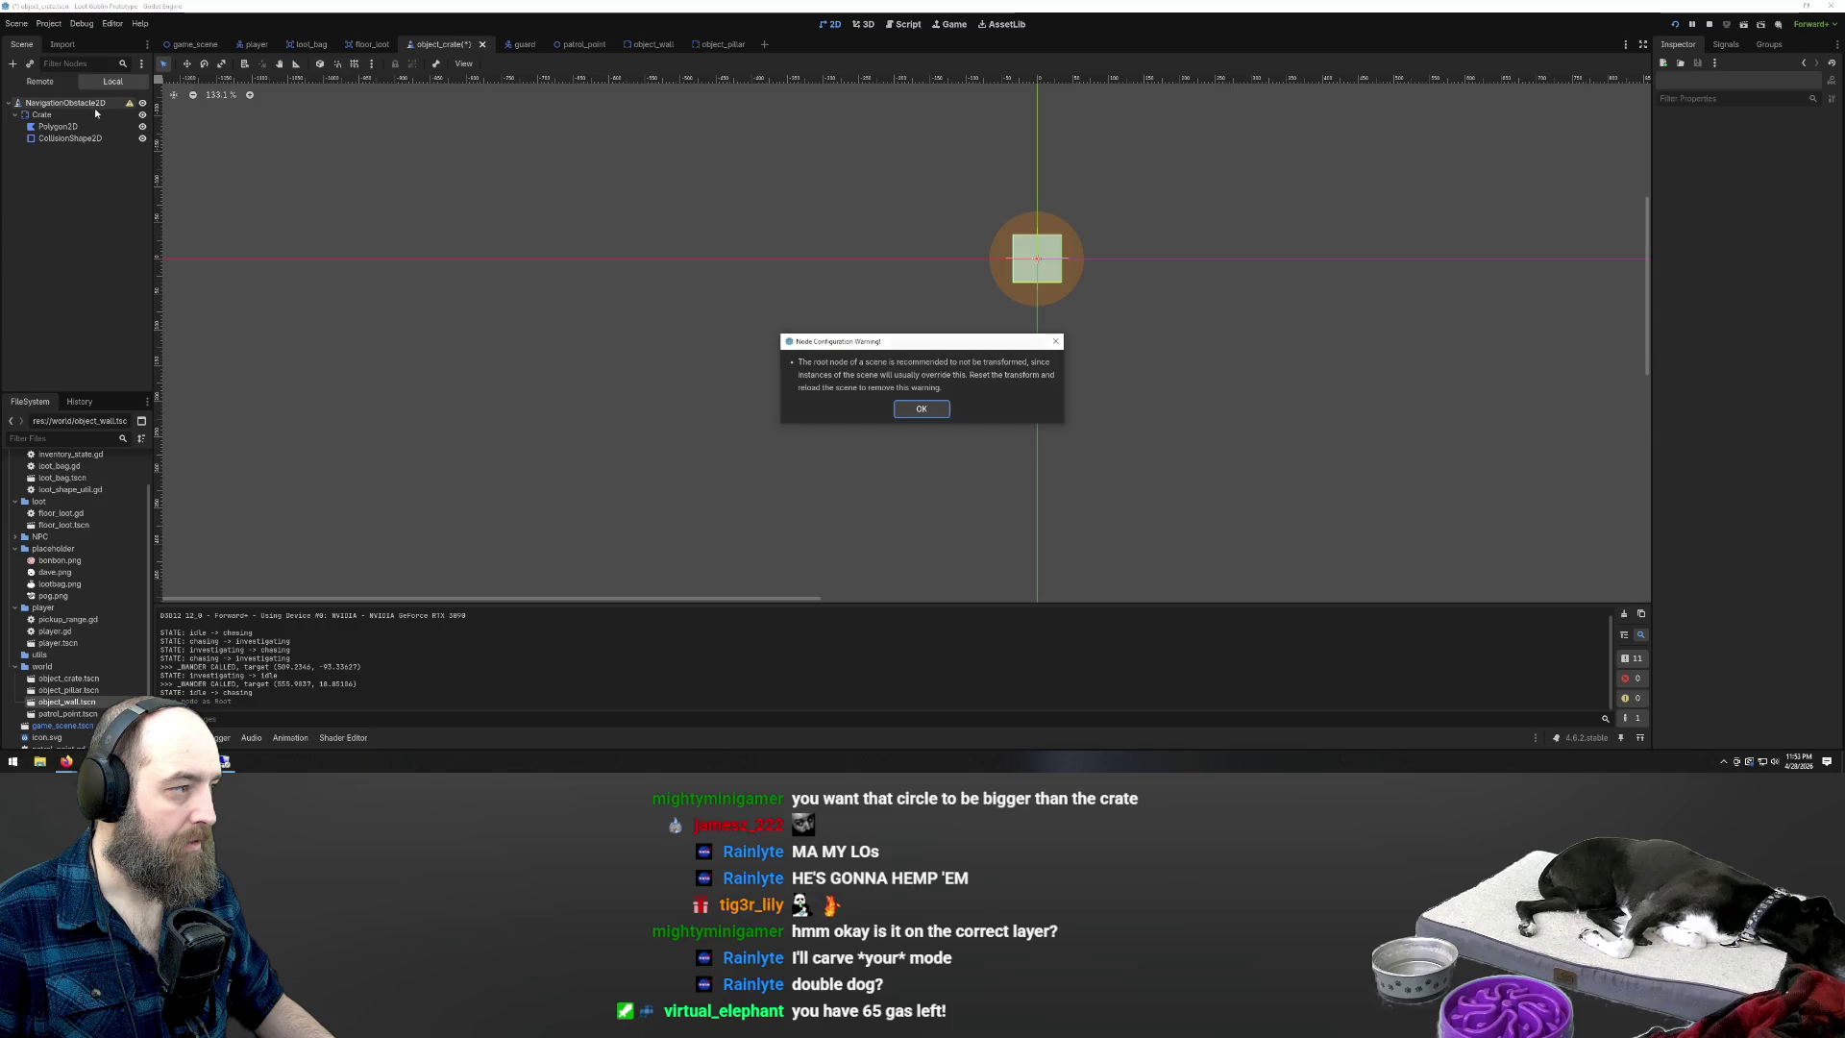
key("Escape")
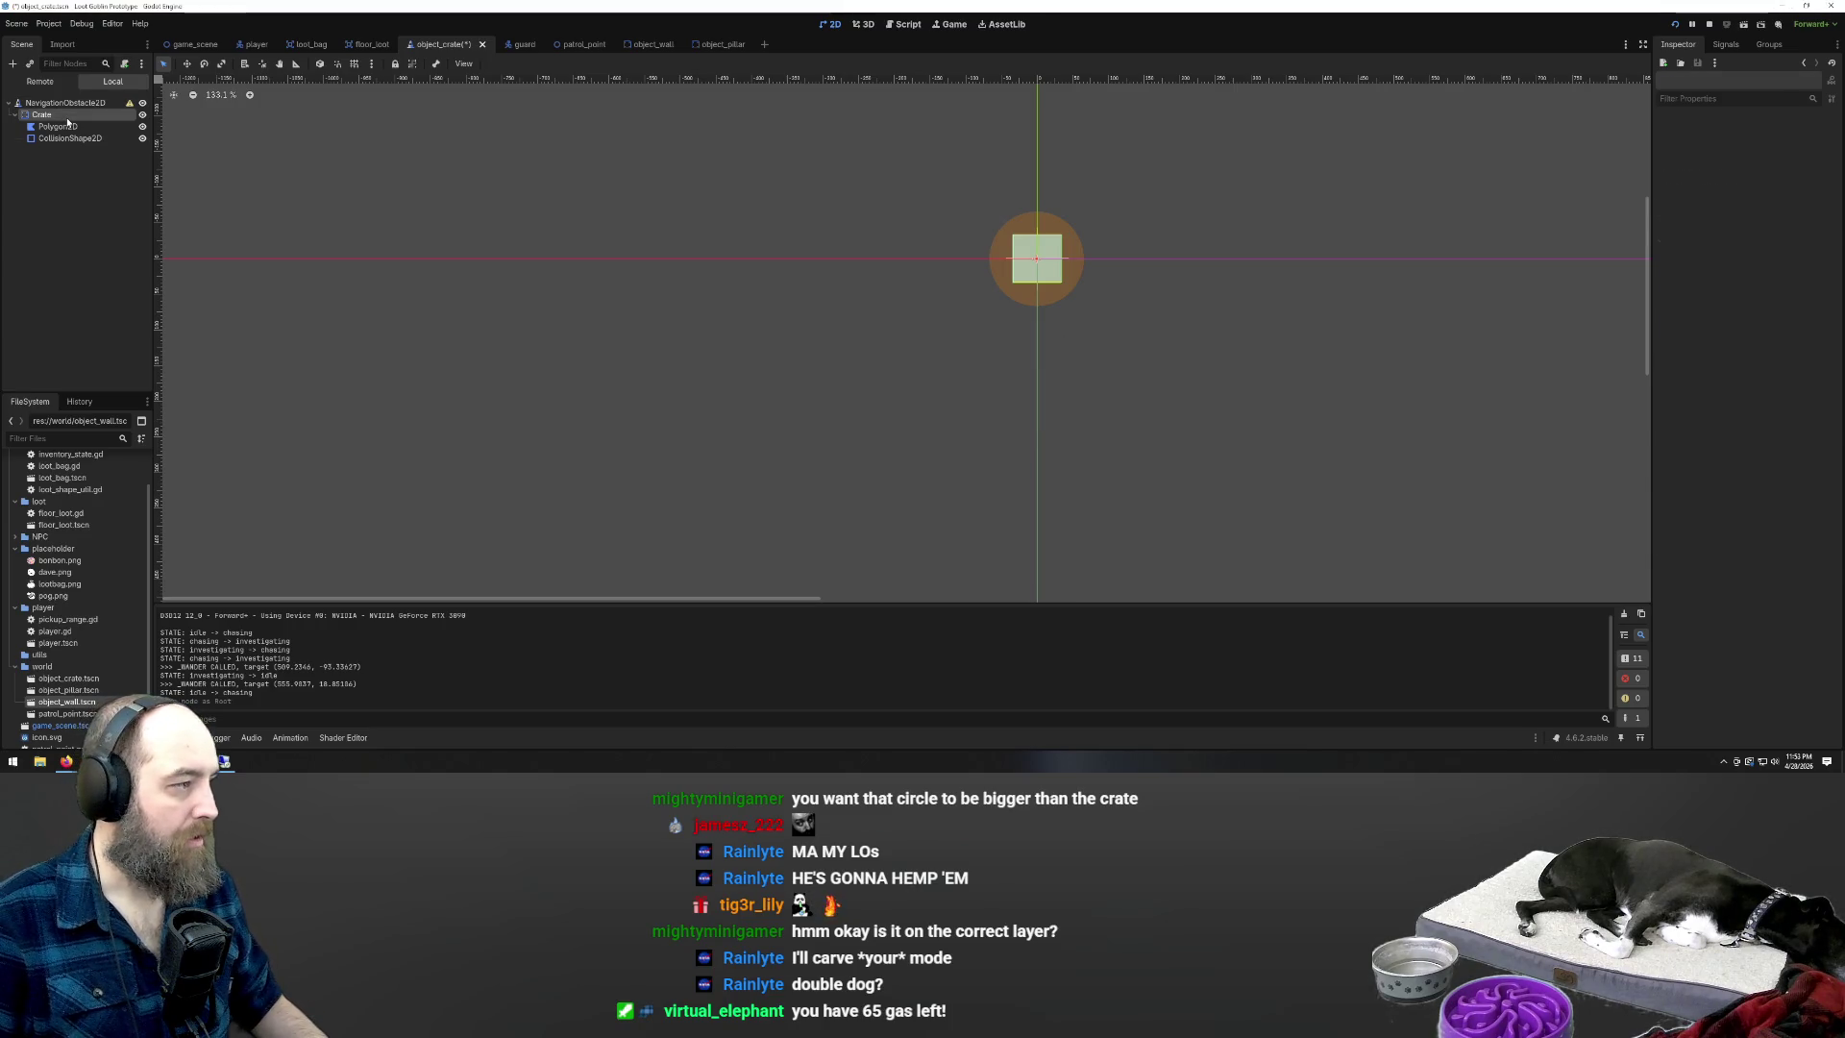
left_click(71, 115)
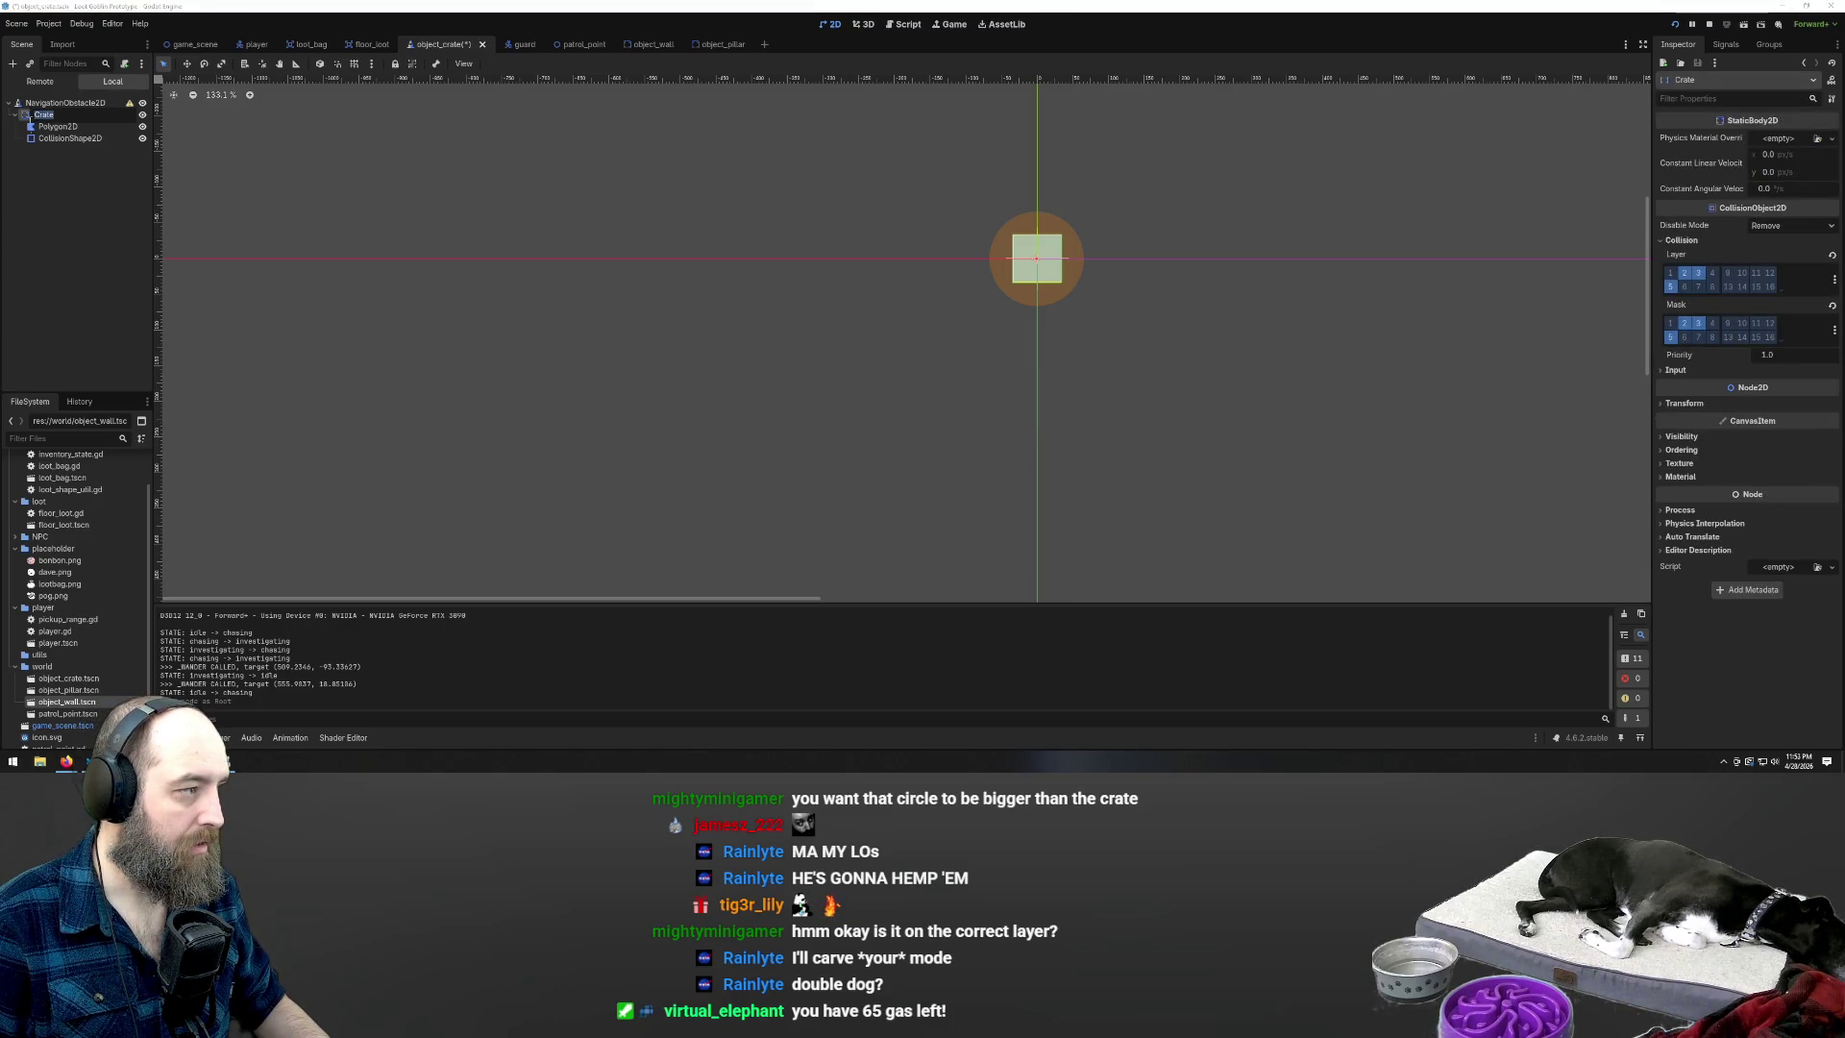
key("Escape")
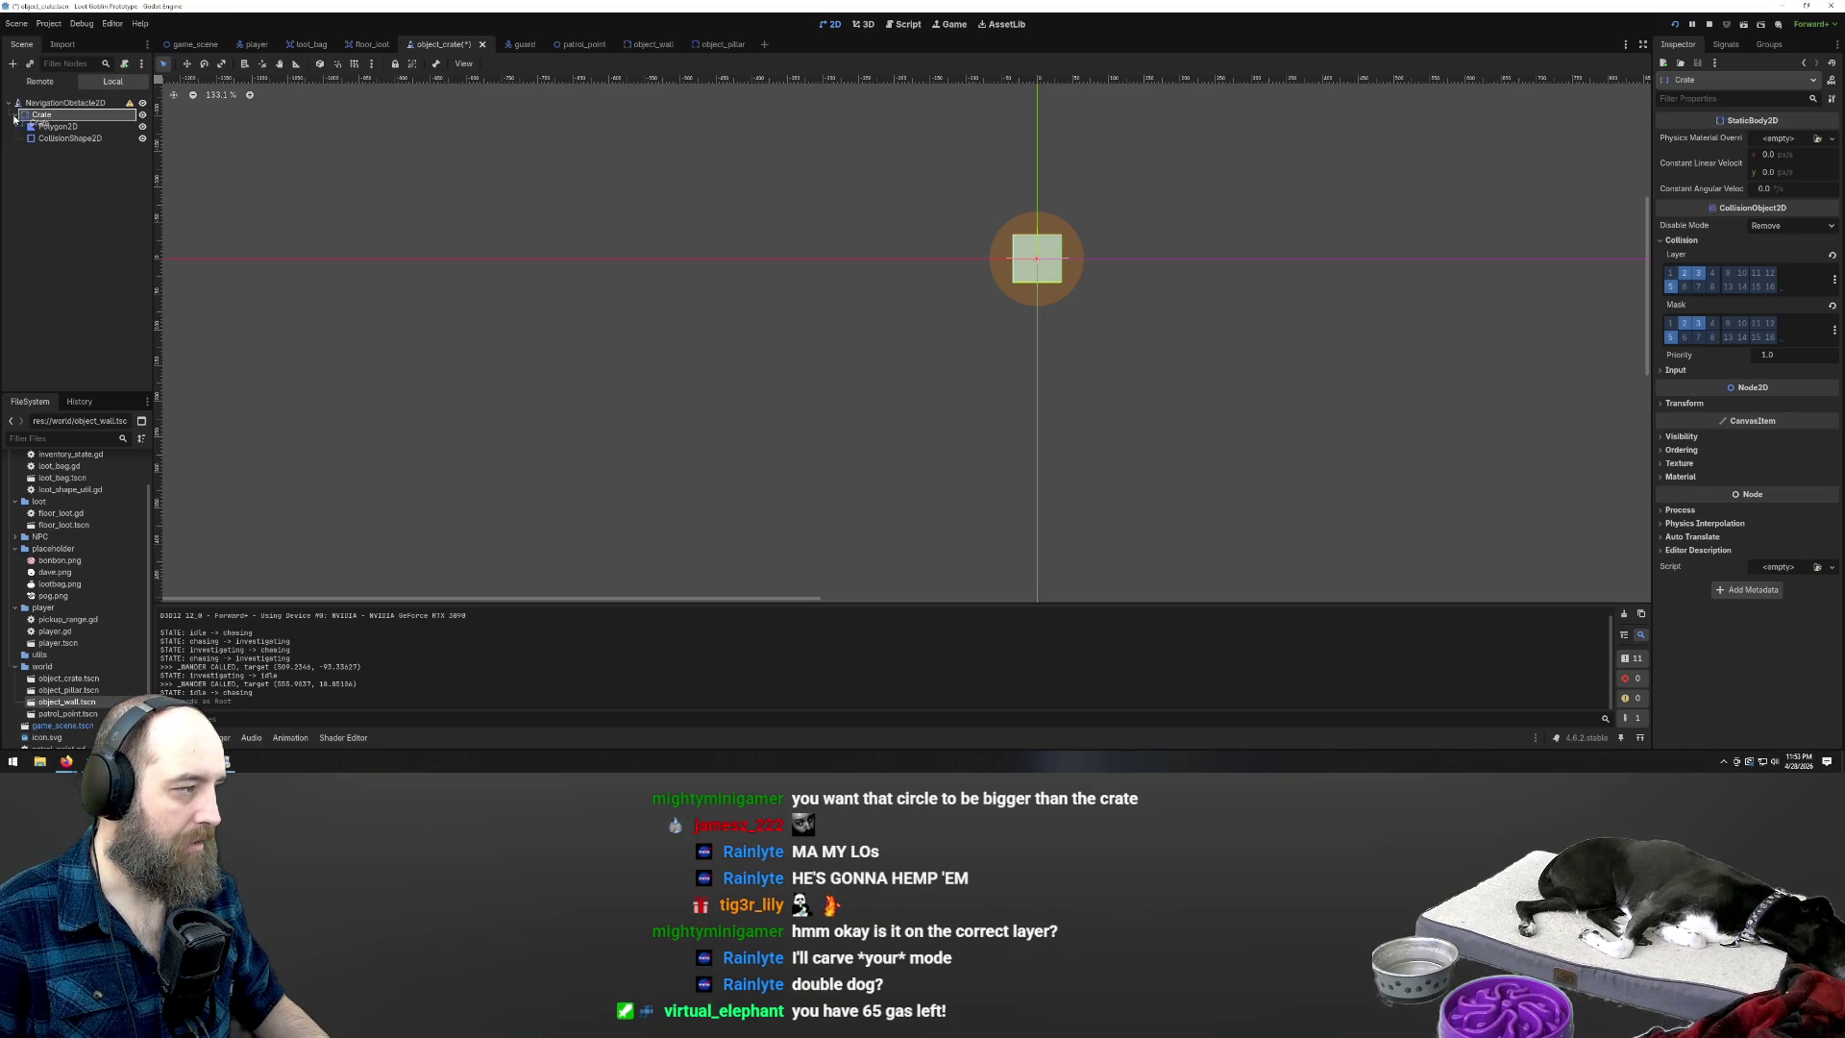
left_click(22, 104)
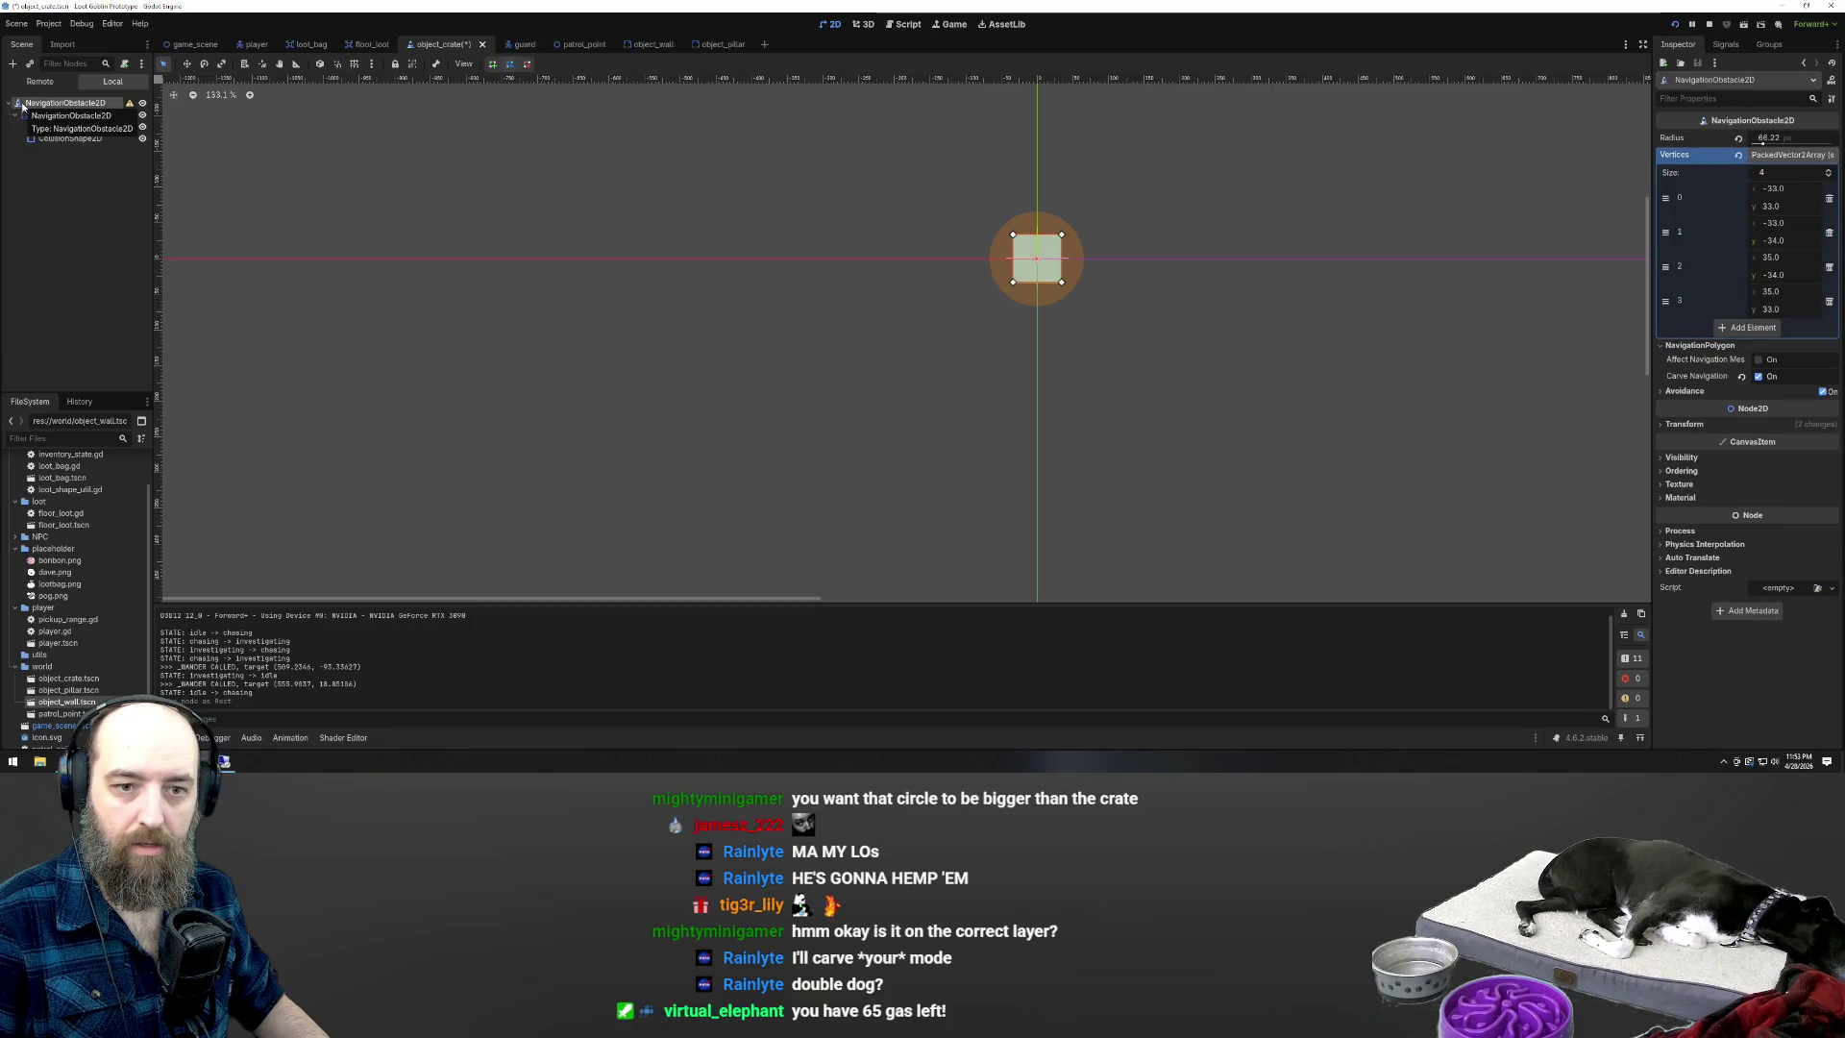
key("ctrl+z")
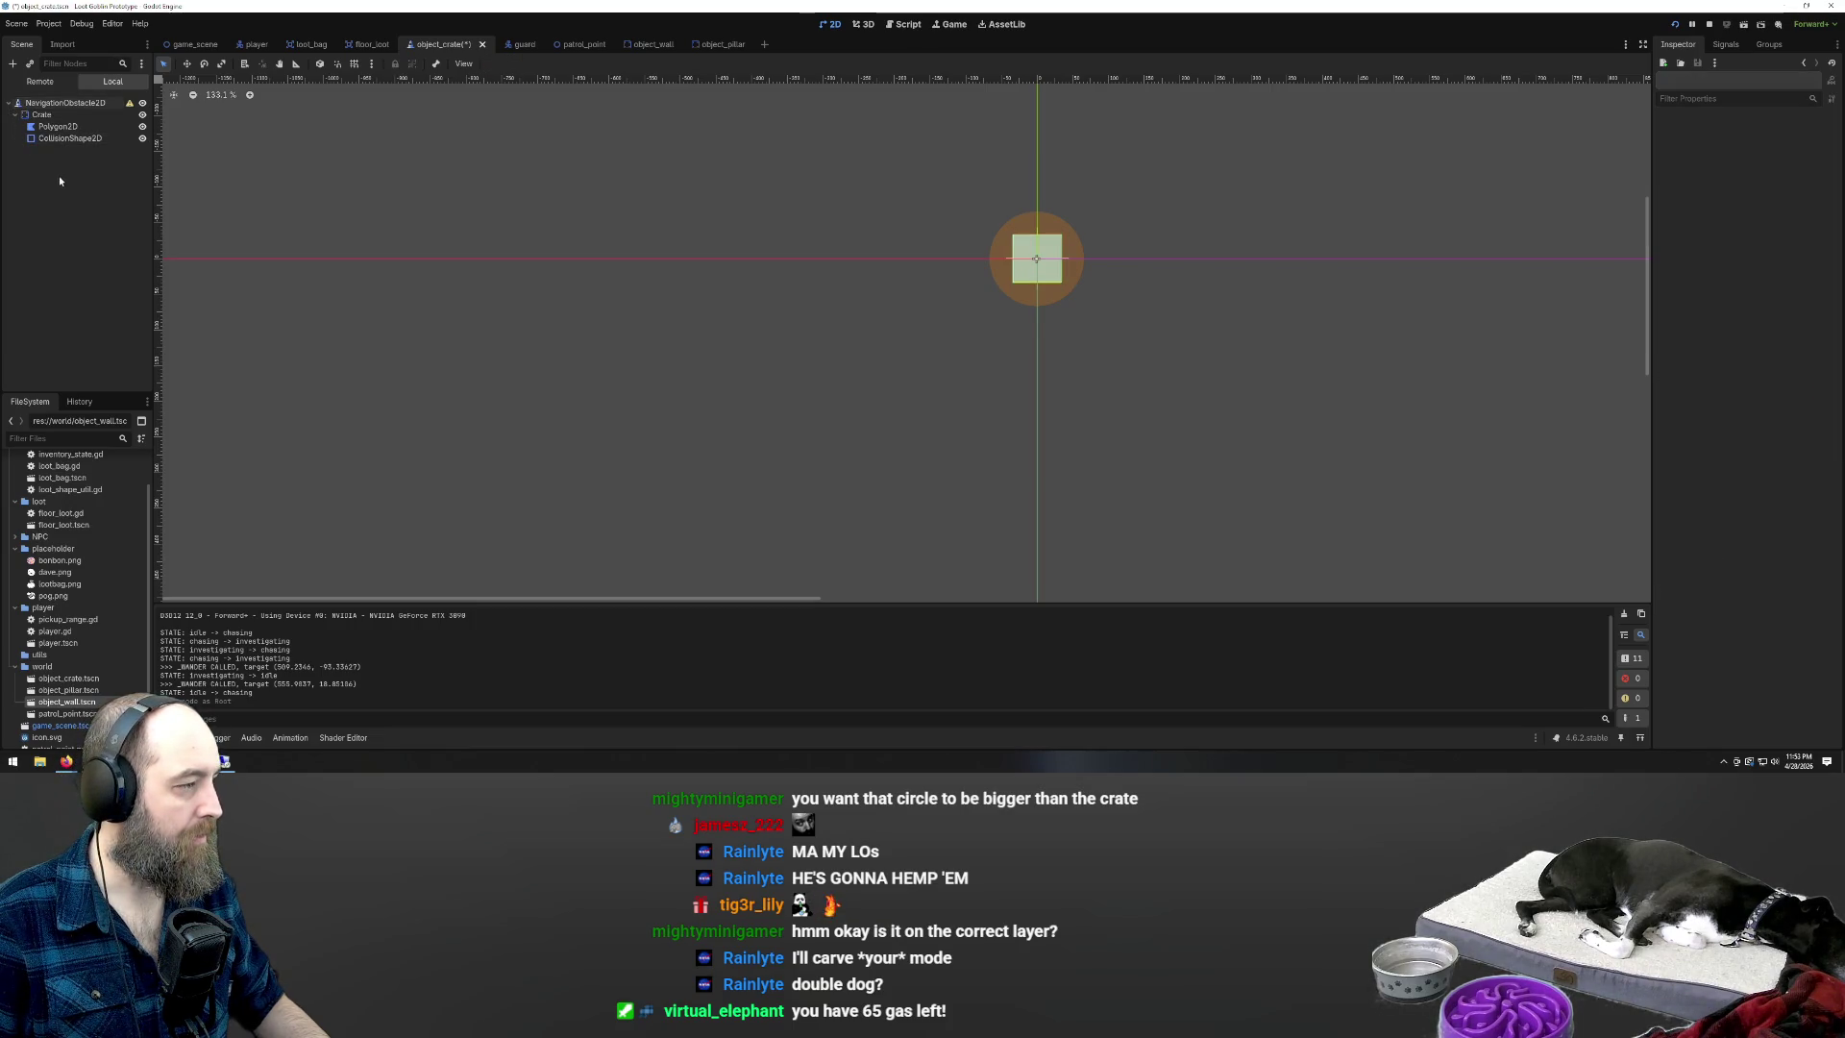
left_click(55, 139)
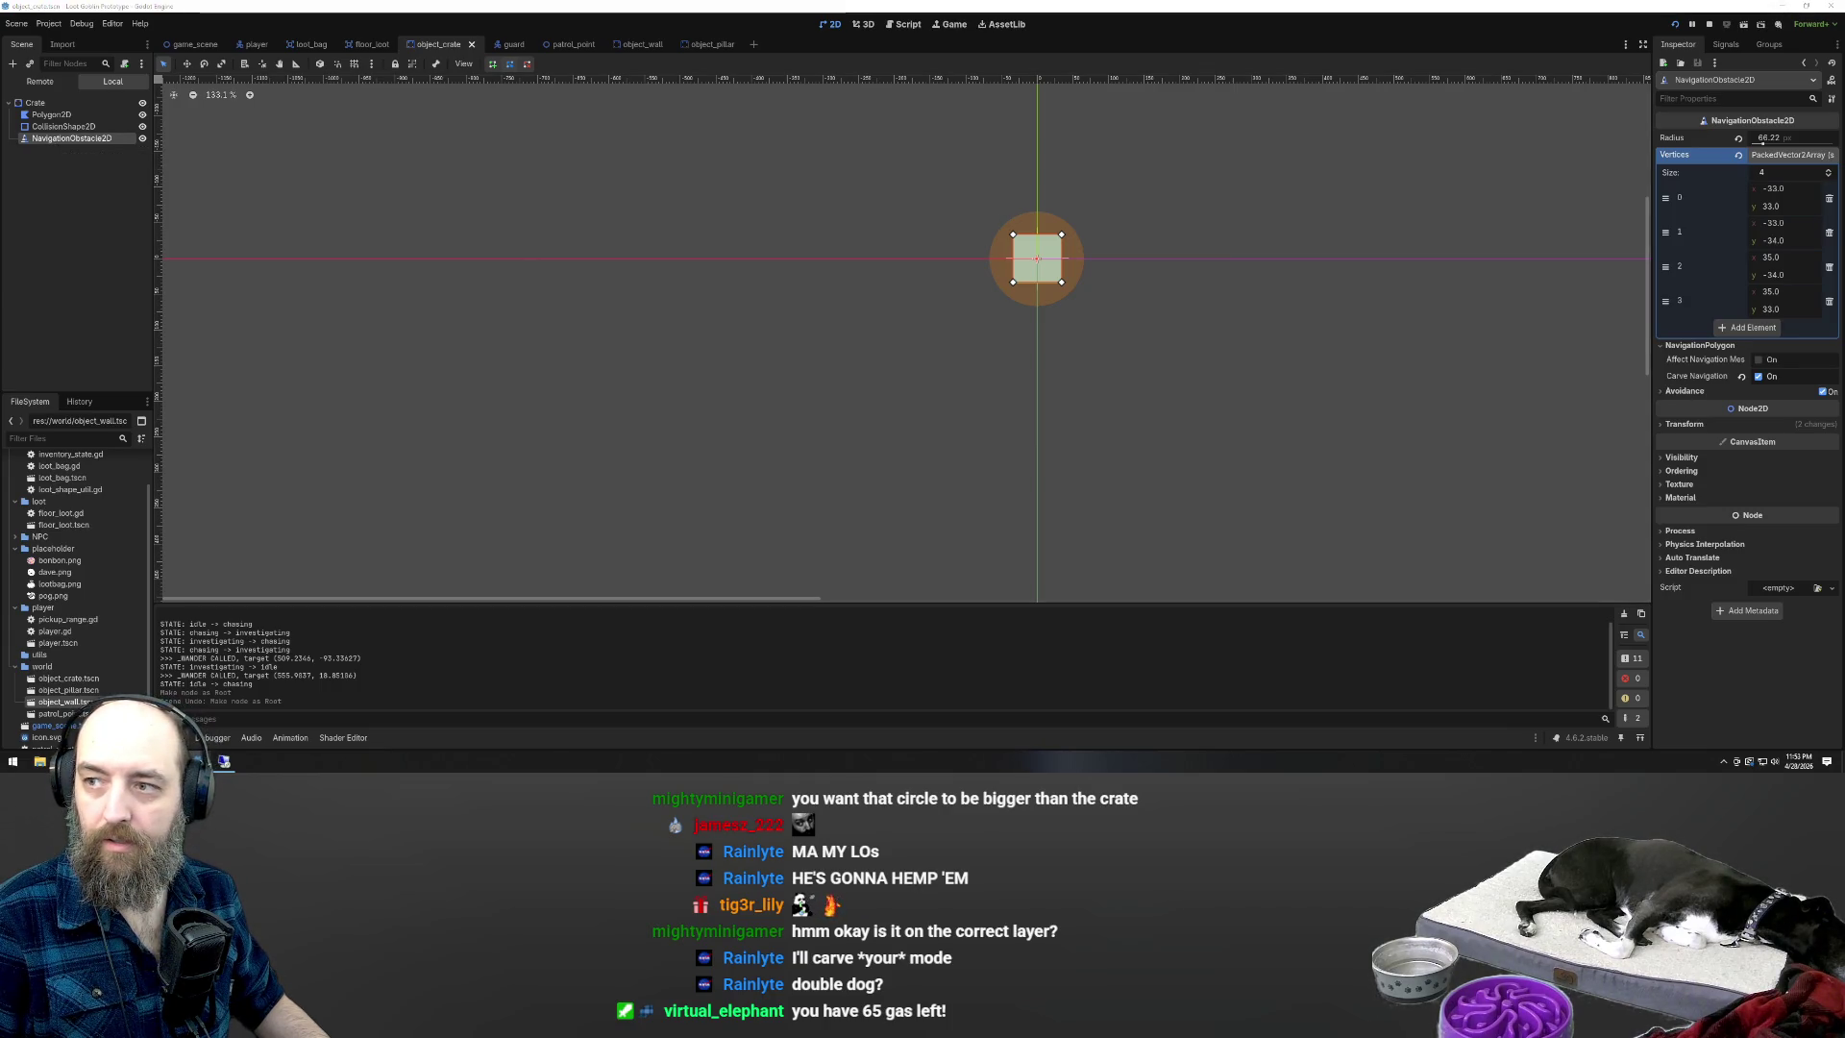
Filter the obstacle's Inspector by 'av' to show Affect Navigation Mesh and its tooltip
scroll(889, 372, "down", 10)
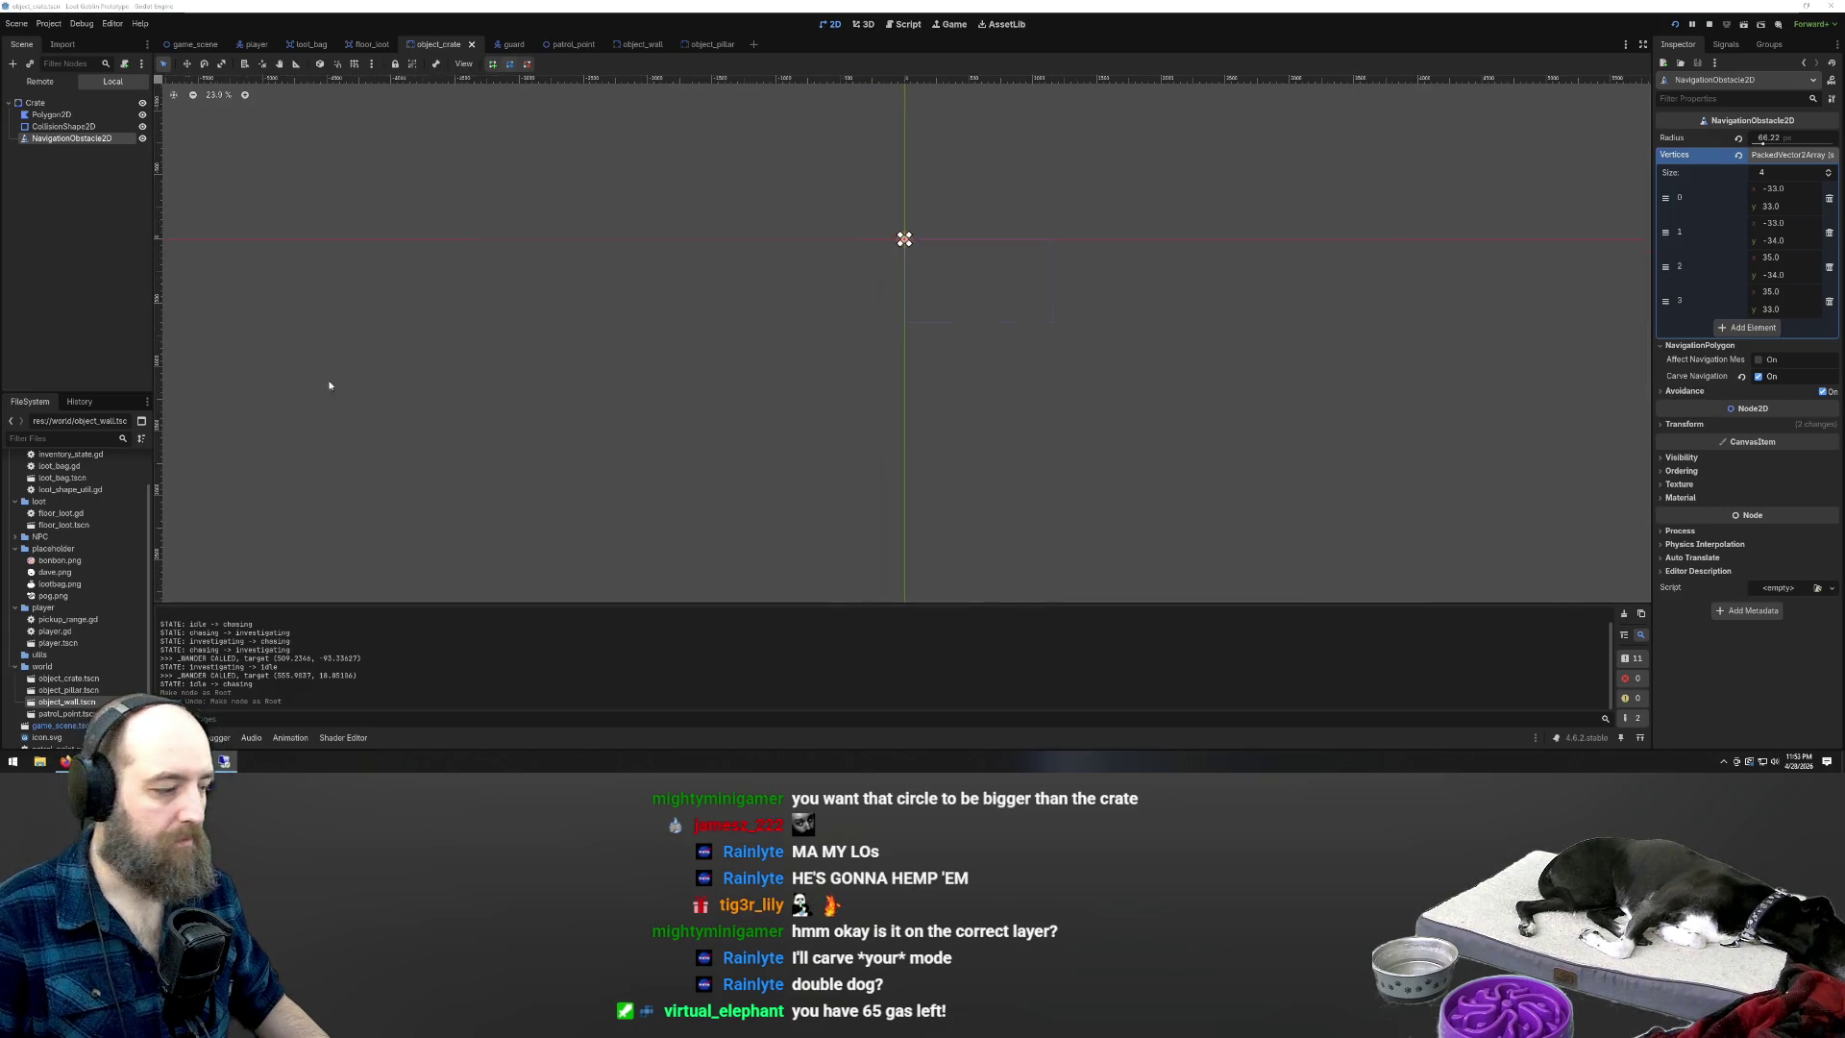
scroll(1040, 206, "up", 2)
scroll(734, 249, "up", 5)
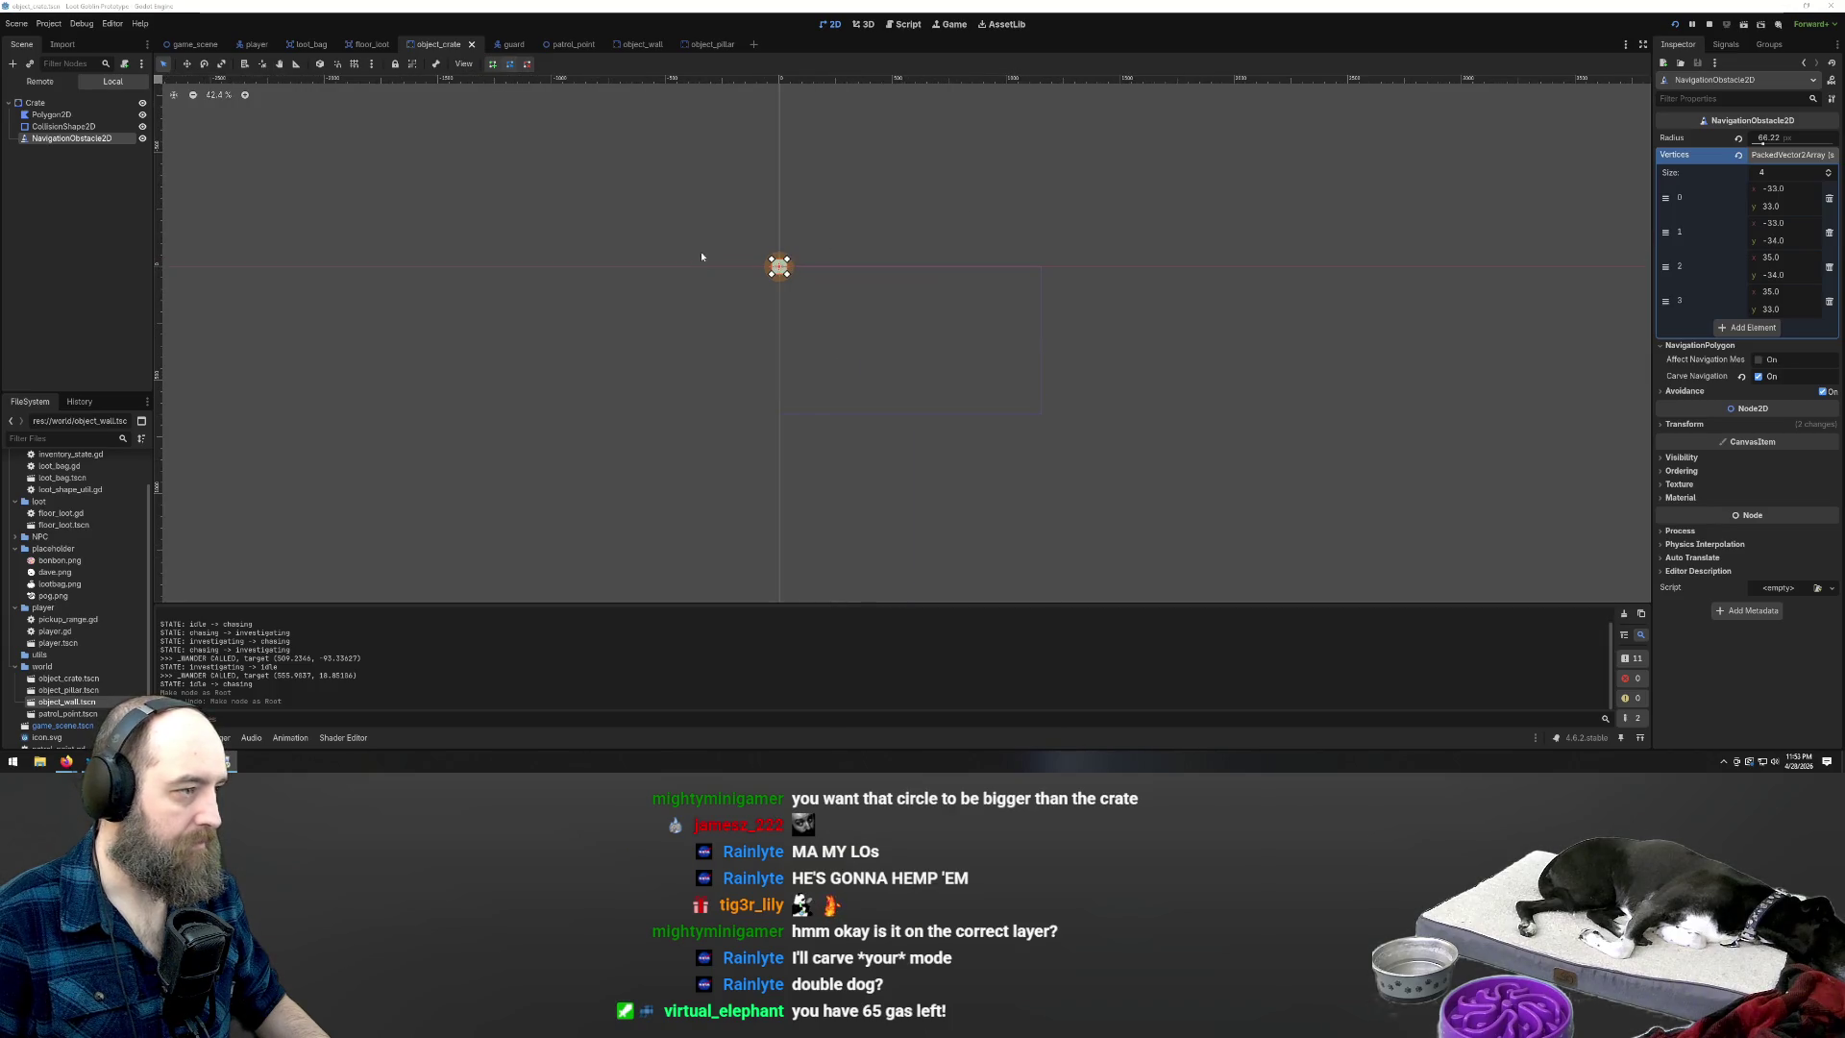
scroll(793, 317, "down", 3)
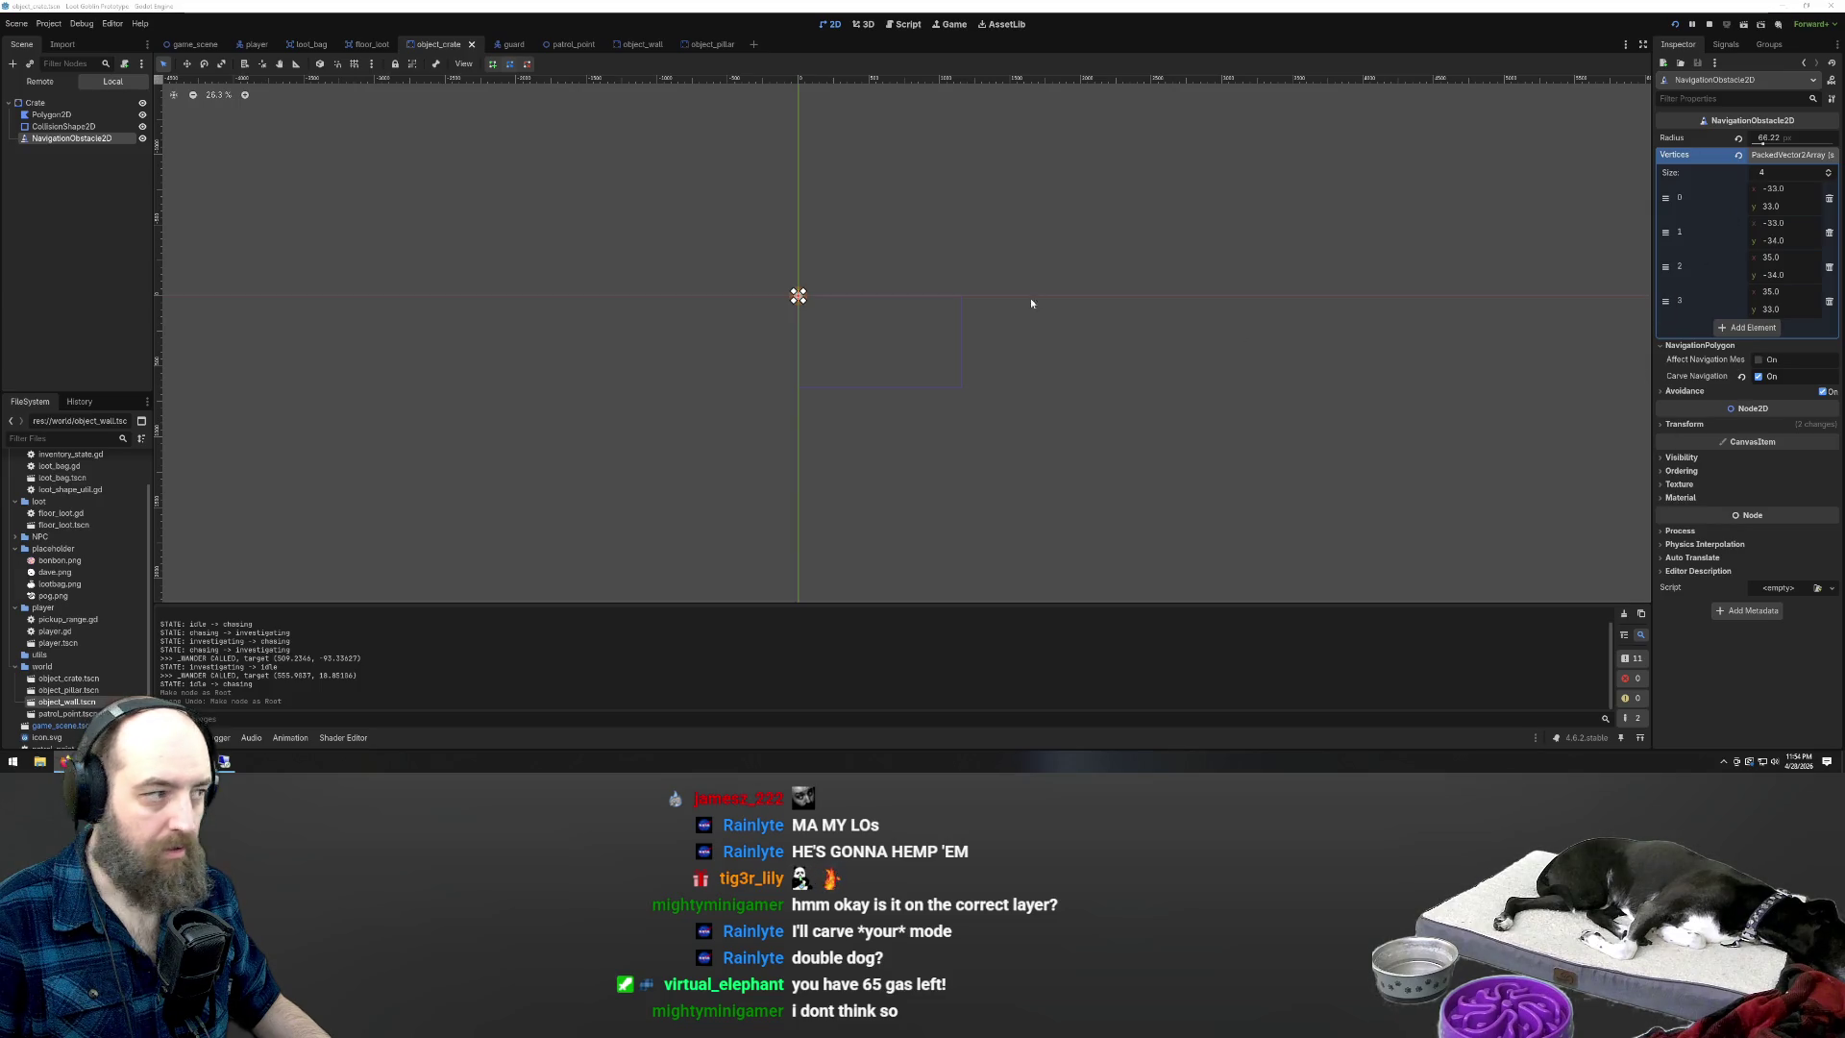
scroll(514, 251, "up", 4)
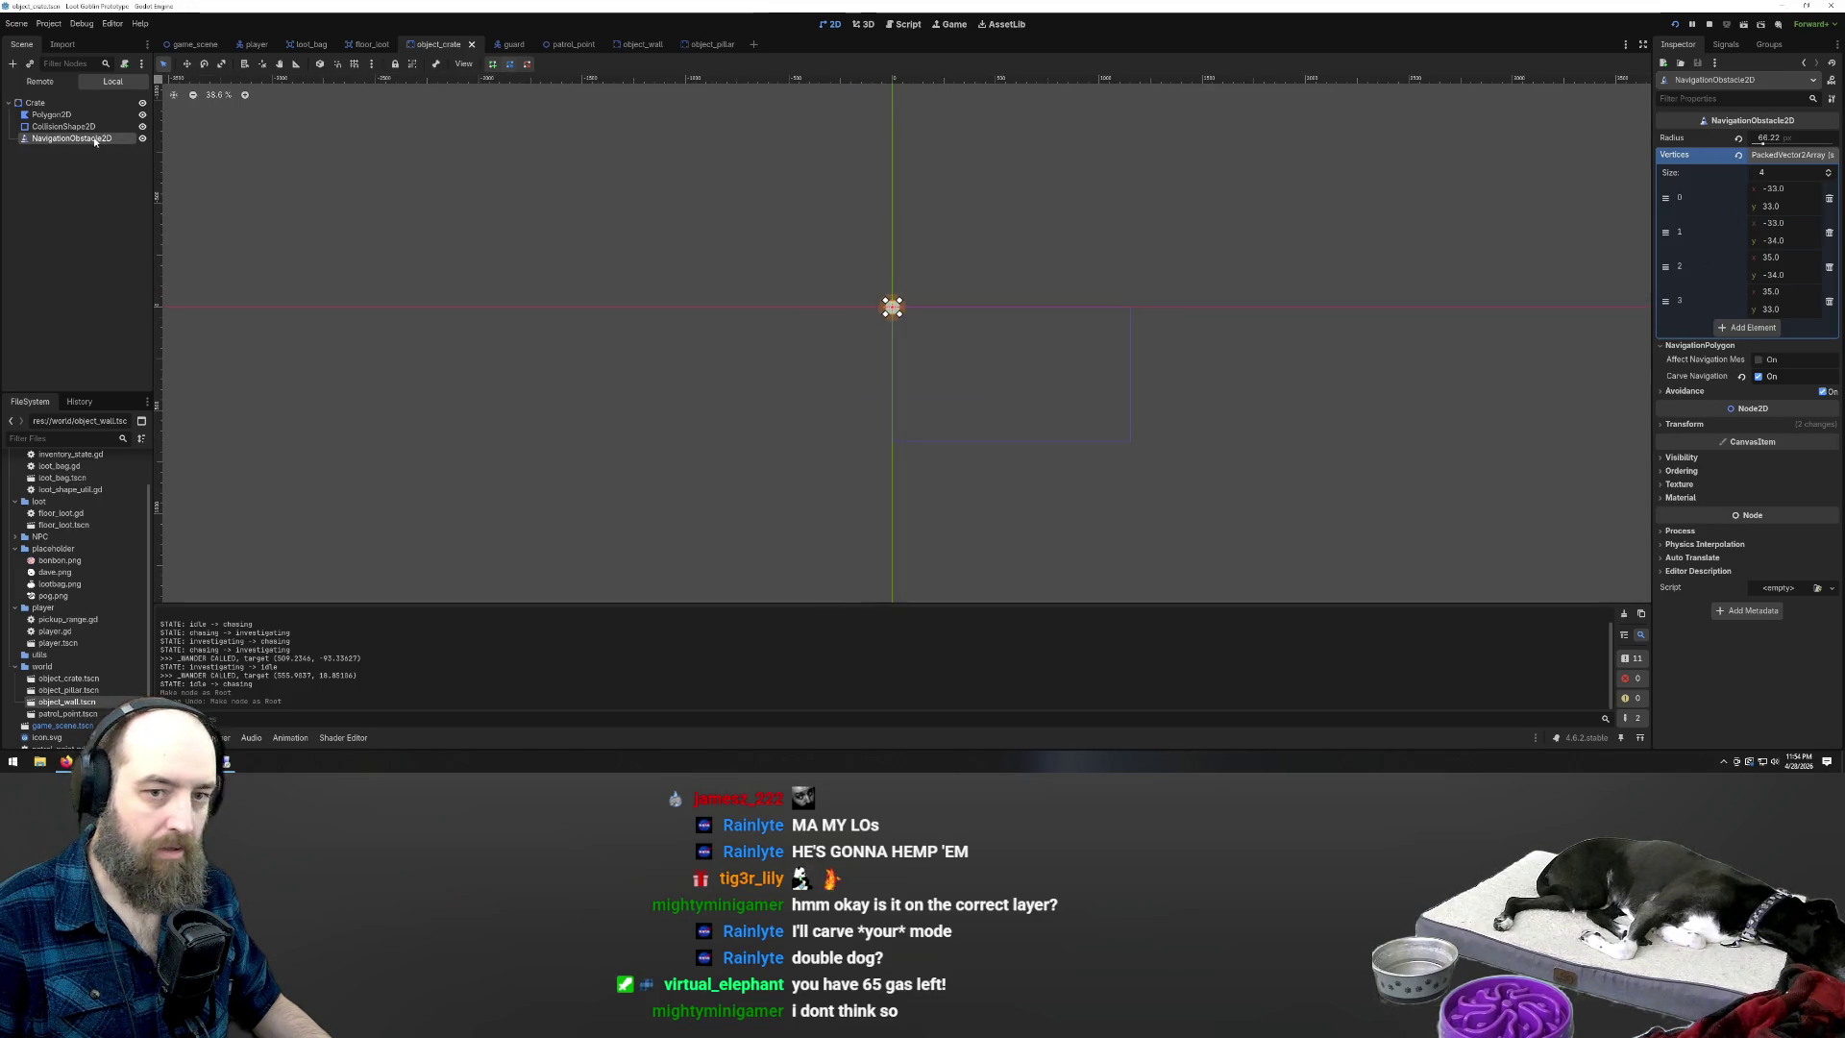
left_click(1729, 98)
type("av")
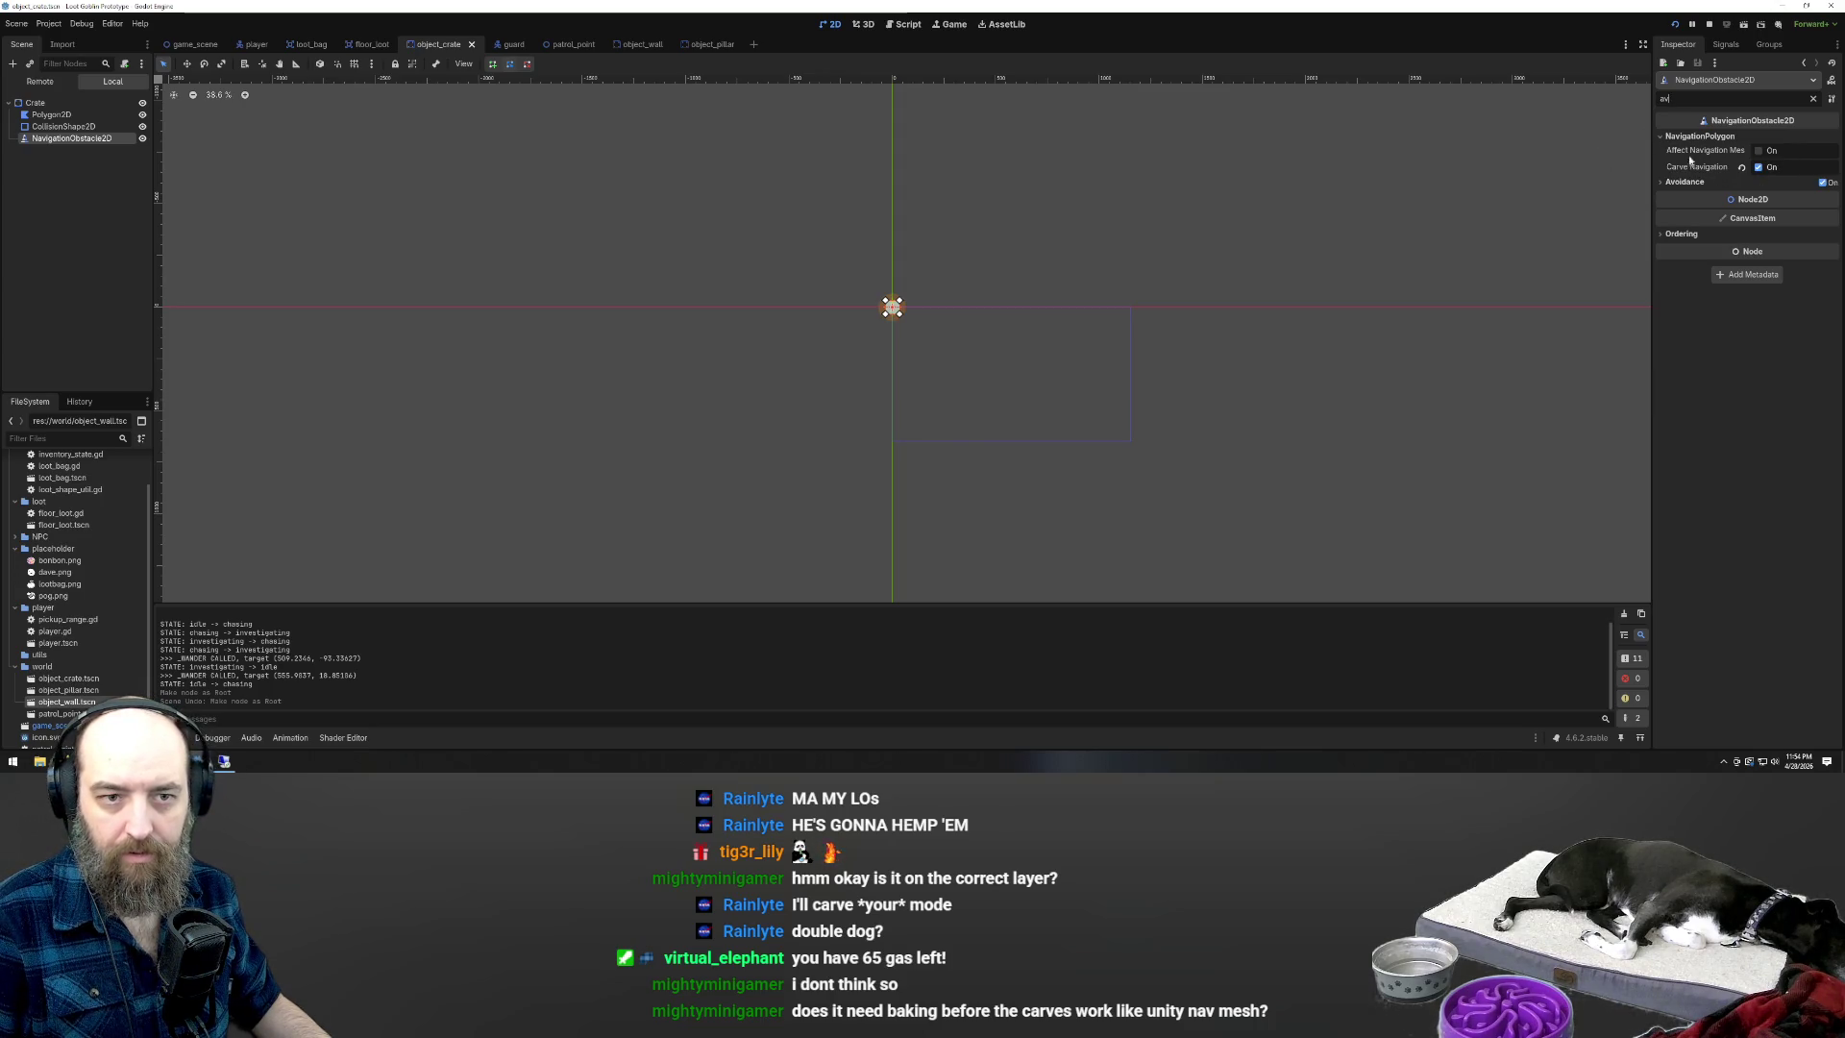
mouse_move(1703, 153)
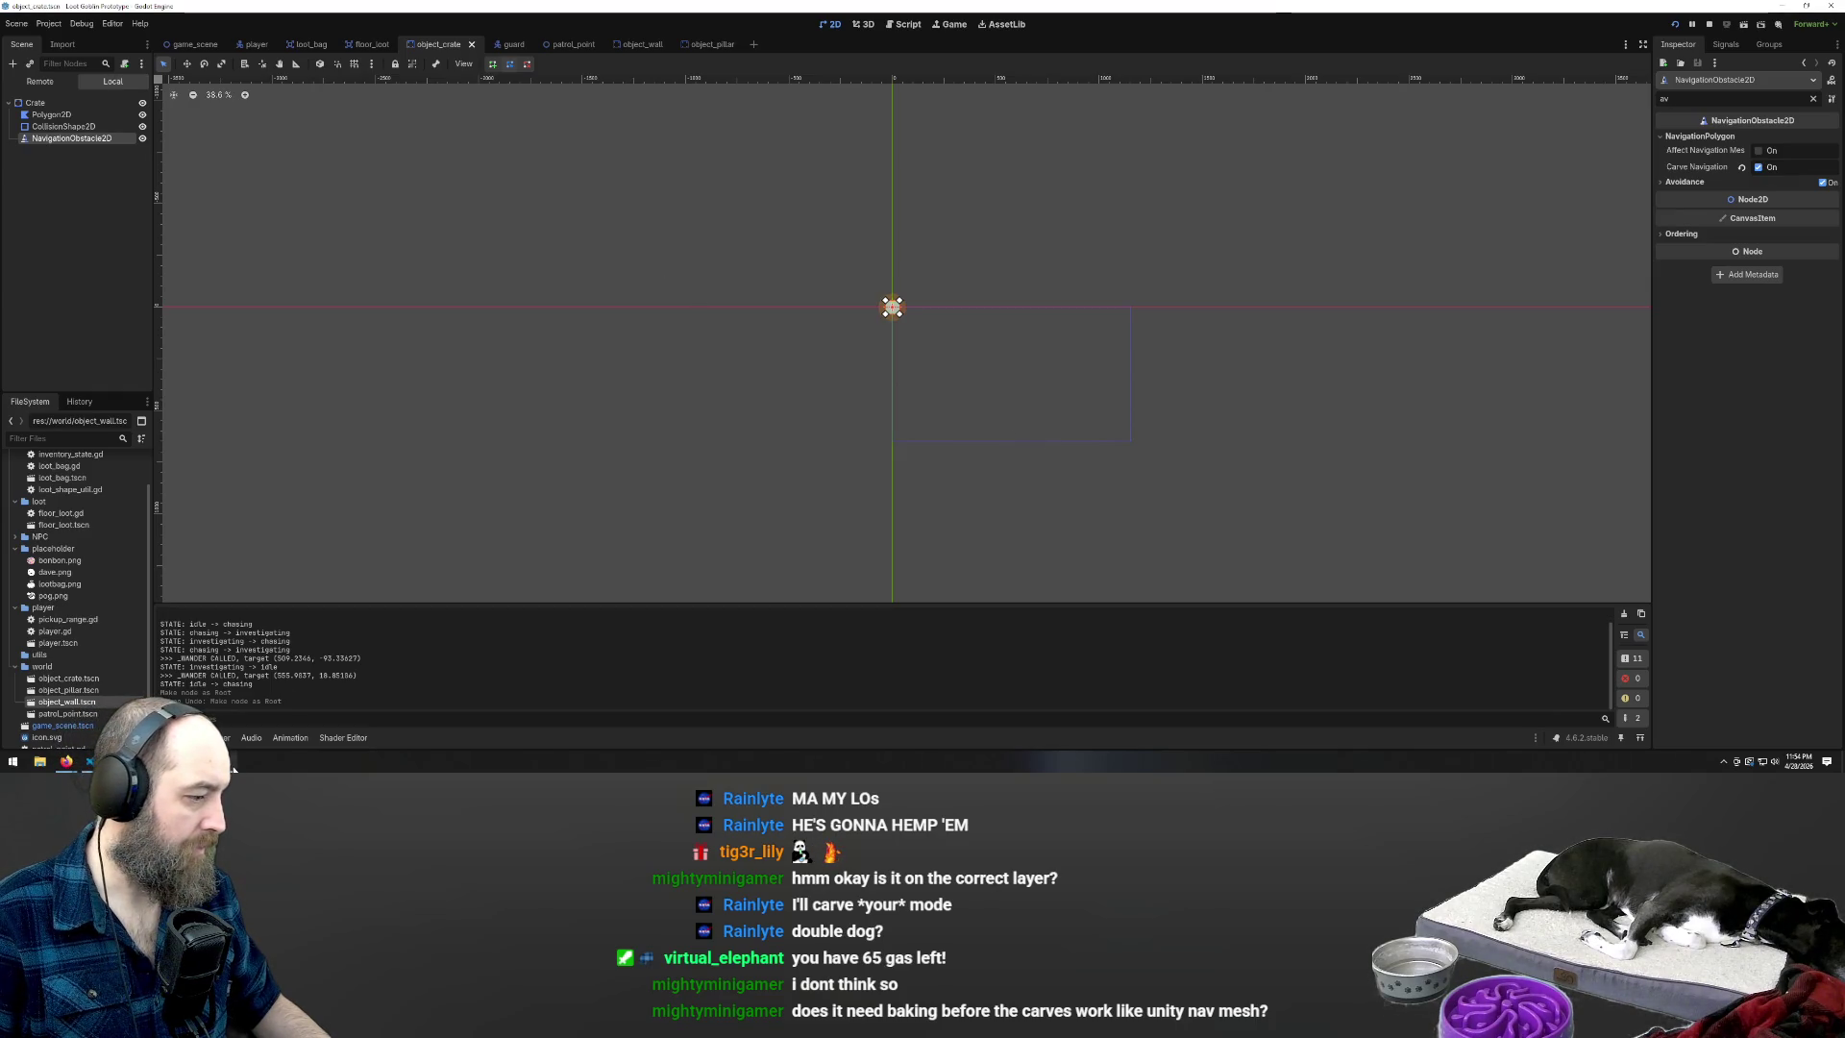
Launch Snipping Tool from the Start search with 'sn'
left_click(10, 764)
type("sn")
key("Return")
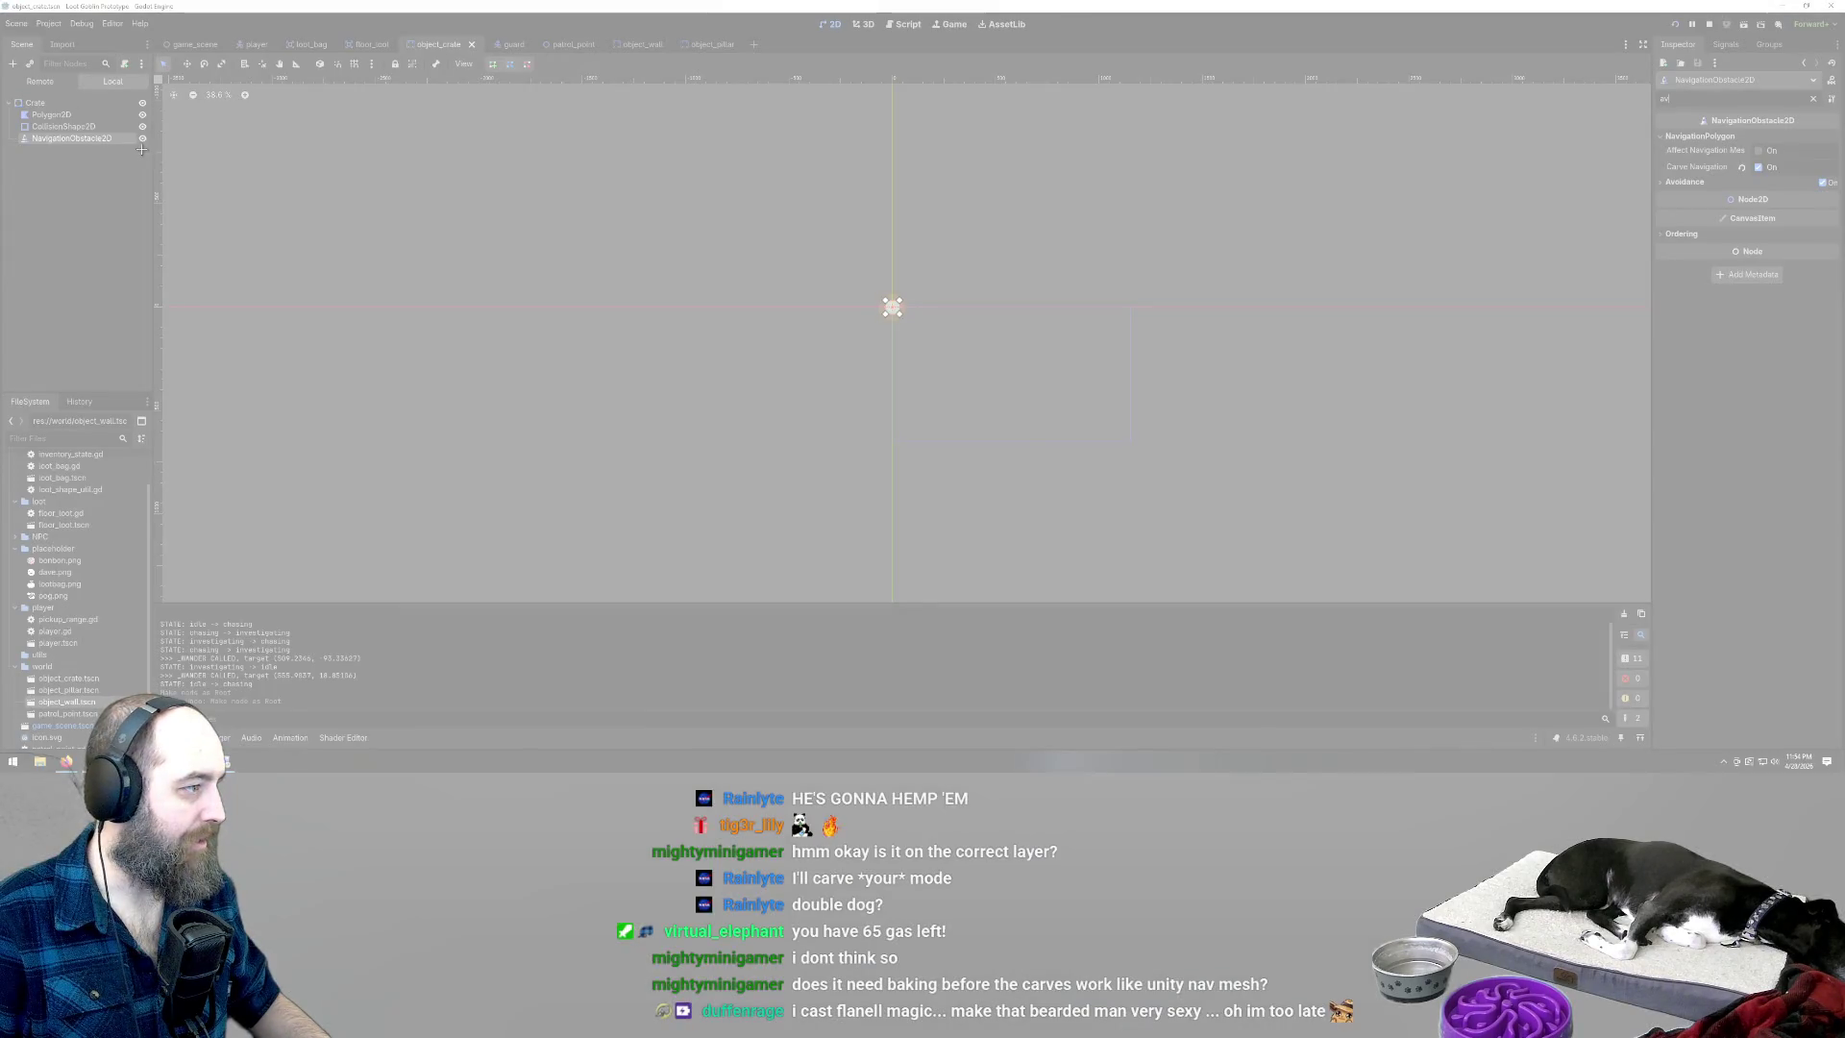
Snip the Scene dock's node tree, then close Snipping Tool choosing No to saving
left_click_drag(152, 153, 3, 91)
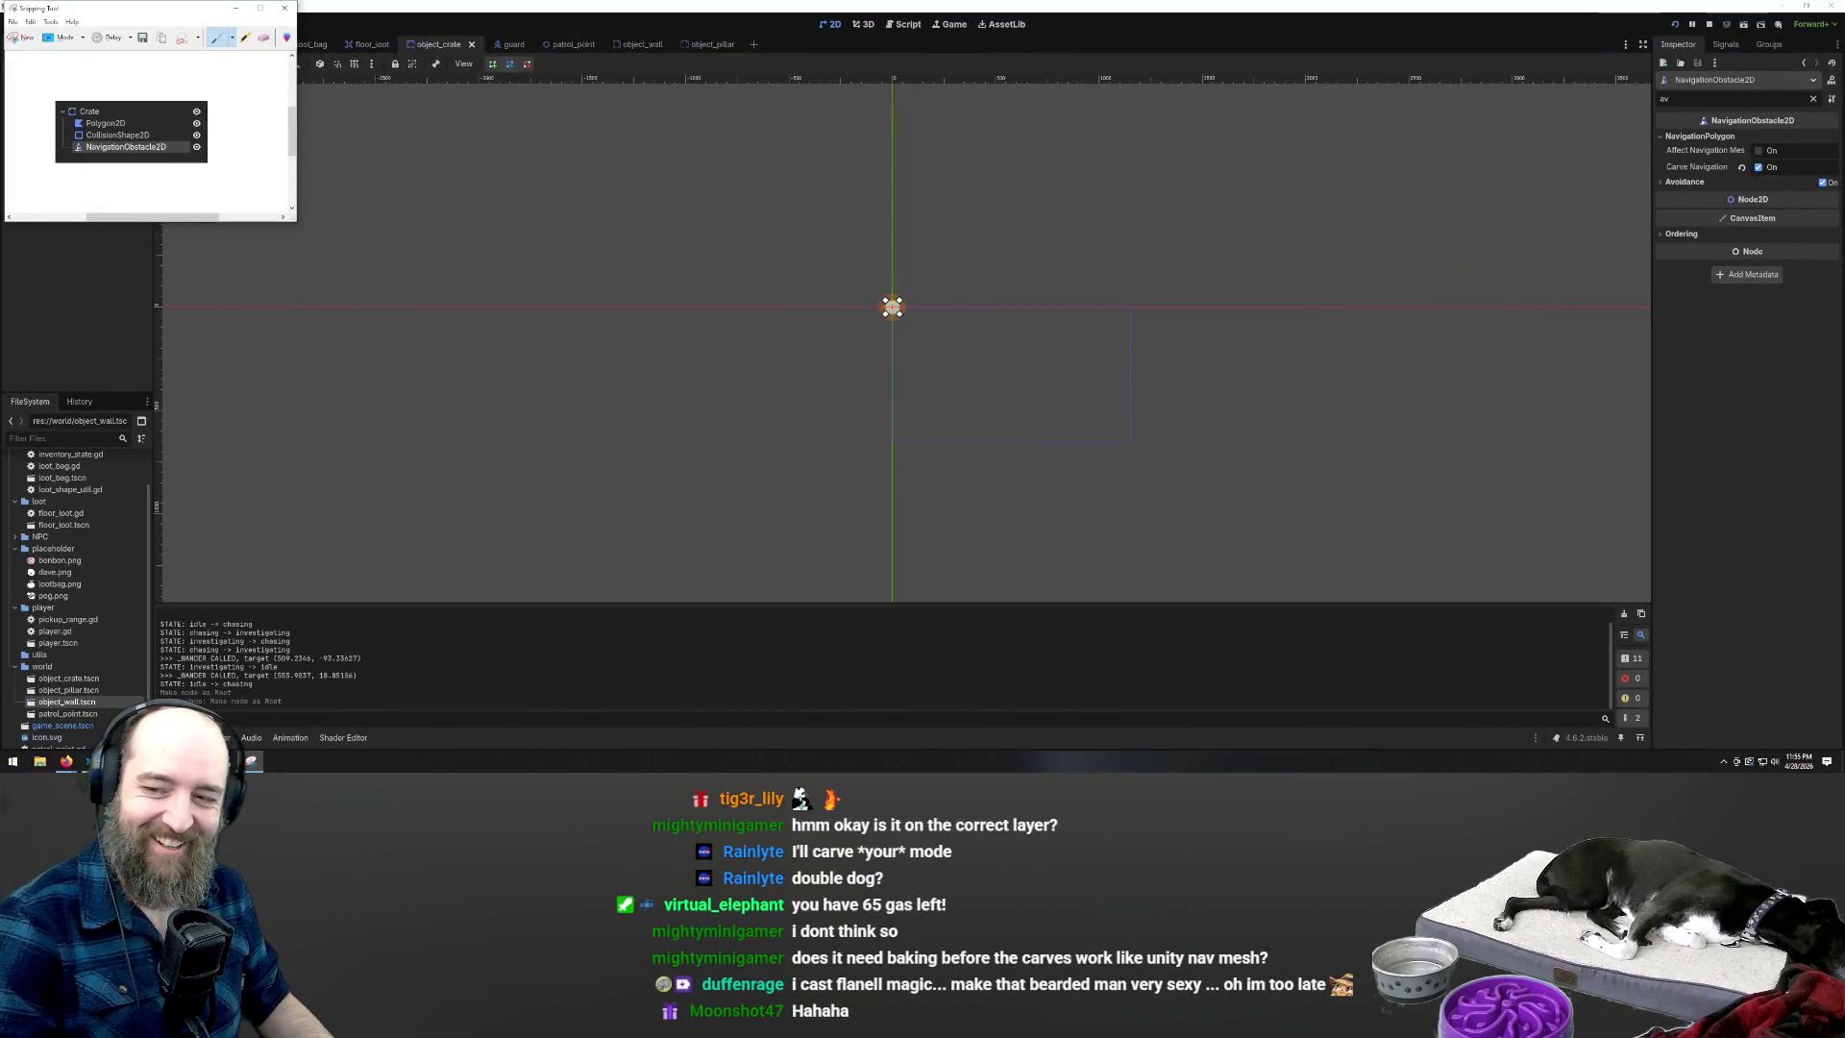
left_click(284, 8)
left_click(196, 124)
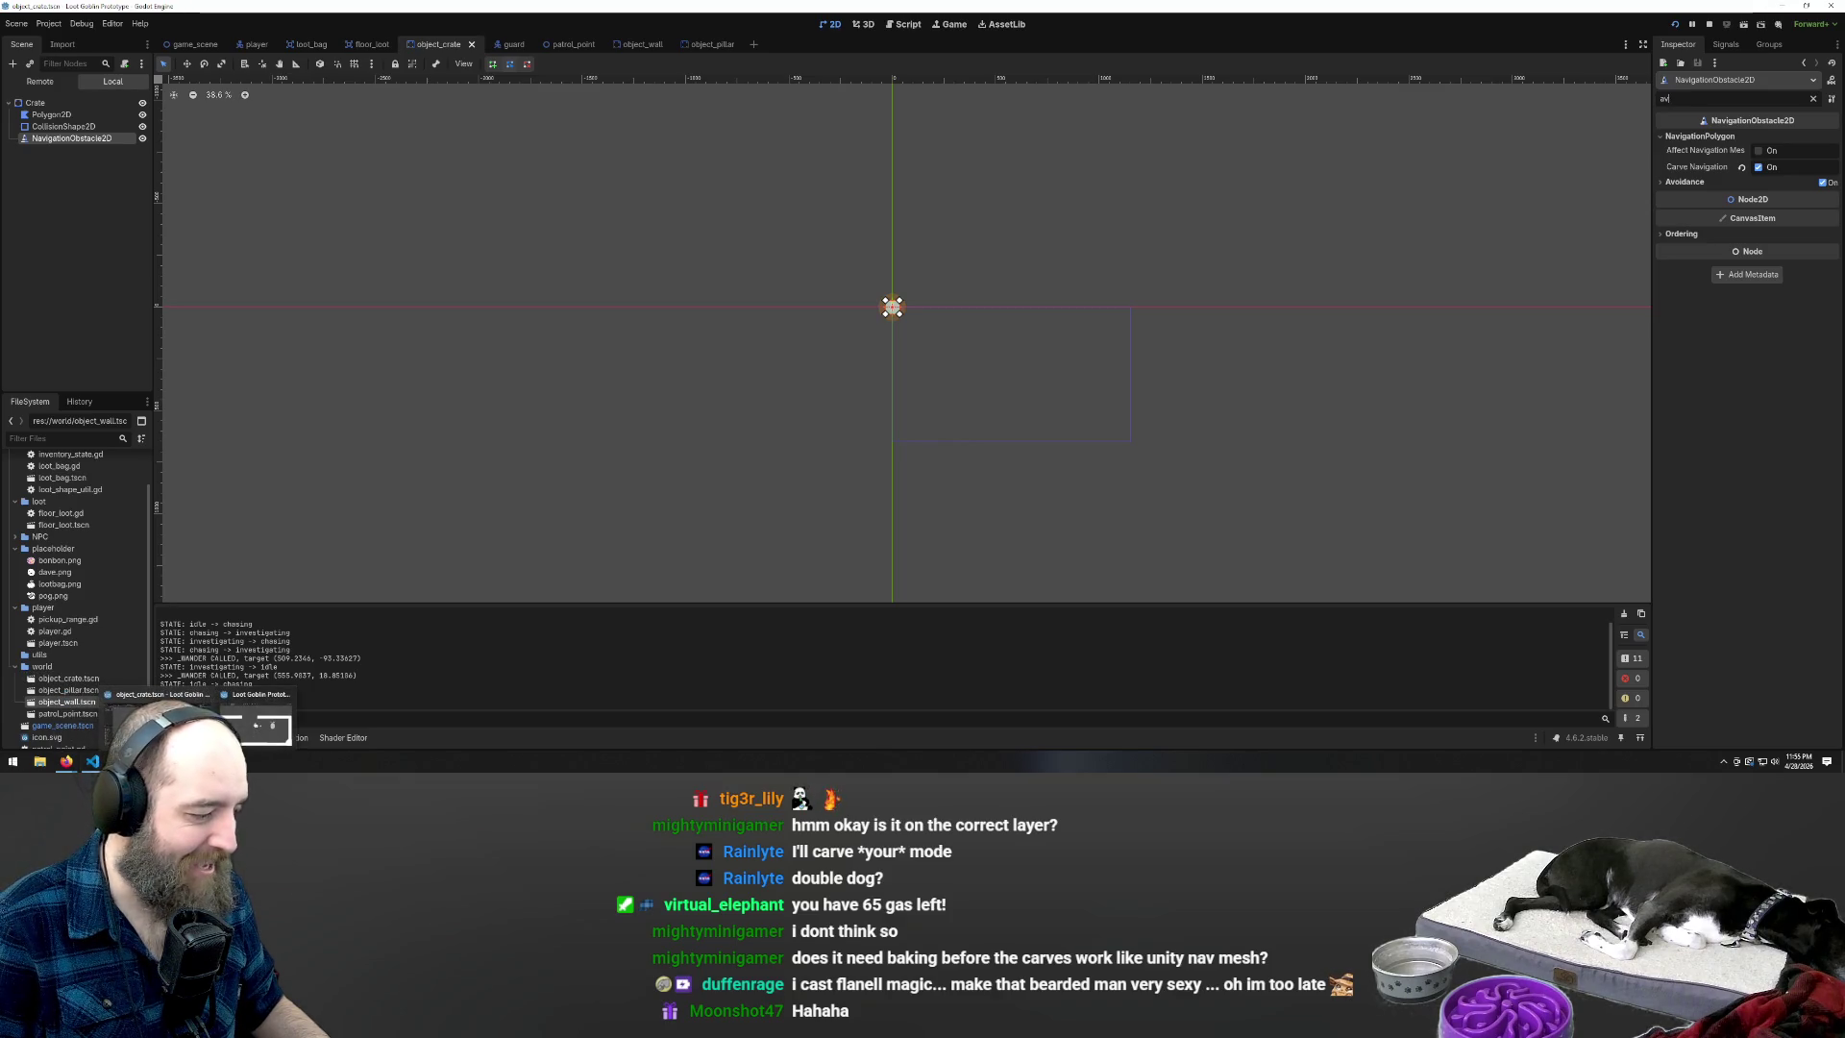
Undo the last root change and expand the obstacle's Avoidance section showing layer 1
key("ctrl+z")
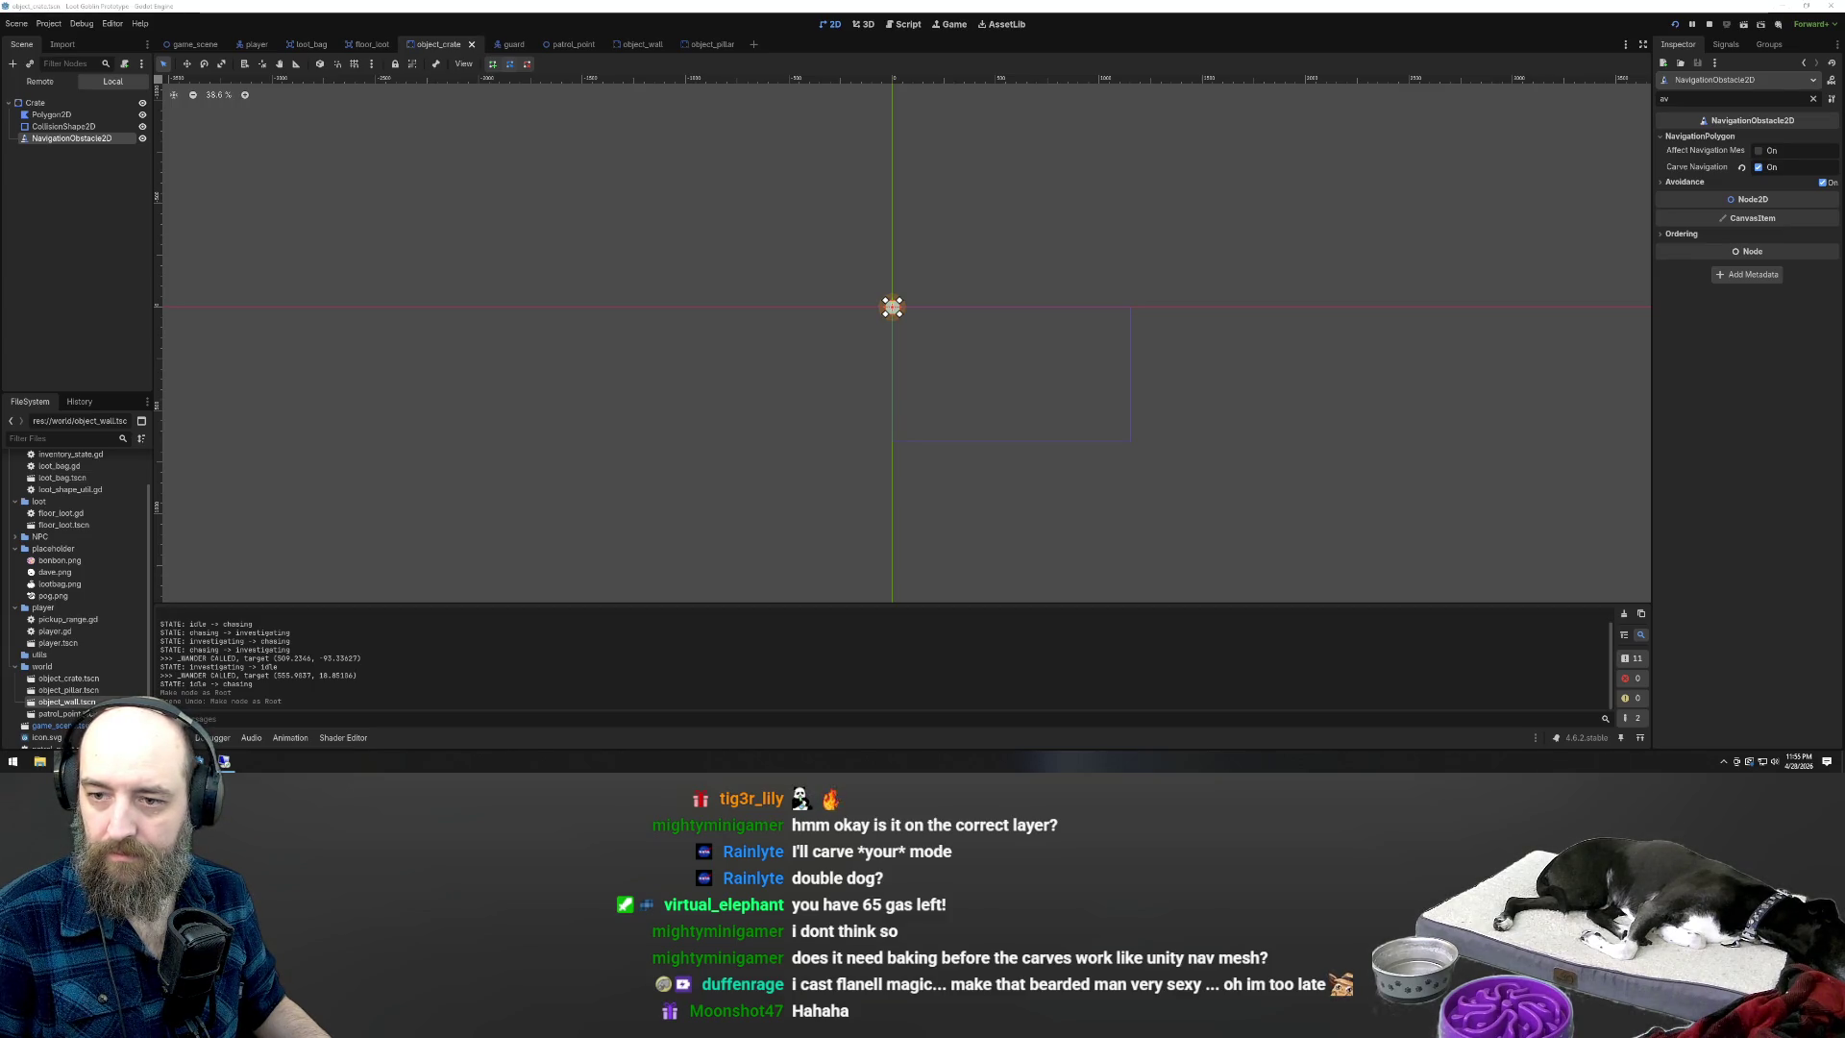
left_click(1684, 181)
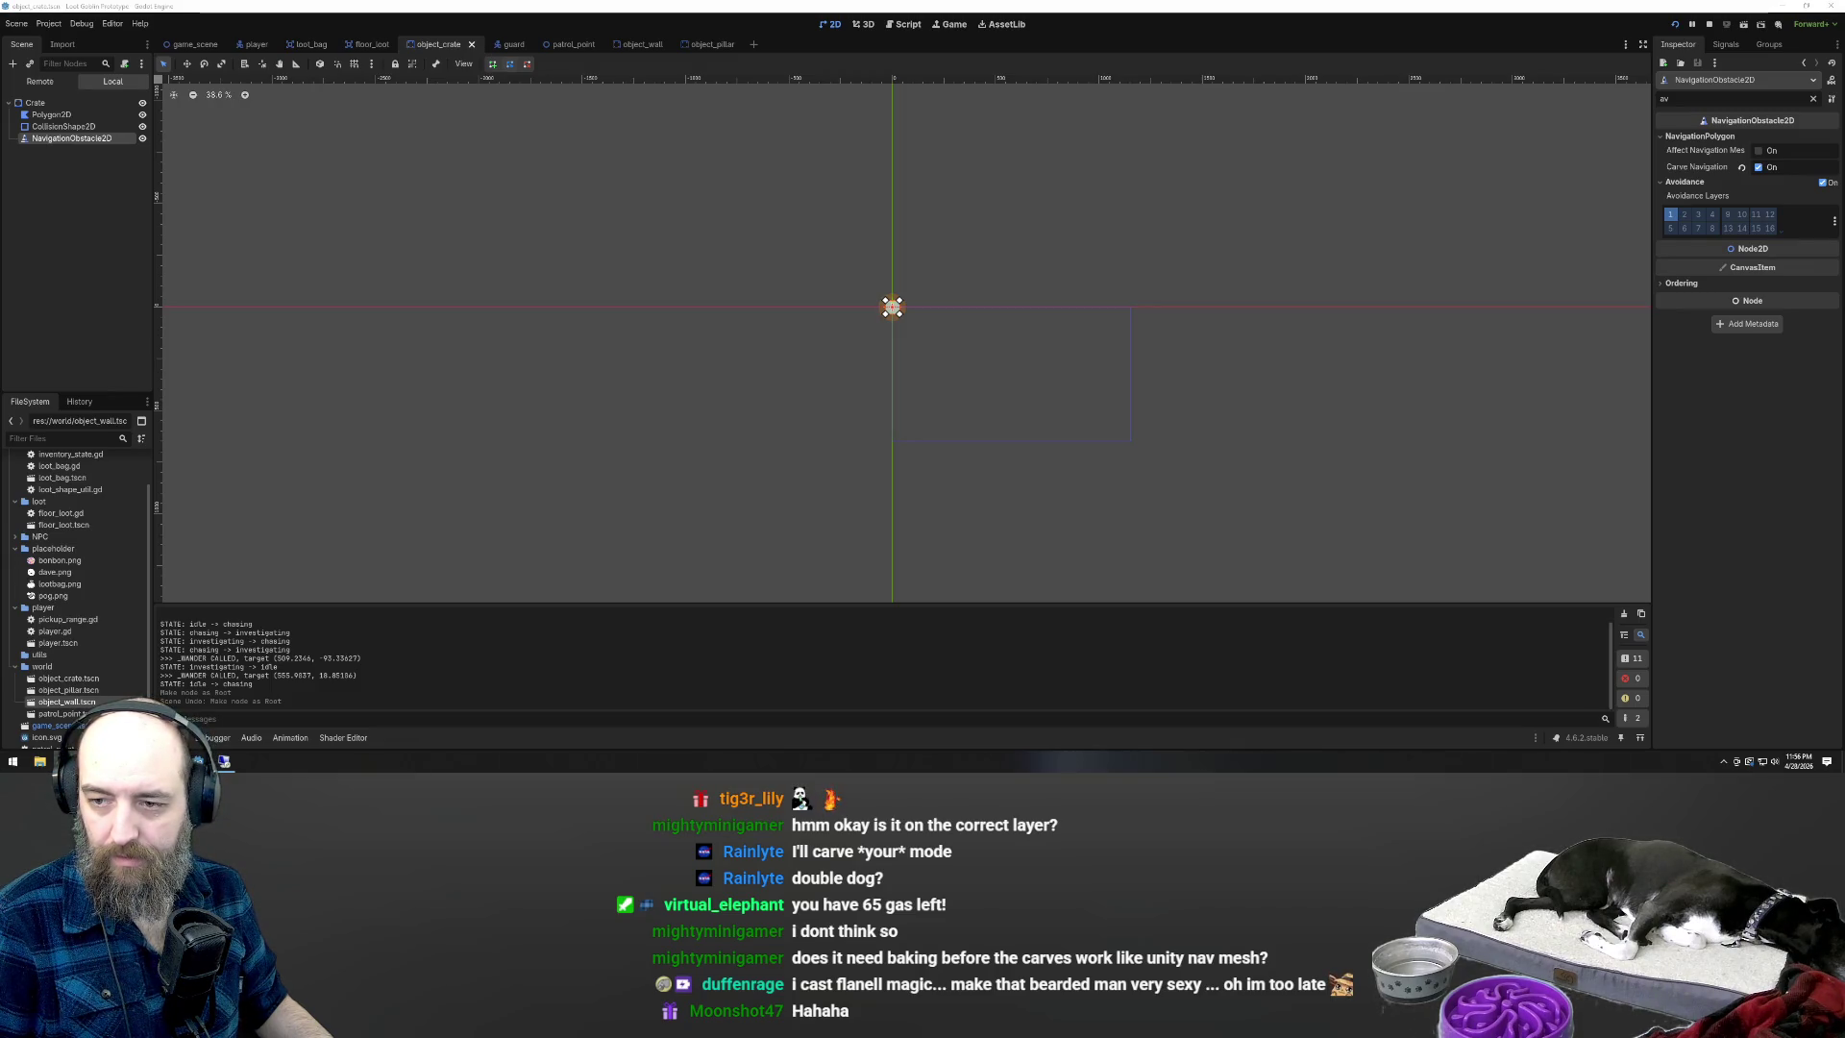
scroll(816, 212, "up", 5)
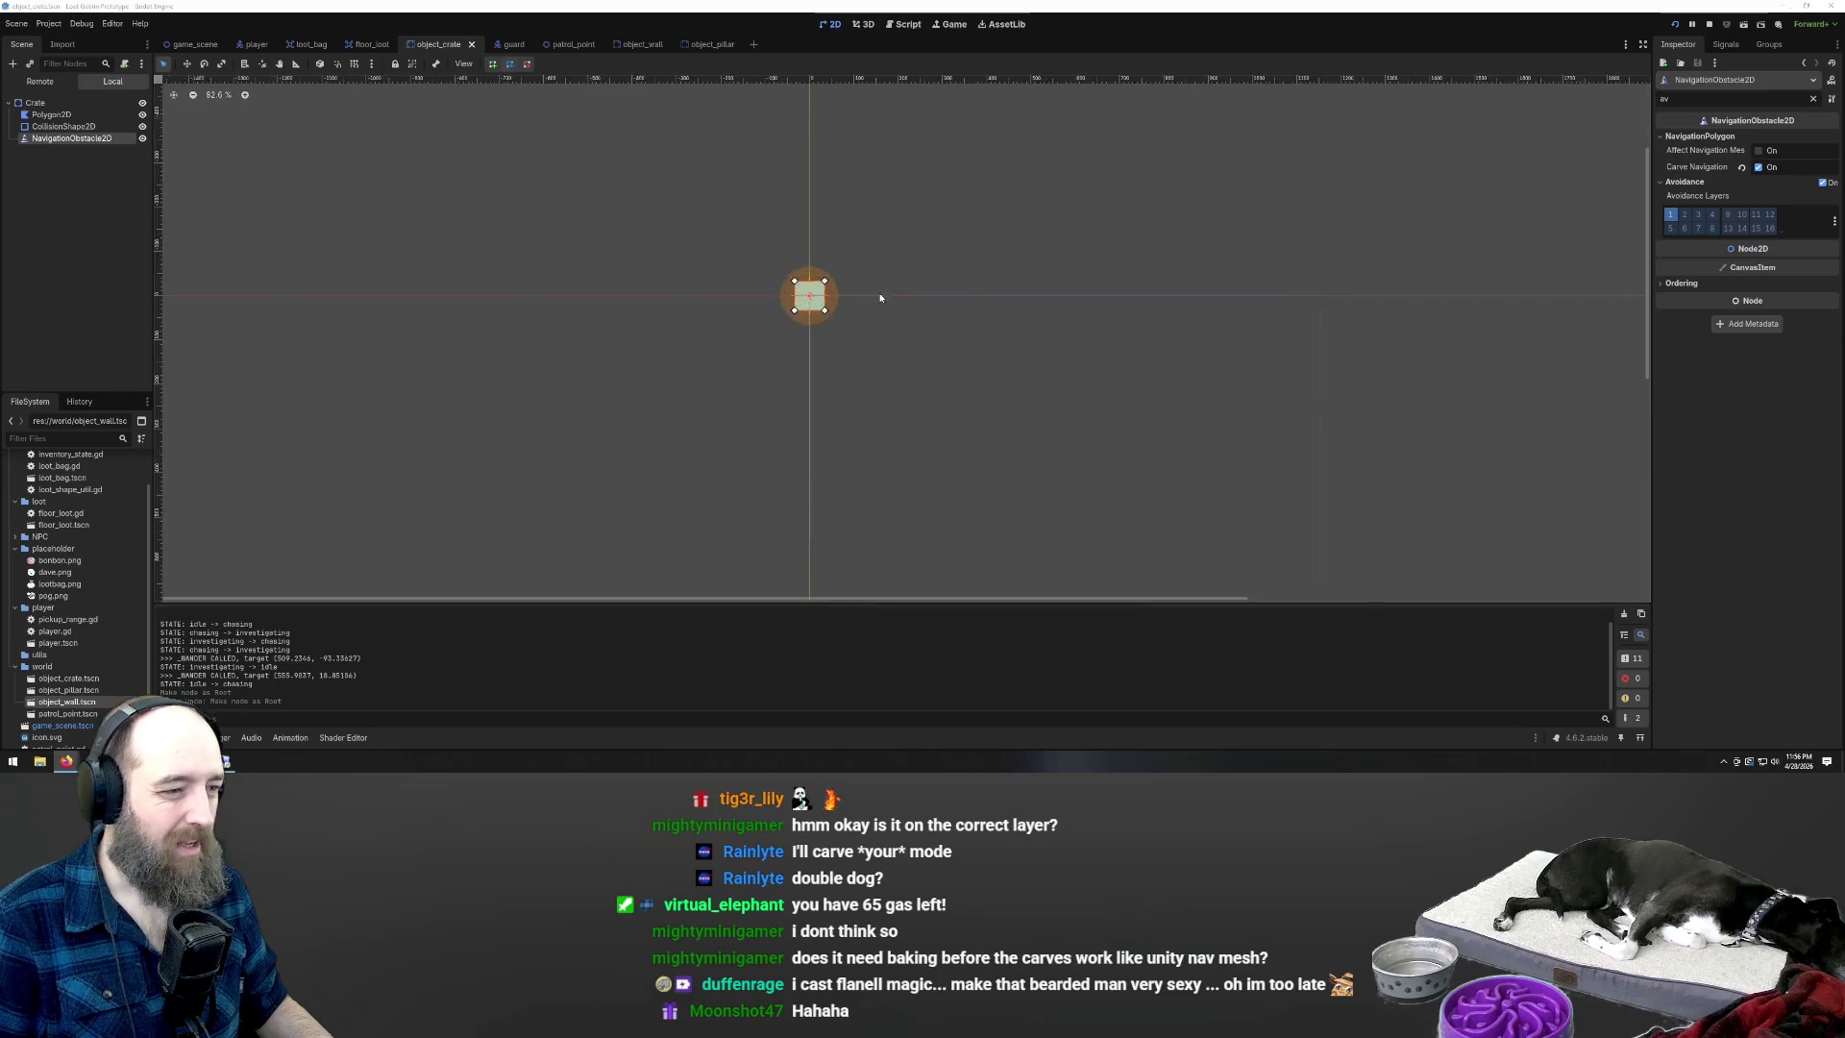
left_click(889, 222)
scroll(769, 269, "up", 5)
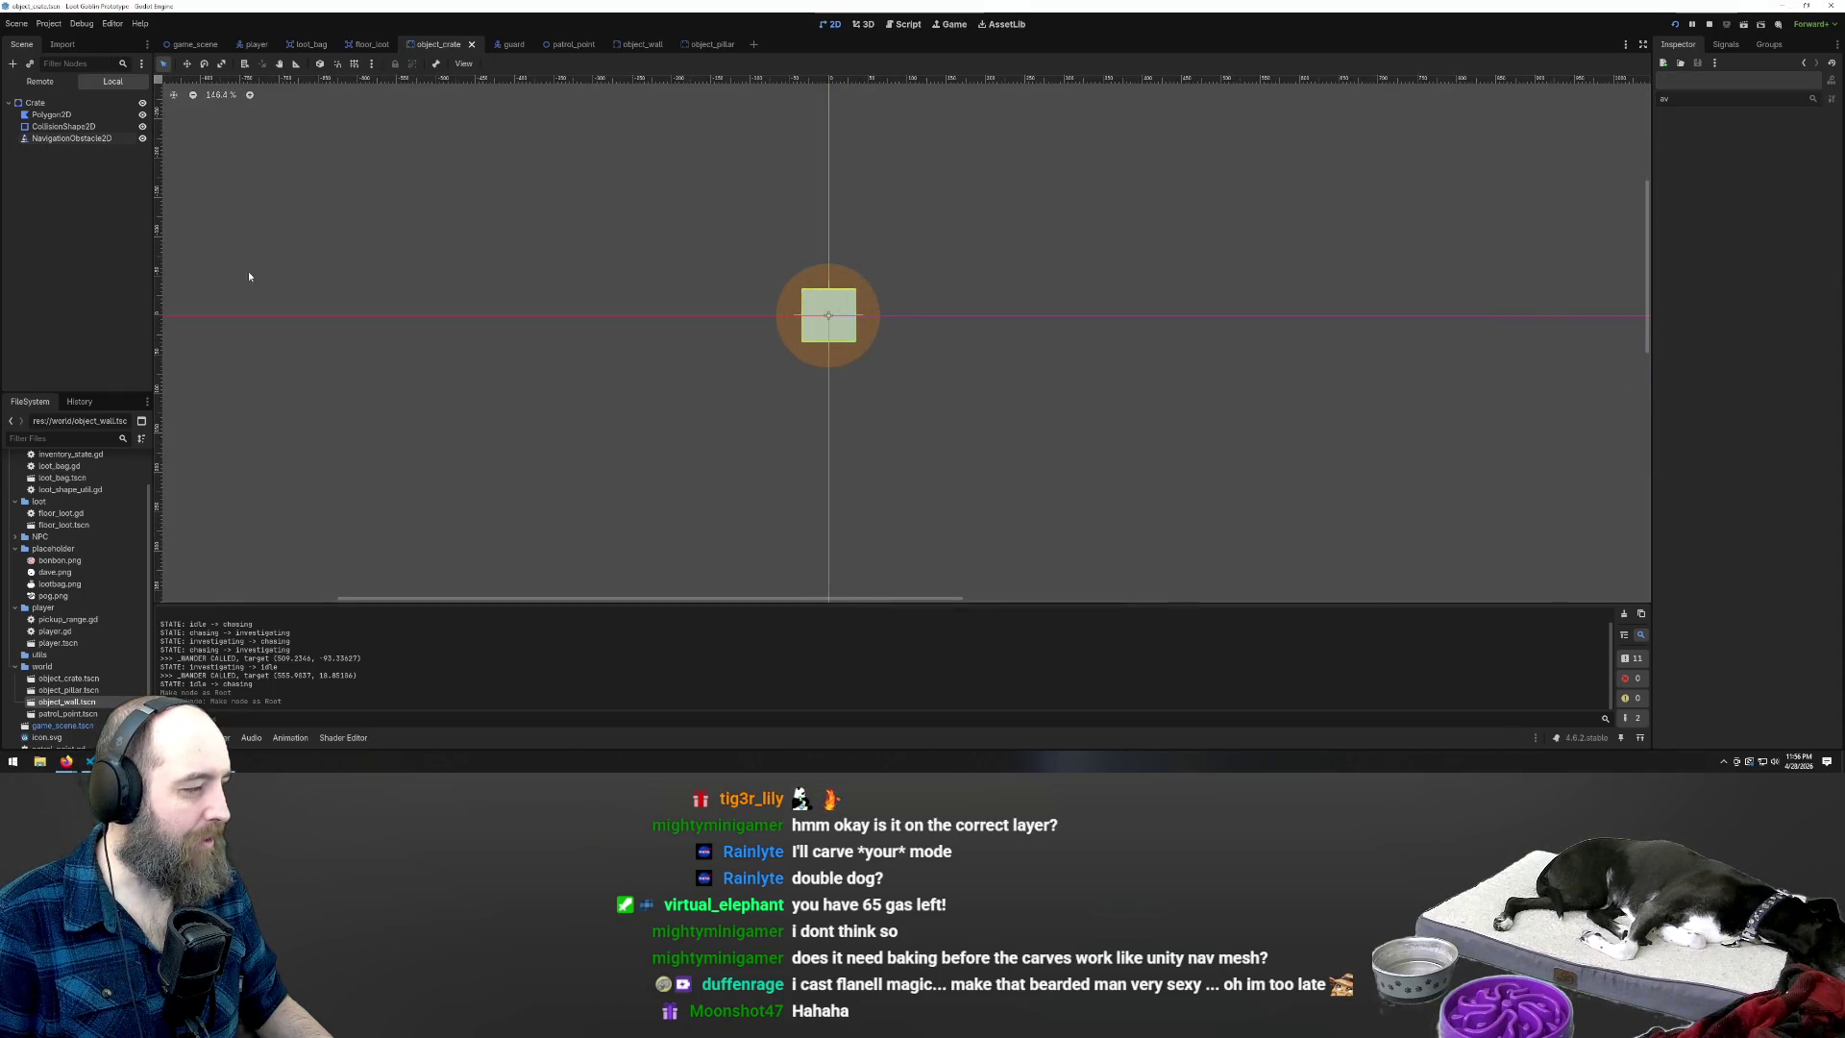
Inspect the Crate, NavigationObstacle2D, Polygon2D and CollisionShape2D nodes in the Scene dock
left_click(63, 138)
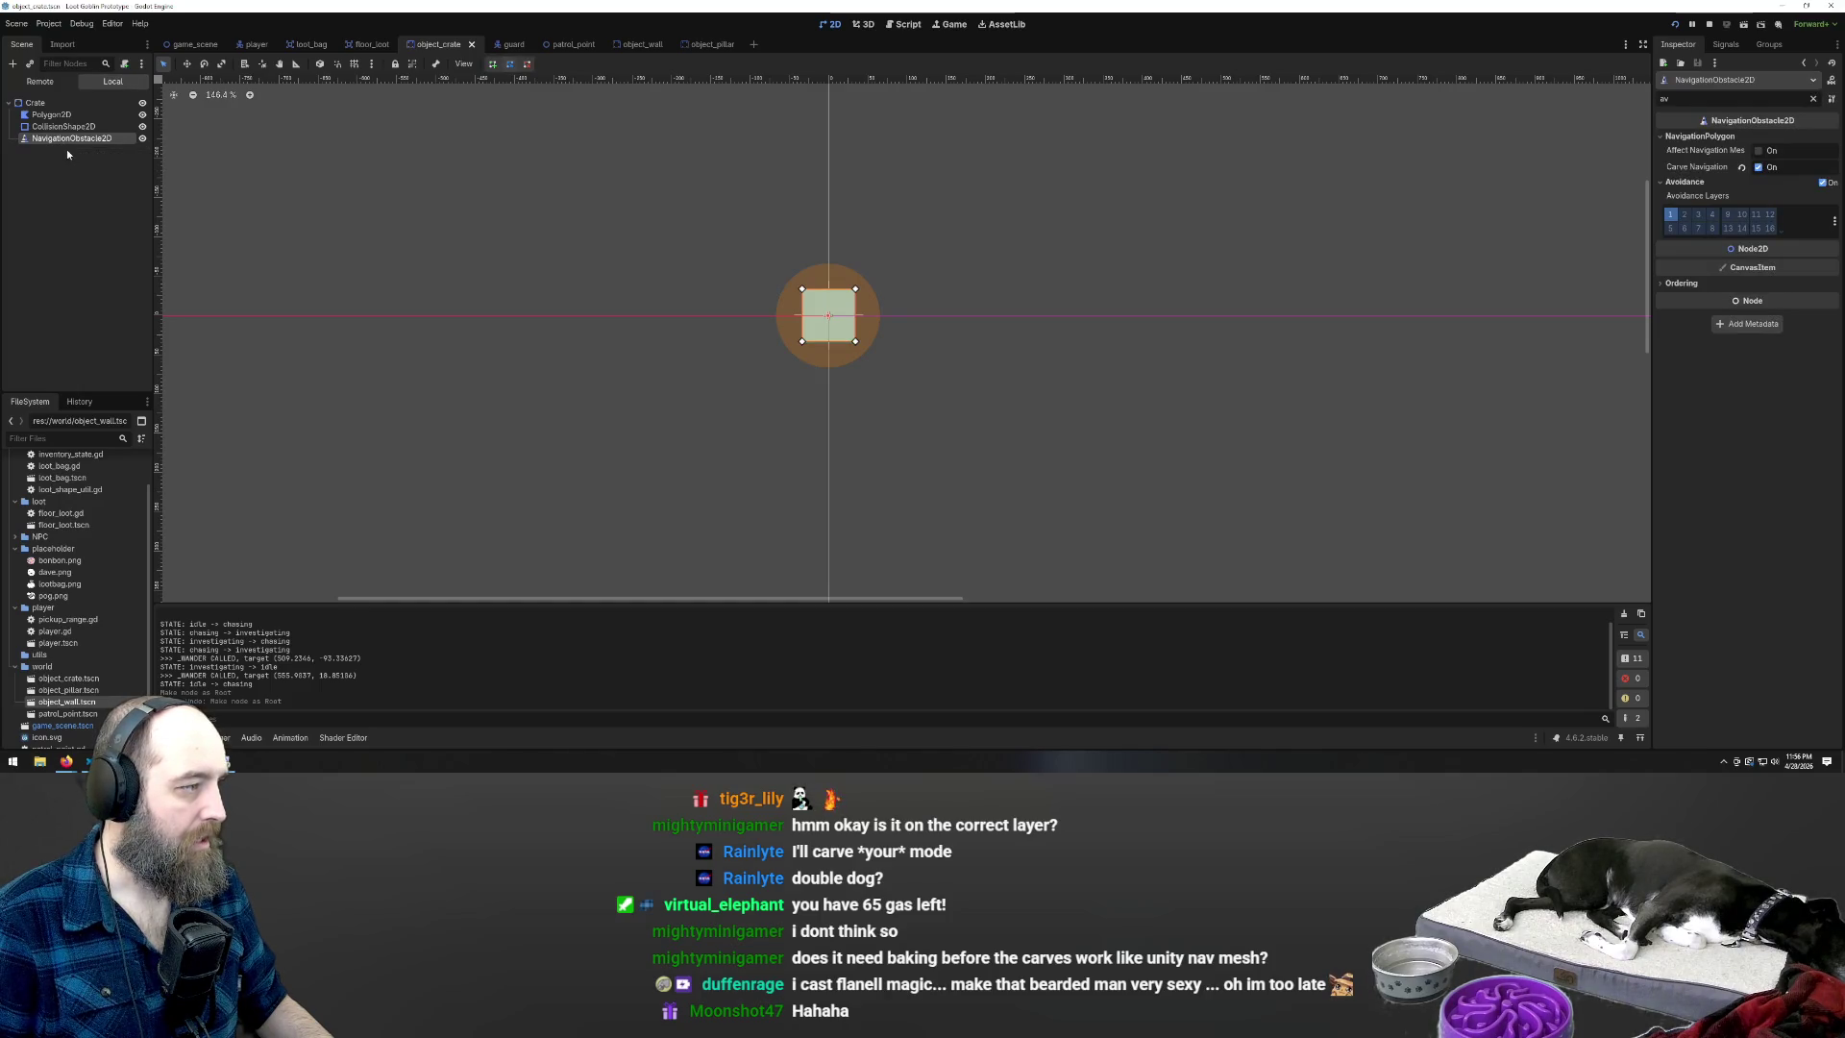
left_click(48, 104)
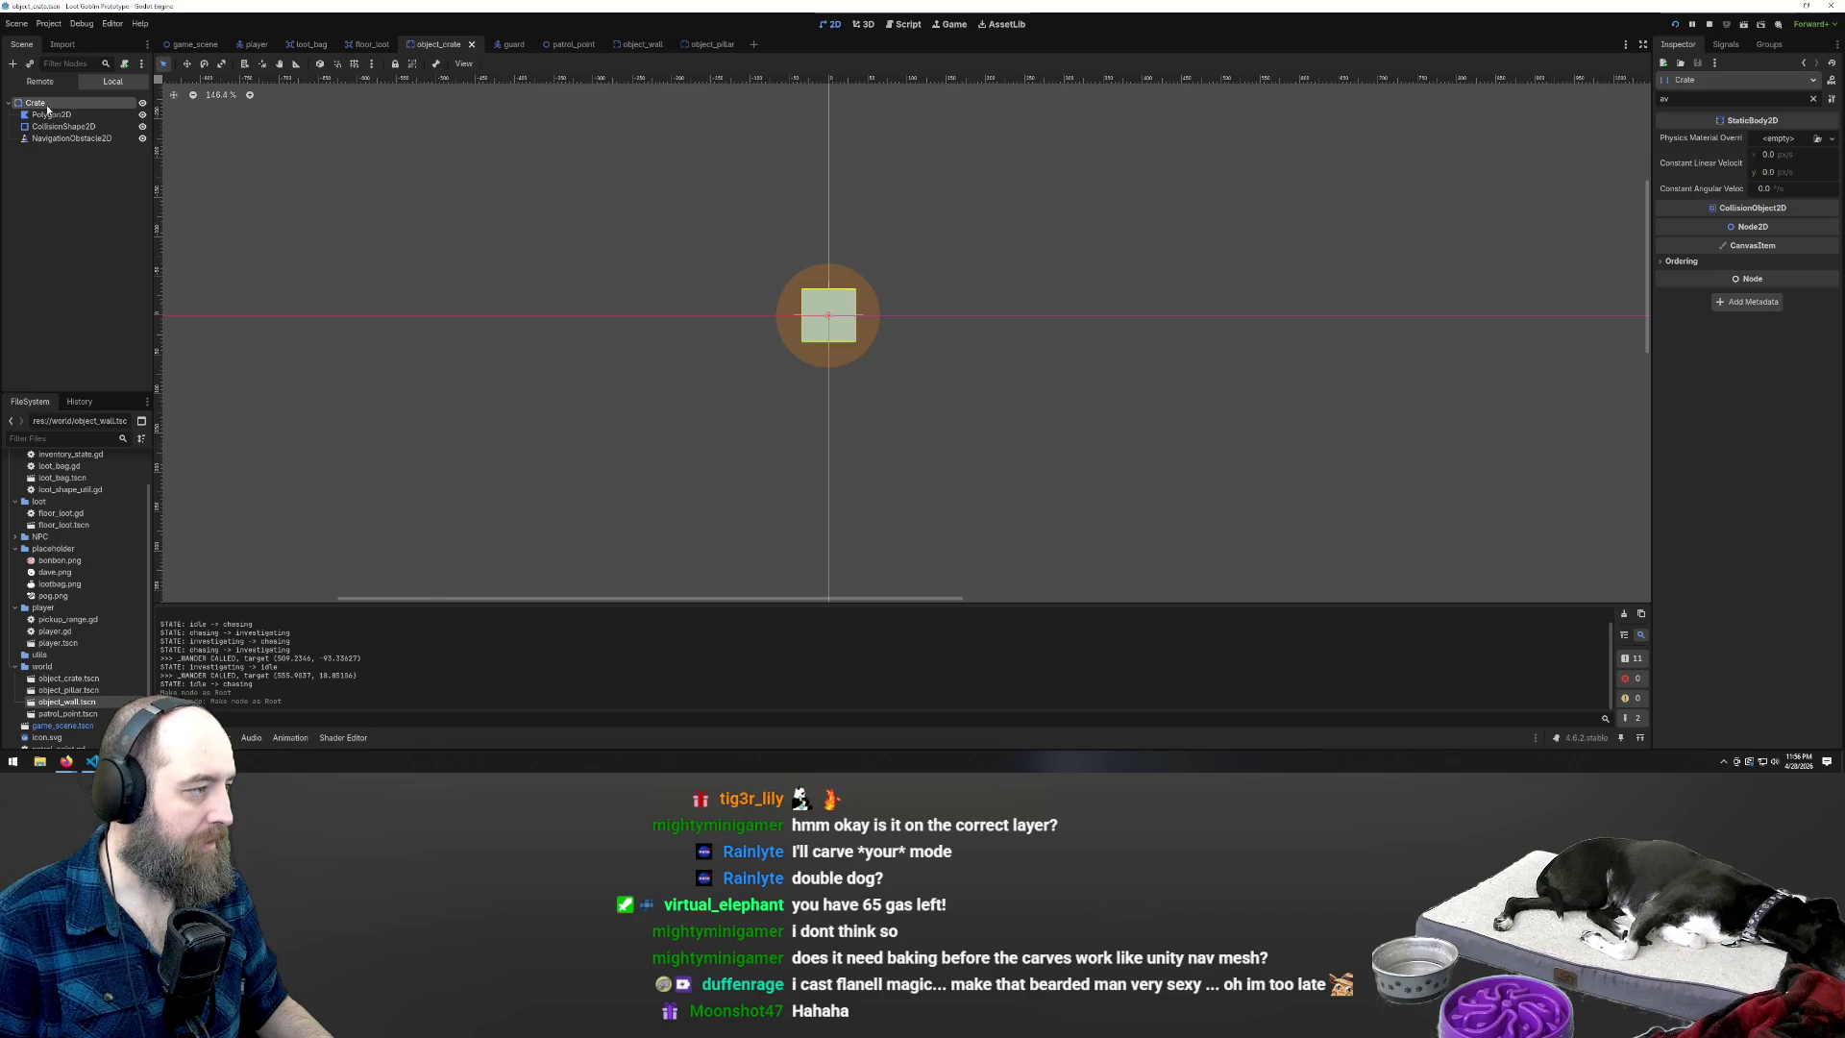
left_click(60, 139)
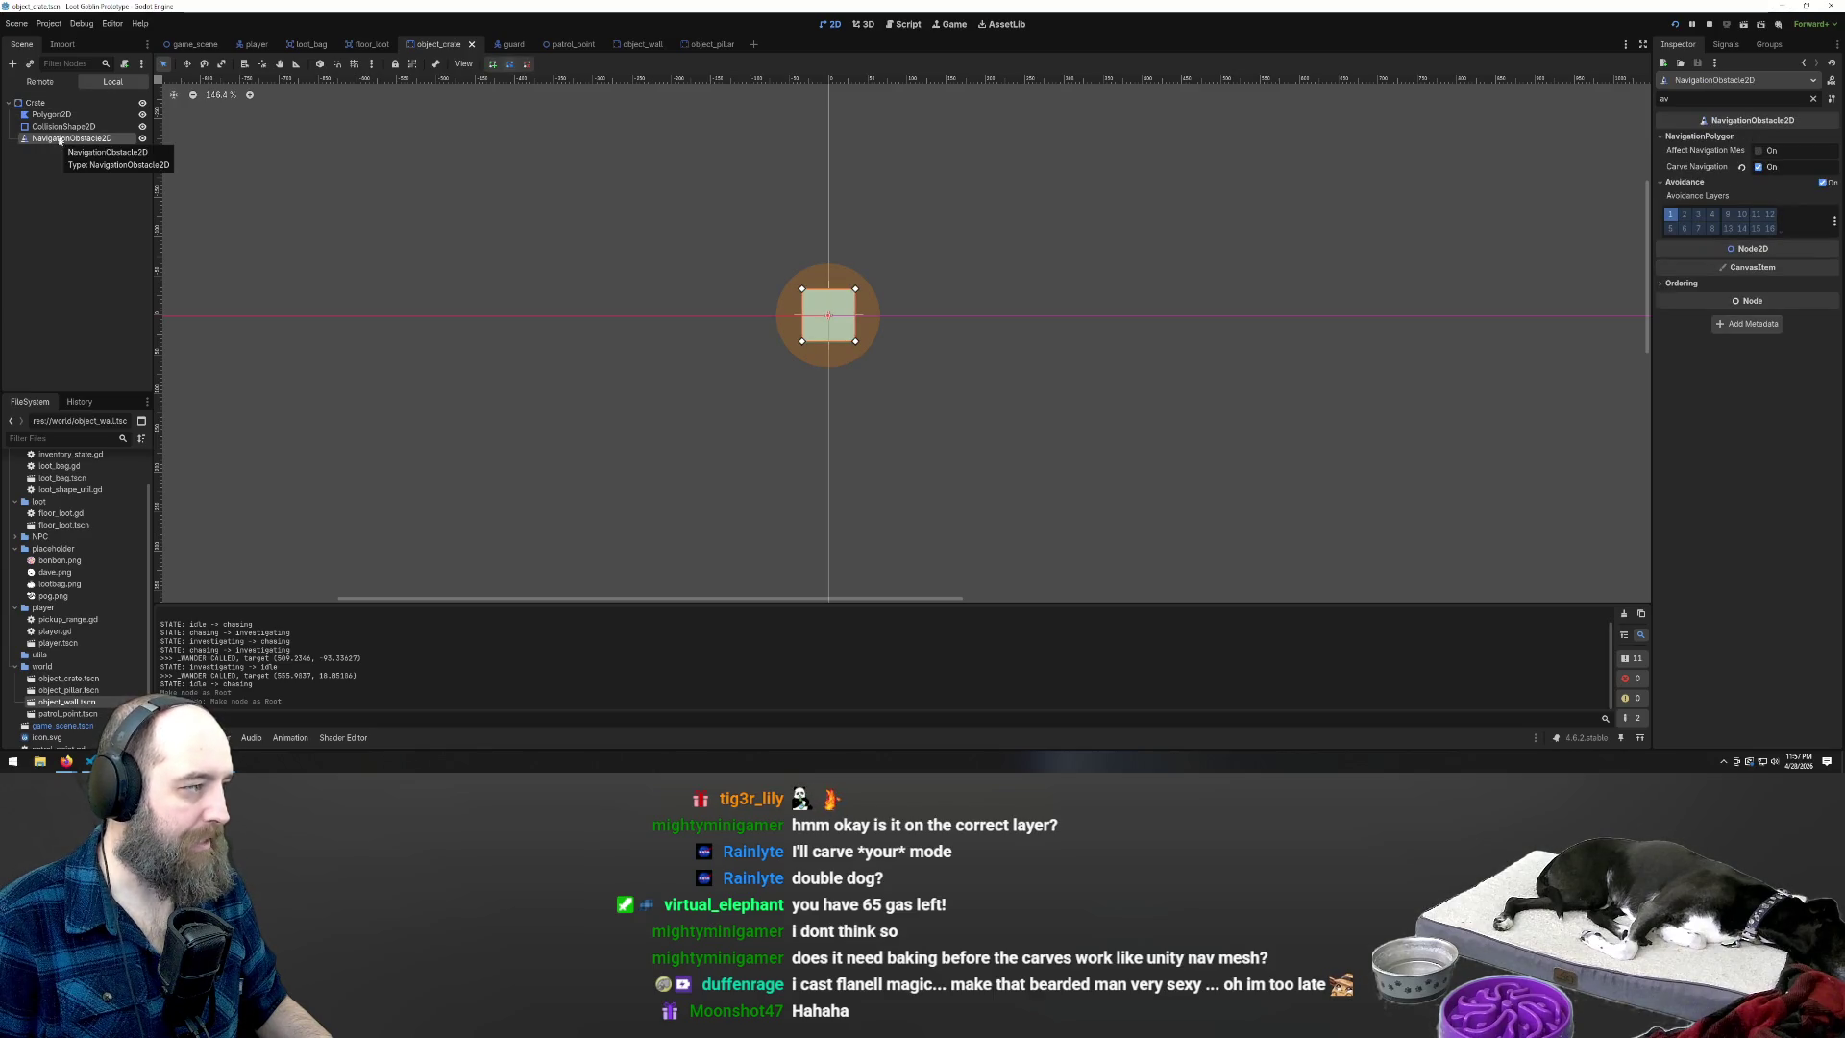
left_click(73, 137, "ctrl")
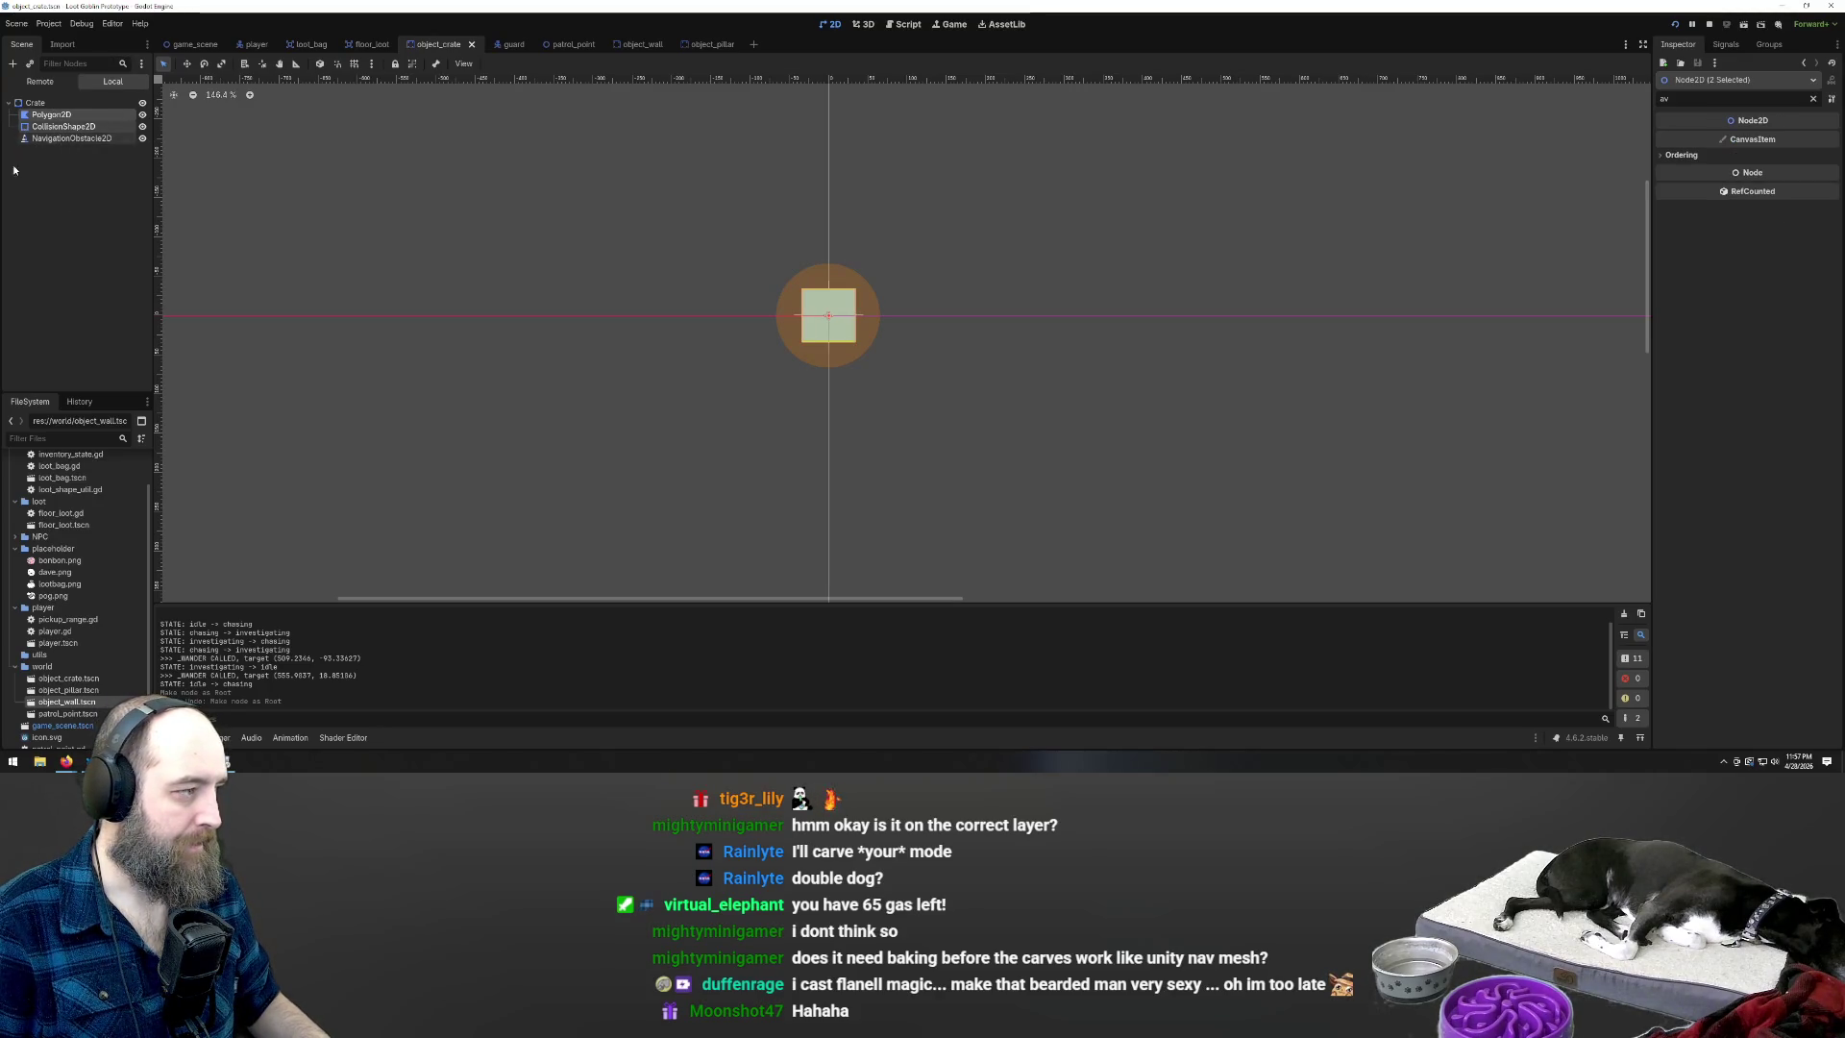
left_click(55, 182)
left_click(58, 126)
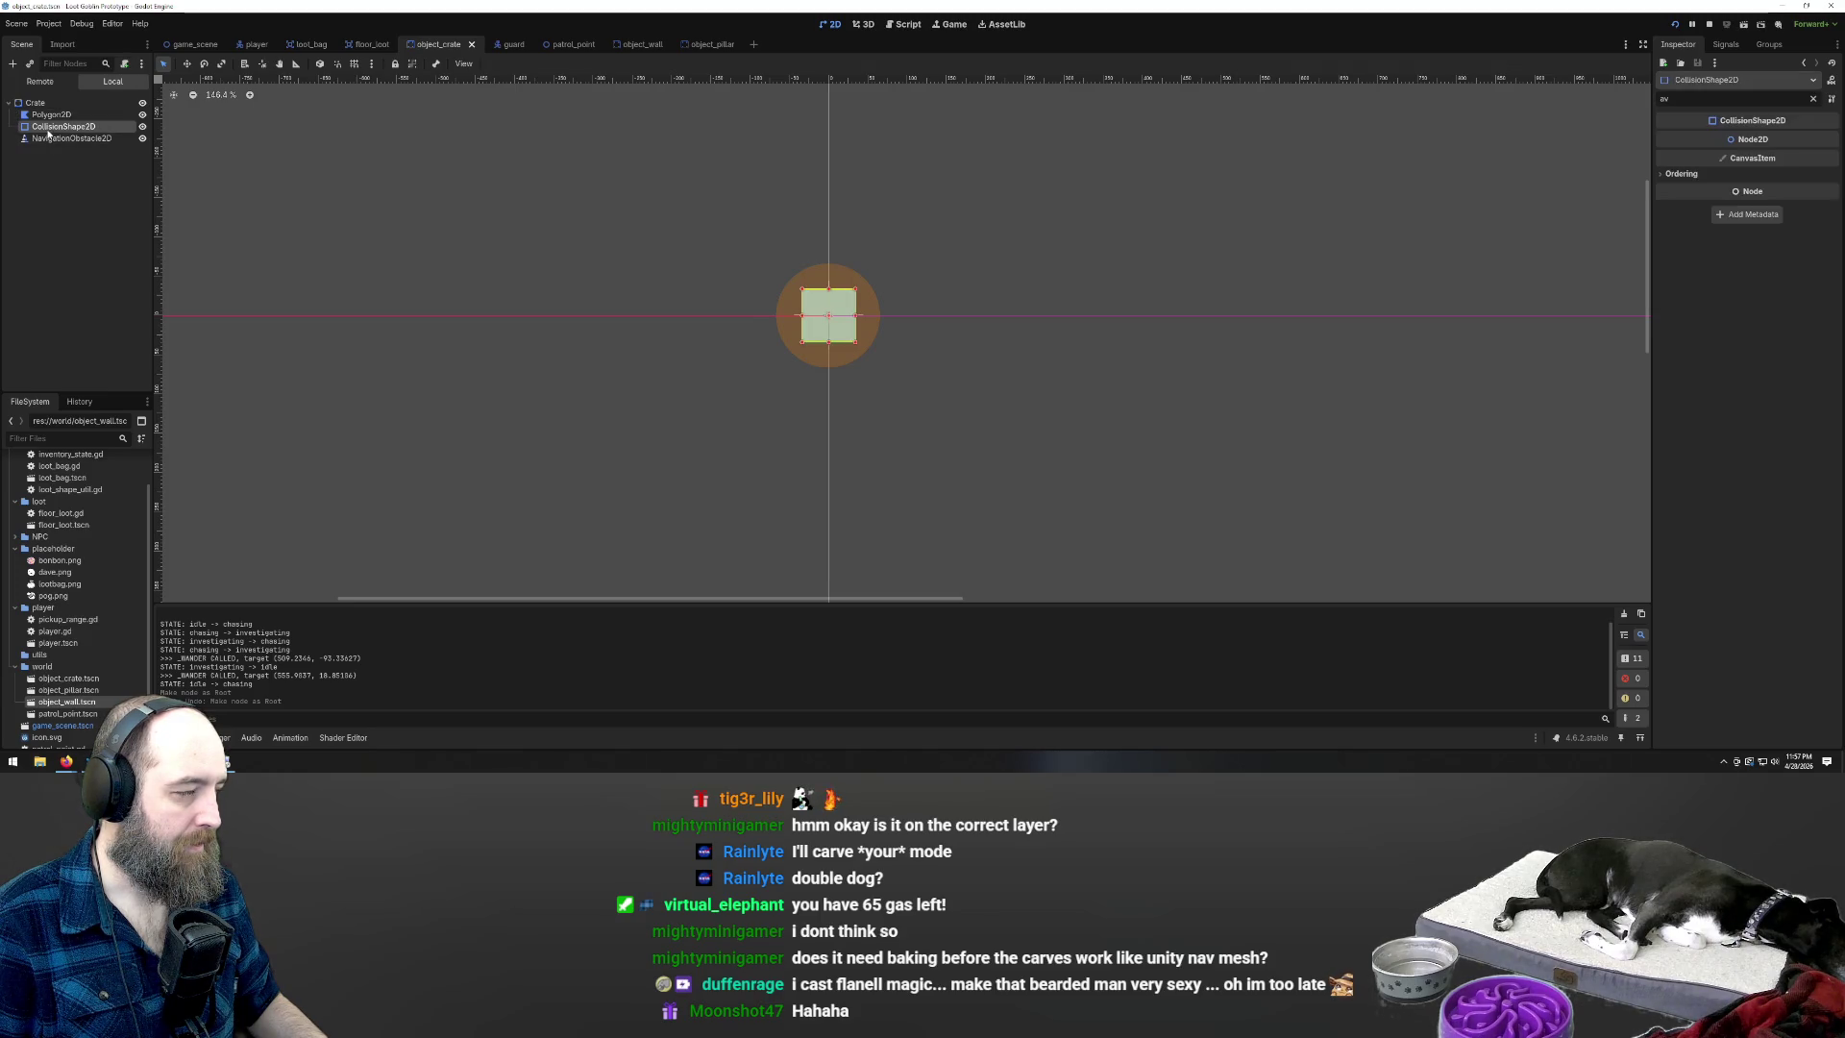
left_click(36, 107)
left_click(50, 139)
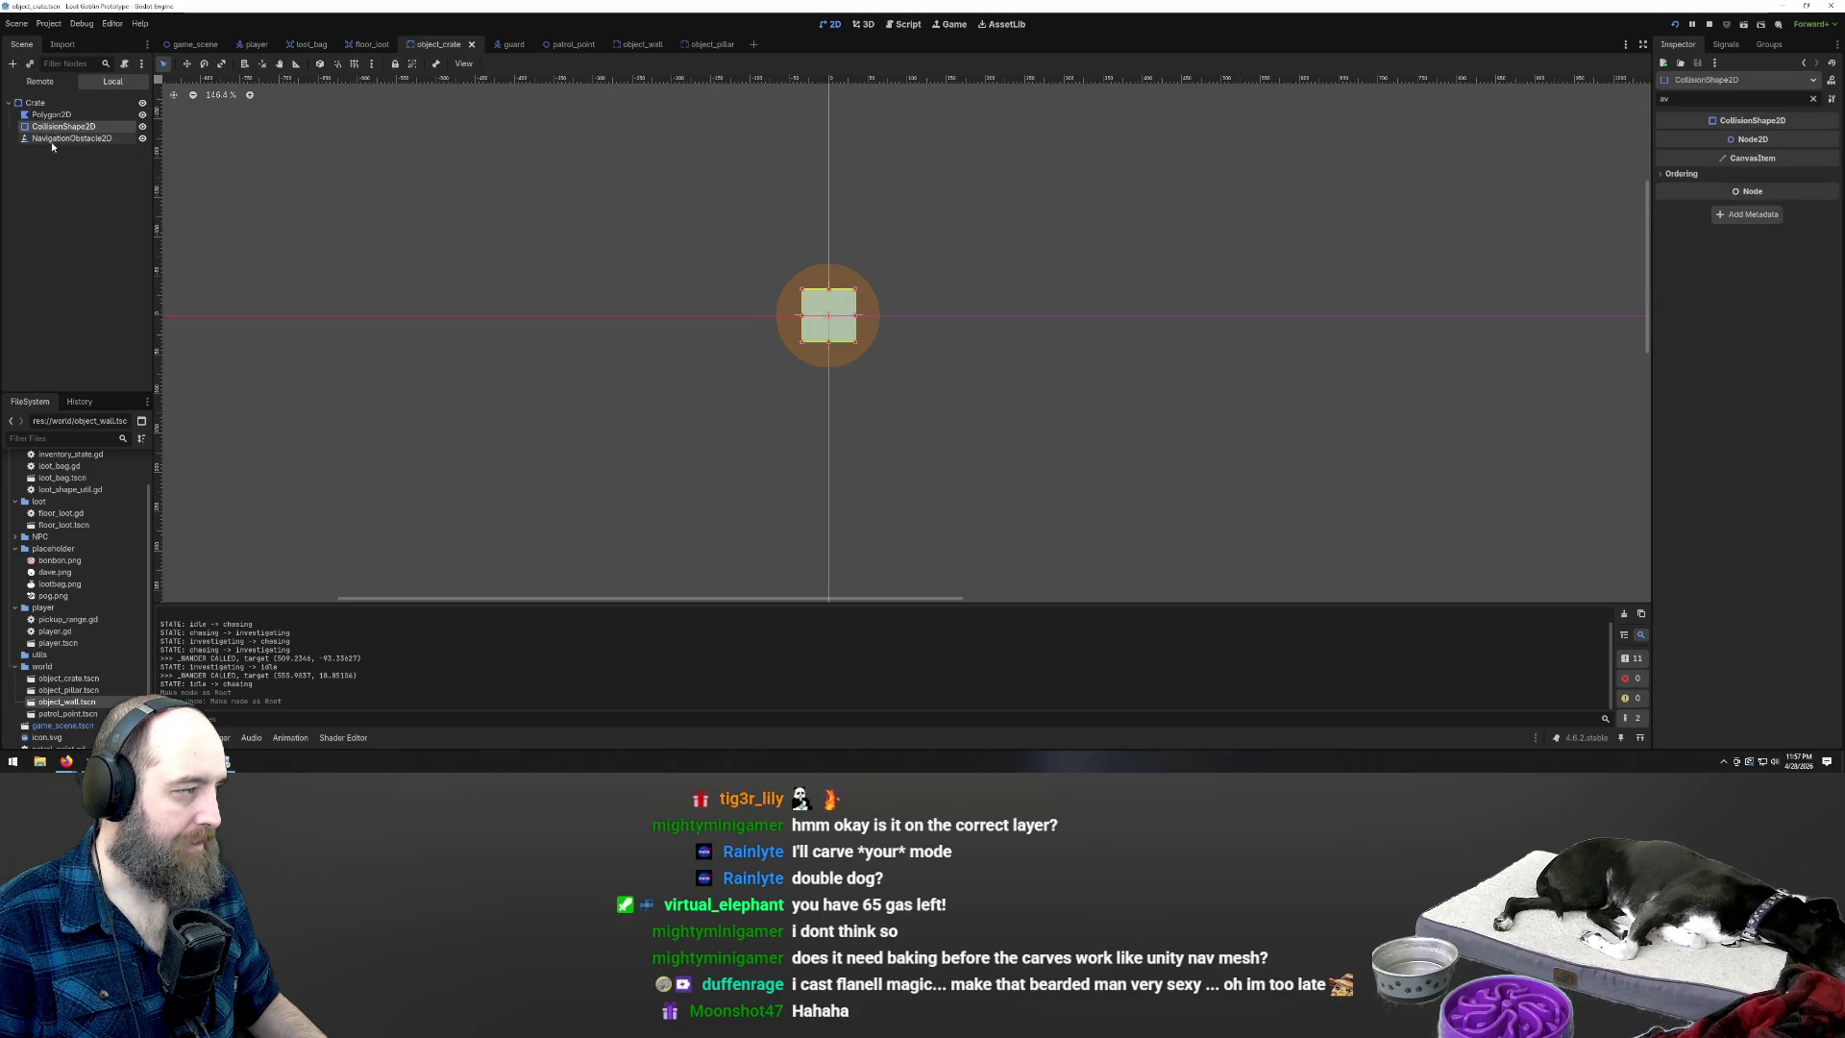
right_click(51, 142)
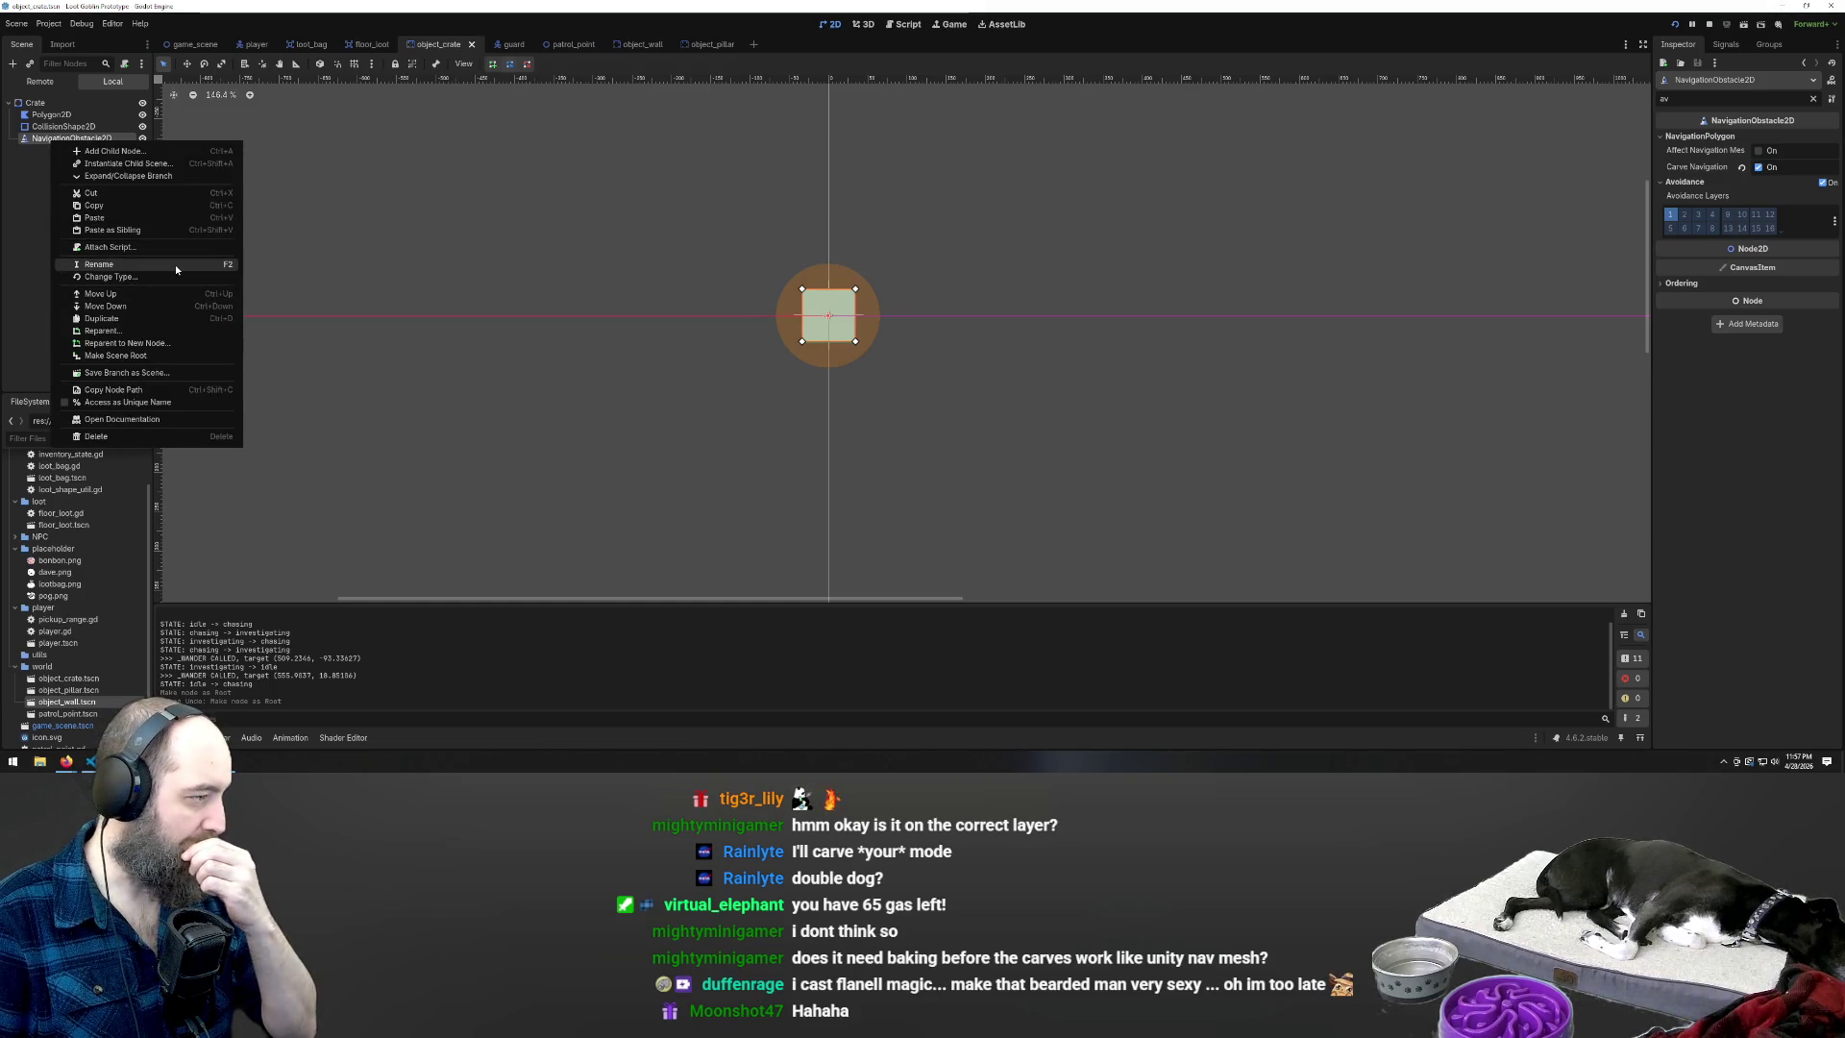
Make NavigationObstacle2D the crate scene root and revert its Position to 0,0 and Scale
left_click(178, 356)
mouse_move(129, 104)
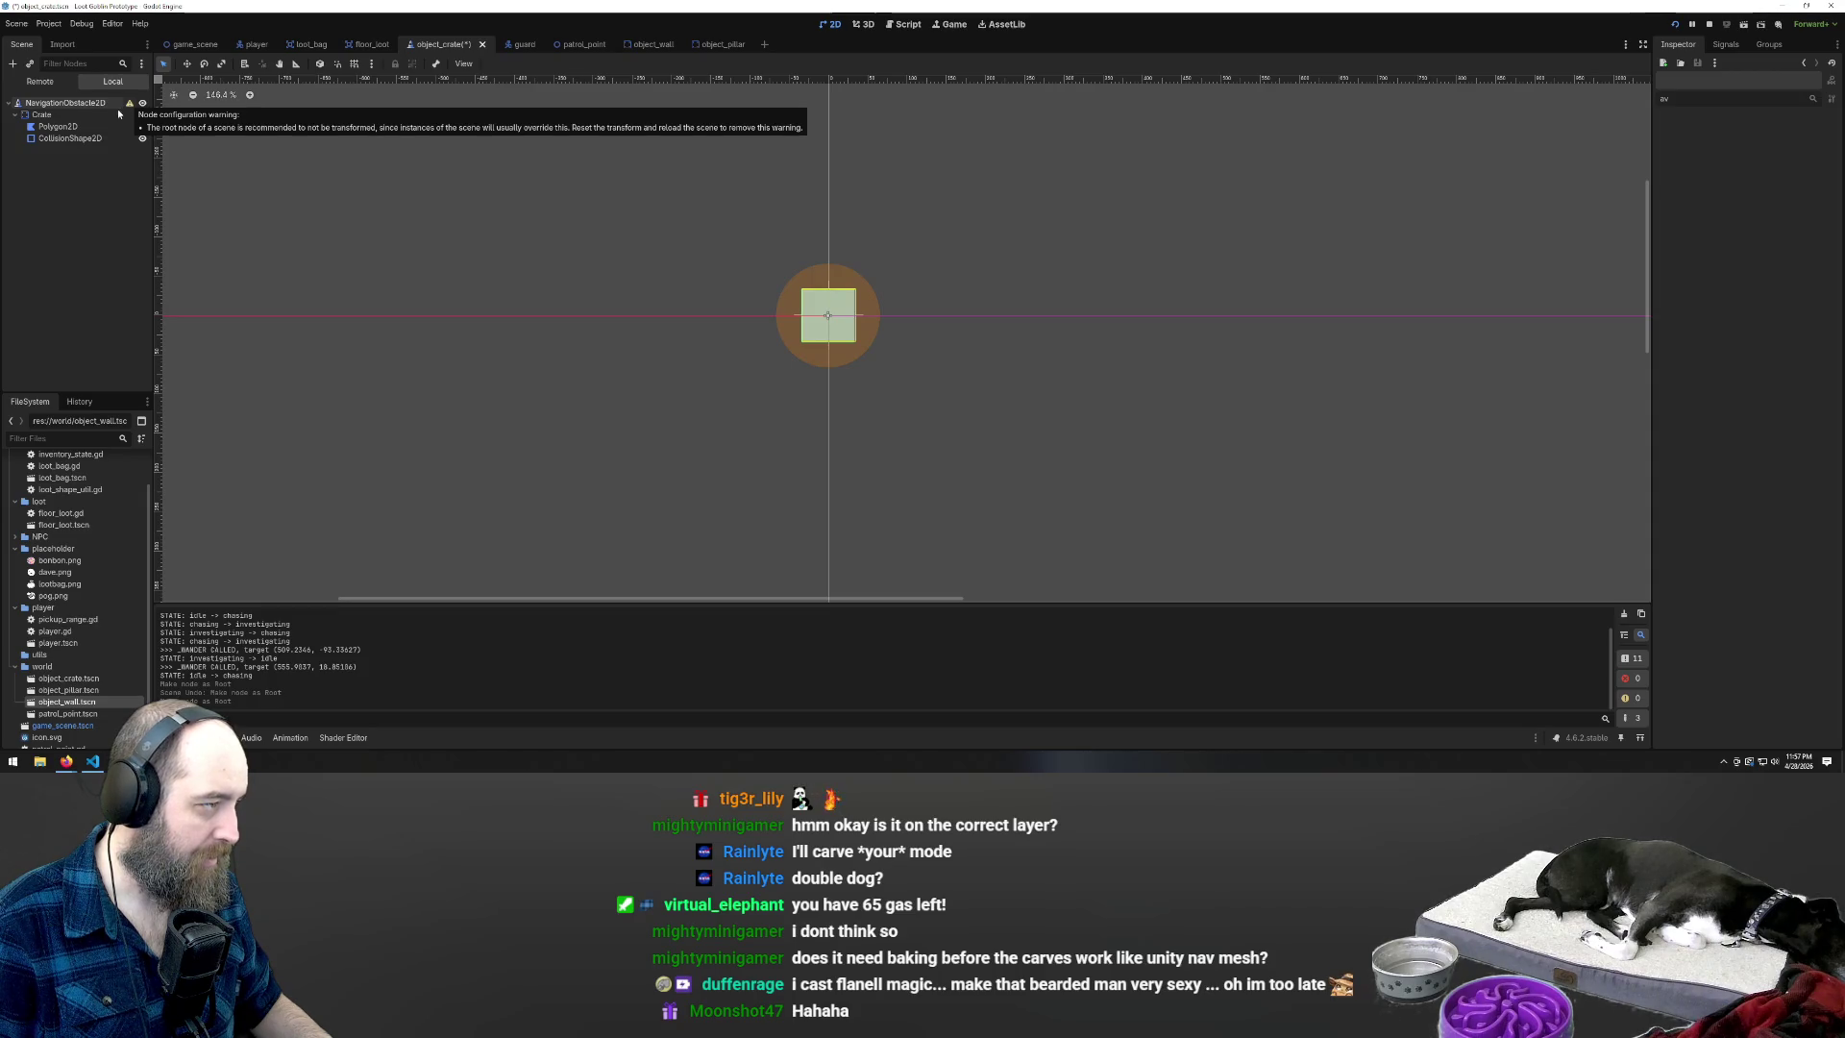
left_click(117, 105)
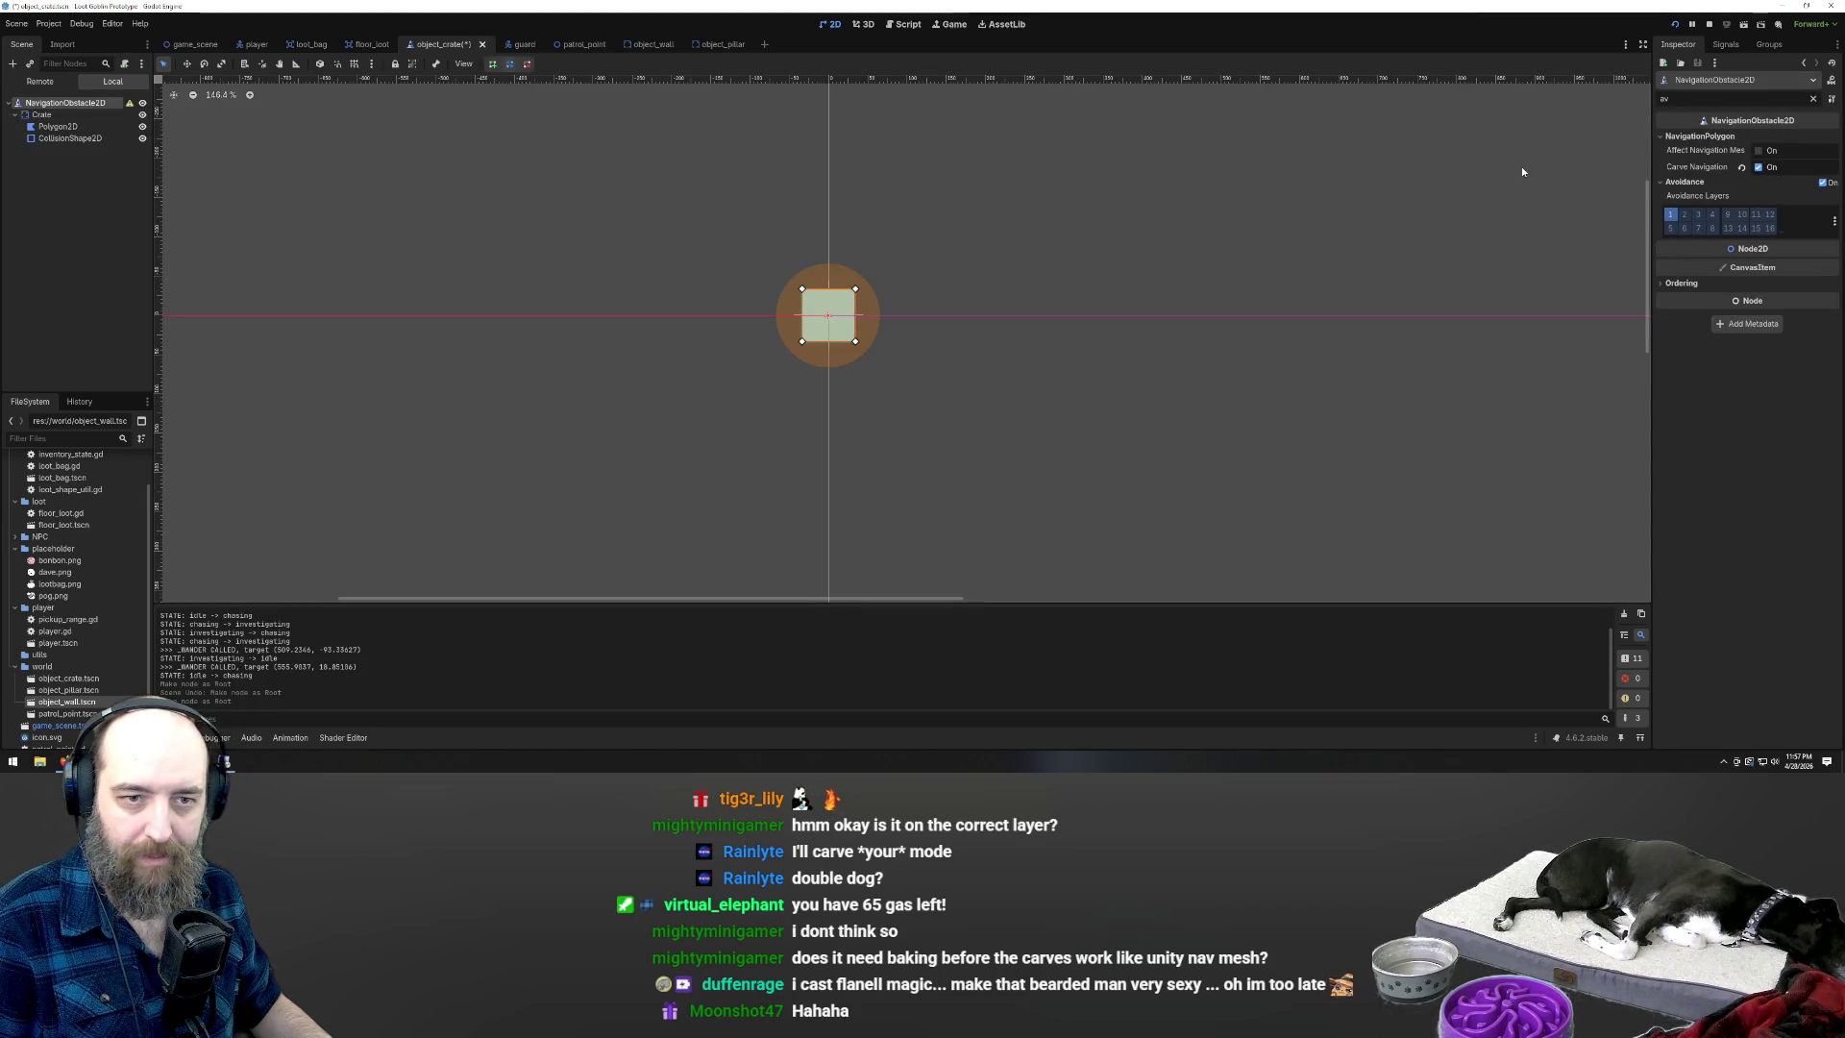
type("tra")
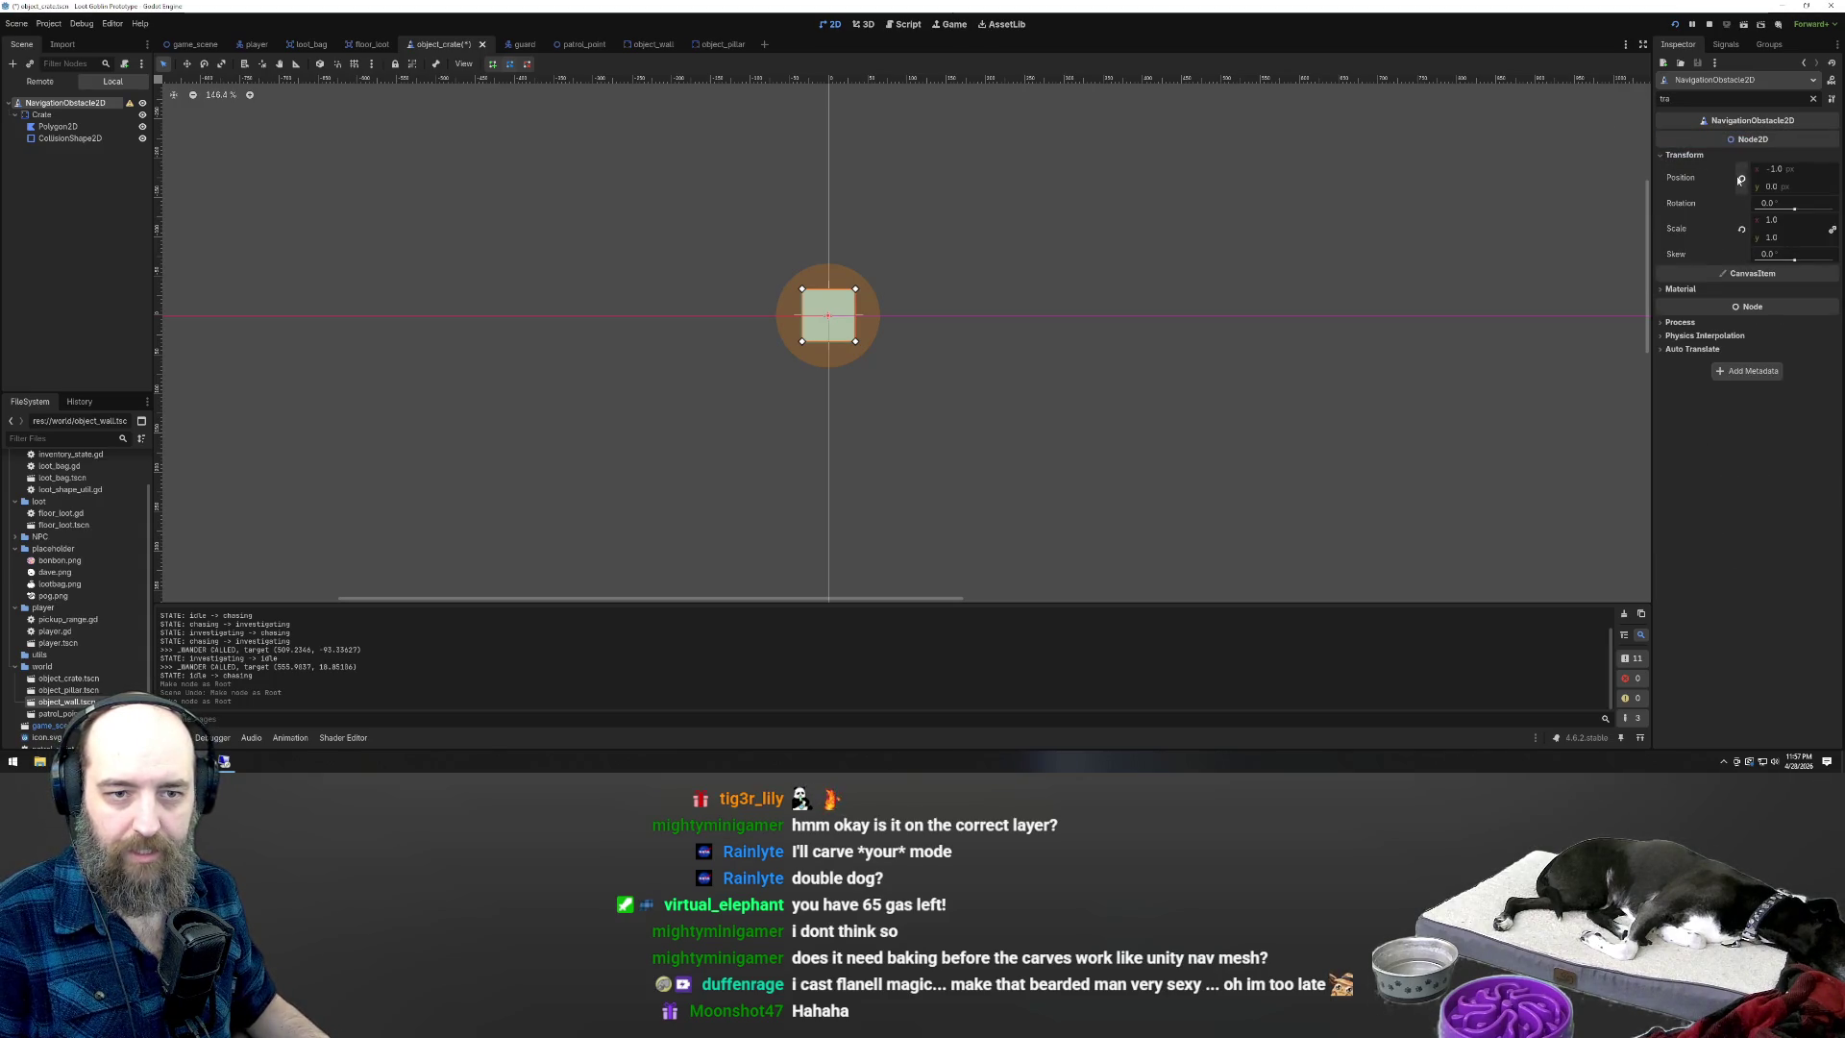
left_click(1741, 178)
left_click(1740, 229)
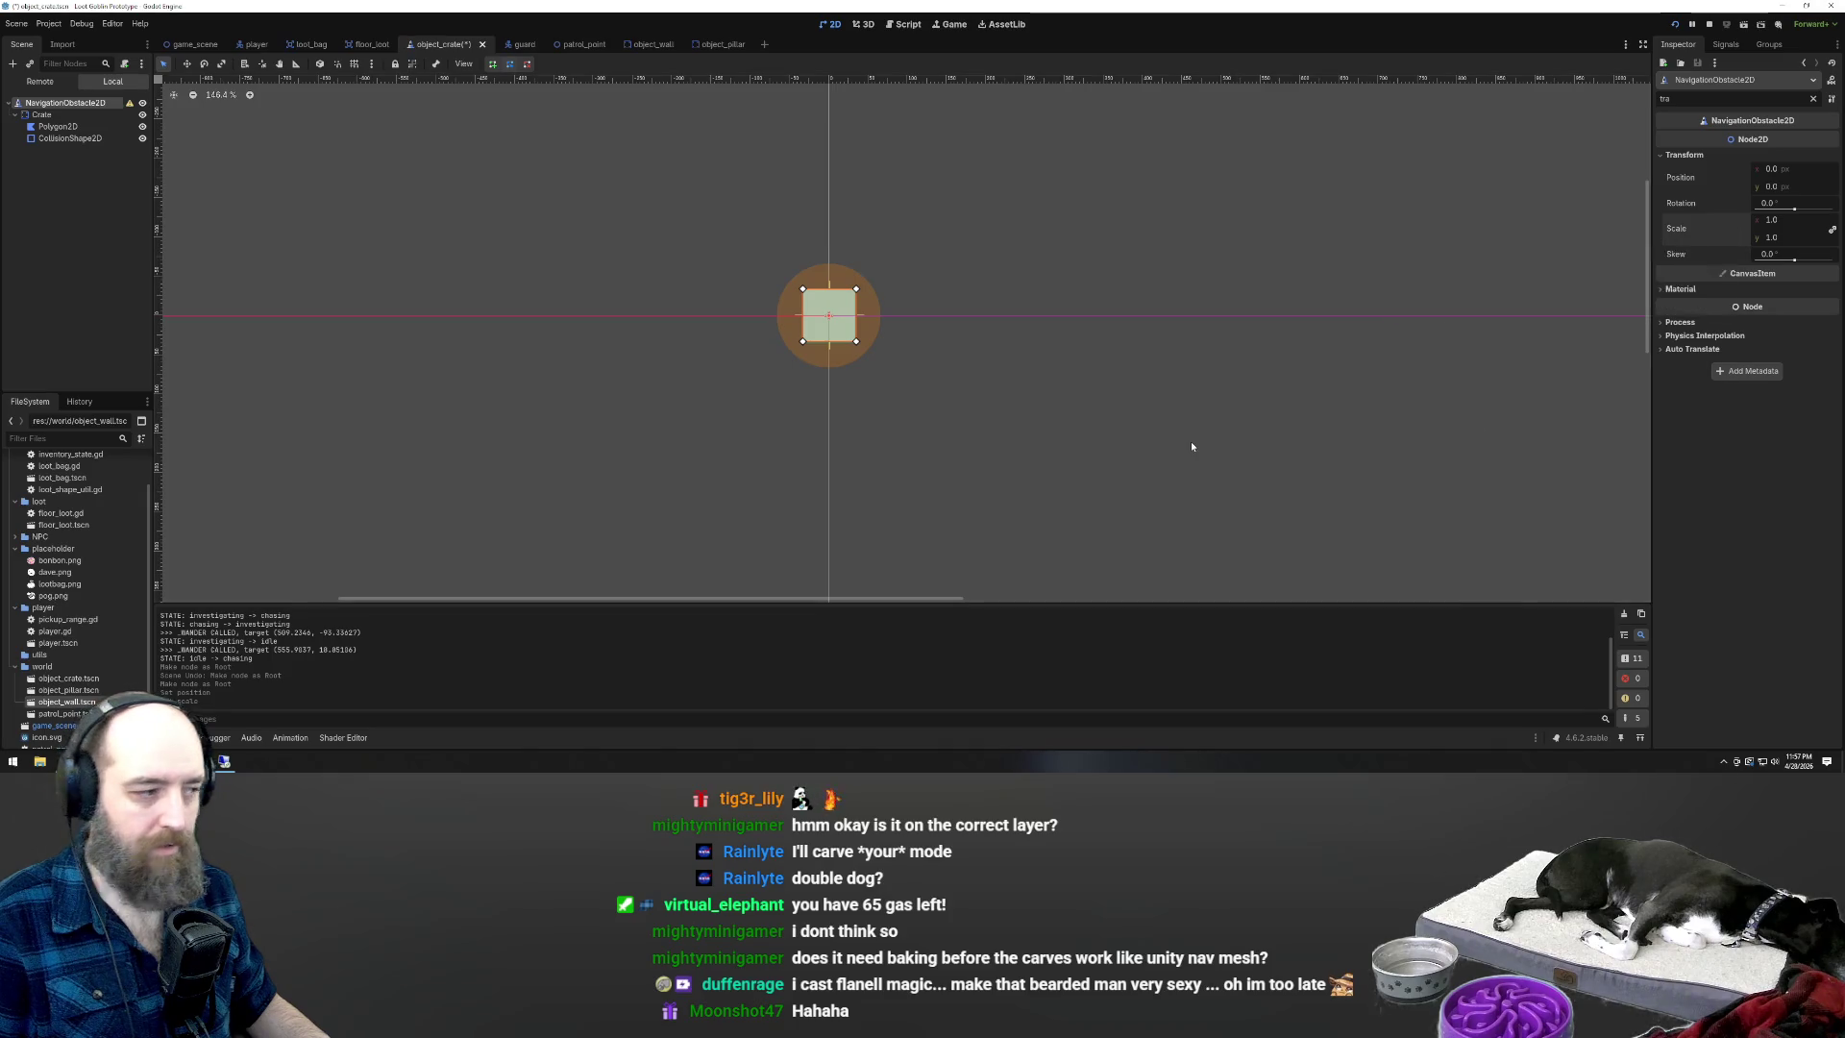
Save the crate scene and run the game
left_click(553, 244)
key("ctrl+s")
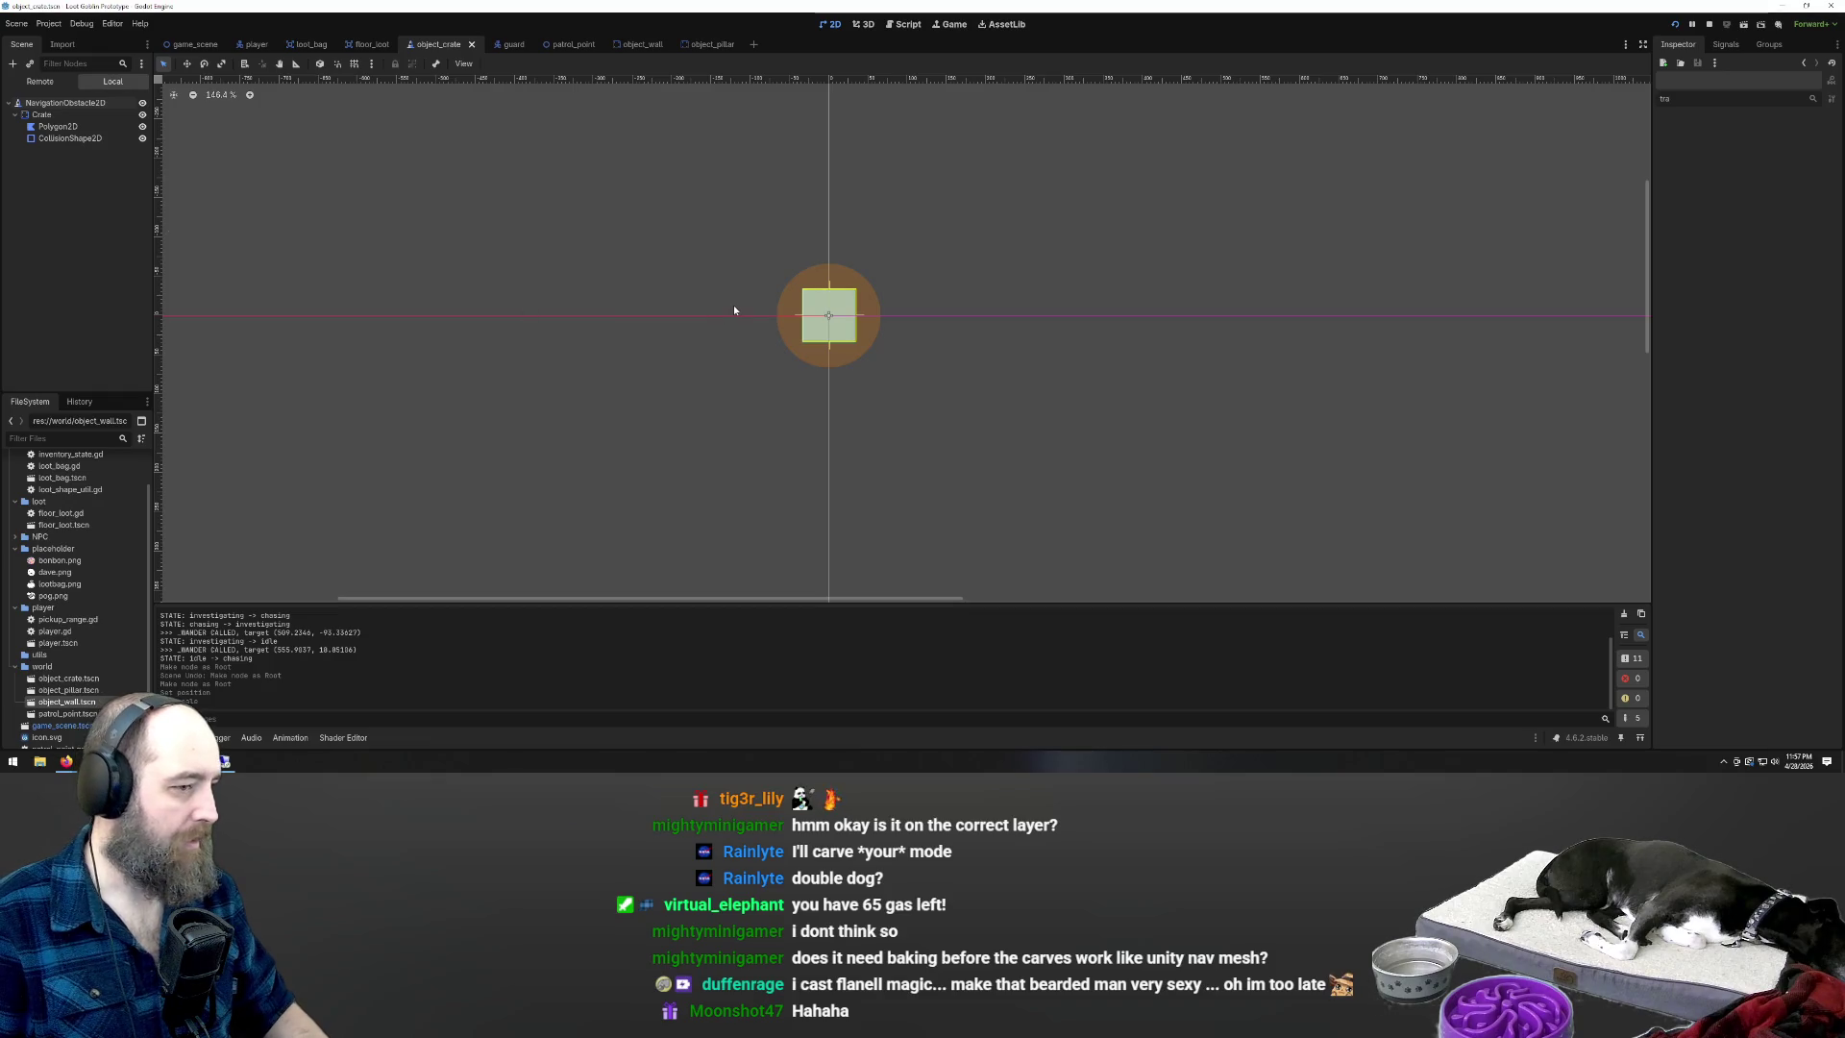
key("F5")
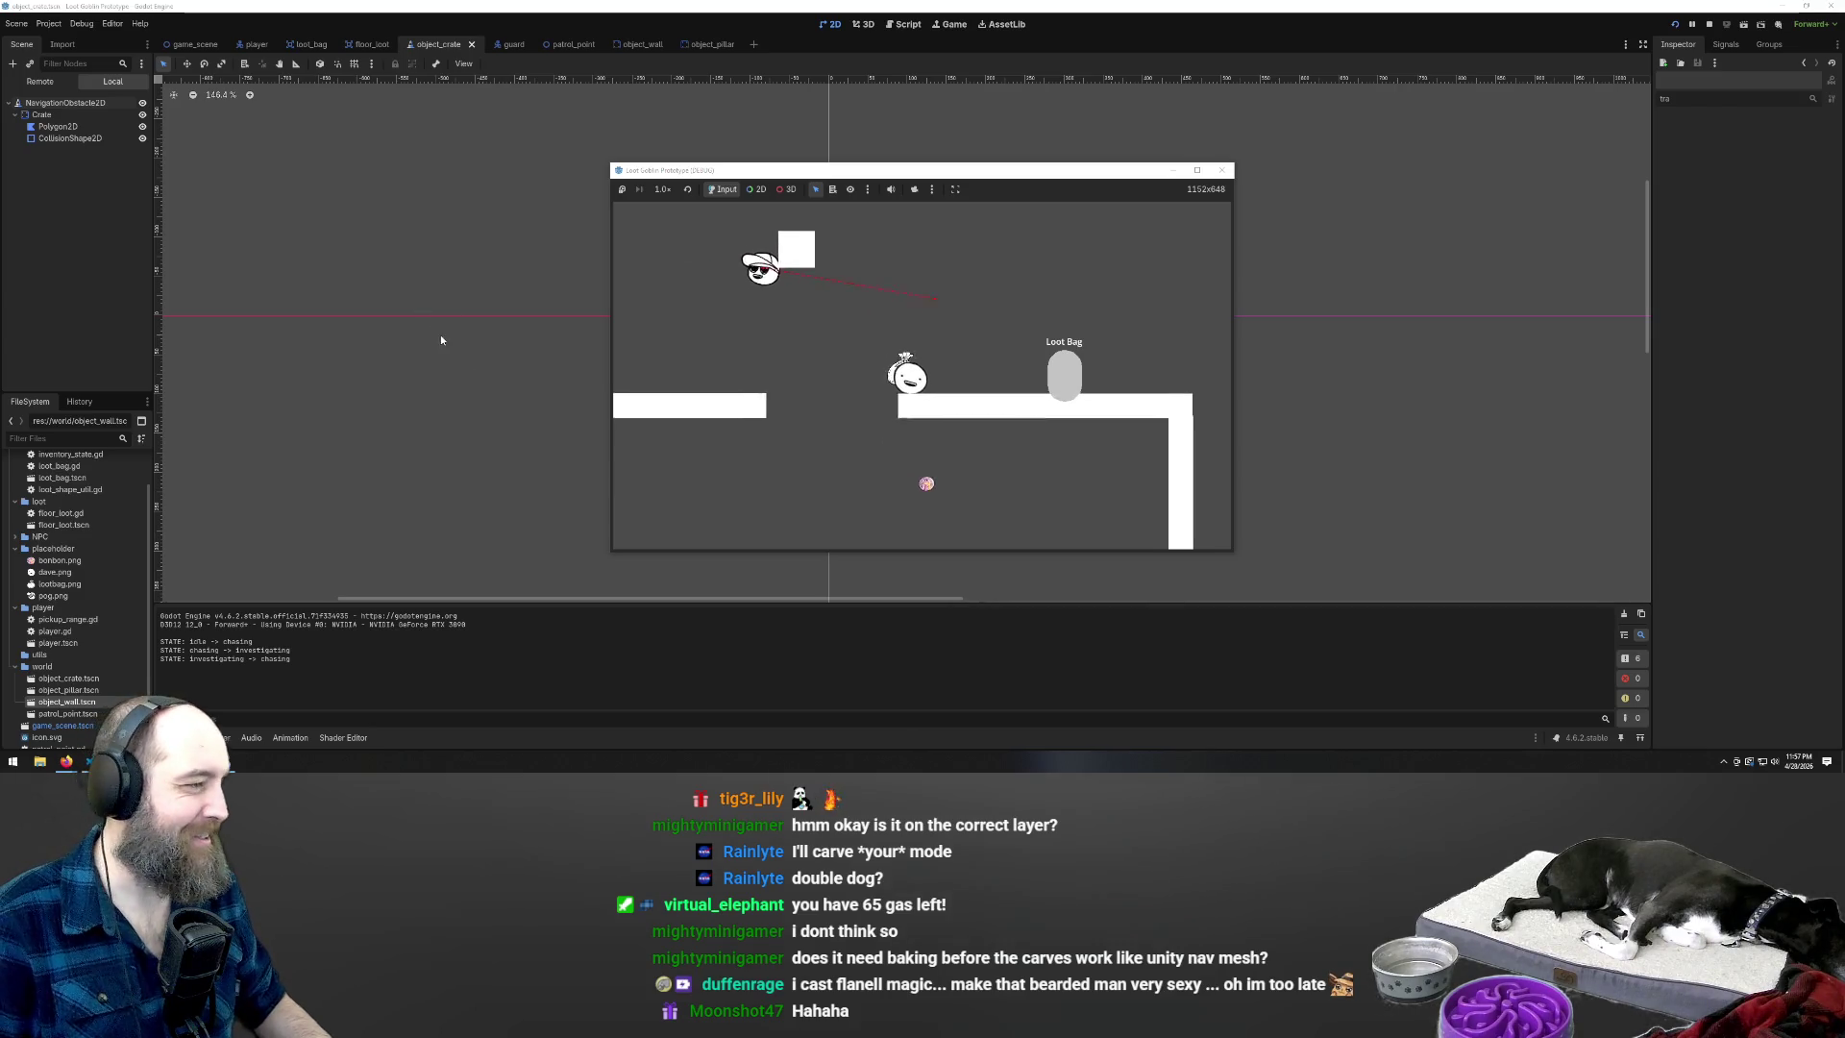
Stop the game and, in game_scene, drag the Crate node under Nav1
key("F8")
left_click(196, 45)
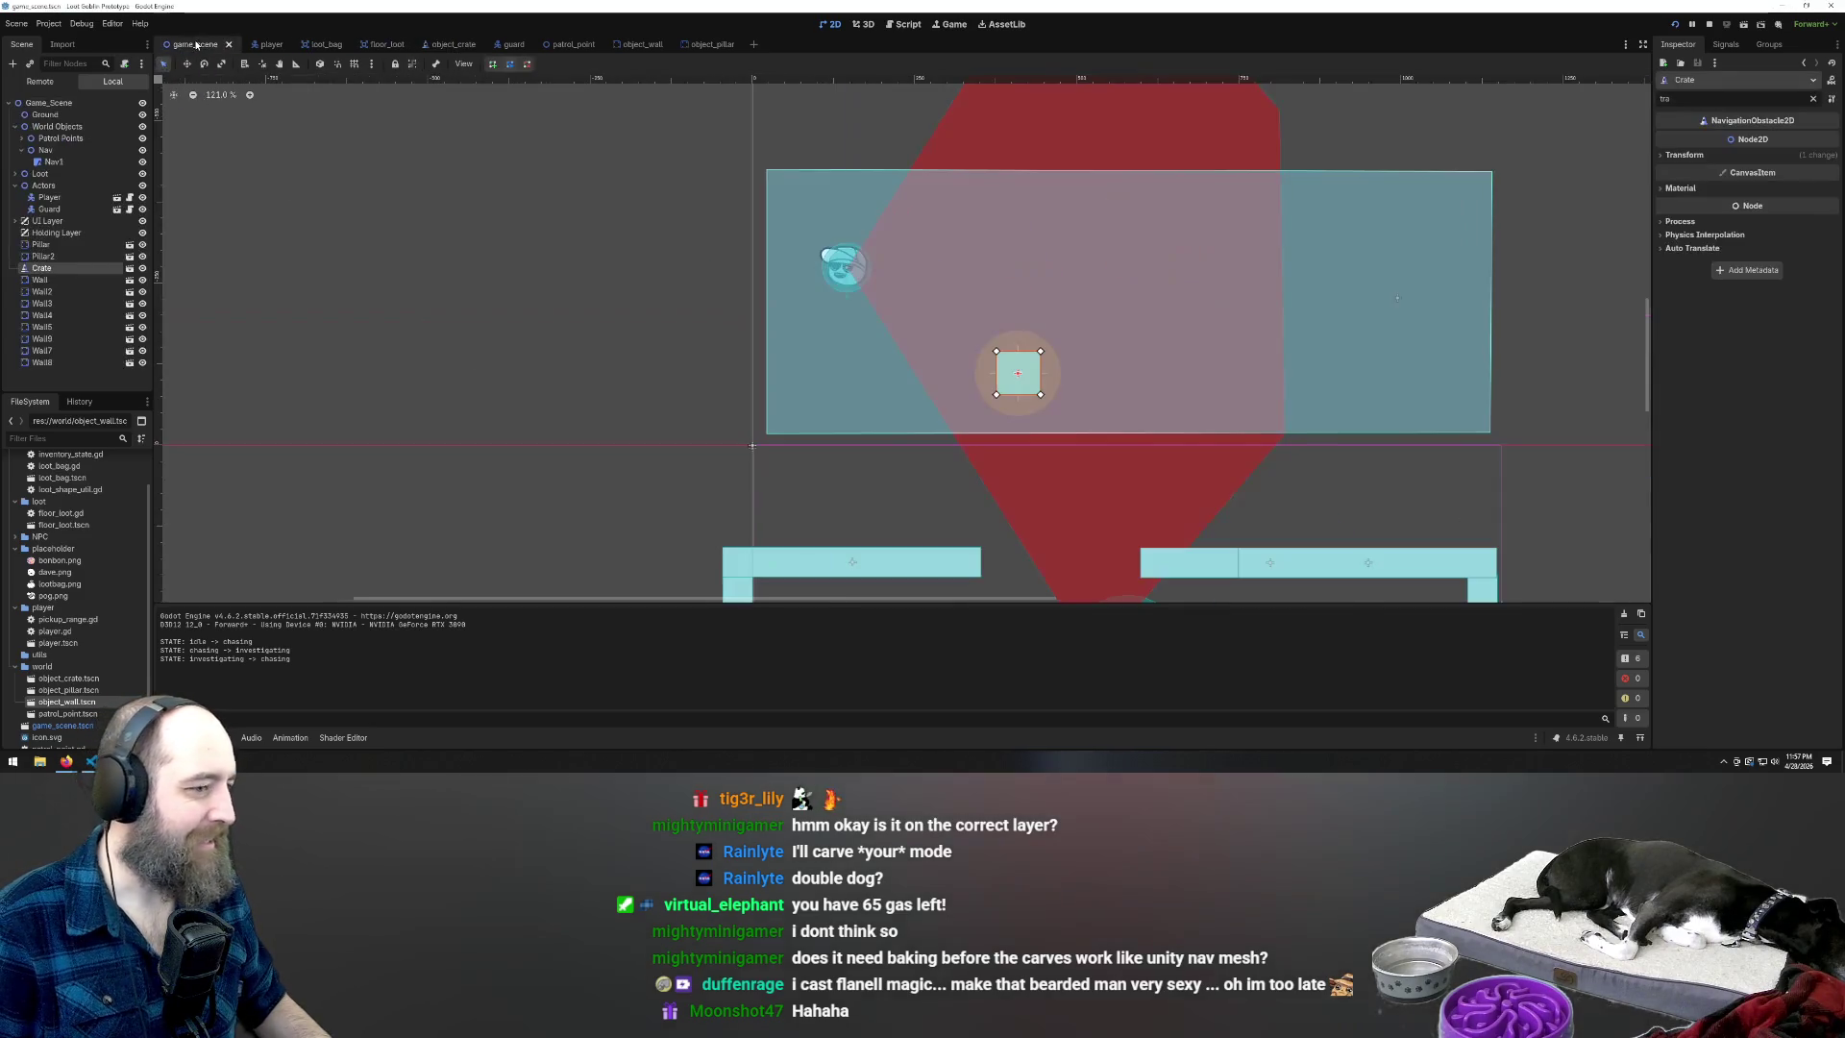
scroll(626, 306, "down", 5)
left_click(771, 348)
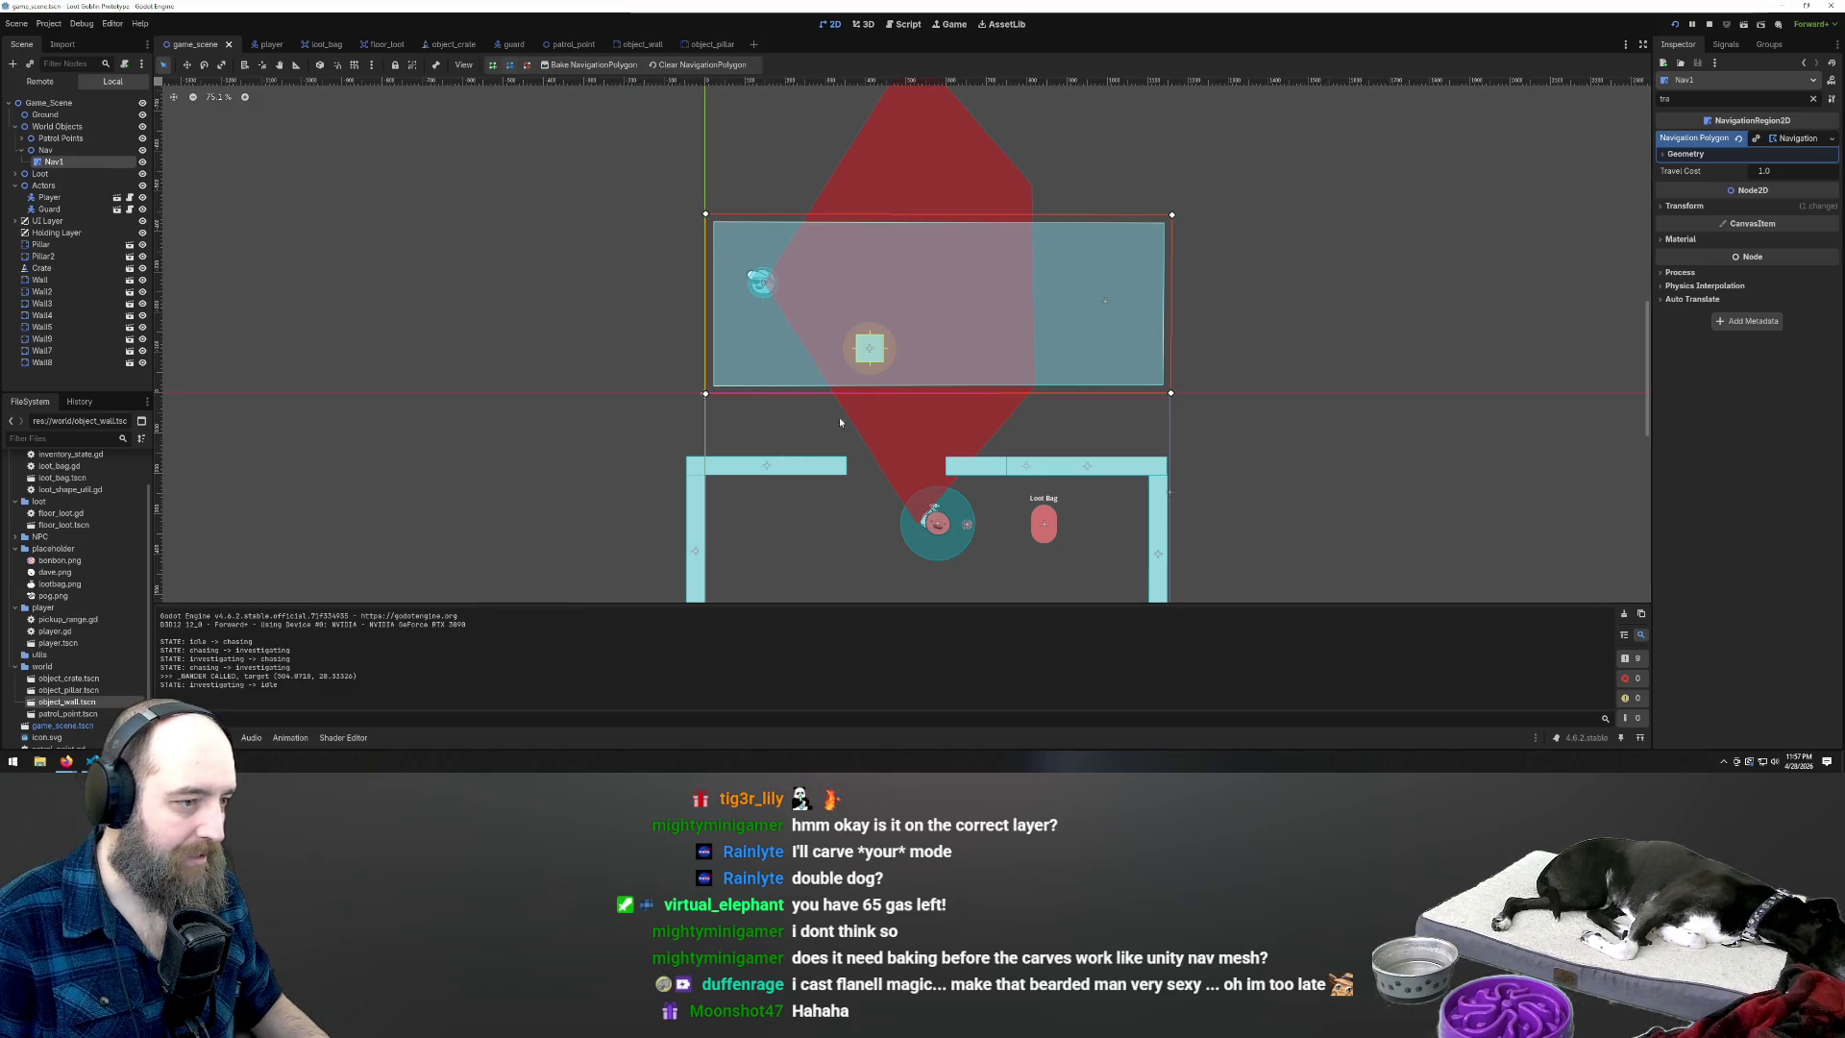
left_click(863, 349)
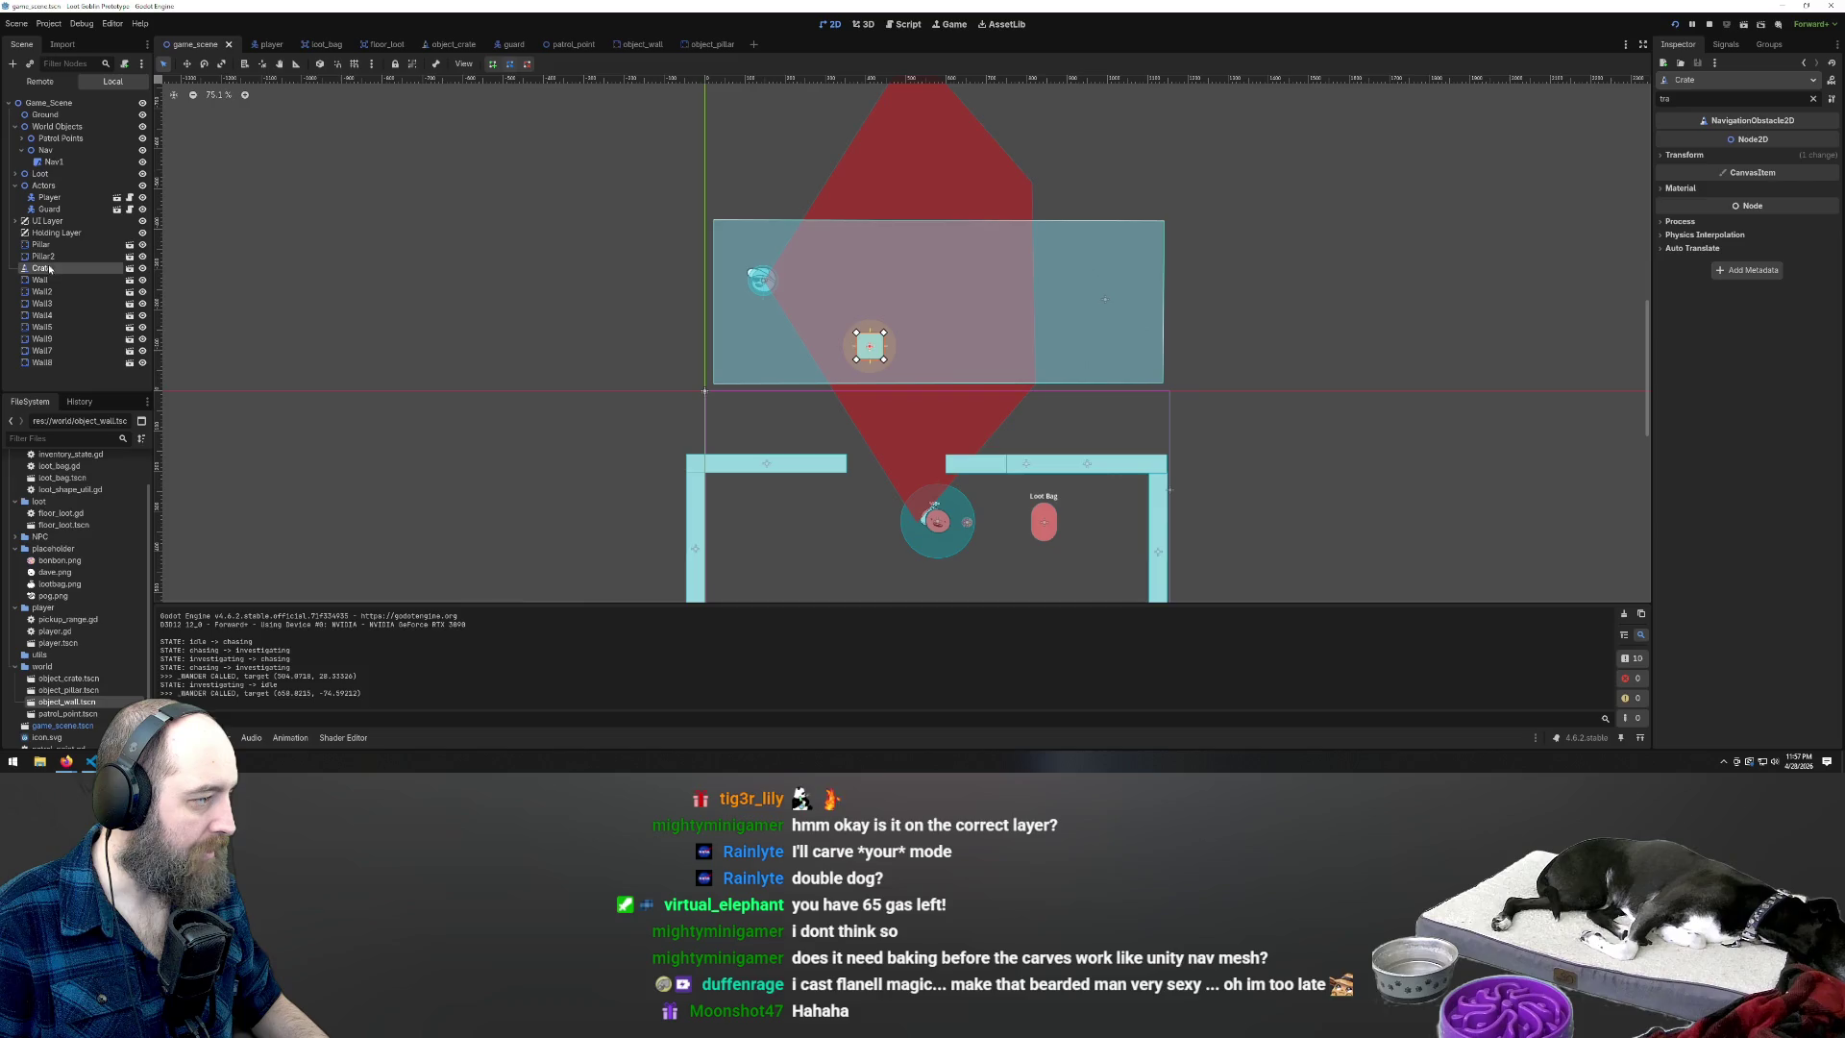
left_click_drag(57, 245, 54, 163)
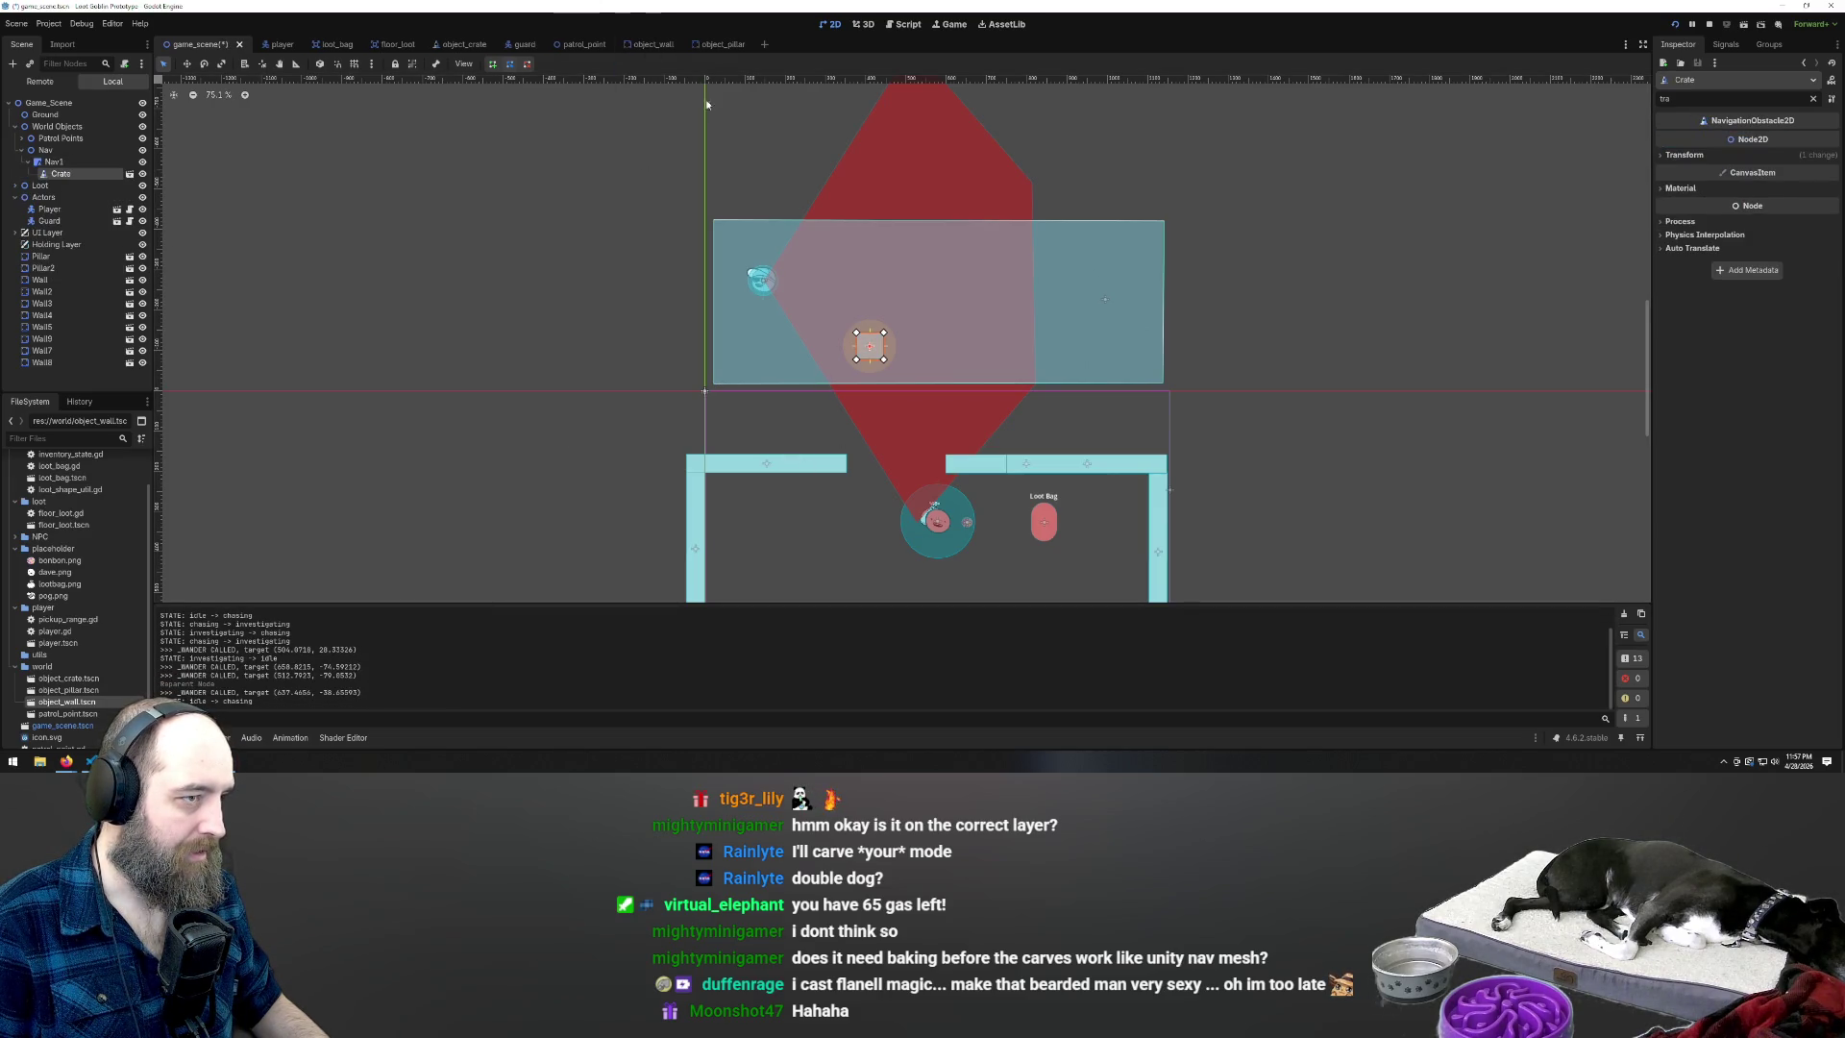
left_click(751, 329)
Bake Nav1's NavigationPolygon around the crate, deselect it, and run the game
left_click(573, 65)
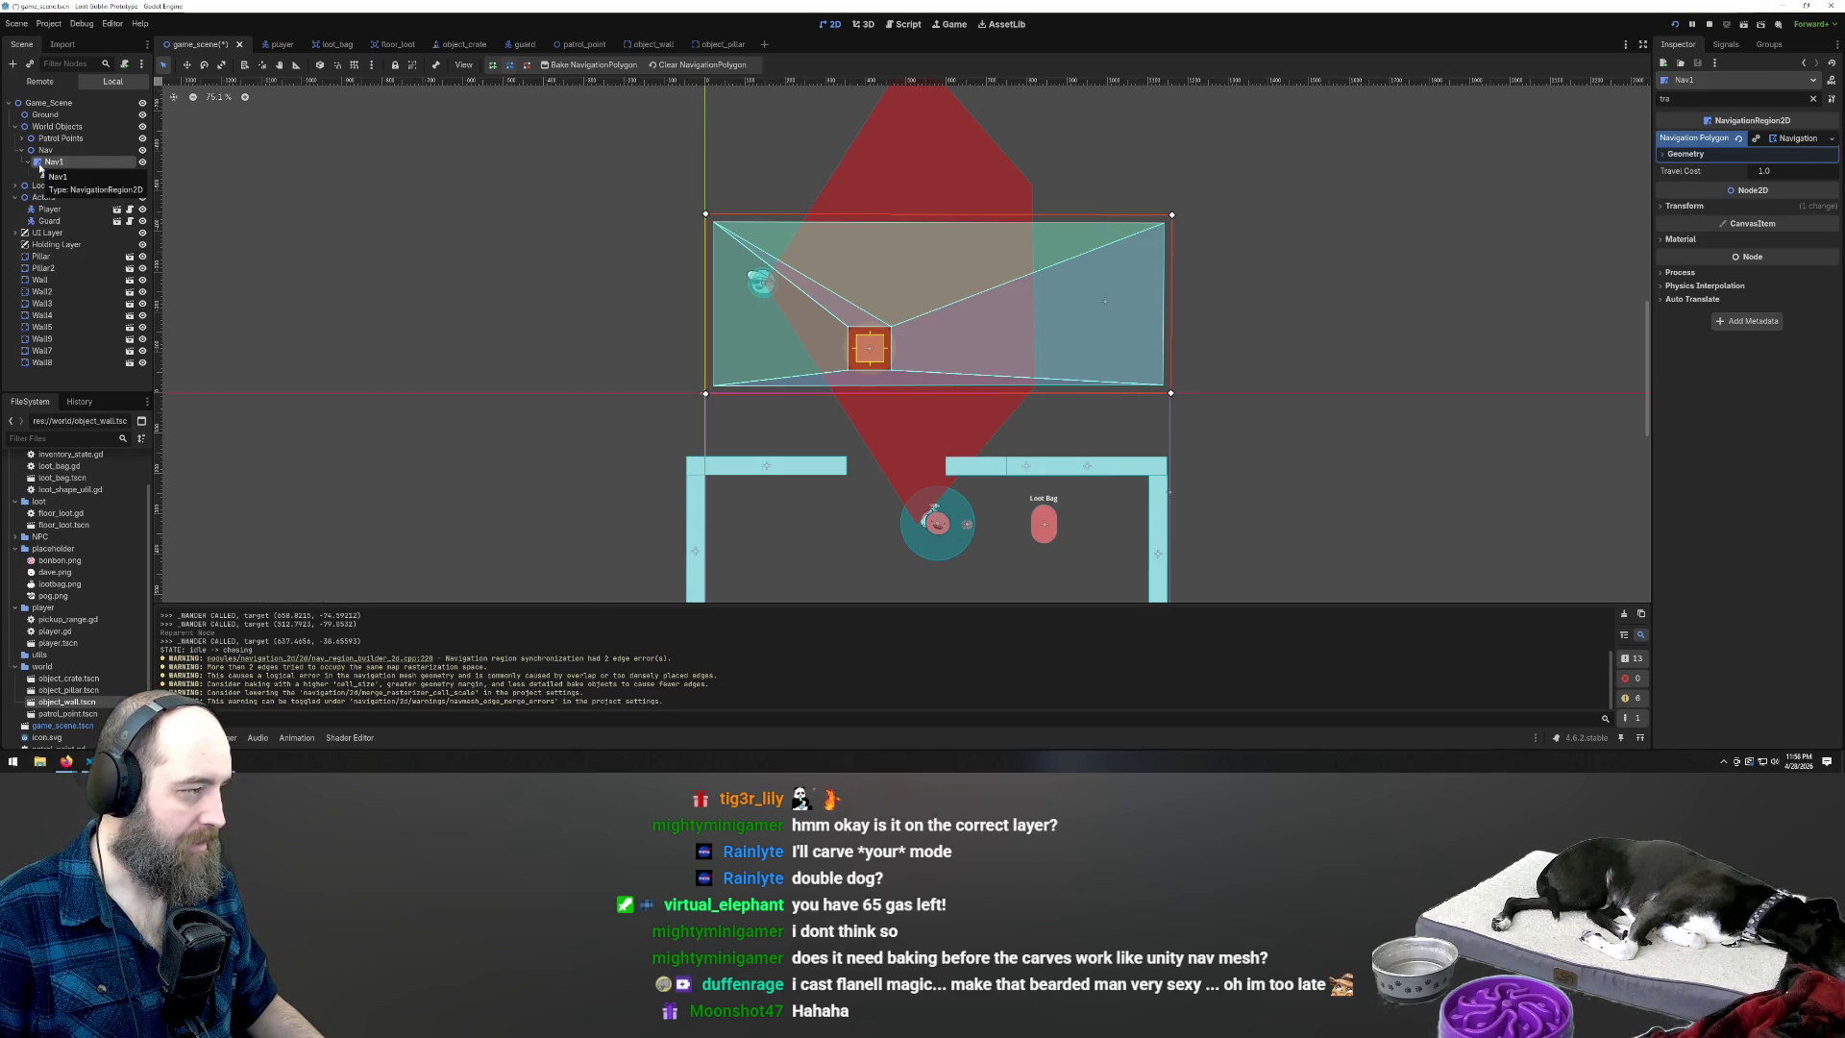
left_click(523, 354)
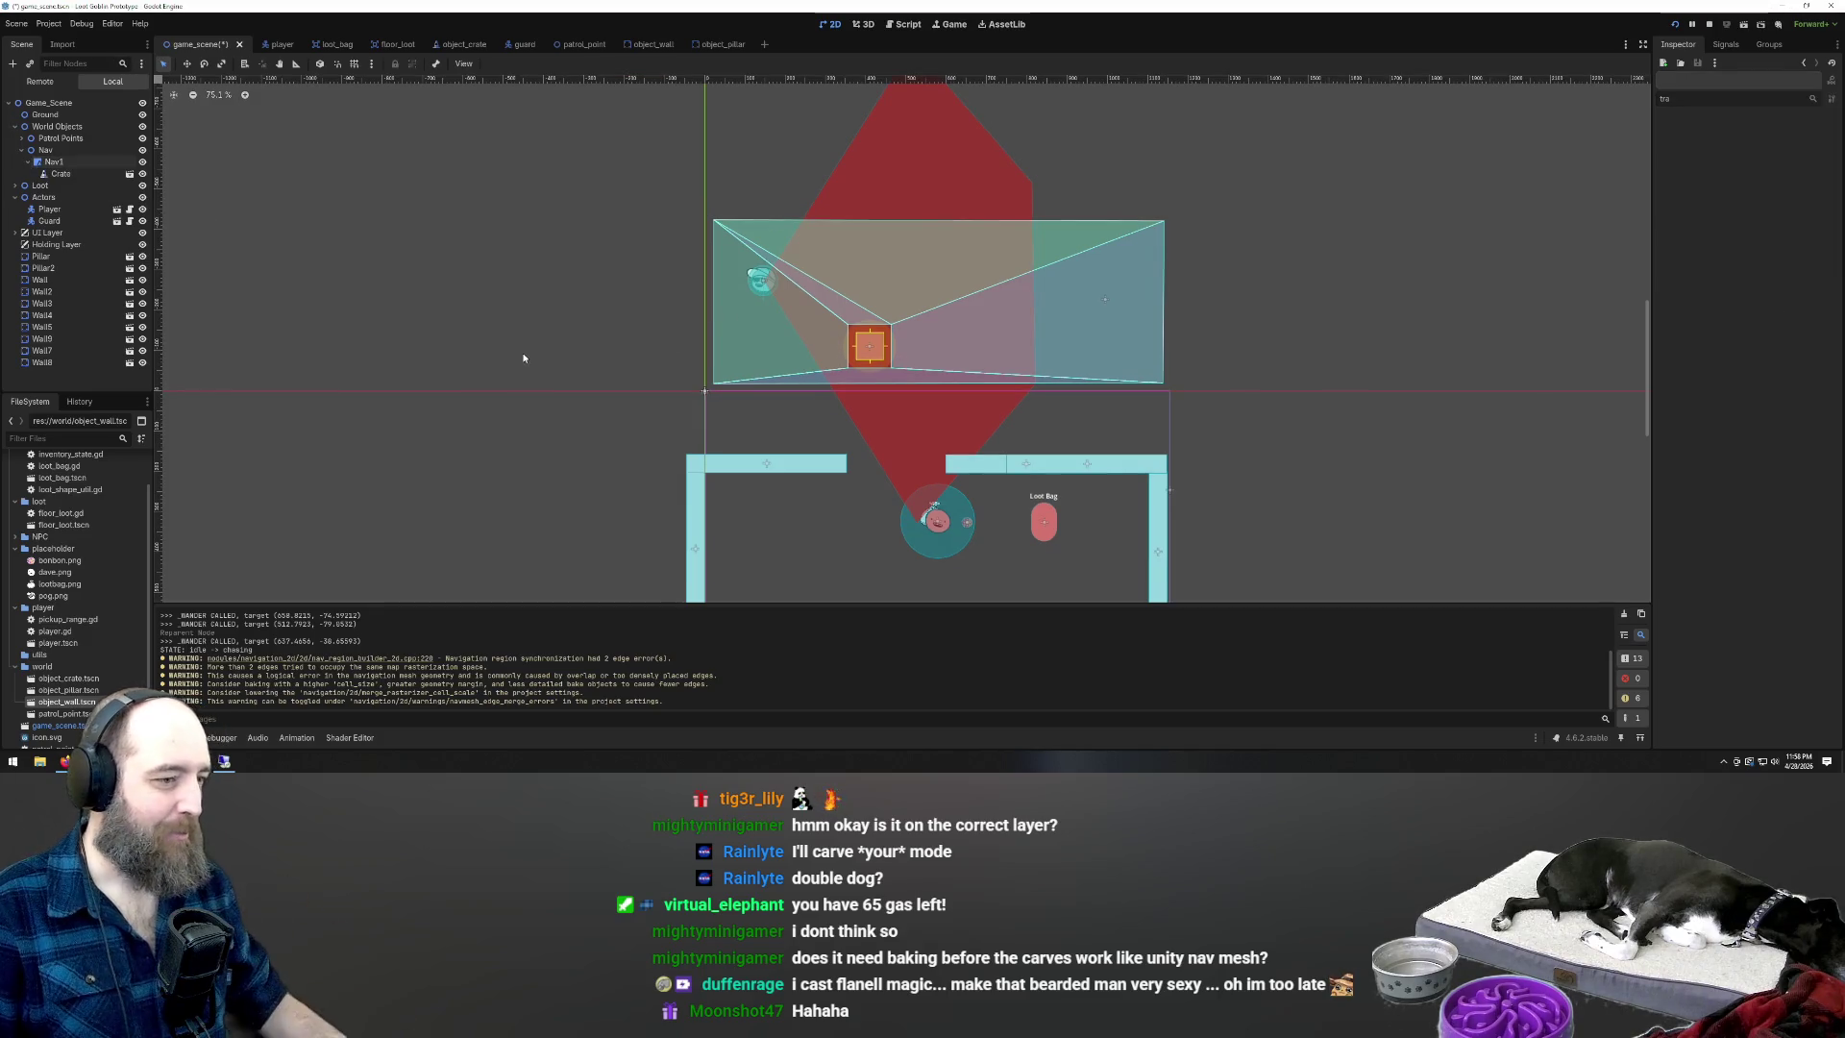
key("F5")
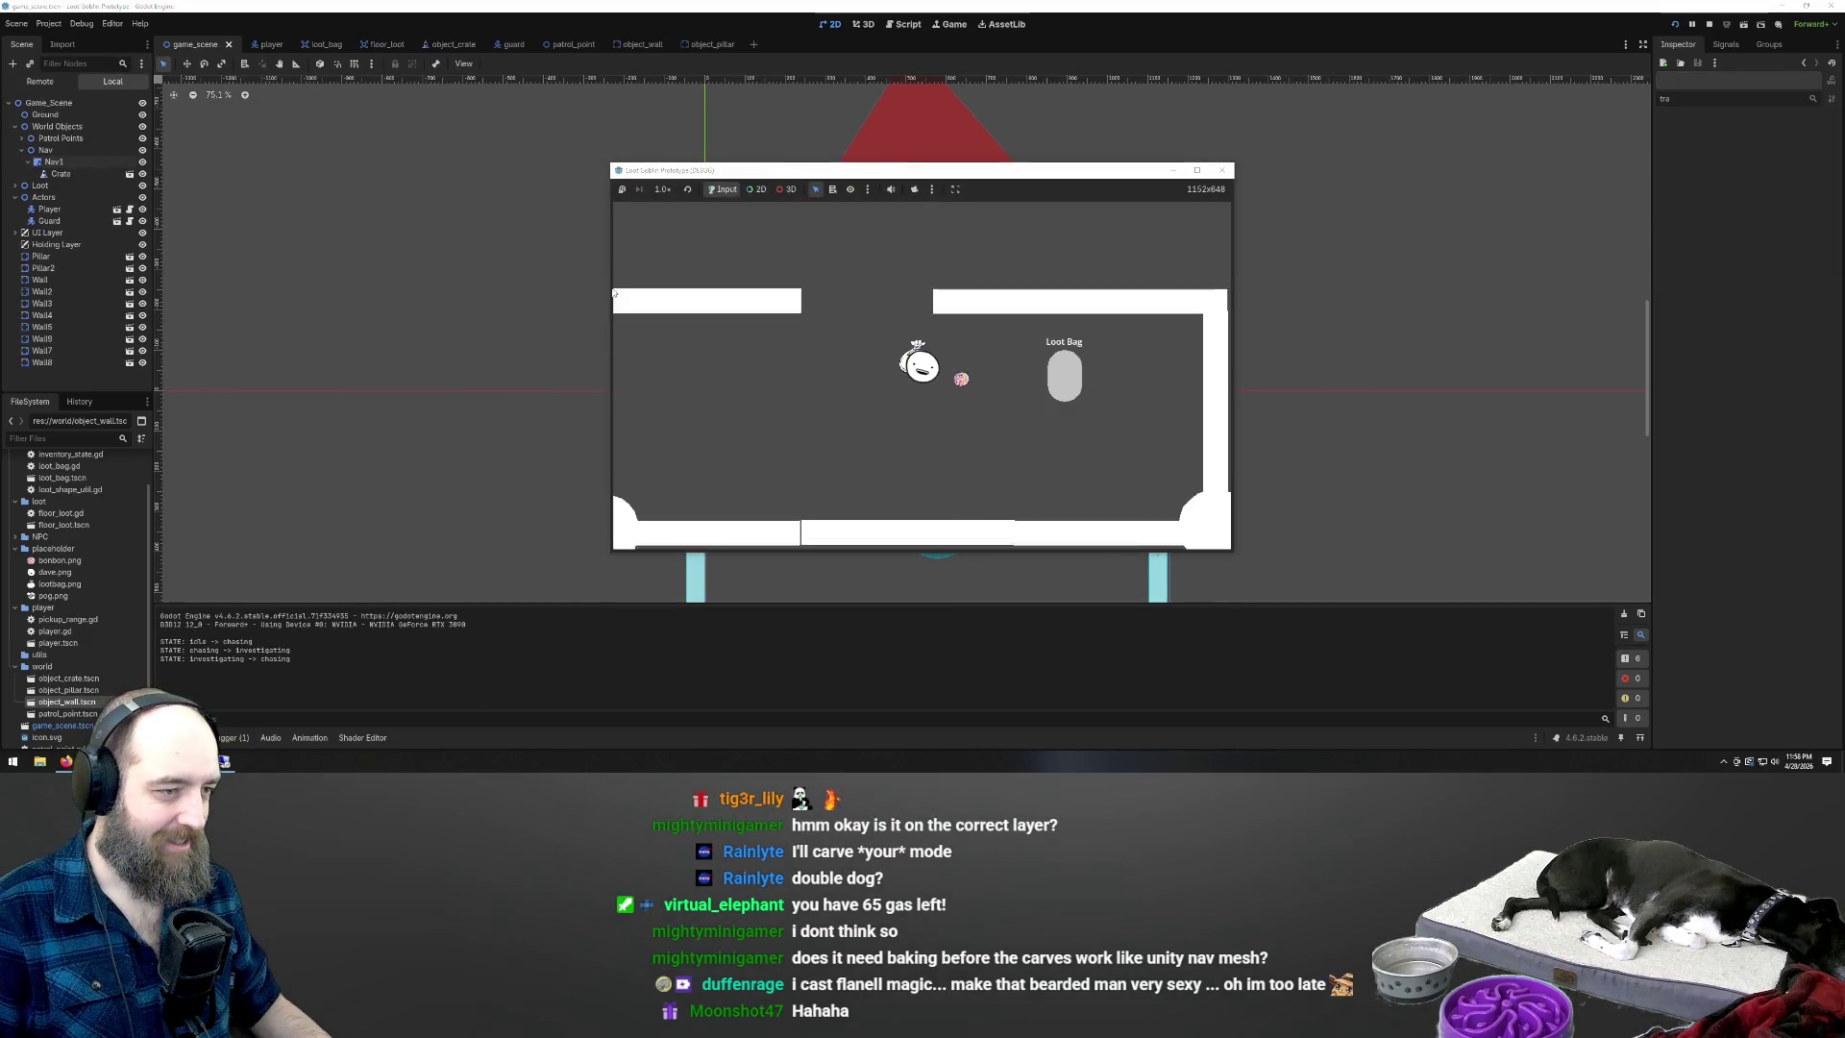
Walk the player around the crate with the arrow keys to test the guard's pathing
key("Up")
key("Left")
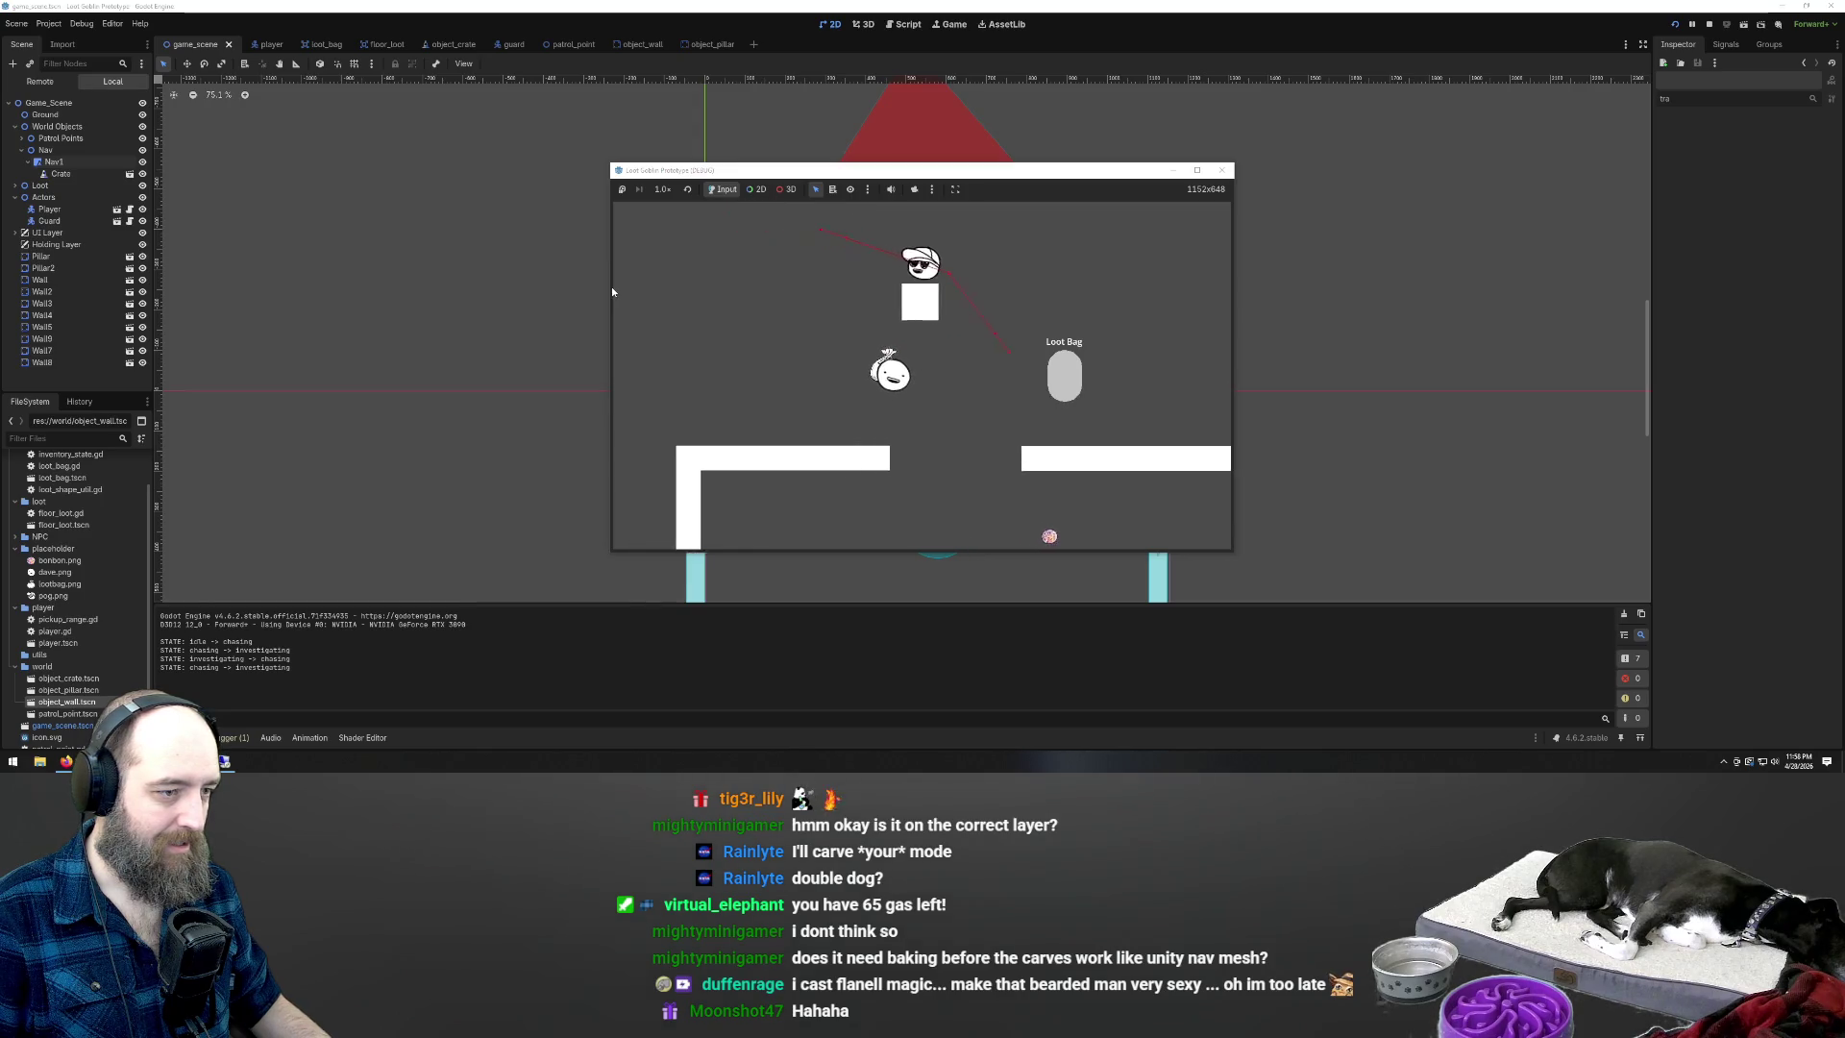
key("Up")
key("Right")
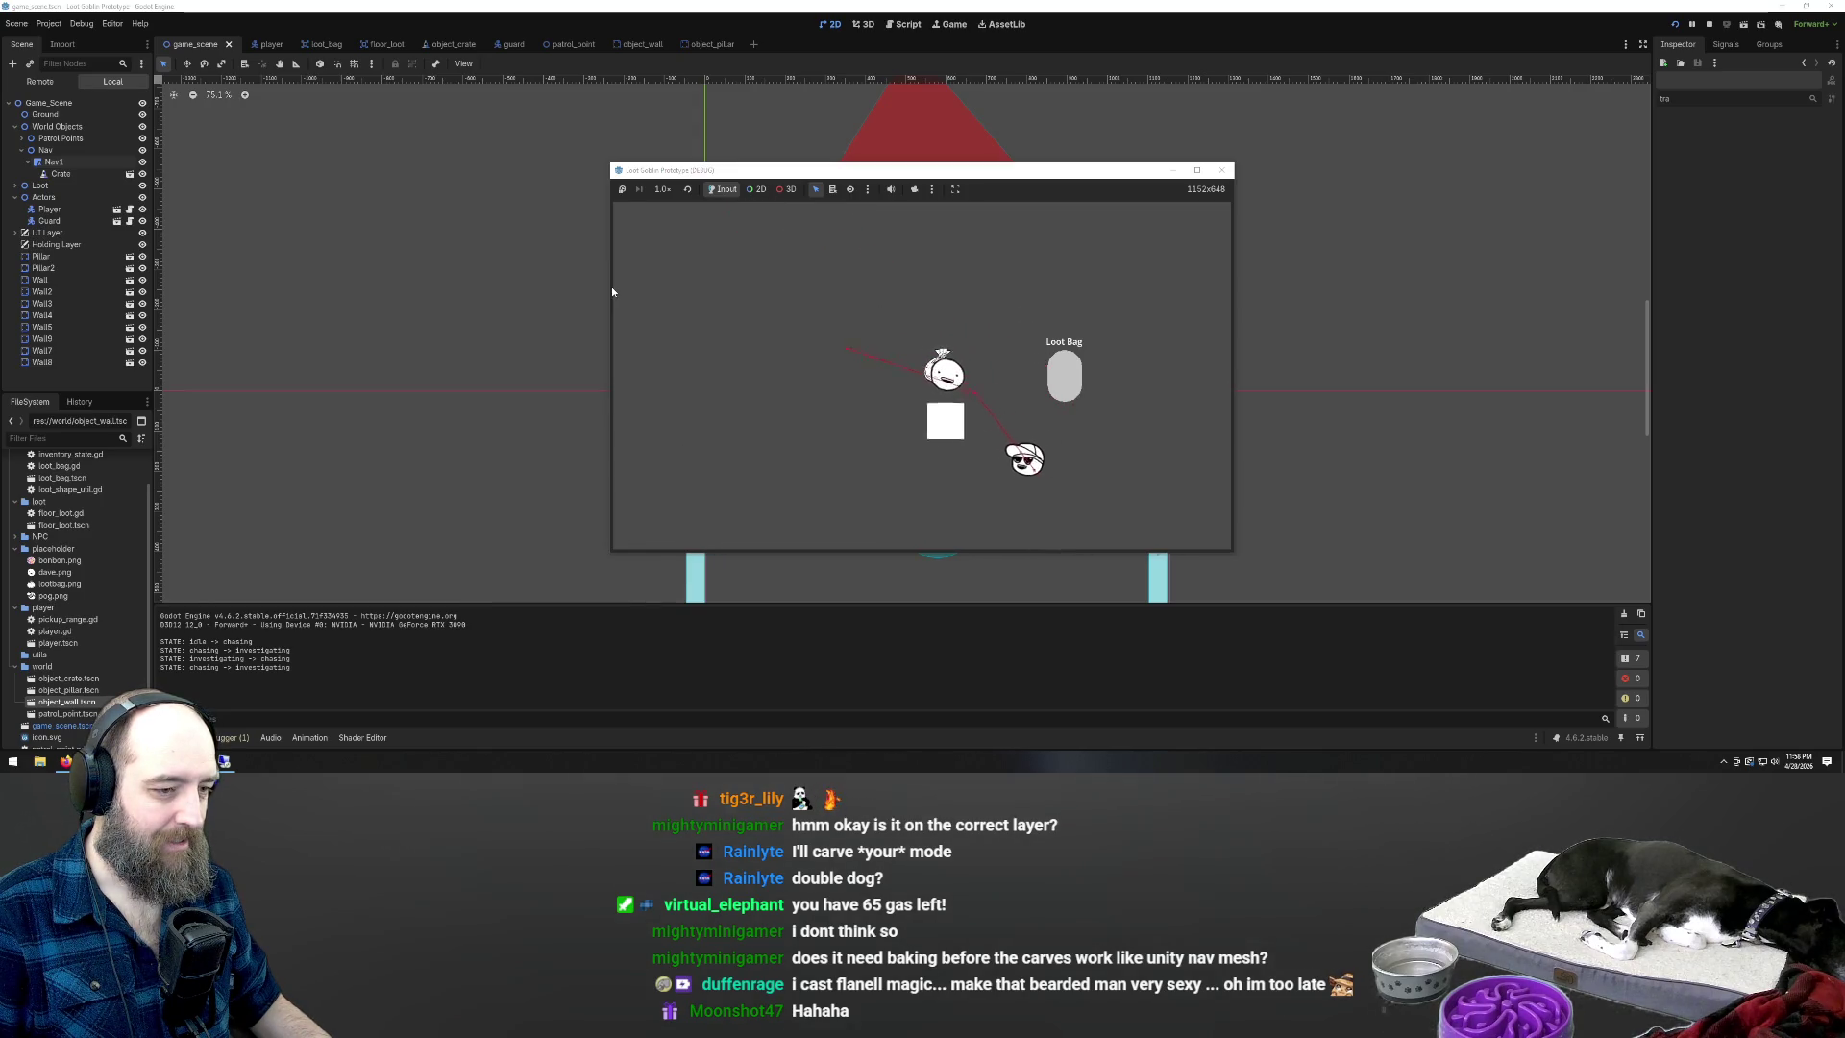
key("Left")
key("Down")
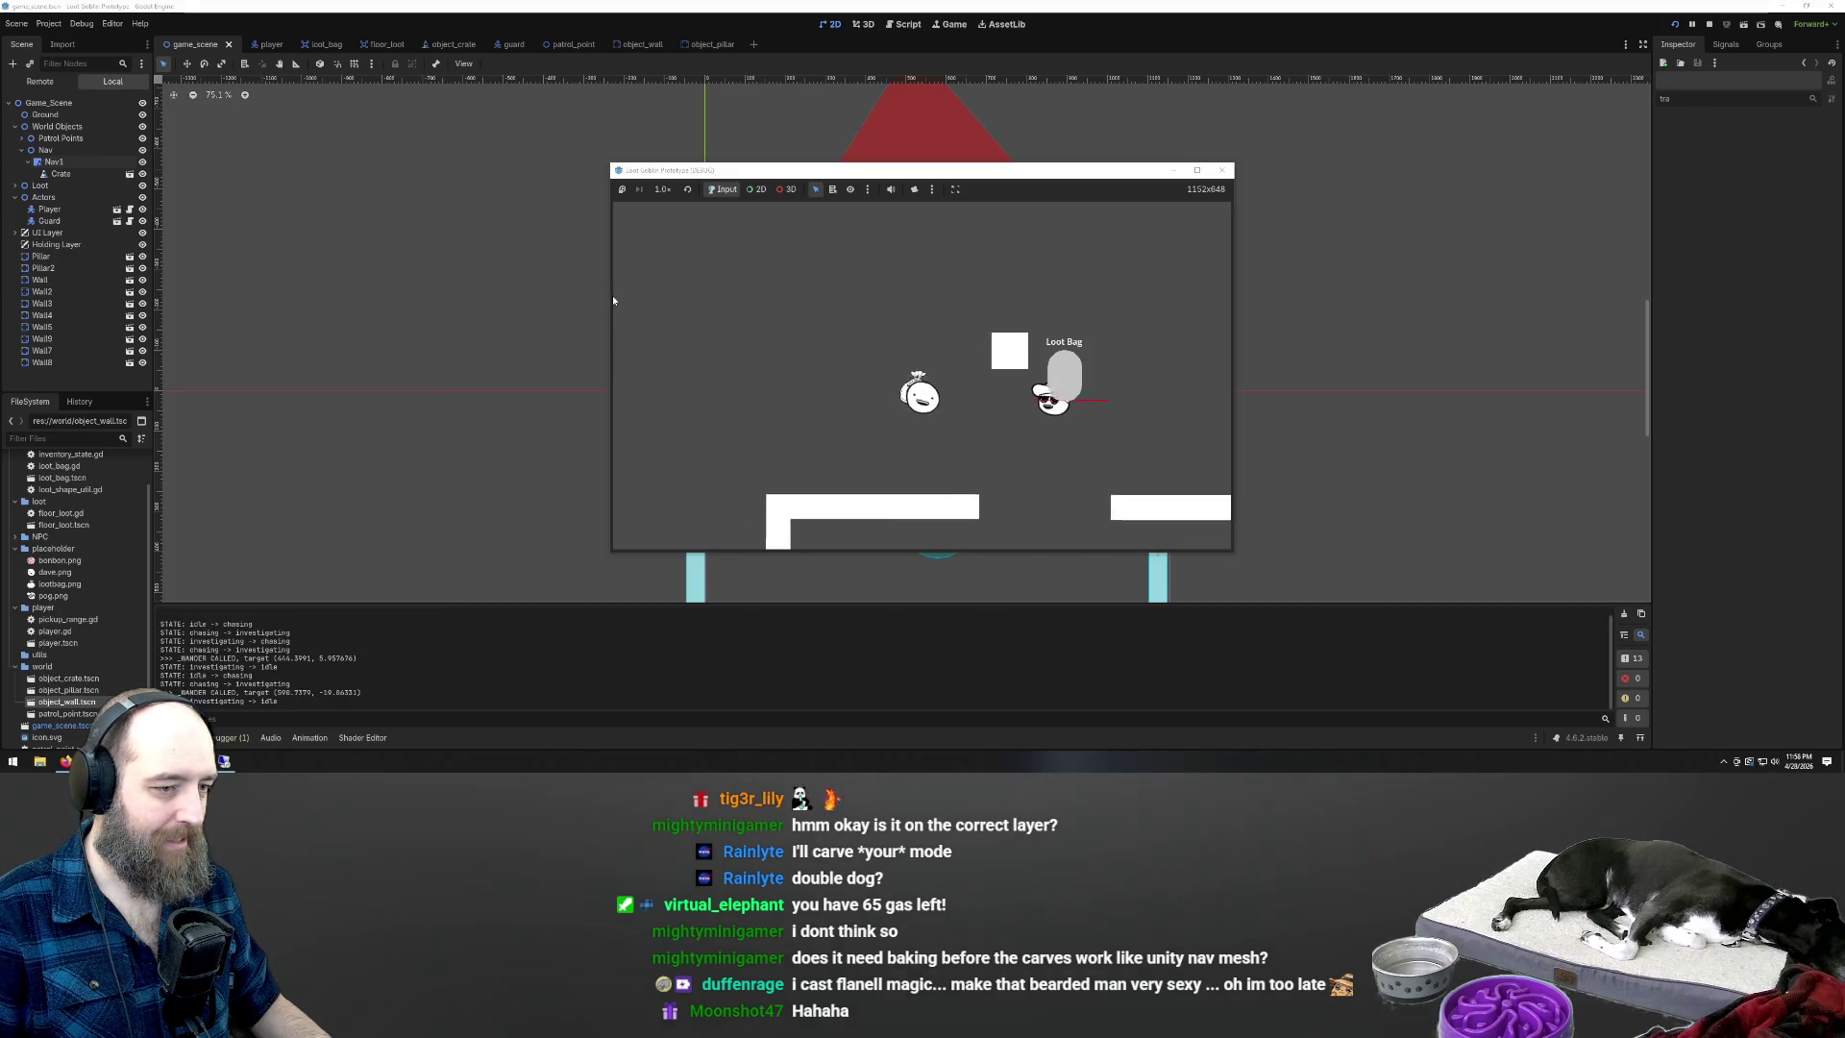
key("Right")
key("Left")
key("Left")
key("Up")
key("Right")
key("Left")
key("Down")
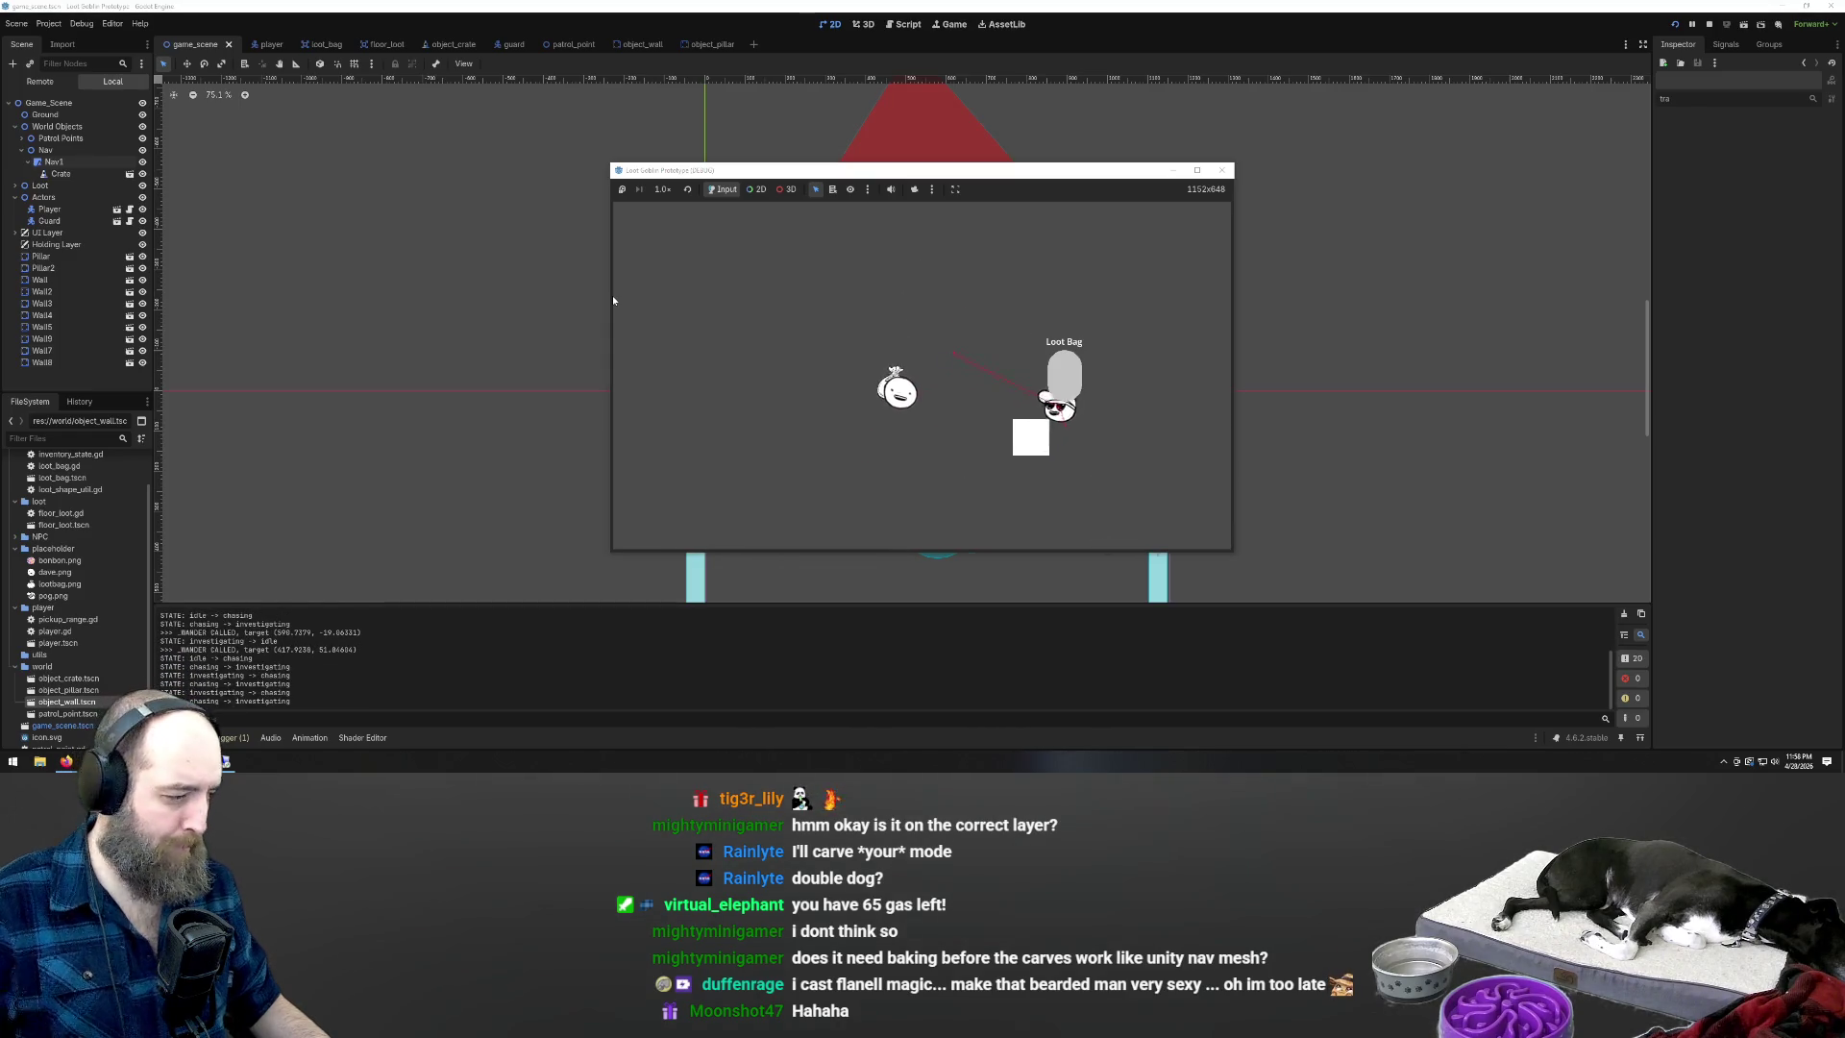
key("Right")
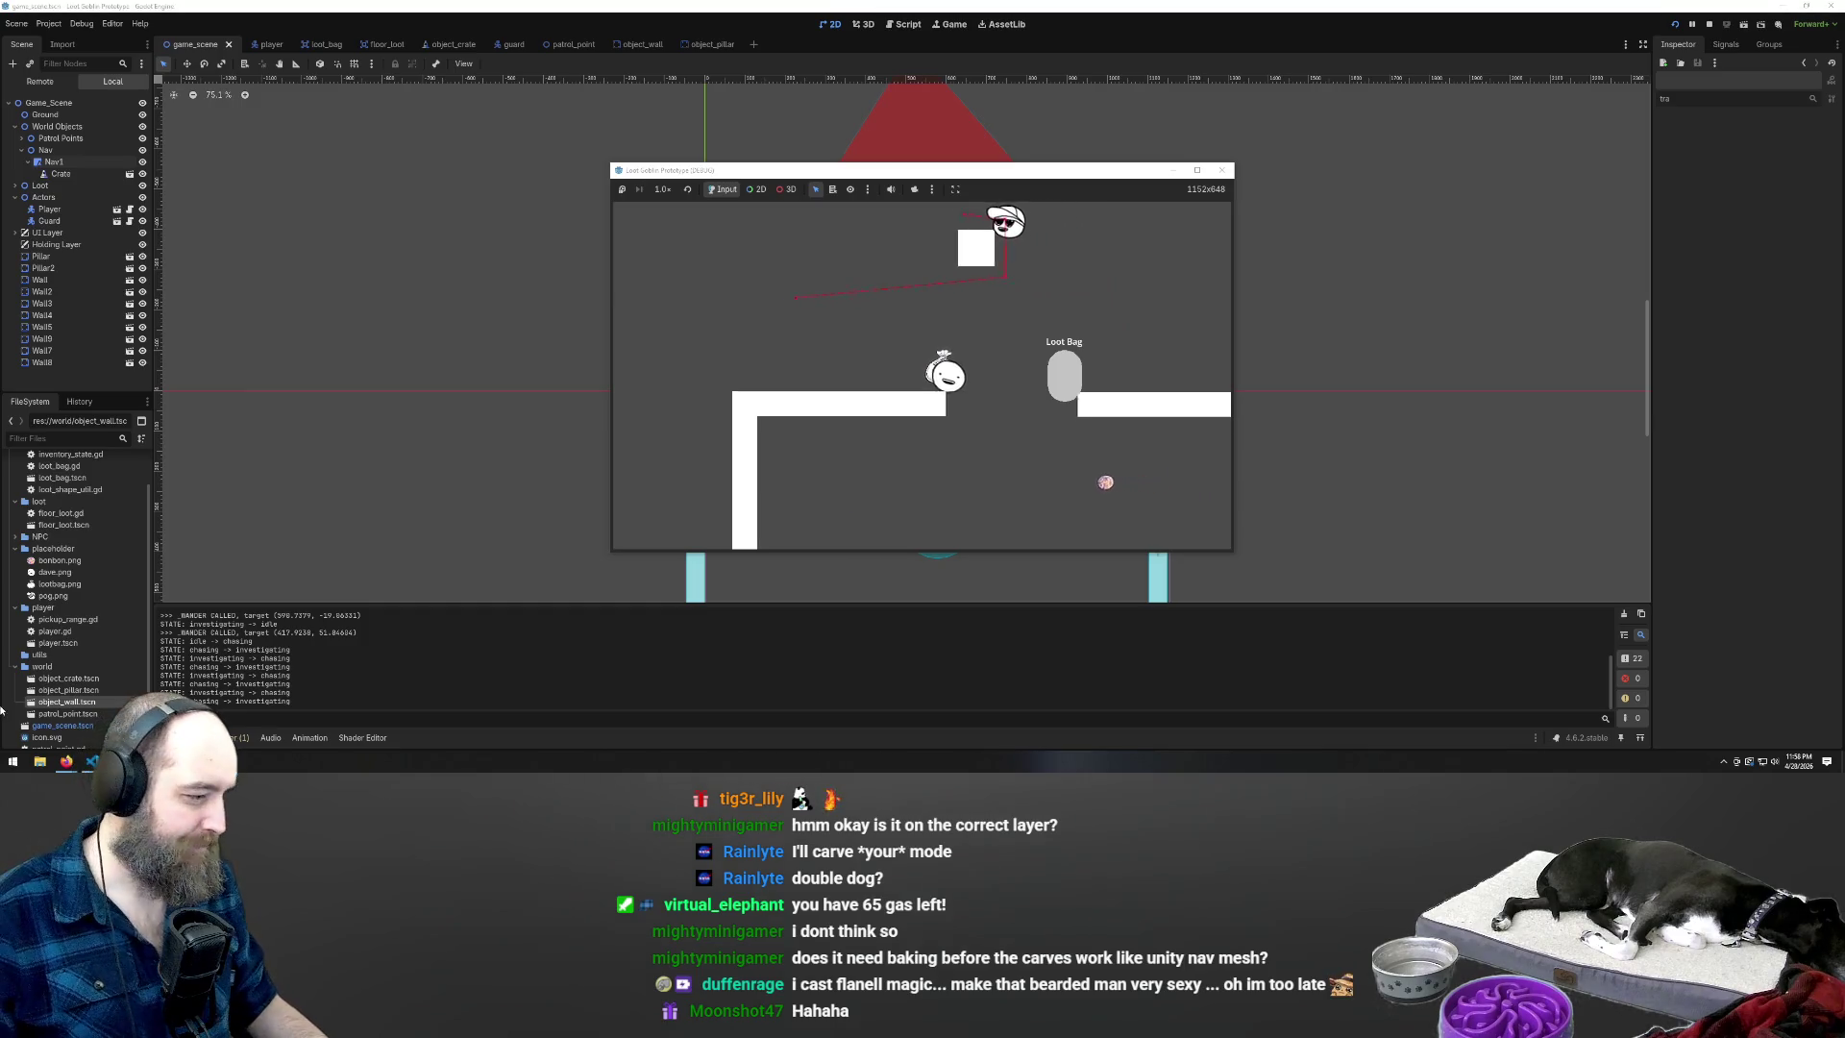
Stop the game, run it once more, and stop it again
key("F8")
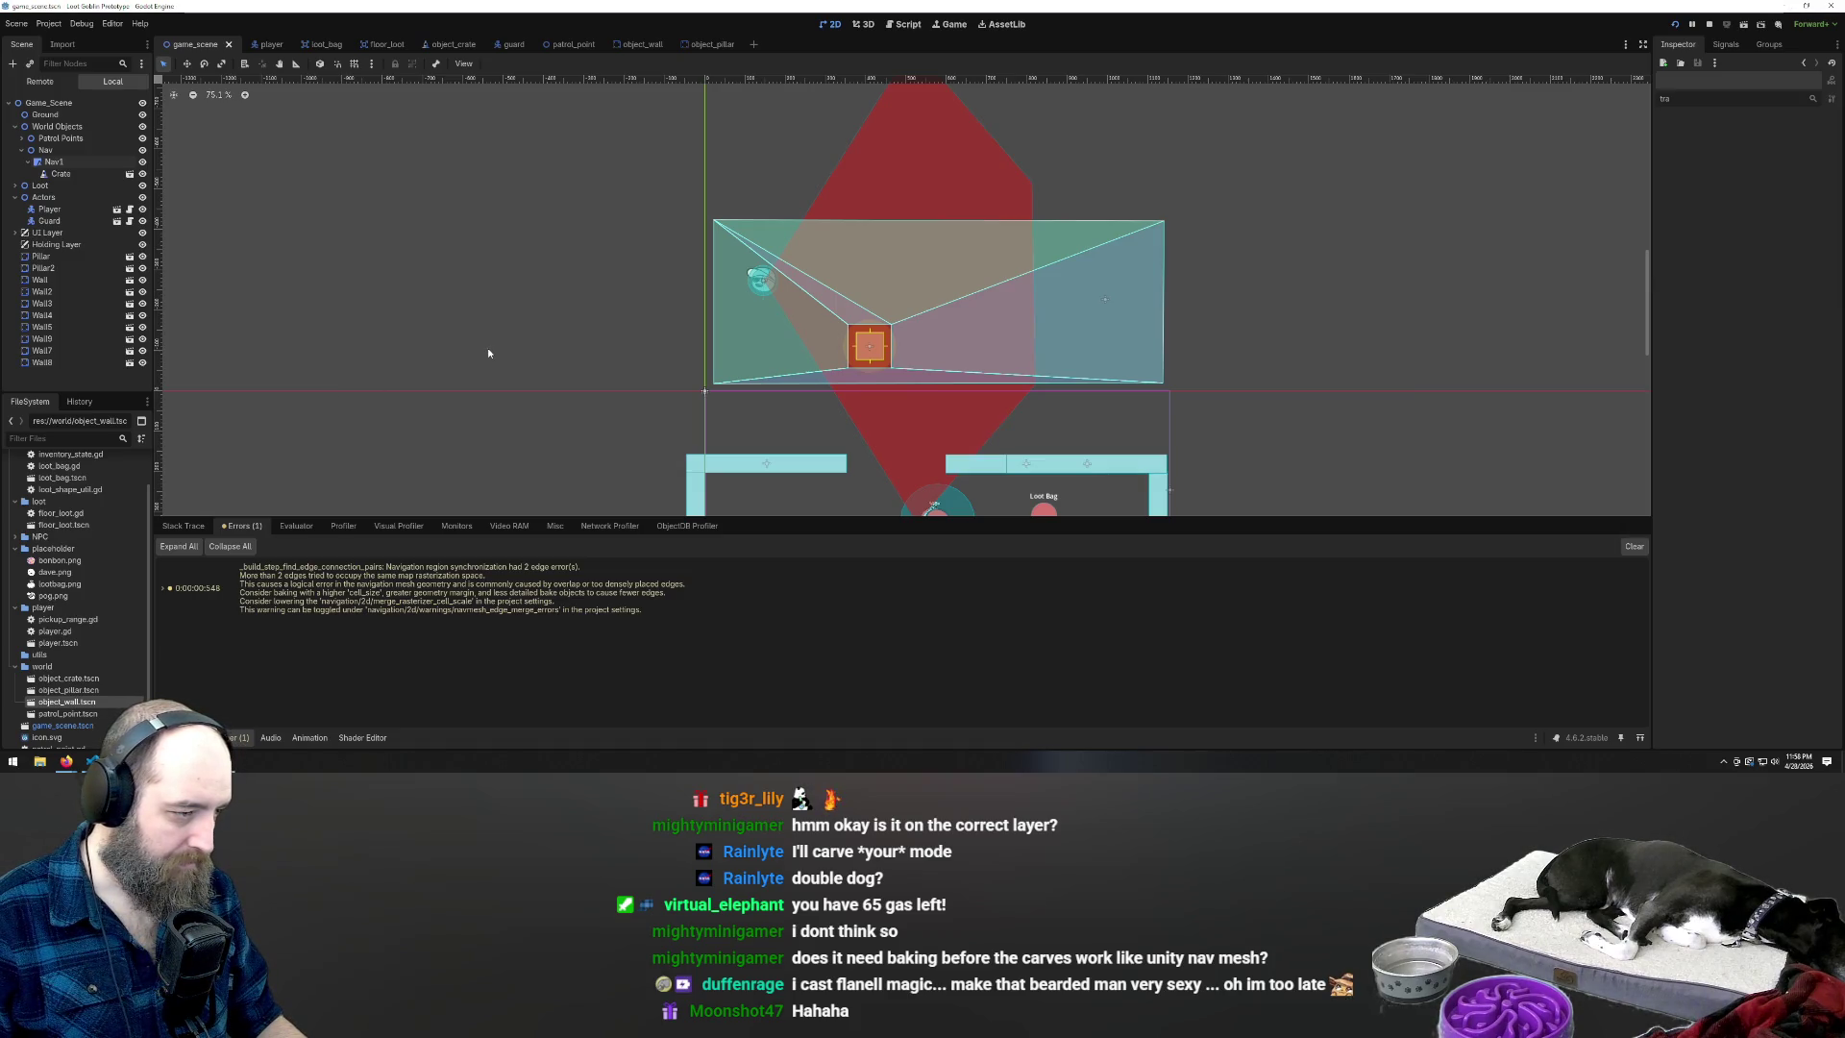
key("F5")
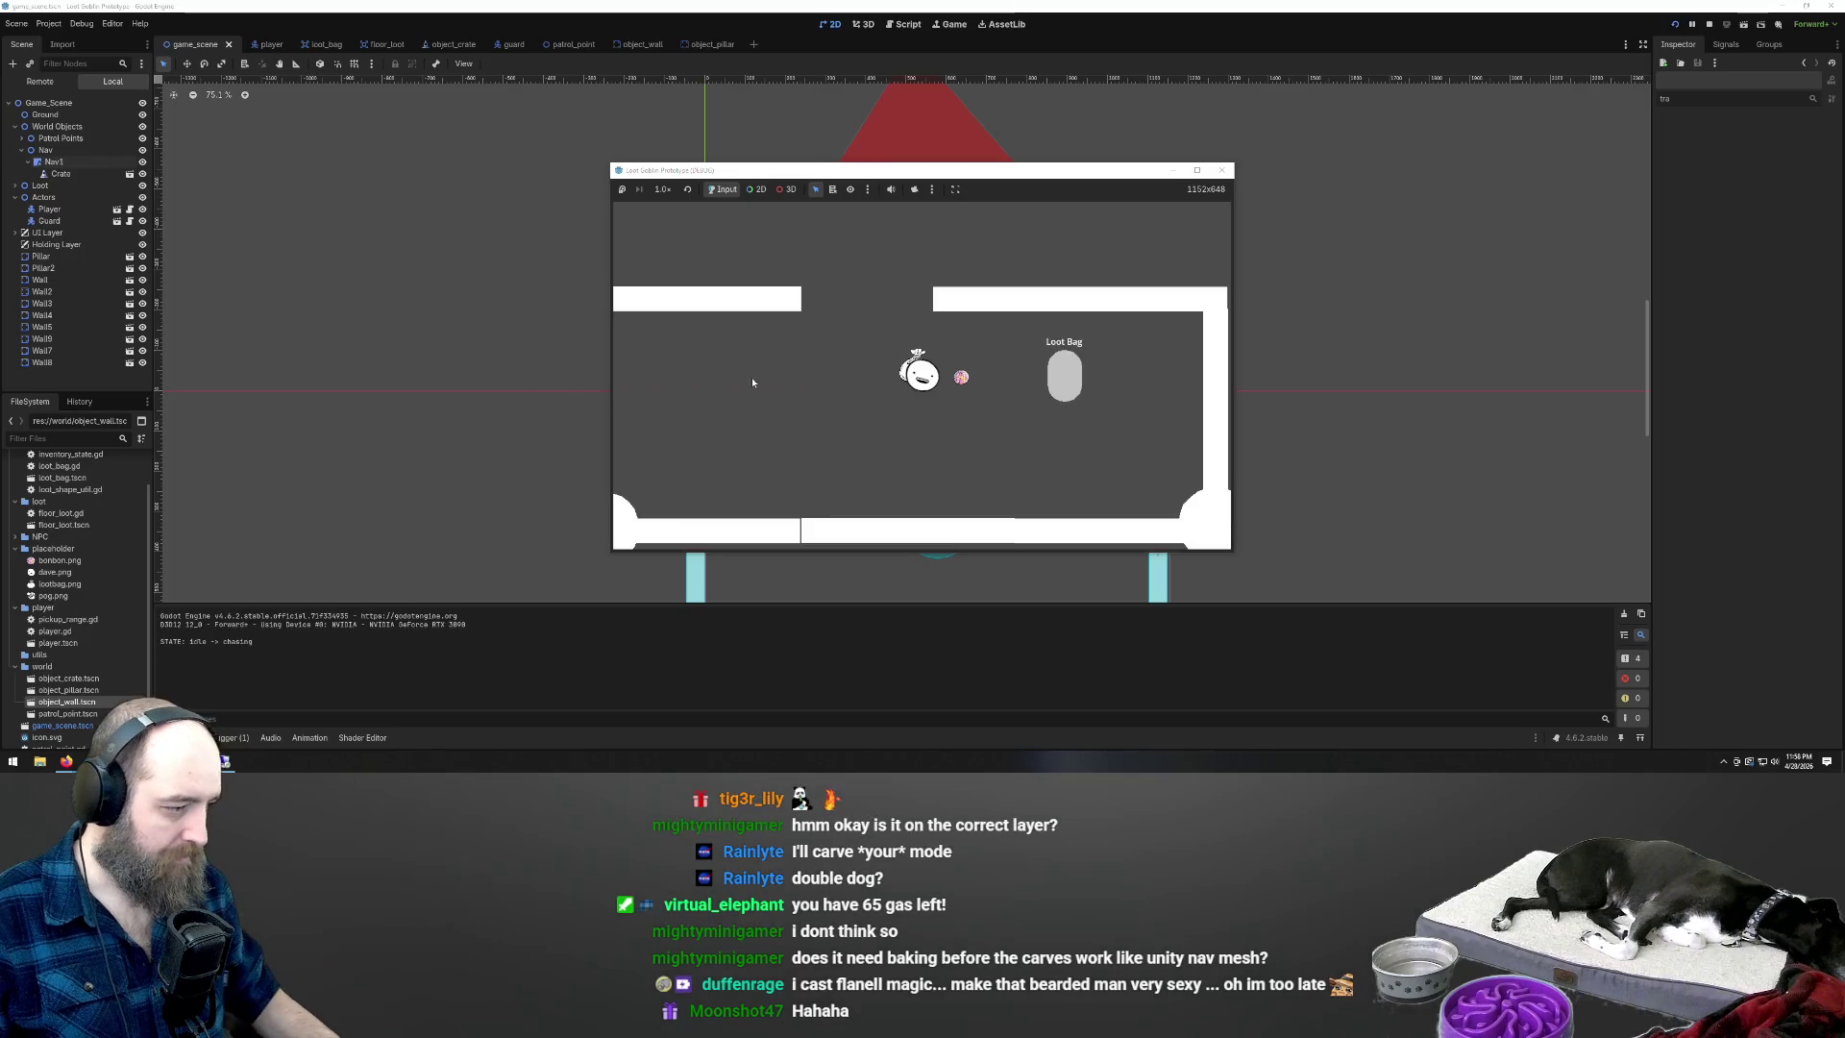
key("F8")
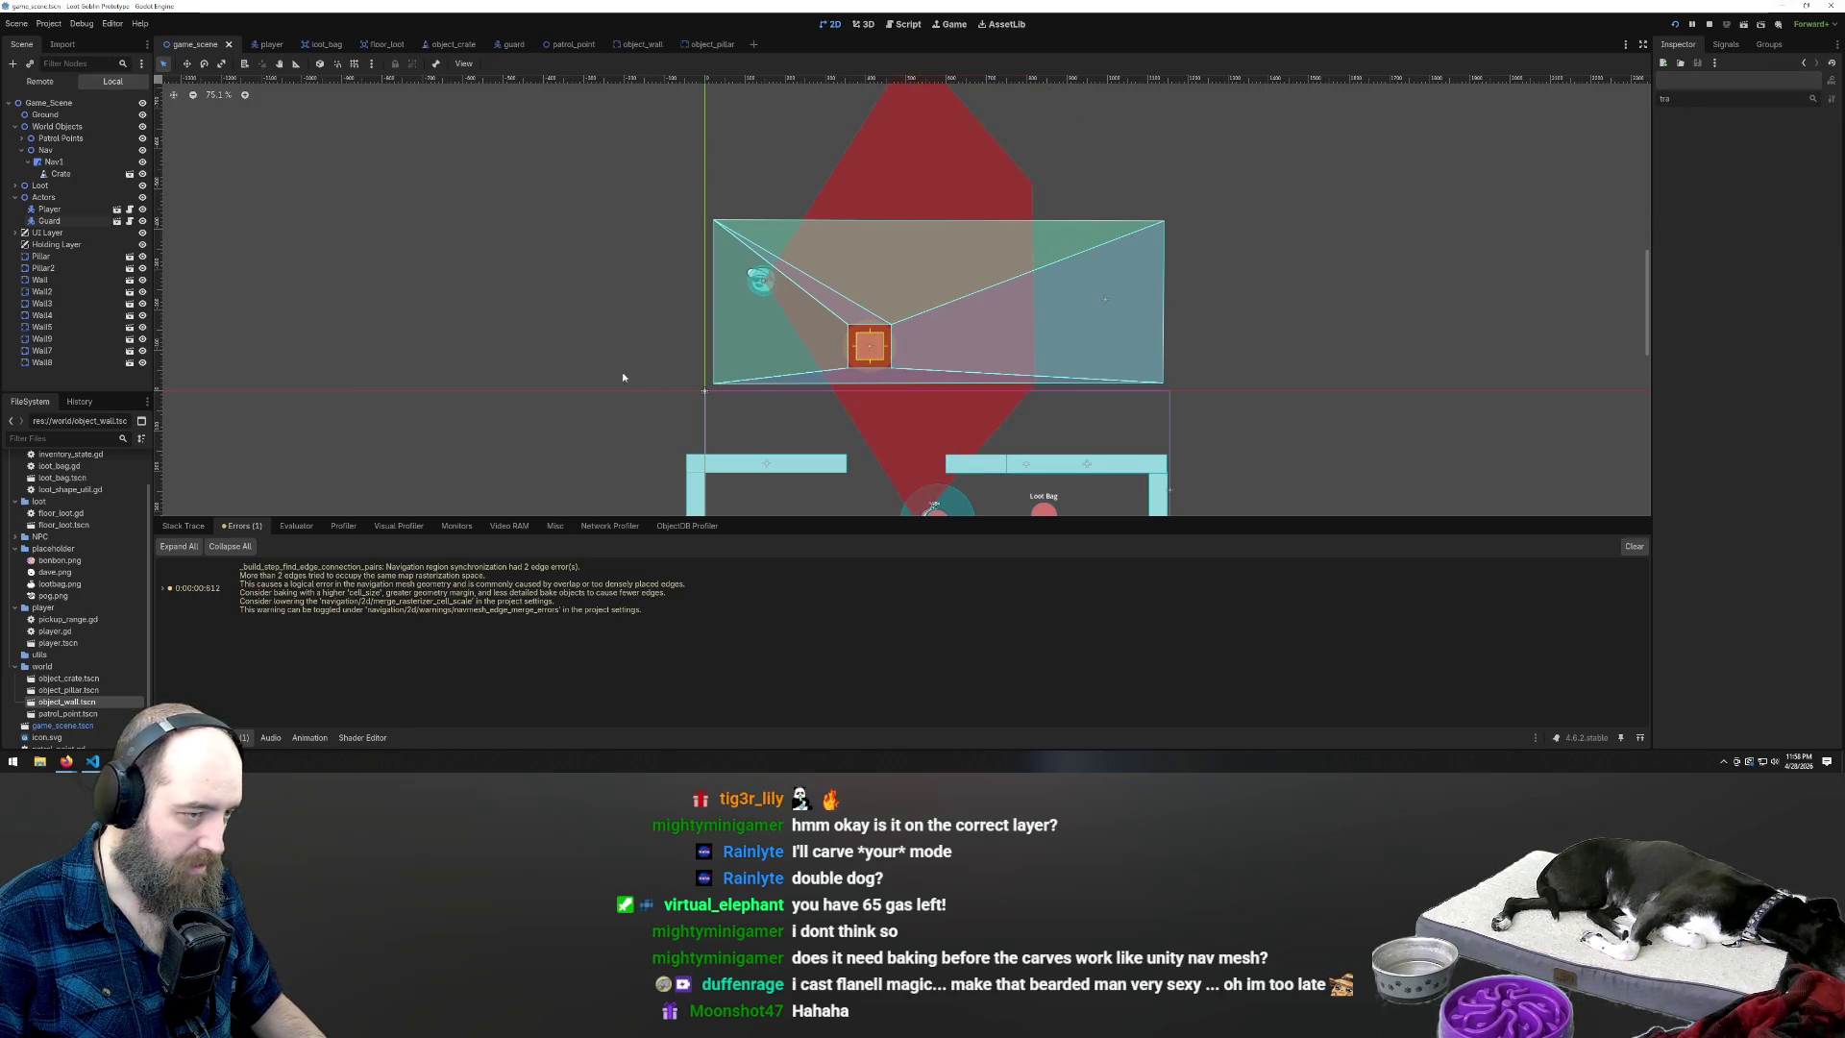
left_click(864, 358)
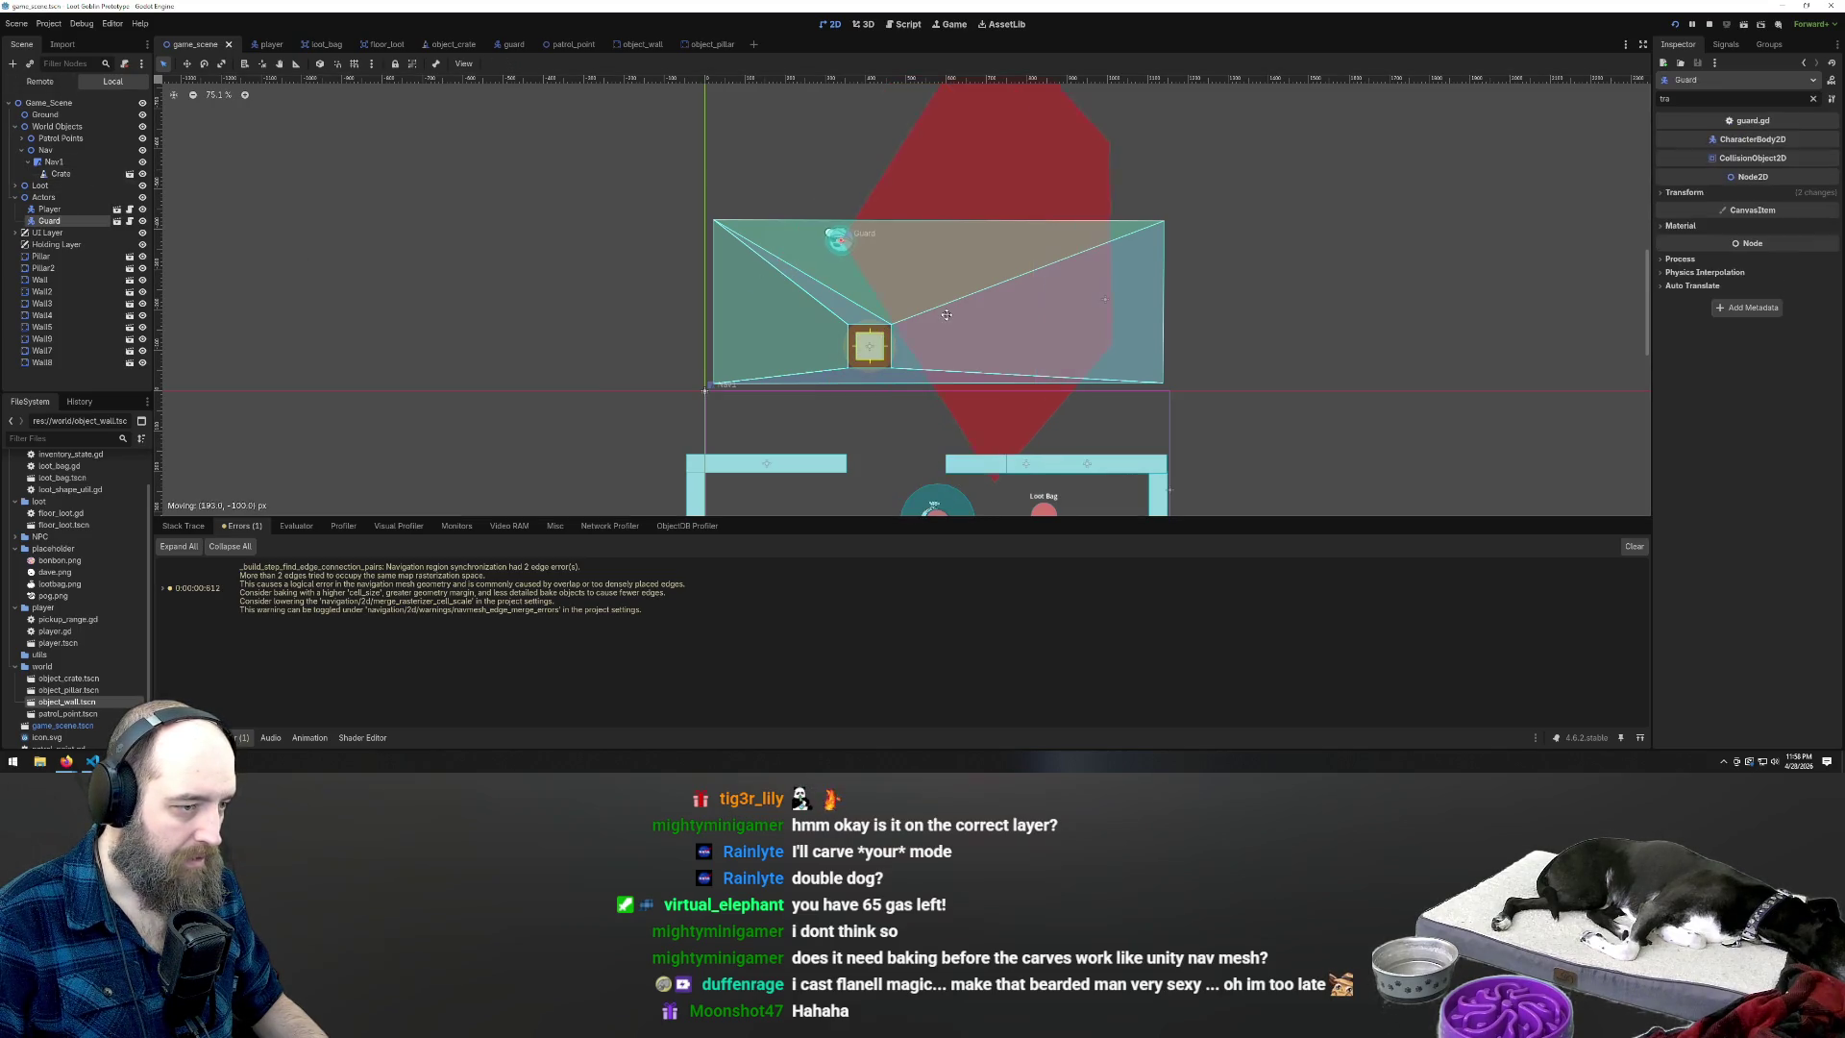
left_click(62, 173)
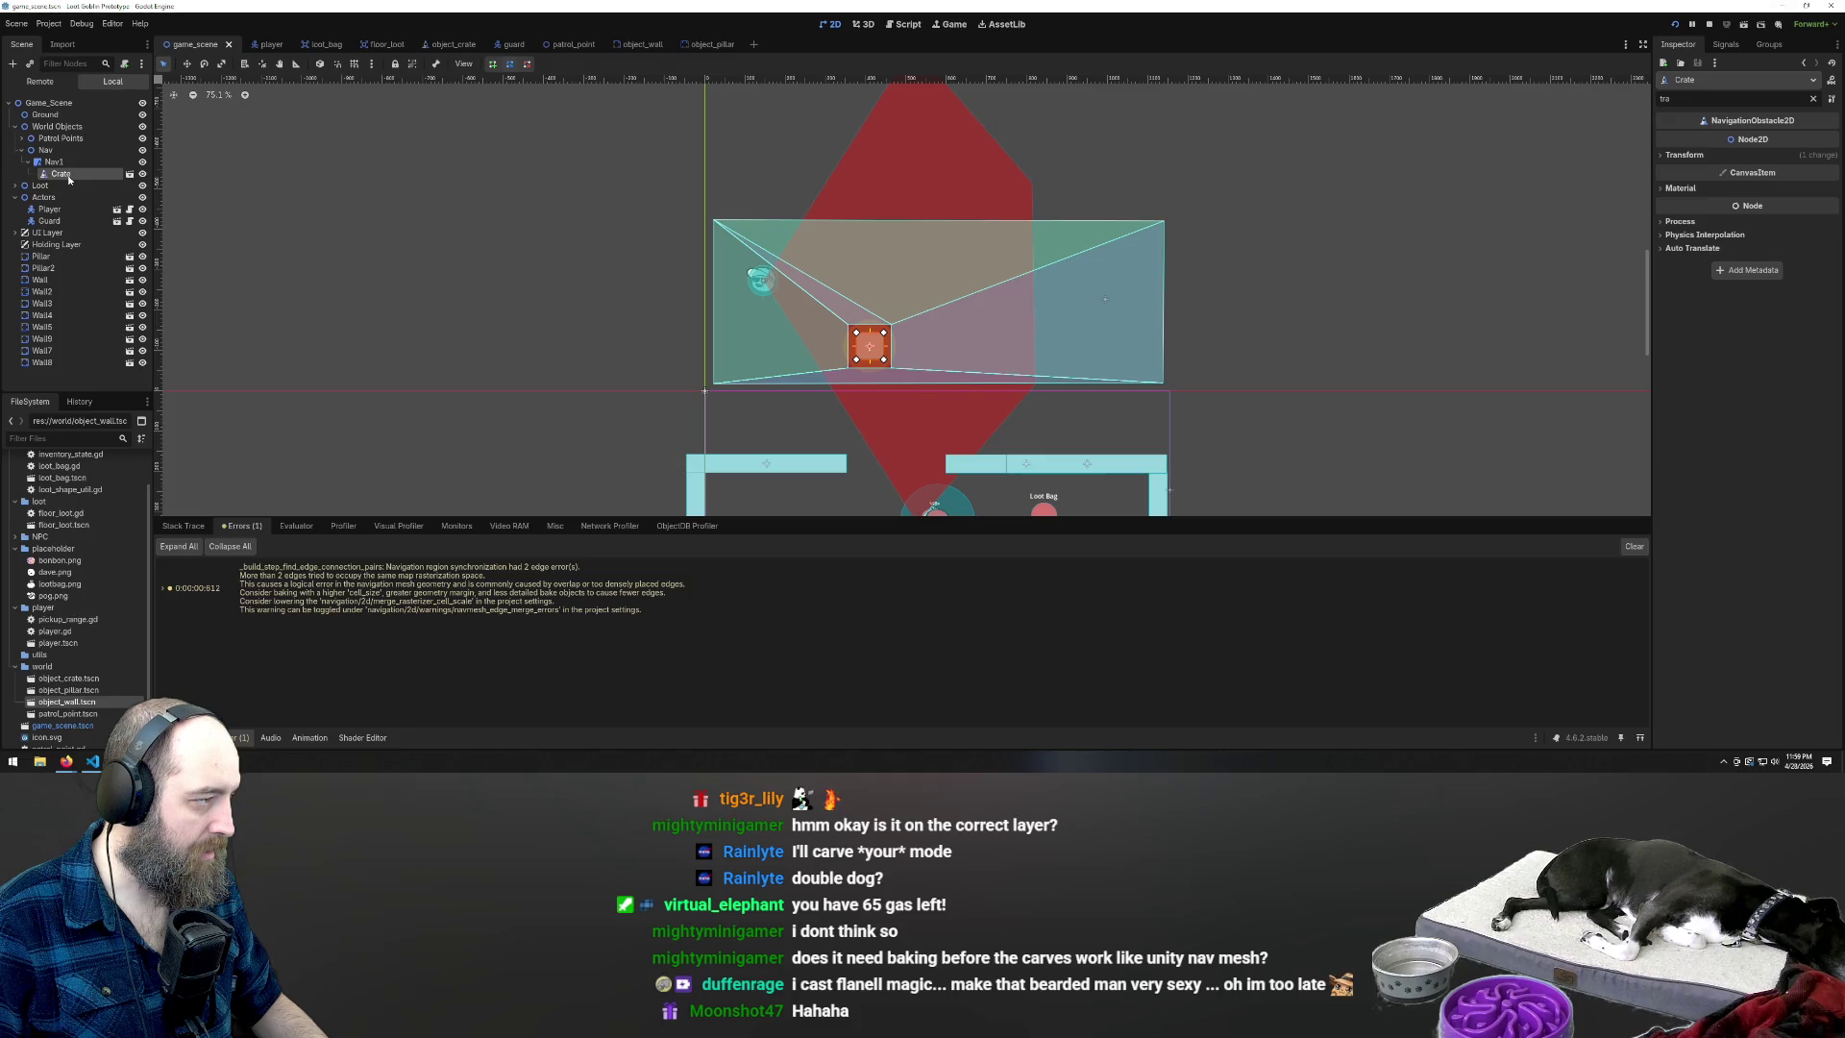
double_click(64, 175)
left_click(22, 151)
left_click(50, 234)
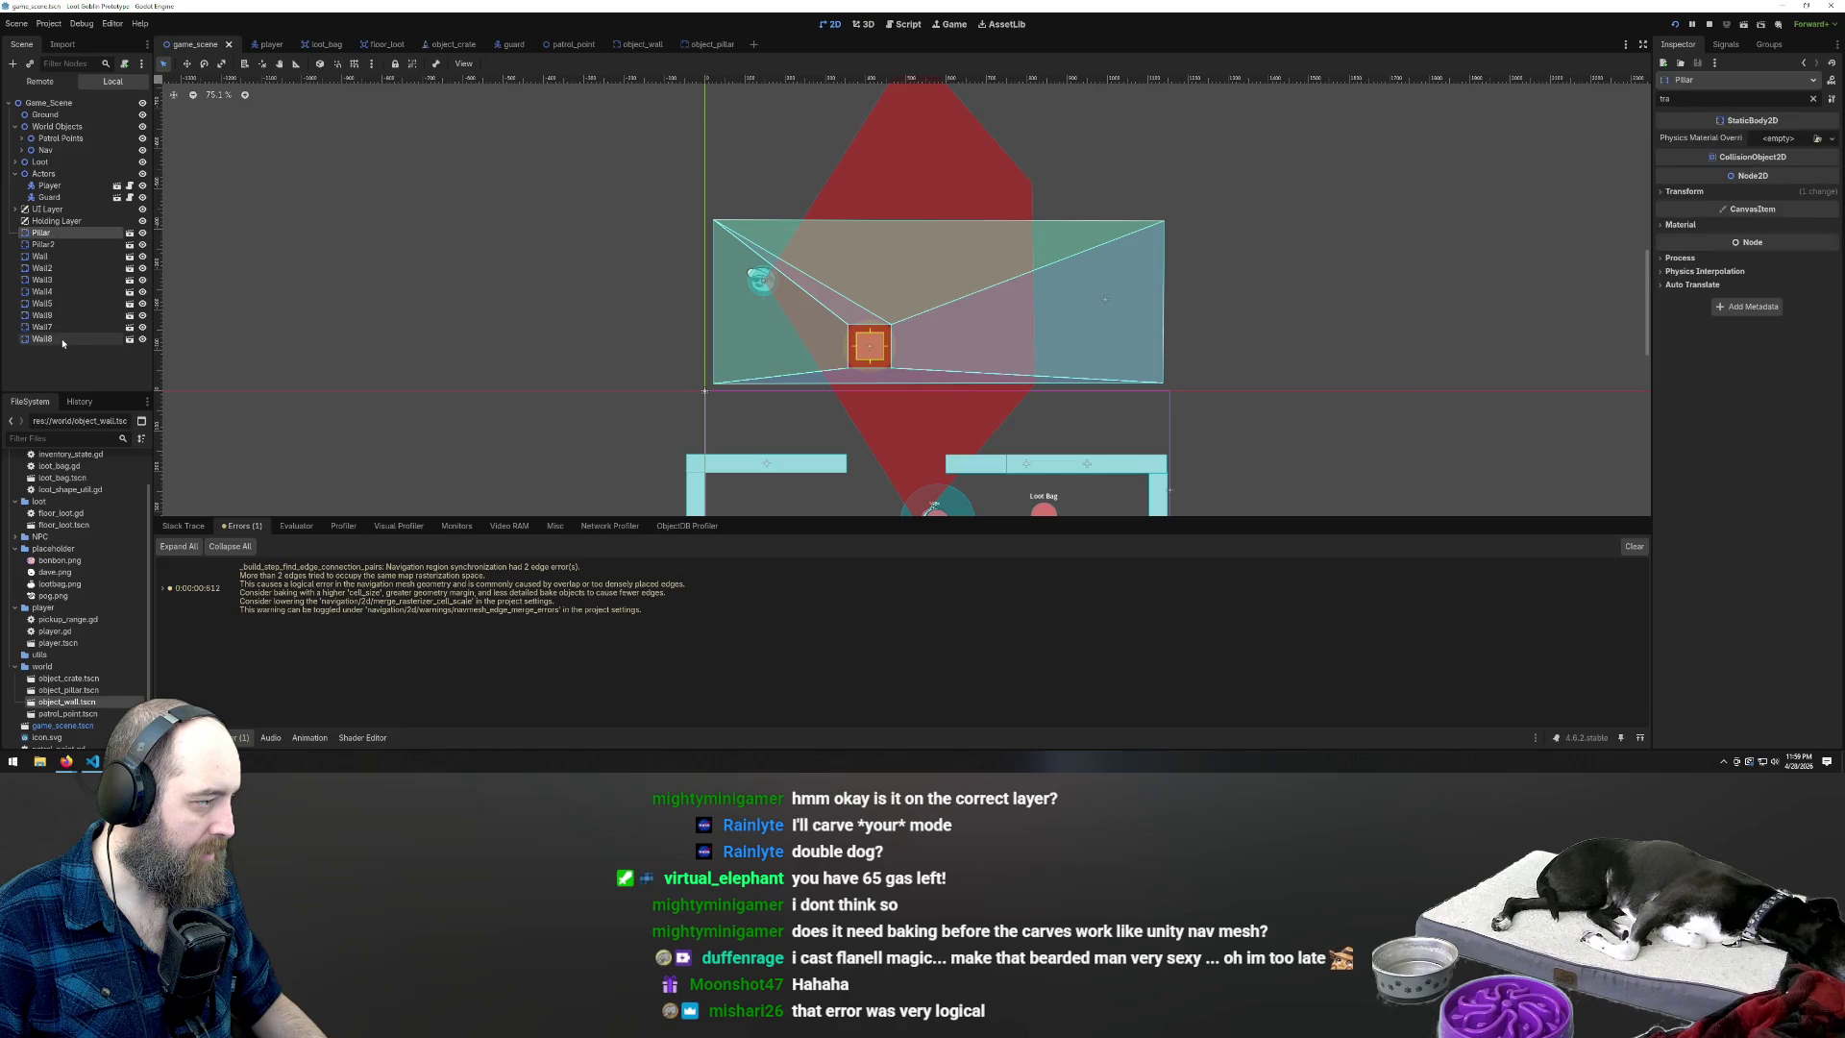
left_click(43, 339, "shift")
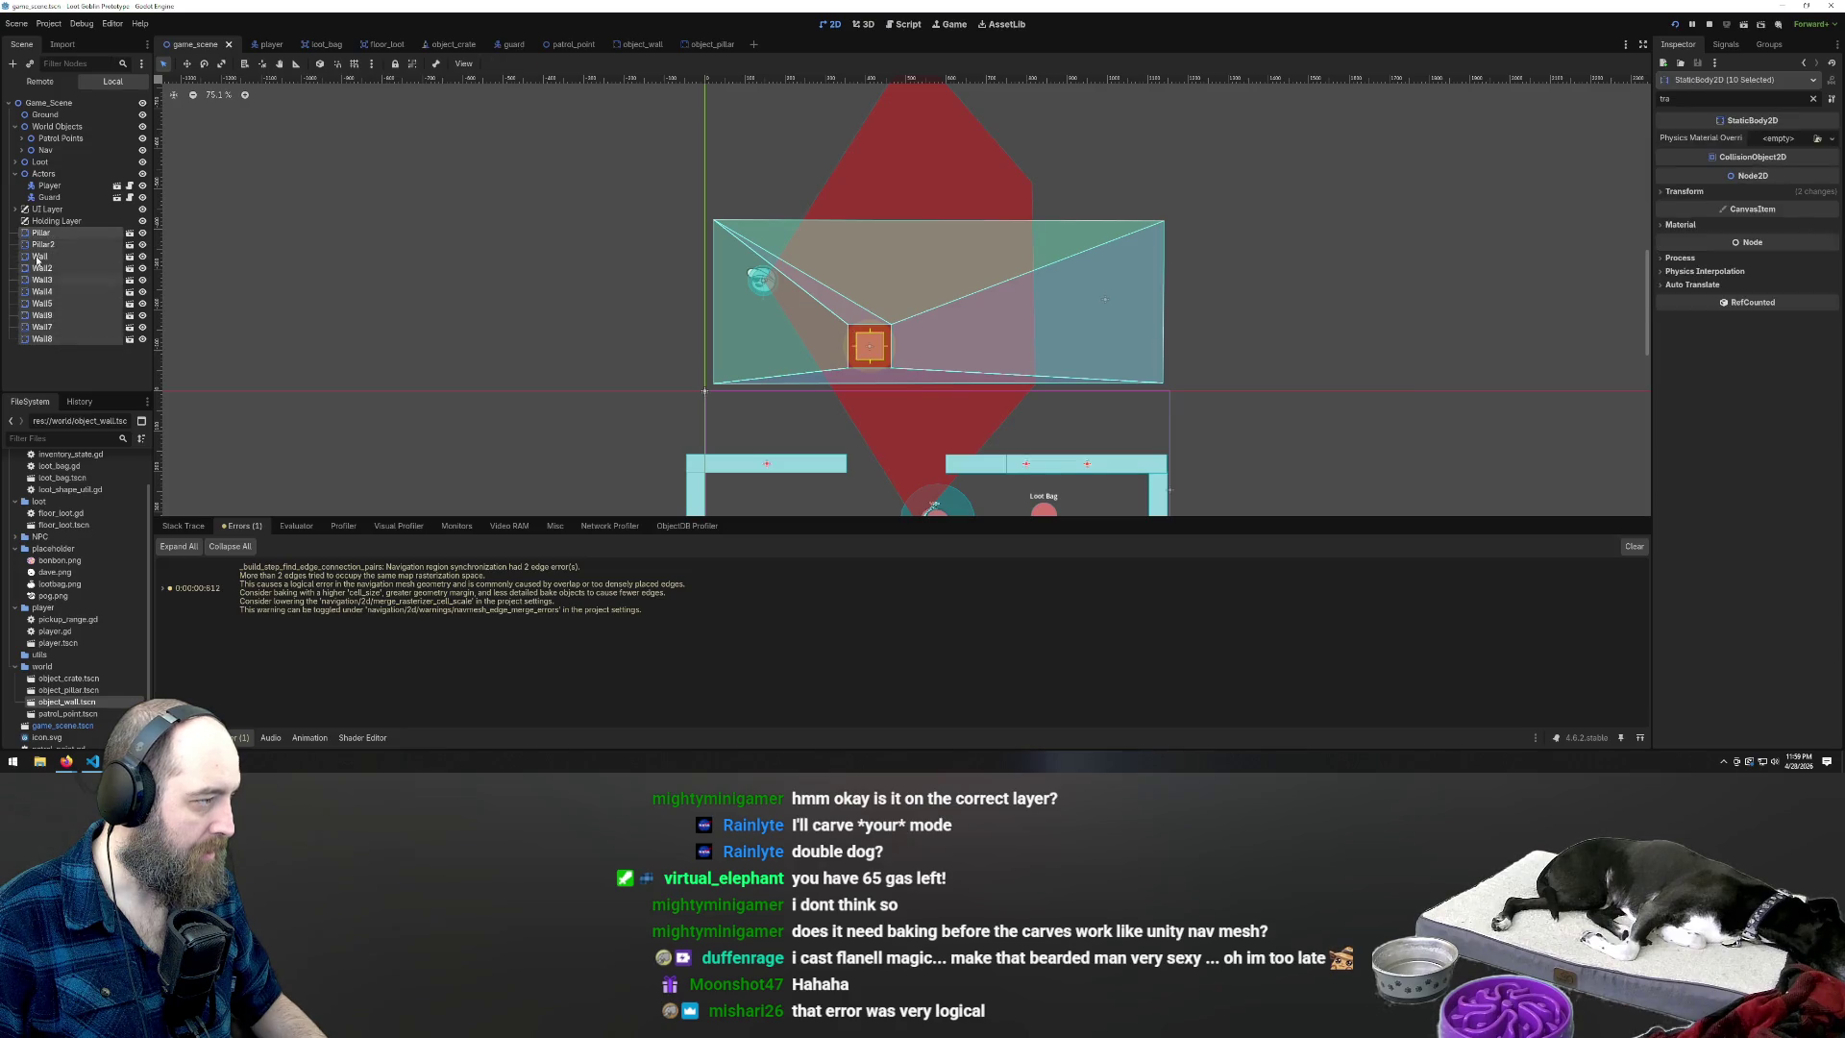
left_click(22, 151)
left_click(22, 151)
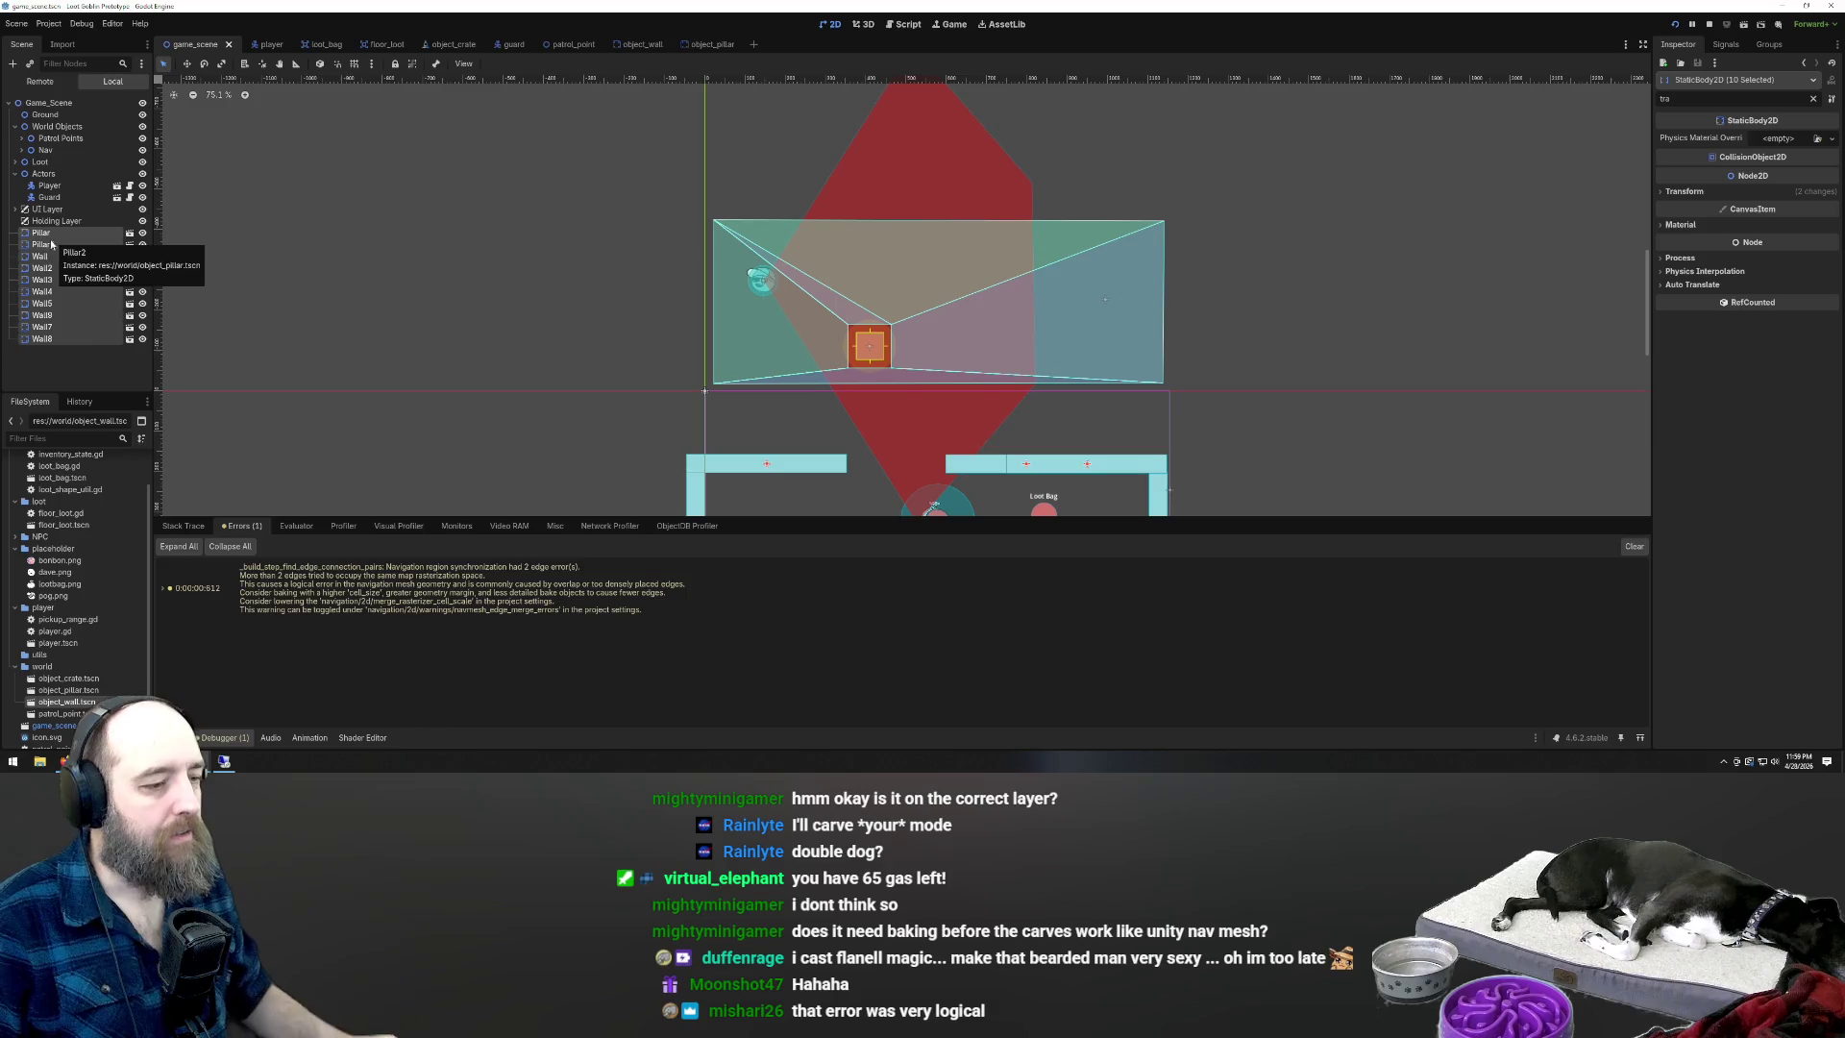
scroll(688, 185, "down", 4)
scroll(688, 184, "up", 1)
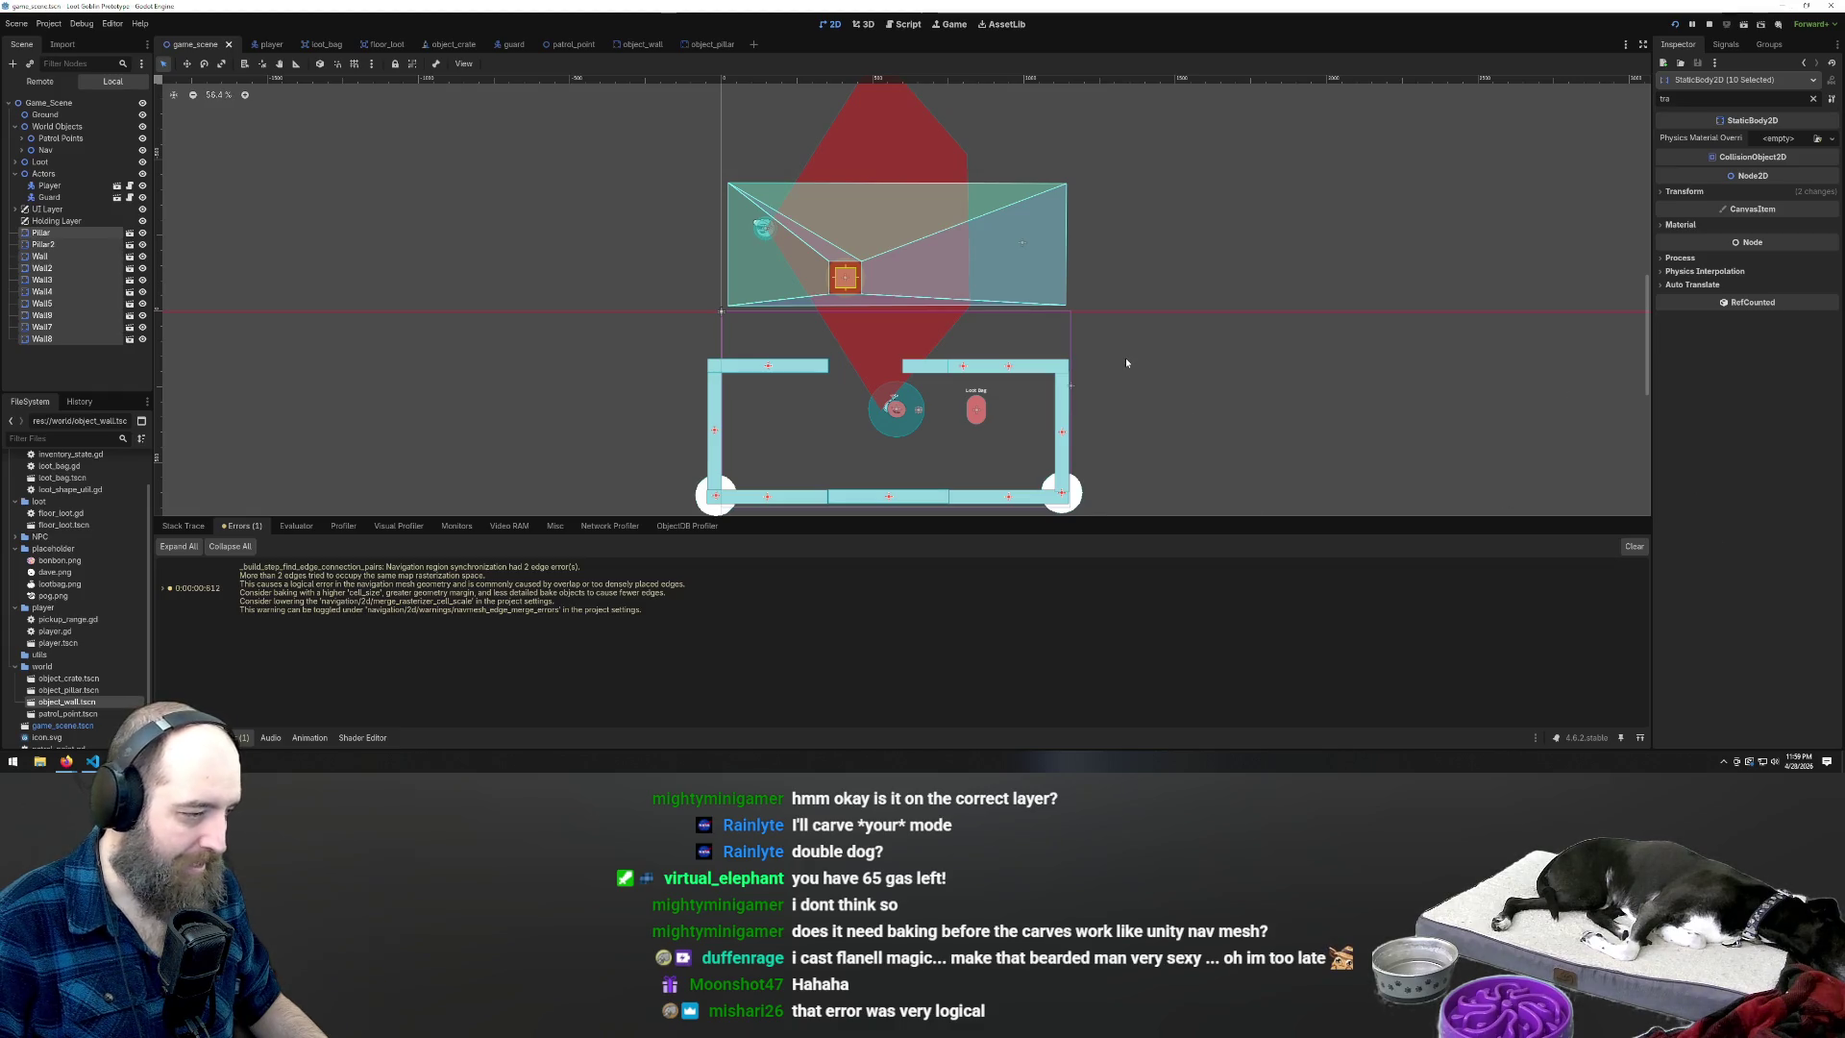
left_click(679, 234)
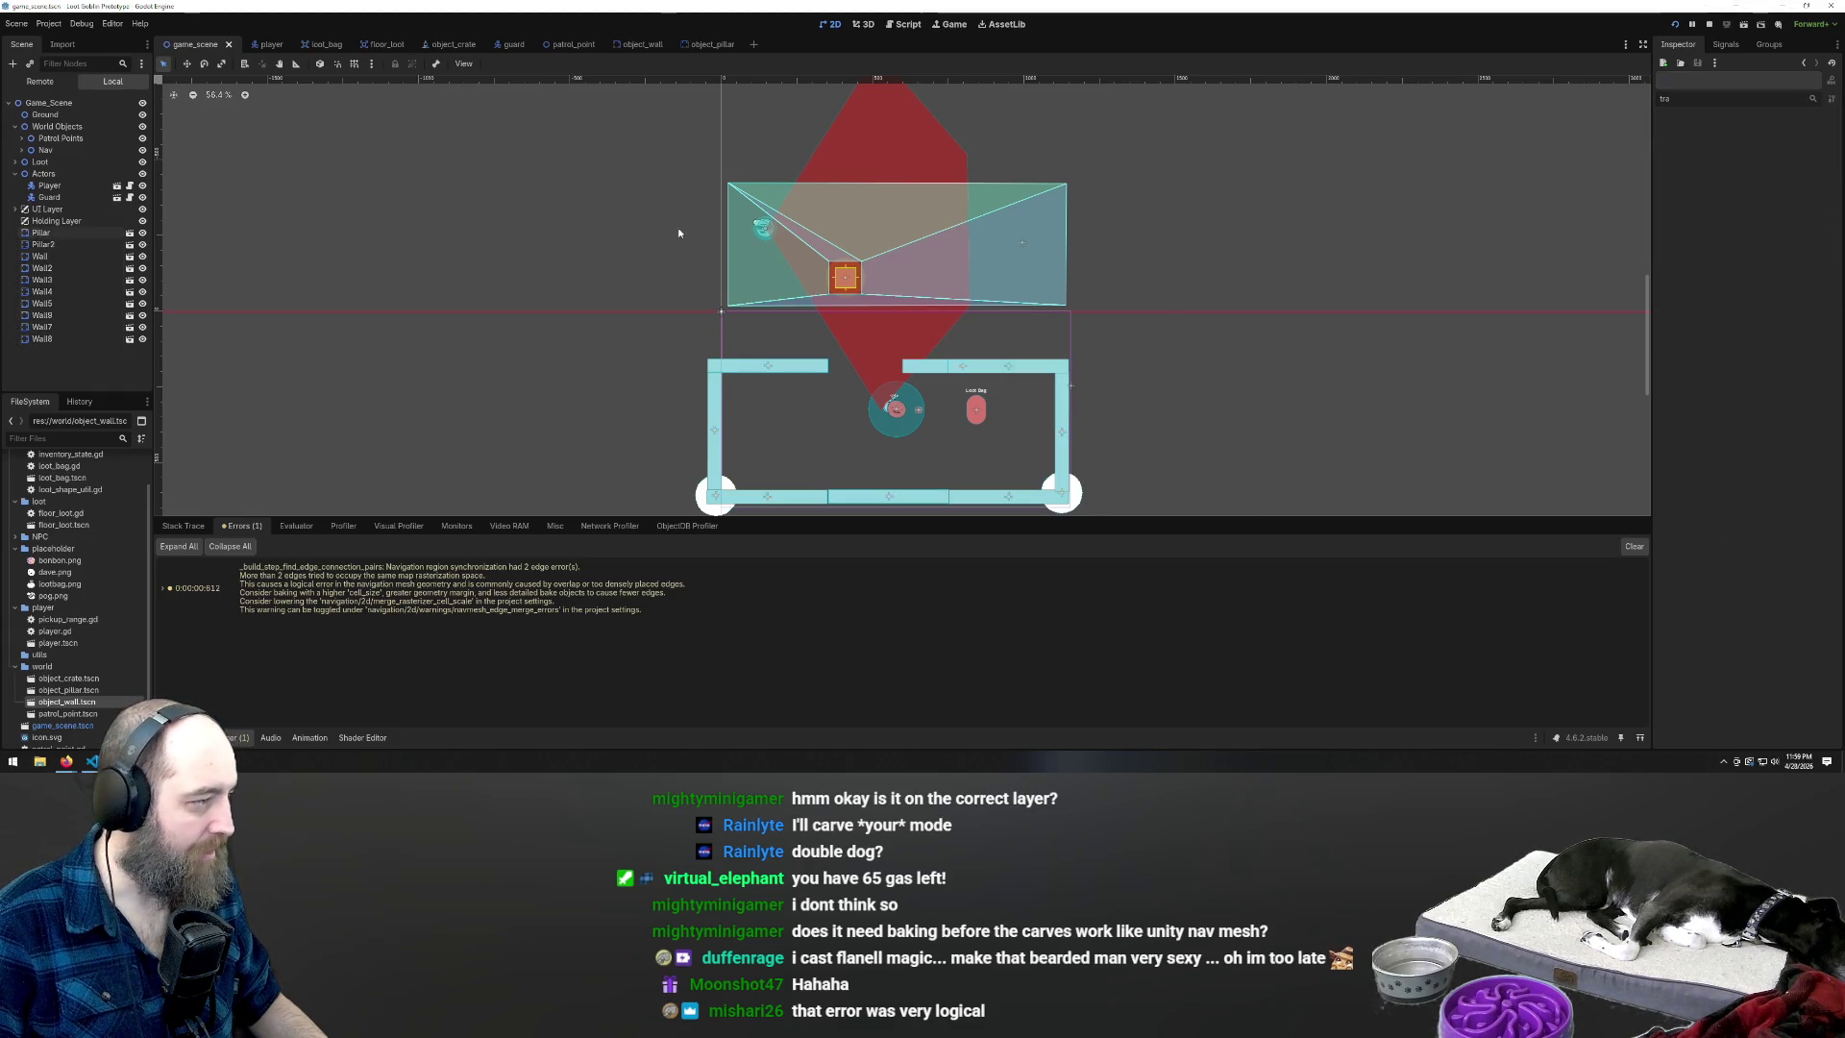
Drag the Nav1 region, with its Crate, out of Nav to sit directly under World Objects
left_click(64, 150)
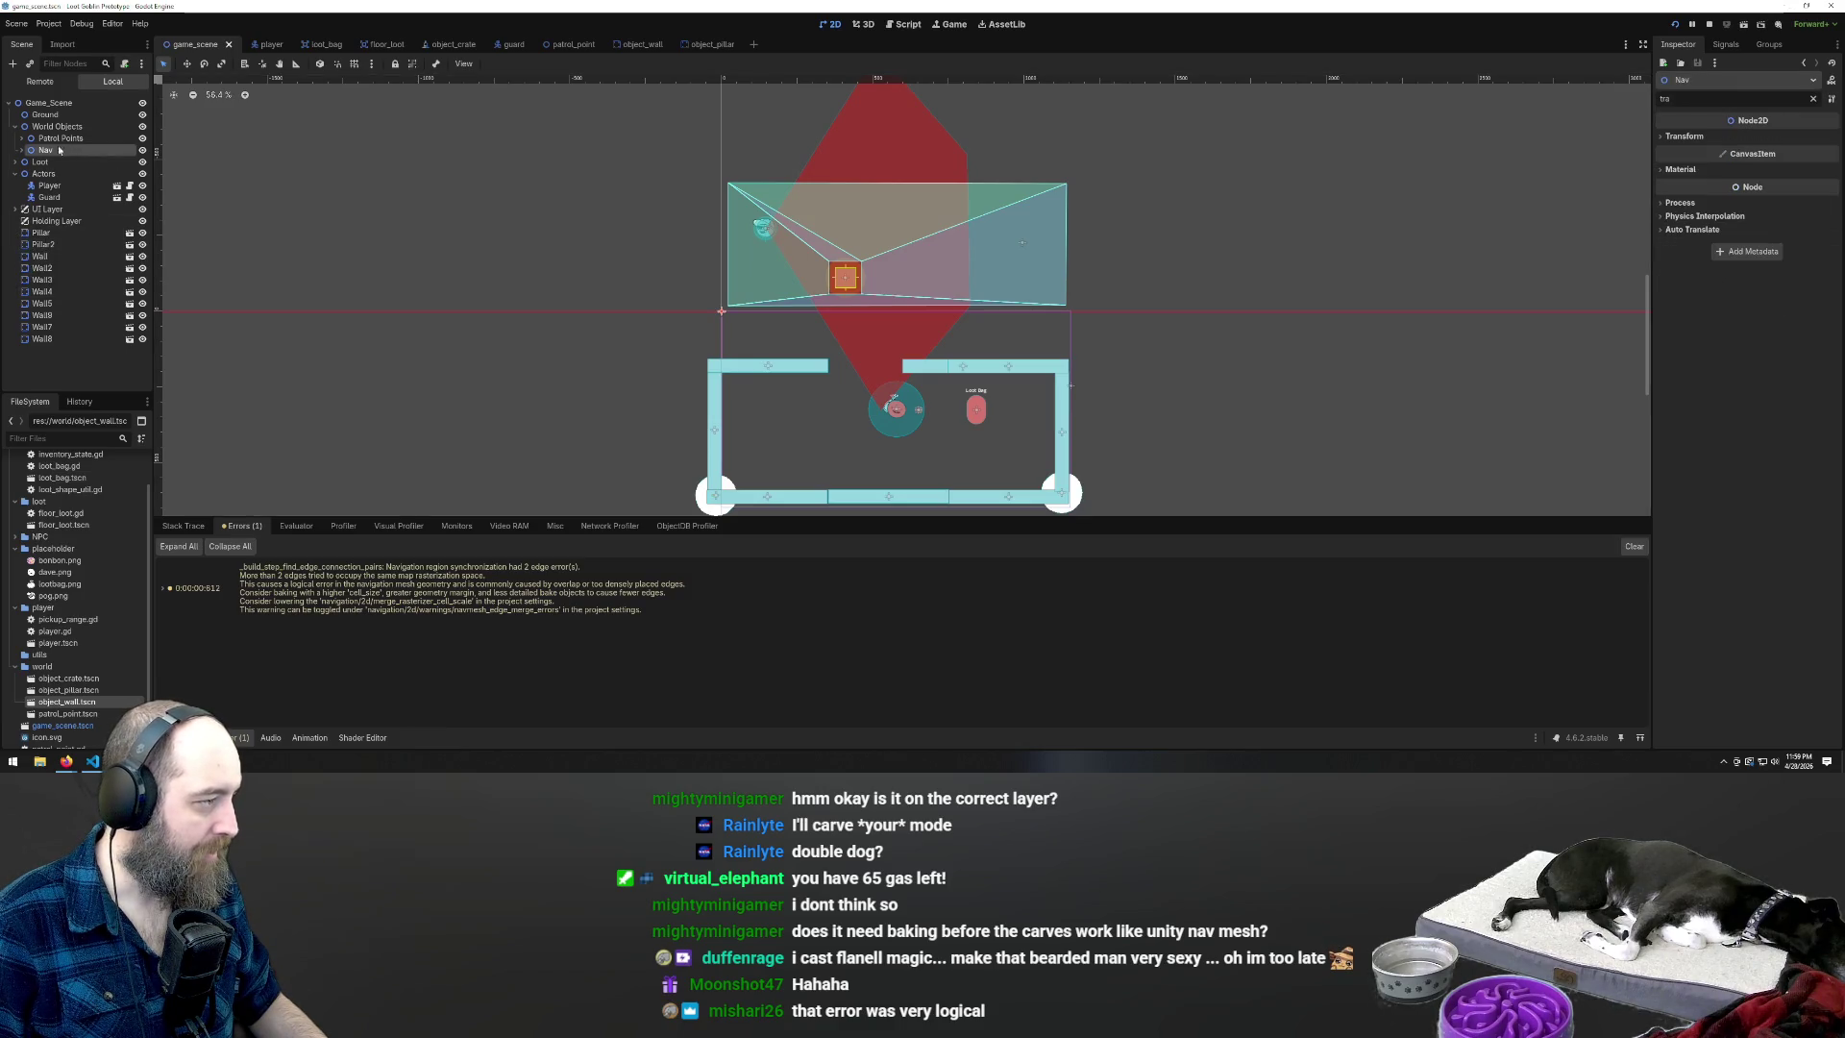
left_click(21, 151)
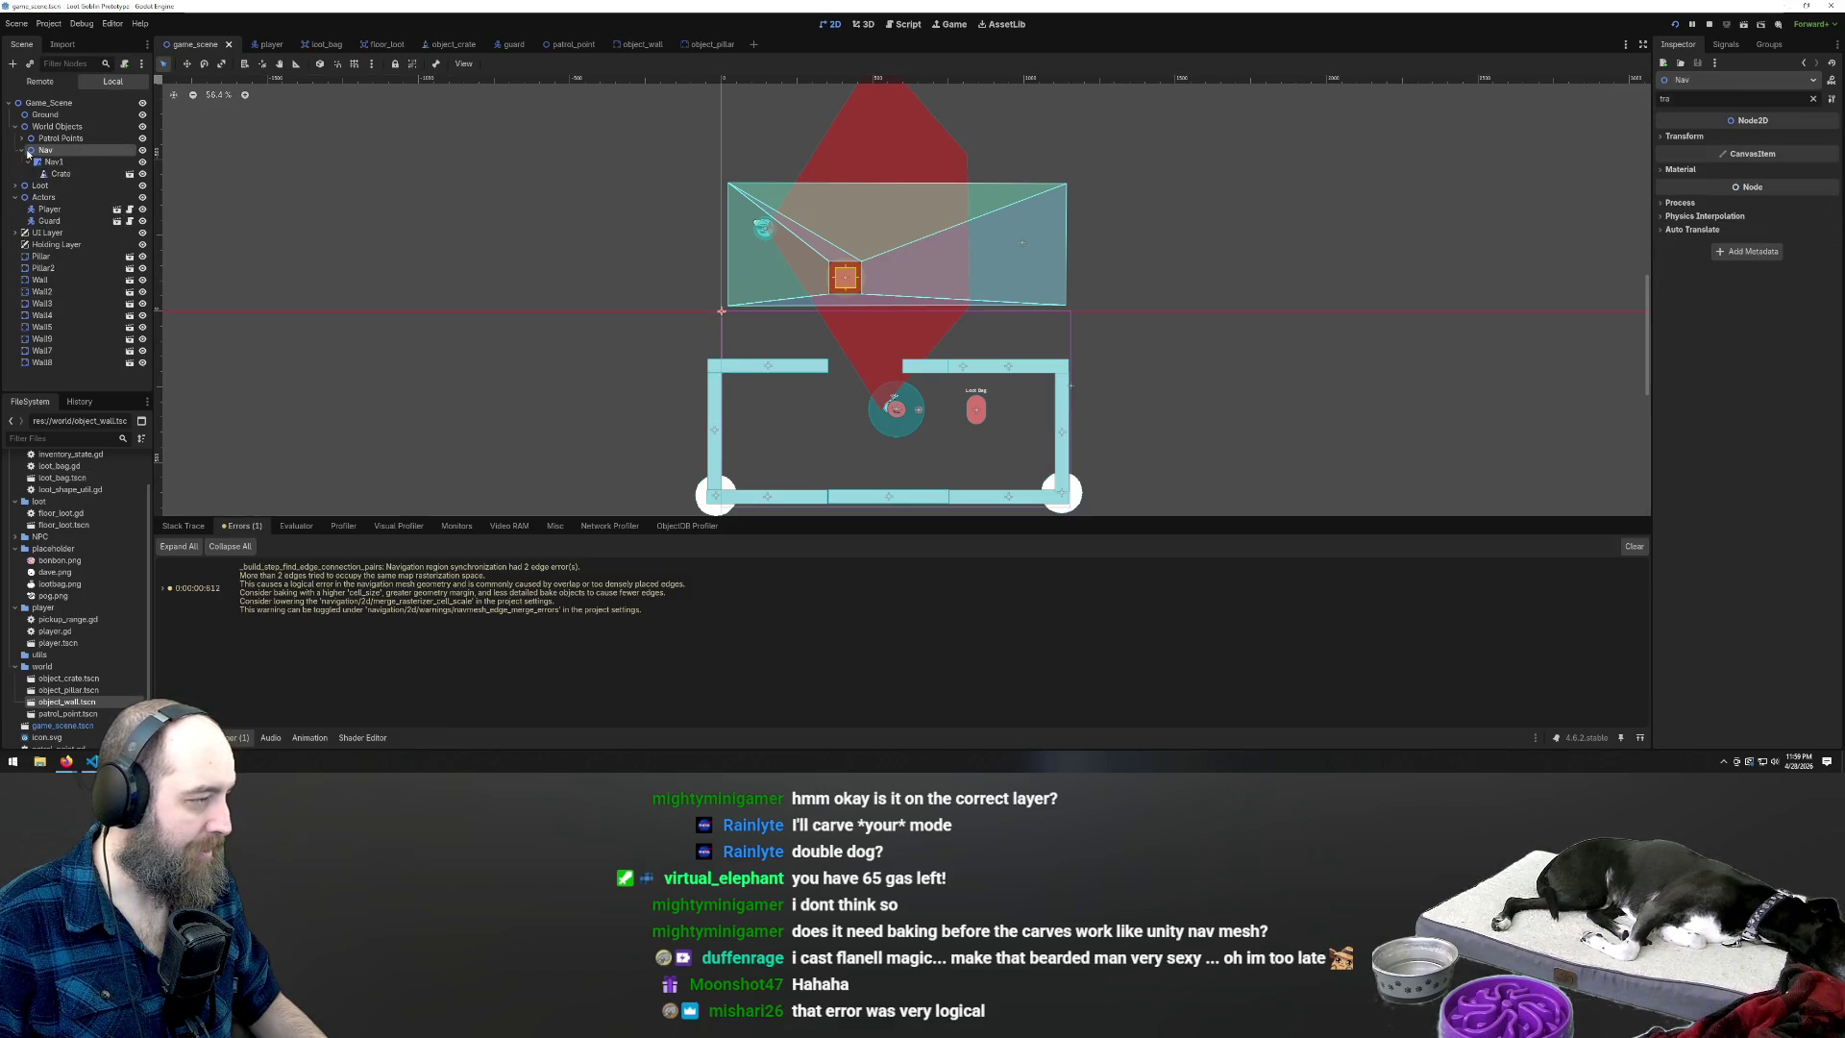
left_click(20, 151)
double_click(17, 152)
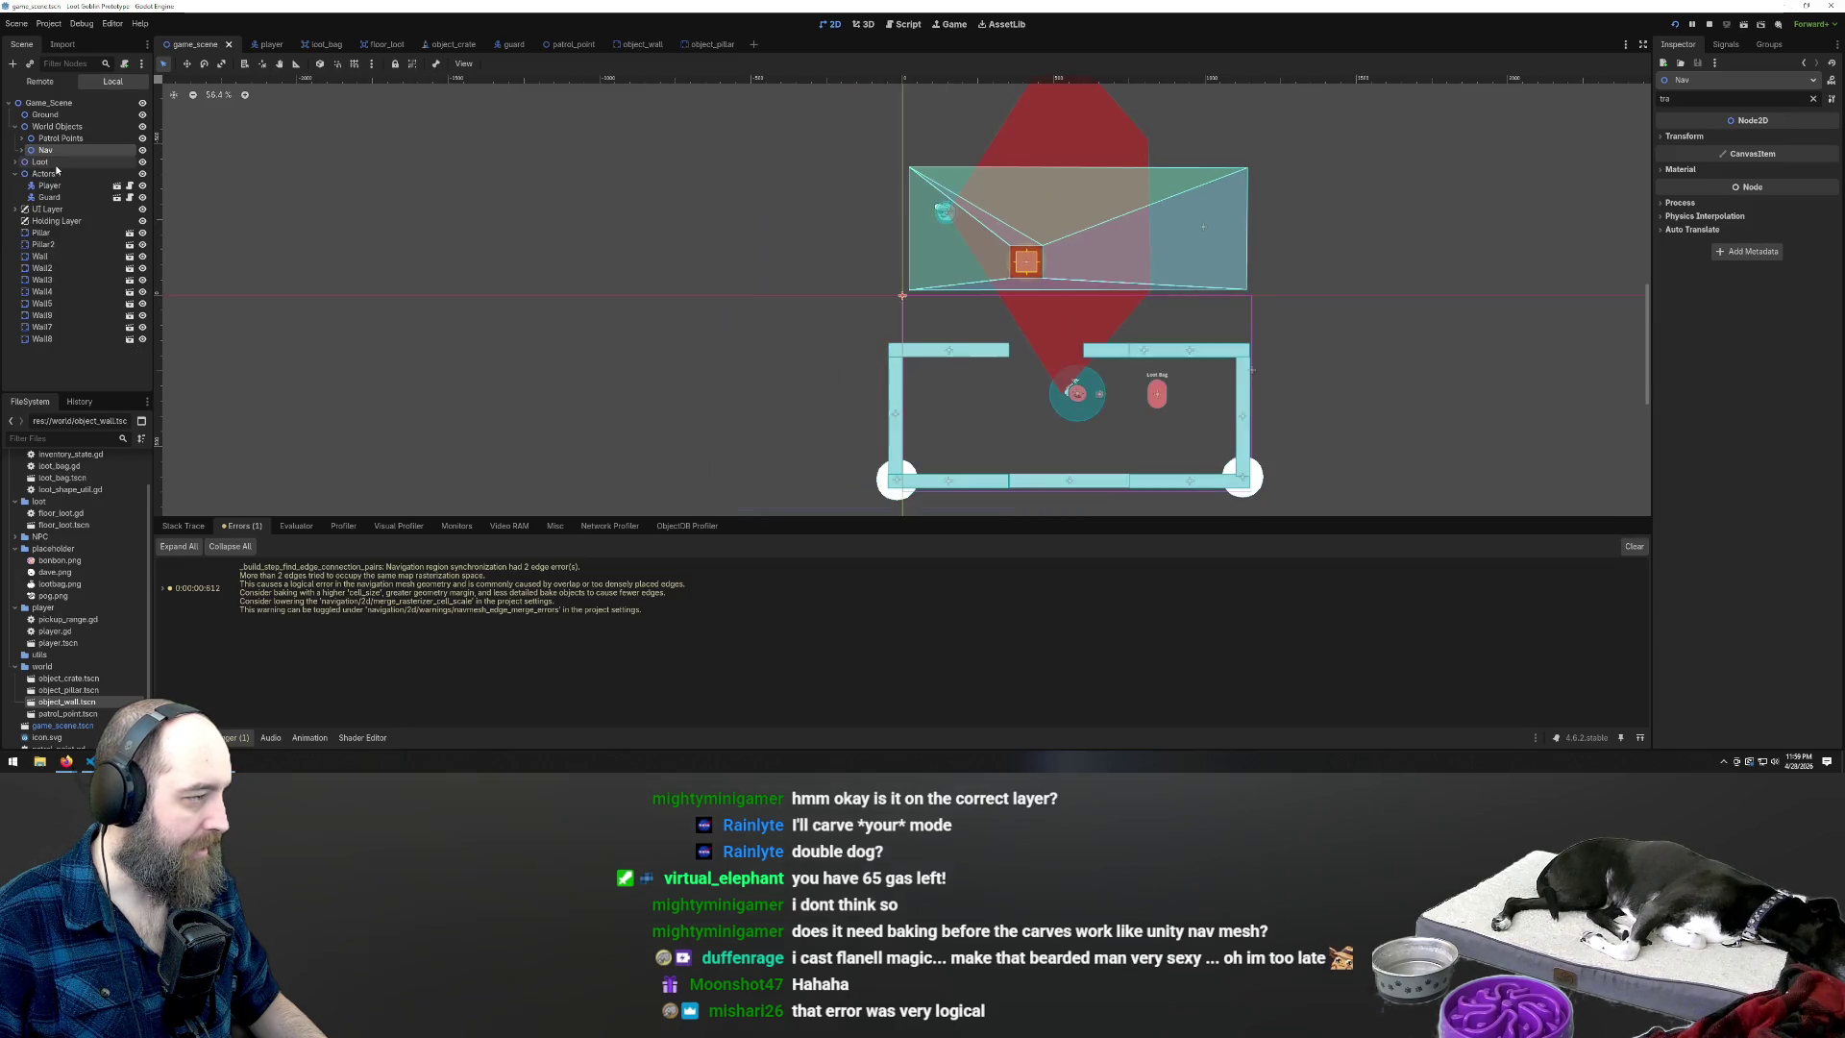
left_click(20, 151)
left_click(56, 162)
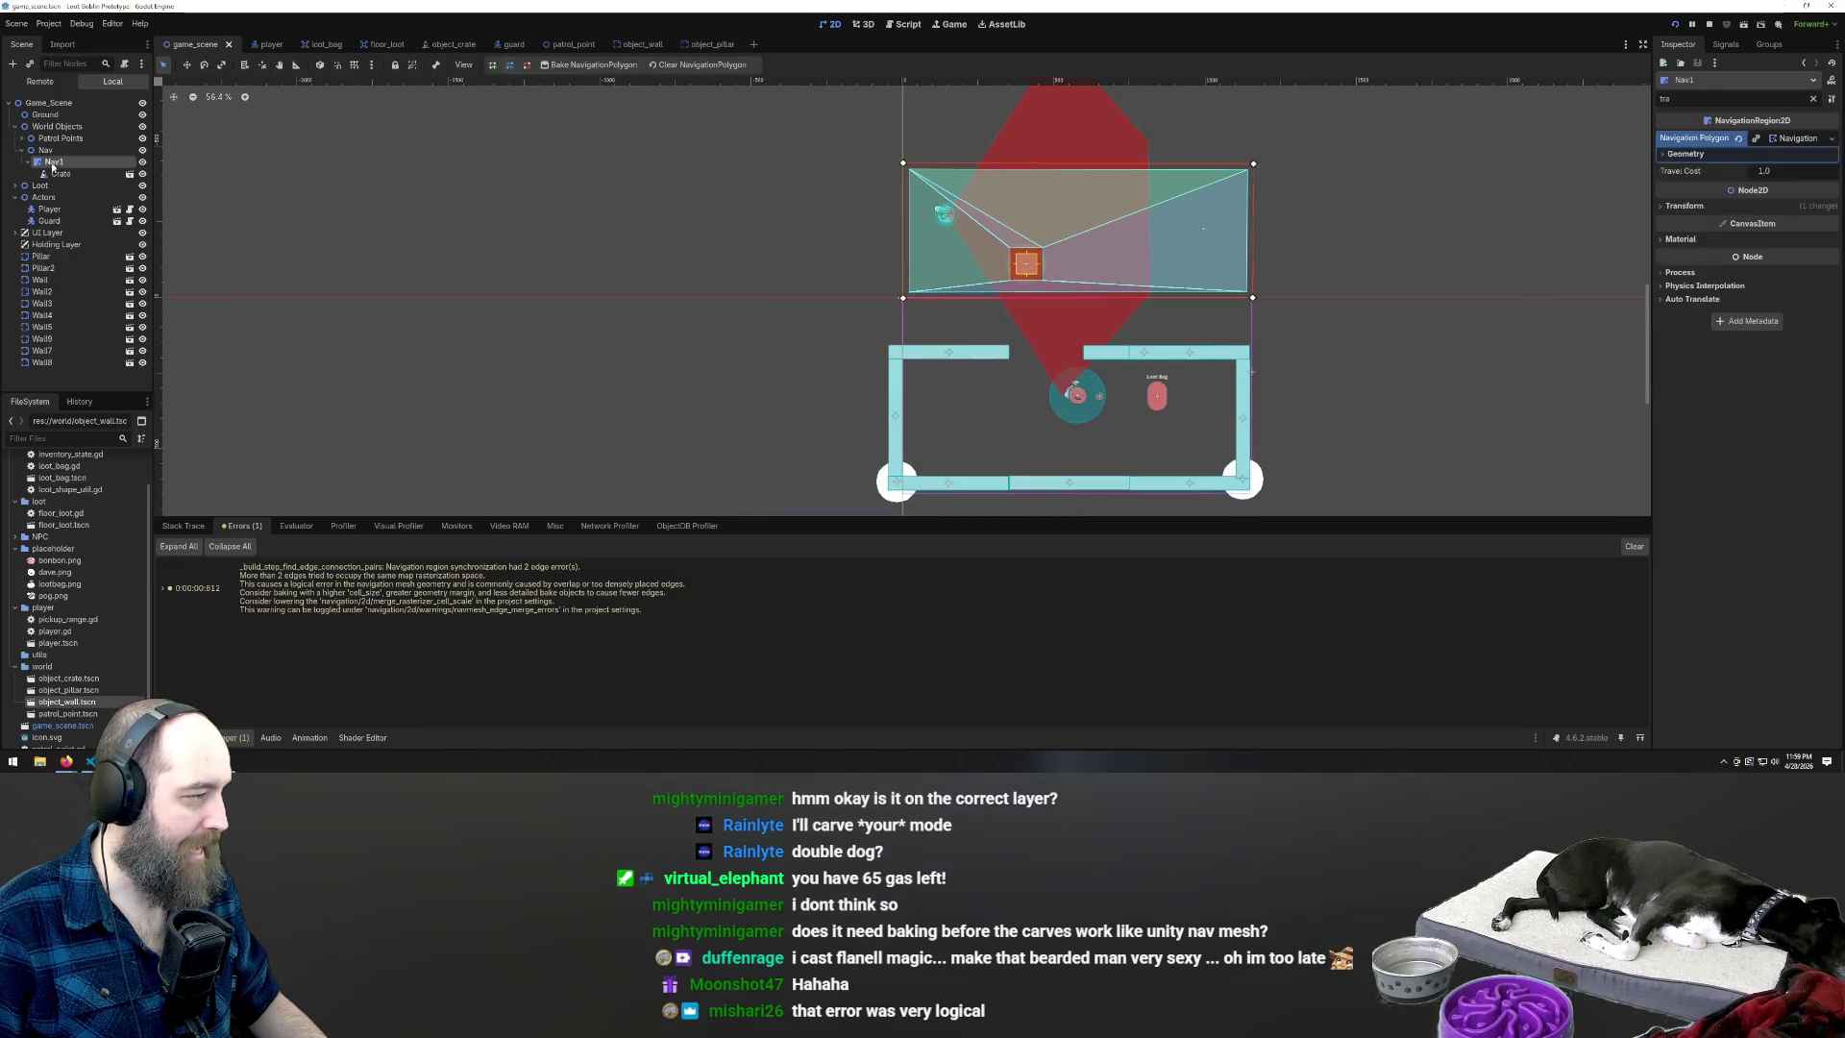
mouse_move(58, 164)
left_mouse_down()
mouse_move(67, 130)
mouse_move(53, 182)
mouse_move(59, 125)
left_mouse_up()
left_click(50, 175)
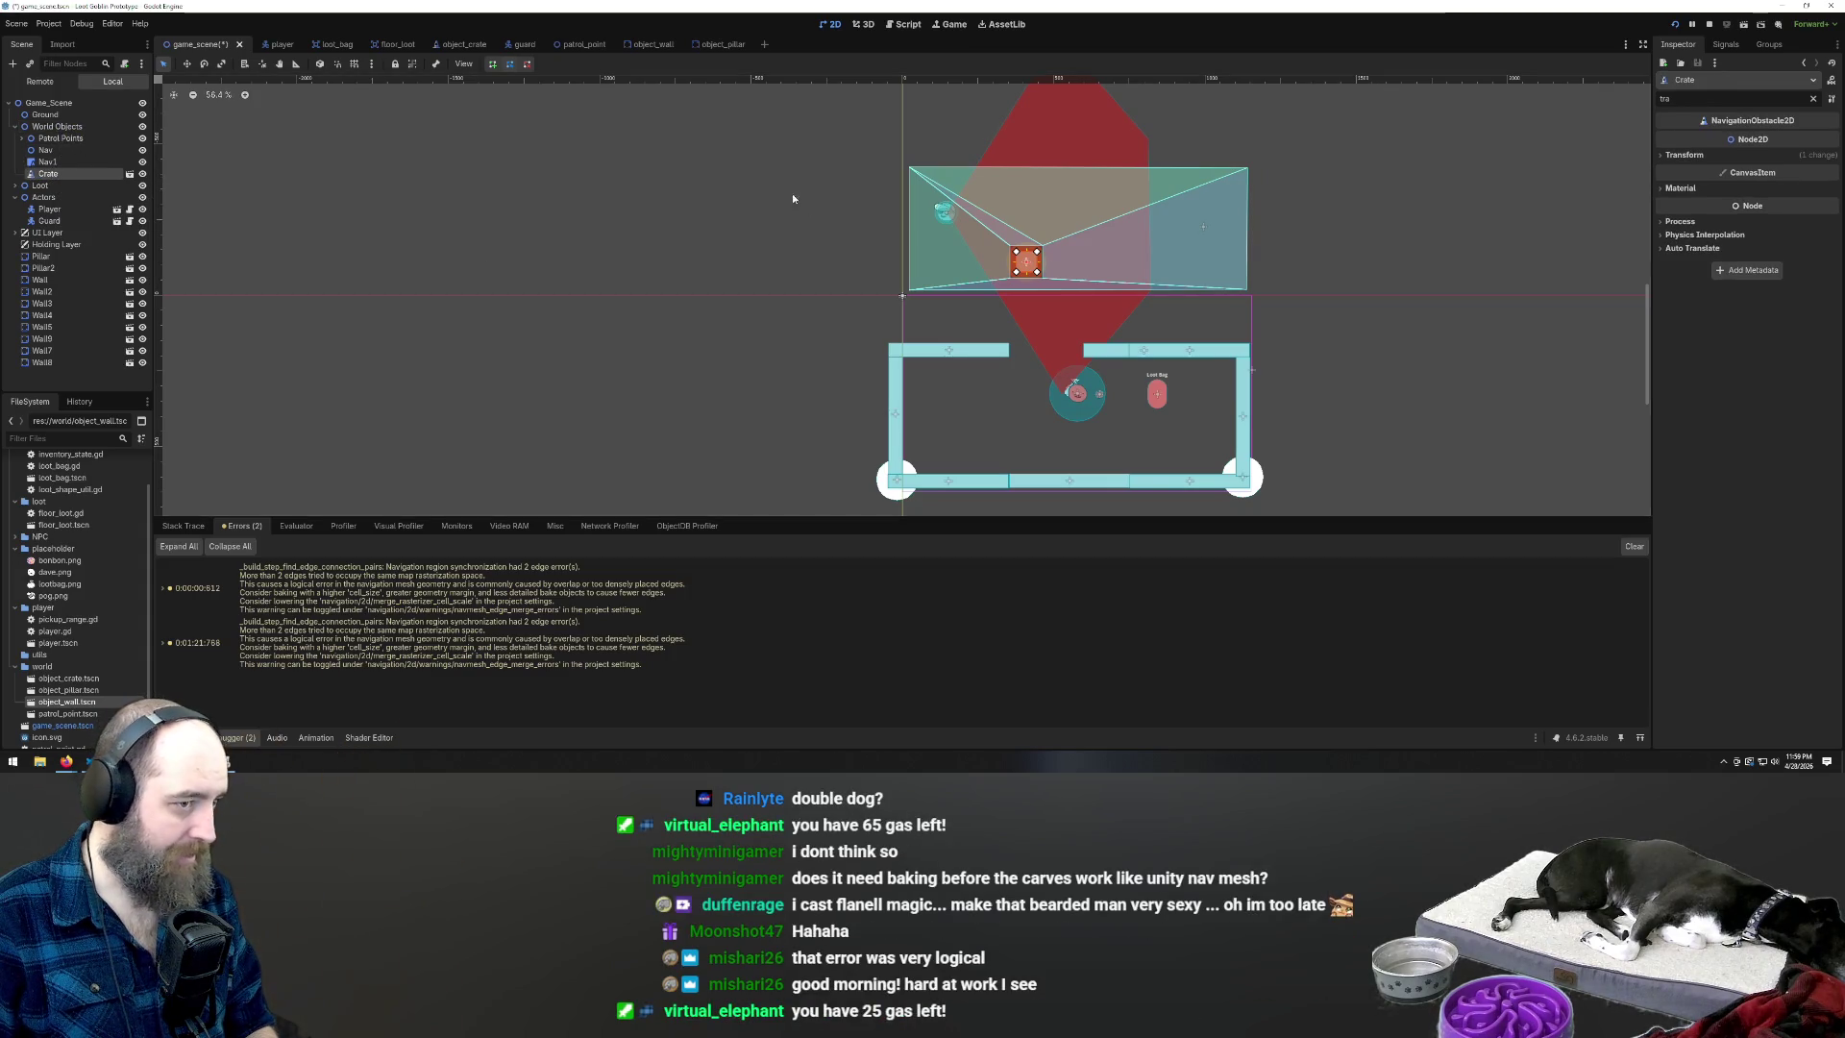
left_click(931, 267)
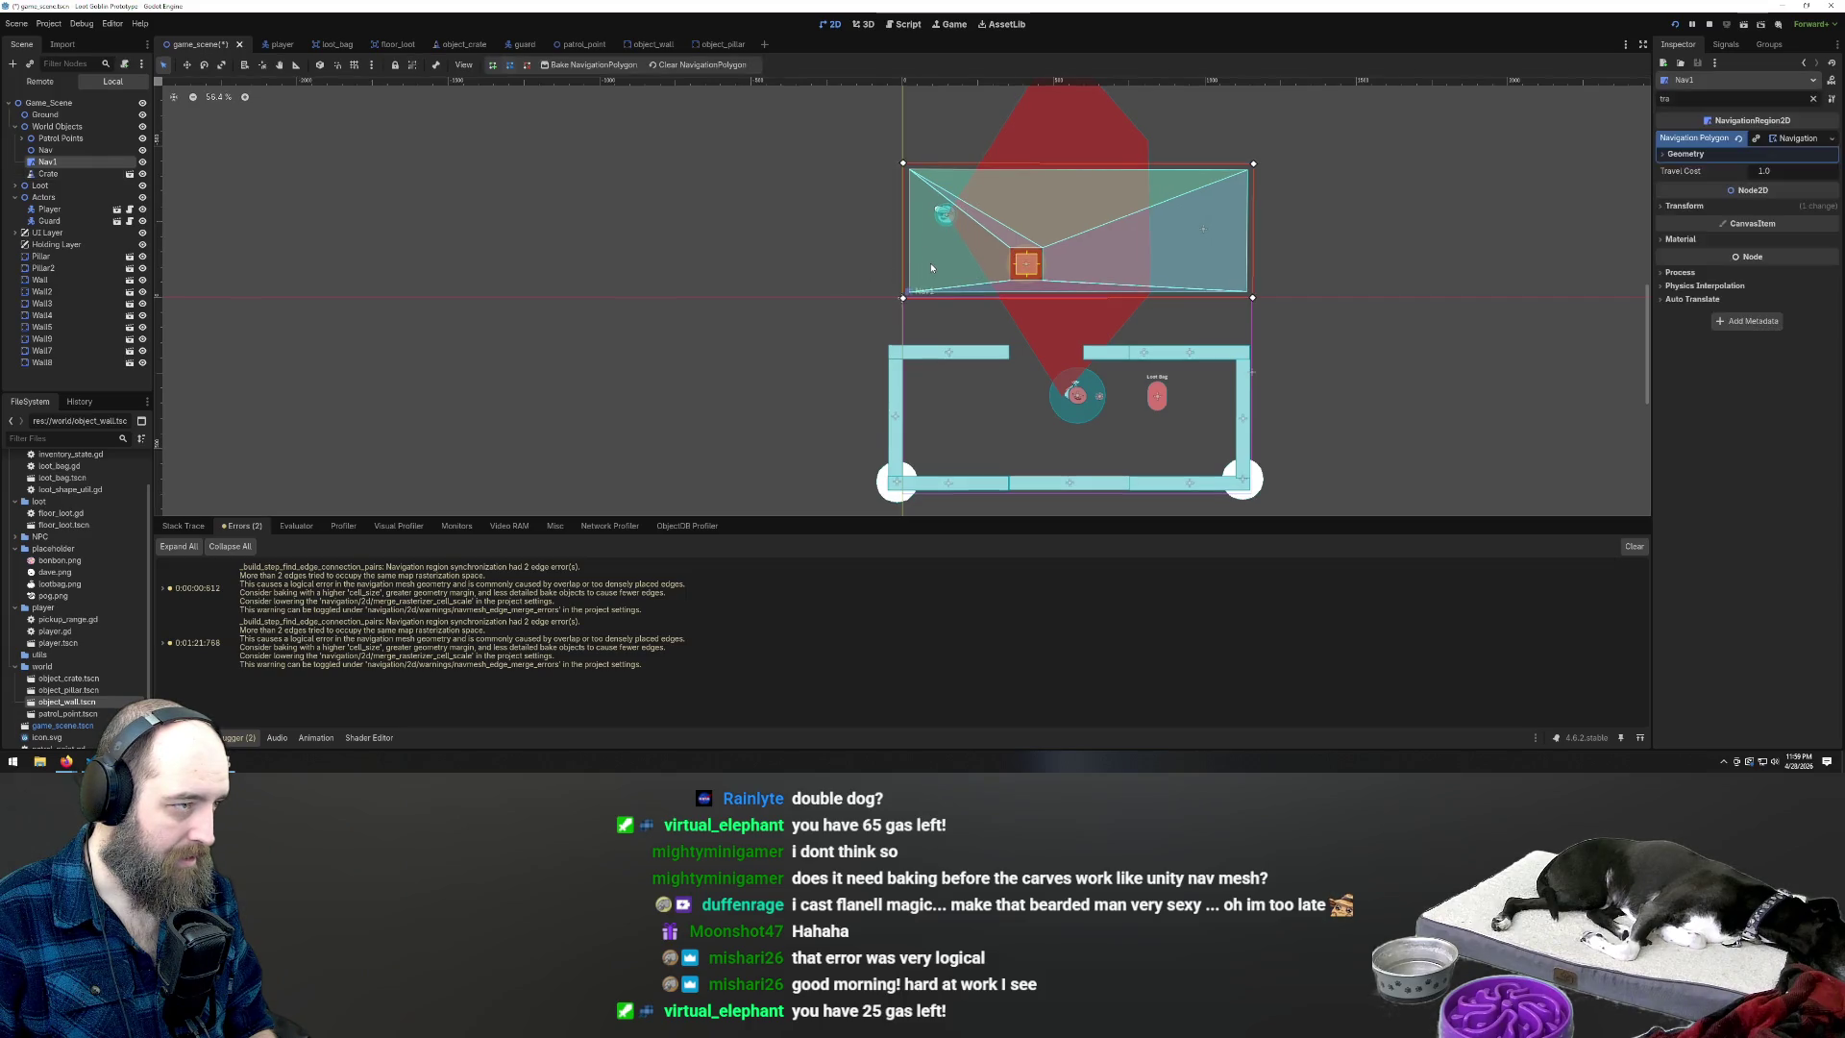
Re-bake Nav1's navigation polygon so its mesh carves around the Crate obstacle
left_click(576, 65)
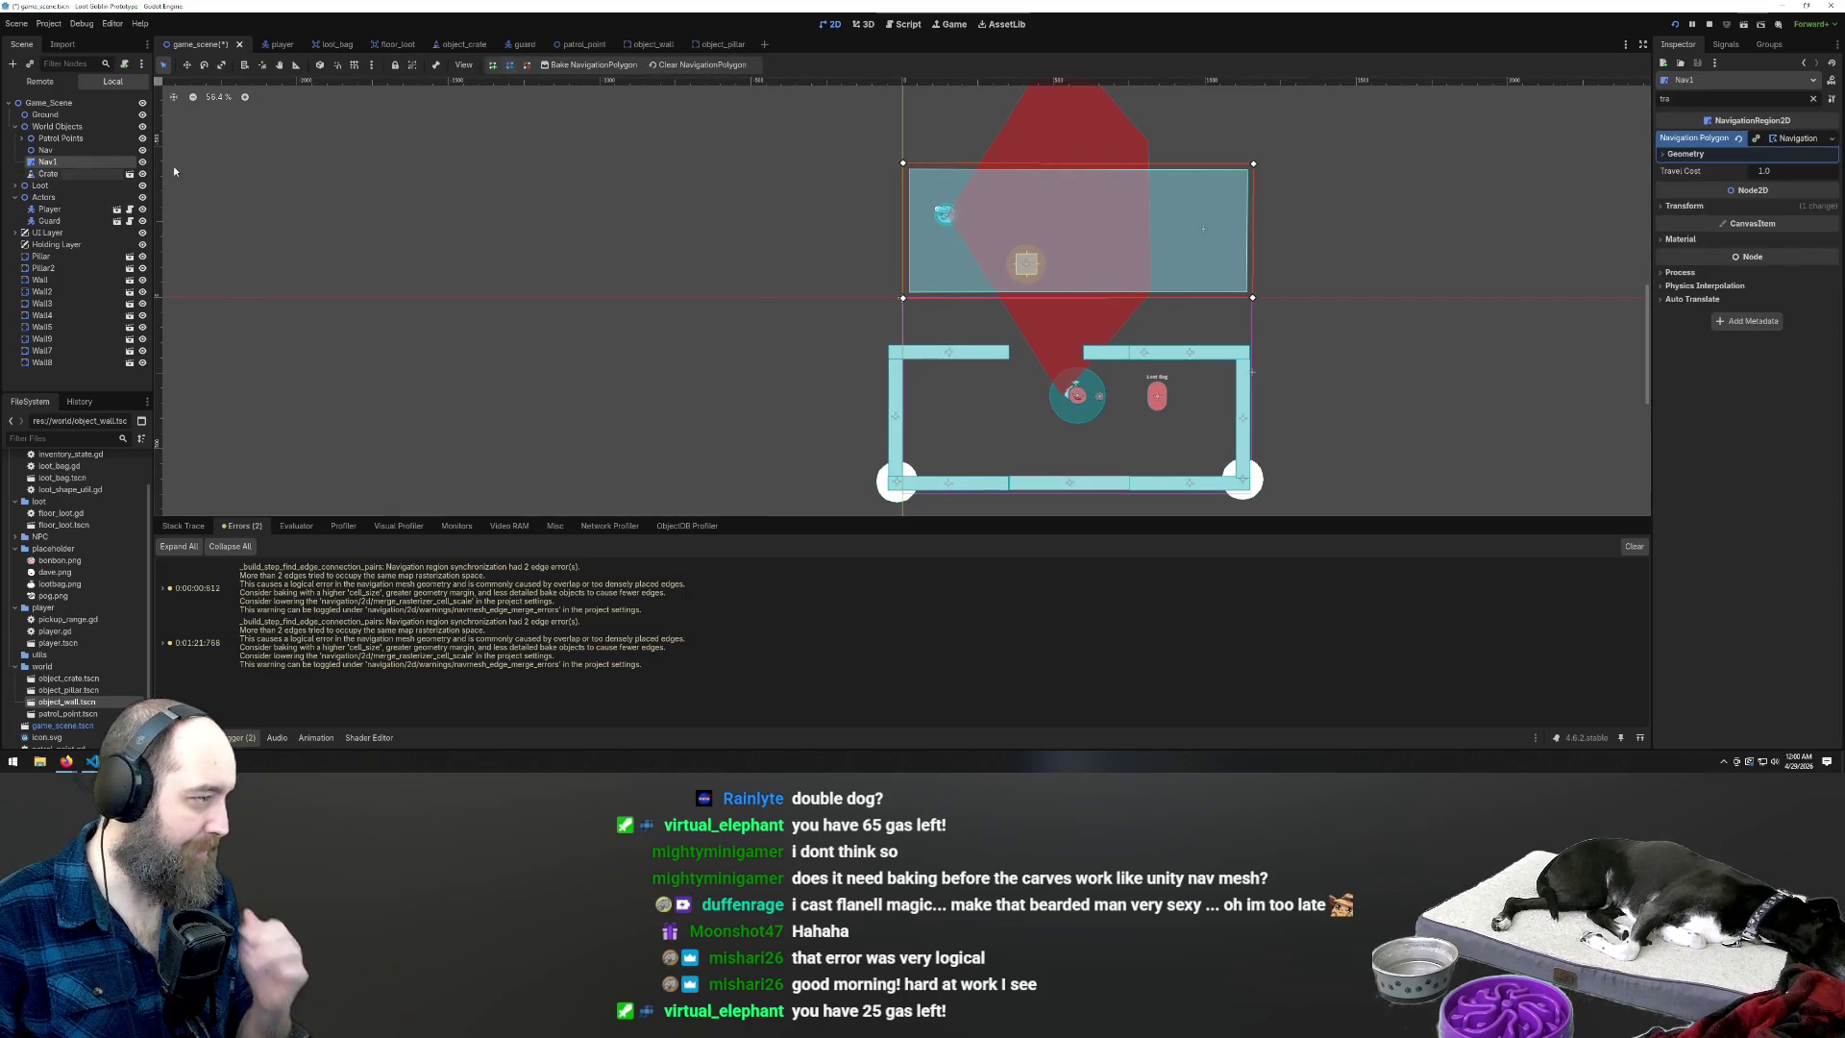
left_click(48, 173)
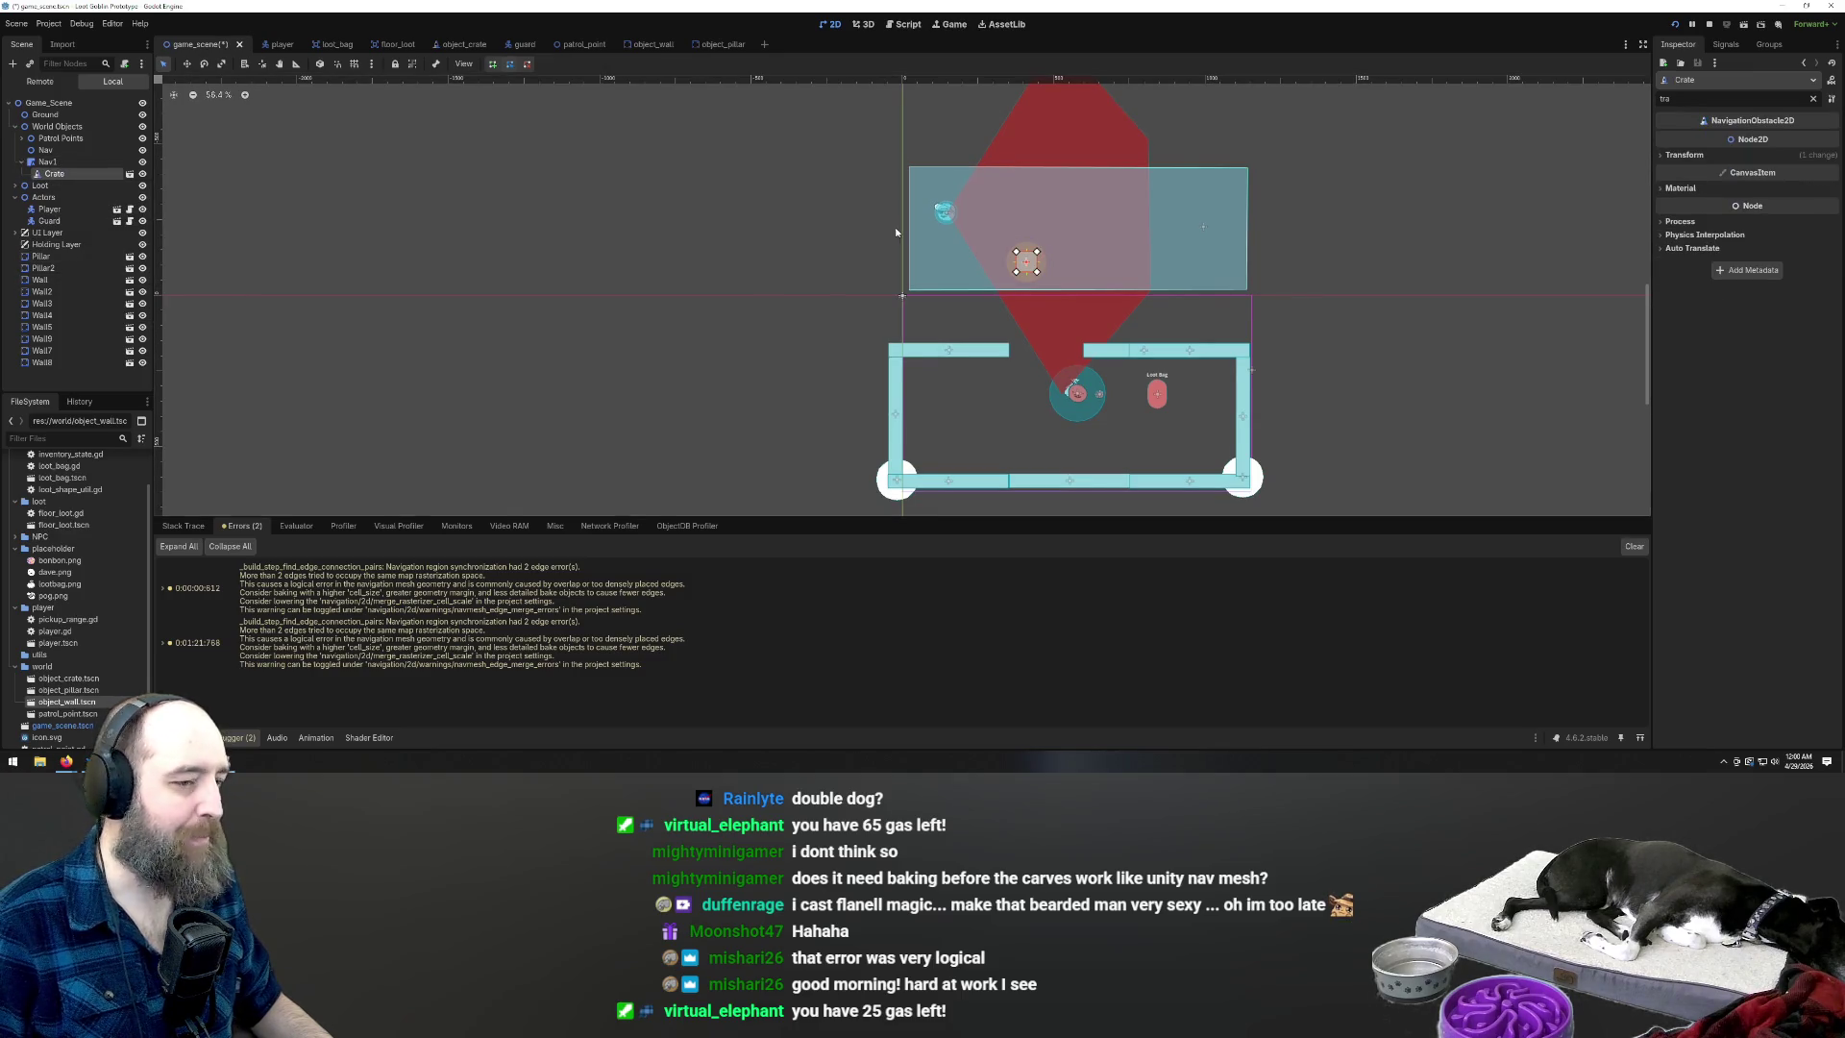
left_click(952, 288)
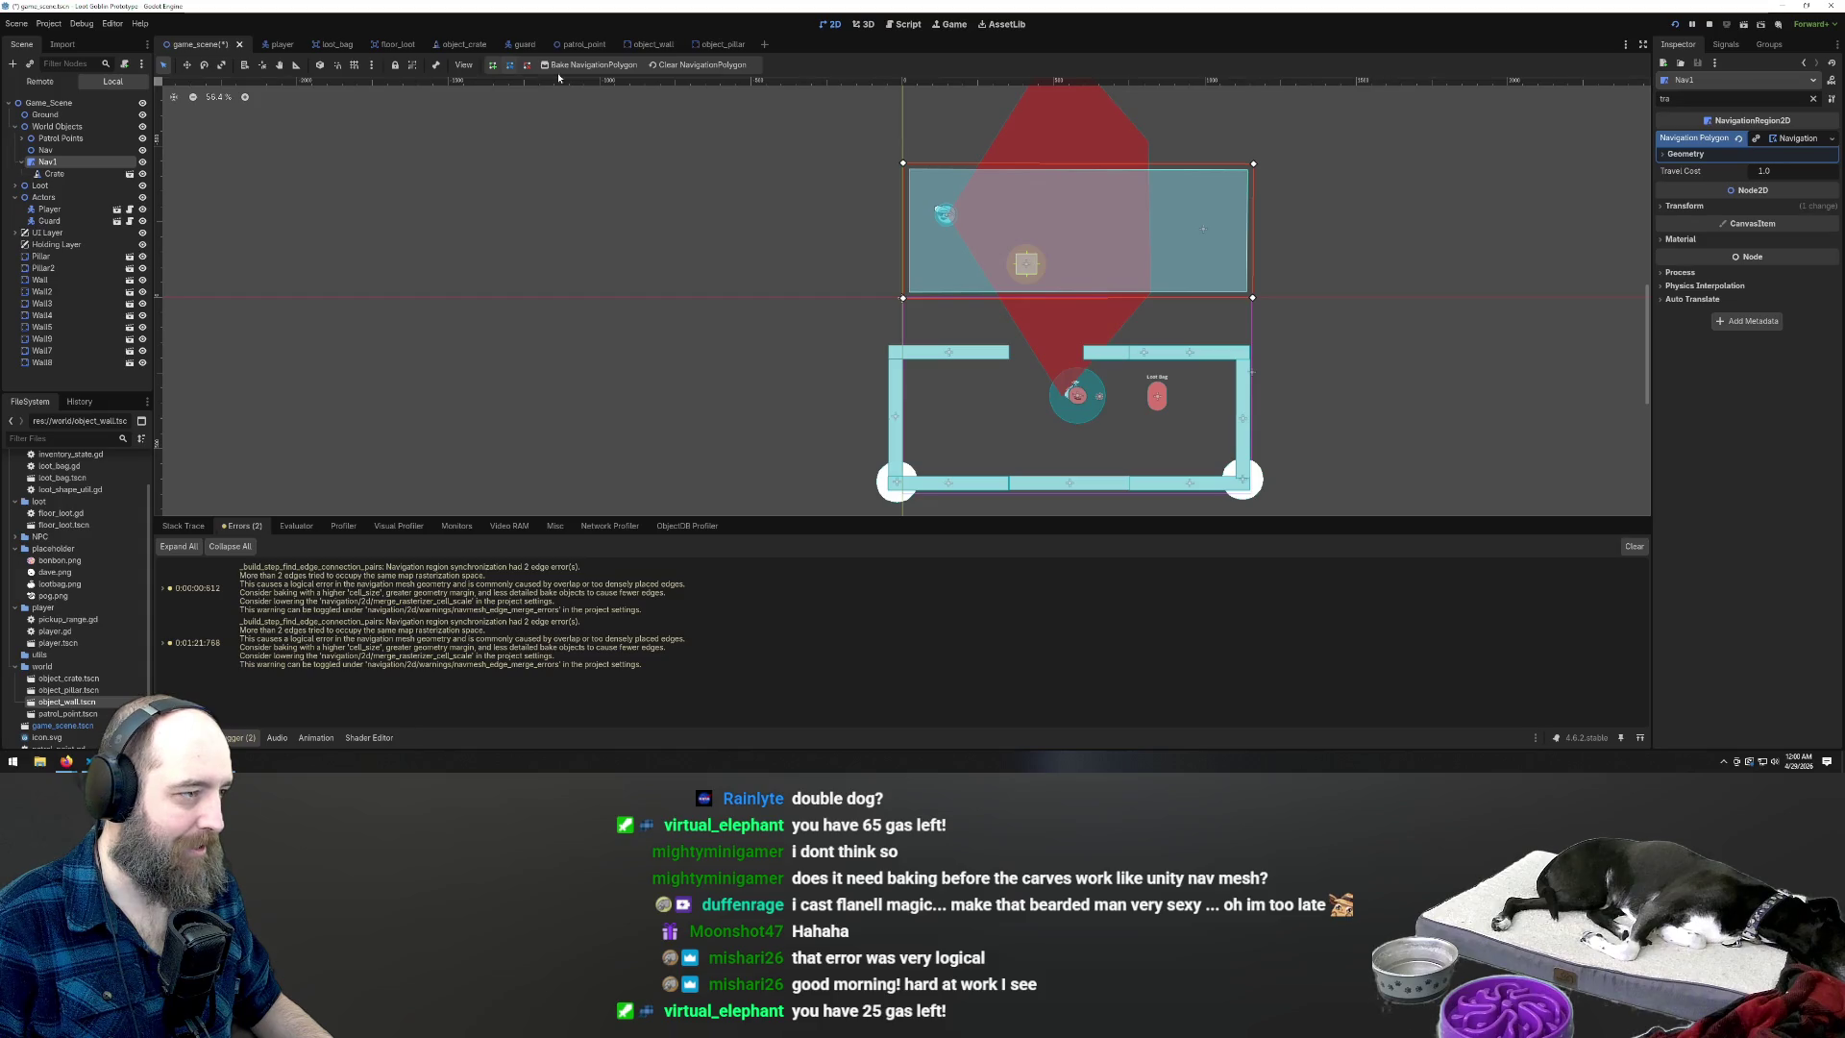
left_click(564, 66)
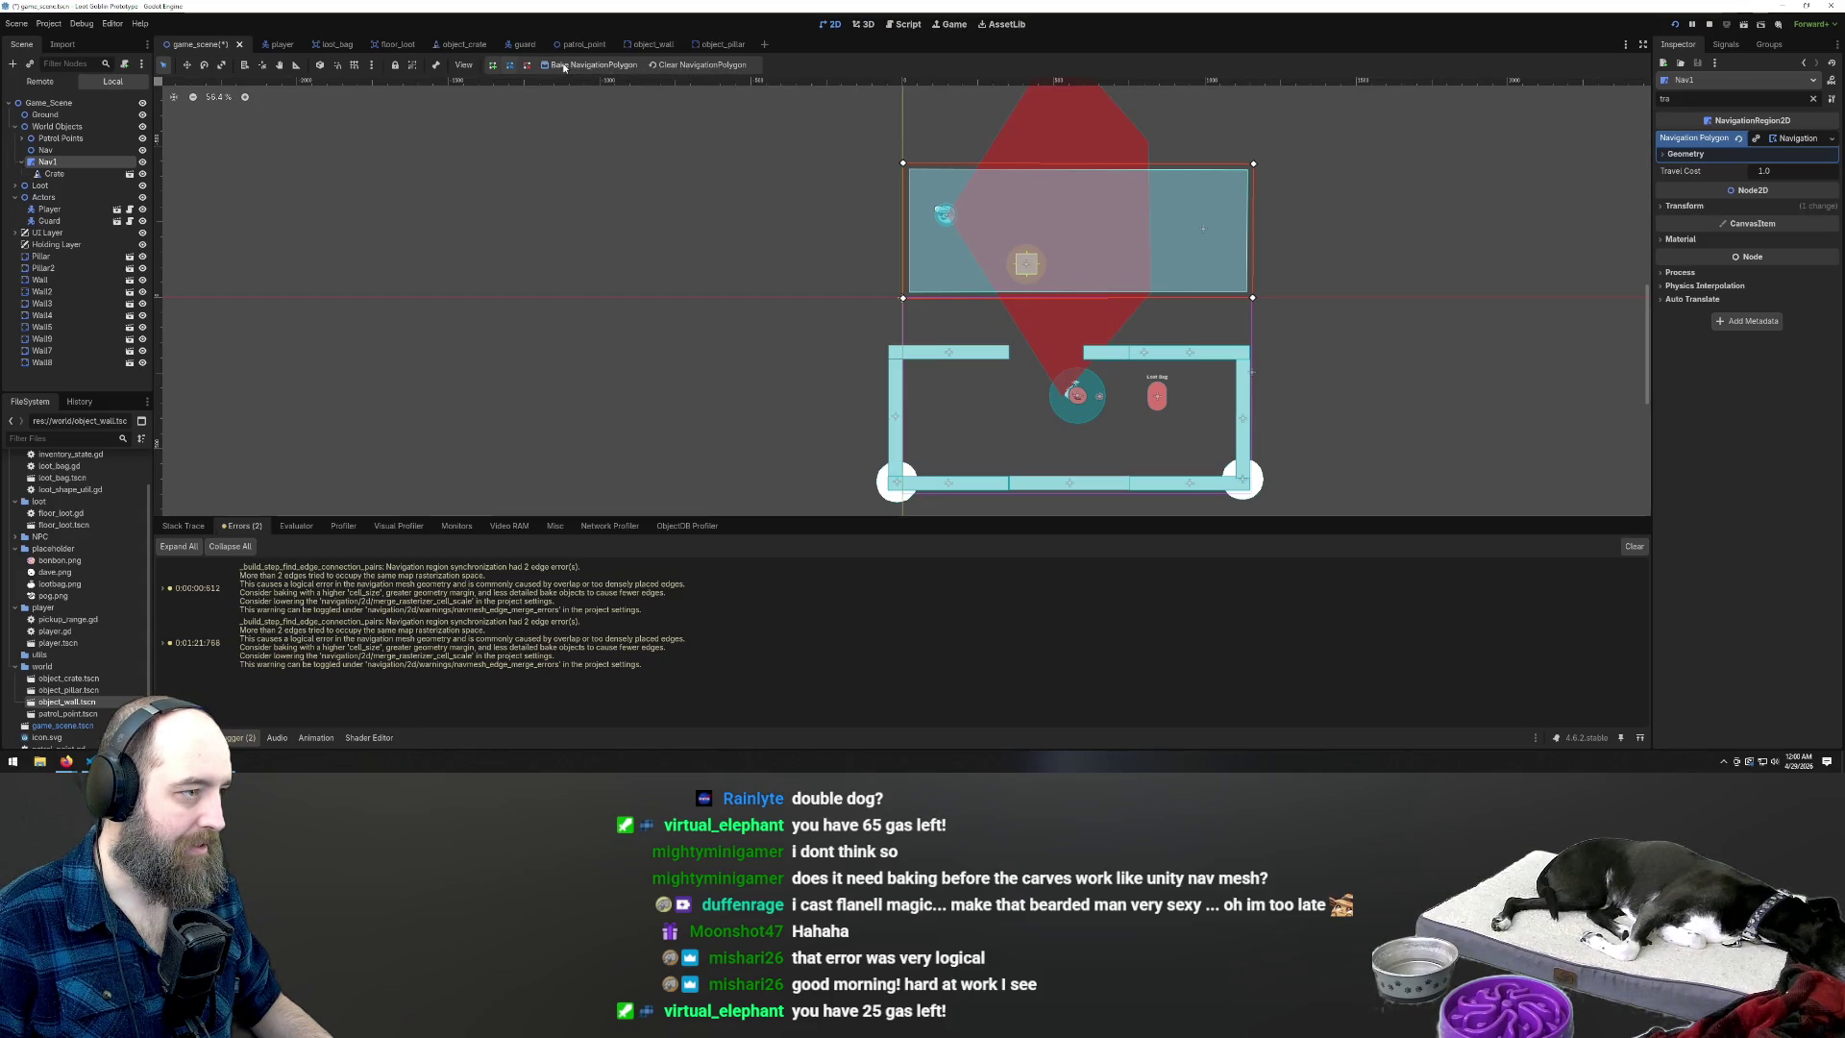
Clear the scene selection, then save and run the game with F5
scroll(626, 297, "down", 4)
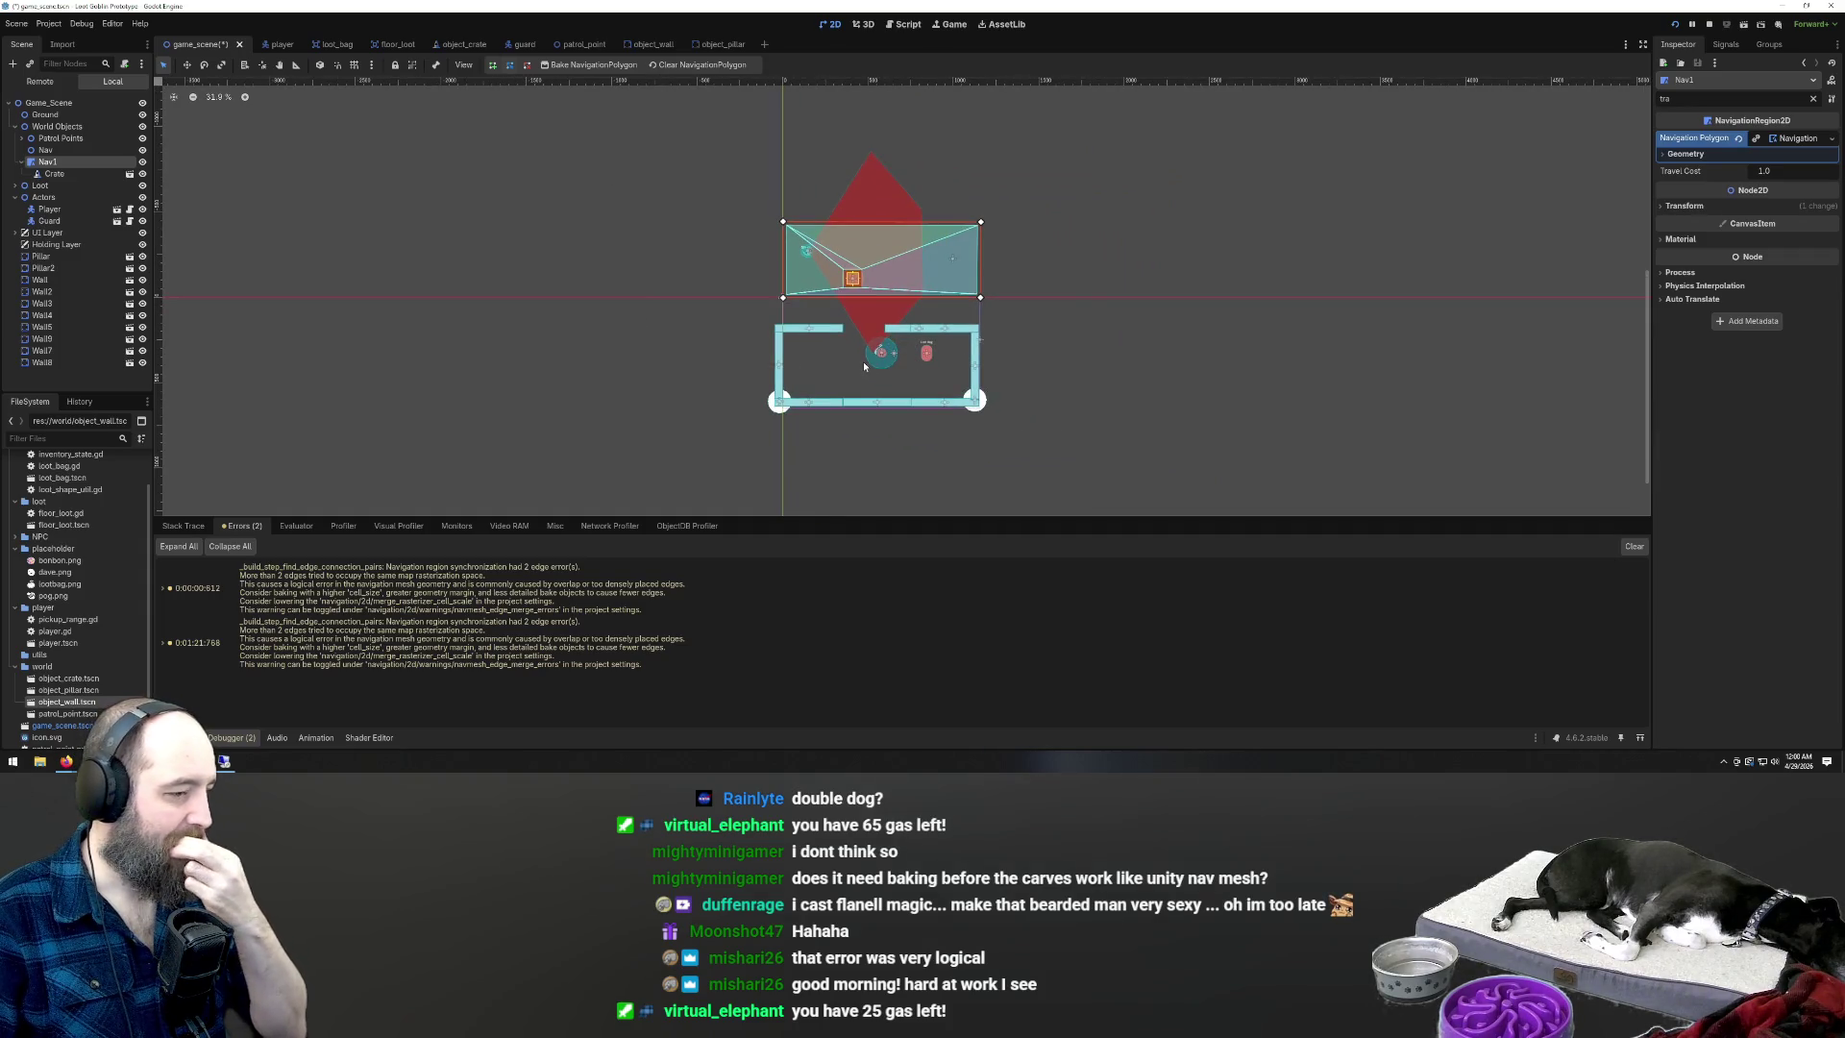
scroll(835, 326, "up", 2)
scroll(921, 244, "up", 5)
scroll(970, 190, "down", 3)
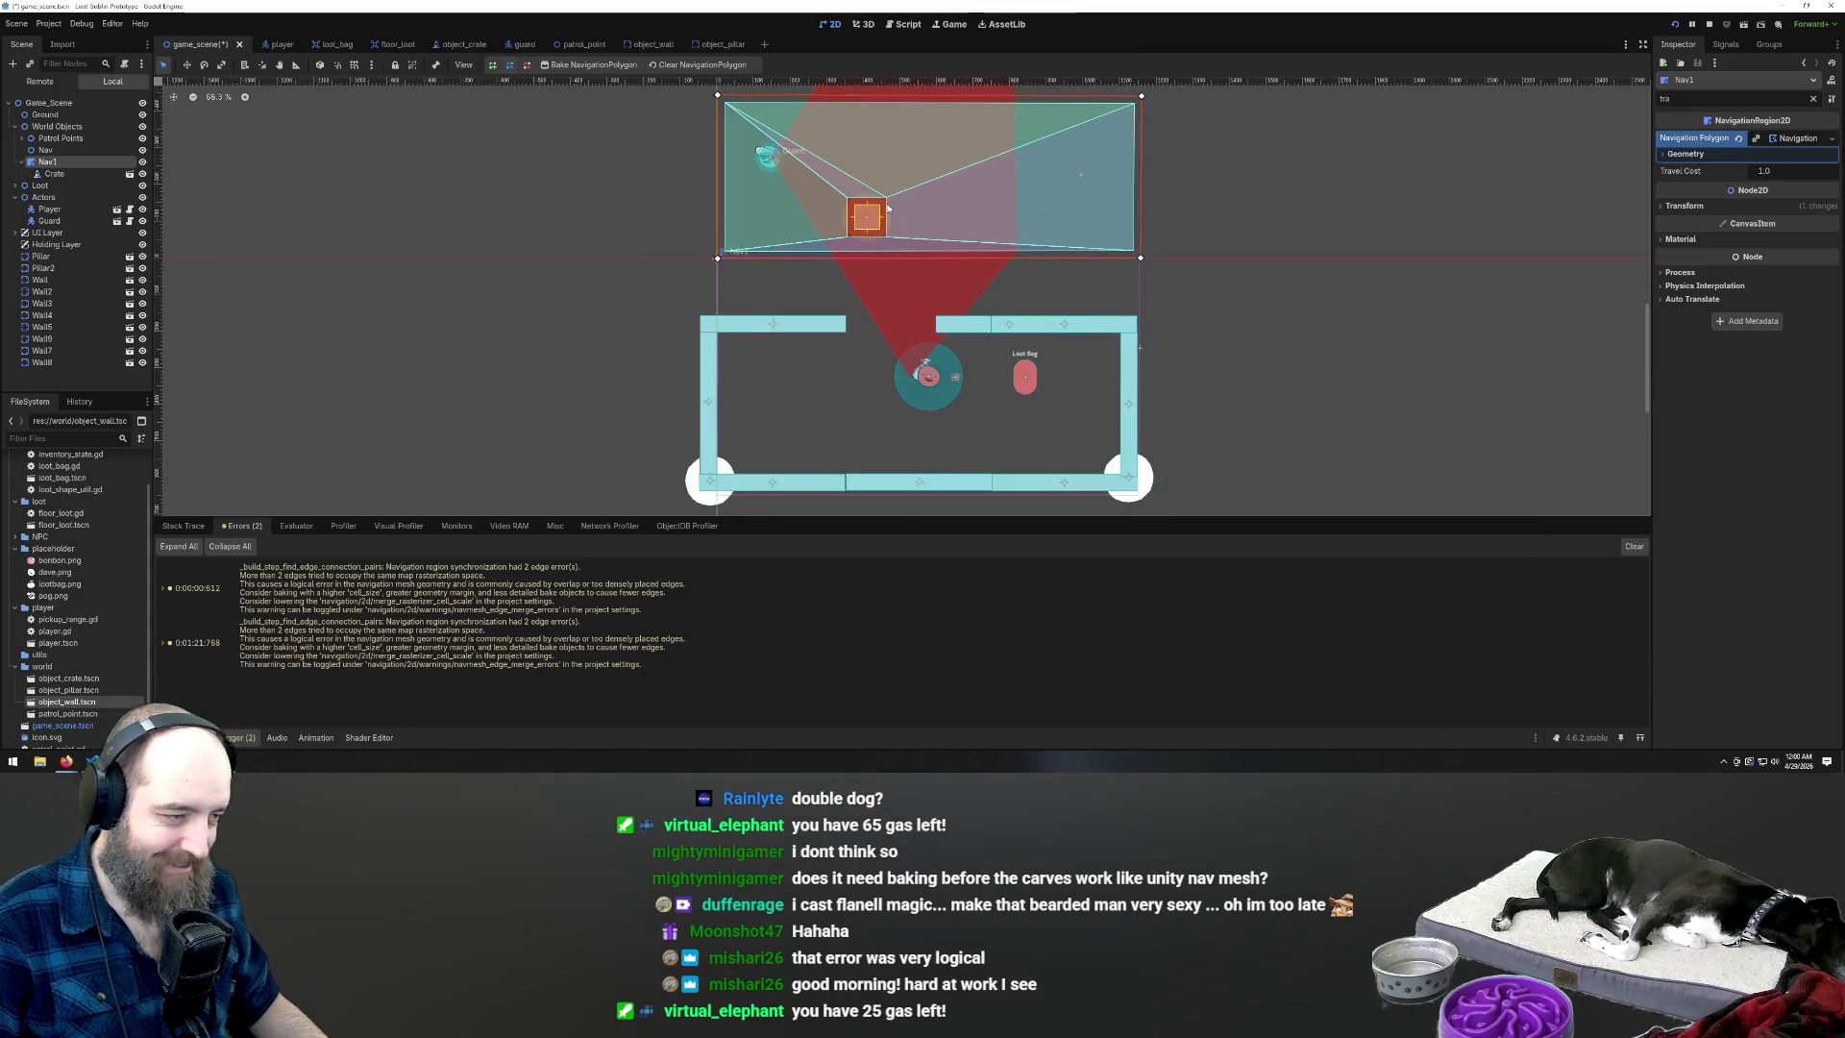
scroll(870, 207, "down", 2)
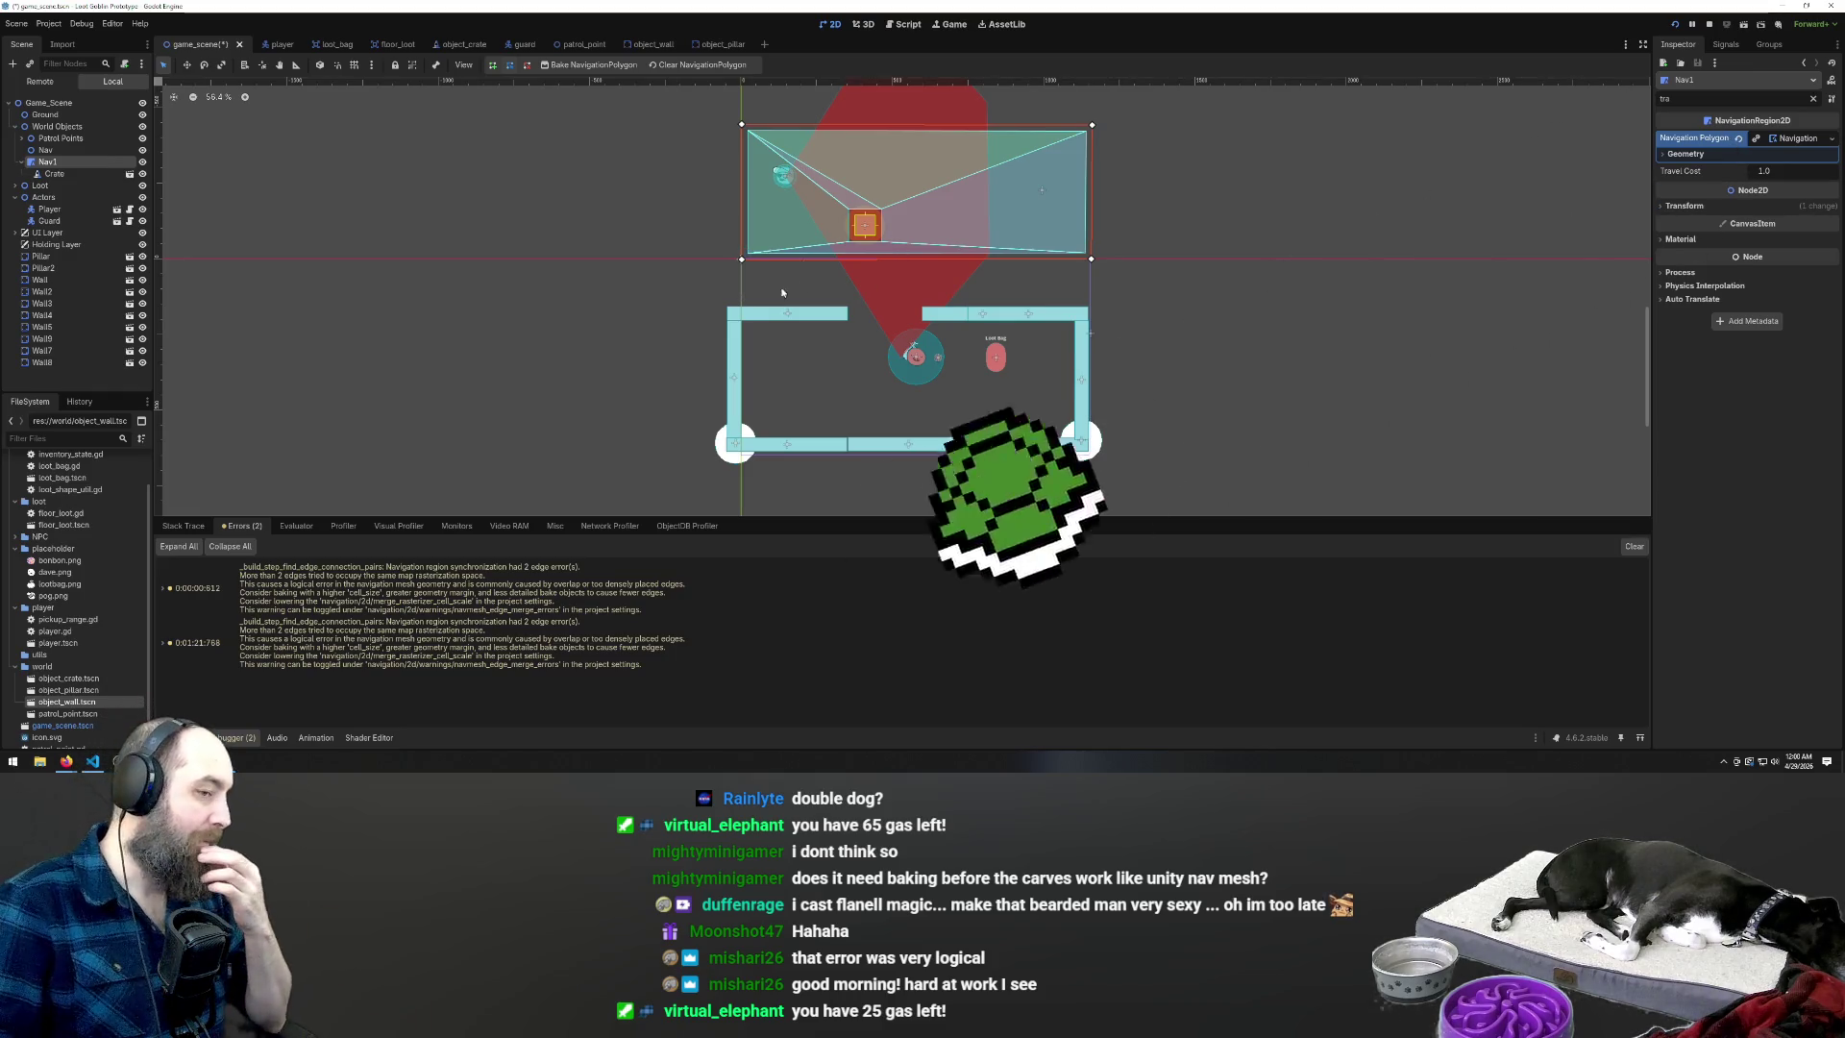
scroll(780, 370, "down", 4)
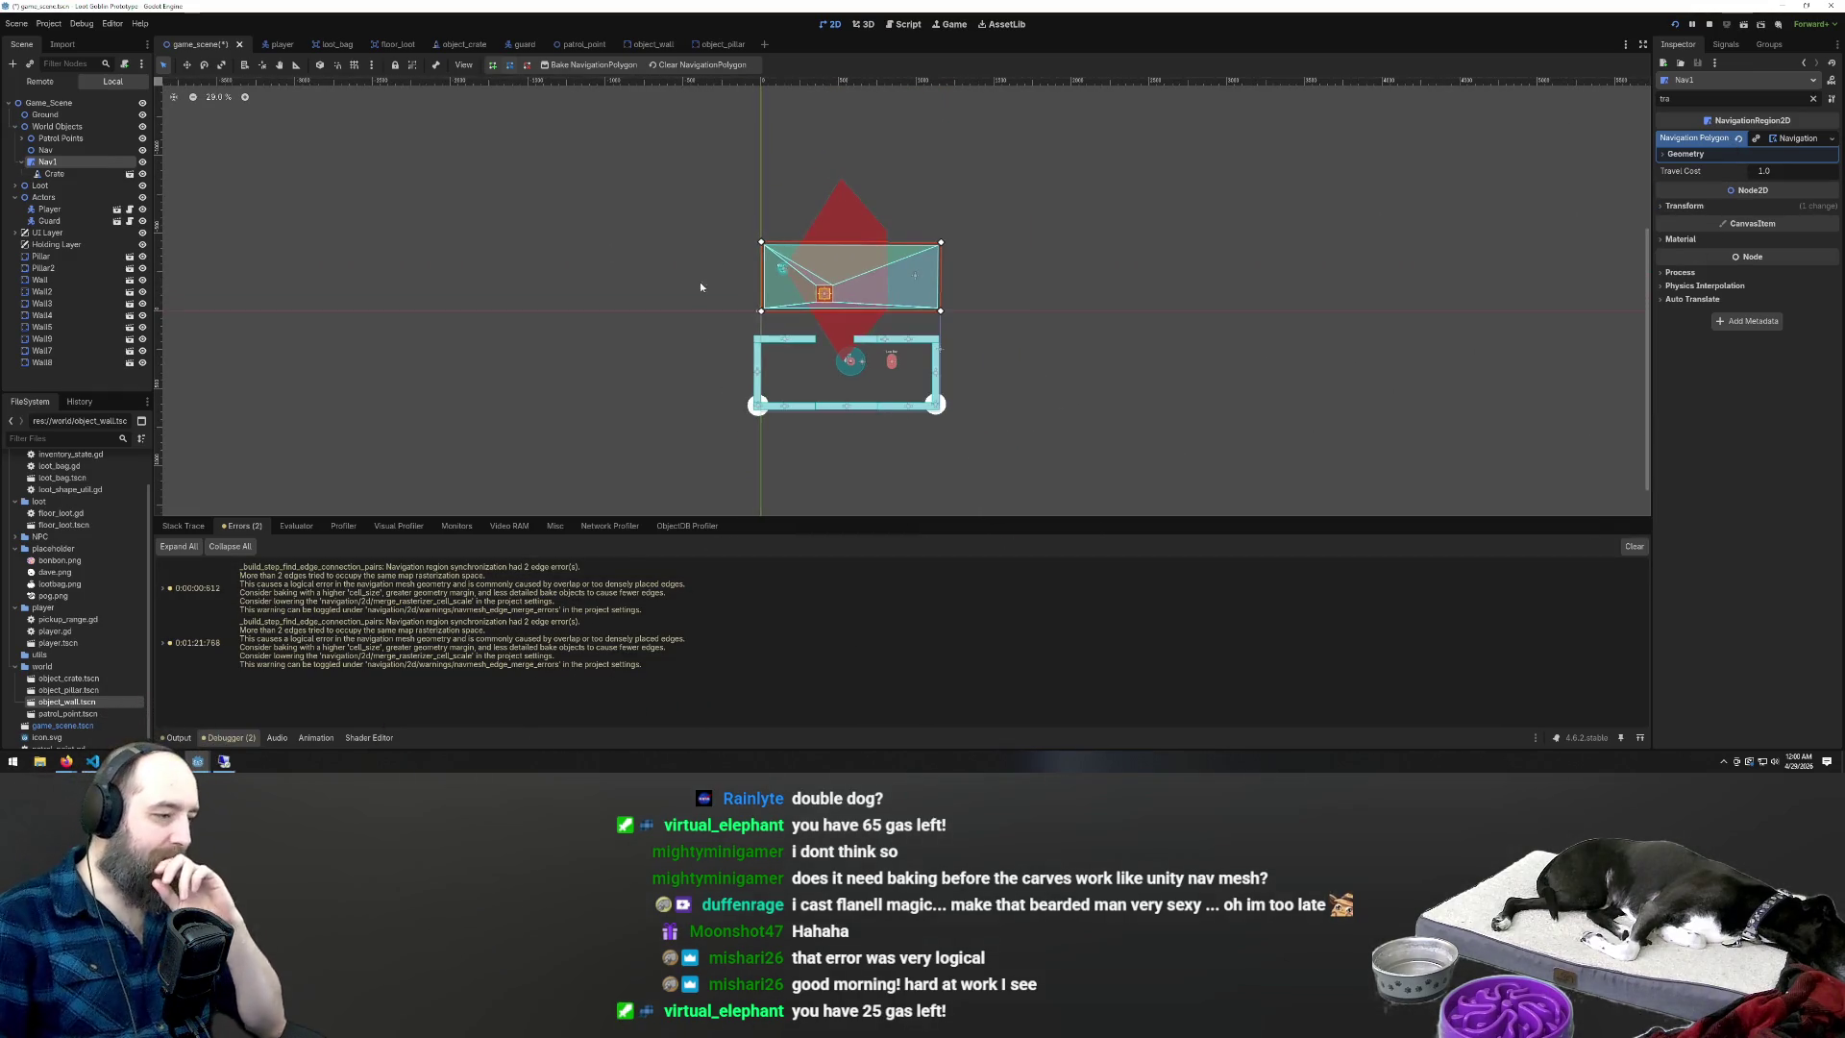
left_click(550, 291)
key("F5")
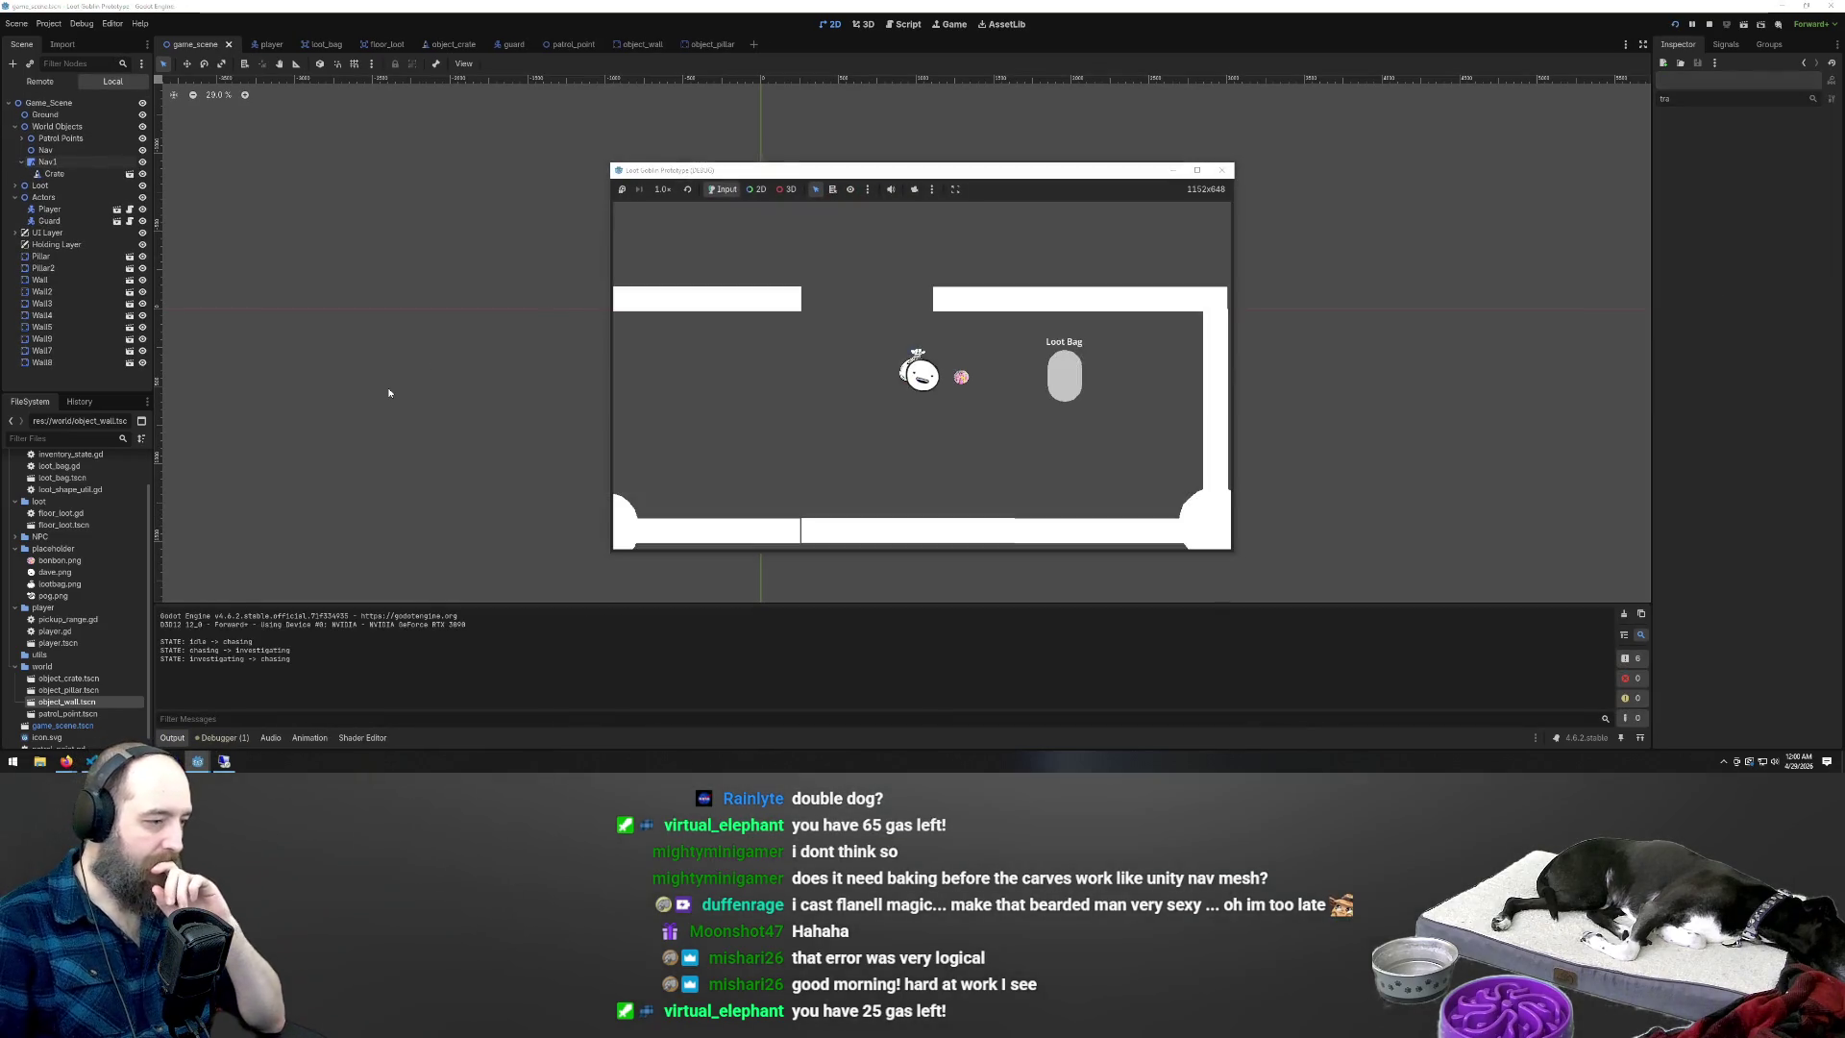
Show the Debugger's Errors list and inspect the navigation edge-merge error
left_click(222, 737)
left_click(481, 611)
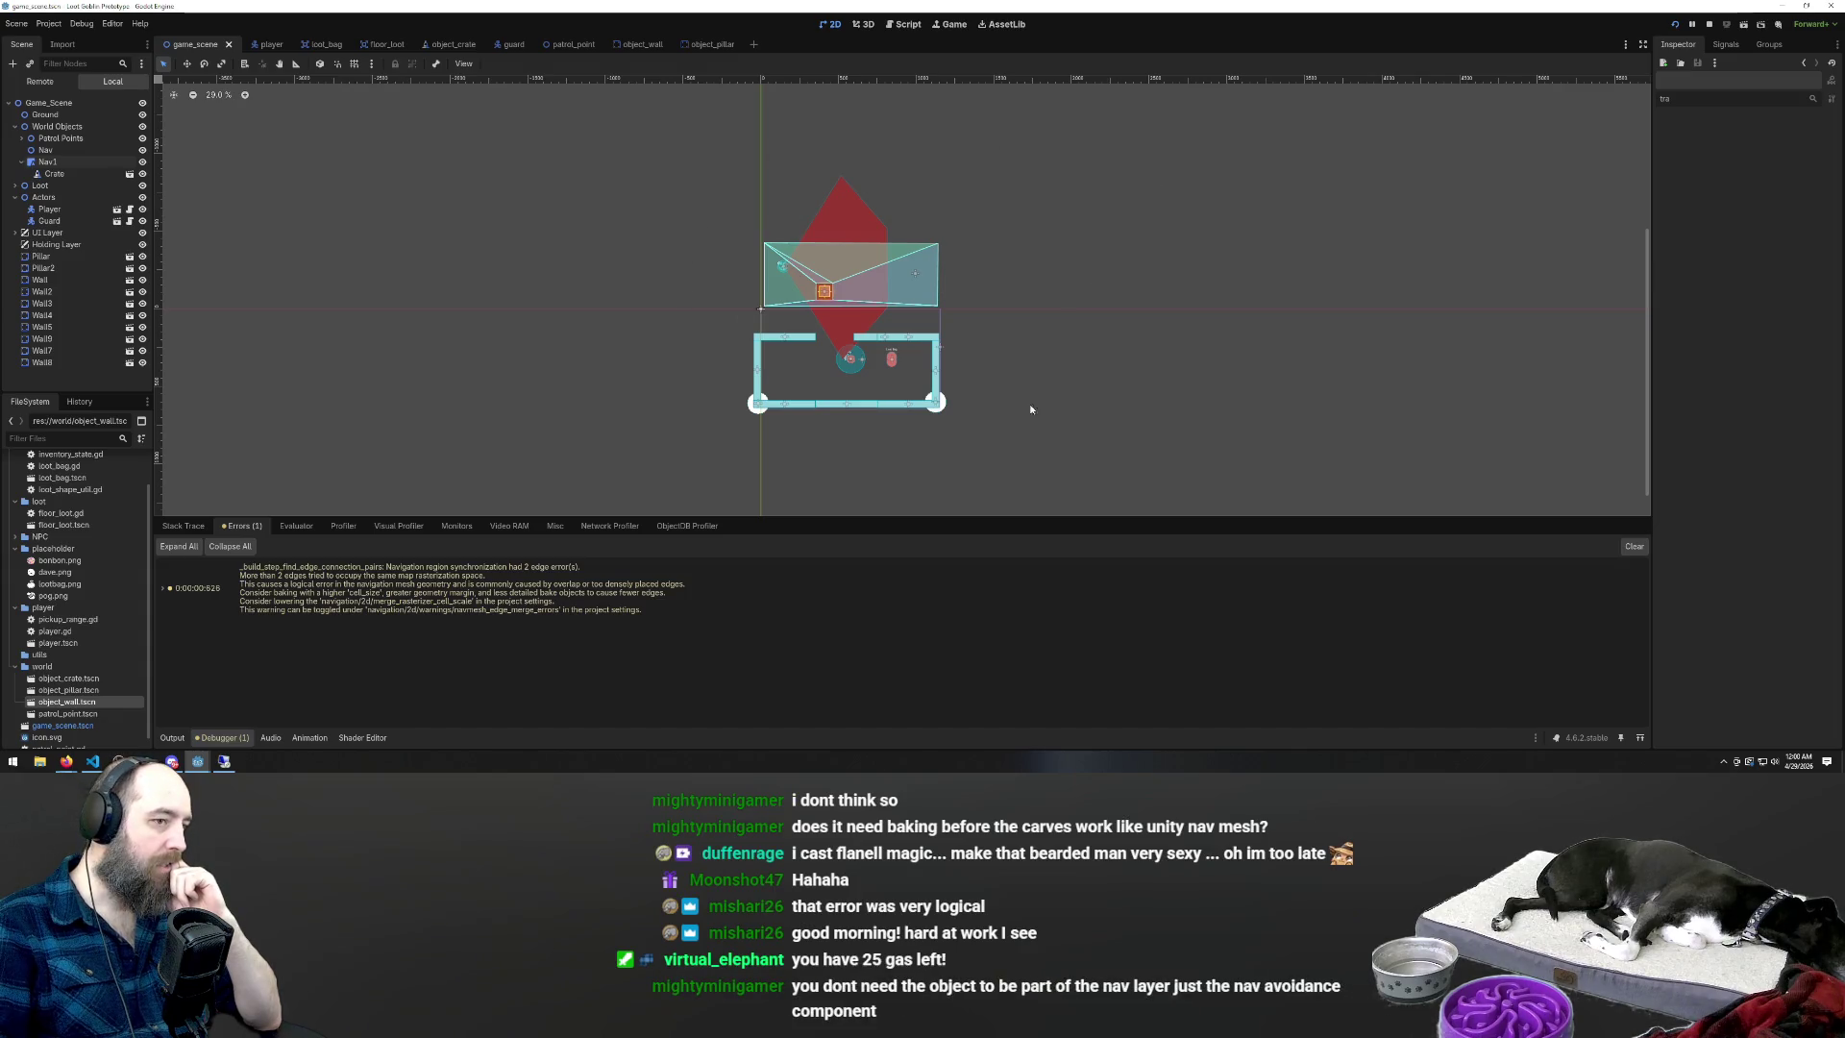
scroll(845, 327, "down", 2)
scroll(922, 307, "up", 1)
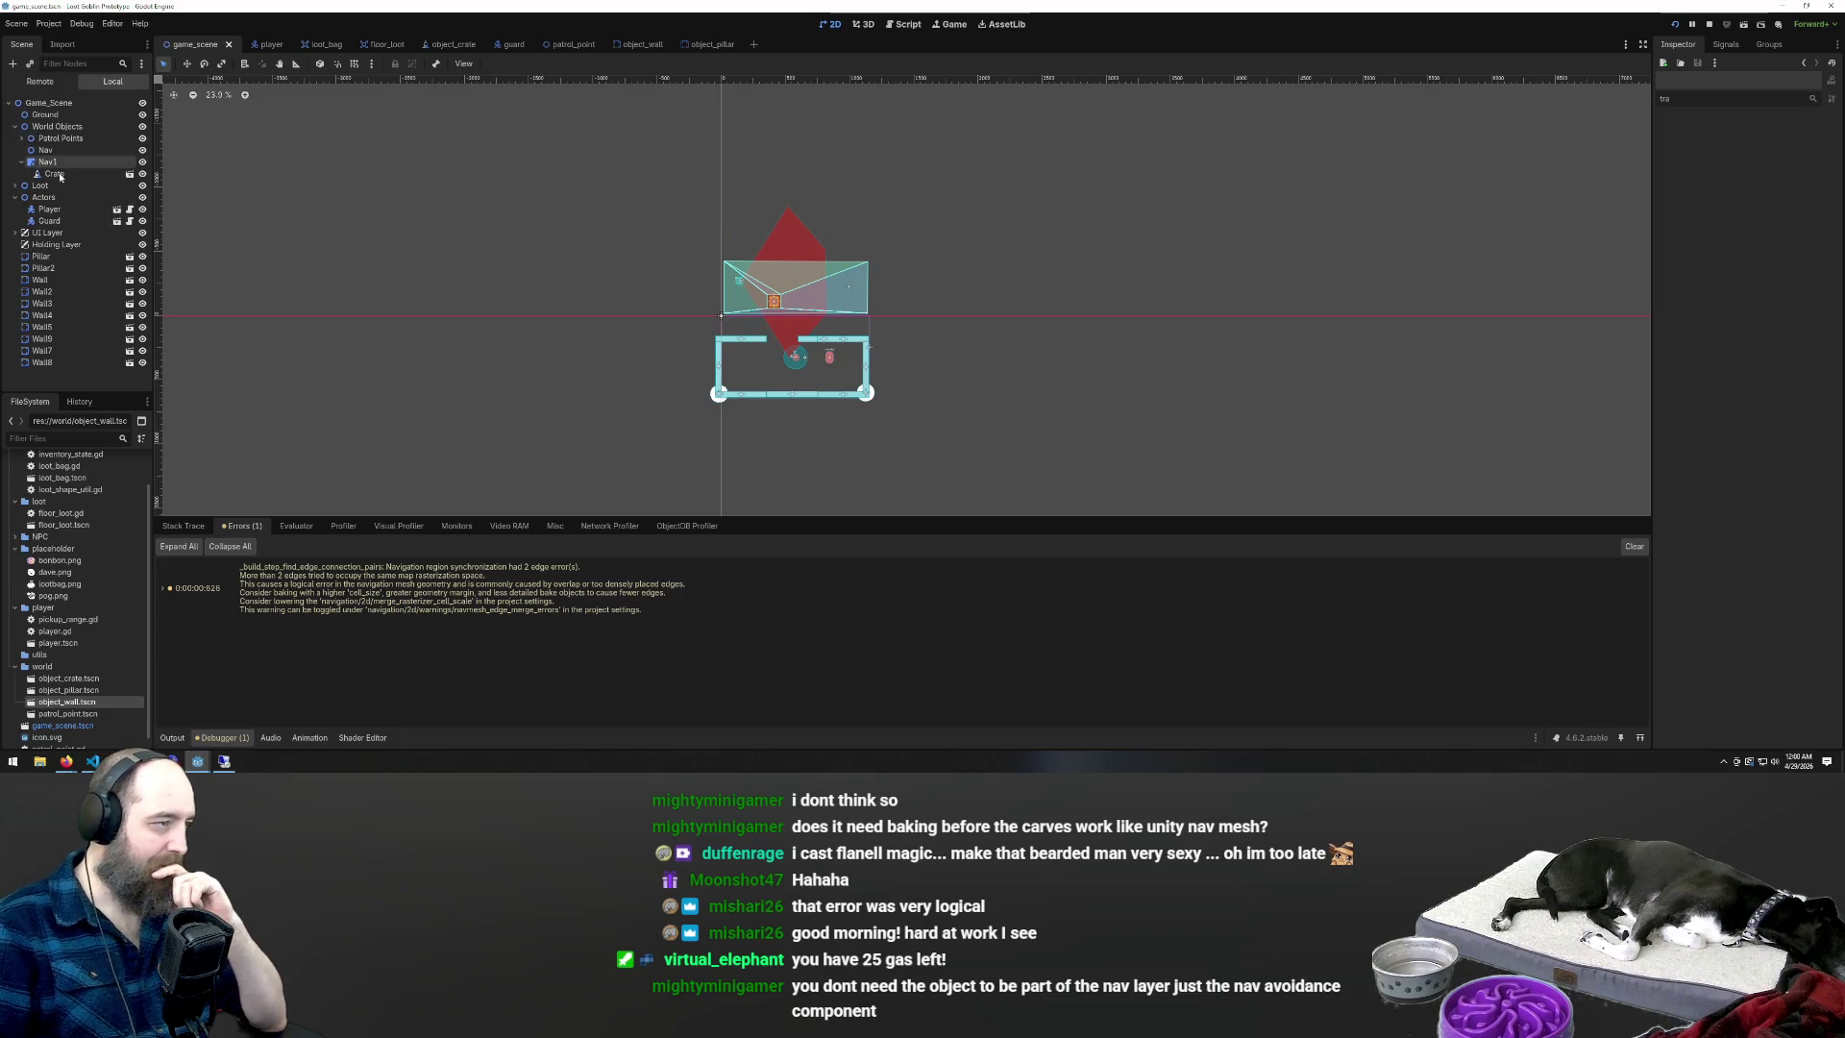
Move Crate out from under Nav1 to below Pillar2, undoing and redoing the move
left_click(43, 257)
scroll(865, 240, "down", 4)
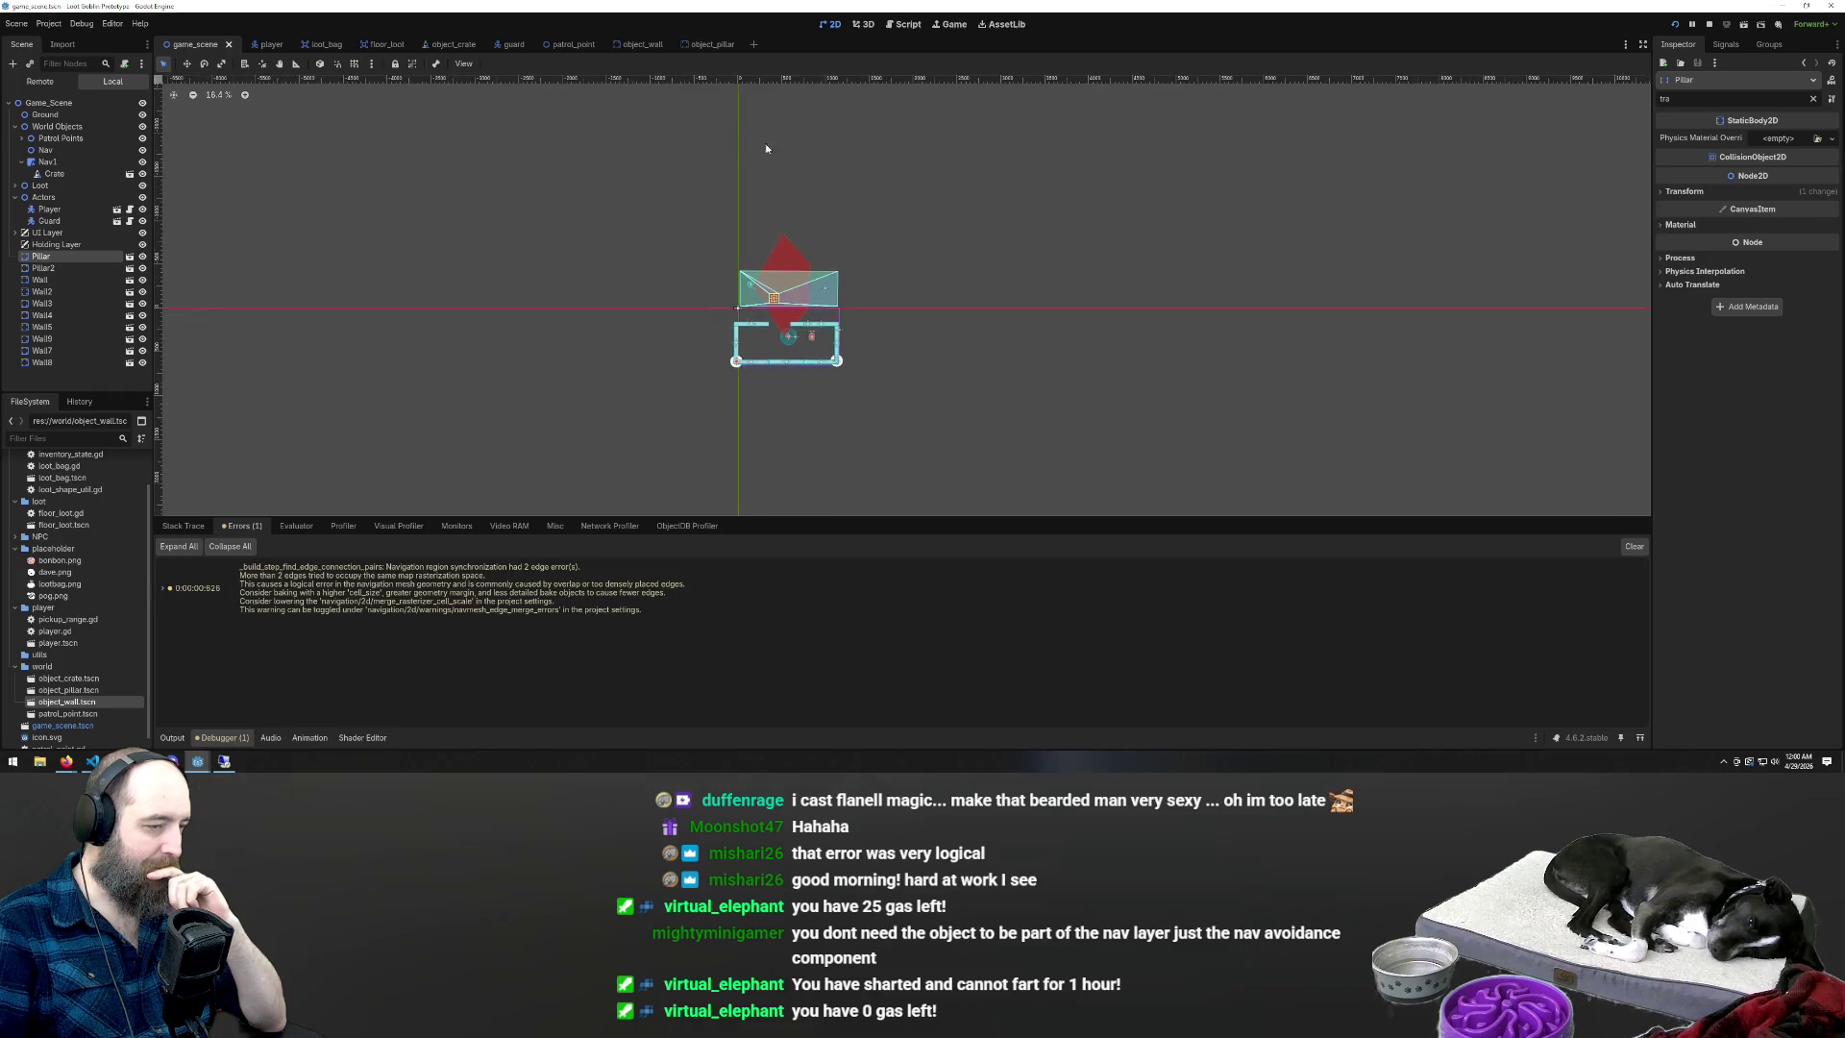
scroll(673, 235, "up", 4)
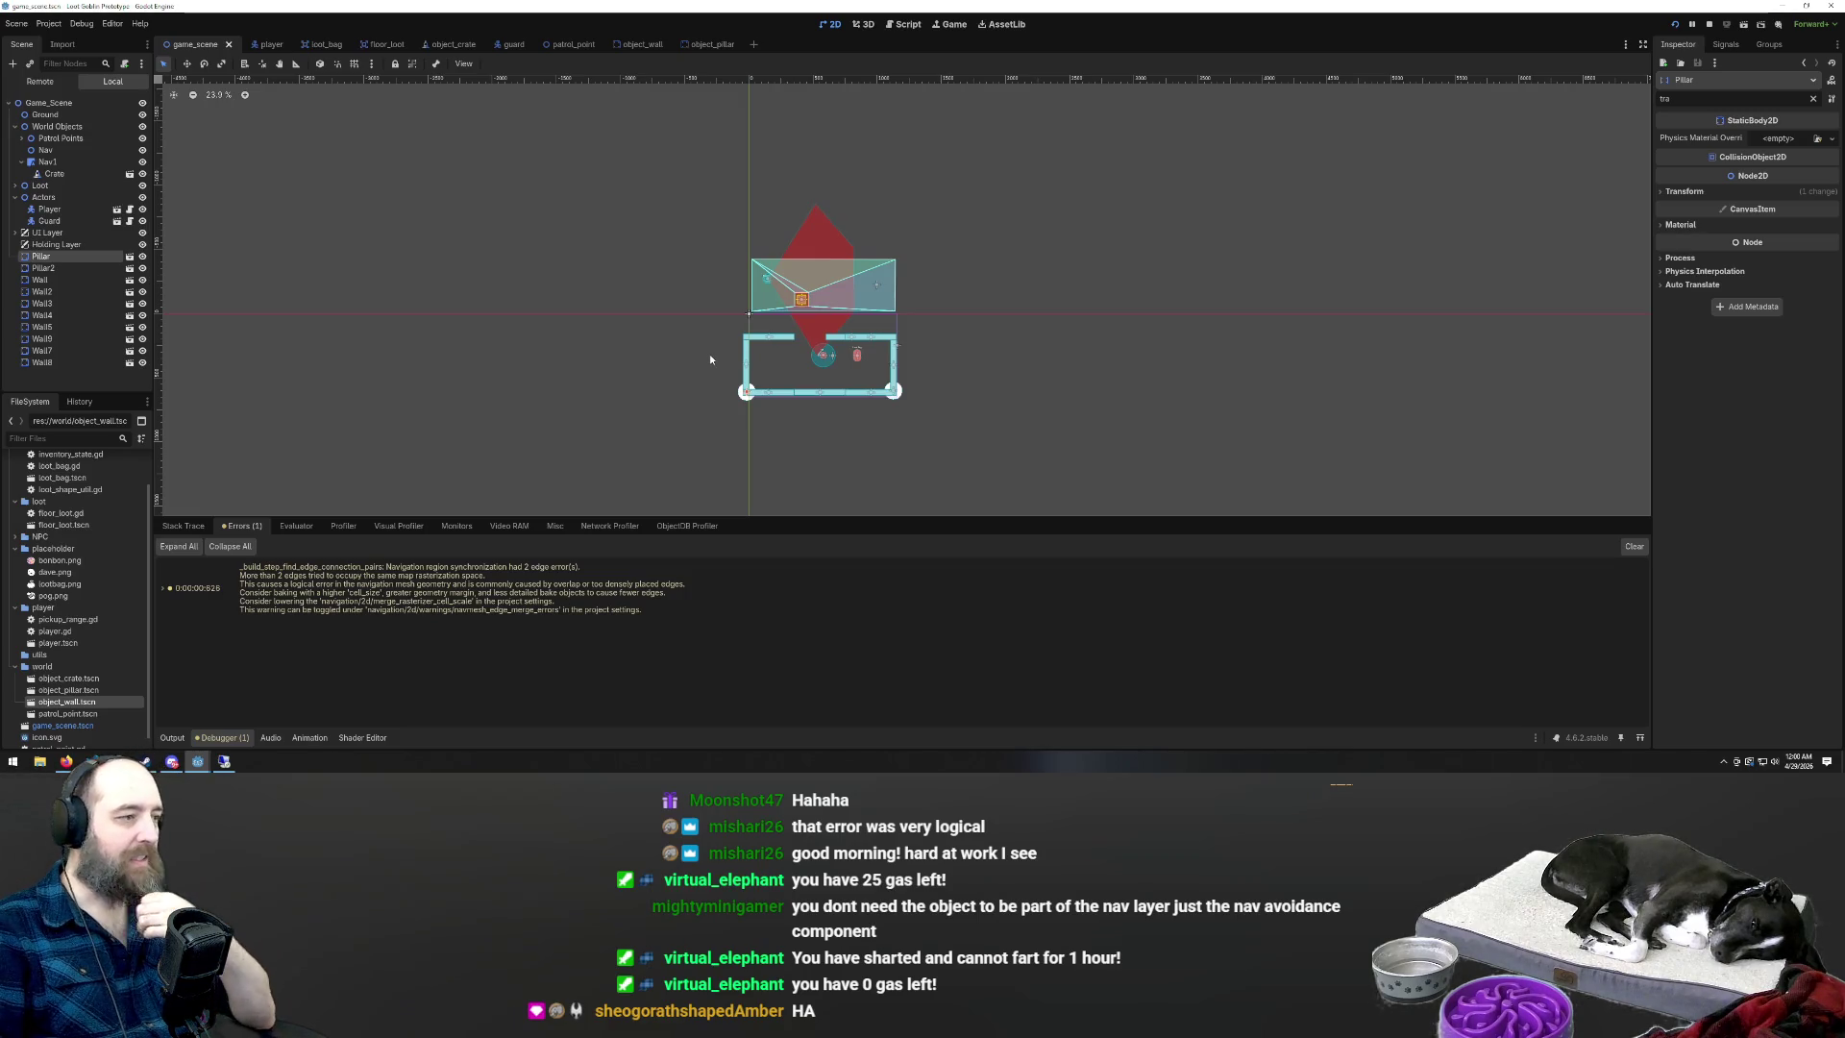
left_click(53, 164)
left_click(53, 173)
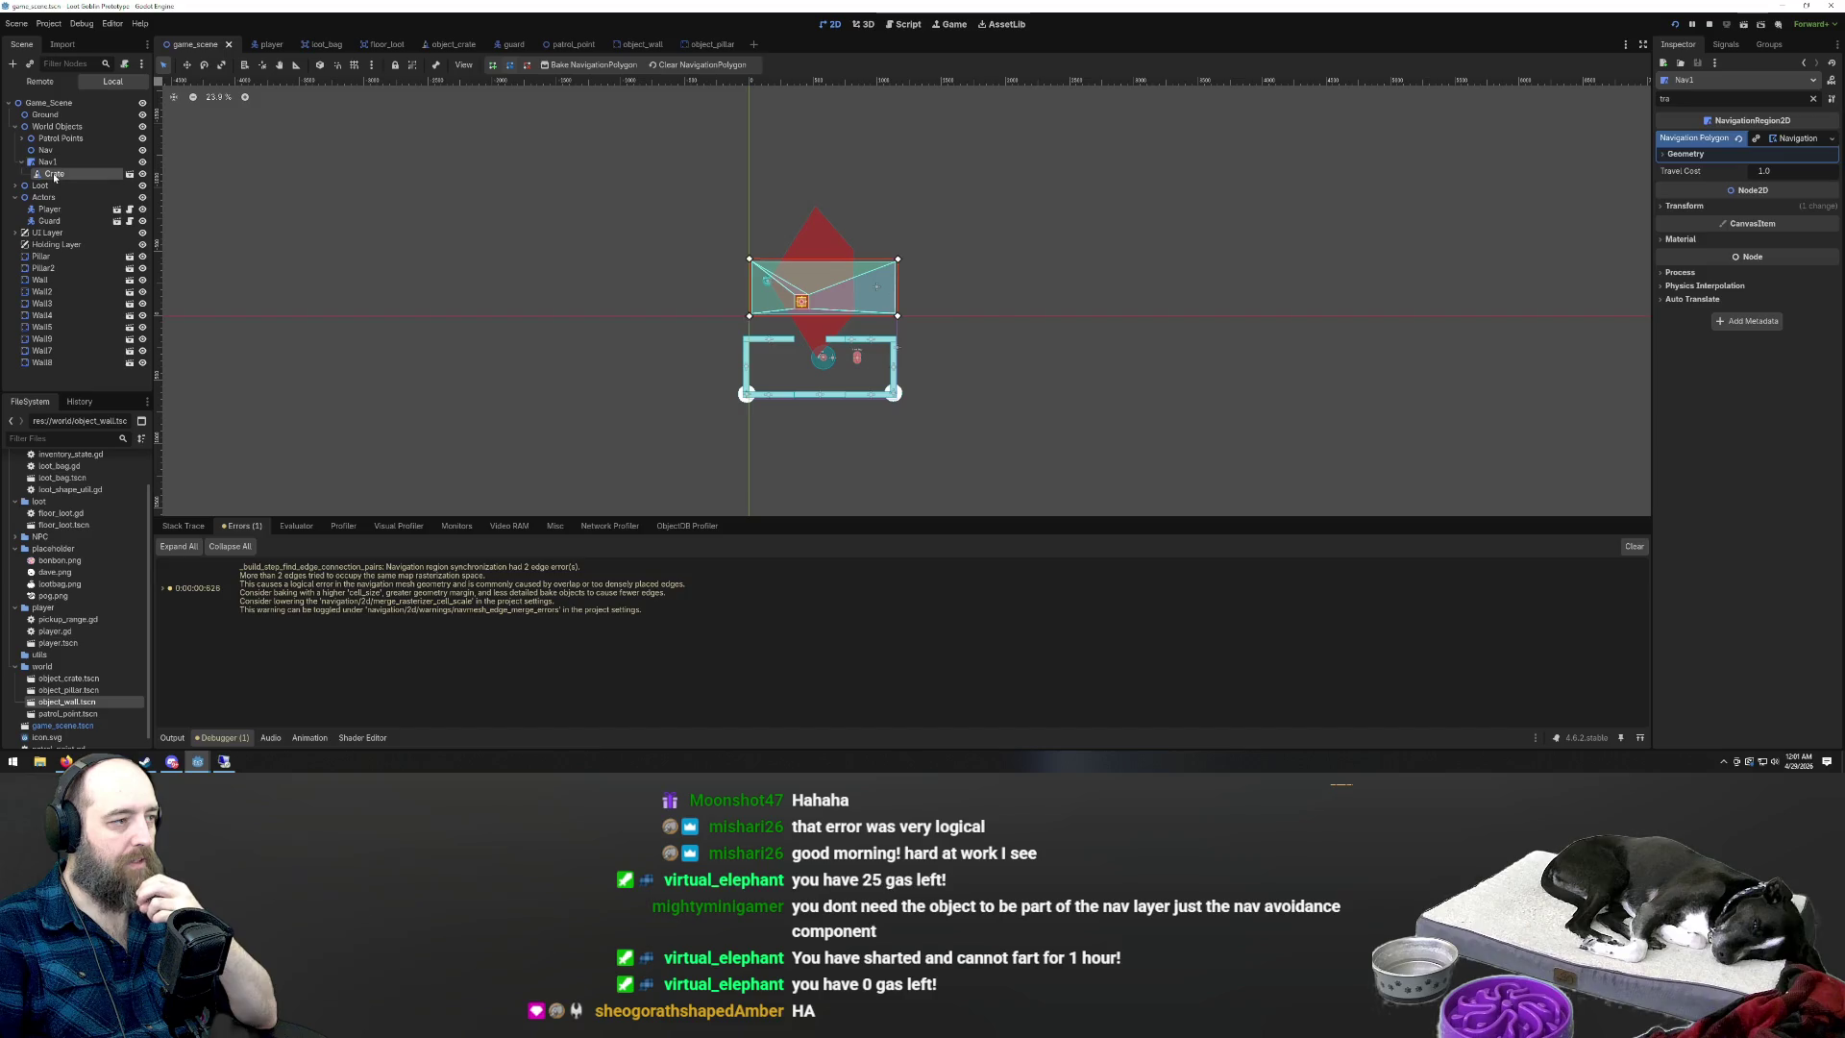
mouse_move(53, 175)
left_mouse_down()
mouse_move(48, 156)
mouse_move(25, 178)
mouse_move(43, 175)
left_mouse_up()
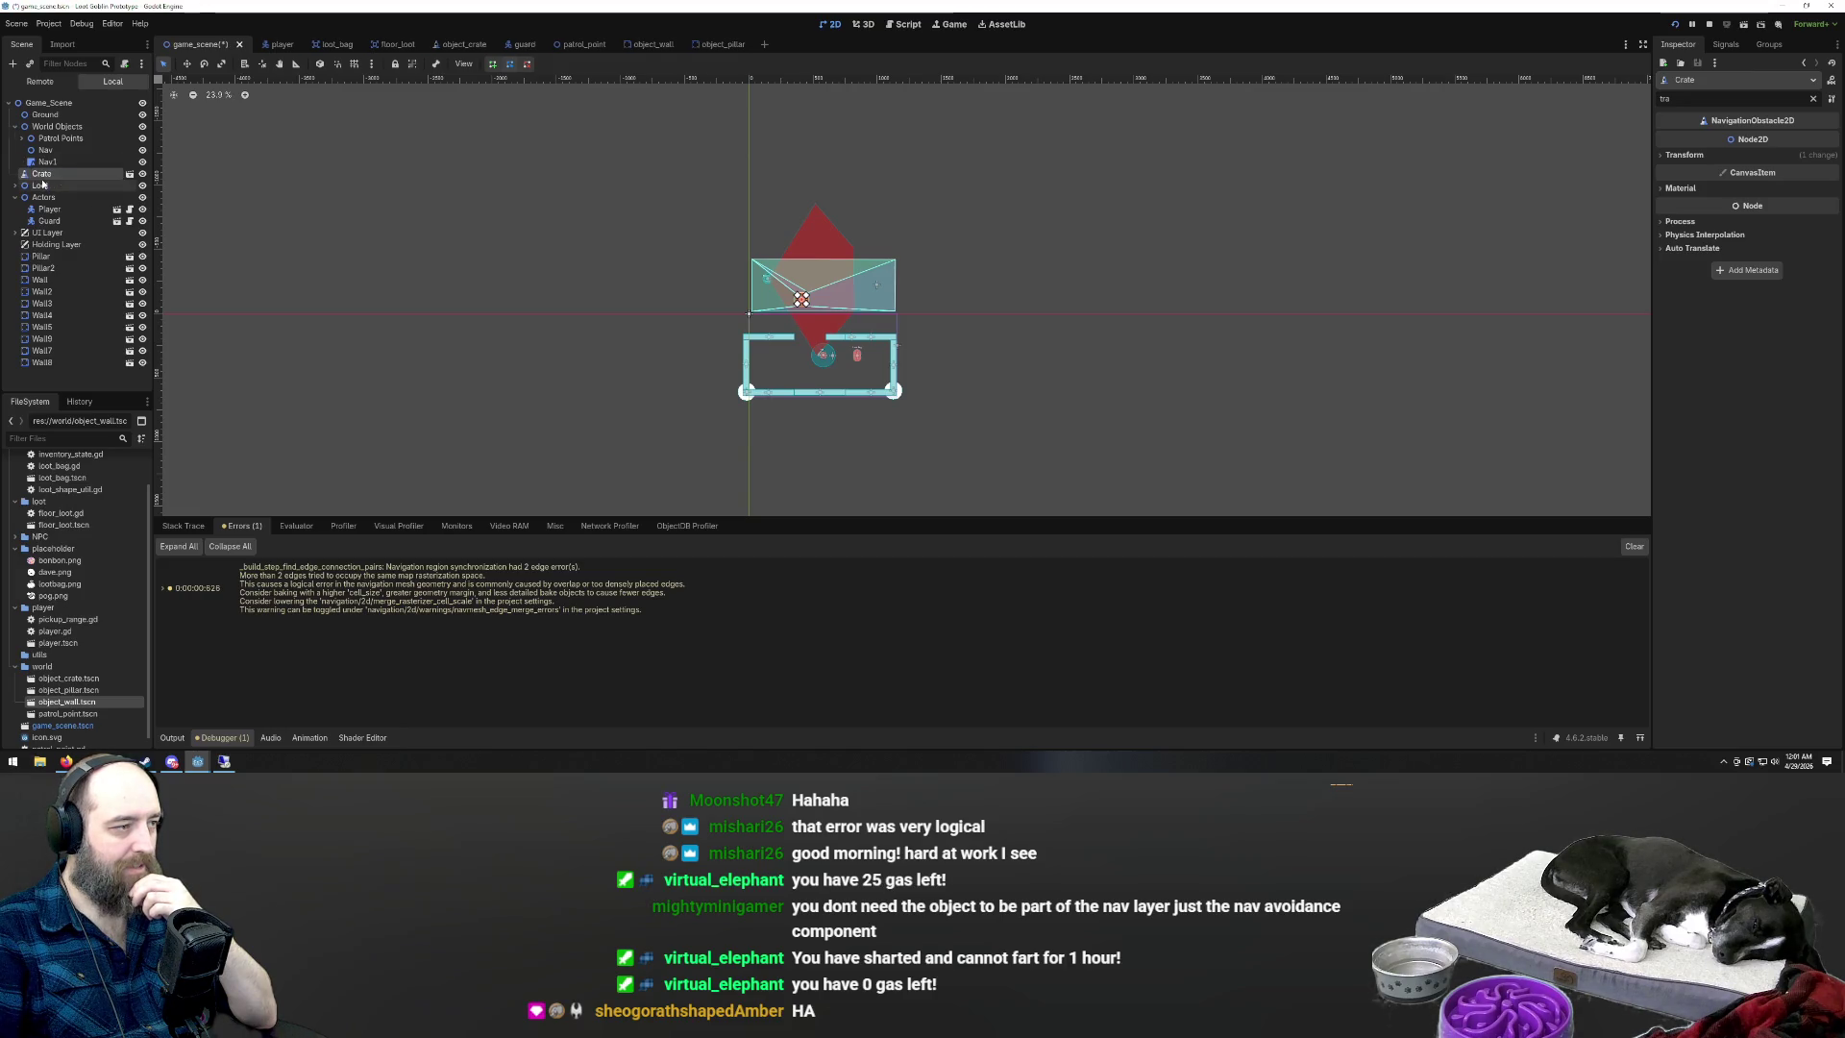
key("ctrl+z")
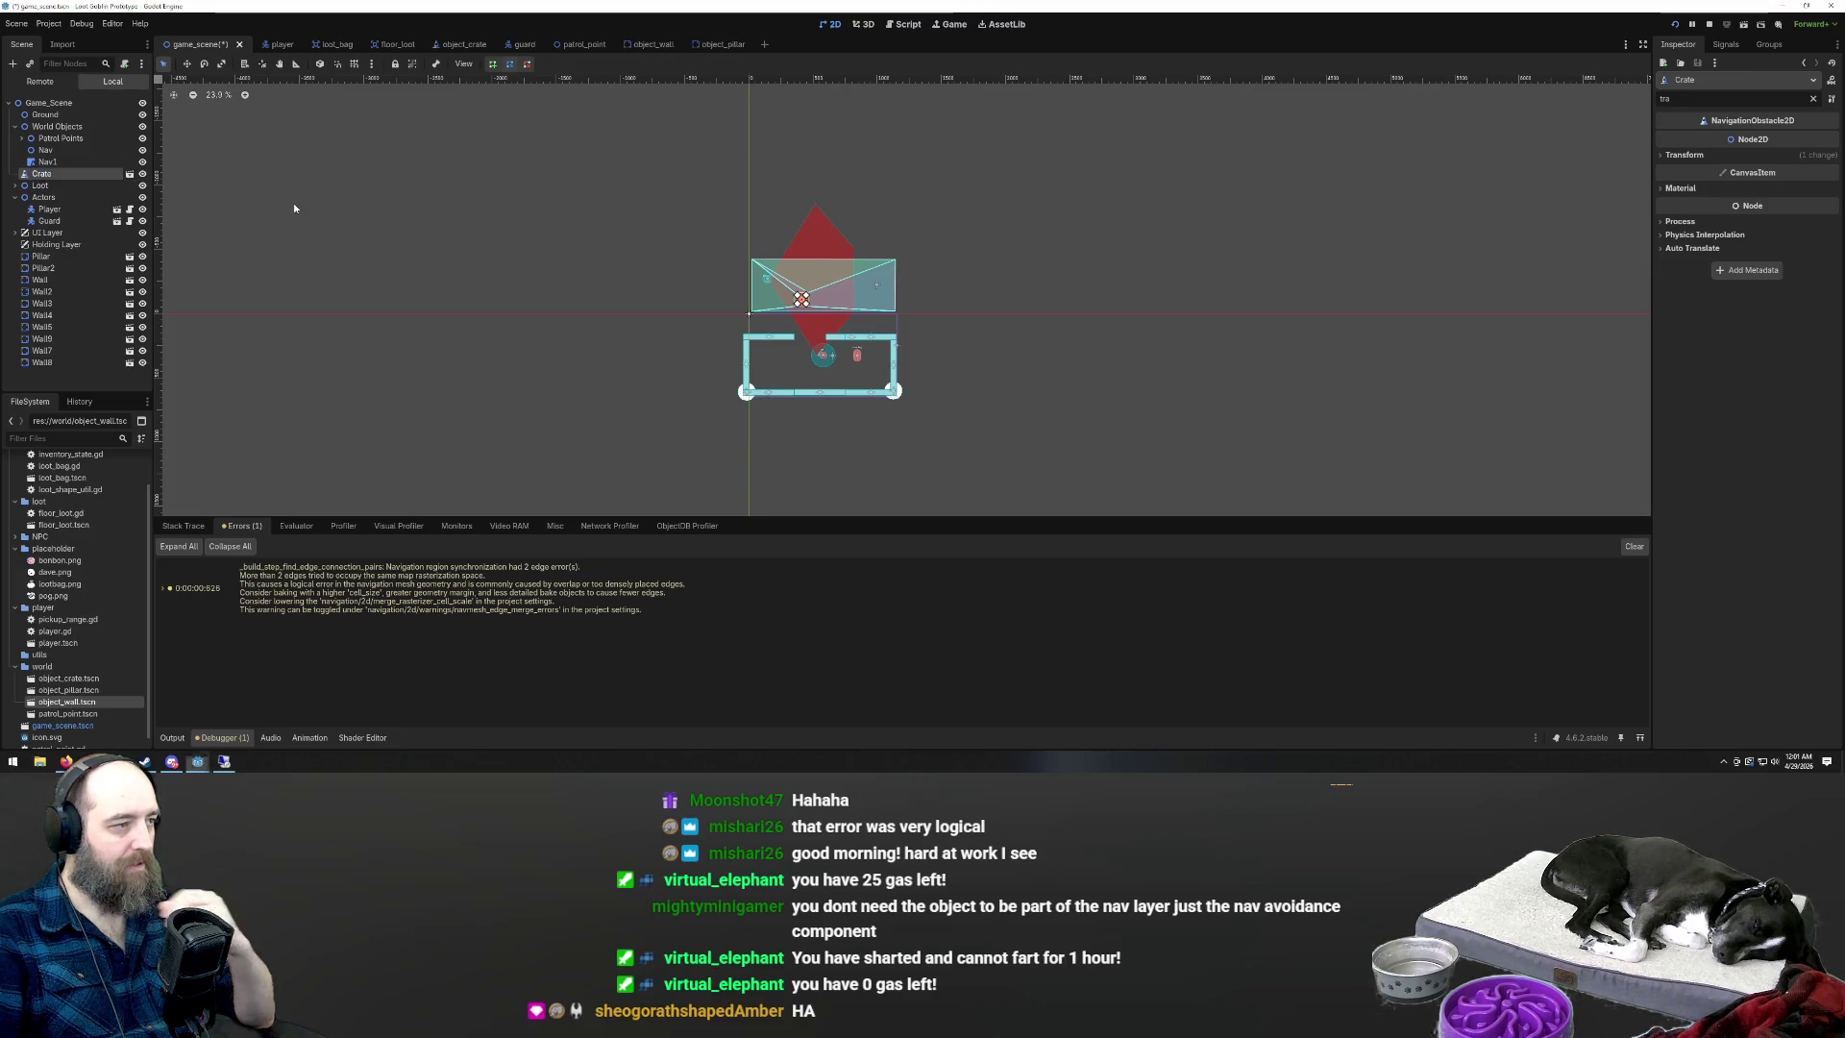
key("ctrl+shift+z")
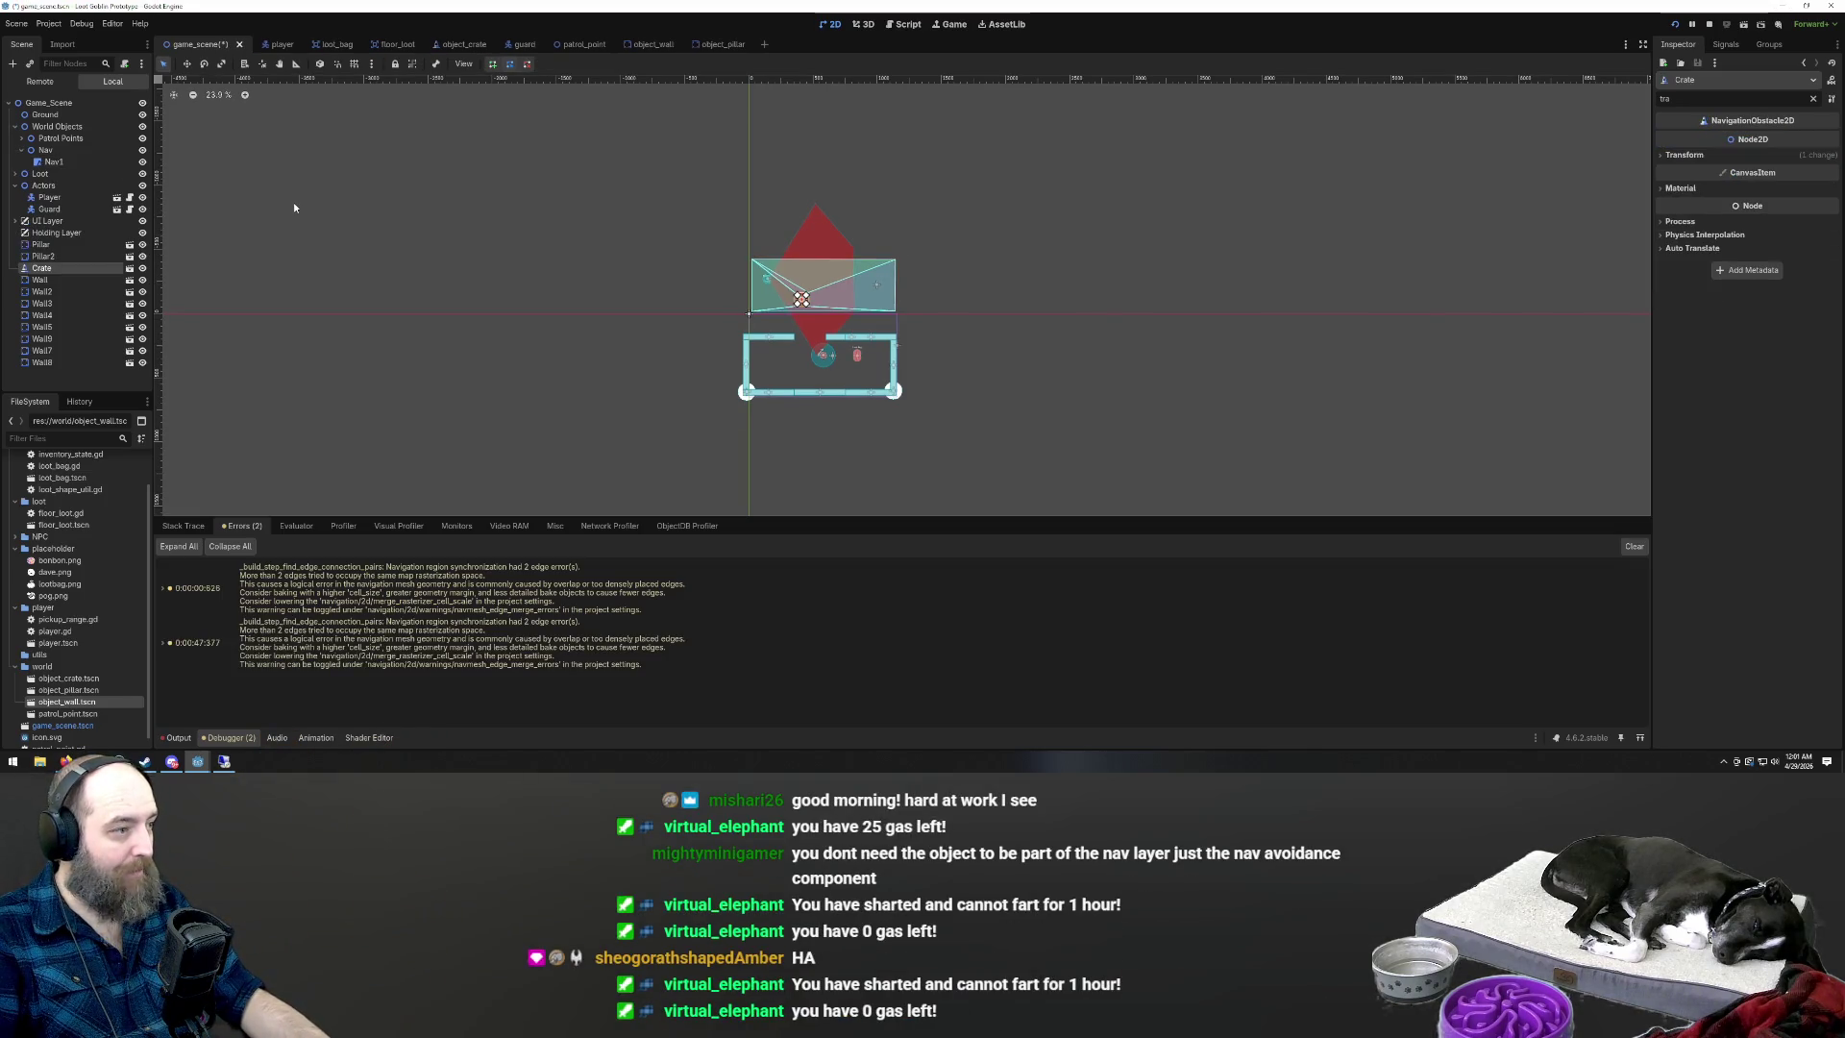
Deselect Crate and re-bake Nav1's navigation polygon with the crate no longer inside it
left_click(541, 336)
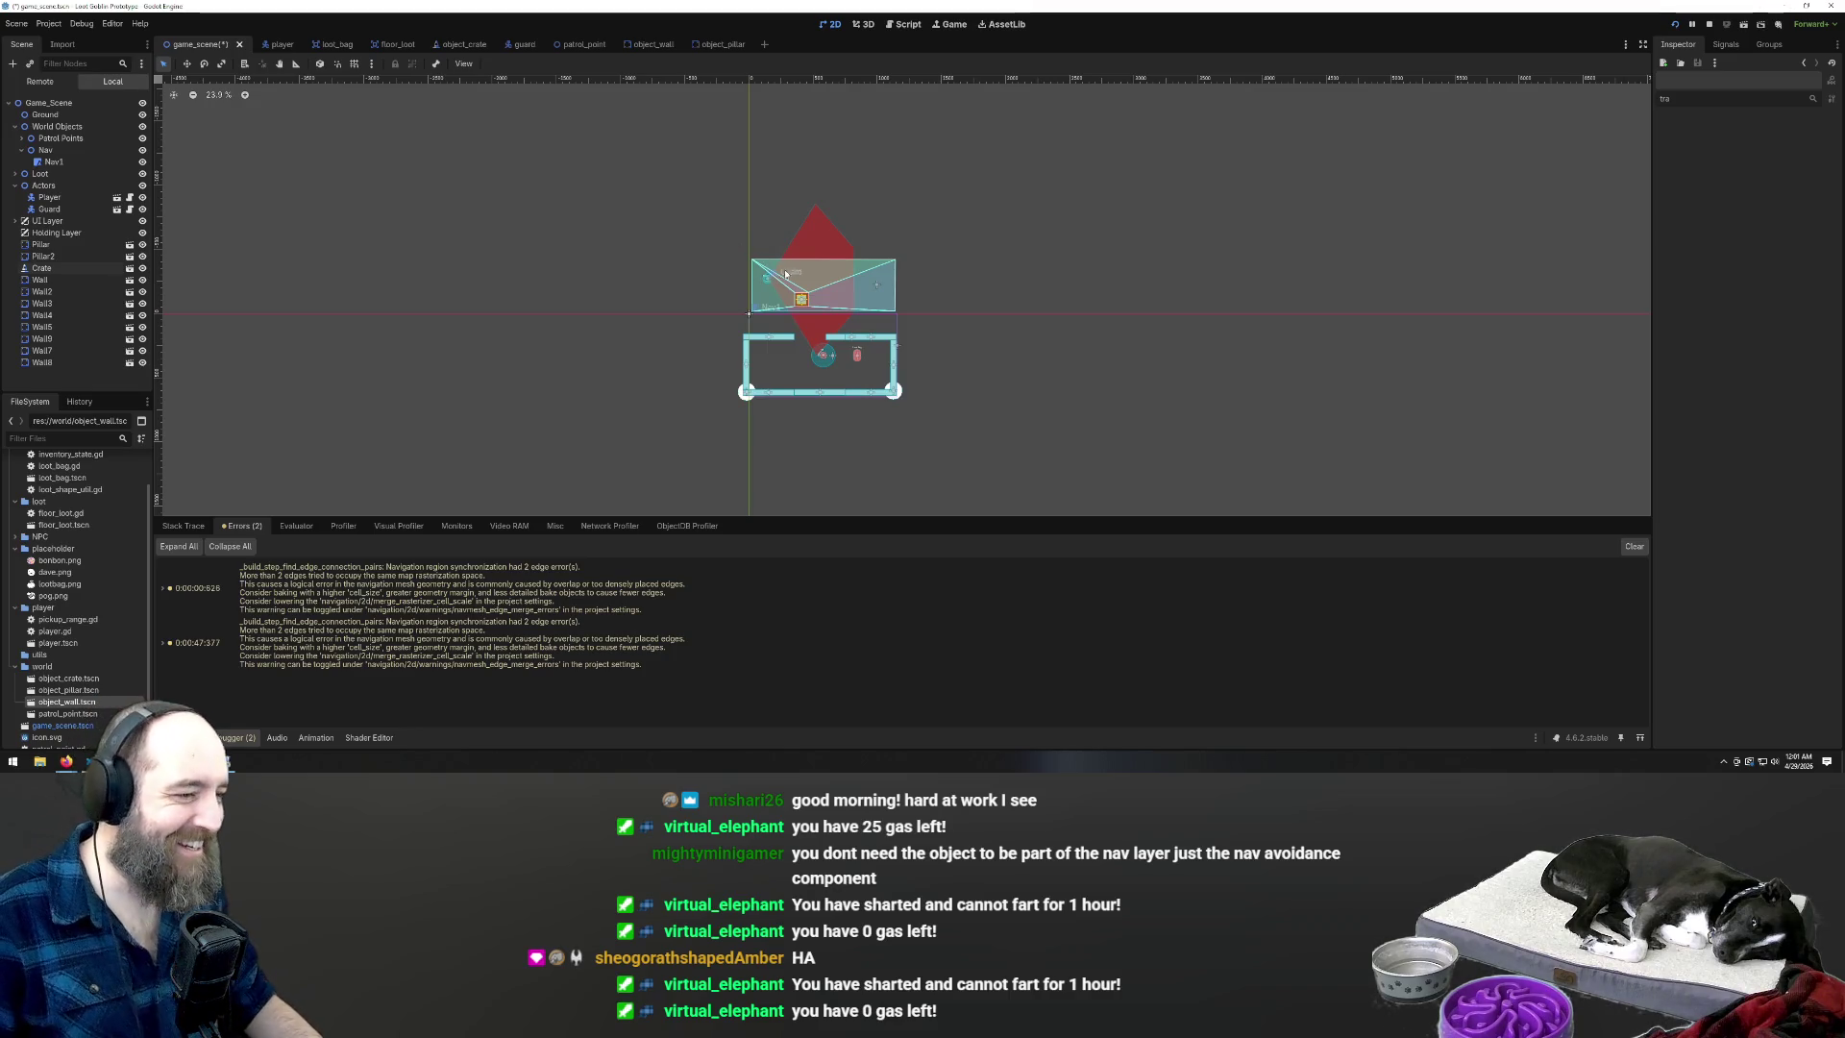
left_click(769, 305)
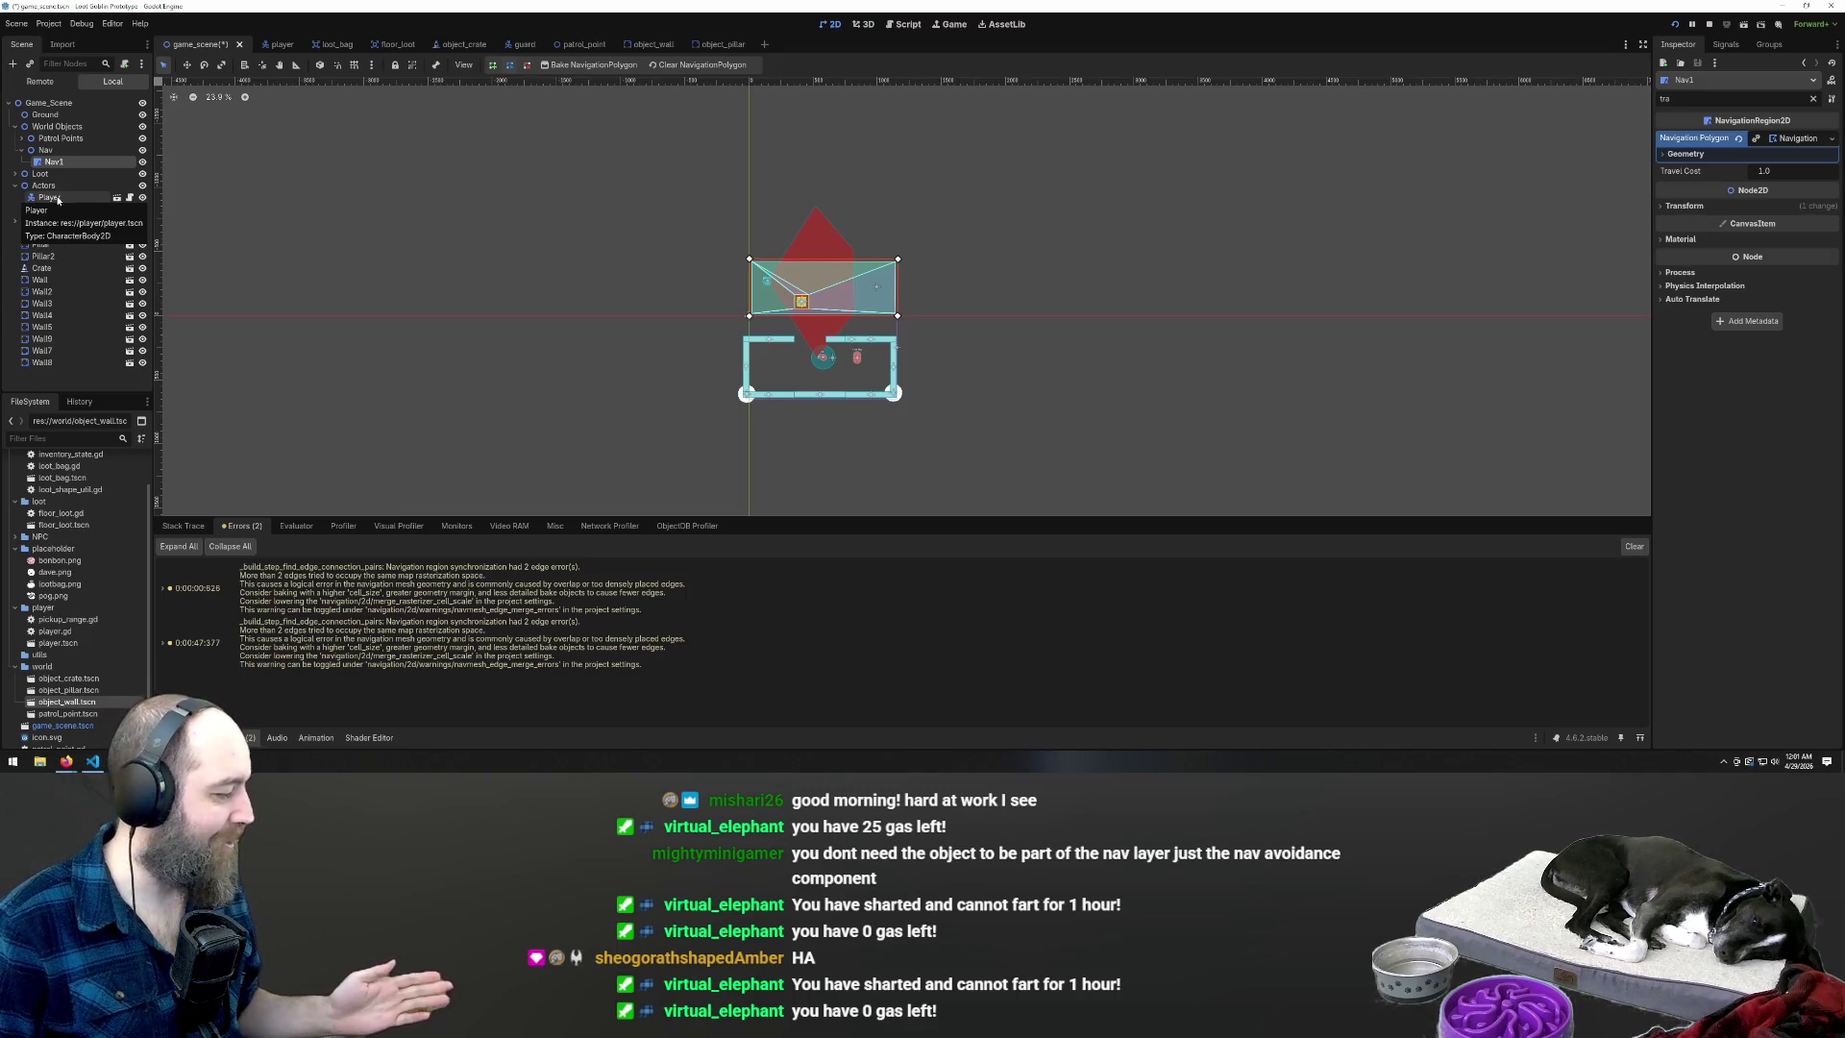
scroll(497, 111, "up", 5)
left_click(583, 69)
scroll(1216, 367, "up", 4)
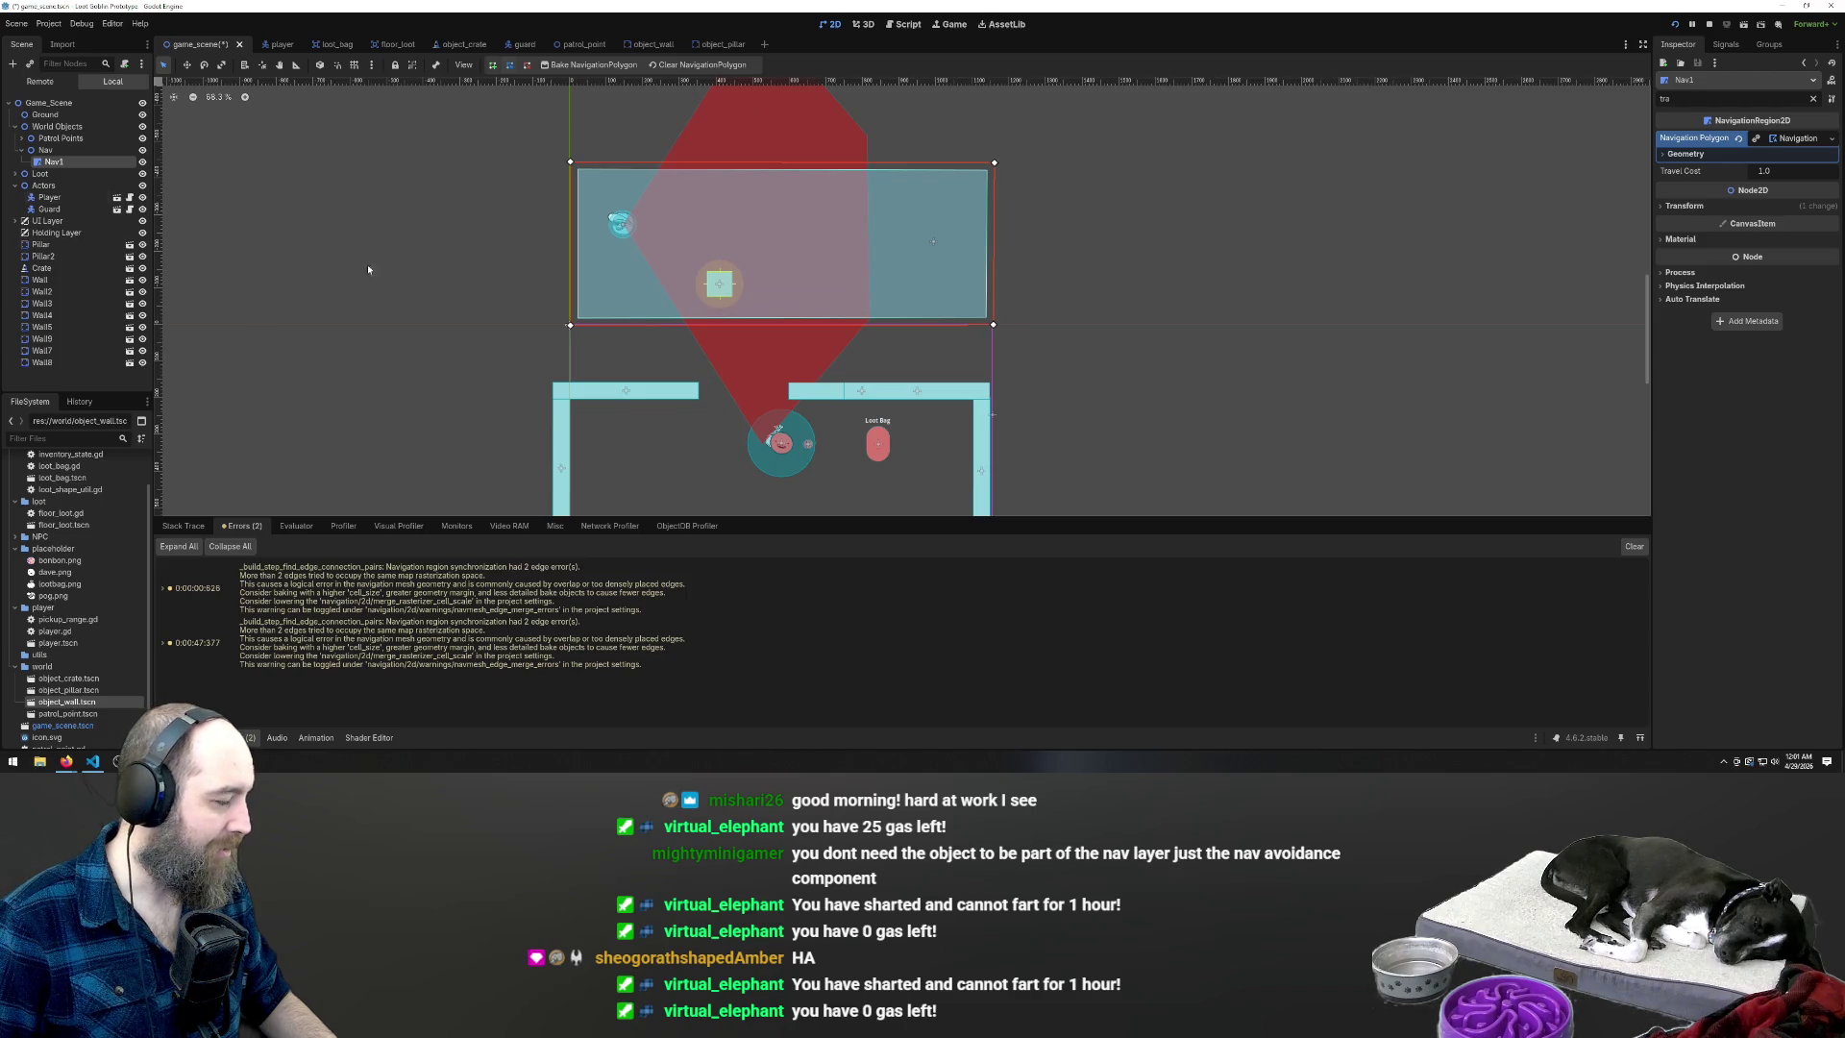
left_click(5, 766)
Launch Snipping Tool via 'snip', capture the Scene dock hierarchy, and close without saving
type("snip")
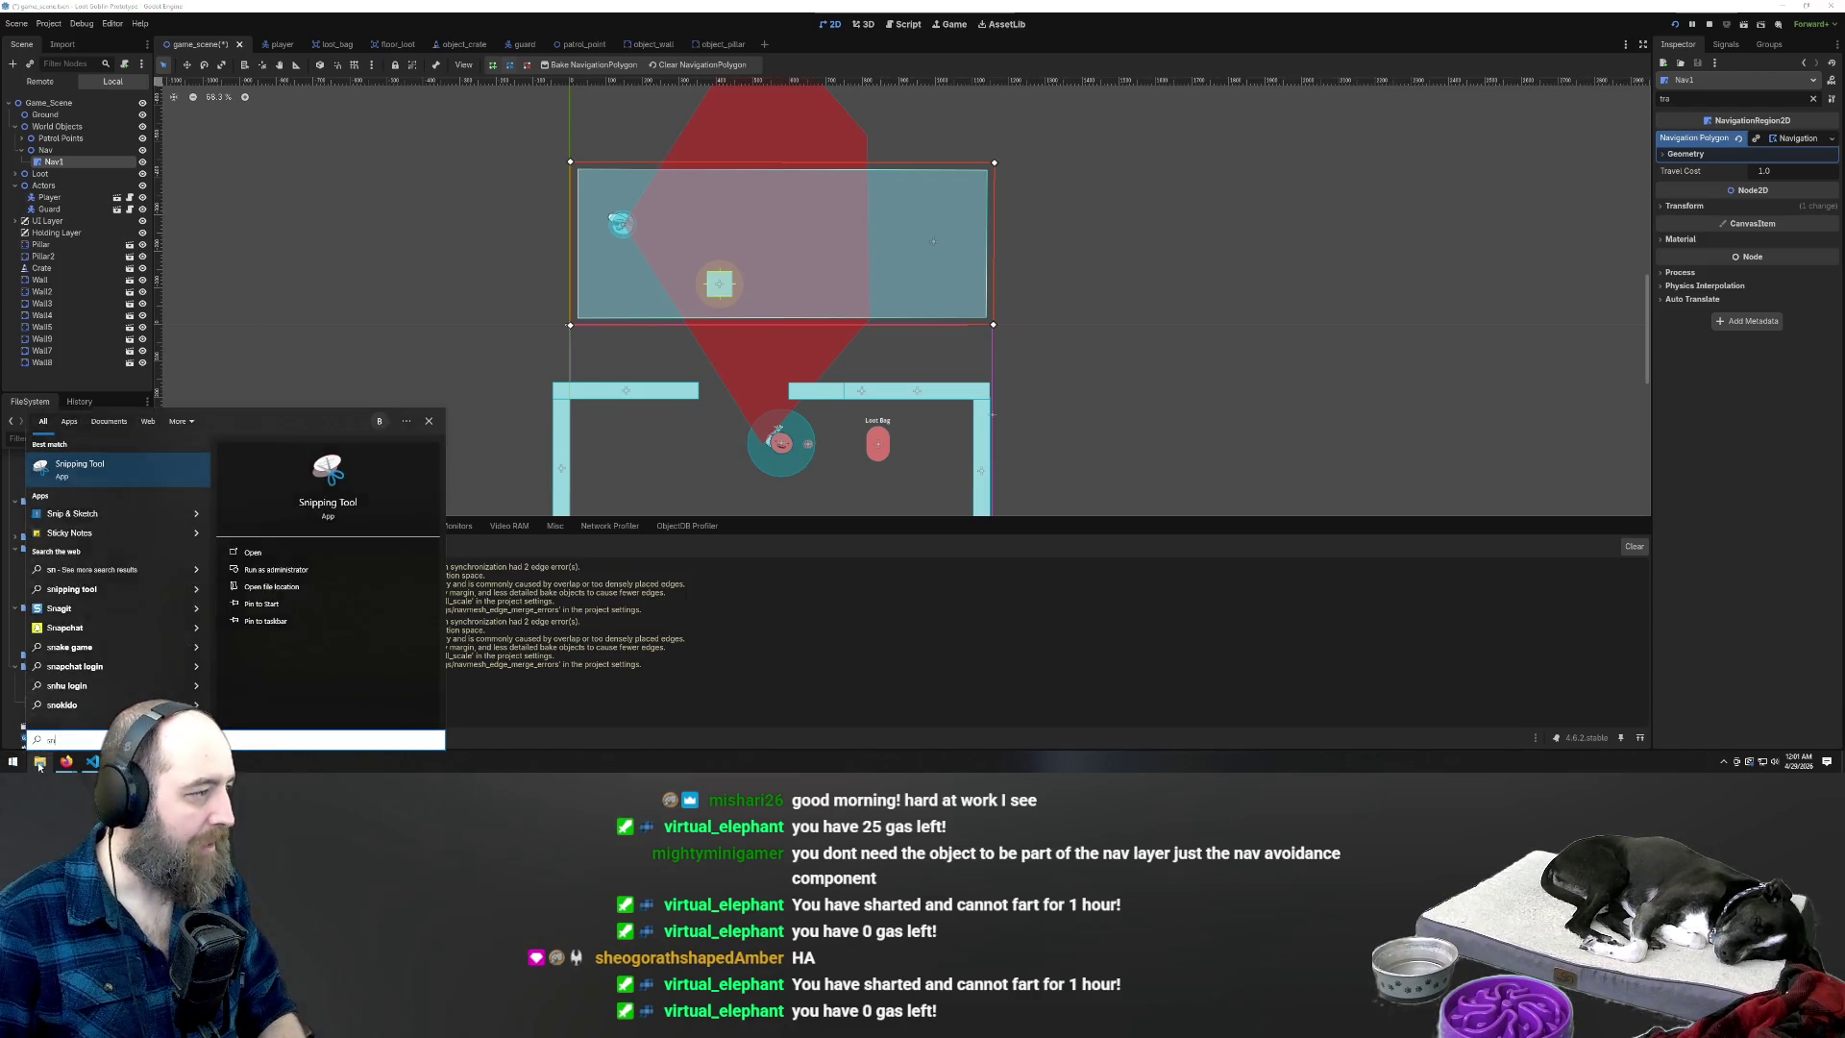
key("Return")
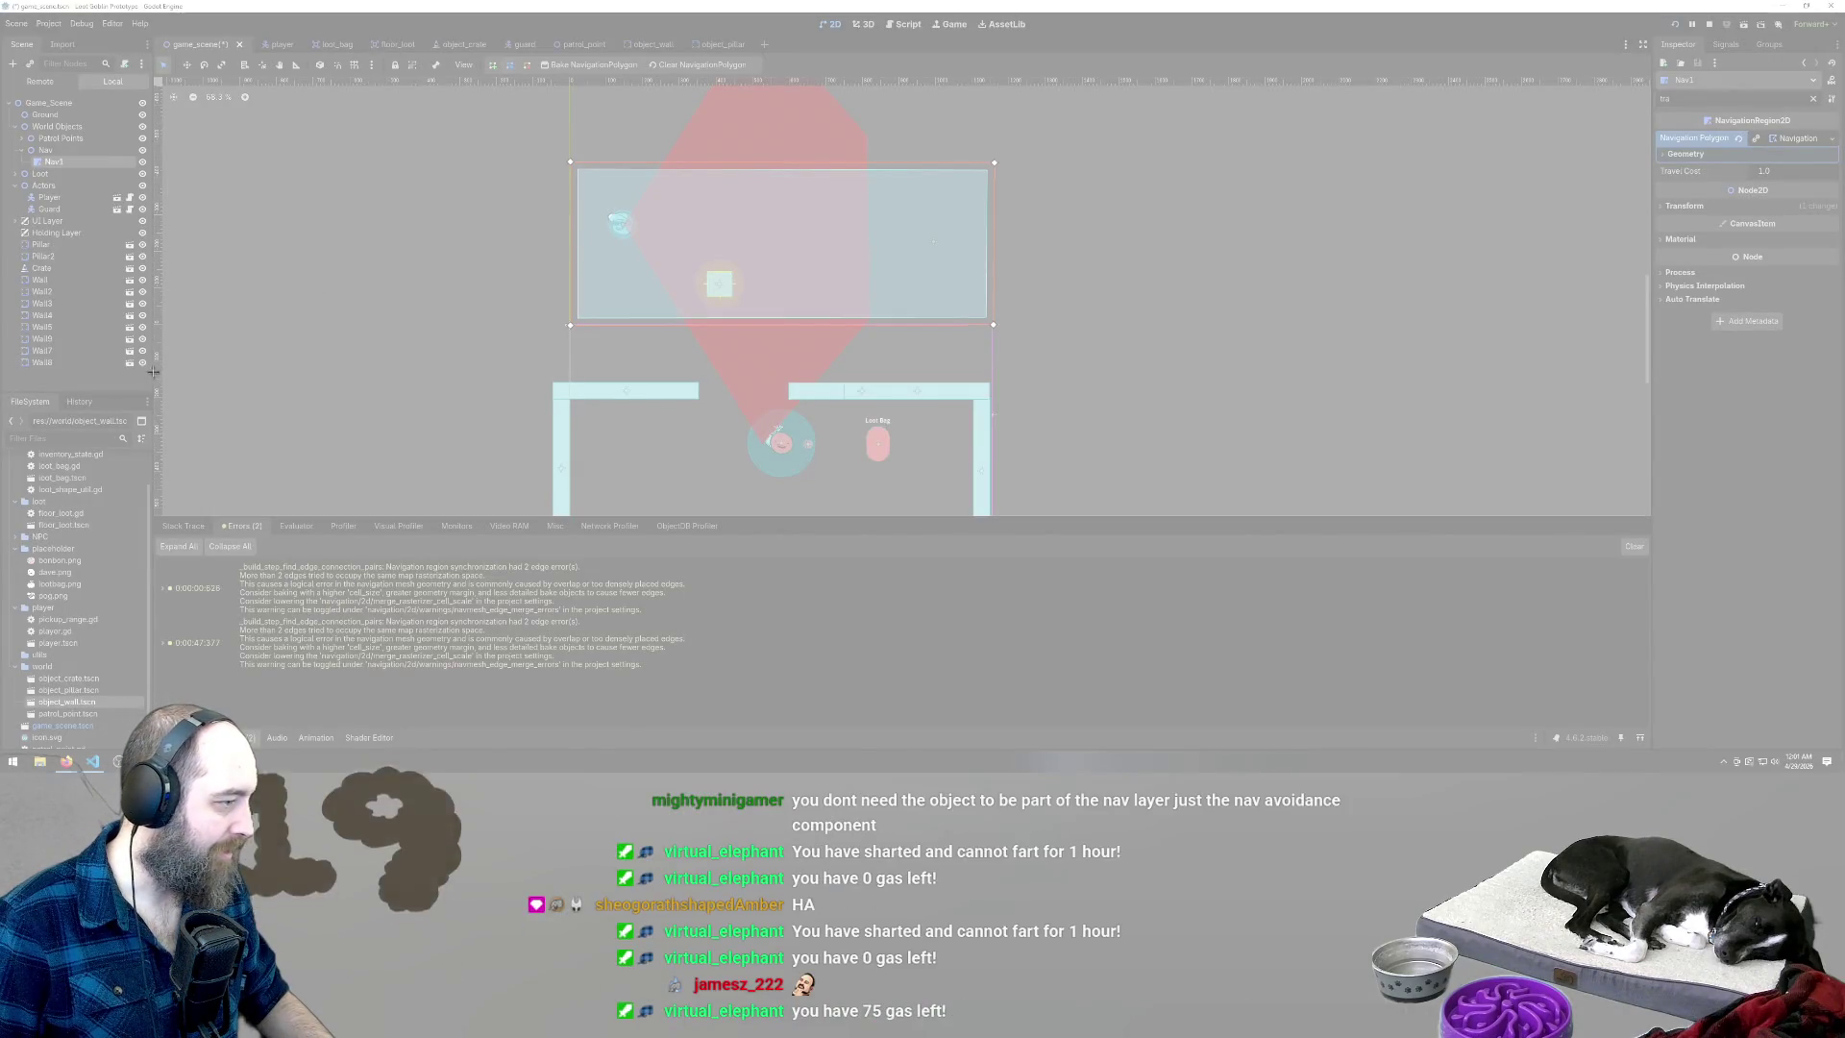
left_click_drag(152, 368, 5, 96)
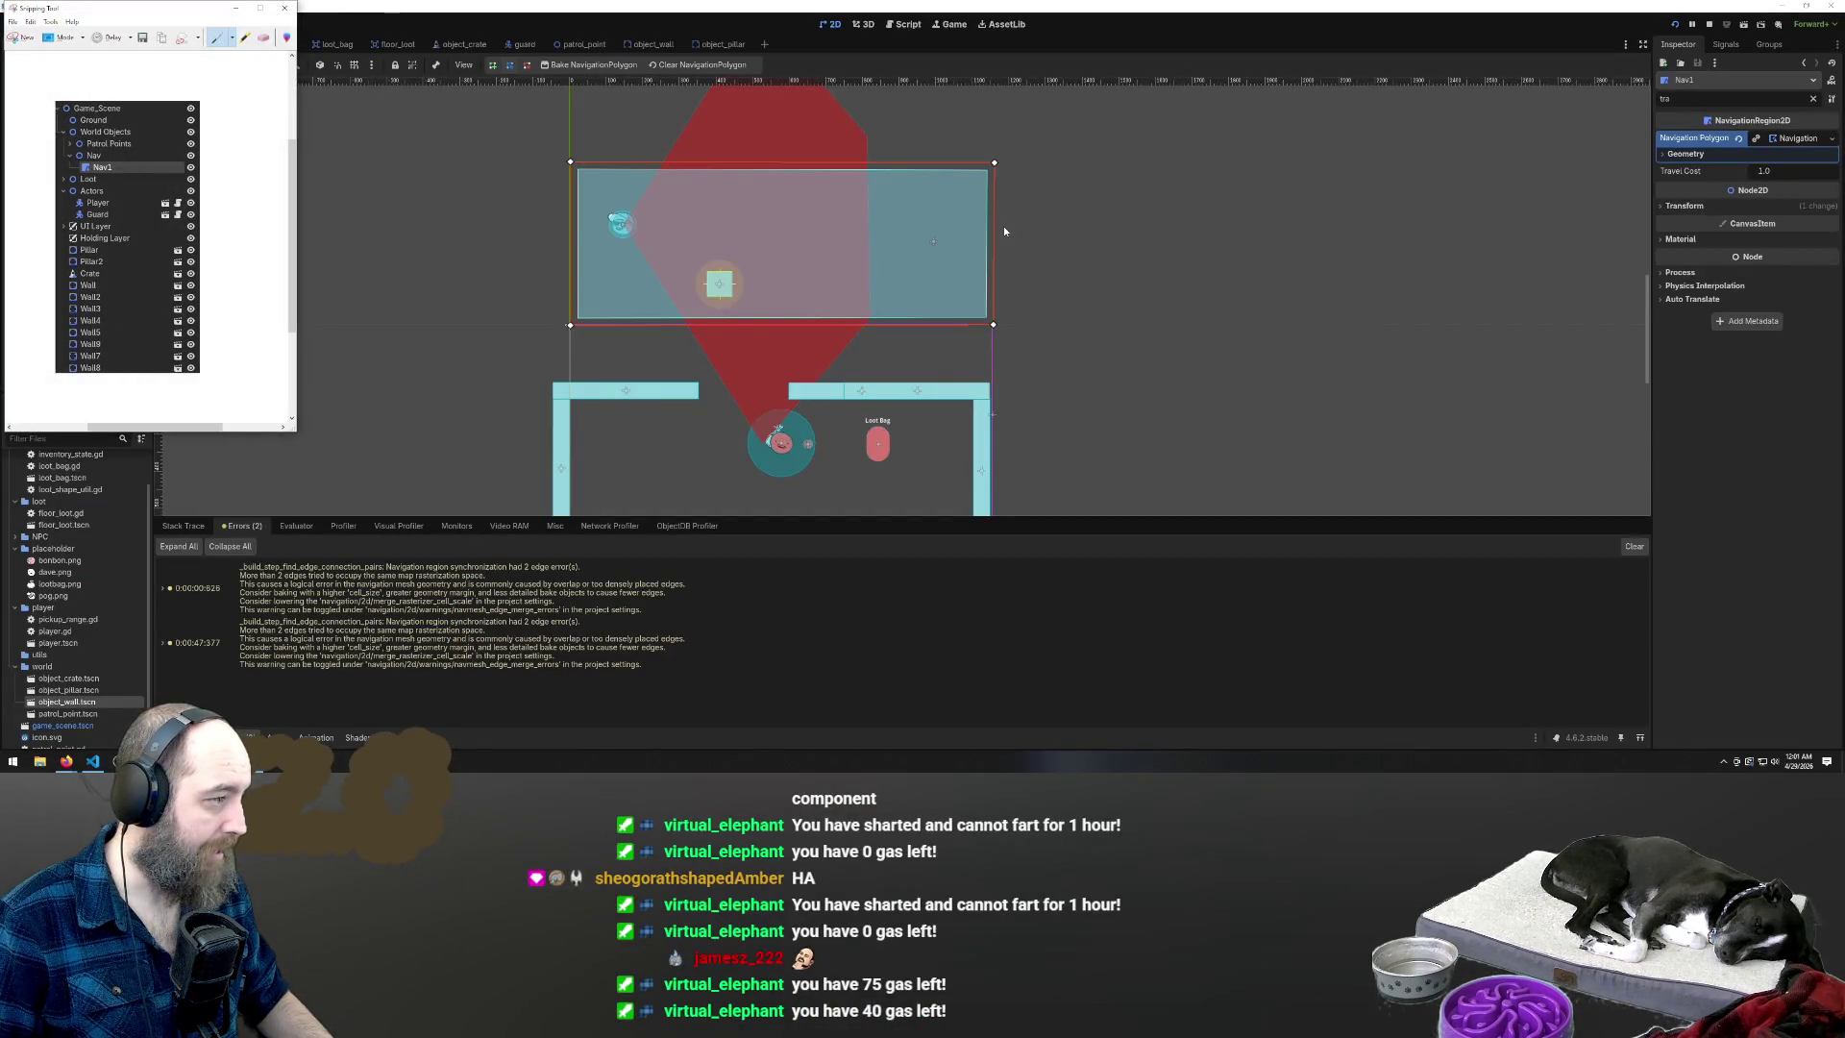
left_click(284, 8)
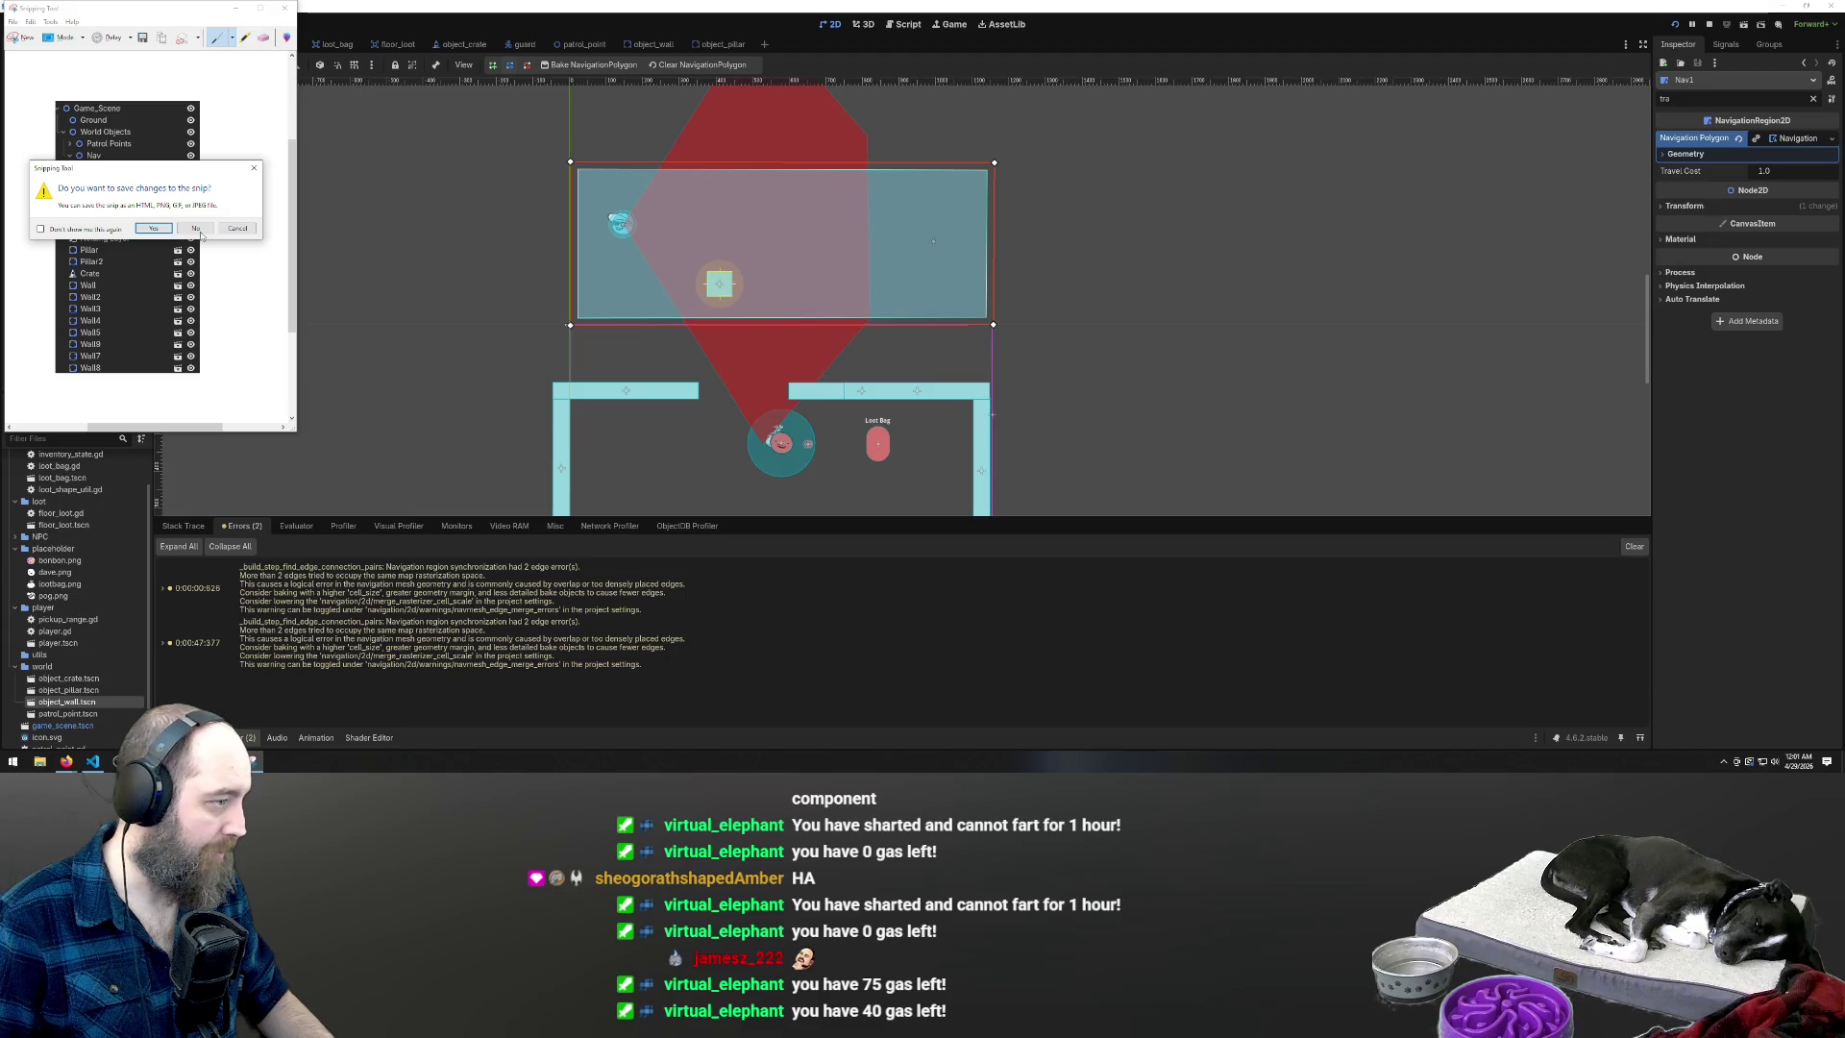
left_click(197, 230)
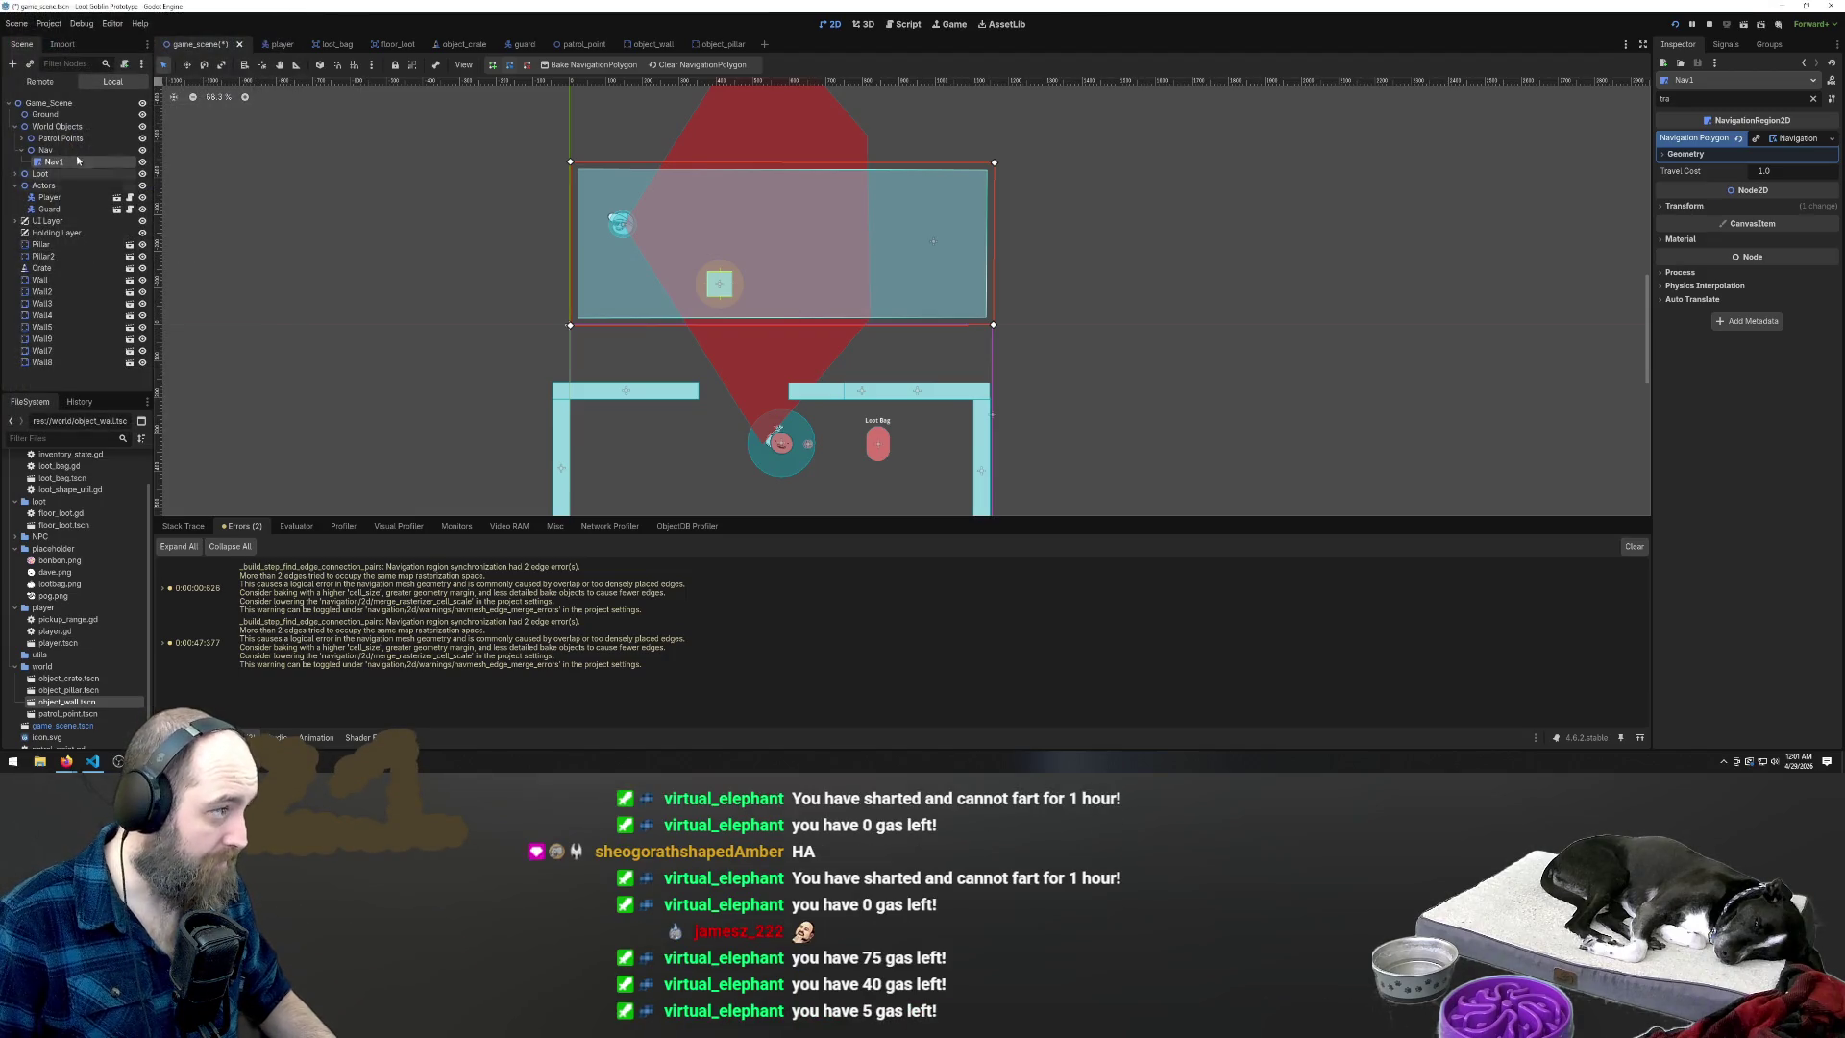
left_click(22, 150)
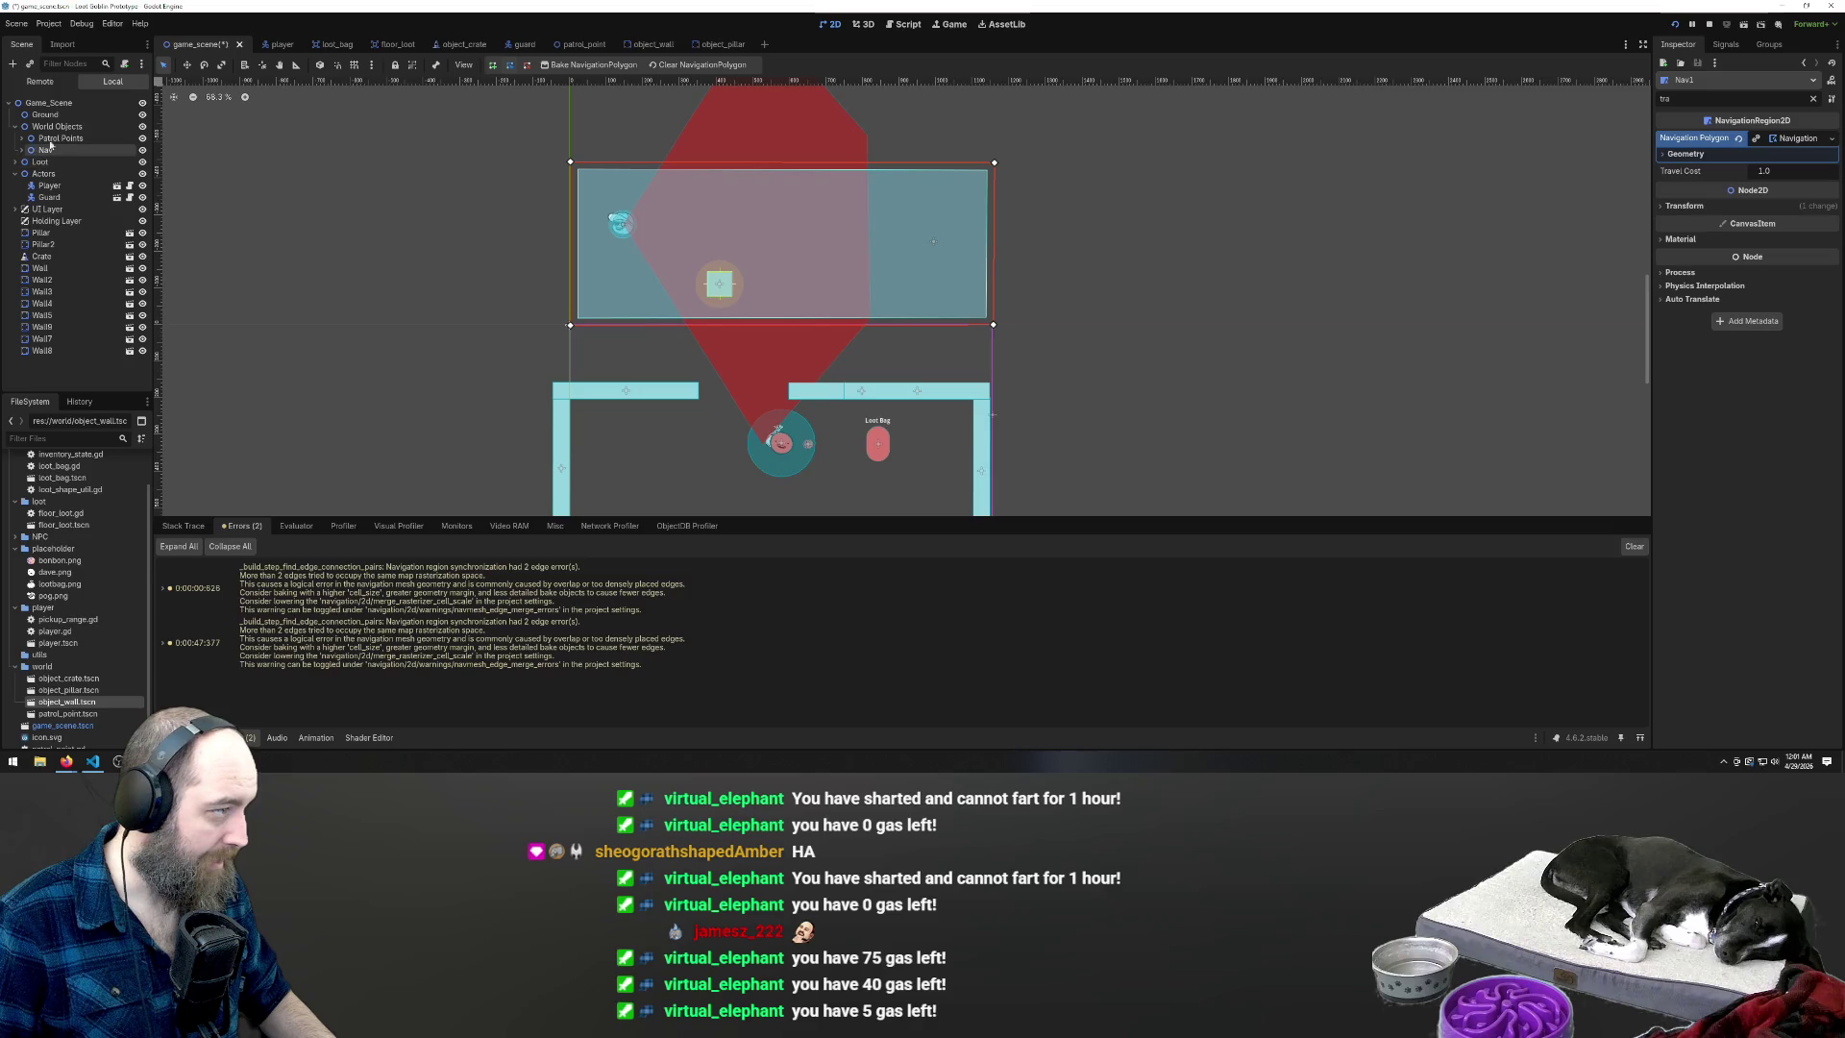
left_click(55, 126)
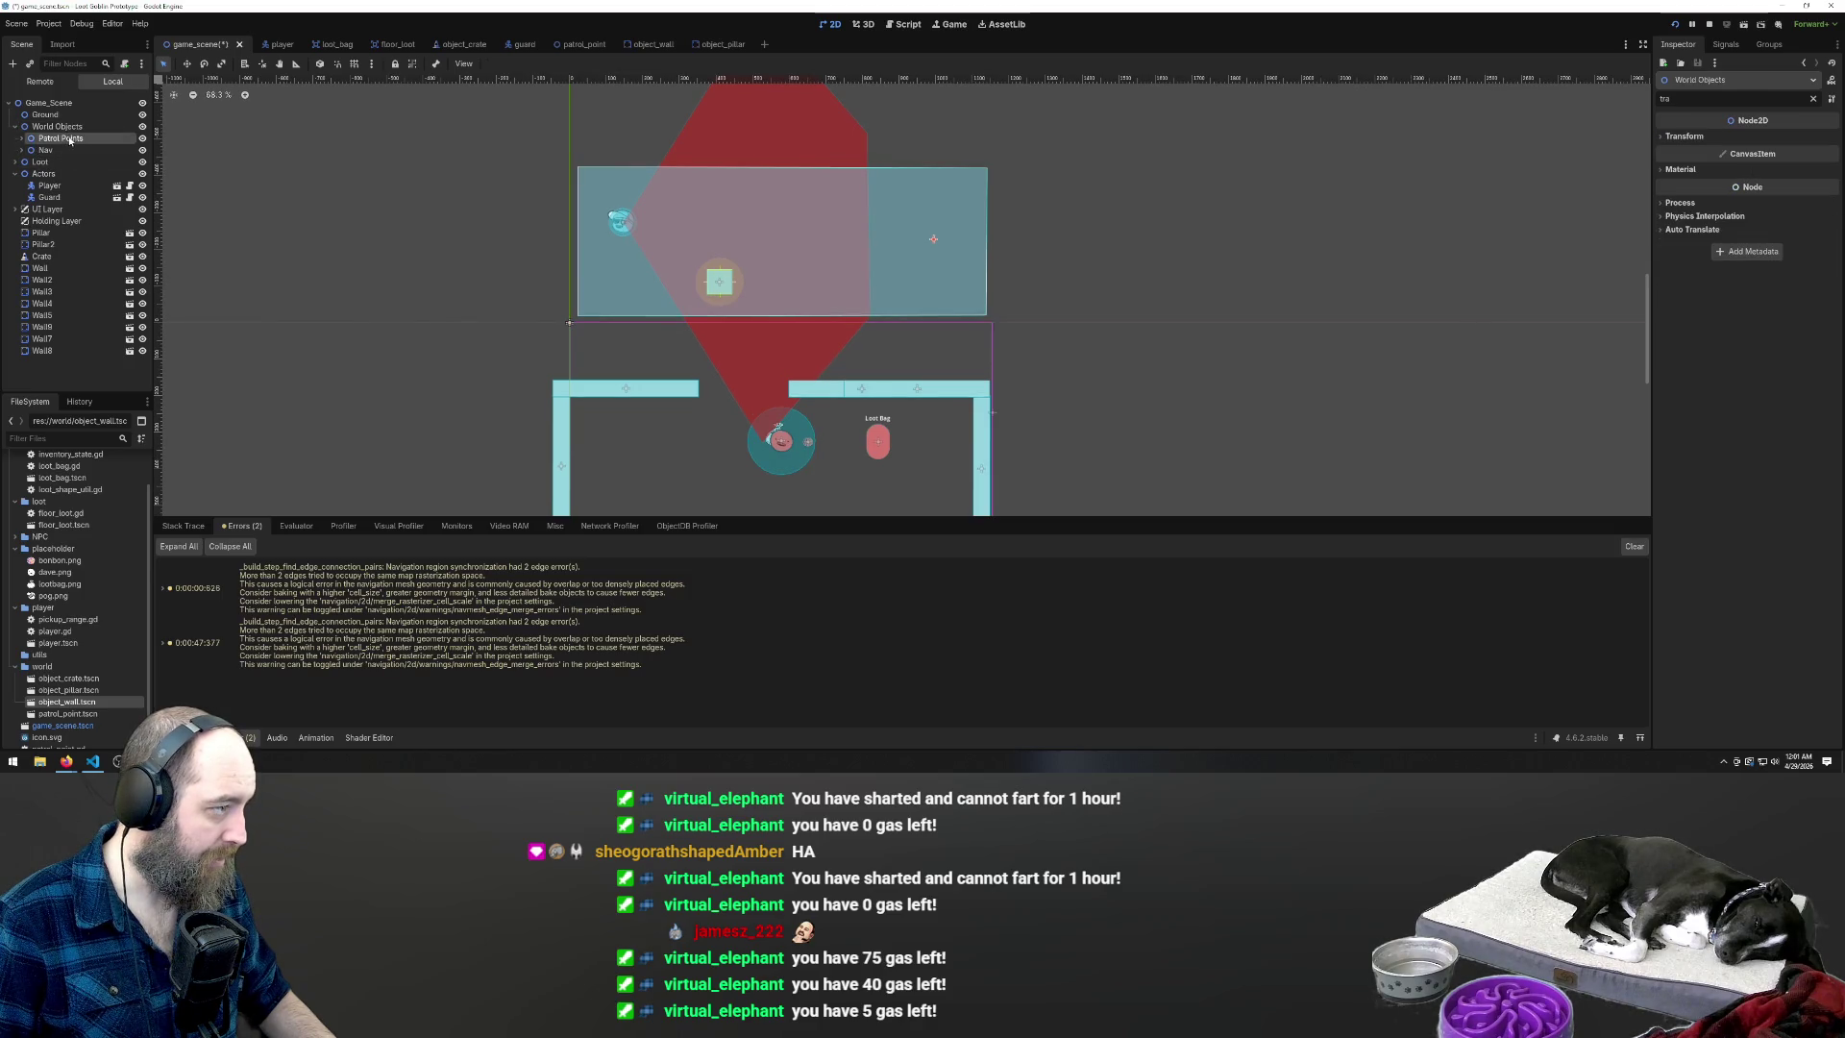
left_click(64, 350)
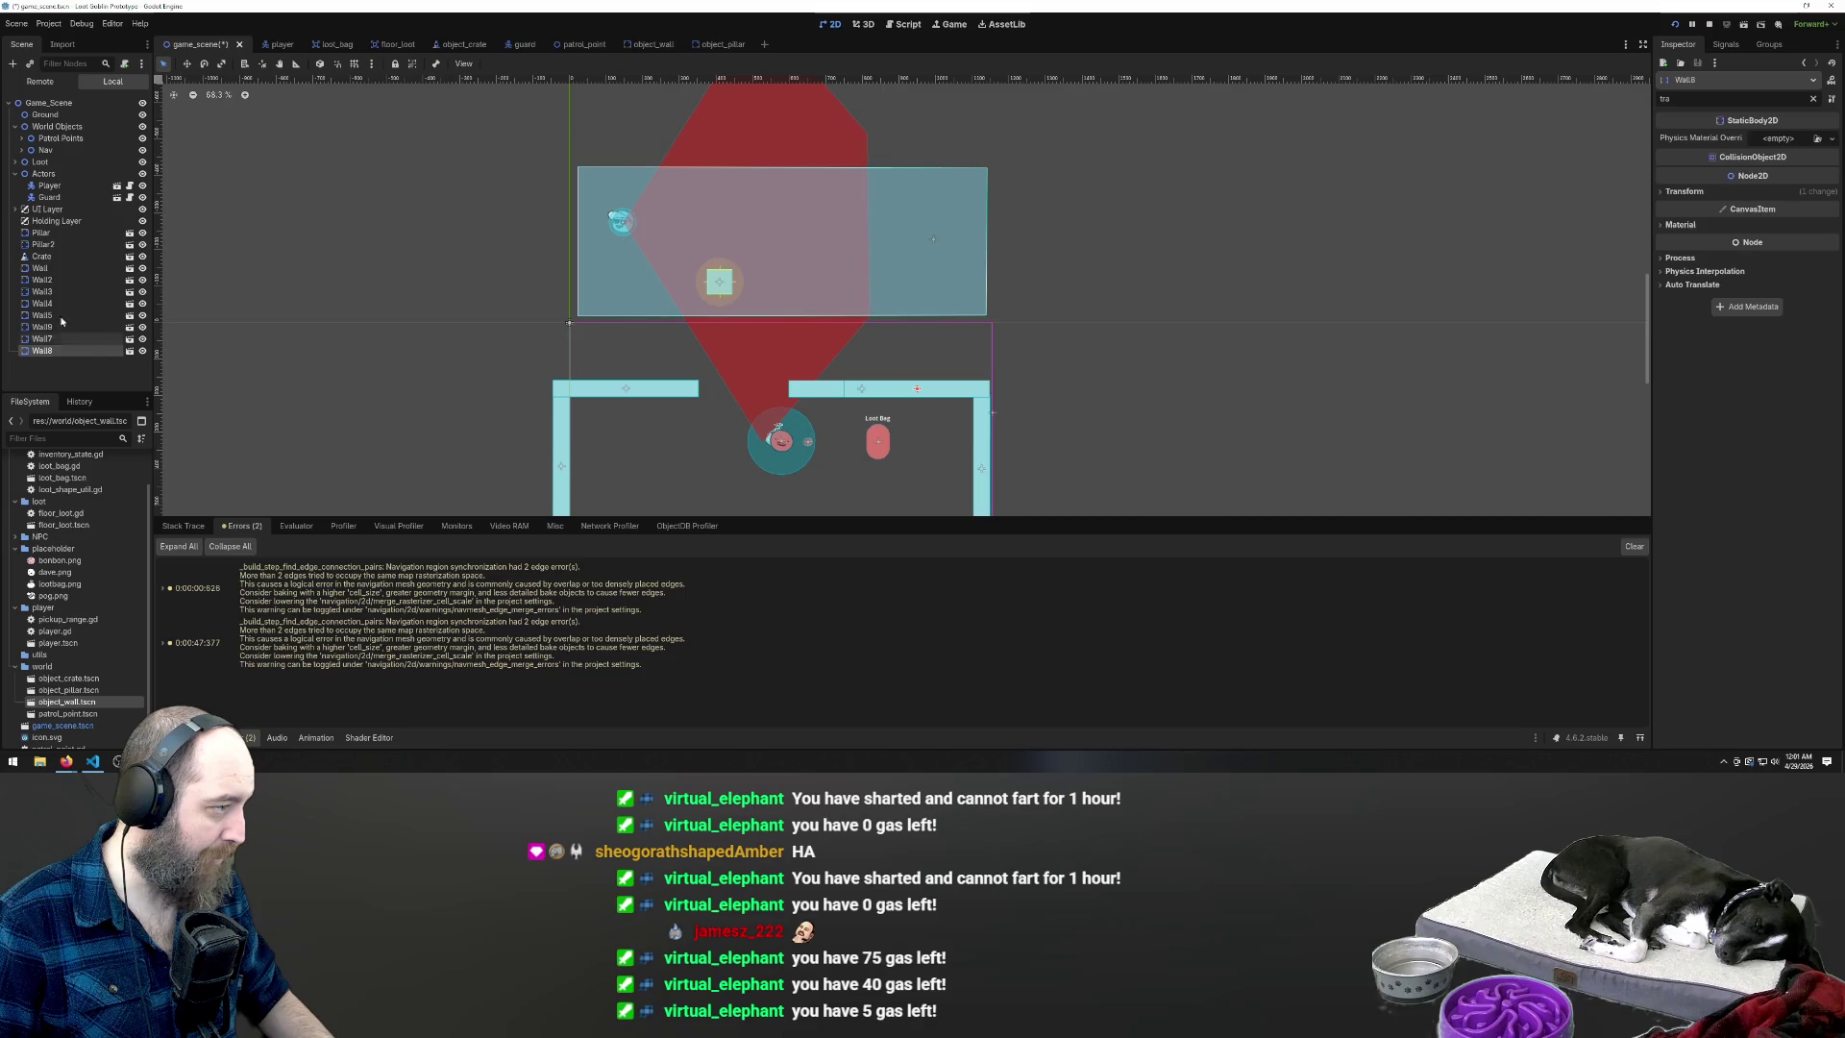
left_click(44, 233, "shift")
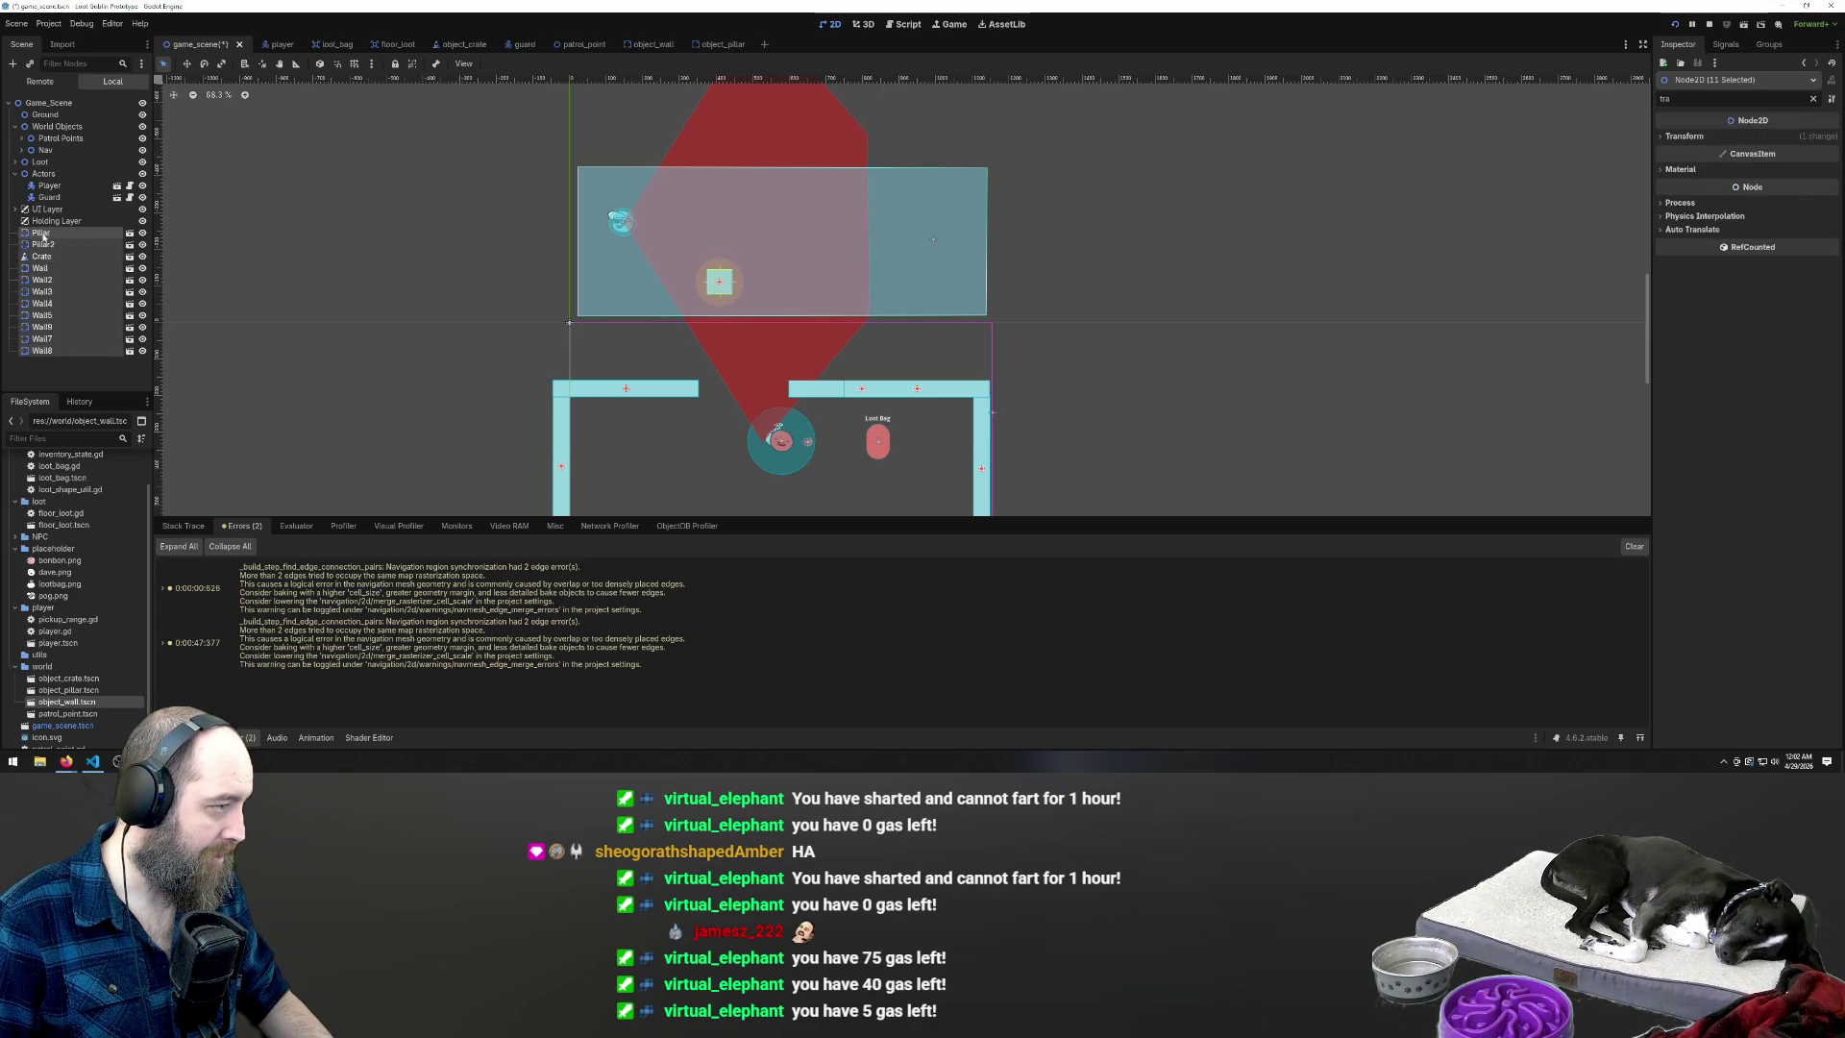
left_click_drag(36, 238, 74, 160)
left_click(39, 187)
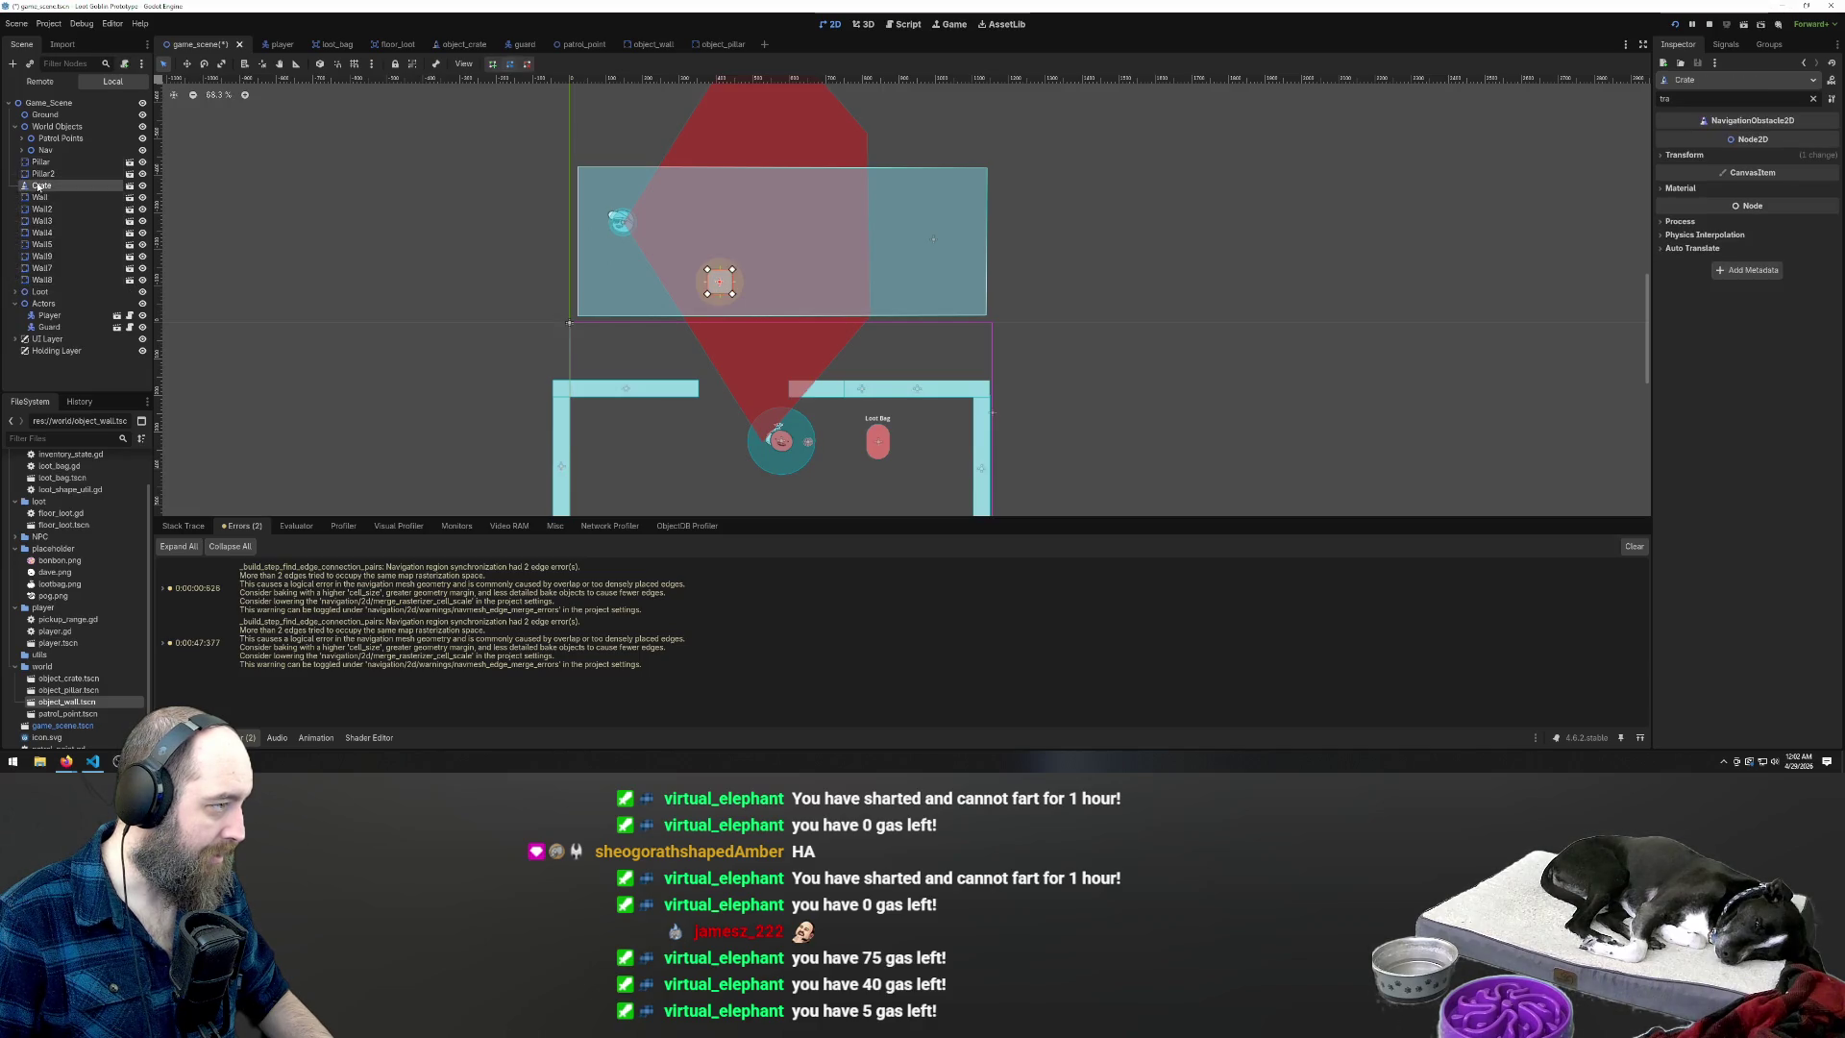
left_click(37, 182)
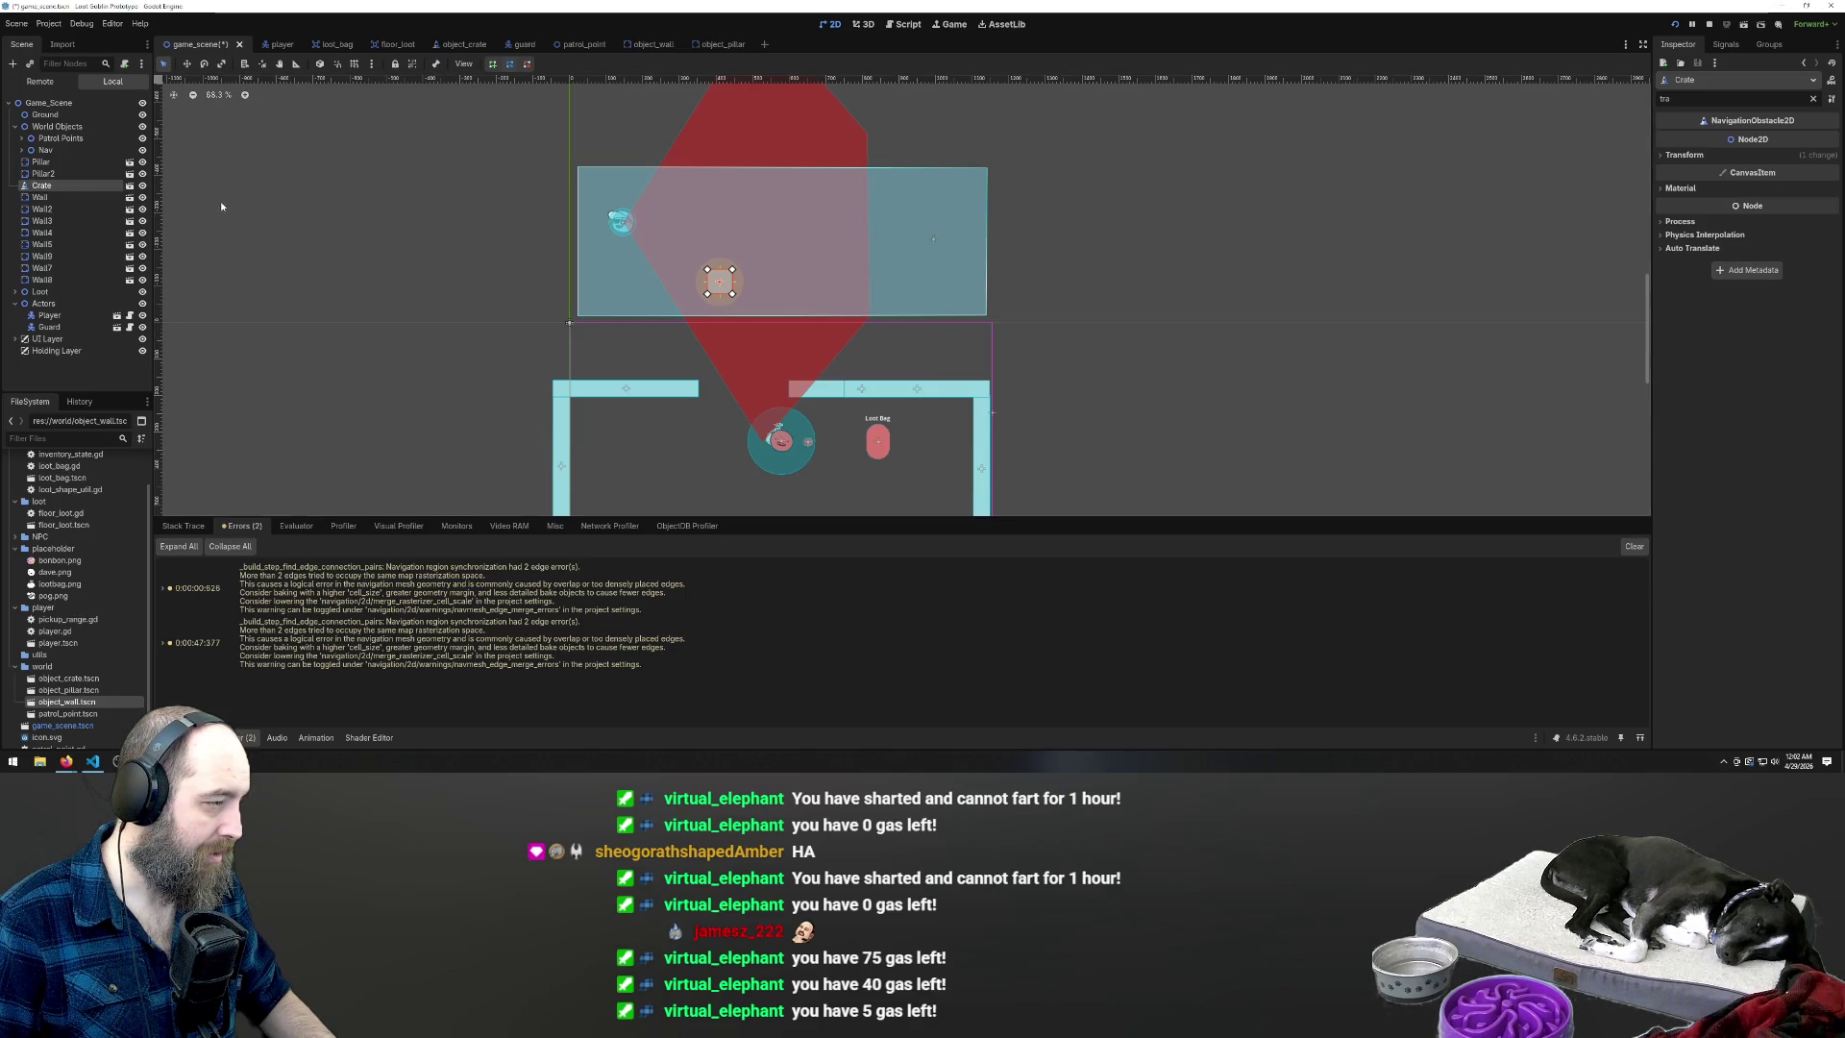
left_click(42, 174)
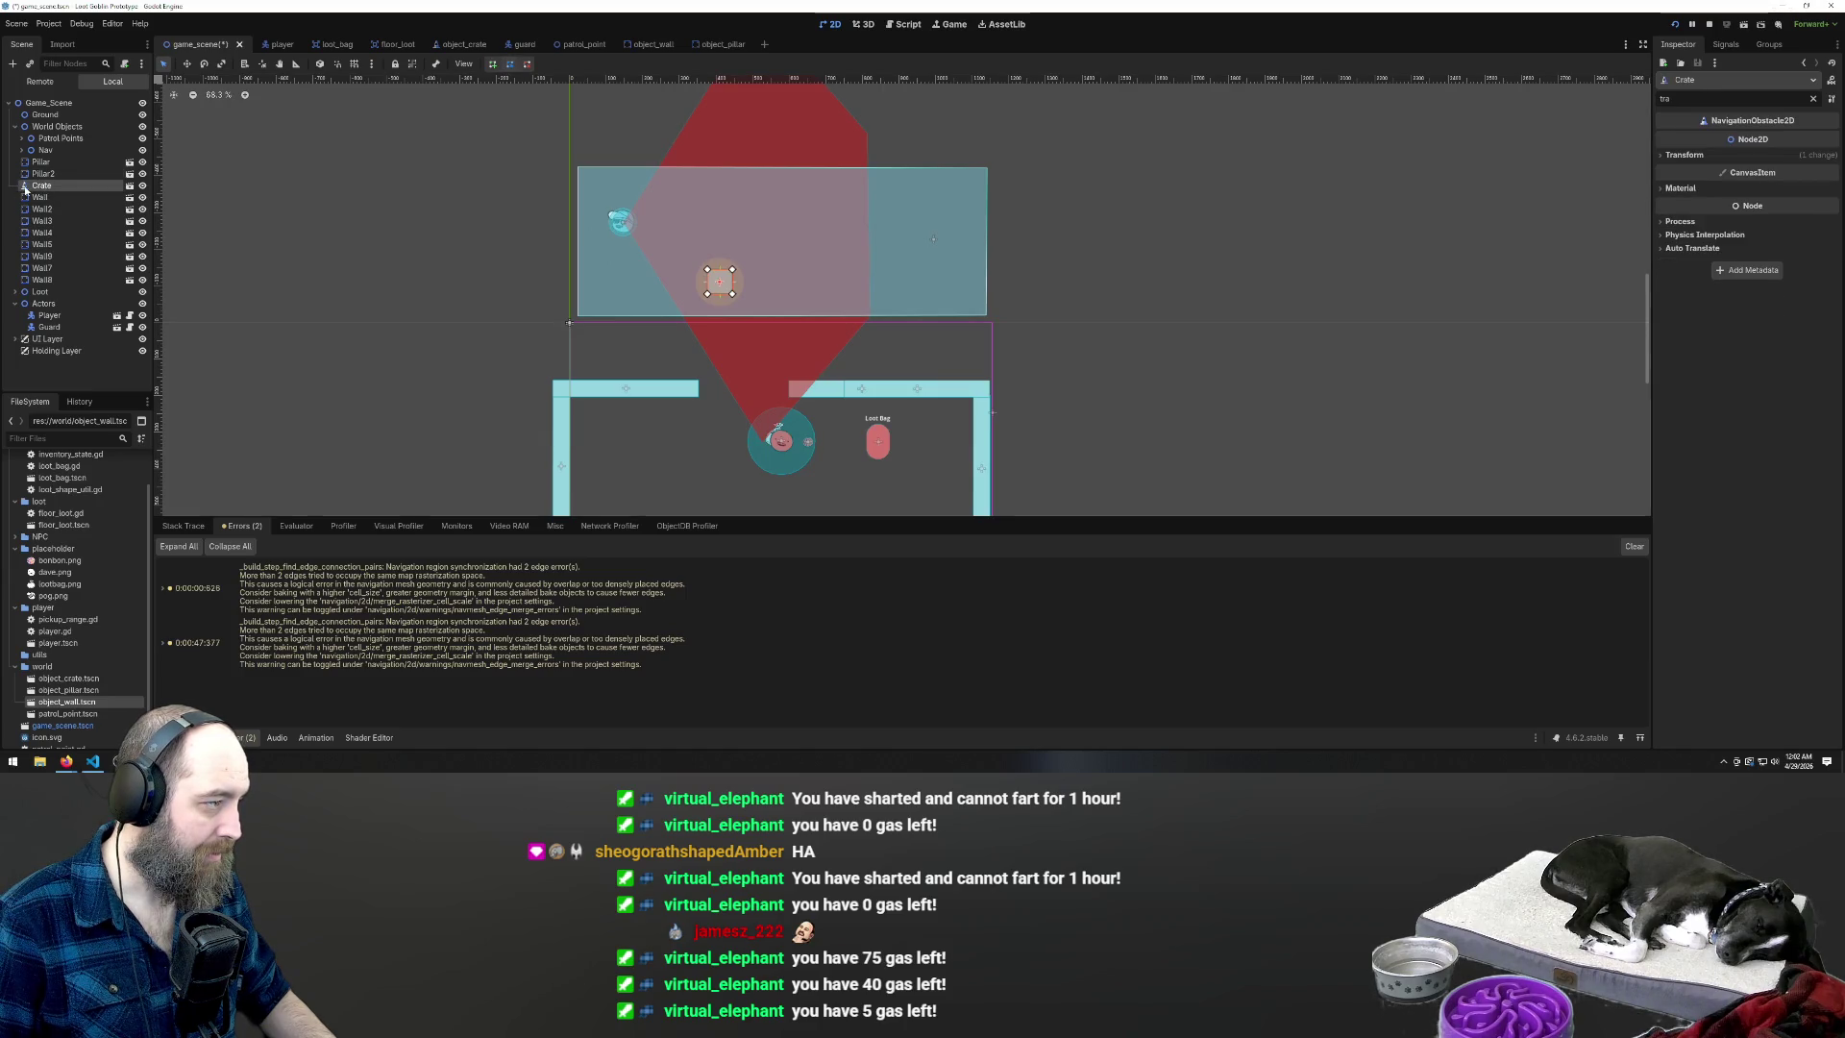
left_click(40, 196)
left_click(41, 185)
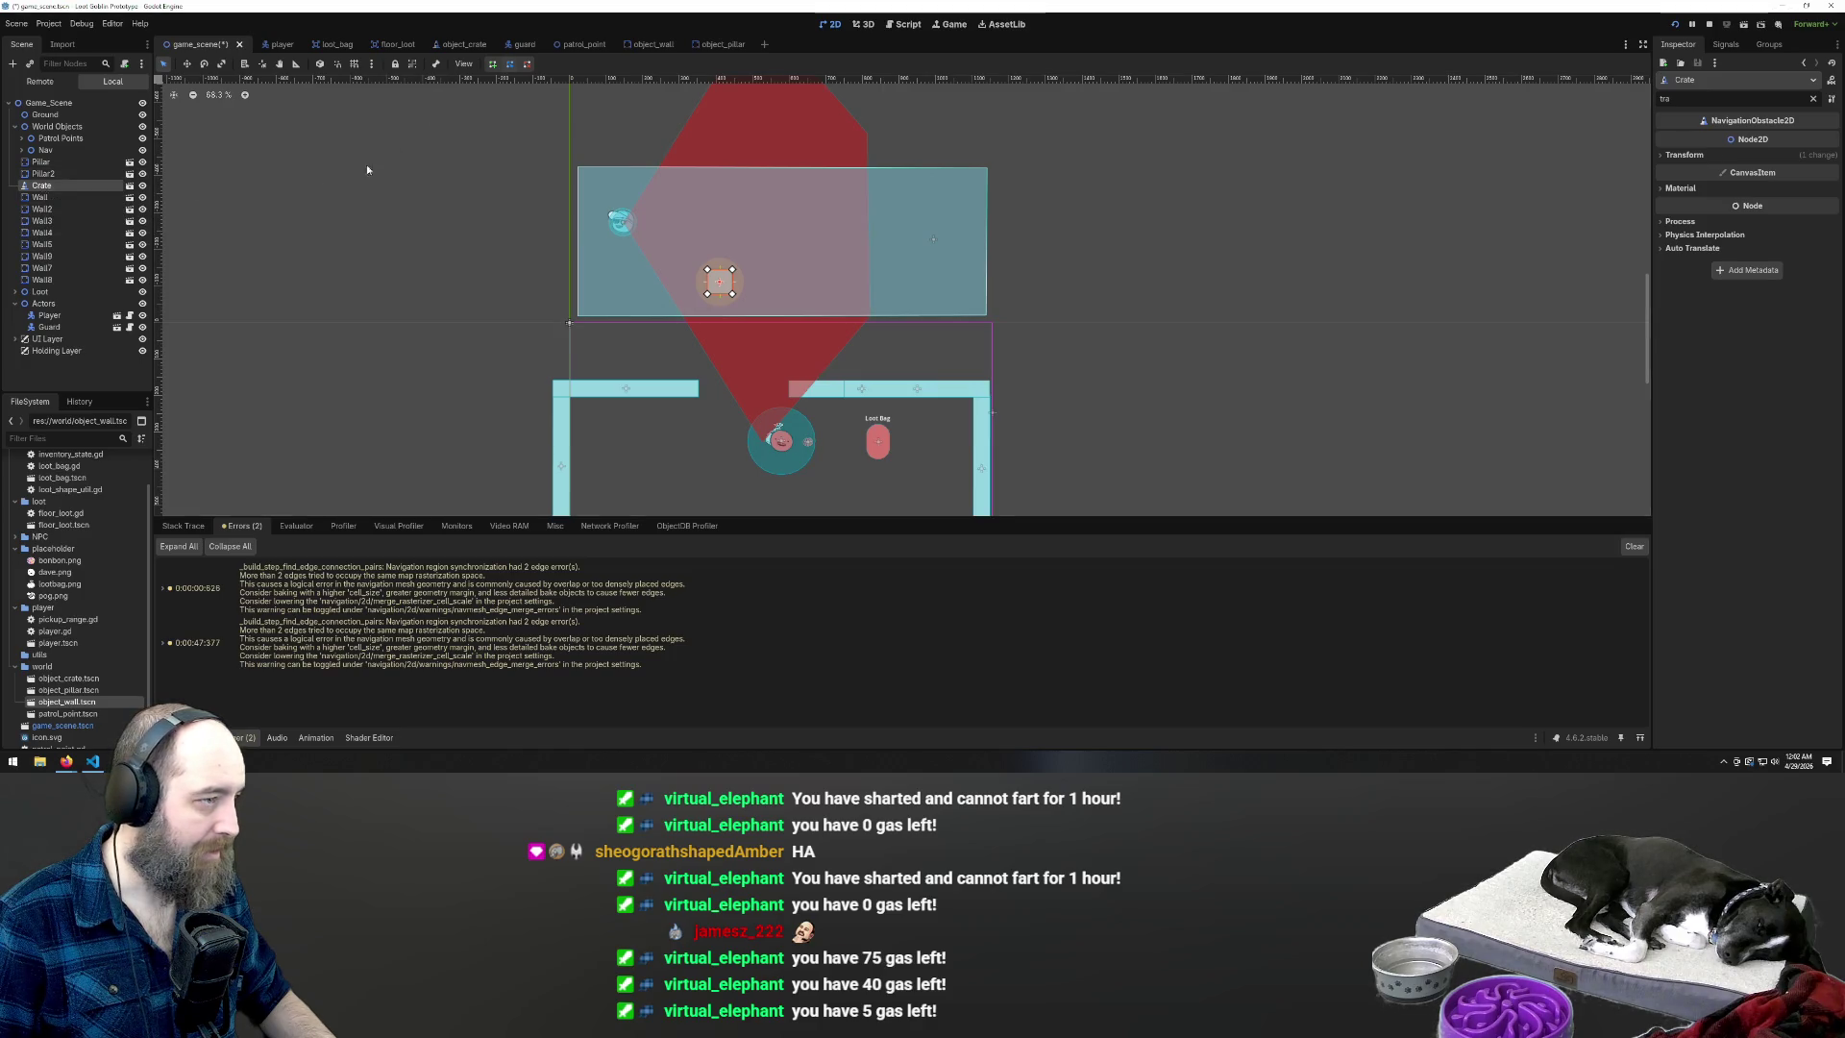
left_click(42, 186)
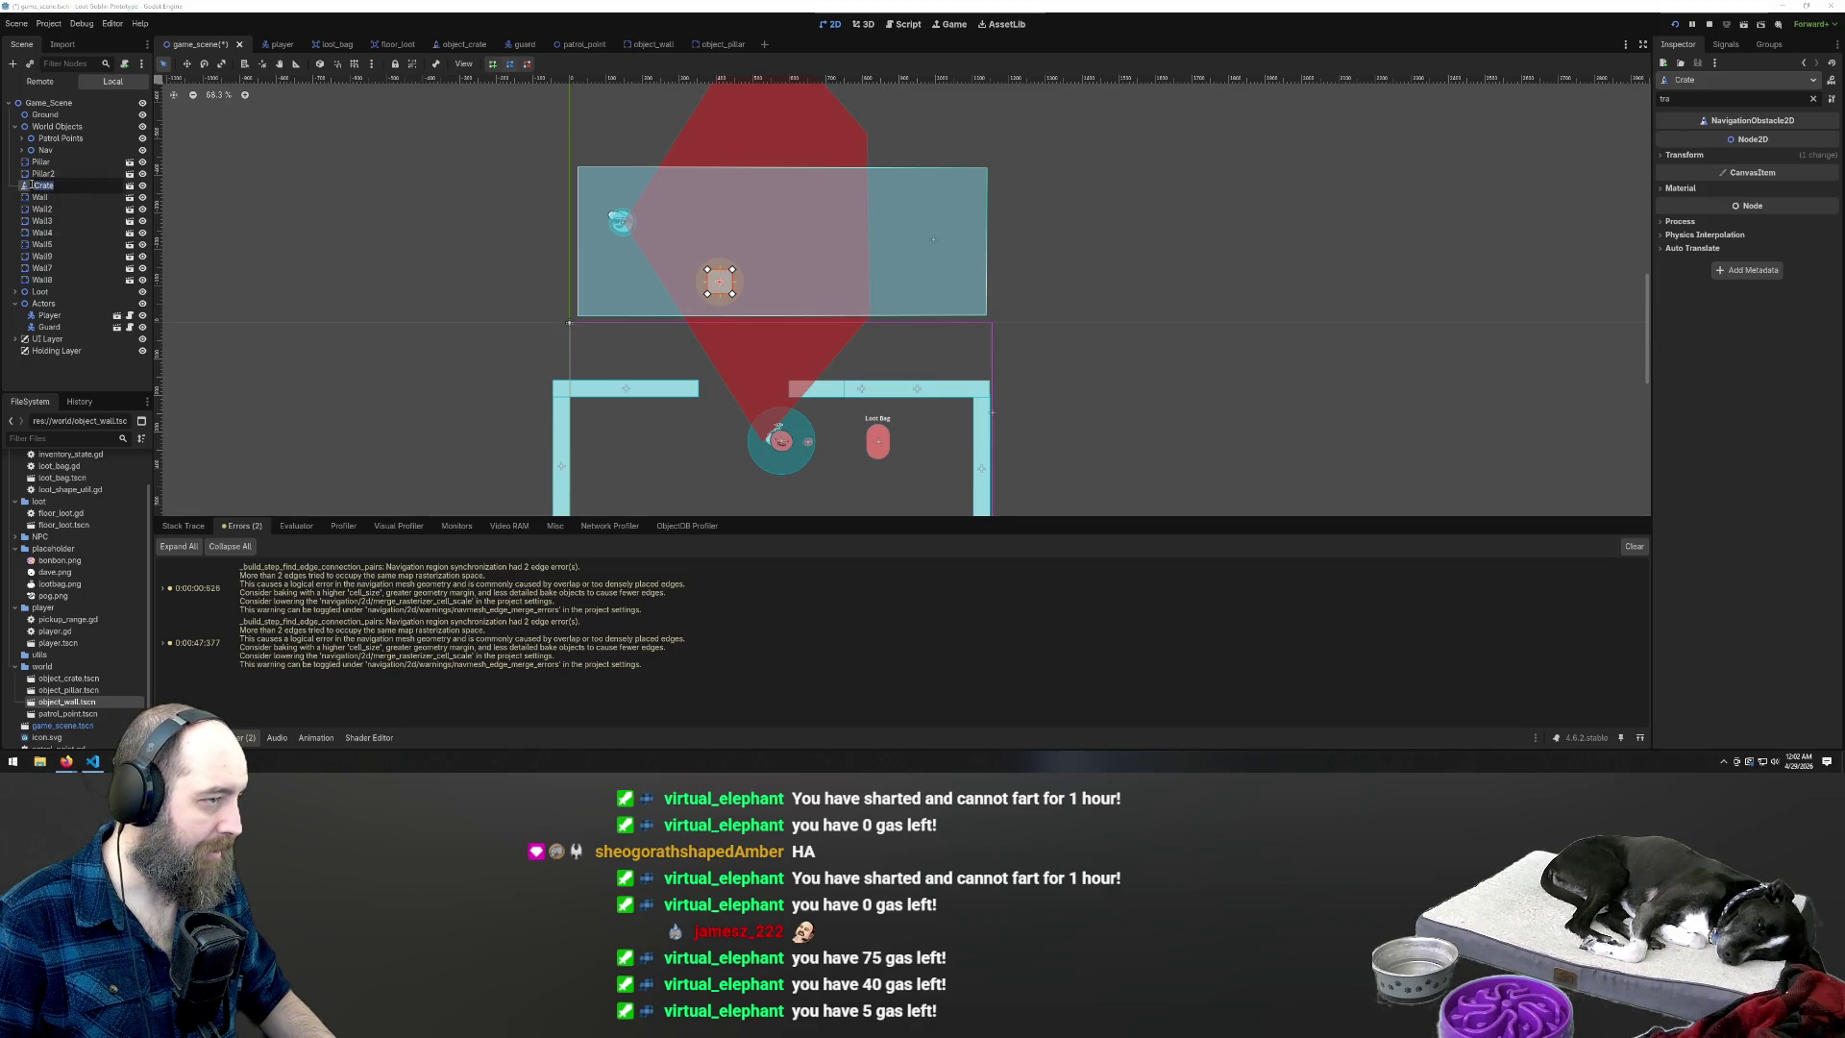
left_click(904, 24)
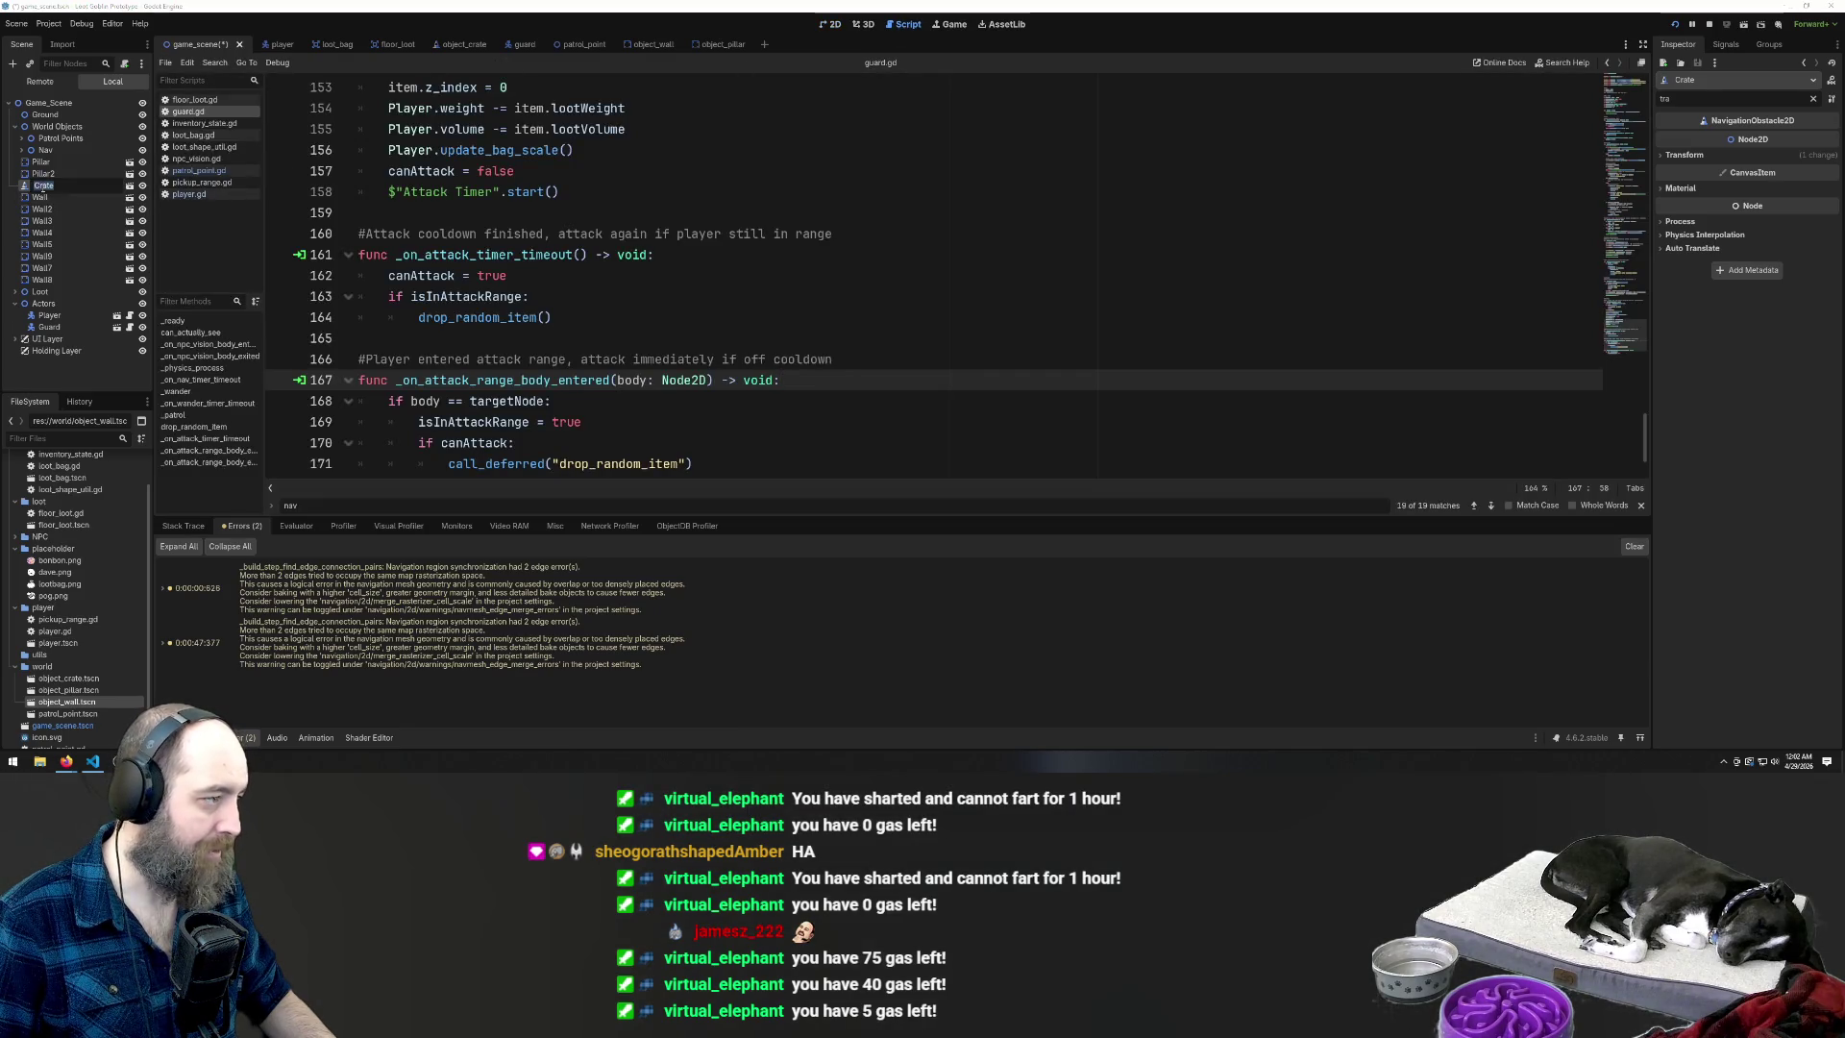
Leave the Crate name unchanged and snip the Scene dock's tree with Snipping Tool
left_click(57, 188)
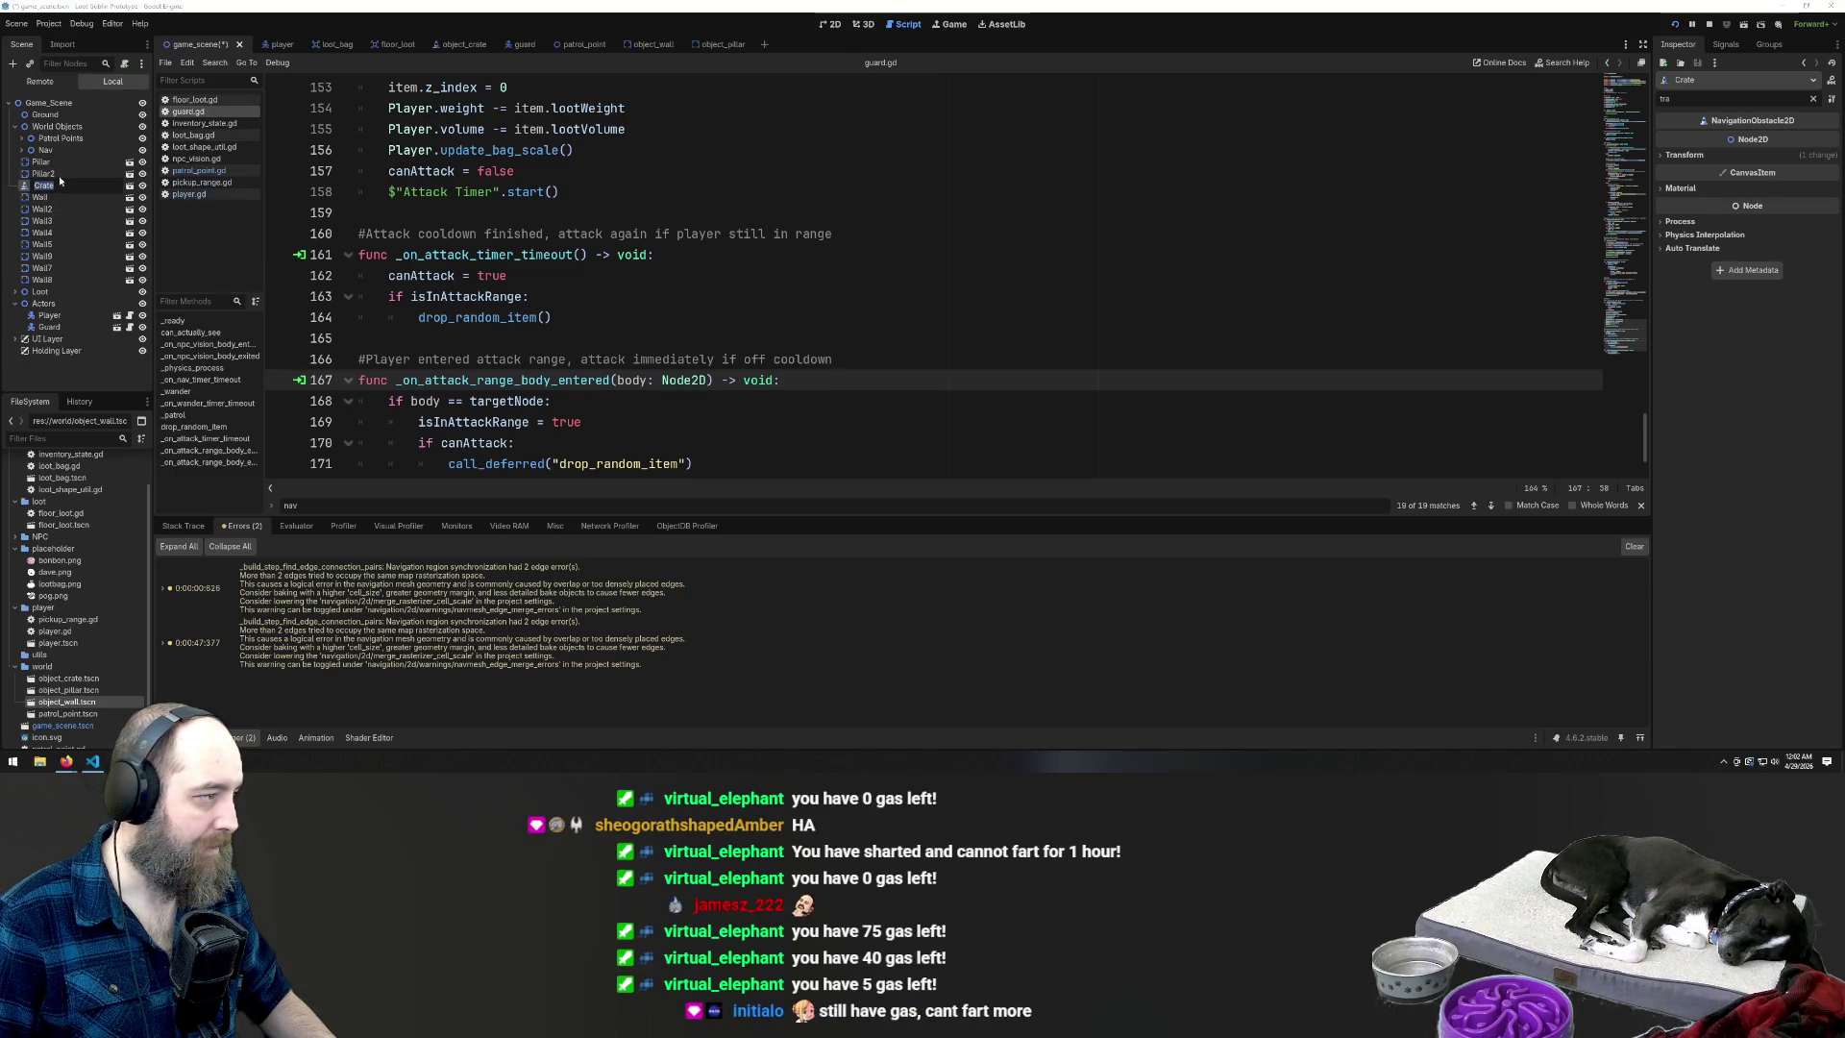
left_click(19, 764)
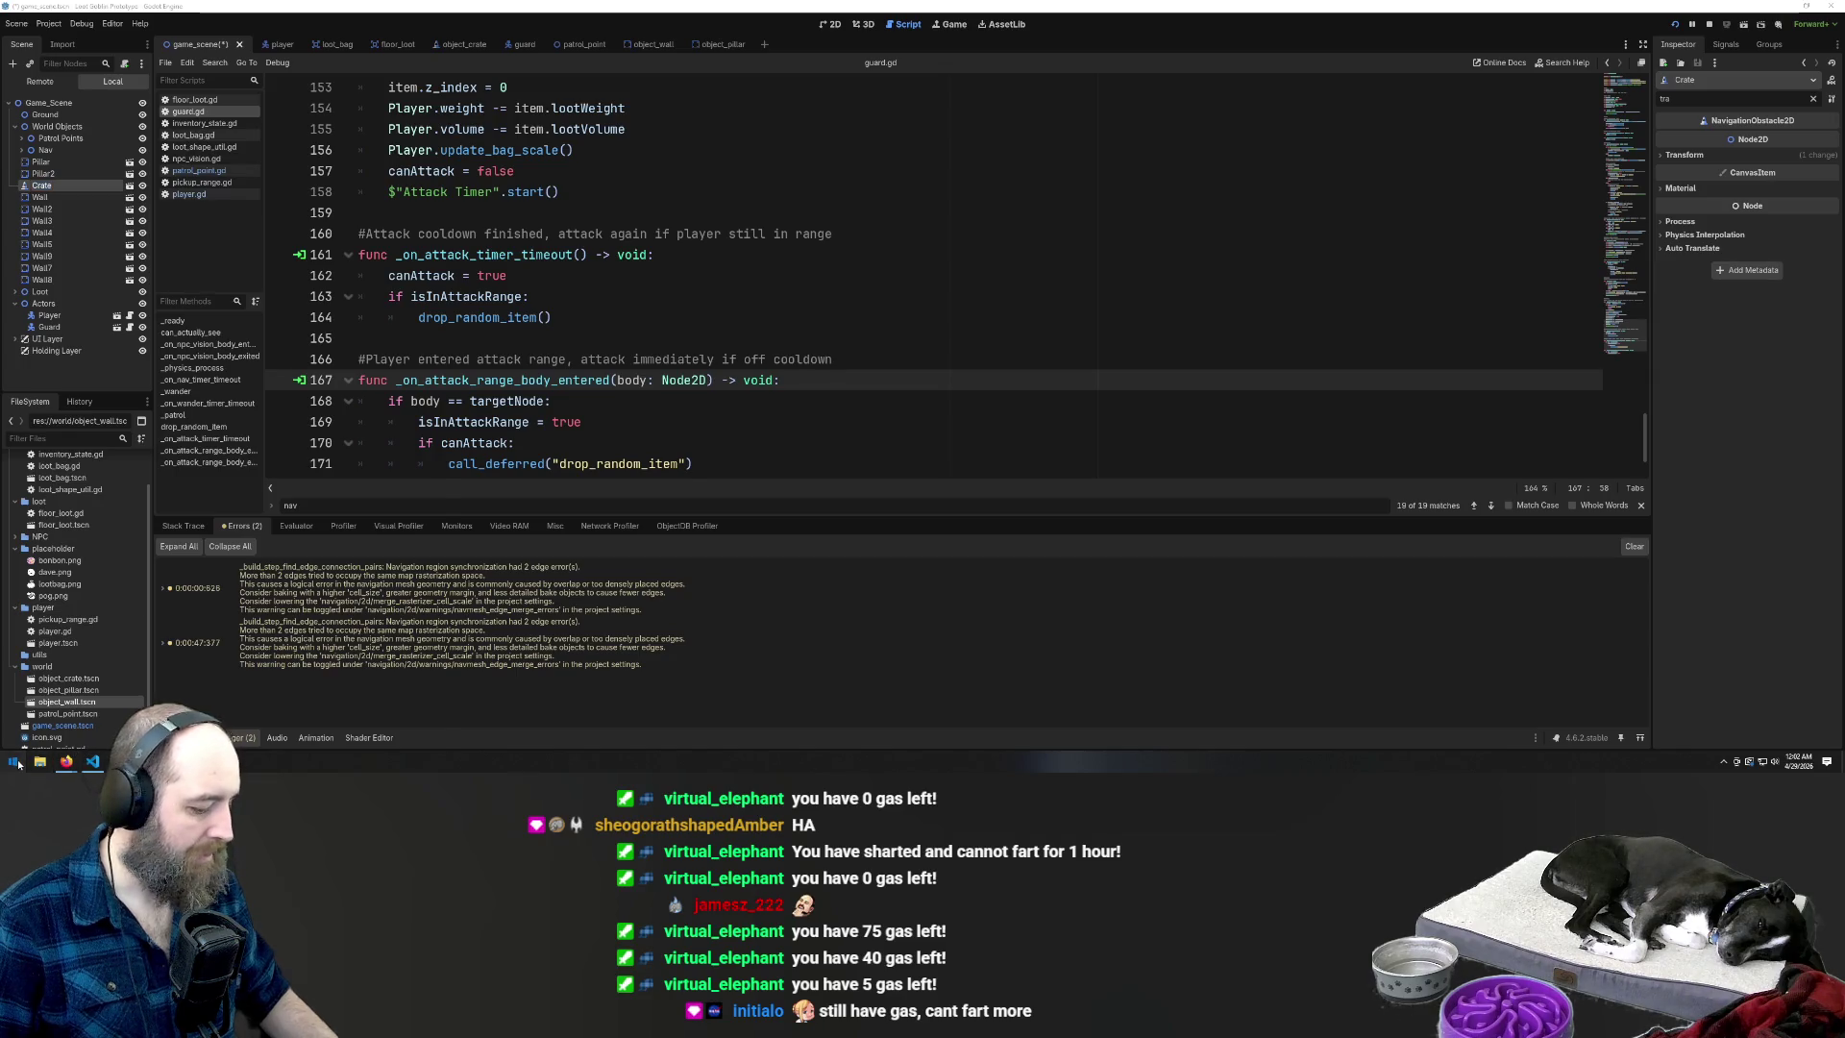
key("Return")
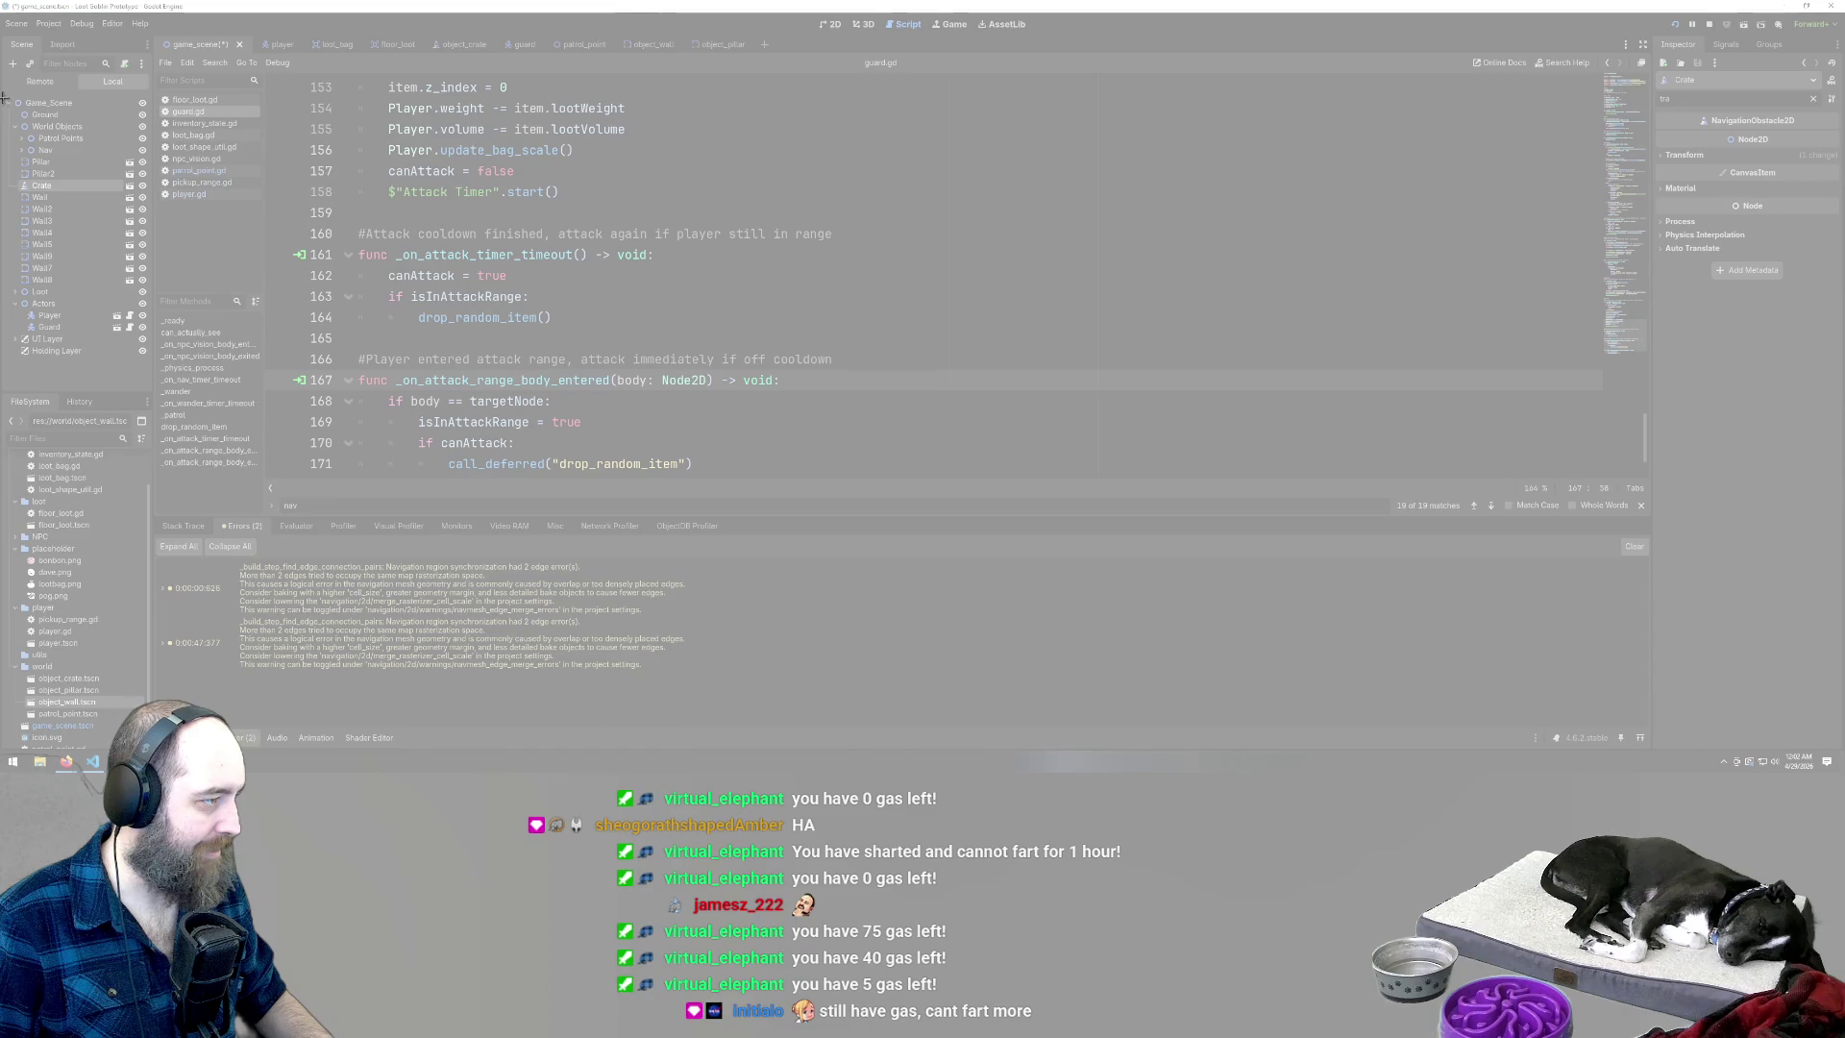
left_click_drag(5, 96, 152, 370)
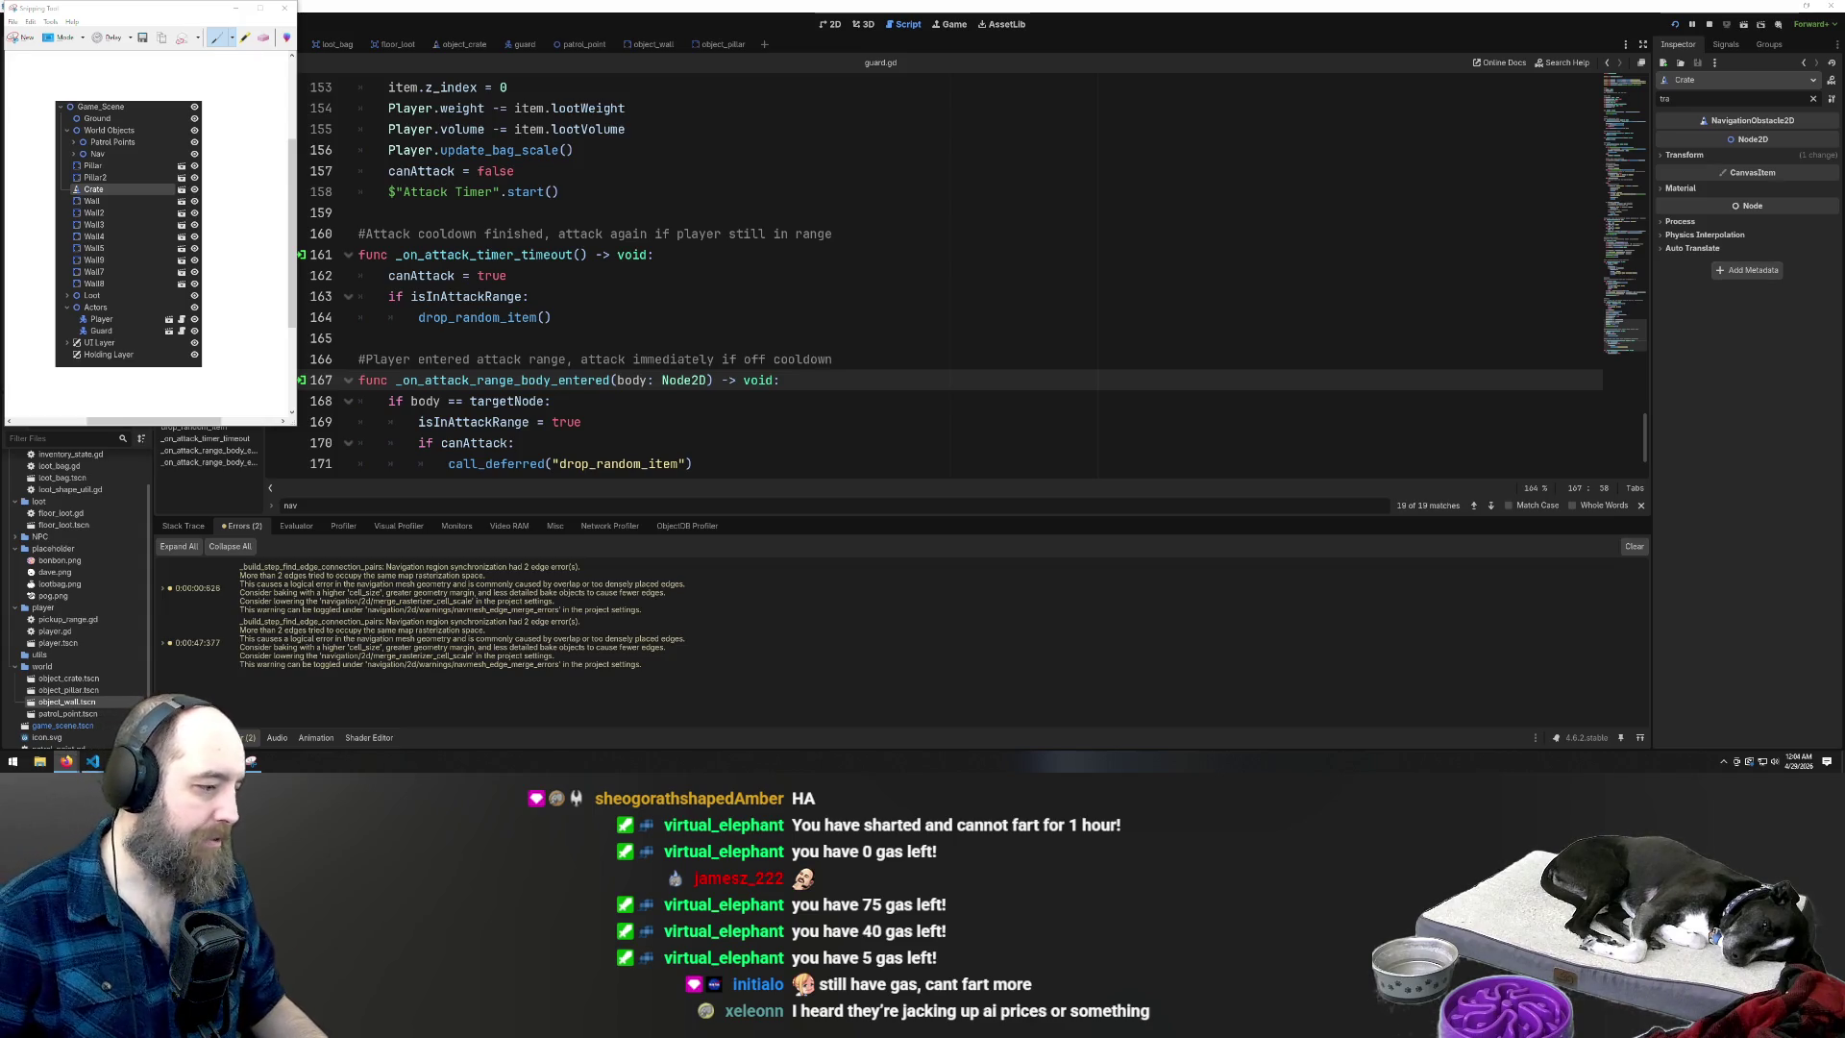
Expand Nav to show Nav1, snip the Scene dock again, and return to Godot
left_click(538, 276)
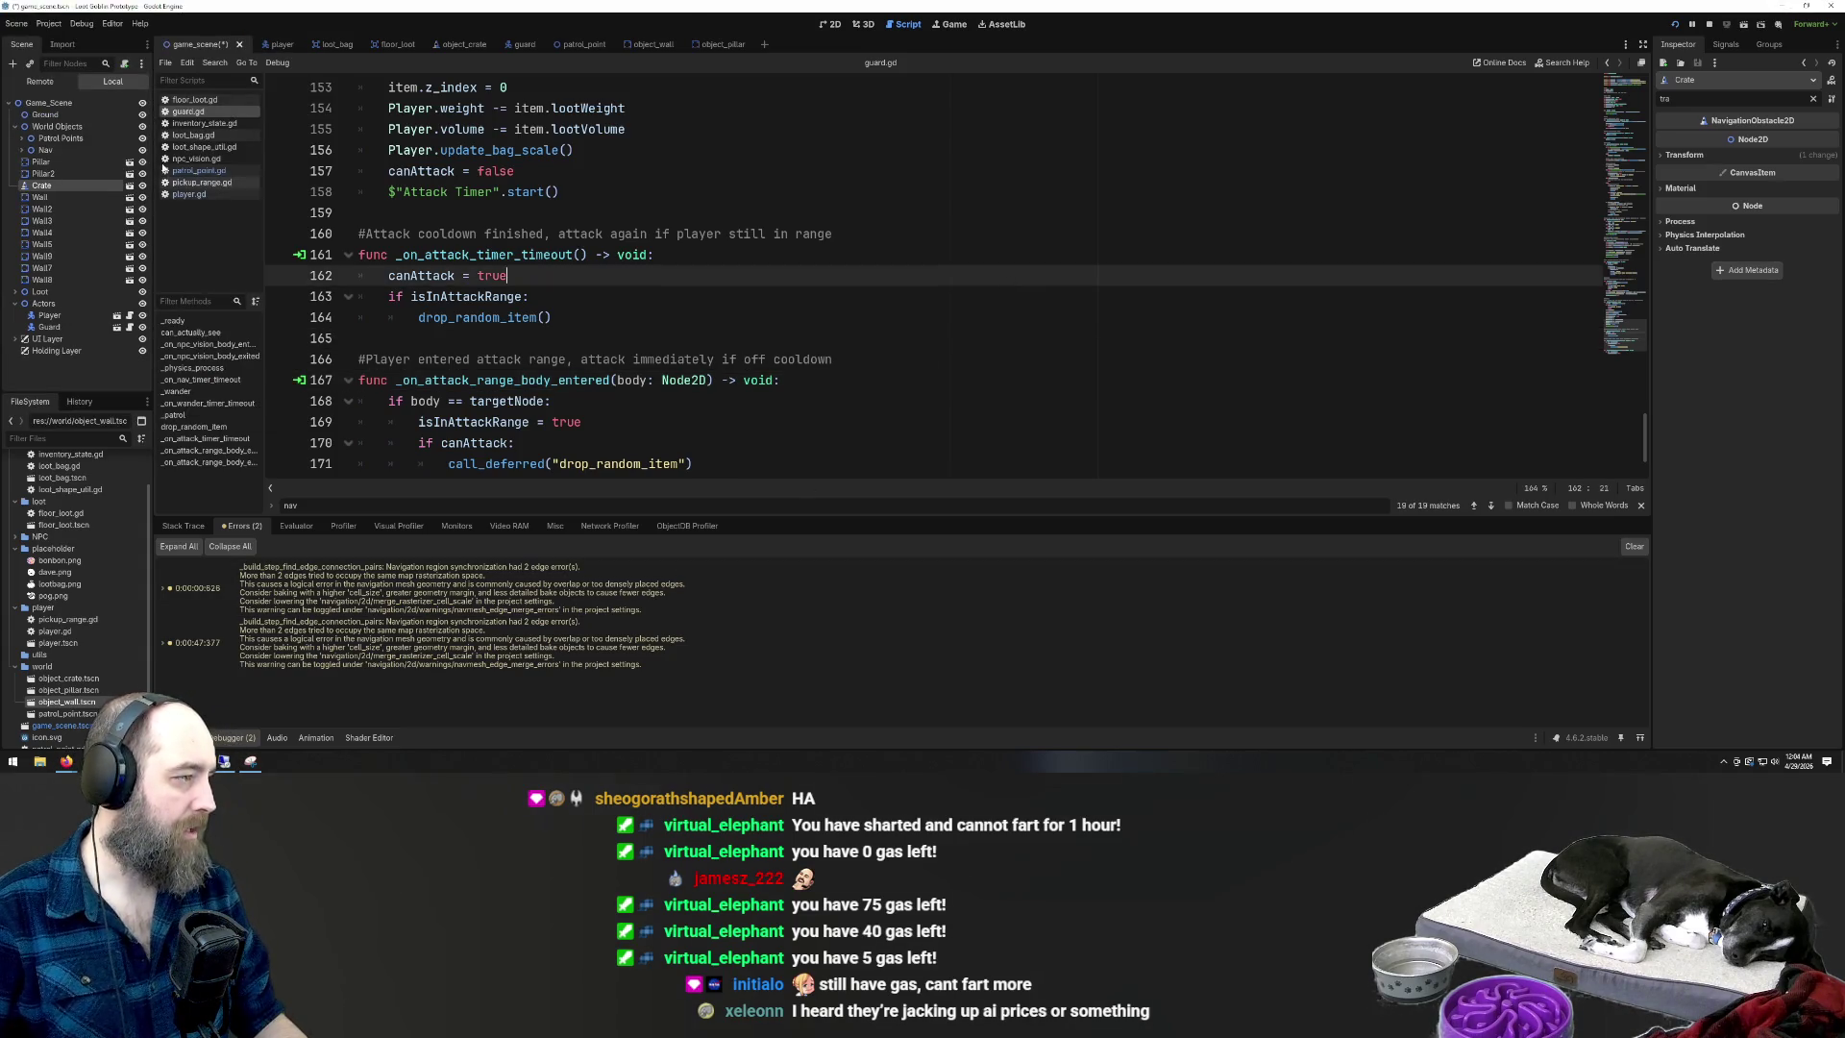
left_click(22, 149)
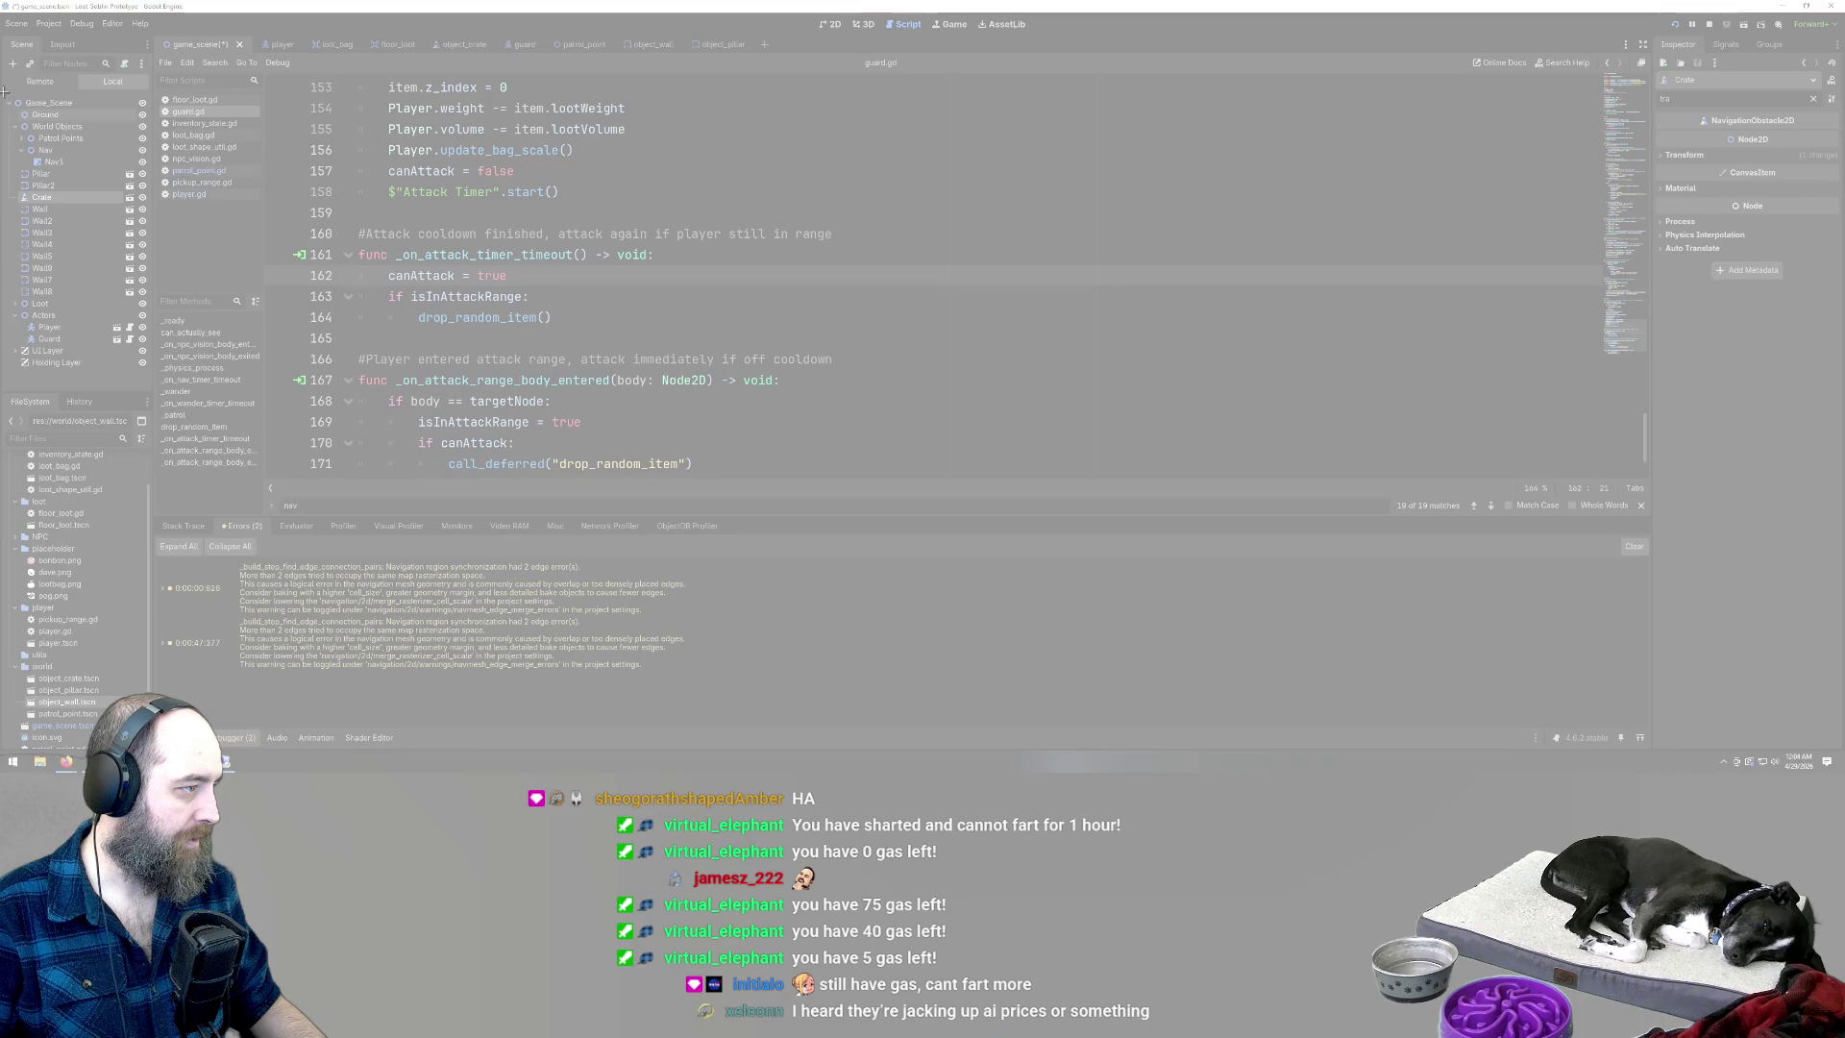
mouse_move(2, 89)
left_mouse_down()
mouse_move(46, 153)
mouse_move(127, 408)
mouse_move(151, 385)
left_mouse_up()
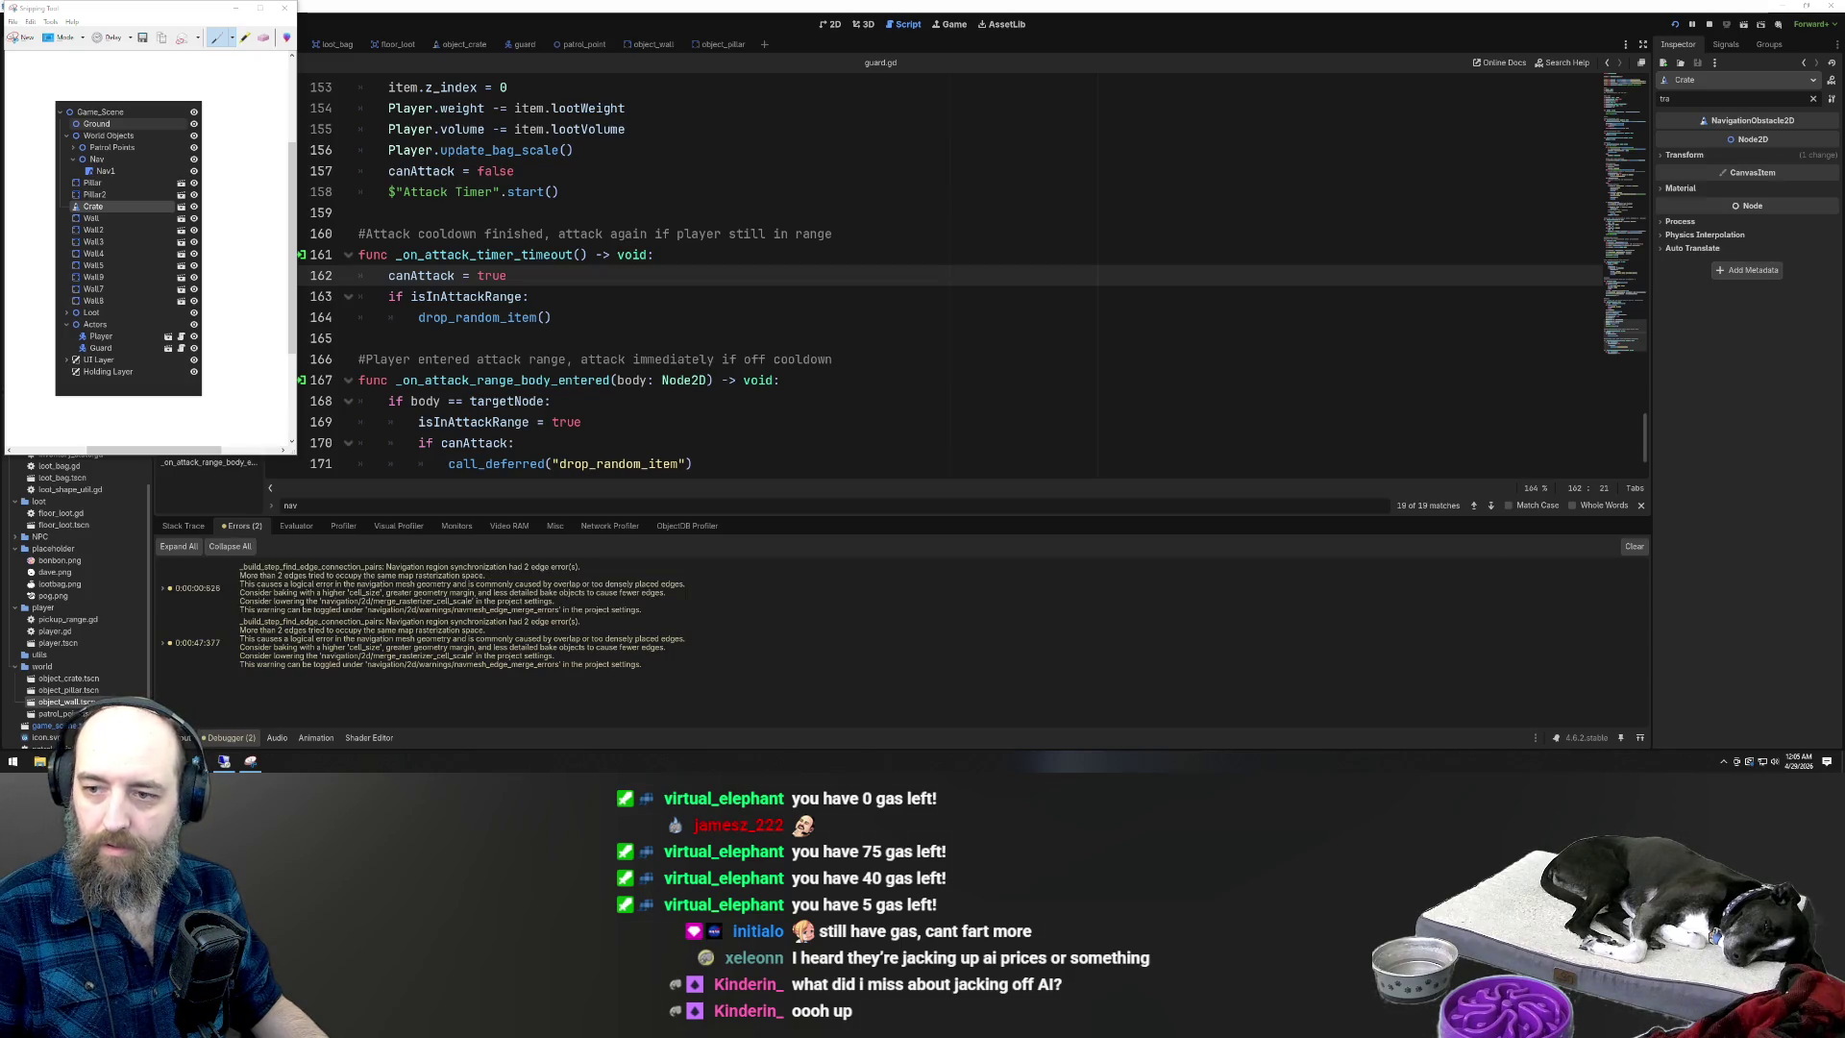
left_click(1004, 180)
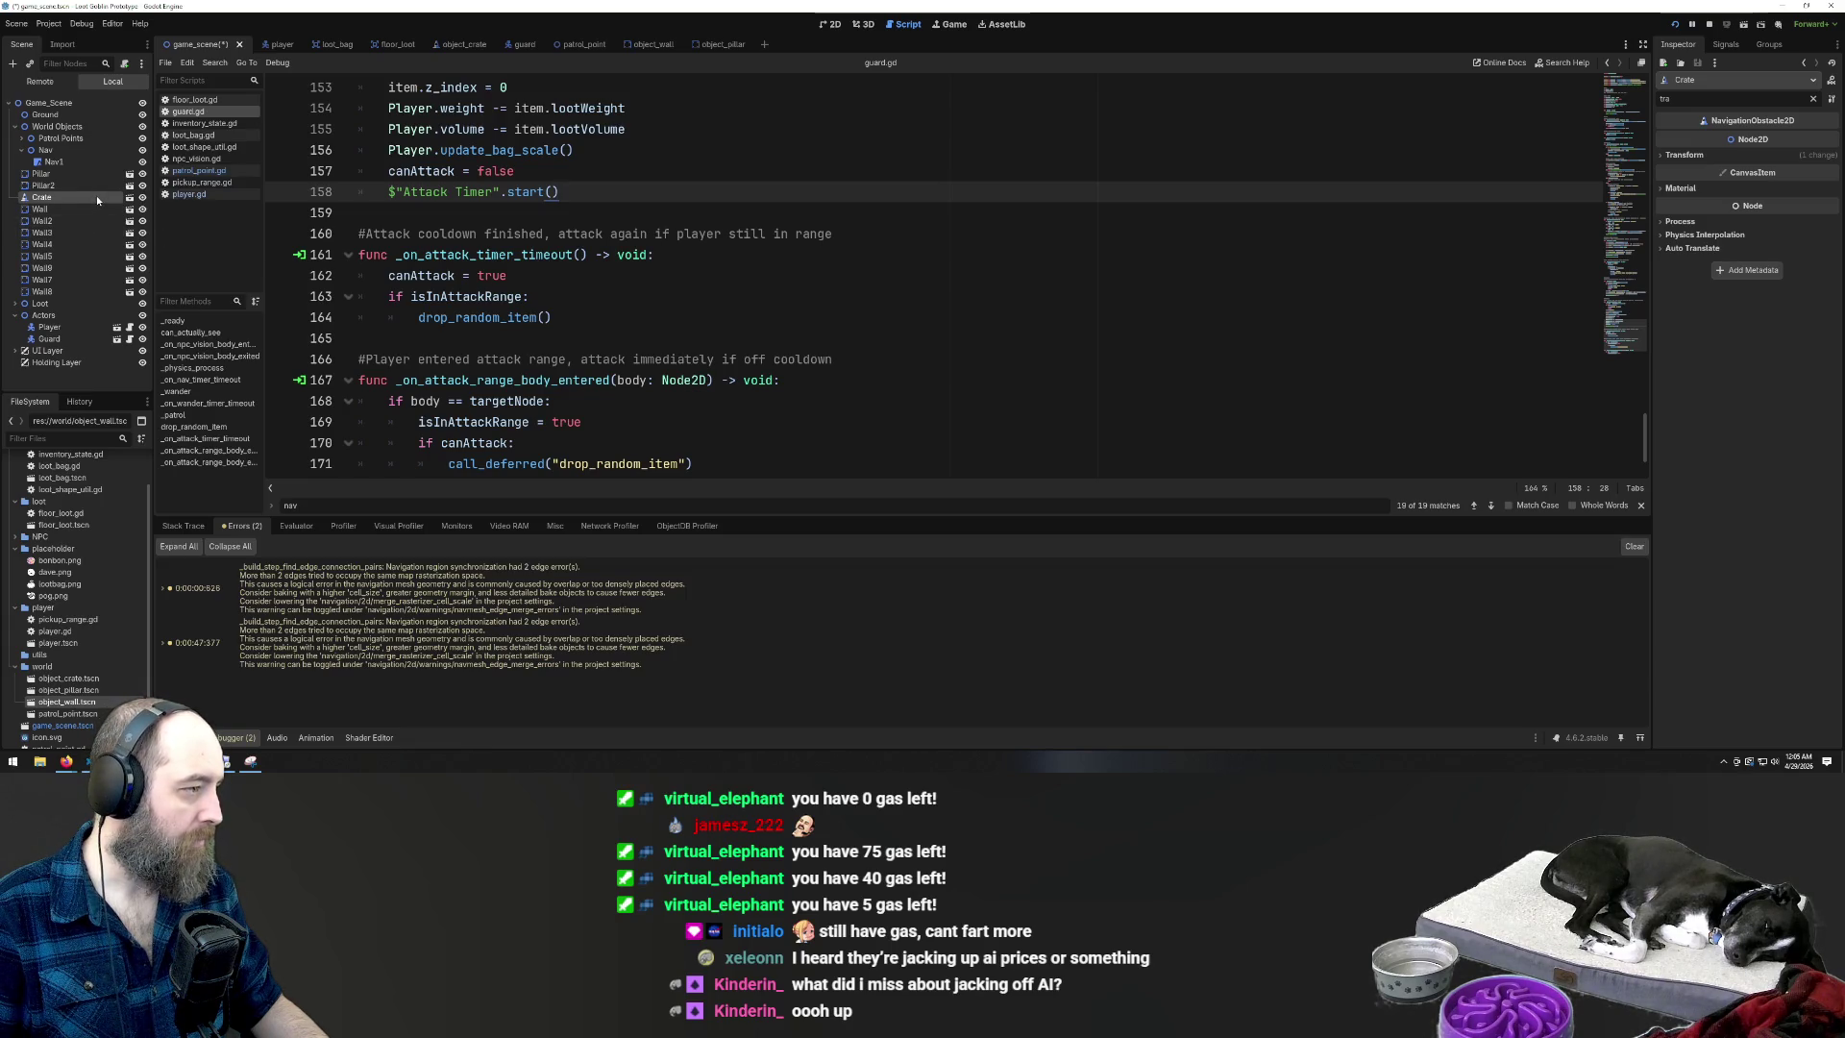
Switch to the 2D view and open Crate's object_crate scene in its own tab
left_click(828, 24)
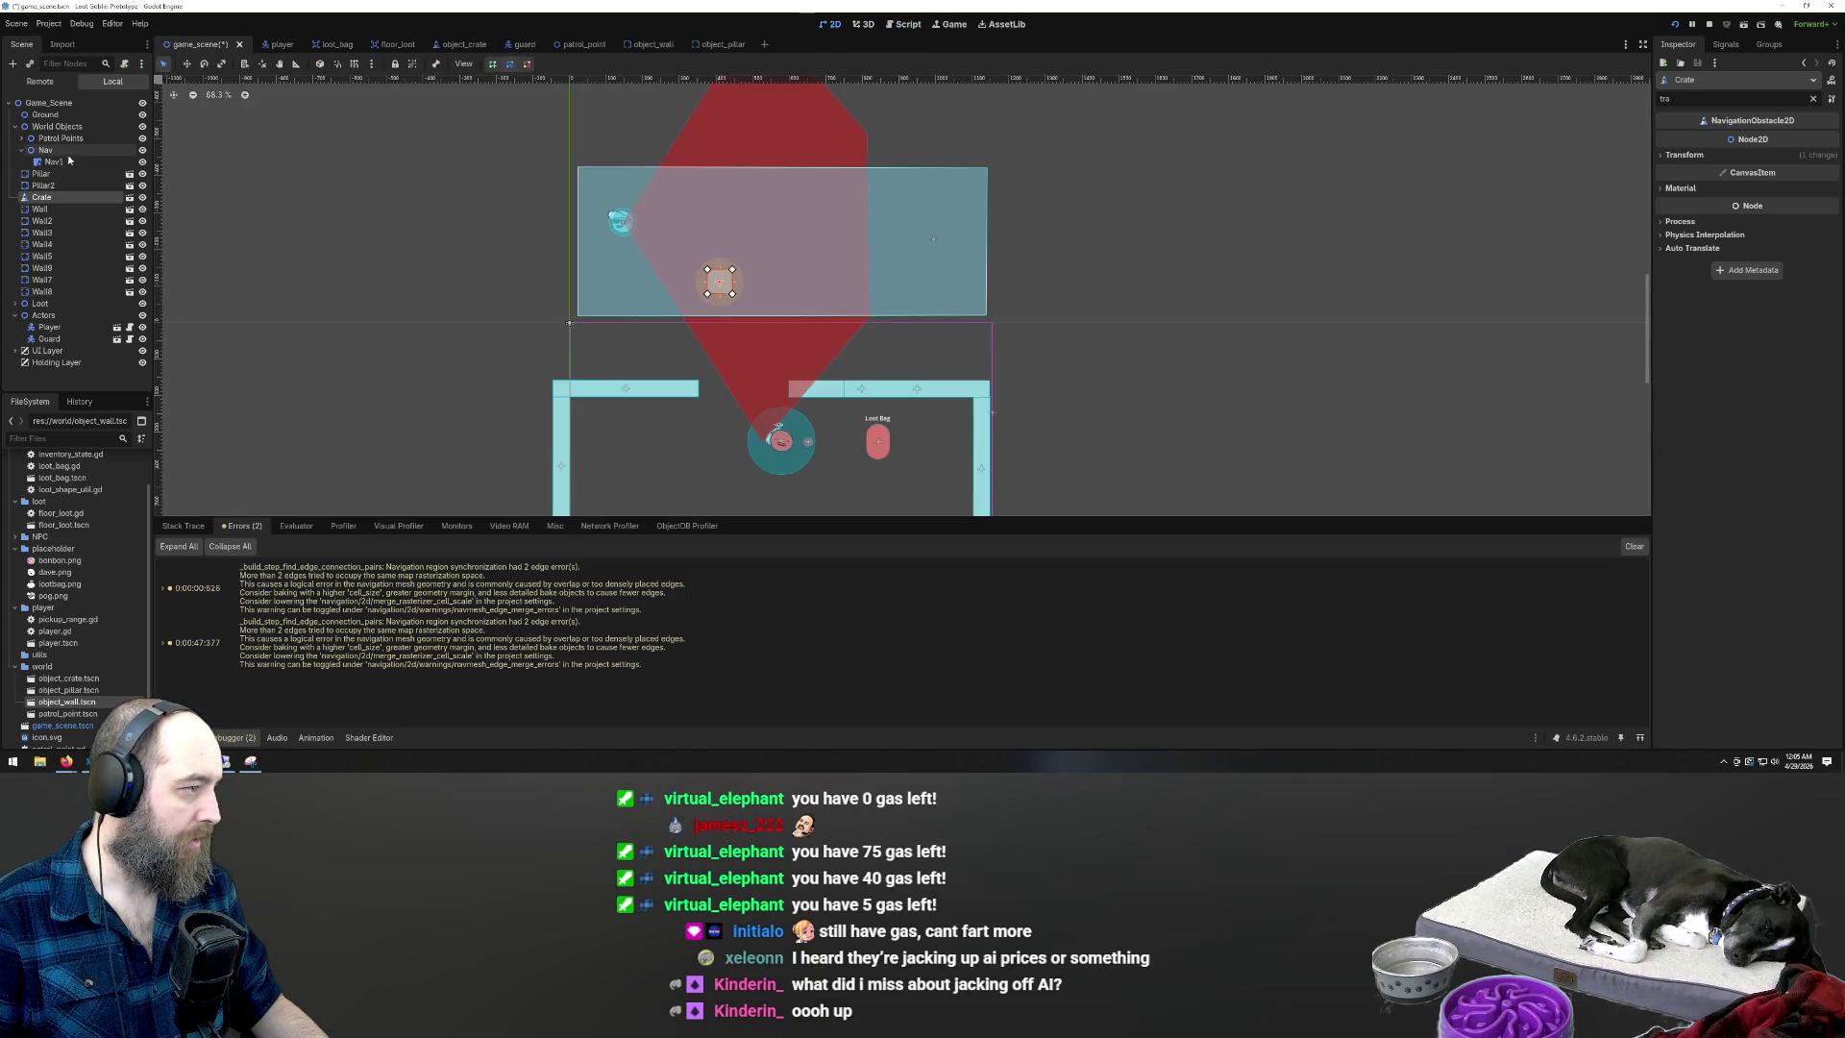
left_click(41, 199)
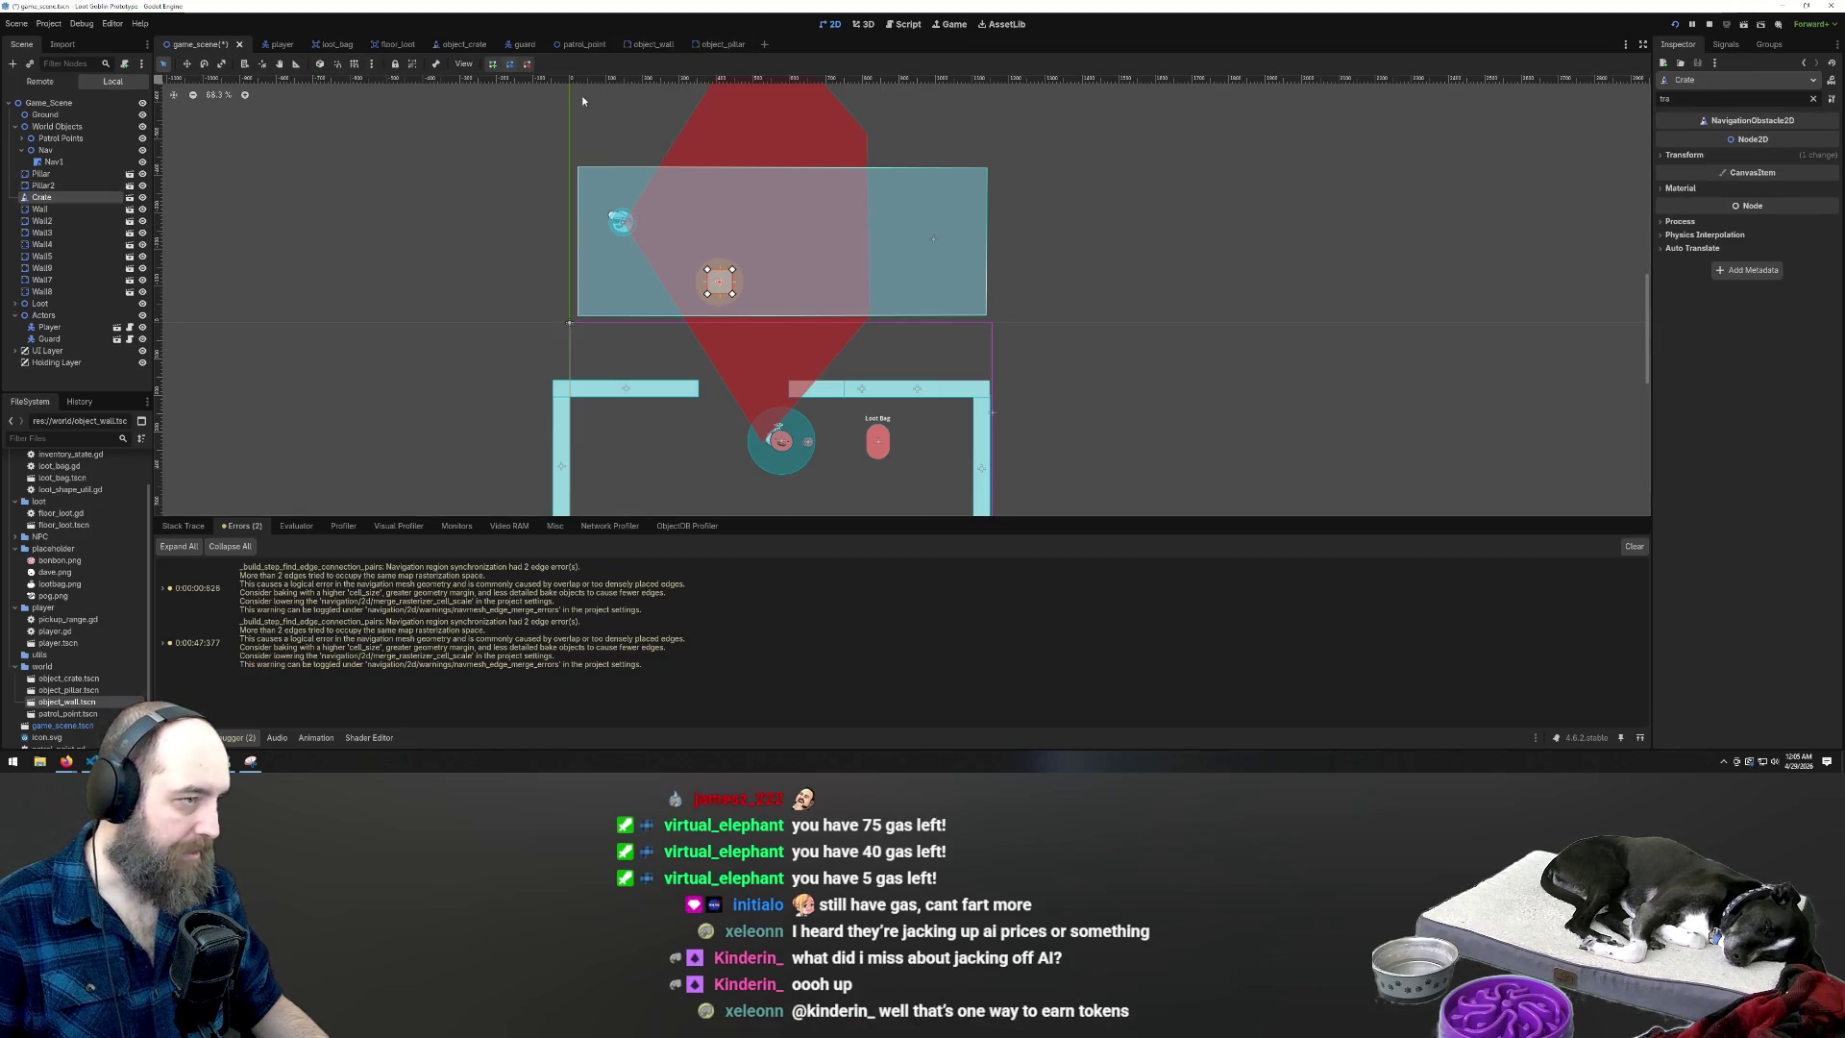
left_click(450, 44)
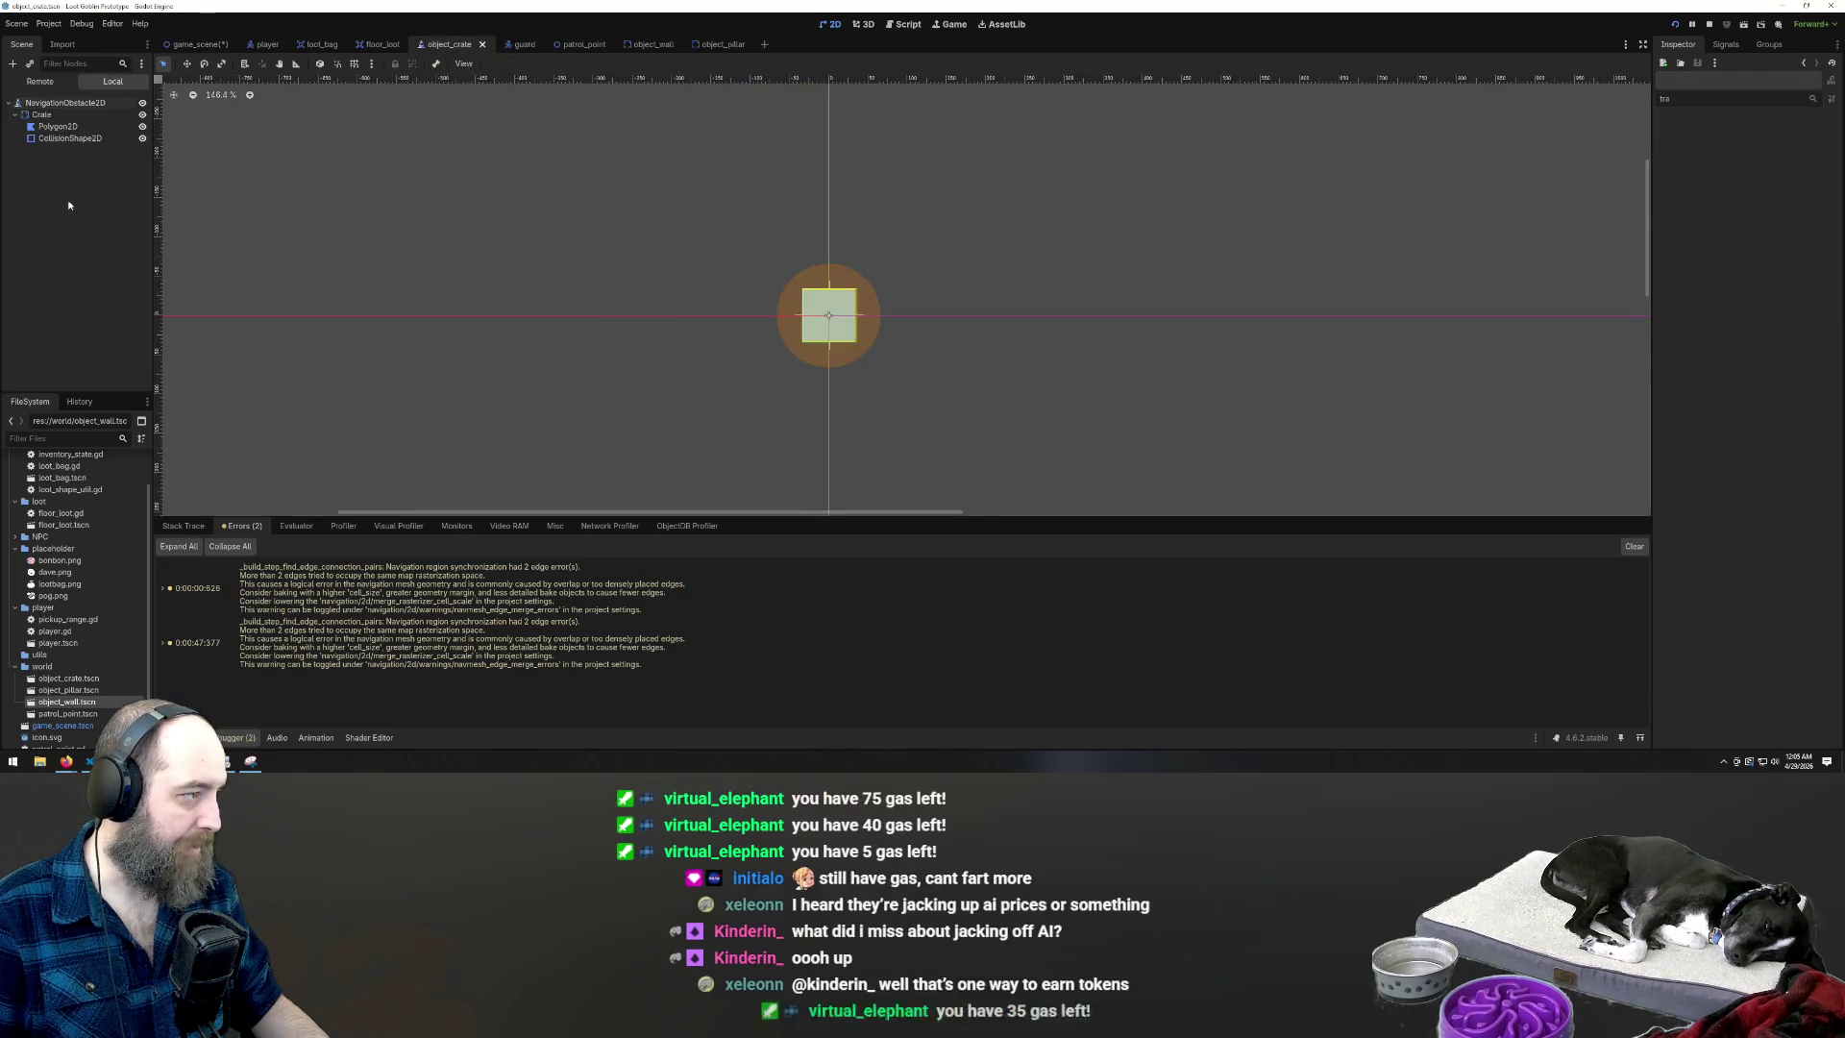
Start attaching a script to the NavigationObstacle2D root, choosing the utils folder as location
left_click(124, 63)
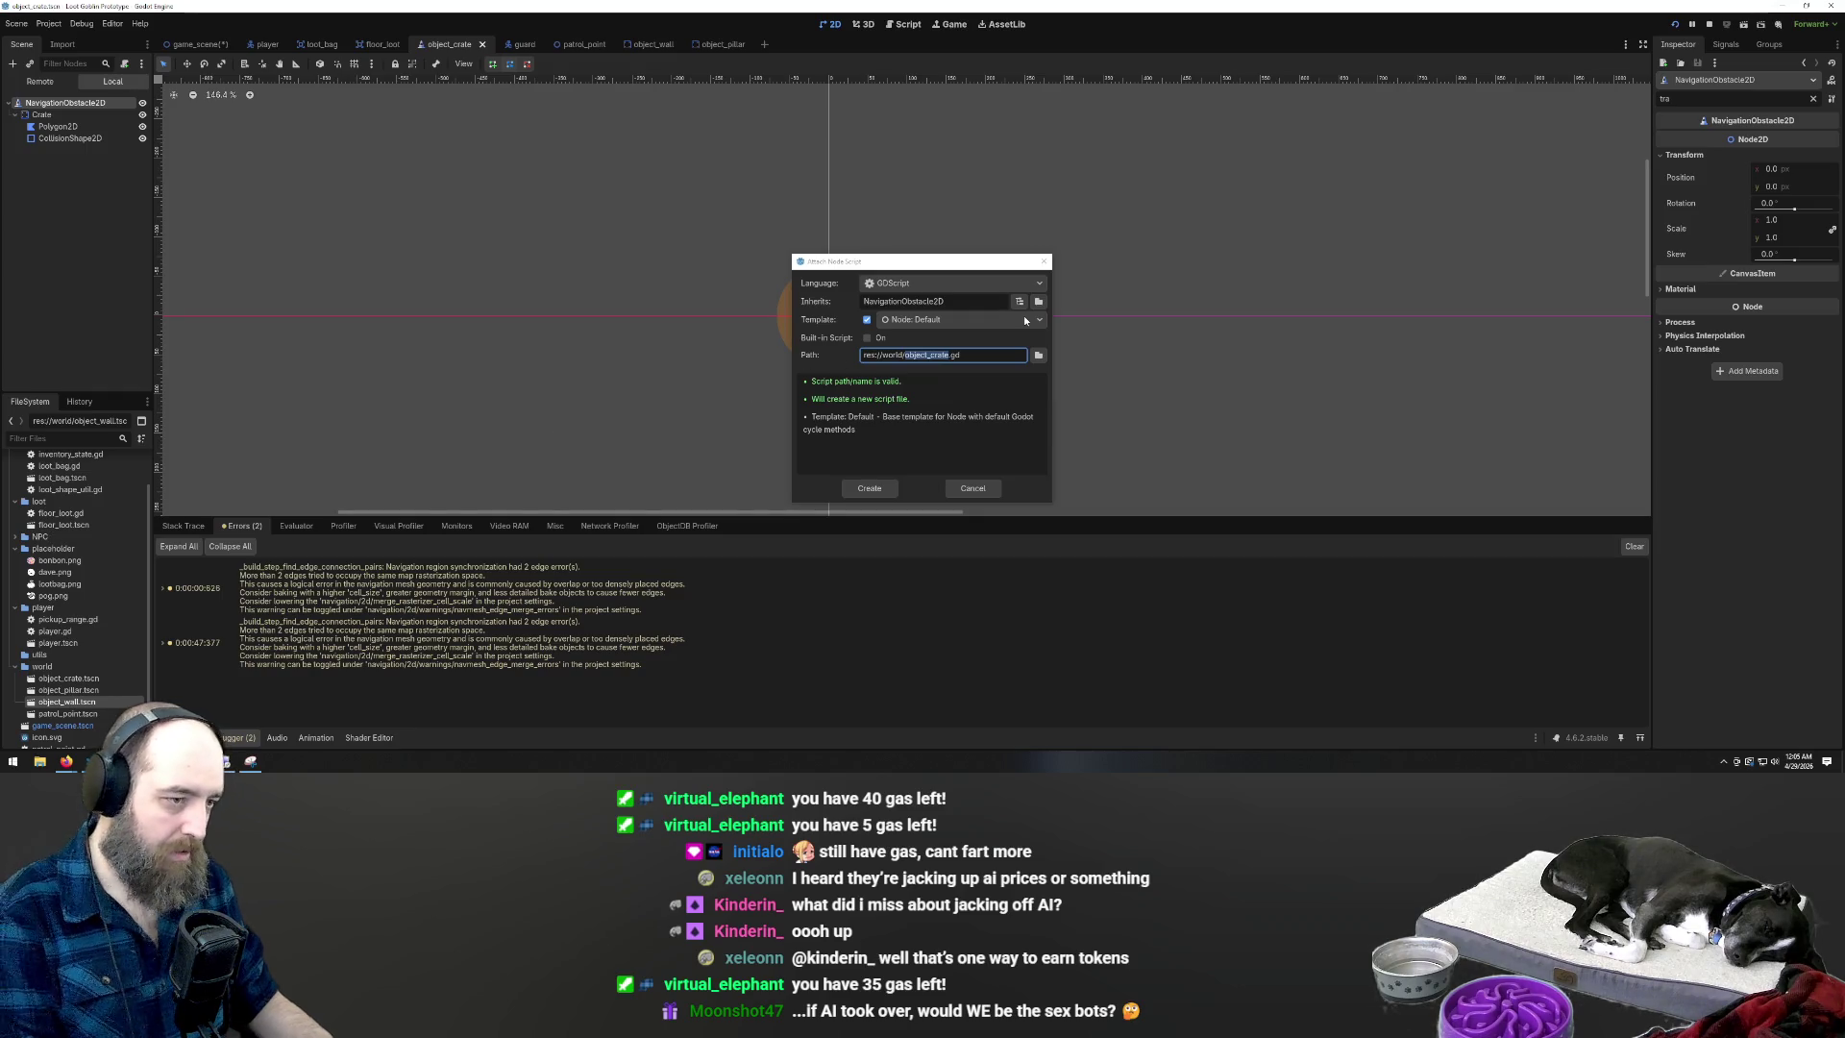
left_click(1037, 354)
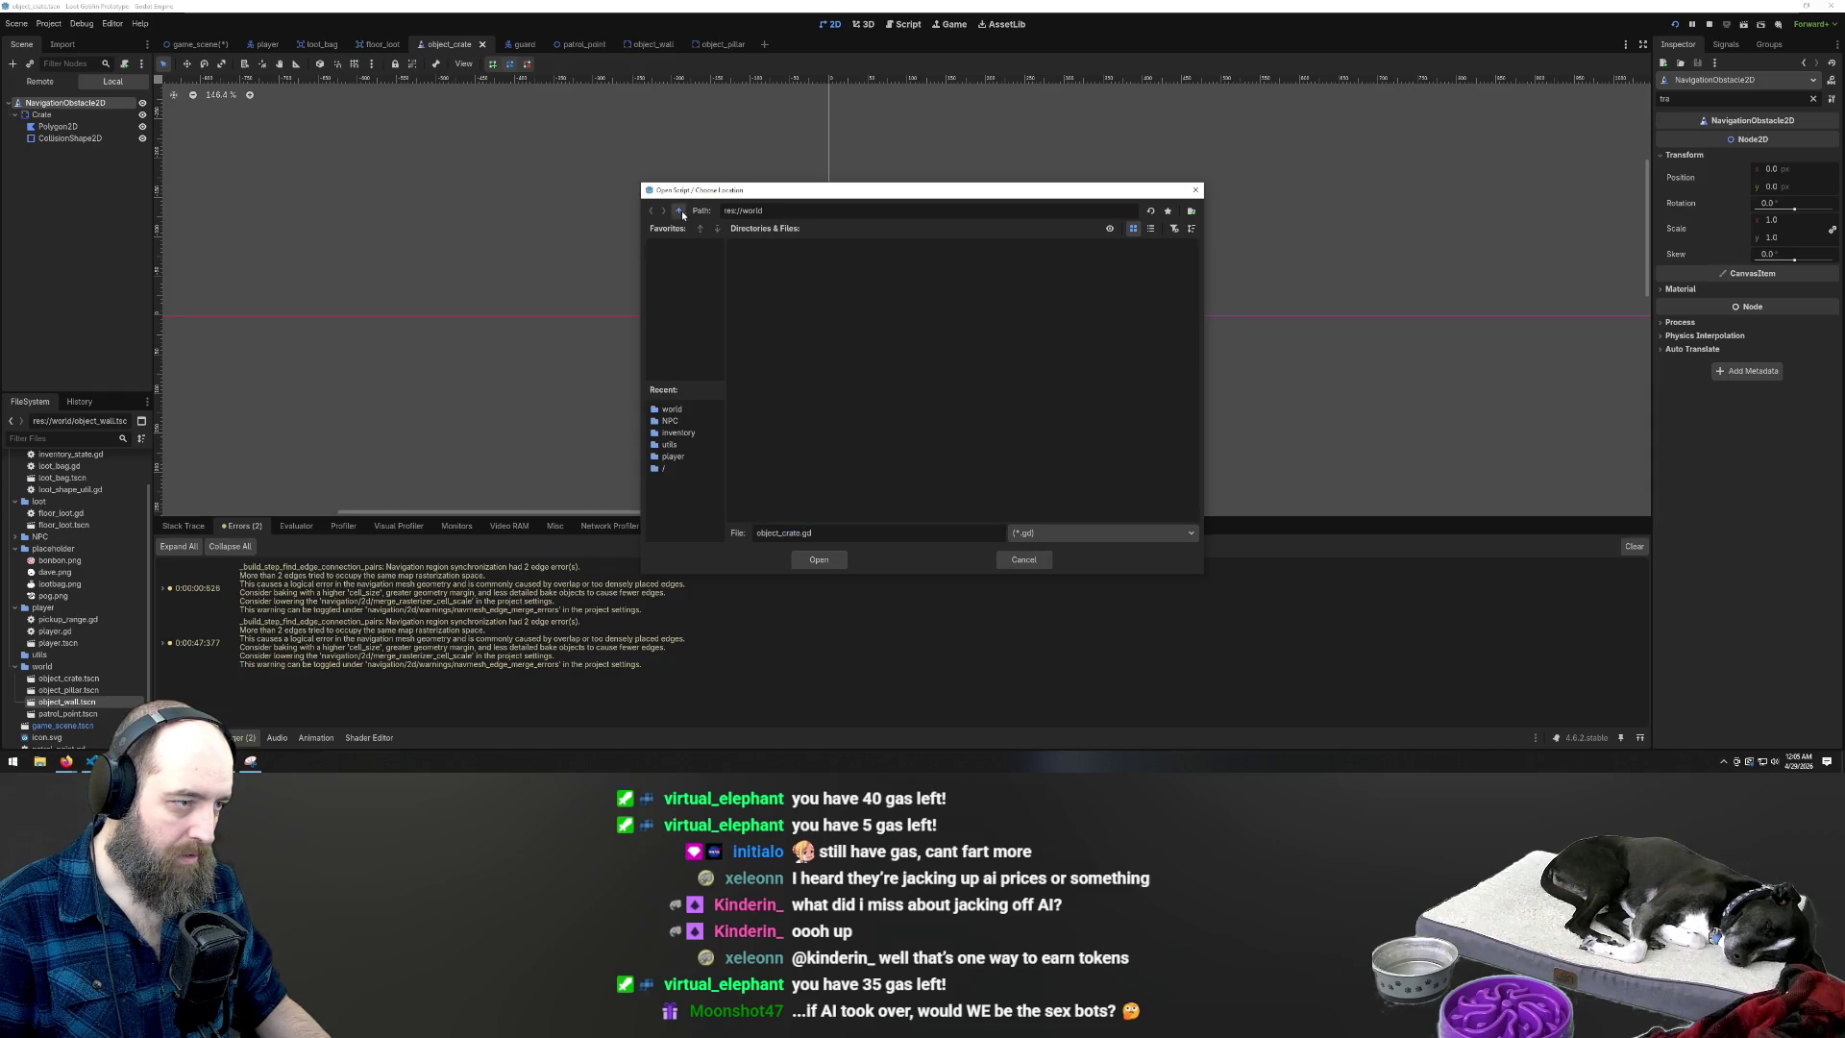
left_click(681, 210)
double_click(1029, 262)
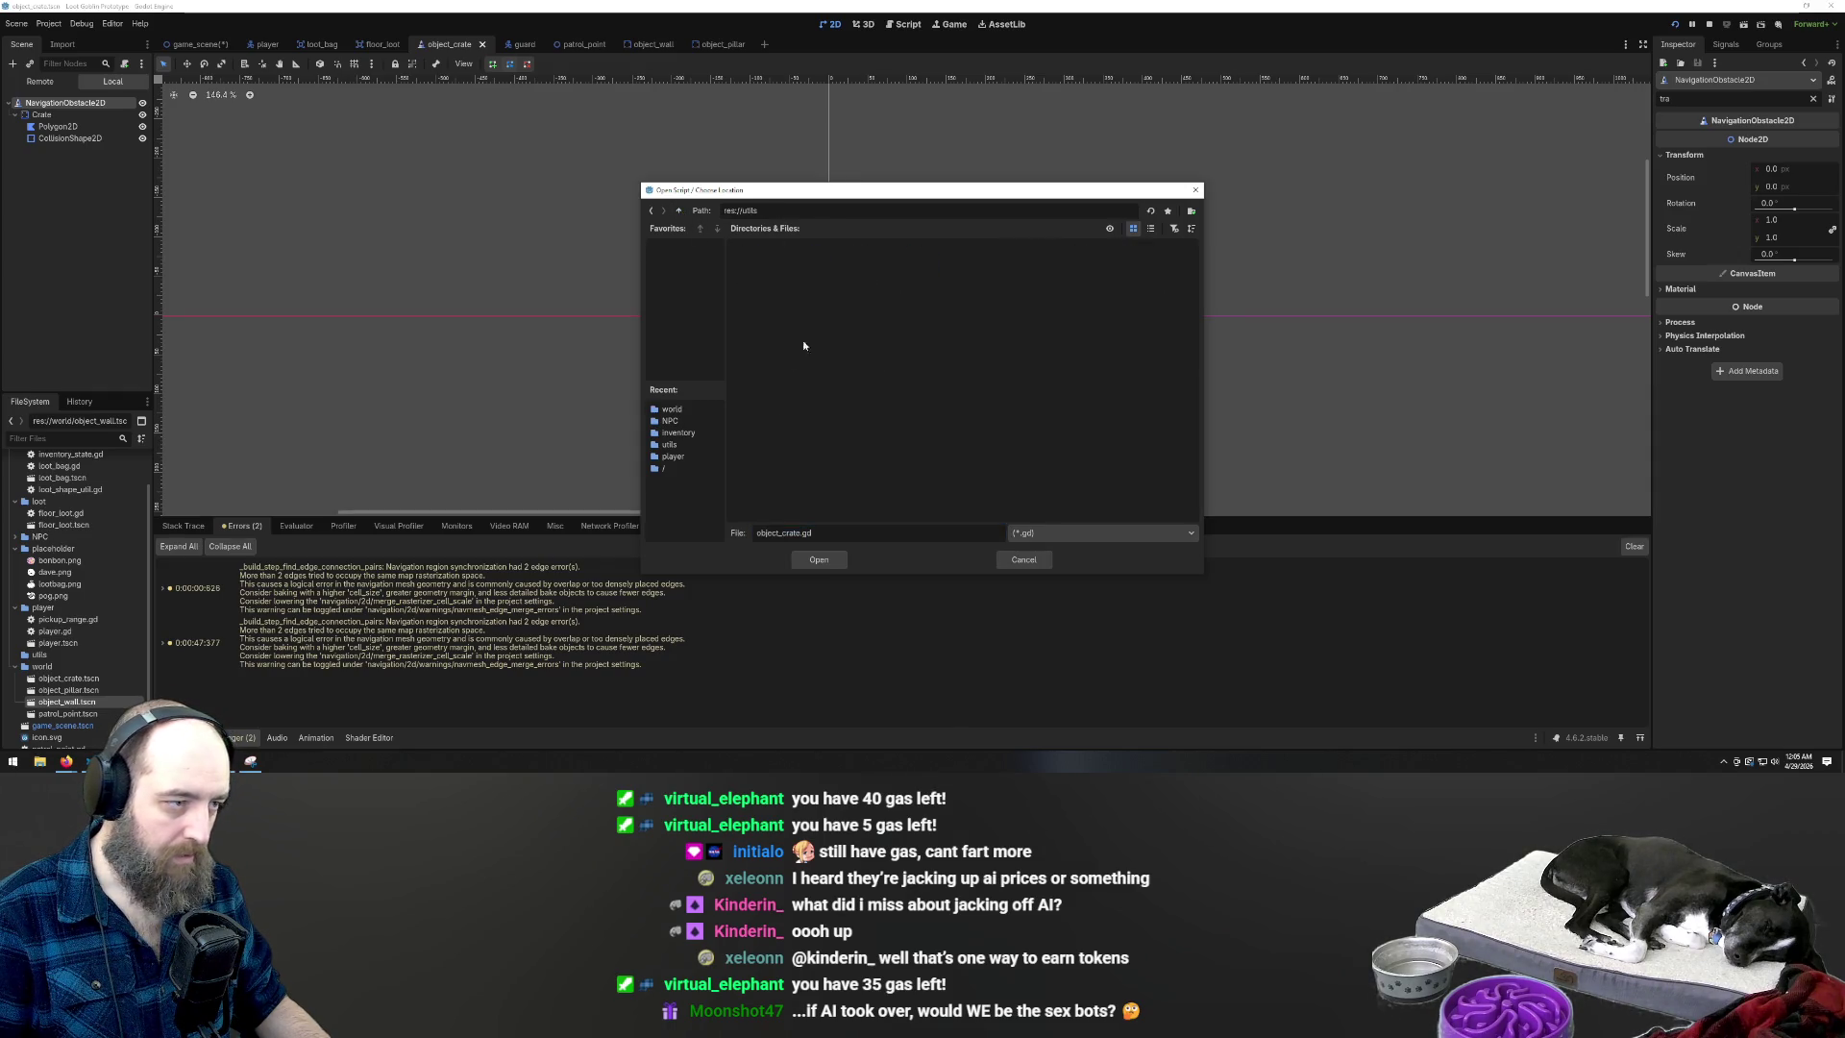
double_click(793, 534)
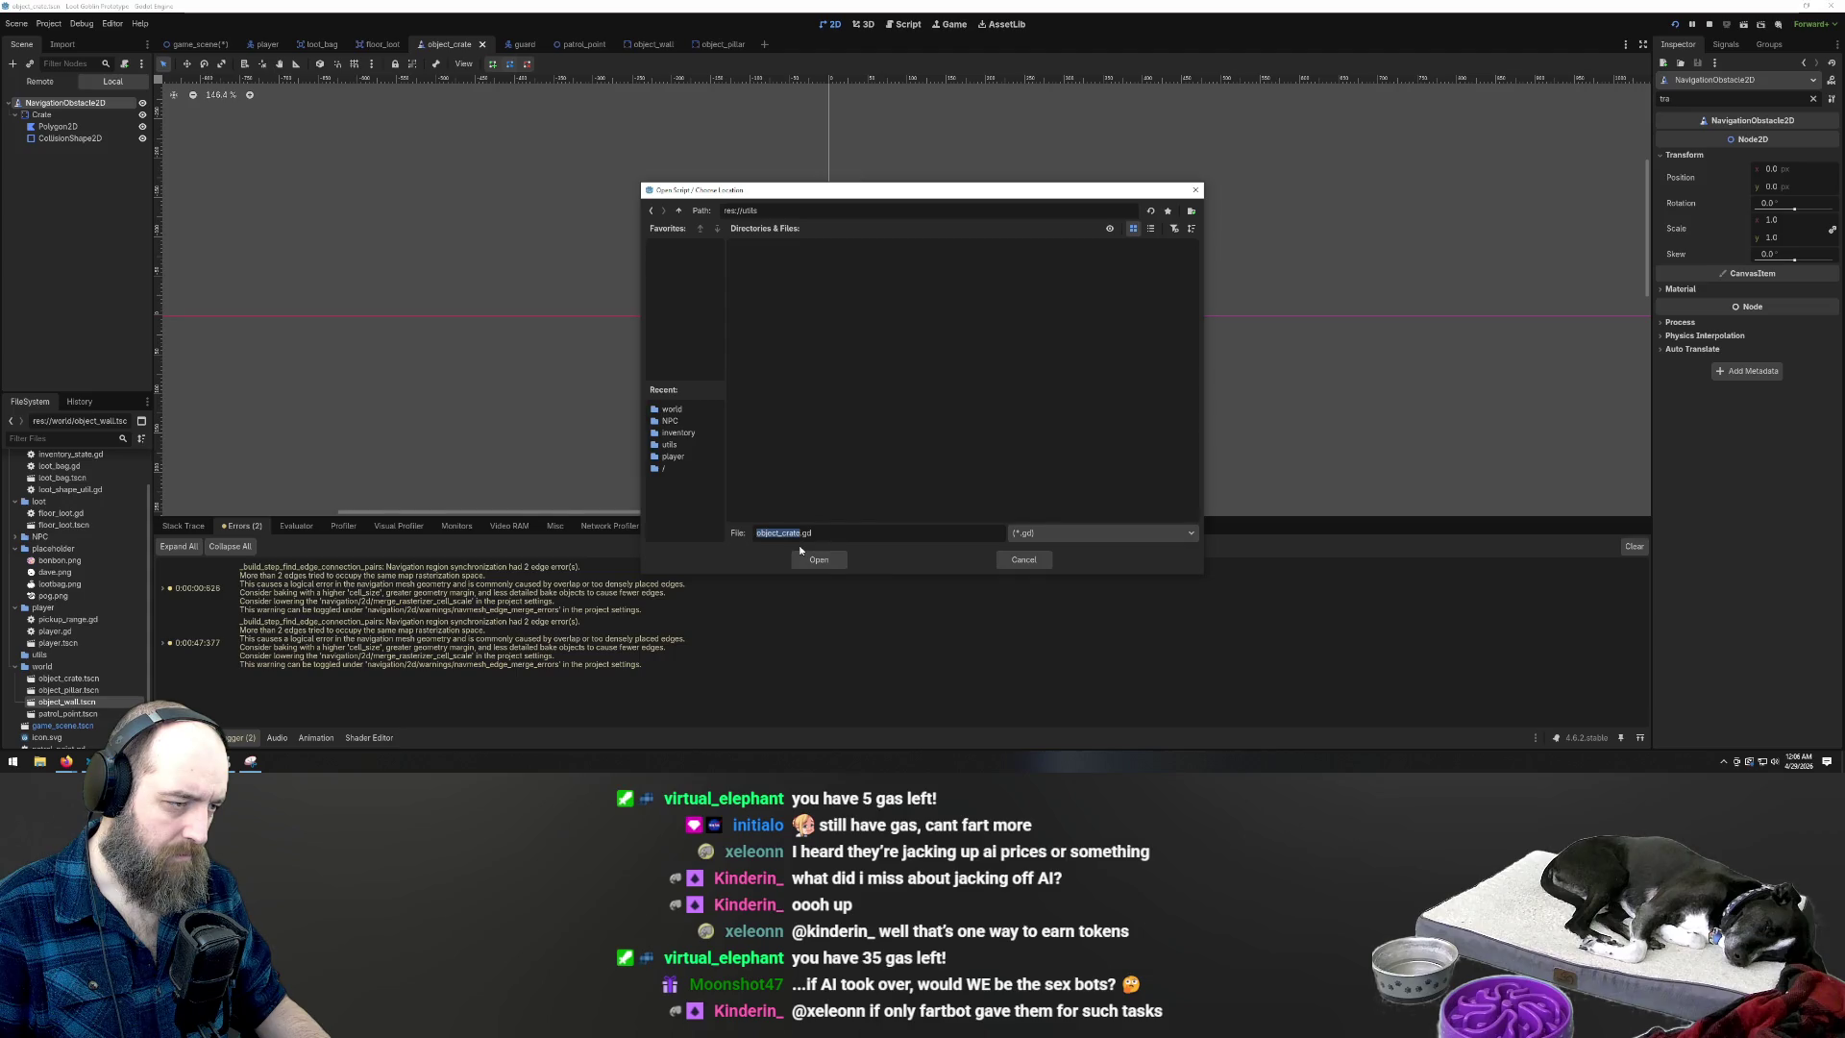
left_click(660, 433)
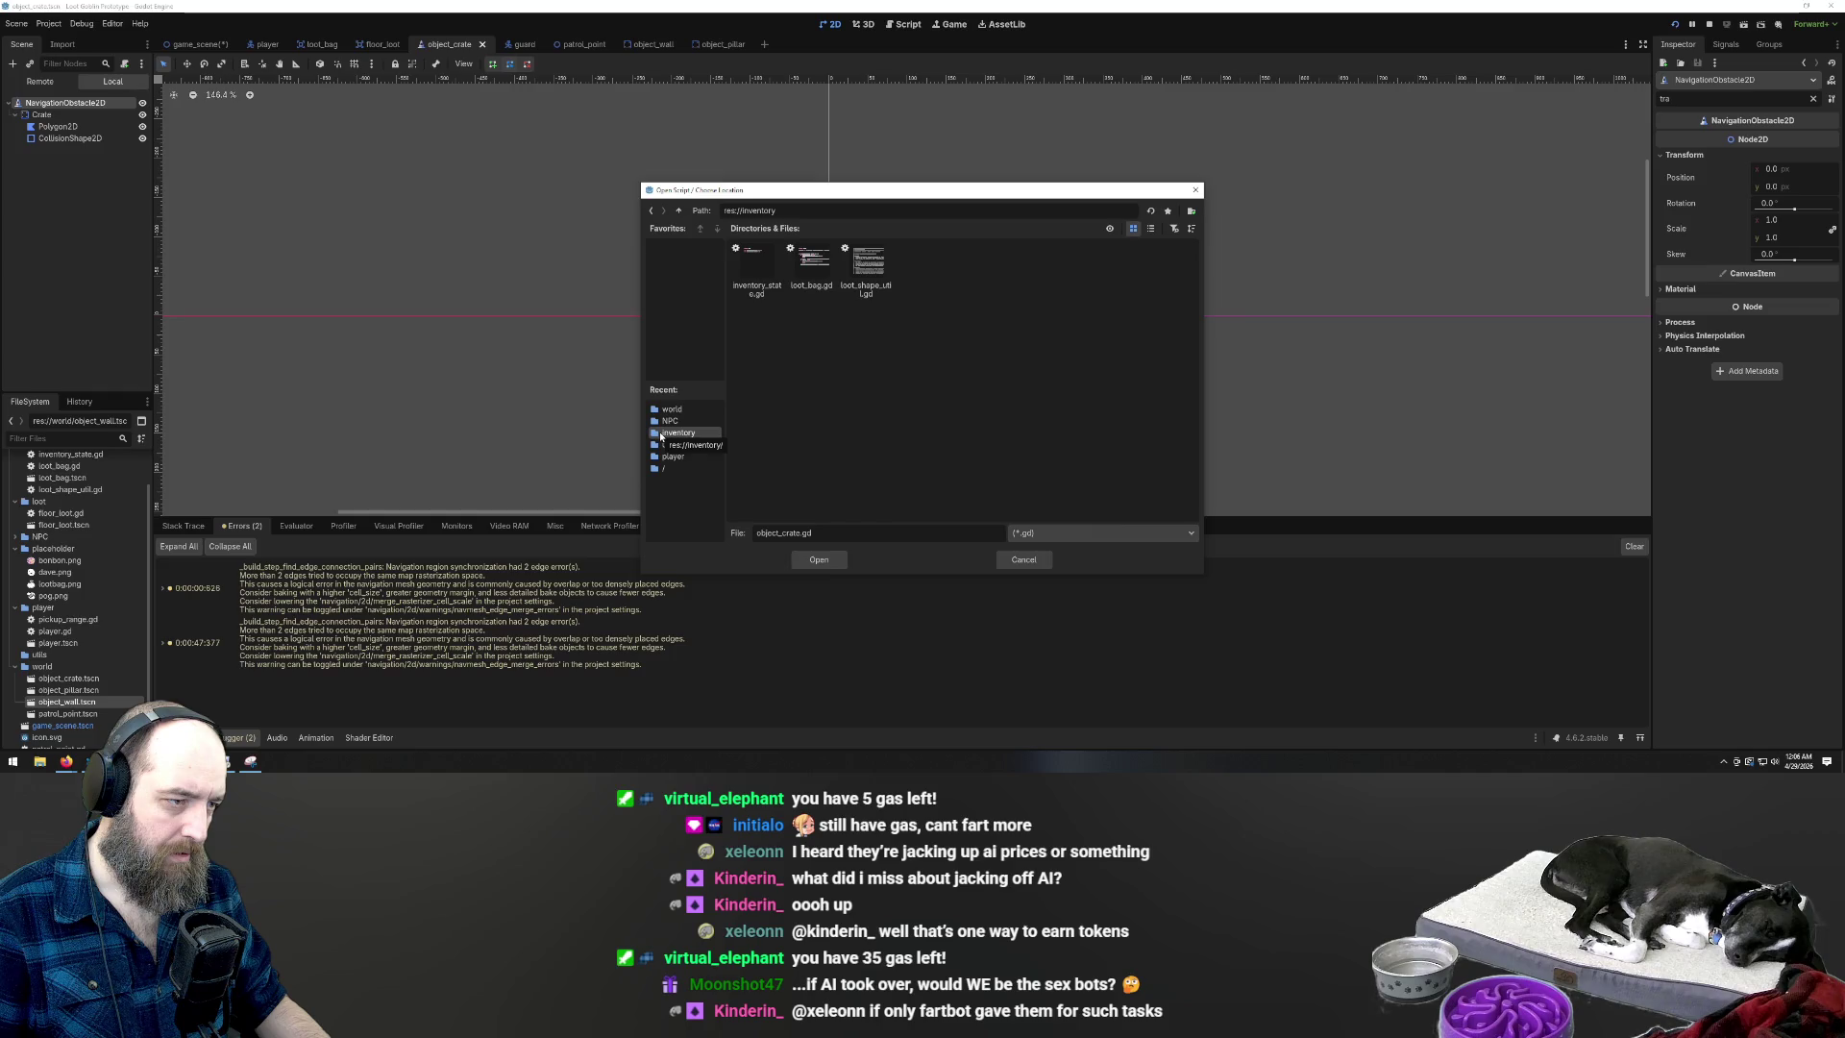
left_click(675, 446)
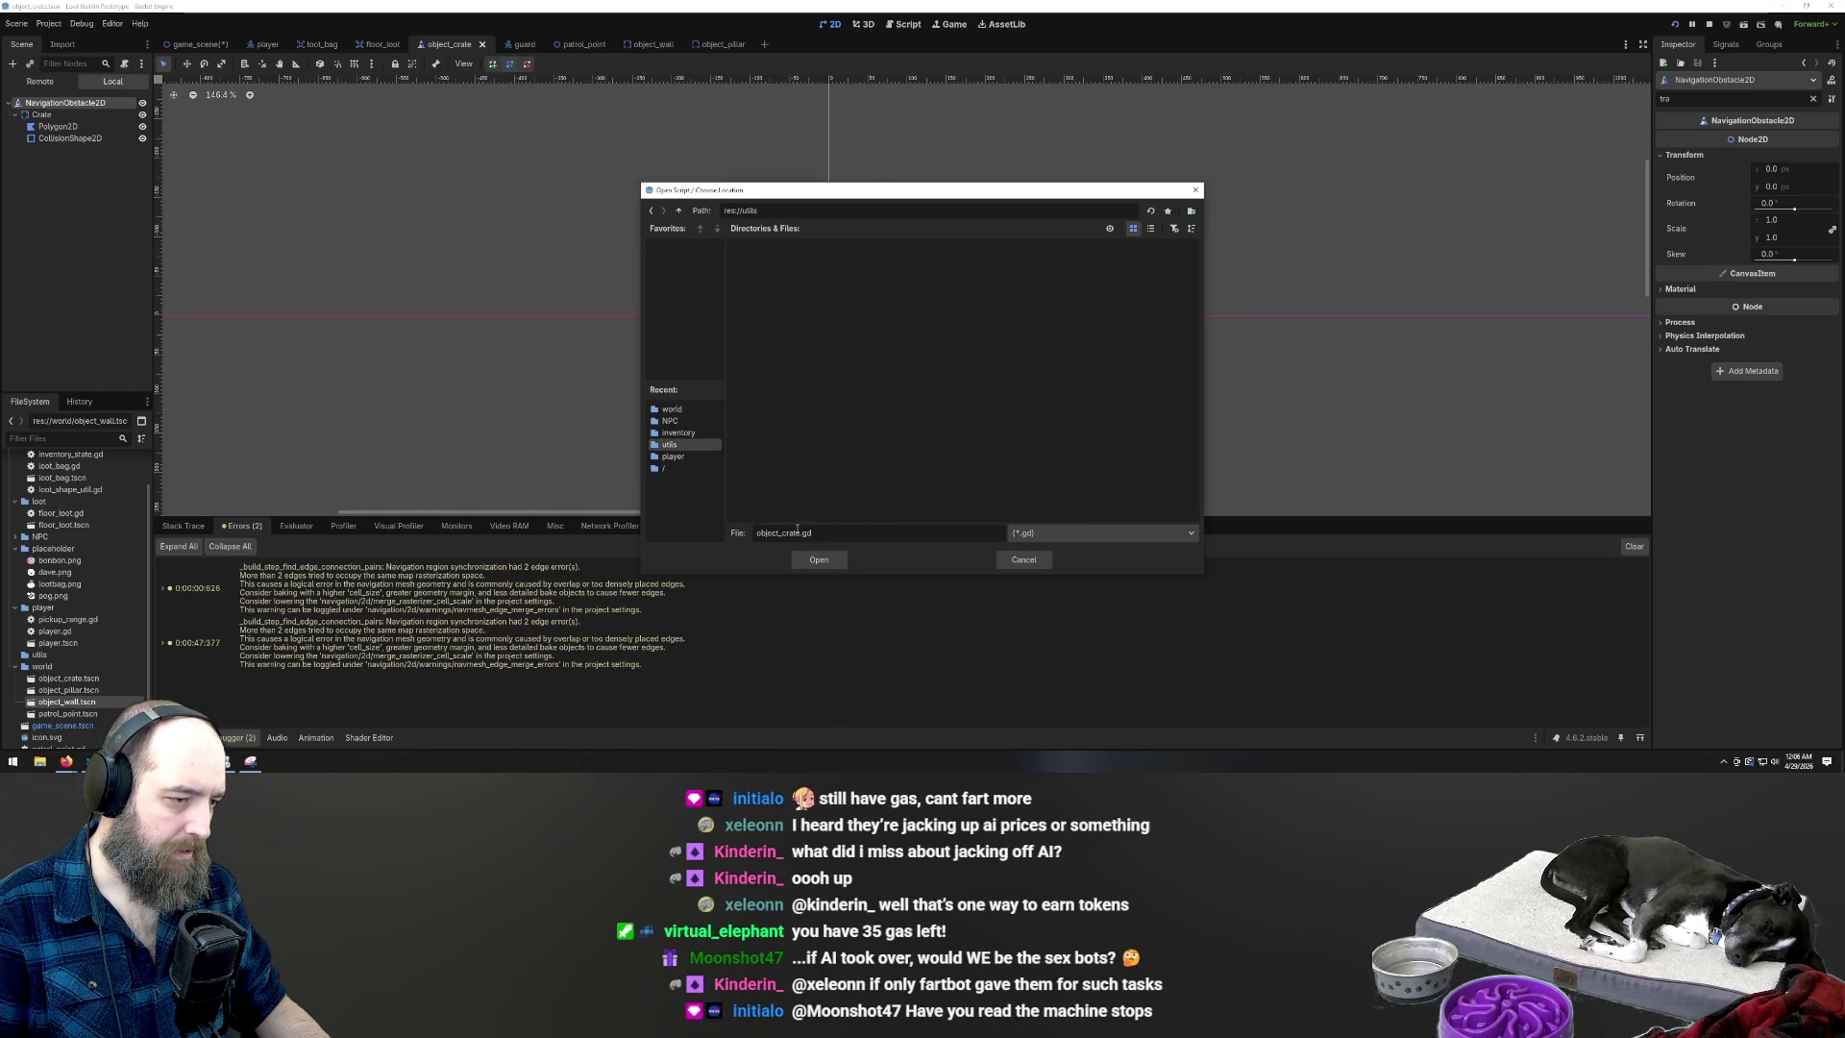
Name the script file nav_cutter.gd and create it
left_click_drag(801, 532, 721, 531)
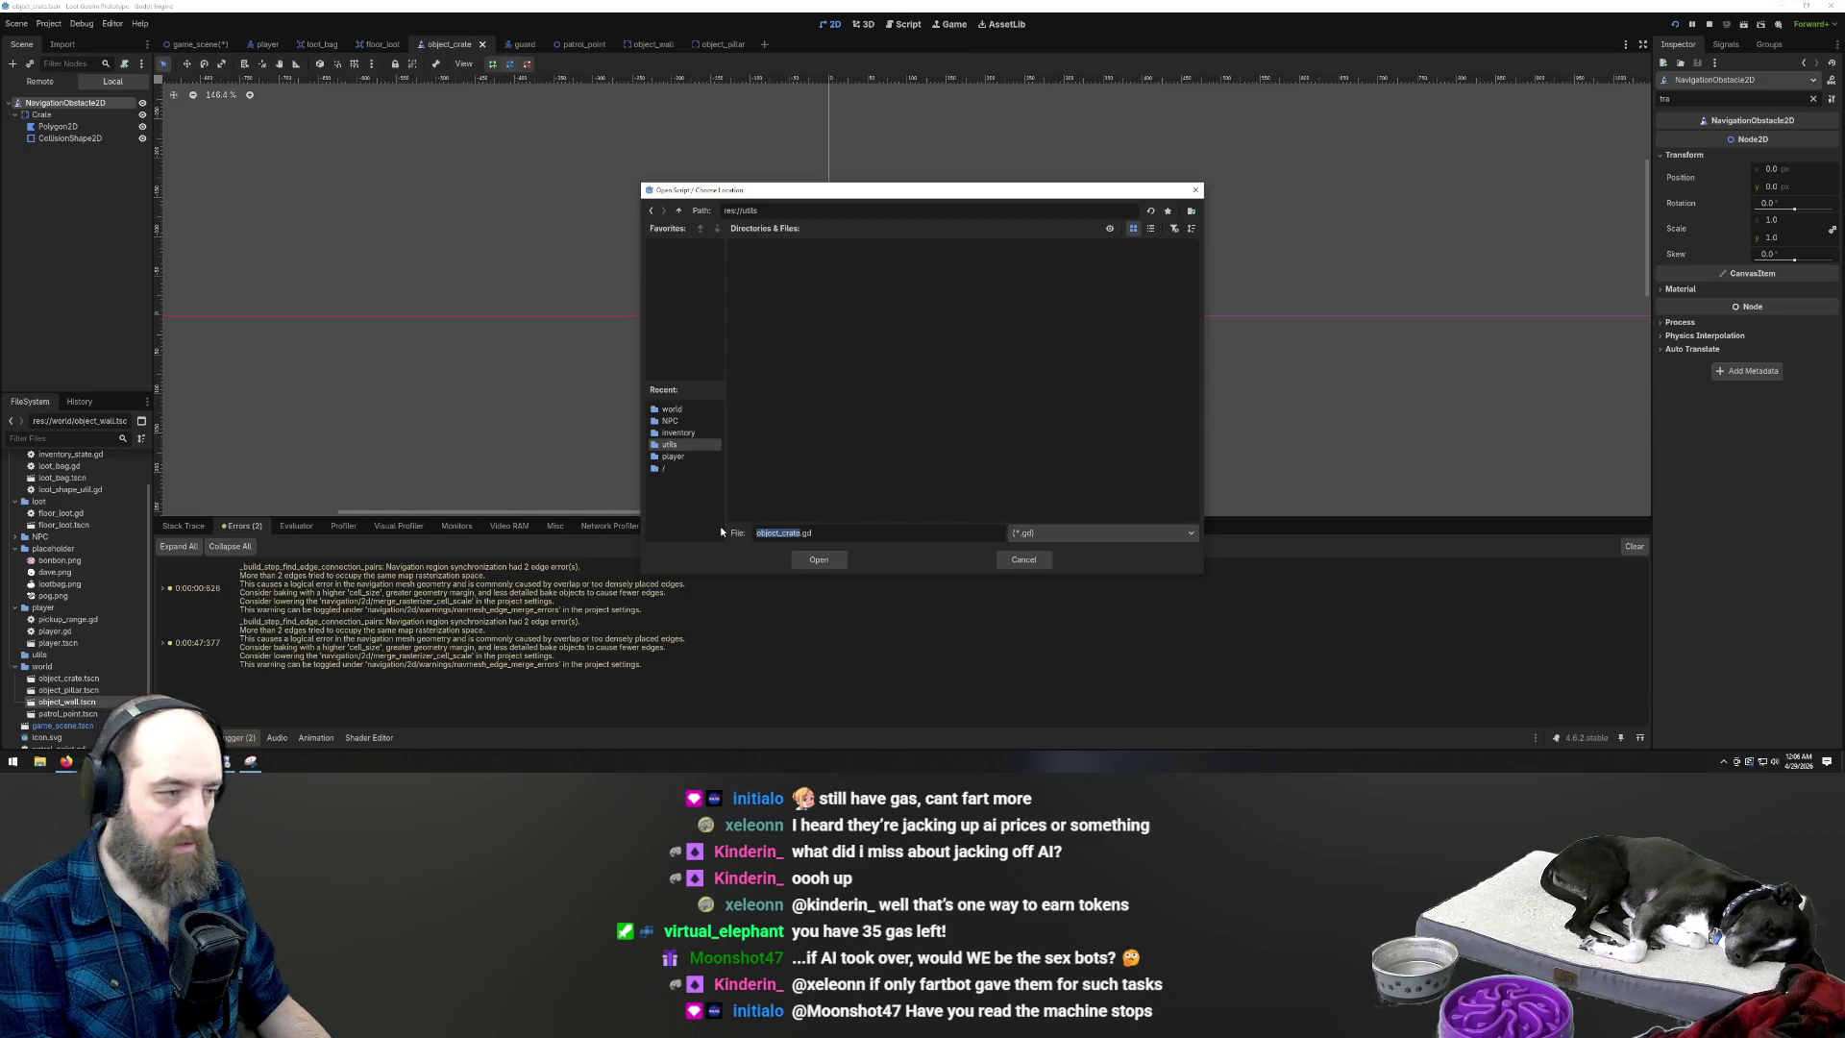
type("nav_obstacle")
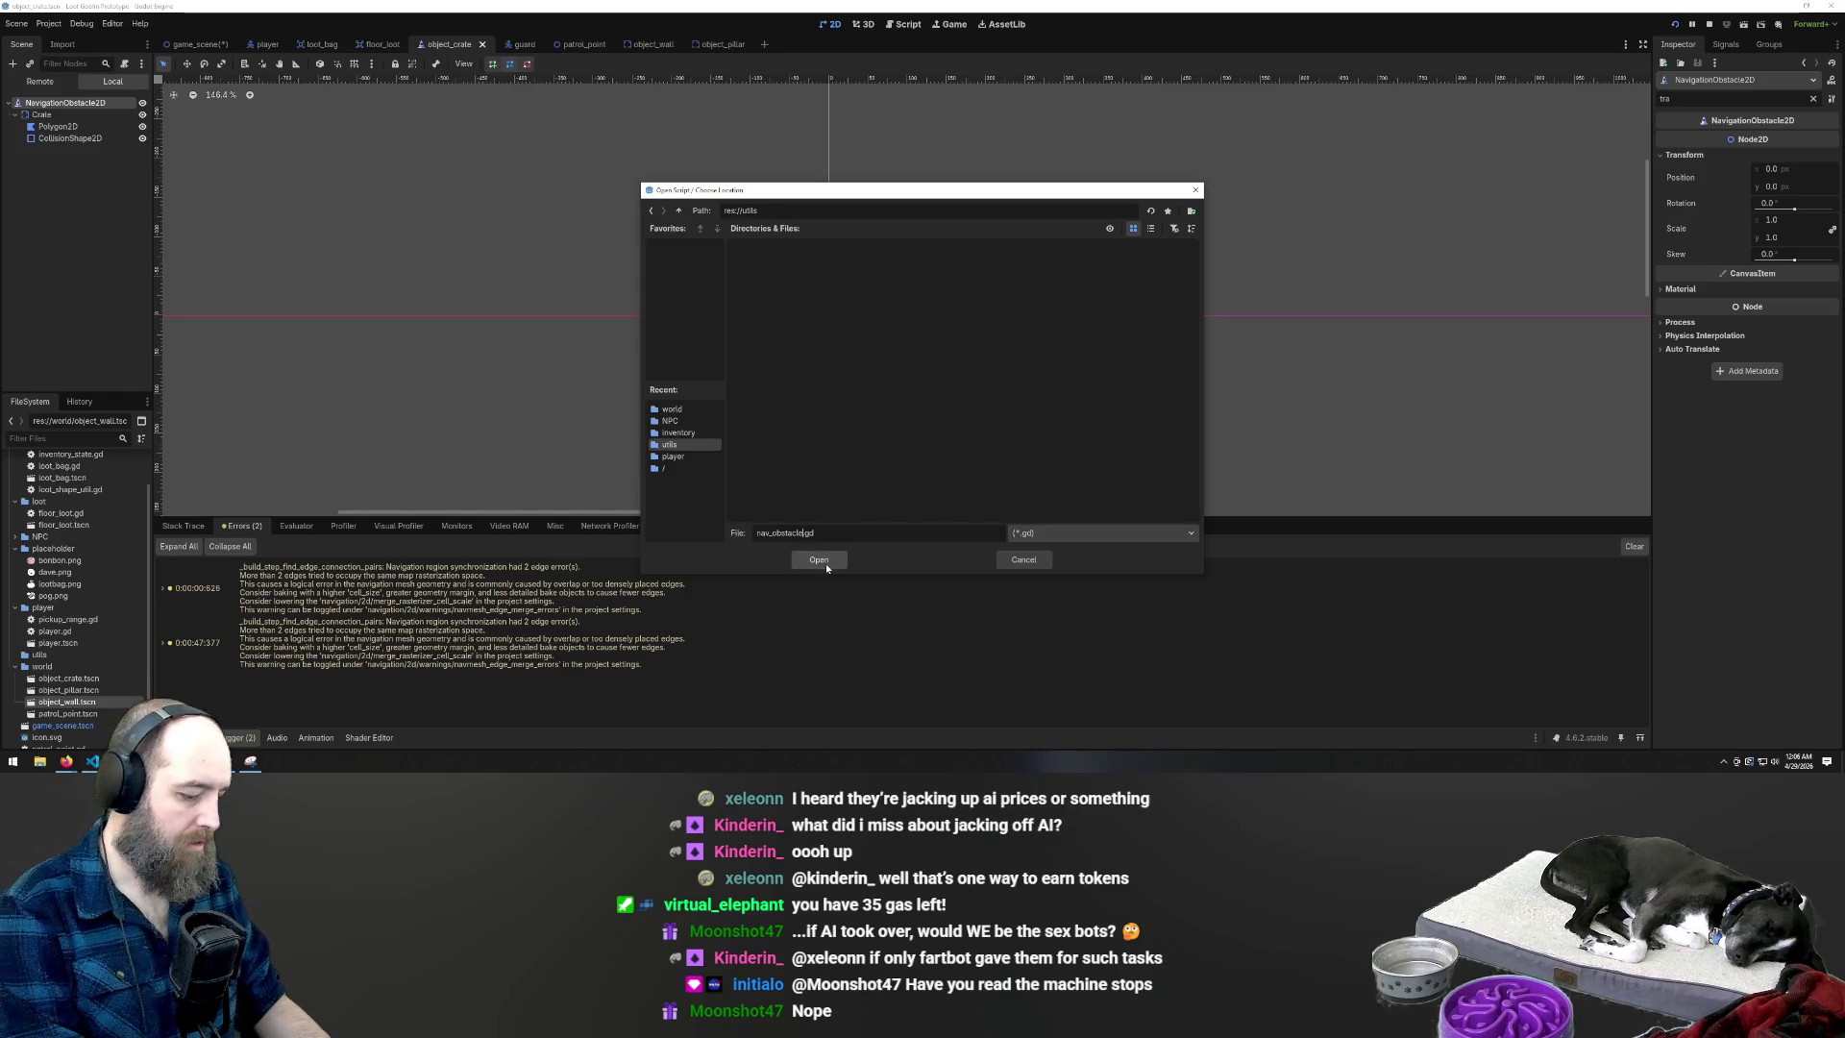
type("utter")
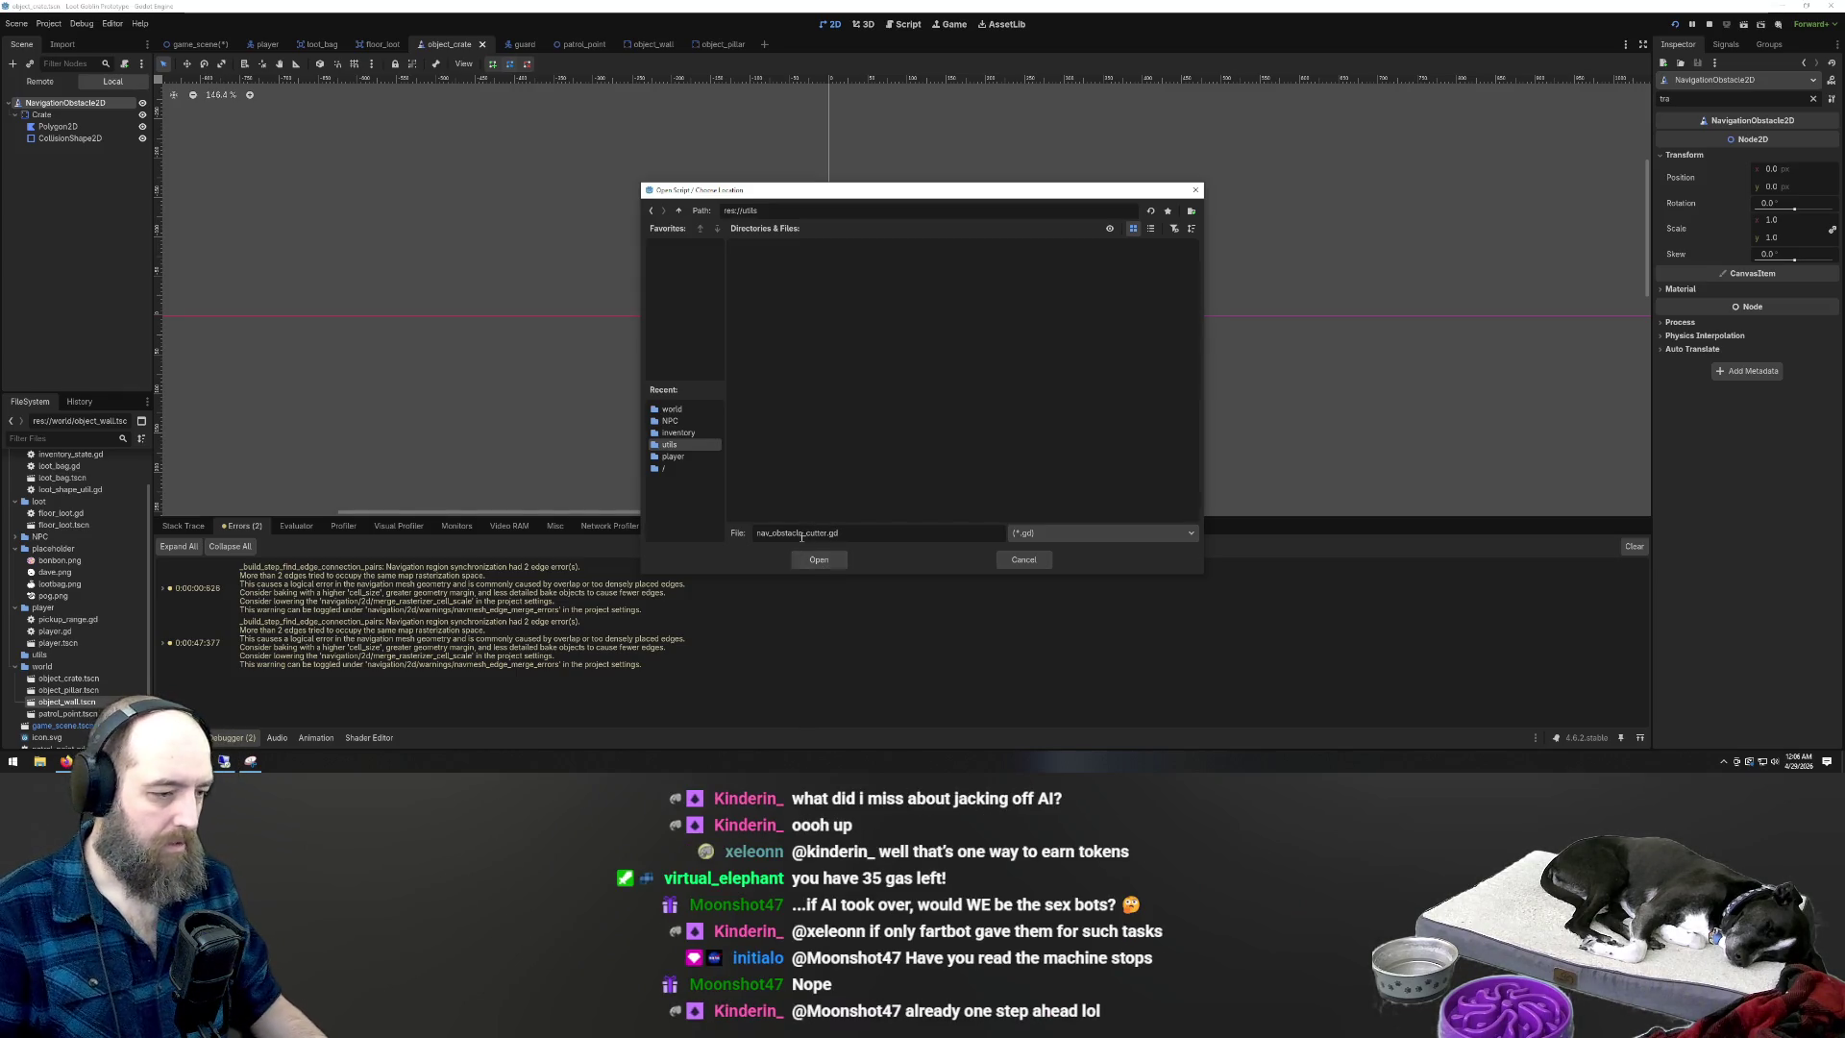
double_click(790, 535)
left_click_drag(803, 532, 776, 533)
key("BackSpace")
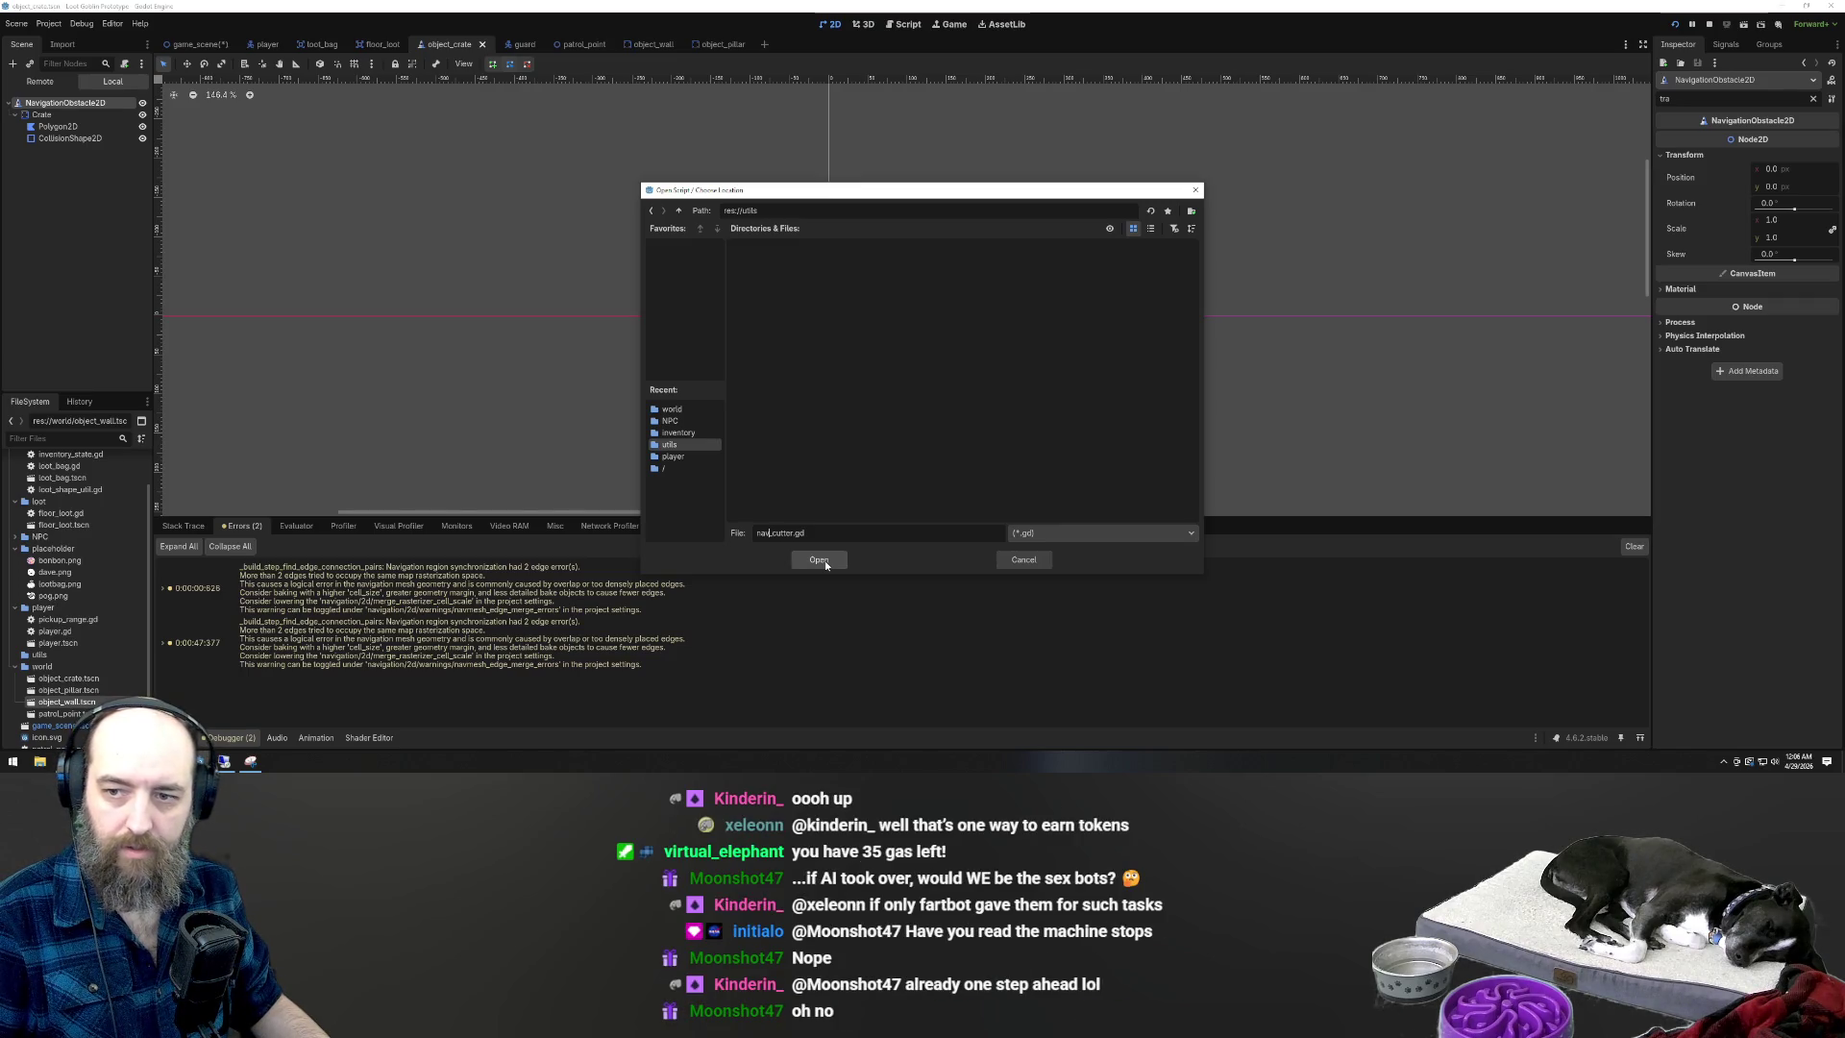
left_click(818, 560)
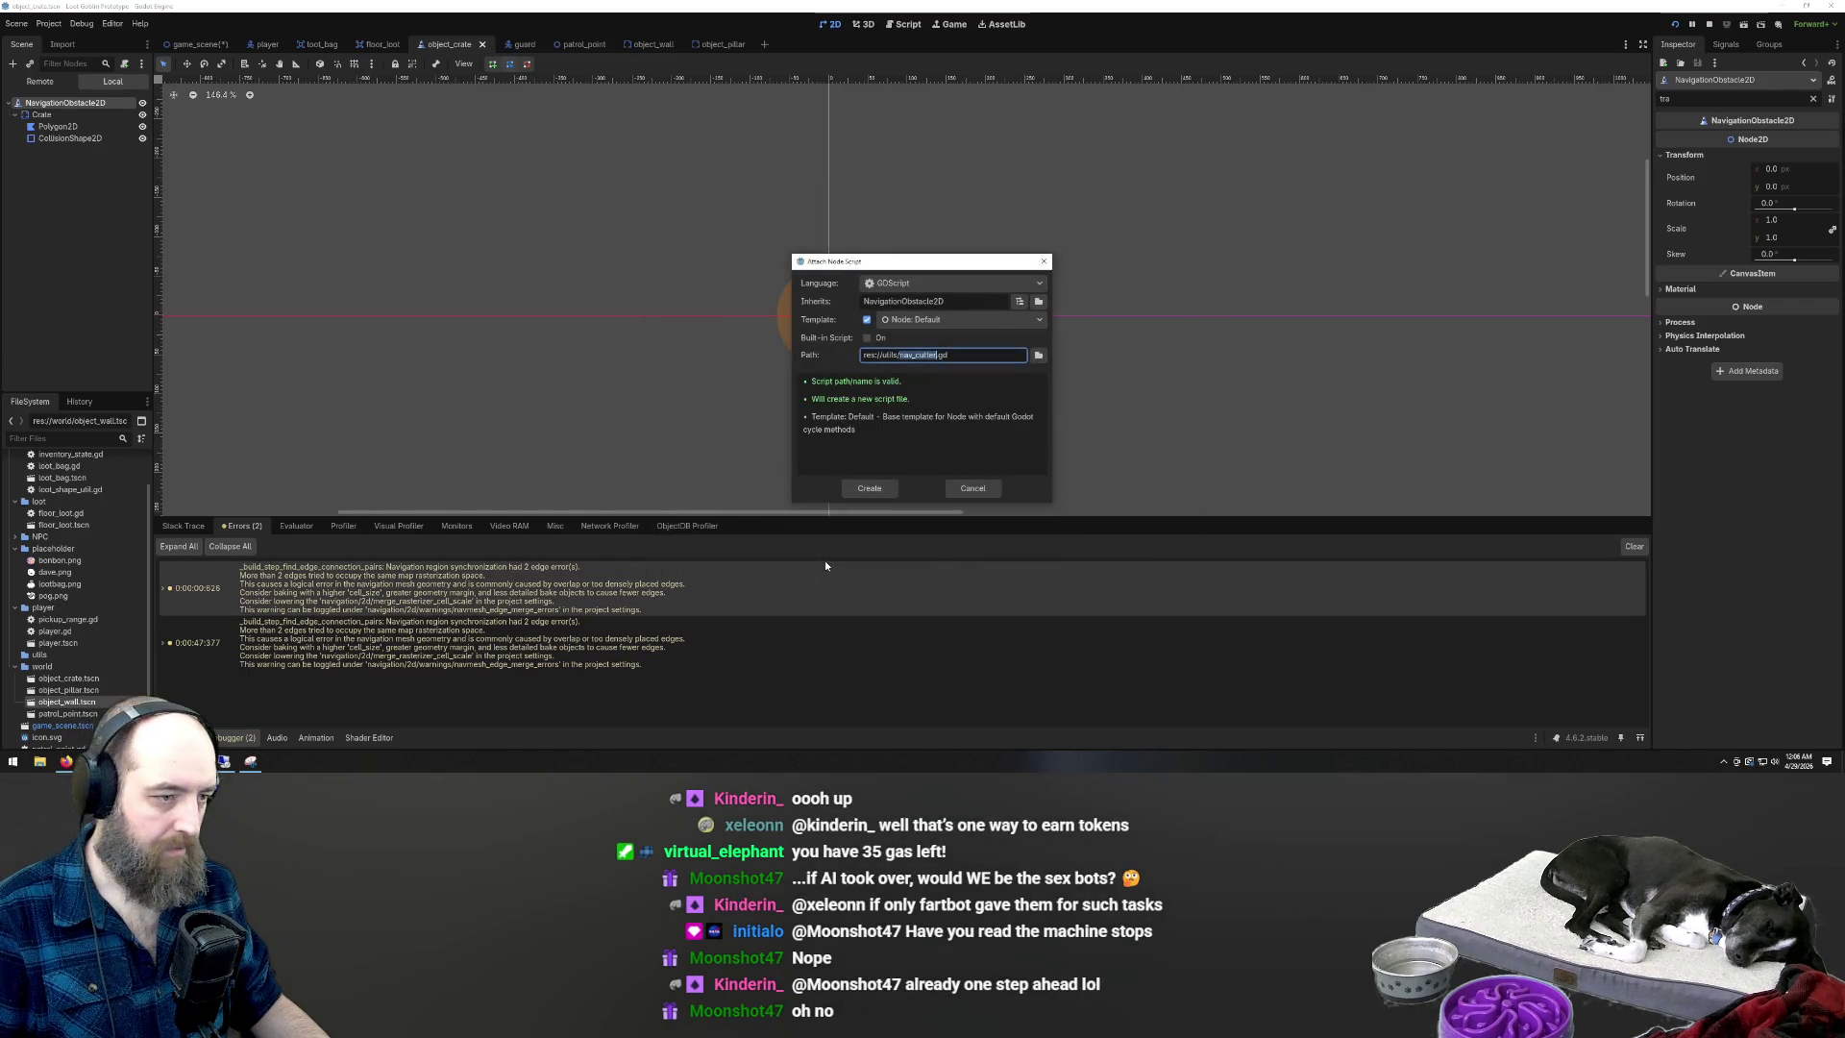
left_click(870, 488)
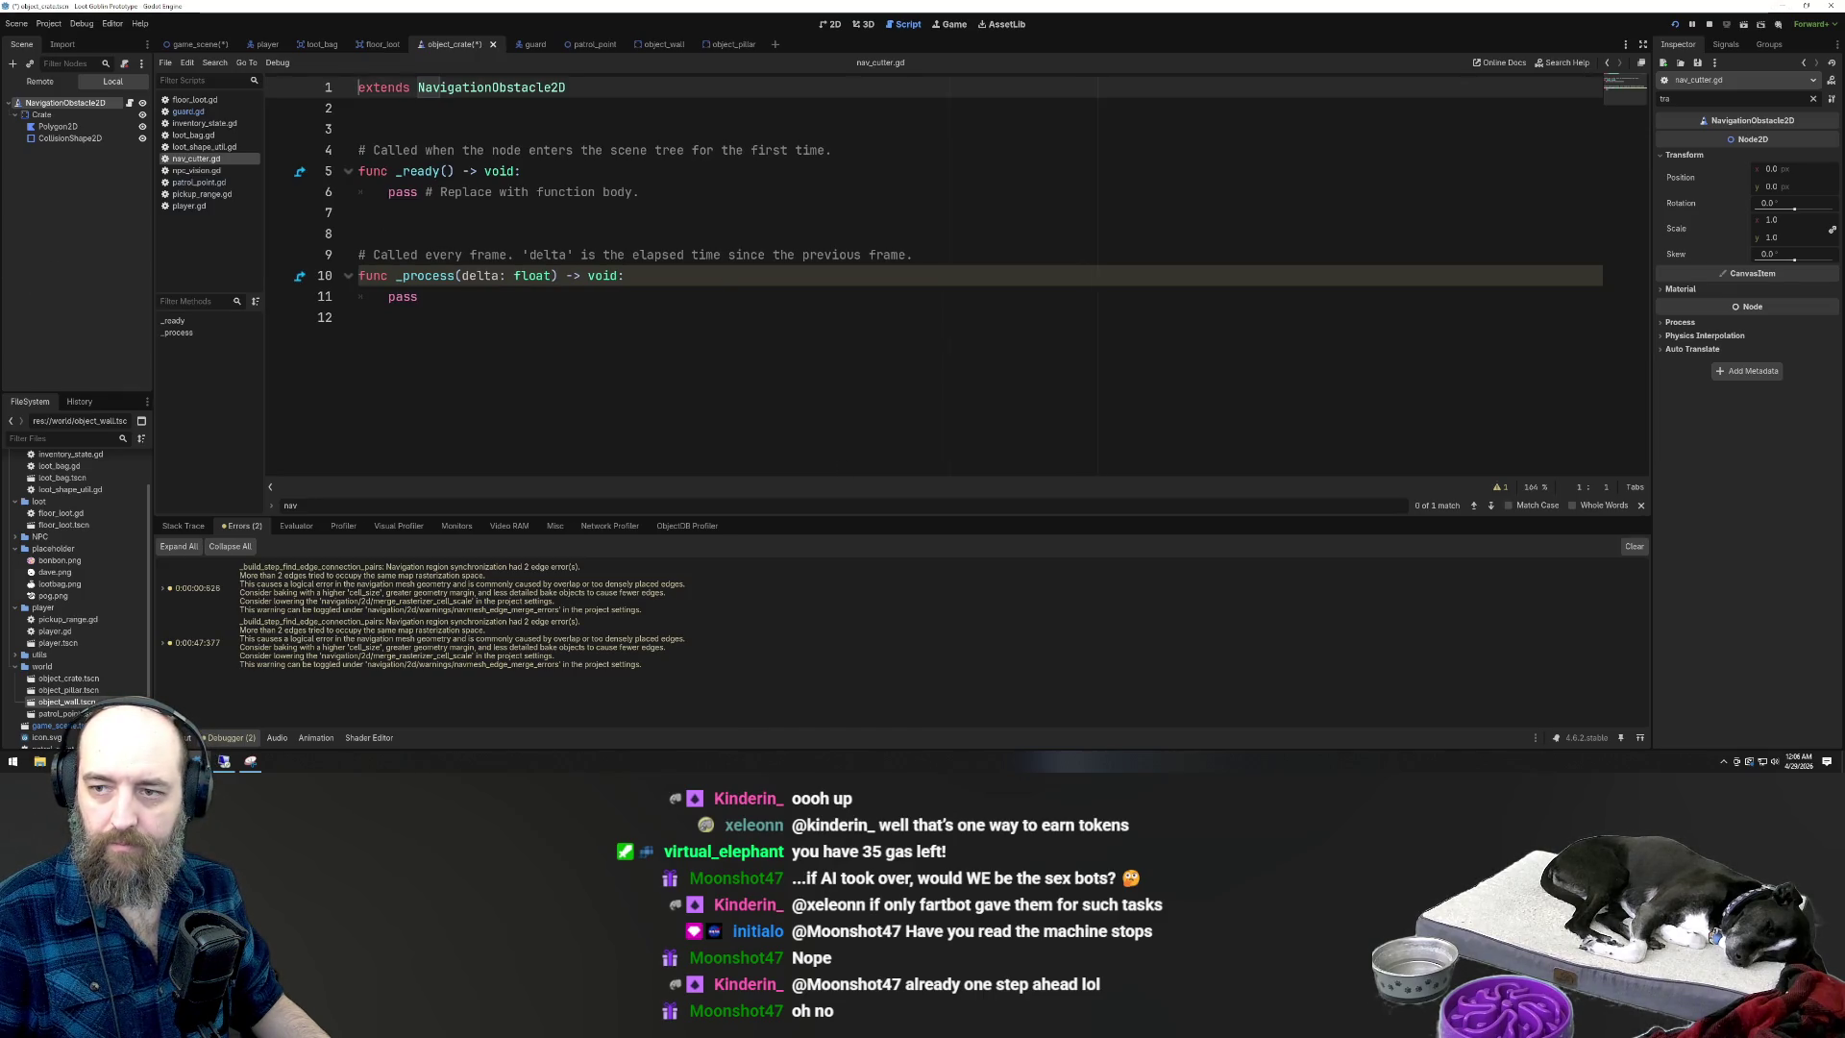
Replace the nav_cutter.gd template with the crate nav obstacle code and save it
left_click(1193, 236)
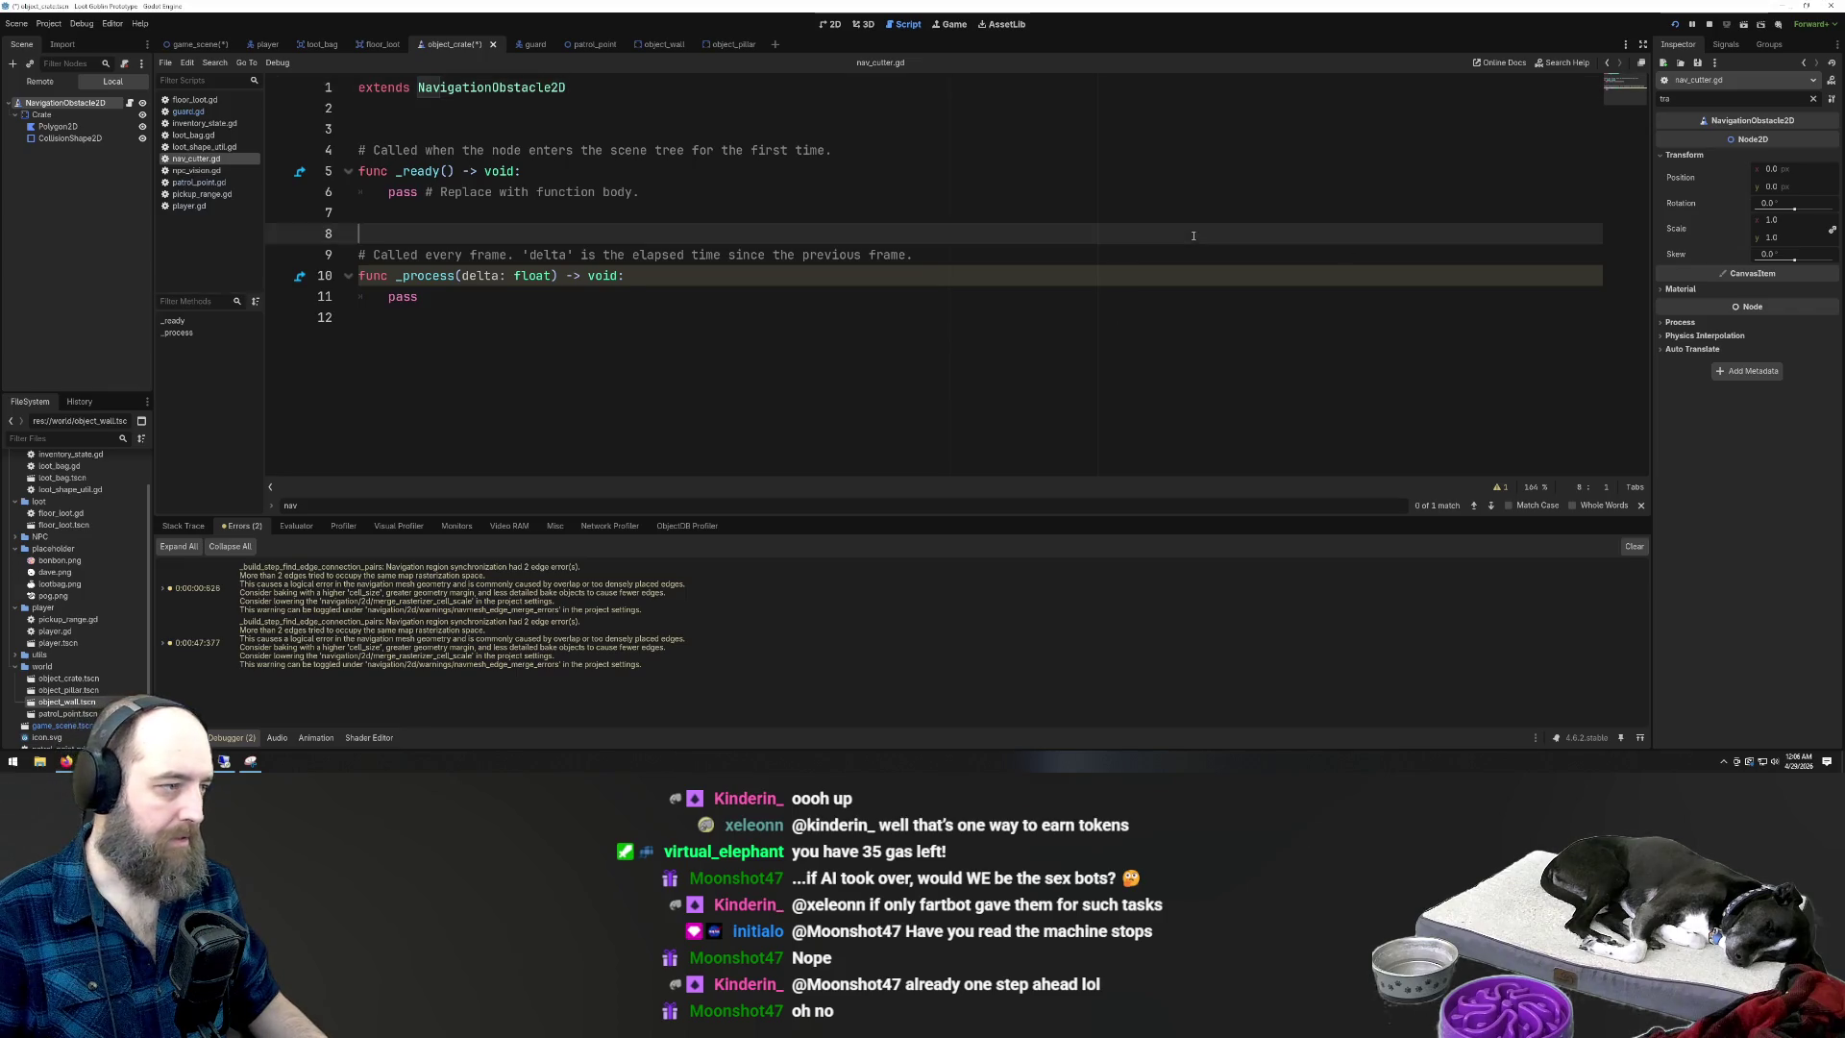
key("ctrl+a")
type("# crate_nav_obstacle.gd extends Node2D  @onready var obstacle = $NavigationObstacle2D @onready var shape = $CollisionShape2D  func _ready(): \tobstacle.carve_enabled = true \tobstacle.avoidance_enabled = false  \t# Auto-generate vertices from the CollisionShape2D \tvar col_shape = shape.shape \tif col_shape is RectangleShape2D: \t\tvar extents = col_shape.size / 2.0 \t\tobstacle.vertices = PackedVector2Array([ \t\t\tVector2(-extents.x, -extents.y), \t\t\tVector2(extents.x, -extents.y), \t\t\tVector2(extents.x, extents.y), \t\t\tVector2(-extents.x, extents.y) \t\t]) \telif col_shape is CircleShape2D: \t\t# Approximate circle with polygon \t\tvar points = PackedVector2Array() \t\tvar segments = 12 \t\tfor i in segments: \t\t\tvar angle = i * TAU / segments \t\t\tpoints.append(Vector2(cos(angle), sin(angle)) * col_shape.radius) \t\tobstacle.vertices = points \telif col_shape is ConvexPolygonShape2D: \t\tobstacle.vertices = PackedVector2Array(col_shape.points)  \tprint(\"Nav obstacle carved with \", obstacle.vertices.size(), \" vertices\")")
scroll(961, 288, "up", 5)
left_click(864, 233)
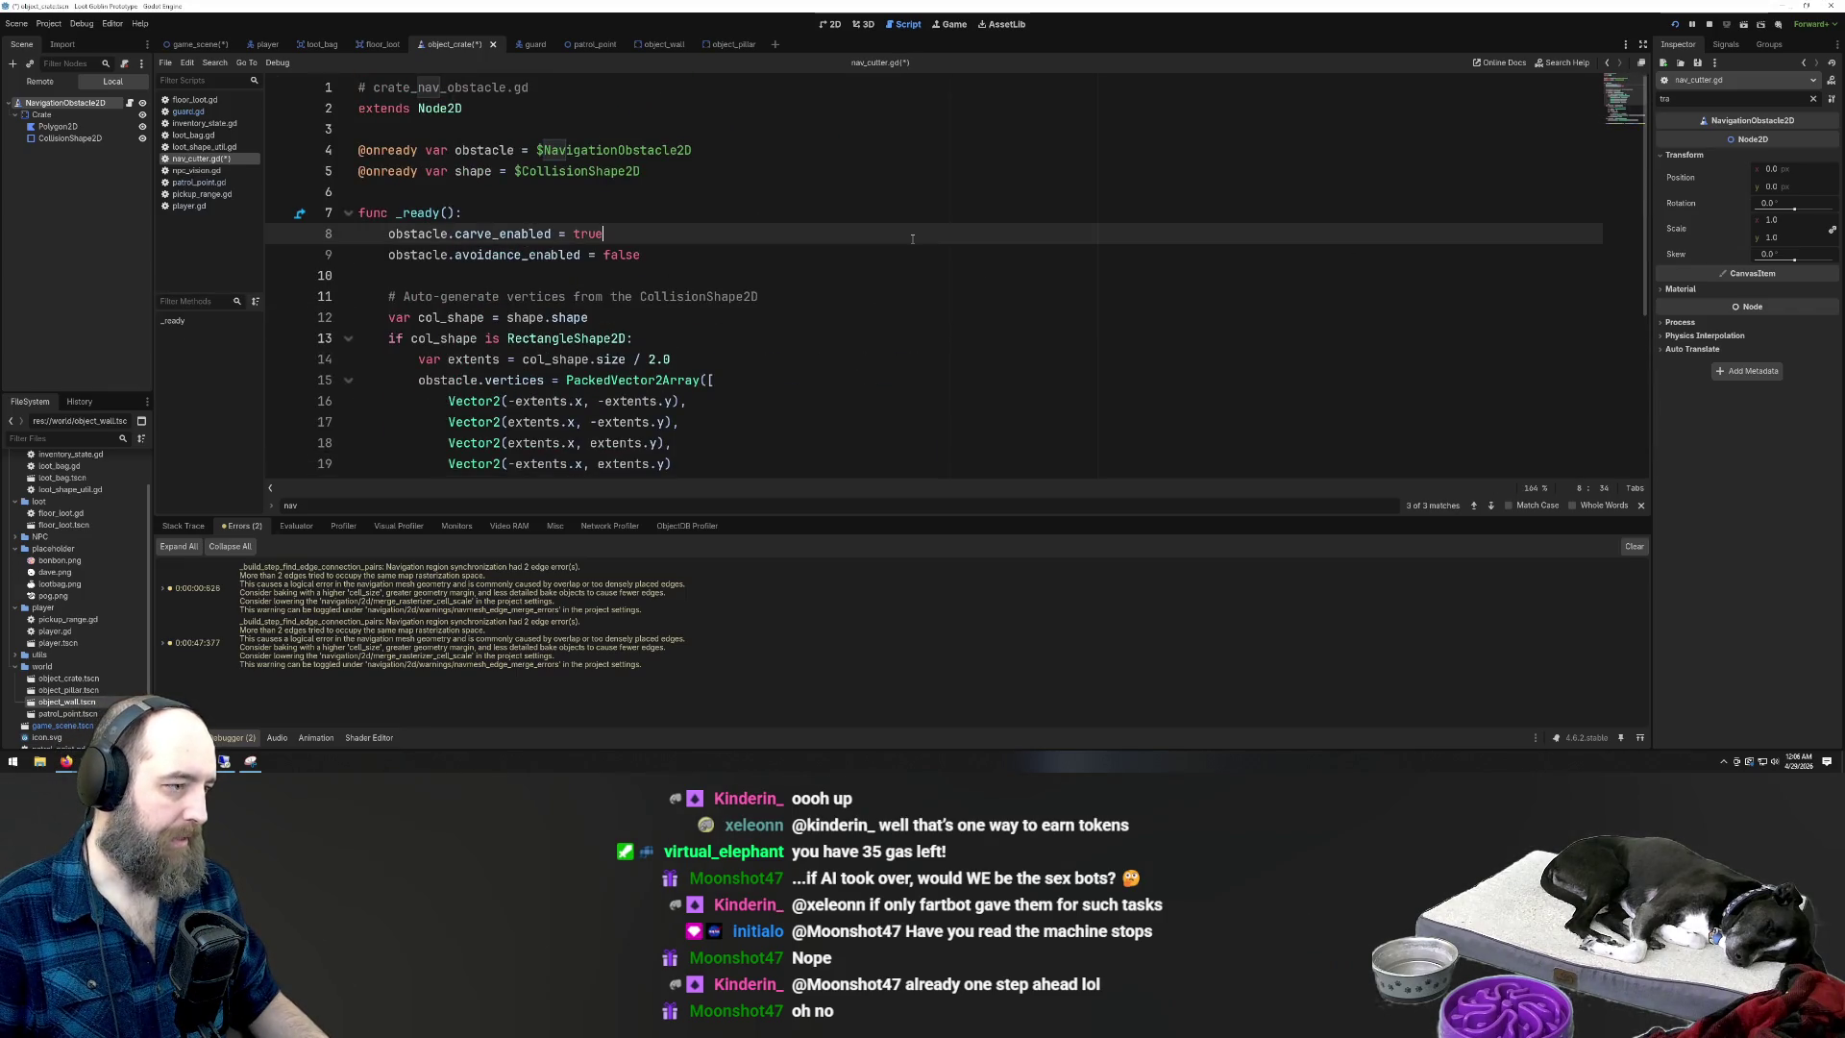
key("ctrl+s")
Run the game, which halts at line 8 with a null-instance carve_enabled error
scroll(896, 311, "down", 5)
scroll(855, 240, "up", 5)
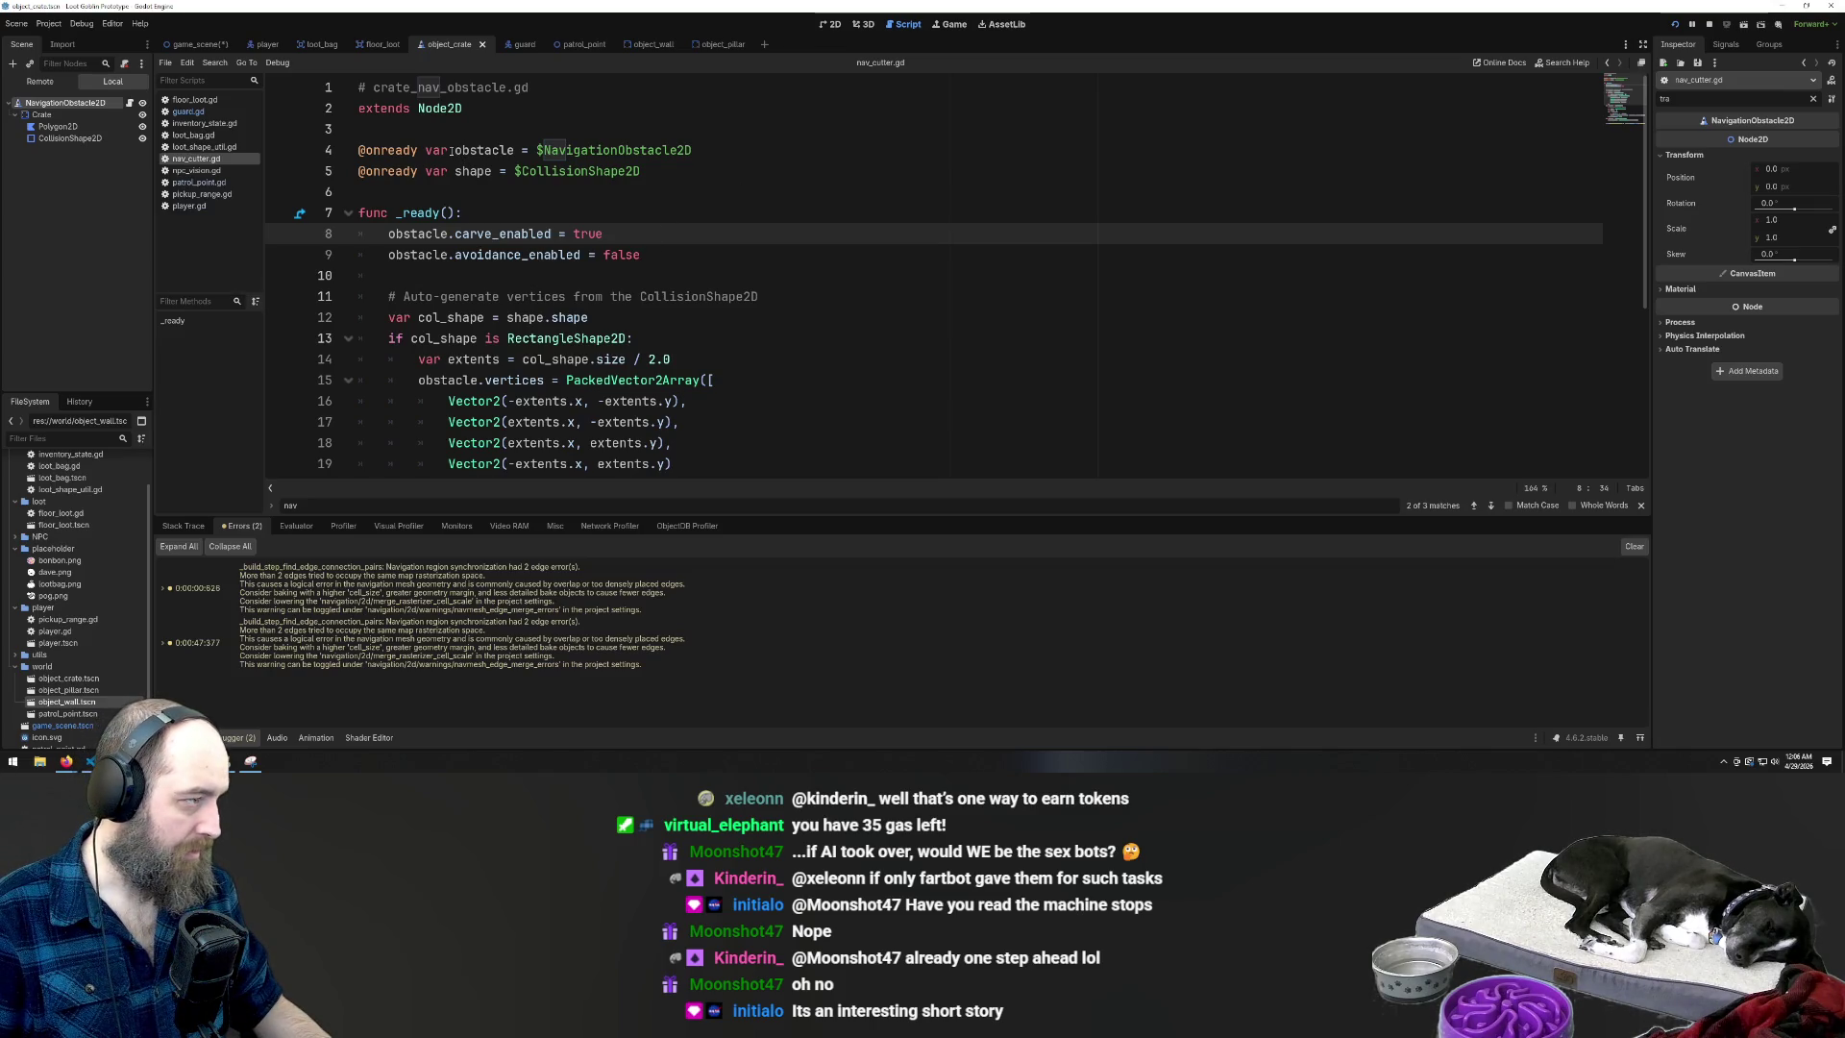
left_click(752, 212)
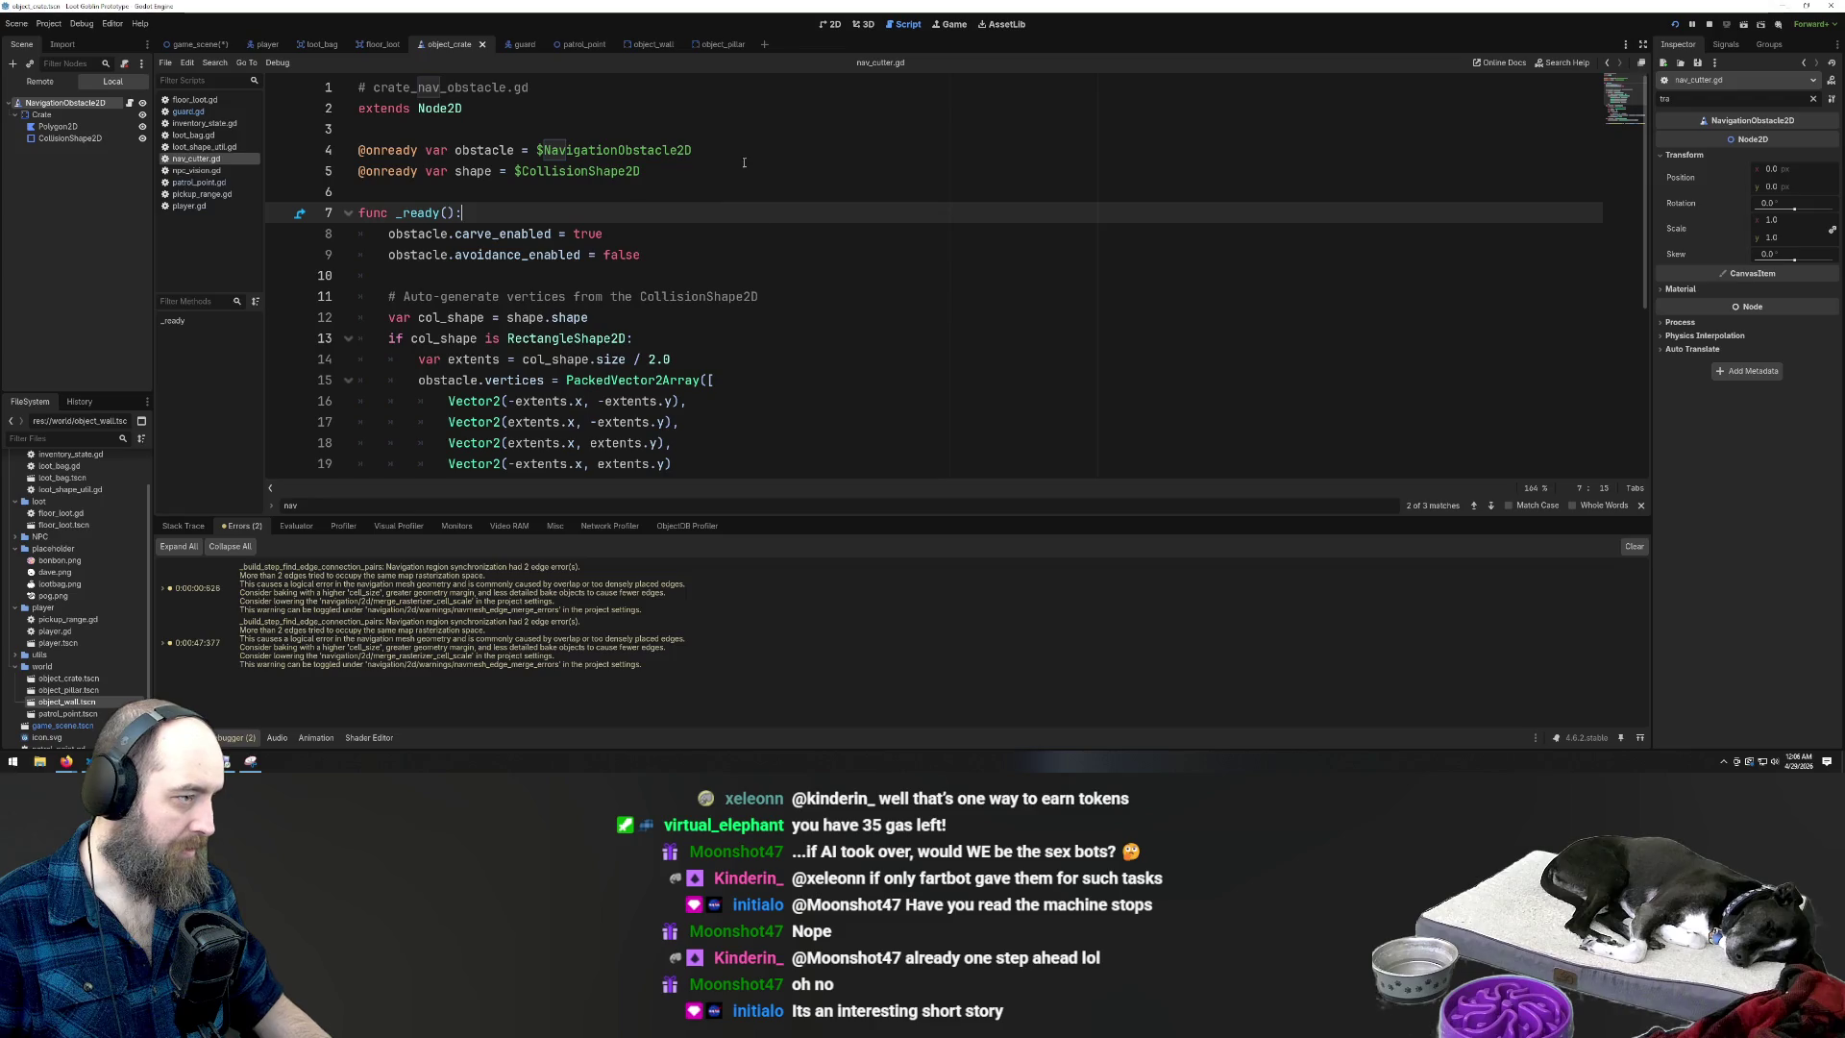
left_click(788, 171)
left_click(796, 189)
key("F5")
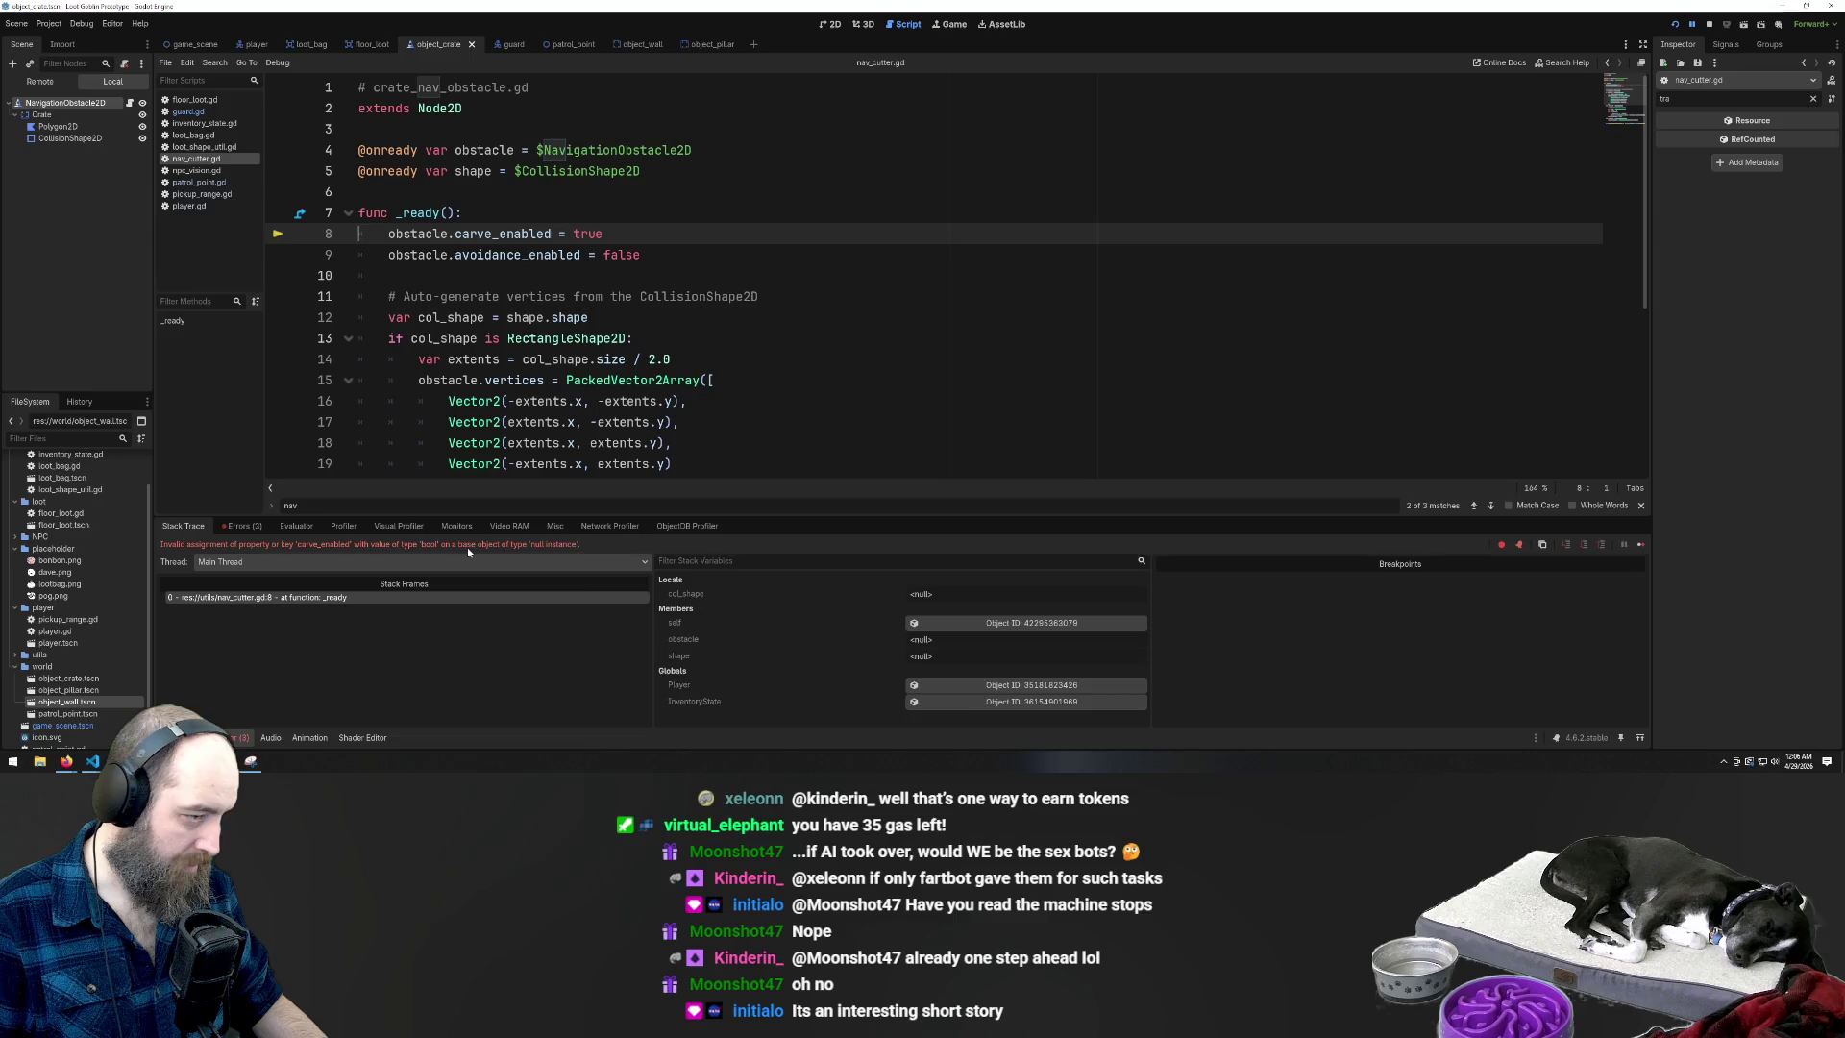
List the debugger's three errors and trace the NavigationObstacle2D node-not-found error to script line 4
left_click(236, 525)
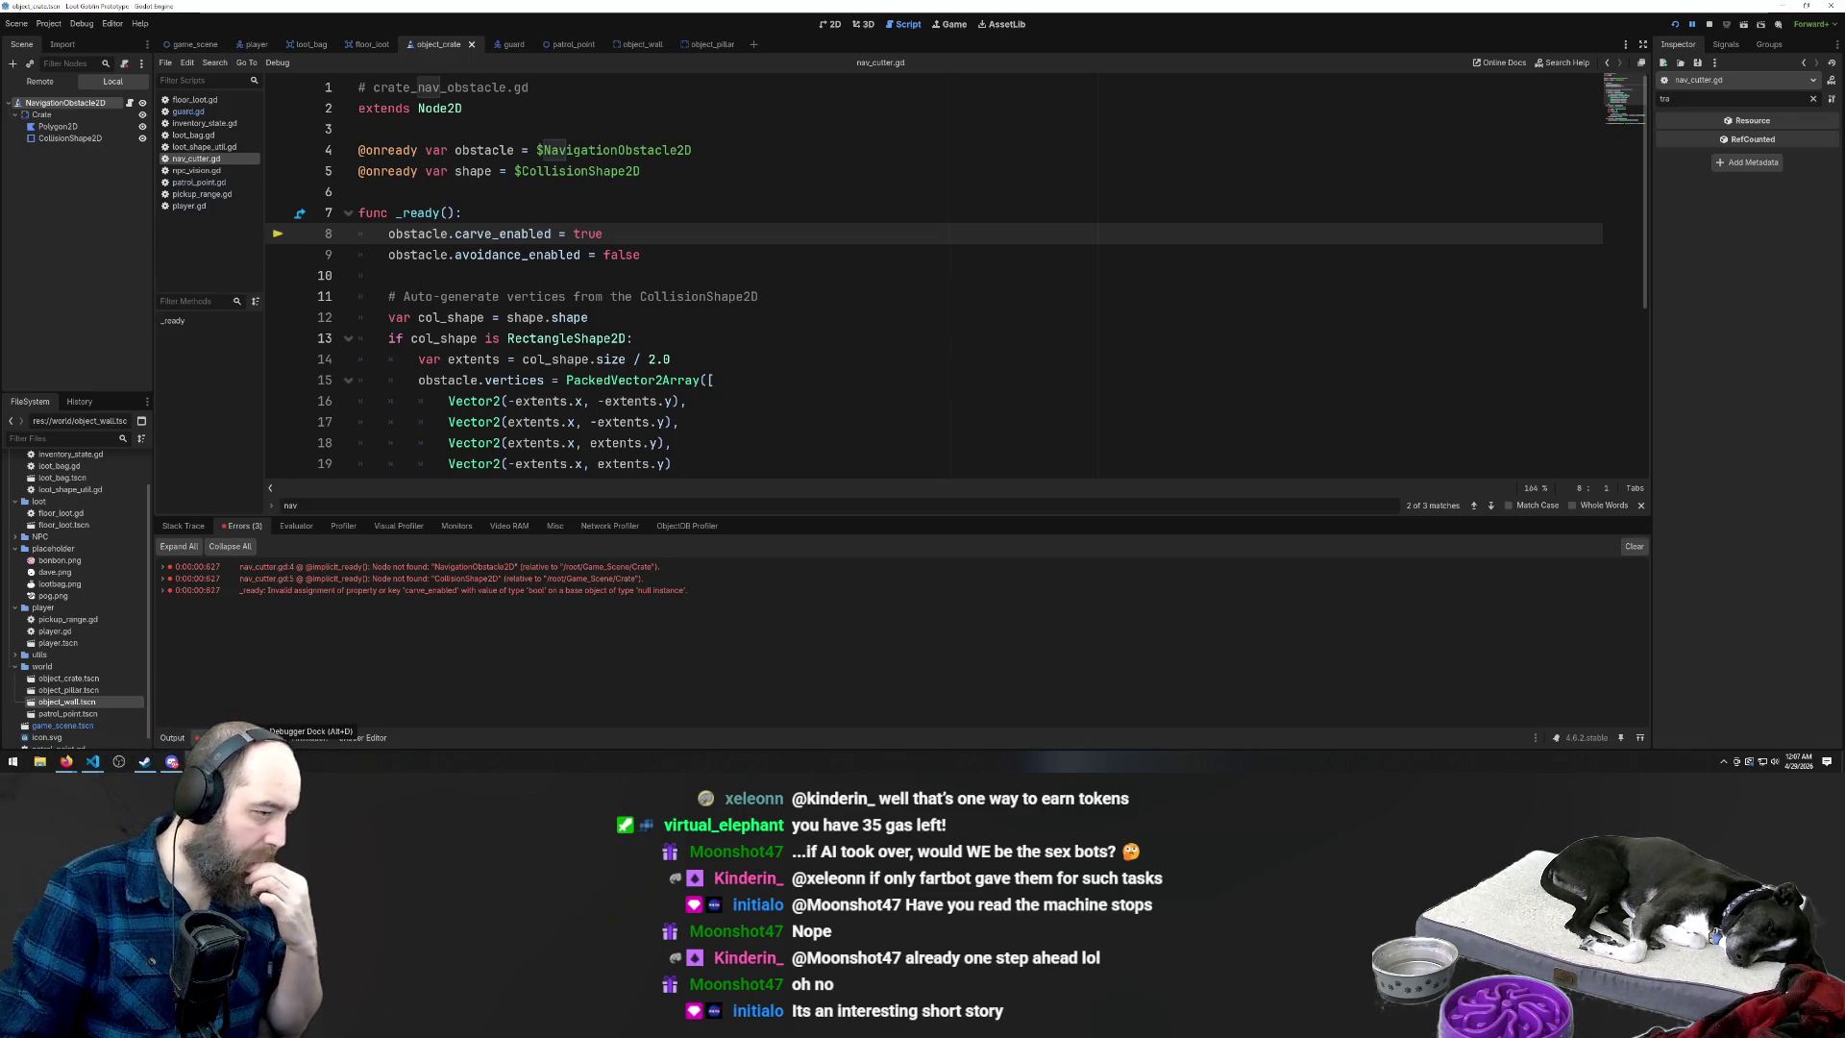
left_click(438, 567)
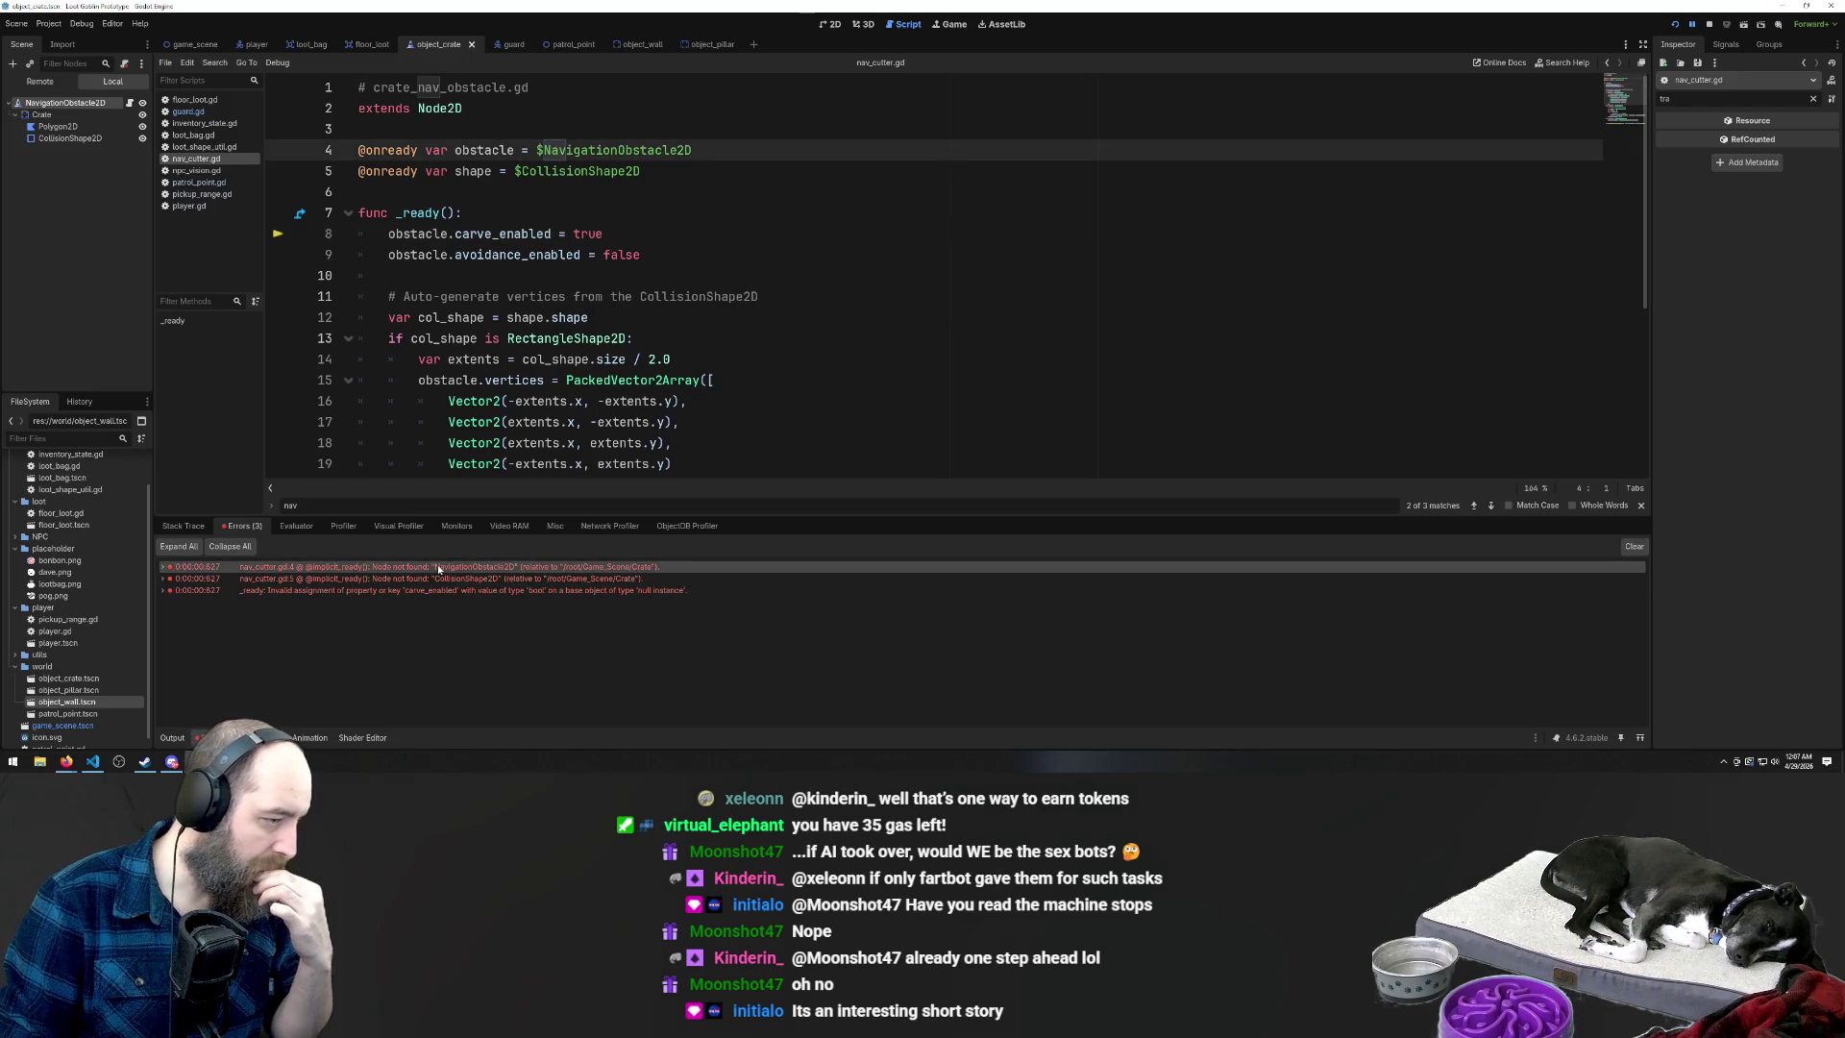
left_click(436, 576)
left_click(435, 568)
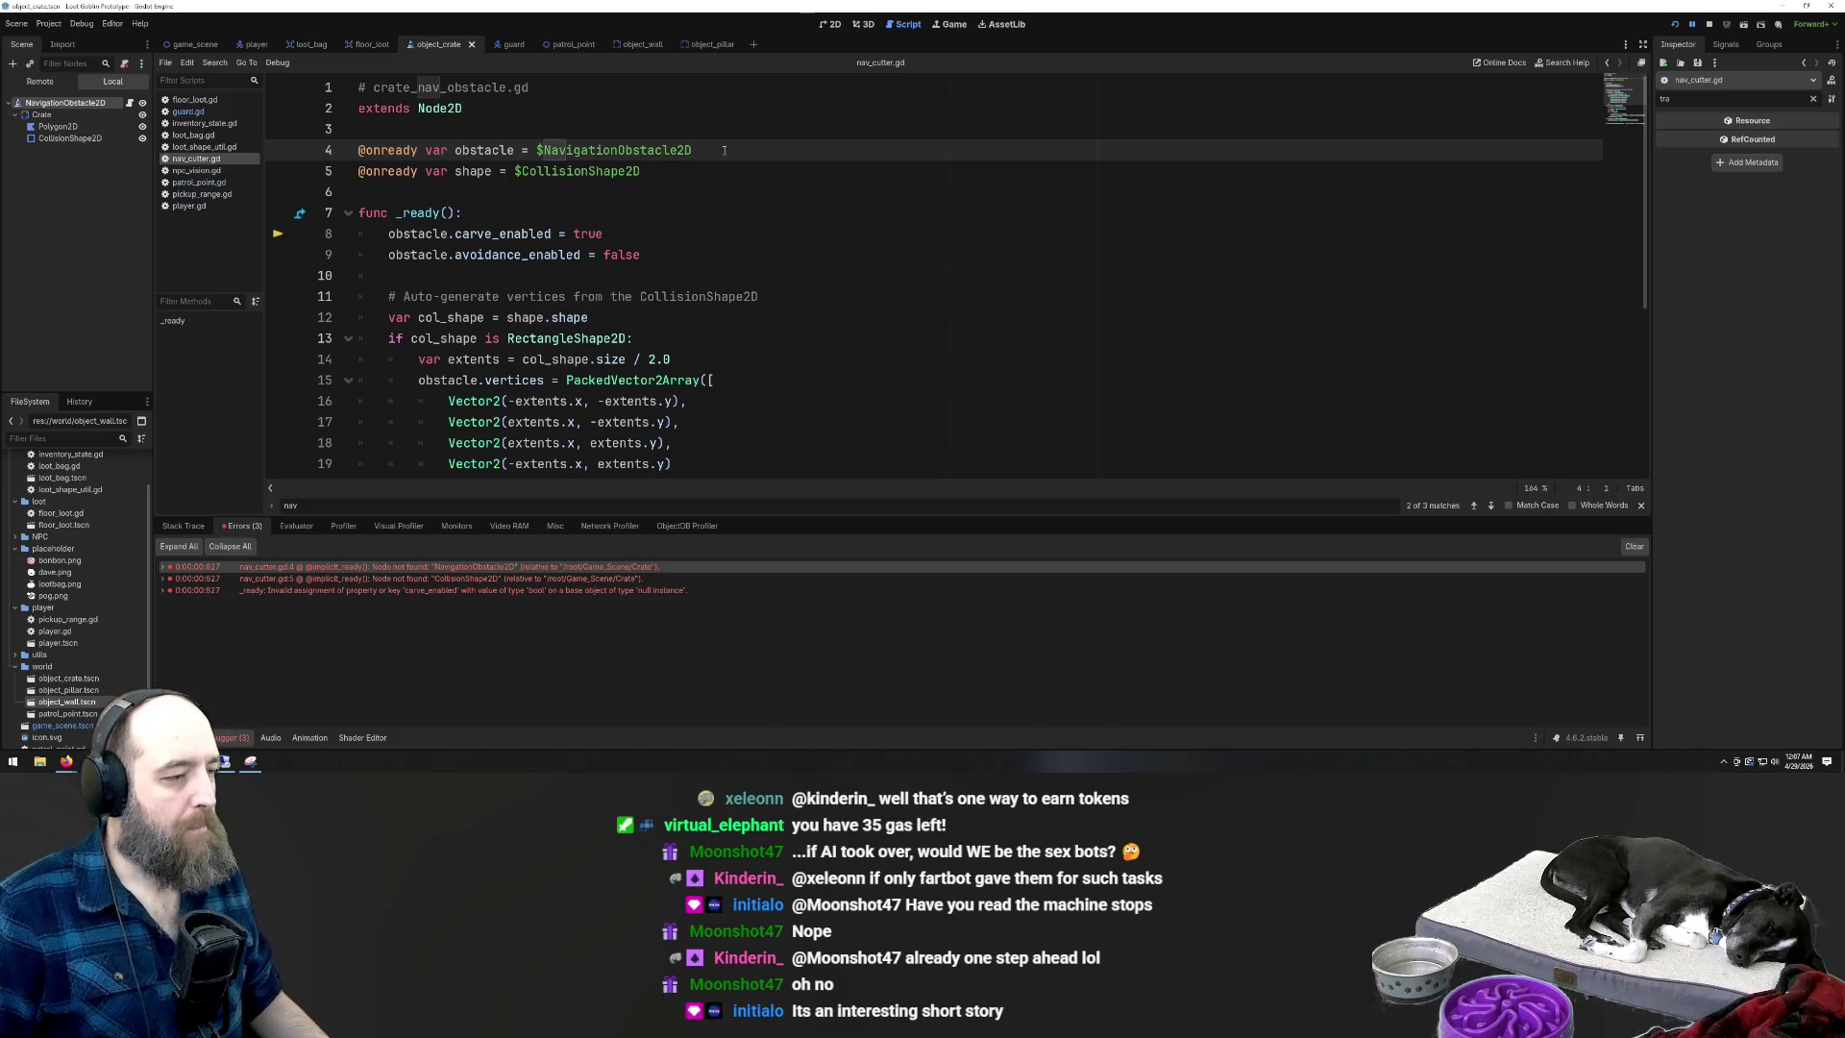
mouse_move(638, 166)
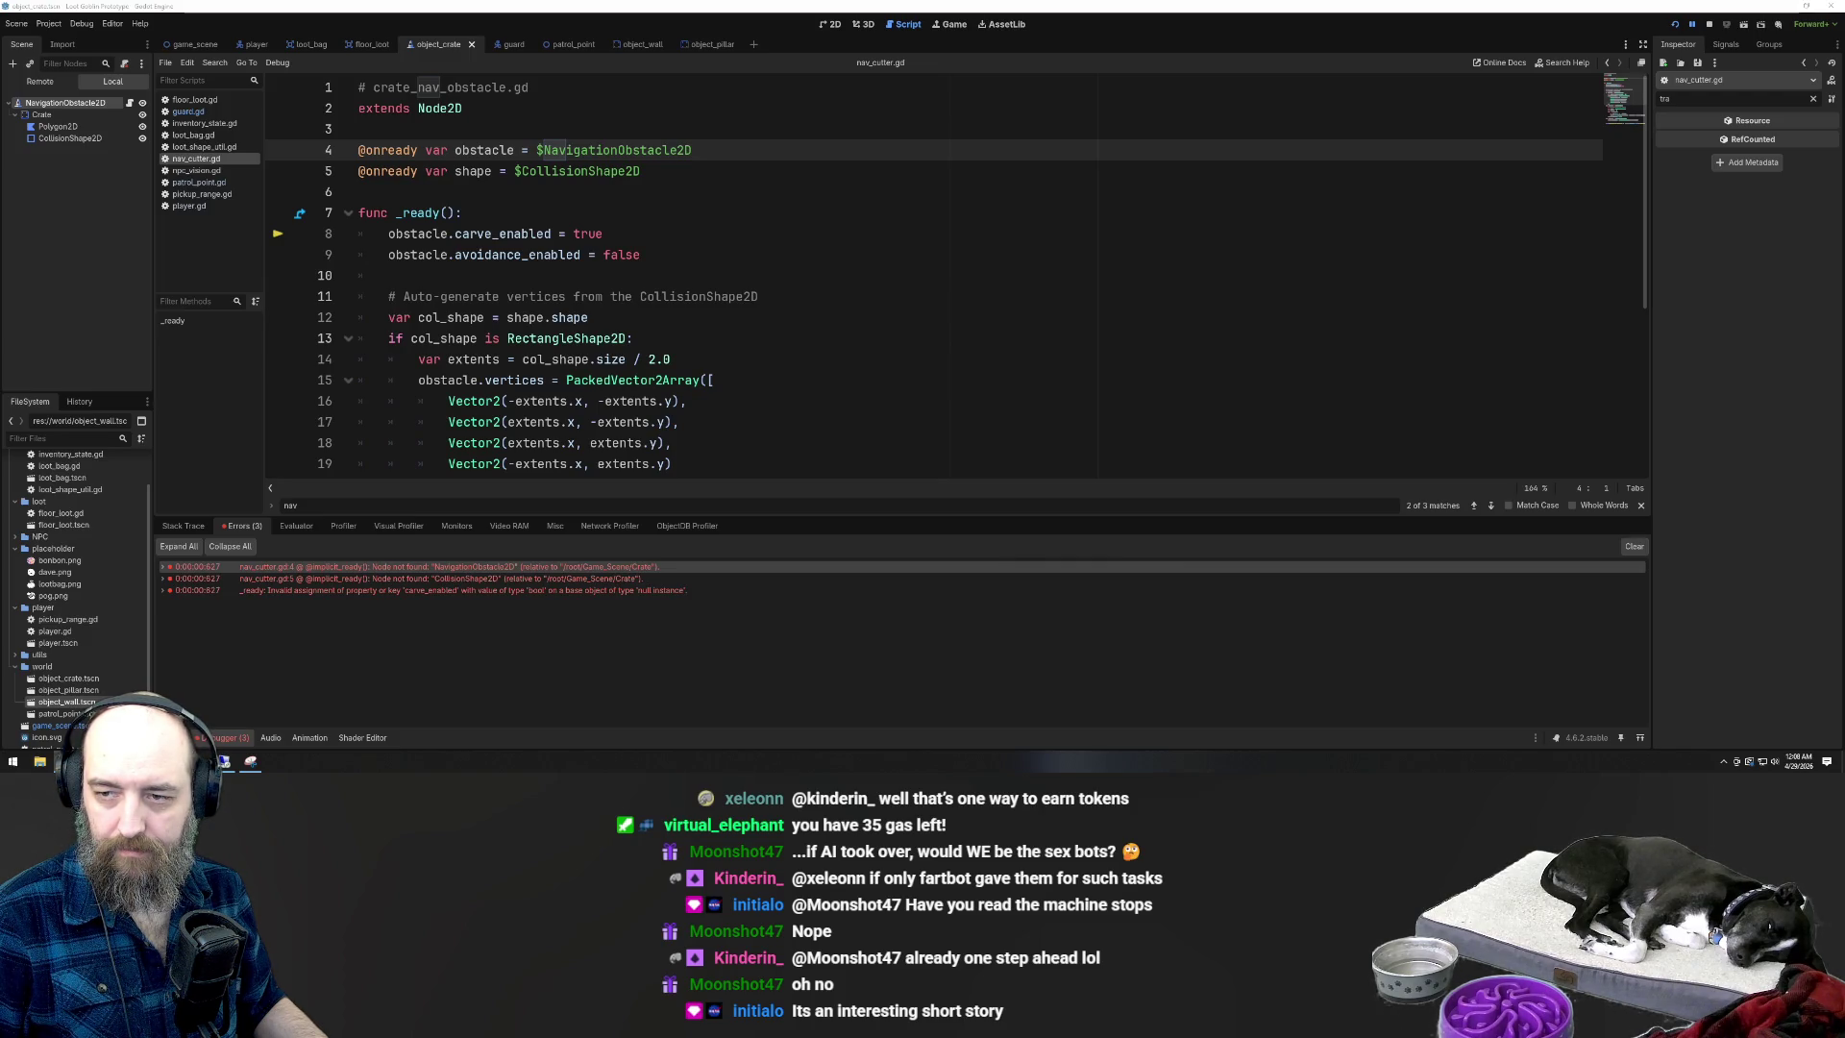
Paste the _set_vertices_from_shape version of nav_cutter.gd, rerun, and inspect the running CollisionShape2D node
left_click(1137, 232)
key("F5")
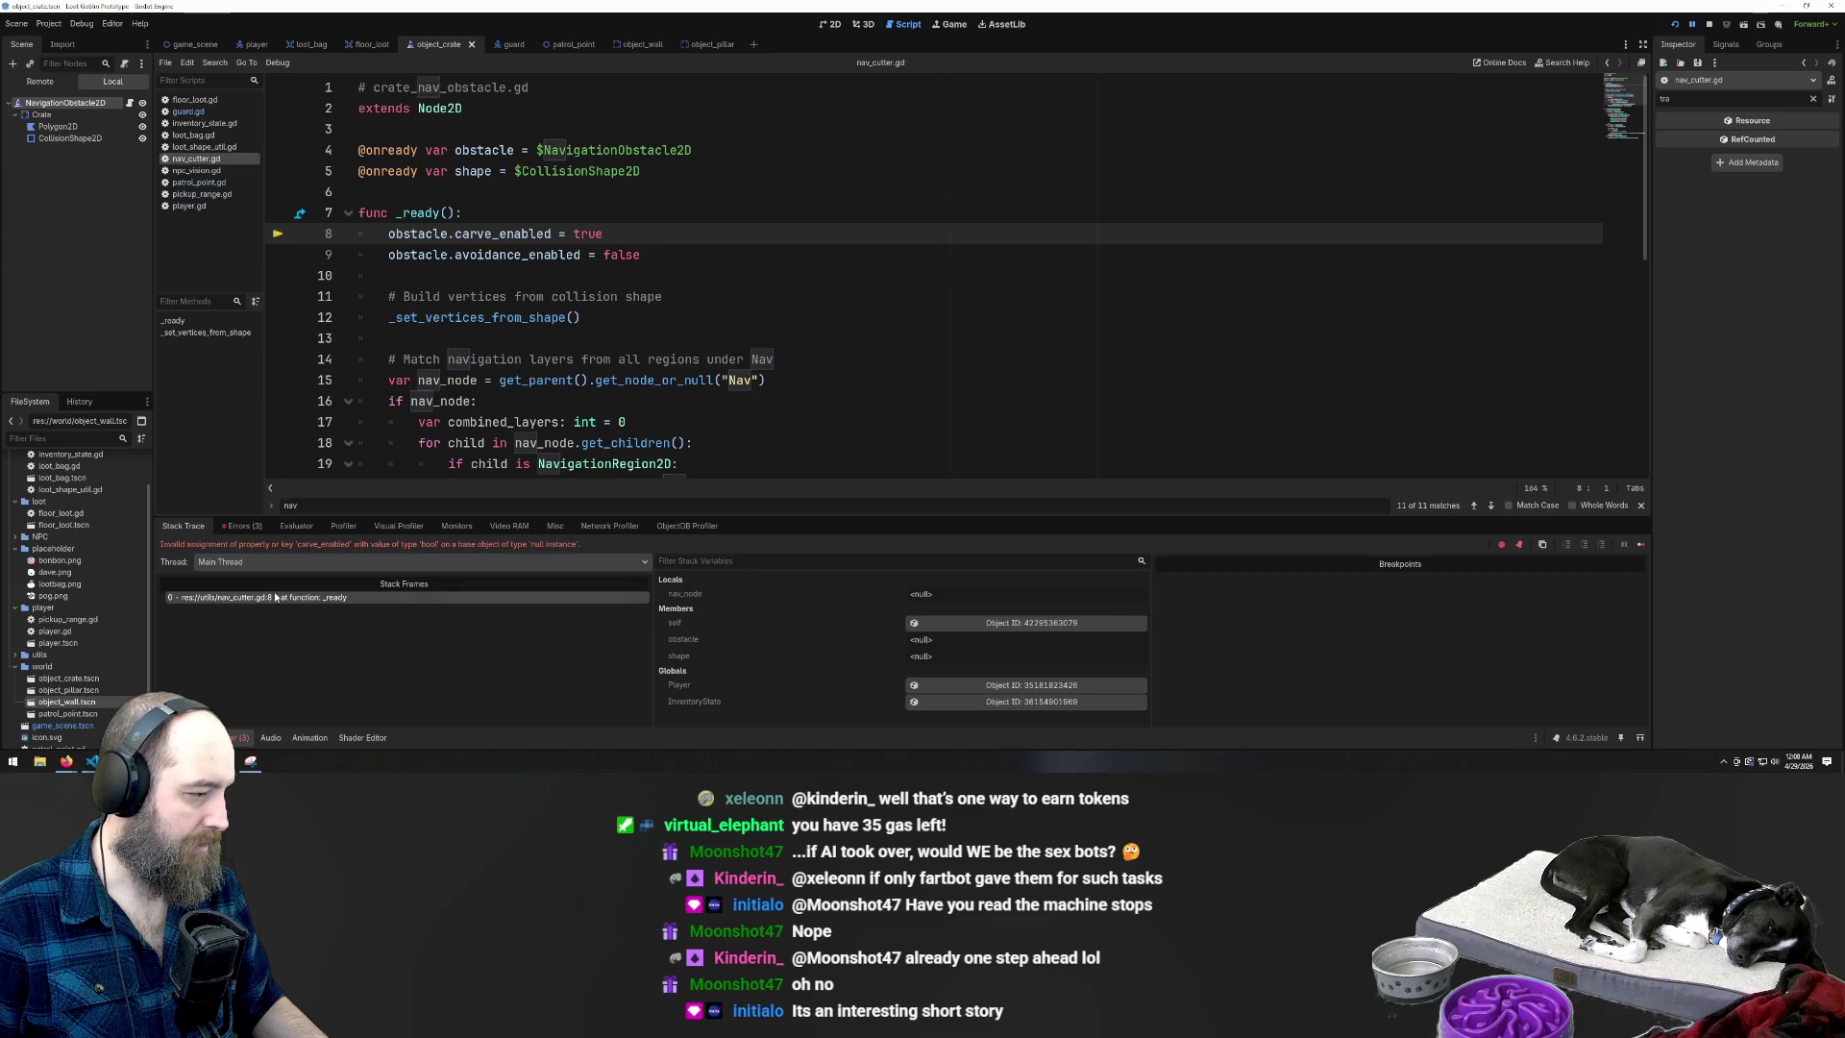
double_click(413, 234)
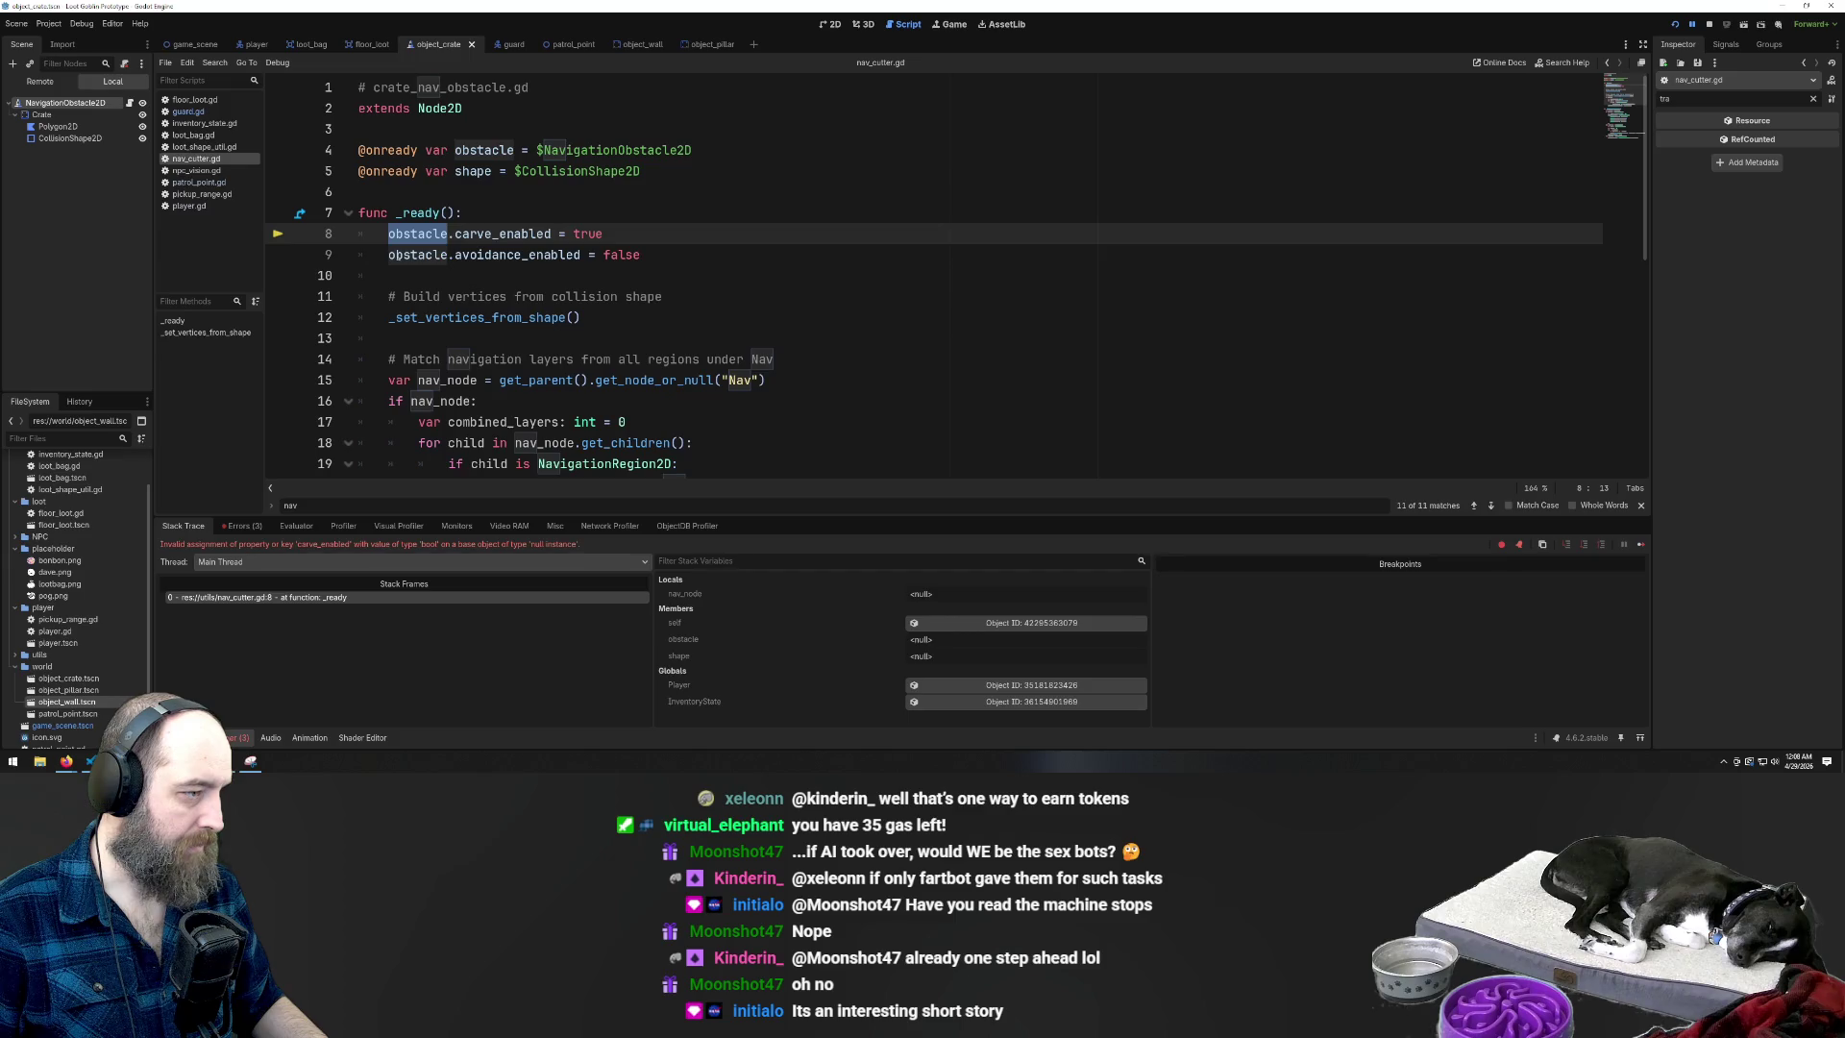
left_click(485, 151)
left_click(487, 108)
left_click(489, 201)
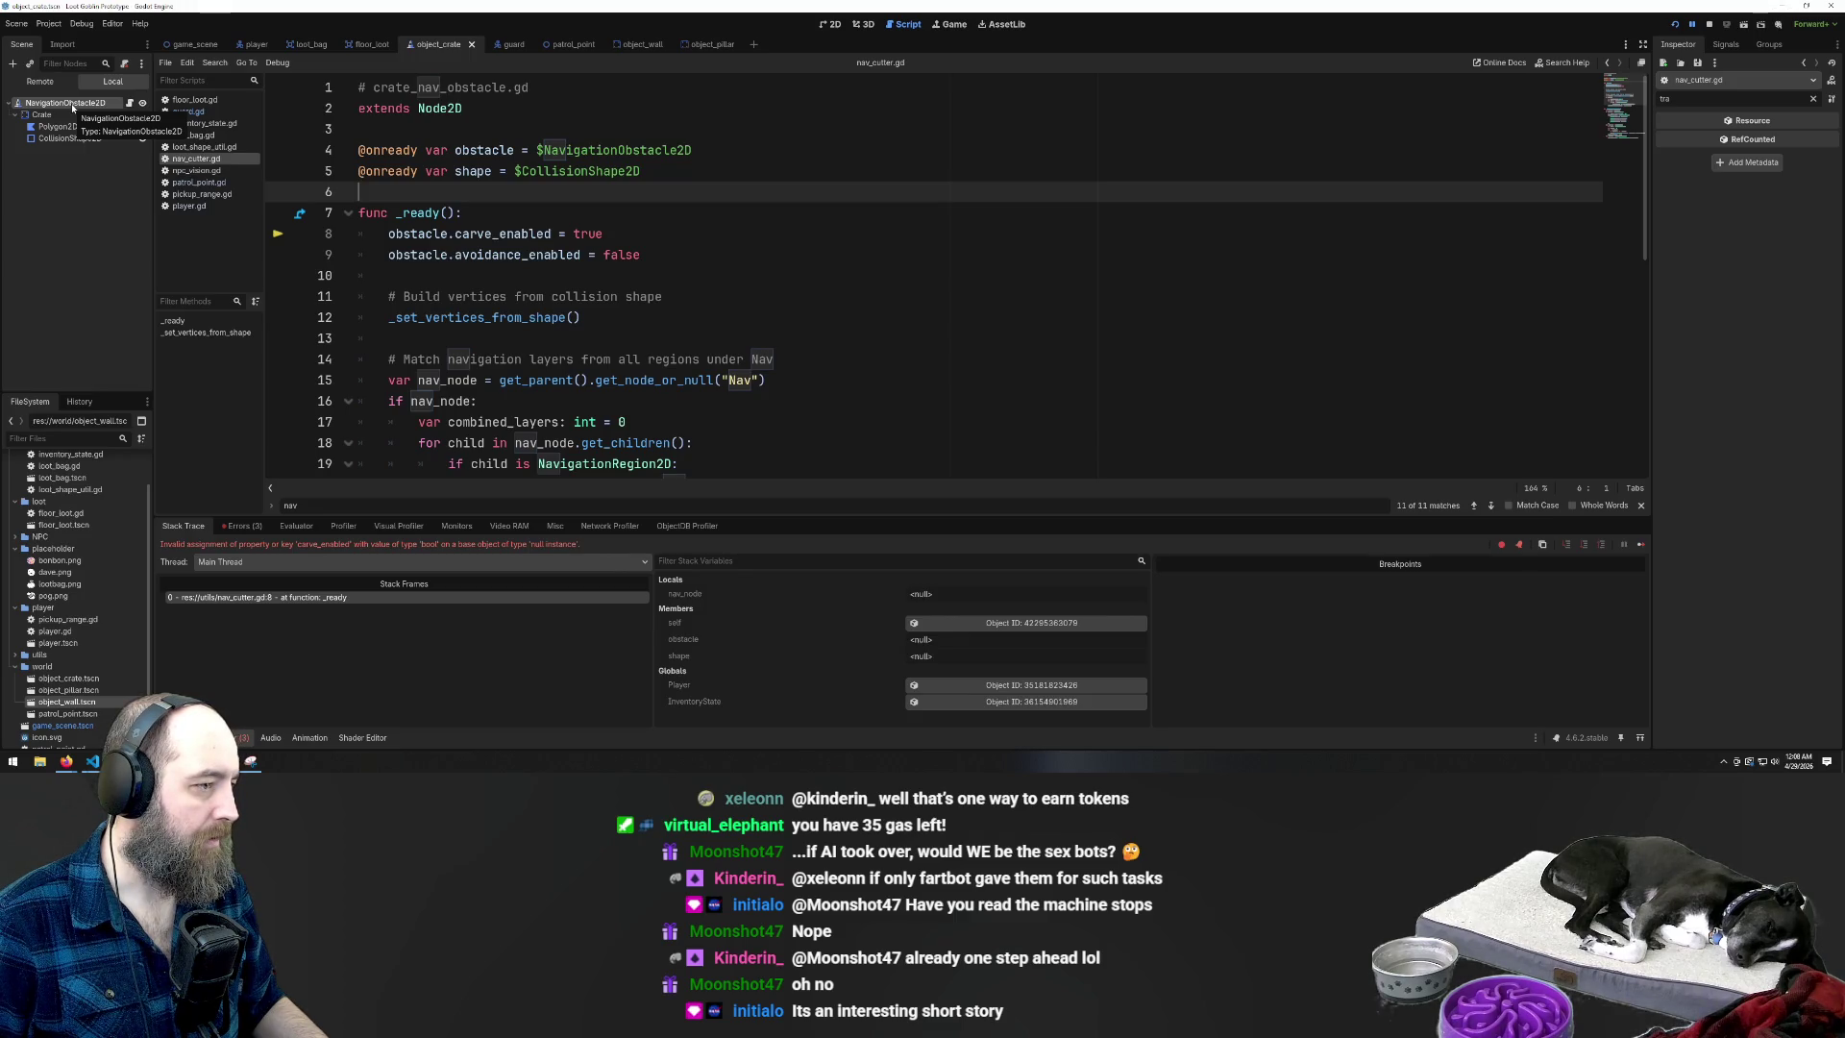
left_click(57, 140)
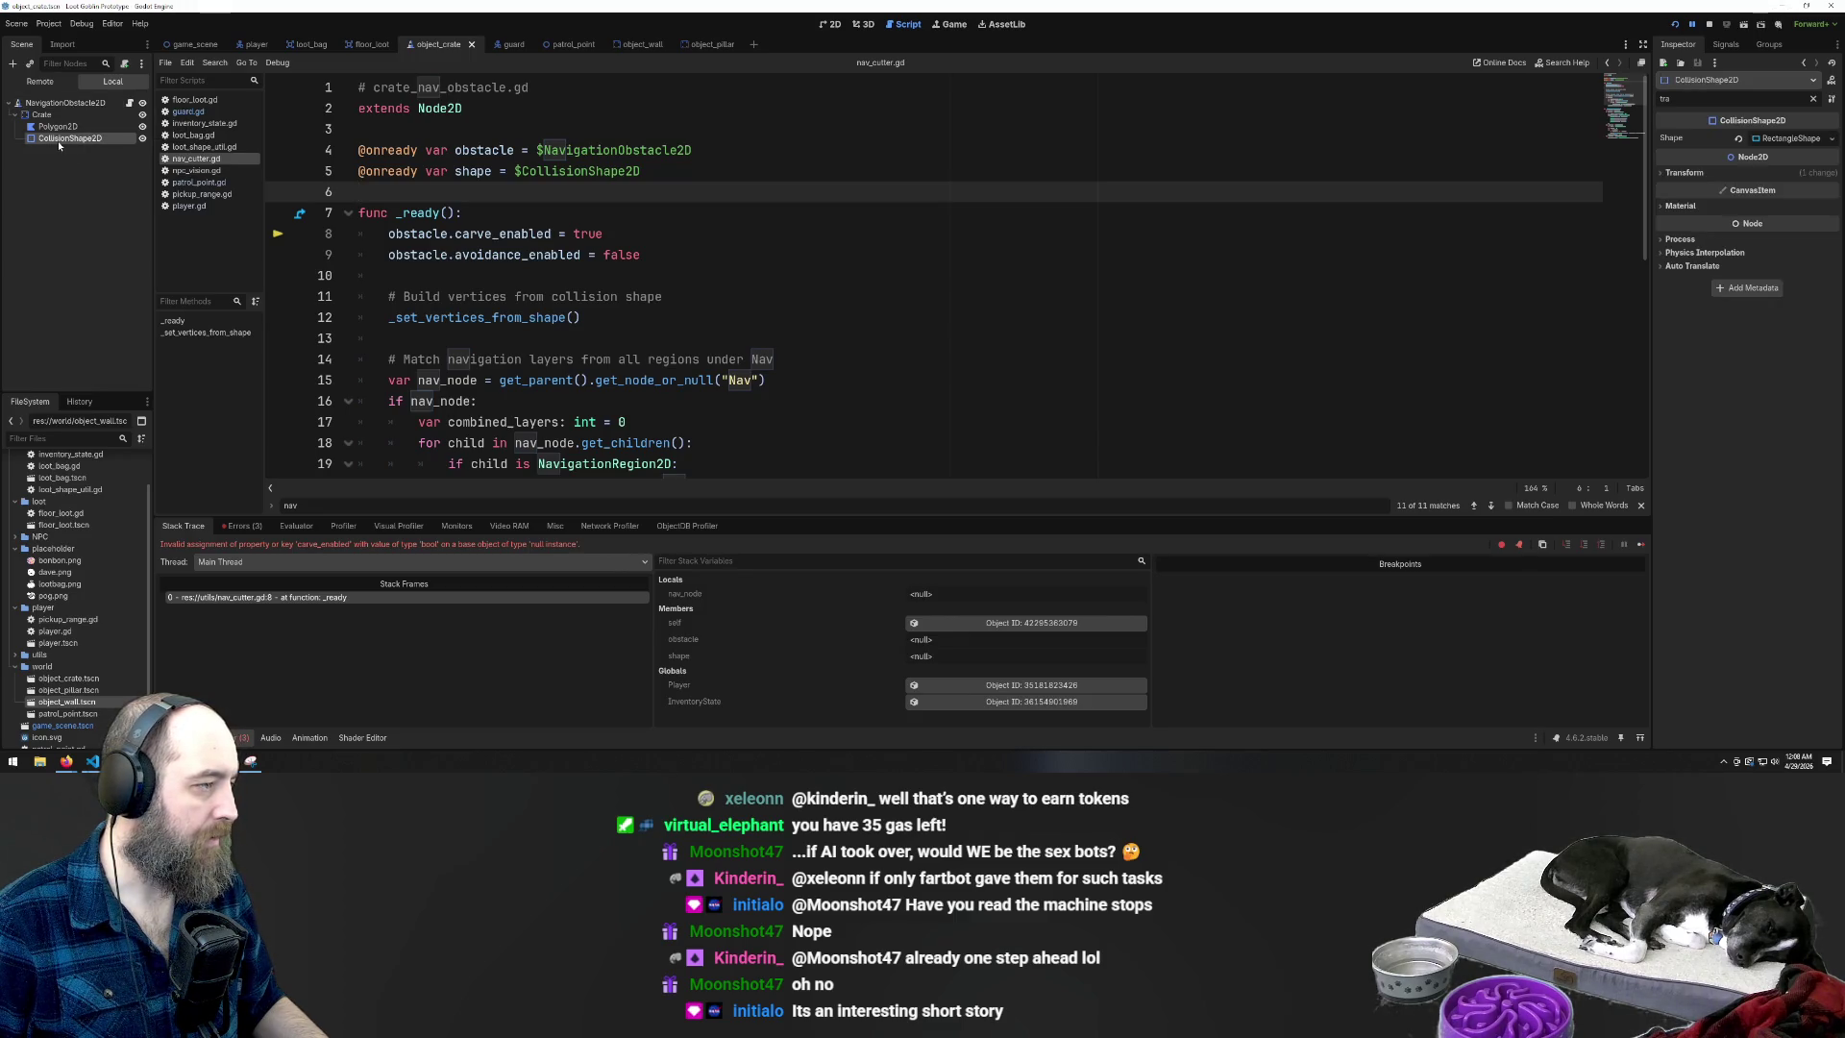
Snip the game_scene tree, add the revised code, rerun, and copy the resulting error text
left_click(196, 44)
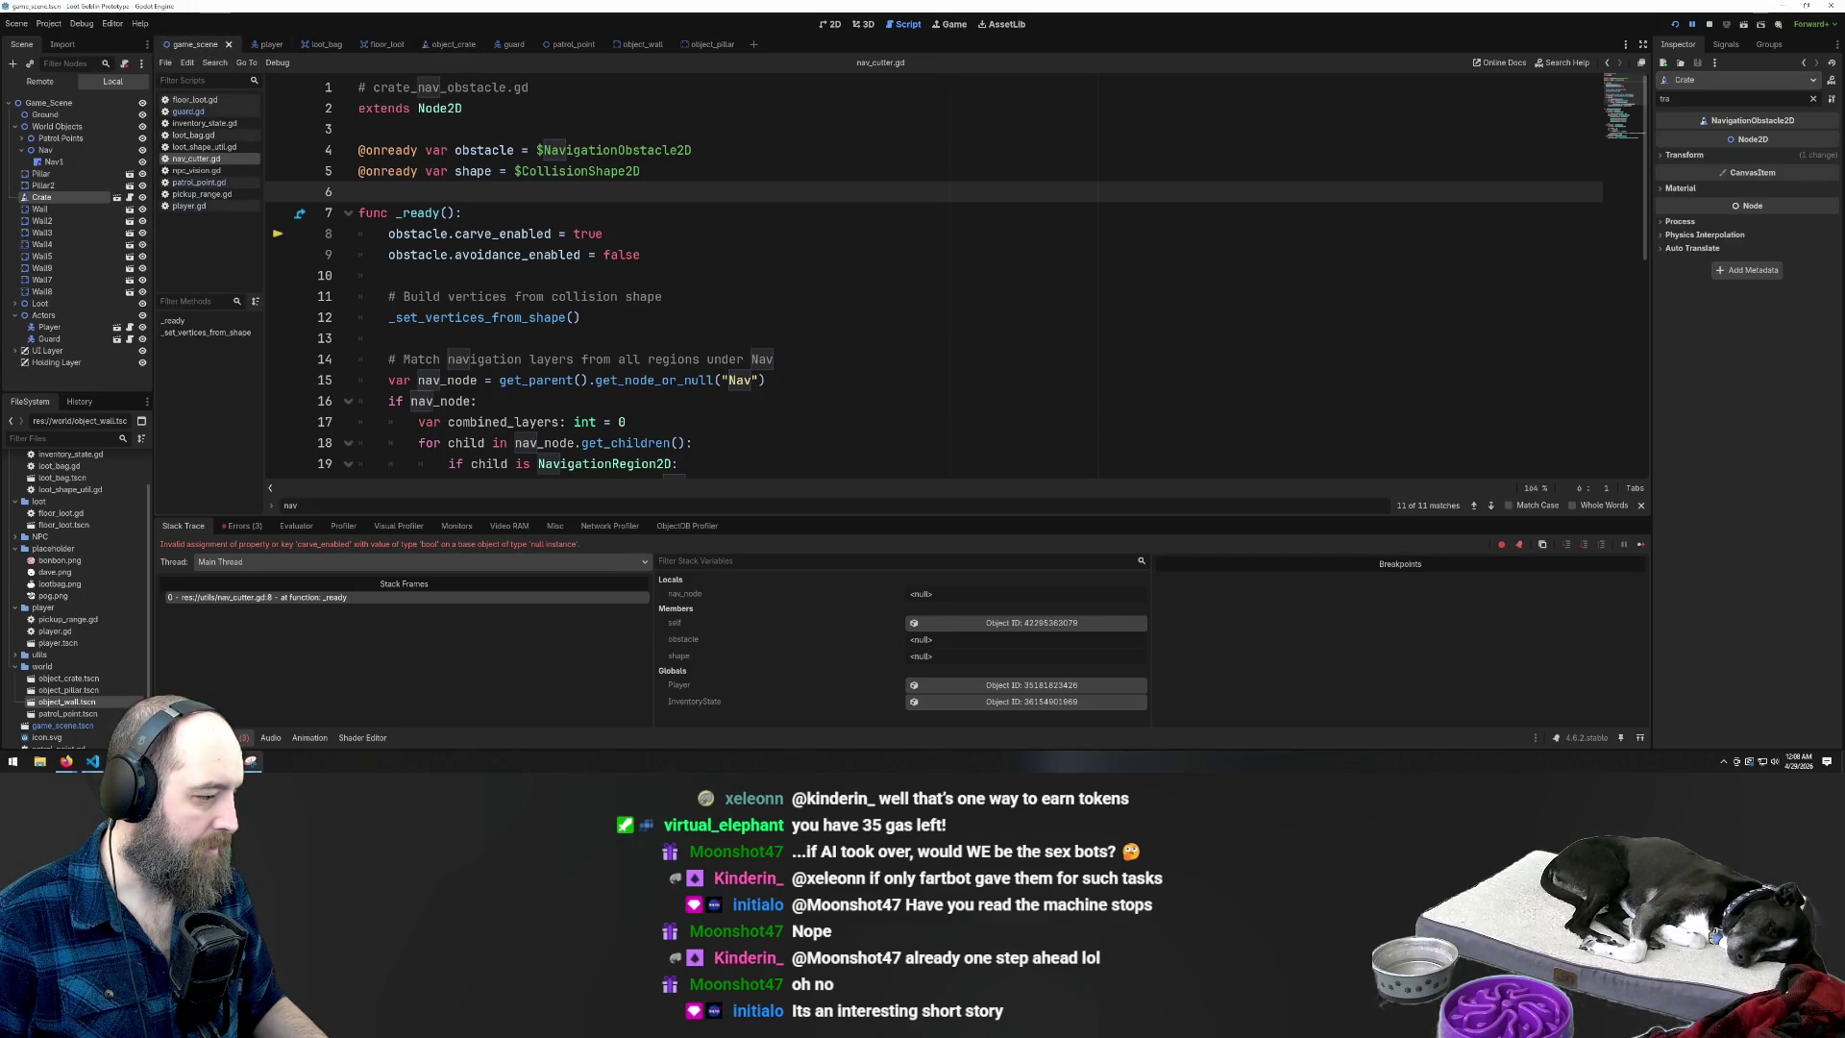
left_click_drag(5, 91, 151, 385)
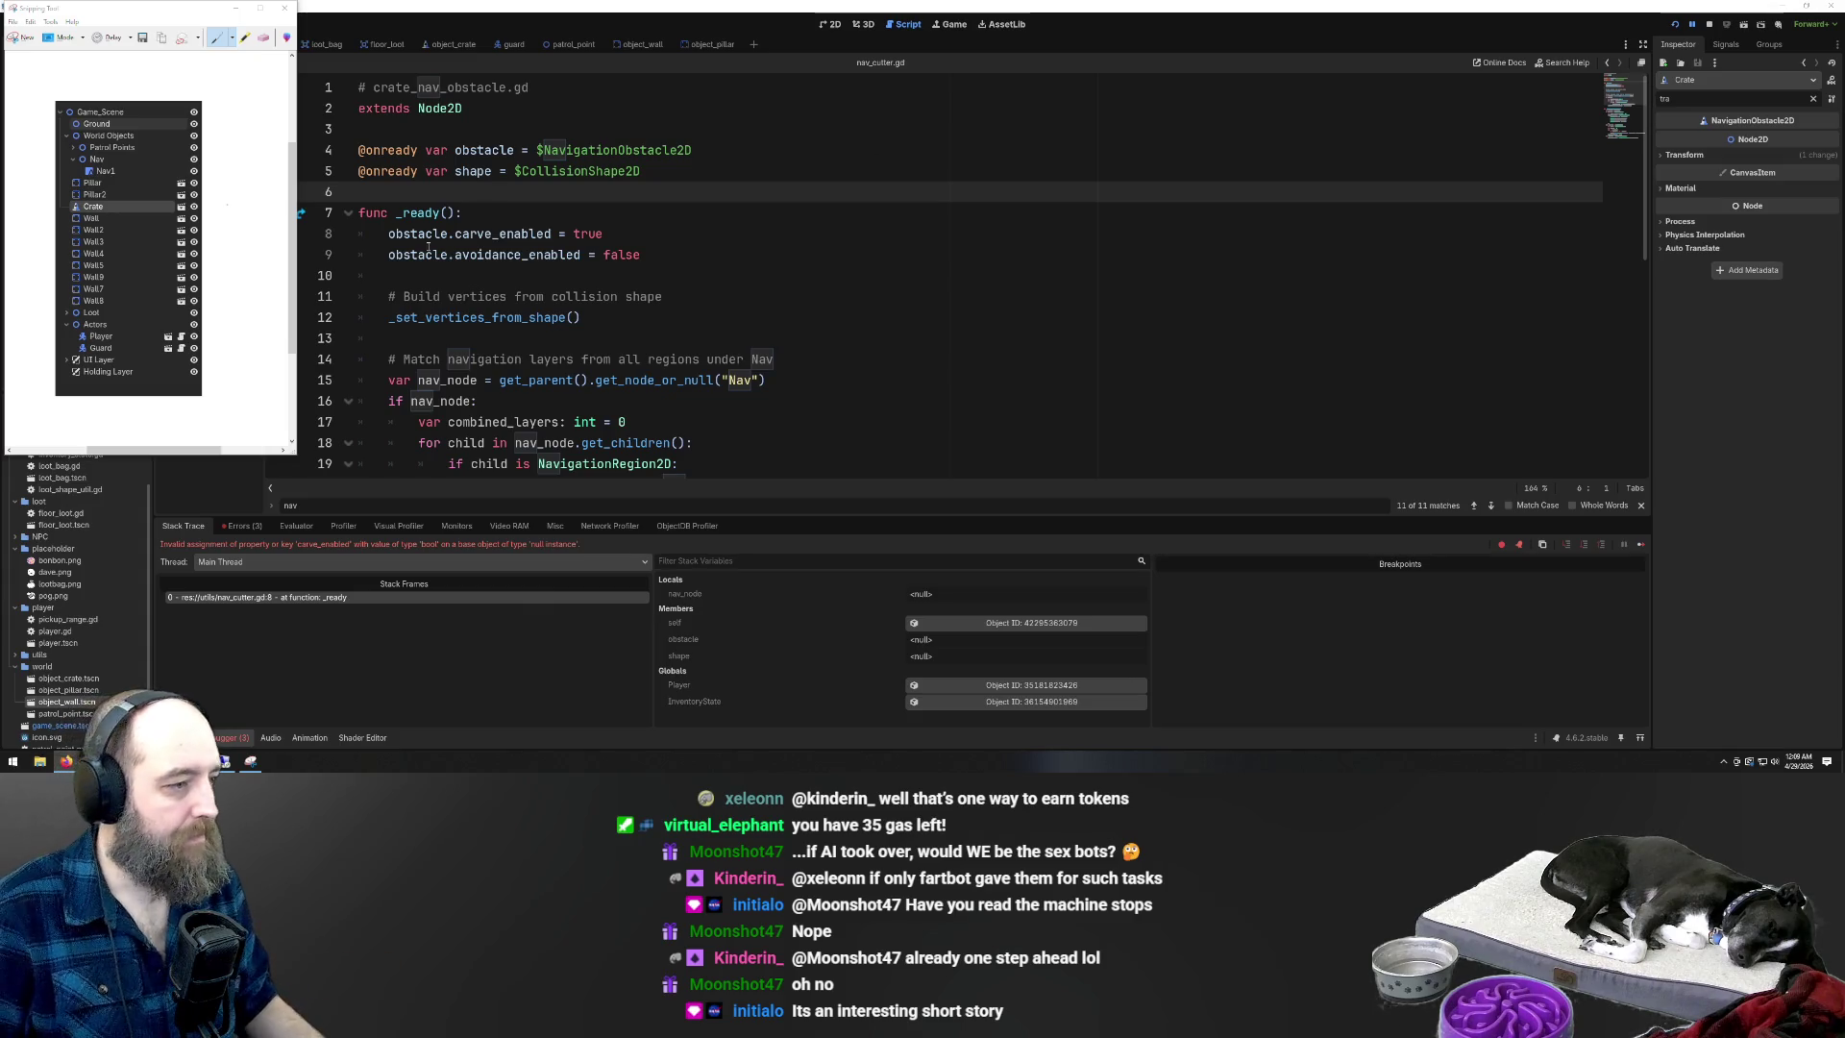
scroll(684, 386, "down", 5)
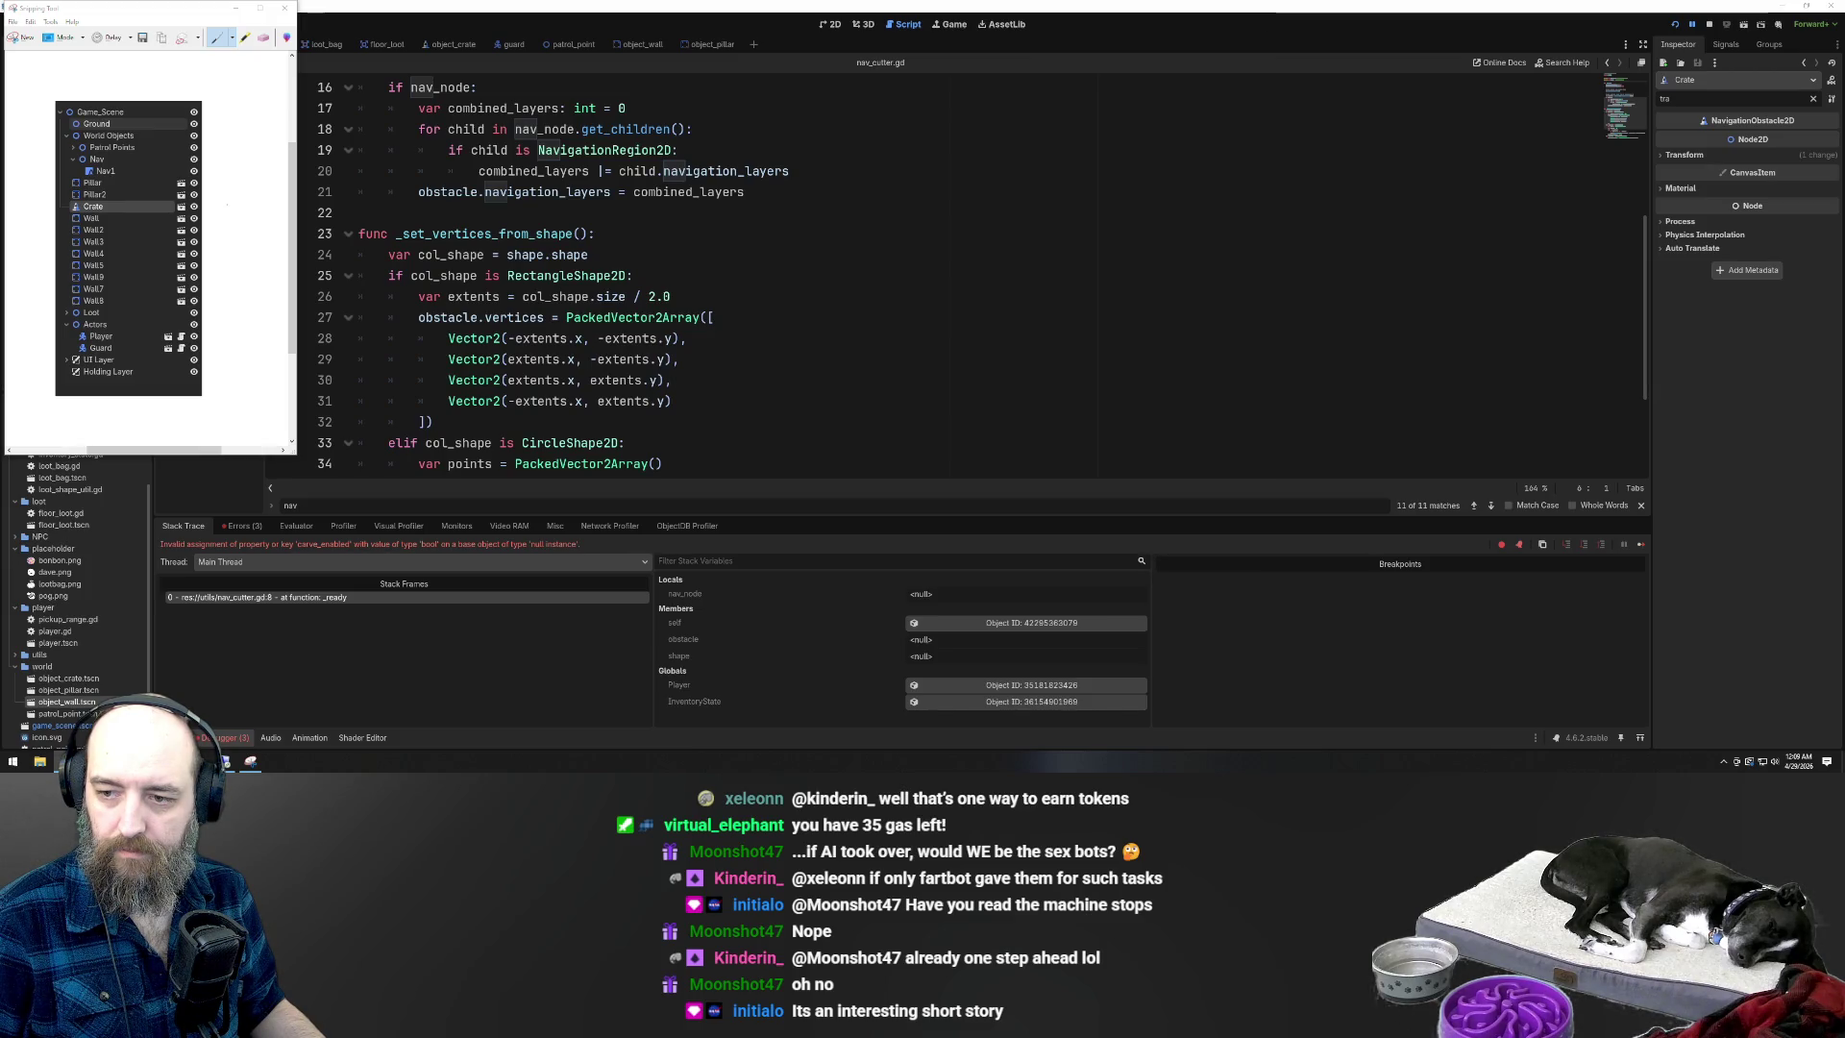
left_click(1052, 317)
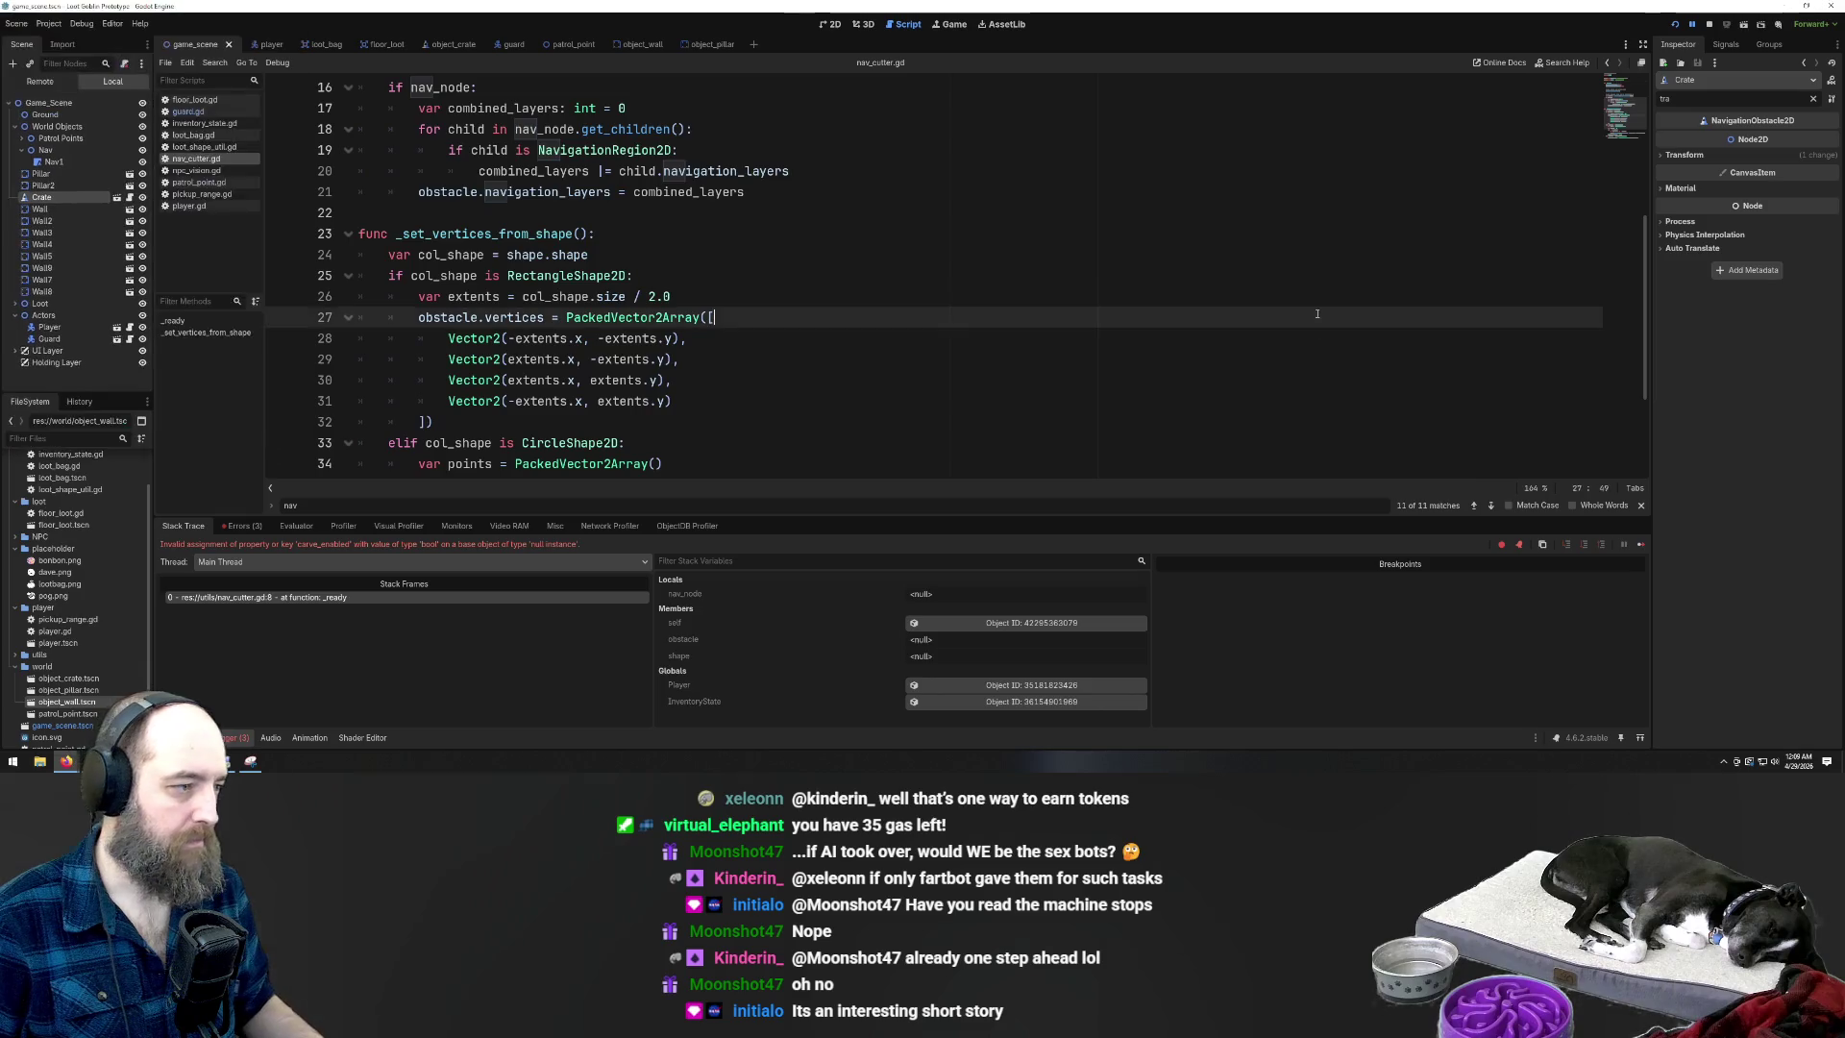
key("ctrl+End")
key("F5")
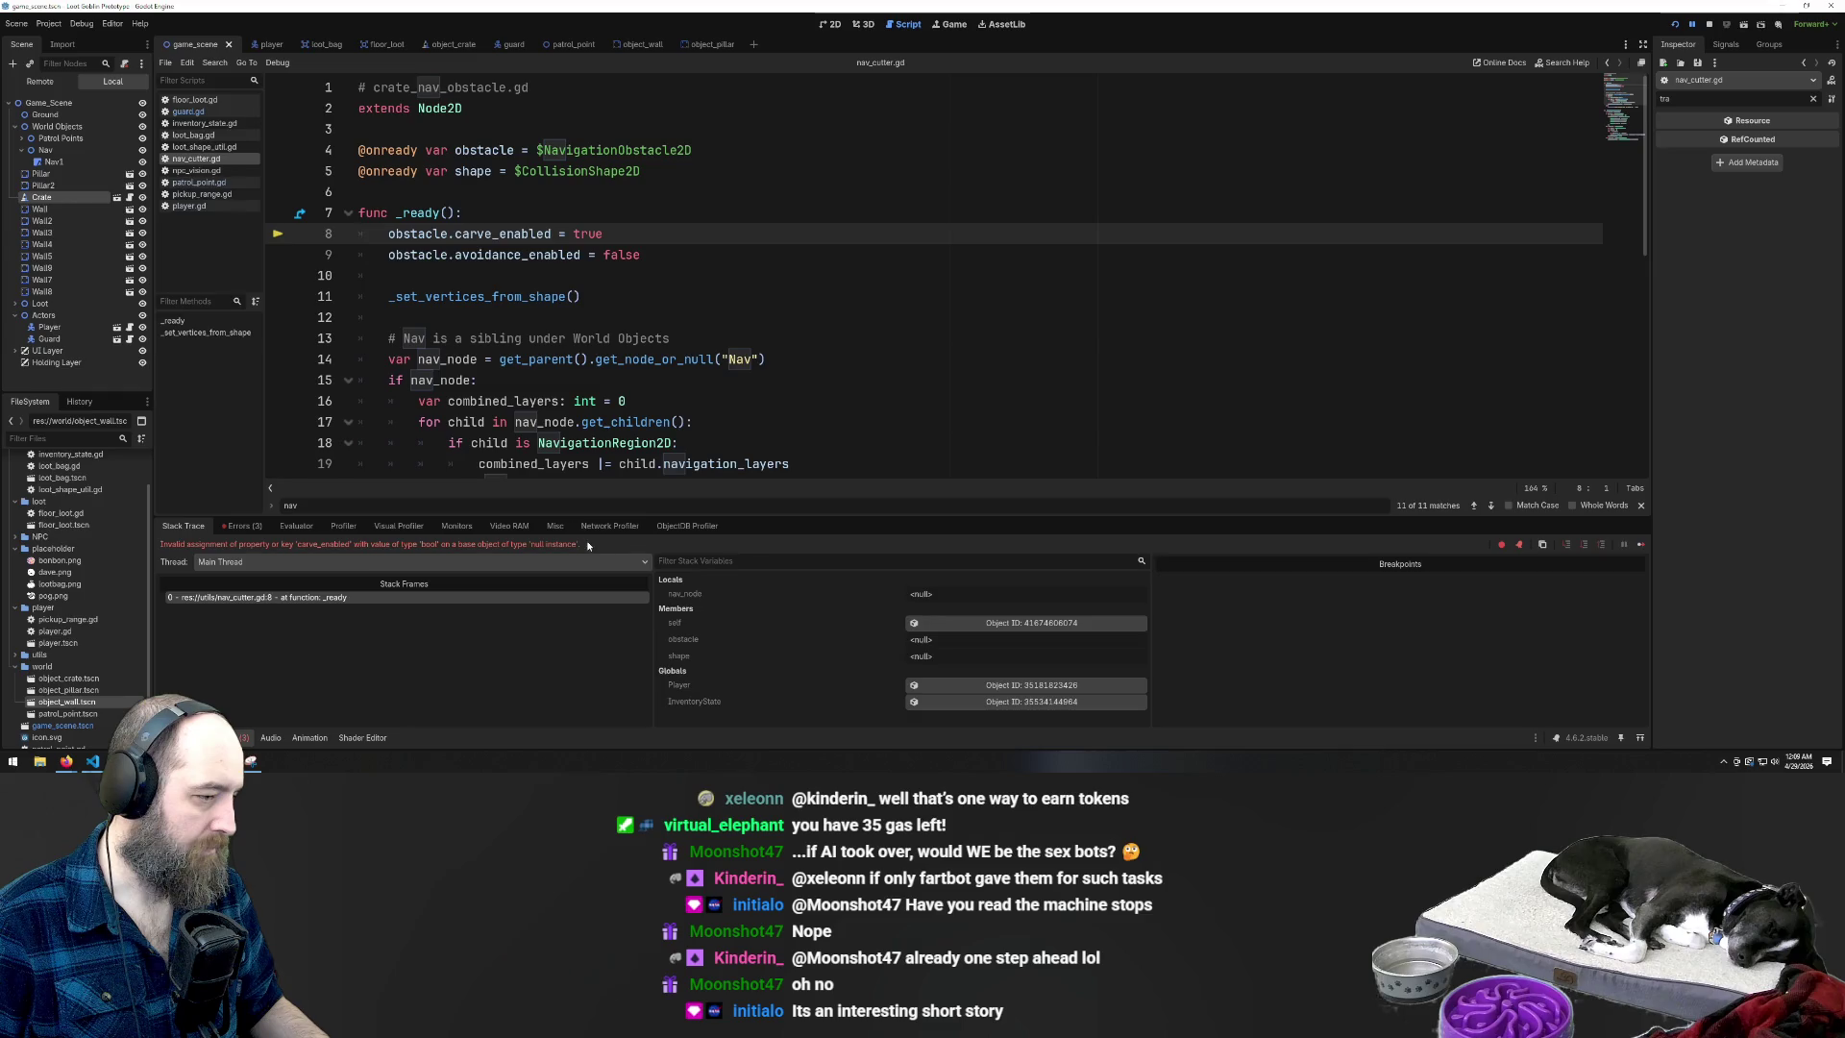
left_click_drag(586, 544, 159, 544)
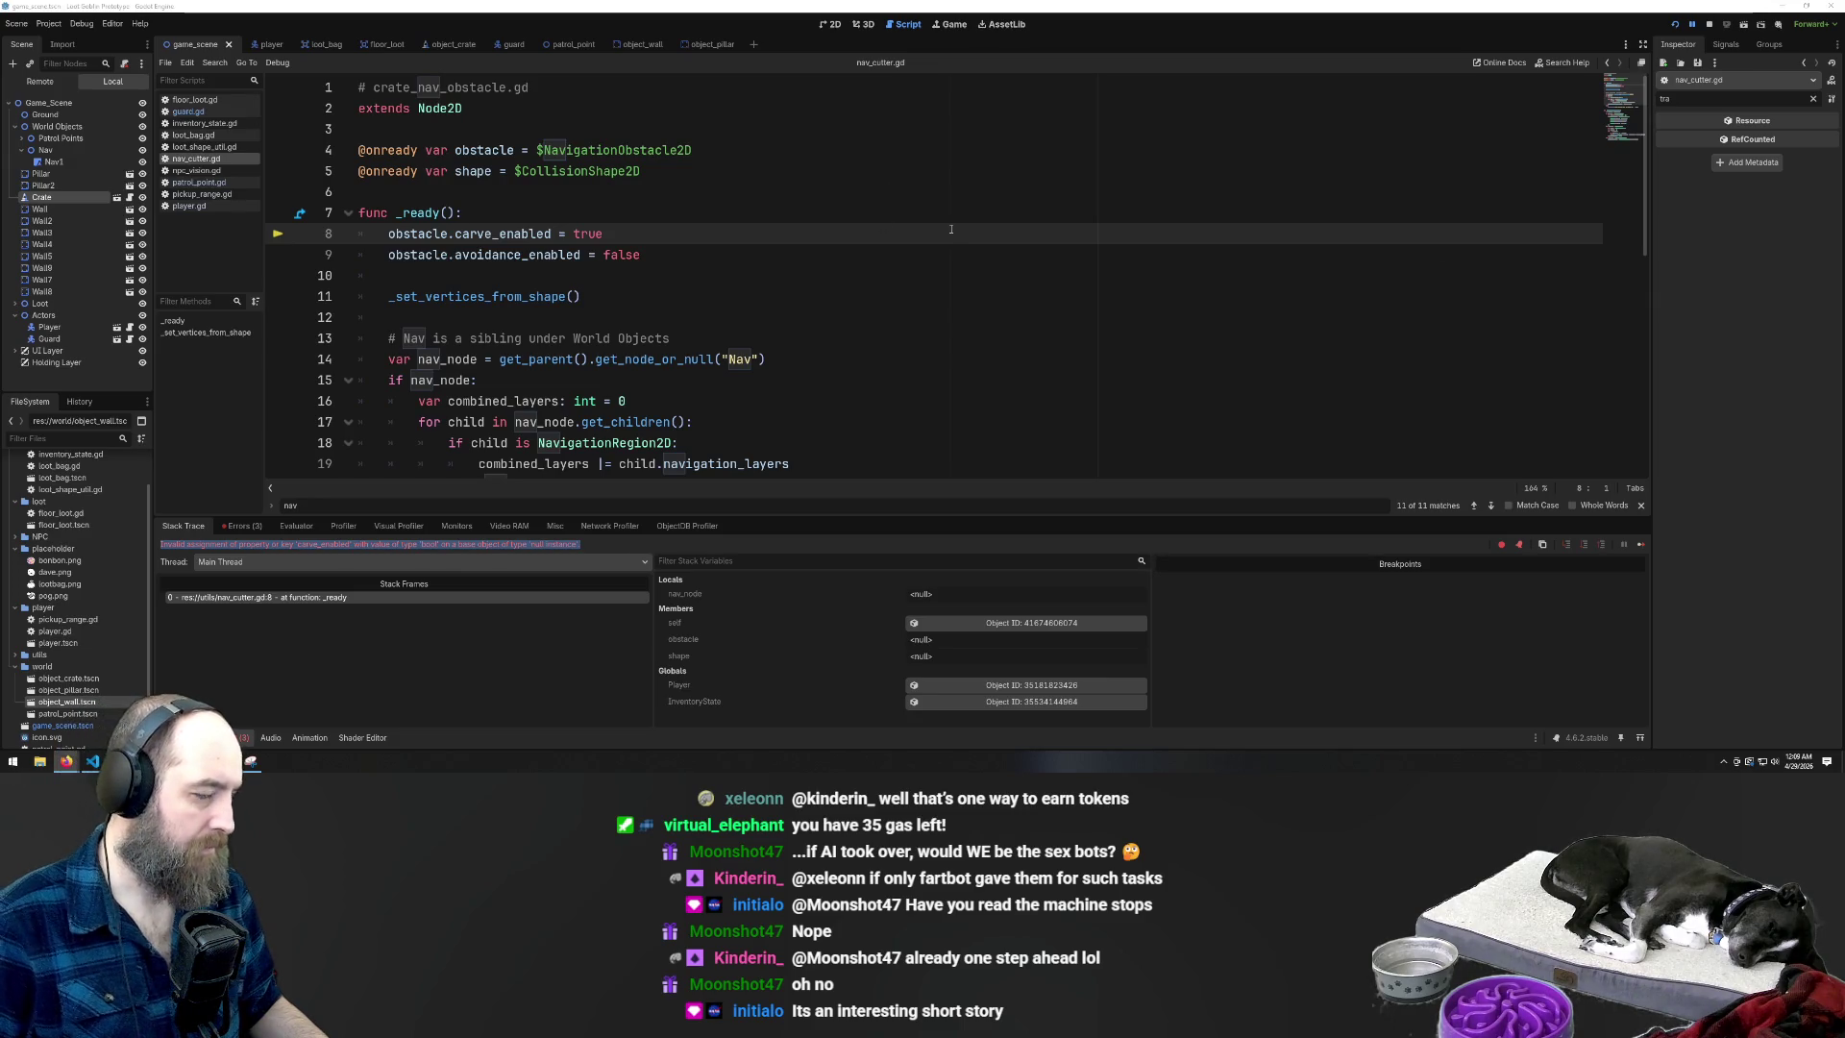
mouse_move(410, 253)
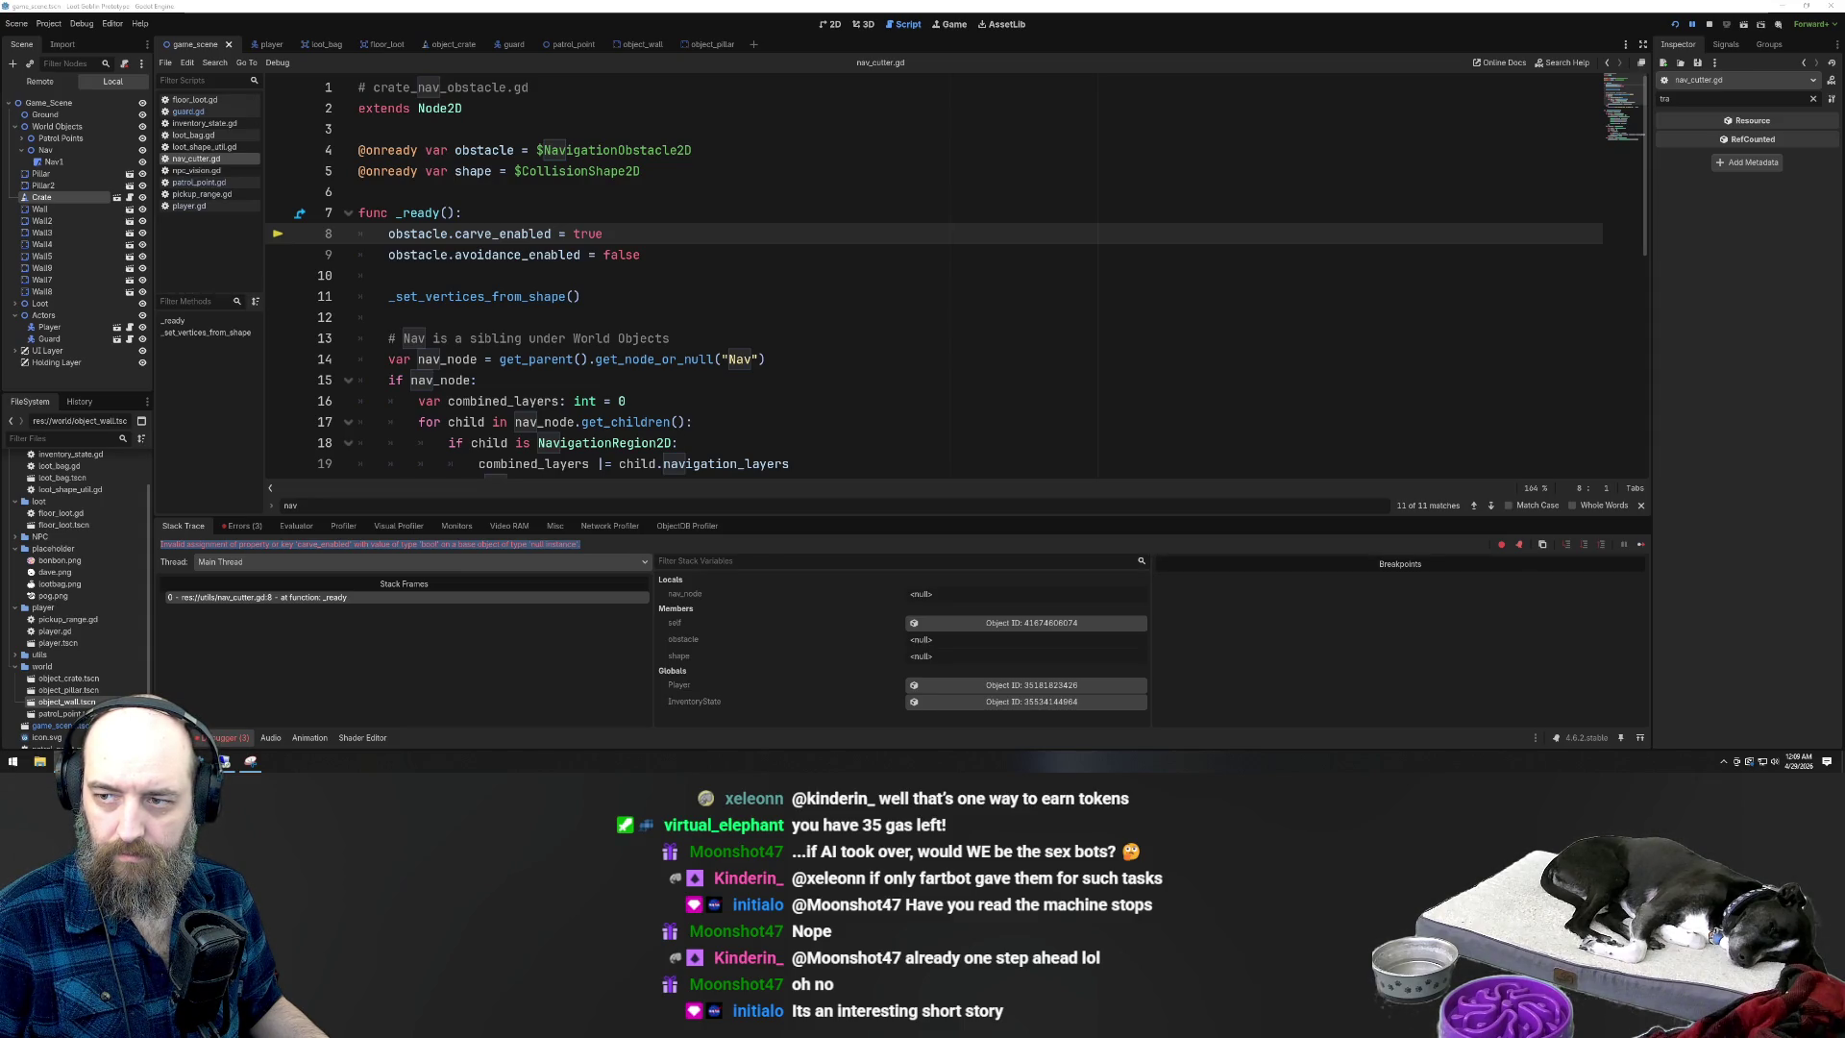
Replace the script with the version extending NavigationObstacle2D directly and save it
left_click(956, 277)
key("ctrl+a")
type("# crate_nav_obstacle.gd extends NavigationObstacle2D  @onready var shape = $CollisionShape2D  func _ready(): \tcarve_enabled = true \tavoidance_enabled = false  \t_set_vertices_from_shape()  \tvar nav_node = get_parent().get_node_or_null(\"Nav\") \tif nav_node: \t\tvar combined_layers: int = 0 \t\tfor child in nav_node.get_children(): \t\t\tif child is NavigationRegion2D: \t\t\t\tcombined_layers |= child.navigation_layers \t\tnavigation_layers = combined_layers  func _set_vertices_from_shape(): \tvar col_shape = shape.shape \tif col_shape is RectangleShape2D: \t\tvar extents = col_shape.size / 2.0 \t\tvertices = PackedVector2Array([ \t\t\tVector2(-extents.x, -extents.y), \t\t\tVector2(extents.x, -extents.y), \t\t\tVector2(extents.x, extents.y), \t\t\tVector2(-extents.x, extents.y) \t\t]) \telif col_shape is CircleShape2D: \t\tvar points = PackedVector2Array() \t\tvar segments = 12 \t\tfor i in segments: \t\t\tvar angle = i * TAU / segments \t\t\tpoints.append(Vector2(cos(angle), sin(angle)) * col_shape.radius) \t\tvertices = points \telif col_shape is ConvexPolygonShape2D: \t\tvertices = PackedVector2Array(col_shape.points)")
key("ctrl+s")
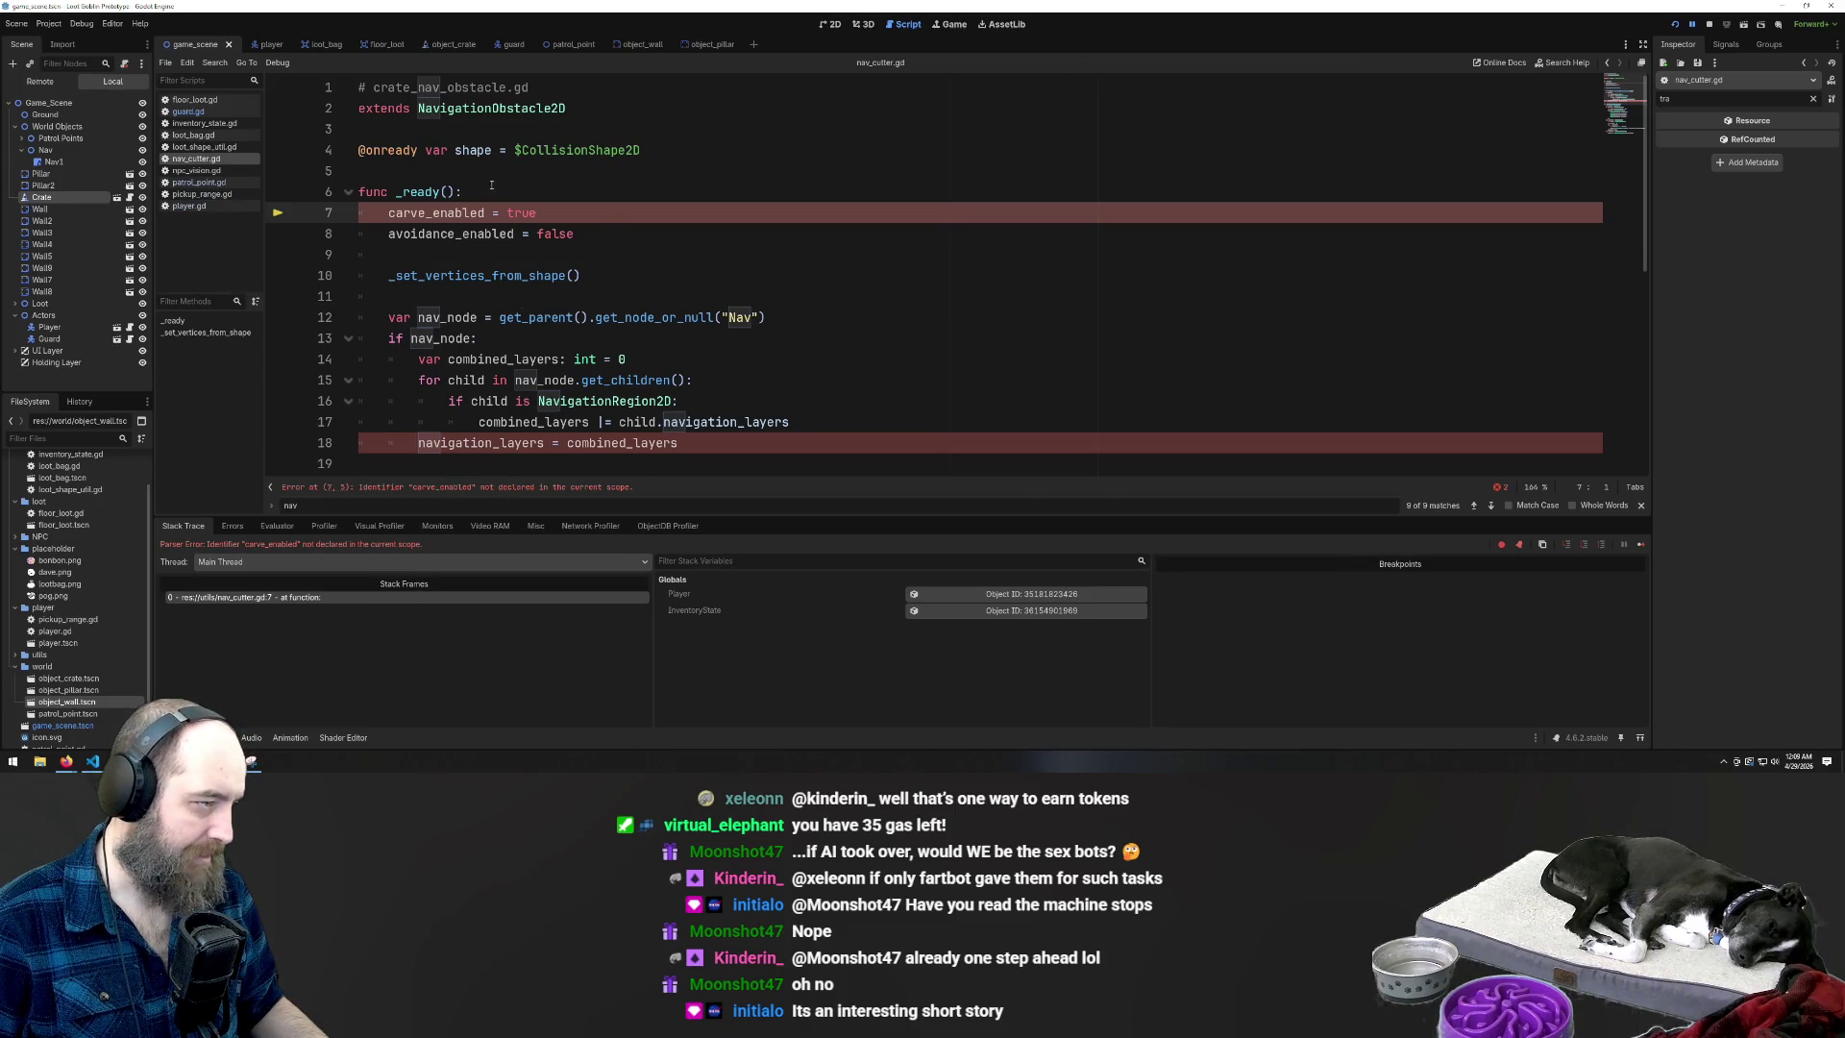
Delete nav_cutter.gd from the utils folder in FileSystem, confirming the removal
key("Up")
key("Up")
key("Up")
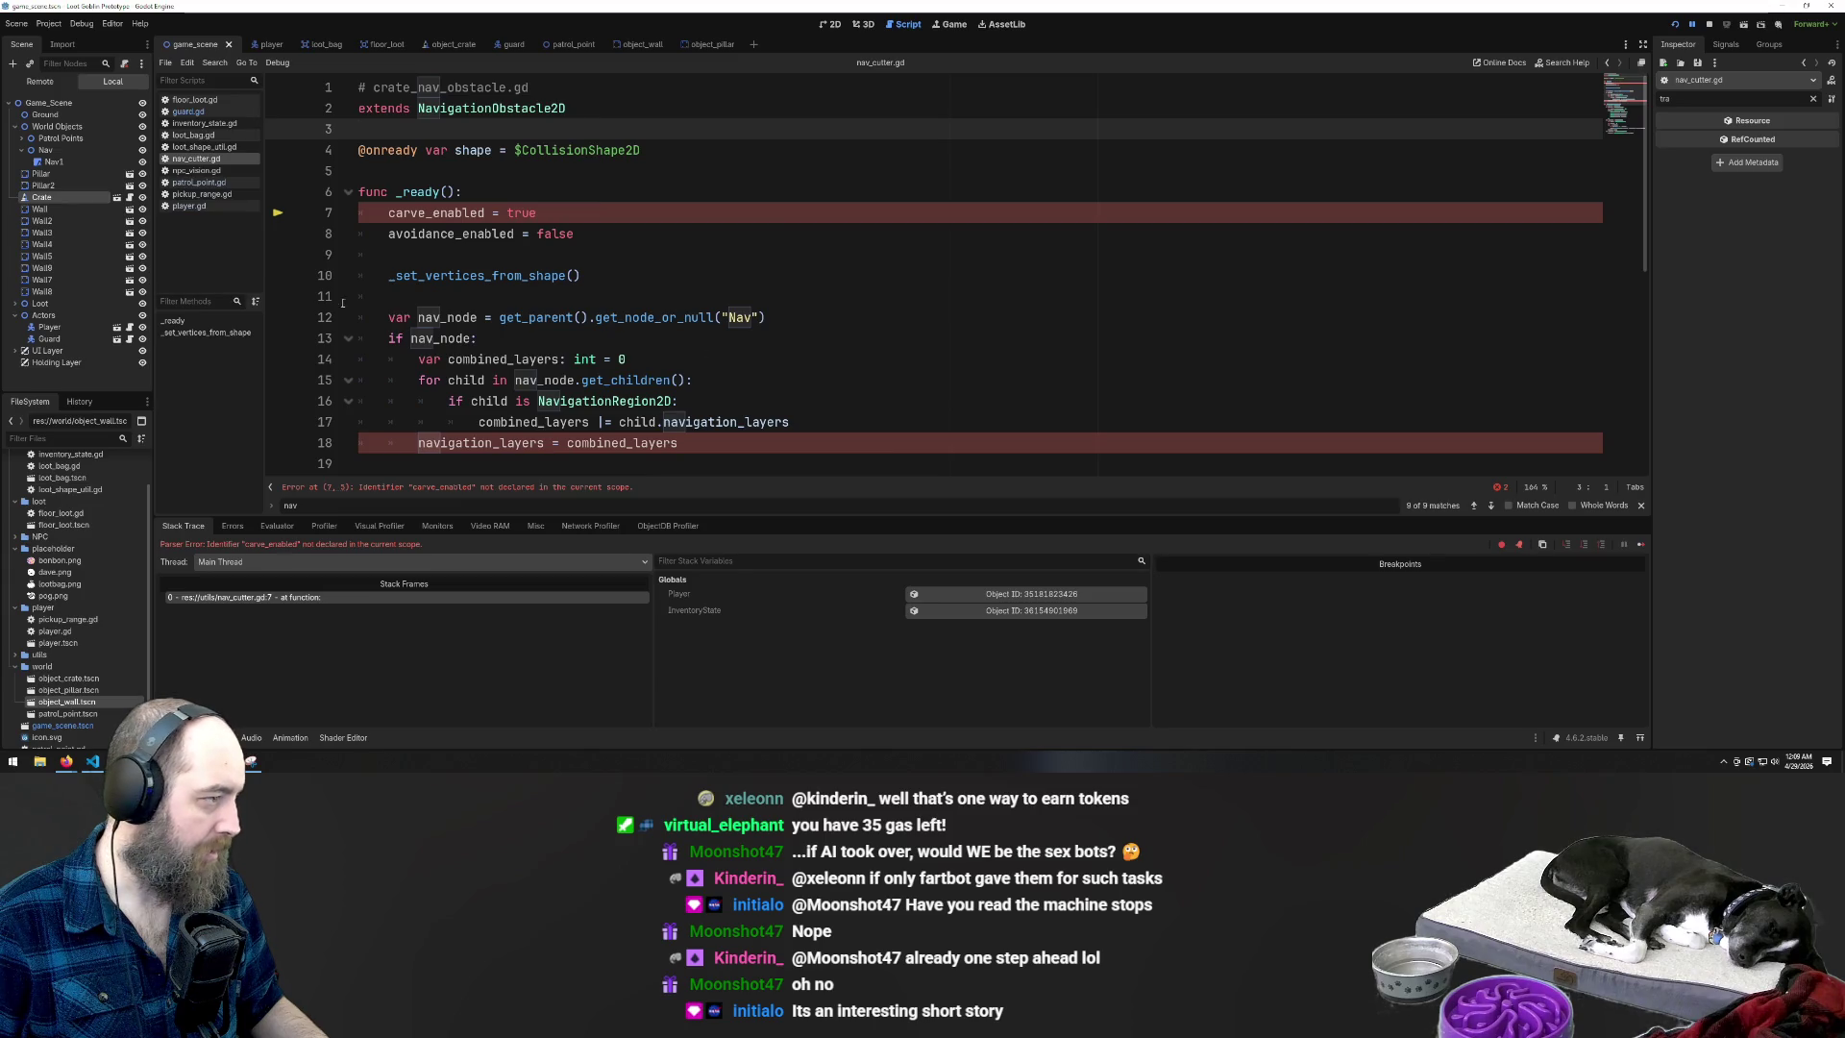
left_click(582, 291)
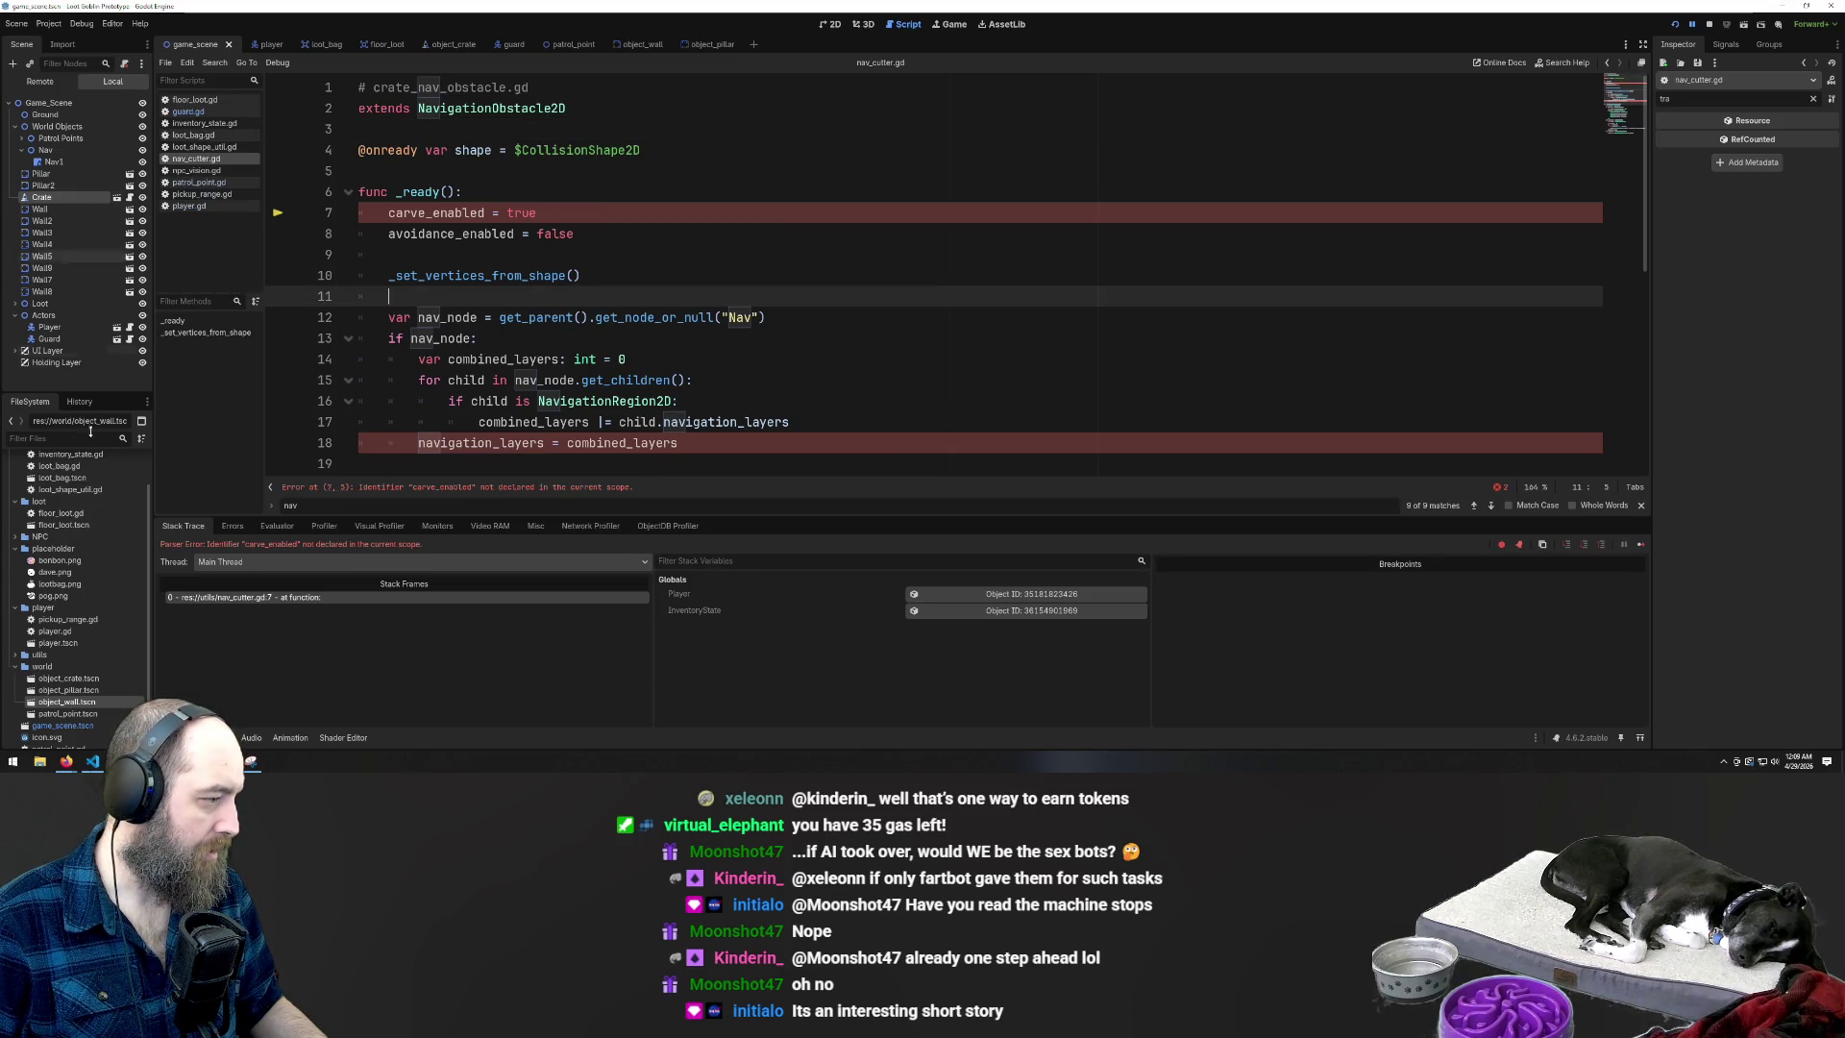
left_click(54, 712)
double_click(39, 655)
left_click(38, 667)
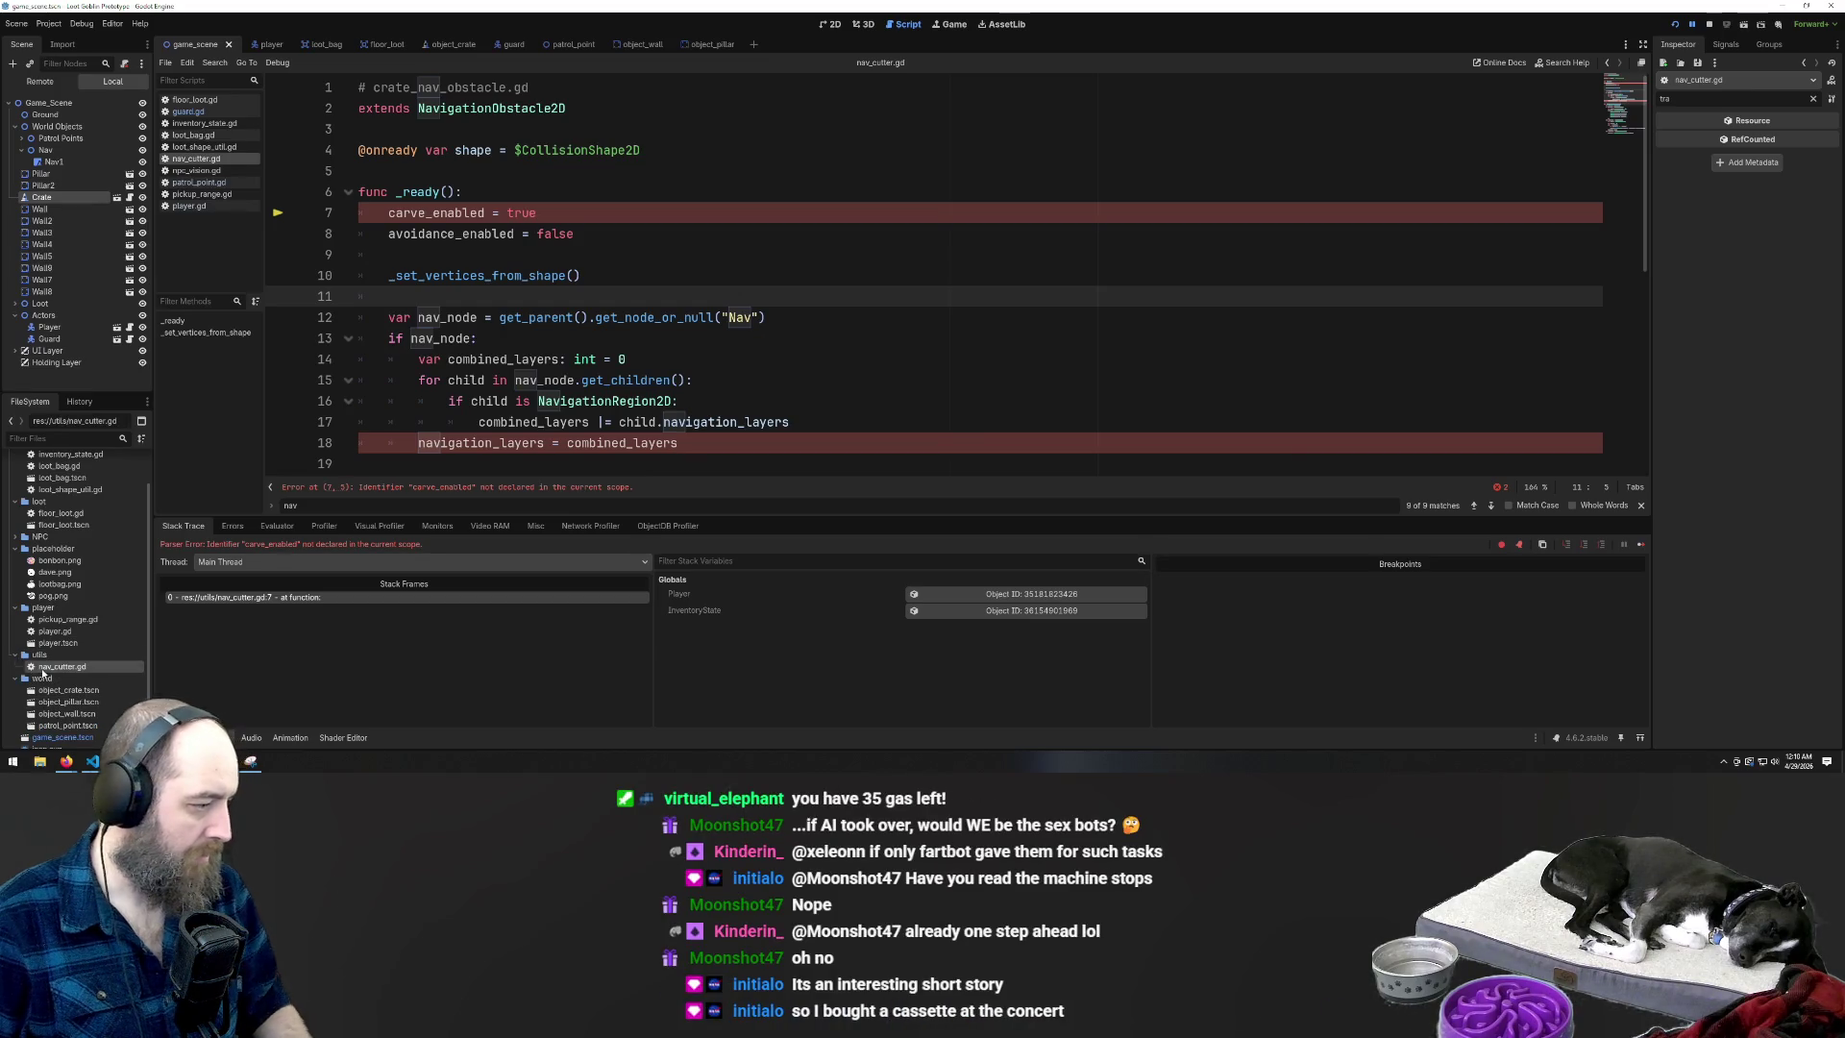
key("Delete")
key("Return")
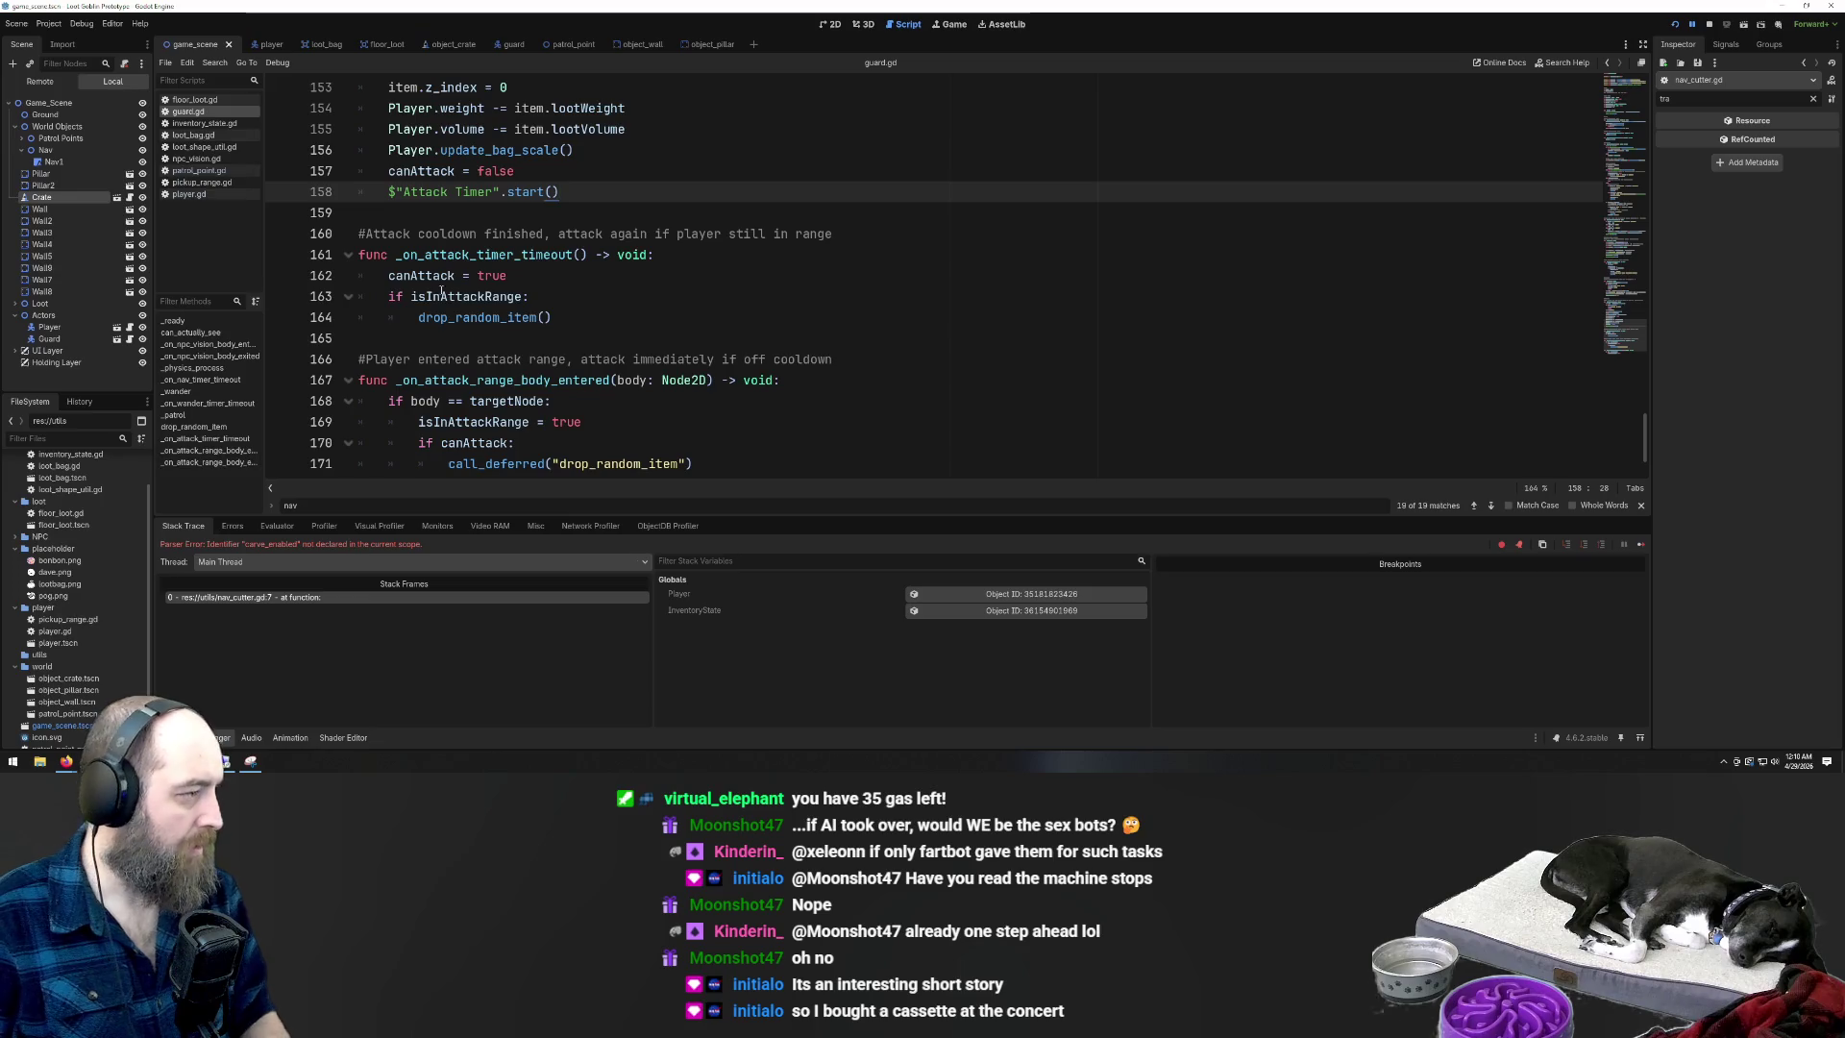
Collapse the Nav node, close the running game window, and return to the 2D view
left_click(27, 161)
left_click(21, 151)
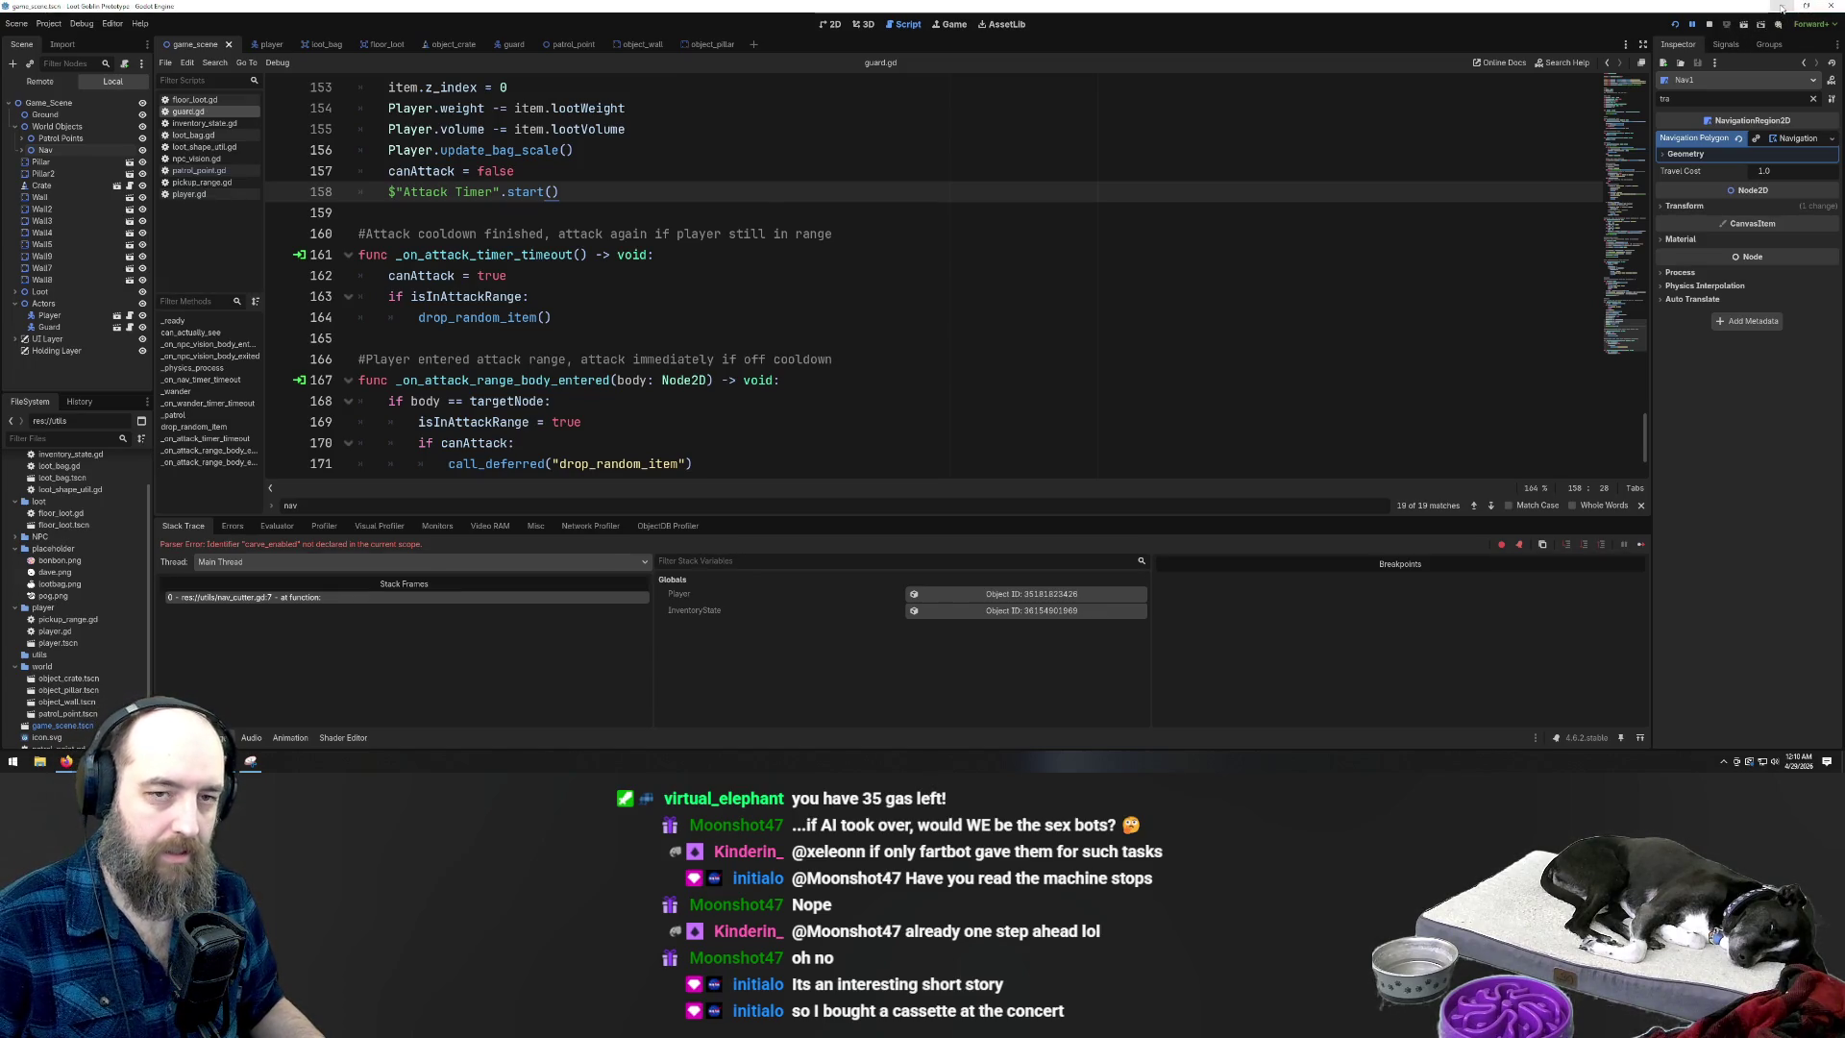
left_click(1782, 8)
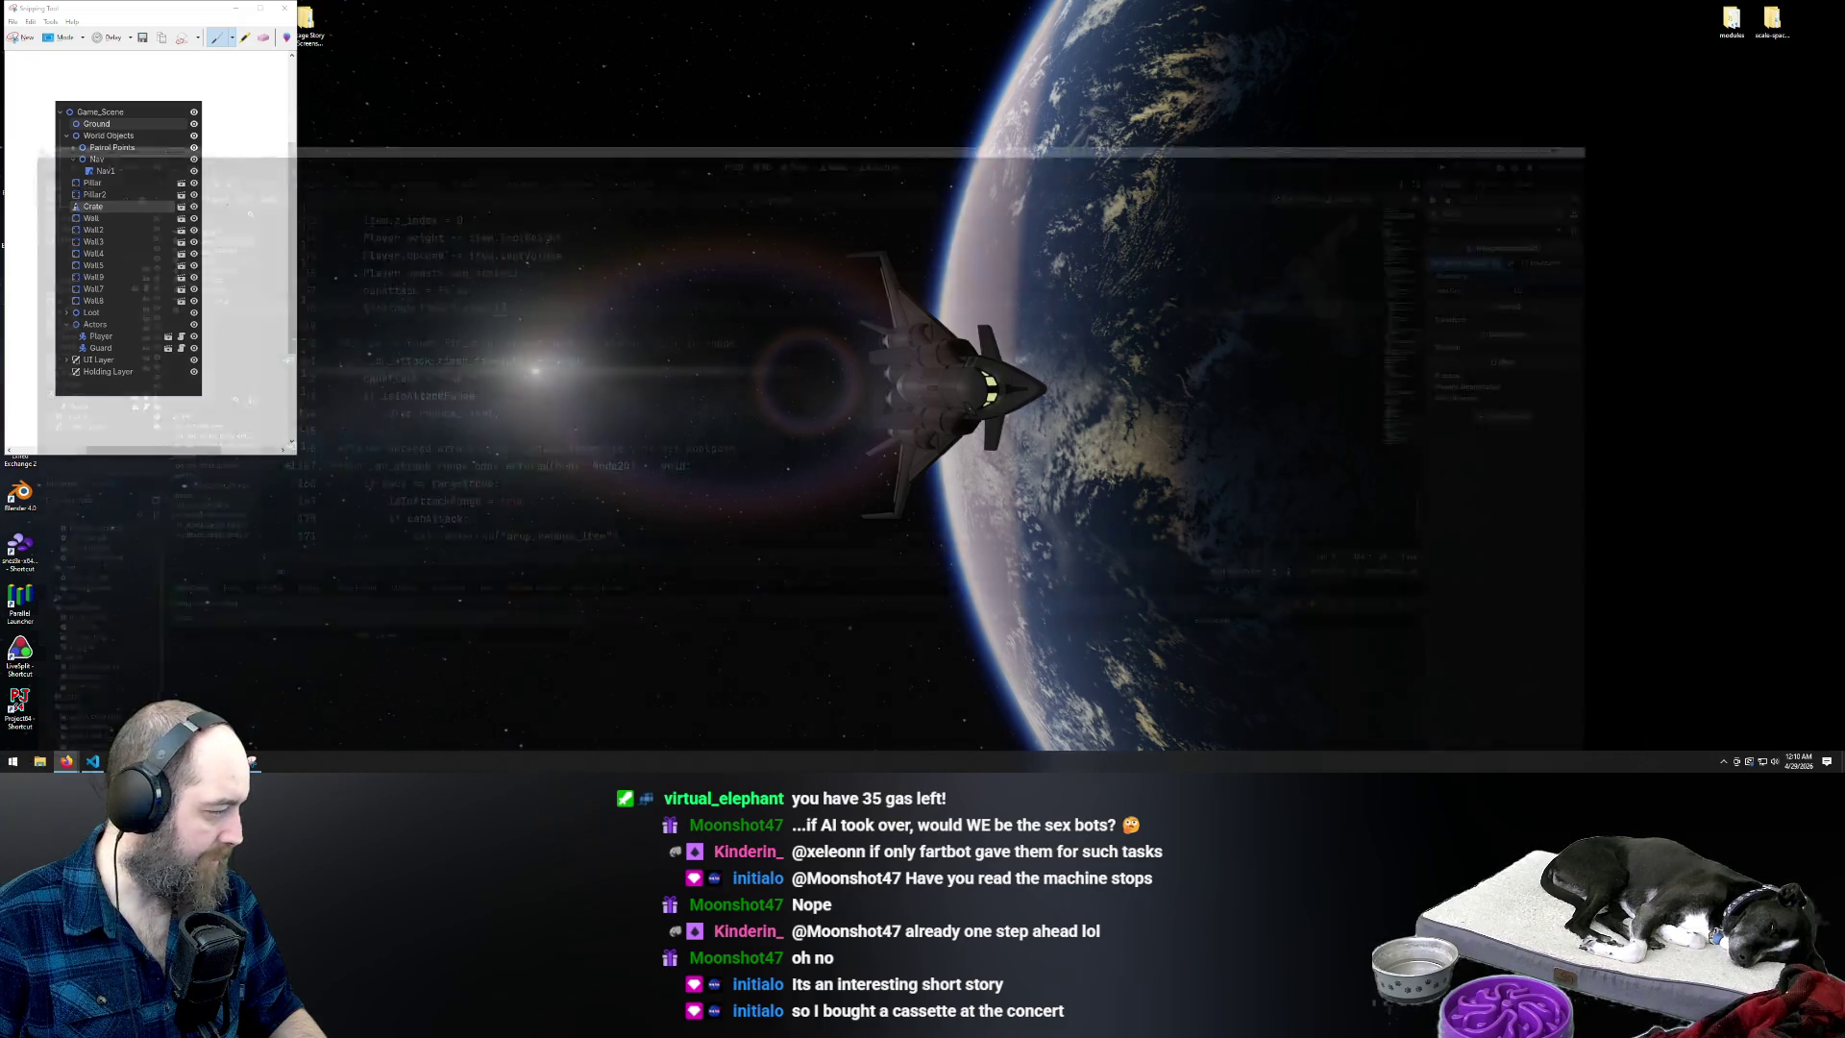
key("alt+F4")
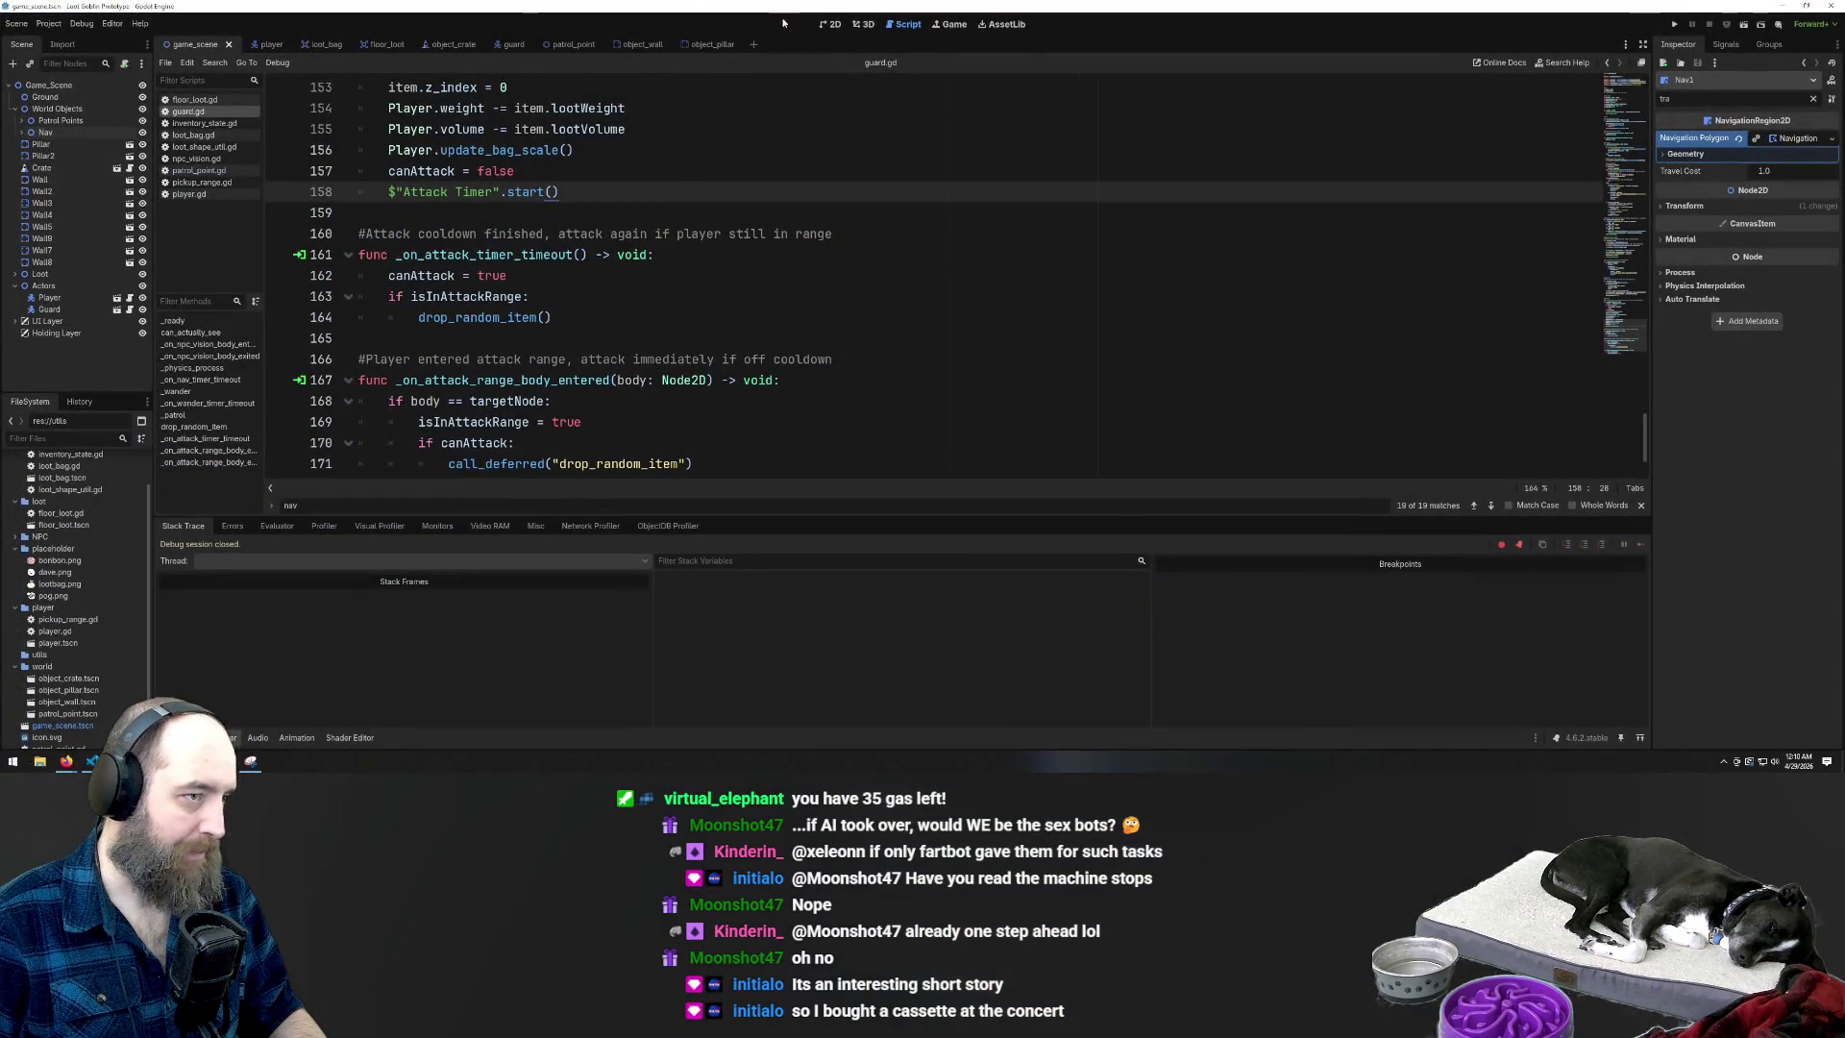
key("ctrl+F1")
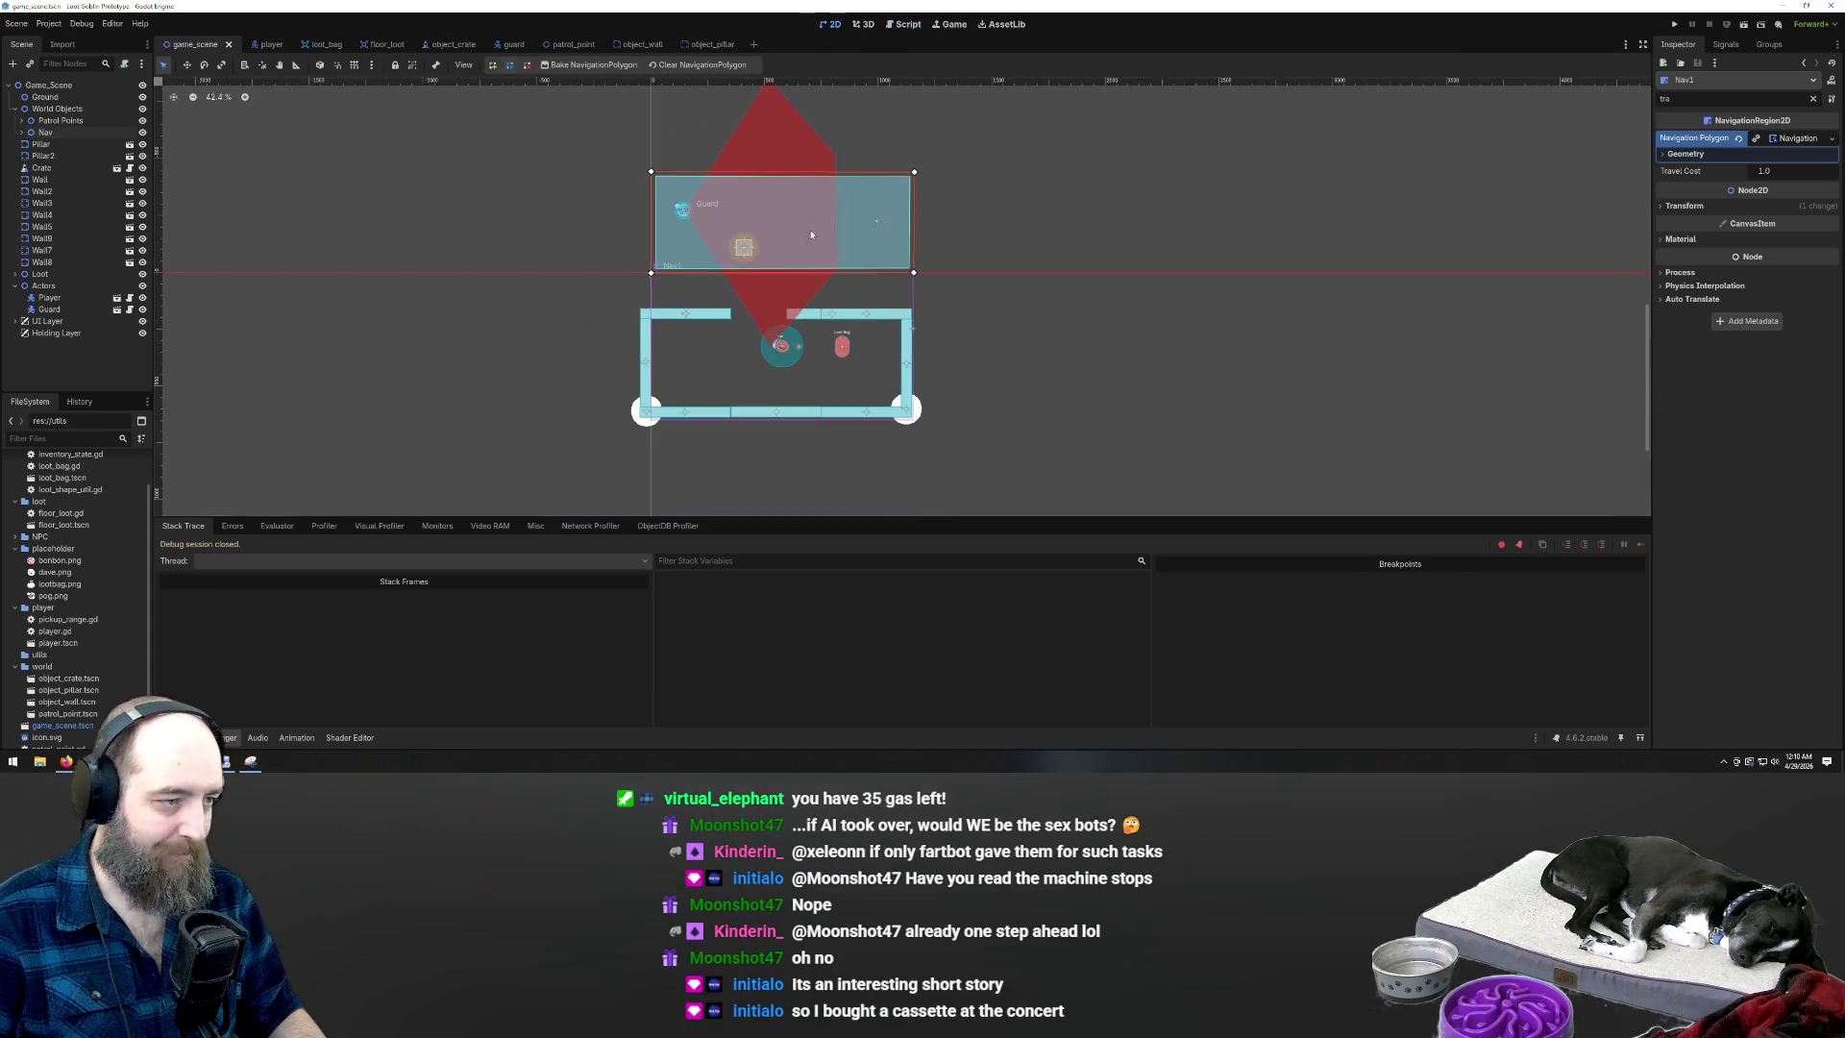
Select Nav1 and drag its navigation polygon's four corners outward around the level
scroll(576, 317, "up", 4)
left_click(567, 324)
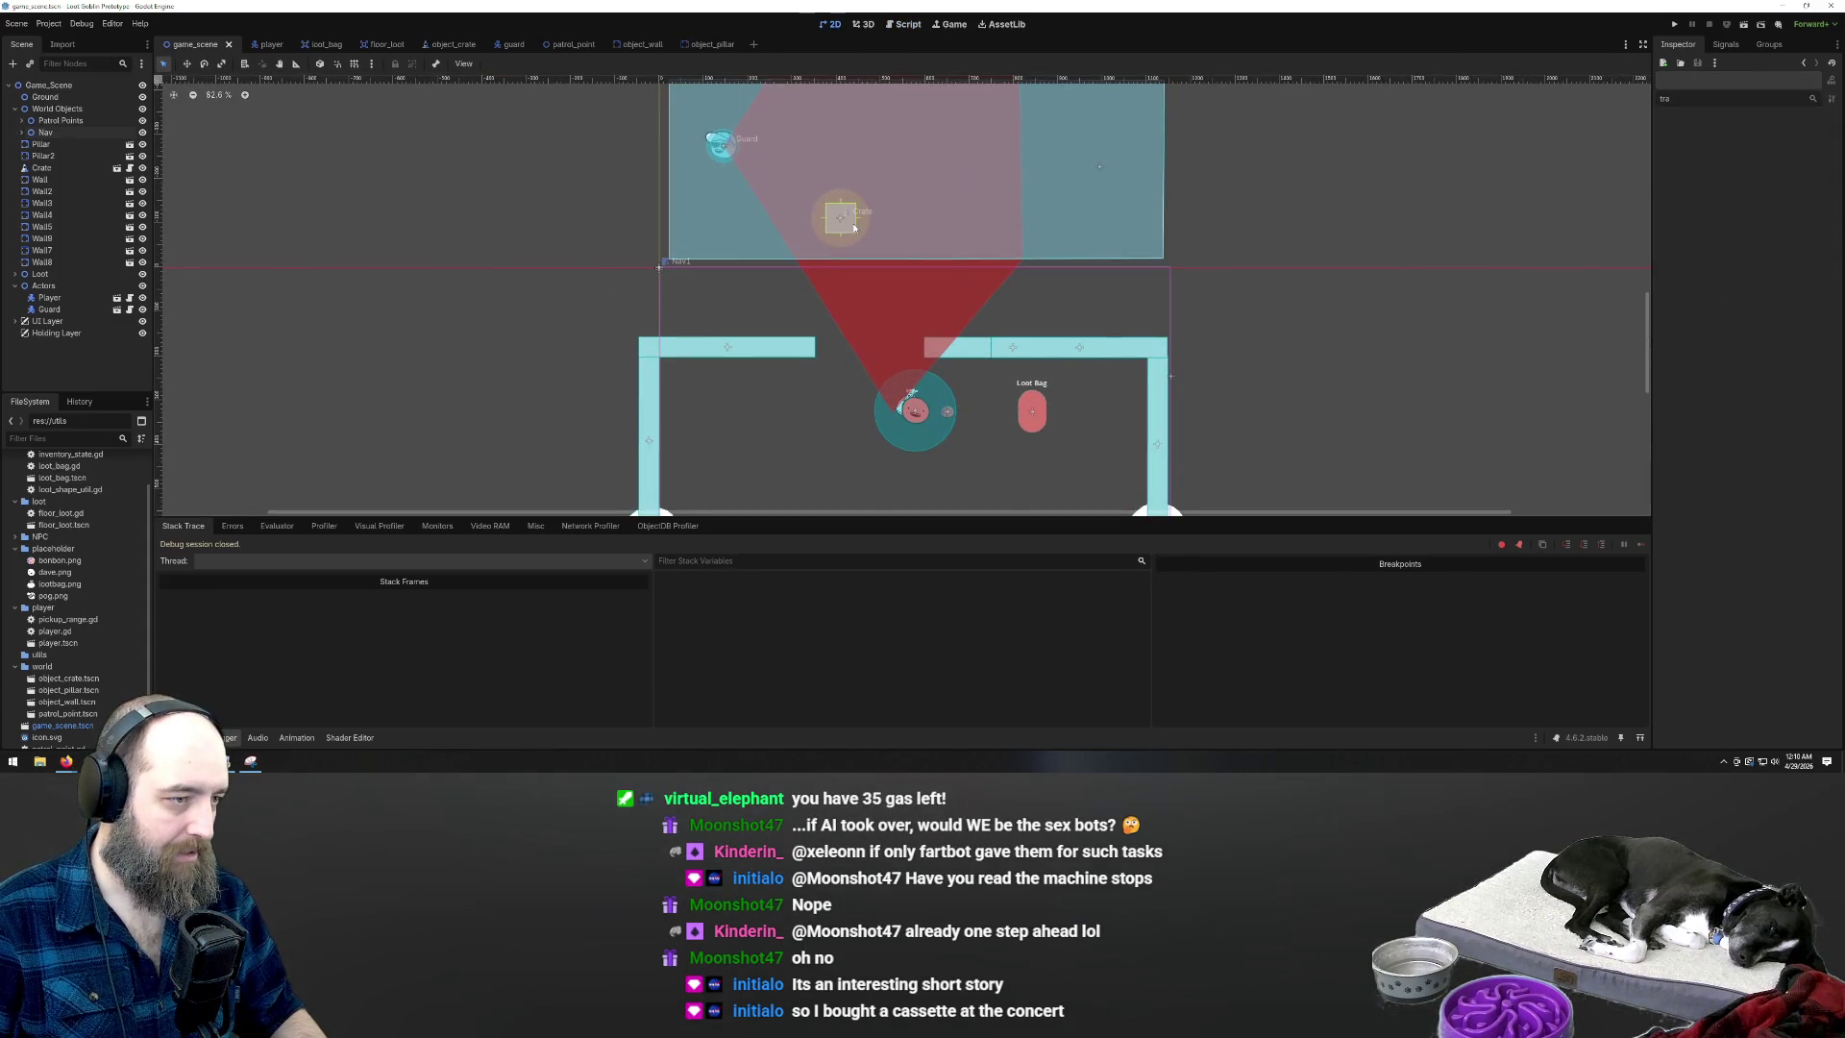
left_click(49, 308)
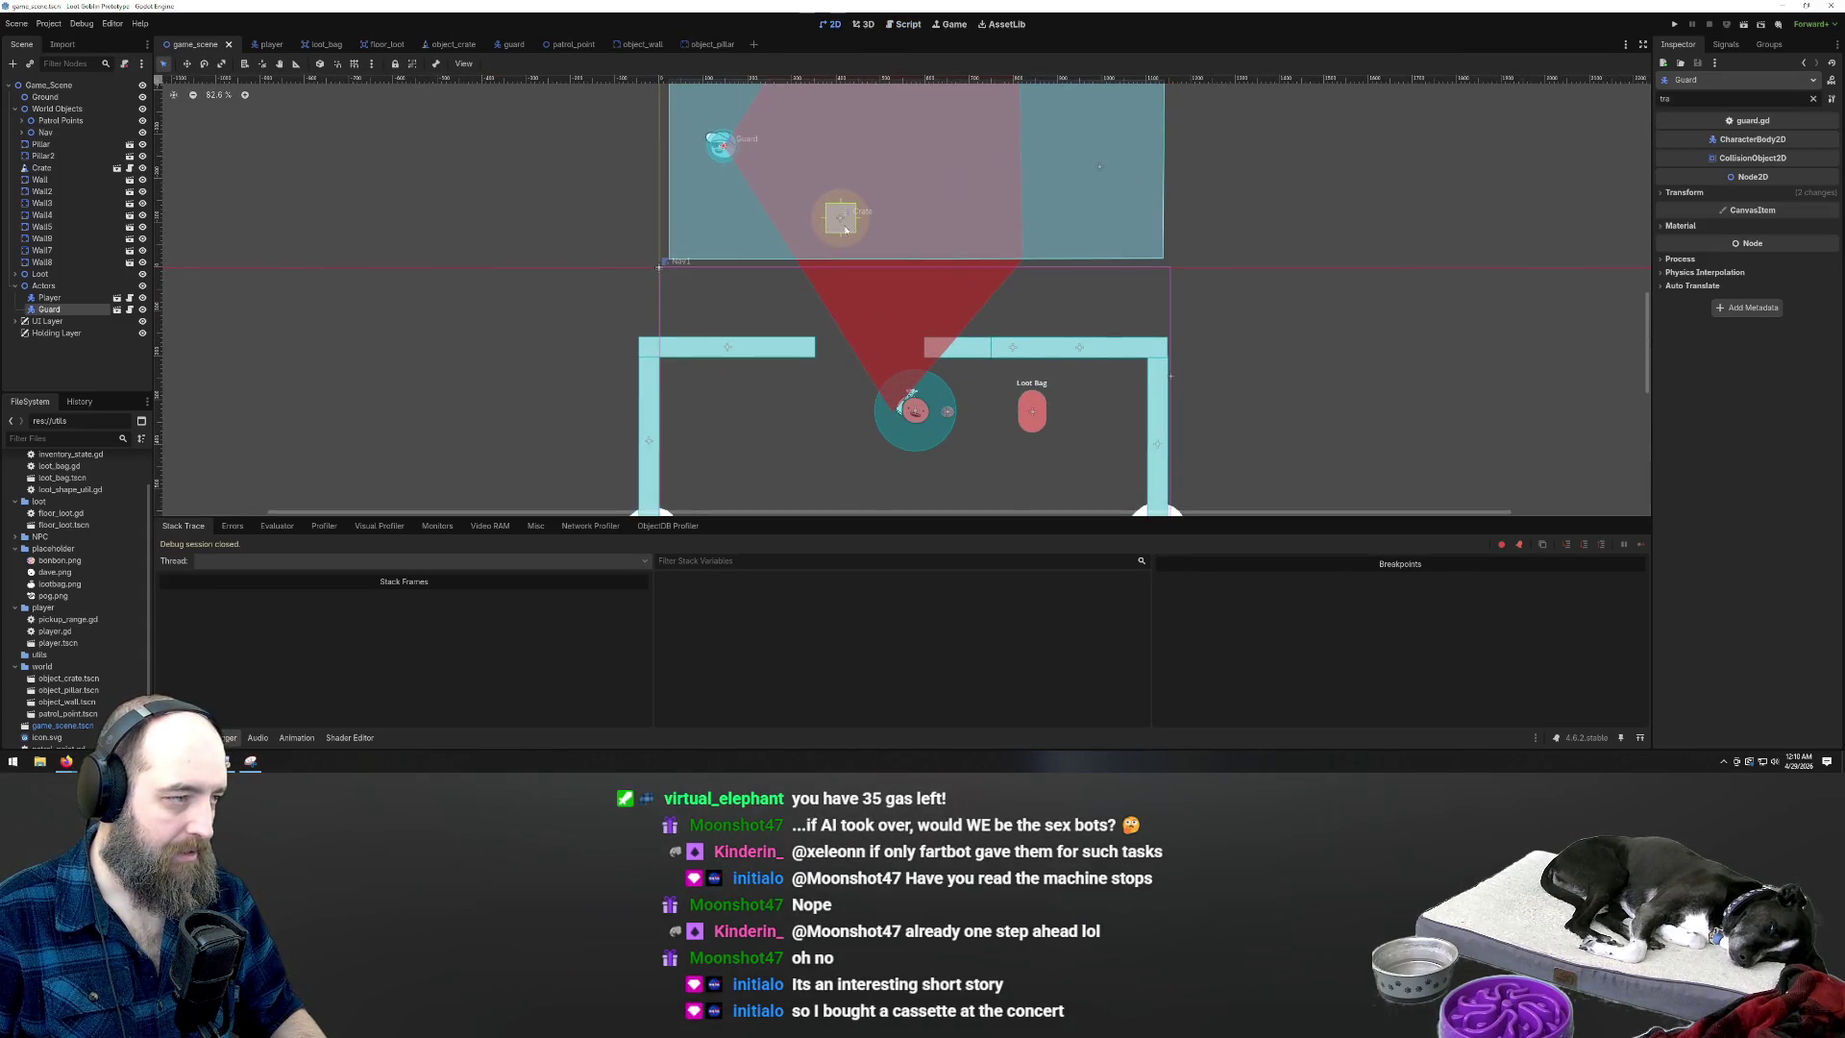
left_click(20, 131)
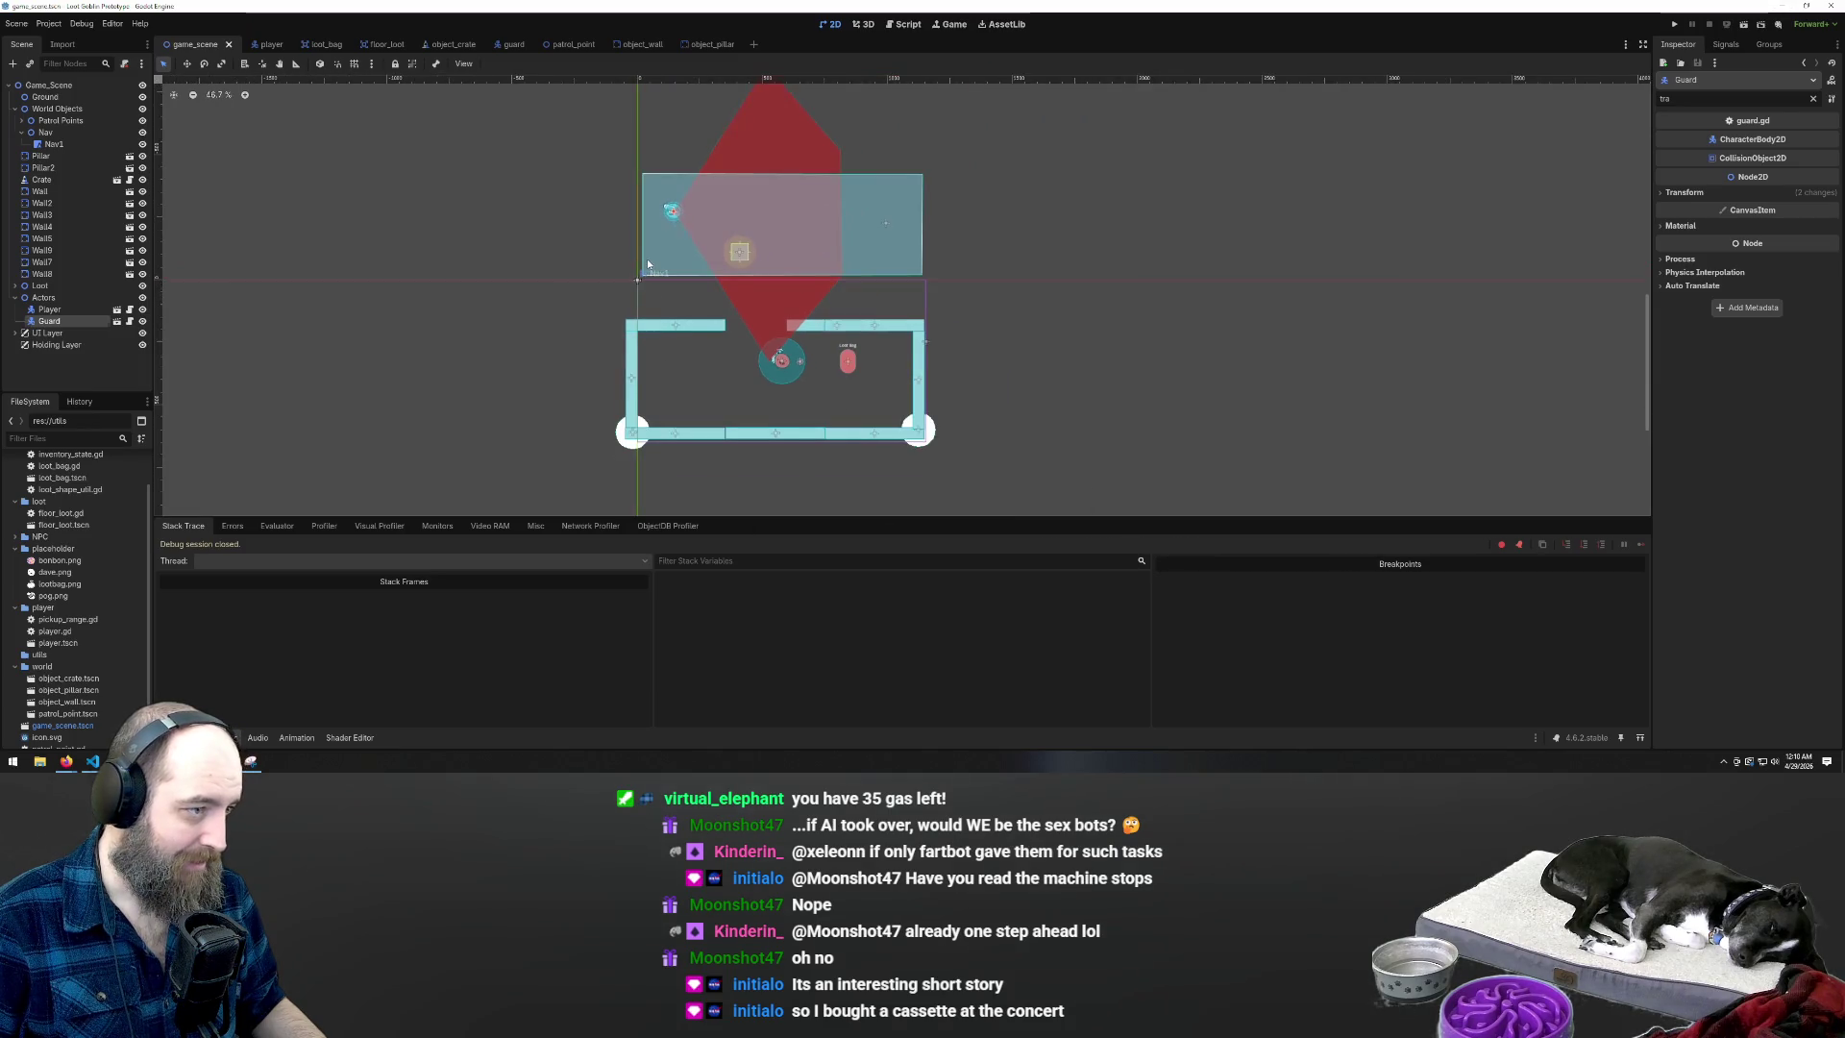
left_click(647, 264)
scroll(759, 317, "down", 6)
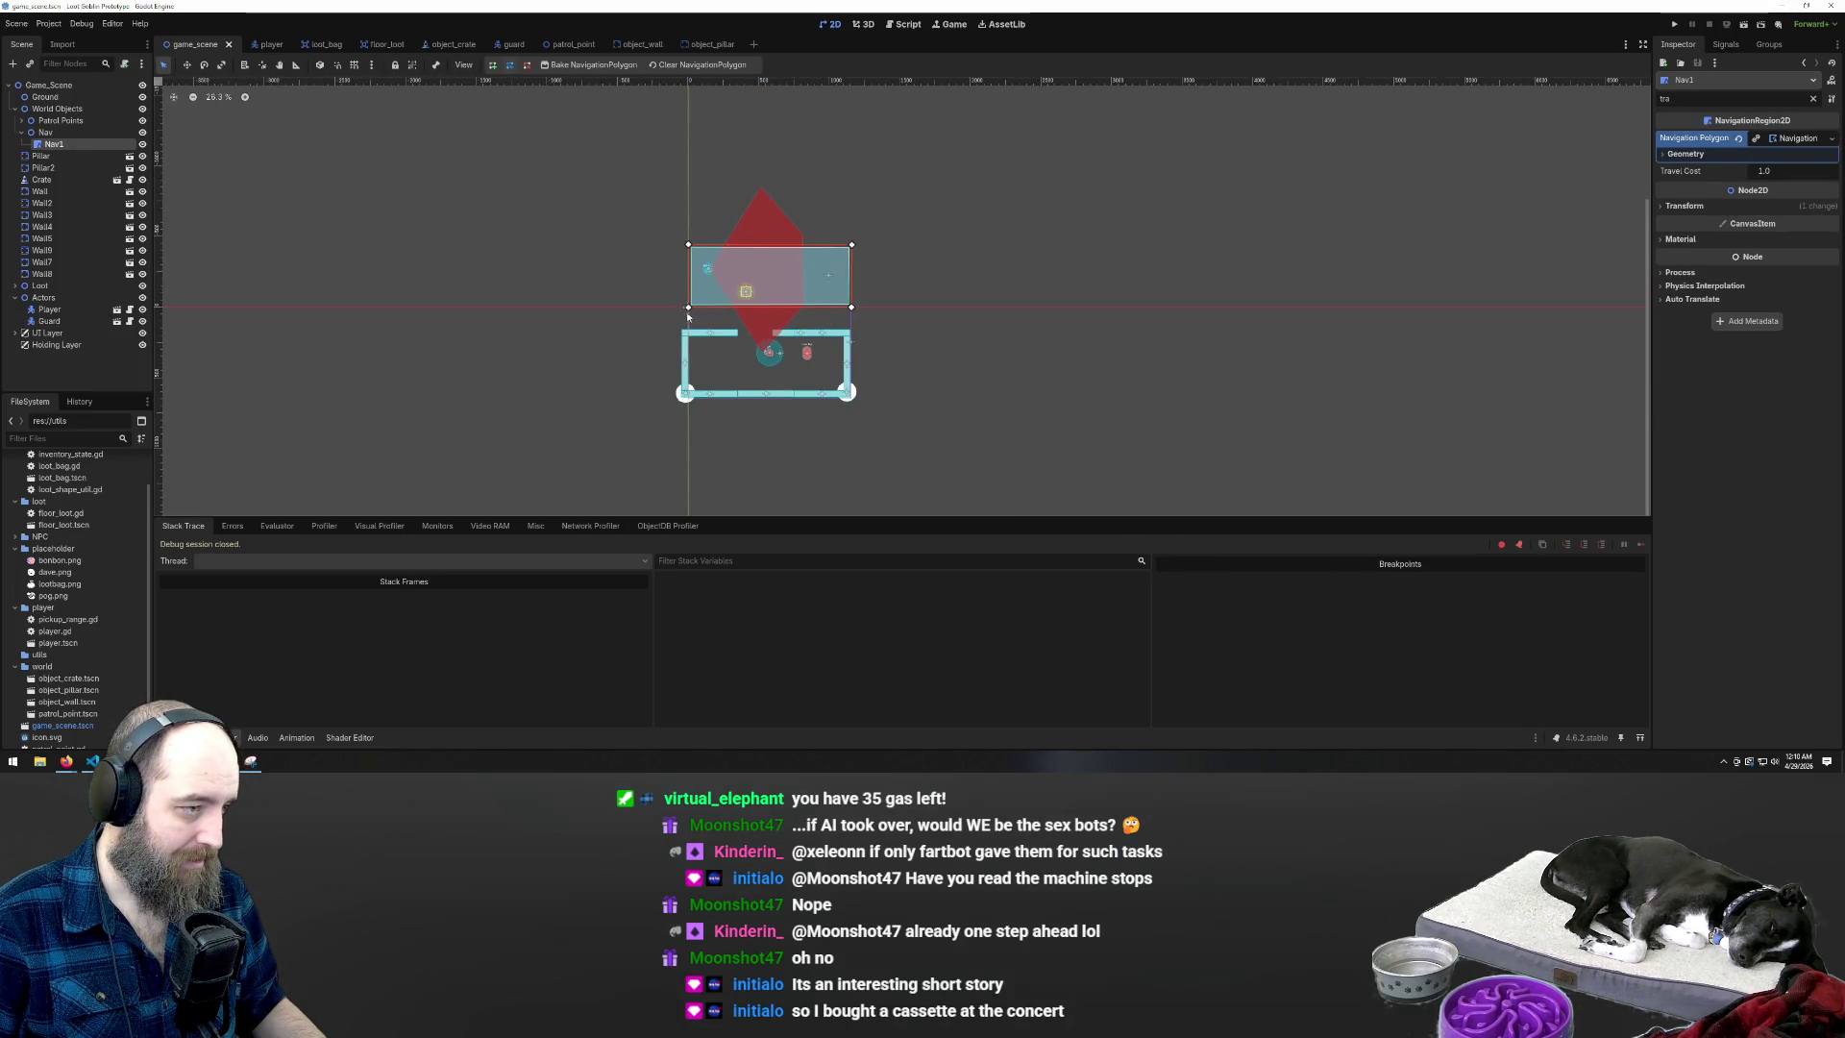
scroll(684, 313, "down", 3)
left_click_drag(759, 286, 649, 421)
left_click_drag(882, 287, 972, 423)
left_click_drag(883, 240, 1124, 86)
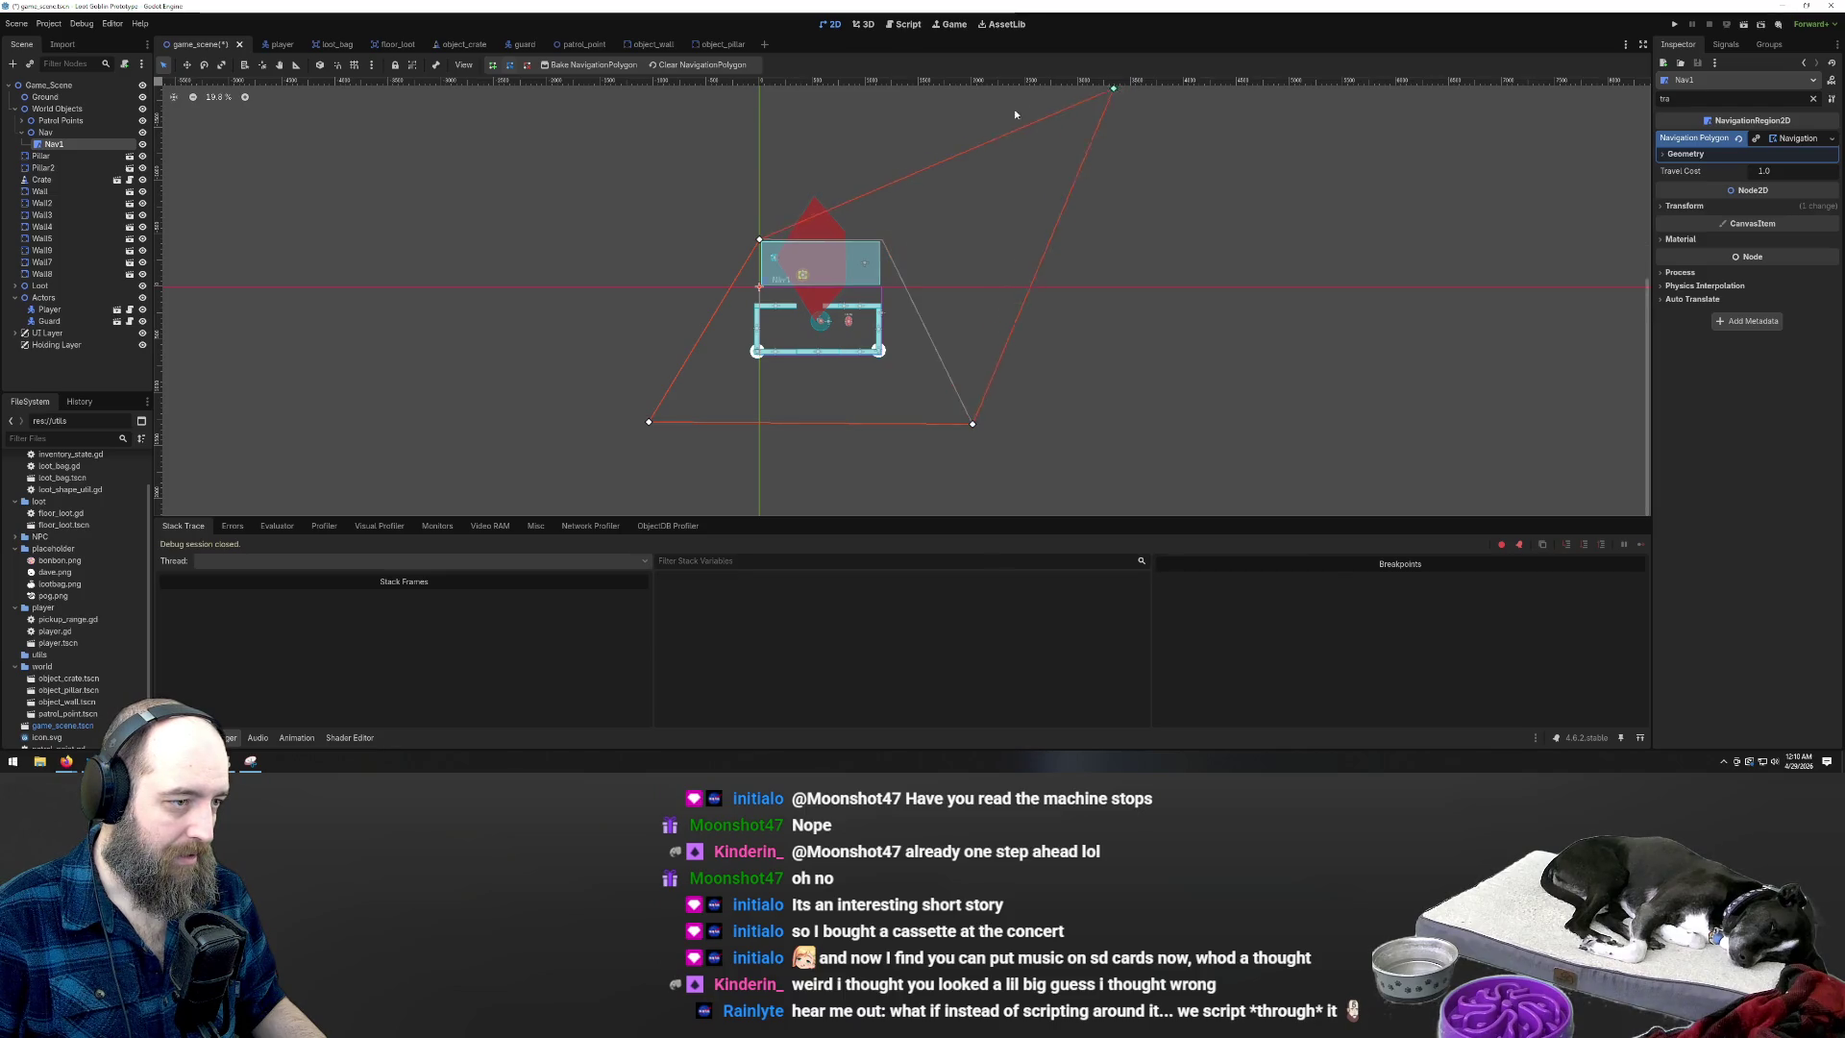
left_click_drag(1029, 120, 1030, 122)
left_click_drag(584, 162, 564, 111)
Shift the Nav1 polygon's top-left corner right and straighten its right edge vertically
scroll(735, 302, "up", 4)
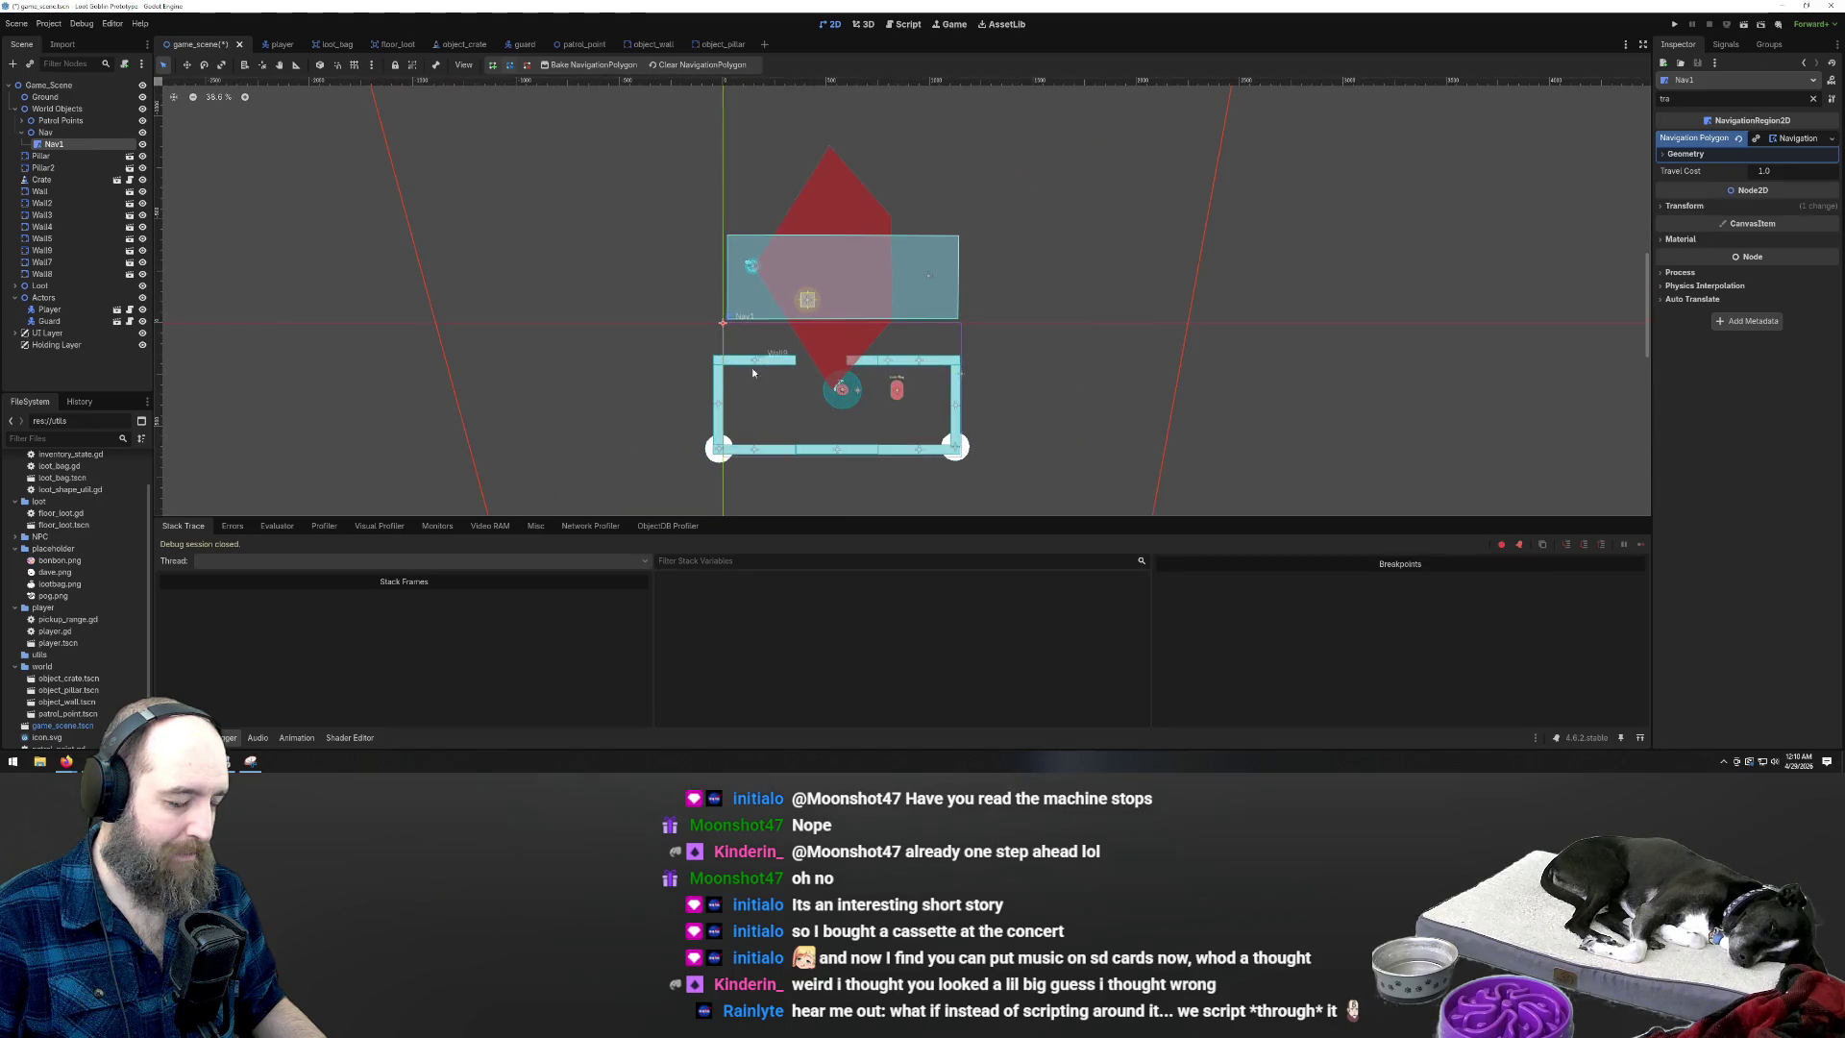
scroll(769, 375, "up", 4)
scroll(495, 201, "down", 6)
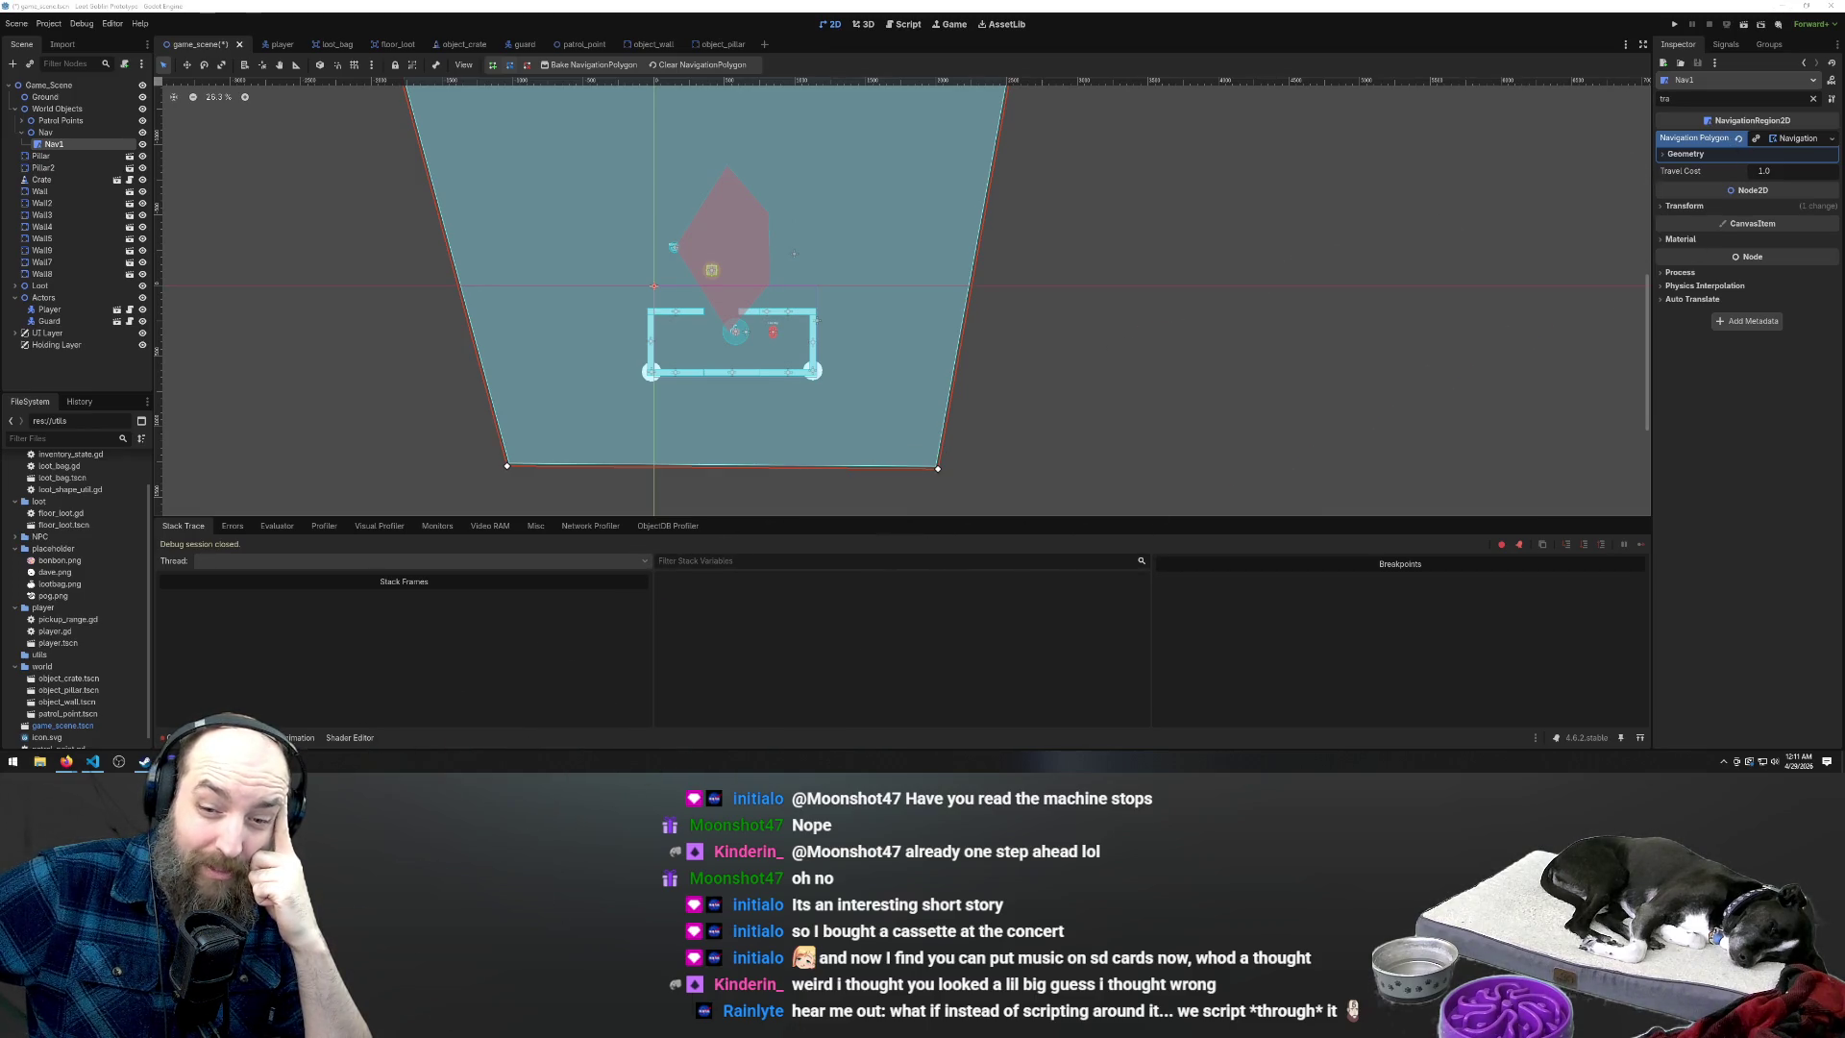
scroll(578, 320, "down", 2)
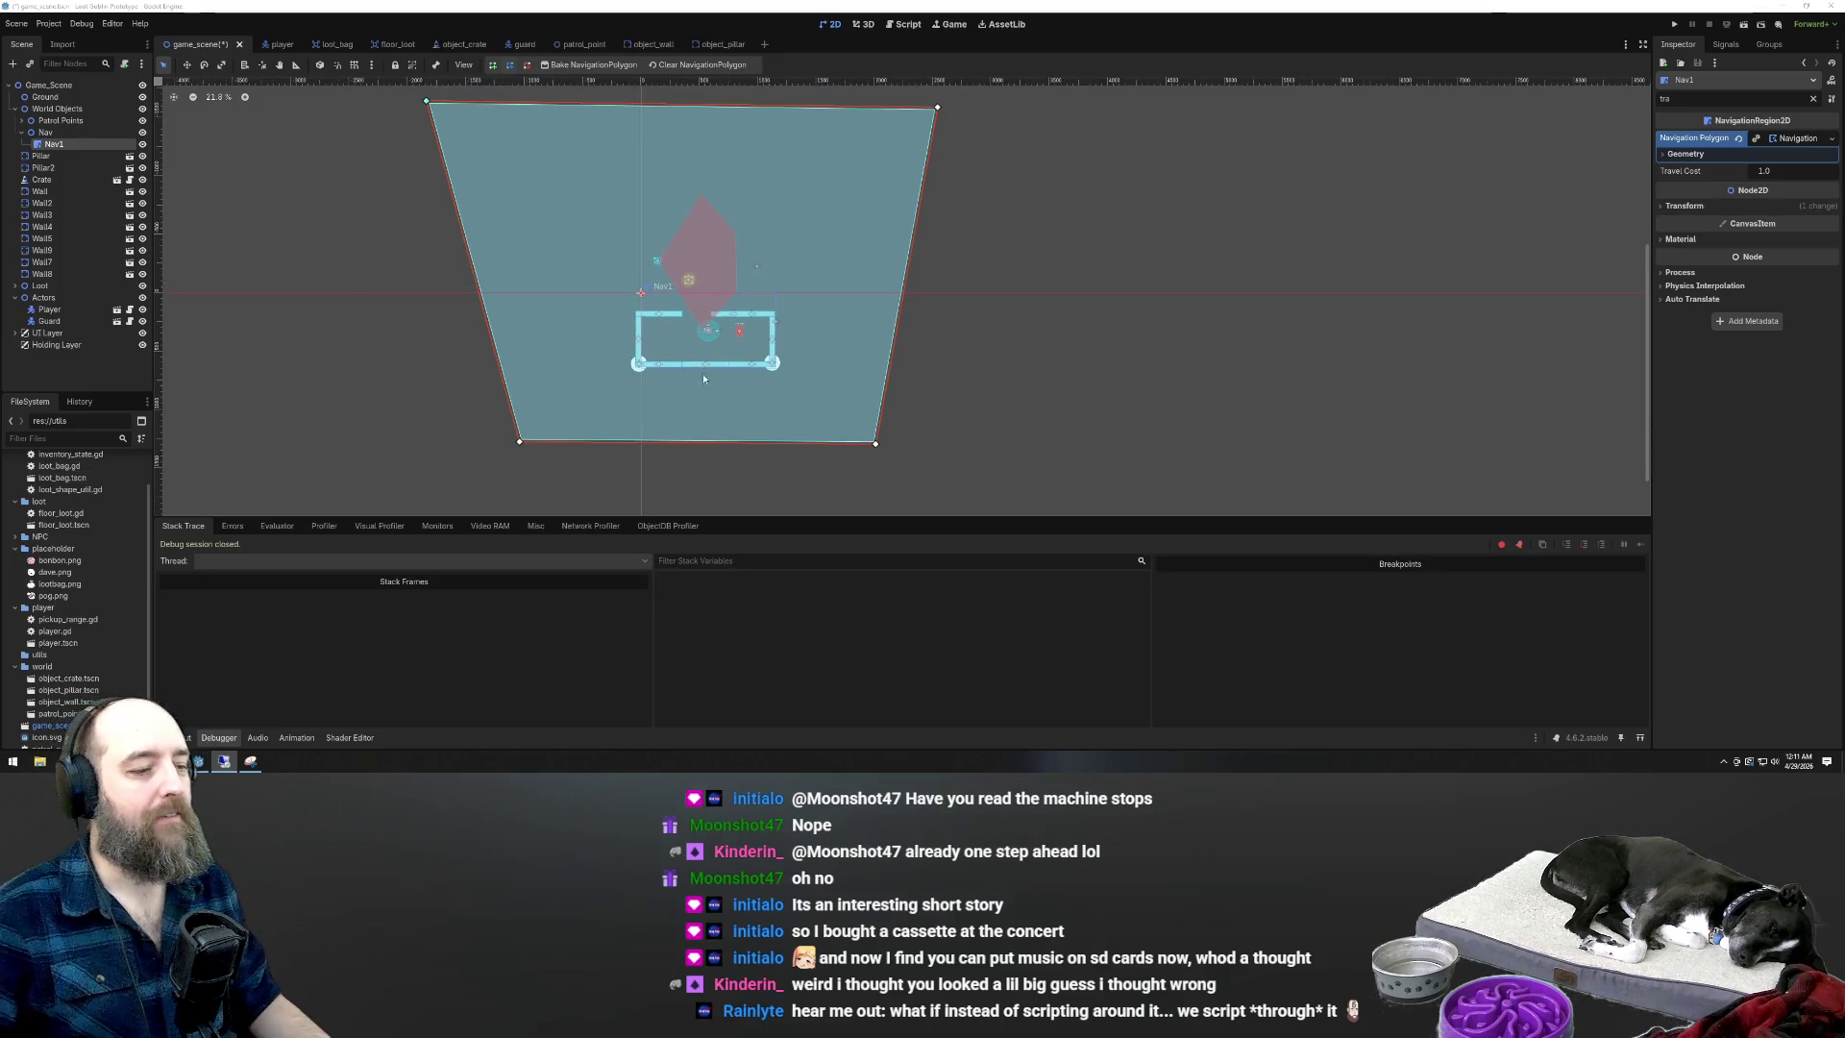
scroll(762, 456, "down", 1)
scroll(679, 295, "up", 2)
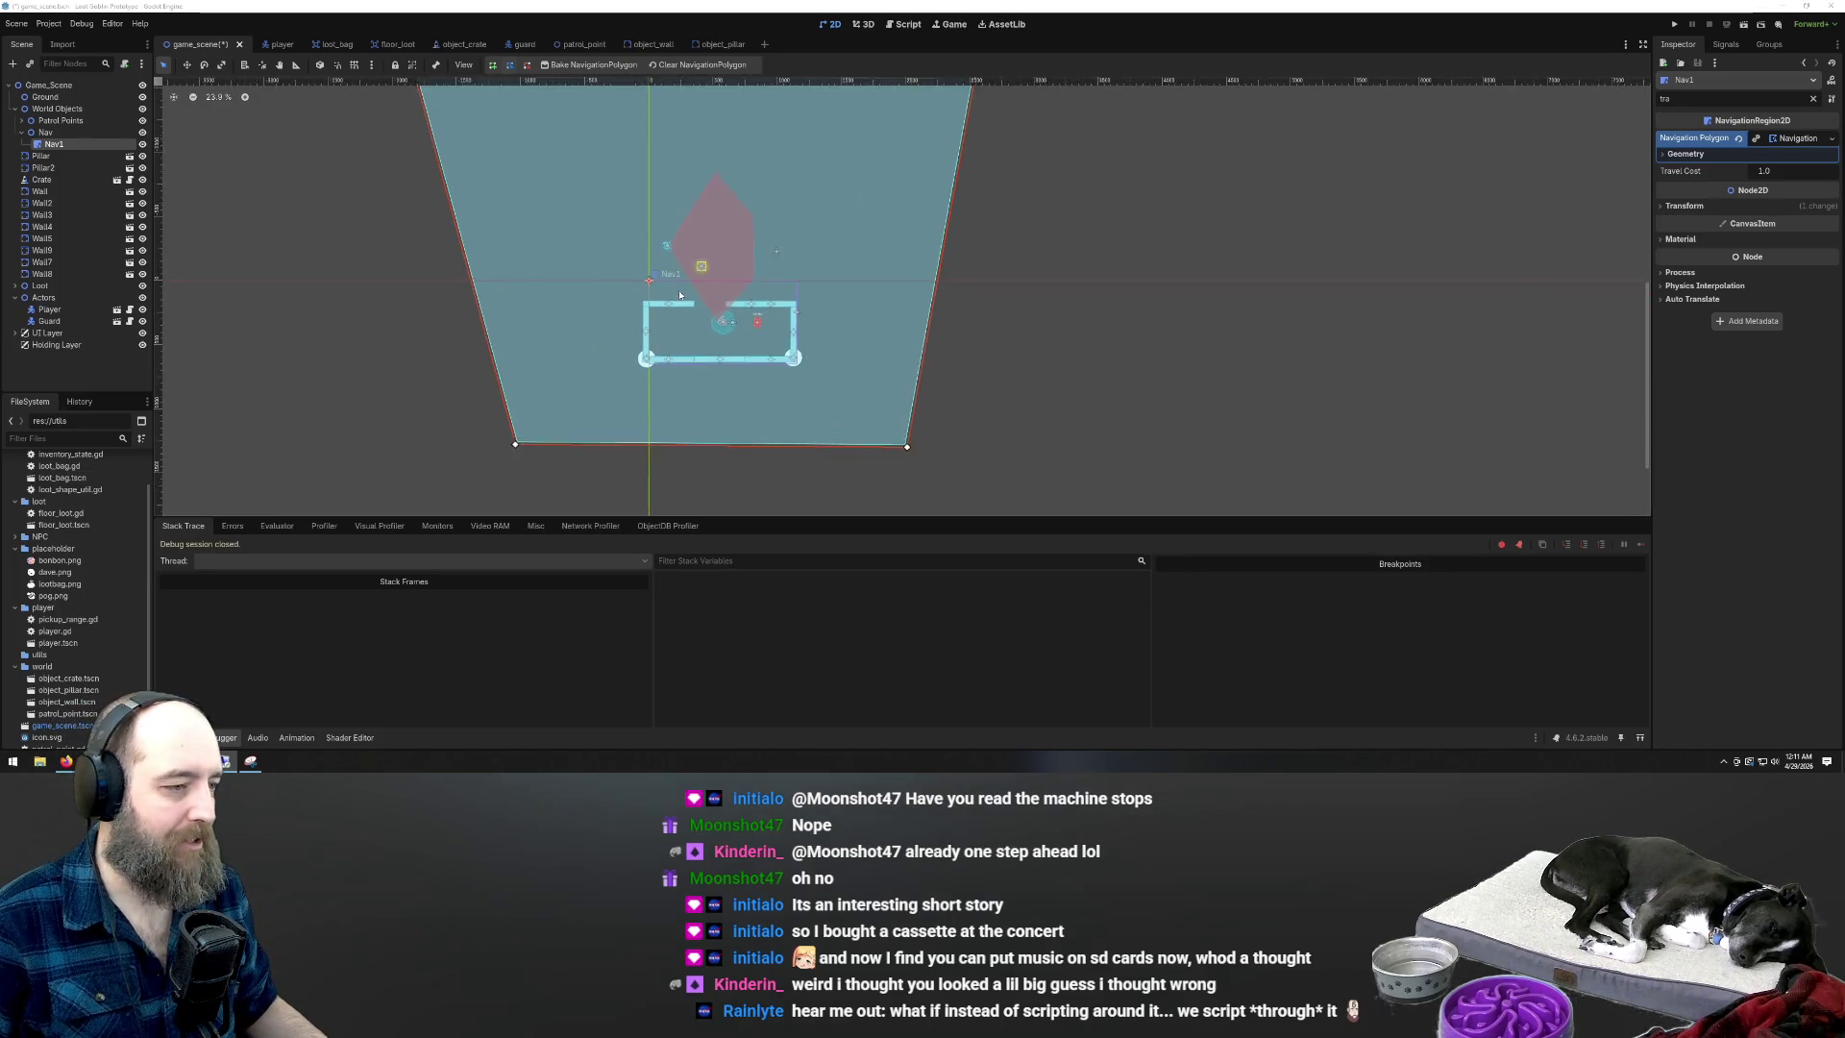
scroll(679, 294, "up", 2)
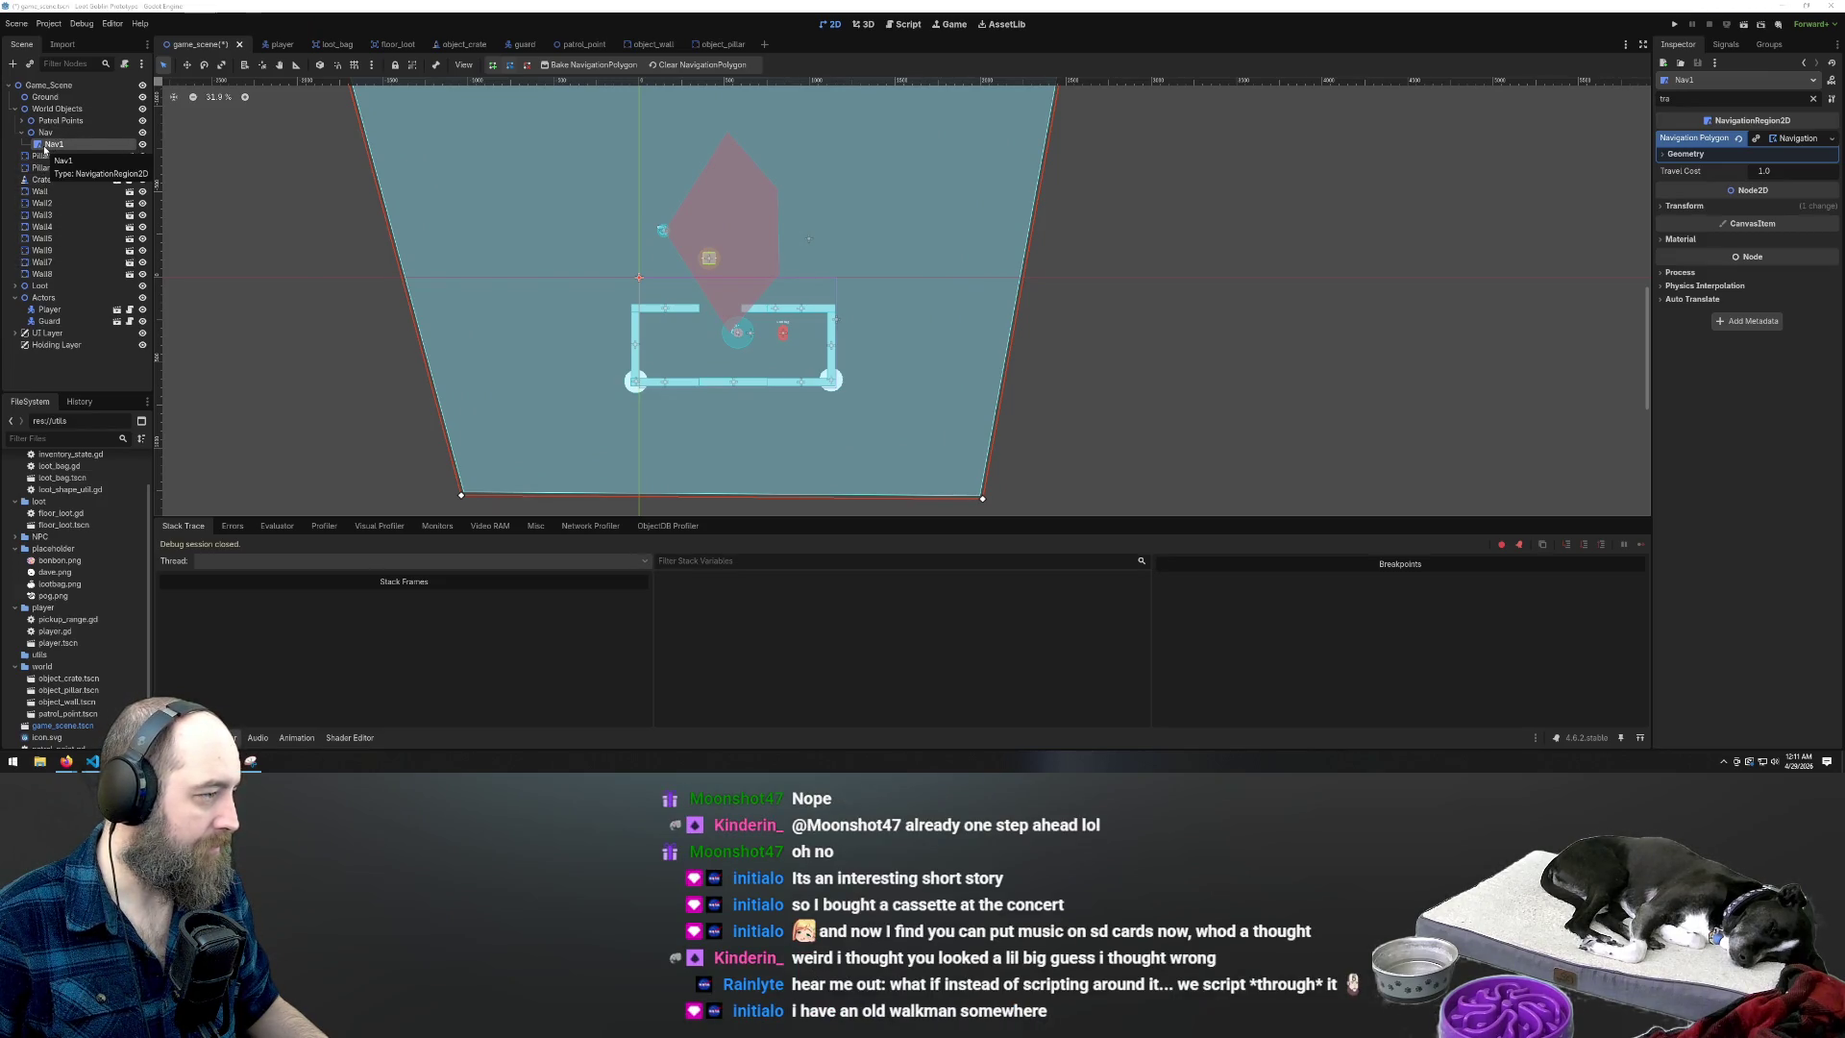
scroll(608, 306, "down", 5)
scroll(781, 338, "up", 2)
left_click_drag(389, 96, 483, 98)
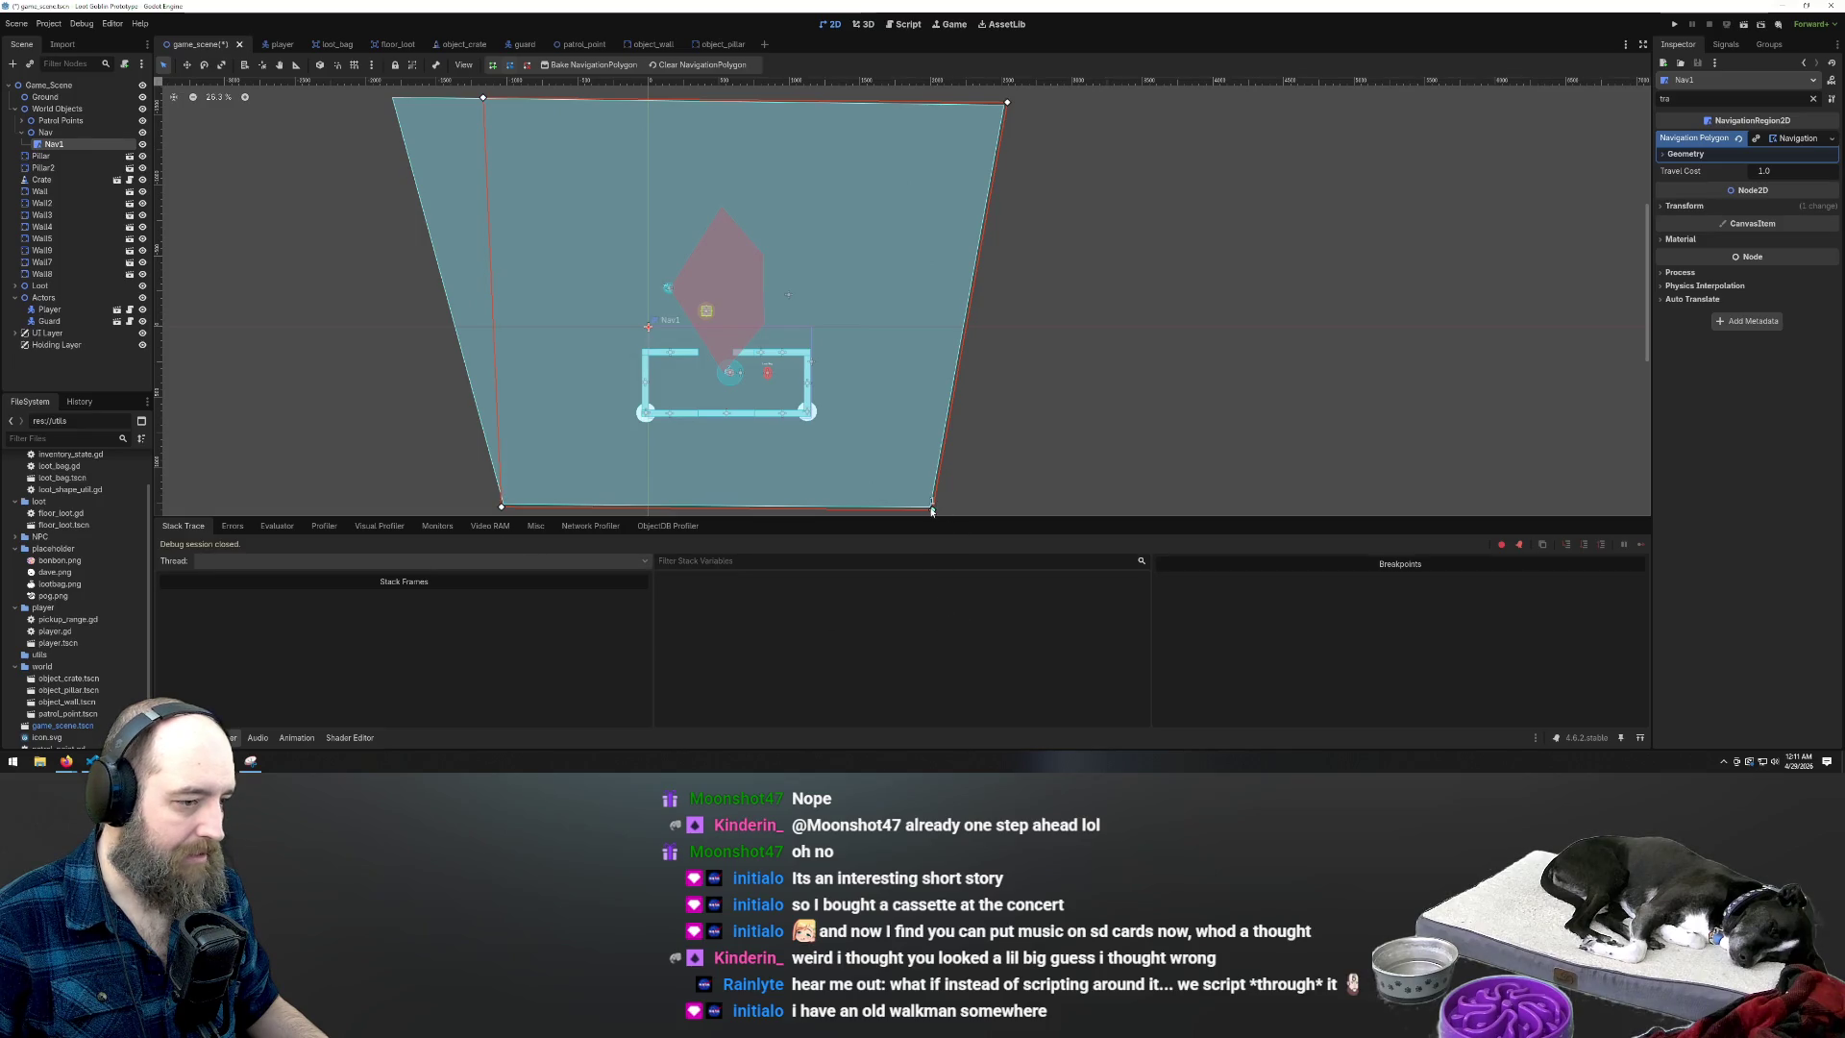
left_click_drag(1004, 506, 1007, 500)
Move Crate under Nav1, bake the navigation polygon, and run the game
left_click(394, 365)
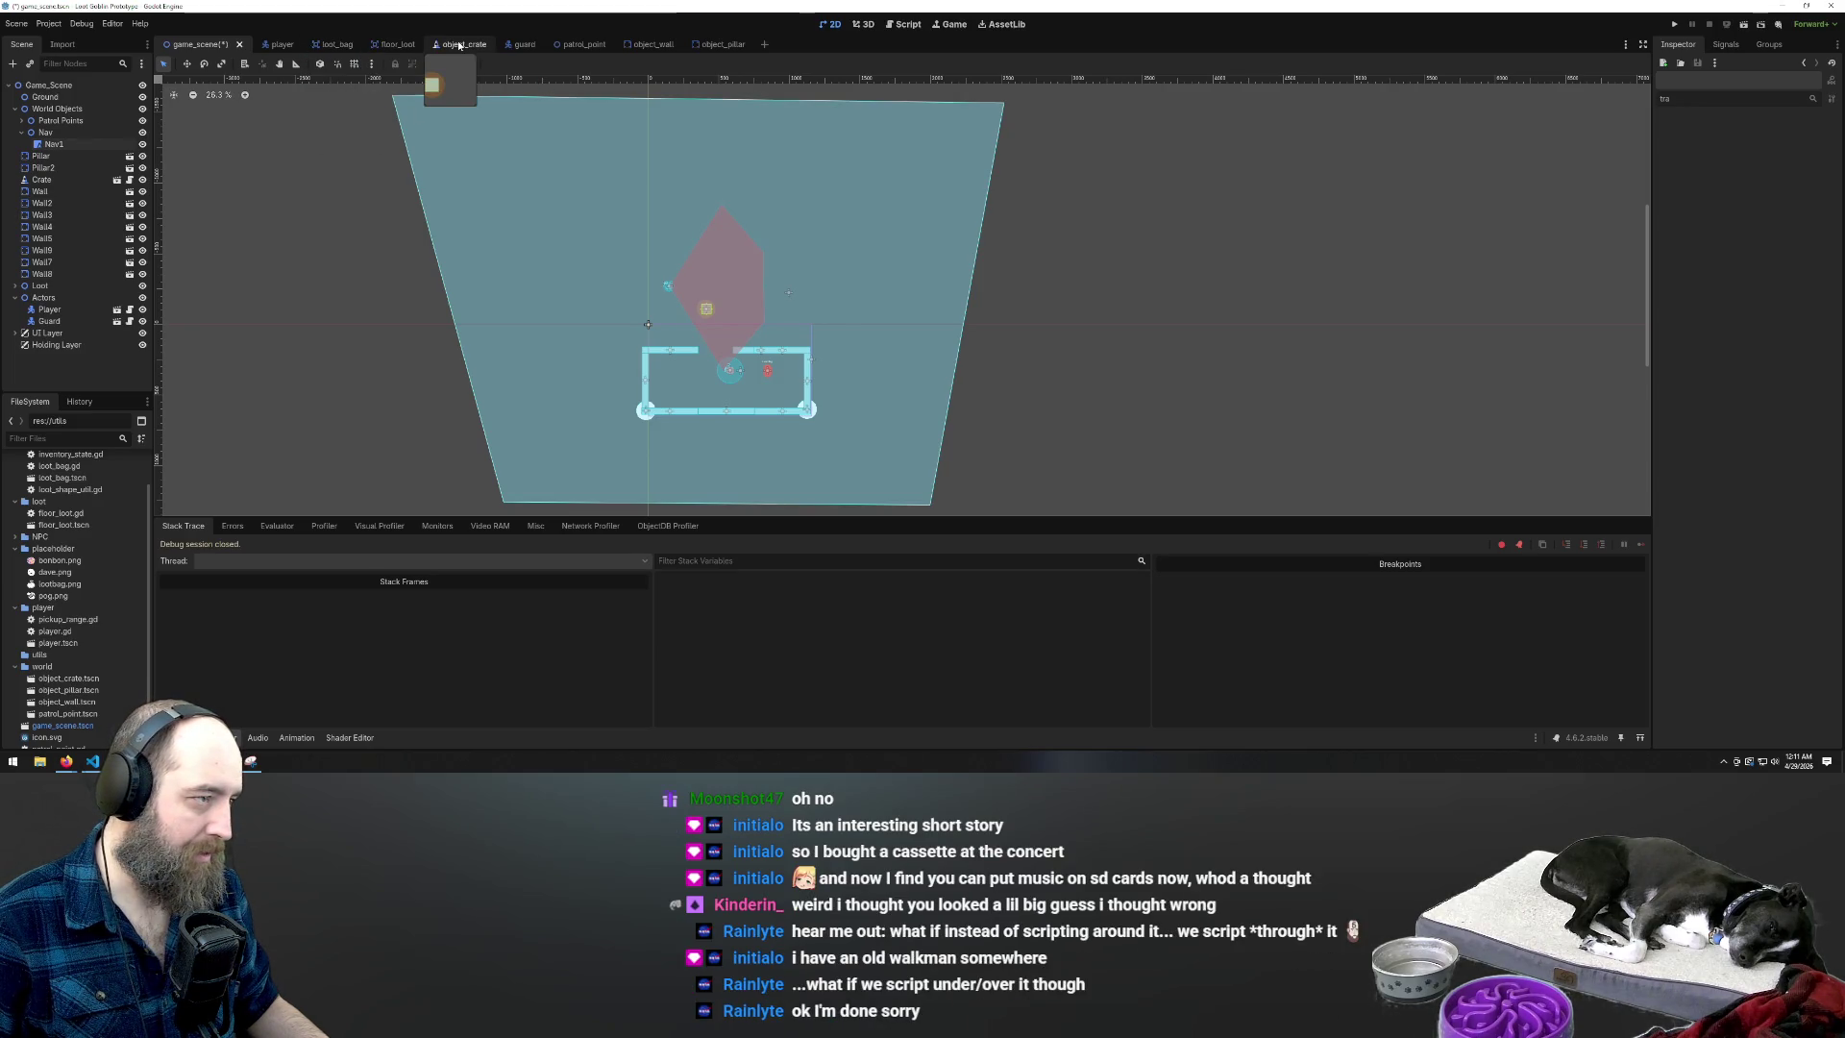
left_click(53, 144)
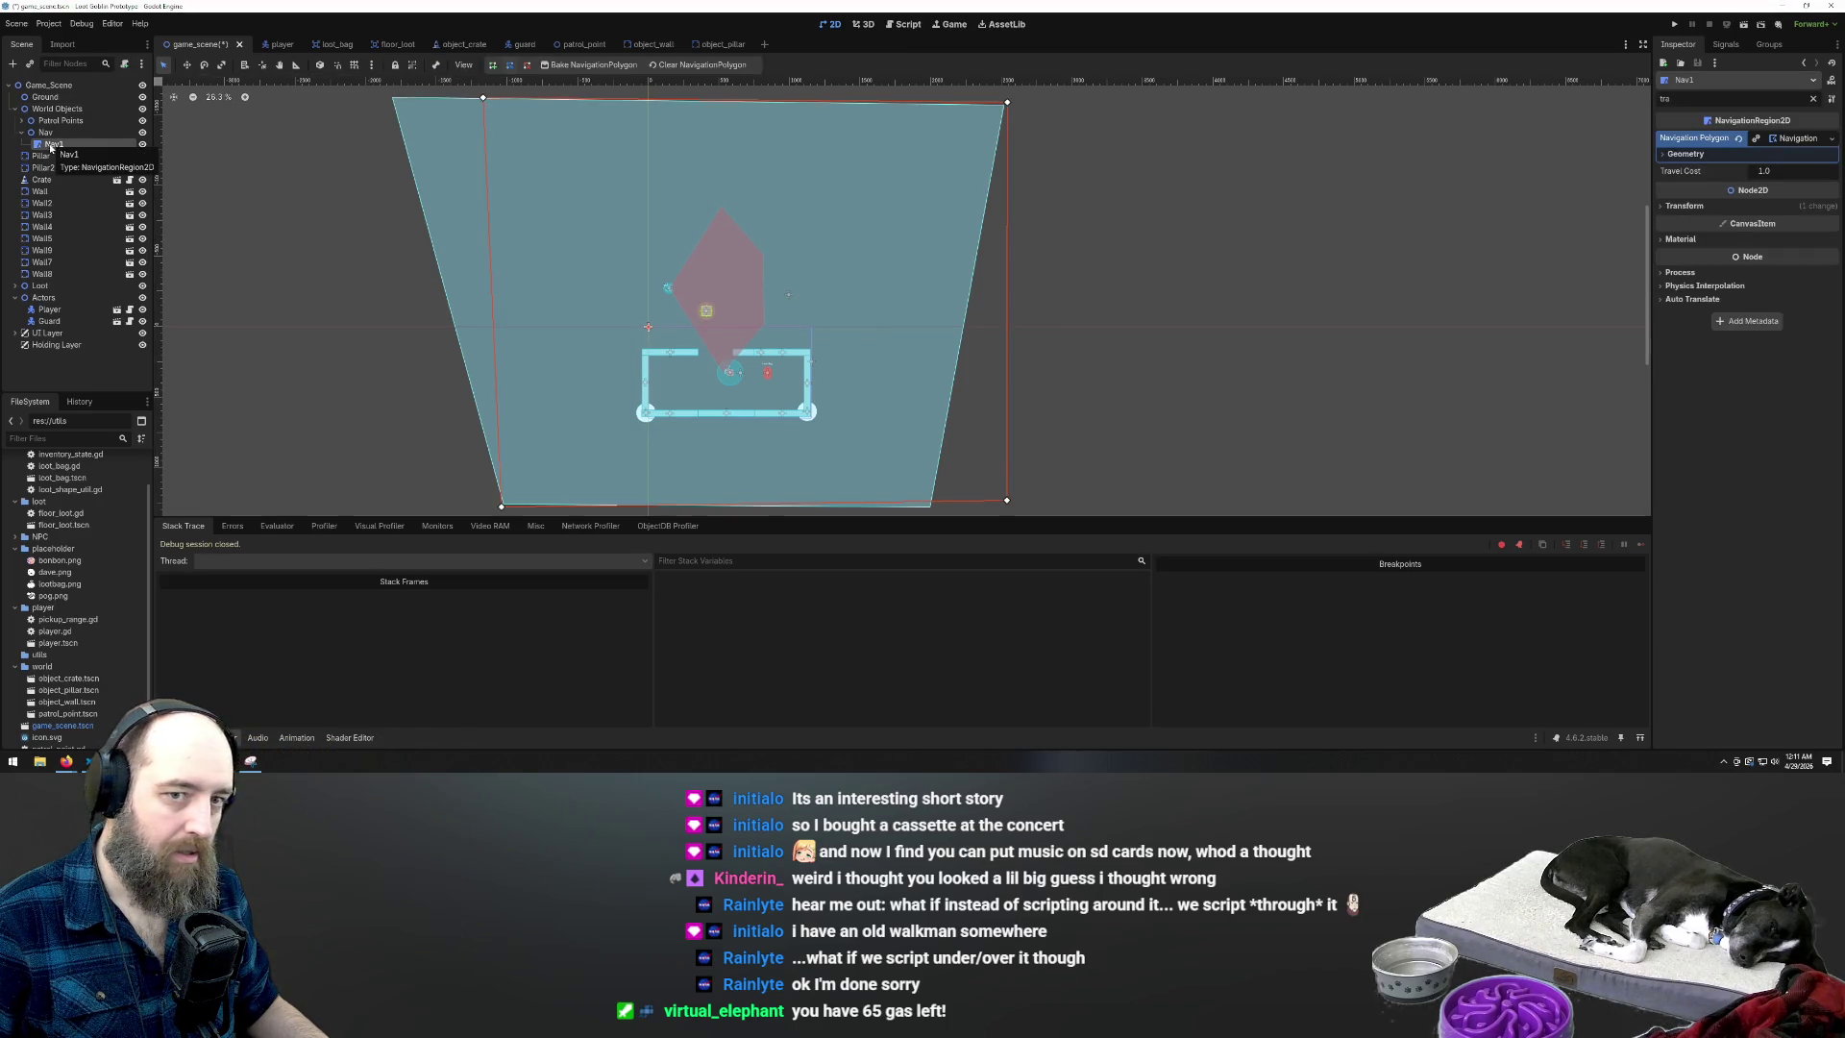
left_click_drag(43, 179, 61, 144)
left_click(334, 201)
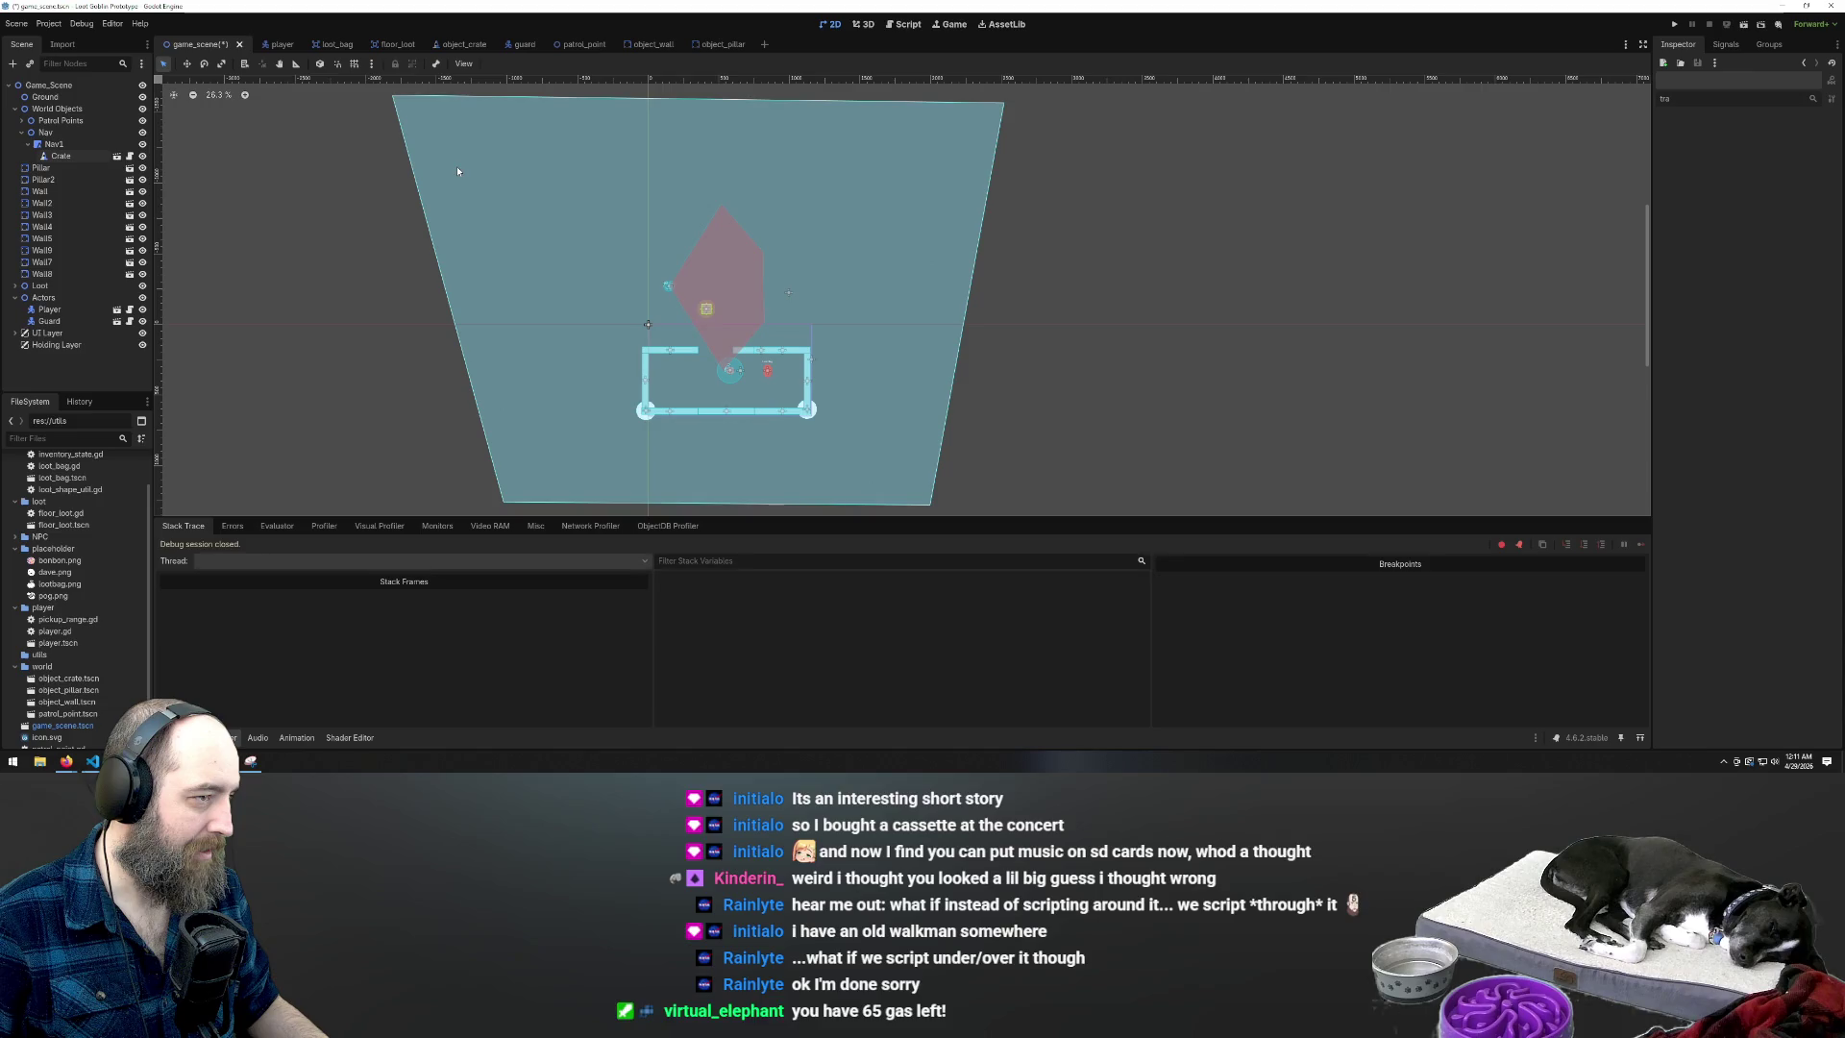
left_click(54, 145)
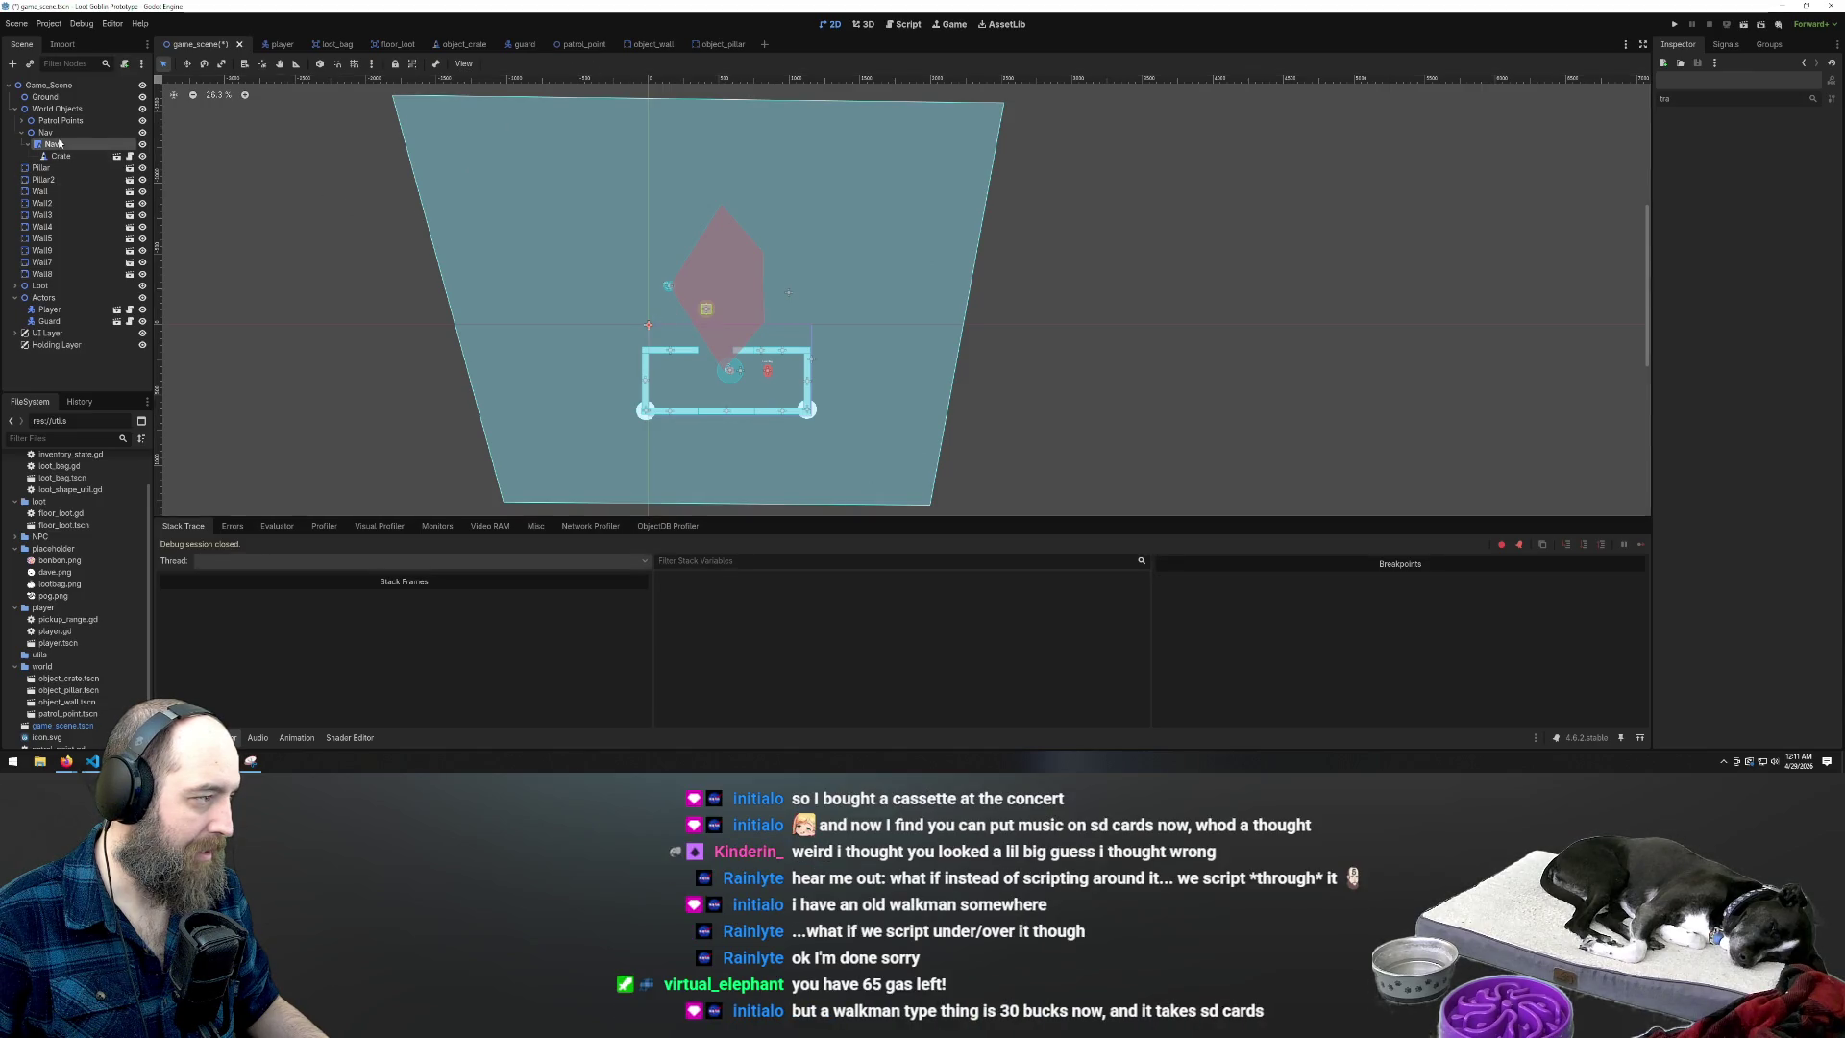
left_click(584, 65)
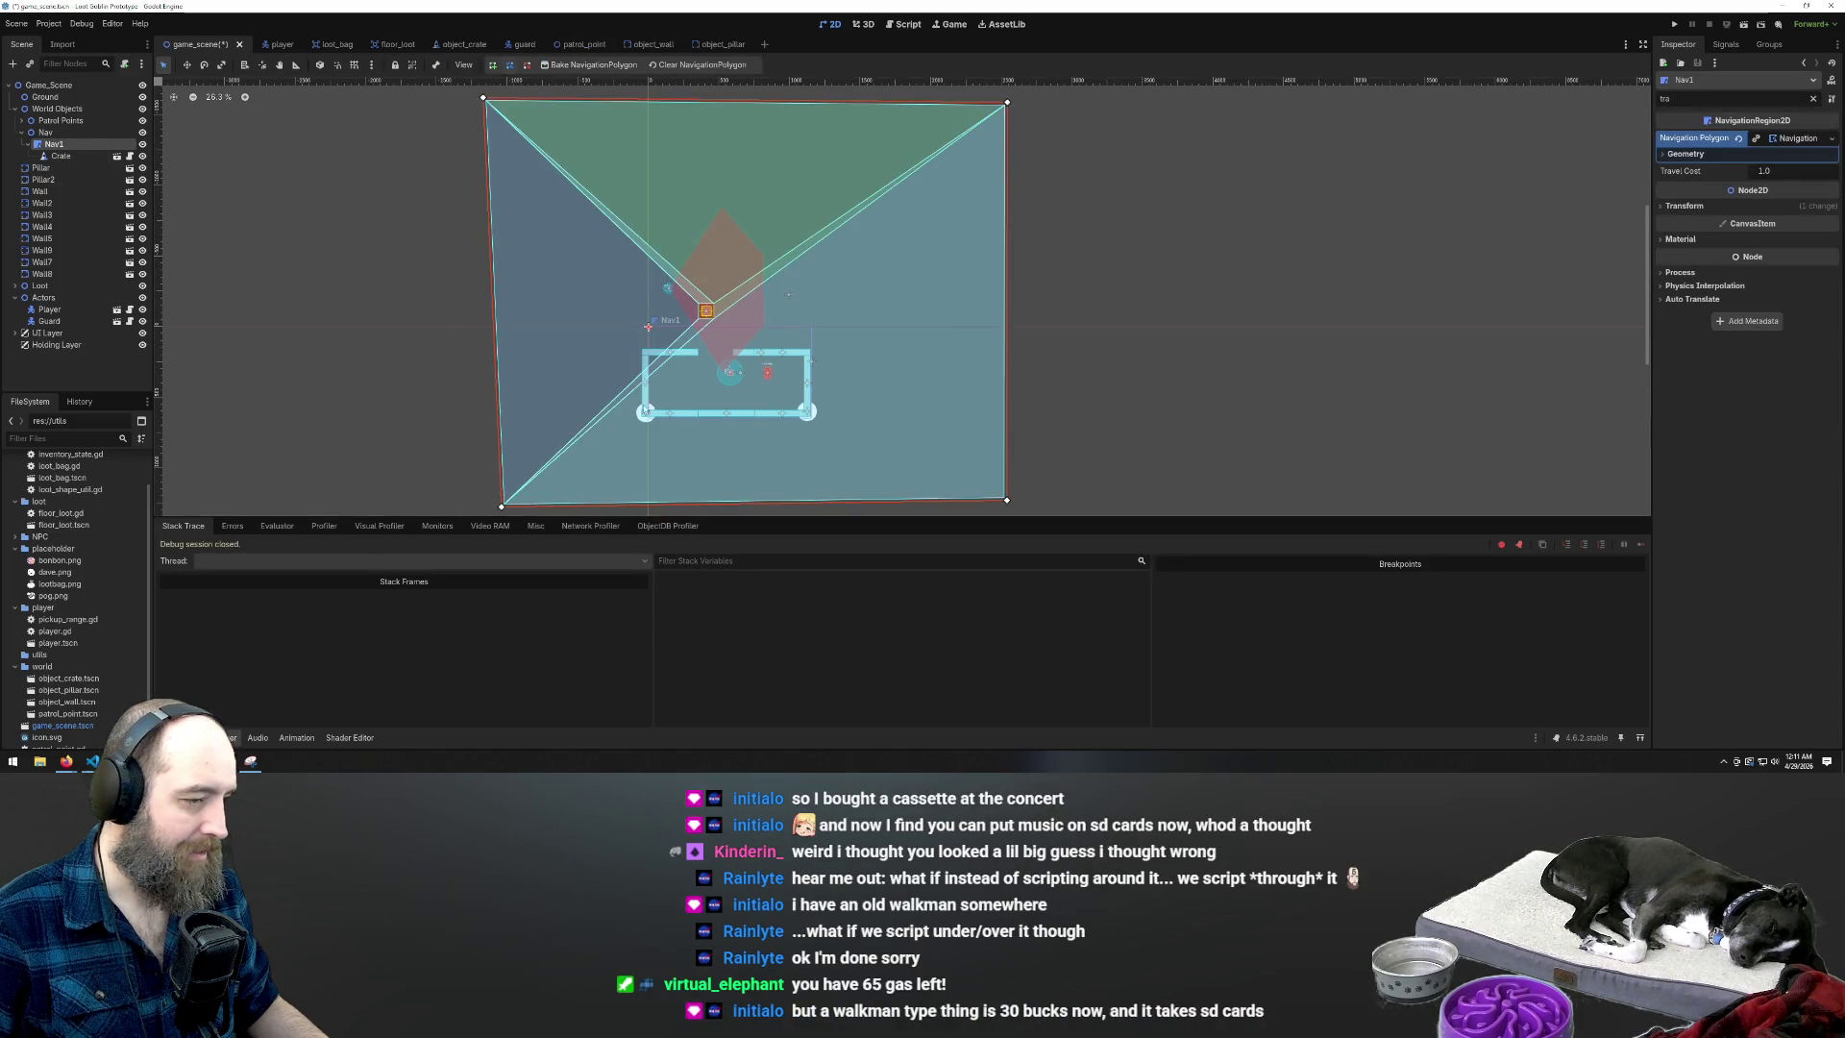
scroll(630, 307, "up", 3)
key("F5")
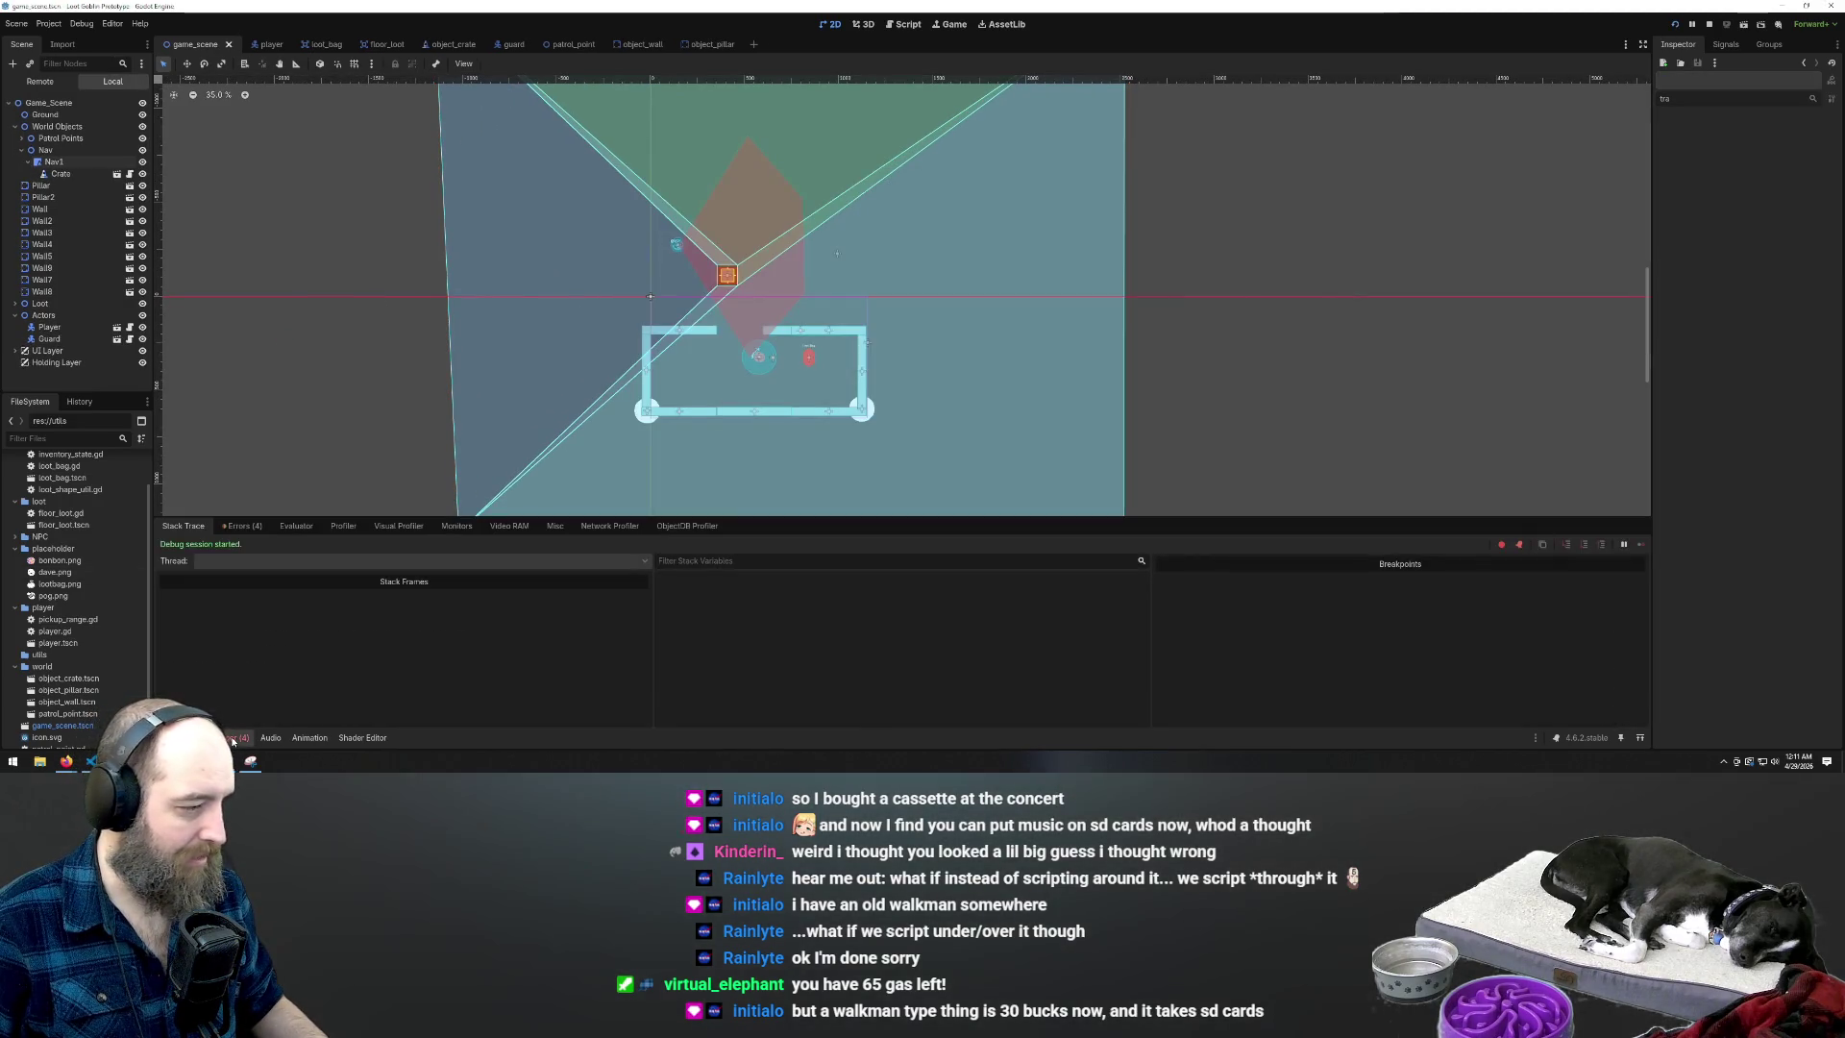
Show the run's four nav_cutter.gd load and parse errors, then open guard.gd in the script editor
left_click(241, 526)
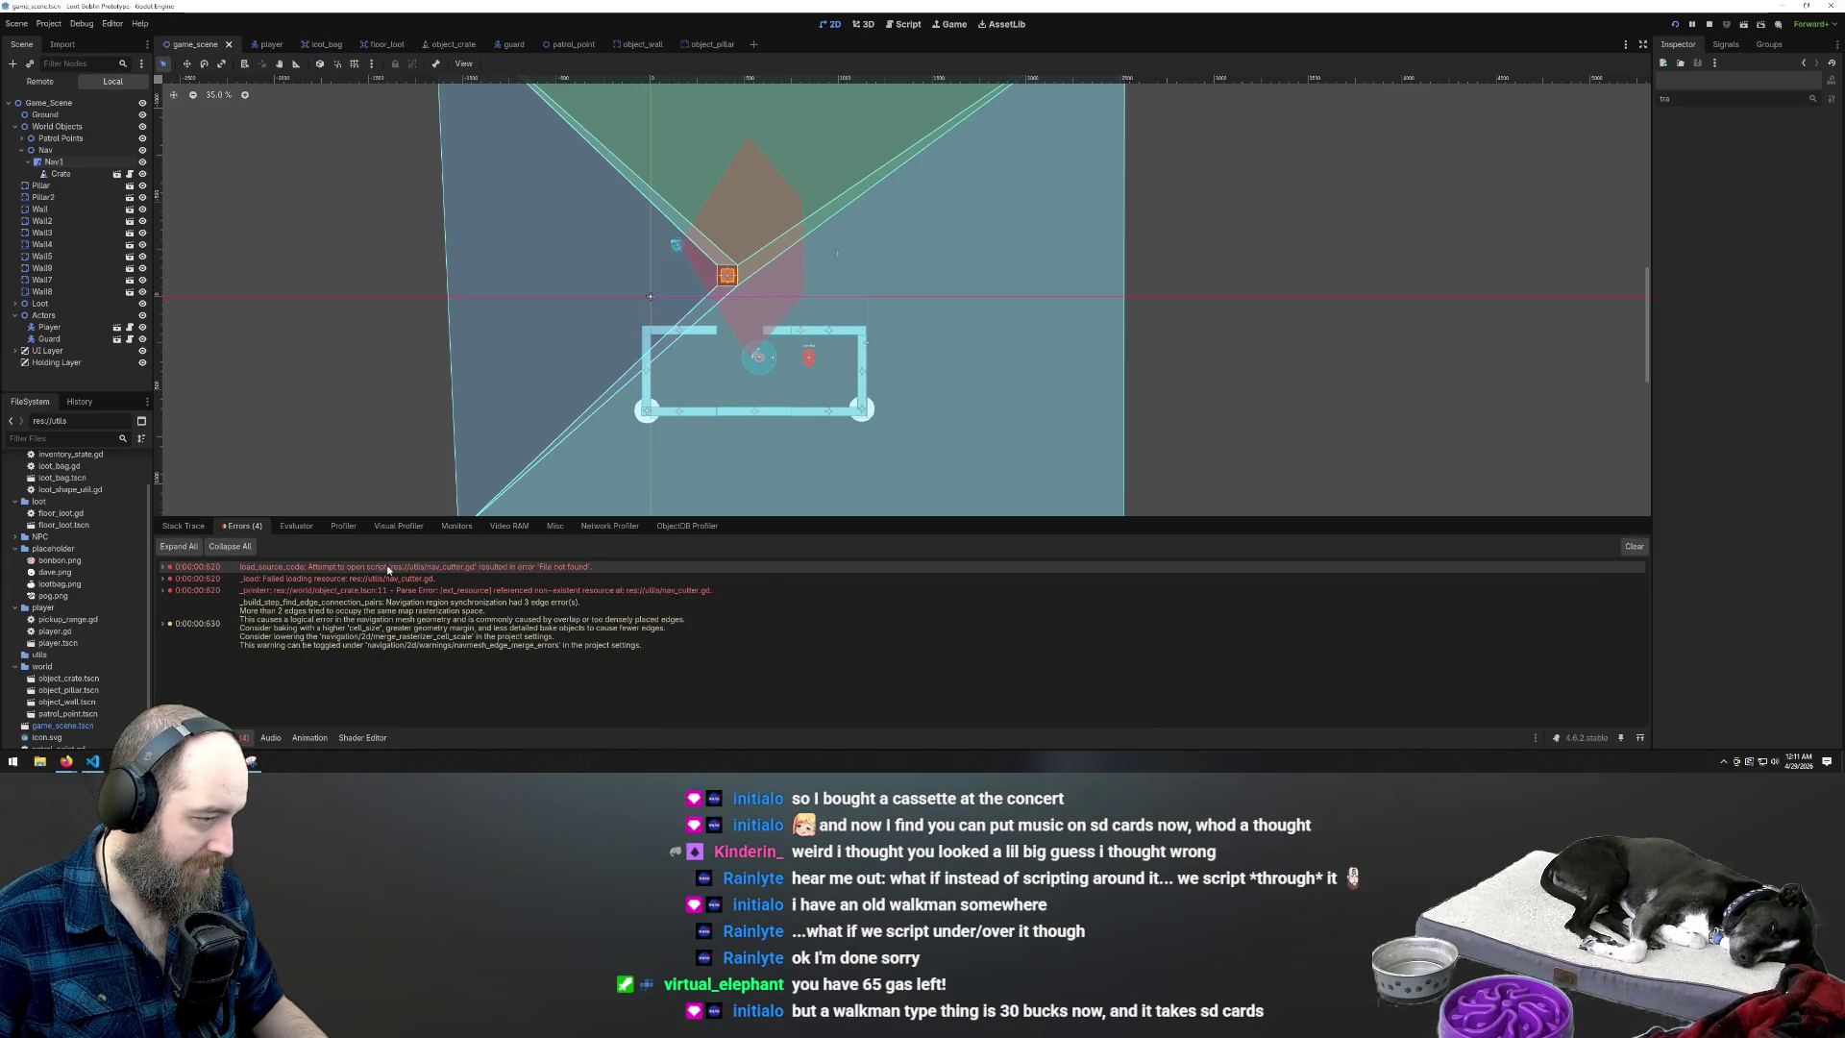
mouse_move(389, 571)
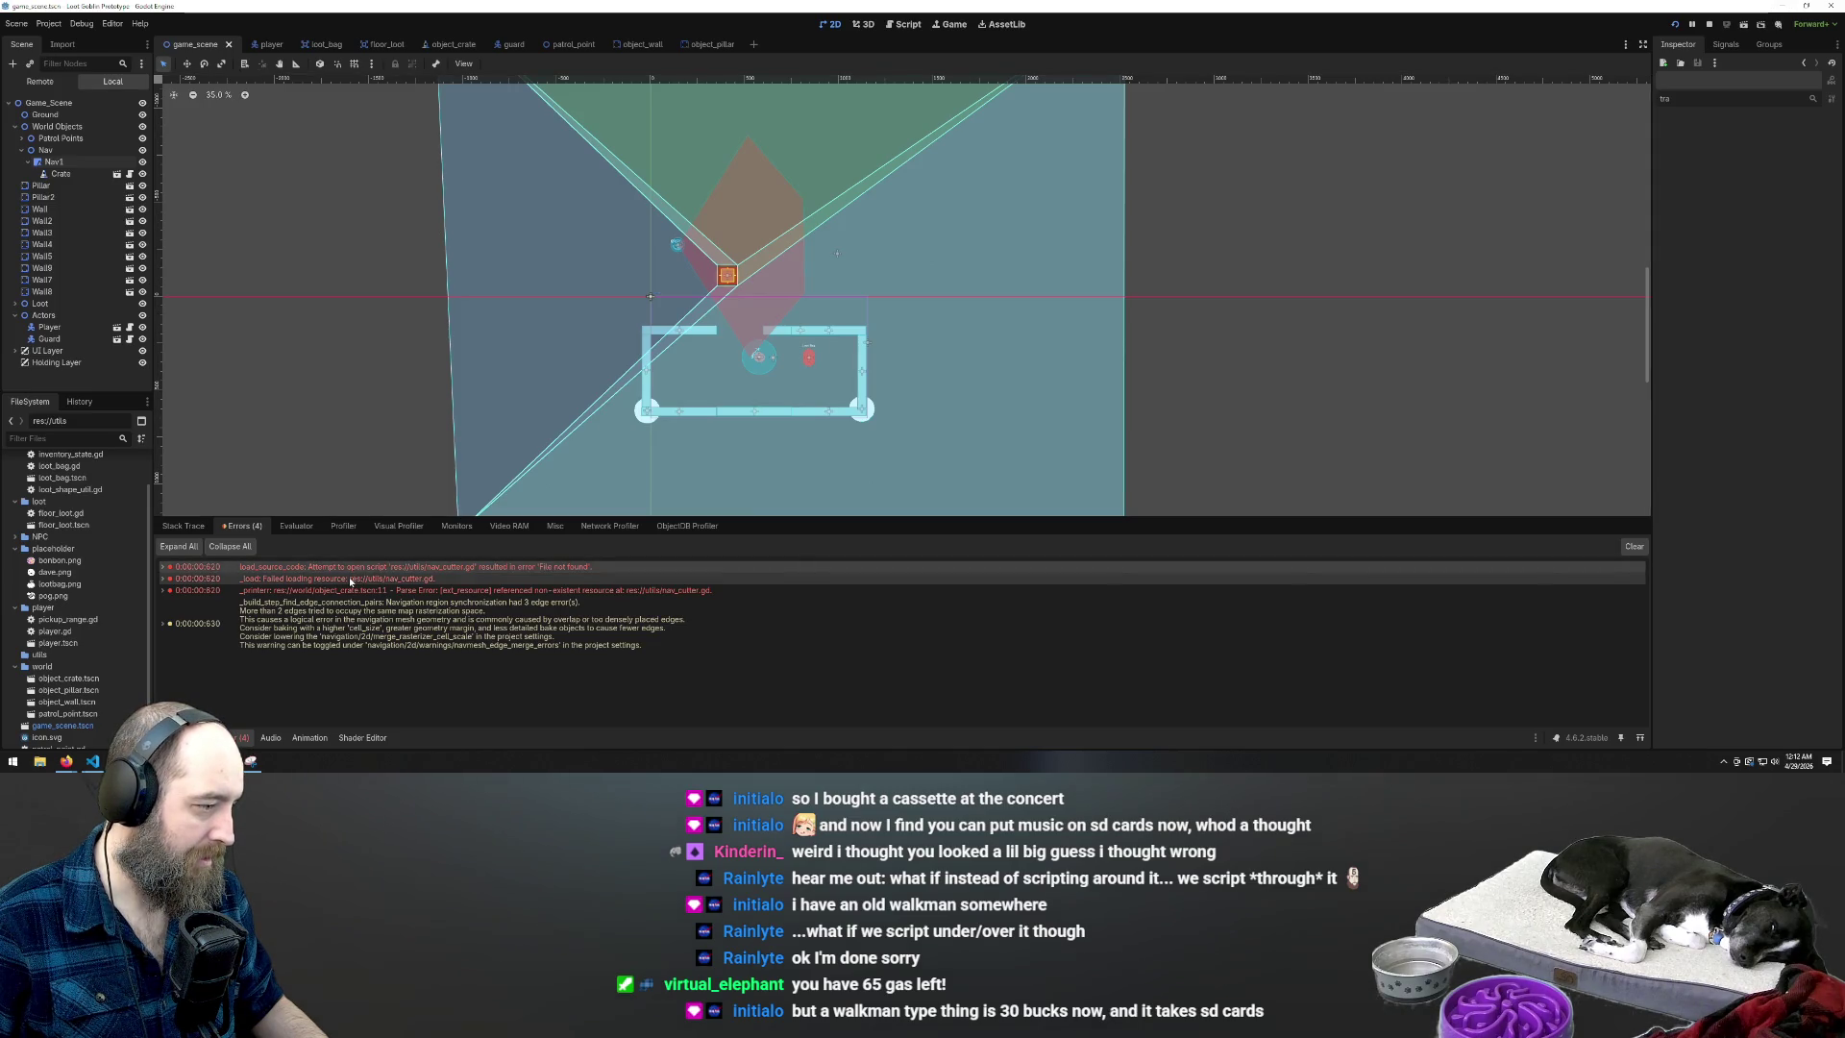
left_click(904, 24)
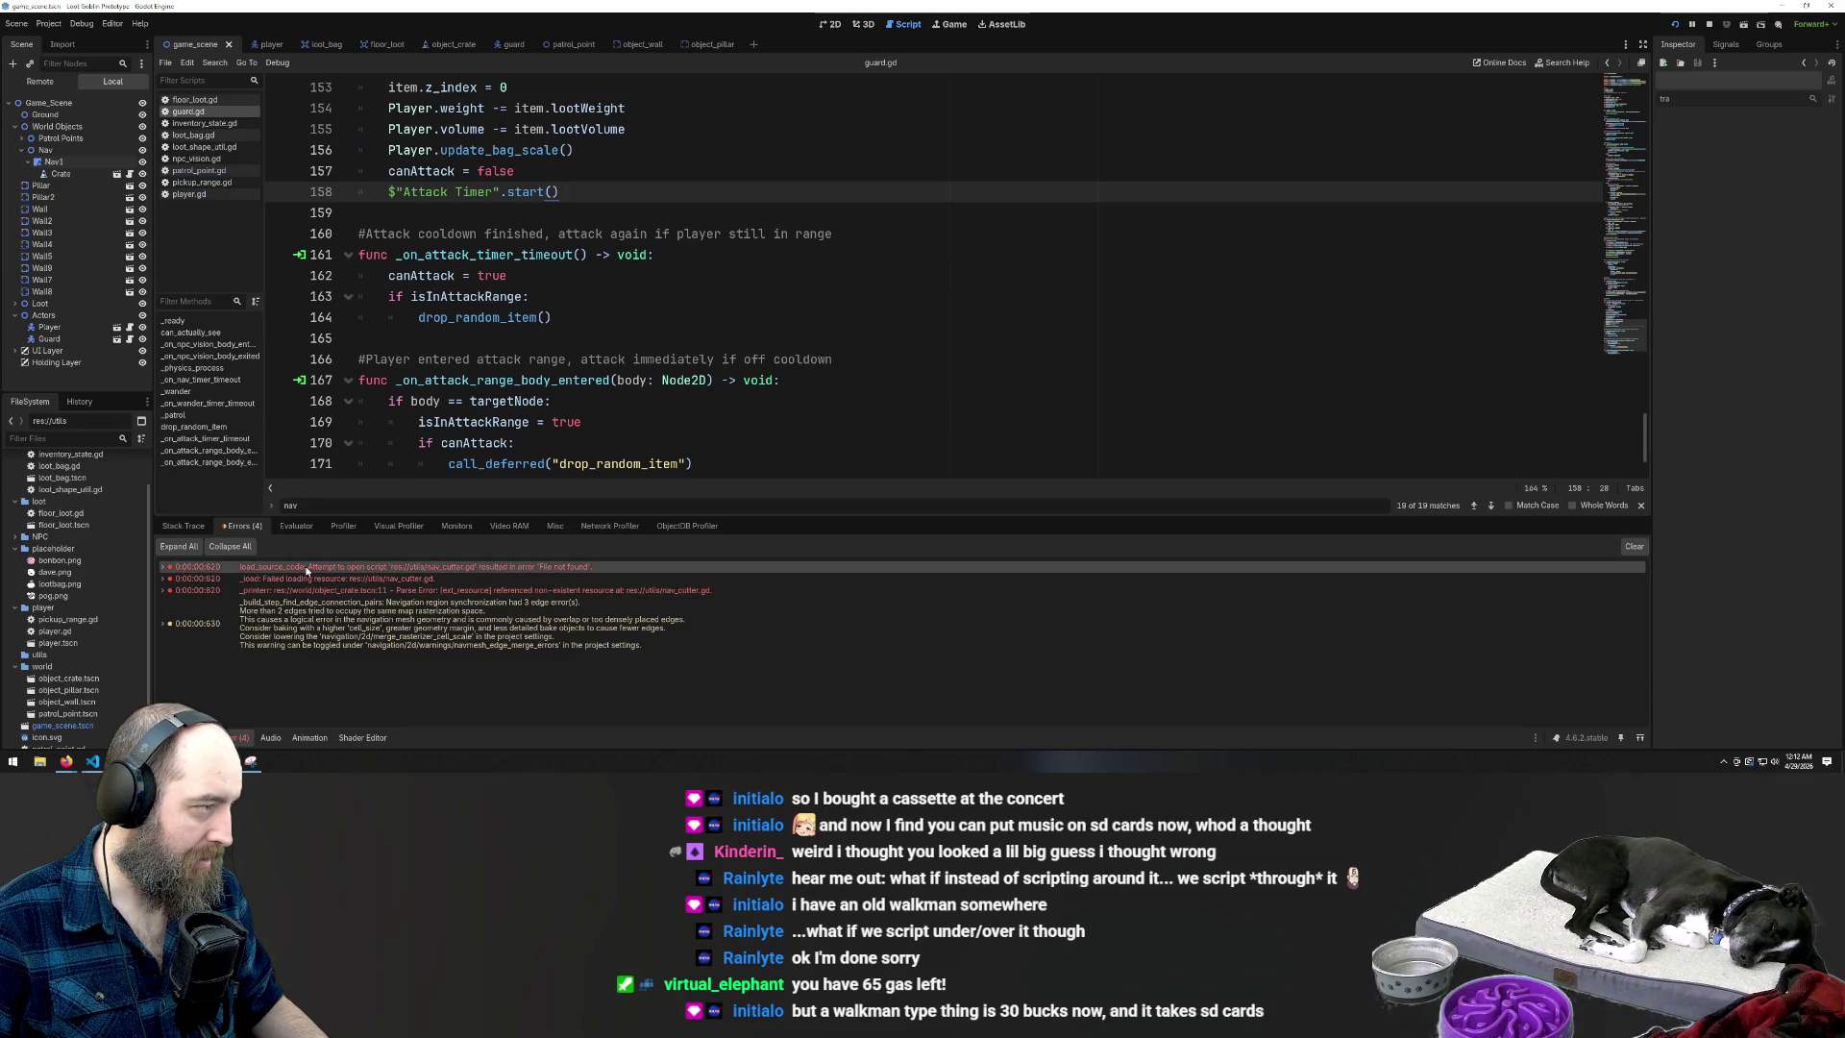
Review the Crate's obstacle script, close the GDScript docs, and discard the unsaved script
left_click(61, 174)
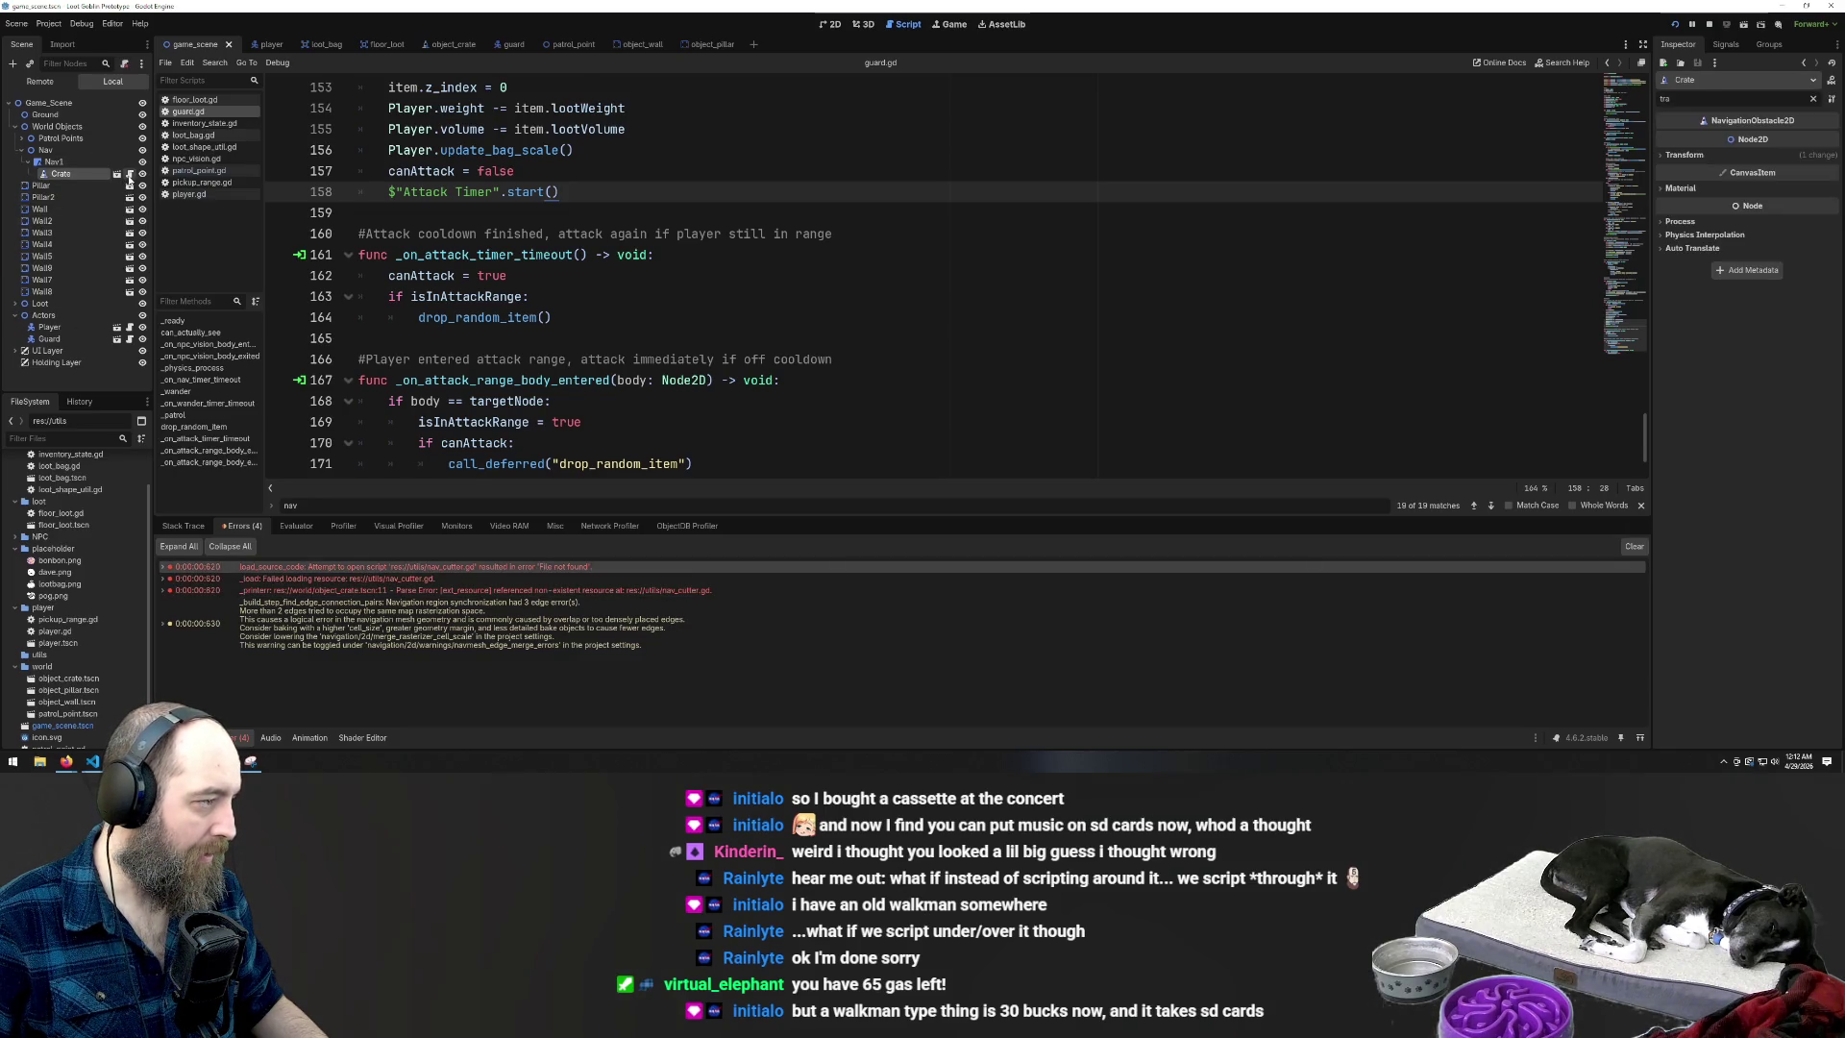
left_click(129, 177)
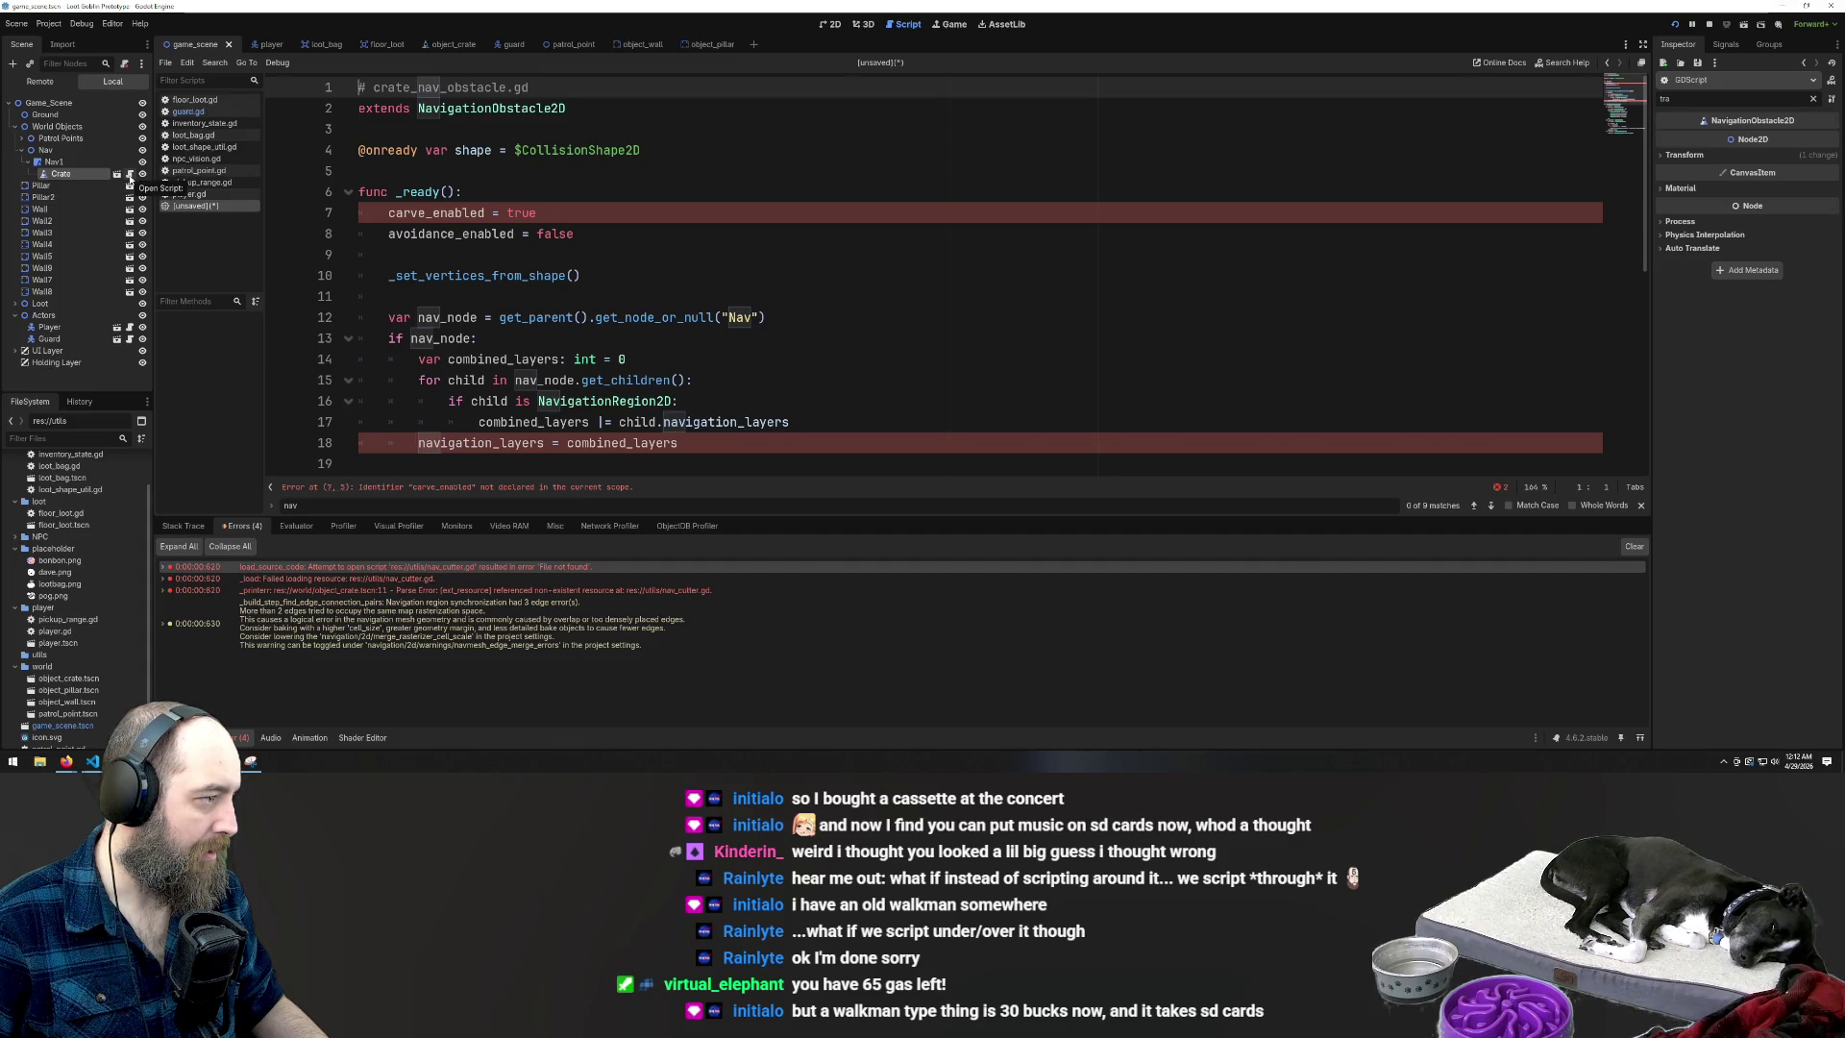
left_click(484, 213)
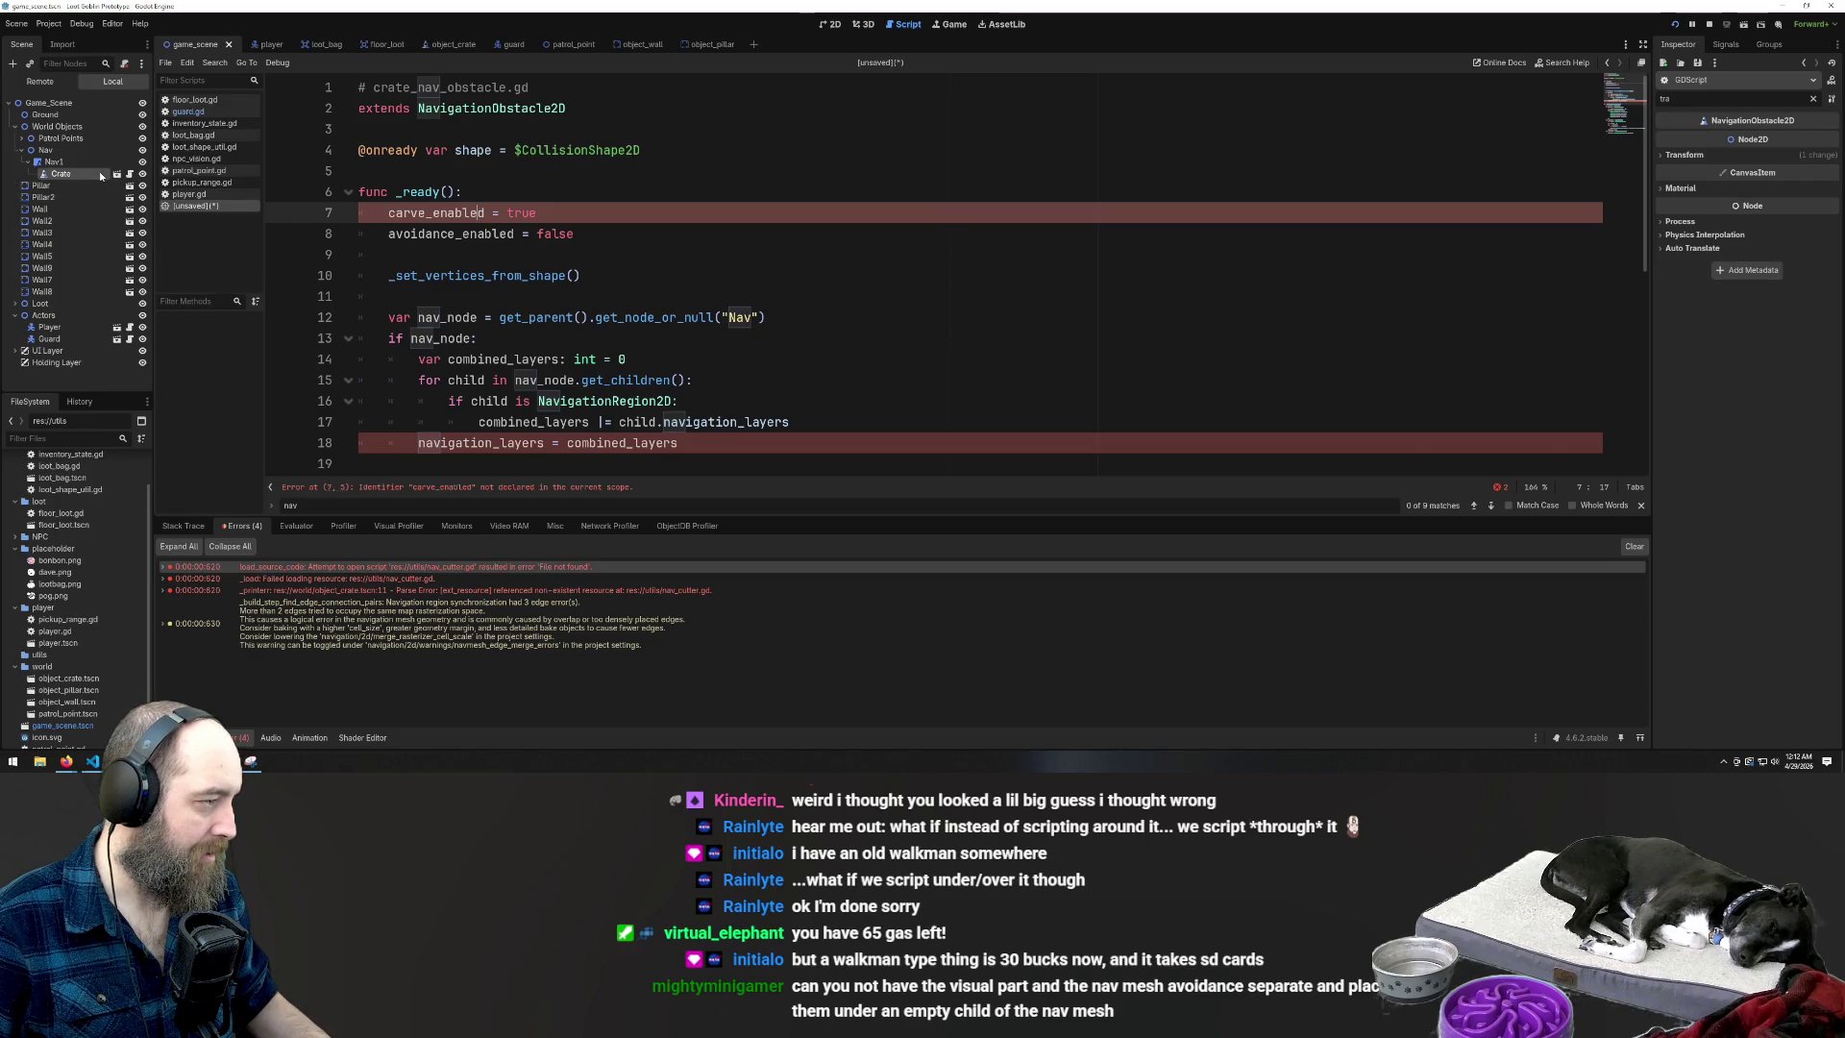
left_click(60, 174)
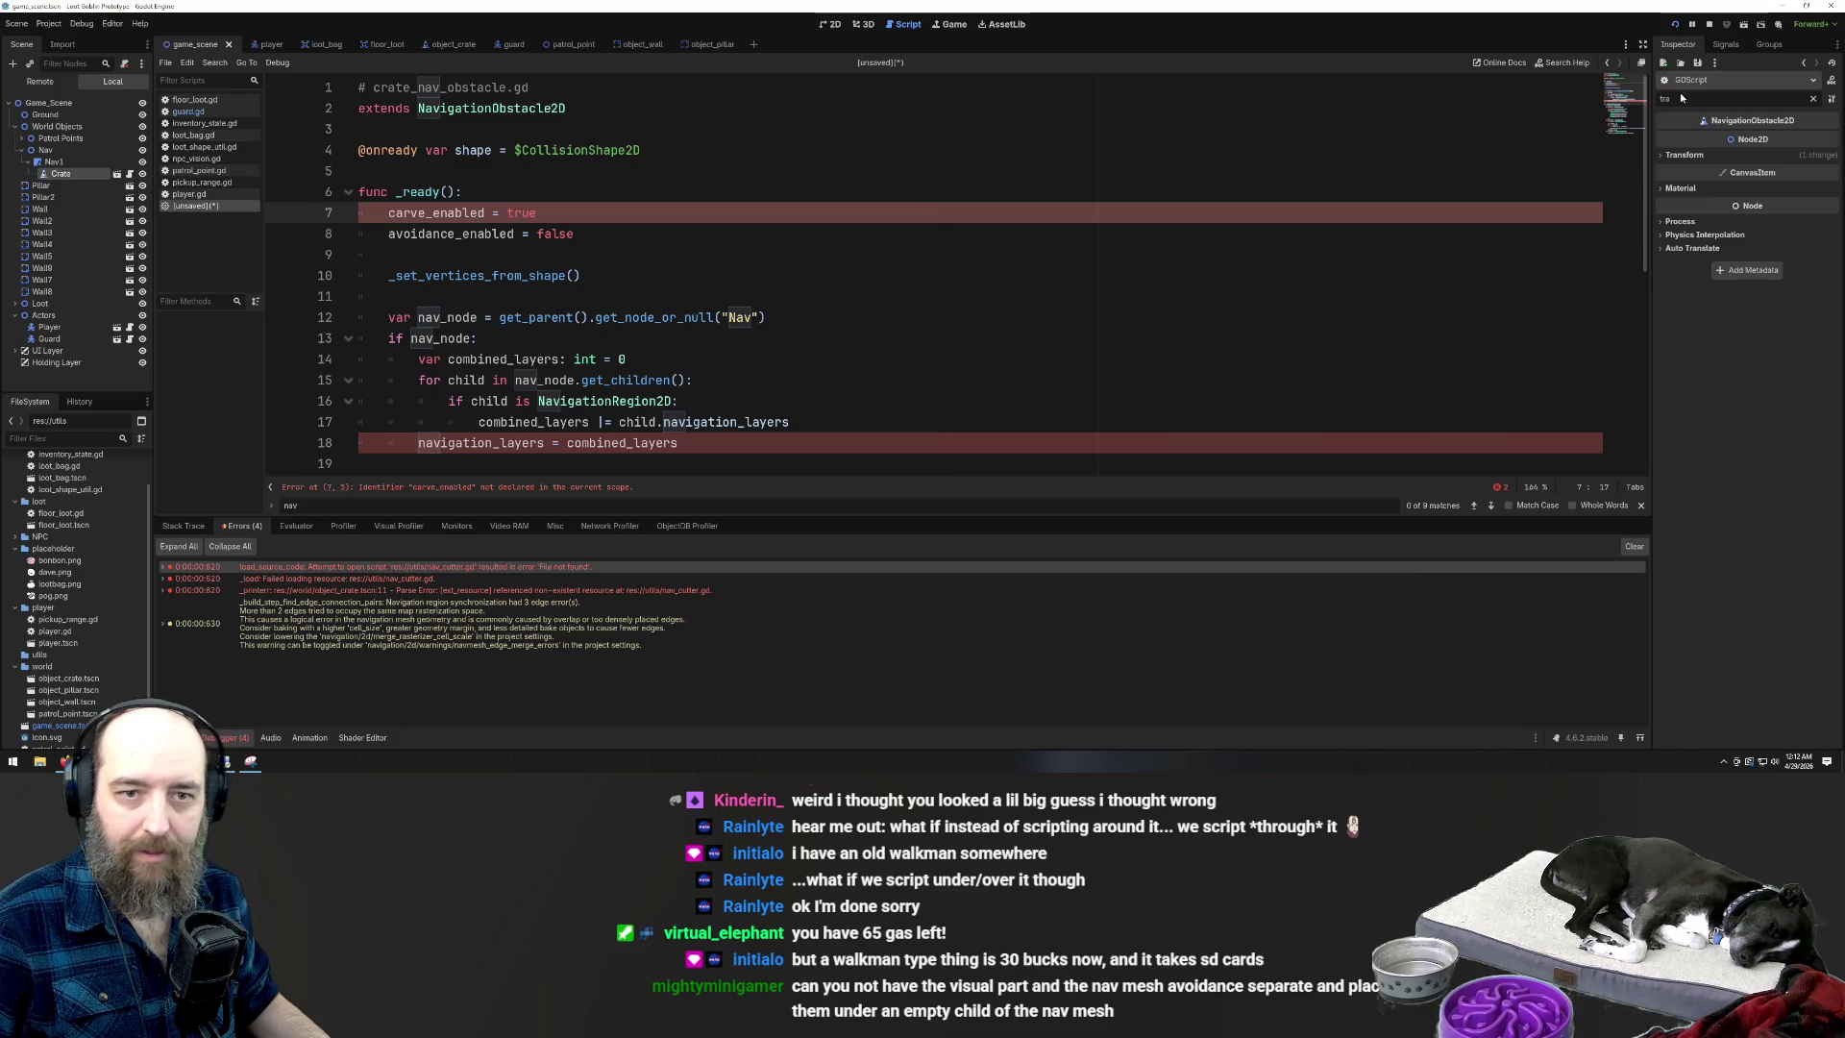
left_click(1831, 81)
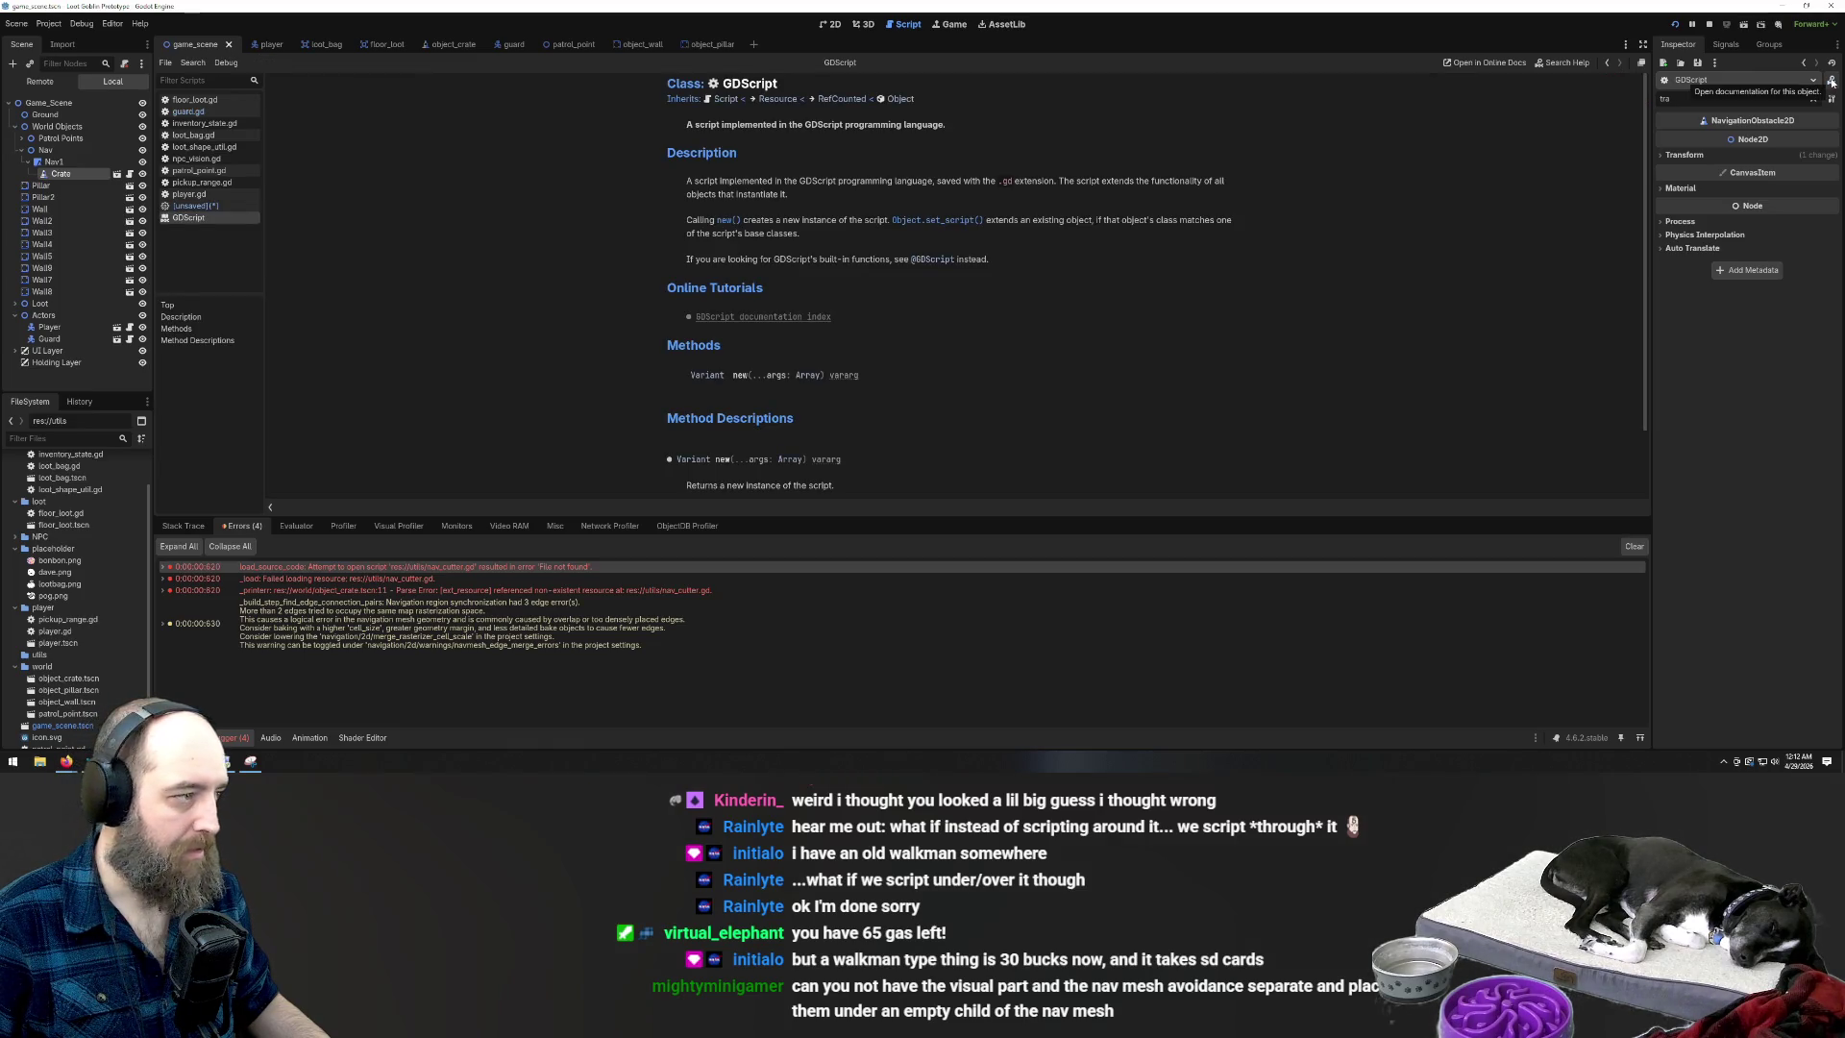
right_click(233, 220)
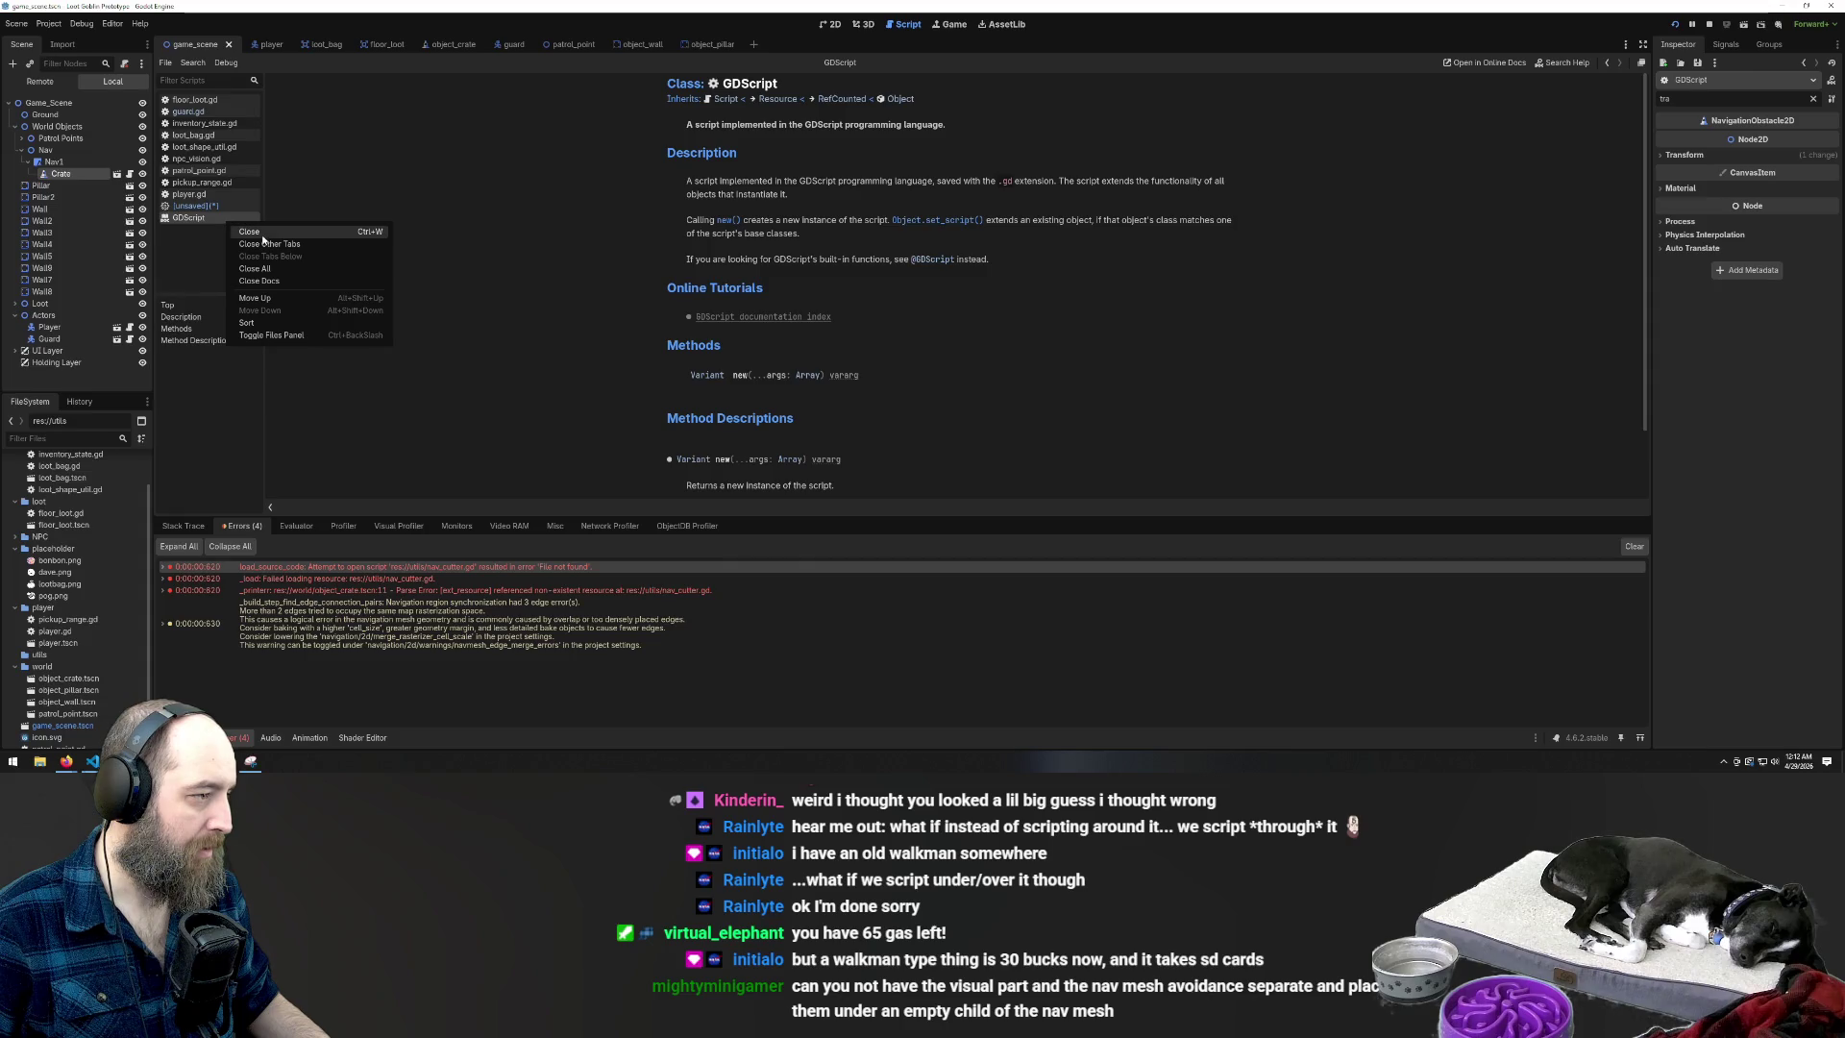
left_click(251, 233)
key("Delete")
left_click(190, 194)
left_click(192, 207)
right_click(195, 208)
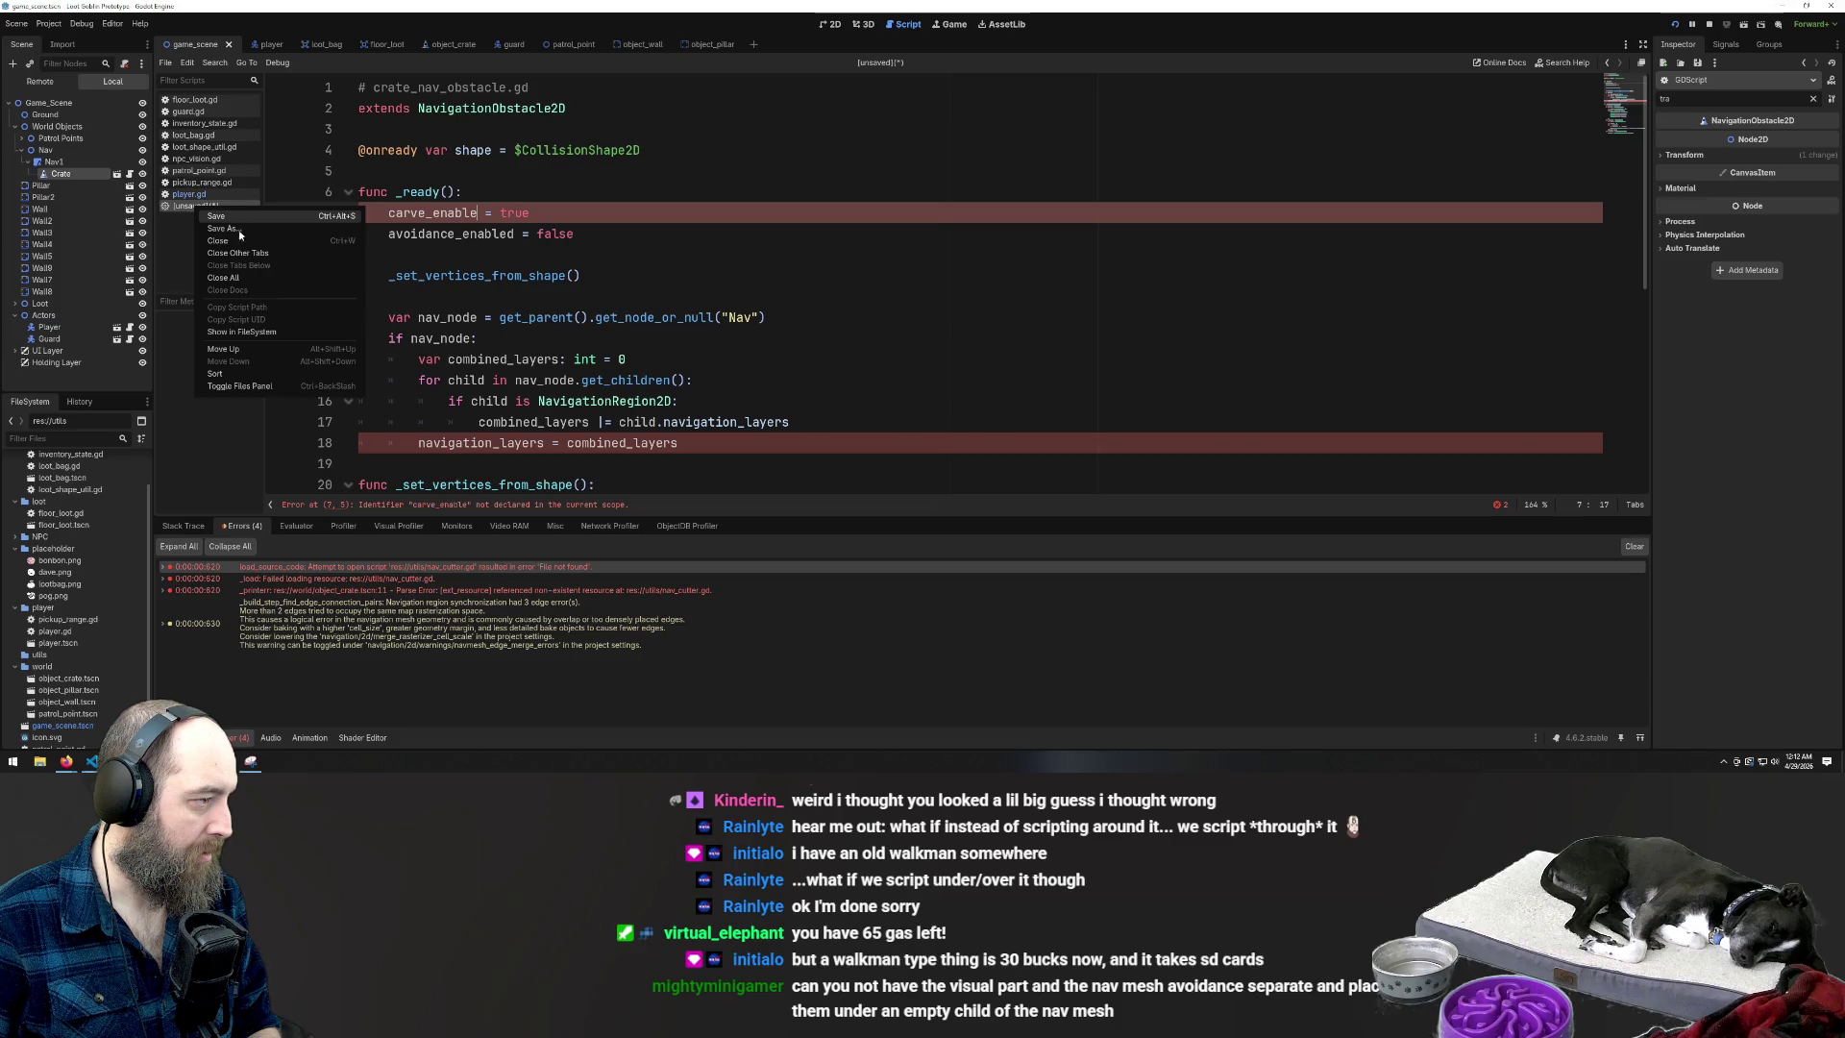
left_click(219, 240)
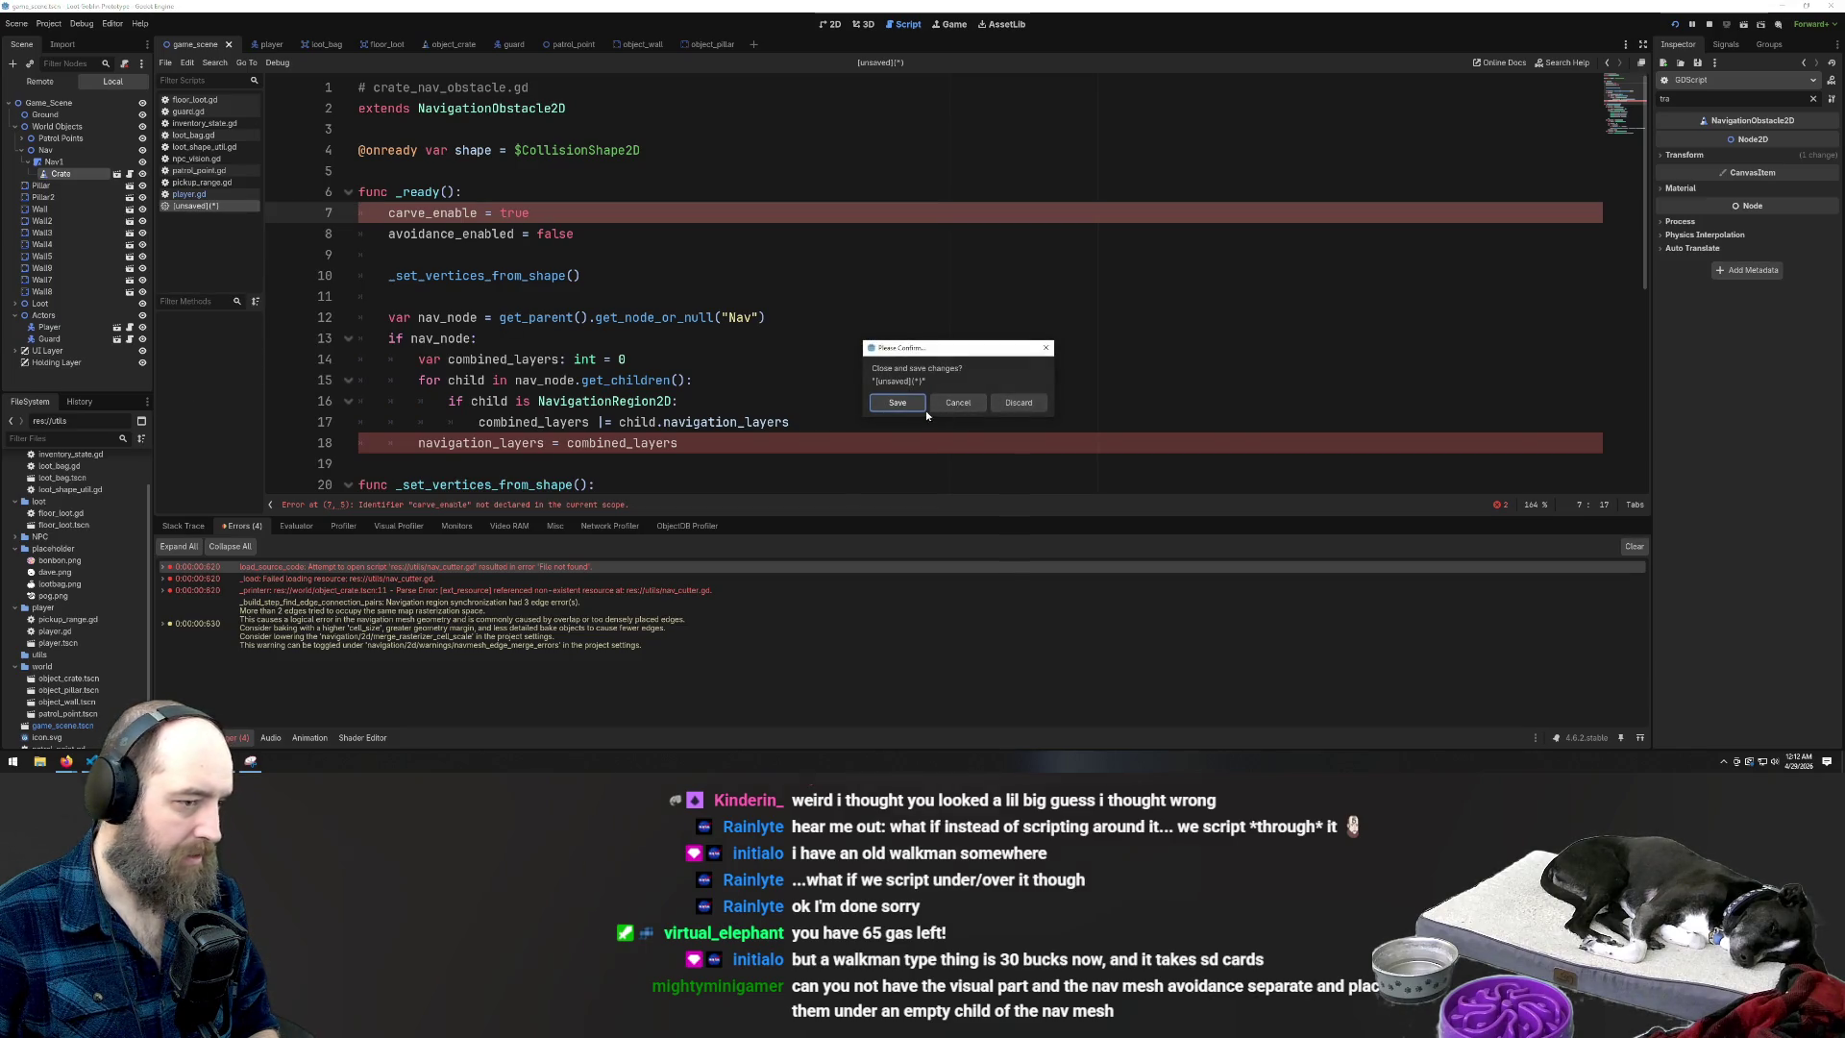
left_click(1018, 401)
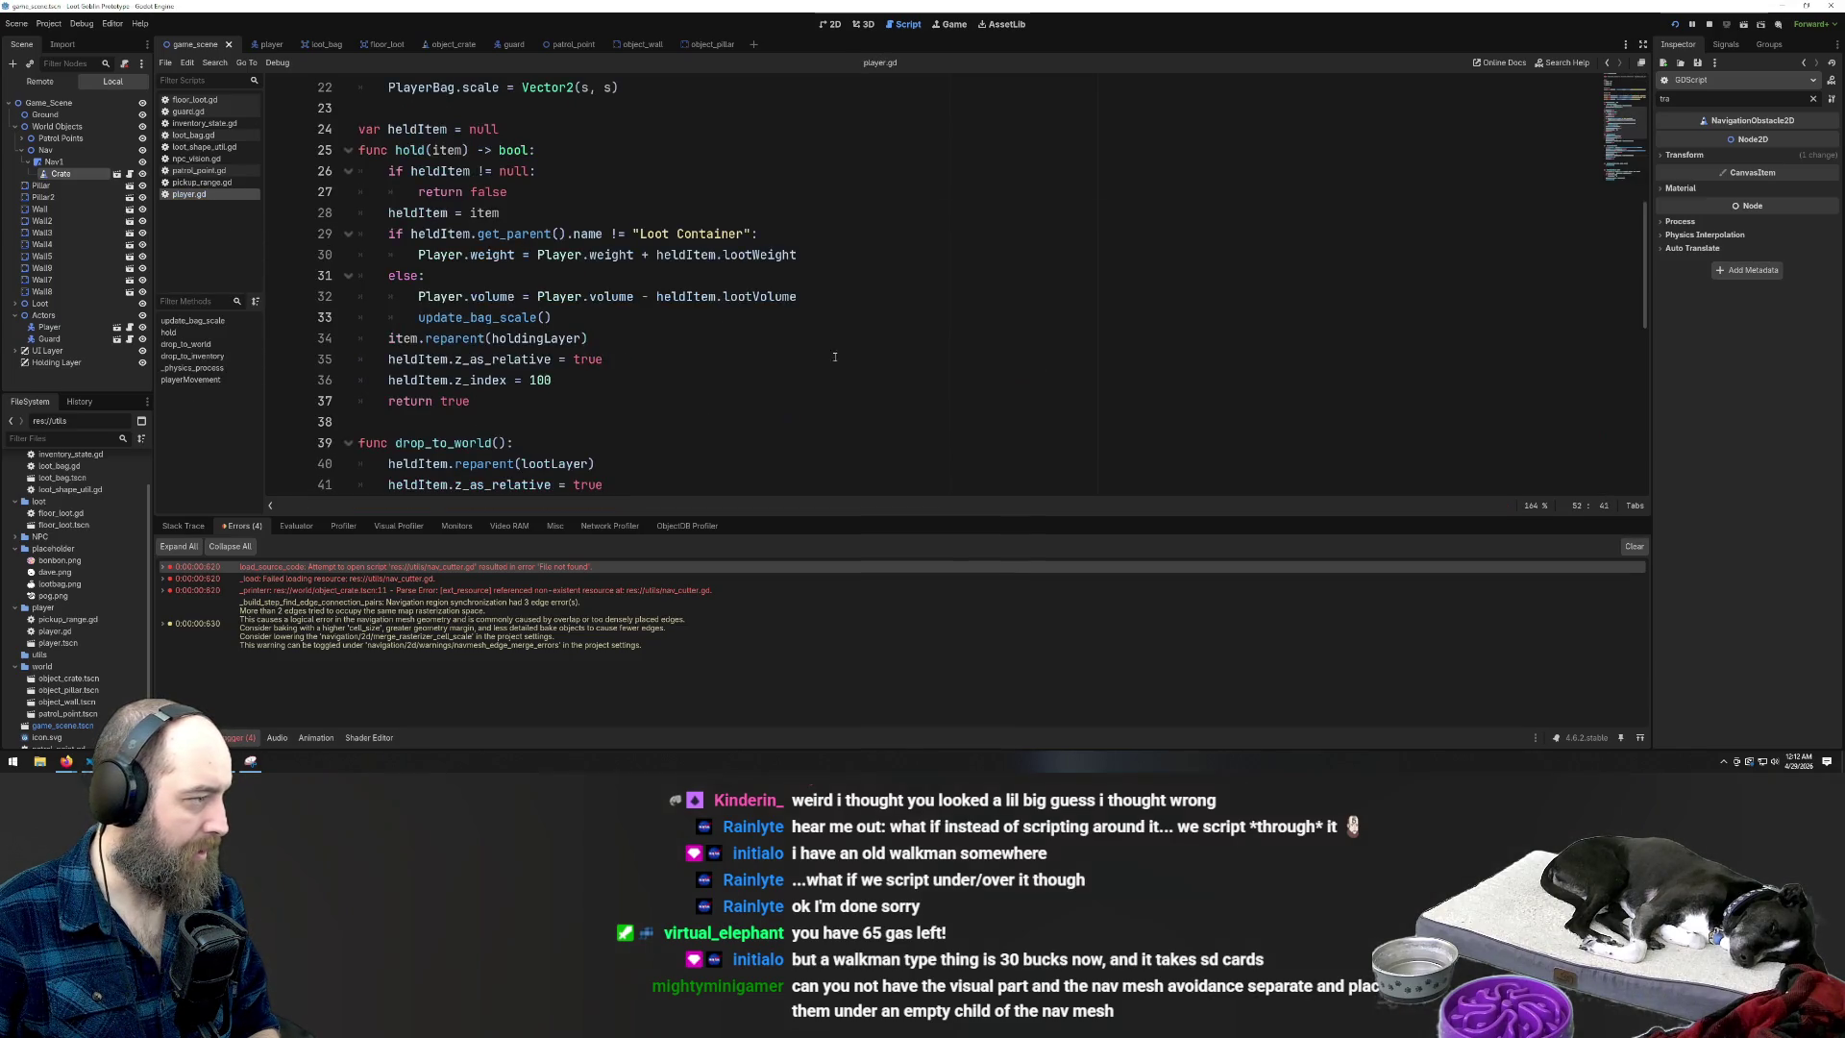
Detach the script from Crate, discard unsaved crate_nav_obstacle.gd, and run the game
left_click(130, 175)
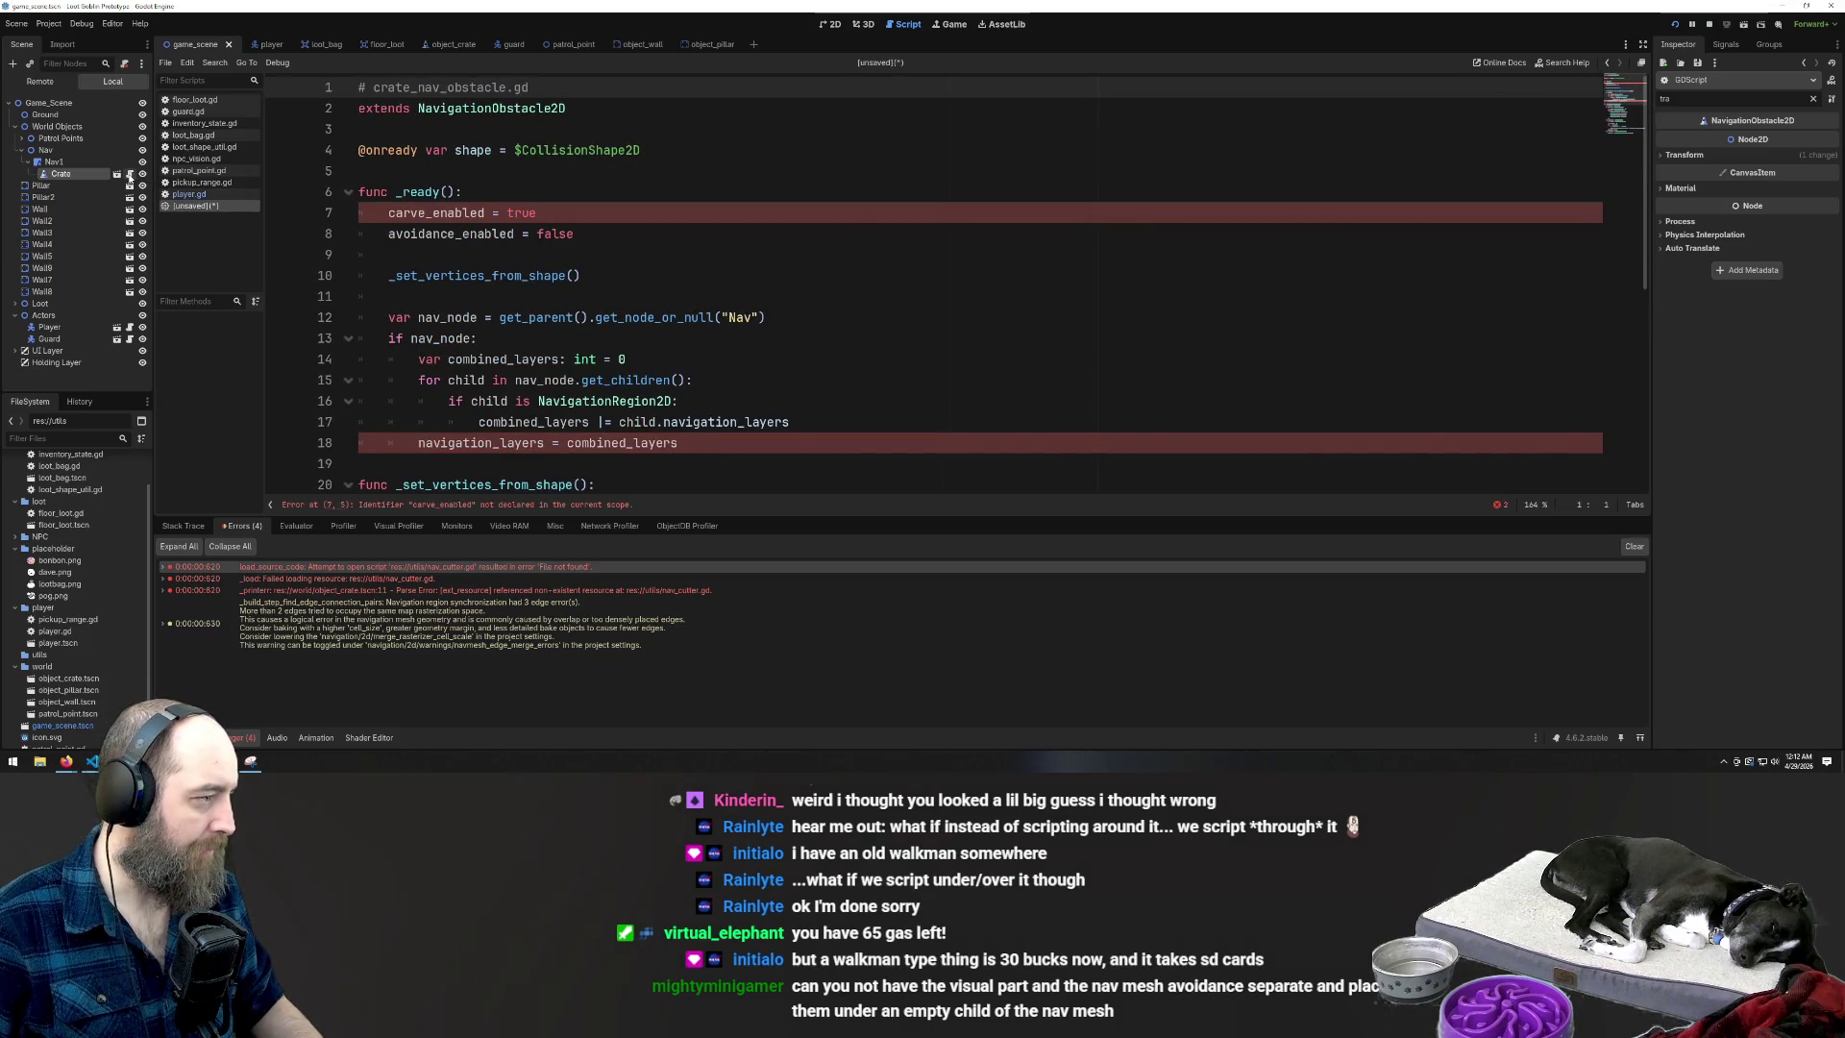
left_click(125, 64)
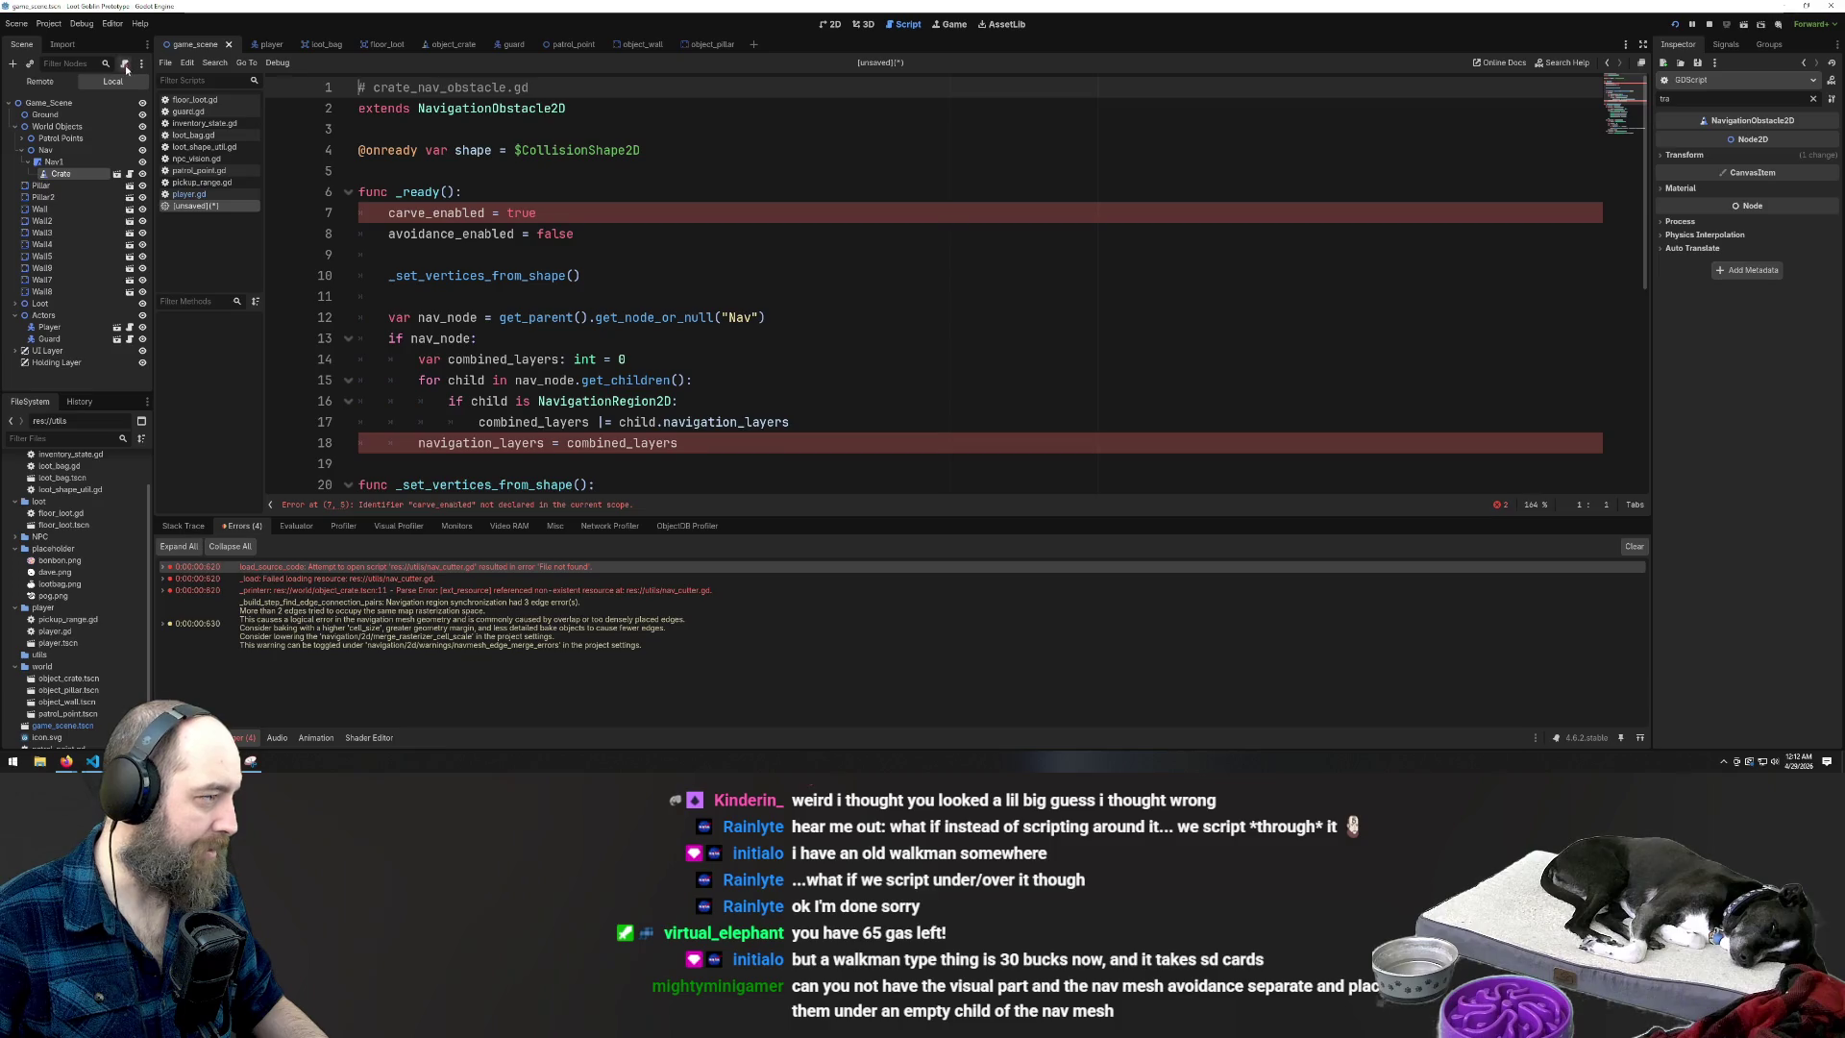
right_click(195, 210)
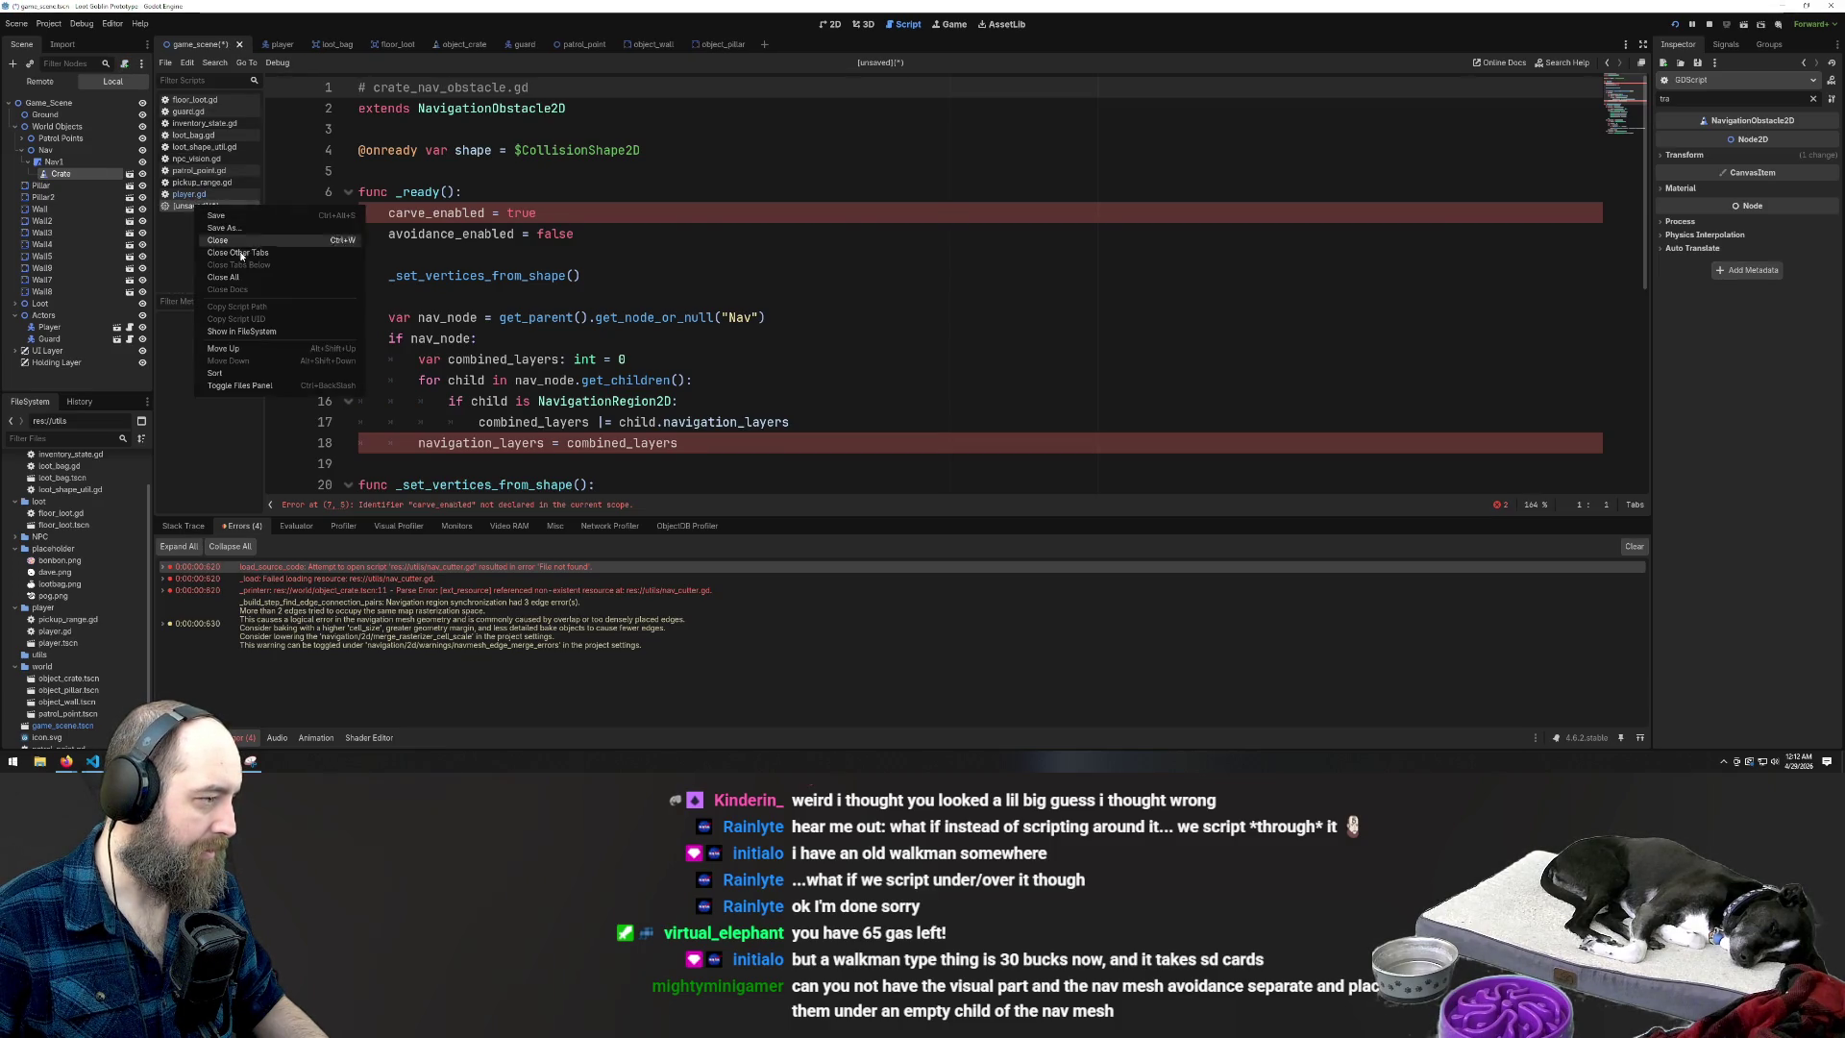
left_click(240, 238)
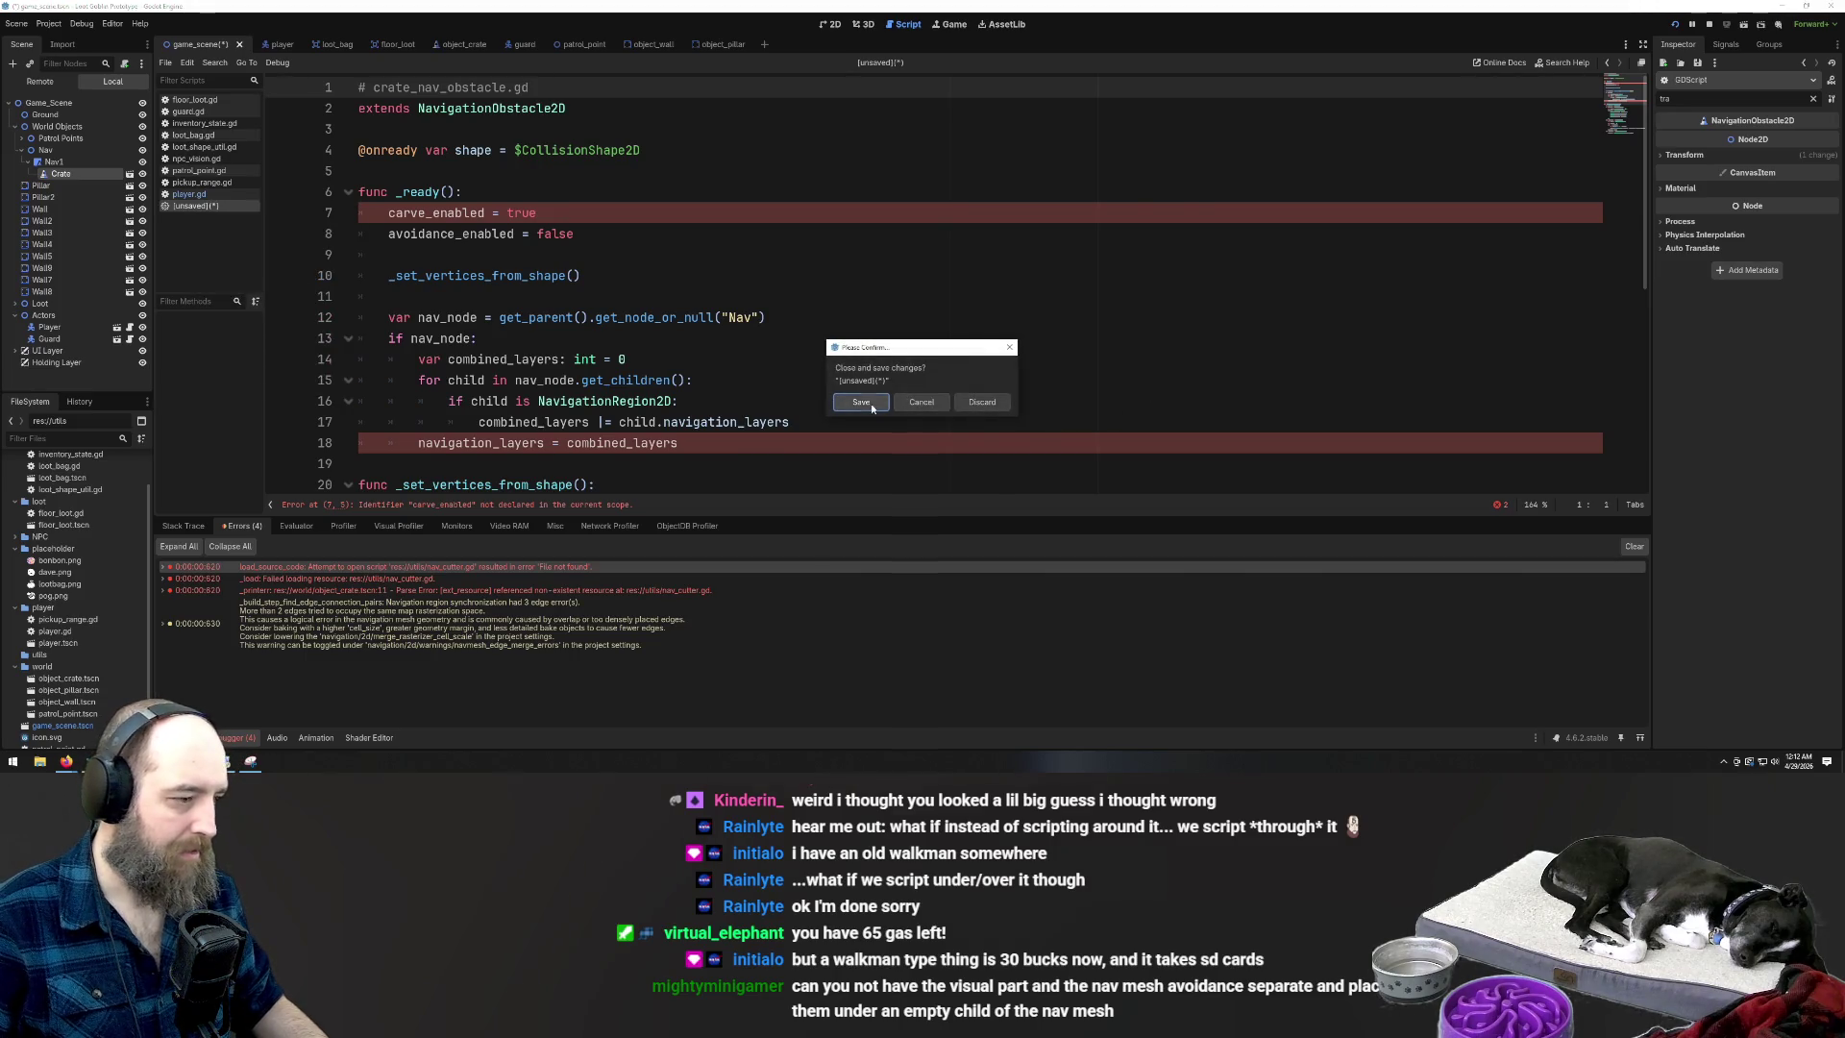
left_click(972, 401)
key("F5")
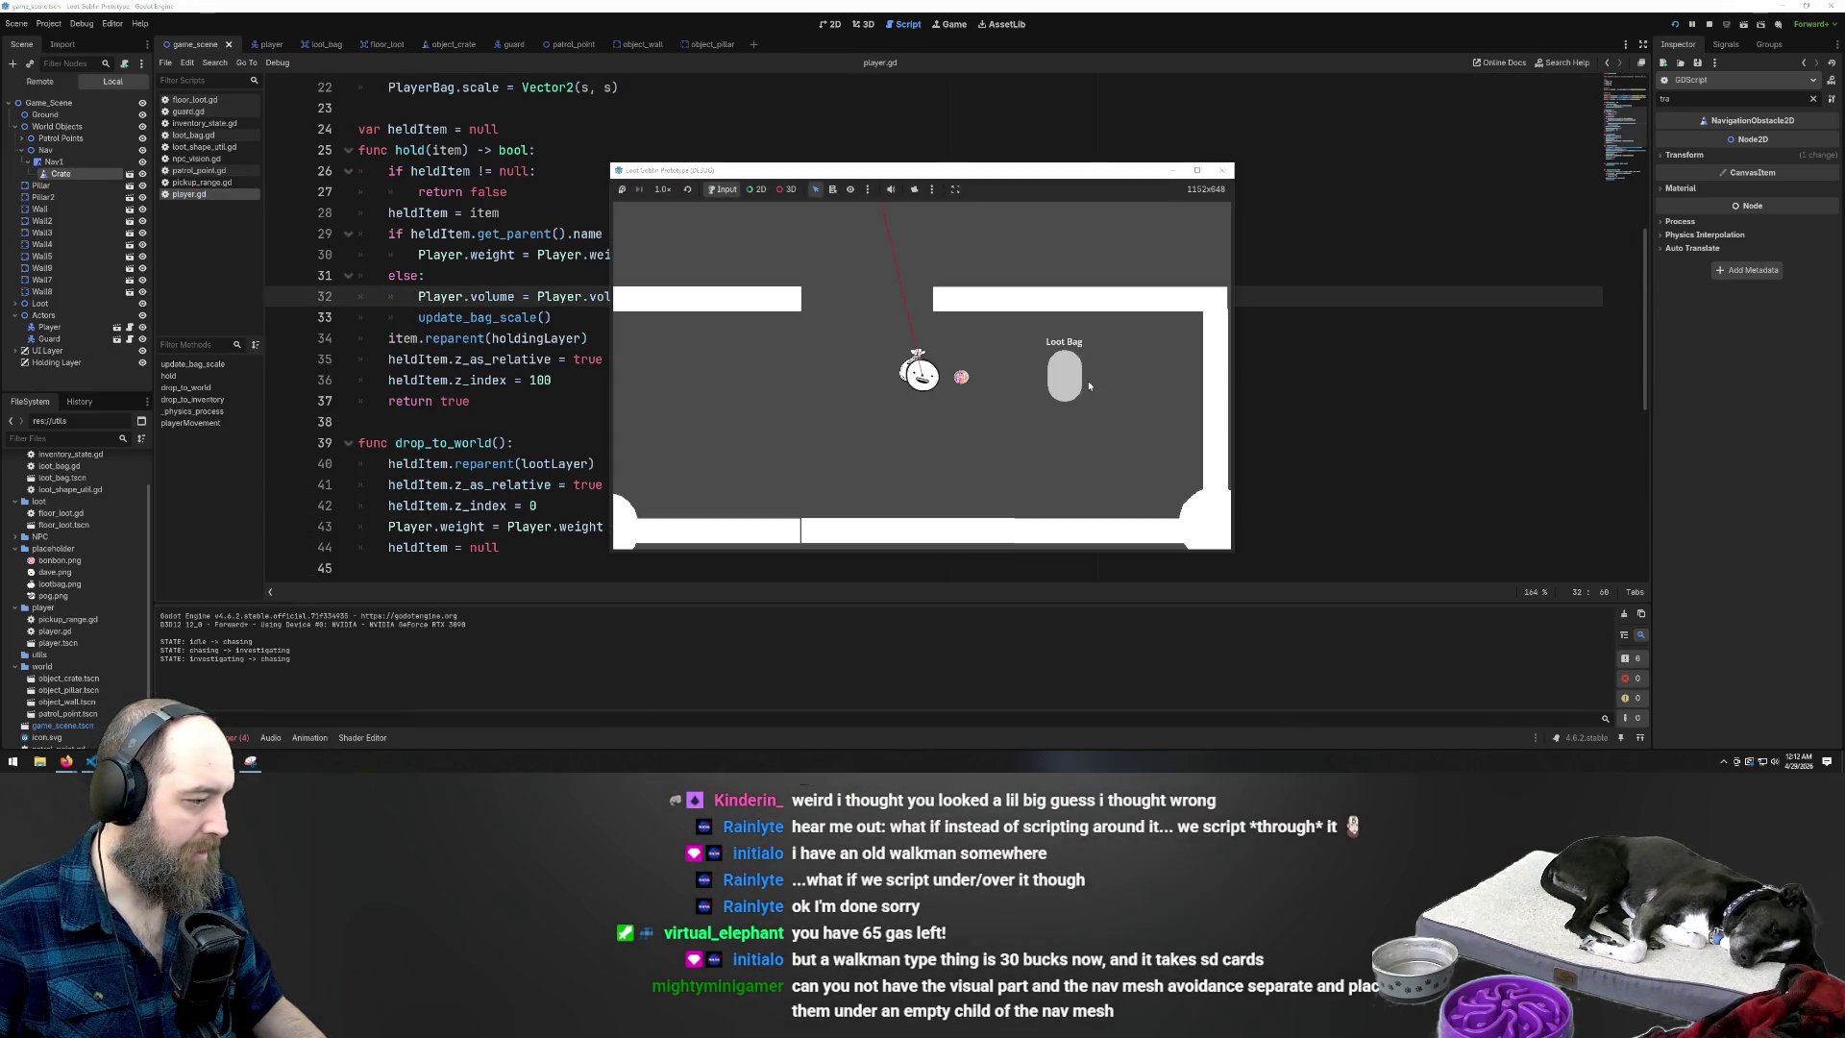
Stop the game, expand the first missing nav_cutter.gd load error, and reveal object_crate.tscn in FileSystem
key("F8")
left_click(237, 736)
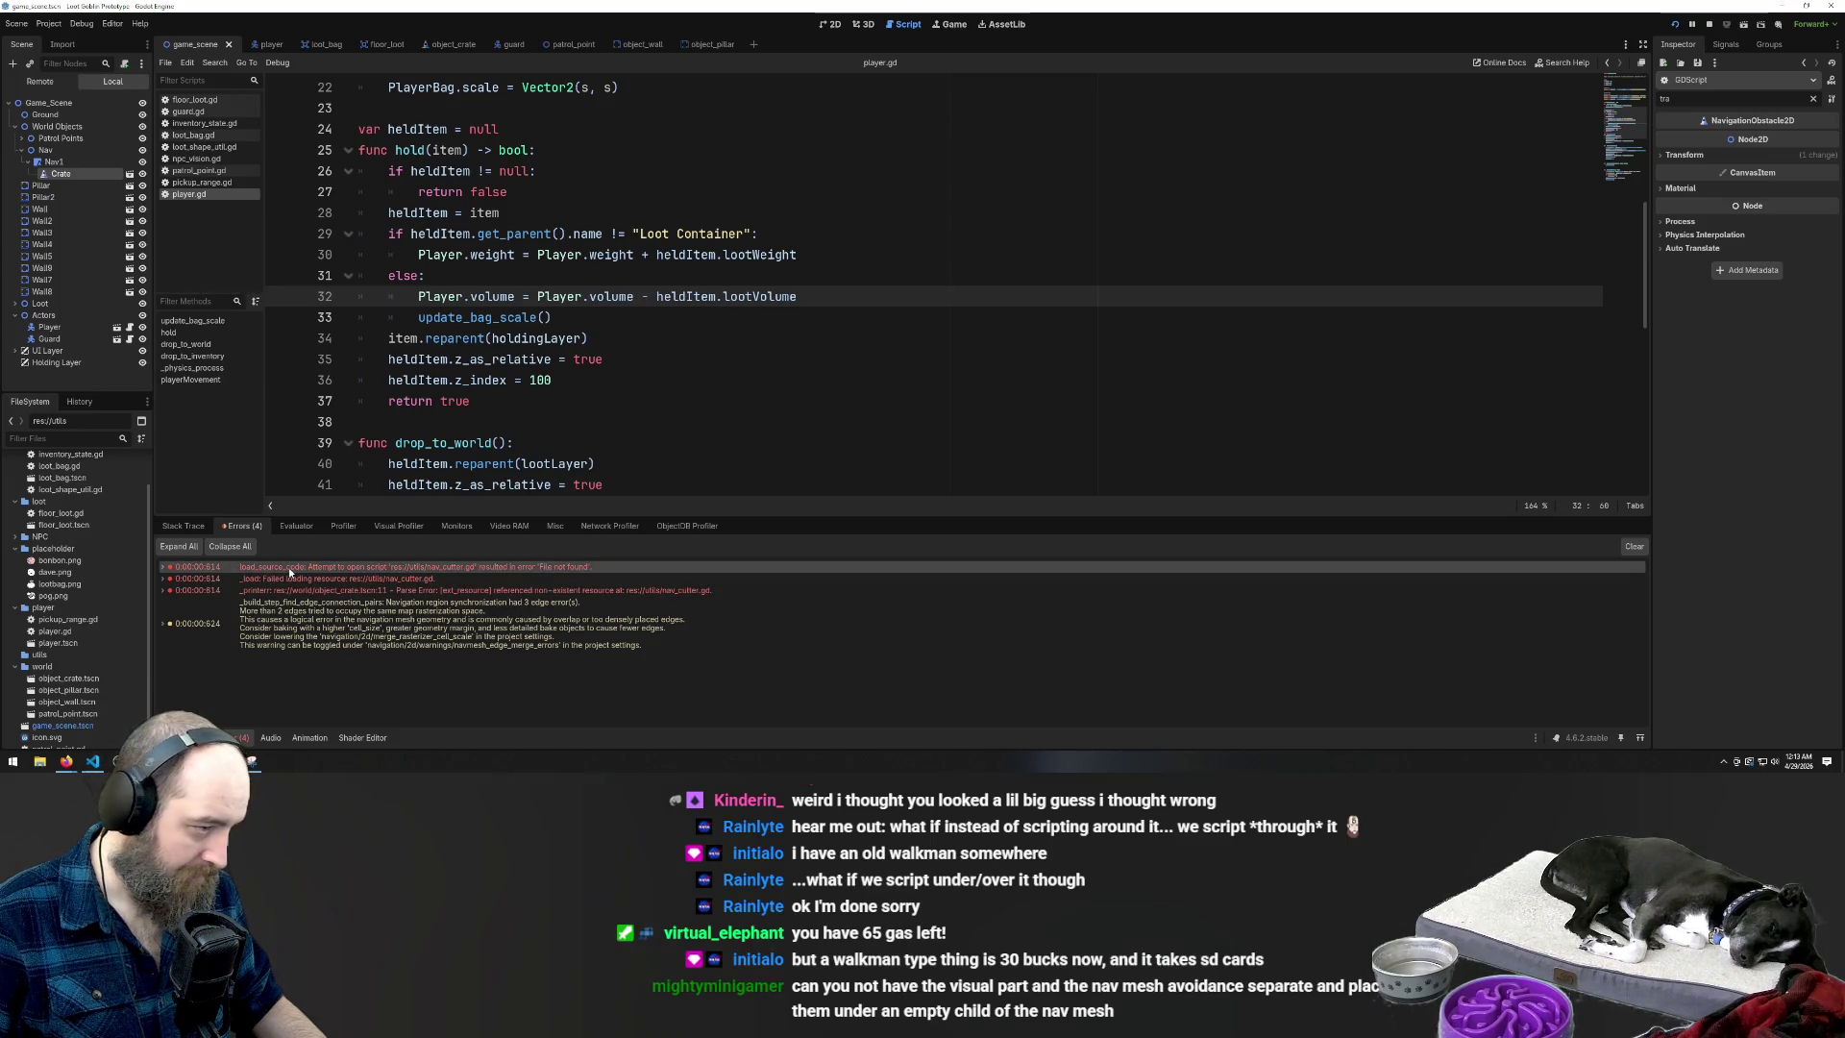
mouse_move(289, 570)
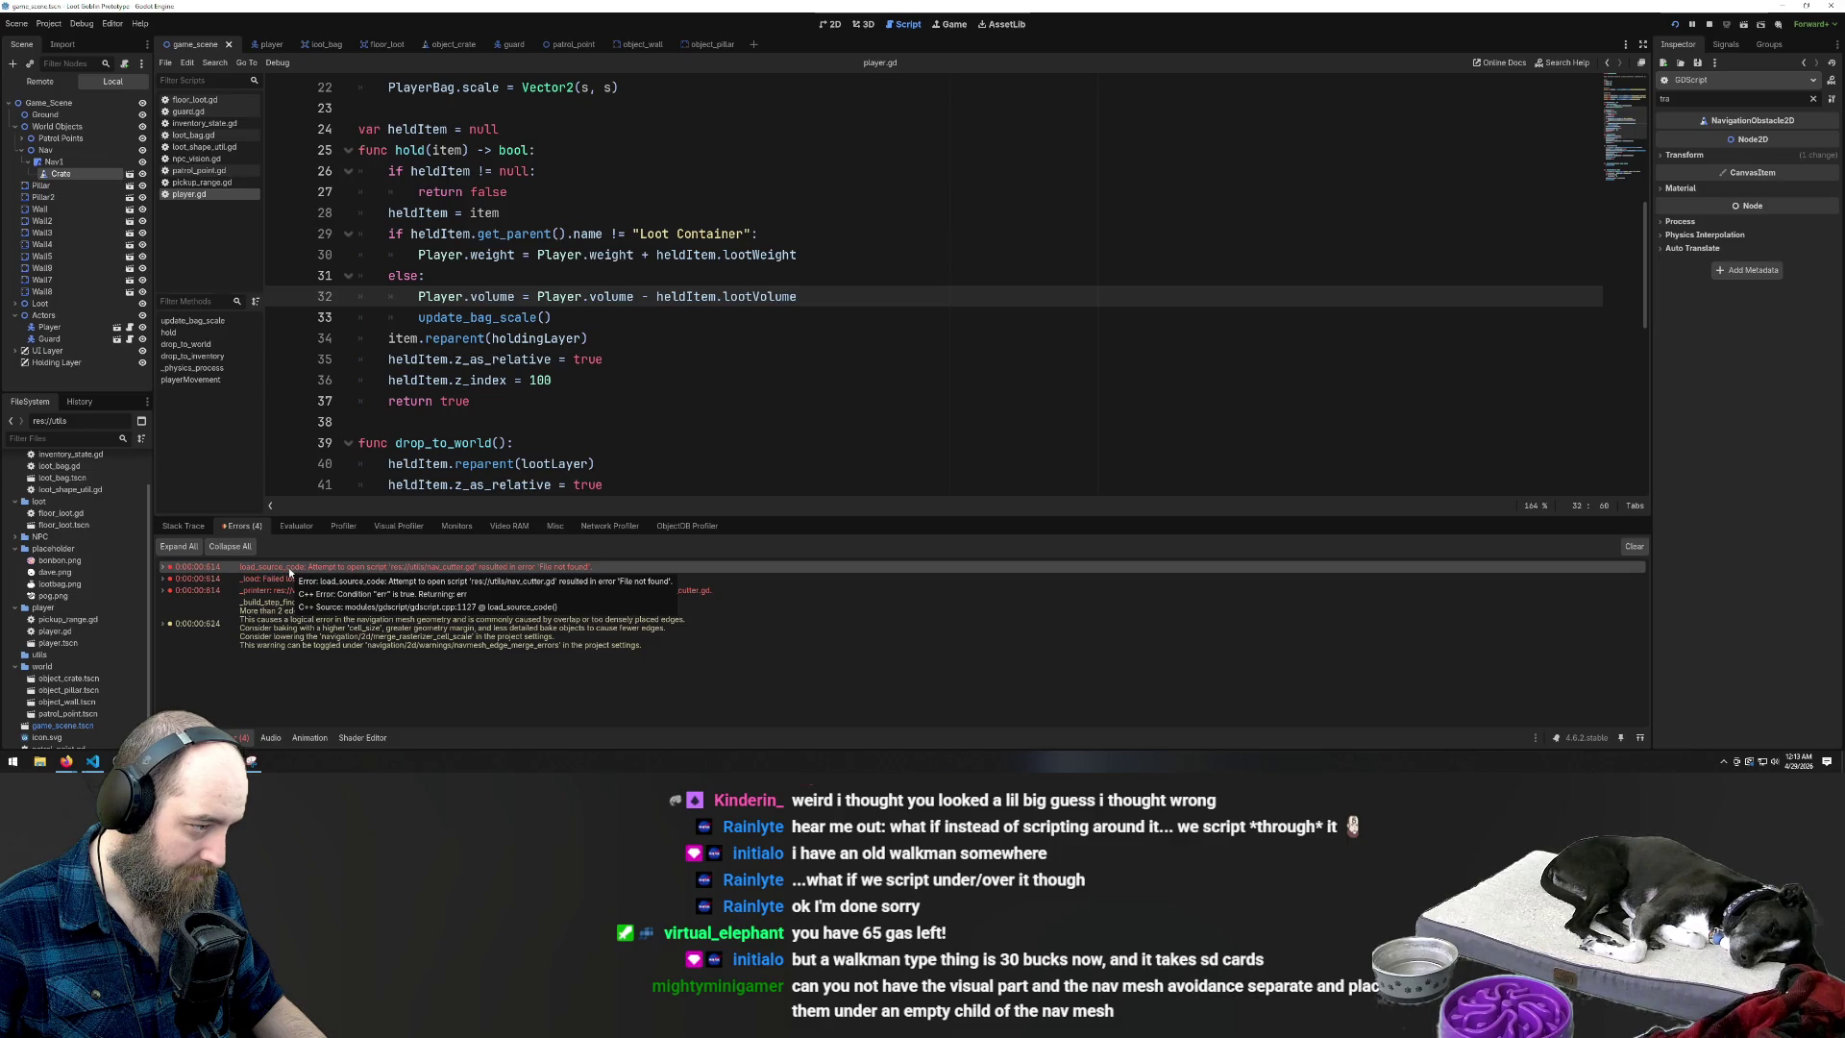
left_click(289, 568)
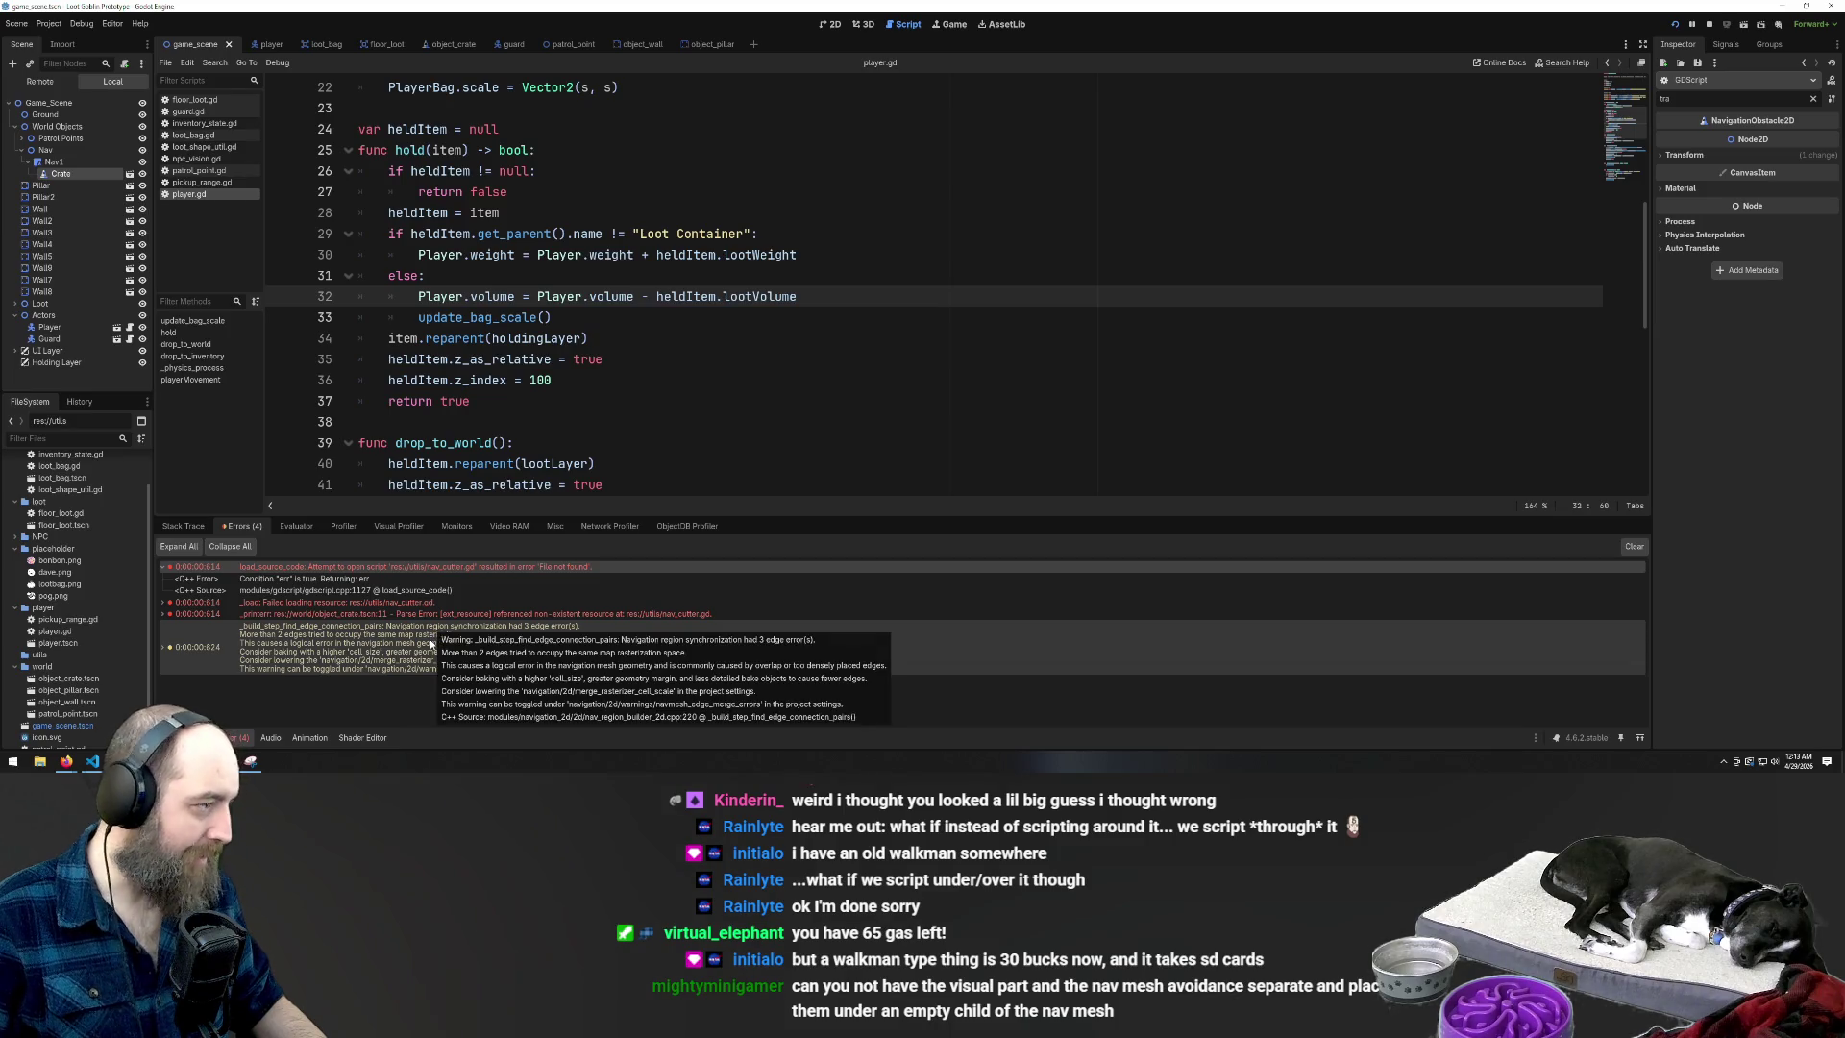
left_click(108, 680)
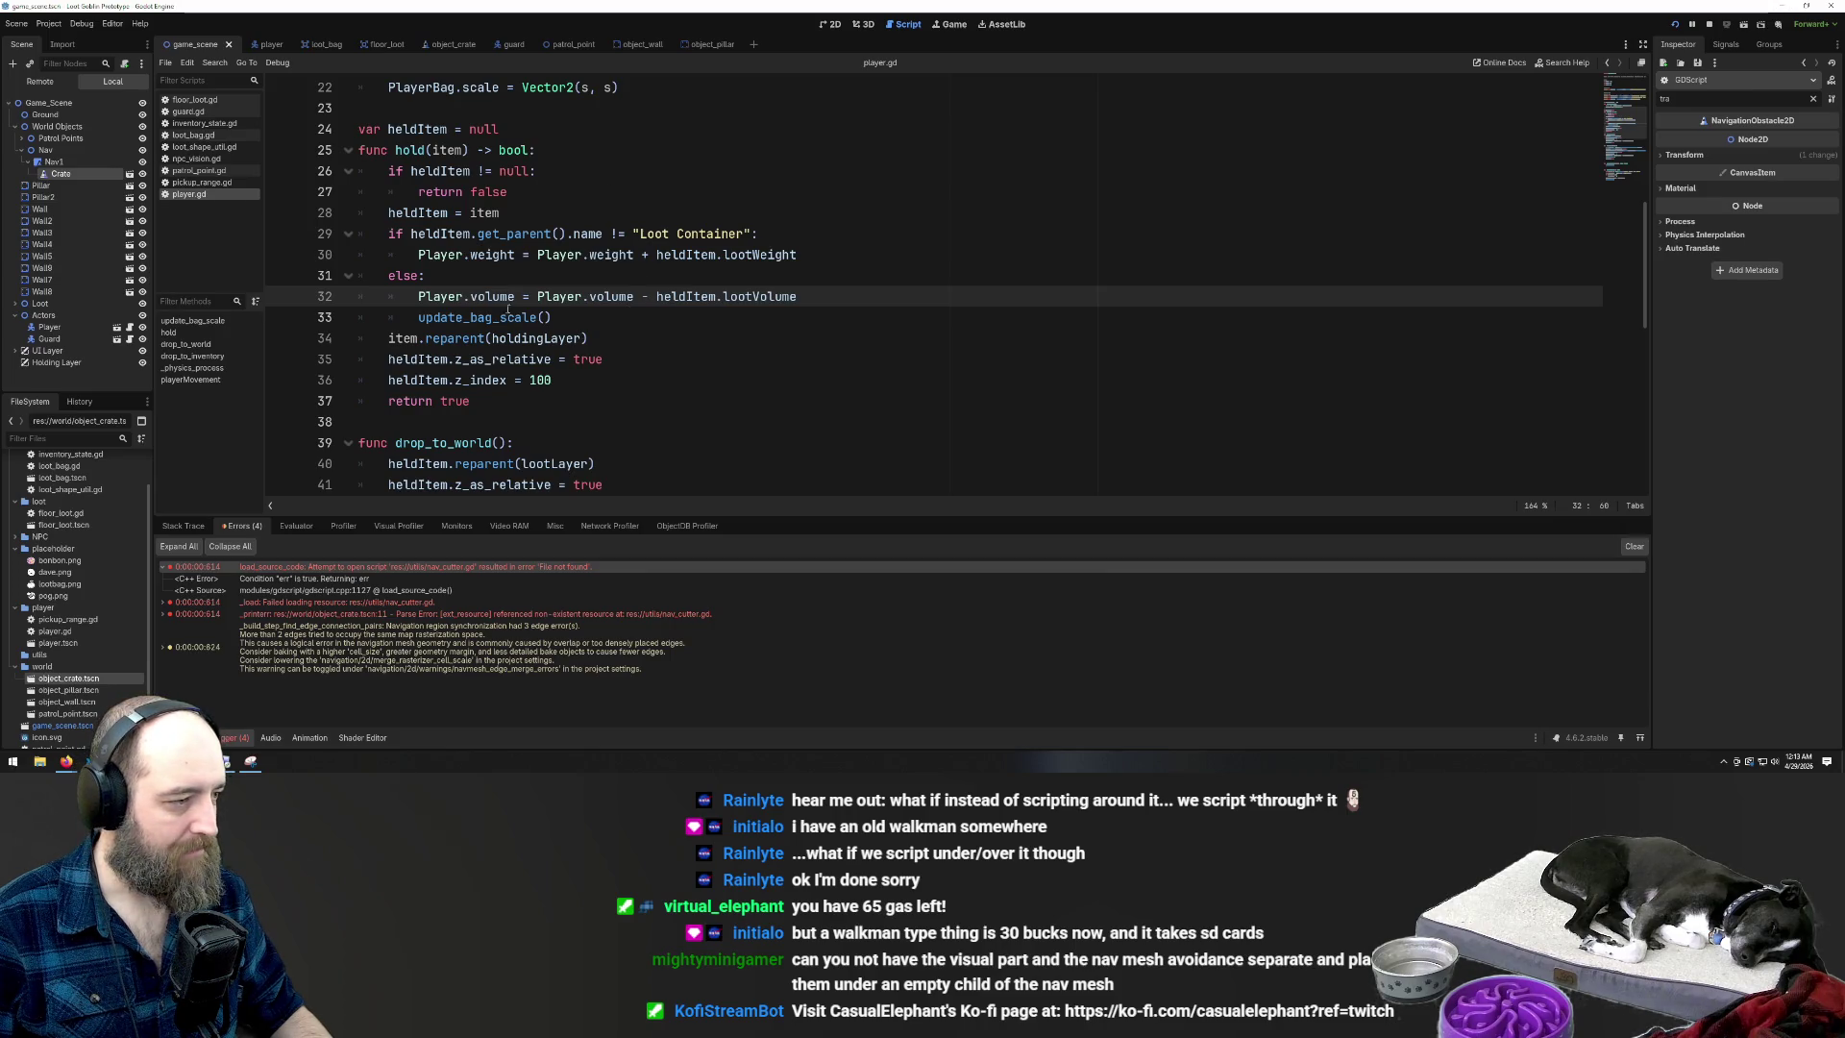
Clear the debugger error list and rerun the game; the nav_cutter load errors return
left_click(288, 645)
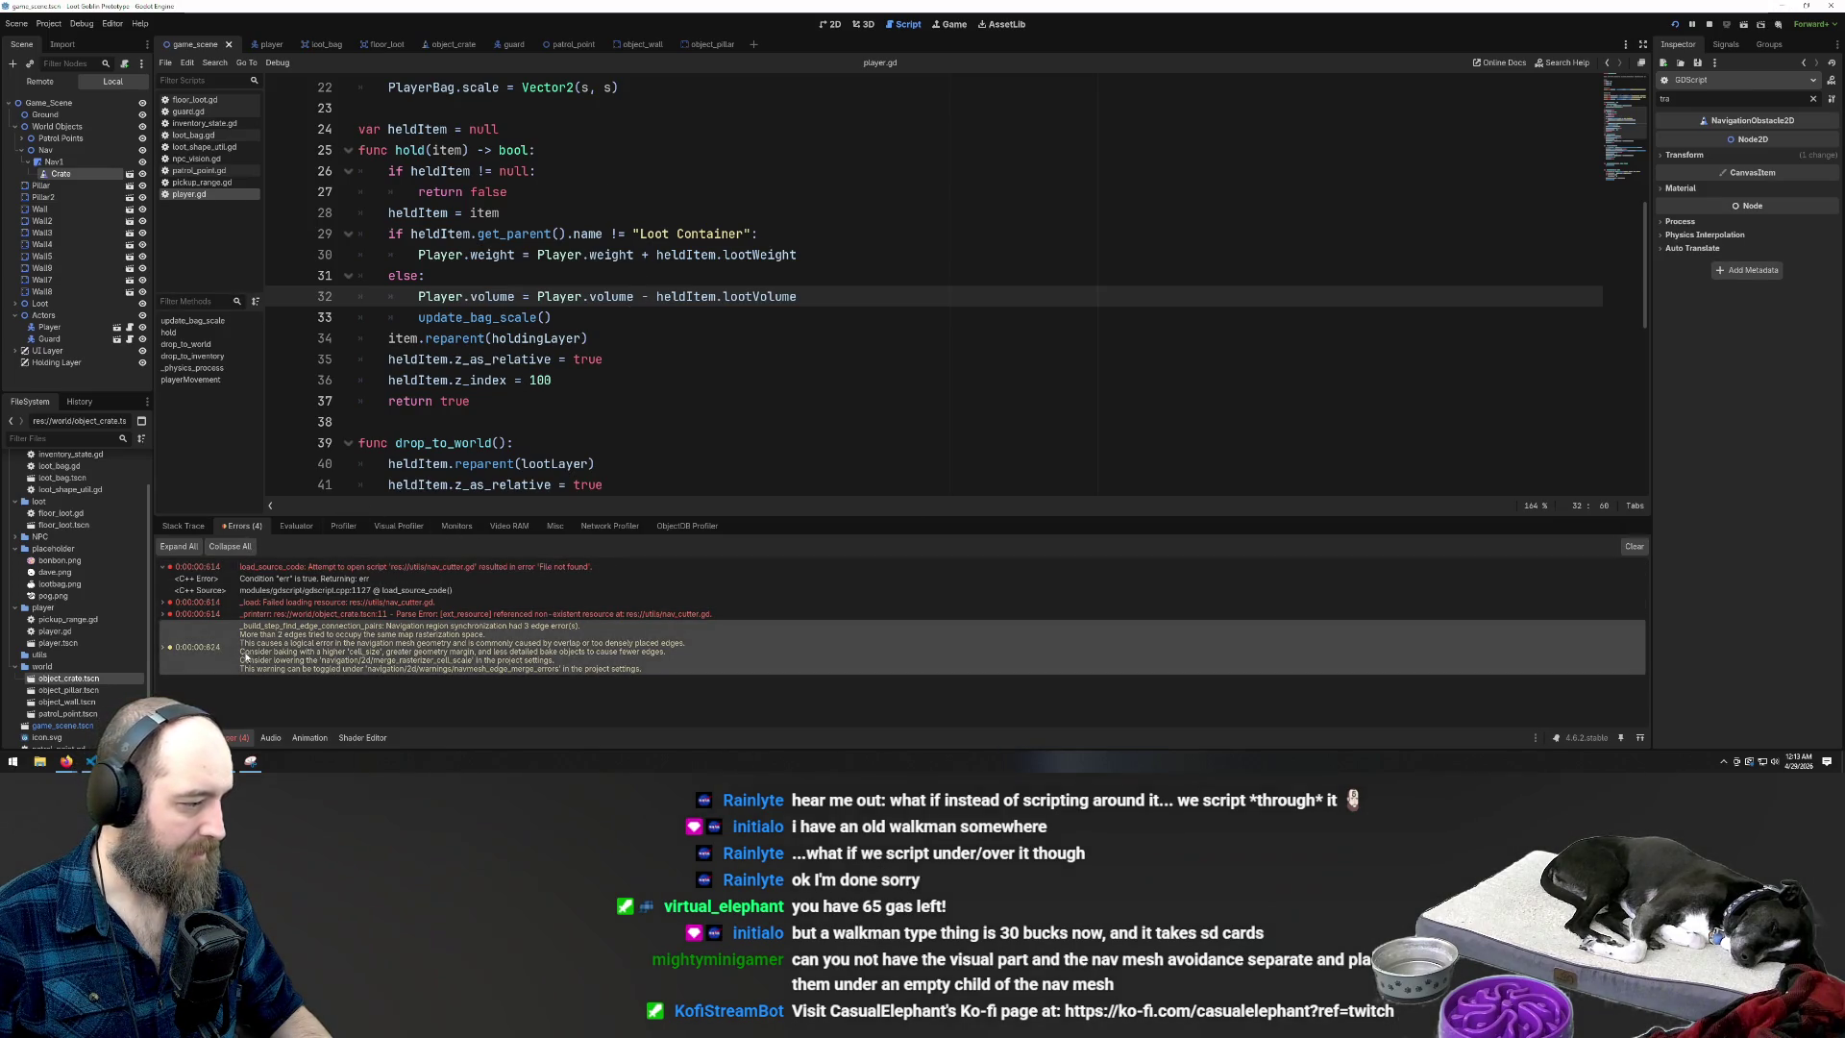
left_click(269, 601)
left_click(273, 569)
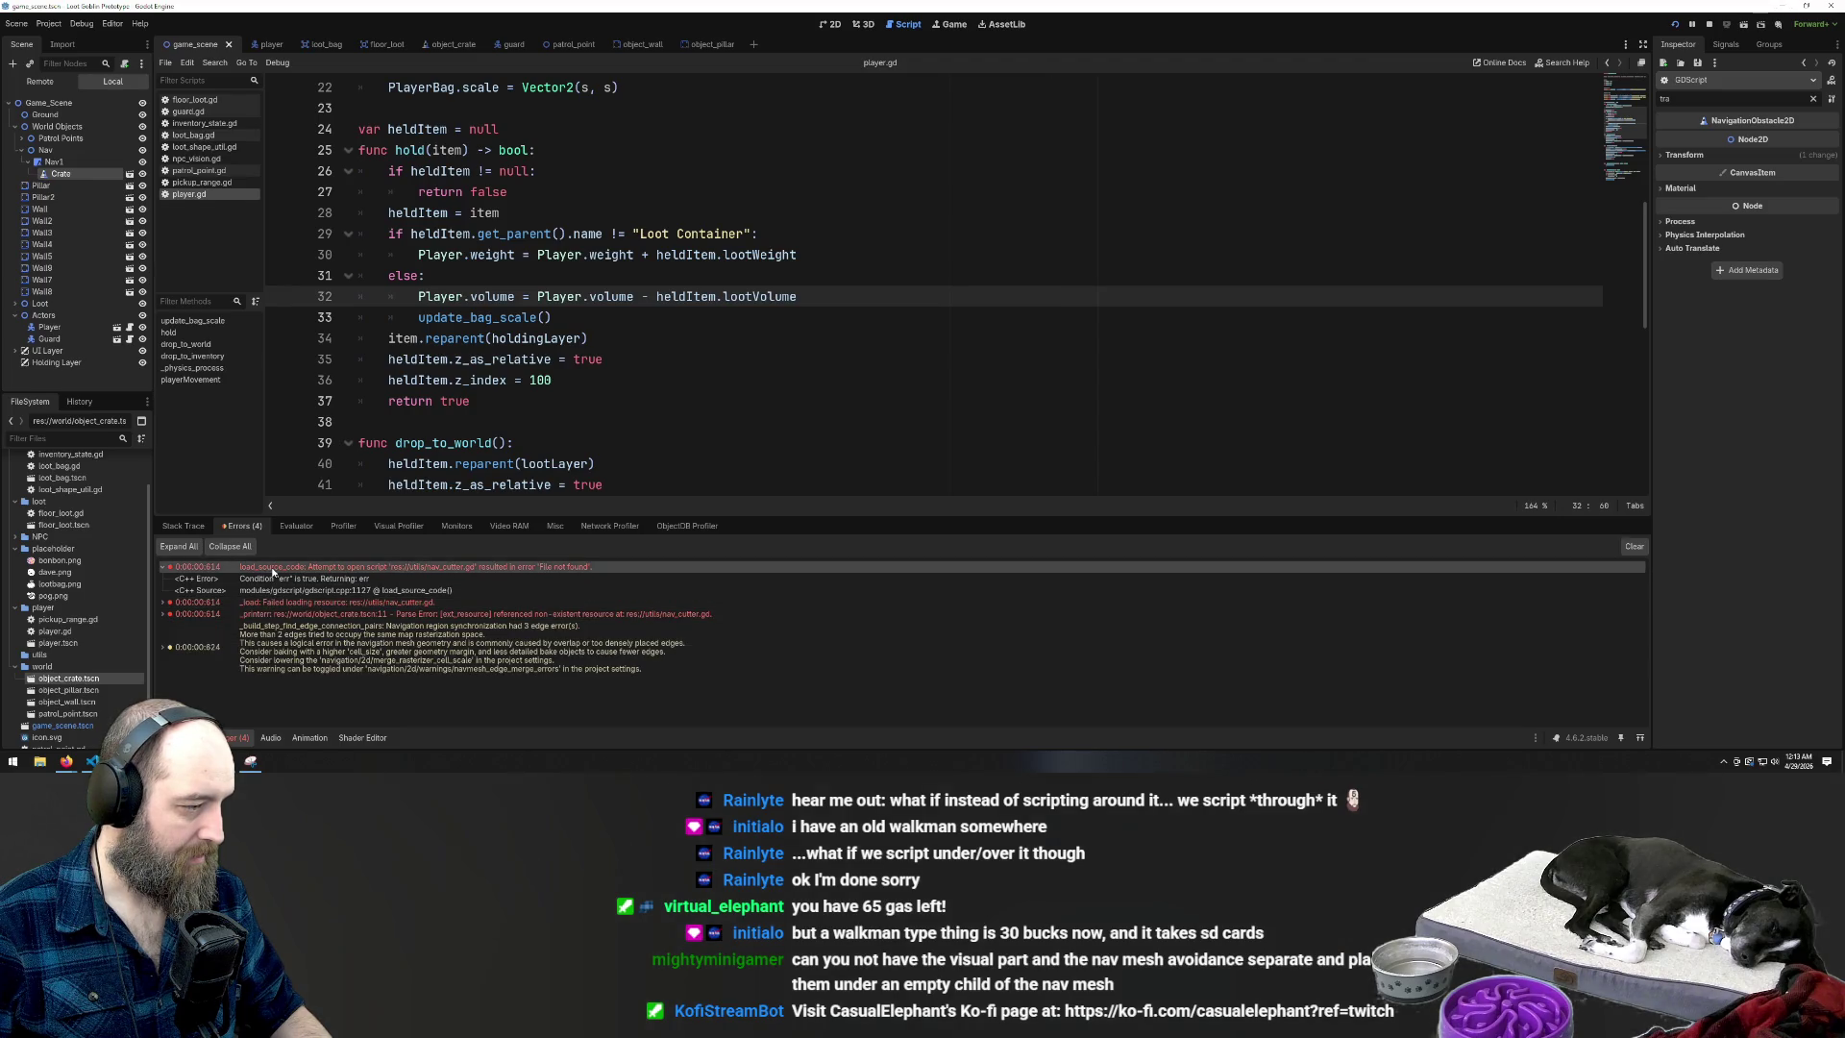
left_click(1633, 546)
left_click(1249, 379)
key("F5")
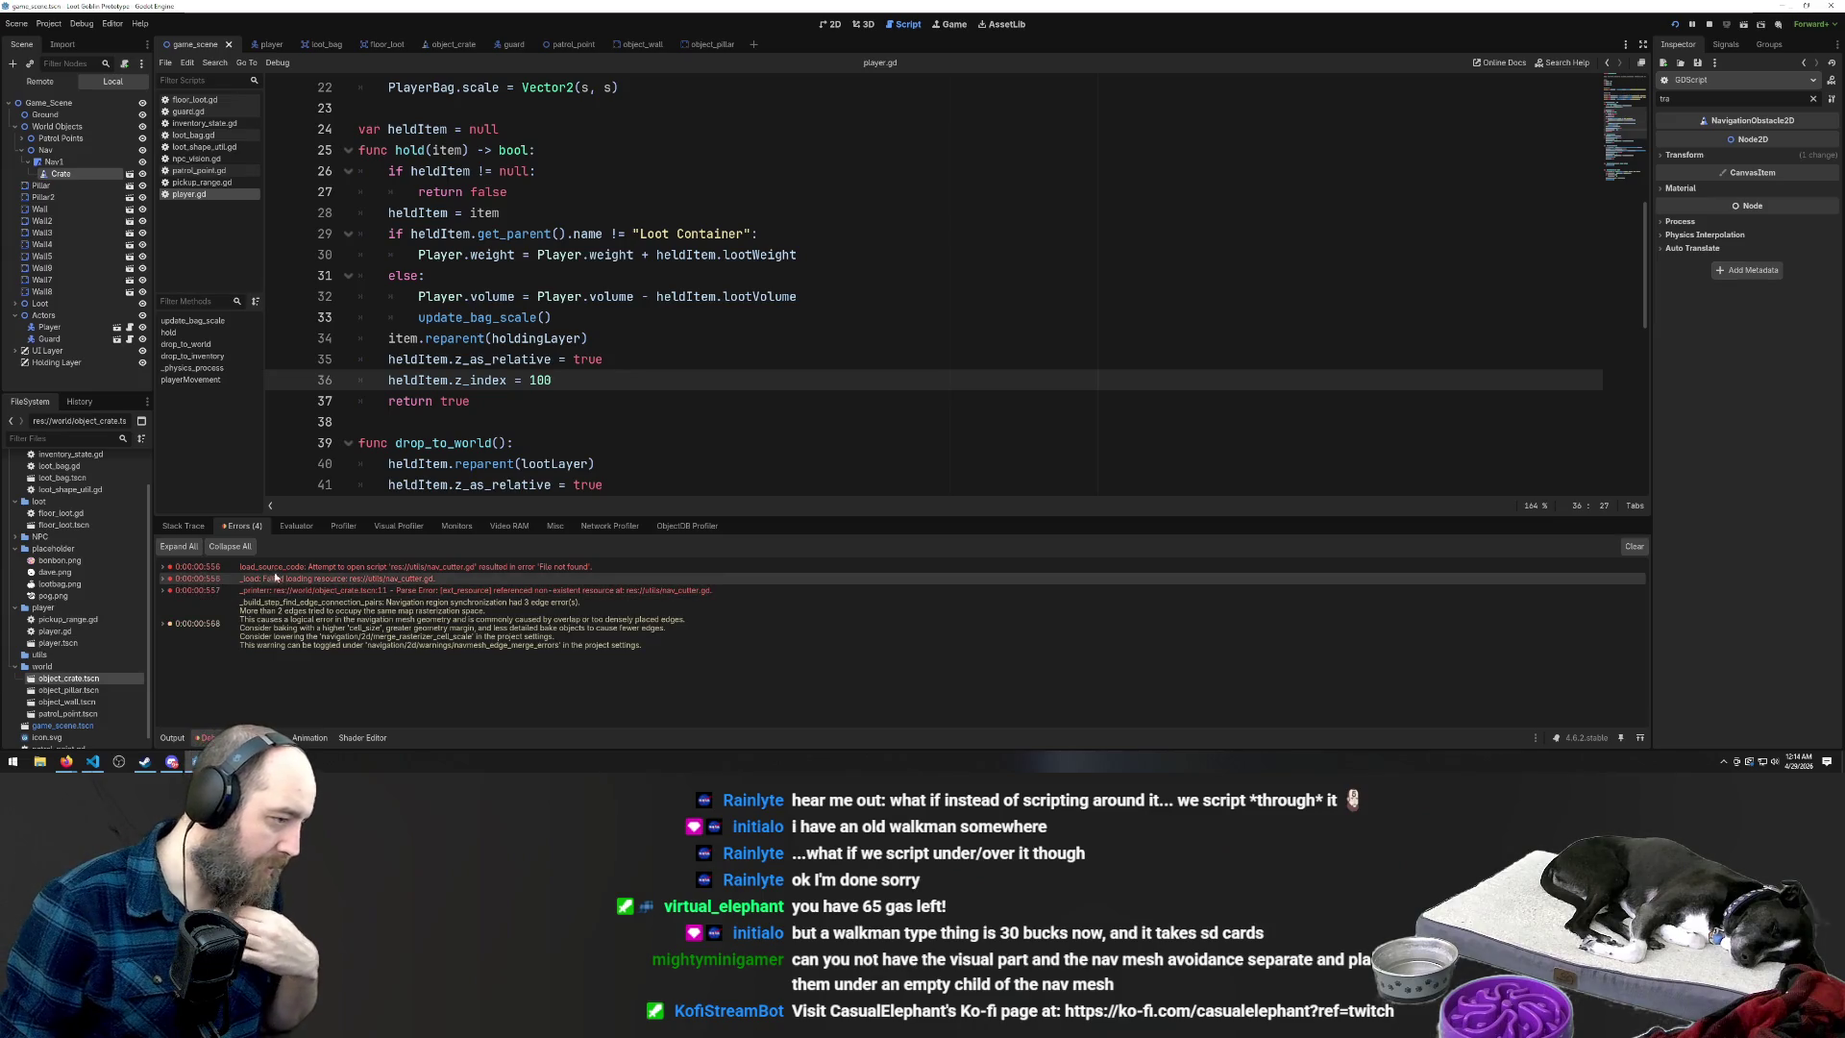
mouse_move(279, 571)
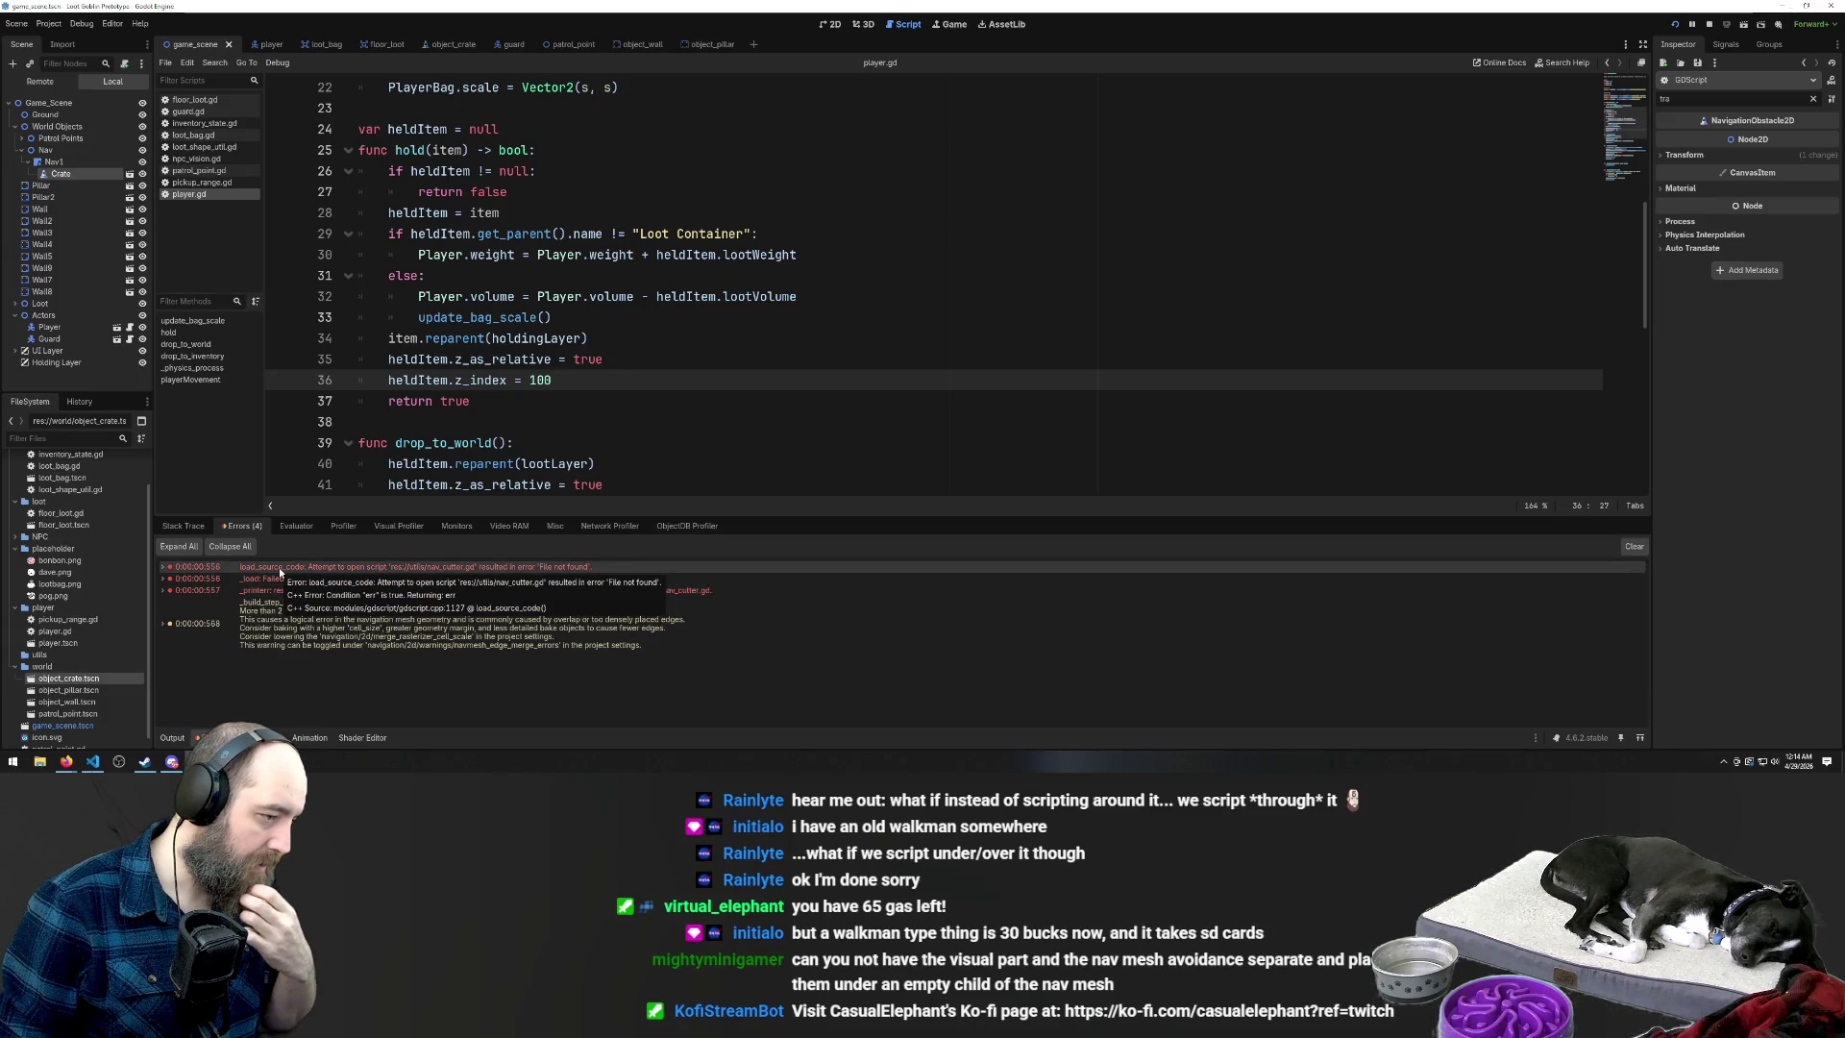
Search all project files for 'nav_cutter', undoing an accidental blank line in the script
left_click(924, 290)
key("ctrl+shift+f")
type("nav_")
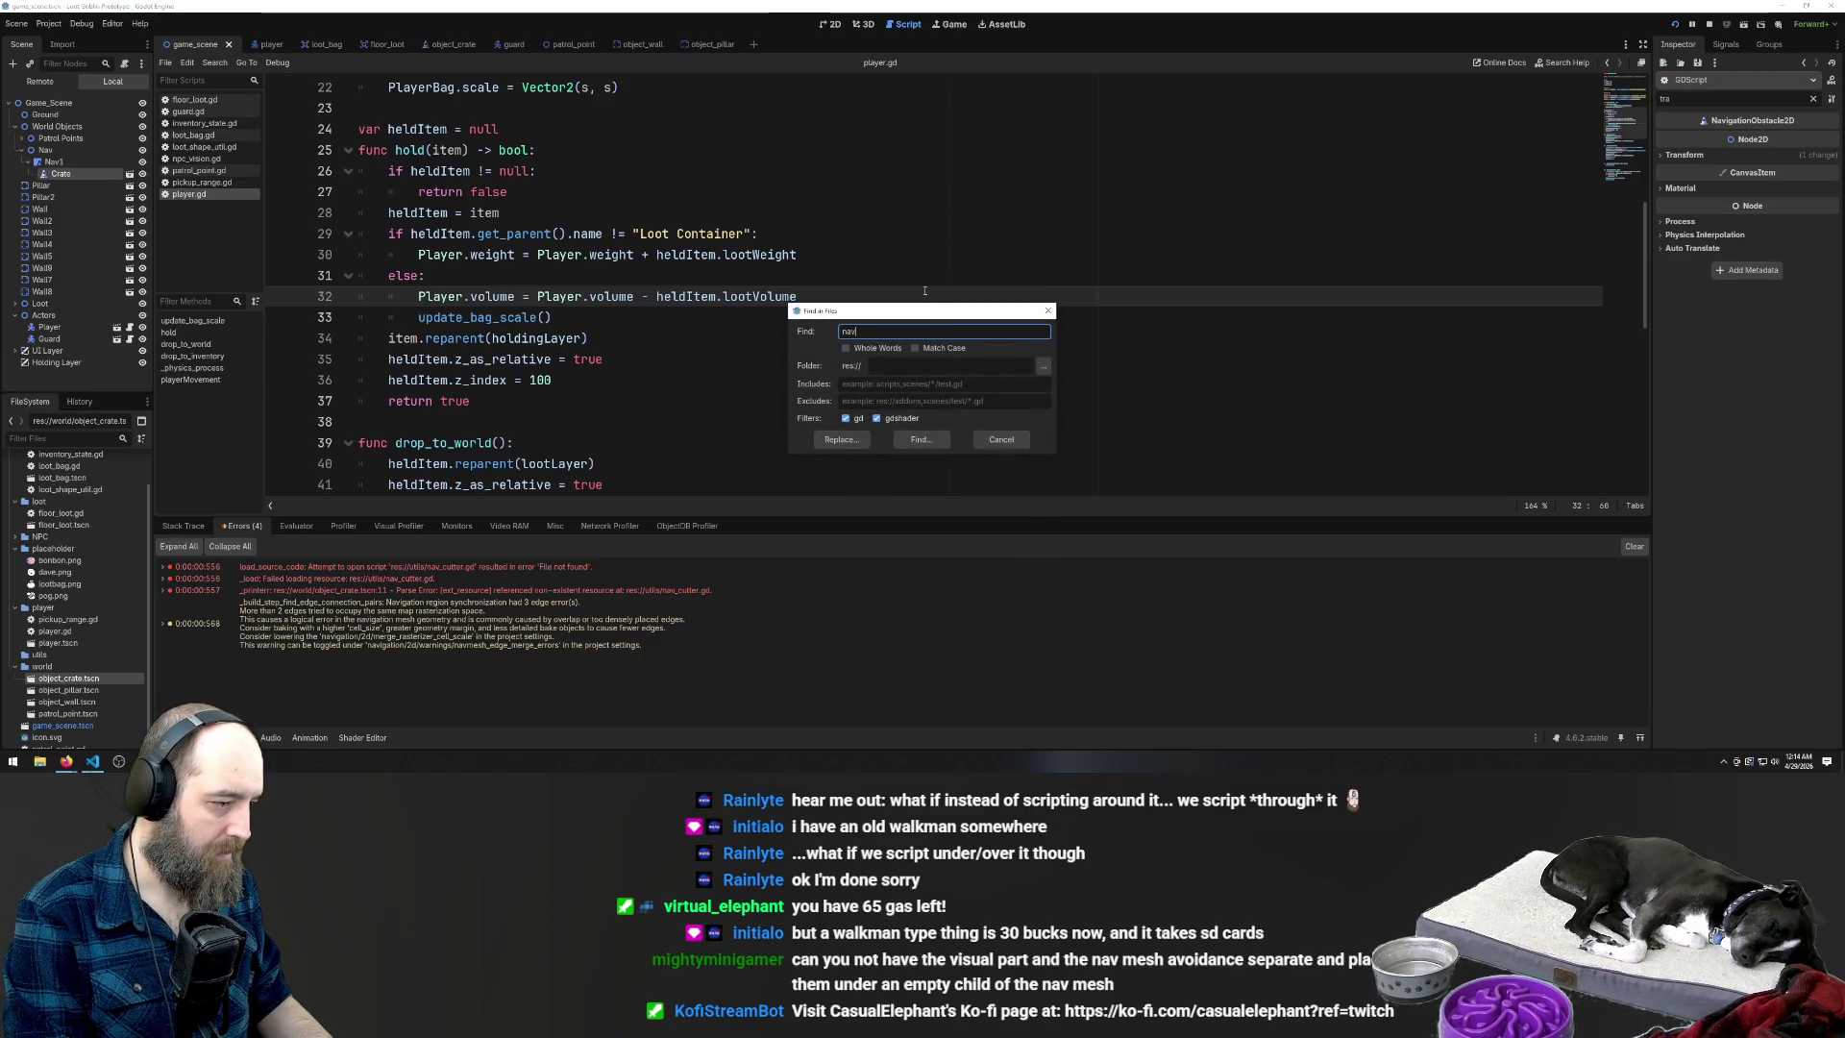
type("cutter")
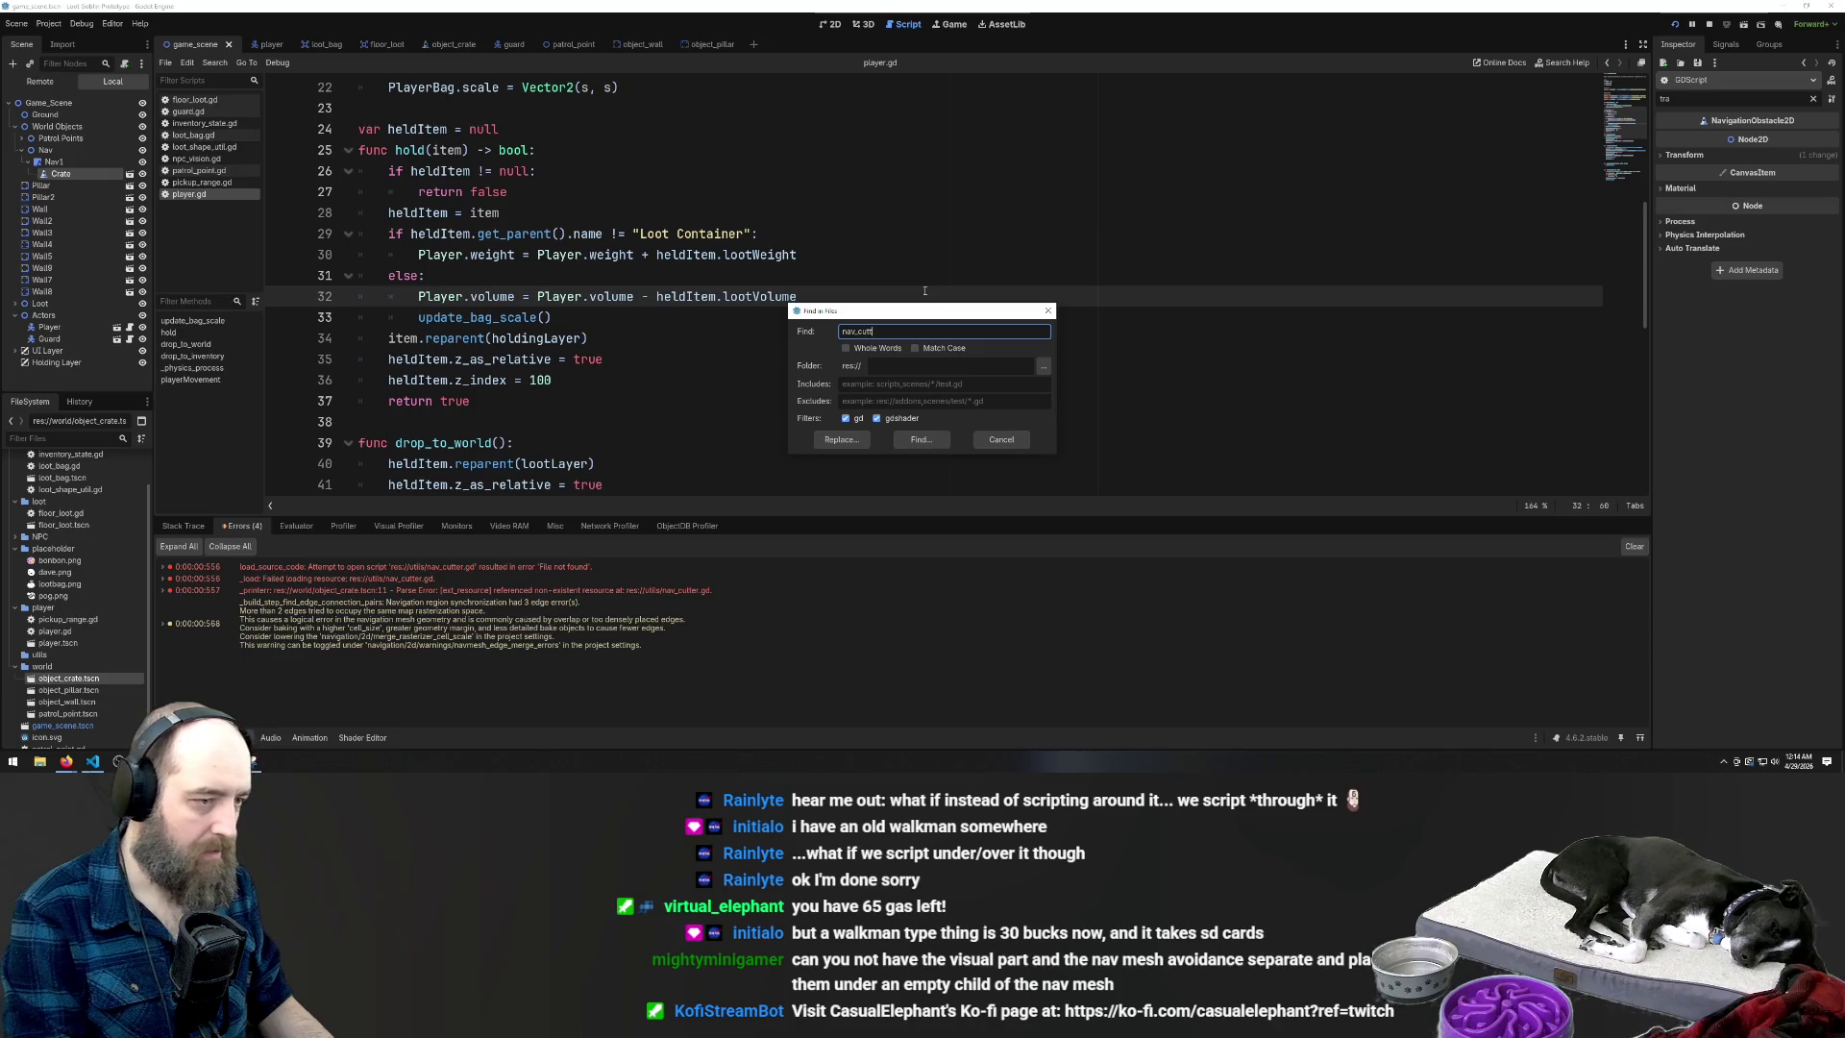
key("Return")
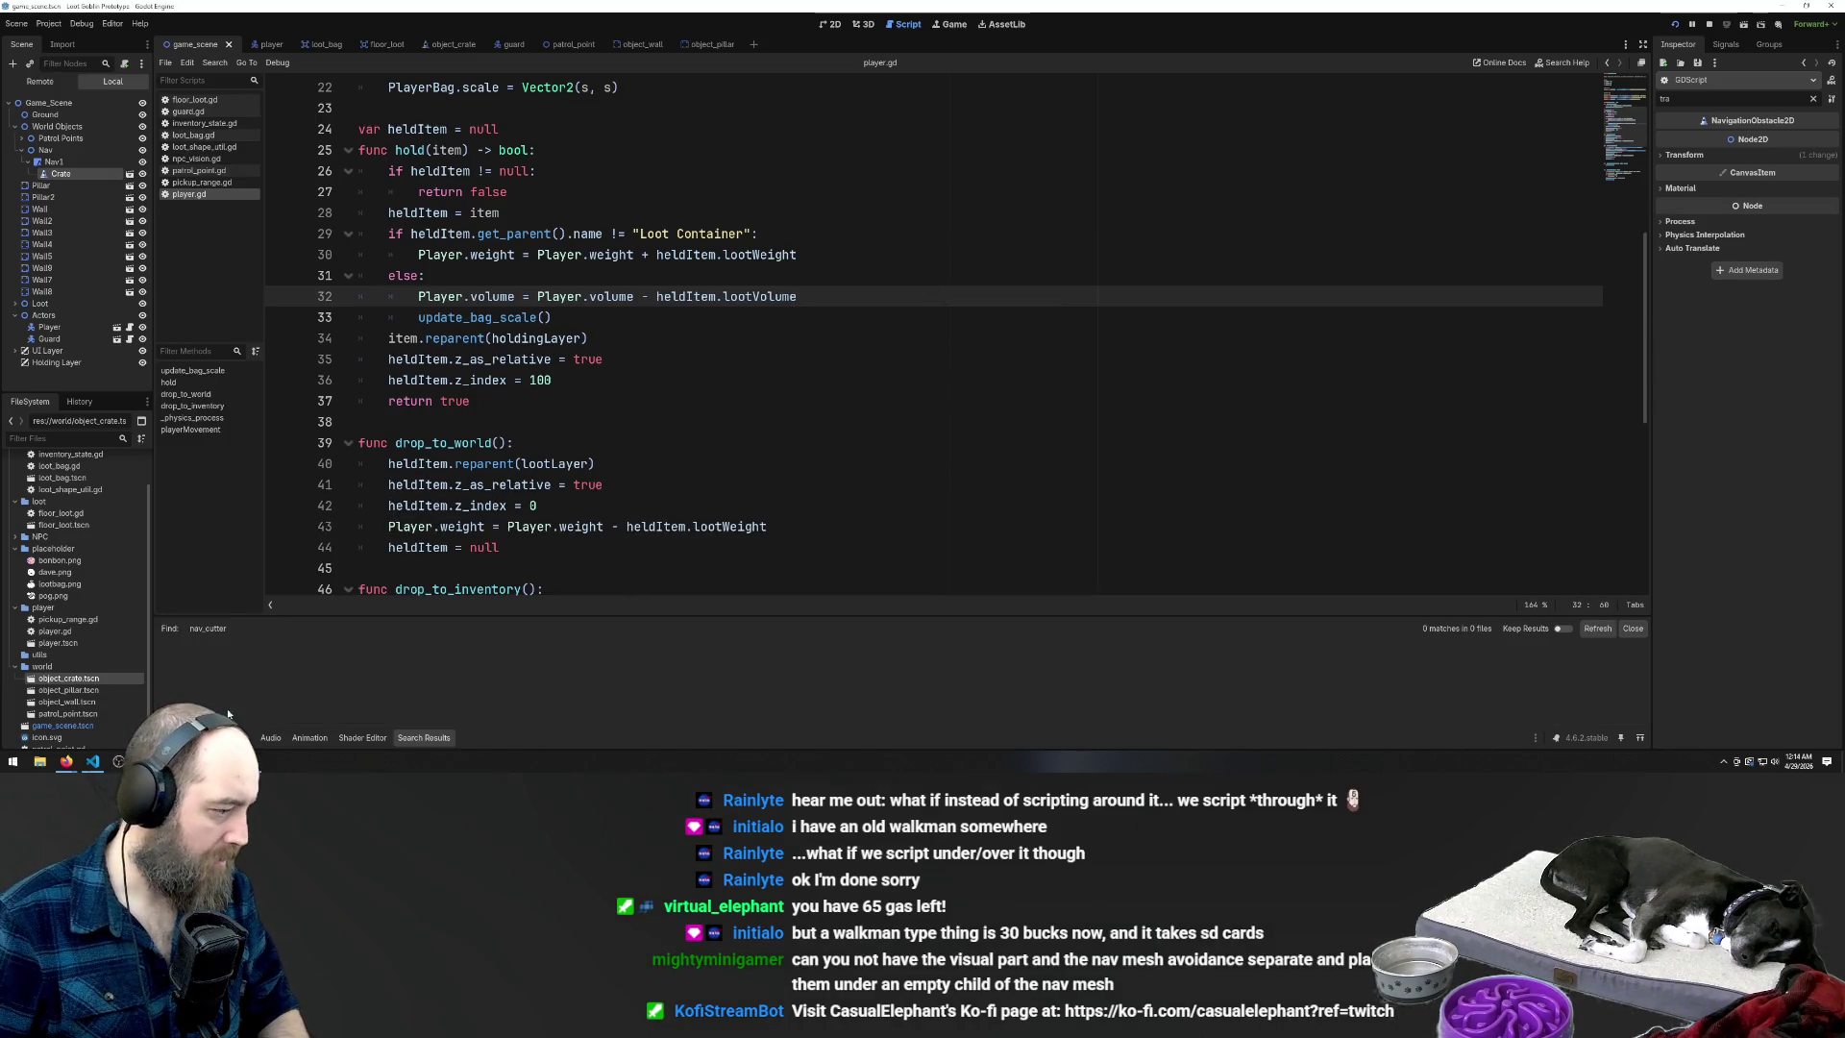
key("Return")
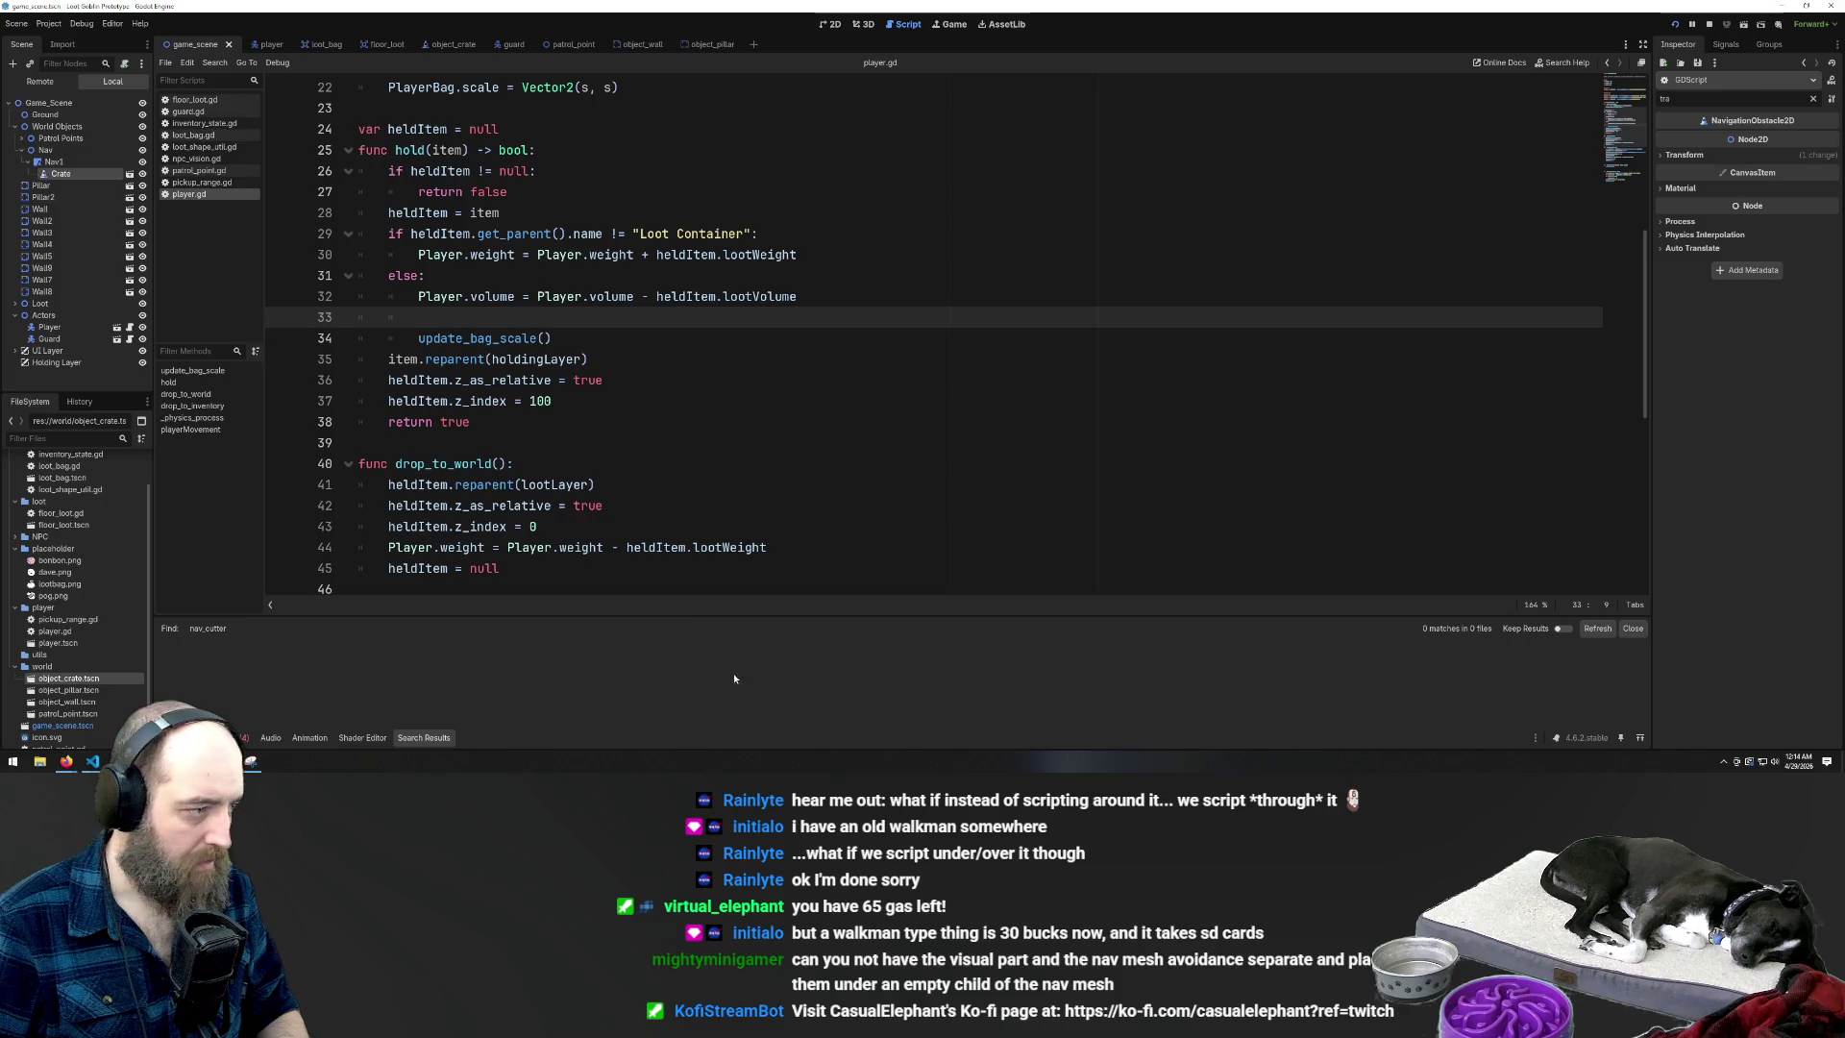
key("ctrl+z")
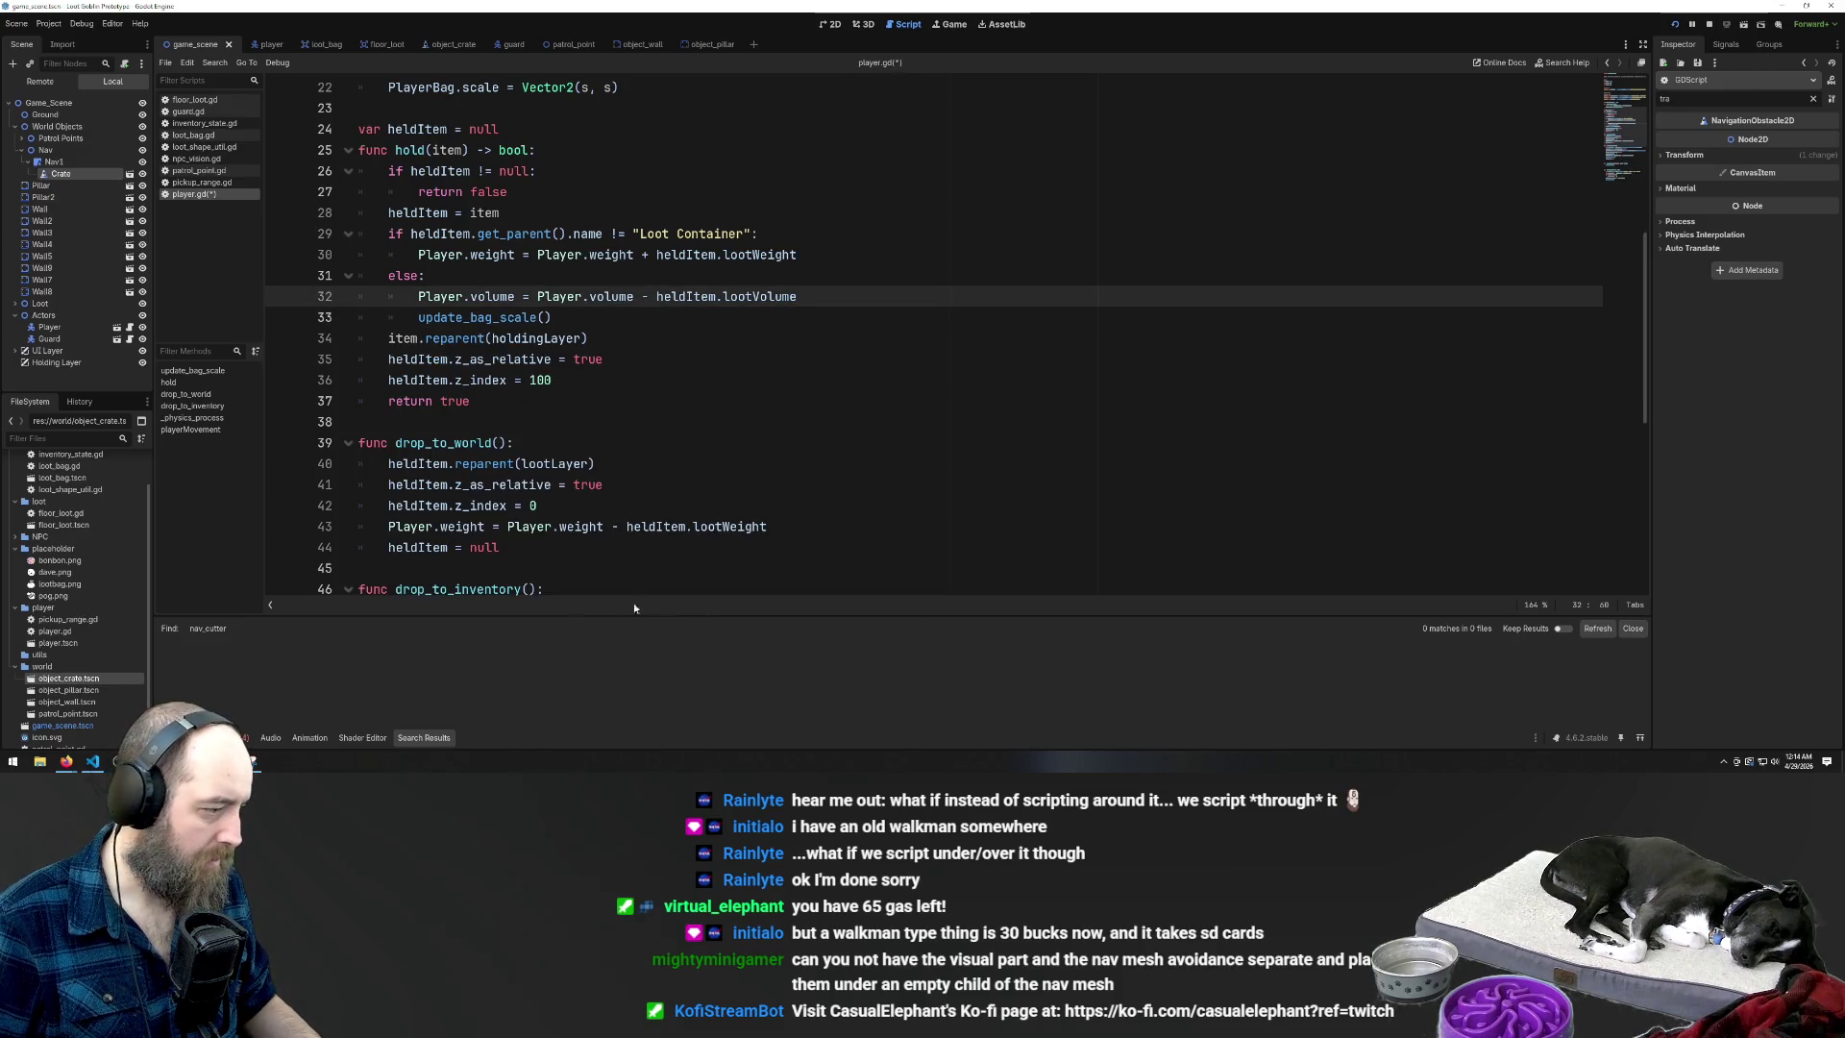
key("ctrl+z")
Repeat the 'nav_cutter' project search, finding 0 matches, and recheck the debugger load errors
left_click(213, 737)
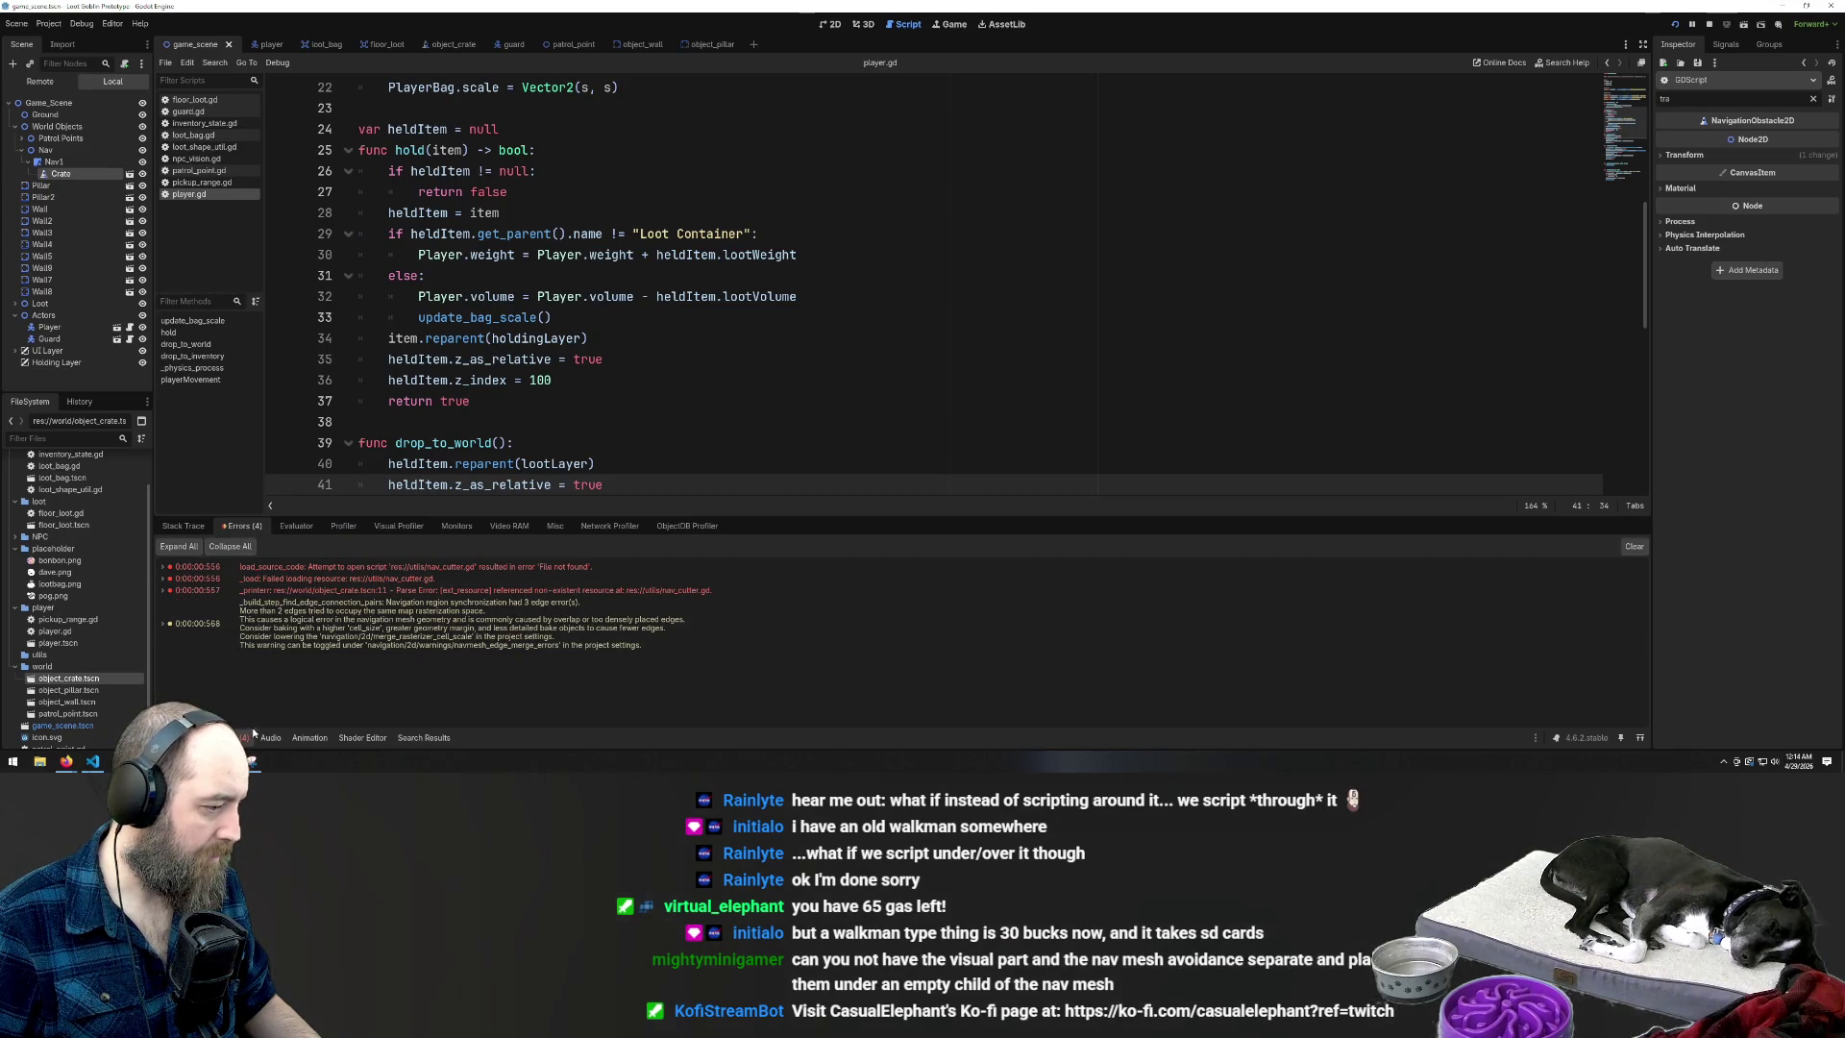
key("ctrl+shift+f")
type("n")
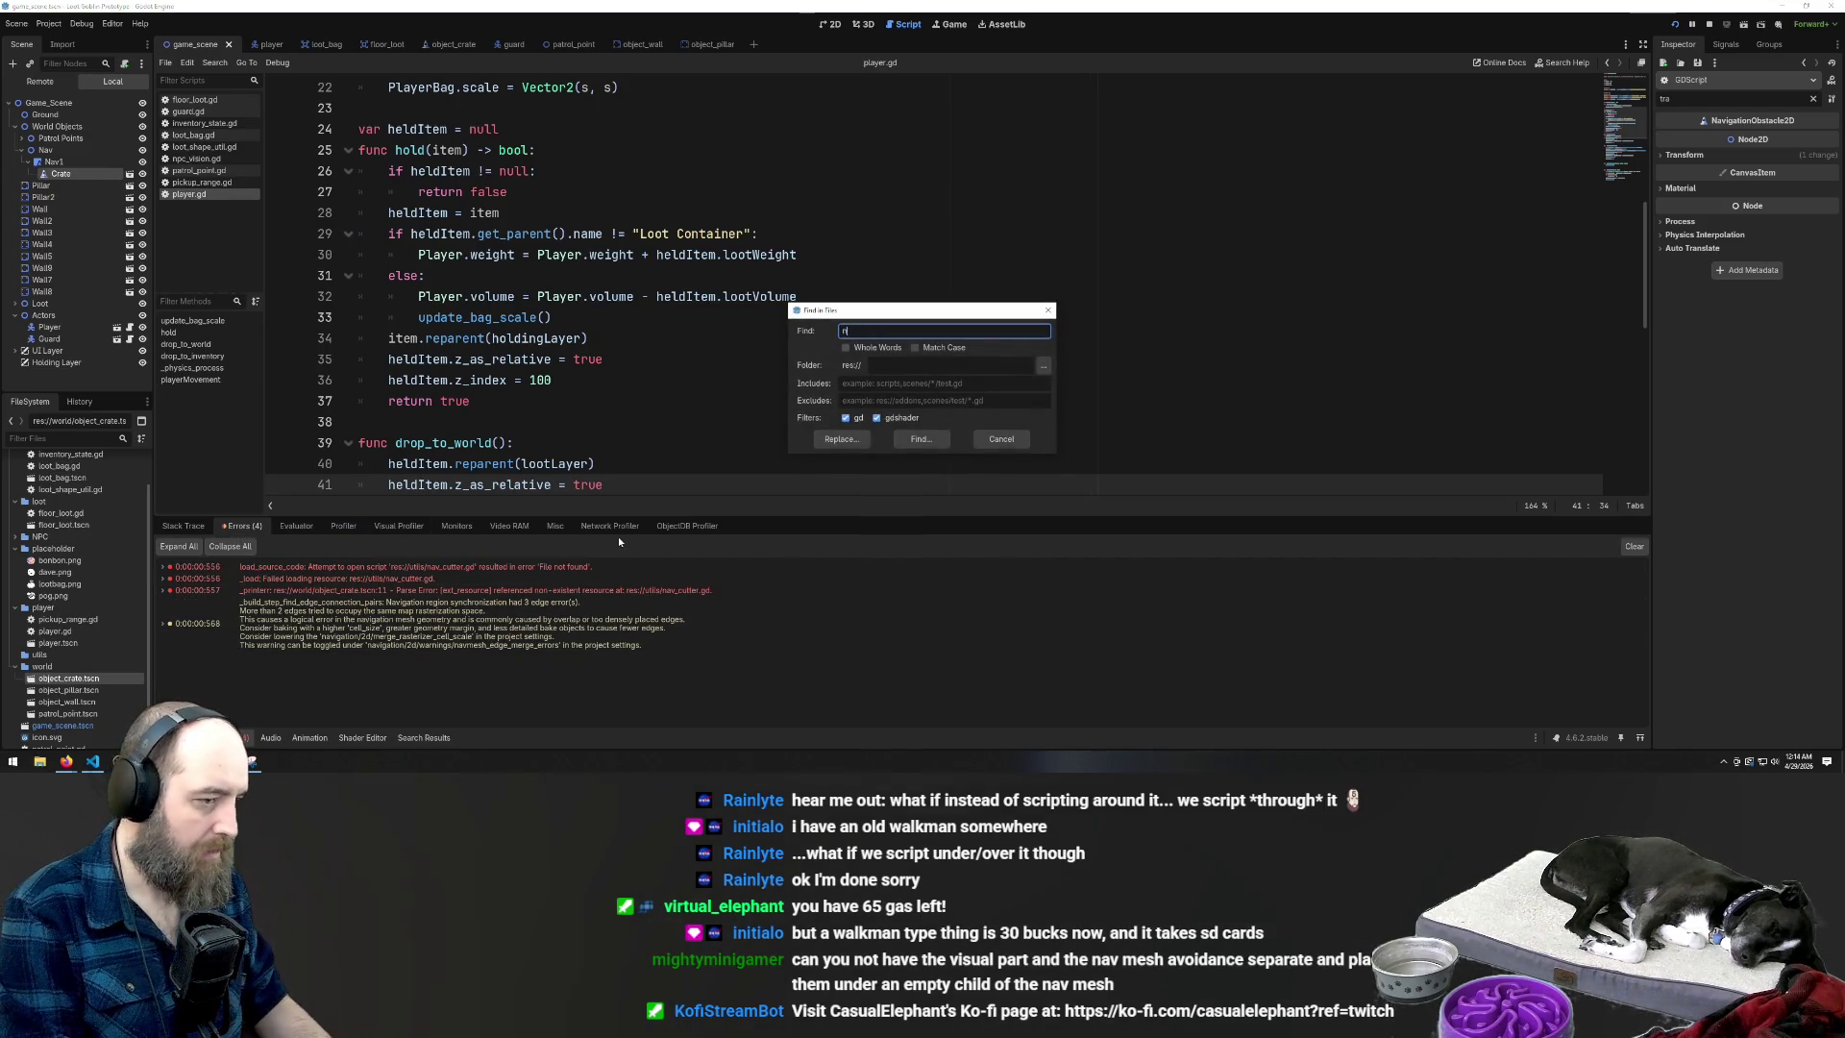
type("av_cutter")
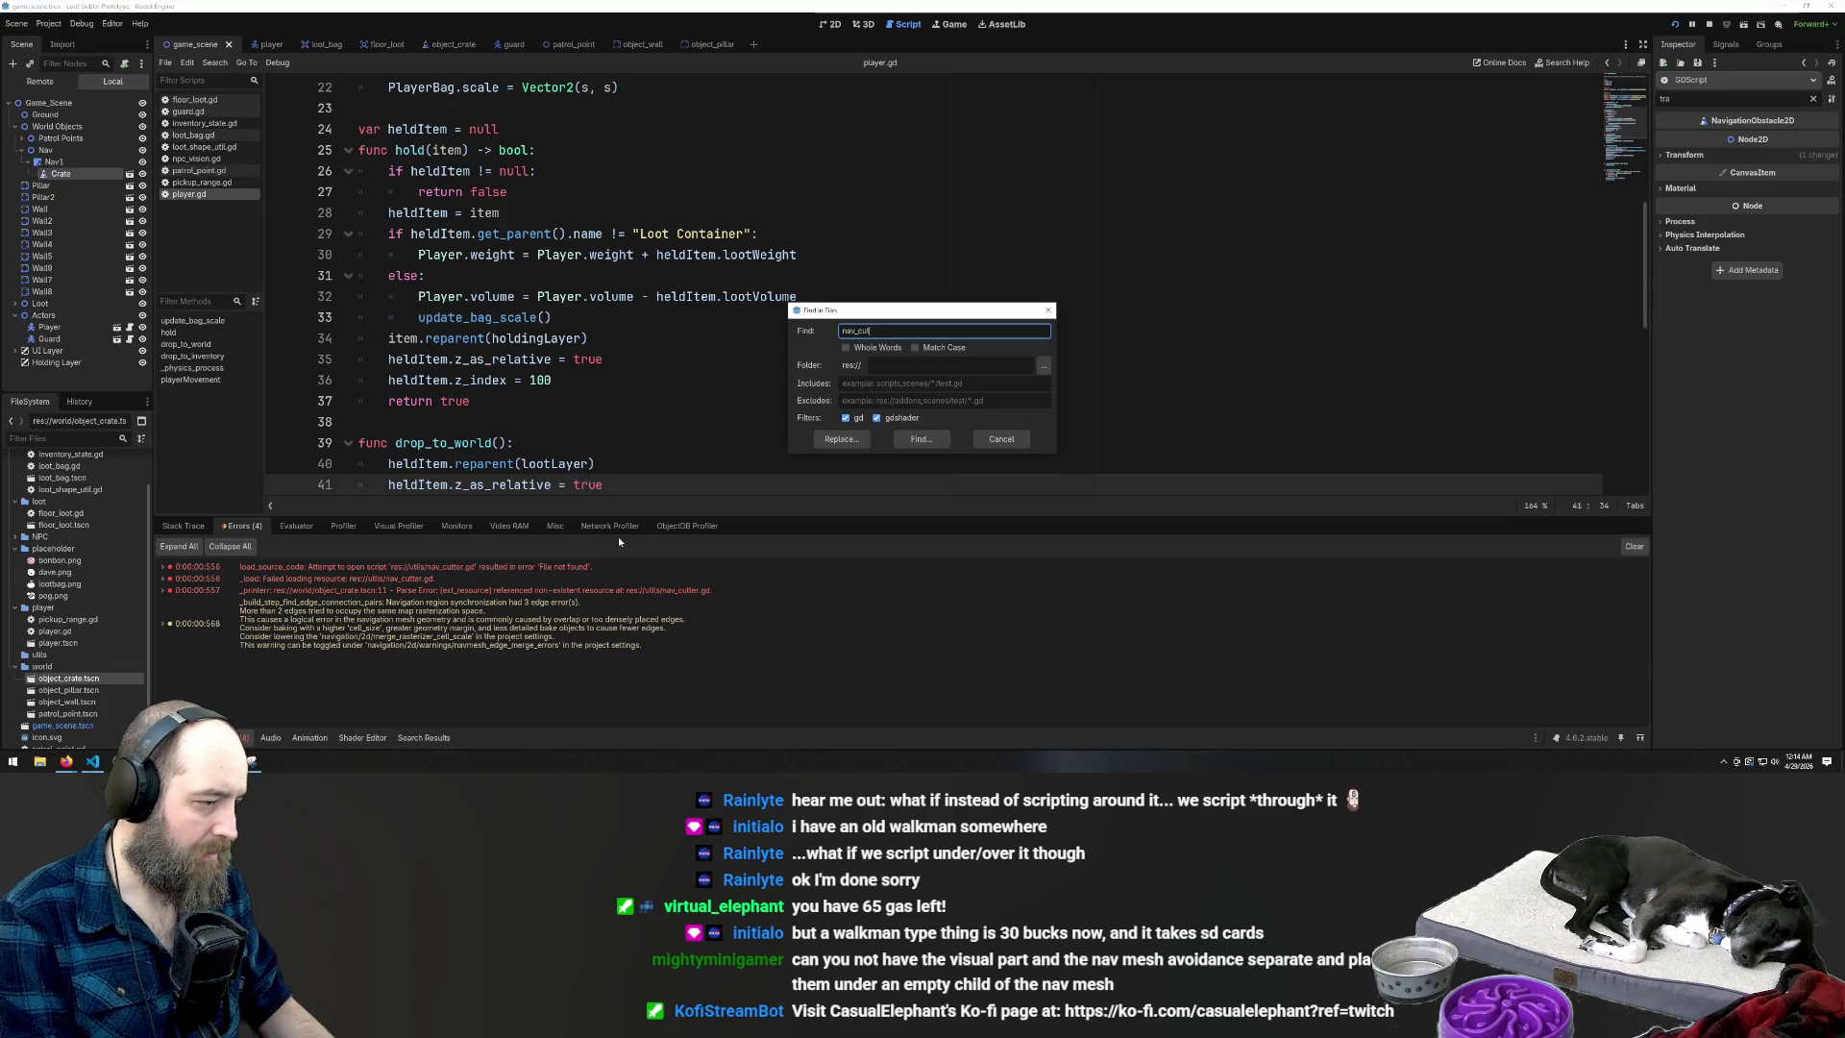
key("Return")
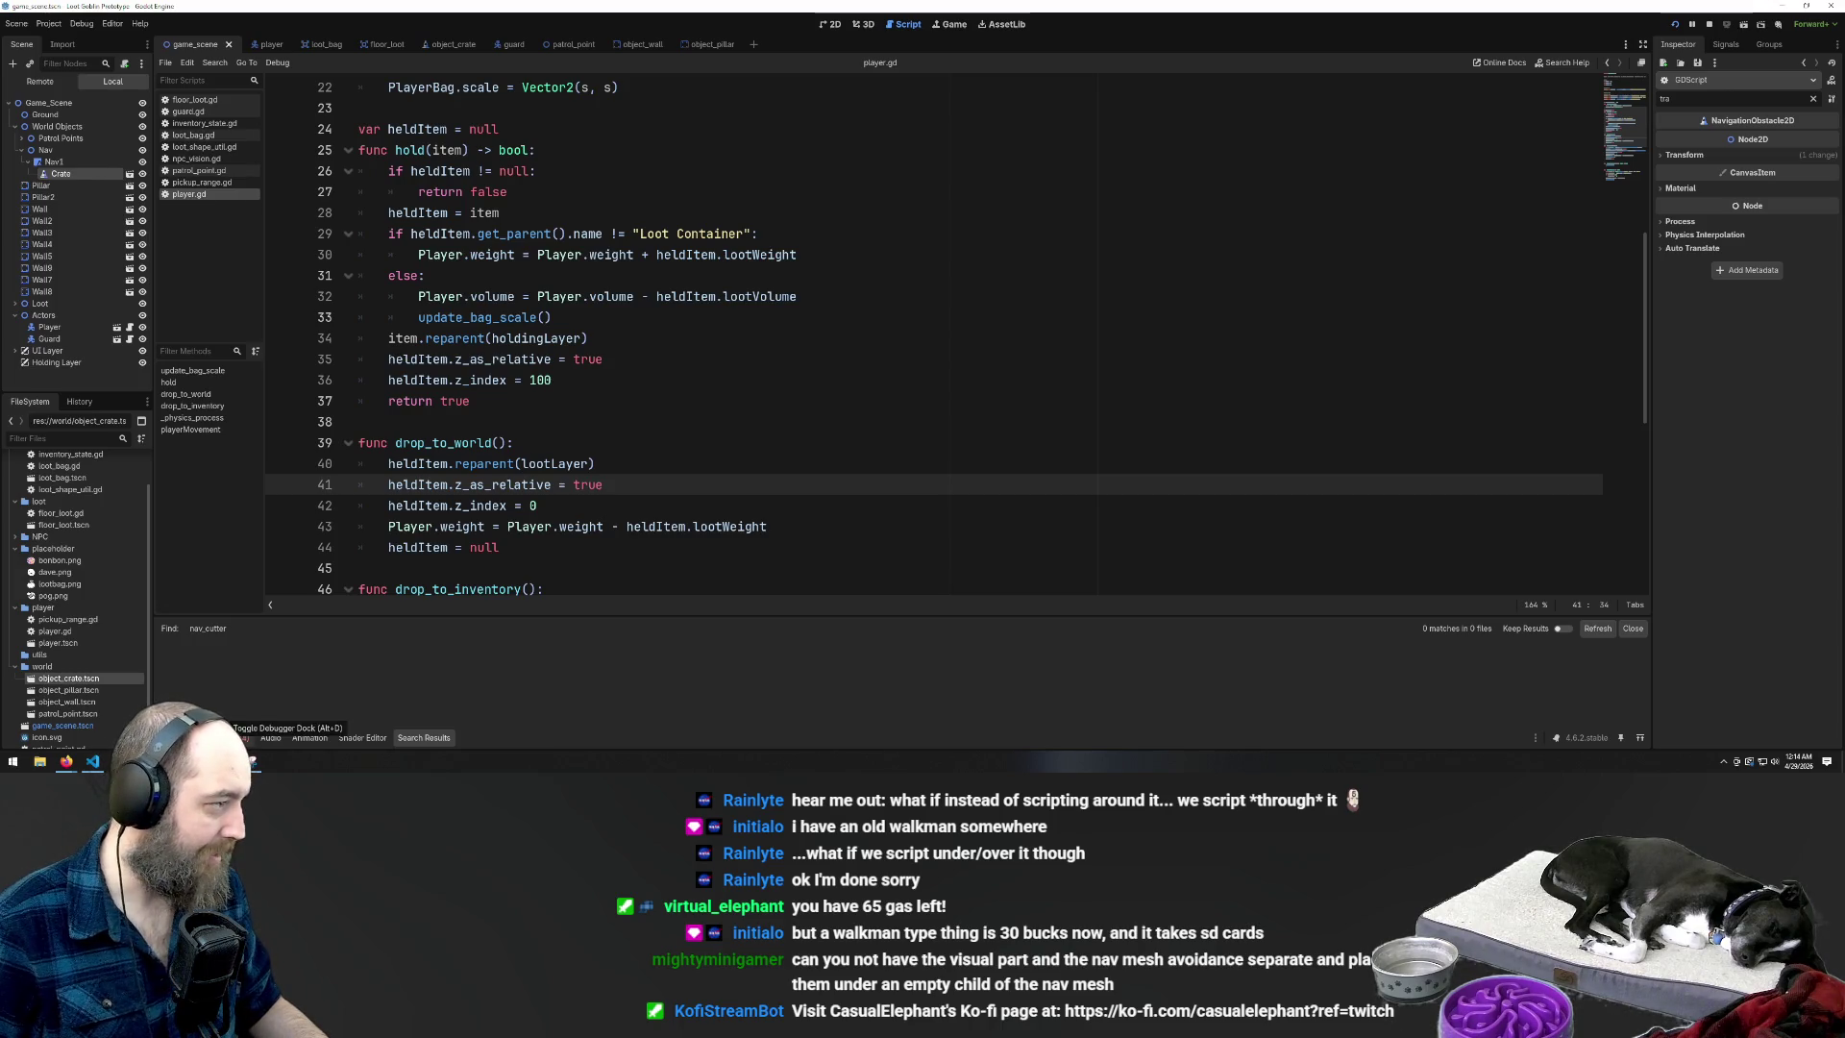
left_click(231, 737)
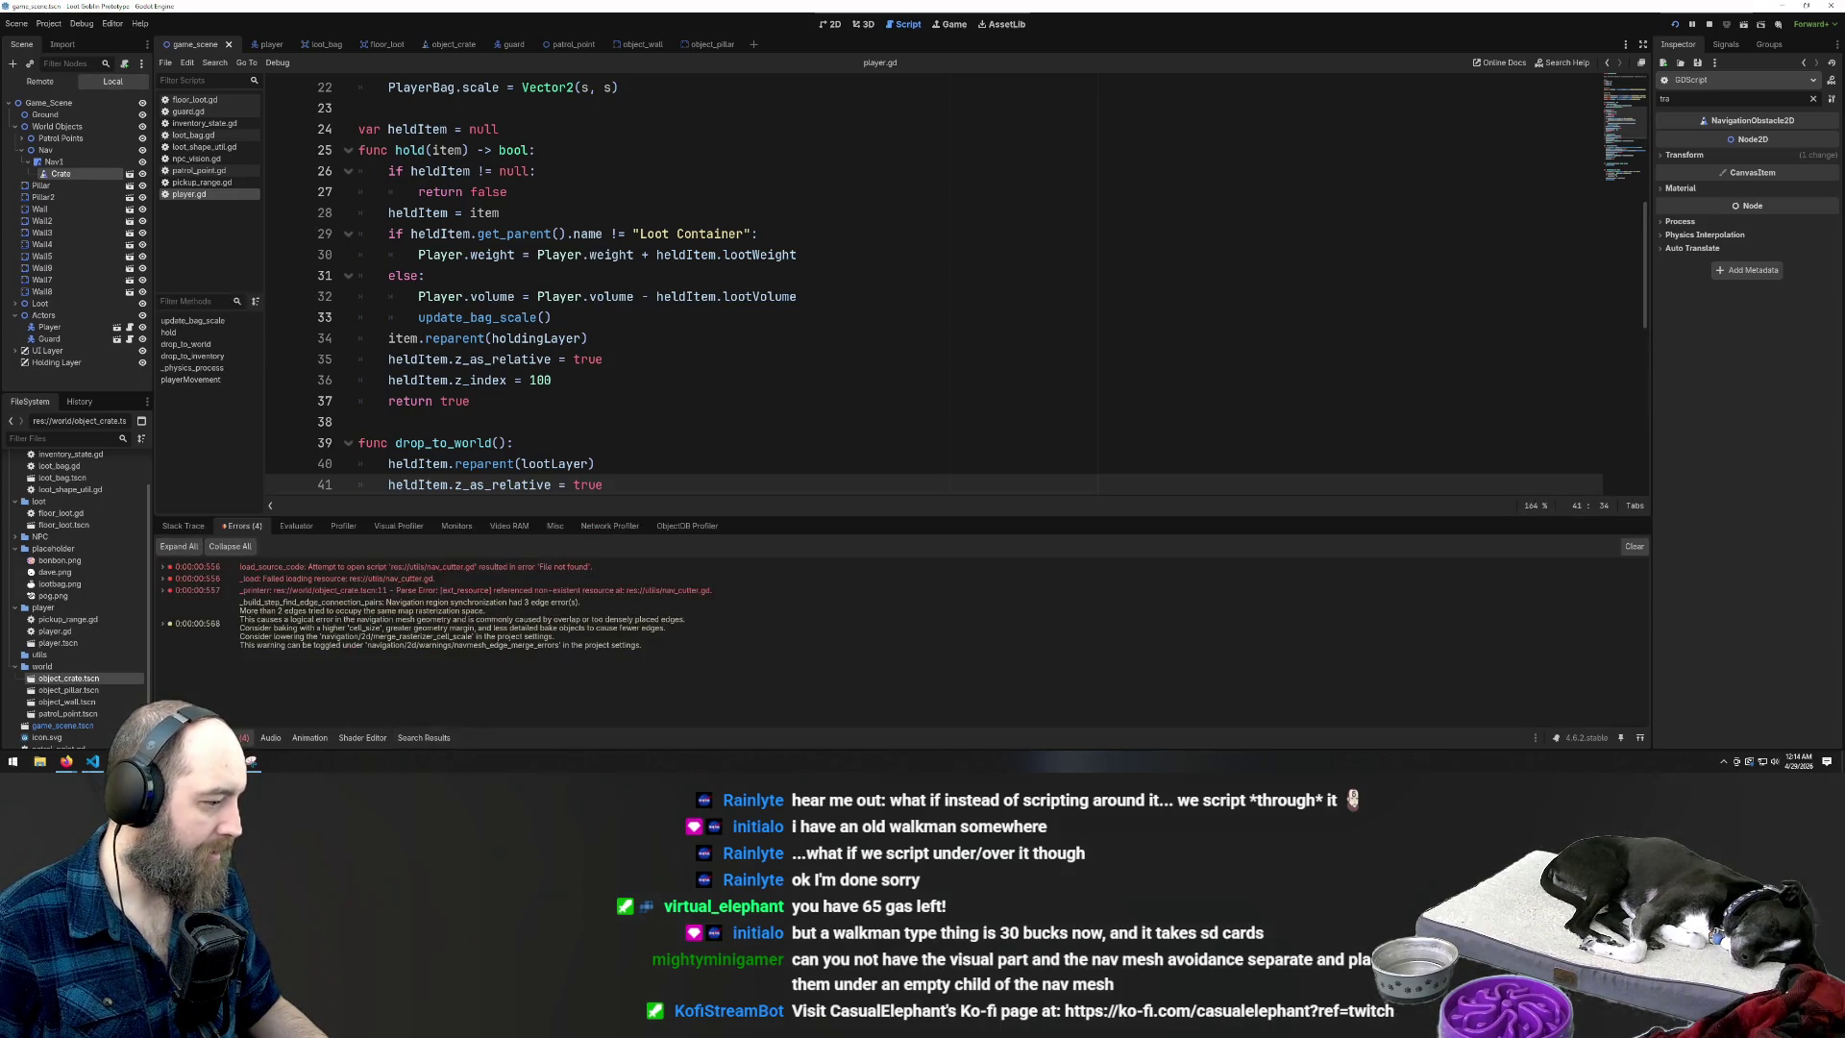
right_click(250, 570)
left_click(281, 577)
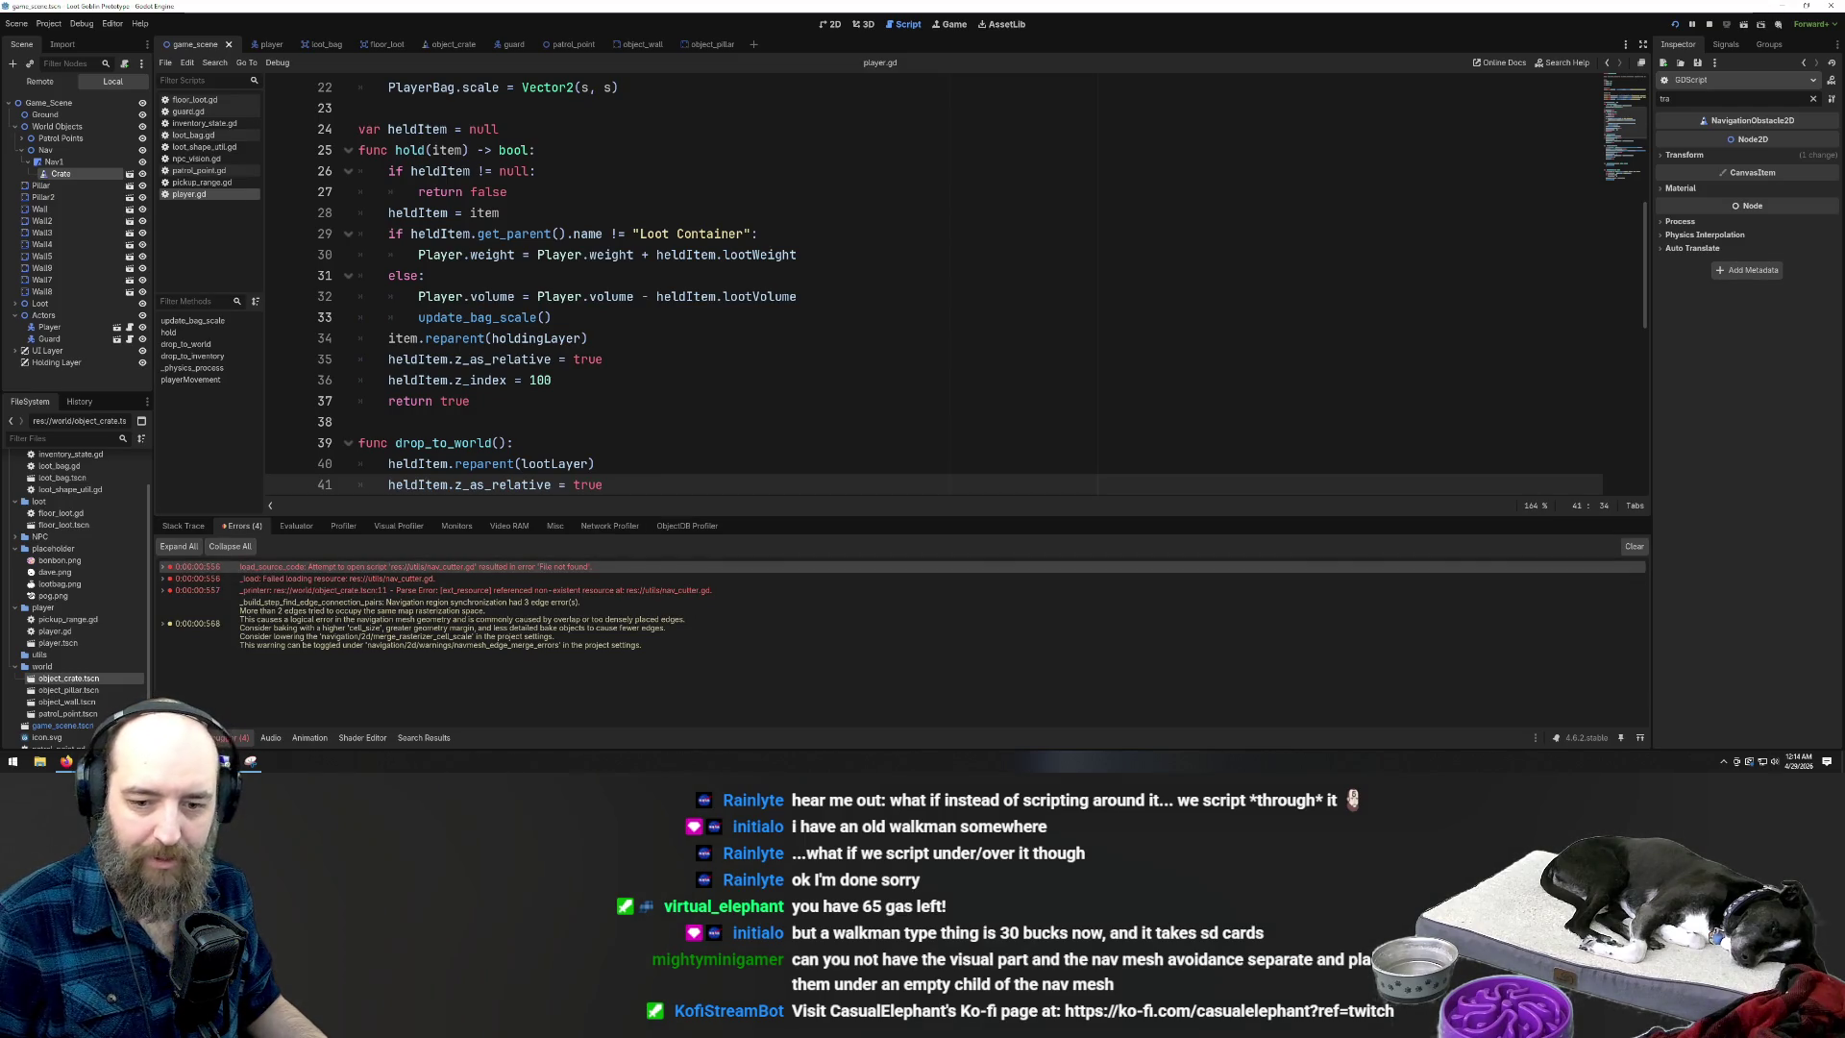
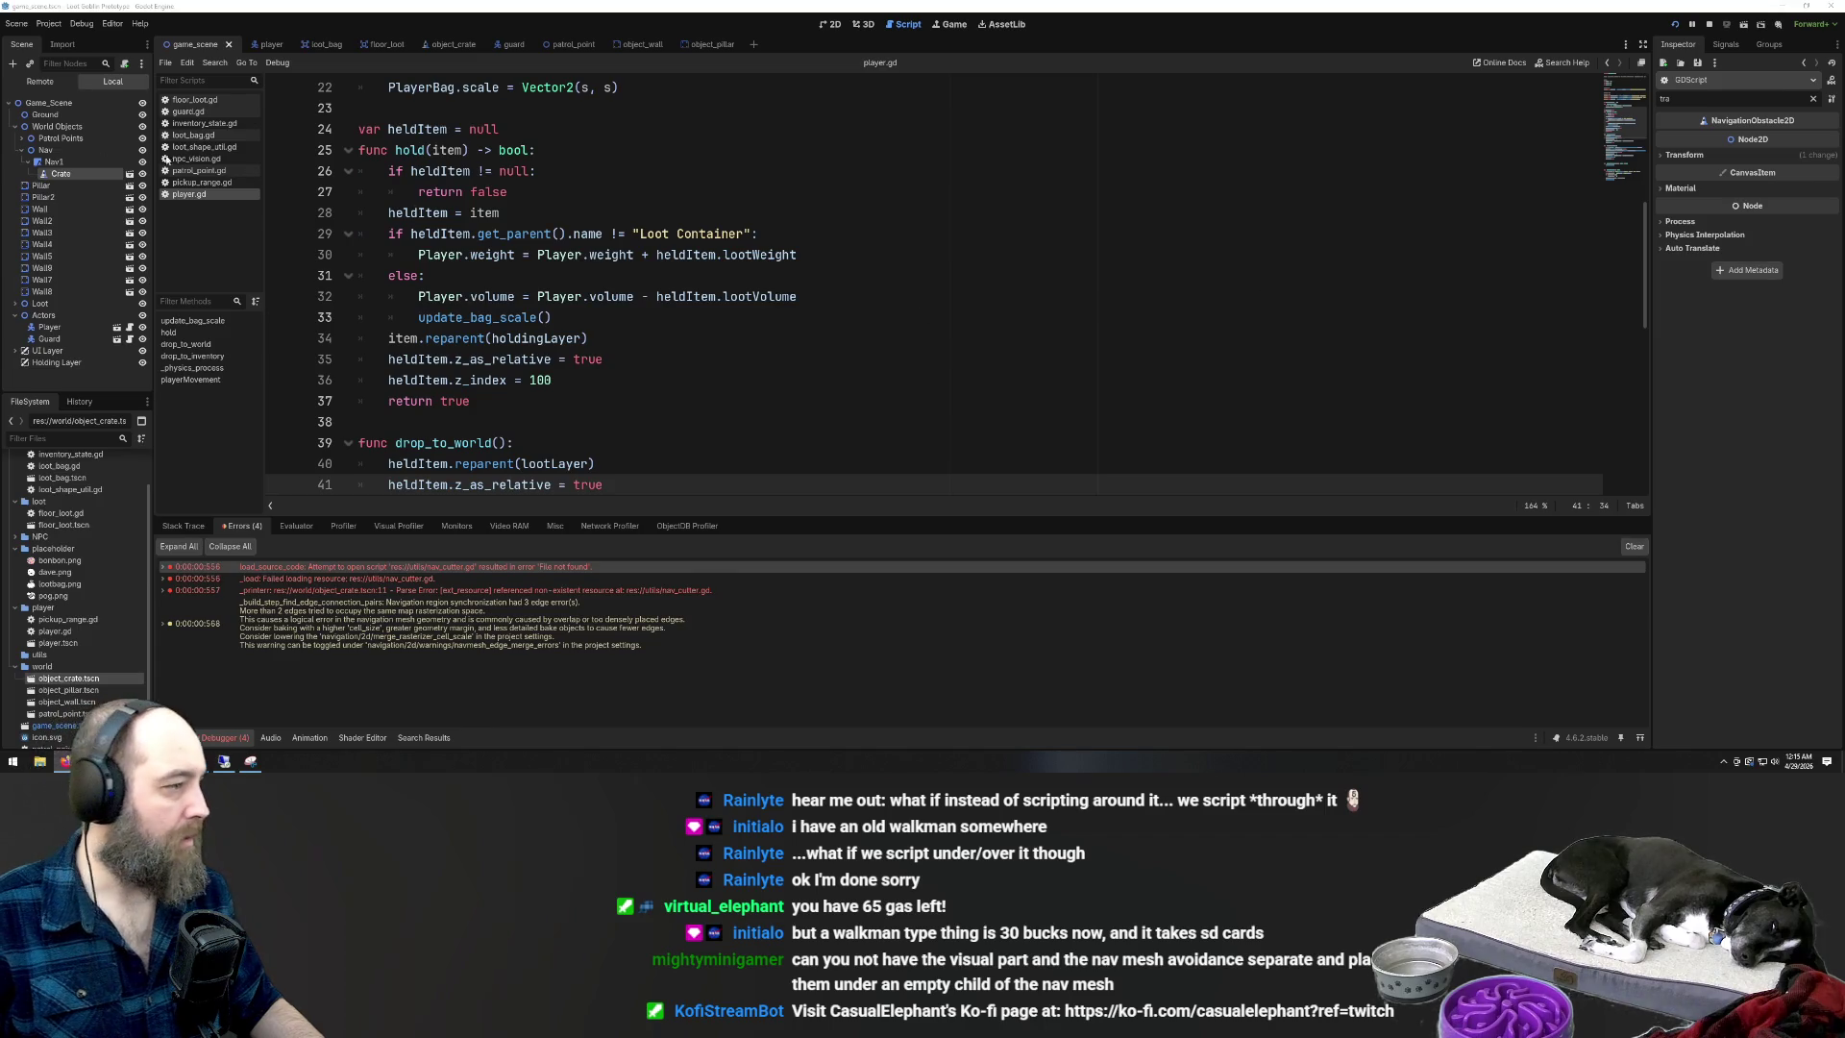
Change the Crate node's Script property using the 'scr' Inspector filter, then save and run
left_click(62, 174)
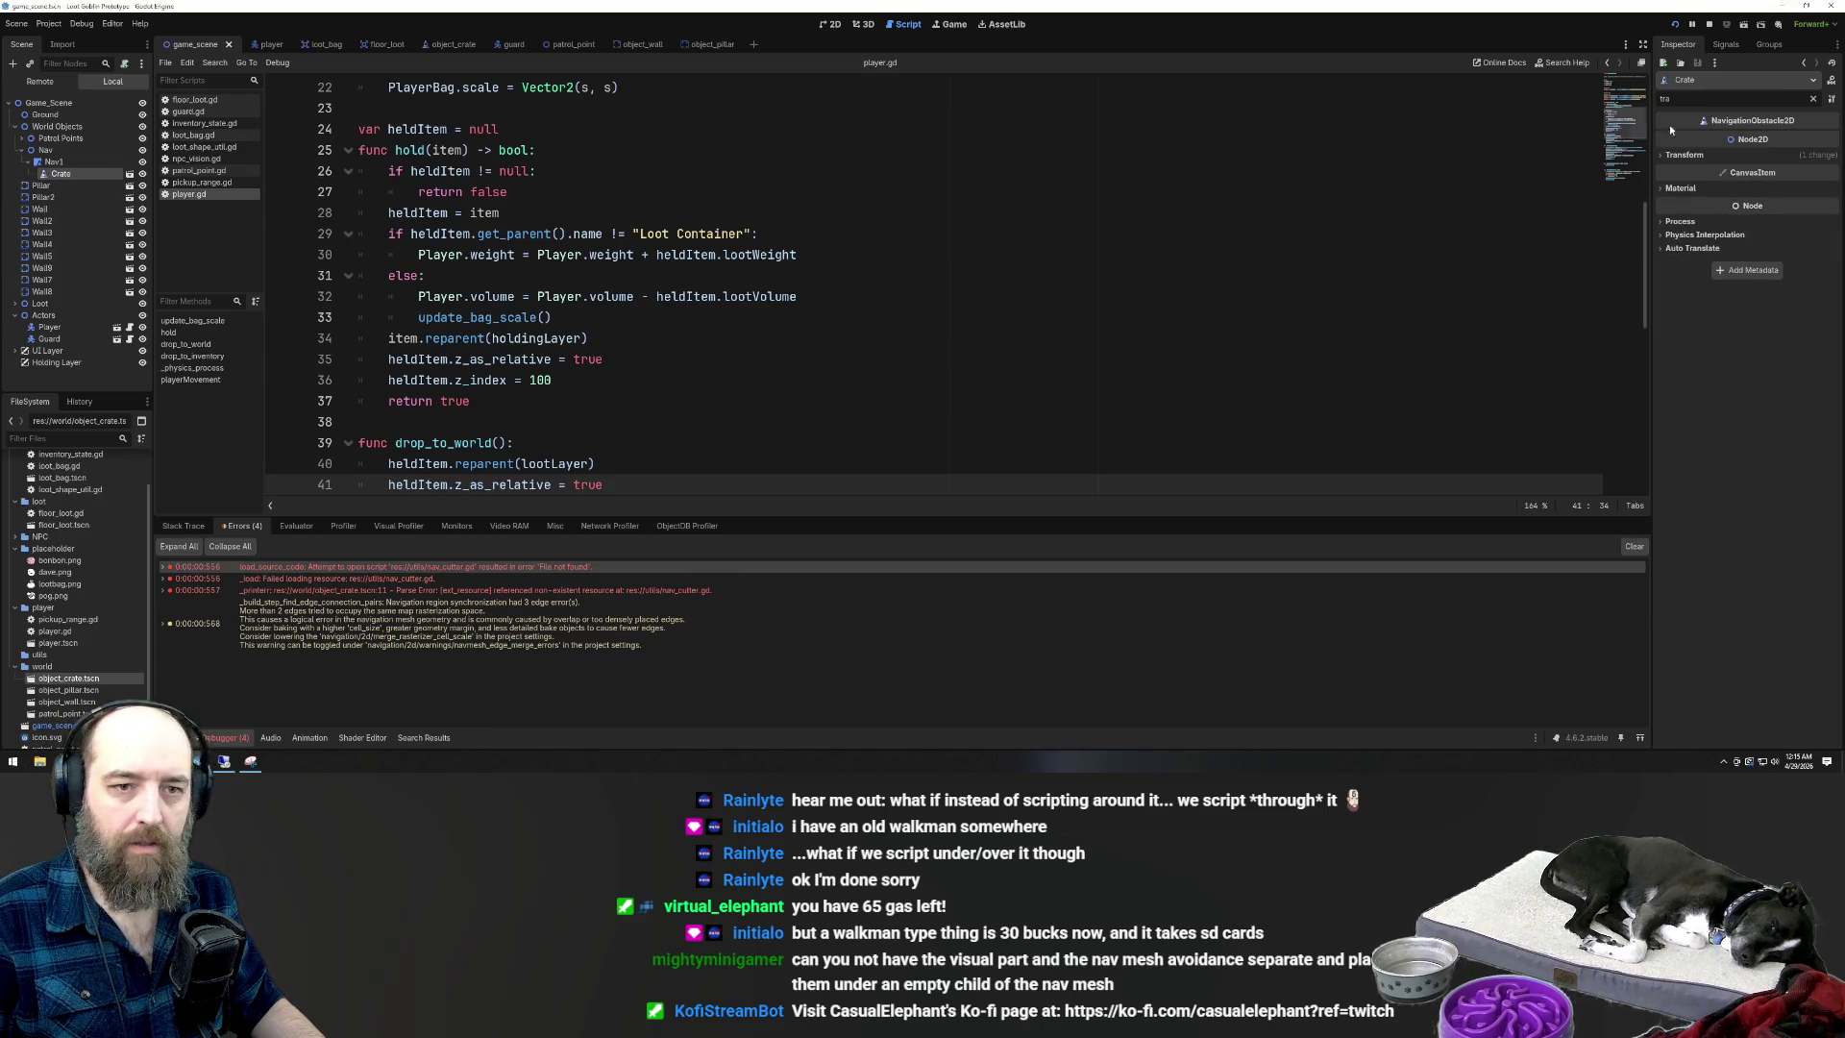
key("BackSpace")
key("BackSpace")
key("BackSpace")
type("scr")
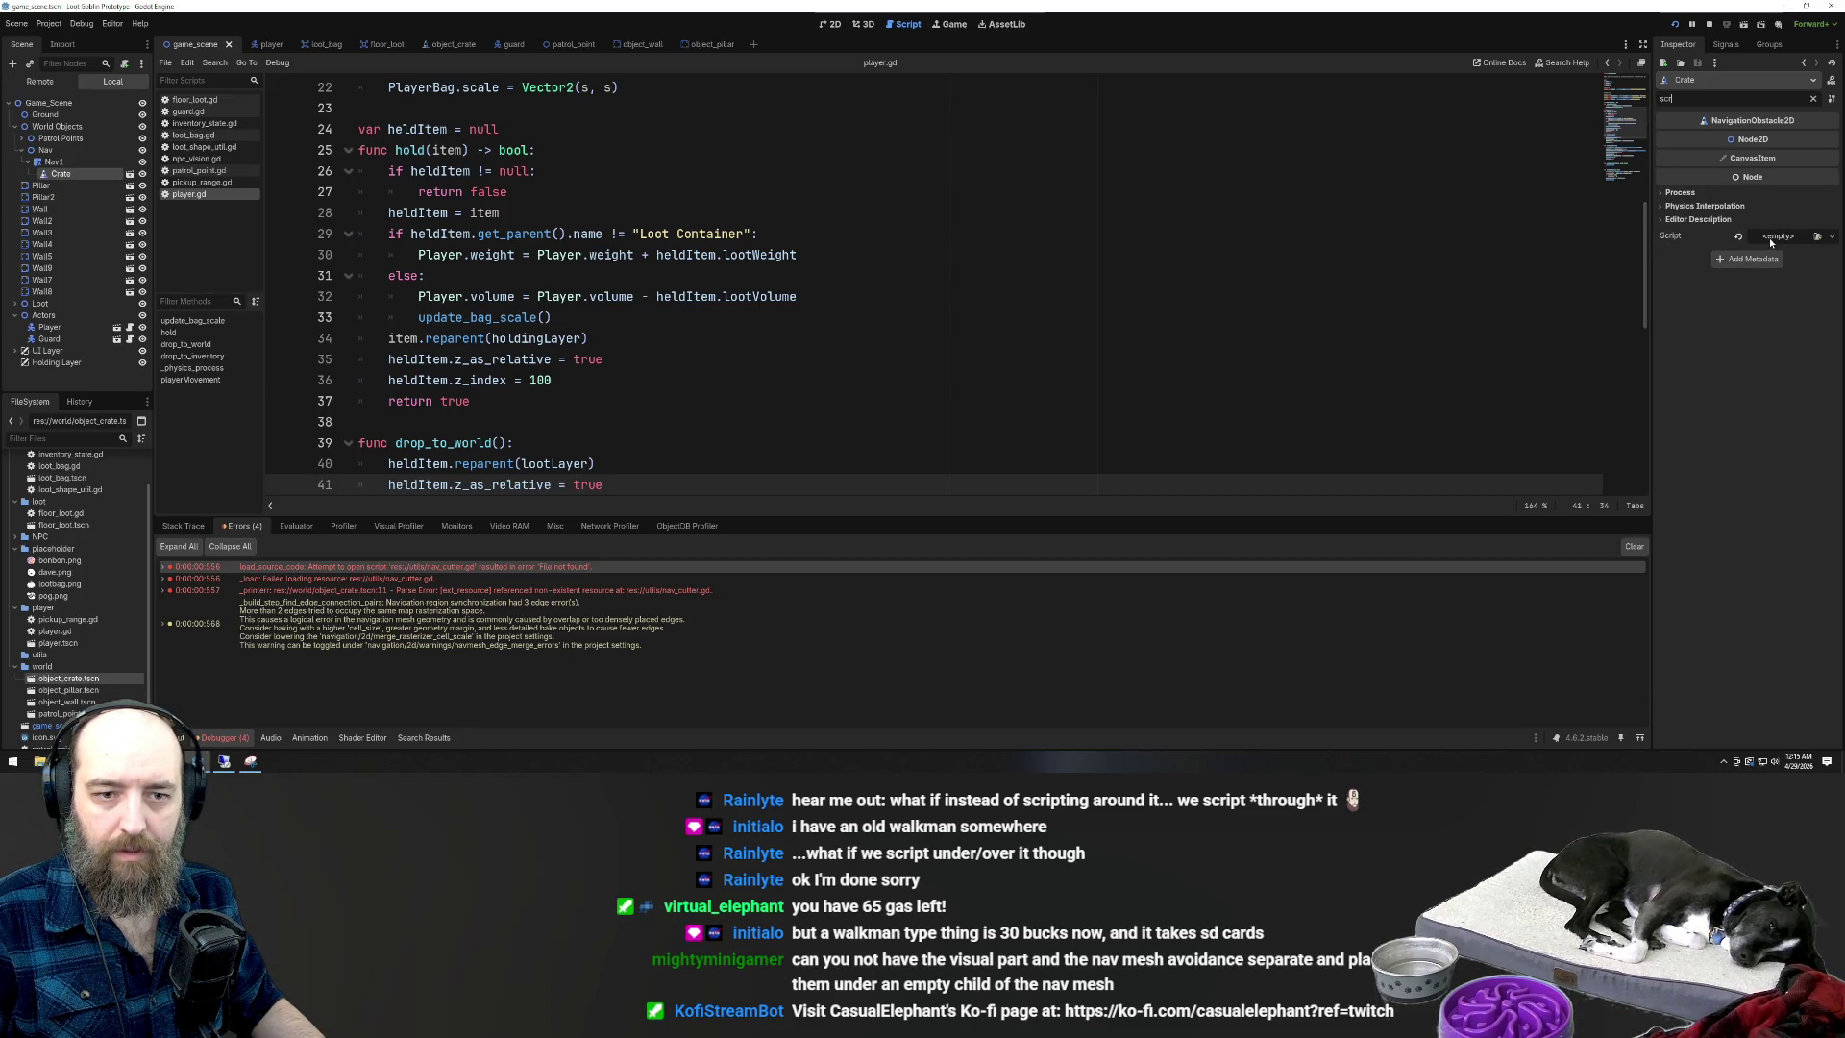
left_click(1736, 237)
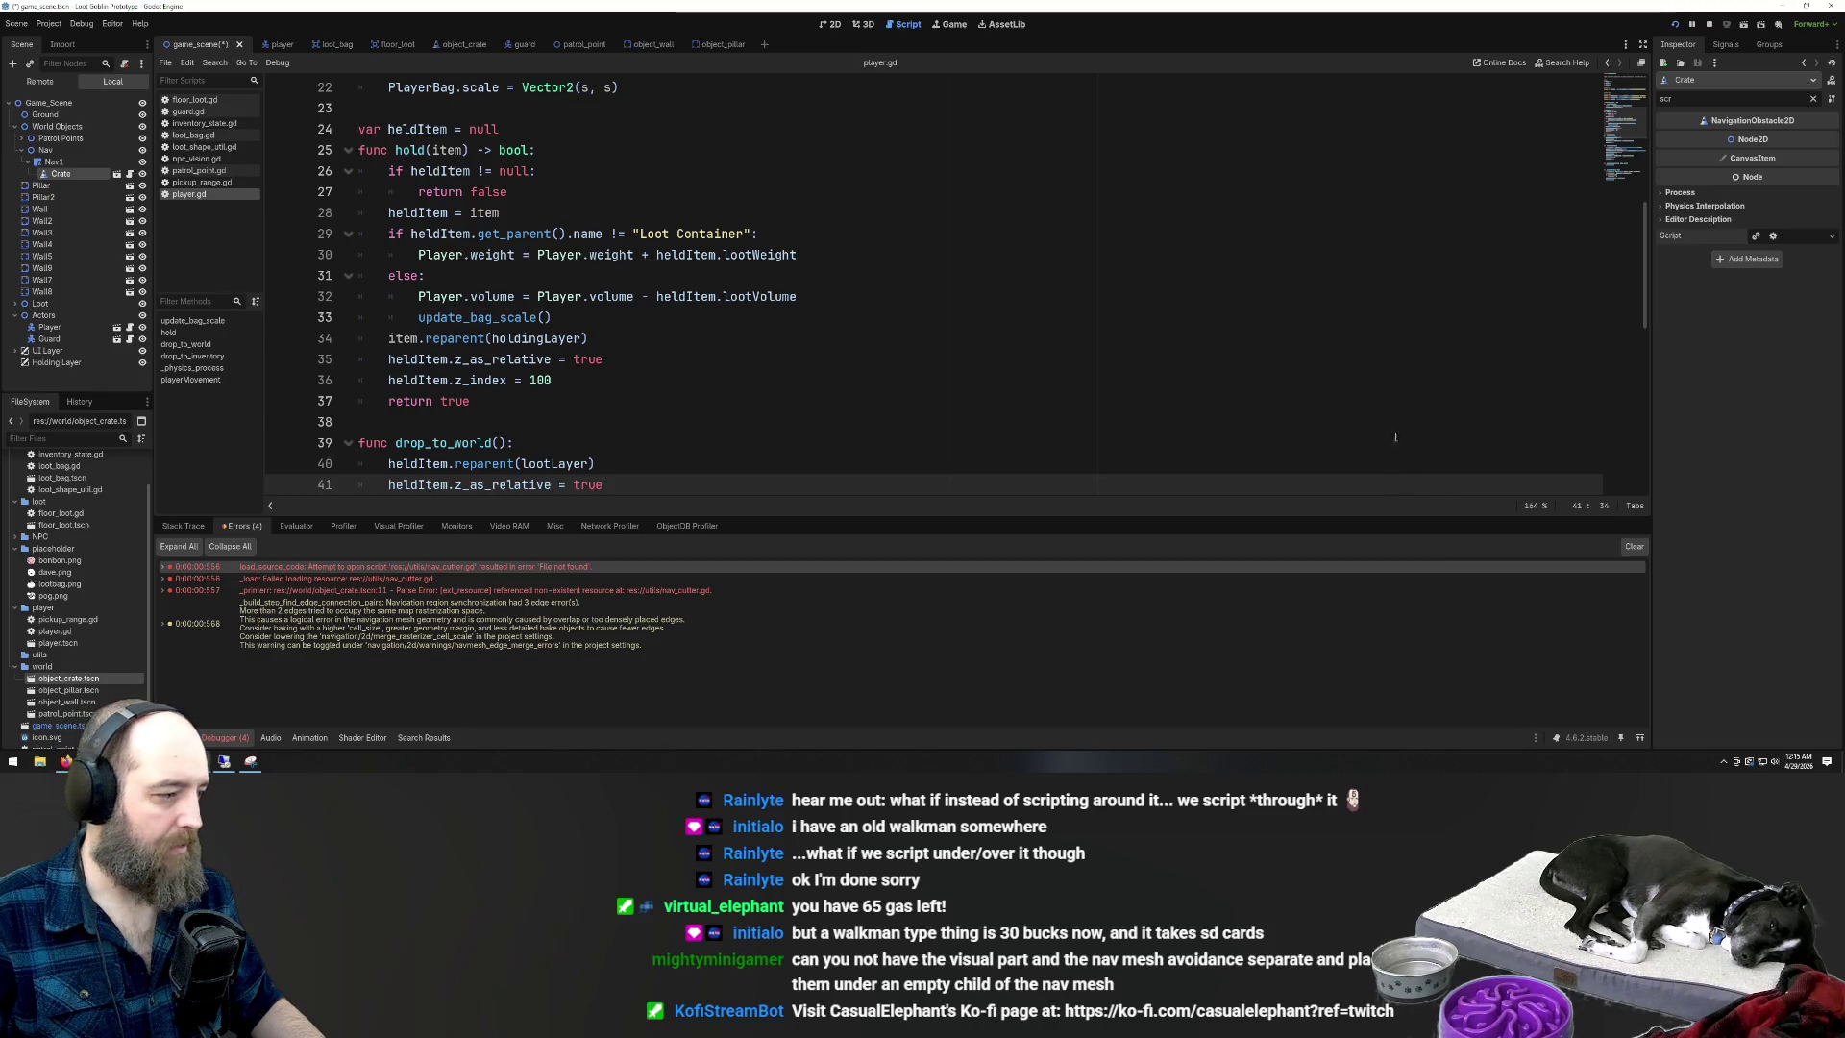
left_click(1273, 361)
key("F5")
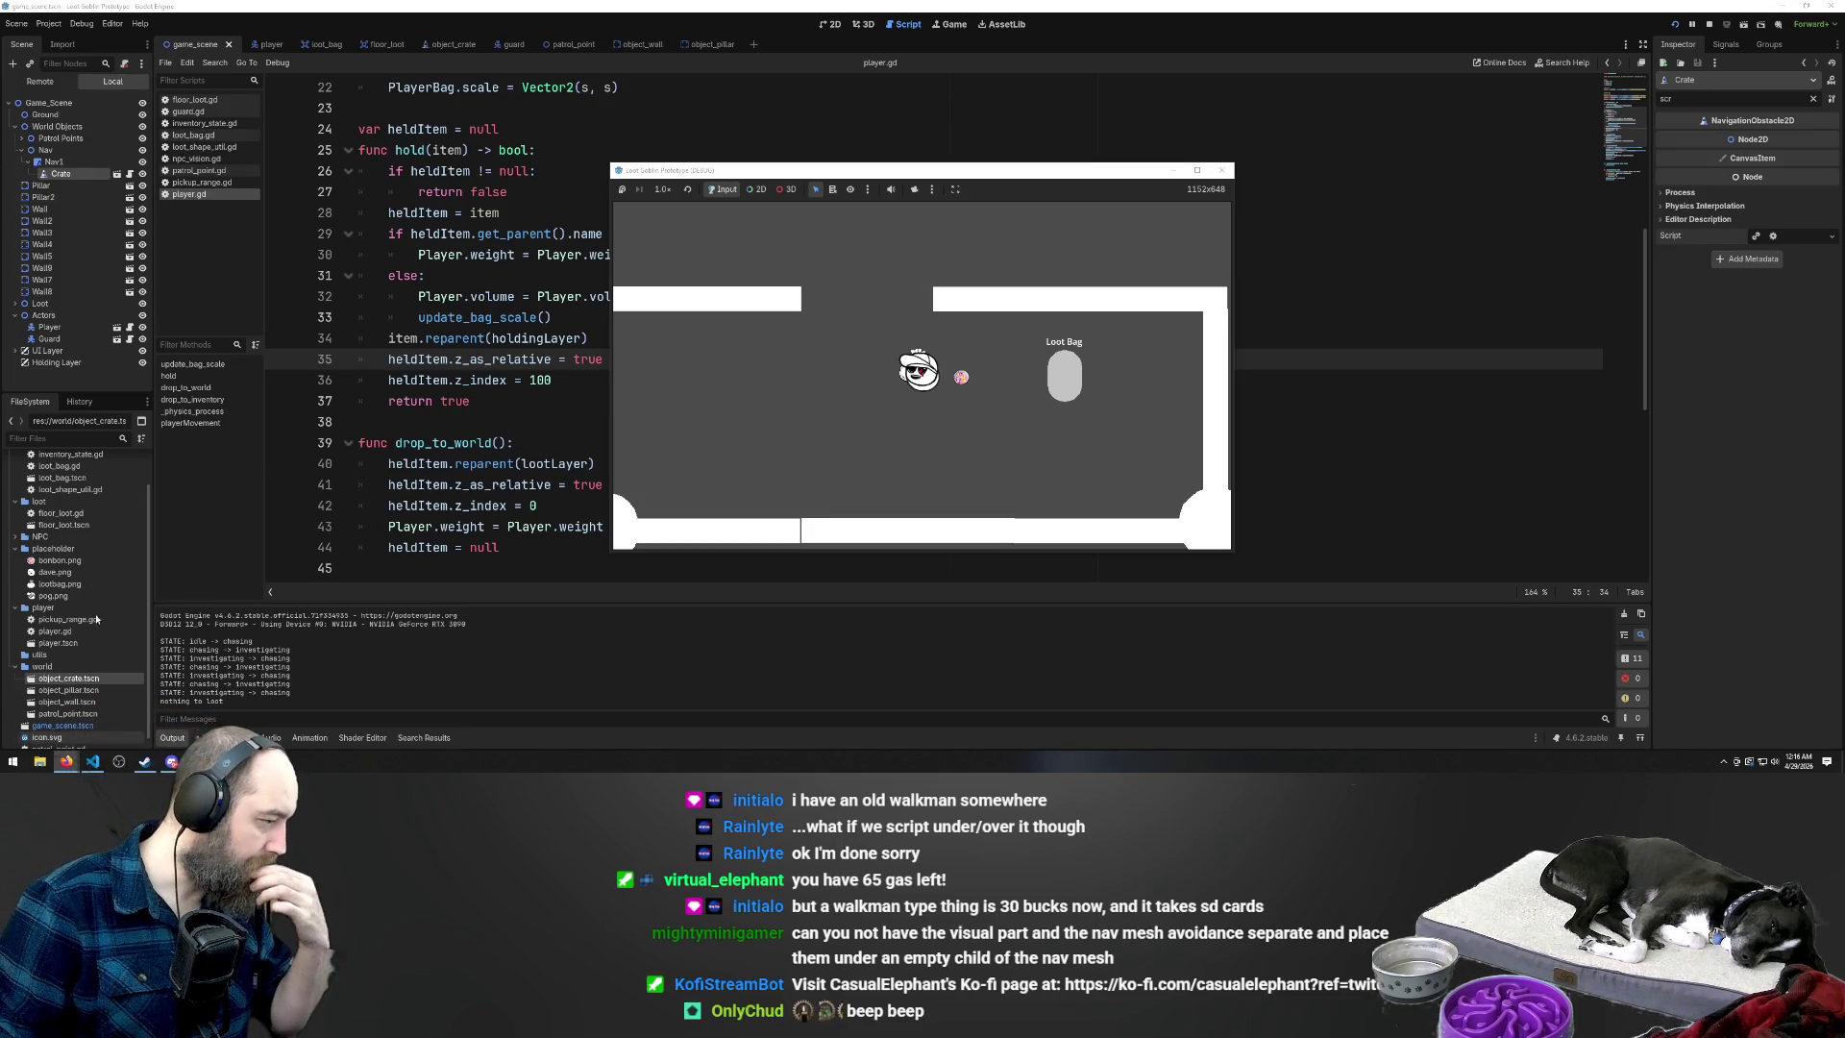
Return to the editor, select game_scene.tscn, and bring up floor_loot.tscn's file options
scroll(140, 531, "up", 2)
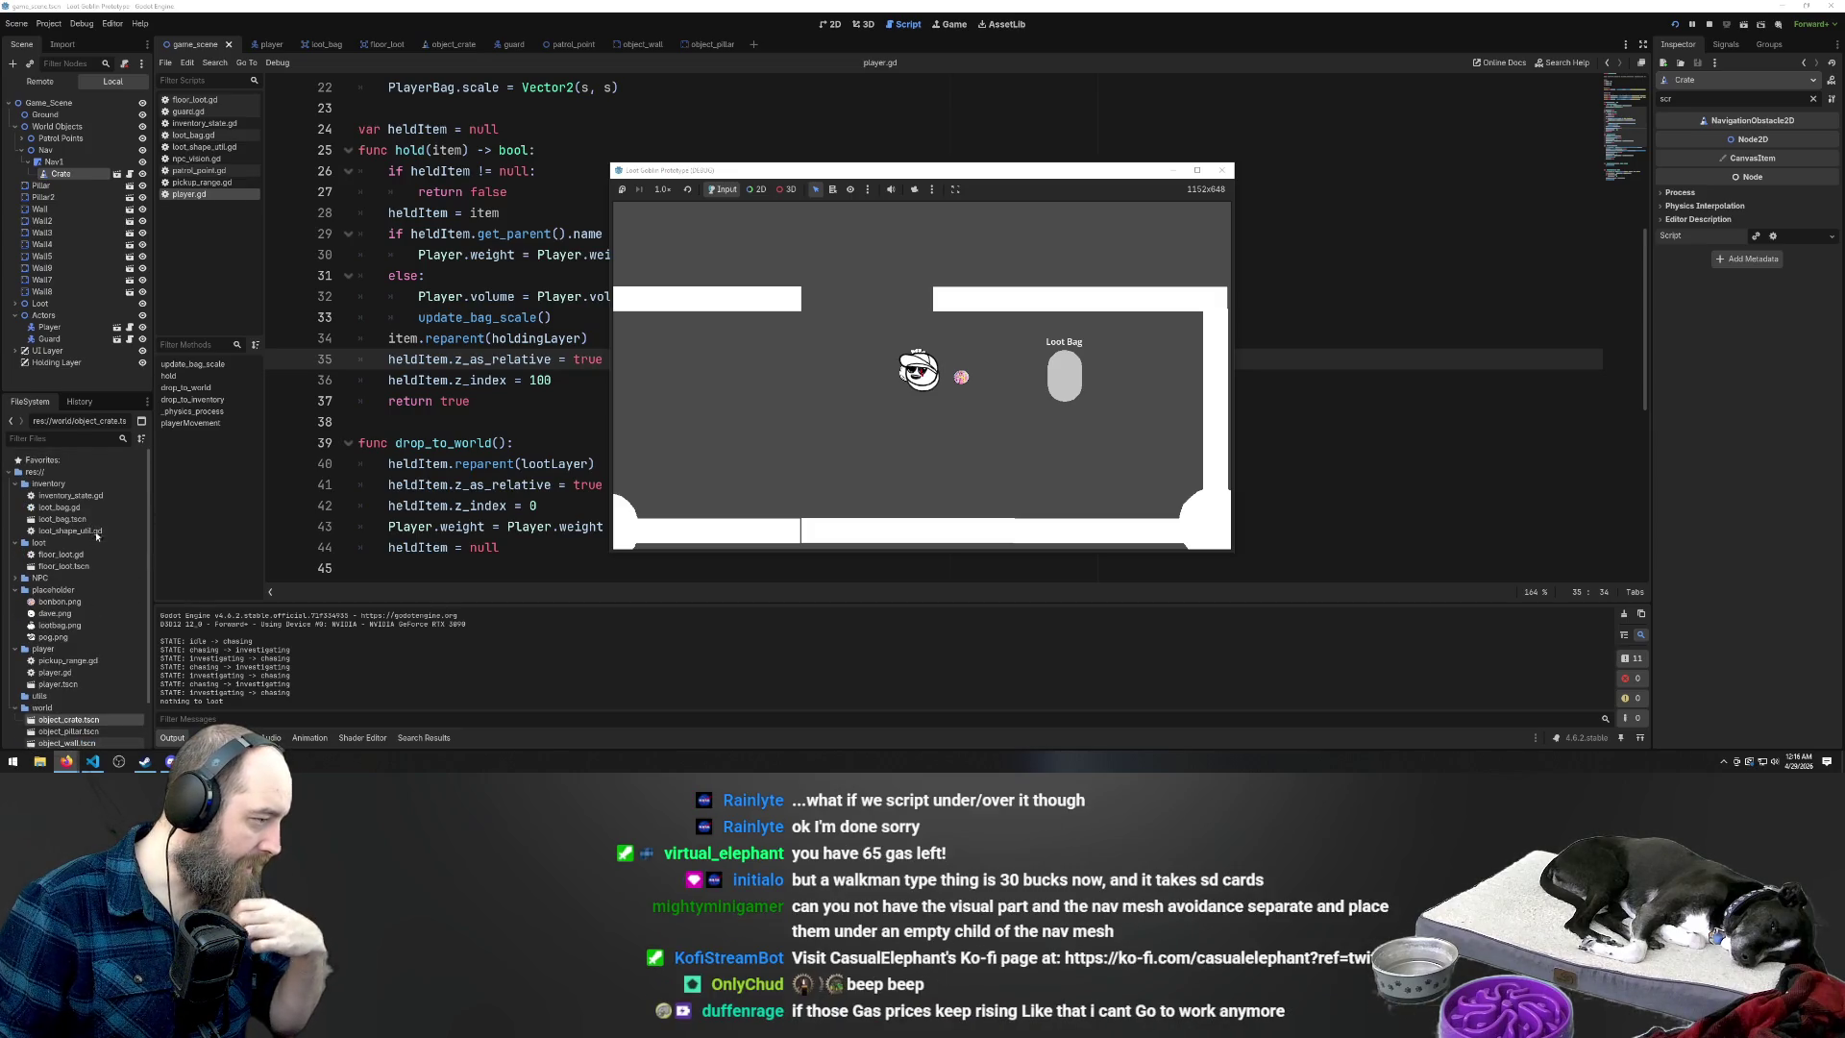
scroll(91, 661, "down", 2)
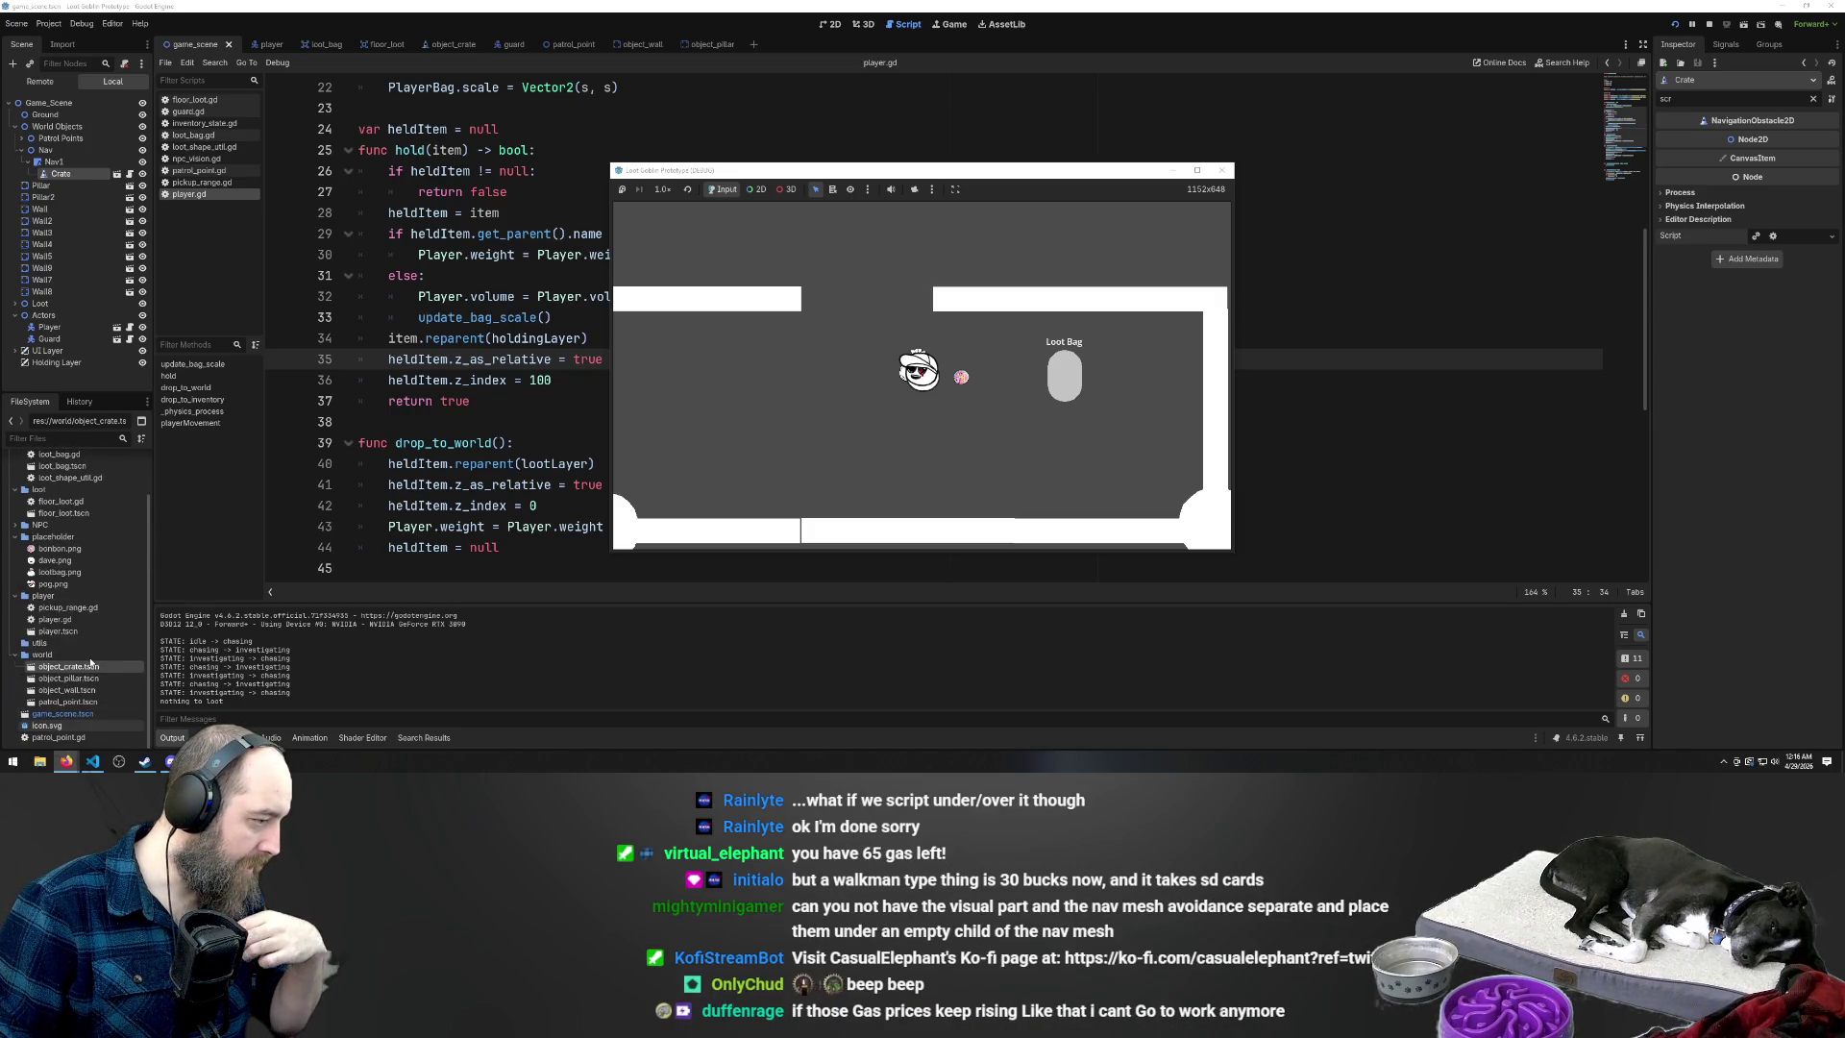
left_click(62, 715)
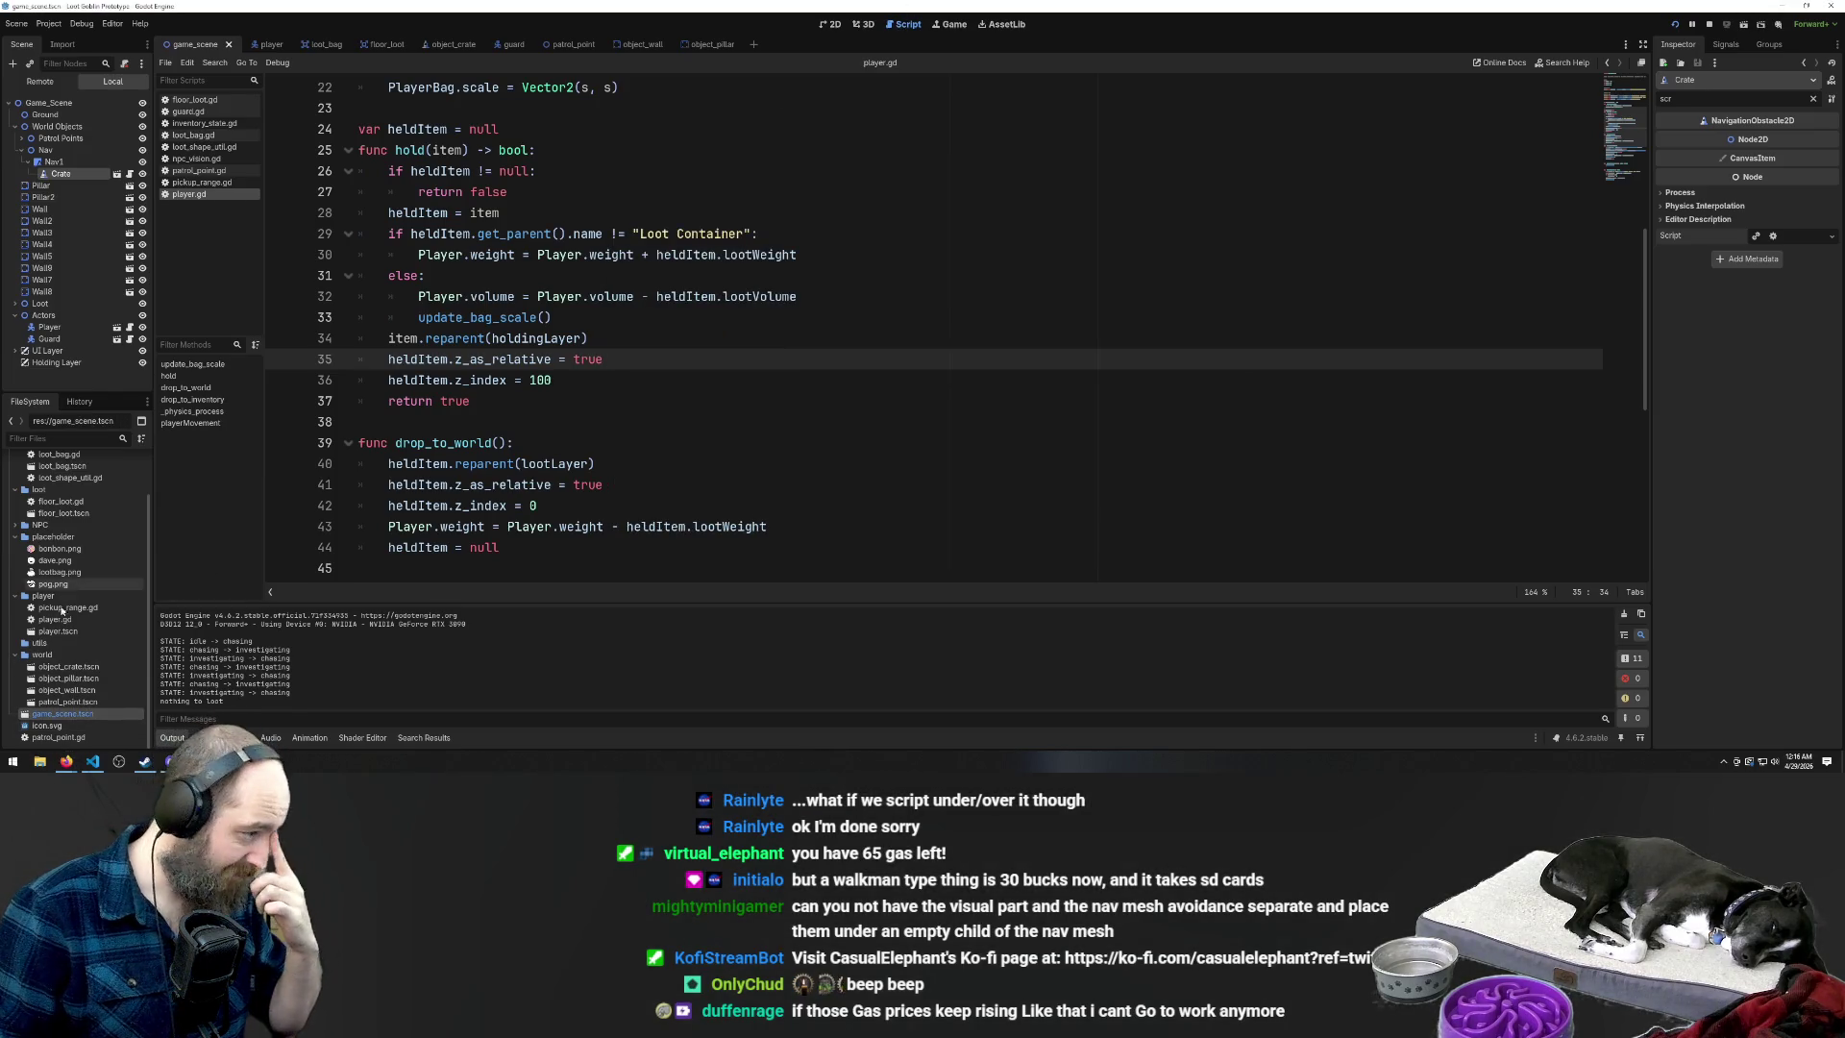
right_click(63, 512)
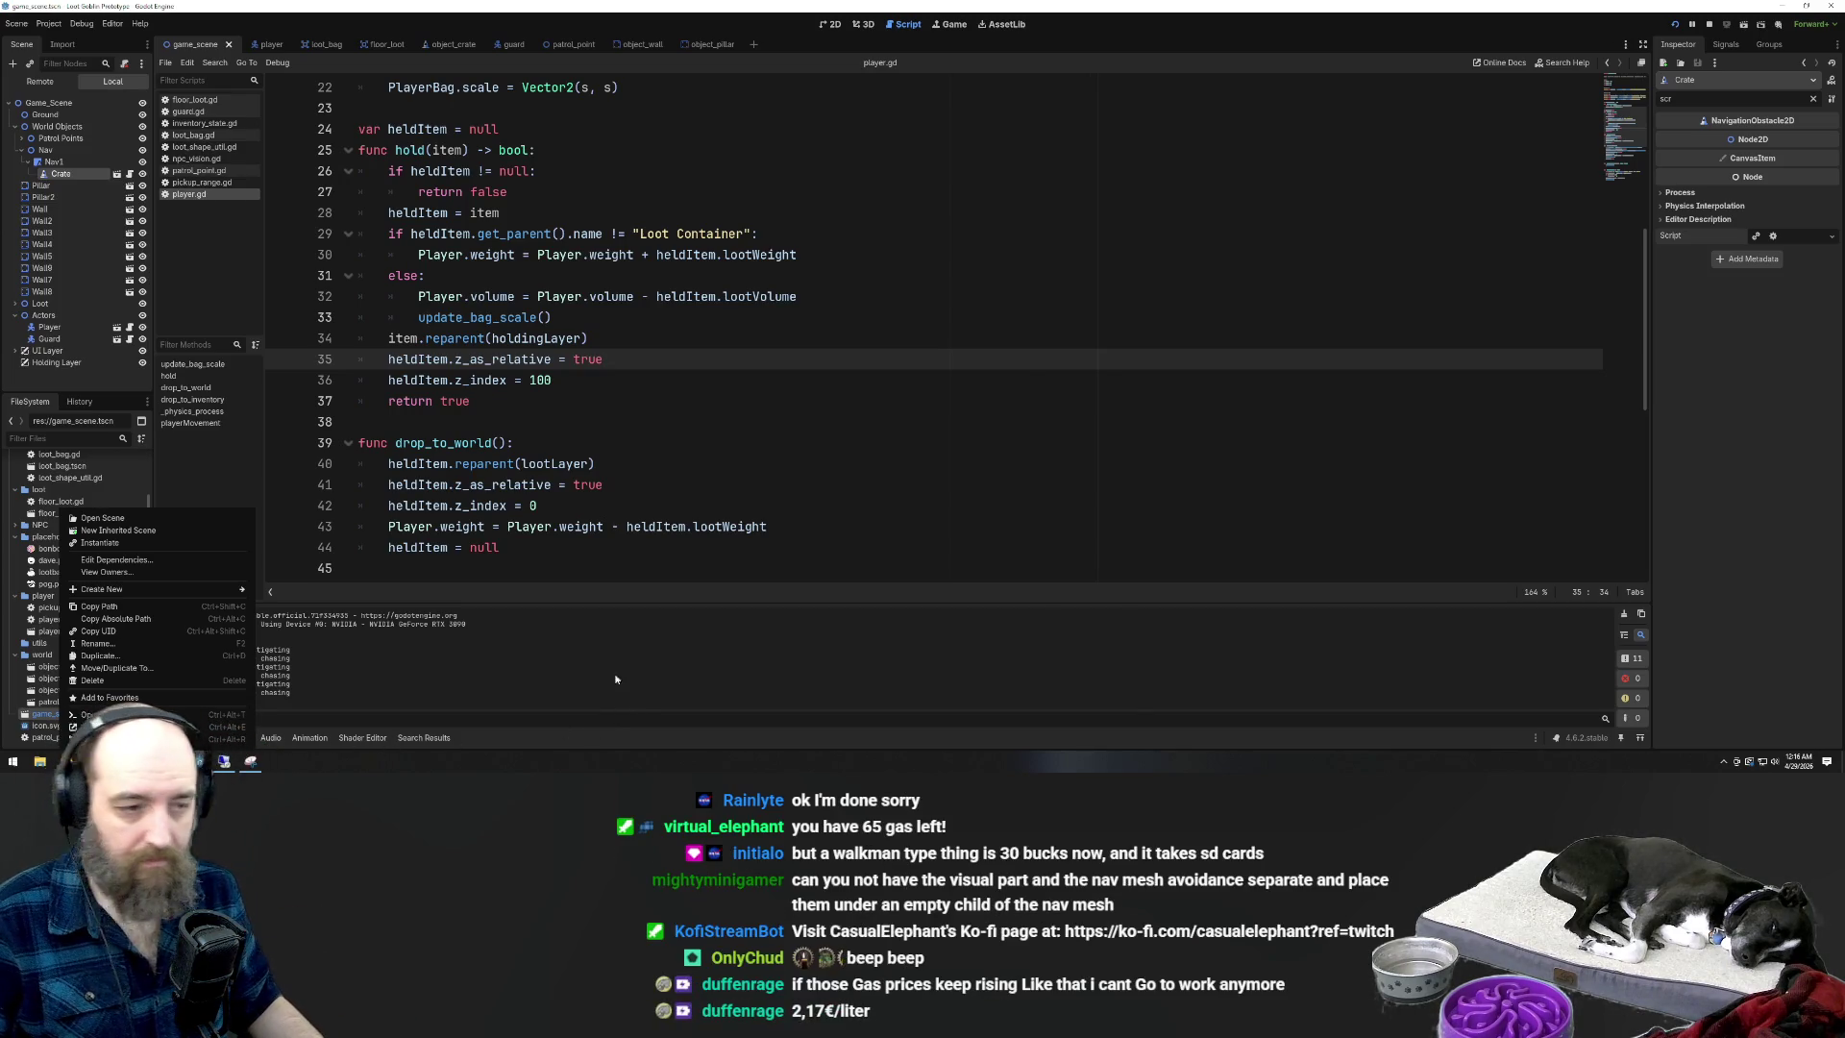
Select the Game_Scene root node and clear the Inspector filter, briefly filtering for 'nav'
key("Escape")
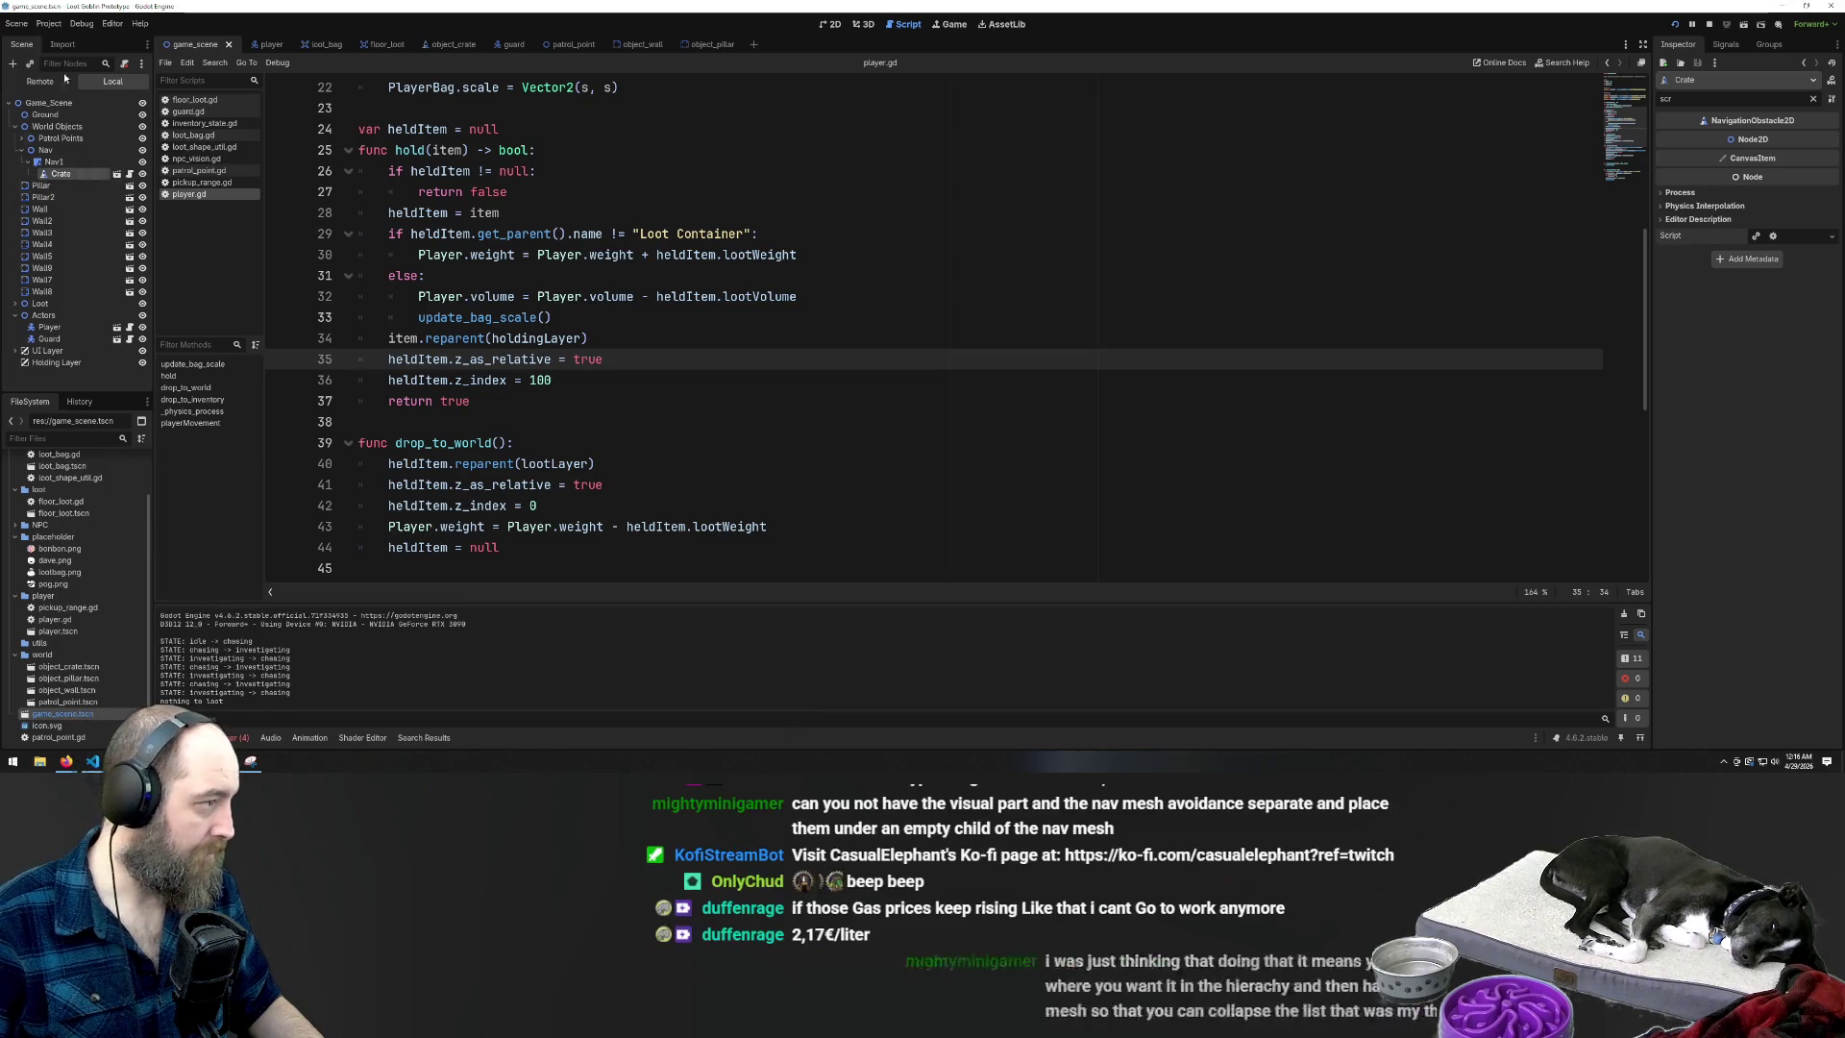
left_click(57, 102)
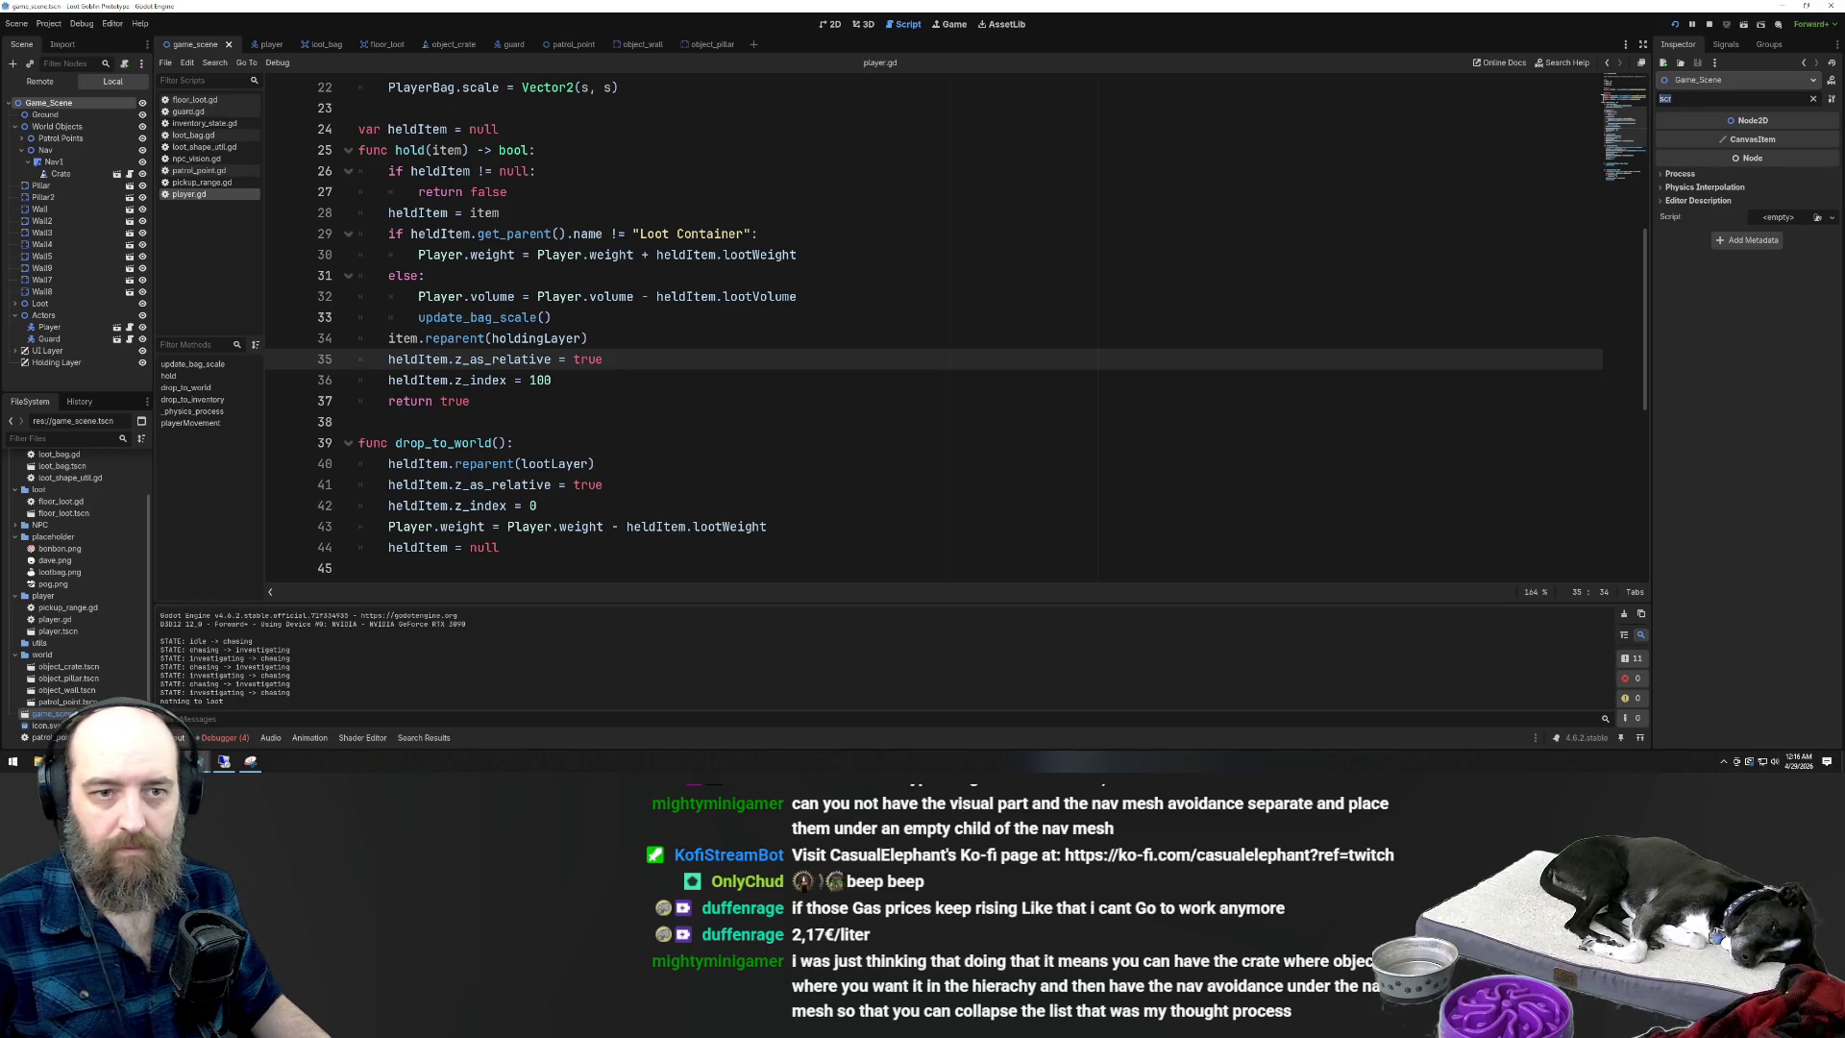
key("BackSpace")
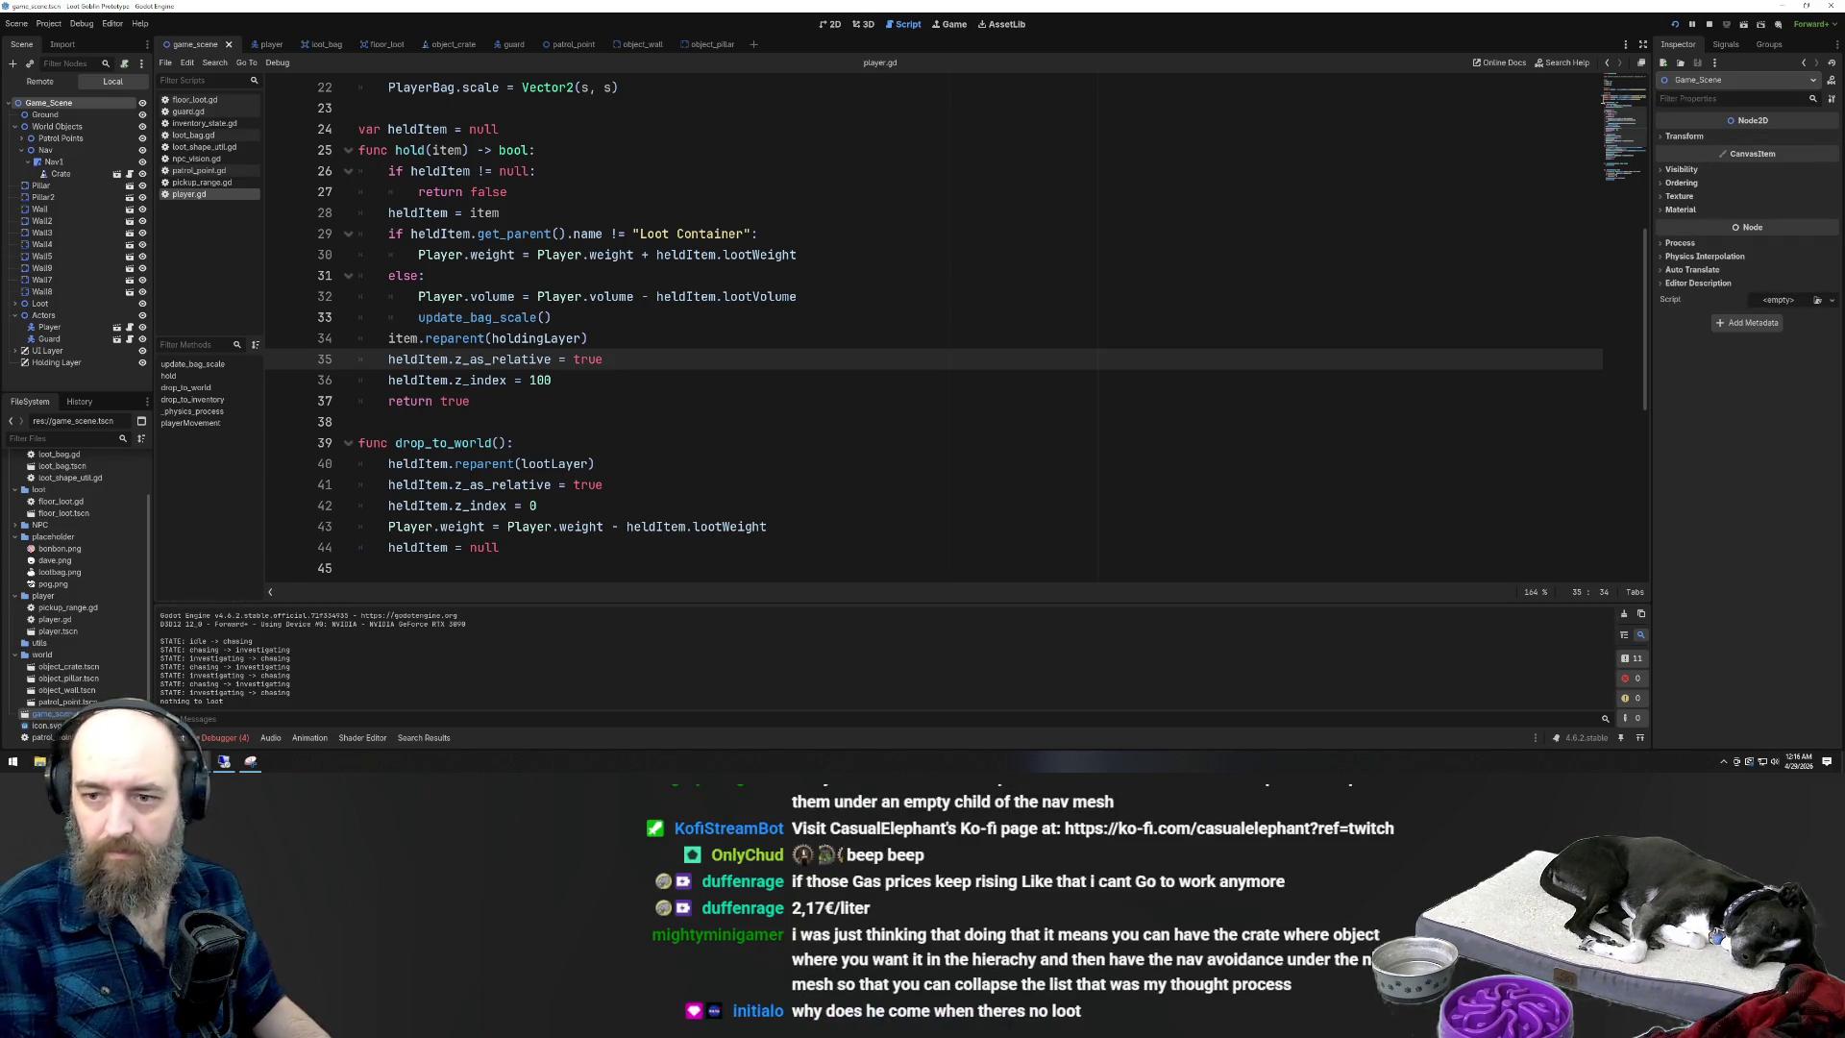
type("nav")
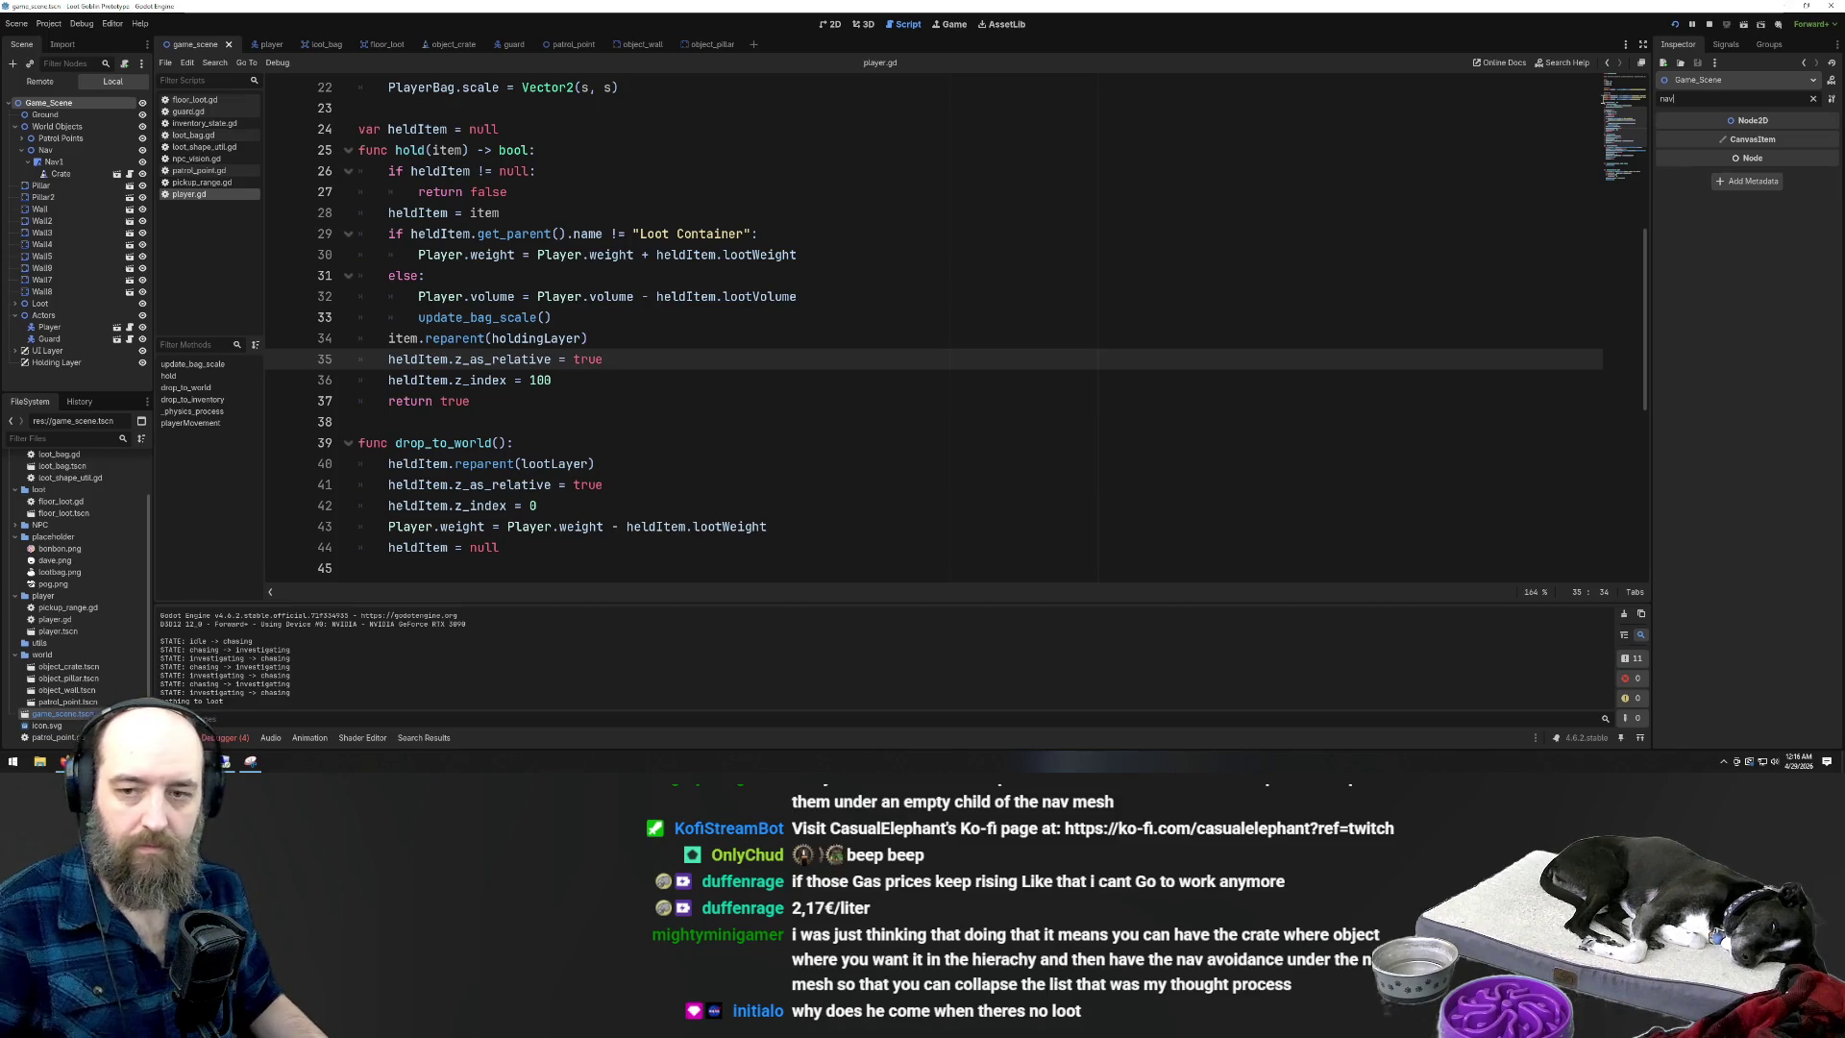
key("BackSpace")
key("BackSpace")
key("BackSpace")
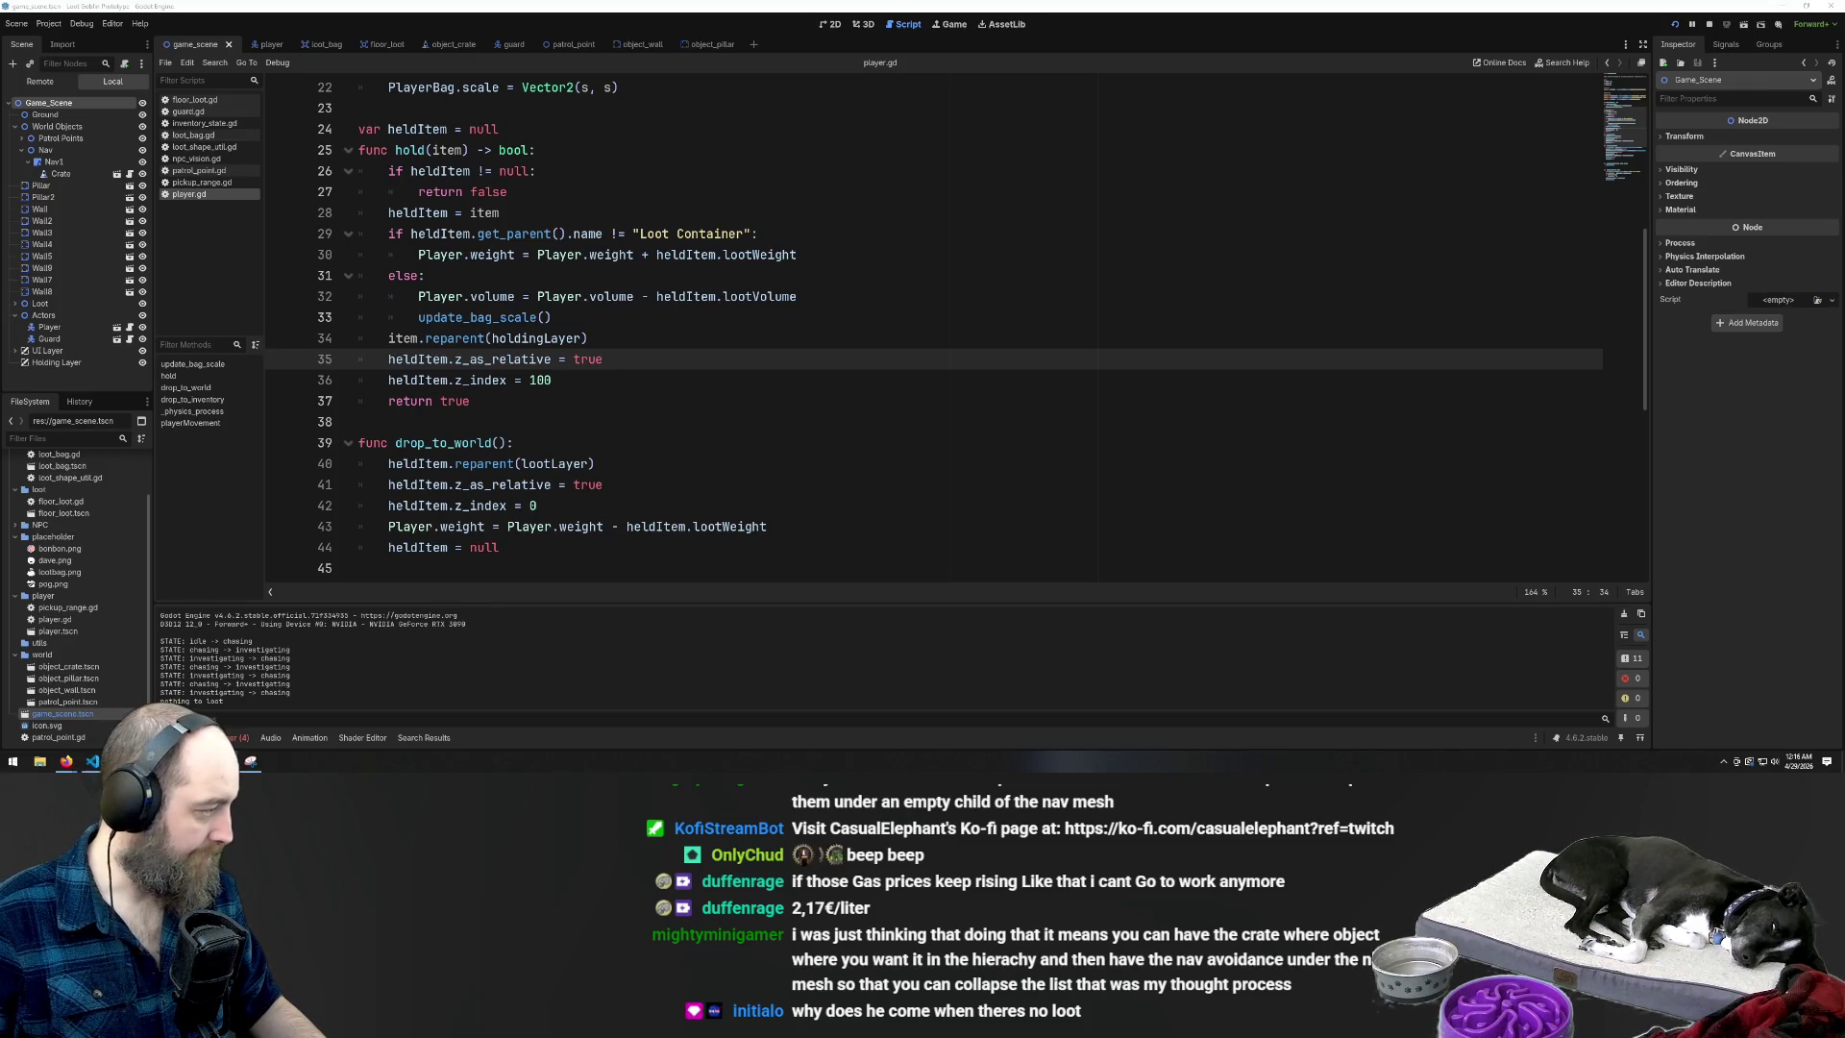
Minimize the Godot editor and close the Snipping Tool window
scroll(1065, 345, "down", 8)
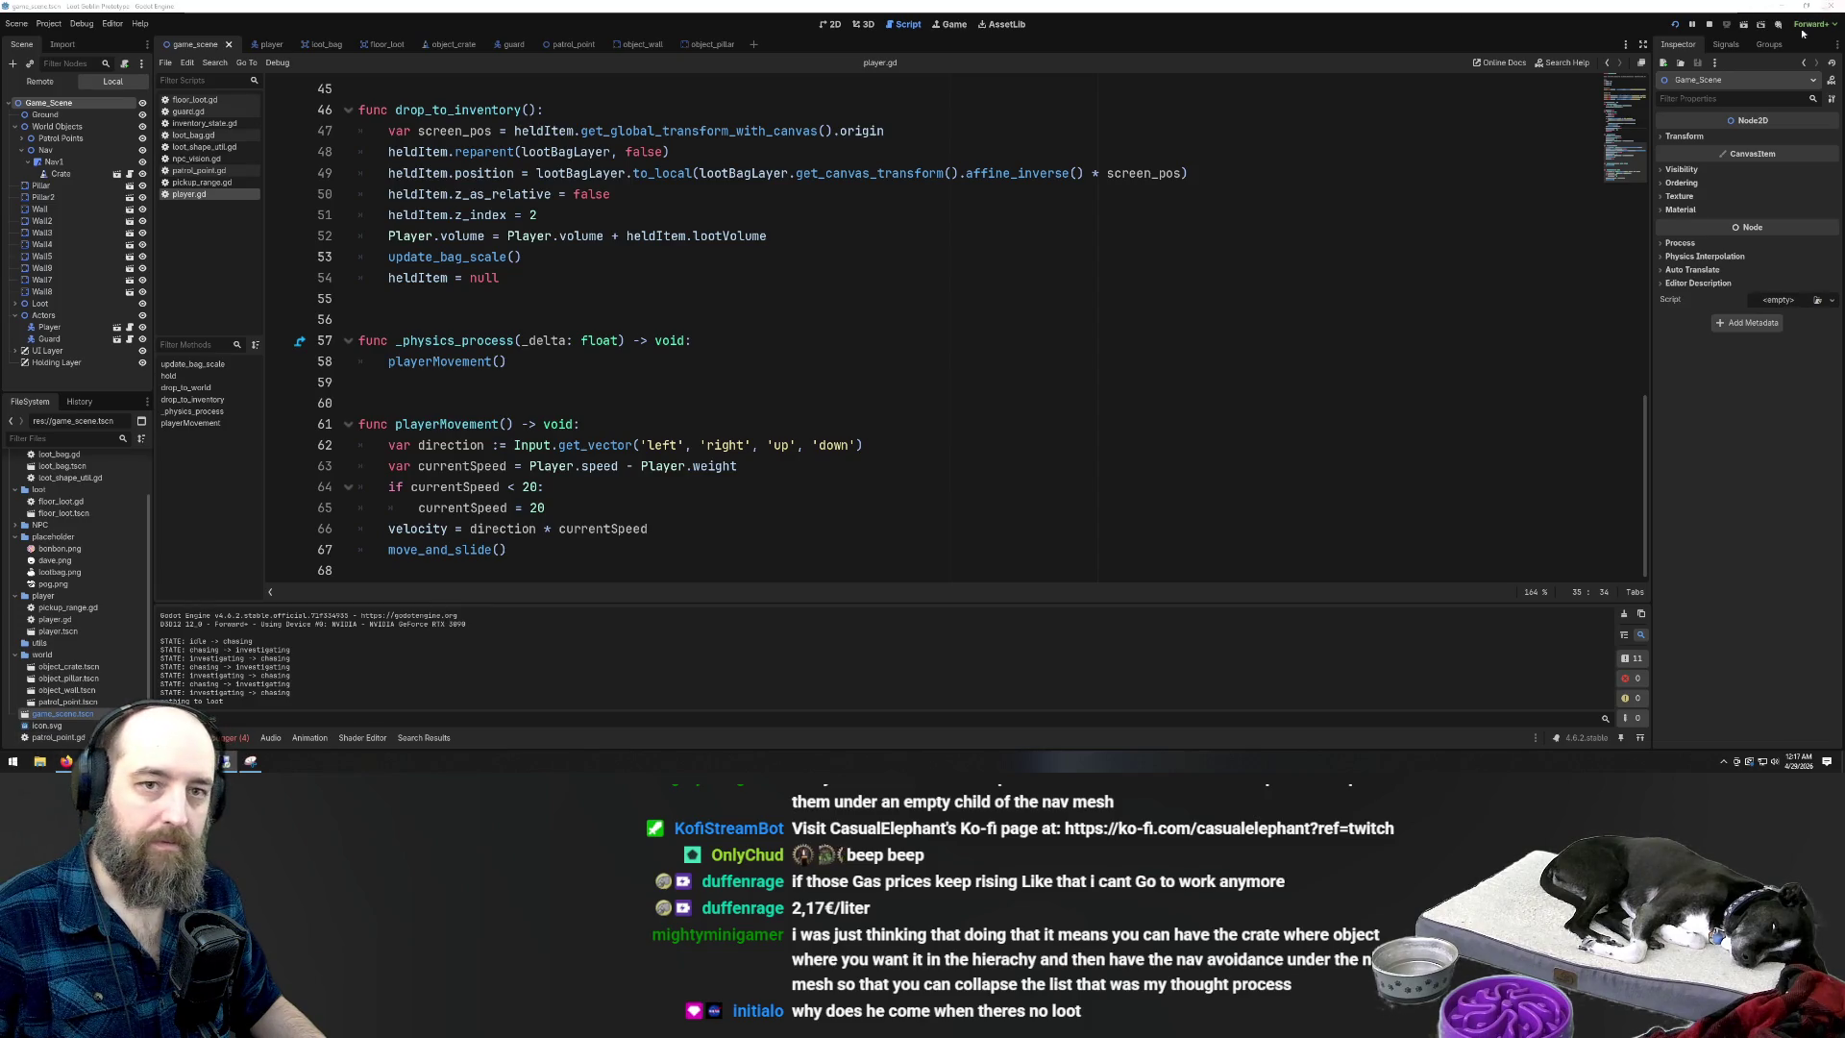
left_click(1778, 7)
left_click(284, 8)
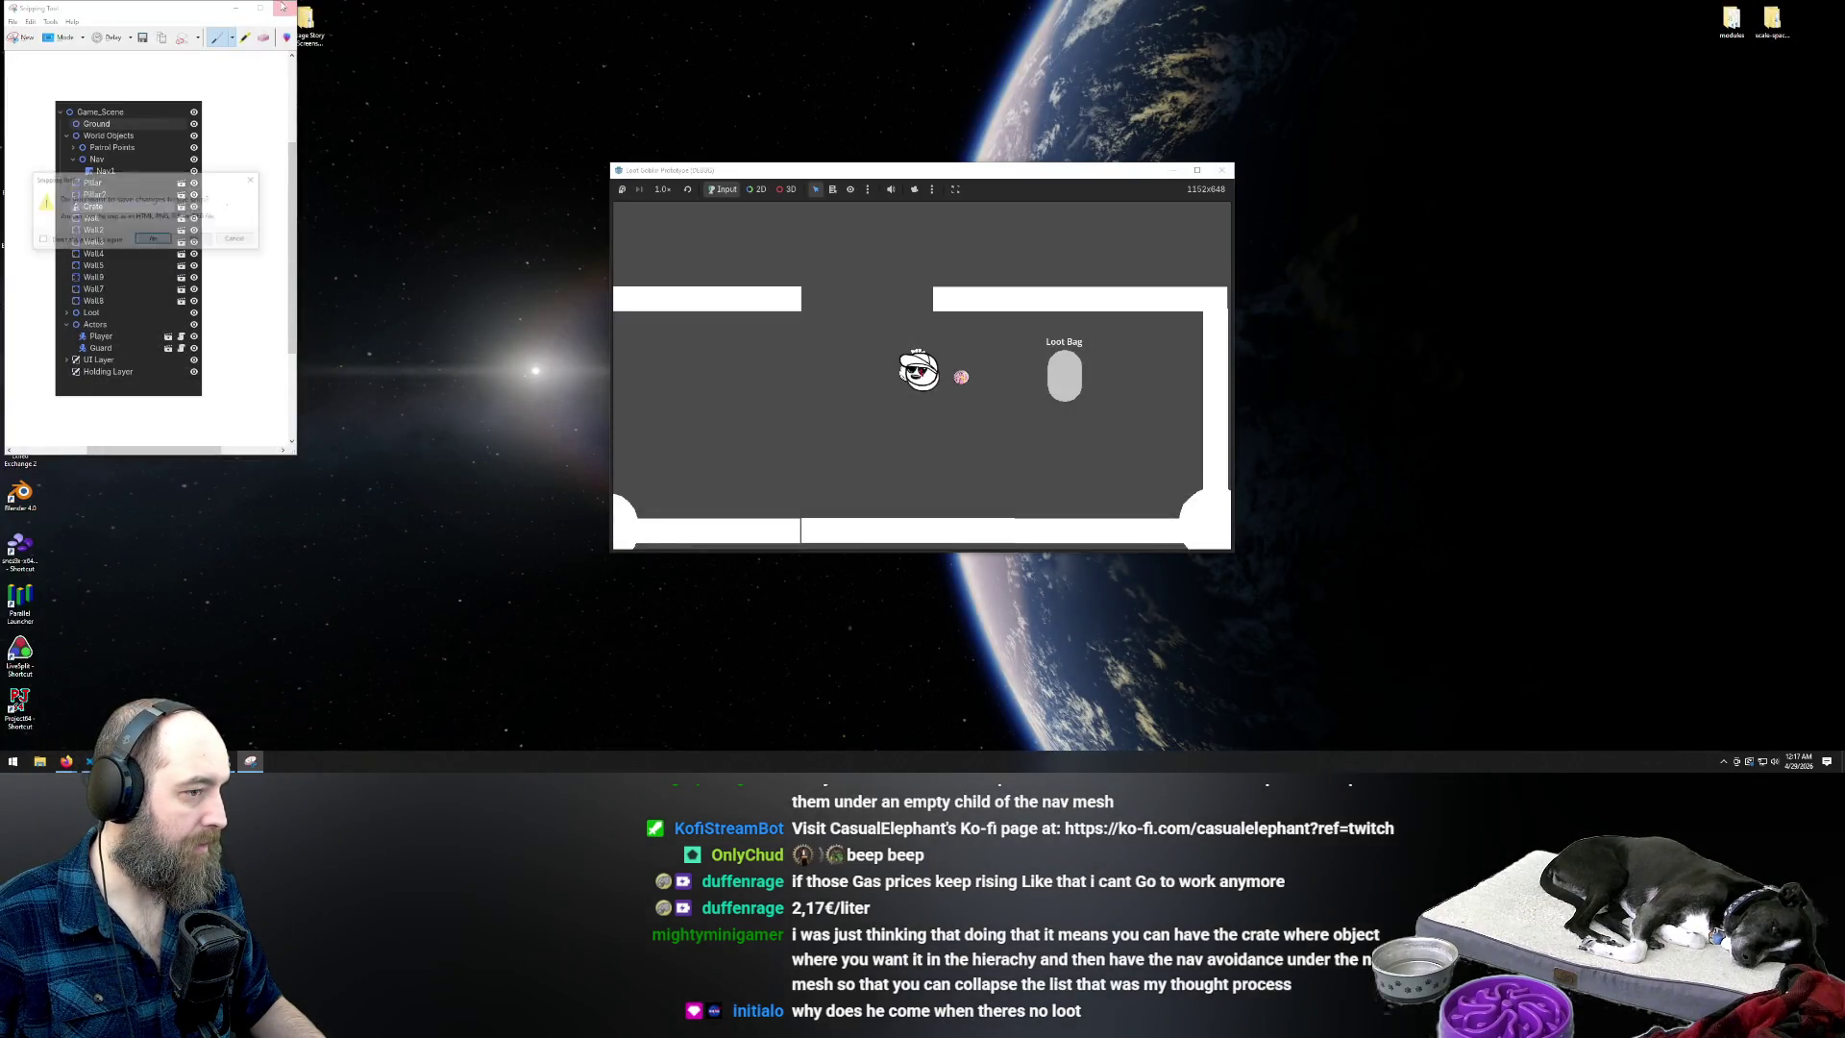
Discard the snip, open game_scene.tscn in Zed, search it for 'cutter', then close Zed
left_click(191, 239)
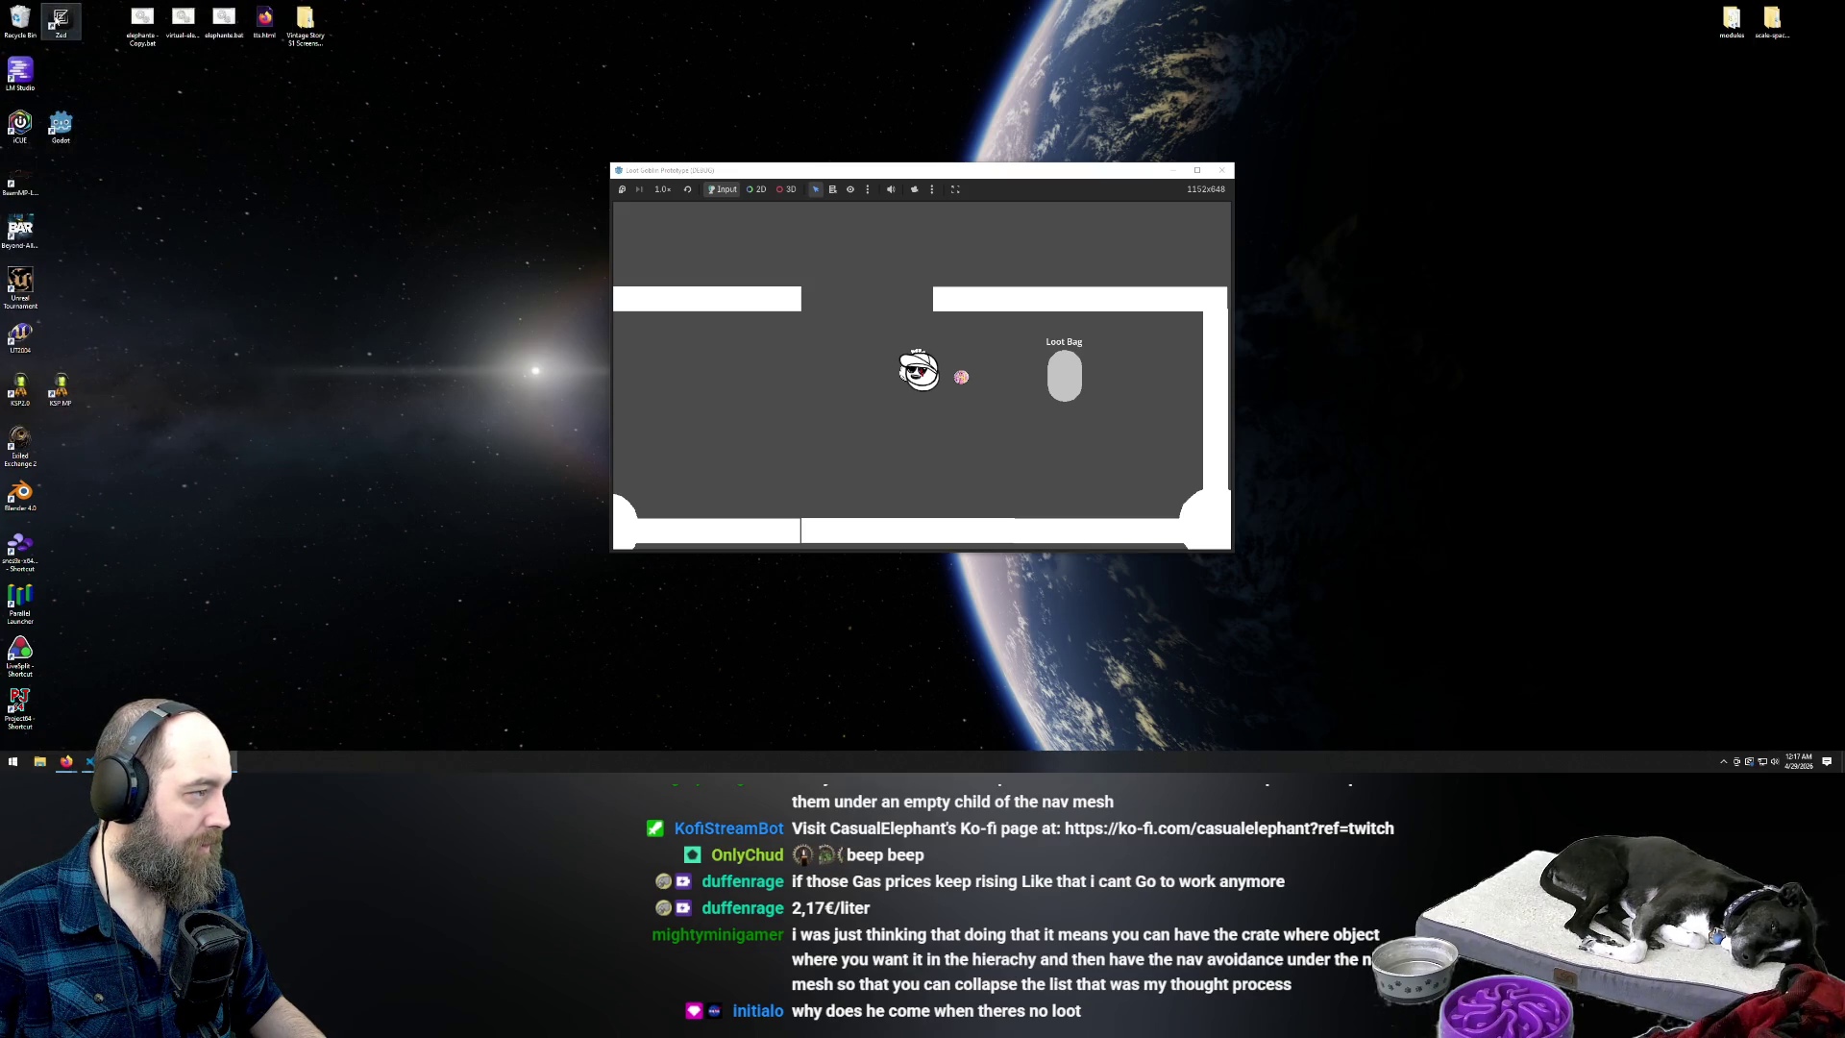
double_click(57, 19)
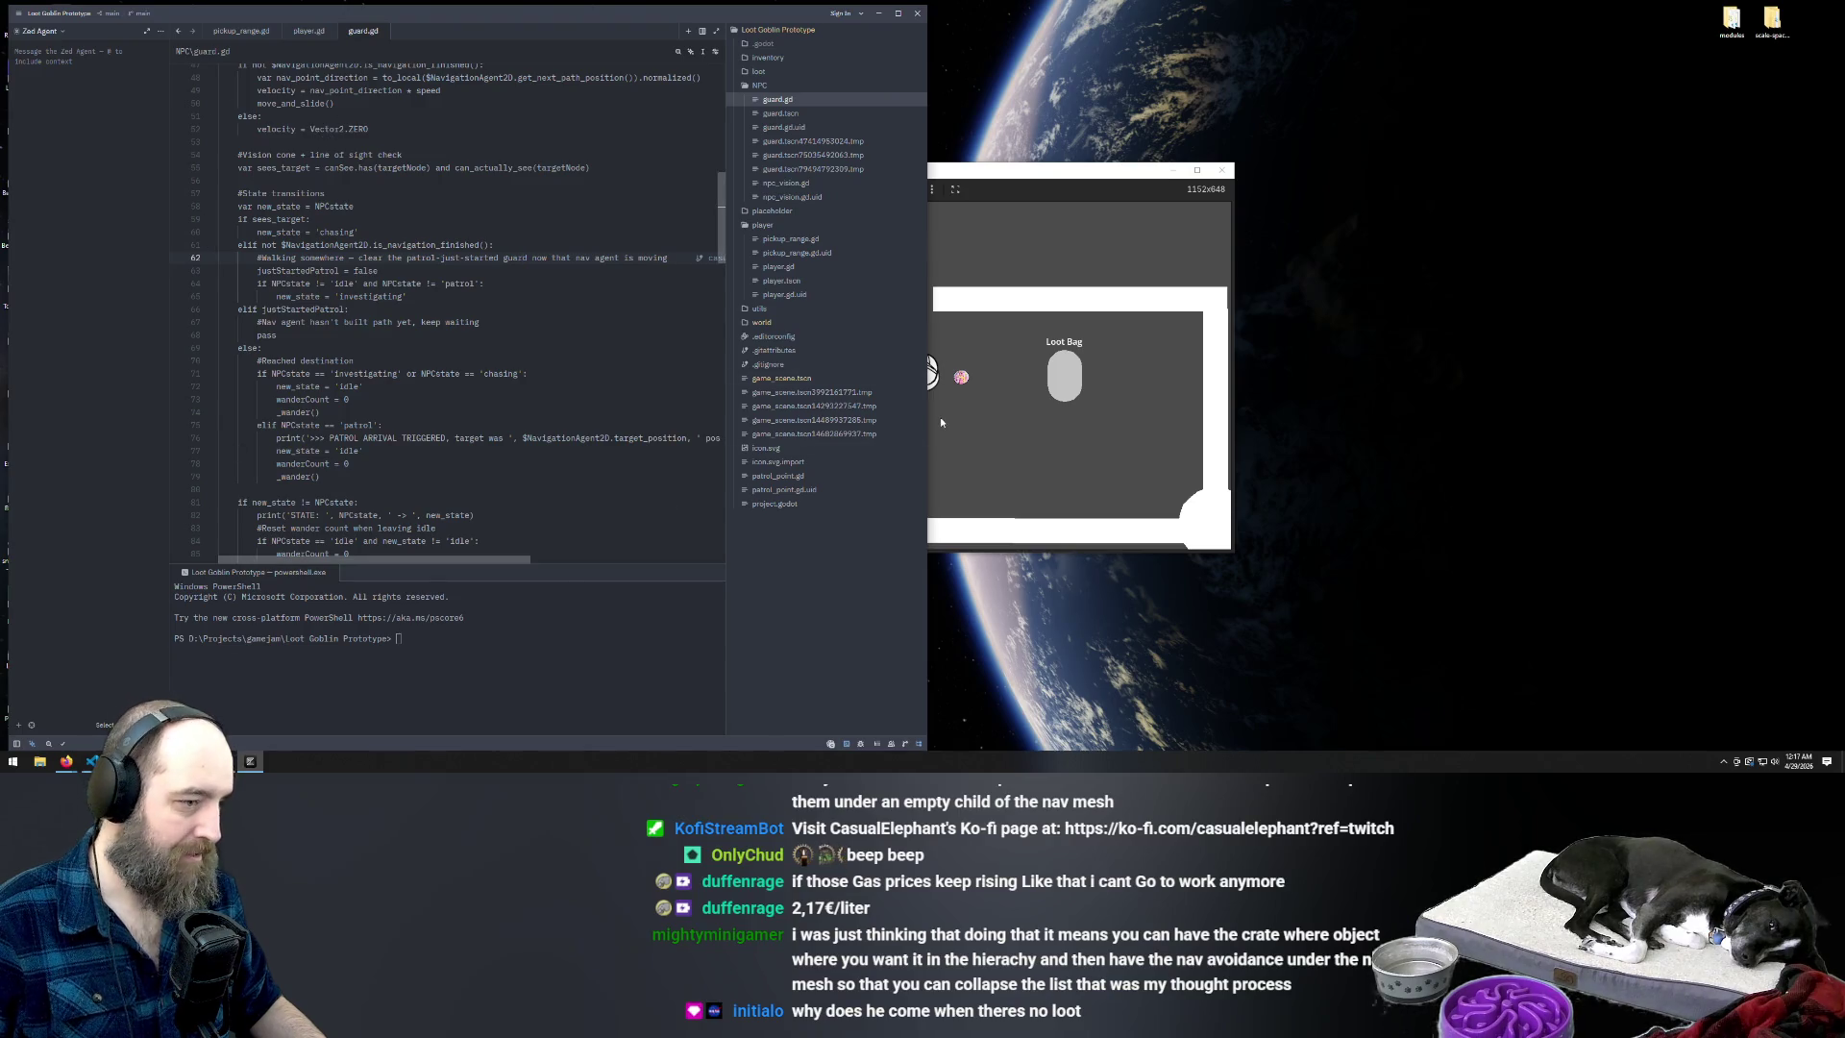
left_click(814, 380)
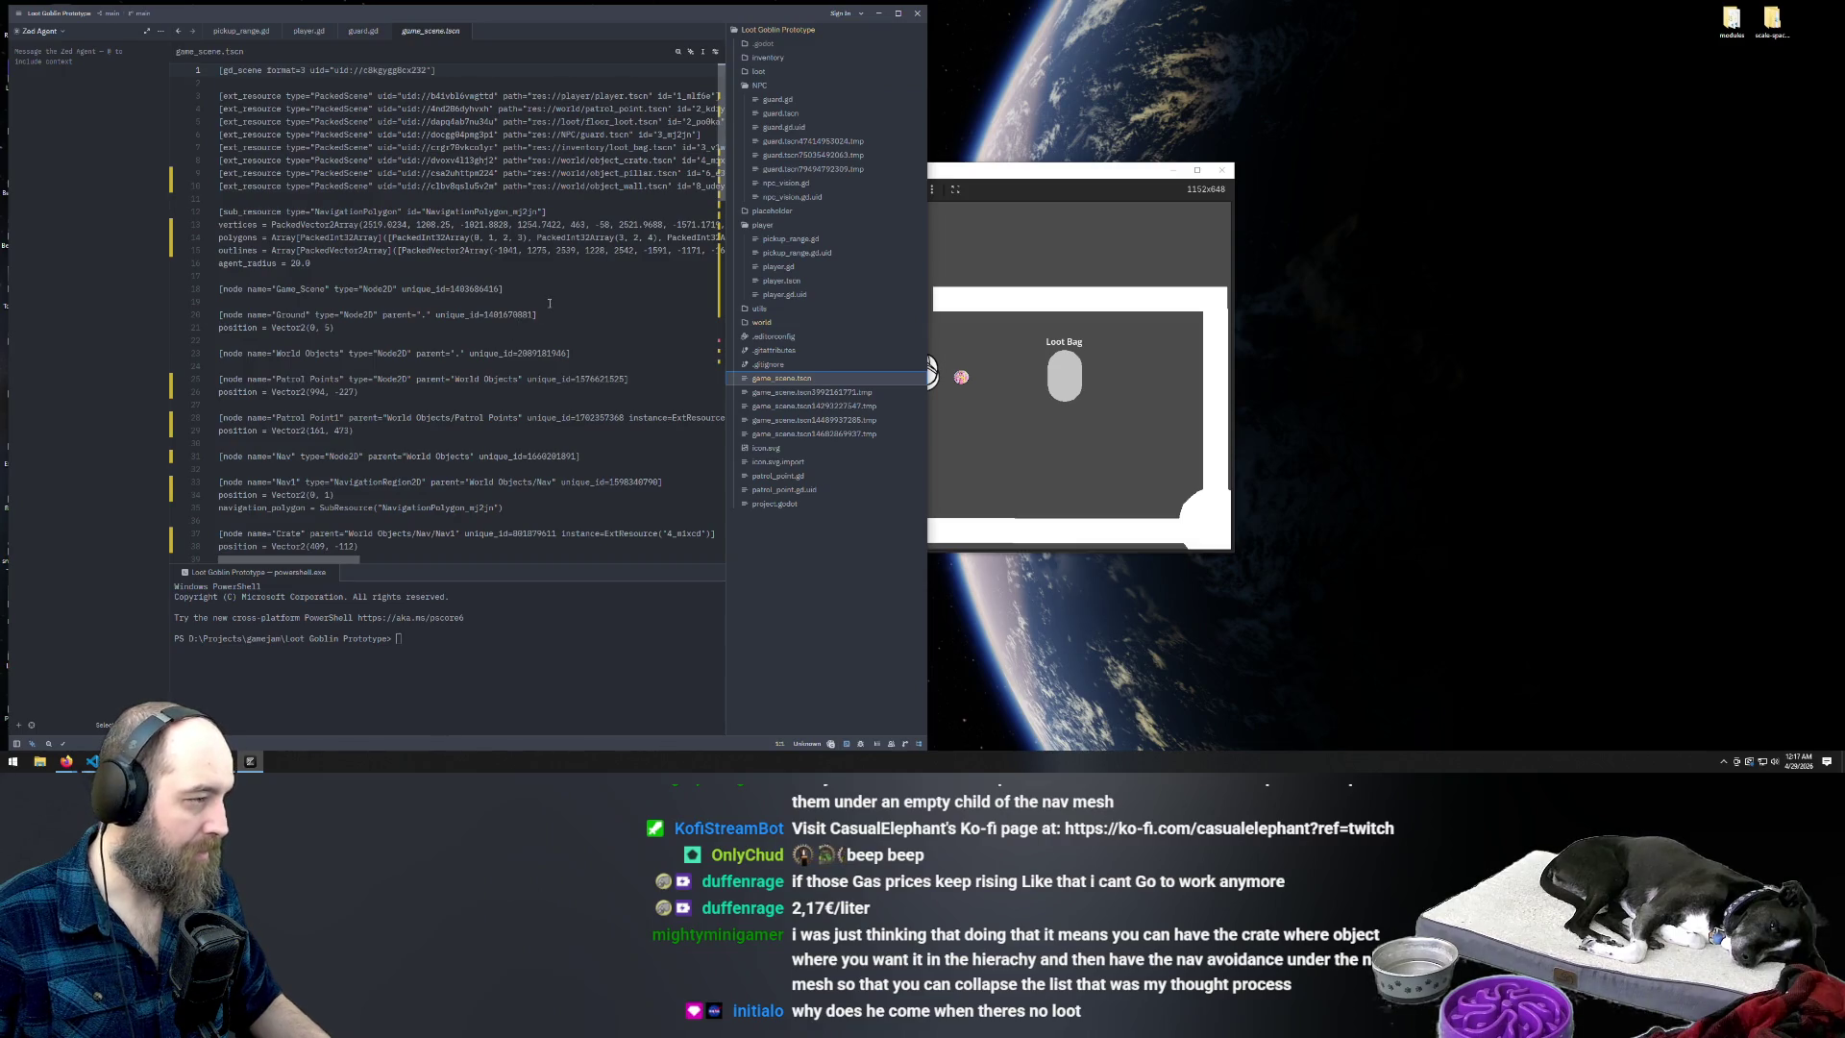
key("ctrl+f")
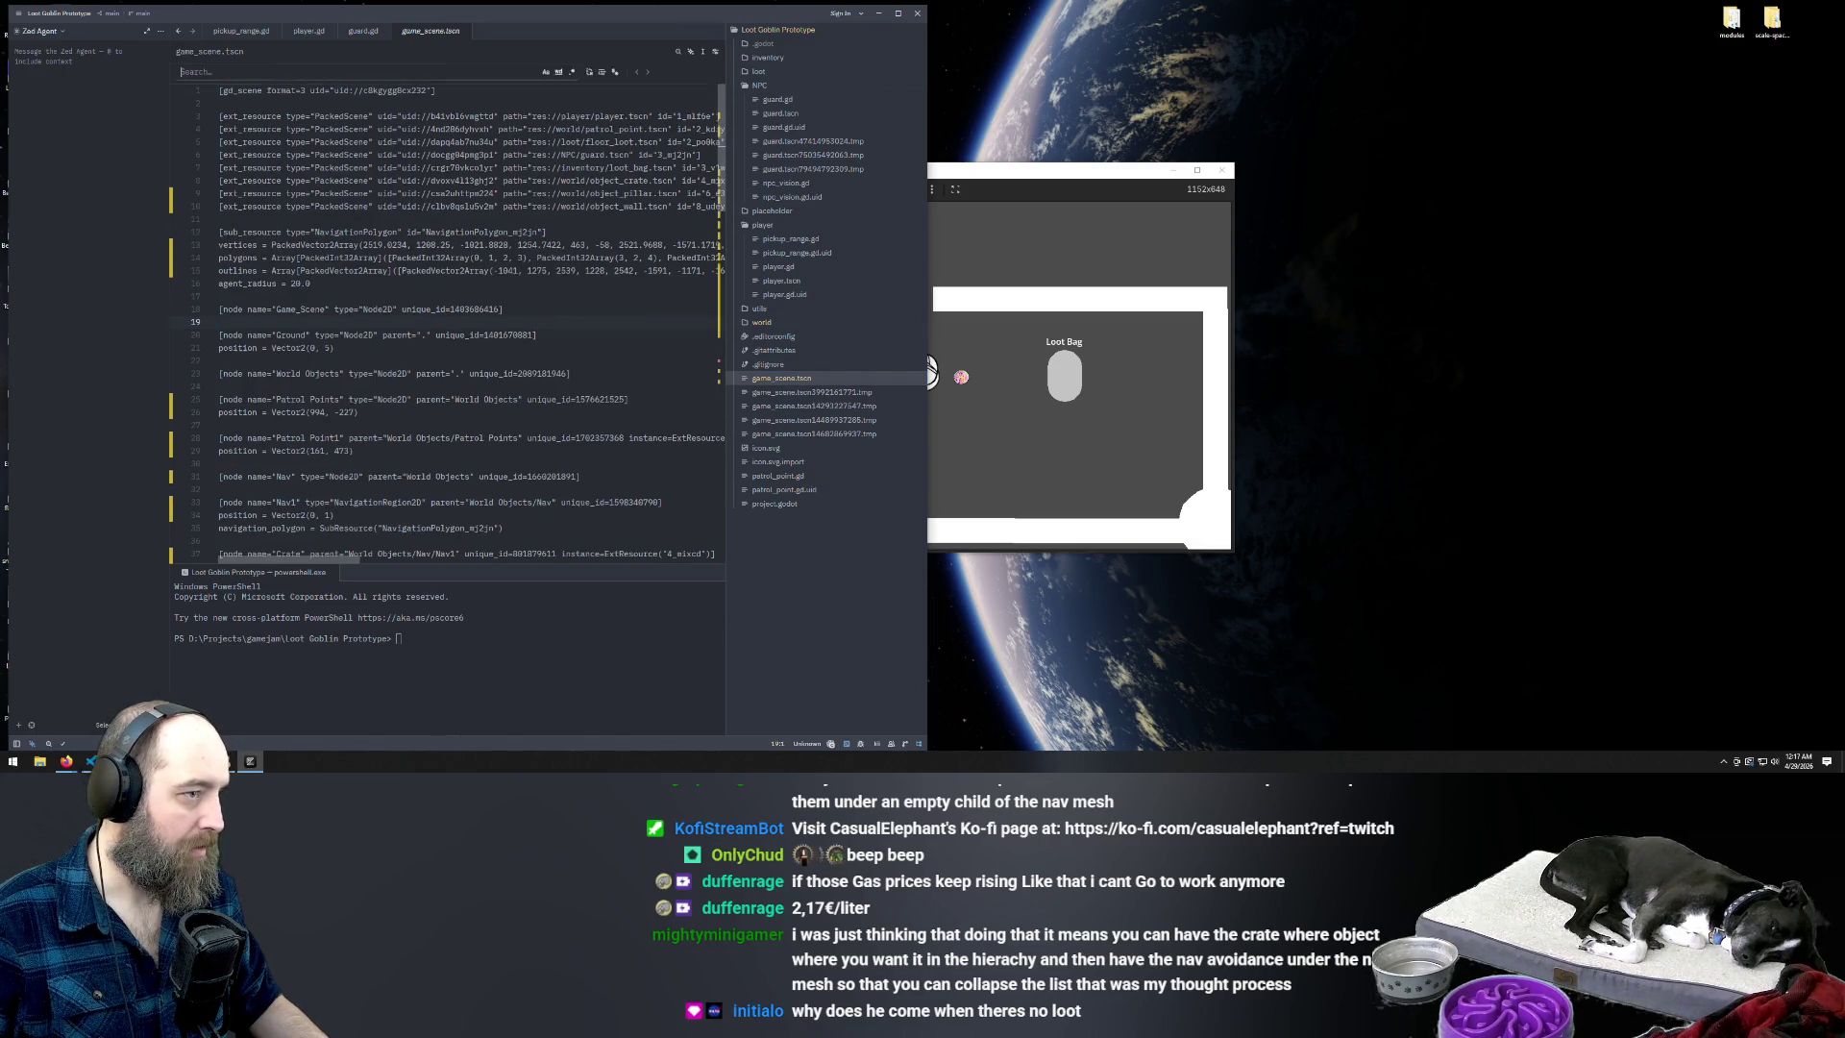
type("cutter")
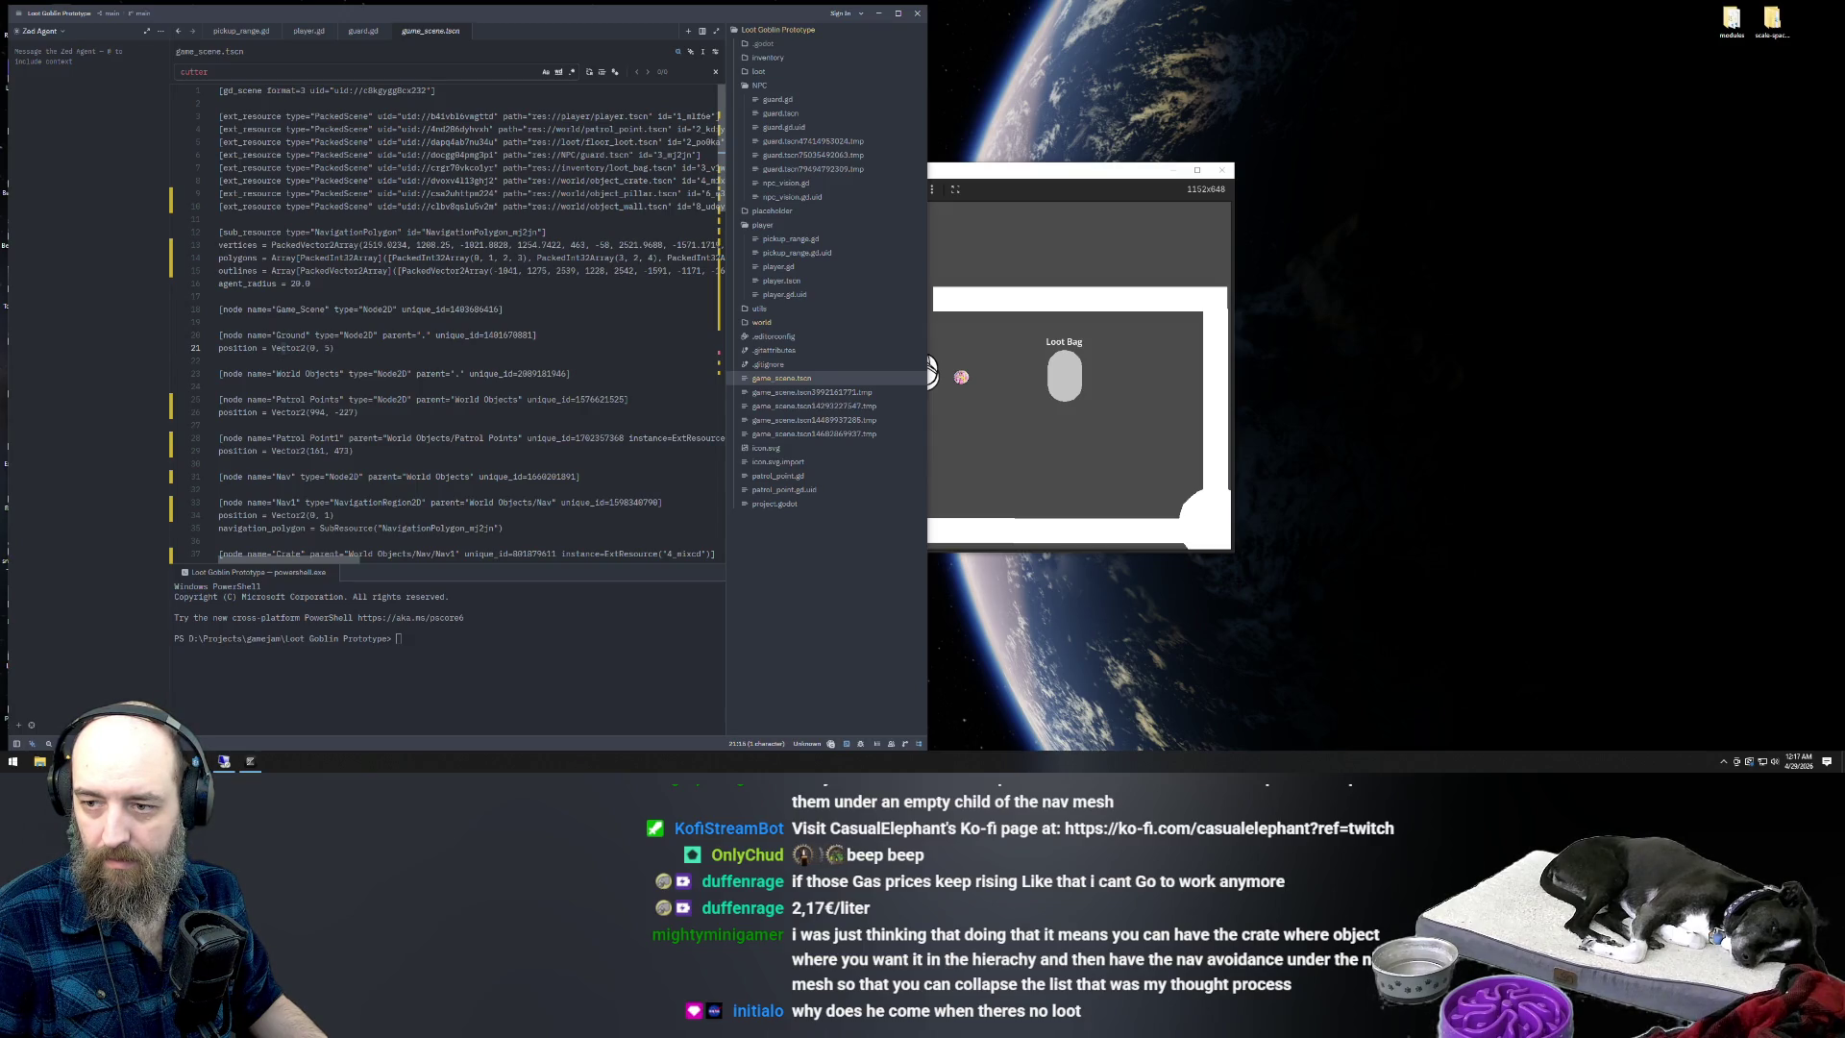
left_click(916, 14)
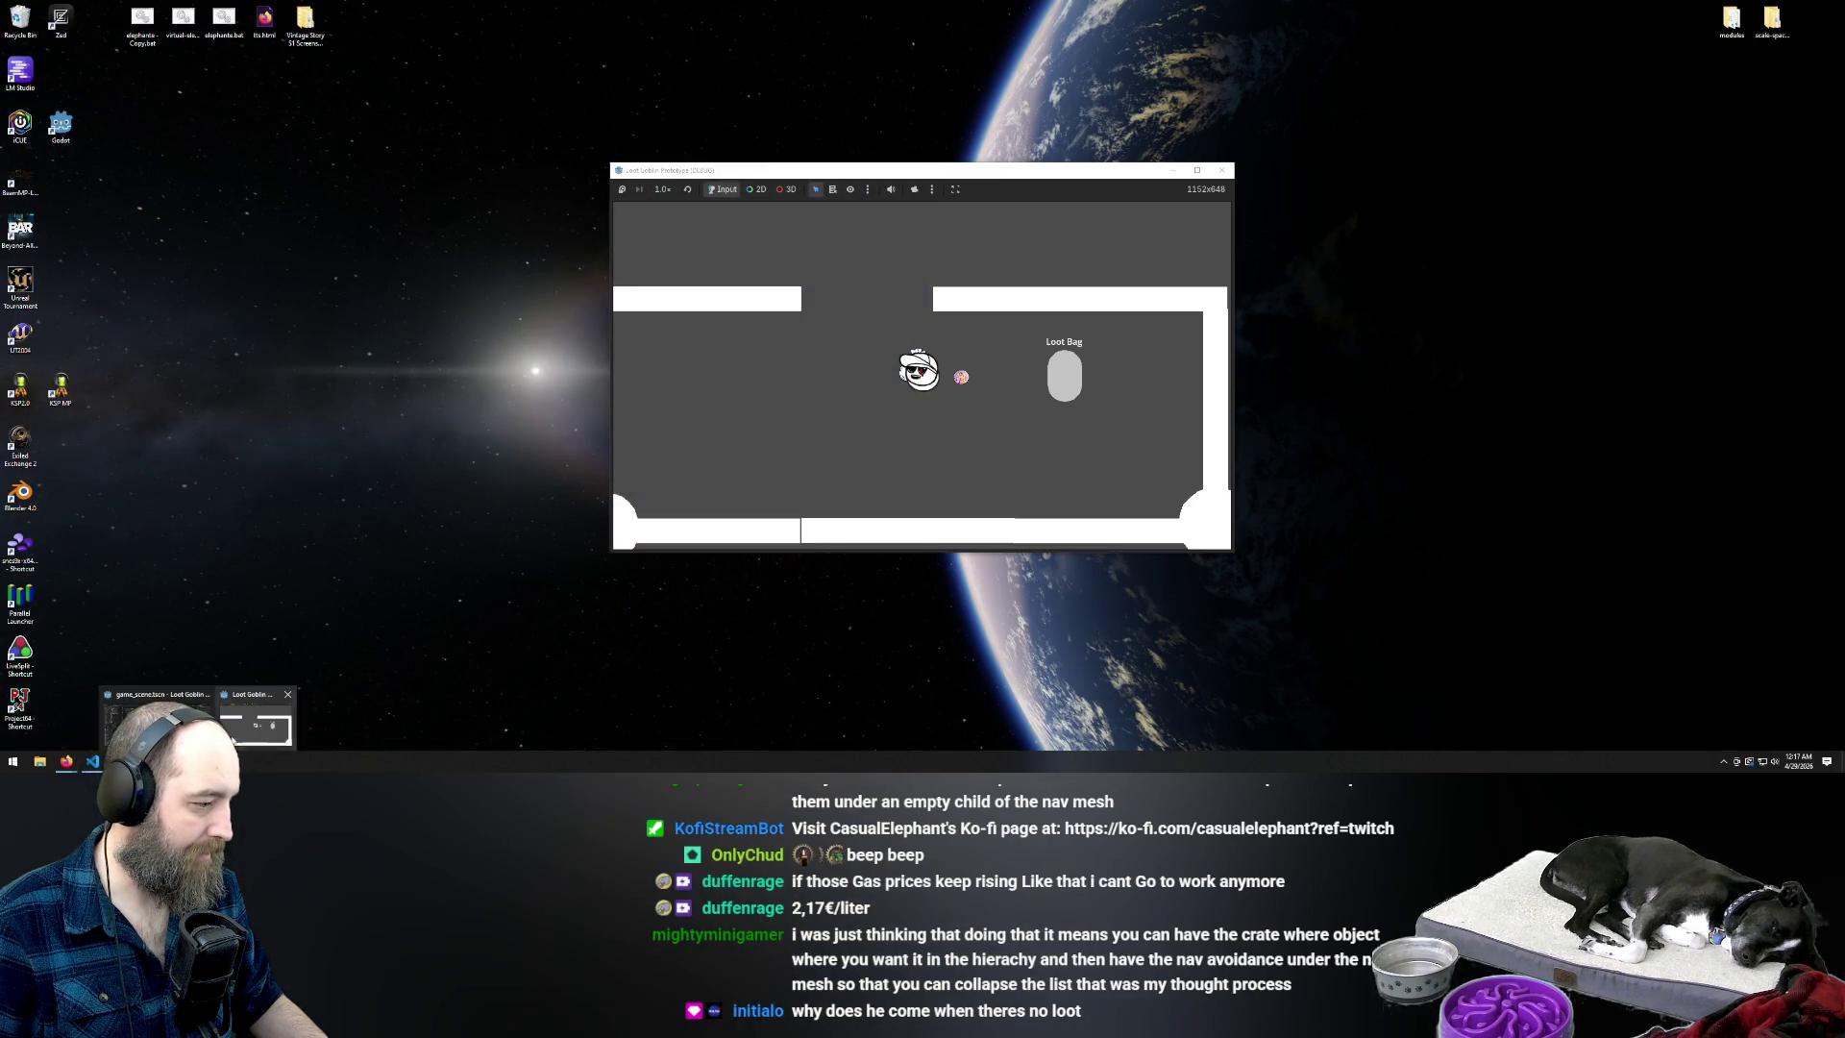
Close the running game, quit Godot, and reopen the Loot Goblin Prototype project
left_click(287, 694)
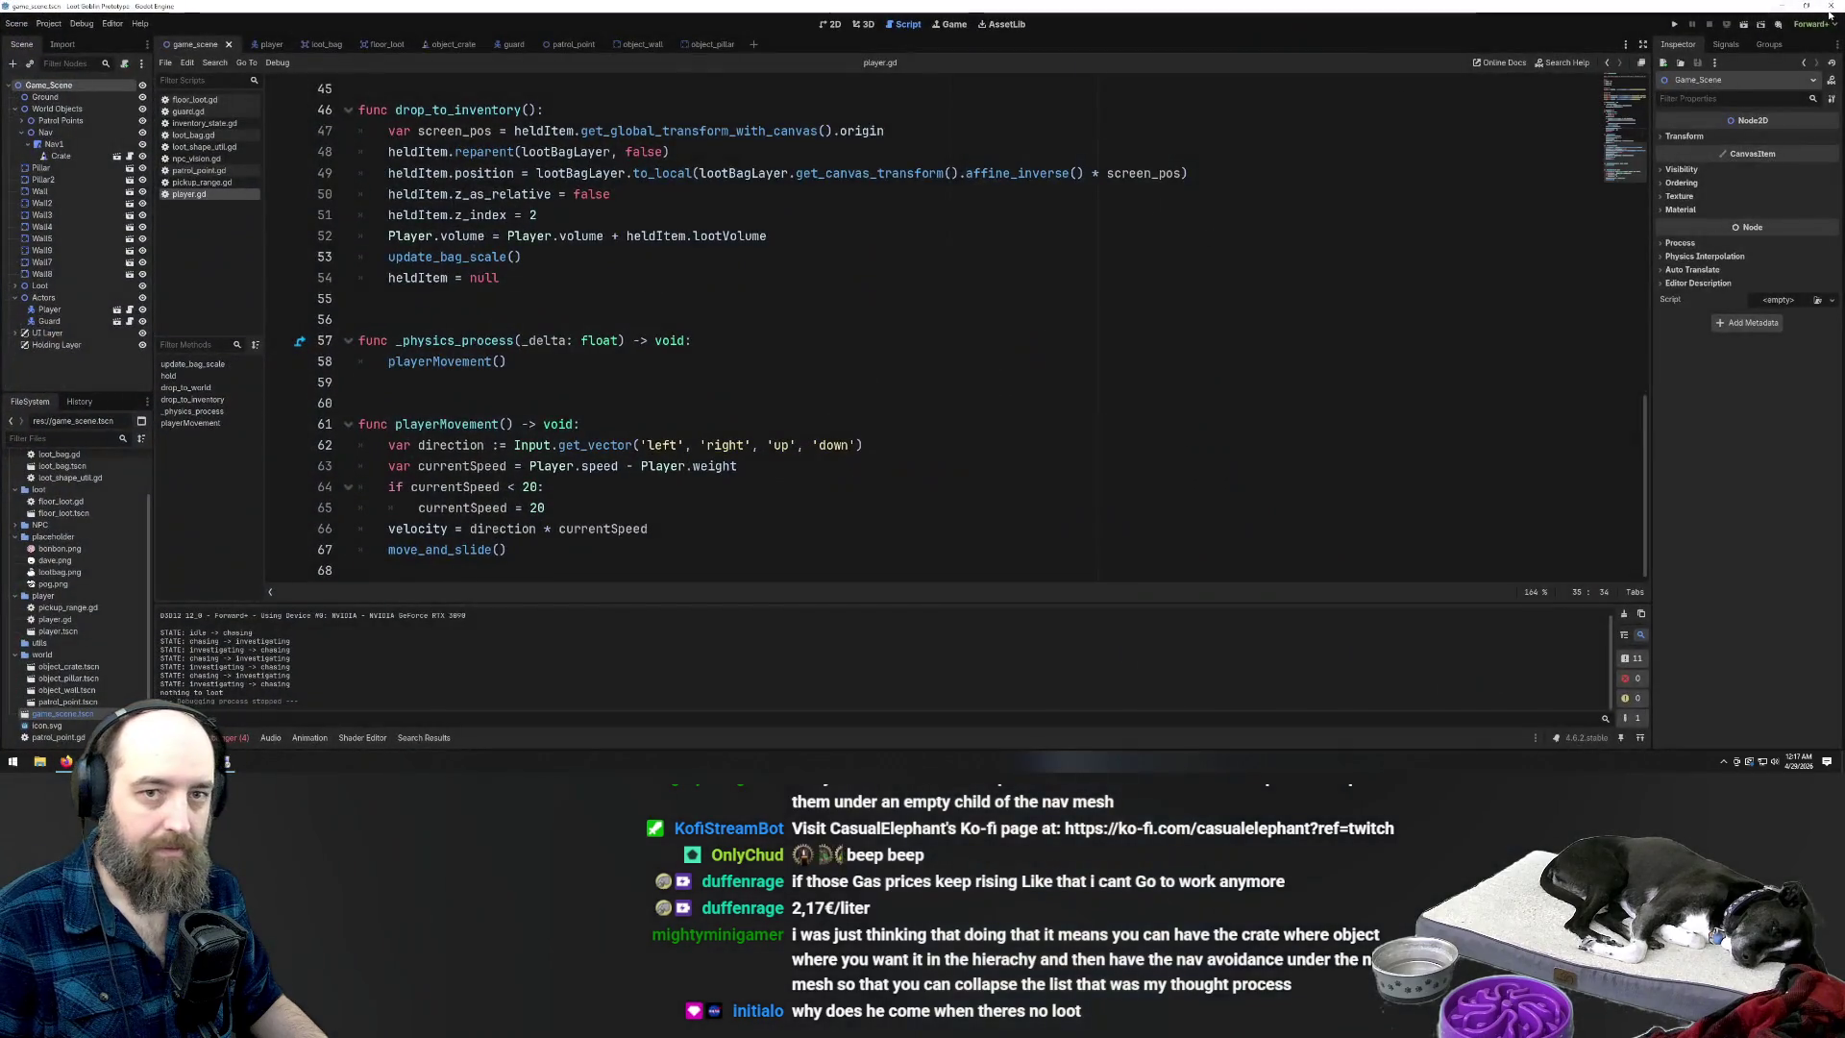
left_click(1835, 6)
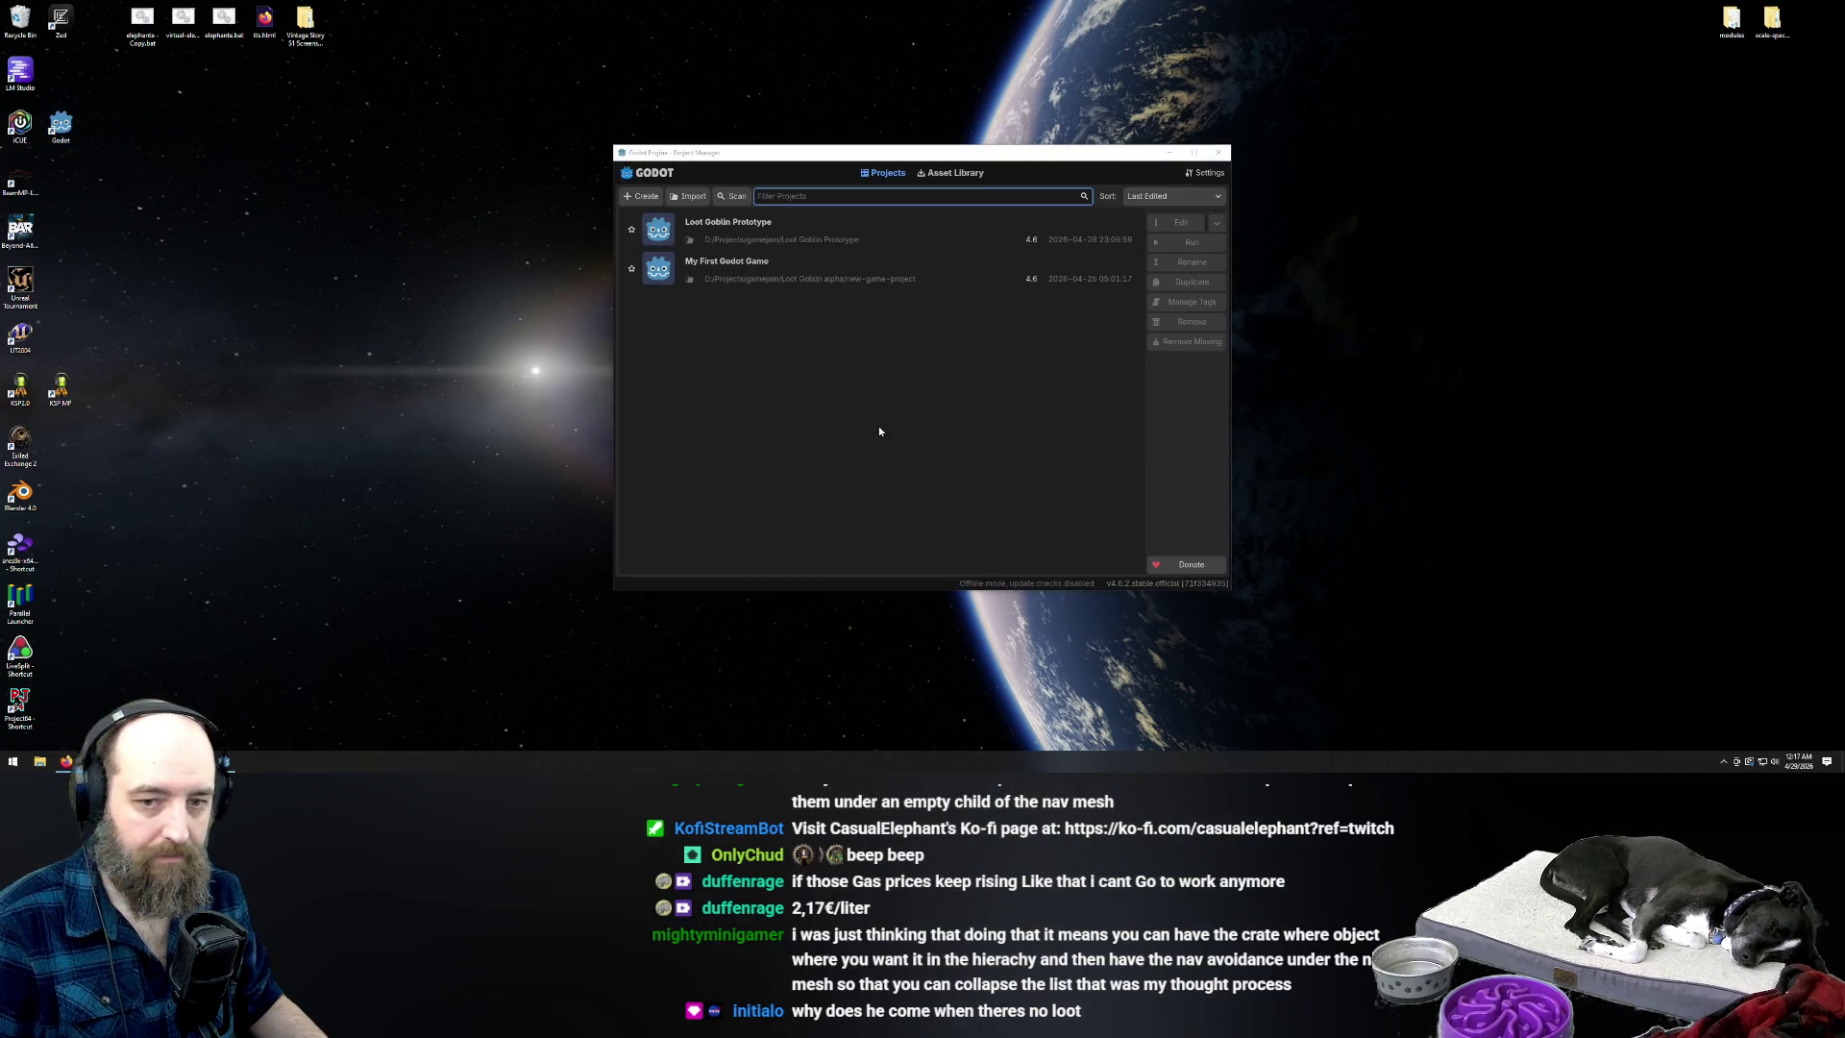
double_click(734, 229)
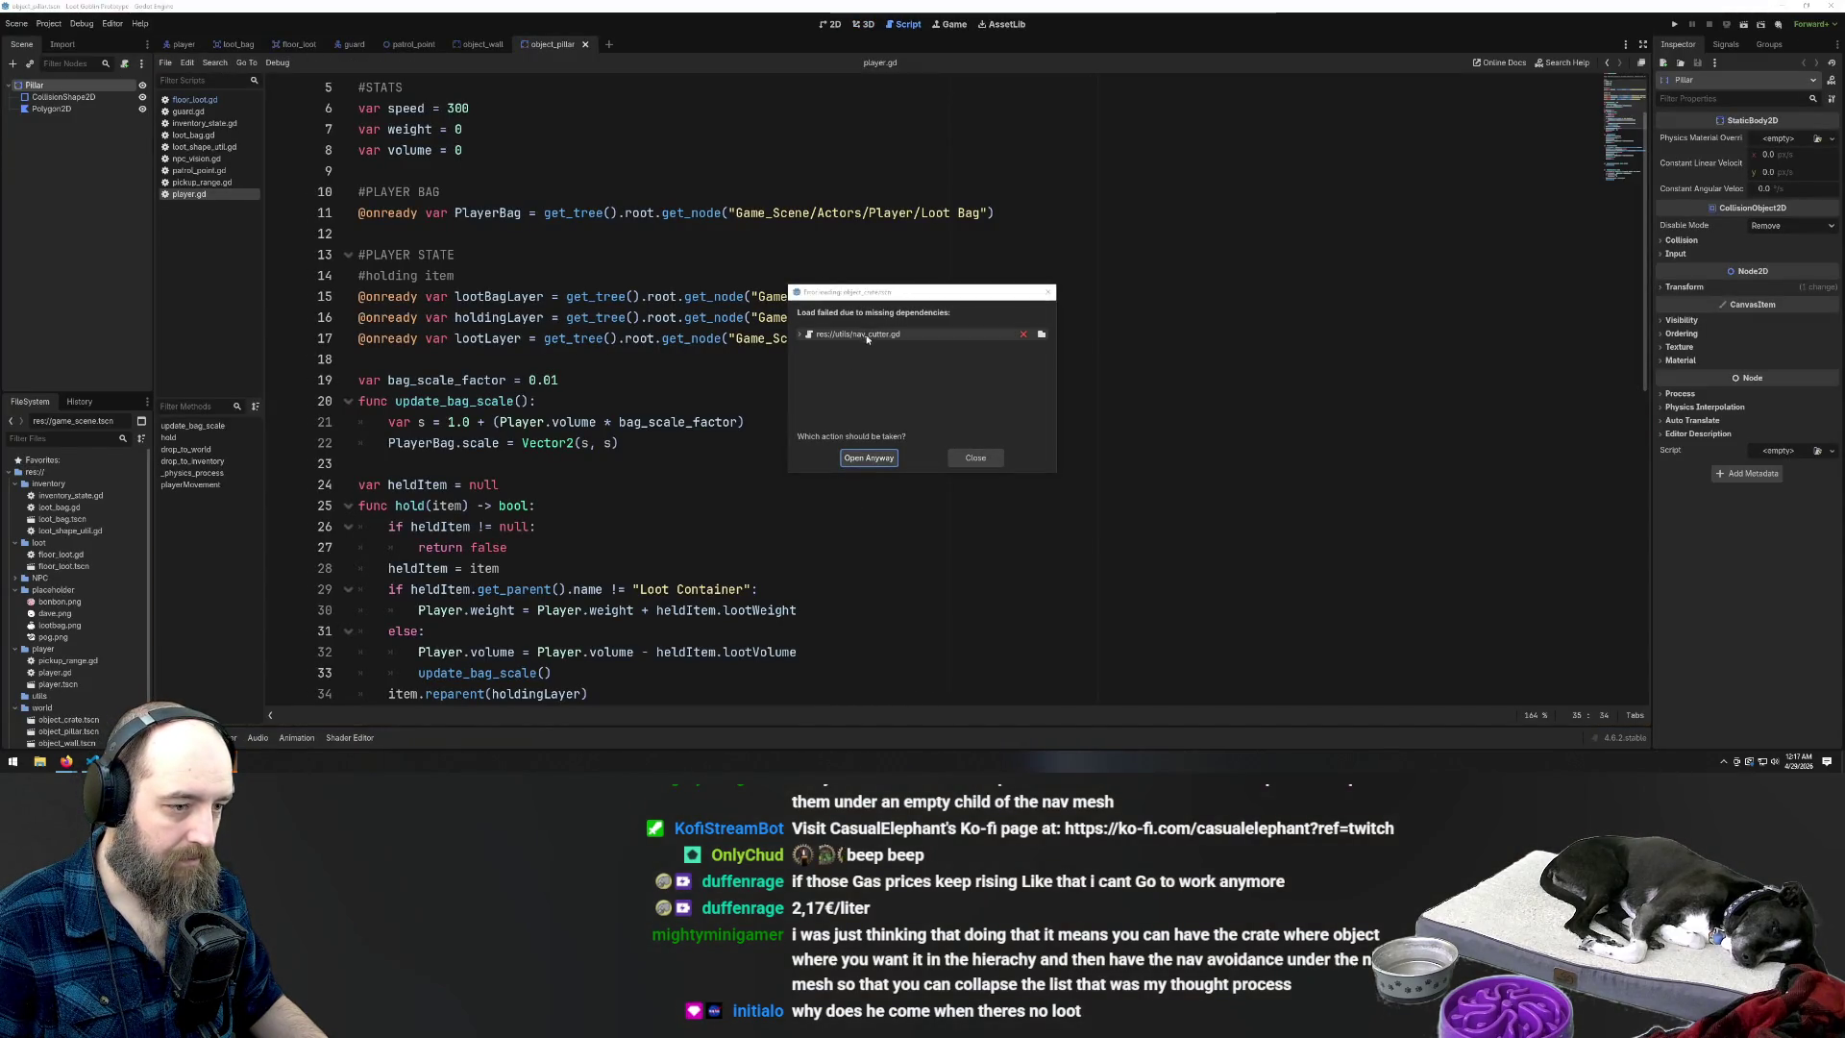
Try to find a replacement for the missing nav_cutter.gd, then dismiss the warning
left_click(1023, 336)
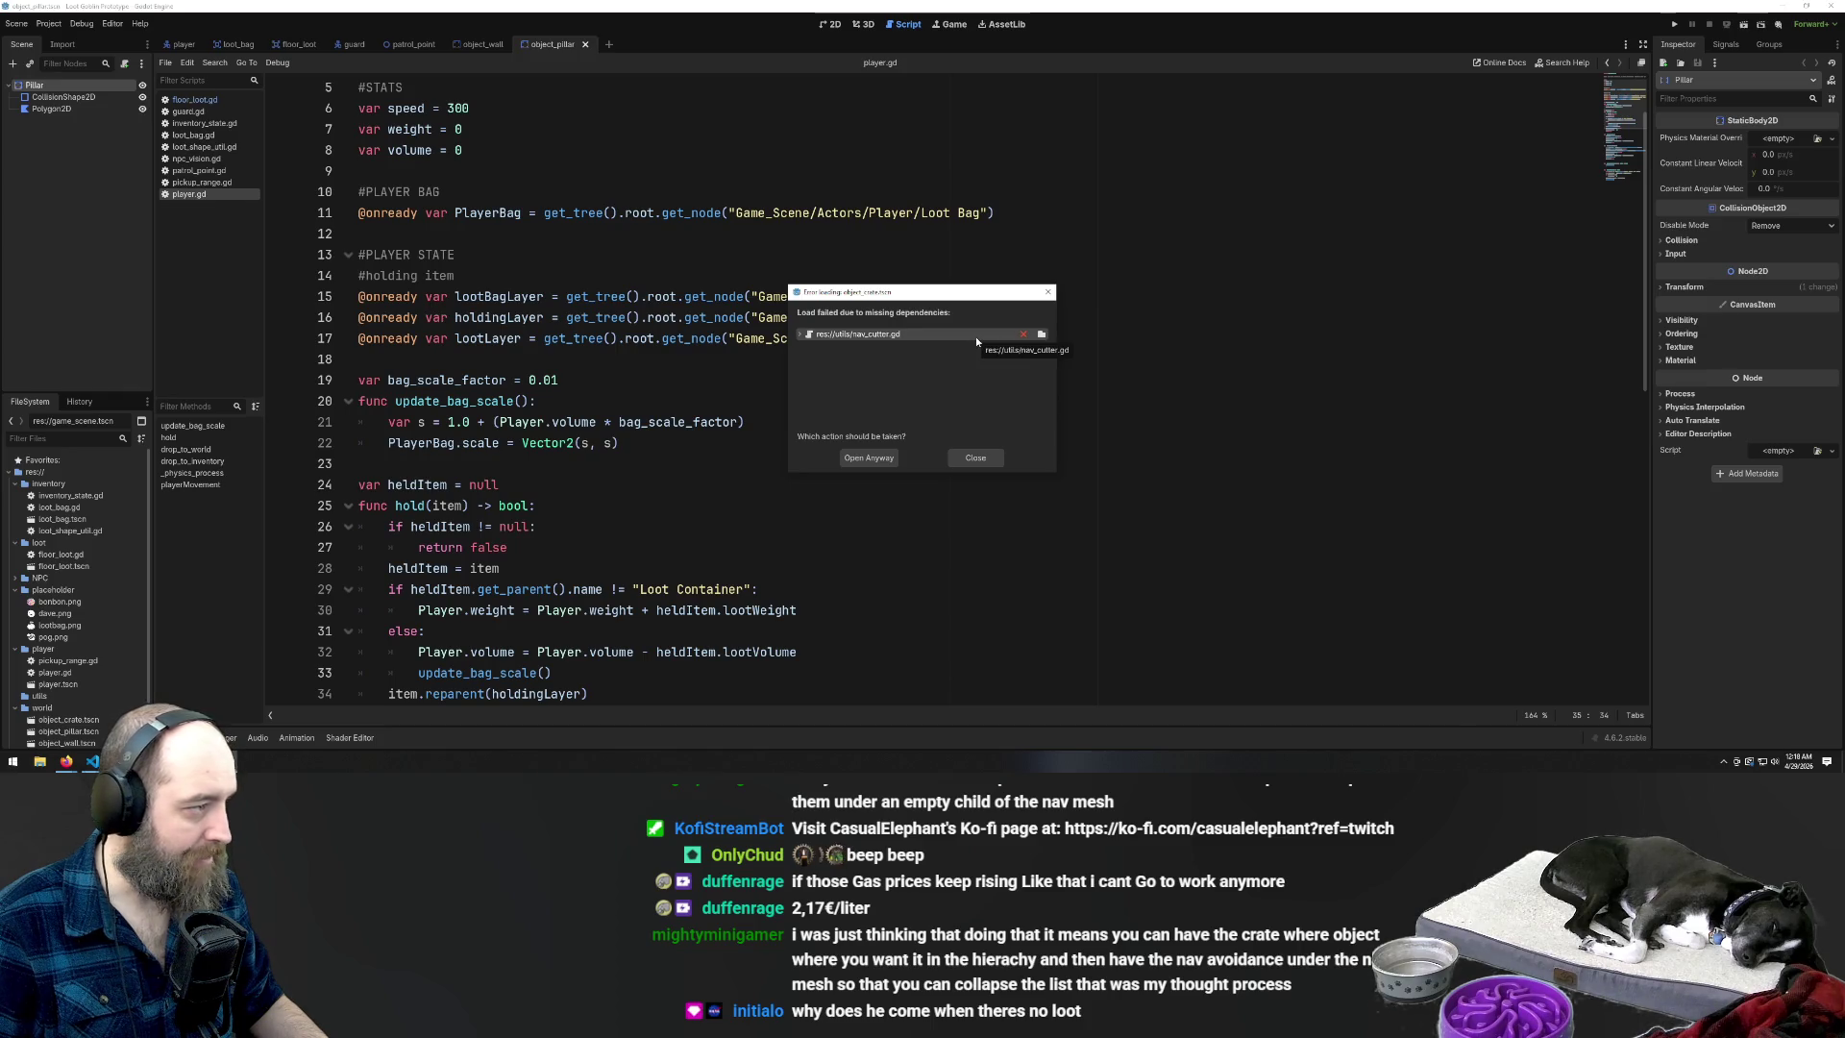
left_click(1040, 335)
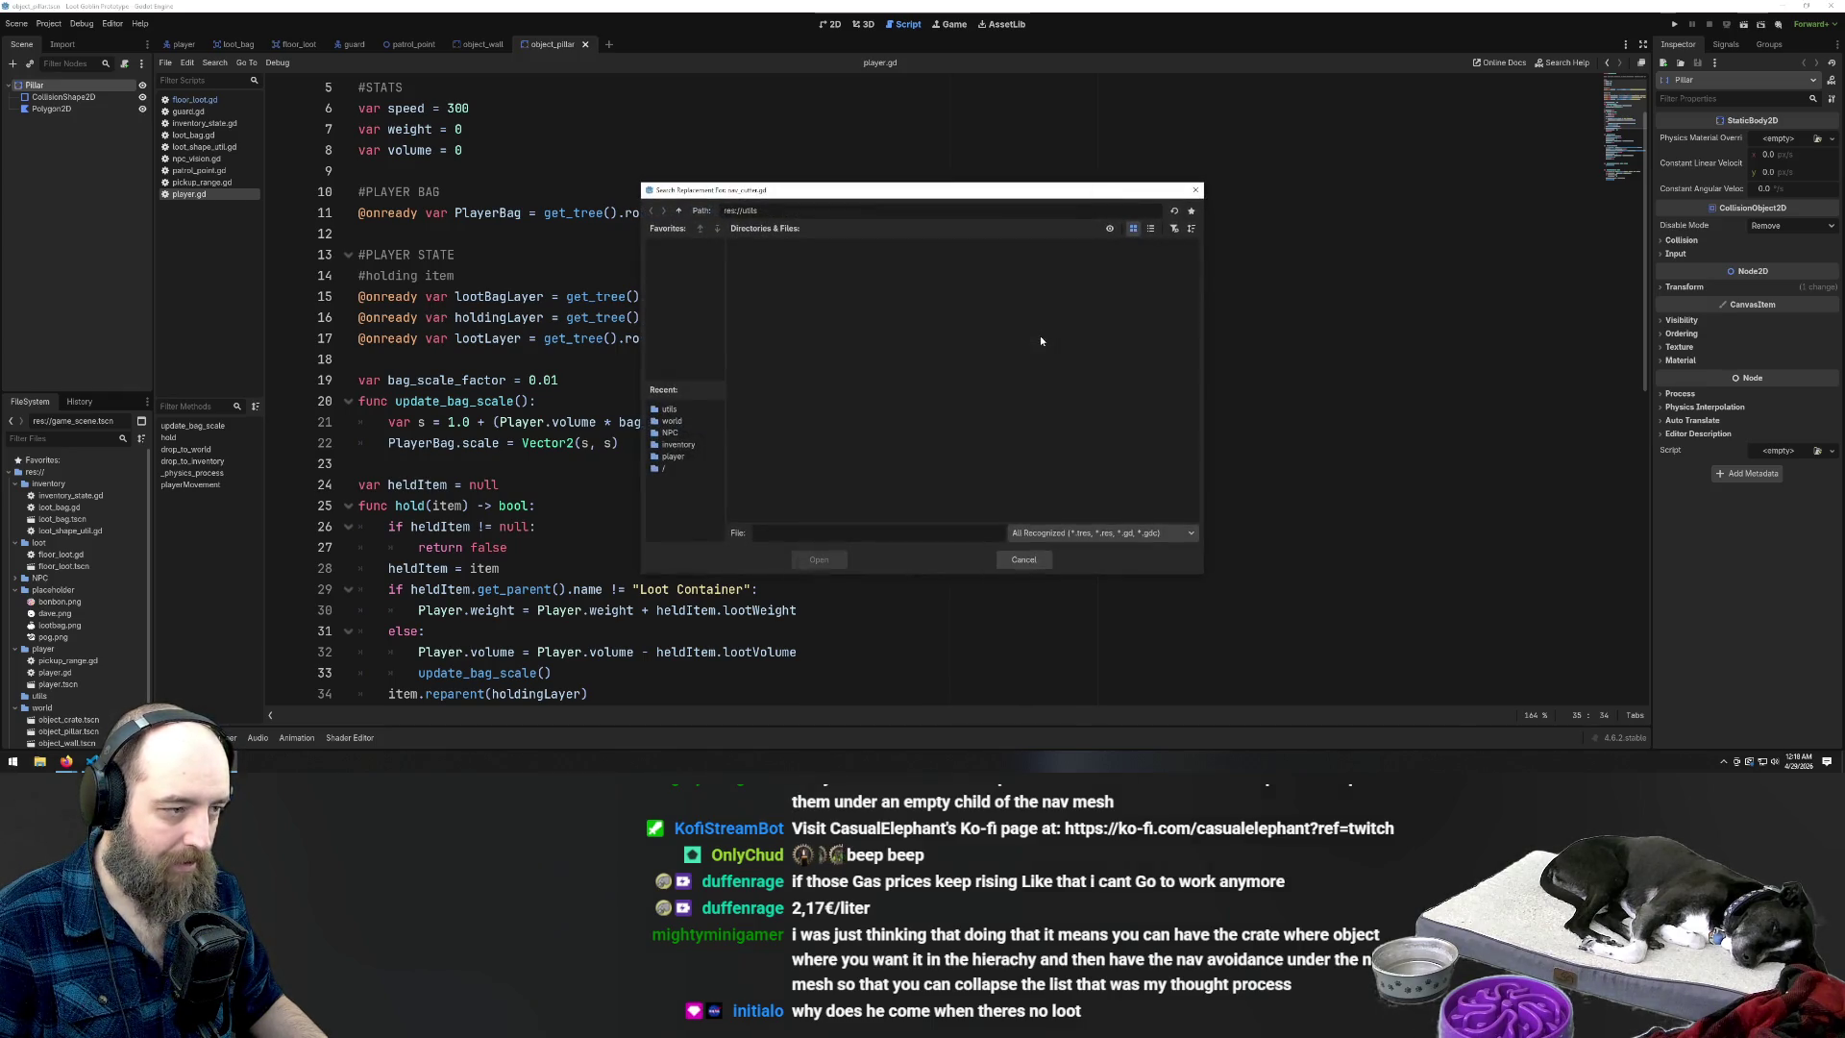
left_click(1023, 560)
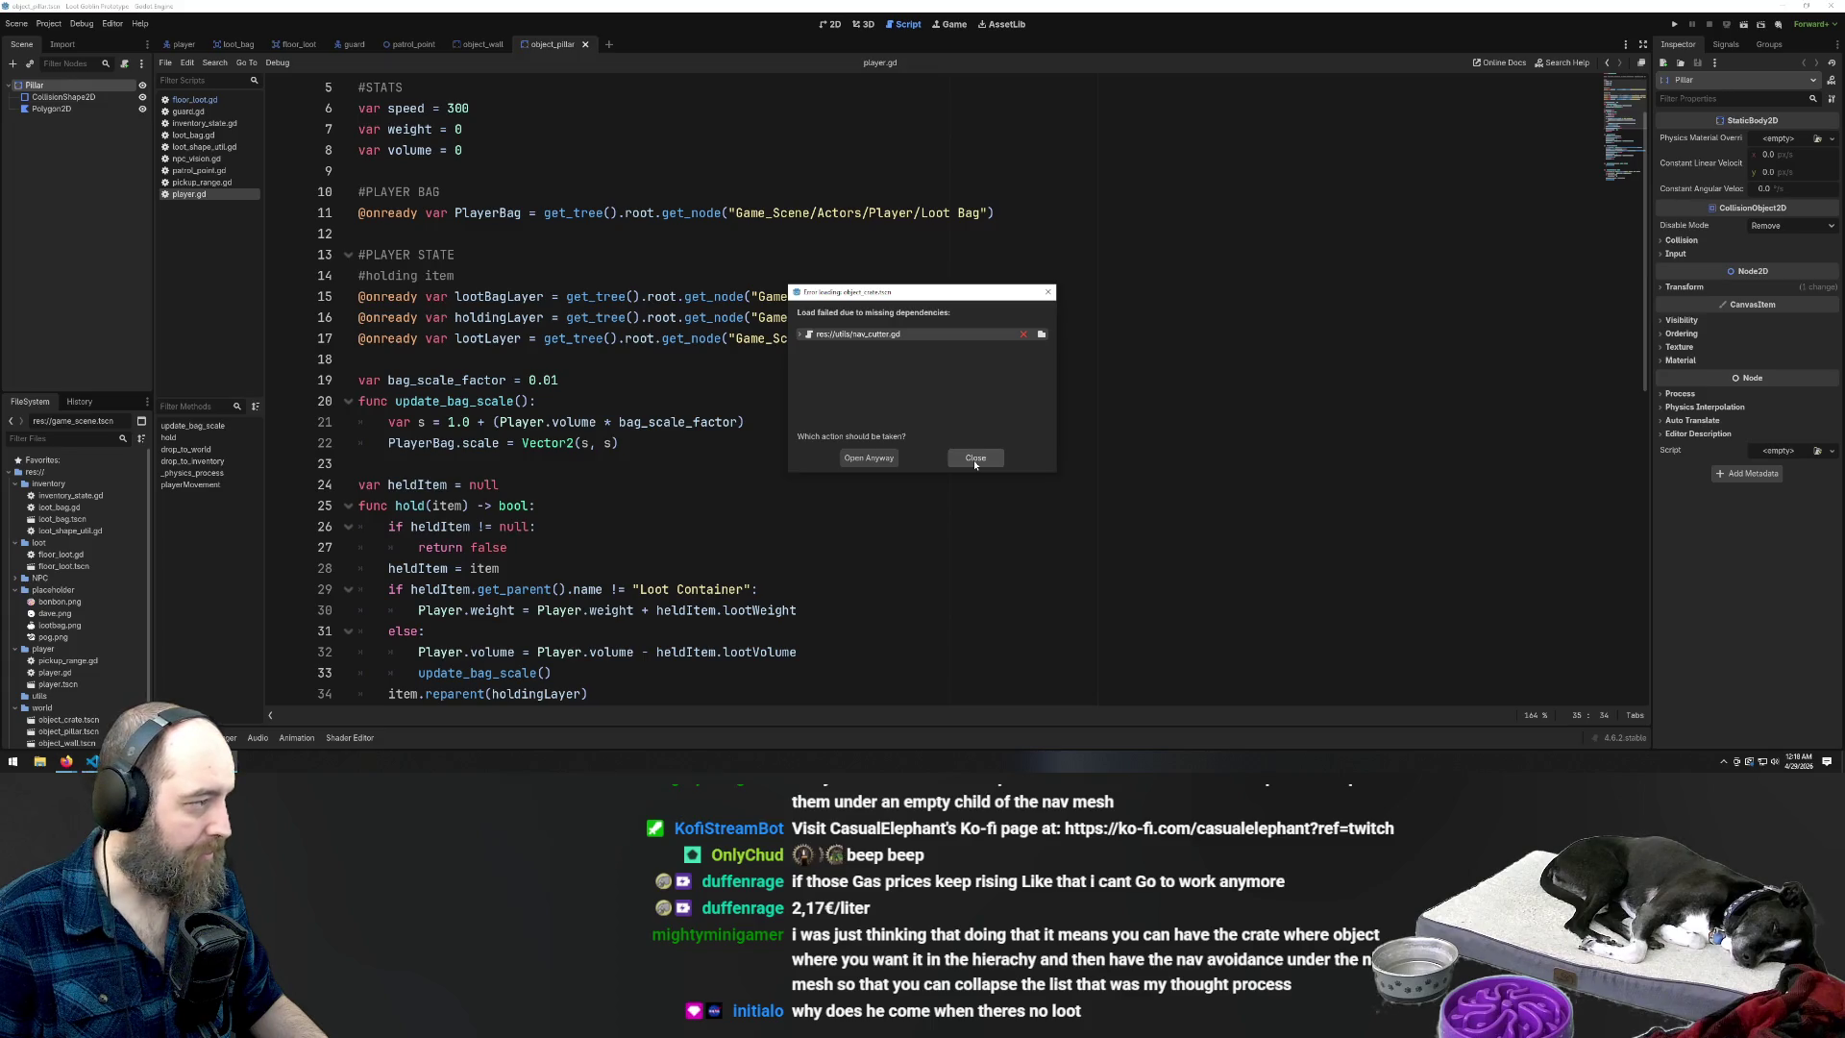
left_click(974, 460)
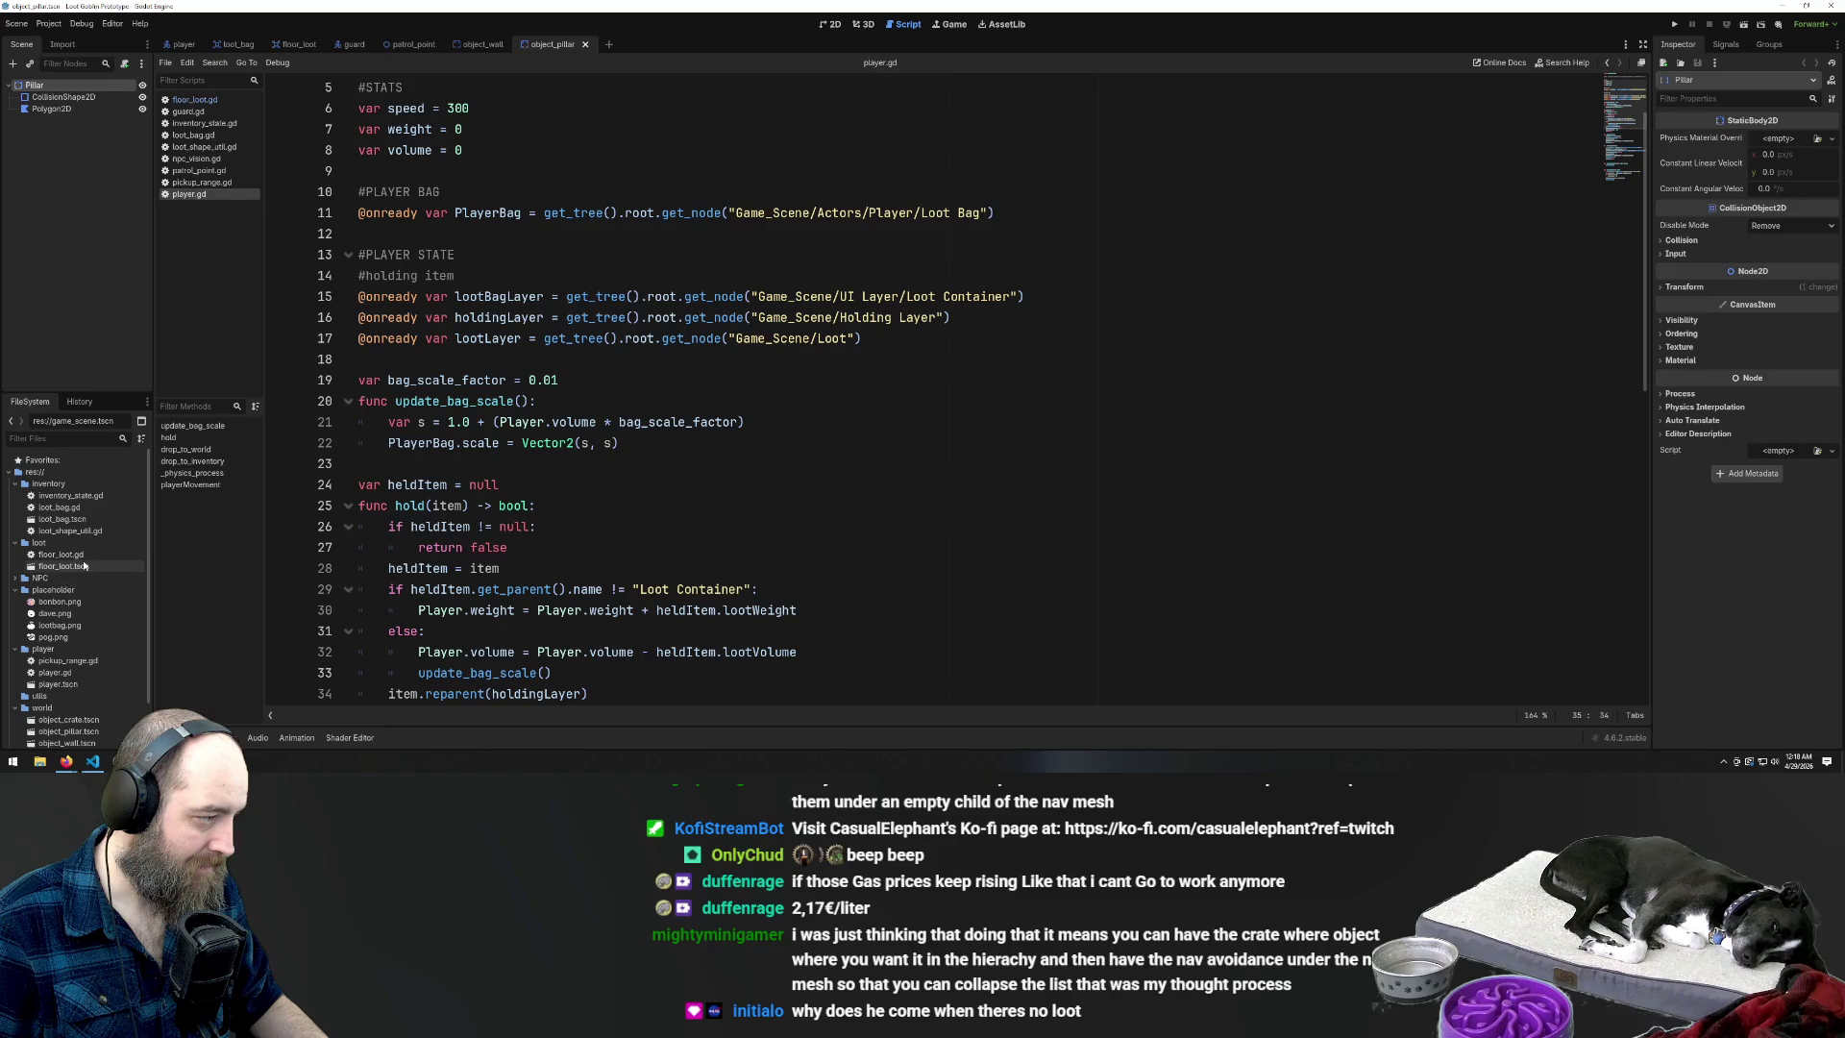
Attempt to open object_crate.tscn and the main game scene, dismissing the loading errors
scroll(74, 714, "down", 2)
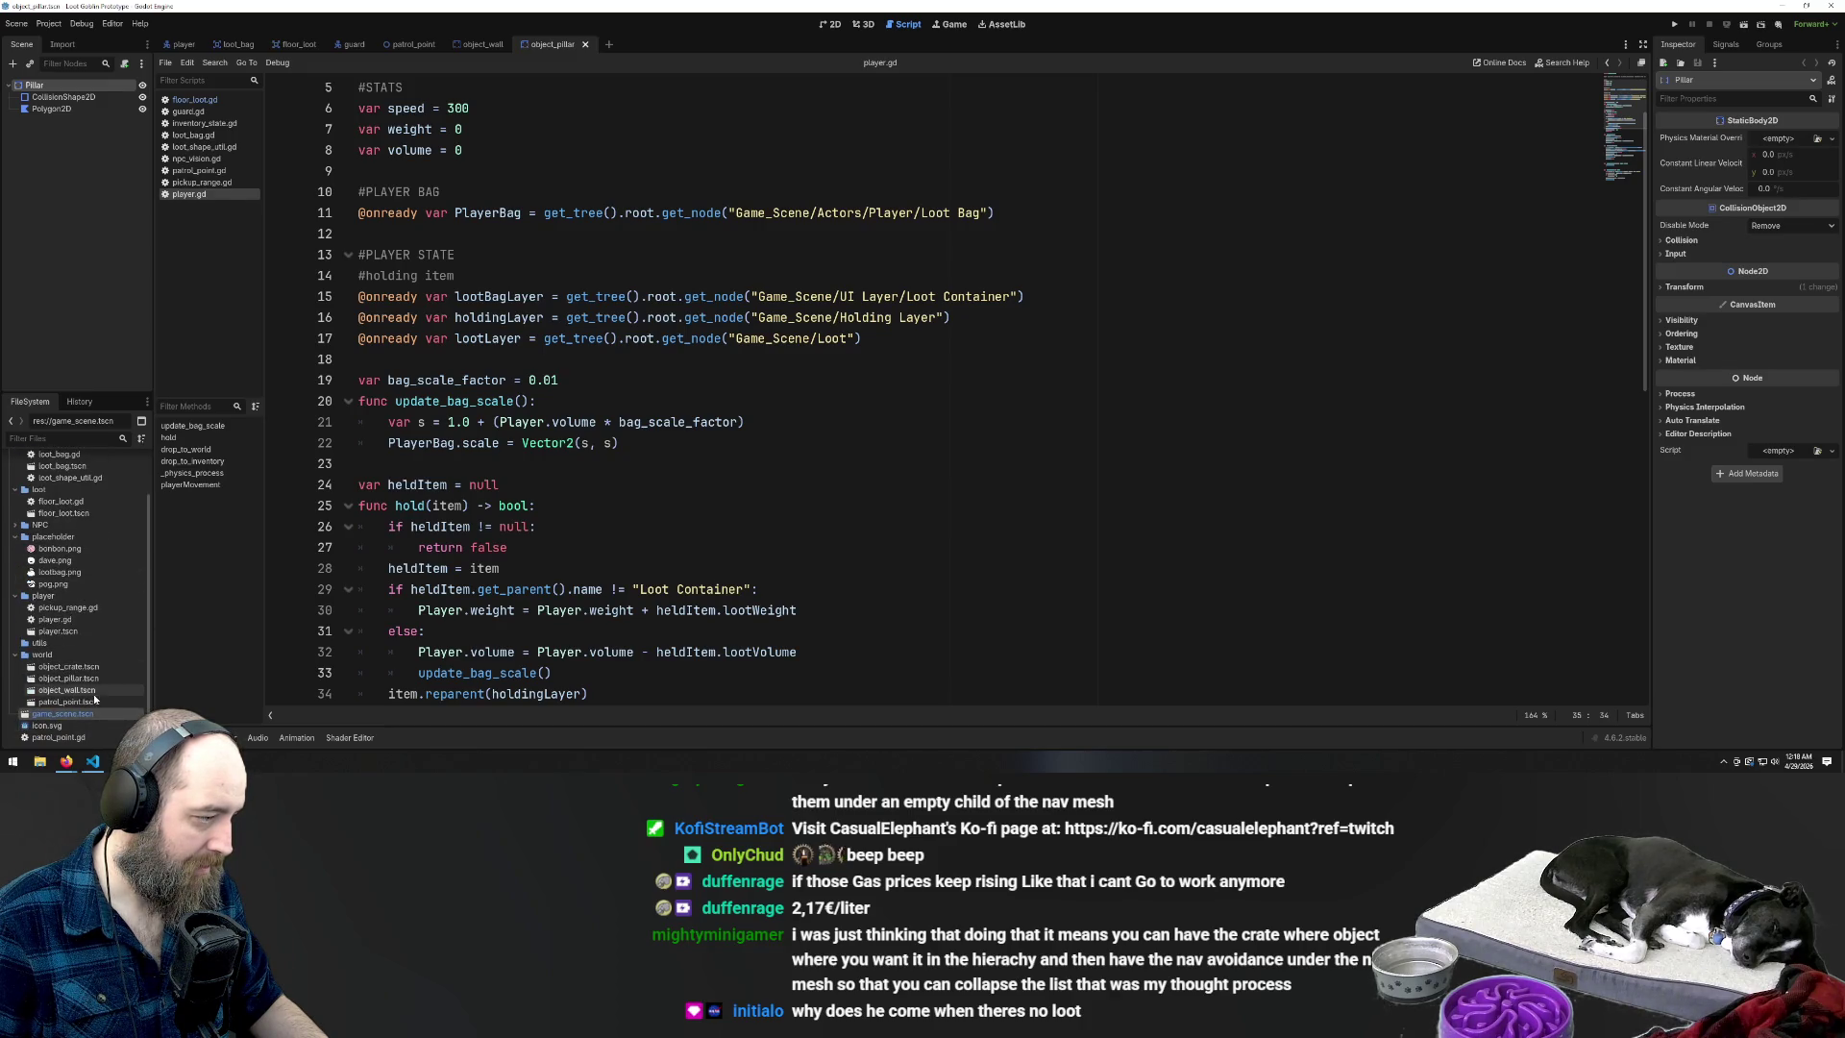
double_click(80, 667)
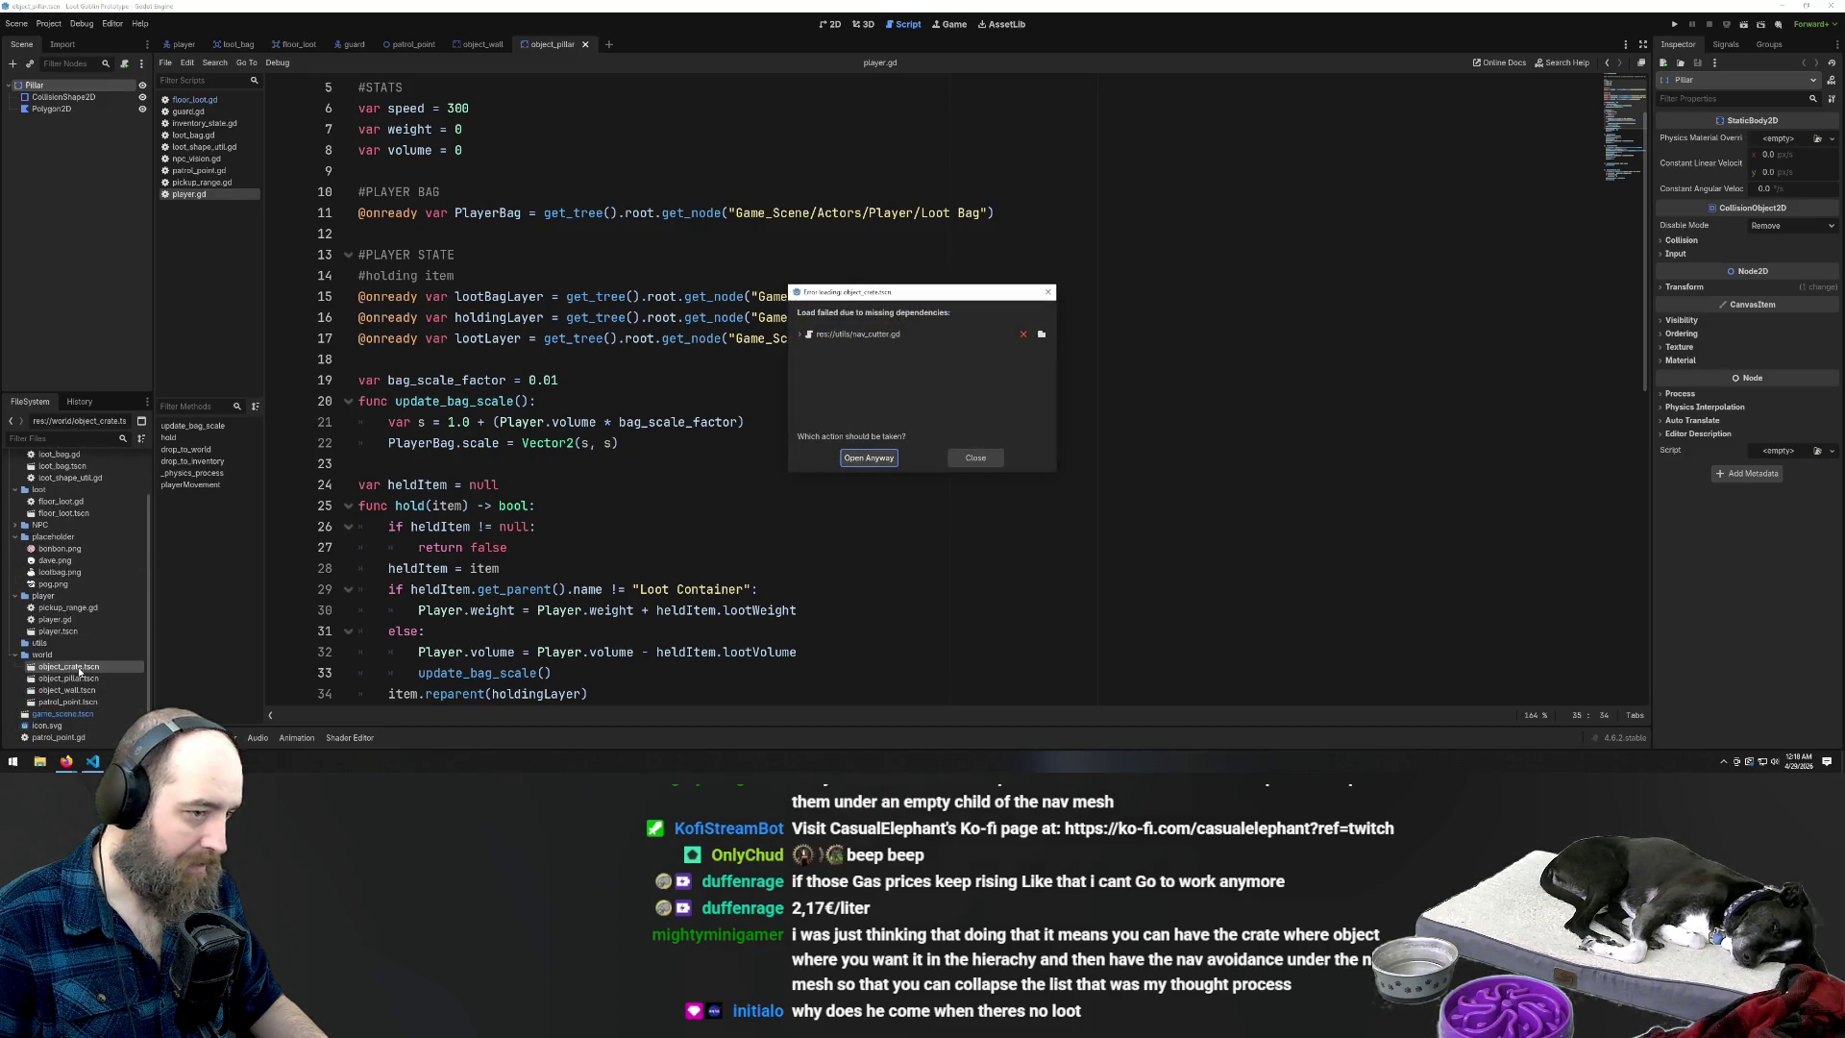
key("Escape")
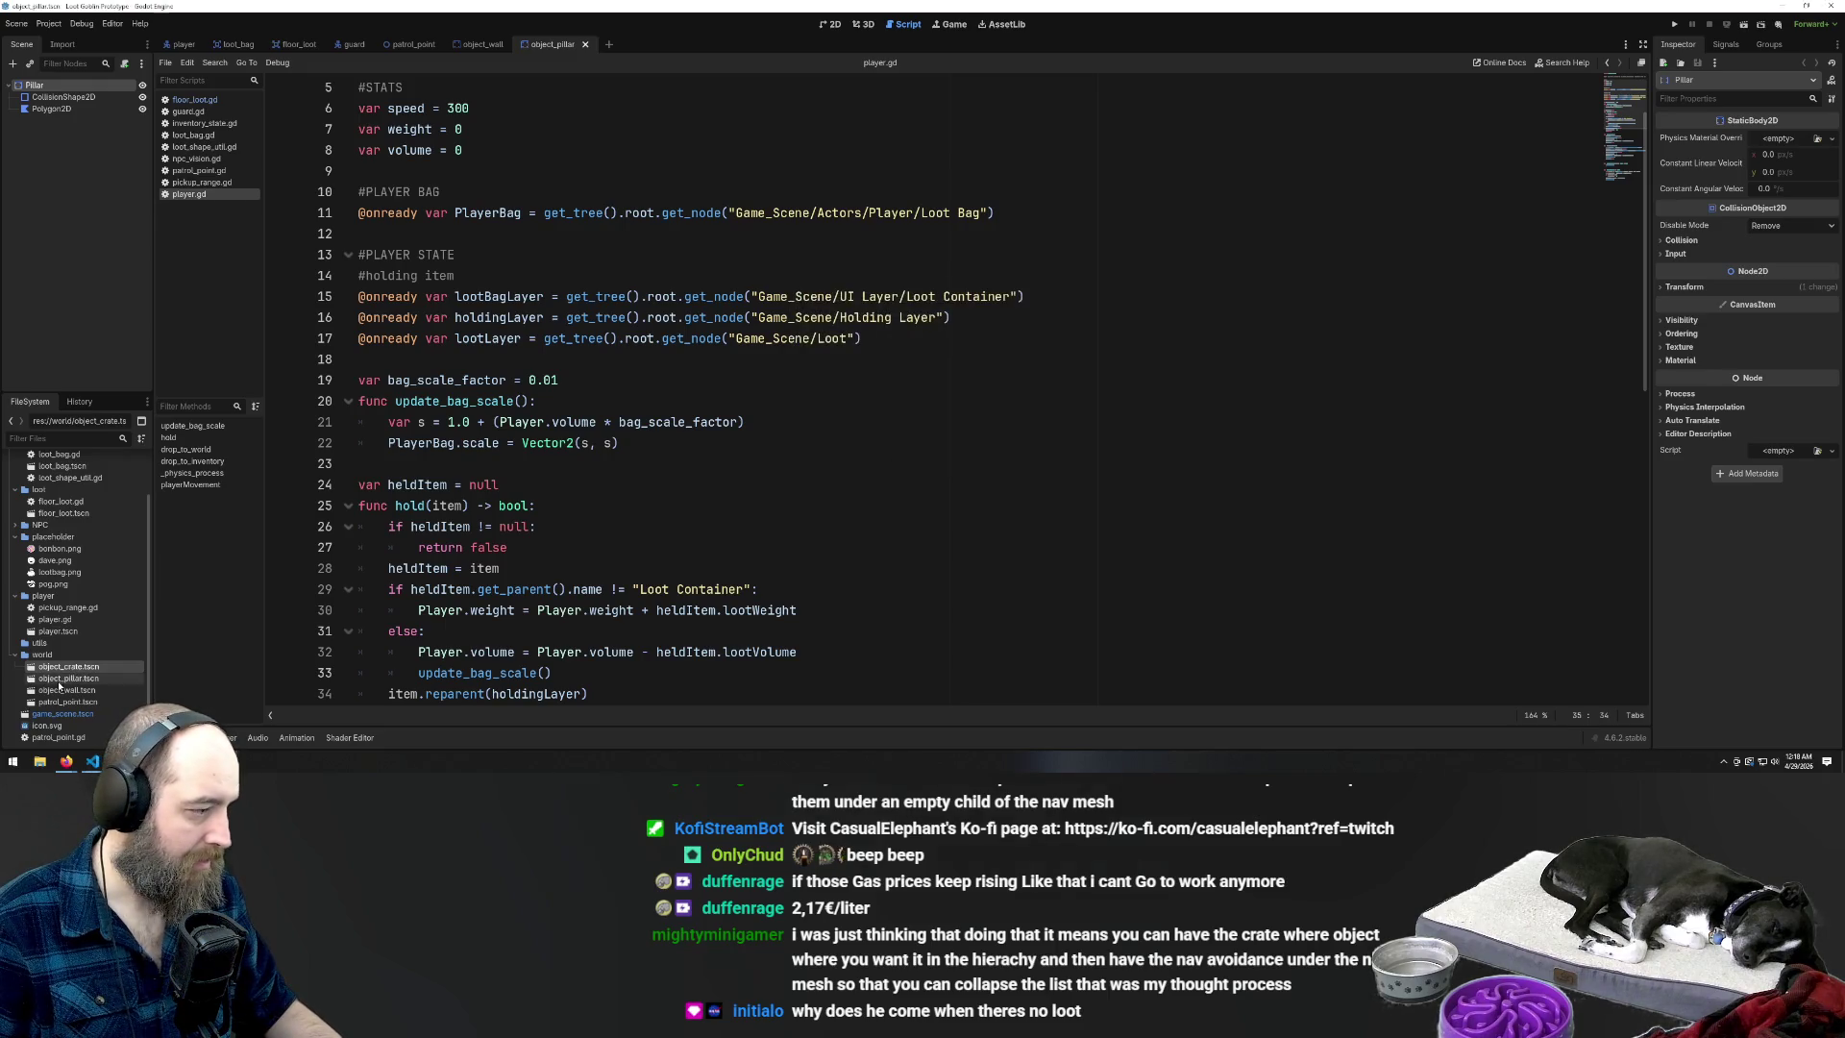
mouse_move(59, 678)
left_mouse_down()
mouse_move(178, 50)
mouse_move(505, 48)
left_mouse_up()
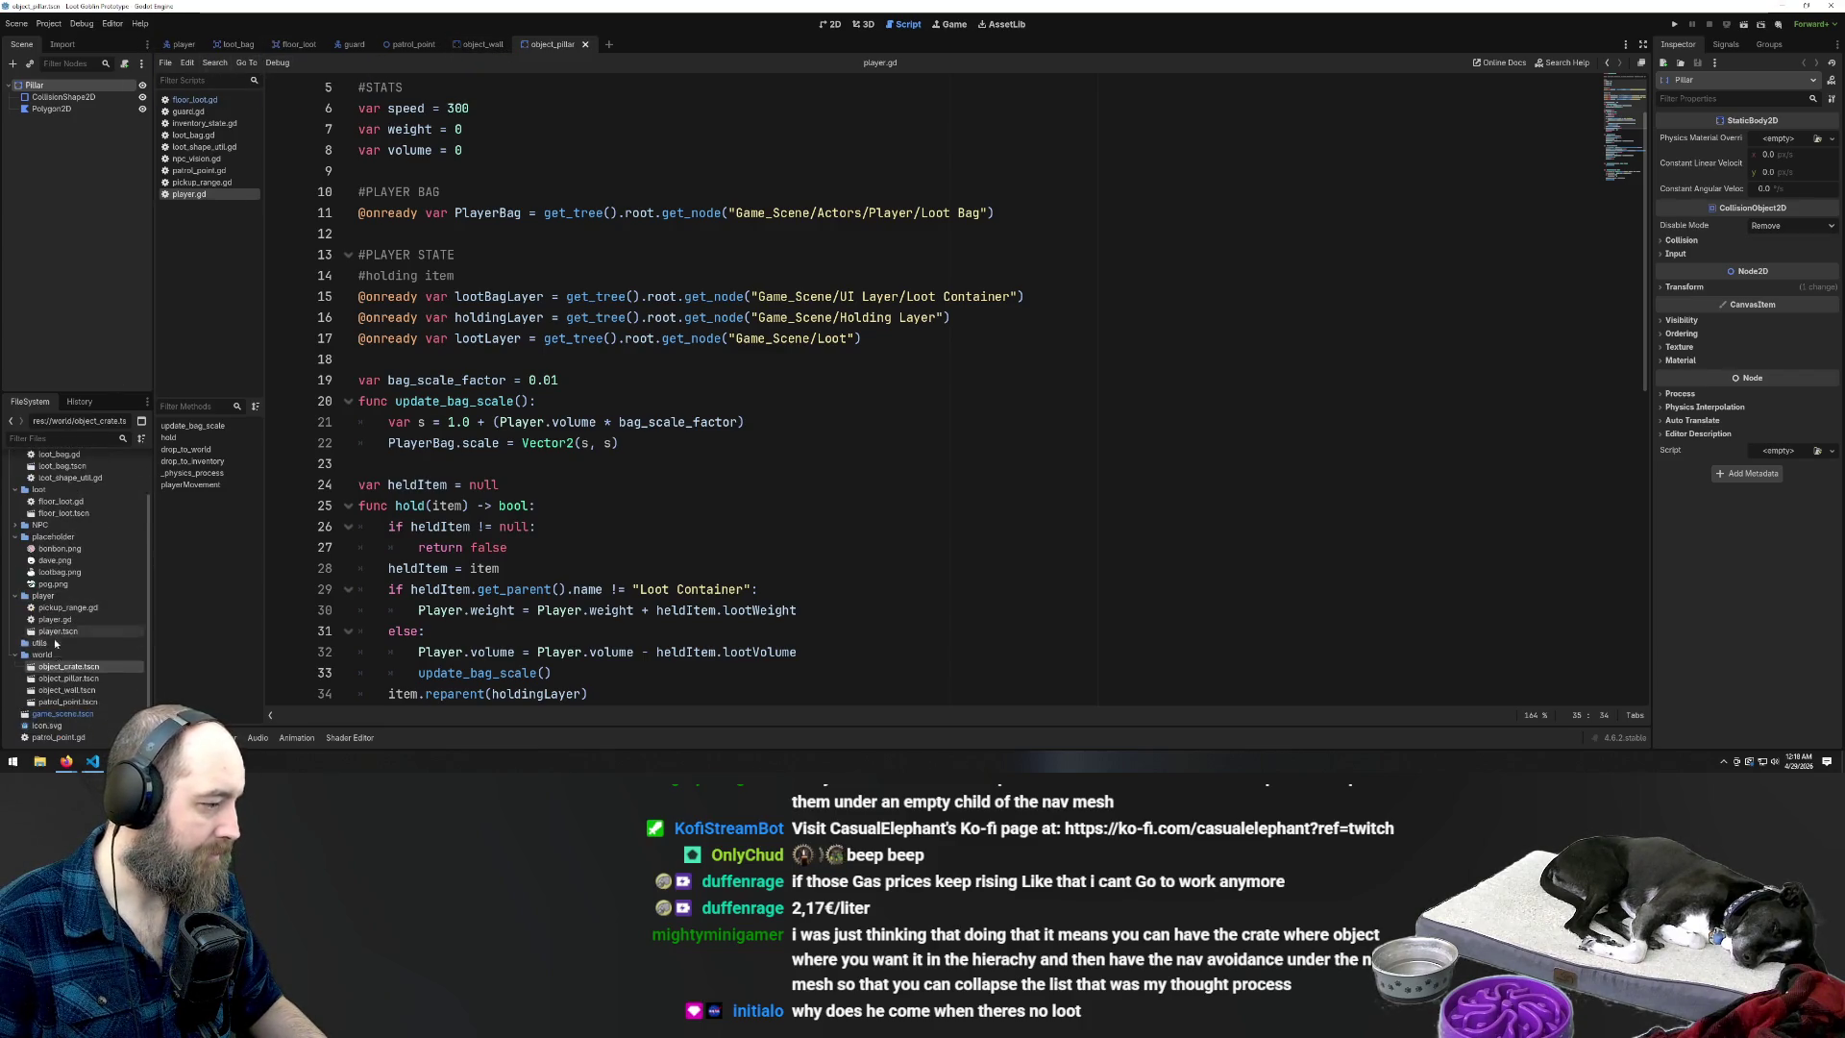
double_click(64, 715)
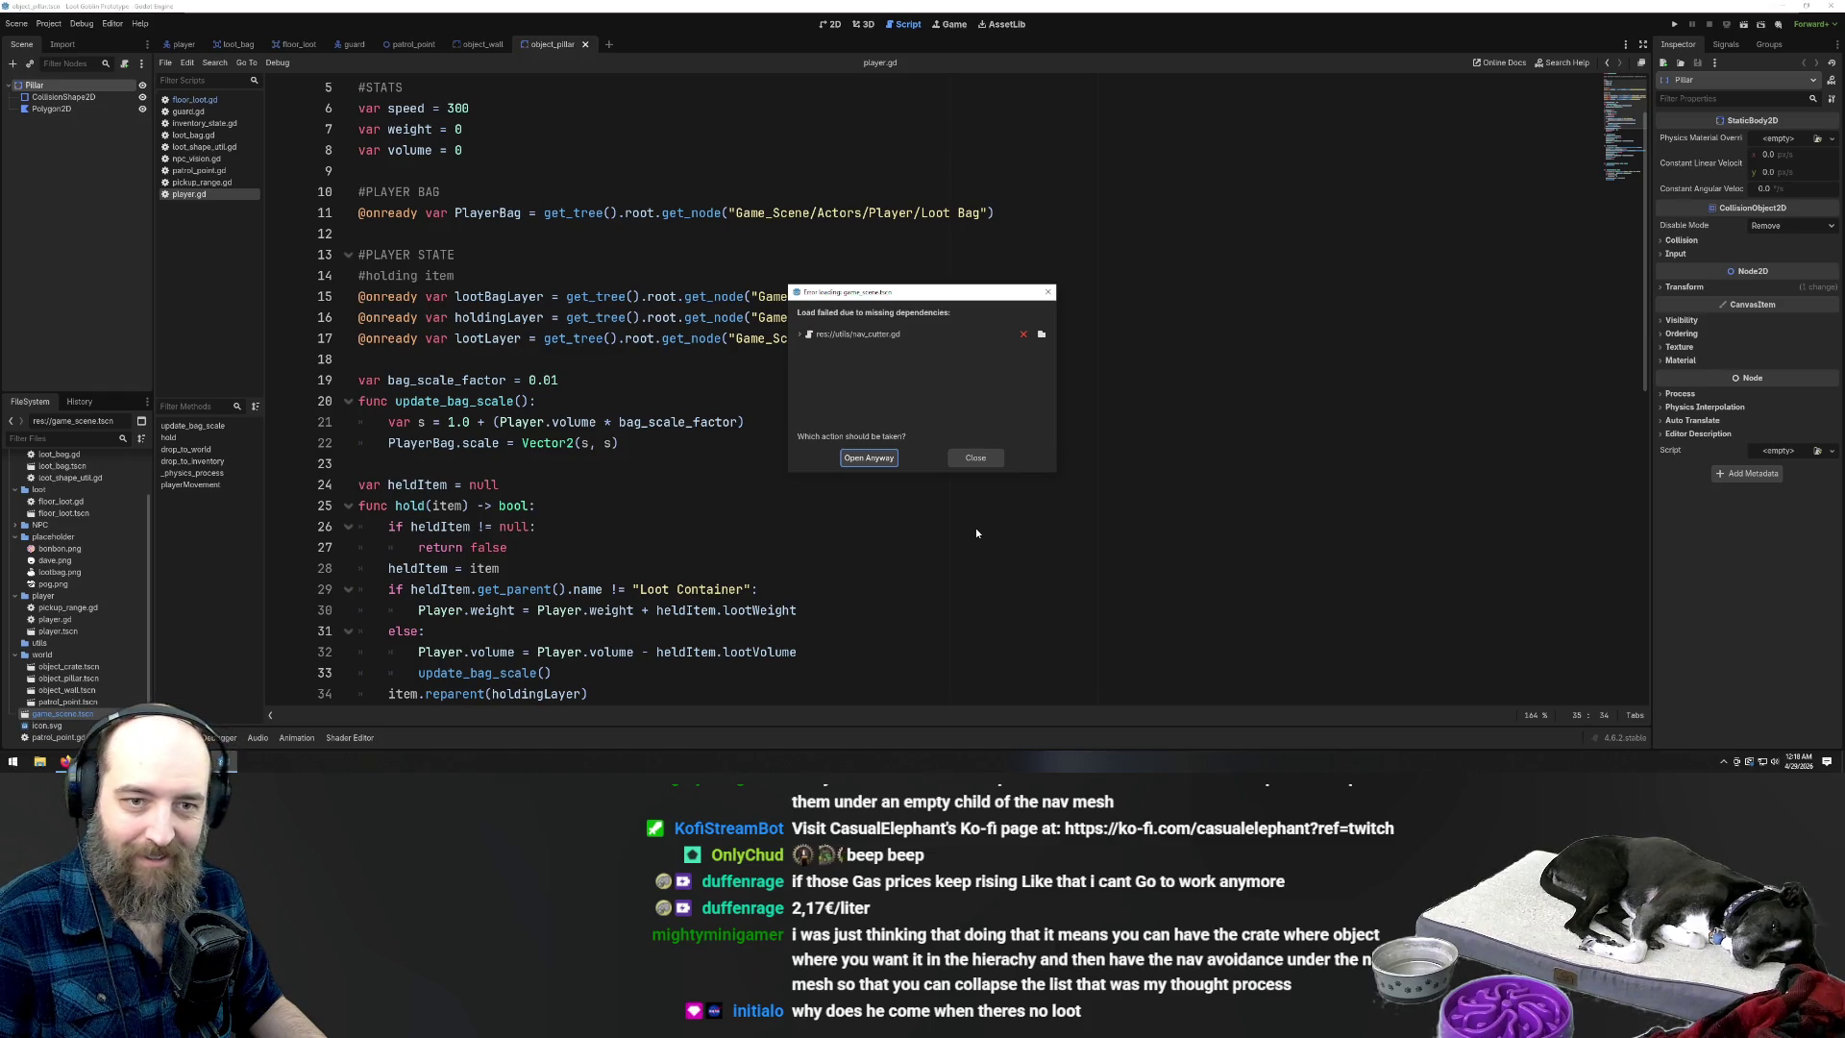
left_click(975, 458)
Open object_crate.tscn with Open Anyway despite the missing dependencies
scroll(104, 672, "up", 2)
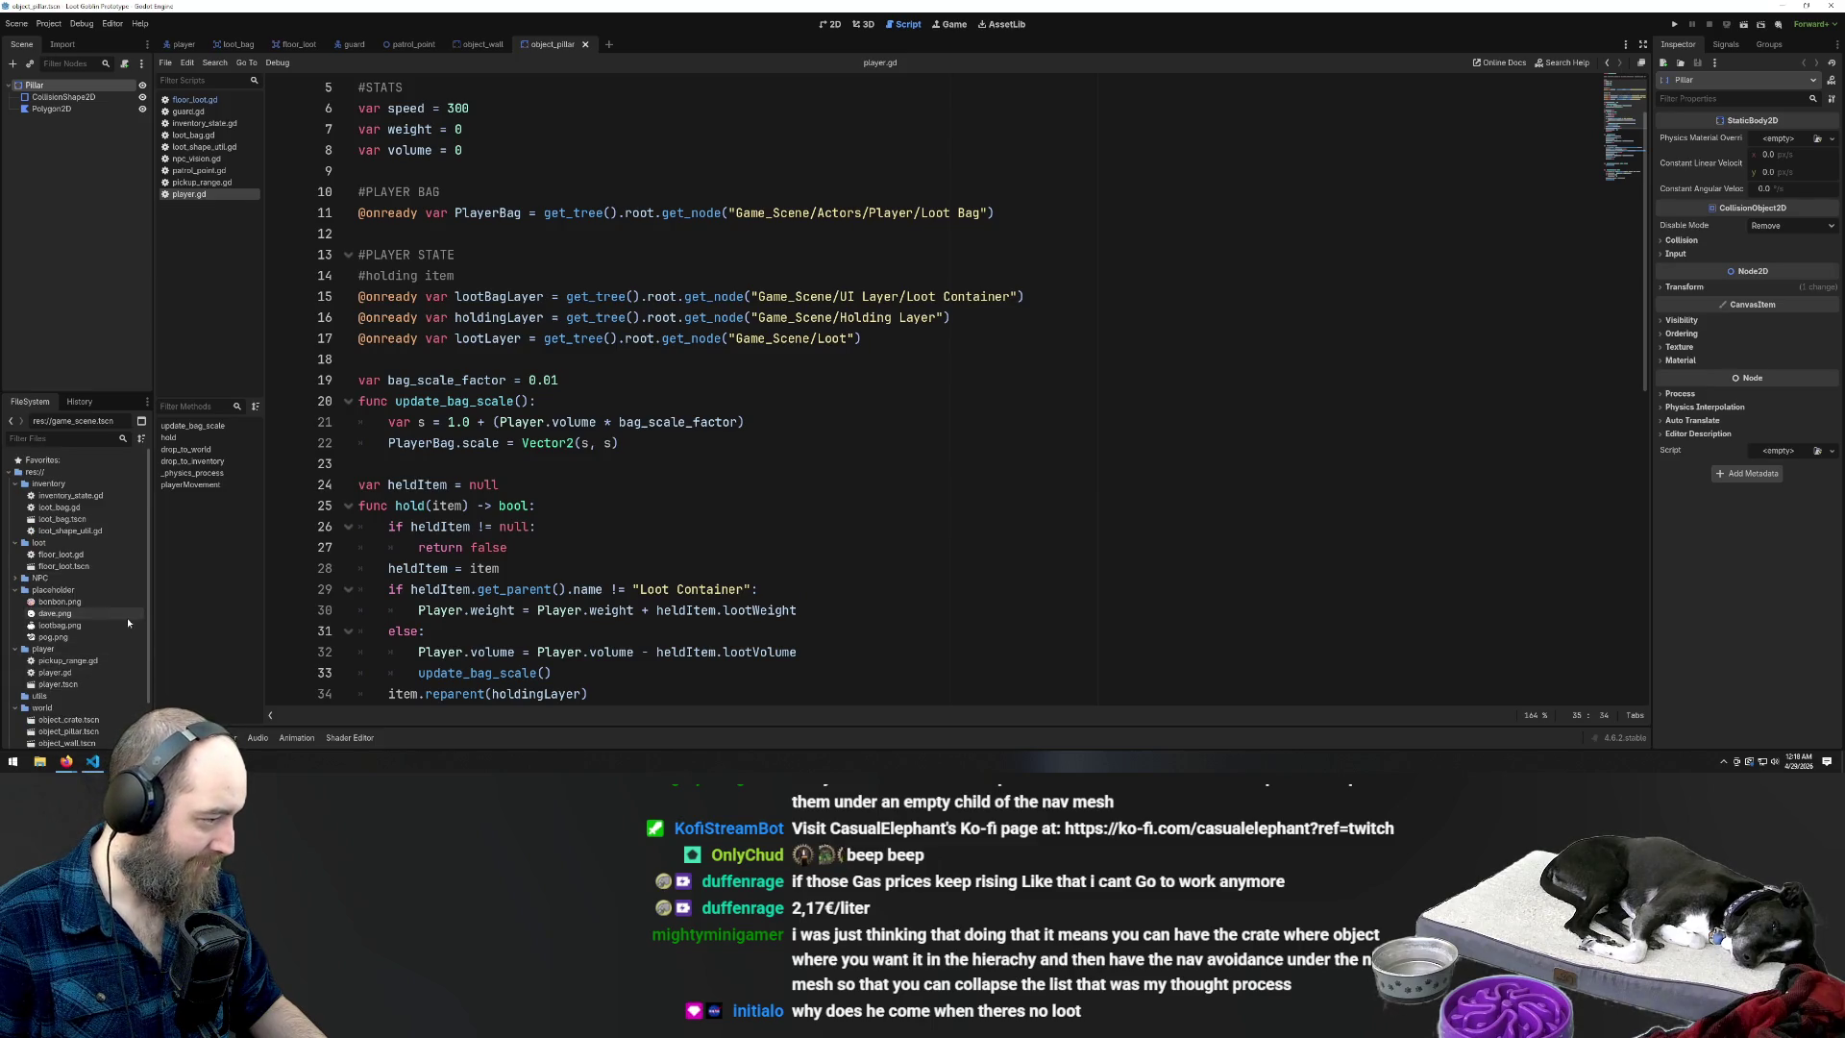
scroll(81, 663, "down", 2)
double_click(69, 666)
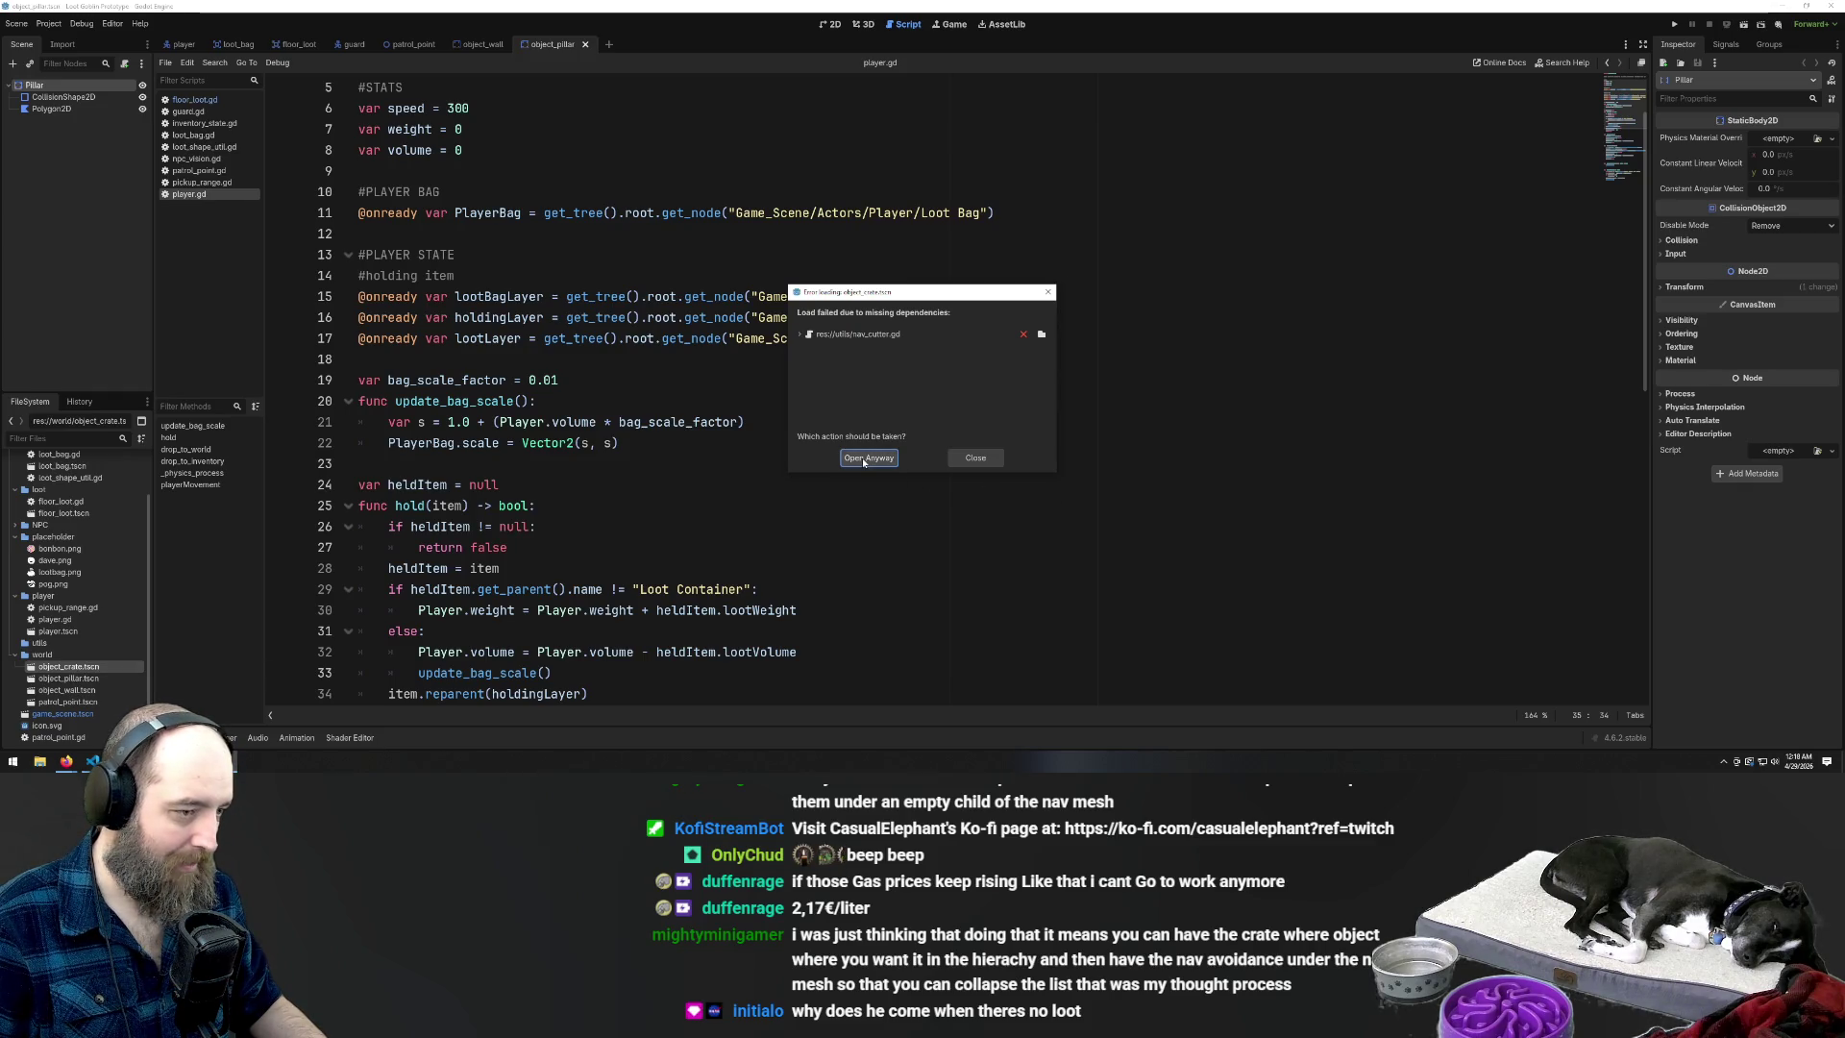
left_click(862, 457)
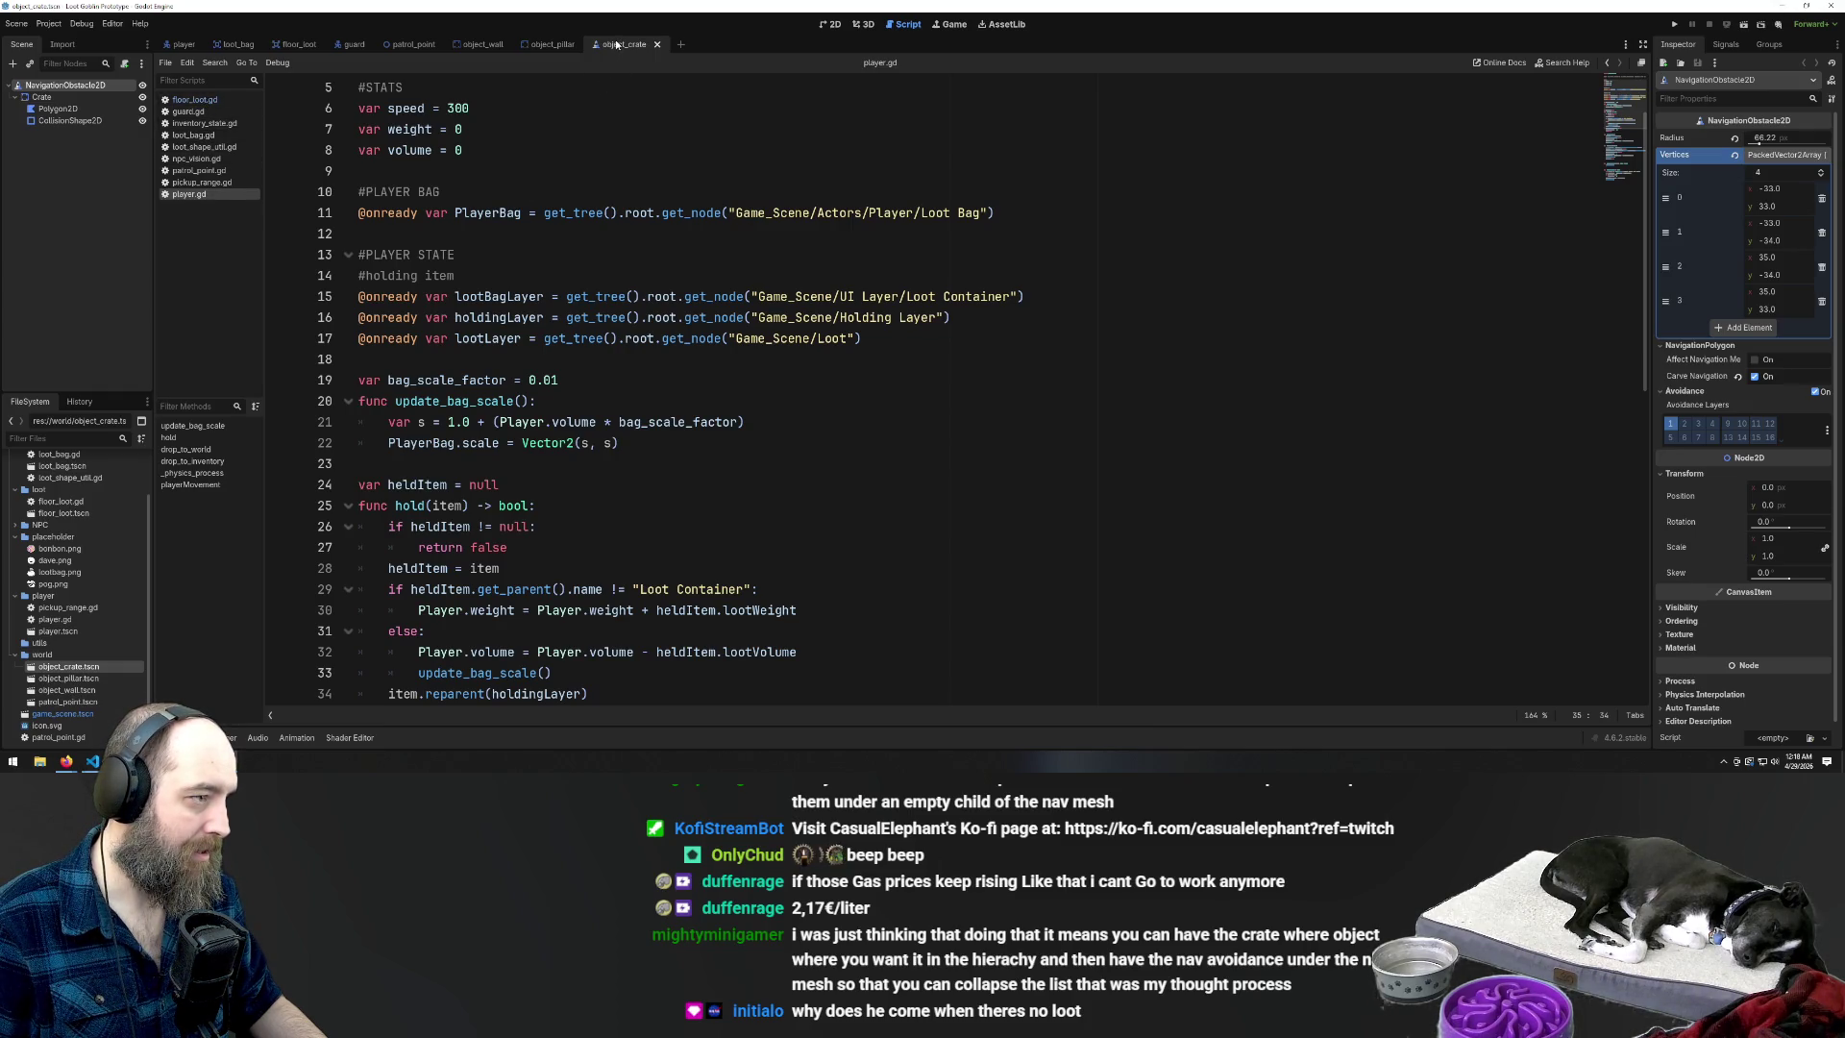
Switch to the object_crate scene tab and show it in the 2D workspace
left_click(546, 44)
left_click(623, 45)
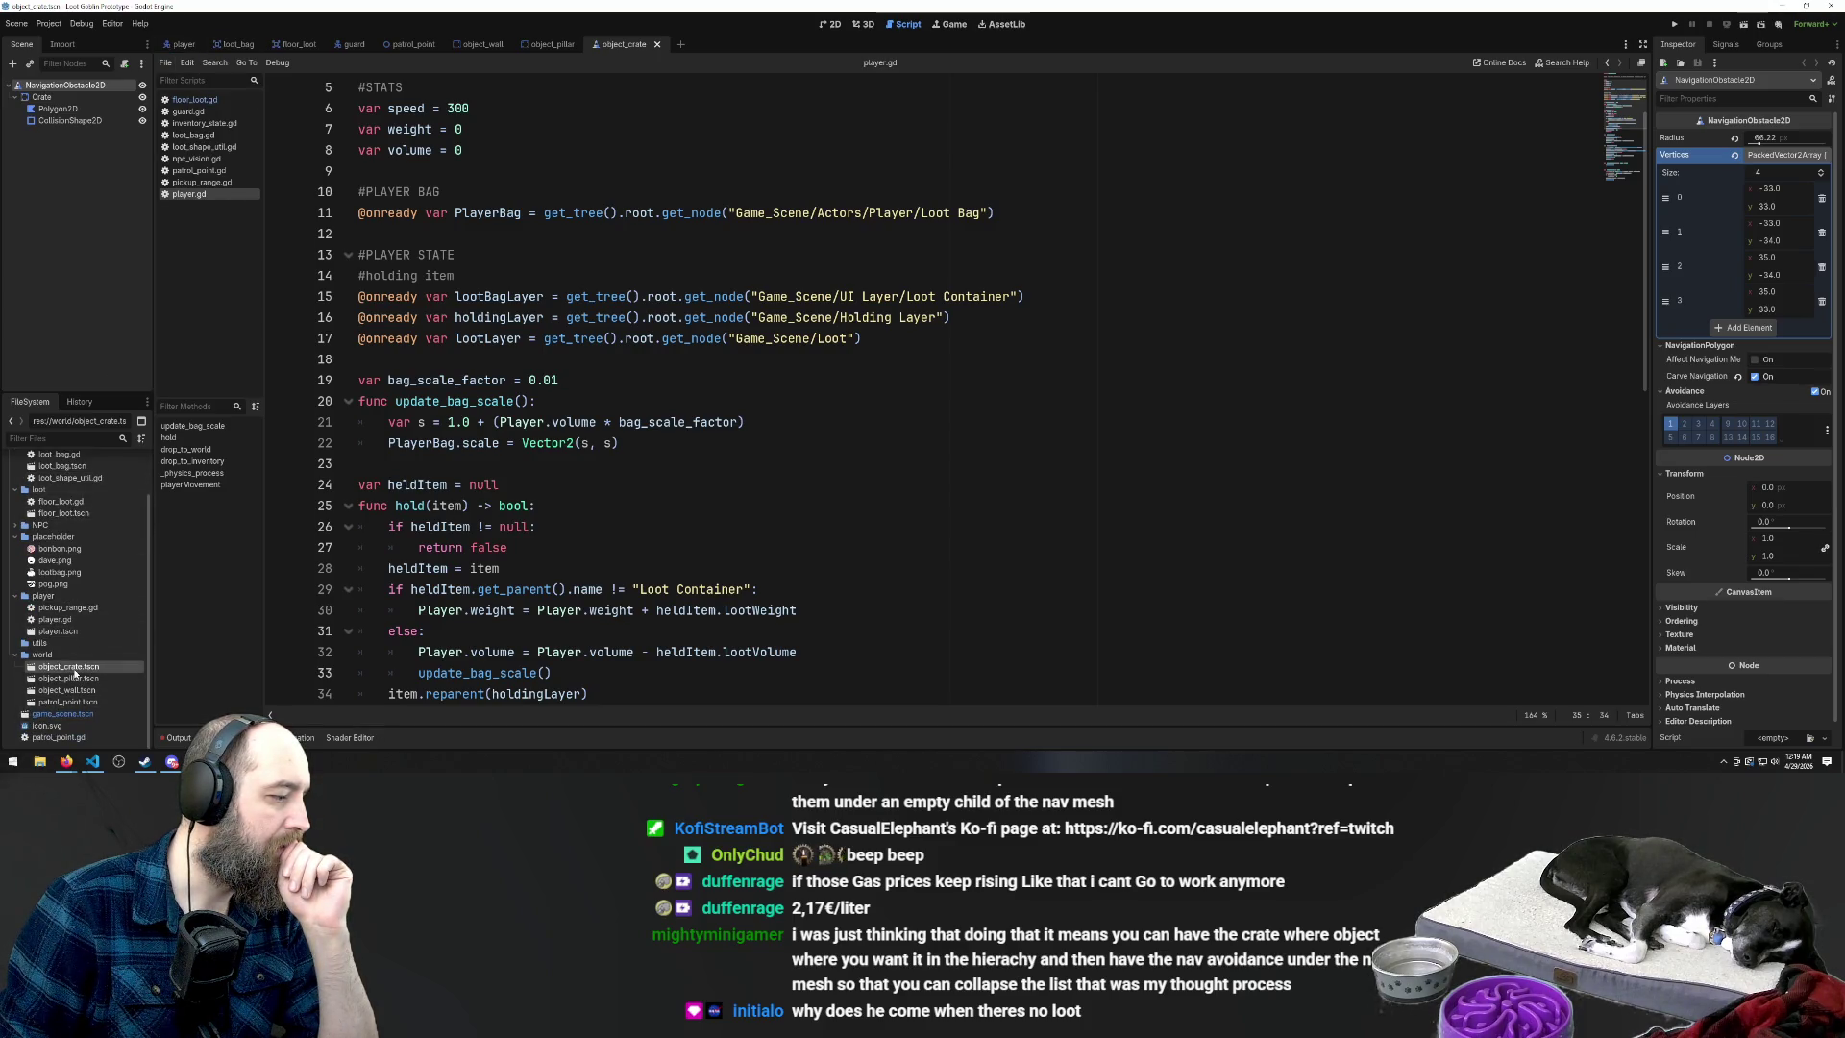
left_click(838, 25)
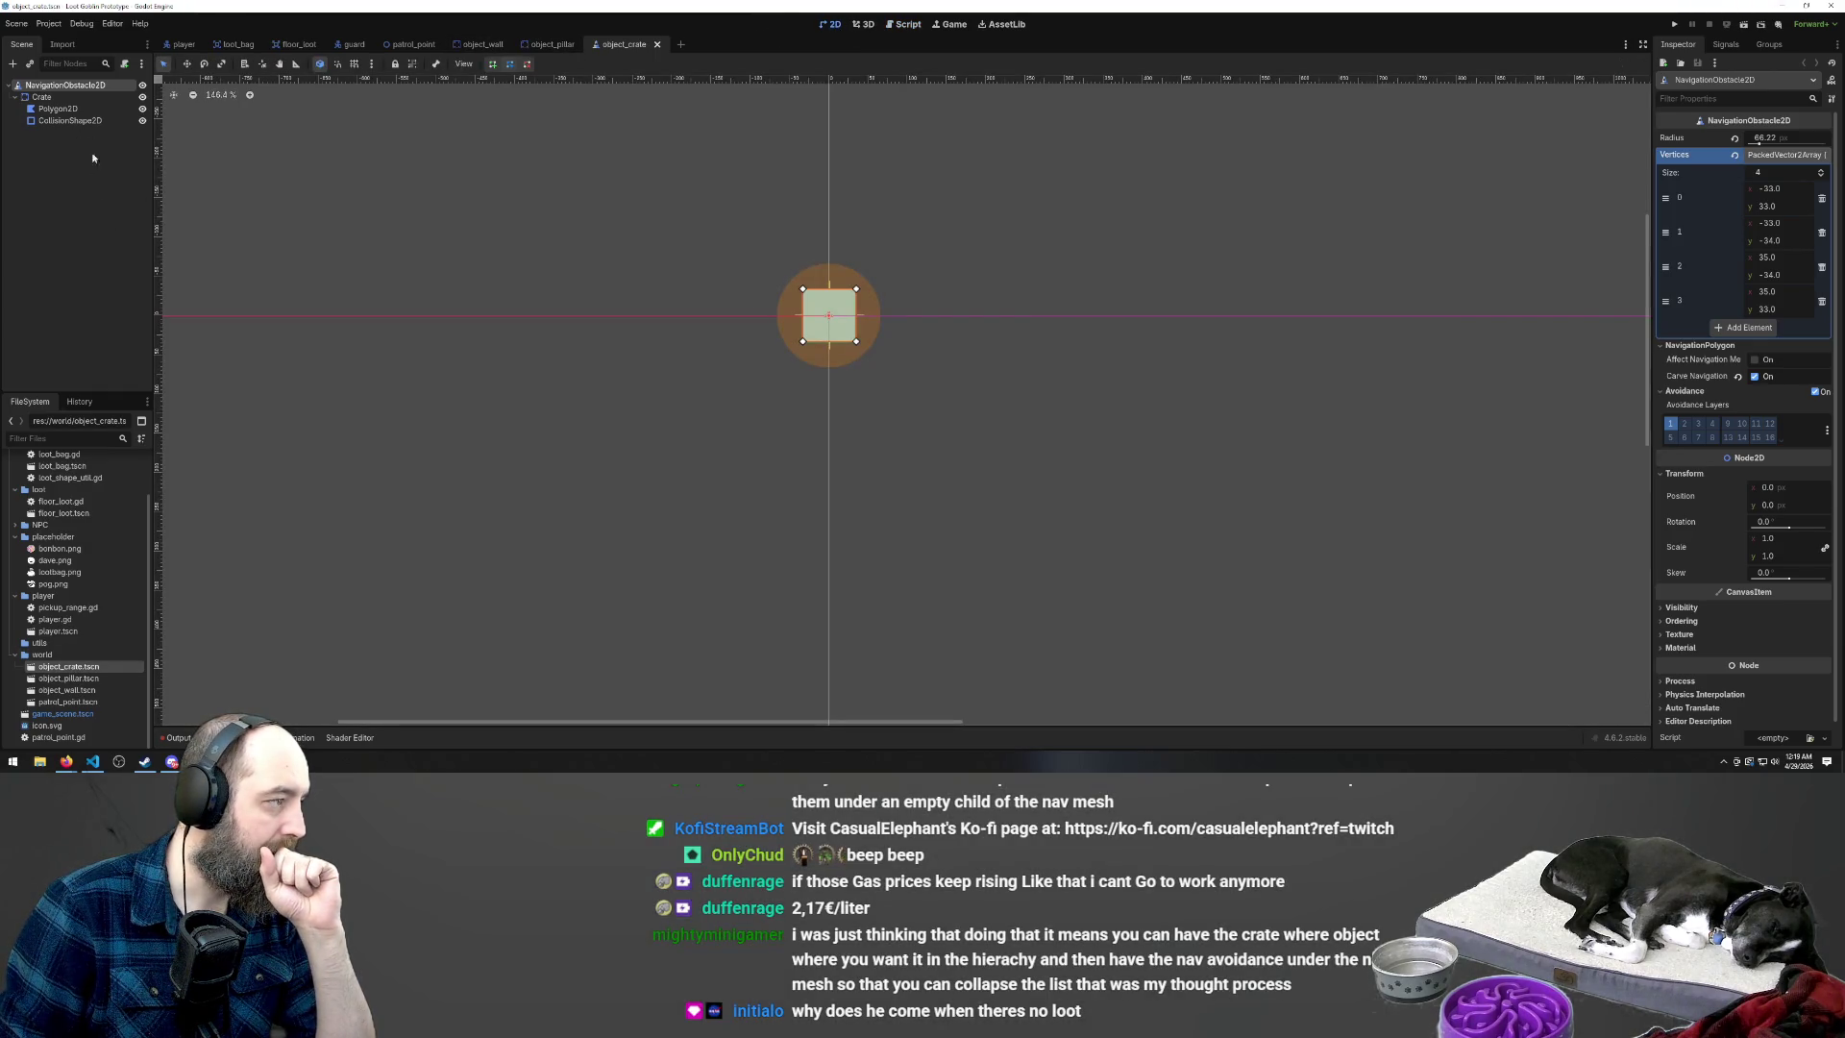
Make Crate the scene root and delete the NavigationObstacle2D node
left_click(46, 109)
left_click(64, 86)
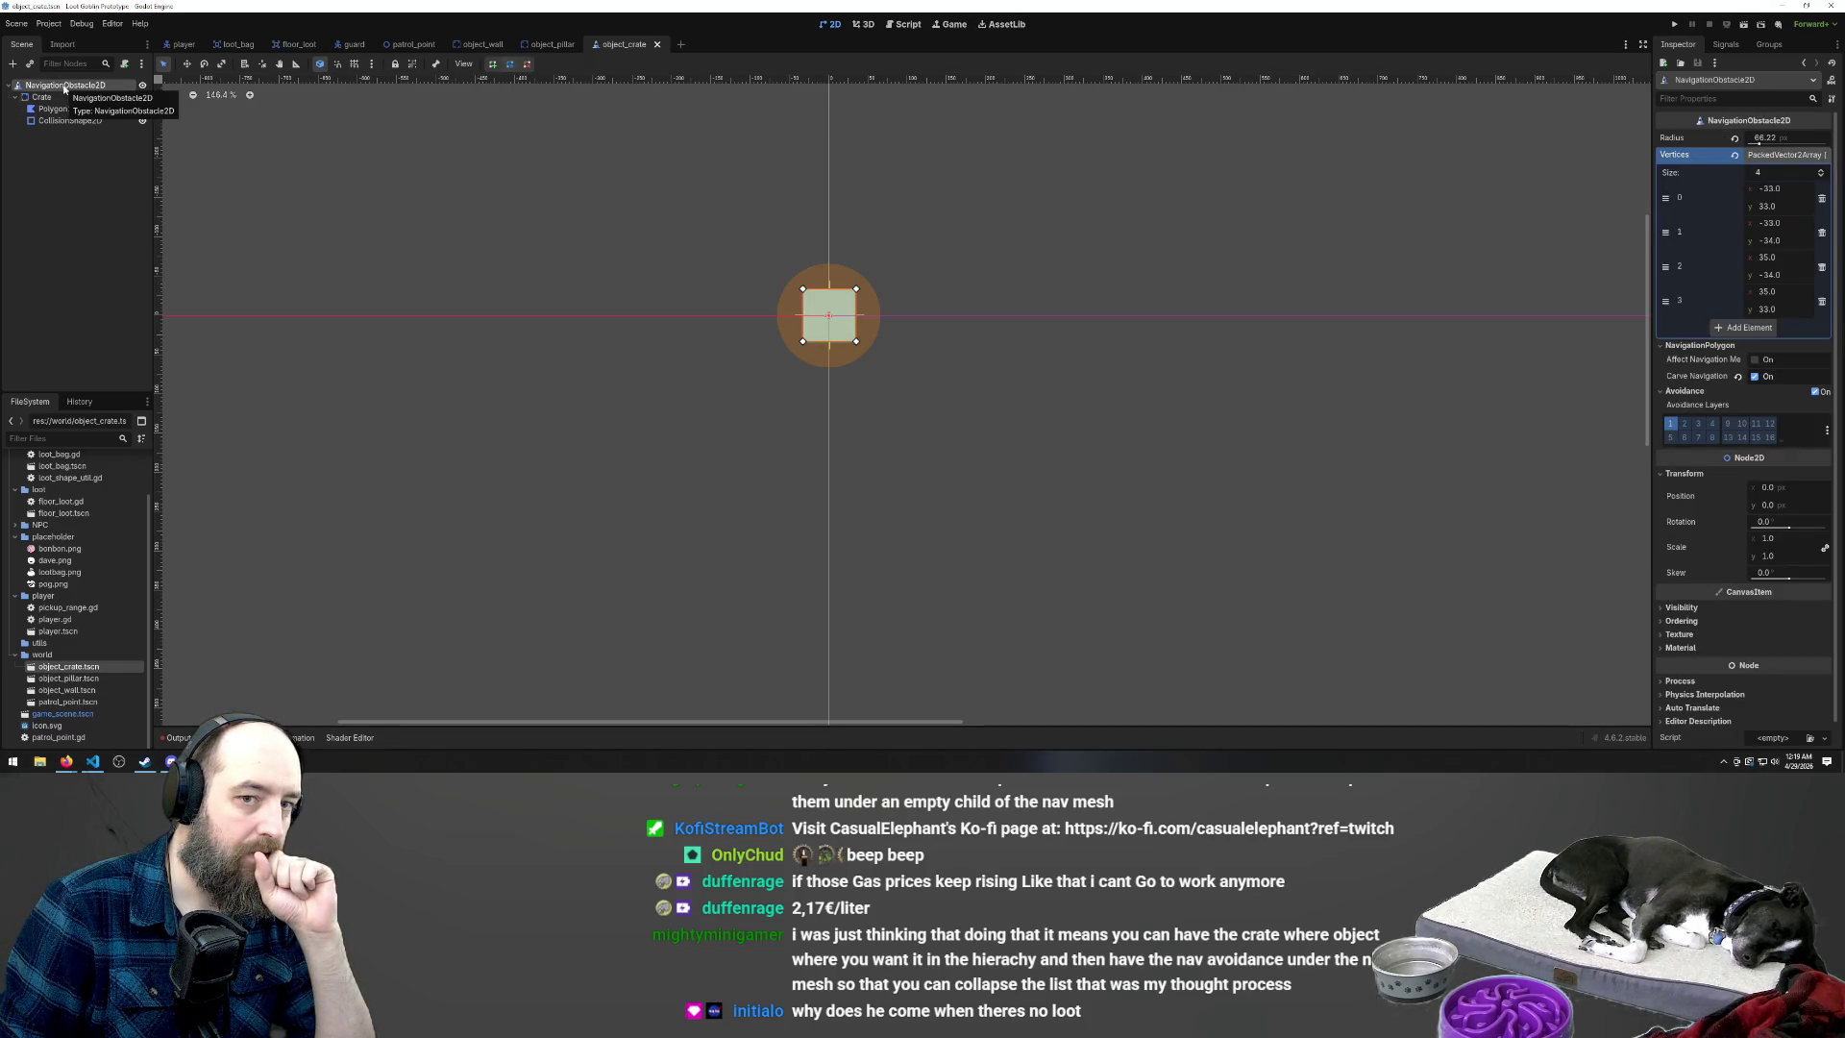
right_click(53, 98)
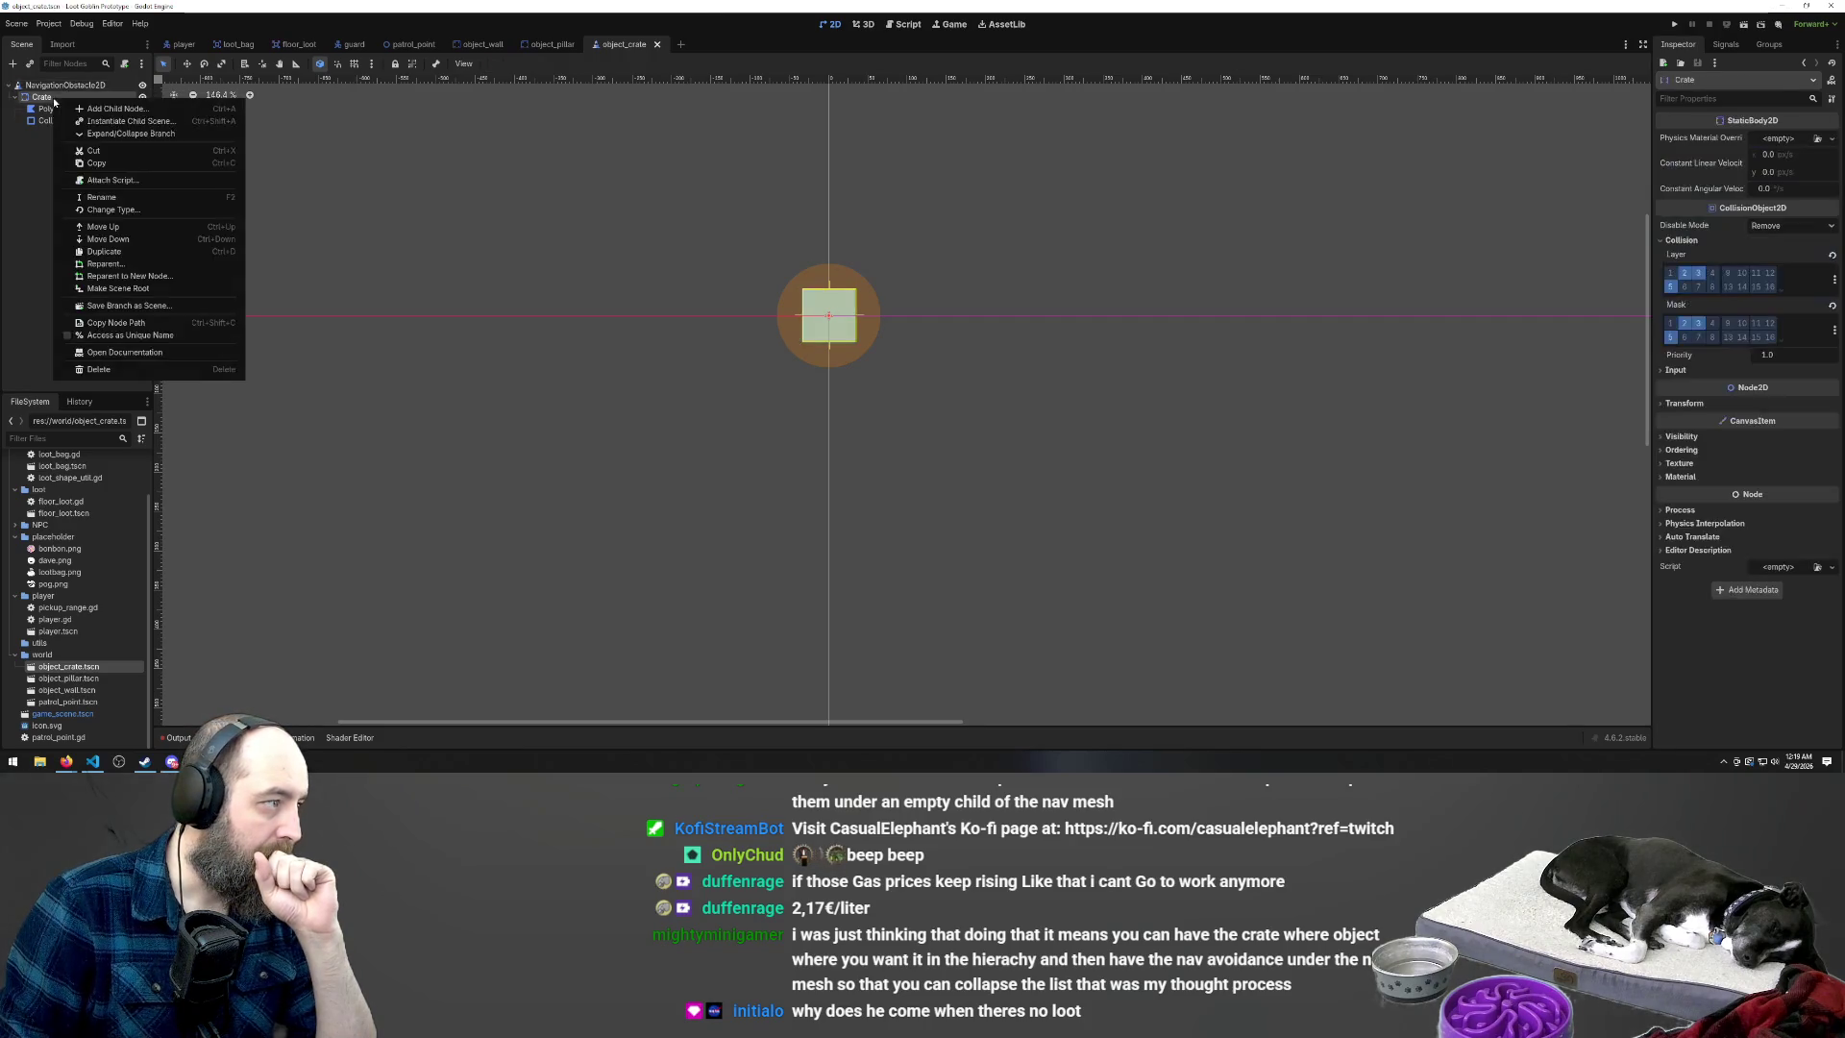
left_click(187, 287)
left_click(67, 121)
key("Delete")
key("Return")
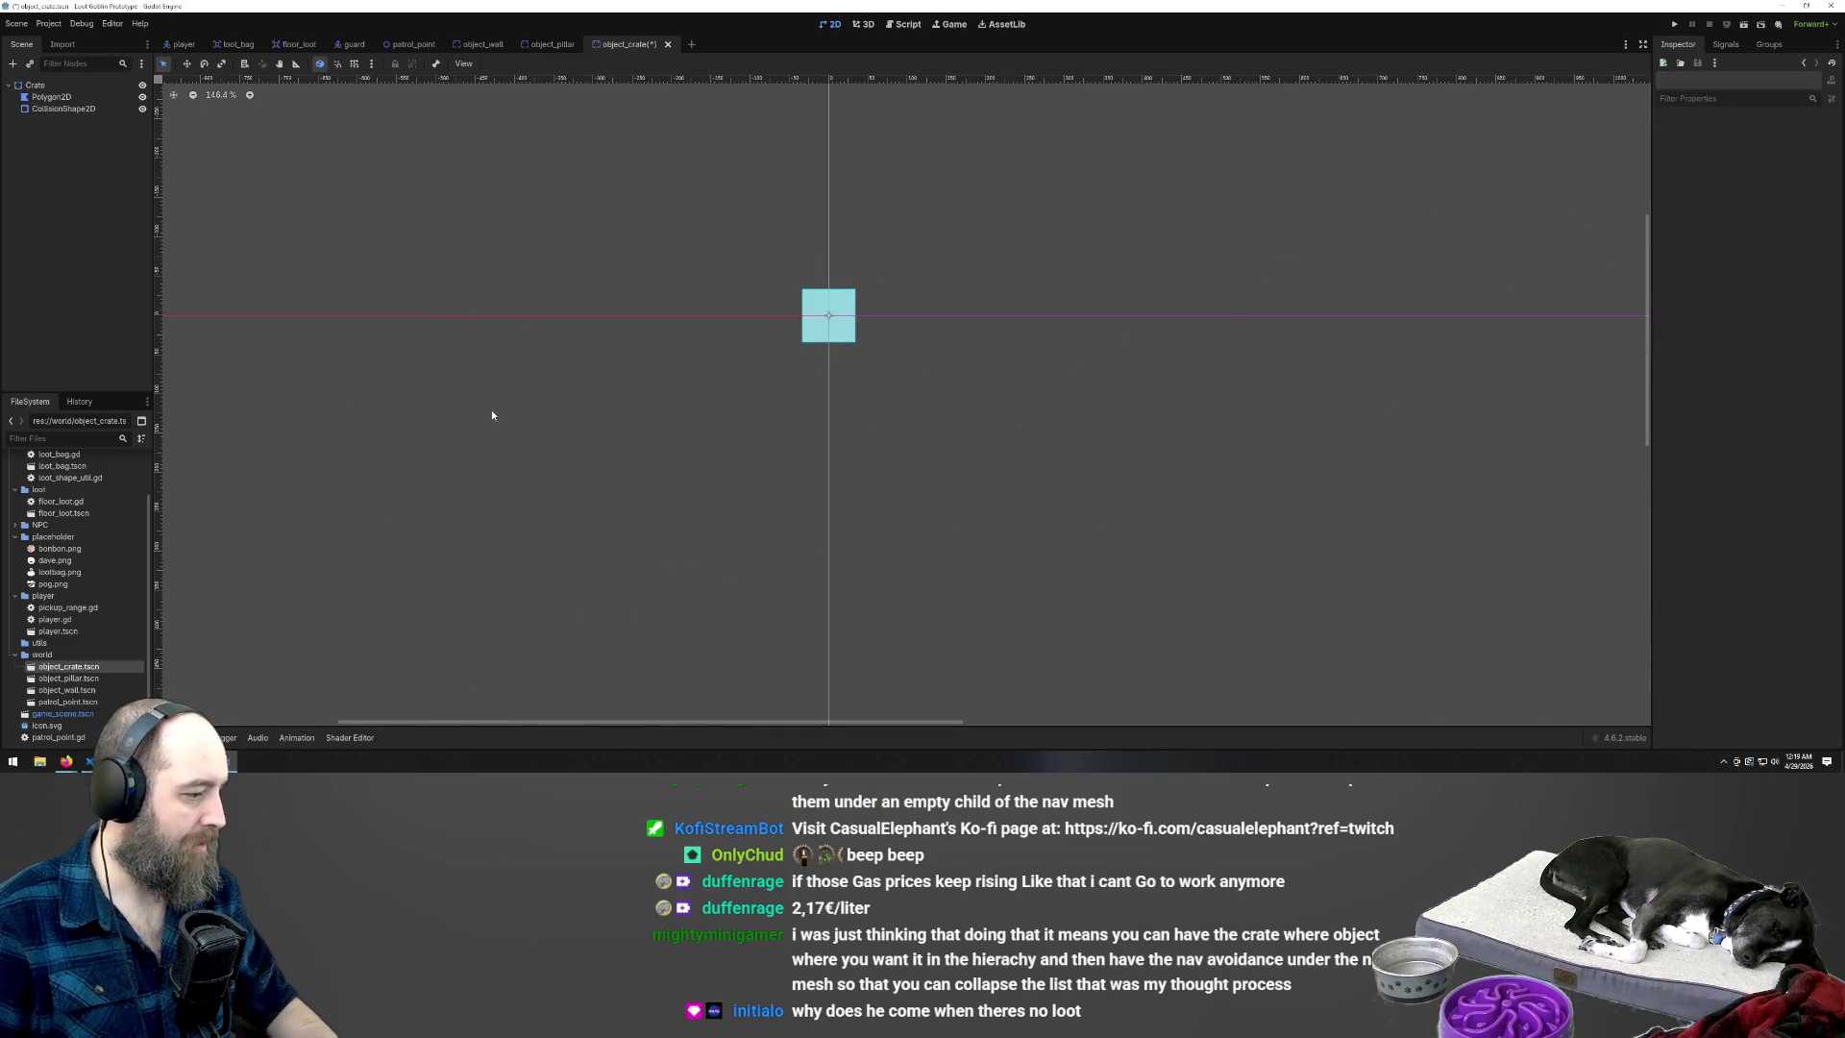
Save and run the game, stop it, and expand the navigation warning details
key("F5")
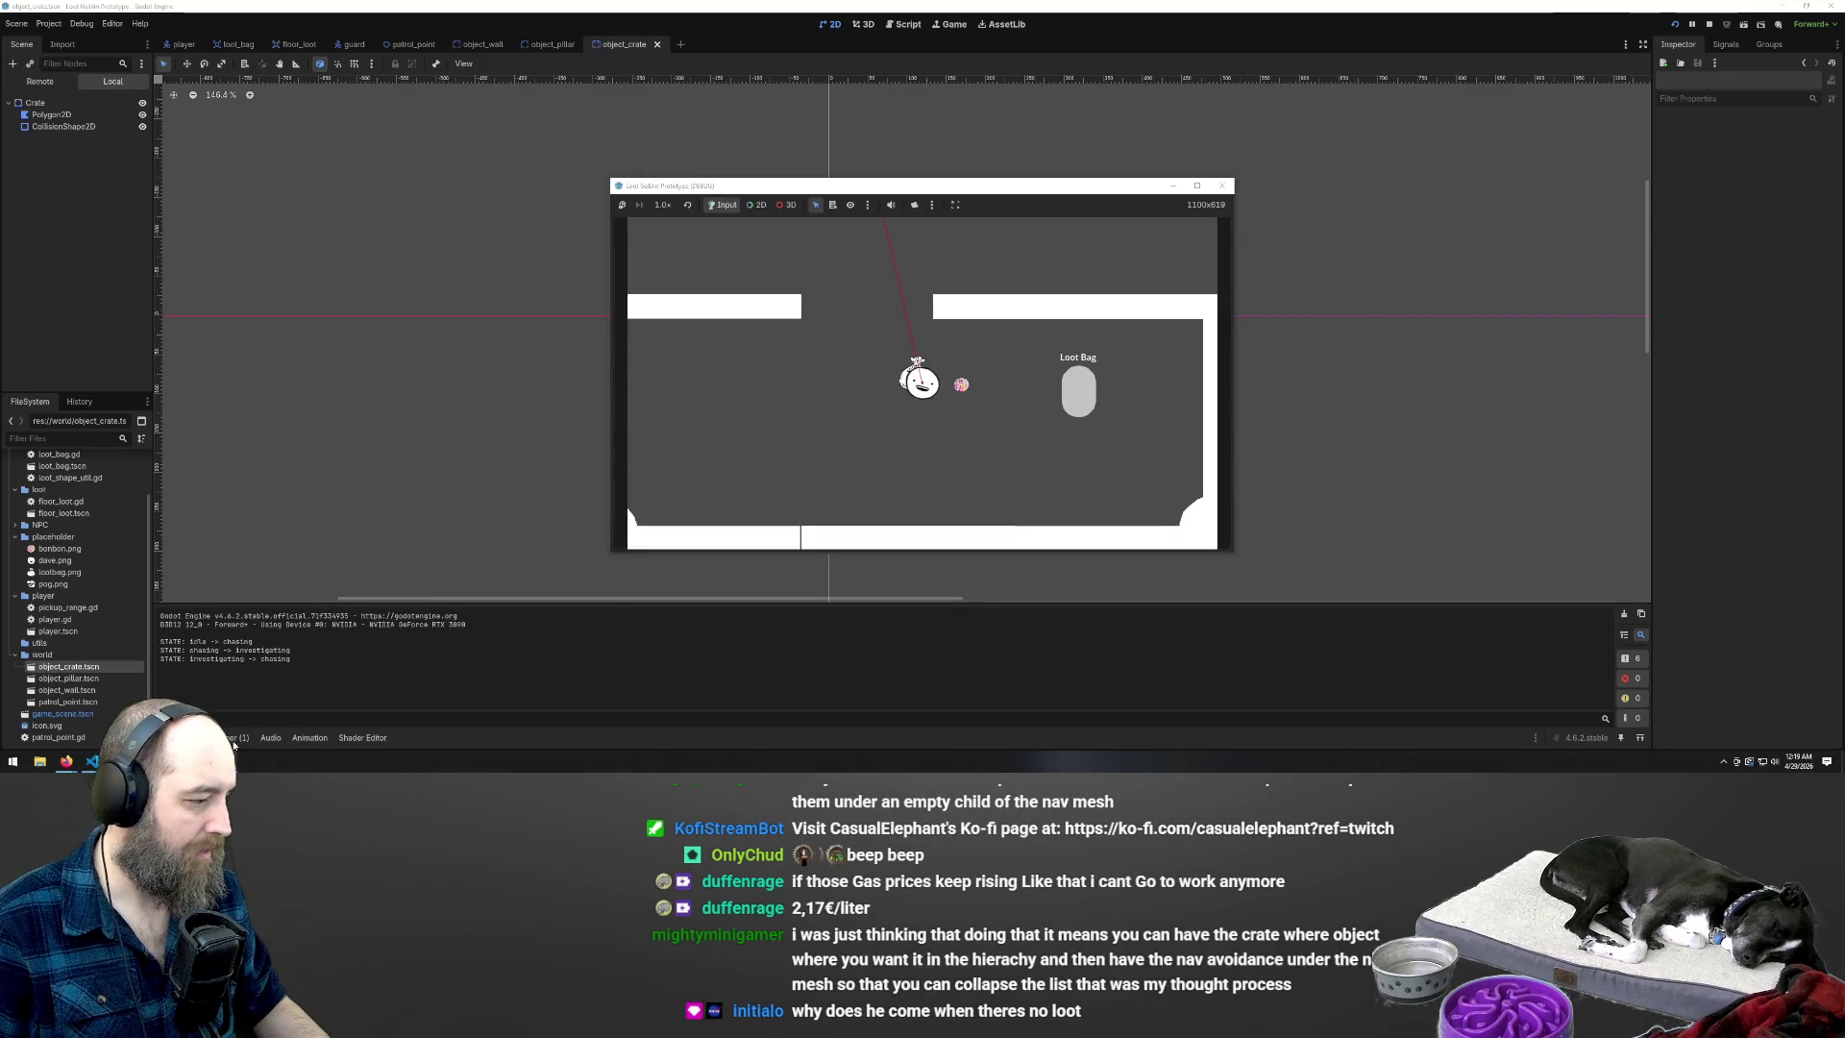
key("F8")
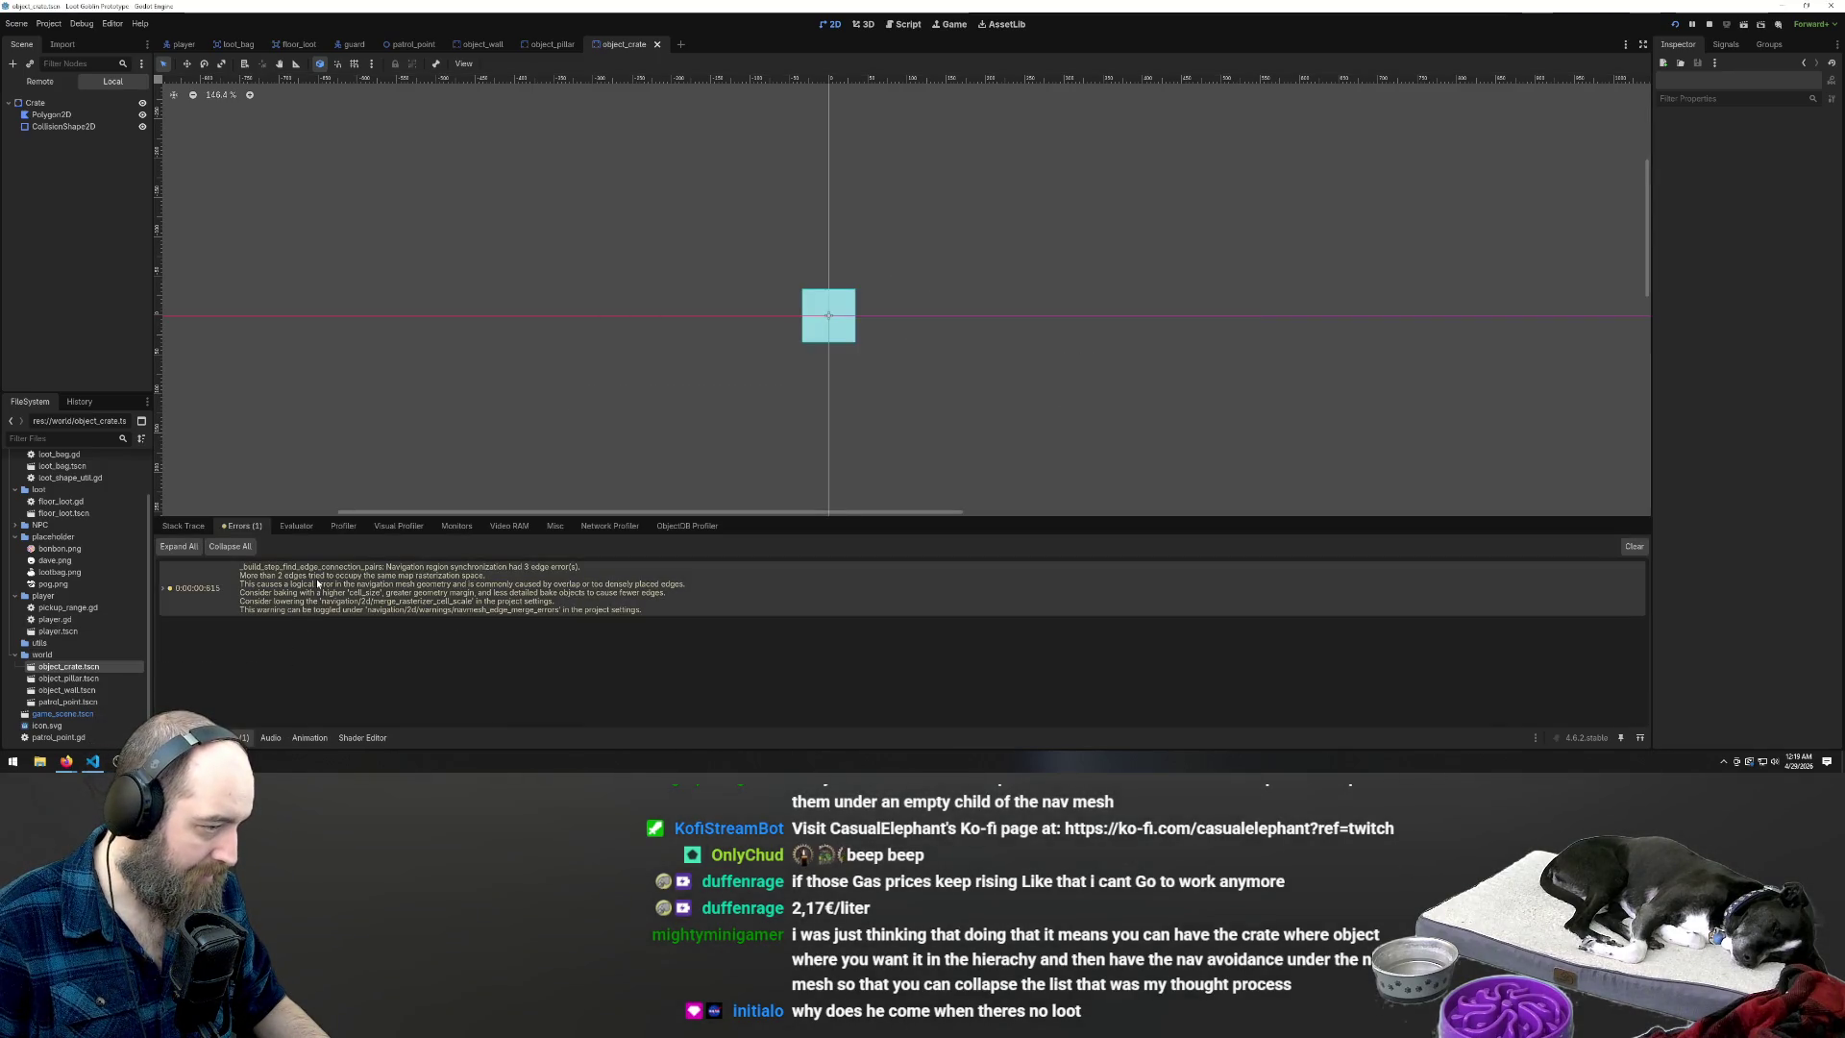
left_click(487, 579)
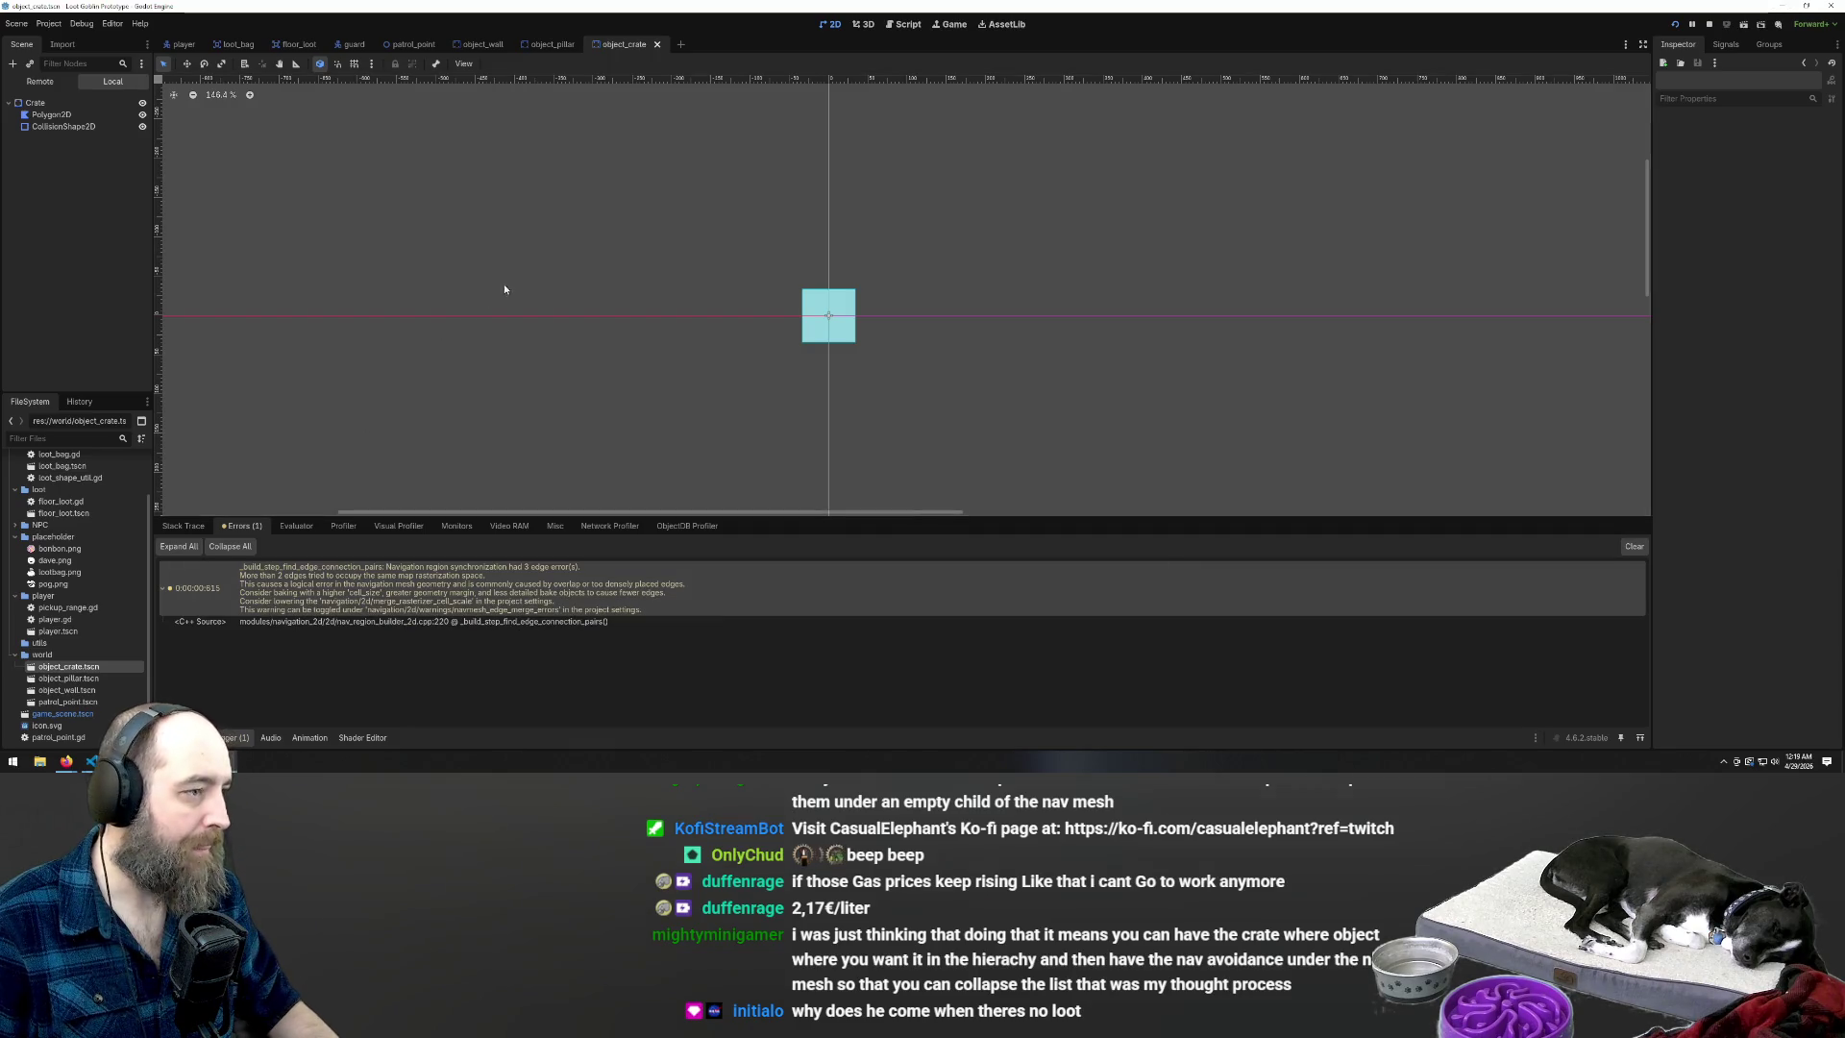
Playtest the level with WASD, walking the player through the wall gaps, then stop the game
key("F5")
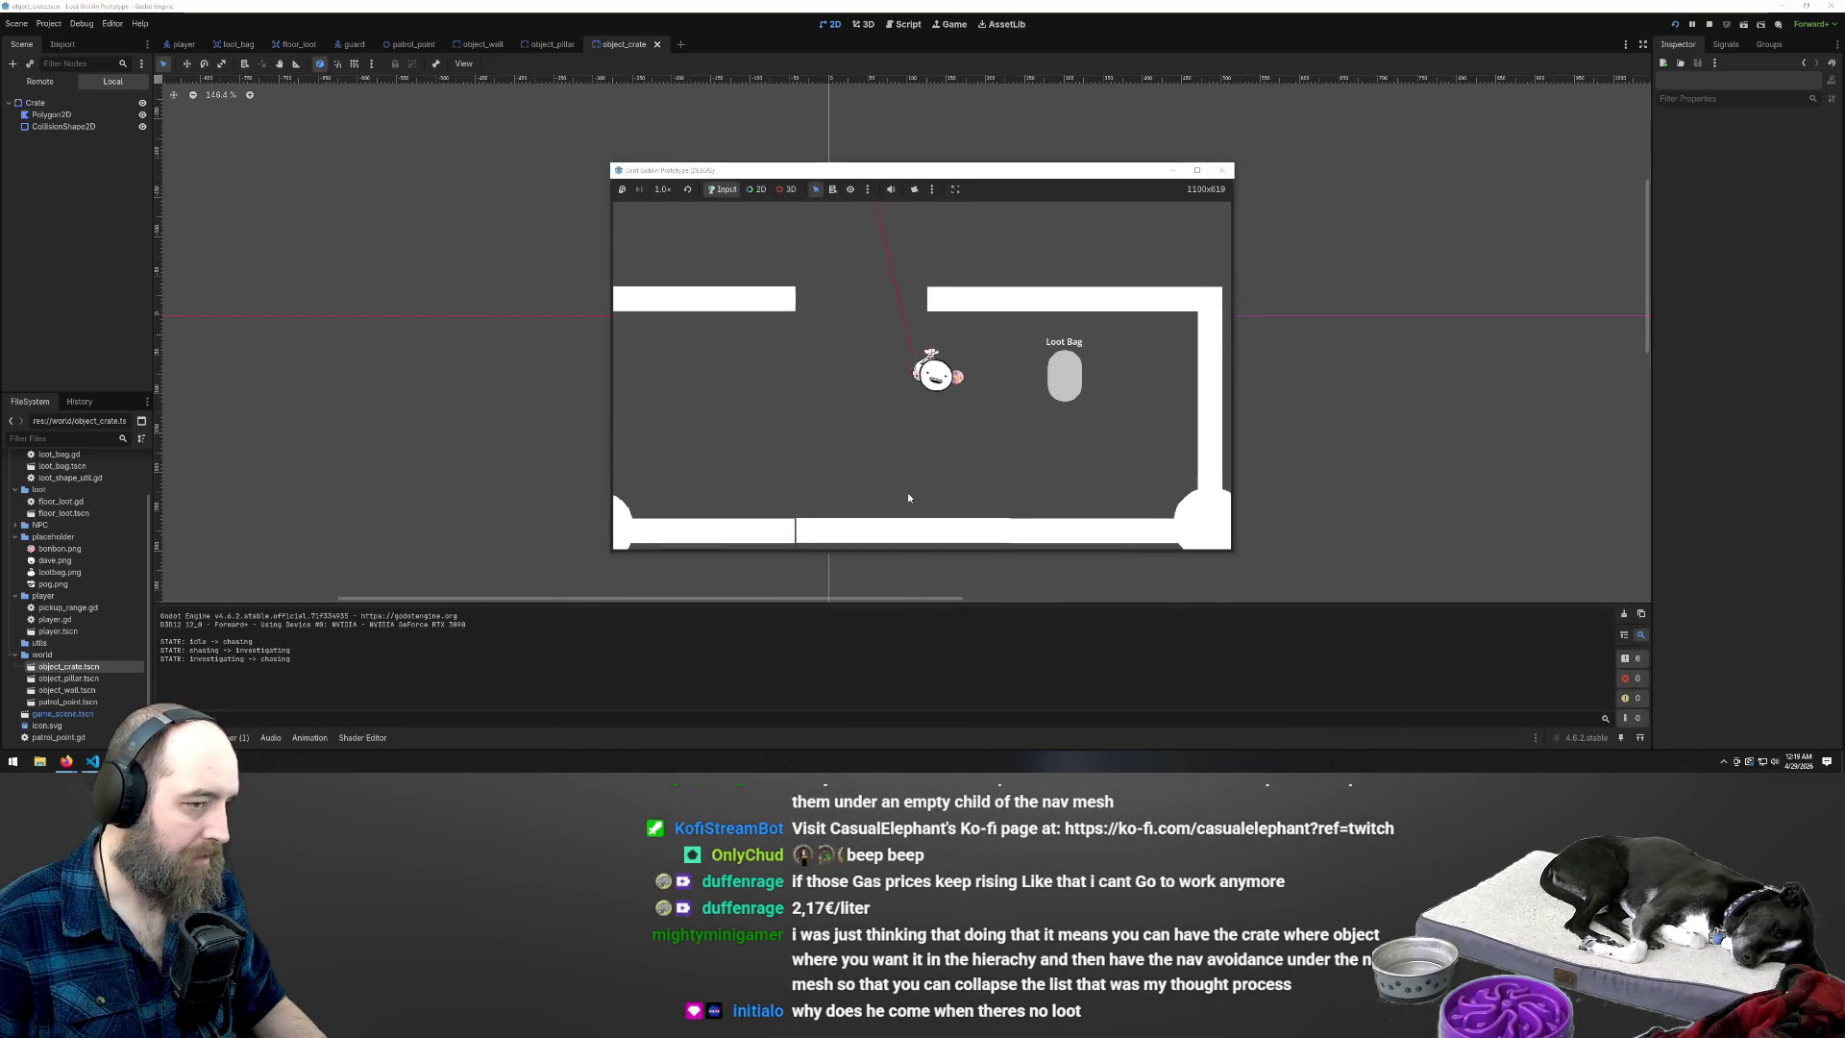
key("w")
key("s")
key("d")
key("d")
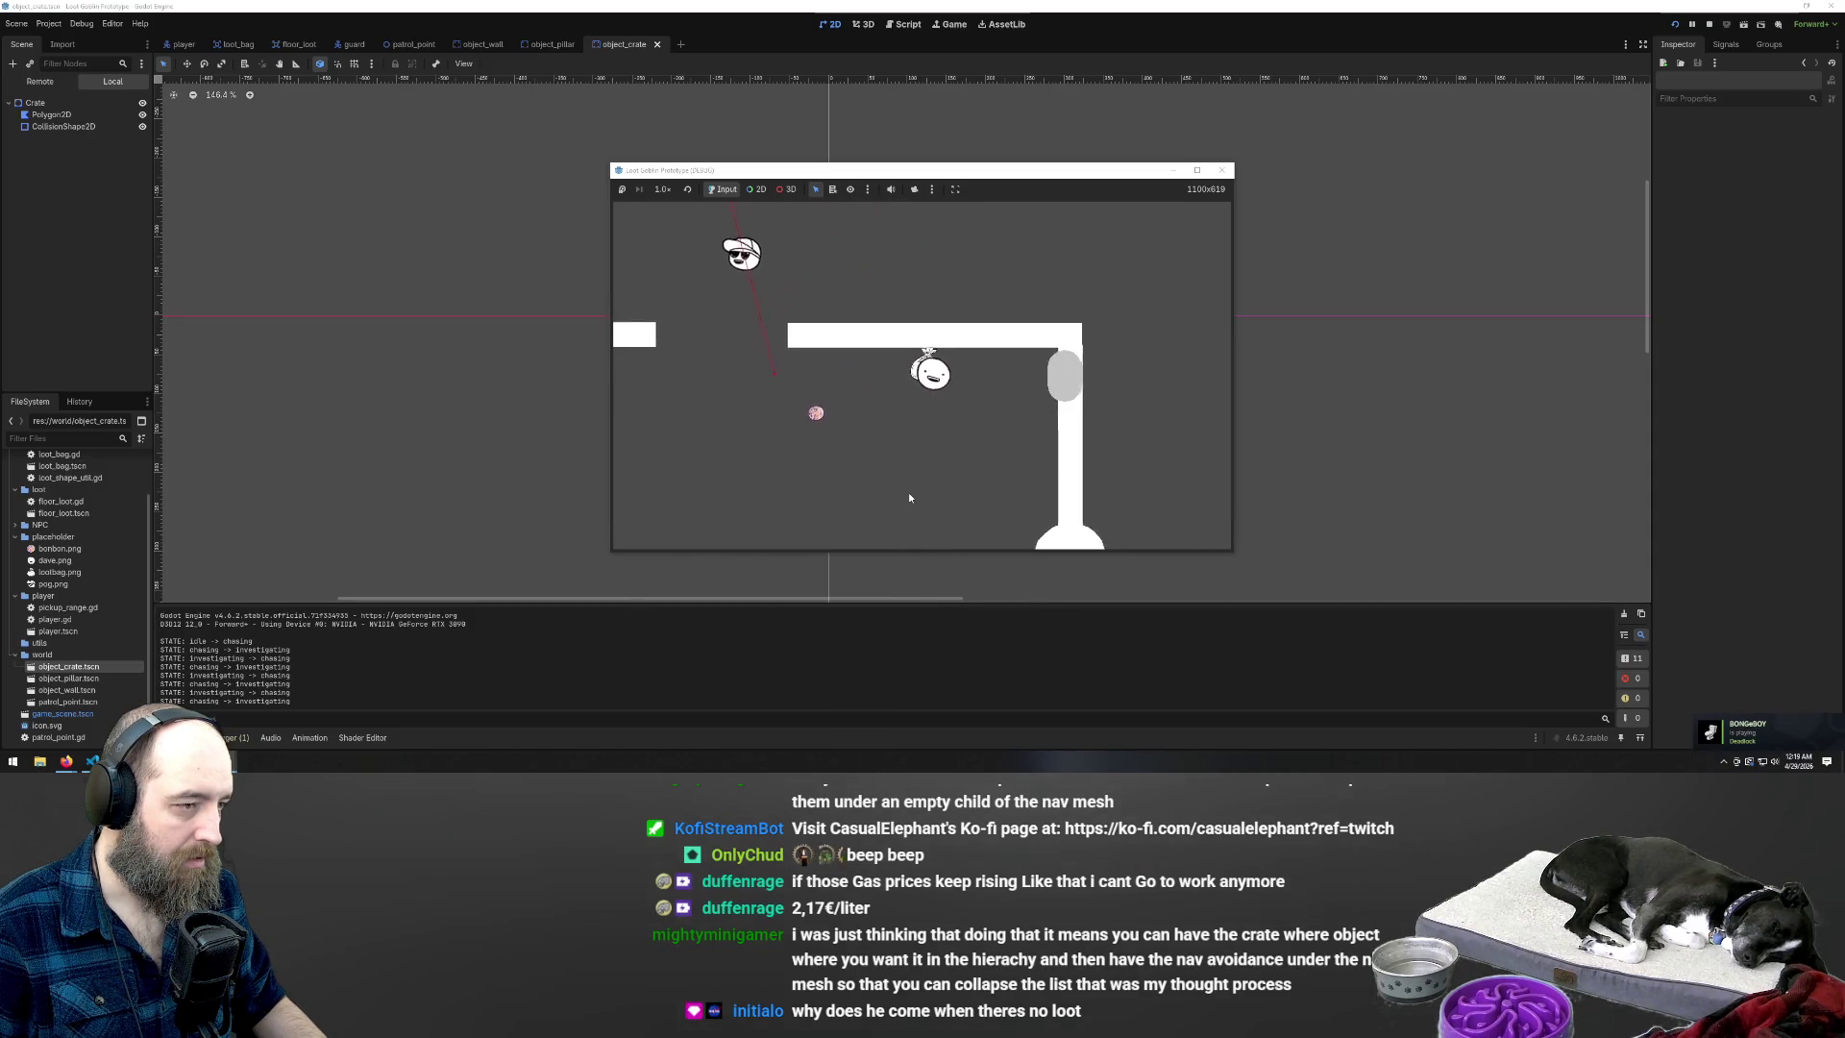
key("a")
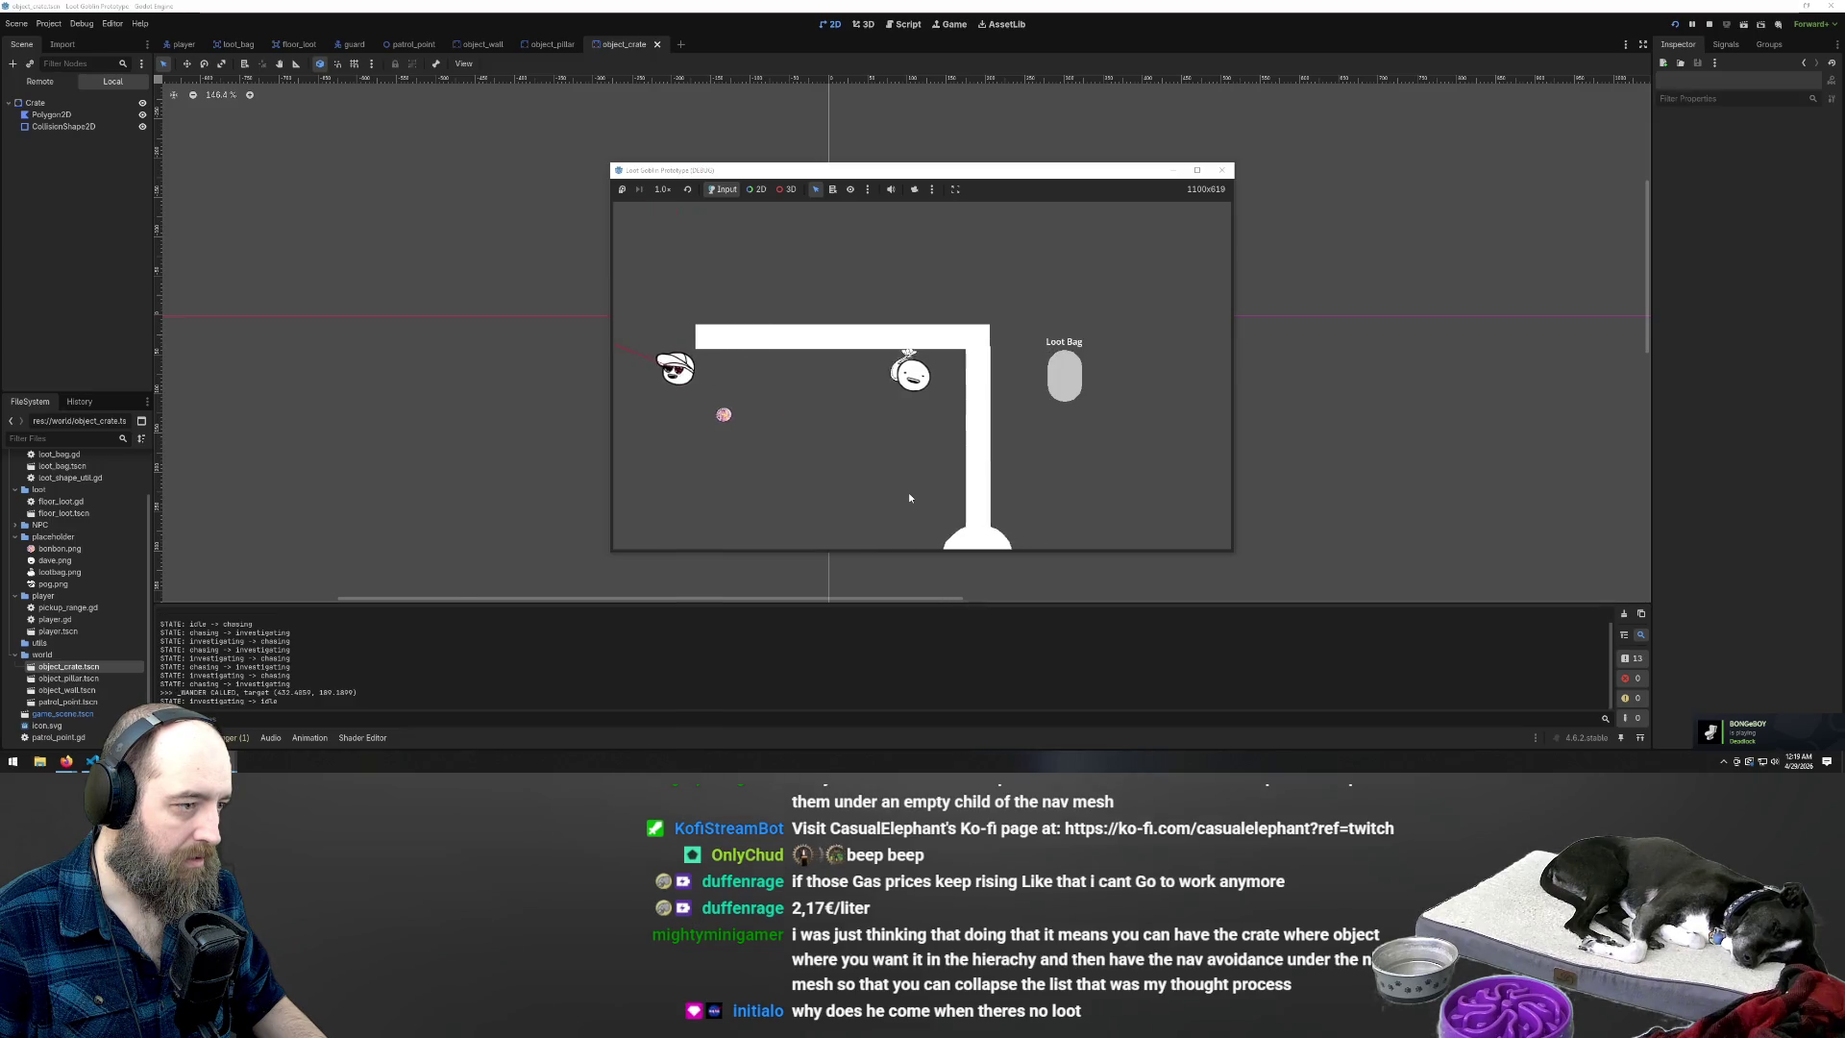
key("s")
key("s")
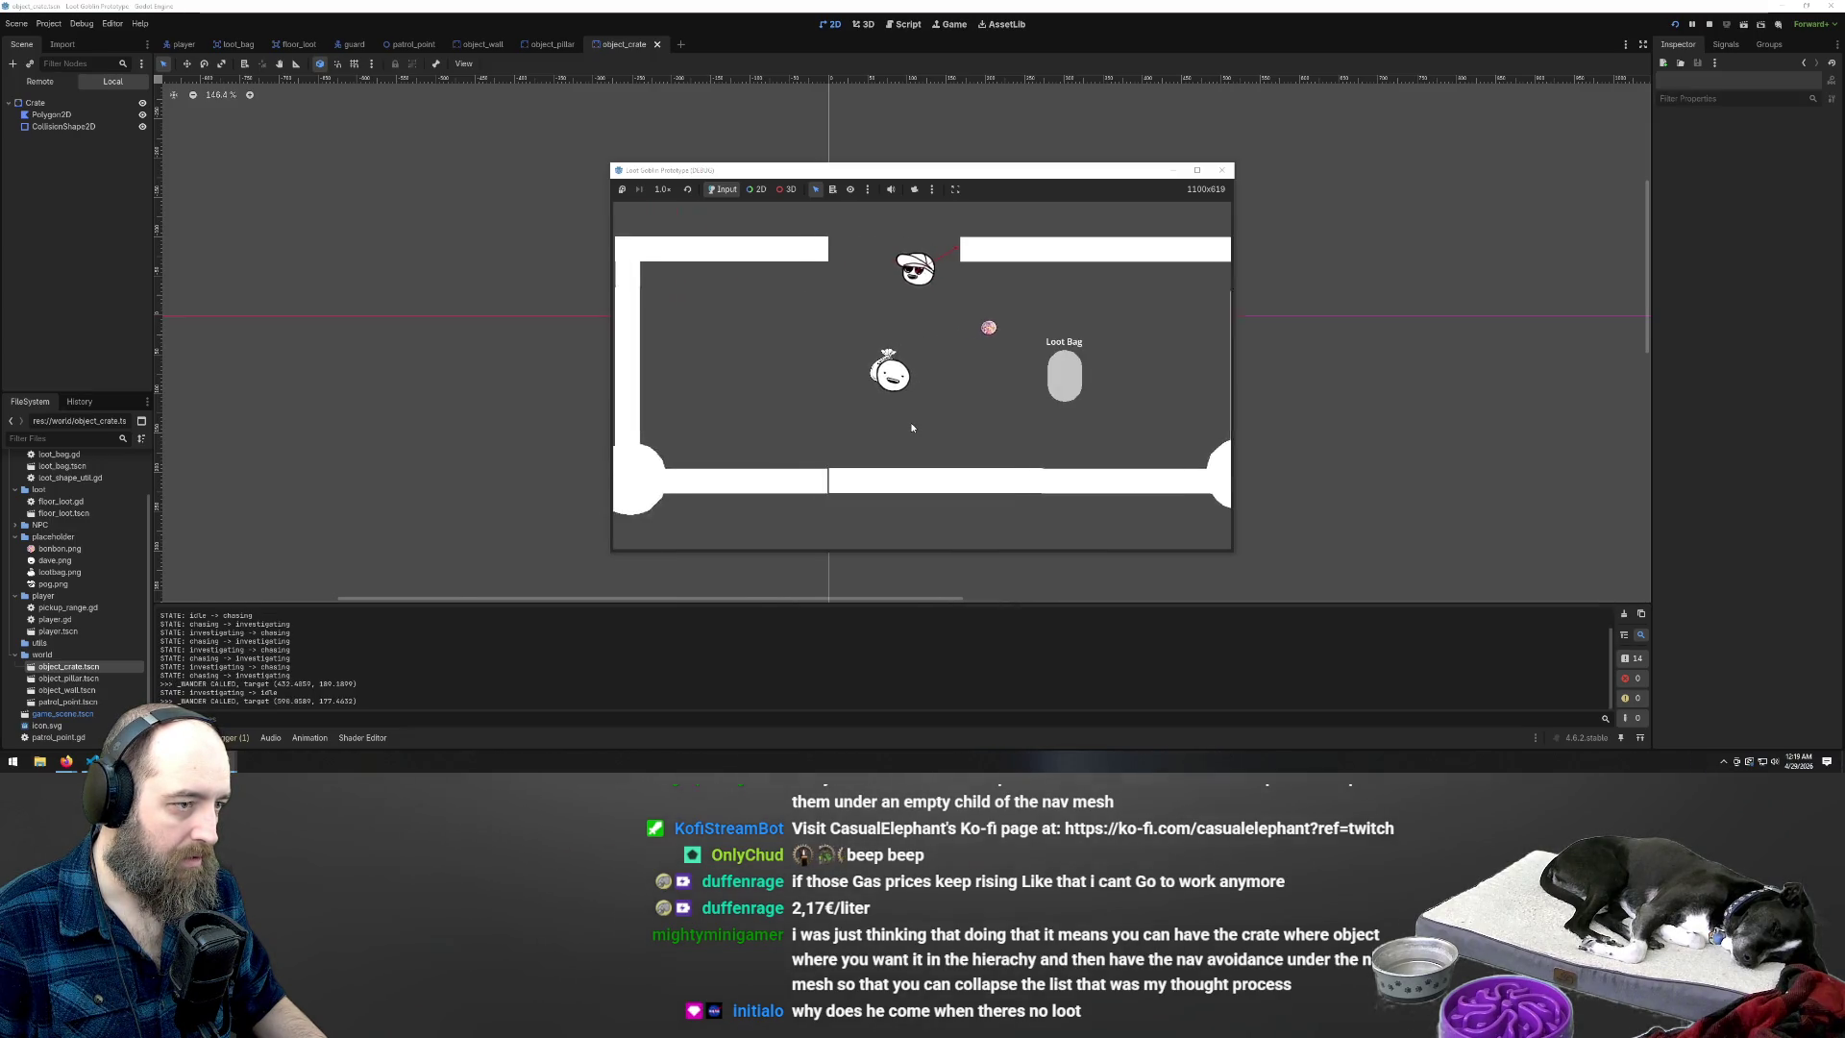
key("w")
key("d")
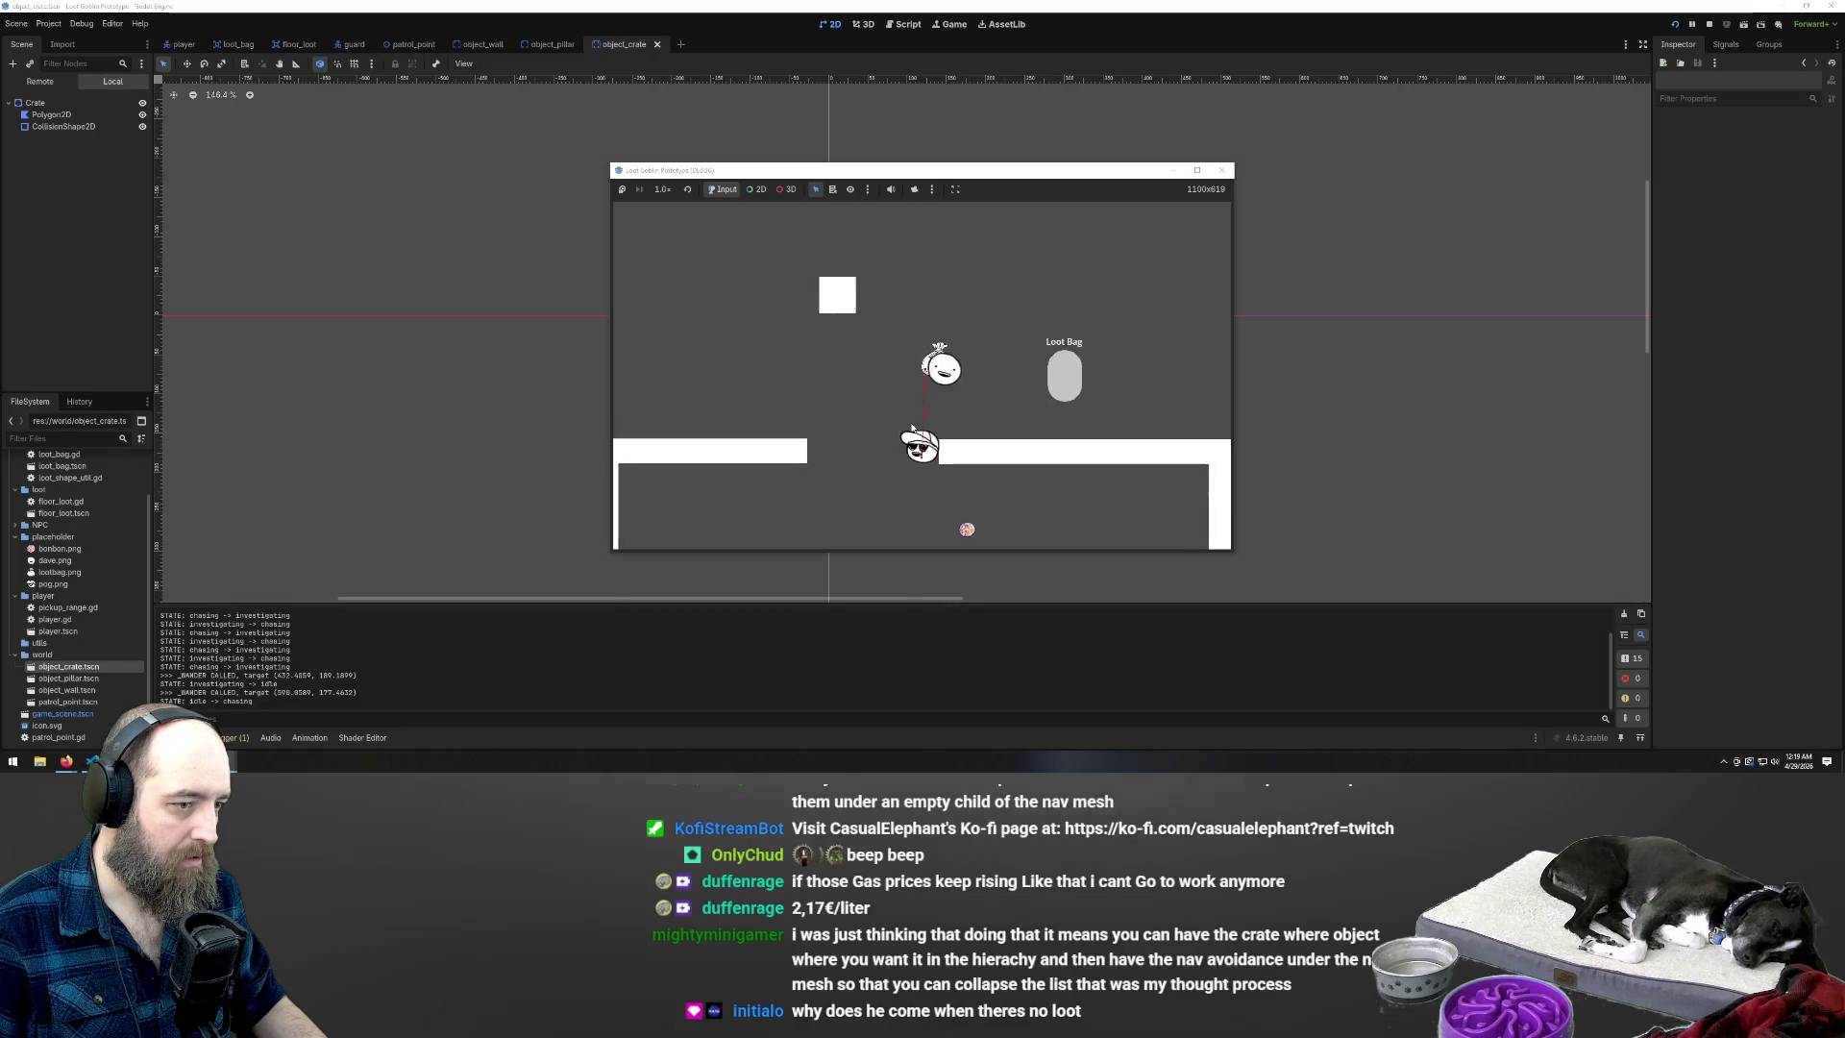
key("d")
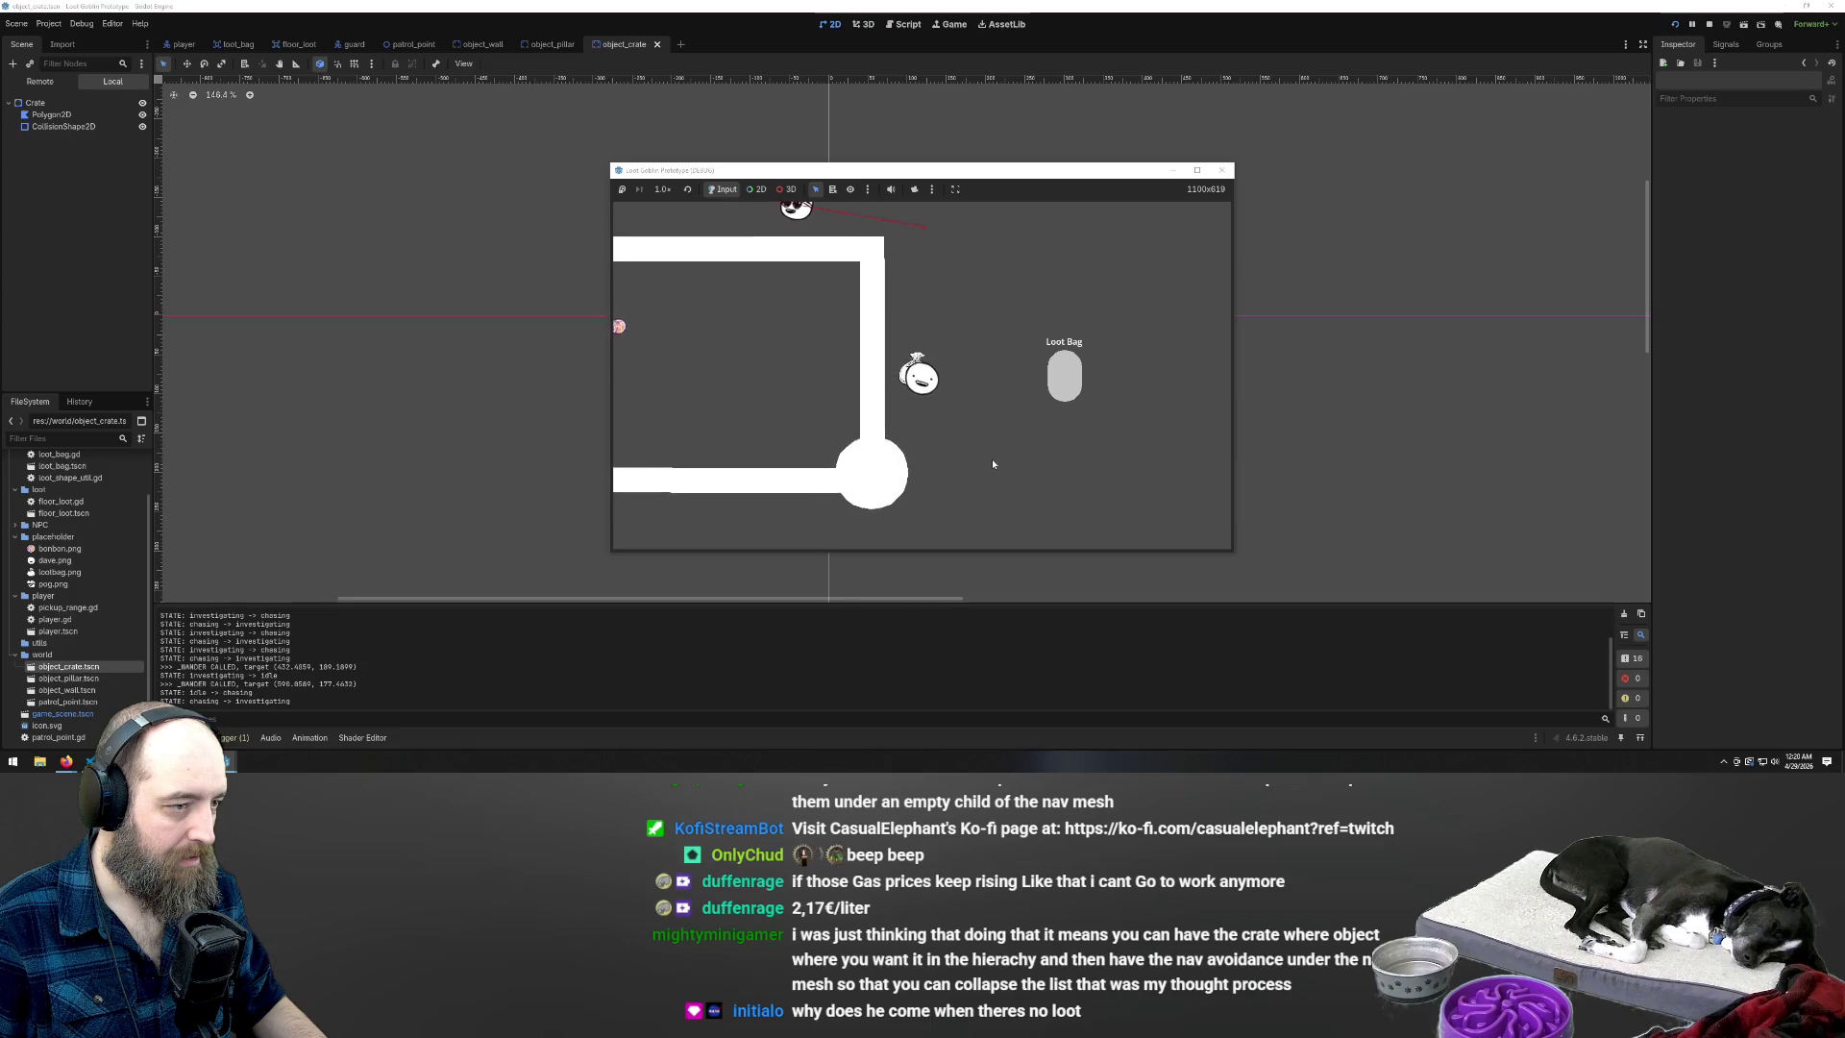
key("w")
key("a")
key("w")
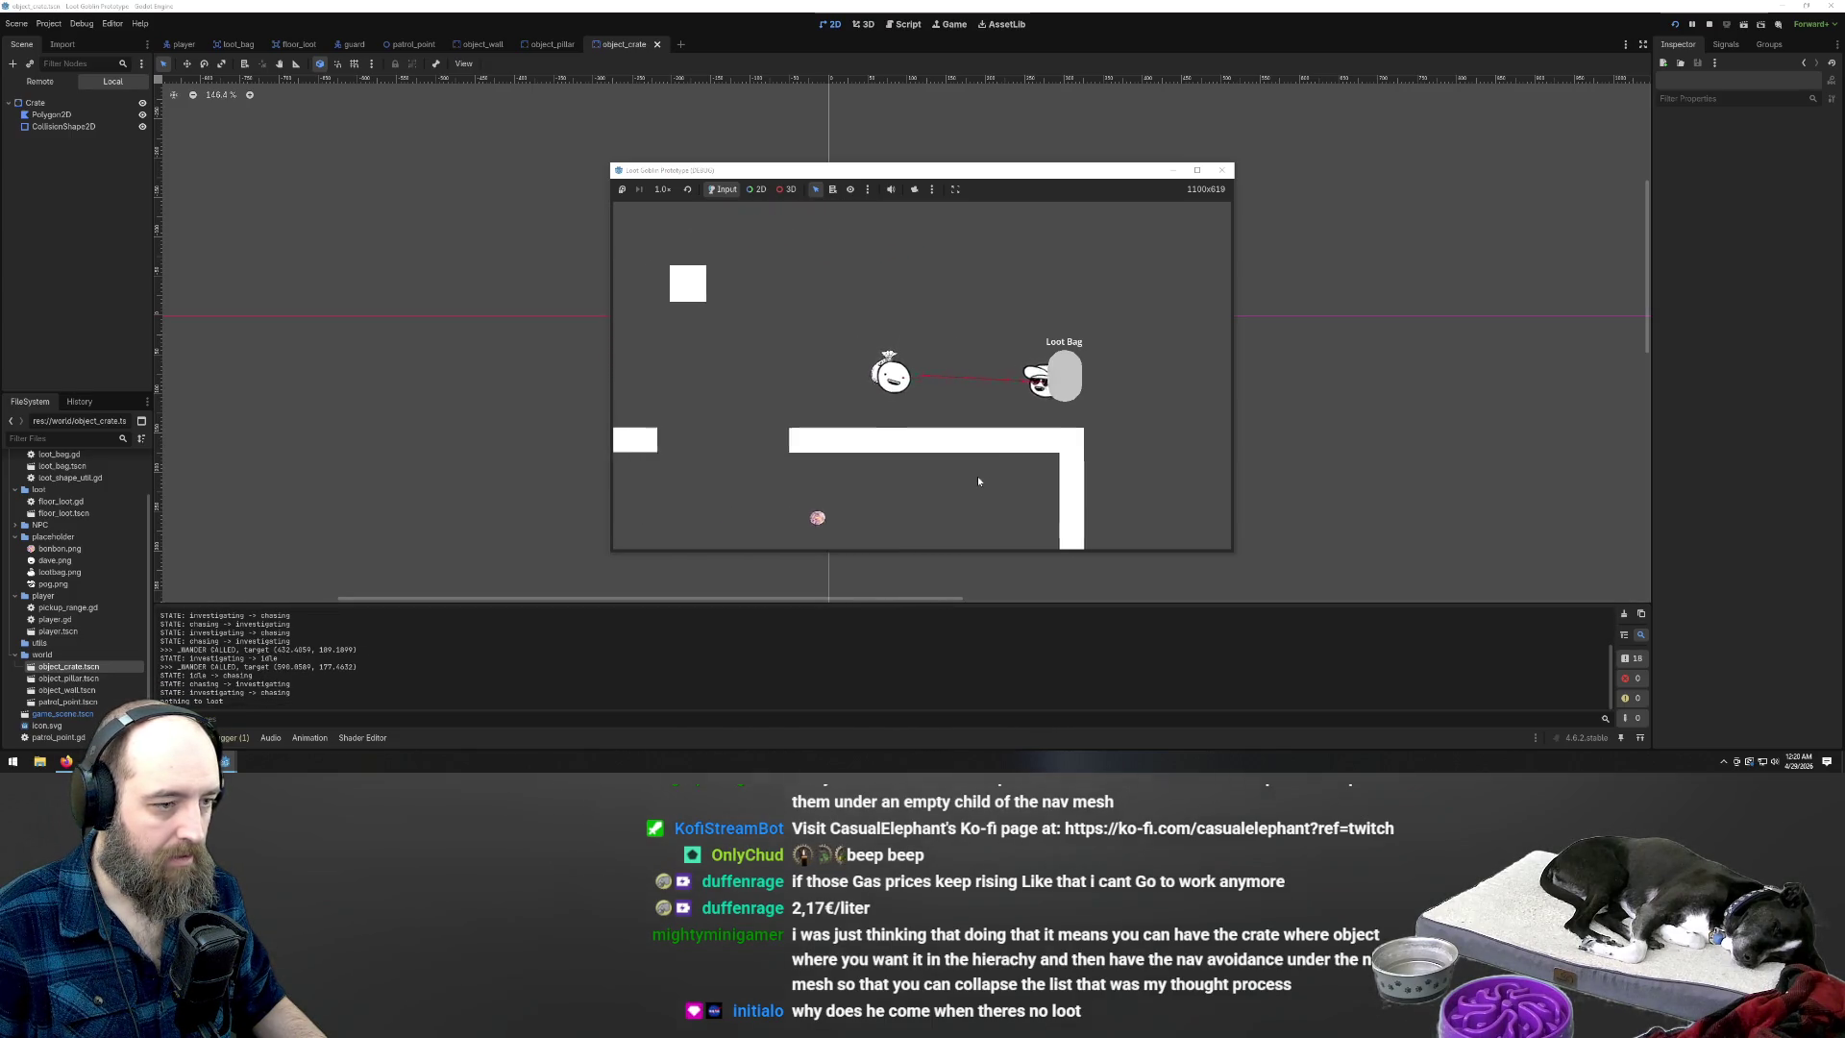
key("a")
key("s")
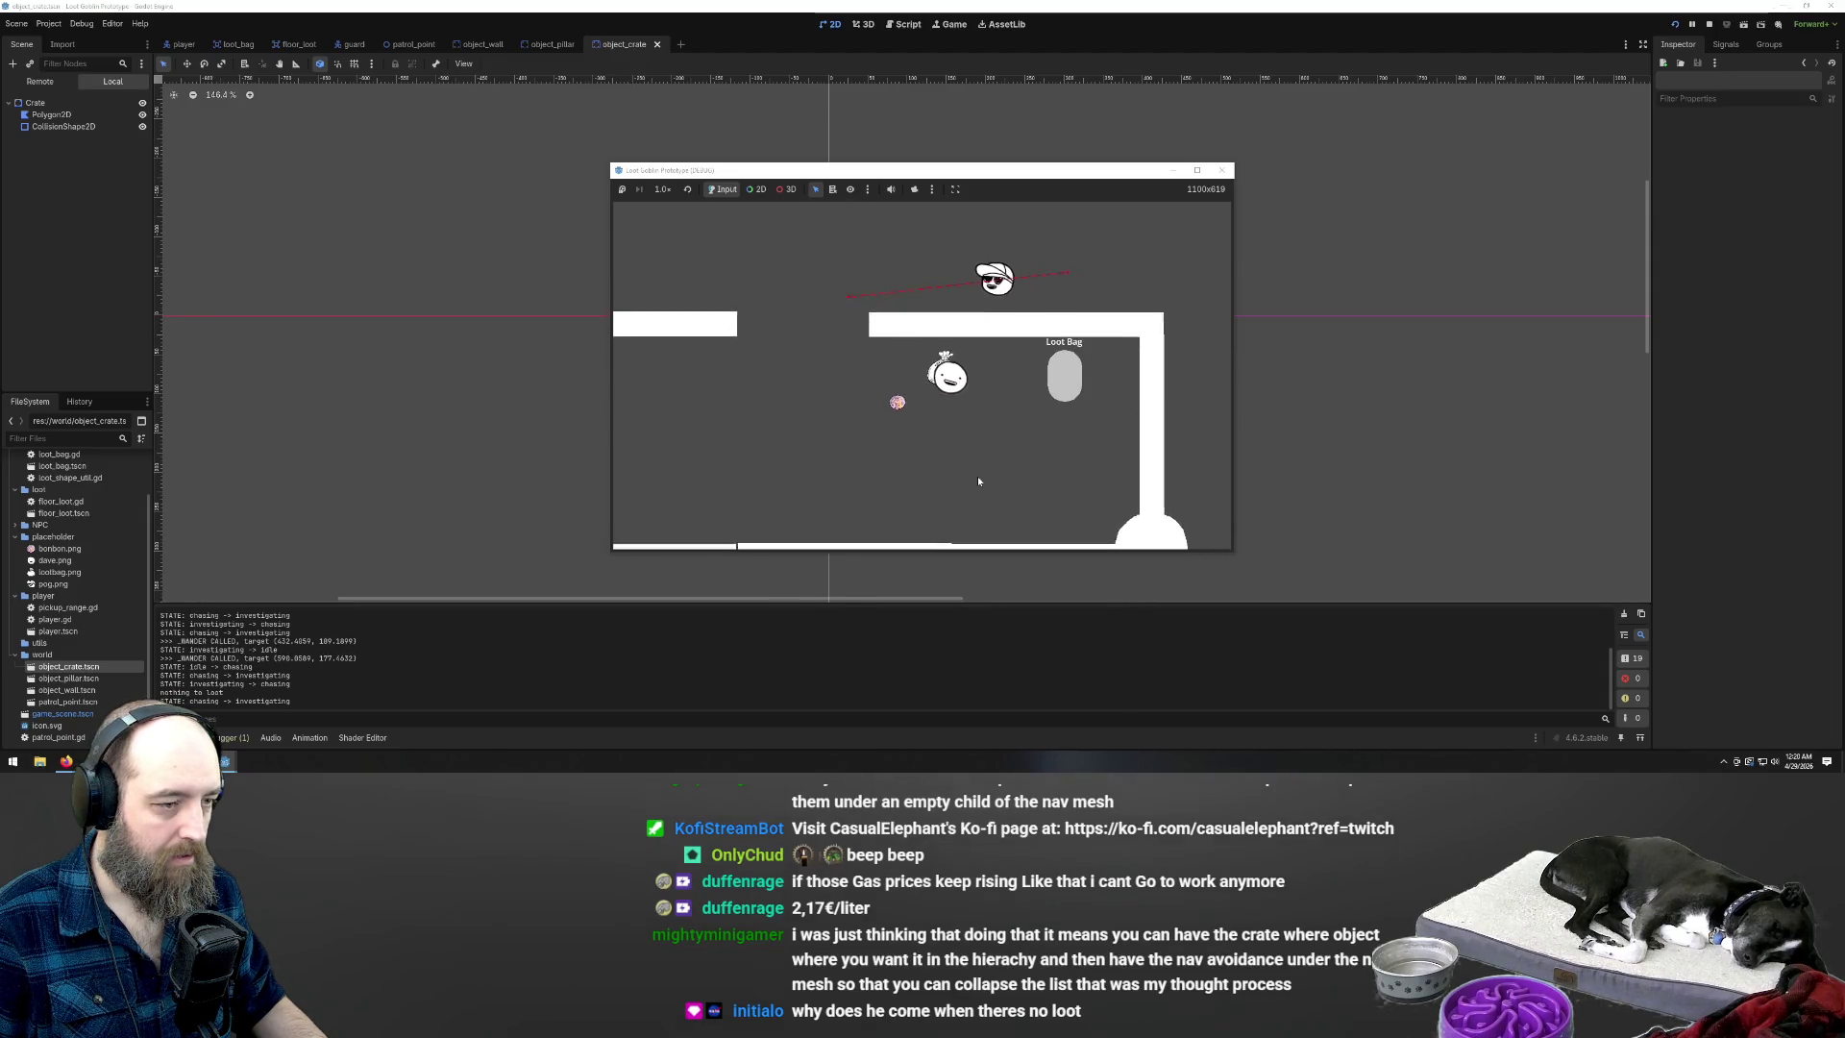
key("d")
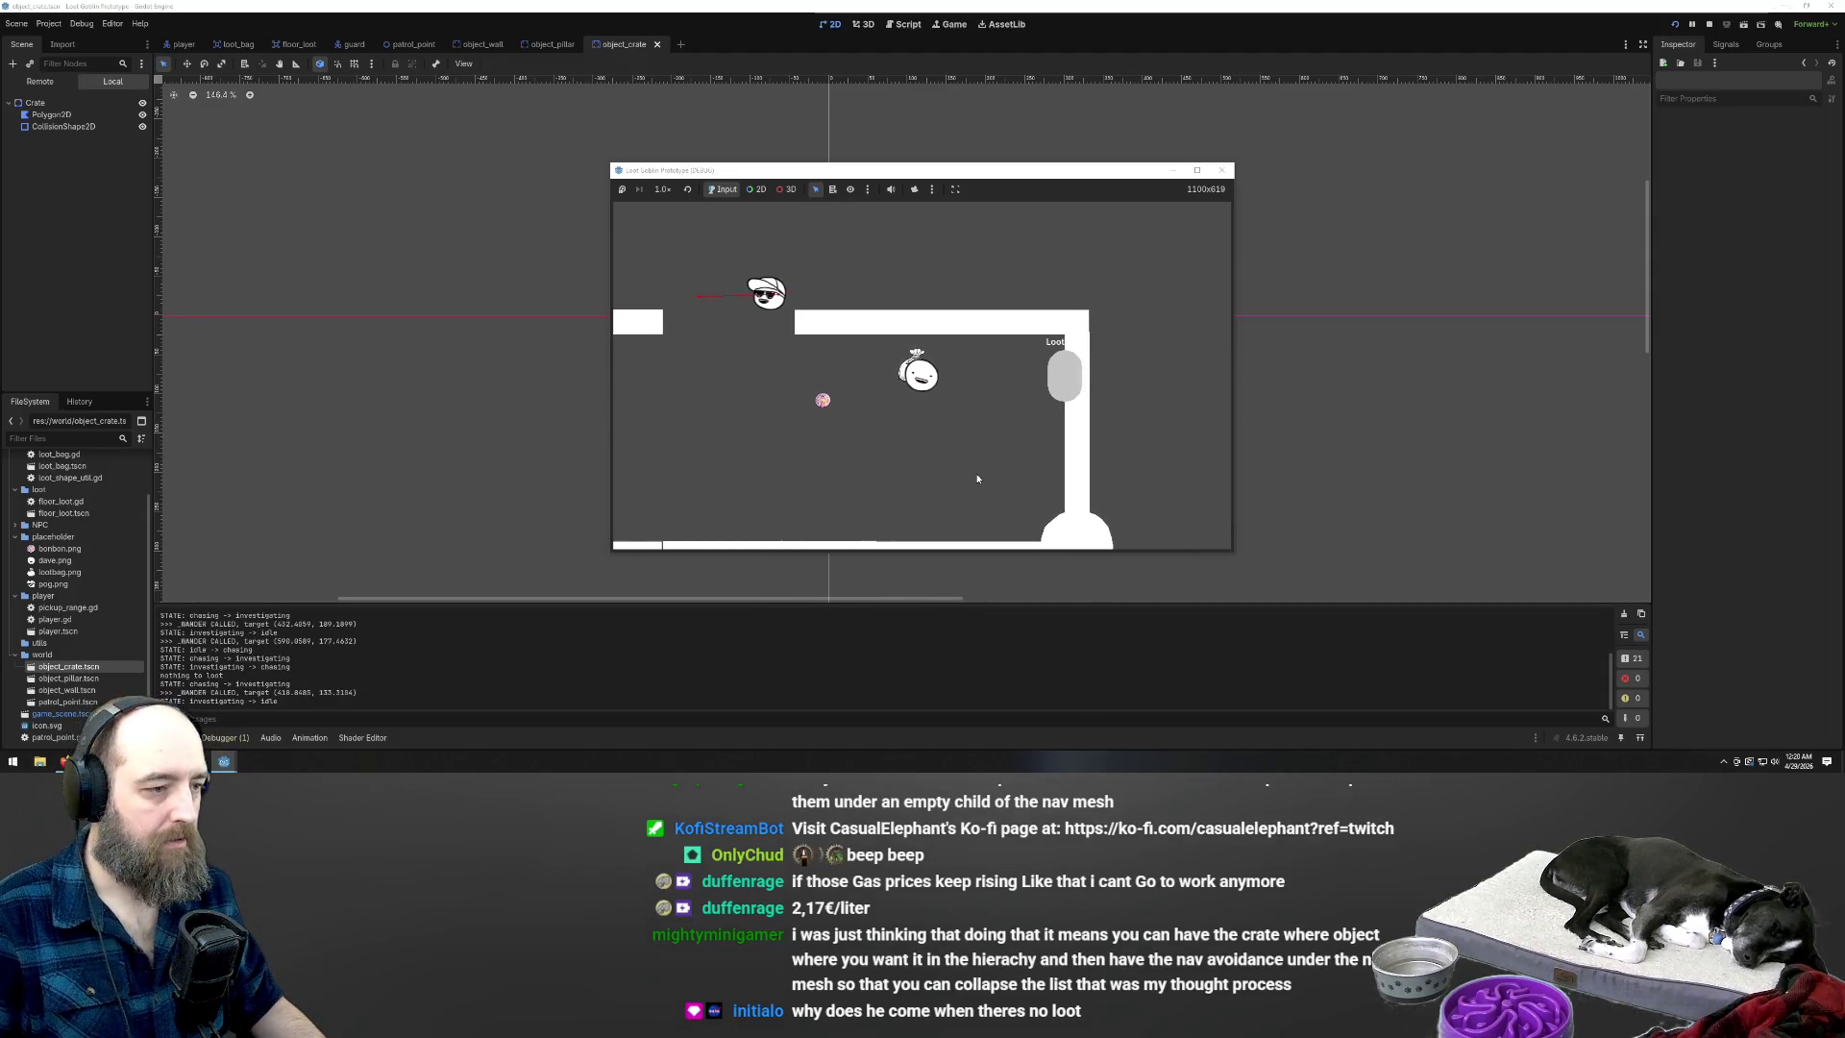
key("a")
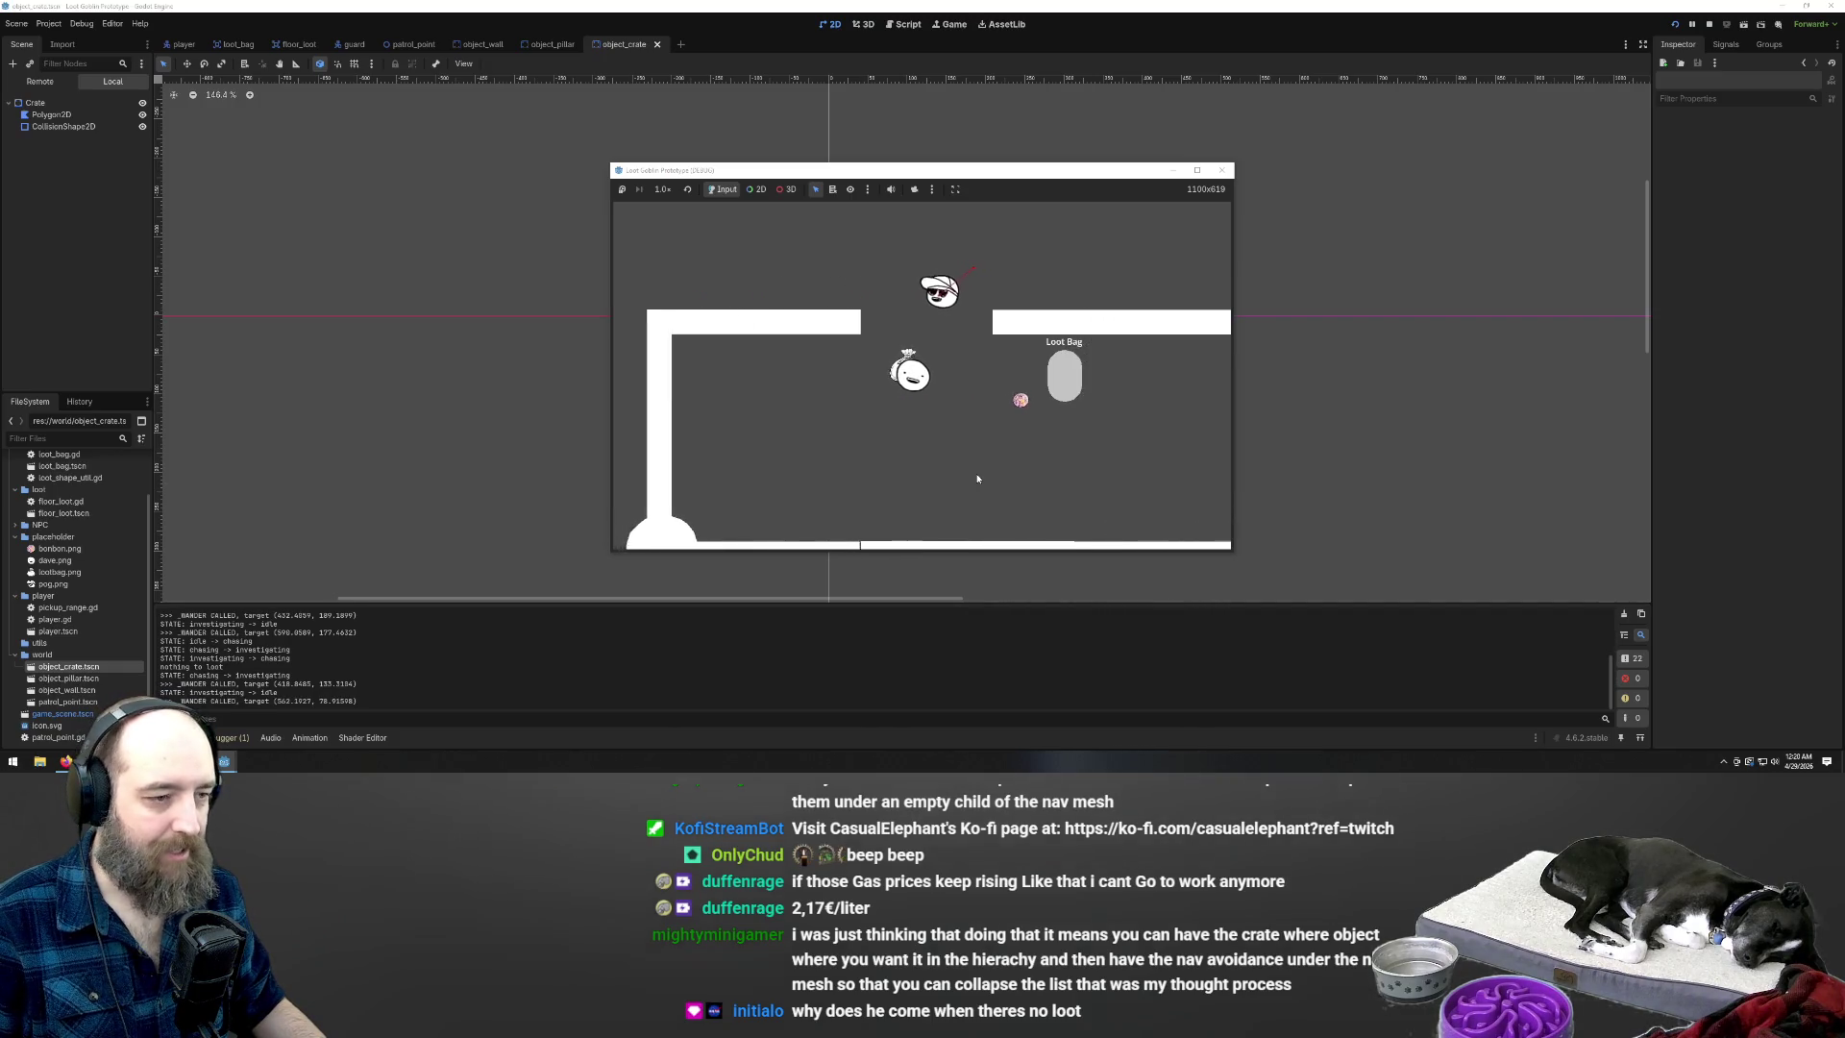
key("w")
key("a")
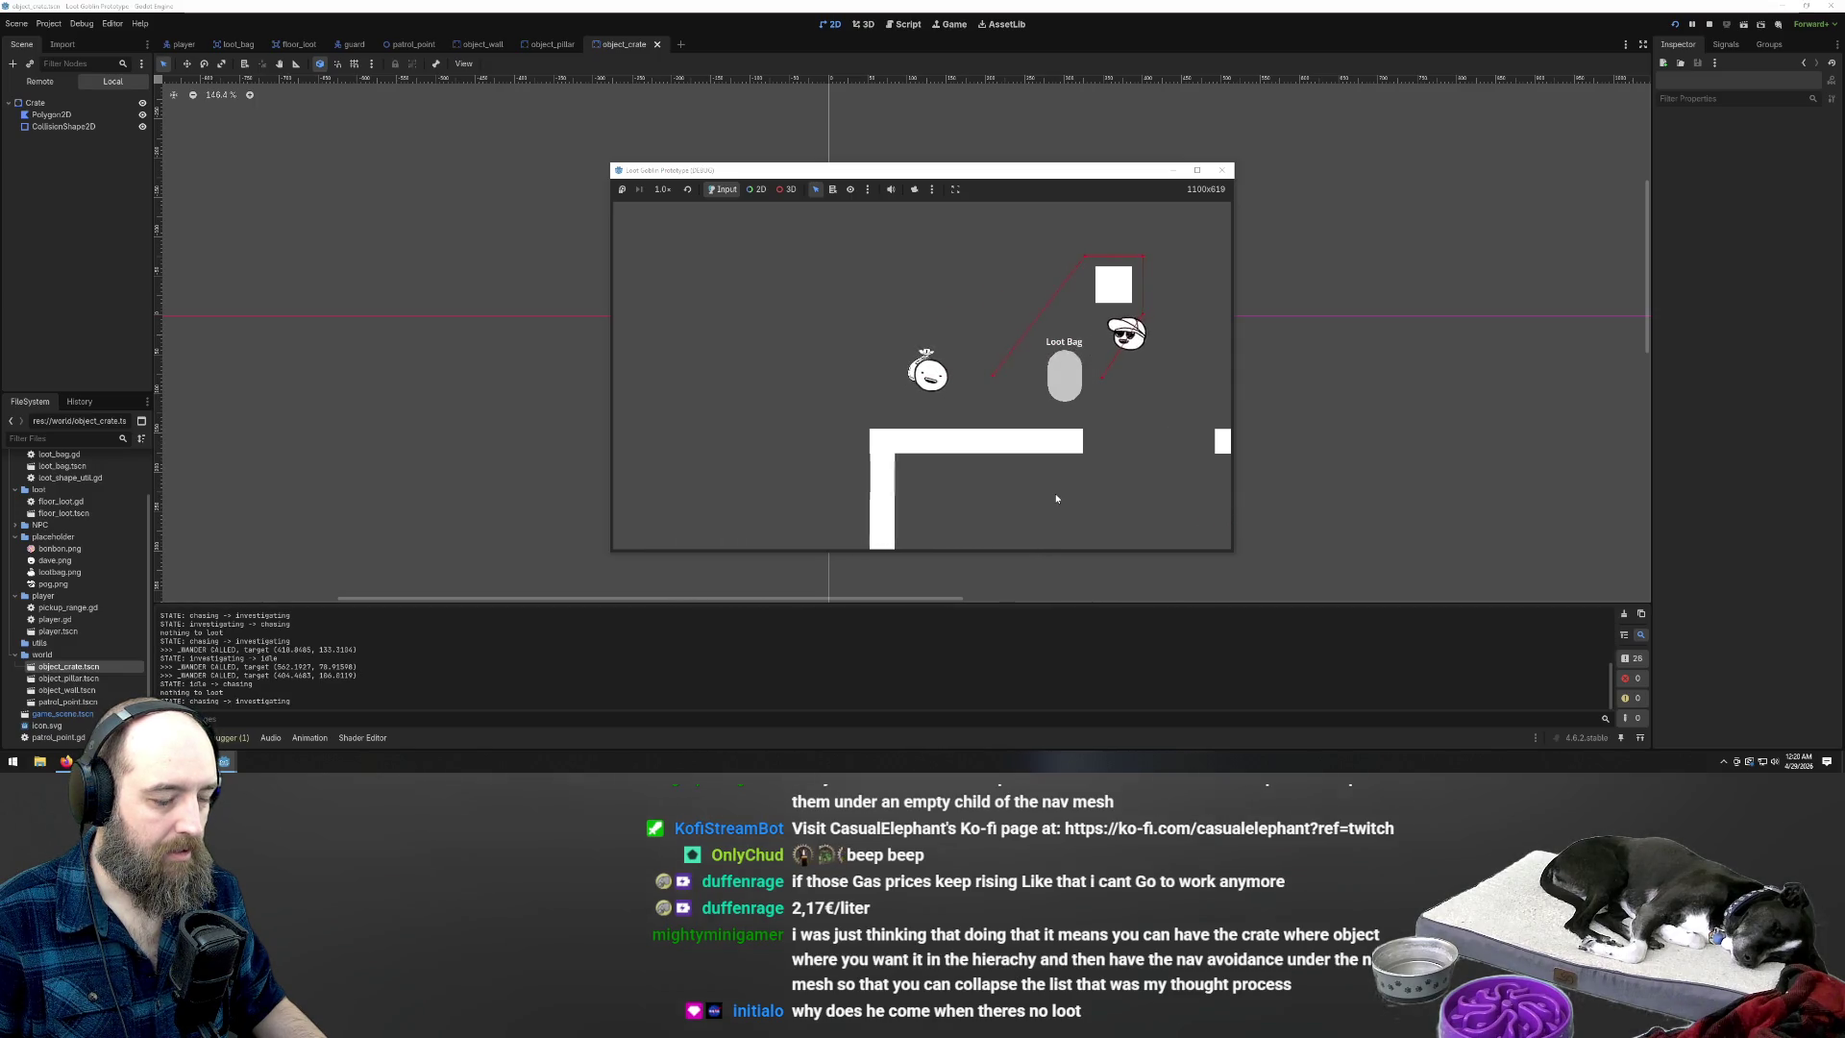
key("d")
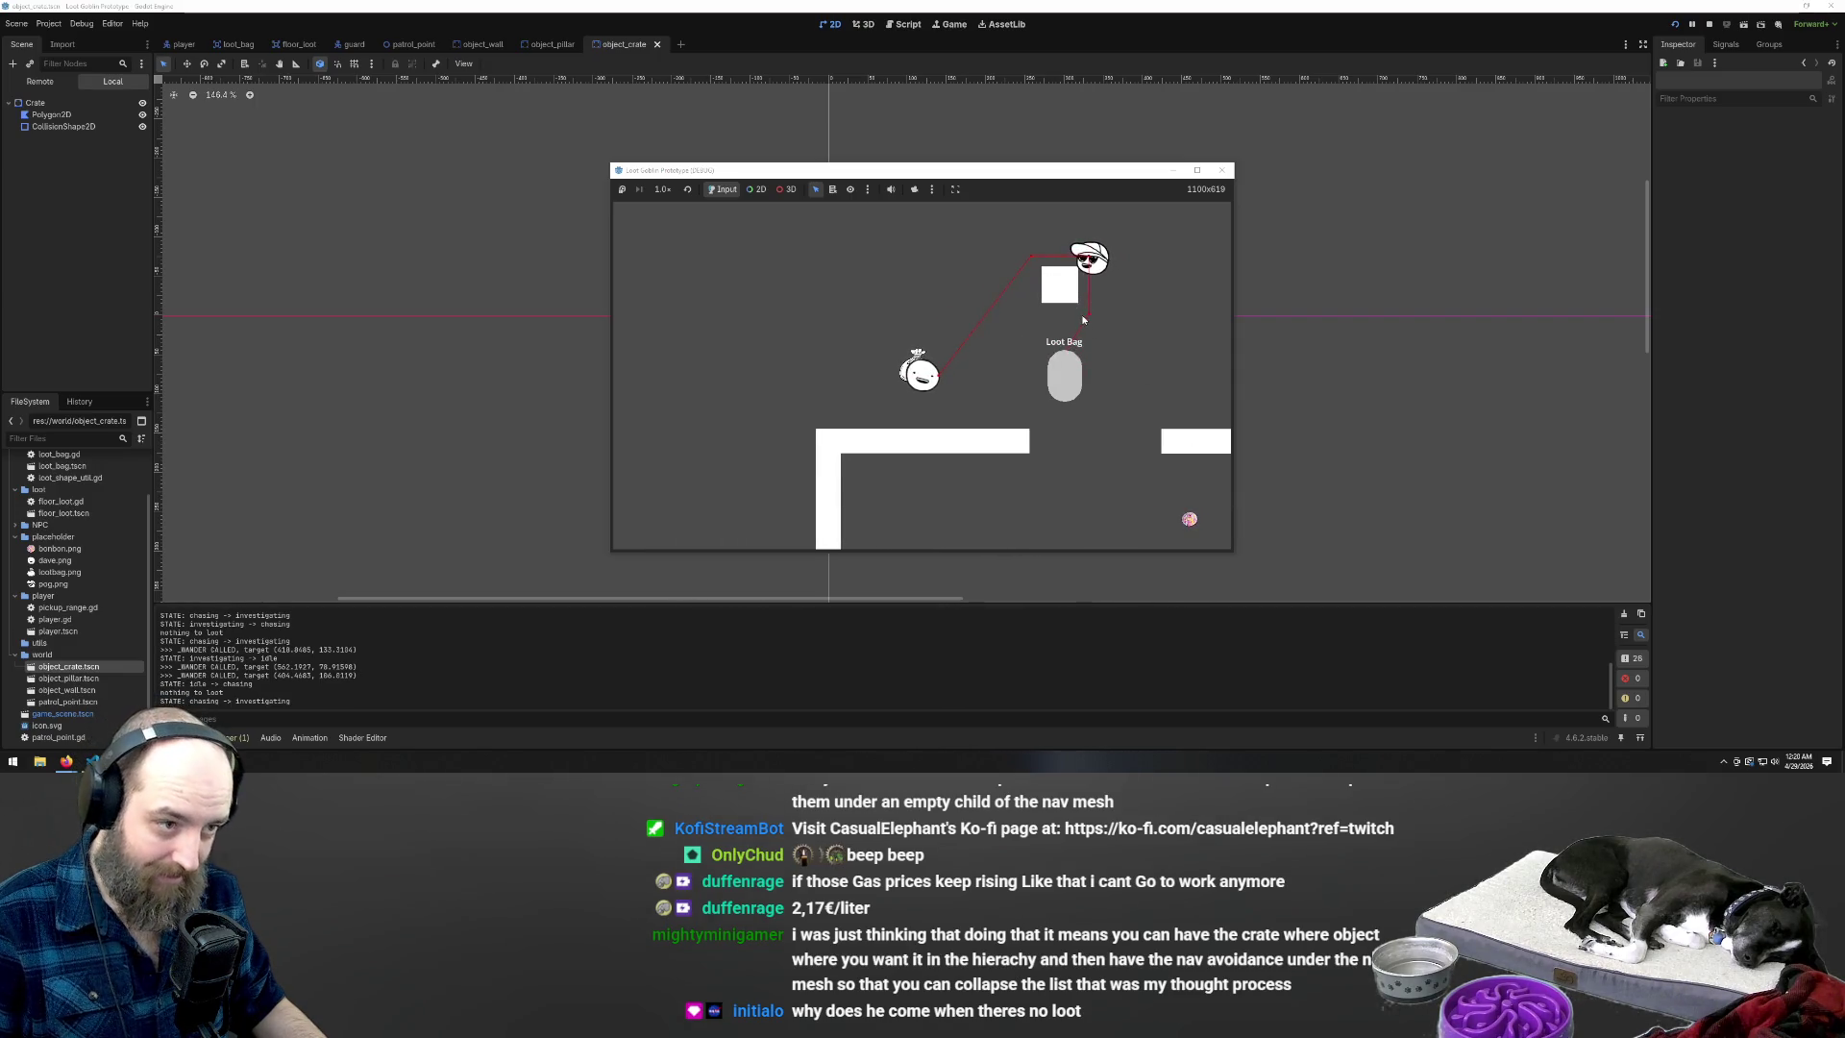
key("F8")
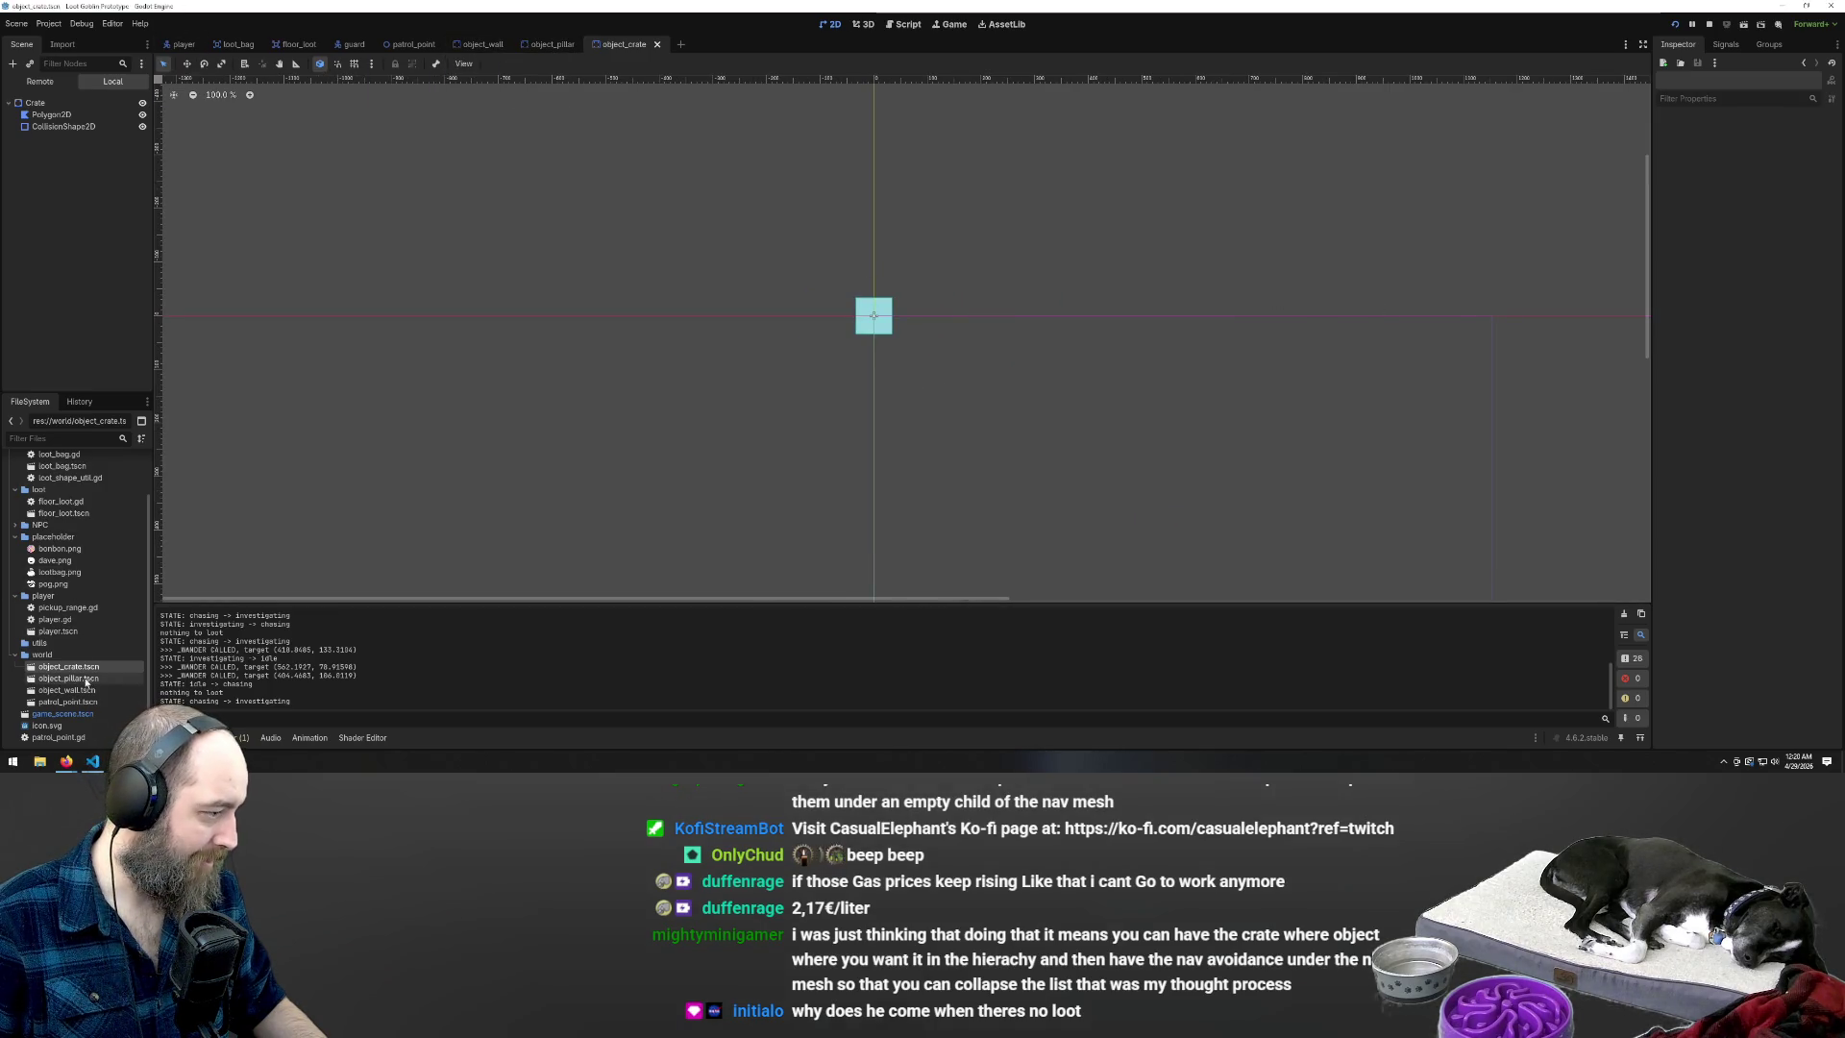
Open game_scene.tscn and bake the Nav1 navigation polygon
double_click(63, 714)
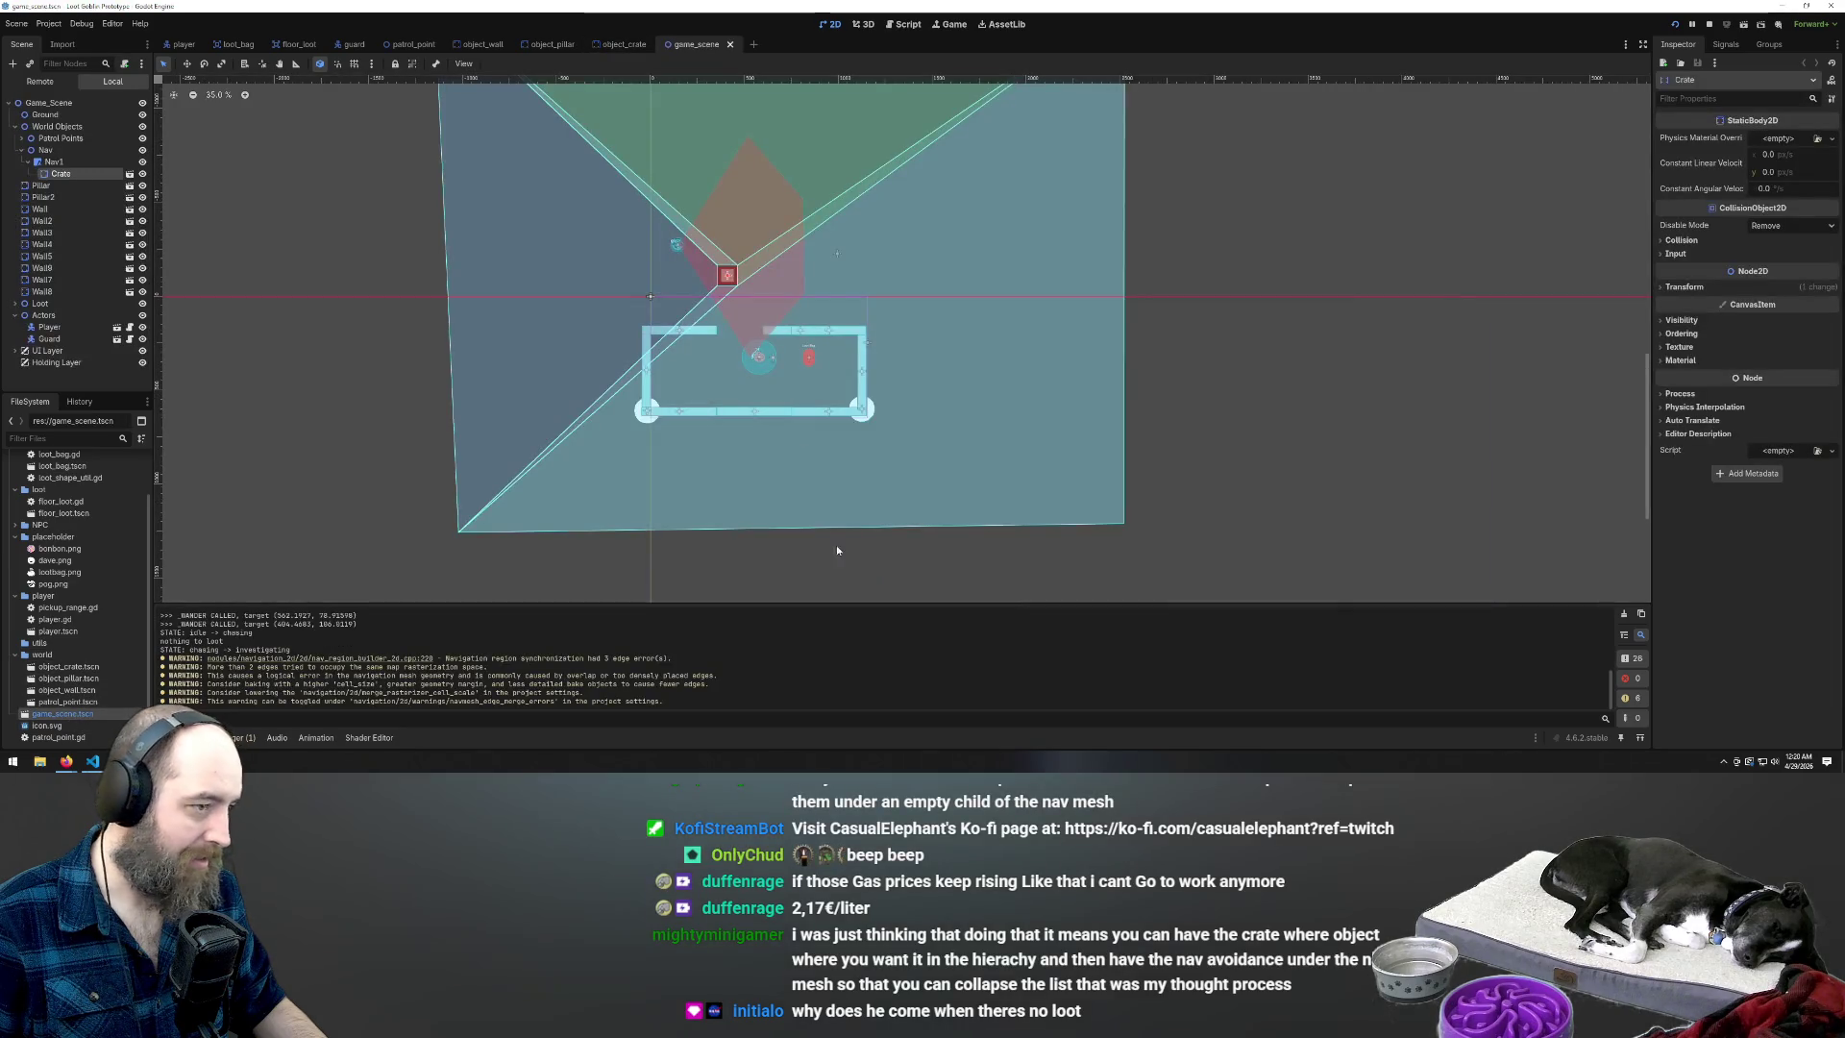
scroll(754, 432, "down", 2)
left_click(539, 238)
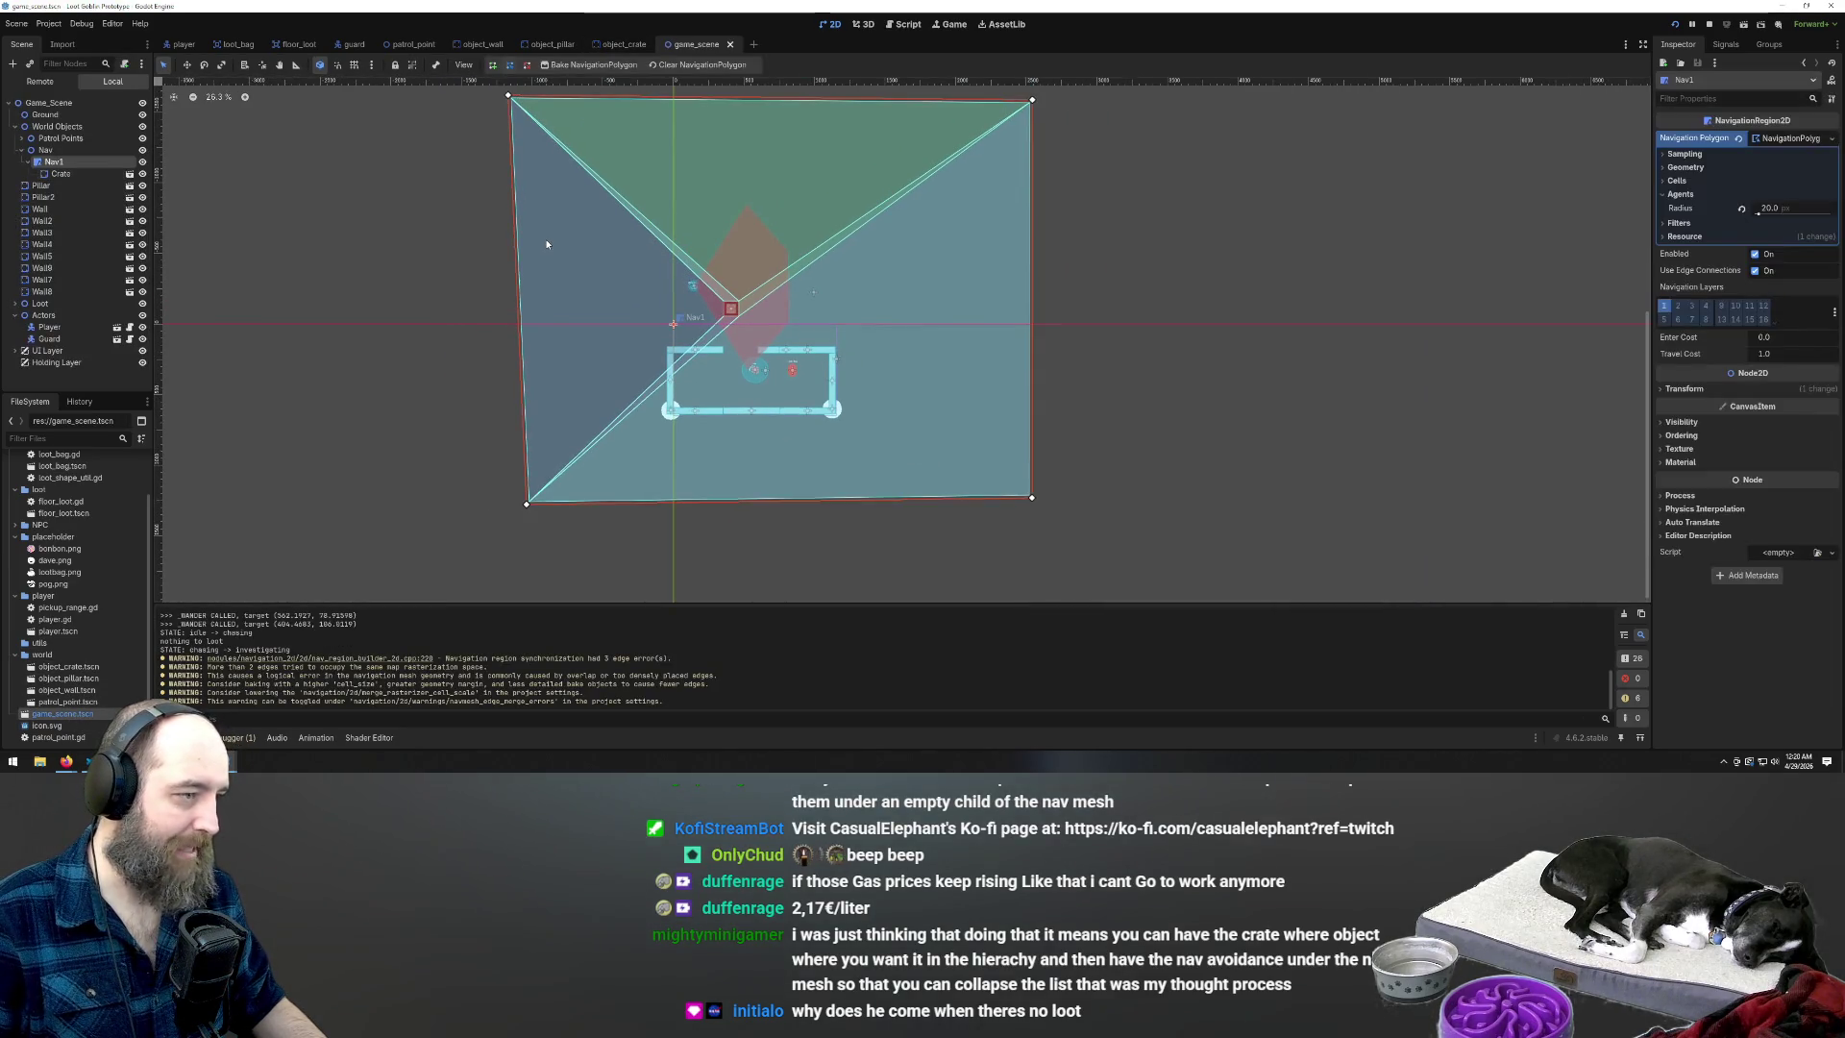
left_click(602, 64)
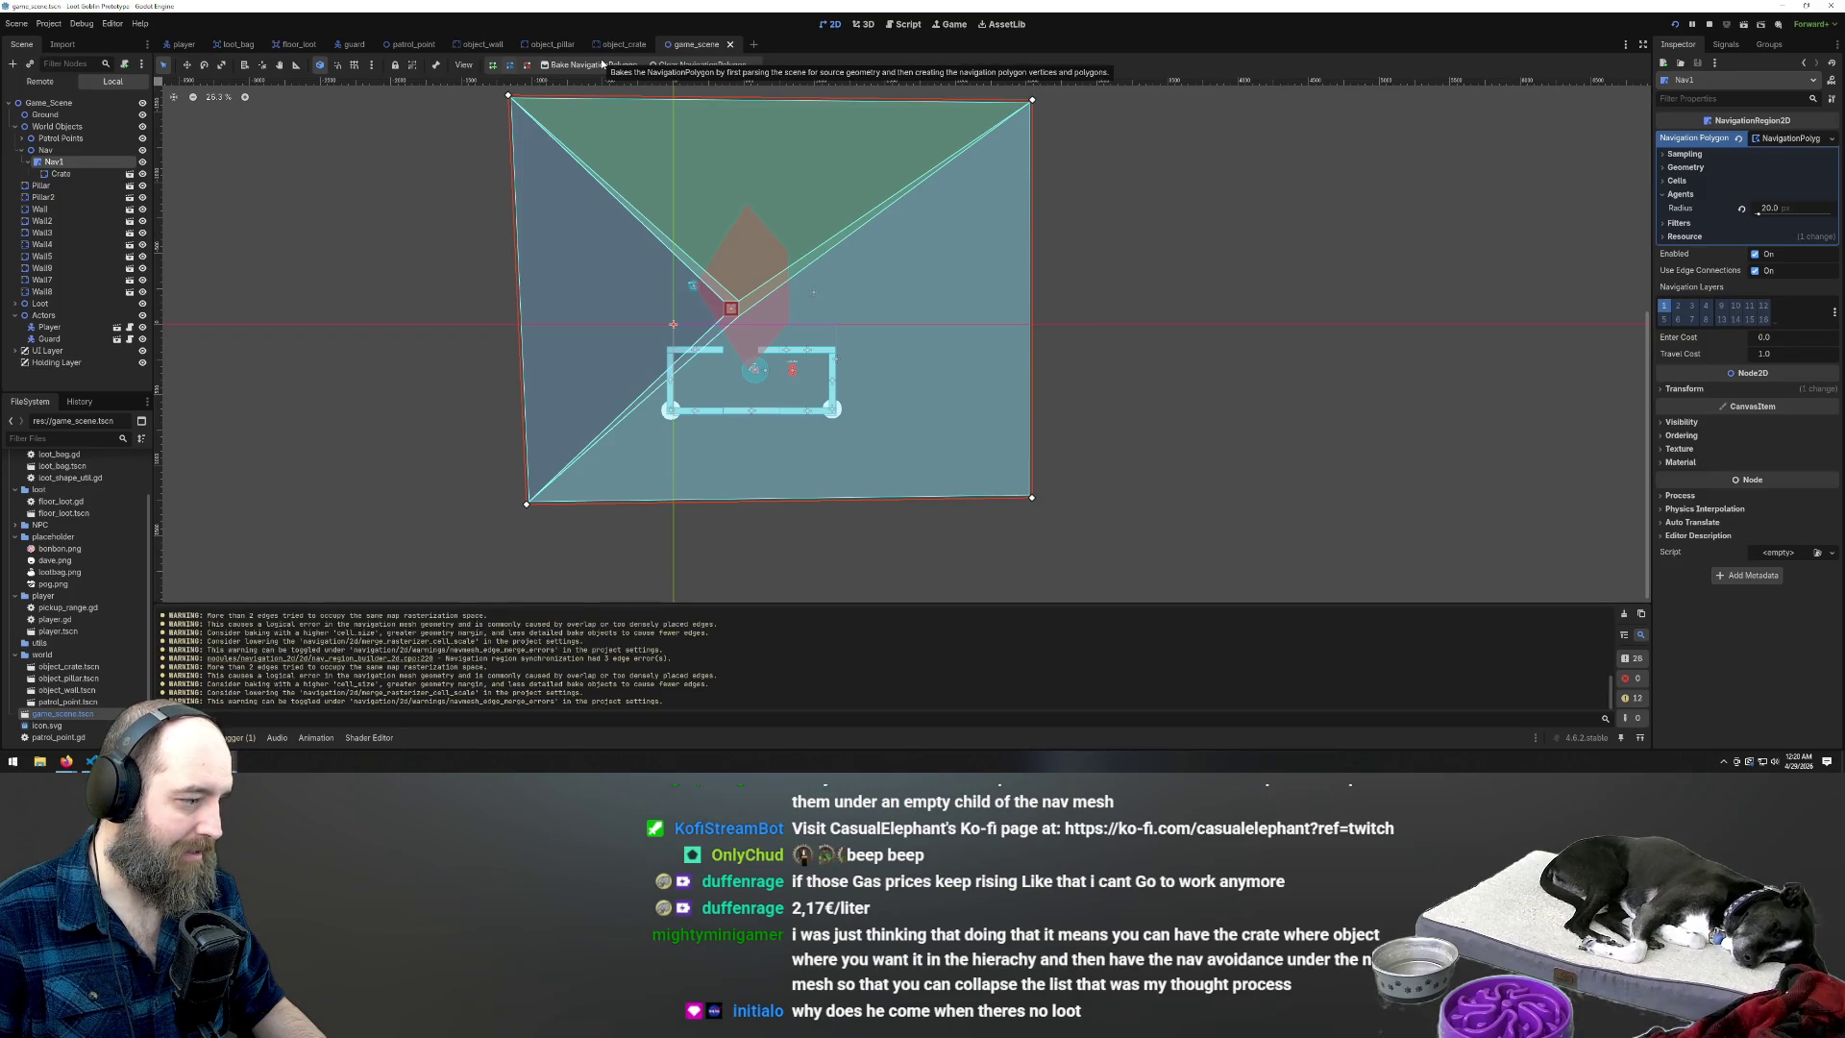
left_click(602, 63)
Move Crate out of Nav to sit between Pillar and Pillar2, rebake Nav1, and run
scroll(655, 307, "up", 5)
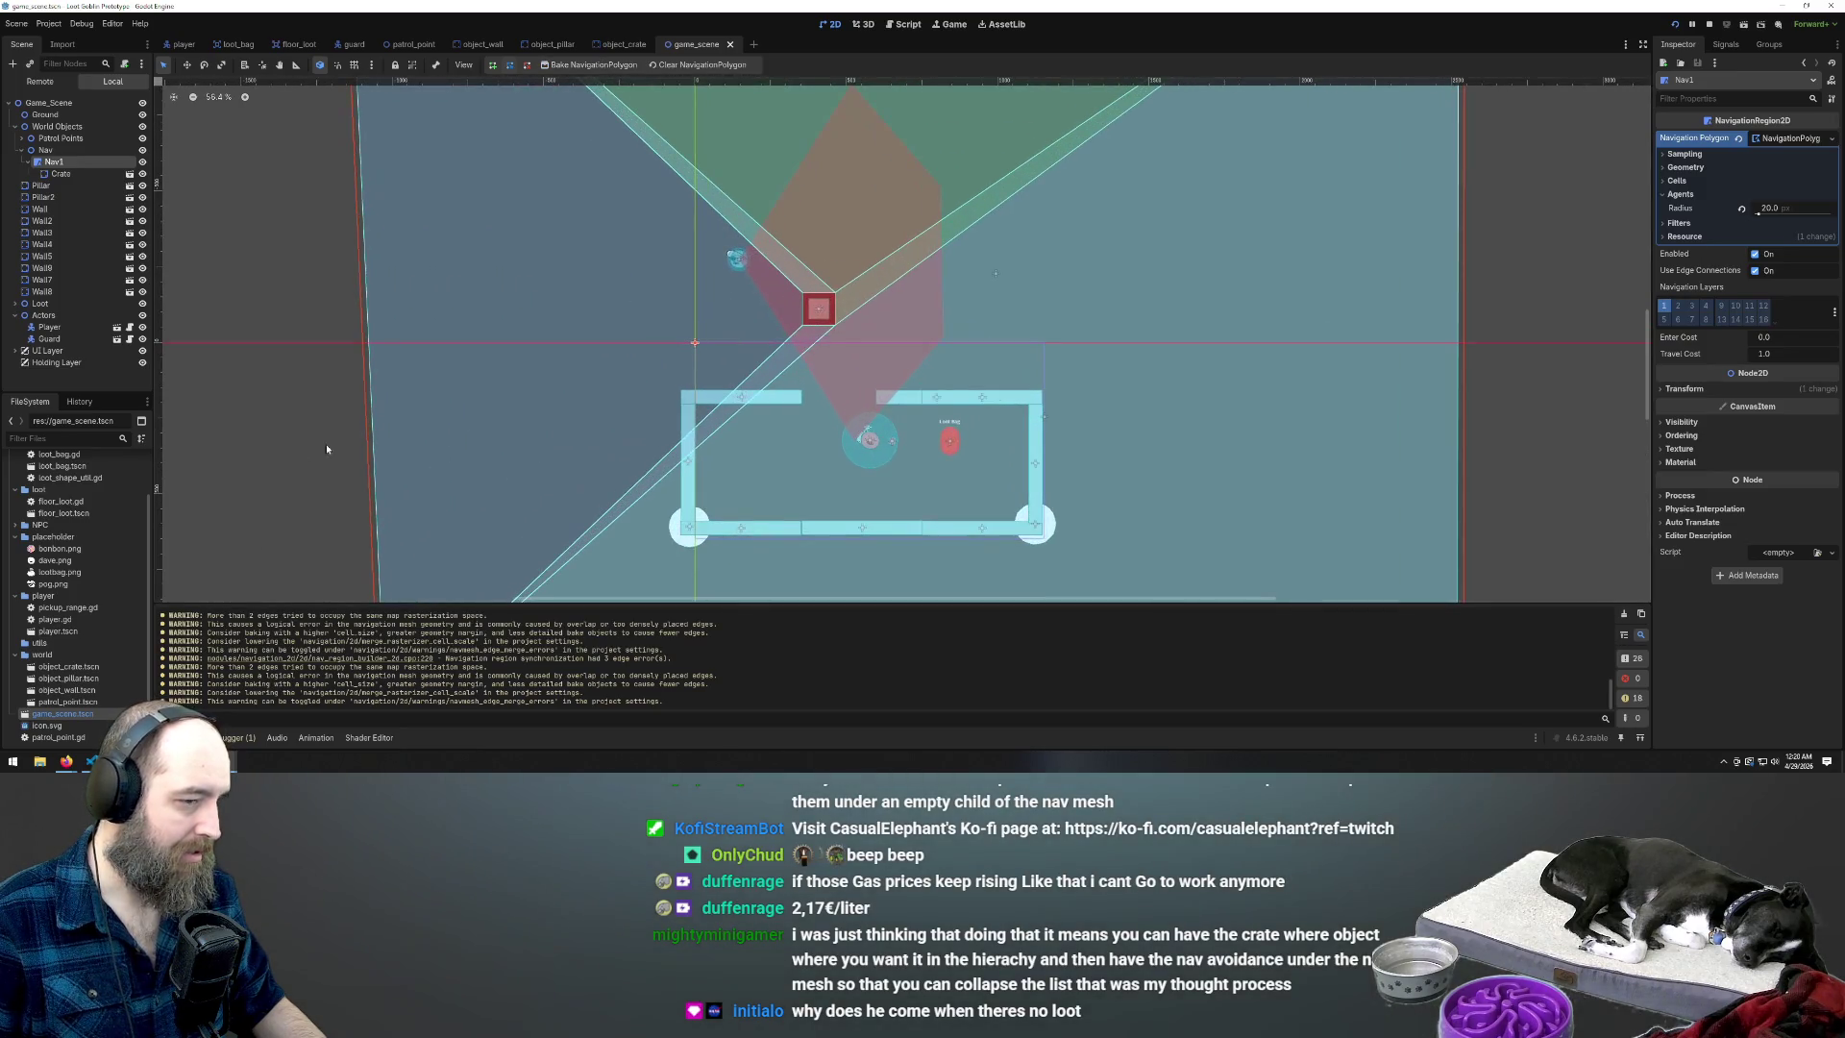
scroll(851, 408, "down", 5)
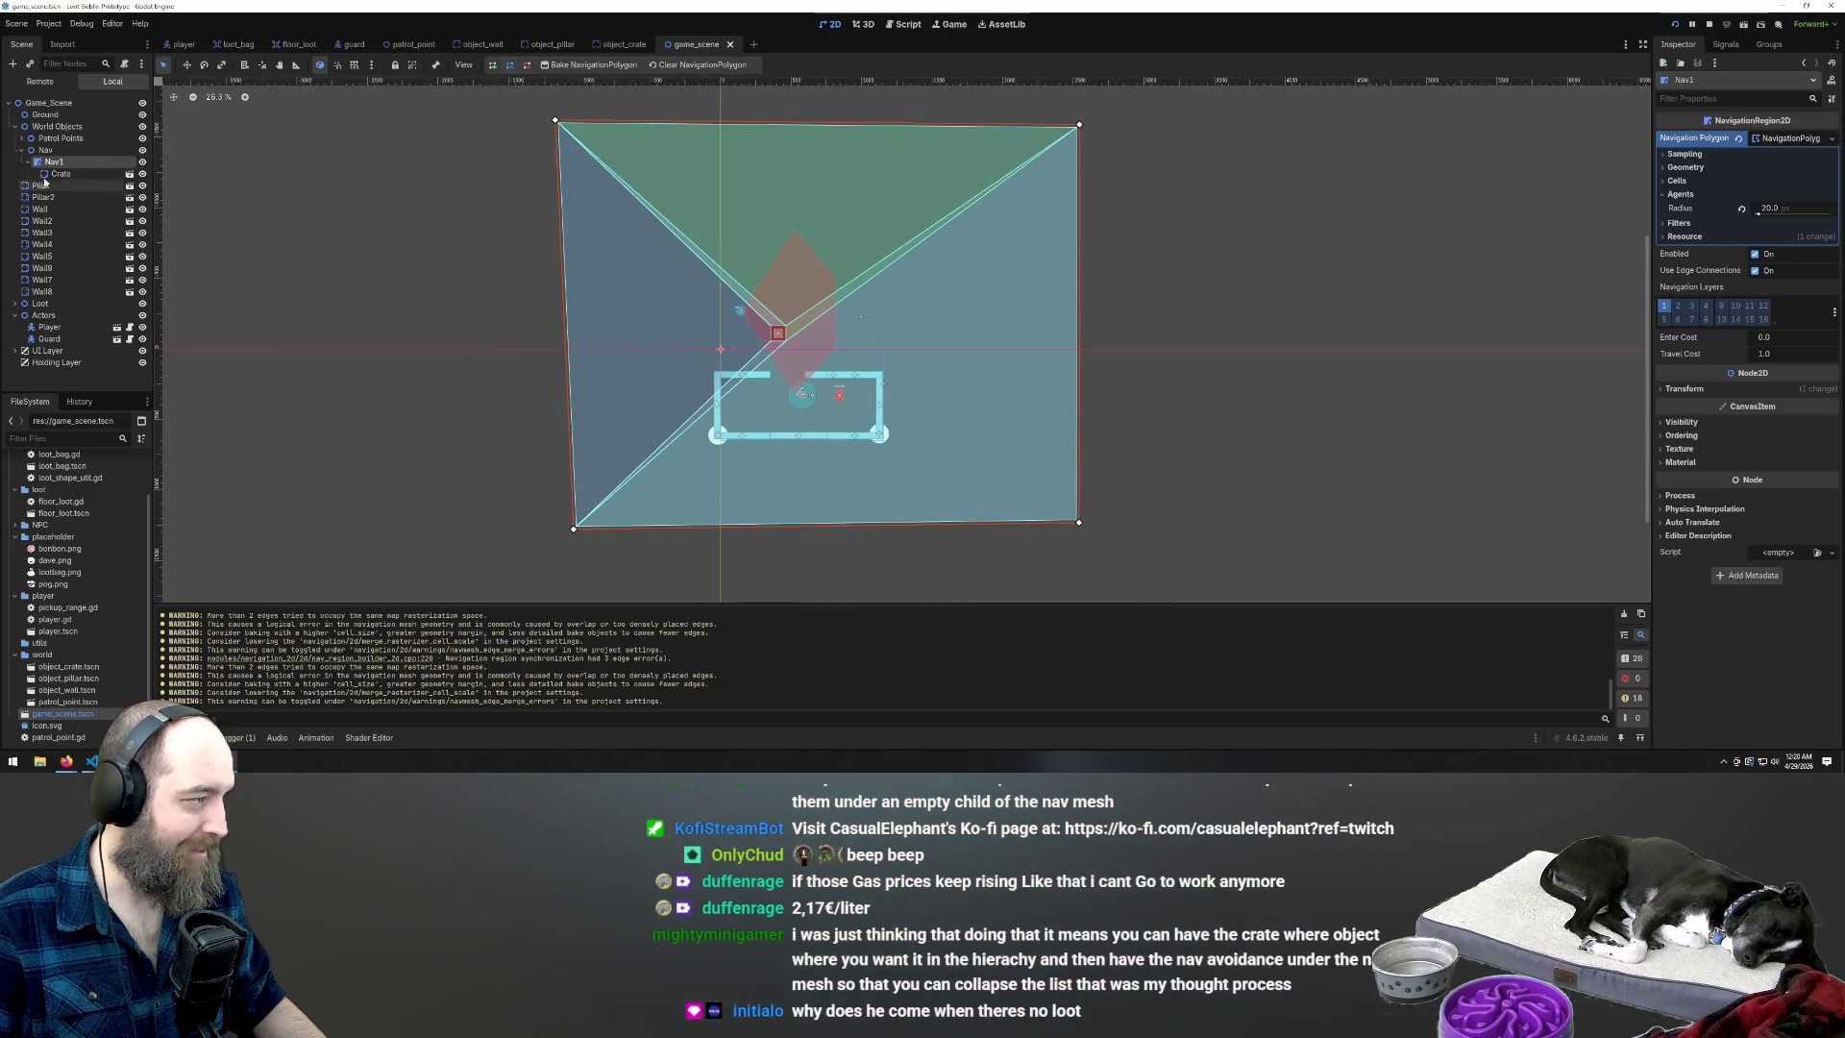
left_click(60, 174)
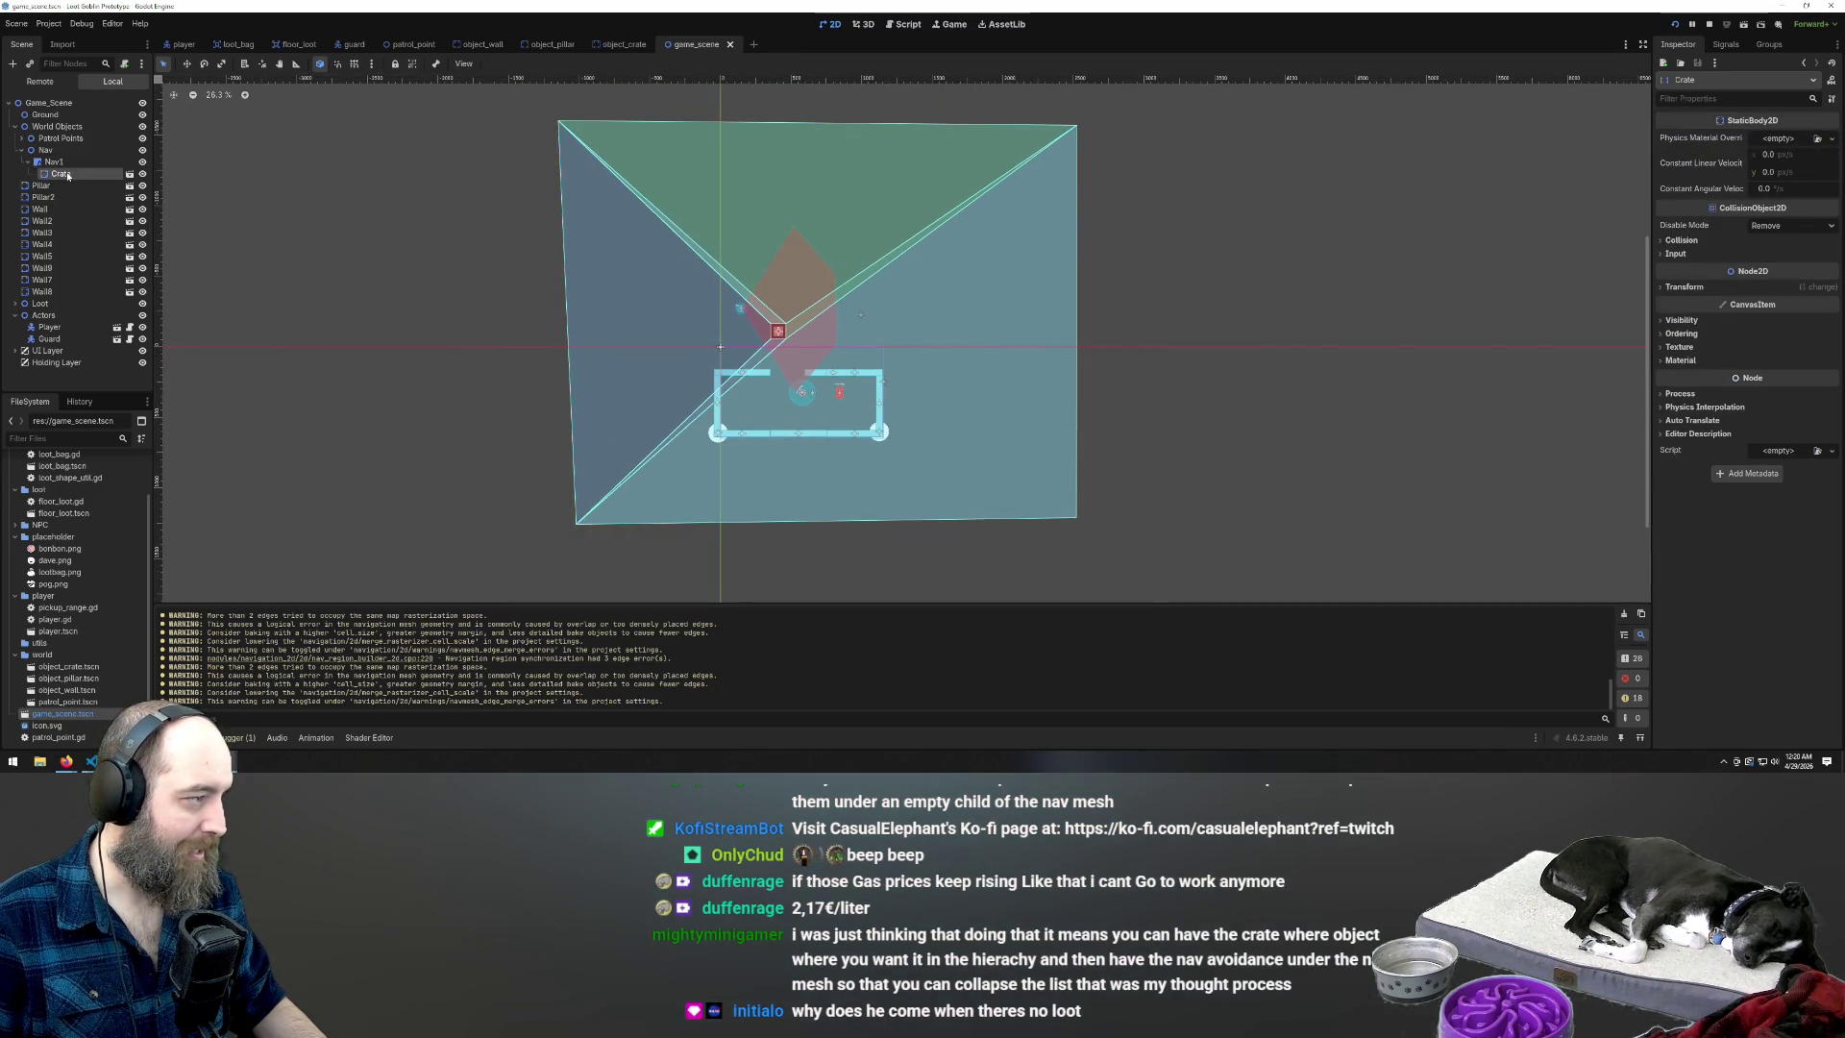
left_click_drag(58, 157, 45, 289)
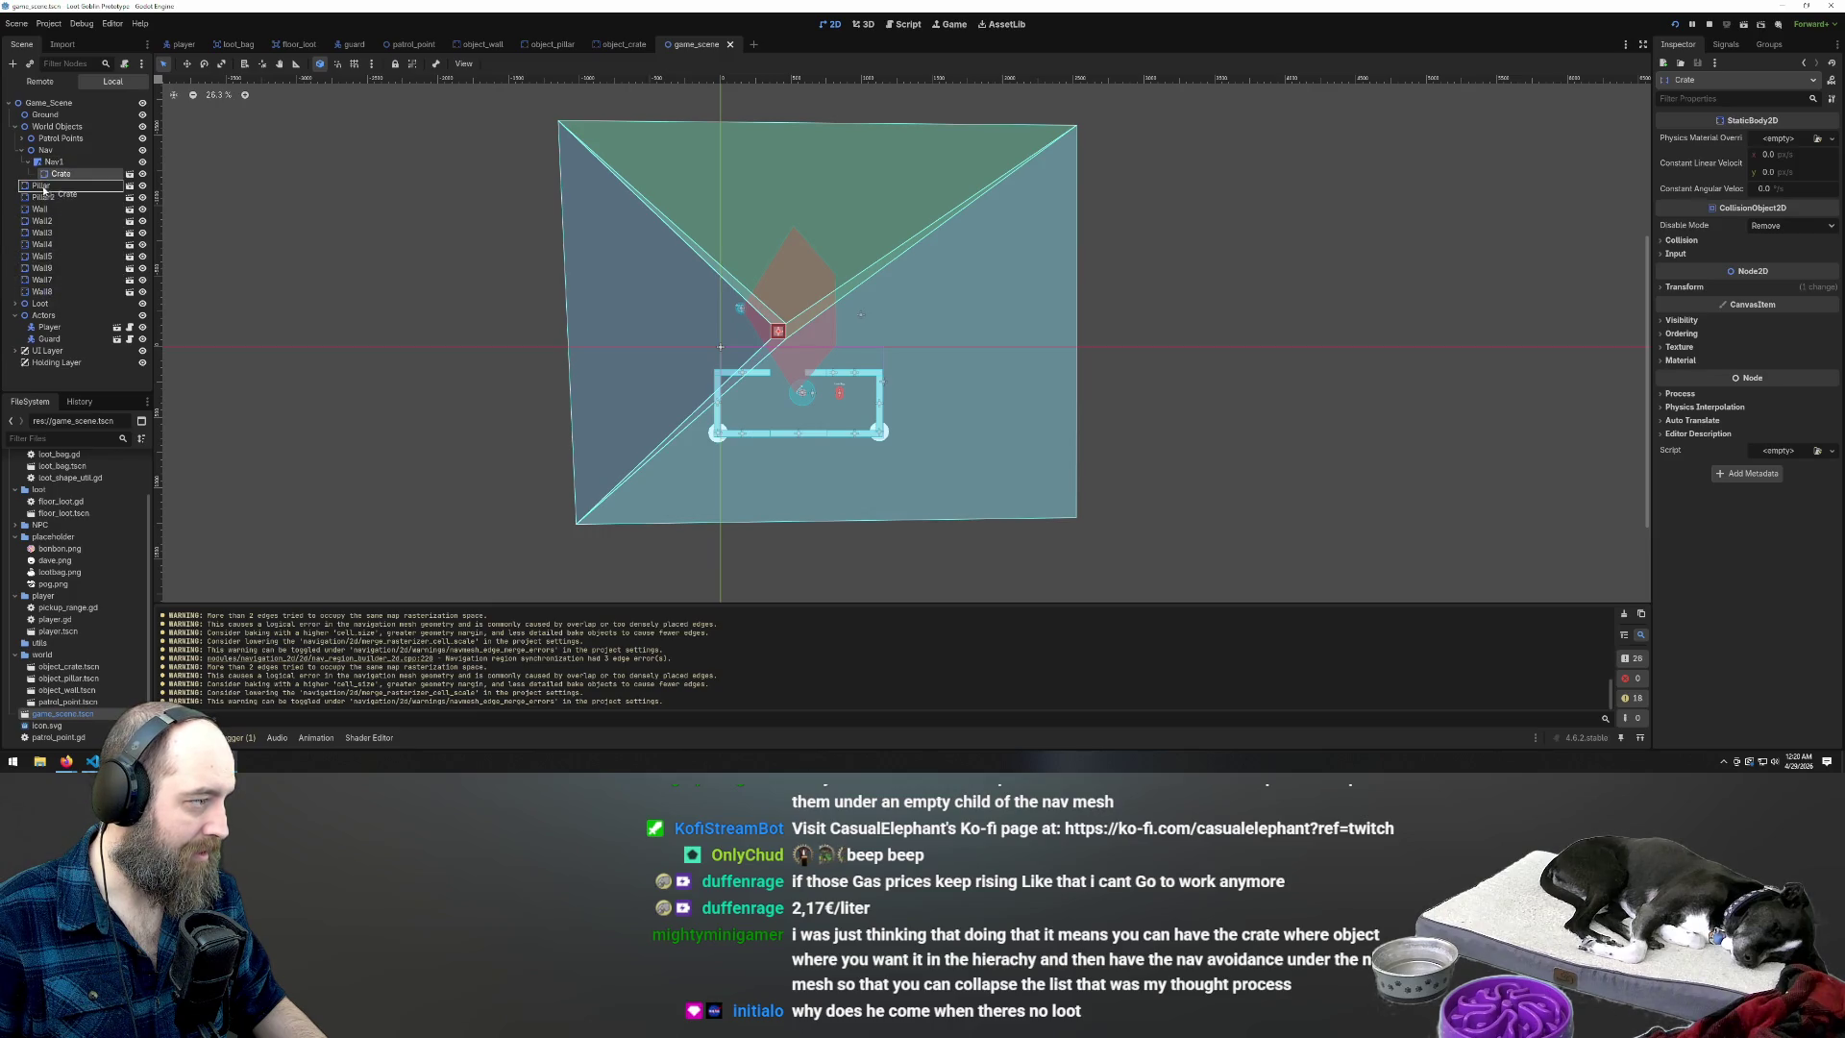
left_click_drag(48, 197, 48, 192)
left_click(643, 231)
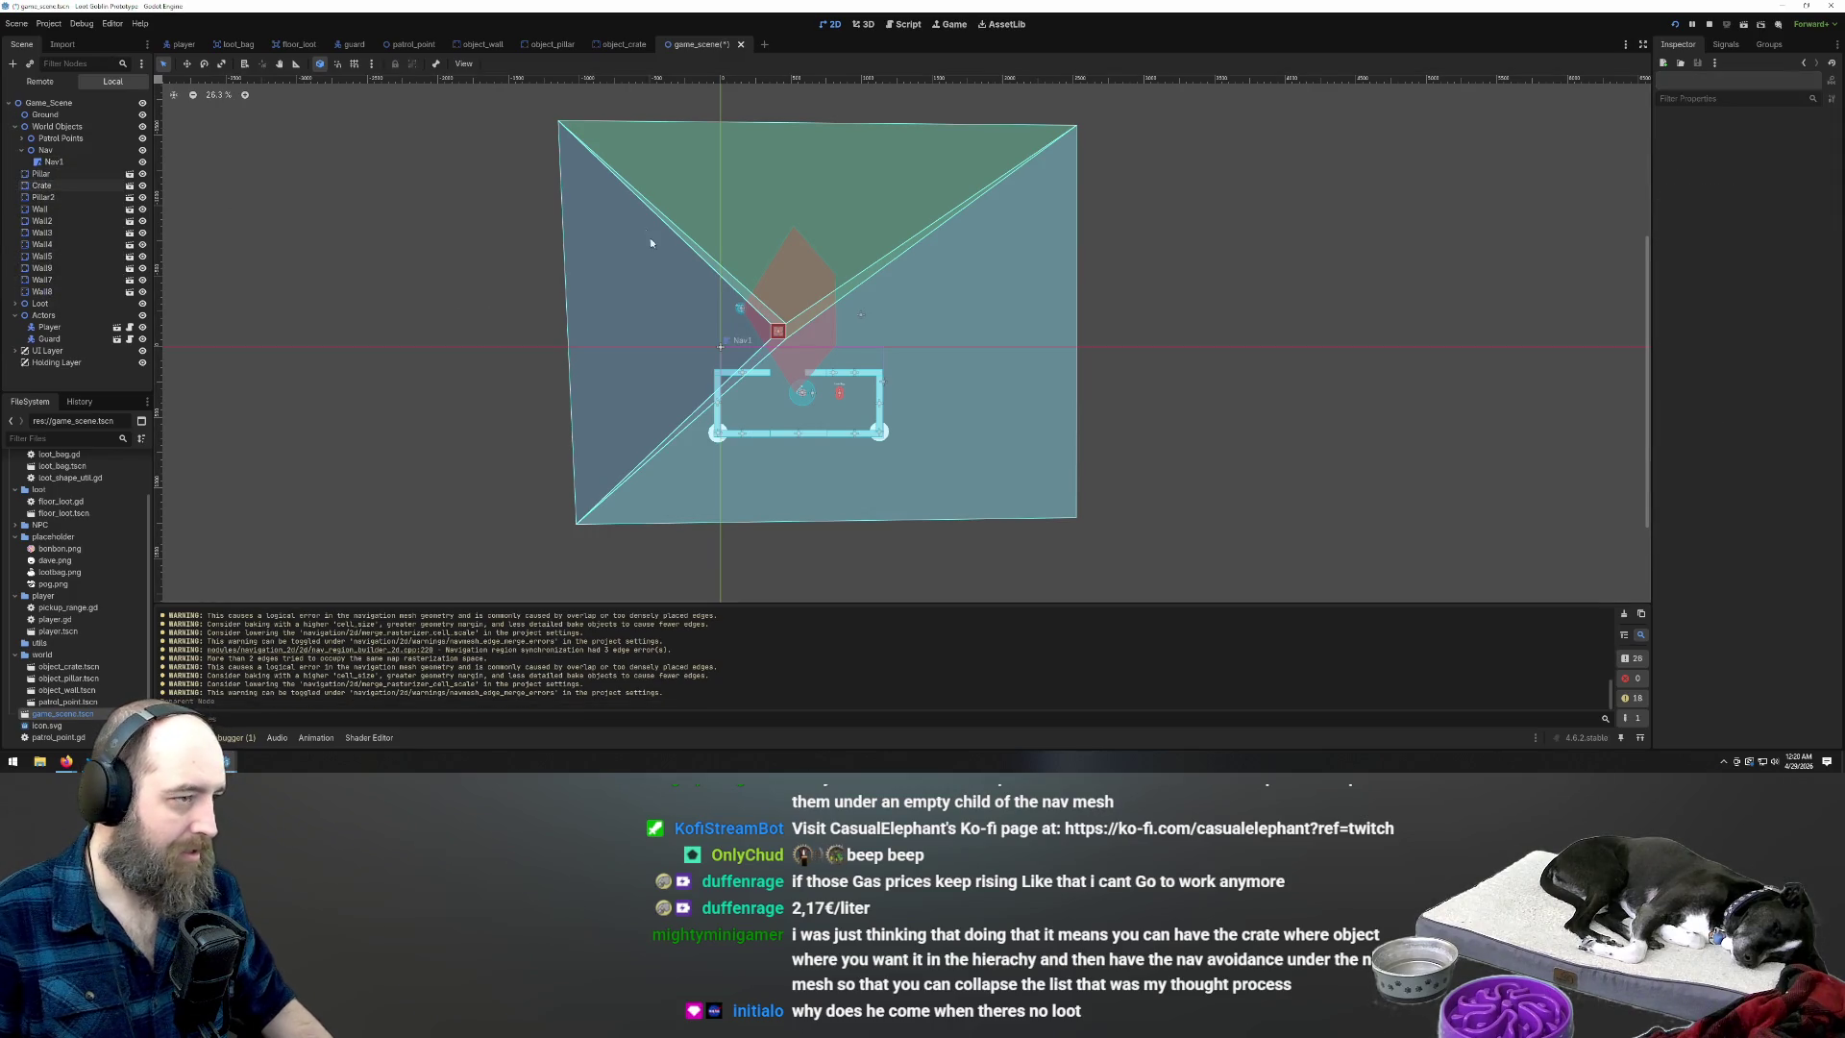
left_click(592, 67)
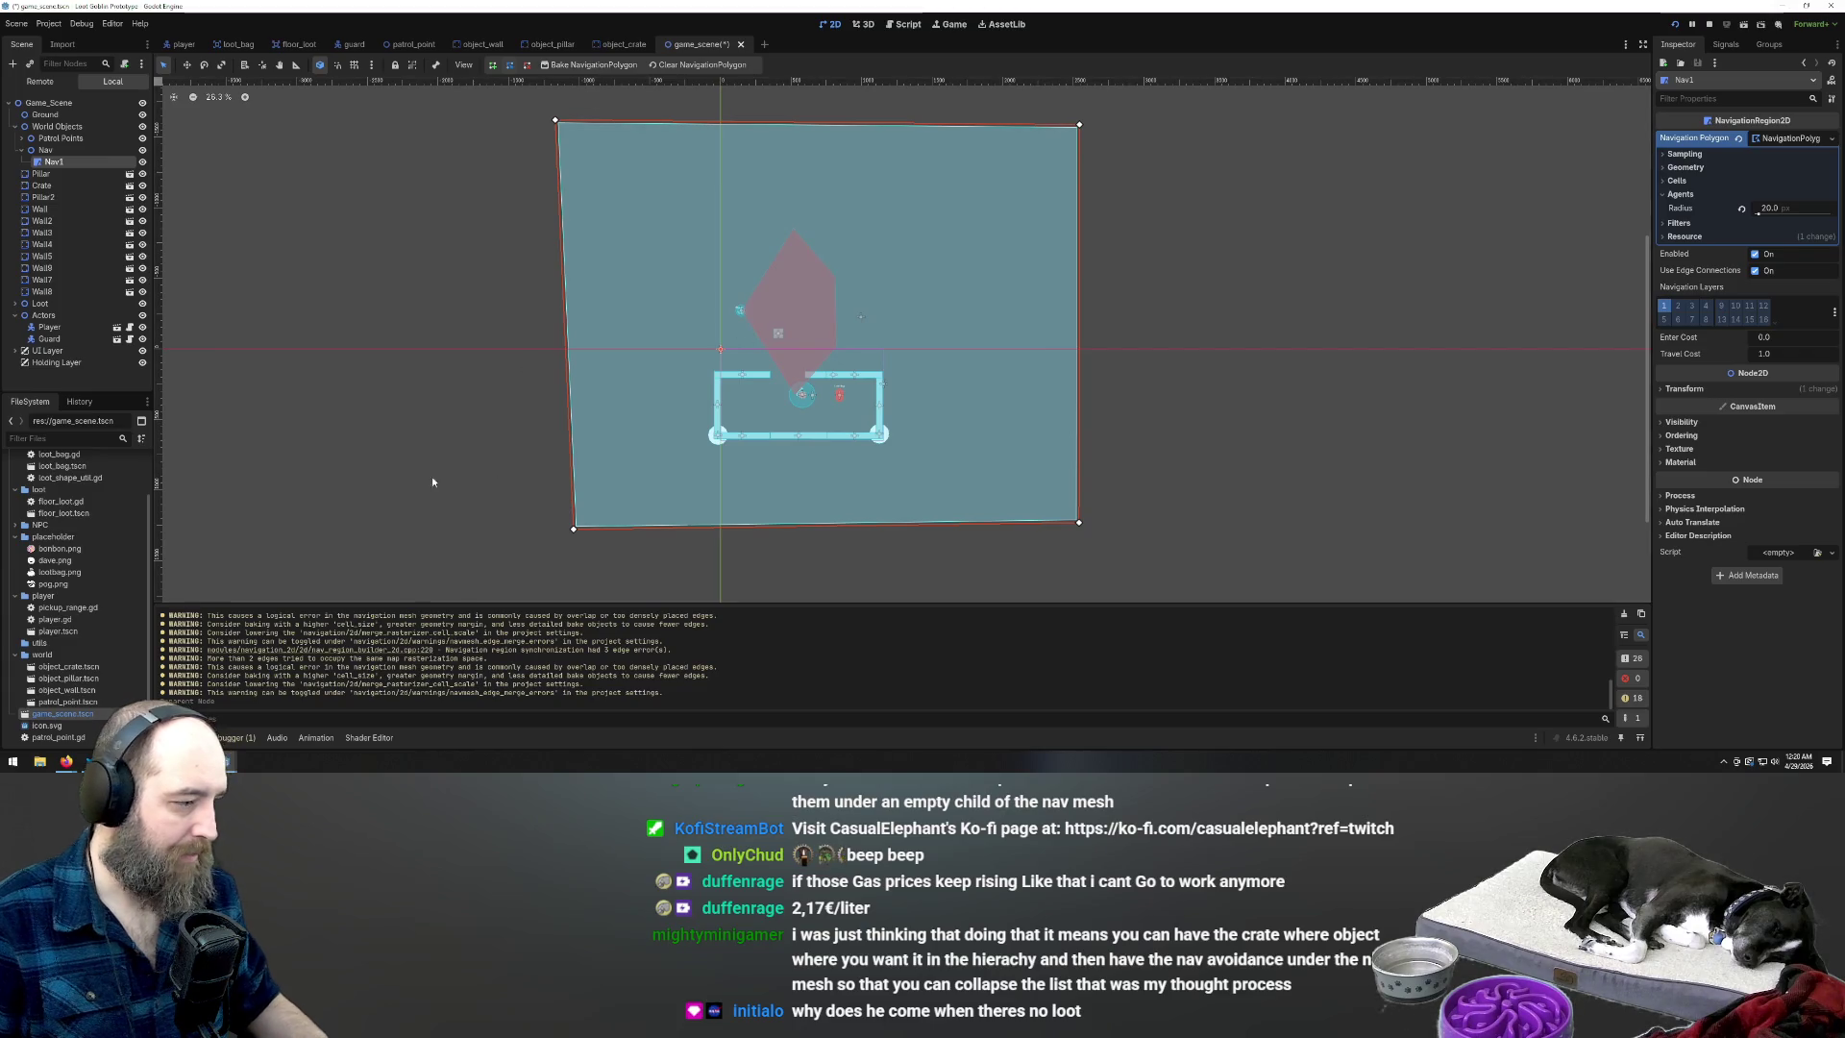
key("F5")
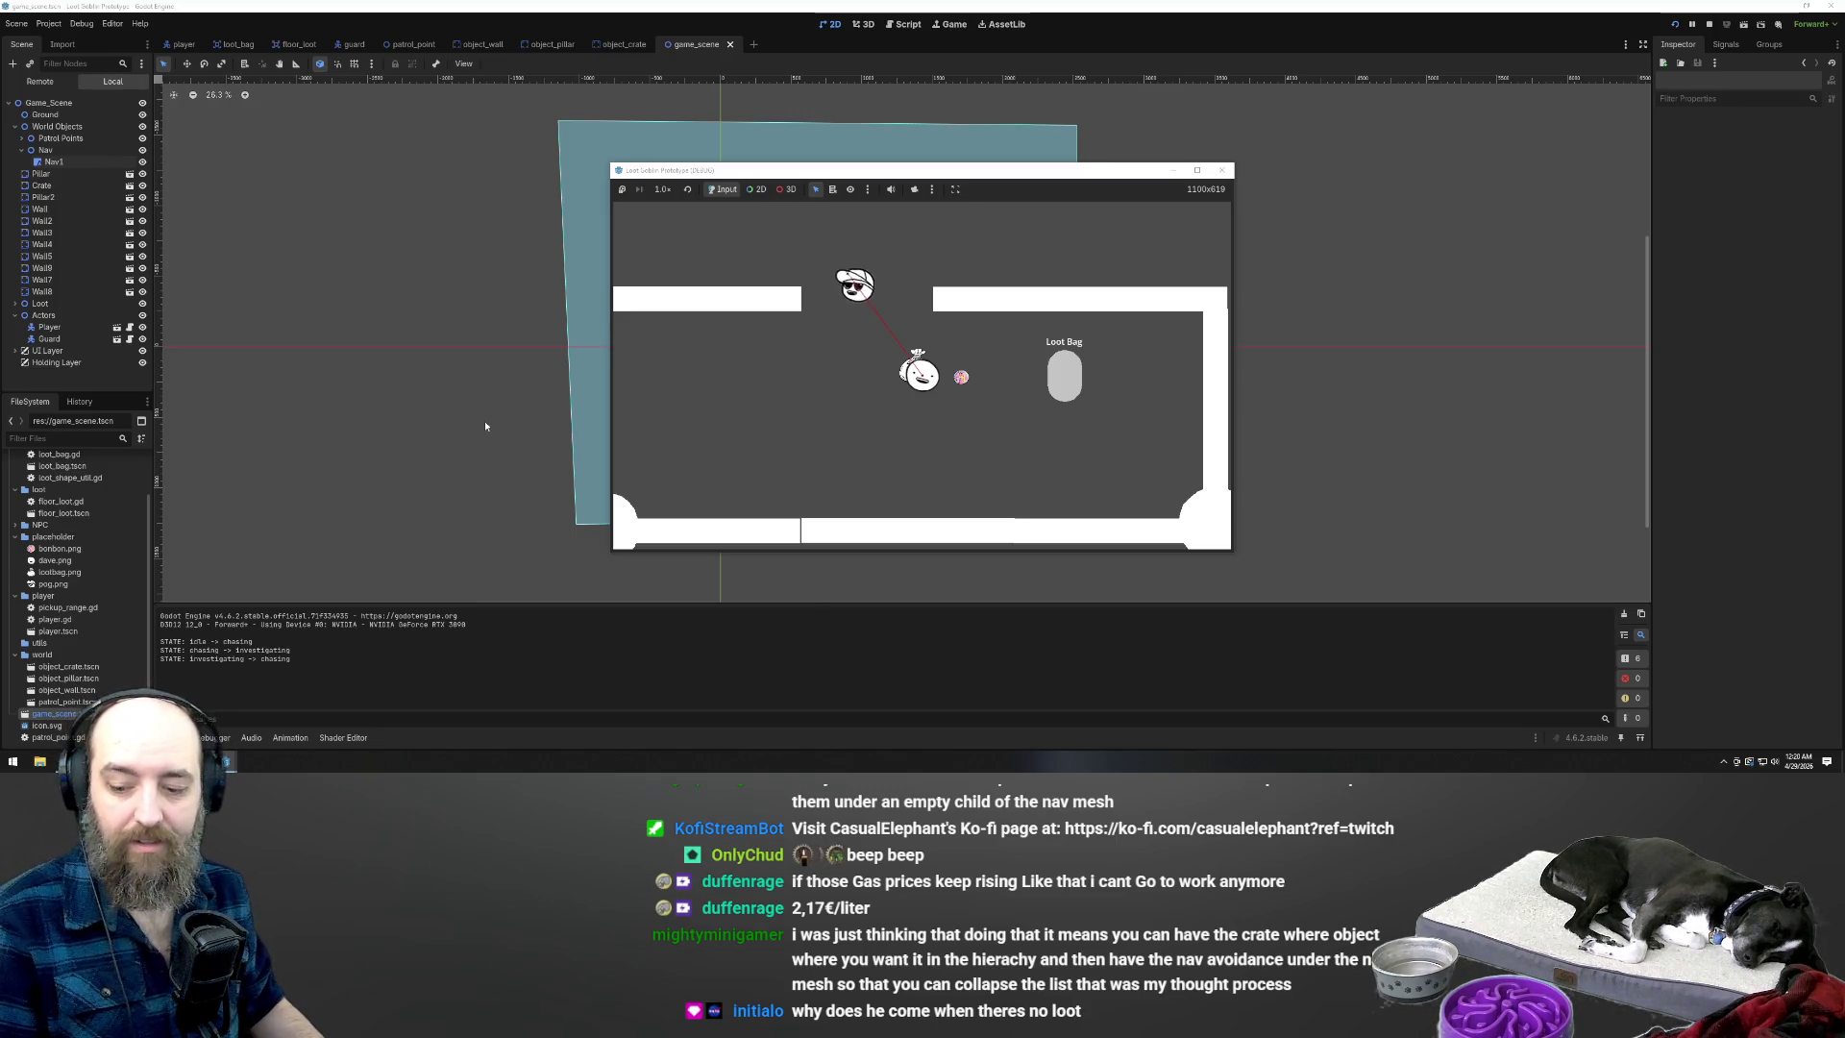
Walk the player left and down while the guard chases, then move the game window right
key("a")
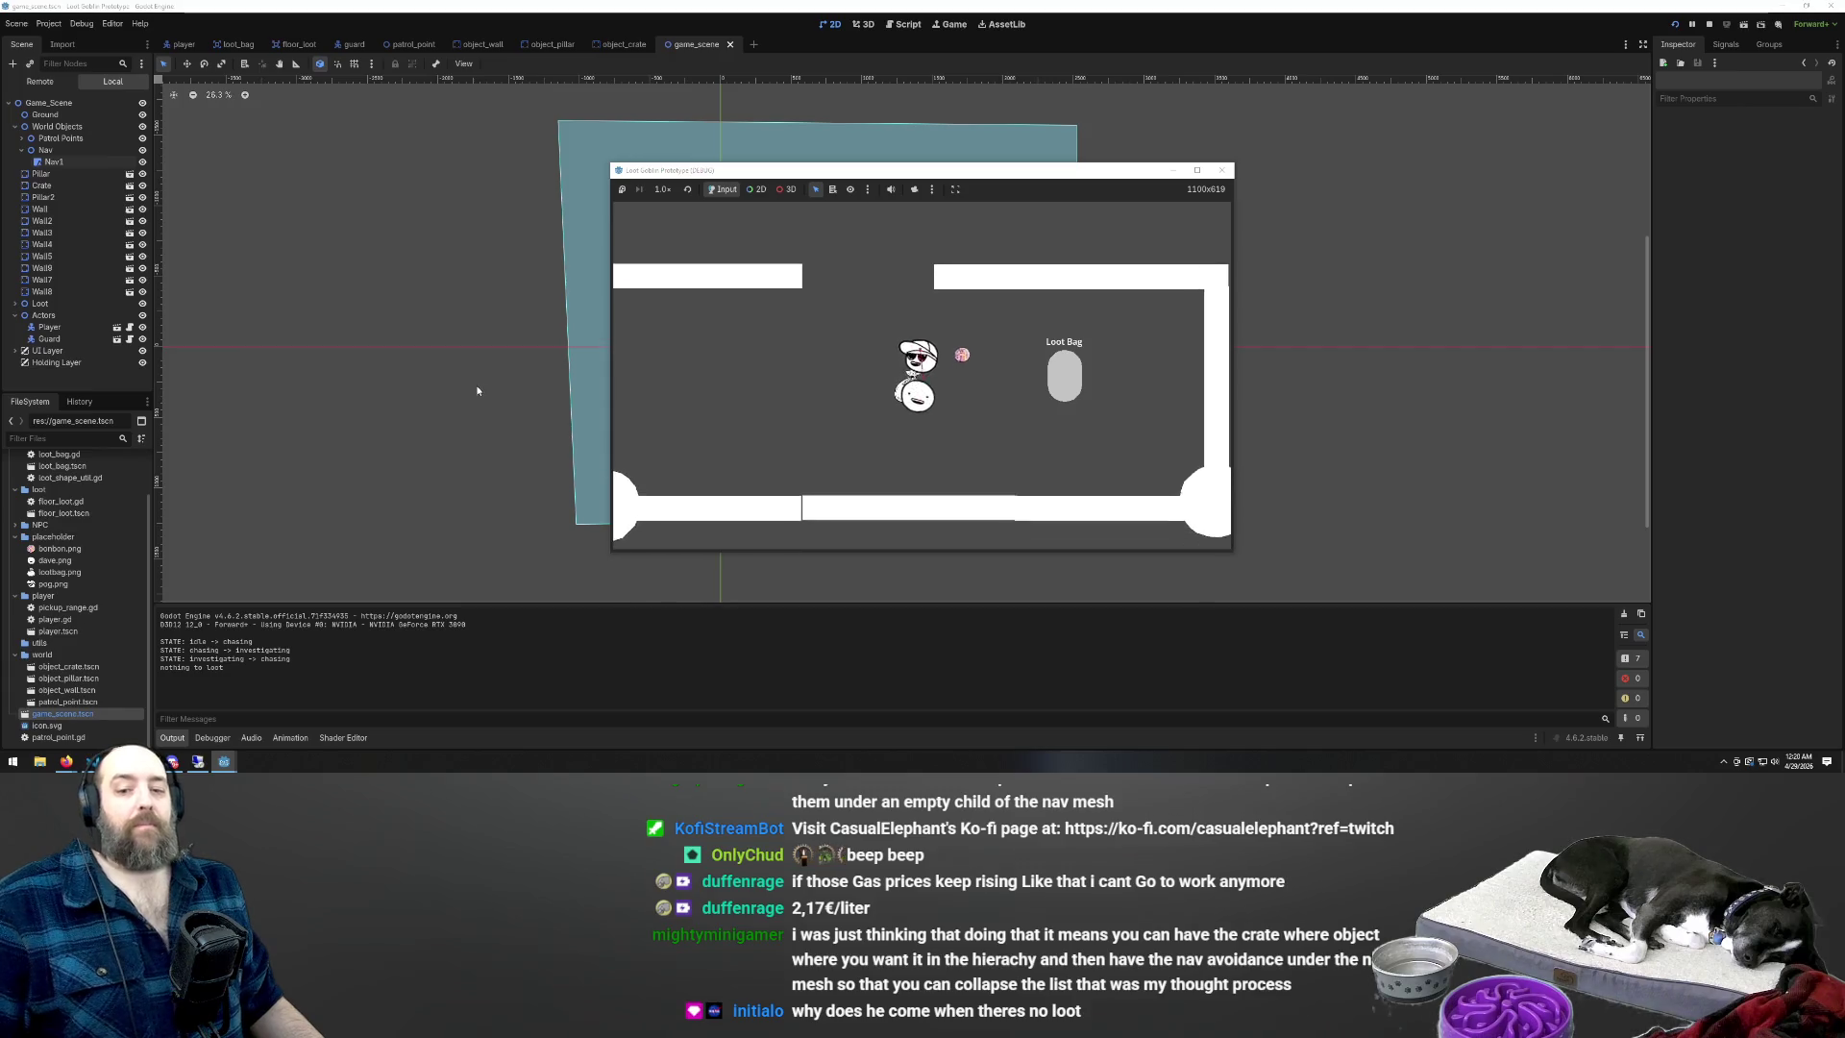
key("s")
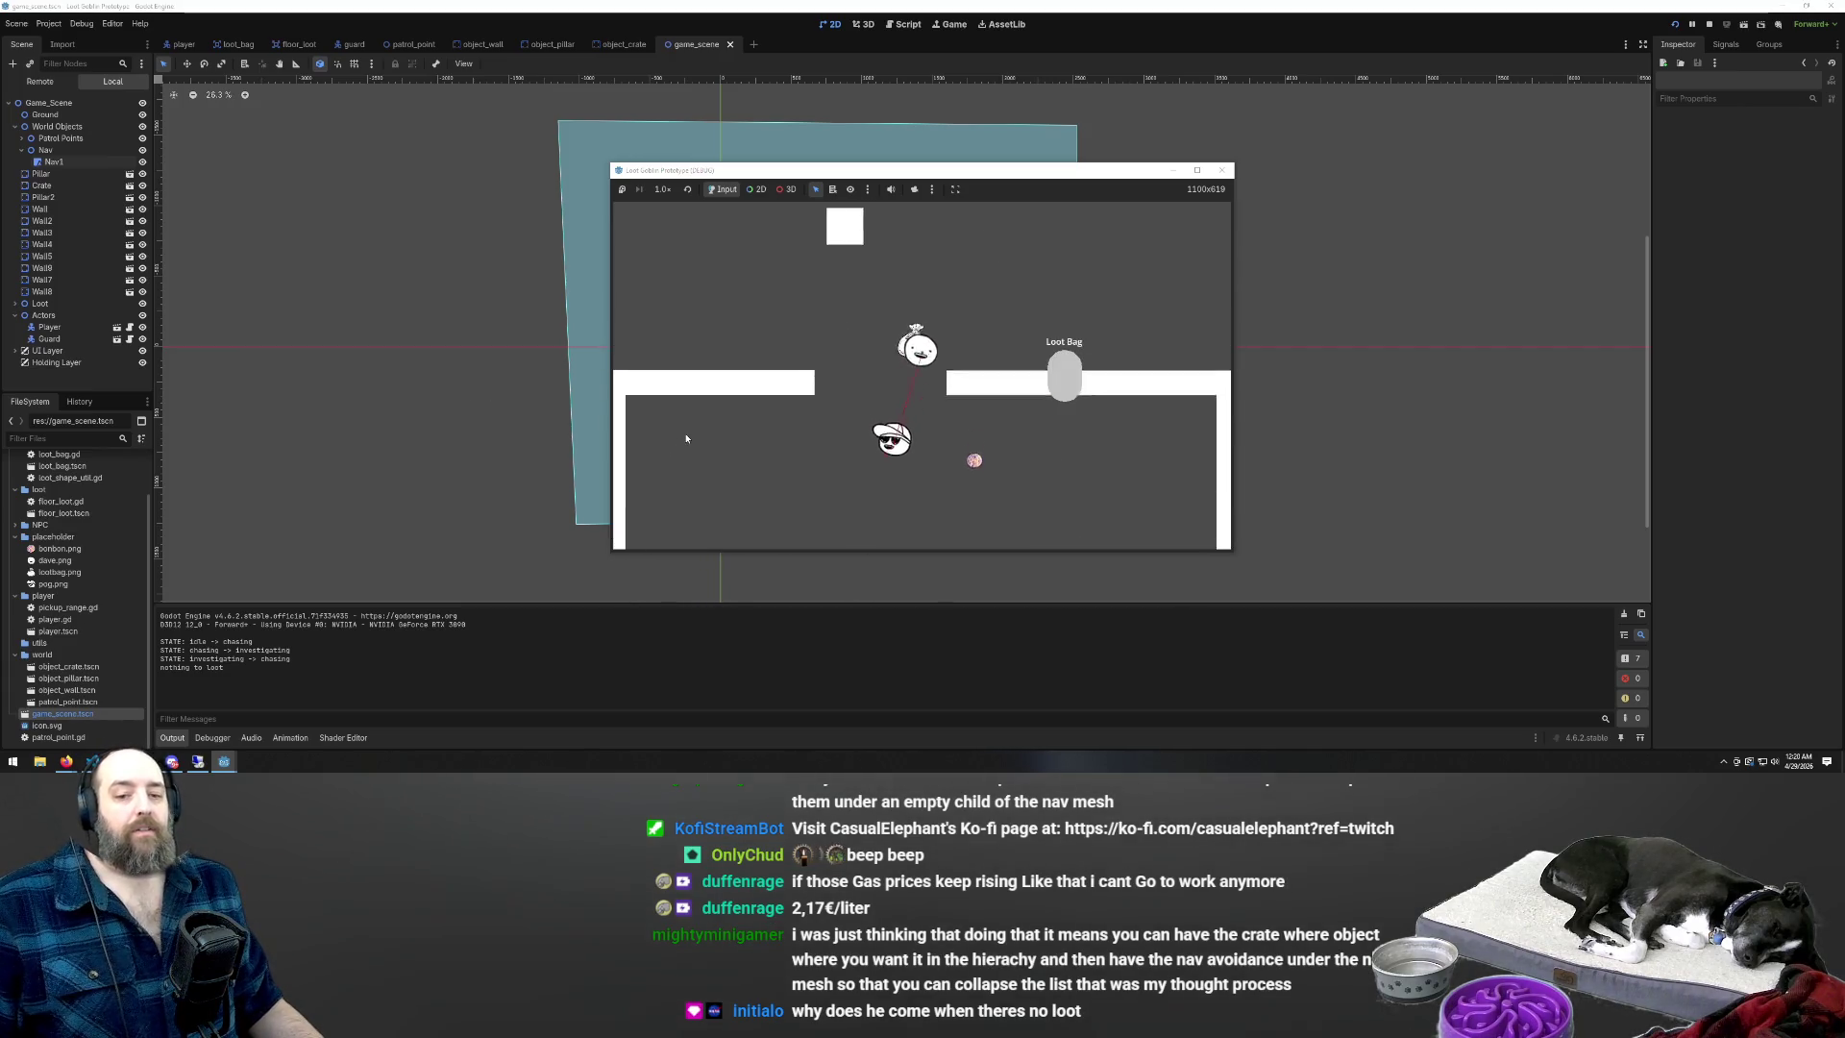
key("a")
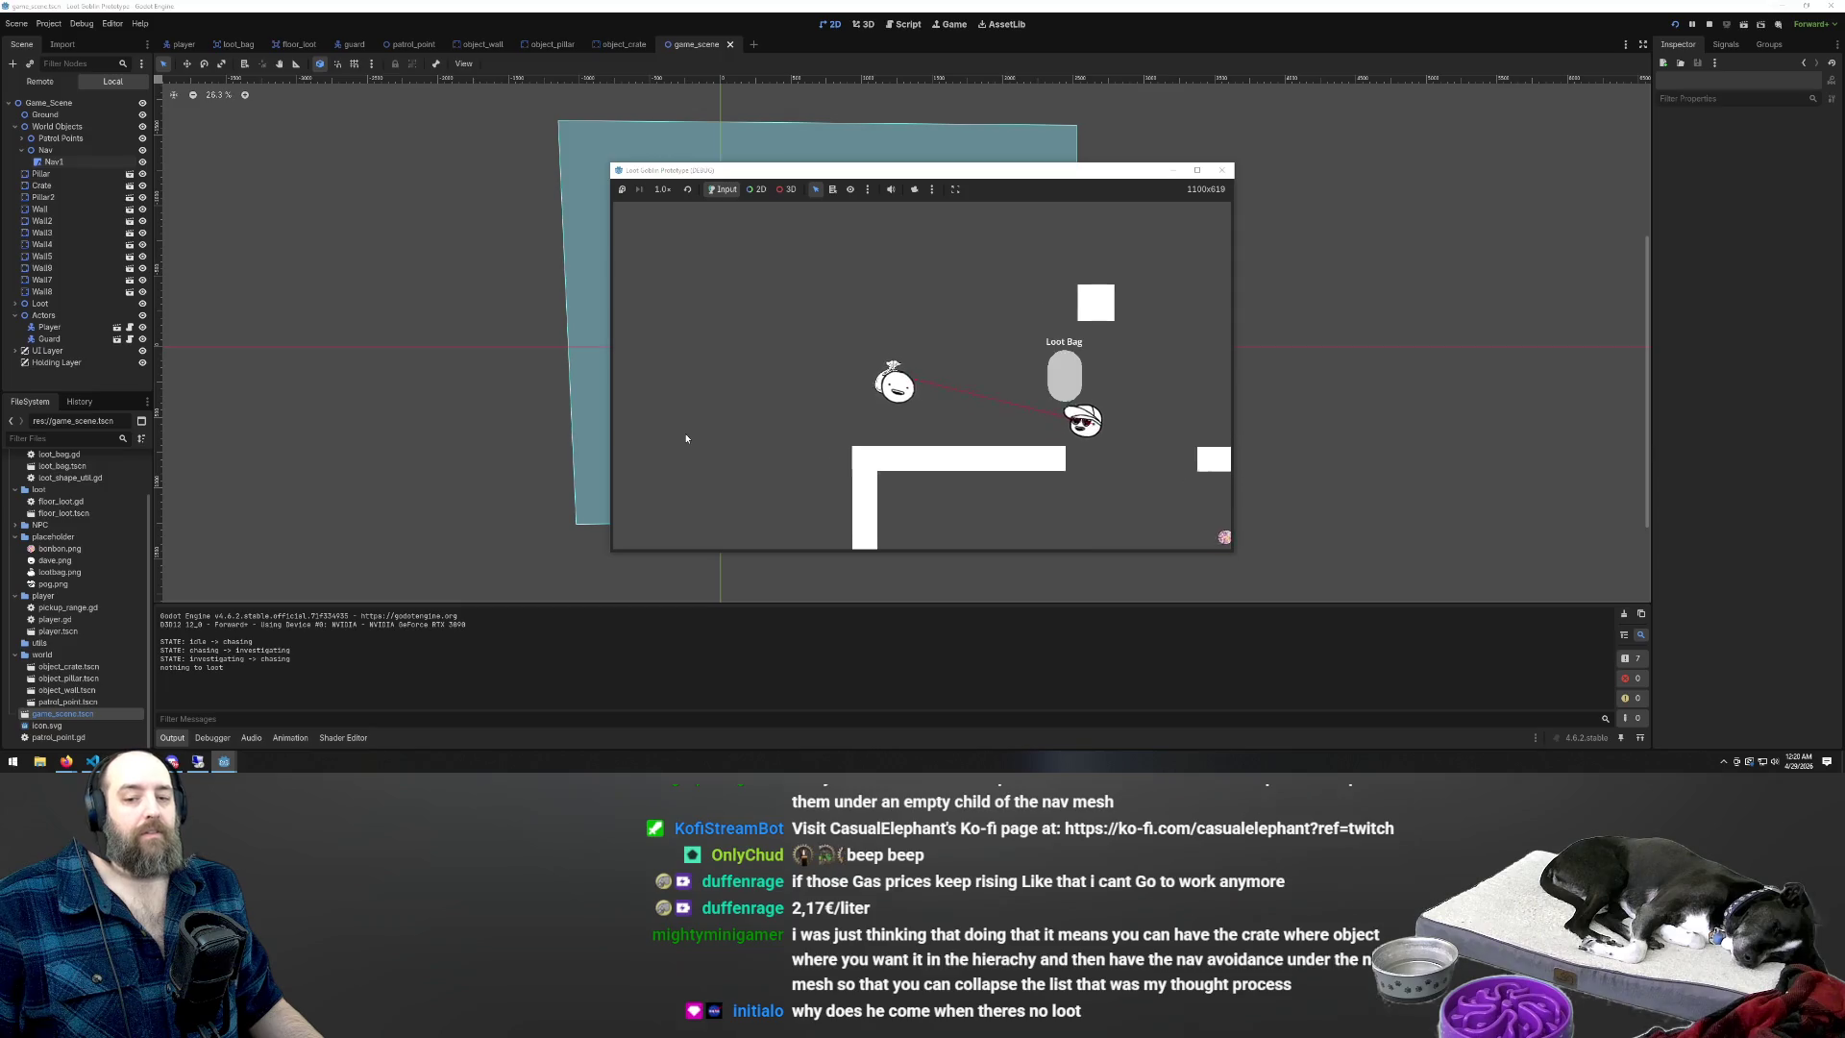
key("a")
key("s")
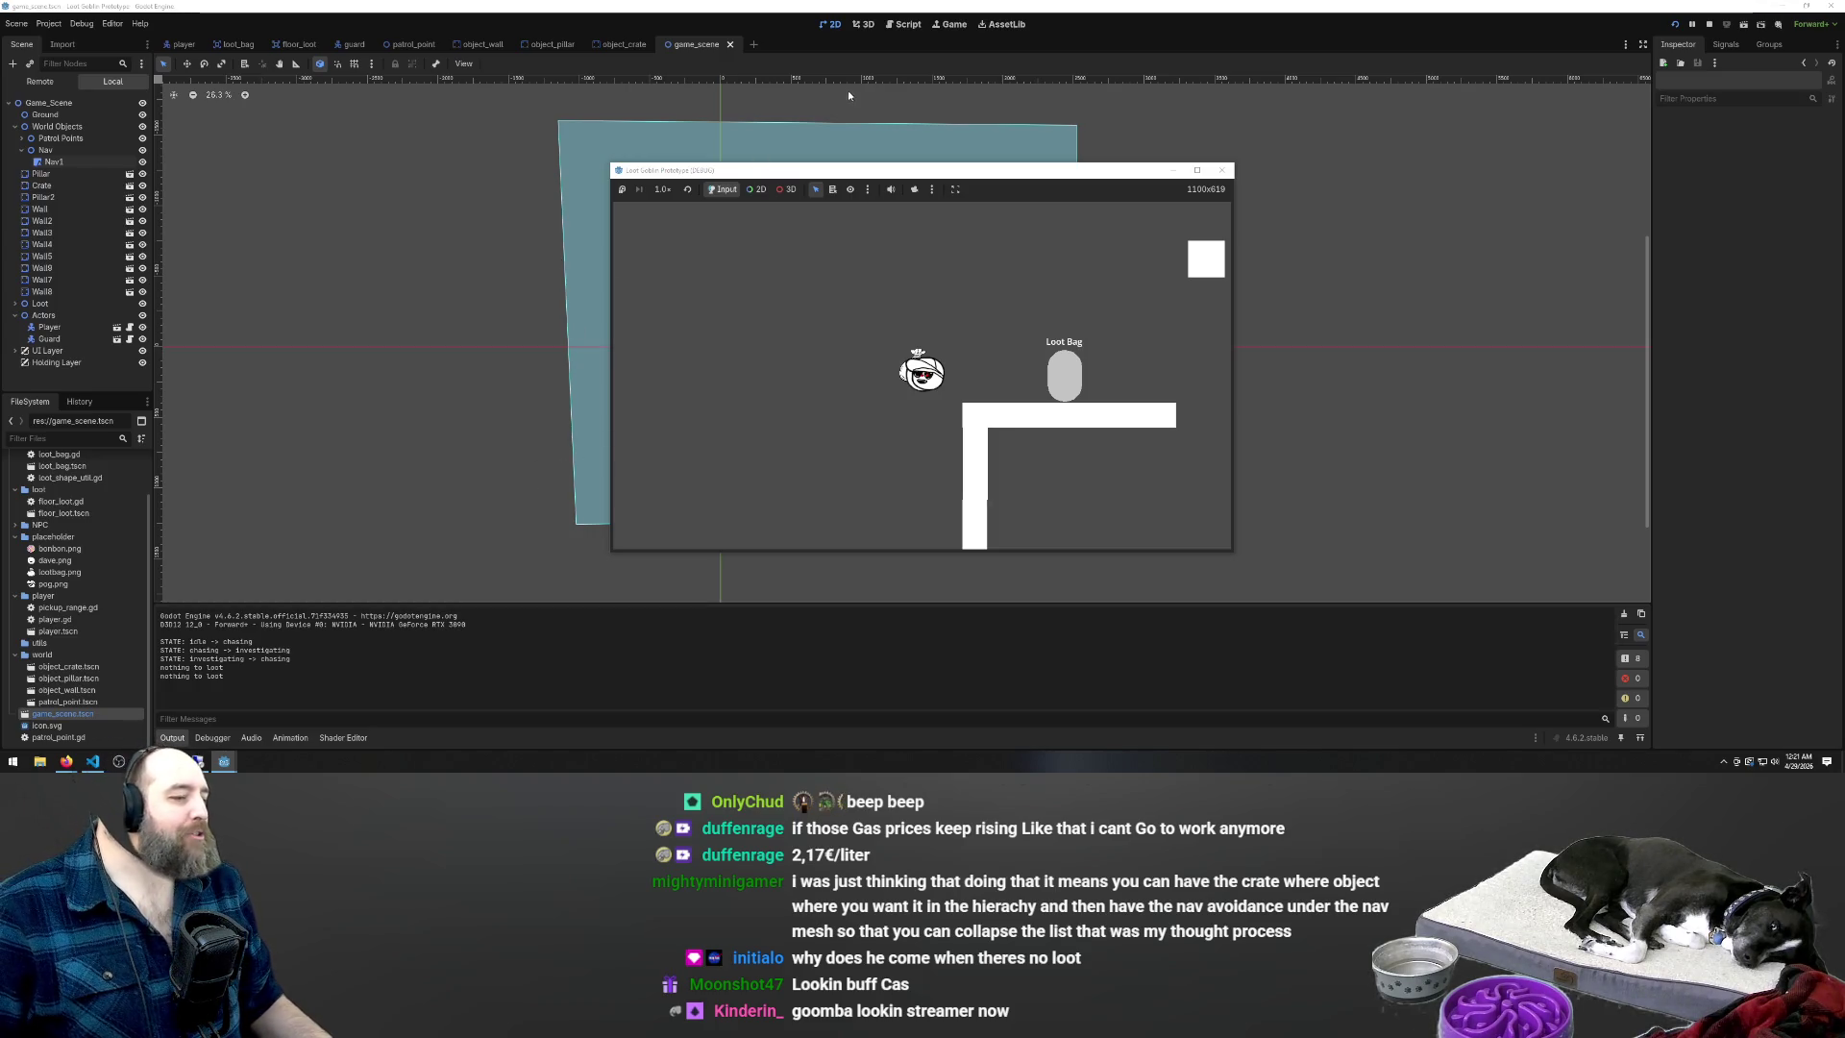
left_click_drag(864, 175, 1332, 148)
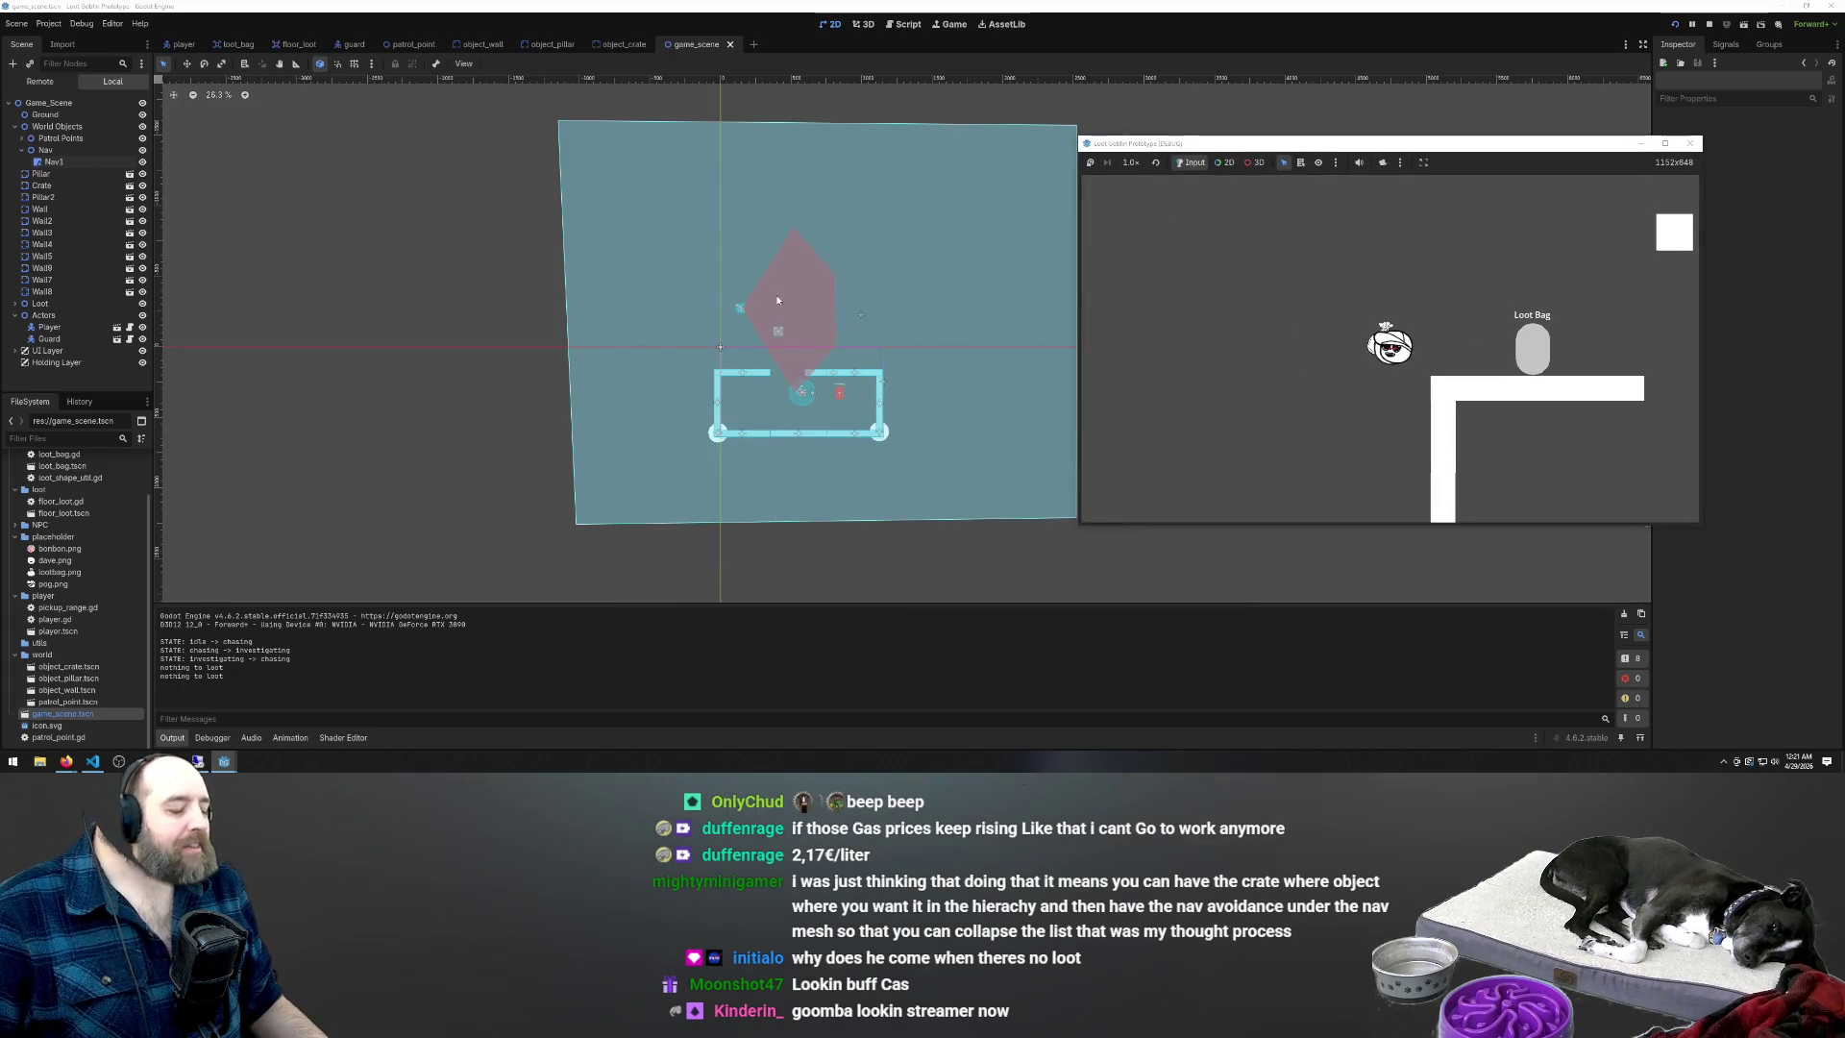
Select the Pillar node in the Scene dock, cancelling the rename so it keeps the name Pillar
scroll(853, 395, "up", 4)
scroll(853, 395, "down", 6)
scroll(740, 301, "up", 7)
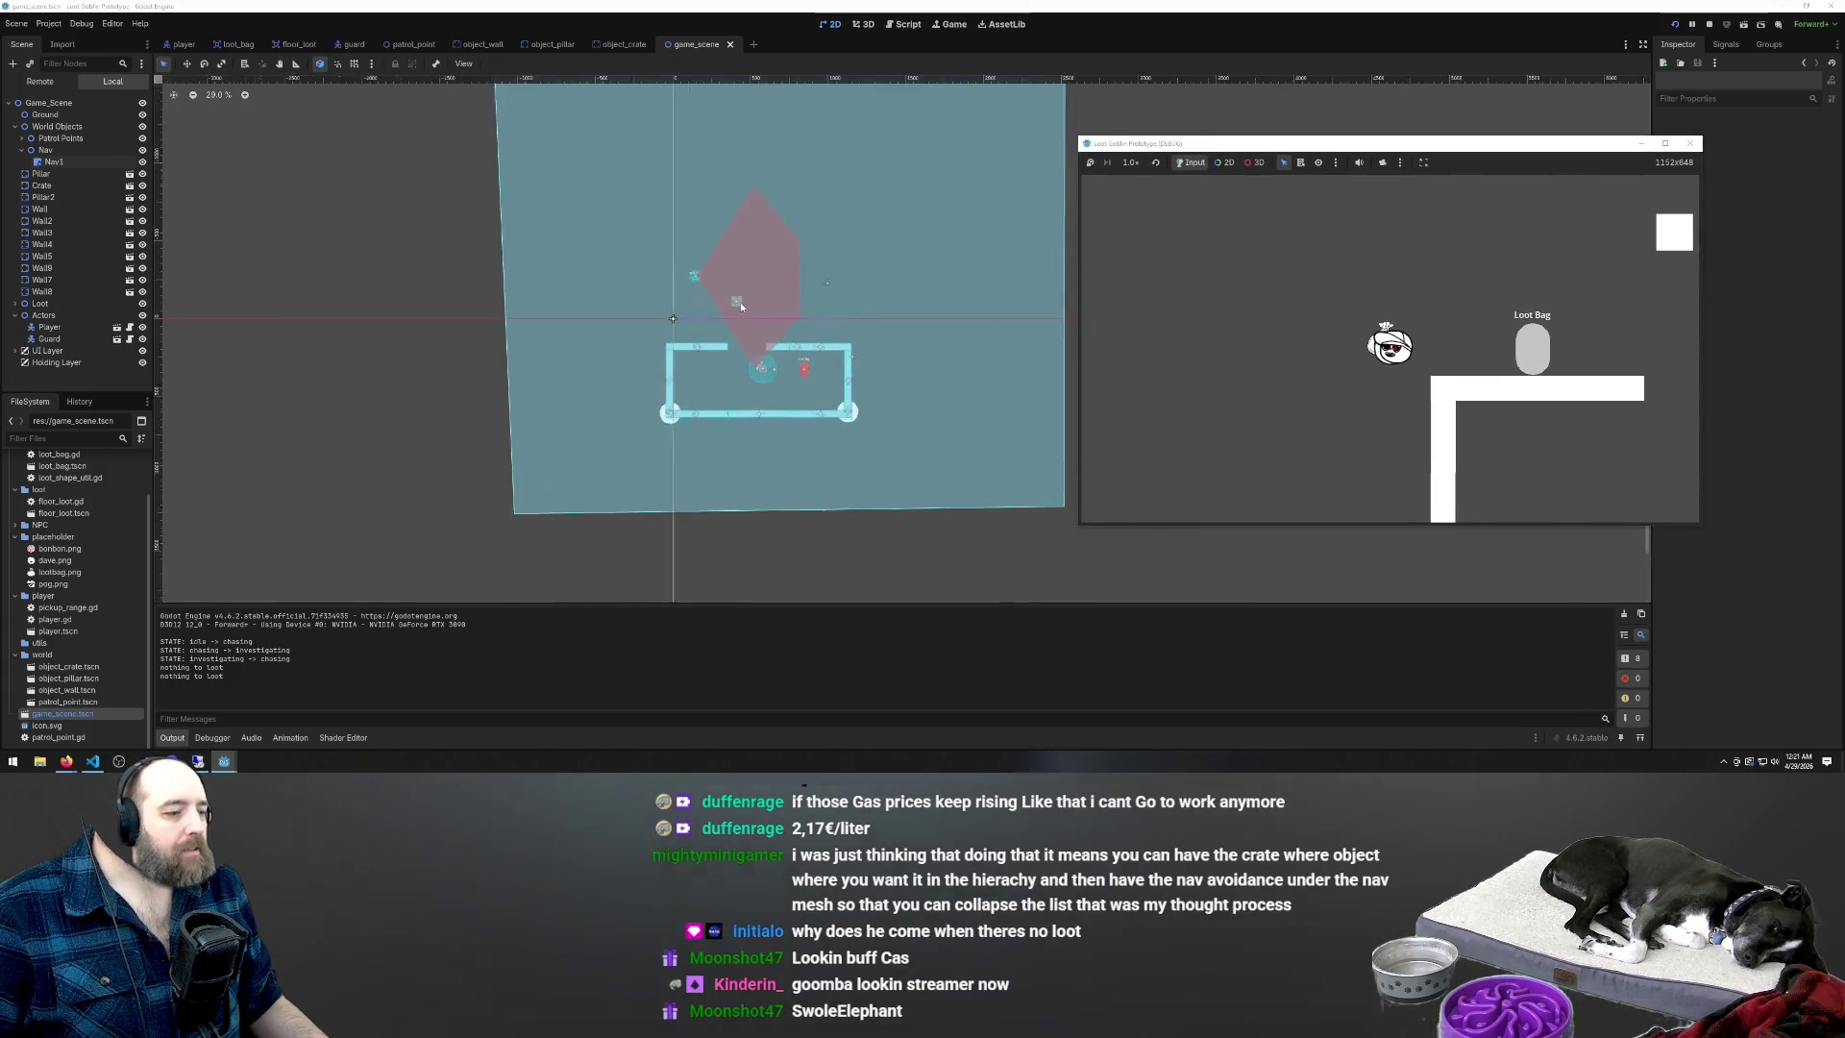
left_click(45, 163)
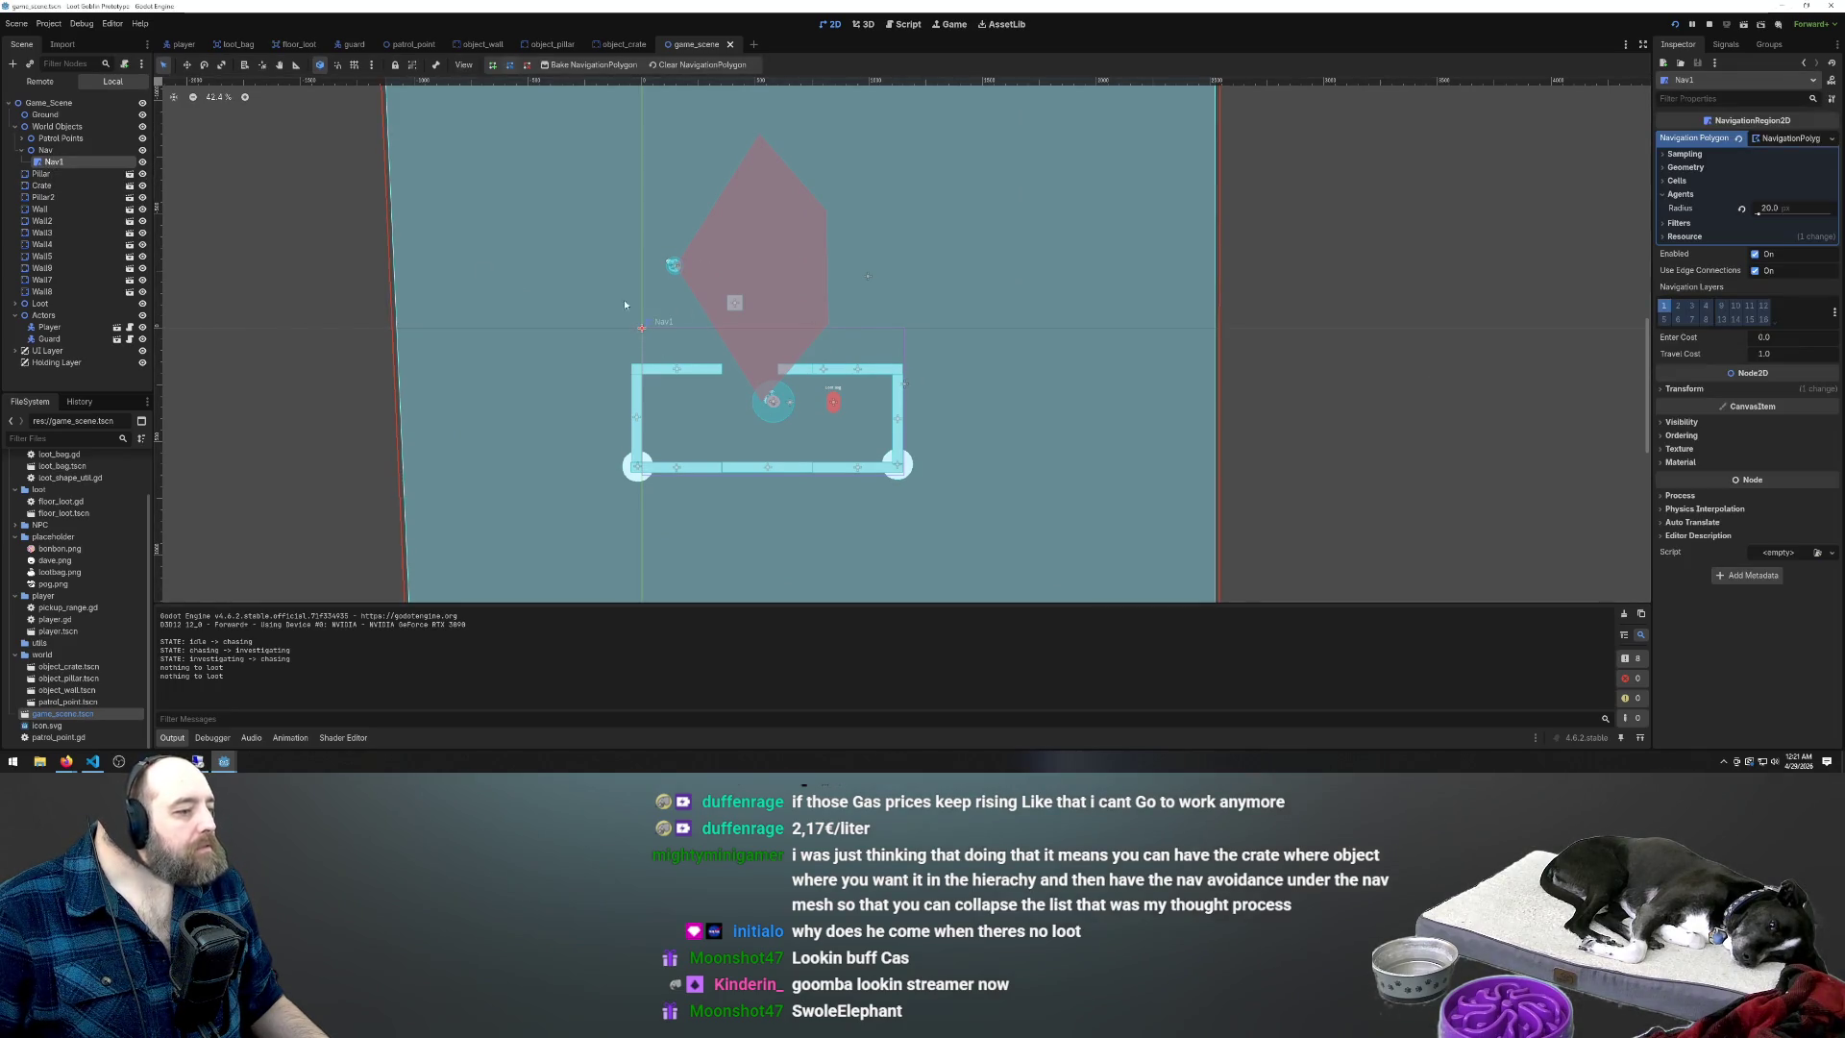
left_click(46, 150)
left_click(55, 163)
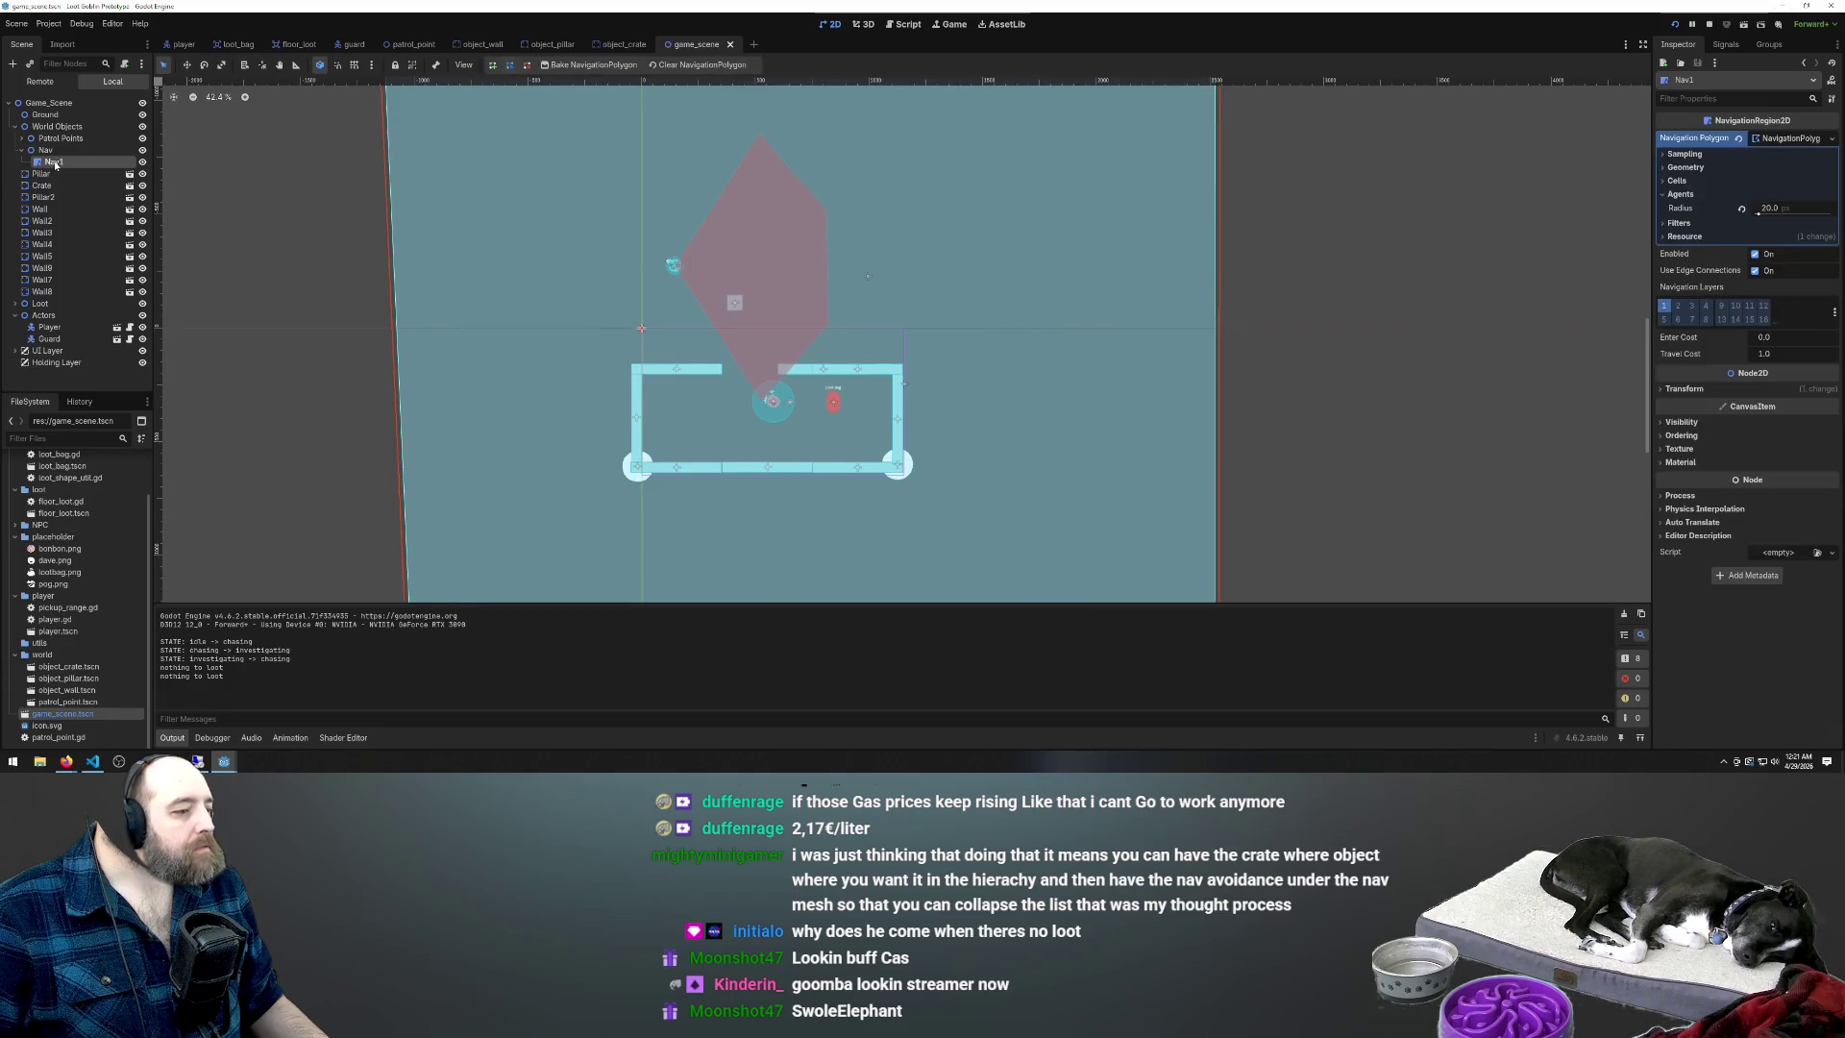
scroll(532, 274, "down", 5)
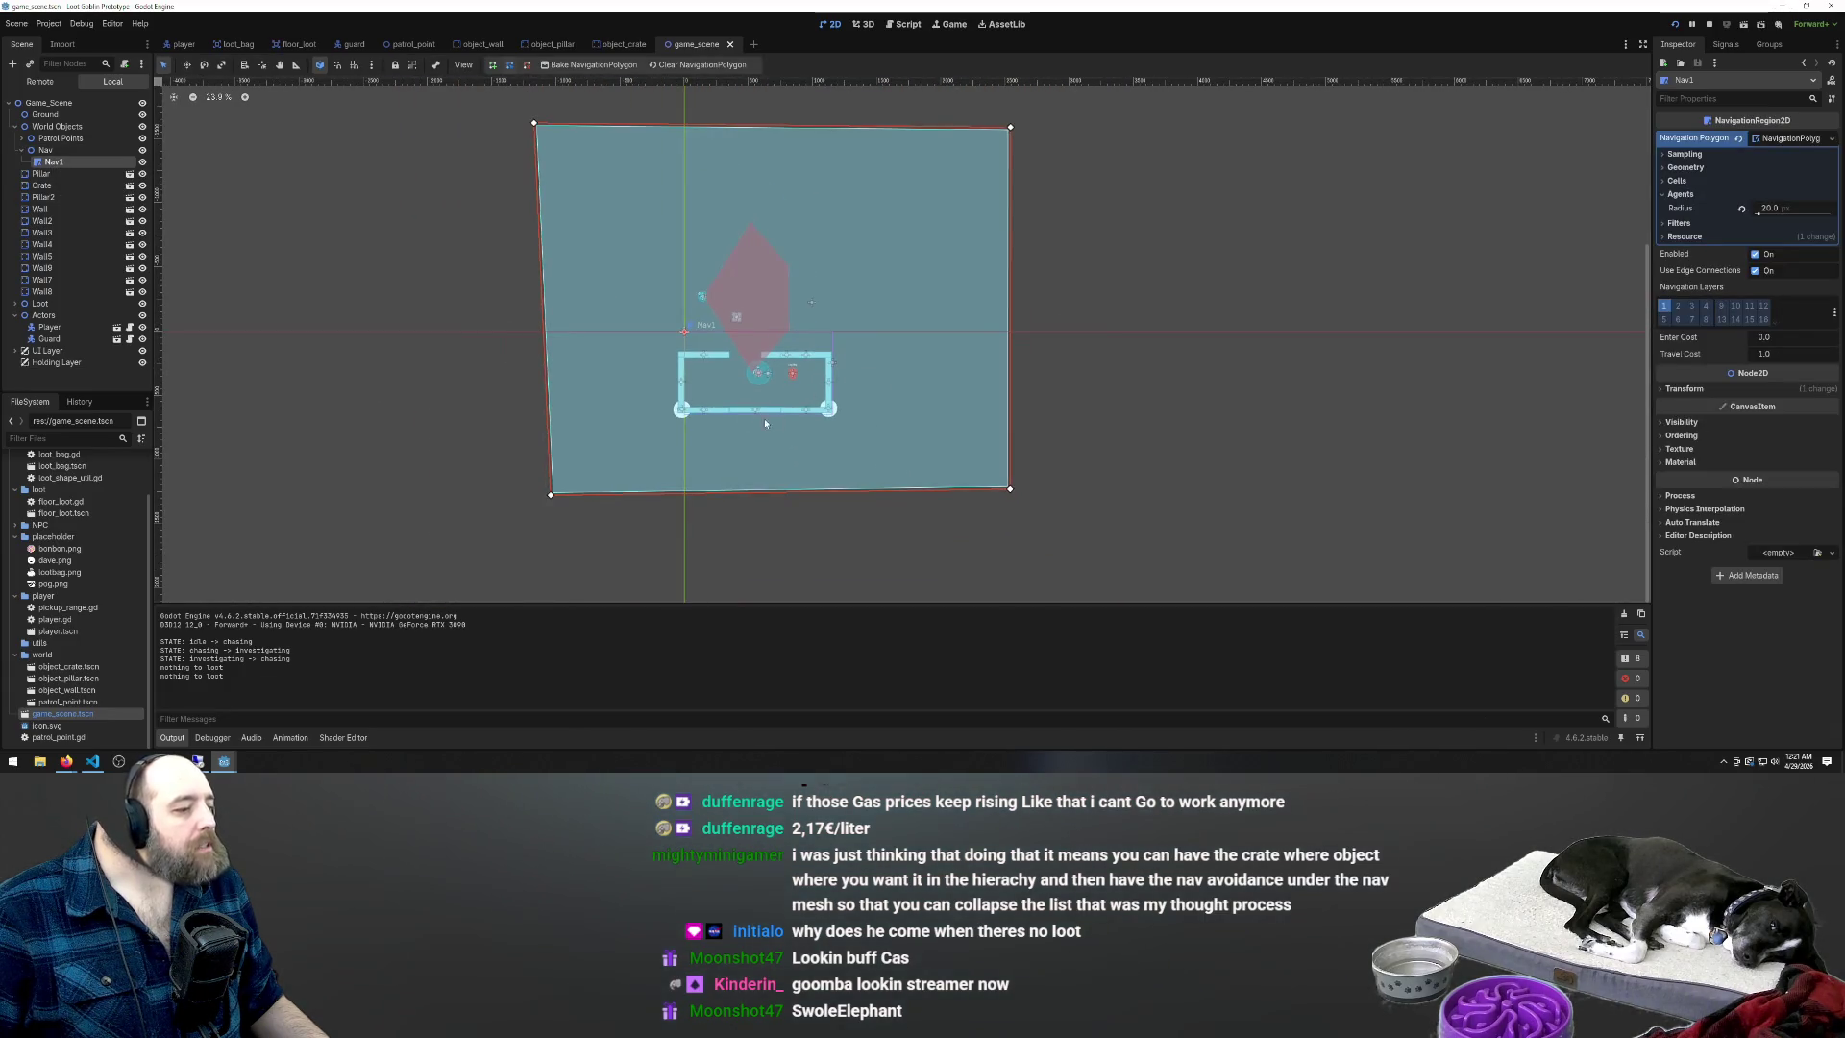
scroll(698, 320, "up", 4)
scroll(699, 320, "up", 3)
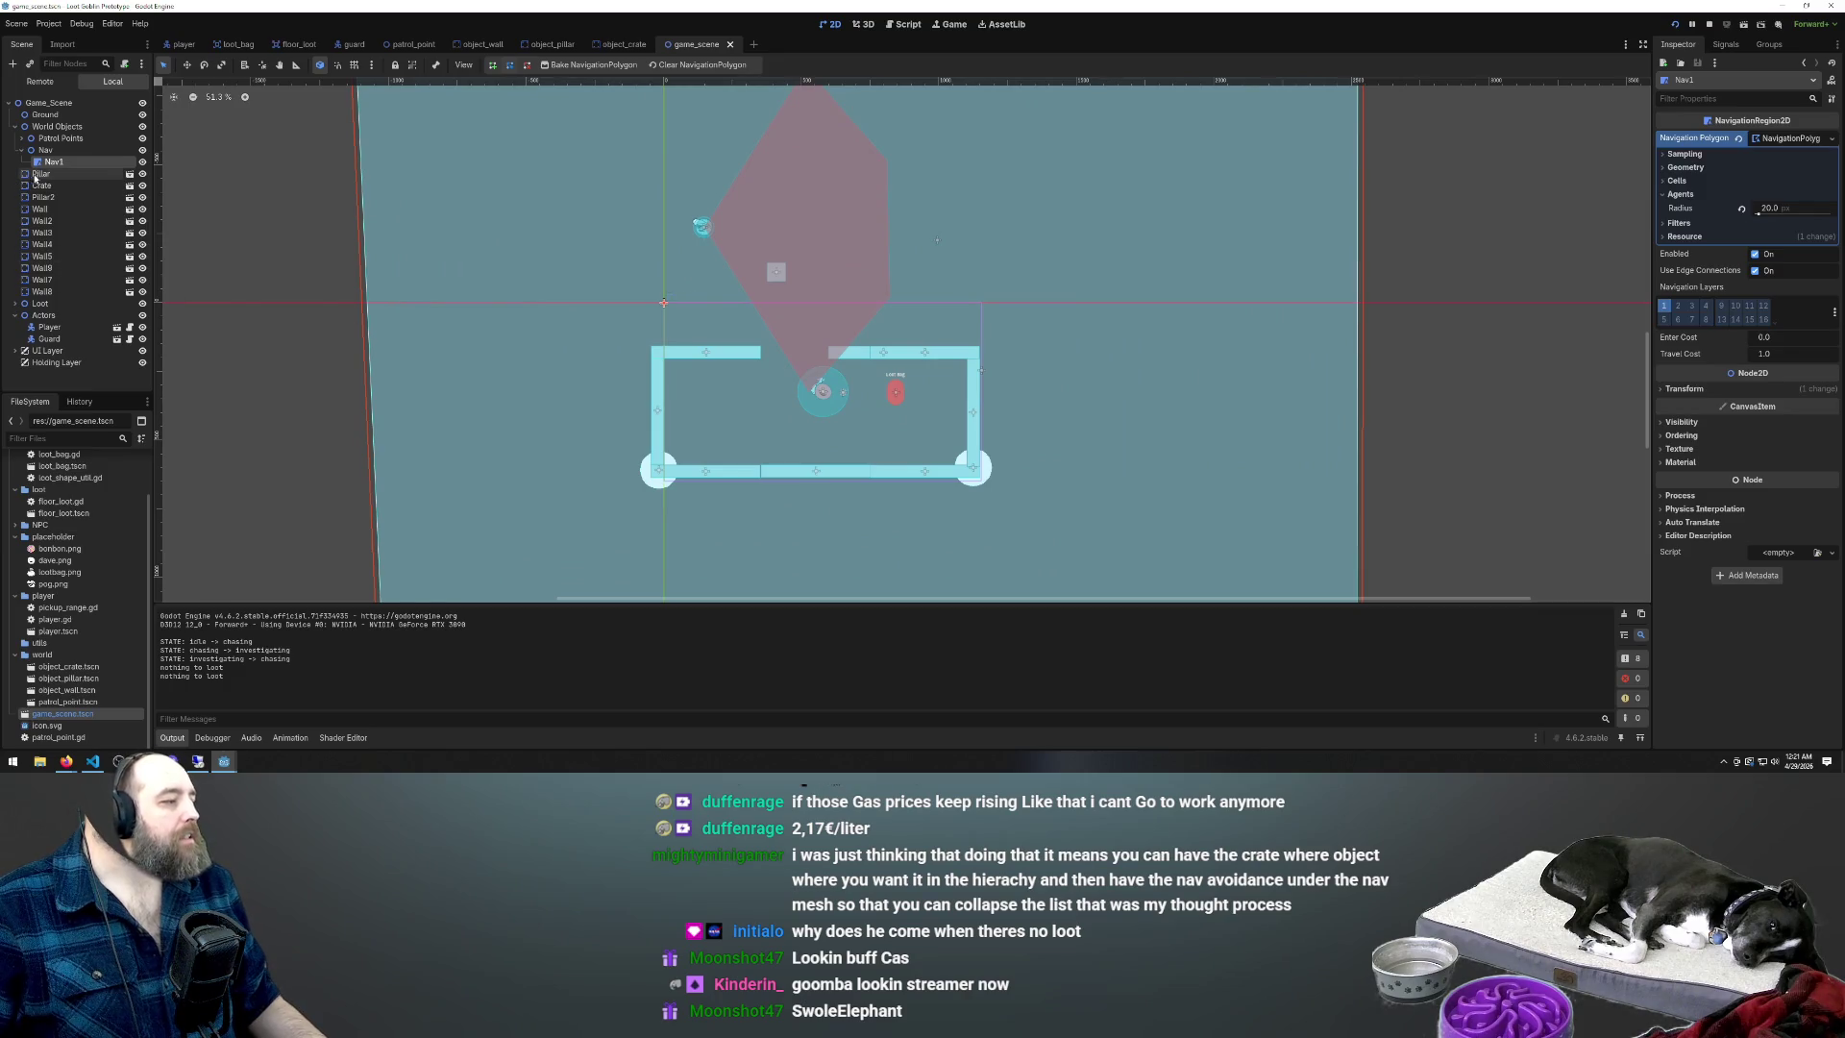
left_click(42, 174)
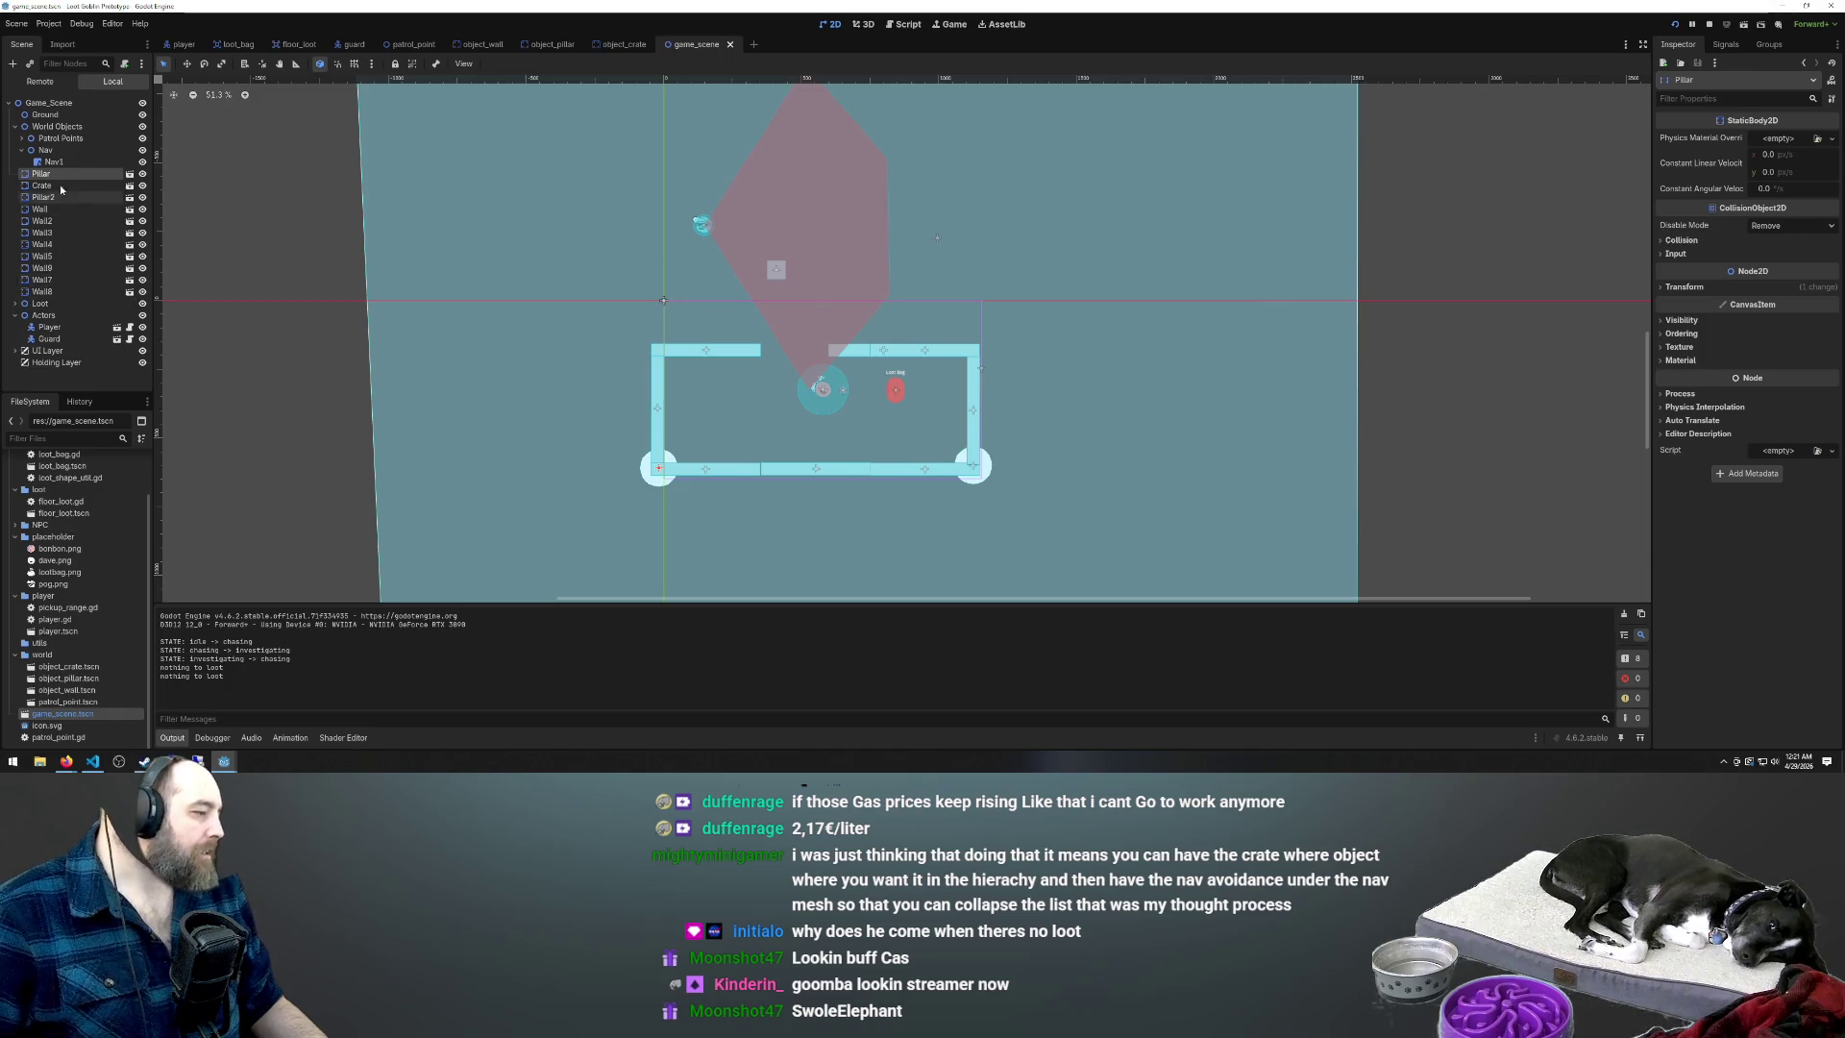
double_click(43, 174)
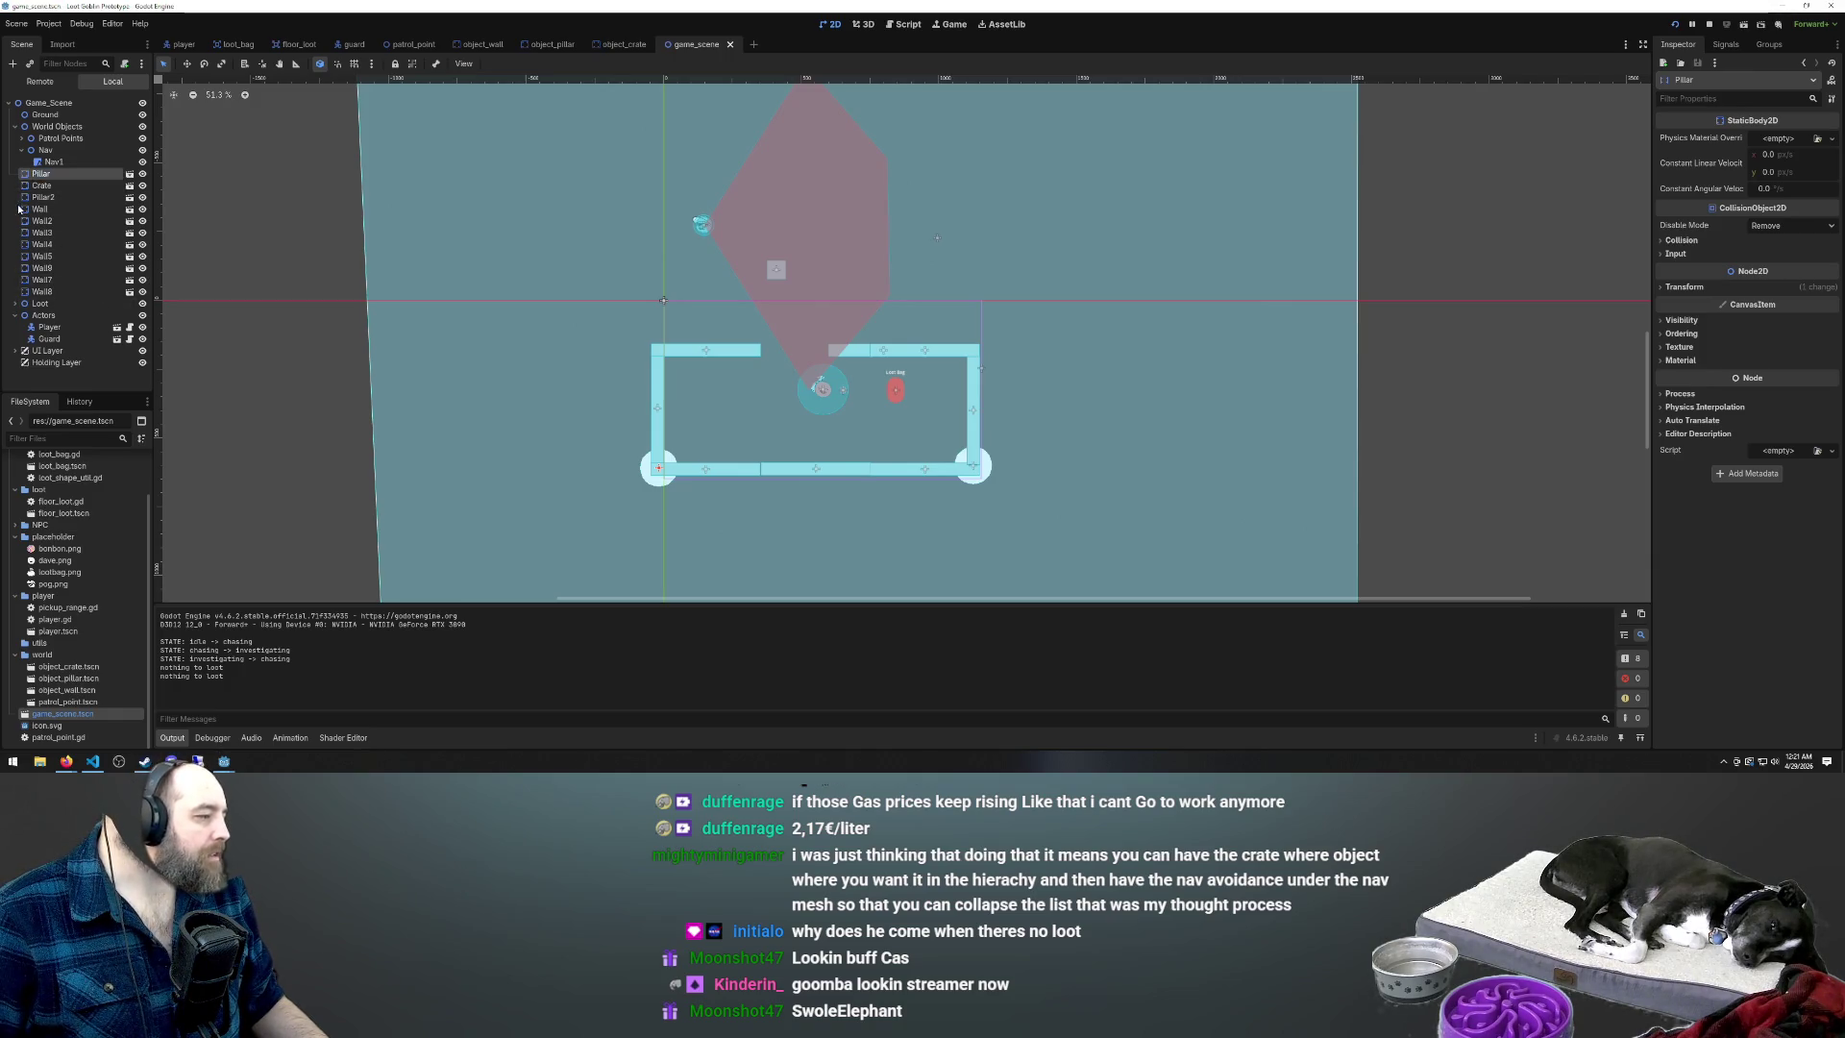
key("Escape")
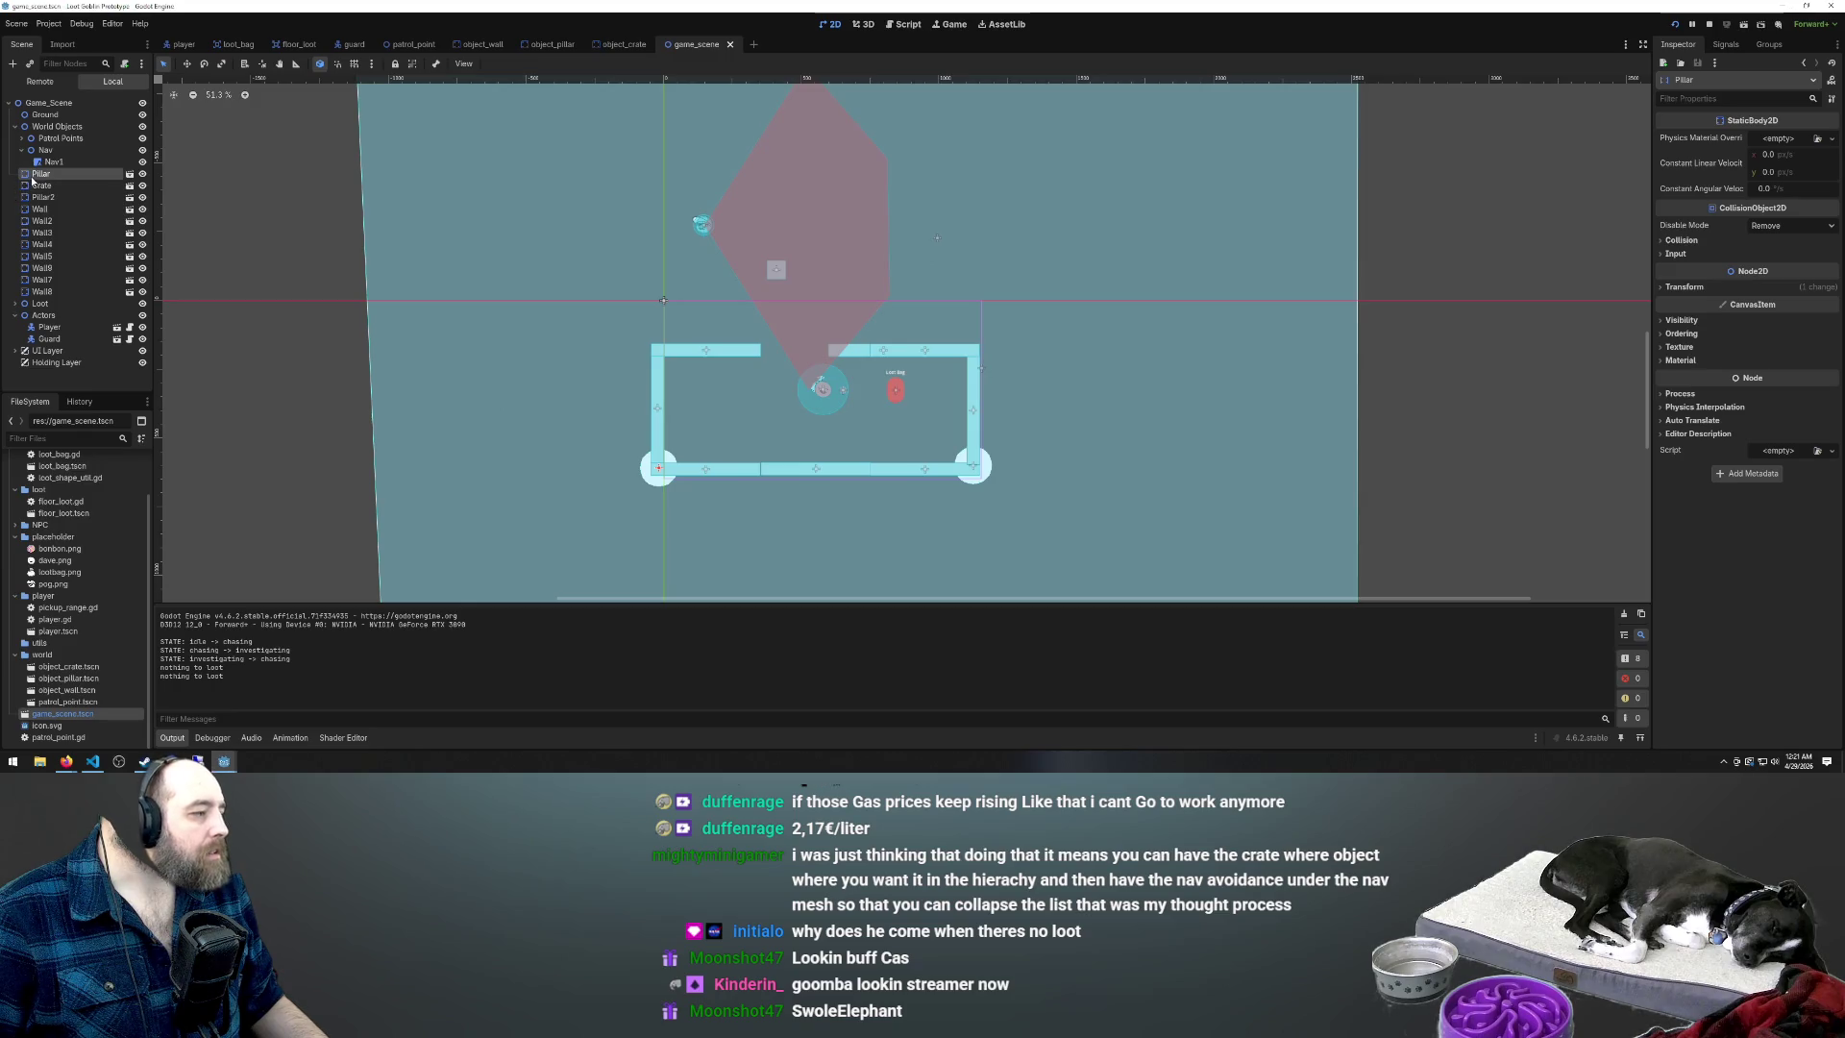
double_click(47, 175)
Select Pillar through Wall8 and drag all 11 nodes onto Nav1, then check Pillar, Crate and Nav1
left_click(43, 290)
left_click(32, 176, "shift")
left_click_drag(68, 170, 55, 165)
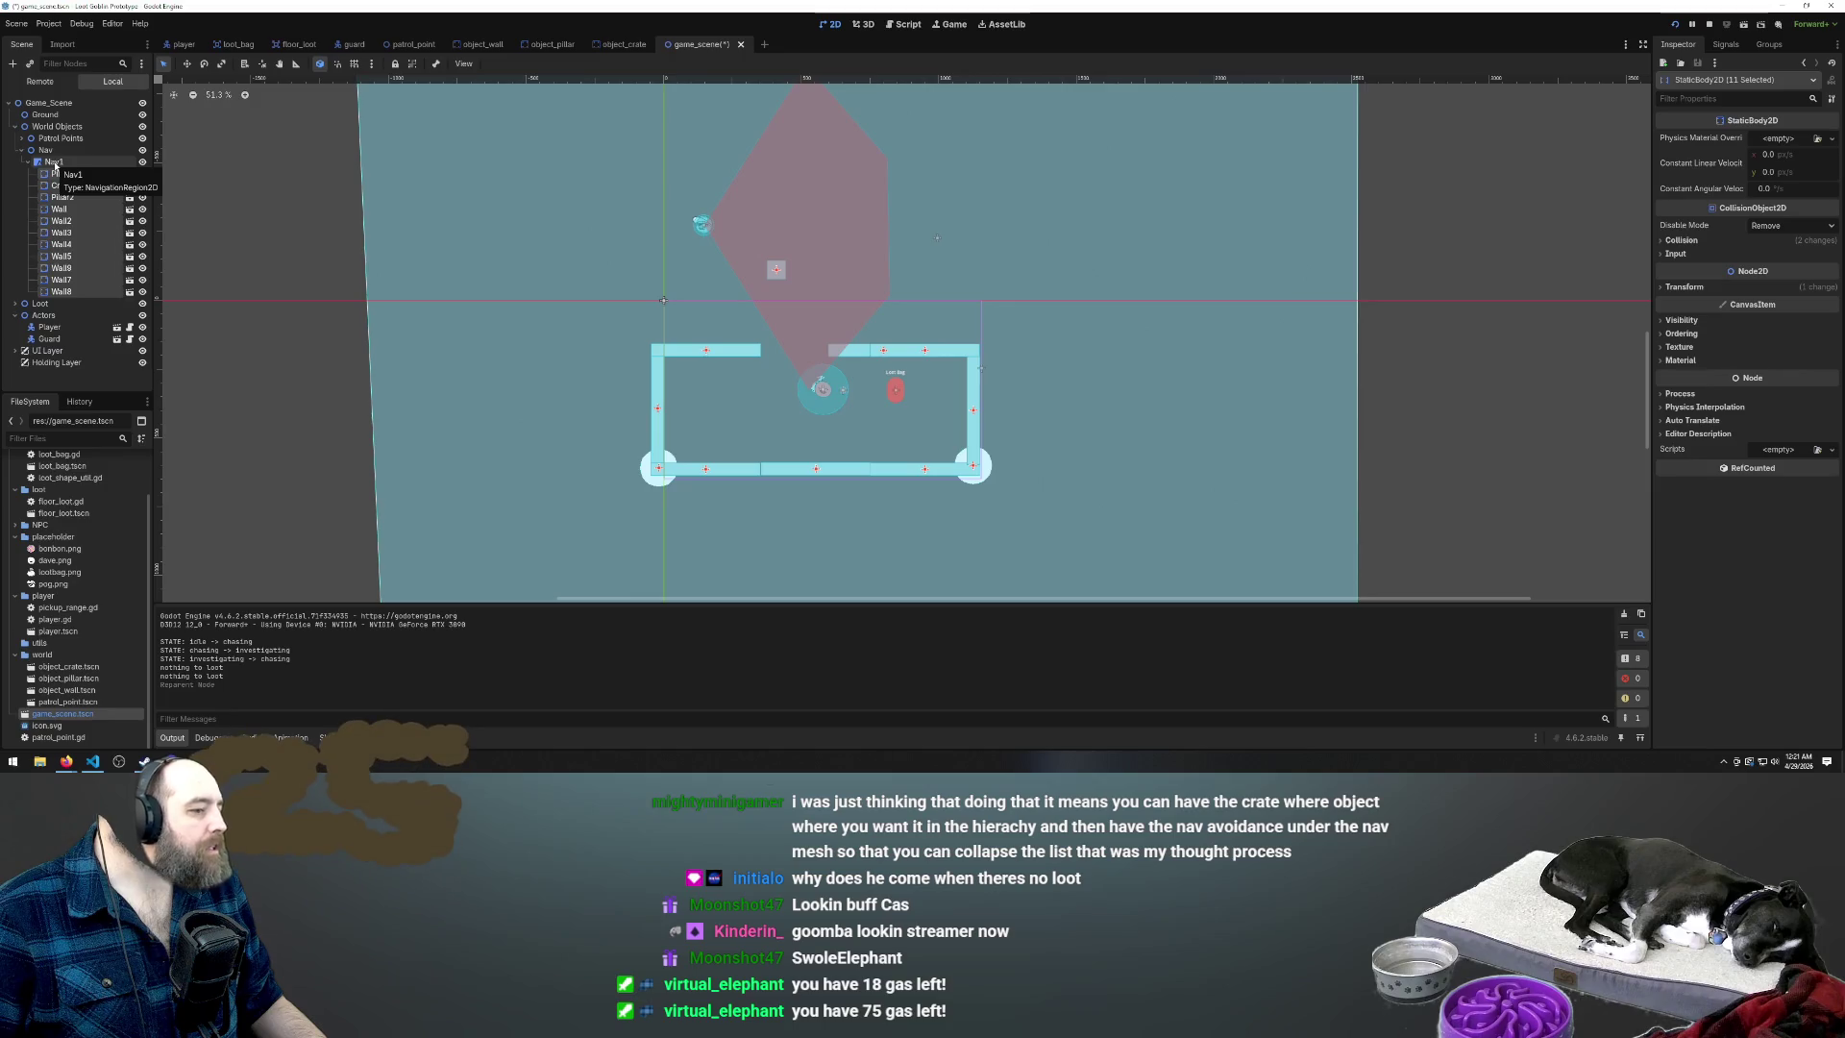
left_click(59, 174)
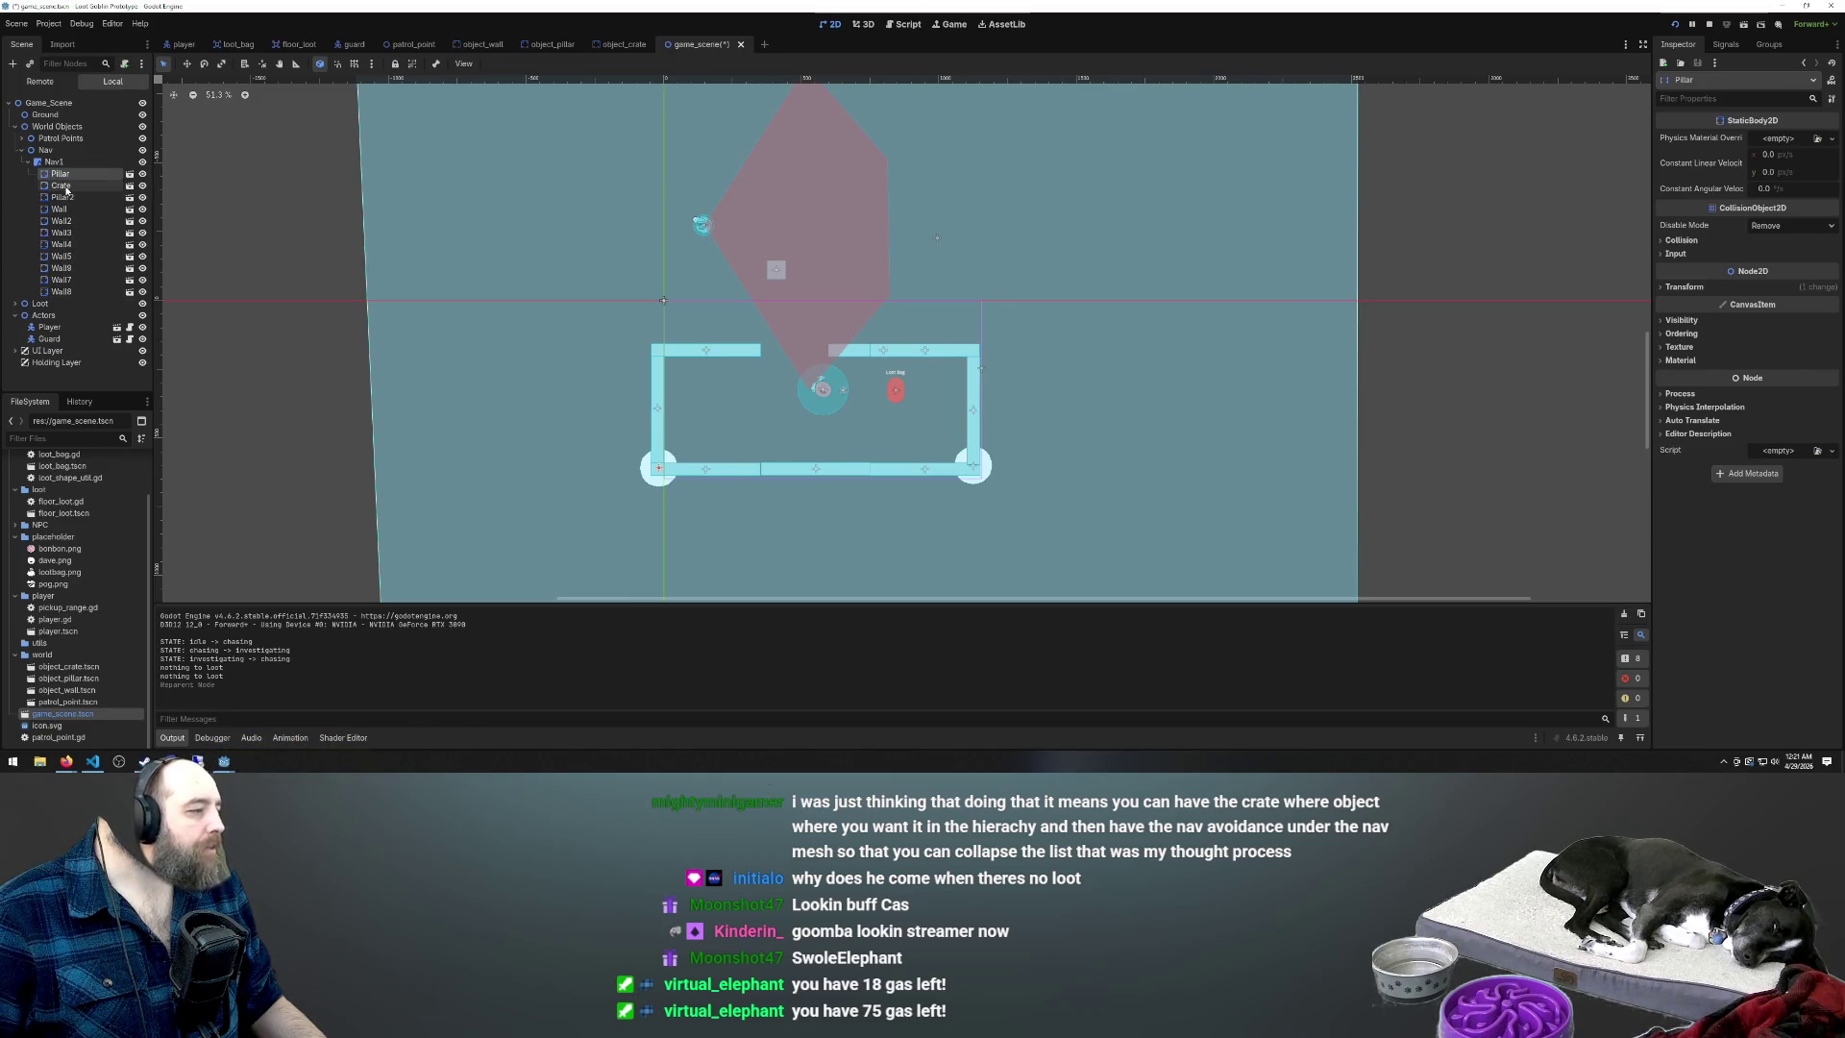
left_click(65, 188)
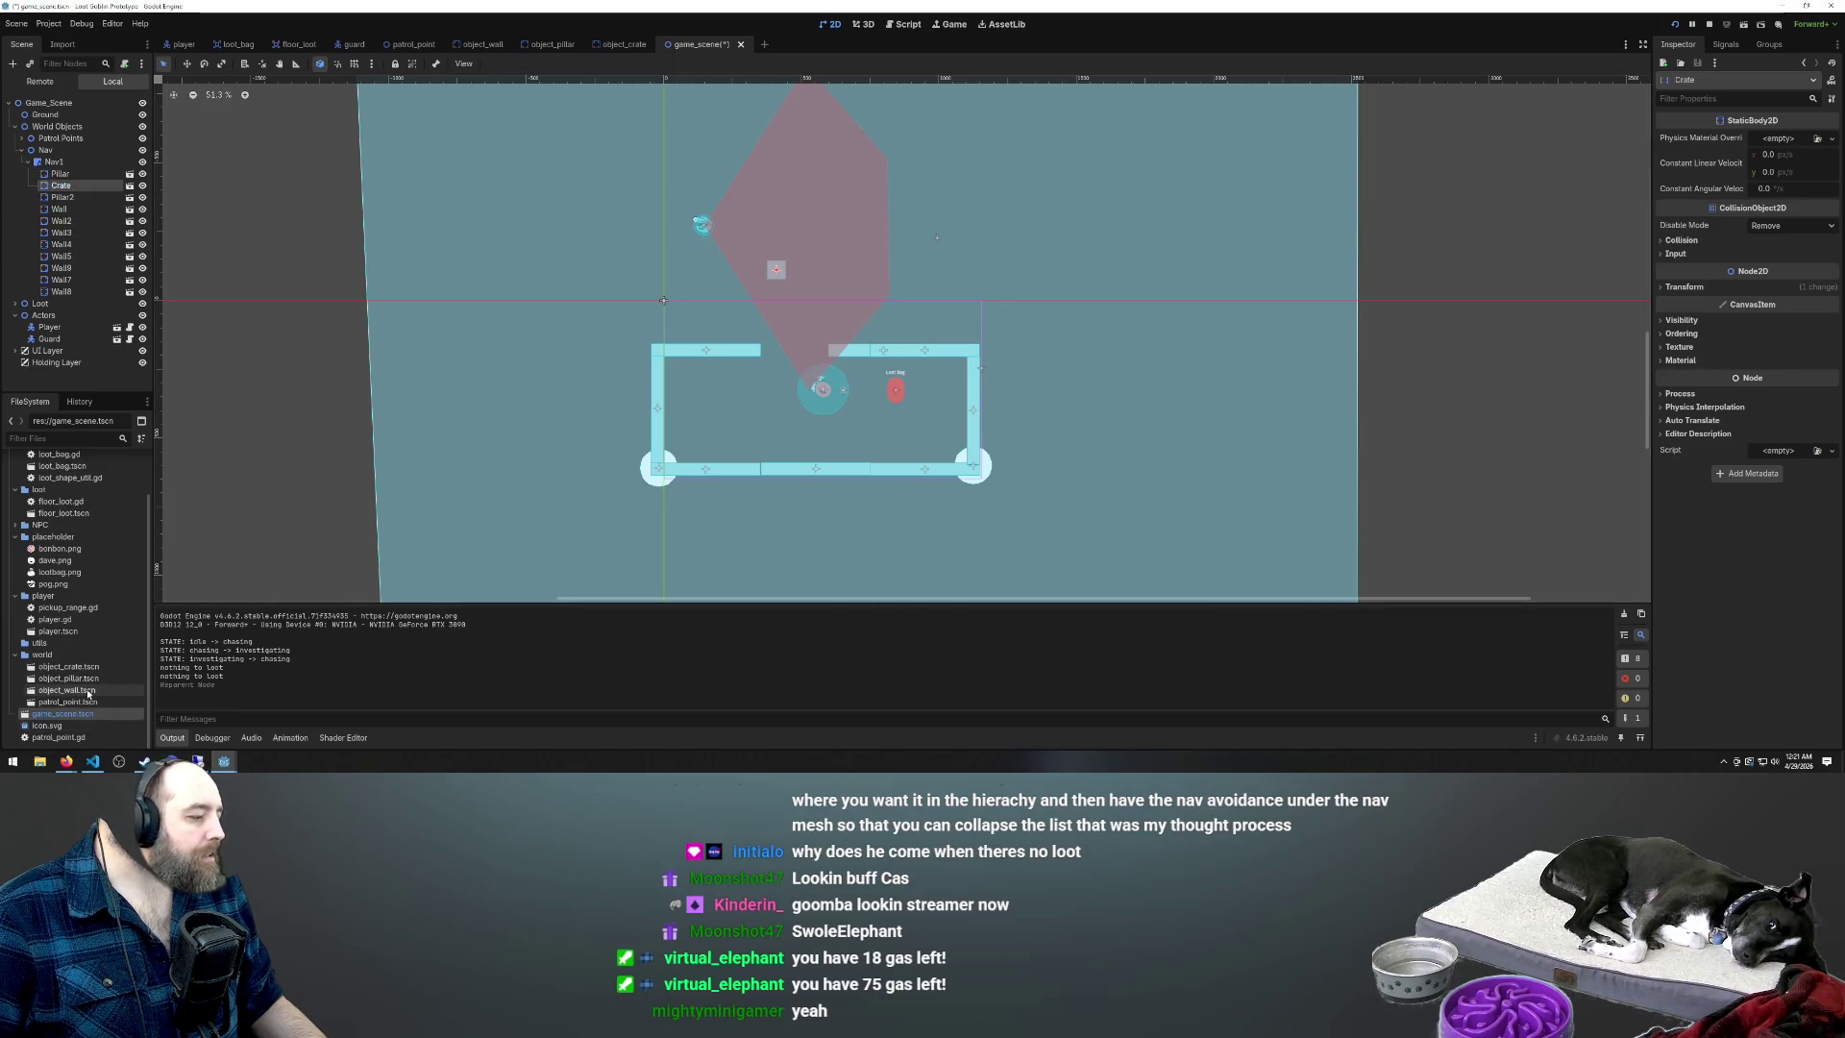
left_click(520, 221)
left_click(672, 461)
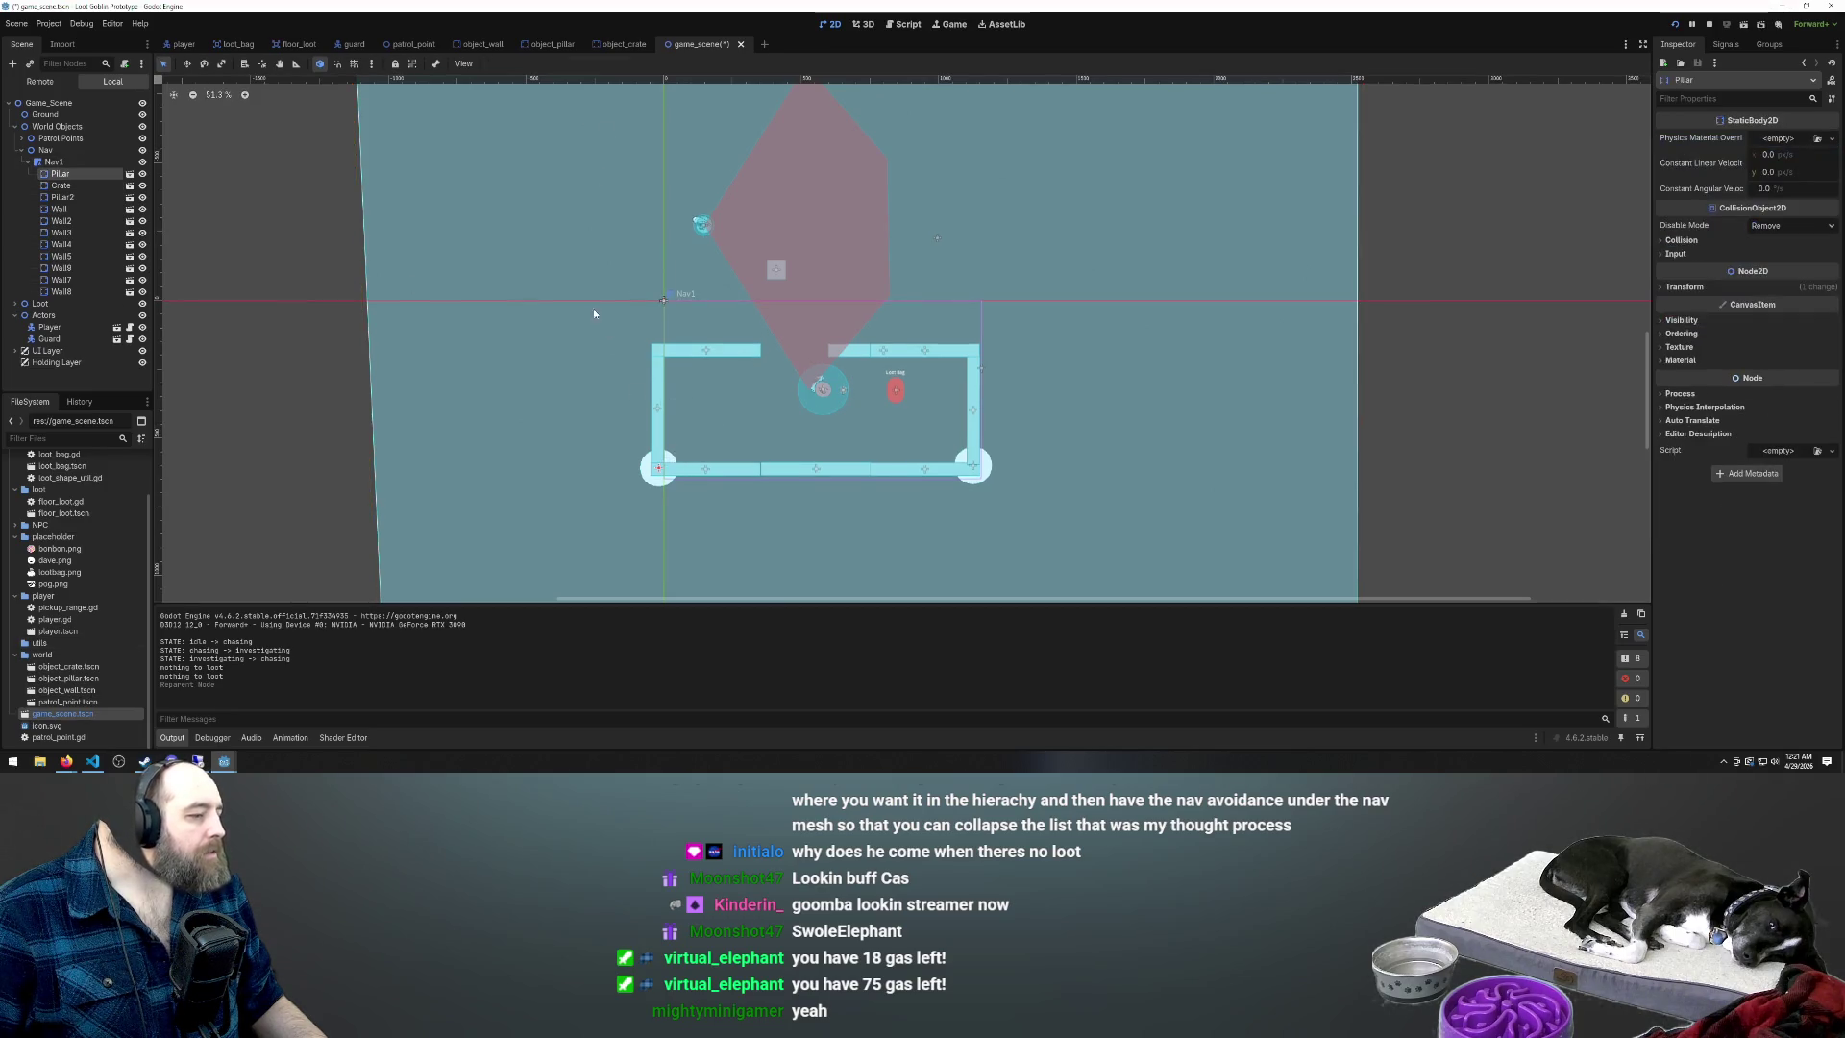
scroll(586, 312, "down", 2)
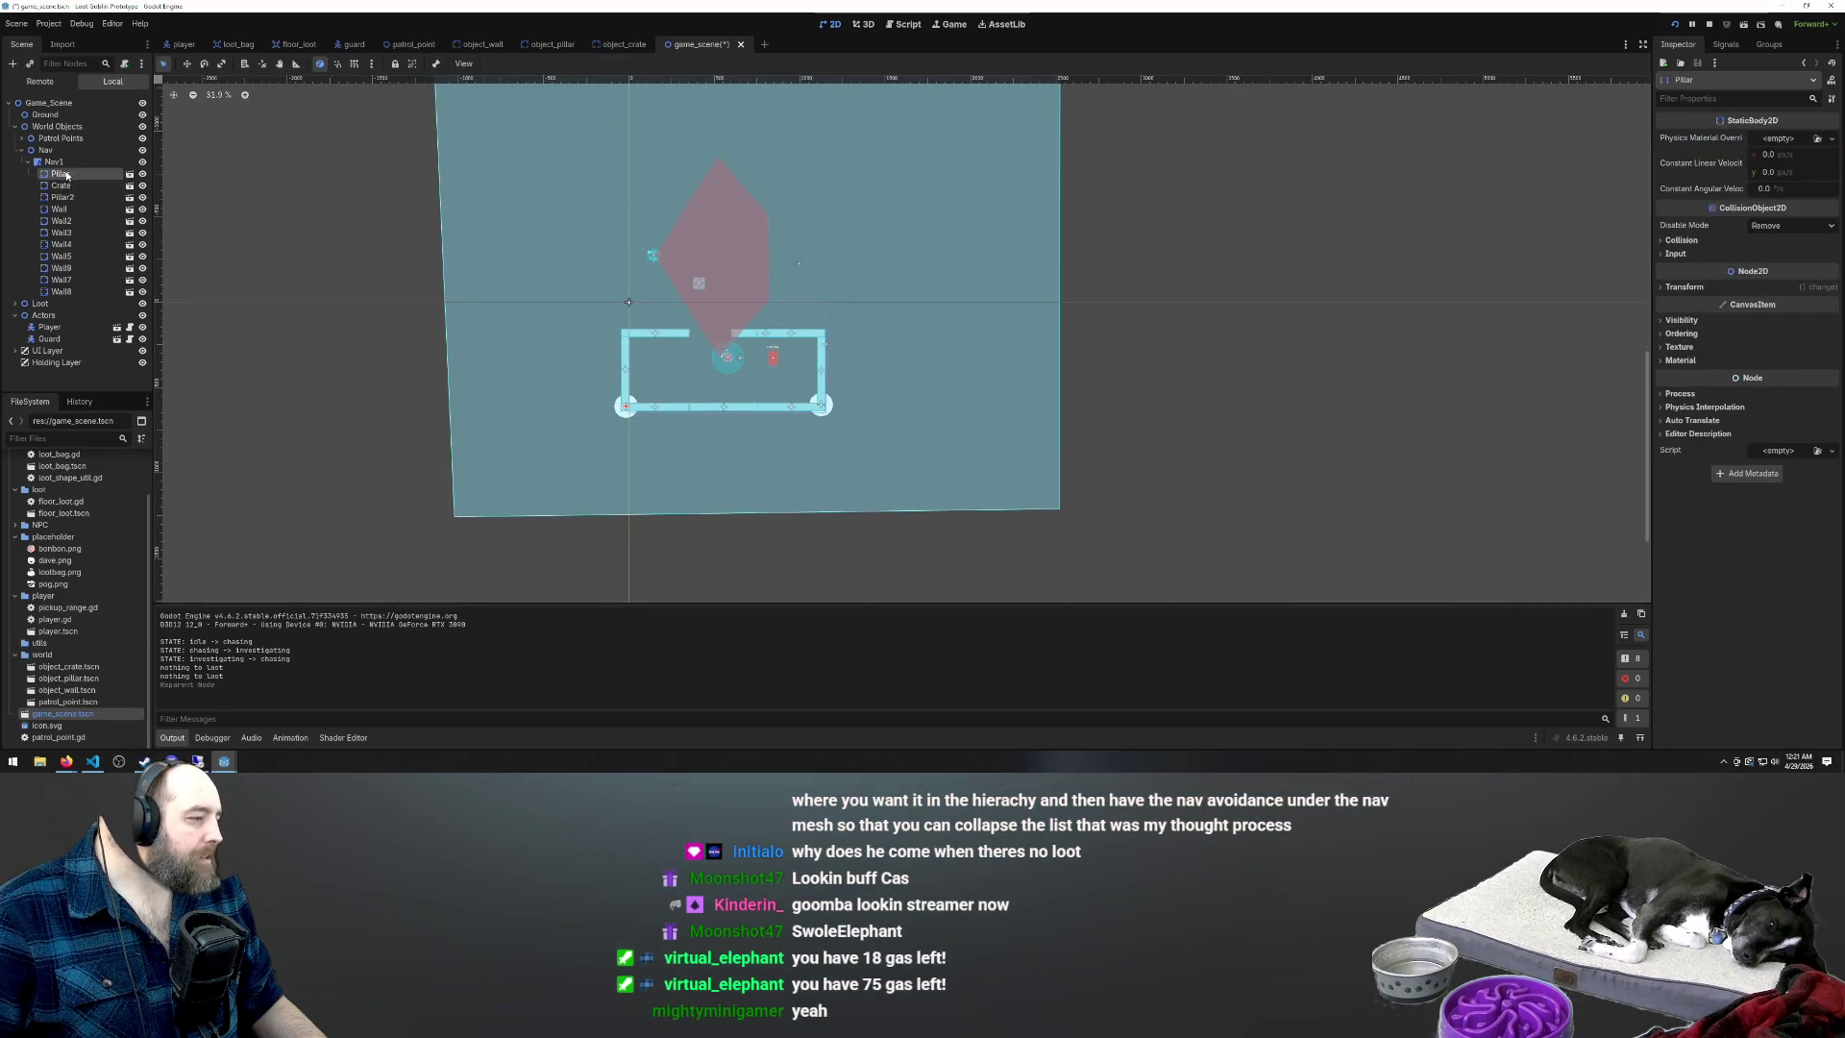
In the object_crate scene, add a NavigationObstacle2D child node under Crate
double_click(66, 667)
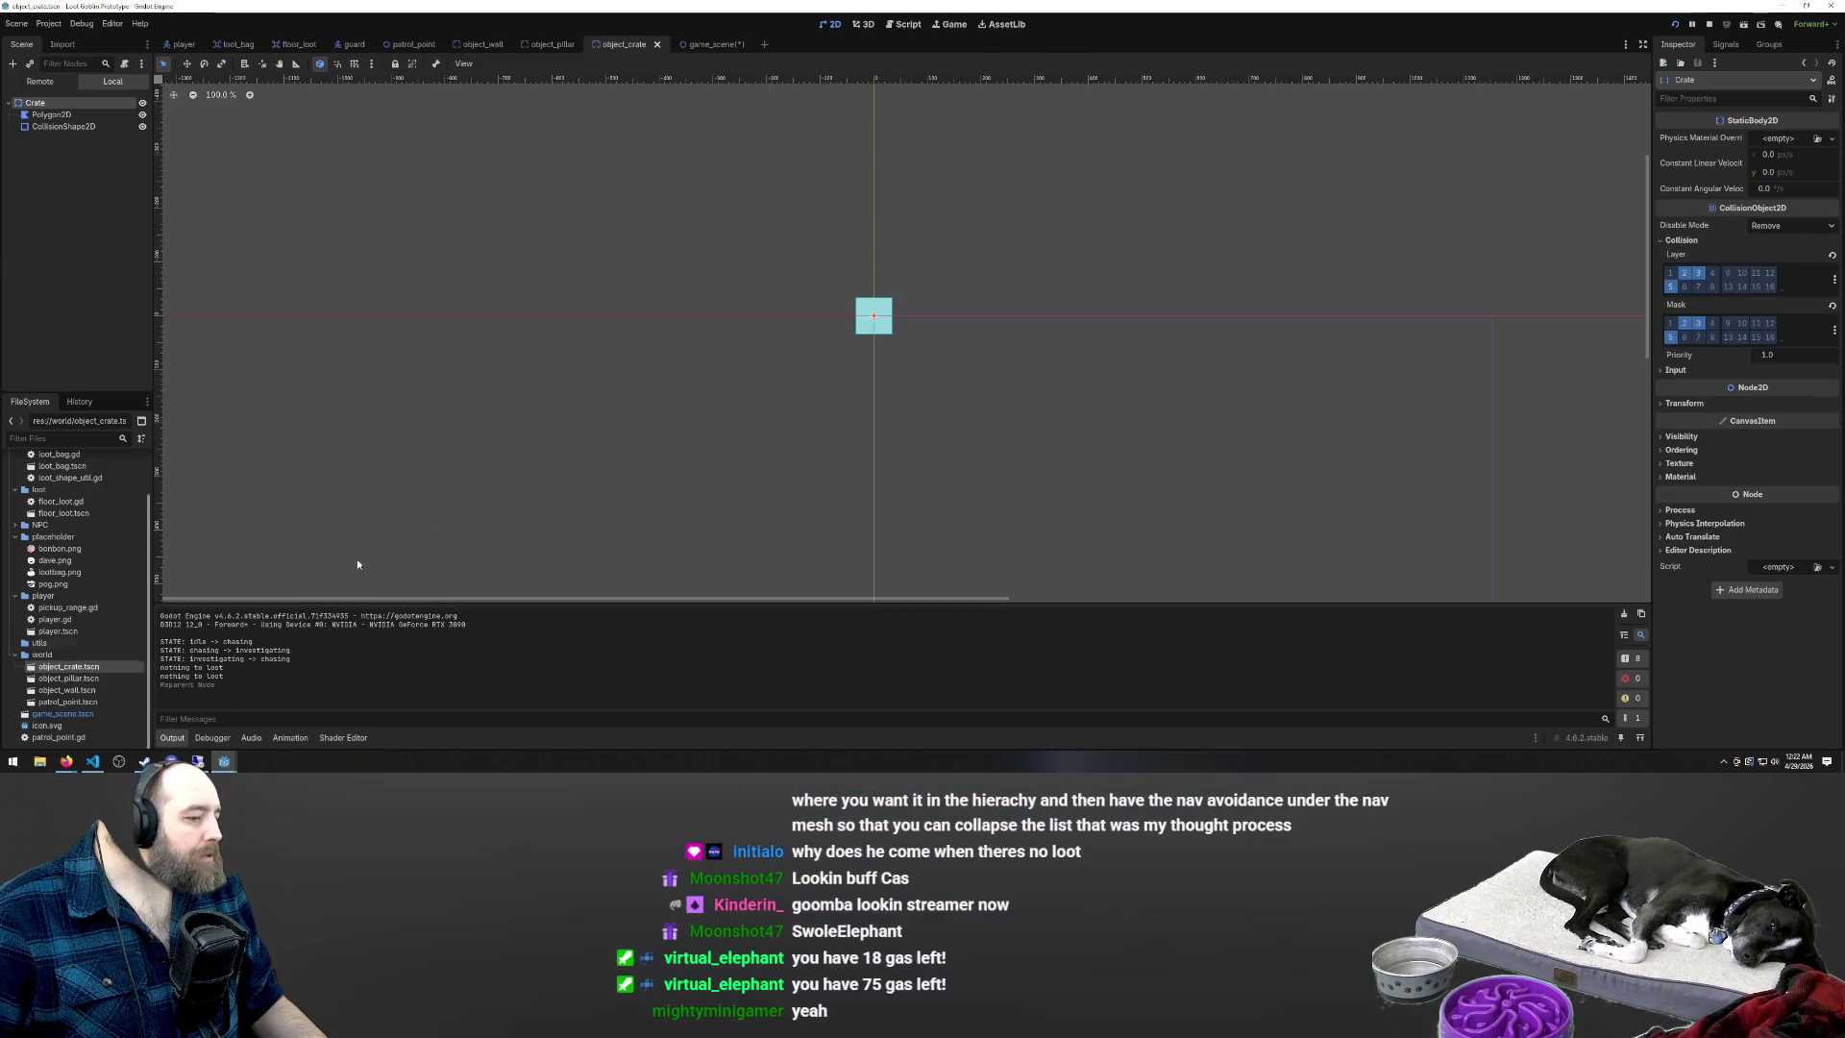
right_click(54, 100)
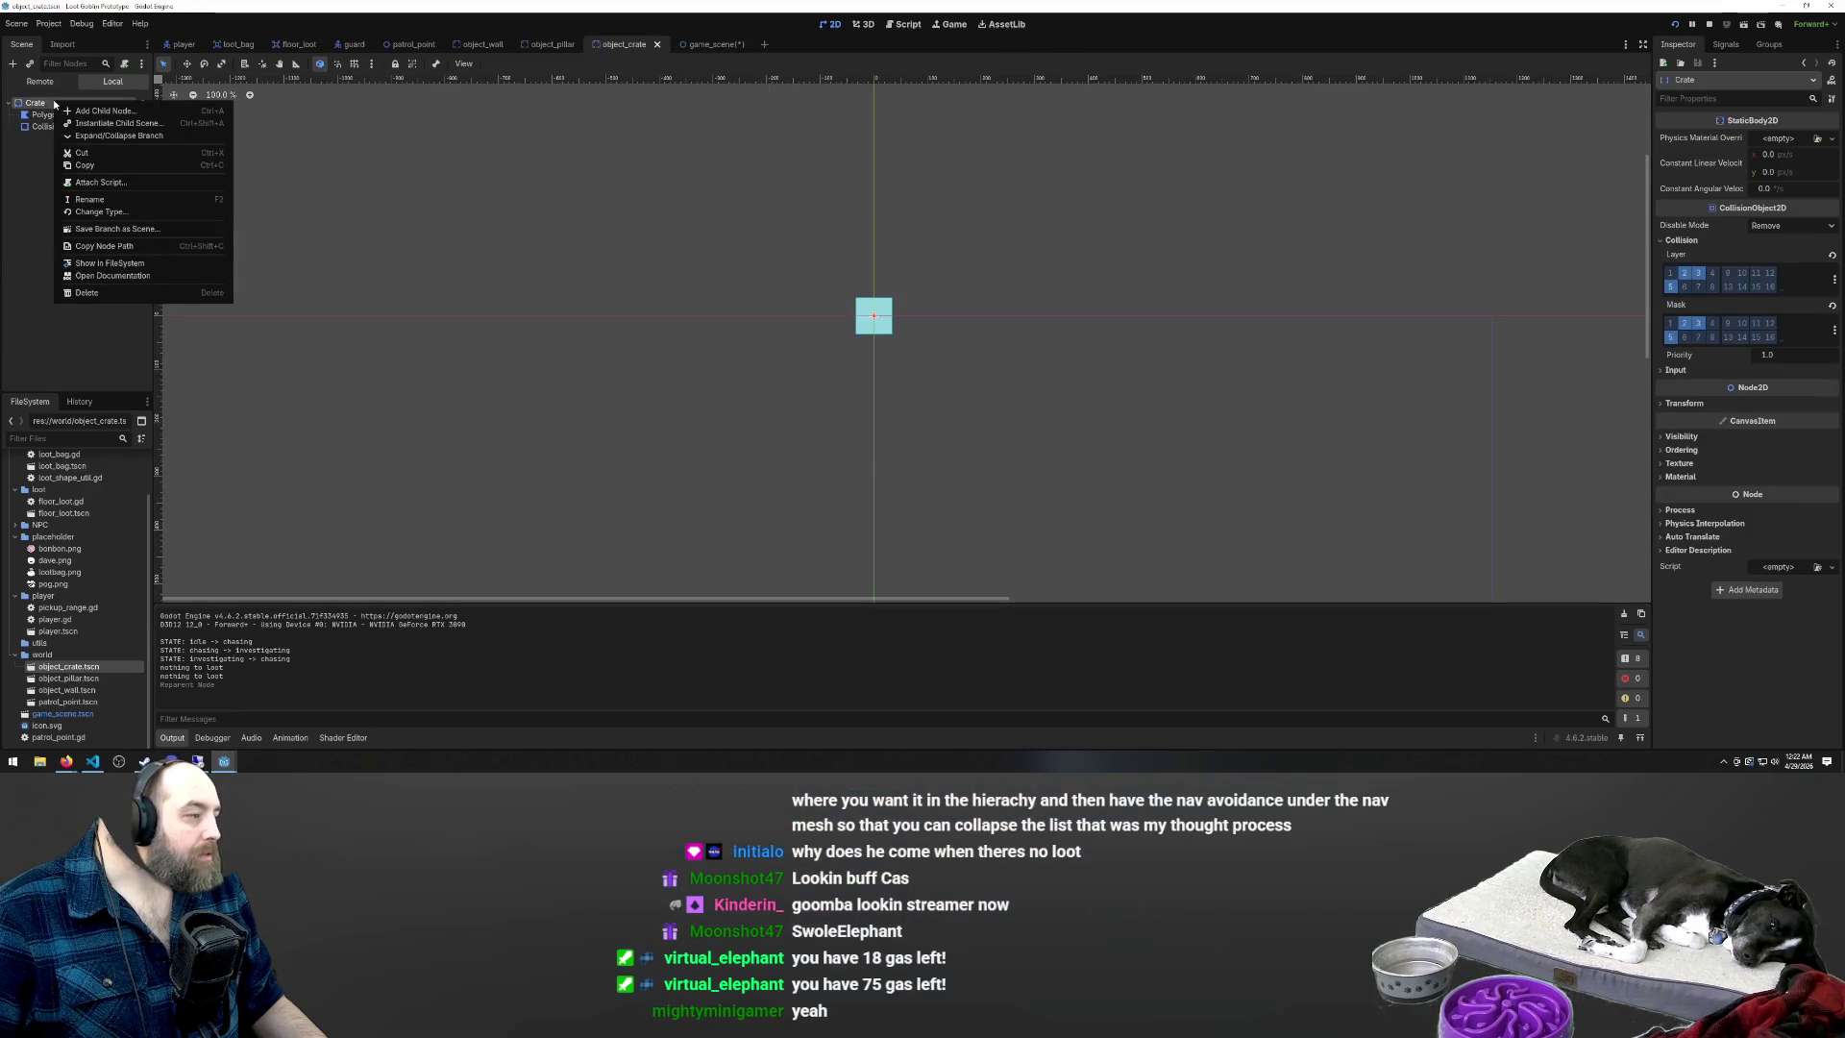
left_click(79, 112)
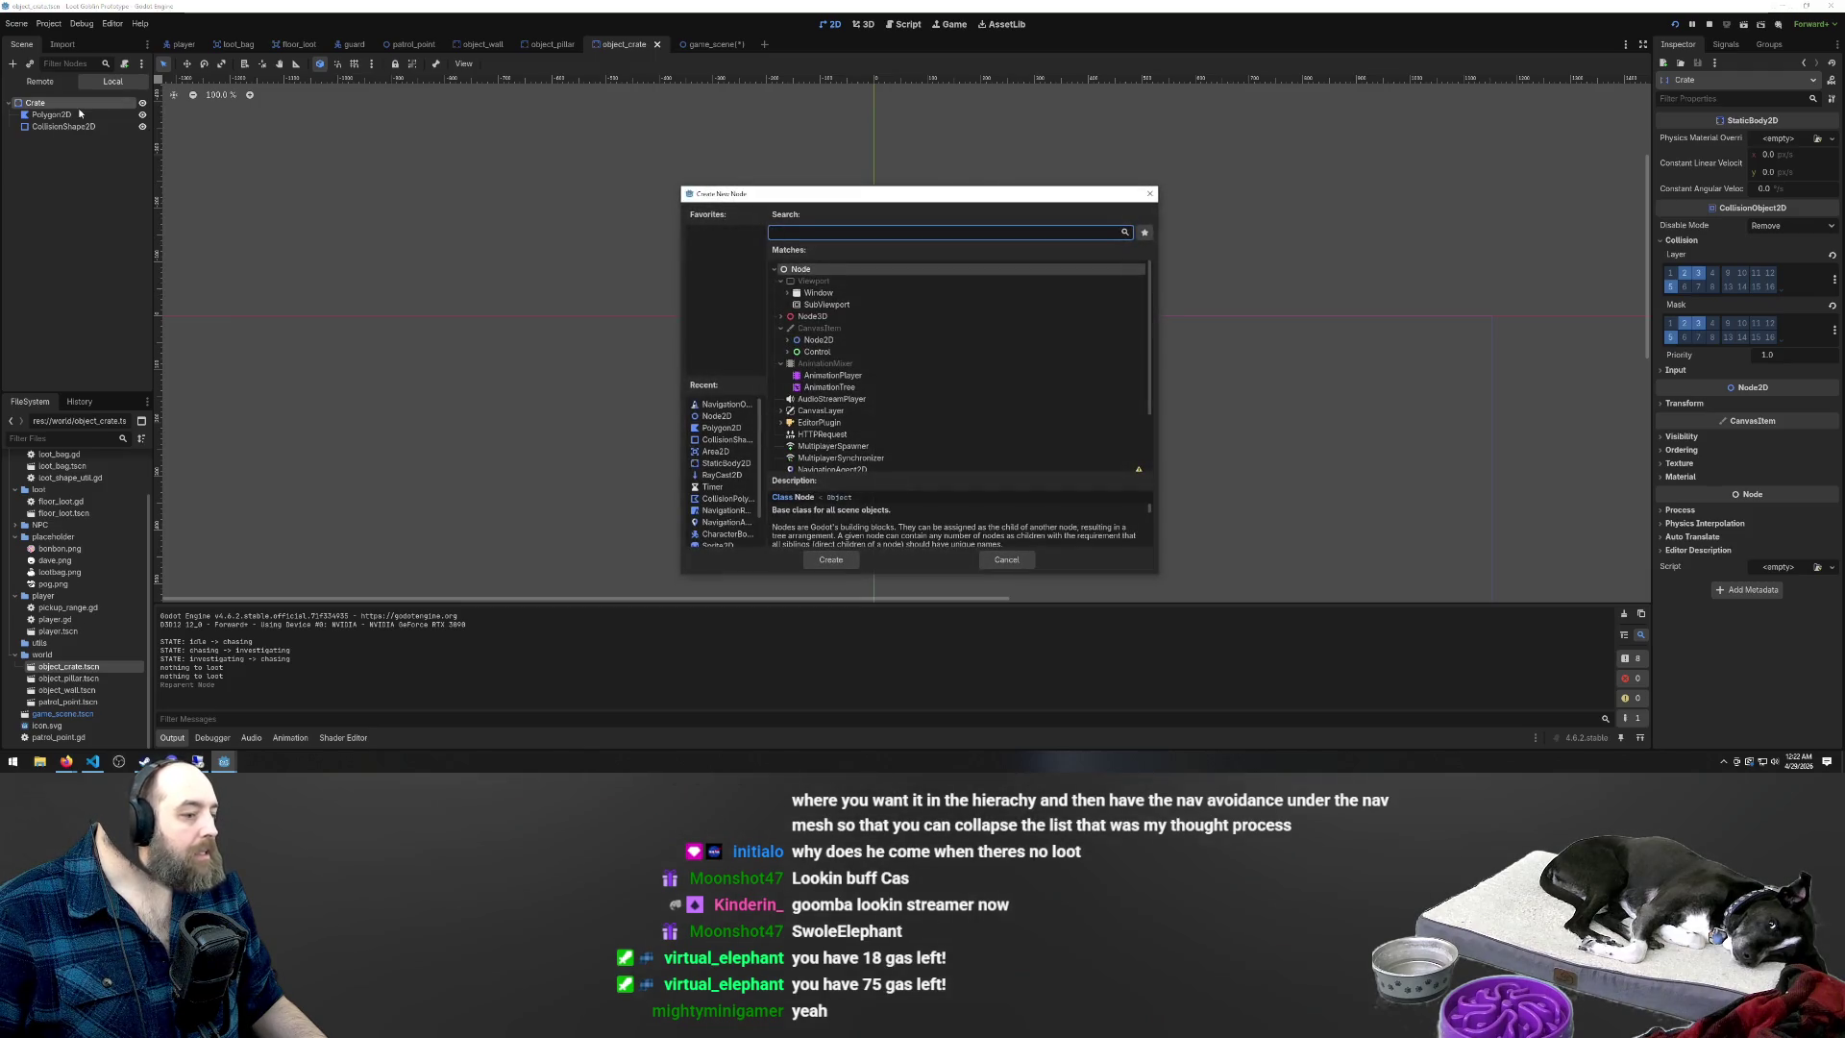
type("obst")
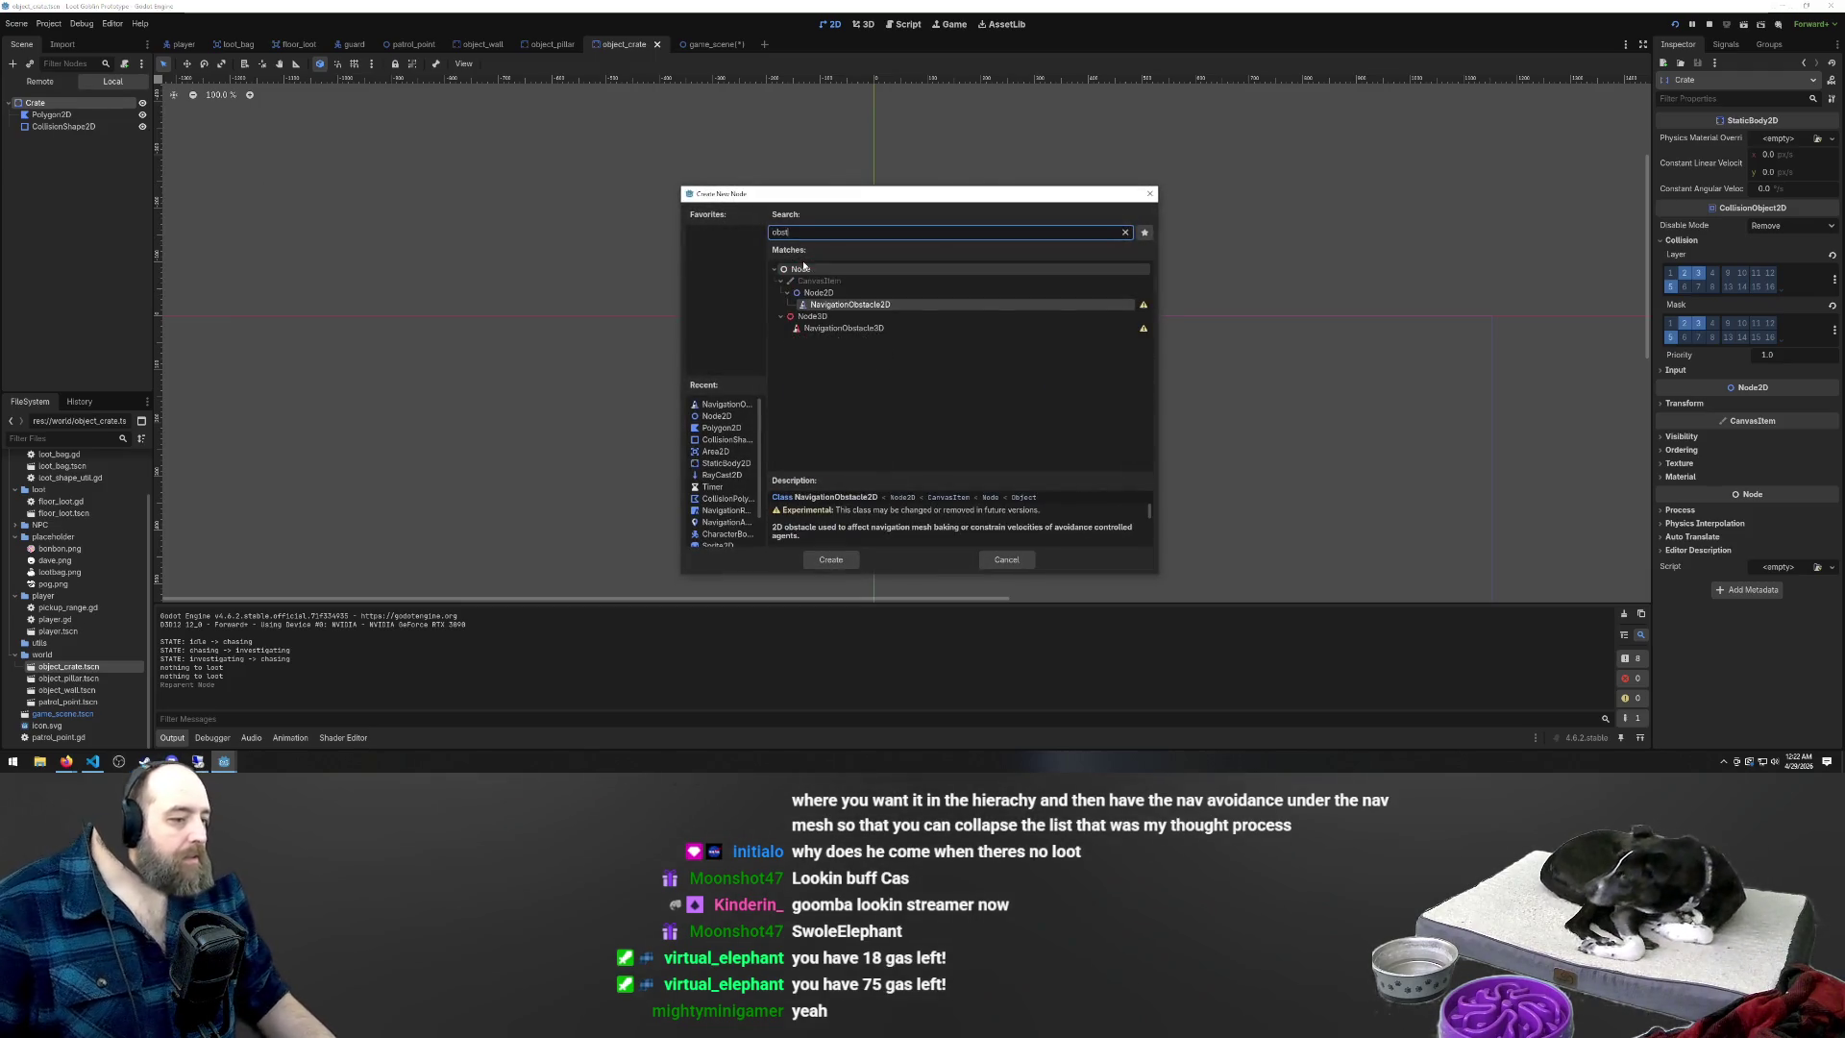
double_click(852, 306)
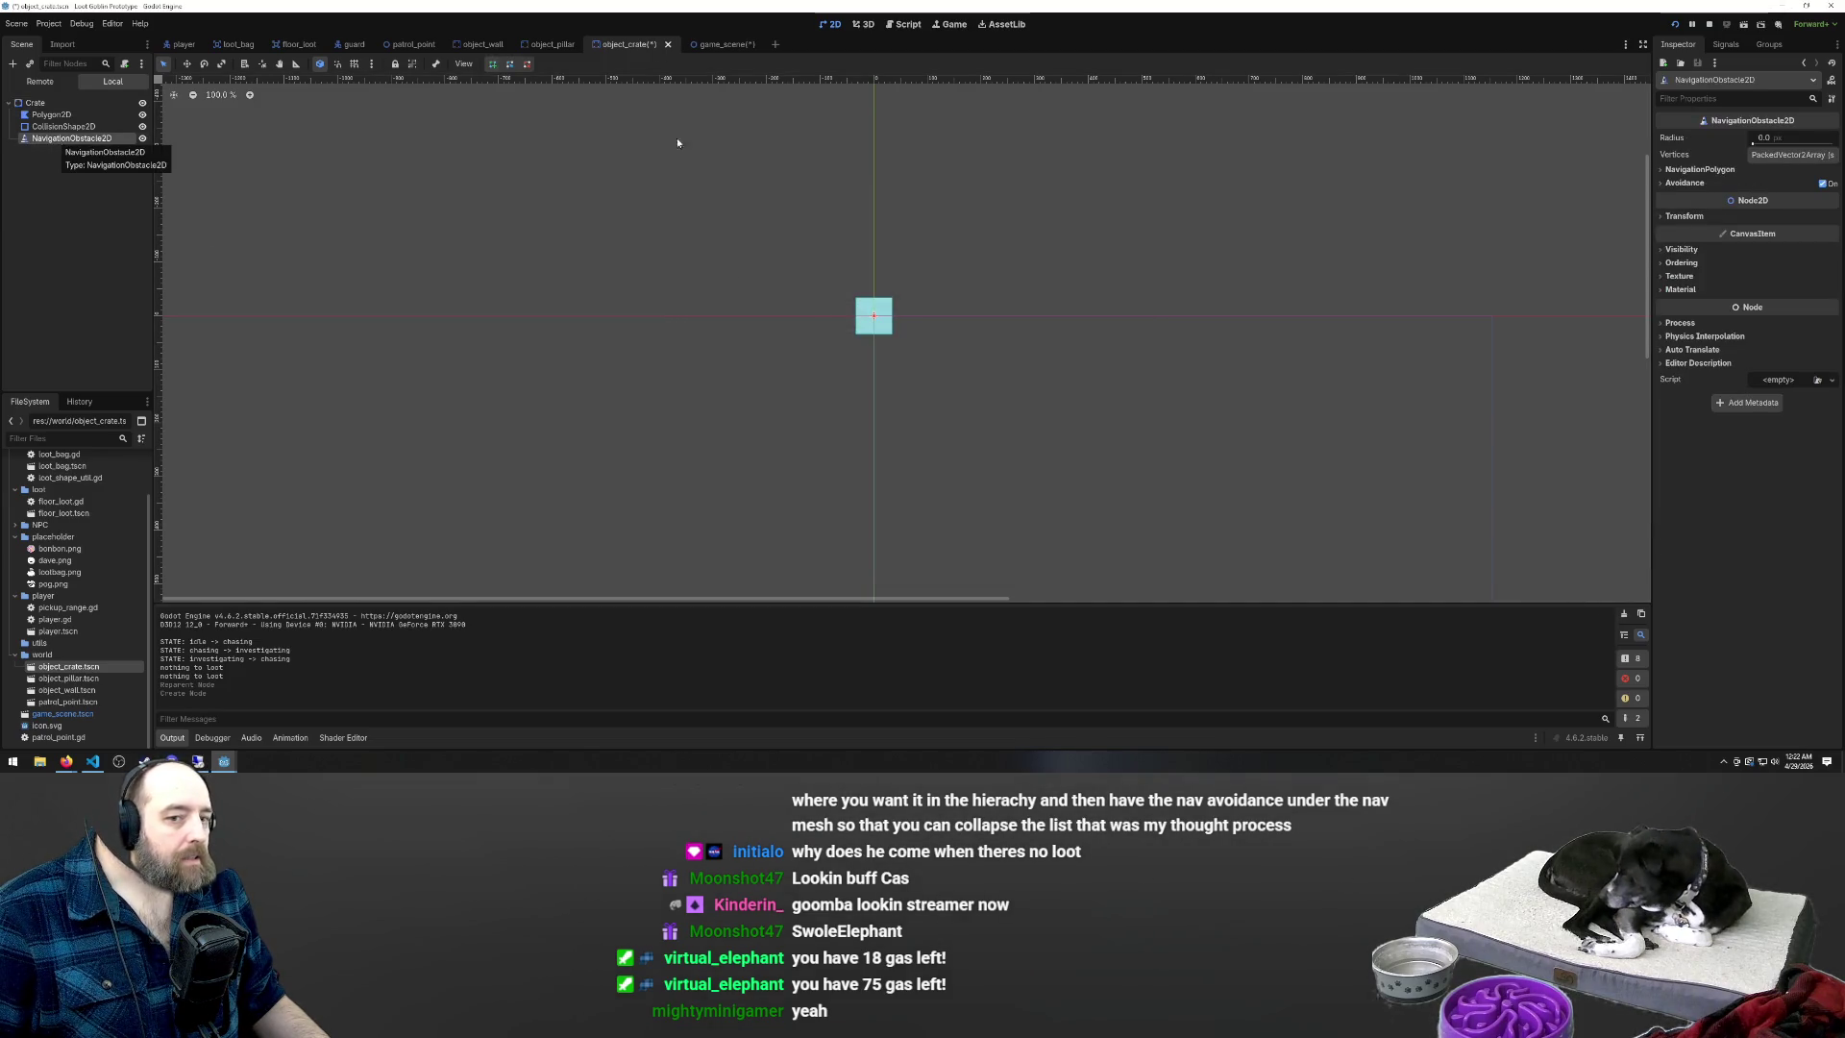
Outline the crate with a four-vertex obstacle polygon, save, and enable Carve Navigation Mesh
left_click(1793, 155)
scroll(869, 332, "up", 12)
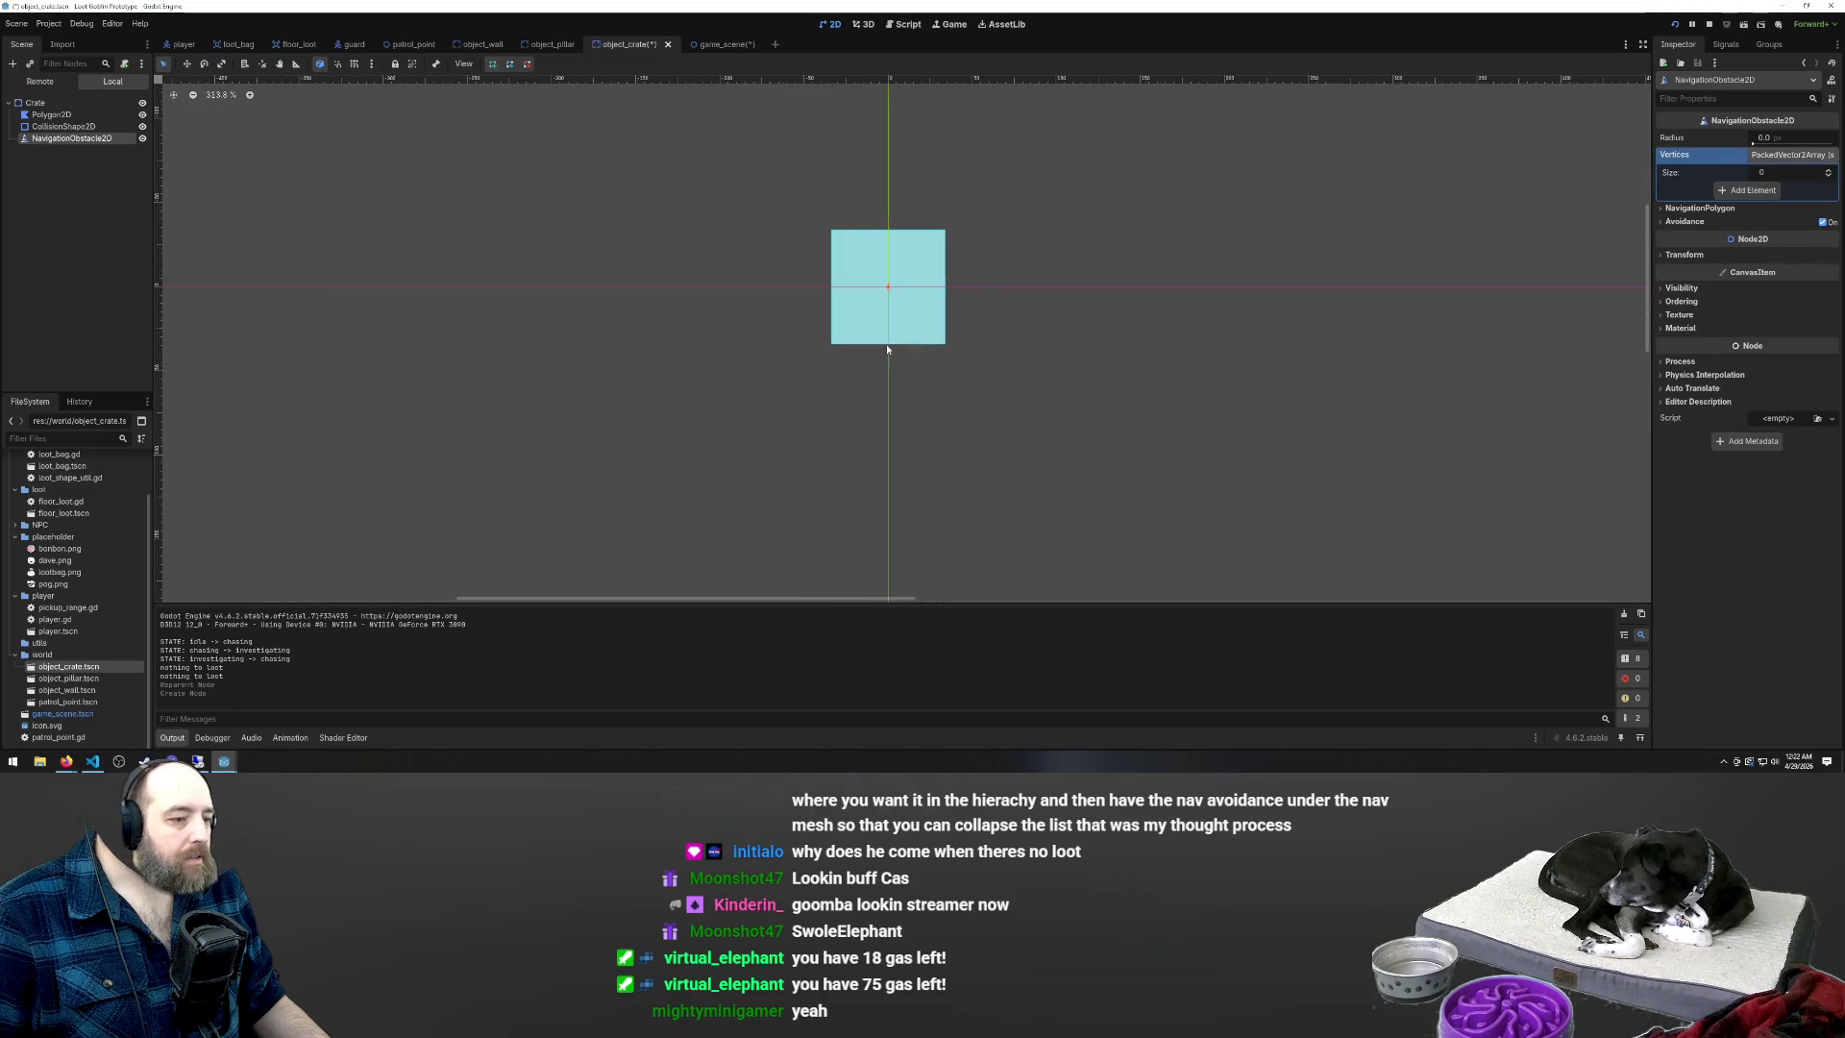
left_click(832, 342)
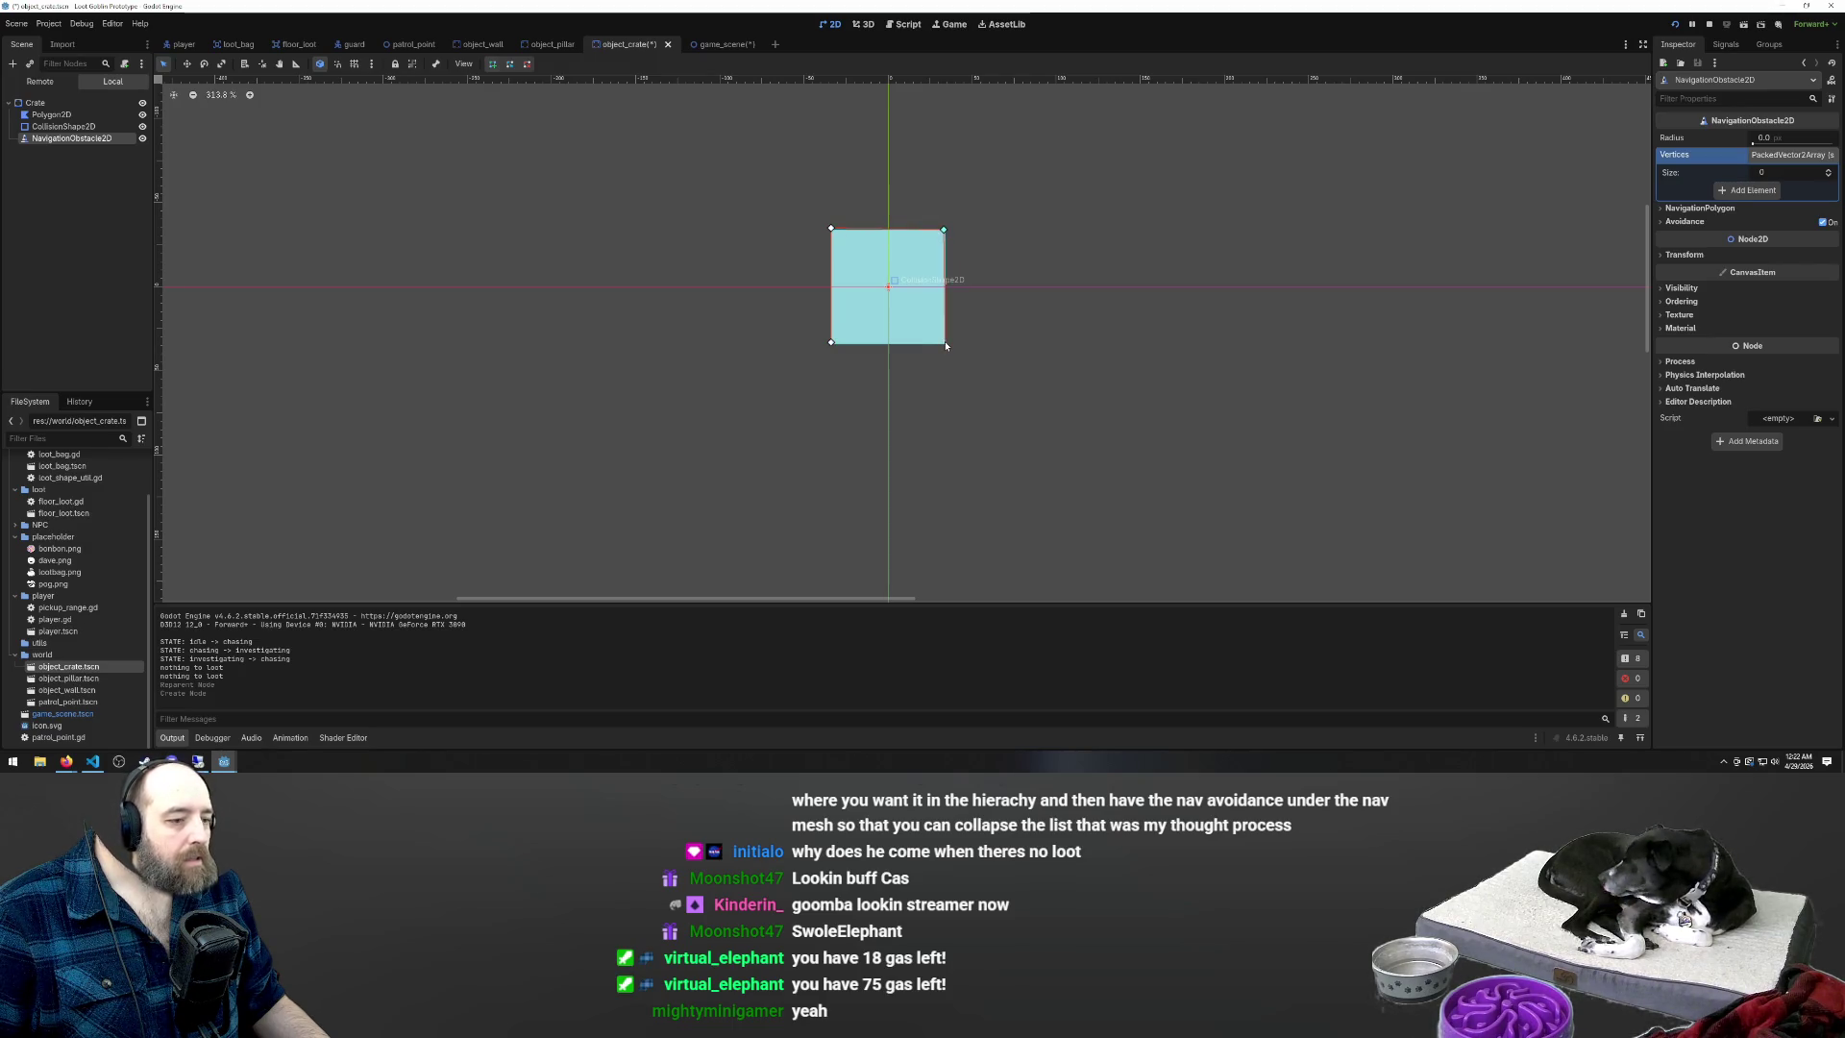
left_click(831, 343)
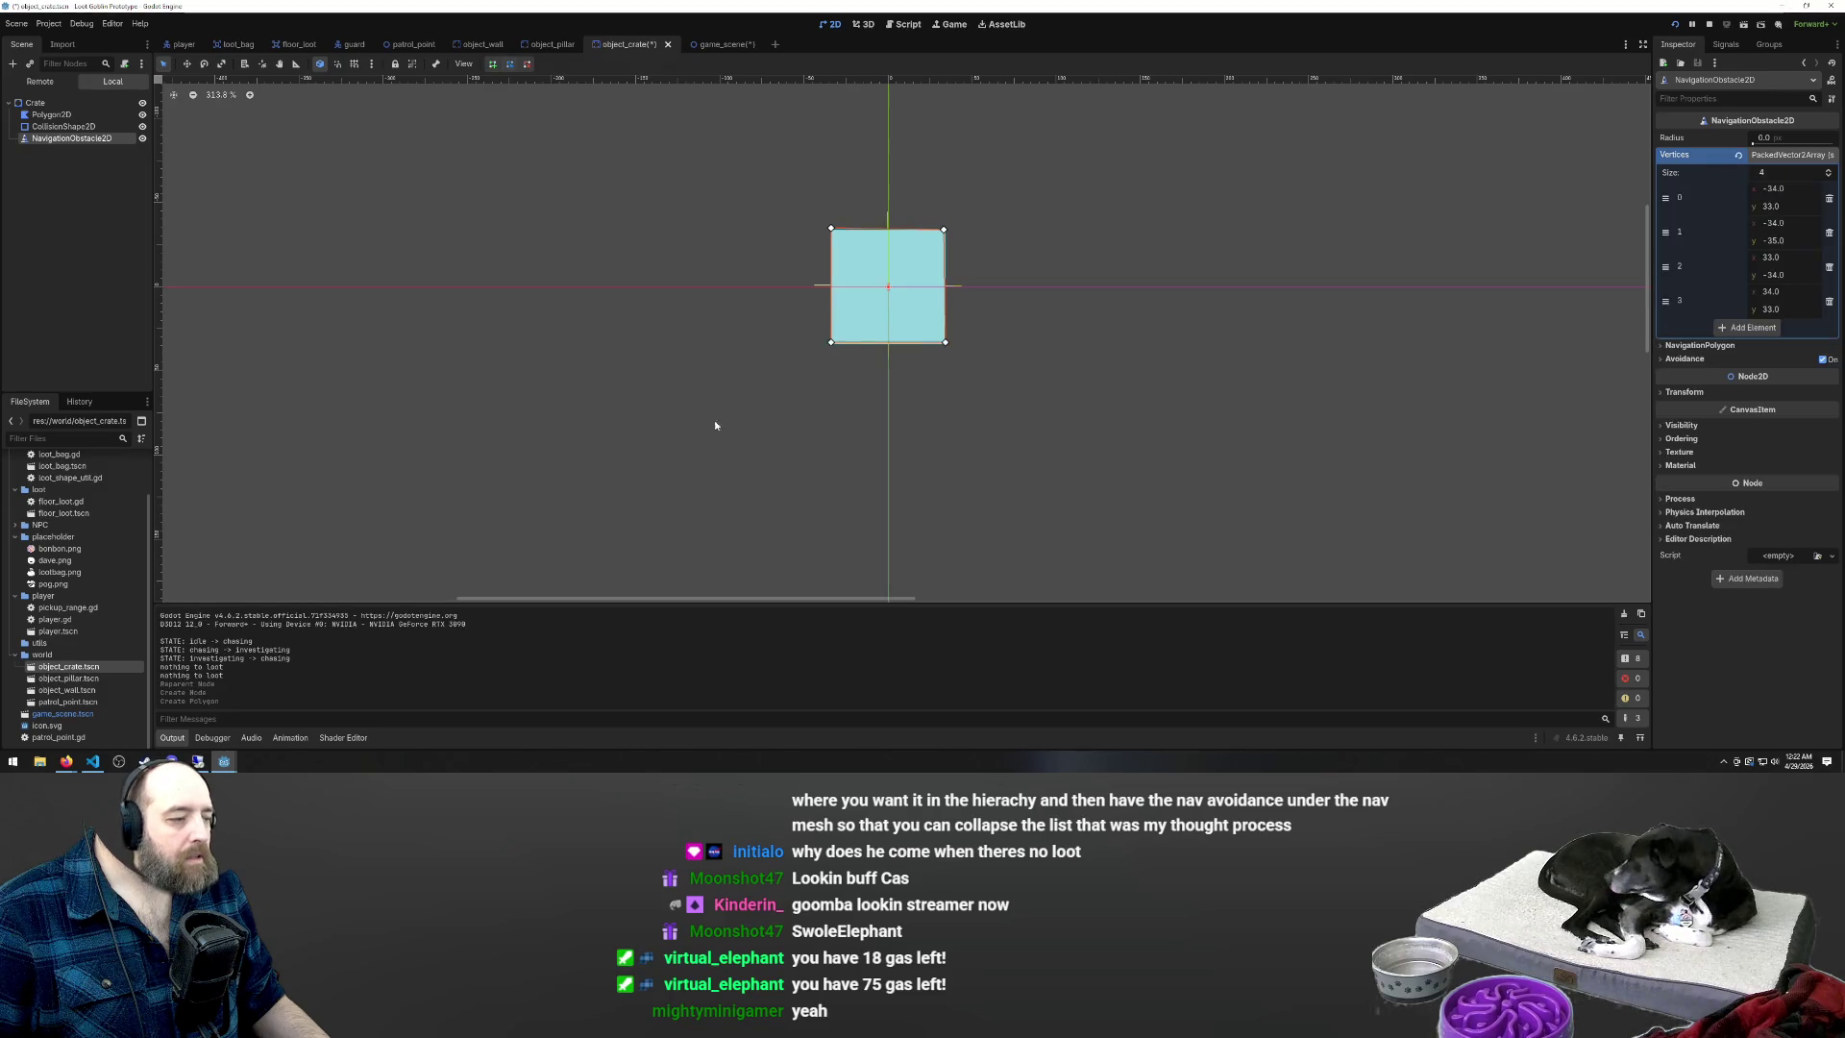
scroll(696, 300, "down", 3)
key("ctrl+s")
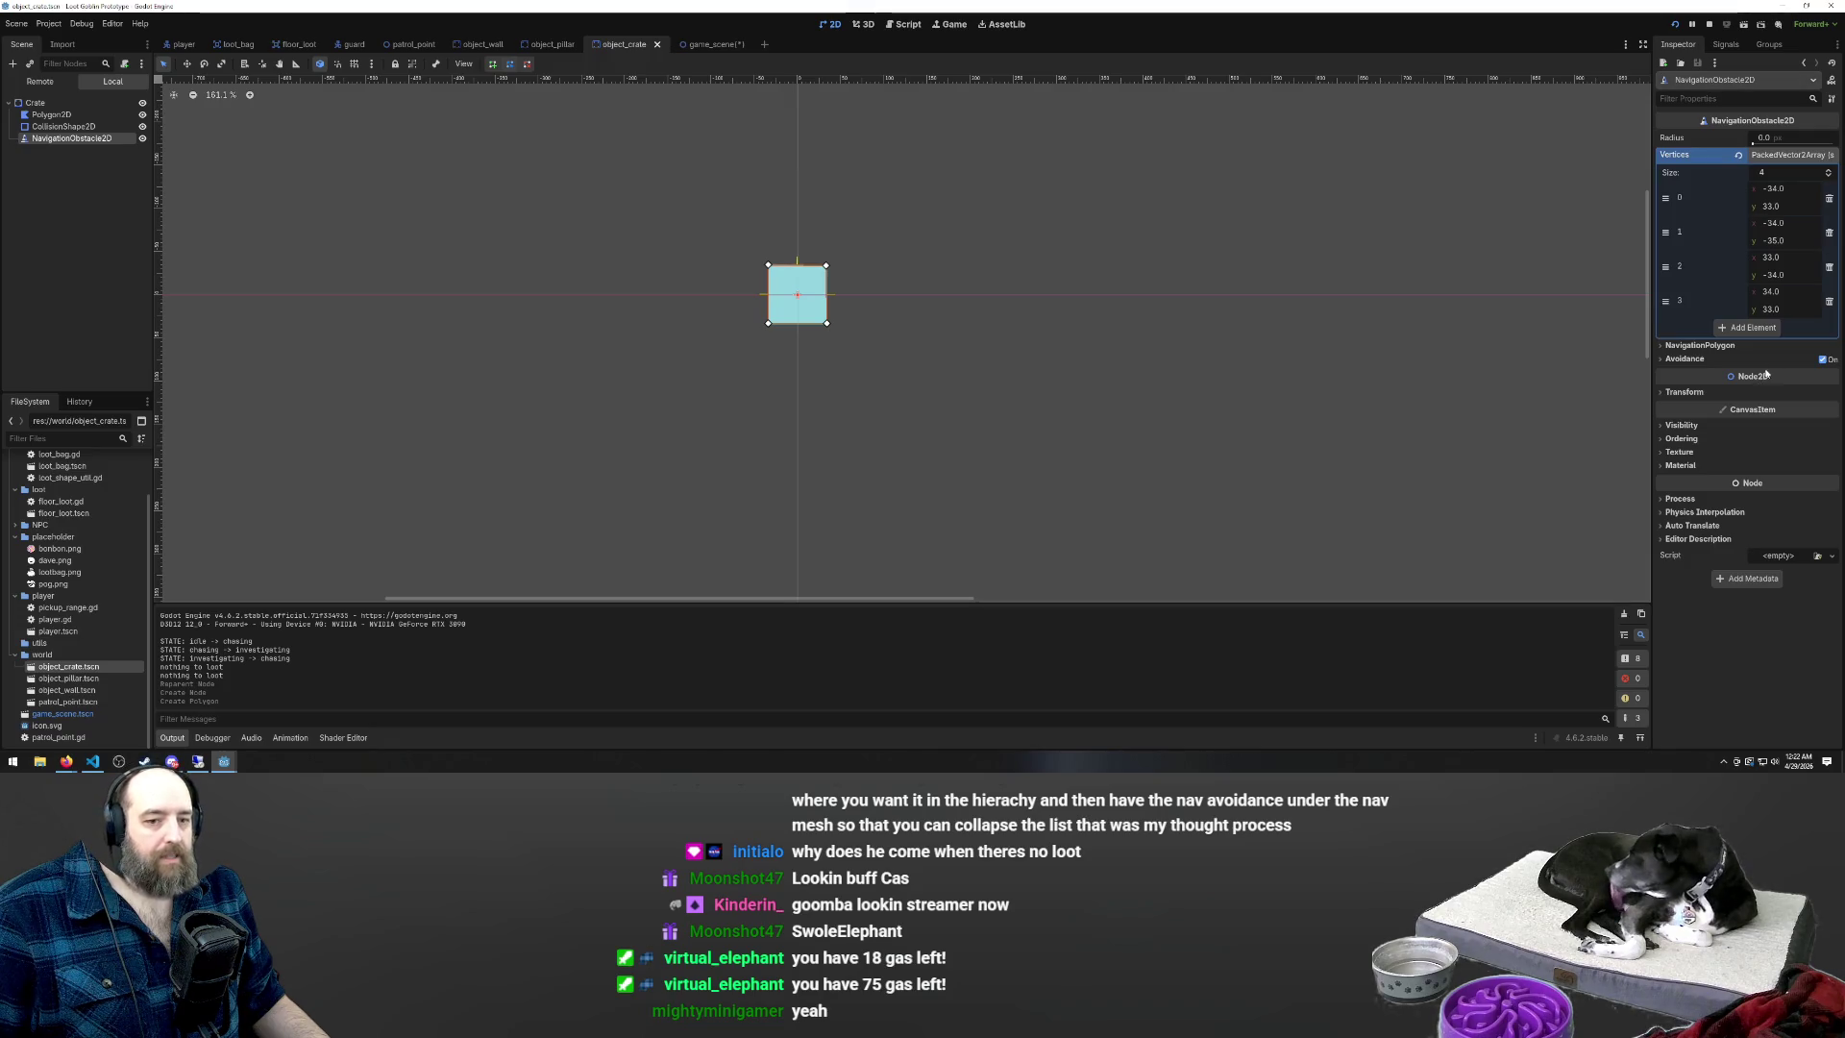
left_click(1698, 346)
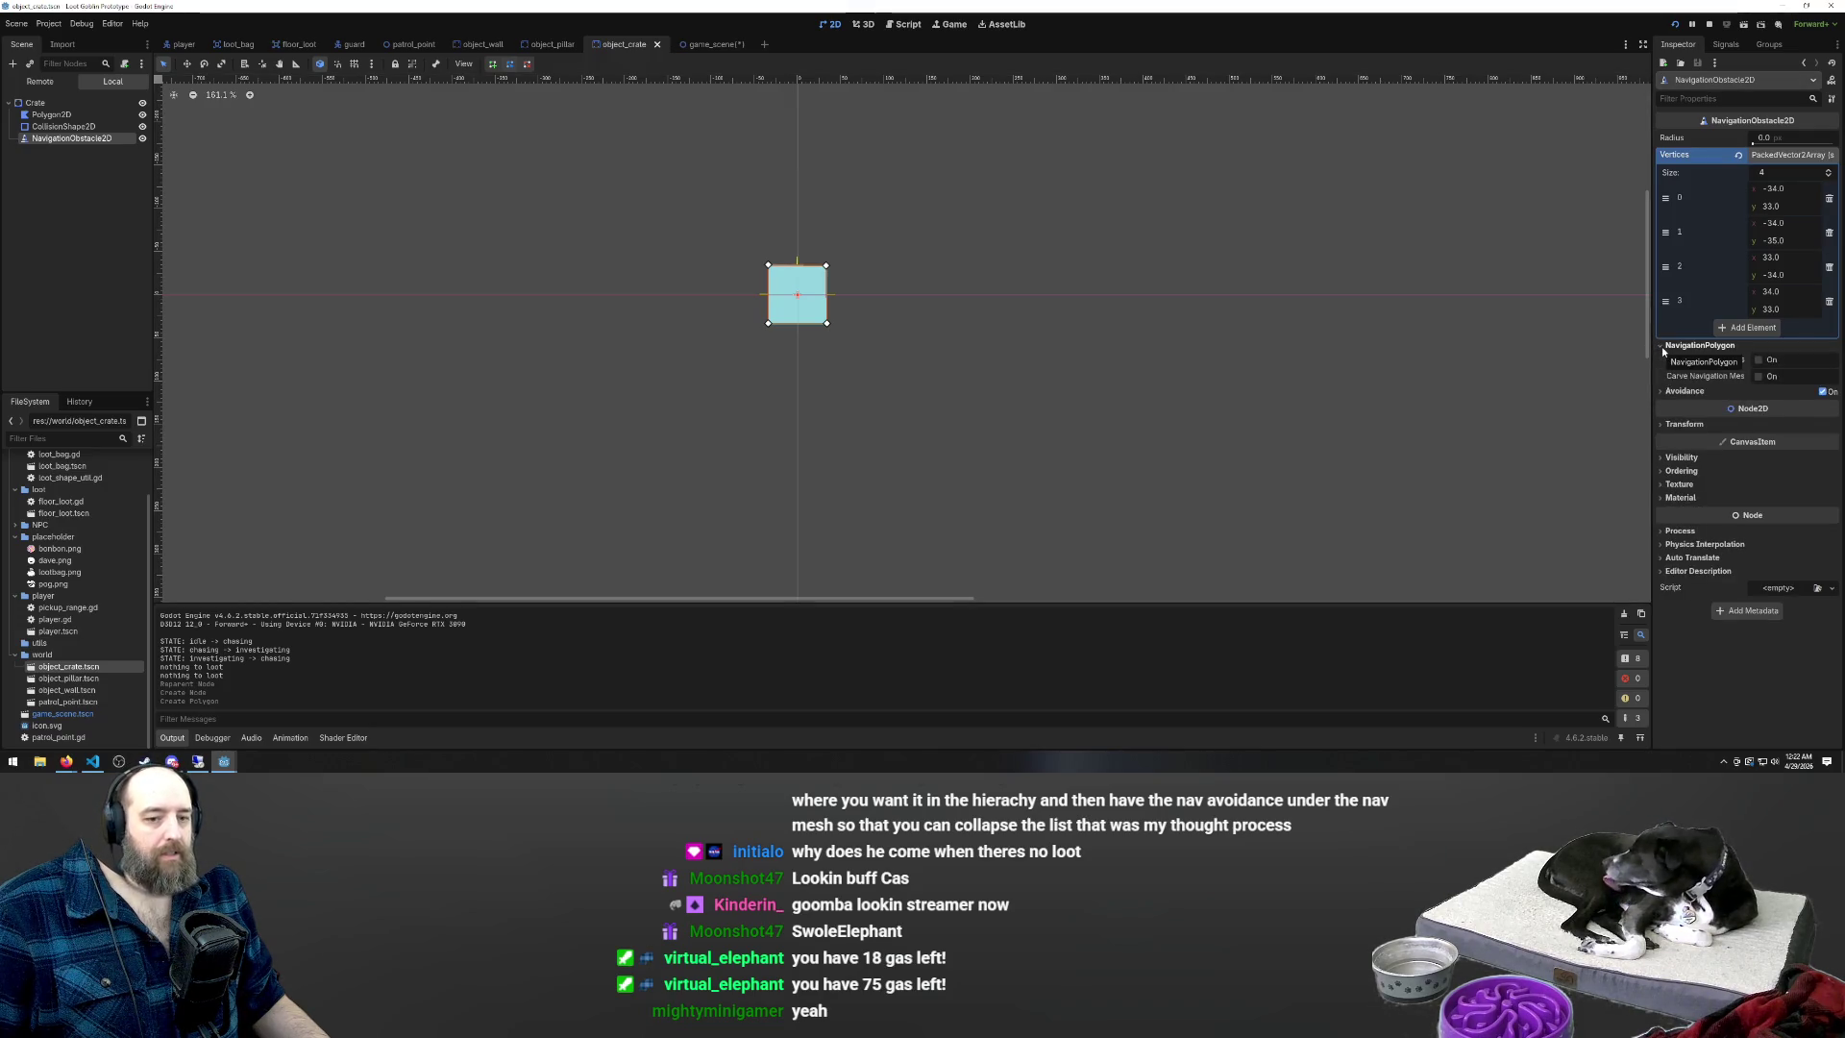
left_click(1758, 376)
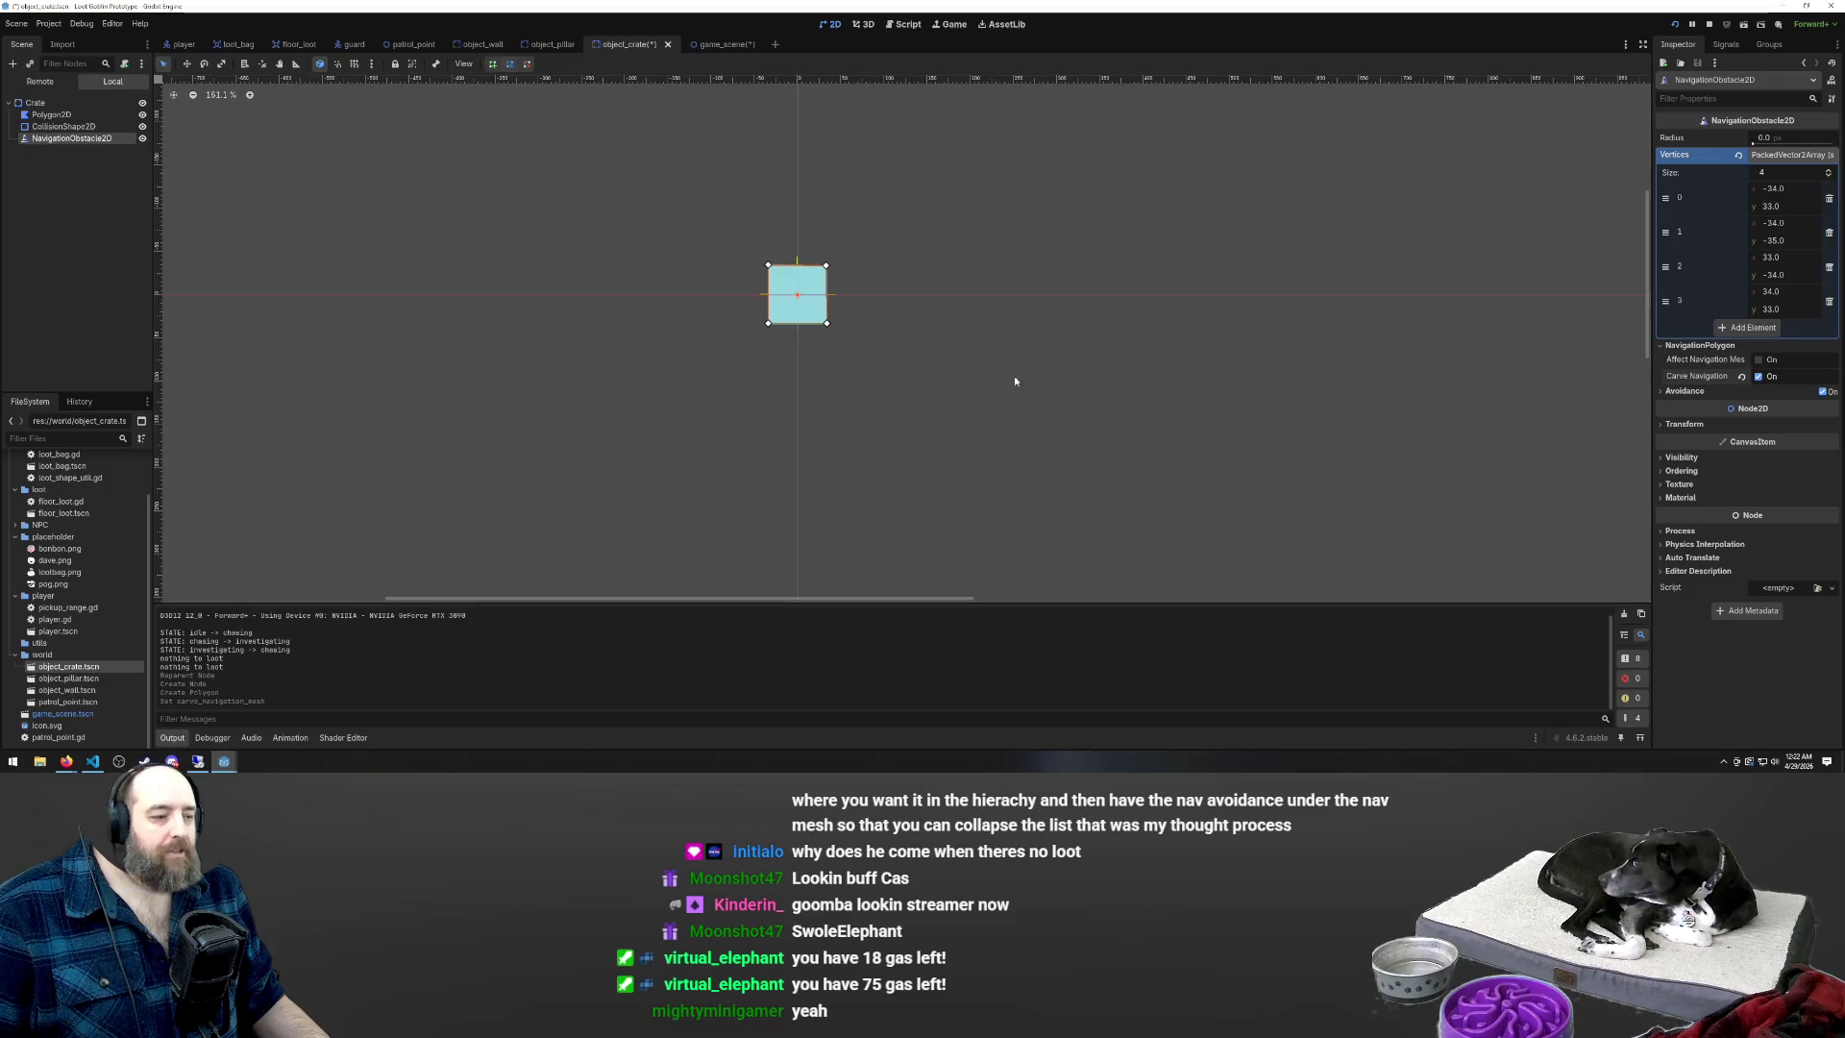
key("F5")
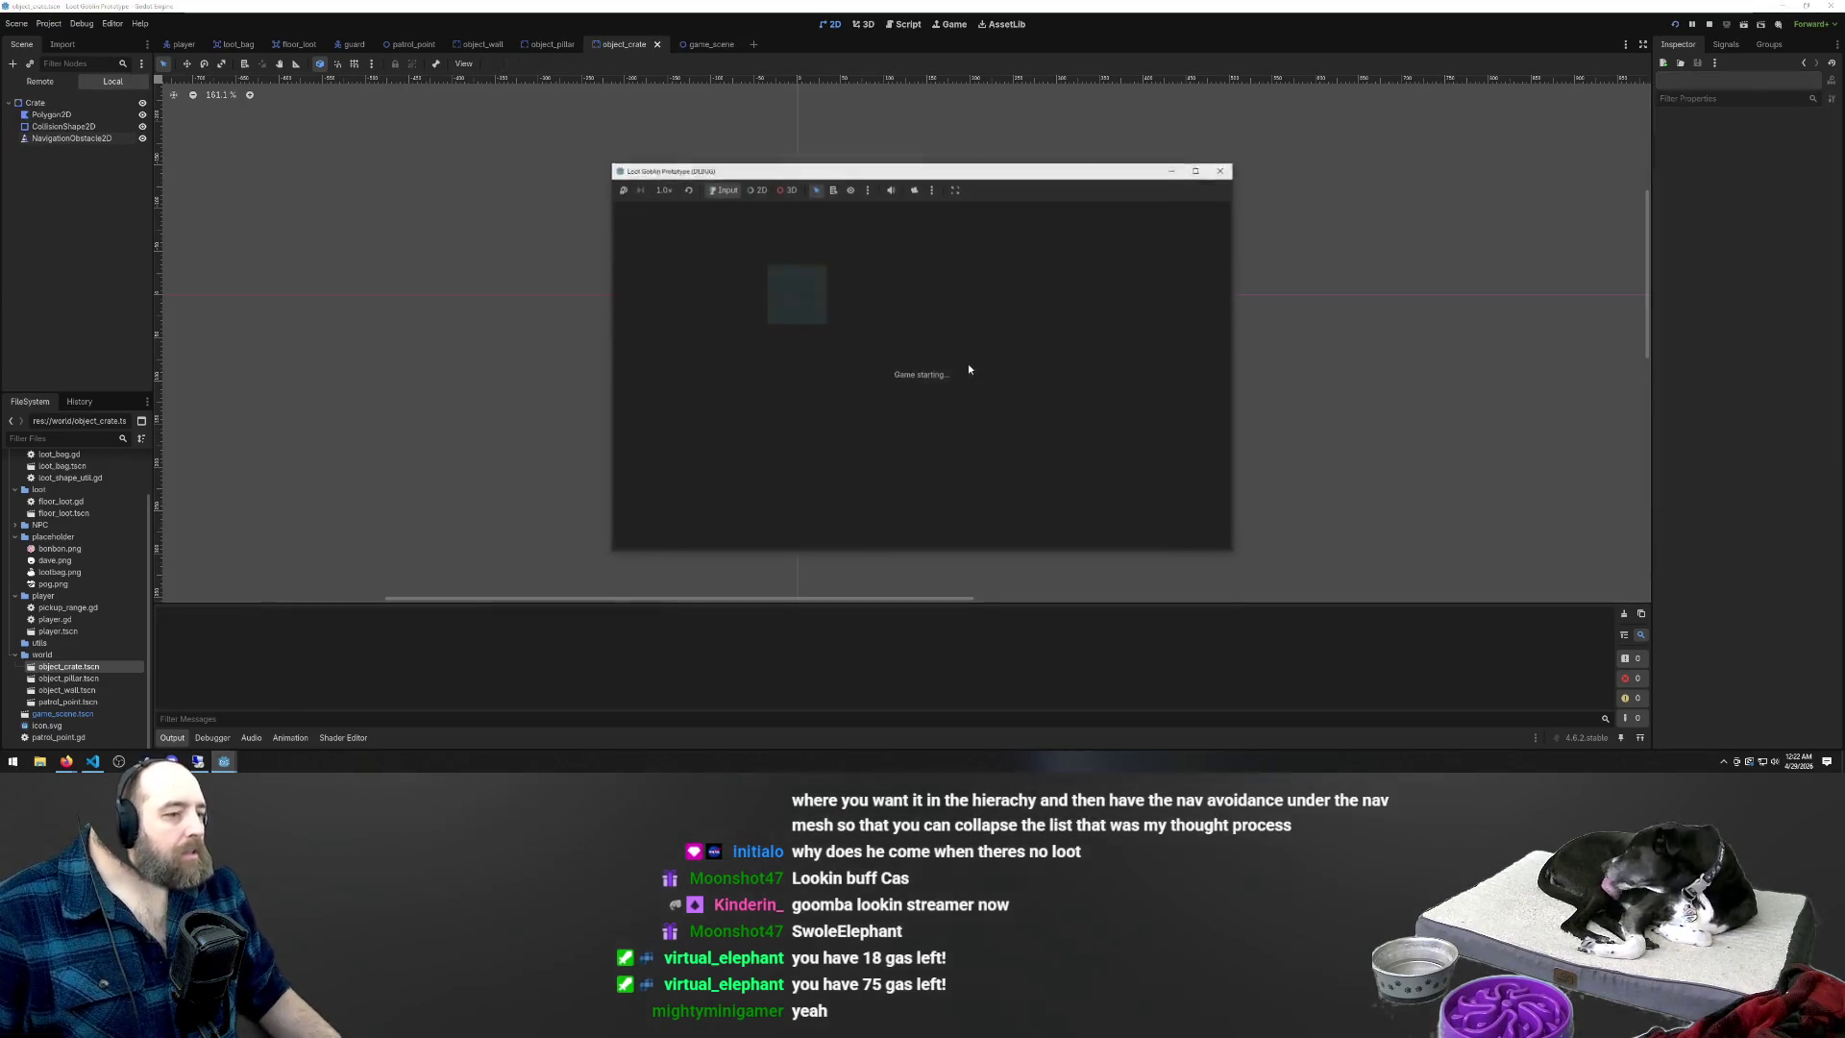
key("s")
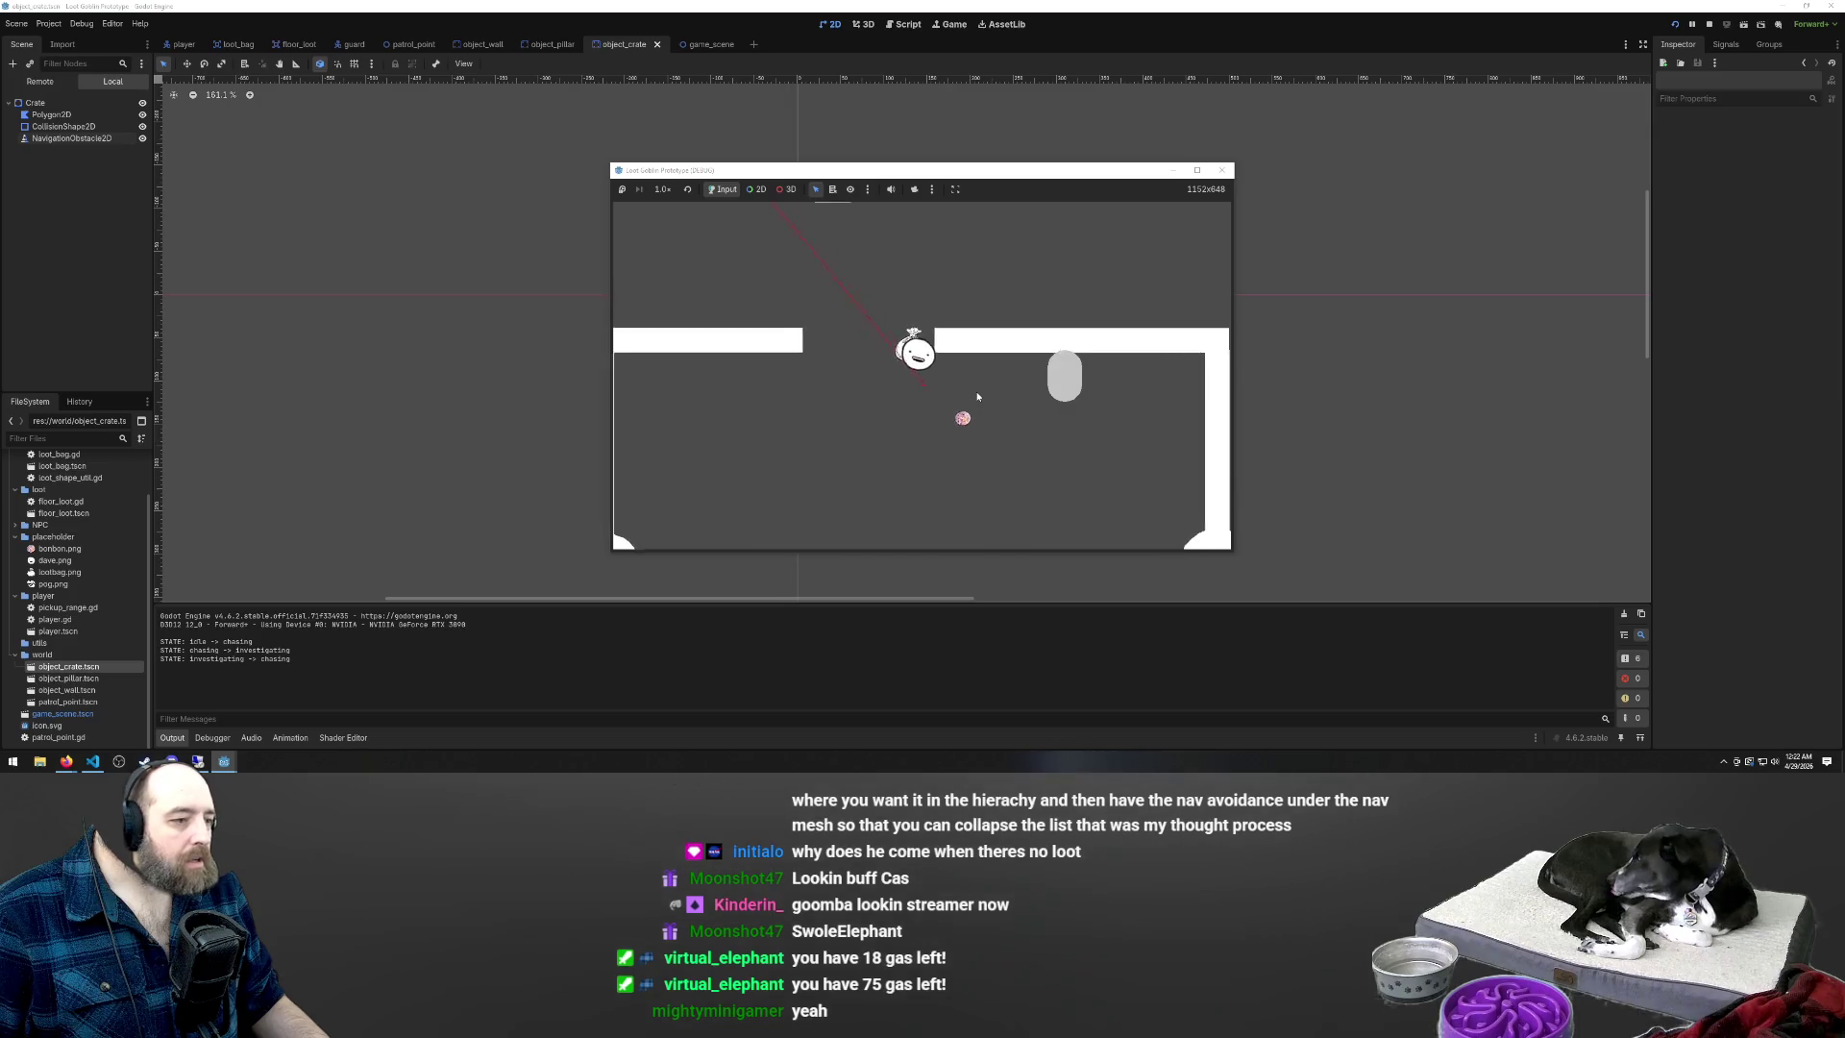
key("w")
key("a")
key("d")
key("a")
key("s")
key("w")
key("d")
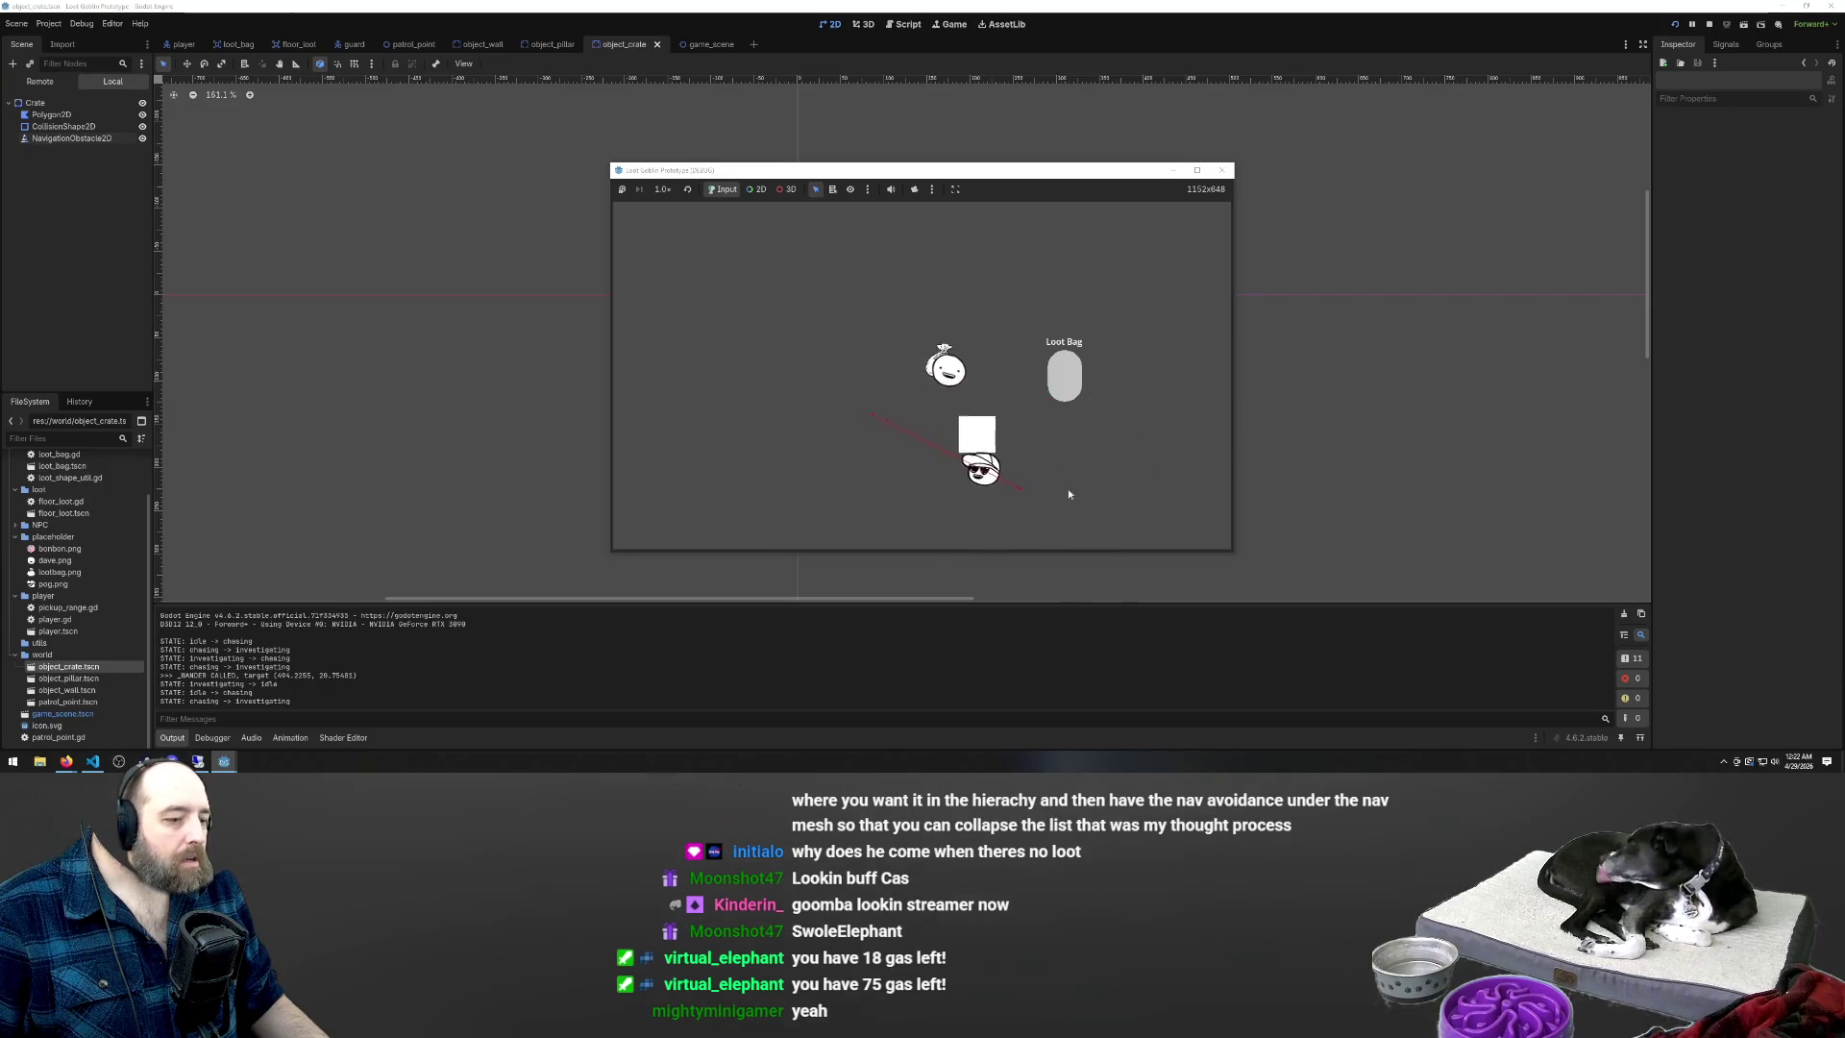
key("F8")
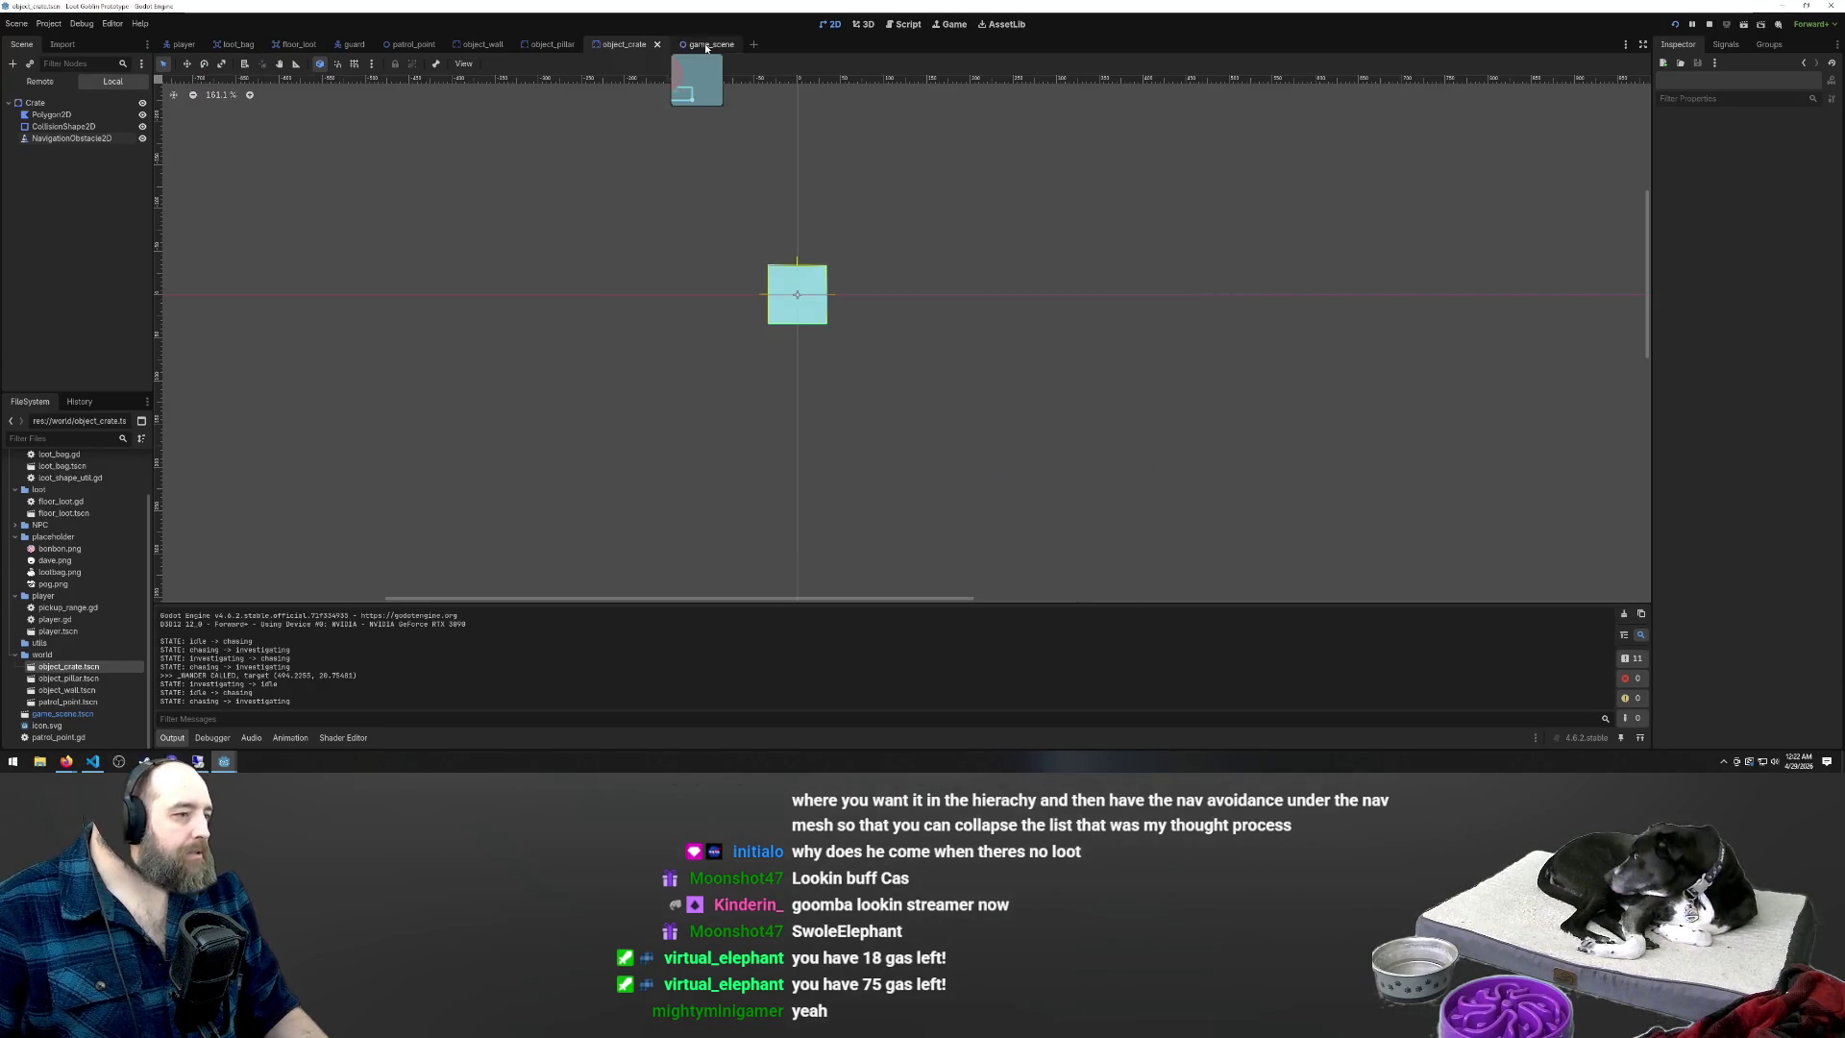
Rebake Nav1's navigation polygon in game_scene and zoom in to inspect the result
left_click(706, 44)
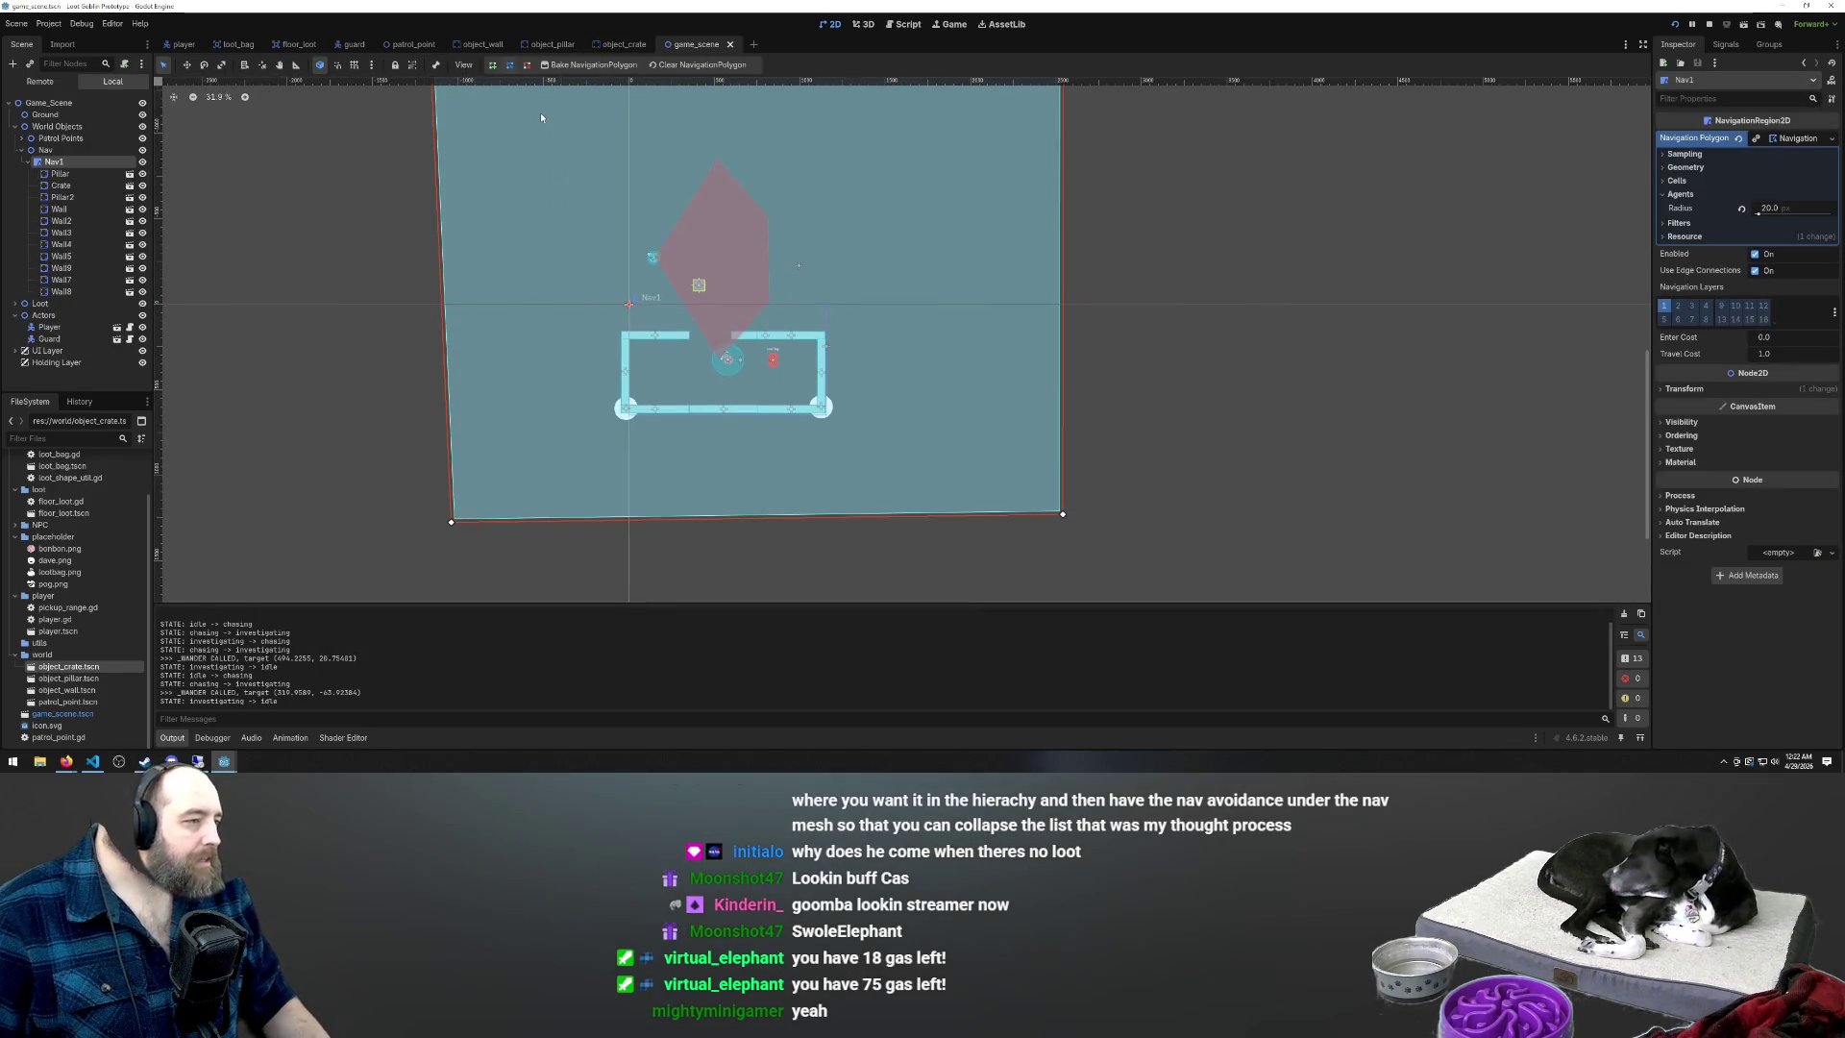
left_click(572, 65)
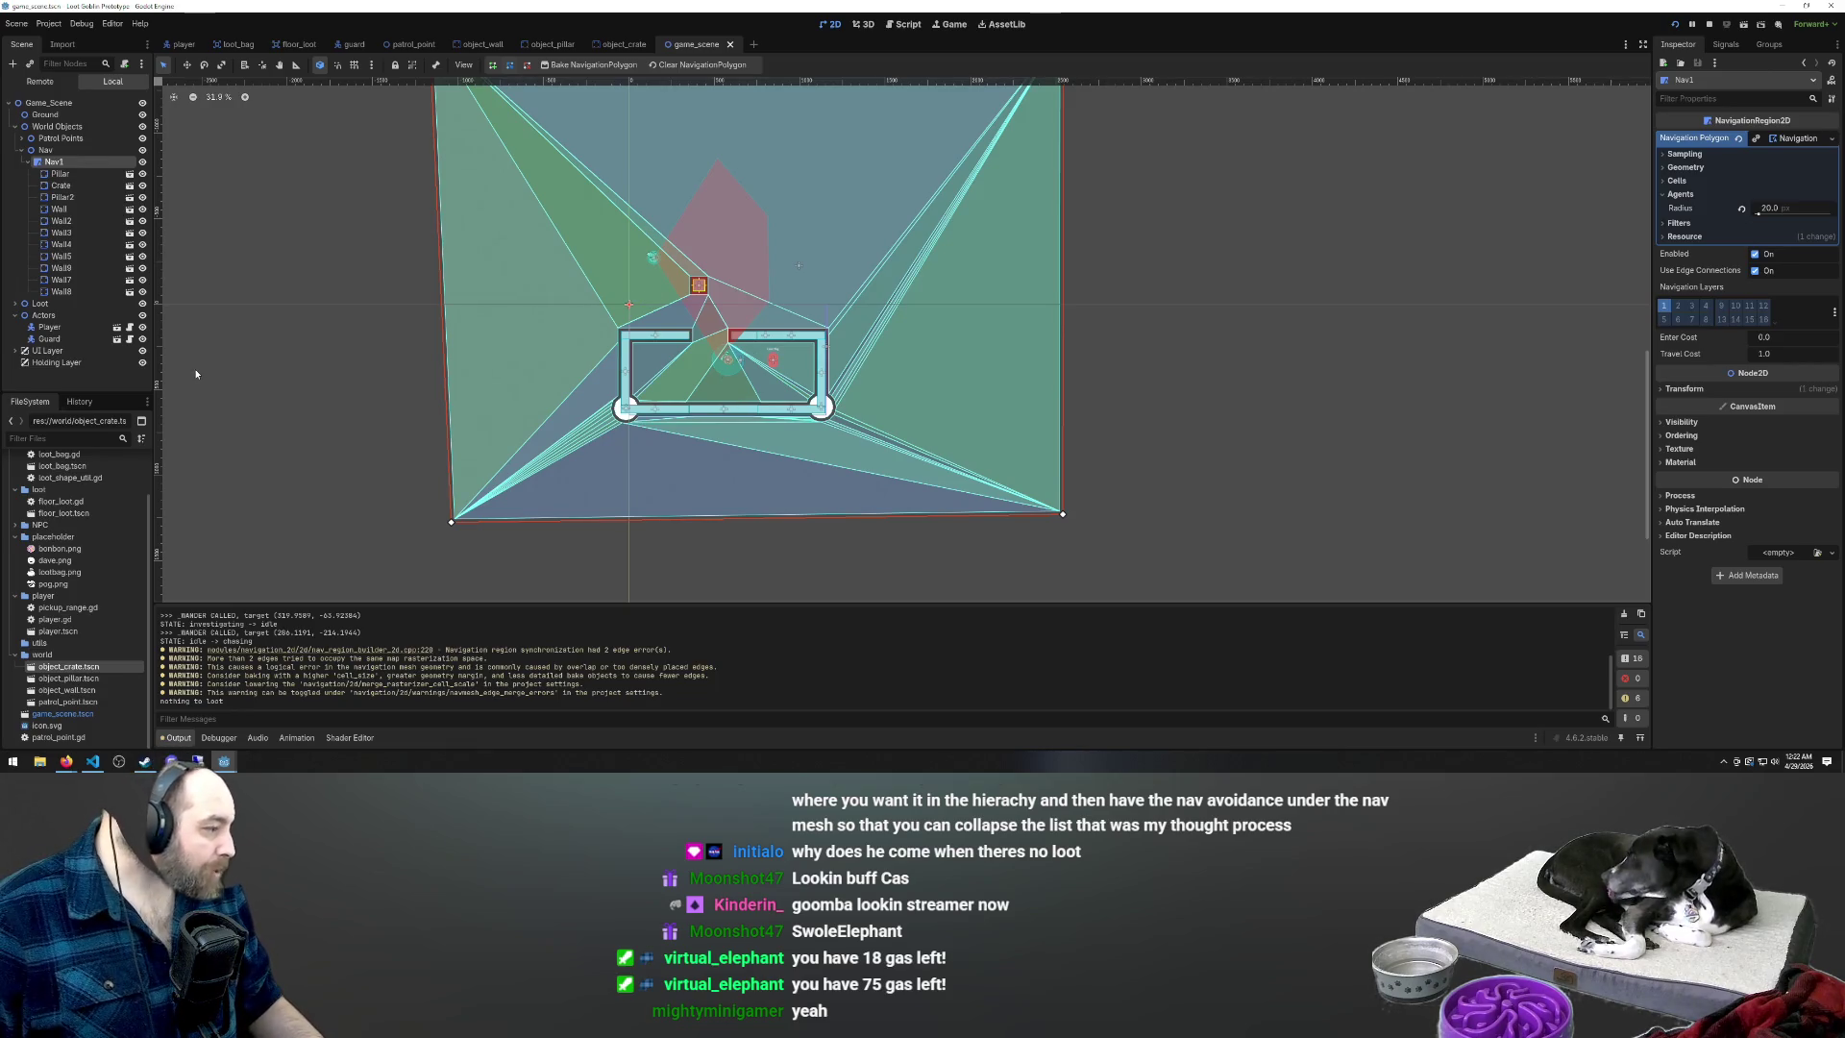
scroll(621, 424, "up", 7)
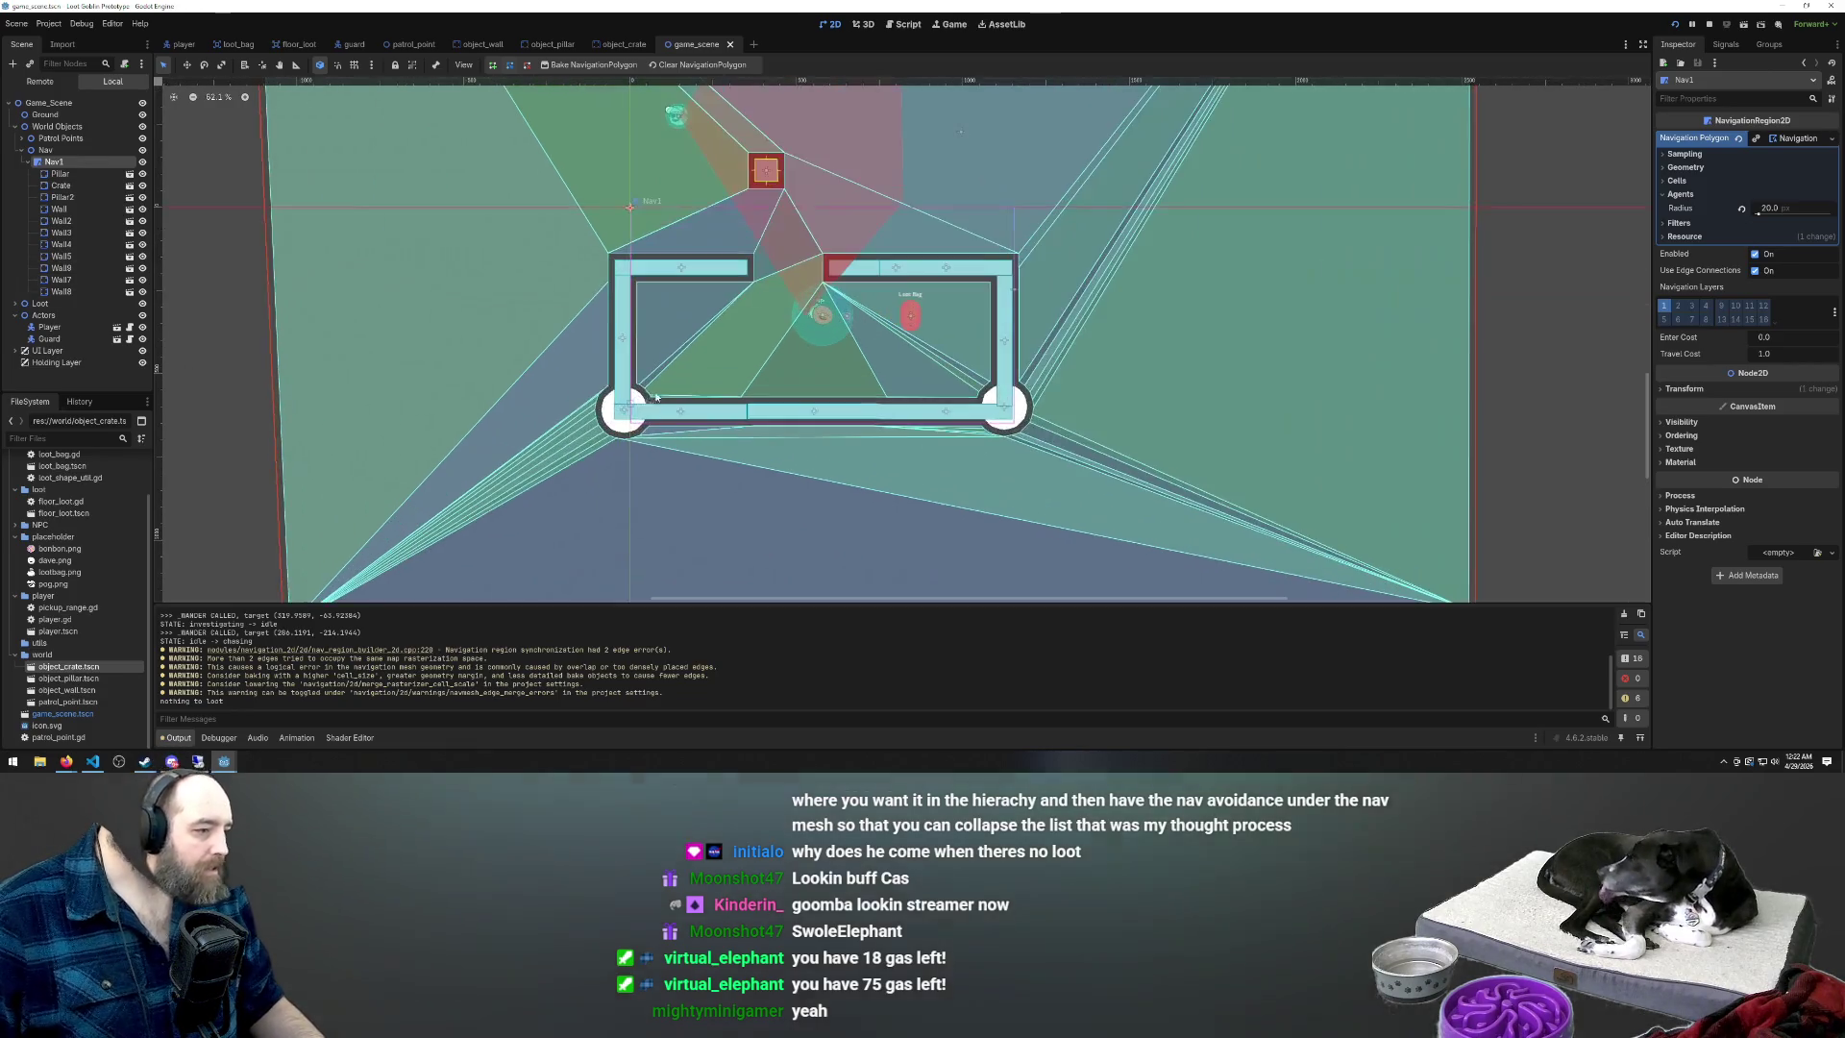
Run the game with F5 and walk the player goblin around the walls and pillar using WASD
key("F5")
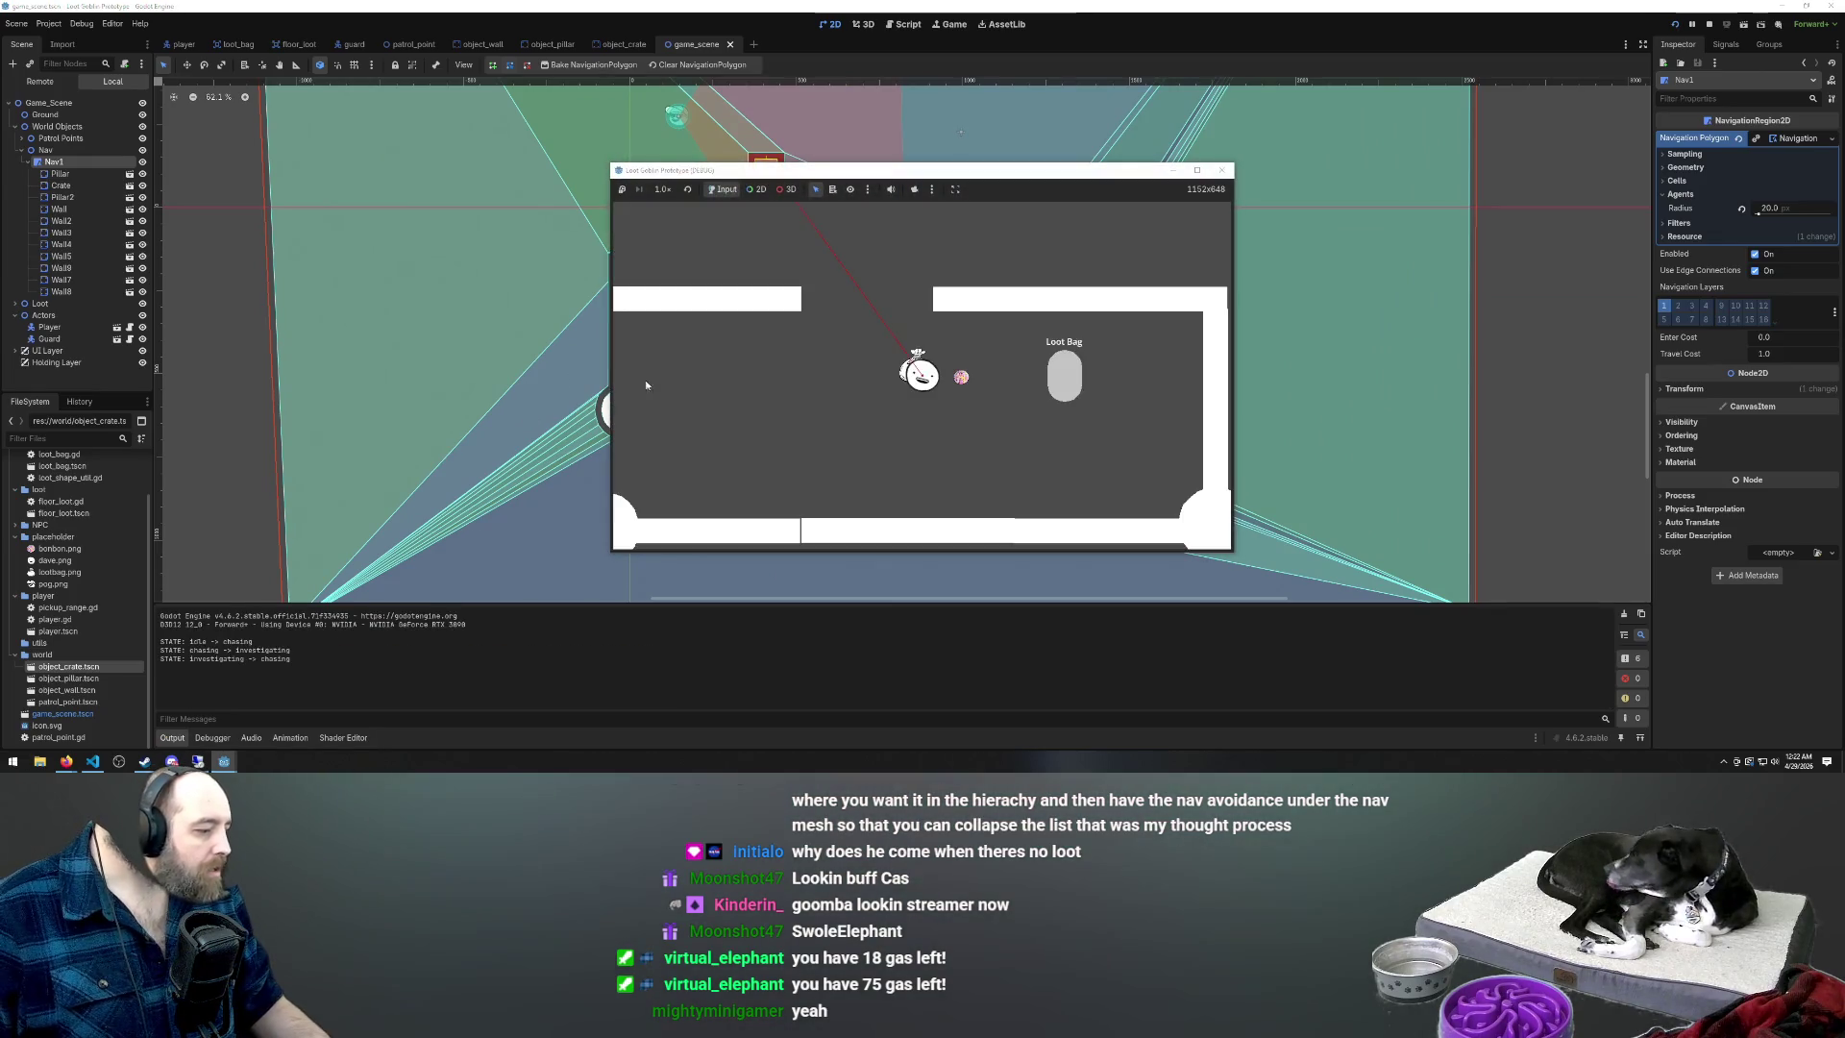
key("a")
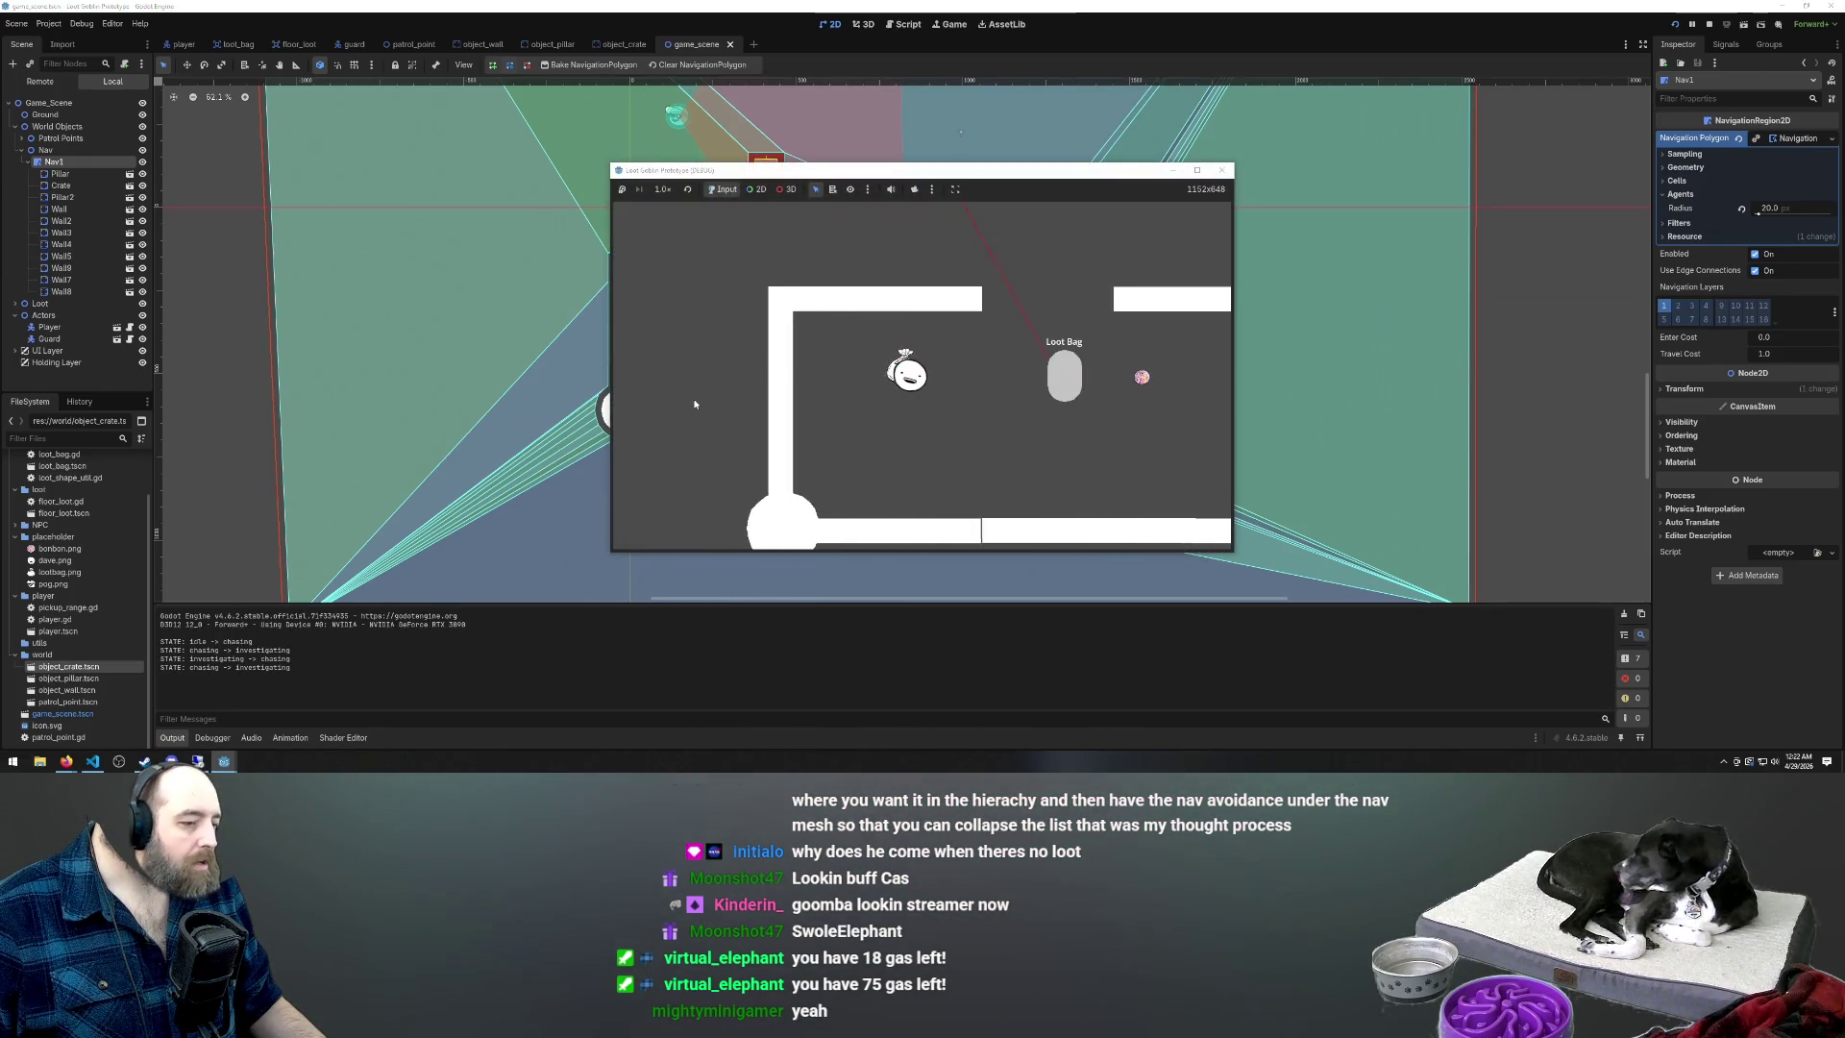
key("a")
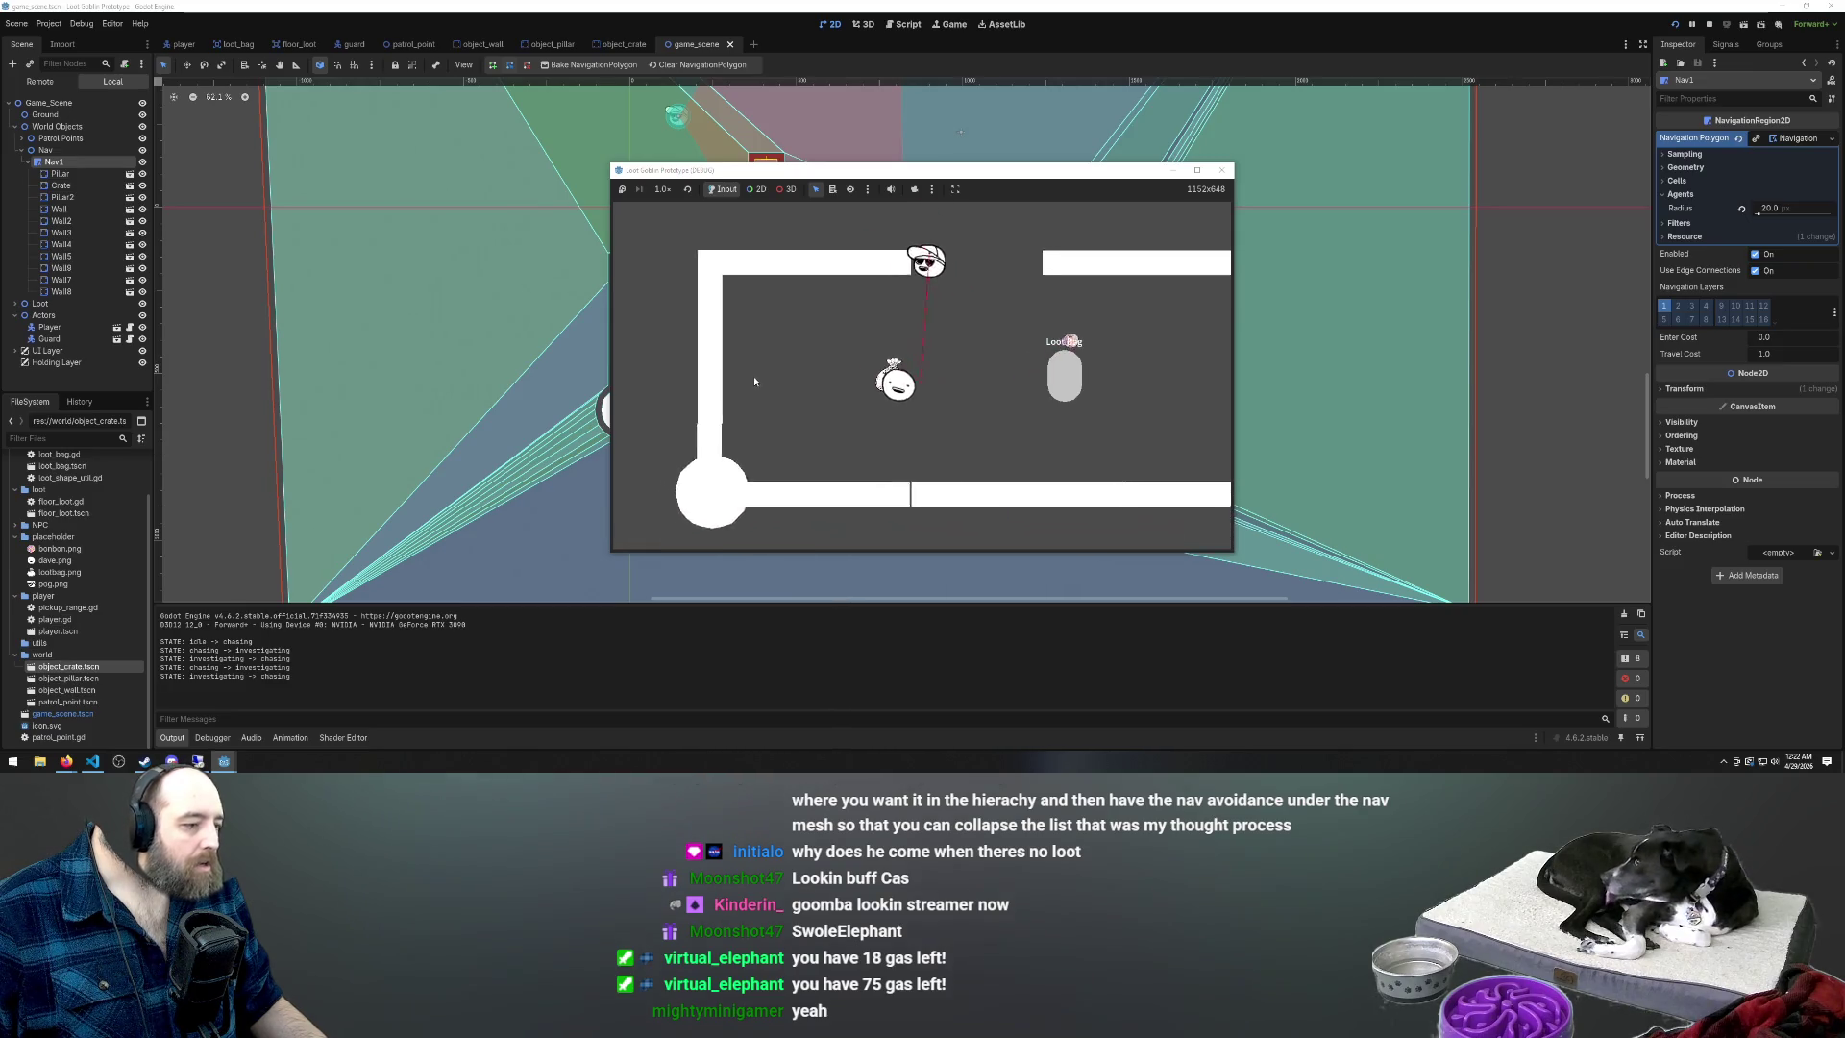
key("w")
key("d")
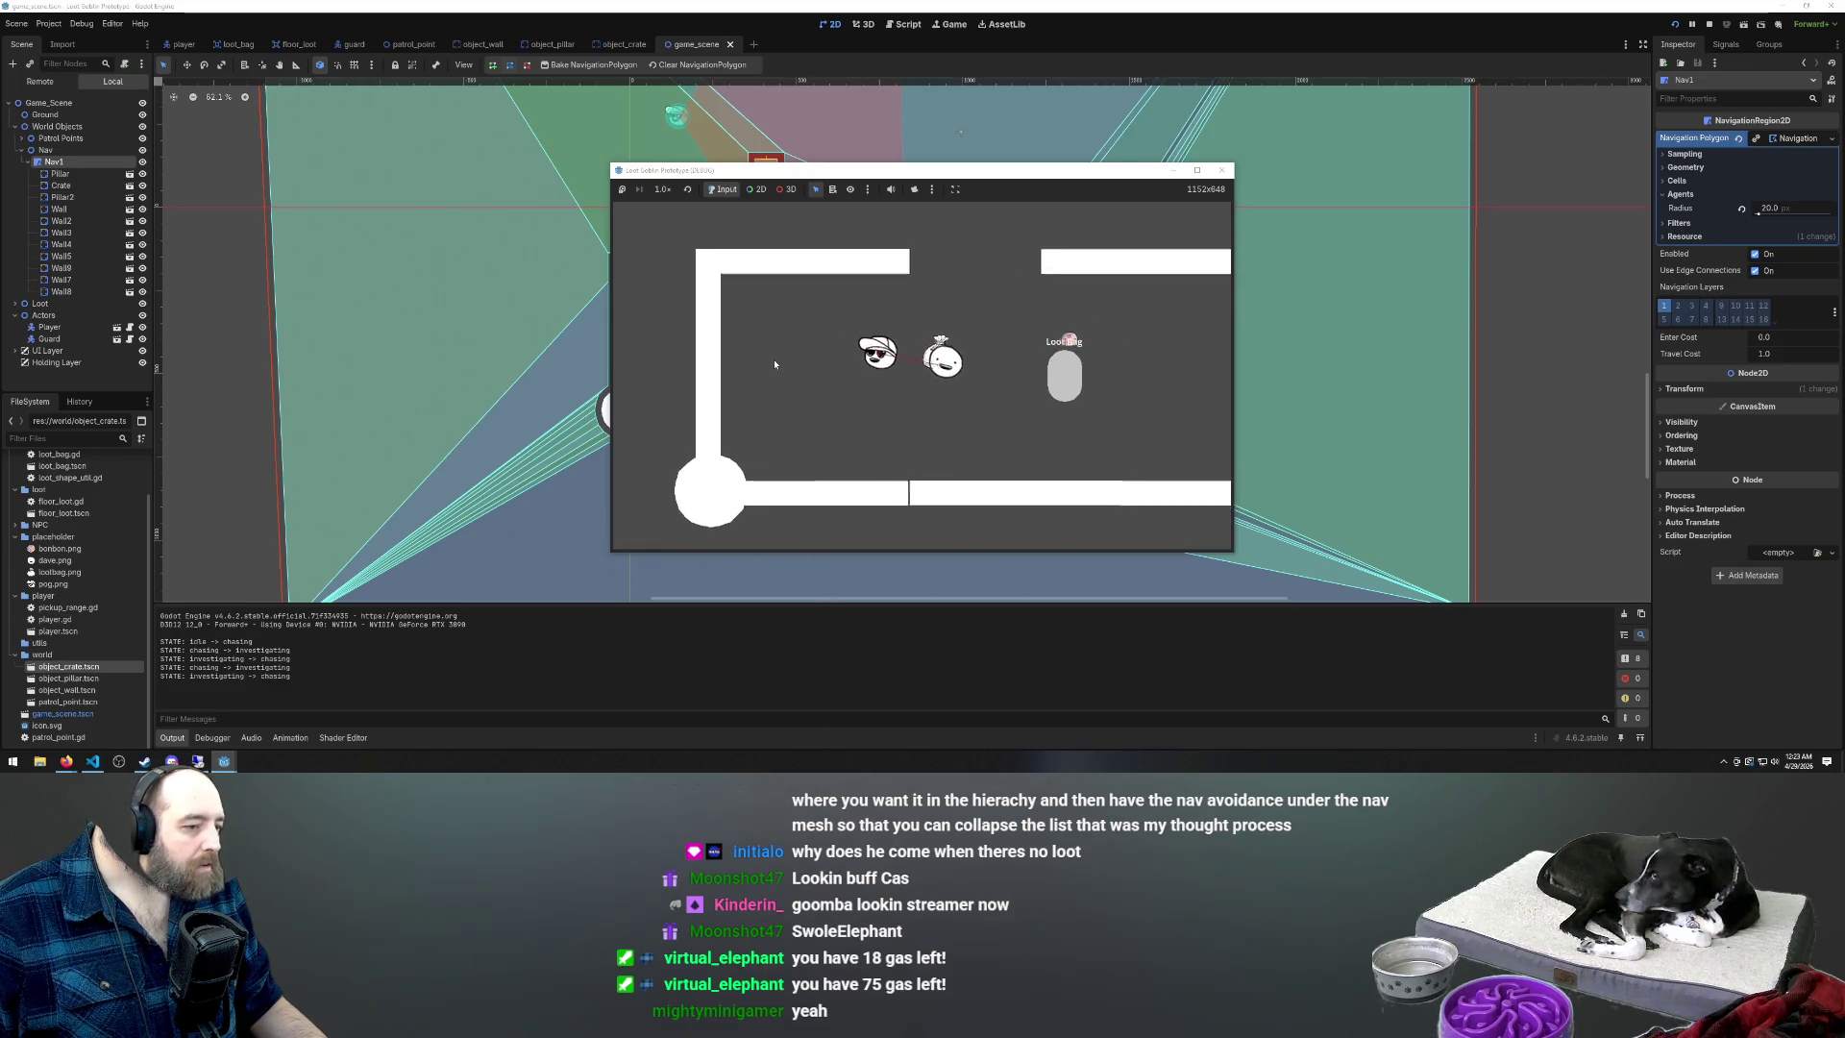
key("w")
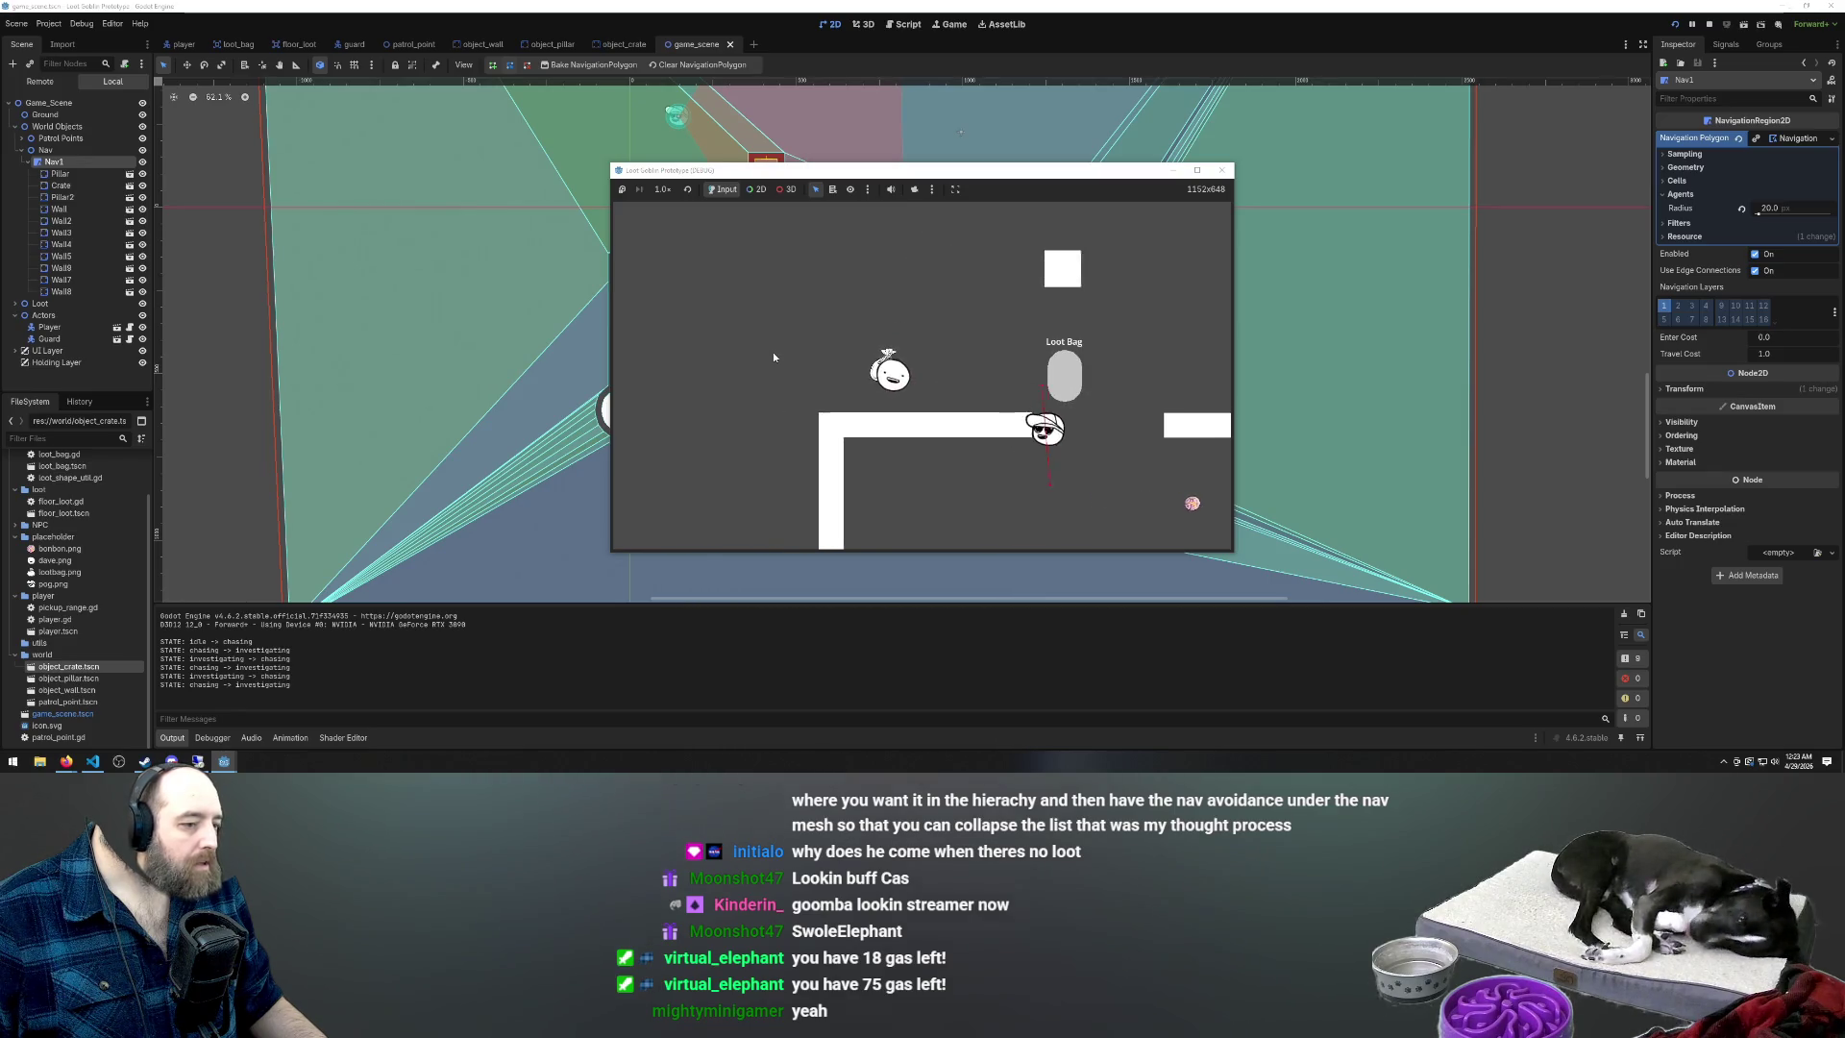
key("a")
key("s")
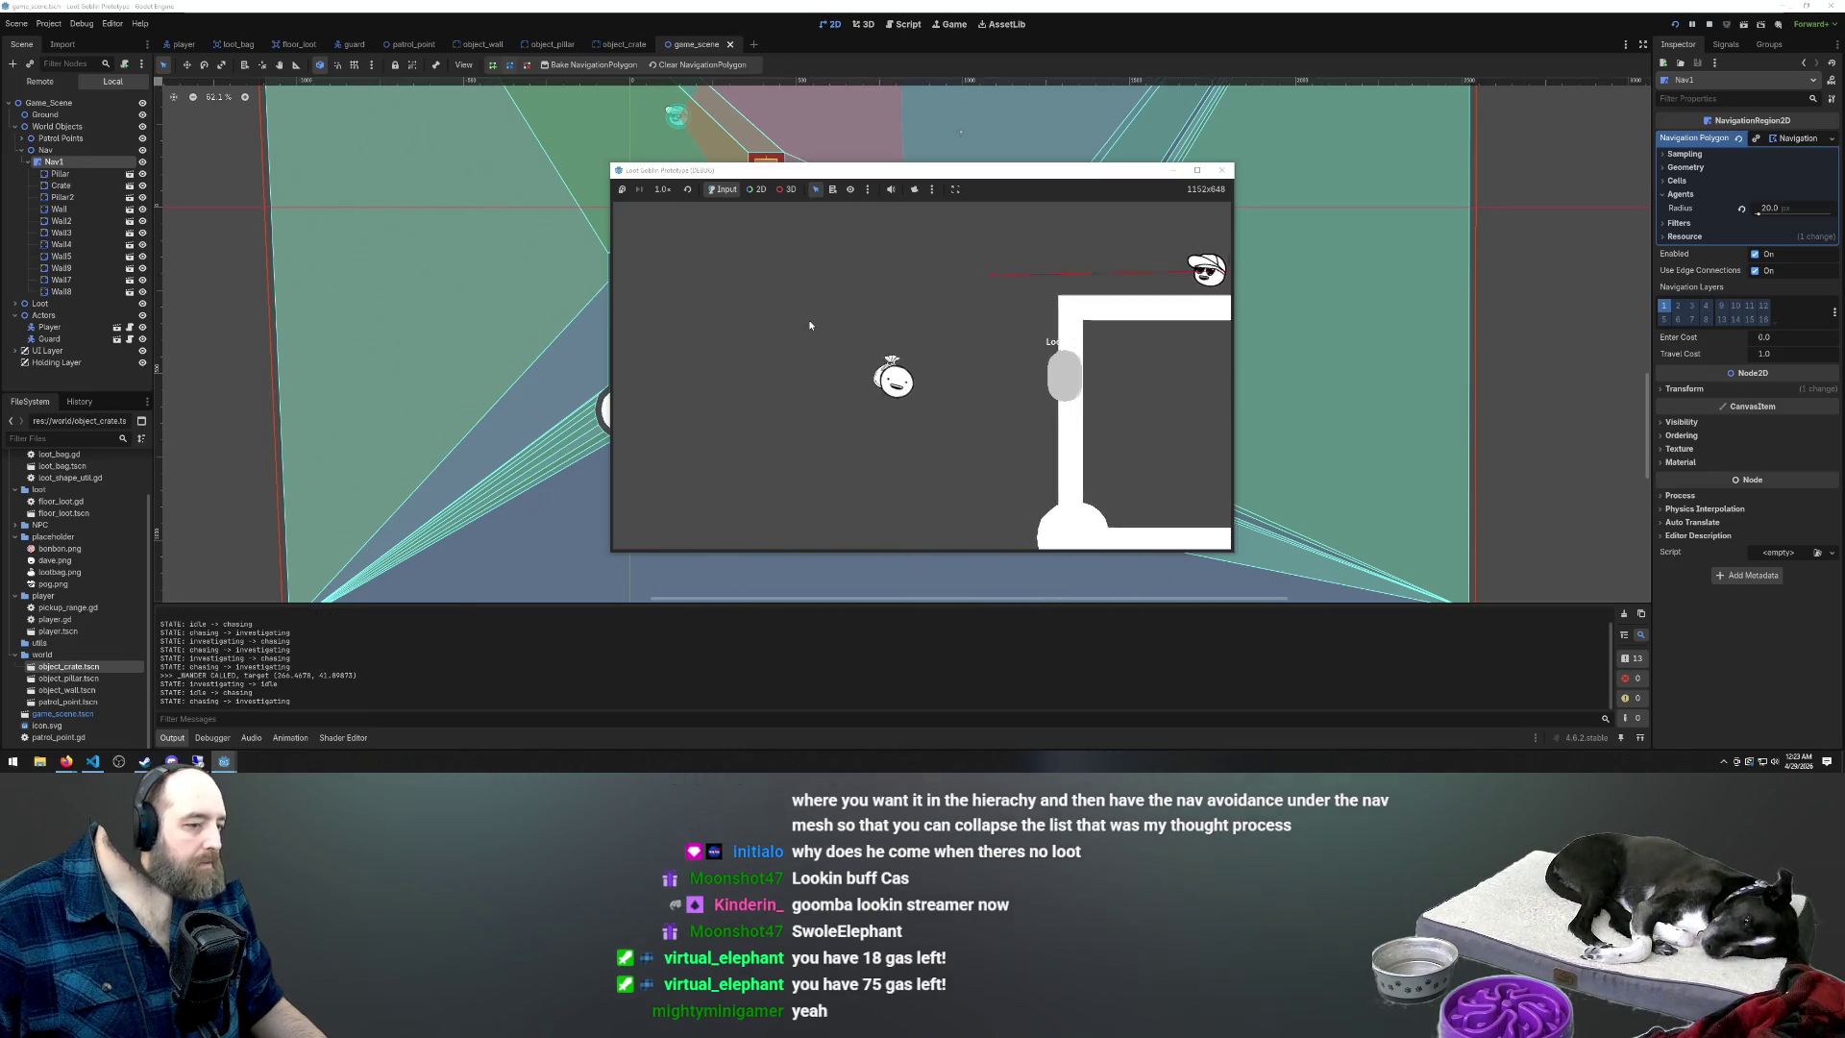
key("w")
key("a")
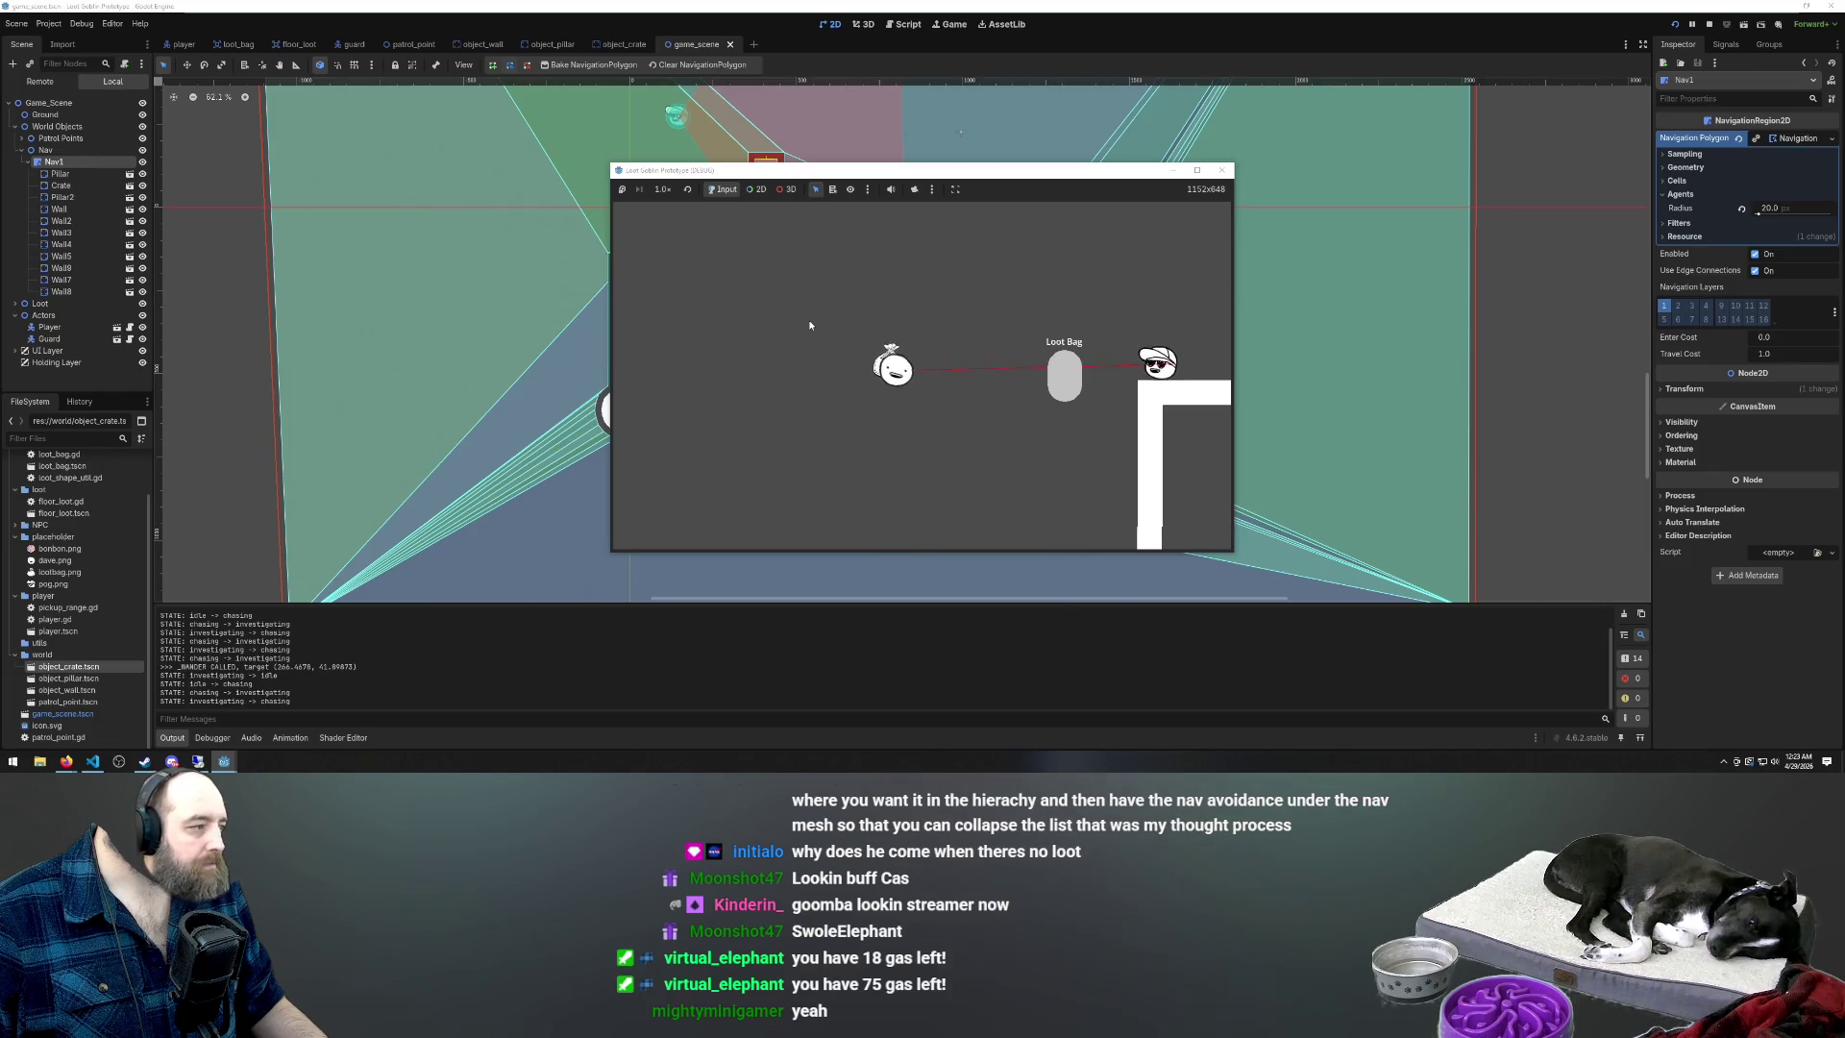
key("s")
key("d")
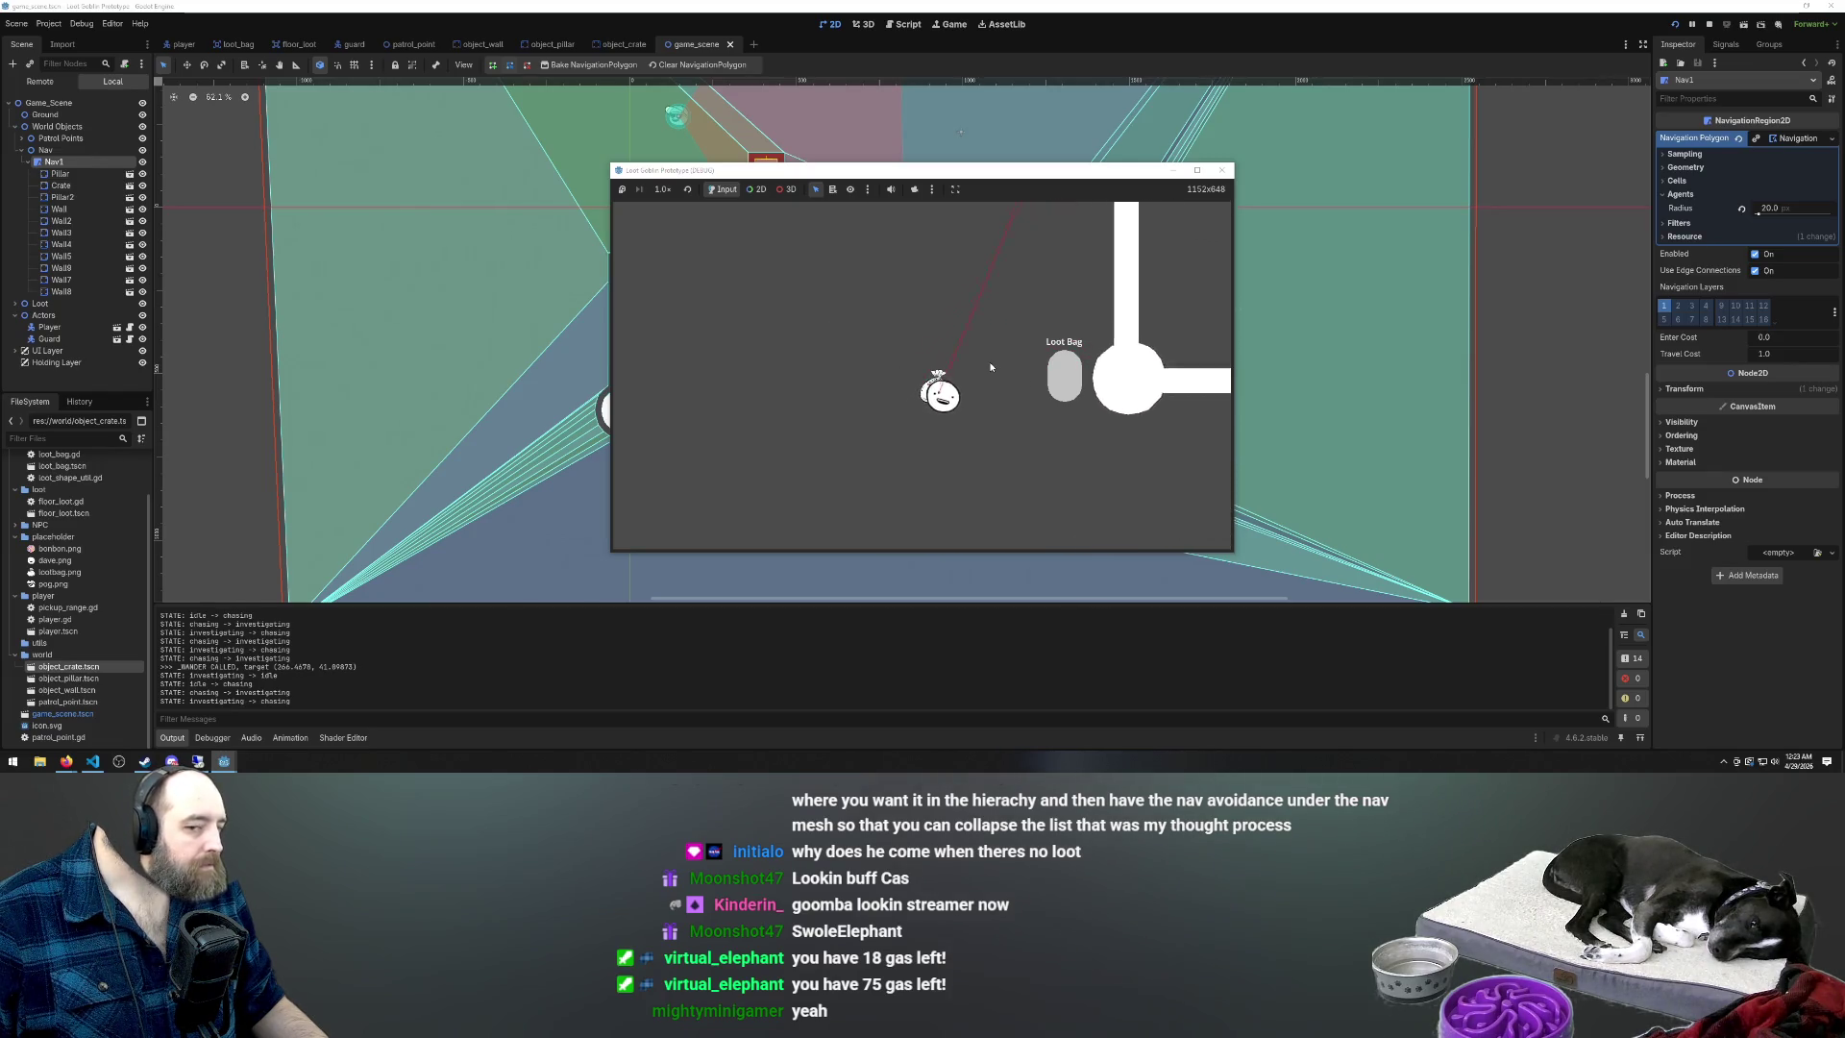
key("d")
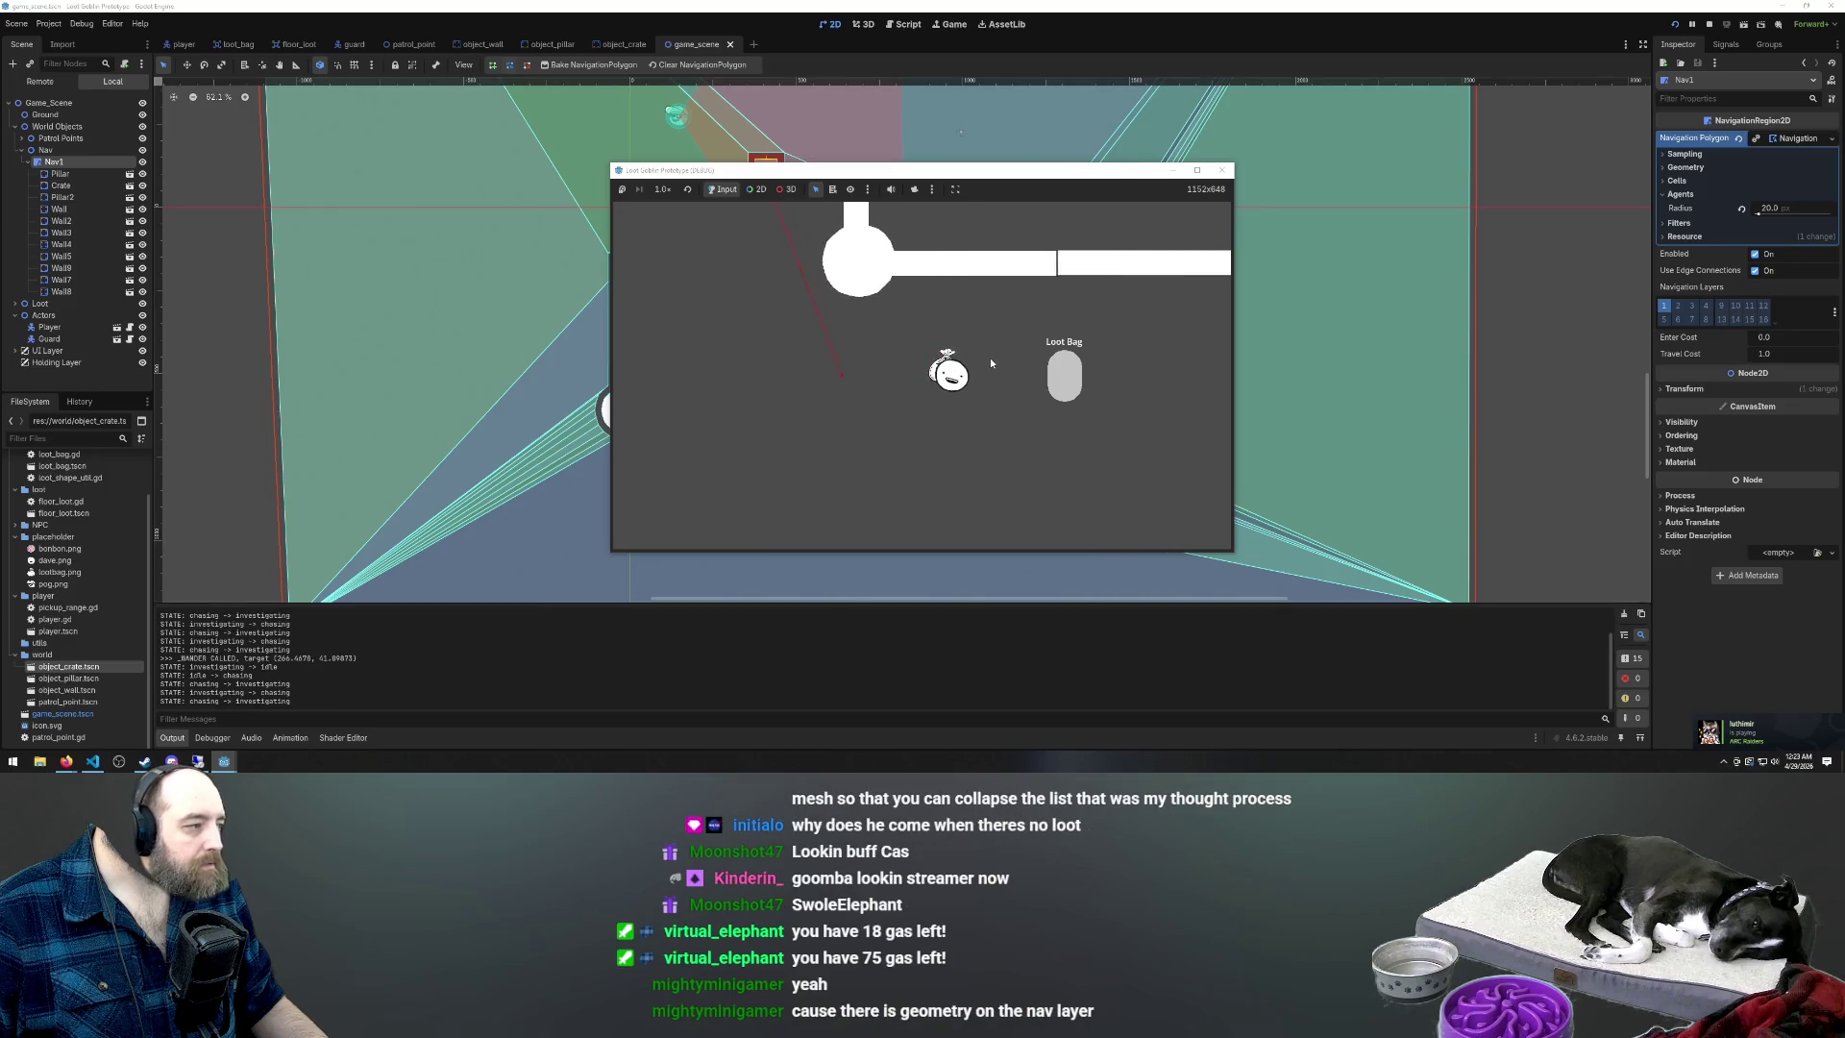
key("d")
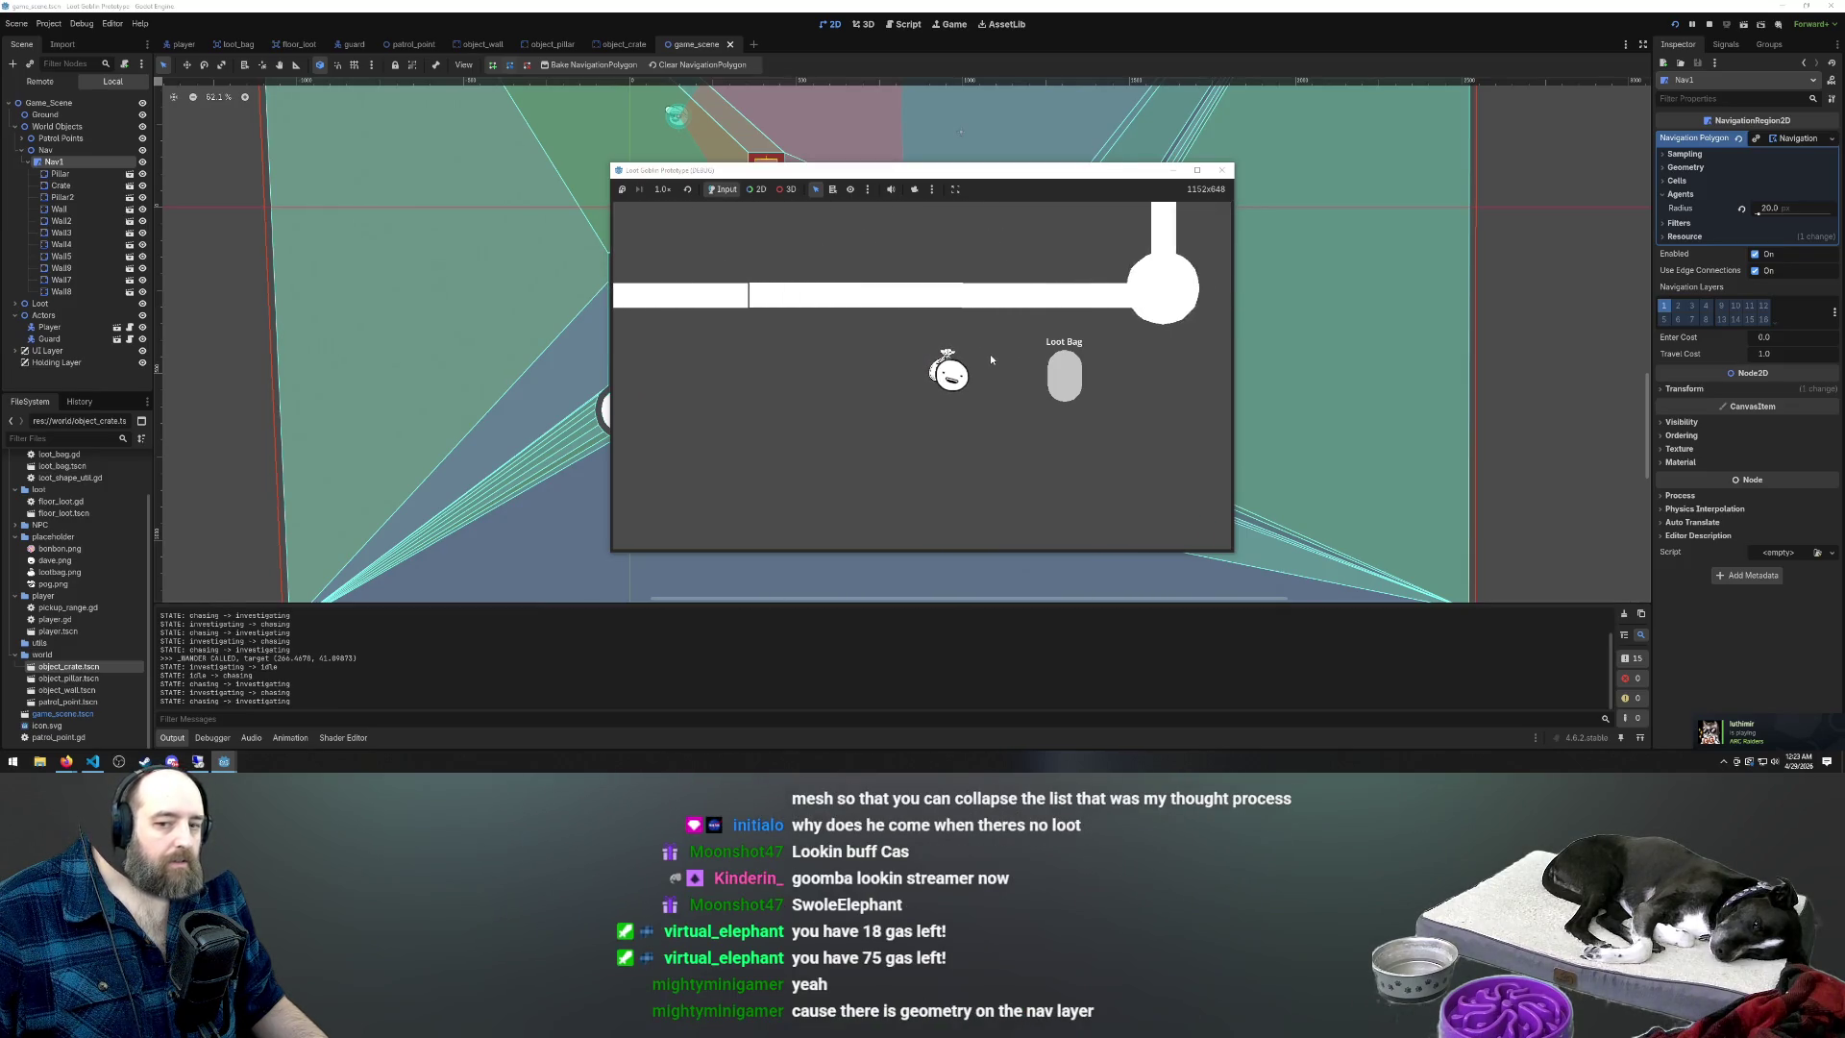
key("d")
key("w")
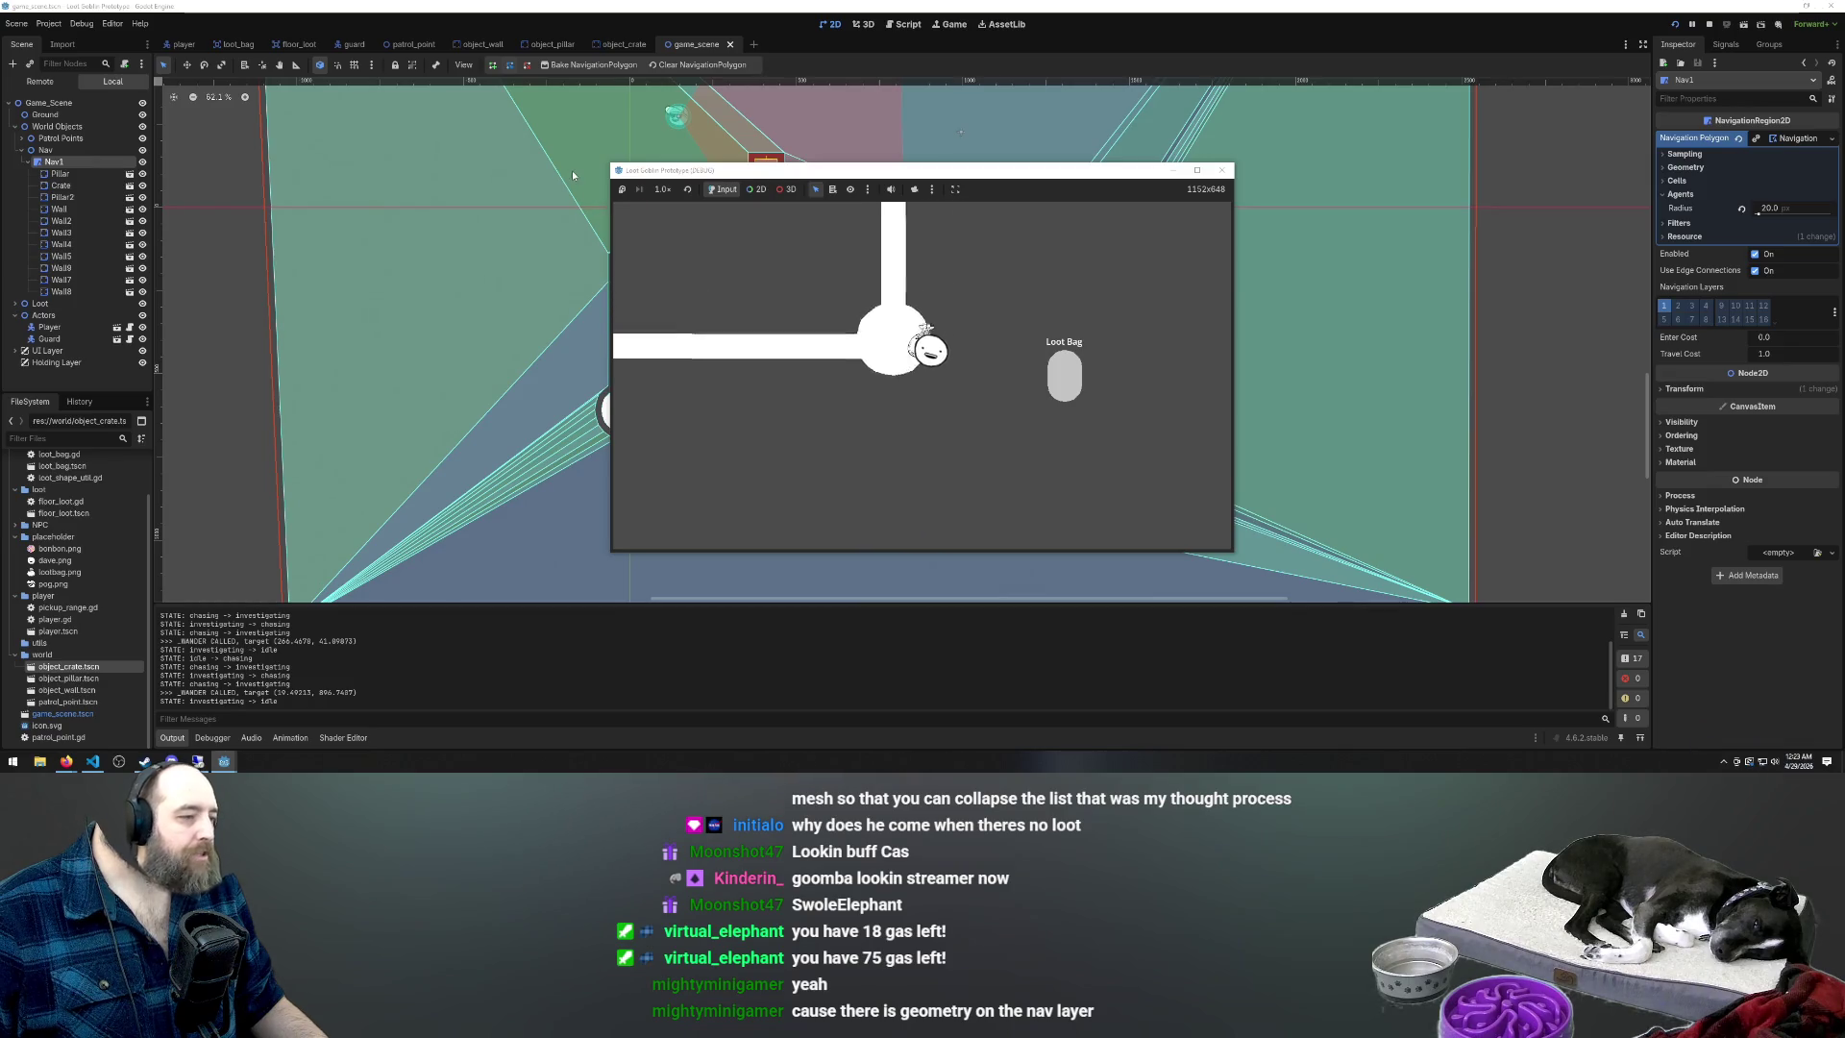
key("s")
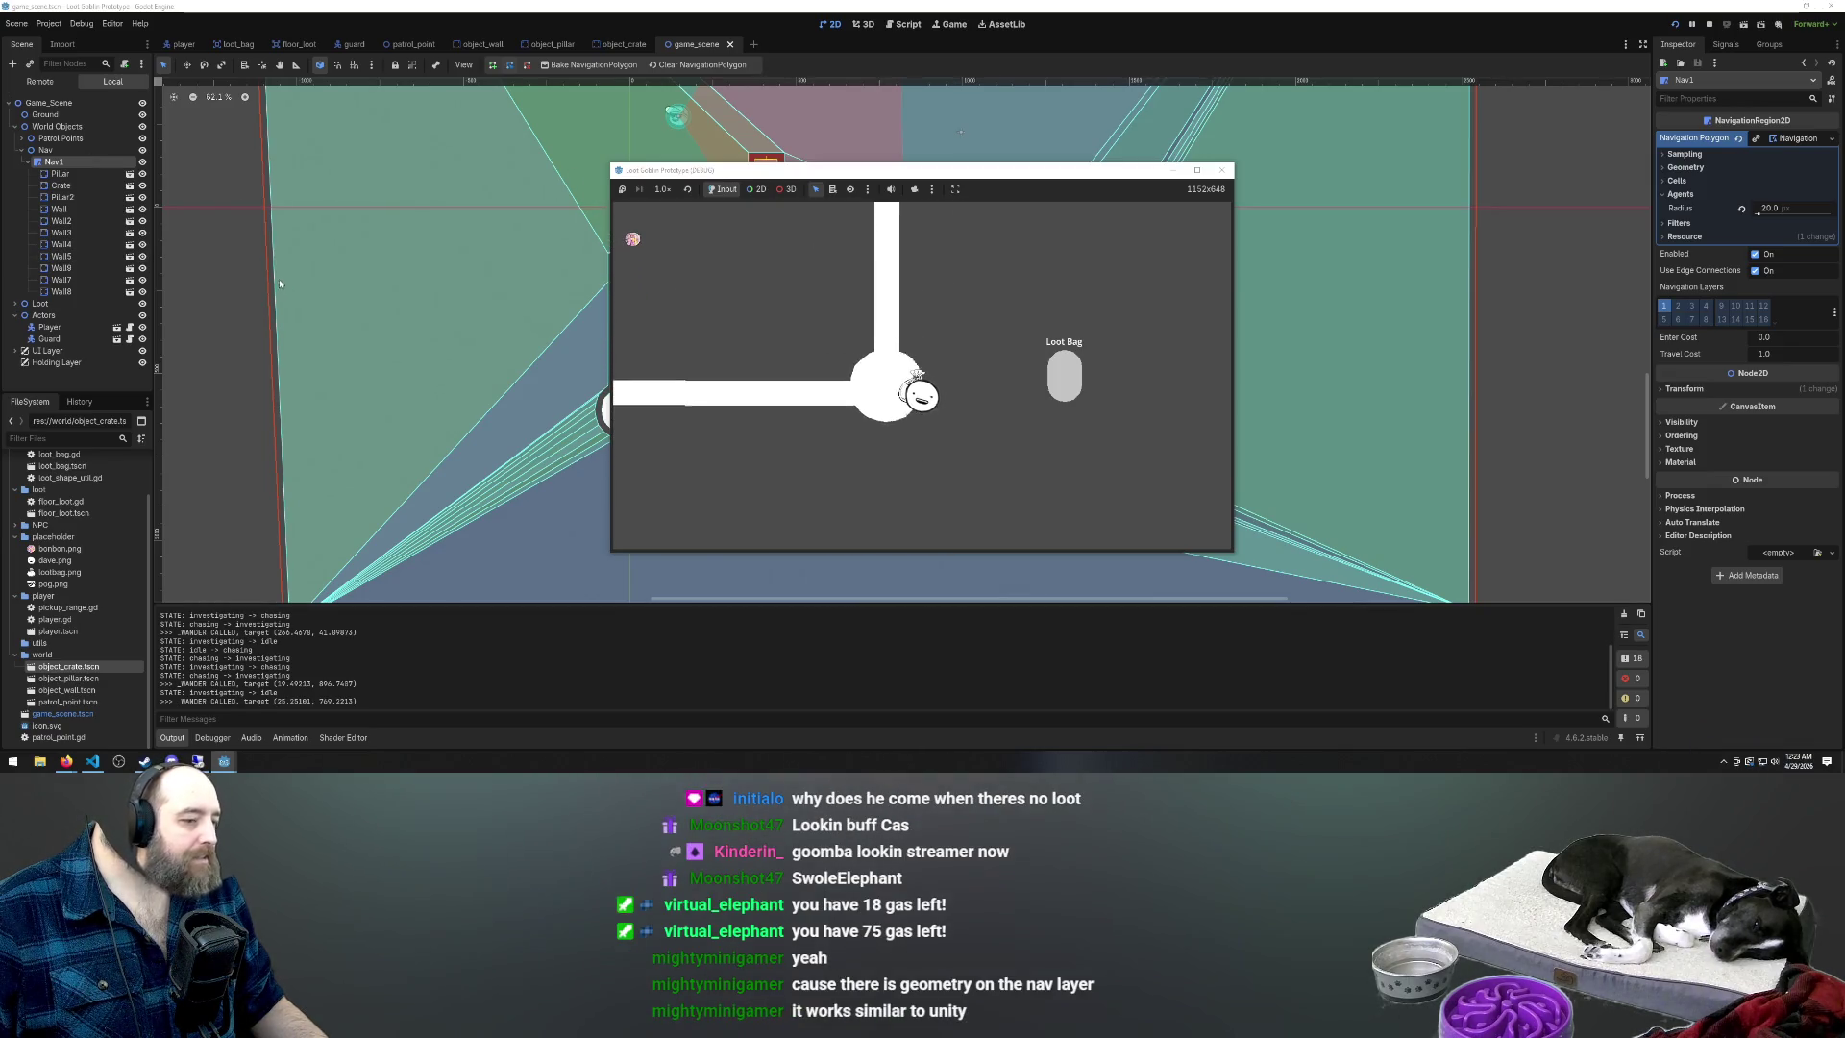
key("s")
key("w")
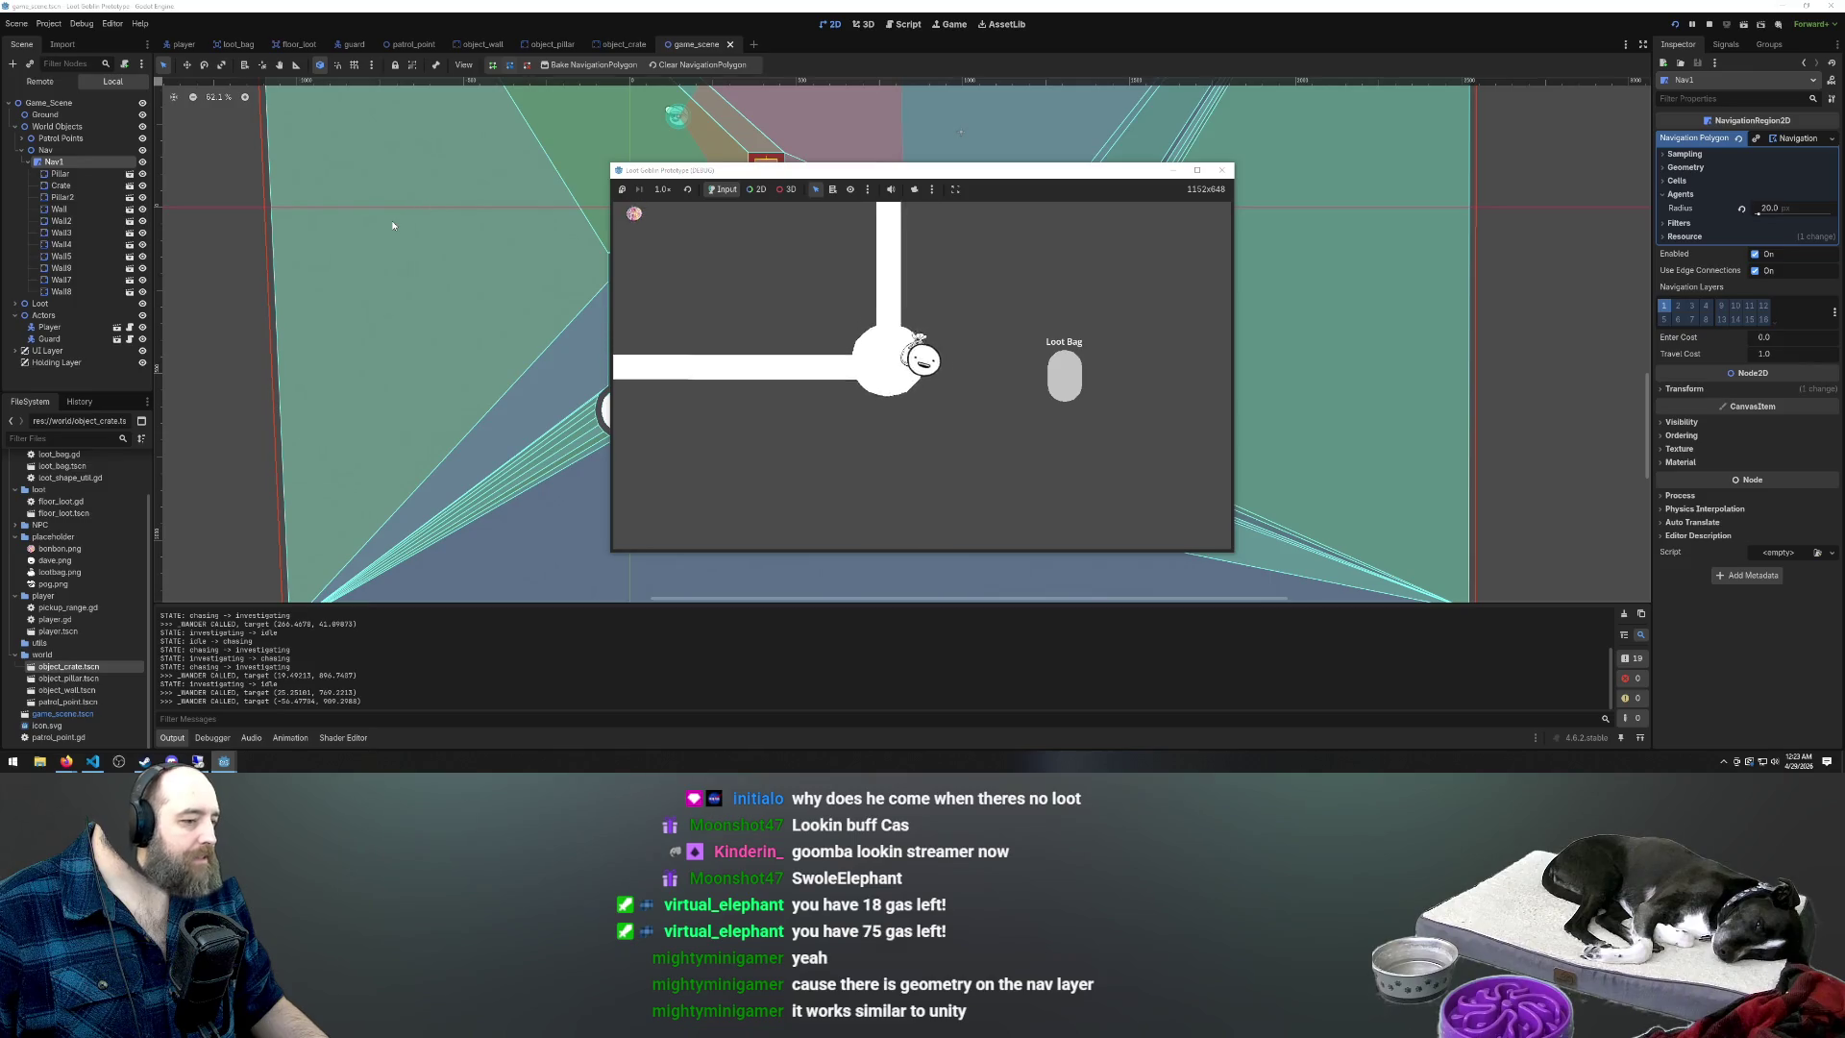
key("w")
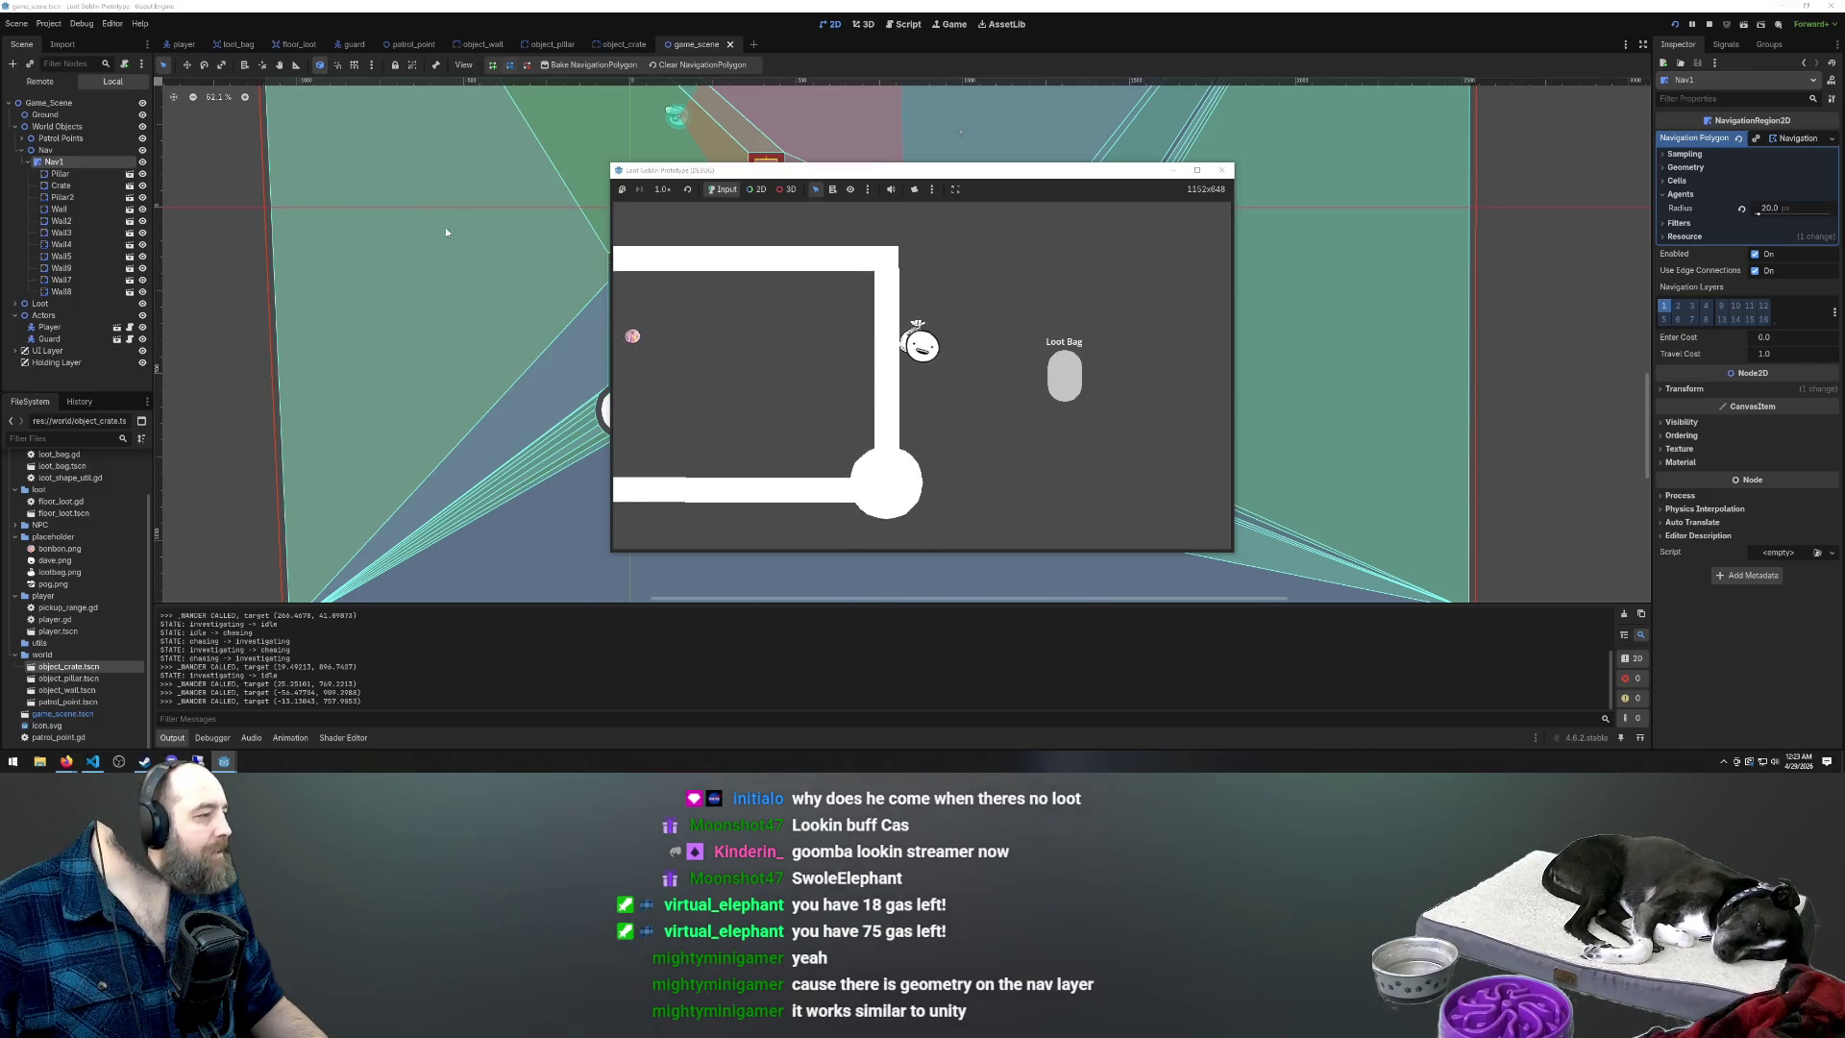
Inspect the Pillar, Pillar2 and Crate nodes in the level, centring the view on Pillar
left_click(64, 175)
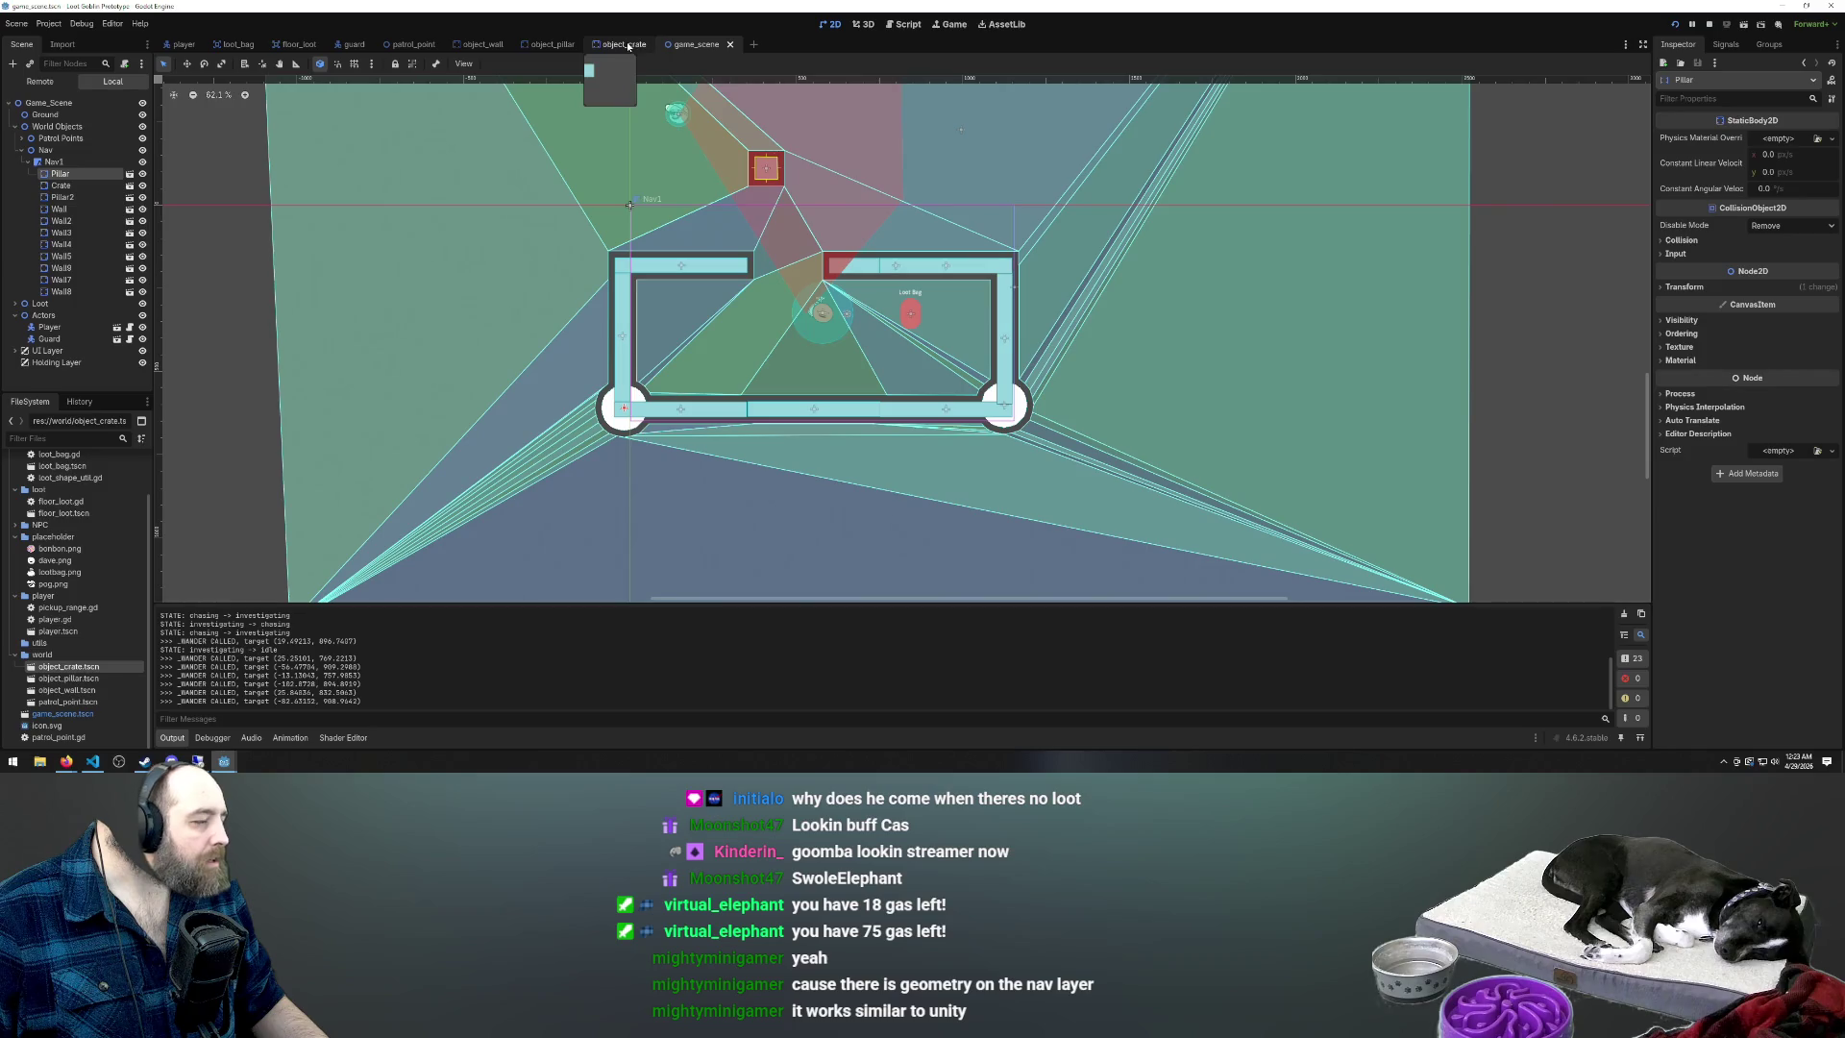
left_click(64, 201)
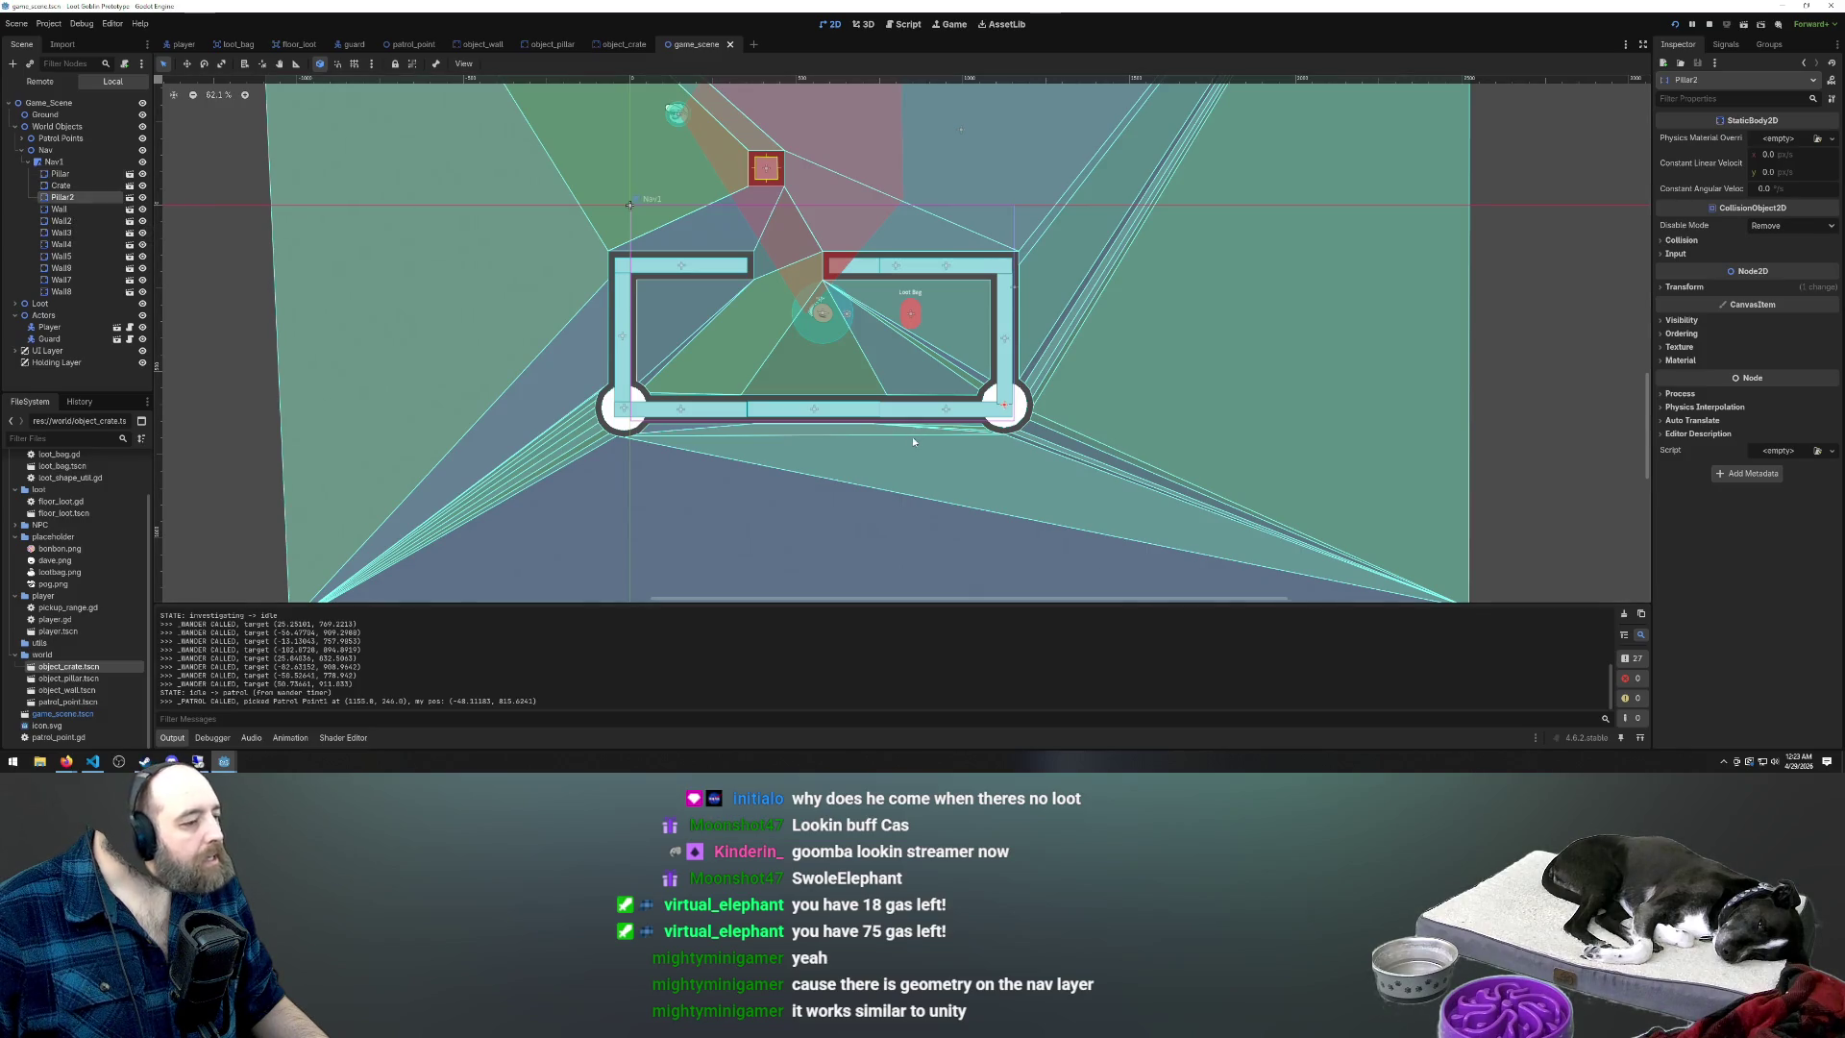
scroll(912, 441, "down", 3)
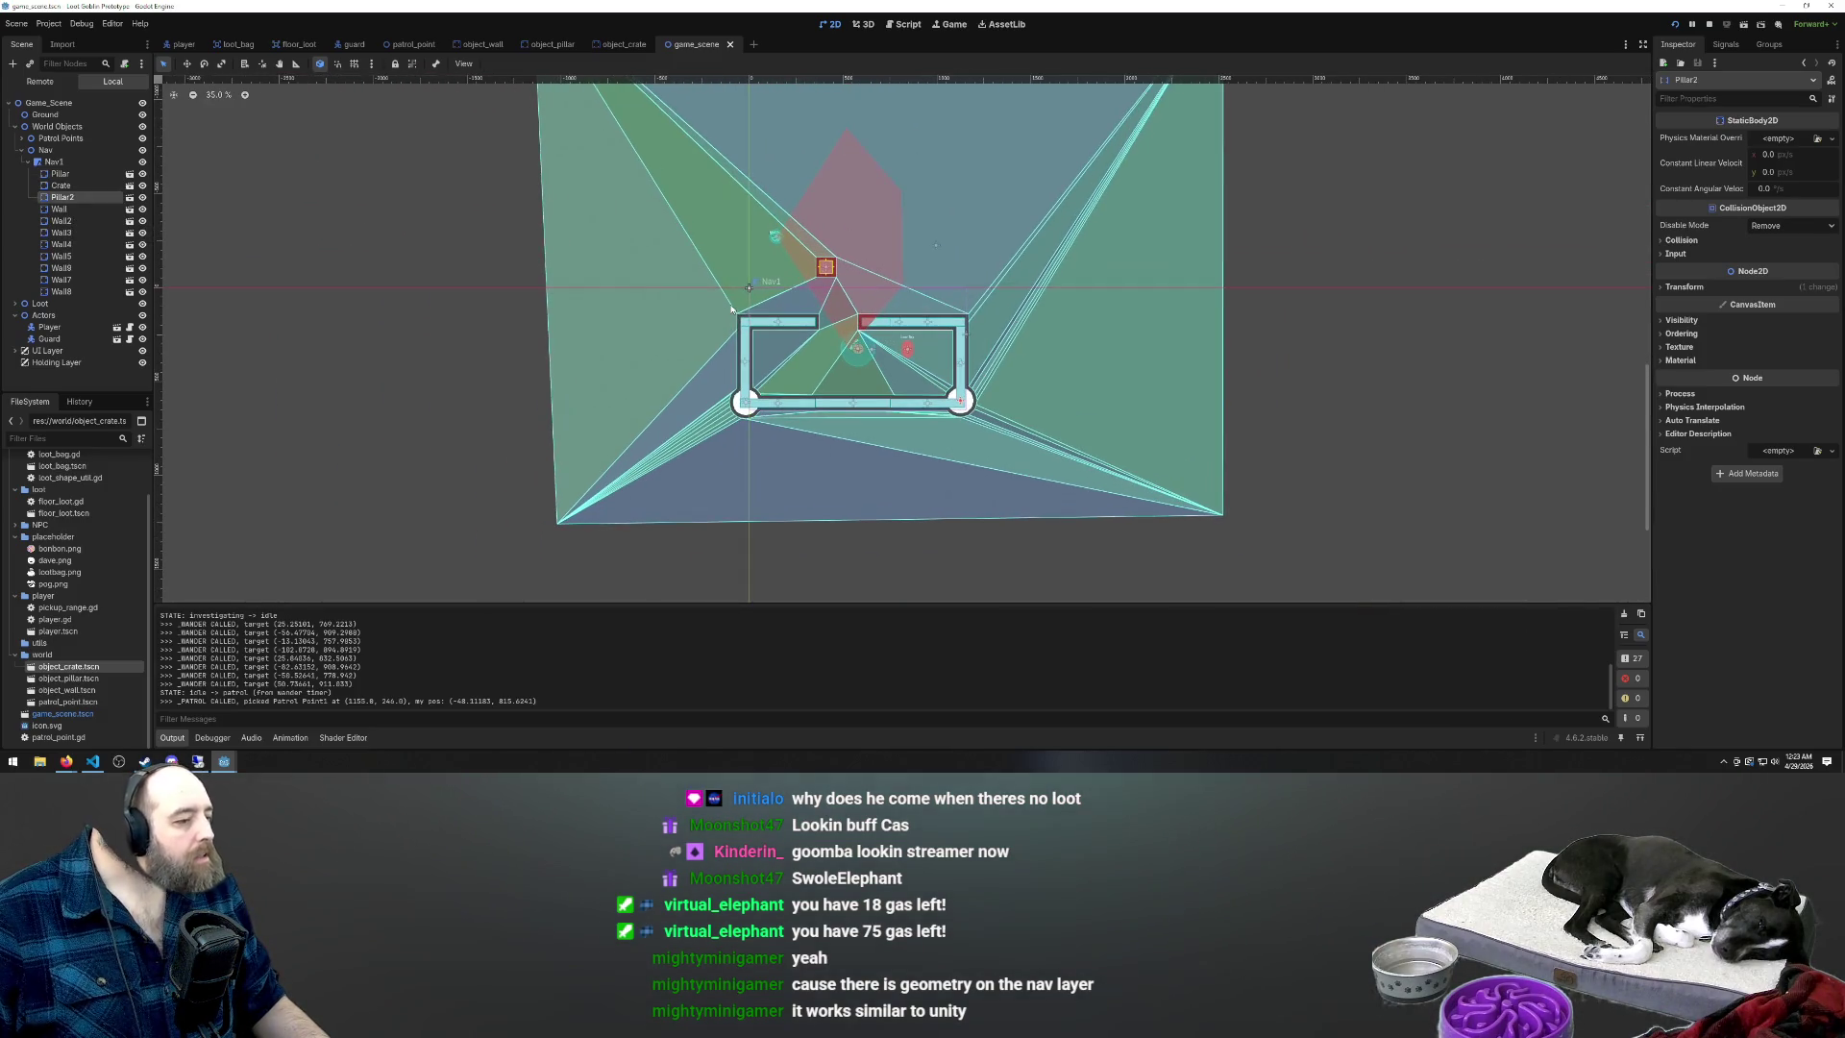
scroll(891, 402, "up", 2)
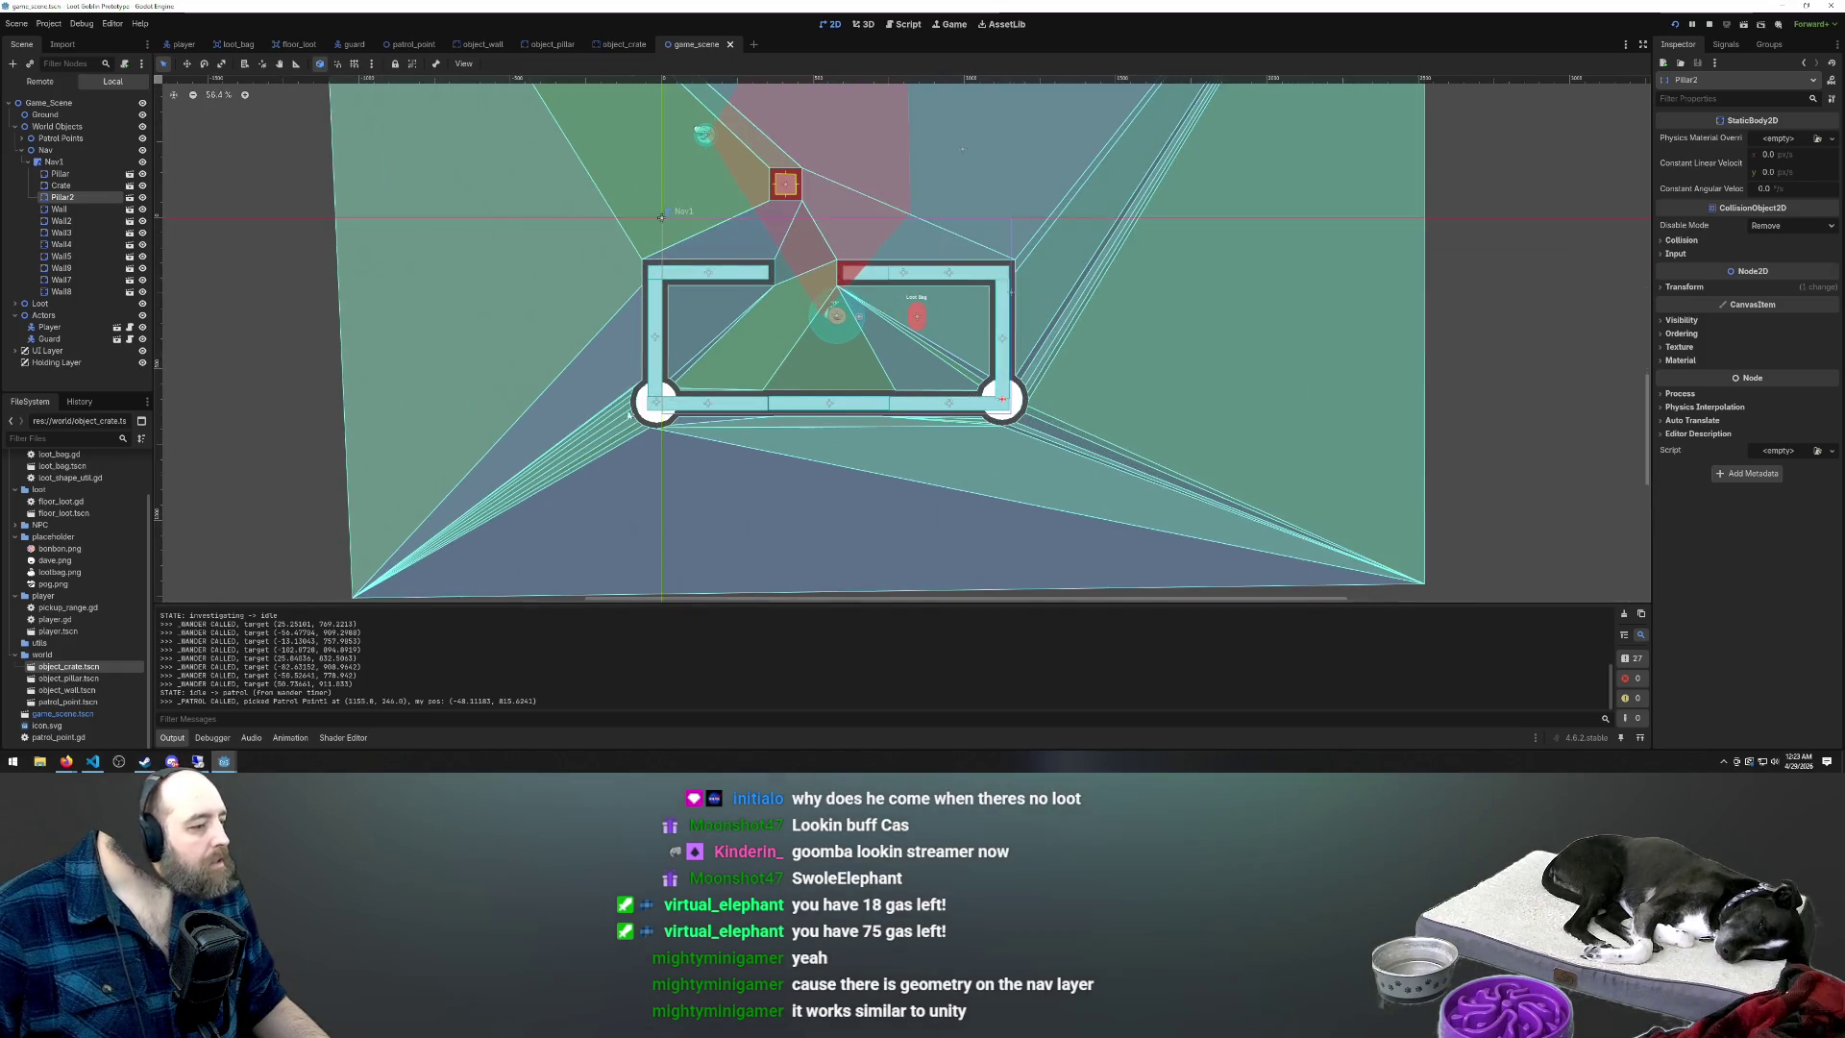
left_click(68, 186)
left_click(65, 175)
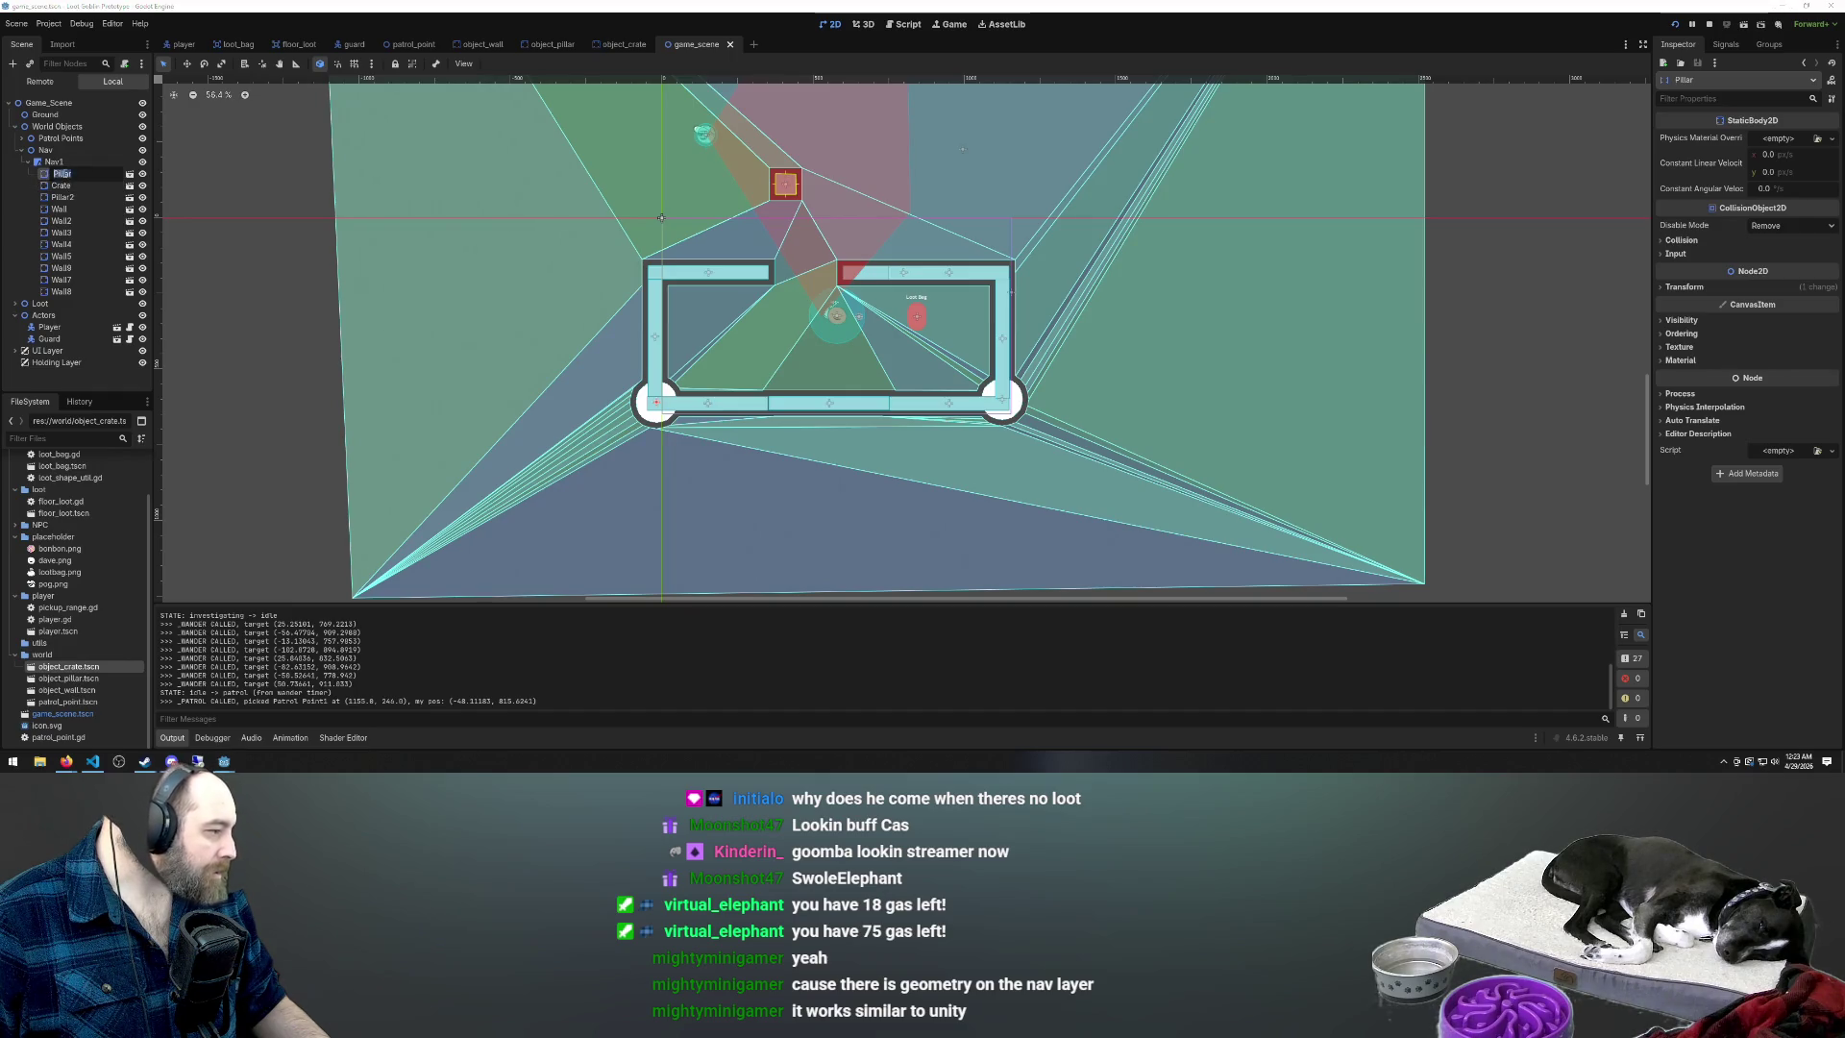
double_click(45, 176)
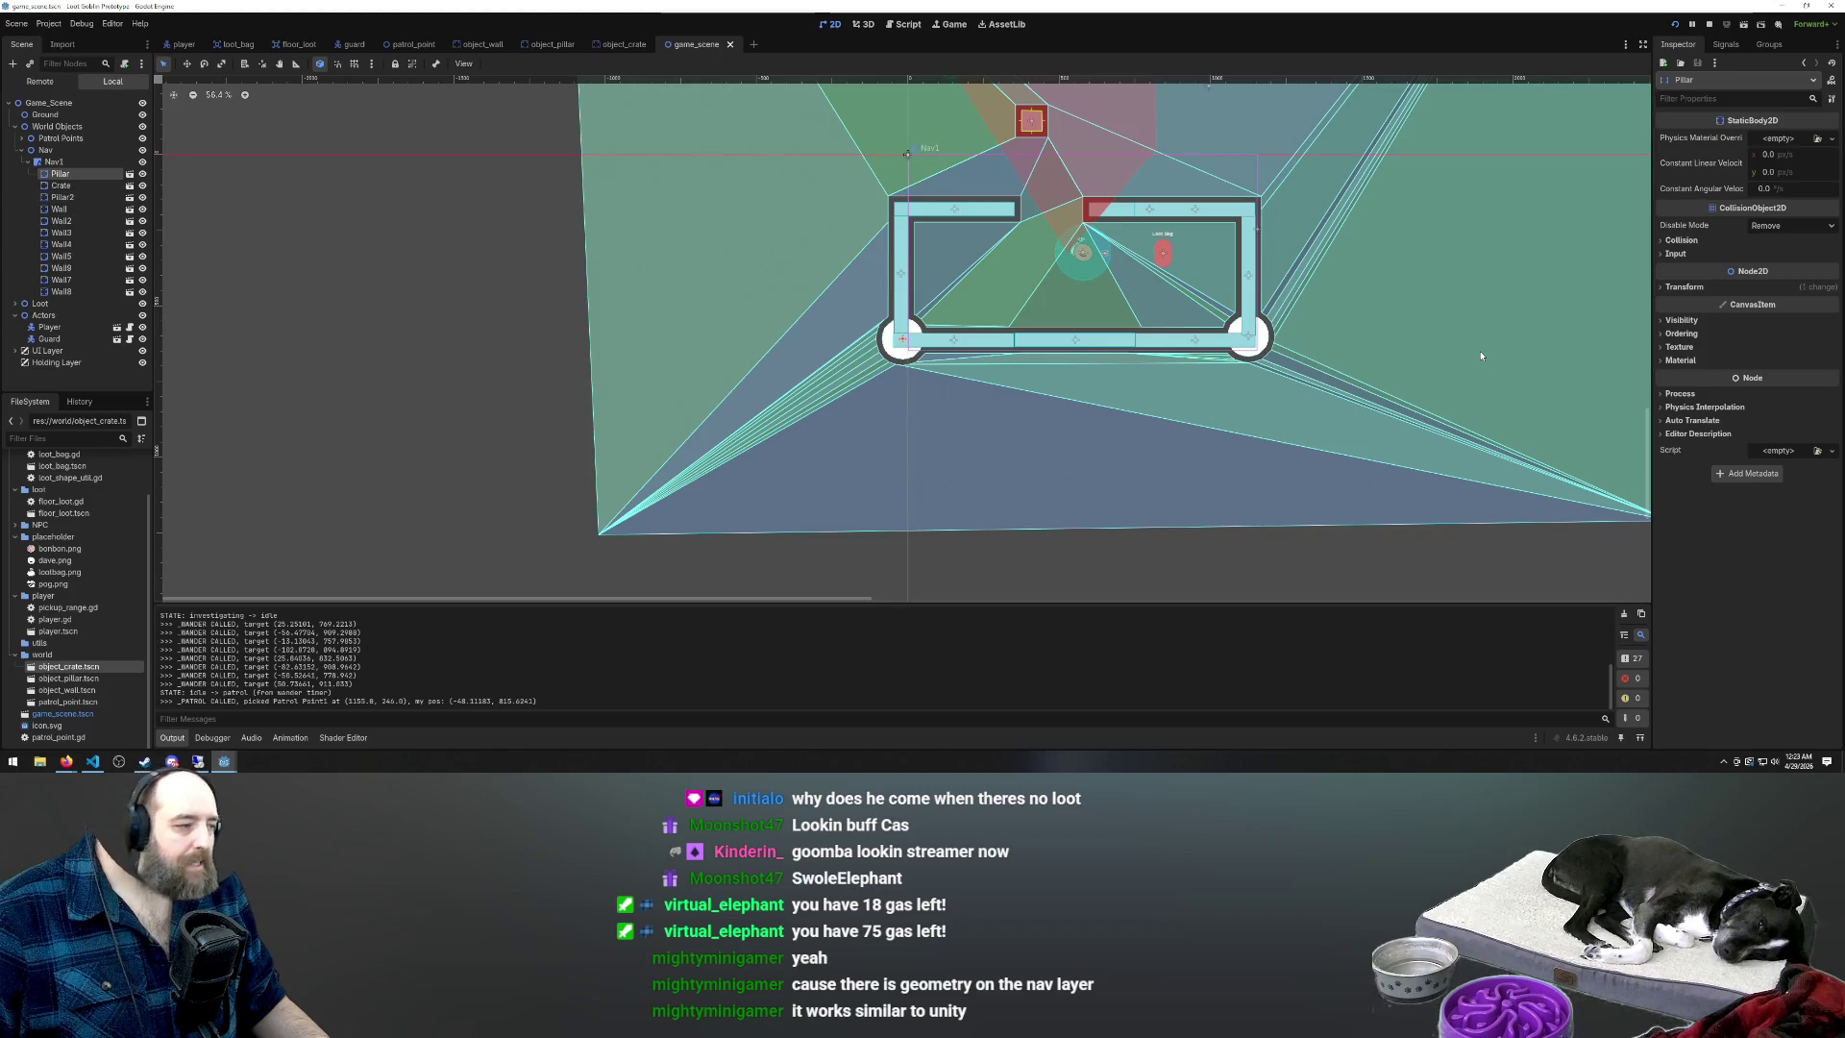
left_click(80, 187)
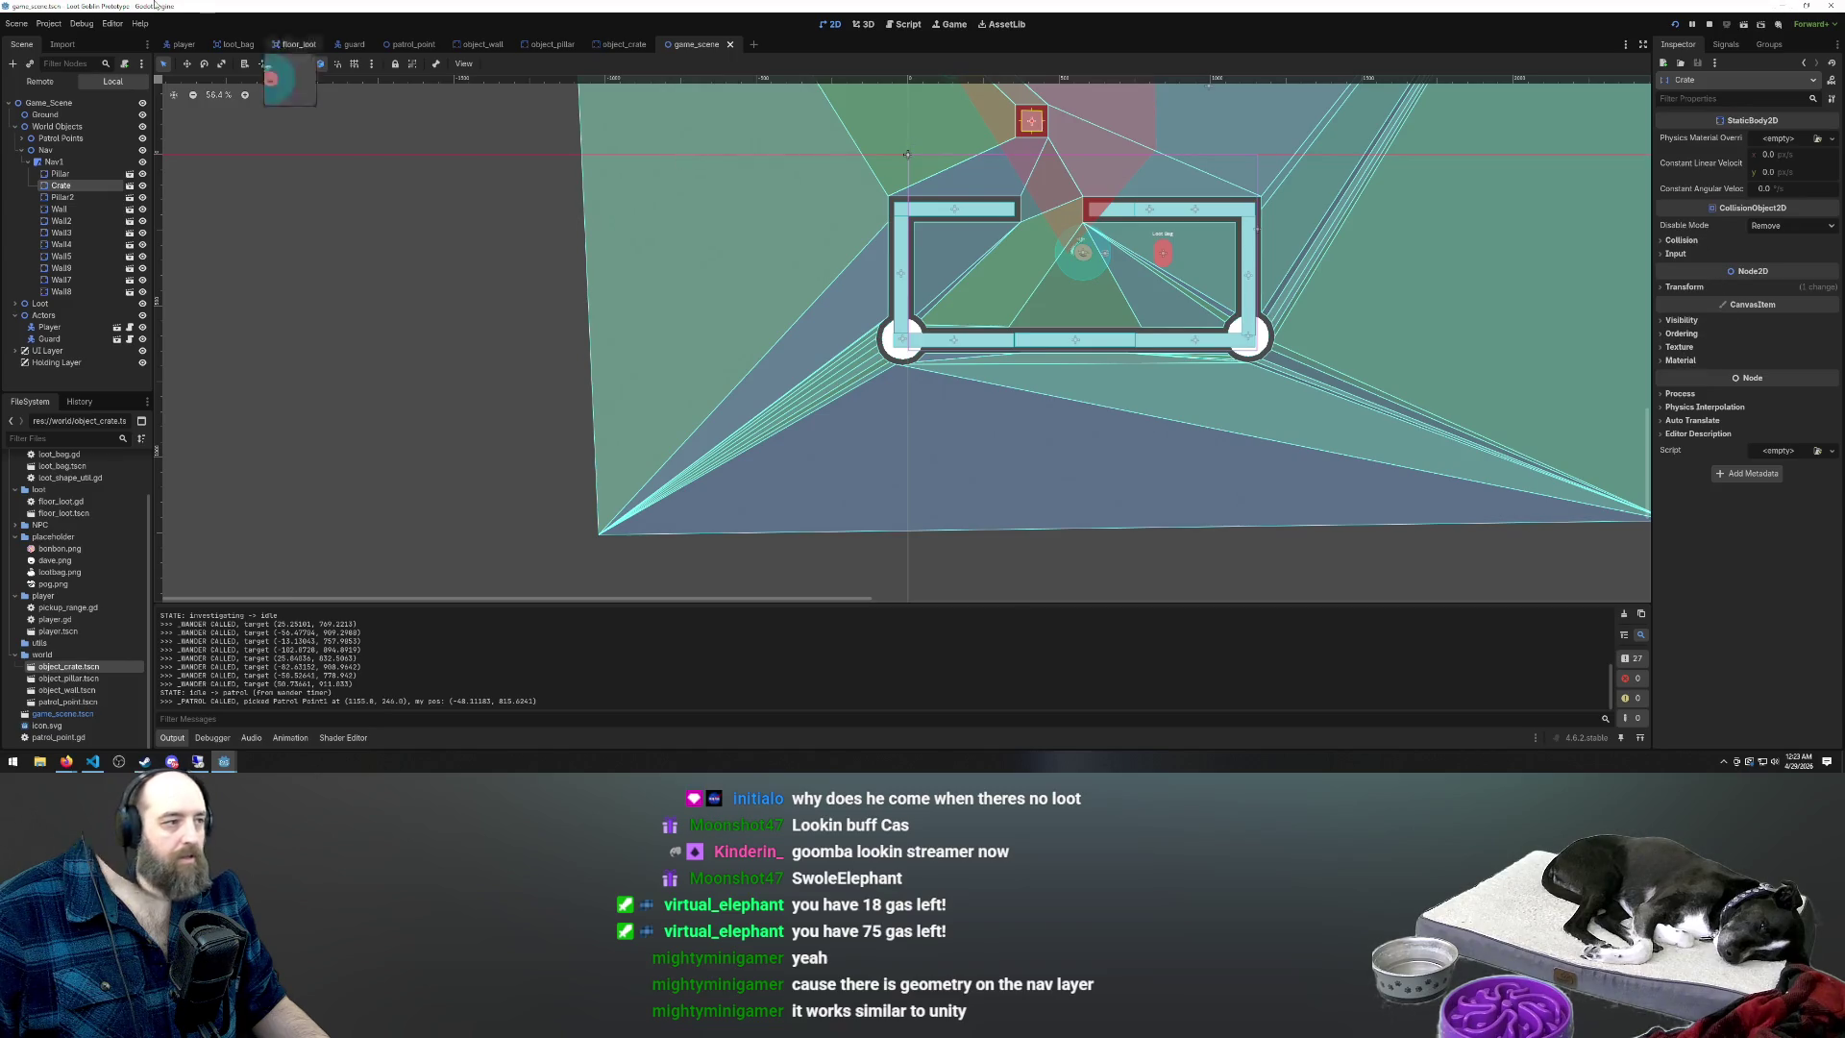
Match the pillar's collision layer and mask to the wall's, clearing mask bit 1 and enabling bit 3
left_click(485, 45)
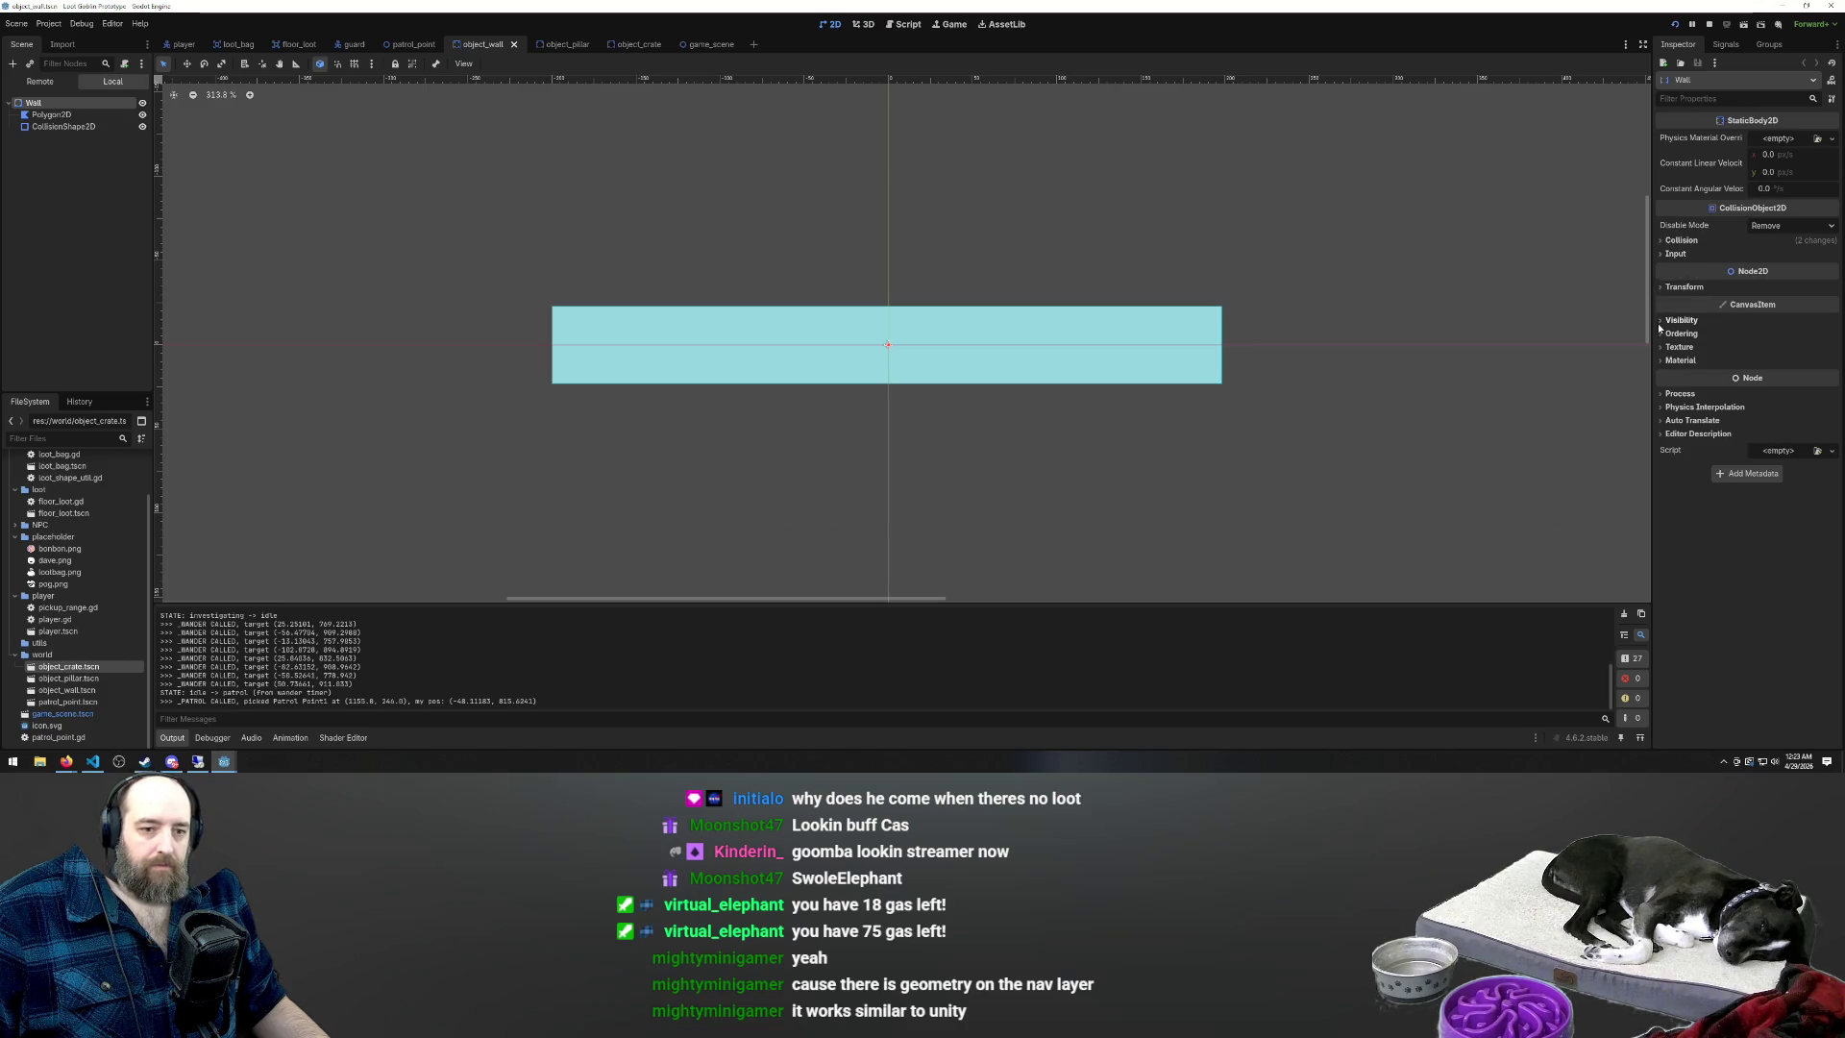
left_click(1659, 241)
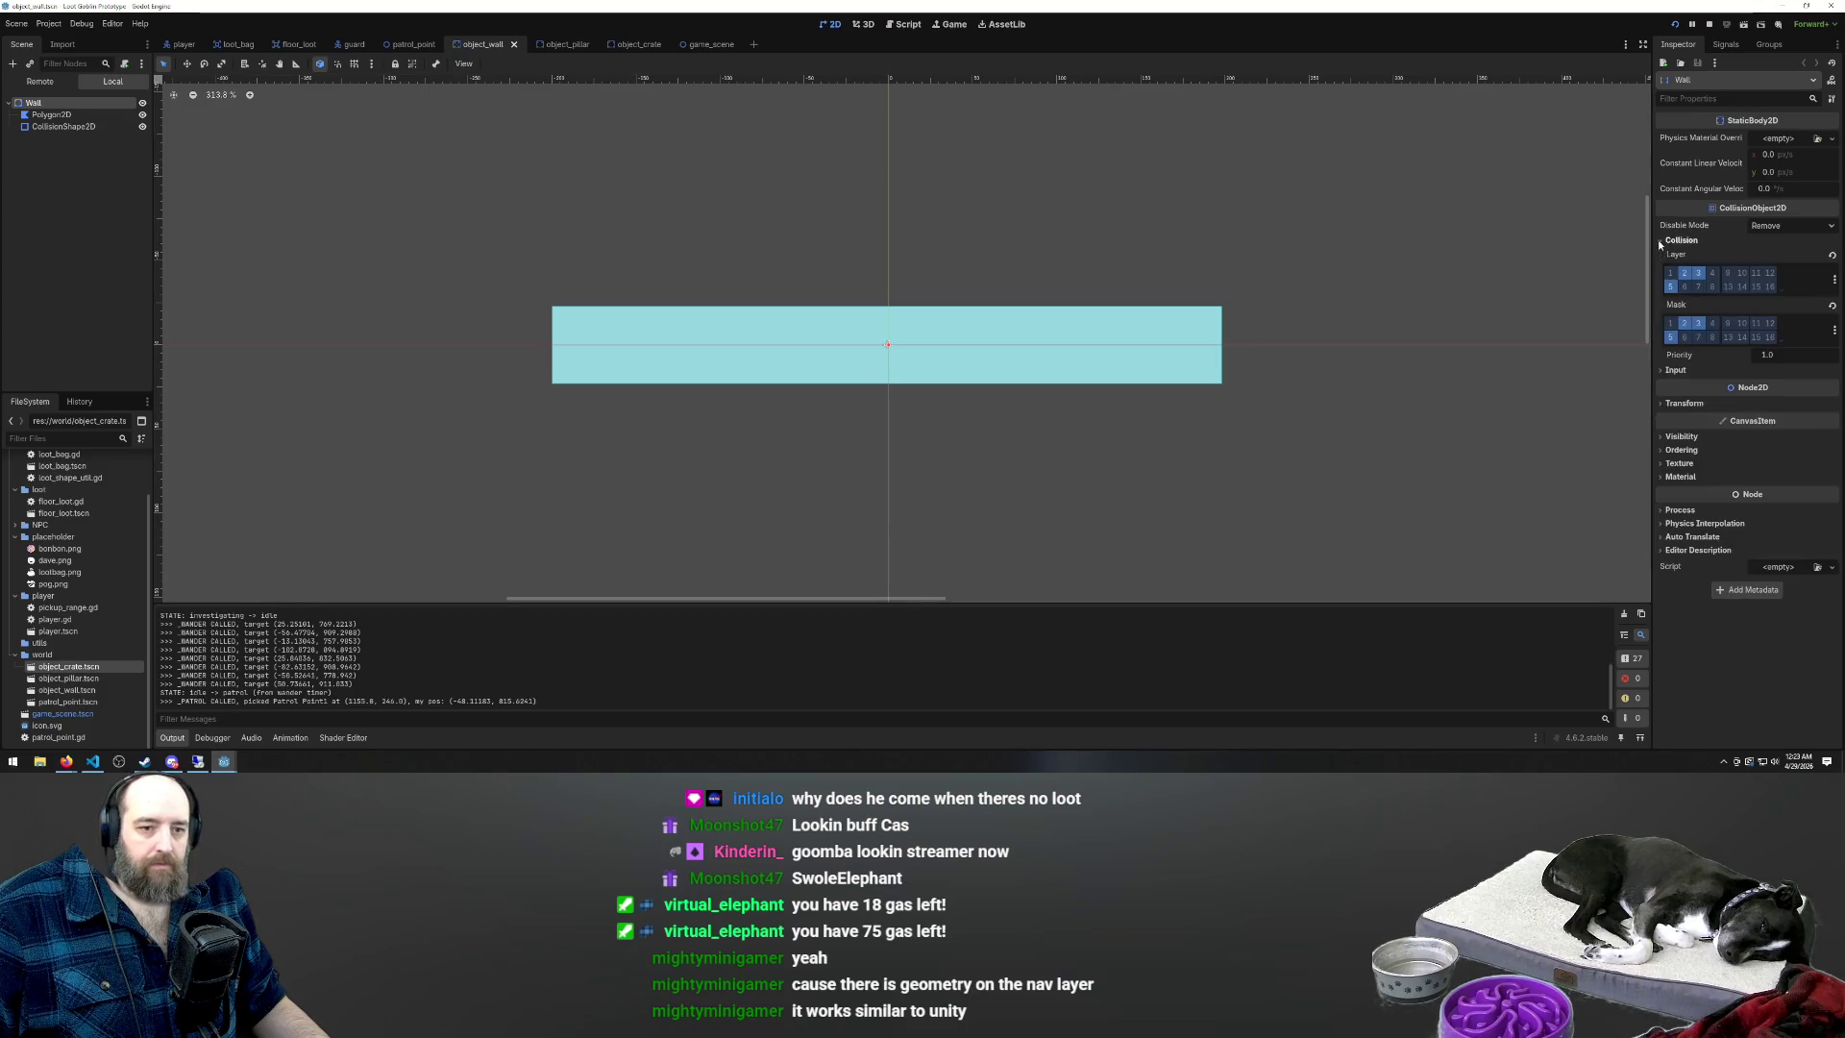
left_click(557, 45)
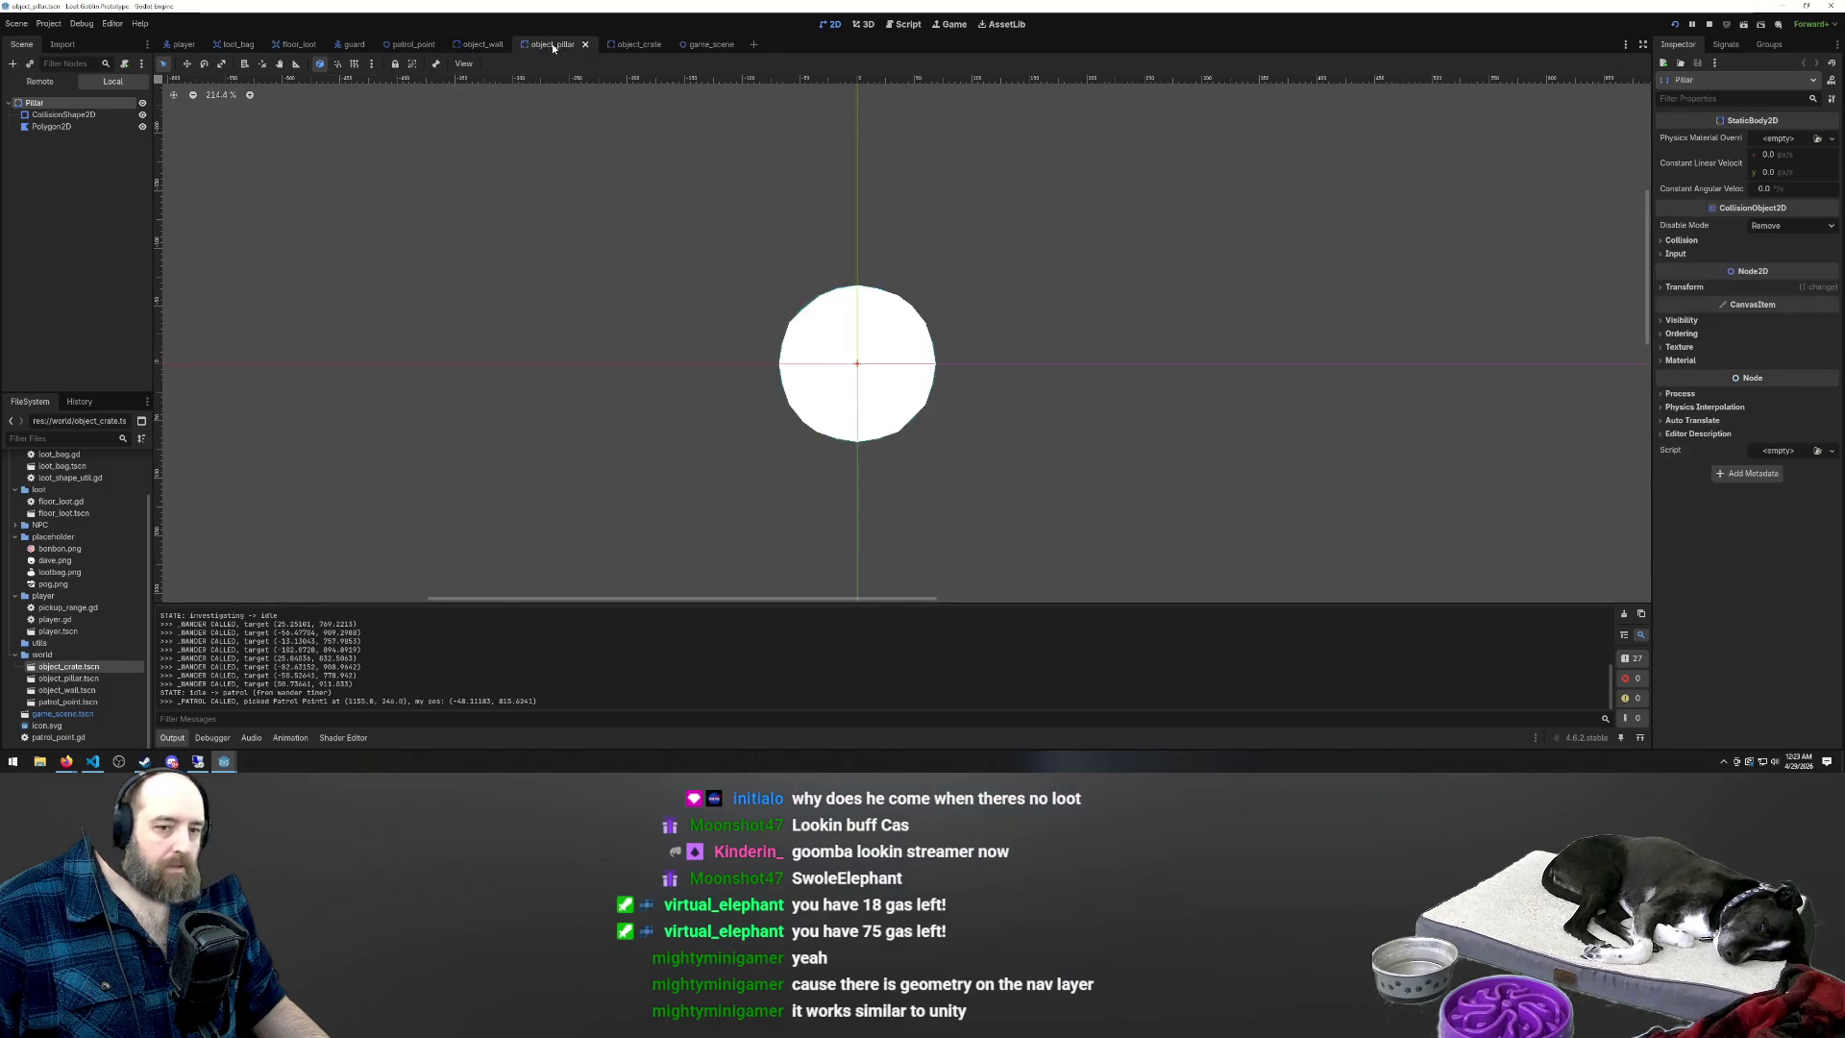
left_click(1672, 241)
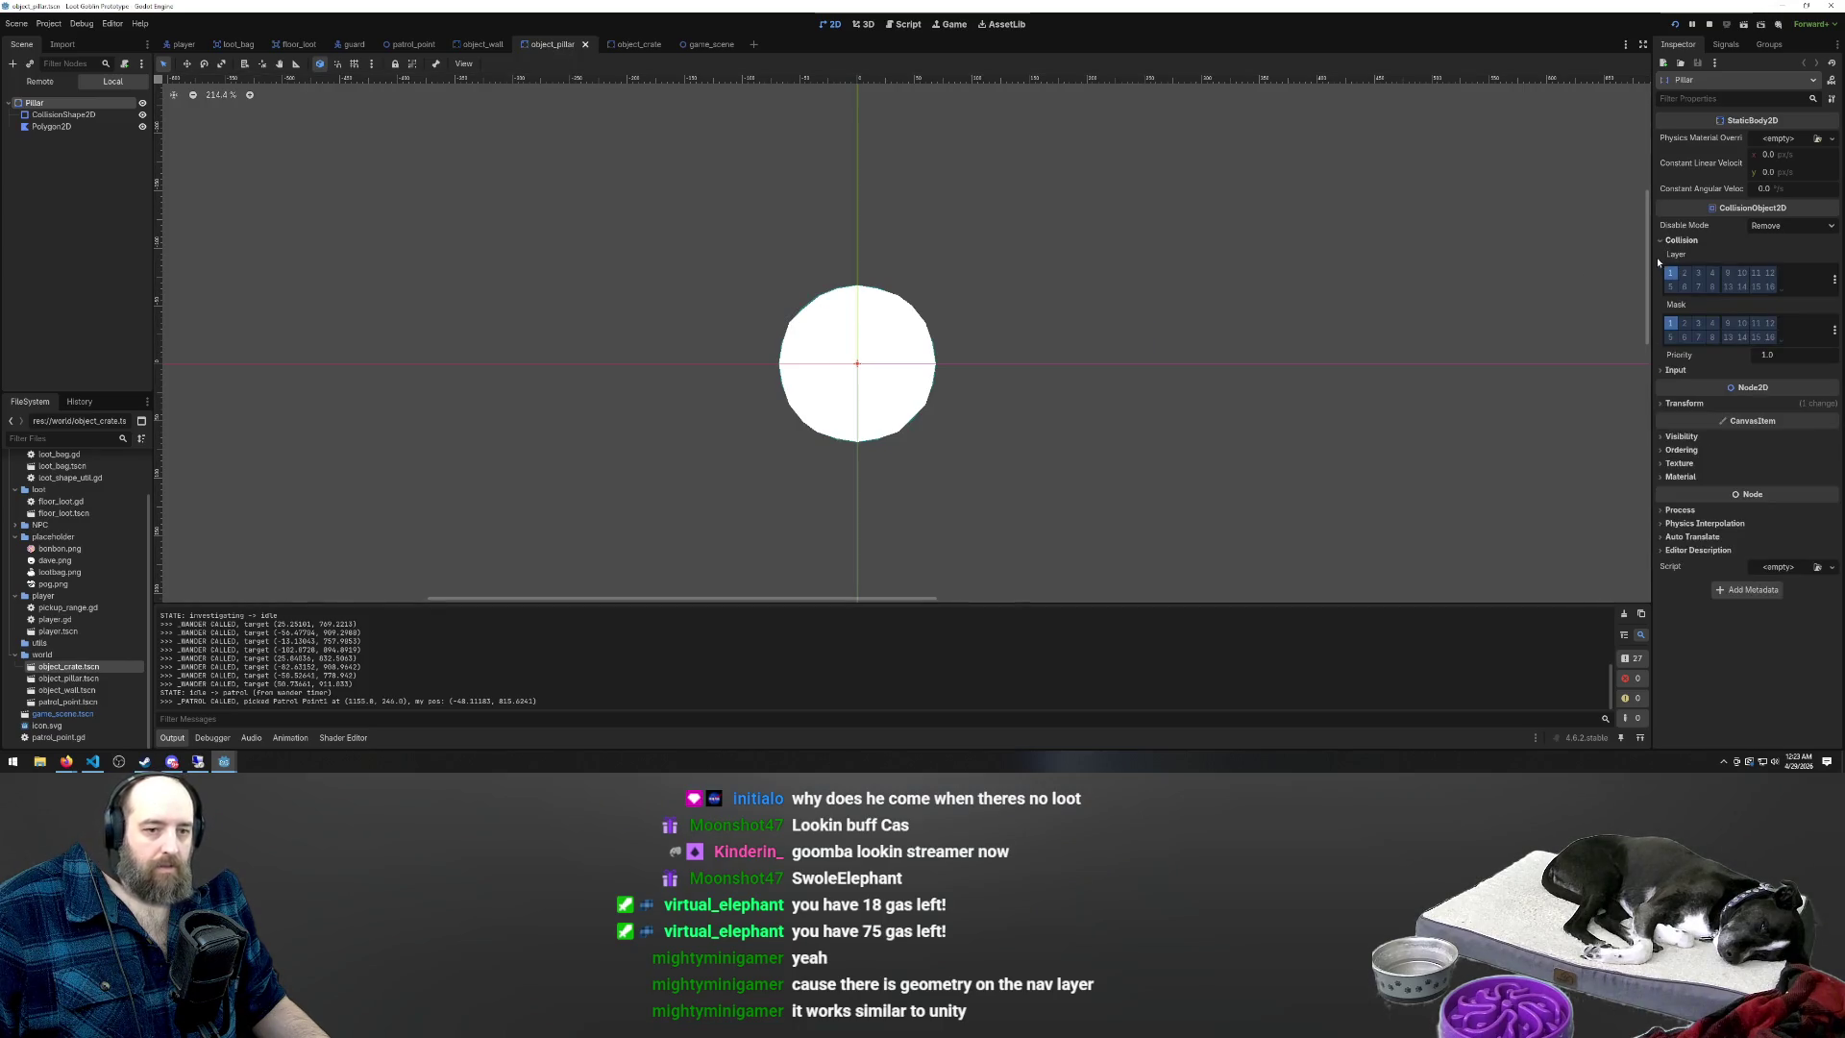
left_click(477, 44)
left_click(569, 45)
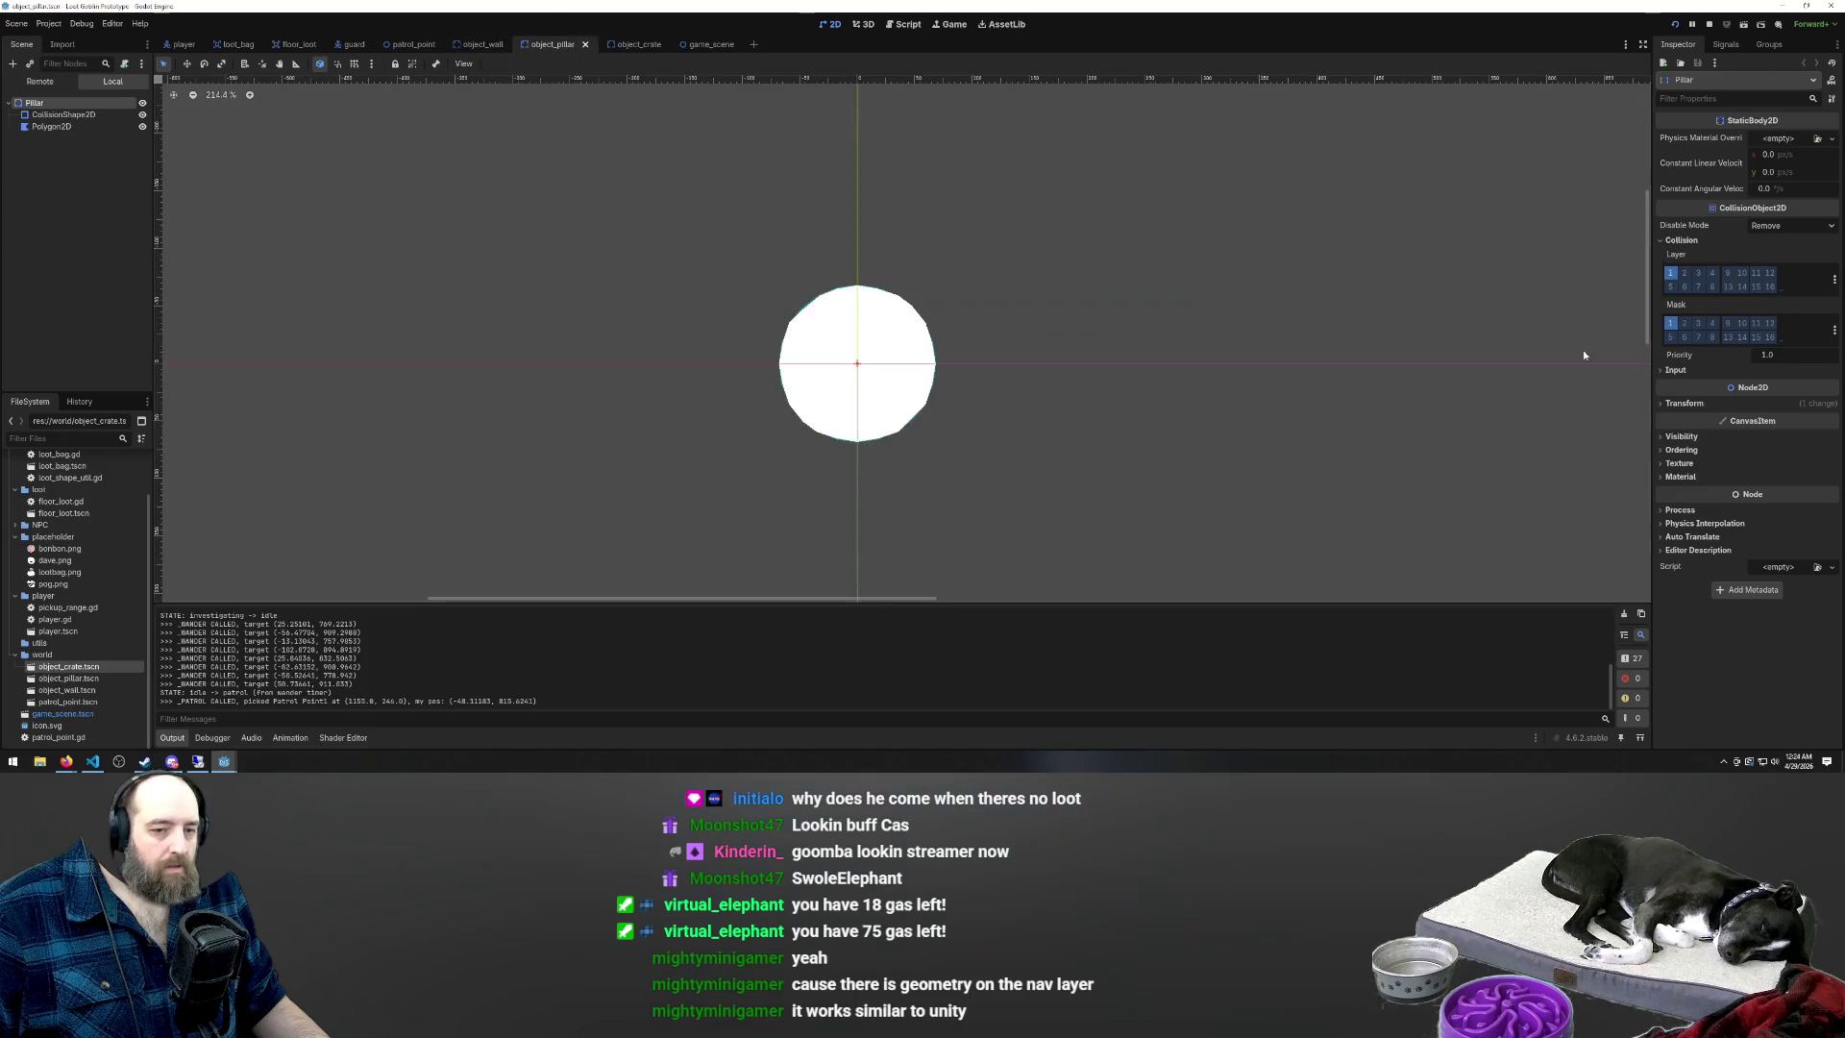
left_click(1671, 284)
left_click(1670, 323)
left_click(1702, 326)
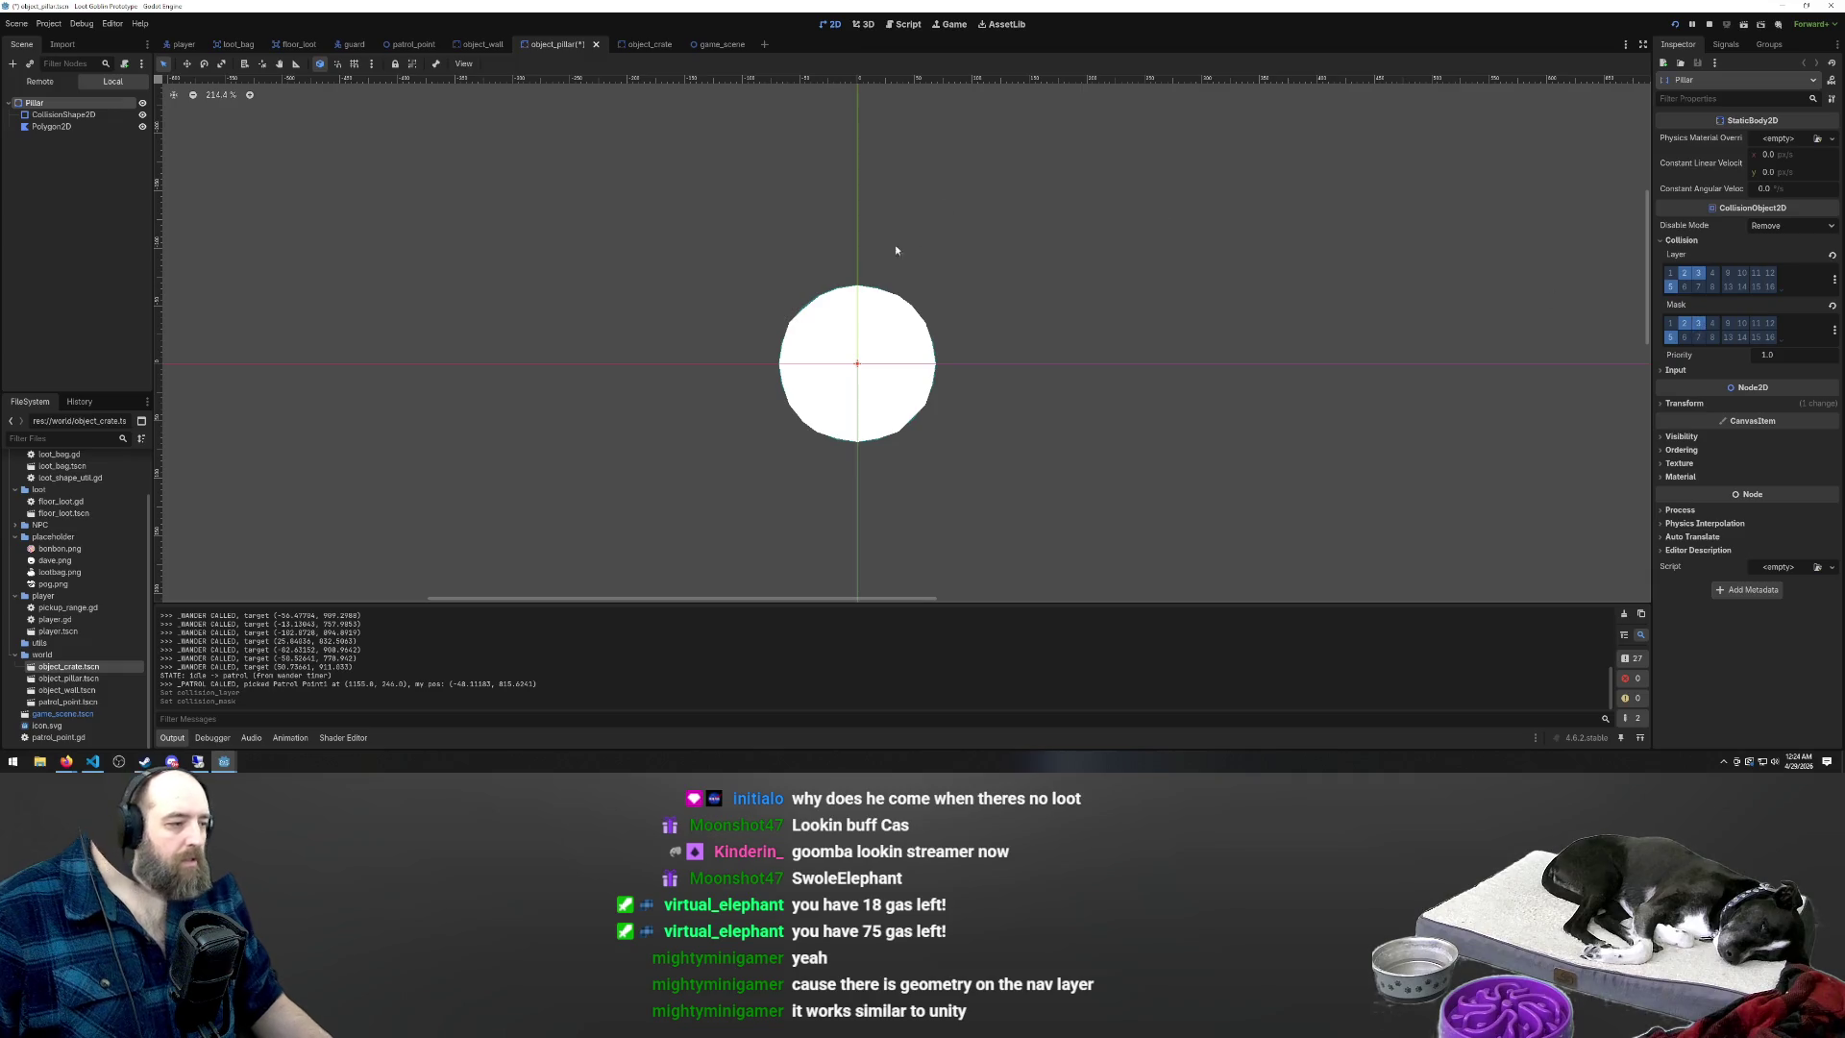
Move the pillar's CollisionShape2D below Polygon2D and run the game with F5
scroll(916, 363, "down", 6)
left_click(38, 116)
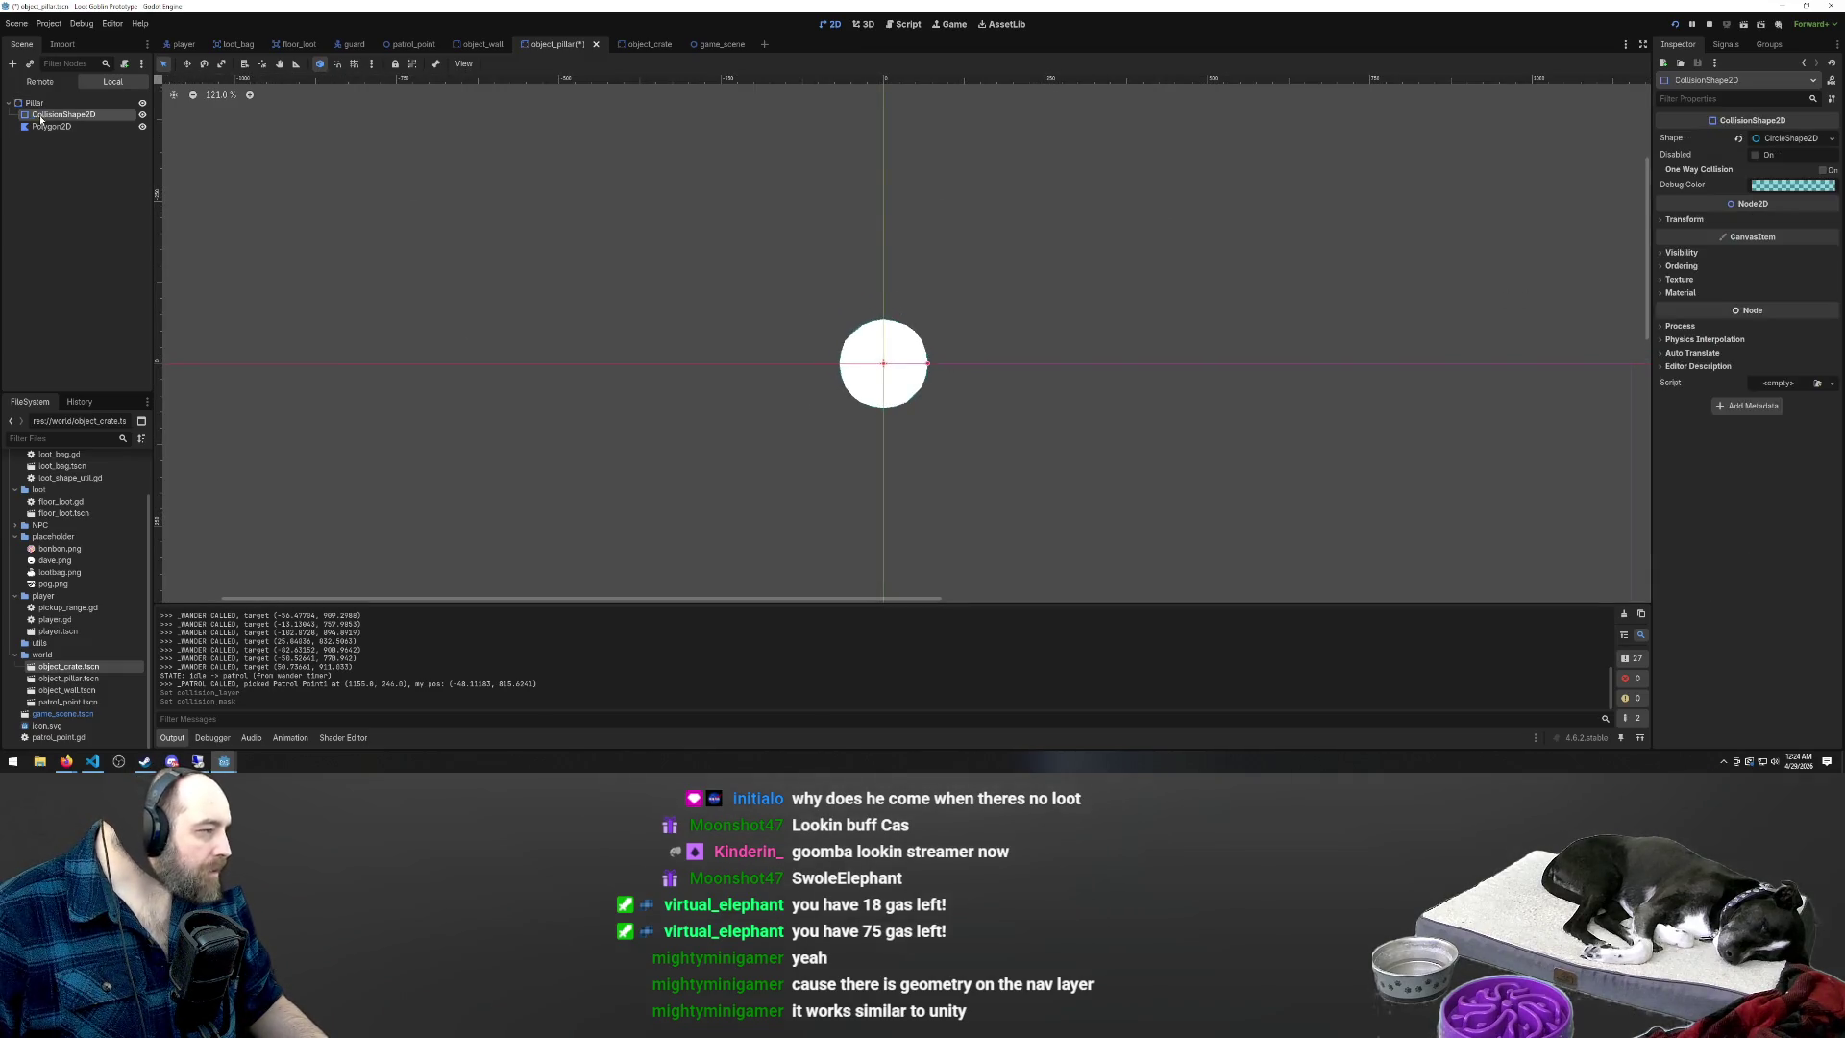
left_click_drag(58, 137, 60, 134)
key("F5")
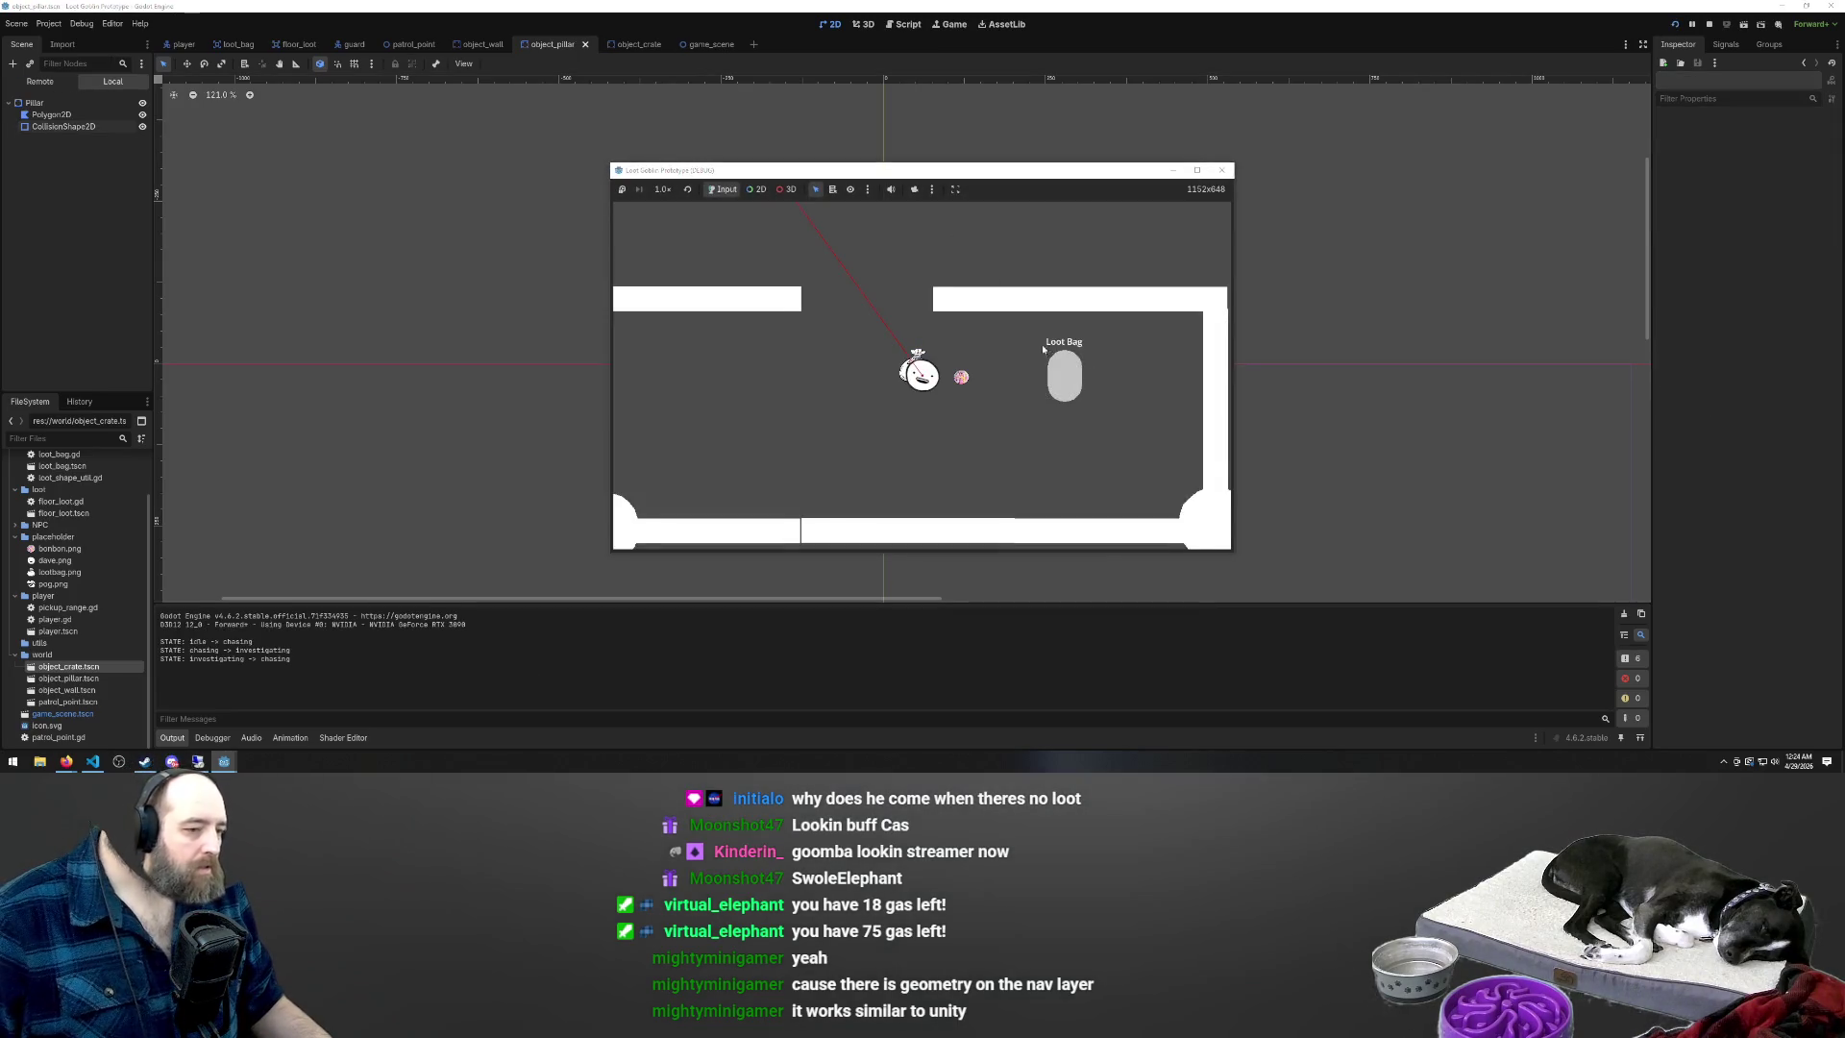
Walk the player up through the wall gap and back down, then close the game with F8
key("w")
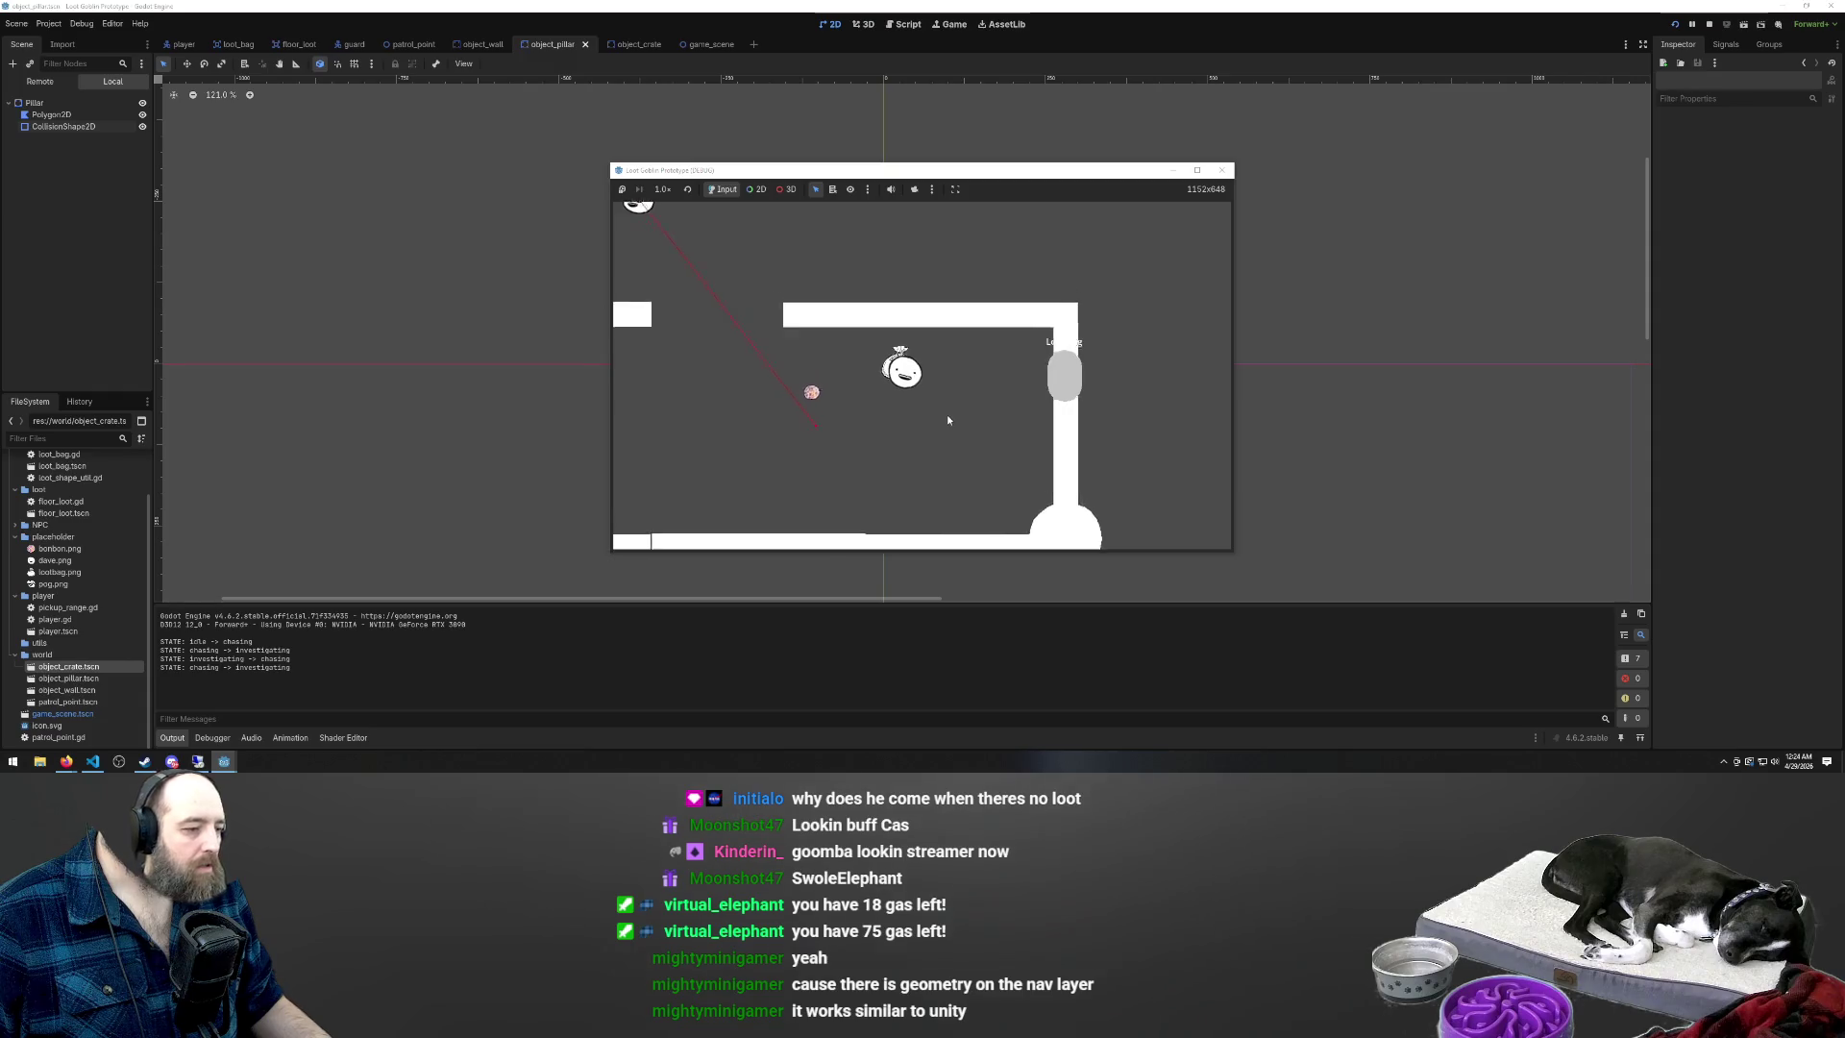
key("a")
key("w")
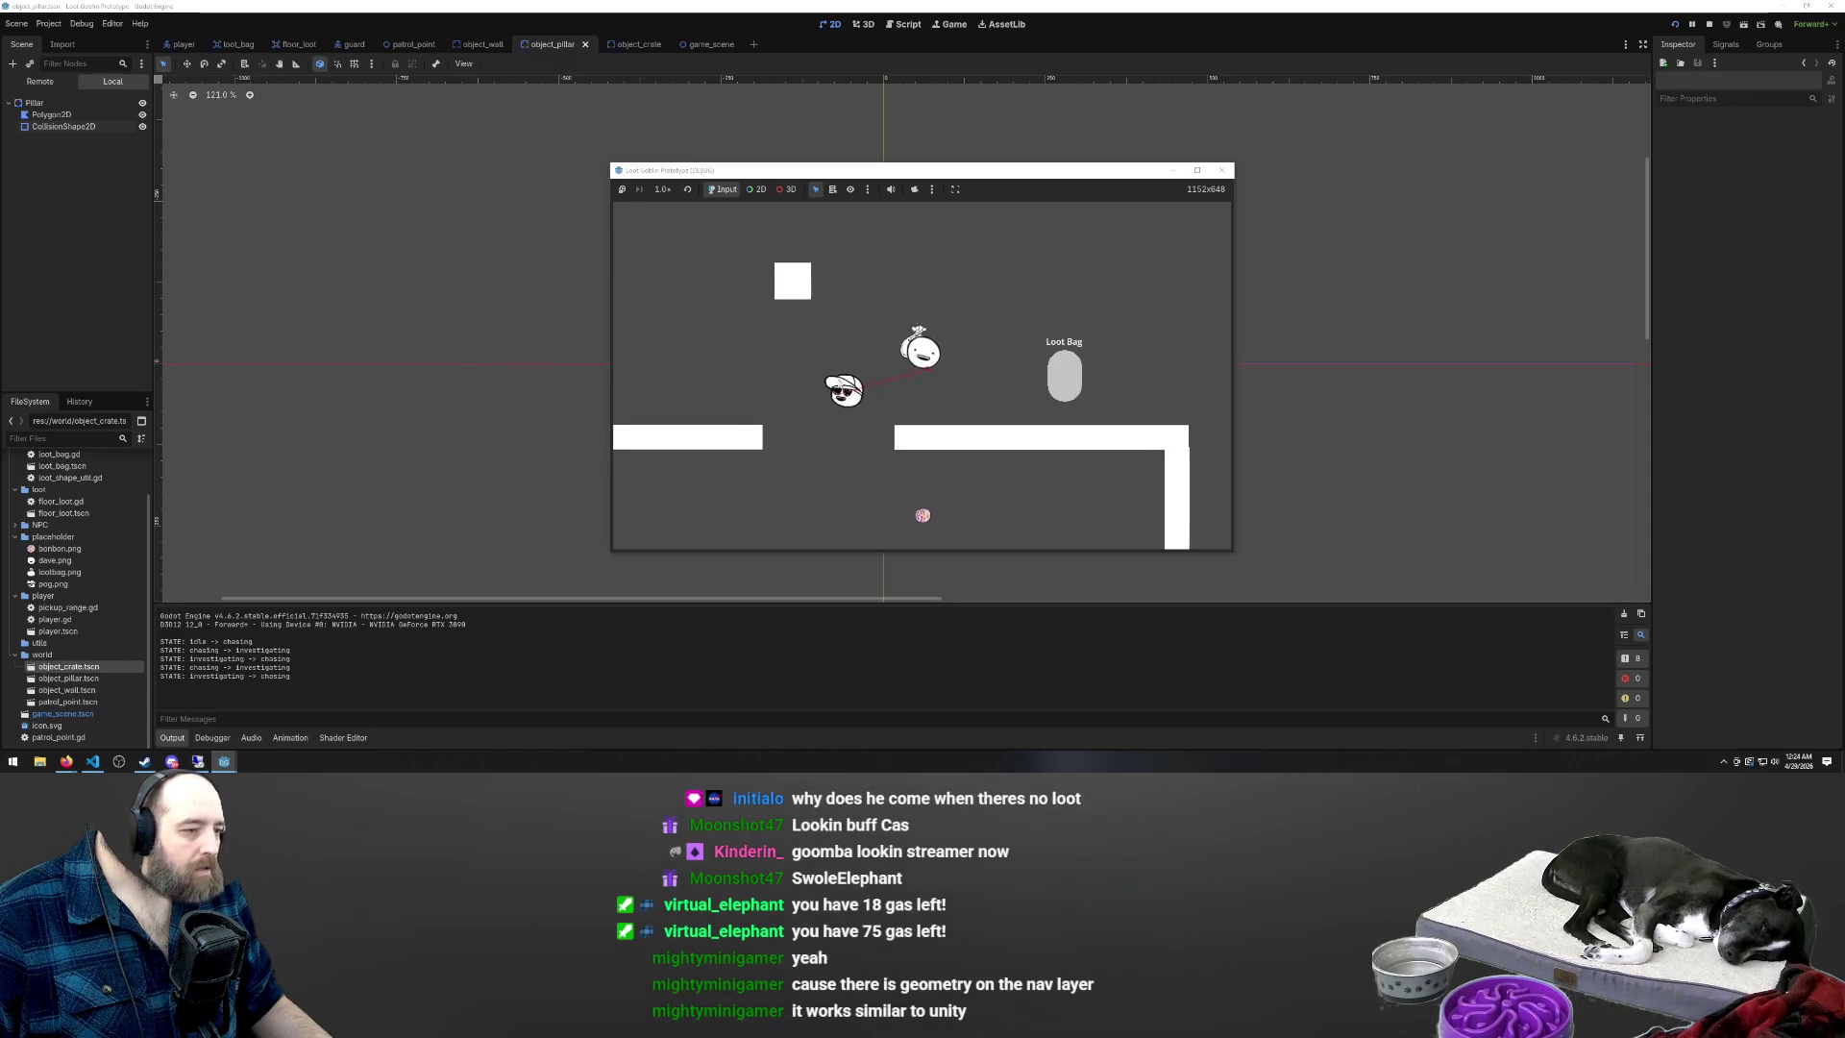
key("s")
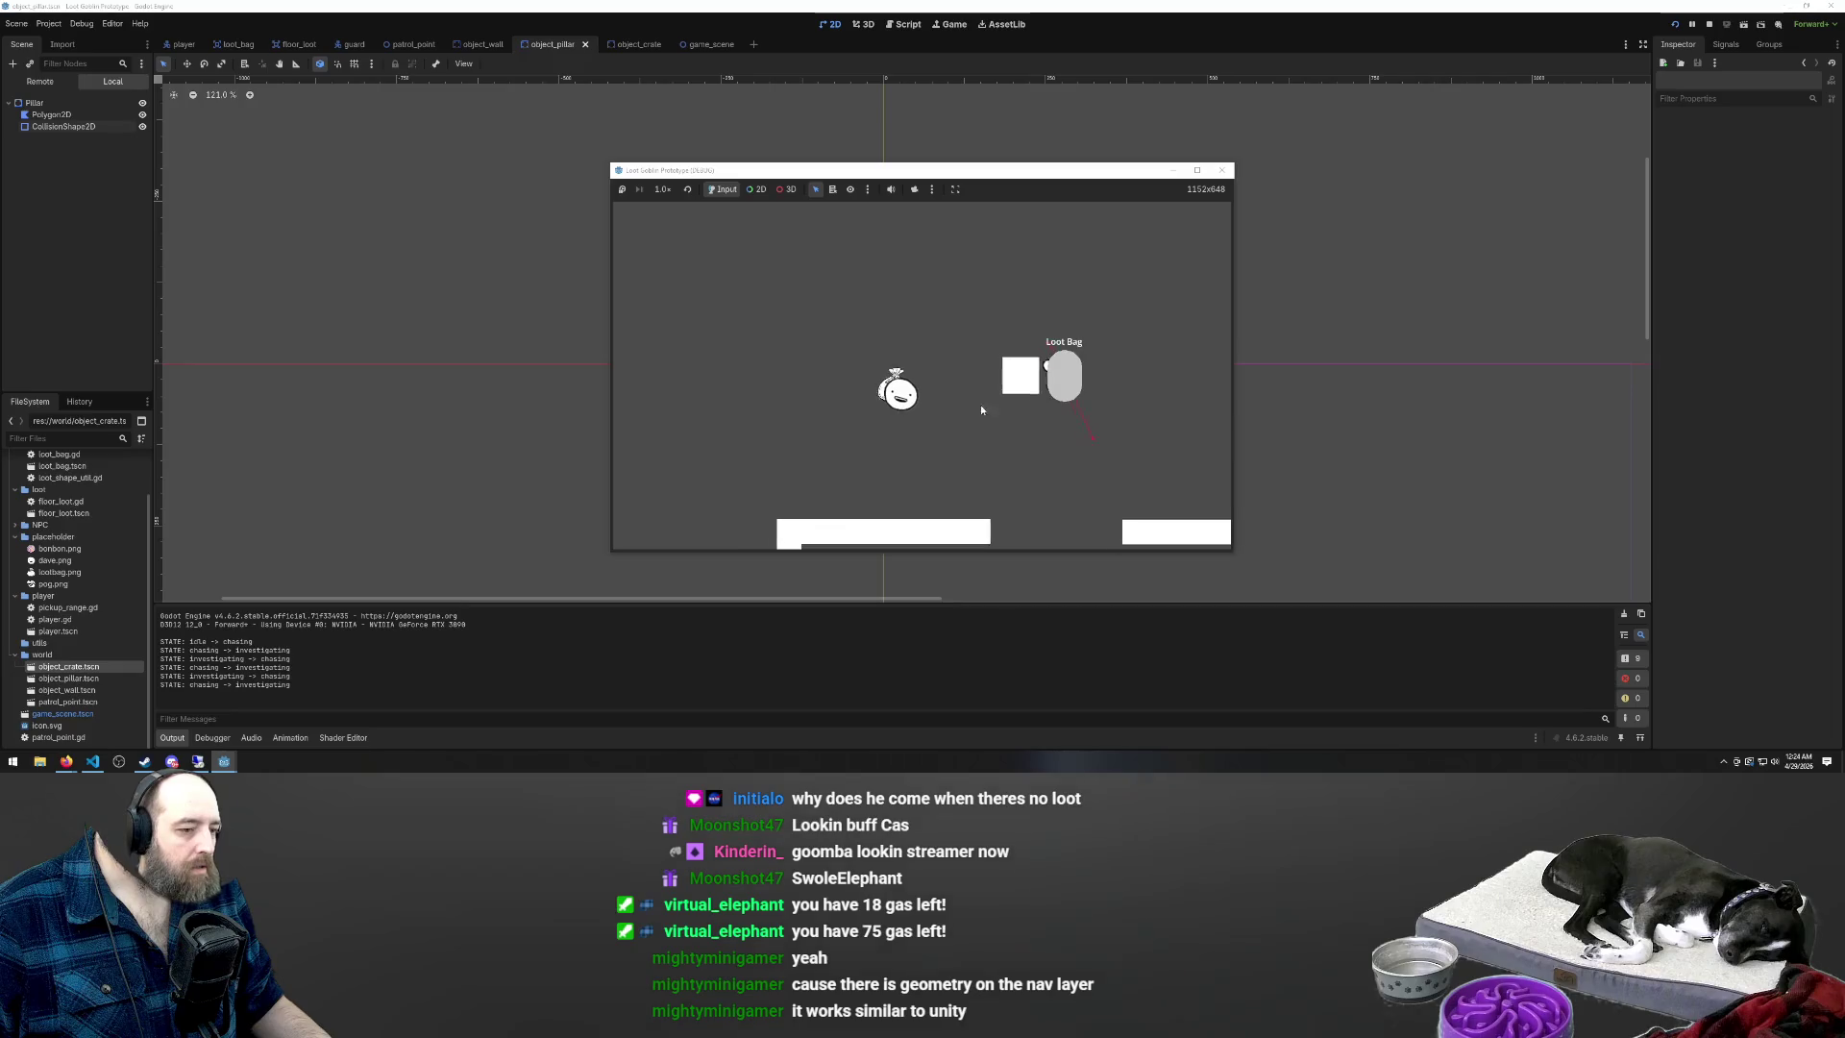
key("s")
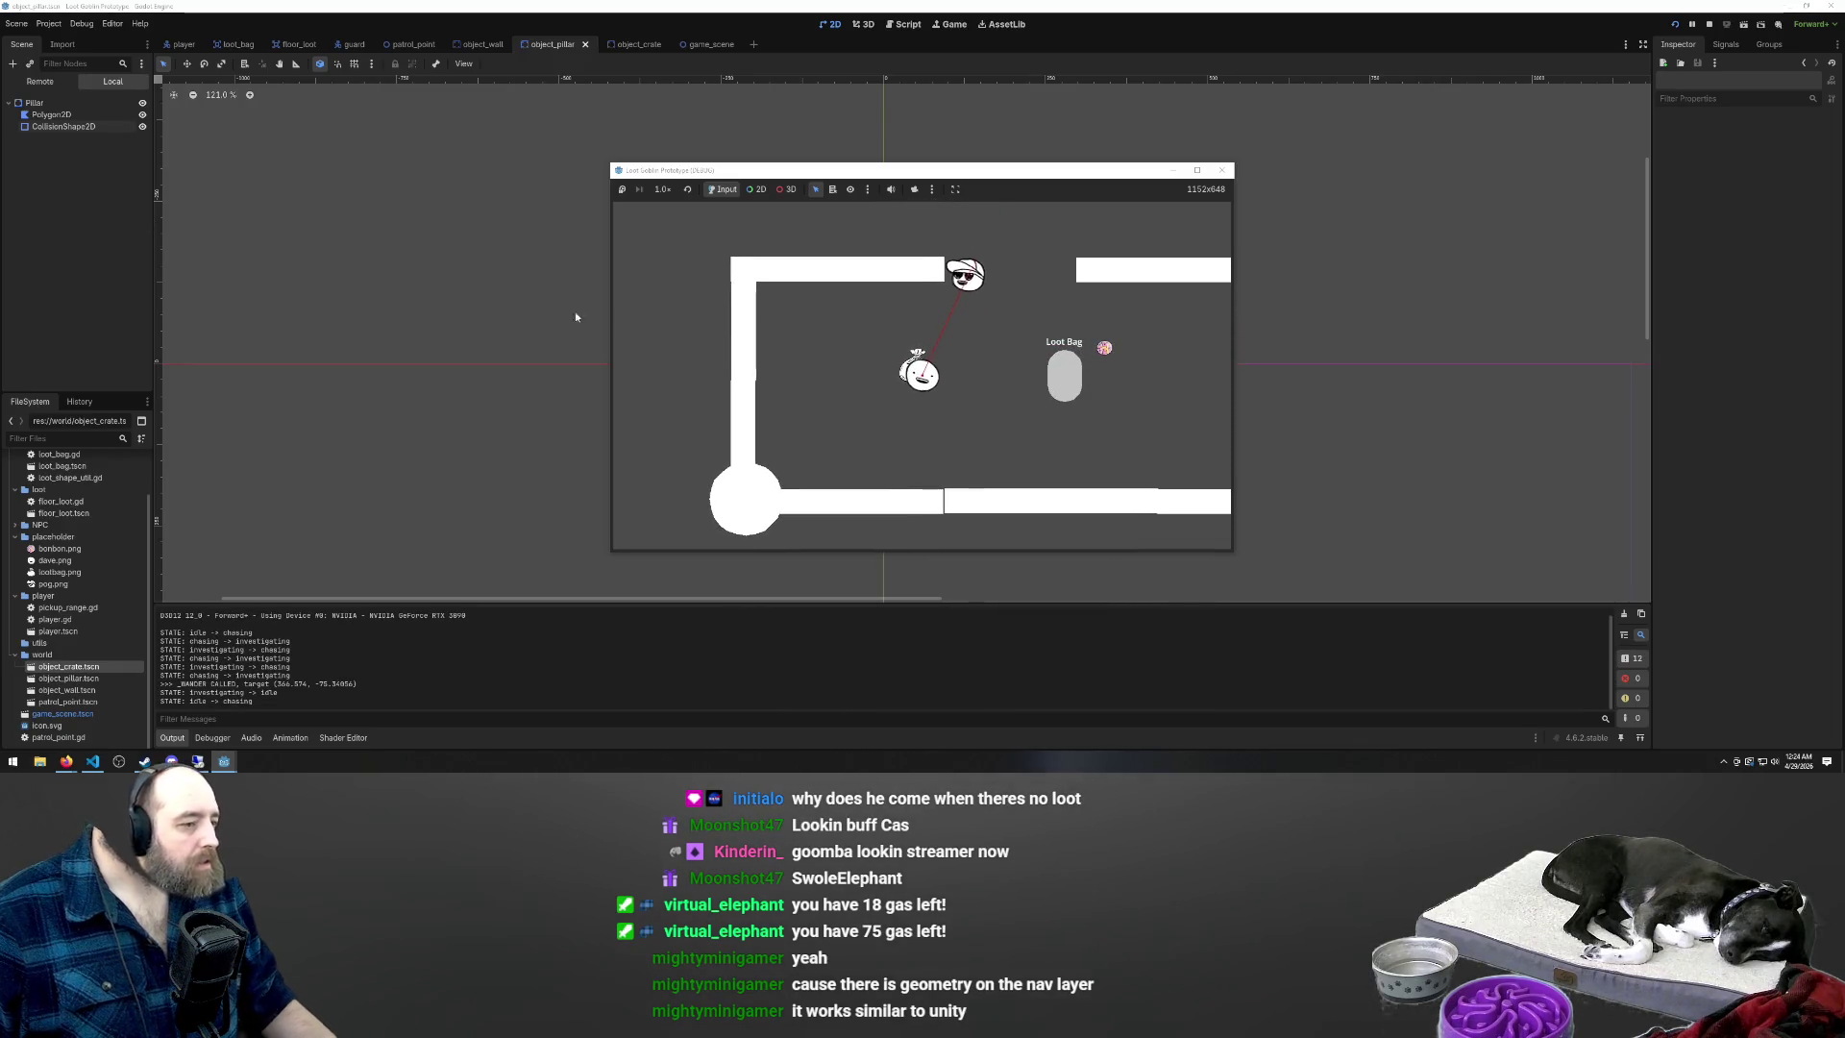
key("F8")
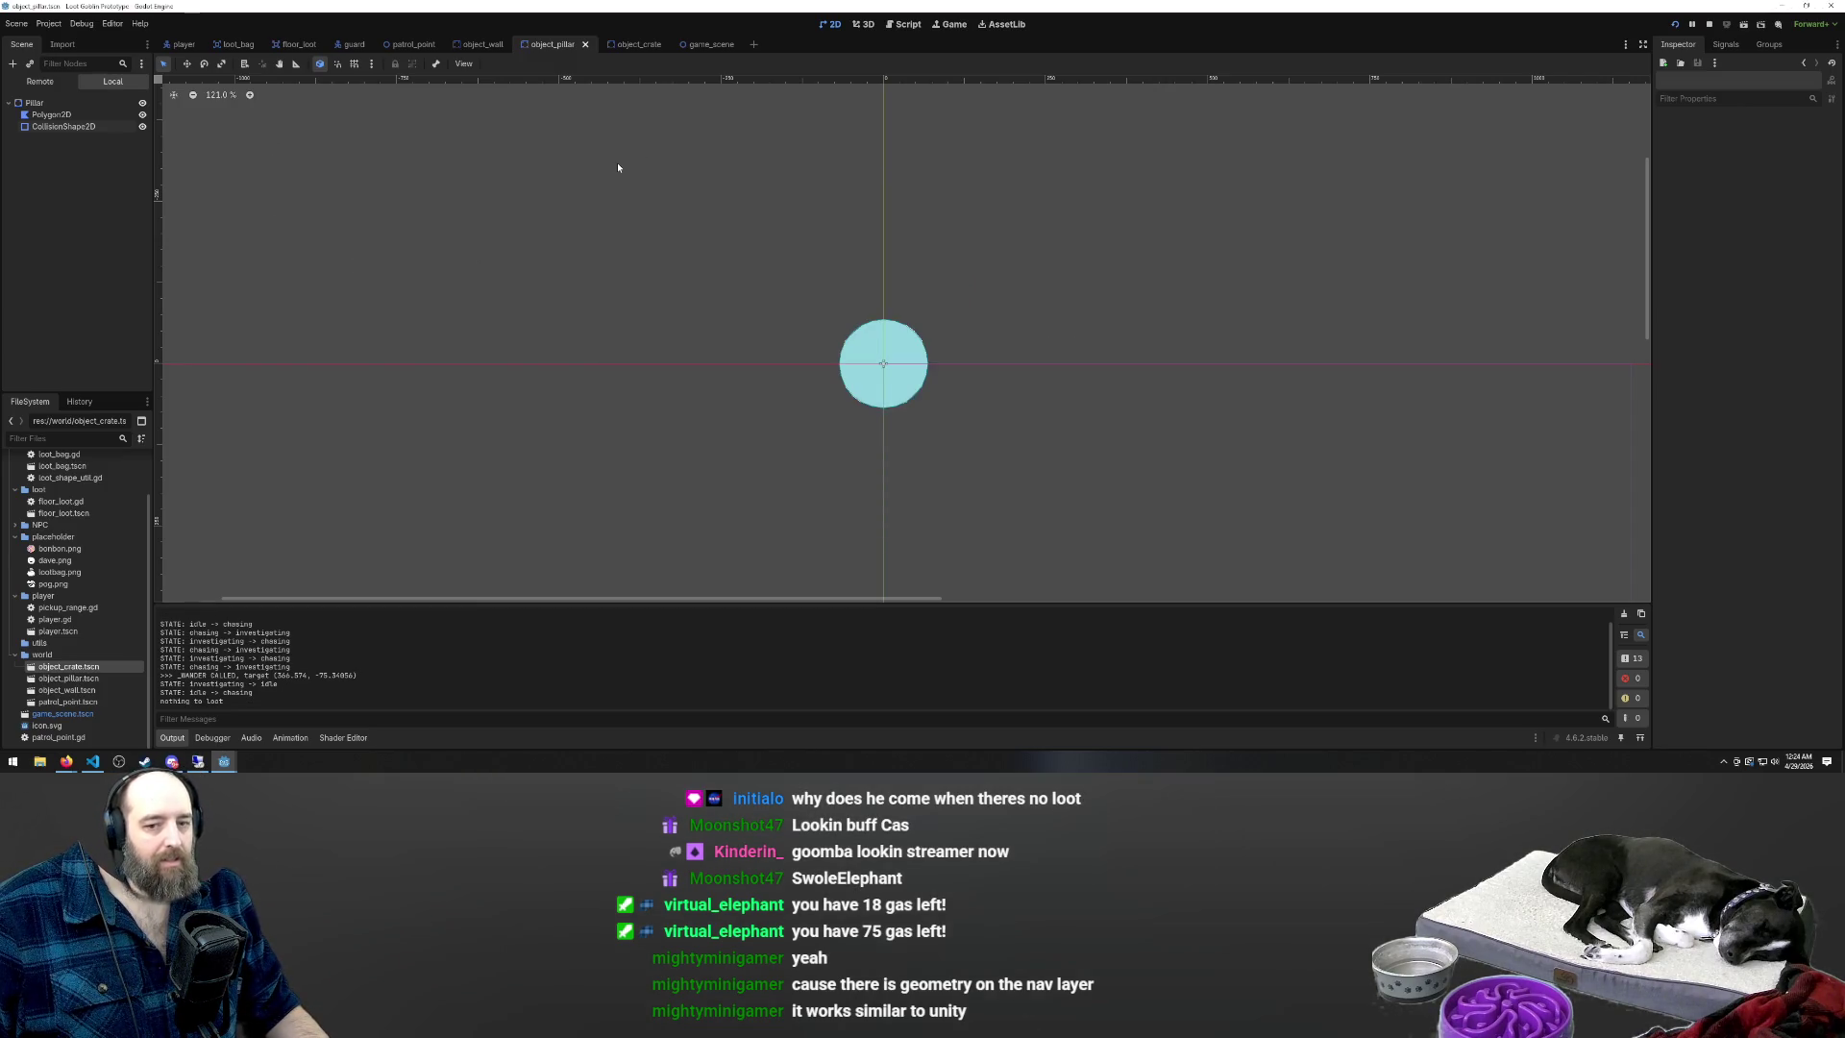
scroll(715, 338, "down", 6)
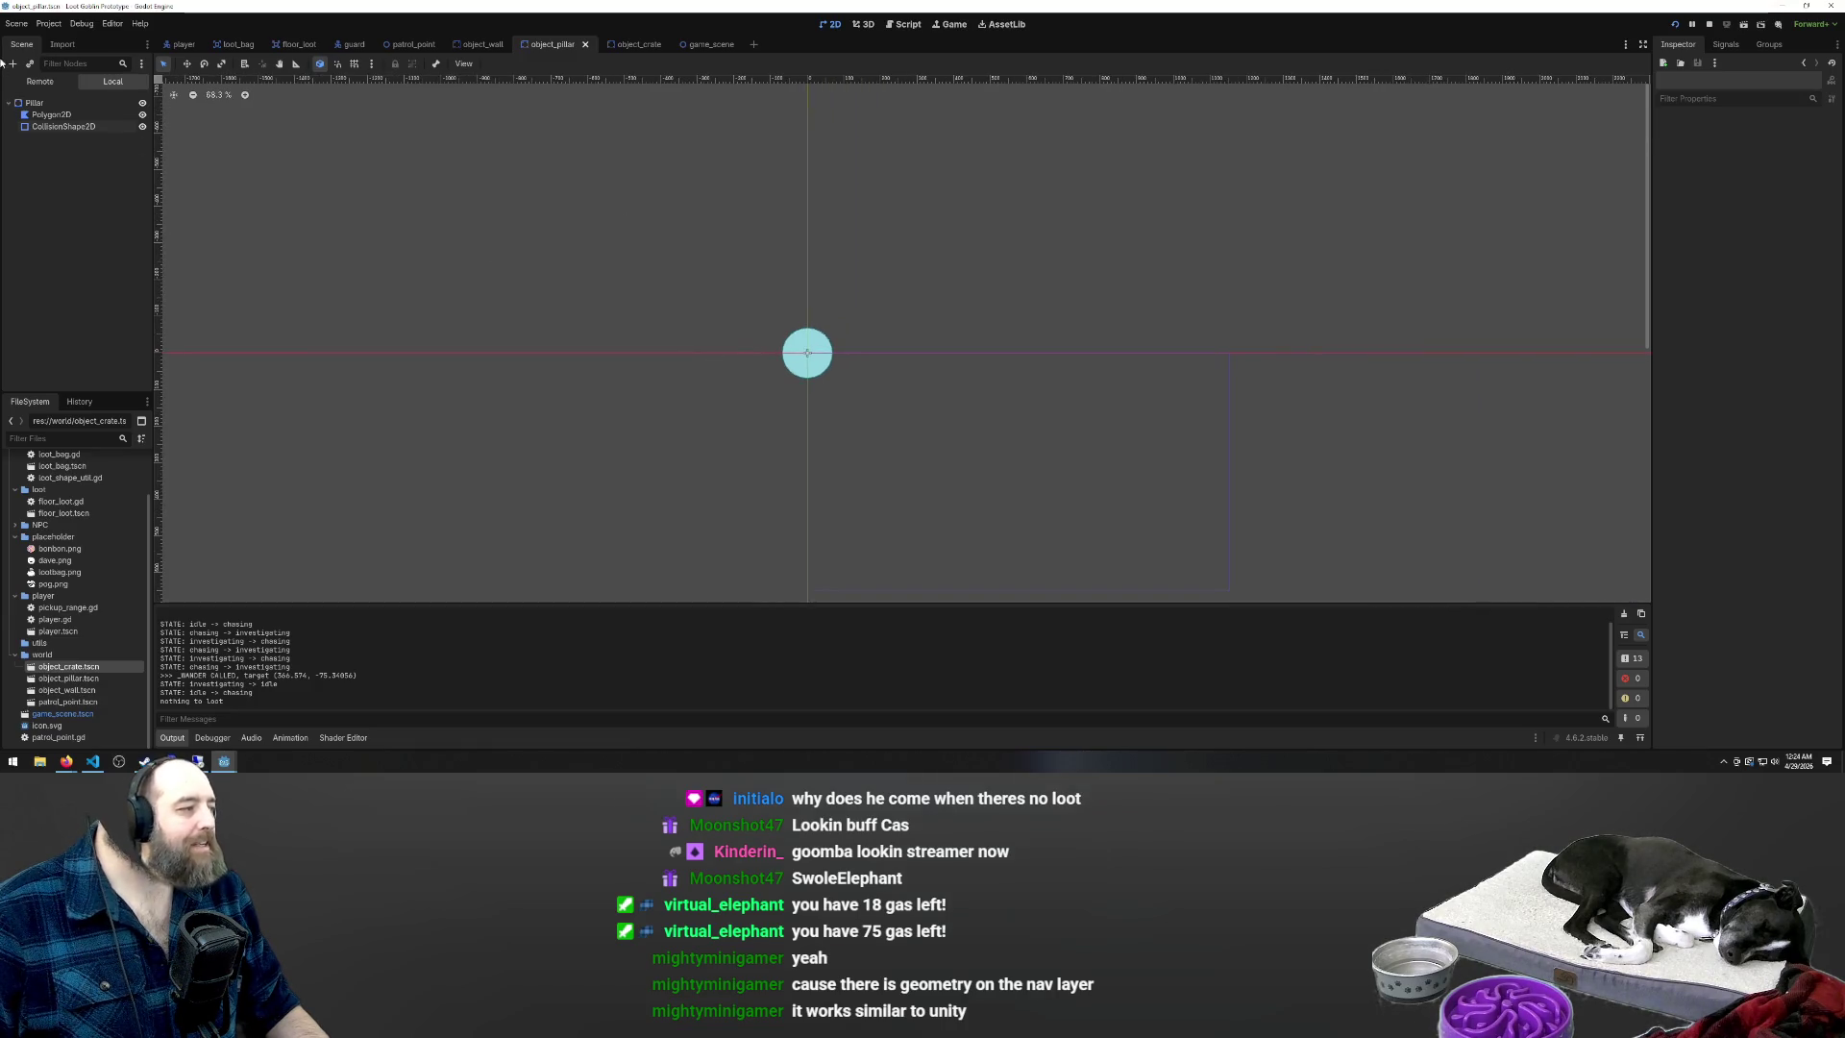
Delete the crate scene's NavigationObstacle2D node and run the project with F5
scroll(720, 494, "down", 4)
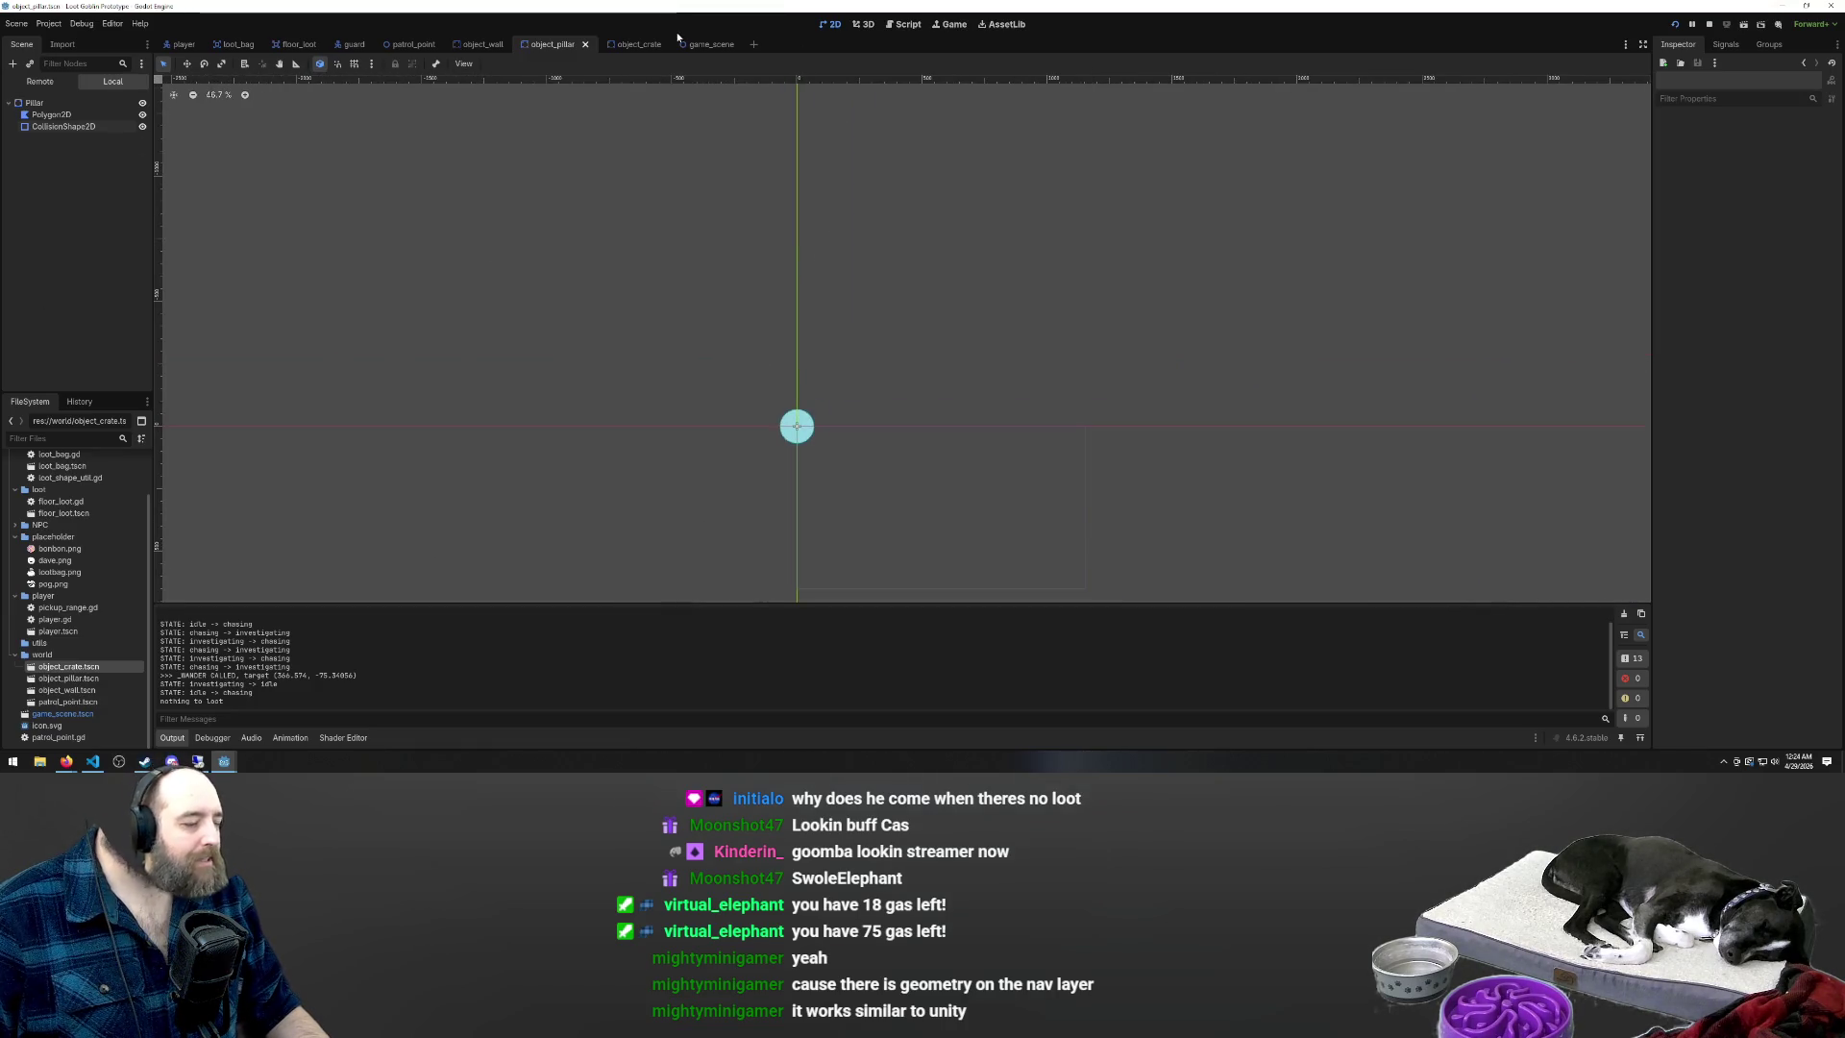
left_click(631, 48)
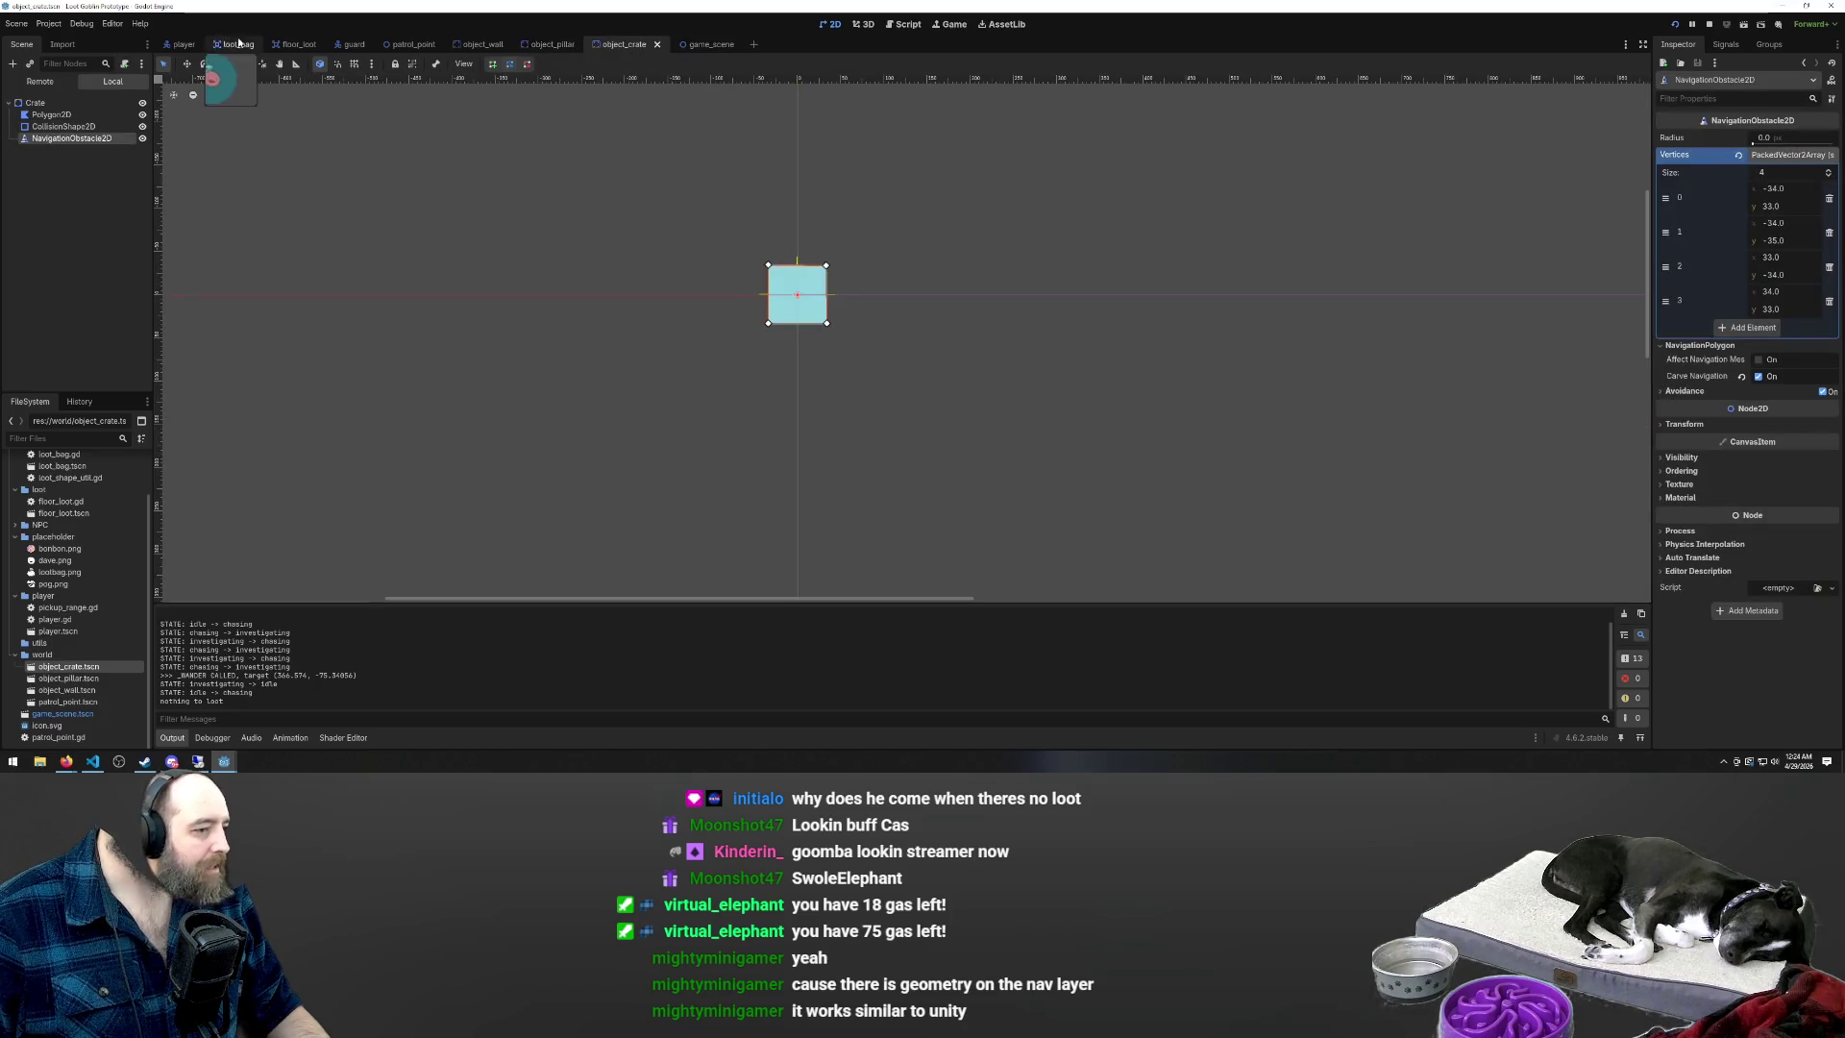
scroll(759, 317, "down", 3)
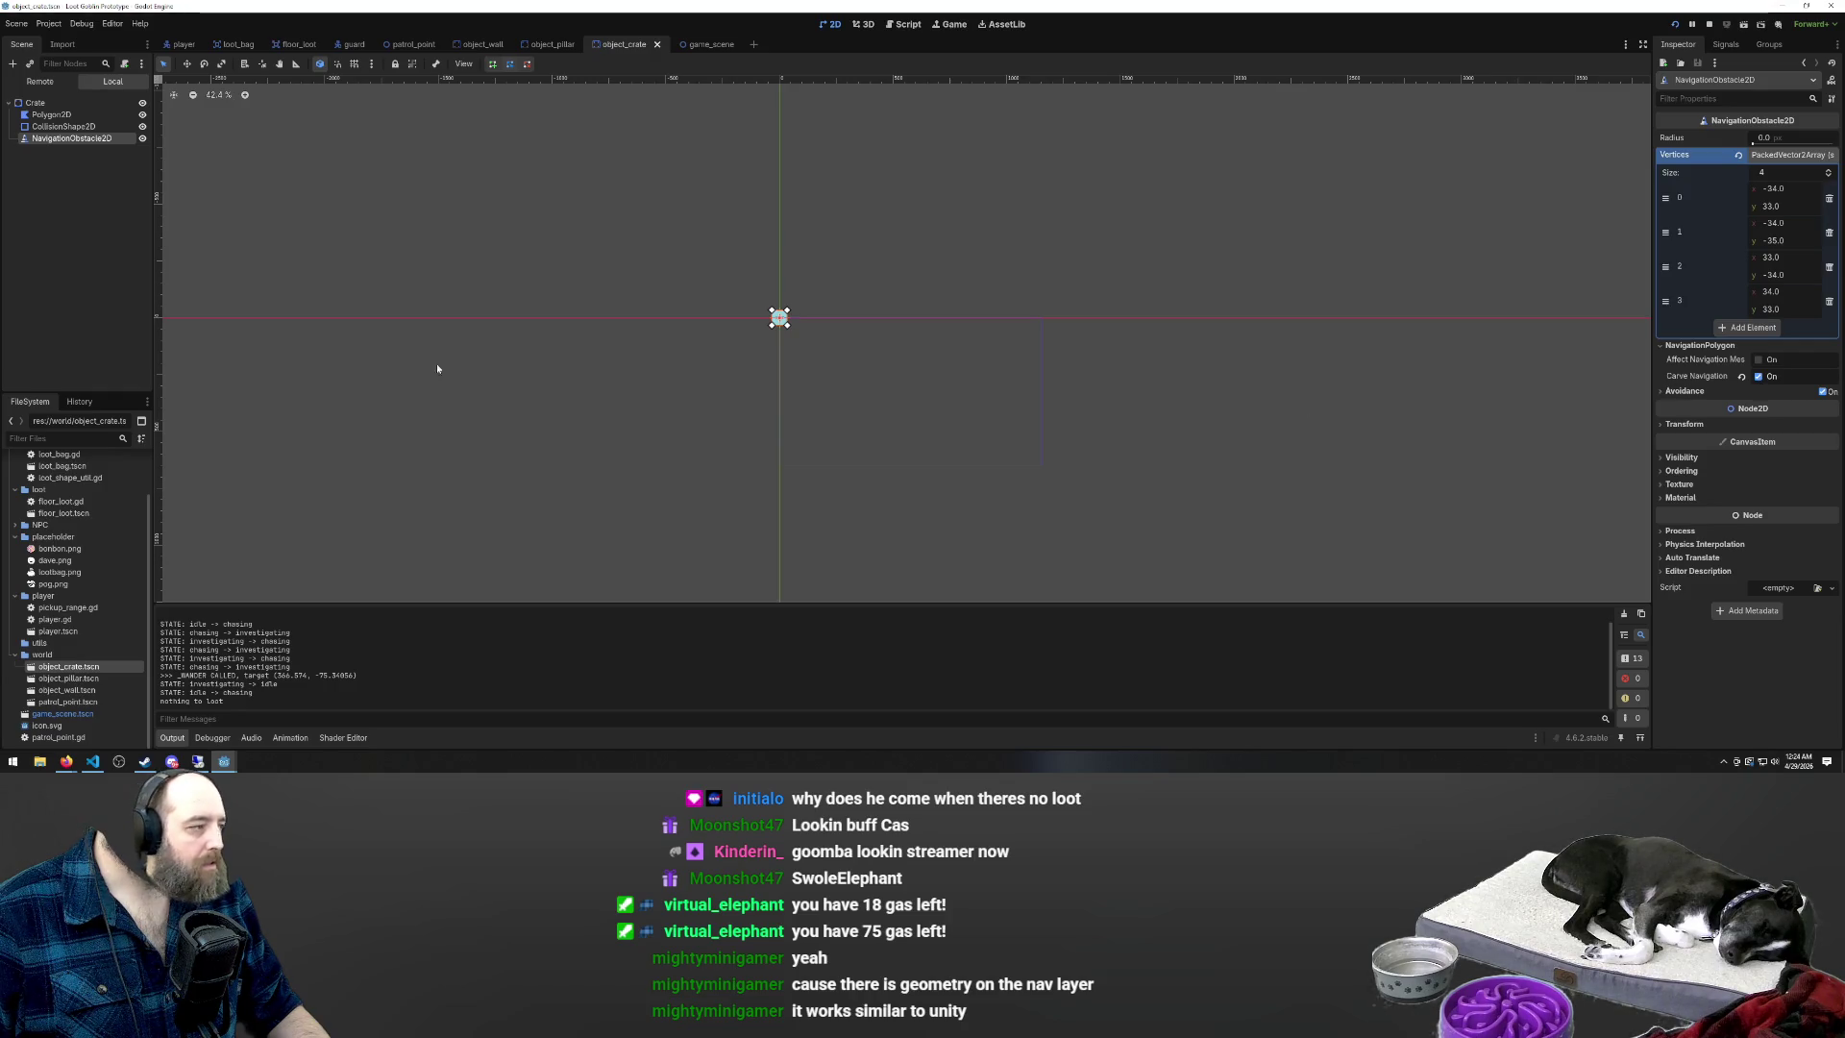
key("Delete")
left_click(901, 400)
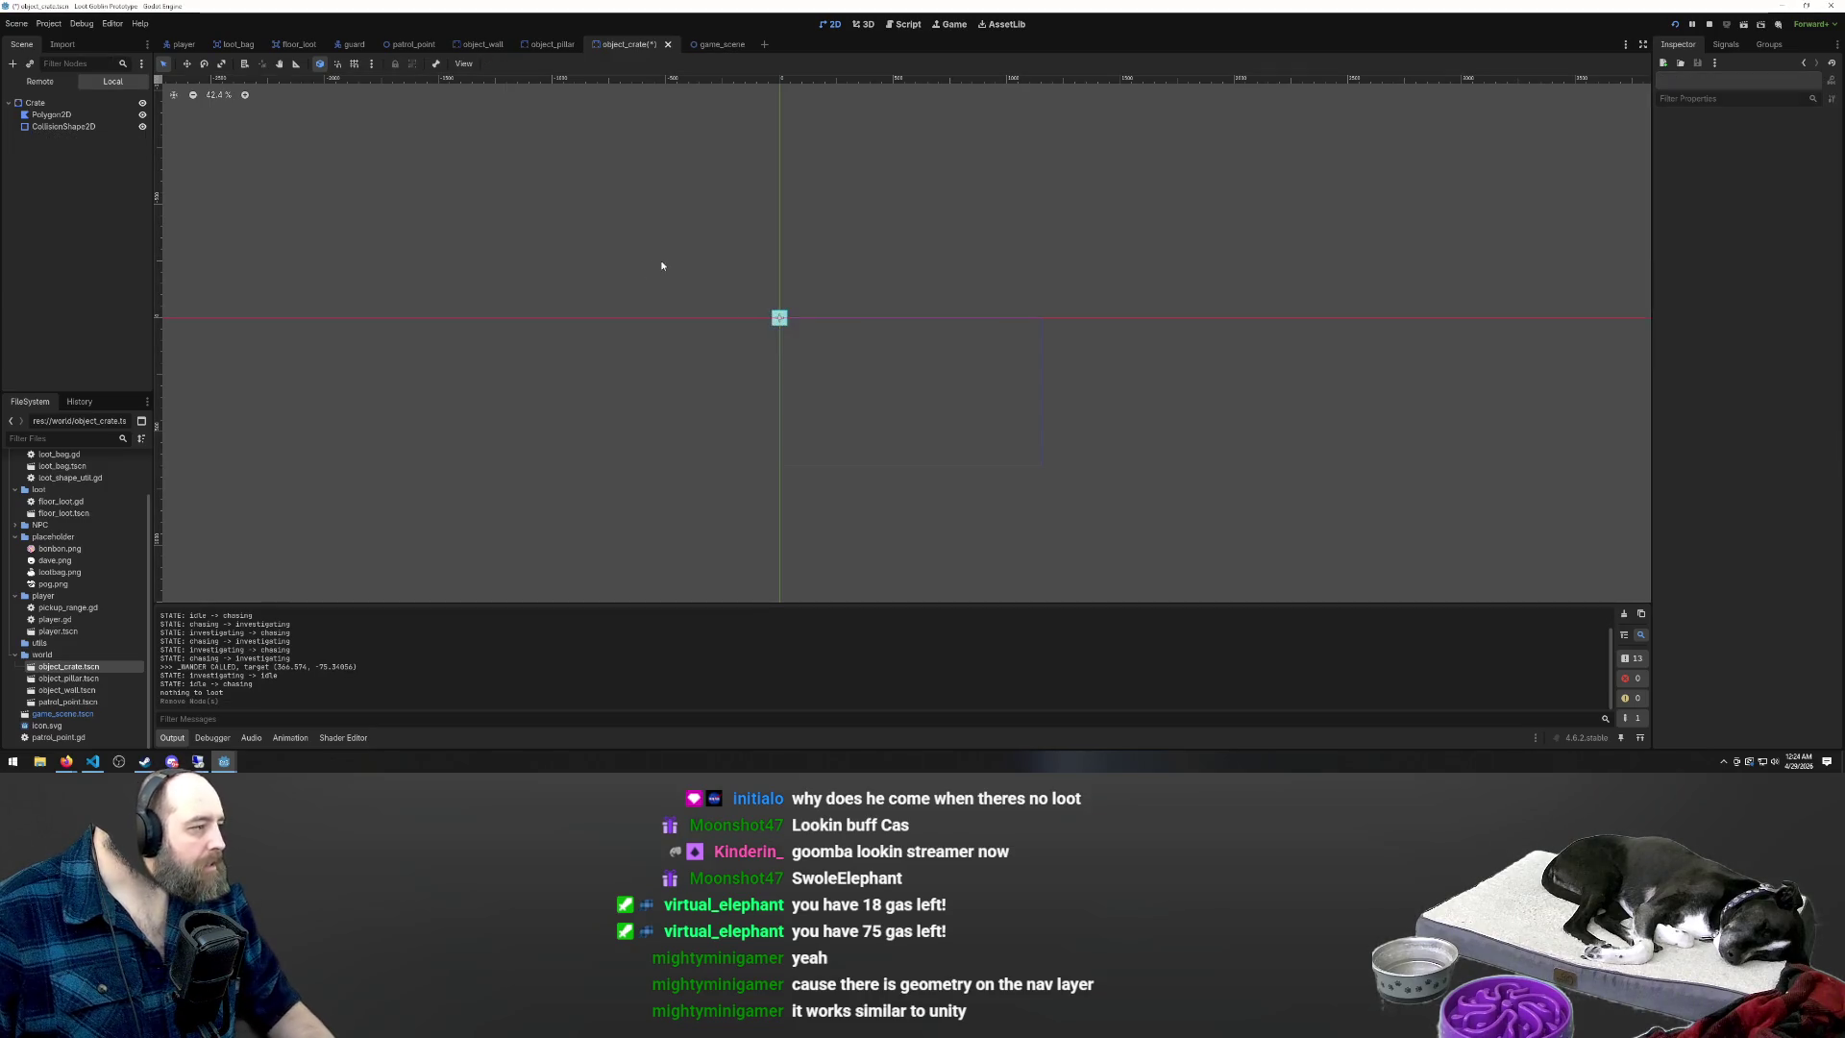
key("F5")
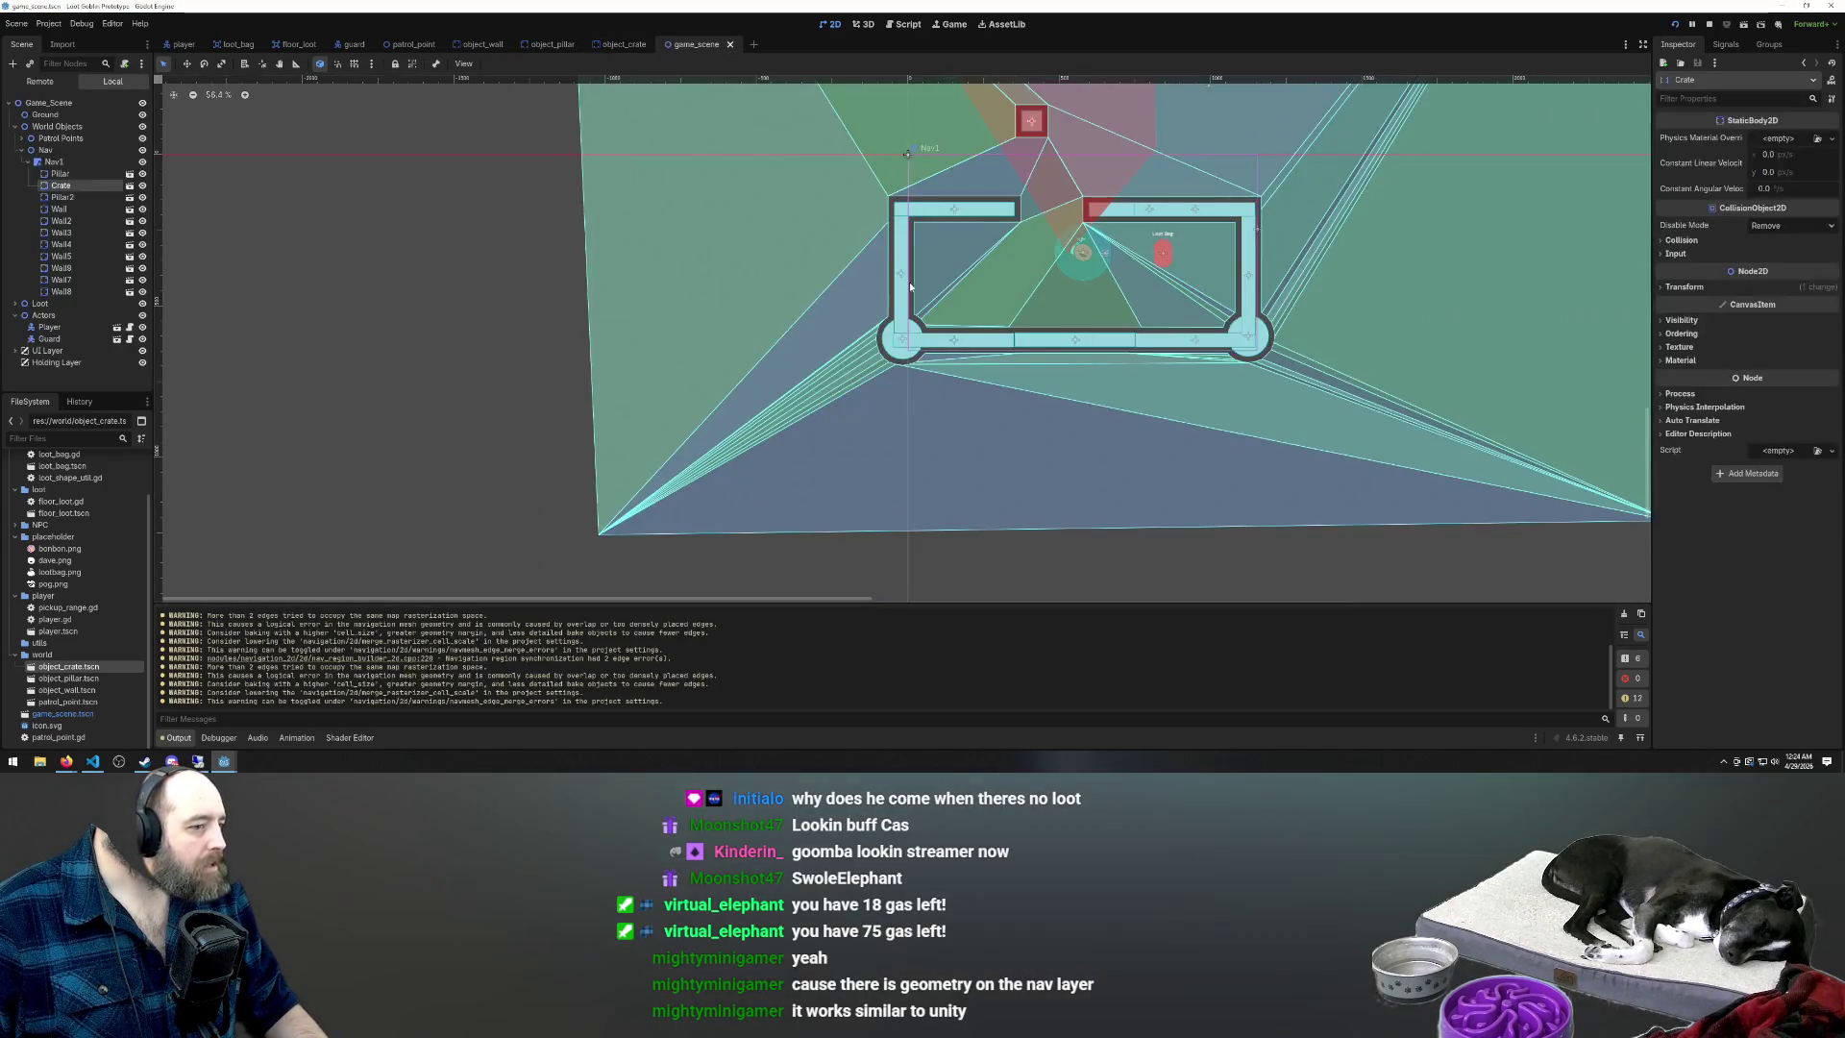
left_click(908, 280)
key("F5")
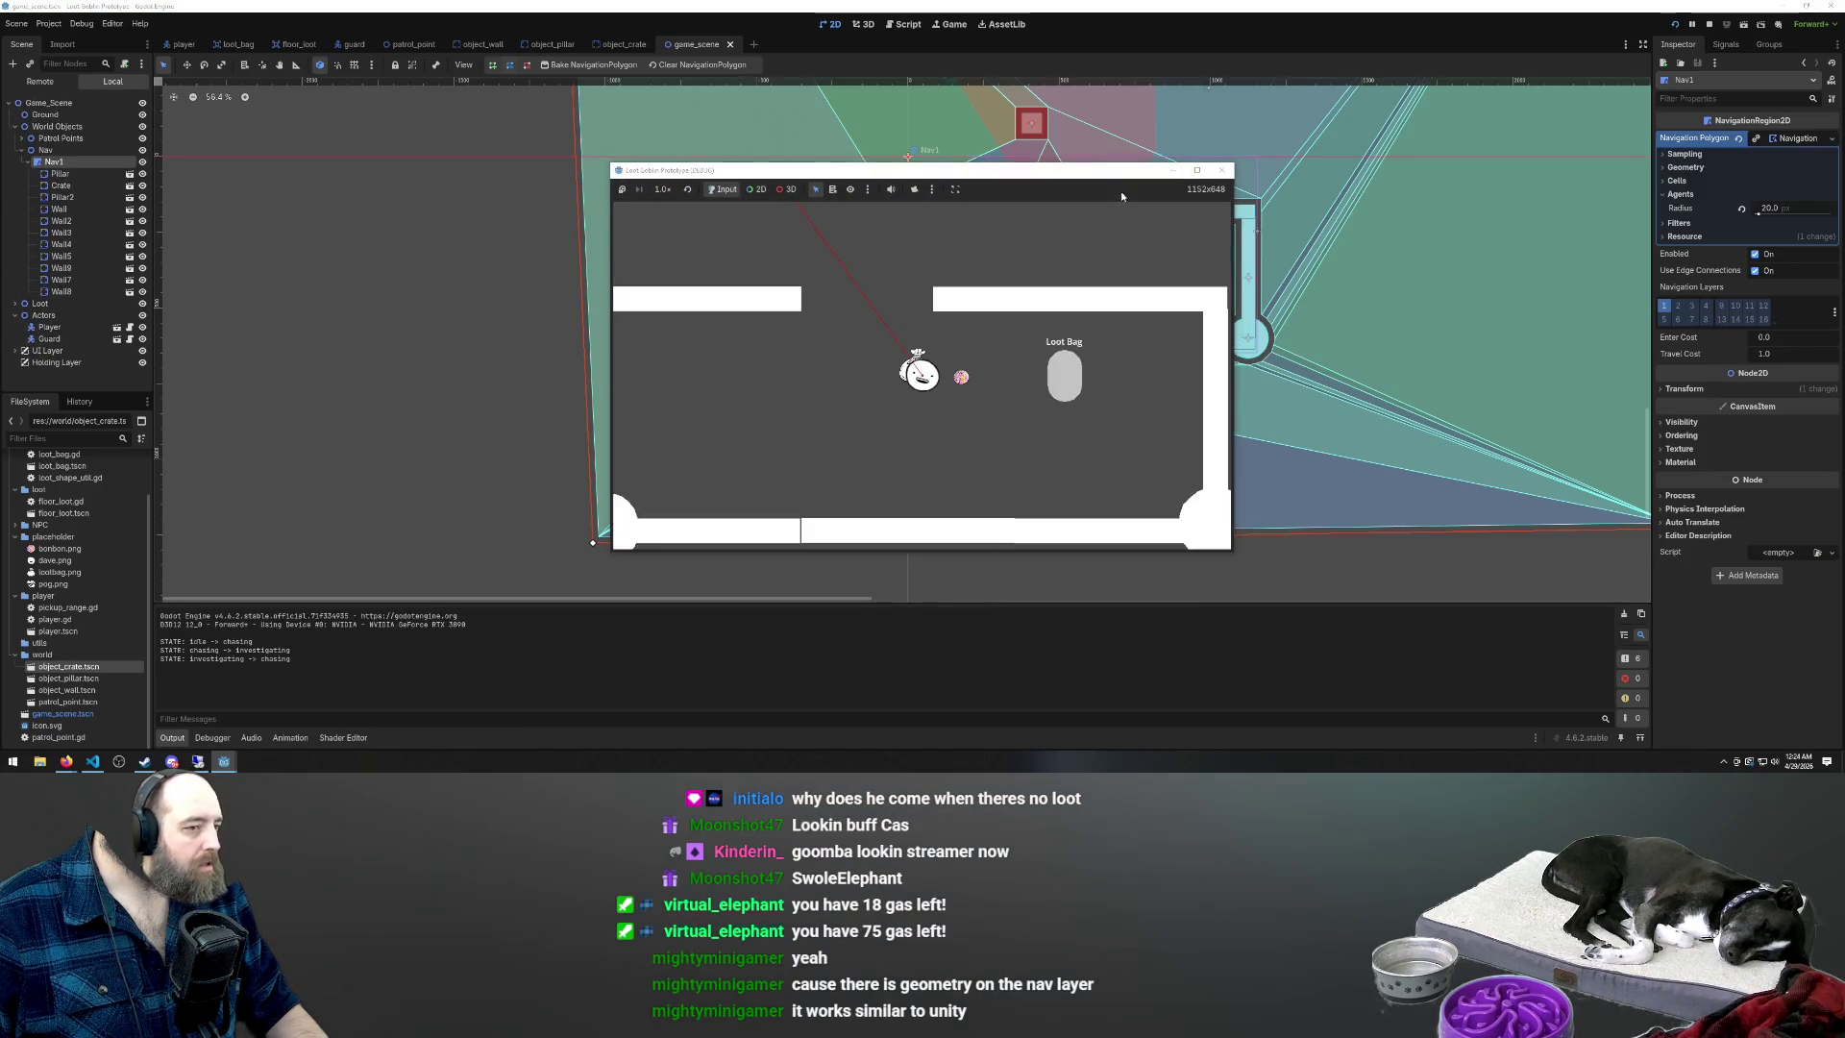
left_click(1220, 171)
left_click(587, 64)
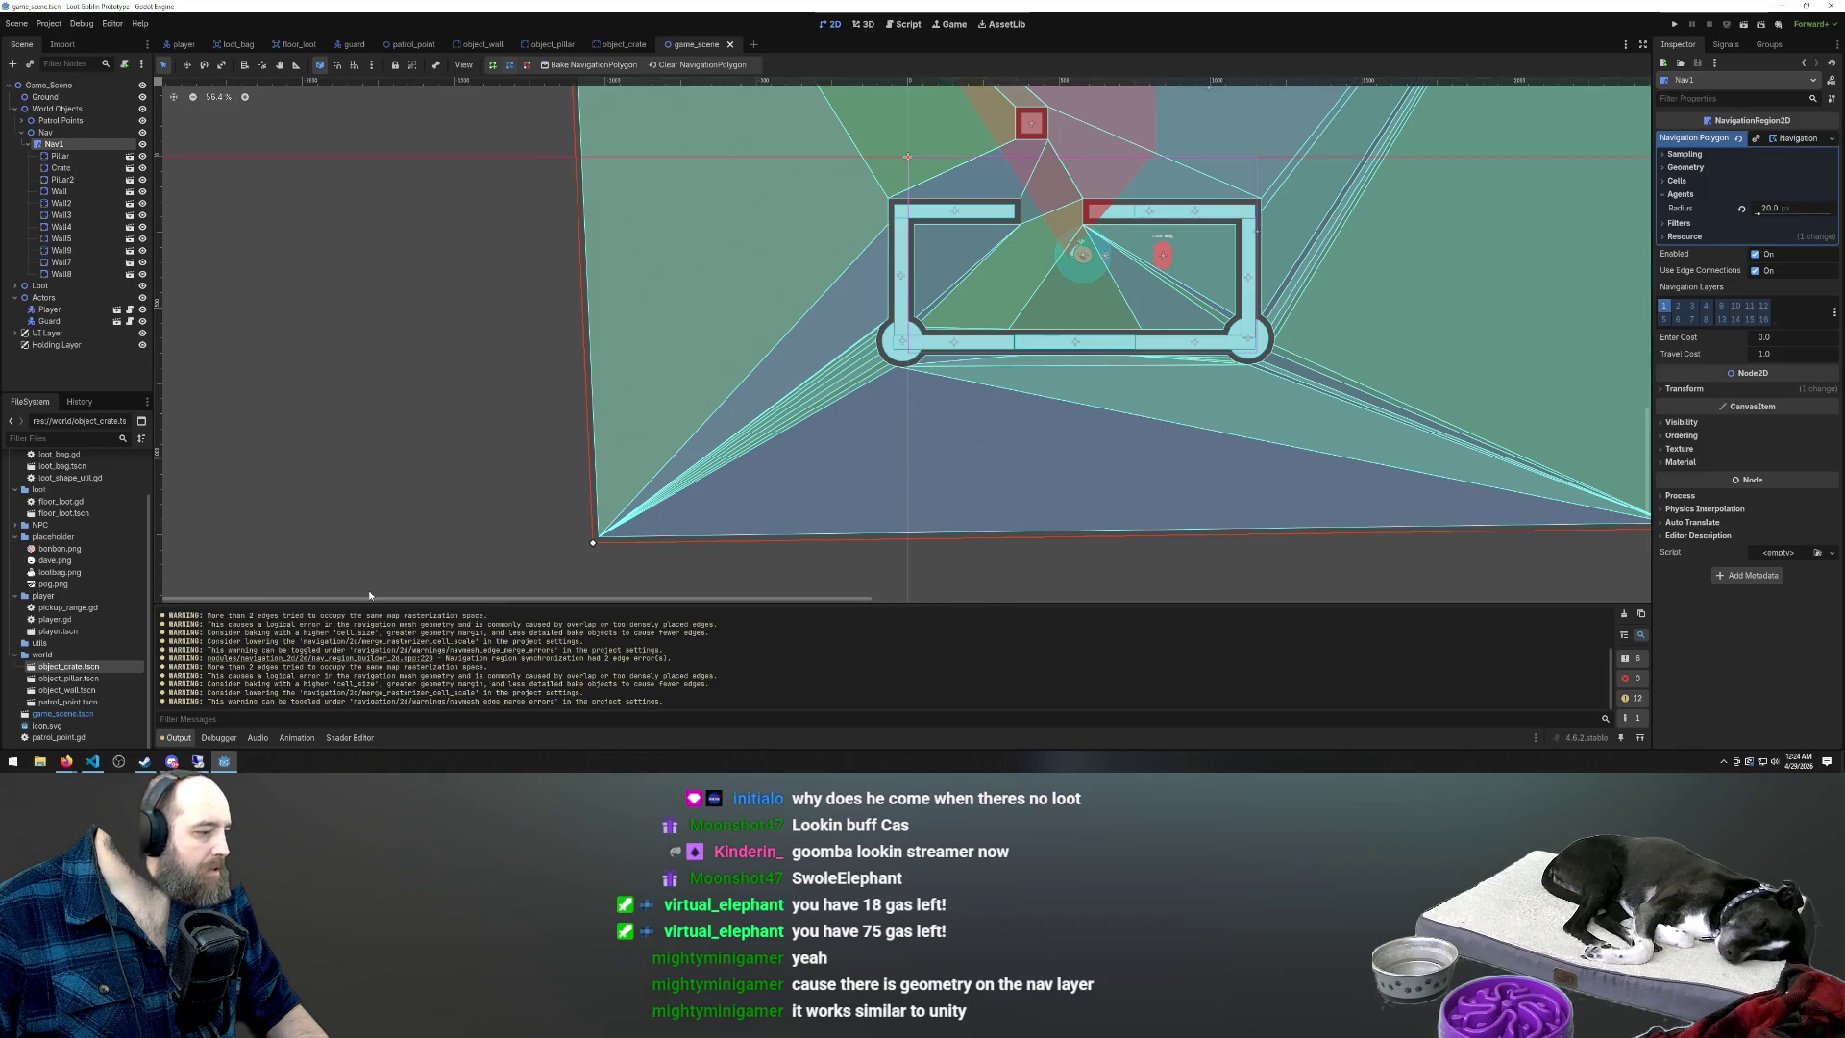
scroll(600, 516, "down", 3)
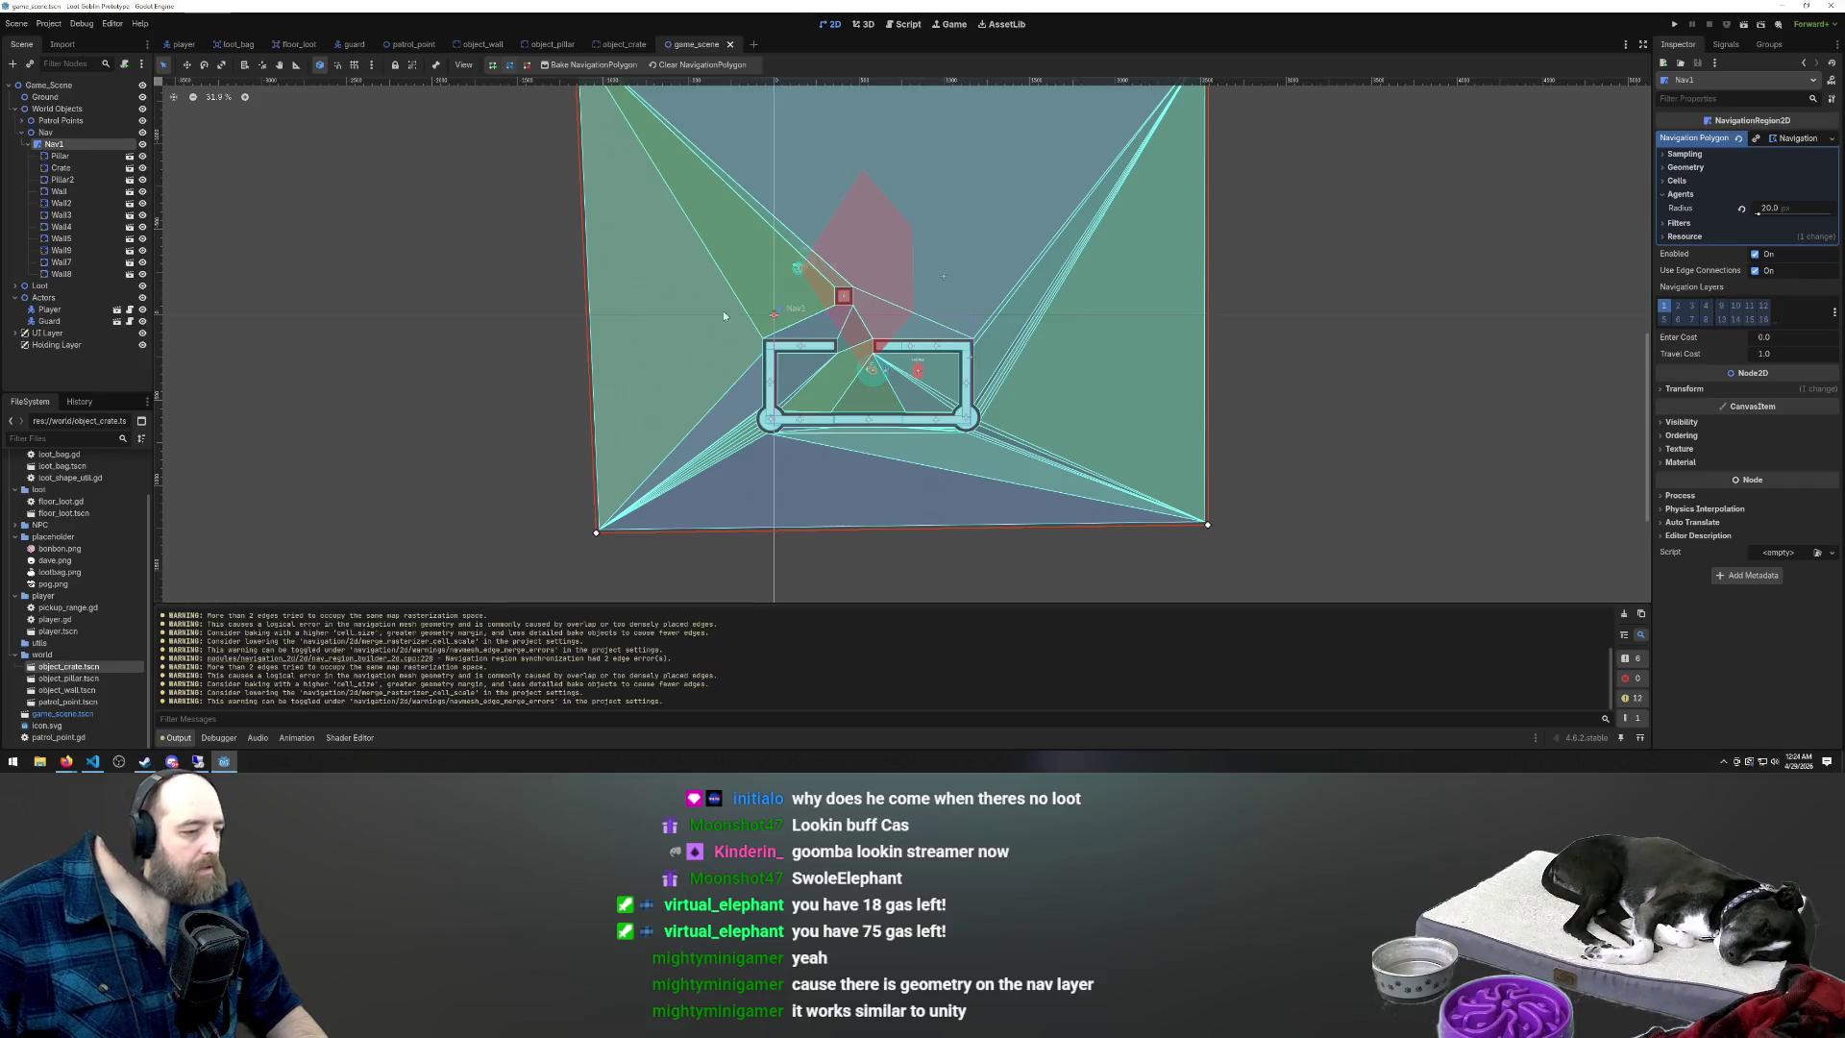
scroll(673, 307, "down", 1)
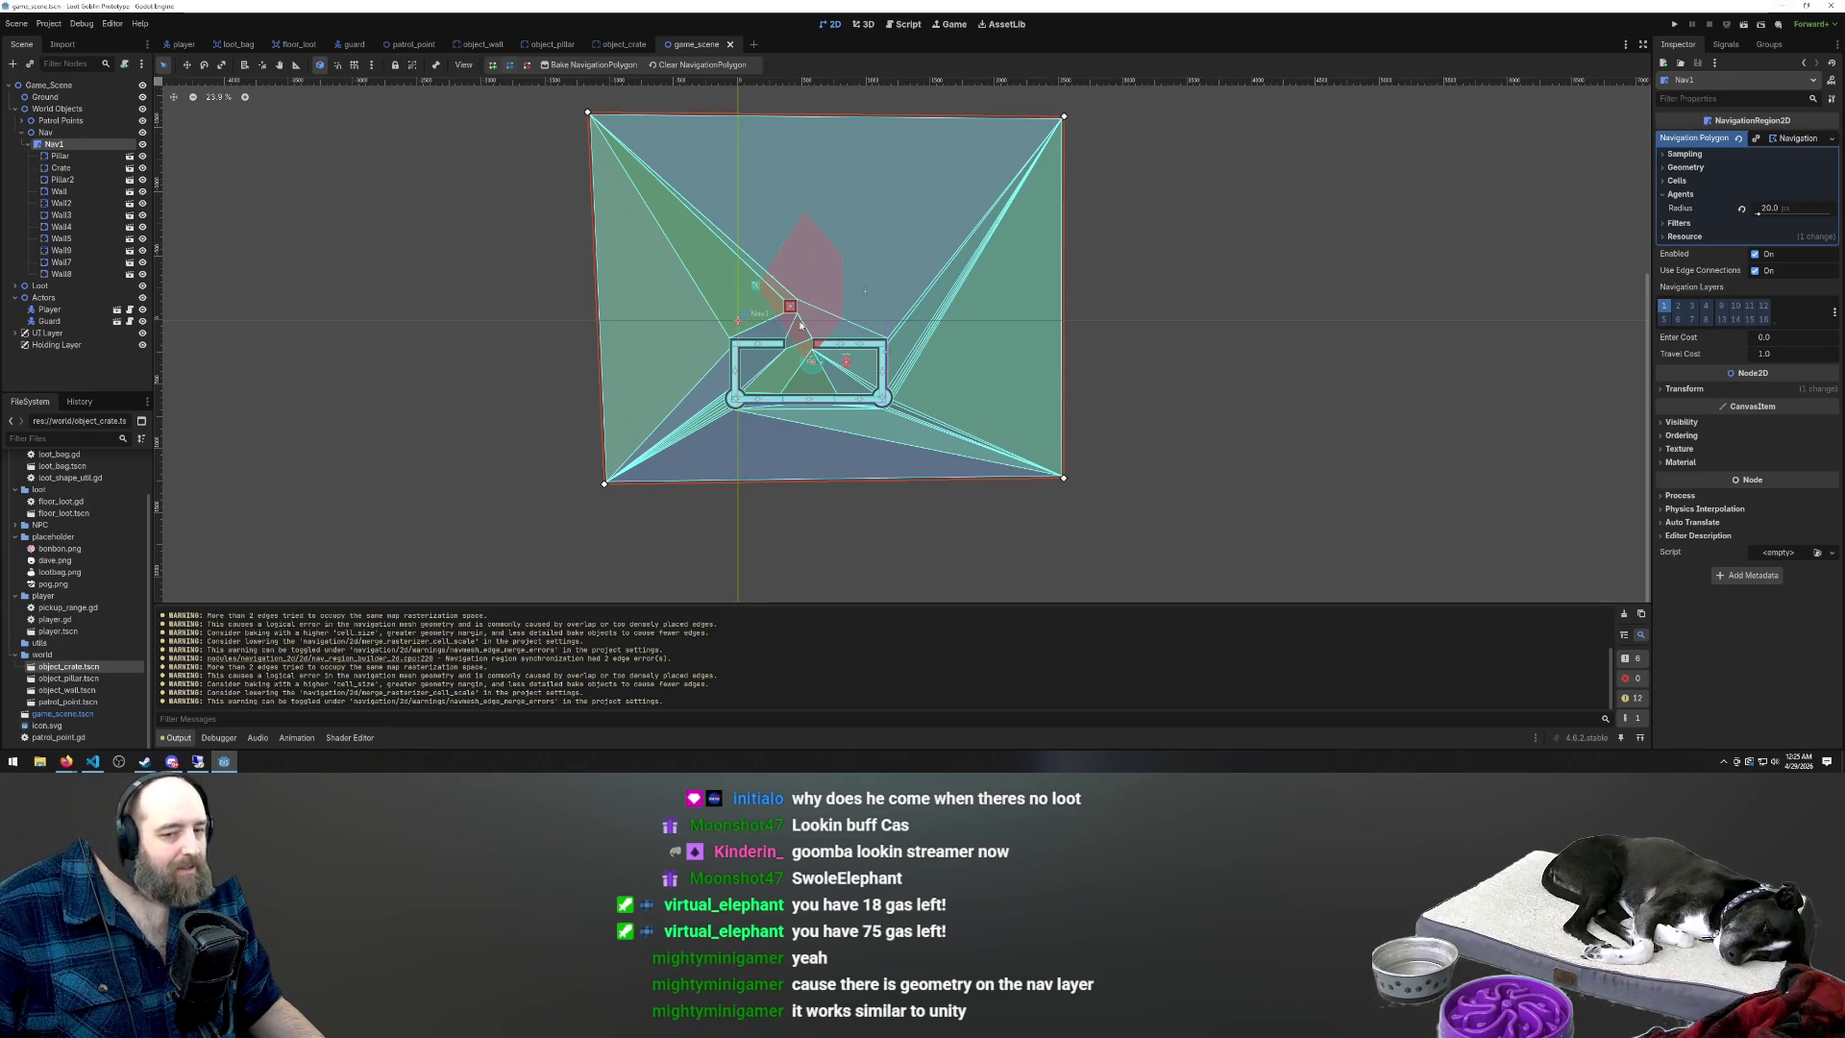
scroll(890, 353, "down", 2)
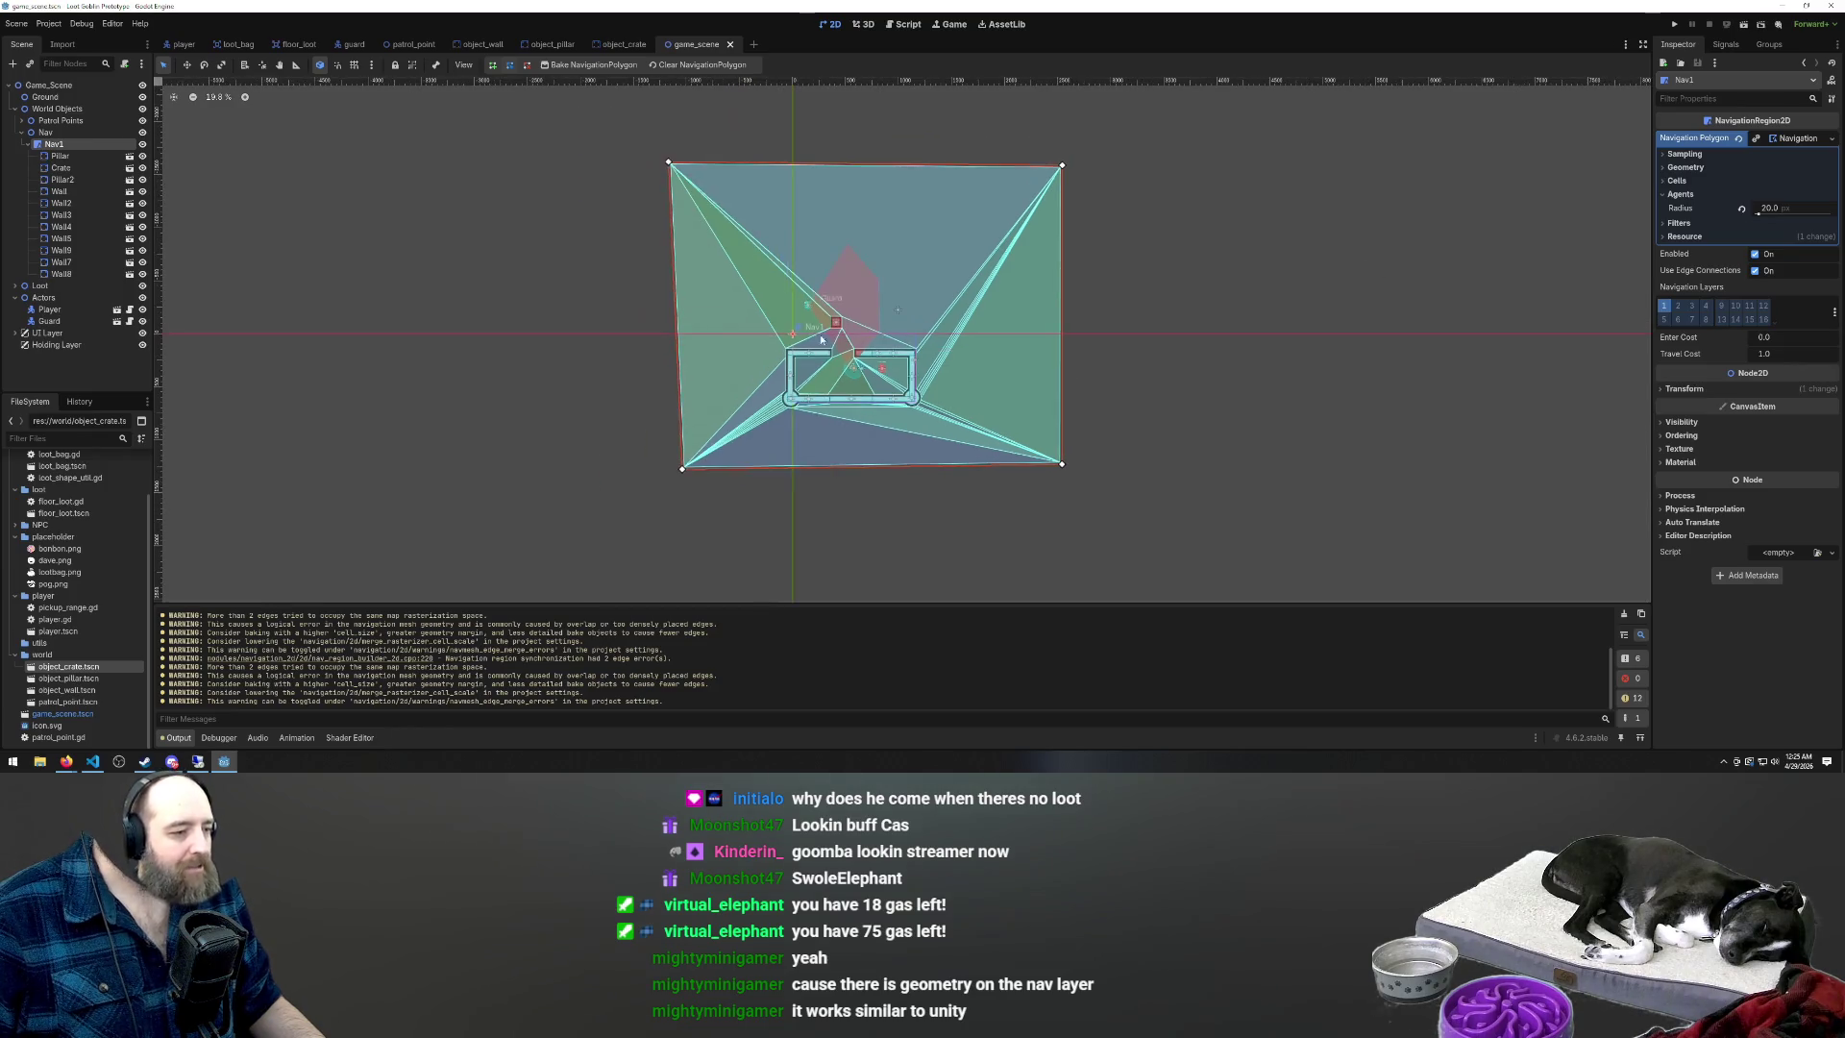
scroll(792, 492, "up", 4)
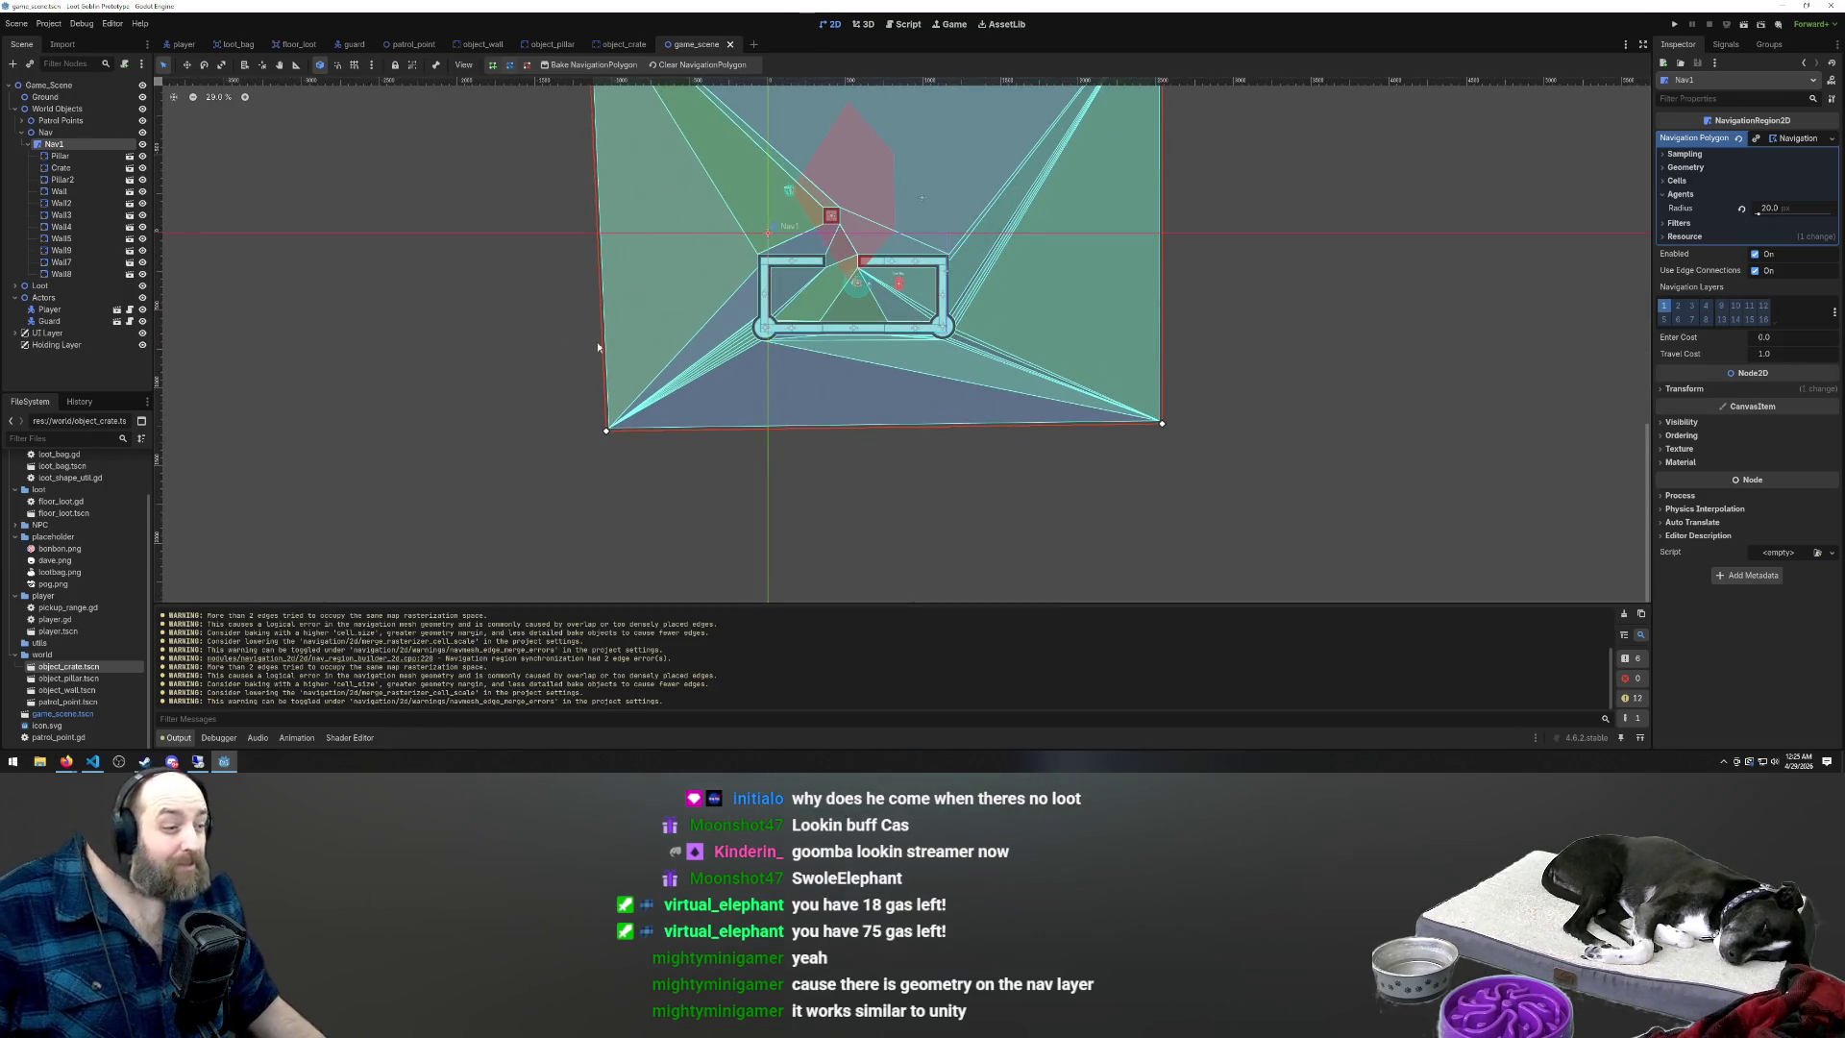
scroll(755, 387, "up", 2)
scroll(968, 484, "down", 3)
scroll(841, 413, "up", 1)
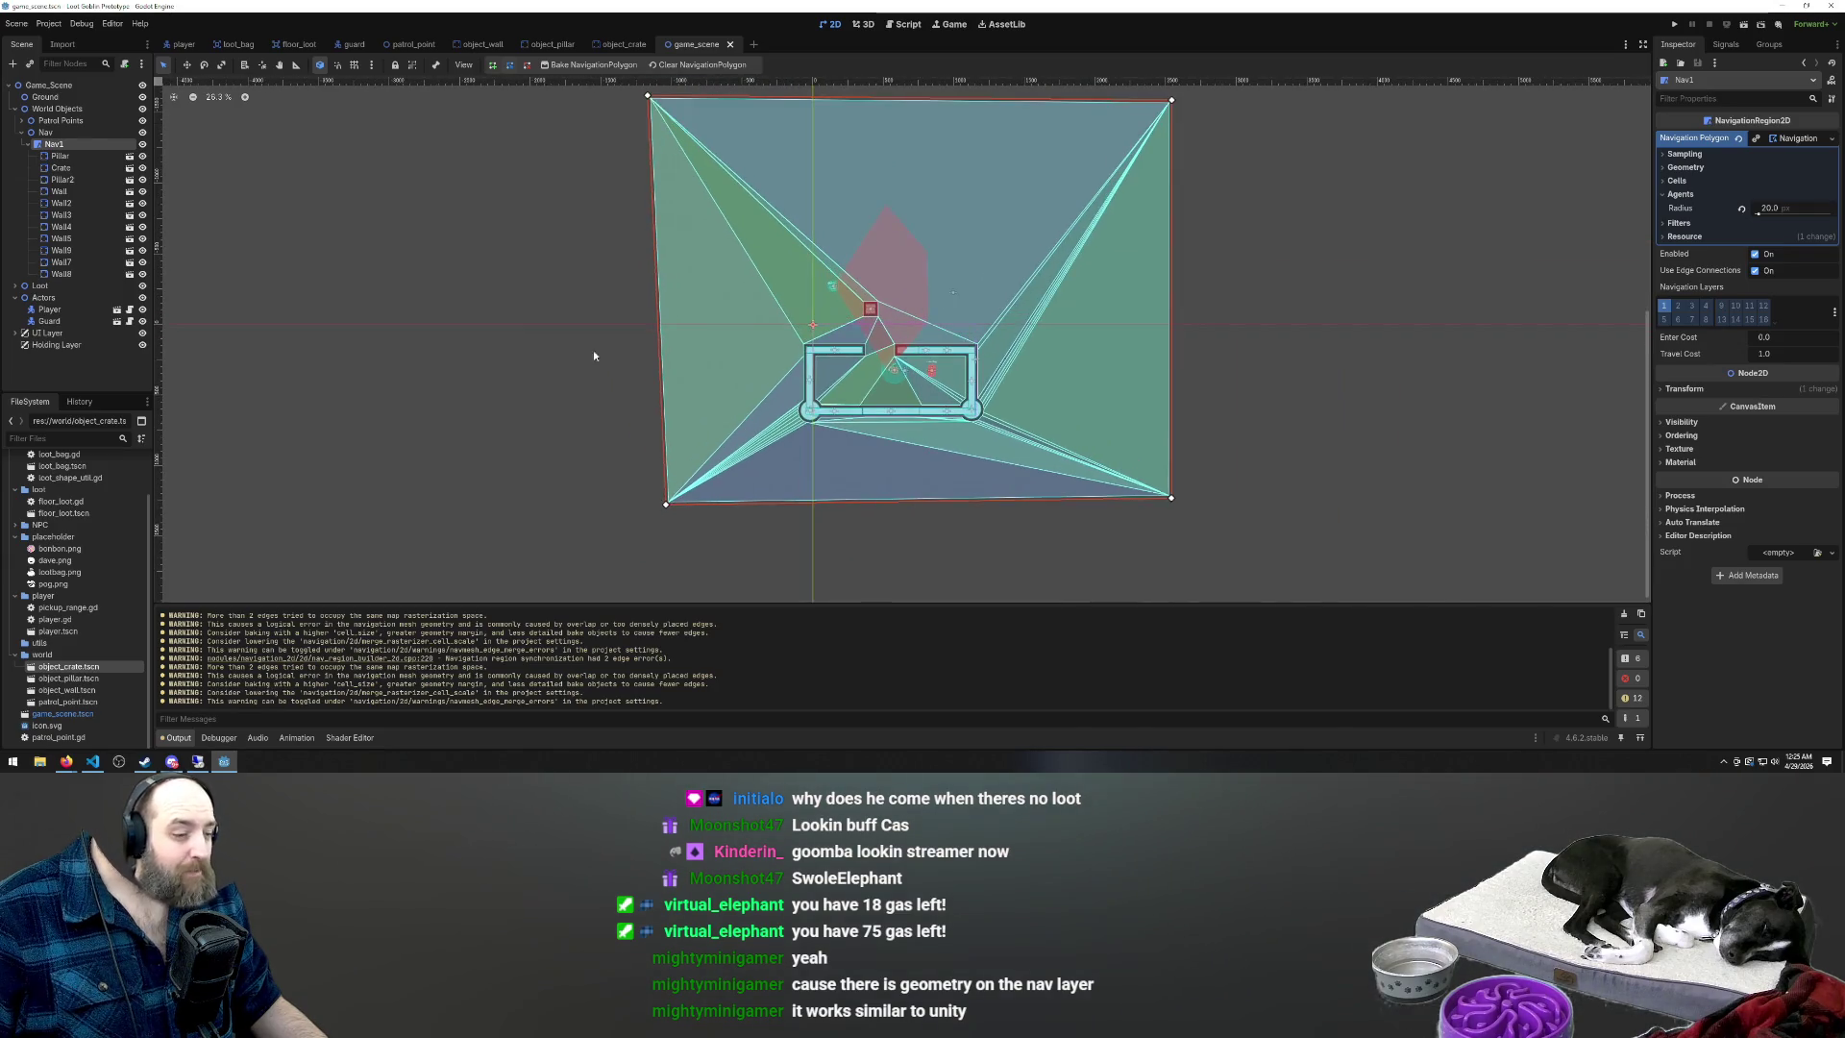
left_click(538, 316)
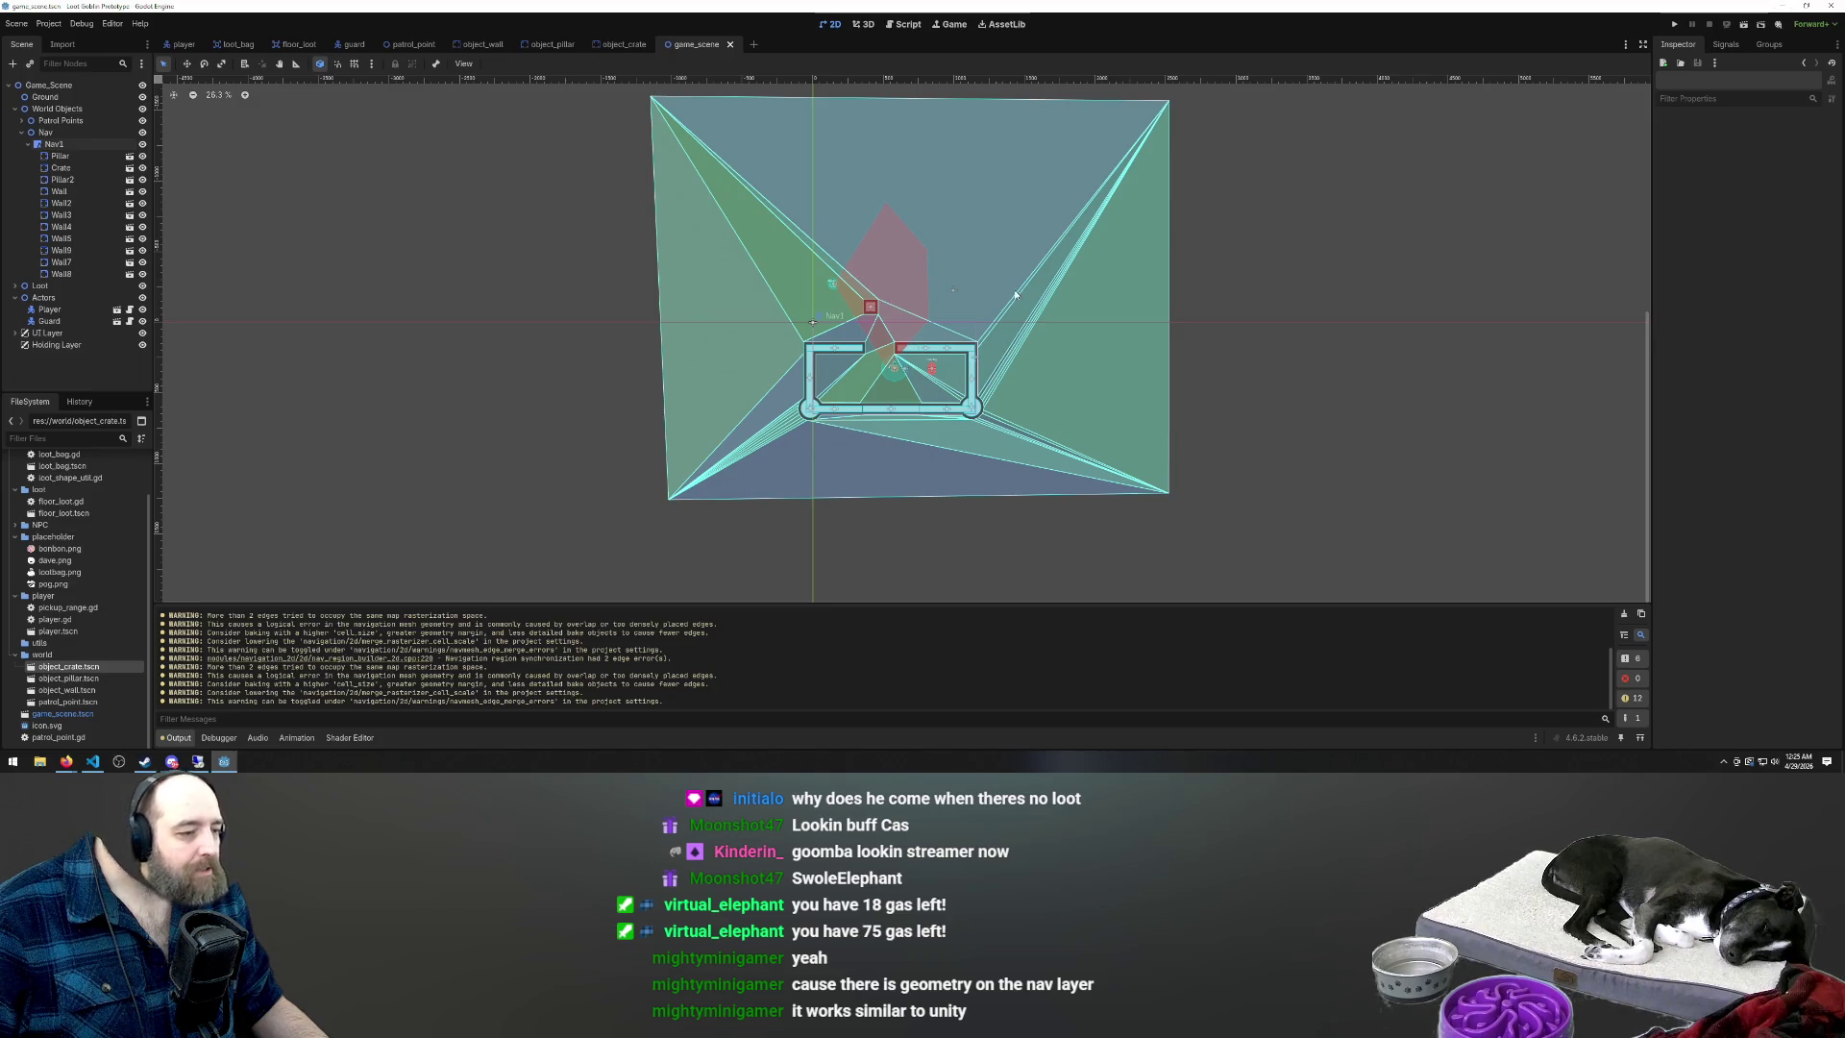
scroll(797, 336, "up", 5)
scroll(432, 409, "down", 4)
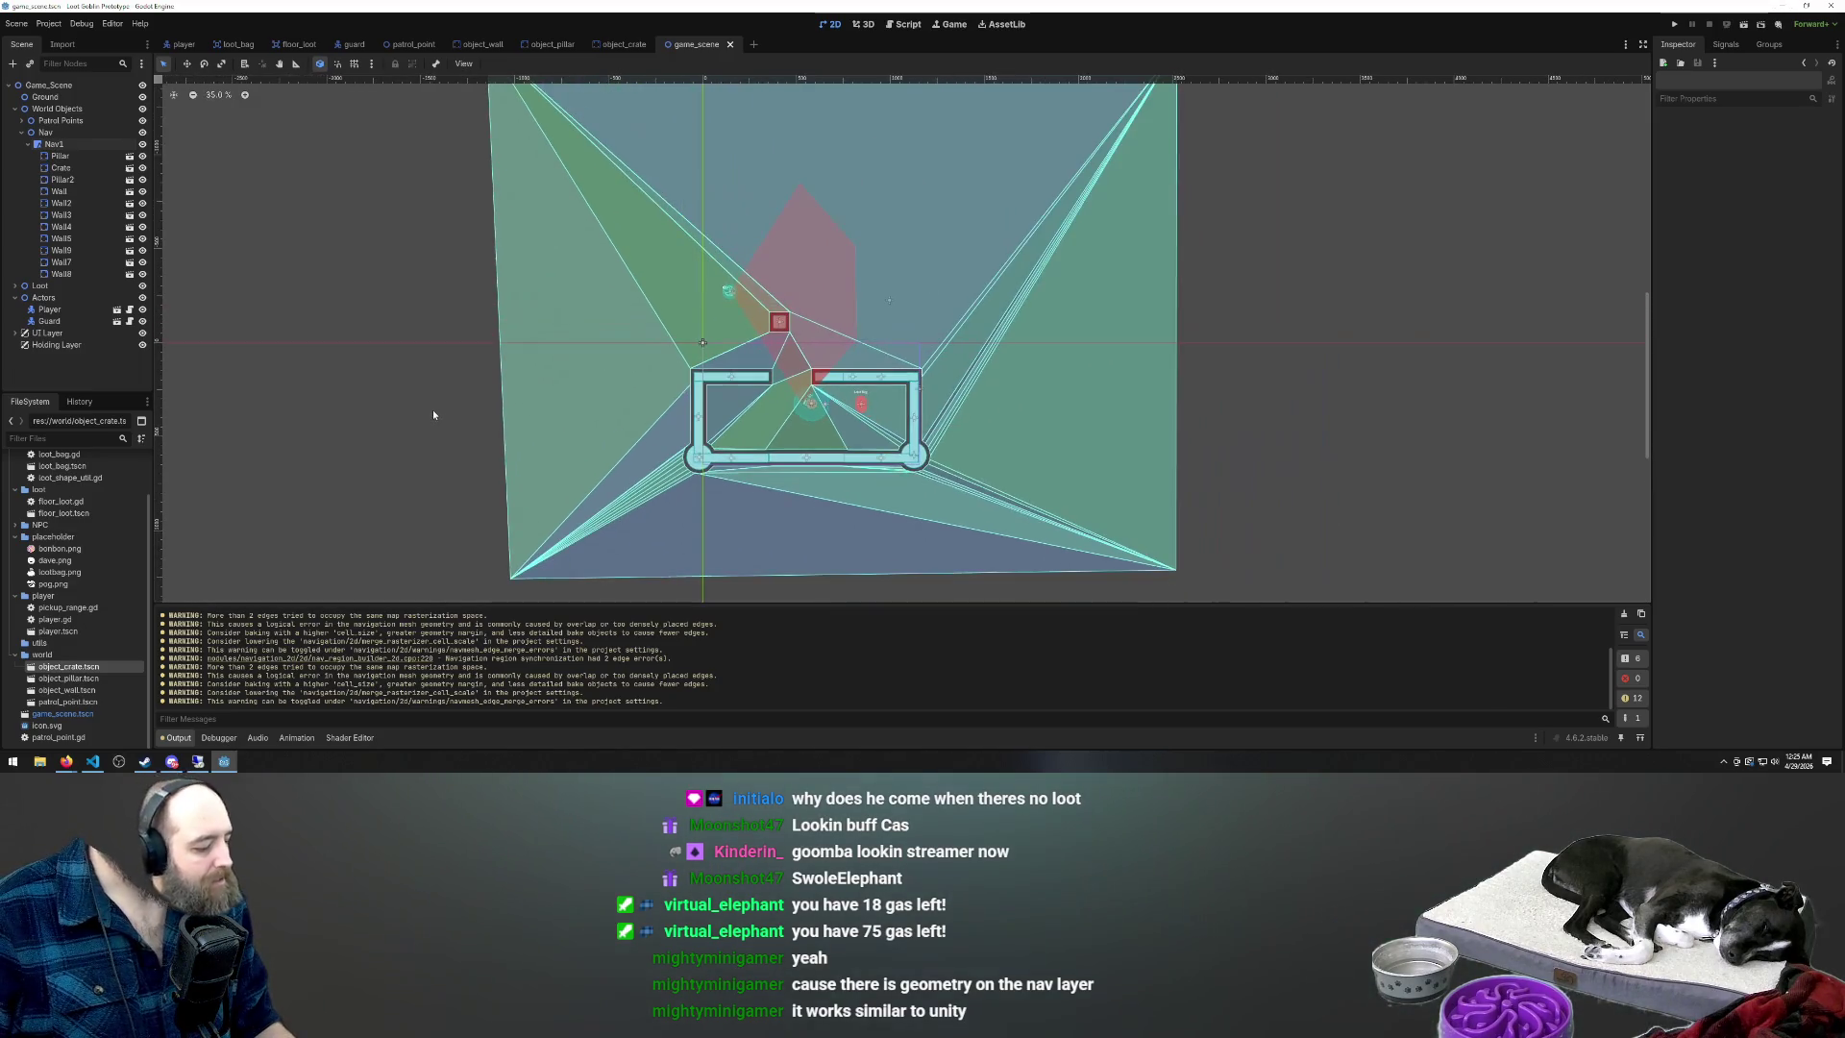
scroll(418, 389, "down", 2)
Launch the game and steer the player around the wall corner, past the crate, luring the guard
key("F5")
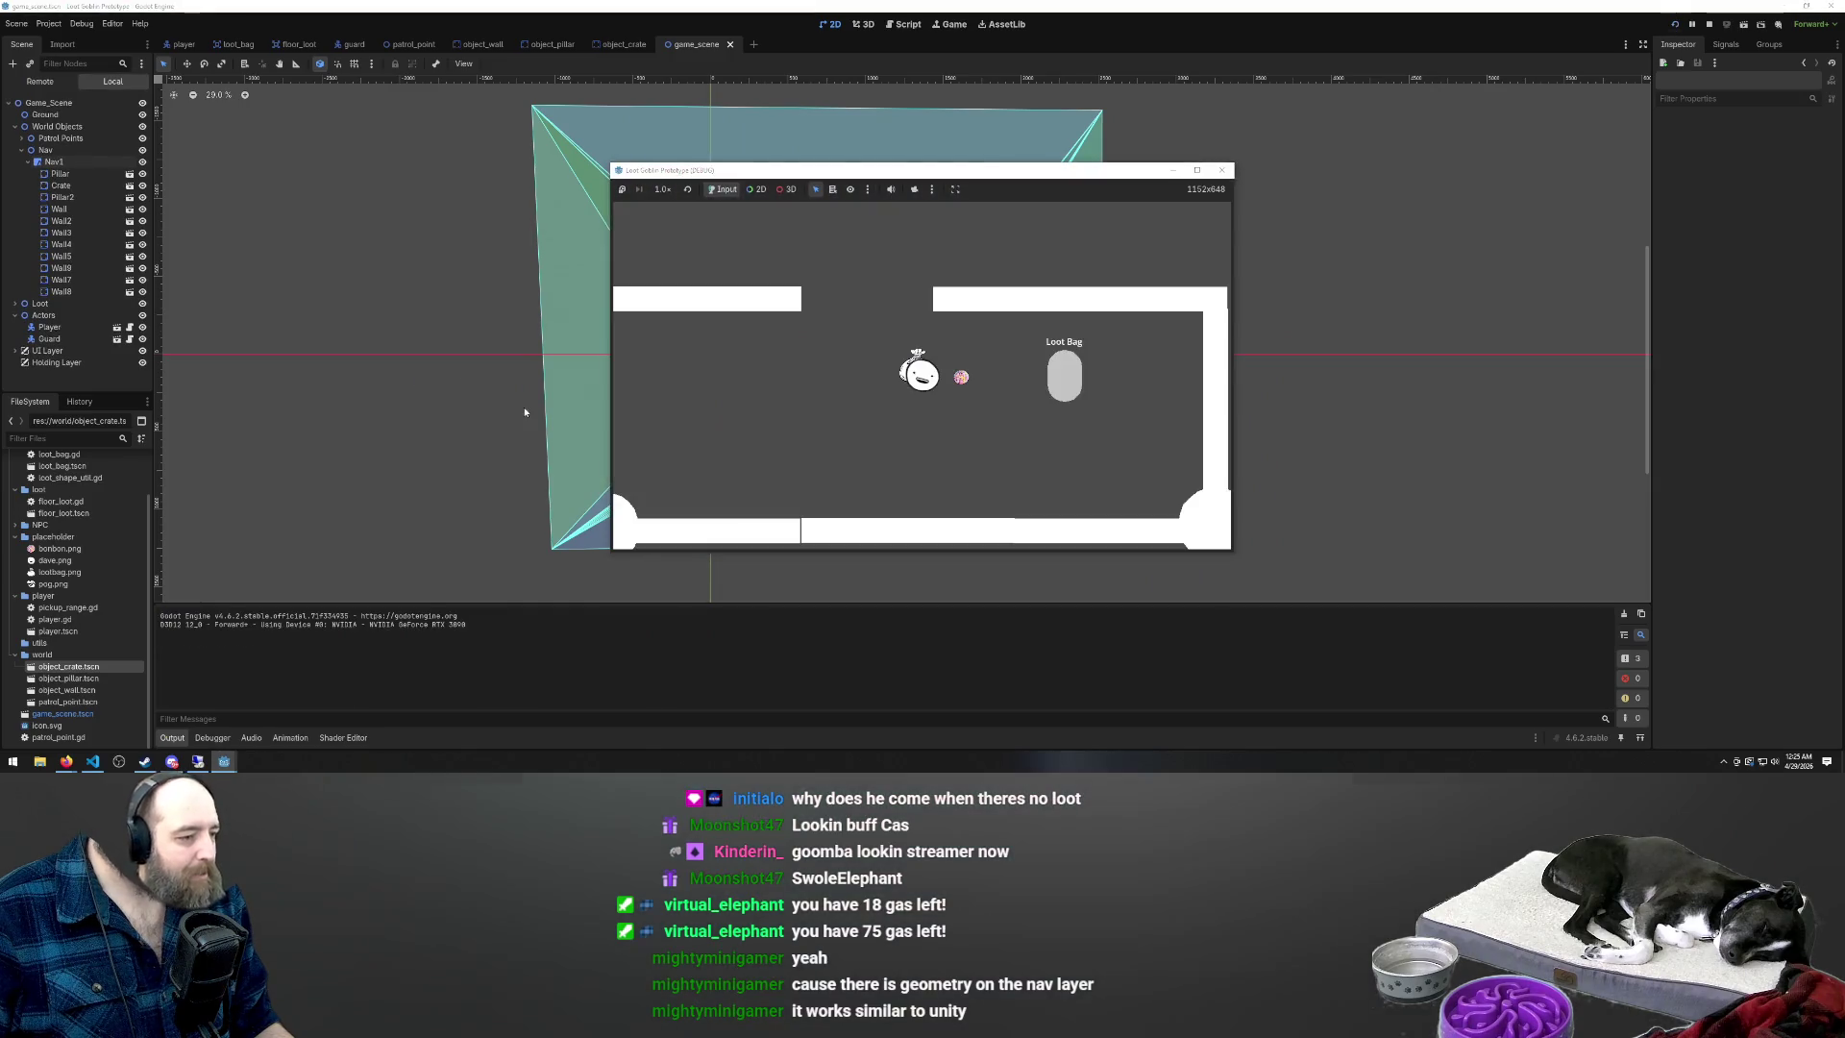
key("d")
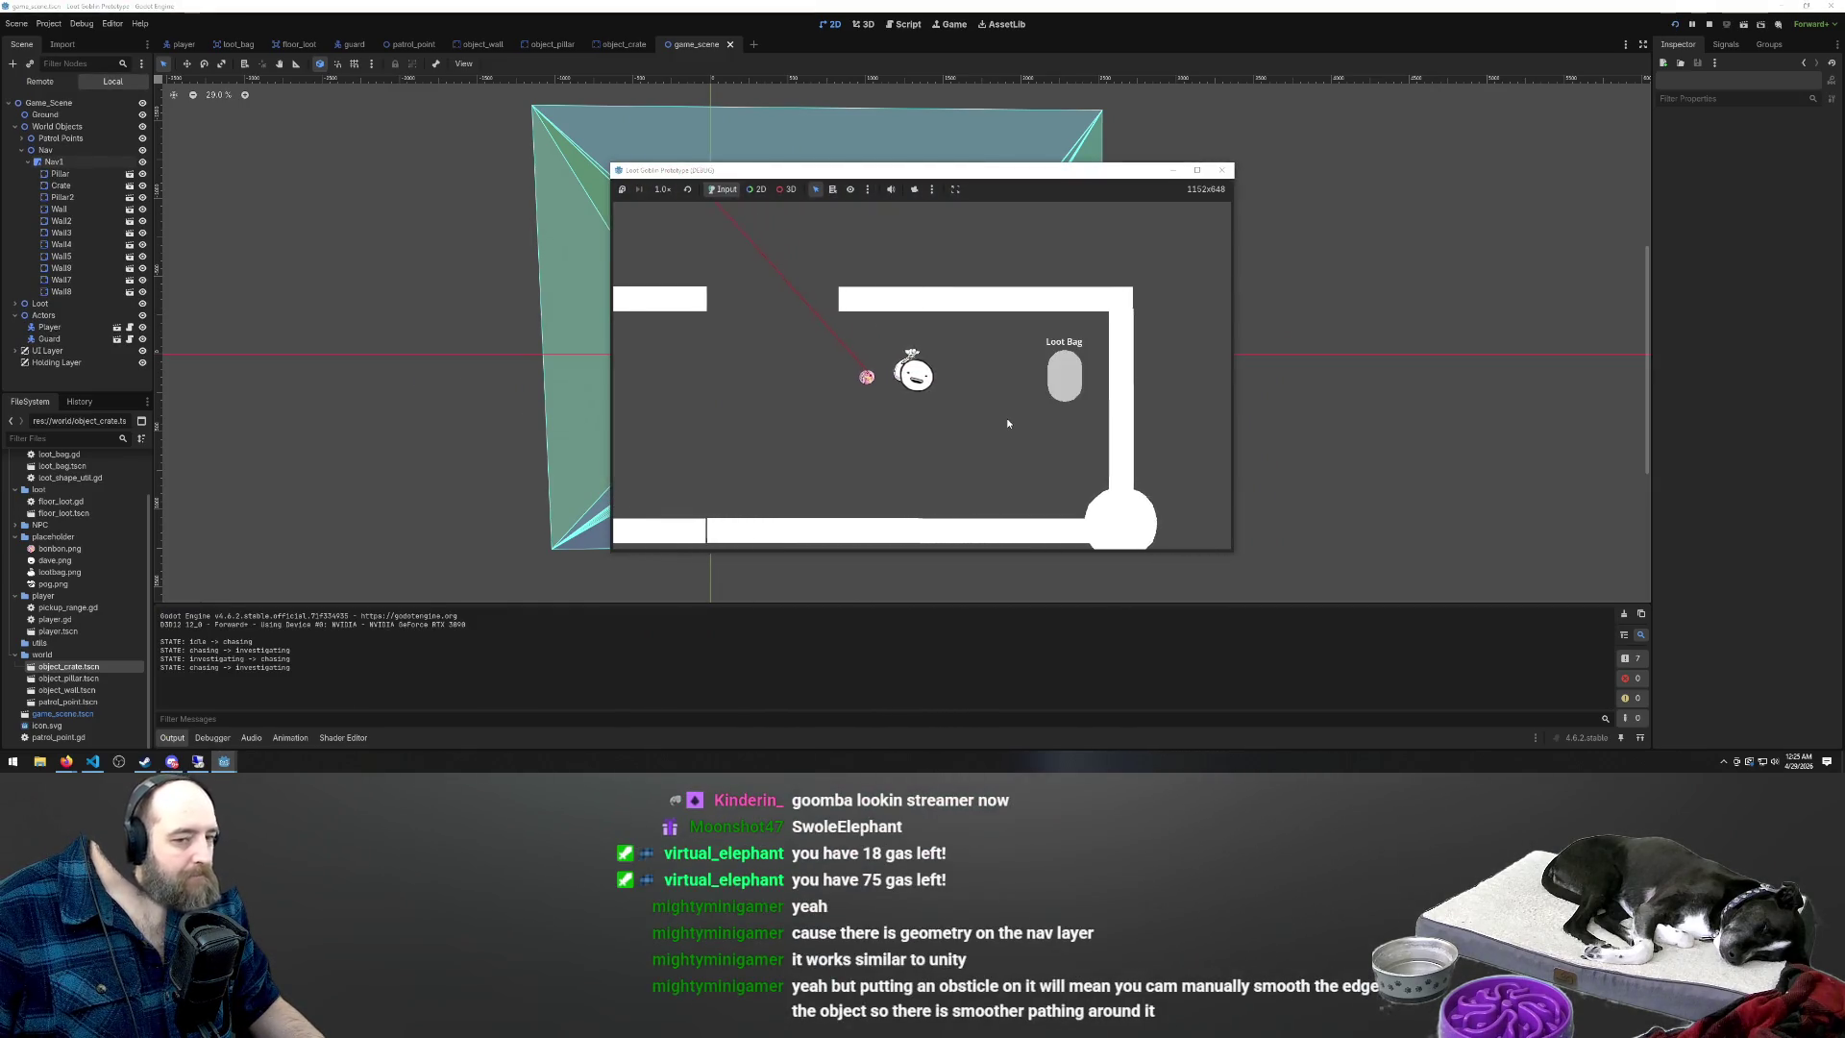
key("w")
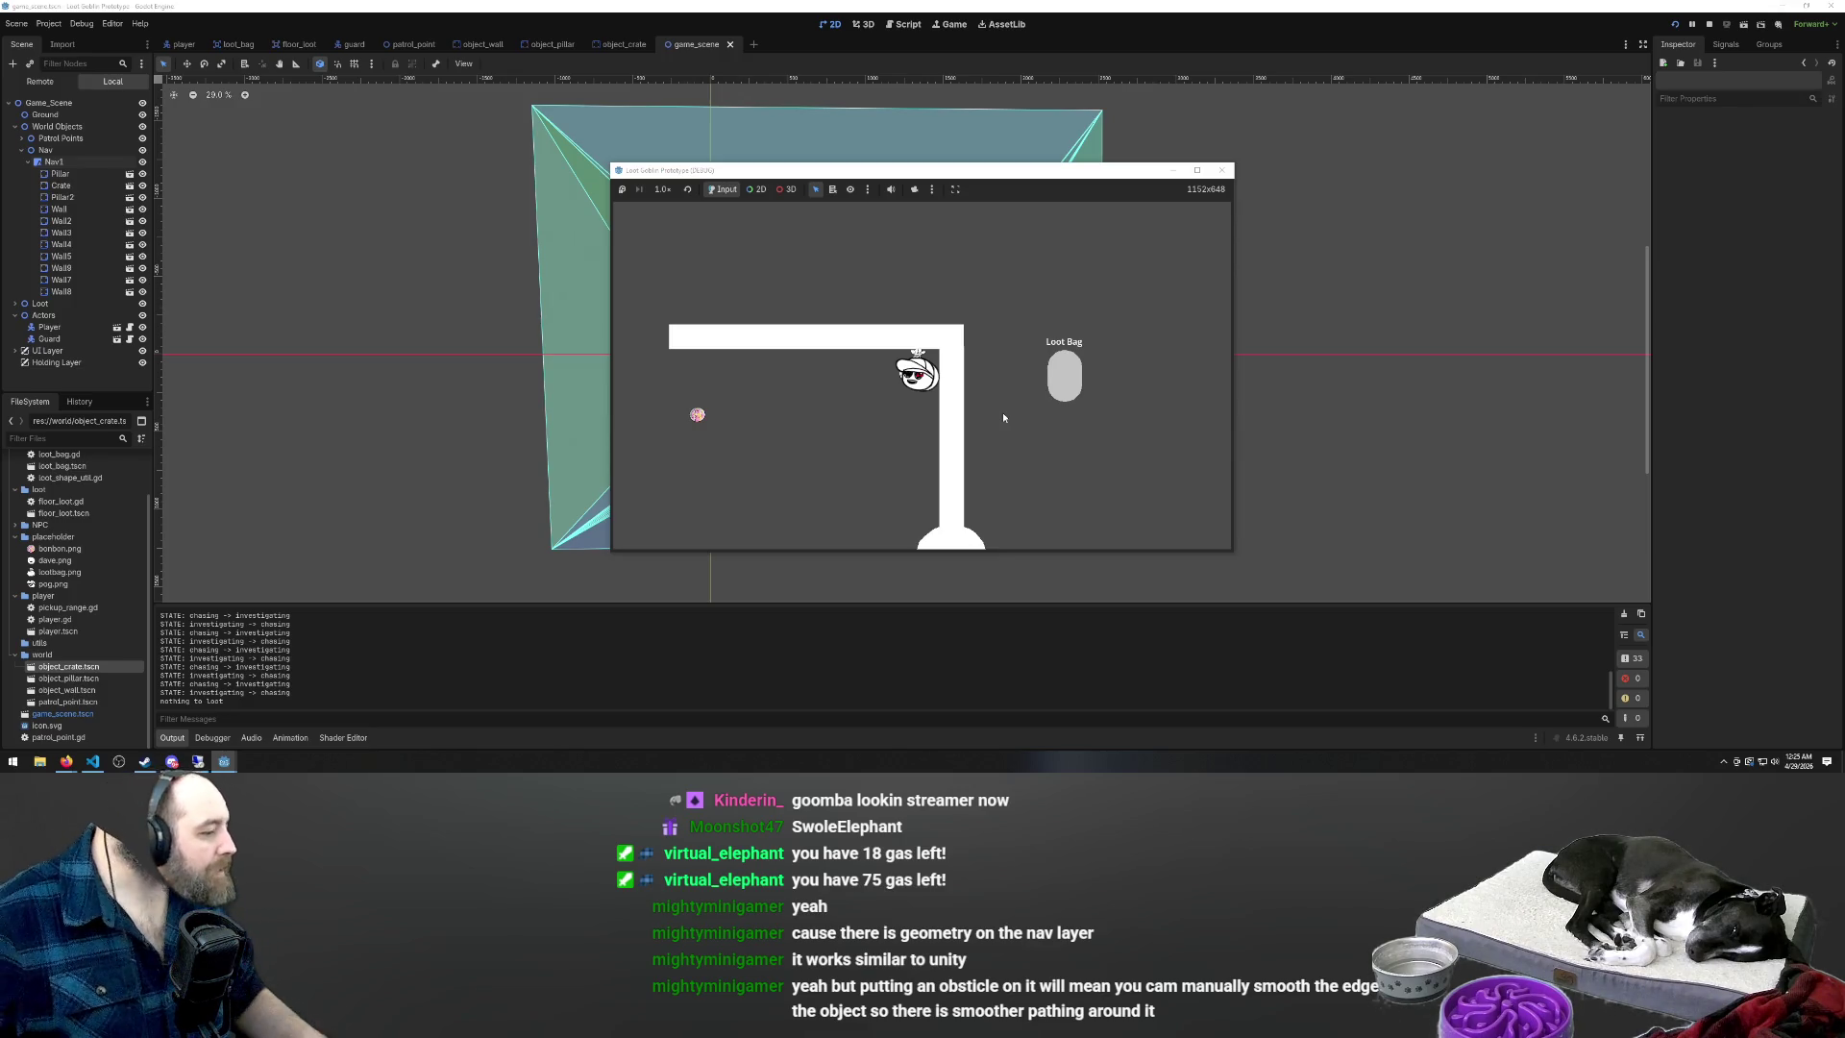
key("d")
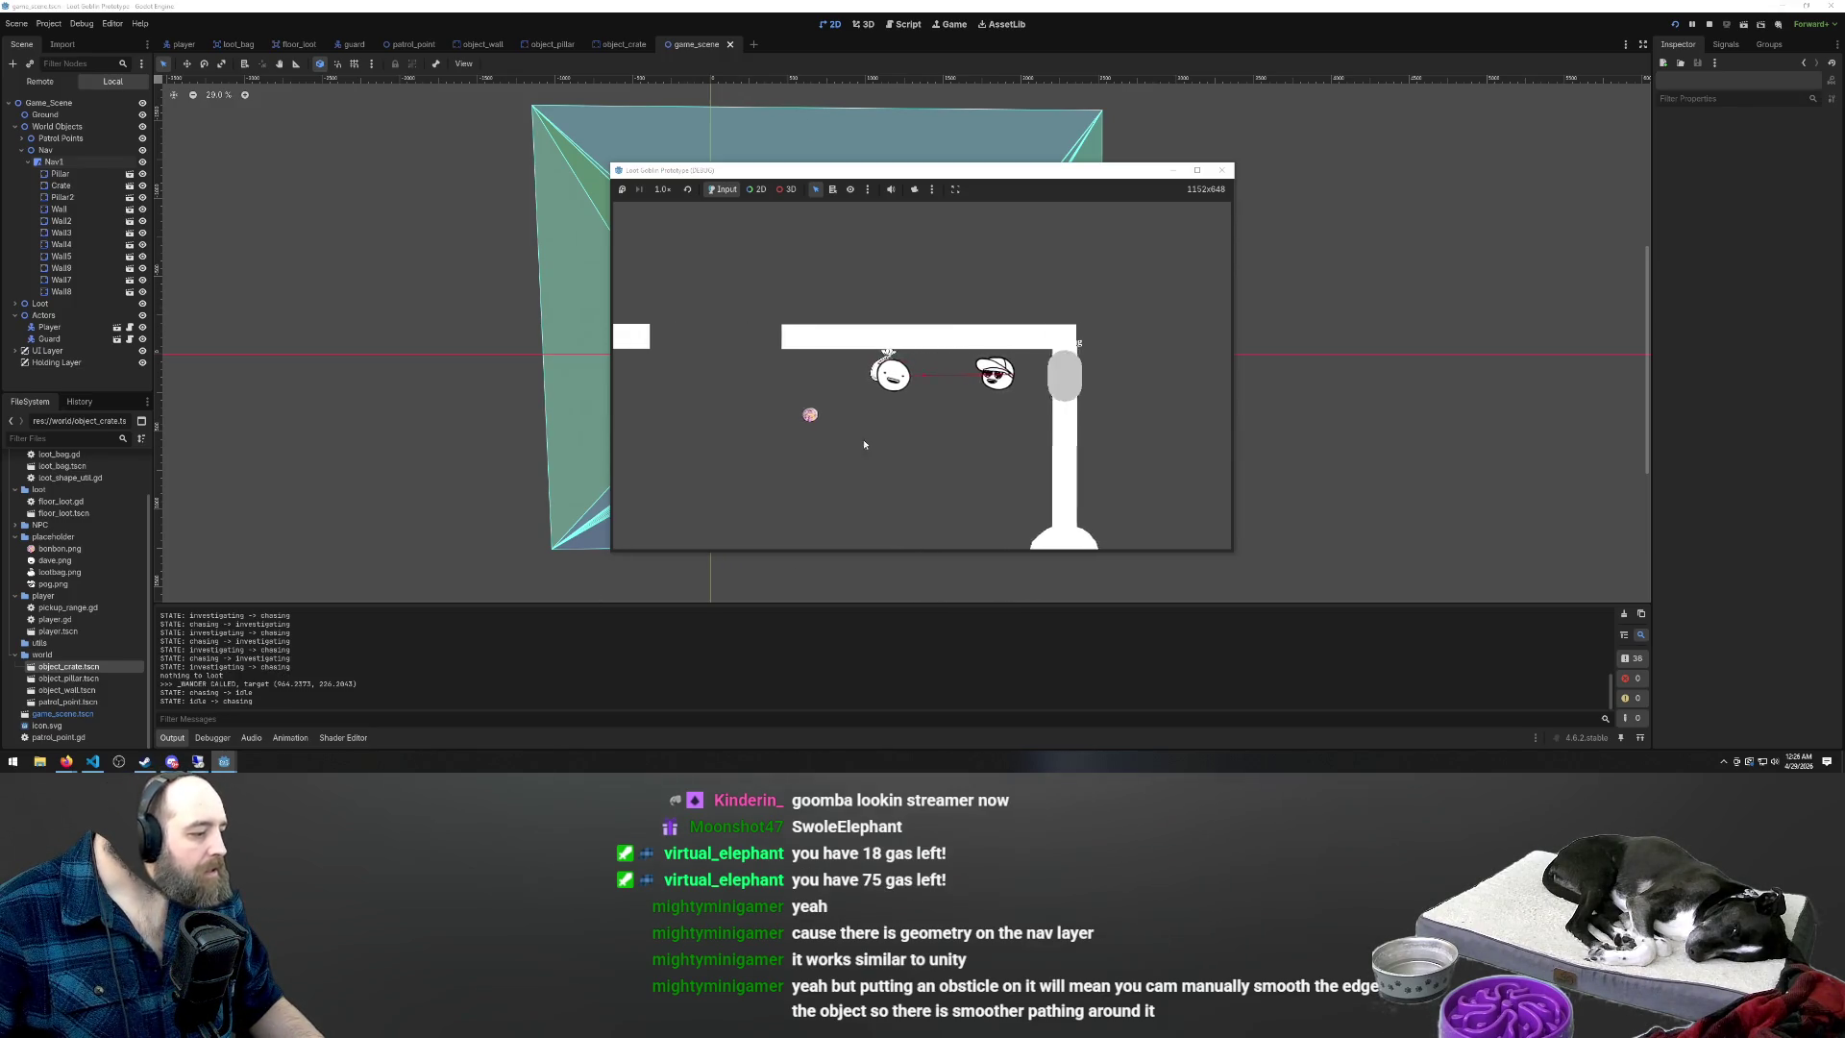
key("w")
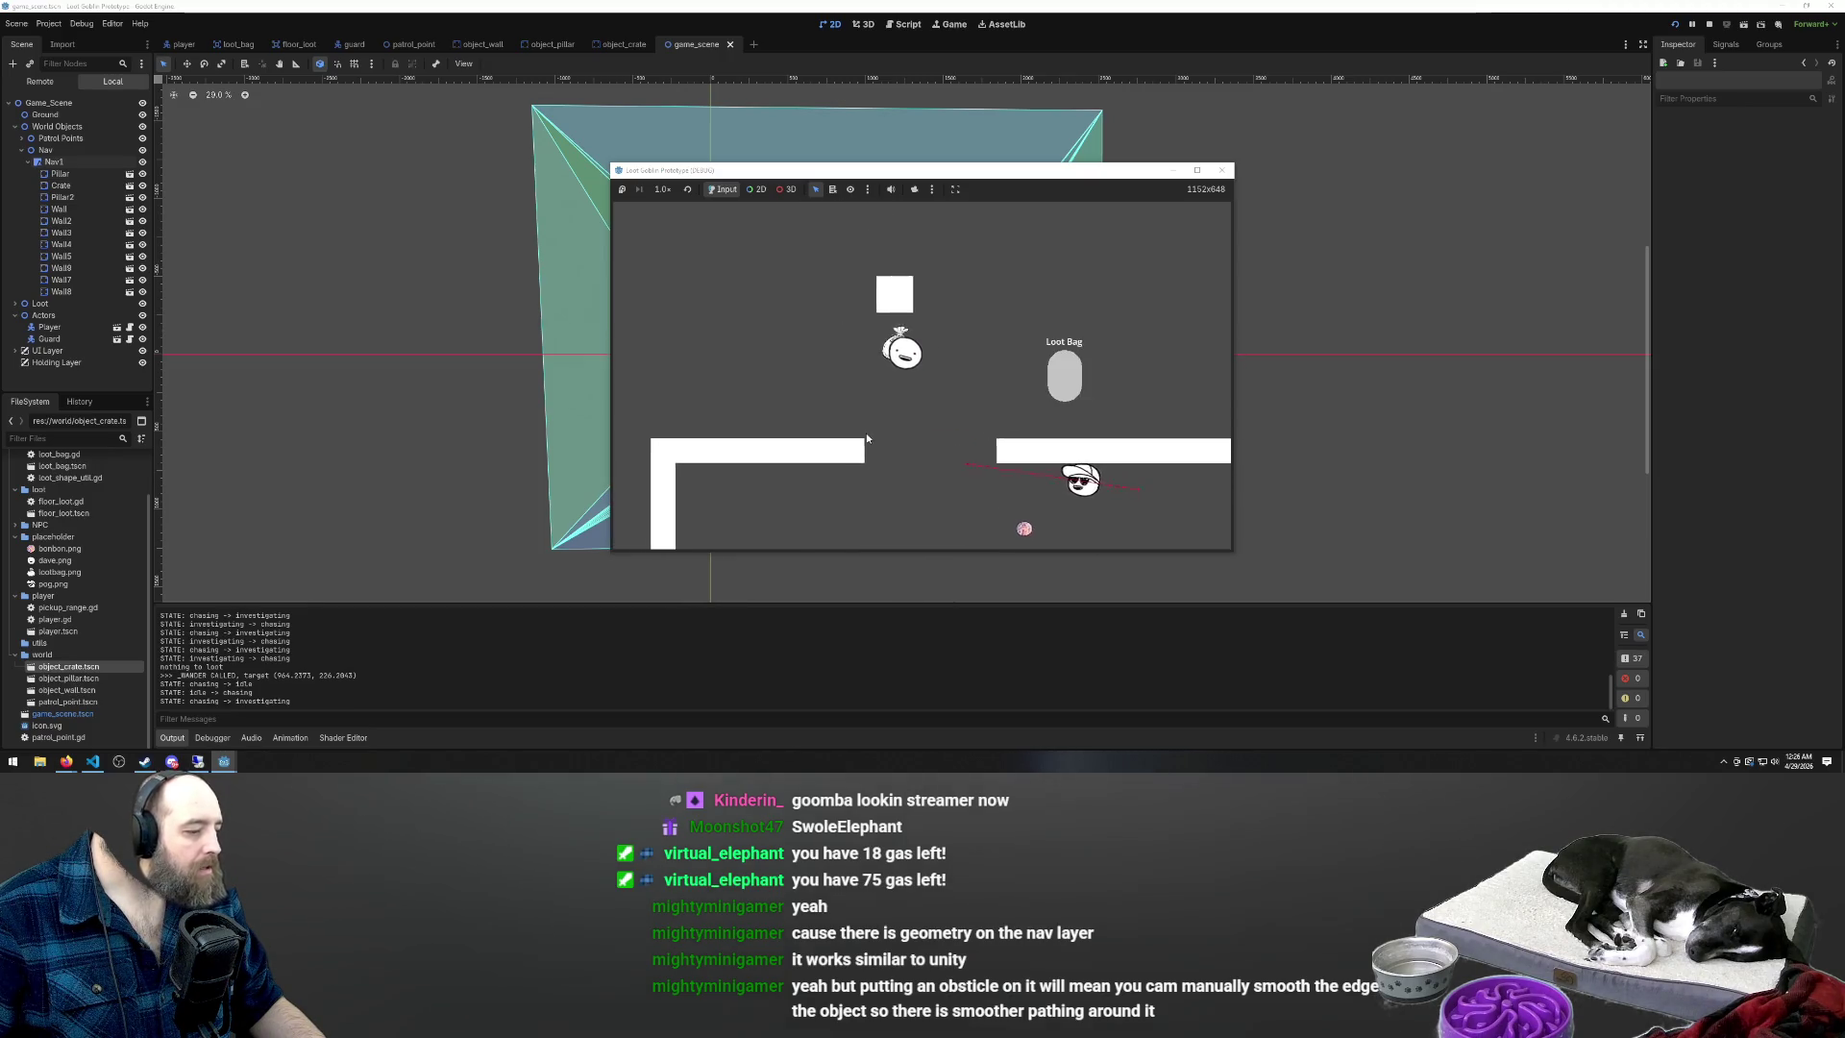
key("w")
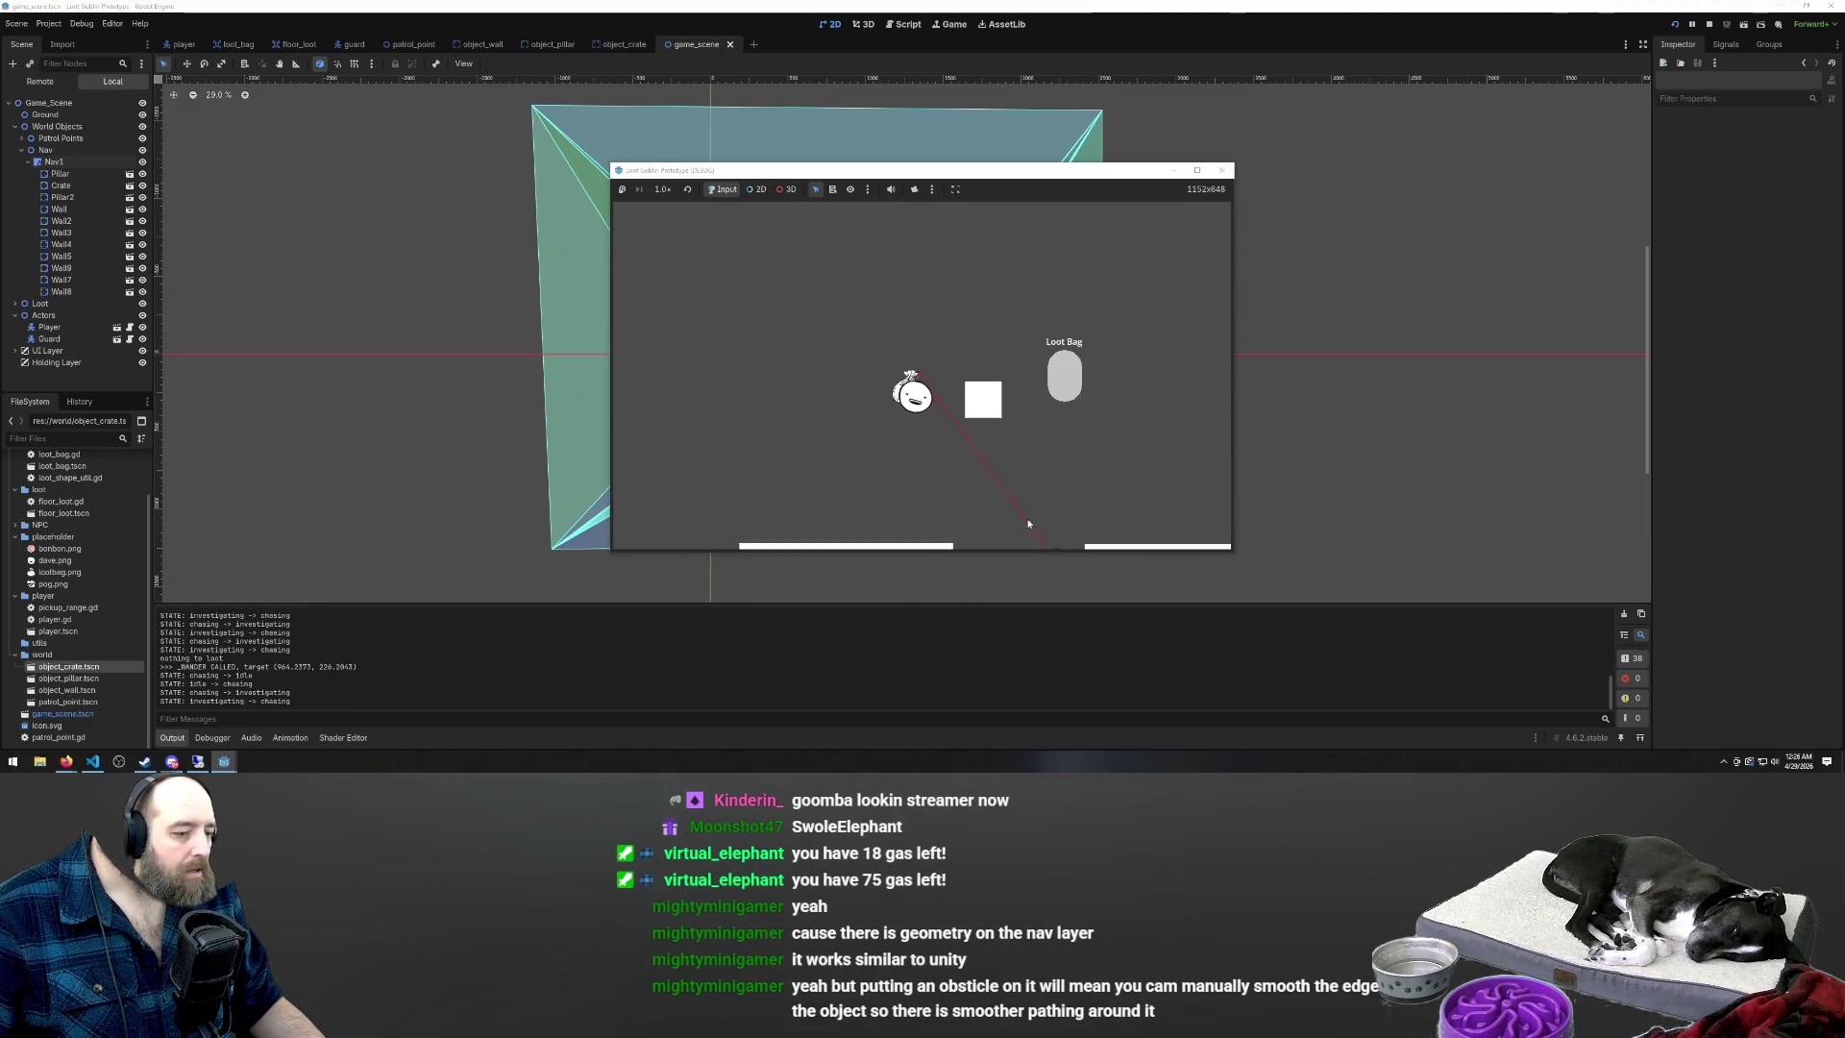
key("a")
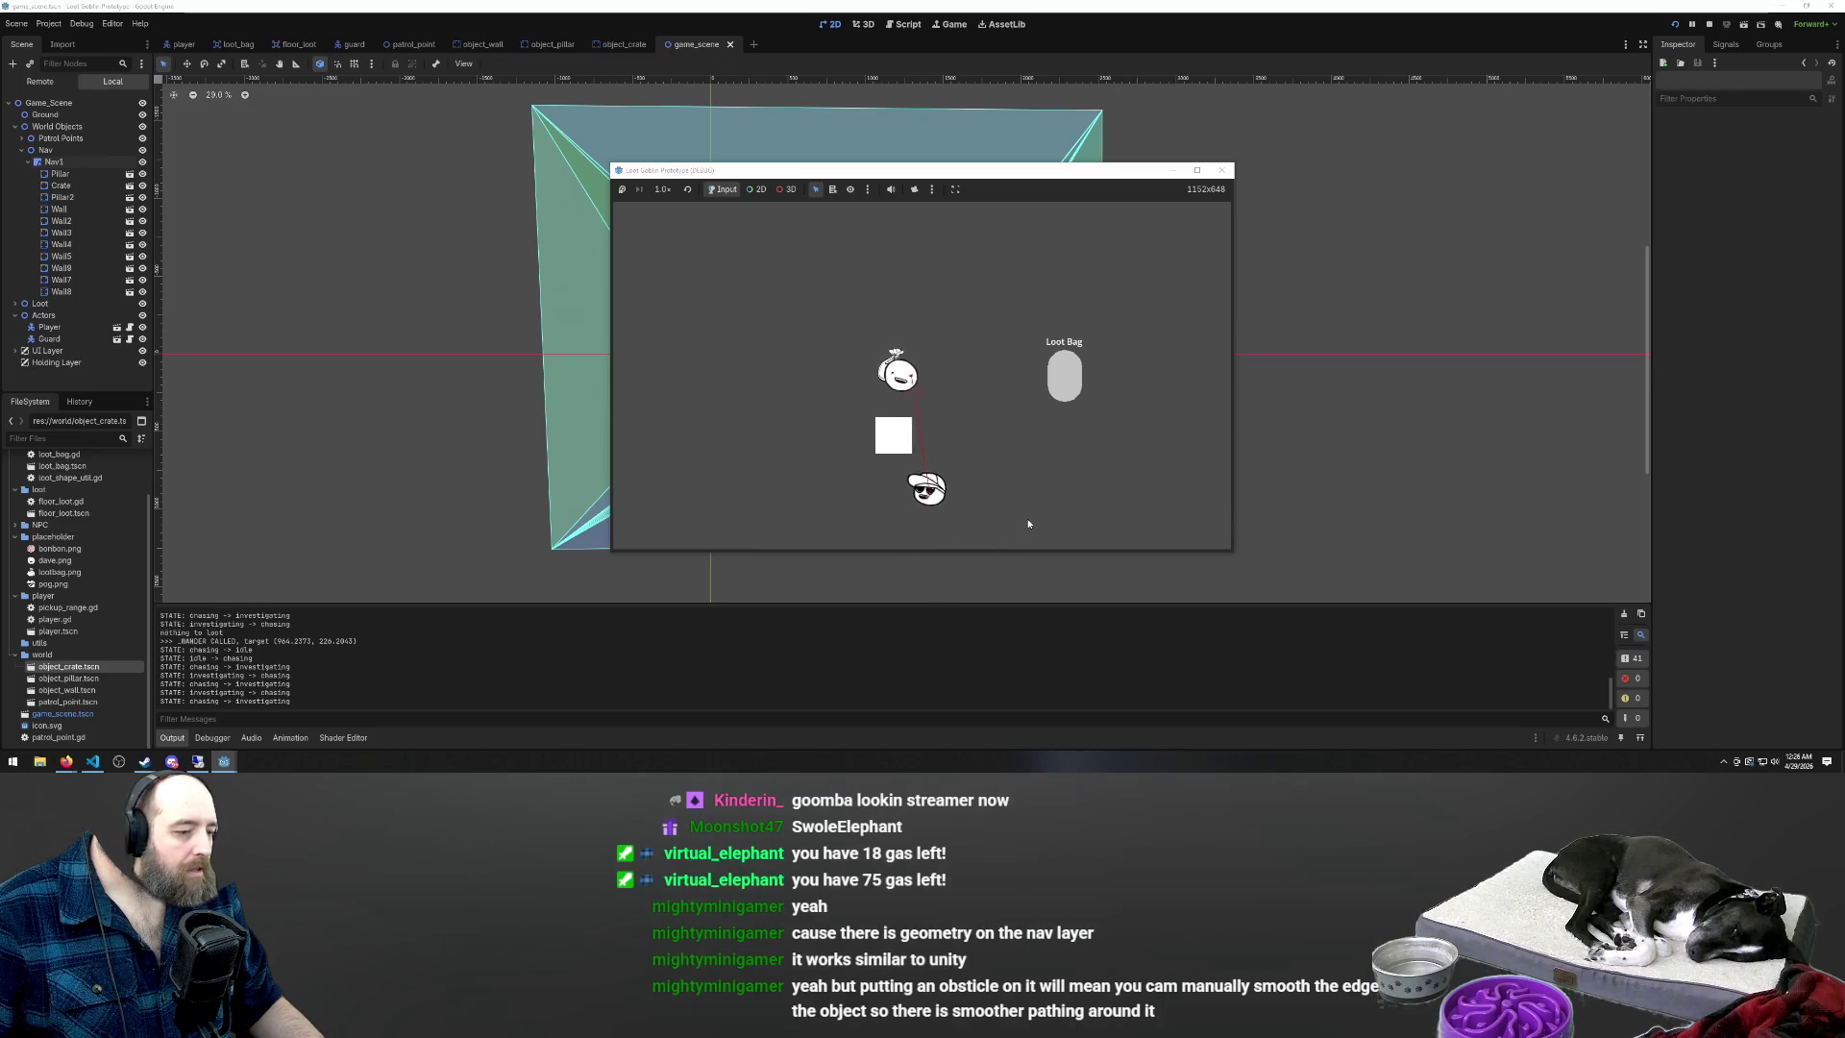
key("s")
key("s")
key("a")
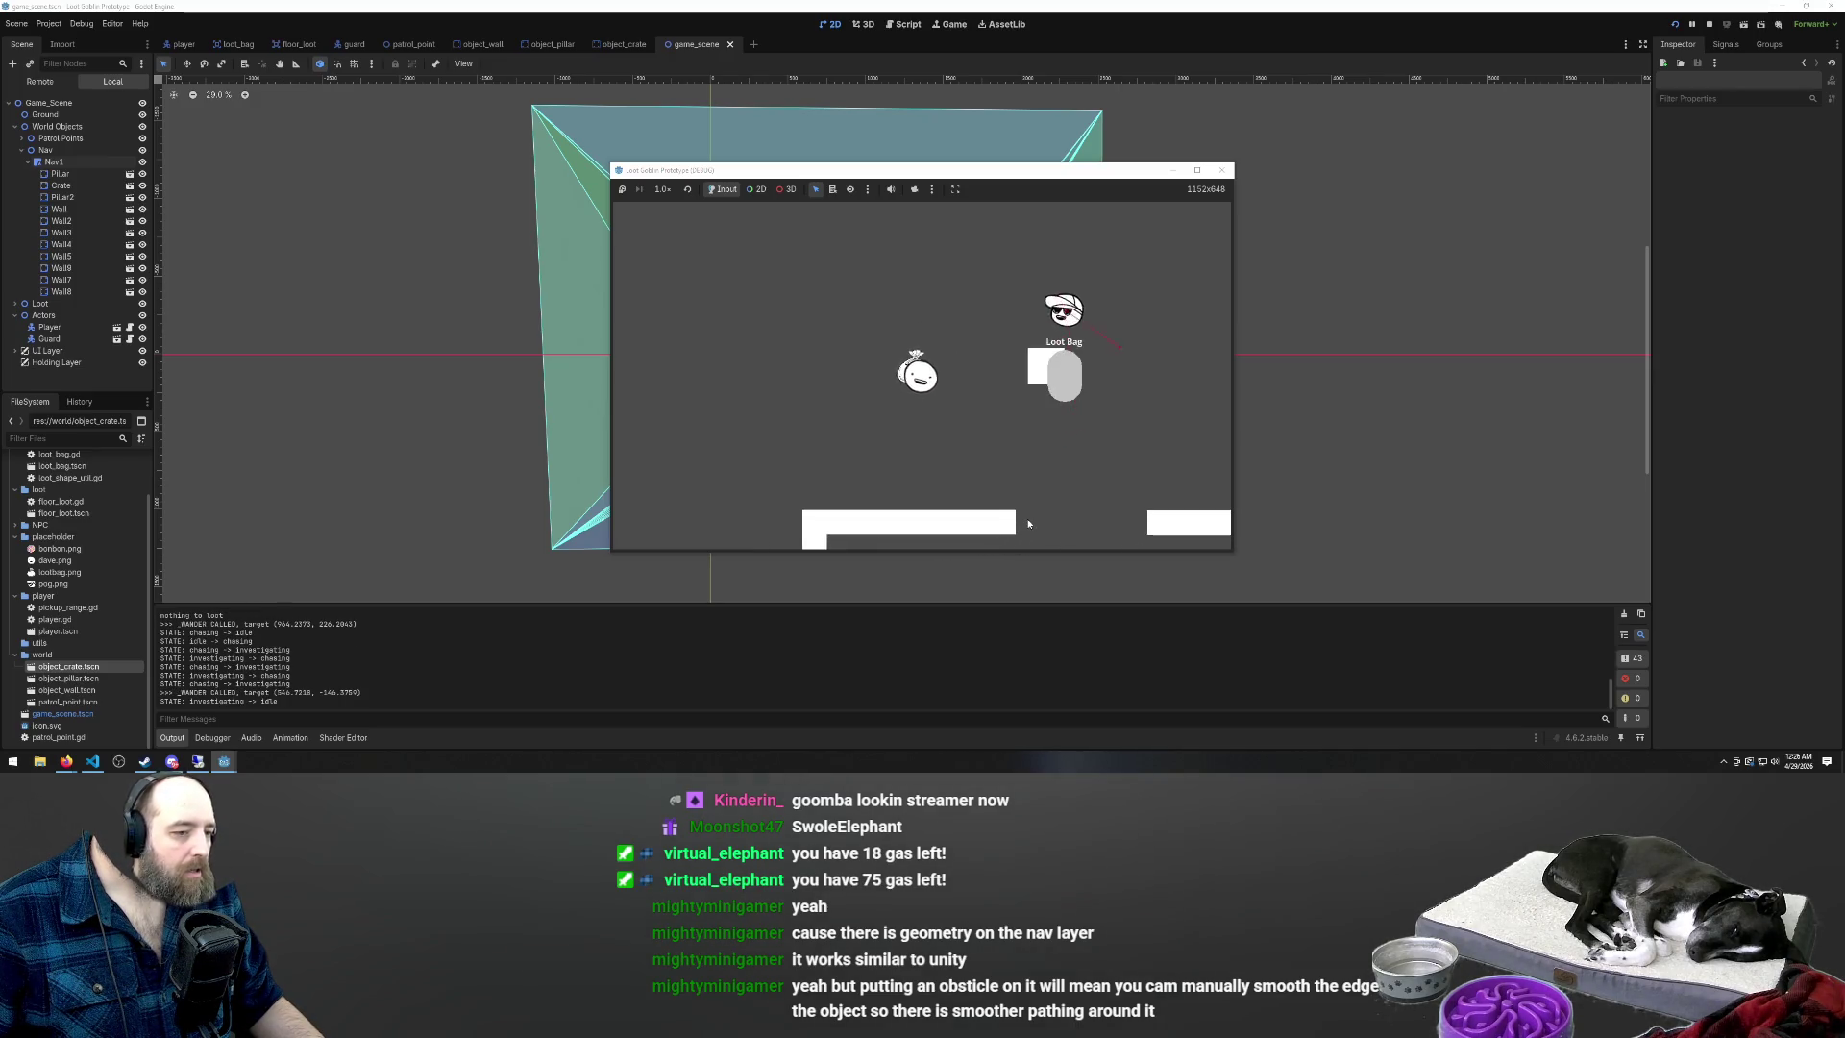
key("w")
key("d")
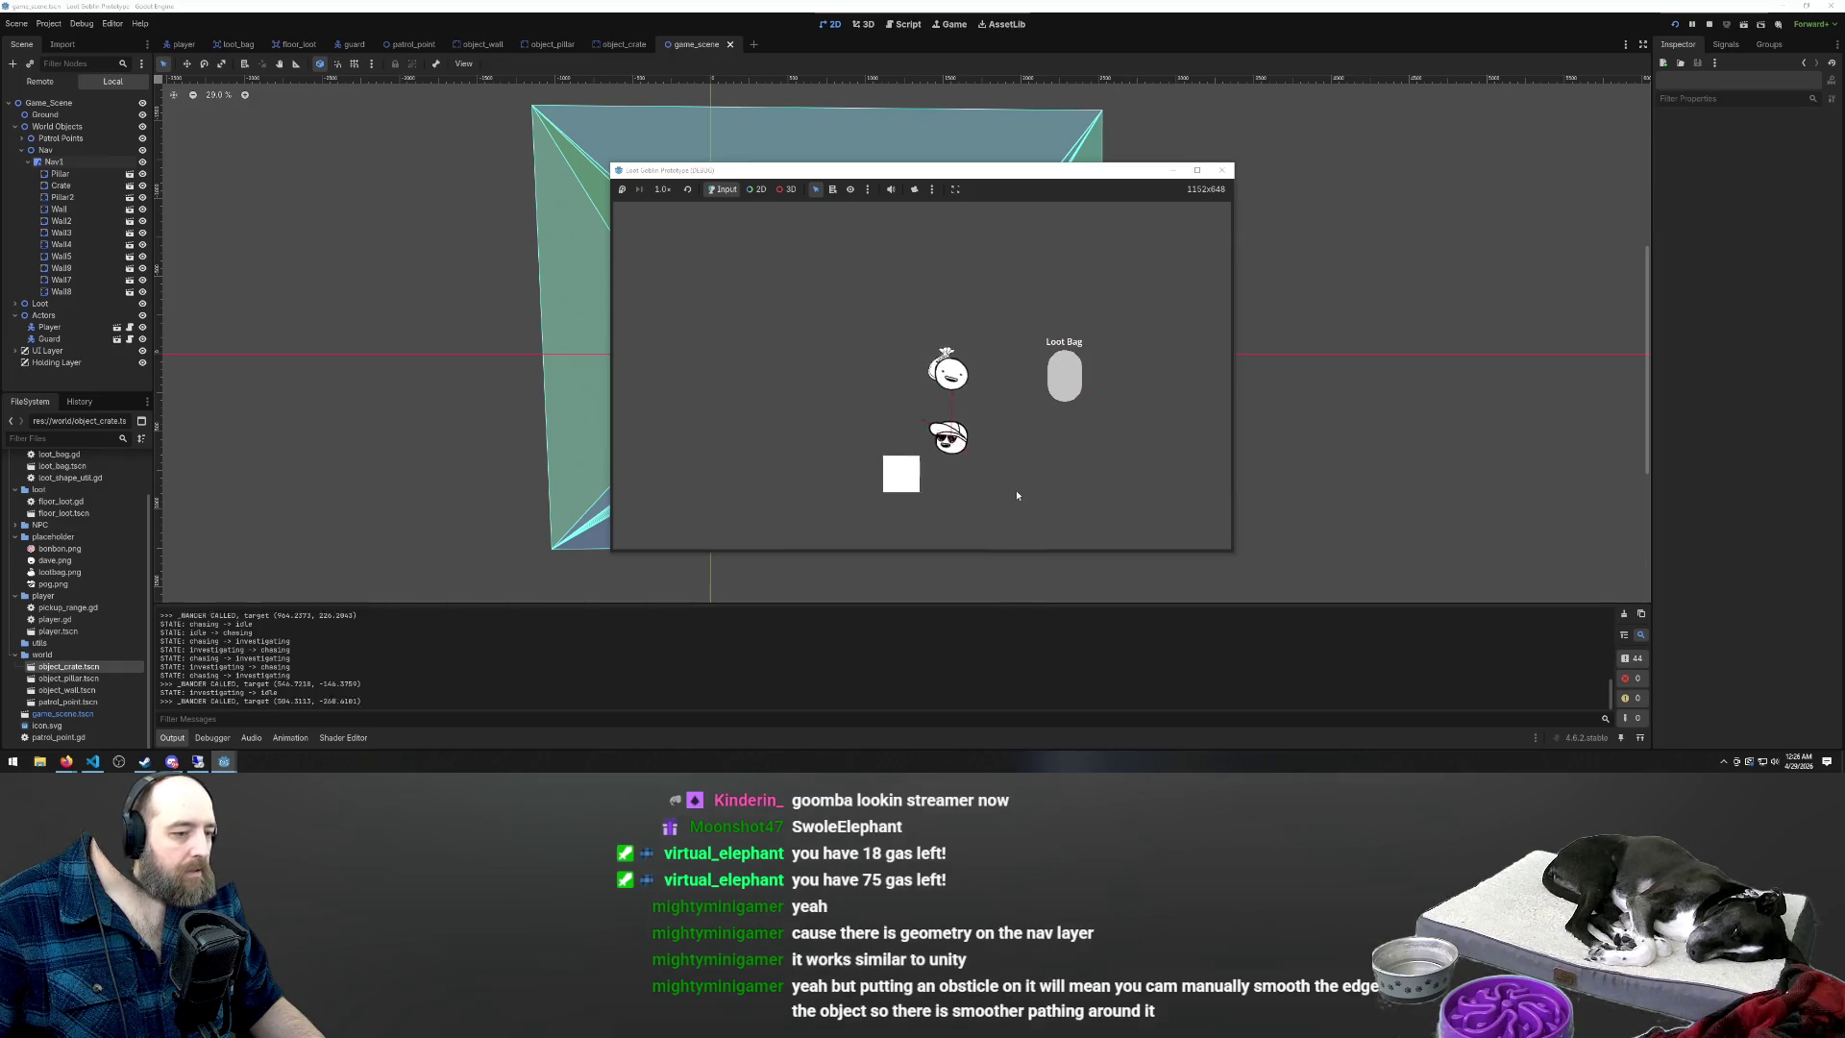
key("s")
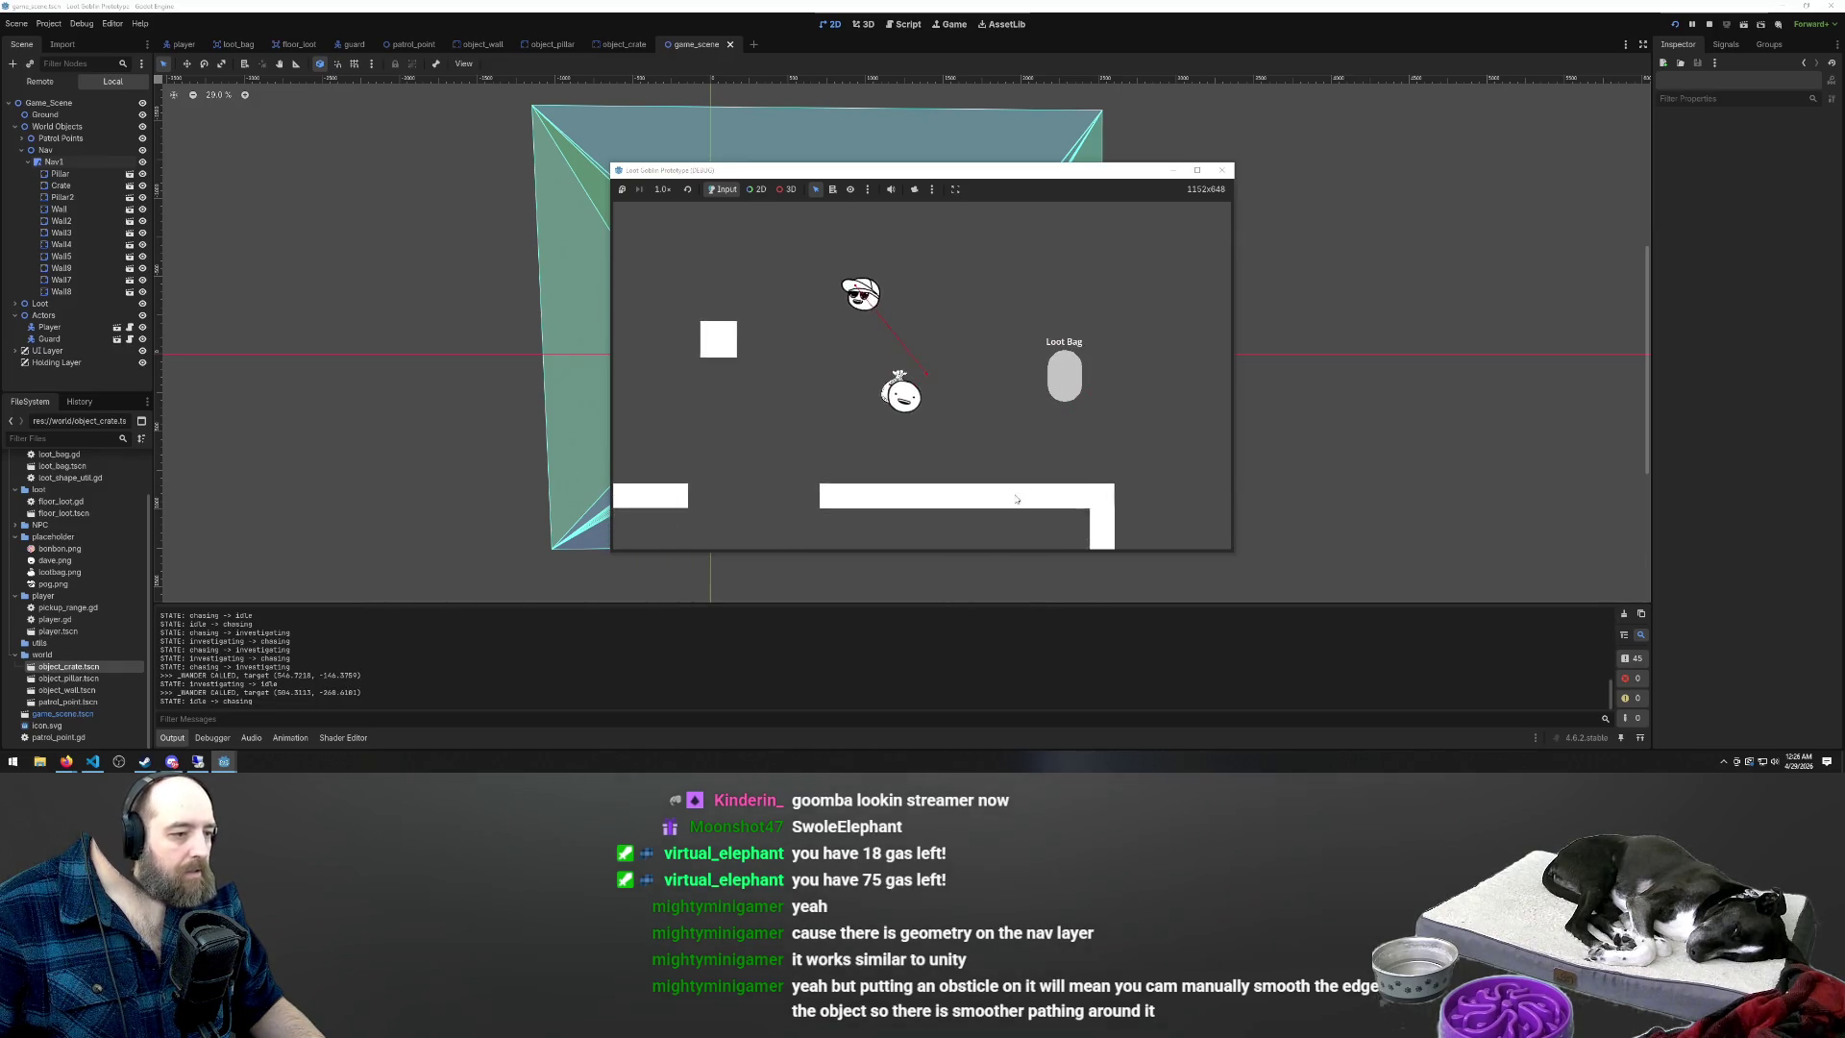
key("s")
key("a")
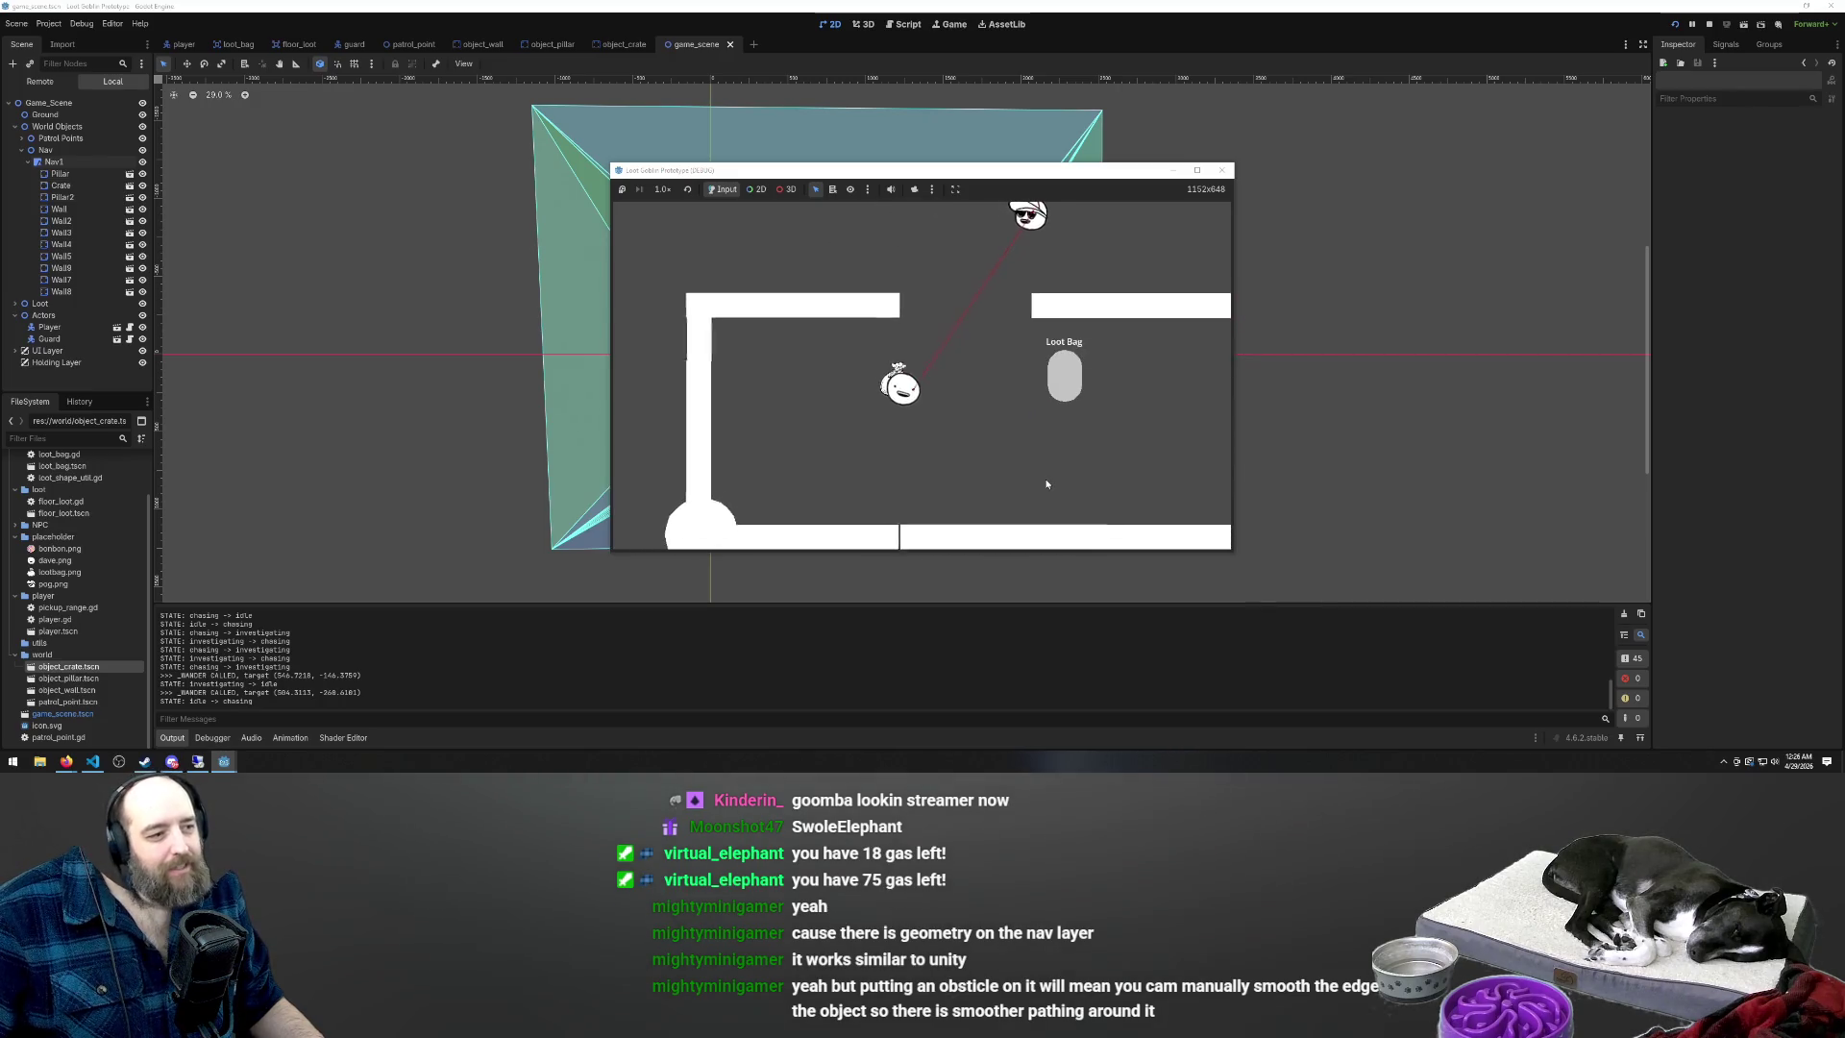
key("d")
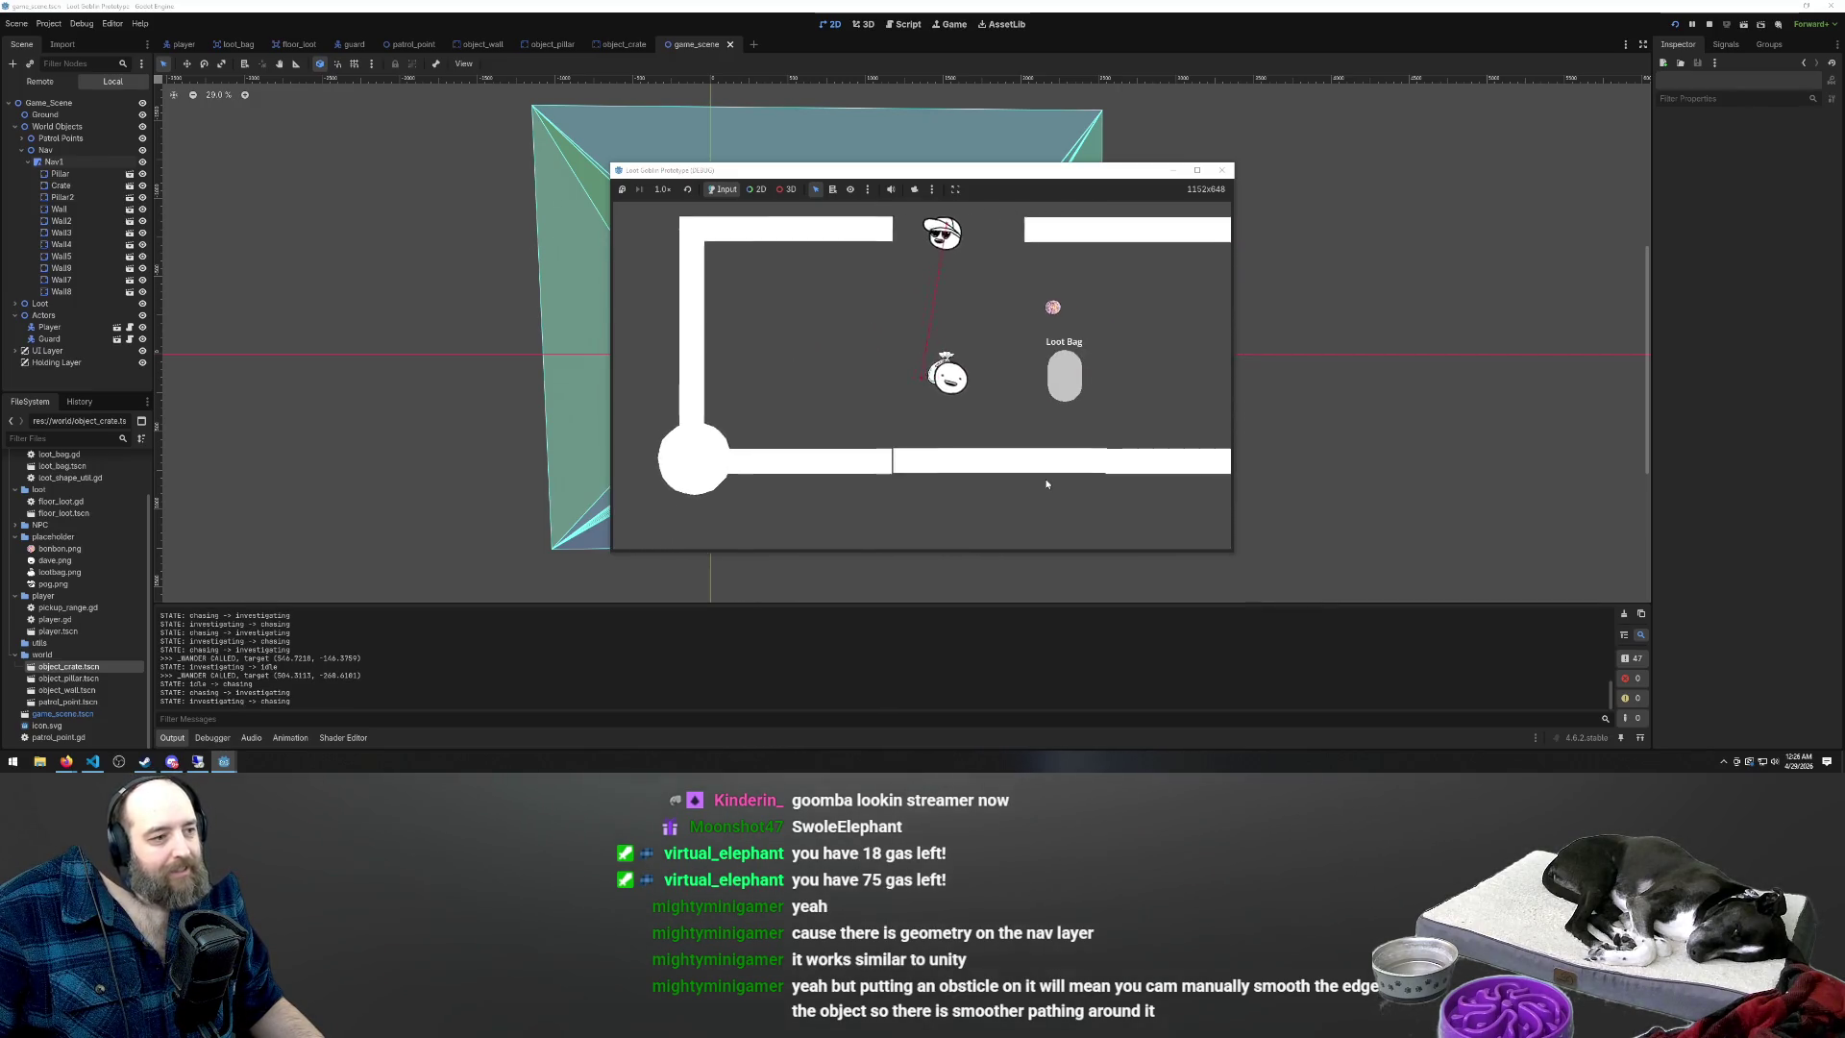
key("s")
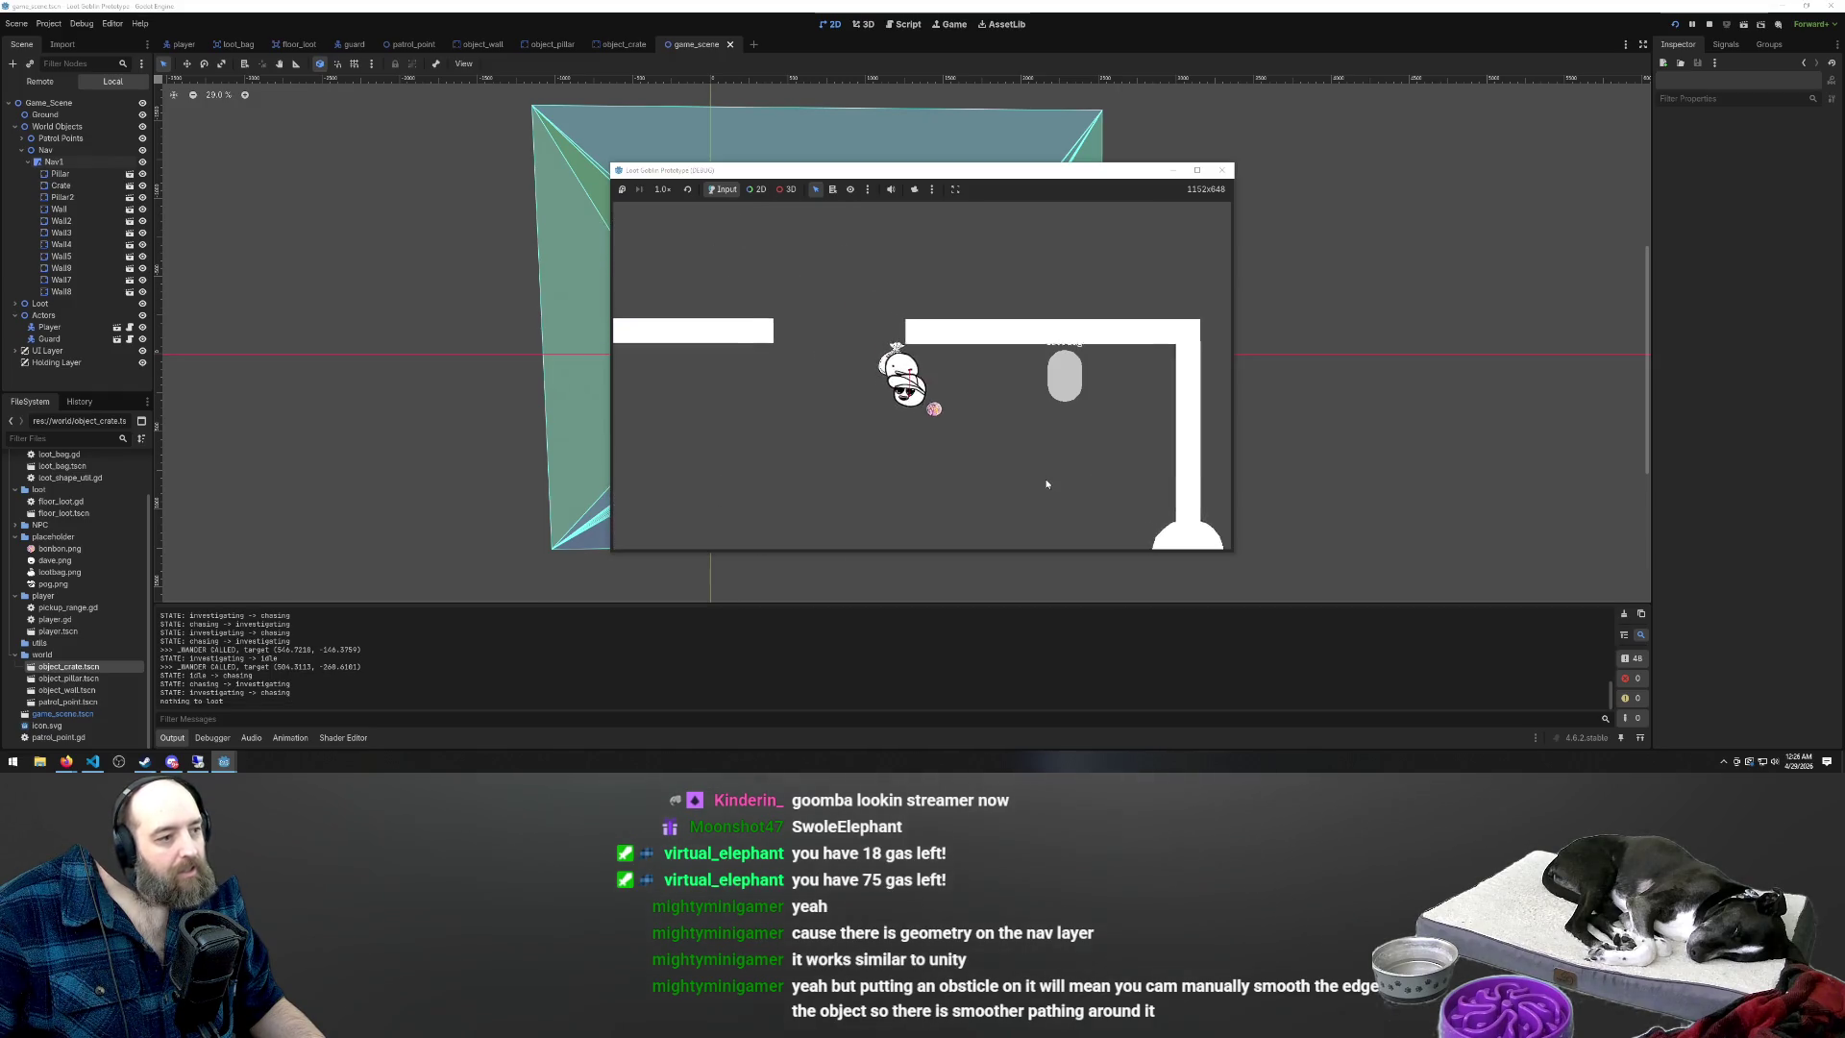
key("a")
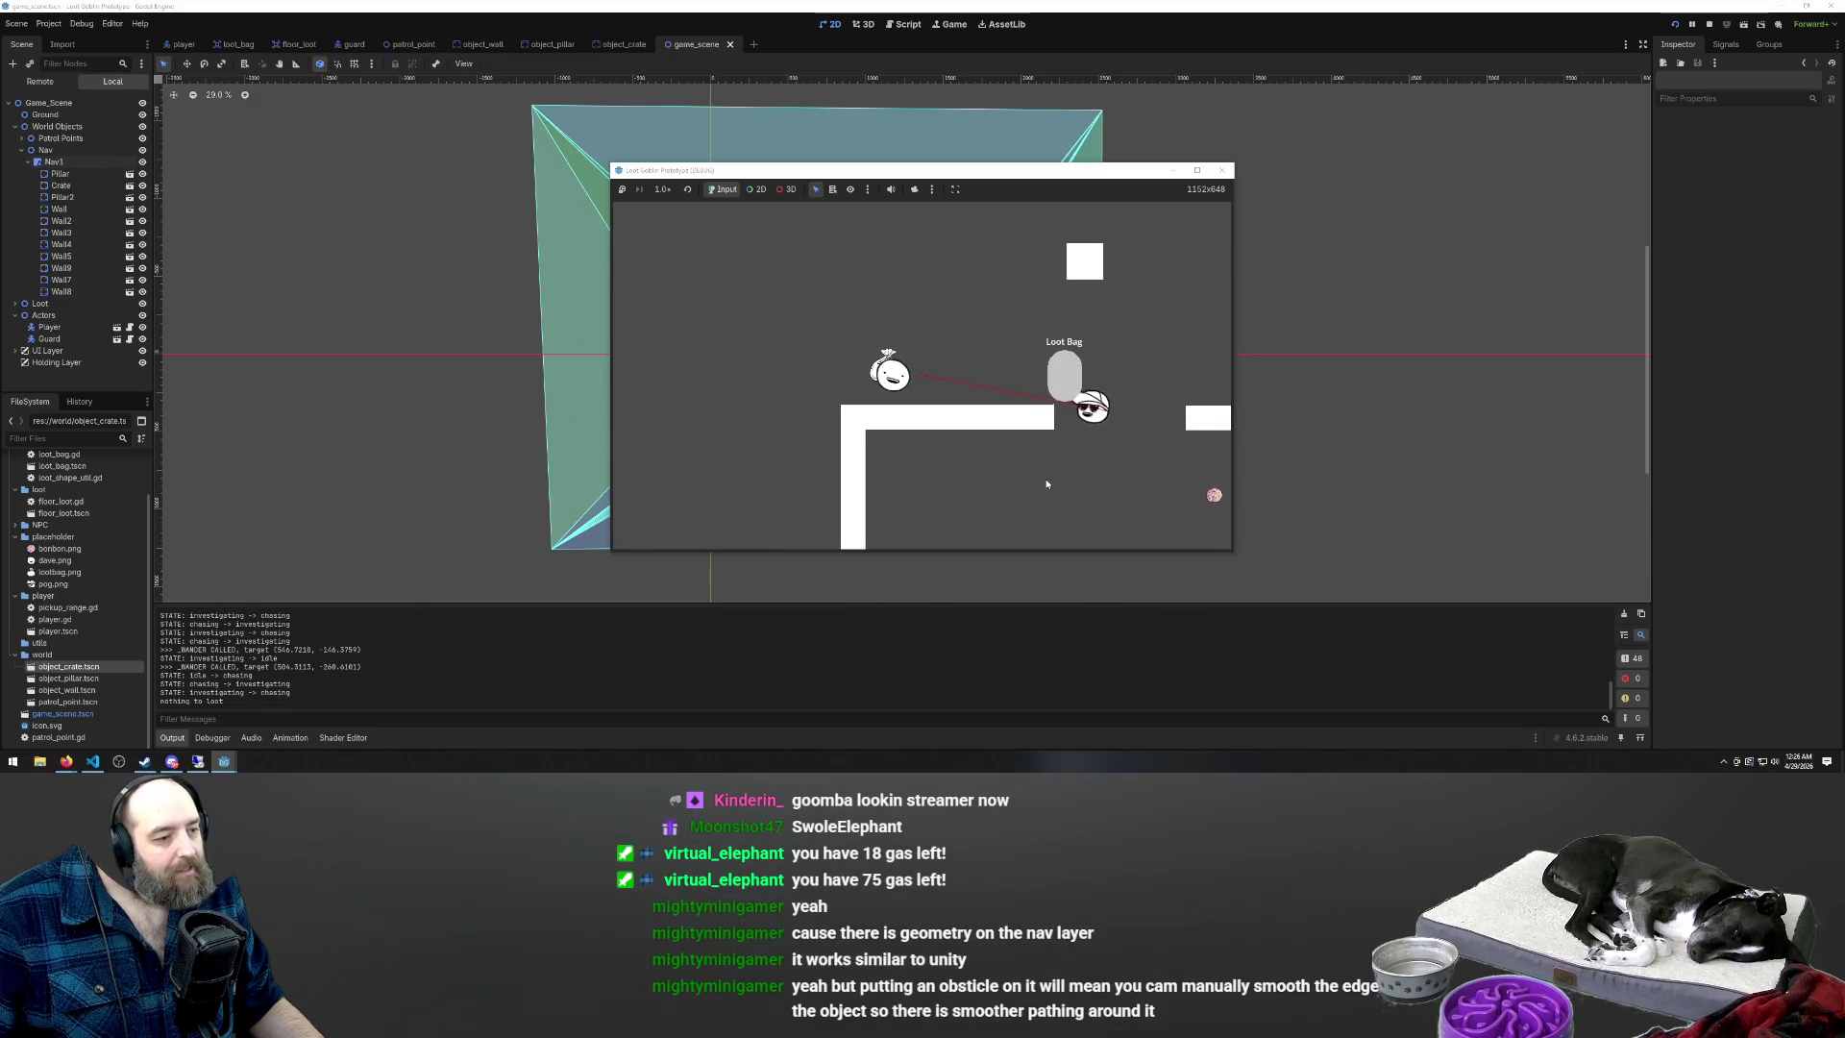
key("s")
key("s")
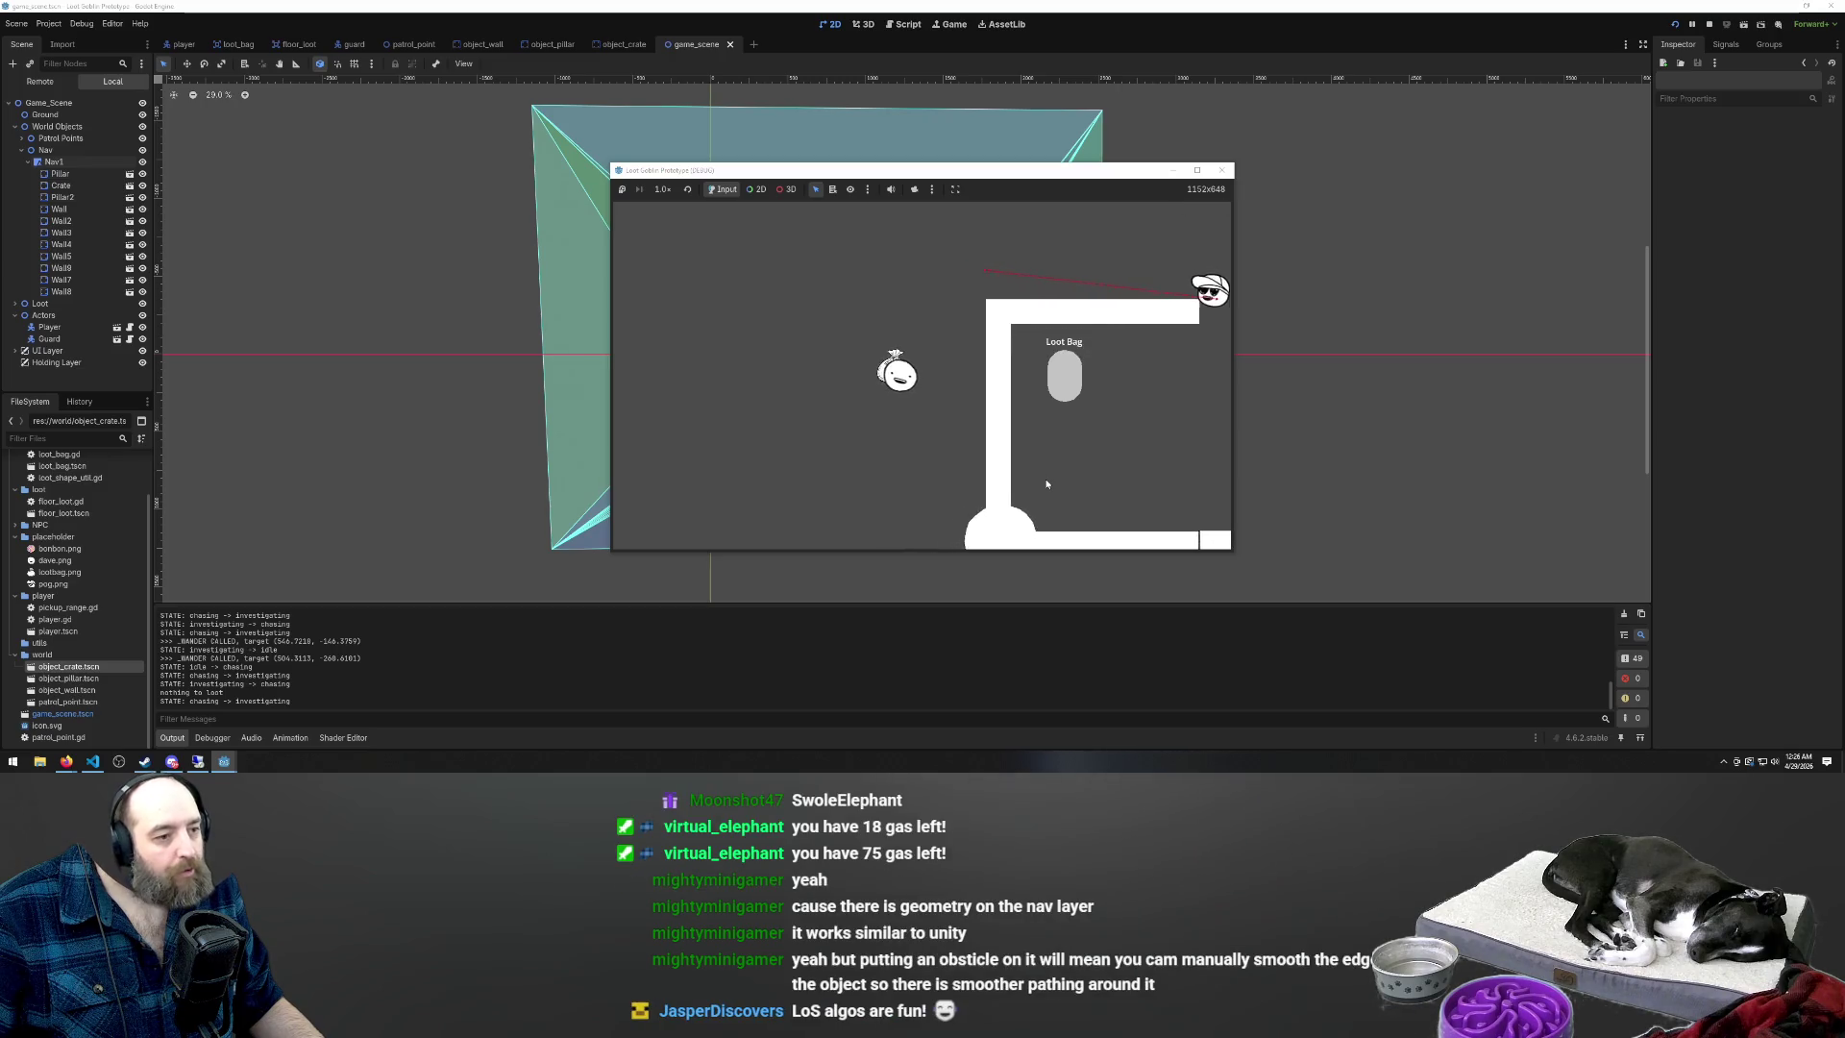
key("s")
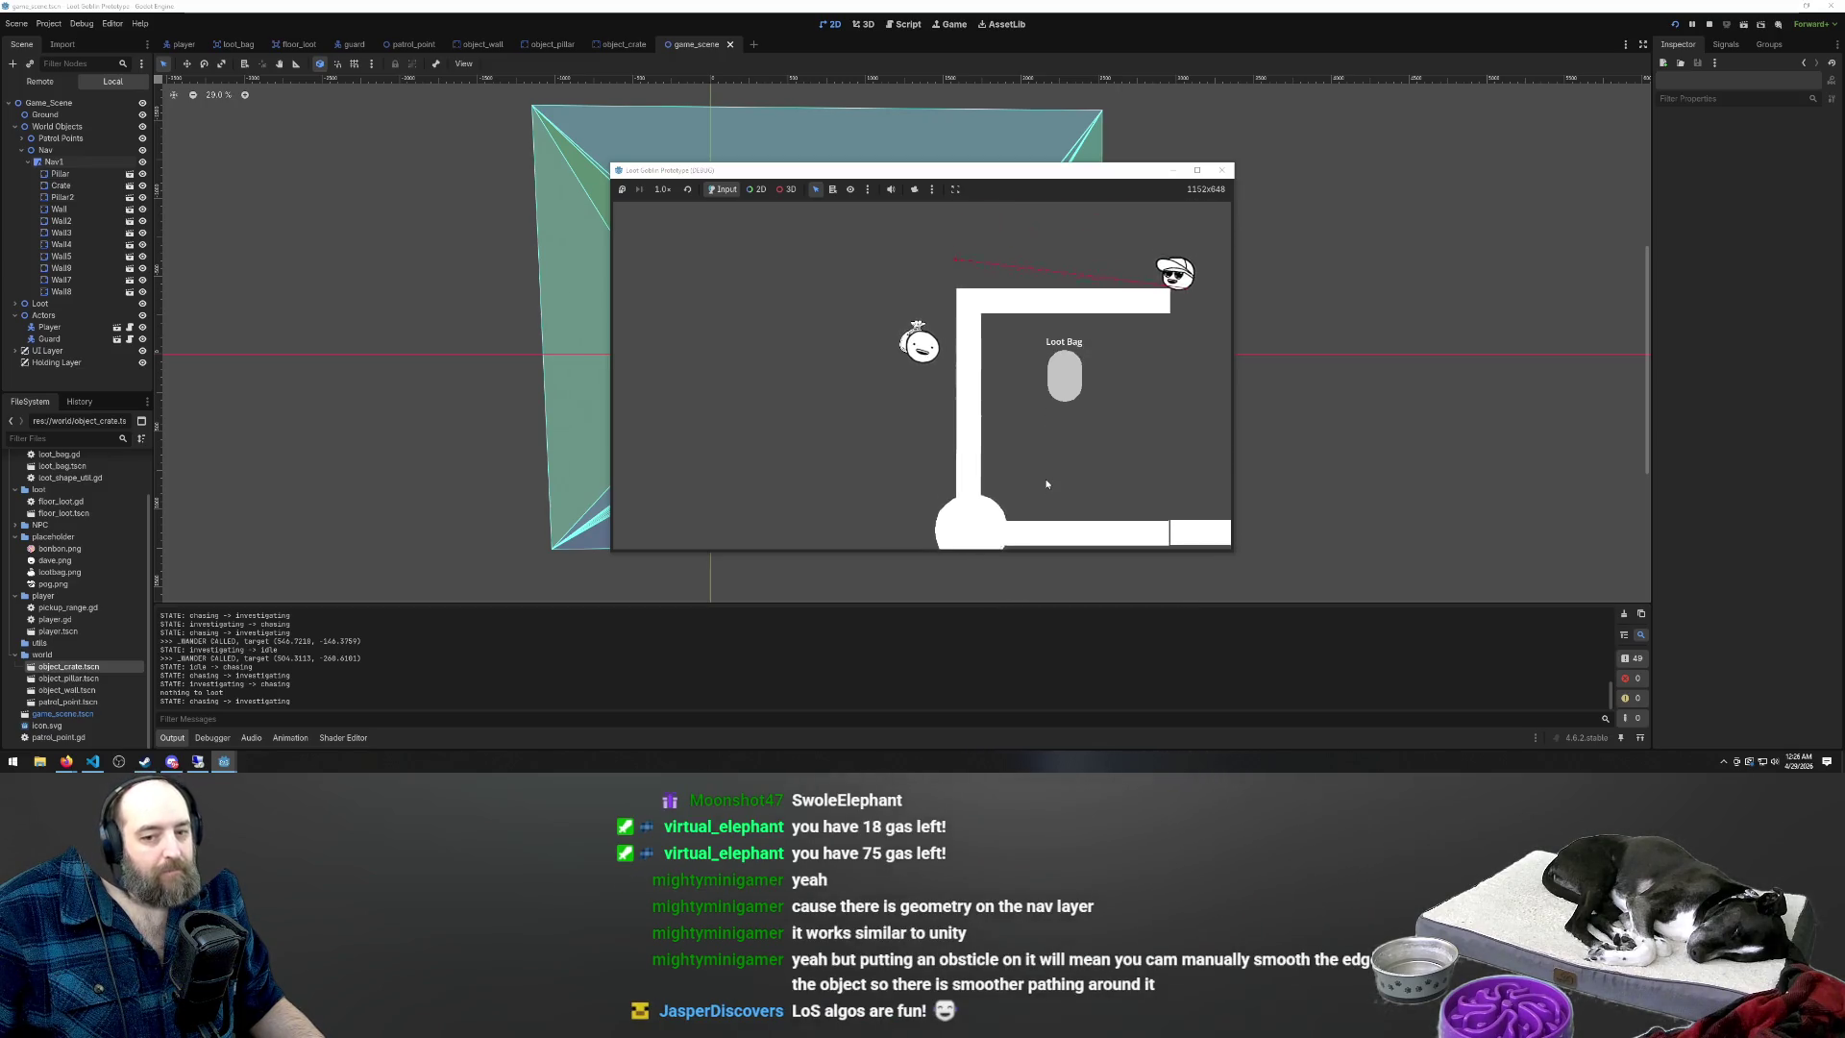
Keep dodging the guard around the walls and pillar, then stop the game with F8
key("w")
key("d")
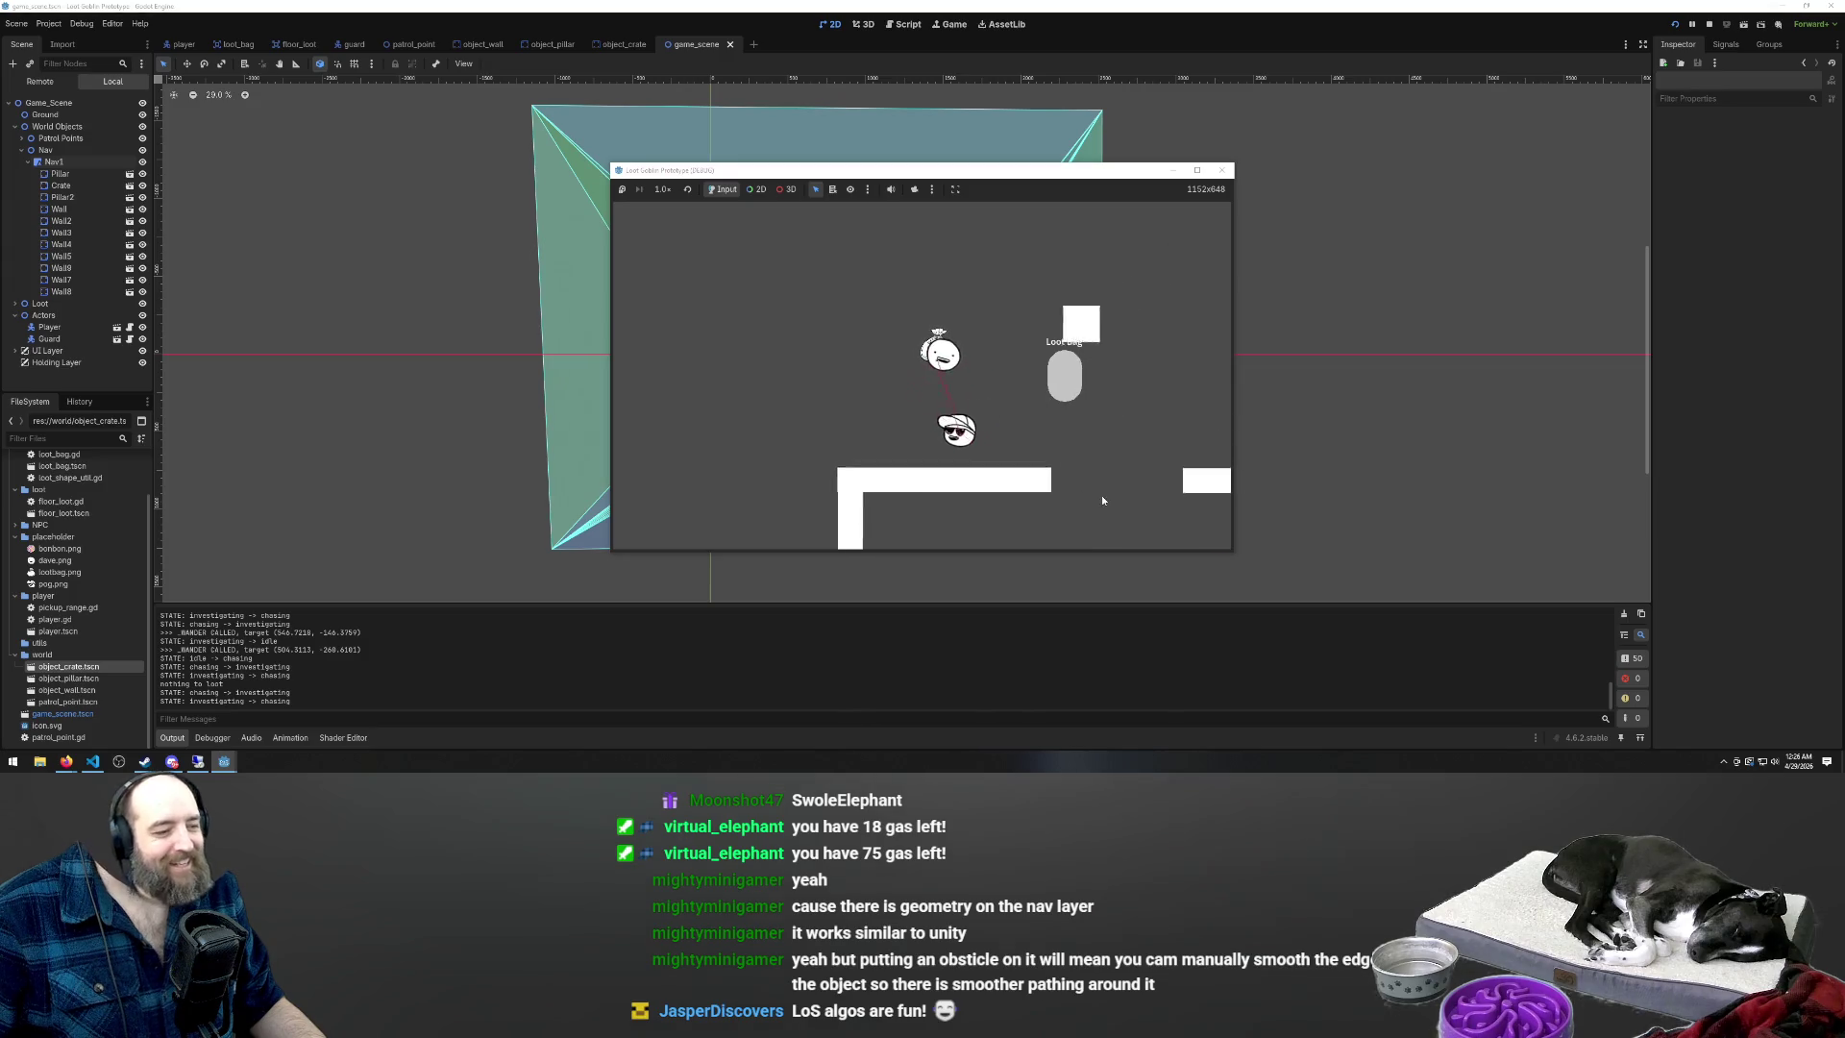
key("d")
key("s")
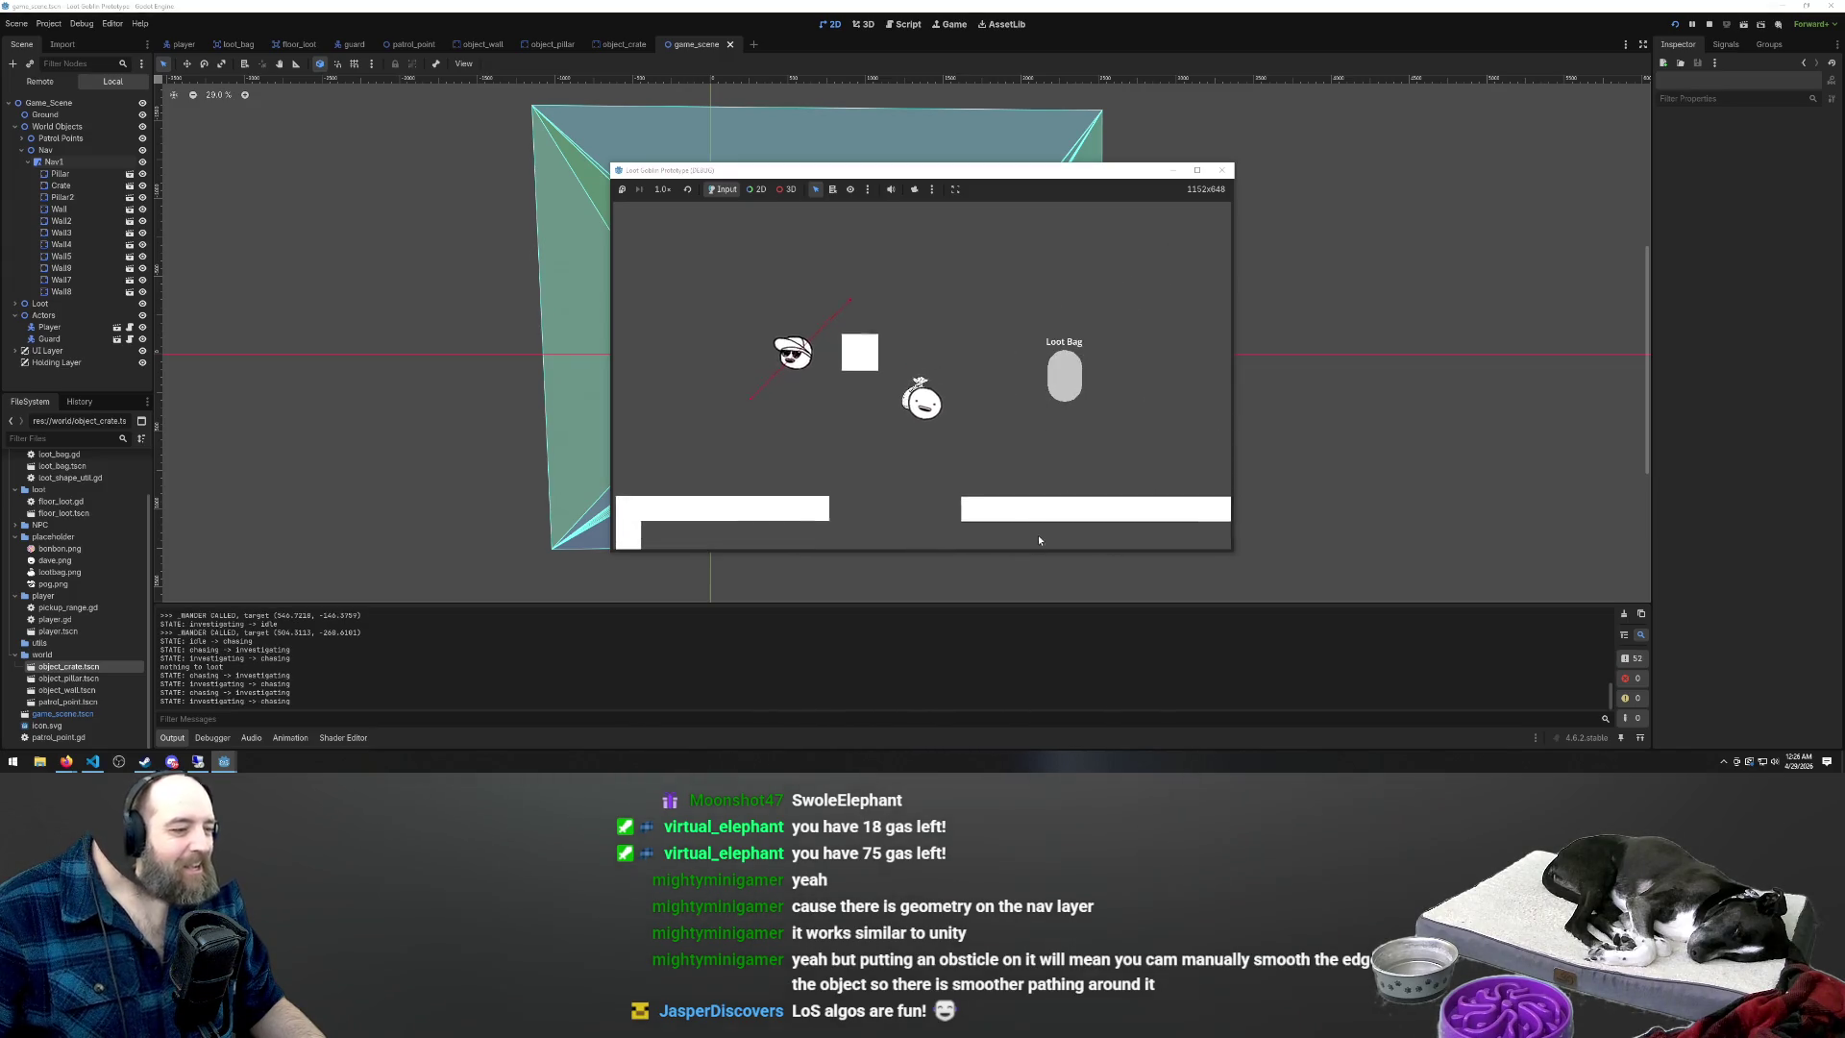
key("d")
key("a")
key("s")
key("s")
key("a")
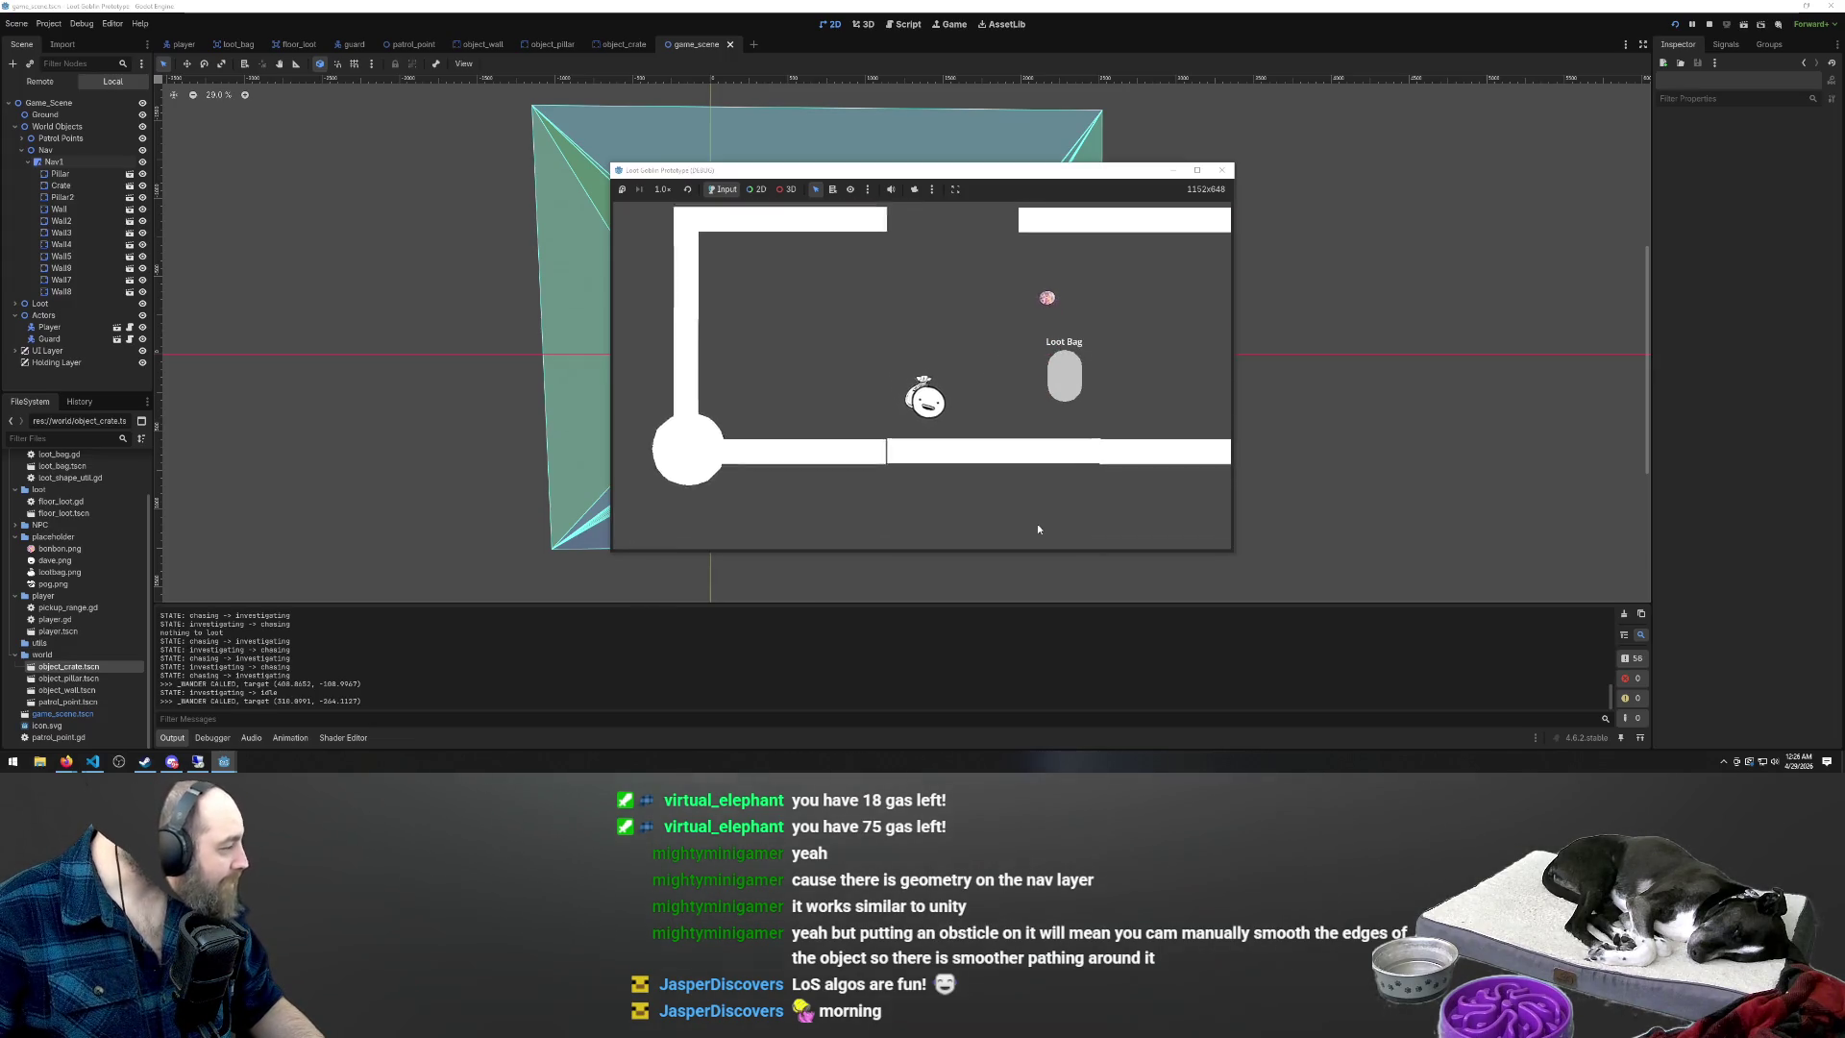
key("a")
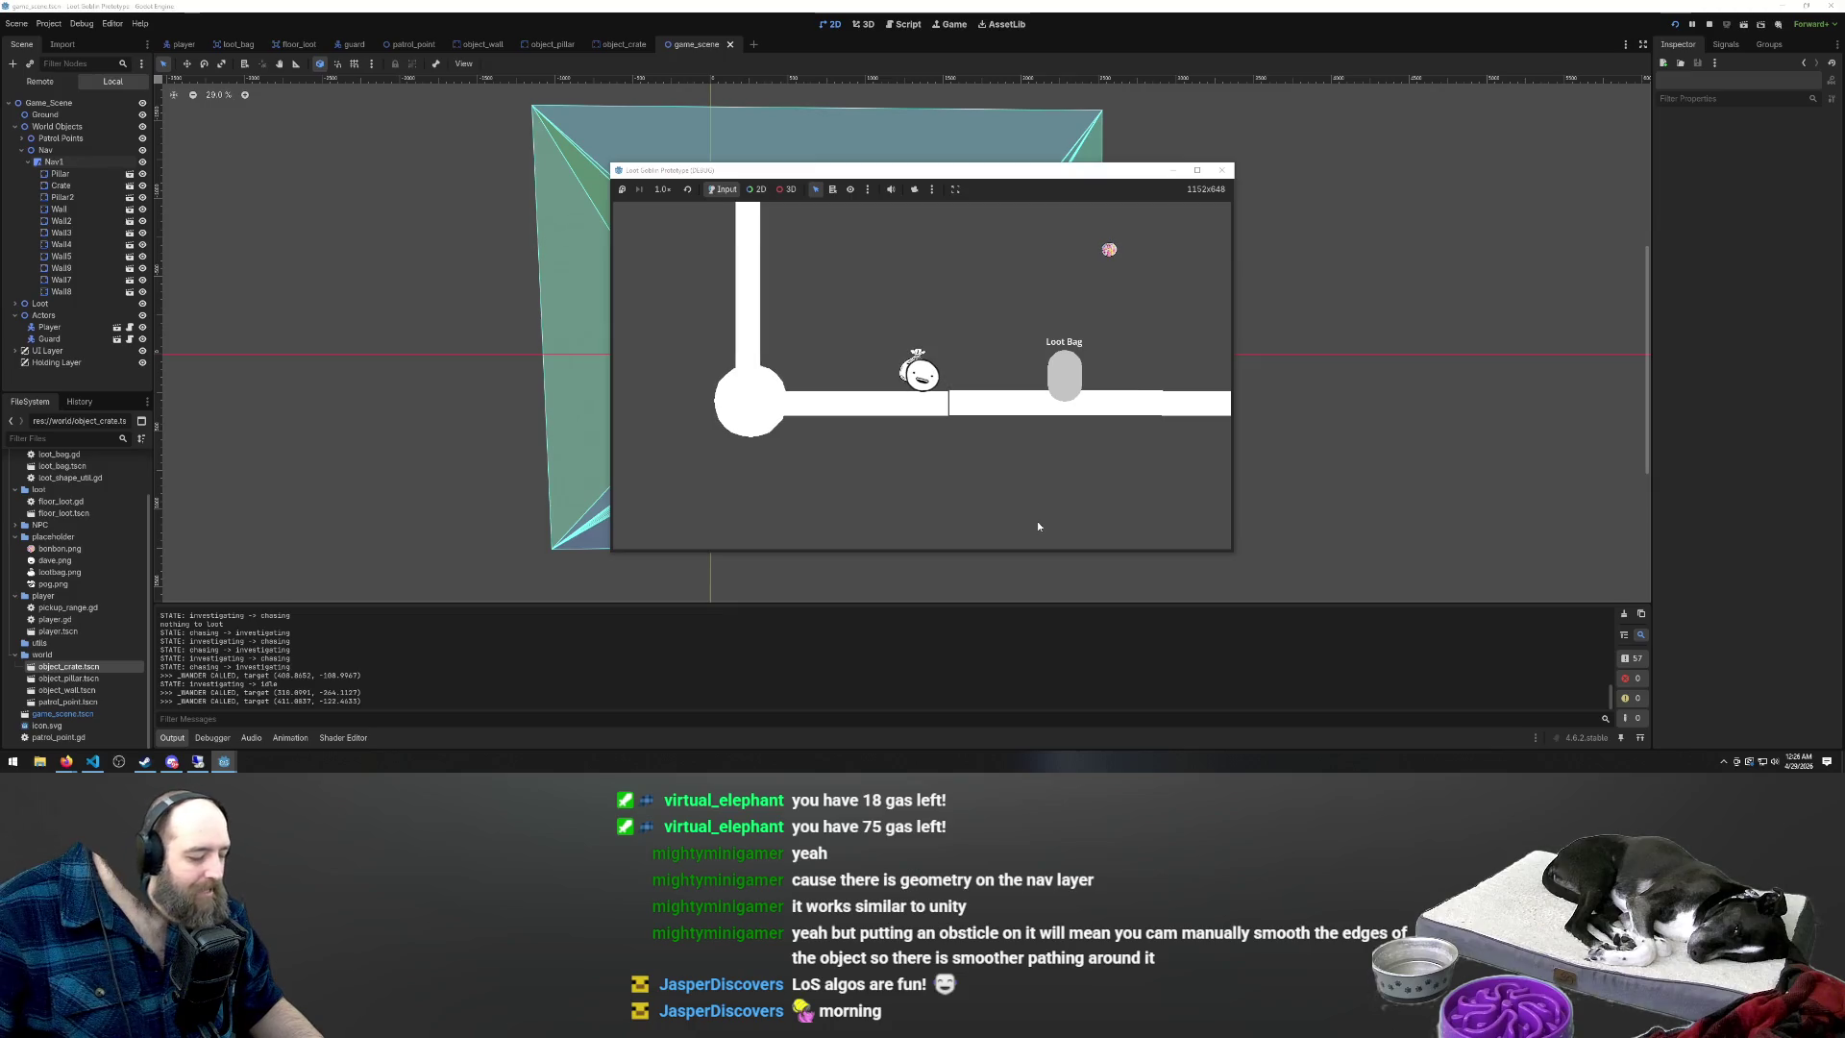
key("w")
key("d")
key("s")
key("s")
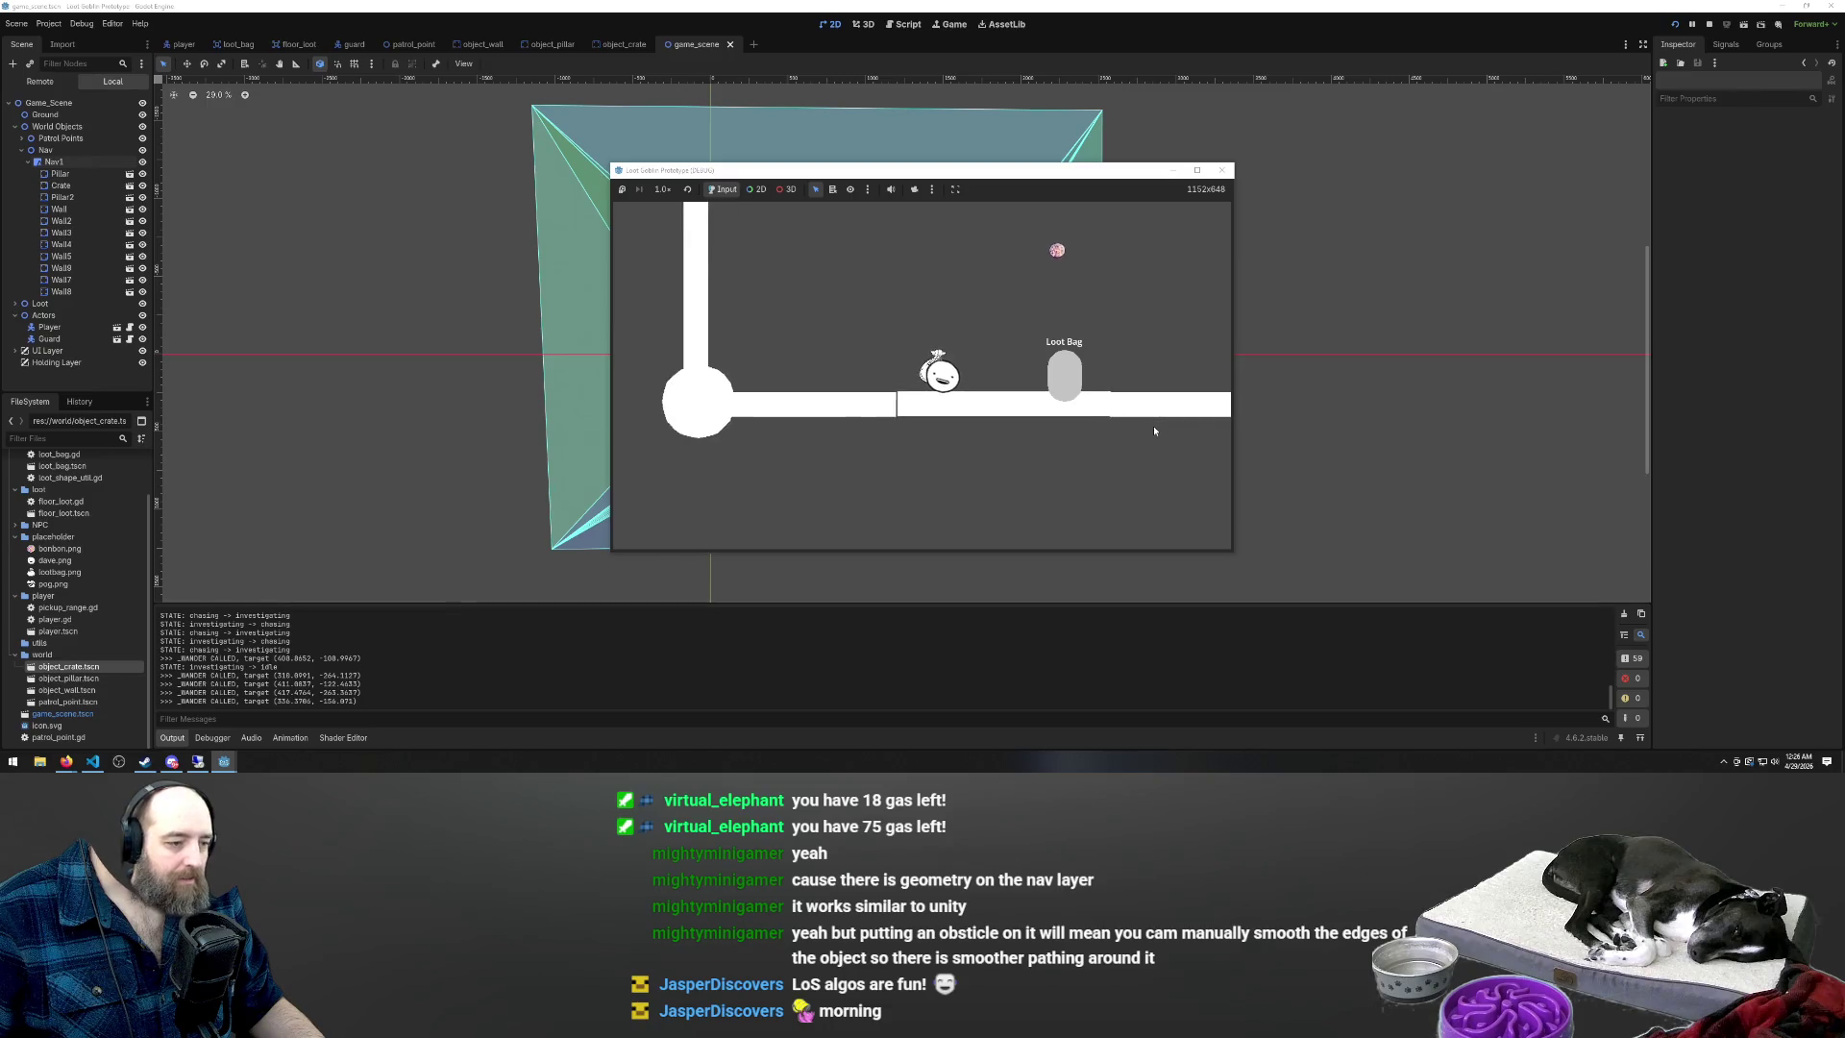
key("d")
key("w")
key("F8")
scroll(905, 447, "down", 6)
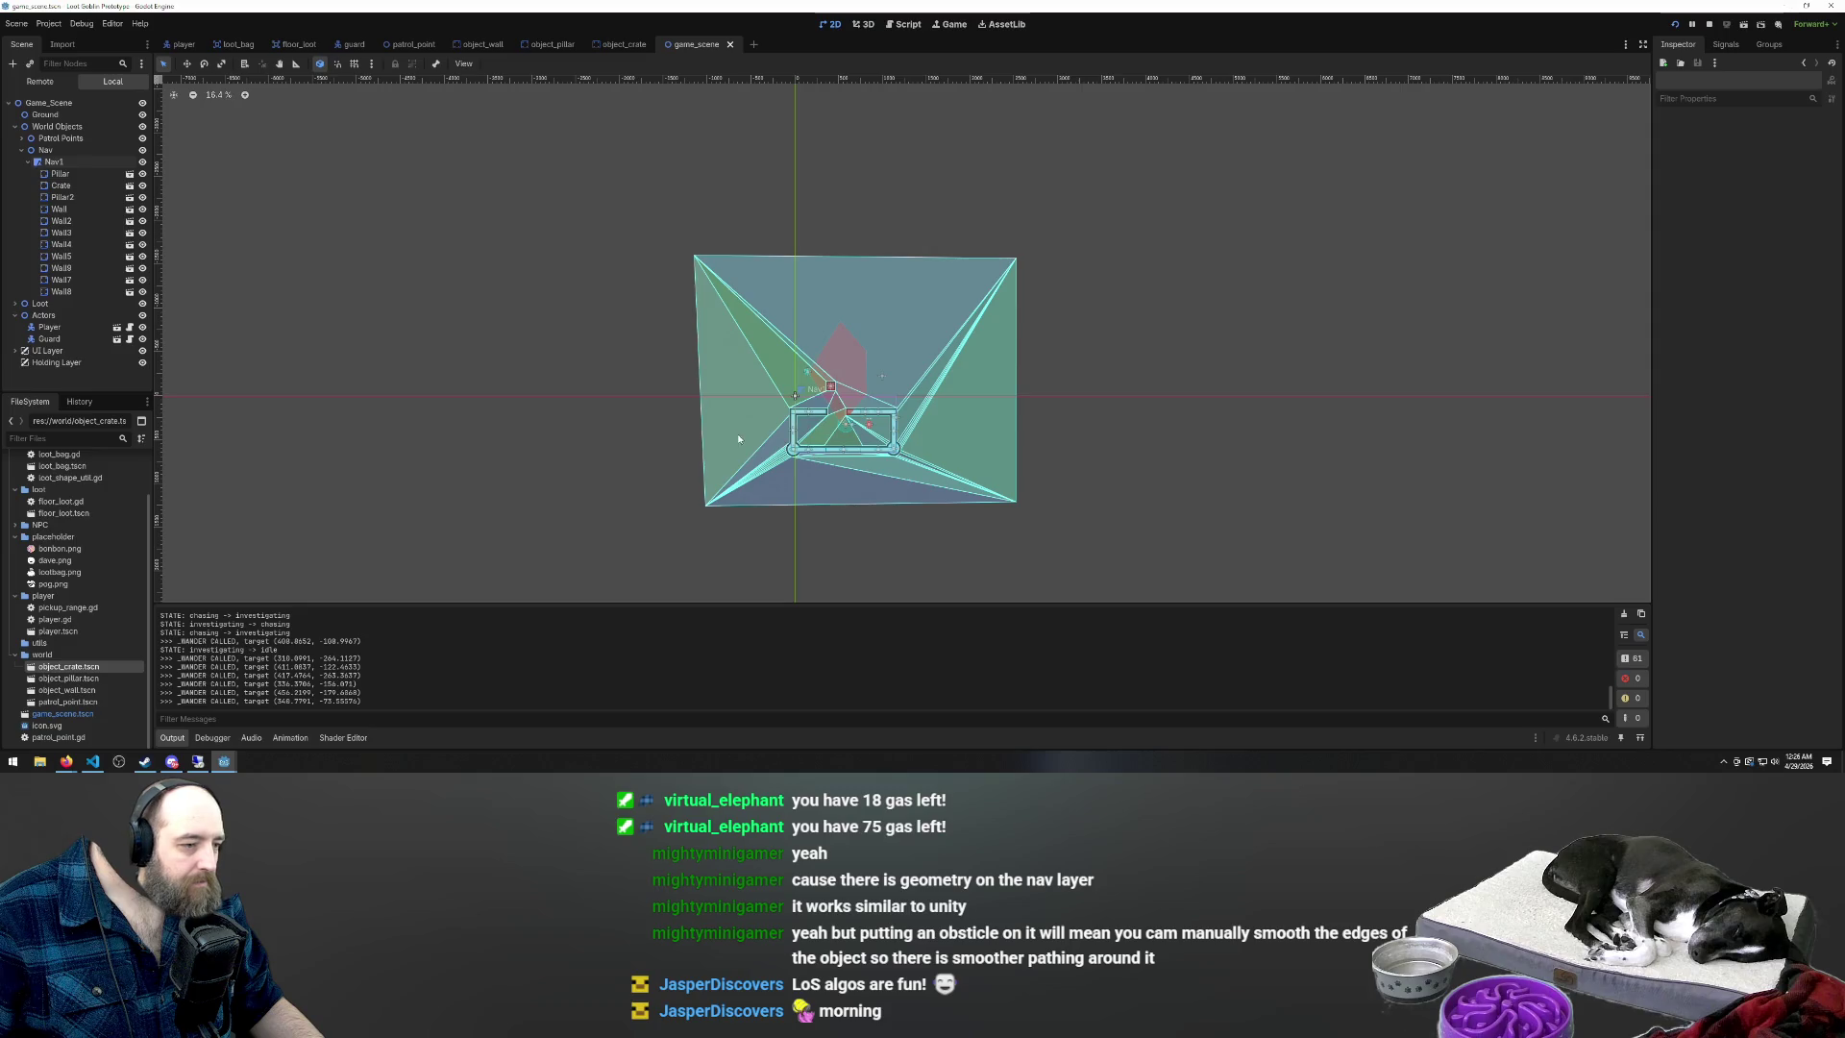
Select Nav1, pull its lower and right corners outward, and add new corners toward the top-right
scroll(740, 418, "up", 2)
left_click(733, 379)
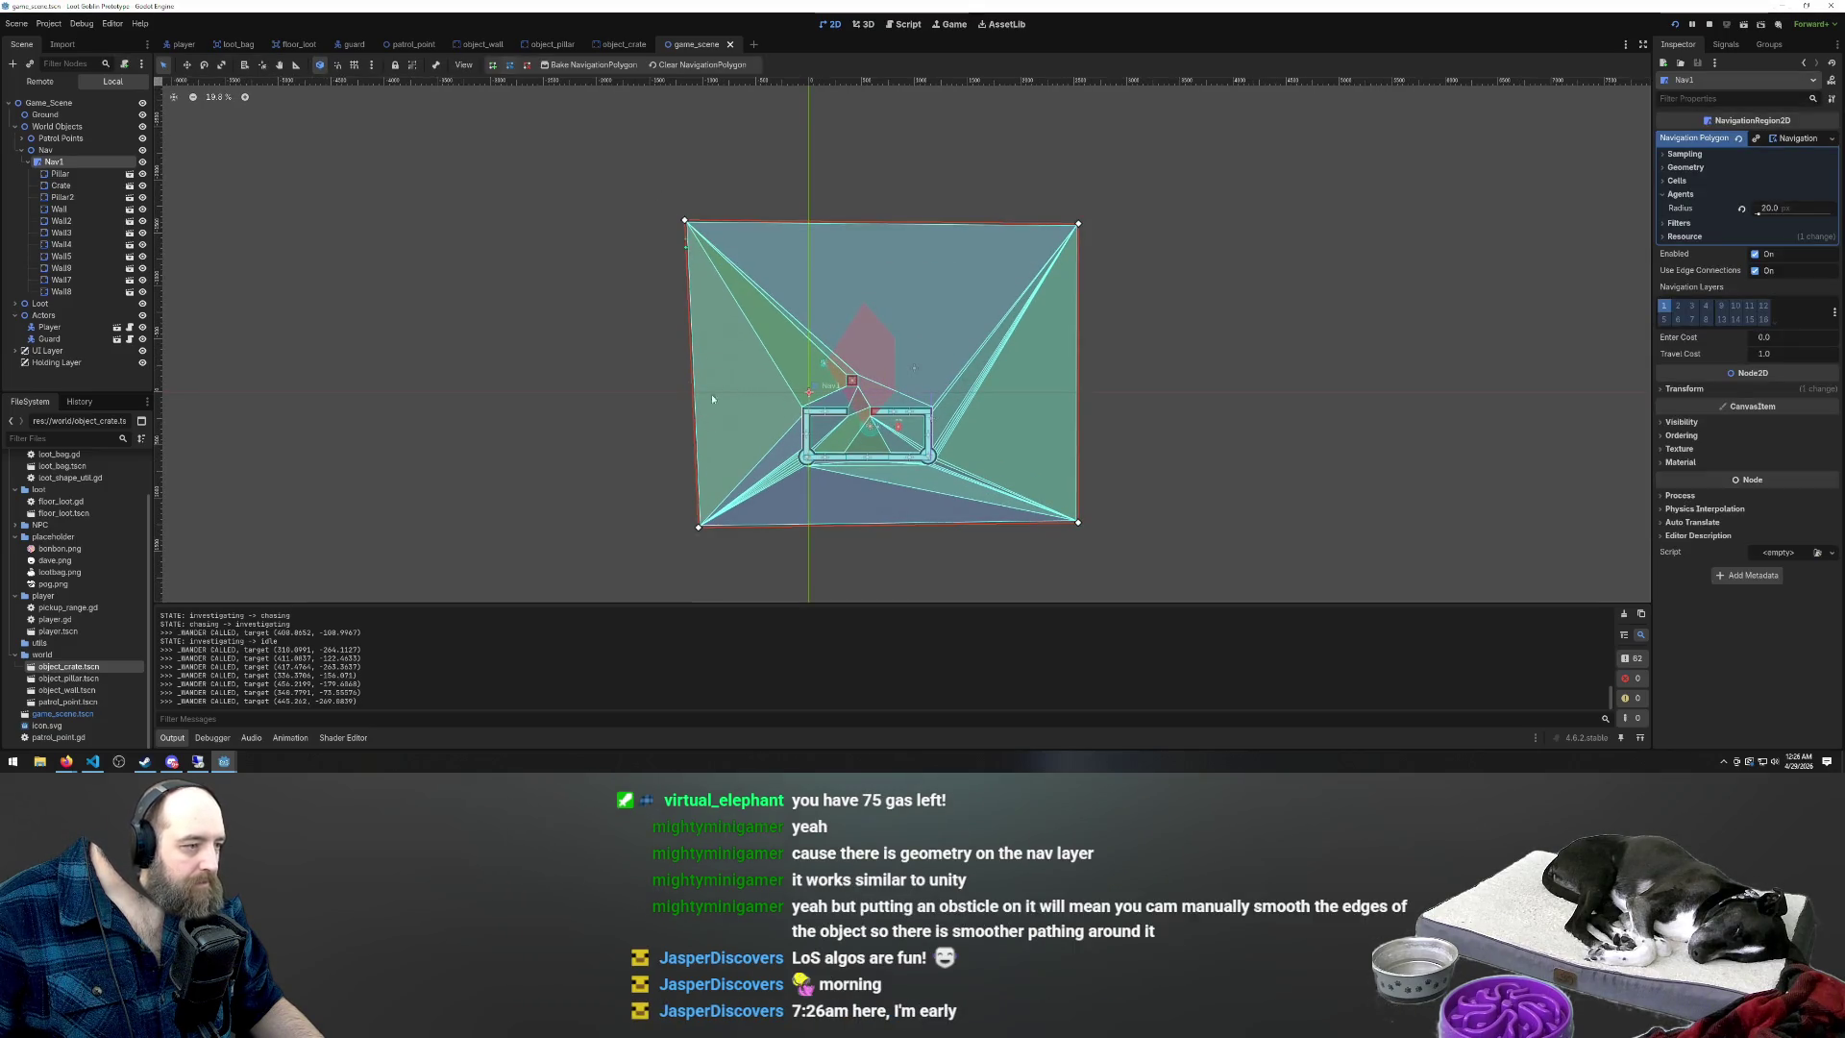
scroll(730, 530, "down", 1)
left_click_drag(707, 528, 784, 479)
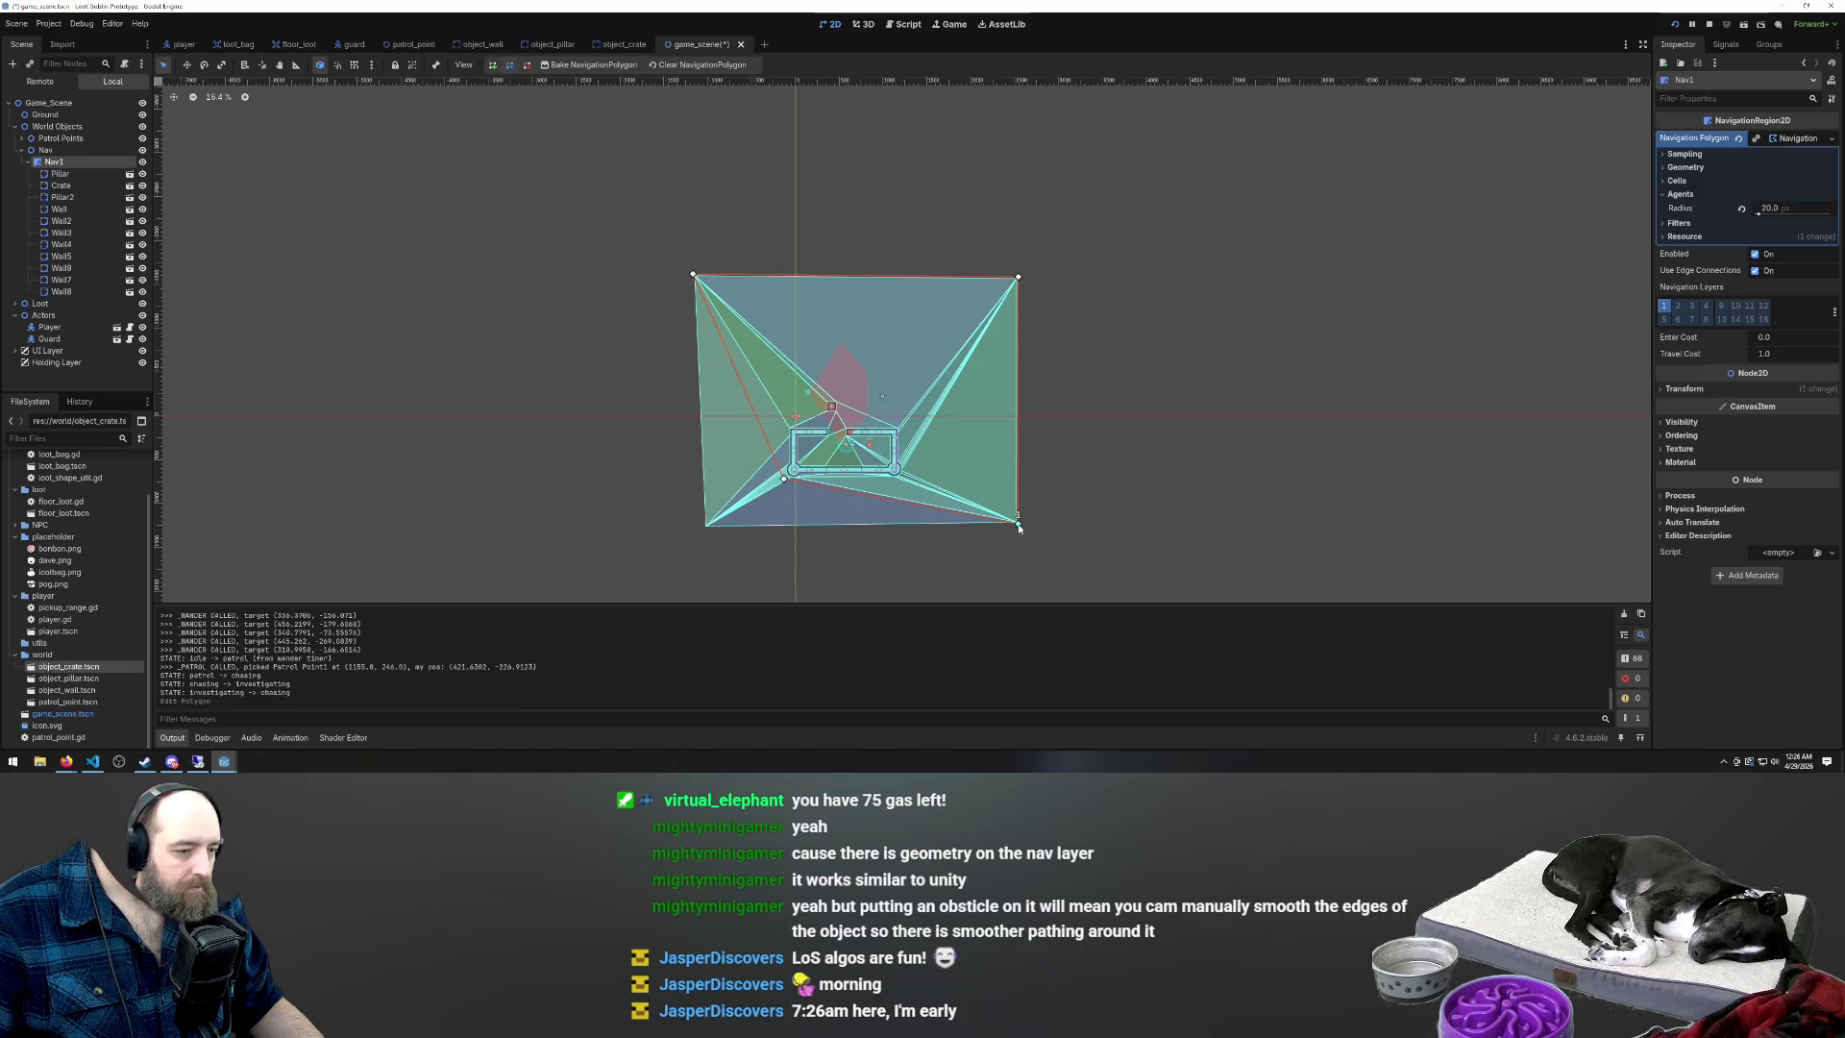
left_click_drag(905, 483, 904, 479)
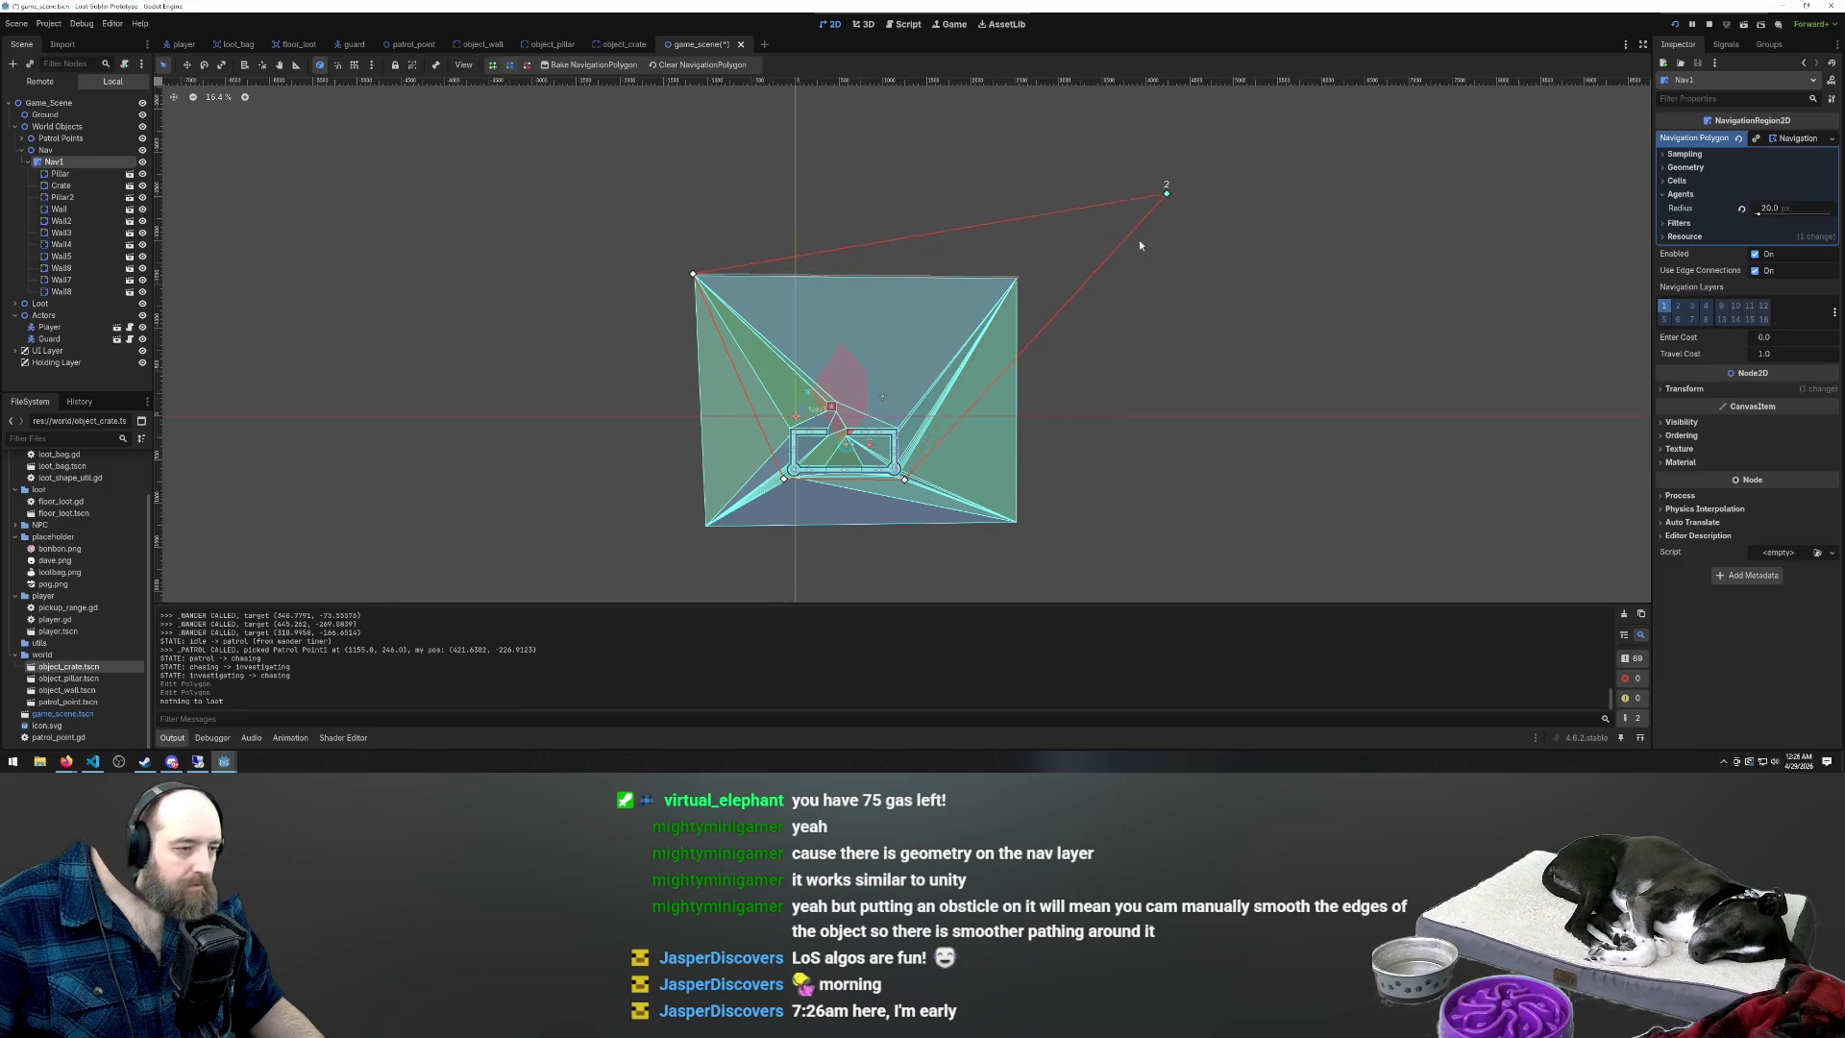
left_click_drag(1192, 414, 1217, 430)
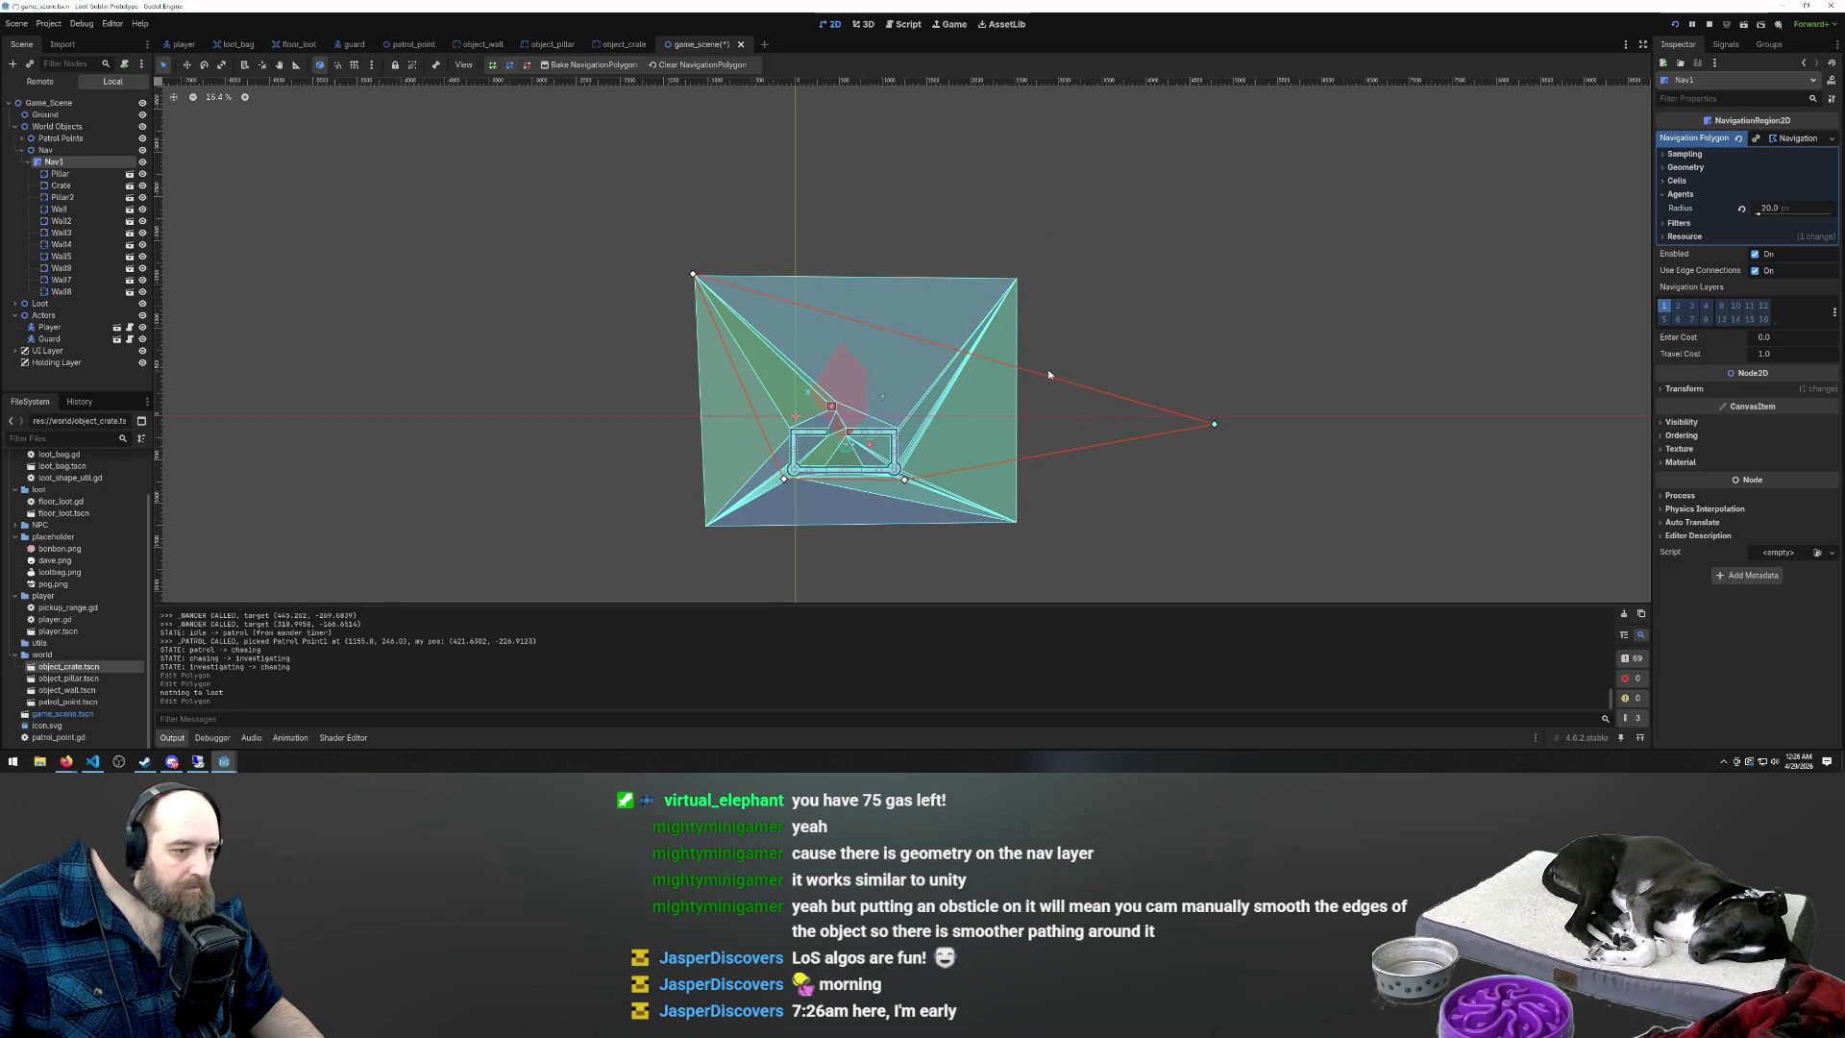
mouse_move(1050, 378)
left_mouse_down()
mouse_move(1115, 183)
mouse_move(1166, 152)
left_mouse_up()
left_click(910, 219)
left_click_drag(770, 97, 766, 87)
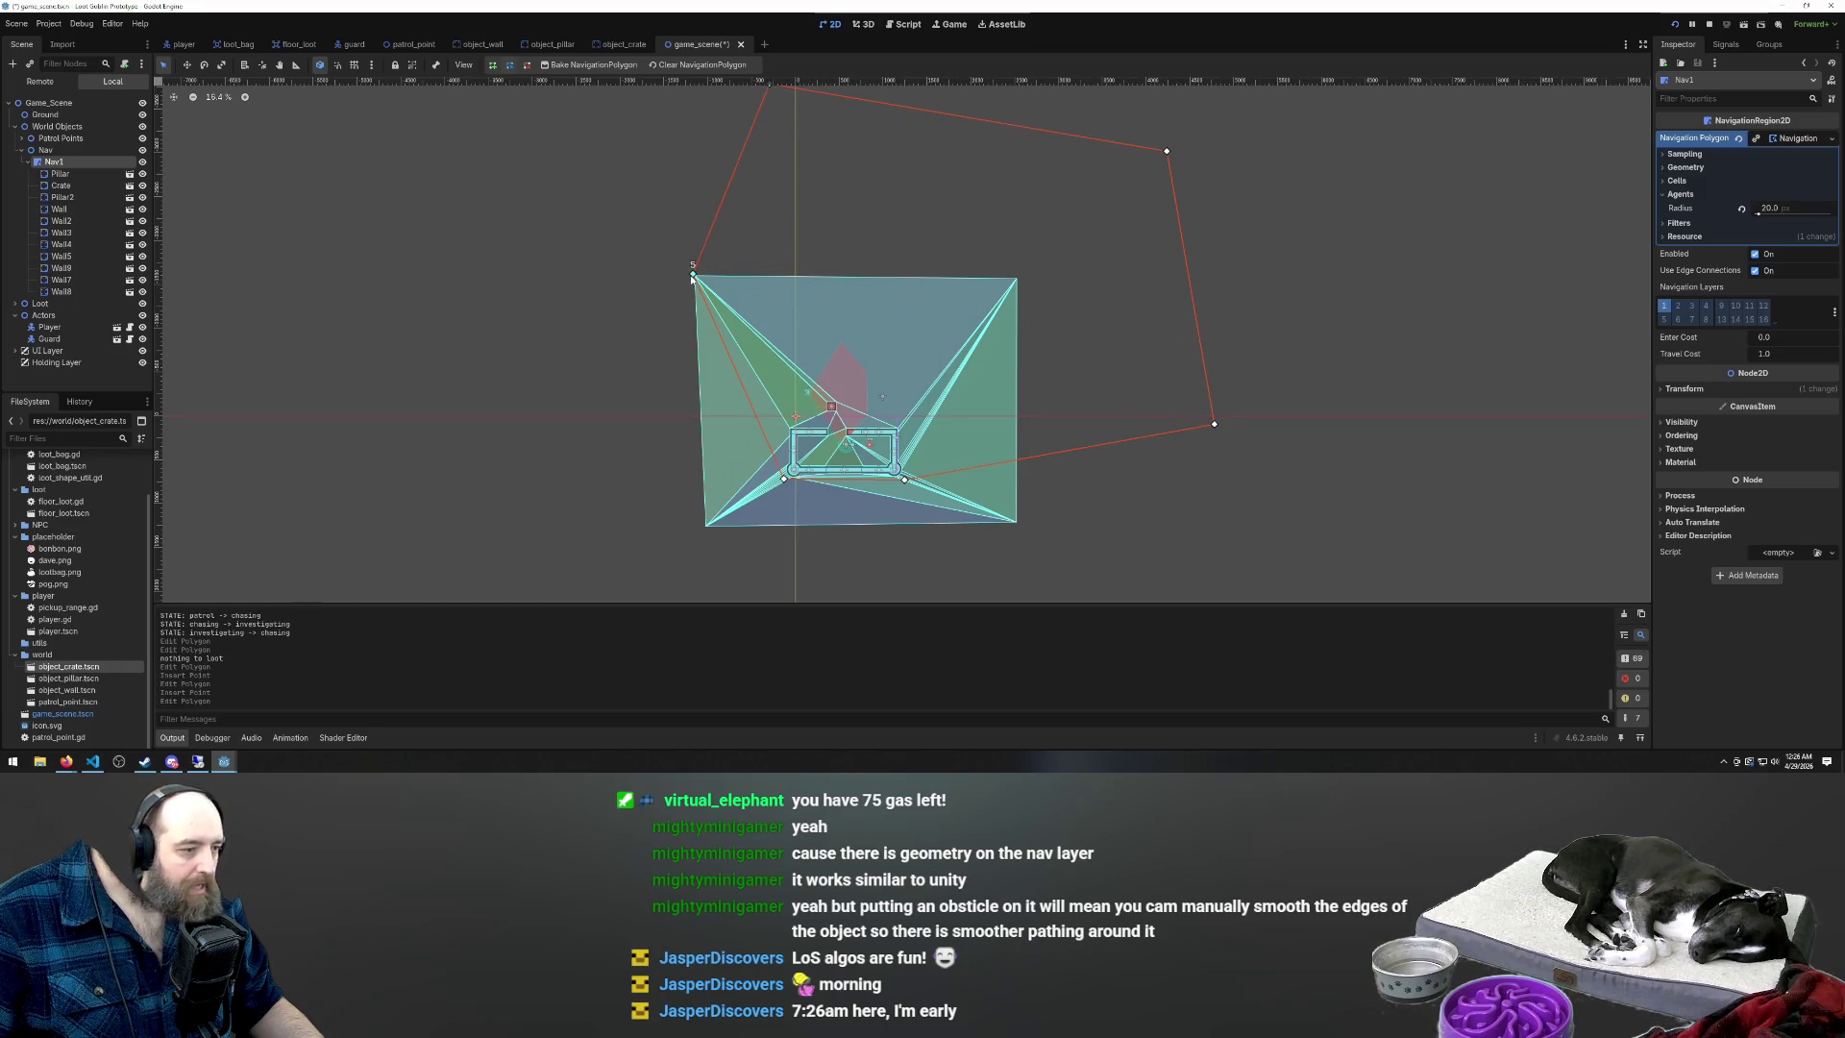
Pull the navmesh's left and upper-left corners outward and move the top corner up-right
left_click_drag(521, 366, 519, 364)
left_click(651, 214)
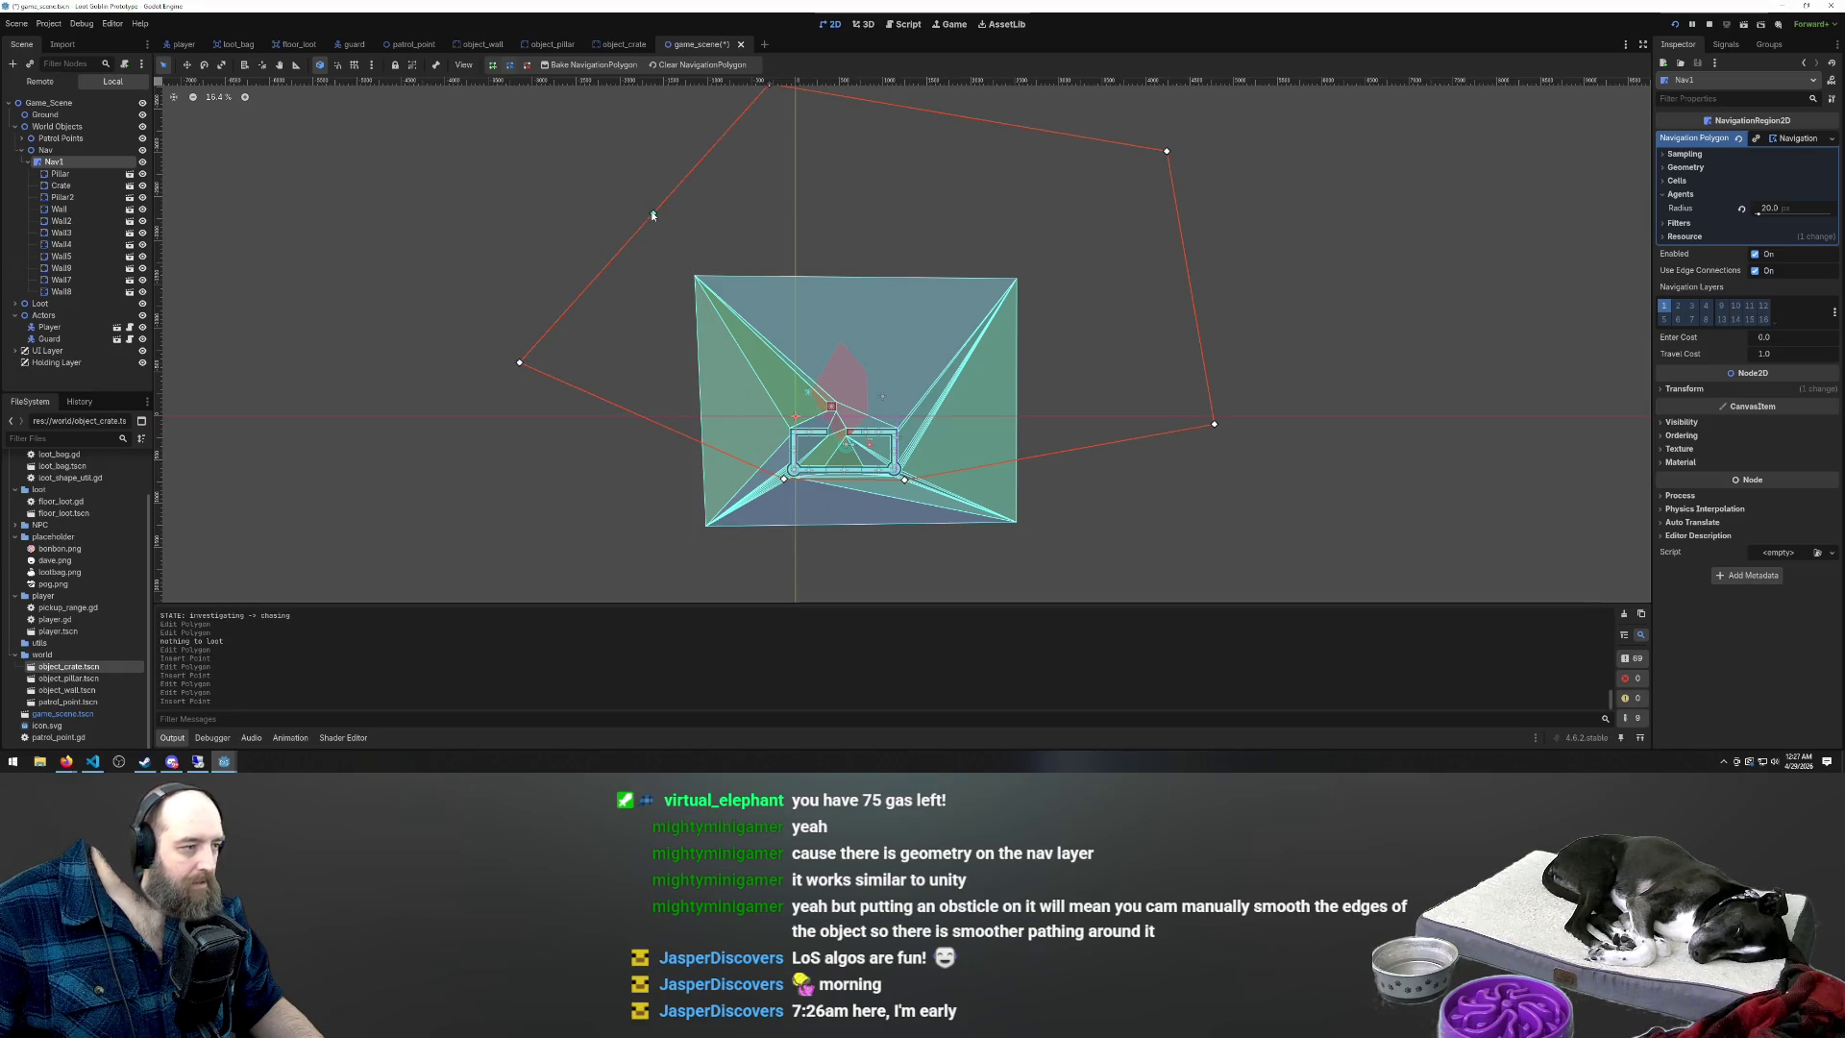
left_click_drag(543, 132, 540, 121)
scroll(798, 313, "down", 2)
scroll(768, 240, "up", 2)
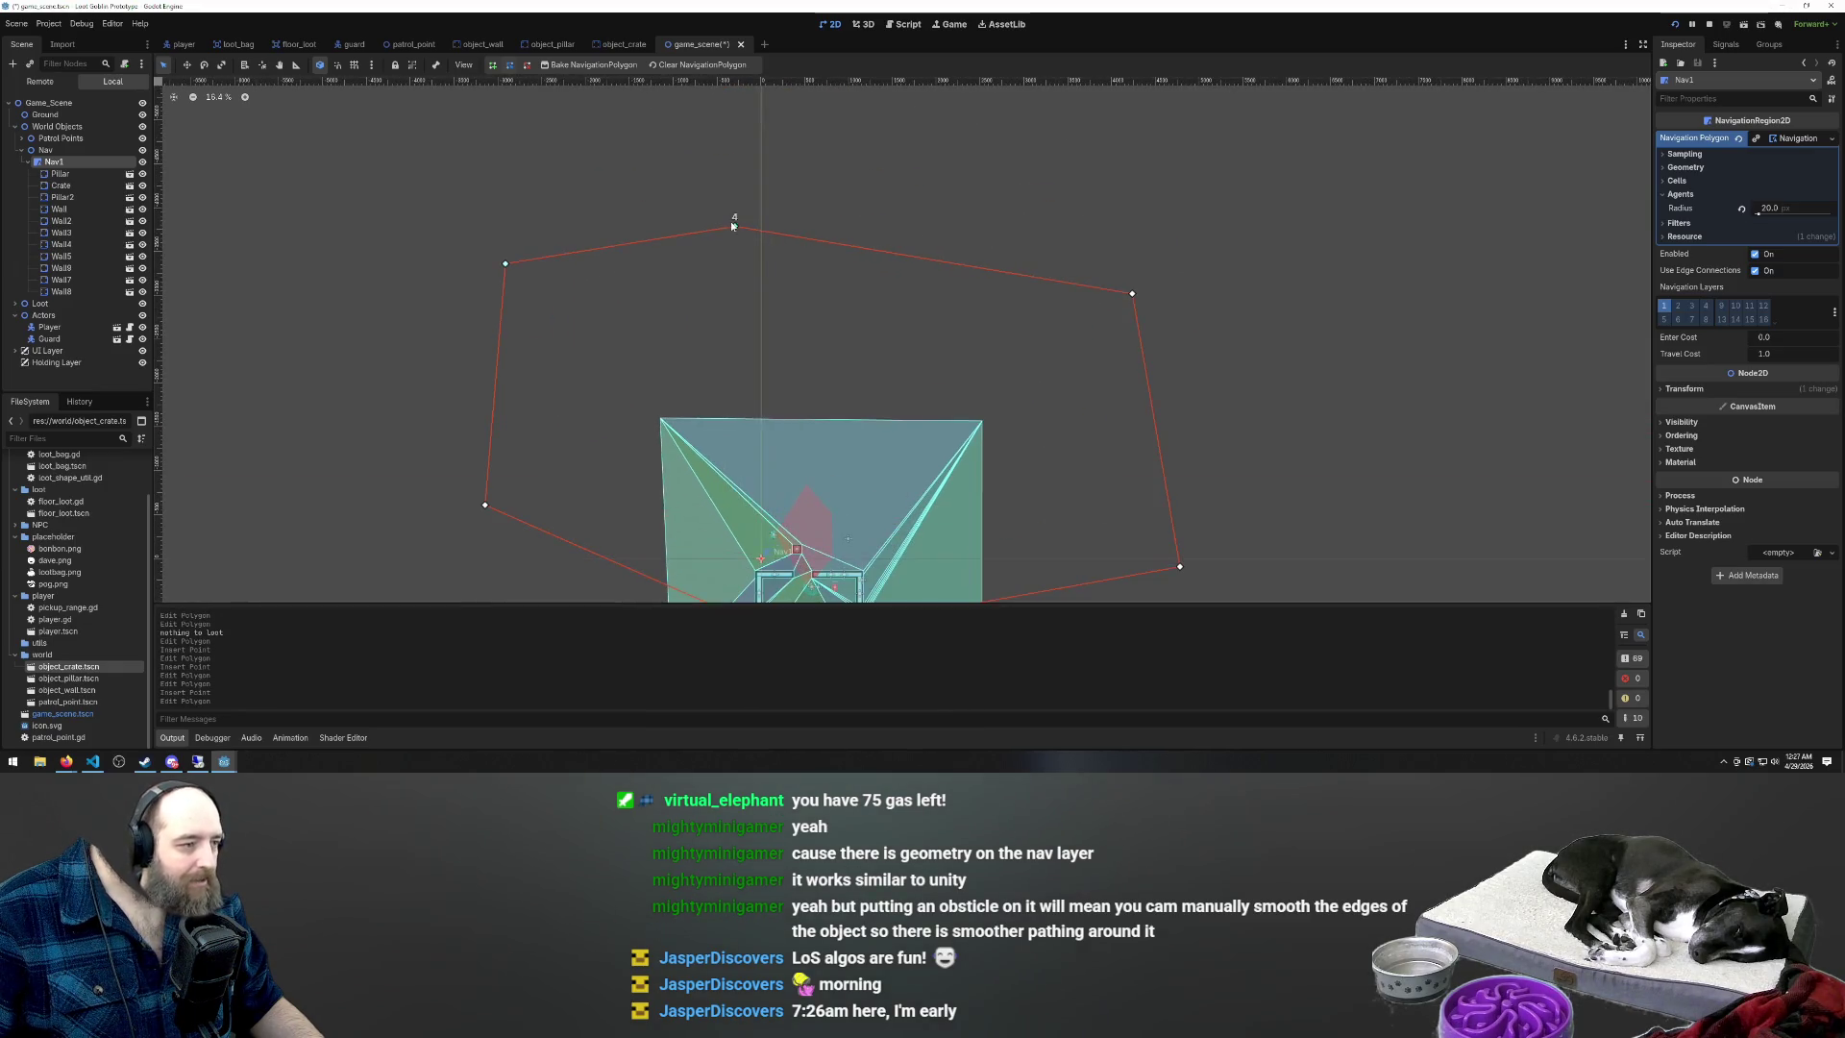
left_click_drag(736, 229, 853, 133)
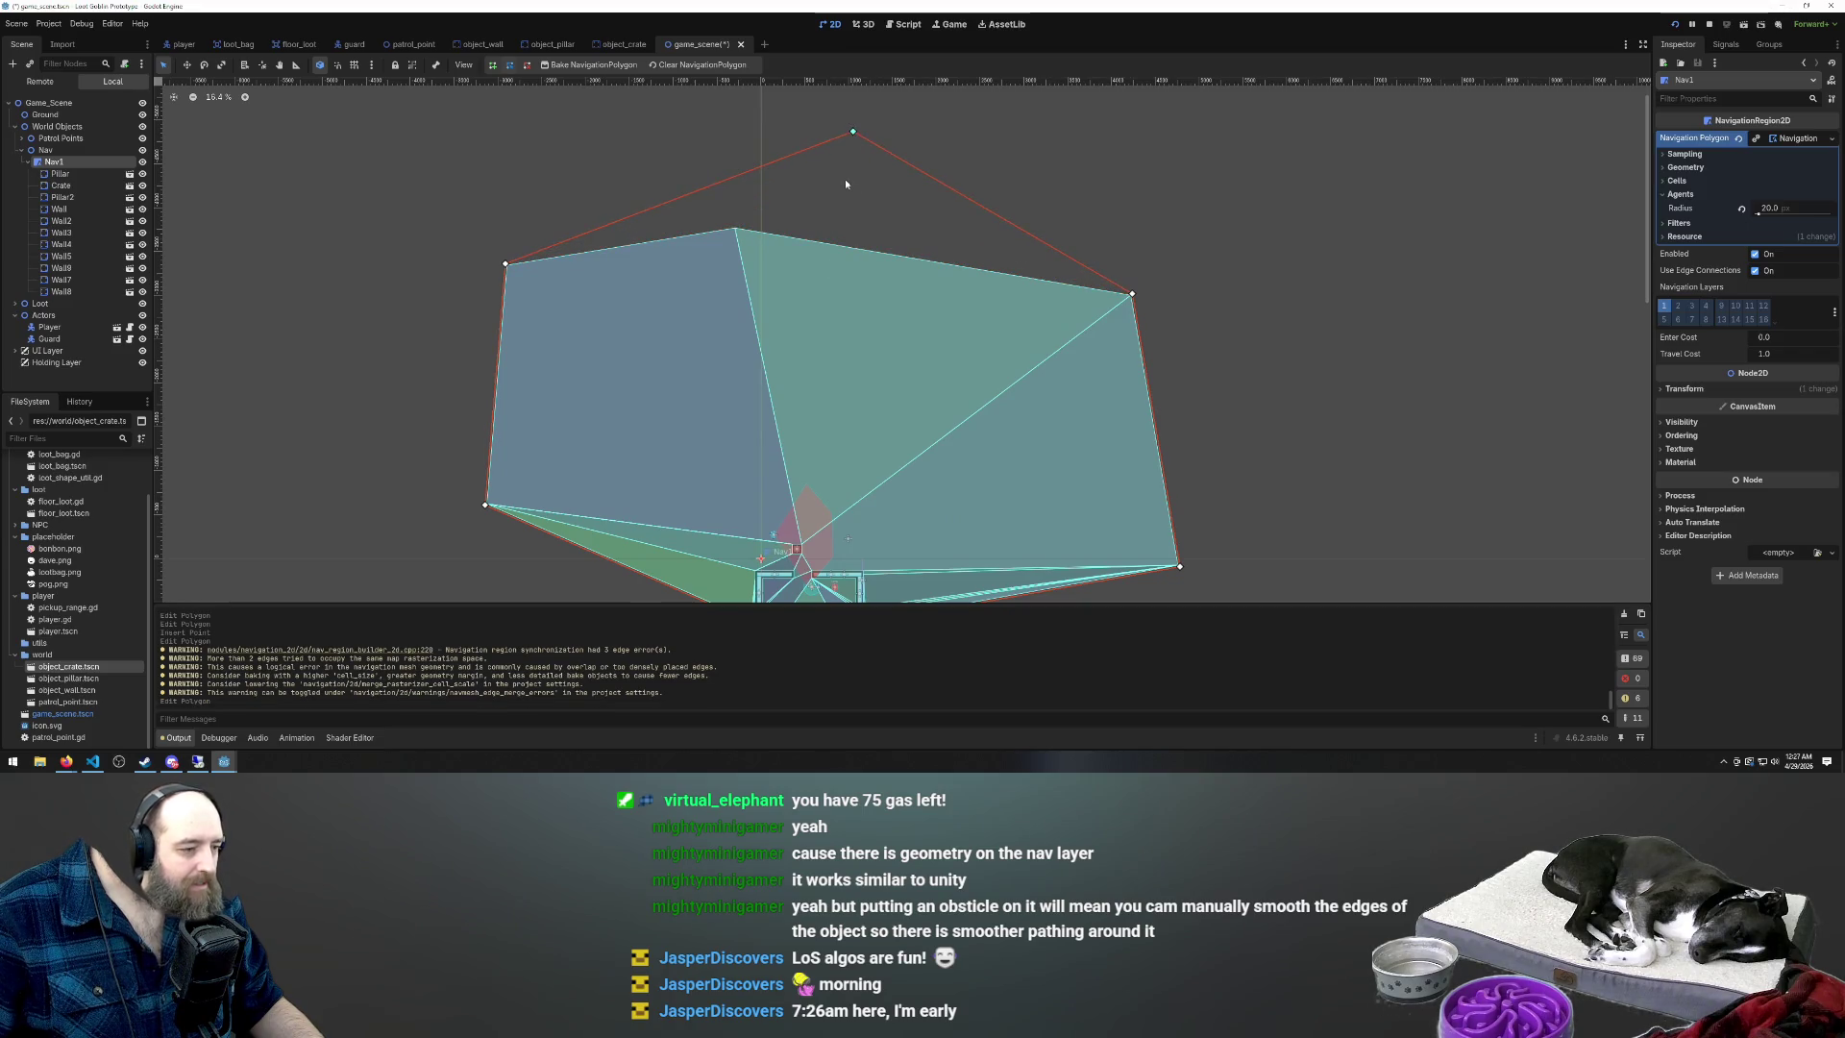
scroll(799, 261, "down", 1)
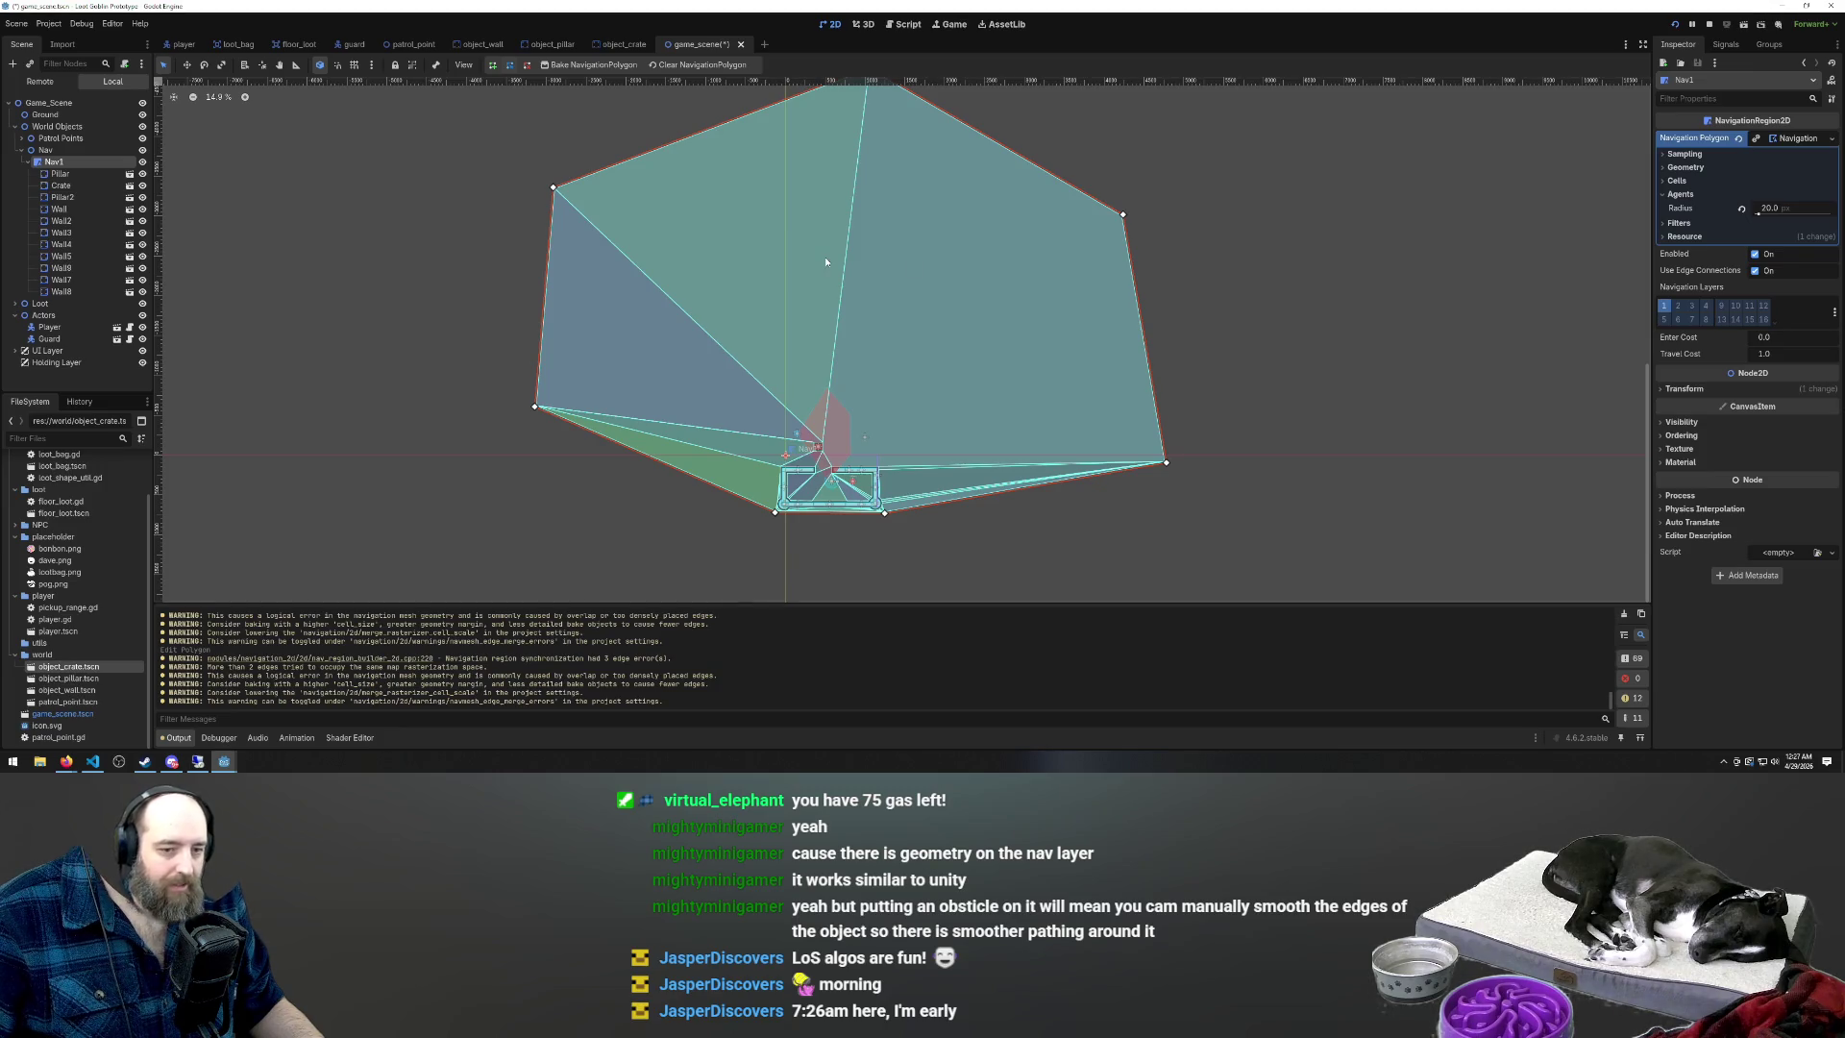
left_click(1659, 427)
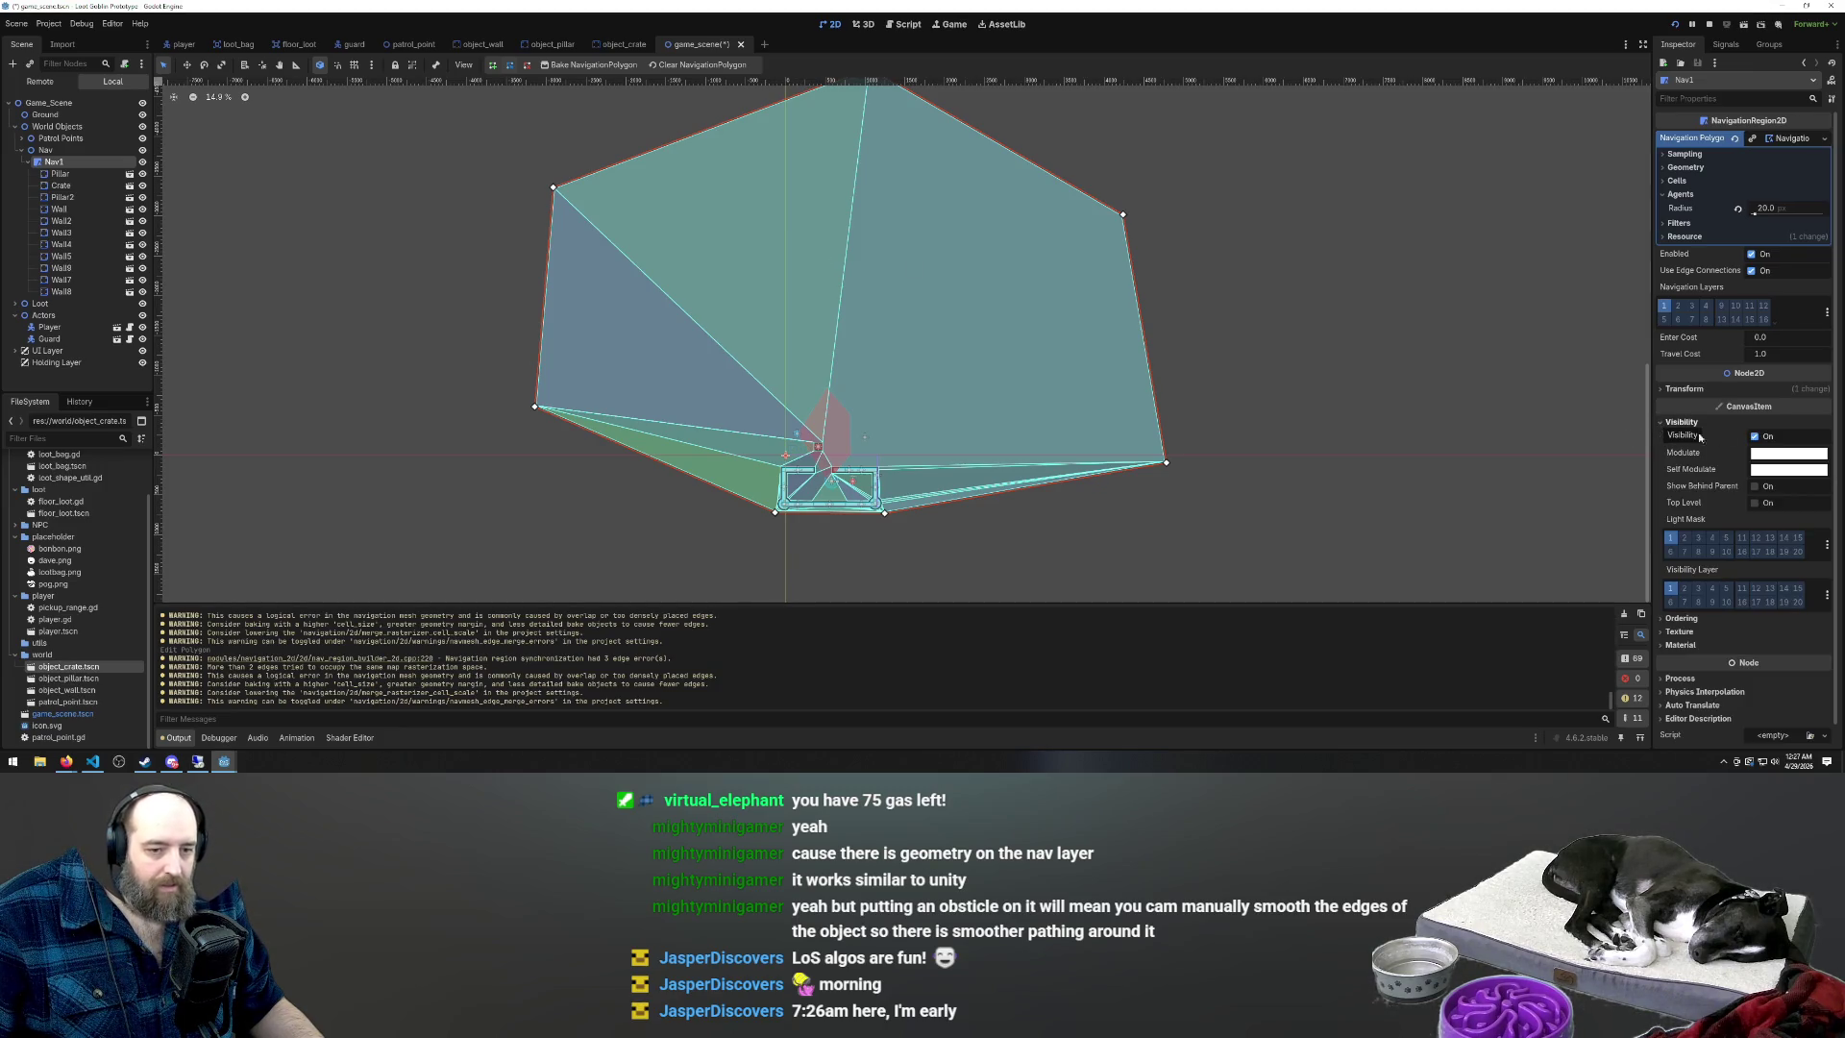
left_click(1753, 437)
left_click(1753, 437)
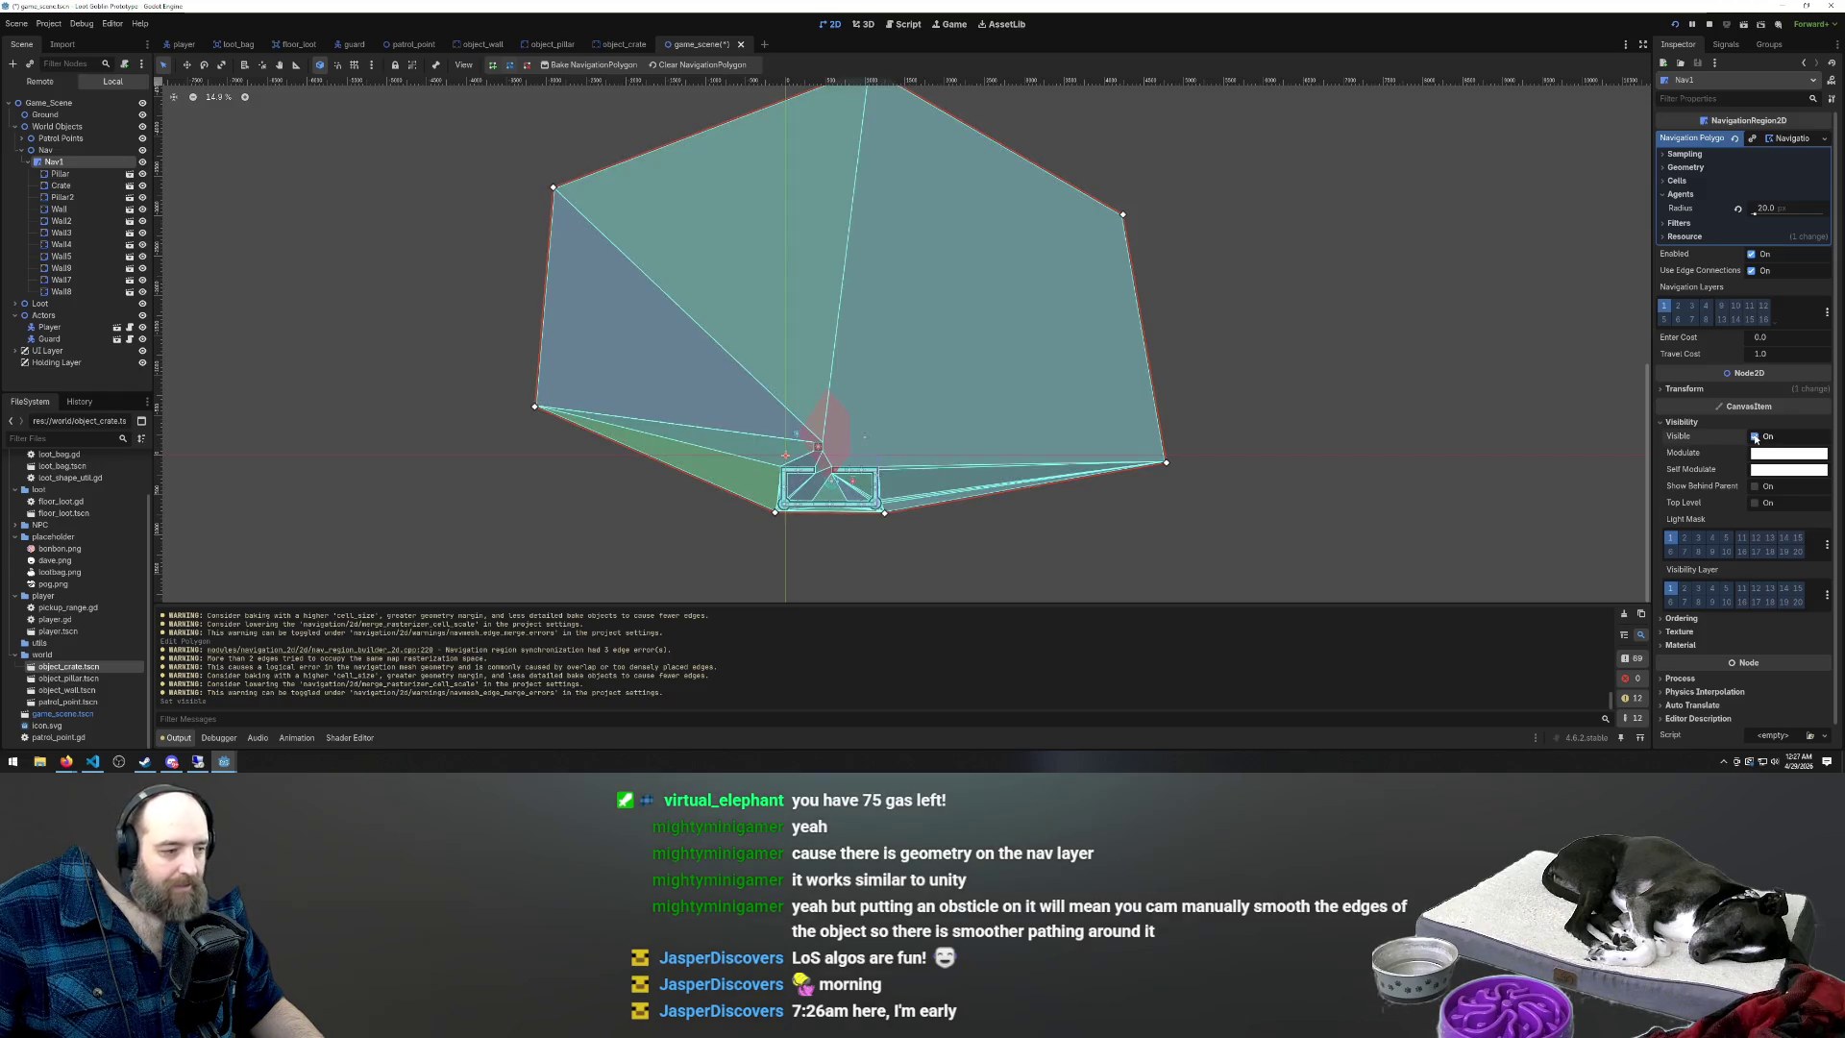
left_click(1755, 437)
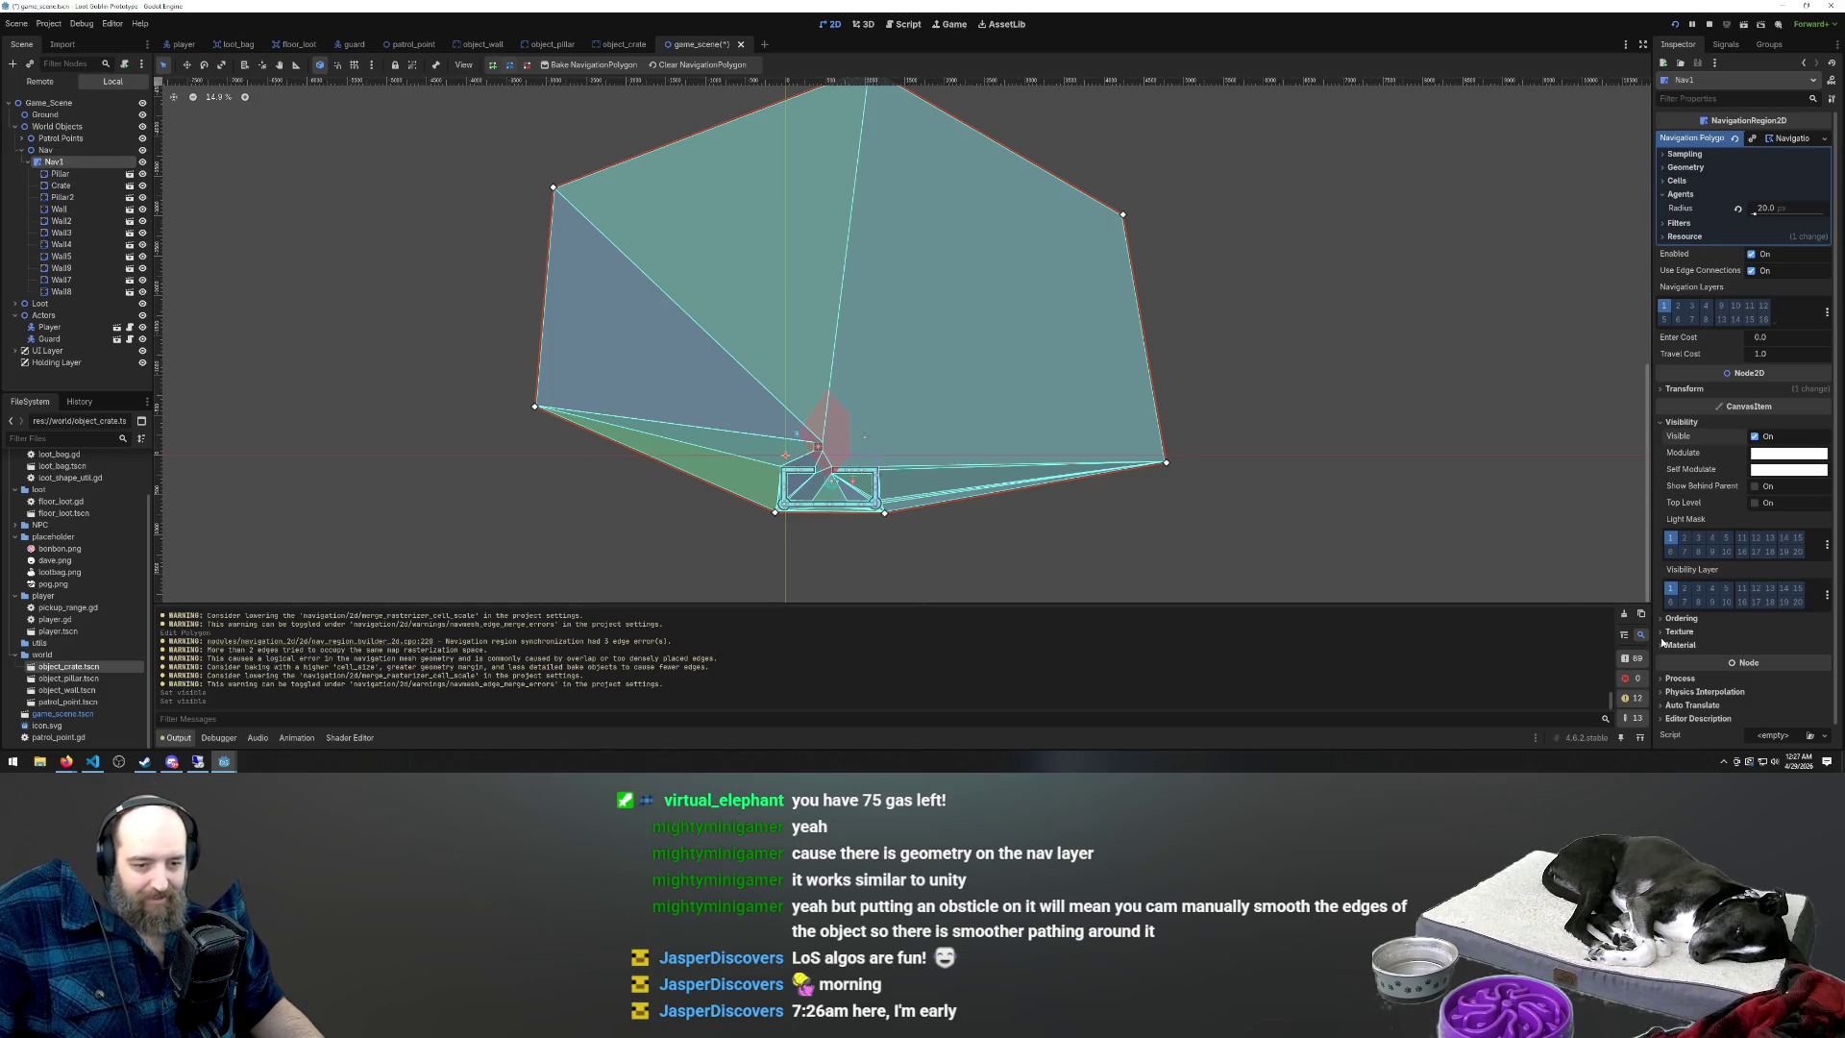
scroll(1662, 644, "down", 1)
scroll(1691, 288, "up", 1)
left_click(1693, 98)
type("deb")
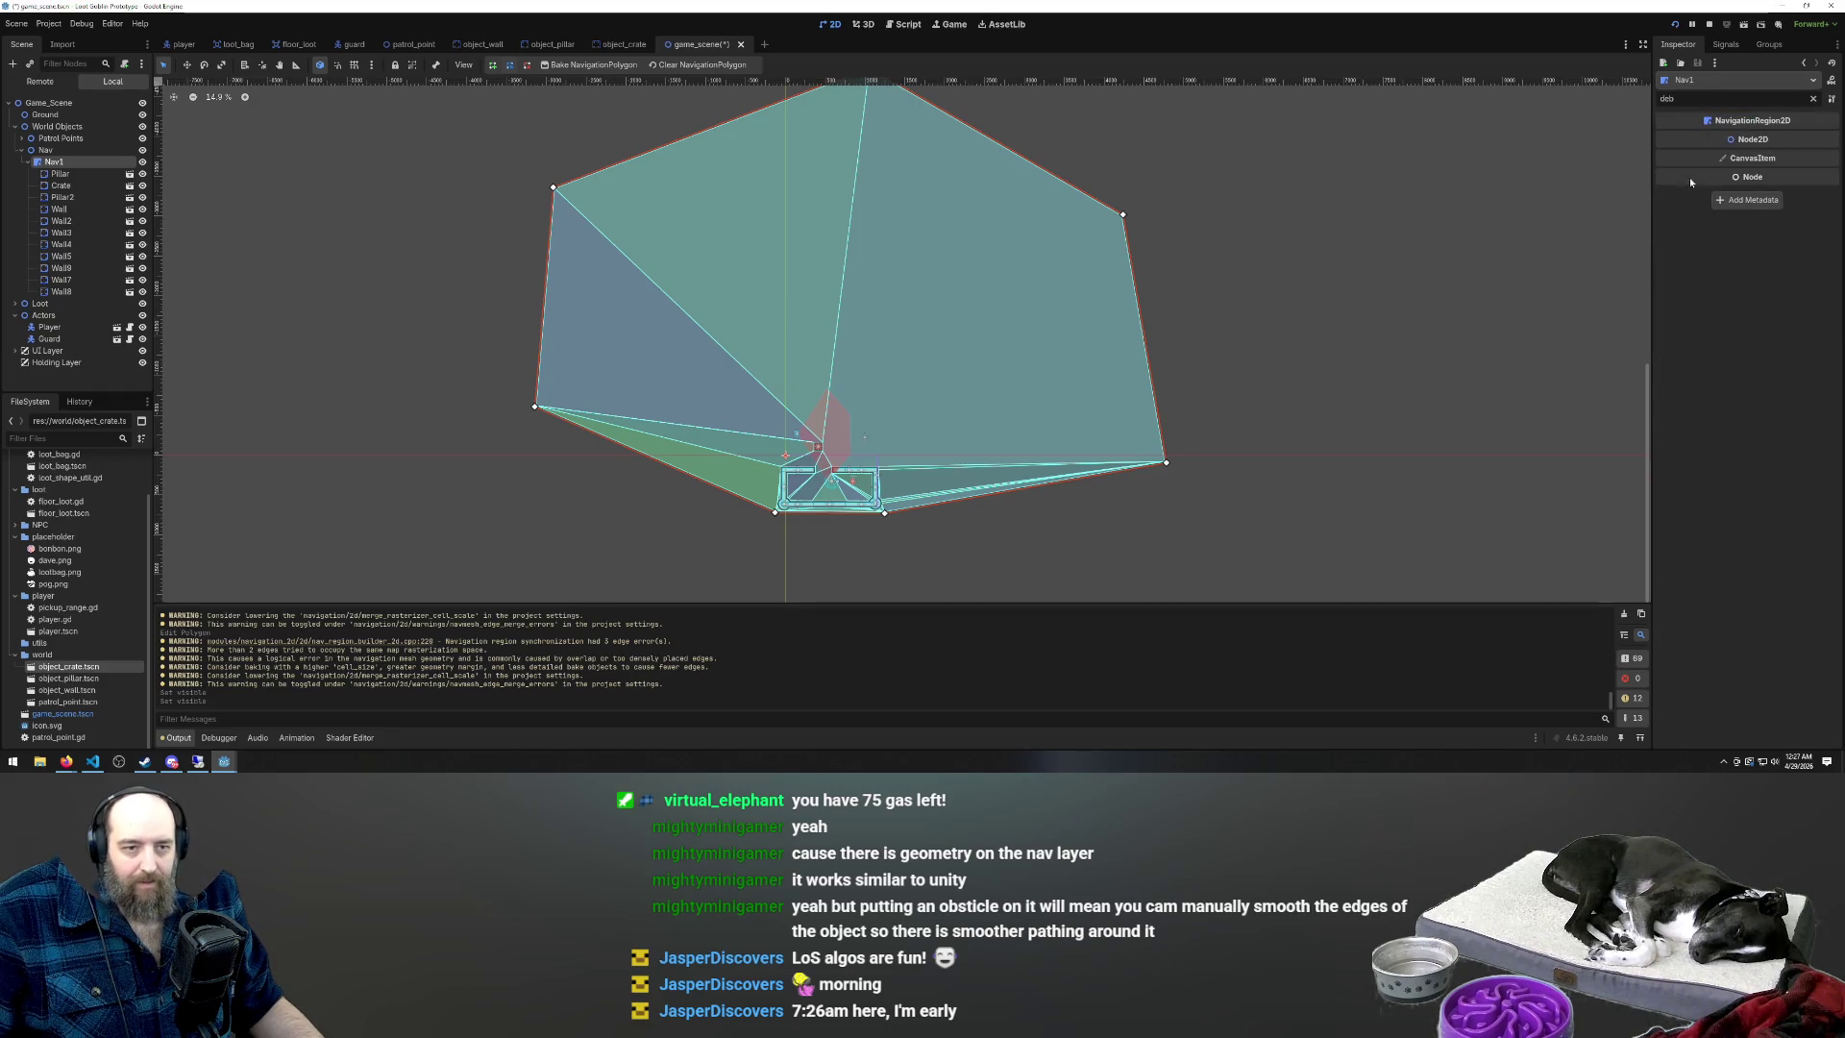
key("BackSpace")
key("BackSpace")
key("BackSpace")
left_click(473, 285)
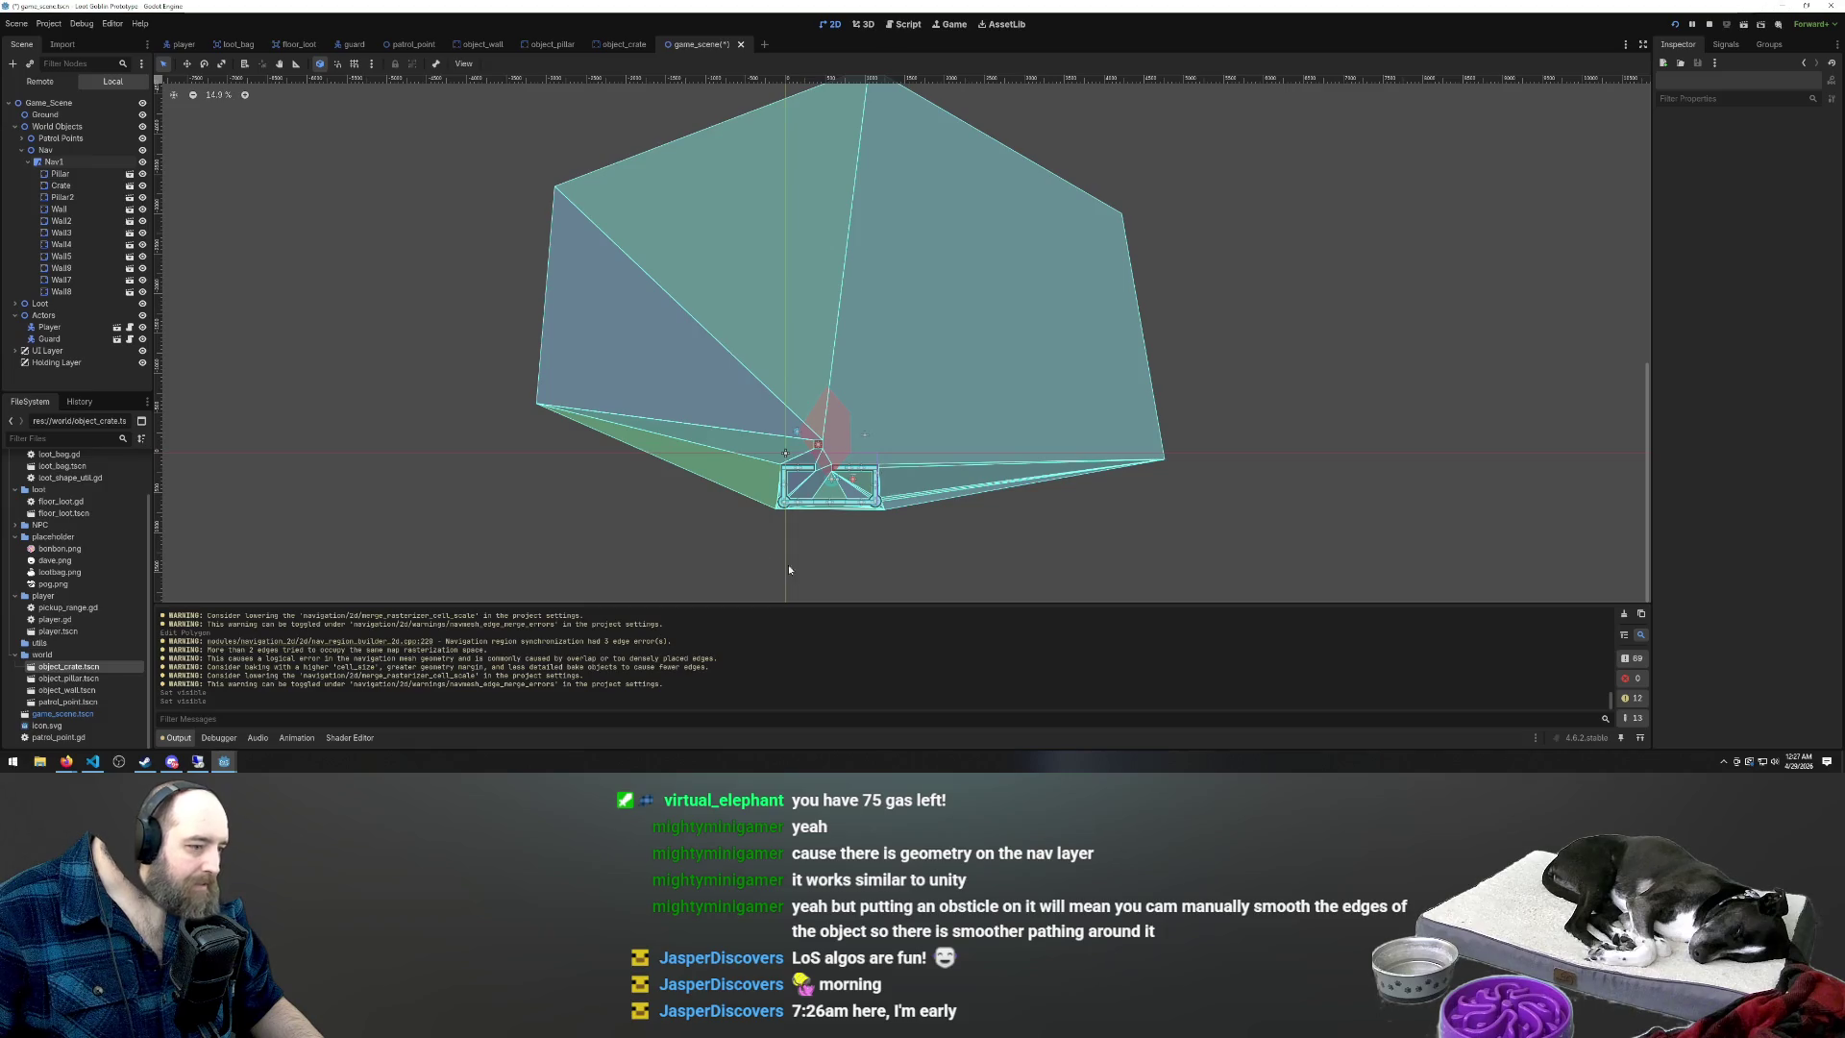
scroll(817, 528, "up", 7)
left_click(615, 378)
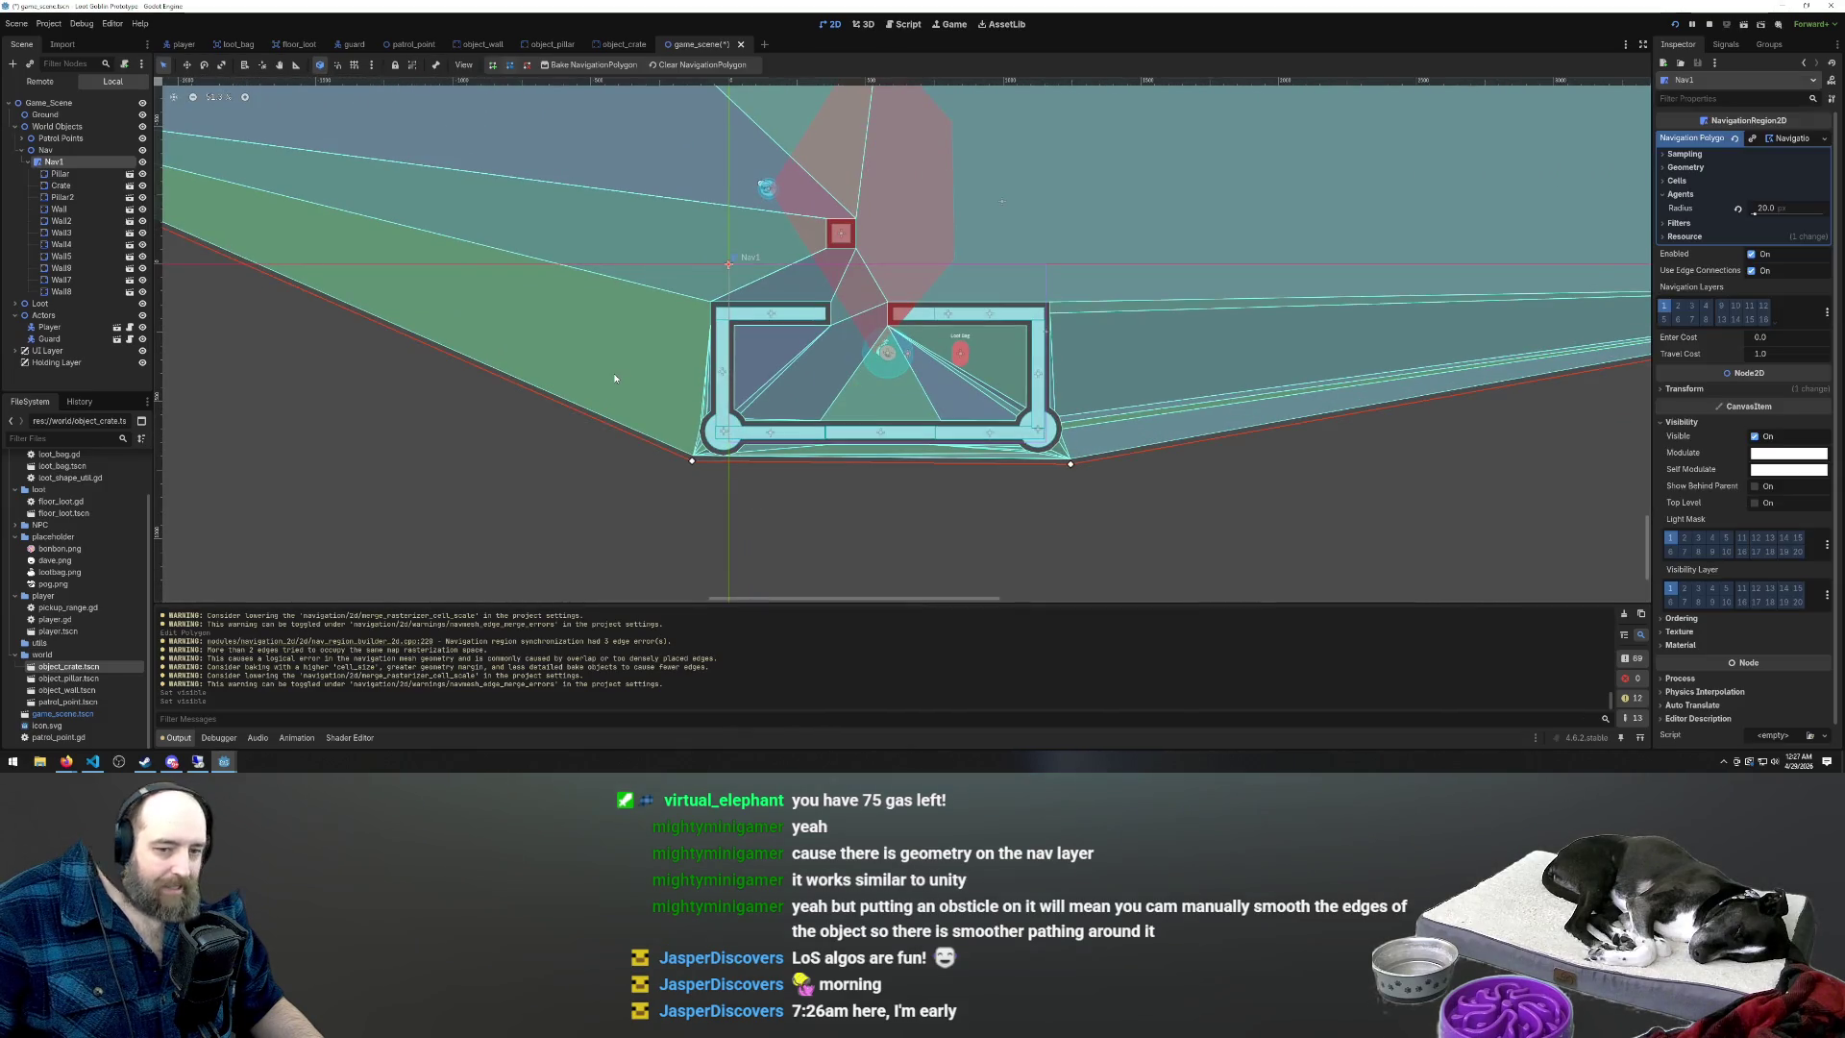
left_click(86, 25)
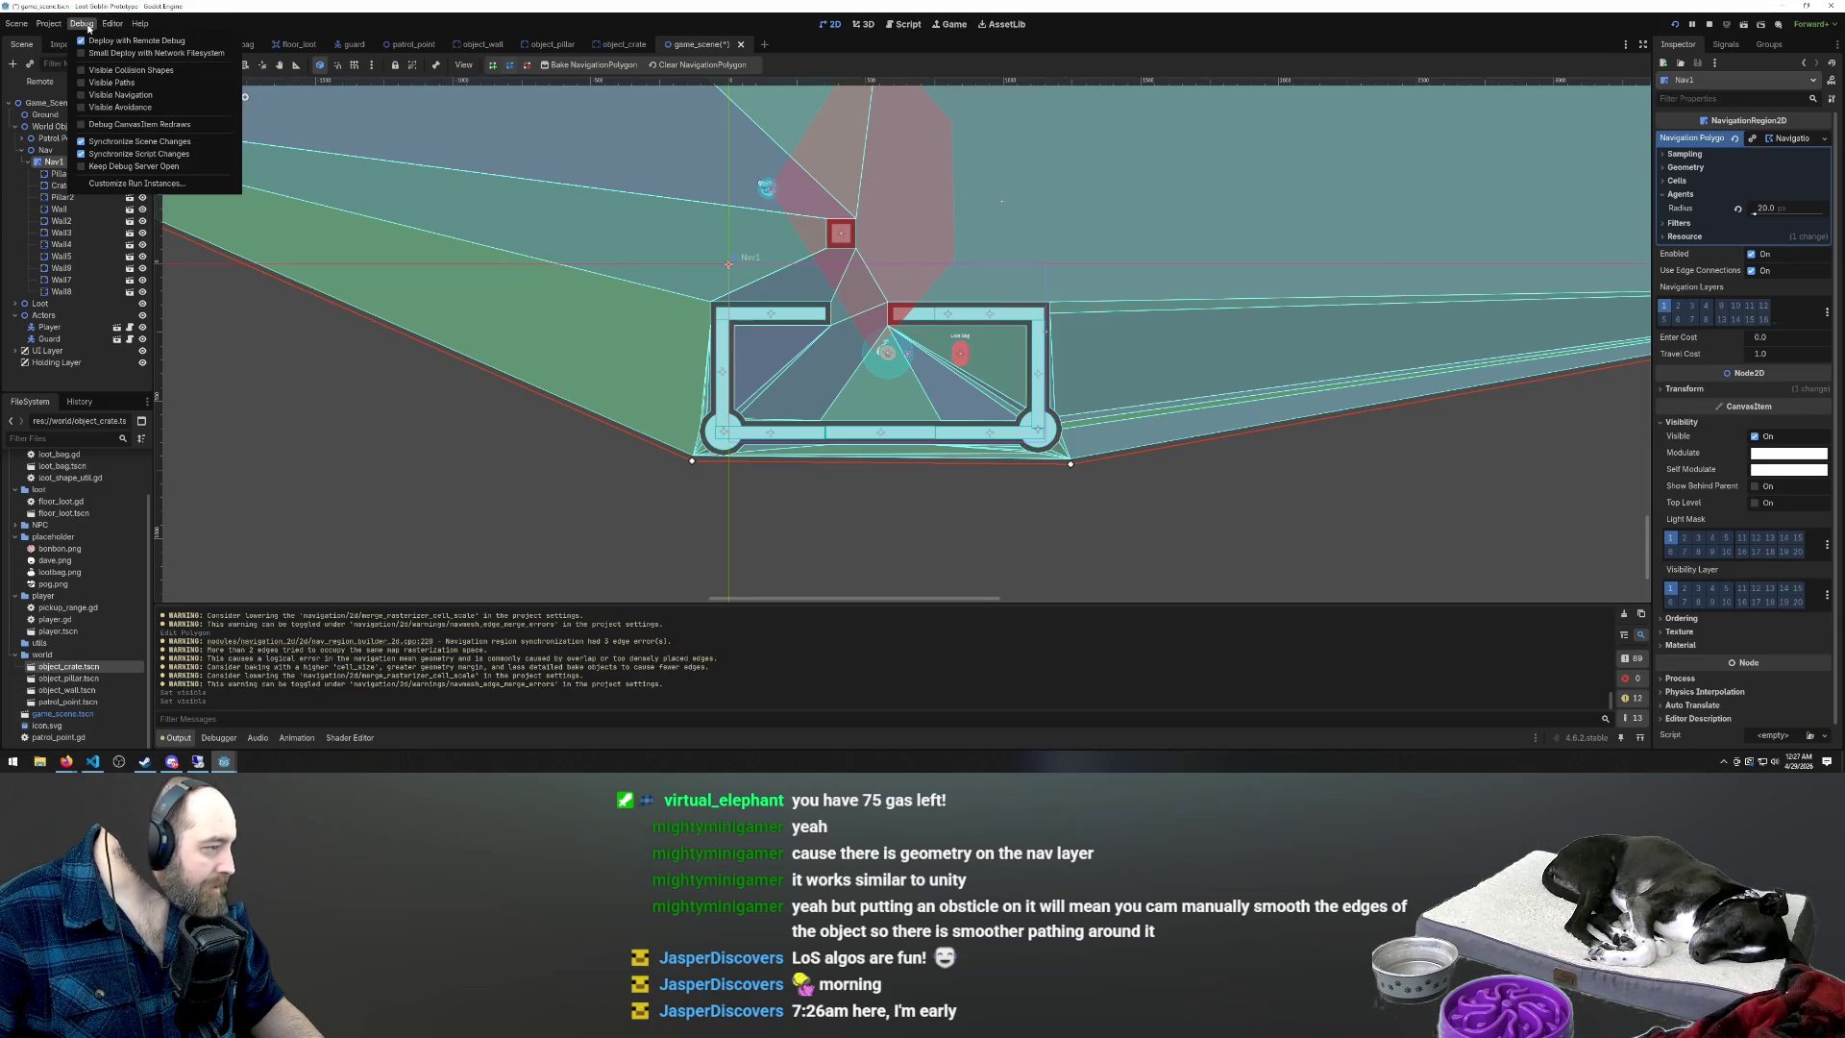
left_click(88, 28)
left_click(86, 25)
left_click(510, 523)
left_click(495, 498)
scroll(819, 527, "down", 4)
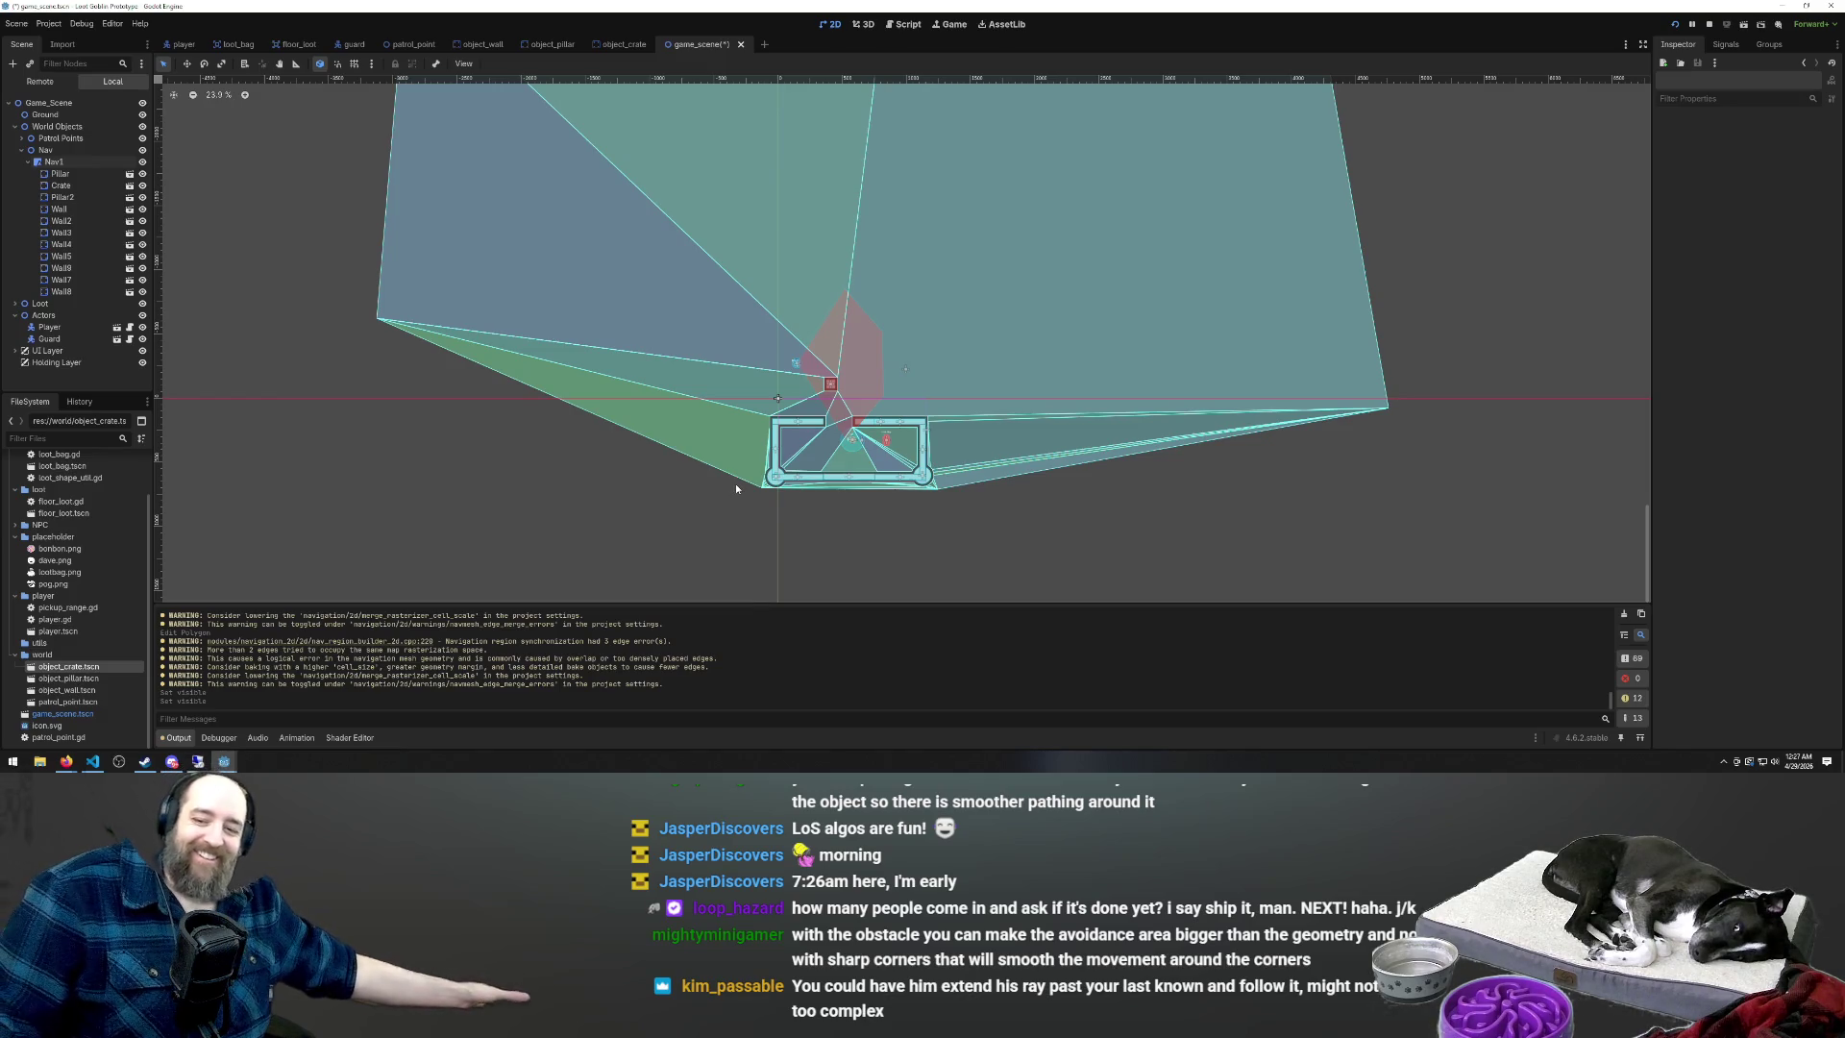
scroll(871, 475, "down", 2)
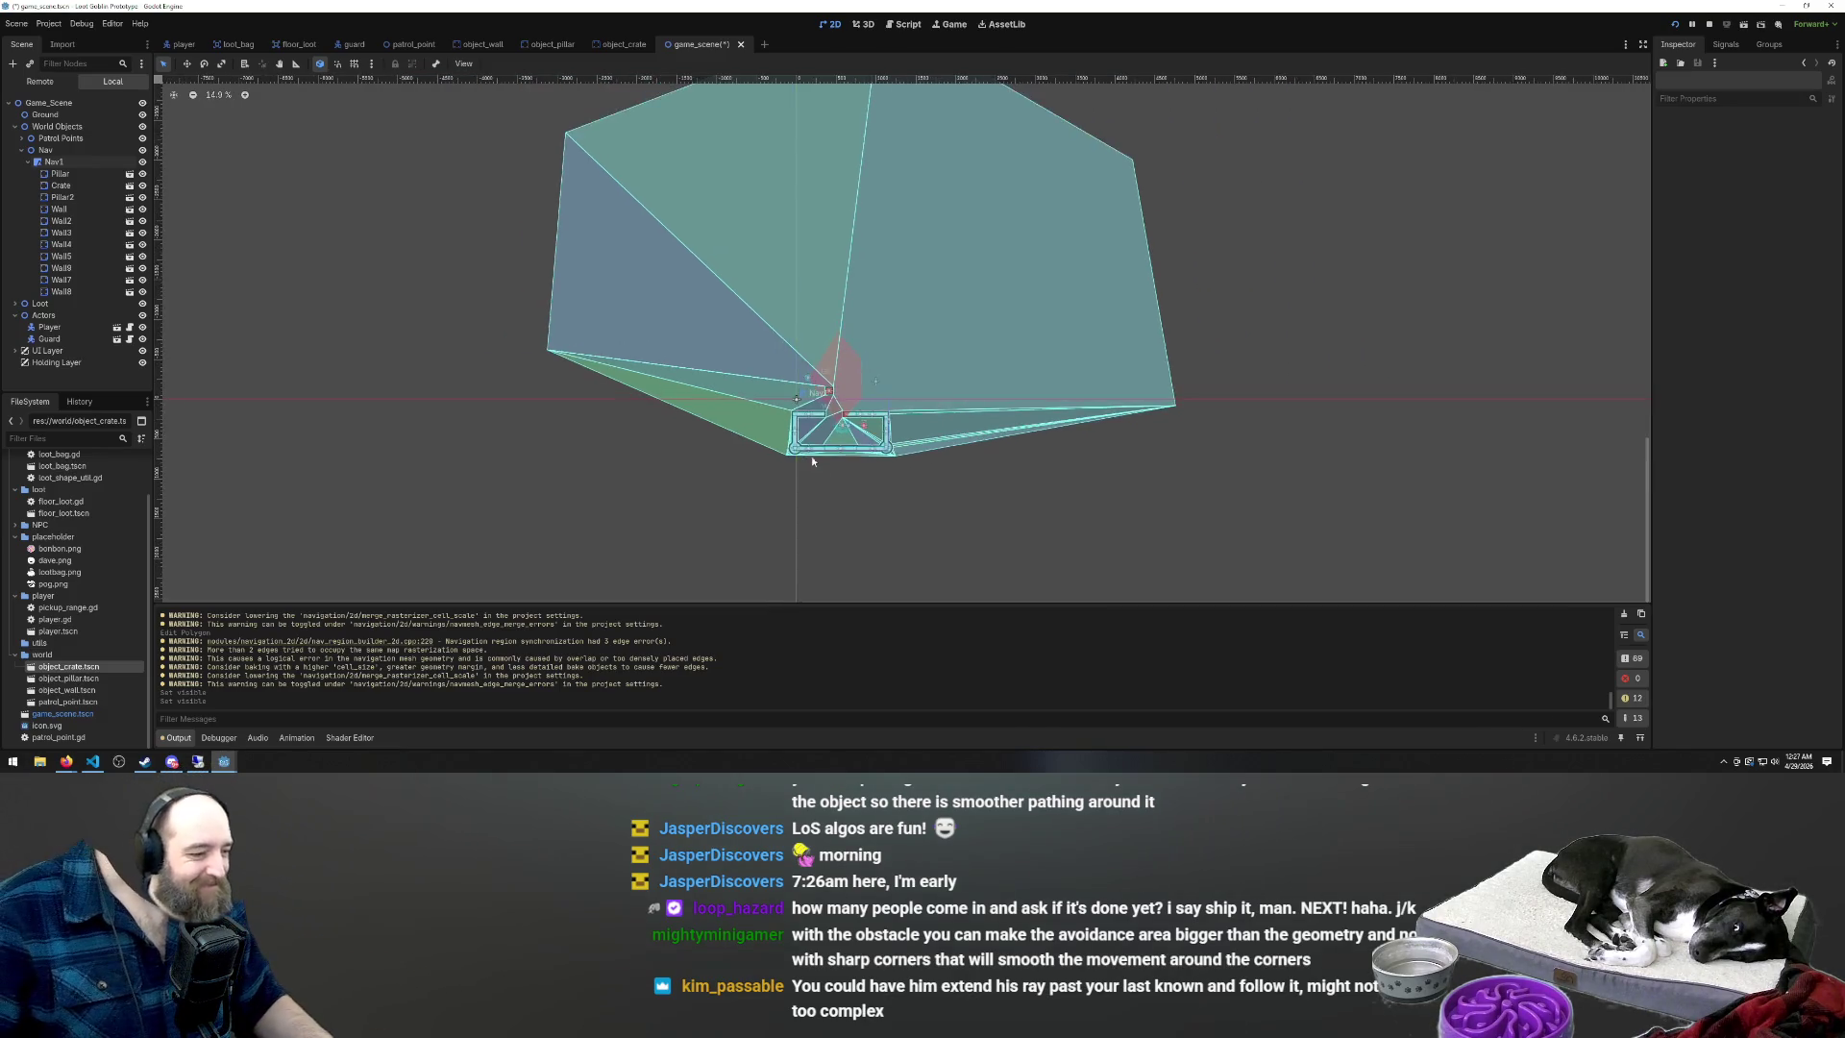
scroll(550, 394, "up", 2)
scroll(791, 371, "up", 3)
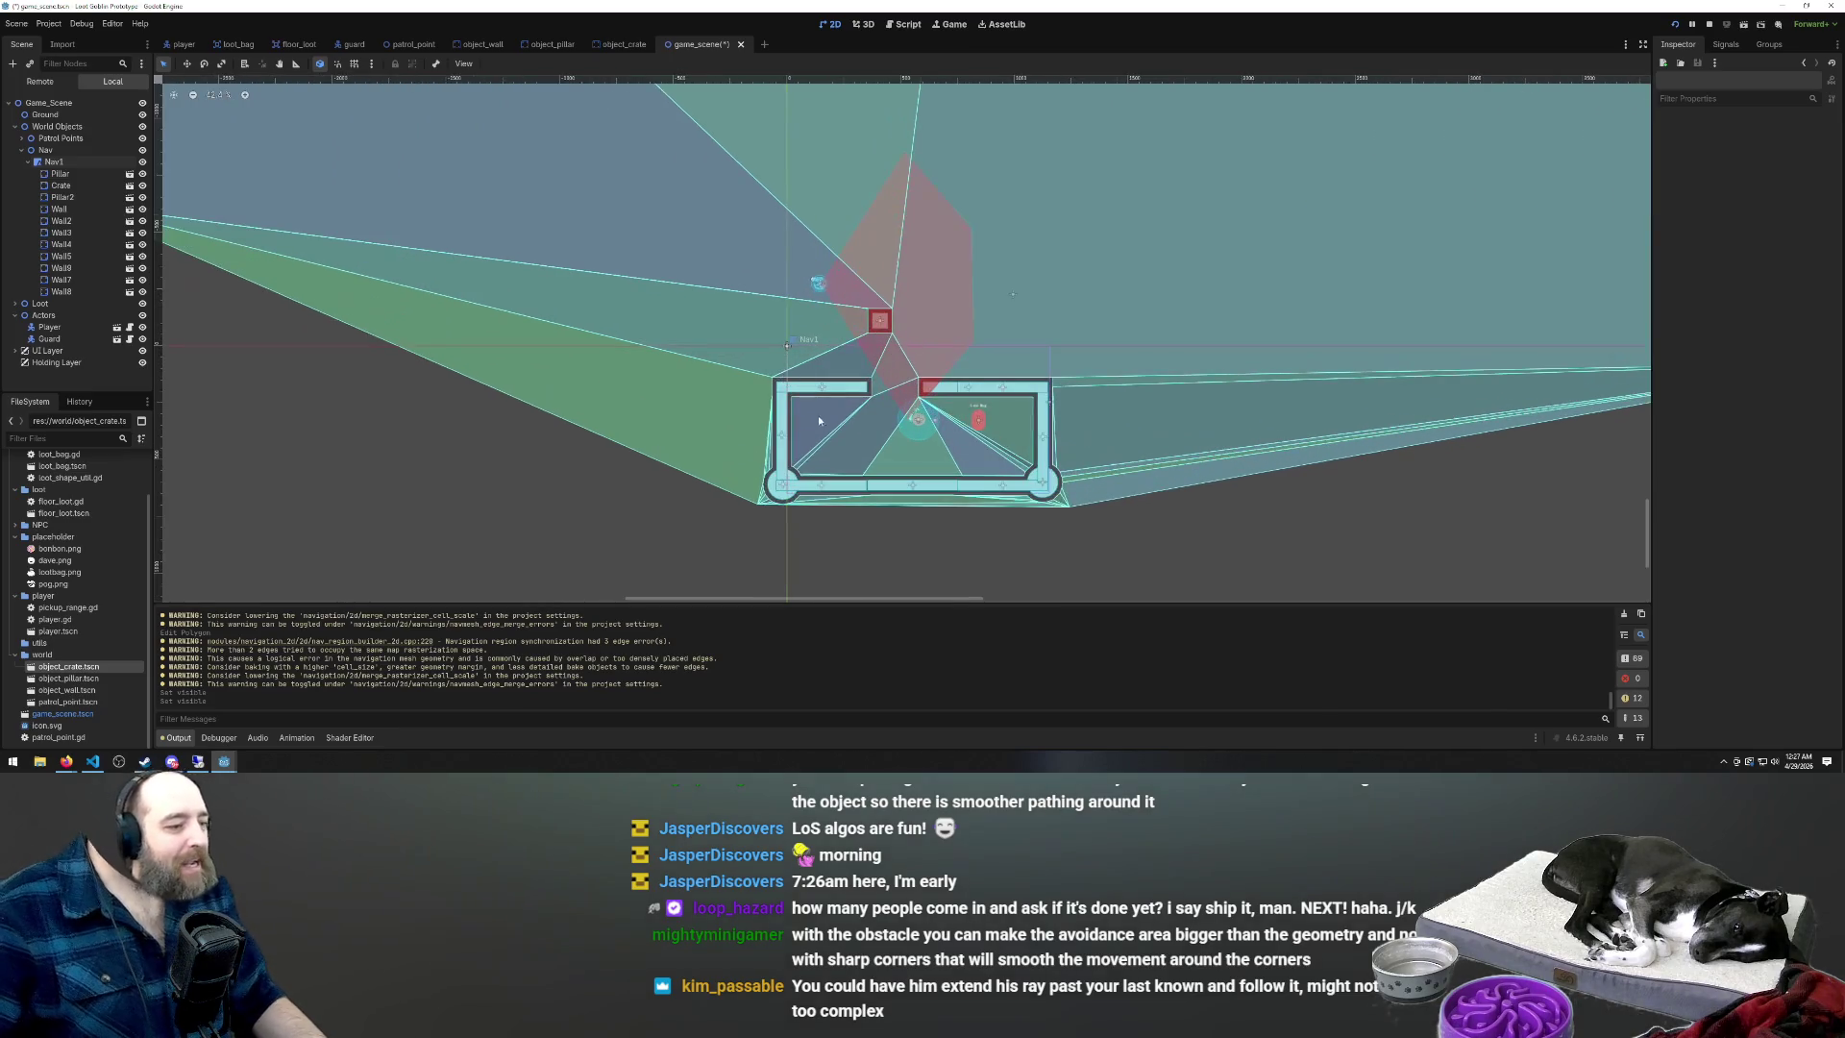
left_click(790, 394)
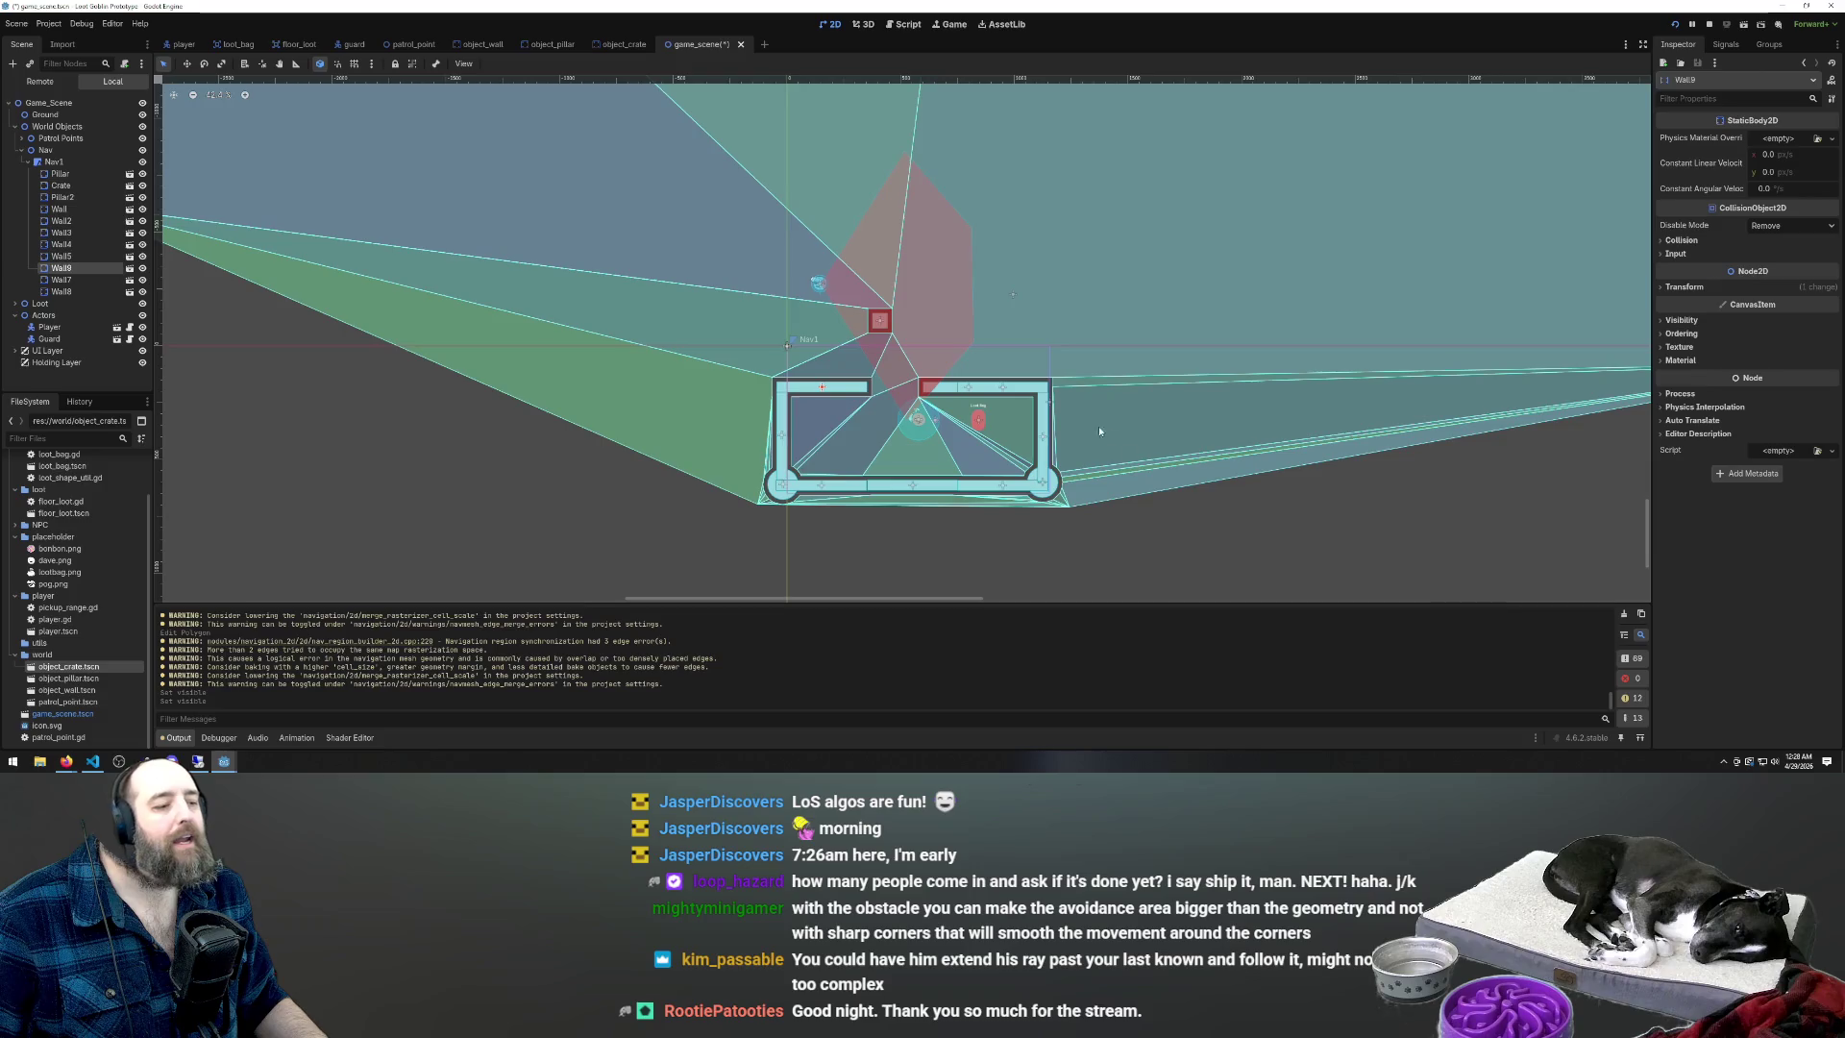
scroll(990, 385, "up", 2)
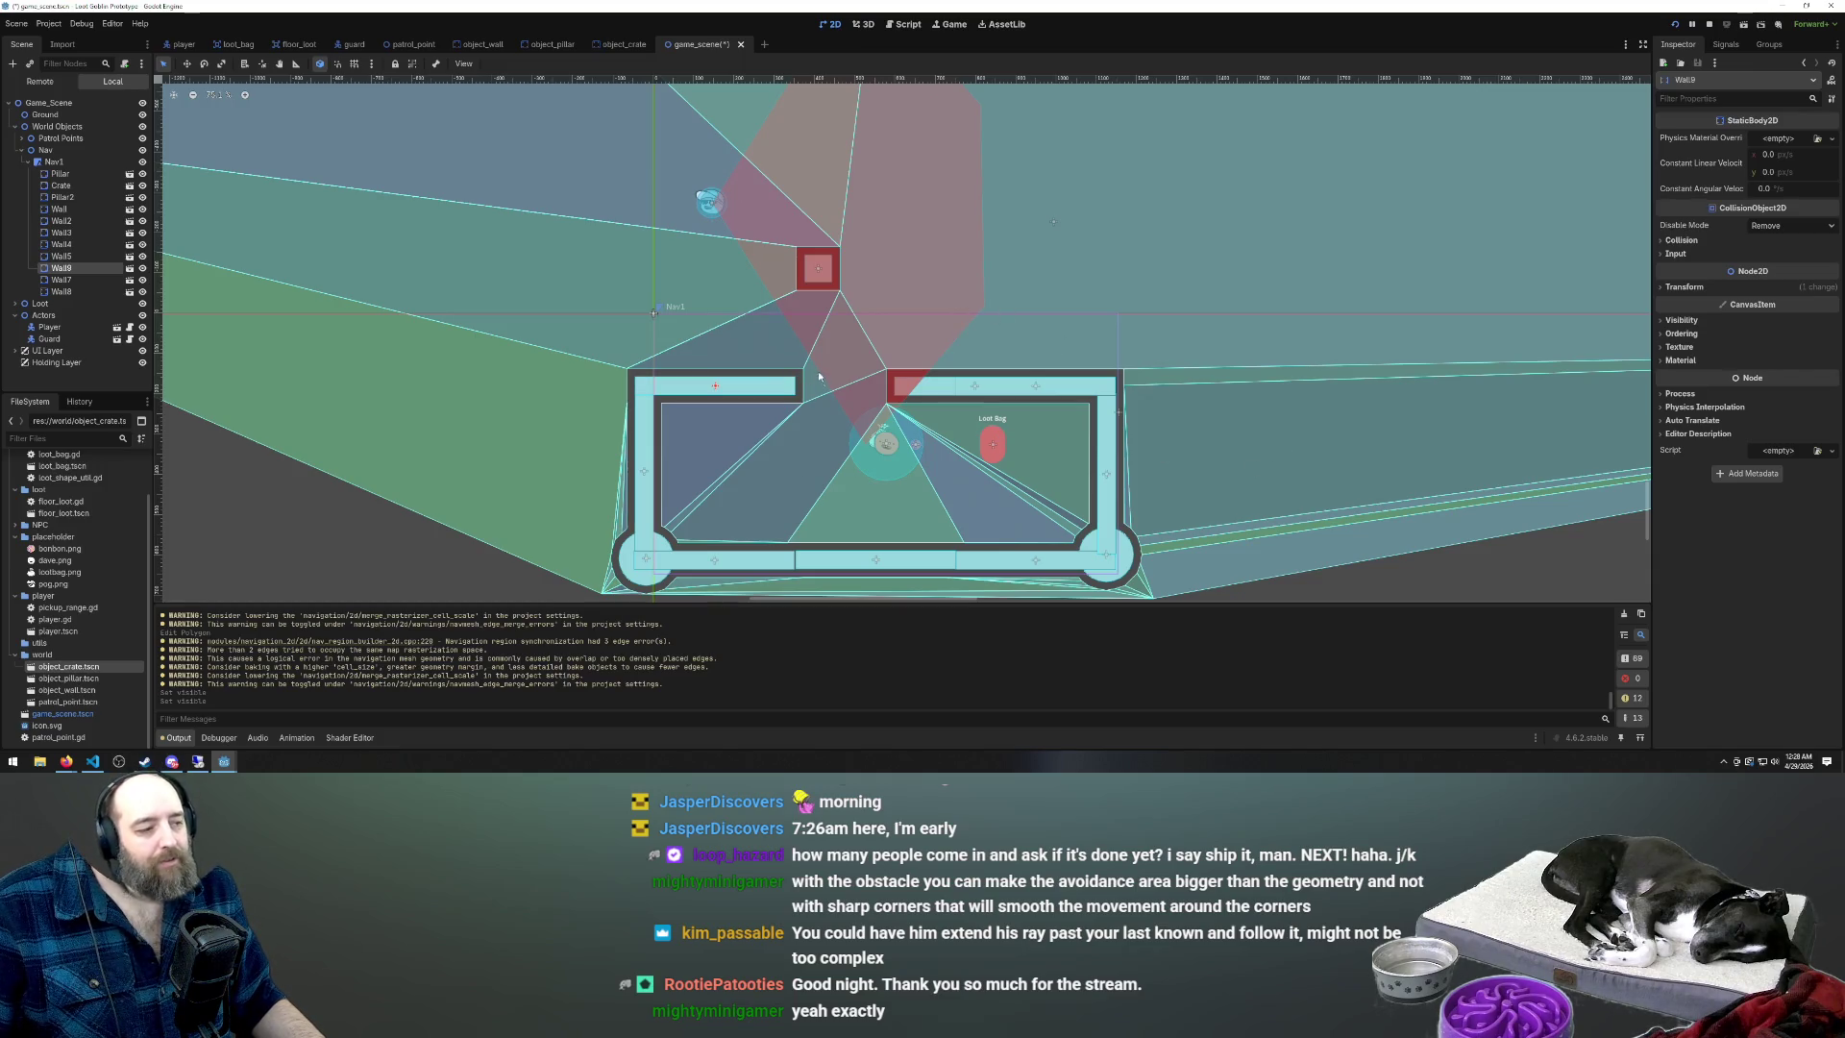
left_click(372, 554)
scroll(865, 408, "down", 5)
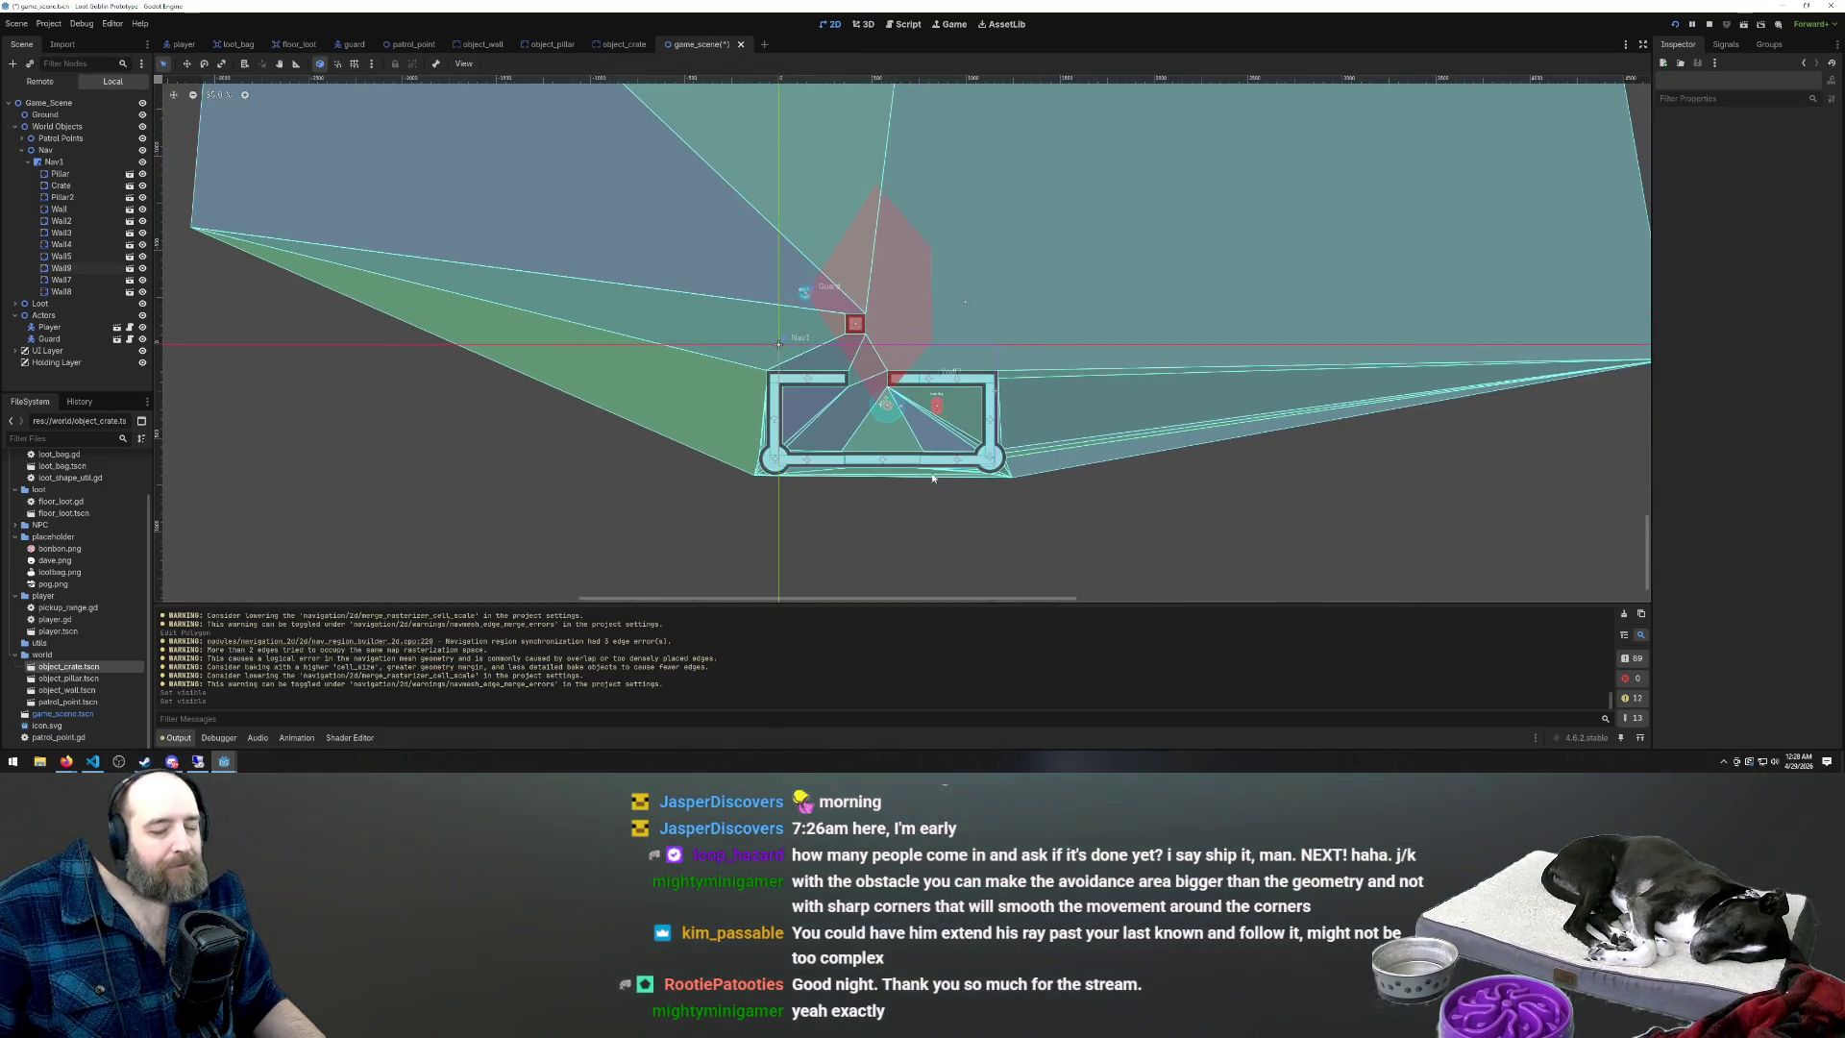
scroll(860, 404, "up", 2)
scroll(859, 402, "up", 3)
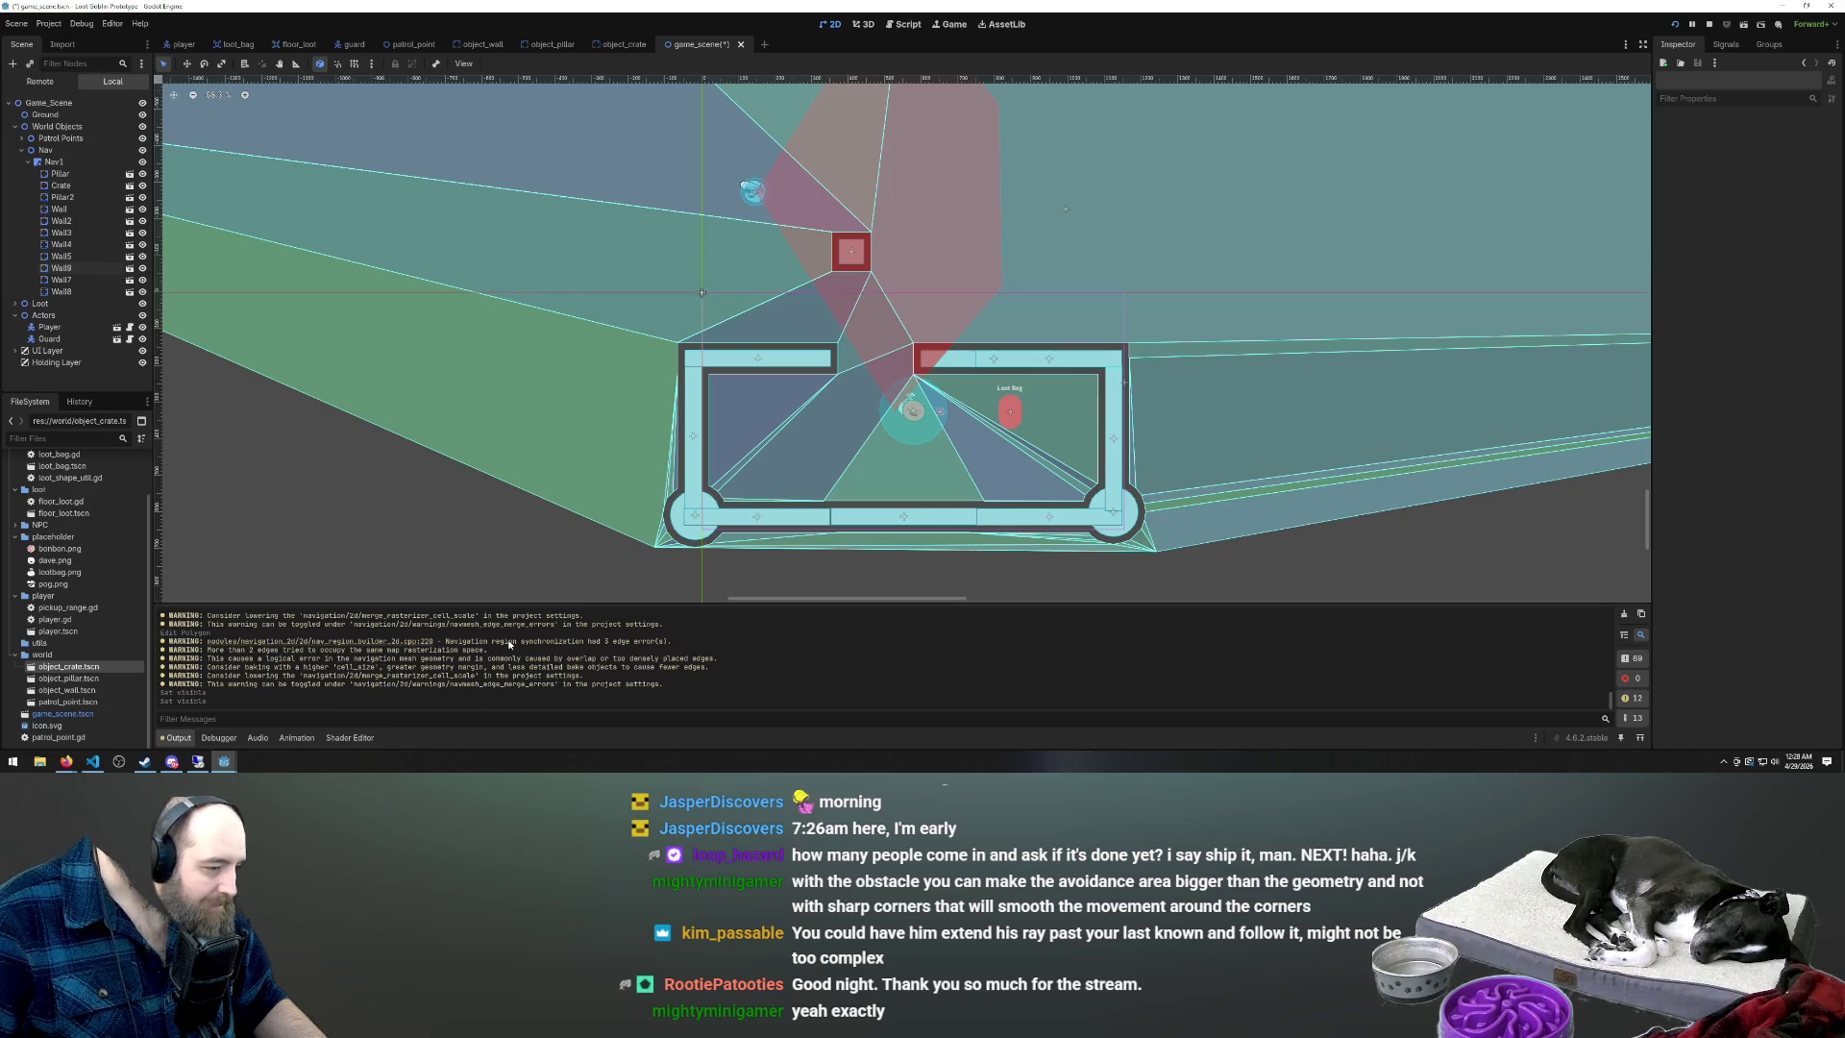
scroll(884, 493, "down", 8)
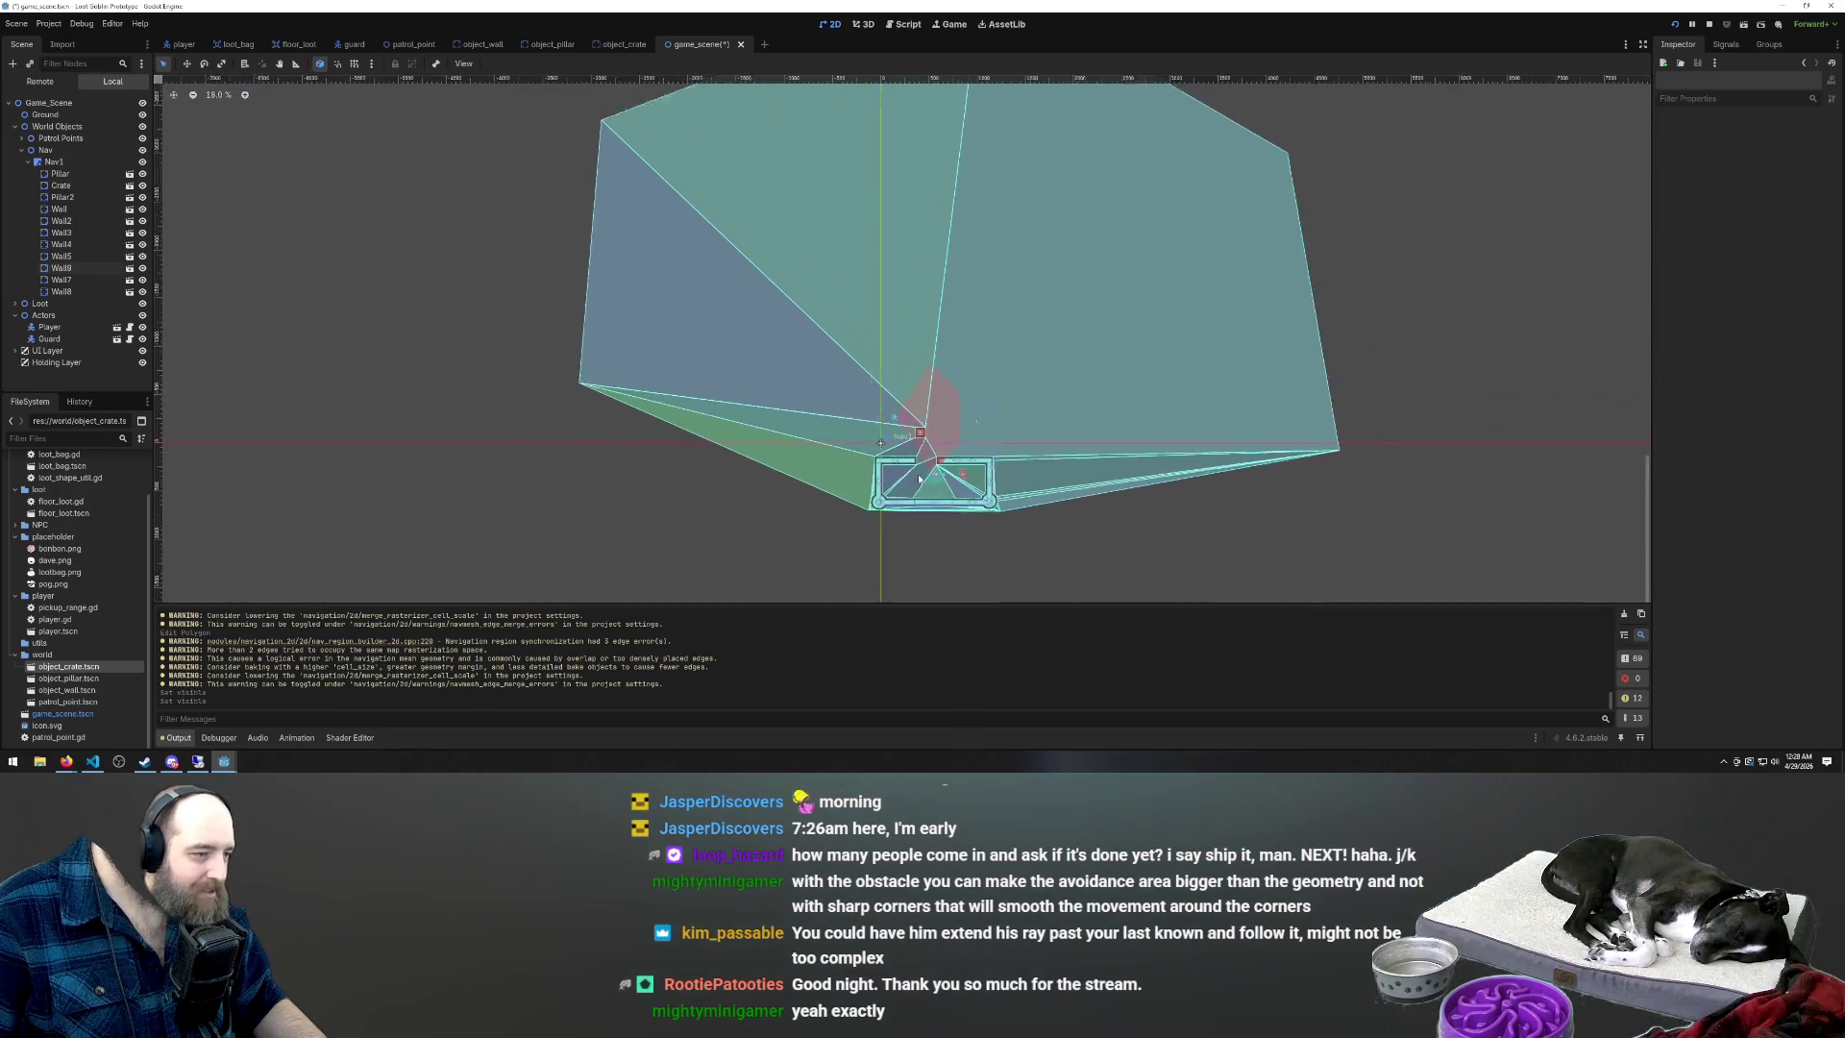
scroll(961, 494, "up", 4)
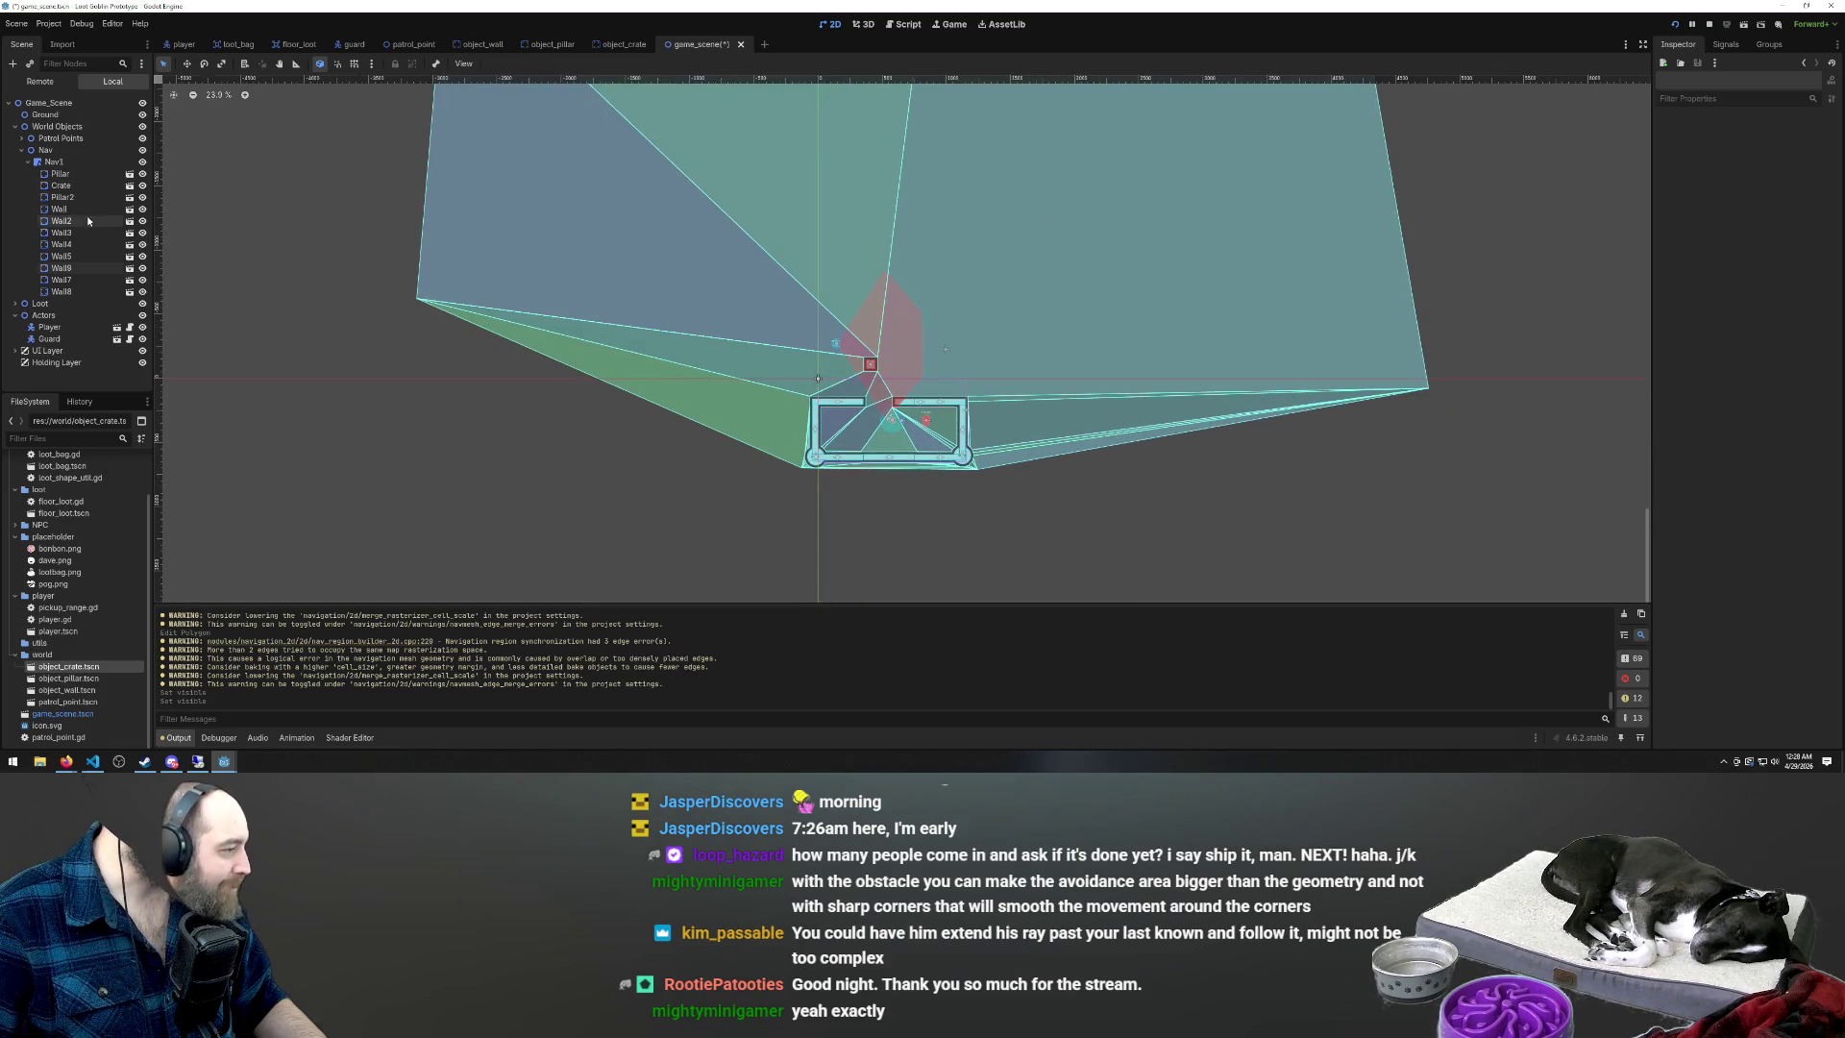
scroll(89, 596, "up", 3)
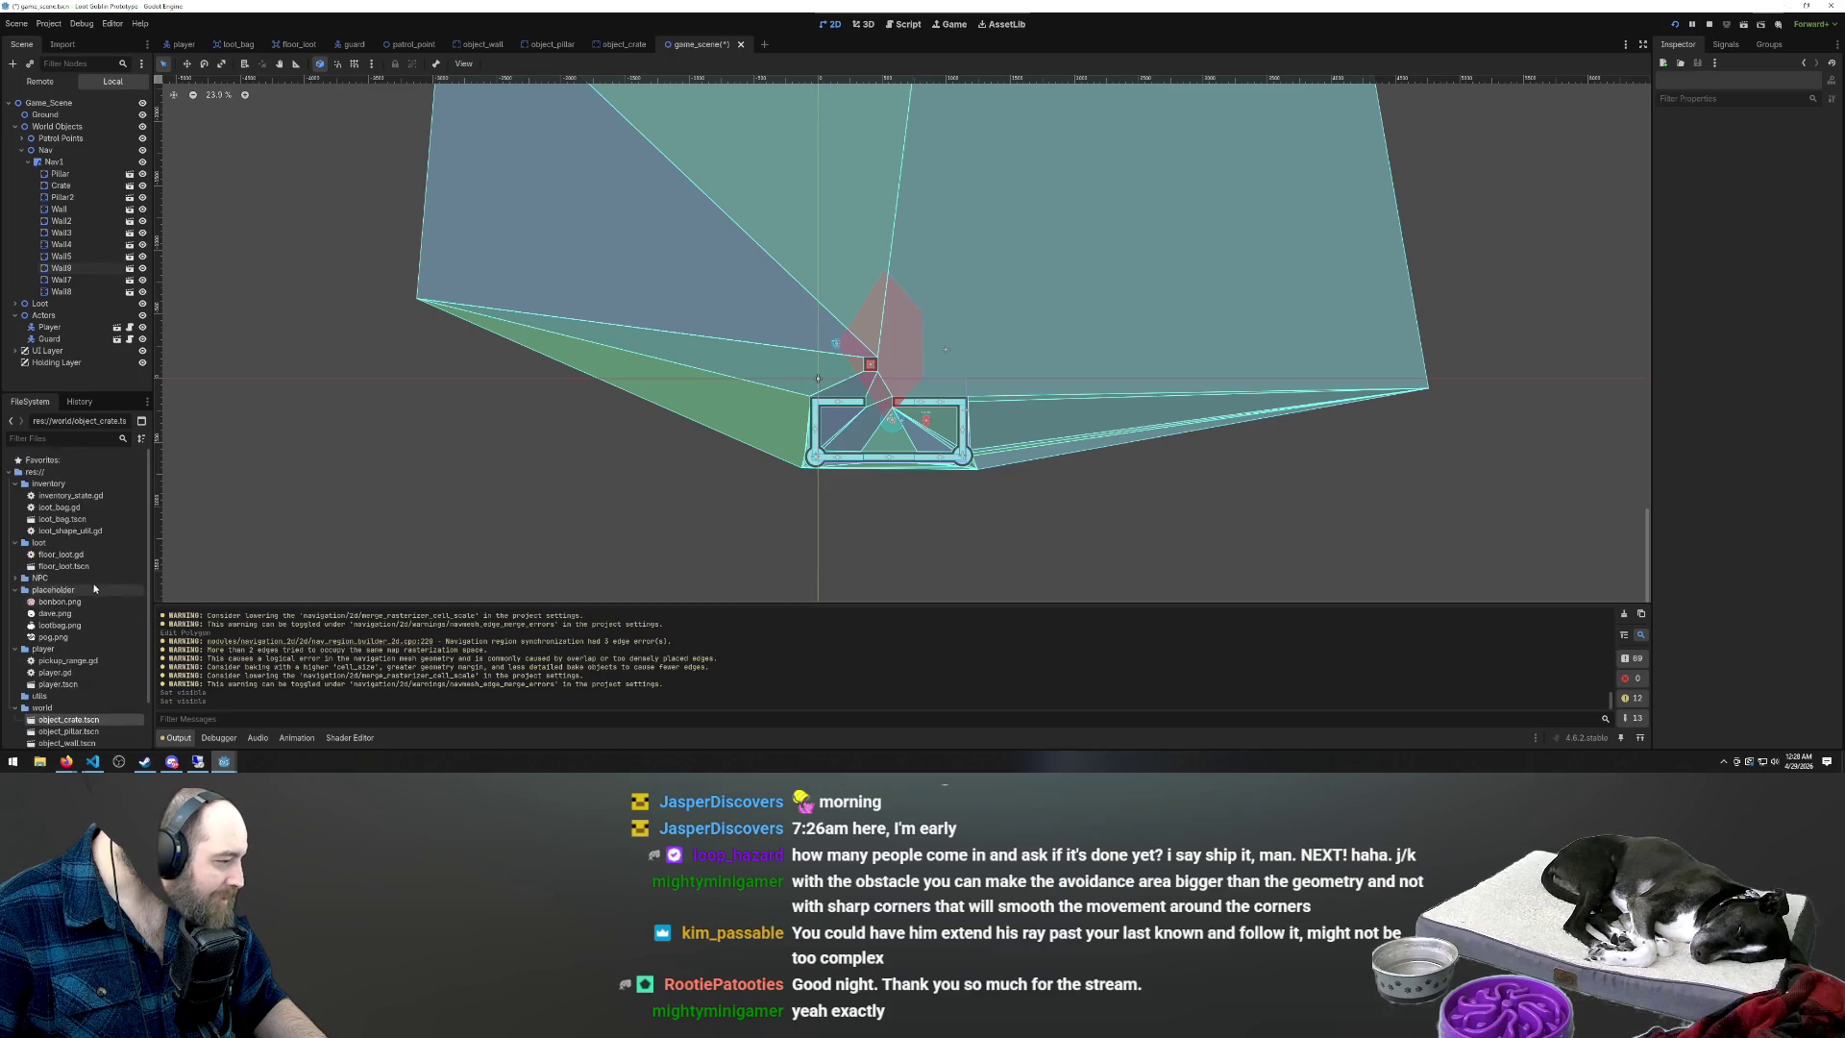
scroll(112, 634, "down", 2)
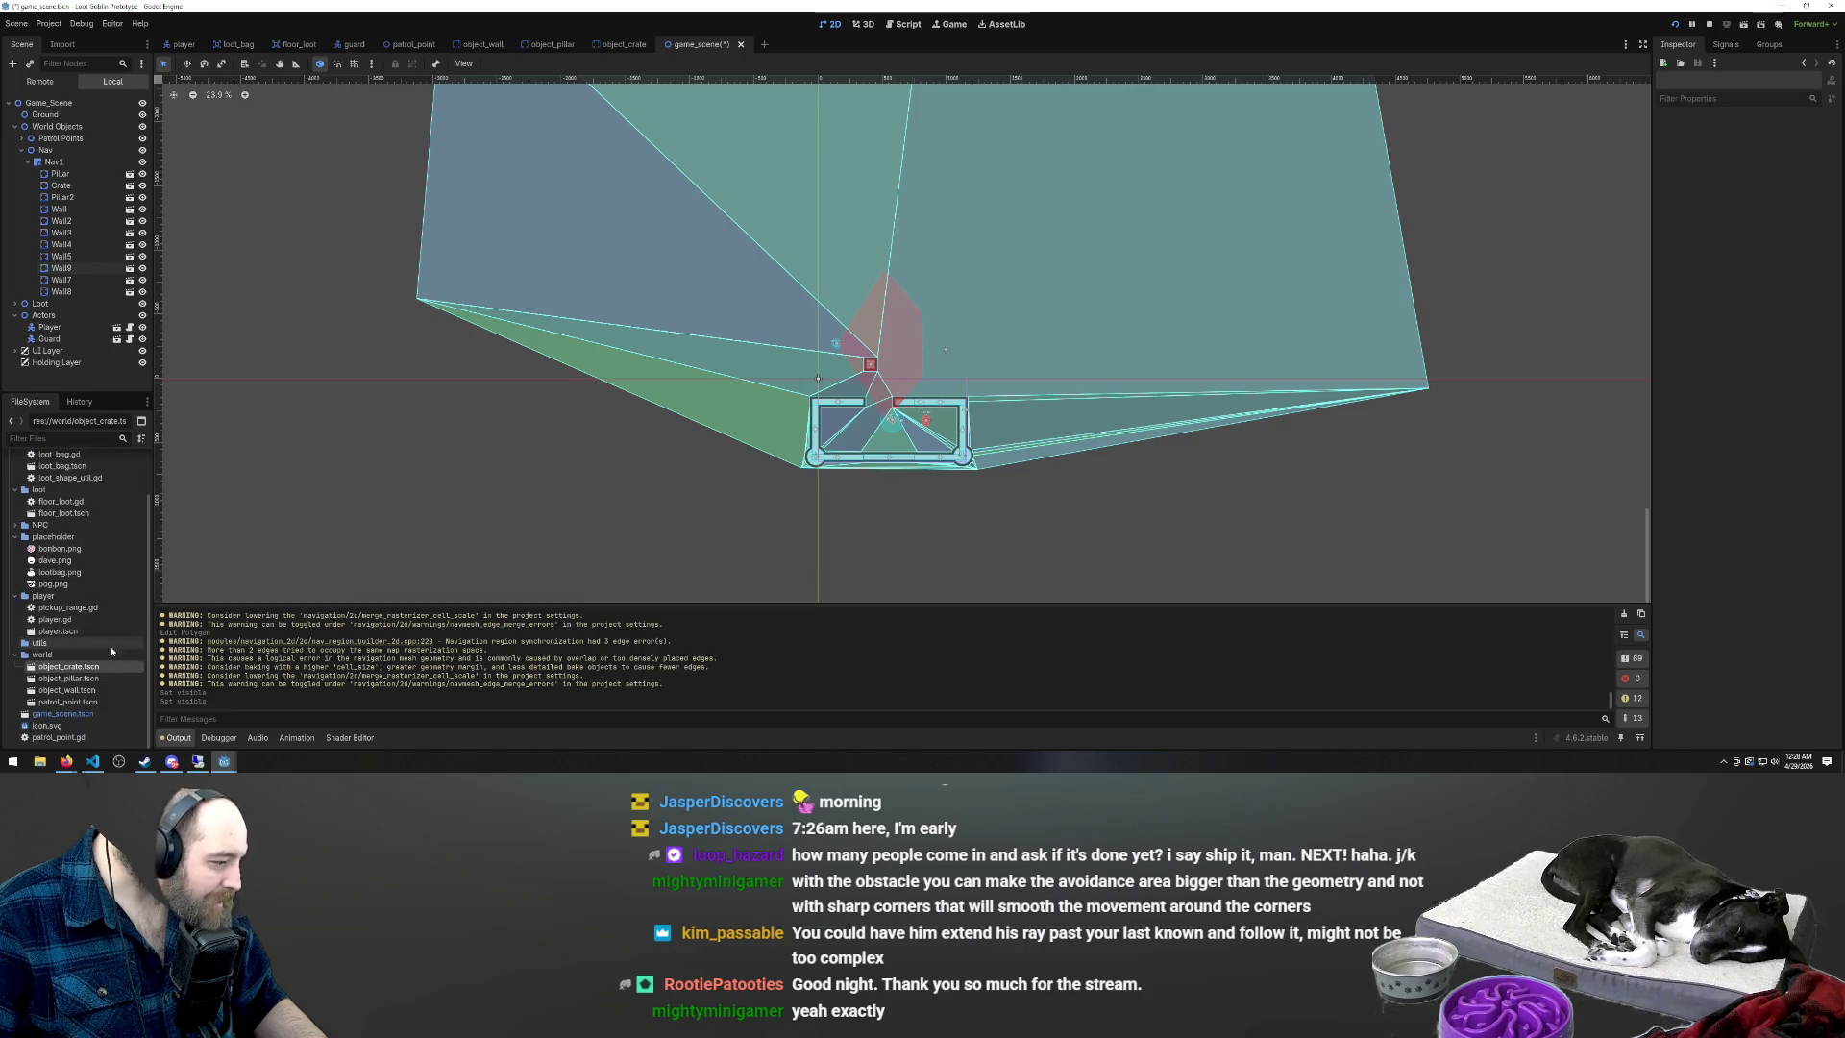
Place a trial wall near the navmesh's lower-right edge, then undo it
left_click(69, 690)
mouse_move(71, 699)
left_mouse_down()
mouse_move(1100, 453)
mouse_move(1074, 396)
mouse_move(1007, 435)
mouse_move(1021, 464)
mouse_move(996, 457)
mouse_move(1018, 451)
left_mouse_up()
key("e")
scroll(1021, 462, "up", 3)
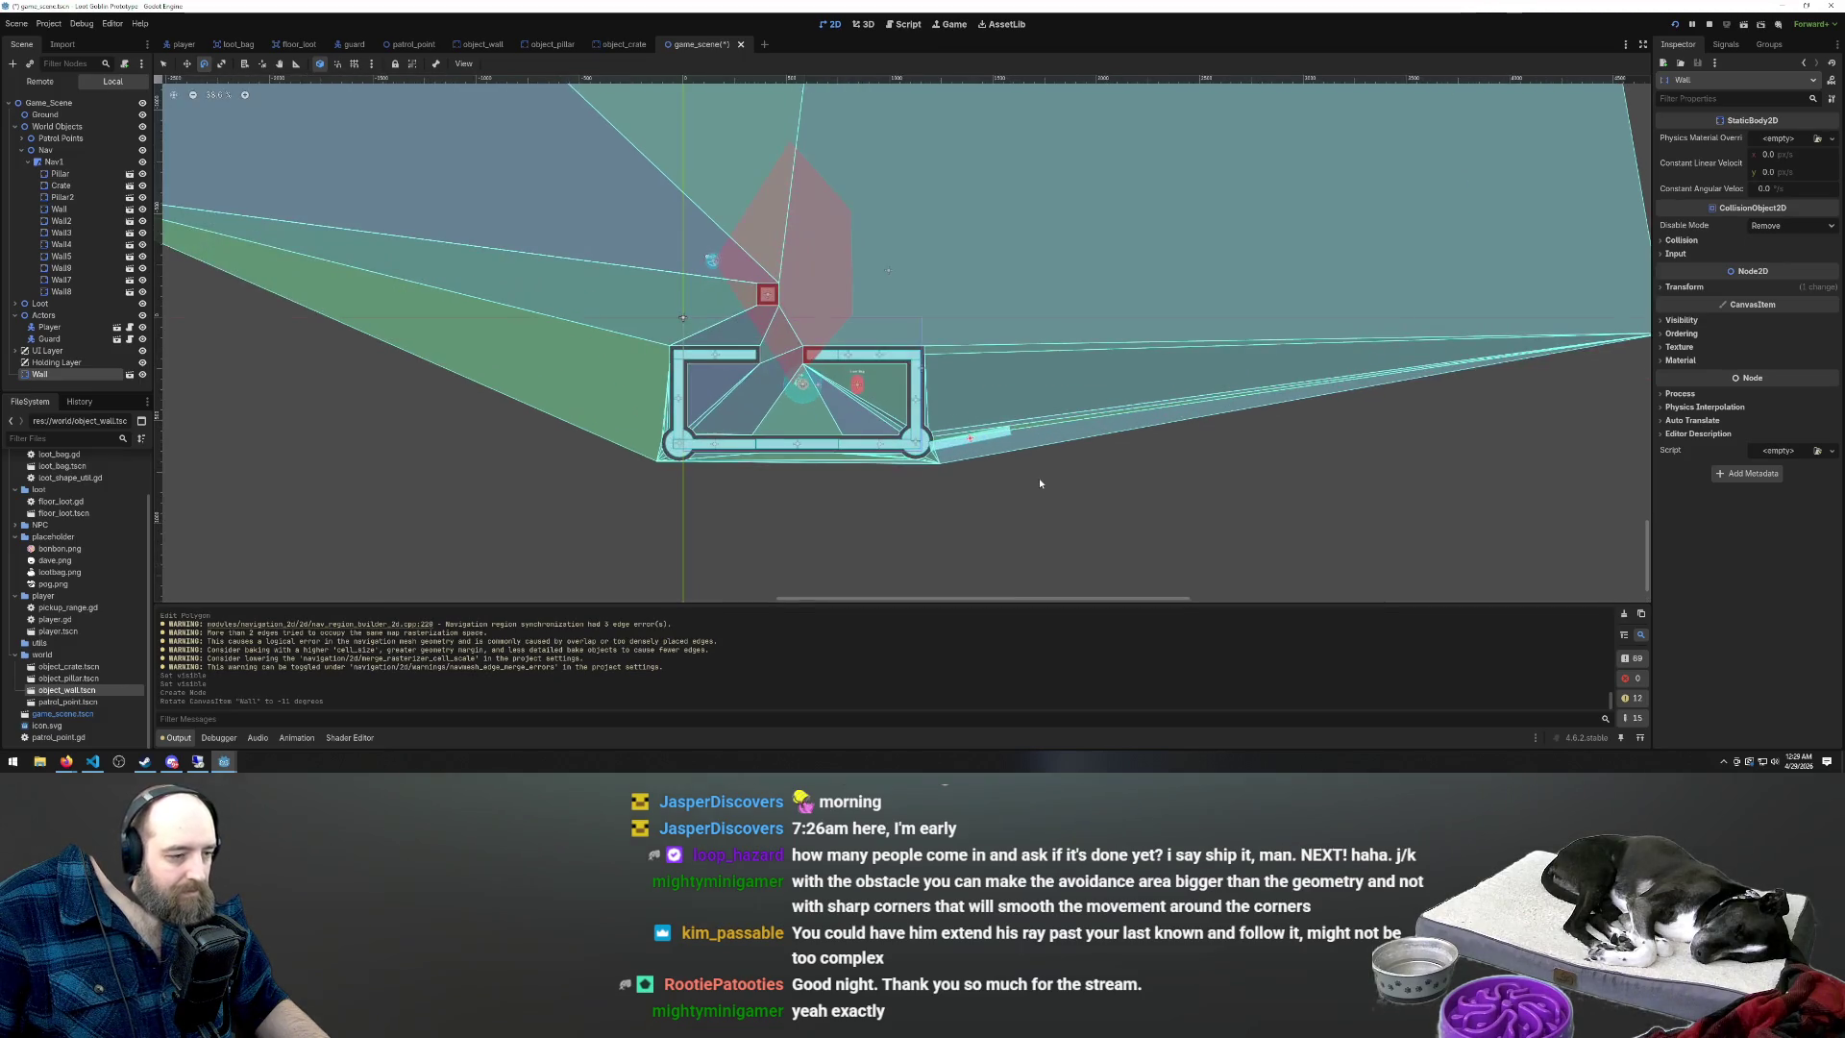
key("ctrl+z")
key("ctrl+z")
Add a new object_wall.tscn instance to the level and make it a child of Nav1
left_click(73, 163)
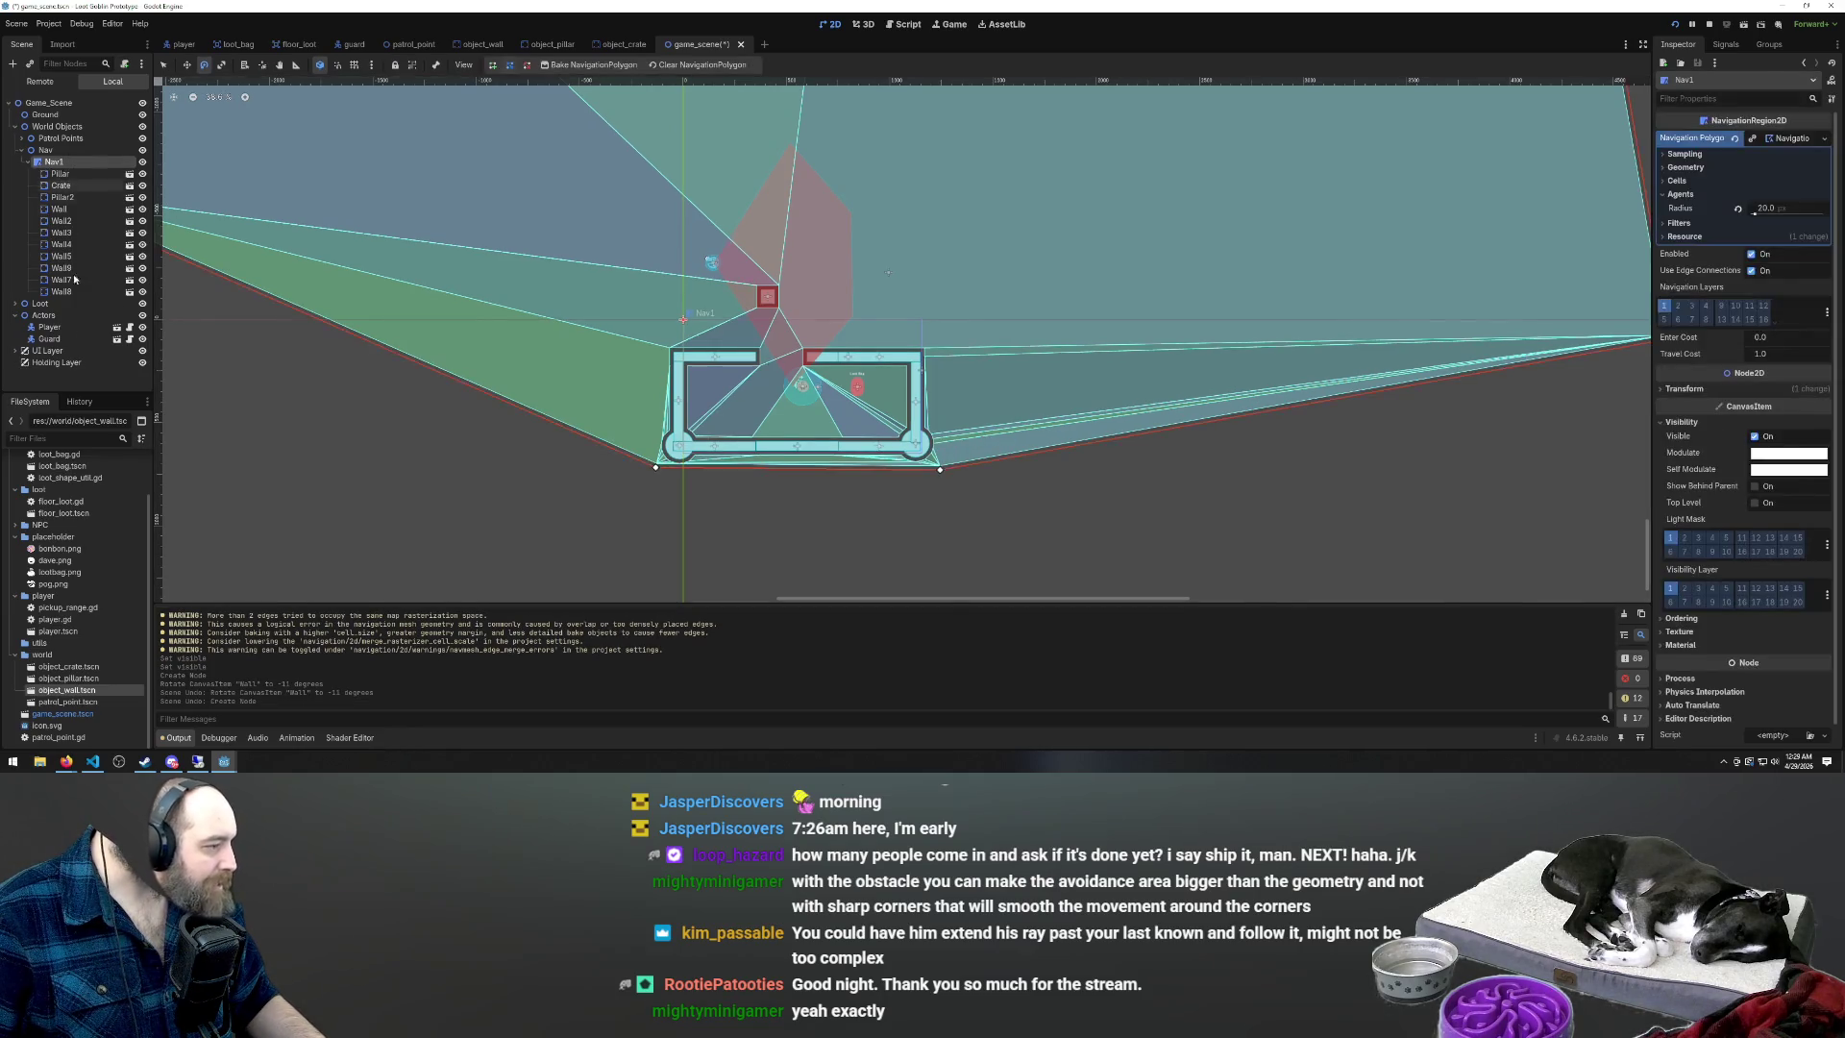
mouse_move(67, 690)
left_mouse_down()
mouse_move(972, 473)
mouse_move(989, 448)
mouse_move(971, 449)
left_mouse_up()
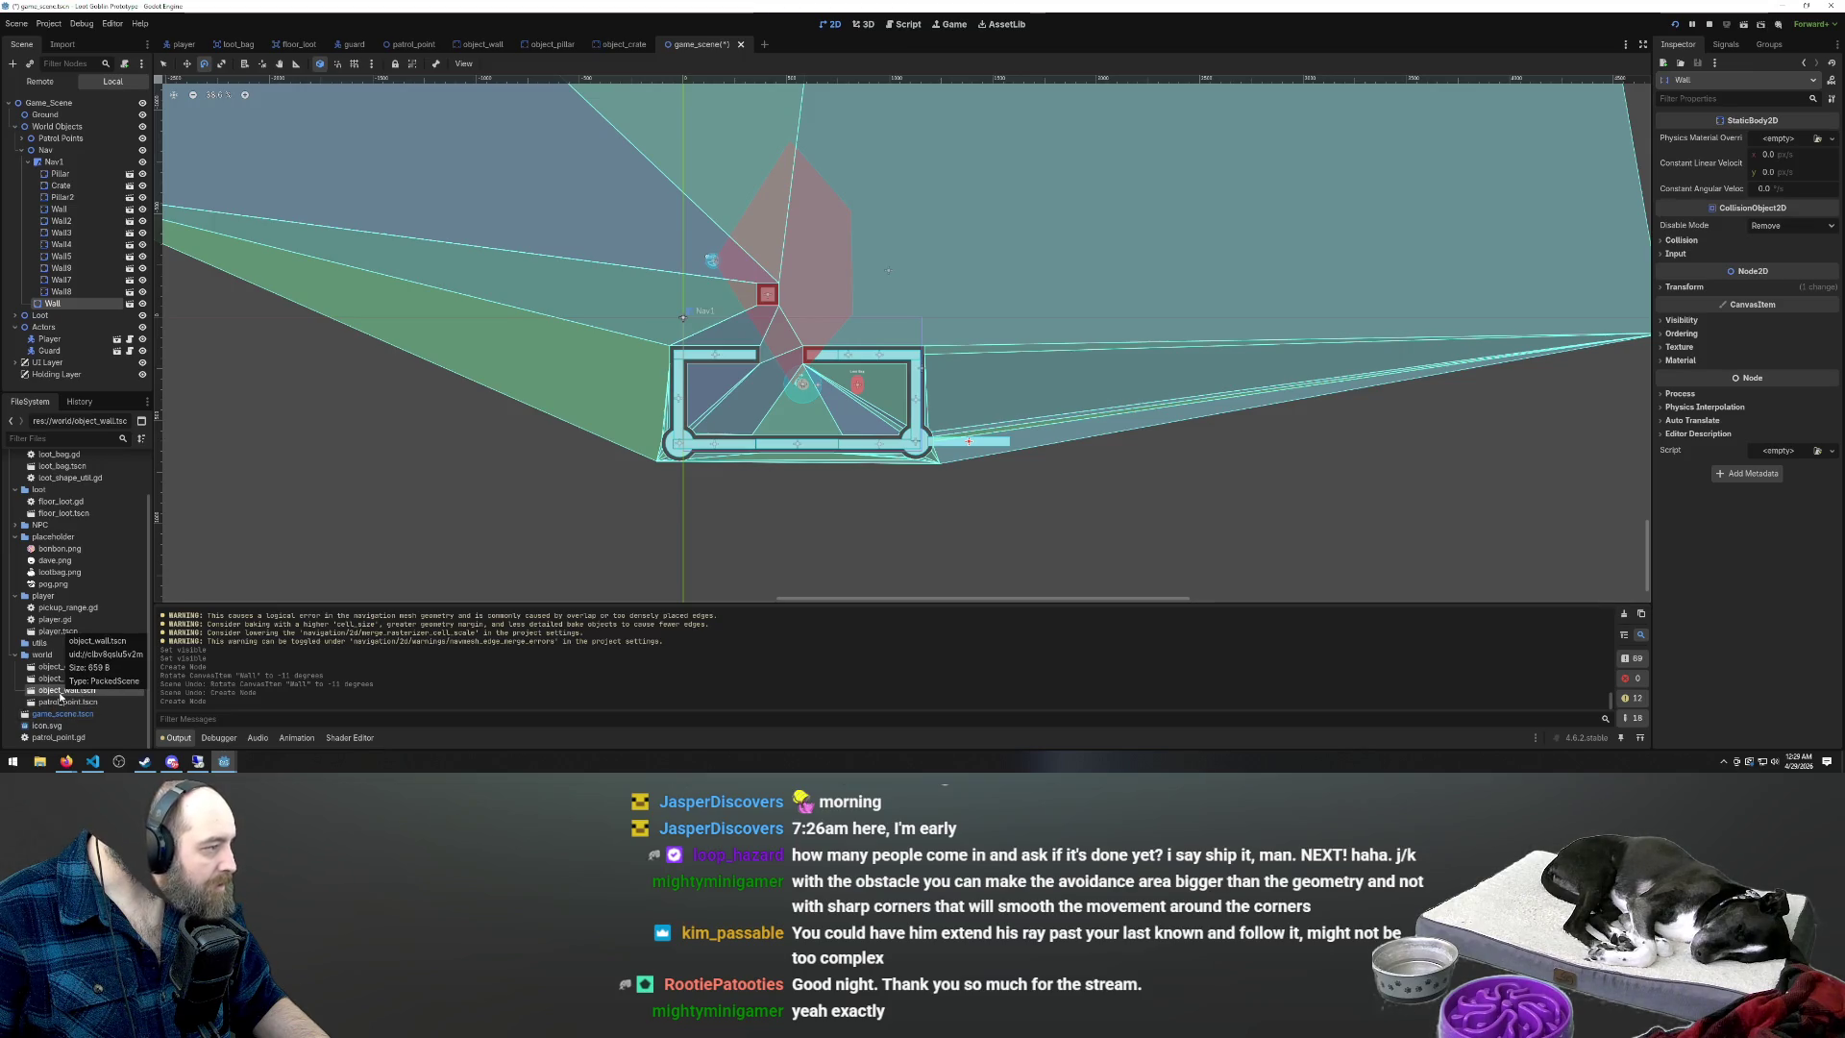
left_click_drag(51, 305, 67, 162)
left_click(67, 160)
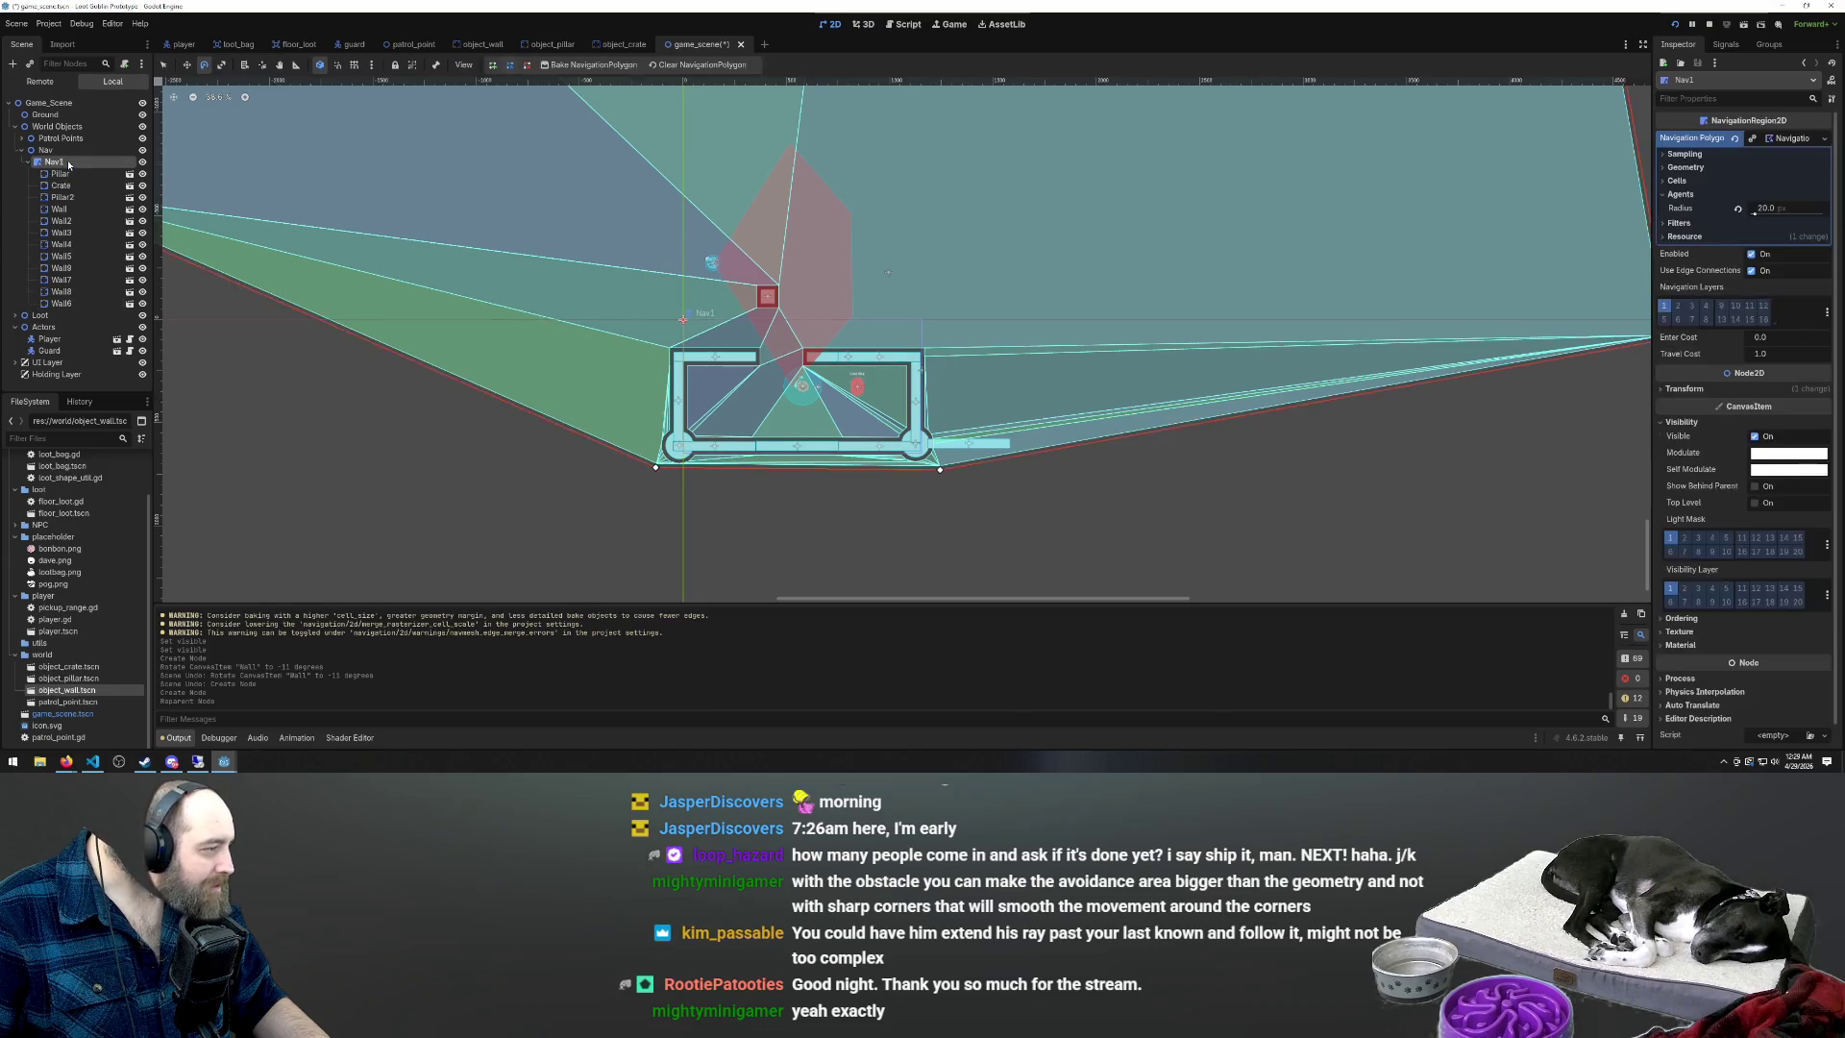
Place another wall below the room, delete the extra Wall10, and rotate the small wall to about 176°
mouse_move(63, 689)
left_mouse_down()
mouse_move(780, 574)
mouse_move(783, 541)
left_mouse_up()
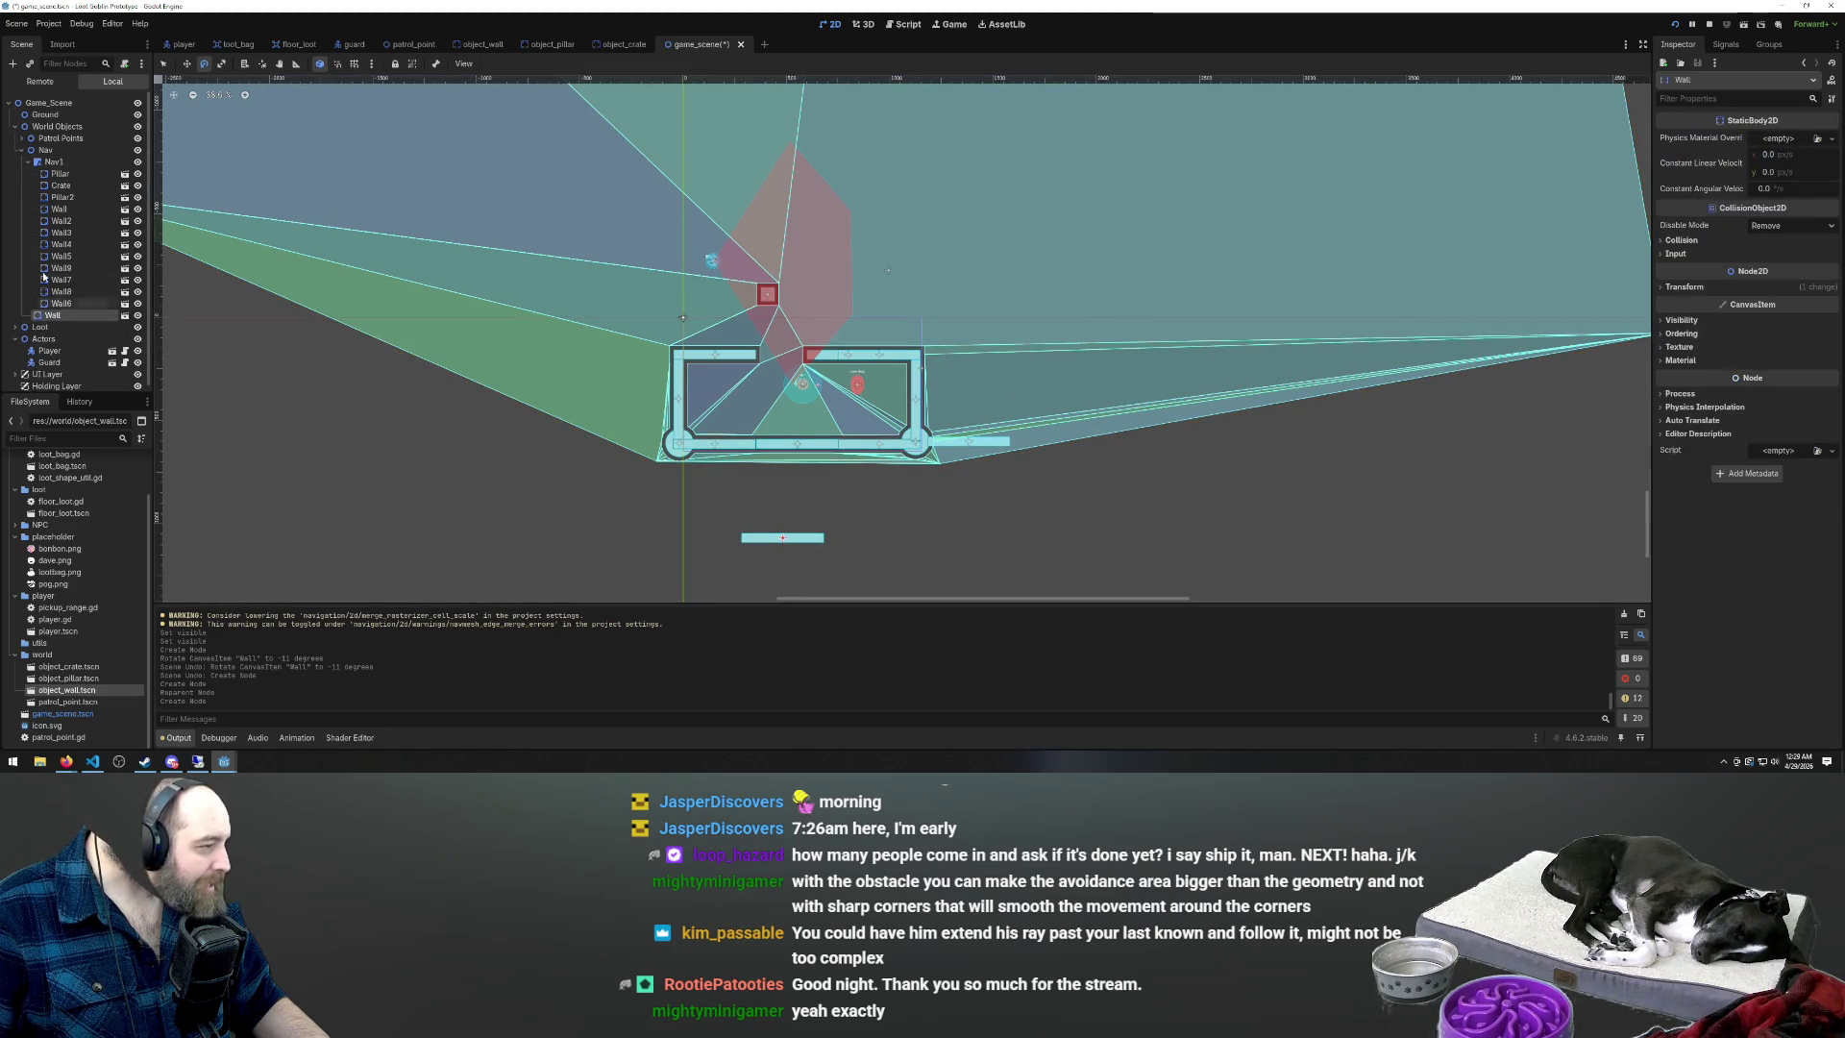
left_click(58, 176)
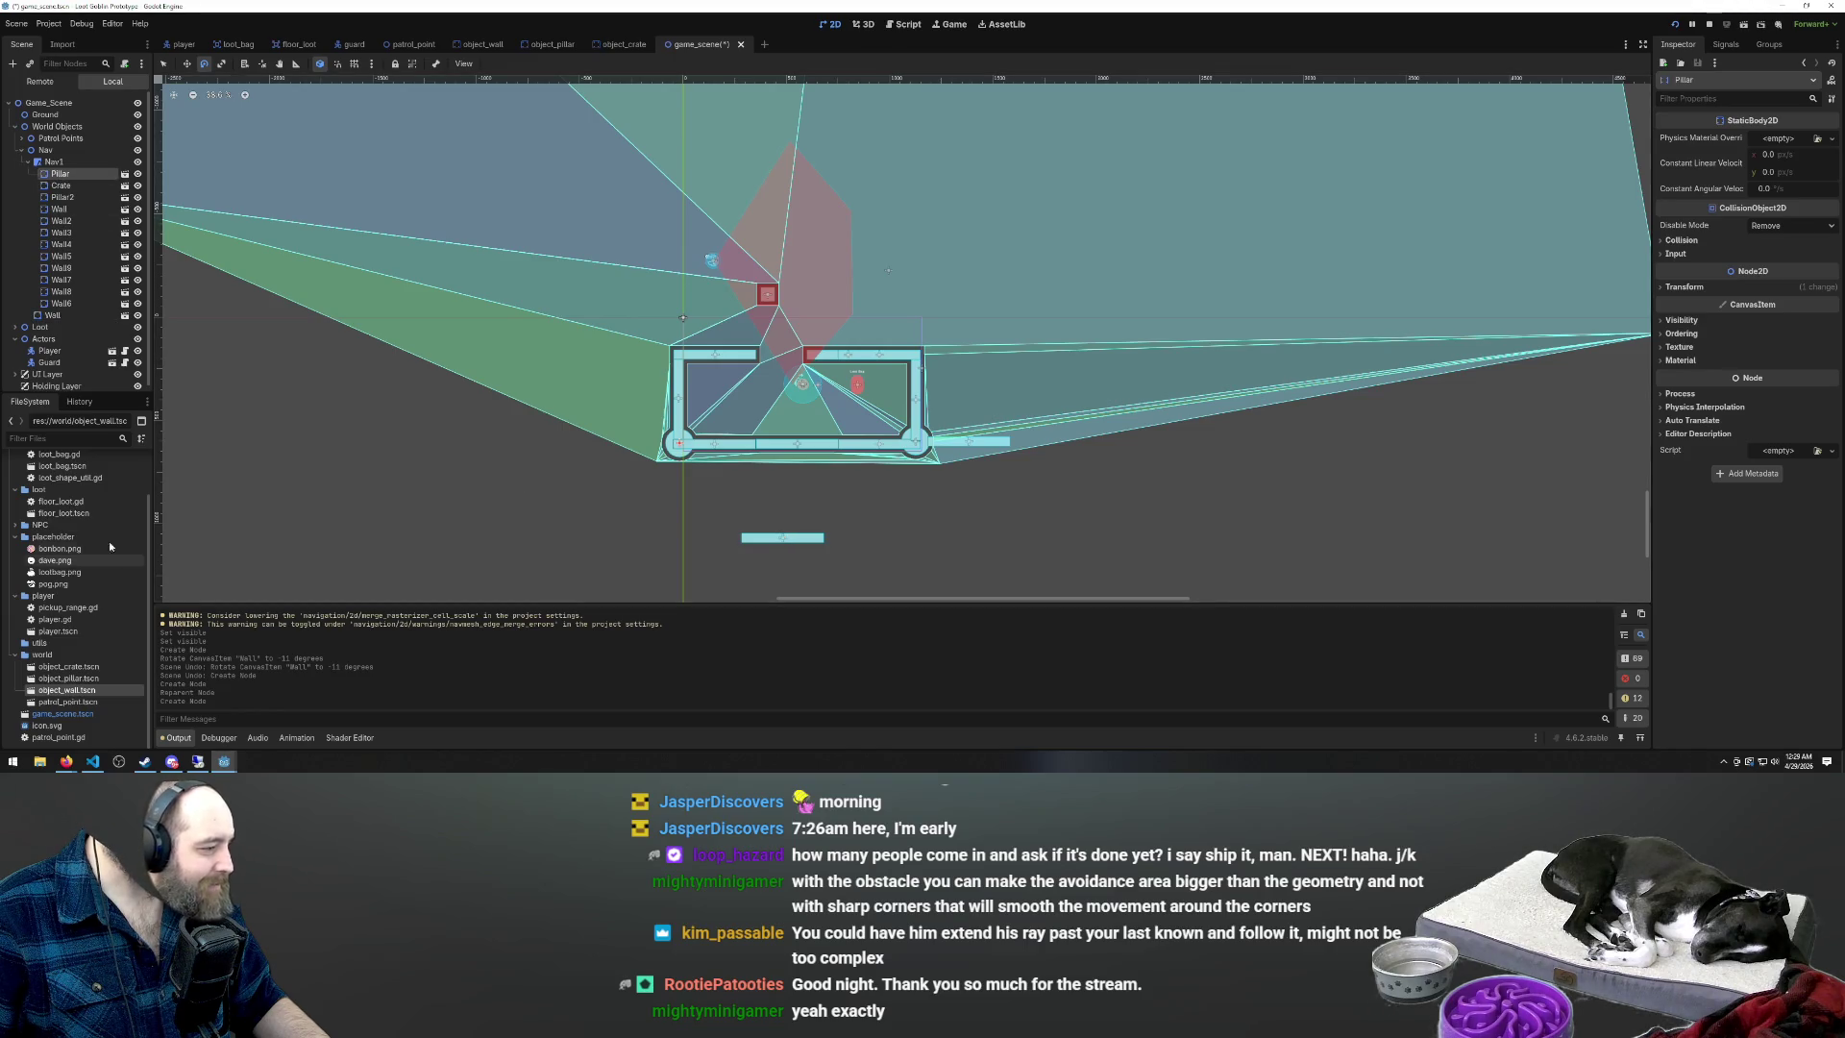
left_click_drag(63, 690, 477, 517)
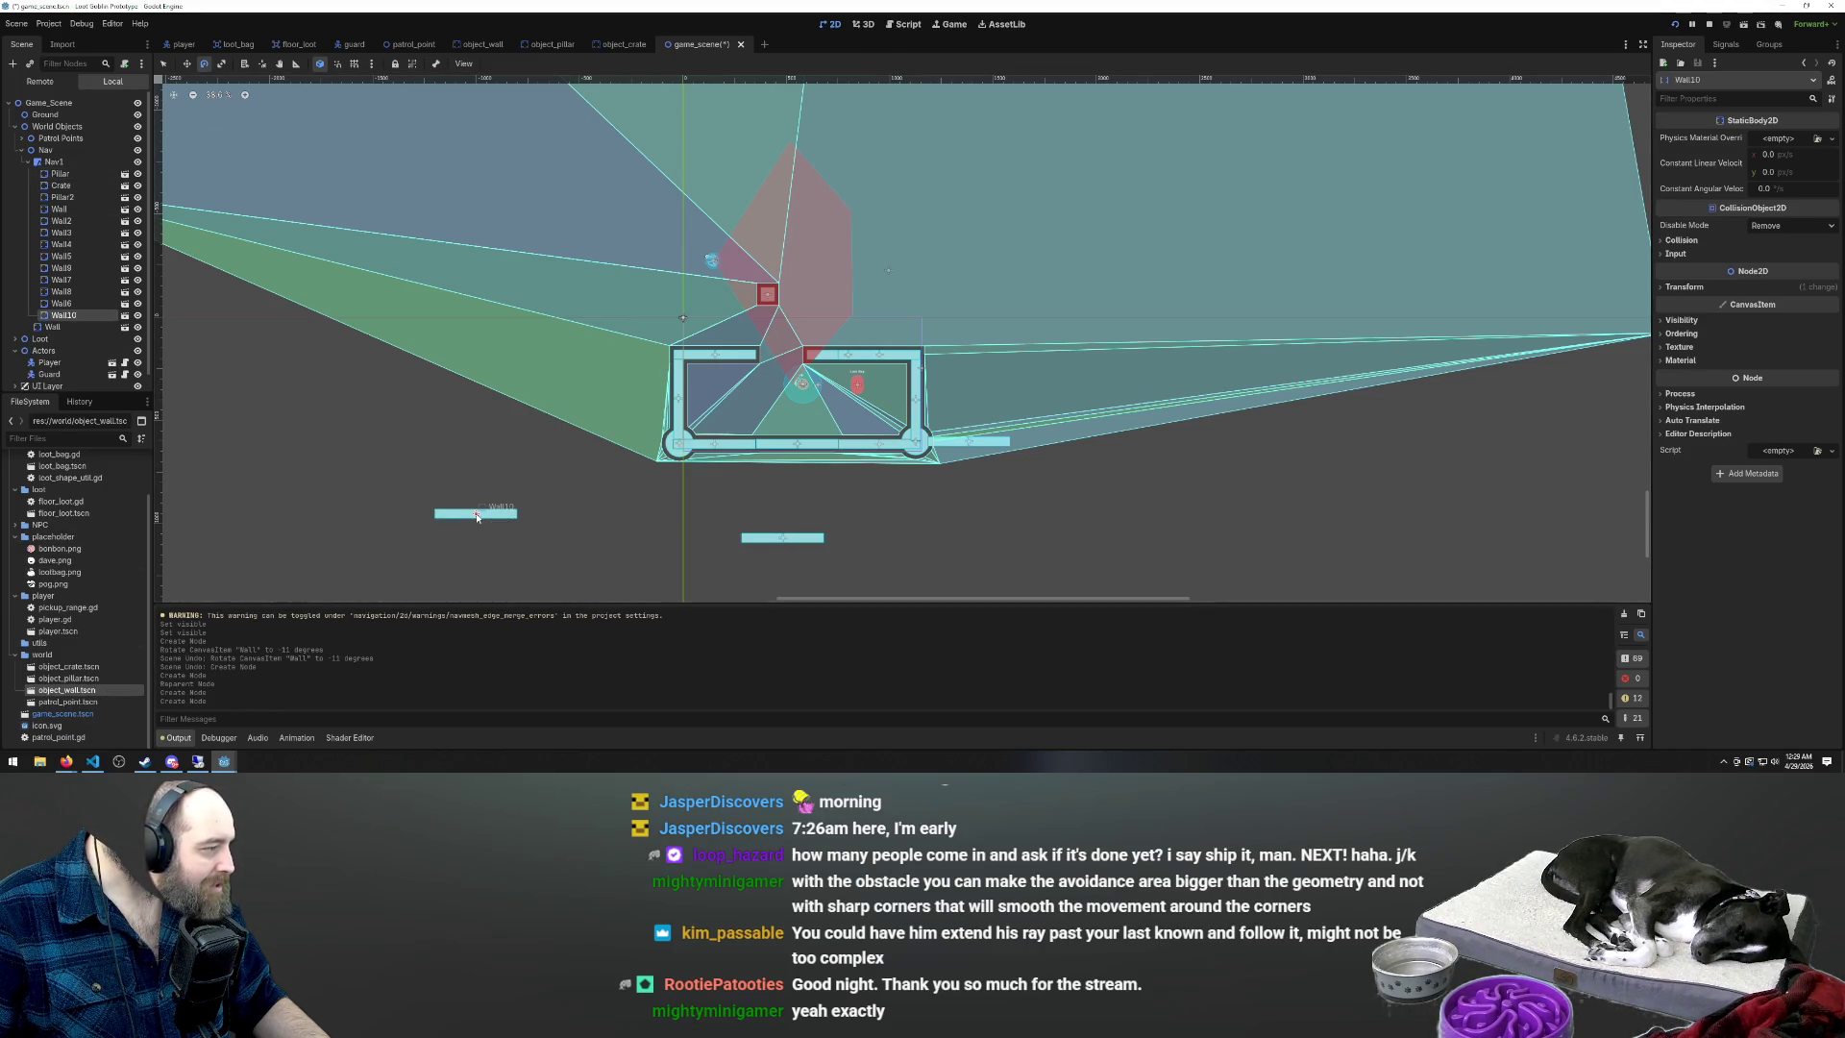
key("Delete")
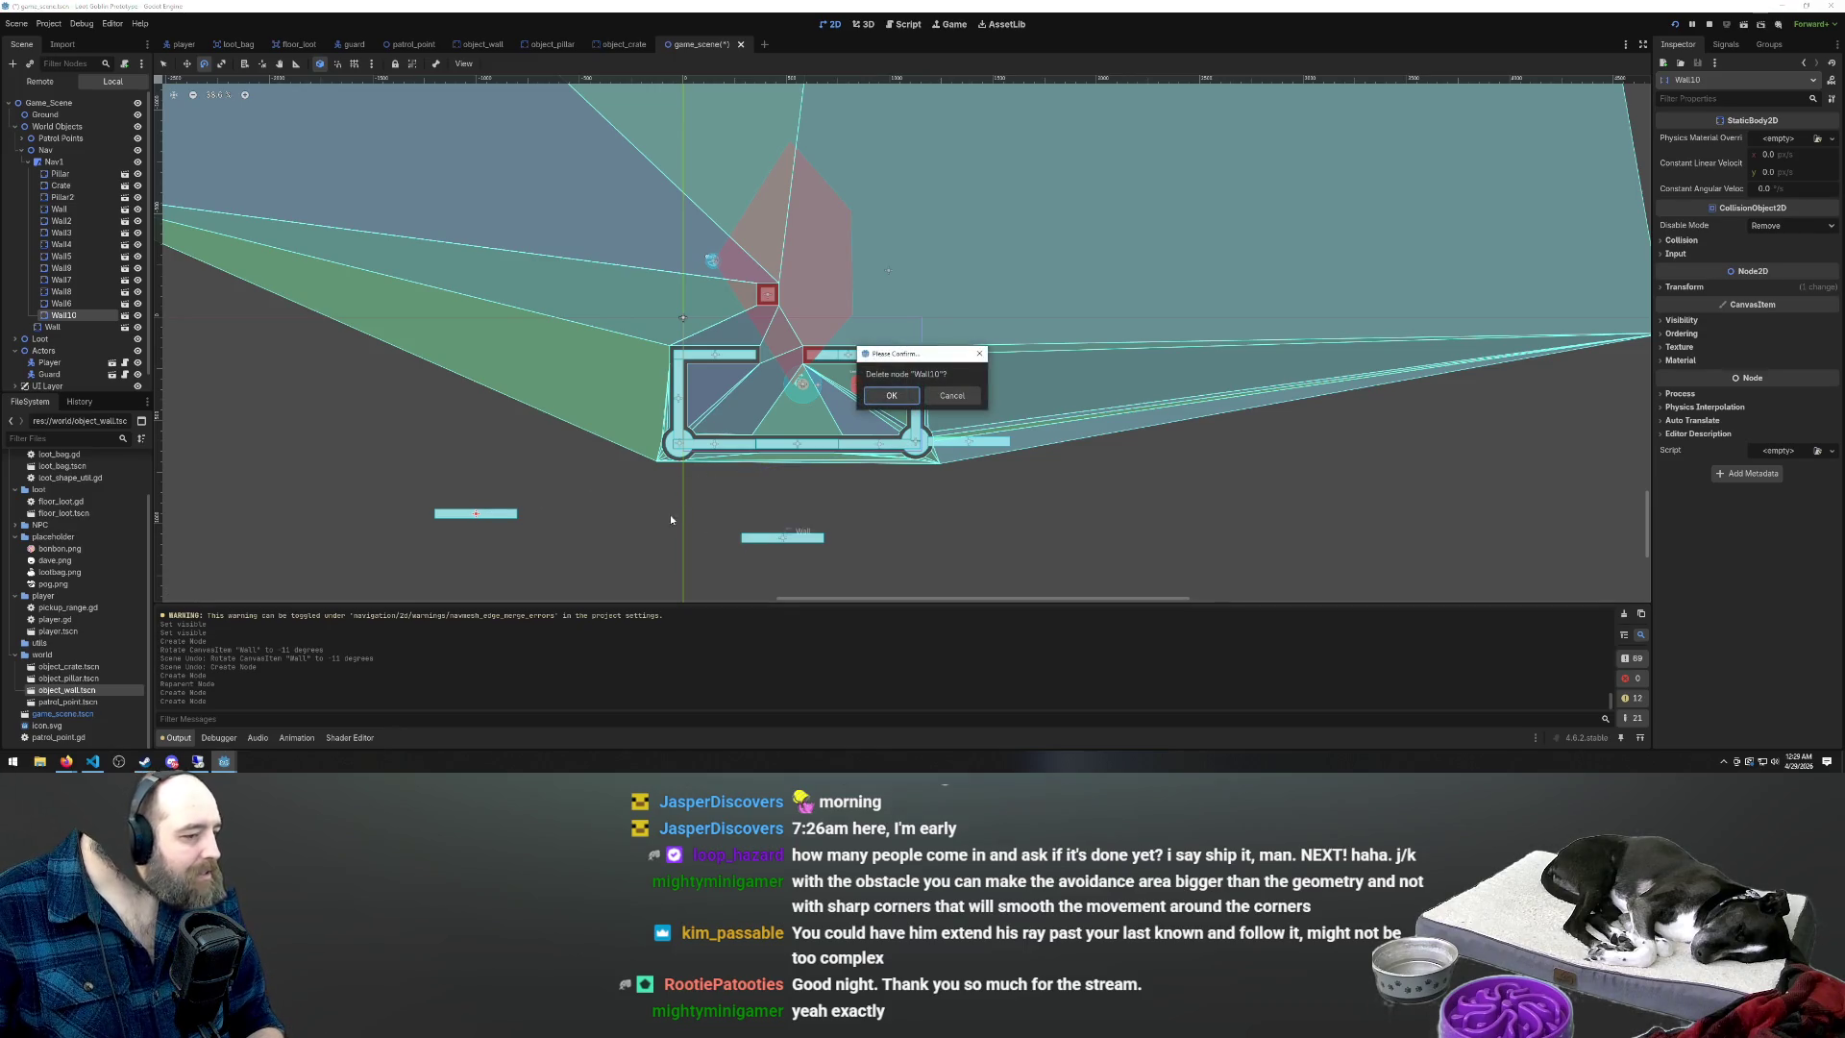
key("Return")
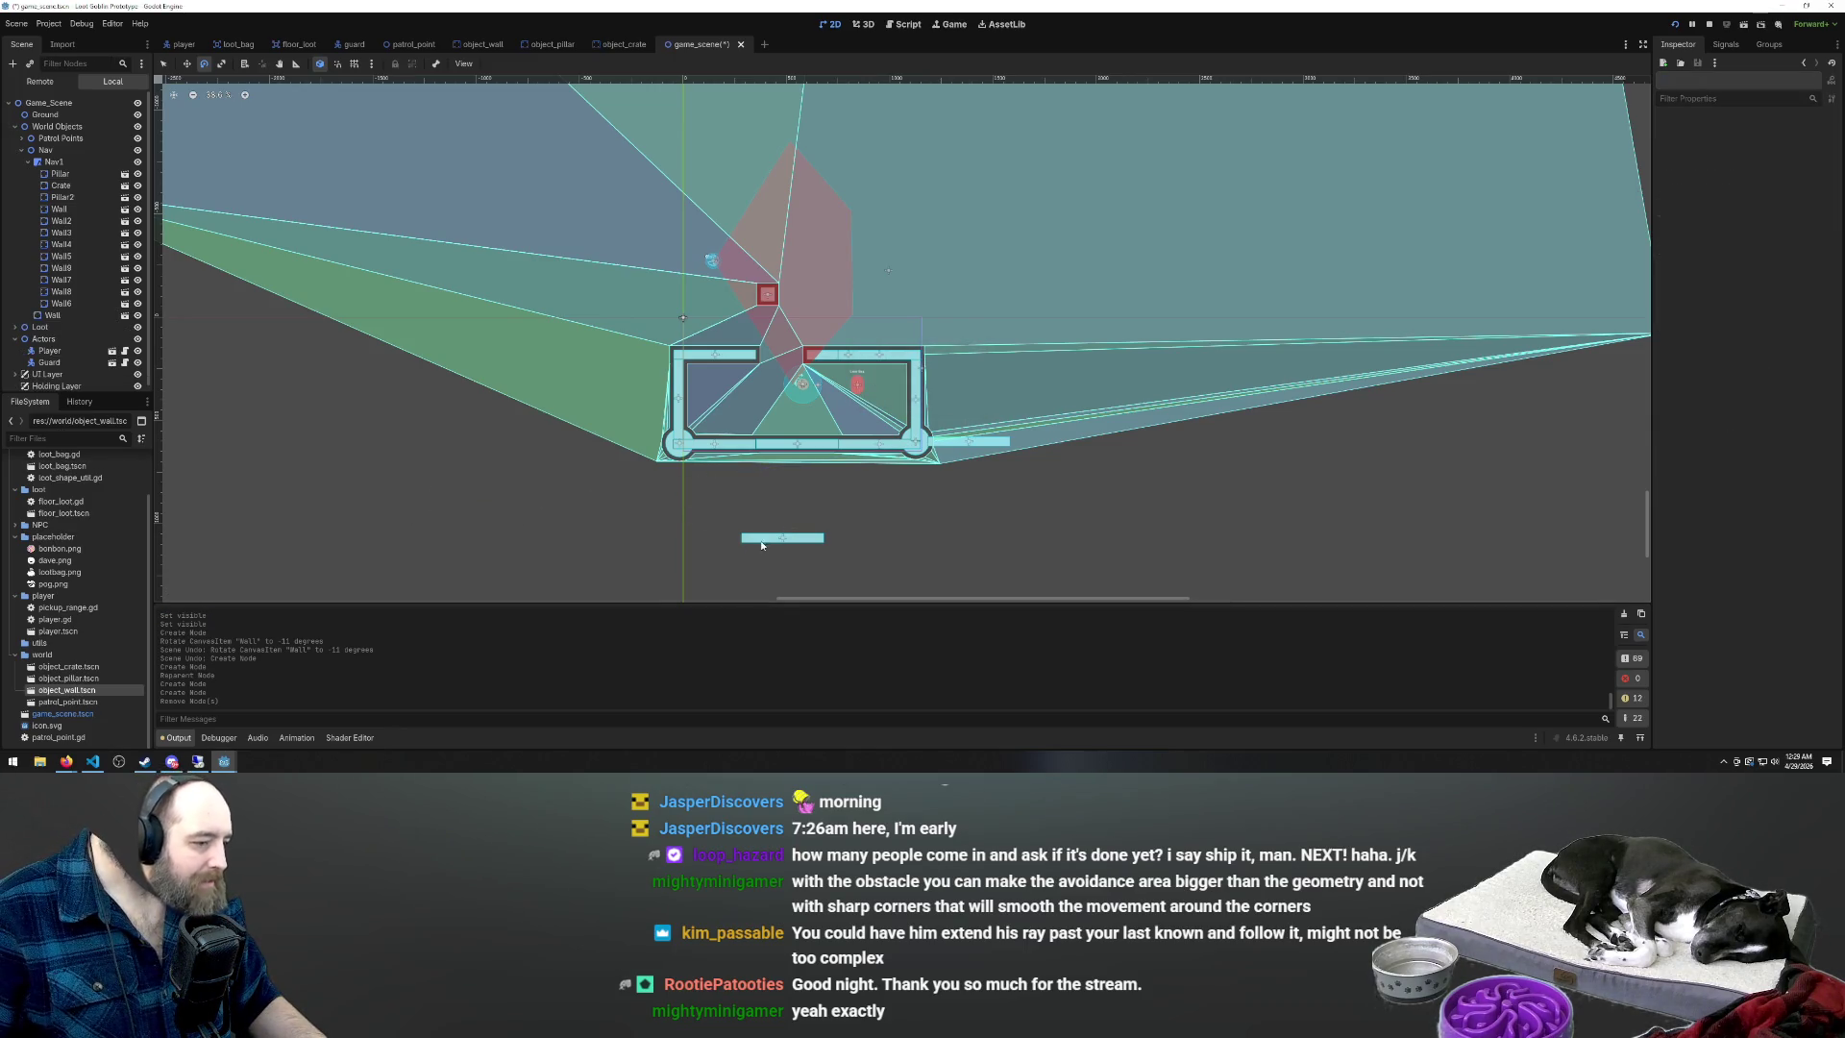
left_click(753, 539)
mouse_move(752, 541)
left_mouse_down()
mouse_move(951, 476)
mouse_move(1039, 519)
left_mouse_up()
Move the small wall beside the room's right side and move it to the top of Nav1 as Wall10
key("q")
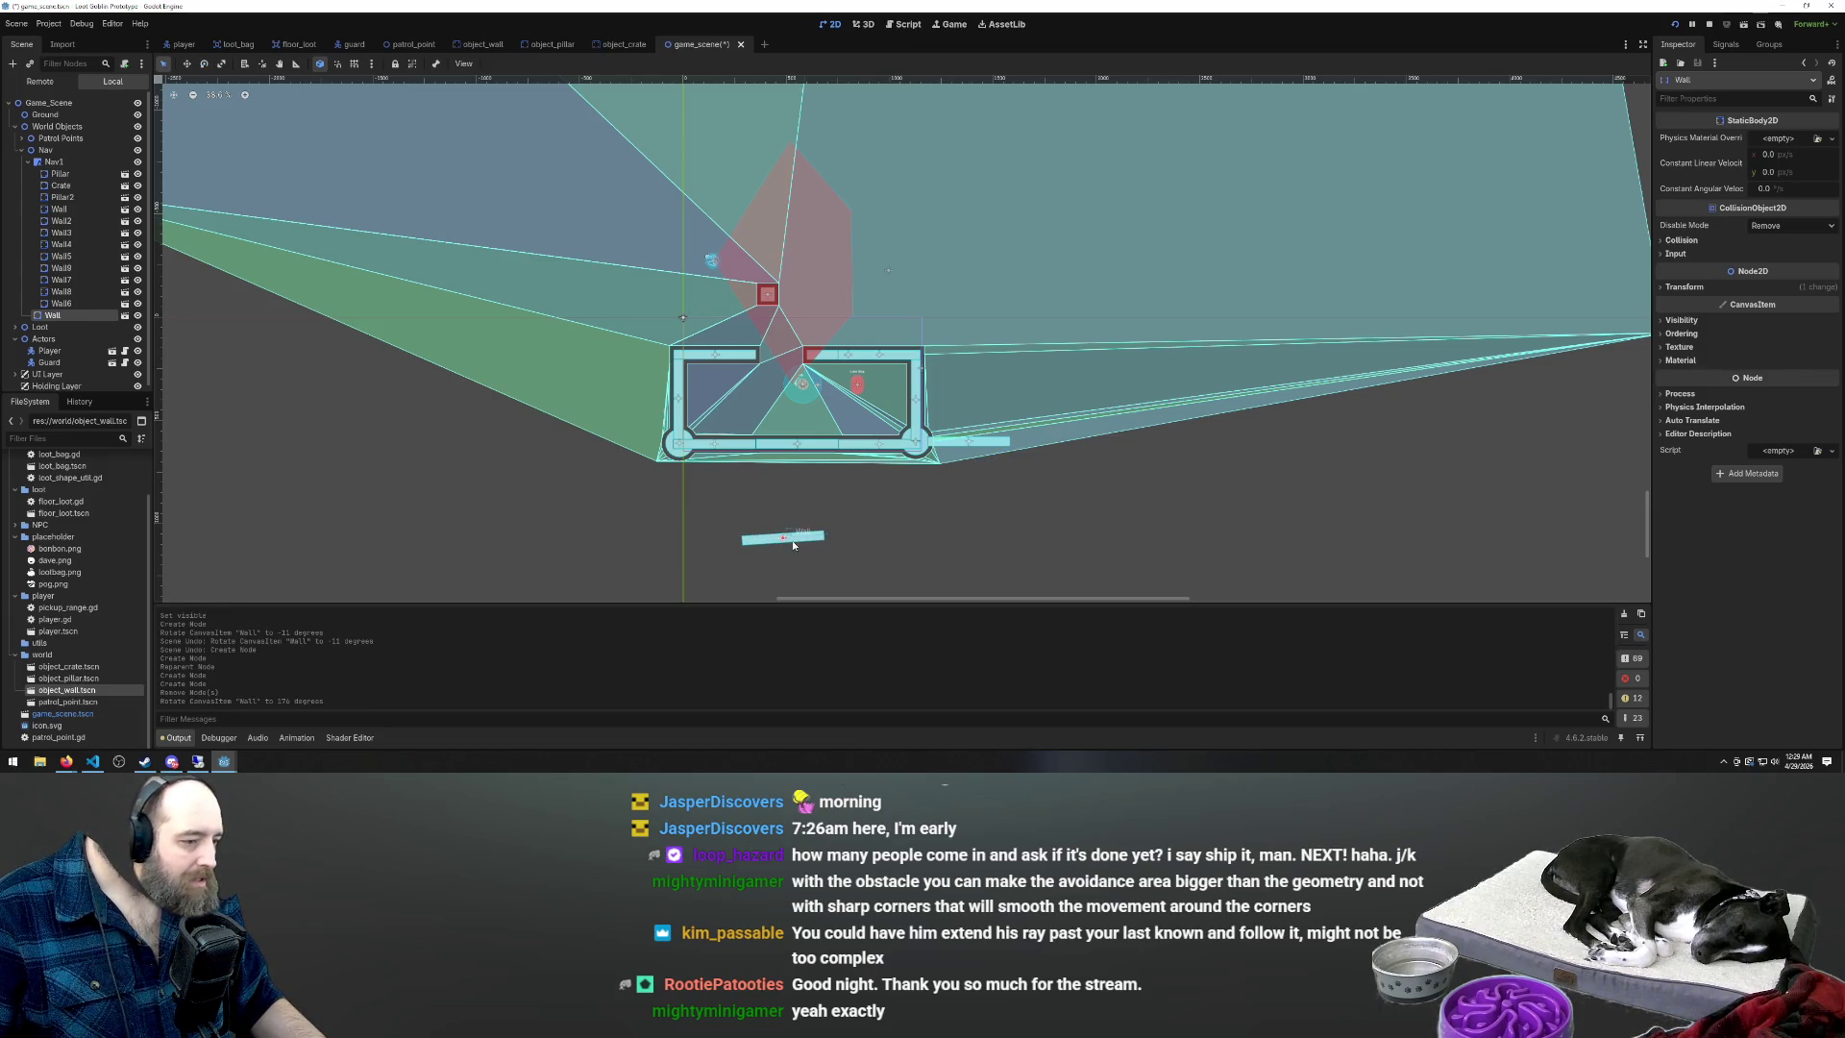
left_click_drag(796, 543, 1060, 438)
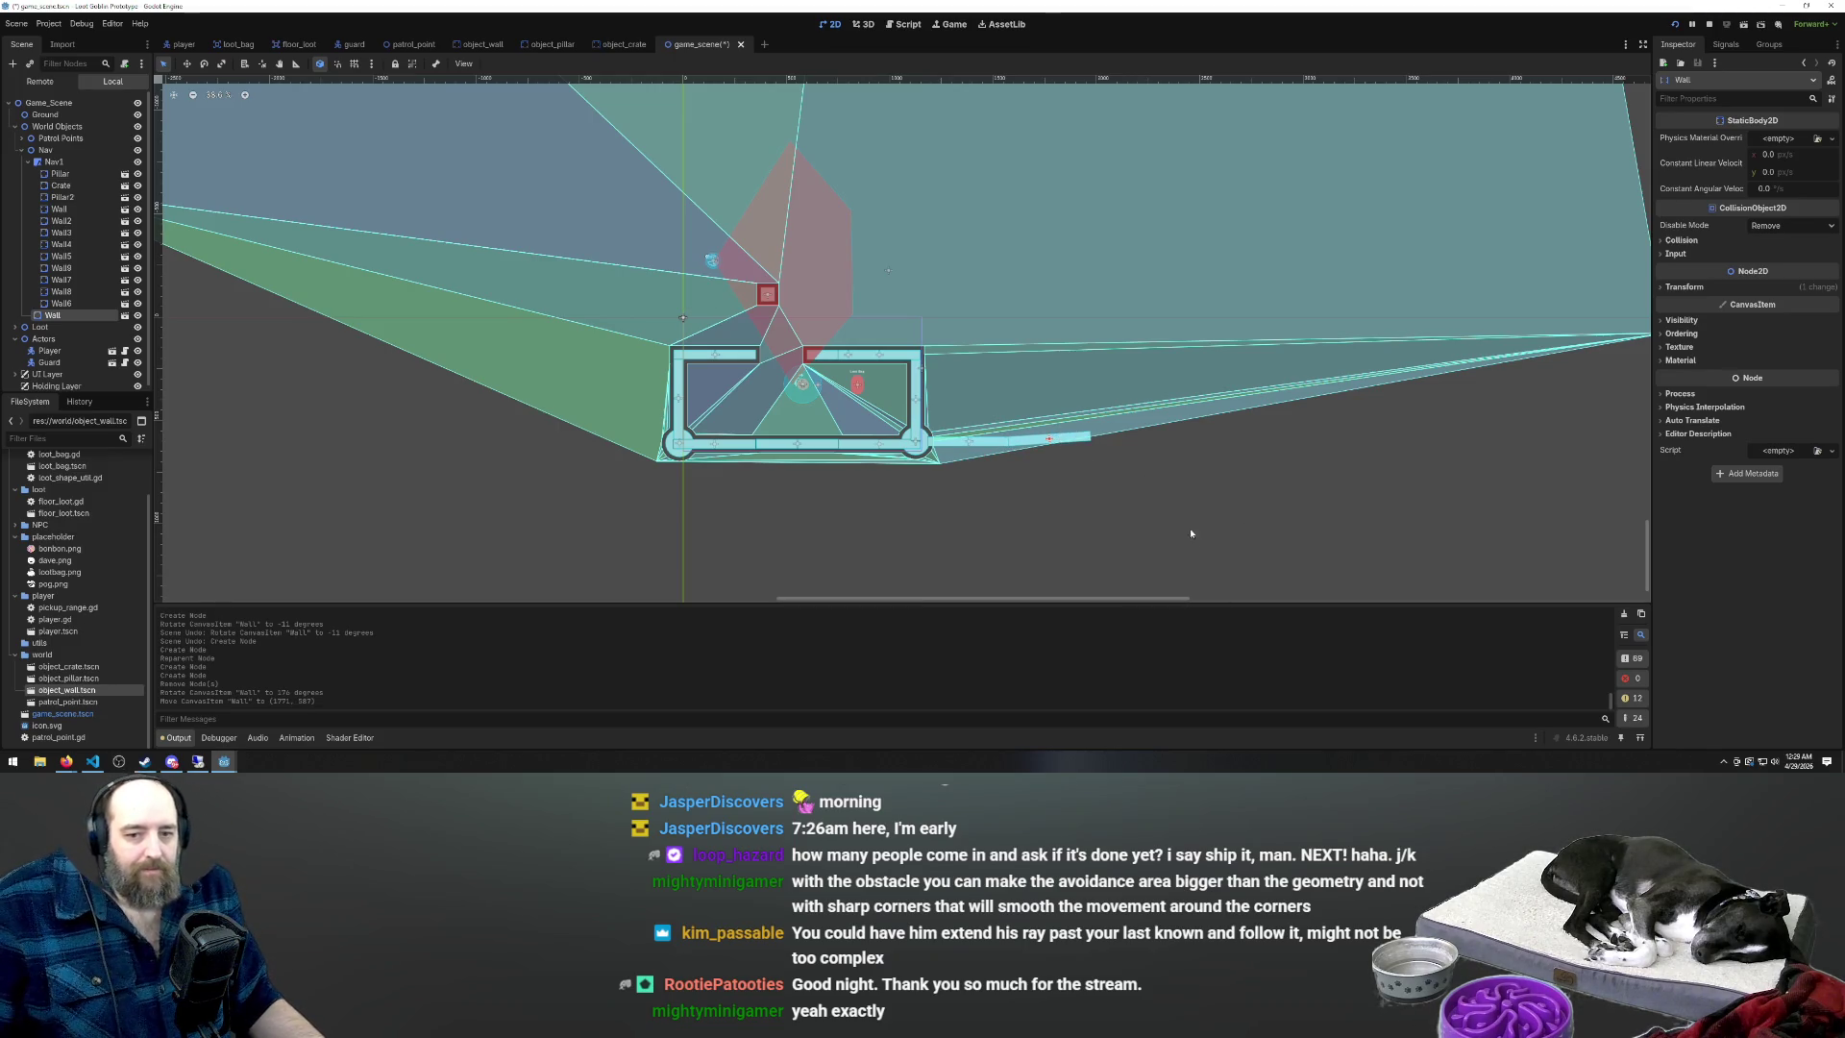
scroll(1009, 475, "down", 3)
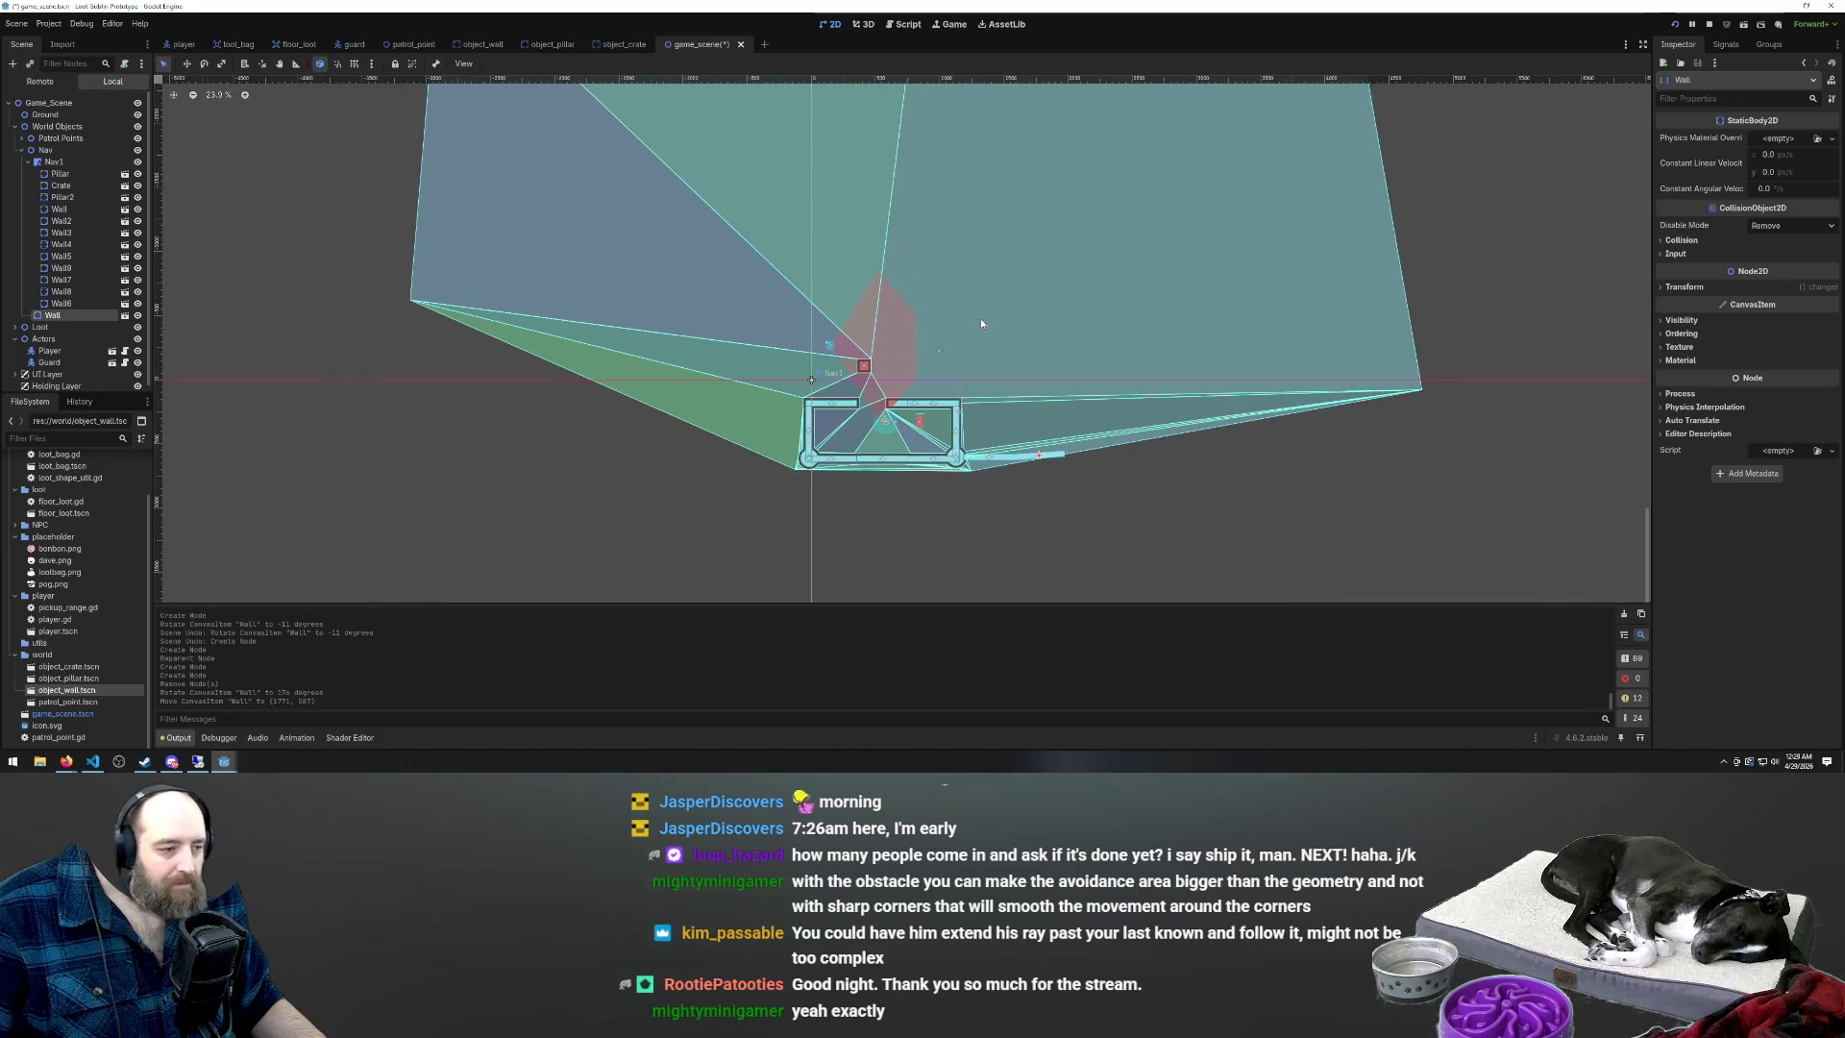
scroll(1182, 437, "up", 3)
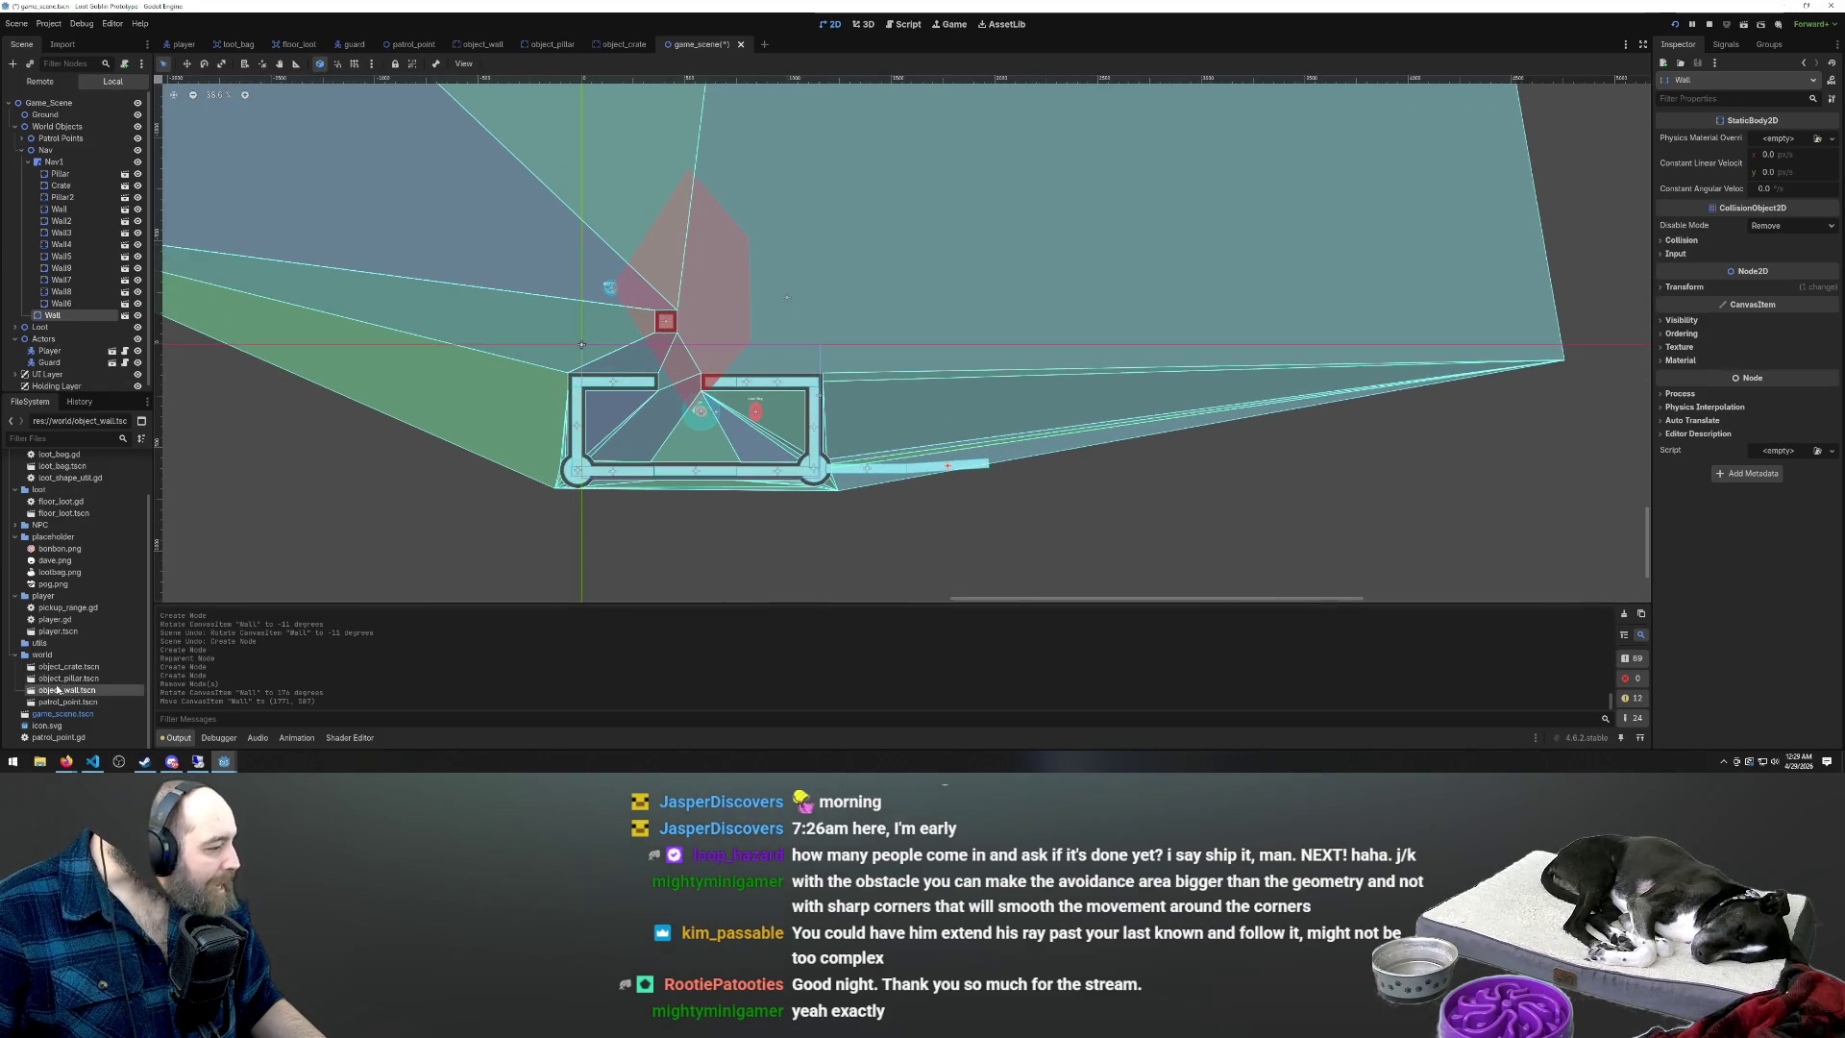
left_click_drag(38, 319, 72, 169)
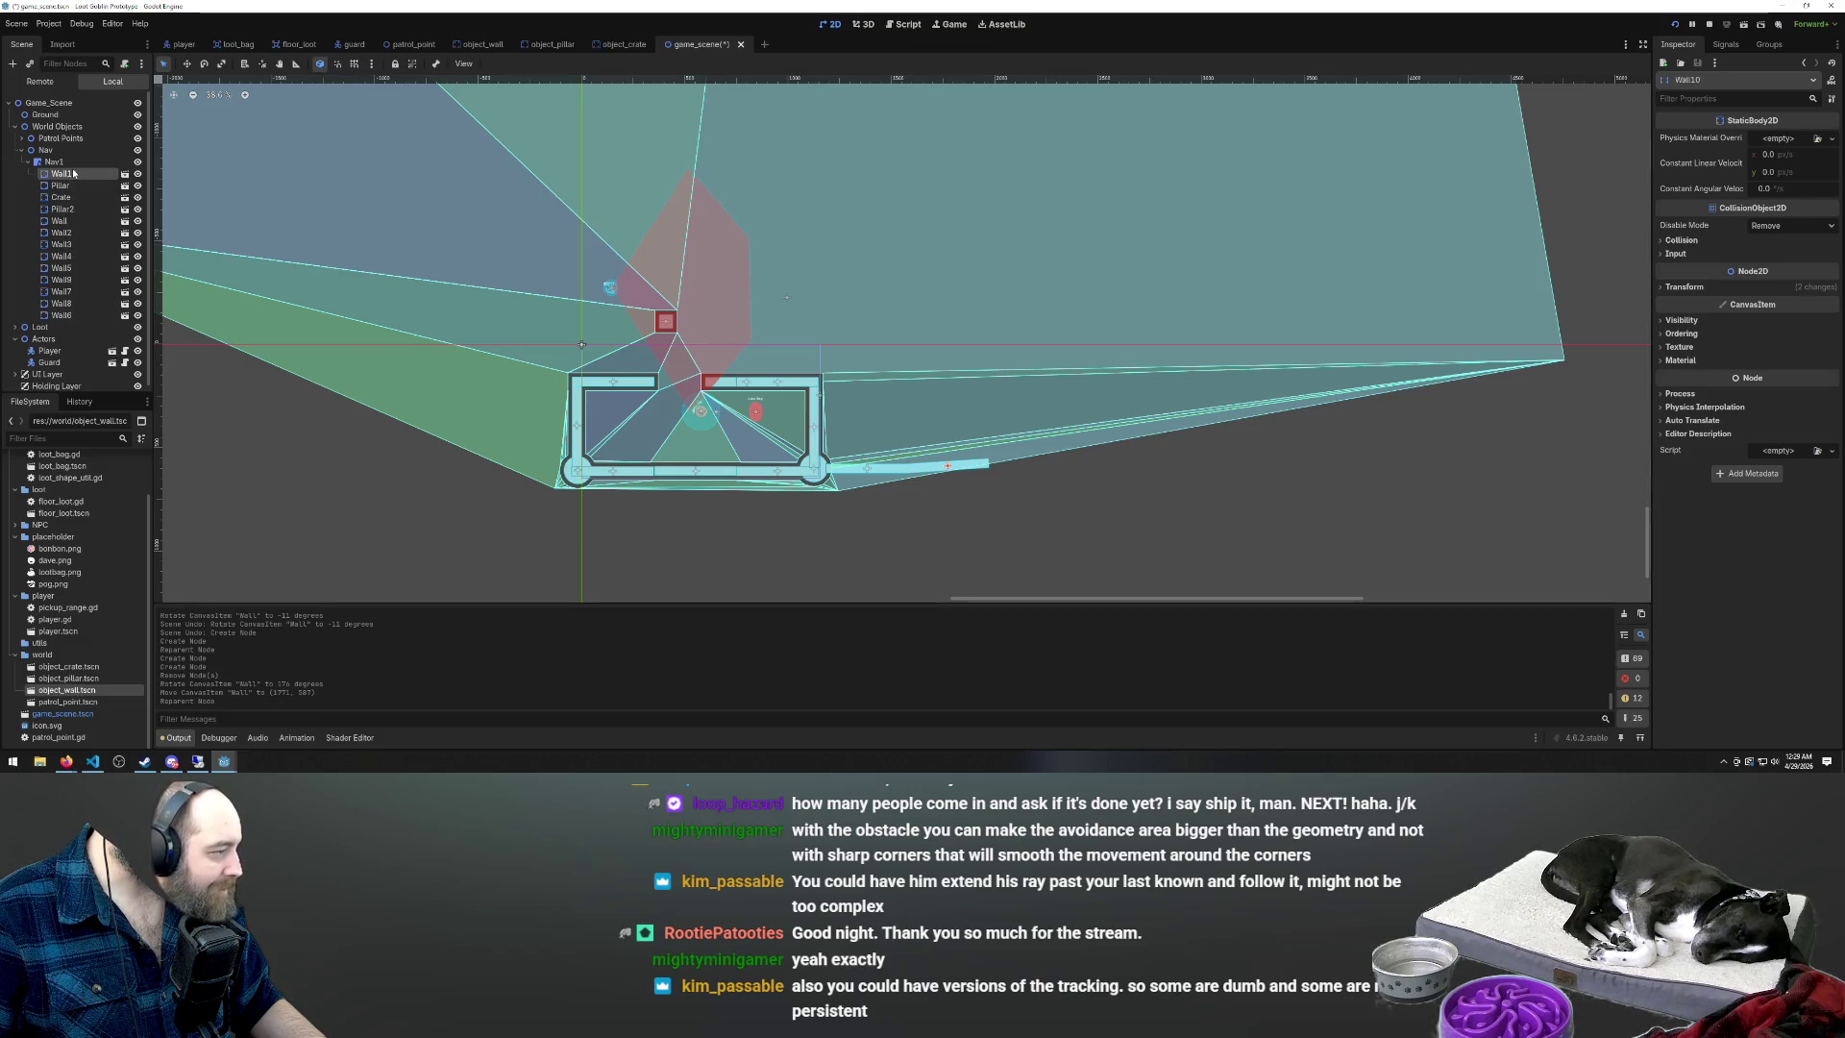
left_click(72, 172)
key("Return")
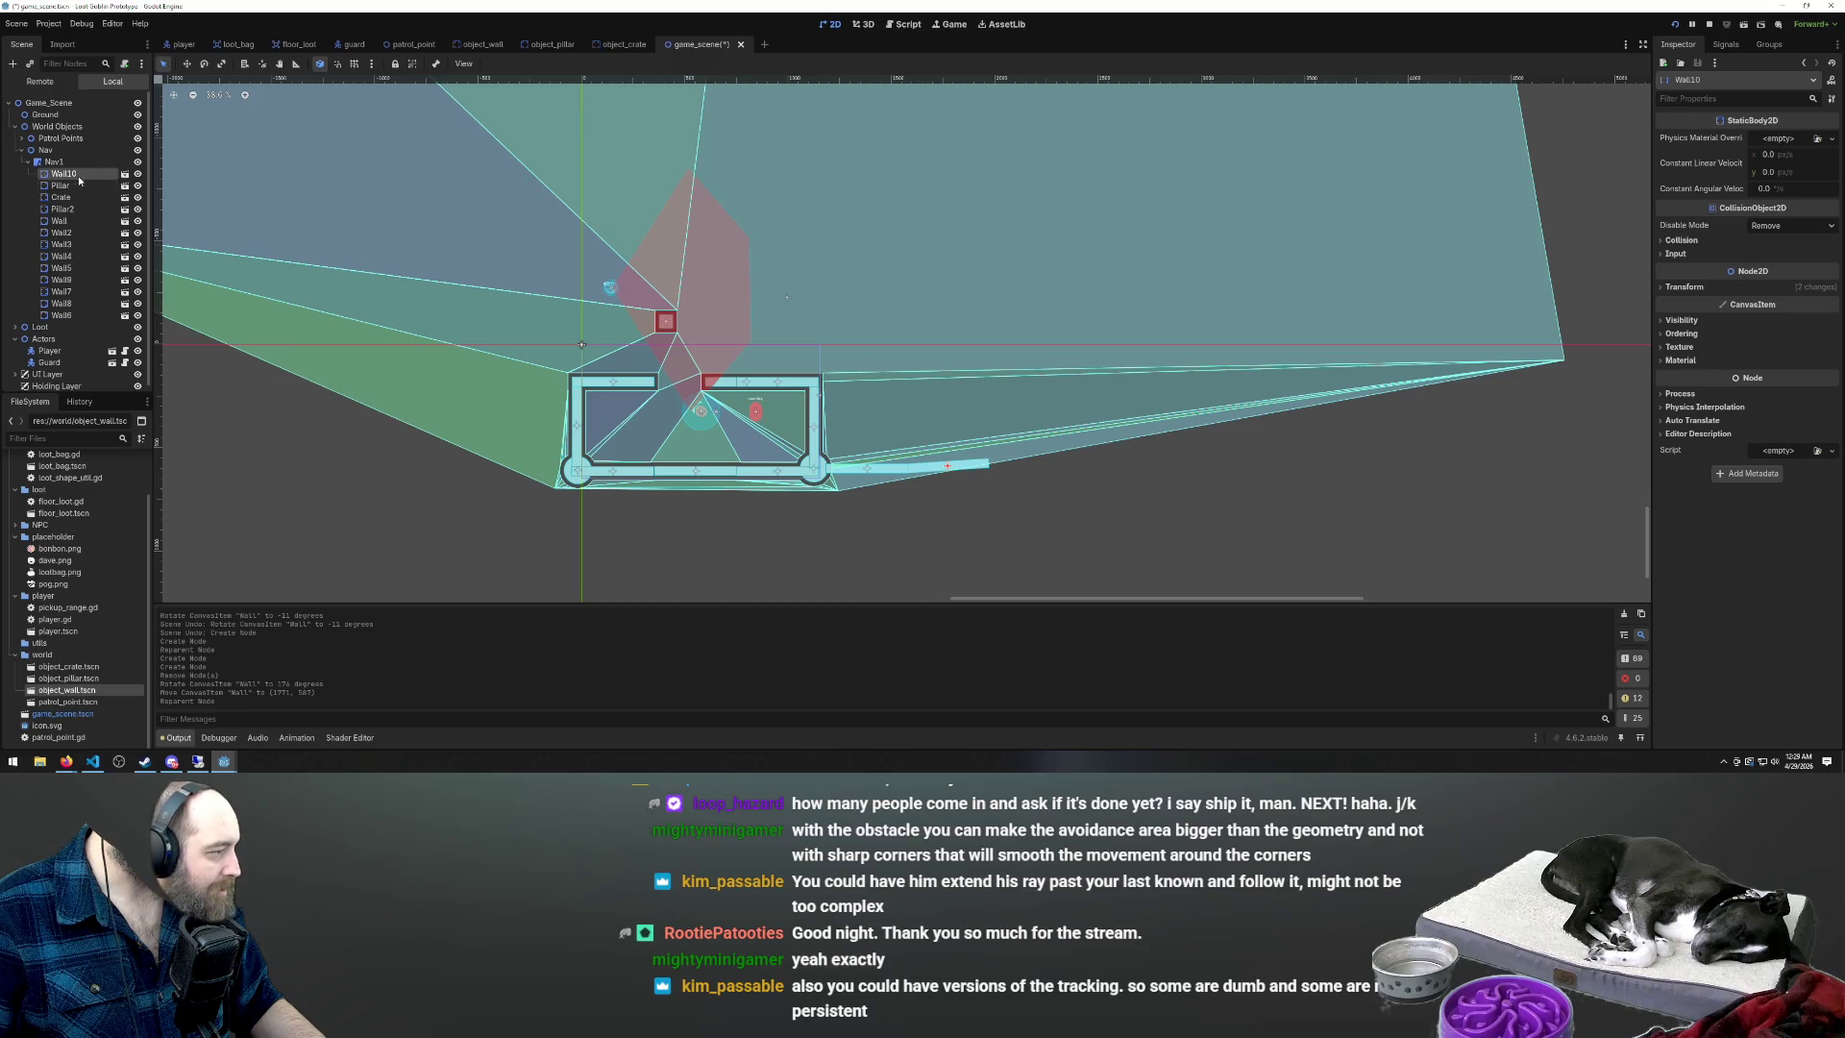
Place Wall11 along the lower edge and tilt it to follow the navmesh edge
mouse_move(70, 694)
left_mouse_down()
mouse_move(1144, 481)
mouse_move(1030, 468)
left_mouse_up()
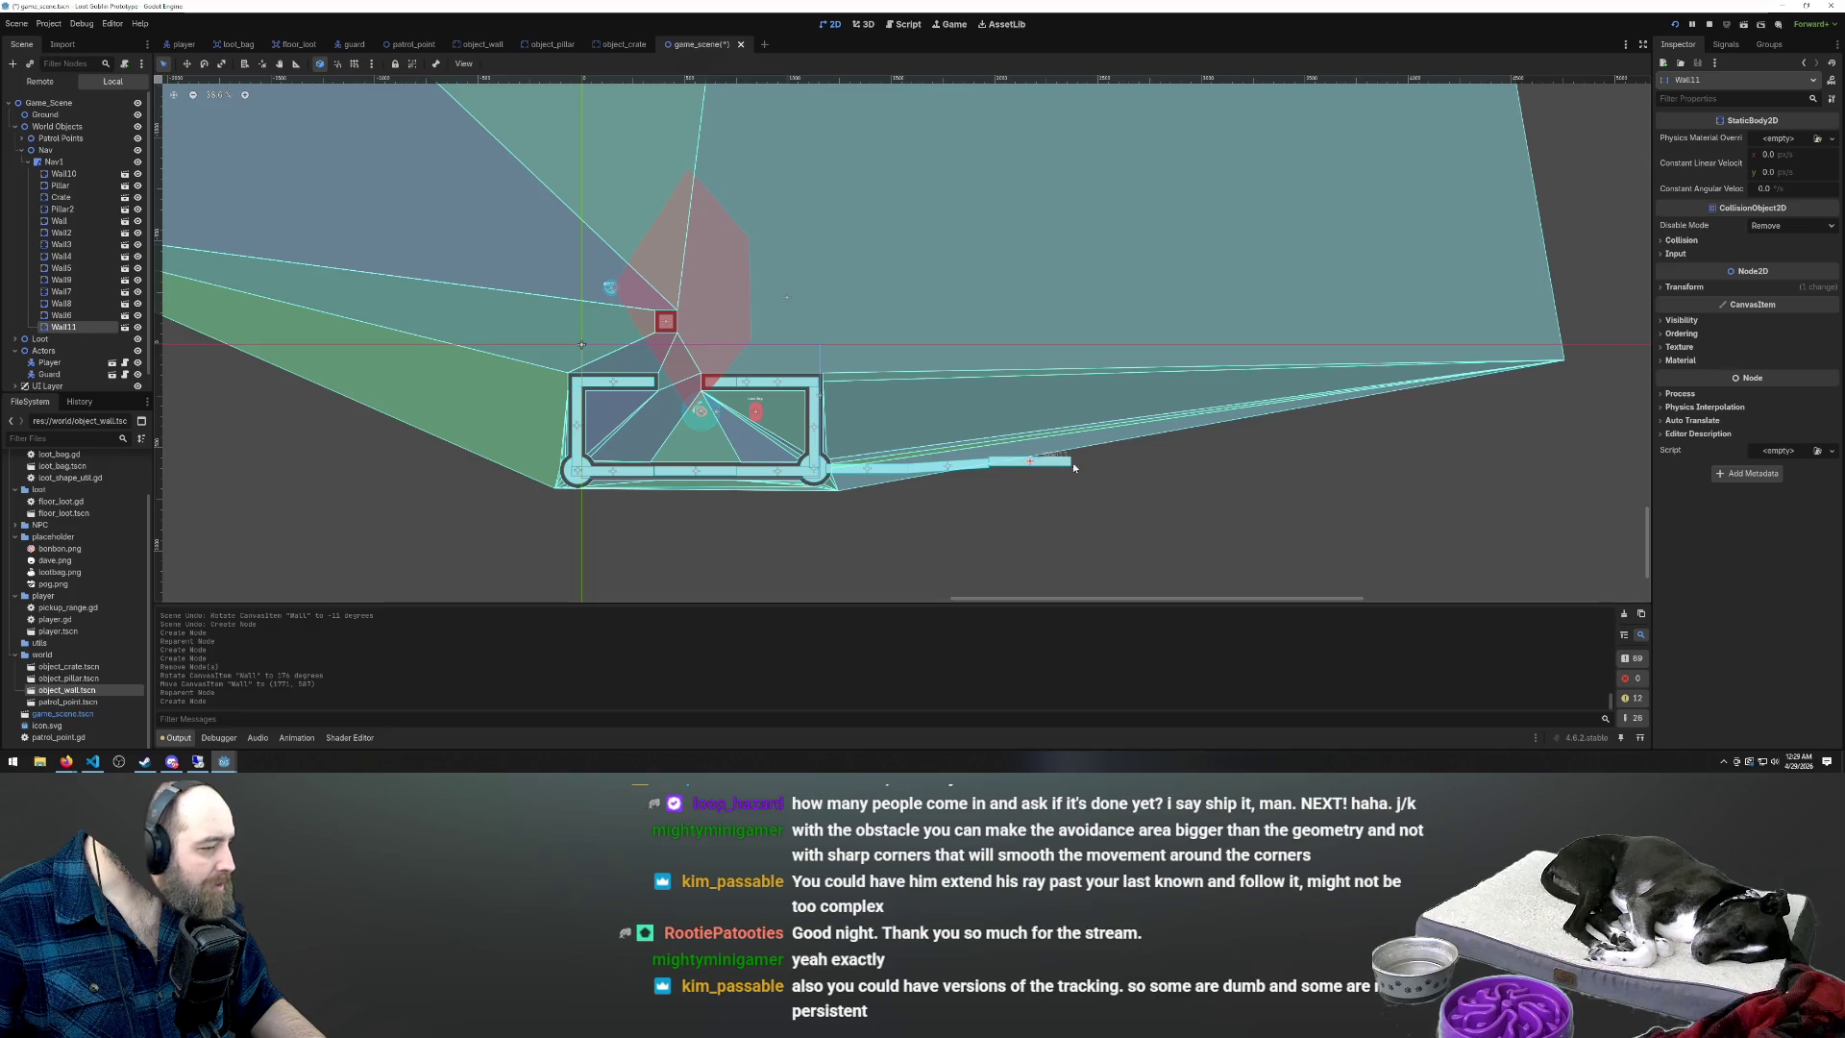
key("e")
mouse_move(1058, 465)
left_mouse_down()
mouse_move(1069, 453)
mouse_move(1047, 454)
left_mouse_up()
key("w")
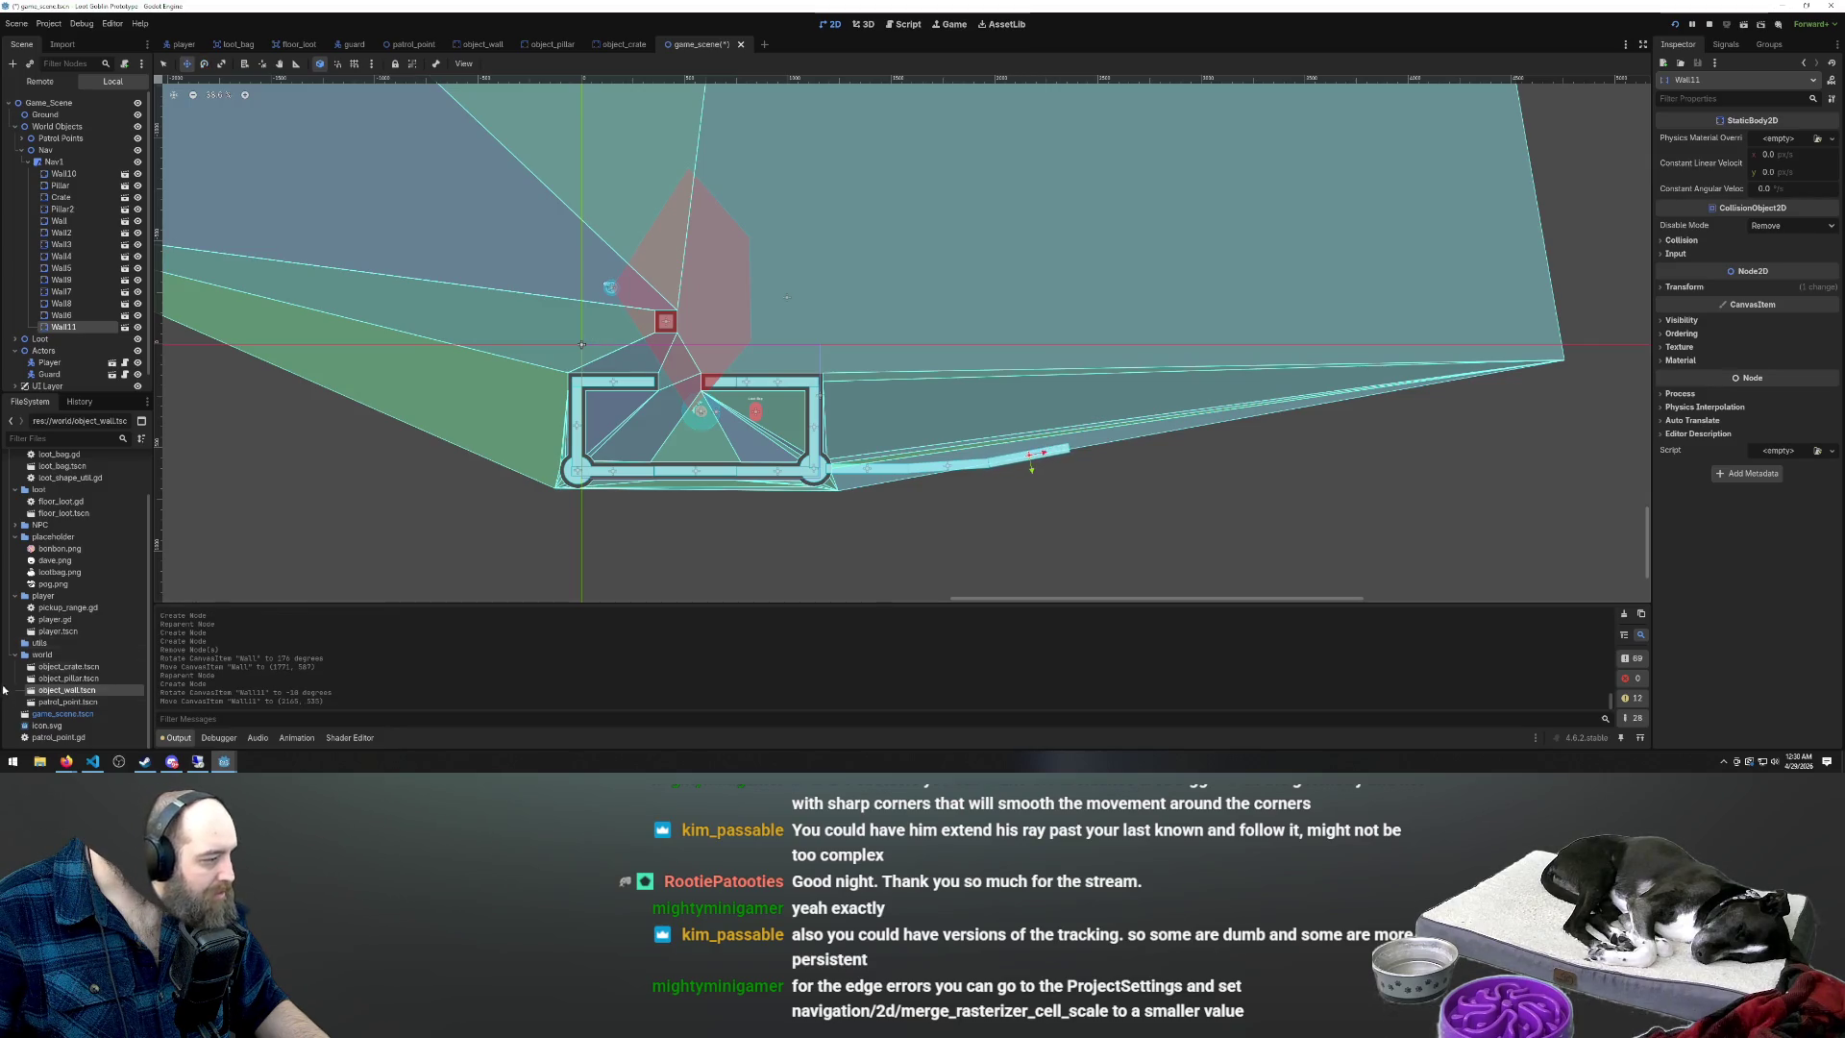
Place Wall12 further along the edge and fine-tune its tilt
mouse_move(67, 690)
left_mouse_down()
mouse_move(1131, 451)
mouse_move(1135, 433)
left_mouse_up()
key("e")
key("w")
key("e")
key("w")
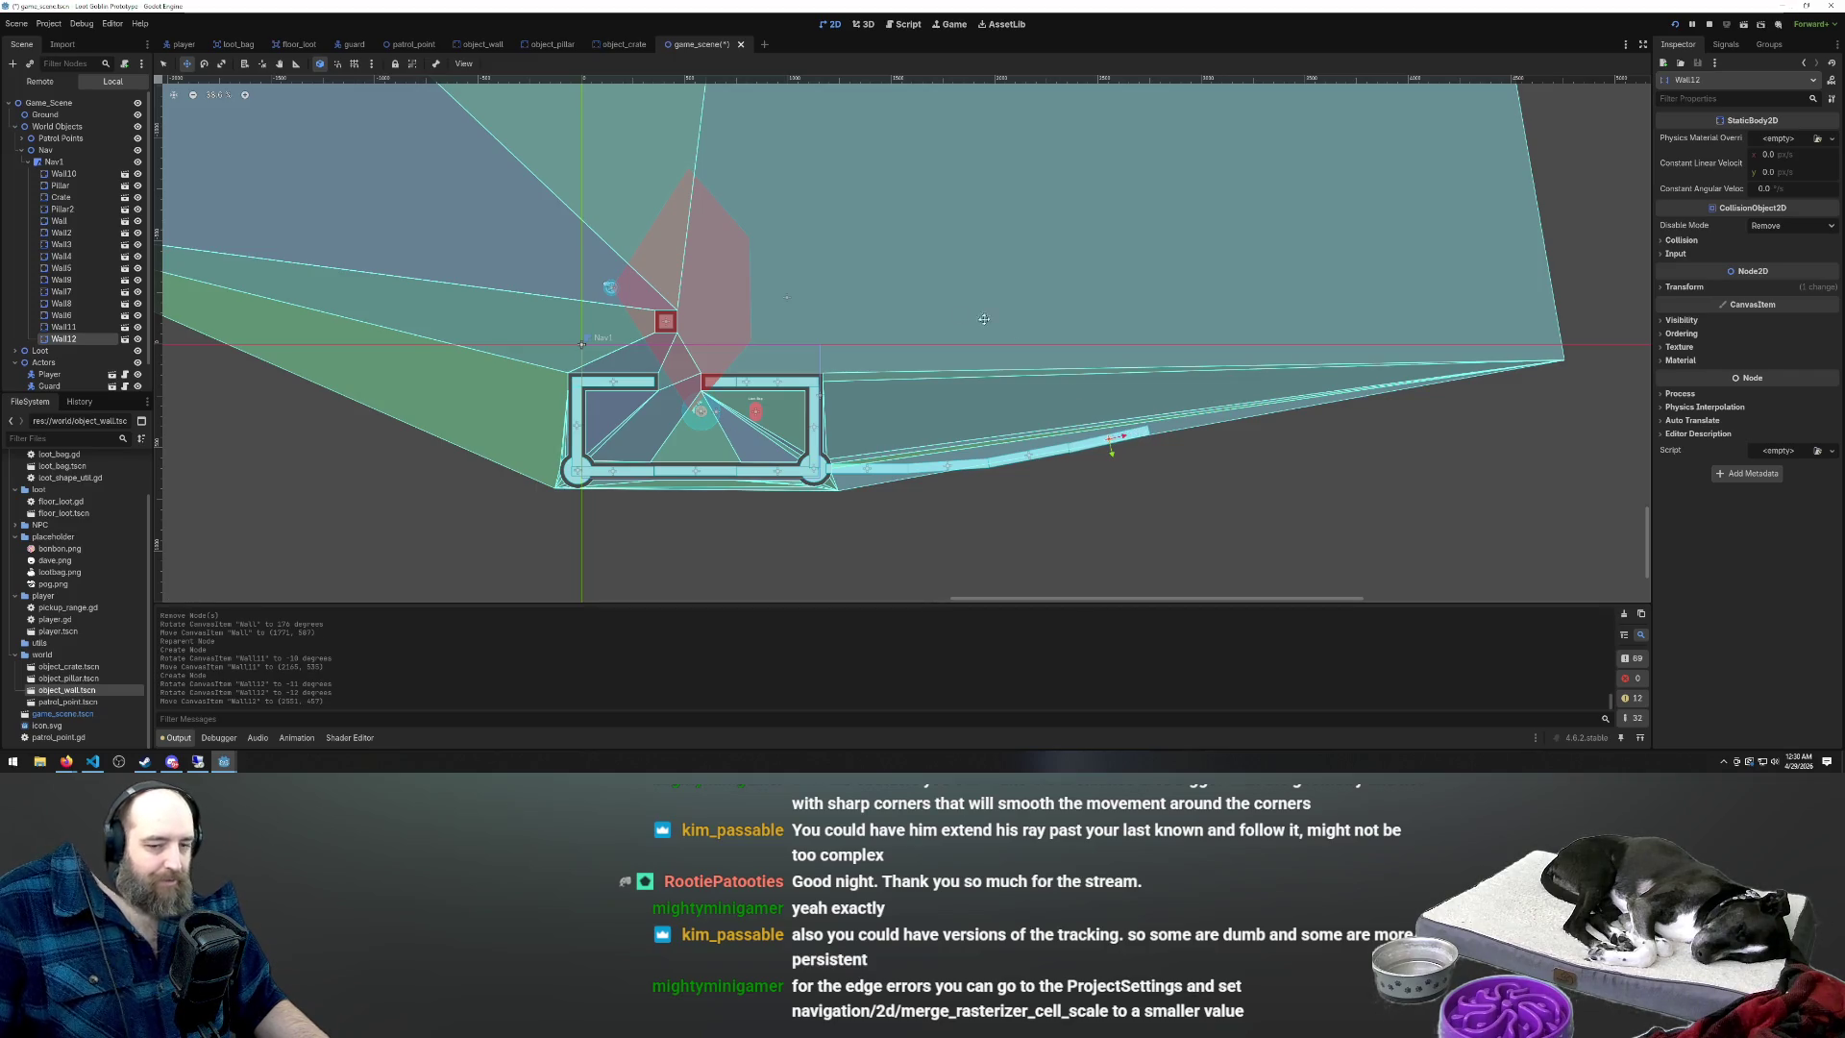
scroll(982, 550, "down", 5)
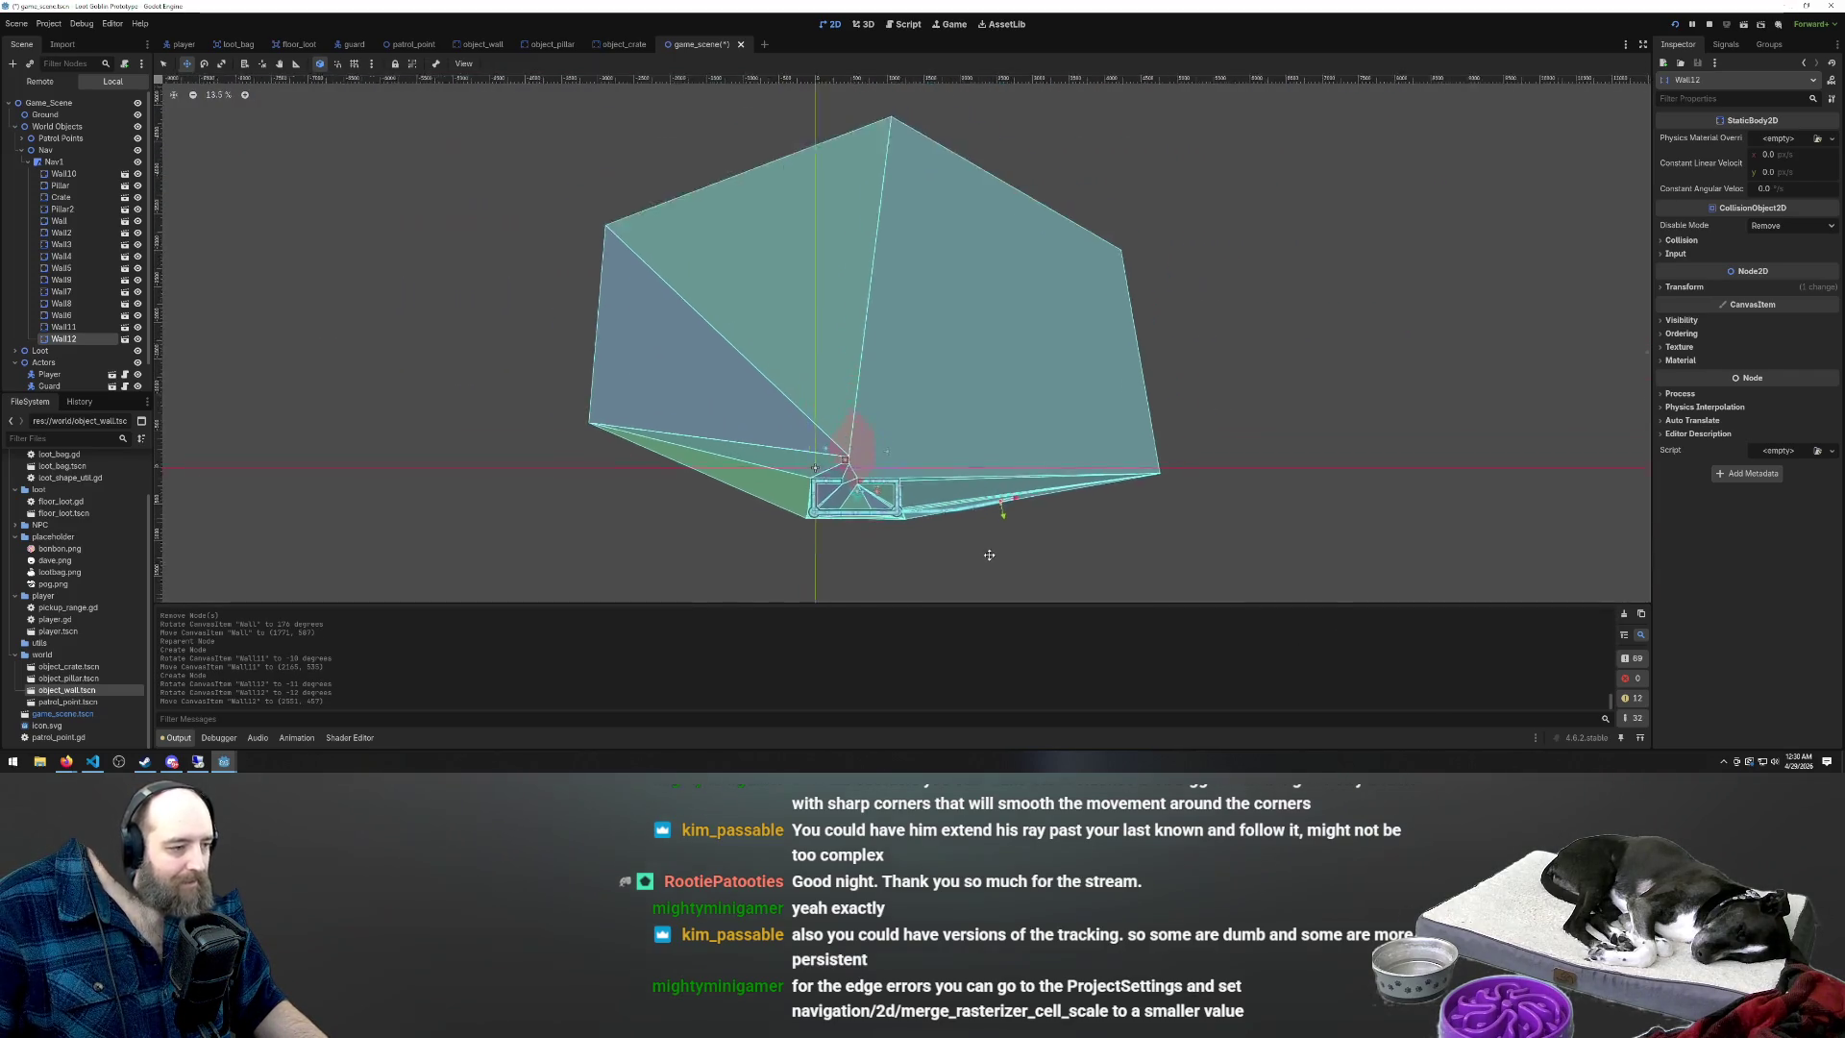
scroll(1036, 518, "up", 1)
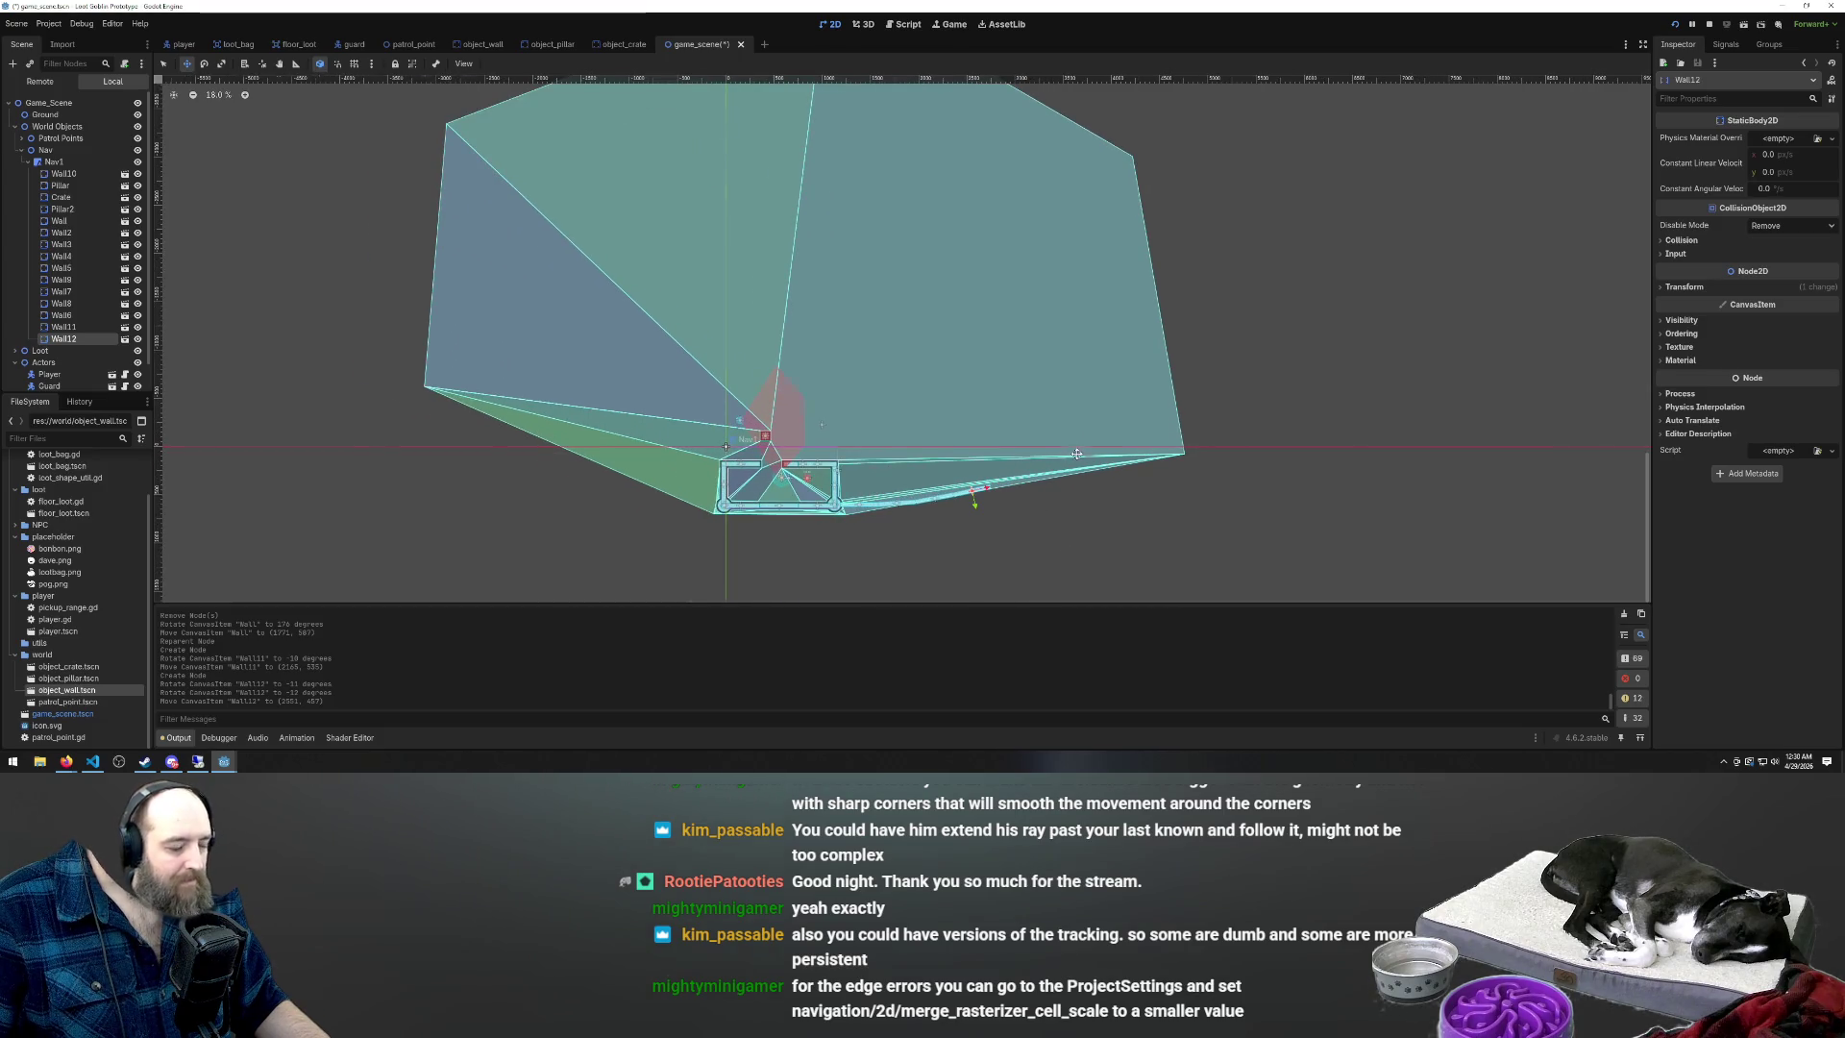
scroll(1076, 453, "up", 4)
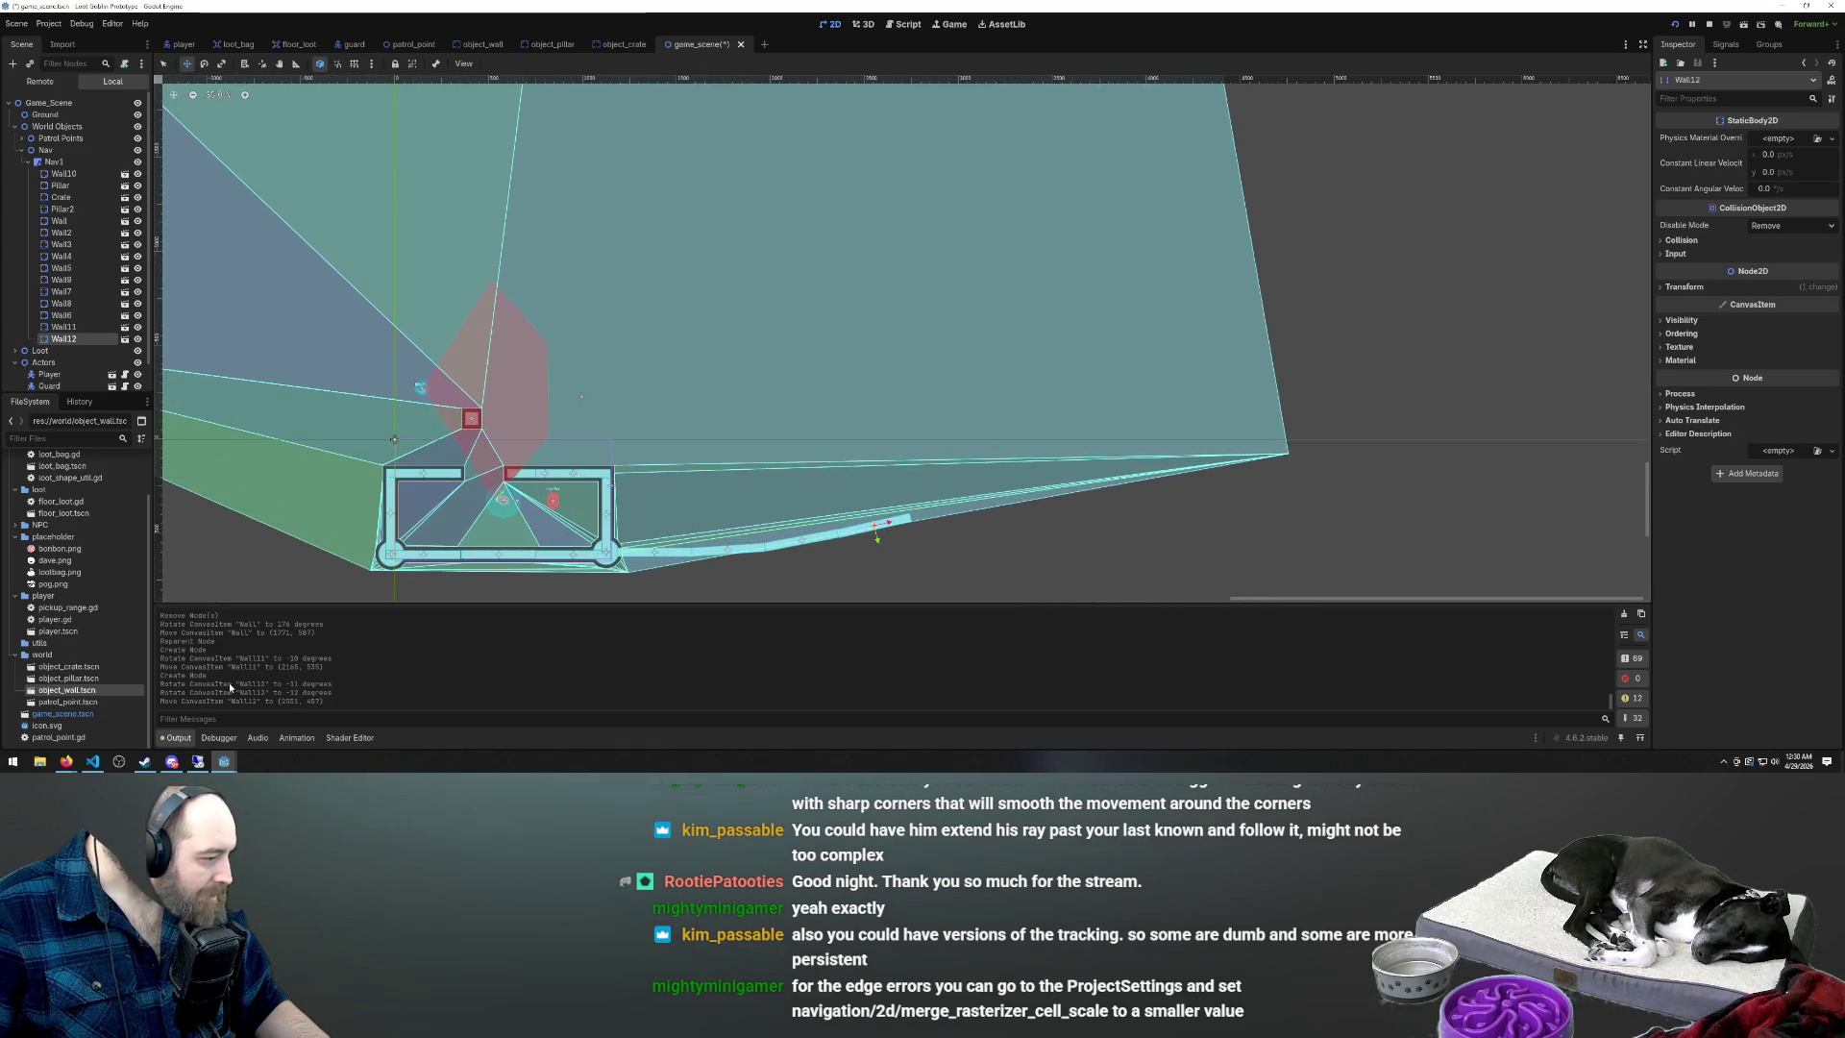
Place and rotate Wall13 further along the lower edge, undoing a stray move
mouse_move(70, 692)
left_mouse_down()
mouse_move(946, 507)
mouse_move(962, 521)
mouse_move(995, 507)
mouse_move(975, 507)
mouse_move(999, 480)
left_mouse_up()
key("e")
key("w")
scroll(979, 503, "up", 4)
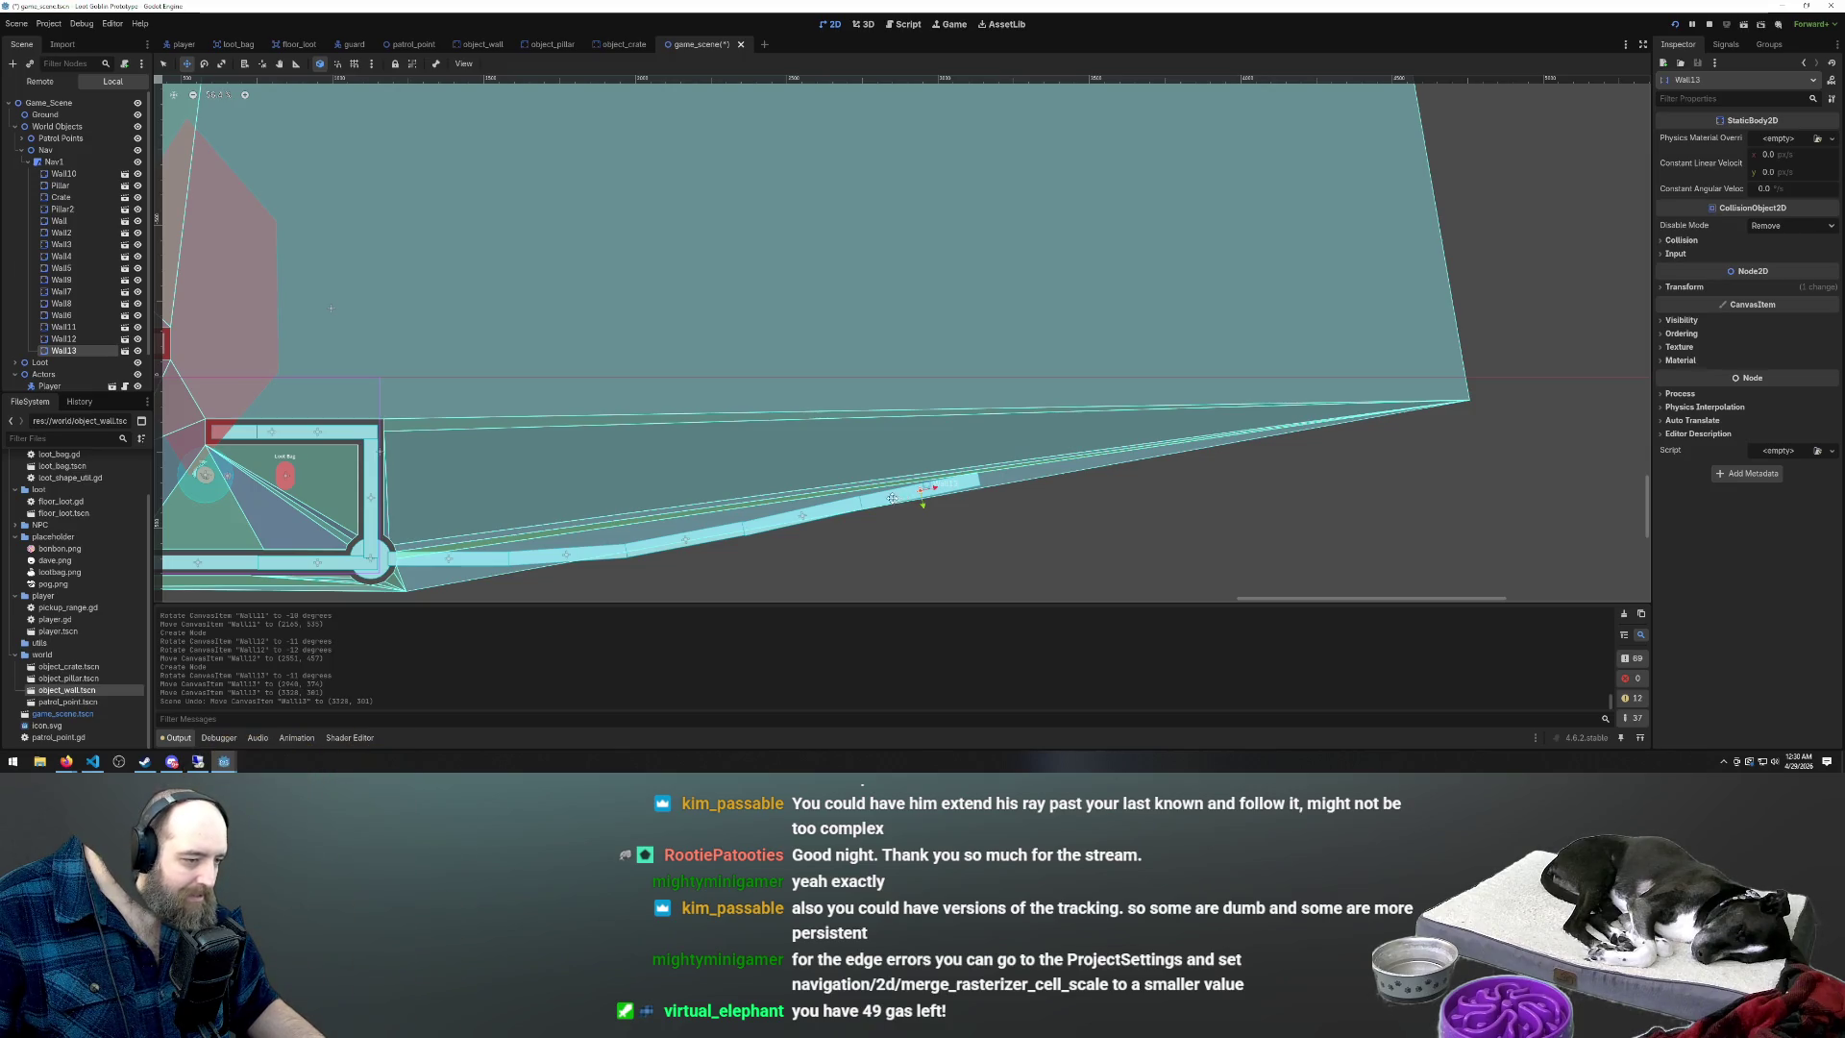
left_click_drag(894, 499, 871, 491)
key("ctrl+z")
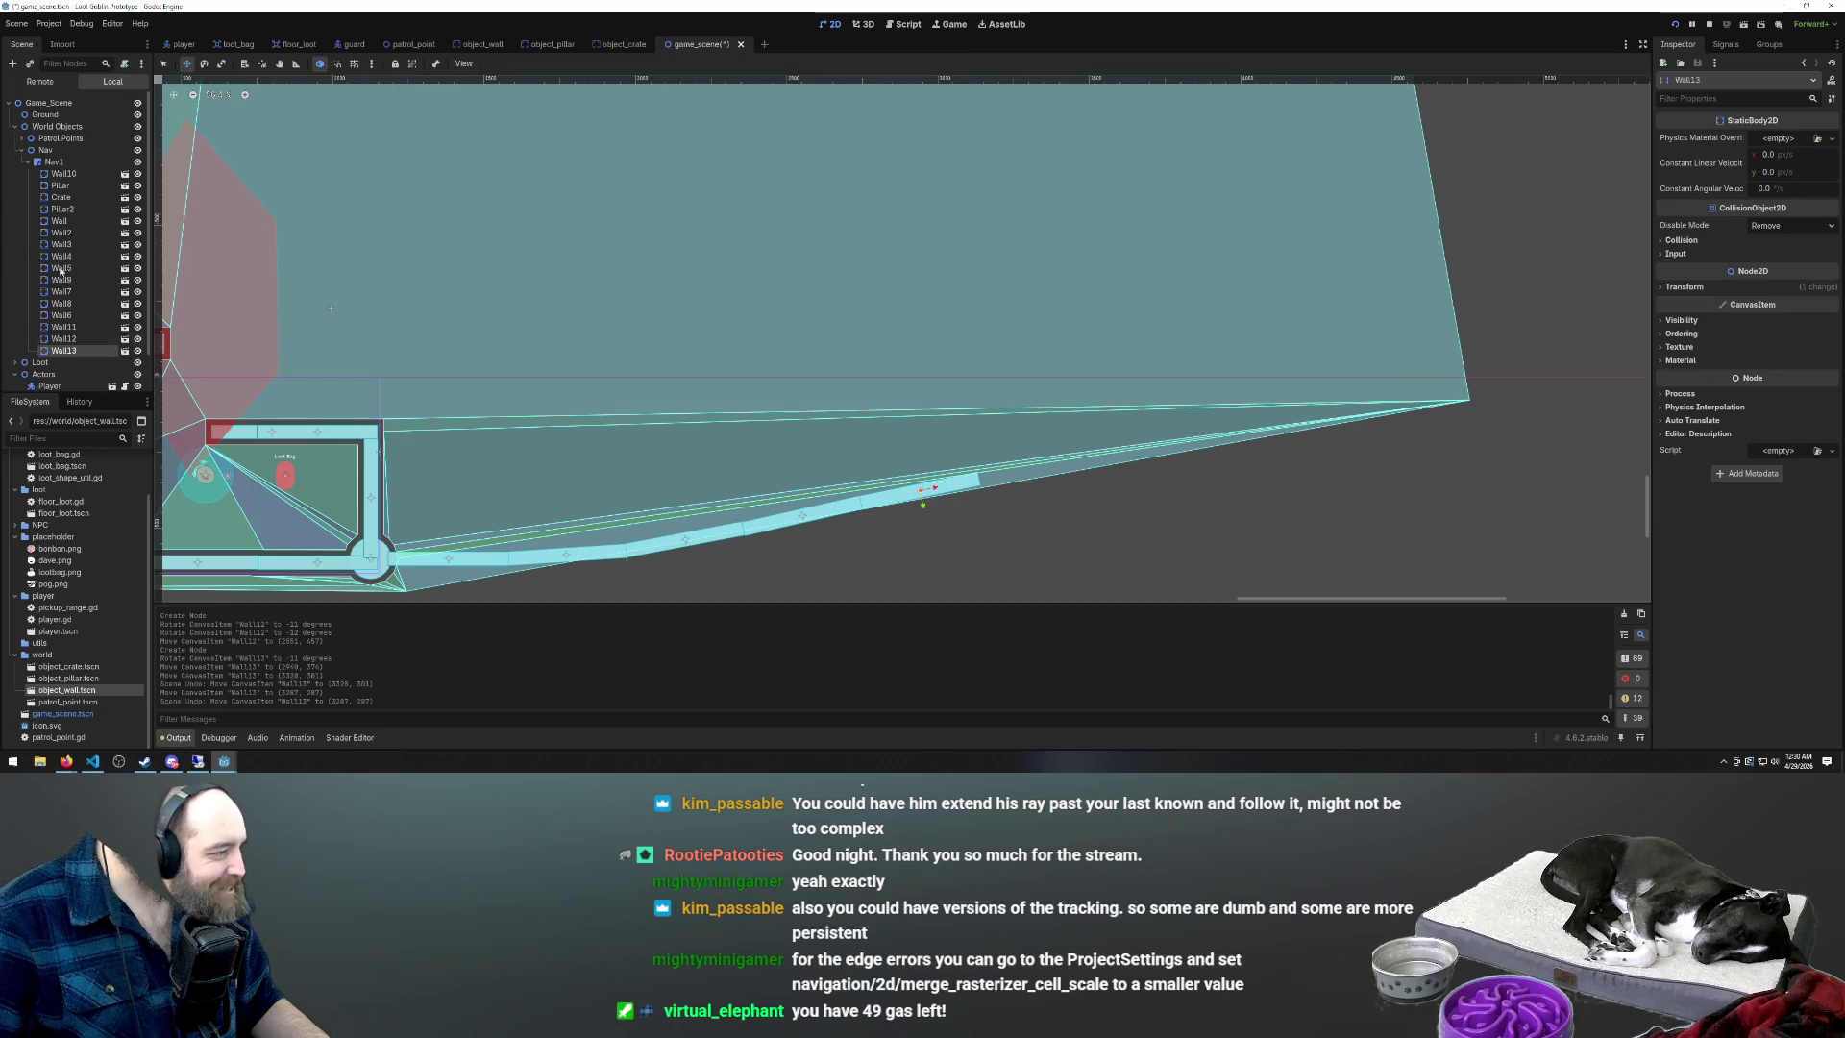
scroll(579, 361, "down", 2)
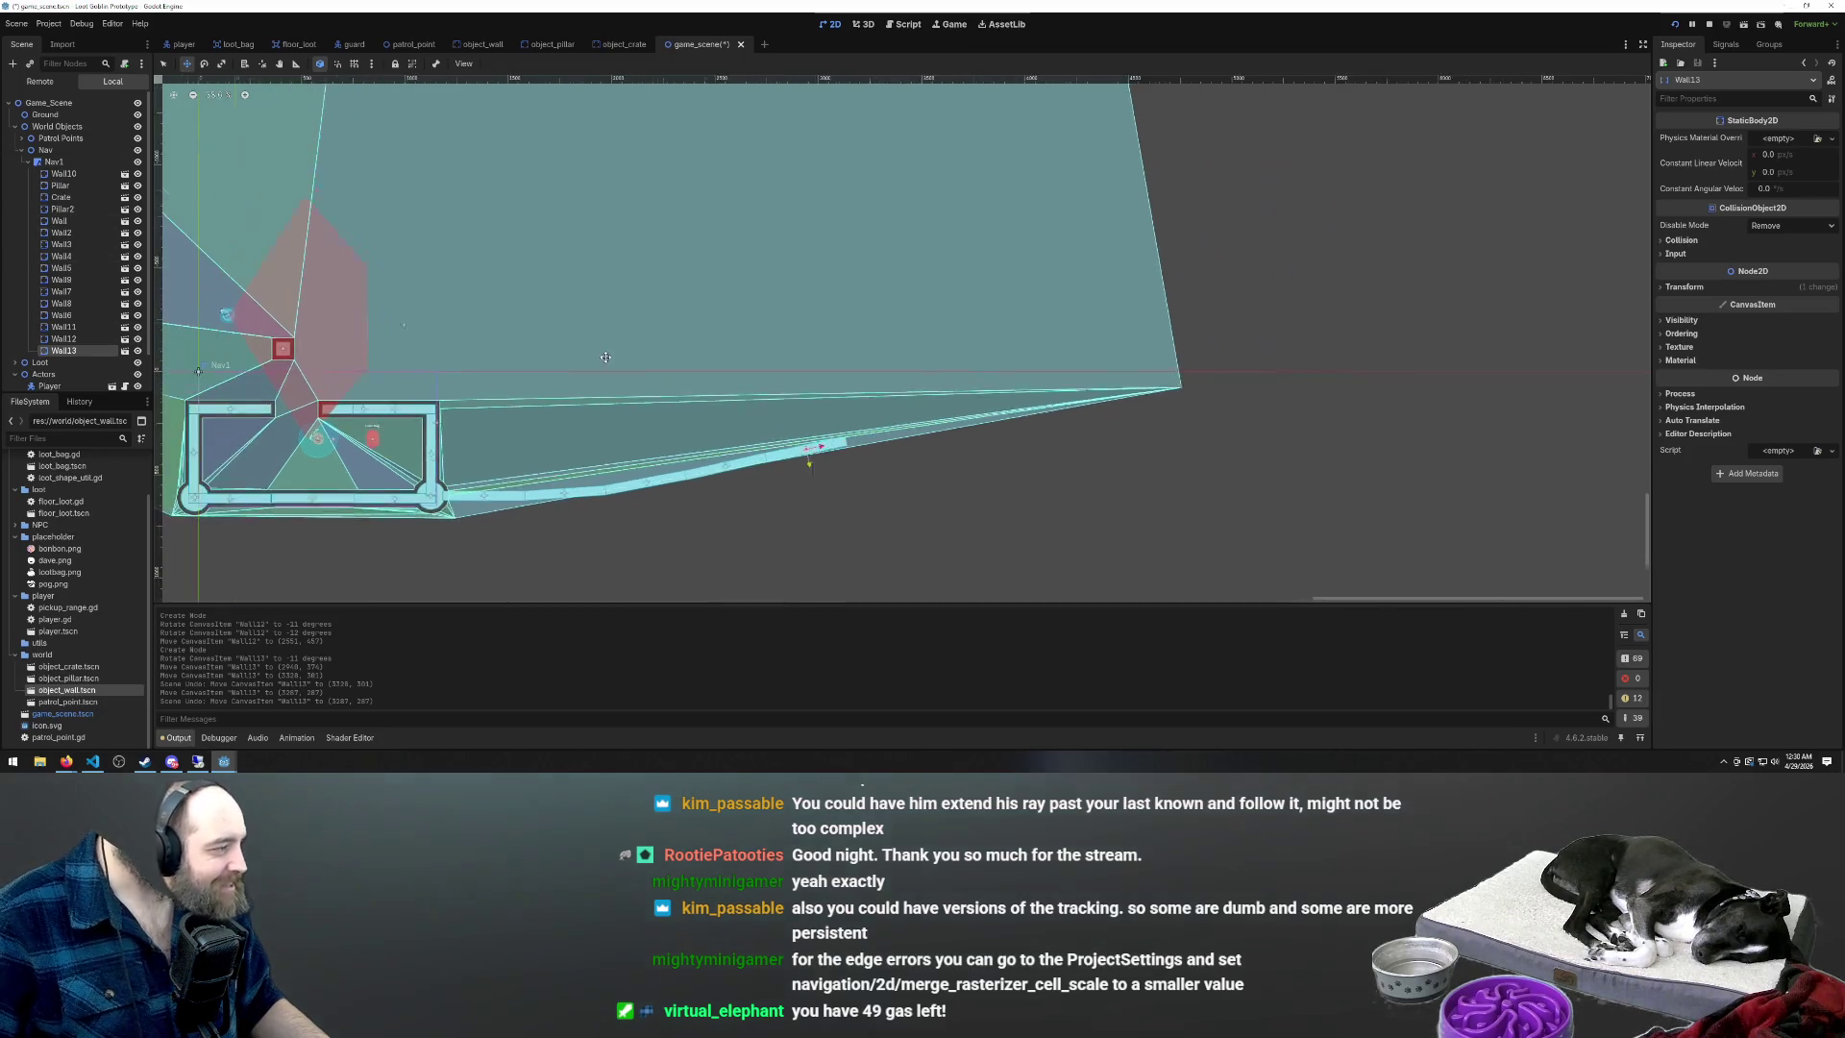
scroll(768, 423, "down", 4)
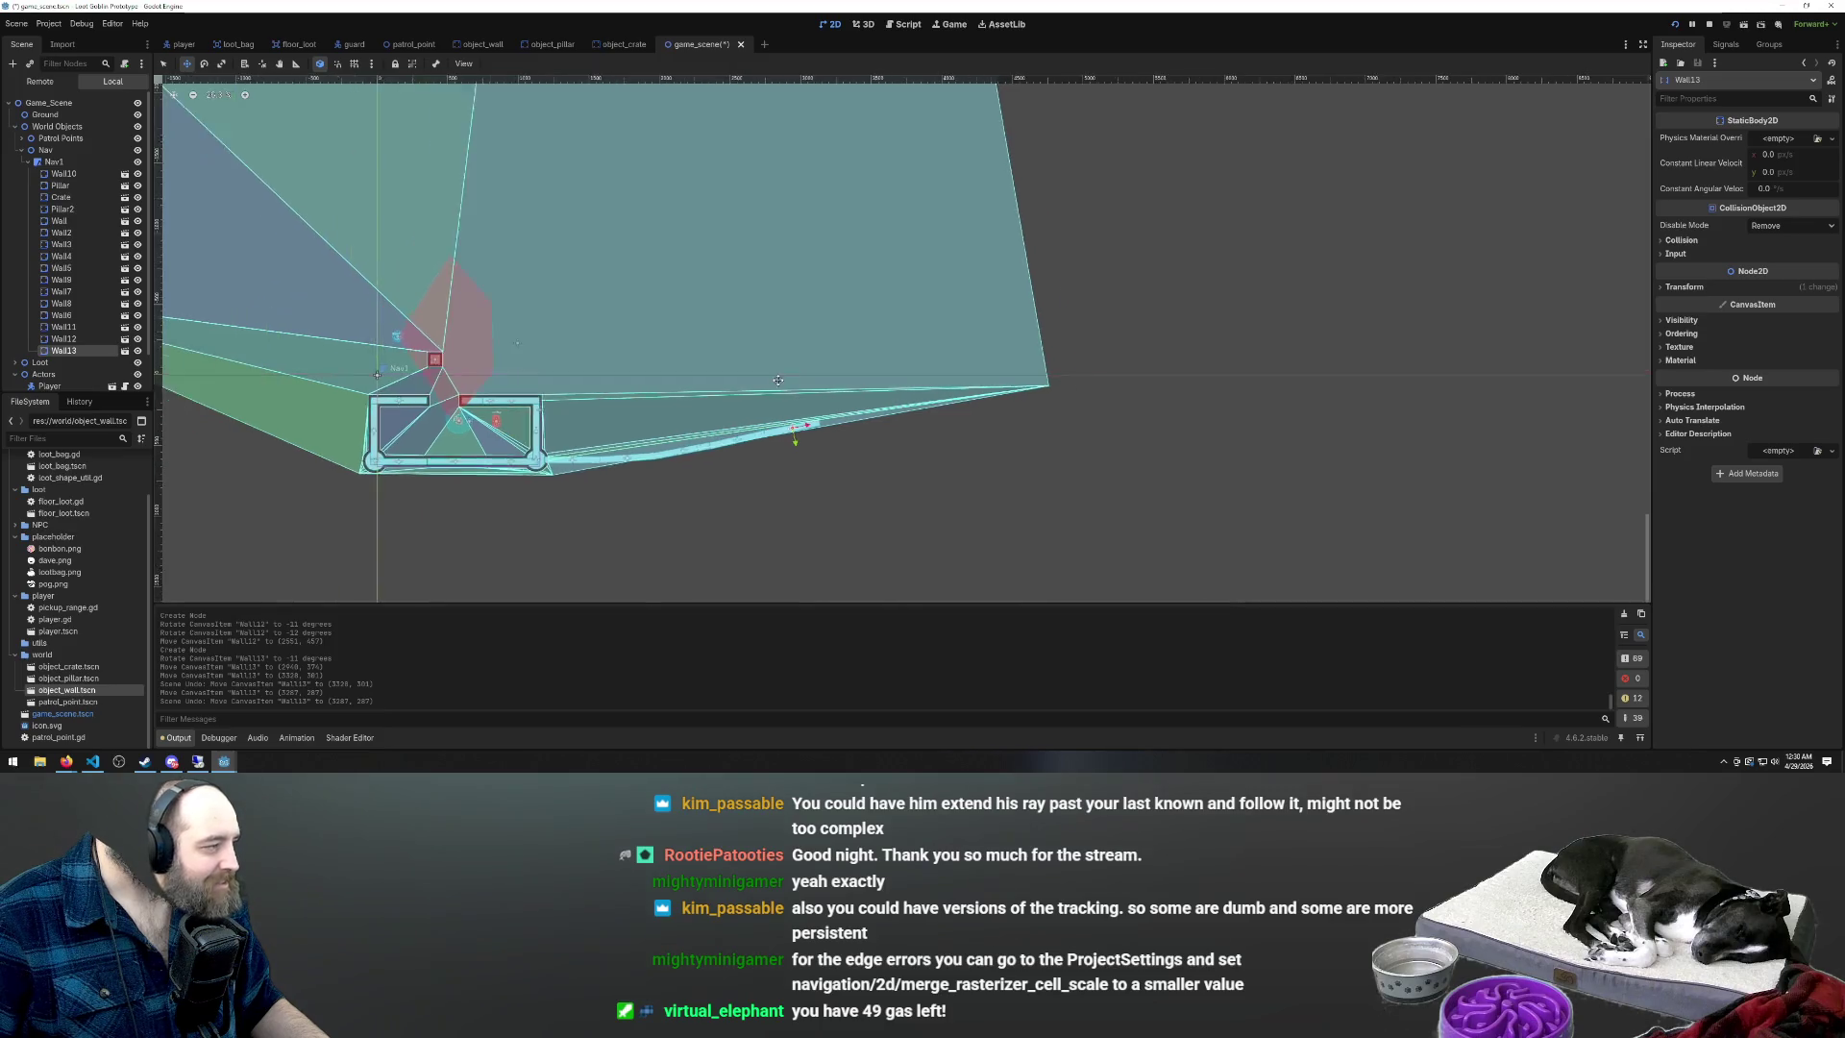
scroll(606, 451, "up", 3)
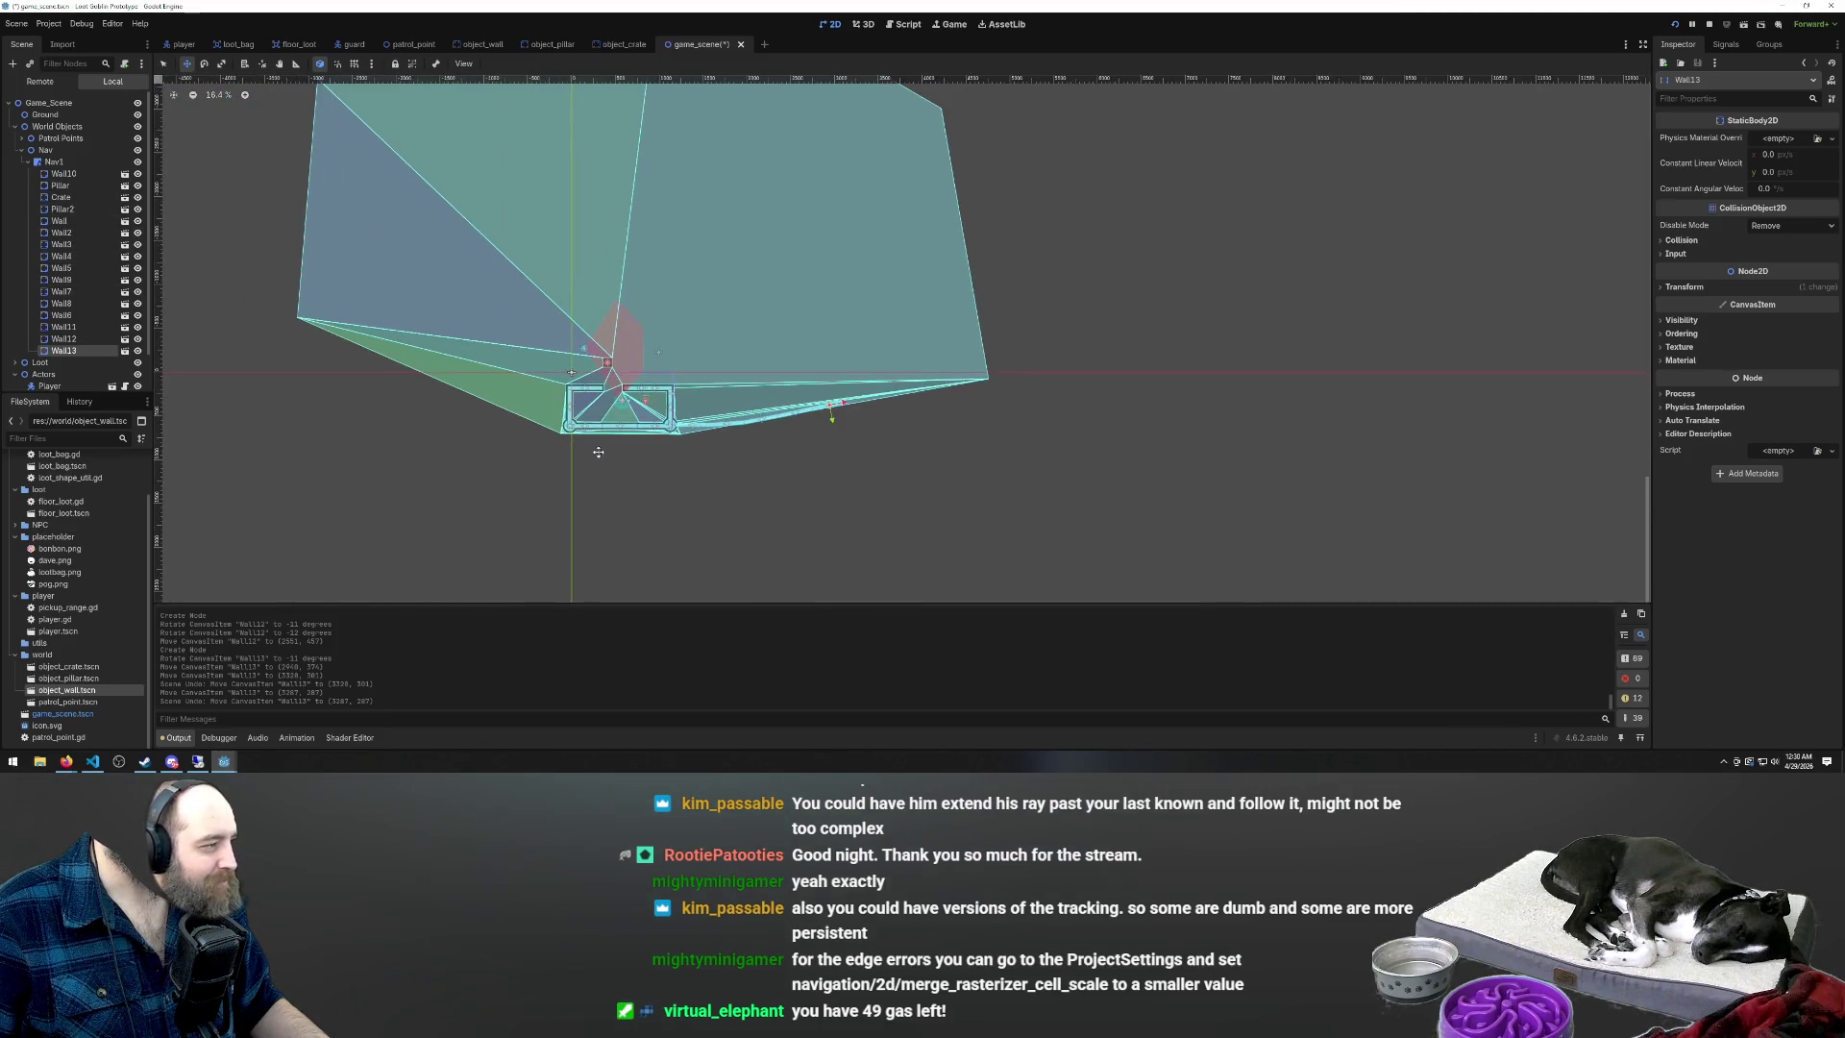
scroll(845, 380, "up", 3)
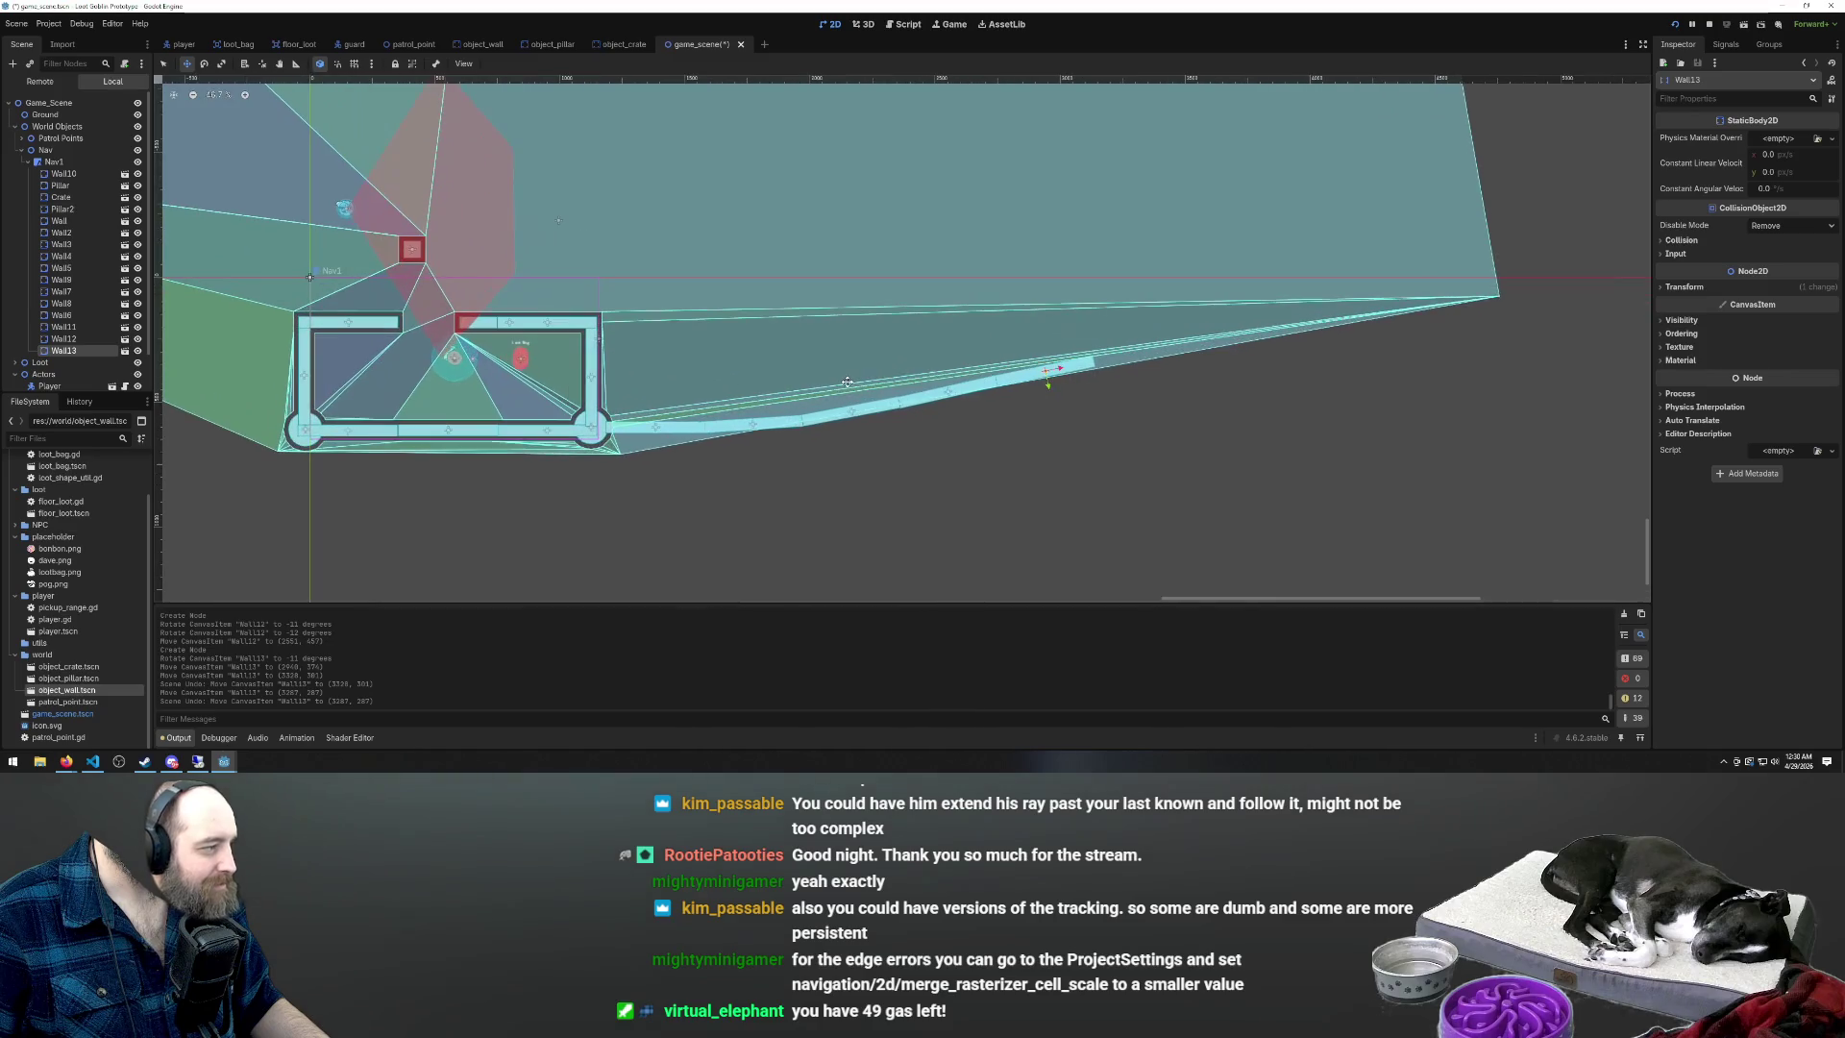
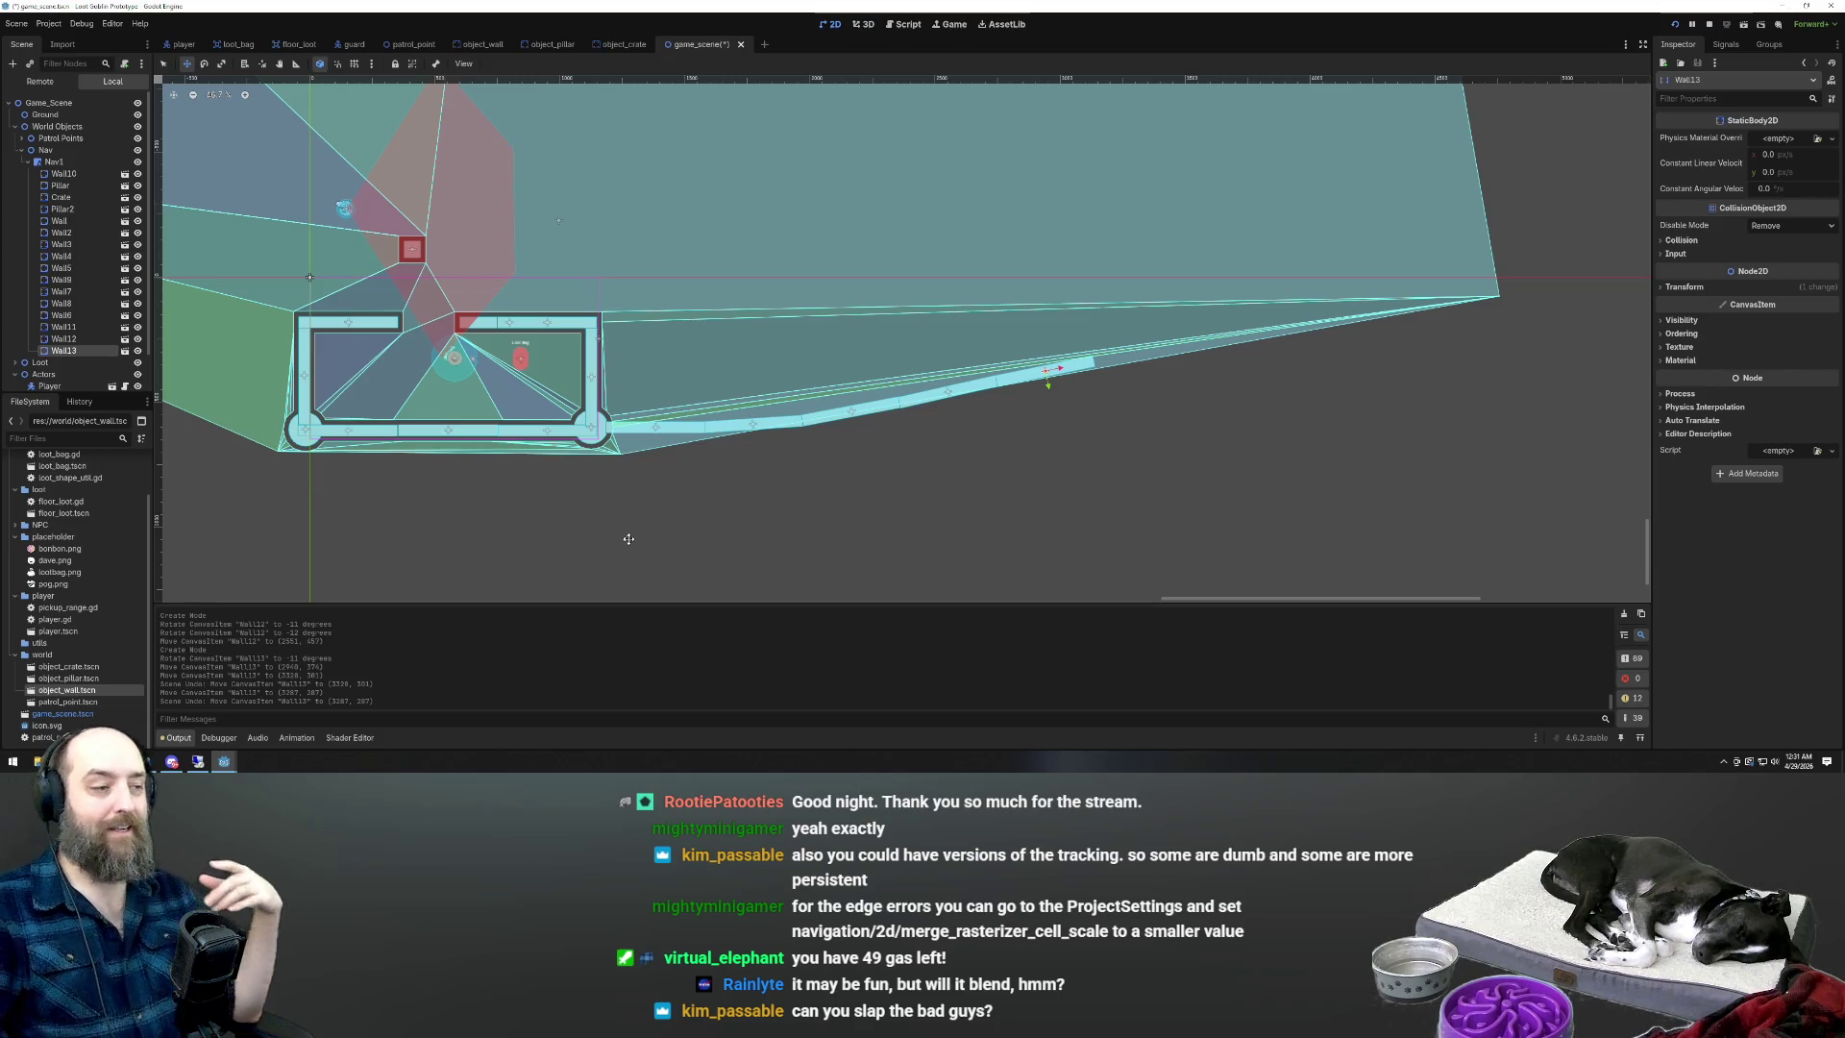
Delete the Wall13 segment and confirm the removal
scroll(757, 396, "down", 2)
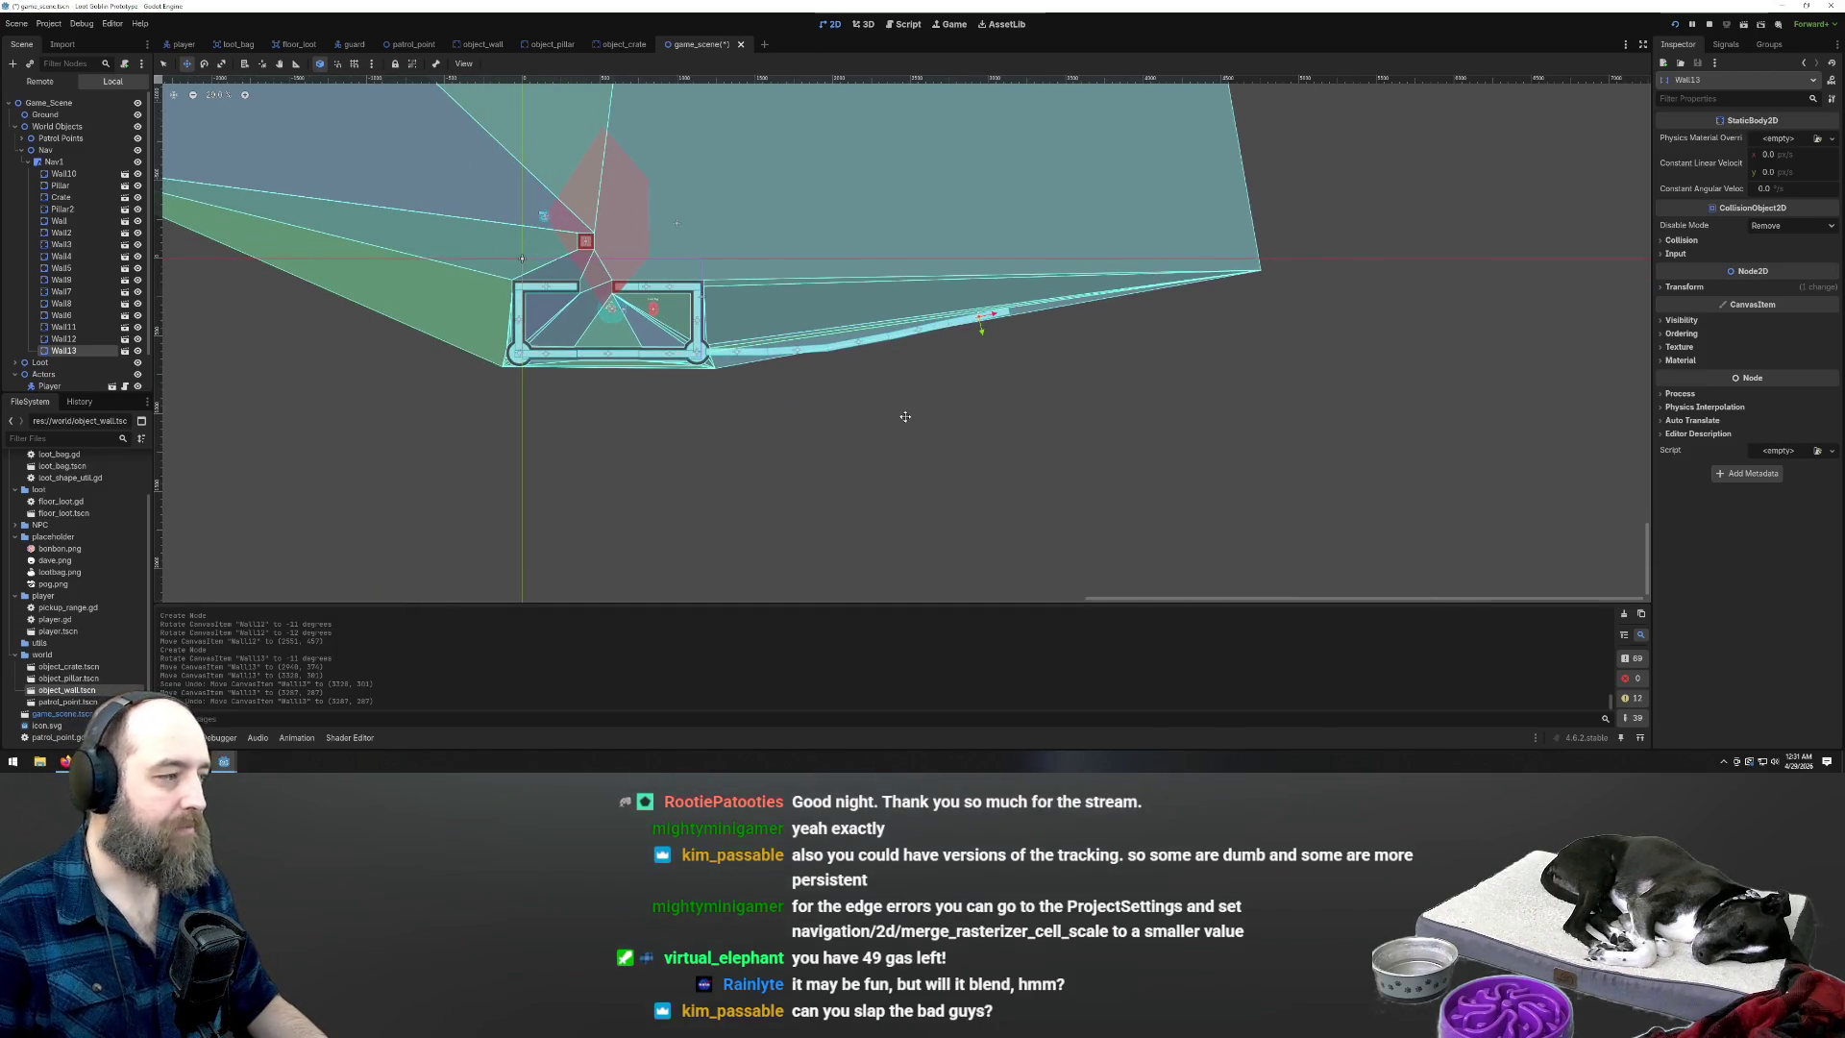
scroll(1009, 372, "up", 2)
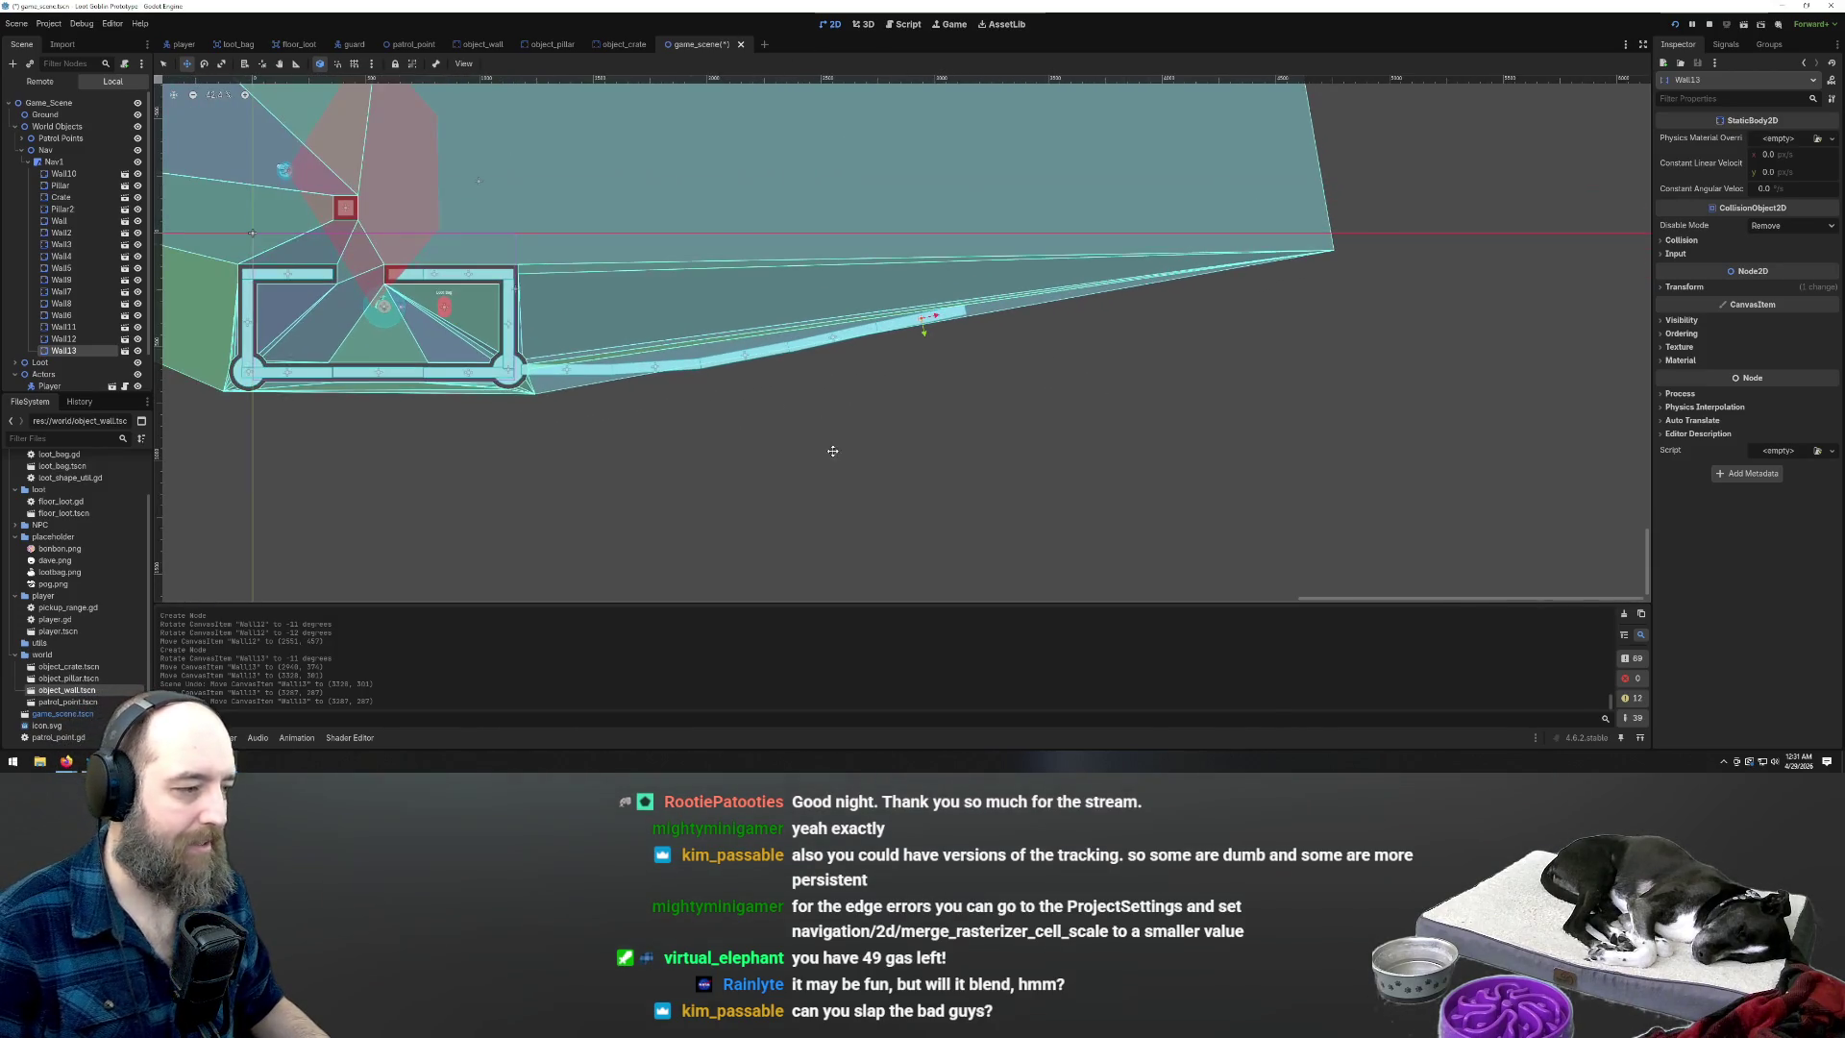
mouse_move(826, 430)
left_mouse_down()
mouse_move(807, 456)
mouse_move(856, 444)
mouse_move(850, 425)
mouse_move(848, 442)
left_mouse_up()
scroll(638, 403, "up", 2)
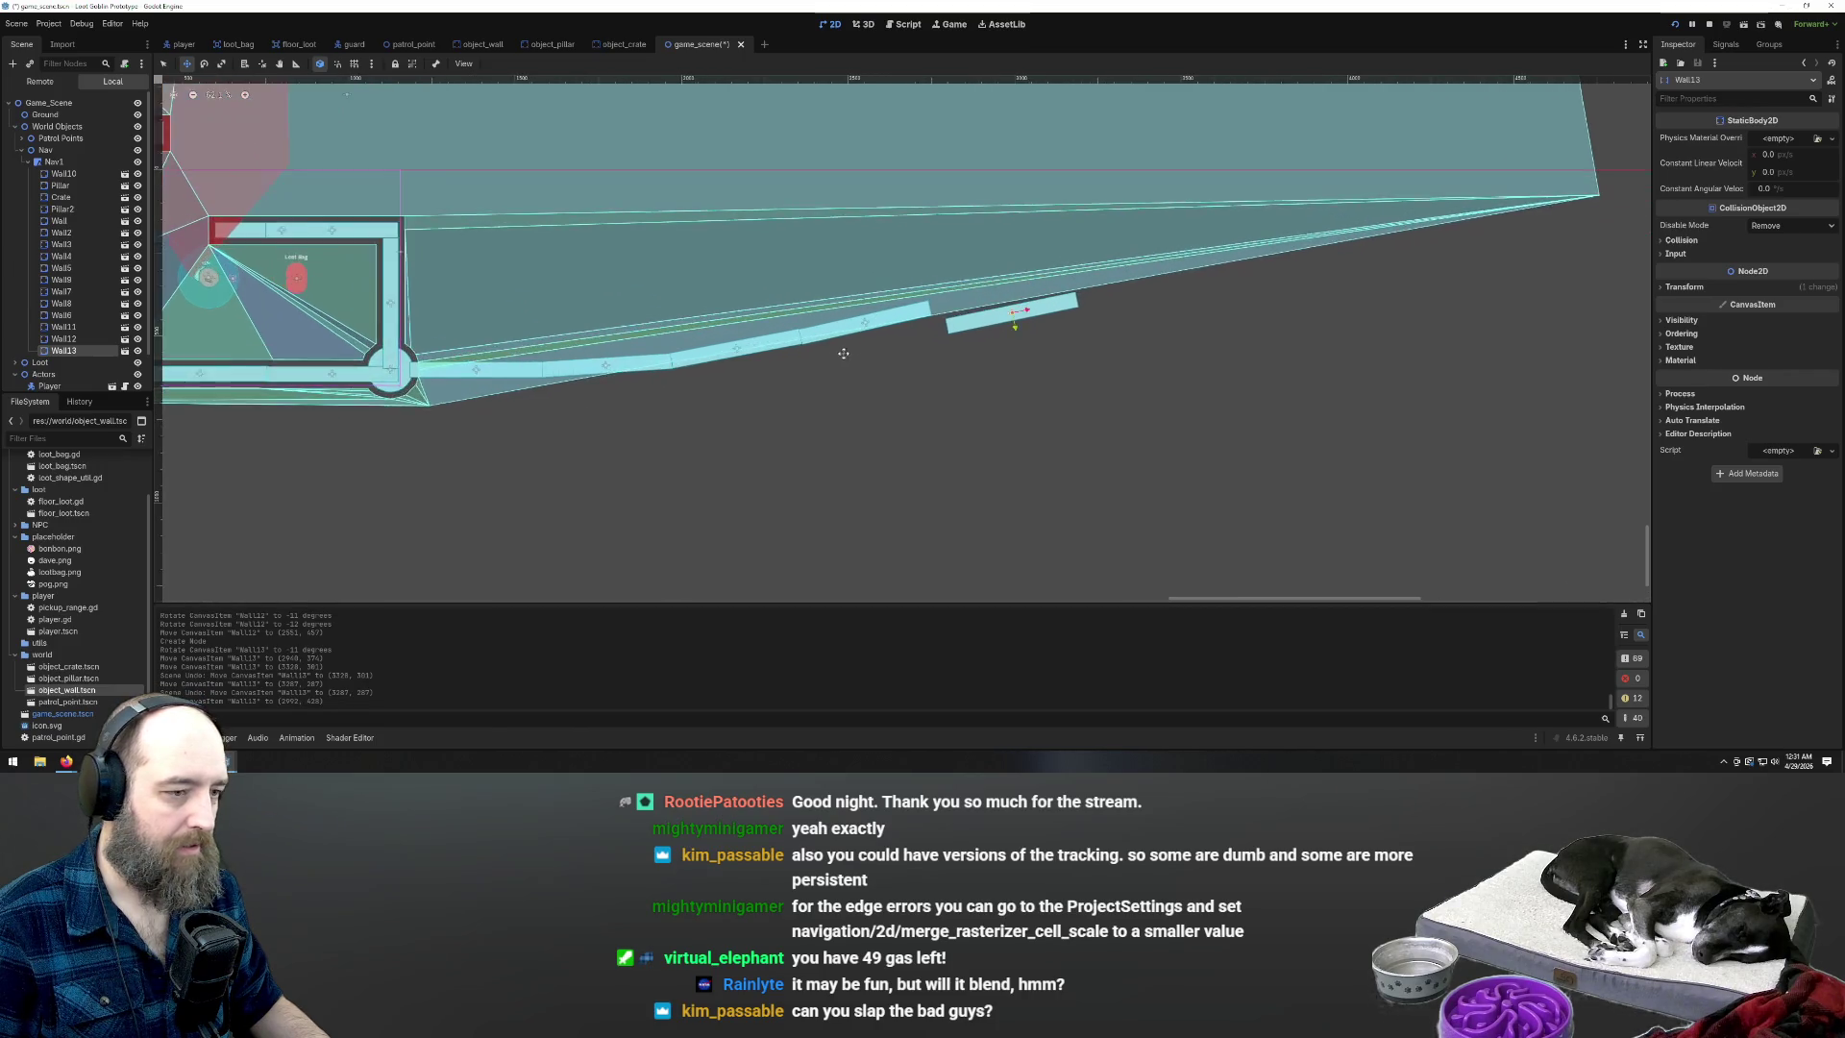
key("Delete")
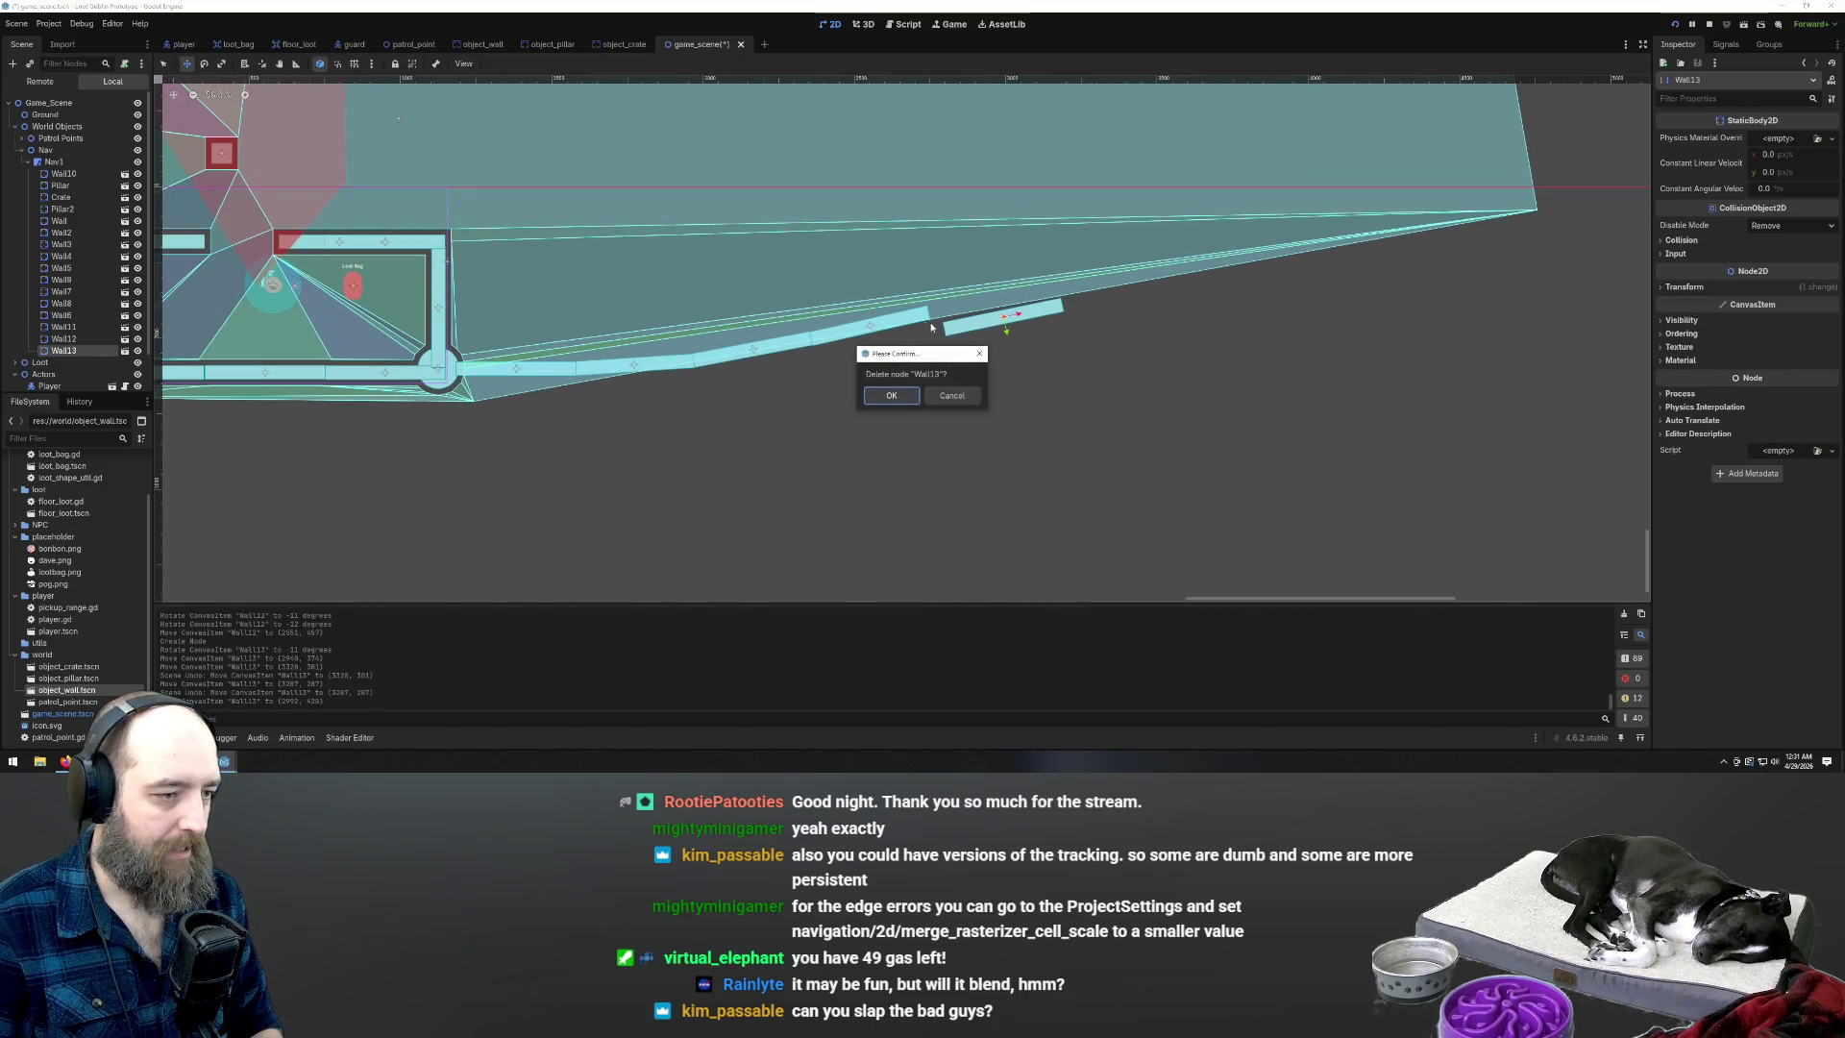
left_click(892, 404)
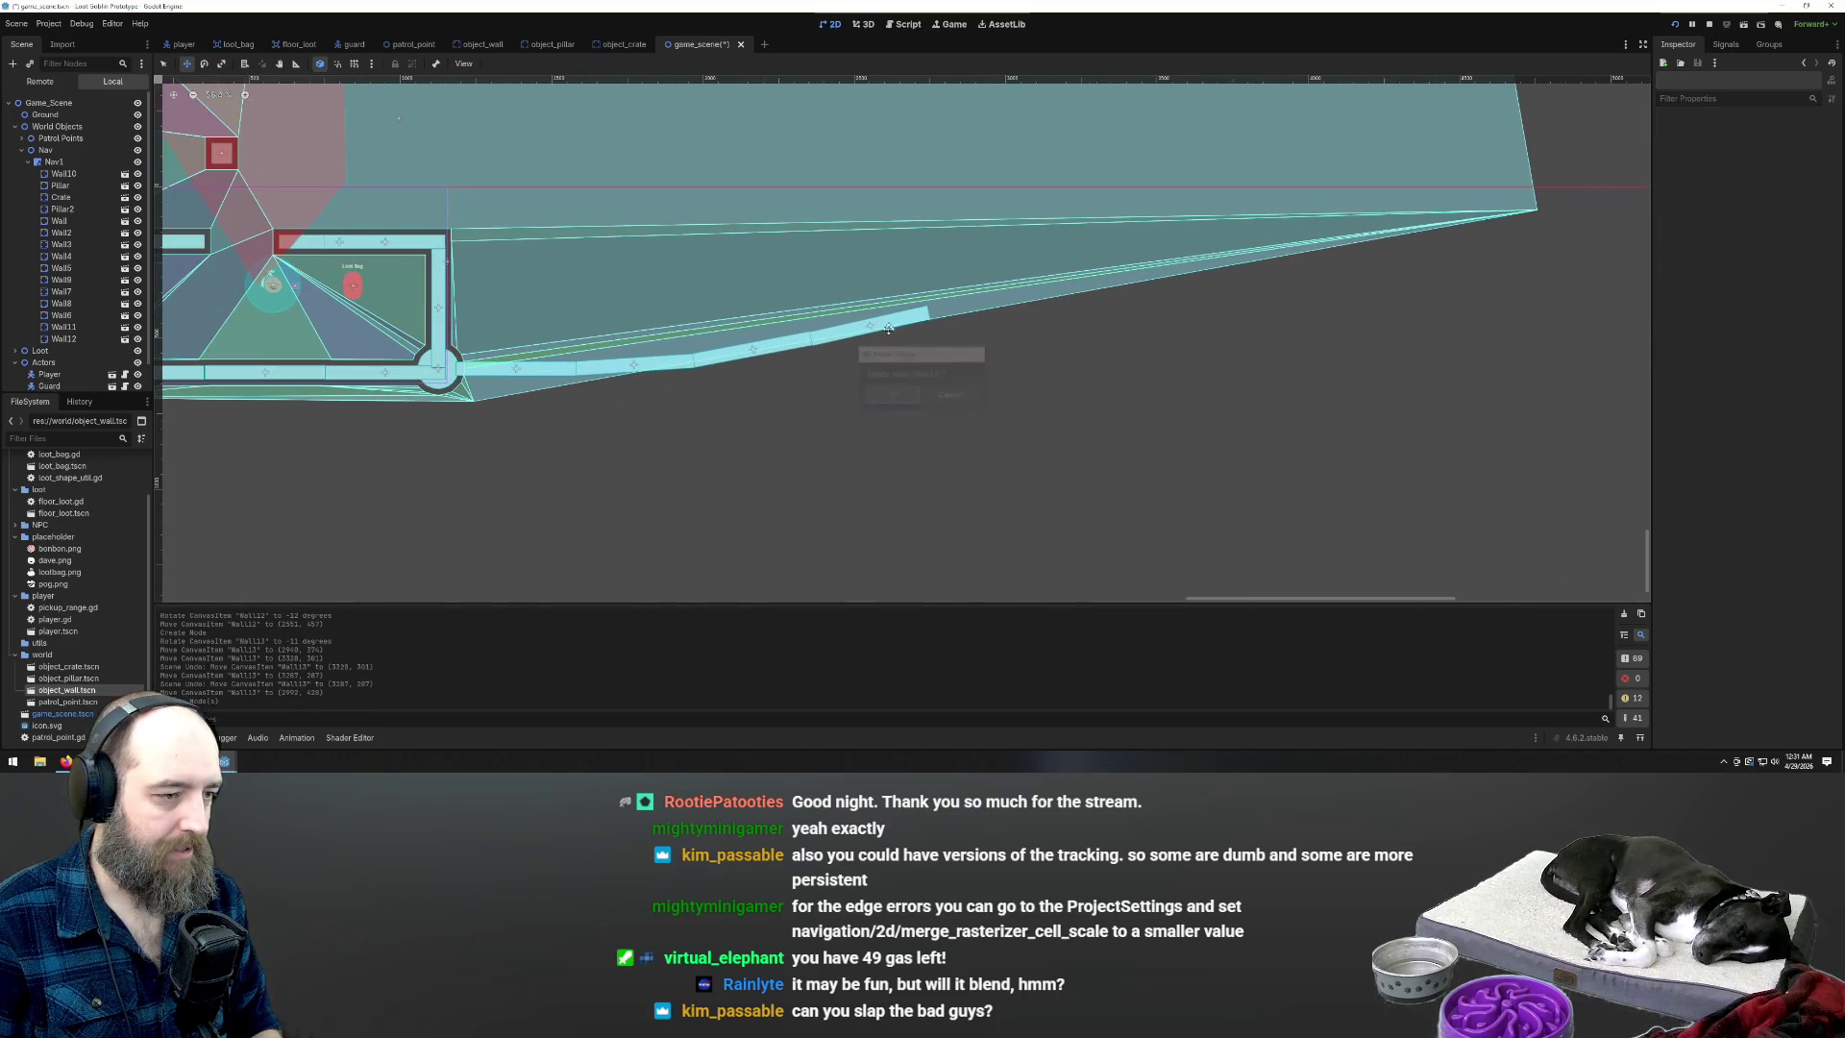
Delete Wall11 and Wall12 together, then delete Wall10, confirming each removal
left_click(64, 326, "ctrl")
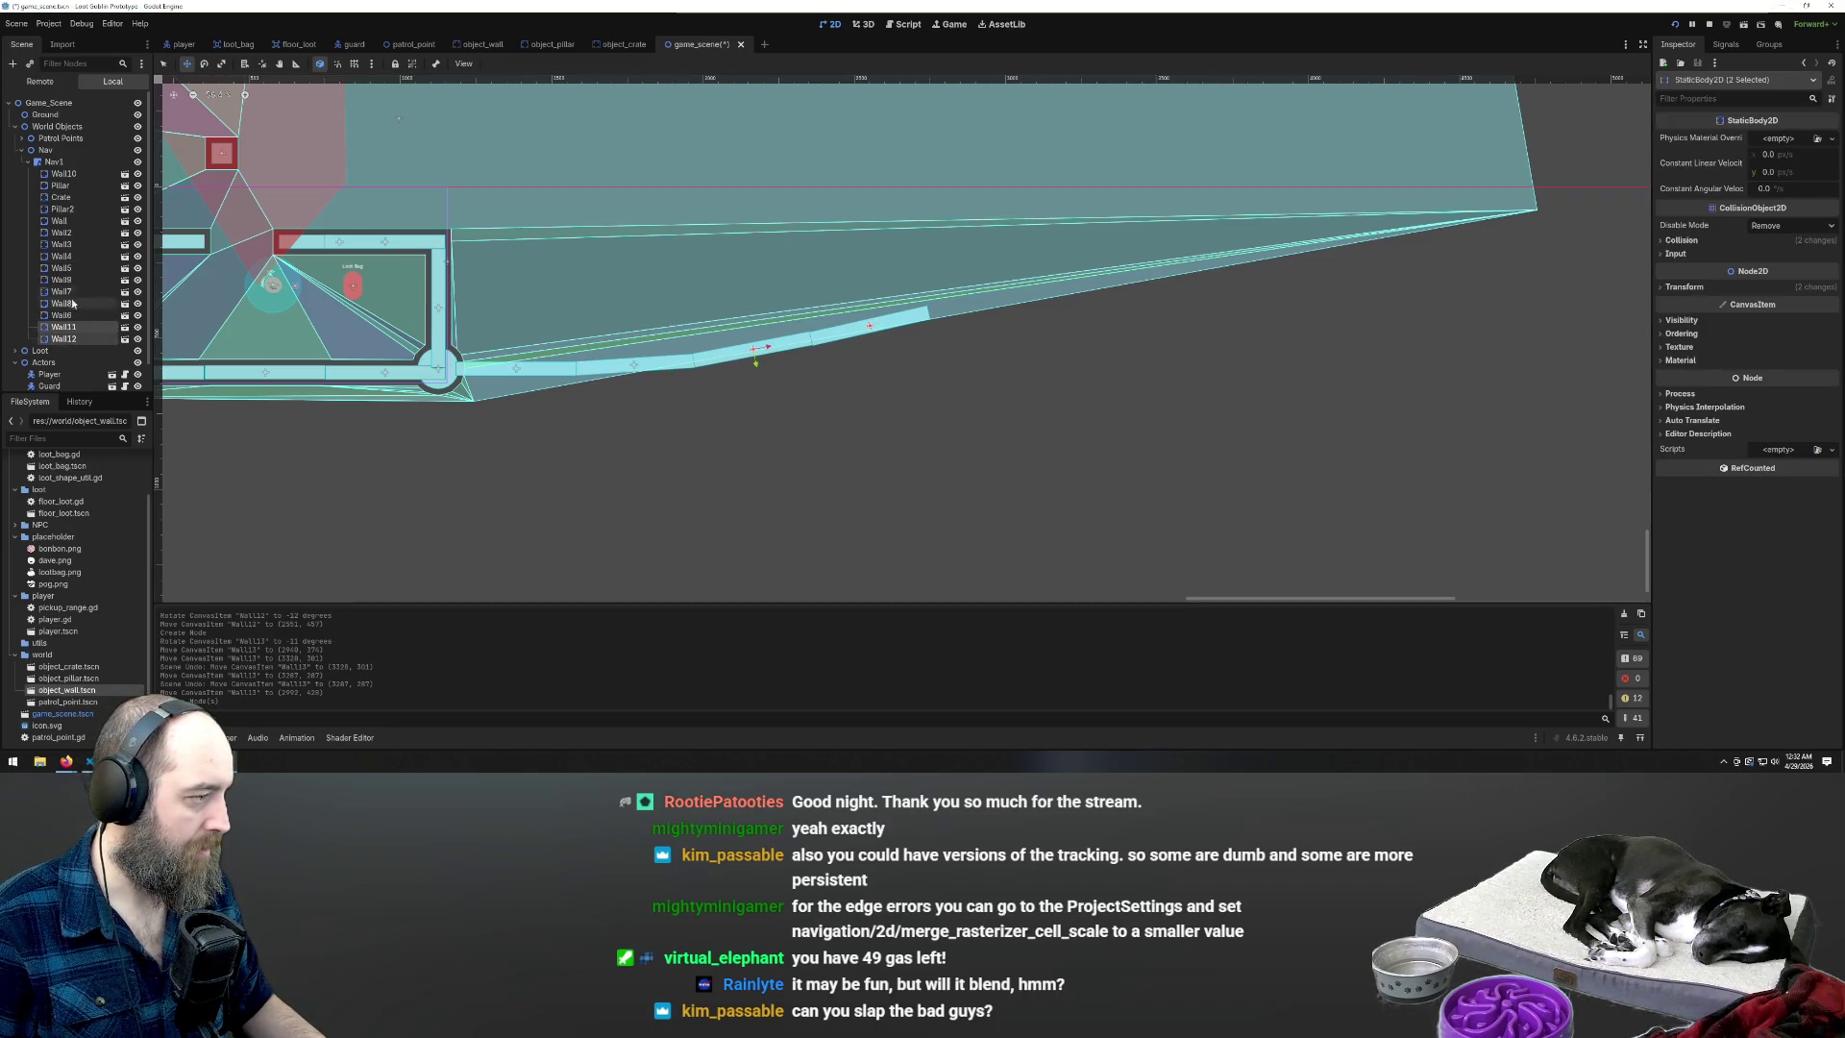
key("Delete")
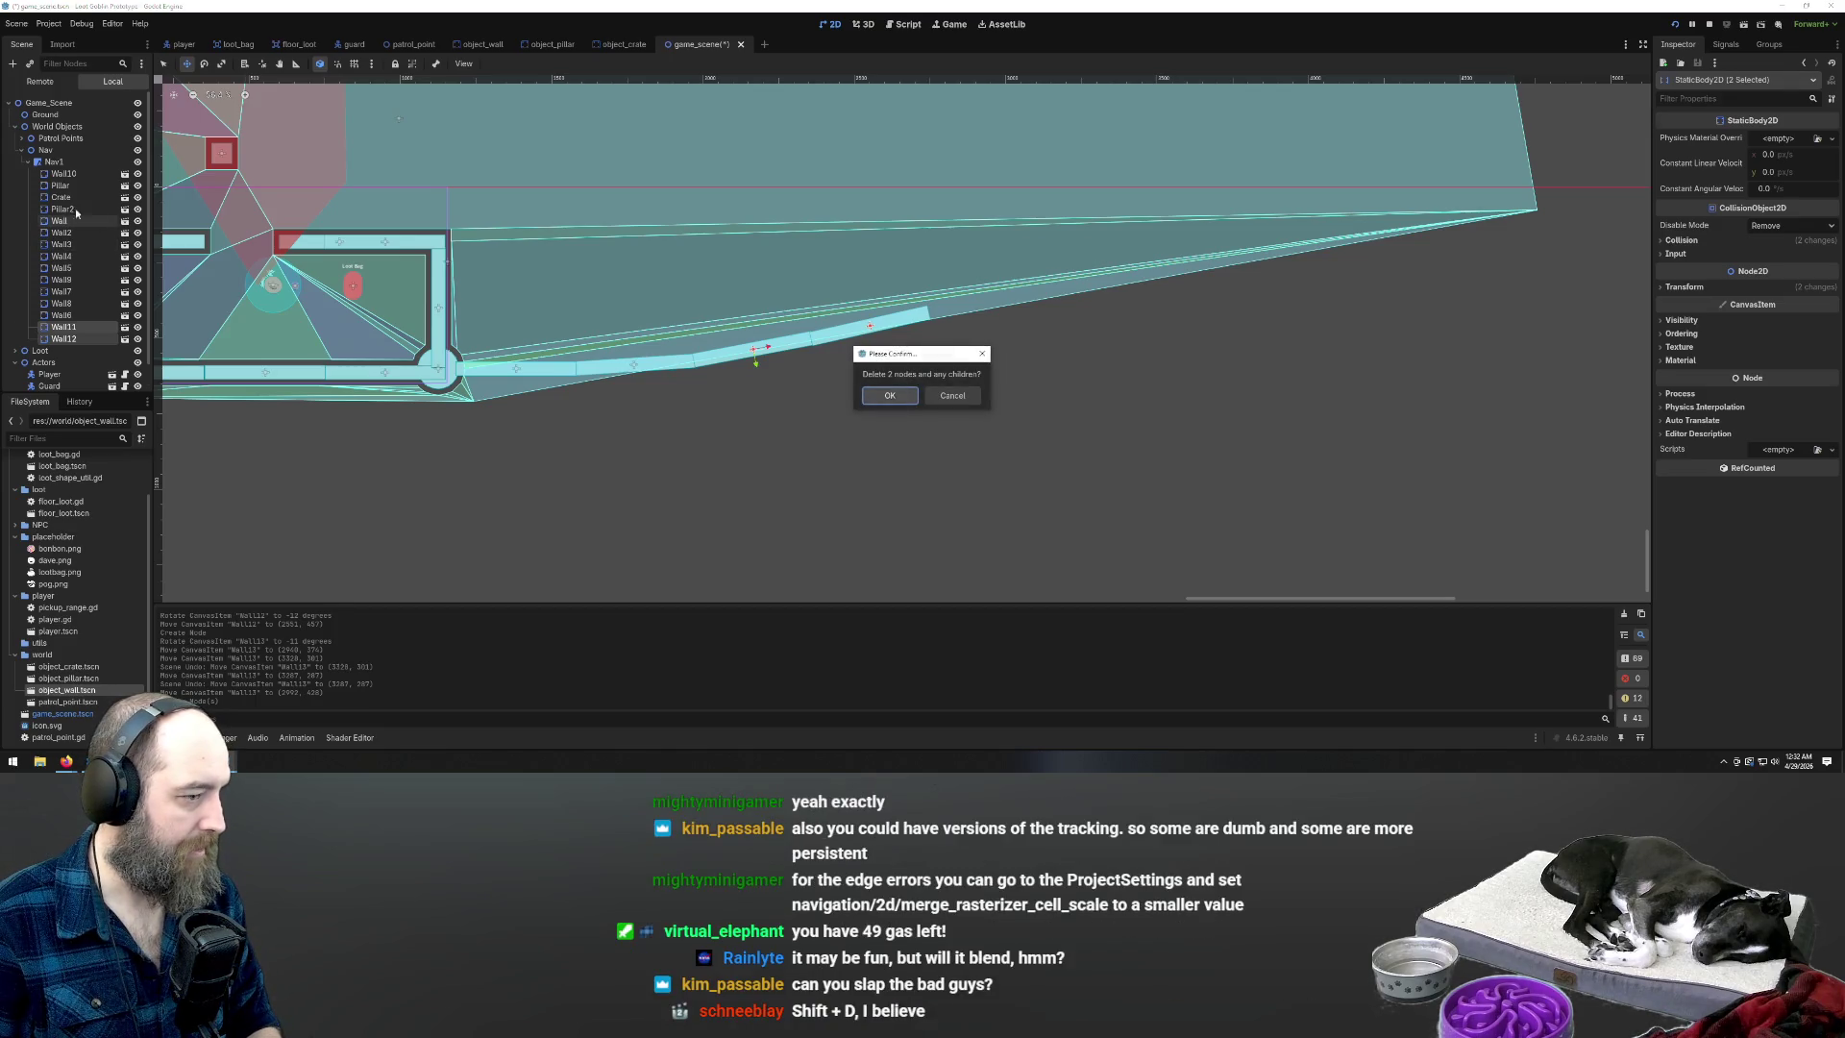
key("Return")
left_click(67, 174)
key("Delete")
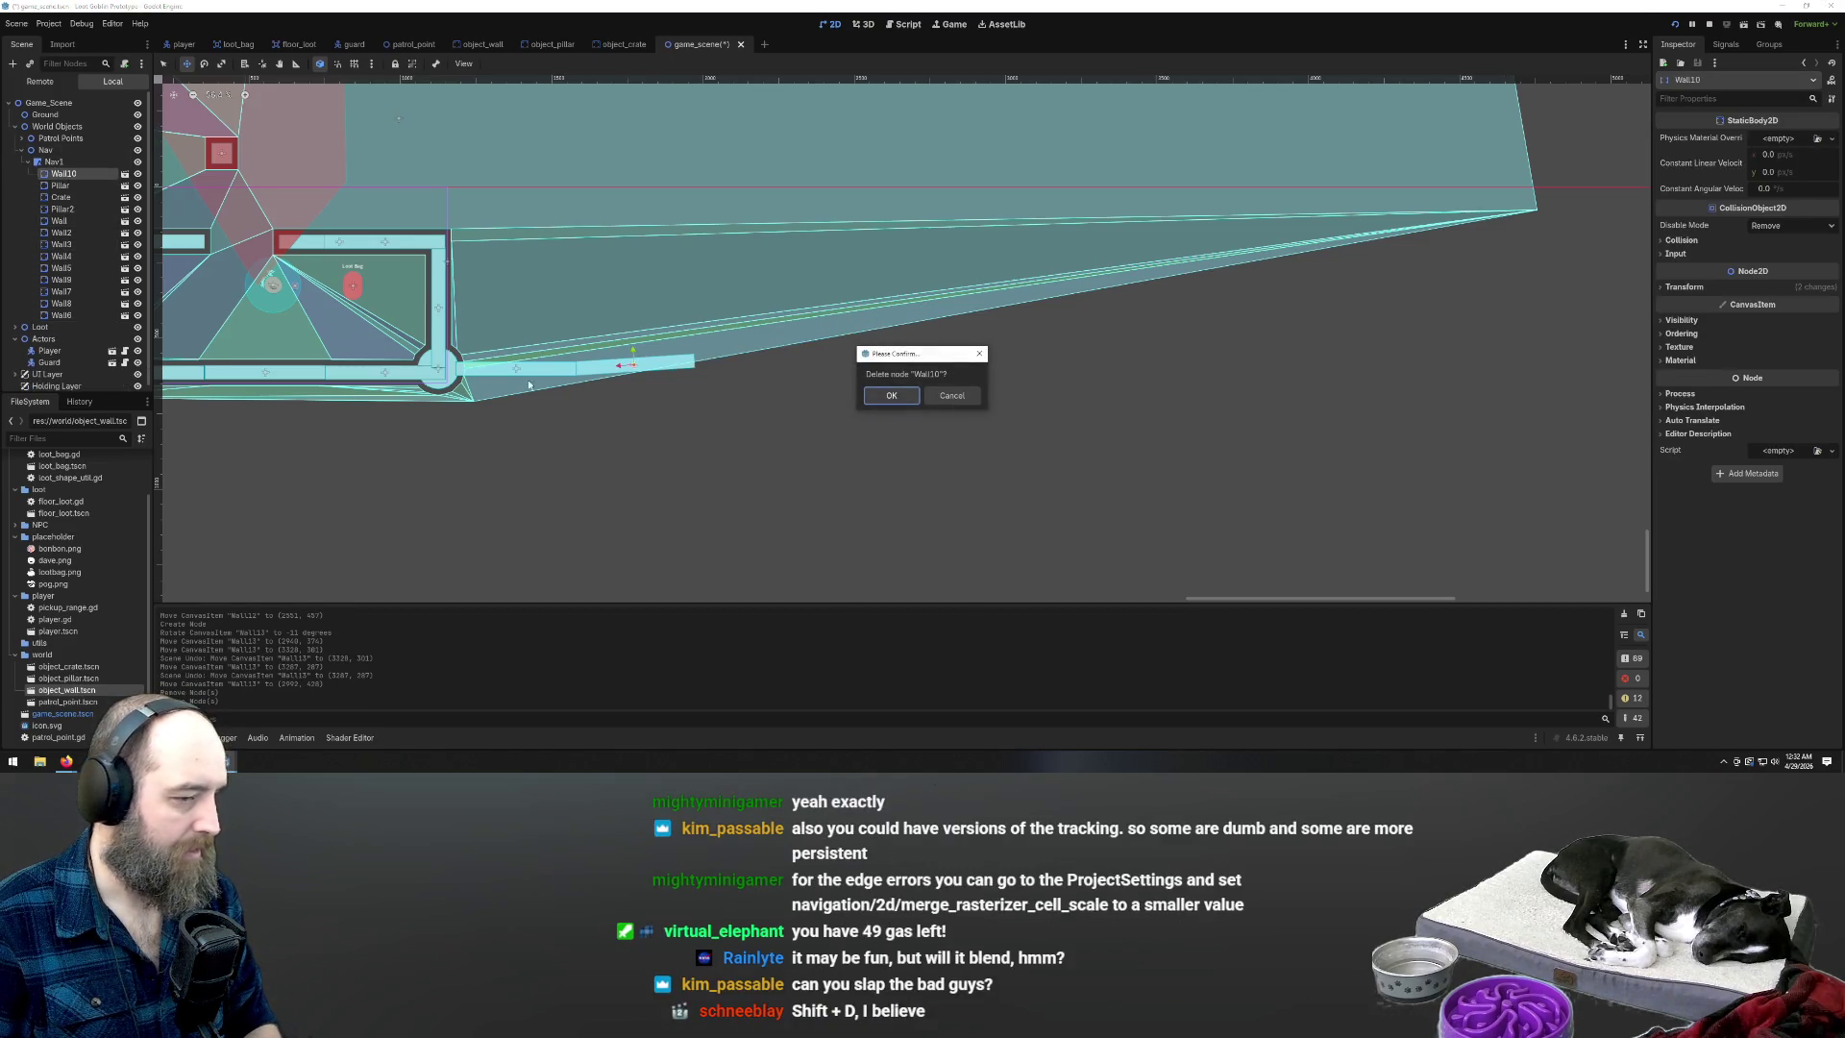
key("Return")
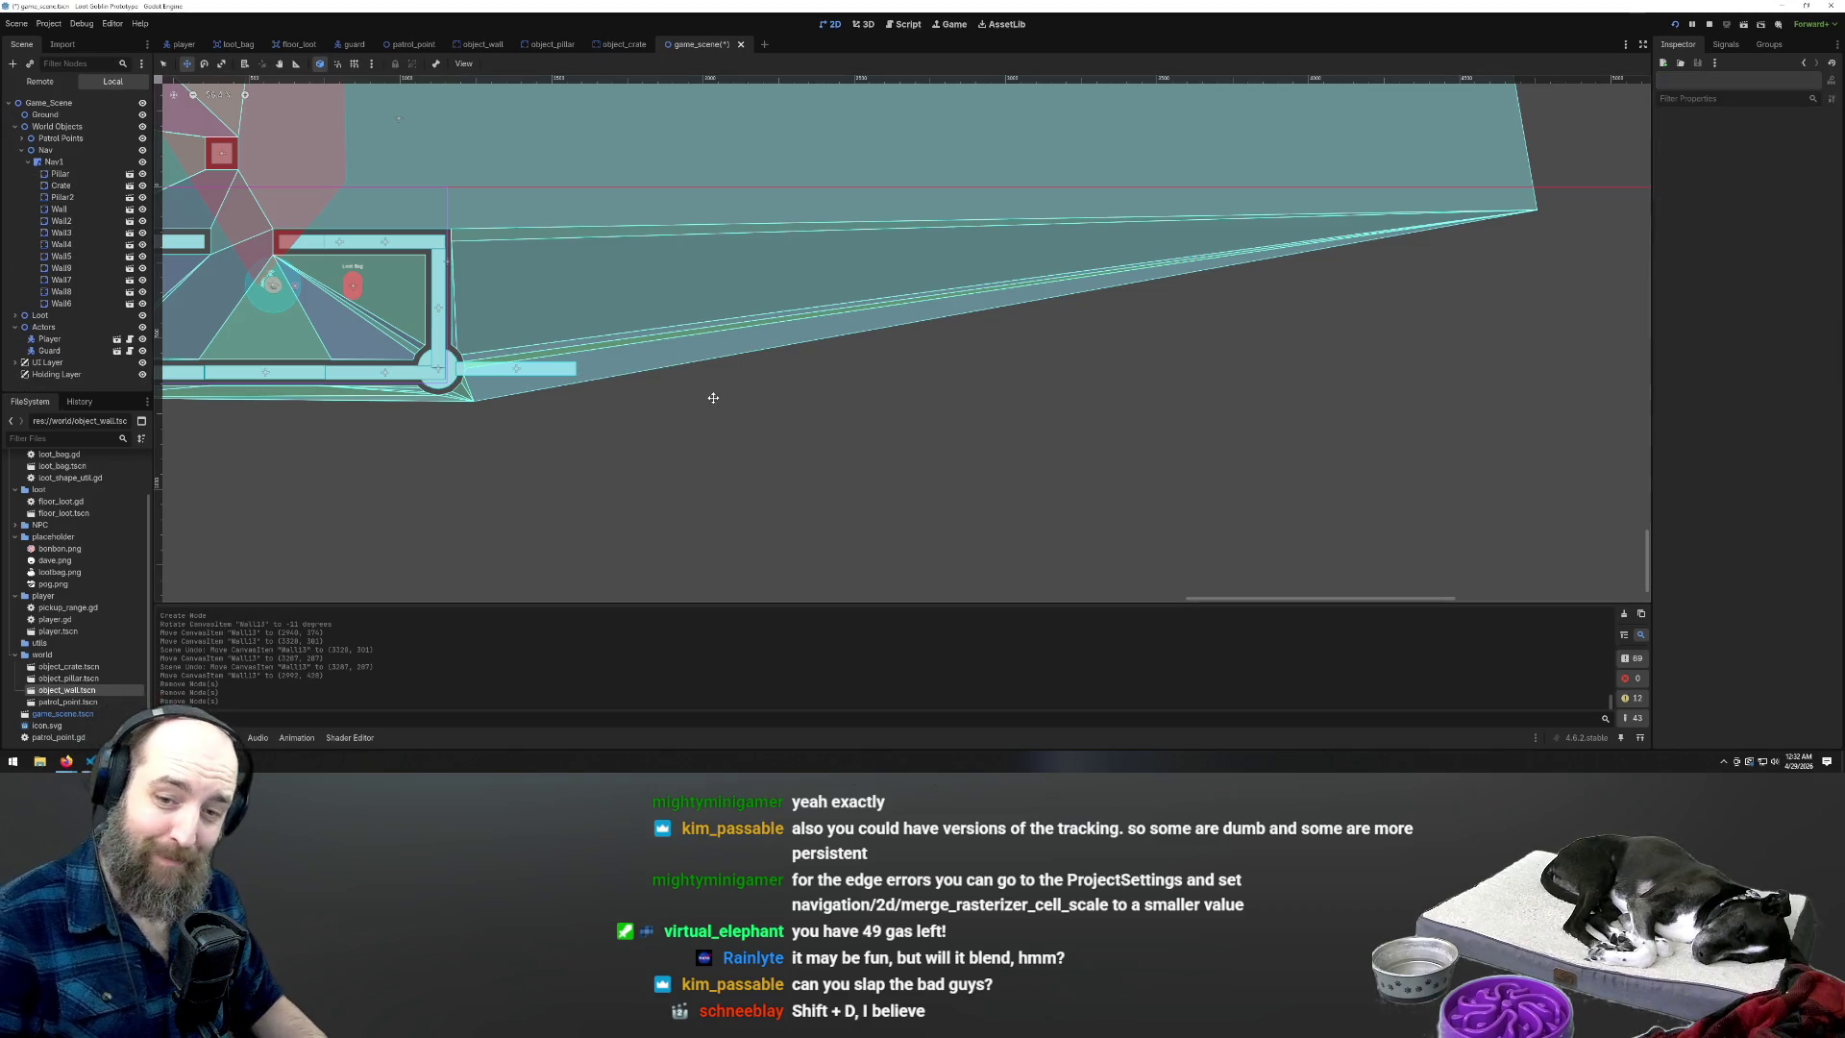
Select the short wall stub Wall6, leaving it in place after undoing trial moves
left_click(549, 368)
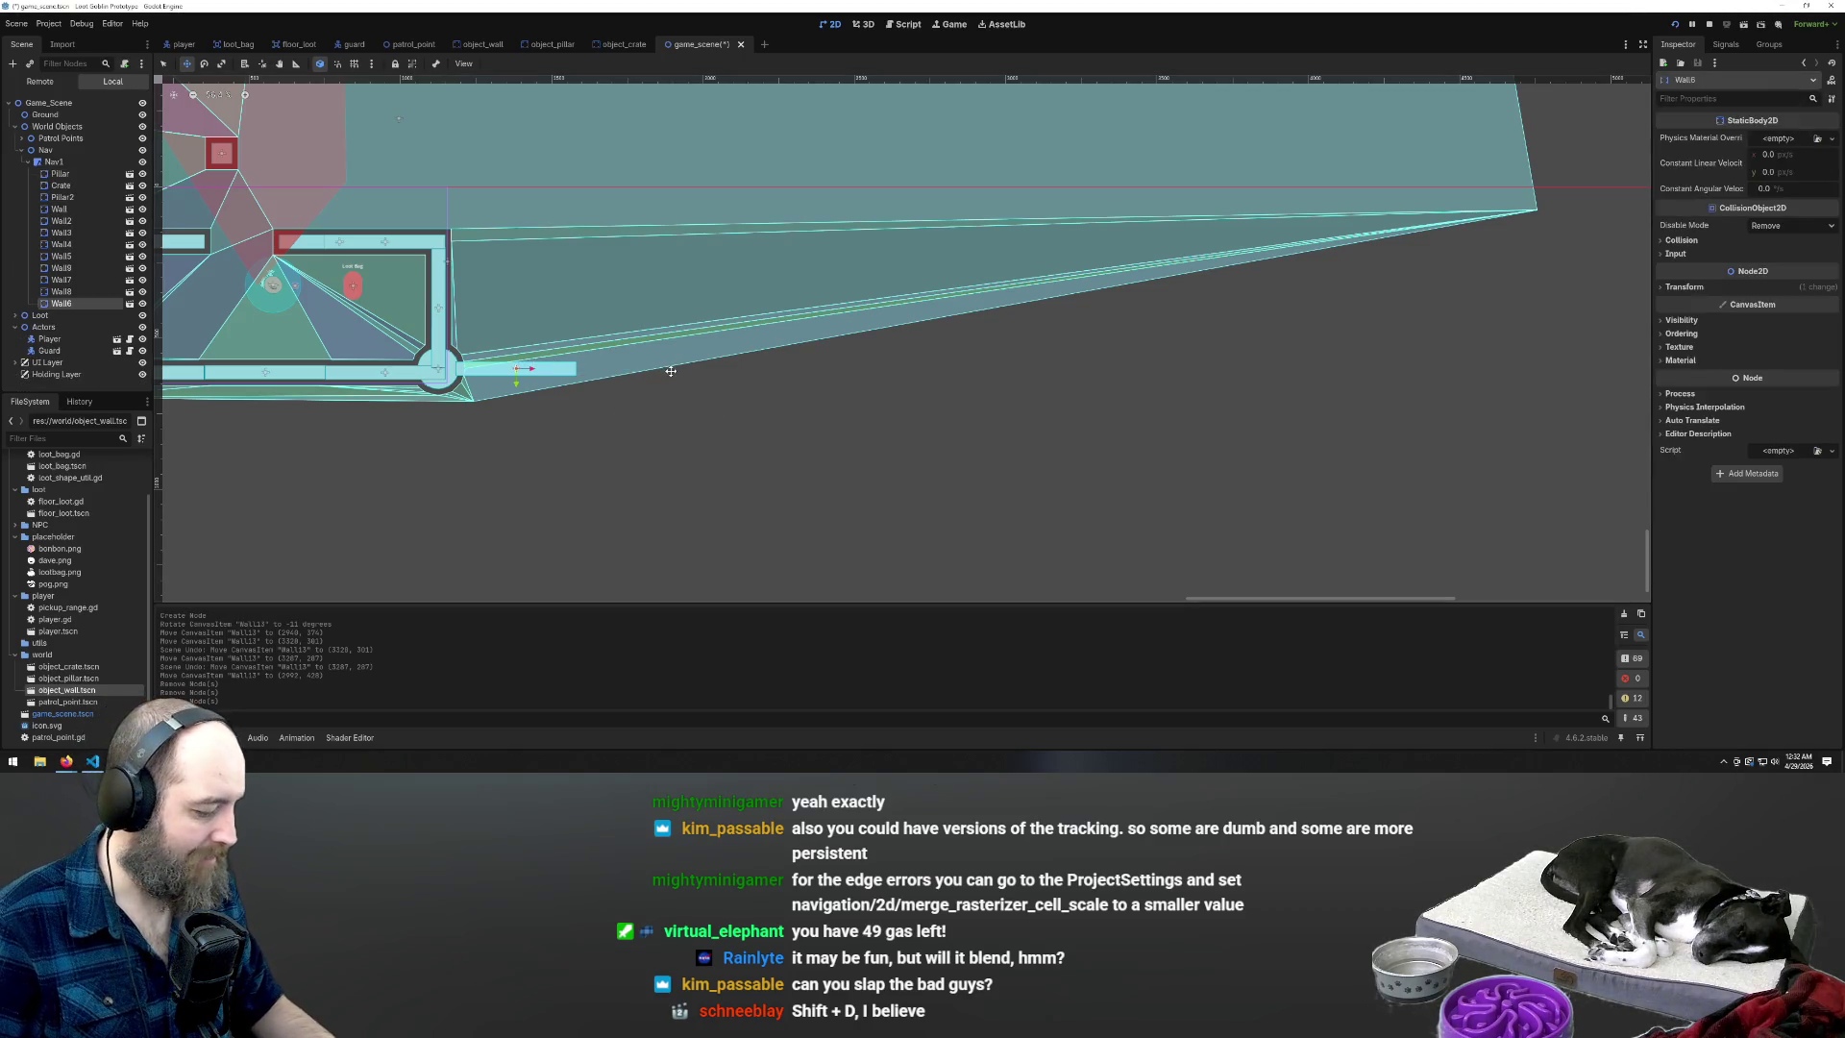
left_click_drag(536, 370, 615, 371)
key("ctrl+z")
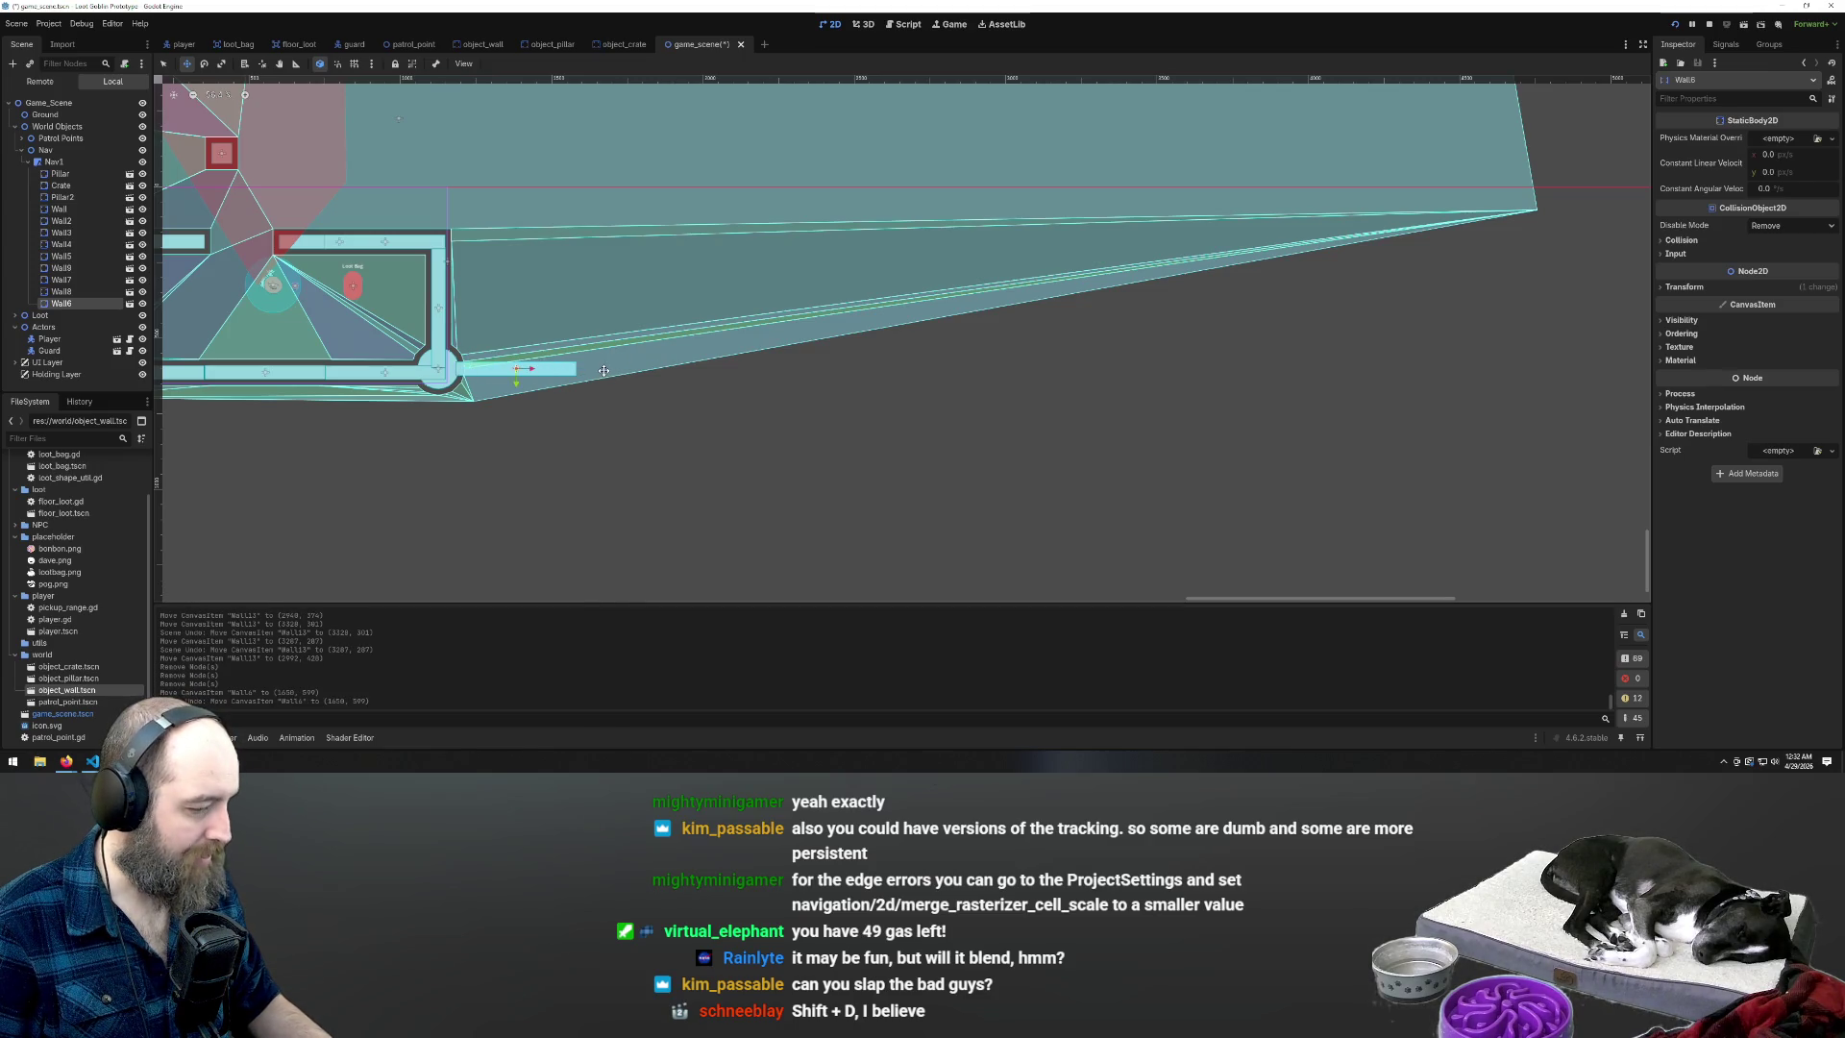
left_click_drag(541, 371, 543, 371)
key("ctrl+z")
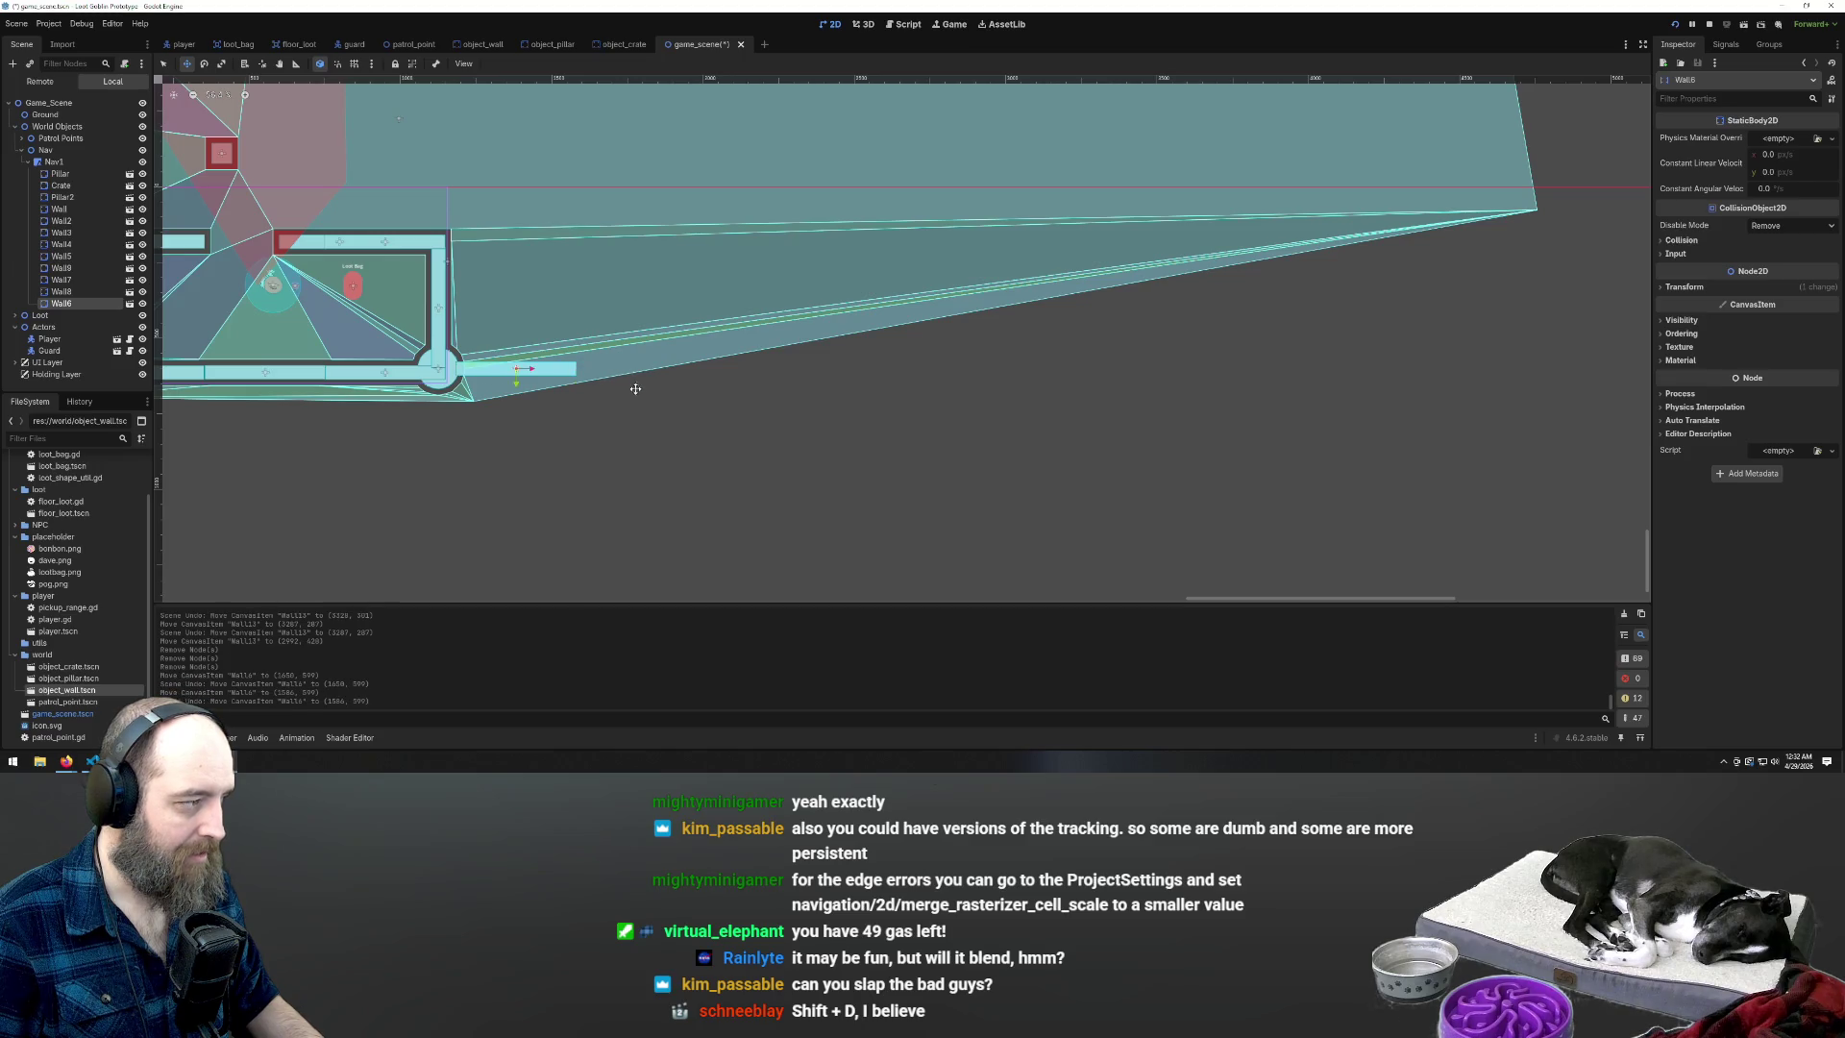
key("q")
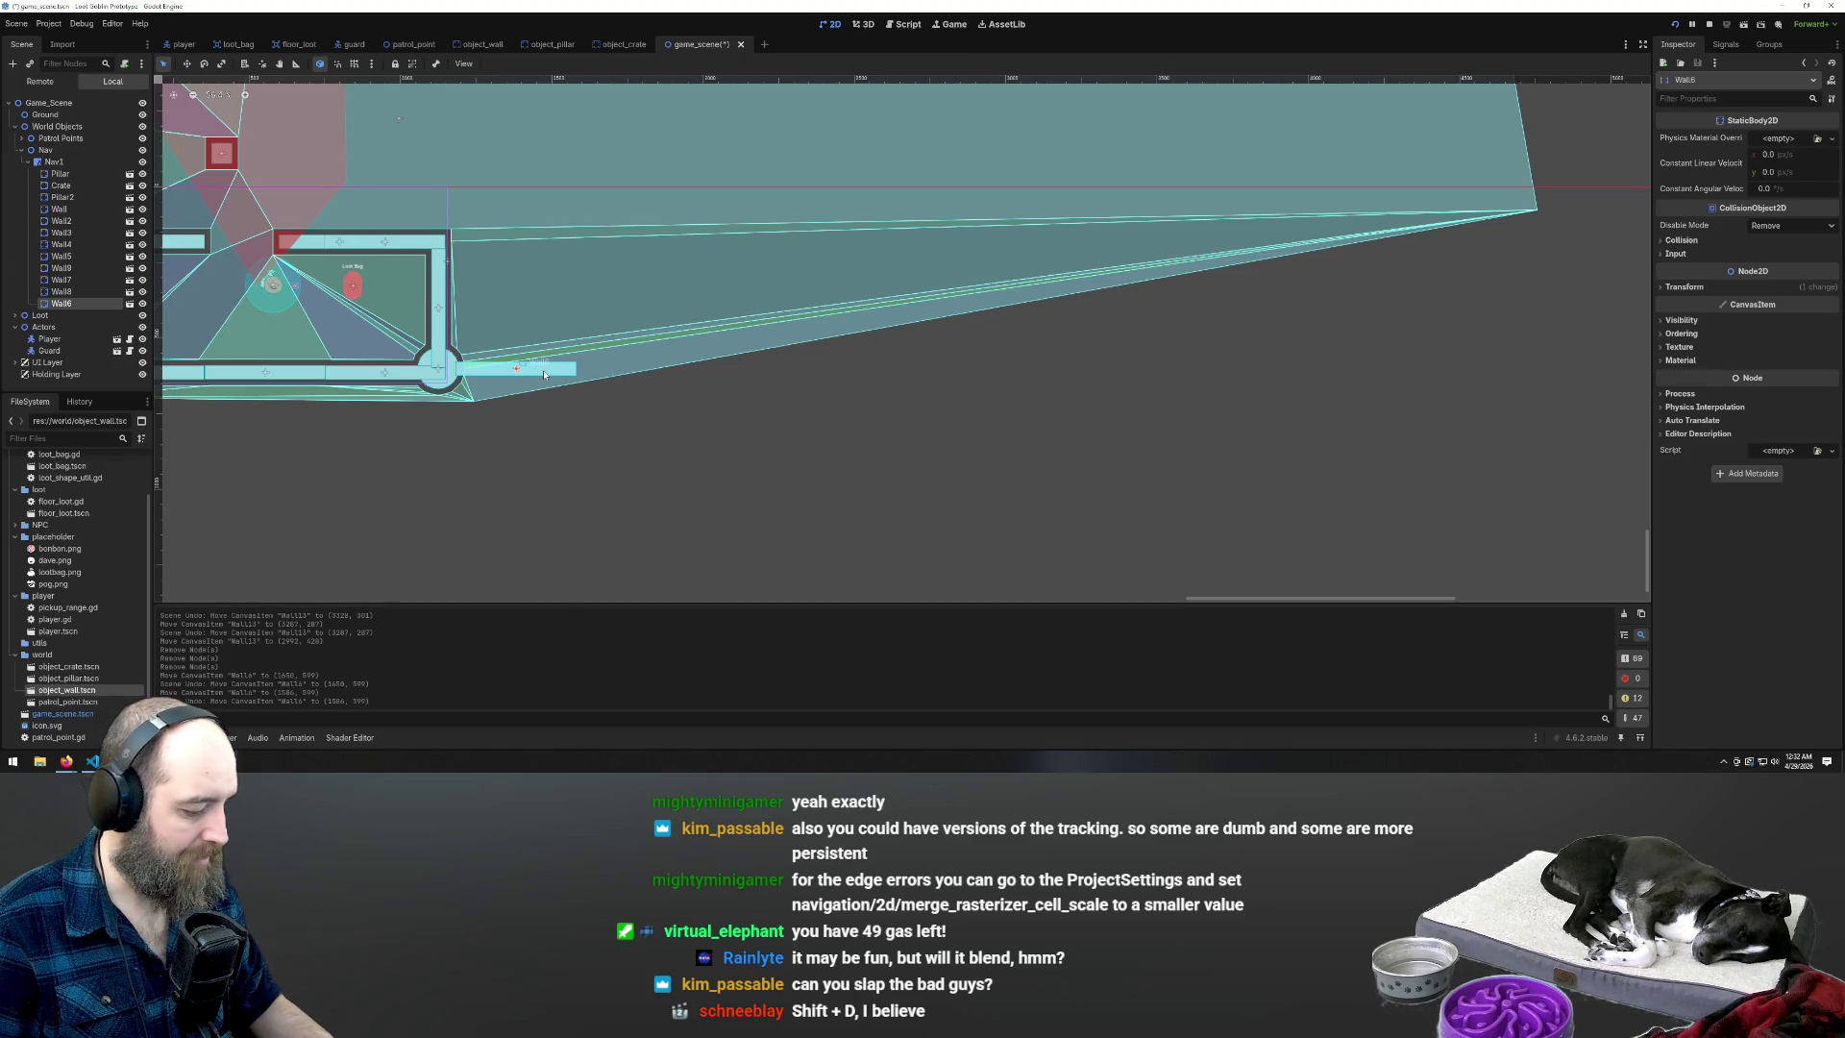
left_click_drag(546, 376, 625, 369)
key("ctrl+z")
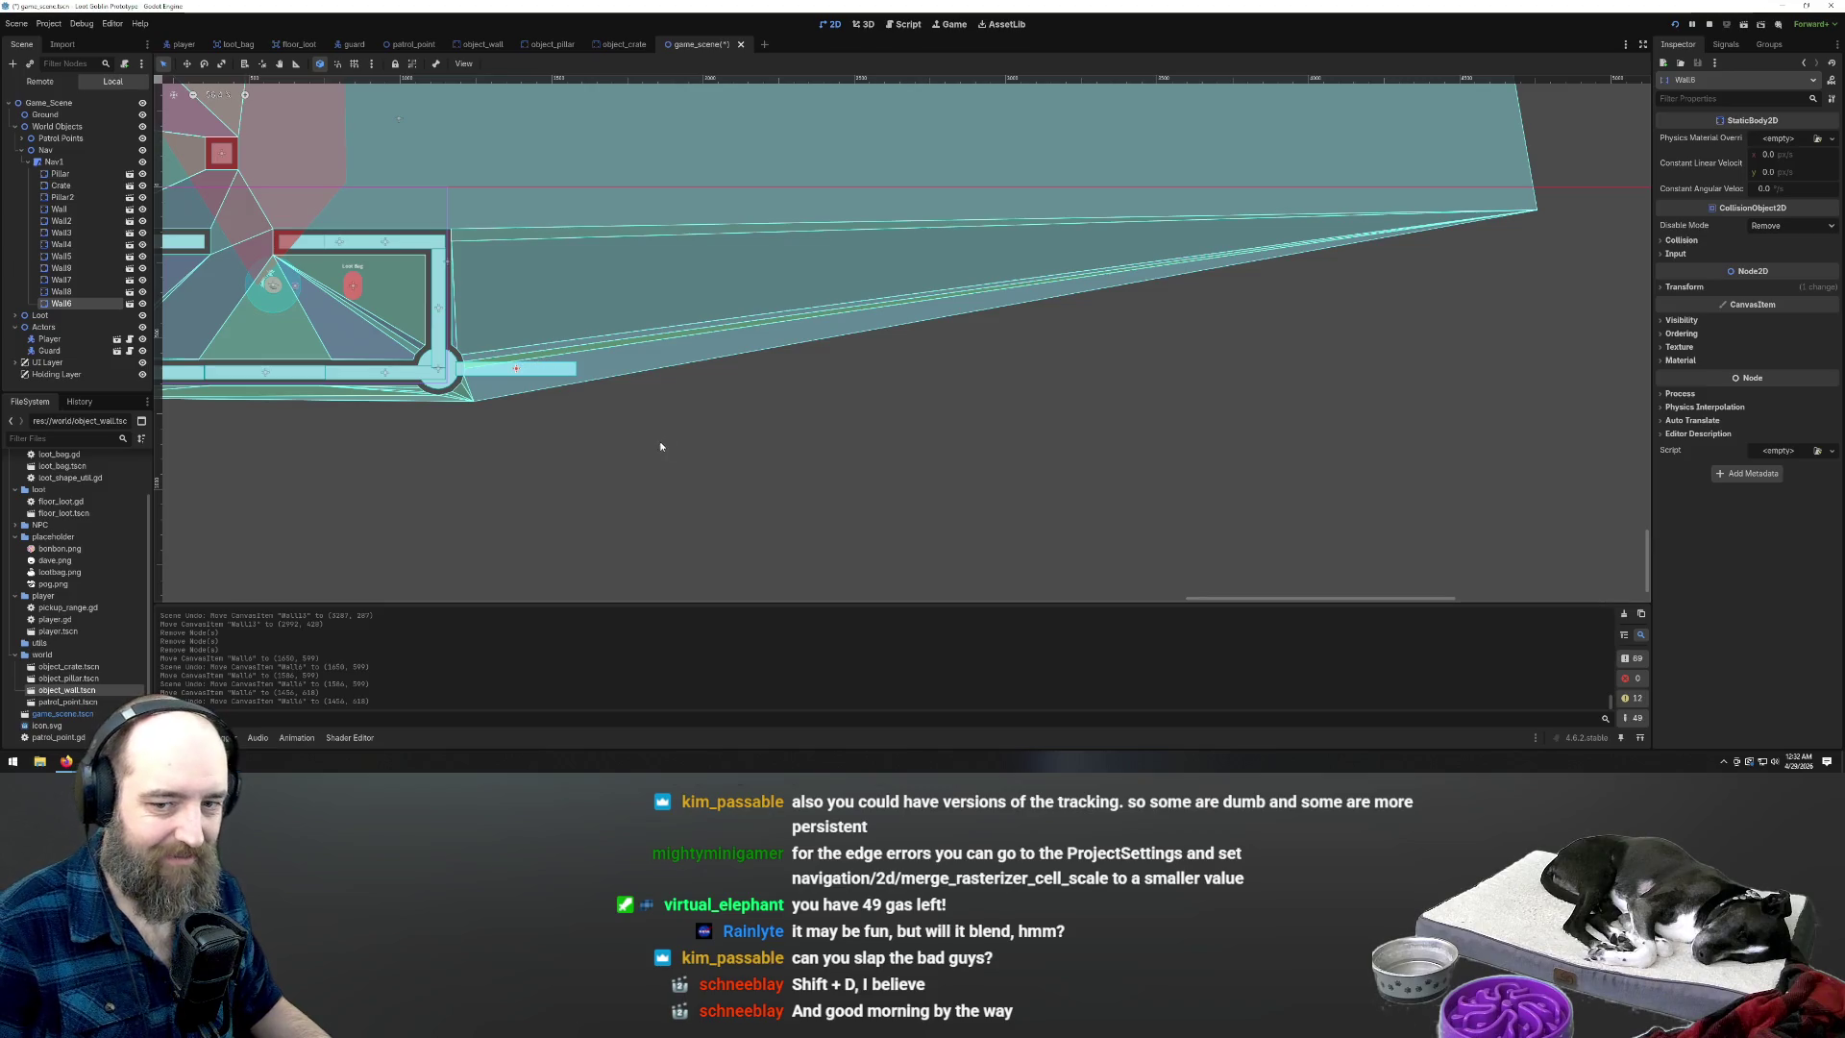
left_click(612, 412)
left_click(538, 369)
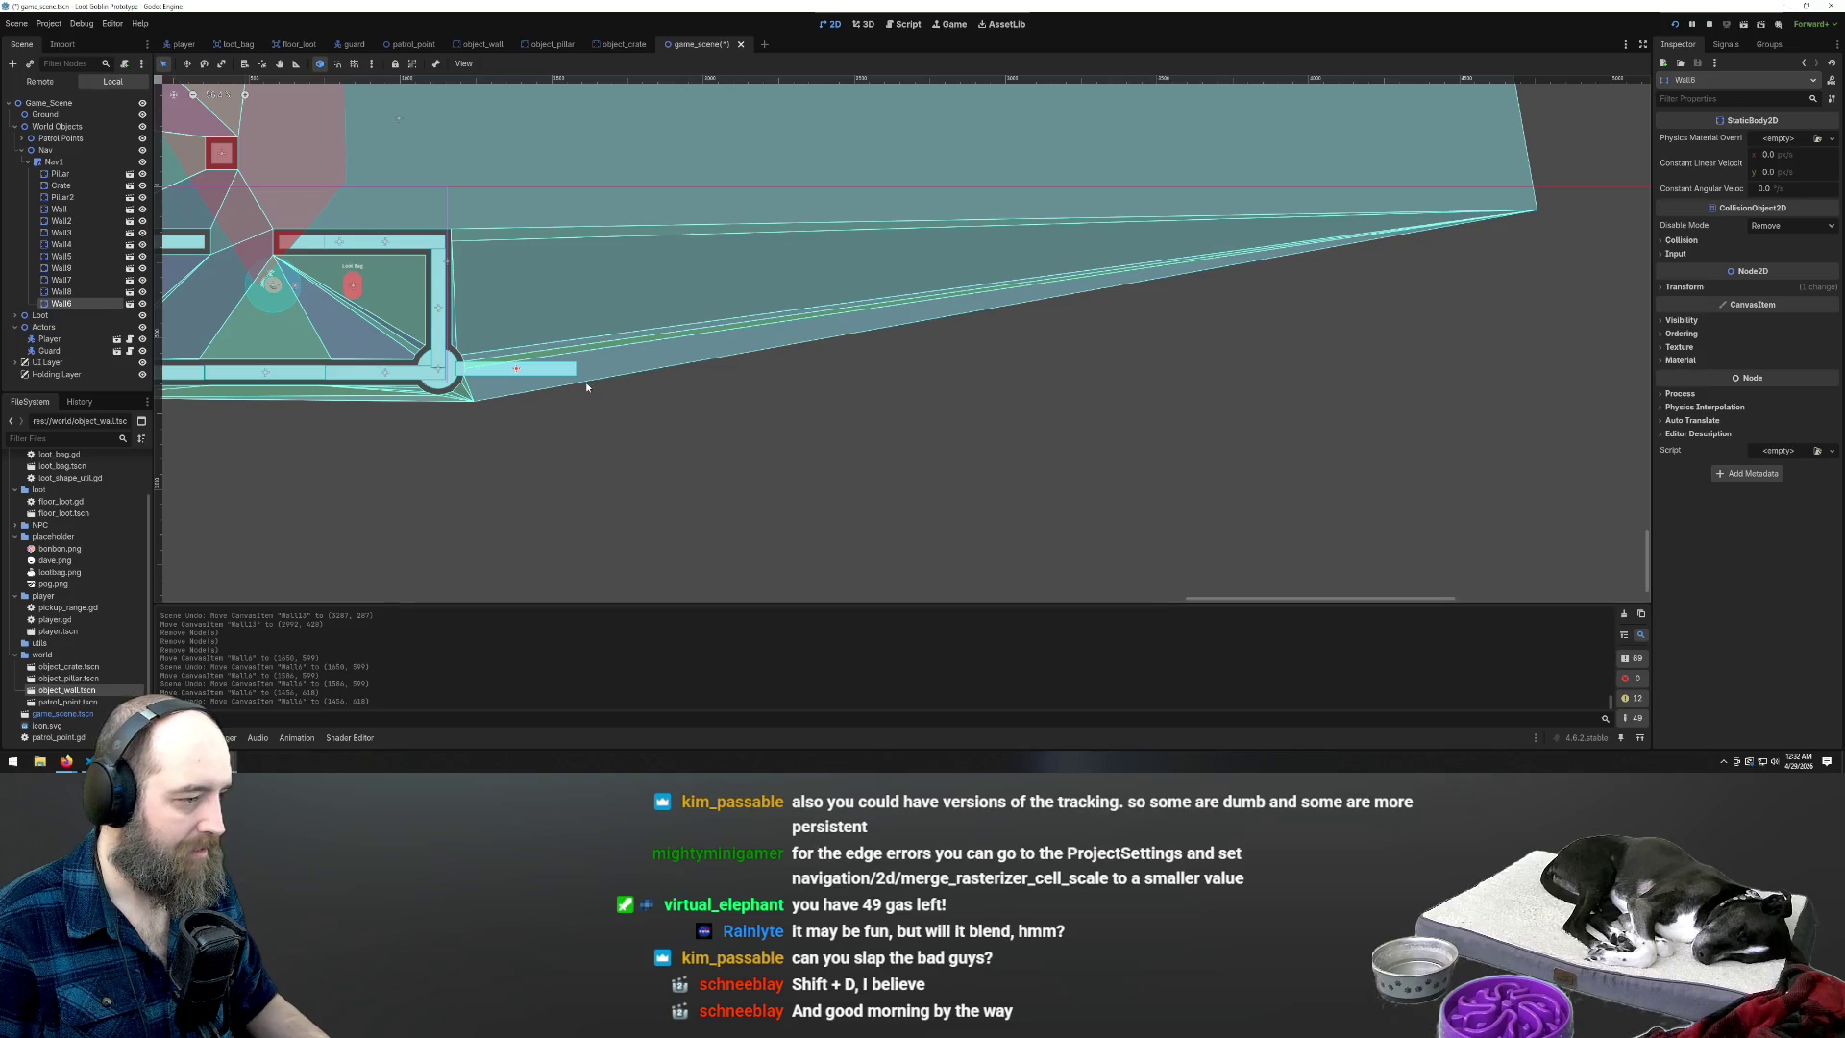
Paste a wall copy under Wall6 and stretch it into a long diagonal bar from the room's corner
key("ctrl+v")
mouse_move(904, 551)
left_mouse_down()
mouse_move(605, 401)
mouse_move(606, 368)
mouse_move(687, 364)
left_mouse_up()
key("s")
key("w")
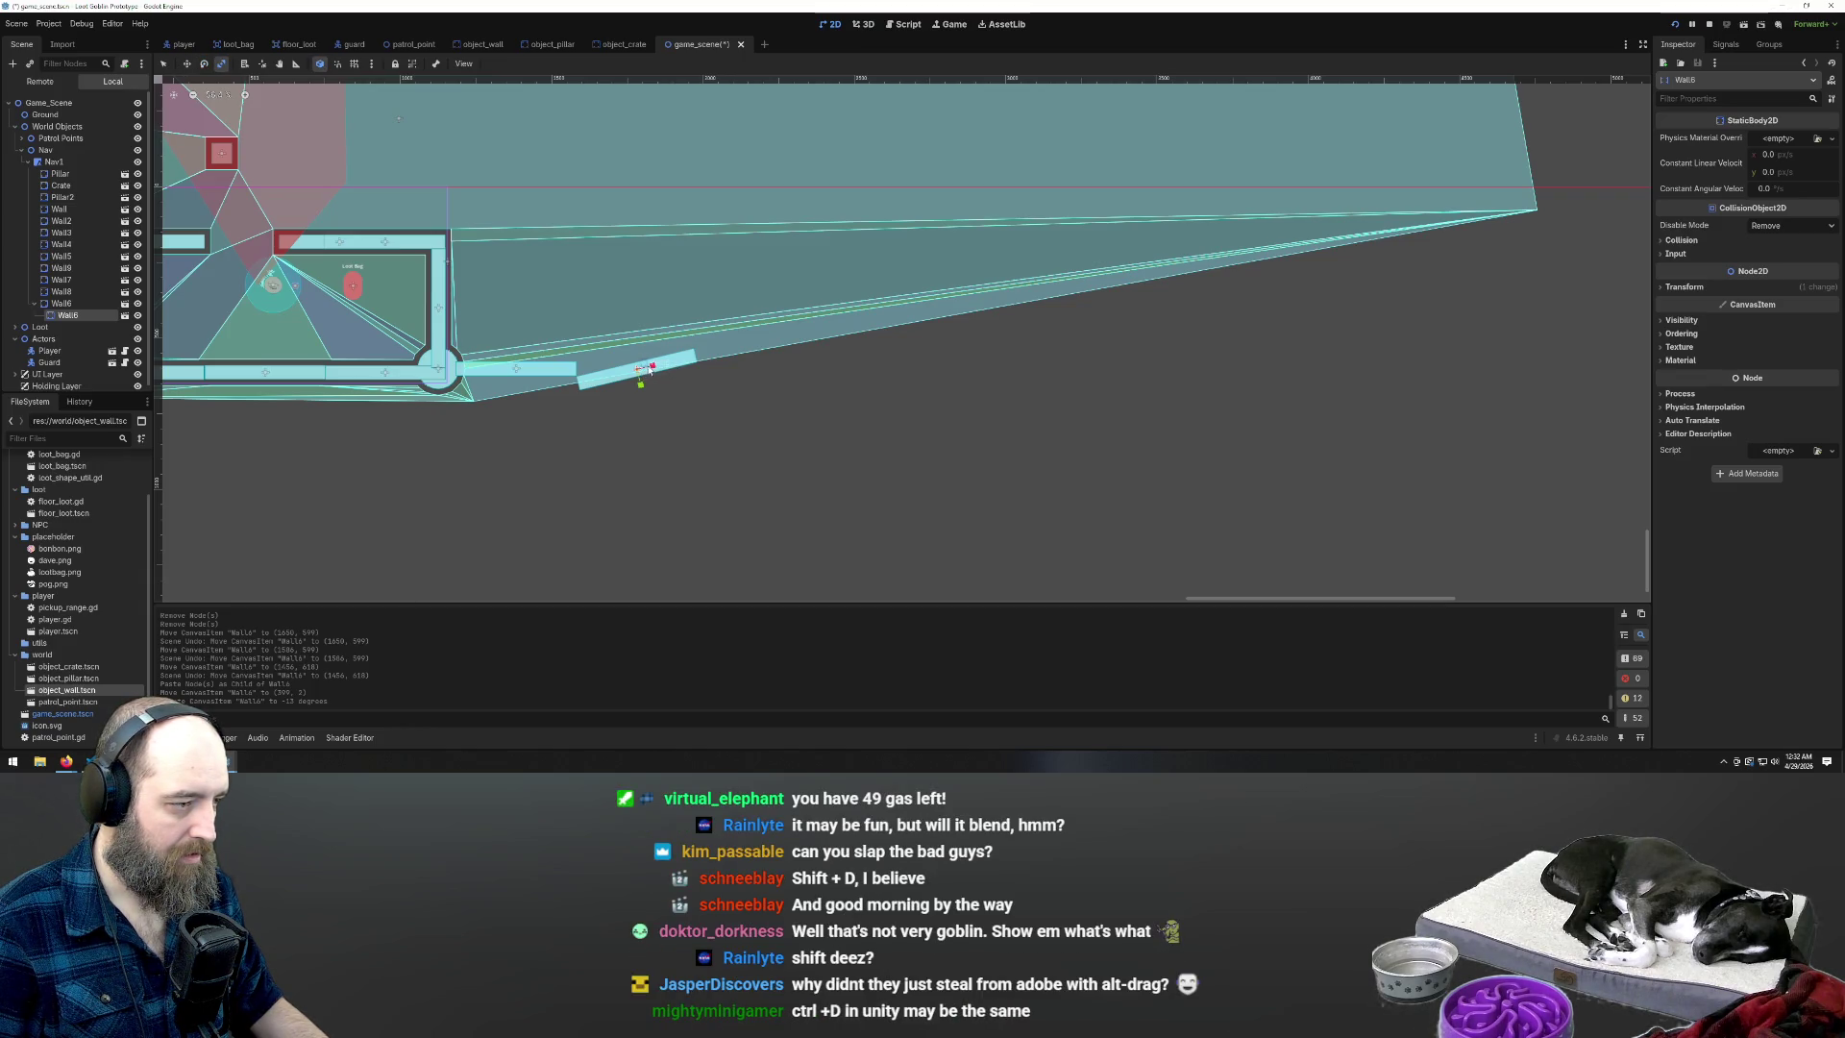
mouse_move(652, 369)
left_mouse_down()
mouse_move(755, 352)
mouse_move(730, 358)
left_mouse_up()
mouse_move(463, 415)
left_mouse_down()
mouse_move(749, 355)
mouse_move(927, 286)
left_mouse_up()
key("ctrl+z")
key("w")
Paste another wall, reparent it in the Scene tree, and rotate Wall11 to stand vertical
scroll(650, 477, "down", 2)
scroll(899, 409, "down", 1)
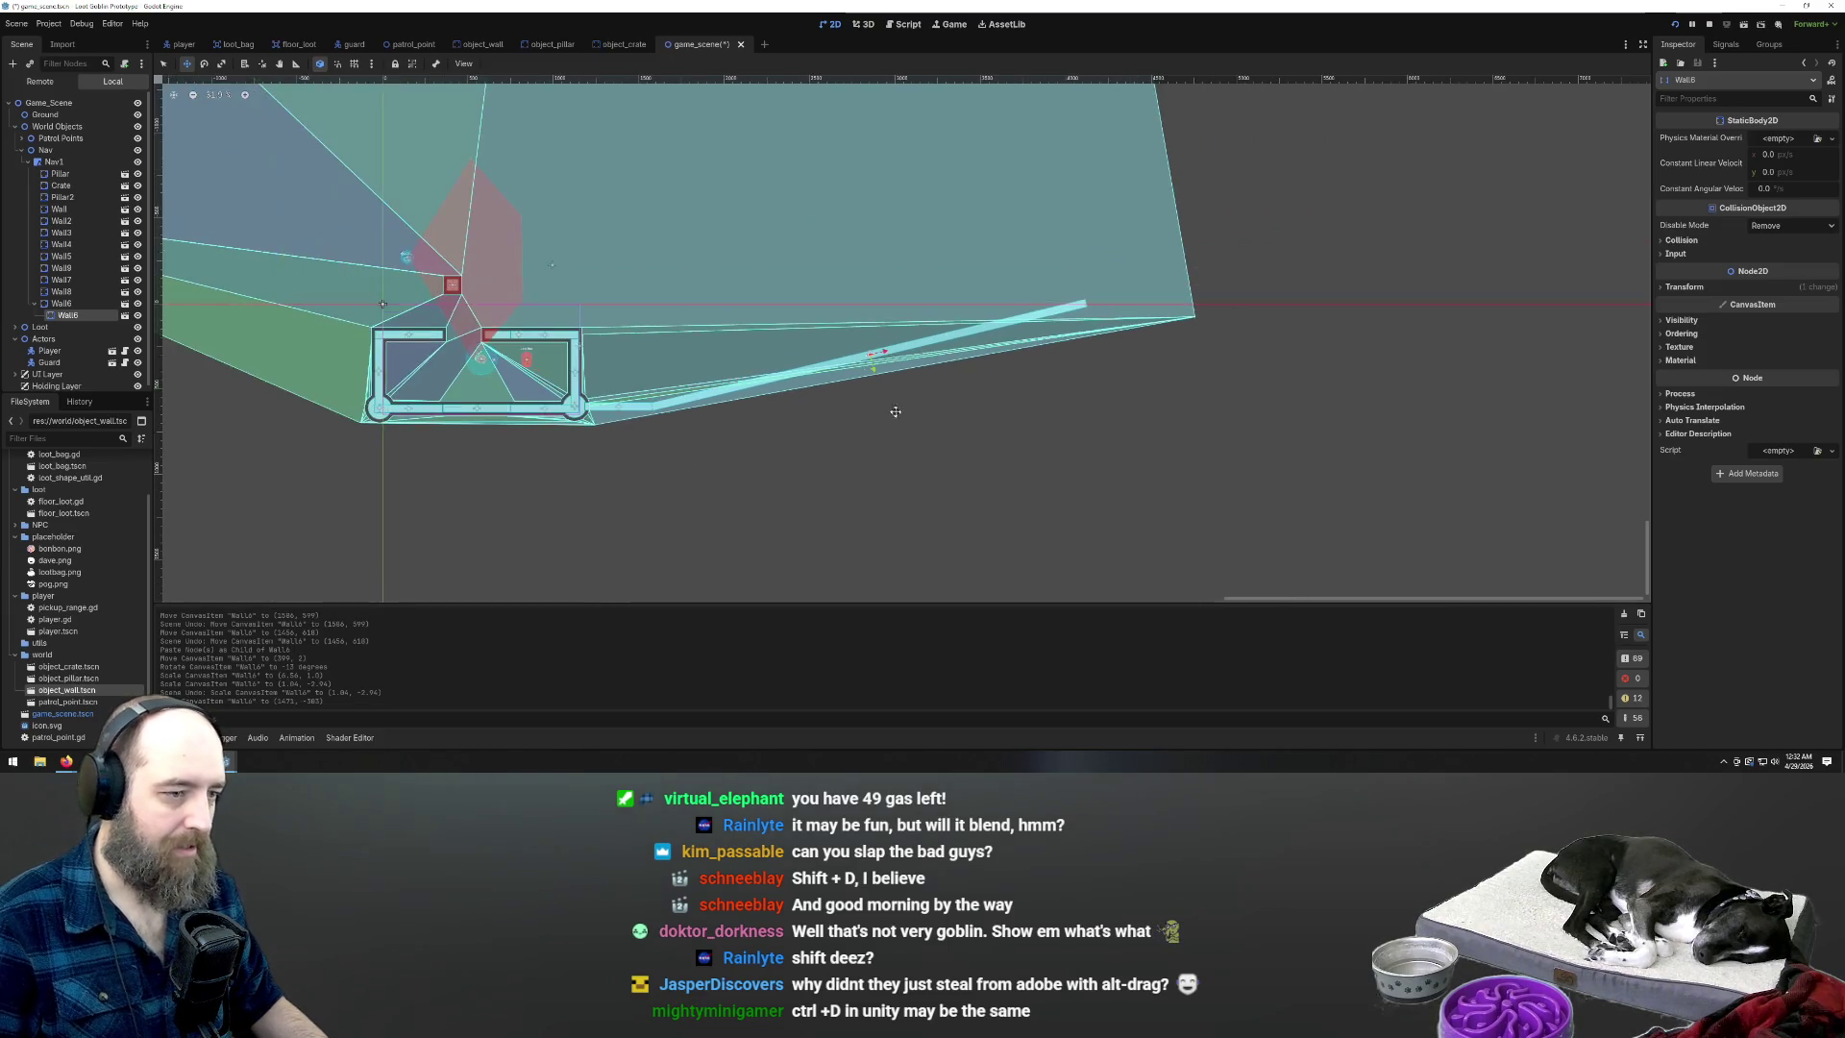
scroll(899, 409, "down", 3)
scroll(910, 444, "up", 2)
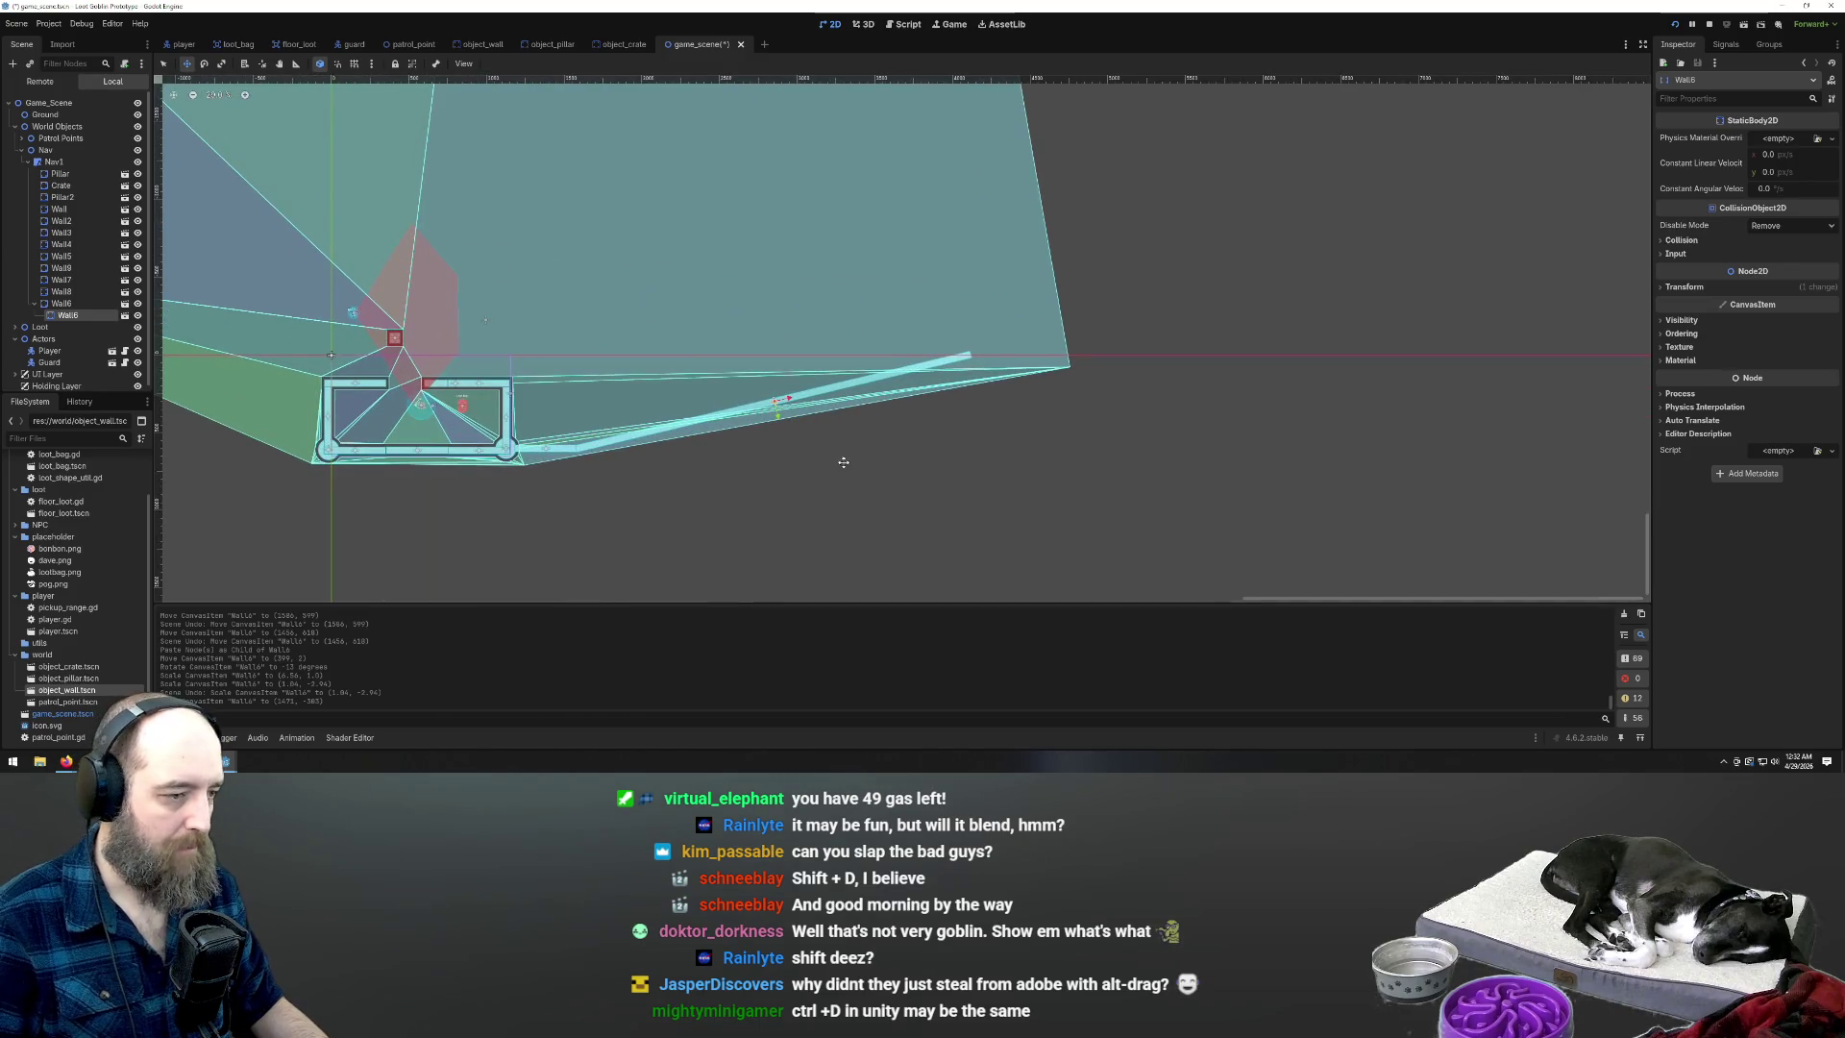
key("ctrl+v")
scroll(704, 496, "down", 2)
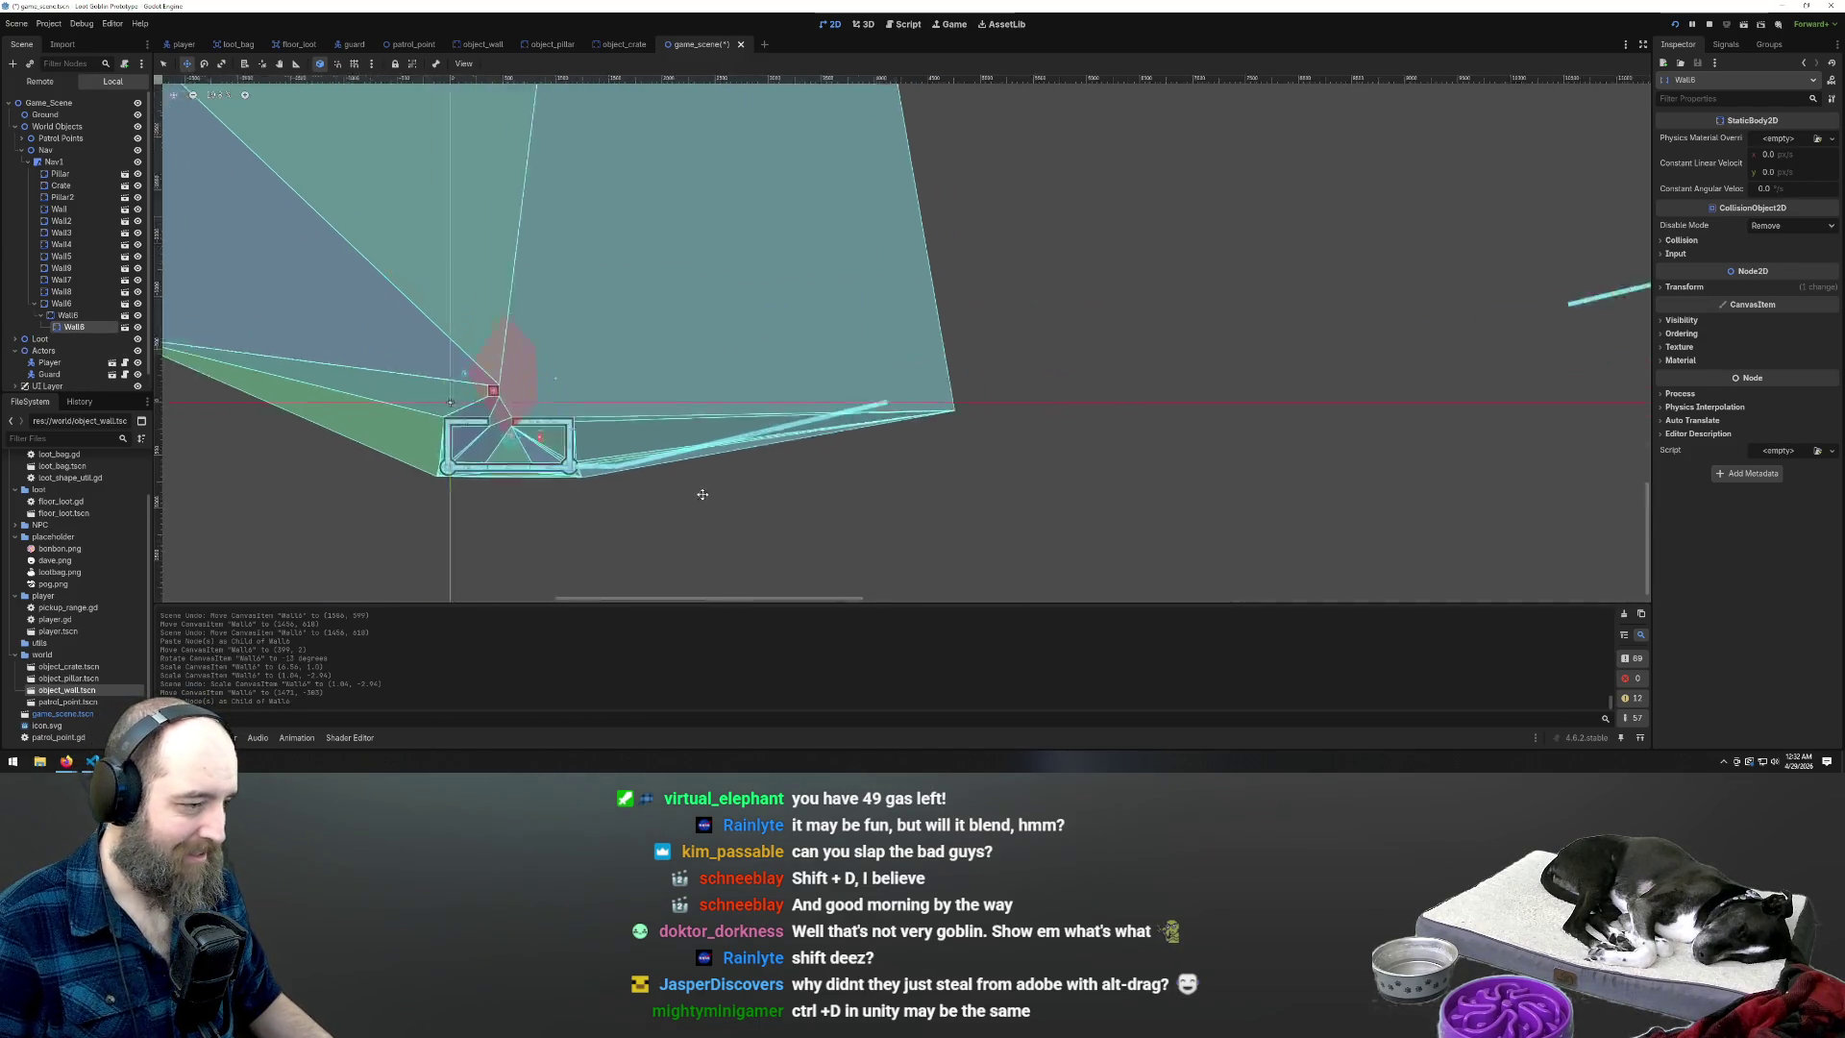
scroll(703, 497, "down", 2)
left_click_drag(1368, 355, 1110, 356)
left_click_drag(64, 316, 64, 303)
key("e")
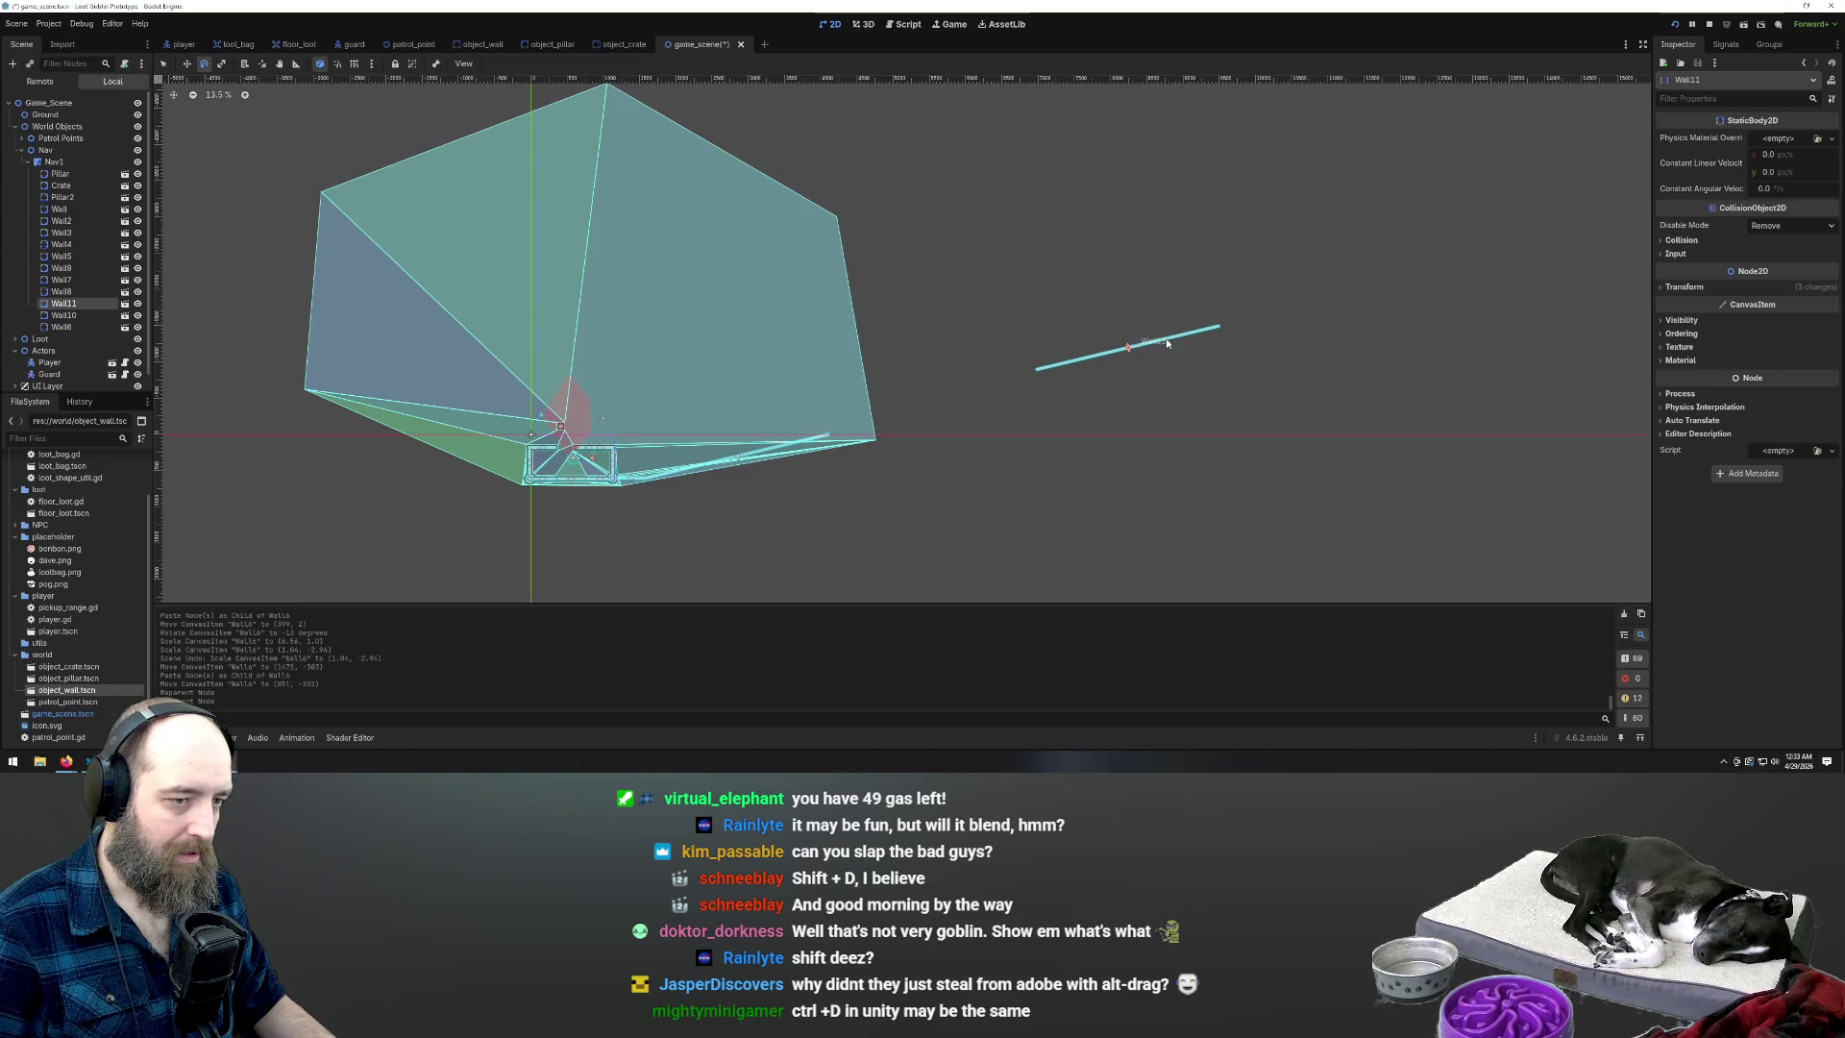
mouse_move(1167, 341)
left_mouse_down()
mouse_move(1103, 267)
mouse_move(791, 272)
mouse_move(840, 302)
mouse_move(810, 303)
left_mouse_up()
key("w")
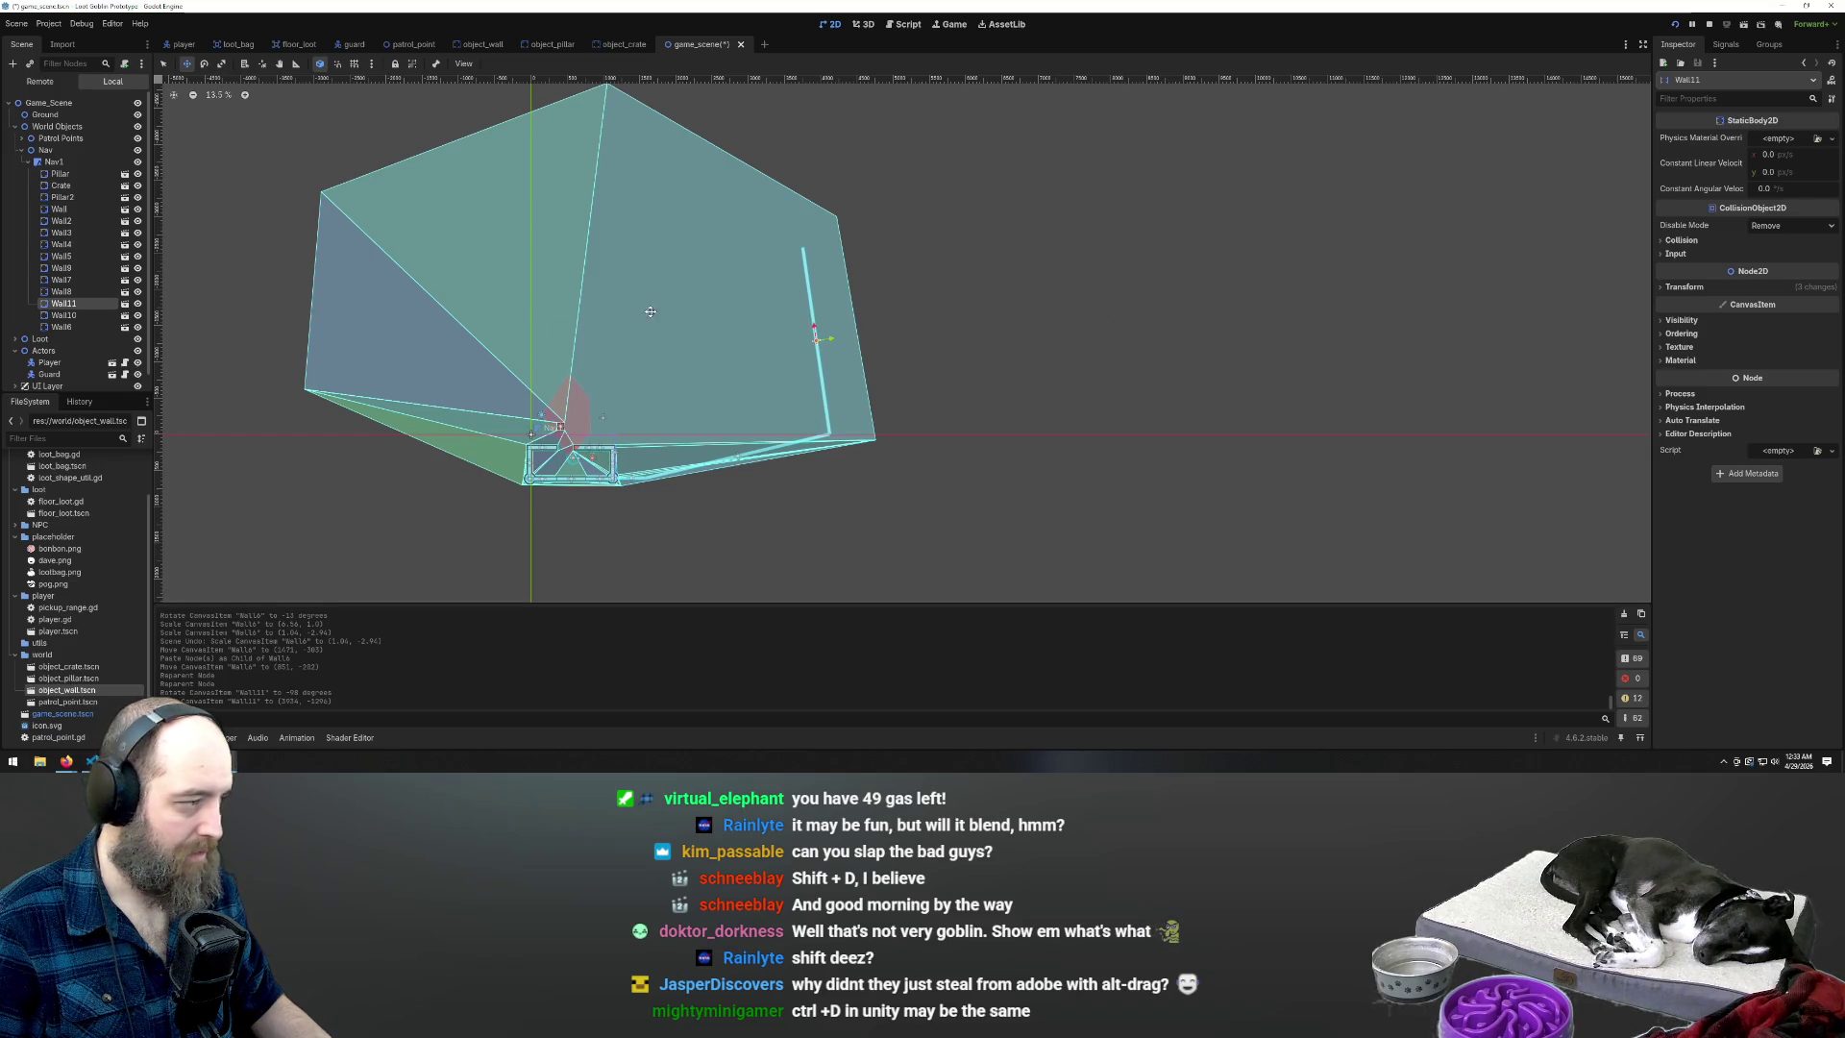
Paste Wall12 under Nav1 and move it up into the right interior
left_click(54, 162)
key("ctrl+v")
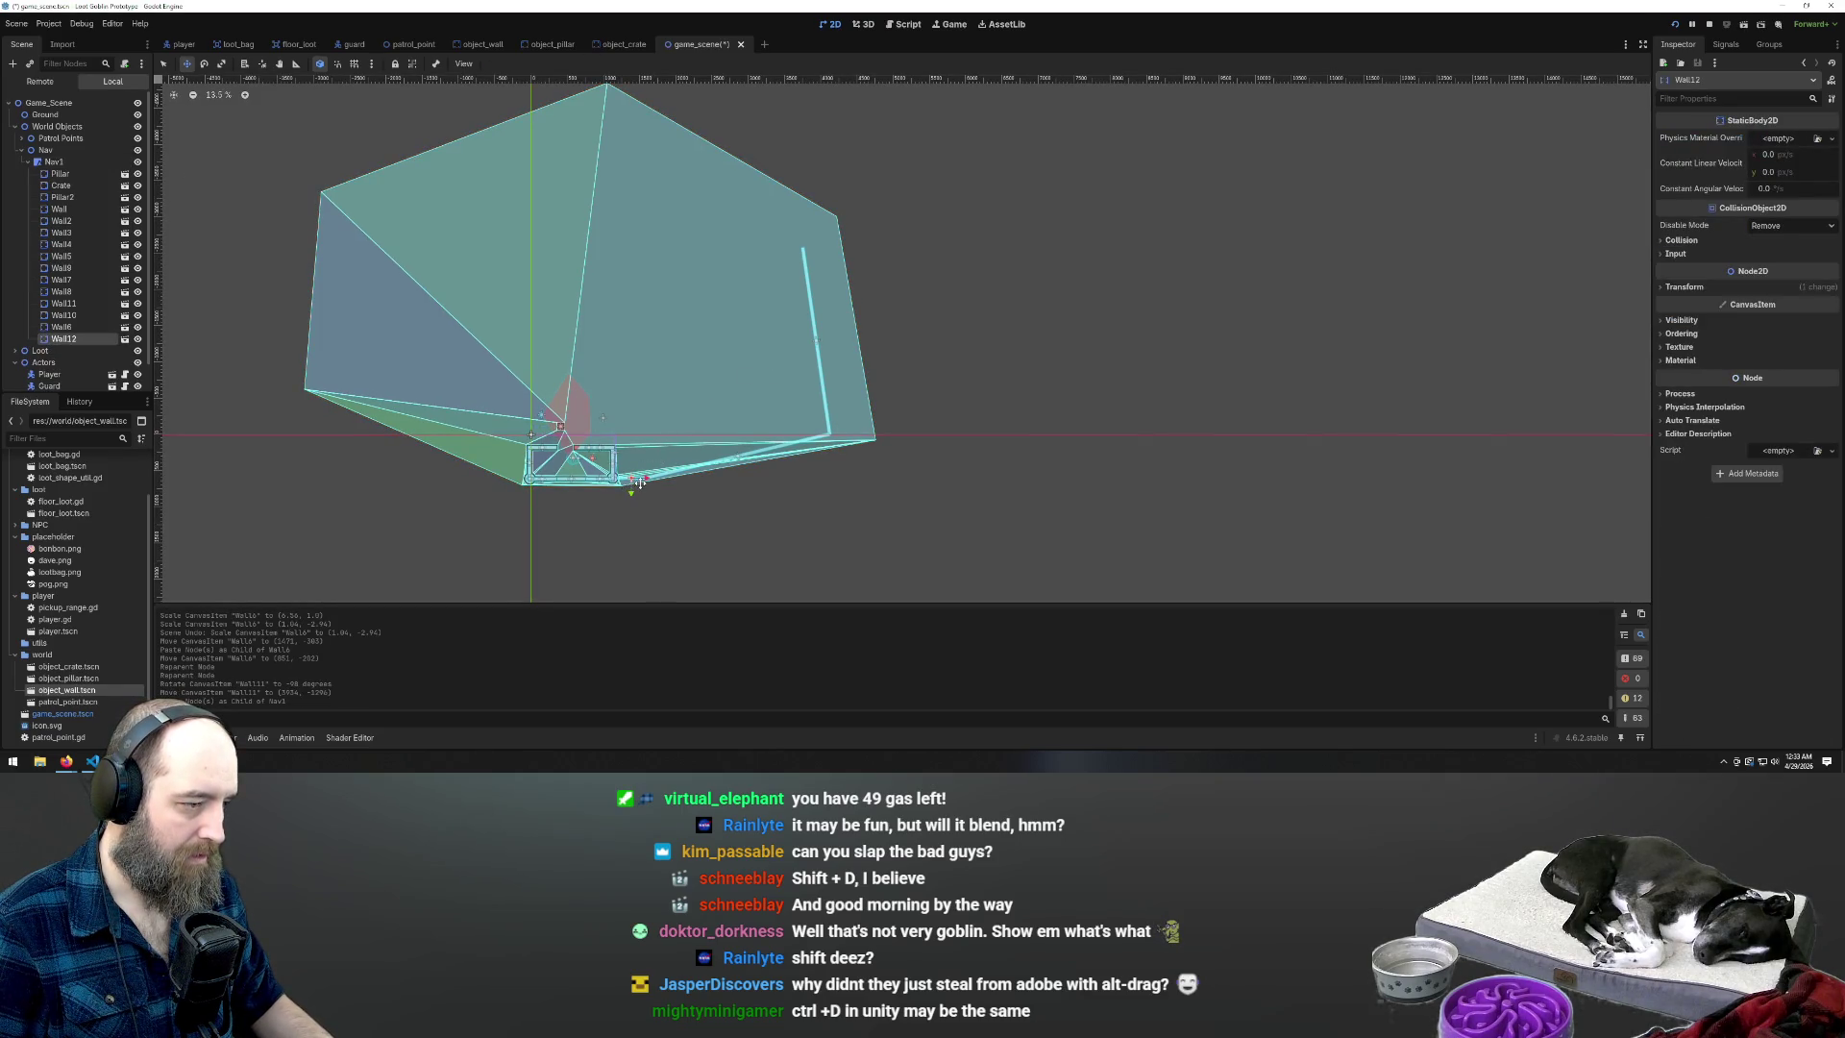
left_click_drag(637, 480, 788, 252)
scroll(786, 254, "up", 5)
scroll(1068, 258, "down", 5)
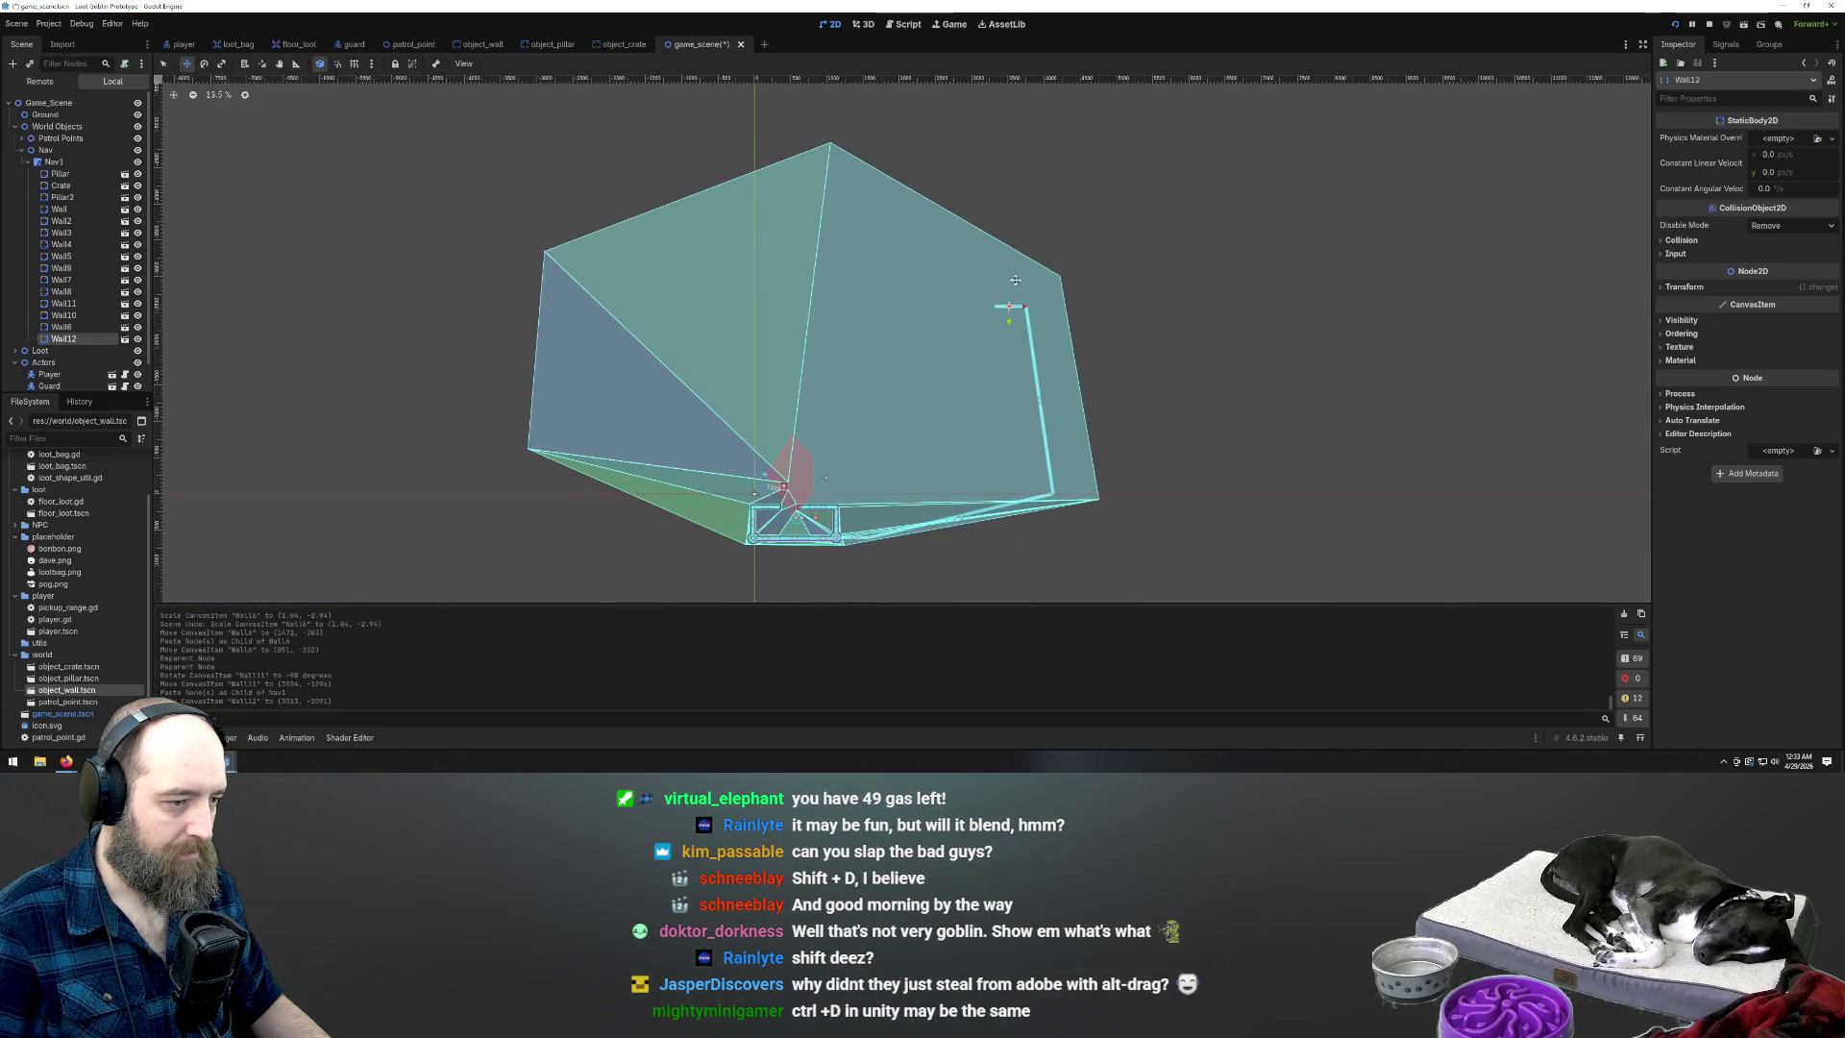
scroll(1015, 280, "up", 1)
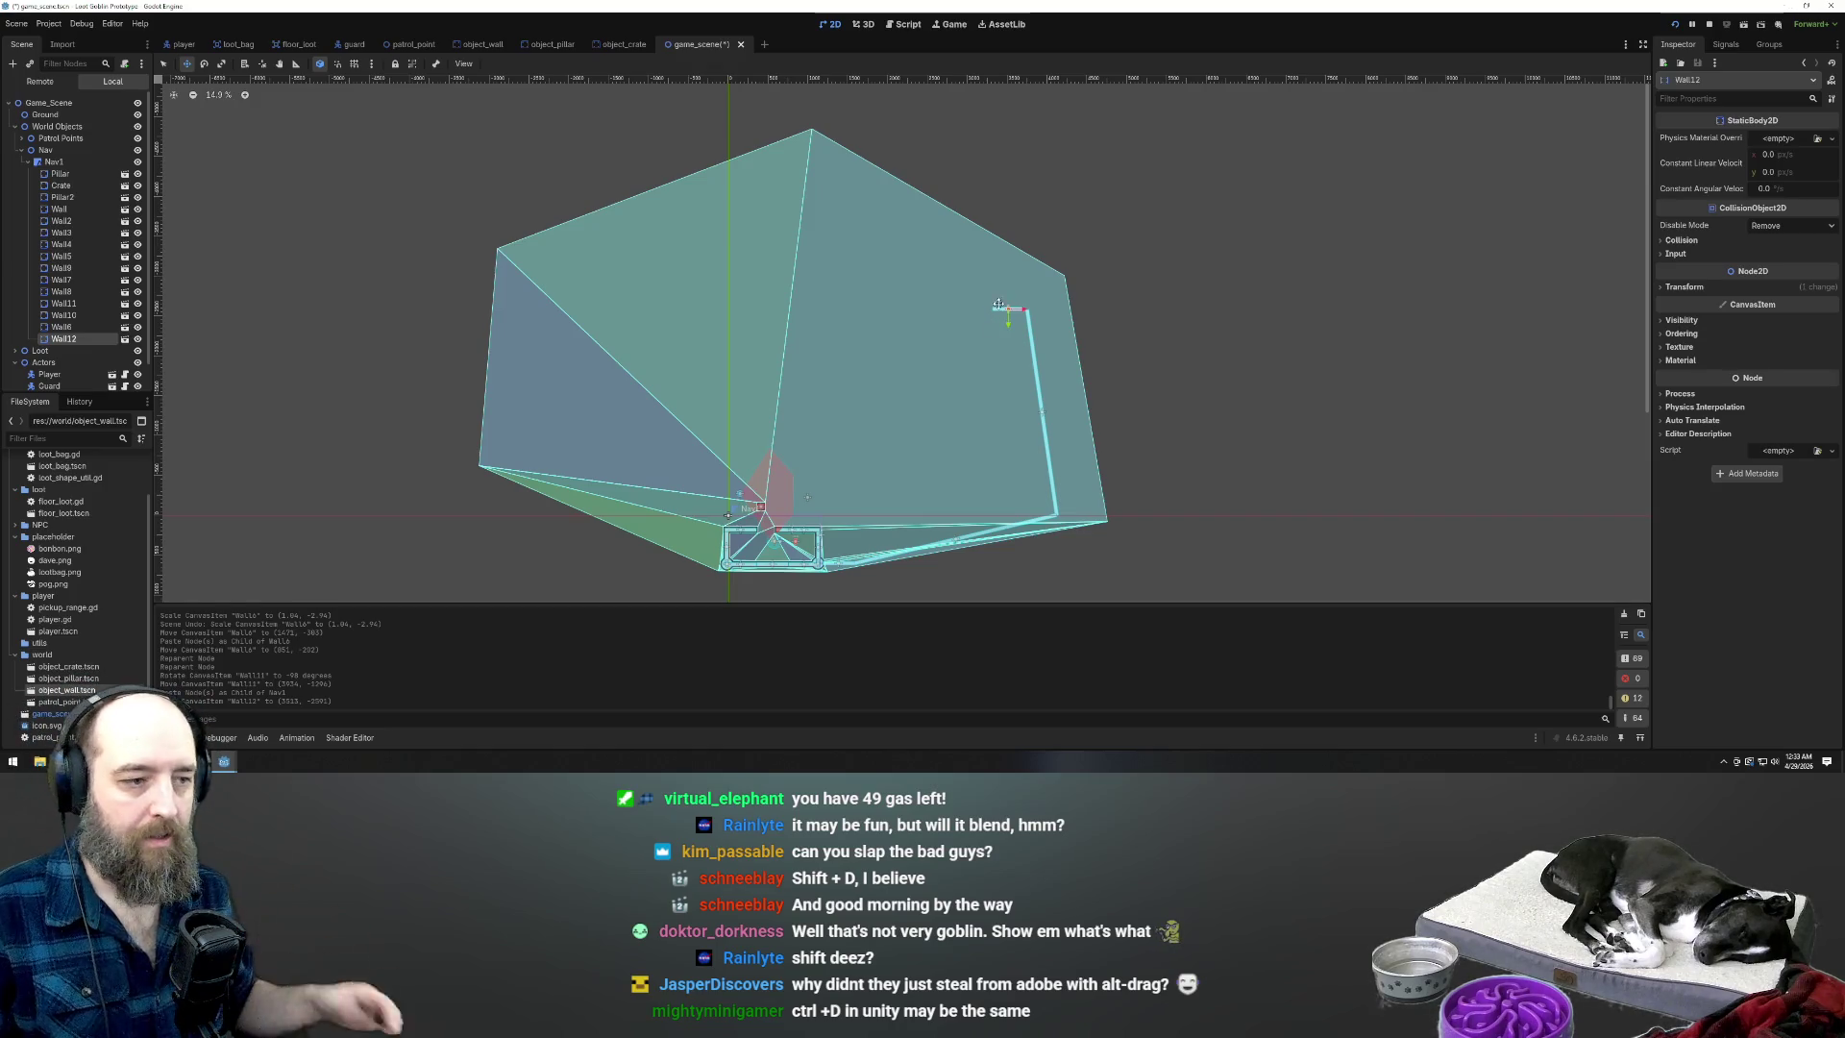
scroll(999, 304, "up", 4)
Duplicate Wall12 into Wall13, stretch it into a long bar and rotate it to 30 degrees
key("ctrl+d")
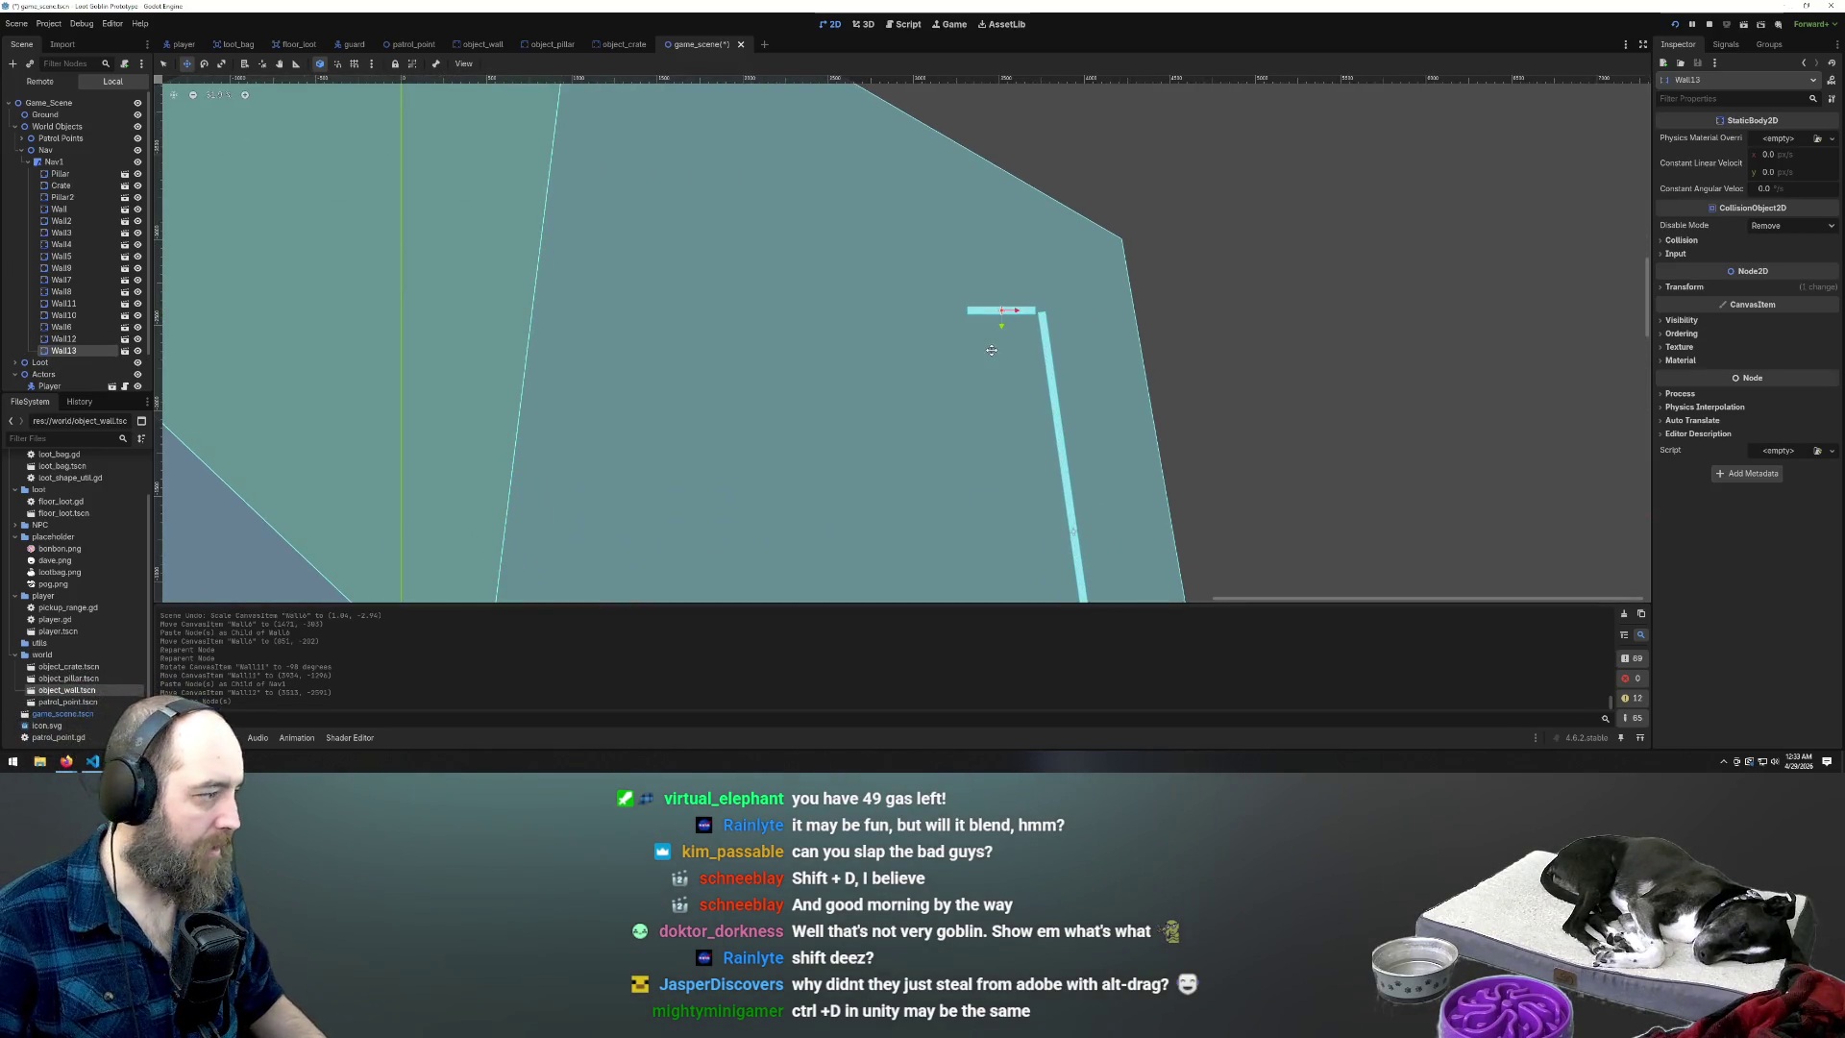
left_click_drag(1021, 302, 937, 308)
key("ctrl+z")
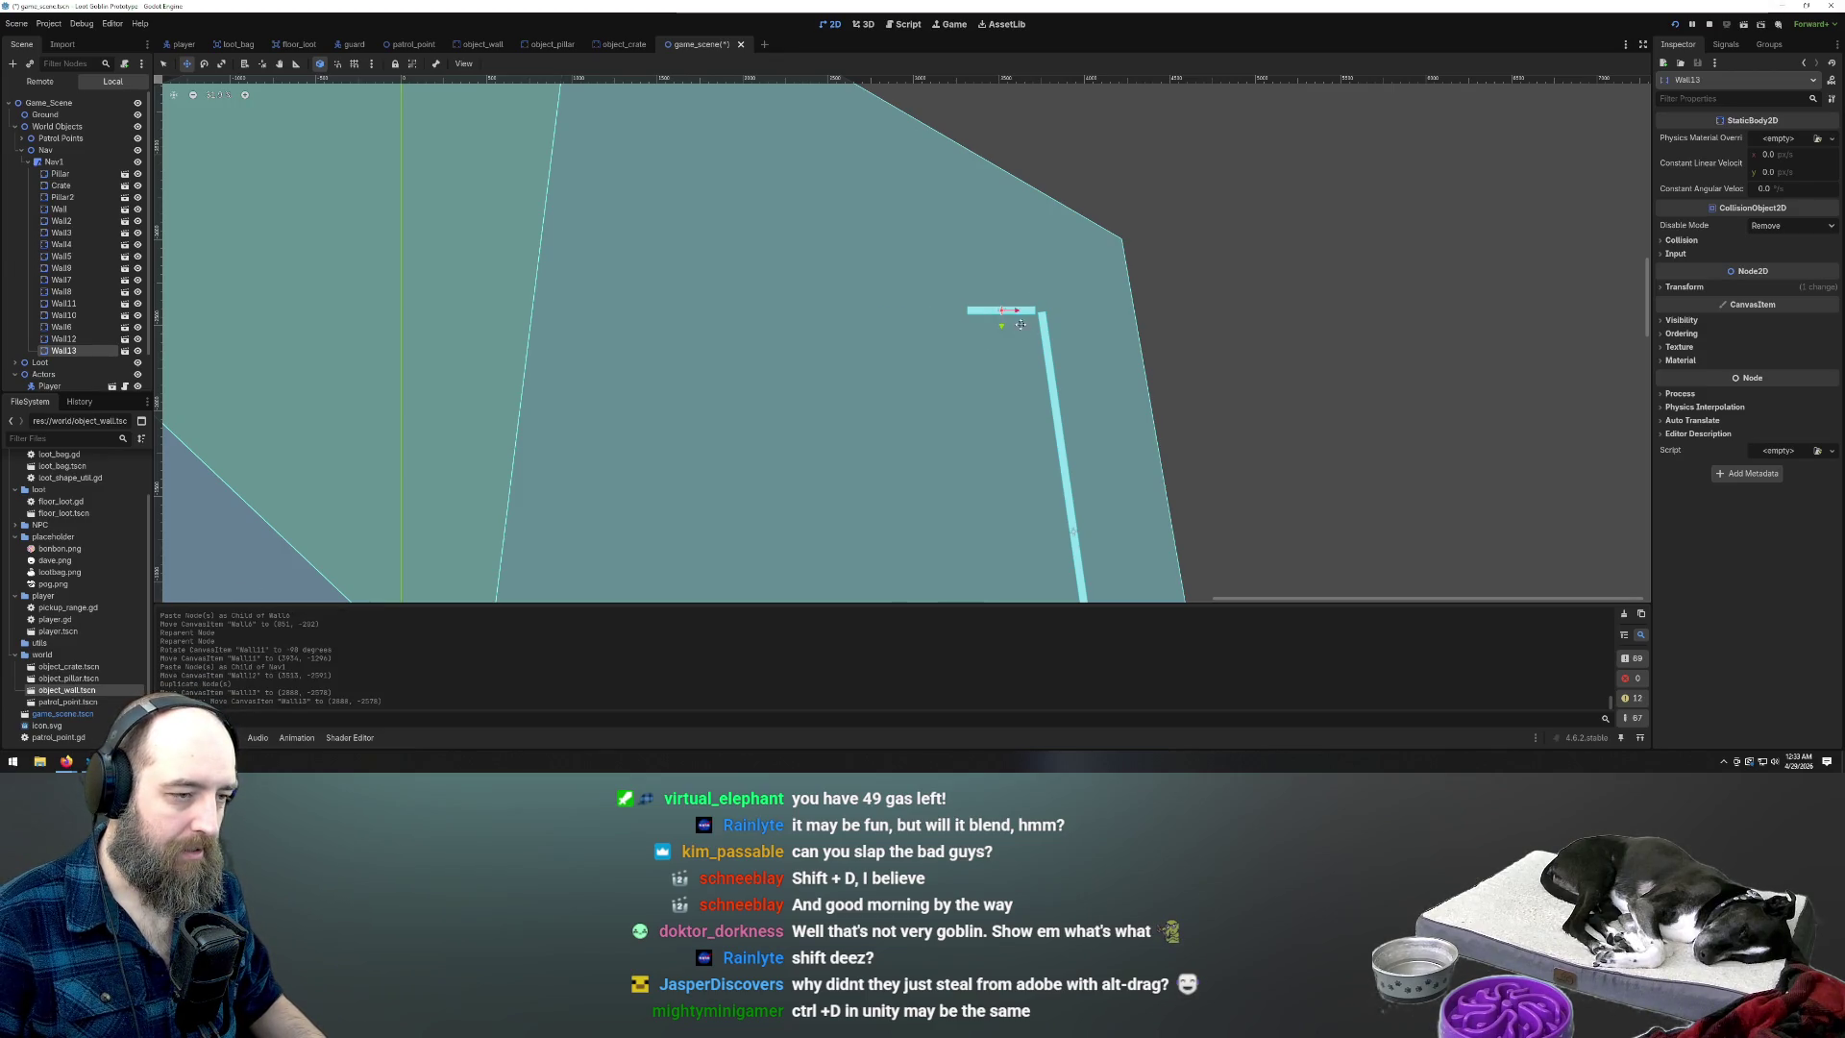
key("e")
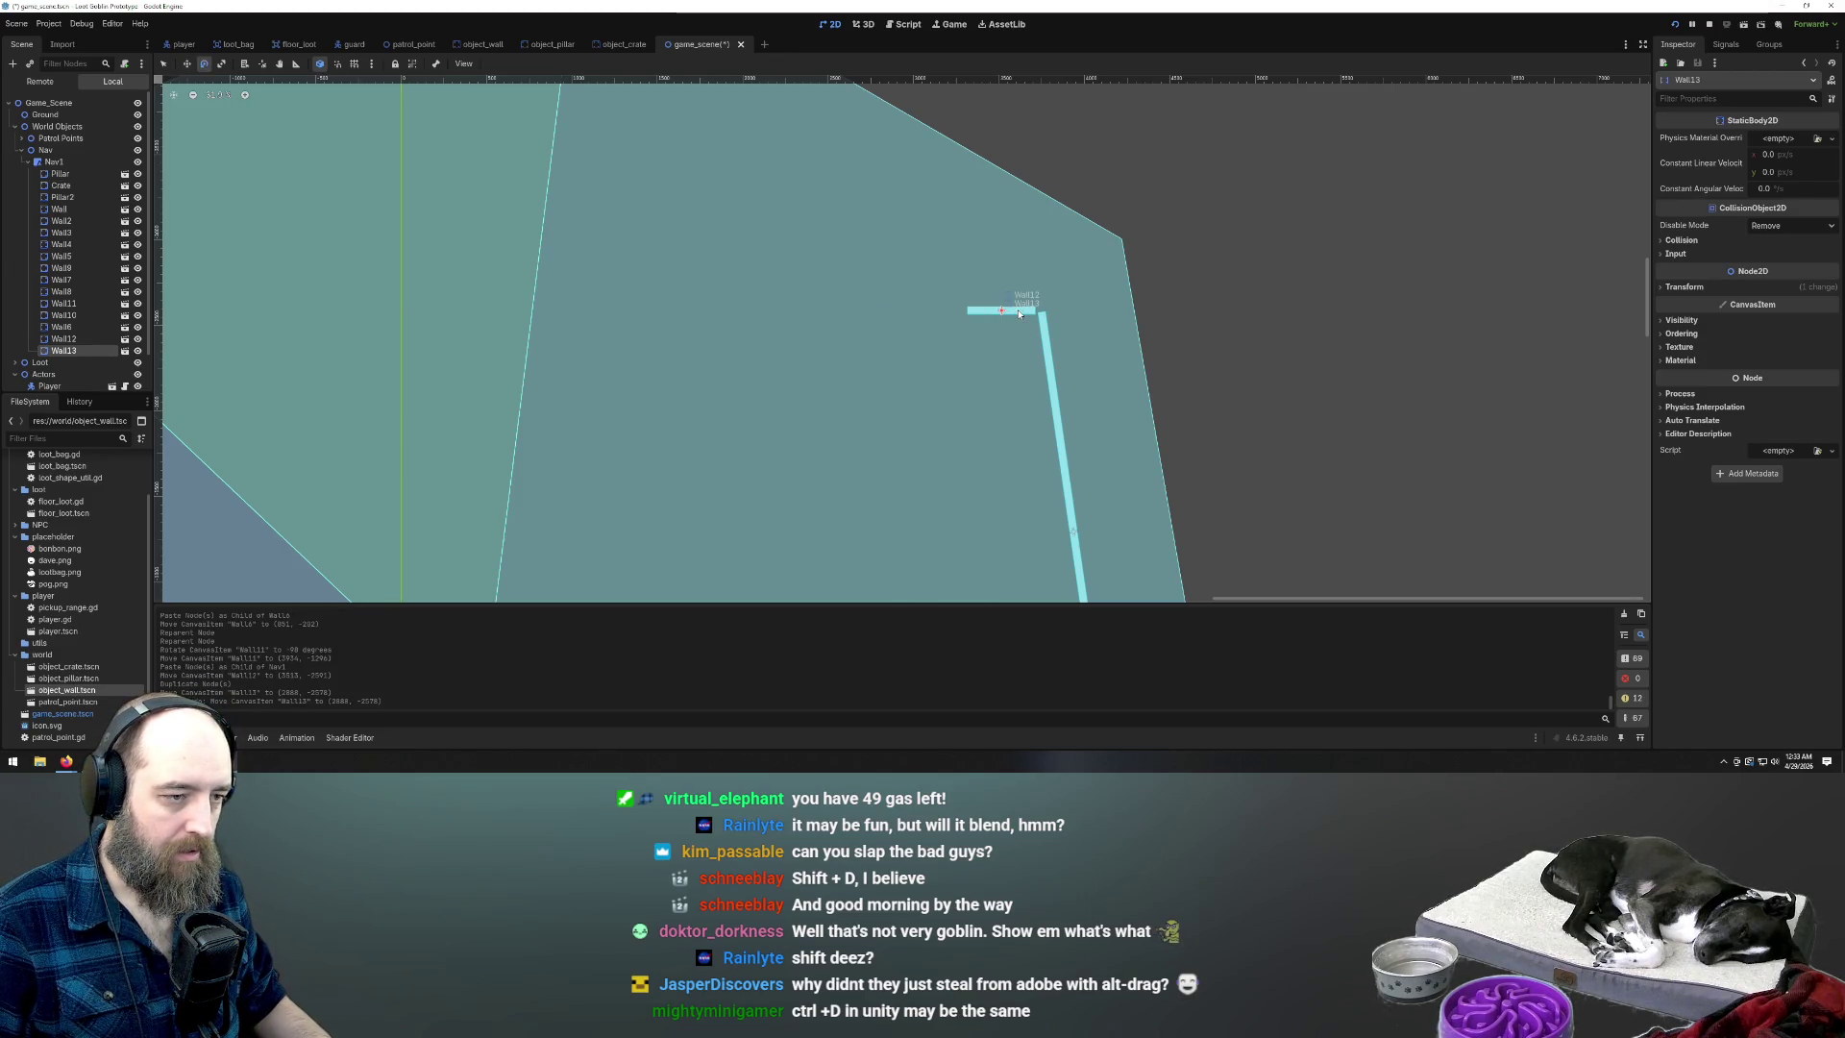
key("w")
key("e")
key("s")
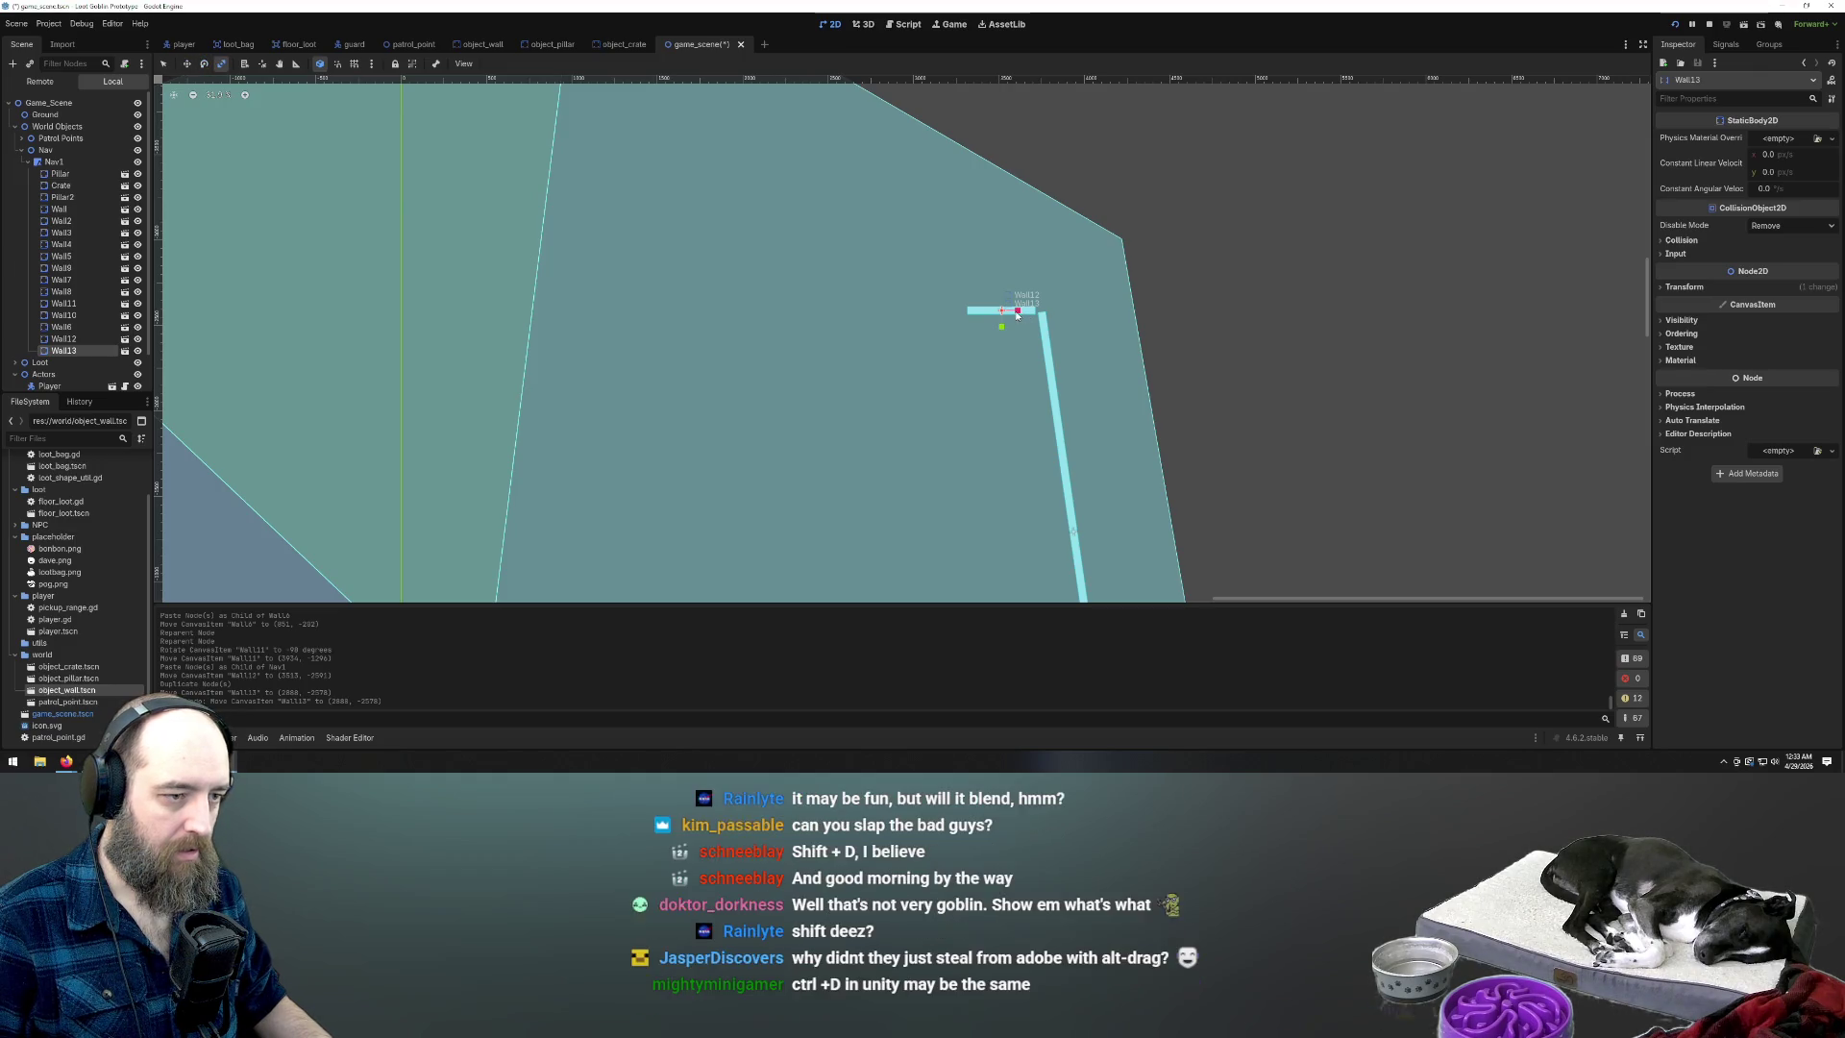
mouse_move(1019, 311)
left_mouse_down()
mouse_move(1157, 345)
mouse_move(1241, 408)
left_mouse_up()
scroll(1240, 408, "down", 2)
key("w")
key("e")
mouse_move(1220, 338)
left_mouse_down()
mouse_move(1249, 361)
mouse_move(1200, 416)
mouse_move(1218, 420)
mouse_move(1058, 317)
left_mouse_up()
key("w")
scroll(1058, 317, "down", 2)
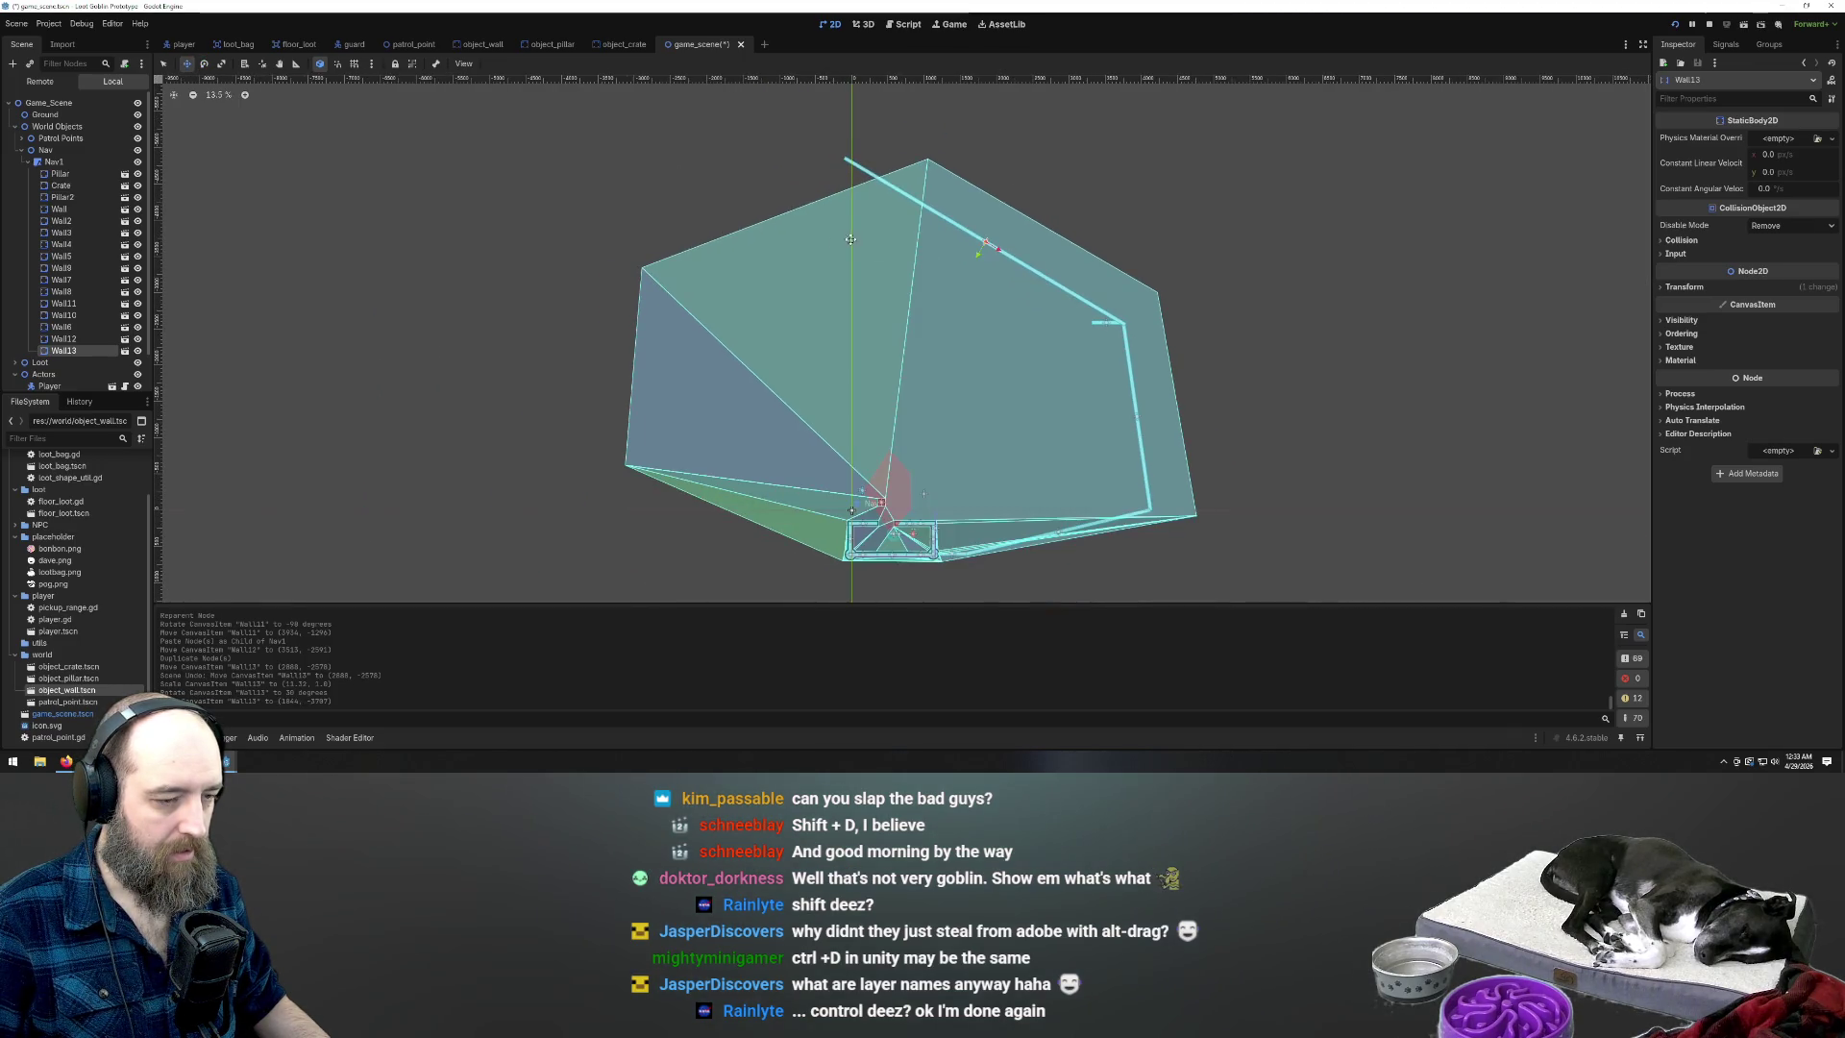
Move Wall12 to the room's top-left, rotate it about -24°, stretch it longer, then duplicate it
left_click(100, 340)
mouse_move(1143, 336)
left_mouse_down()
mouse_move(755, 271)
mouse_move(688, 223)
left_mouse_up()
key("e")
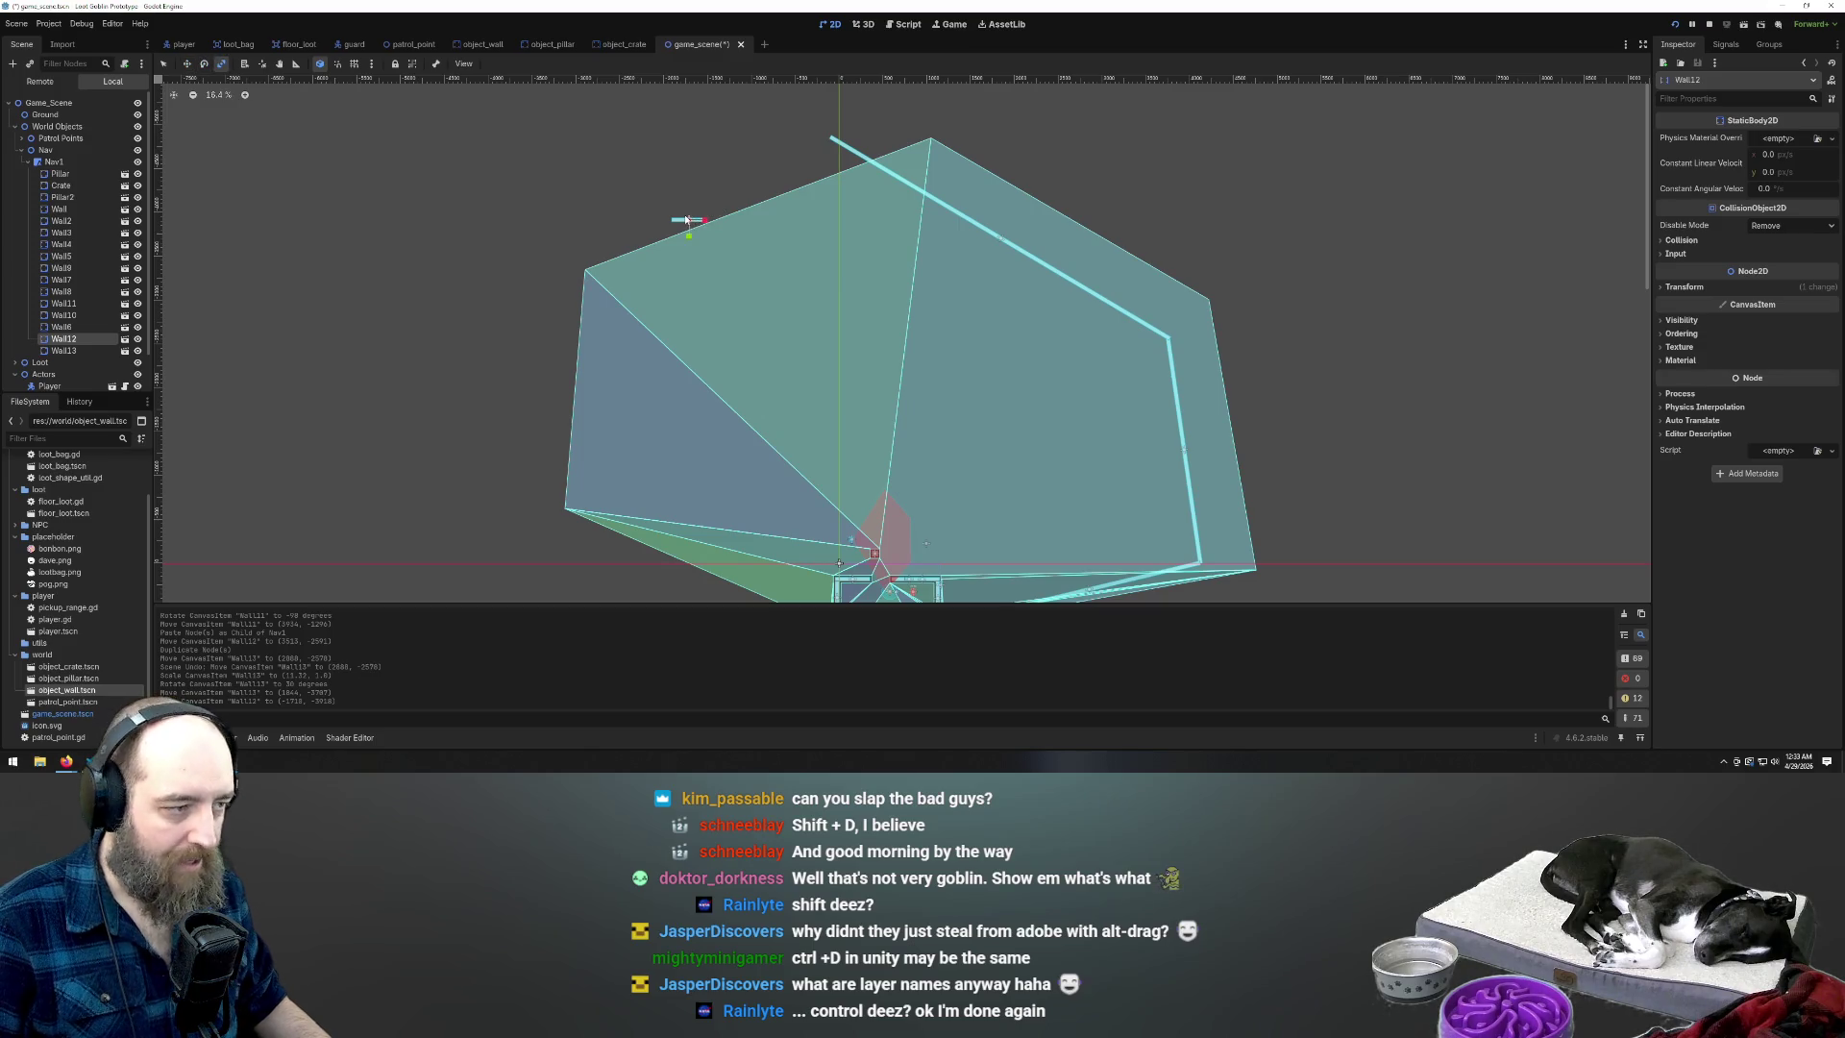
left_click_drag(730, 193, 811, 149)
key("w")
key("e")
key("s")
mouse_move(812, 165)
left_mouse_down()
mouse_move(925, 136)
mouse_move(788, 153)
left_mouse_up()
key("w")
key("e")
key("w")
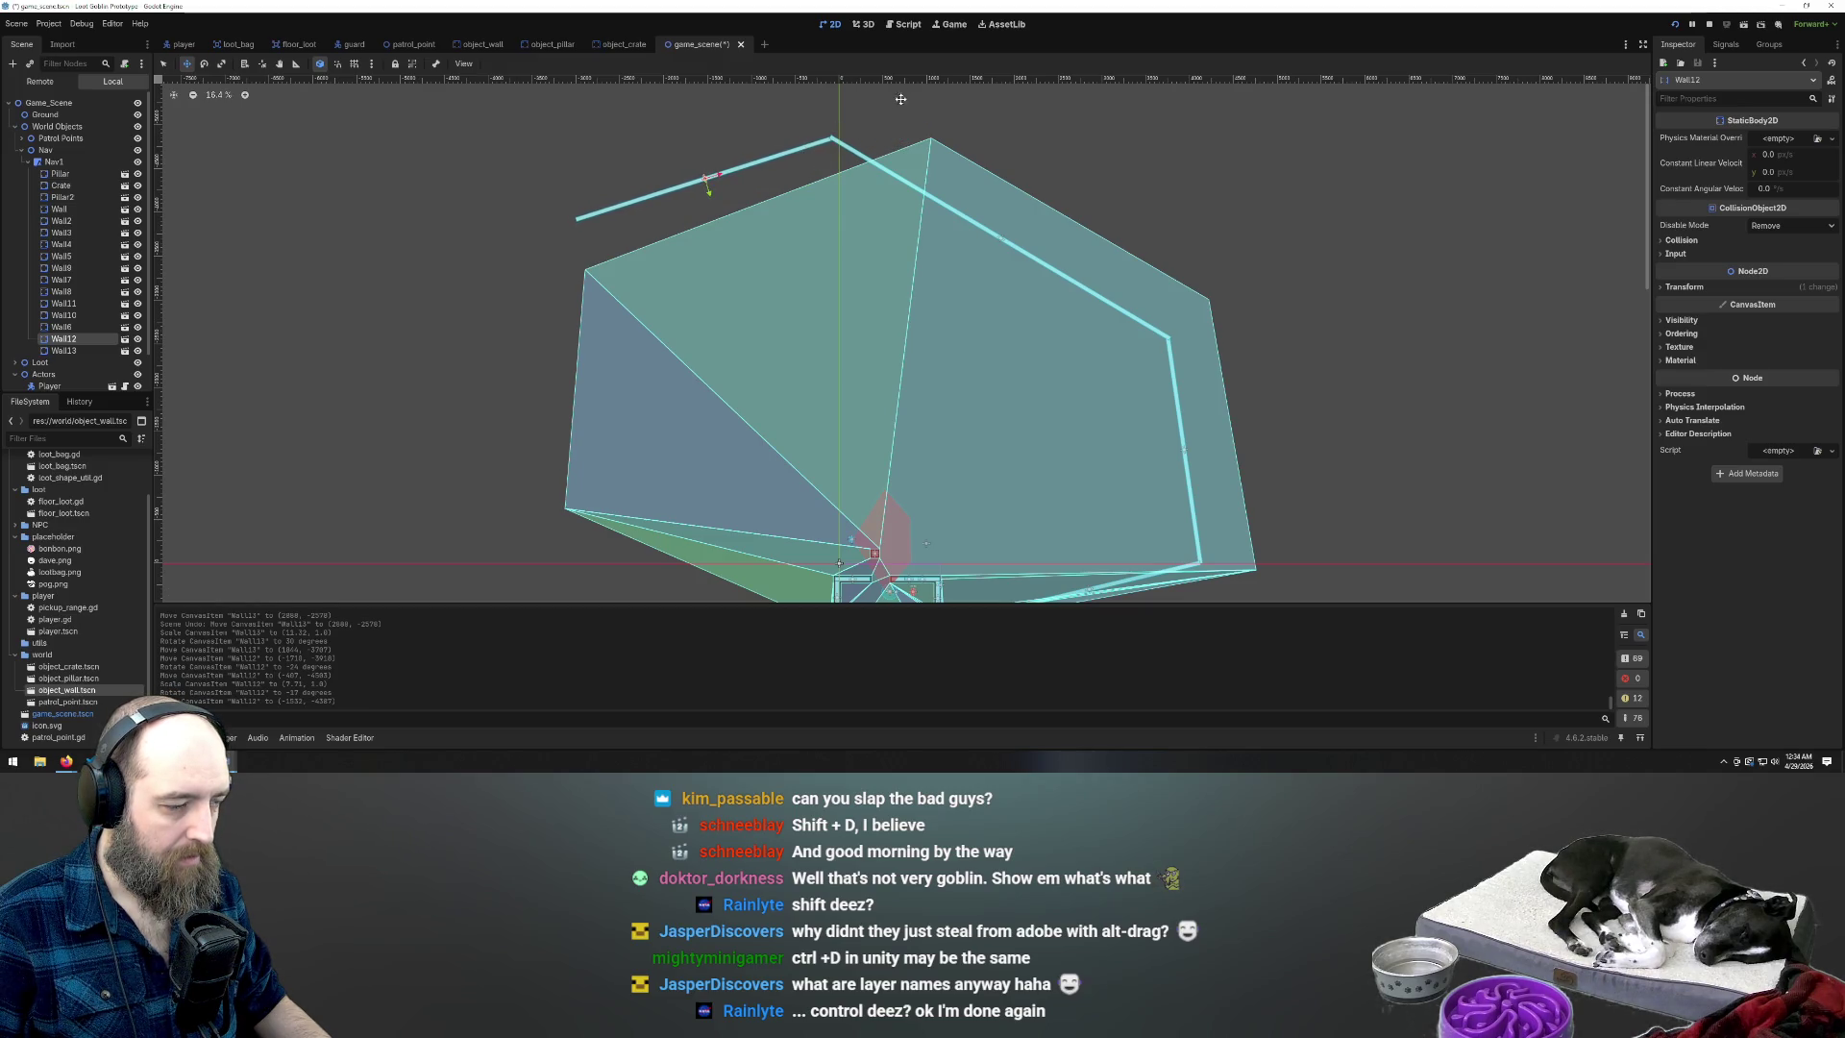
scroll(616, 234, "down", 3)
scroll(615, 234, "up", 1)
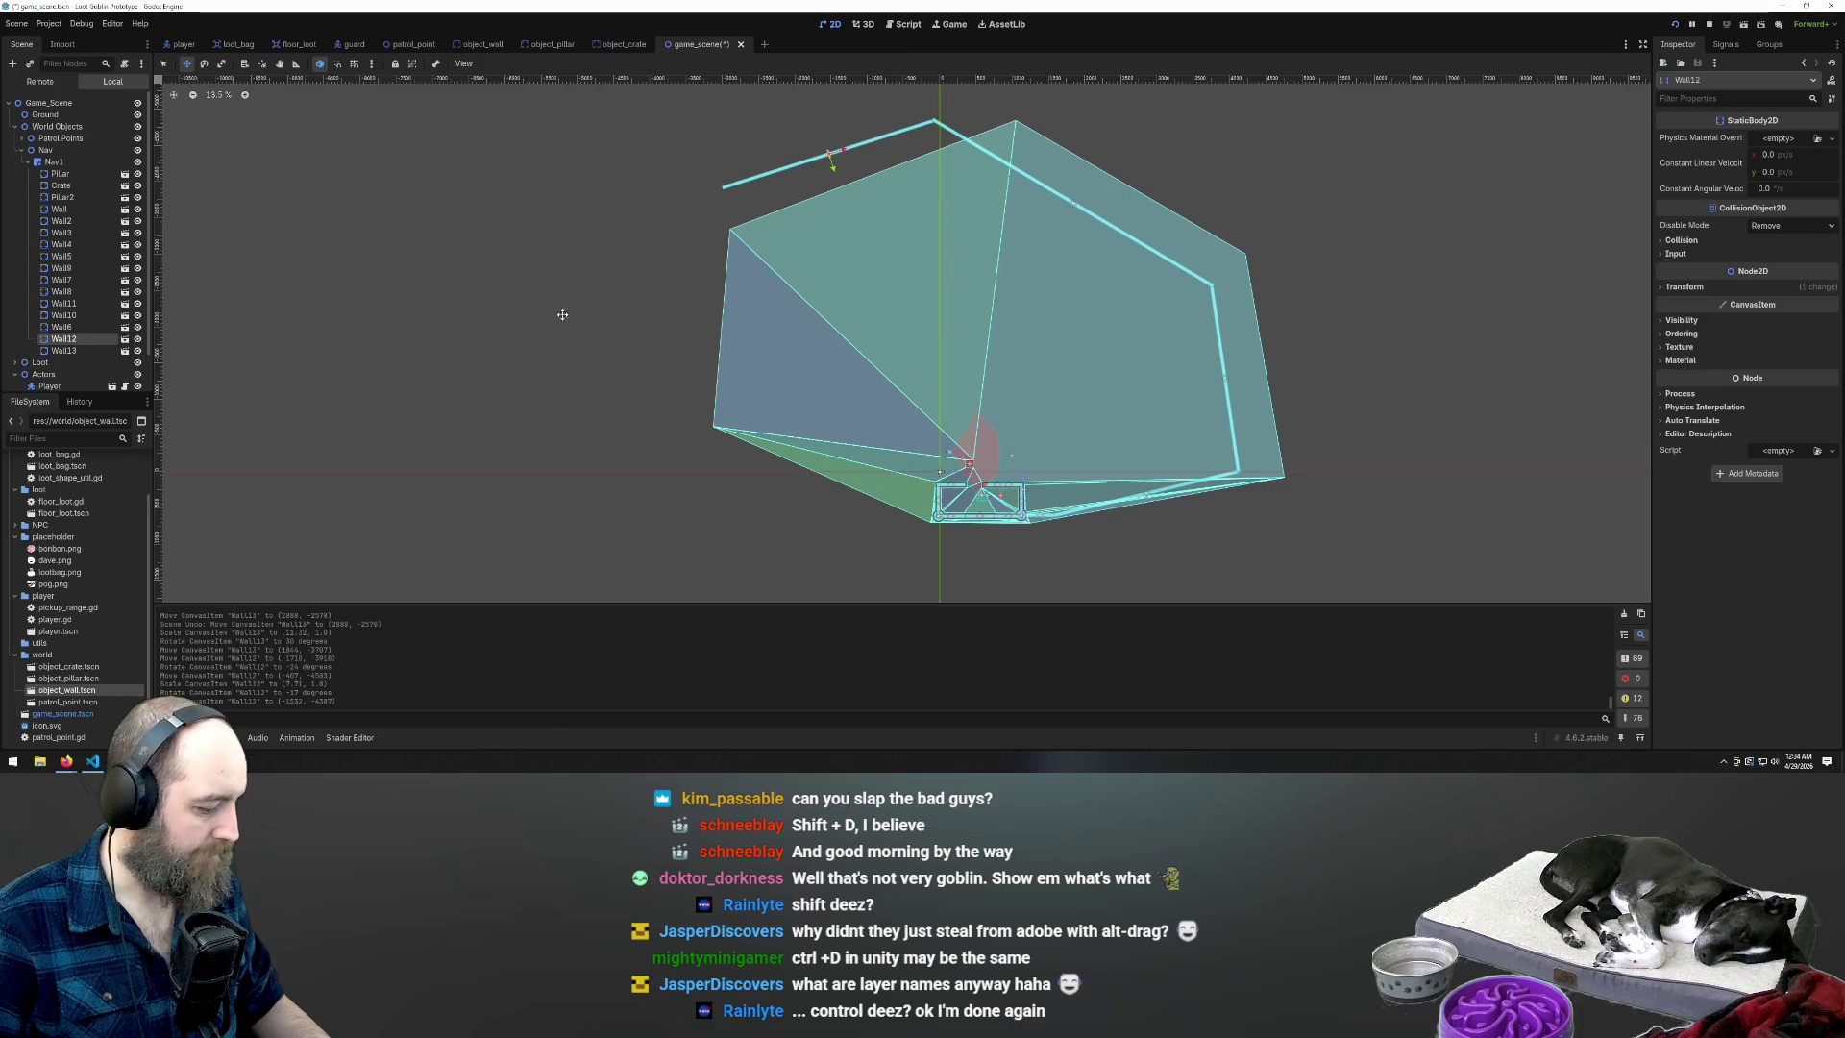
key("ctrl+d")
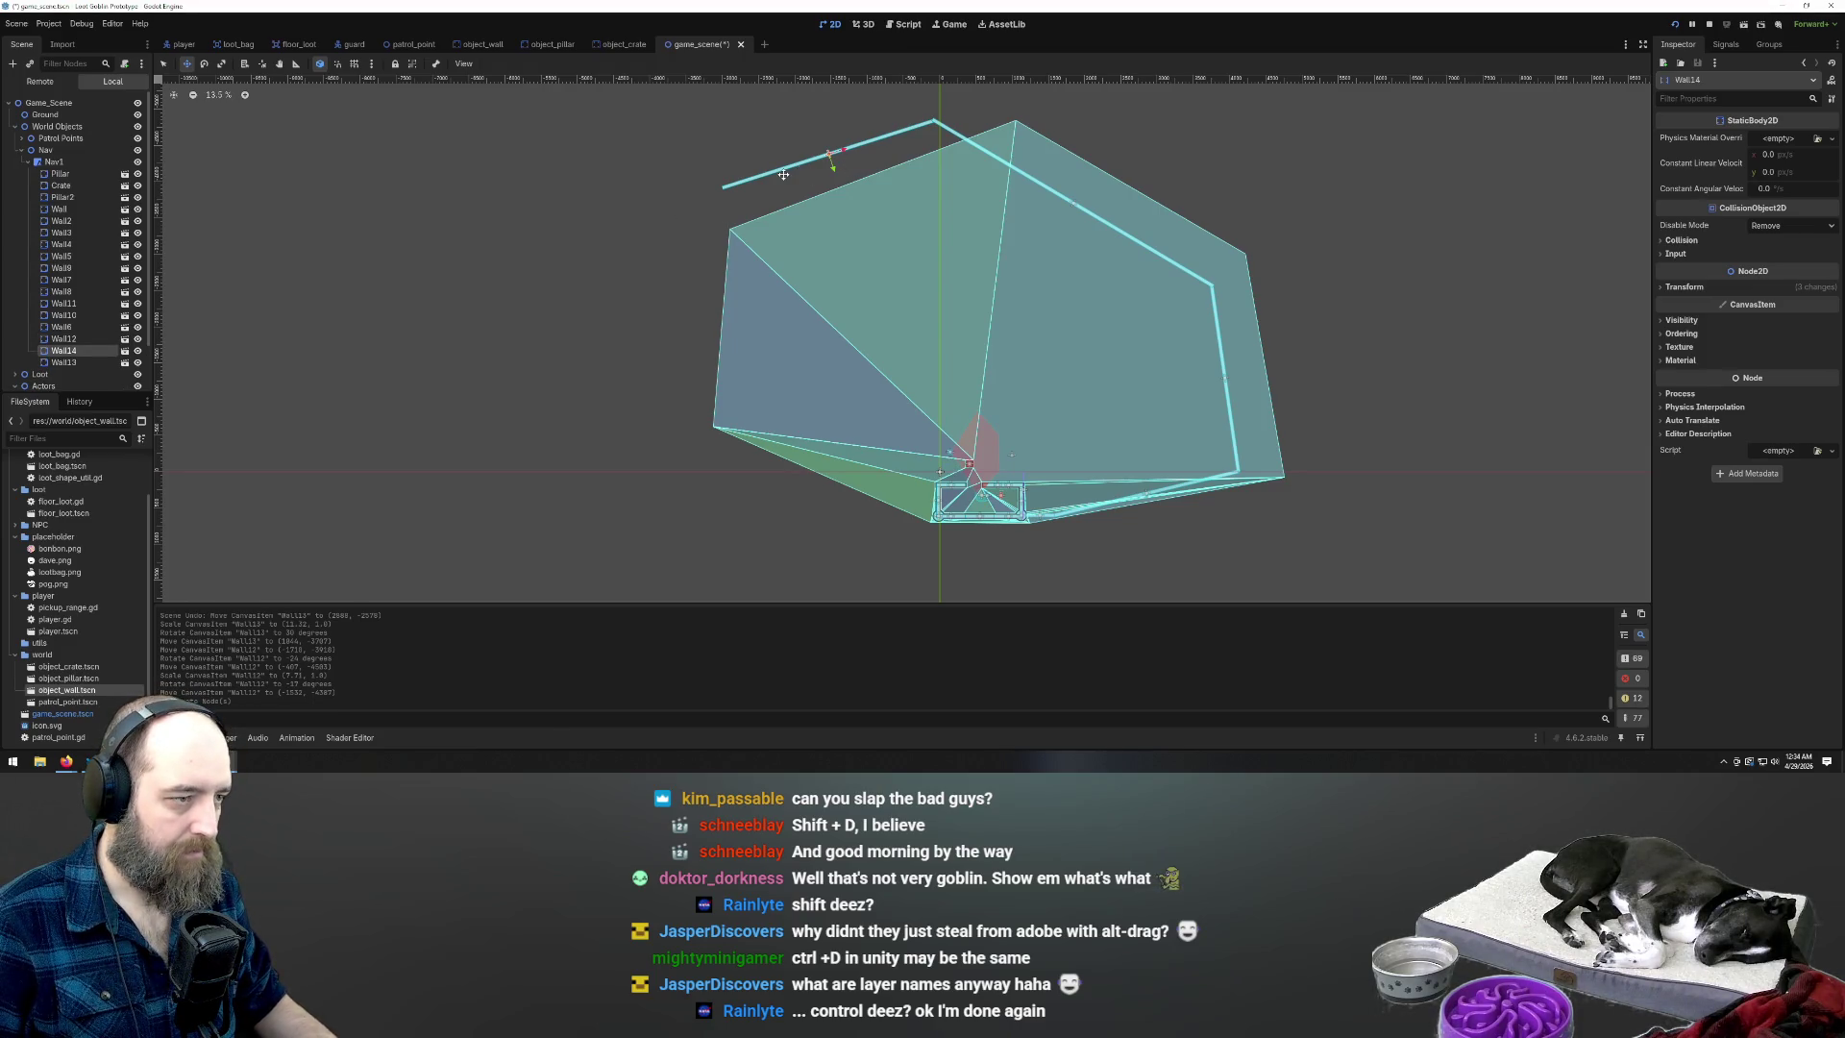
Move the Wall14 copy down-left and rotate it upright along the room's left edge
mouse_move(788, 166)
left_mouse_down()
mouse_move(649, 270)
mouse_move(707, 356)
left_mouse_up()
key("e")
key("w")
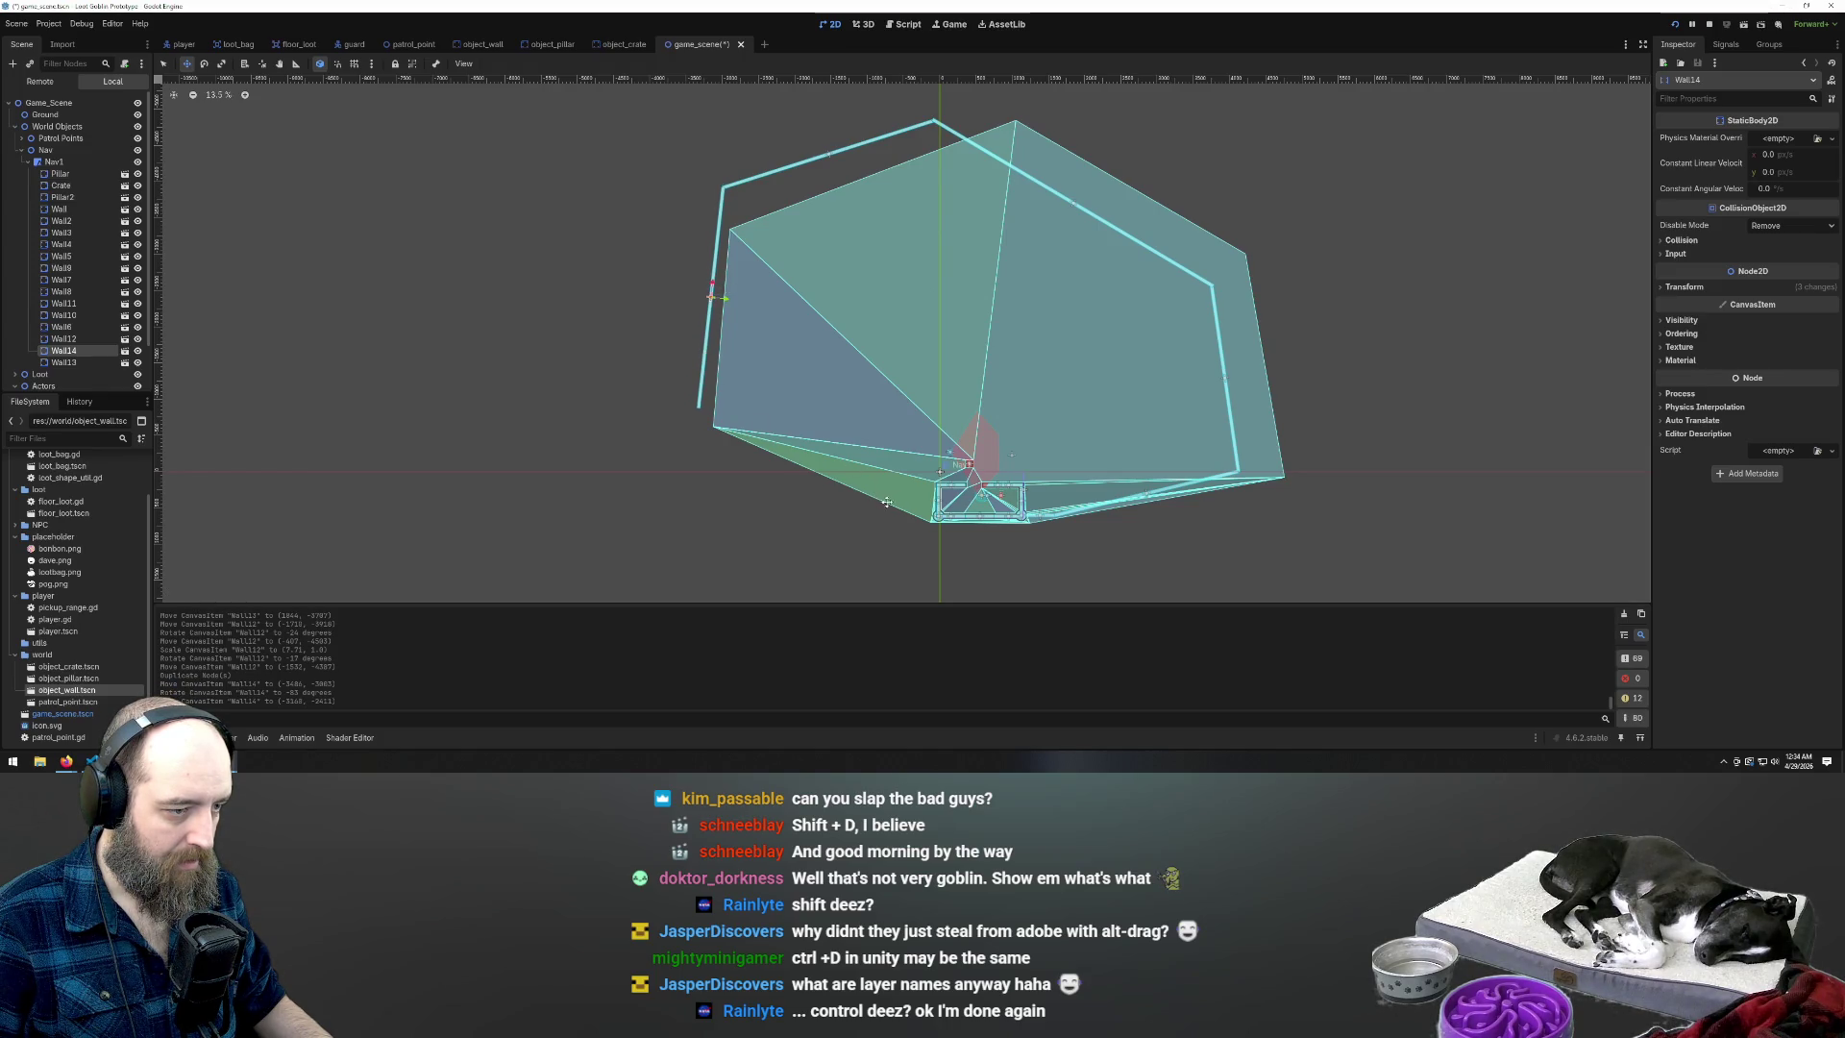
scroll(849, 493, "up", 1)
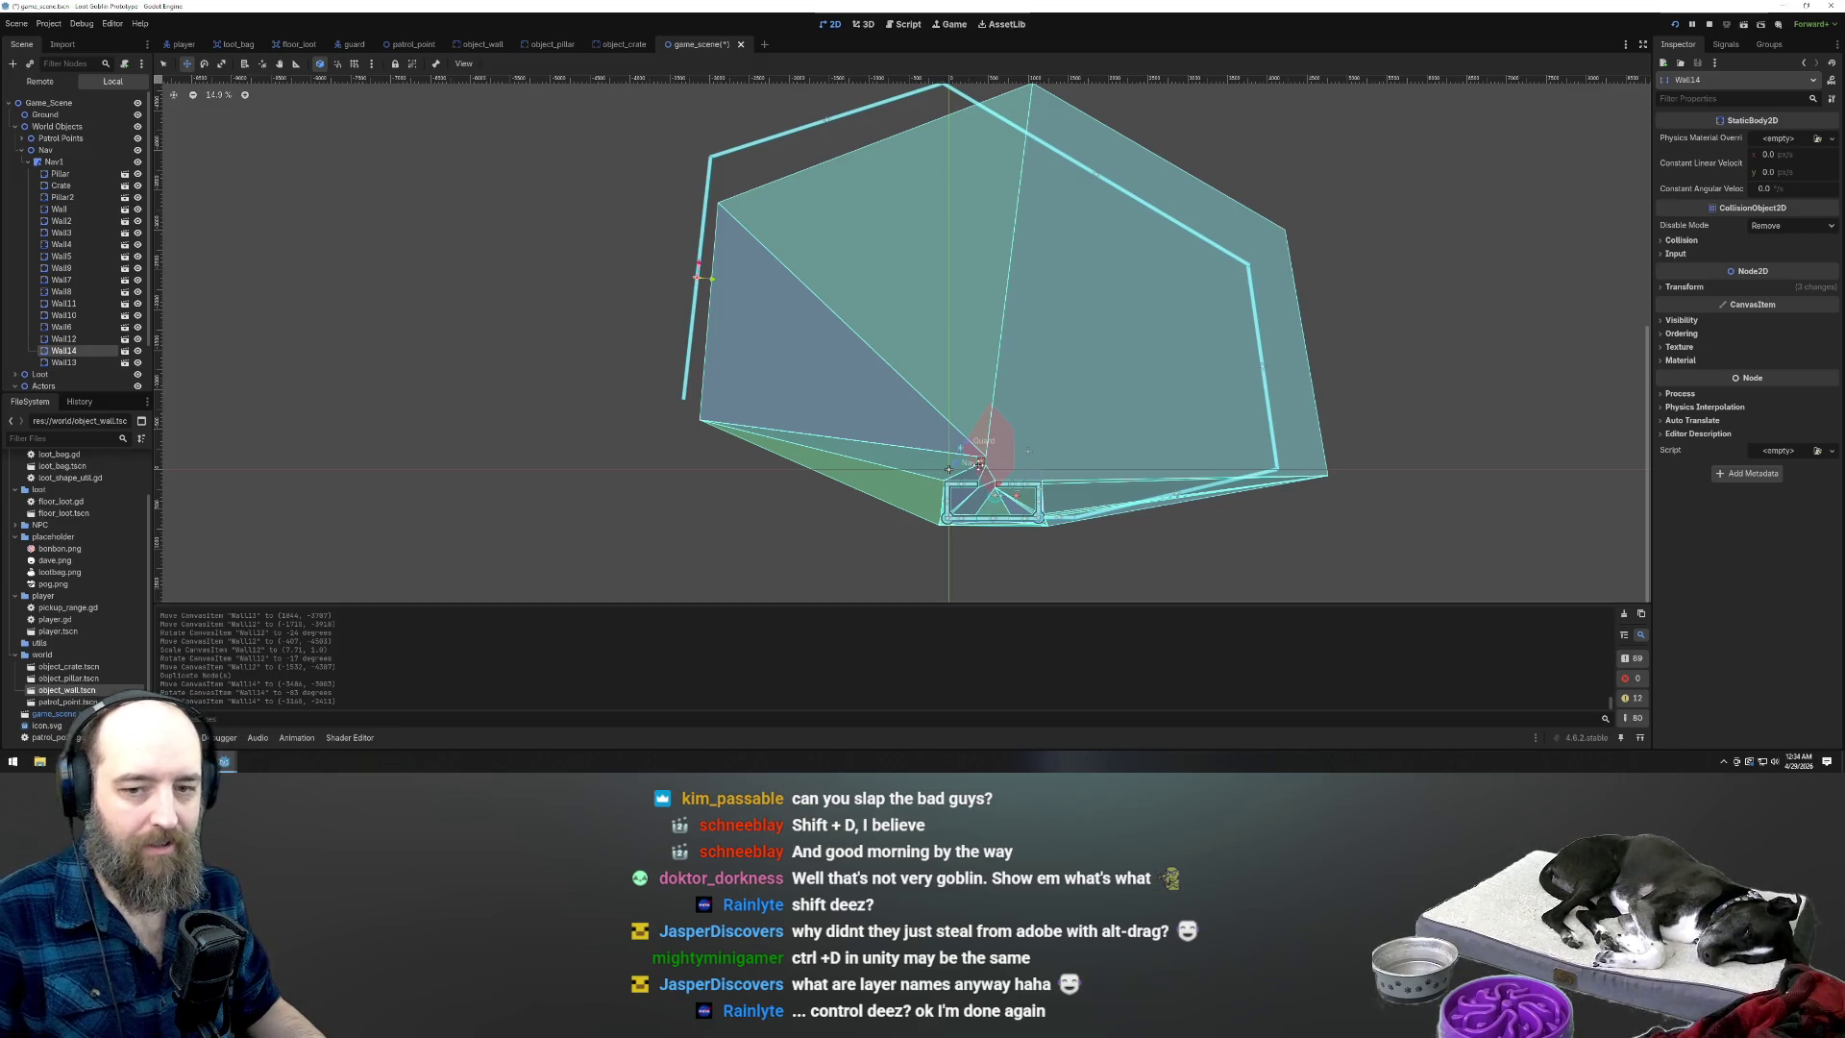
scroll(836, 483, "up", 4)
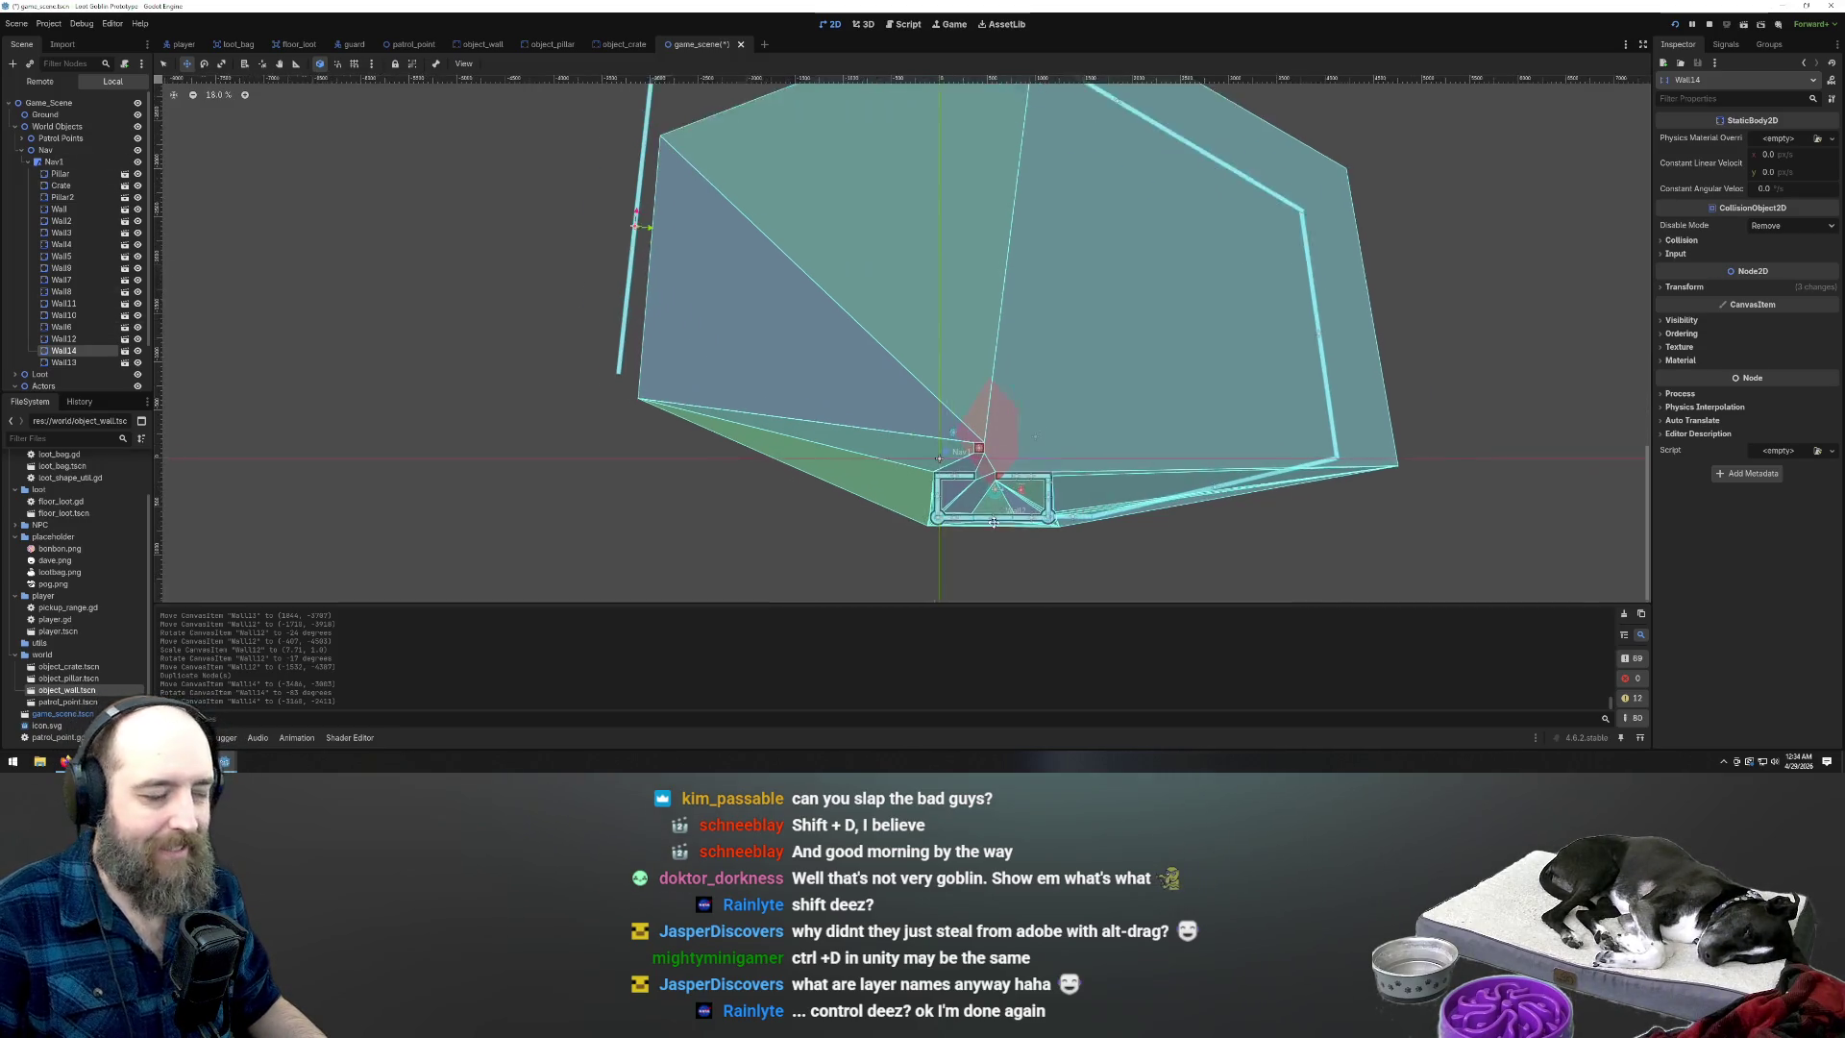
scroll(632, 281, "down", 5)
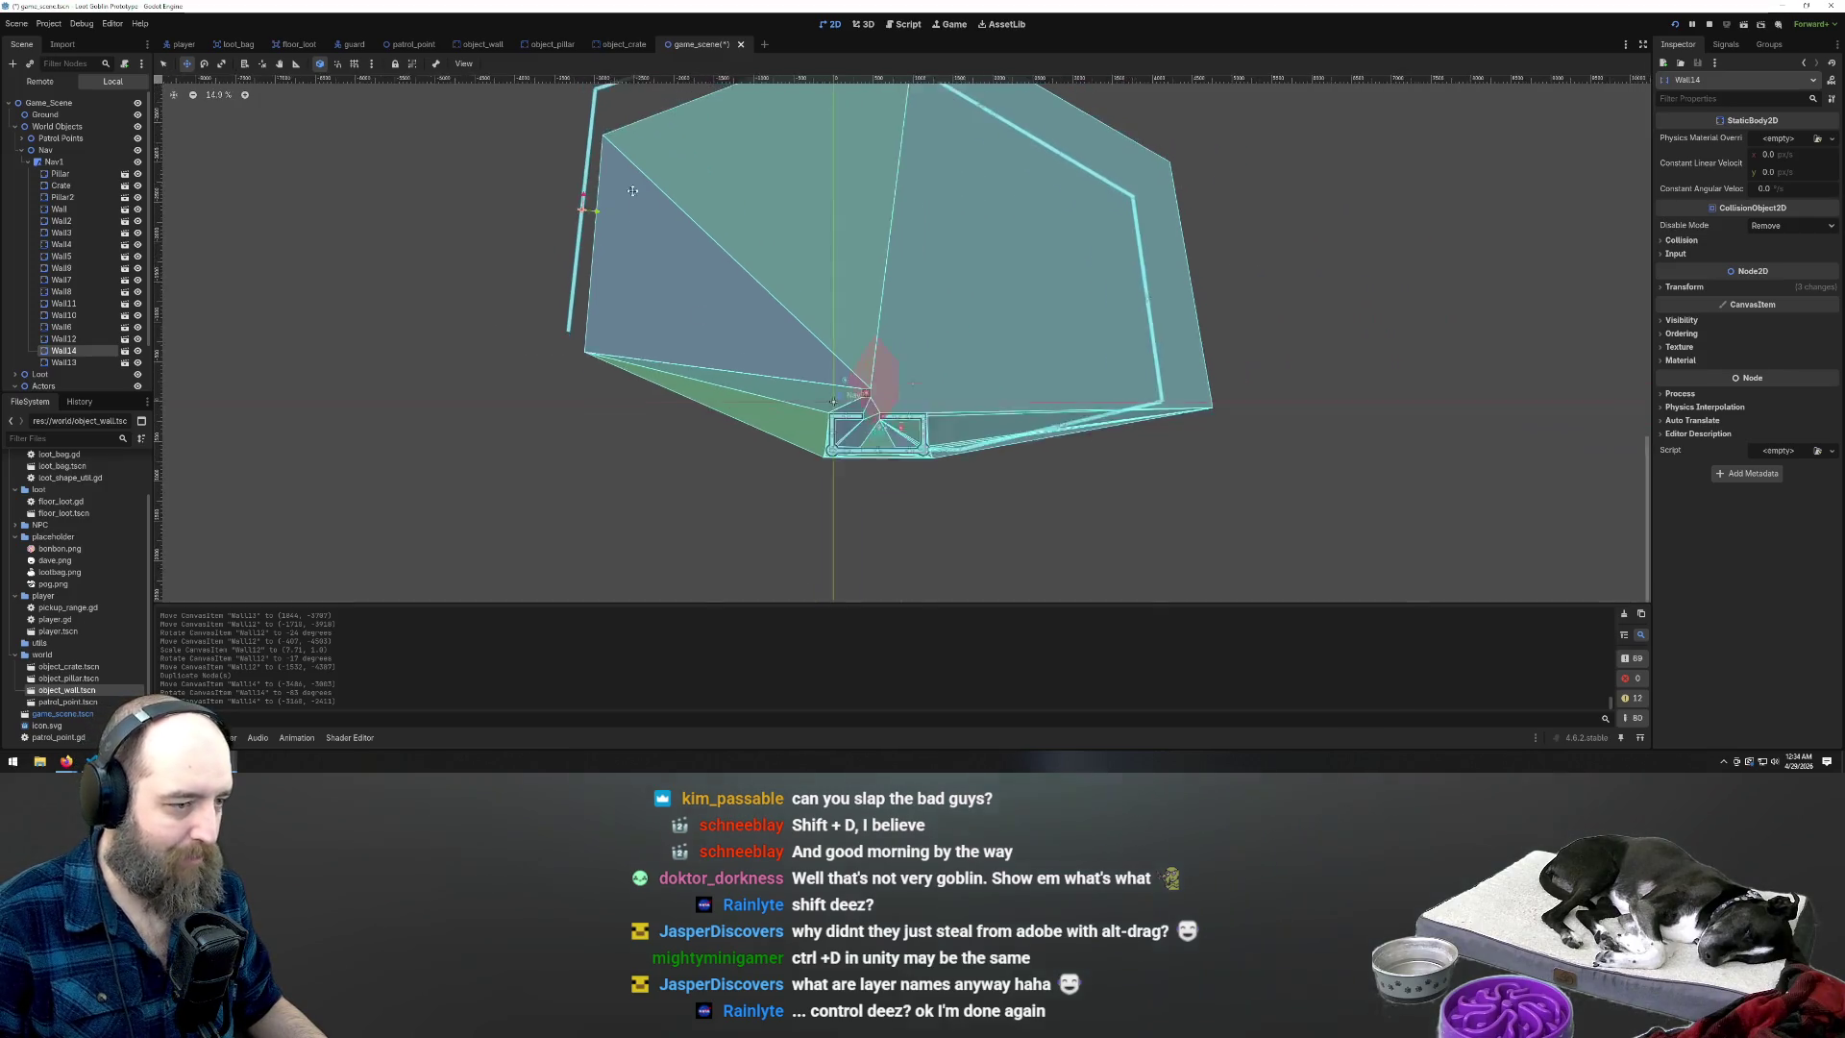
scroll(883, 305, "down", 2)
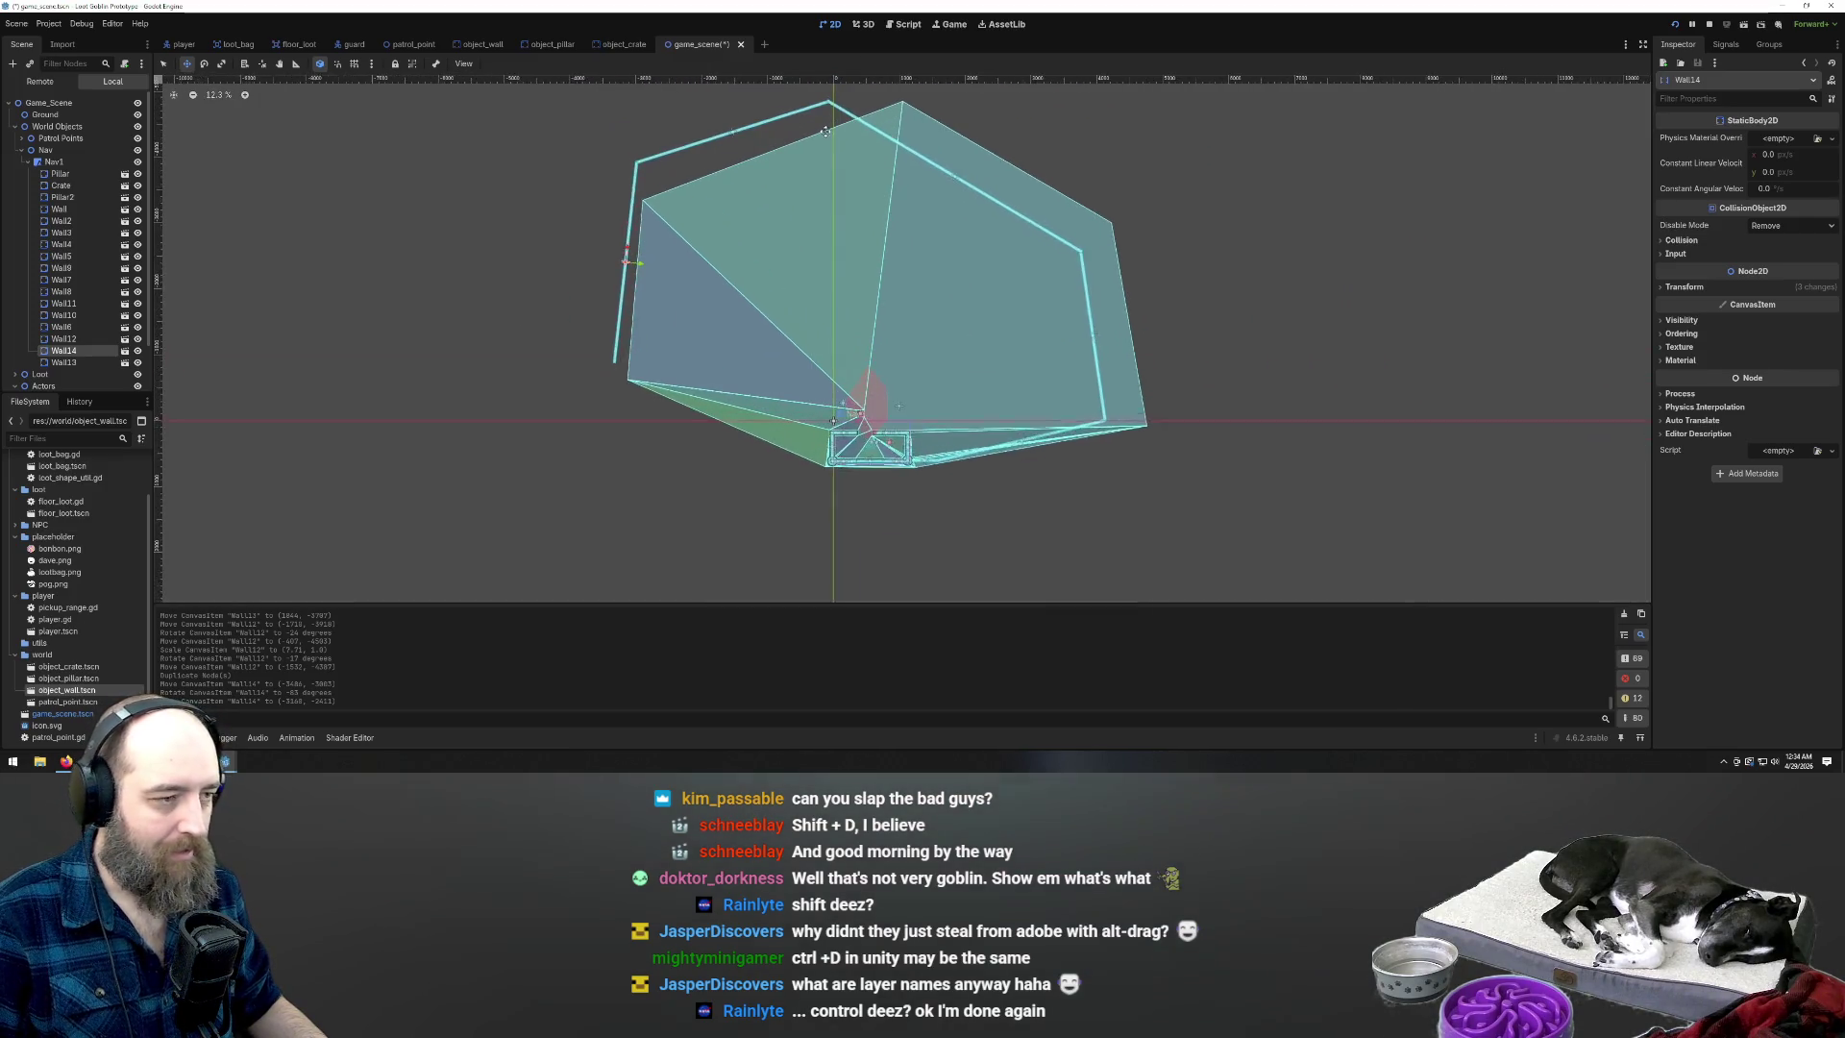
scroll(1002, 318, "down", 5)
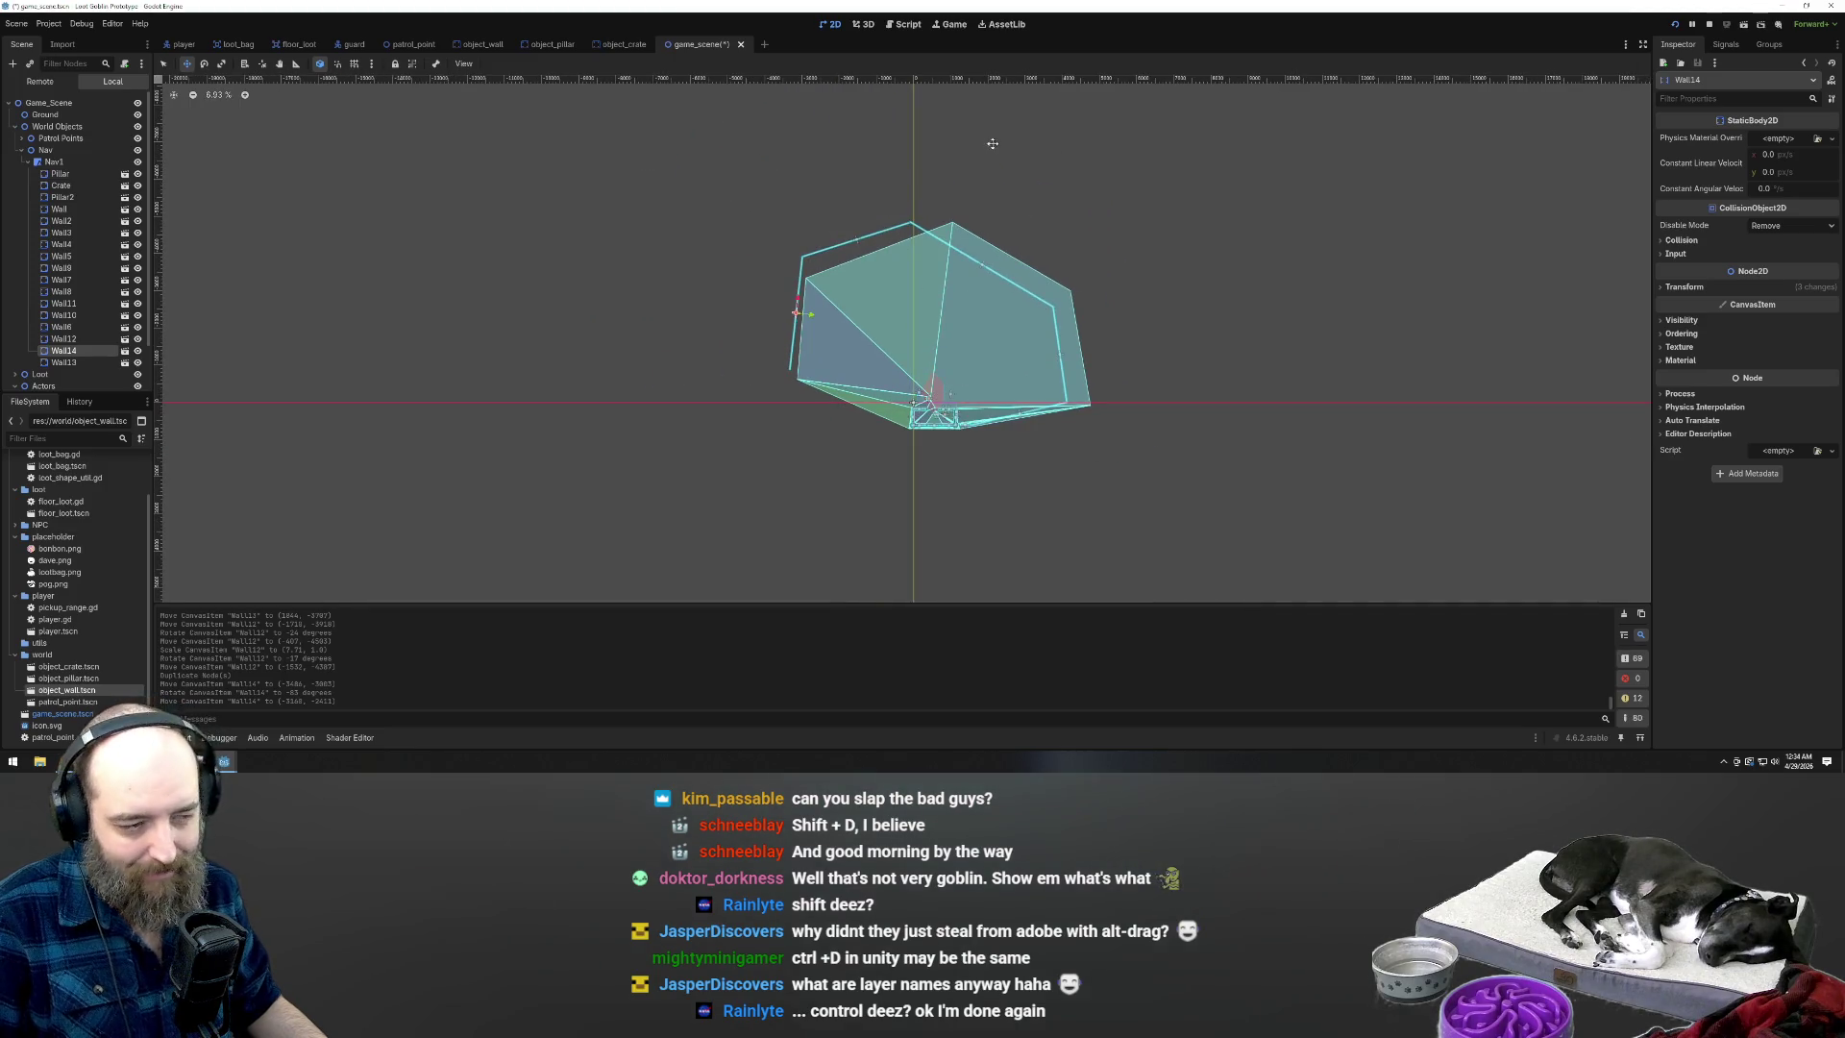
scroll(973, 278, "up", 6)
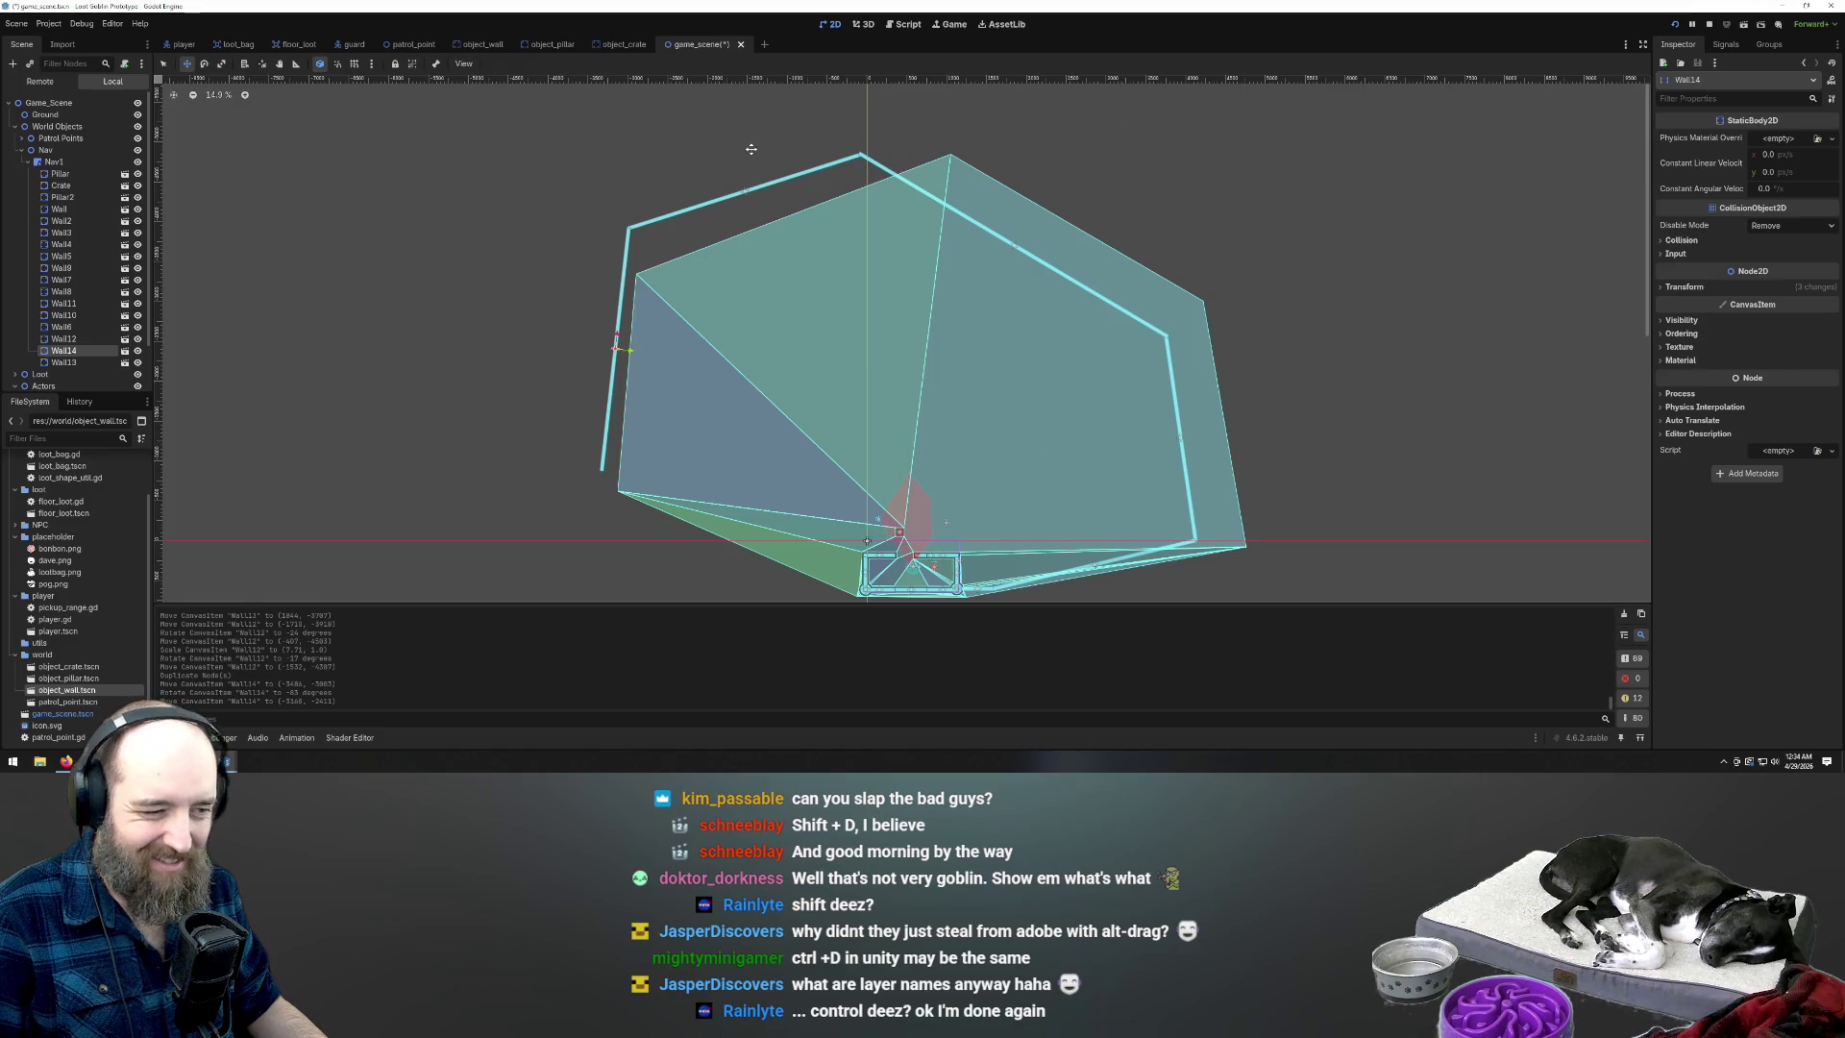
scroll(787, 179, "down", 2)
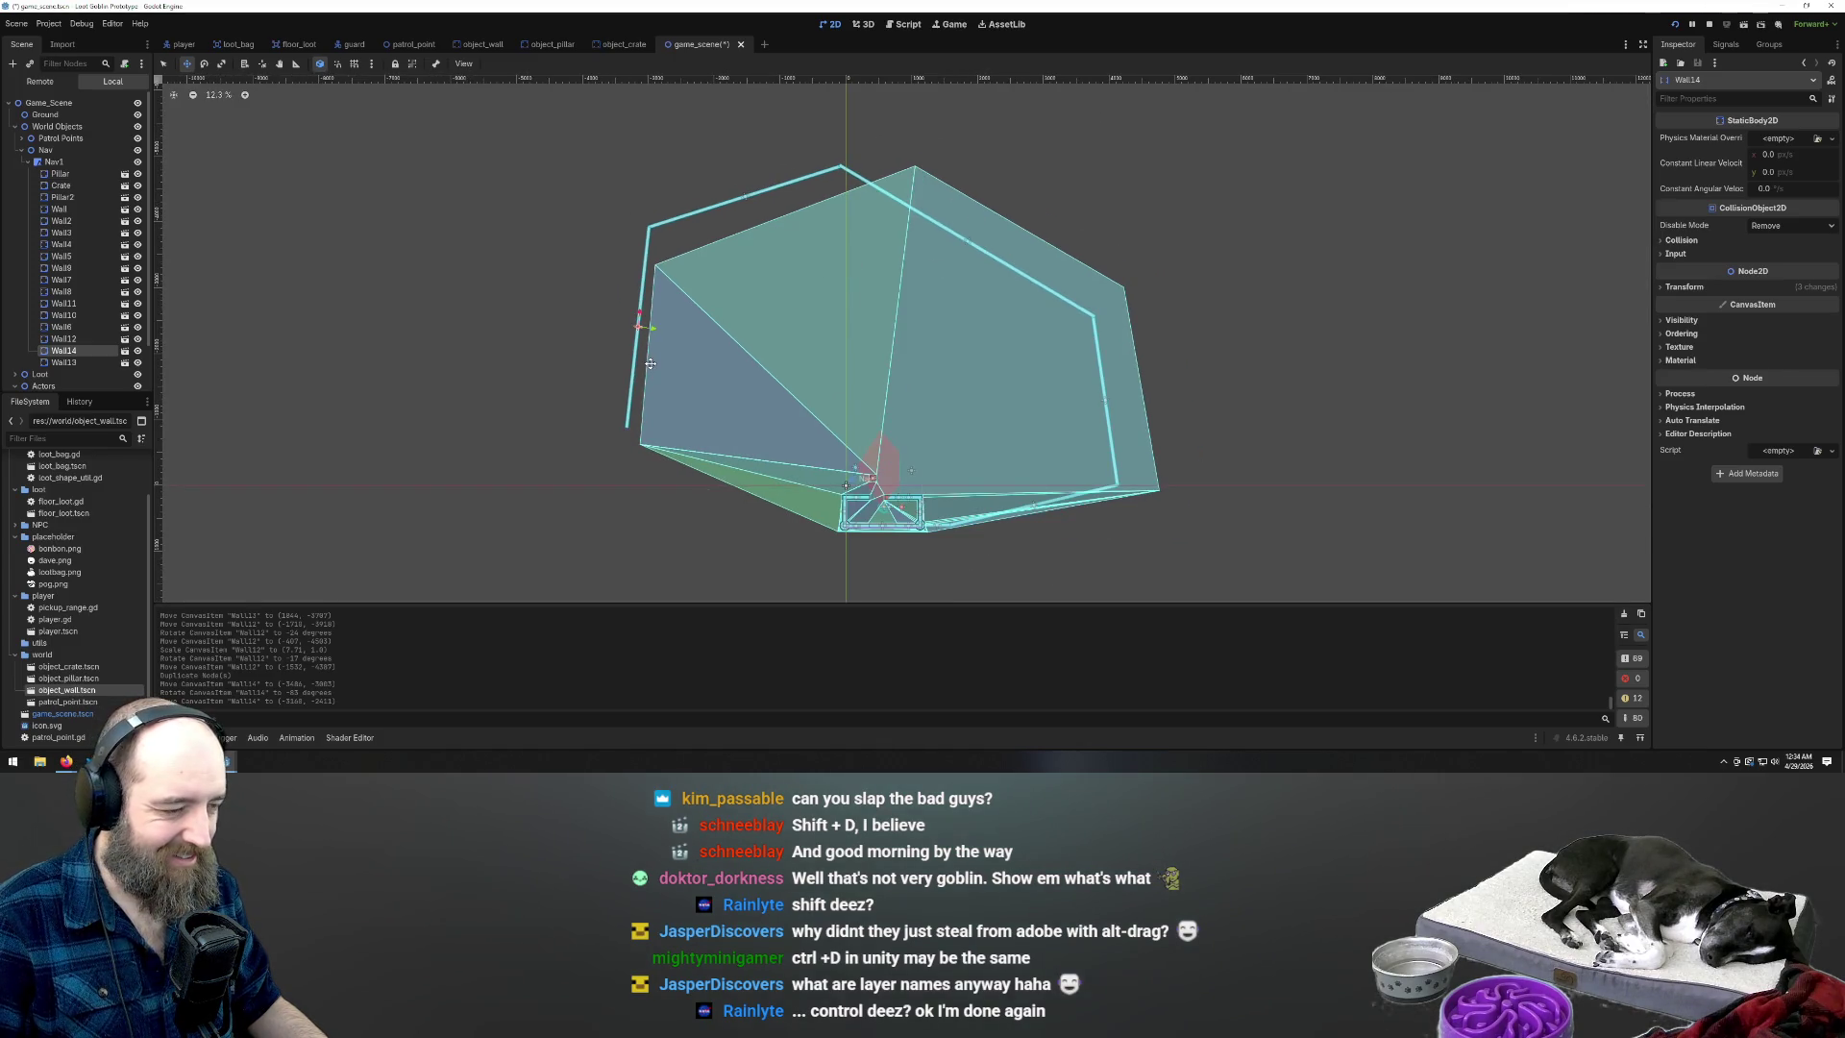
scroll(633, 481, "up", 4)
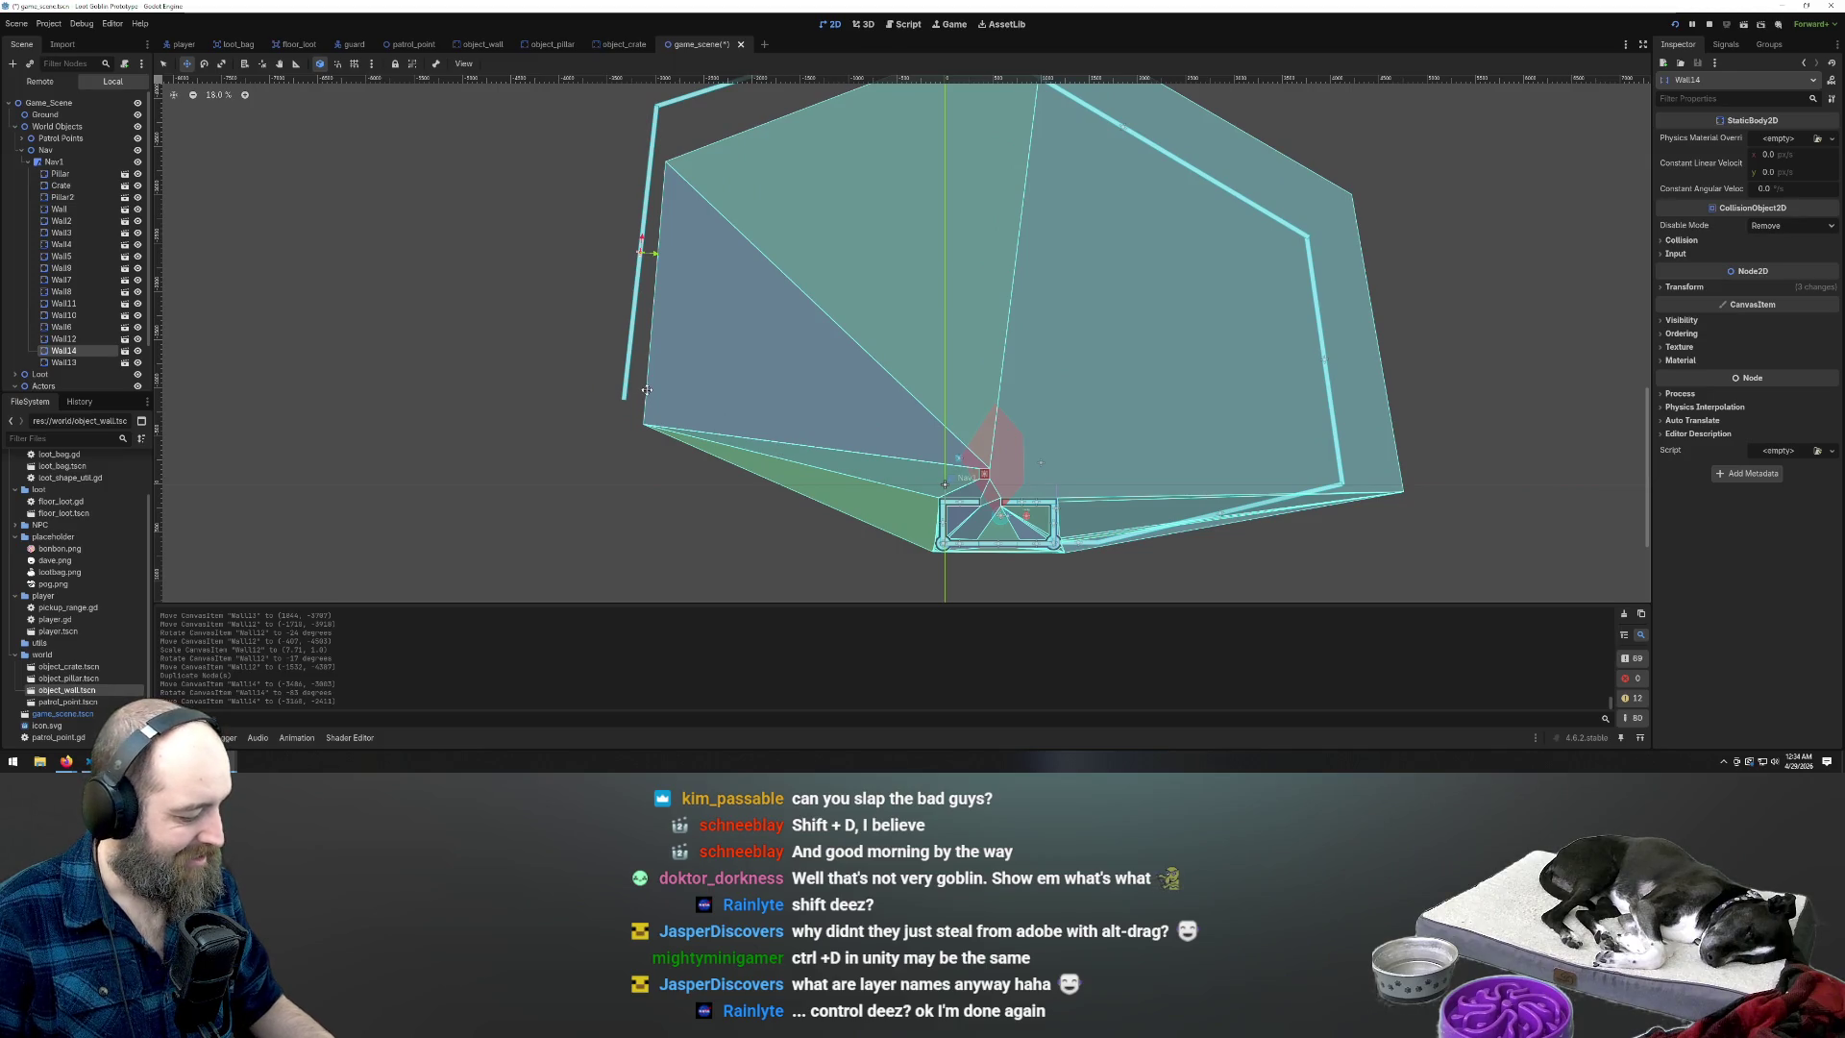
Duplicate Wall14 into Wall15, move it to the lower-left edge and rotate it to -148 degrees
key("ctrl+d")
mouse_move(634, 357)
left_mouse_down()
mouse_move(812, 555)
mouse_move(759, 526)
mouse_move(835, 536)
mouse_move(730, 550)
mouse_move(804, 577)
mouse_move(912, 519)
mouse_move(851, 488)
mouse_move(832, 490)
mouse_move(829, 526)
left_mouse_up()
key("e")
key("w")
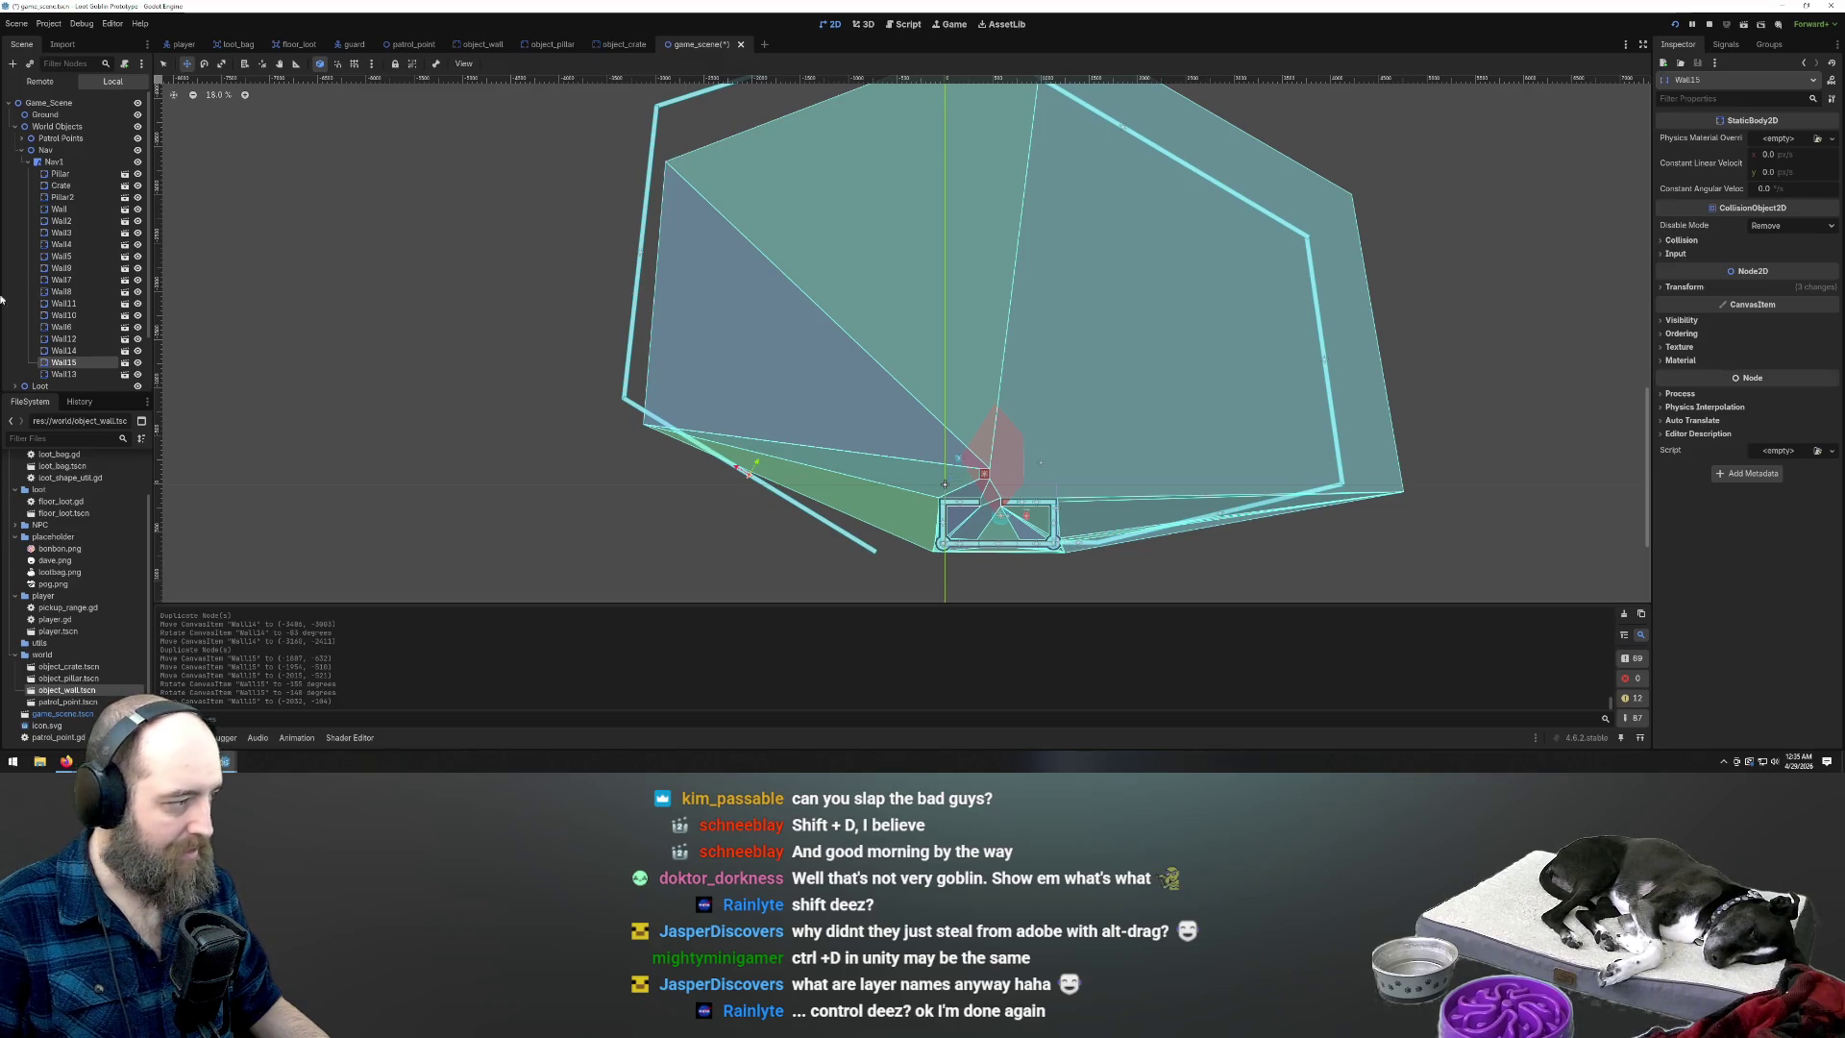
Instance object_wall.tscn as Wall16 near the bottom gap and stretch it wider
mouse_move(67, 690)
left_mouse_down()
mouse_move(763, 594)
mouse_move(875, 544)
mouse_move(917, 549)
left_mouse_up()
key("e")
key("s")
mouse_move(913, 548)
left_mouse_down()
mouse_move(874, 552)
mouse_move(938, 547)
mouse_move(910, 551)
left_mouse_up()
Place Wall16 in the bottom gap and pull Nav1's left and bottom polygon corners onto the walls
key("ctrl+z")
key("w")
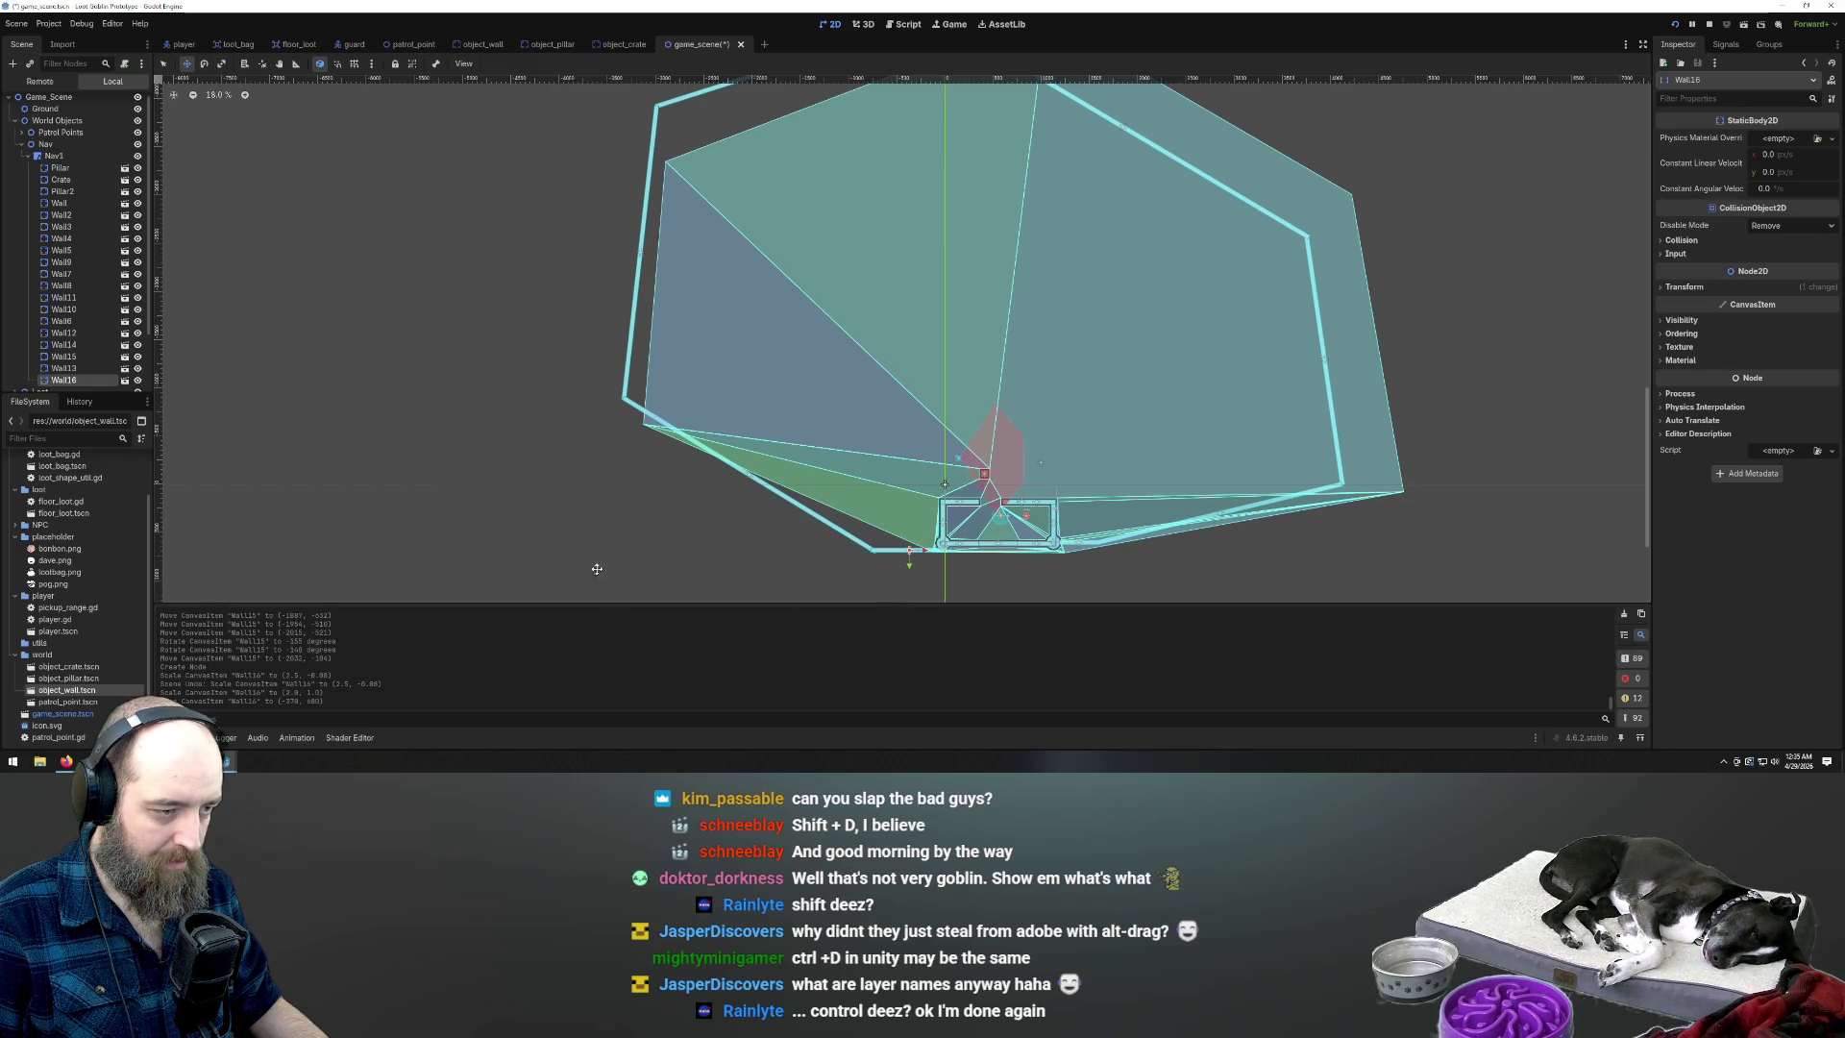
left_click(82, 157)
scroll(732, 456, "down", 1)
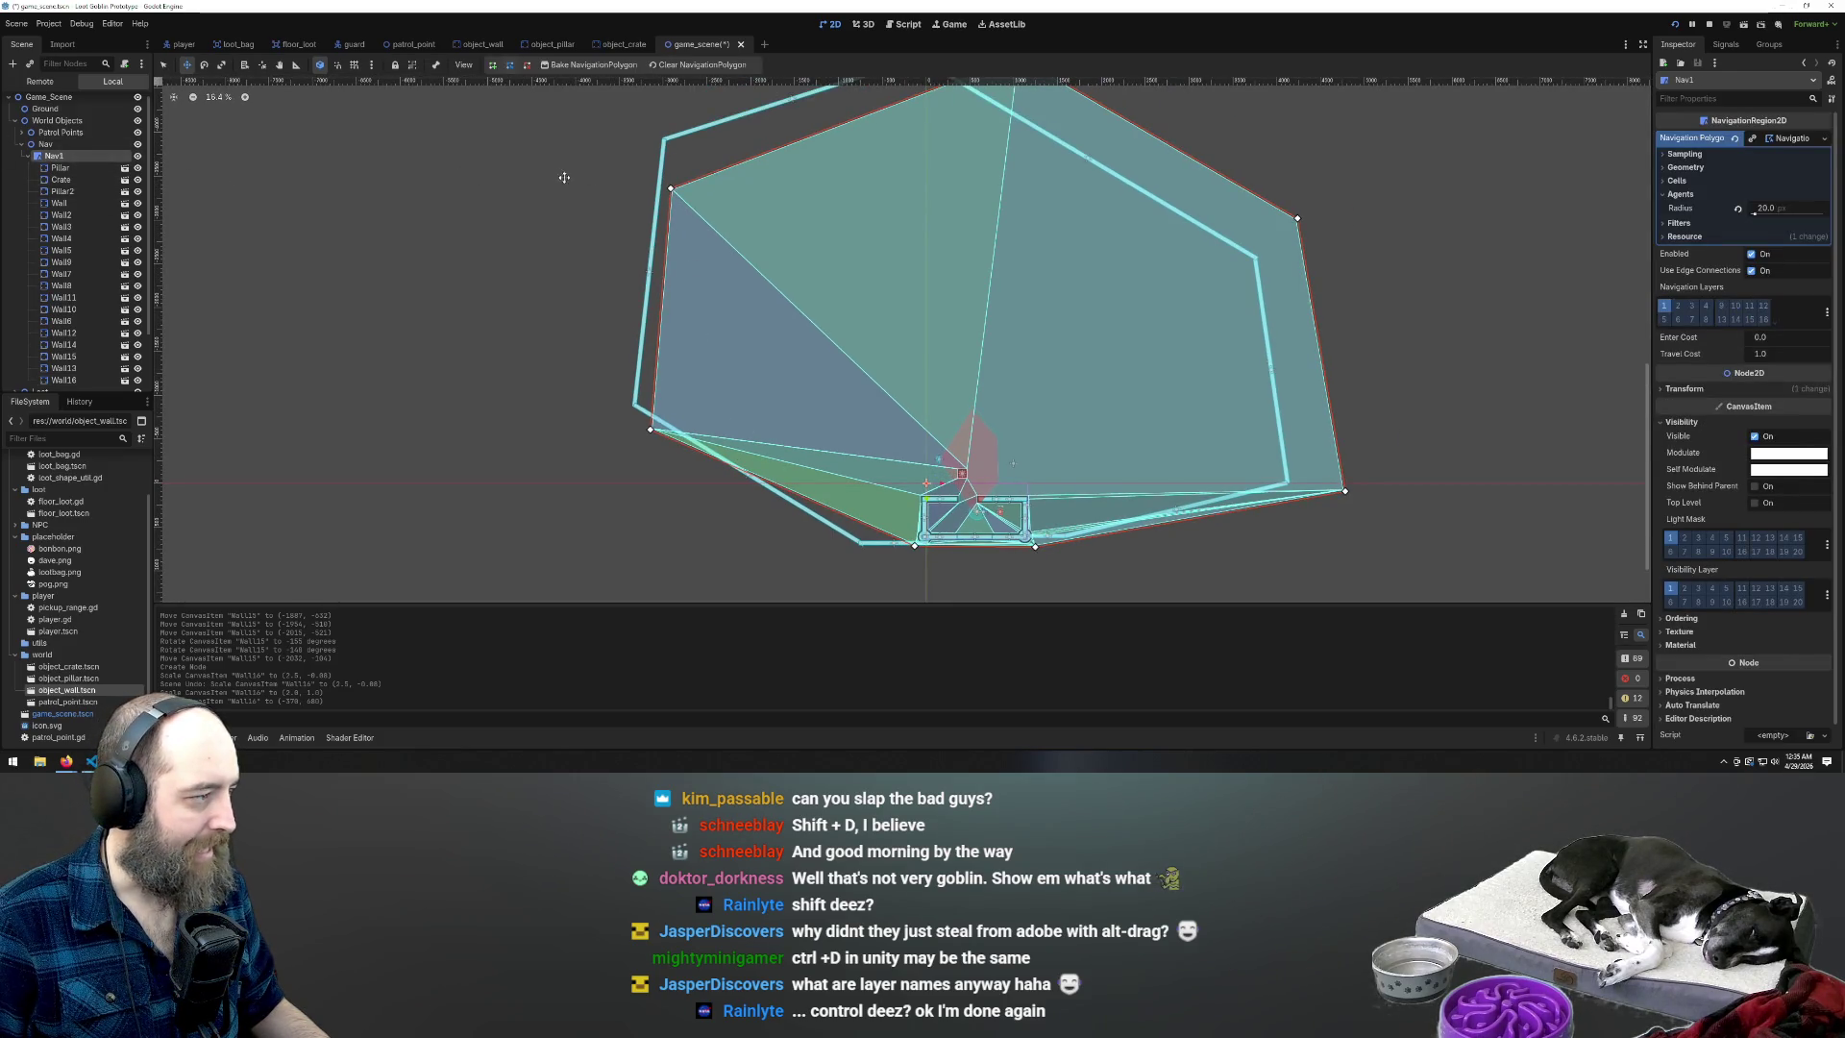
key("q")
left_click_drag(670, 192, 669, 144)
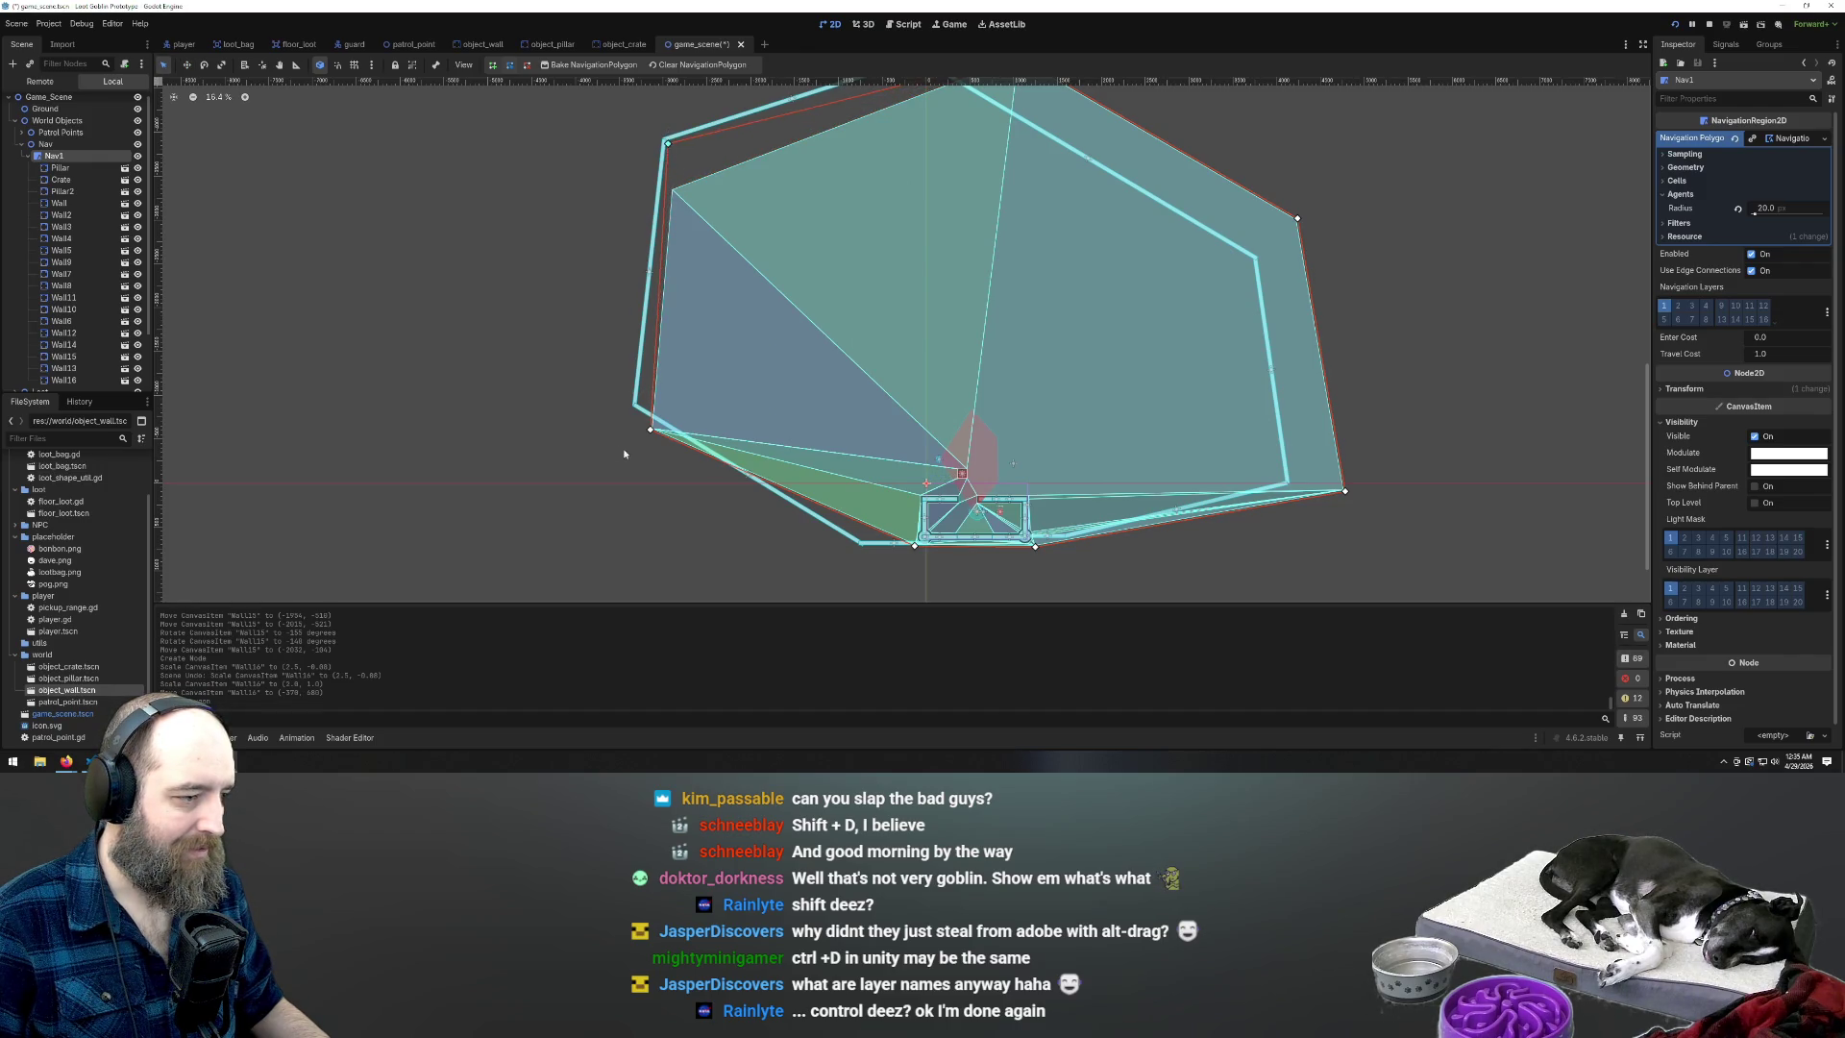
left_click_drag(651, 430, 641, 400)
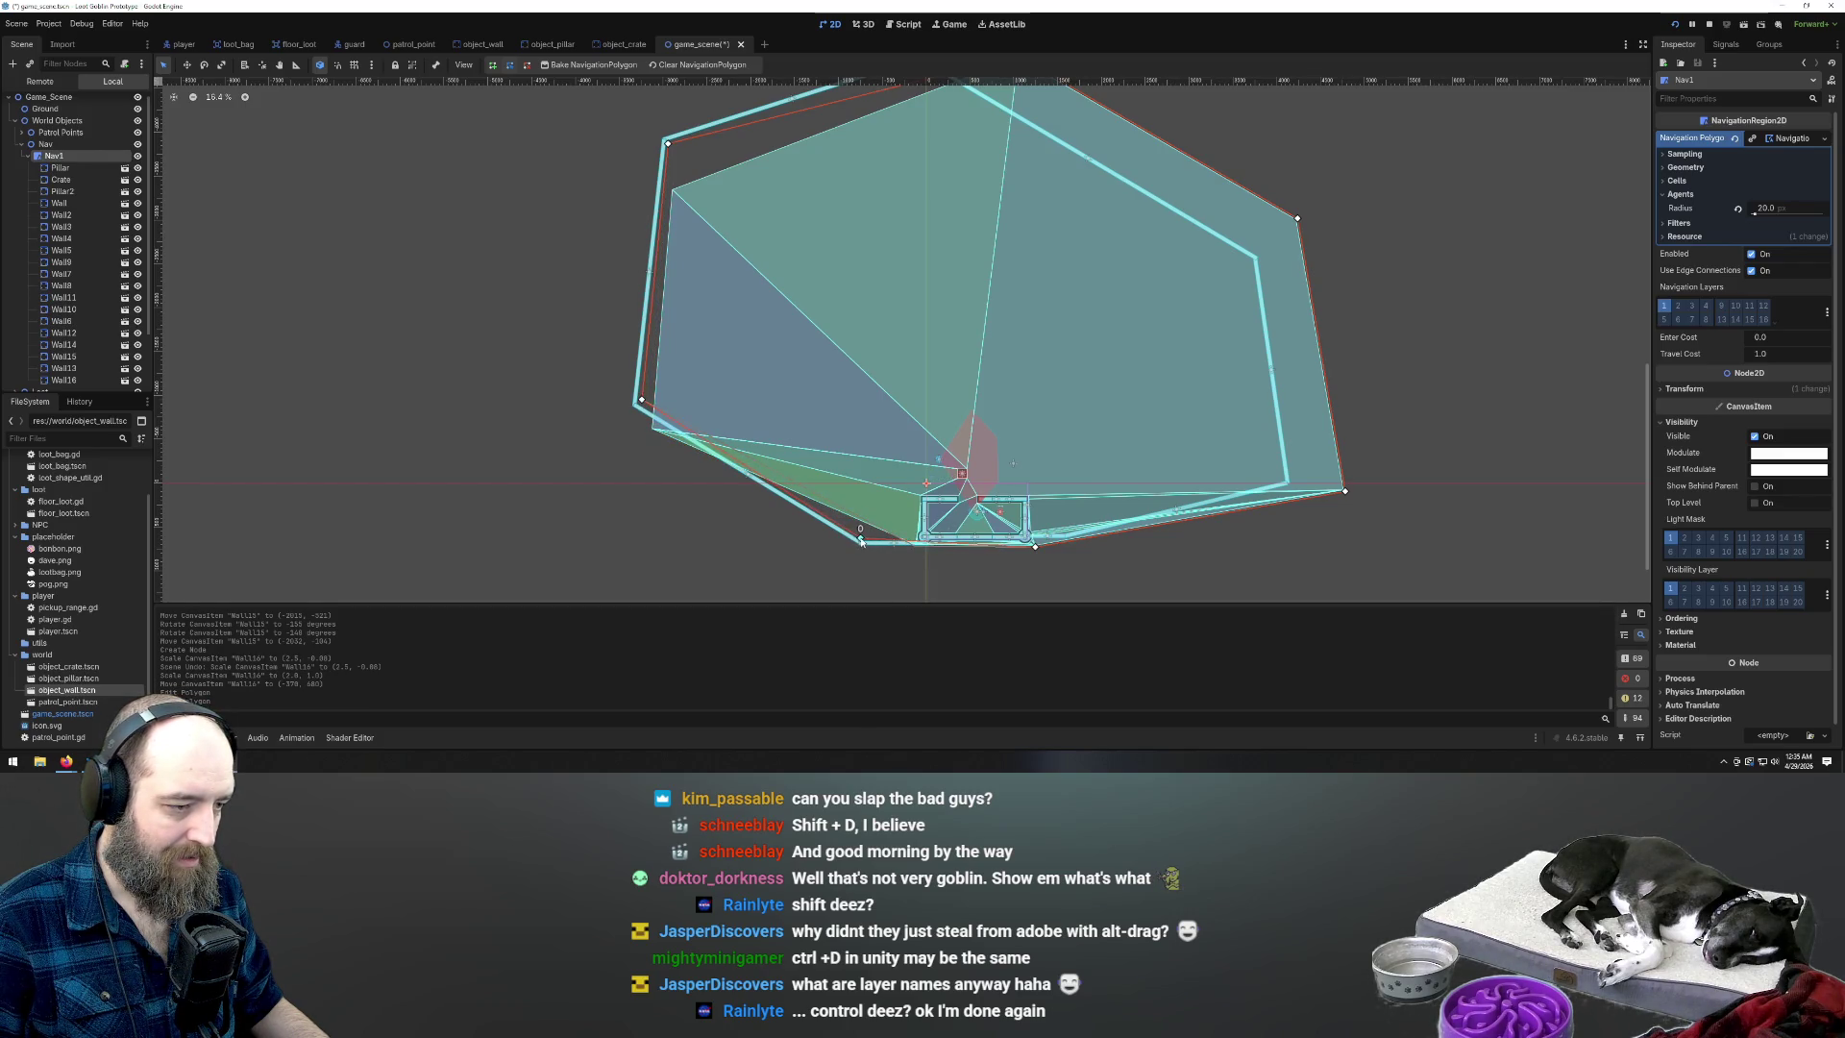
left_click_drag(860, 543, 859, 541)
mouse_move(1036, 547)
left_mouse_down()
mouse_move(1057, 536)
mouse_move(1018, 540)
mouse_move(1037, 545)
left_mouse_up()
Pull Nav1's right and top polygon corners in to the walls, adding a right-edge point
left_click_drag(1345, 493, 1064, 531)
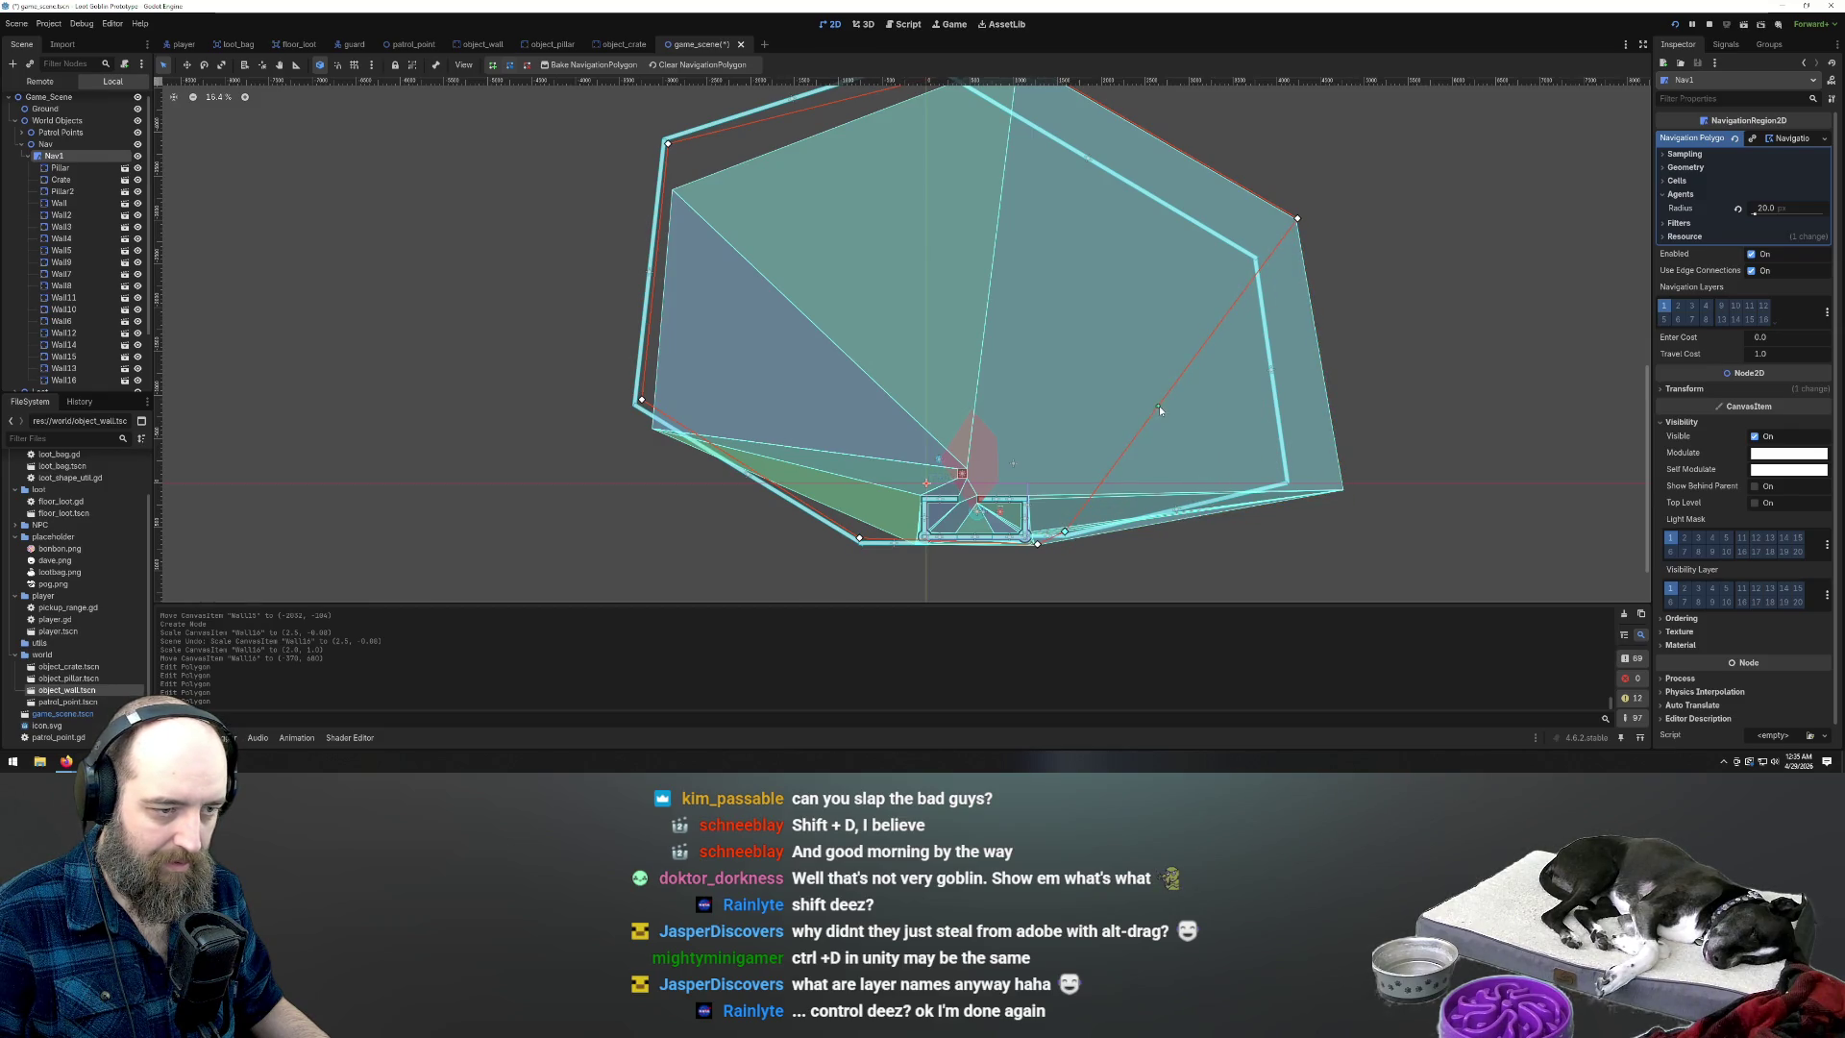
left_click_drag(1159, 408, 1280, 477)
mouse_move(1299, 221)
left_mouse_down()
mouse_move(1236, 269)
mouse_move(1251, 262)
left_mouse_up()
scroll(1003, 411, "down", 1)
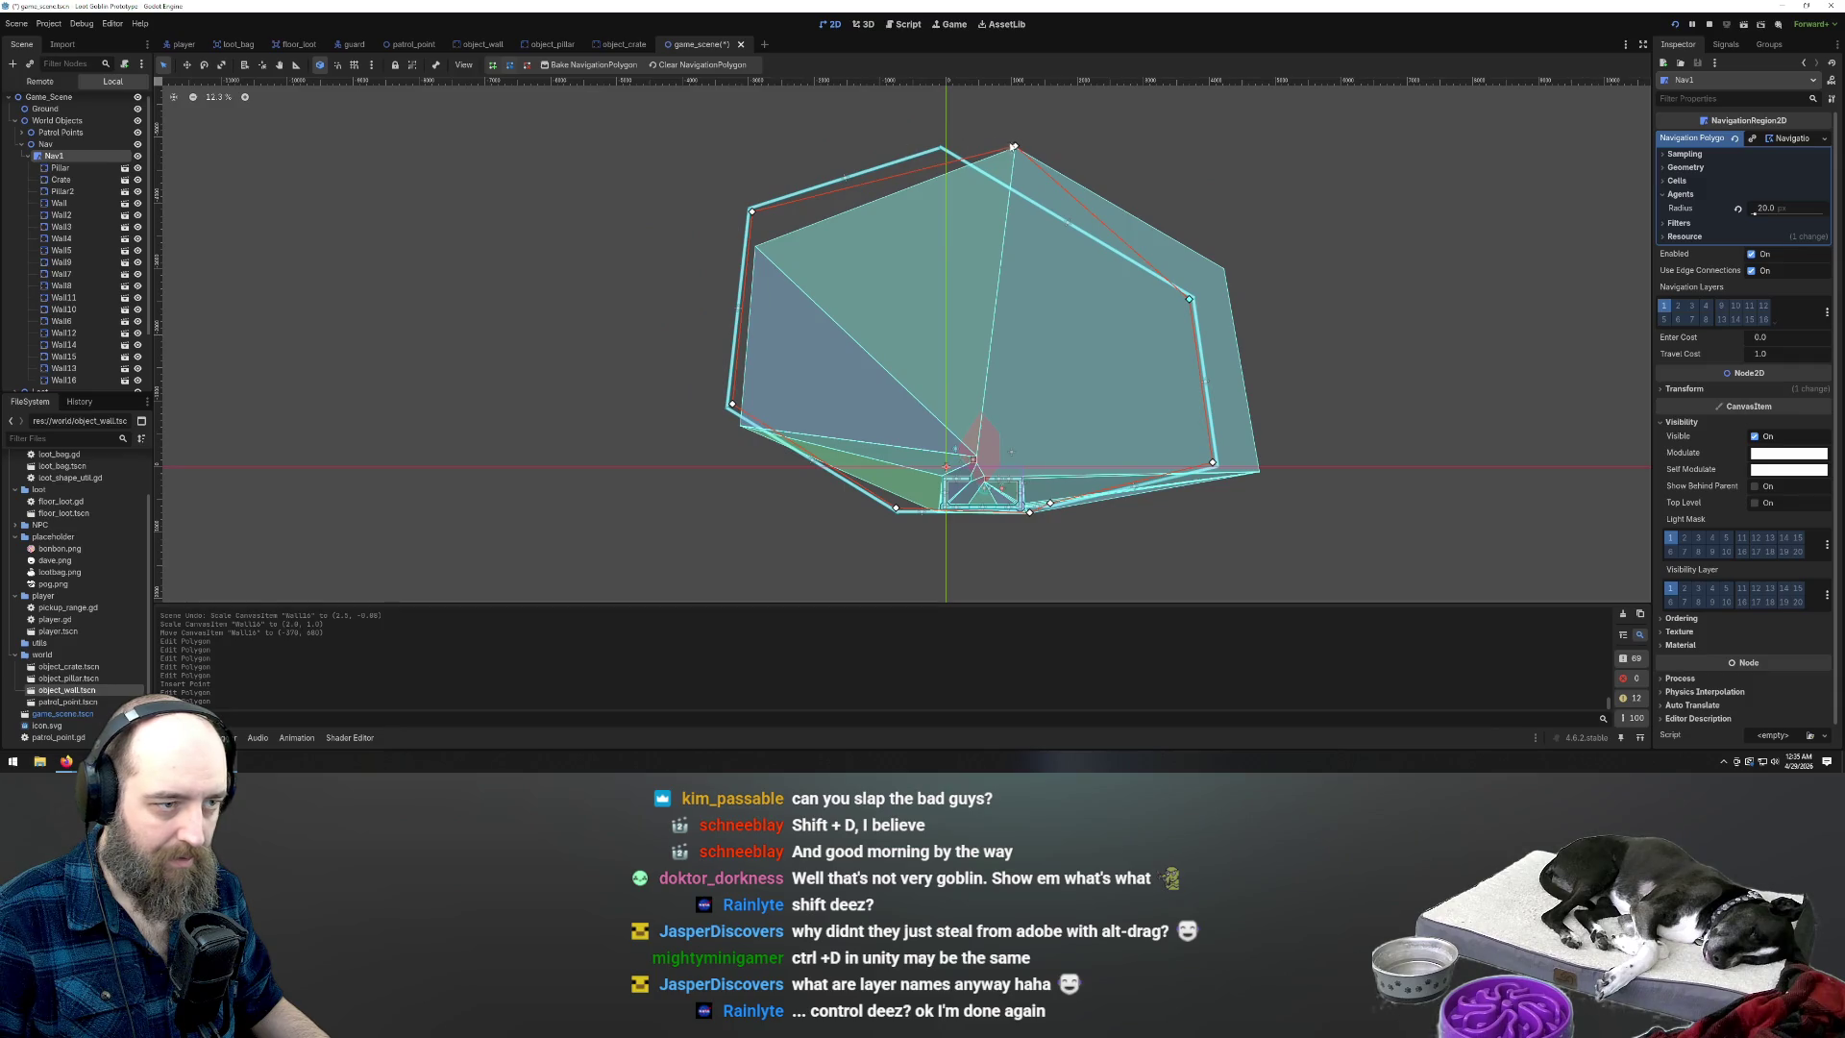
left_click_drag(1011, 147, 940, 159)
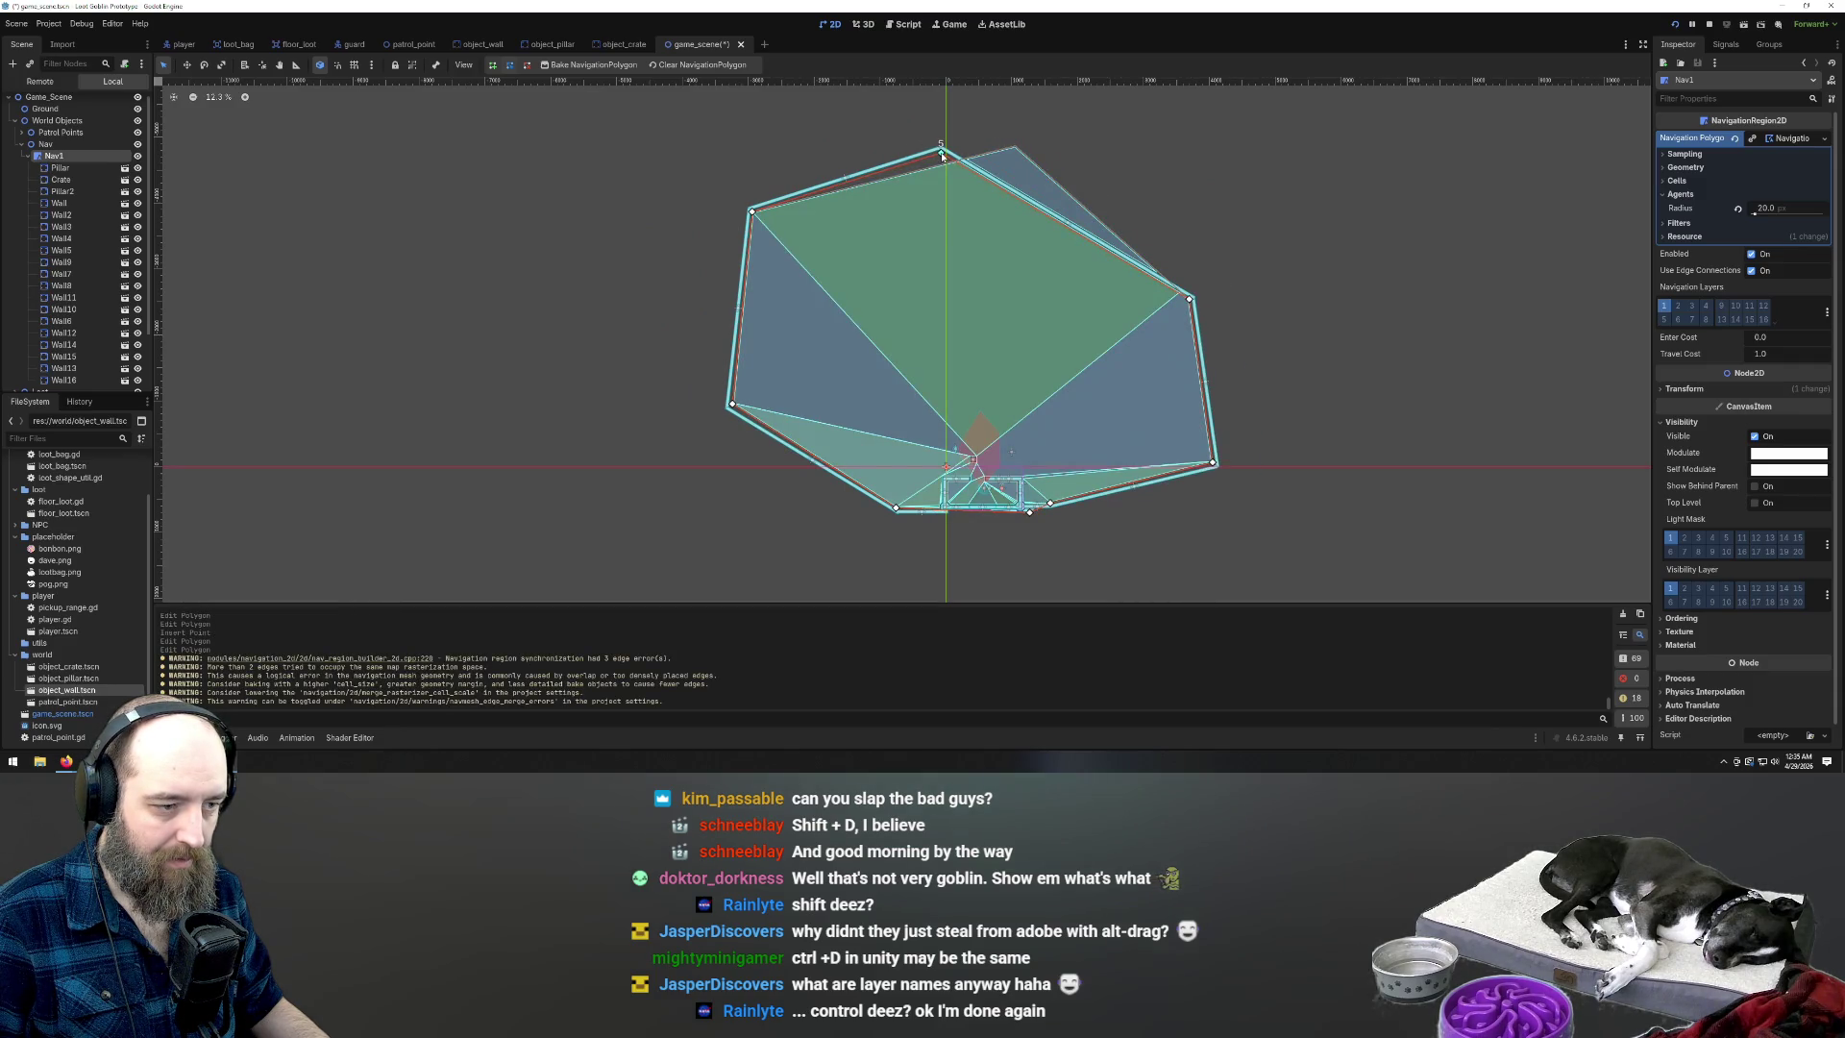
Bake the Nav1 NavigationPolygon and deselect it to check the result
left_click(634, 288)
scroll(778, 269, "down", 1)
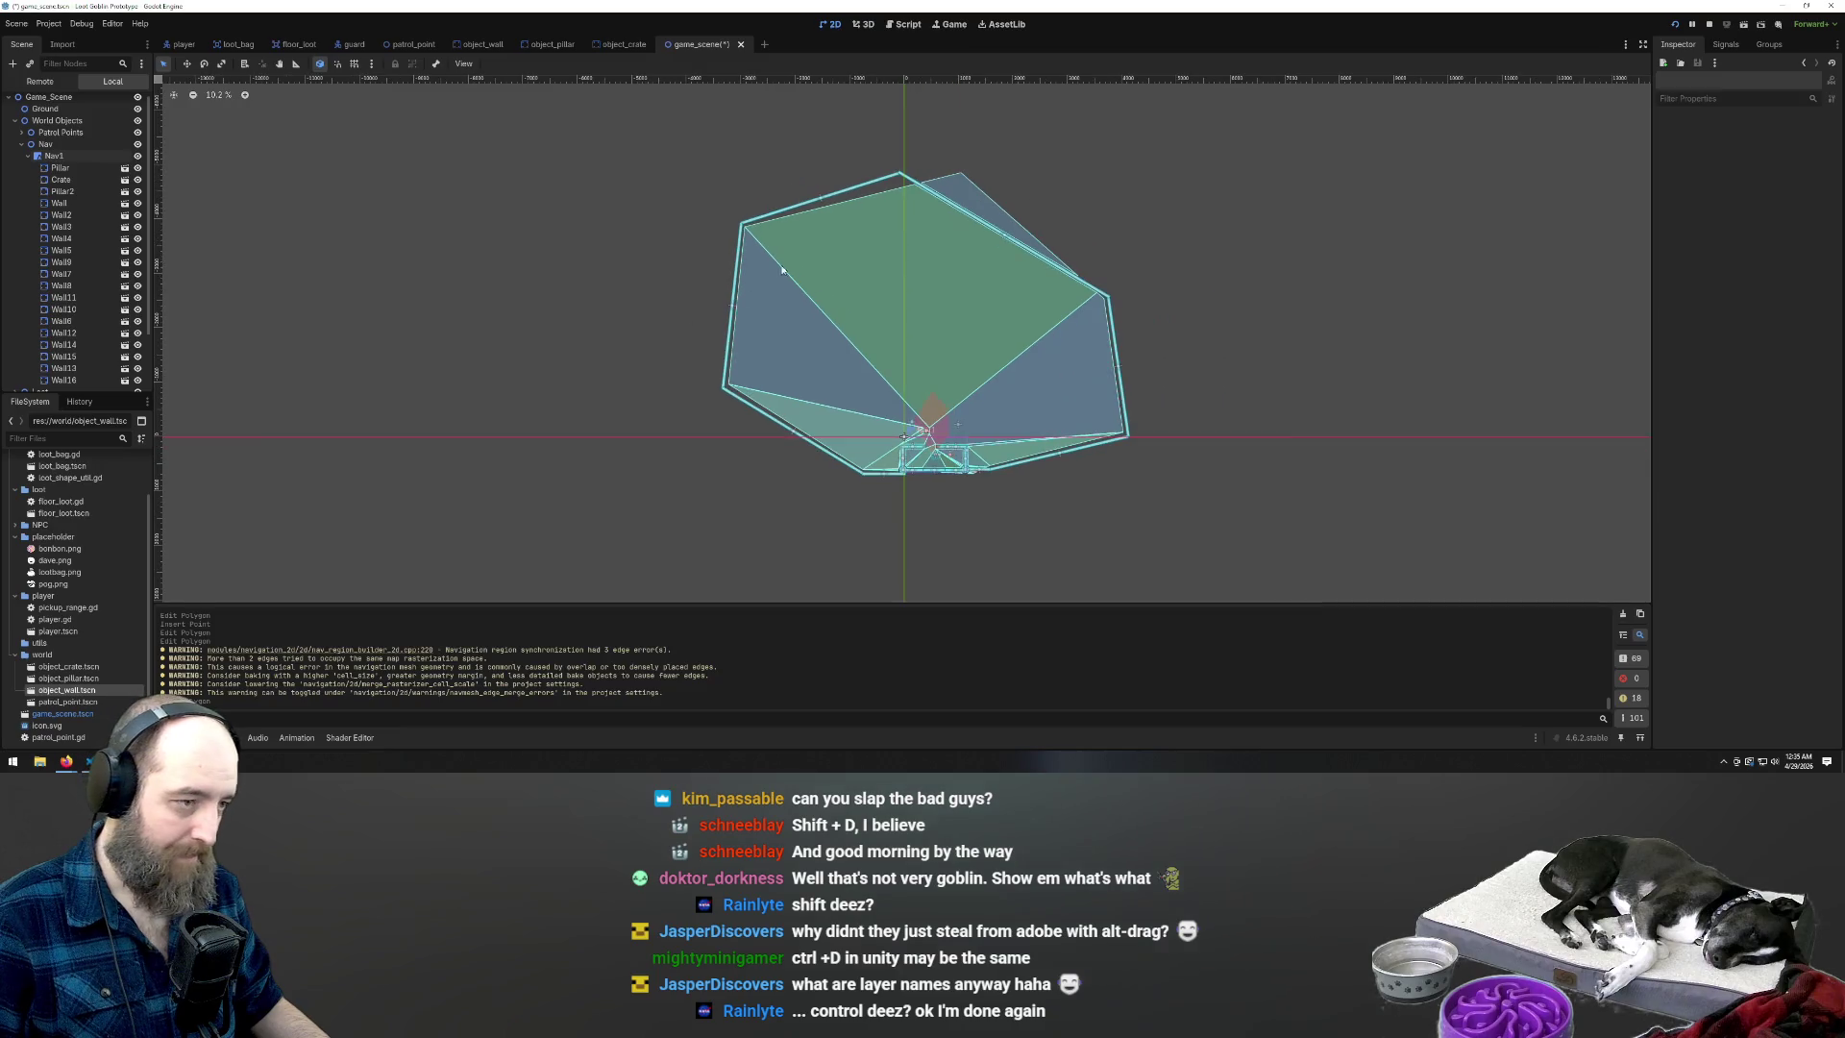
left_click(838, 271)
scroll(821, 246, "up", 2)
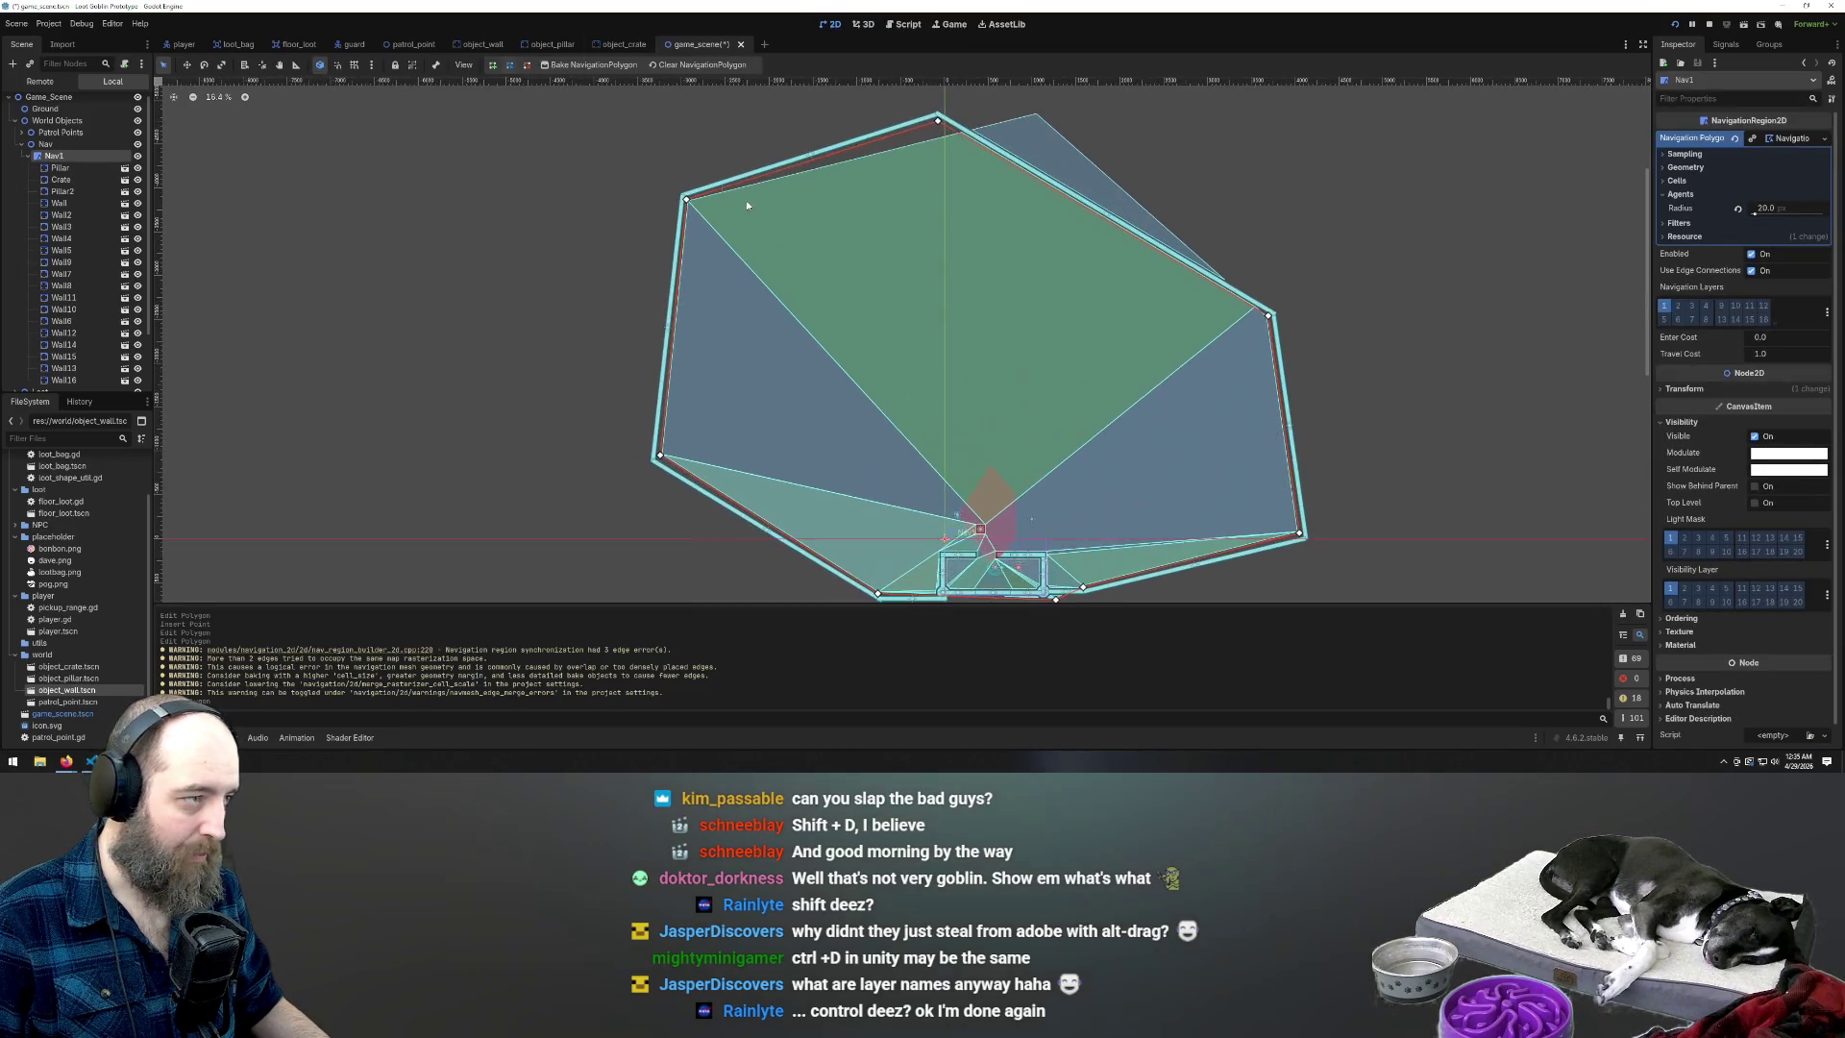
left_click(569, 67)
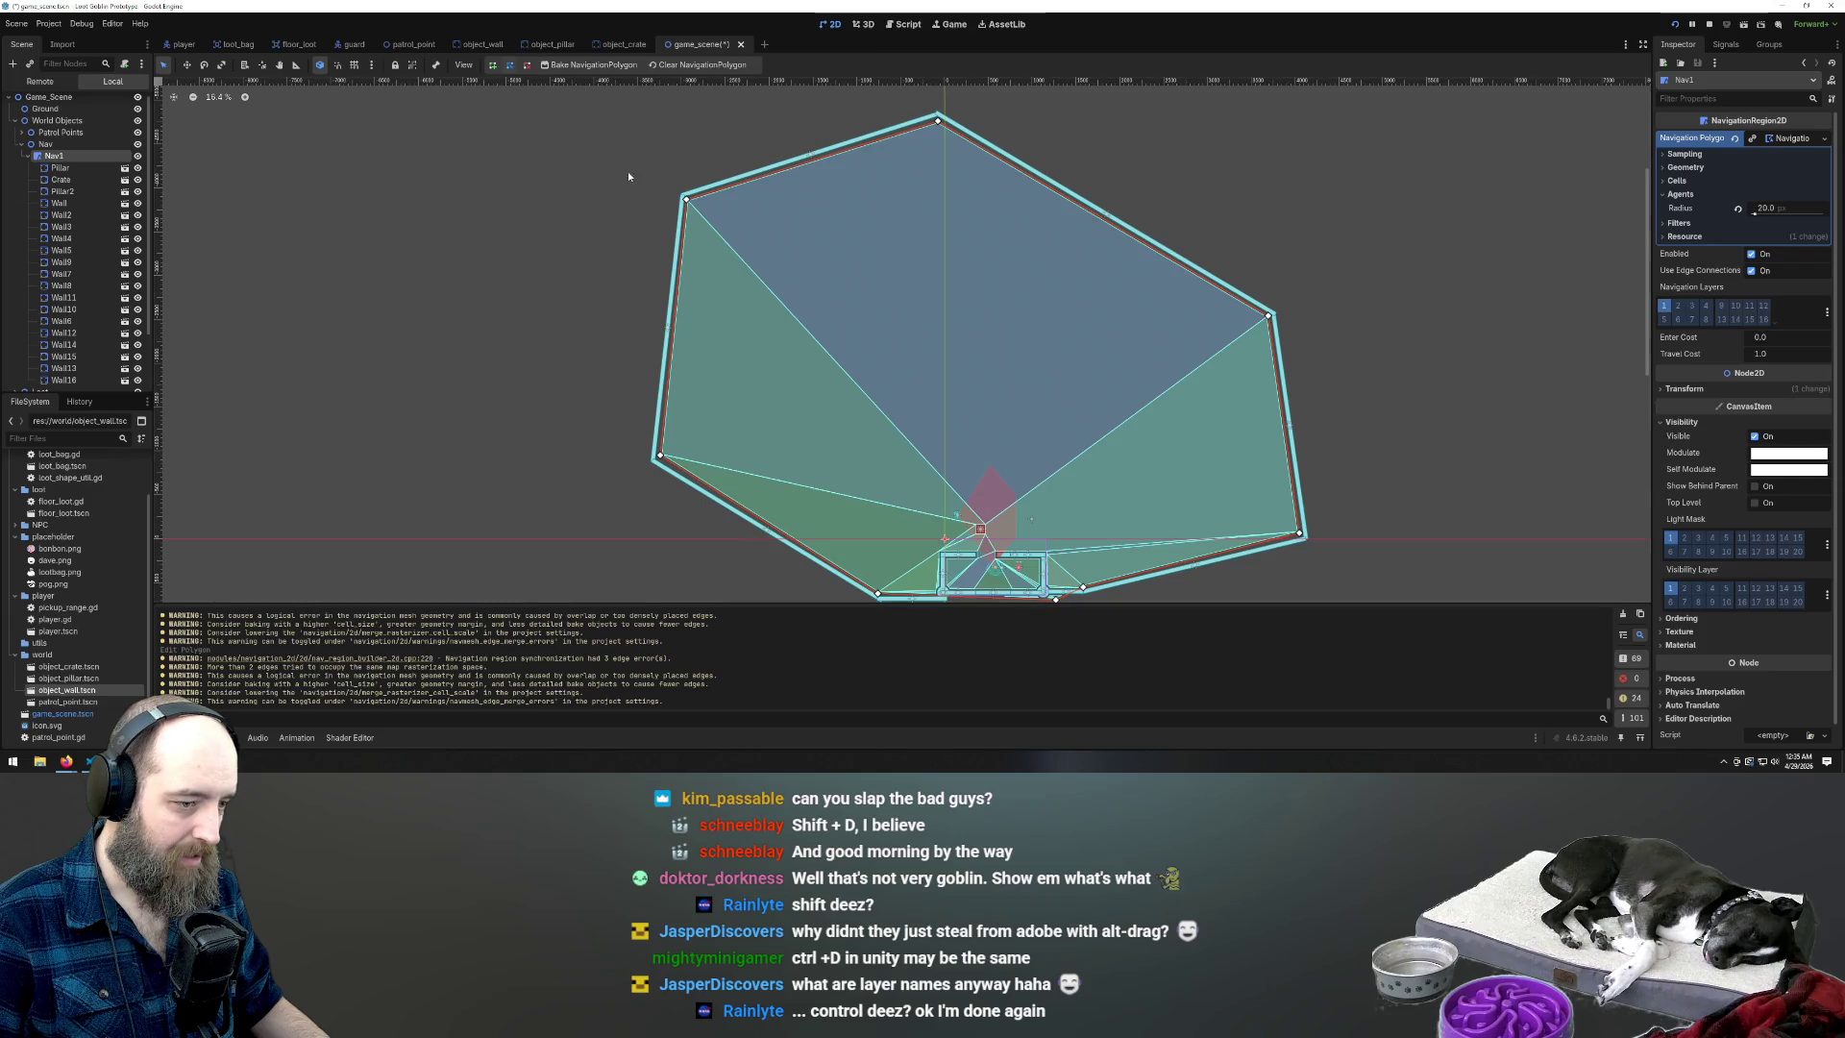
scroll(596, 307, "down", 2)
scroll(876, 512, "up", 1)
scroll(876, 512, "up", 1)
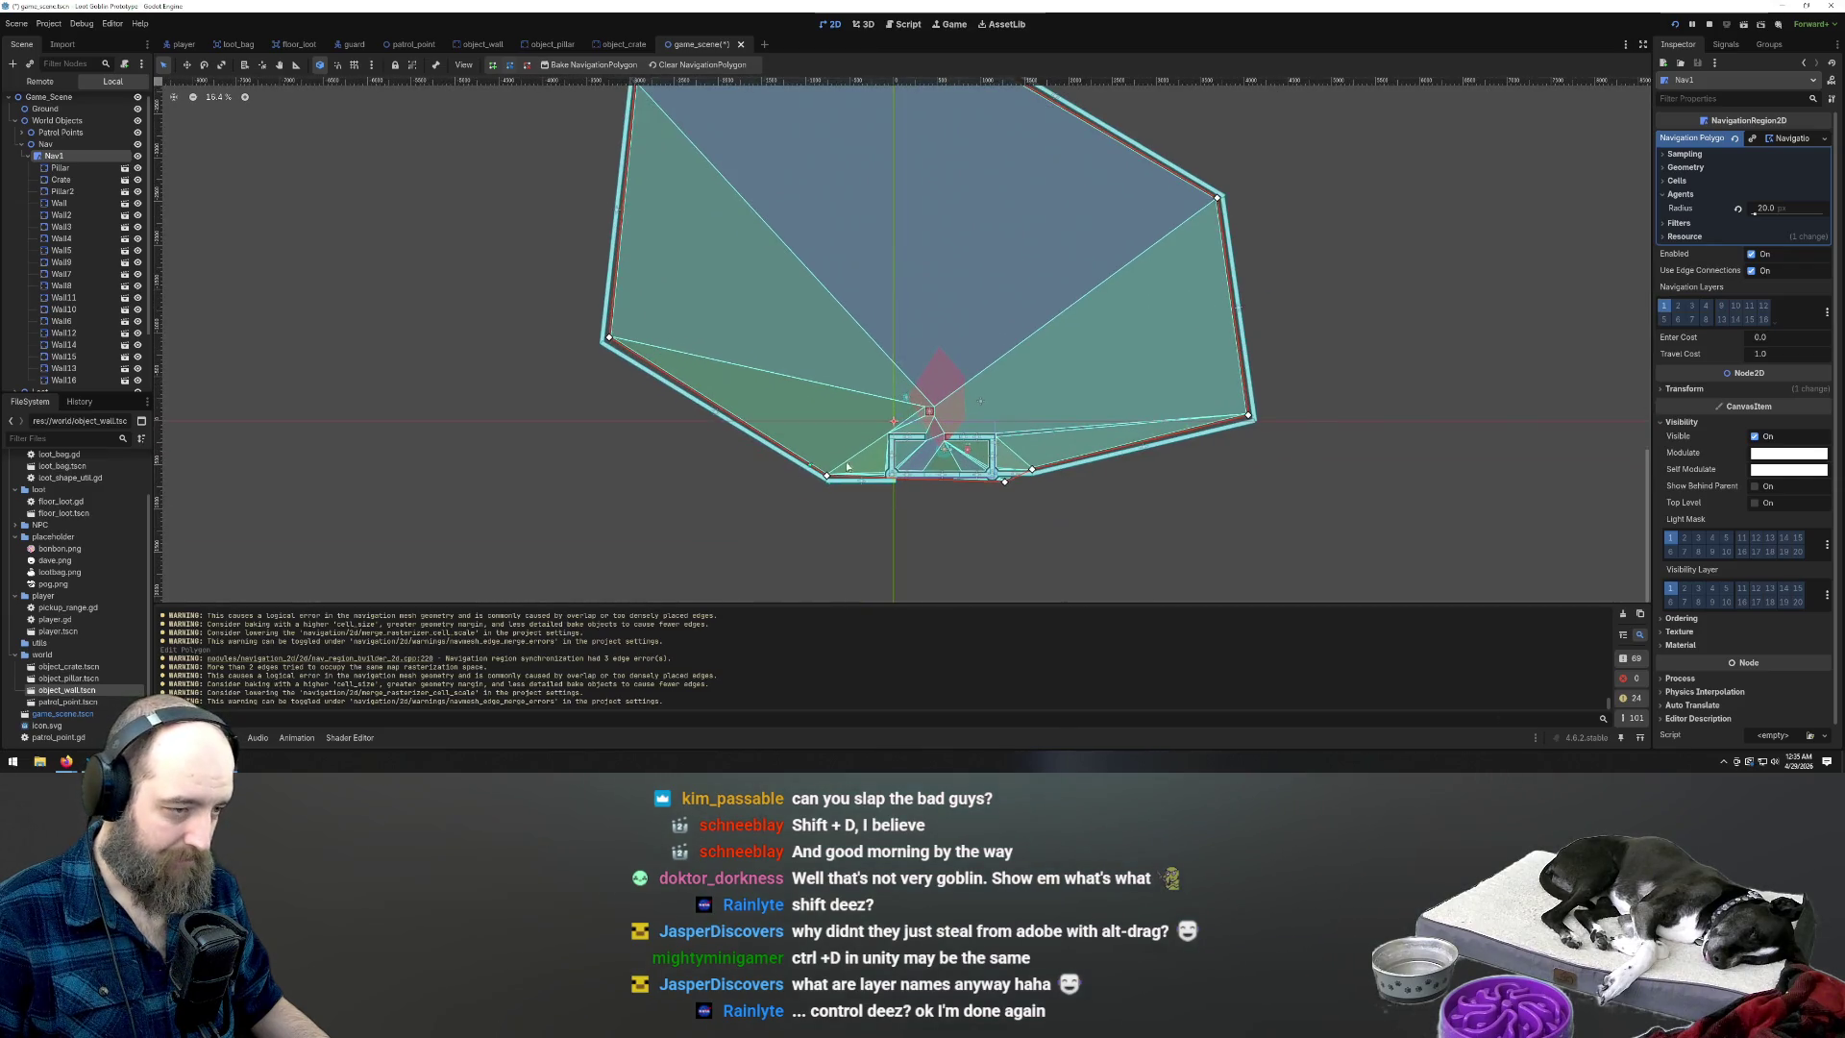
left_click(471, 327)
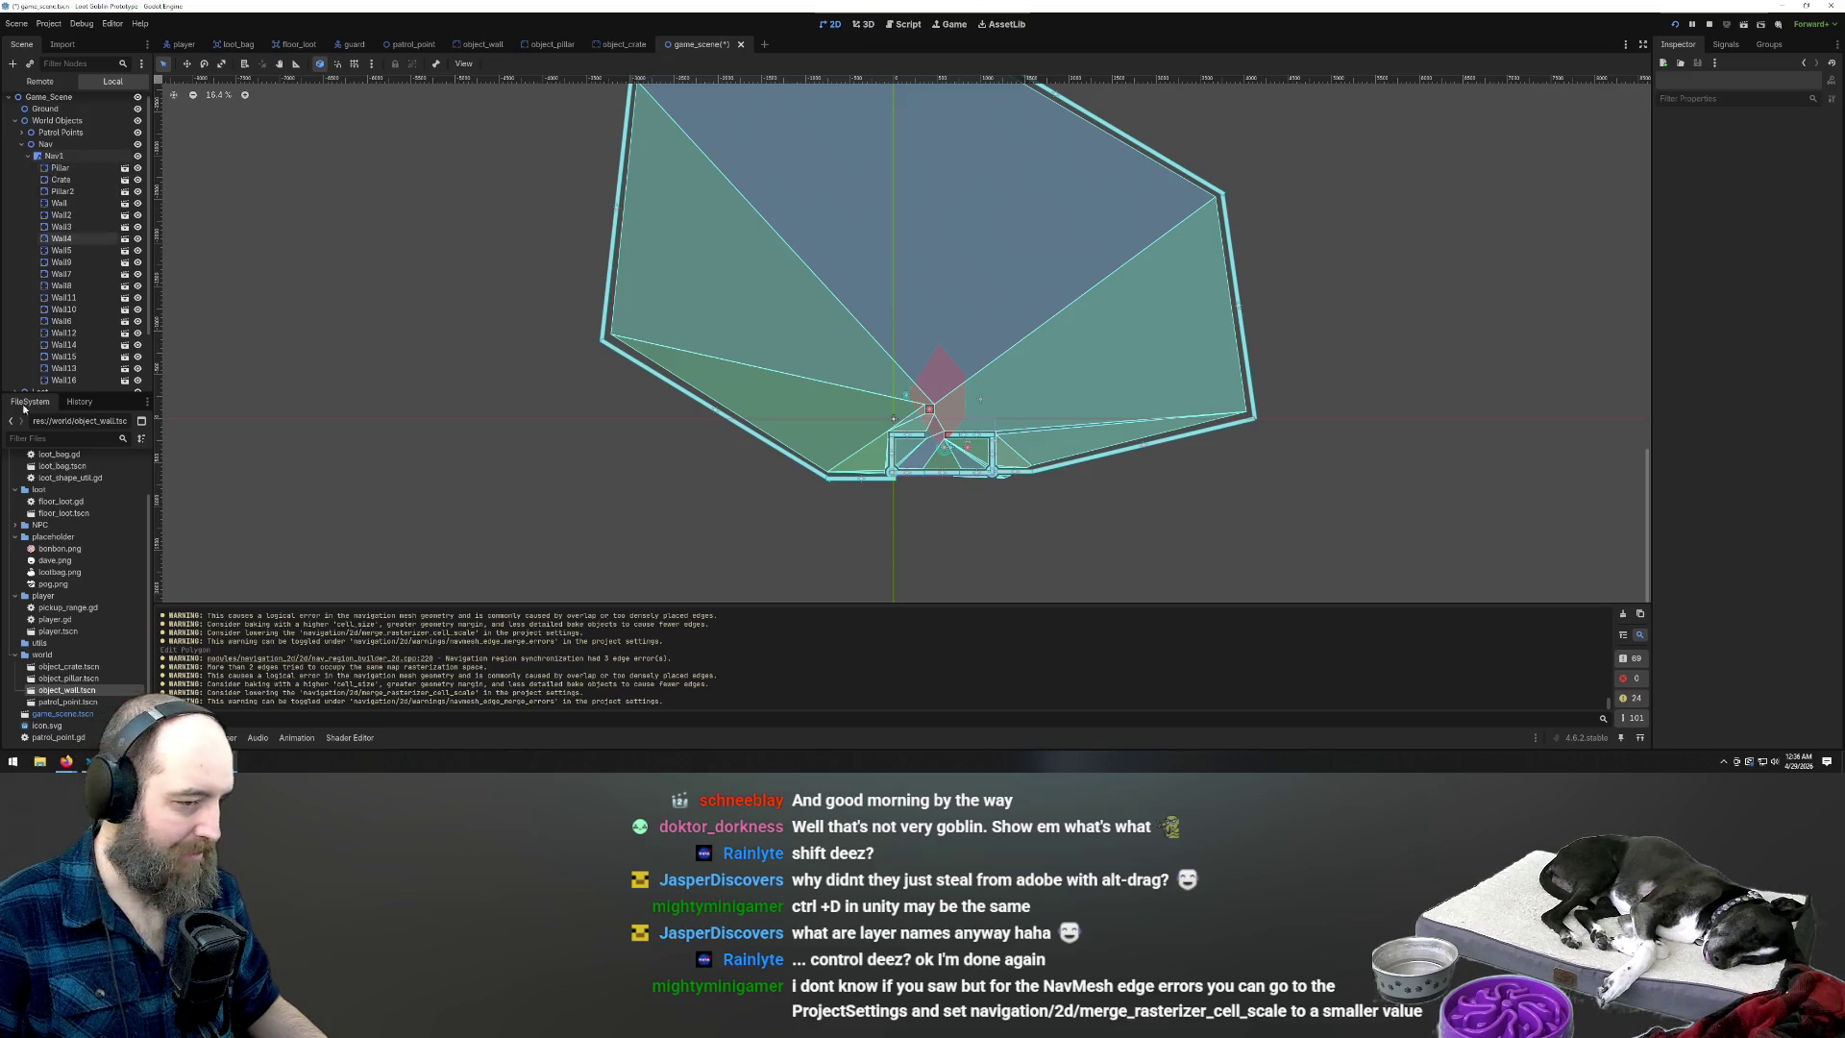
Instance object_wall.tscn as Wall17 and move it into Nav1's area above the small room
scroll(865, 452, "up", 4)
scroll(780, 383, "up", 2)
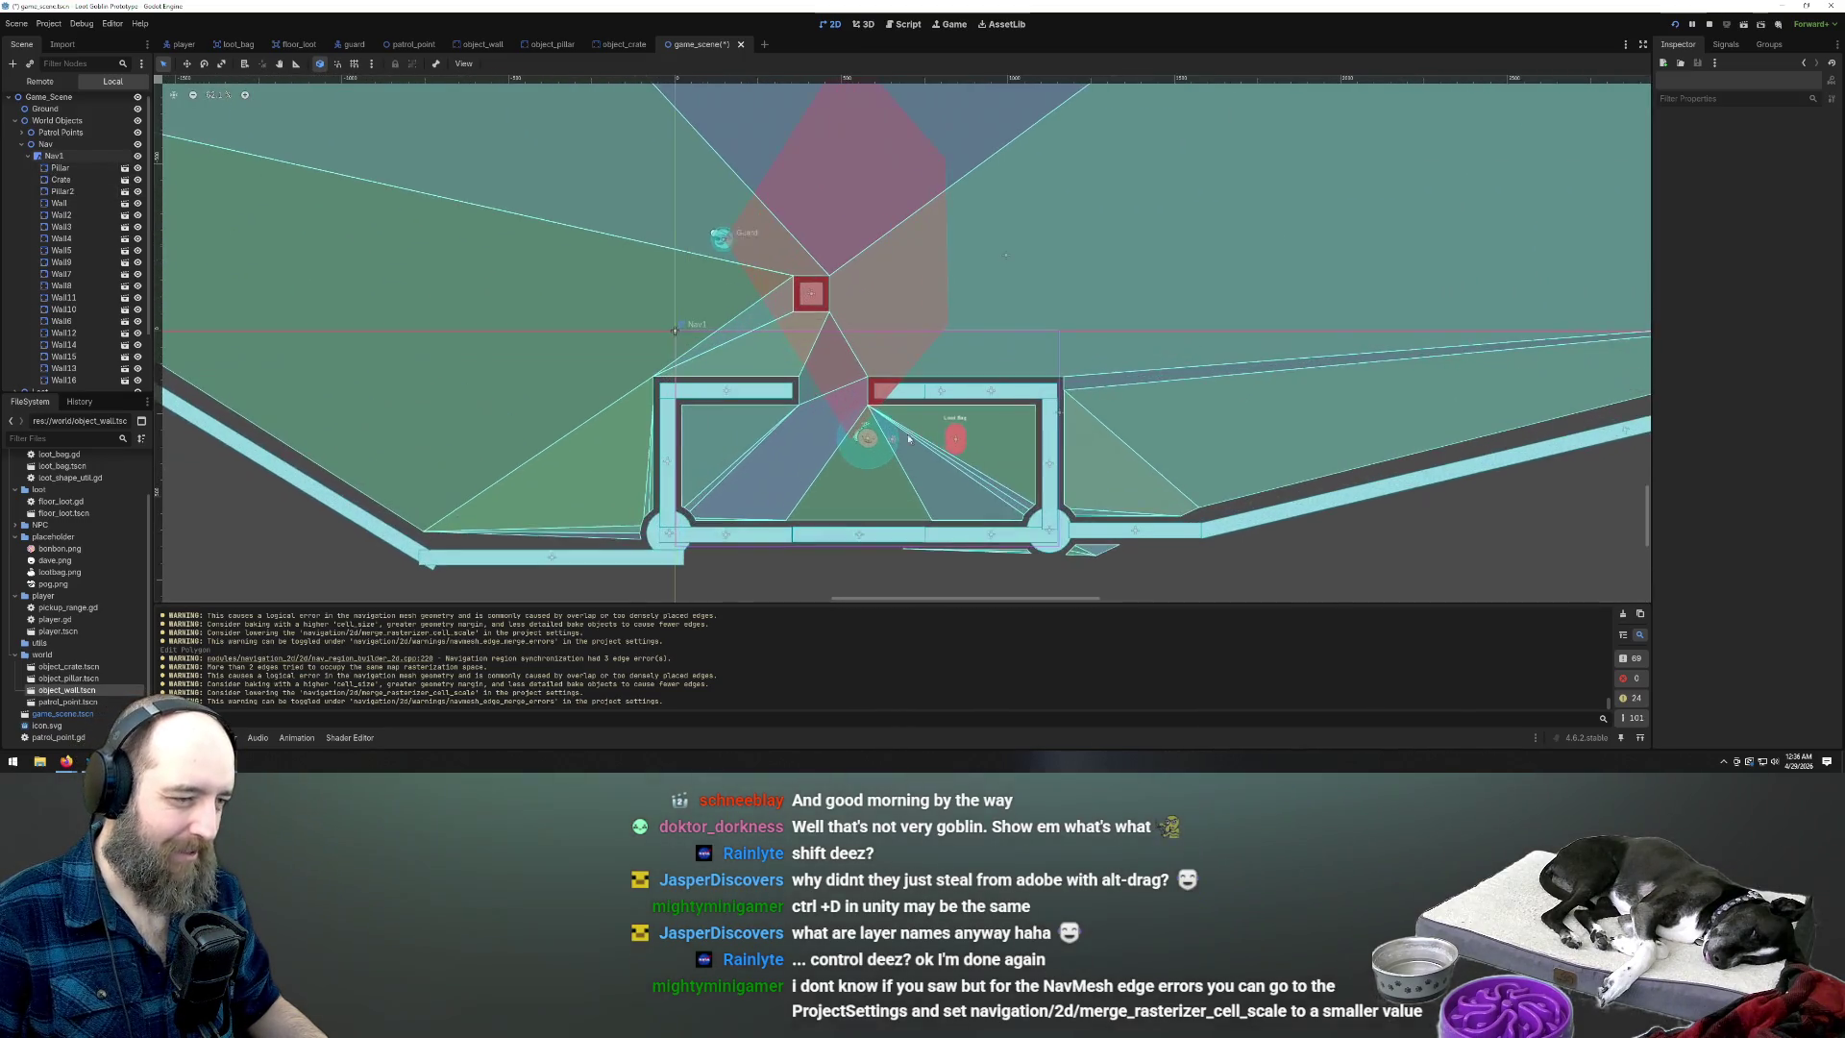
scroll(967, 525, "down", 6)
scroll(935, 499, "up", 3)
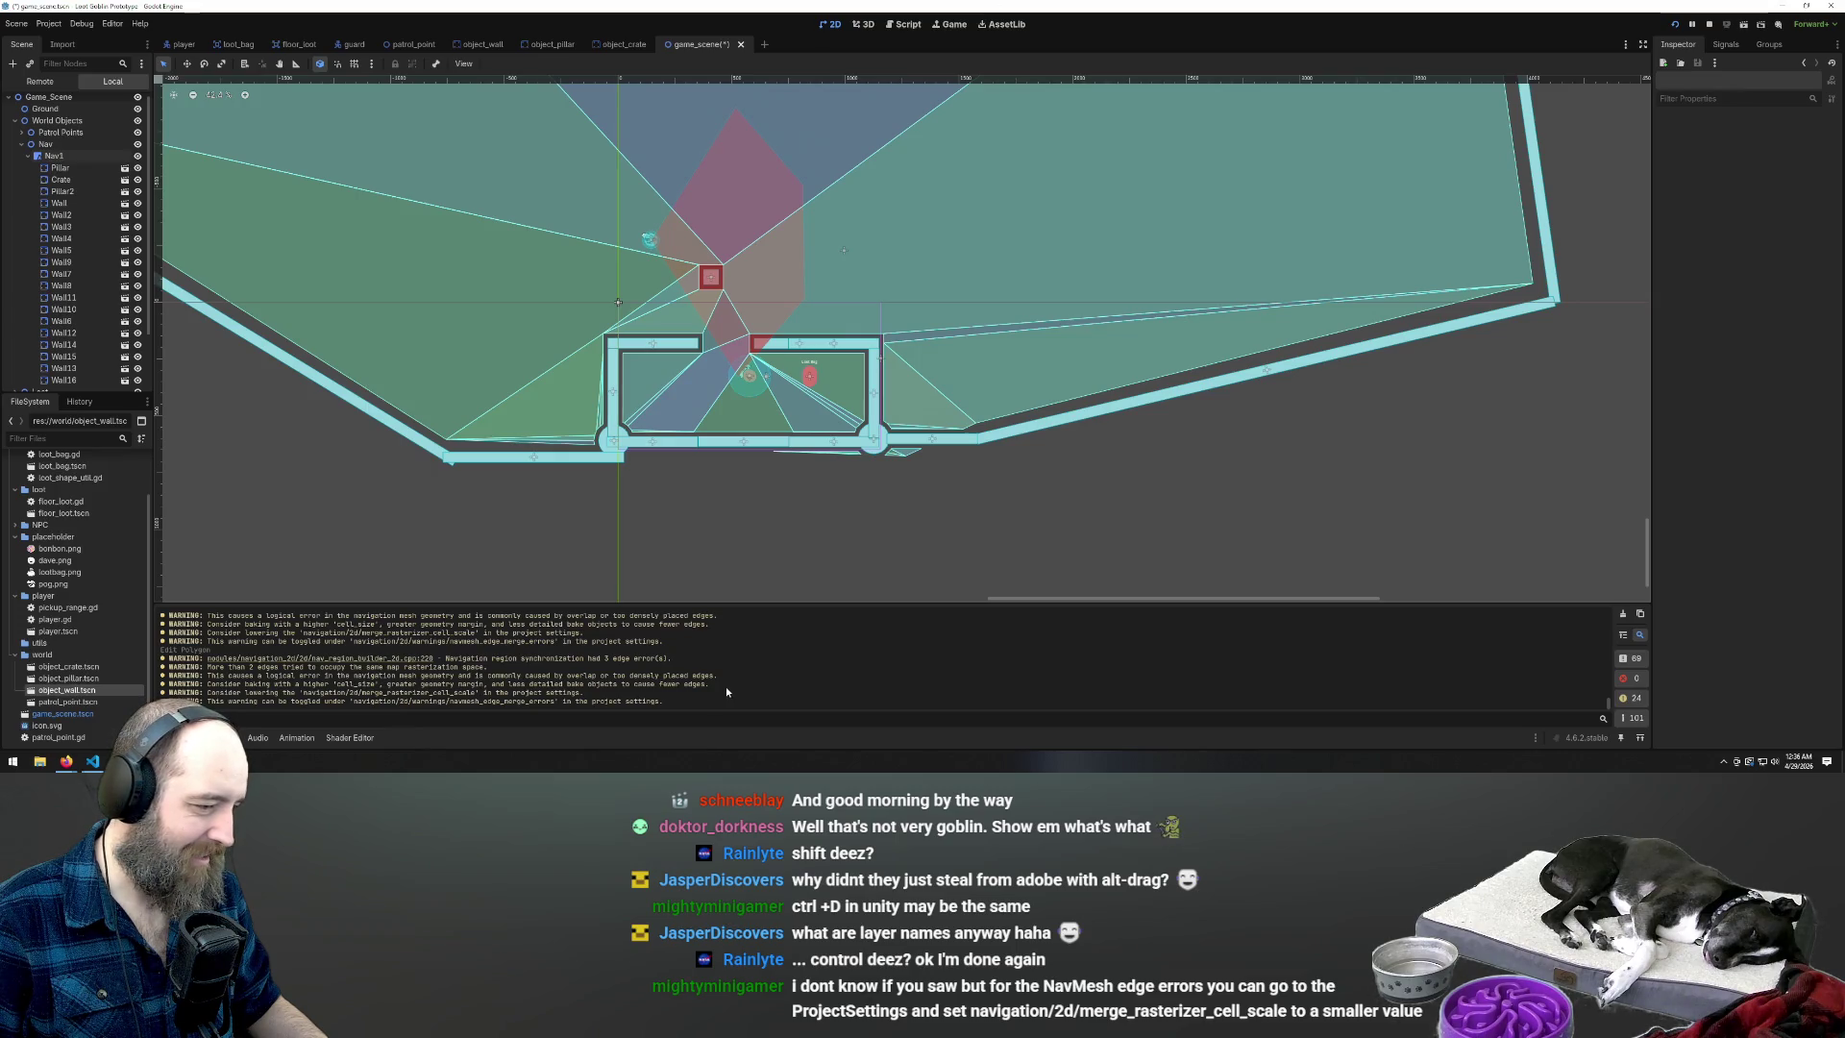
scroll(1028, 533, "down", 6)
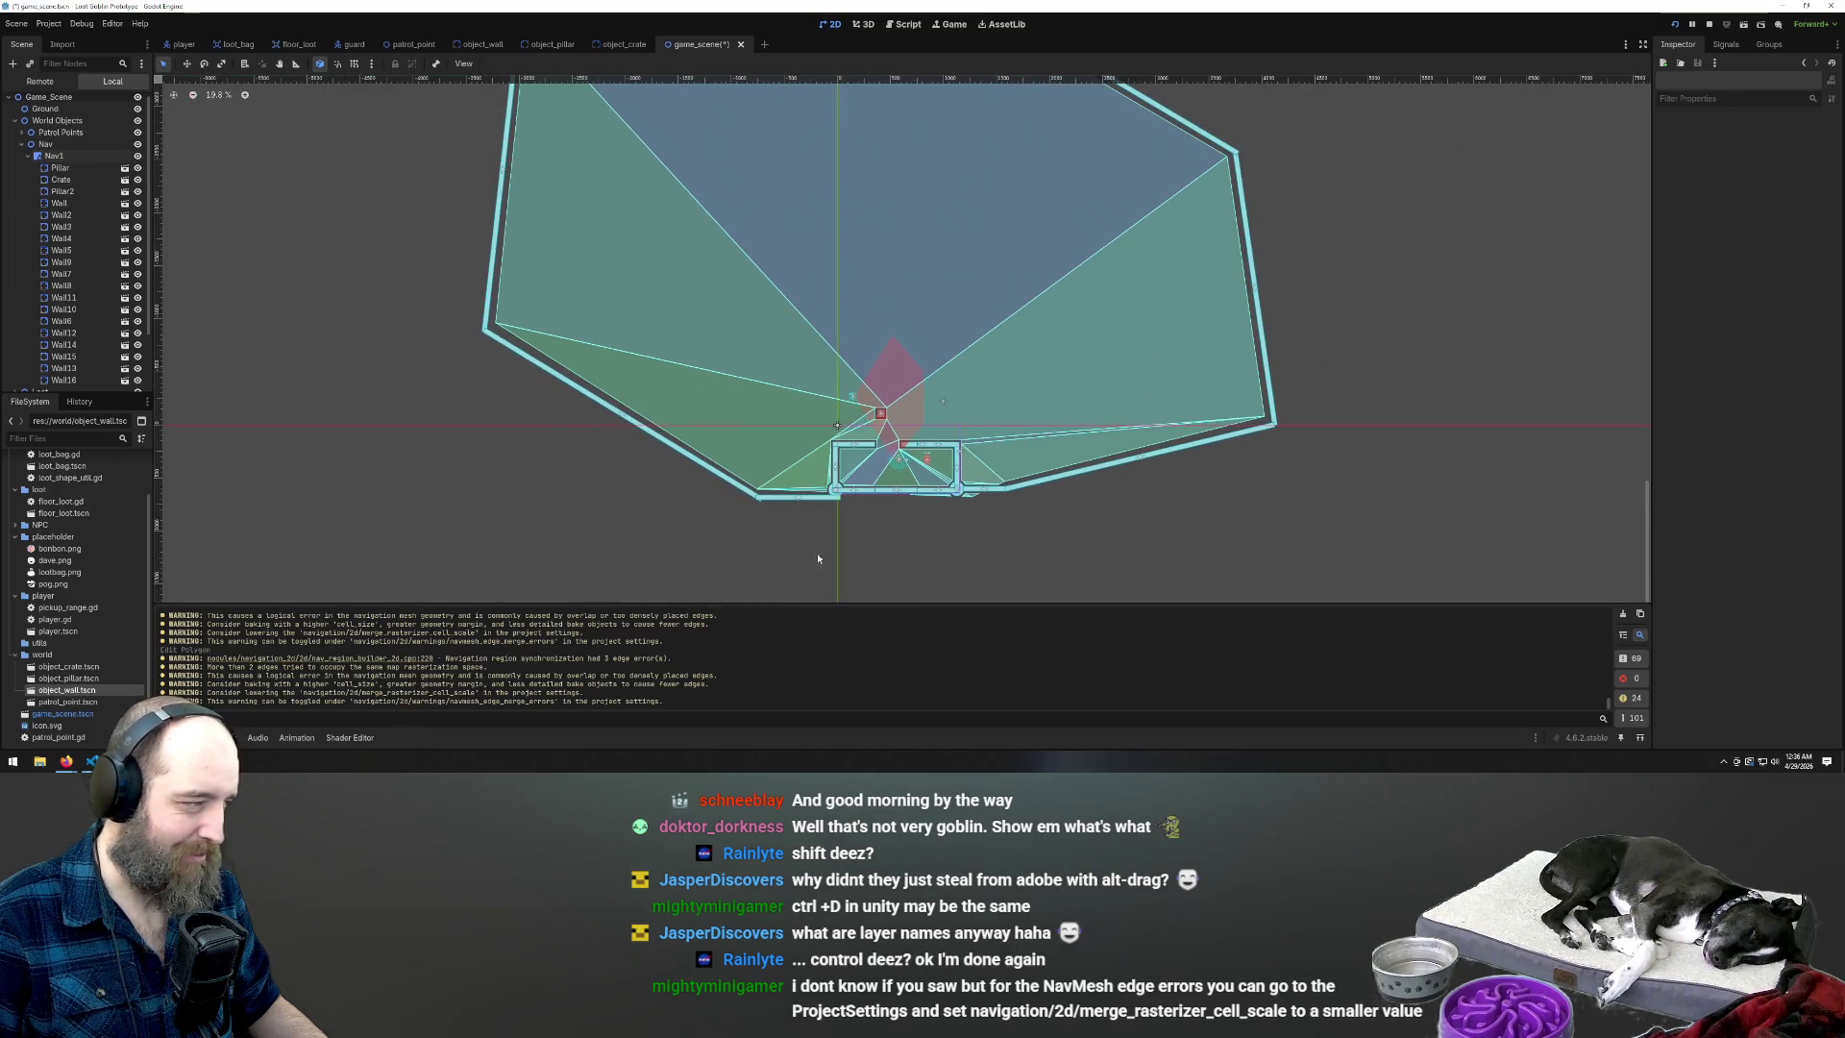
scroll(553, 200, "down", 1)
scroll(553, 200, "down", 1)
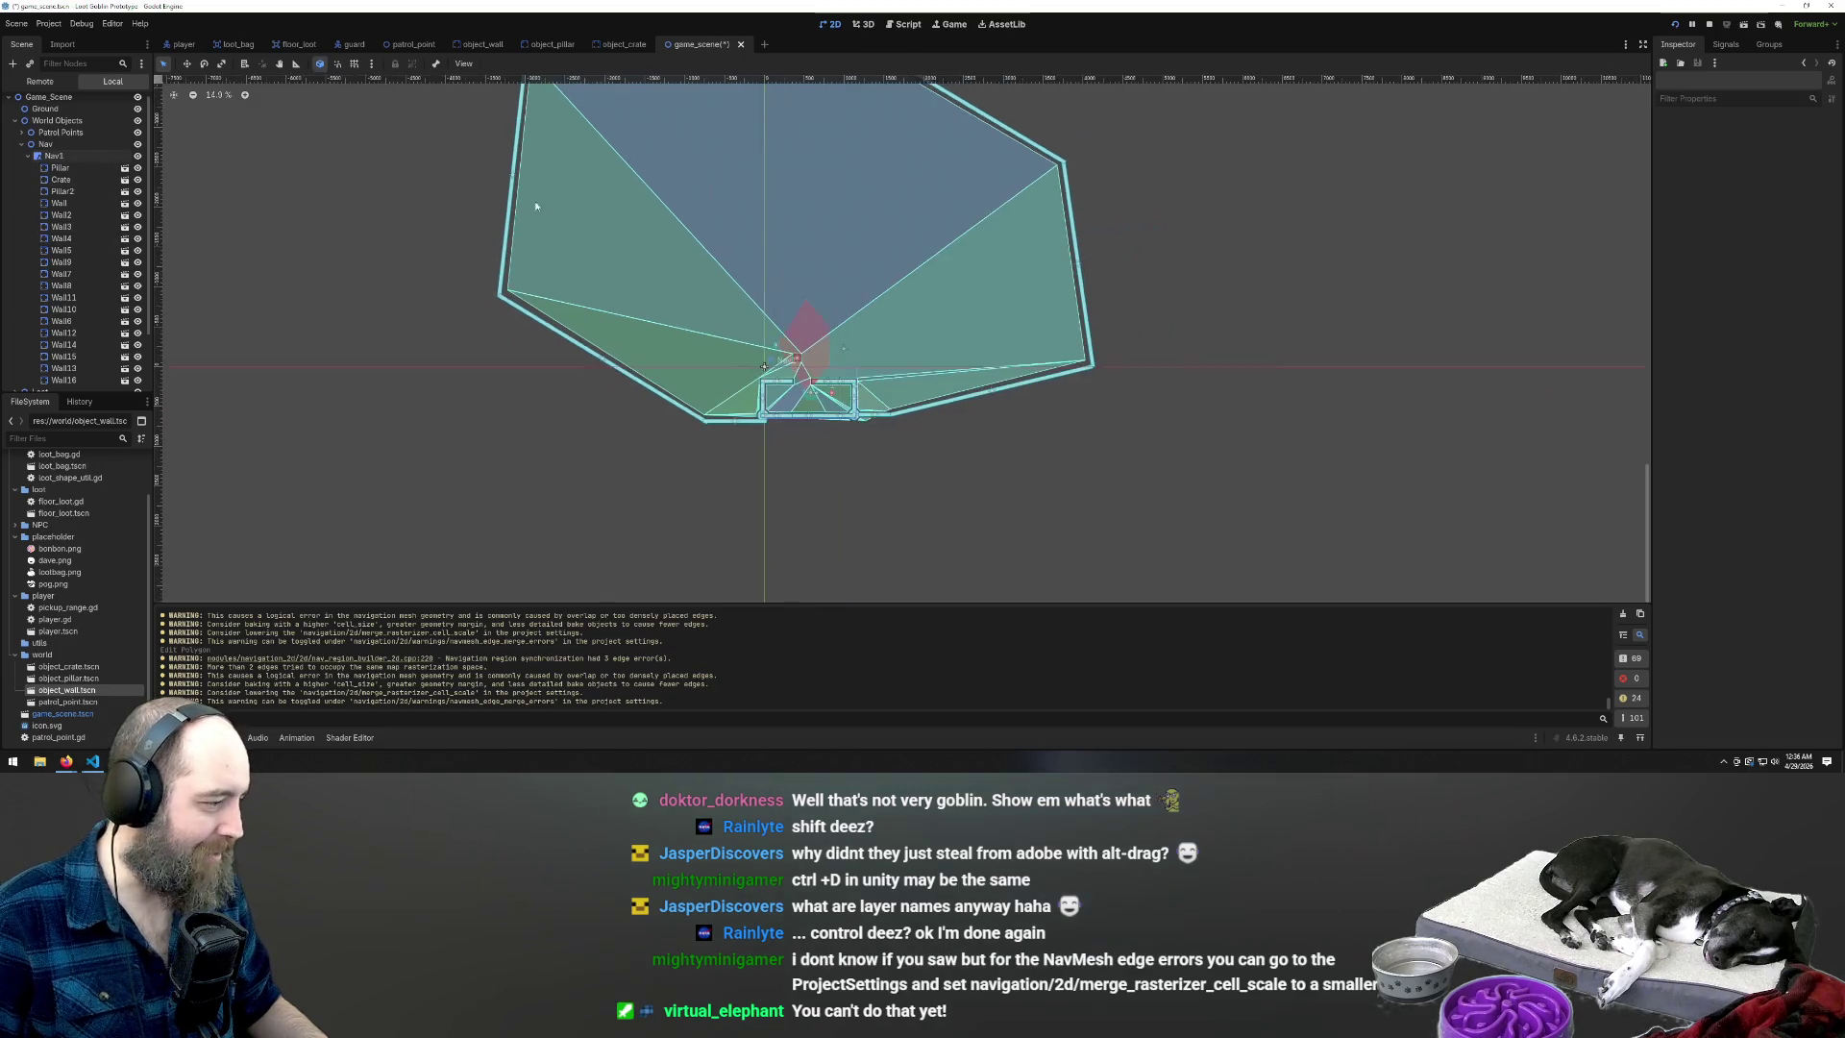
left_click(77, 238)
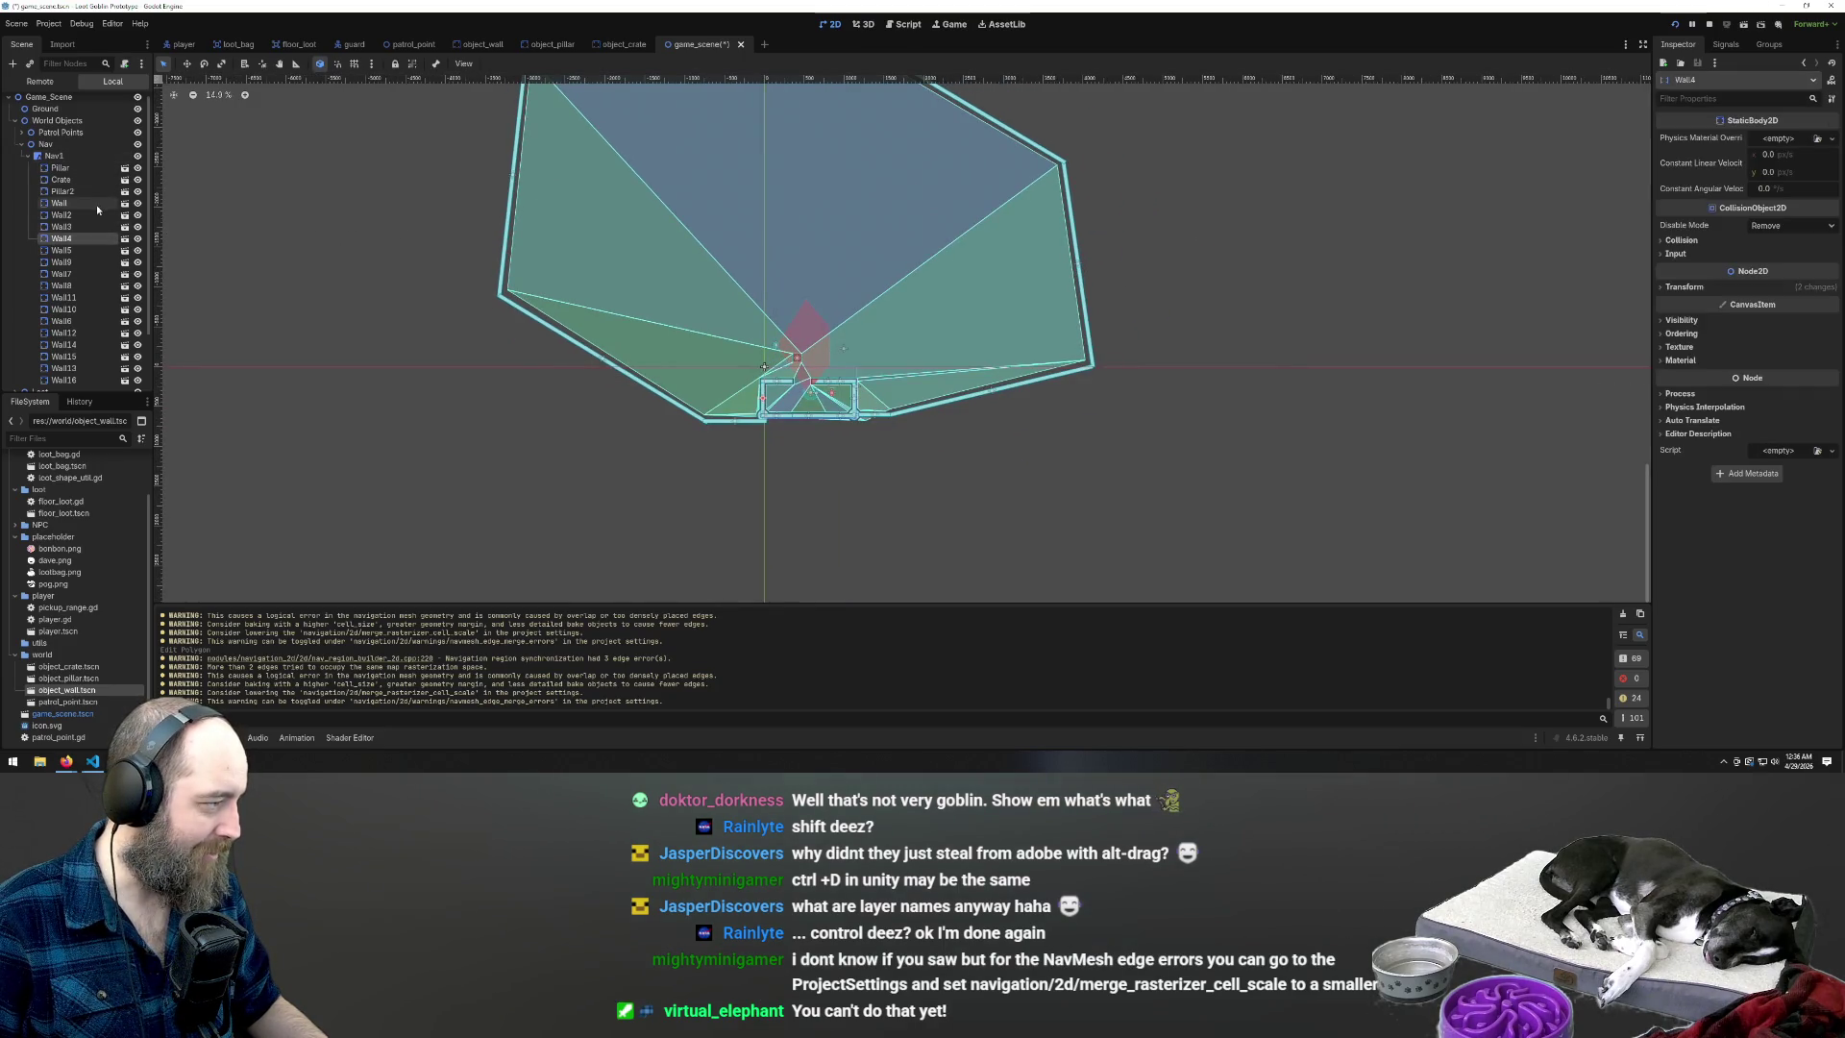
left_click_drag(83, 689, 387, 442)
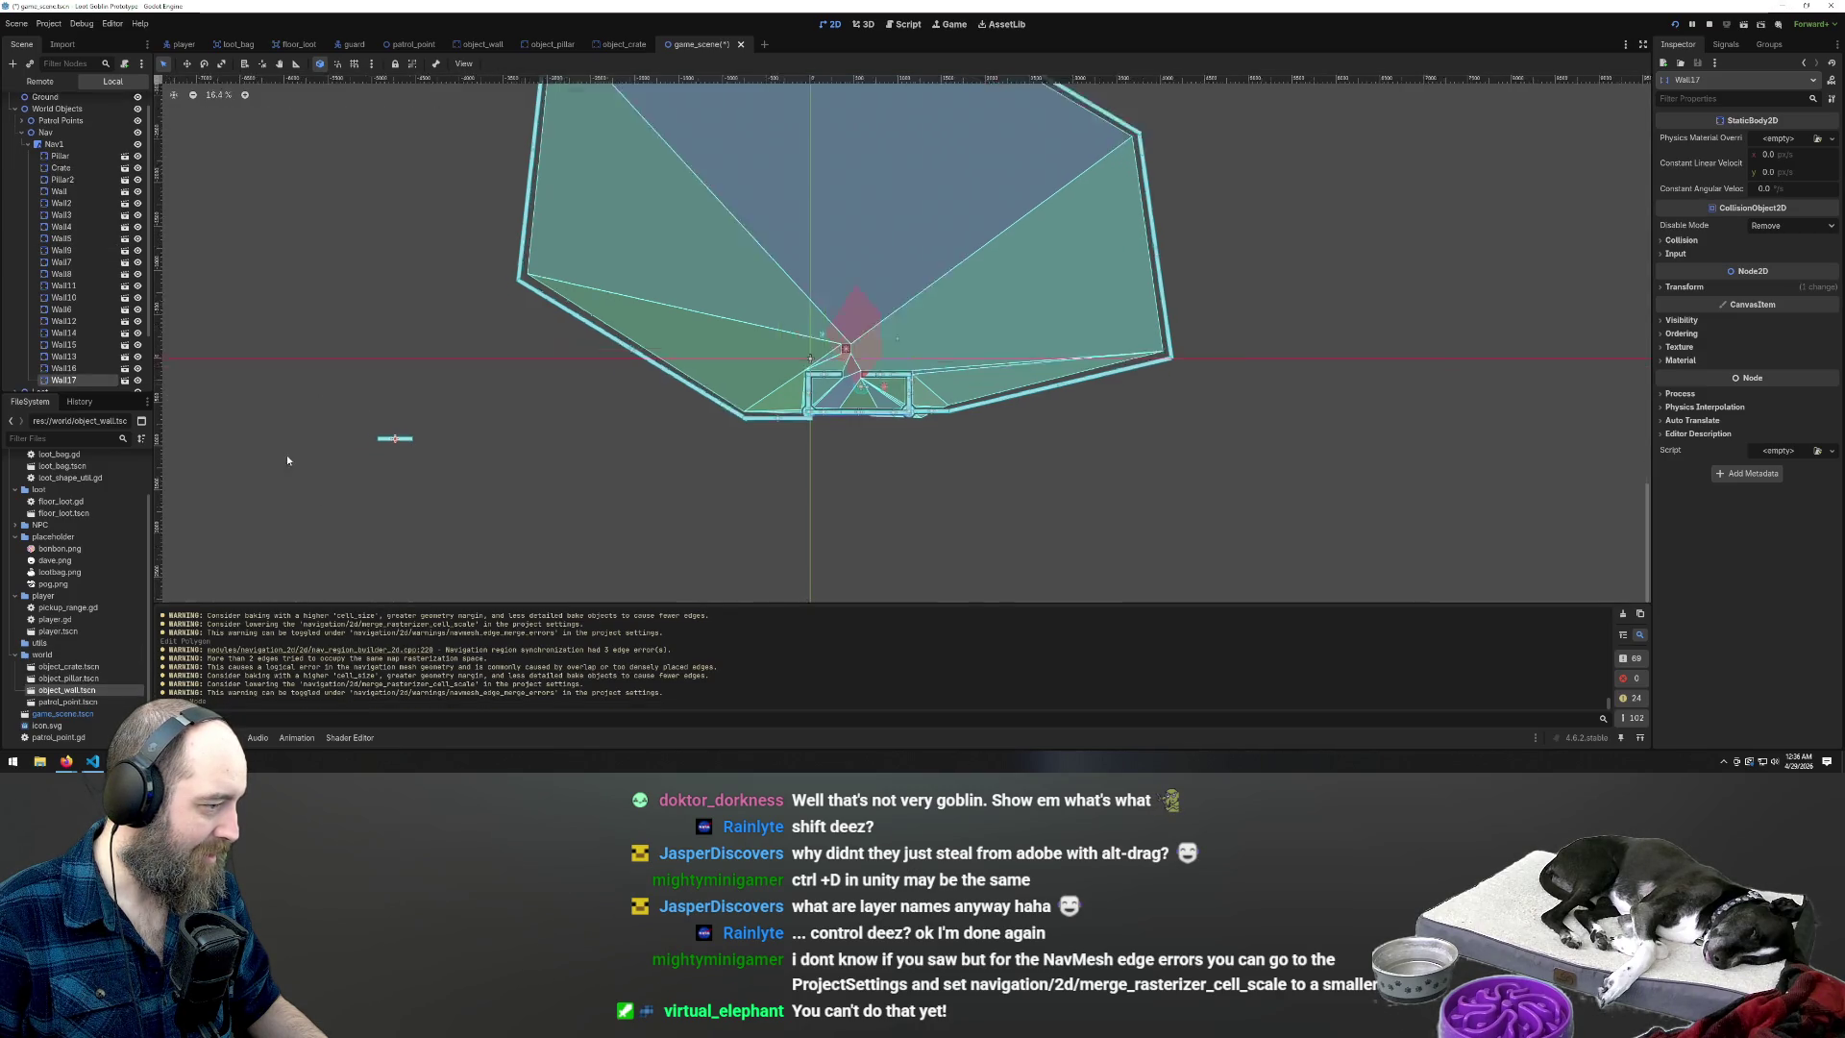
scroll(288, 451, "up", 6)
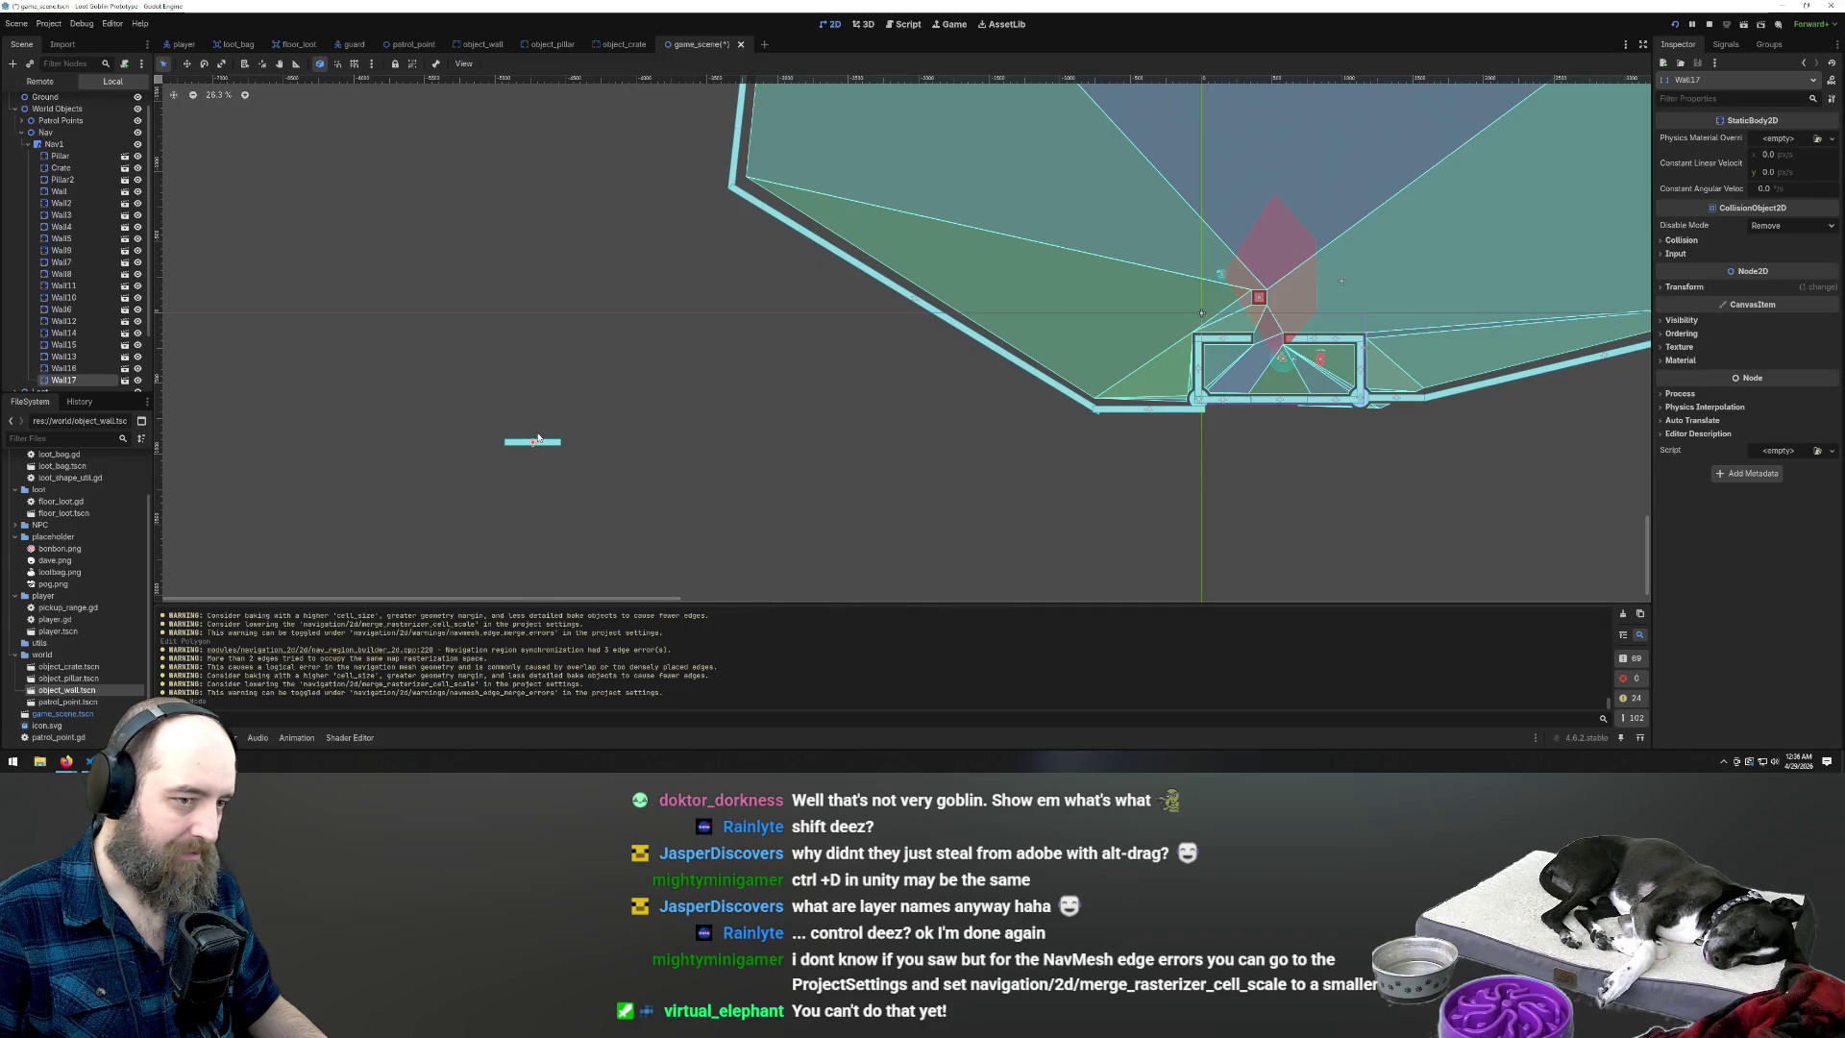
mouse_move(551, 440)
left_mouse_down()
mouse_move(1331, 221)
mouse_move(1183, 241)
left_mouse_up()
scroll(903, 336, "up", 1)
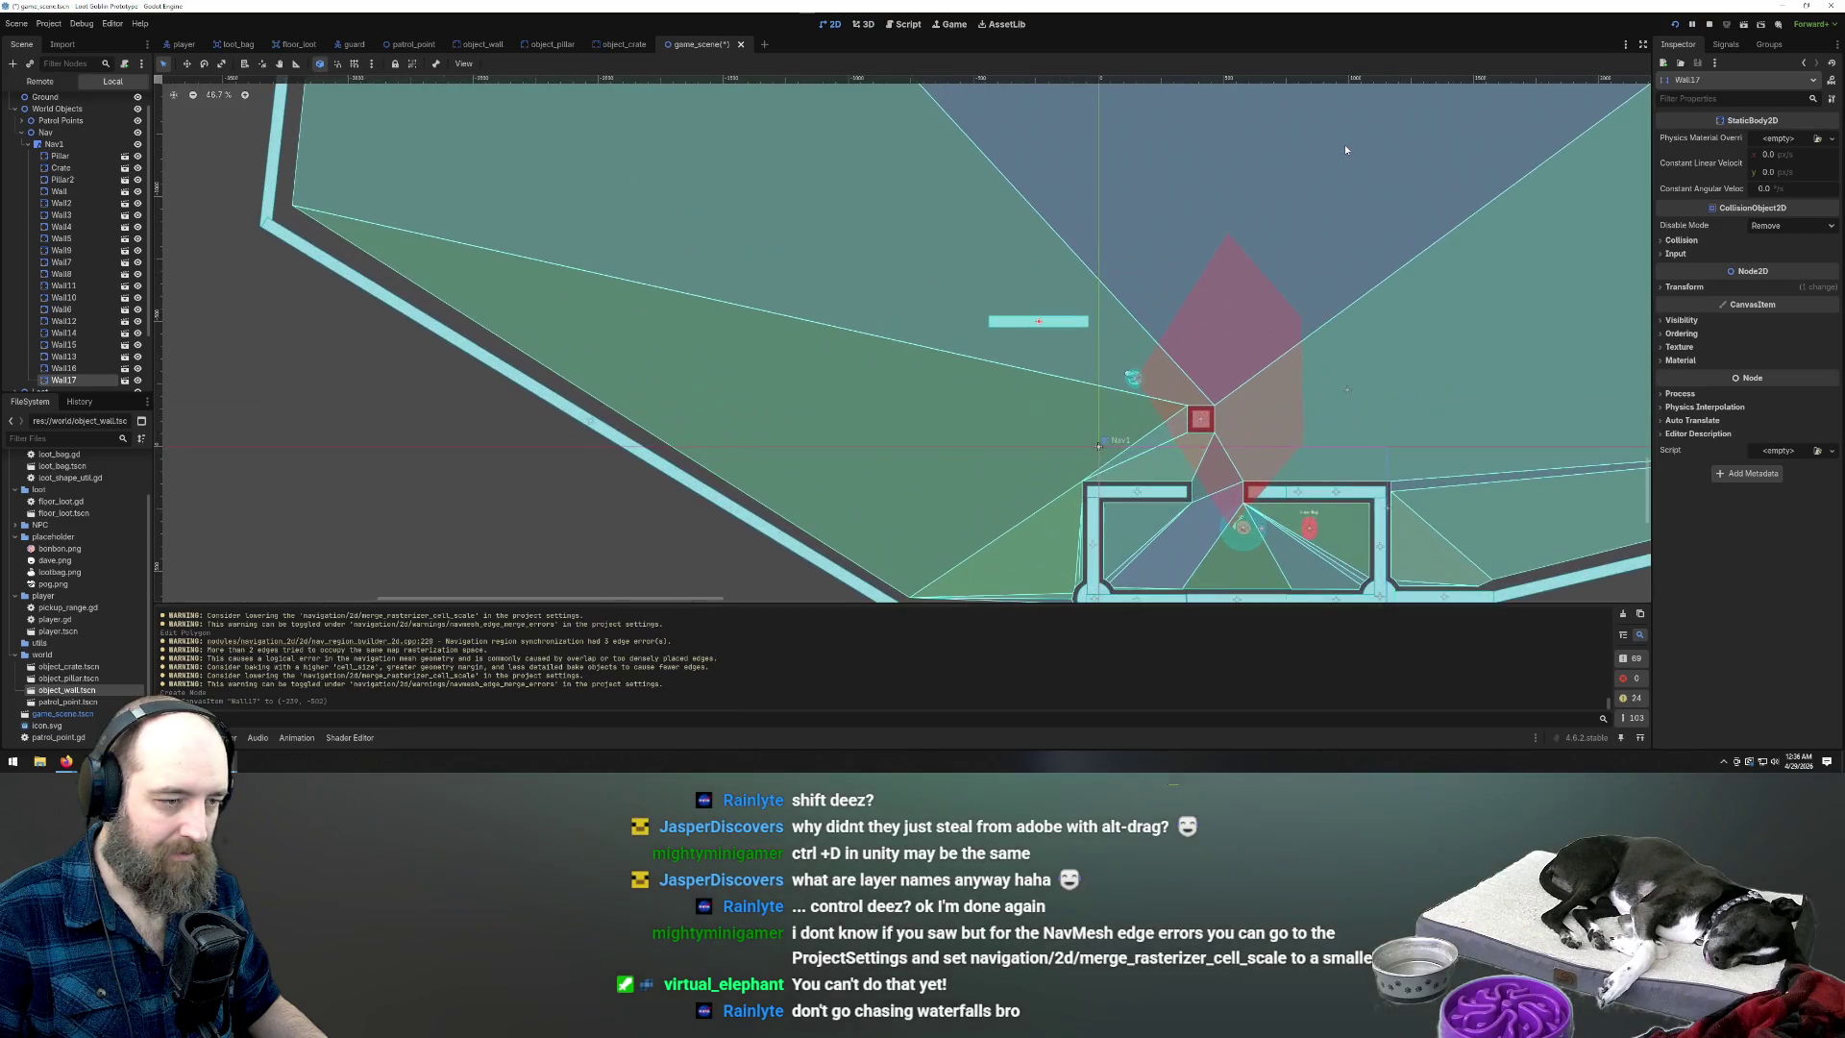
left_click(80, 144)
right_click(80, 144)
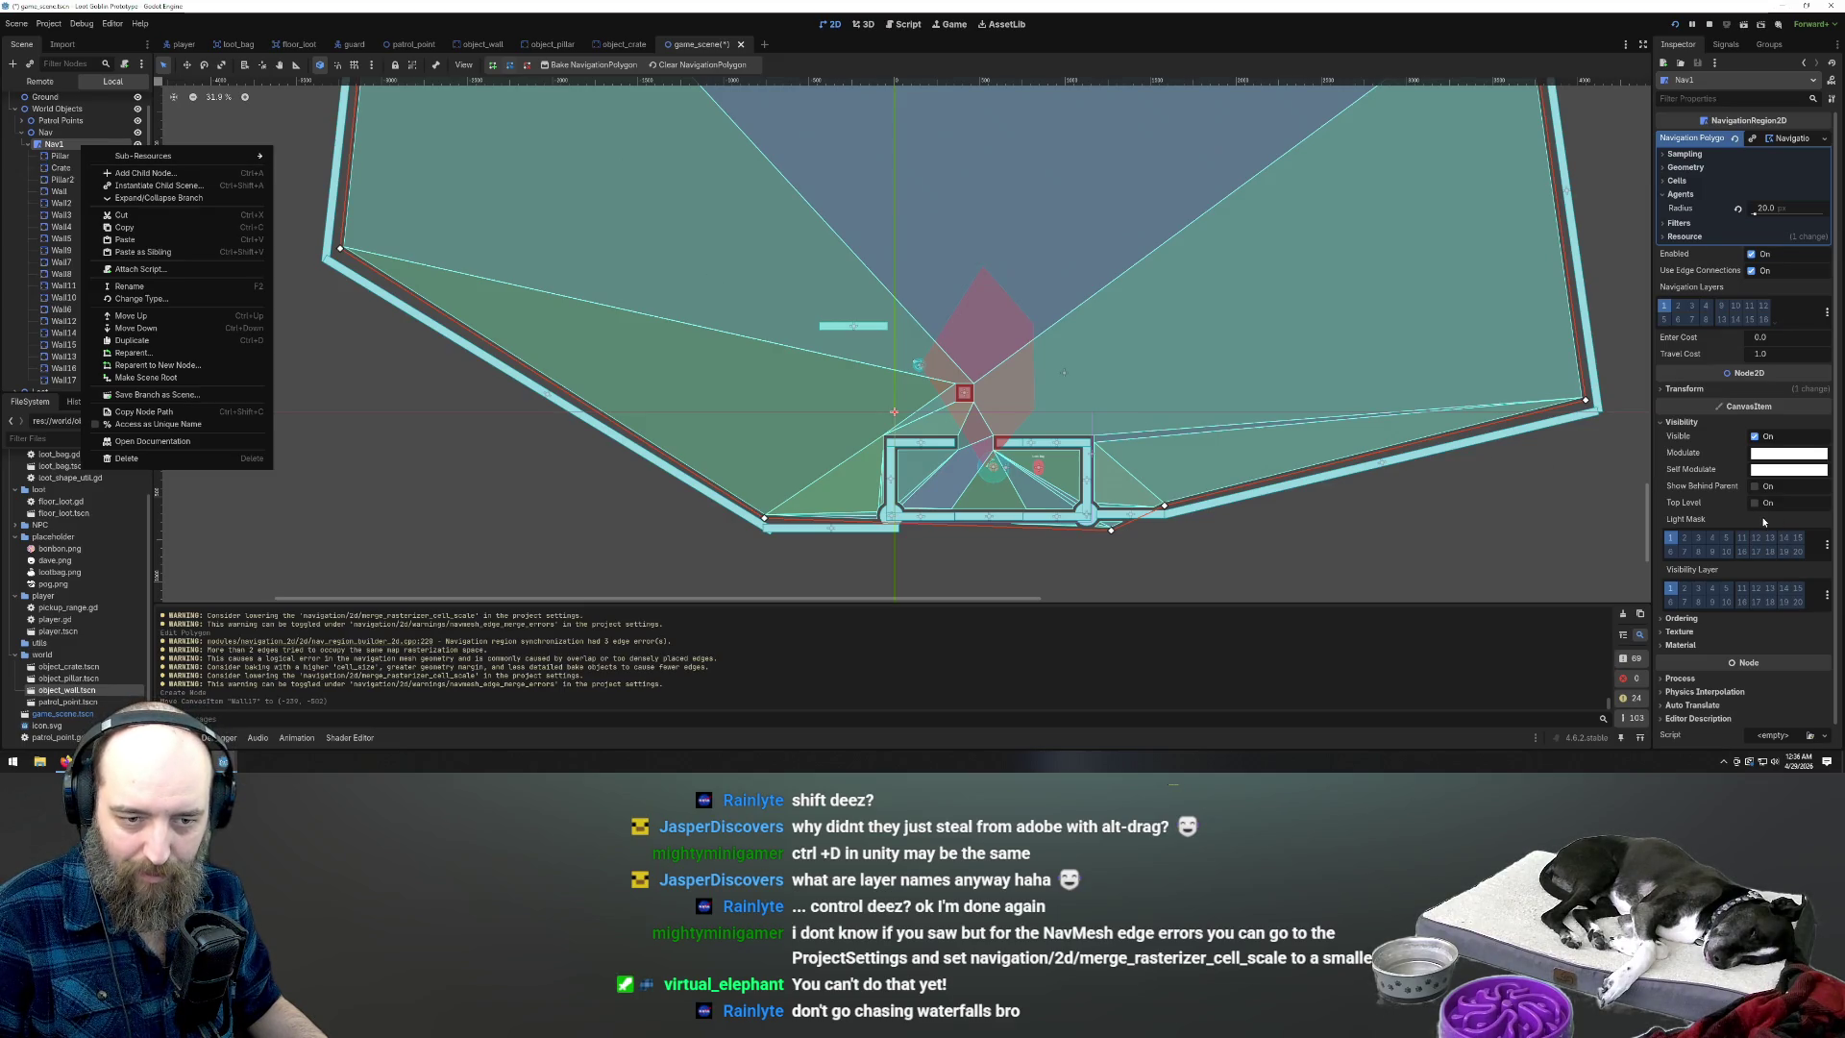
key("Escape")
left_click(1755, 488)
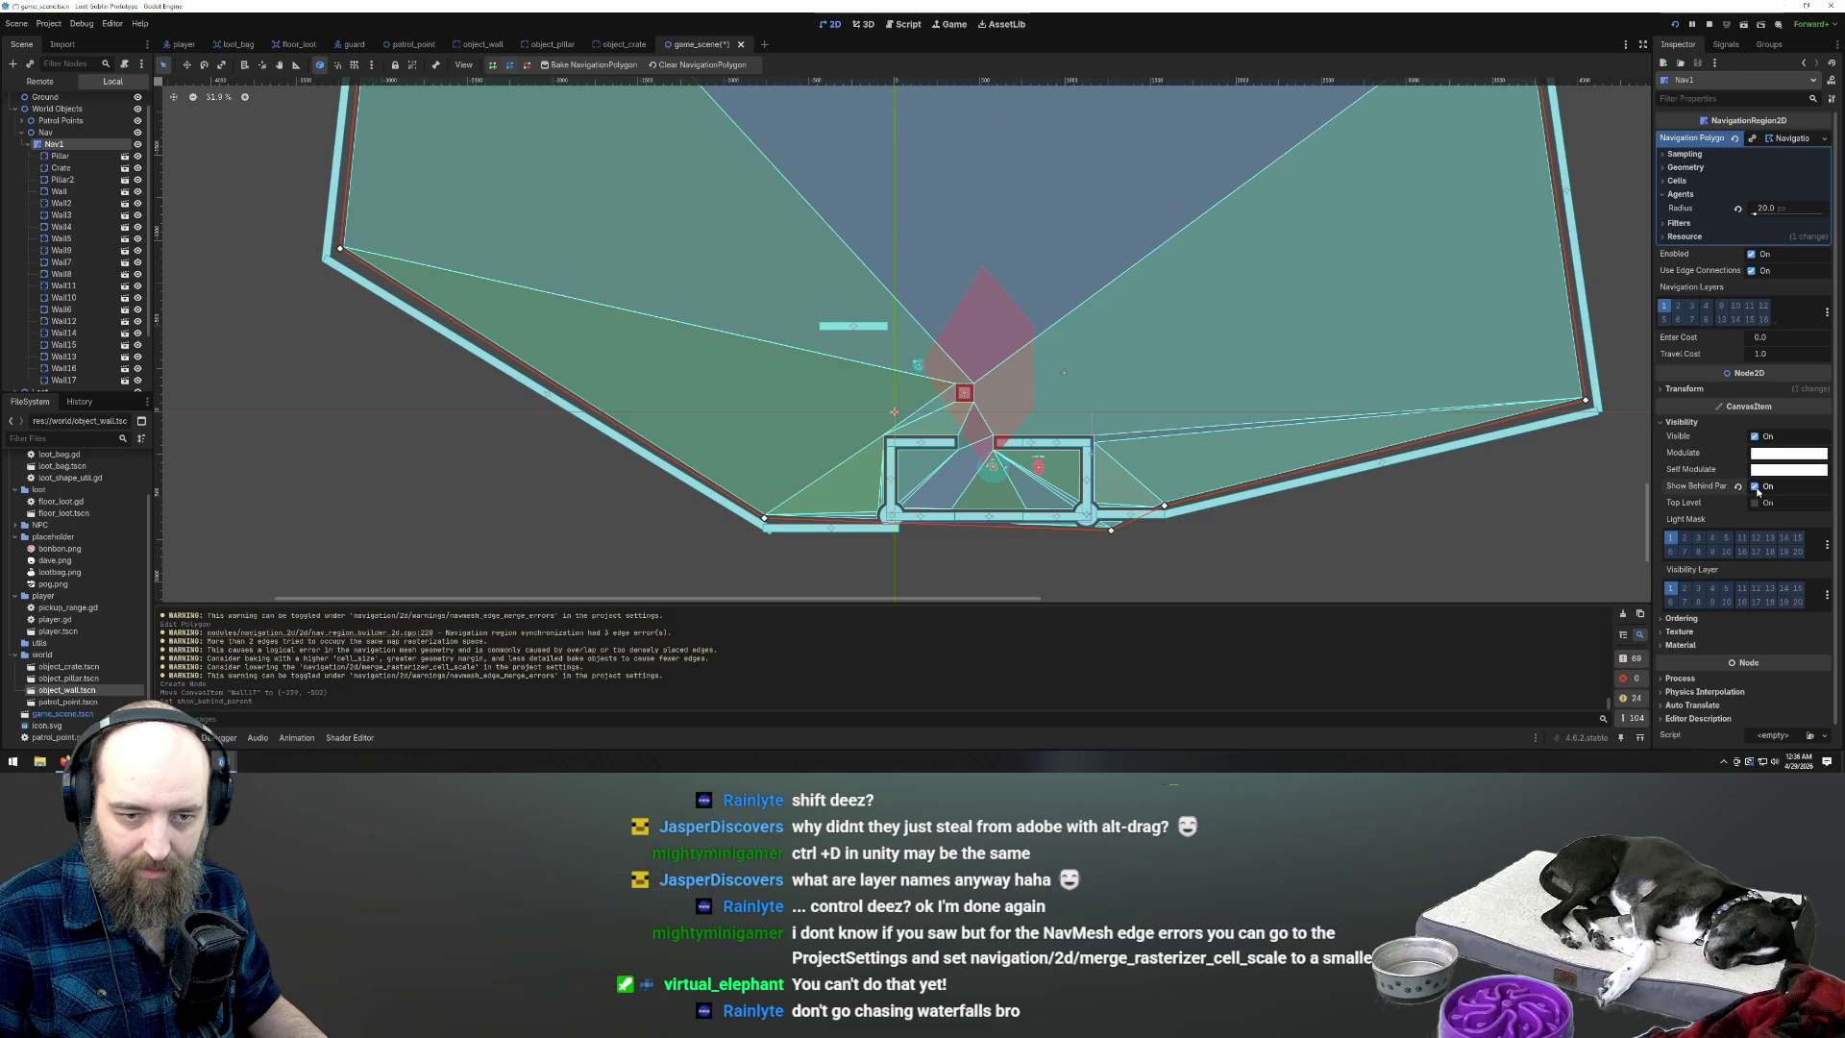
left_click(1755, 487)
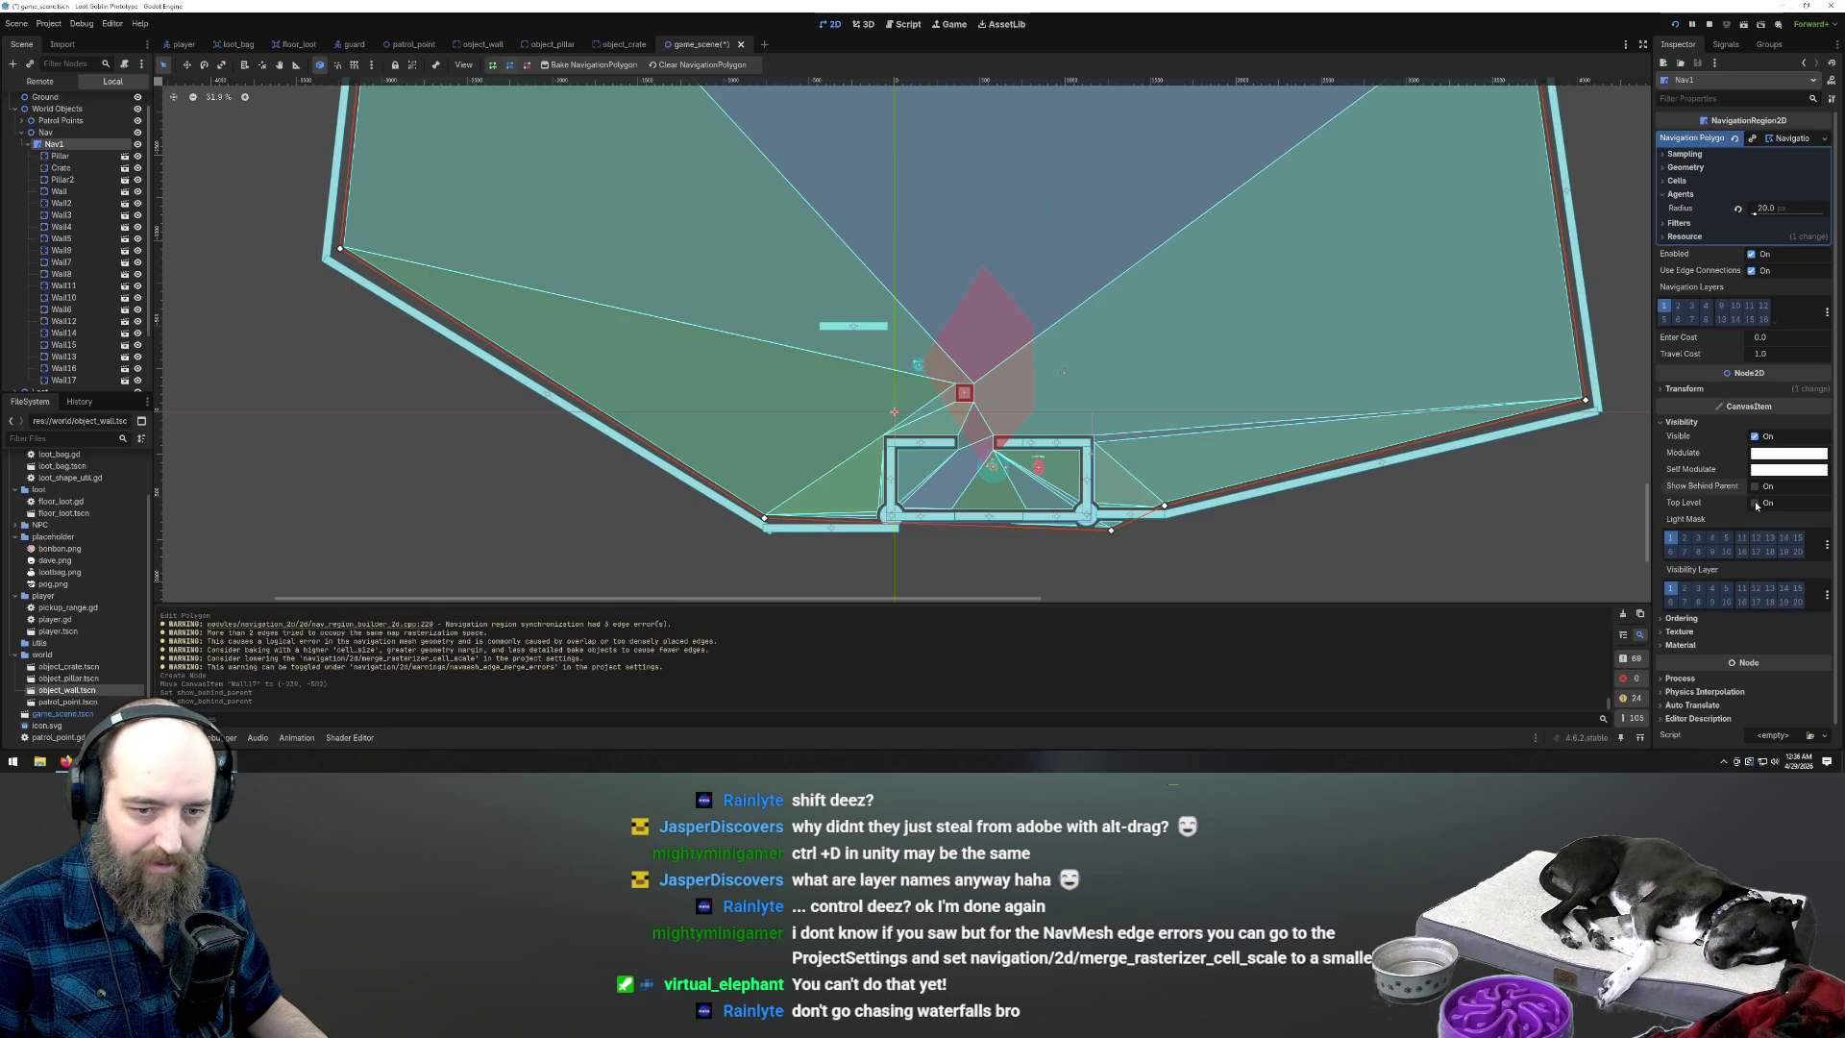
left_click(1755, 503)
left_click(1756, 504)
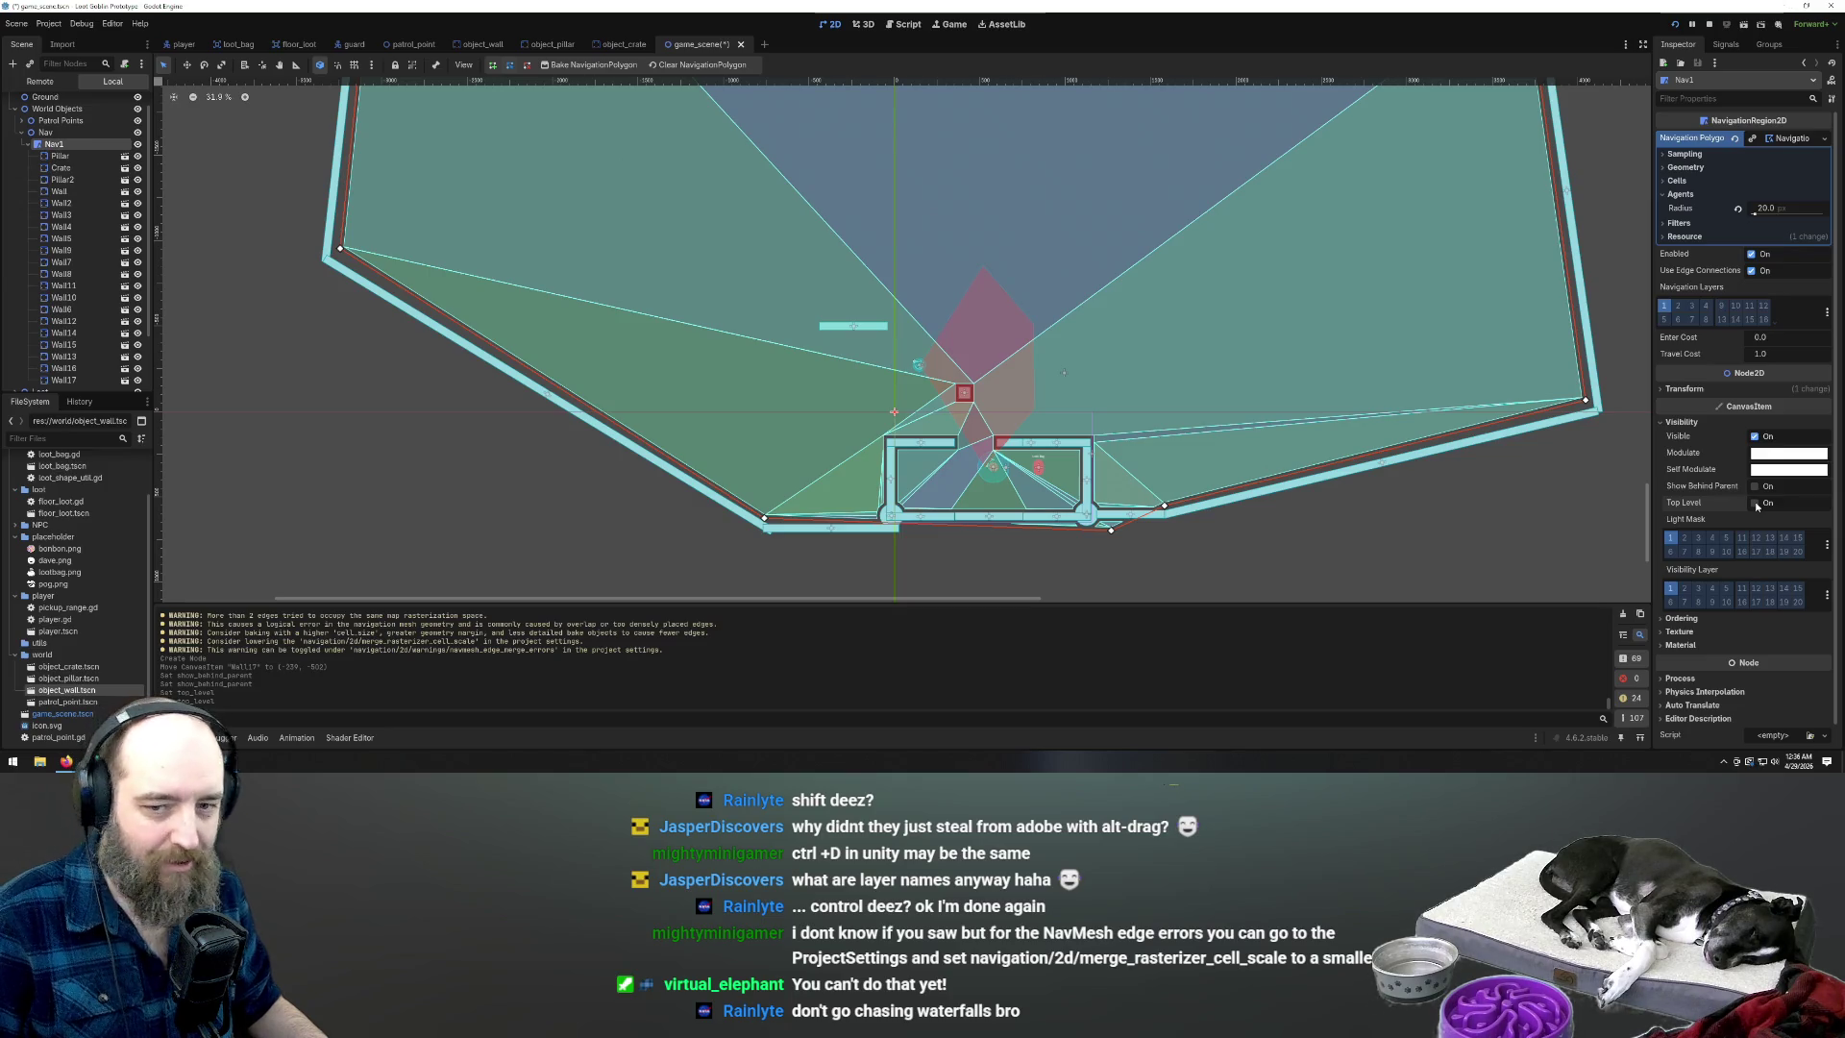
scroll(1692, 480, "down", 1)
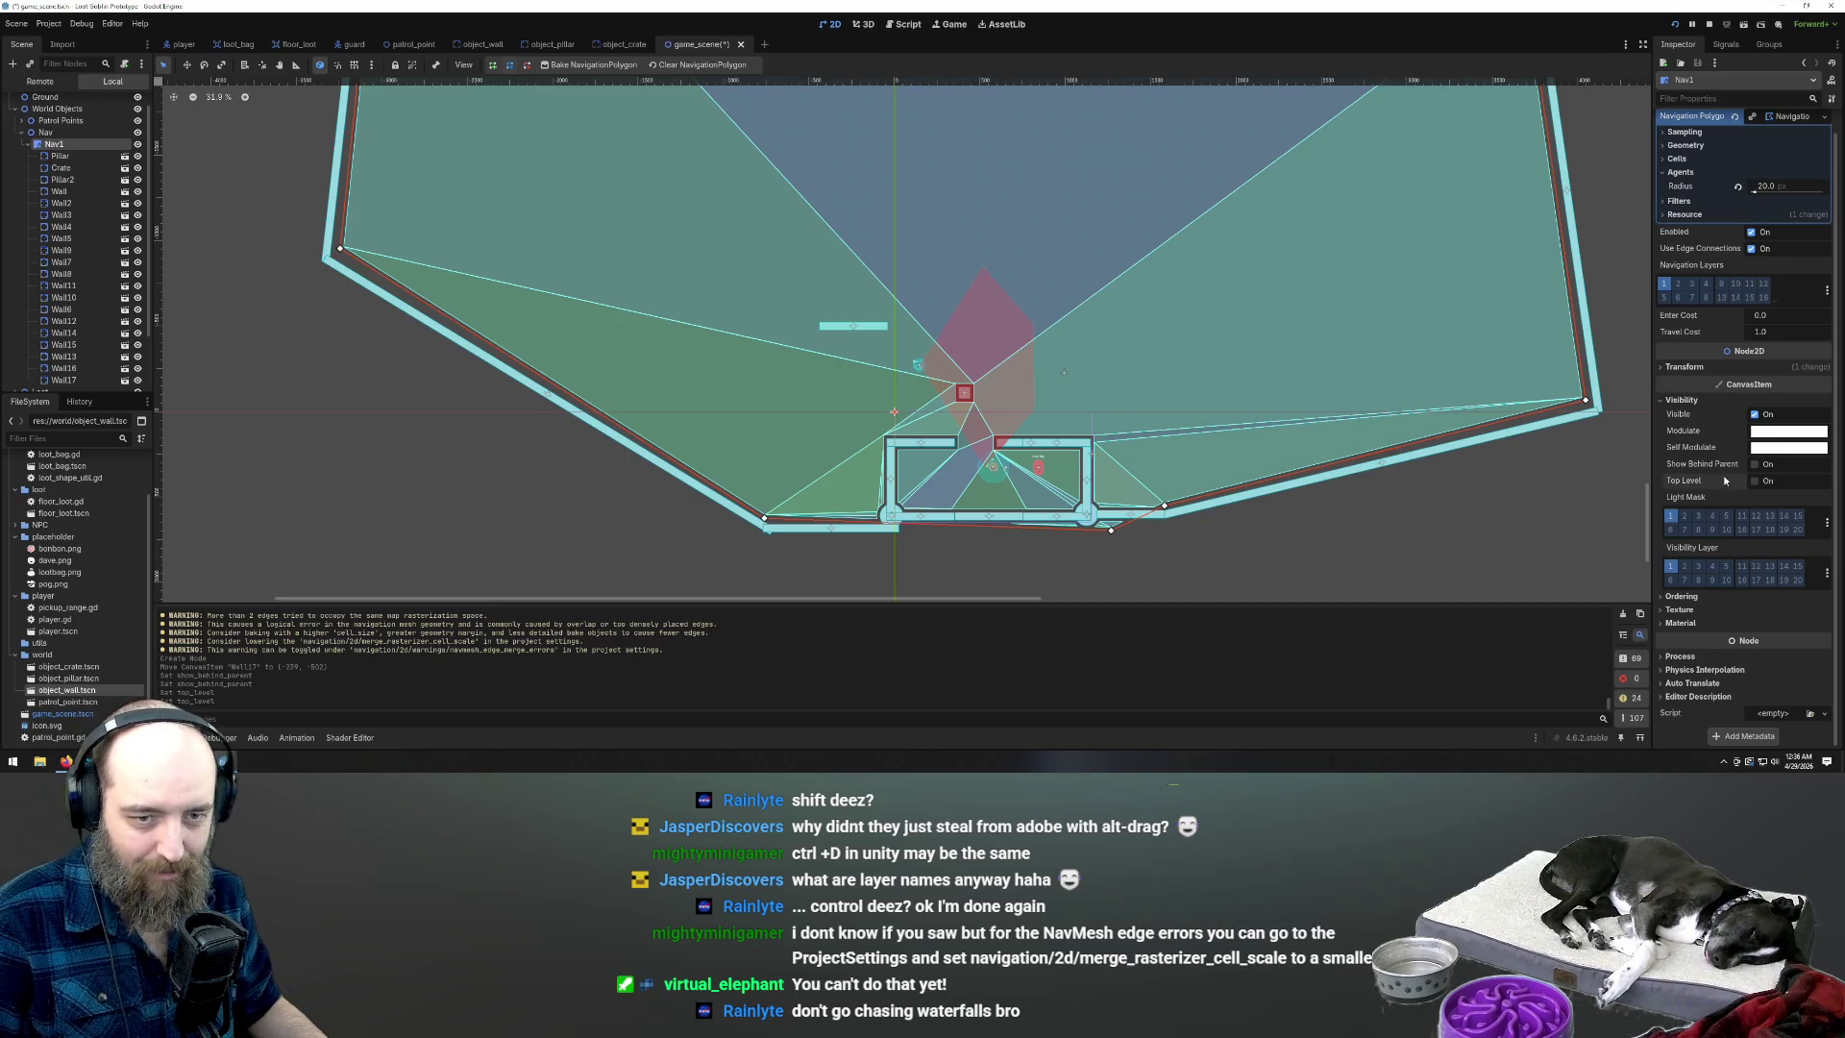
scroll(1723, 480, "up", 1)
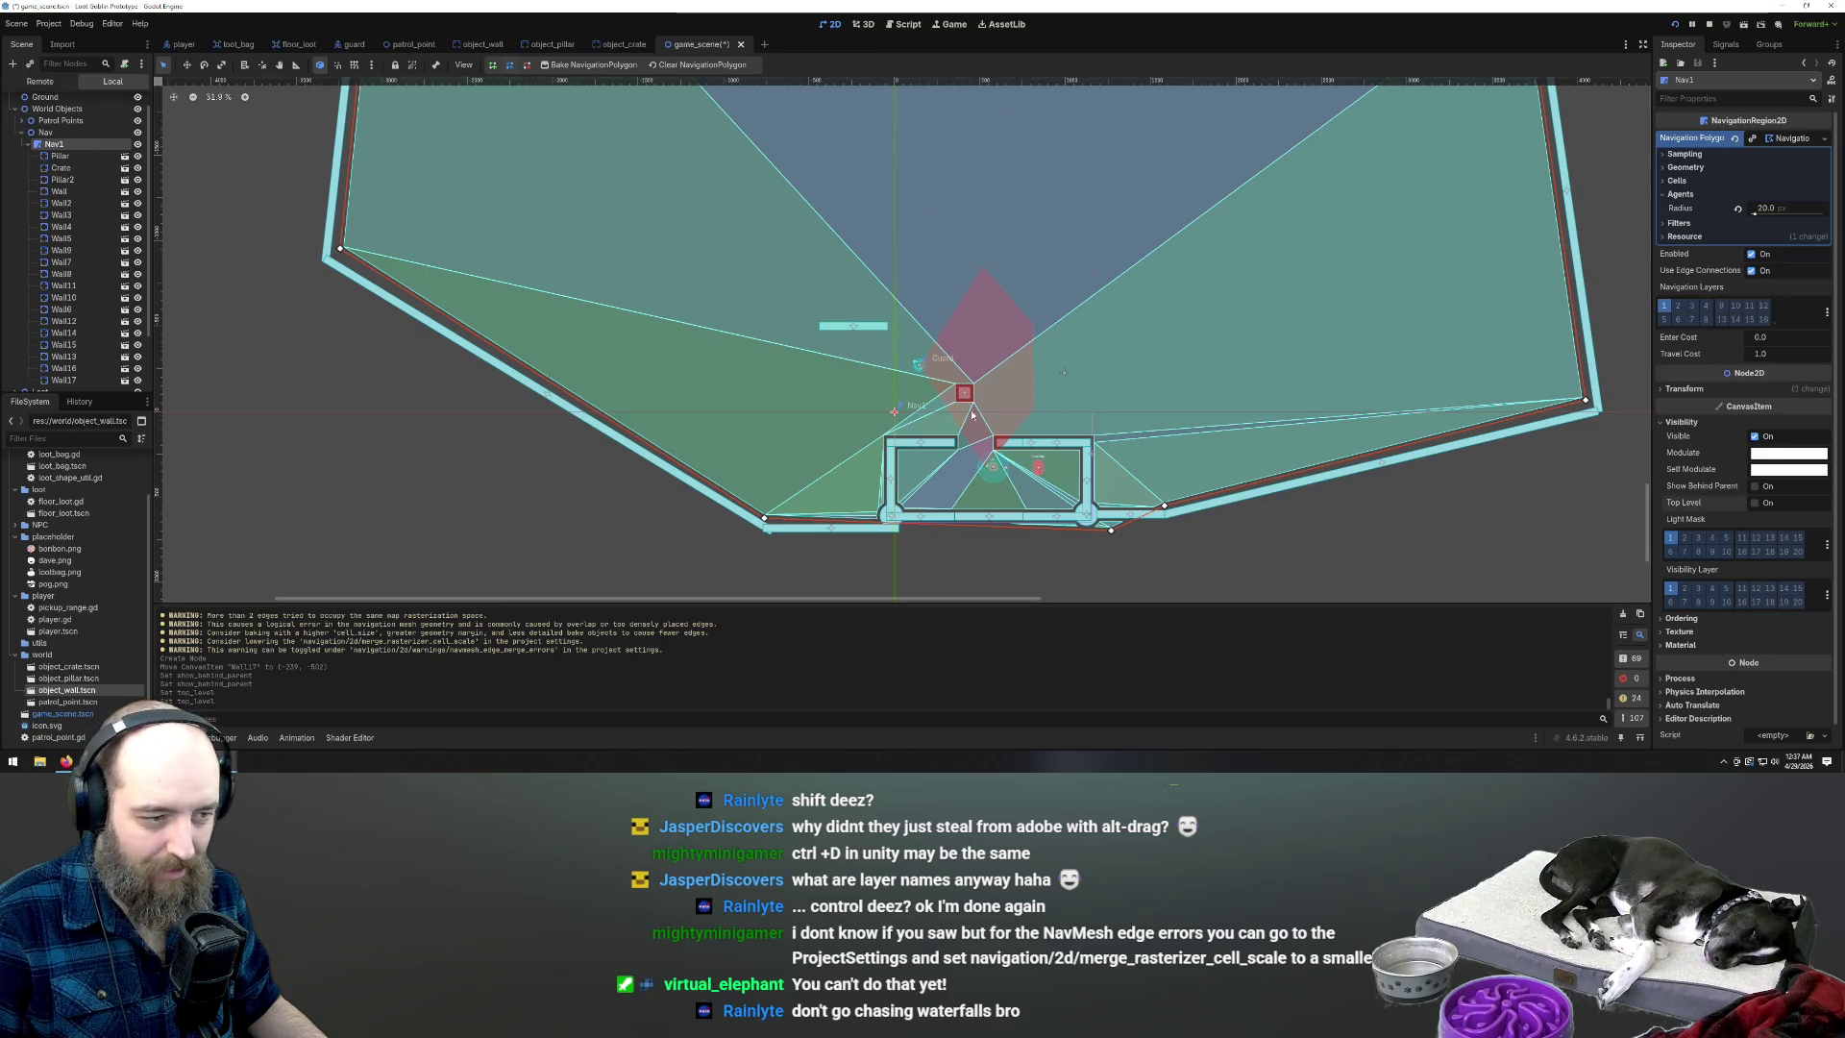
left_click_drag(1109, 531, 1093, 514)
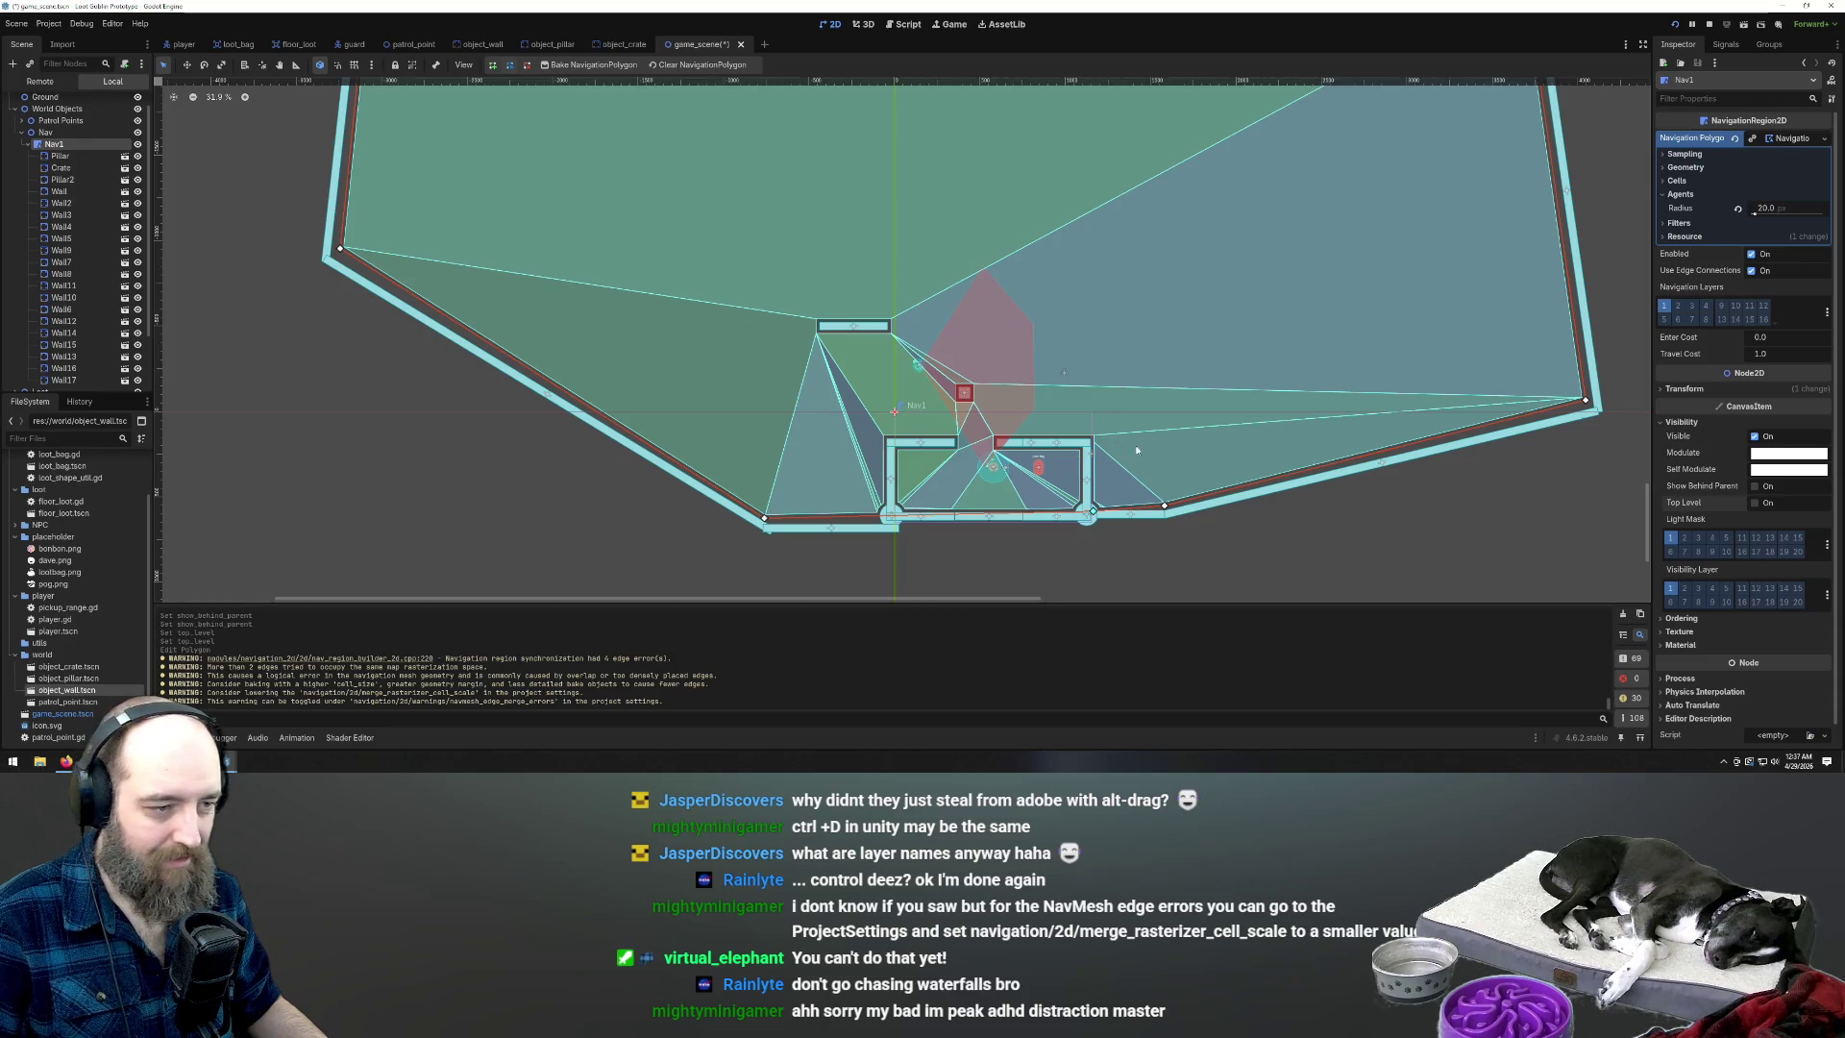
Lift Wall17 out of its slot and reposition it near the top wall
scroll(810, 353, "down", 1)
mouse_move(869, 334)
left_mouse_down()
mouse_move(874, 303)
mouse_move(934, 250)
mouse_move(935, 274)
left_mouse_up()
scroll(936, 465, "down", 1)
scroll(988, 231, "up", 2)
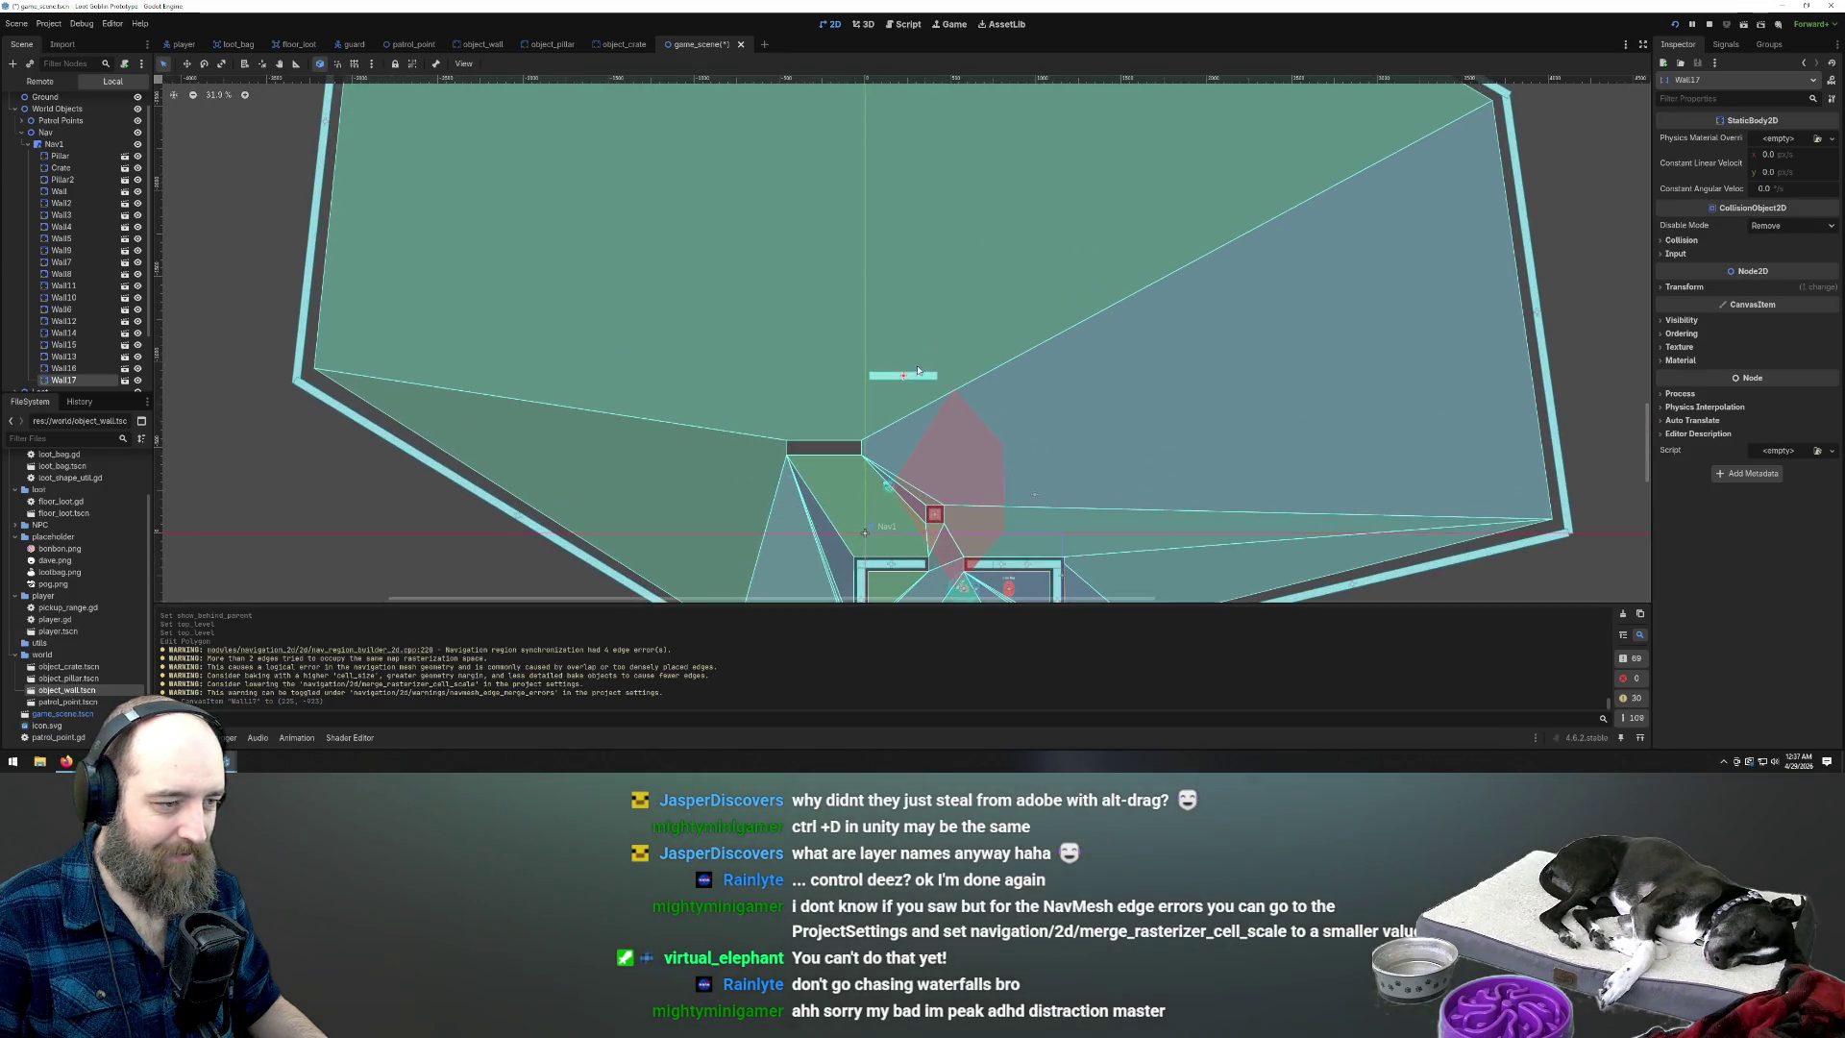
left_click_drag(913, 380, 859, 377)
left_click_drag(834, 367, 890, 379)
scroll(890, 378, "down", 3)
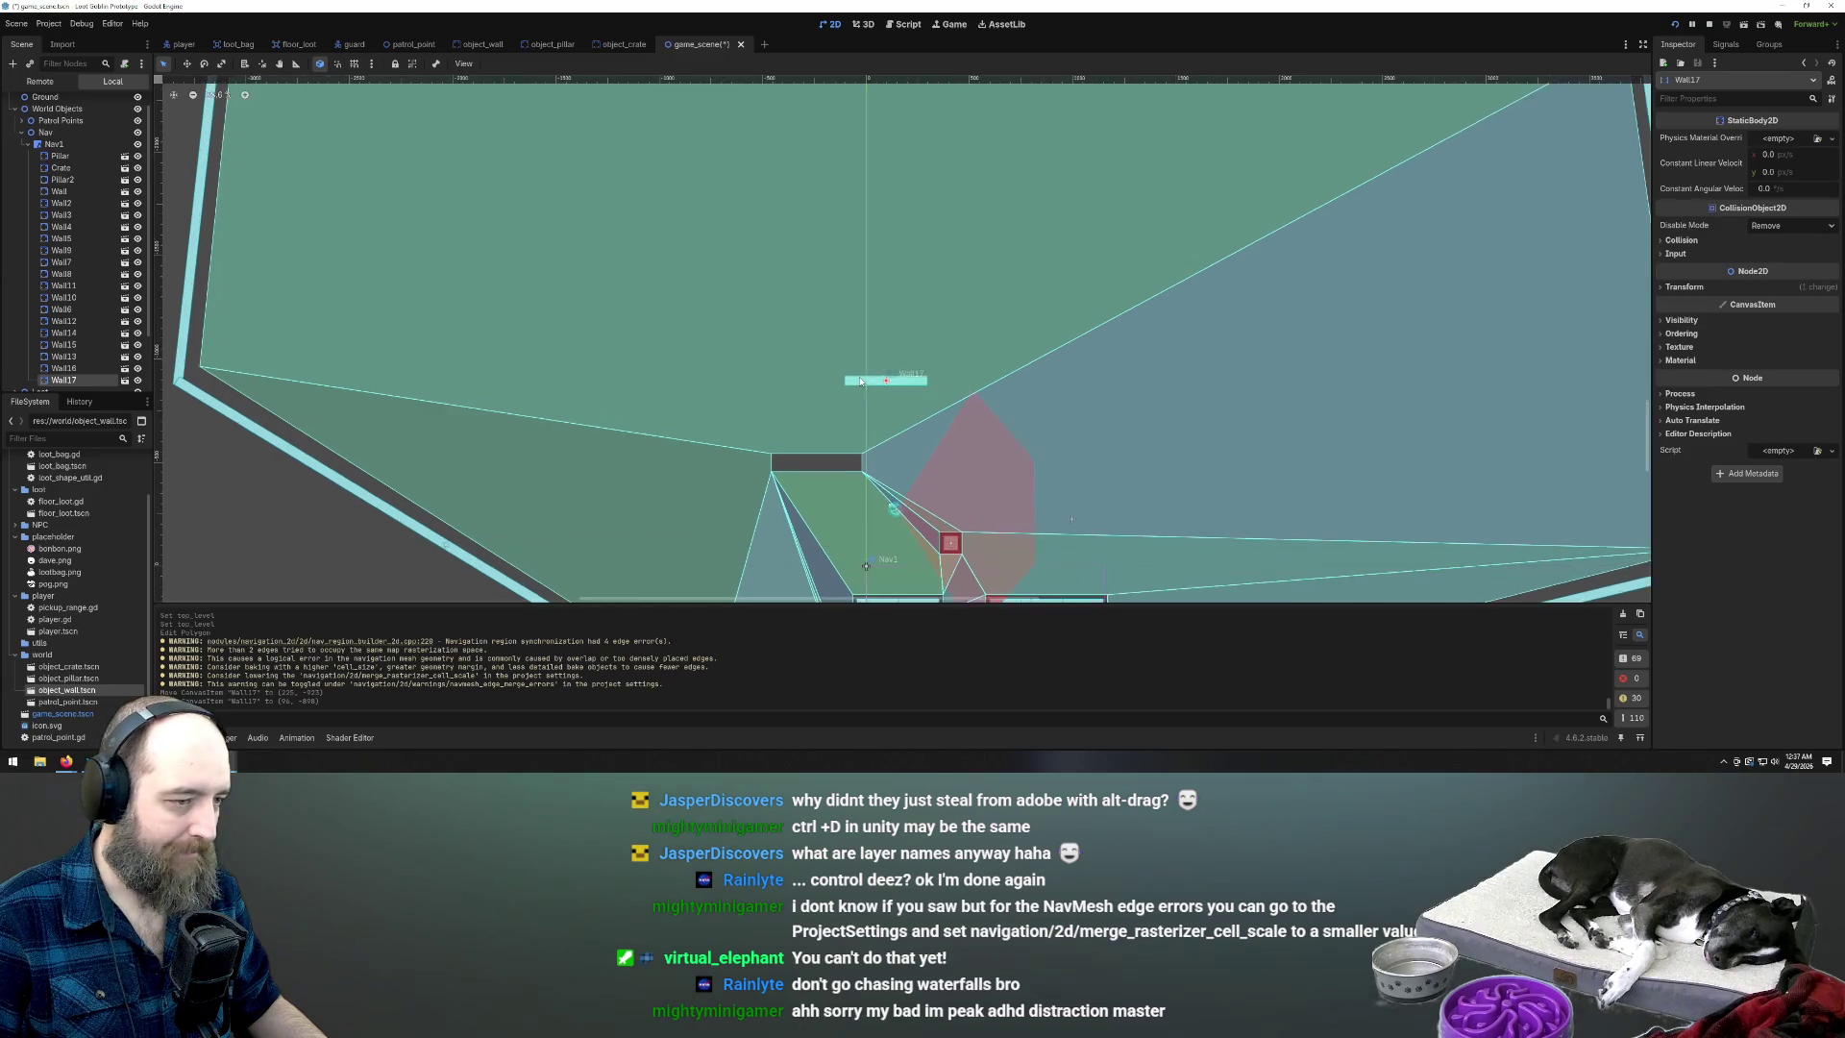
mouse_move(890, 379)
left_mouse_down()
mouse_move(1007, 415)
mouse_move(944, 382)
left_mouse_up()
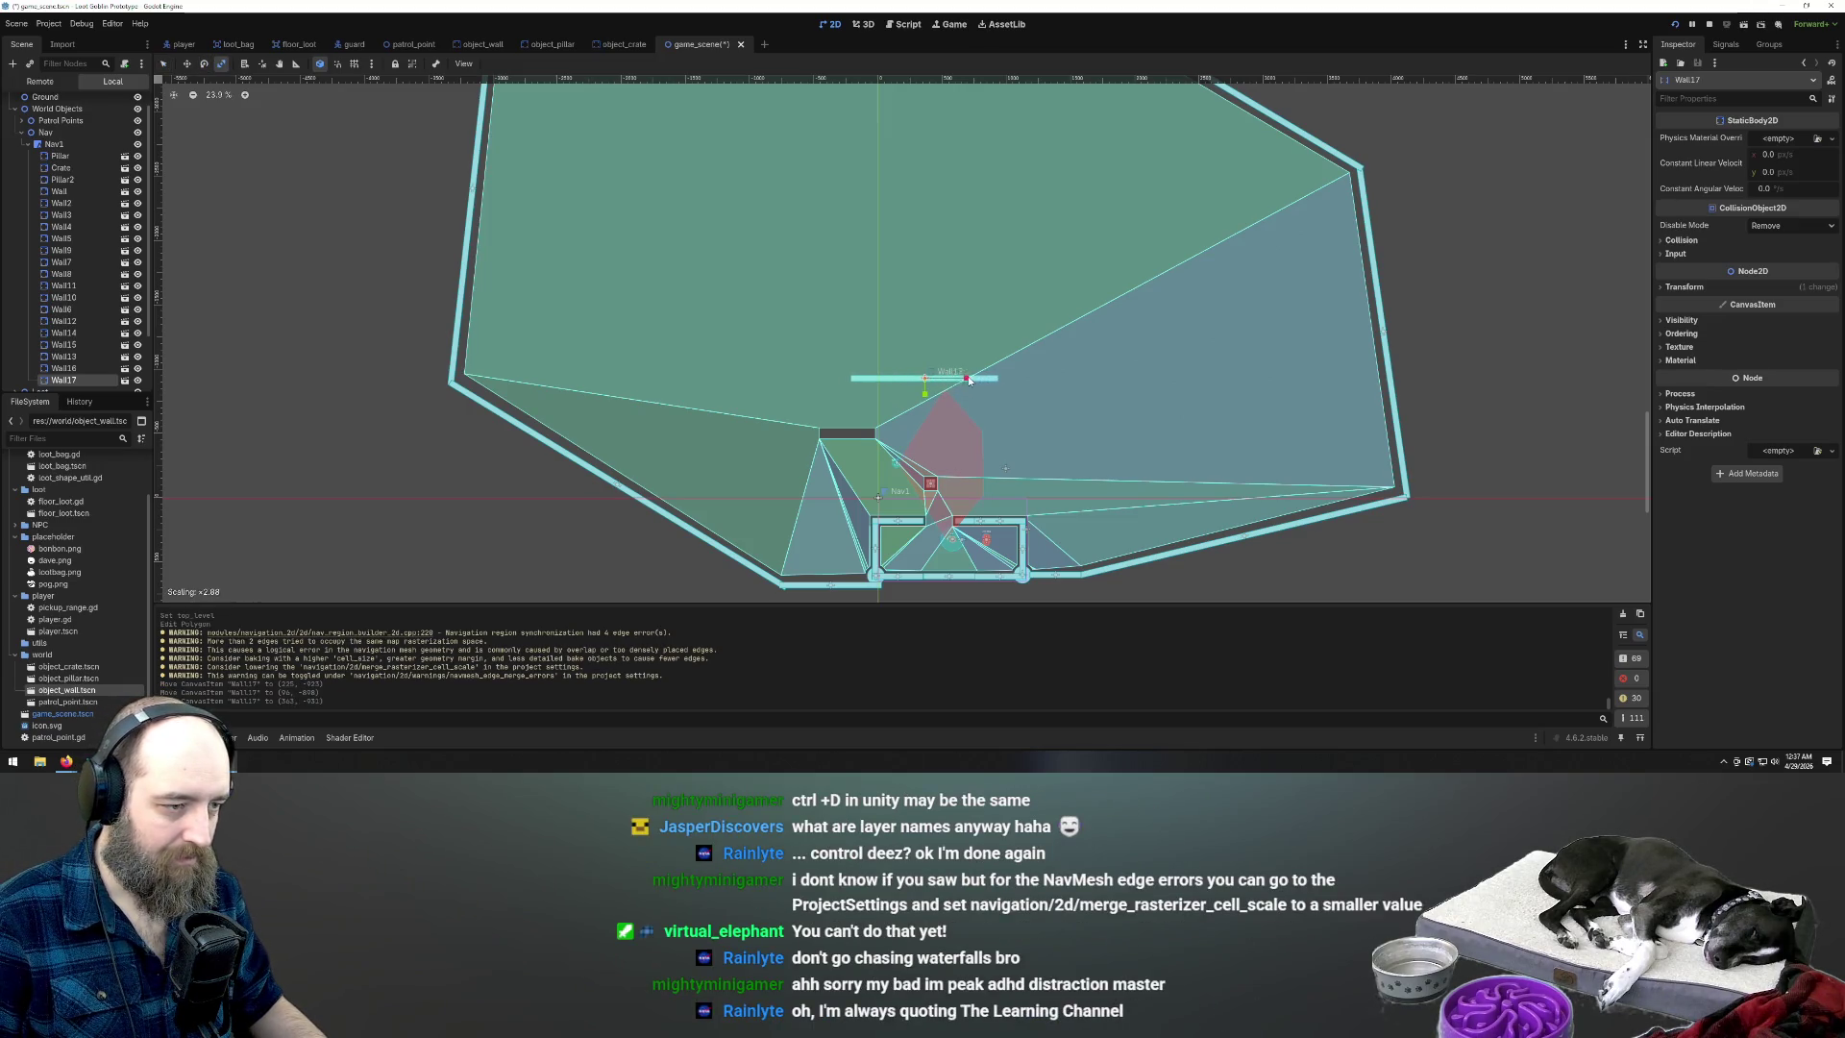
Stretch Wall17 to about 3.4x, move it far left of Nav1, and add a Wall18 instance
left_click_drag(972, 380, 973, 379)
scroll(973, 380, "down", 3)
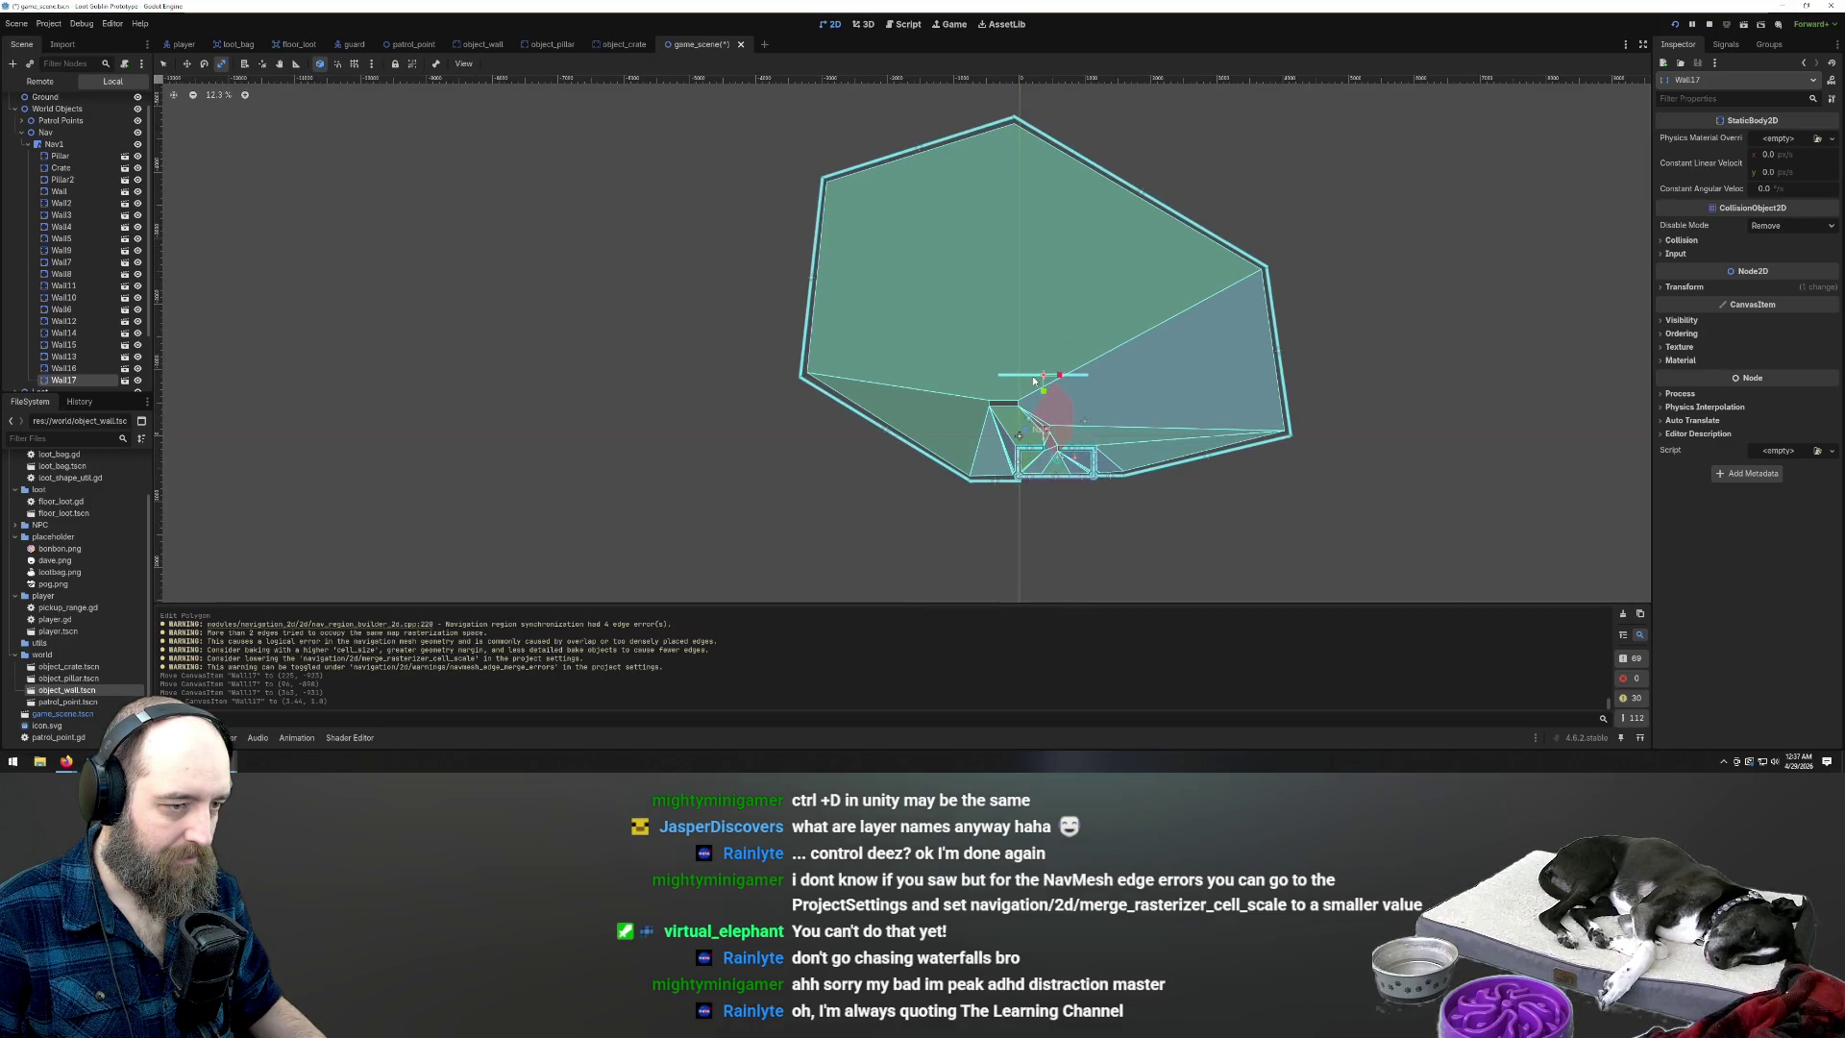
mouse_move(1008, 375)
left_mouse_down()
mouse_move(626, 351)
mouse_move(646, 346)
mouse_move(643, 363)
left_mouse_up()
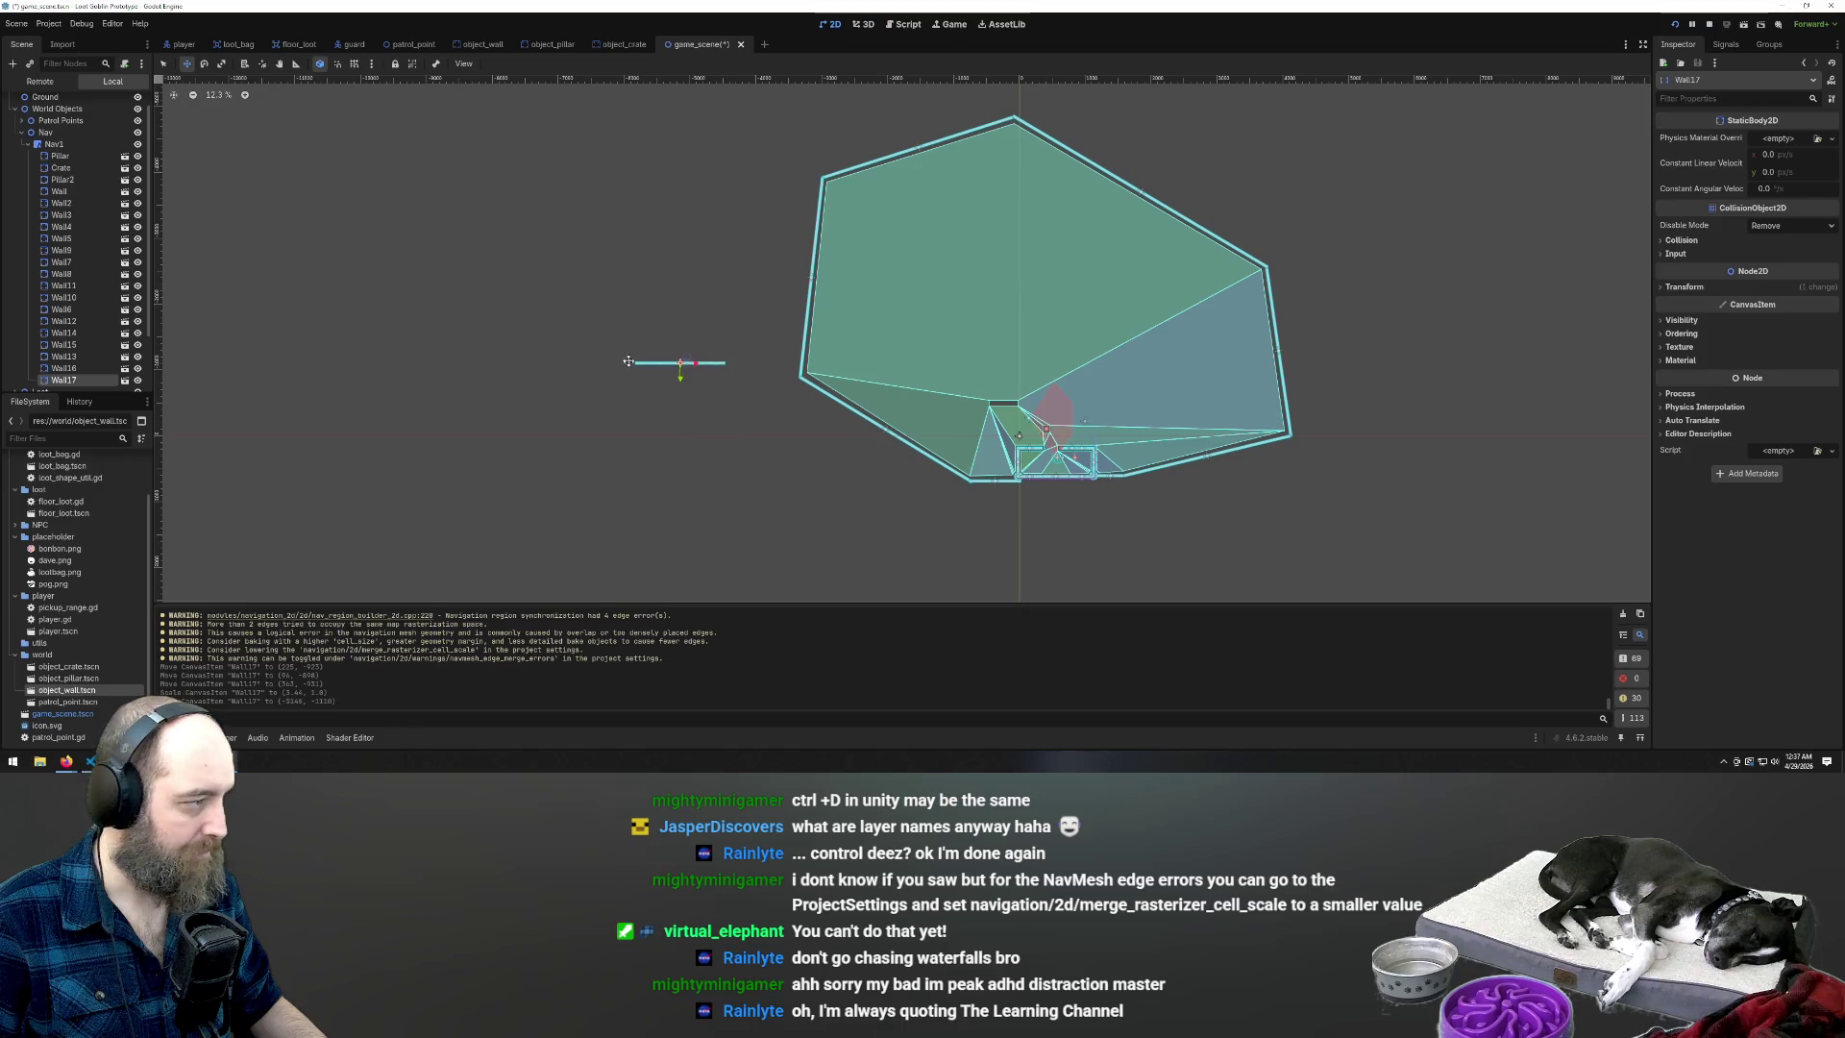
scroll(615, 366, "up", 1)
mouse_move(72, 697)
left_mouse_down()
mouse_move(576, 428)
mouse_move(697, 319)
mouse_move(671, 322)
left_mouse_up()
Turn Wall18 vertical and place a copy at the right end of the bottom wall
key("e")
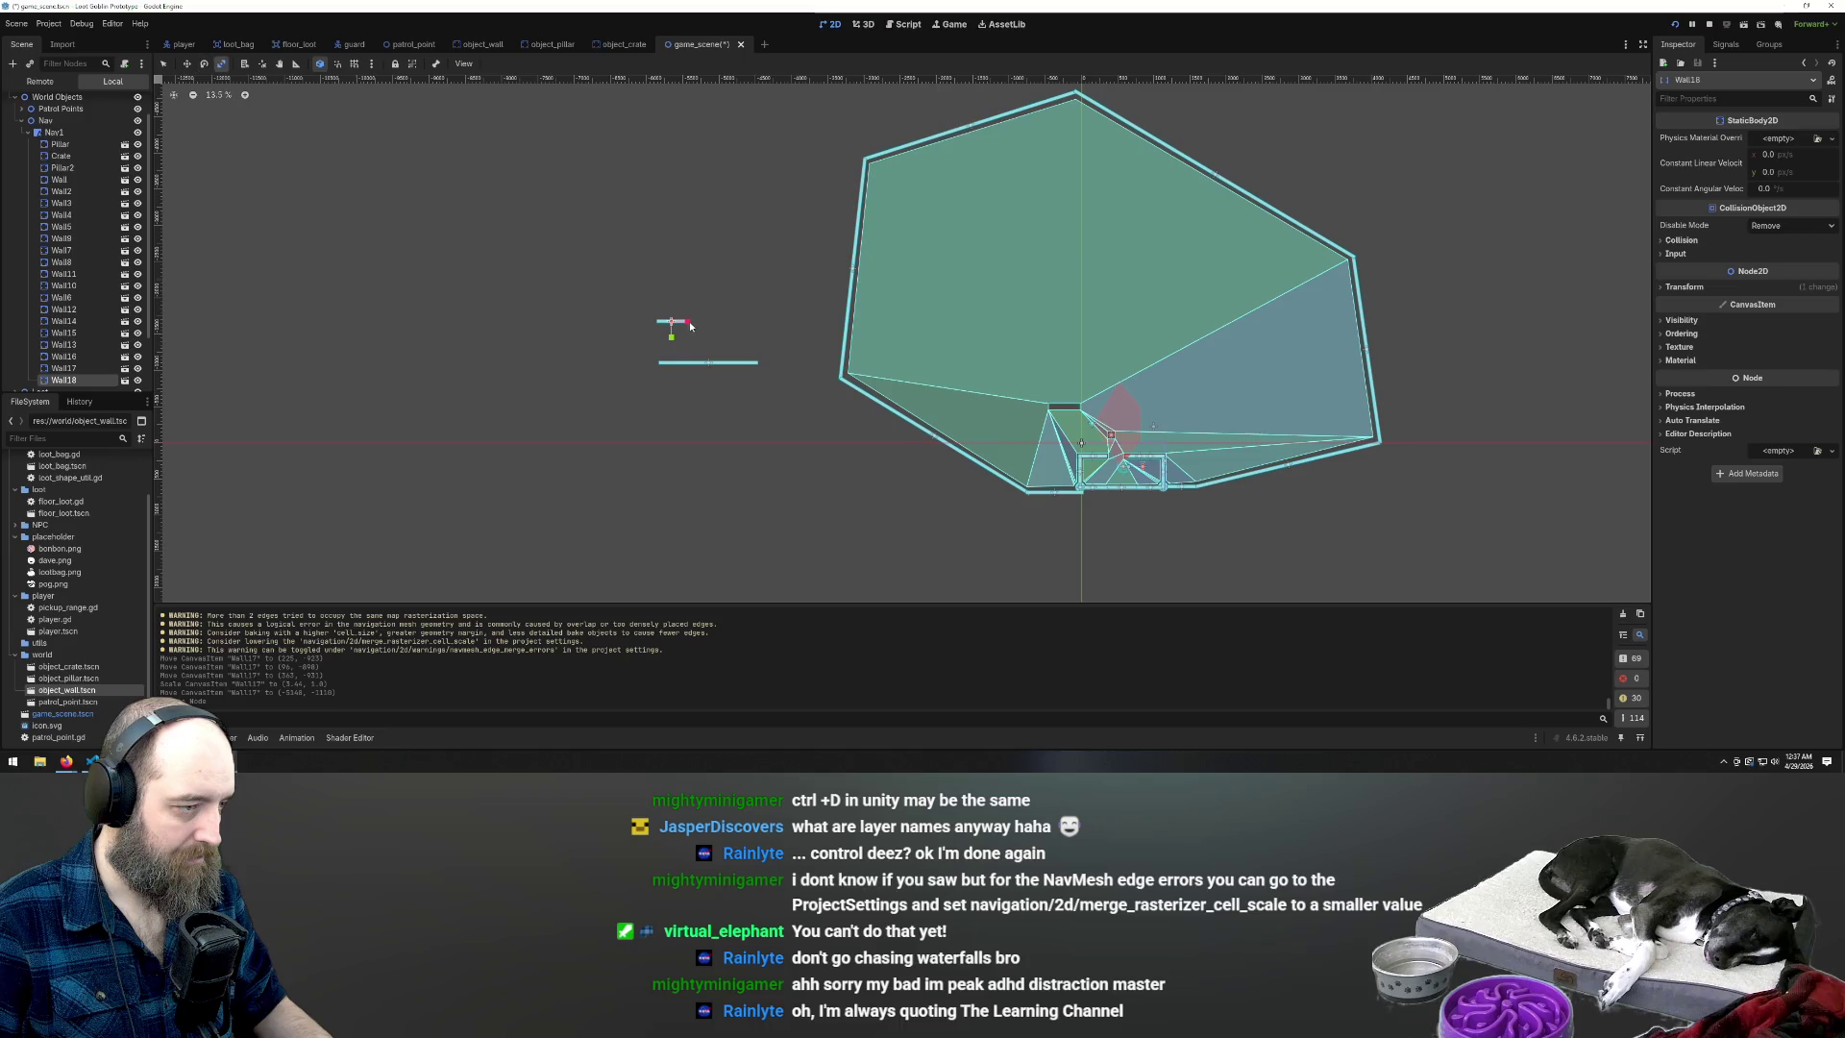
mouse_move(687, 324)
left_mouse_down()
mouse_move(675, 364)
mouse_move(659, 333)
left_mouse_up()
key("s")
key("ctrl+z")
key("w")
scroll(659, 326, "up", 5)
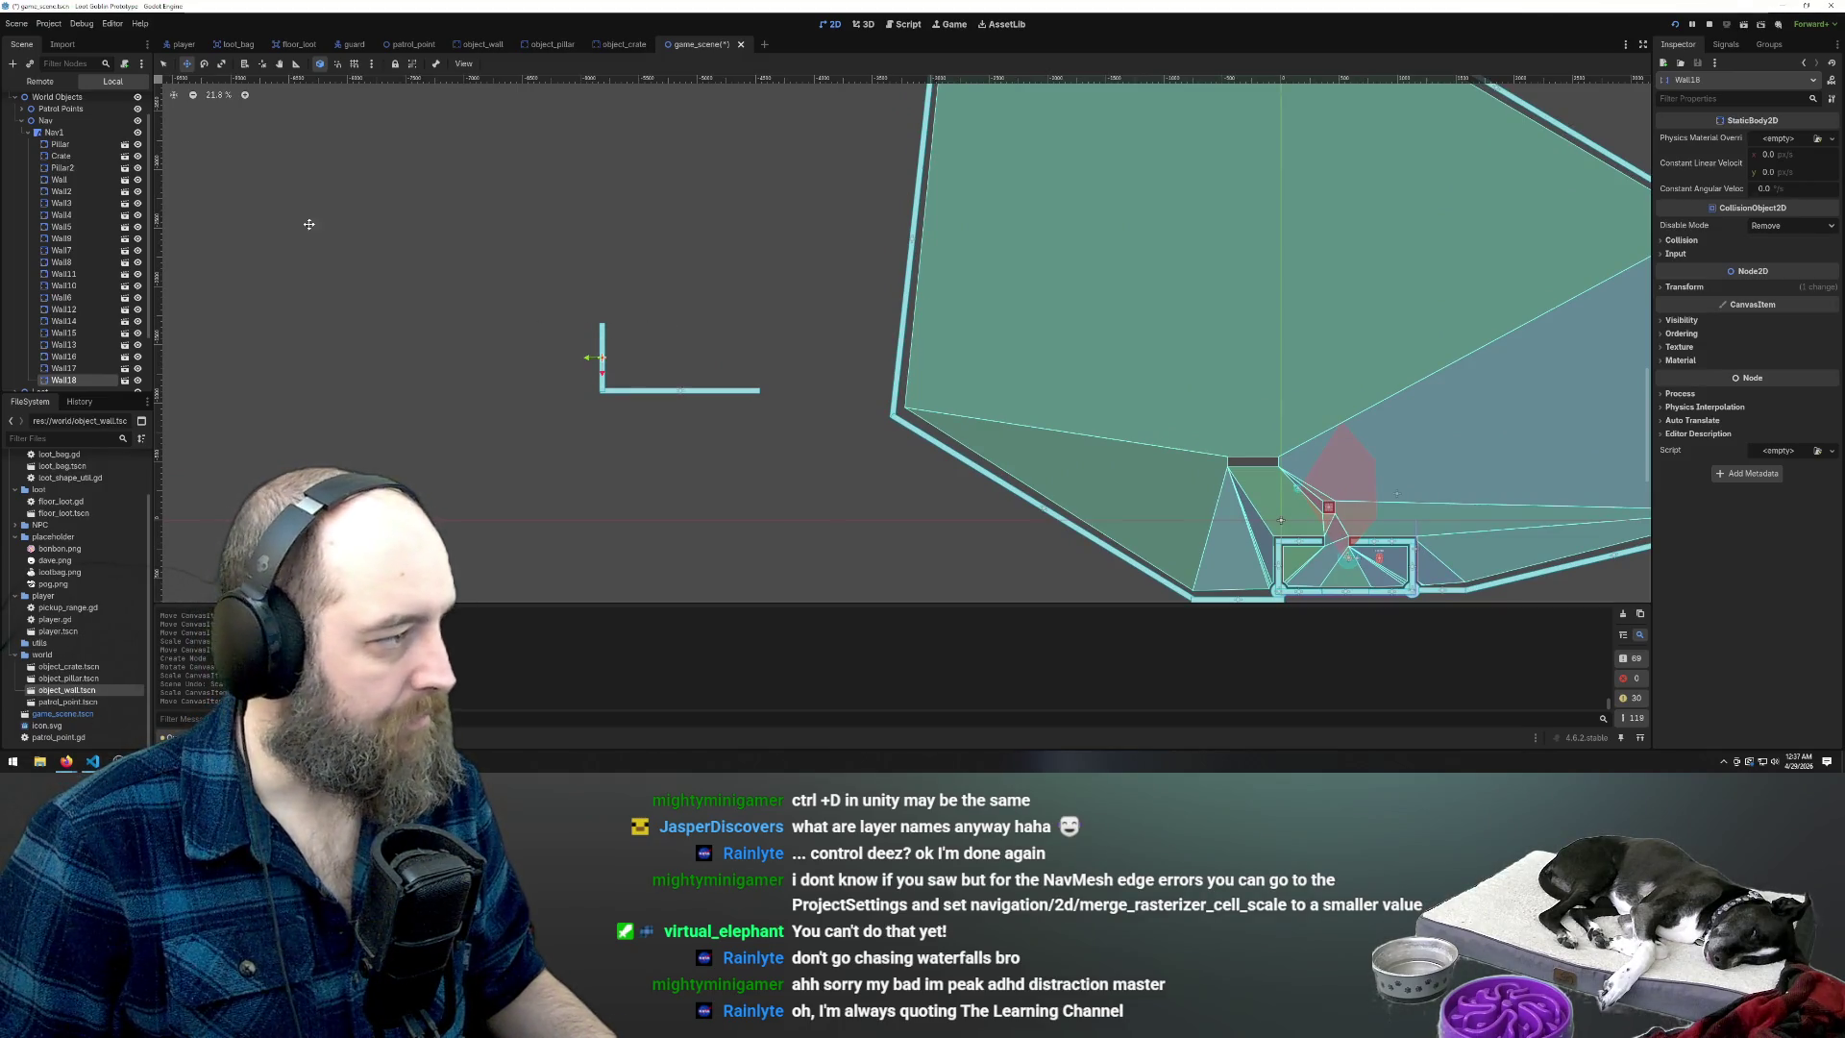
scroll(84, 187, "up", 2)
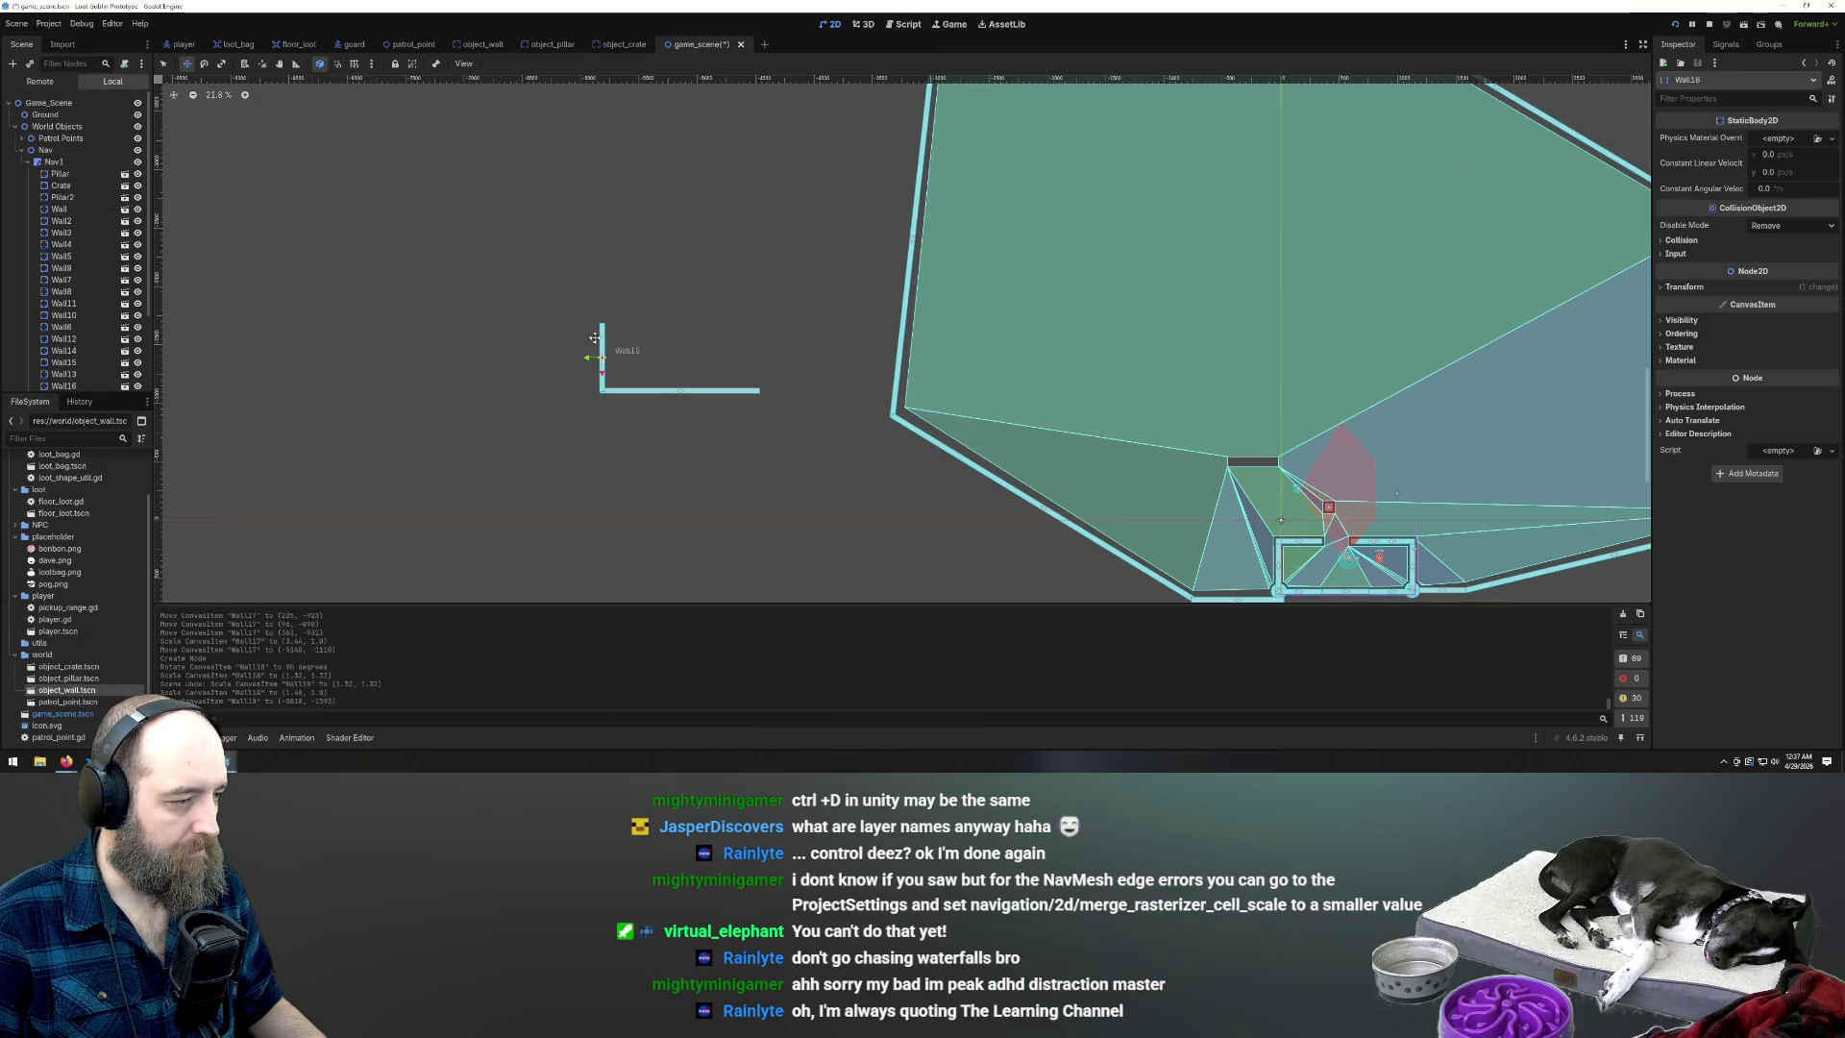
key("ctrl+d")
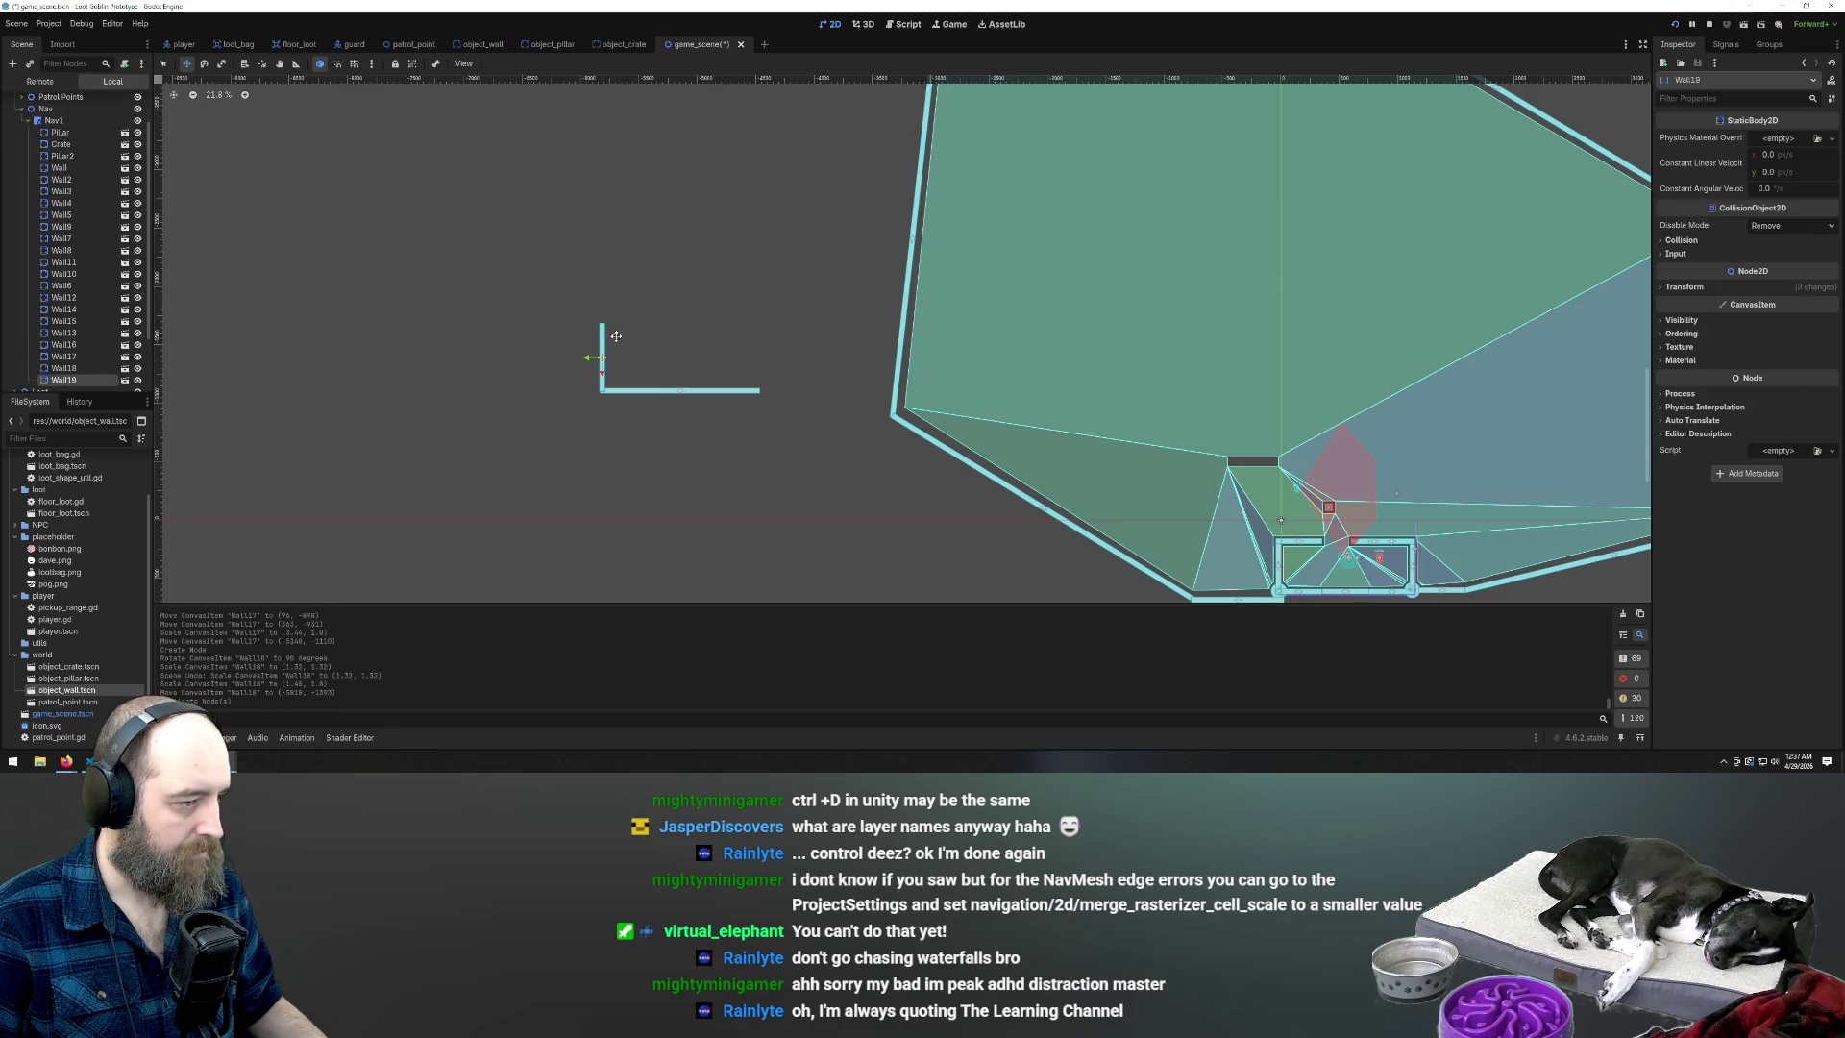
left_click_drag(620, 338, 747, 336)
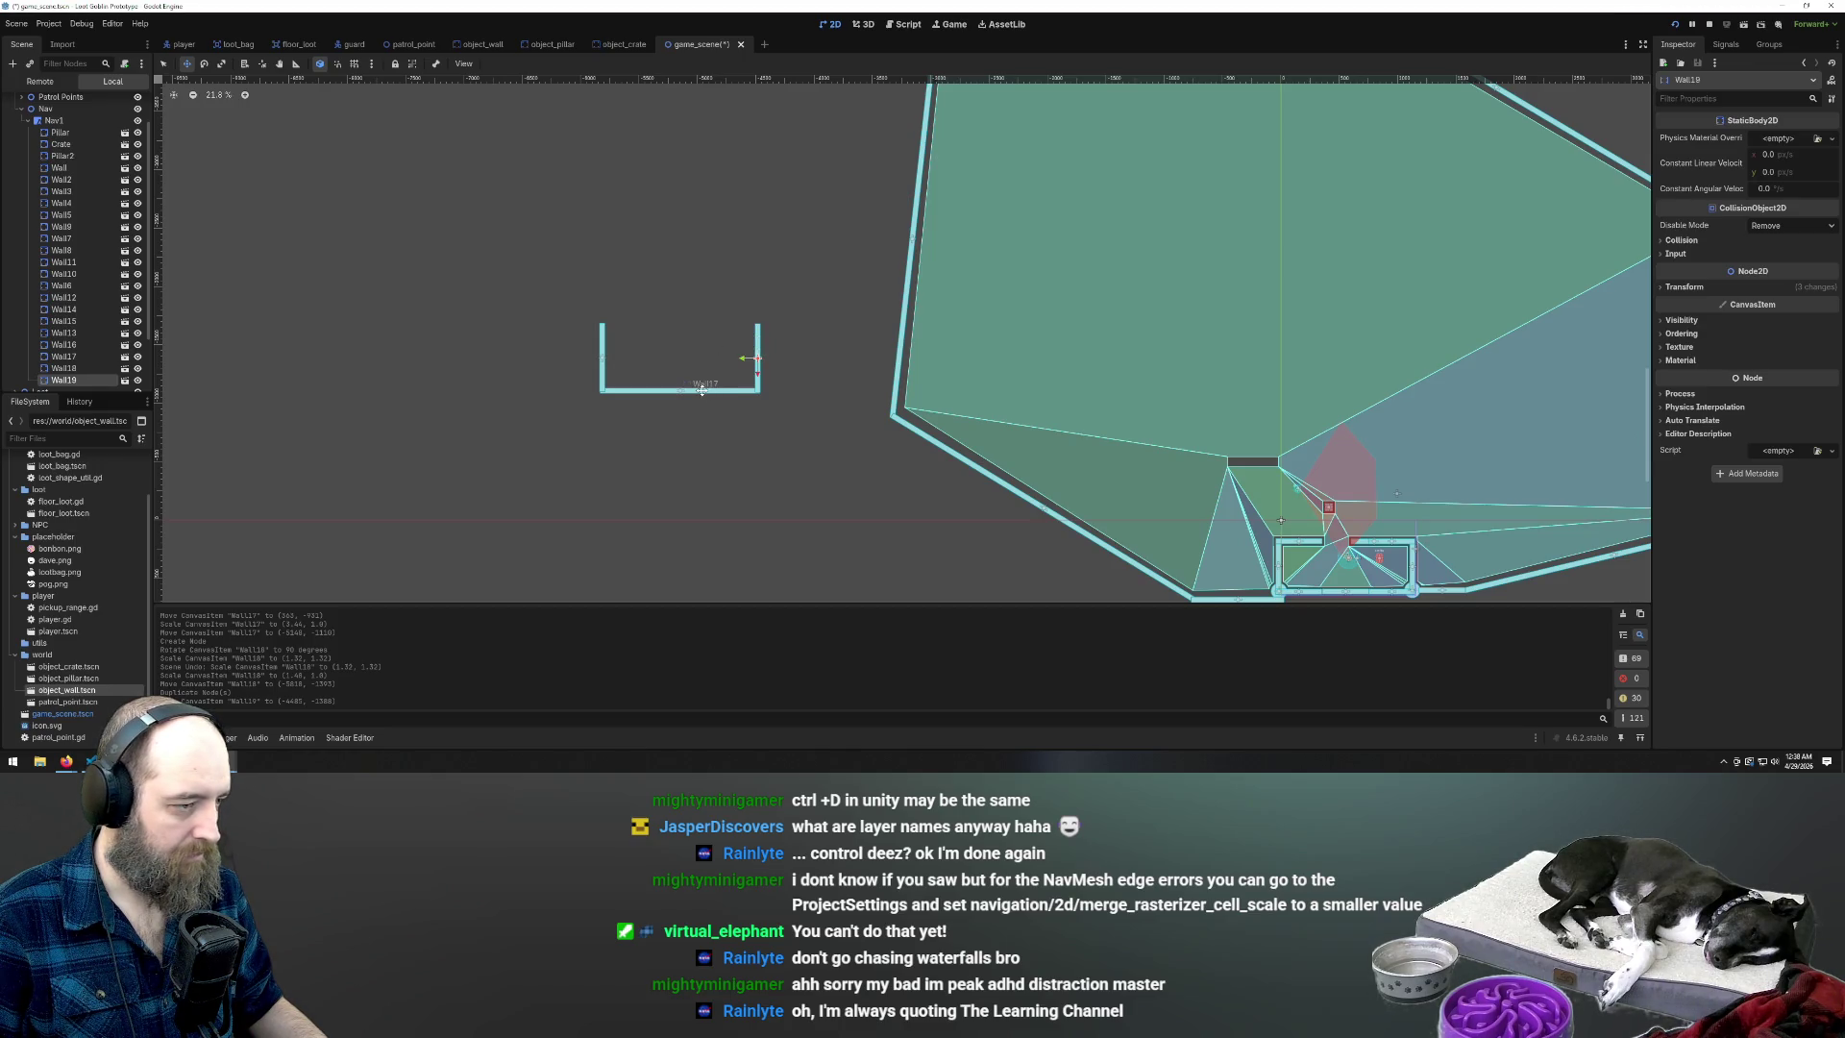
Copy the bottom wall up as the top wall, shortened to leave a doorway gap
key("q")
left_click(701, 390)
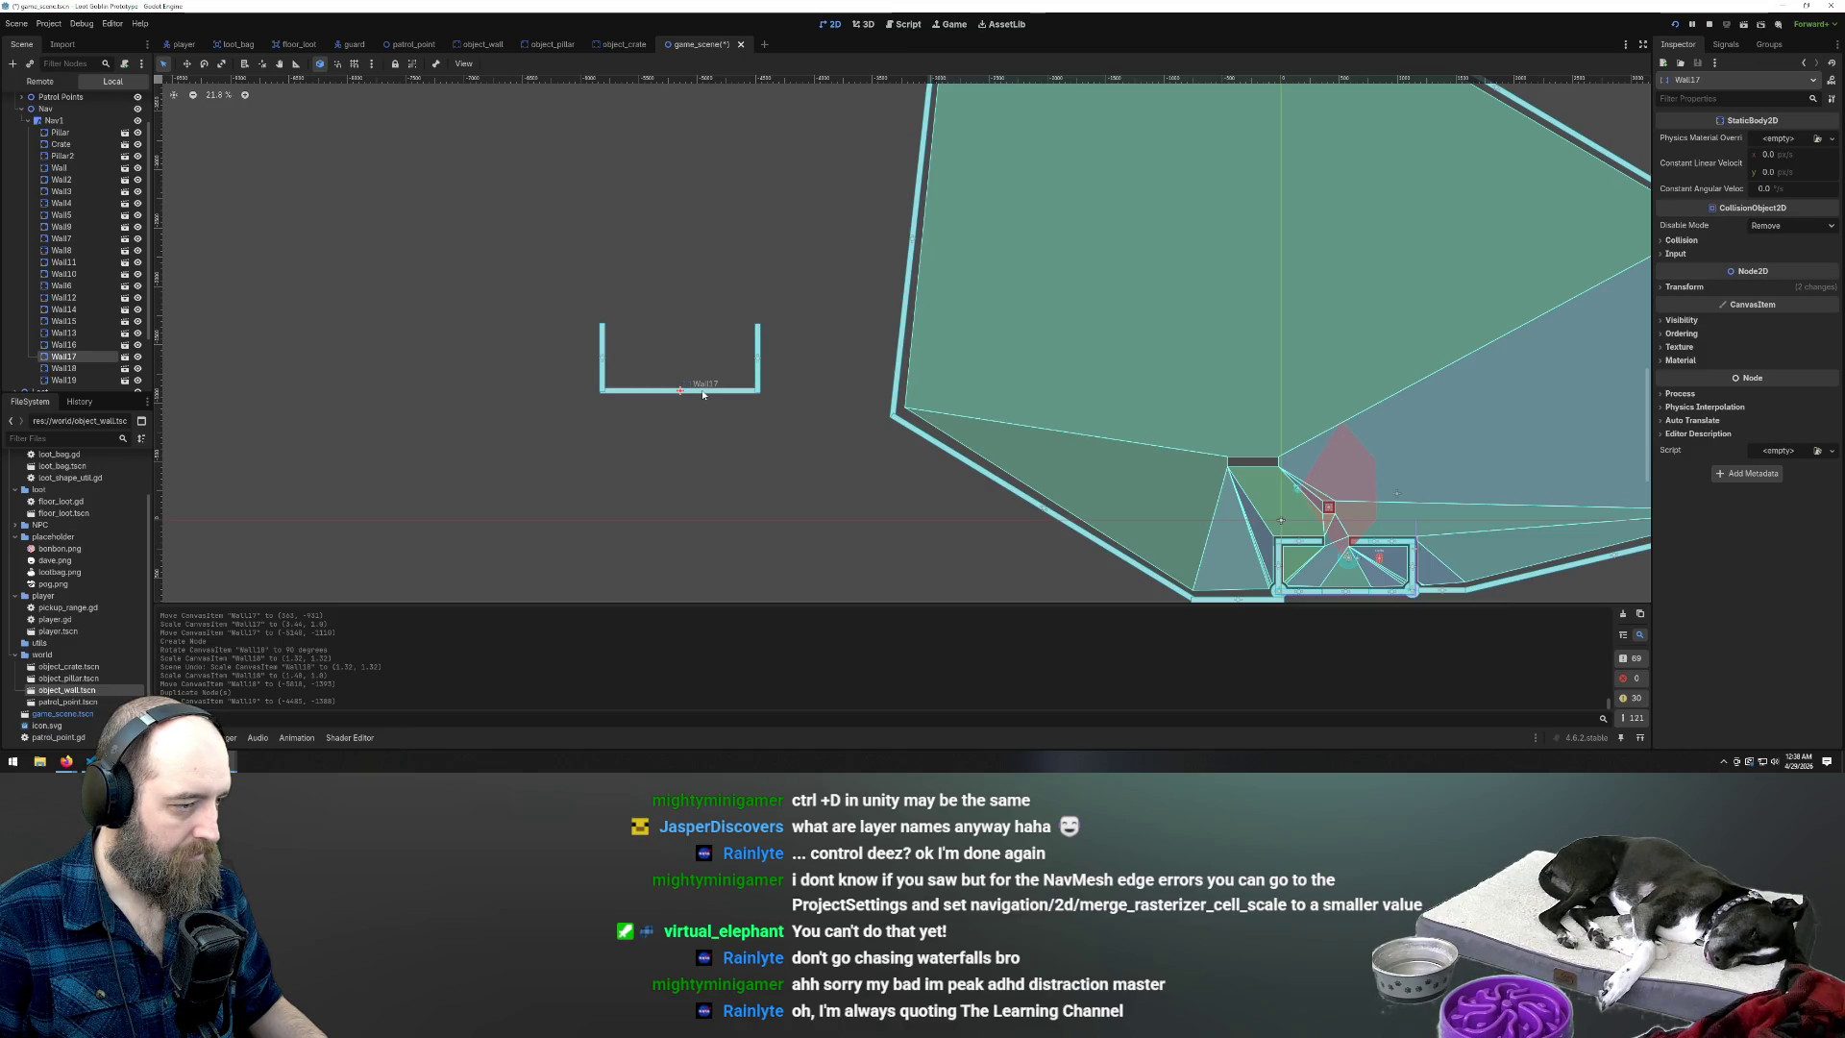
key("ctrl+d")
left_click_drag(708, 375, 709, 336)
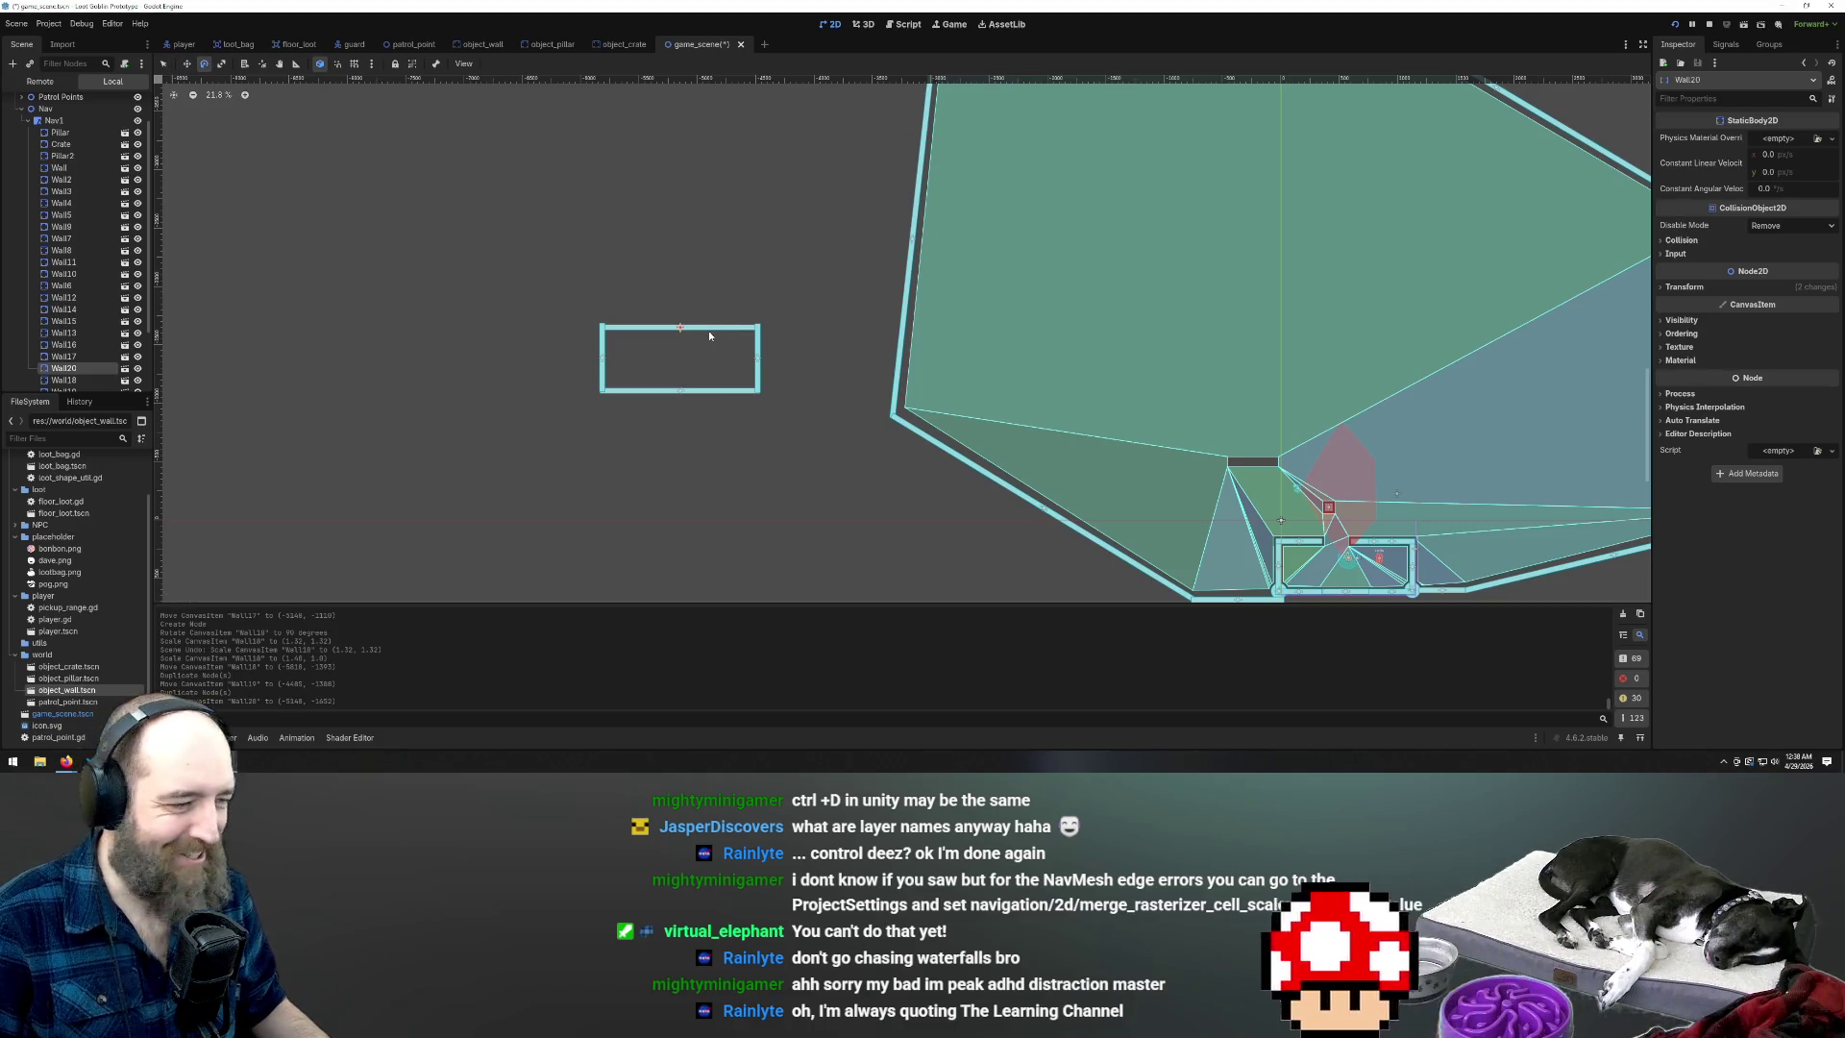
key("s")
left_click_drag(696, 330, 727, 327)
key("ctrl+z")
key("ctrl+z")
key("ctrl+z")
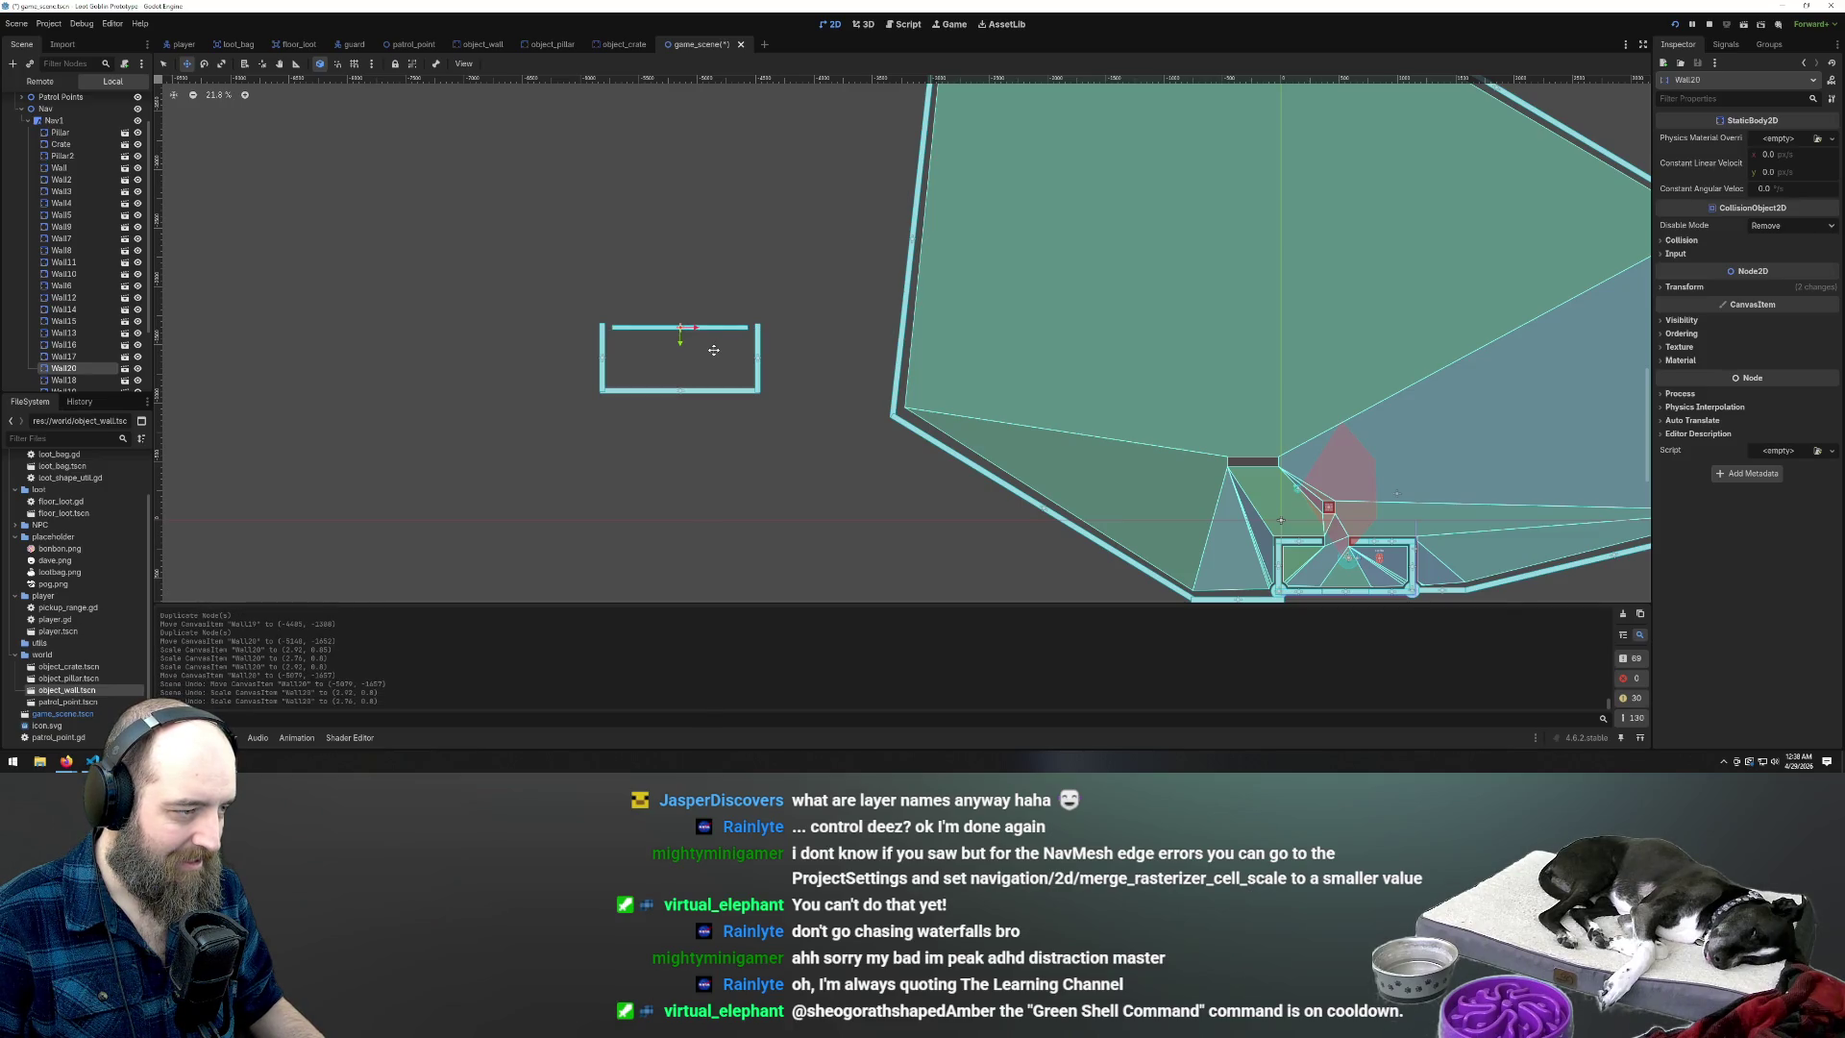
key("s")
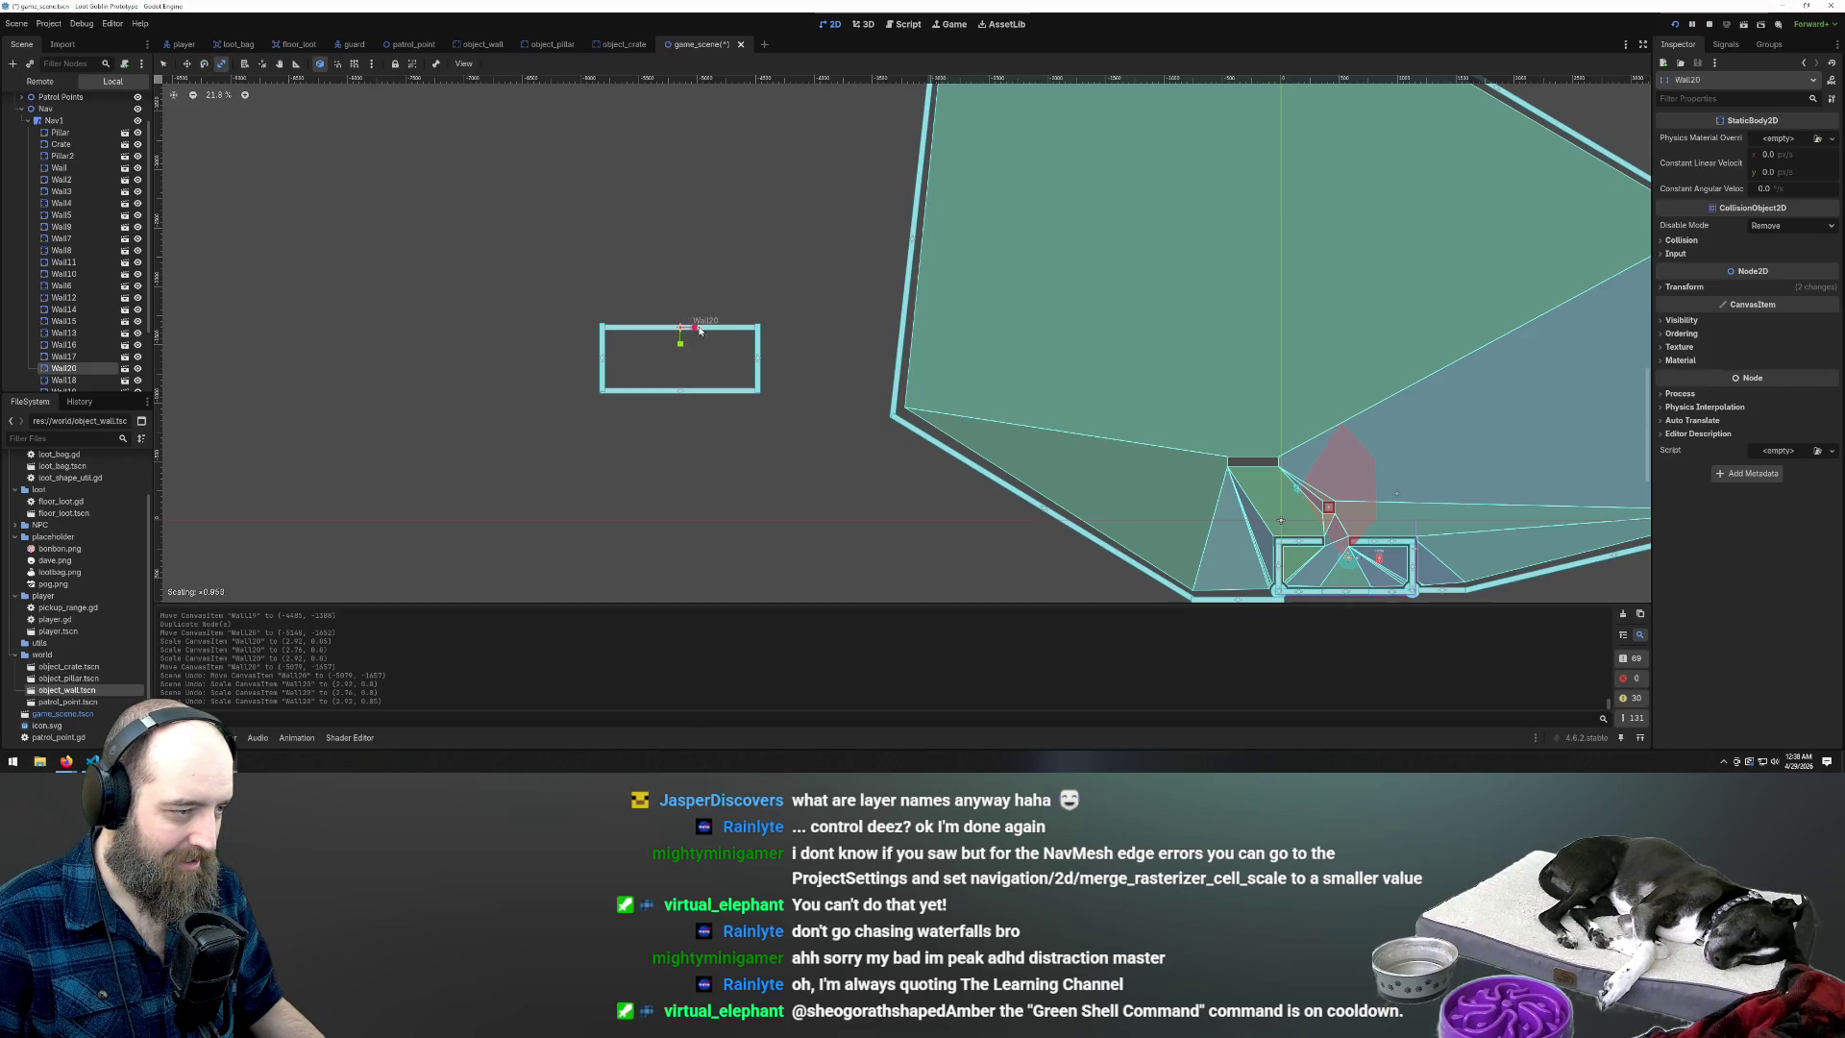
left_click_drag(686, 330, 724, 329)
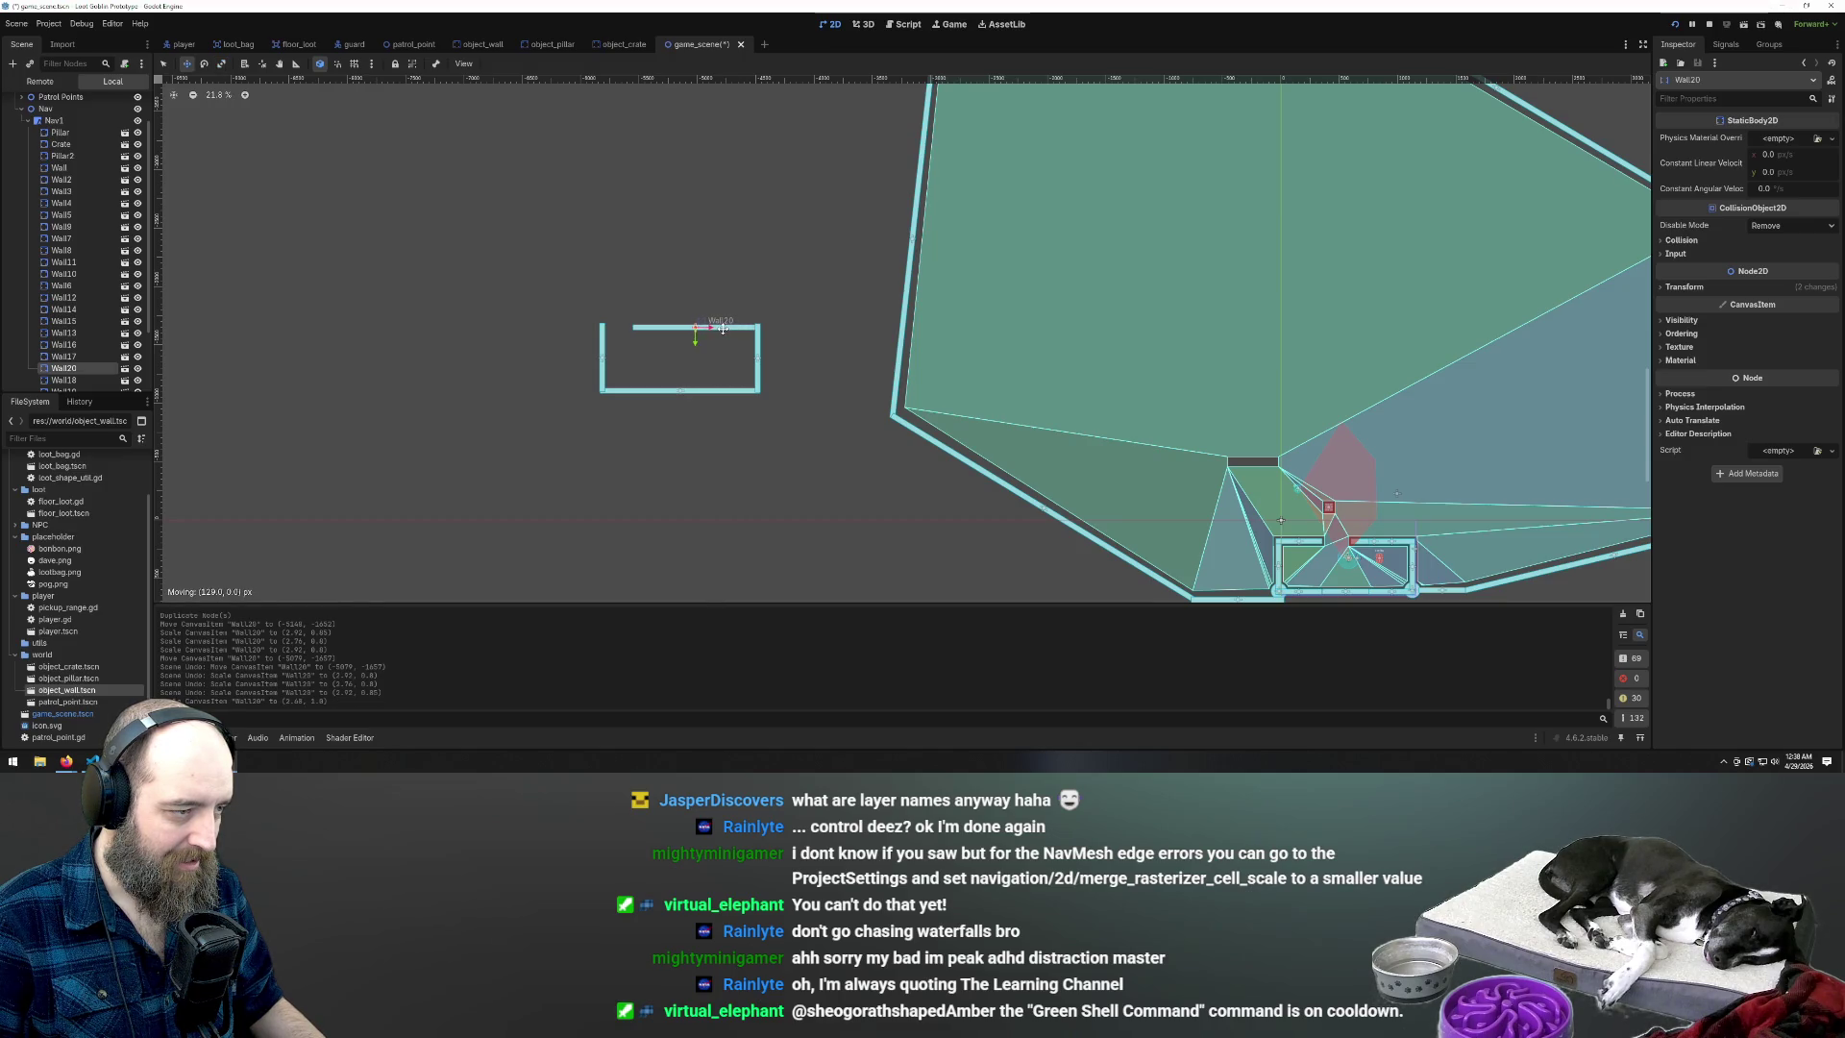
scroll(441, 285, "down", 3)
scroll(530, 301, "up", 2)
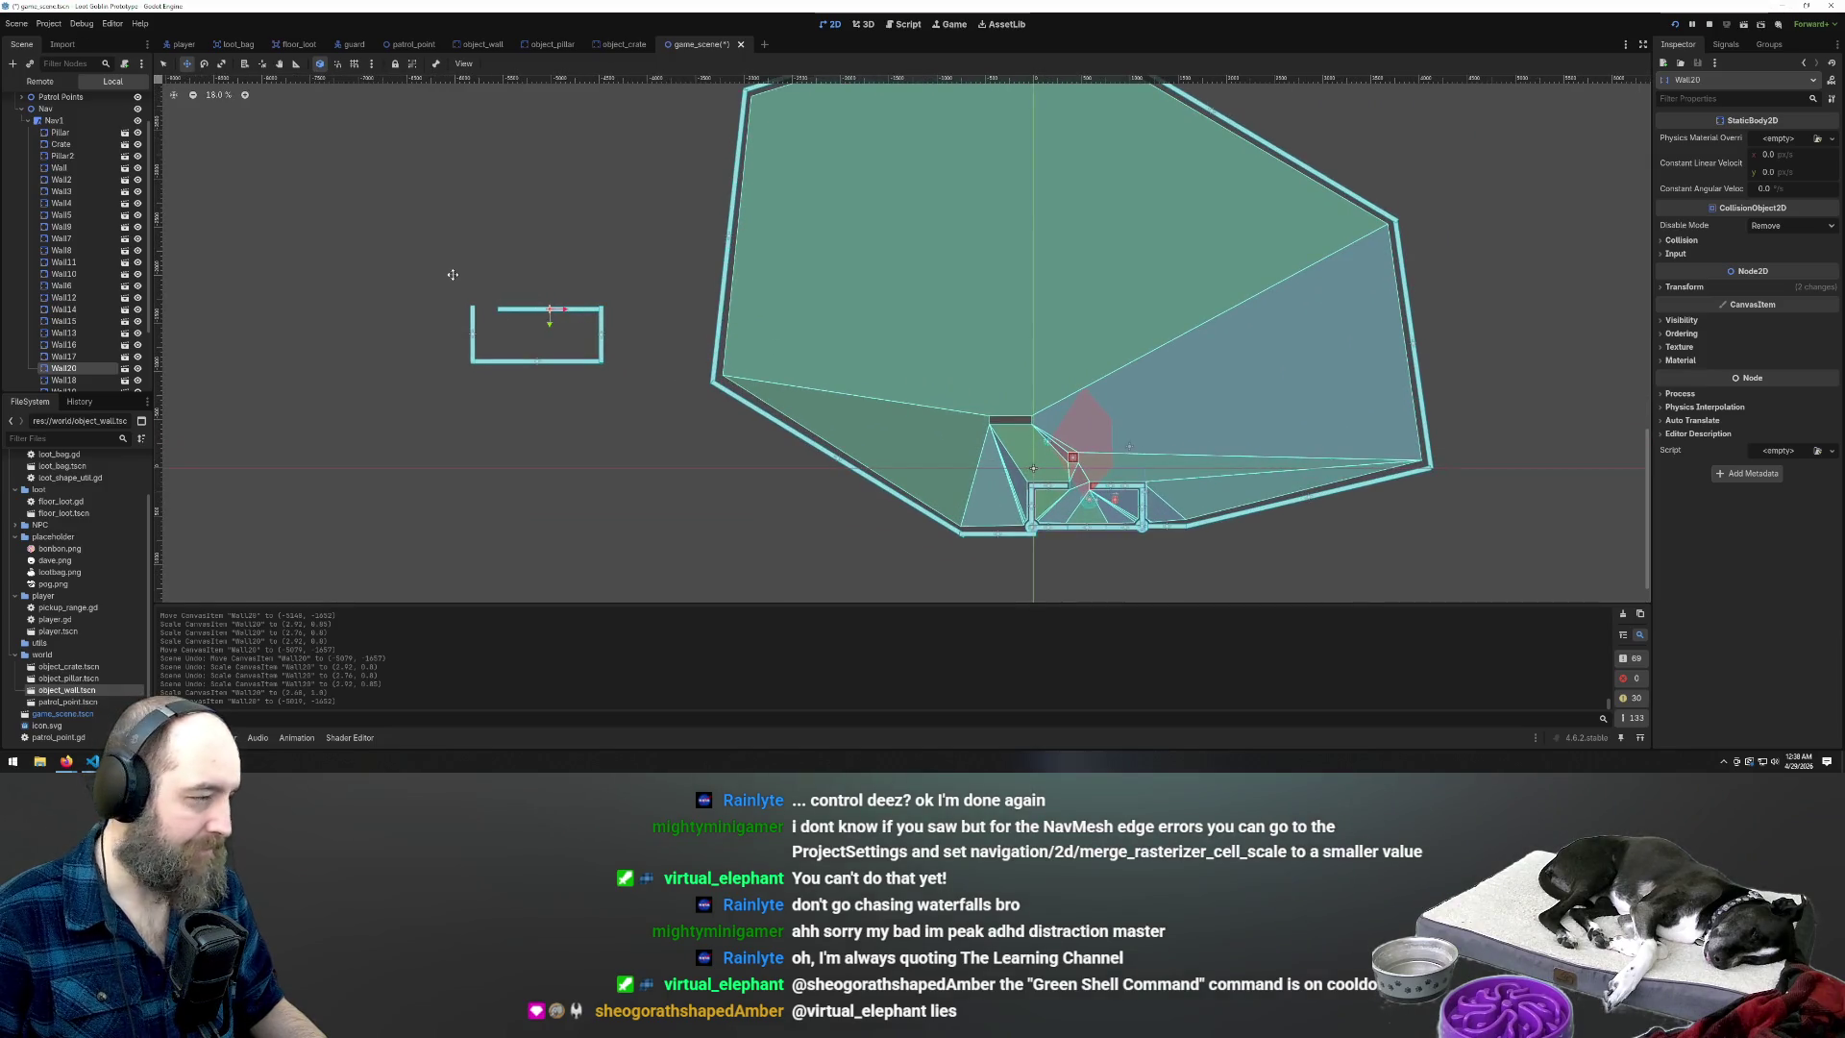
scroll(530, 334, "up", 3)
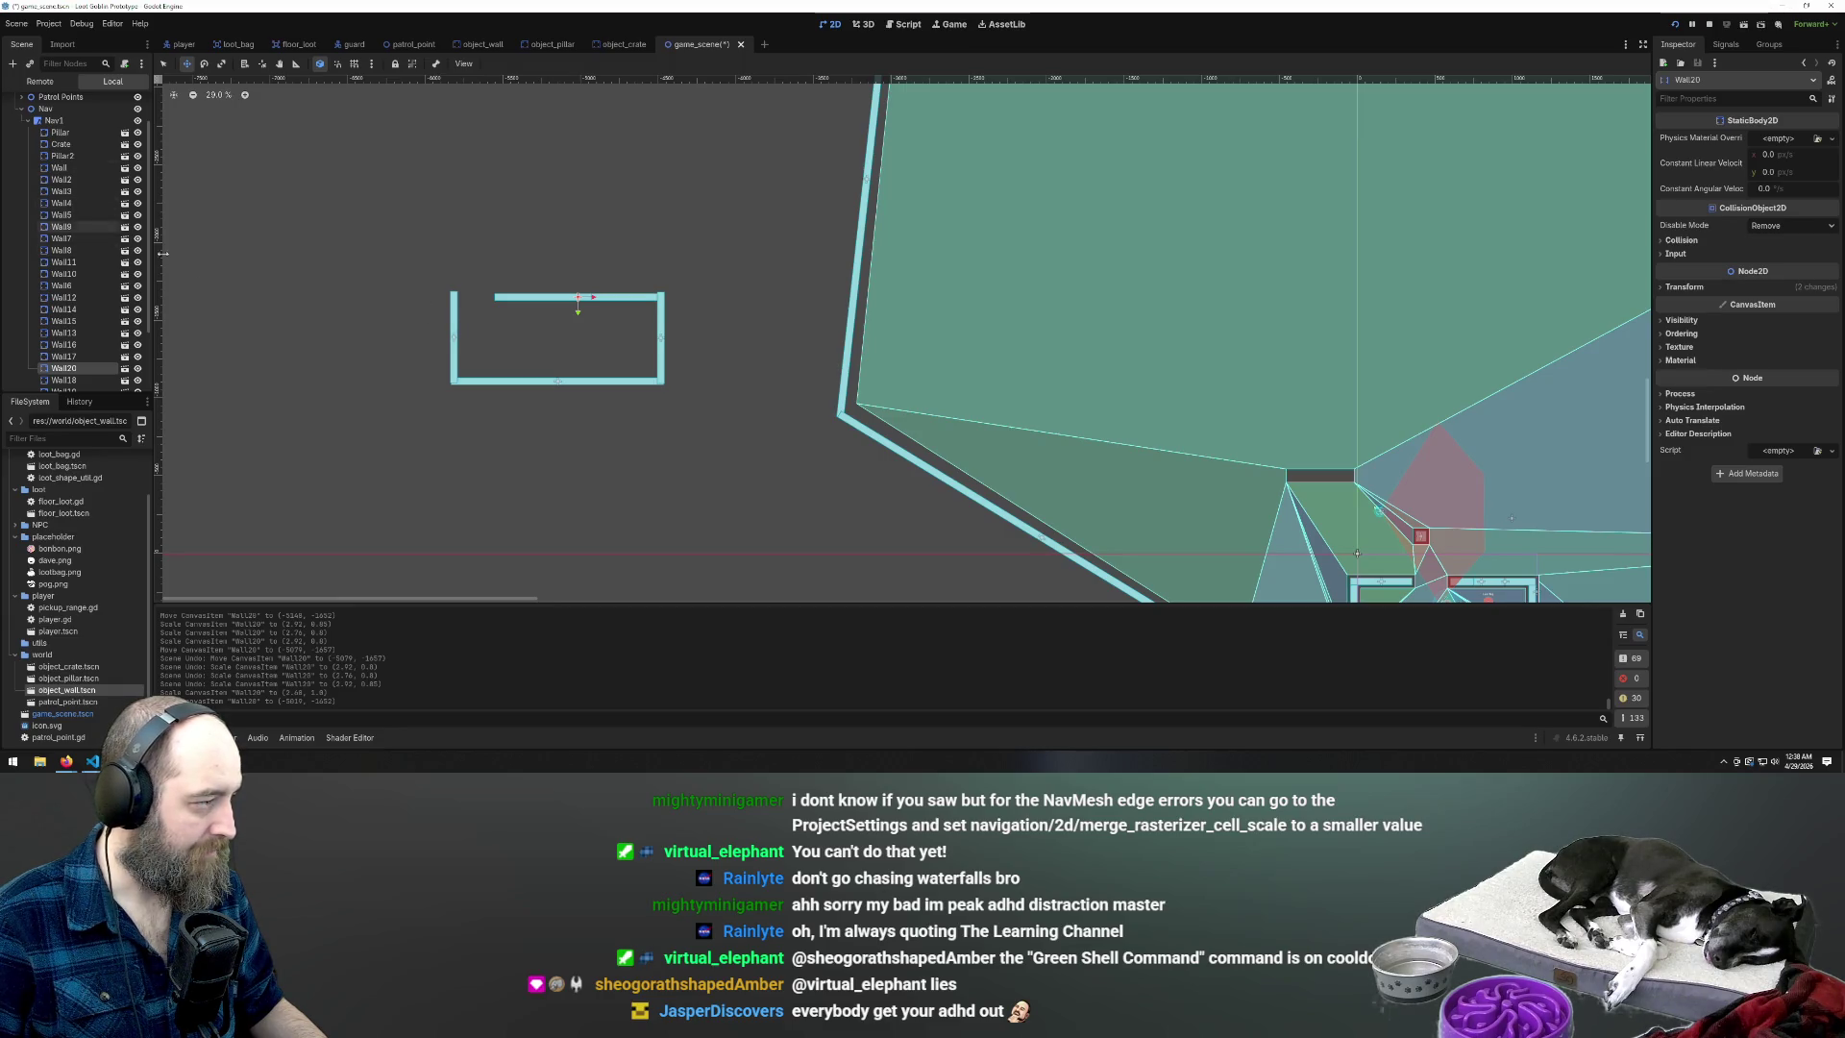
scroll(311, 331, "down", 2)
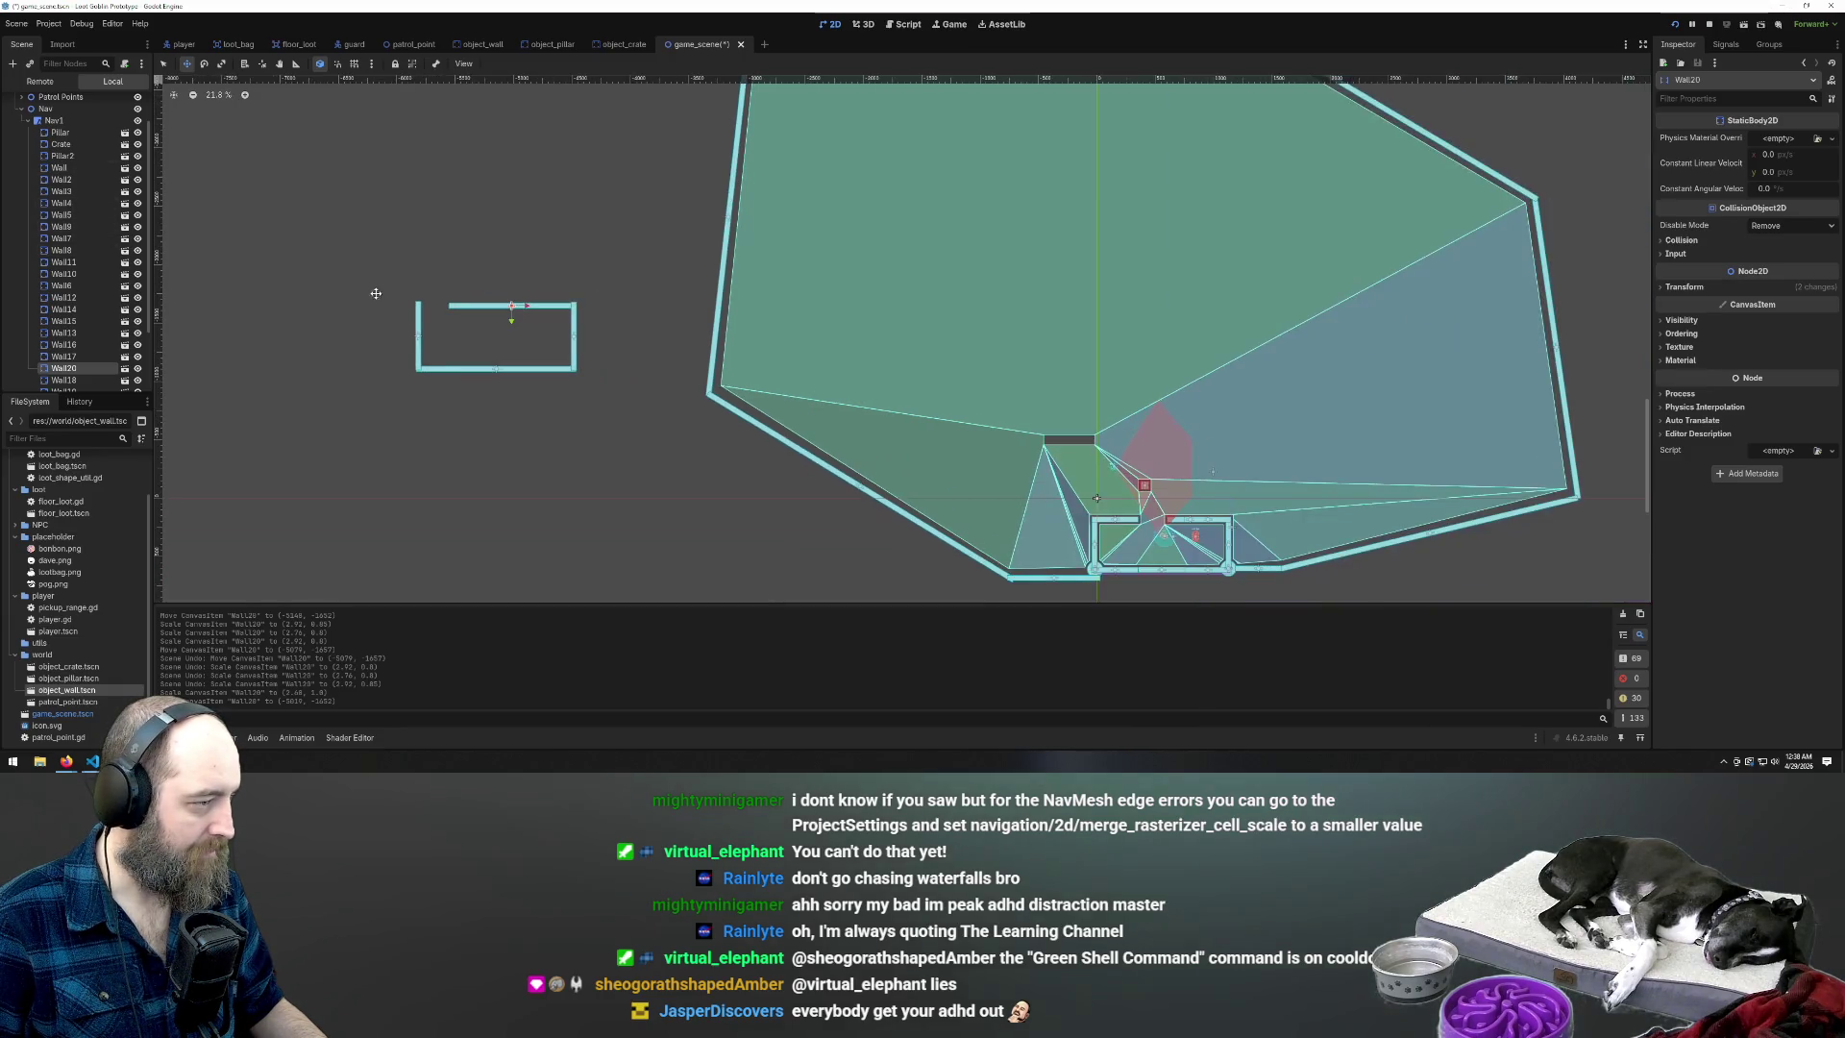
Box-select the four walls, duplicate them with Ctrl+D, and move the copy into the navigation area
left_click_drag(372, 263, 535, 367)
key("ctrl+z")
mouse_move(375, 260)
left_mouse_down()
mouse_move(569, 400)
mouse_move(605, 403)
left_mouse_up()
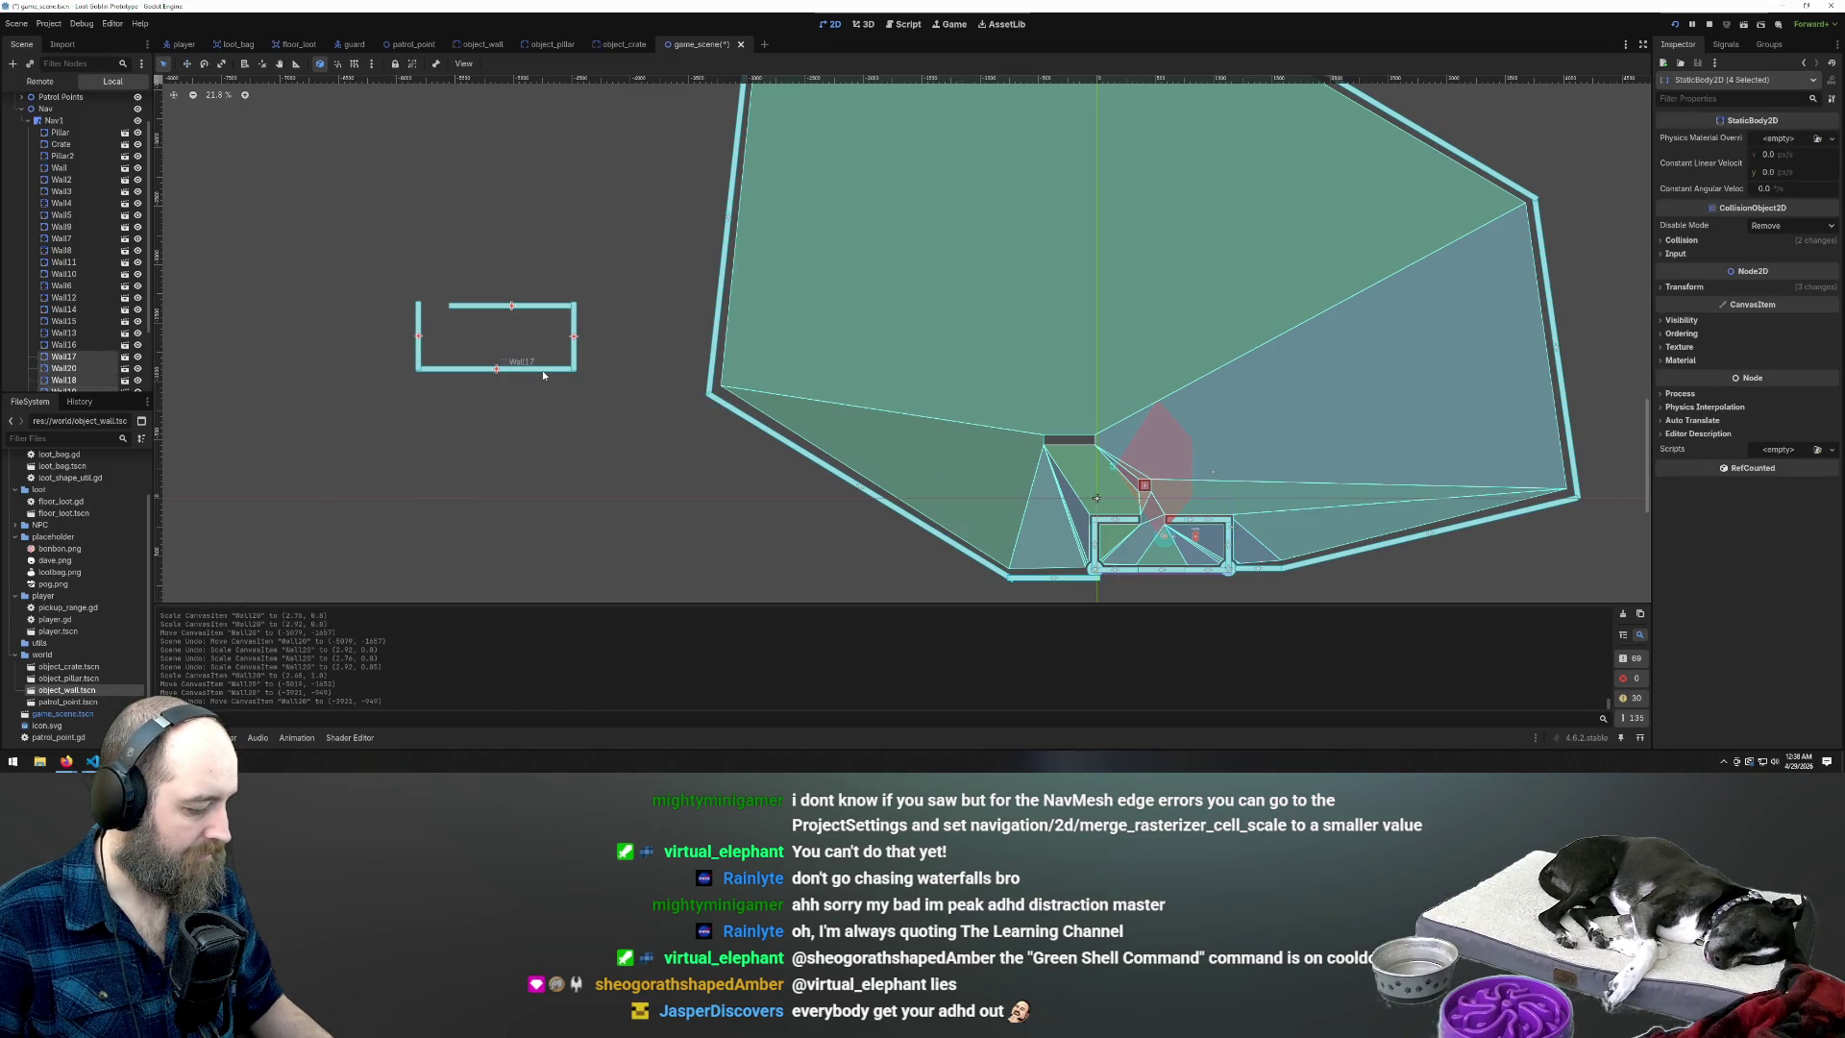
key("ctrl+d")
mouse_move(552, 375)
left_mouse_down()
mouse_move(842, 377)
mouse_move(1256, 427)
mouse_move(1375, 465)
mouse_move(1373, 356)
mouse_move(1307, 341)
left_mouse_up()
Undo the accidental rotations so the copied box, Wall21–Wall24, stays upright inside Nav1
key("ctrl+z")
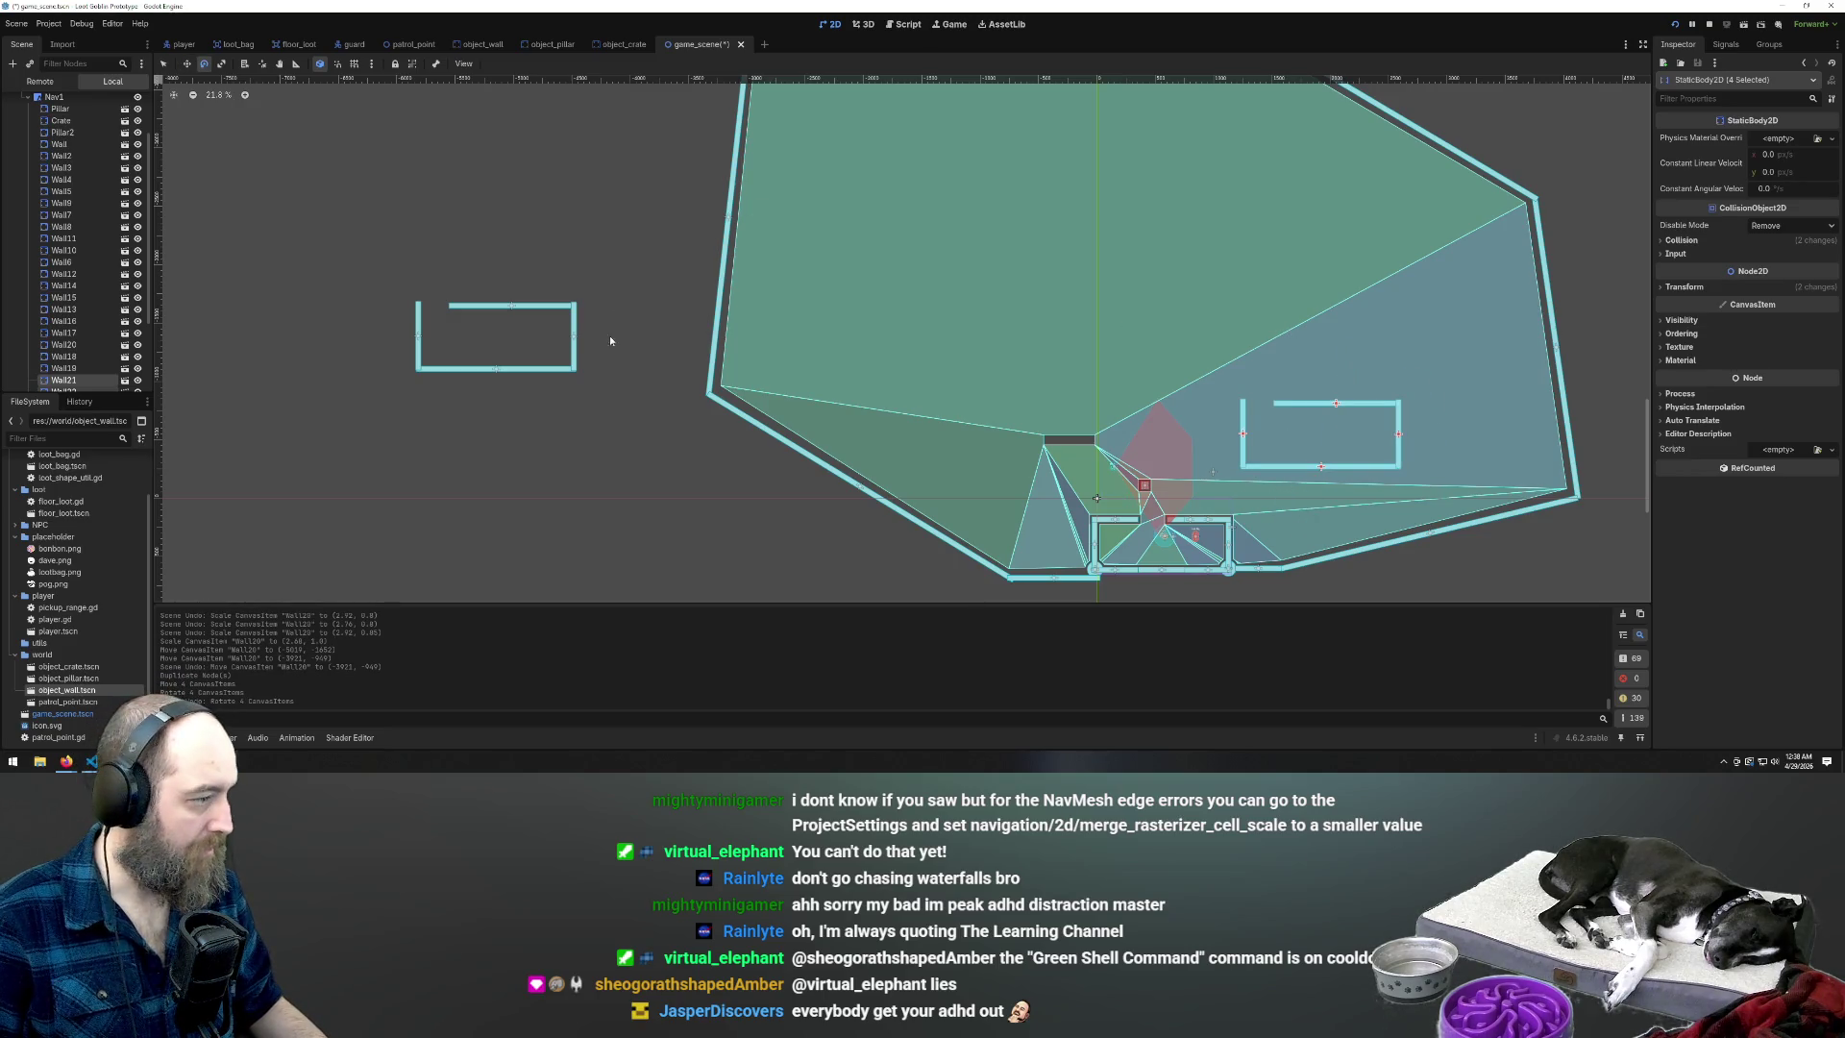
scroll(509, 285, "down", 4)
scroll(660, 257, "up", 3)
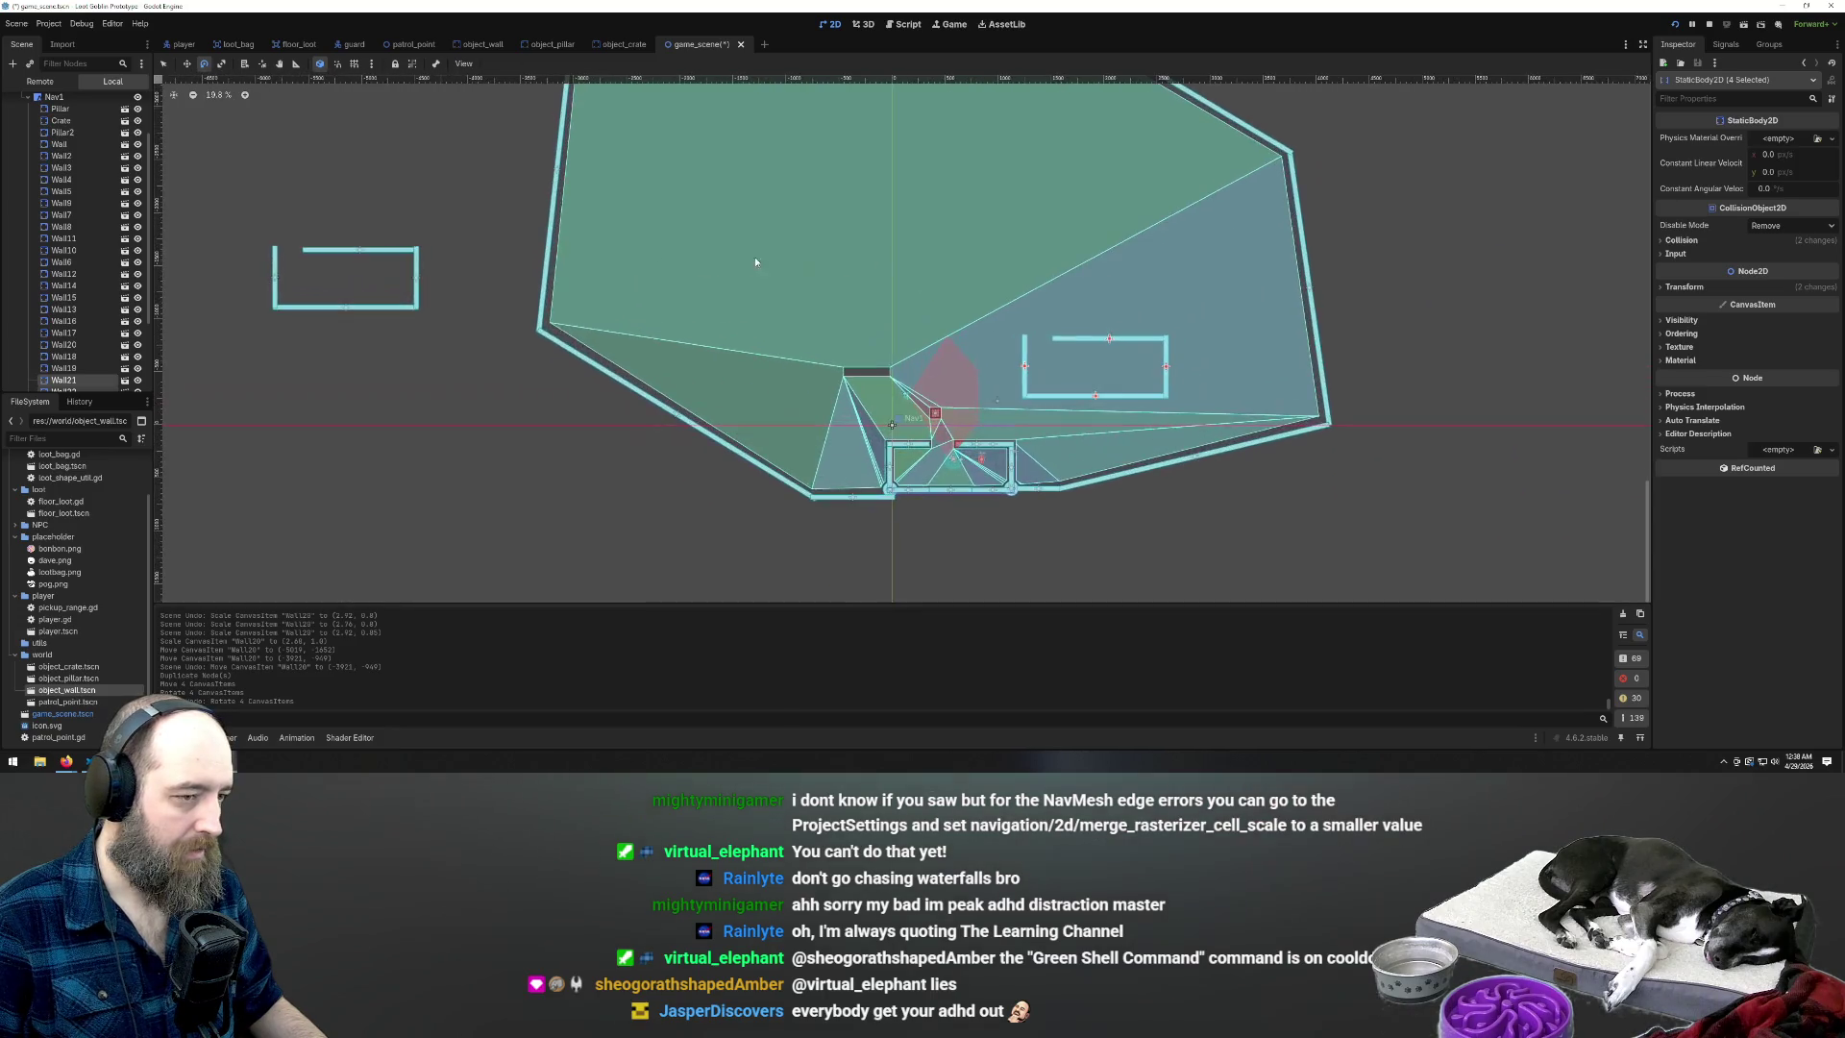
scroll(1176, 321, "down", 2)
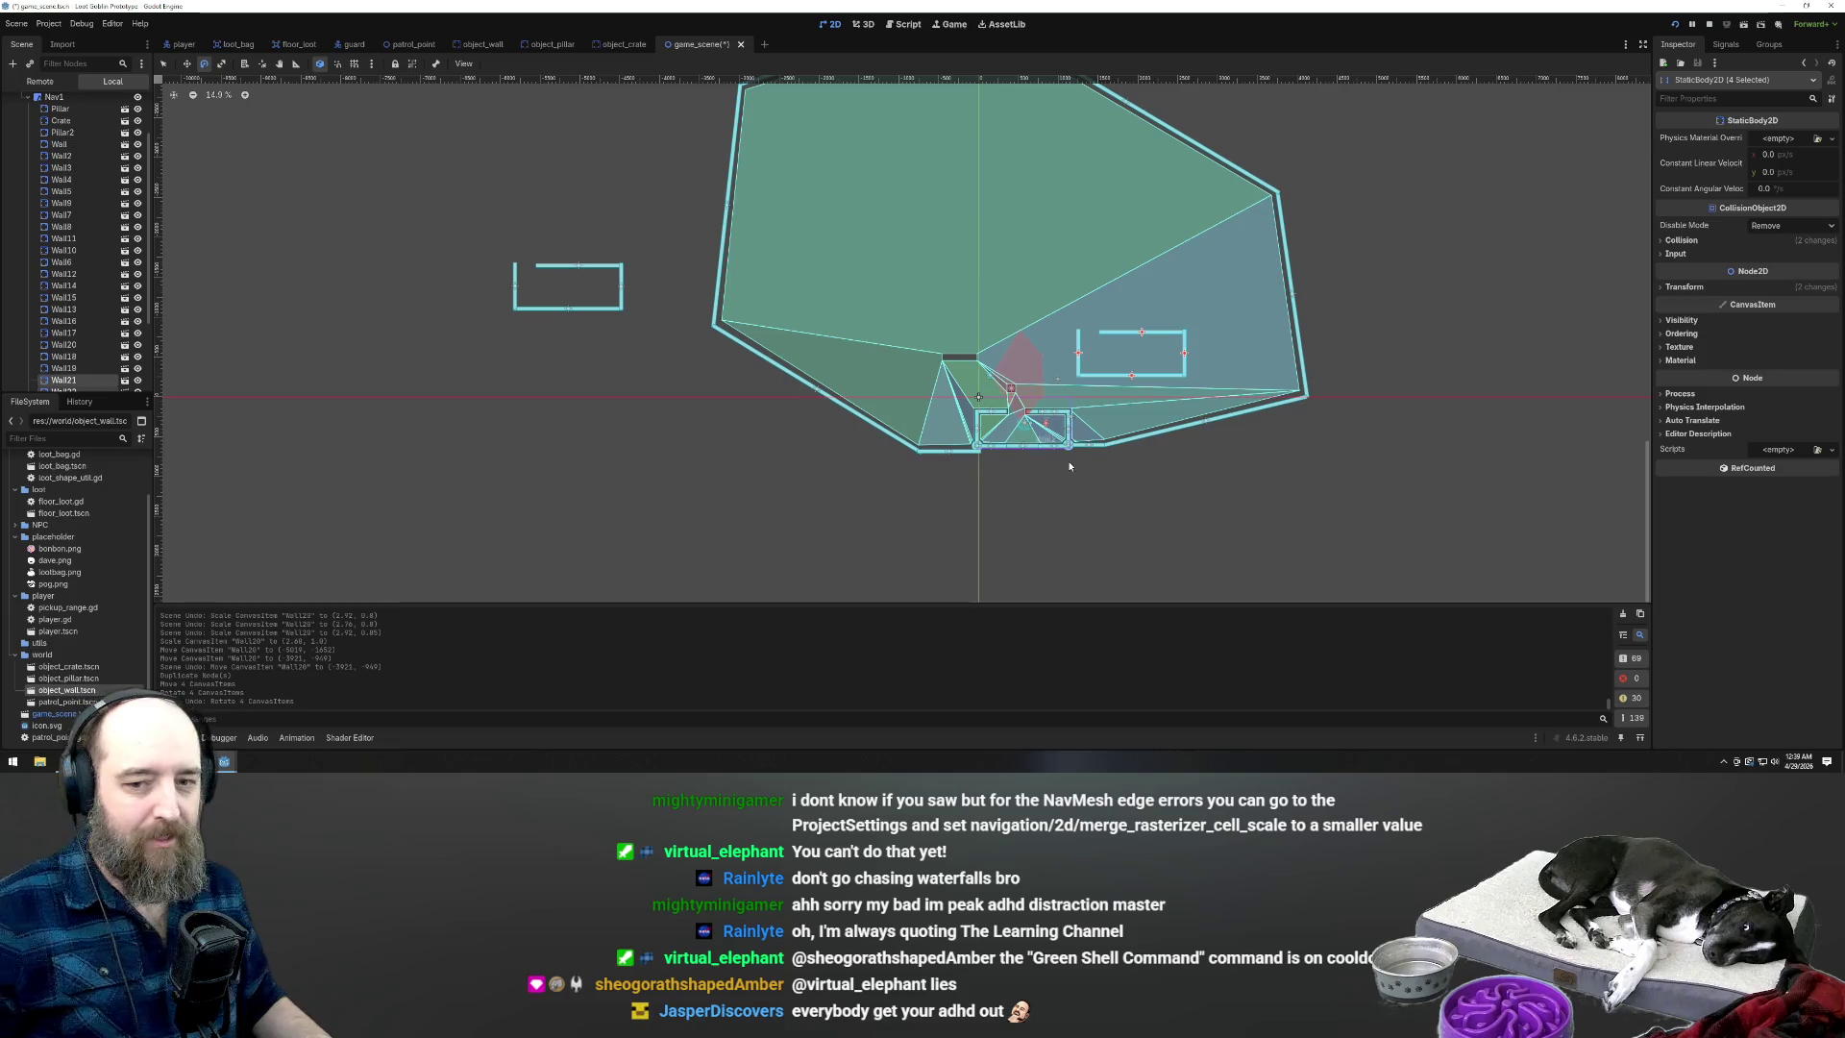
scroll(1186, 242, "up", 3)
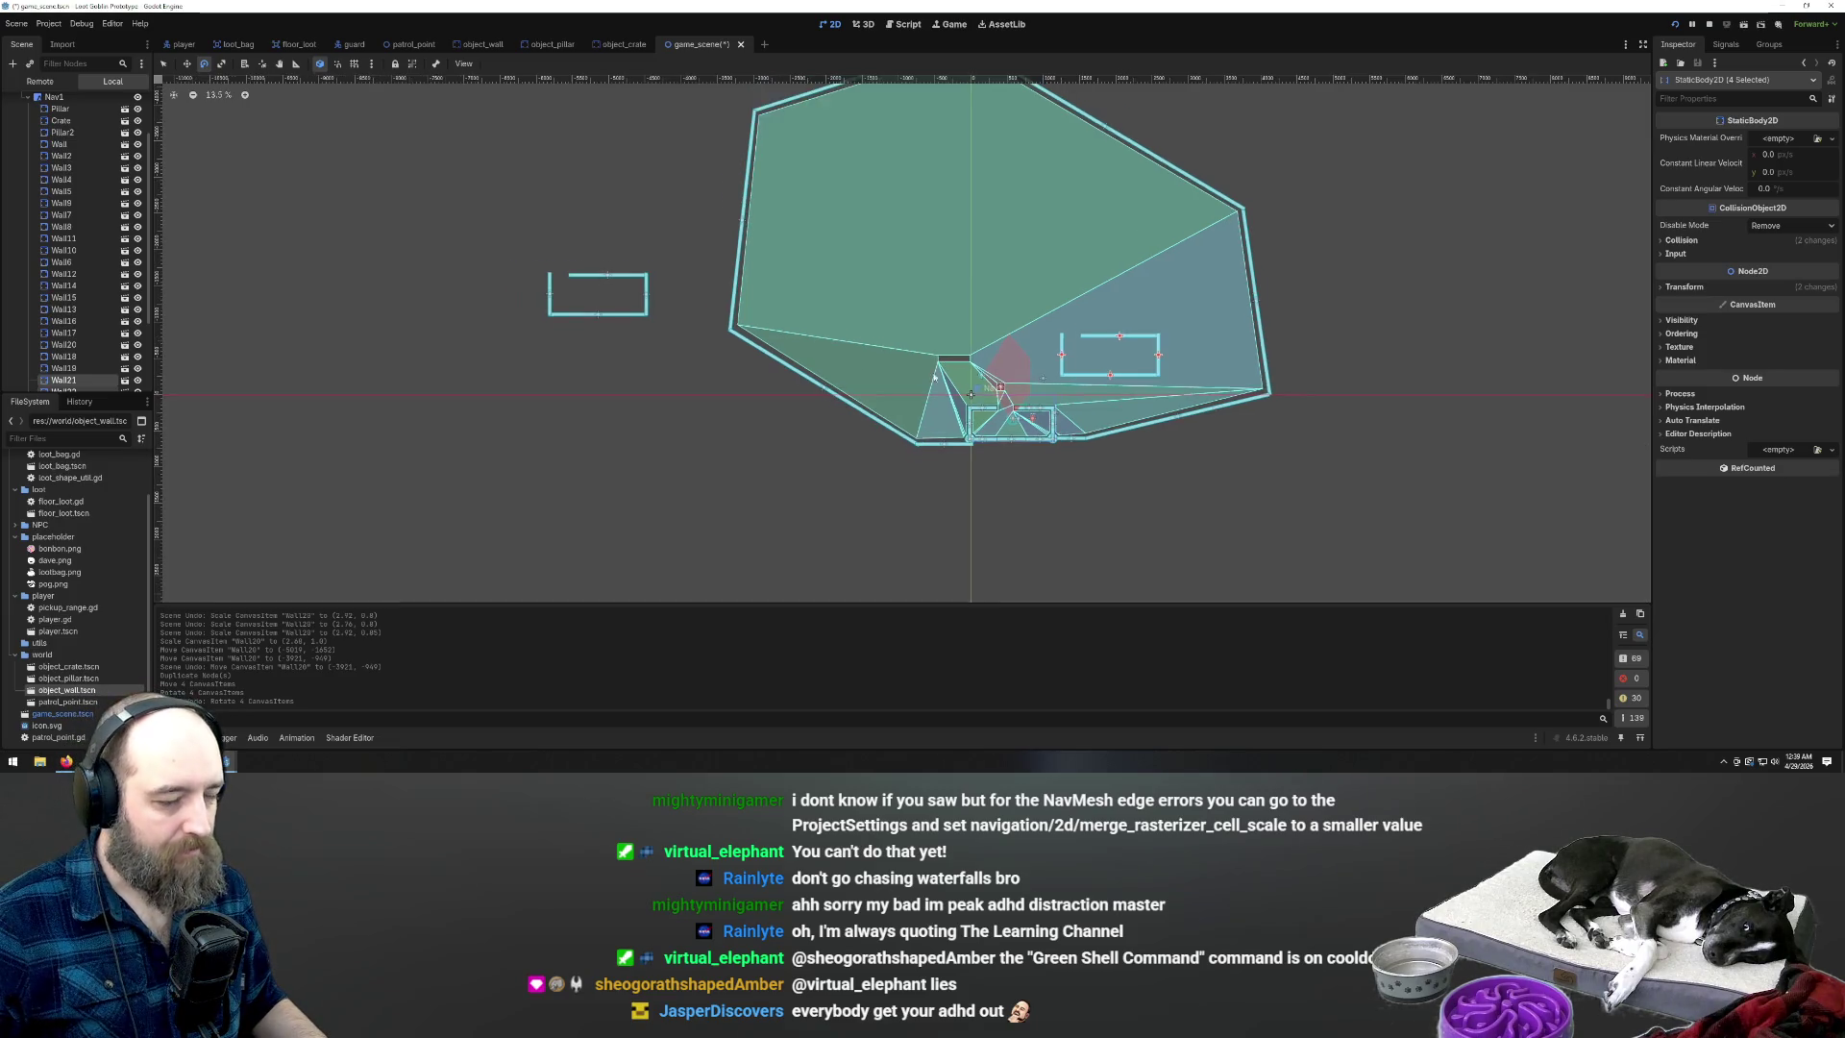
left_click_drag(247, 343, 480, 313)
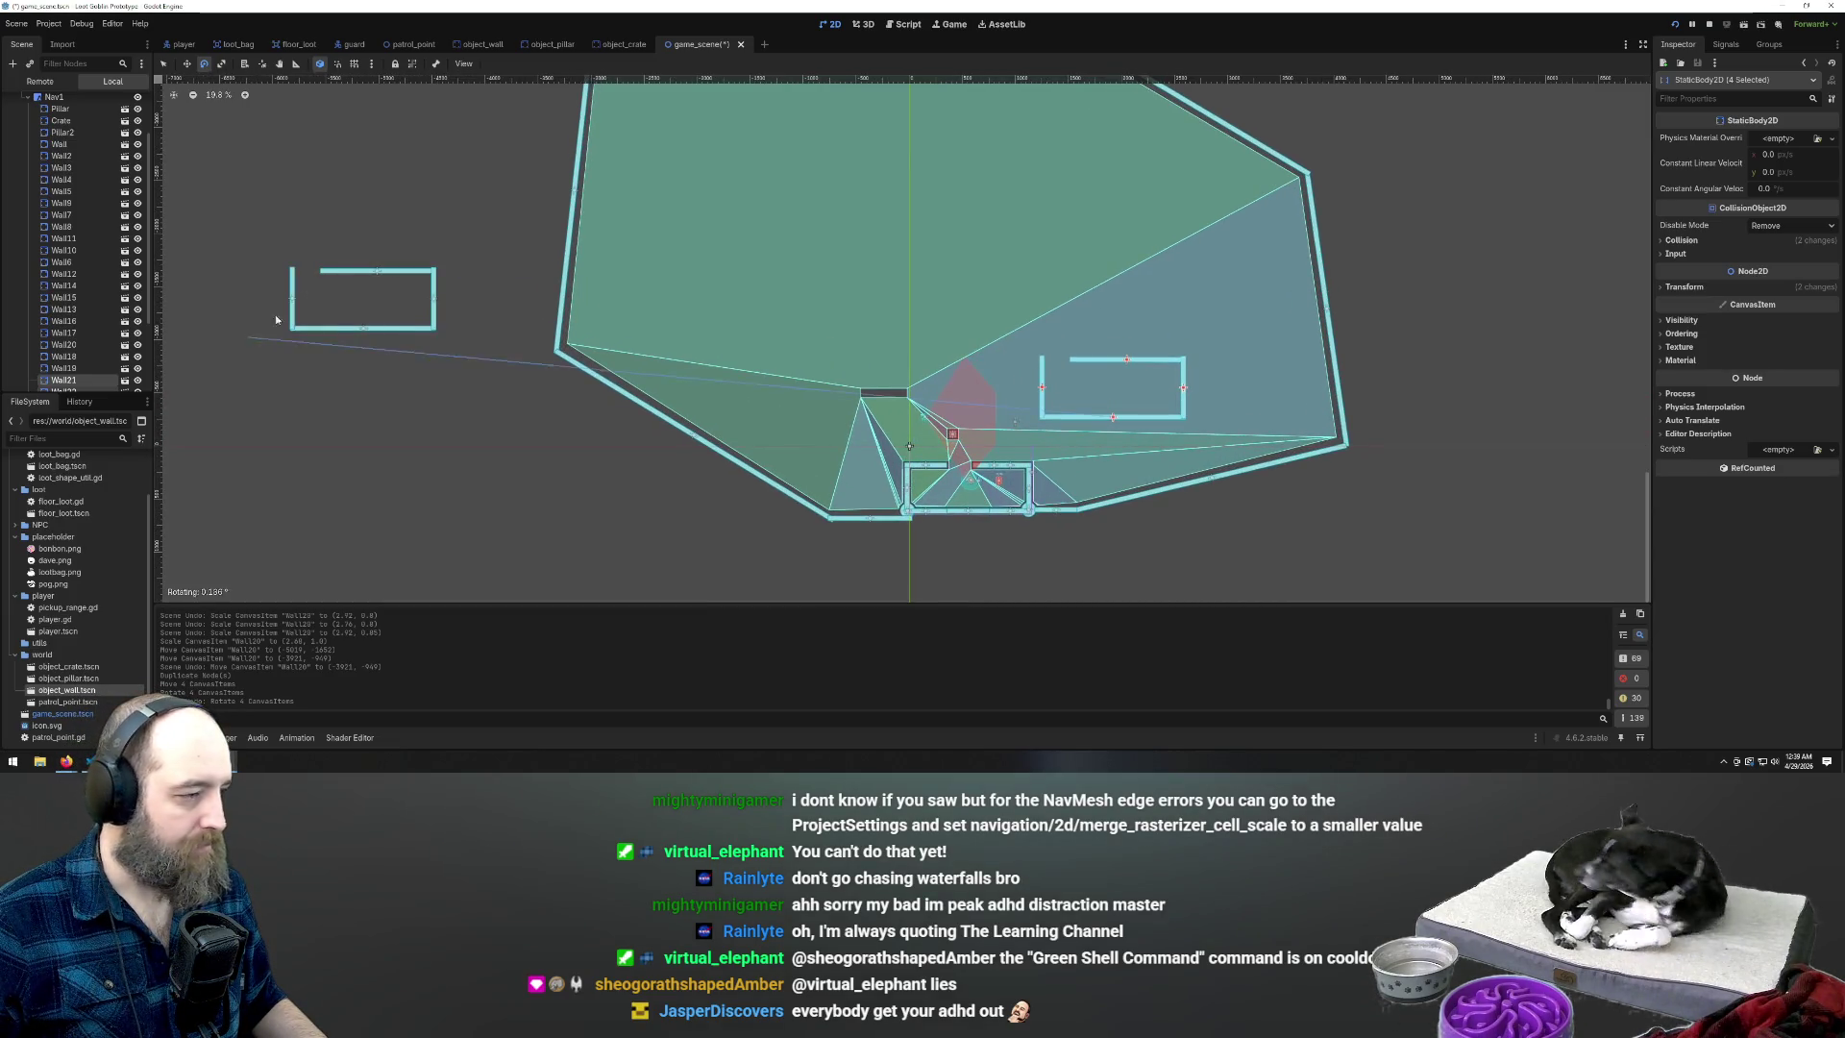
key("ctrl+z")
scroll(67, 279, "down", 3)
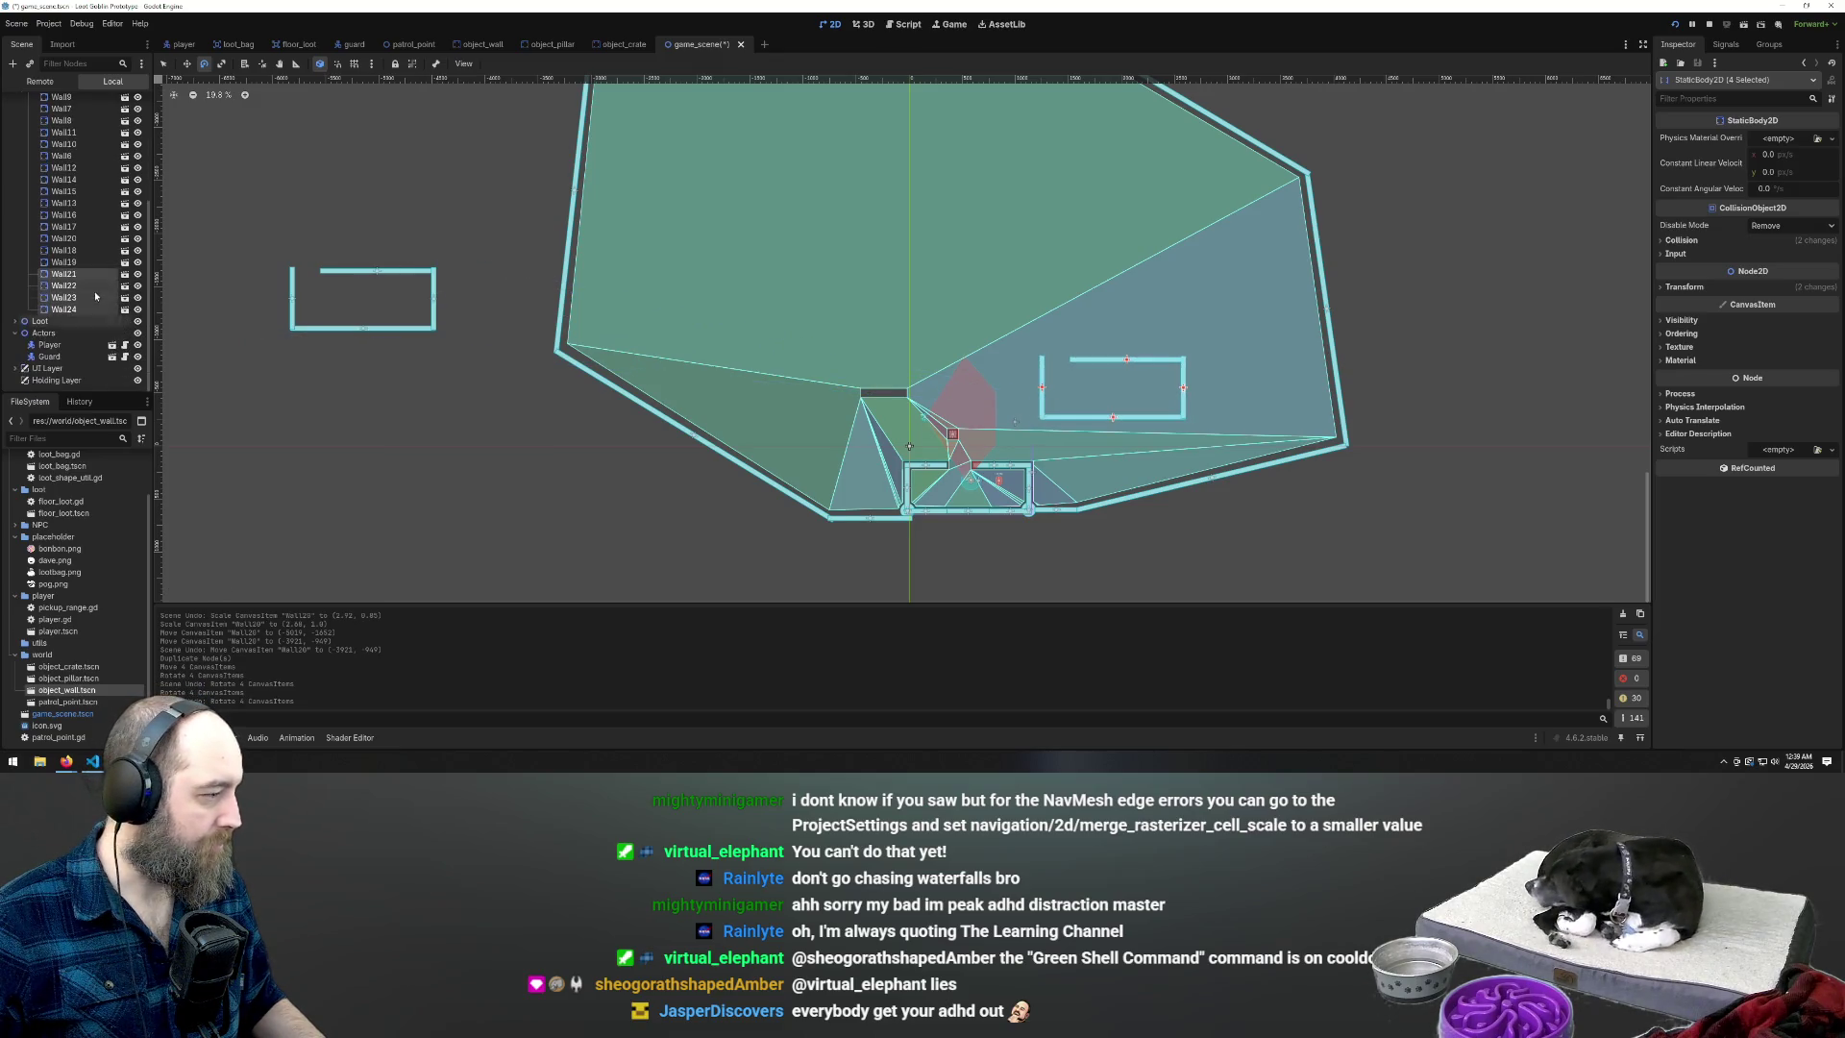
right_click(64, 277)
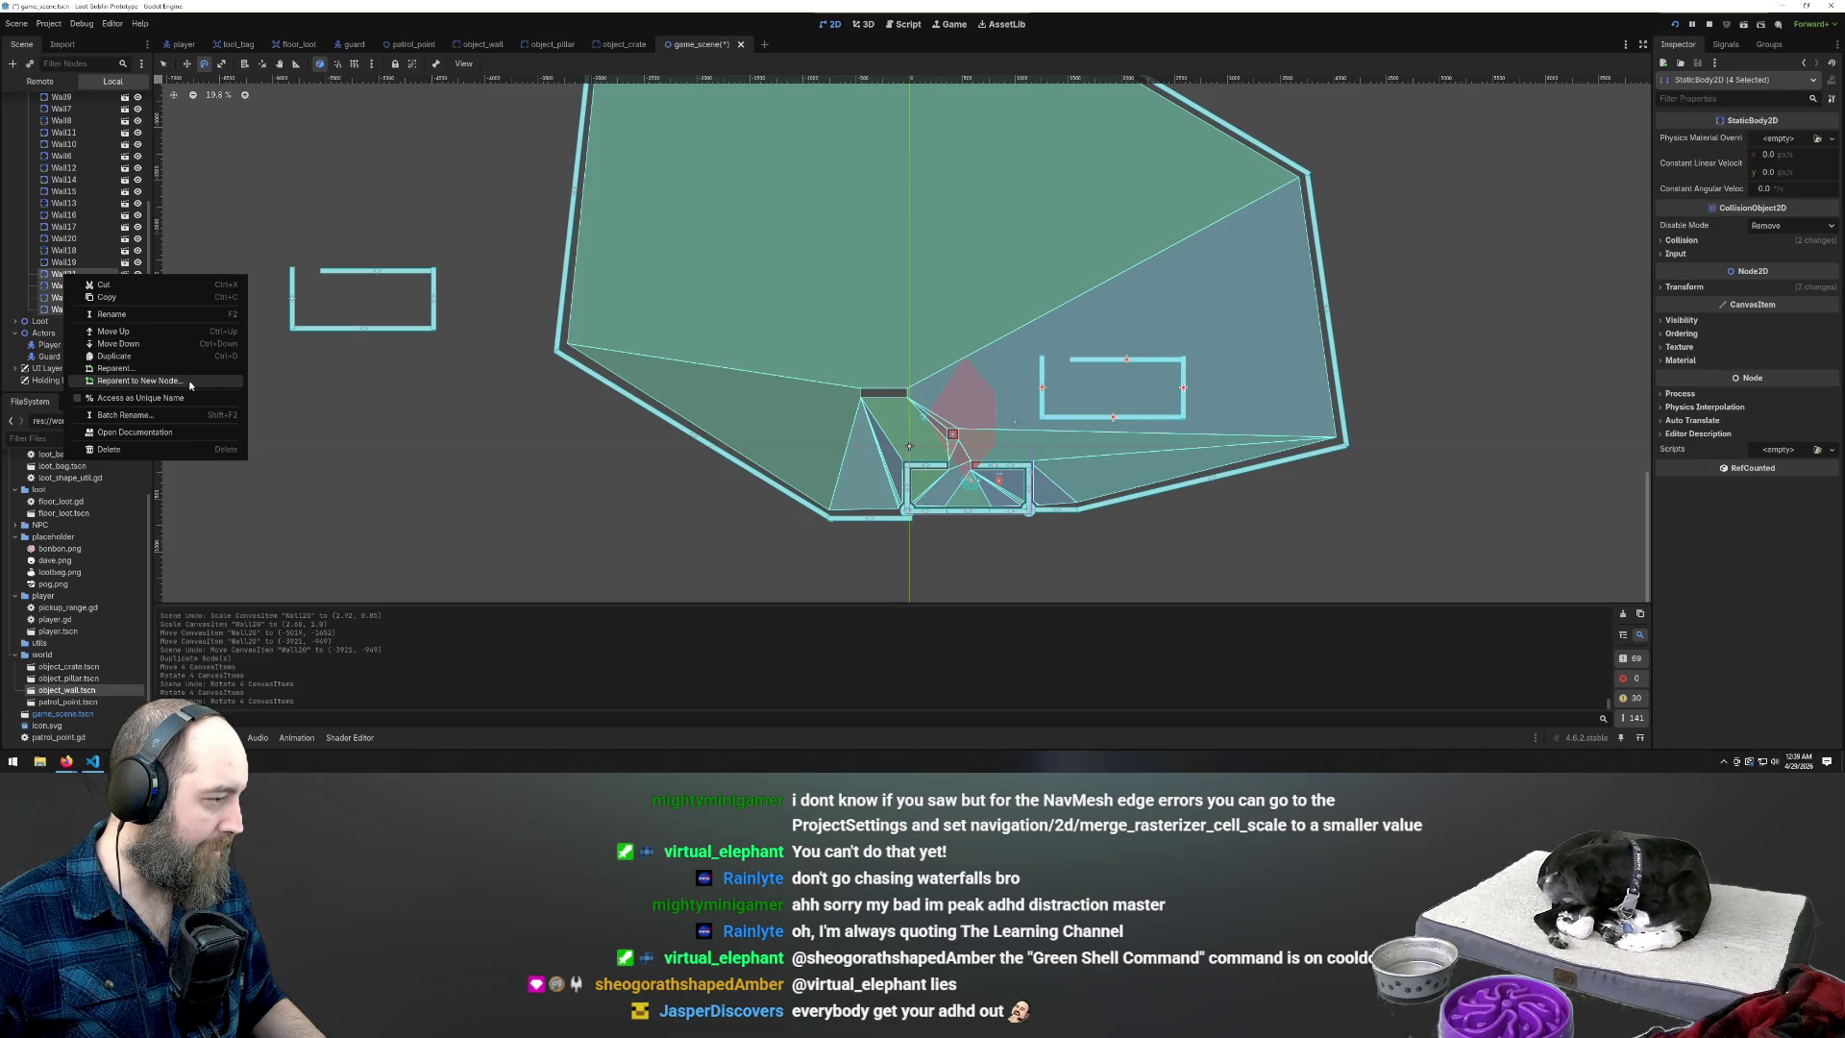
Reparent the inner box's walls under a new Node2D named house
left_click(140, 380)
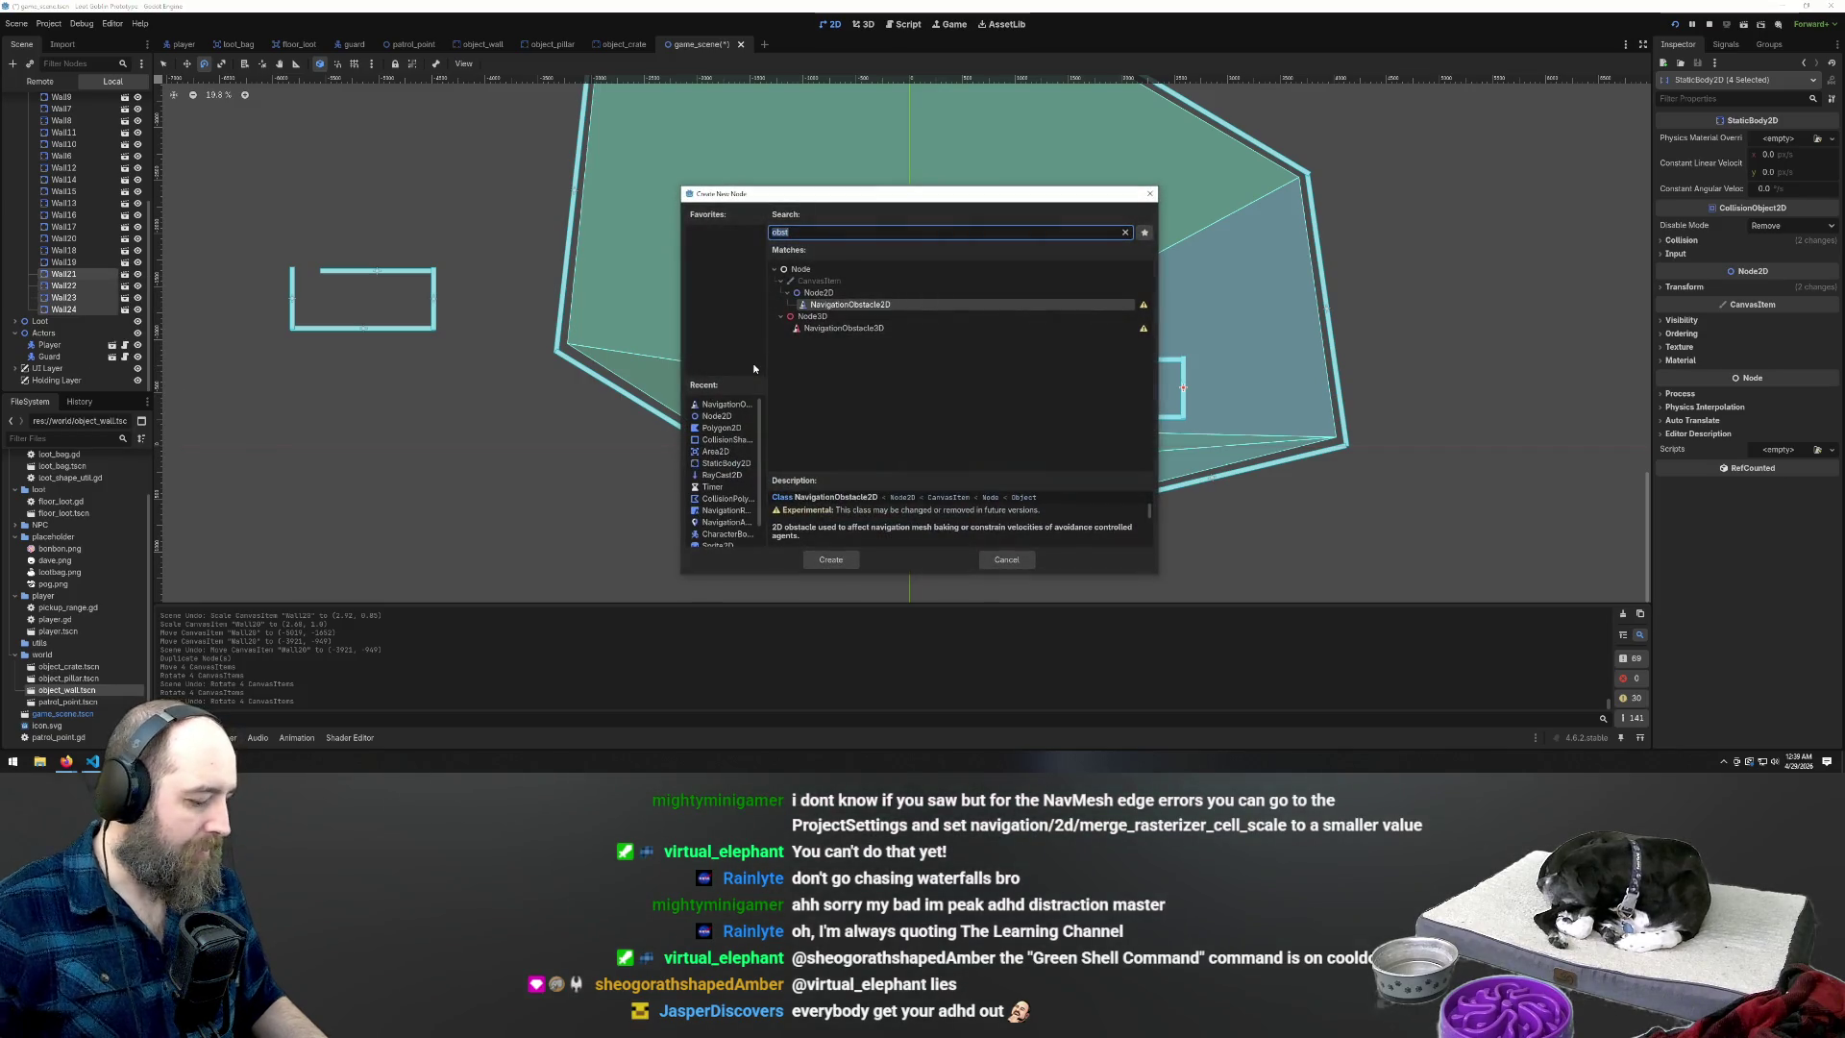
type("hous")
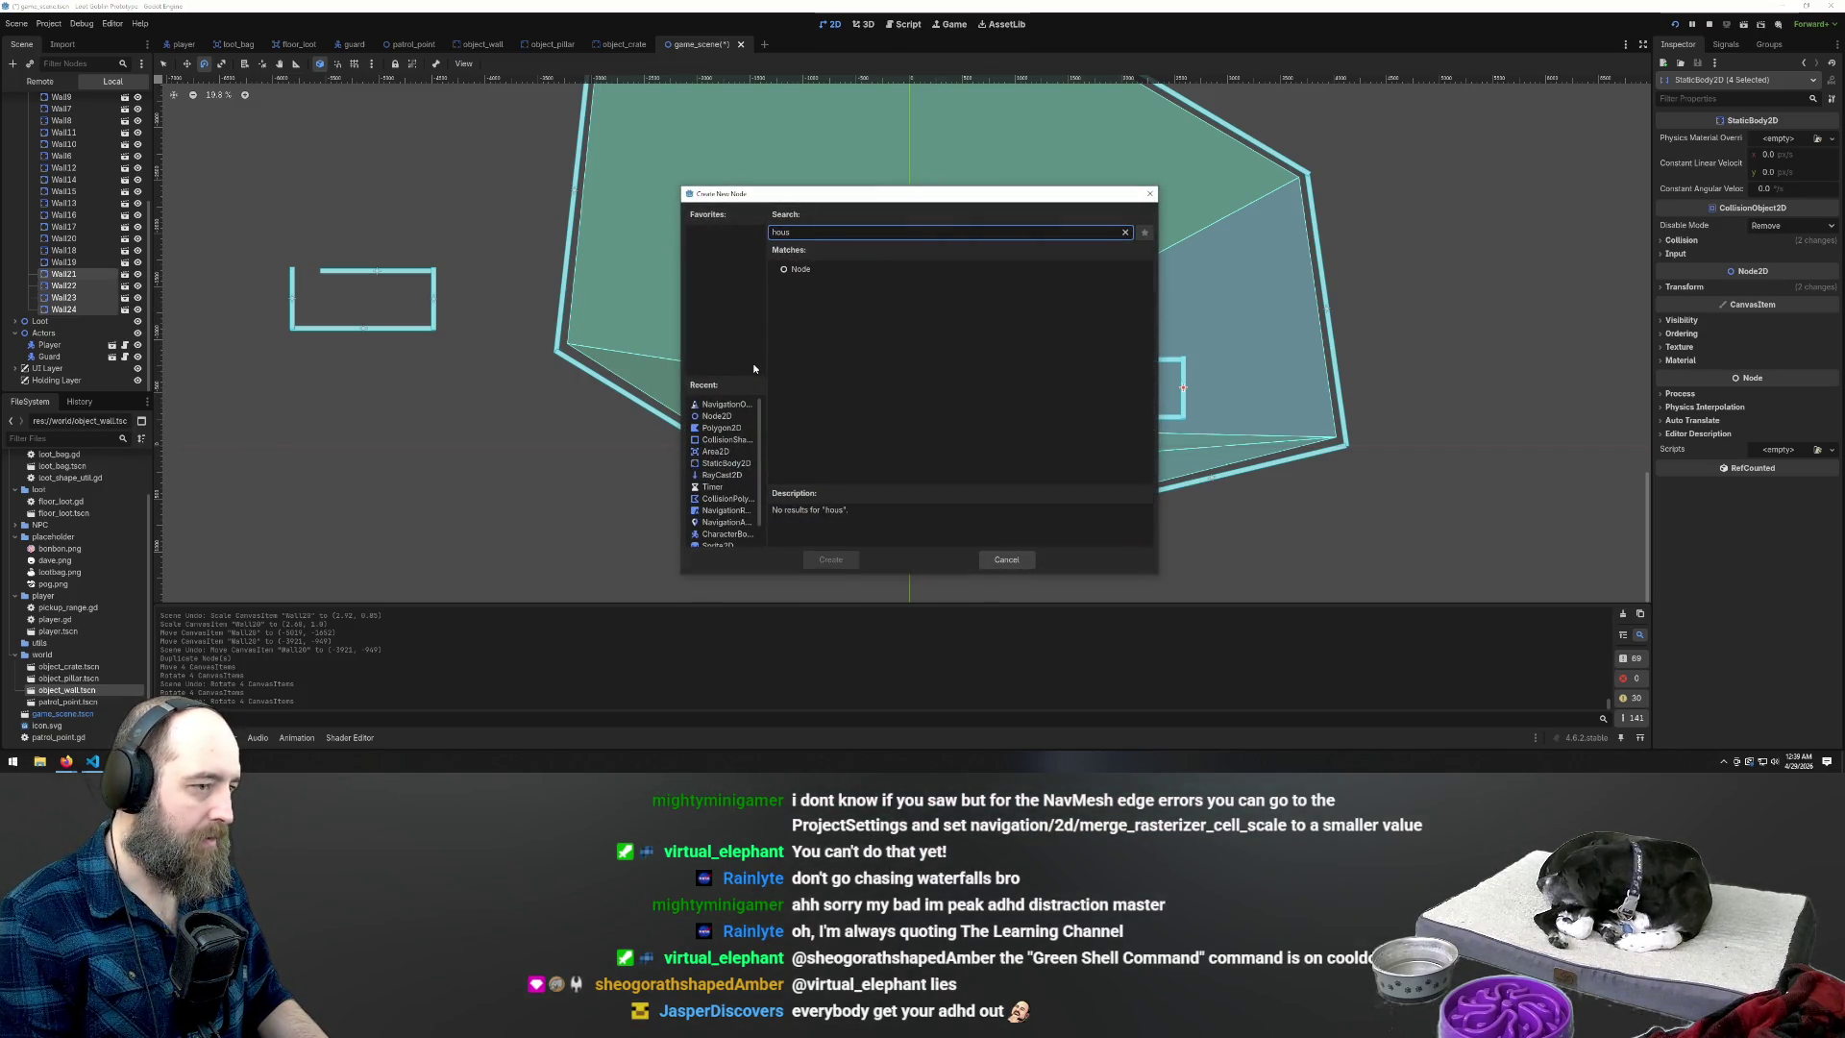
key("BackSpace")
key("BackSpace")
key("BackSpace")
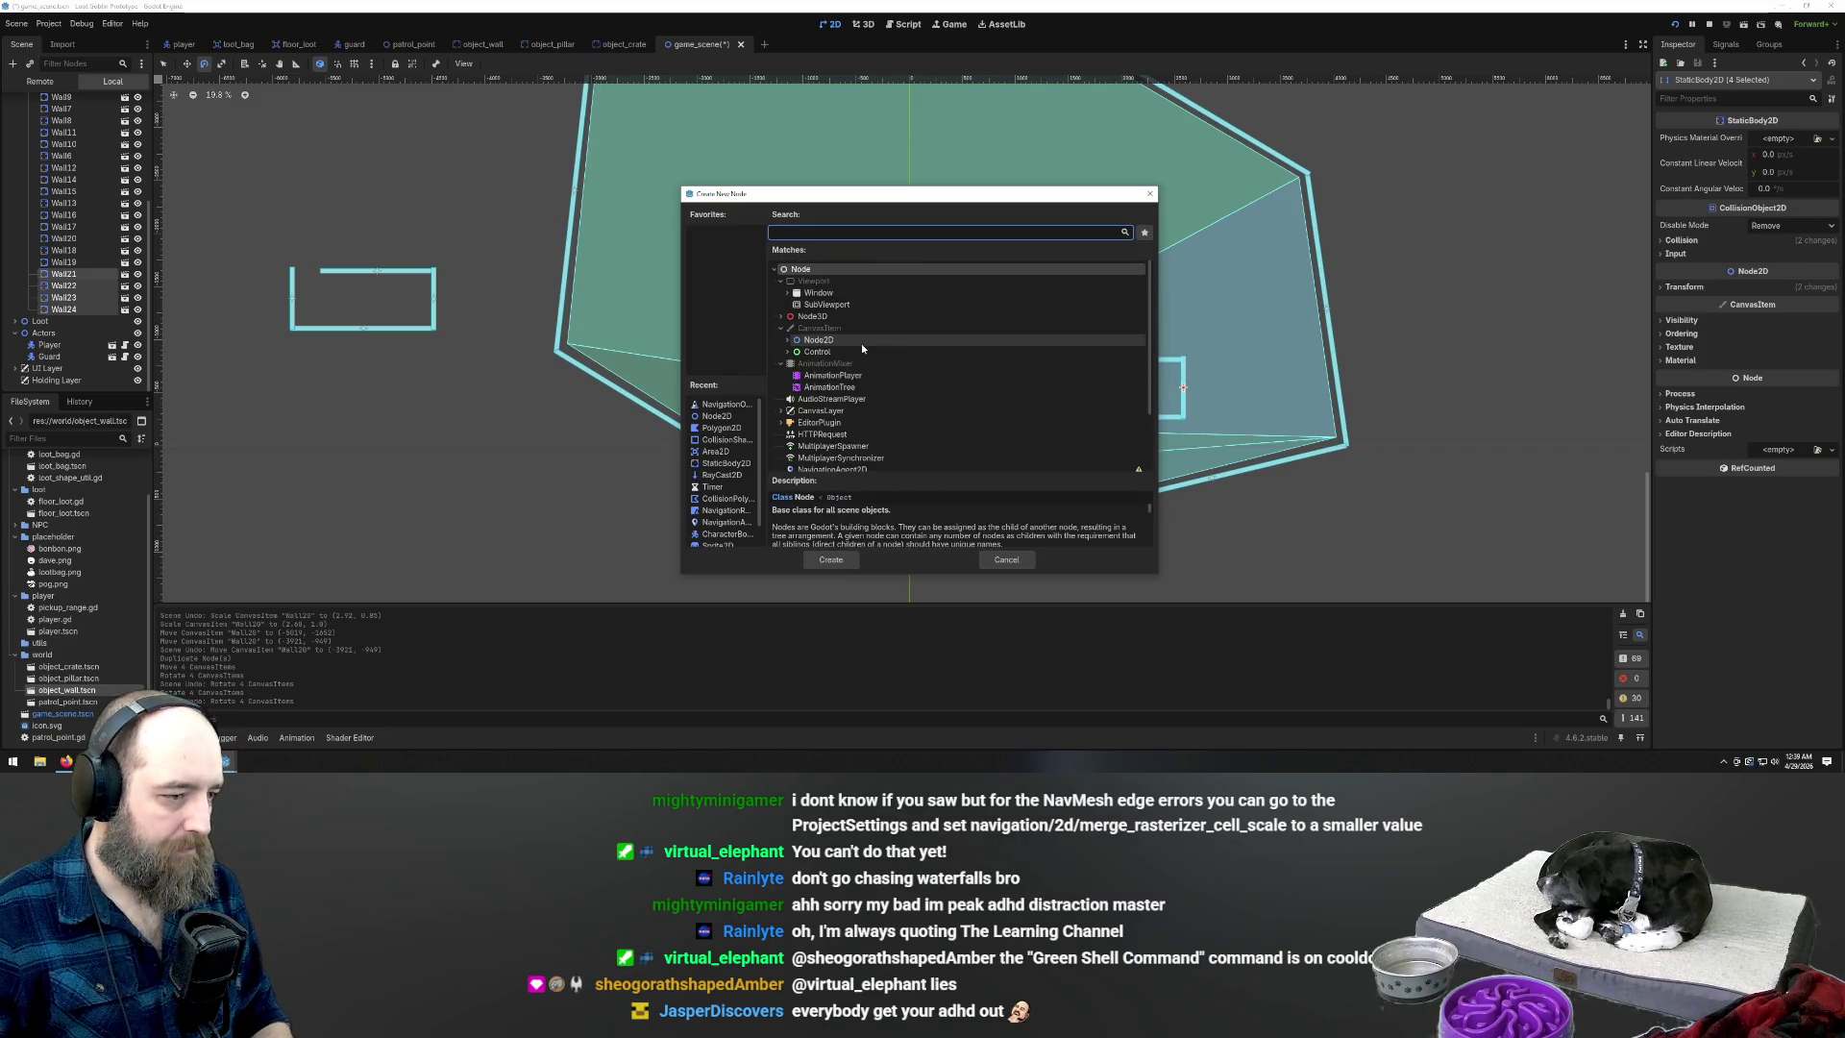
left_click(843, 339)
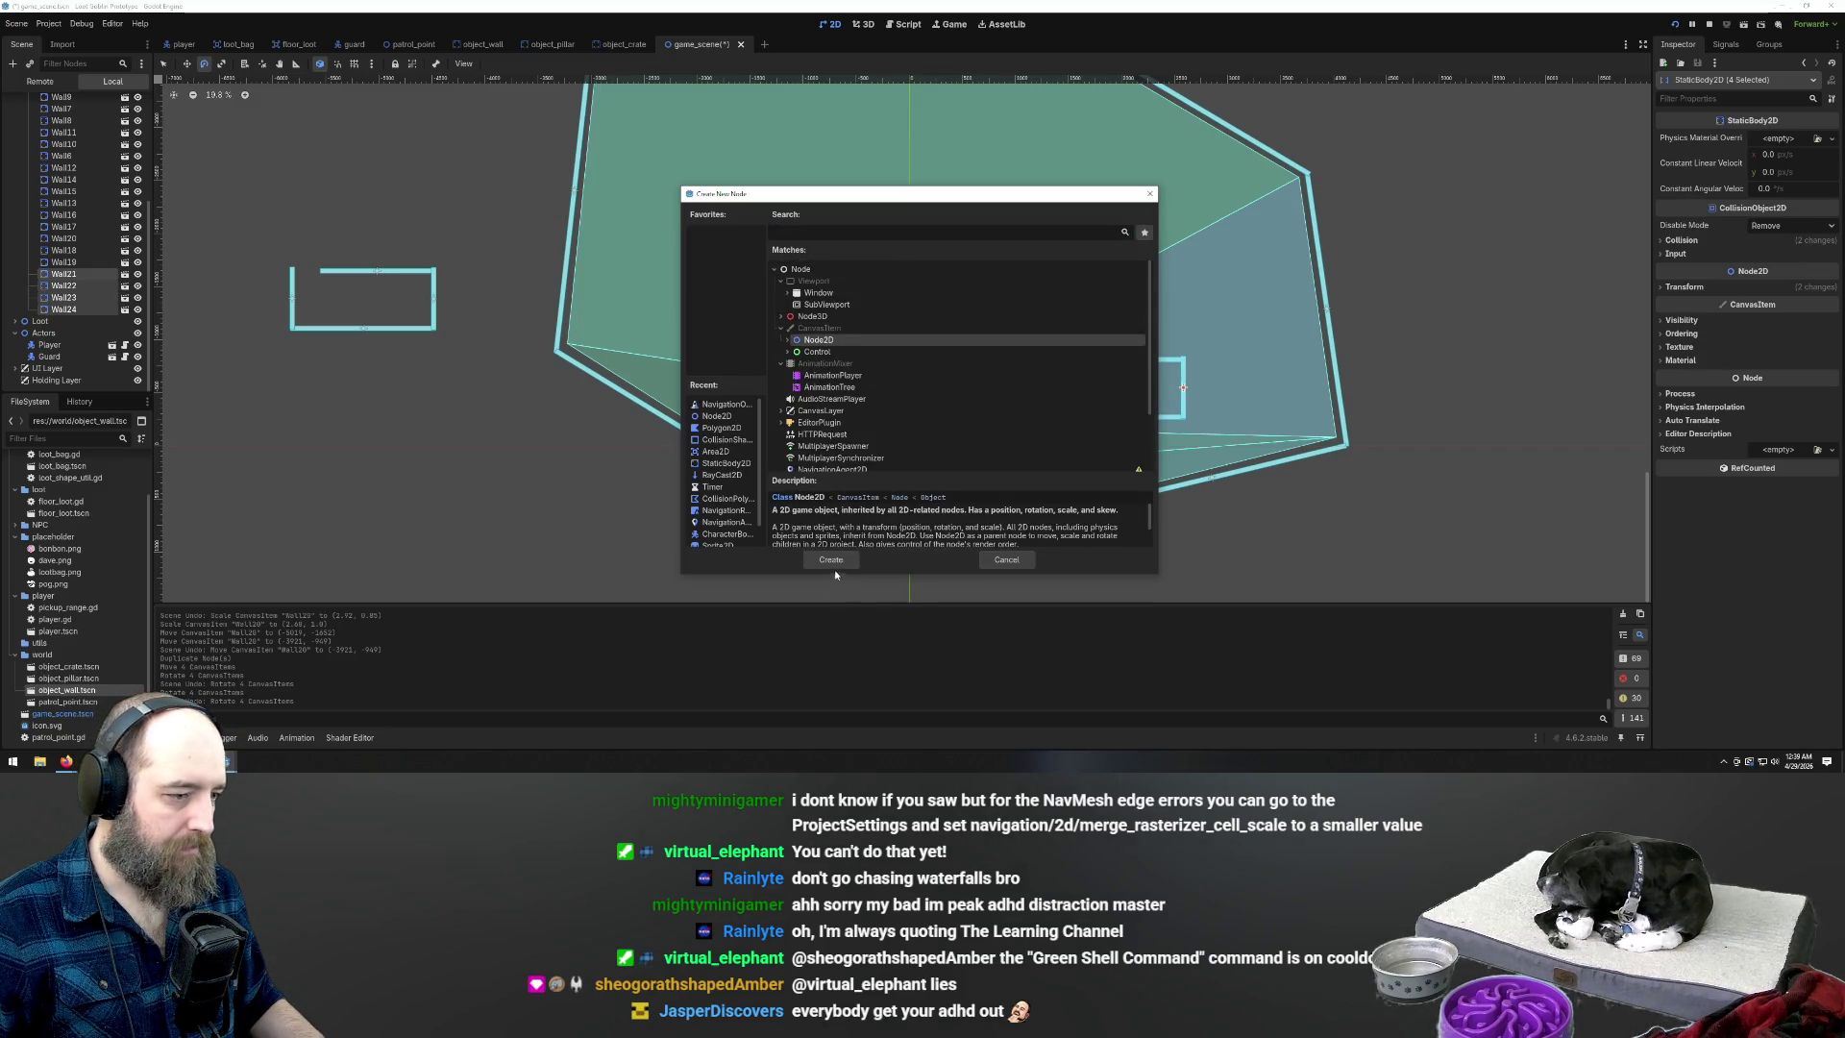
left_click(832, 561)
double_click(67, 273)
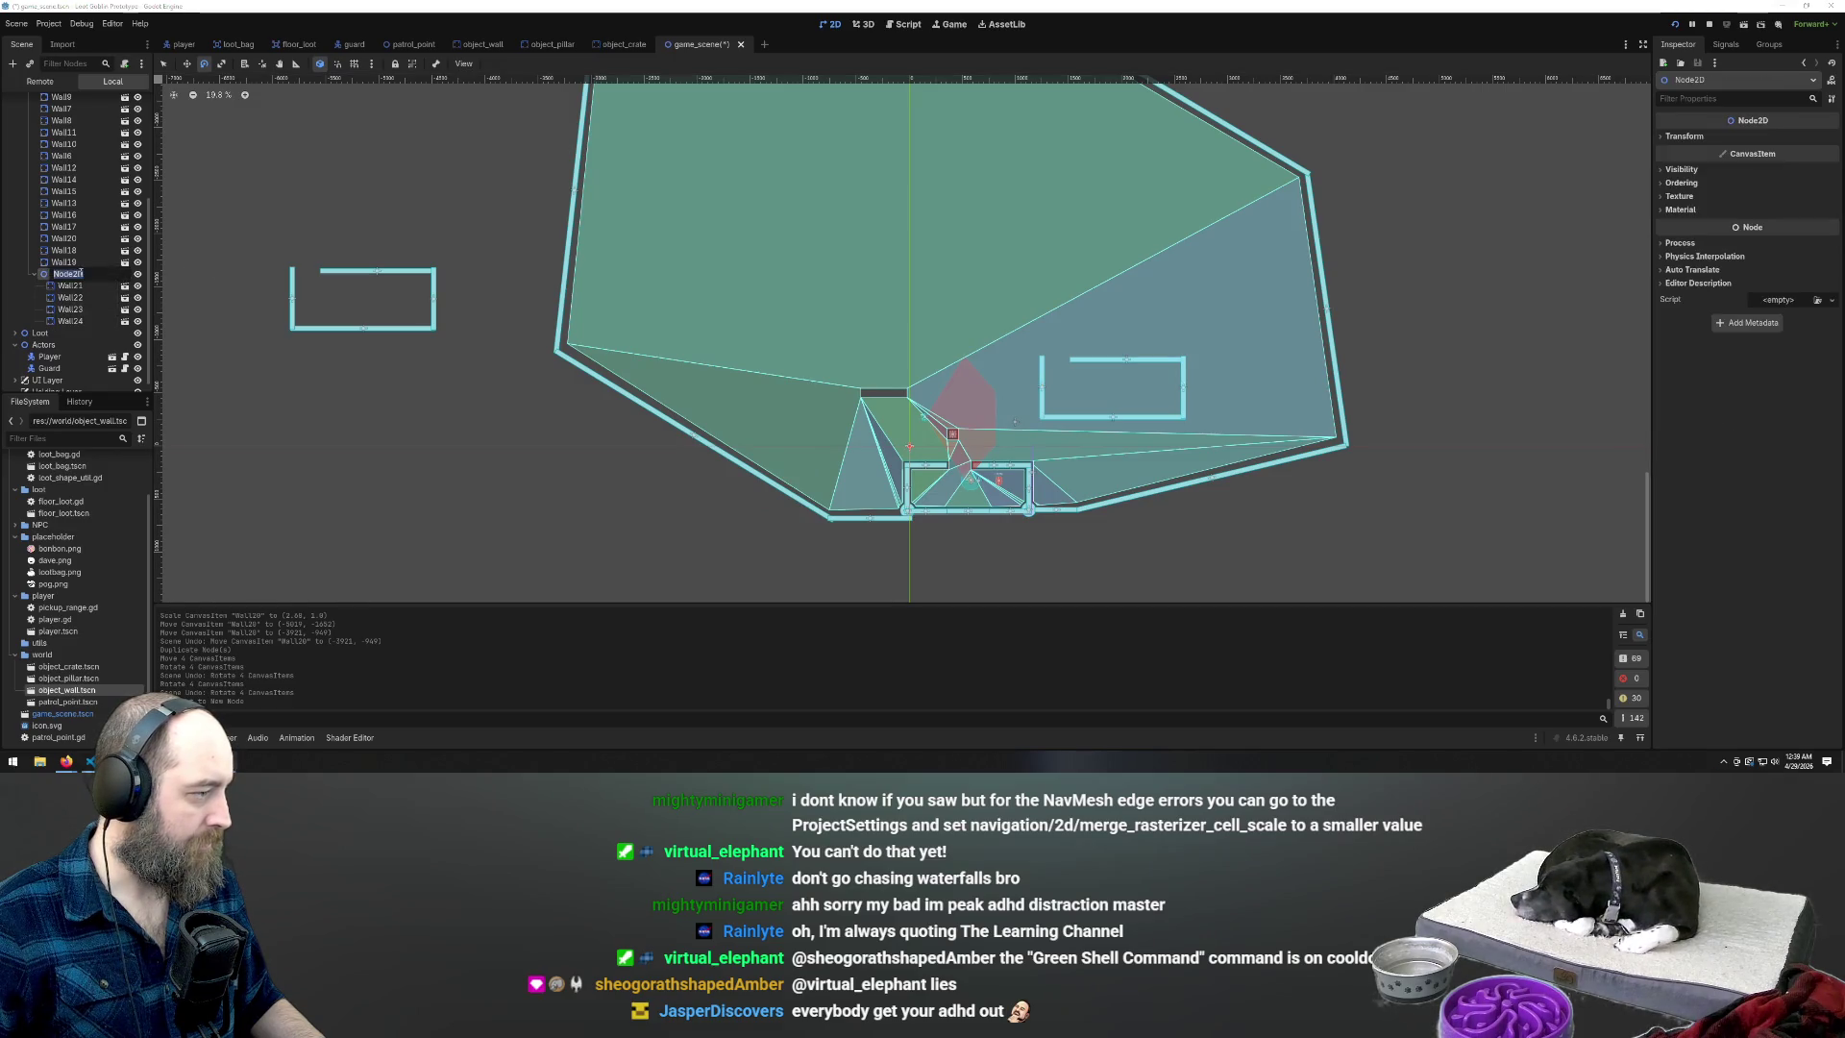
type("house")
key("Return")
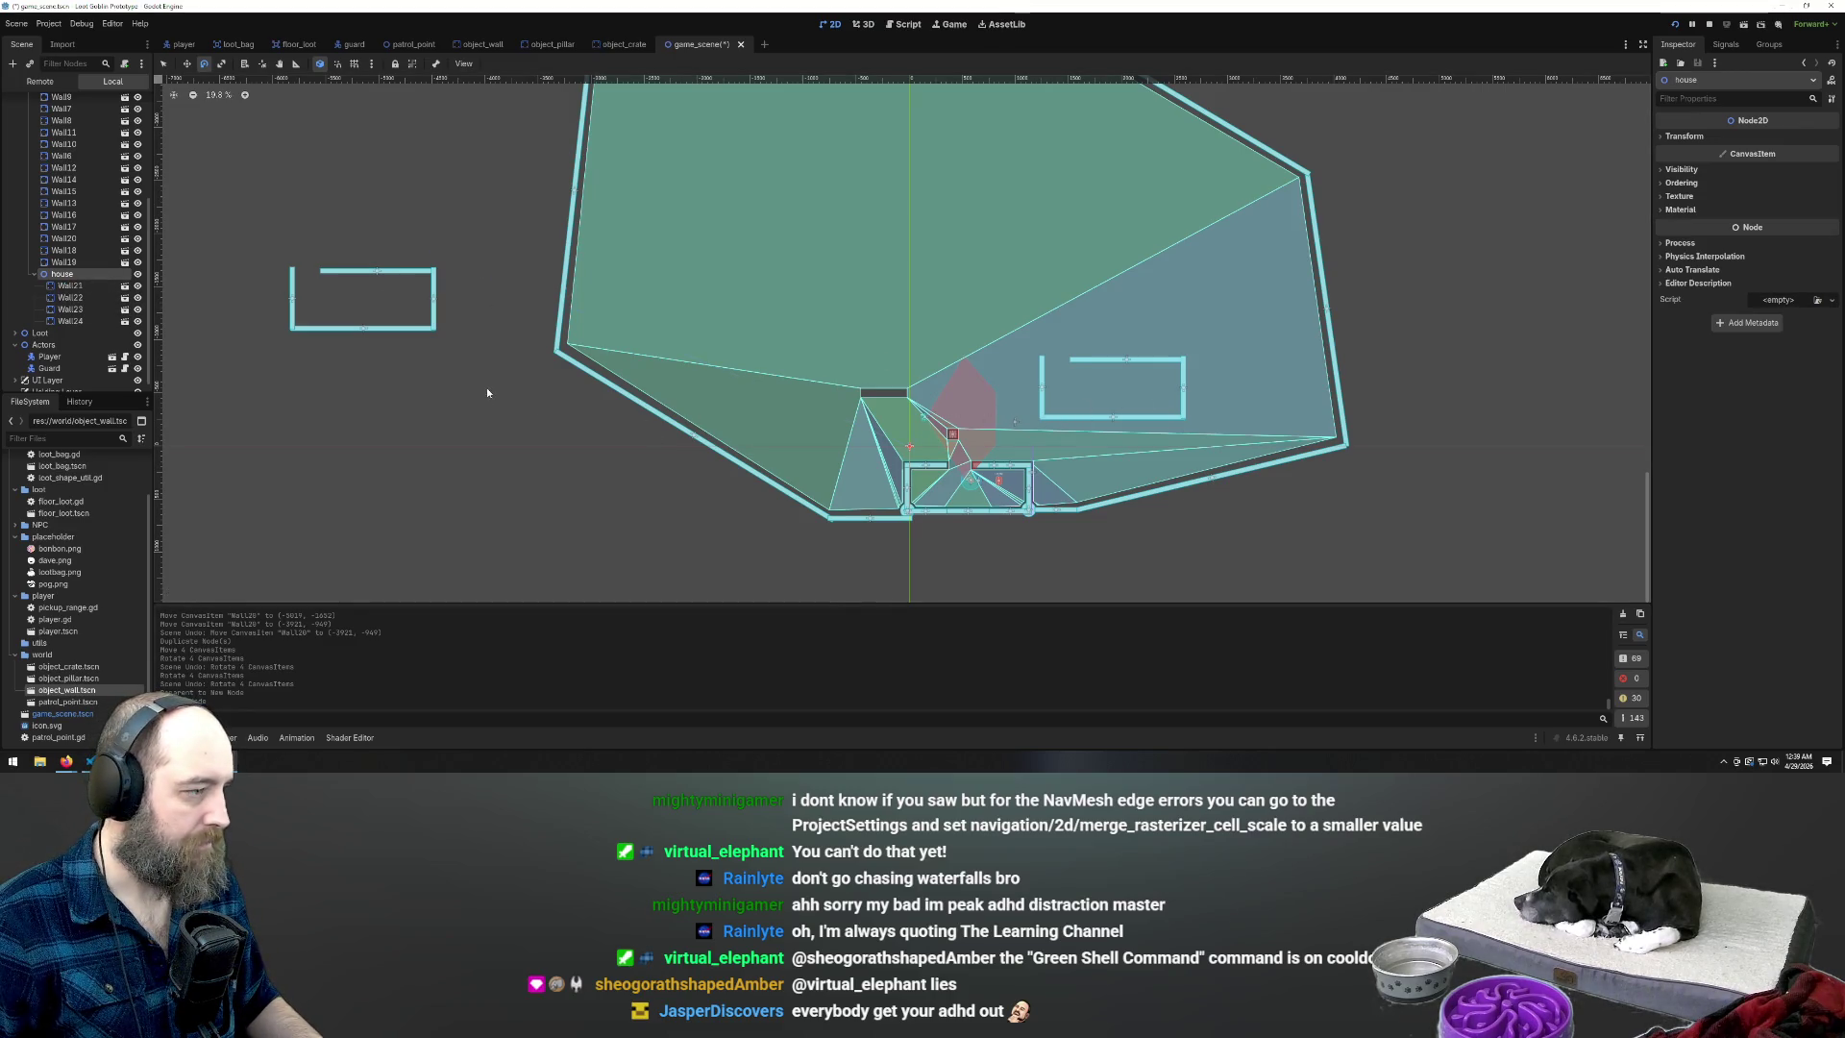
Delete the outside wall box, Wall17–Wall20
scroll(487, 392, "down", 1)
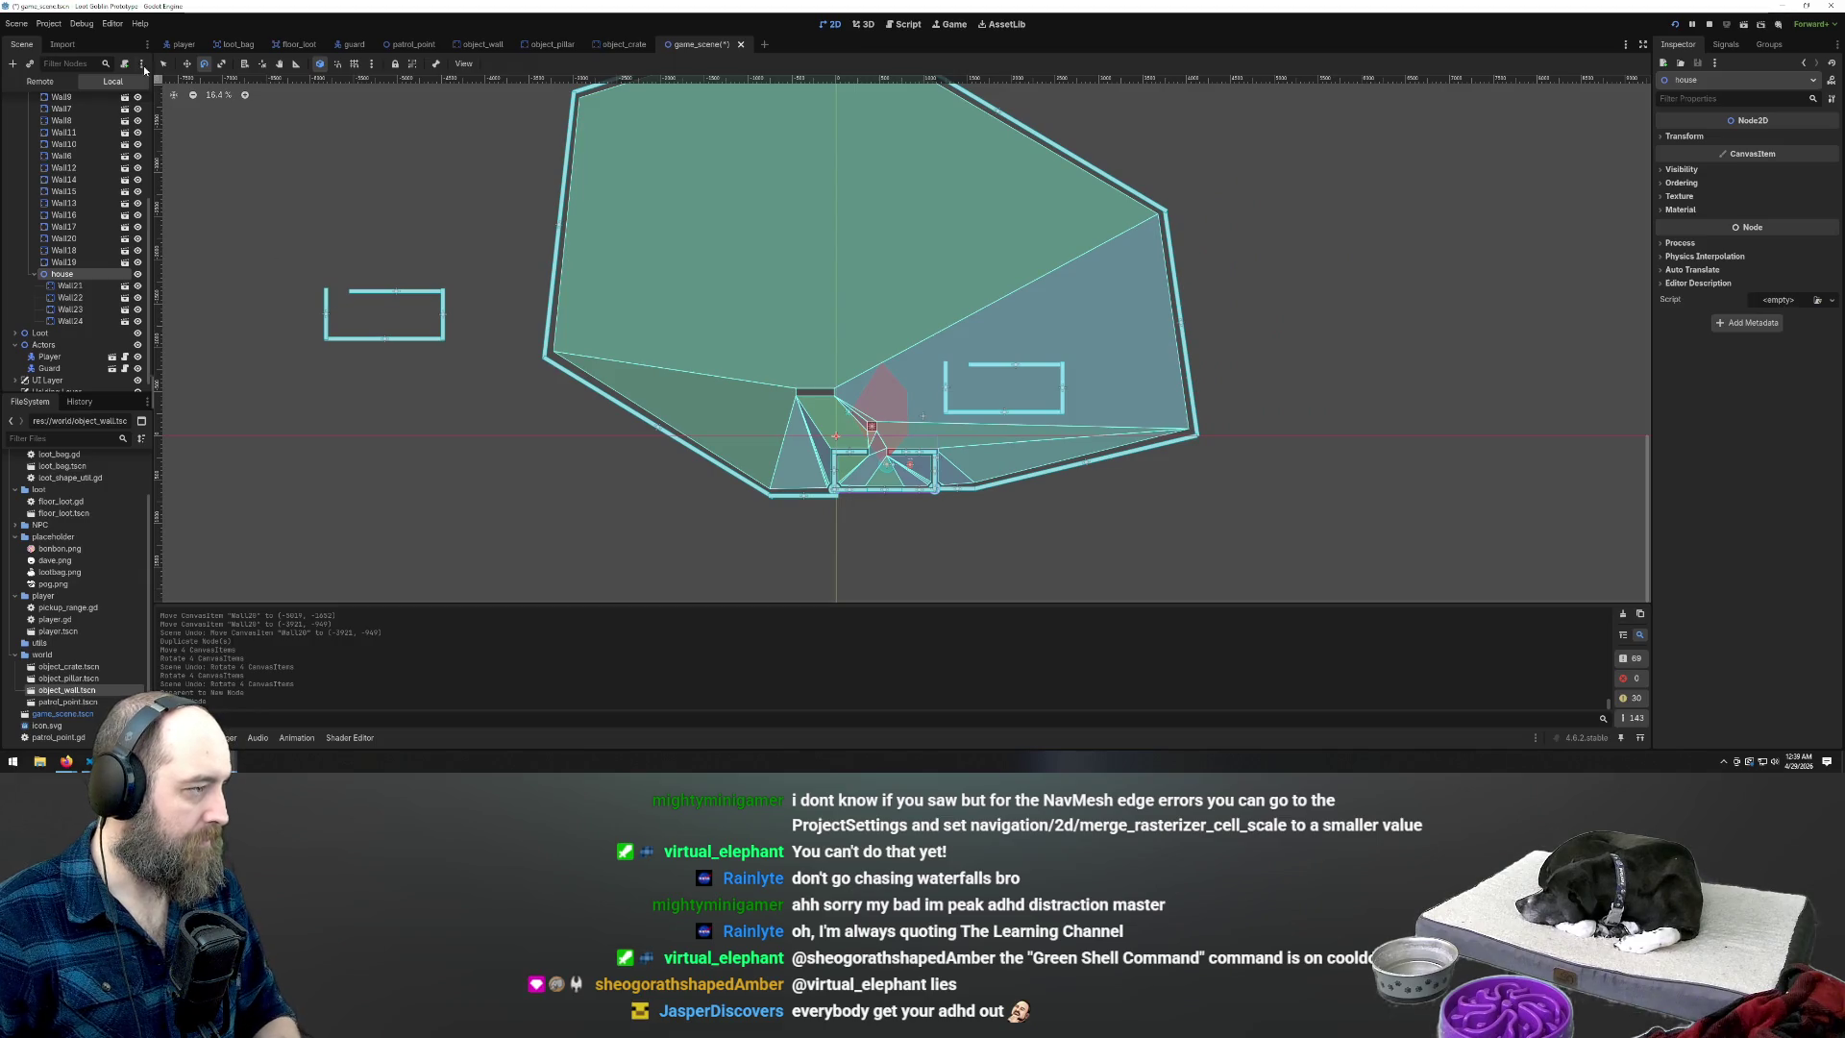
key("q")
left_click_drag(299, 256, 478, 367)
key("Delete")
key("Return")
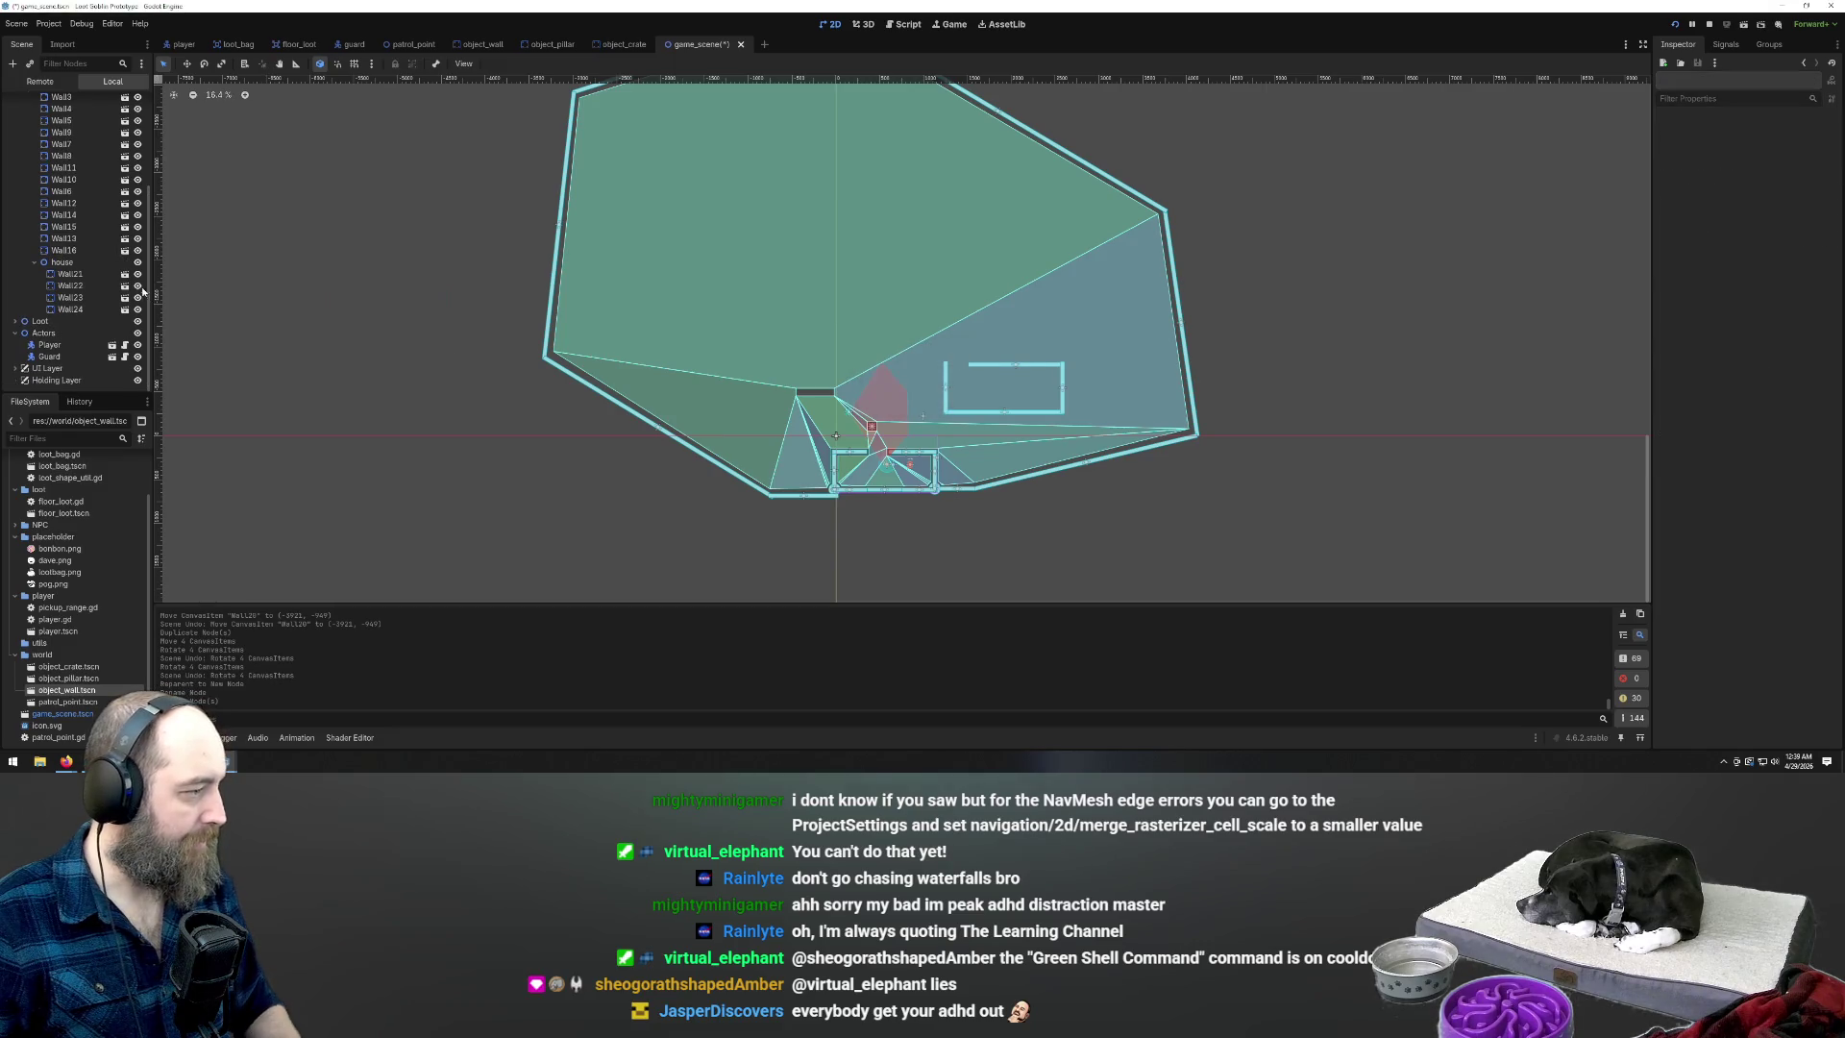
left_click(77, 259)
Duplicate house as house2 and rotate it to a new angle
key("ctrl+d")
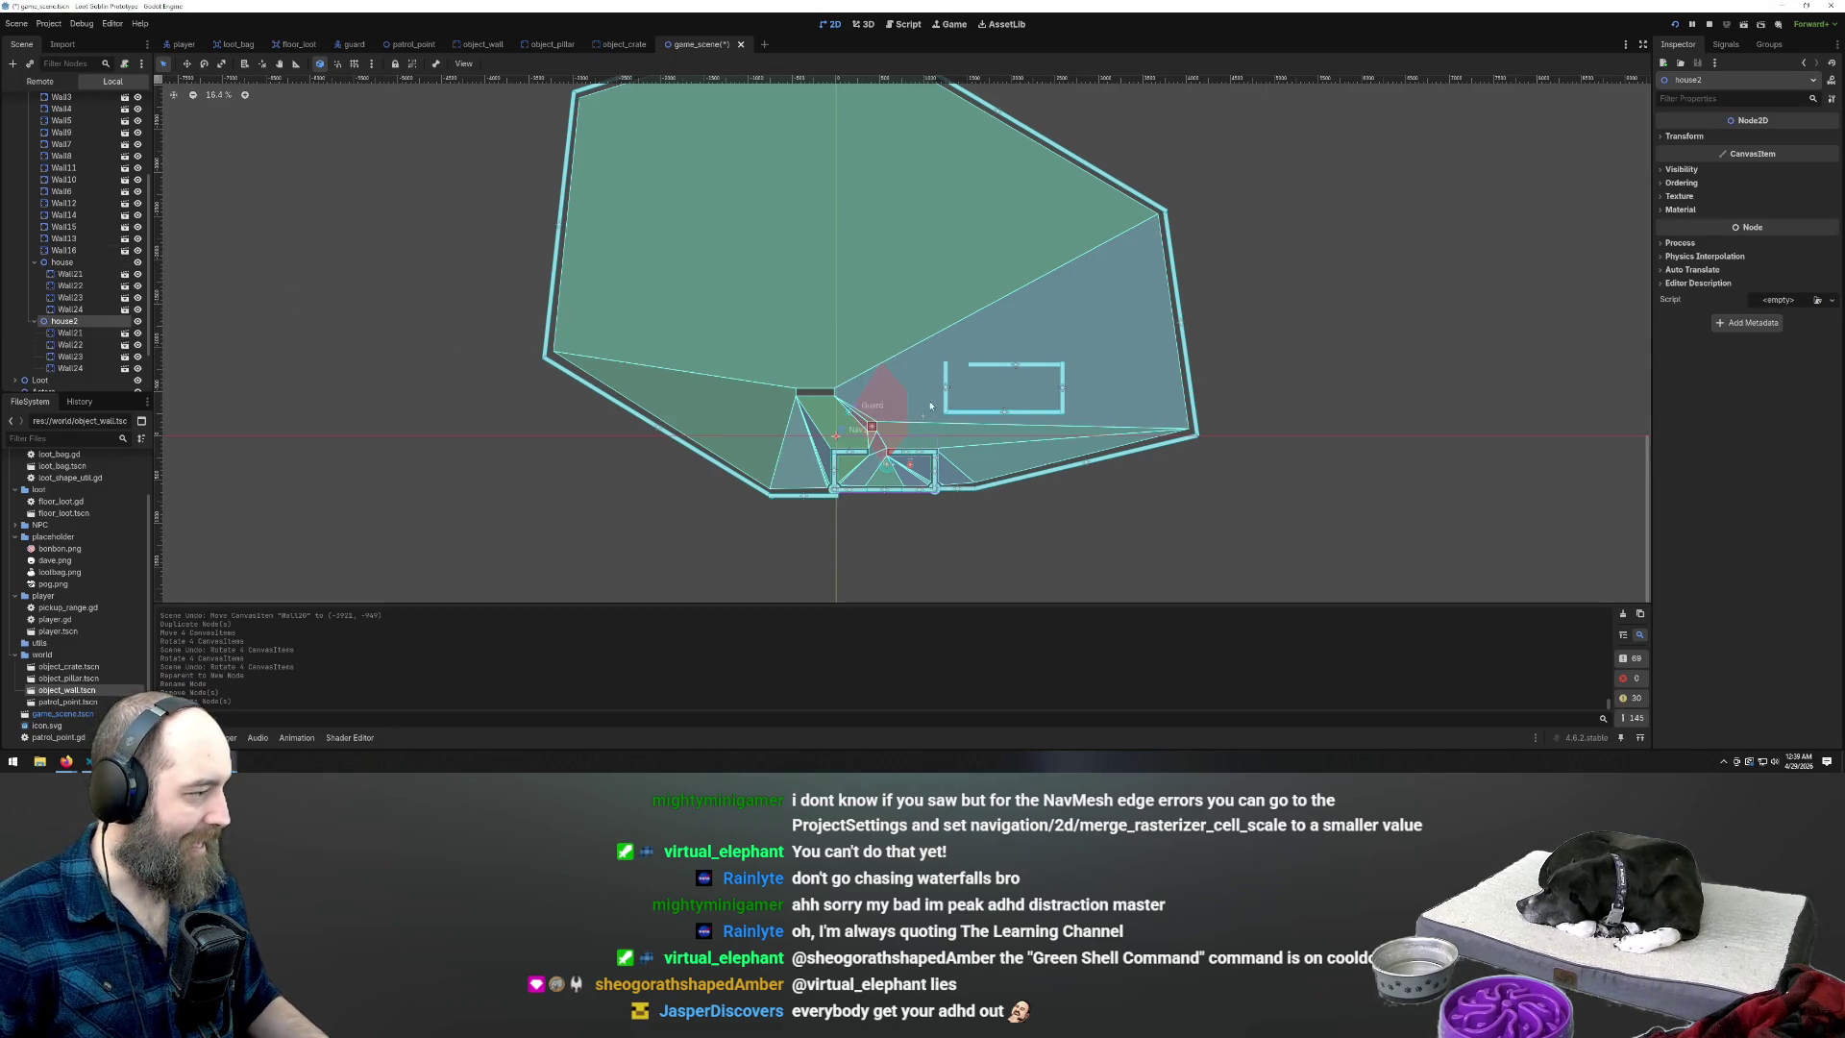
left_click(1018, 364)
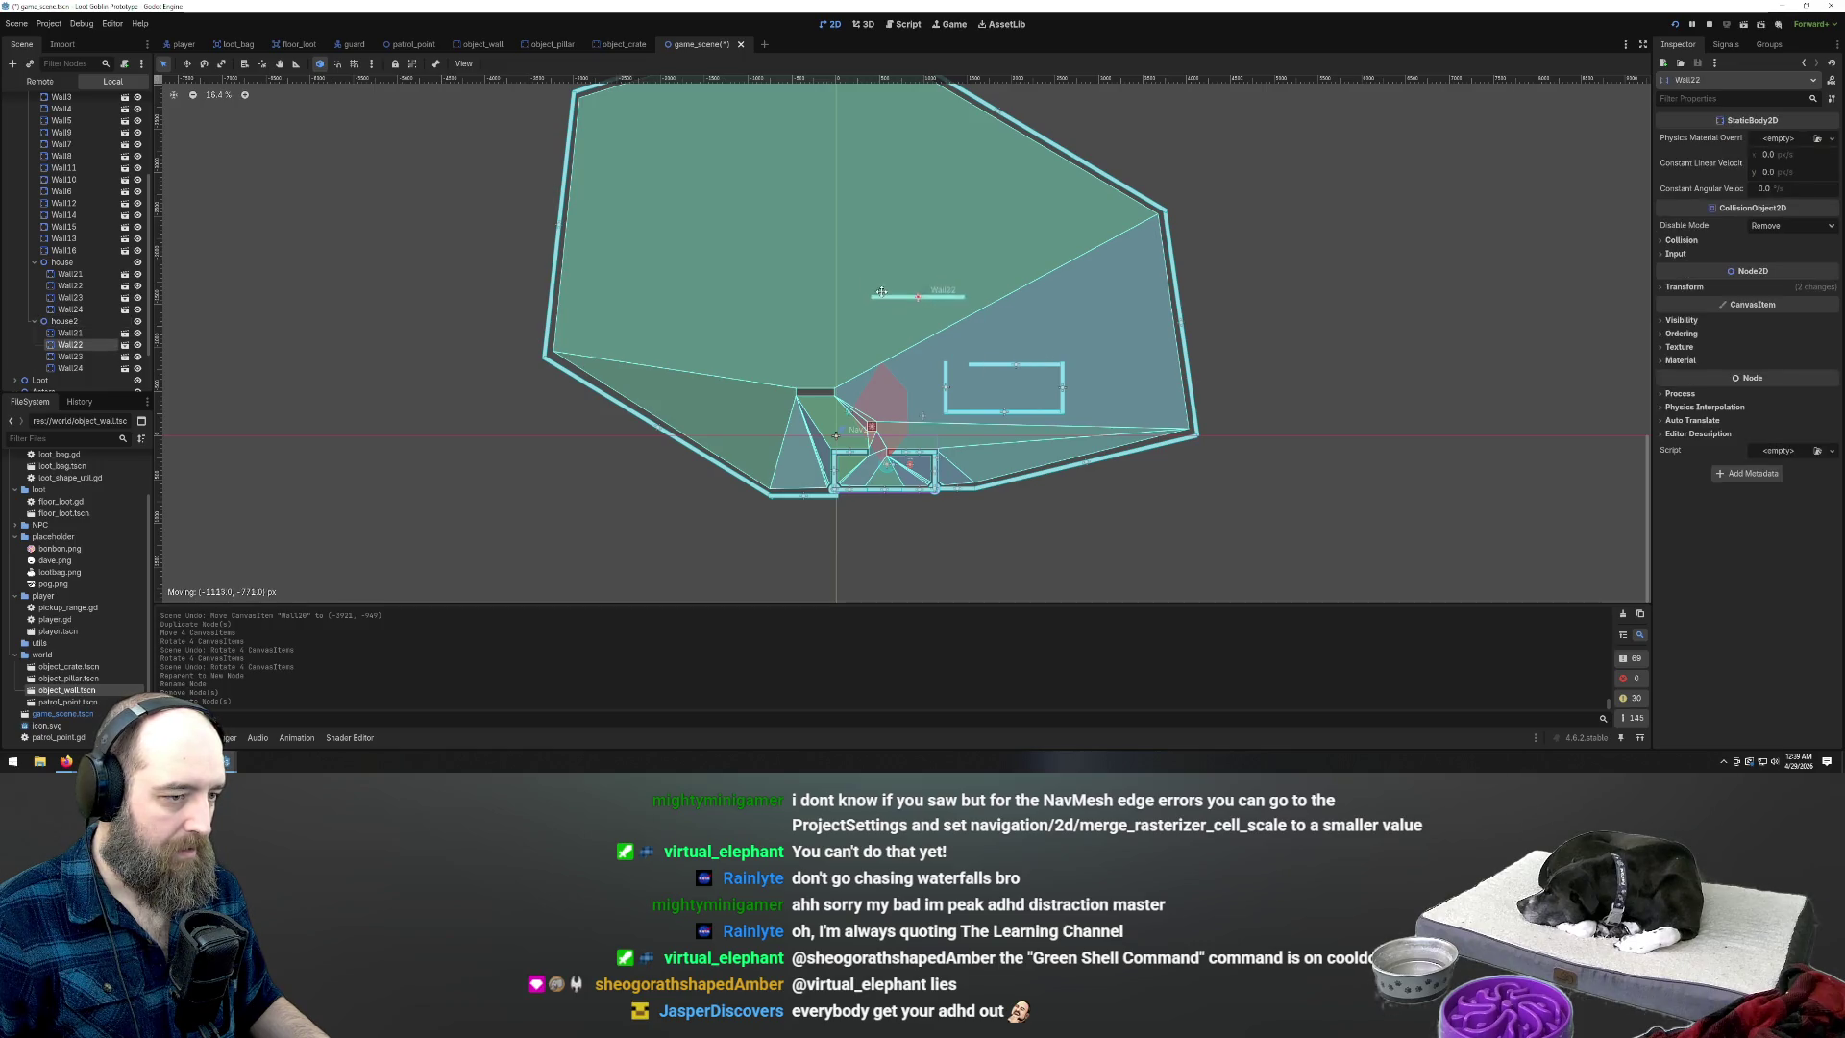
key("ctrl+z")
left_click(62, 321)
key("w")
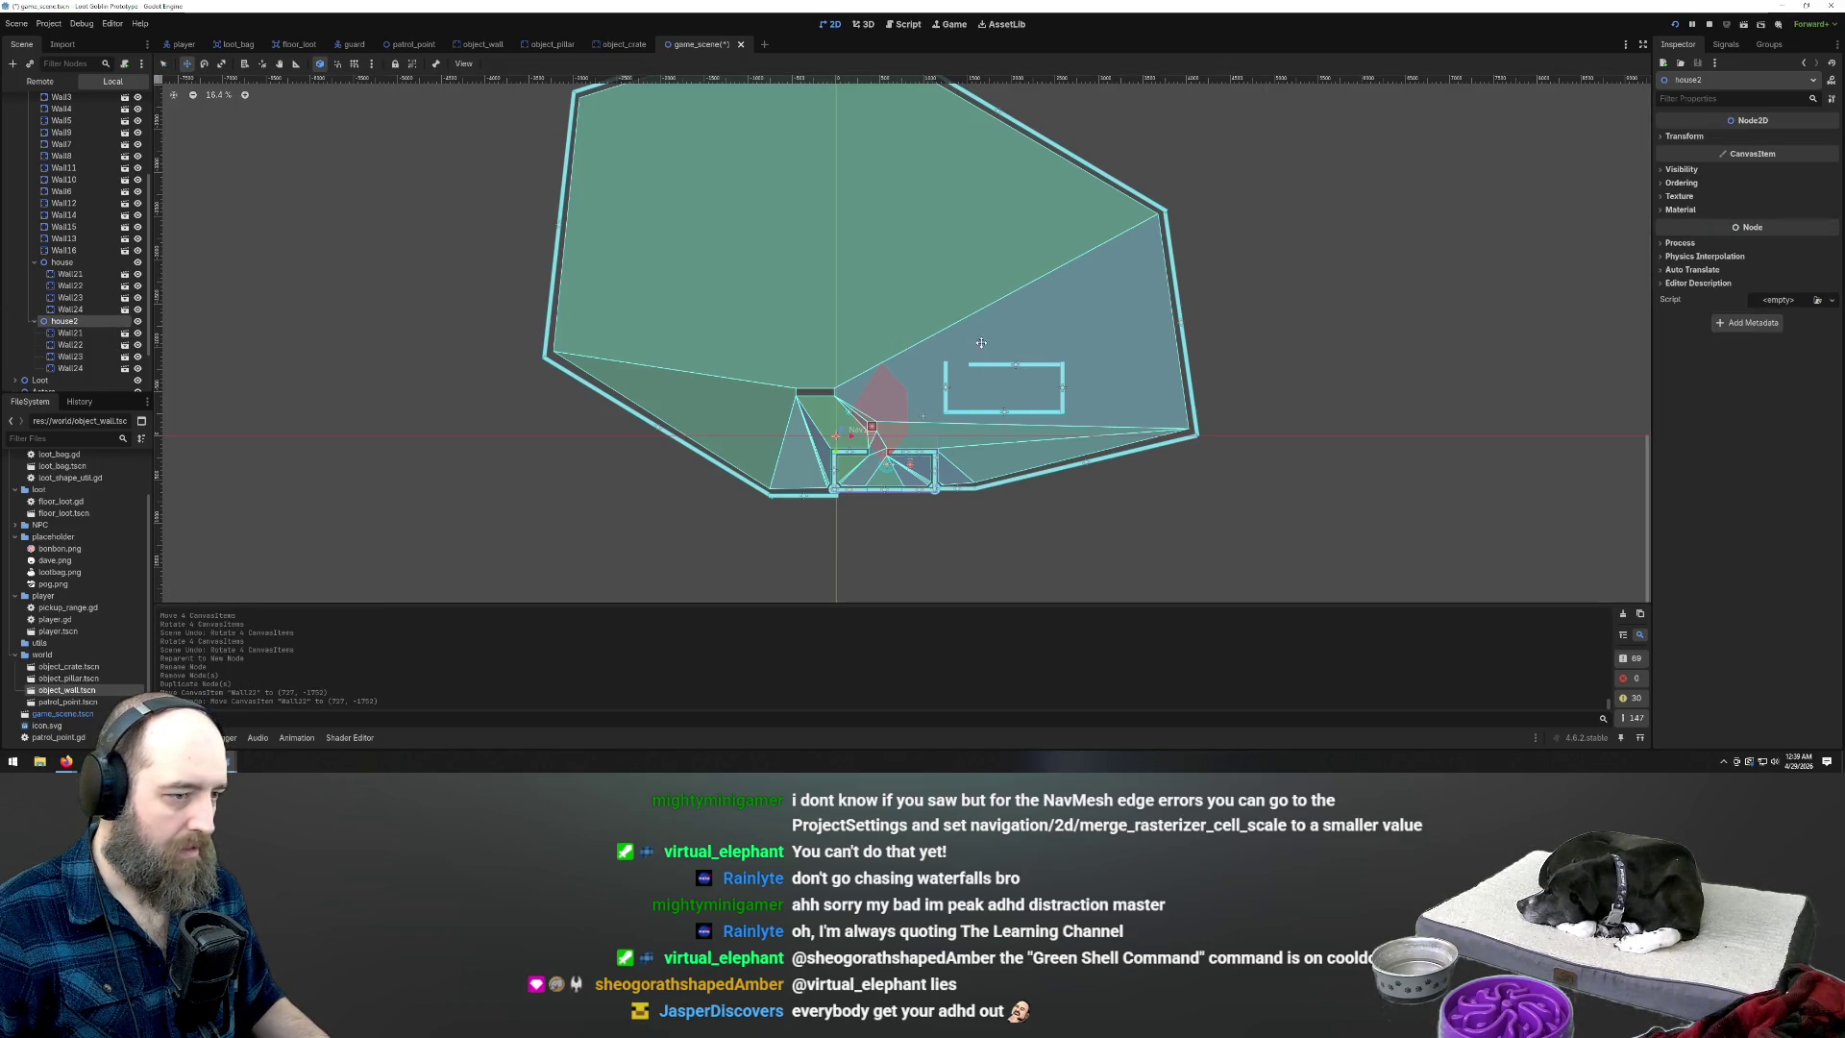
mouse_move(1000, 355)
left_mouse_down()
mouse_move(873, 256)
mouse_move(613, 242)
mouse_move(692, 490)
mouse_move(766, 516)
mouse_move(730, 498)
mouse_move(777, 271)
mouse_move(755, 177)
mouse_move(718, 127)
mouse_move(702, 135)
left_mouse_up()
Duplicate house2 as house3, rotate it to about 36 degrees, and place it upper right
scroll(792, 435, "down", 1)
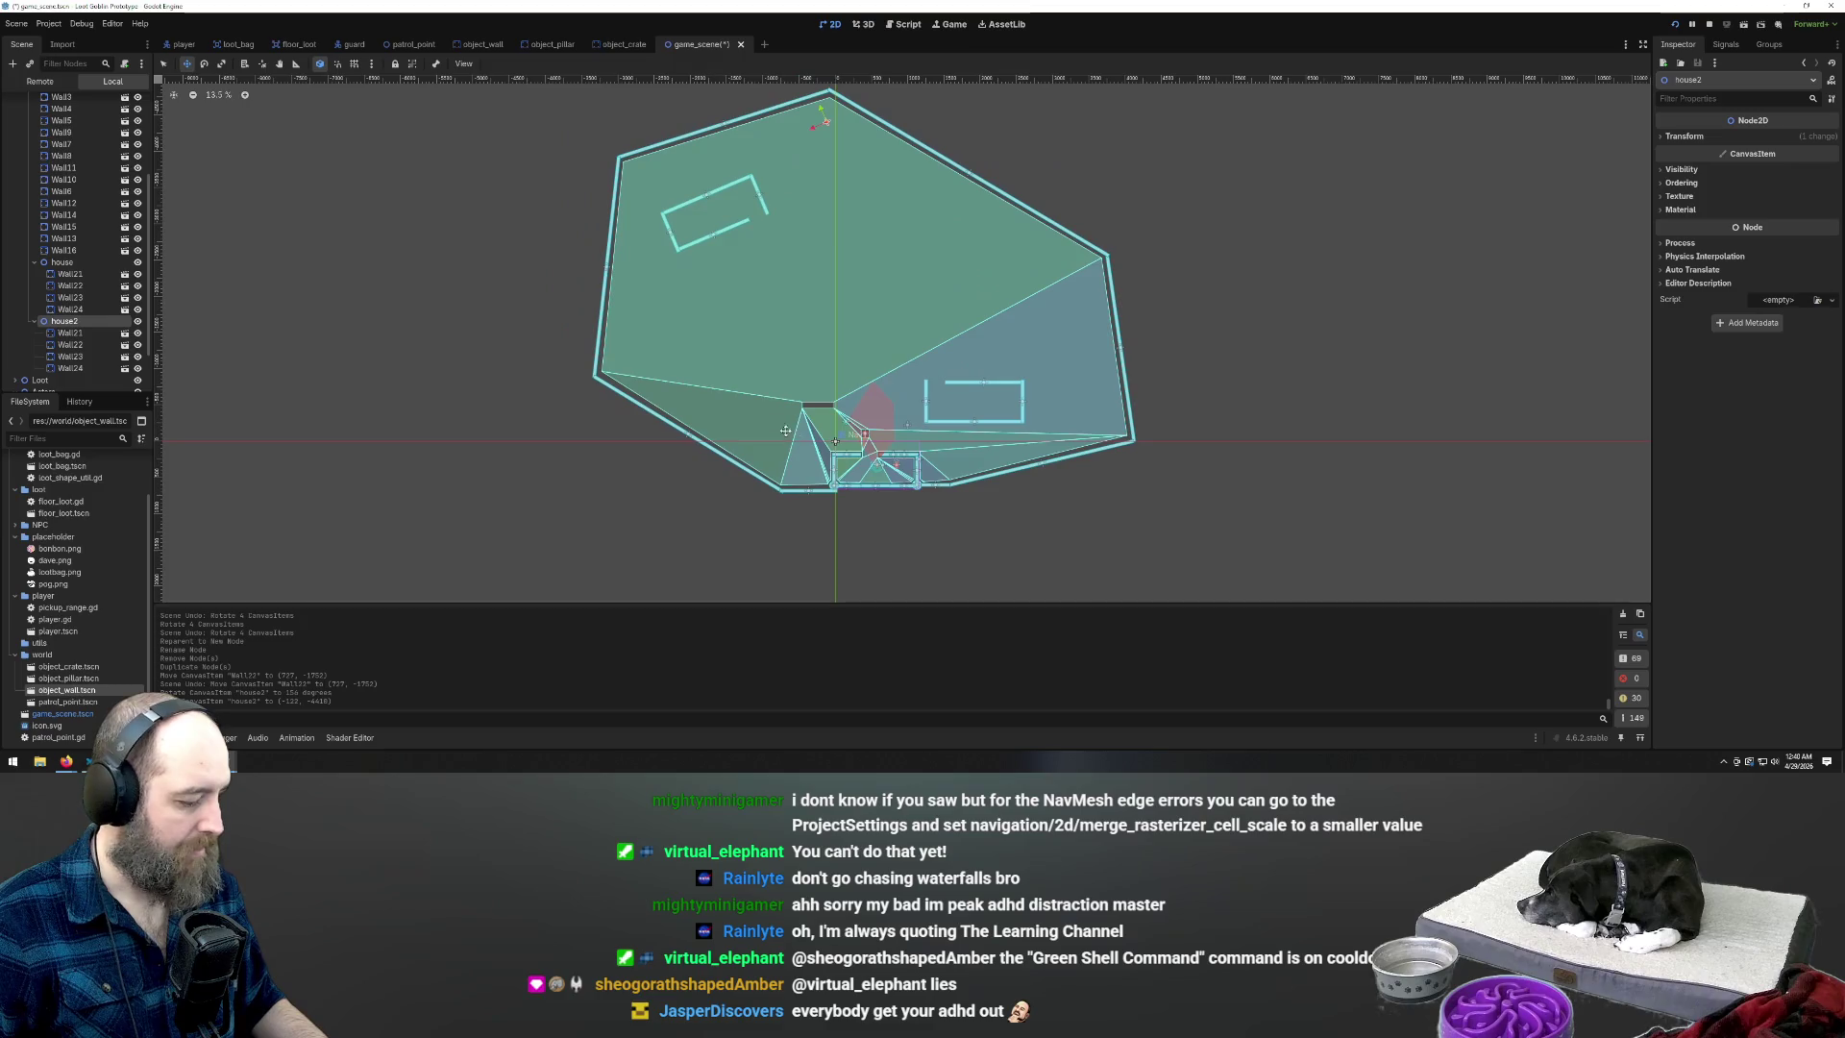
key("ctrl+d")
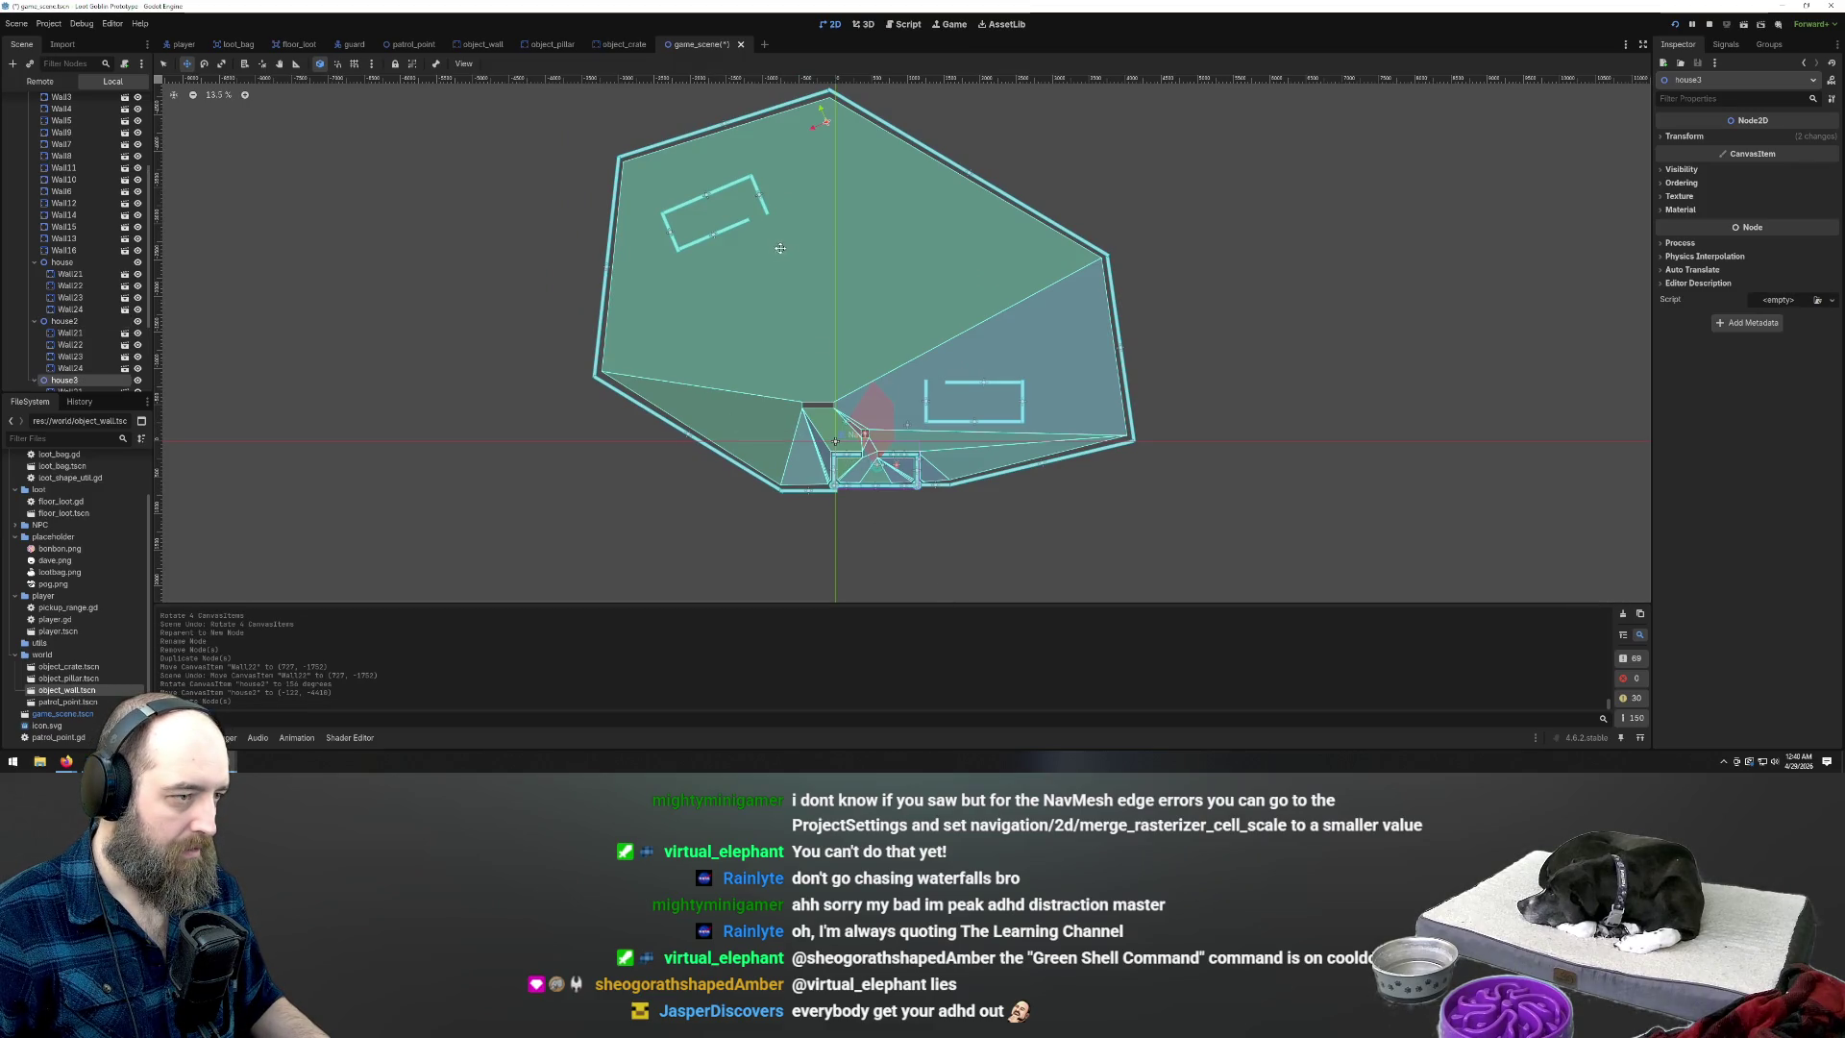
mouse_move(736, 224)
left_mouse_down()
mouse_move(926, 272)
mouse_move(791, 324)
mouse_move(935, 263)
mouse_move(1016, 304)
mouse_move(946, 288)
mouse_move(996, 291)
left_mouse_up()
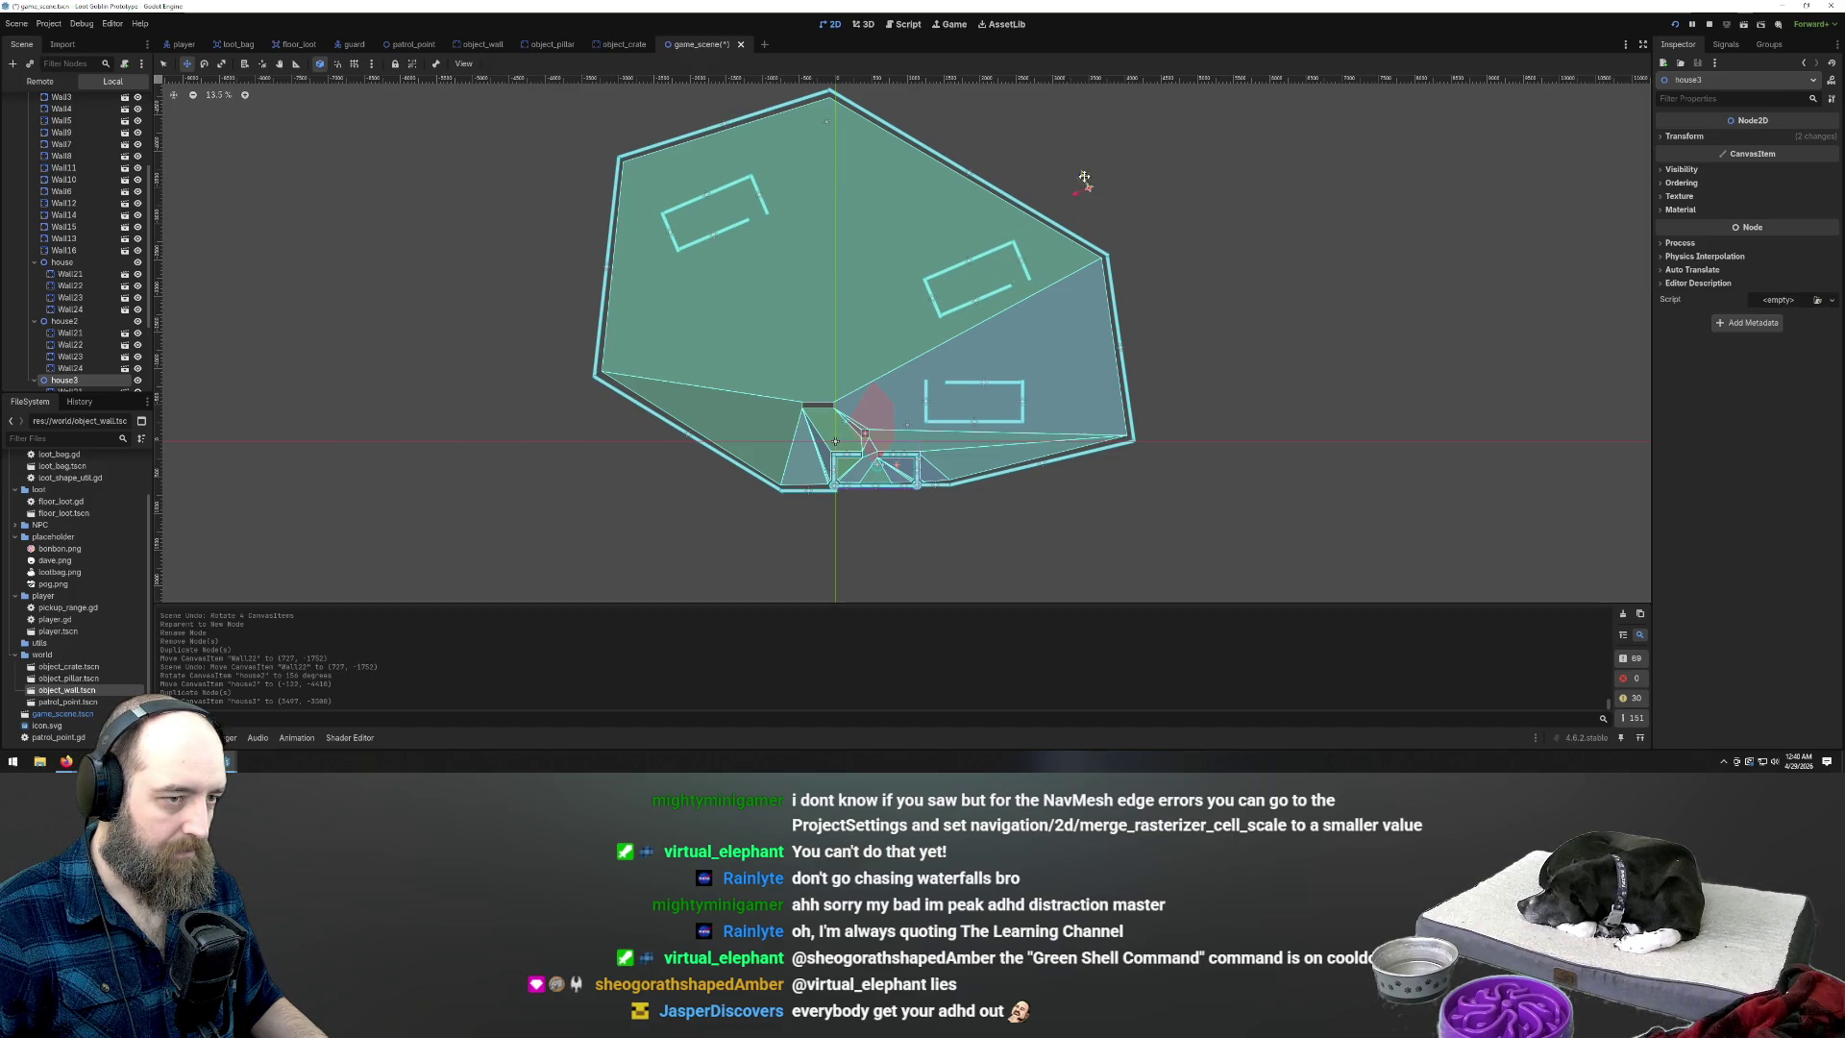
left_click_drag(1079, 168, 1138, 209)
mouse_move(1229, 246)
left_mouse_down()
mouse_move(865, 257)
mouse_move(964, 247)
left_mouse_up()
Add house4 down-left and house5 in the middle of the navigation area
key("ctrl+d")
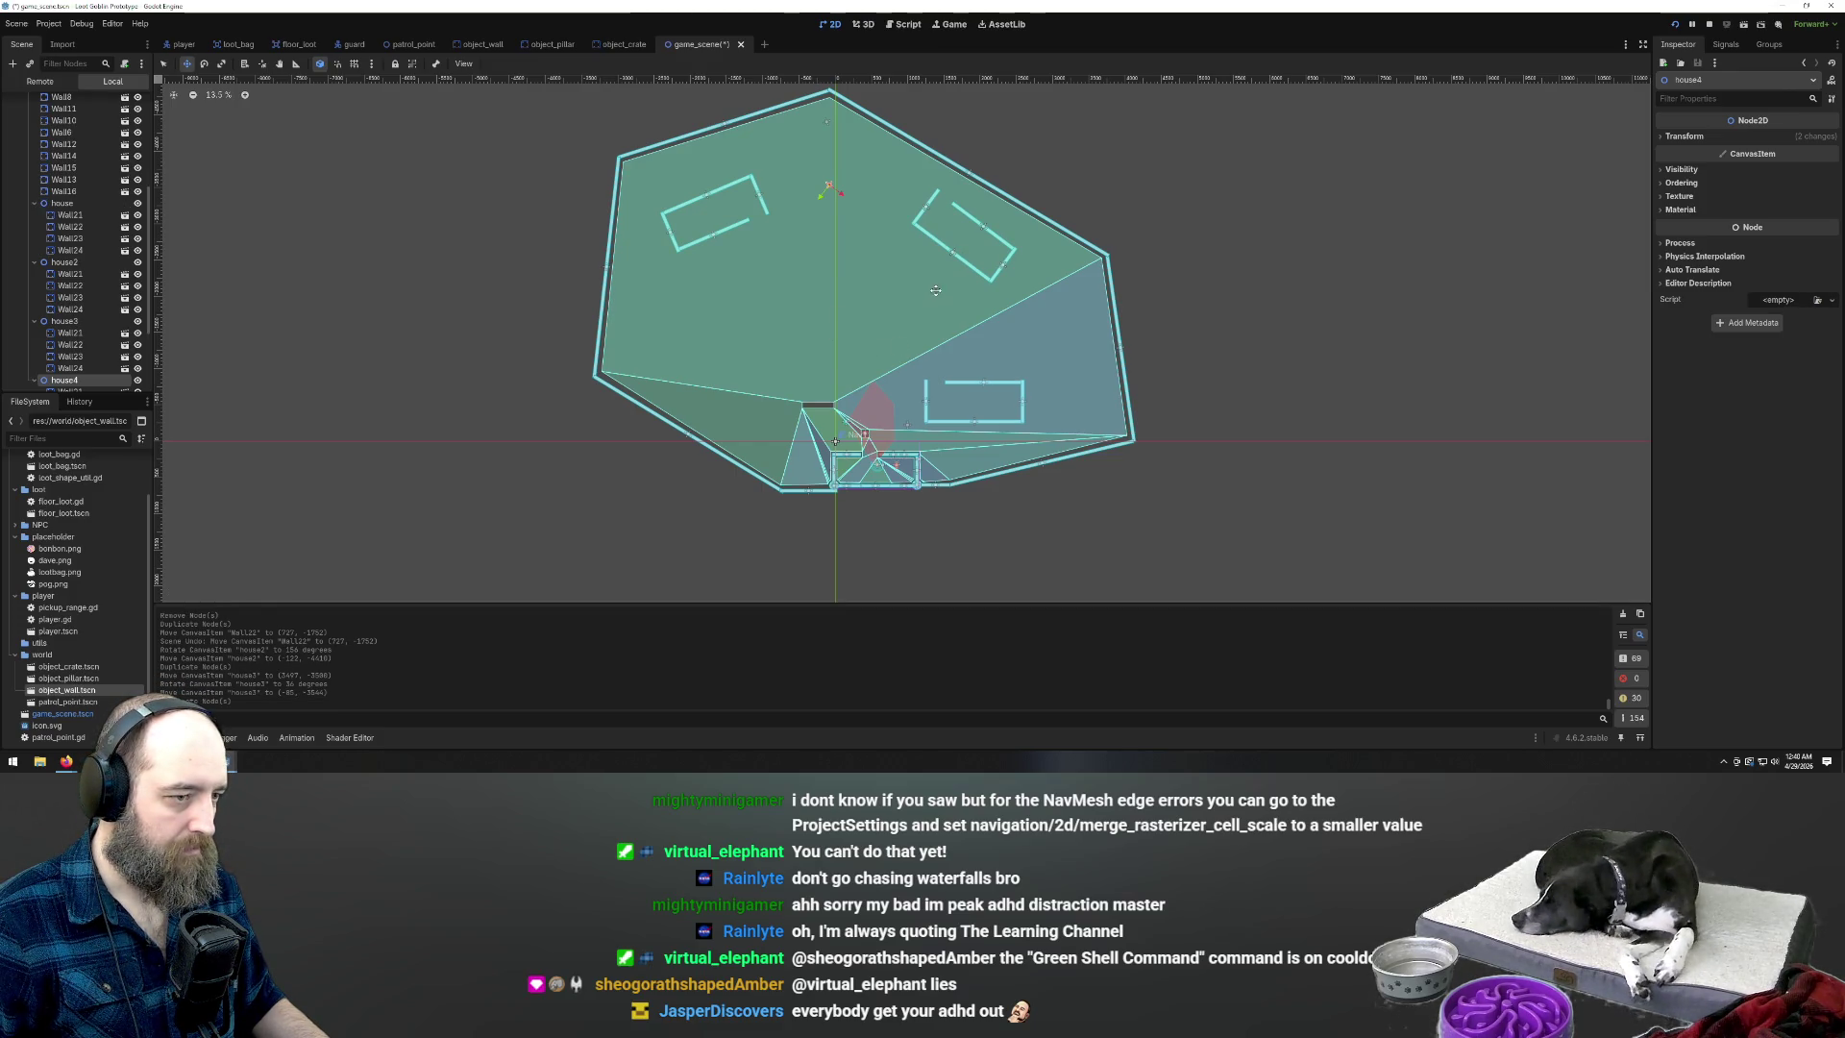
mouse_move(831, 331)
left_mouse_down()
mouse_move(822, 353)
mouse_move(712, 390)
mouse_move(740, 367)
left_mouse_up()
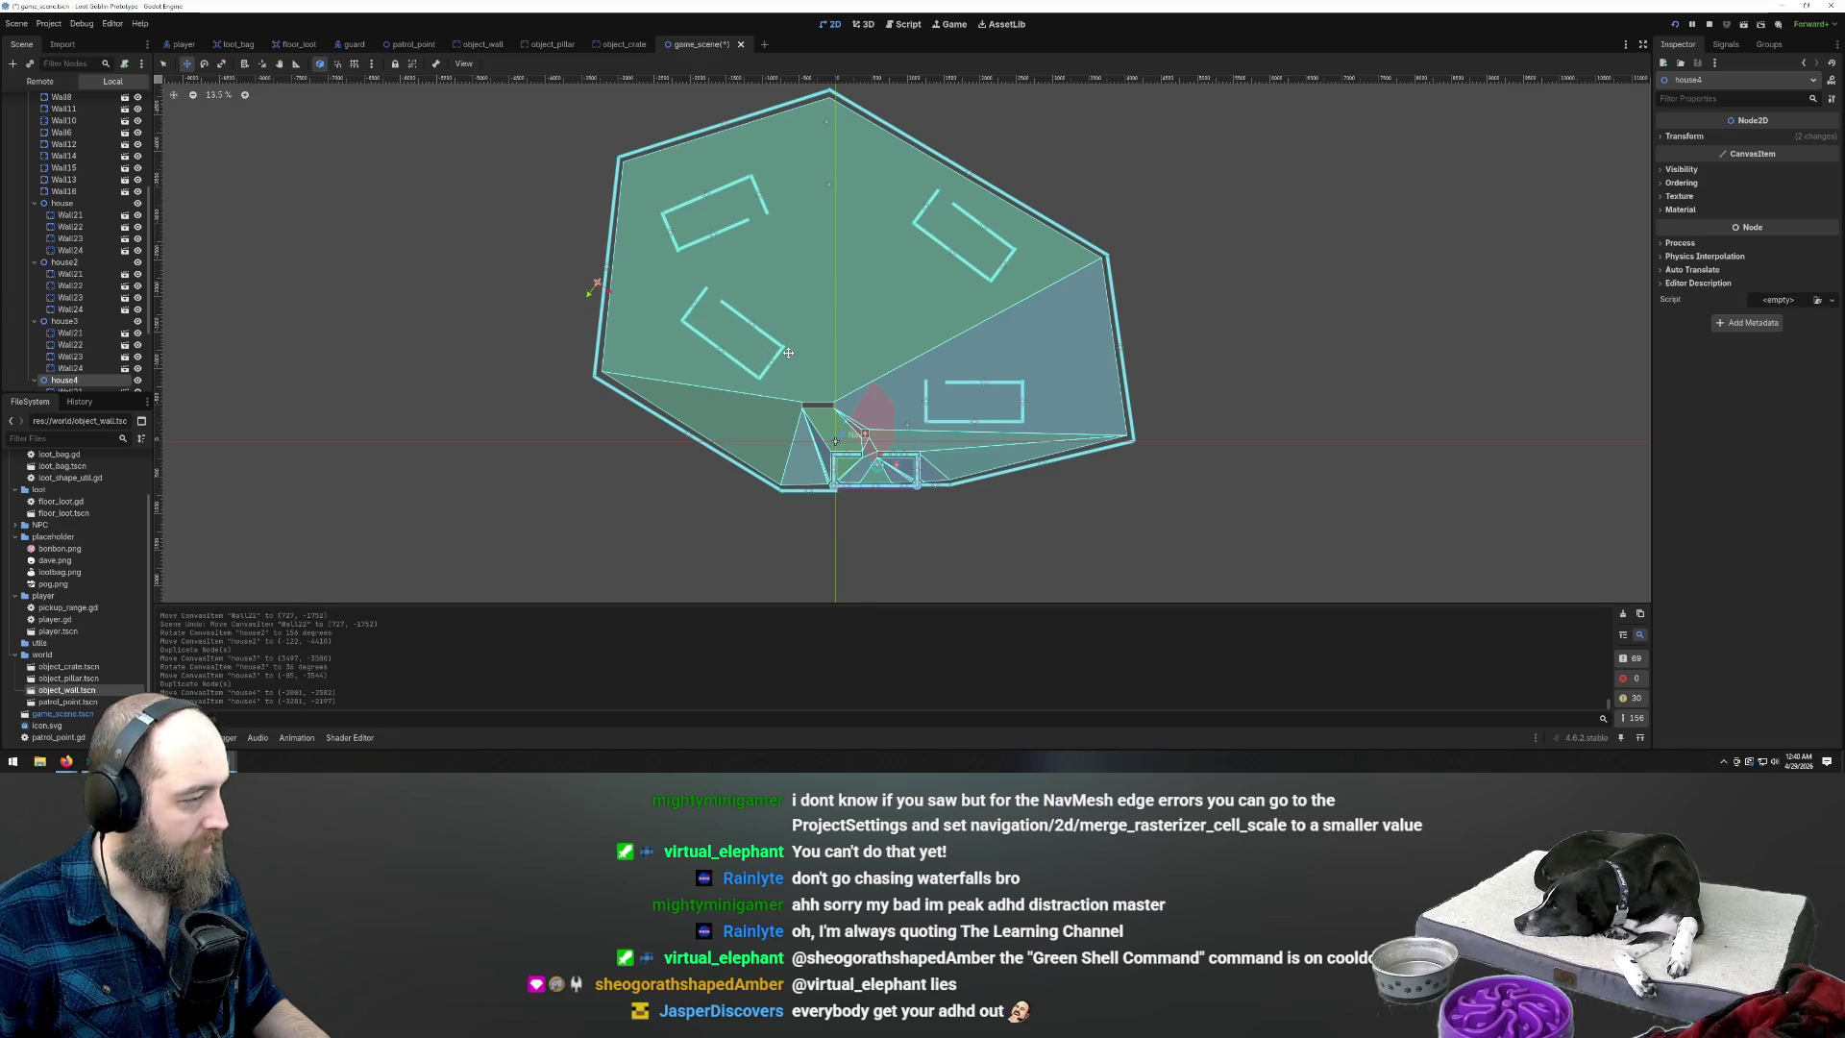
key("ctrl+d")
left_click_drag(760, 360, 883, 322)
left_click_drag(897, 302, 894, 320)
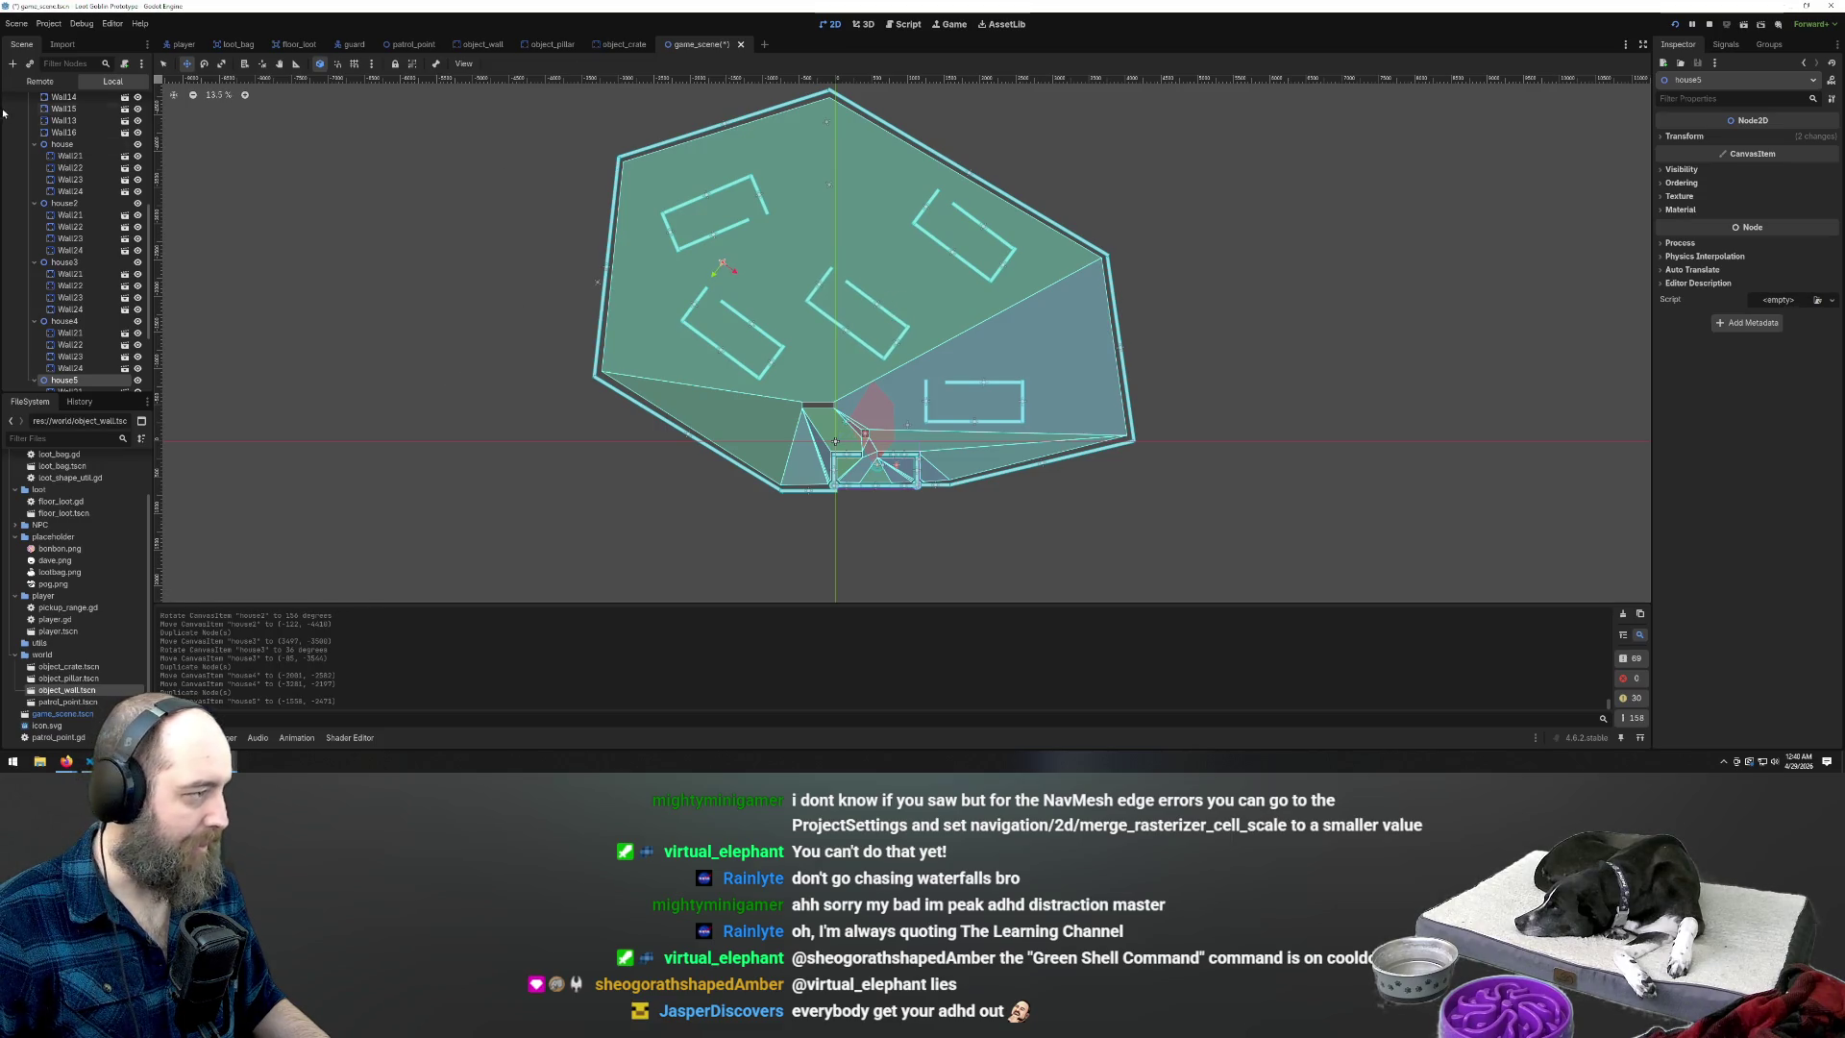
scroll(82, 188, "up", 5)
Duplicate the Patrol Points group into Patrol Points2 and move Patrol Point1 up beside the patrol groups
left_click(54, 162)
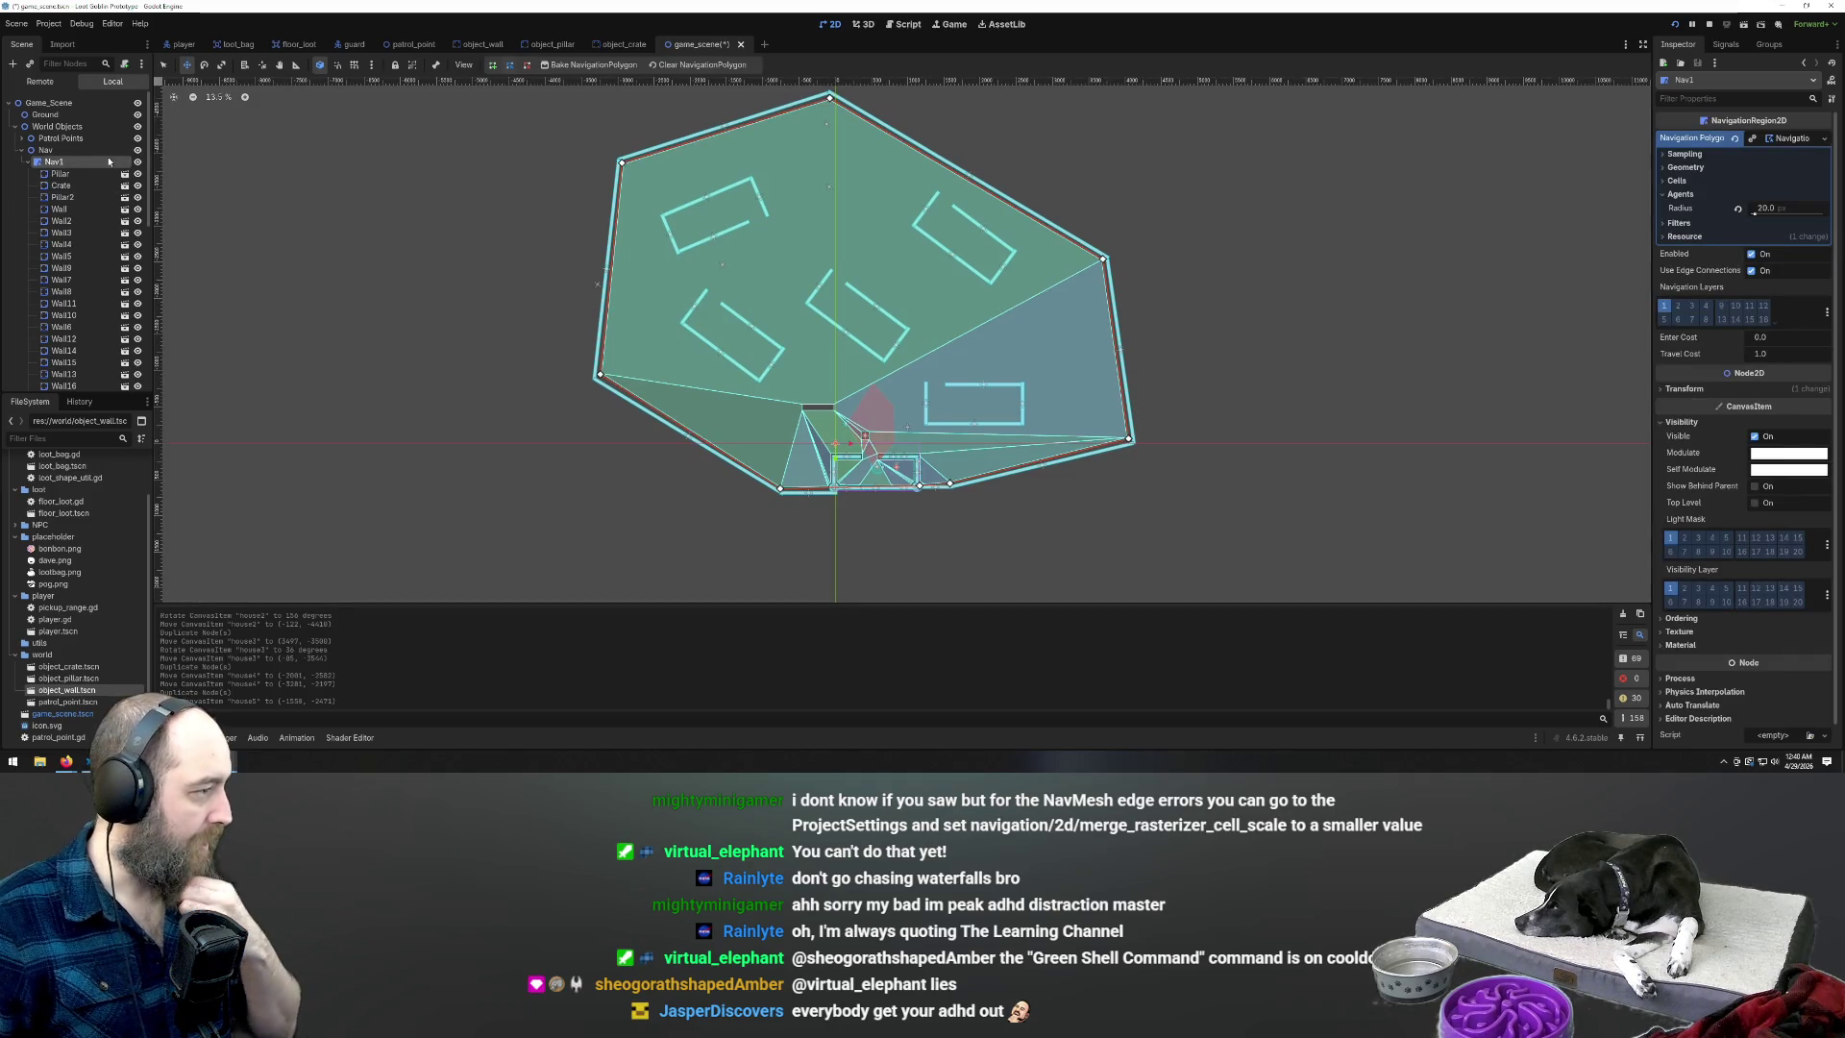
left_click(65, 138)
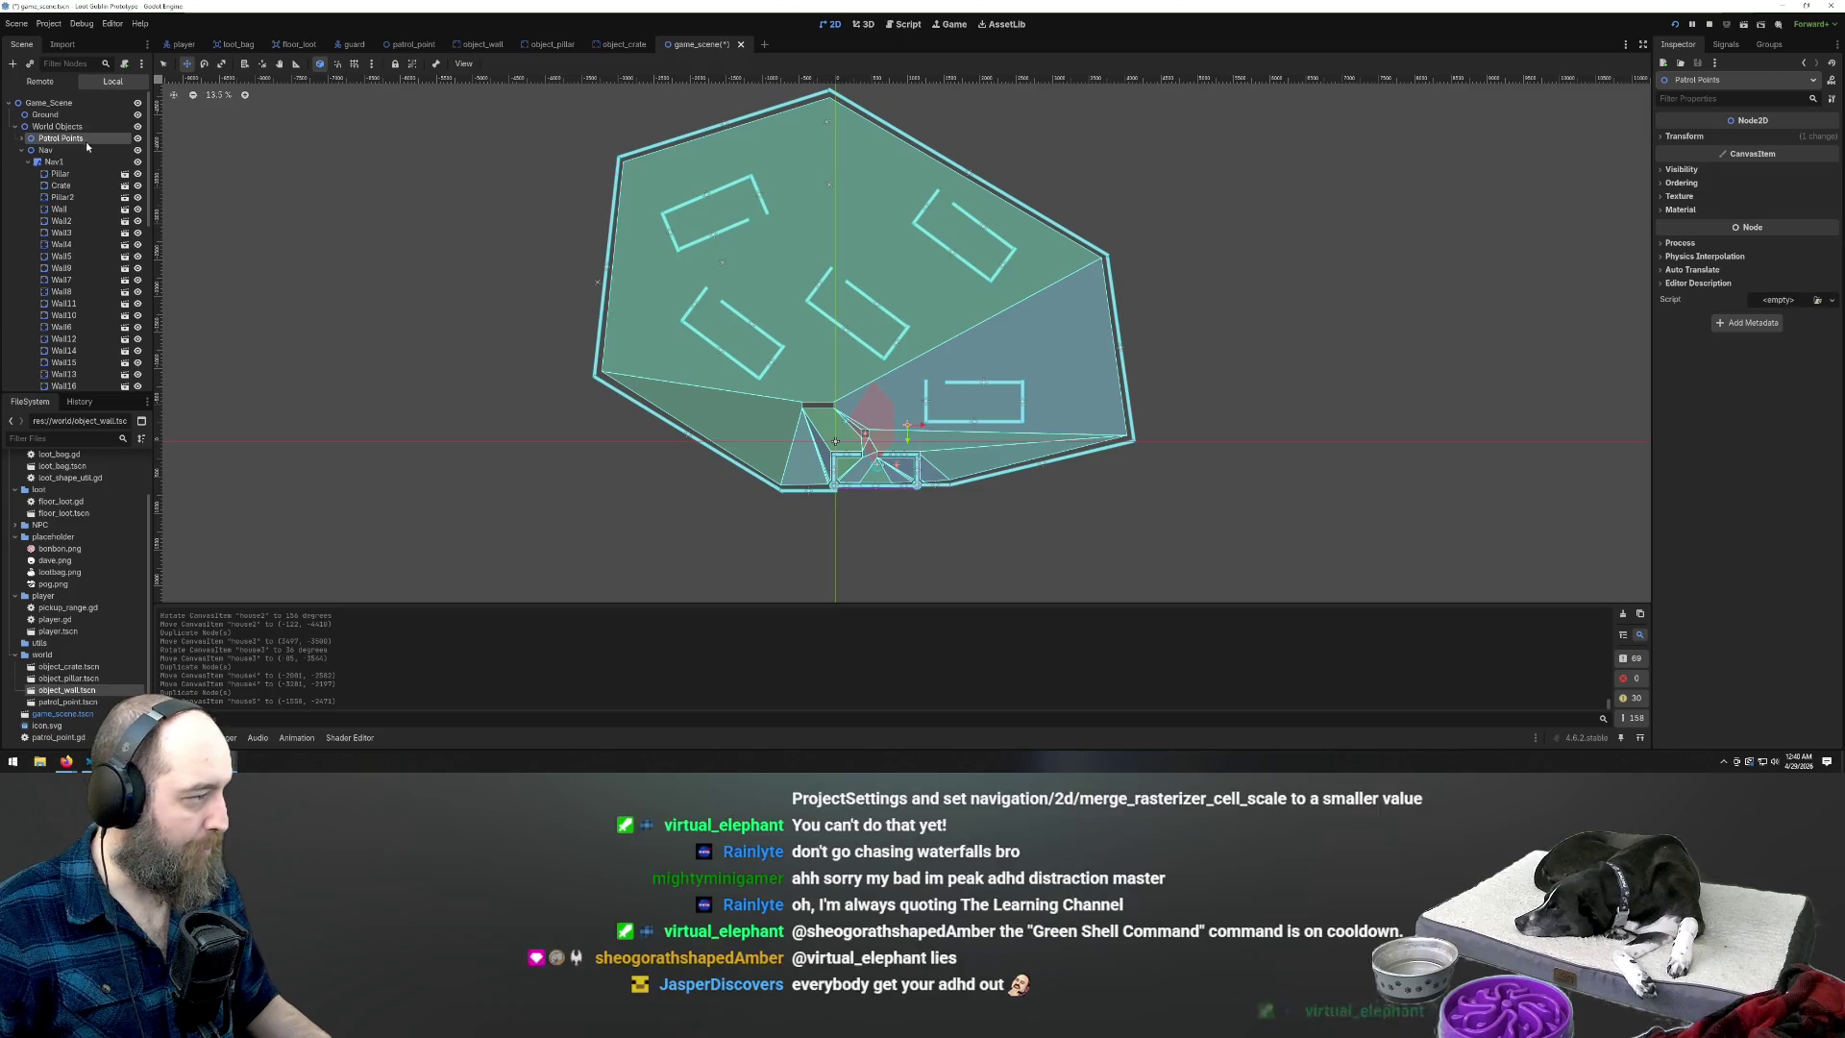
key("ctrl+d")
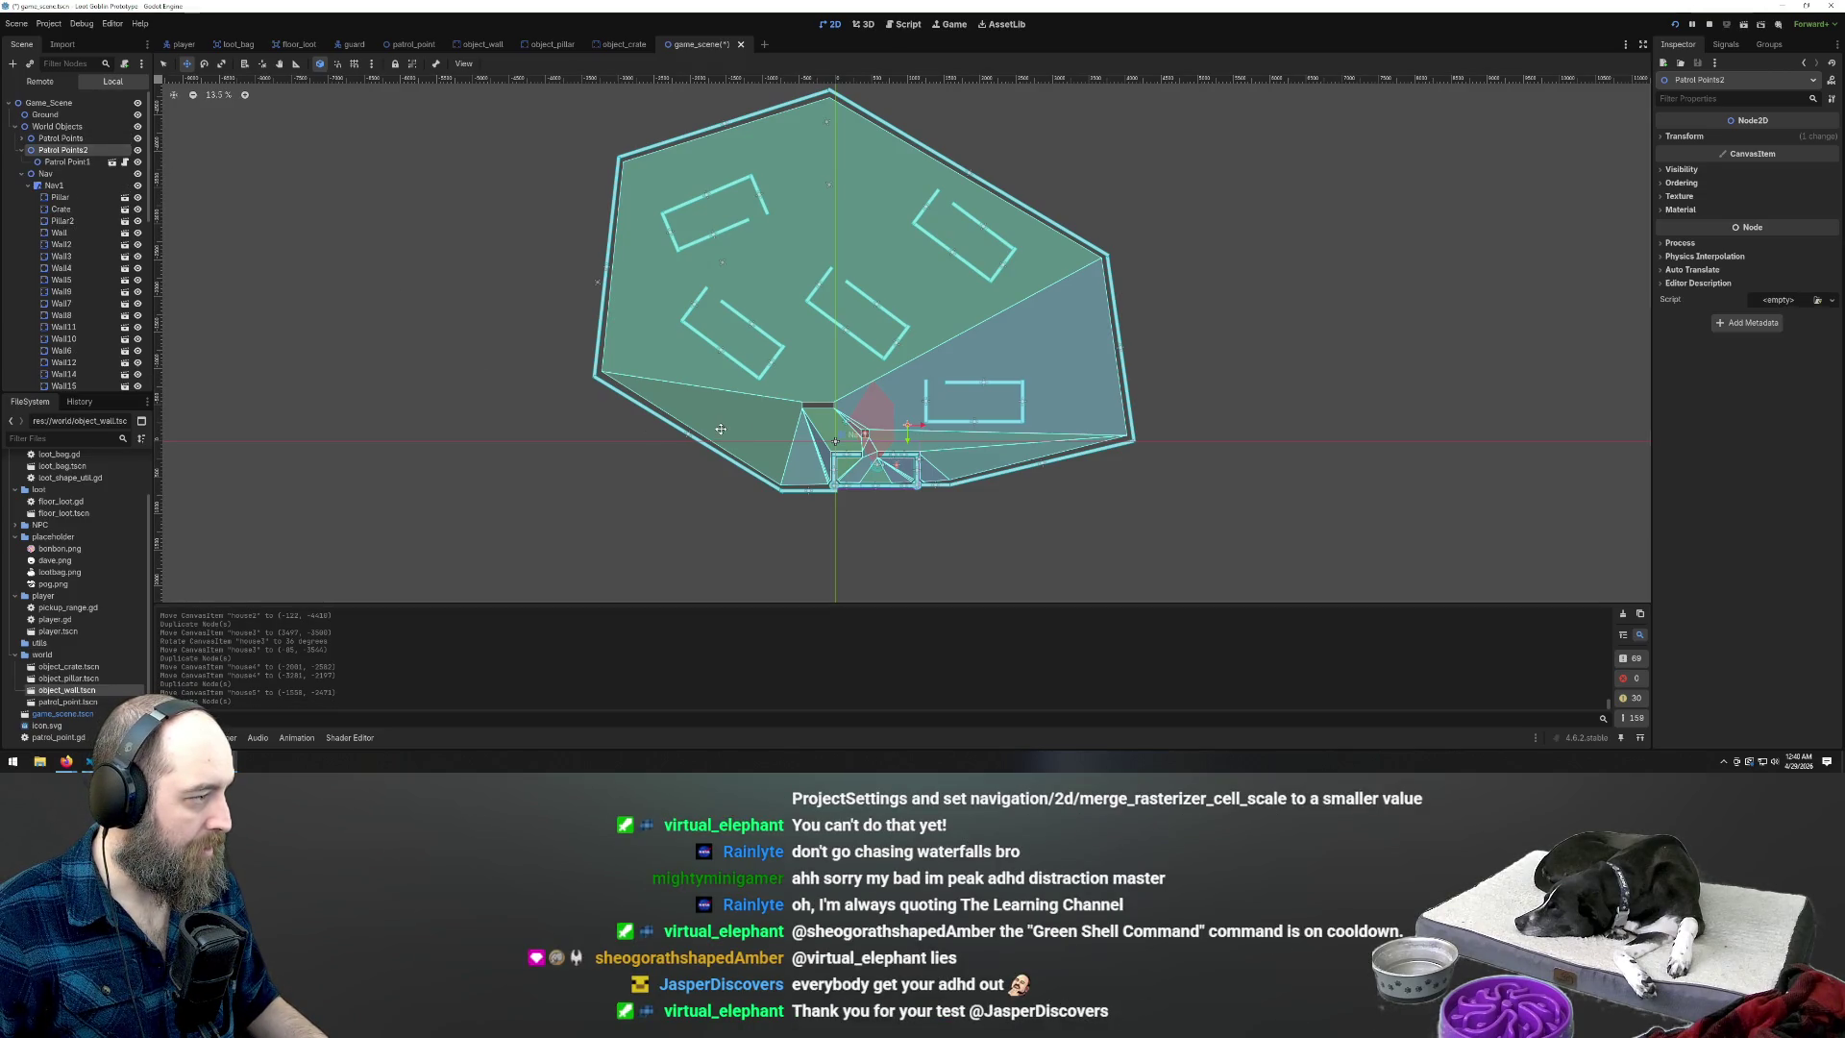
left_click_drag(66, 162, 65, 132)
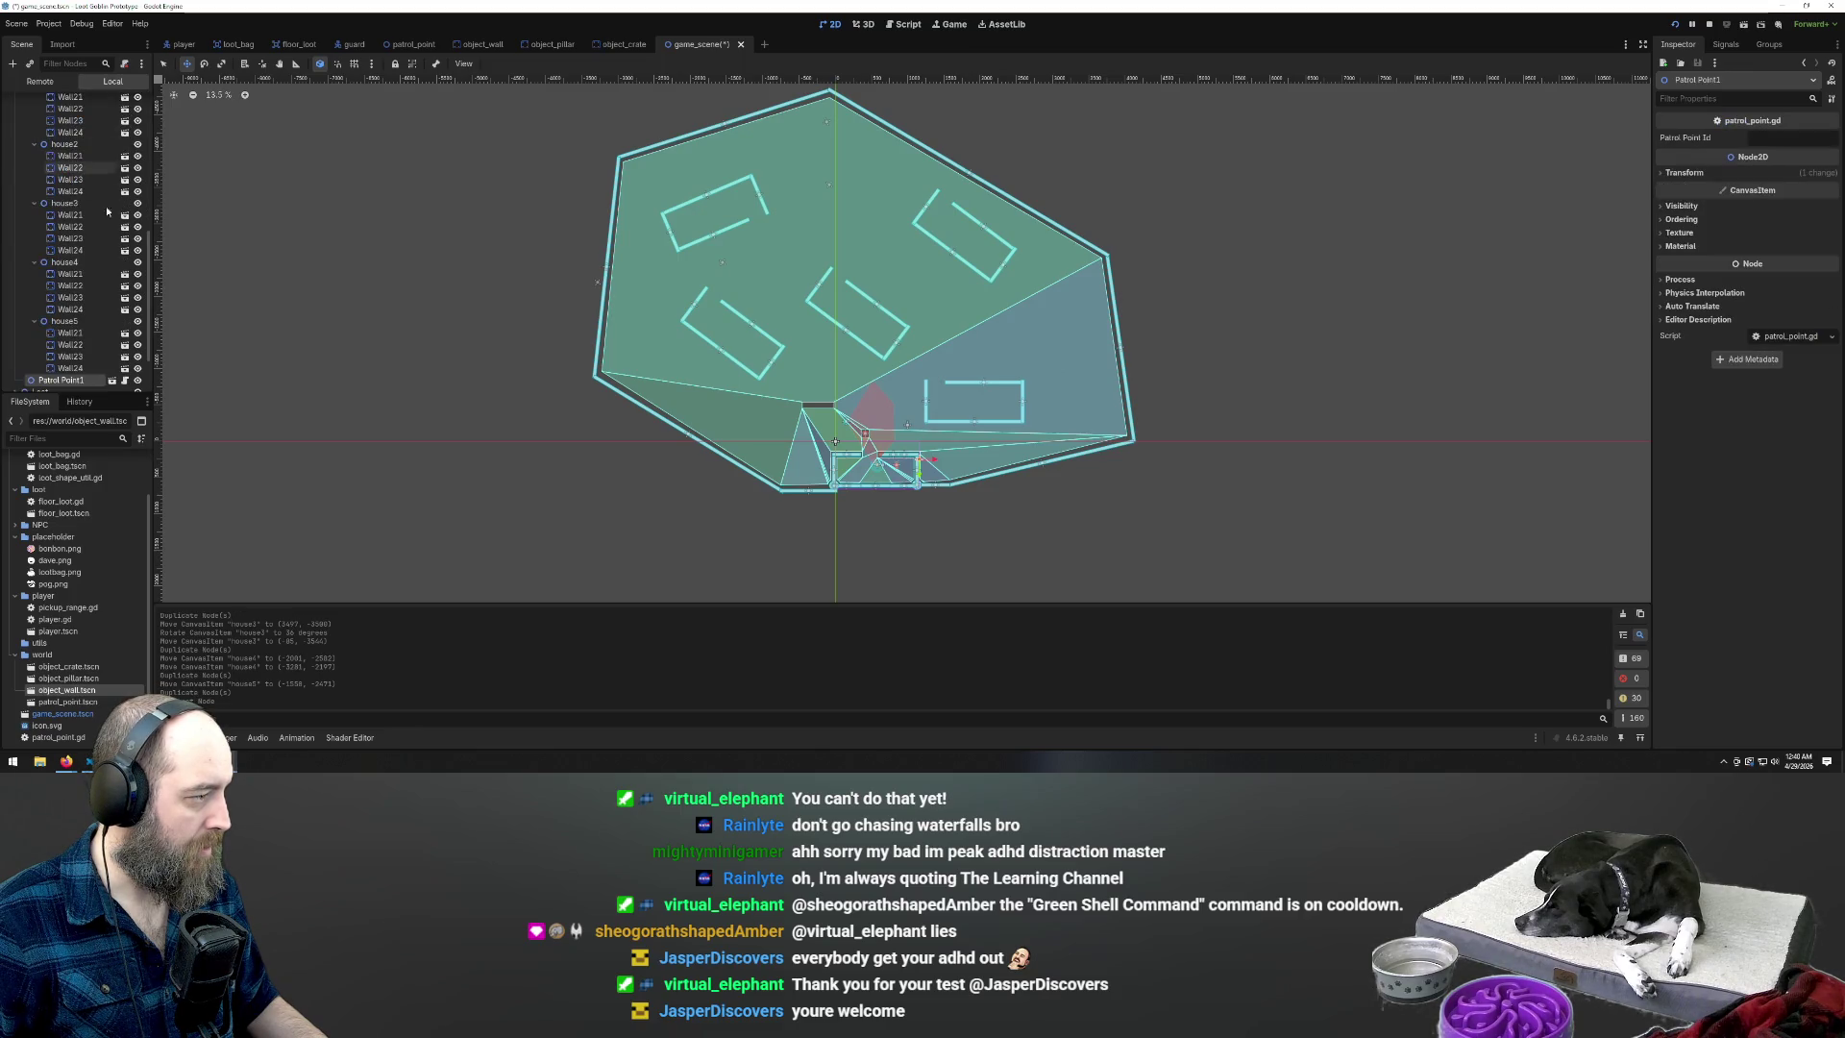
scroll(69, 385, "up", 10)
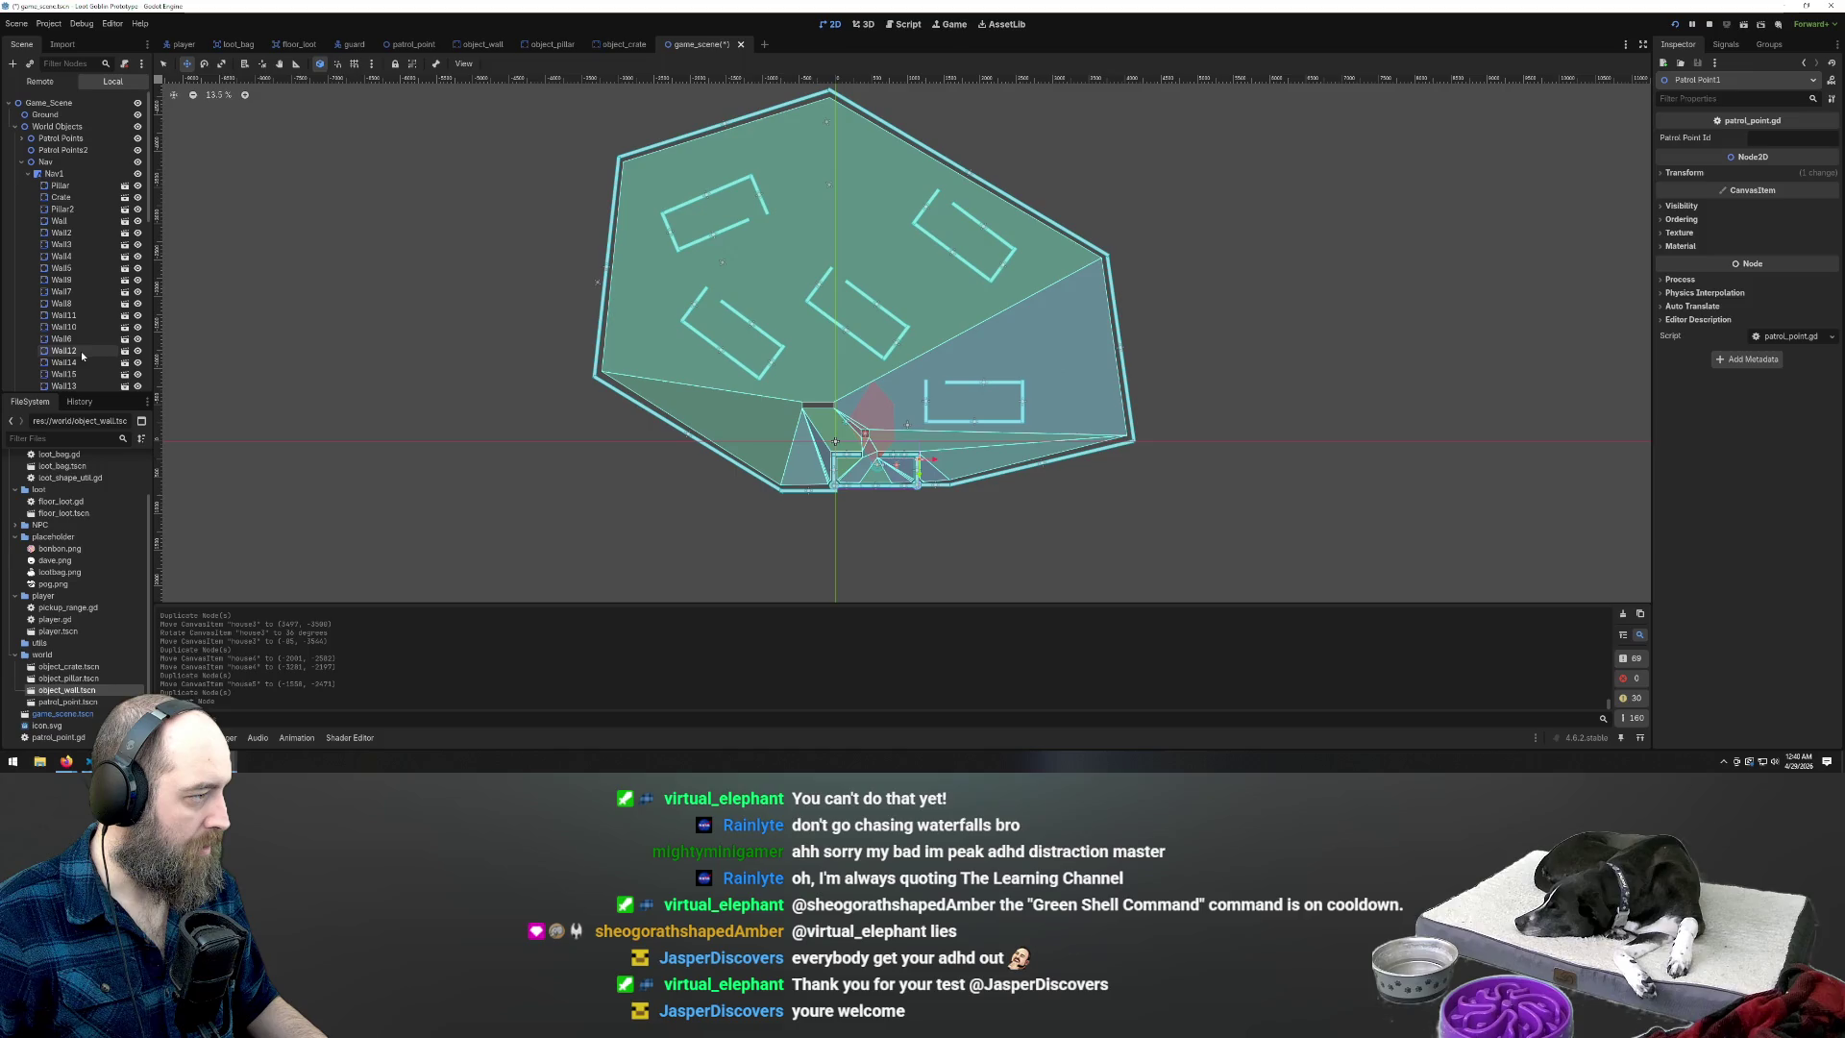
left_click(28, 174)
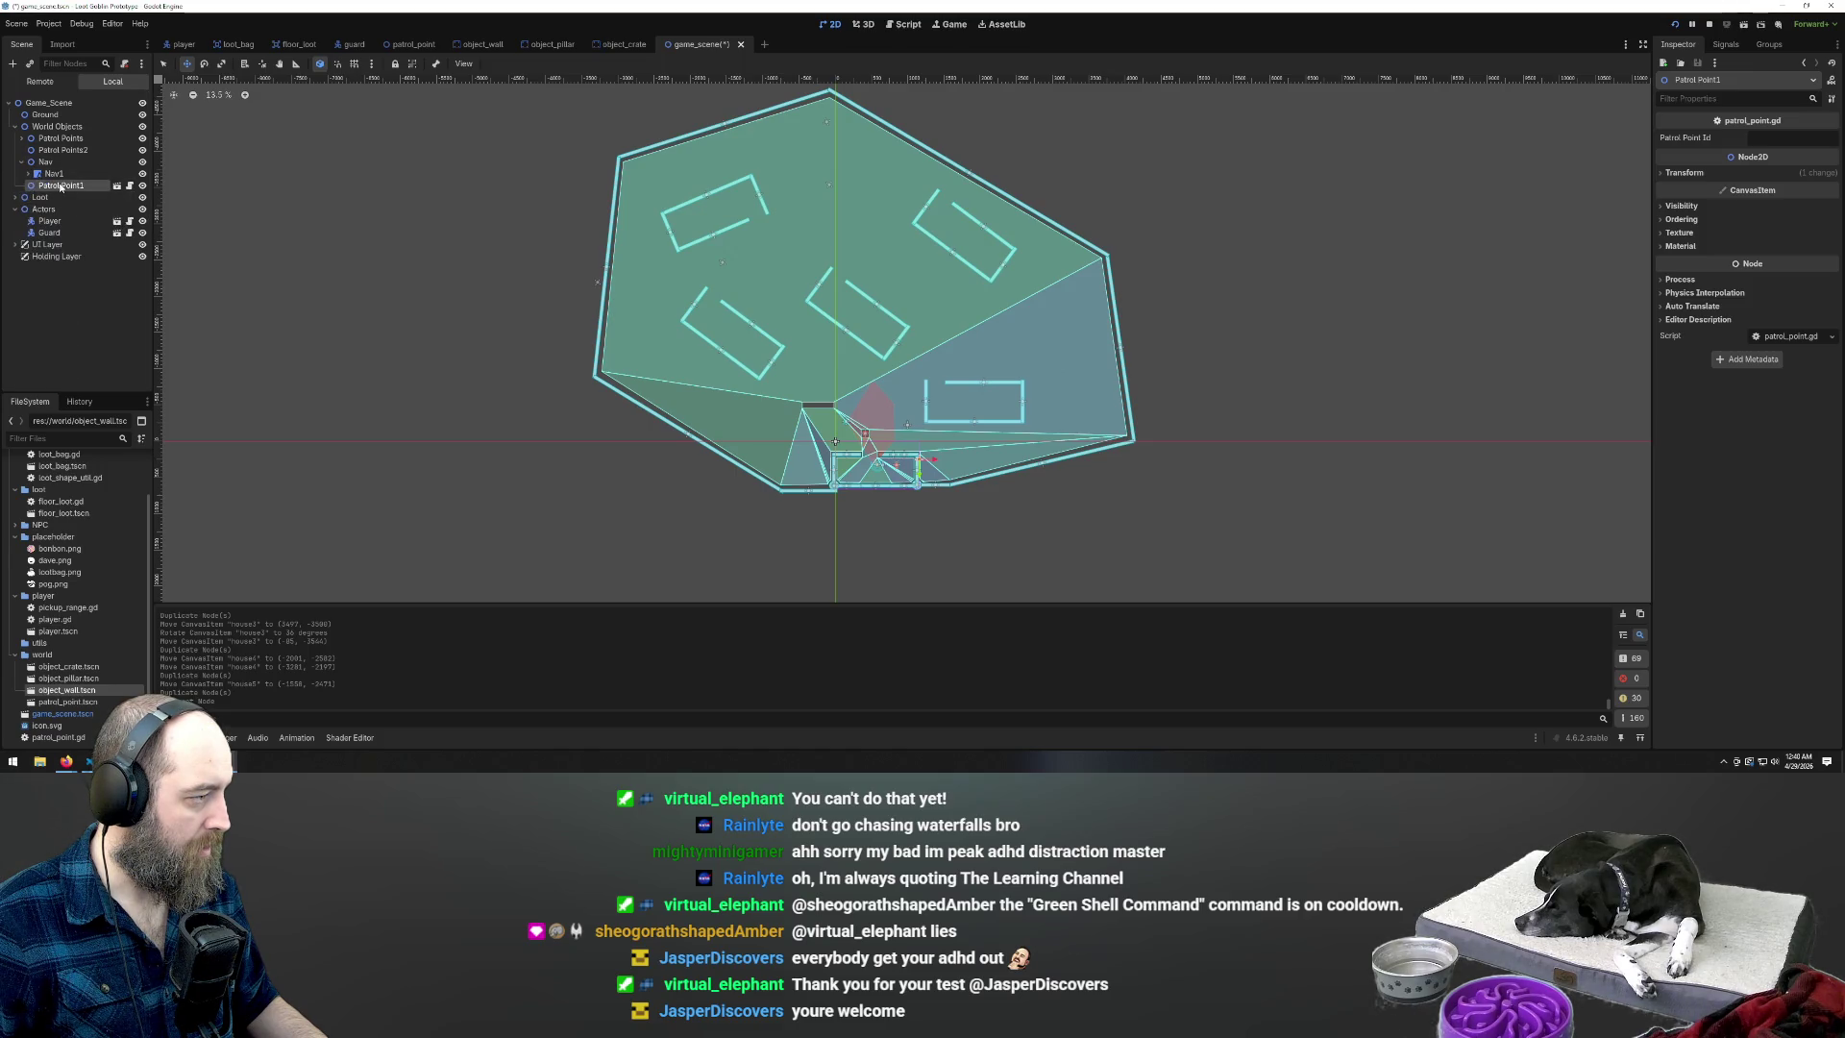
left_click_drag(59, 186, 59, 158)
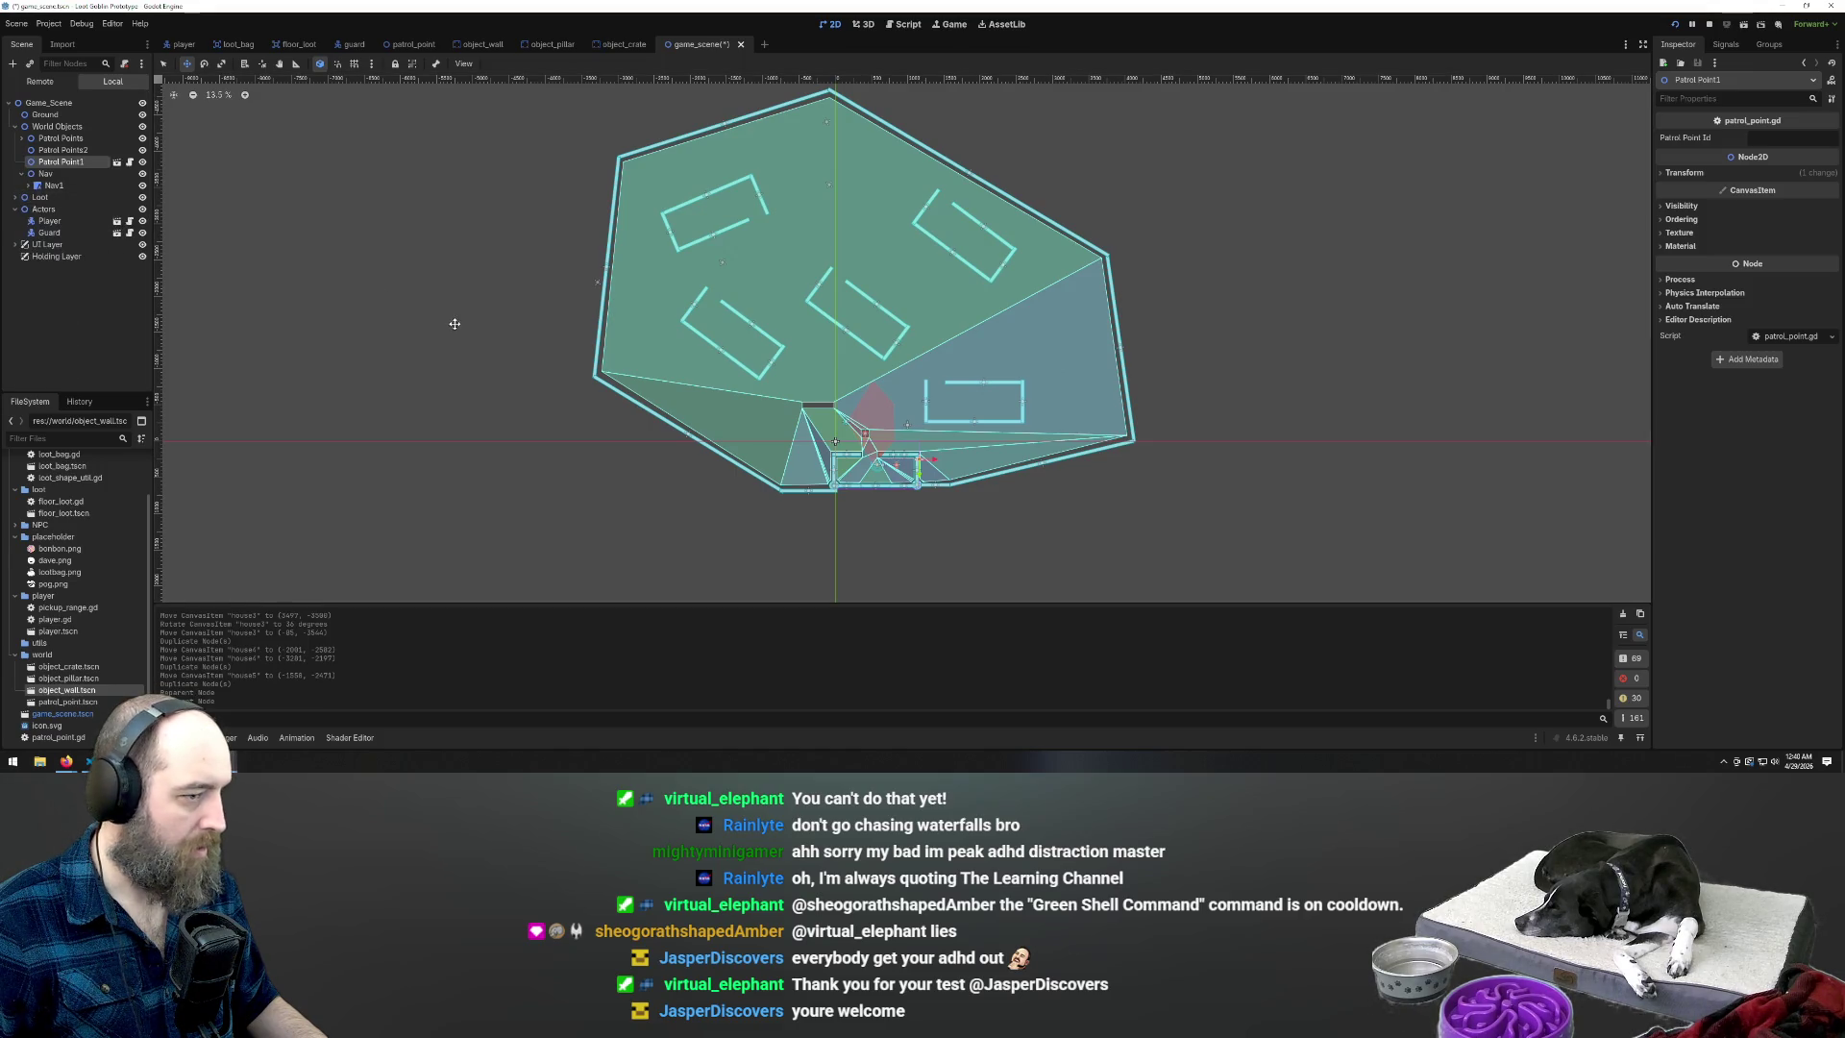
left_click(75, 151)
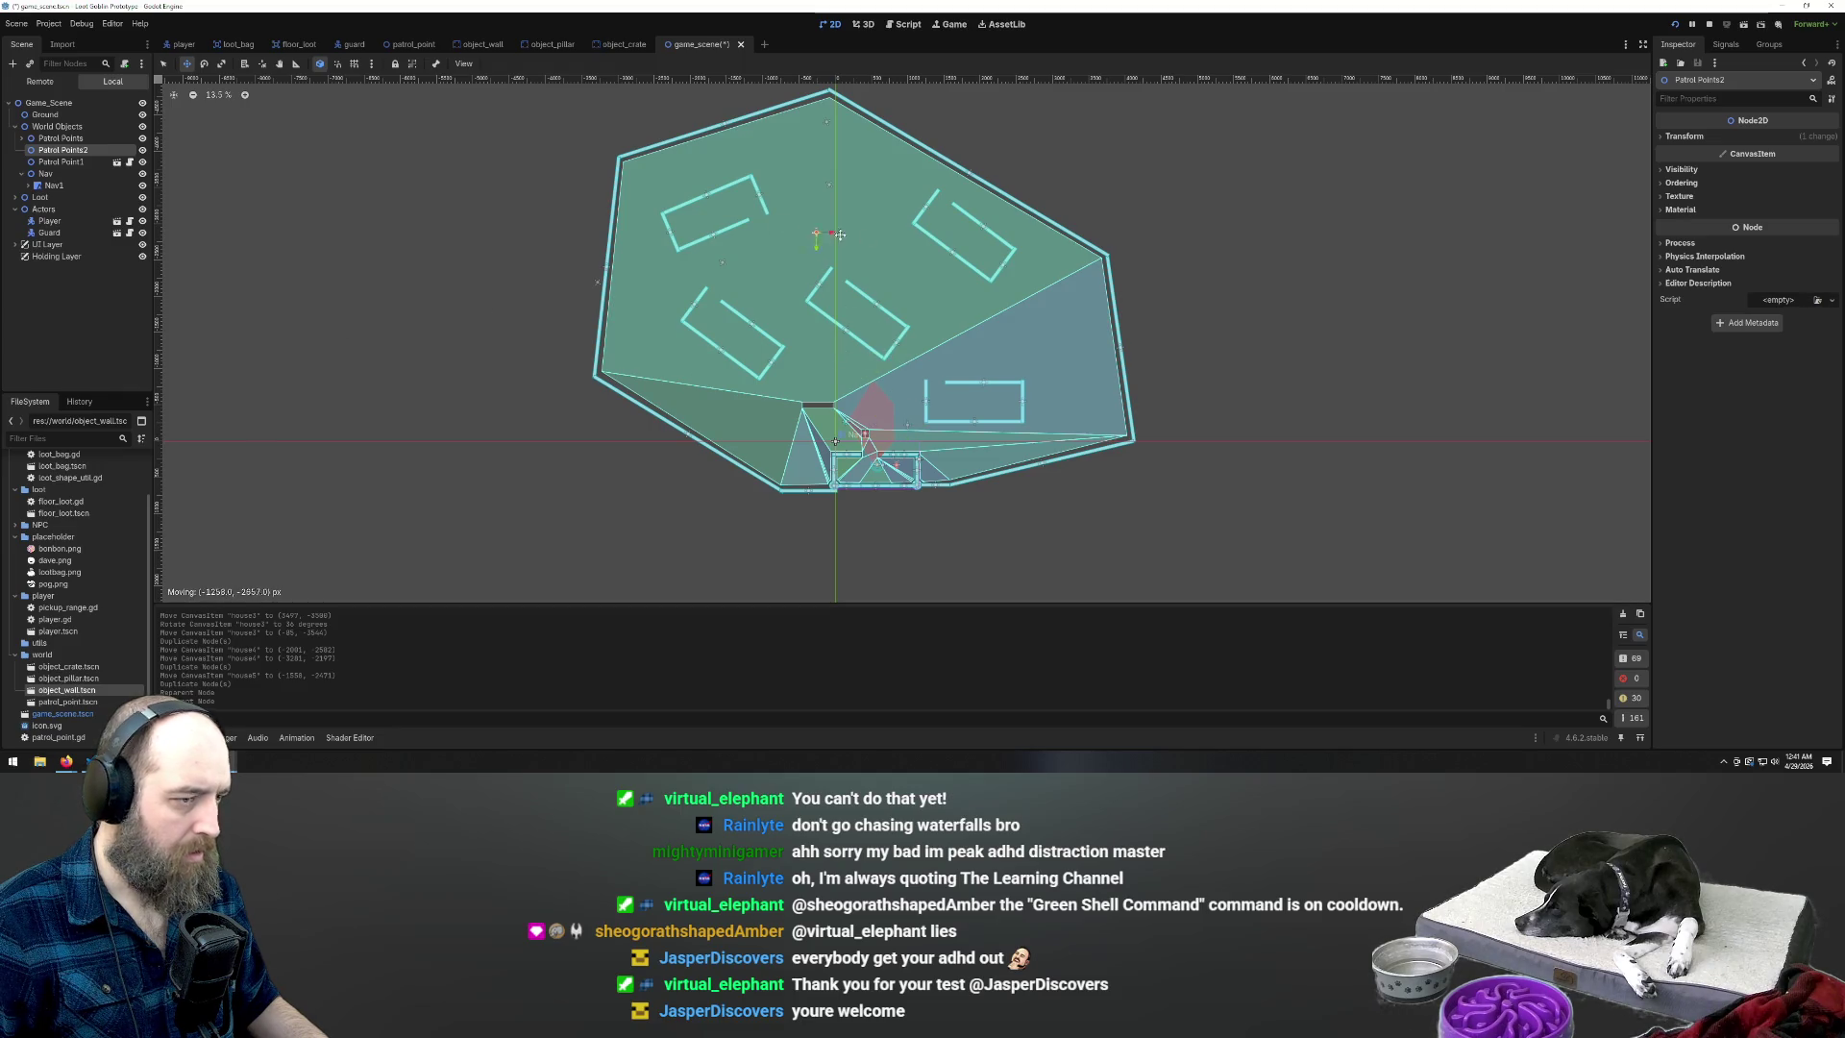
Reposition the patrol group markers and place Patrol Point1 and Patrol Point2, duplicating a third point
left_click_drag(1019, 268, 1024, 292)
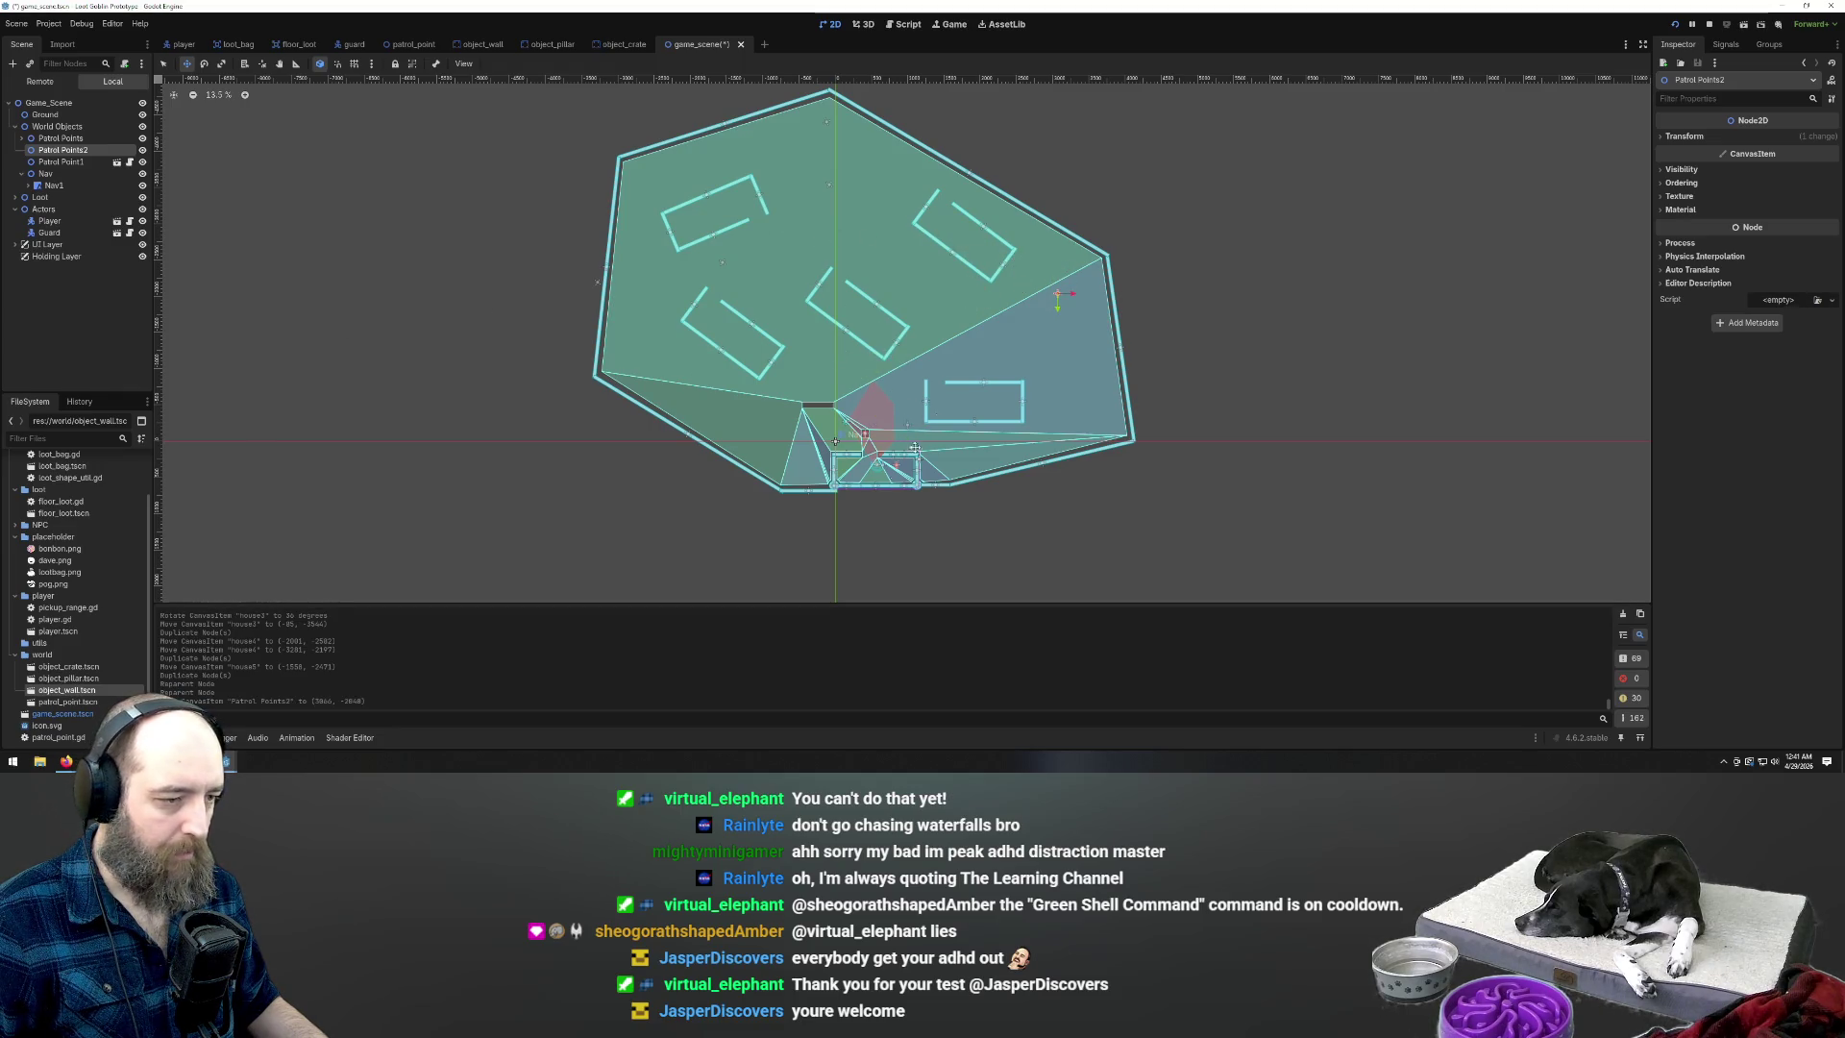
left_click(61, 138)
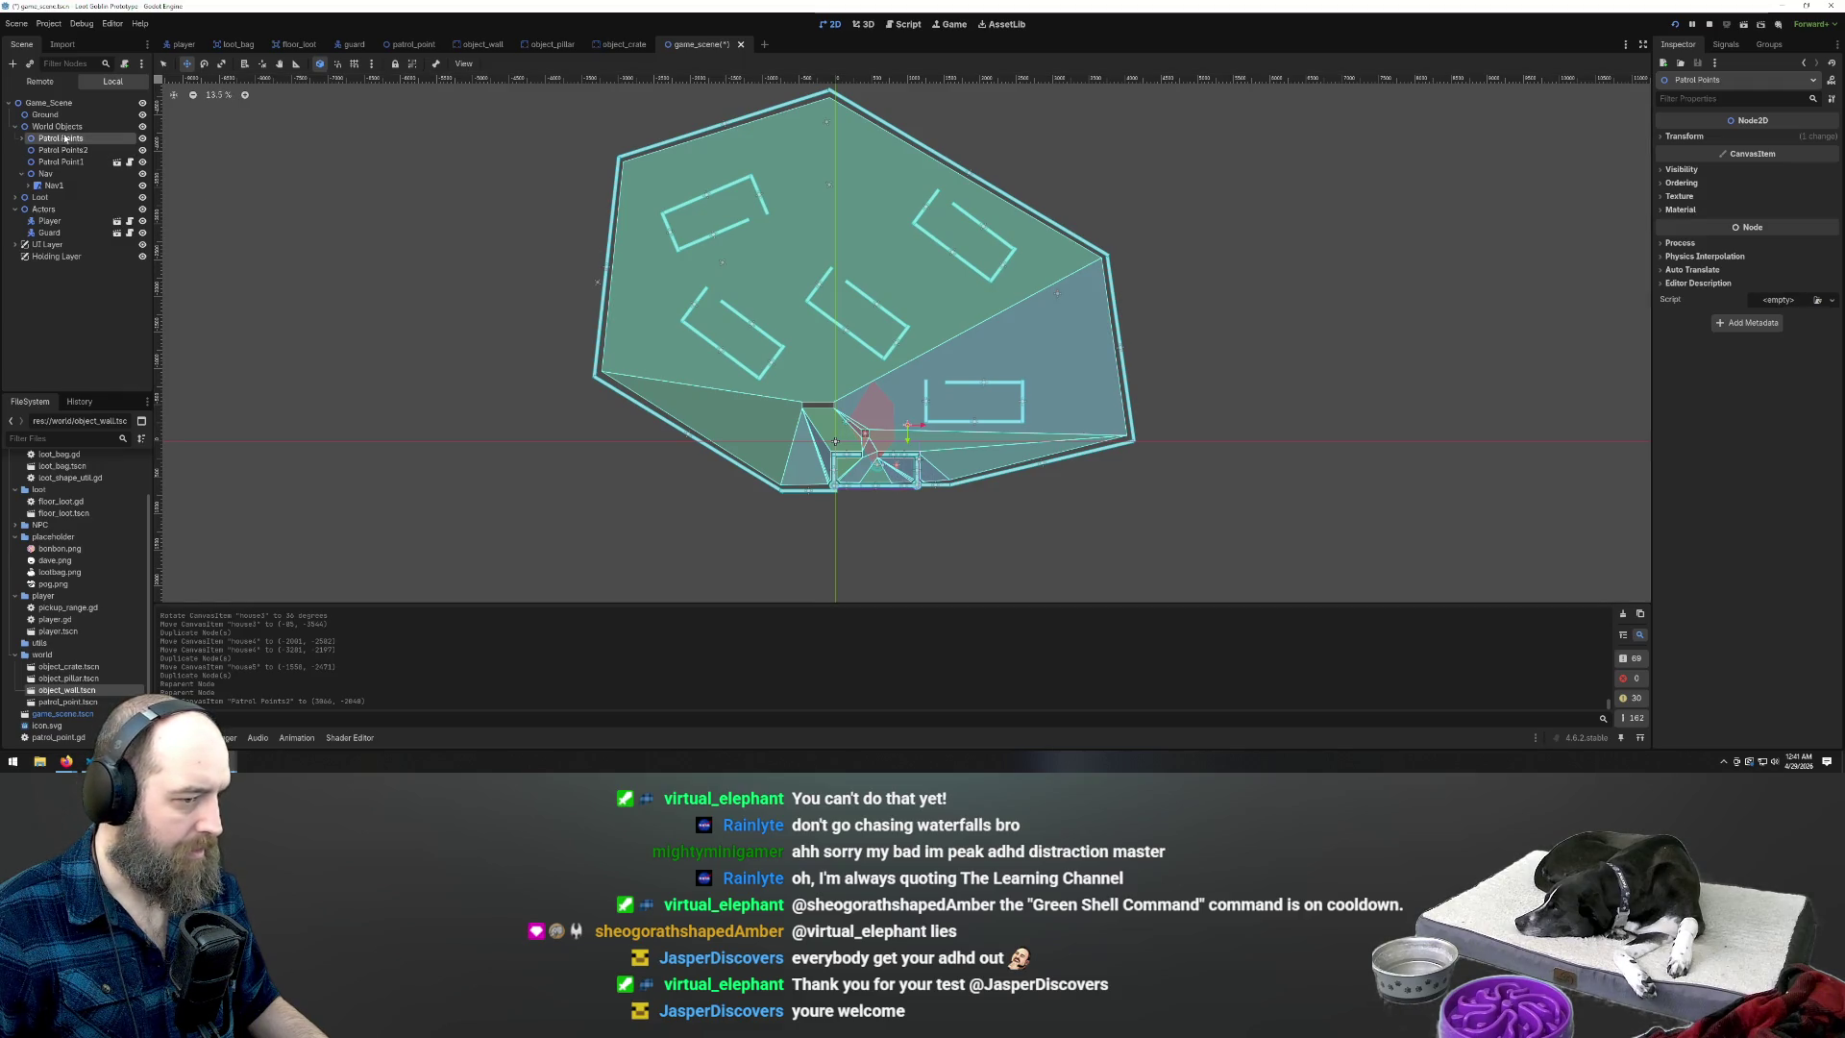
left_click_drag(1107, 411, 1108, 411)
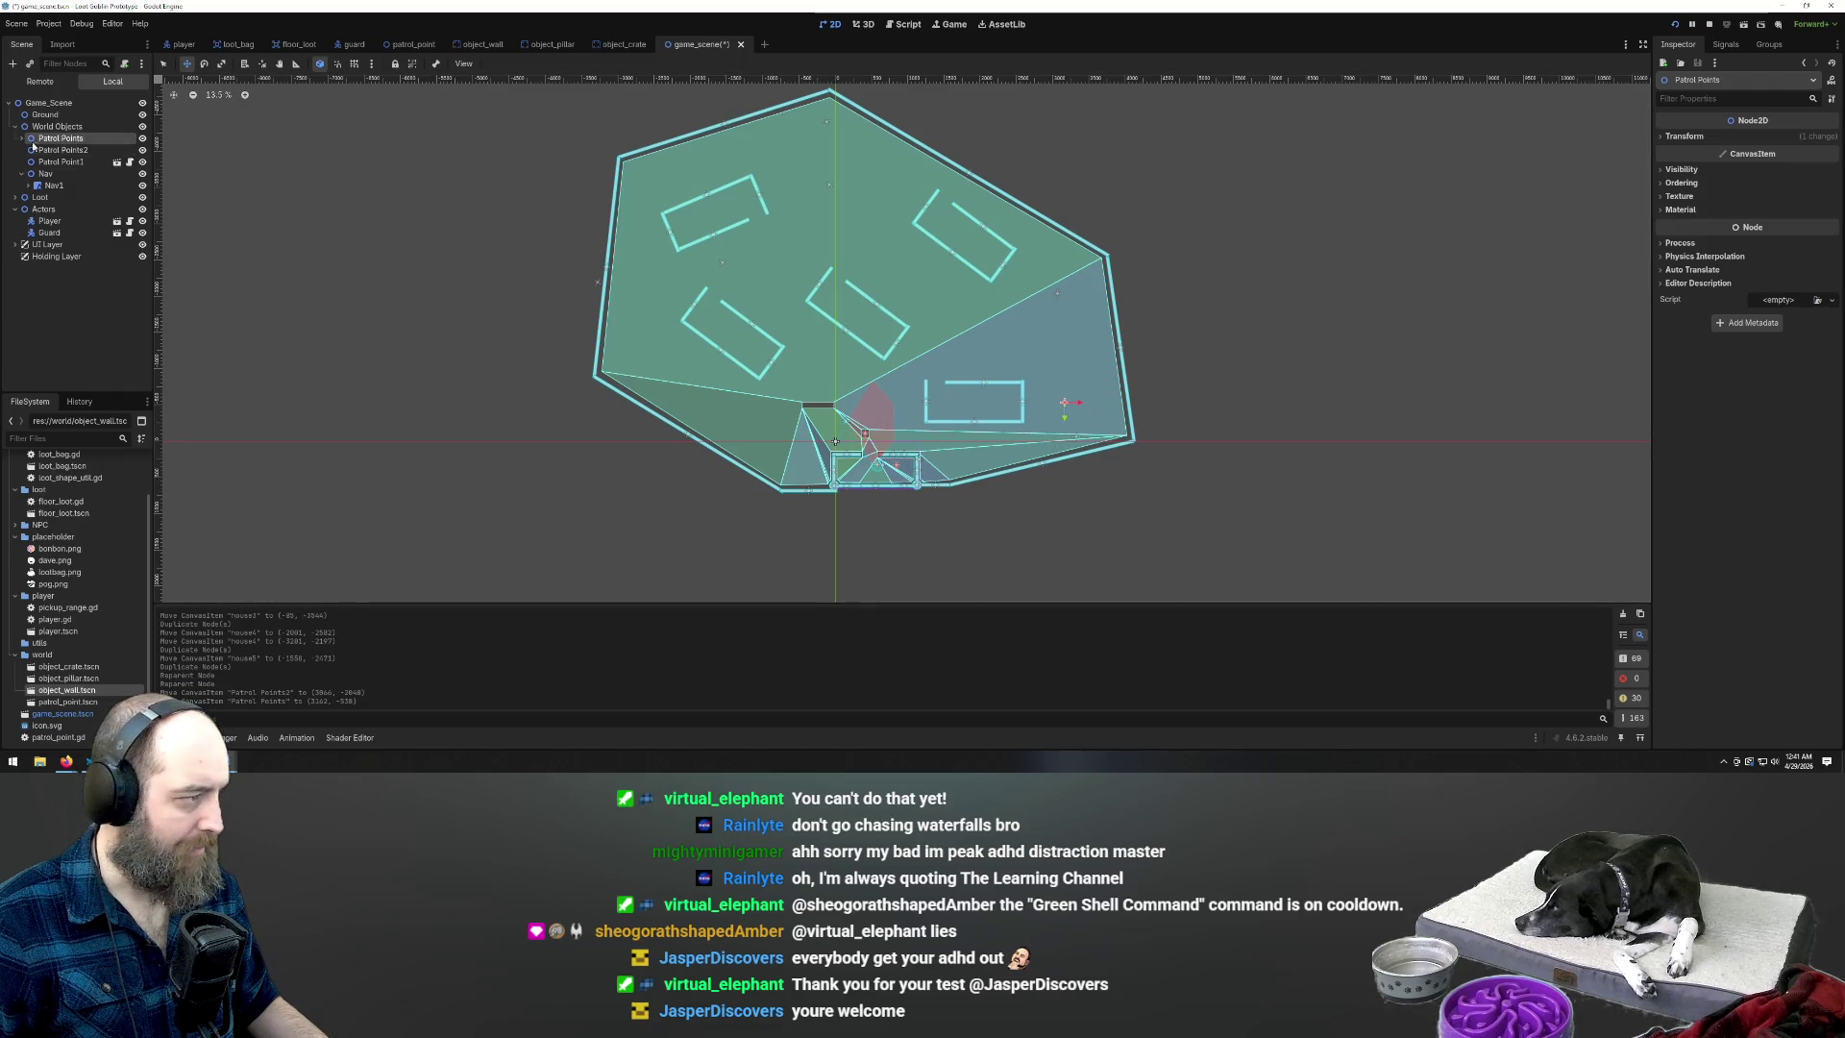
left_click(62, 150)
left_click(67, 162)
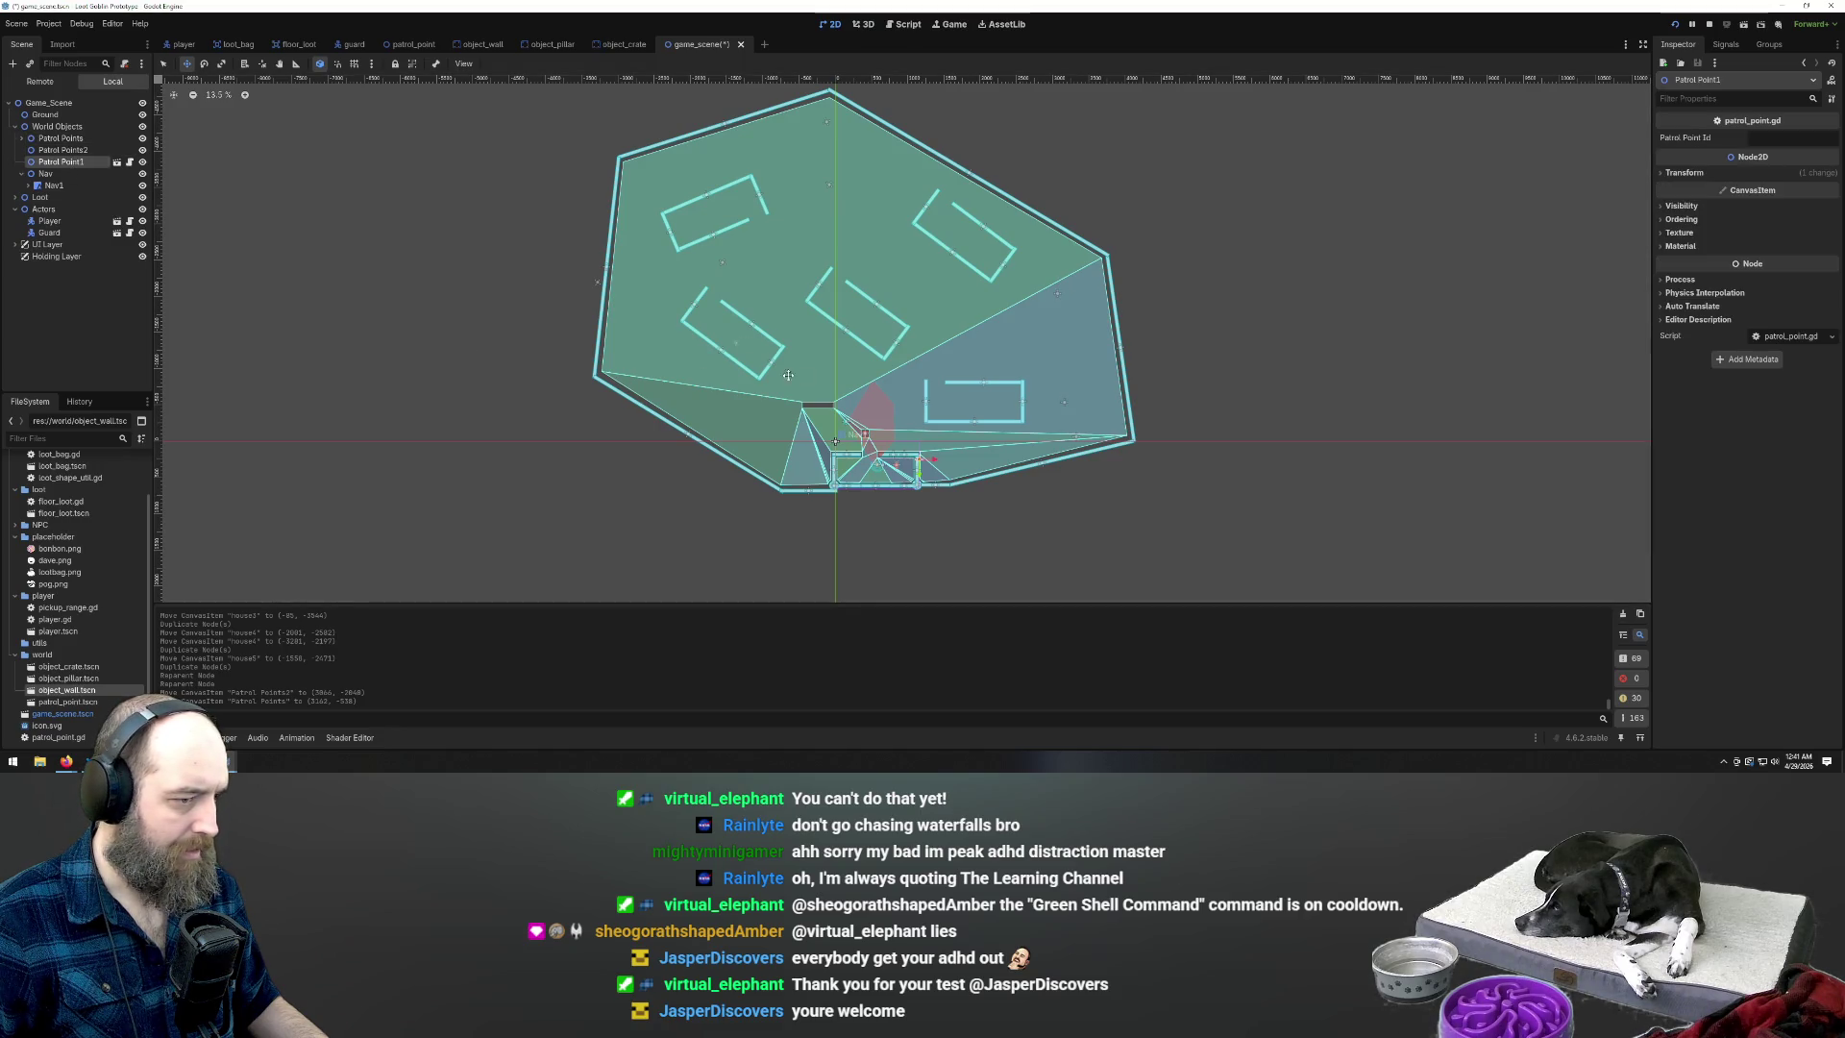
left_click_drag(557, 317, 603, 314)
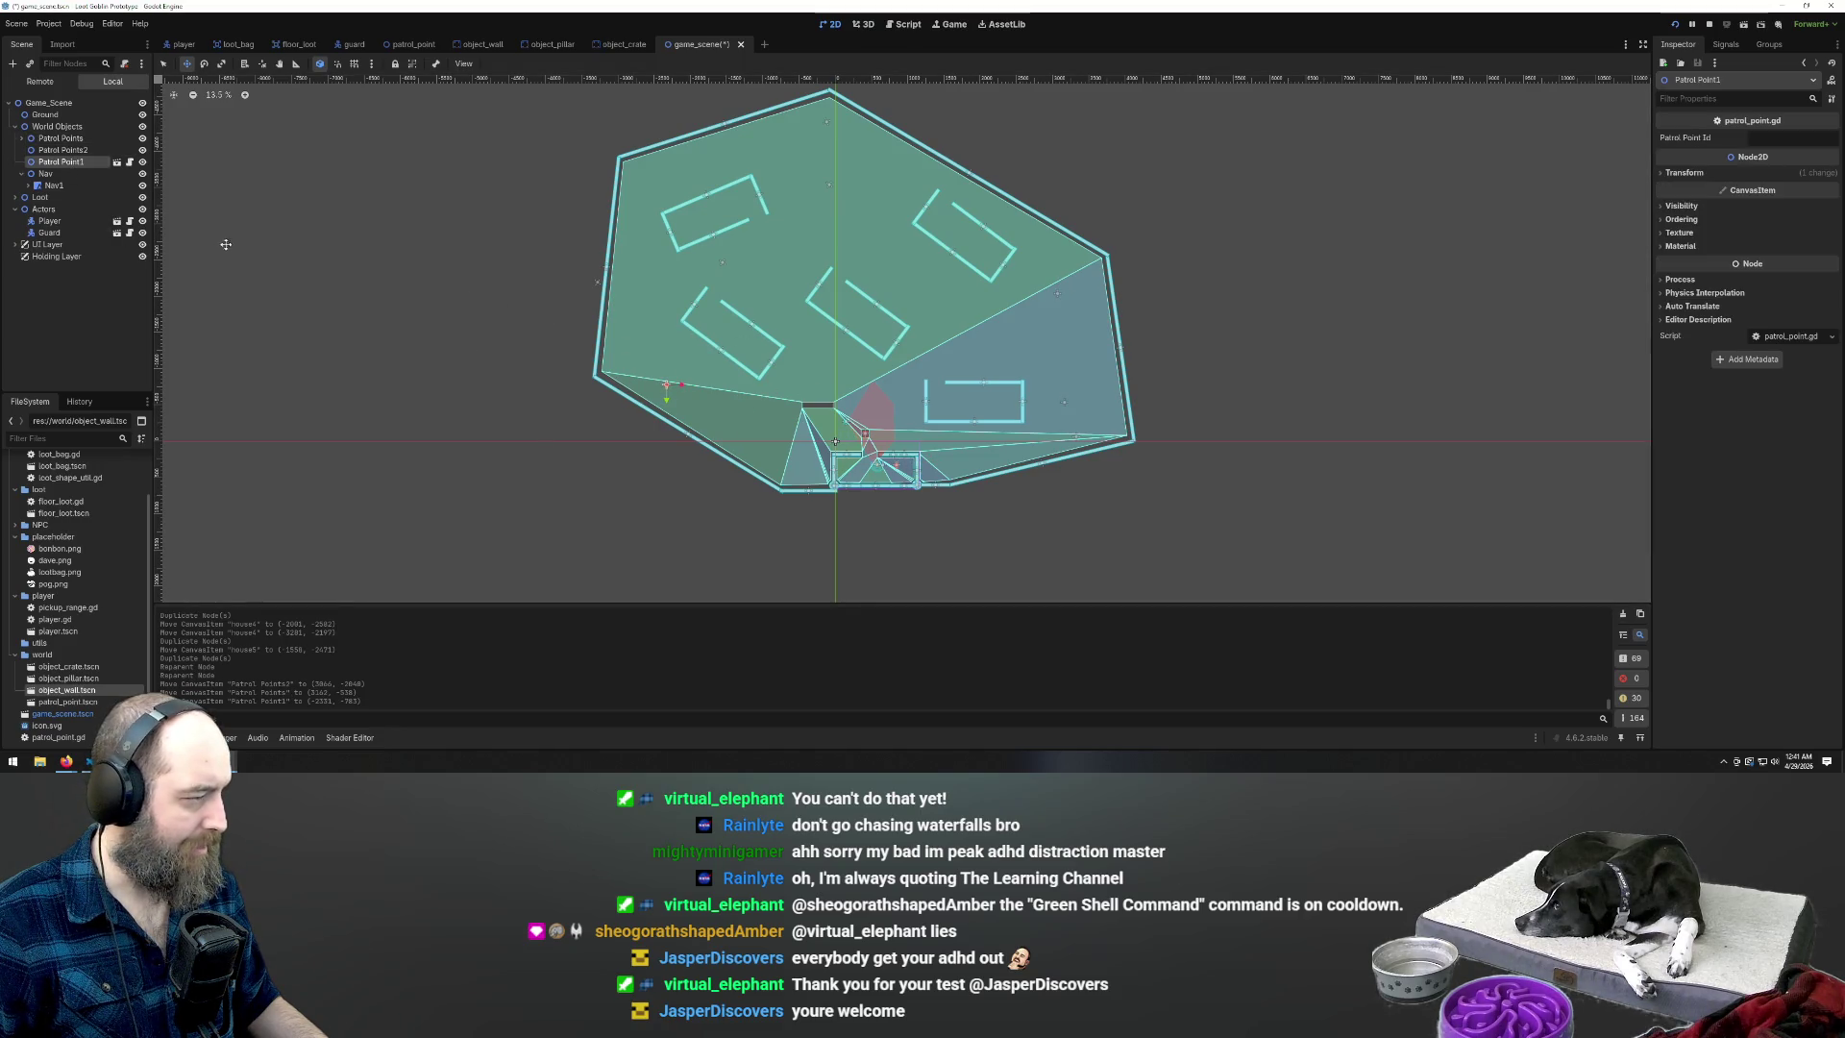
key("ctrl+d")
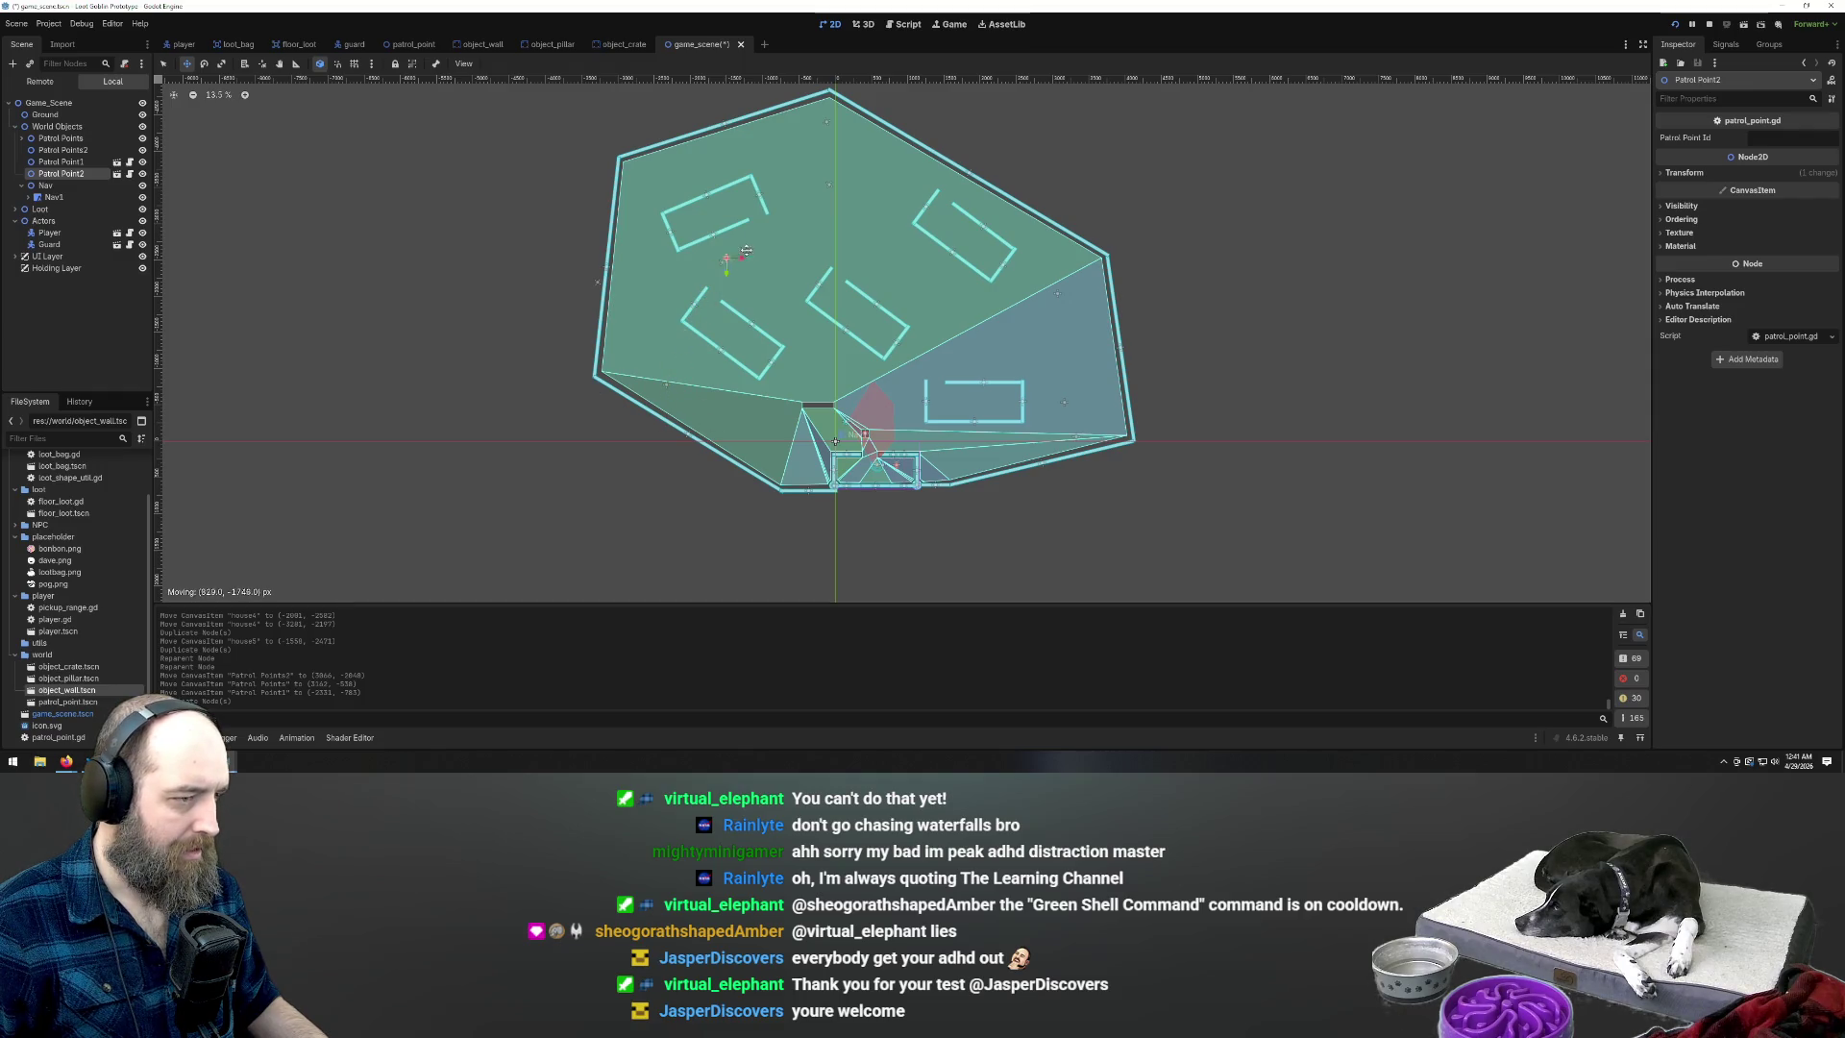
left_click_drag(783, 262, 677, 175)
key("ctrl+d")
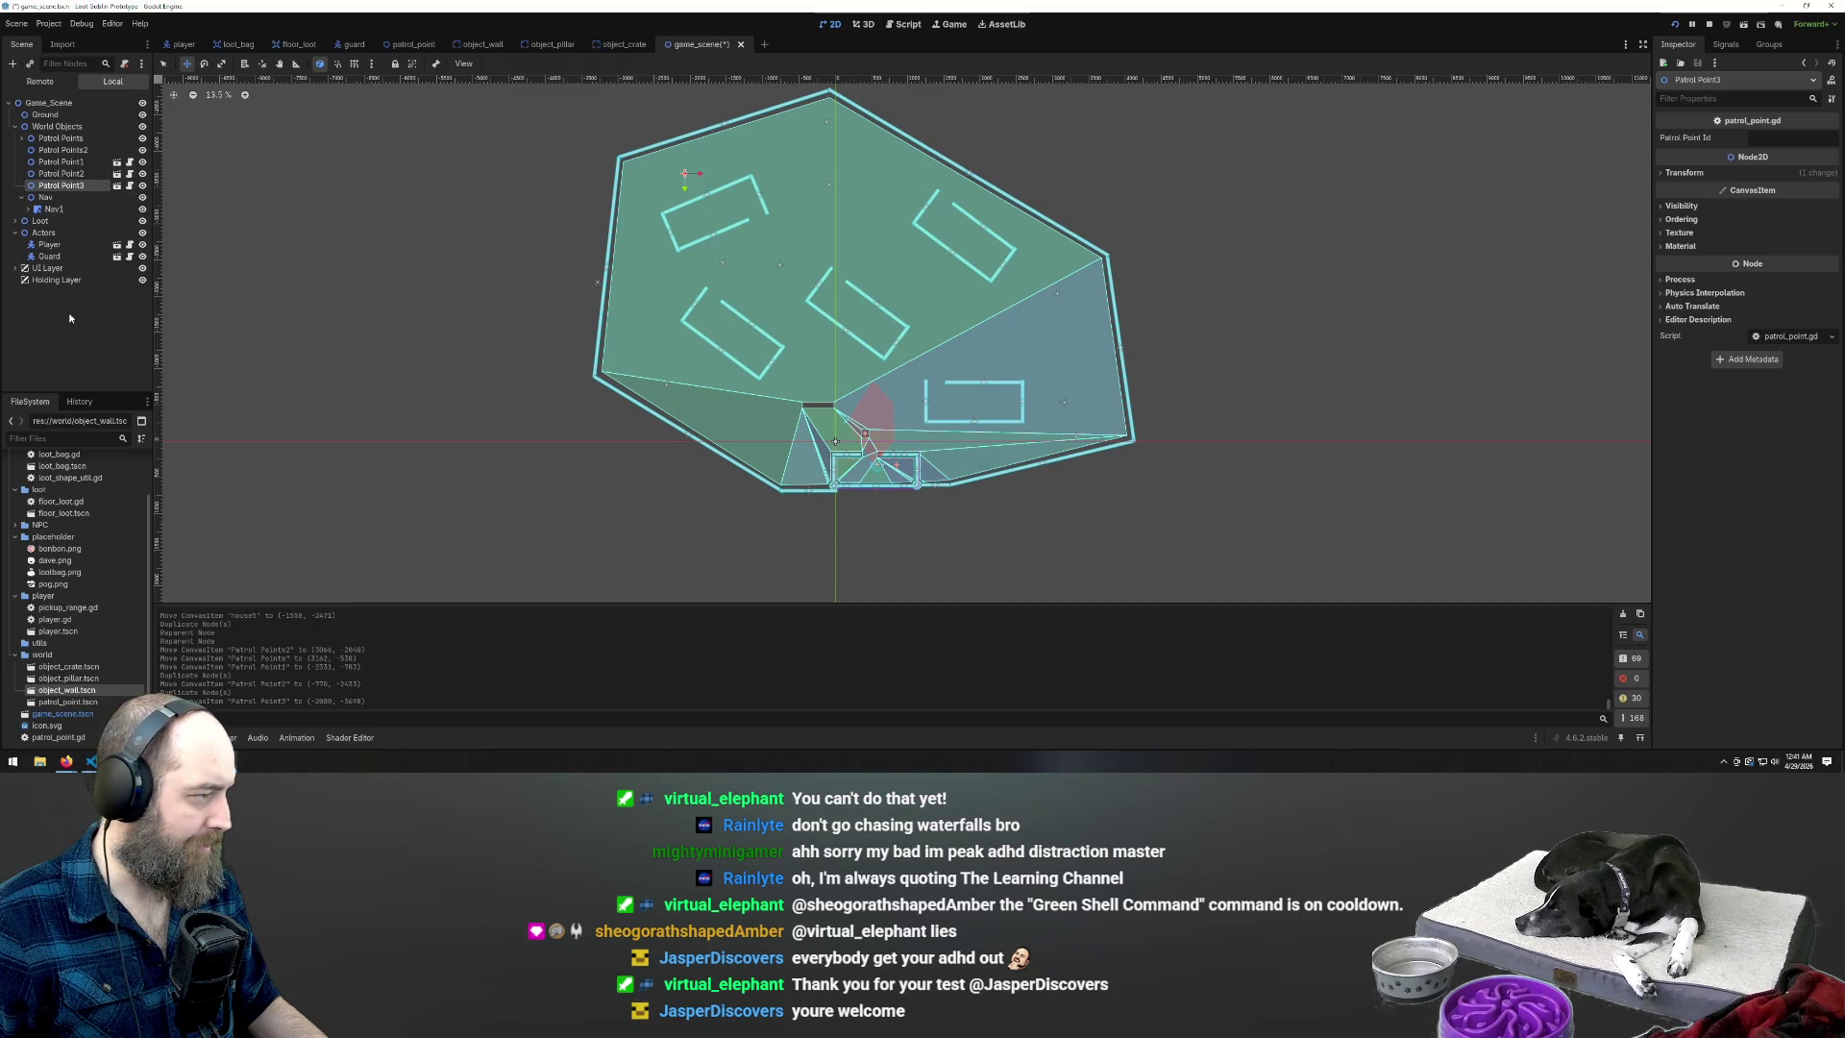
Duplicate Floor Loot into Floor Loot2 through Floor Loot5 and drop them around the central floor
left_click(15, 221)
left_click(56, 233)
key("ctrl+d")
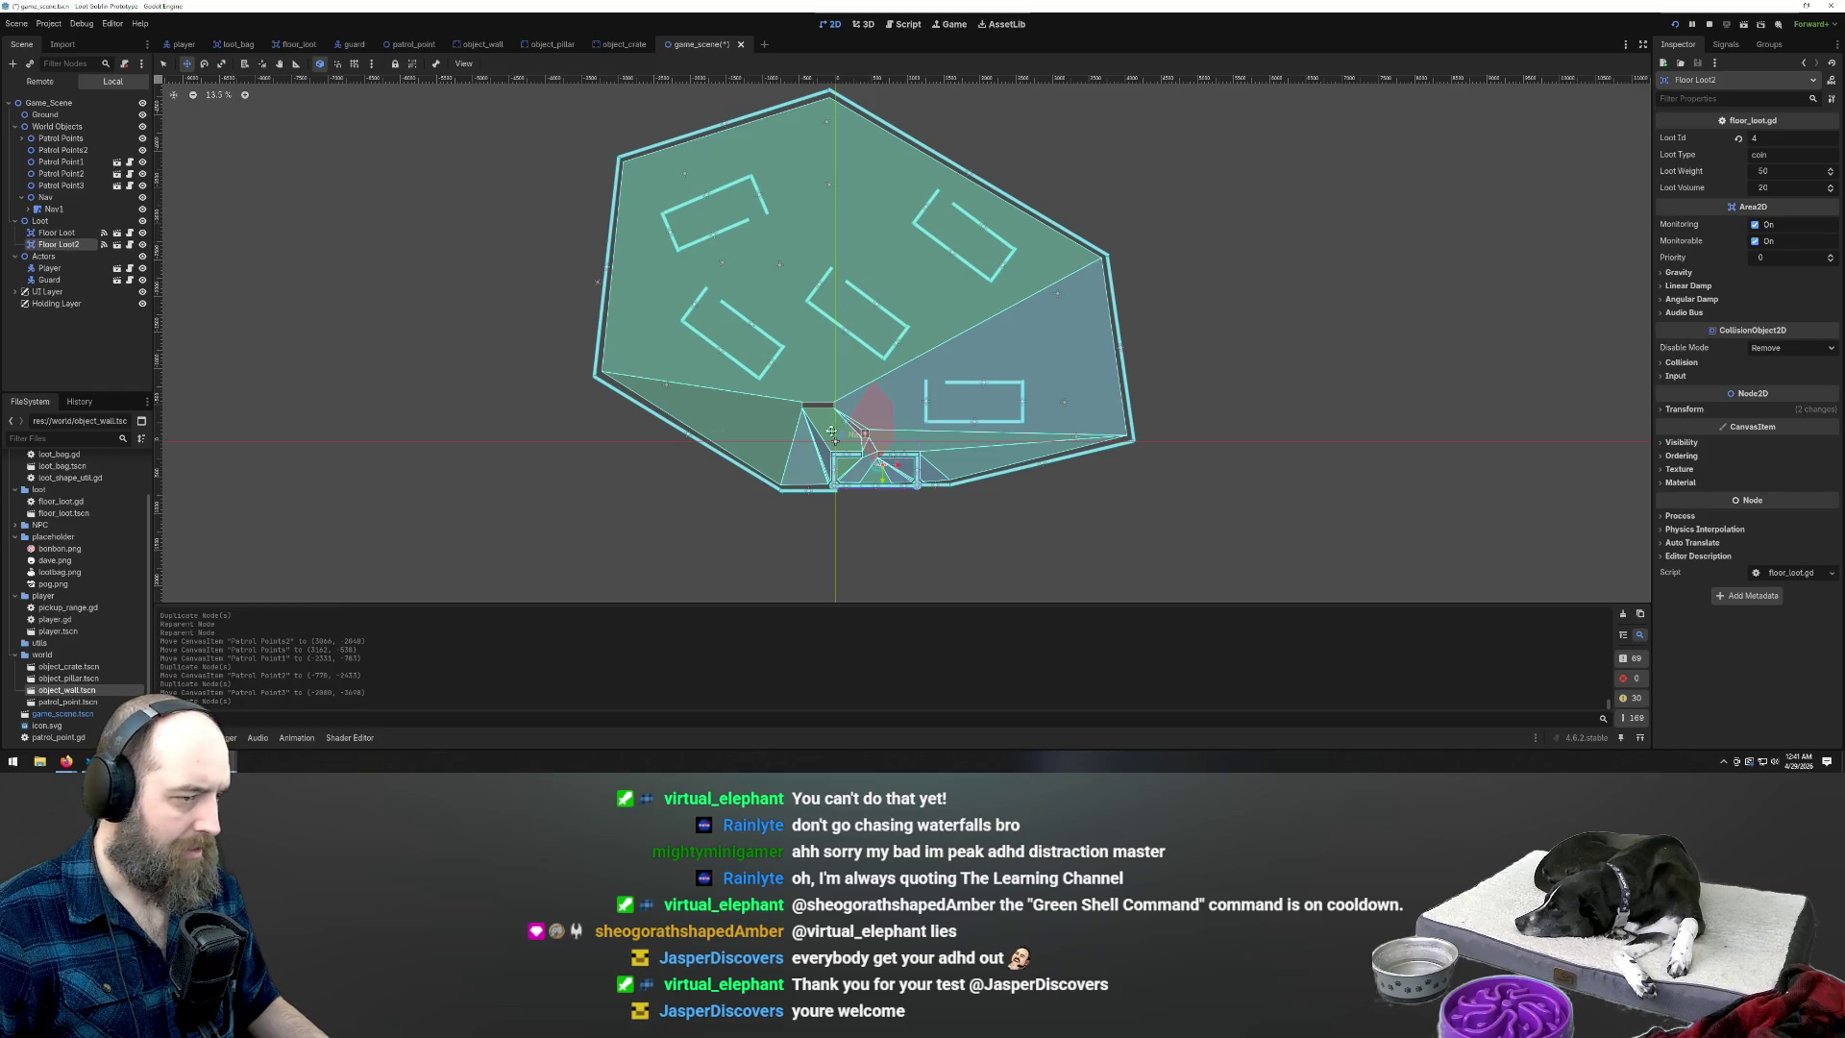
scroll(887, 504, "up", 2)
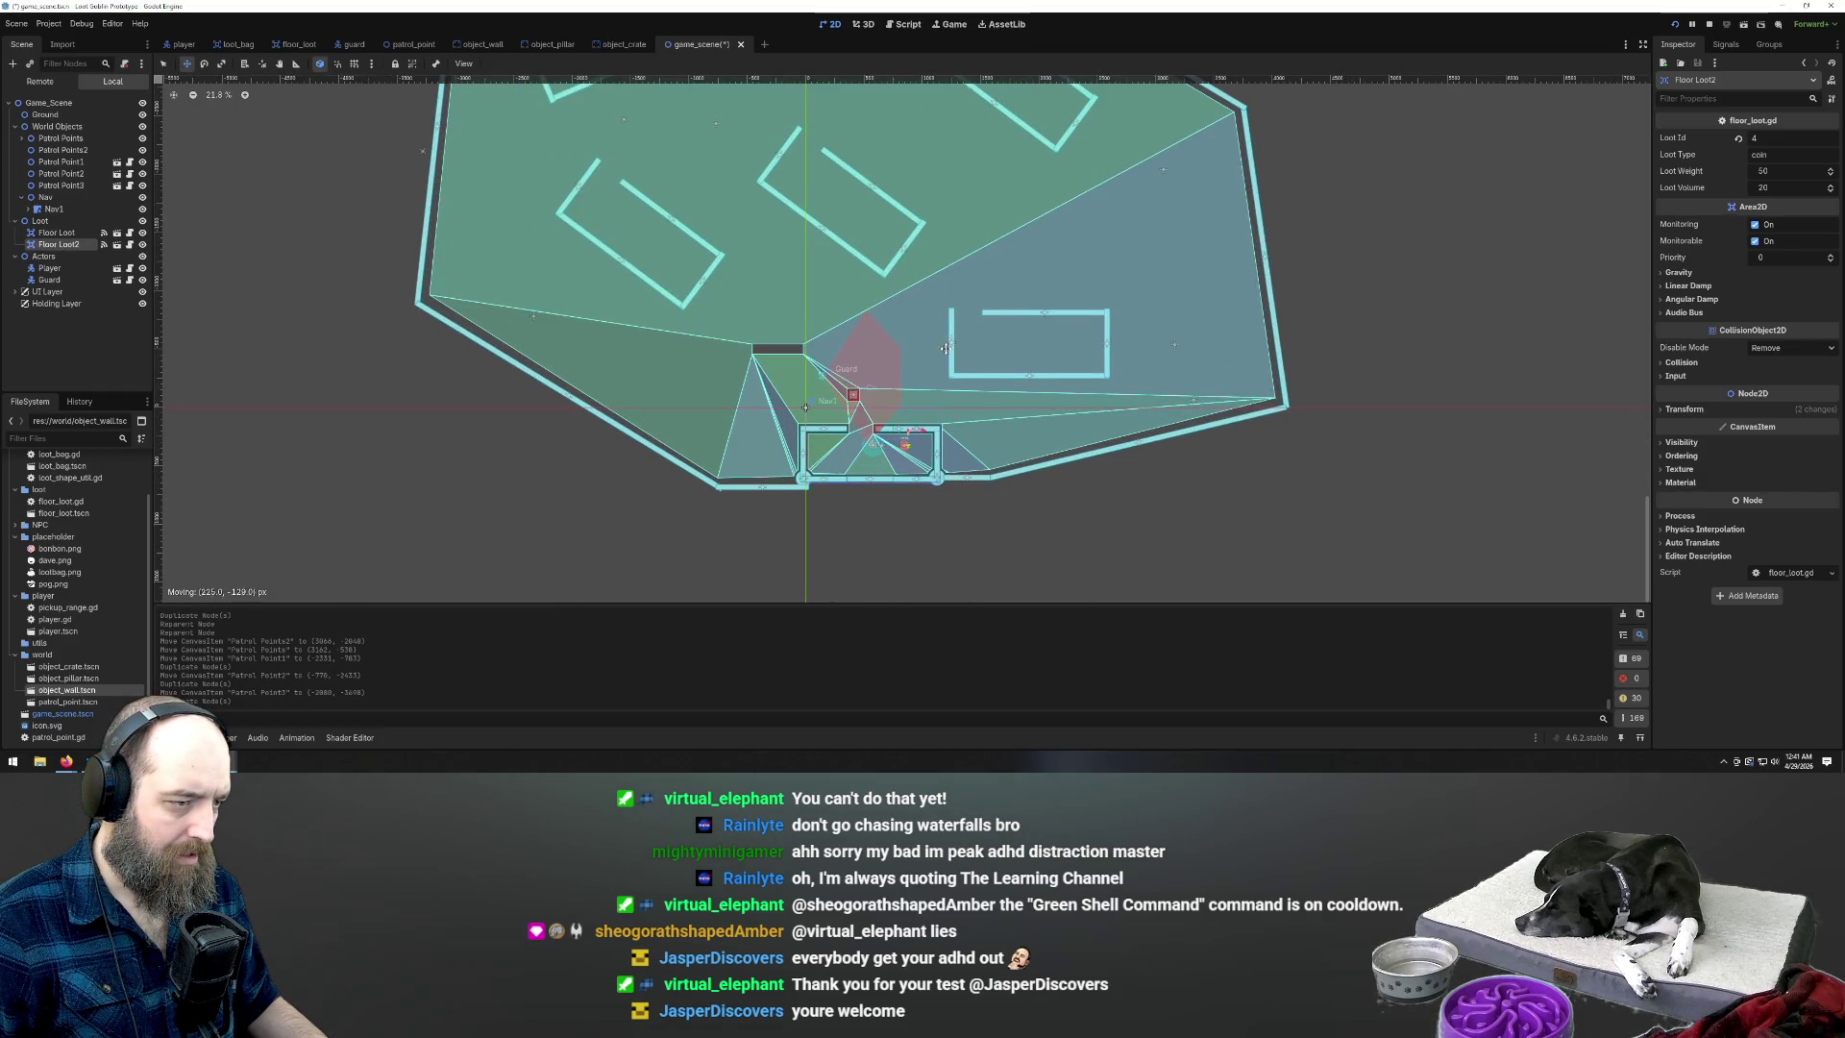
left_click_drag(974, 286, 974, 286)
key("ctrl+d")
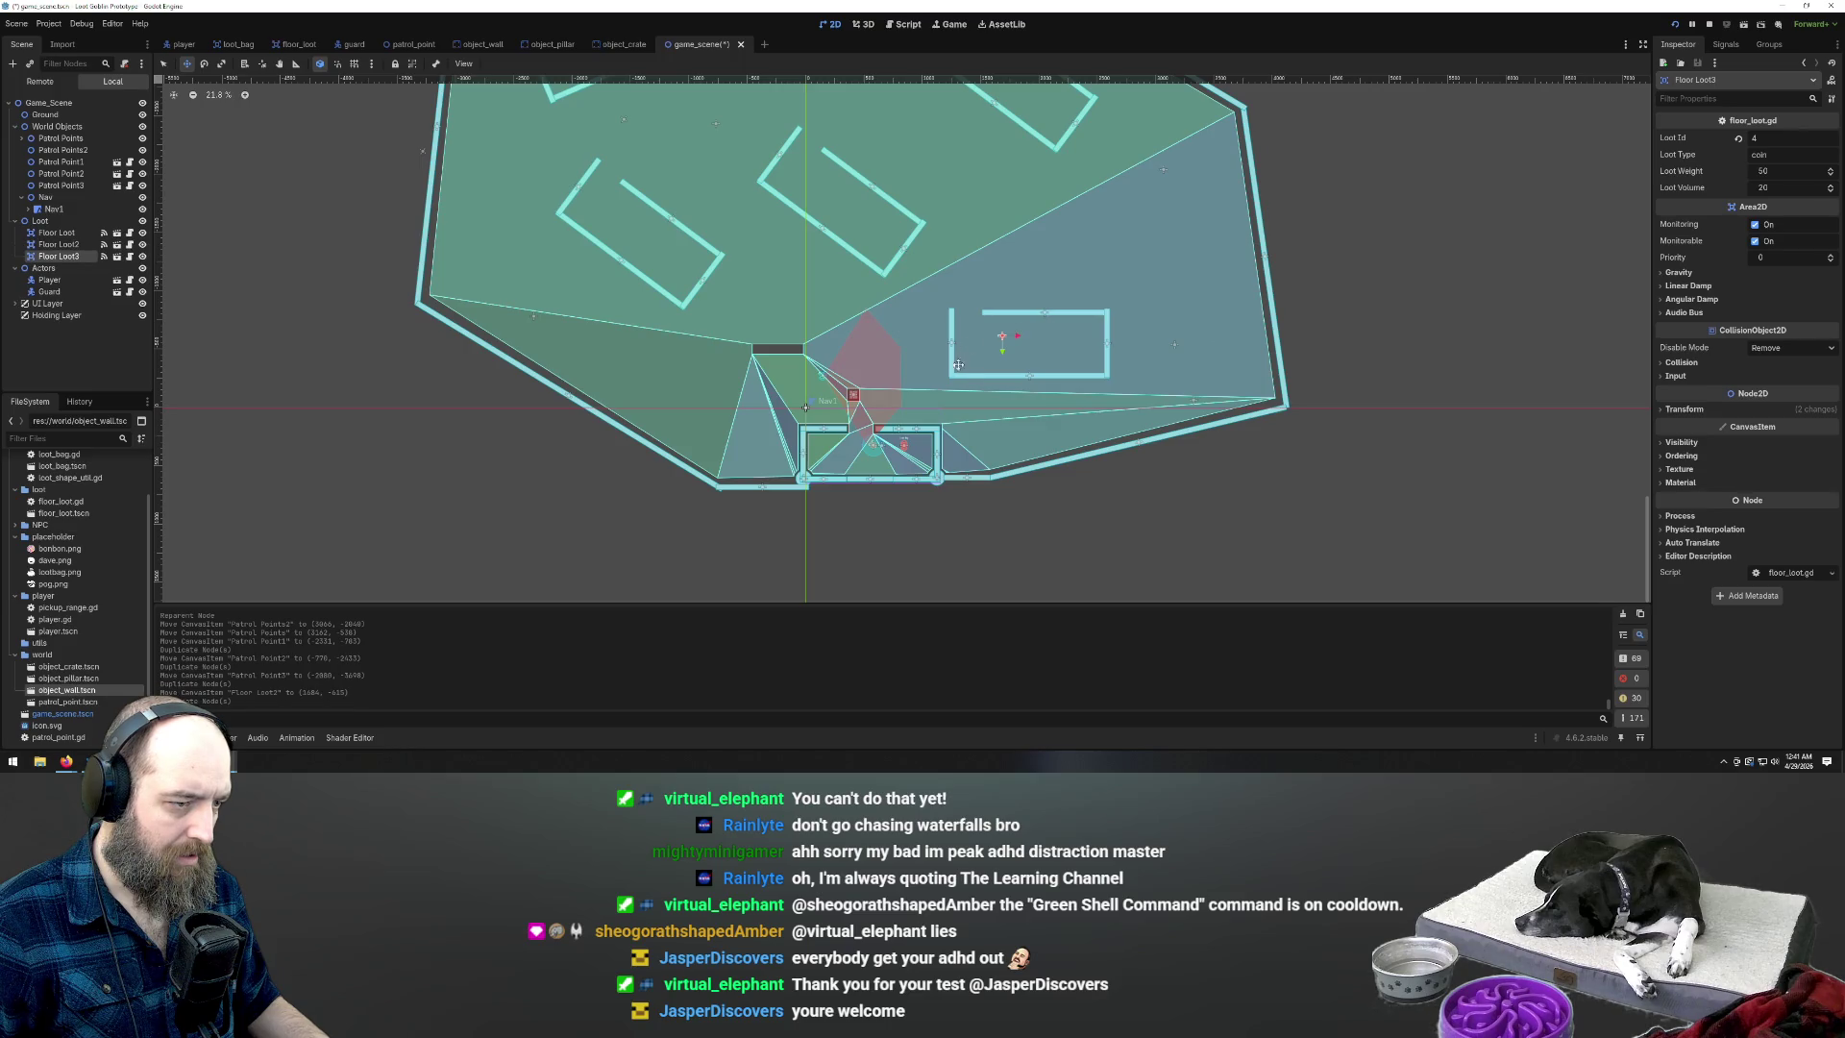
left_click_drag(870, 219, 892, 241)
scroll(1018, 331, "up", 3)
scroll(1014, 333, "down", 3)
key("ctrl+d")
left_click(875, 266)
key("ctrl+d")
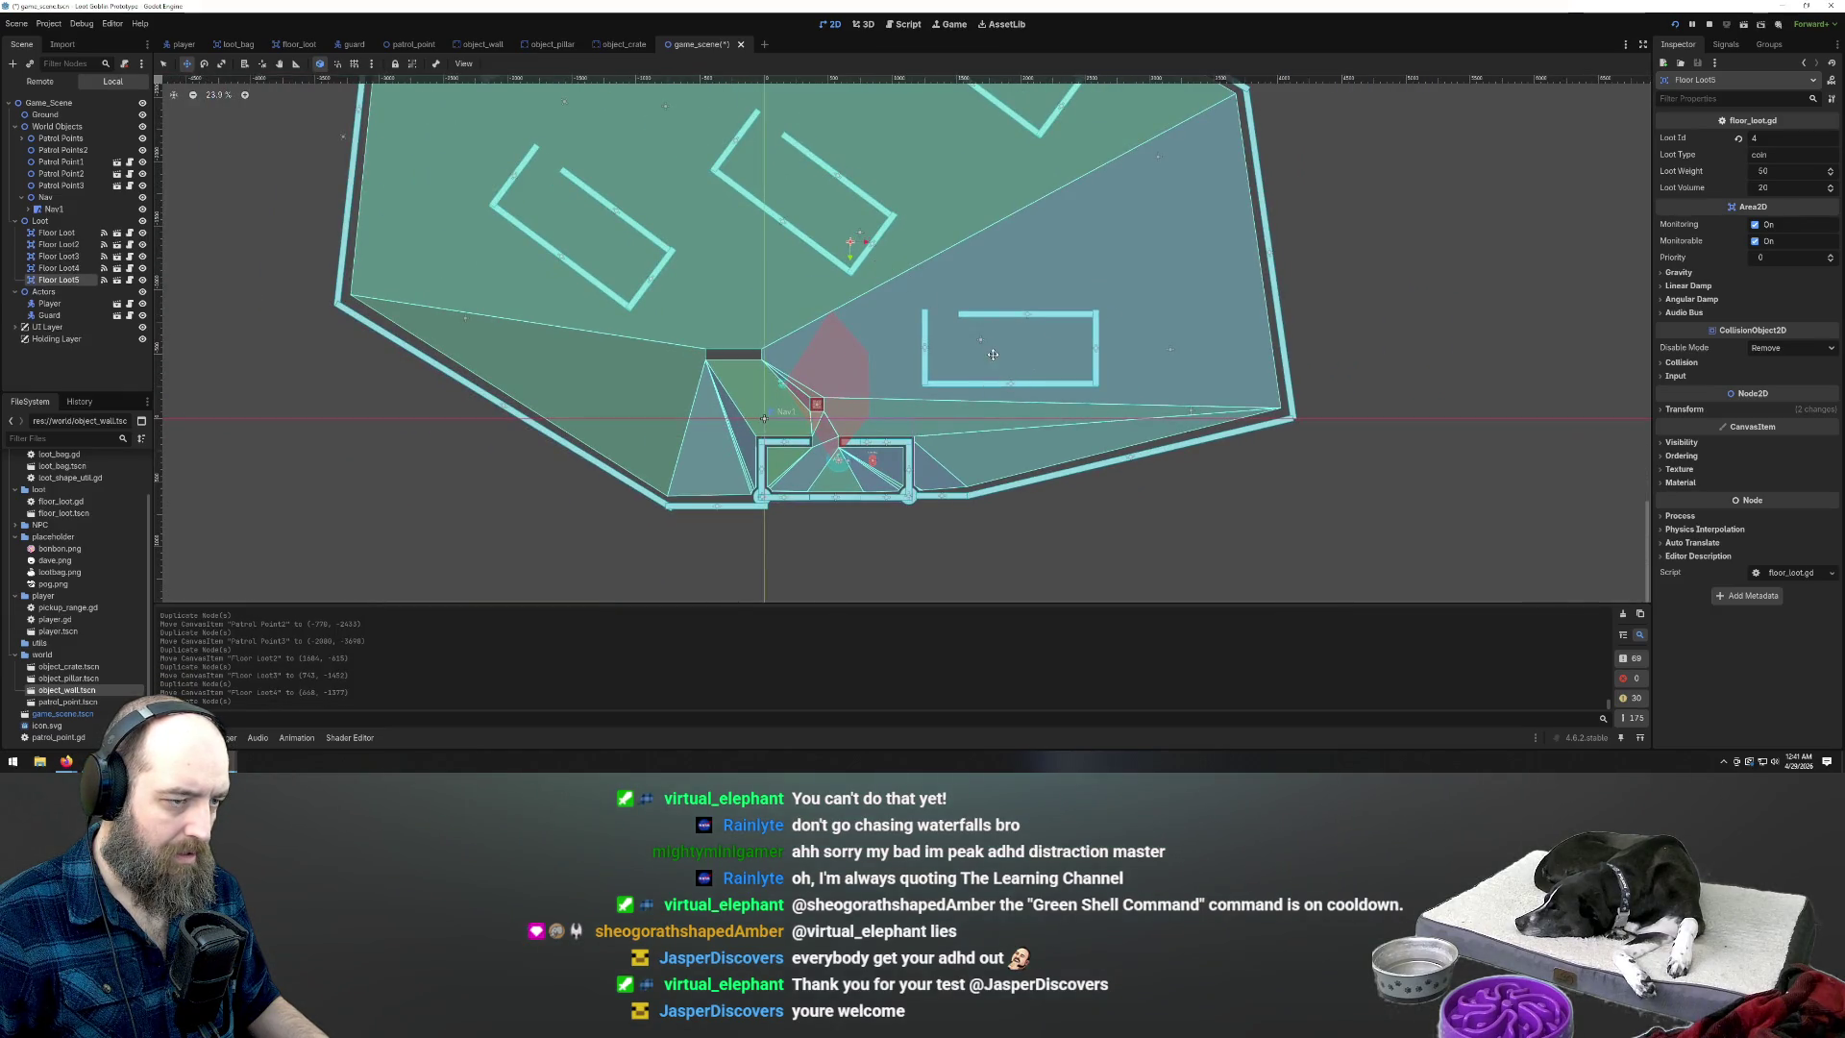
left_click(1006, 317)
Place Floor Loot6 through Floor Loot10 across the right-hand and left-hand areas
key("ctrl+d")
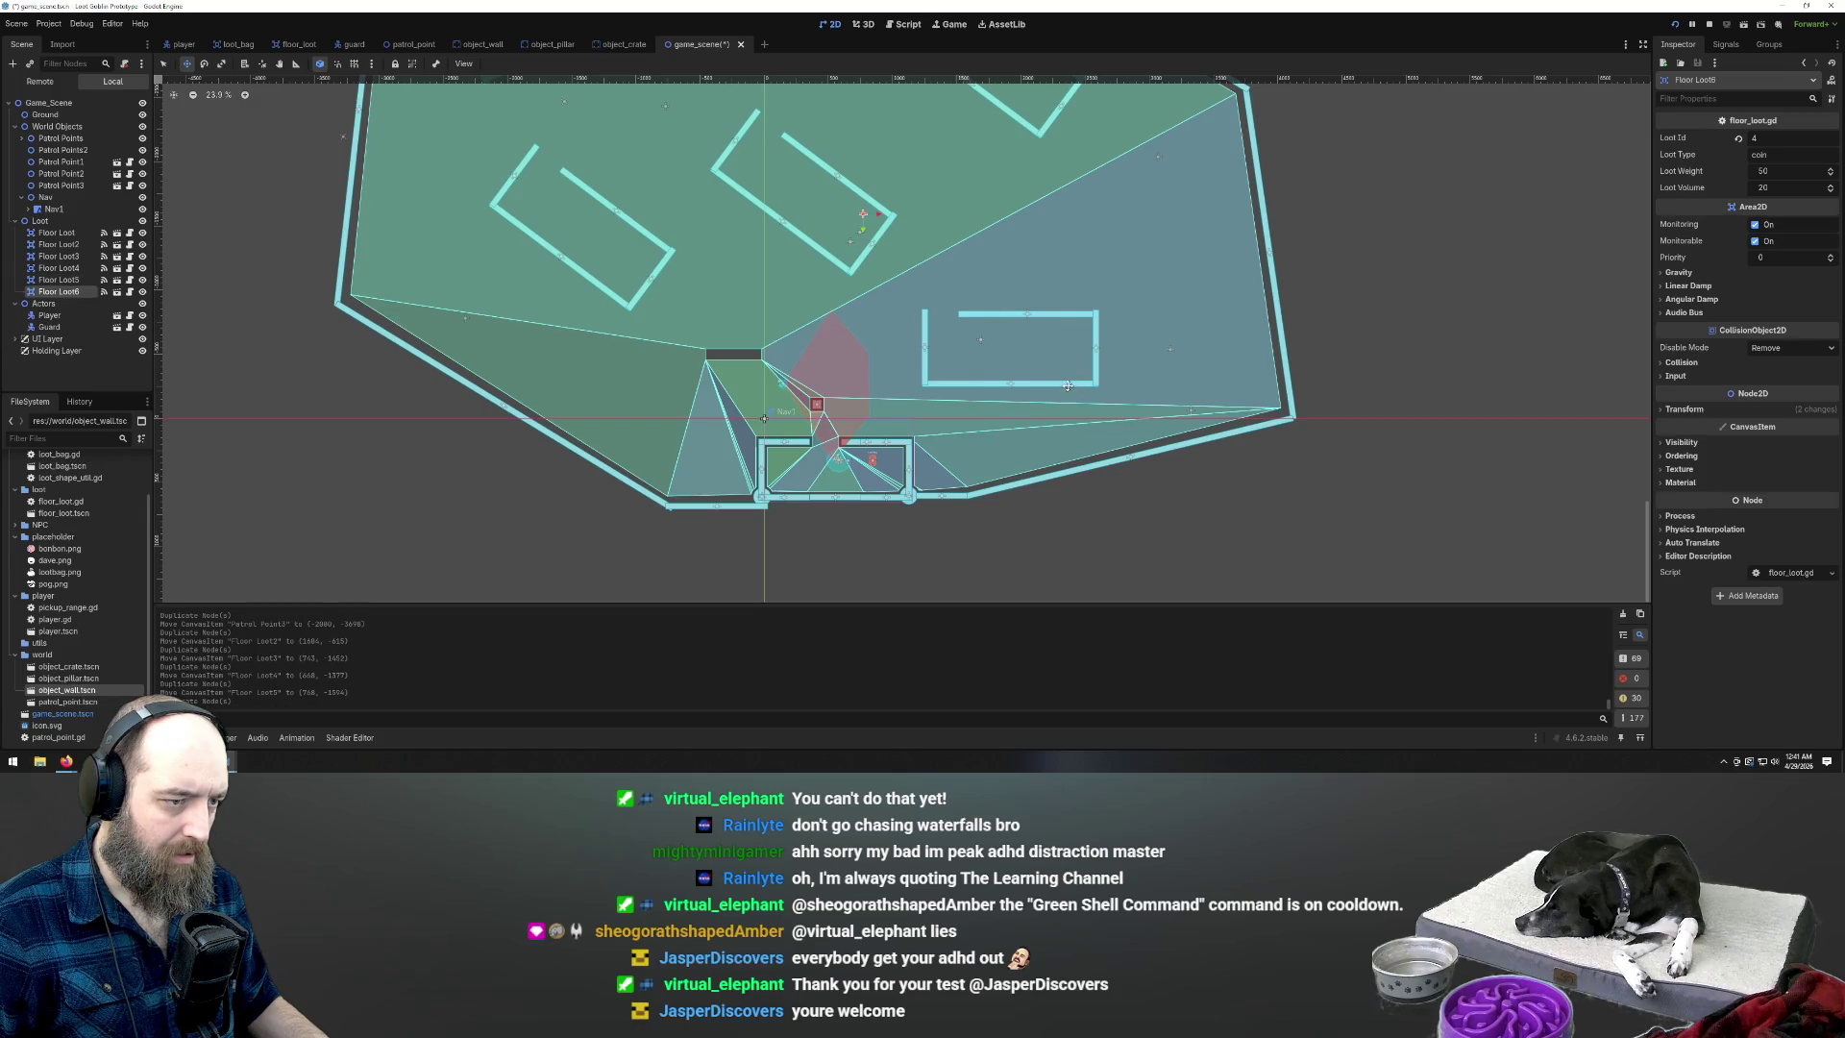
left_click(1237, 501)
key("ctrl+d")
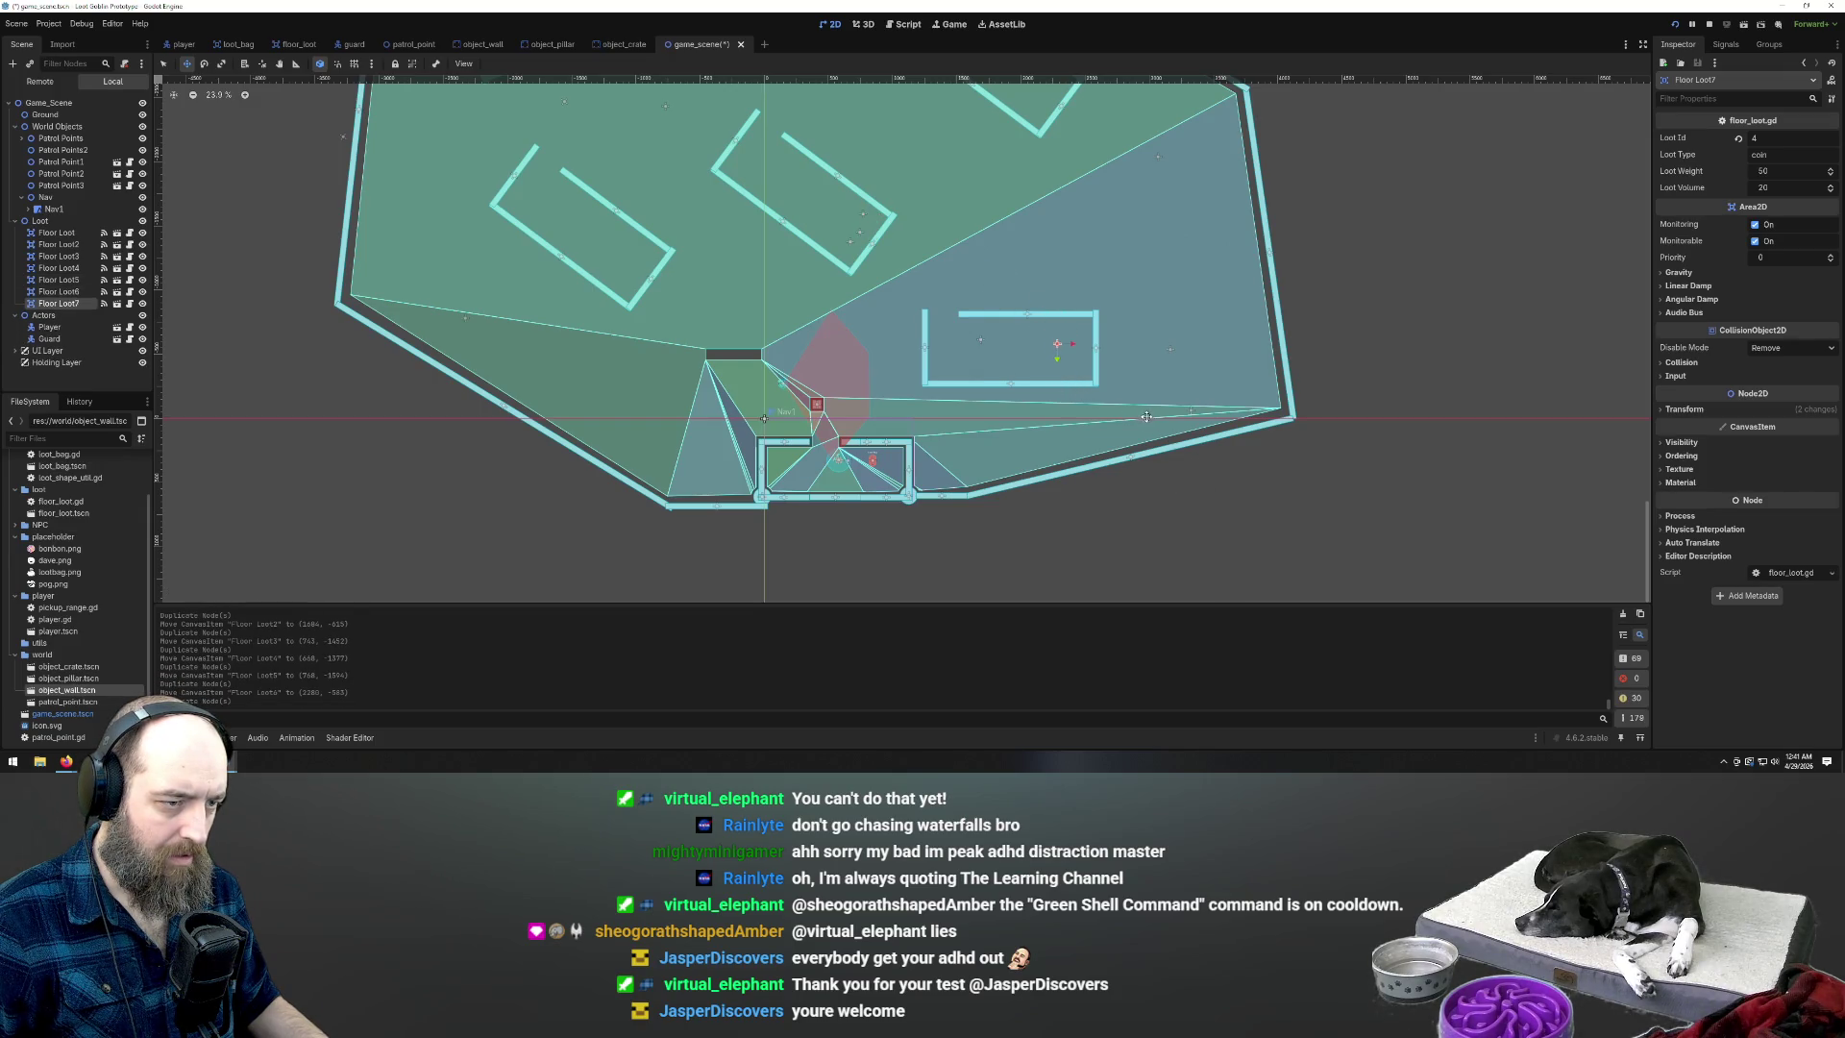
left_click(1156, 425)
key("ctrl+d")
left_click(1167, 405)
key("ctrl+d")
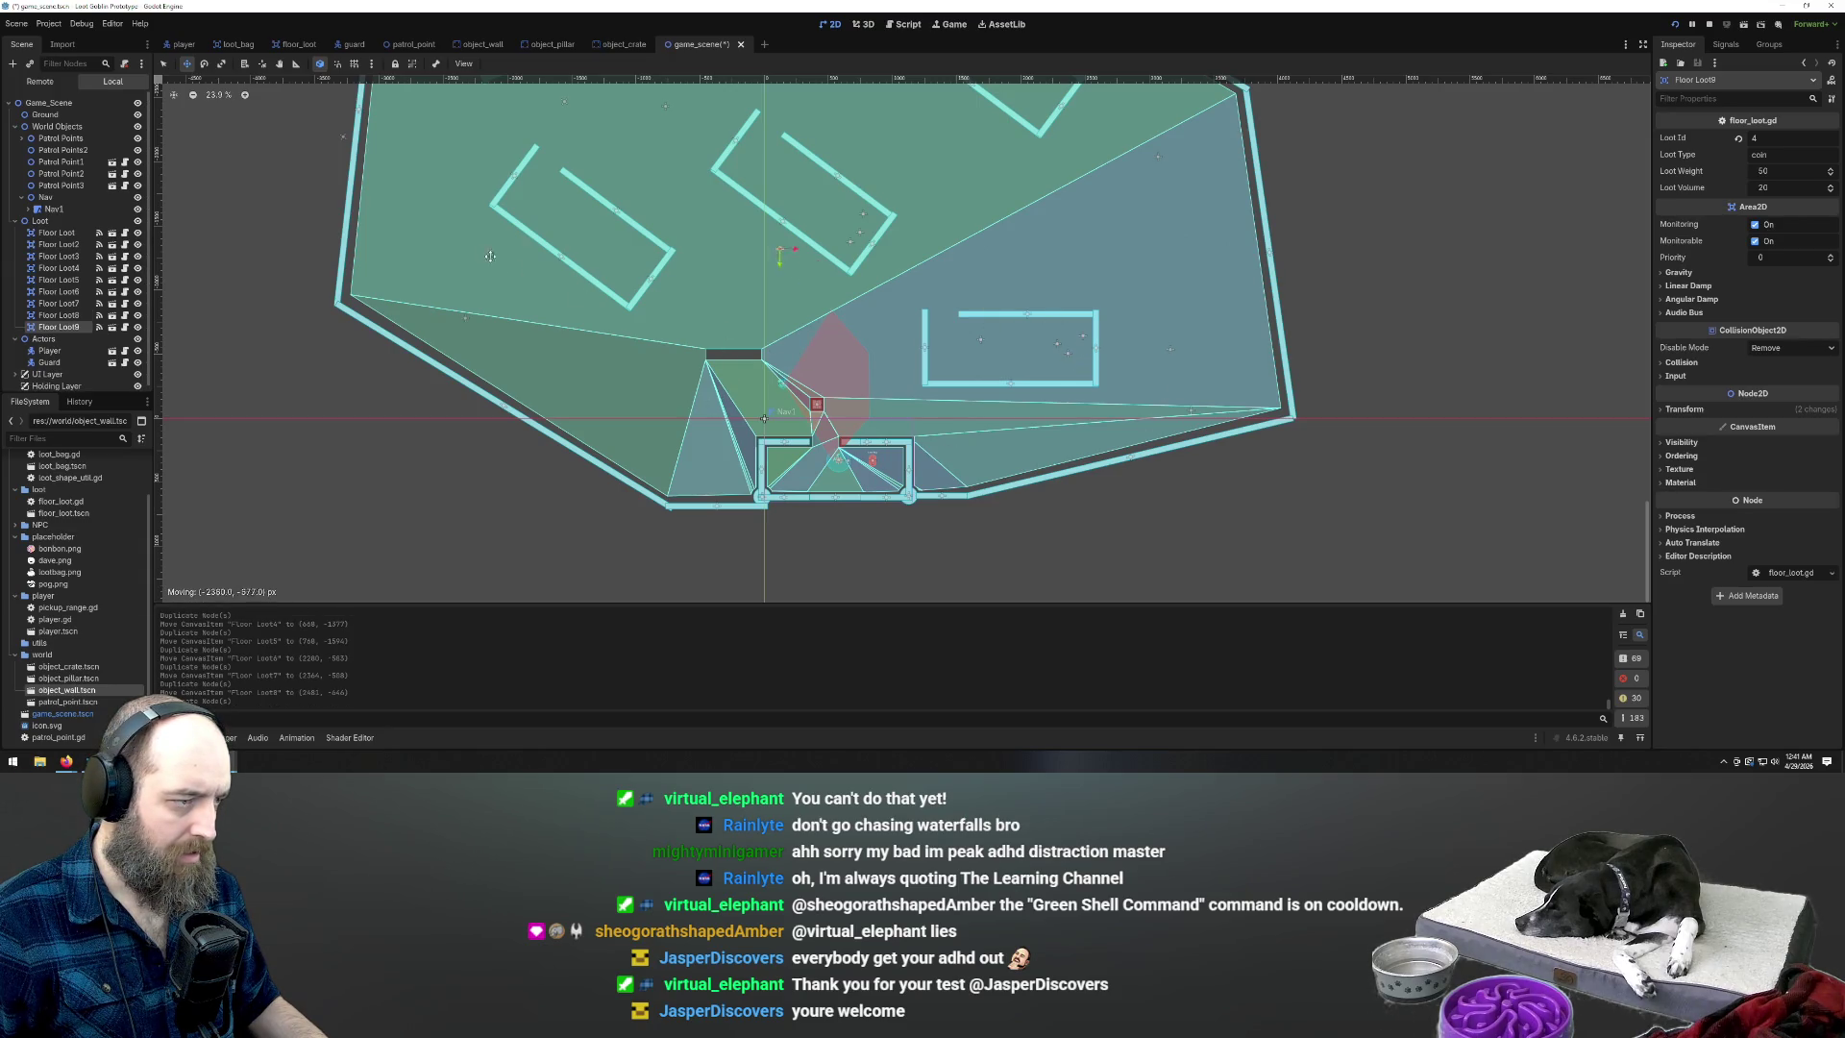
left_click(355, 282)
key("ctrl+d")
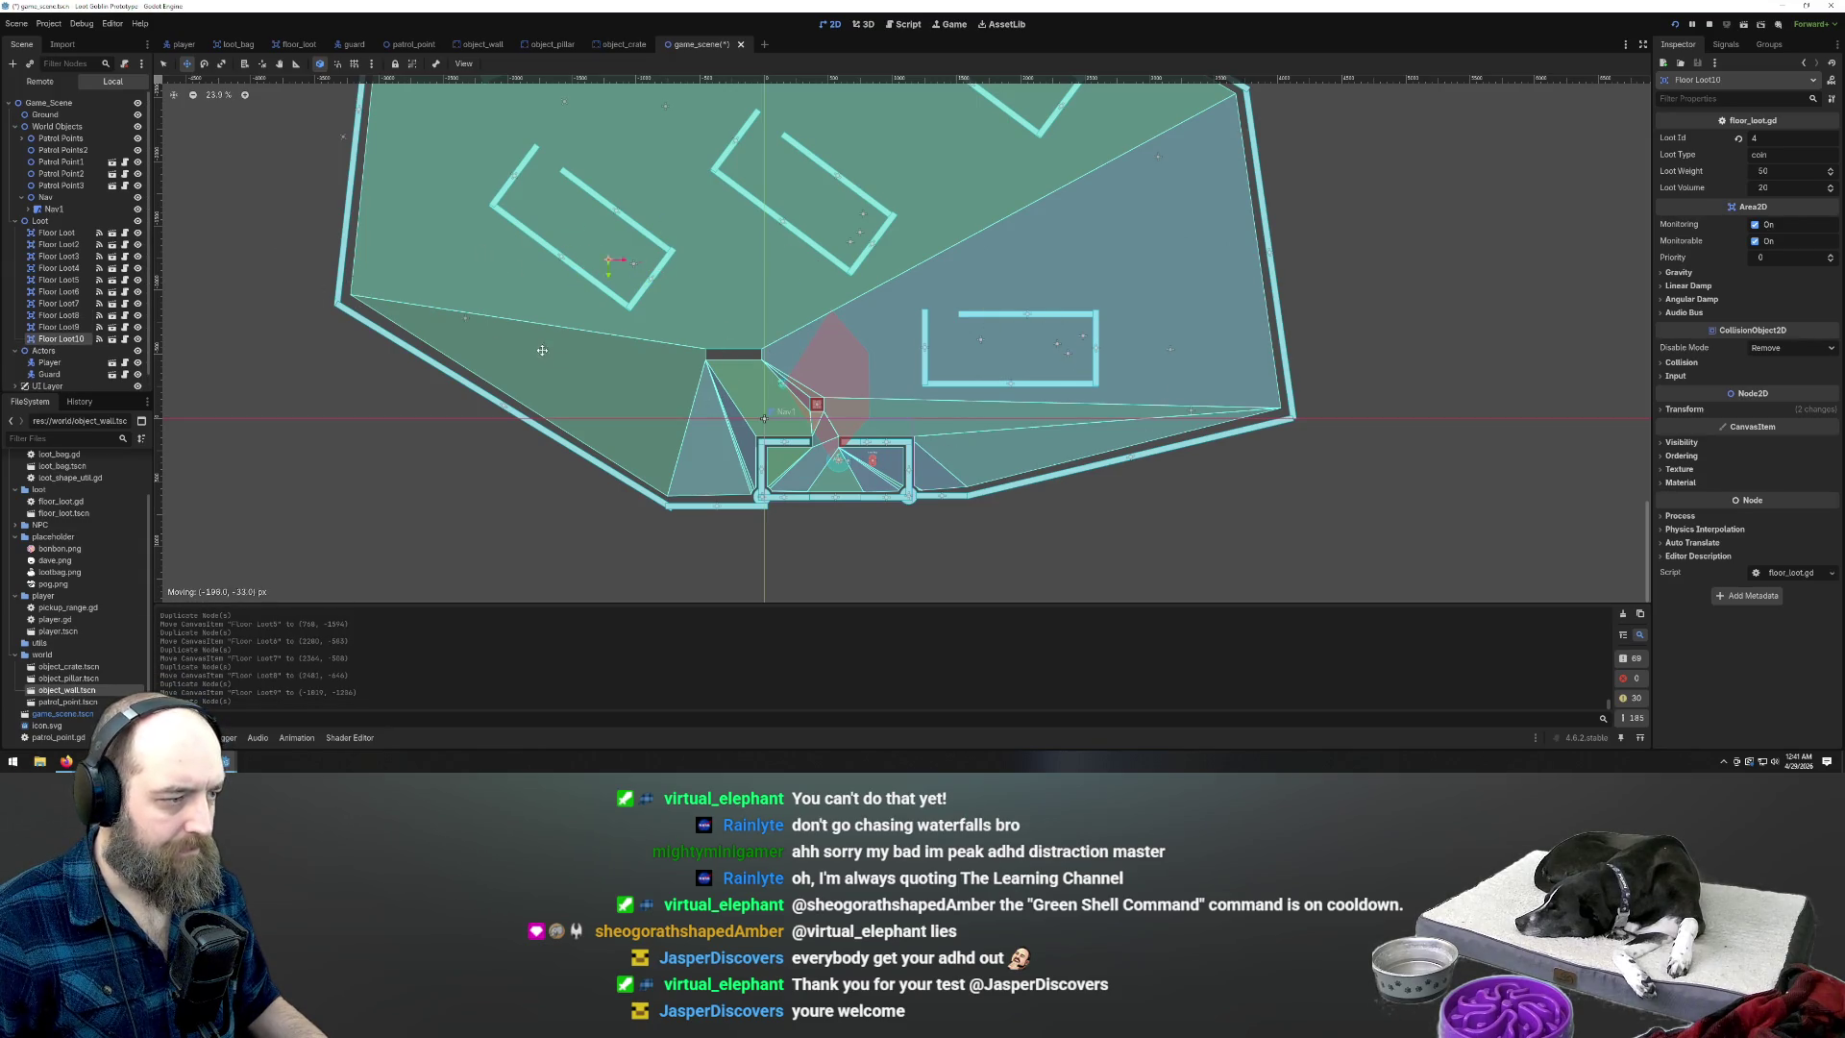
left_click(594, 398)
Scatter Floor Loot11 through Floor Loot15 near the left wall and upper-left area
key("ctrl+d")
left_click(519, 327)
key("ctrl+d")
left_click(567, 365)
key("ctrl+d")
left_click(384, 307)
key("ctrl+d")
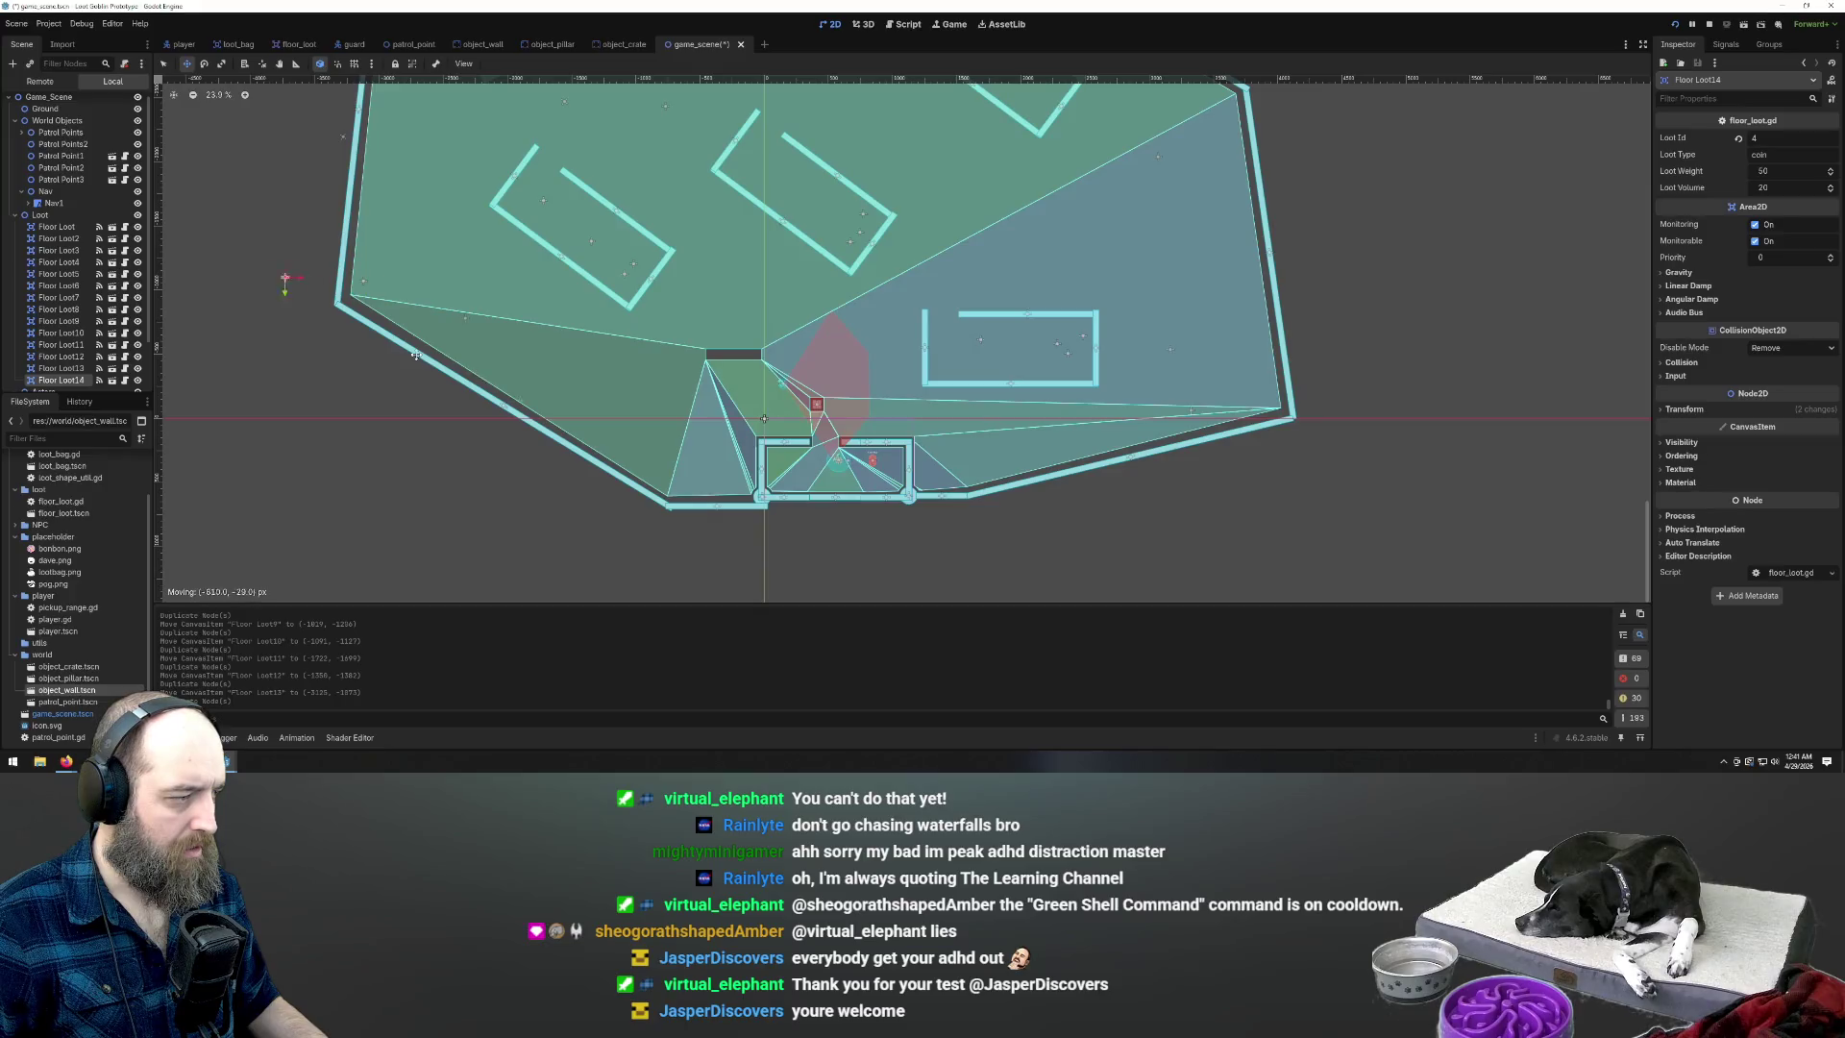
left_click(515, 376)
key("ctrl+d")
scroll(515, 376, "down", 2)
scroll(488, 265, "up", 3)
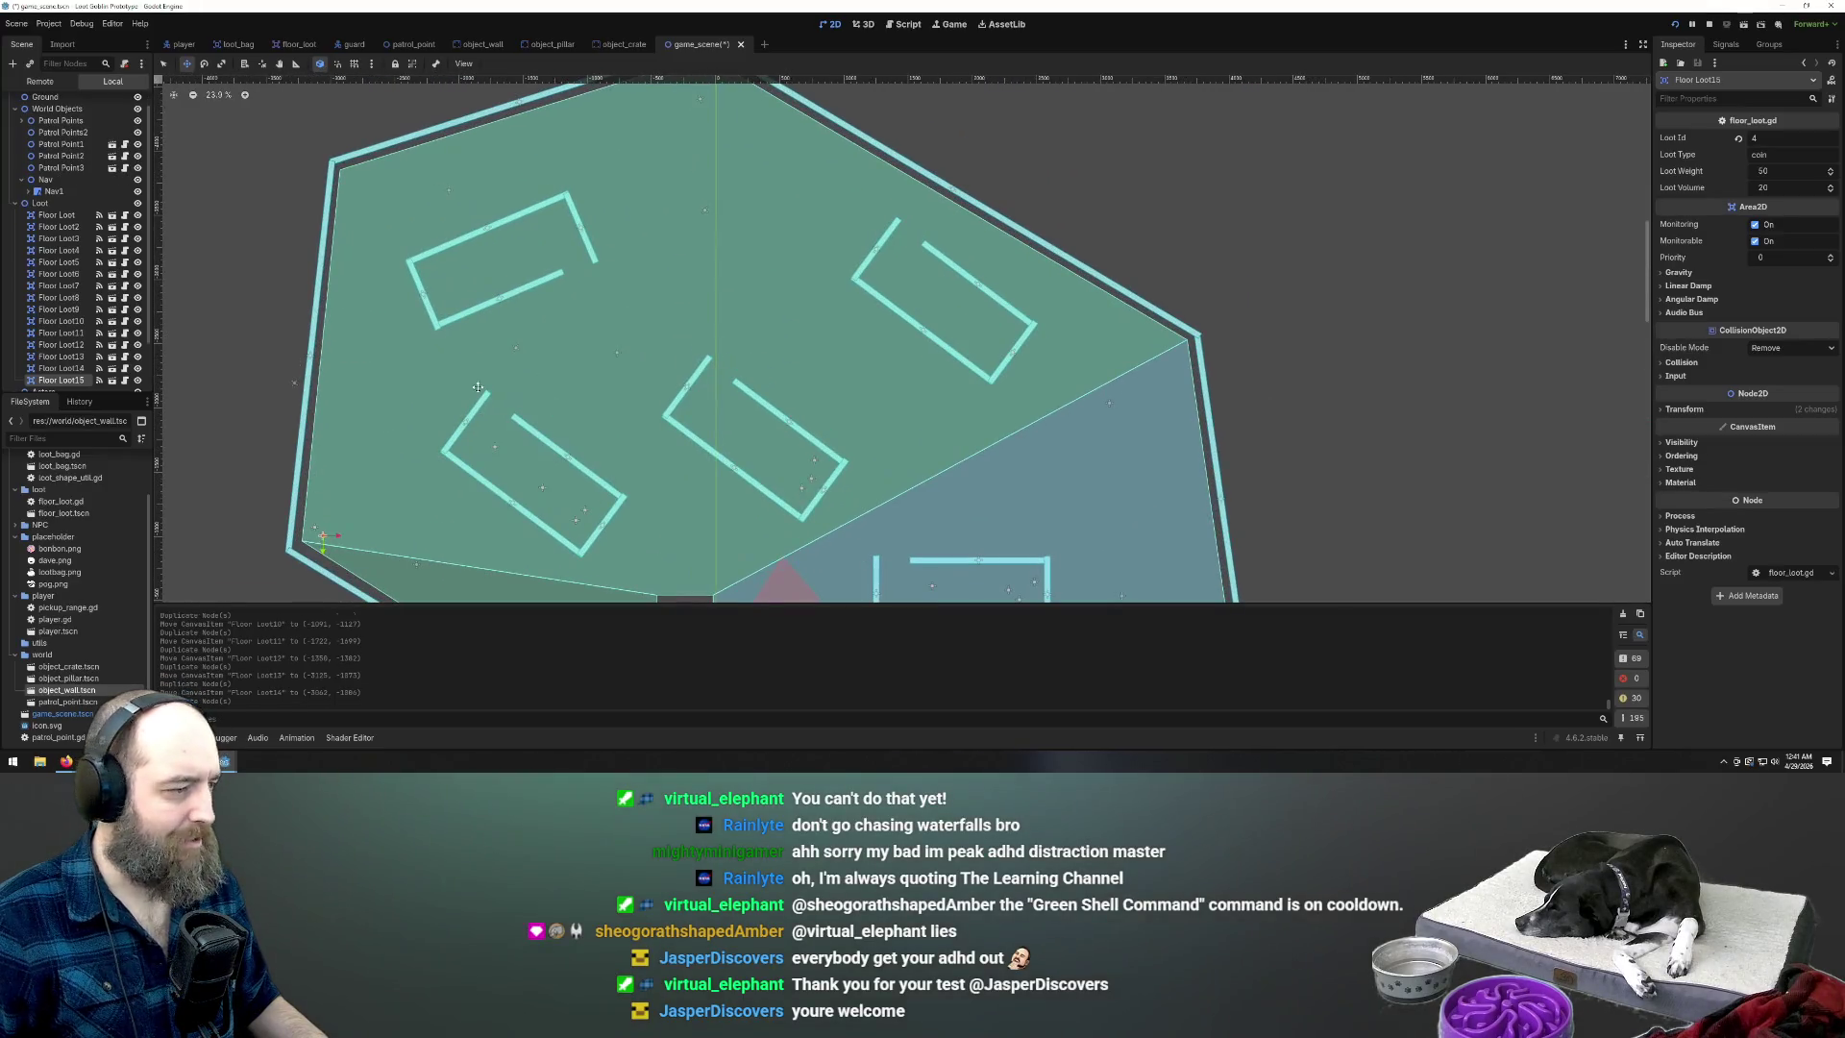
left_click(475, 215)
Drop Floor Loot16 through Floor Loot20 inside the upper-left room
key("ctrl+d")
left_click(553, 370)
key("ctrl+d")
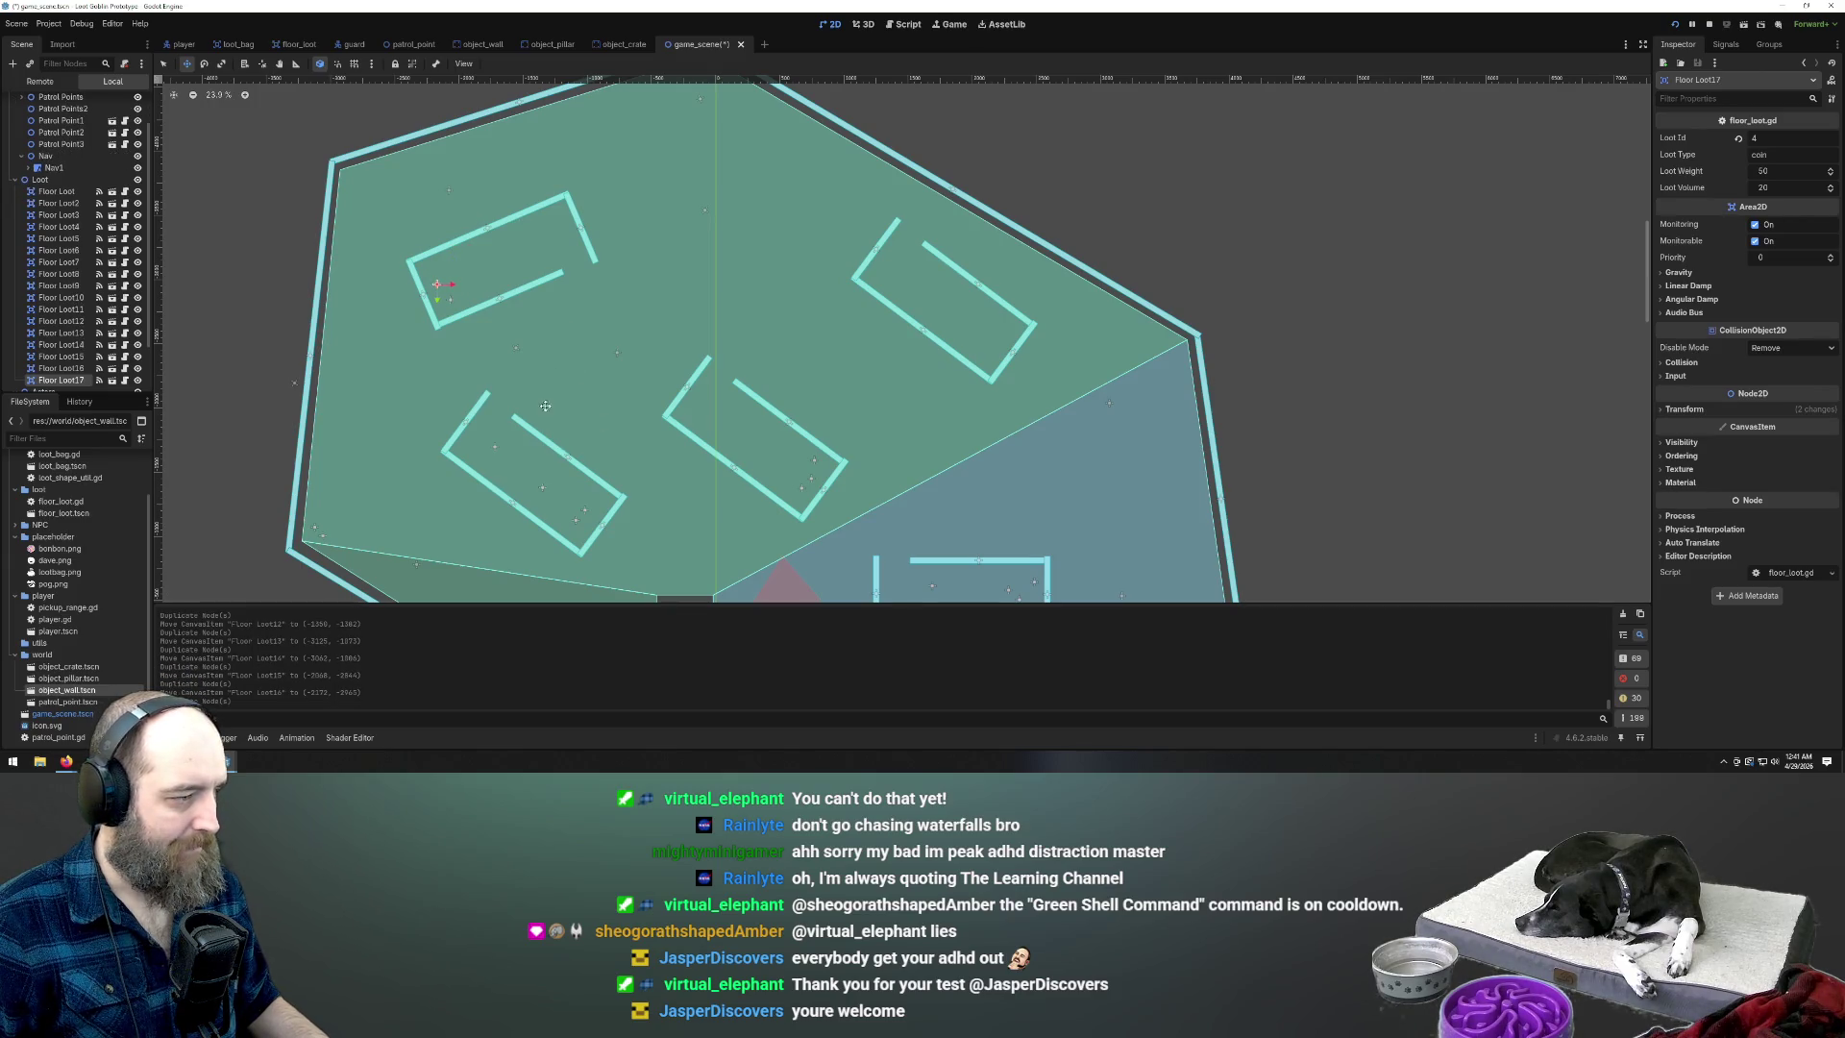
left_click(562, 400)
key("ctrl+d")
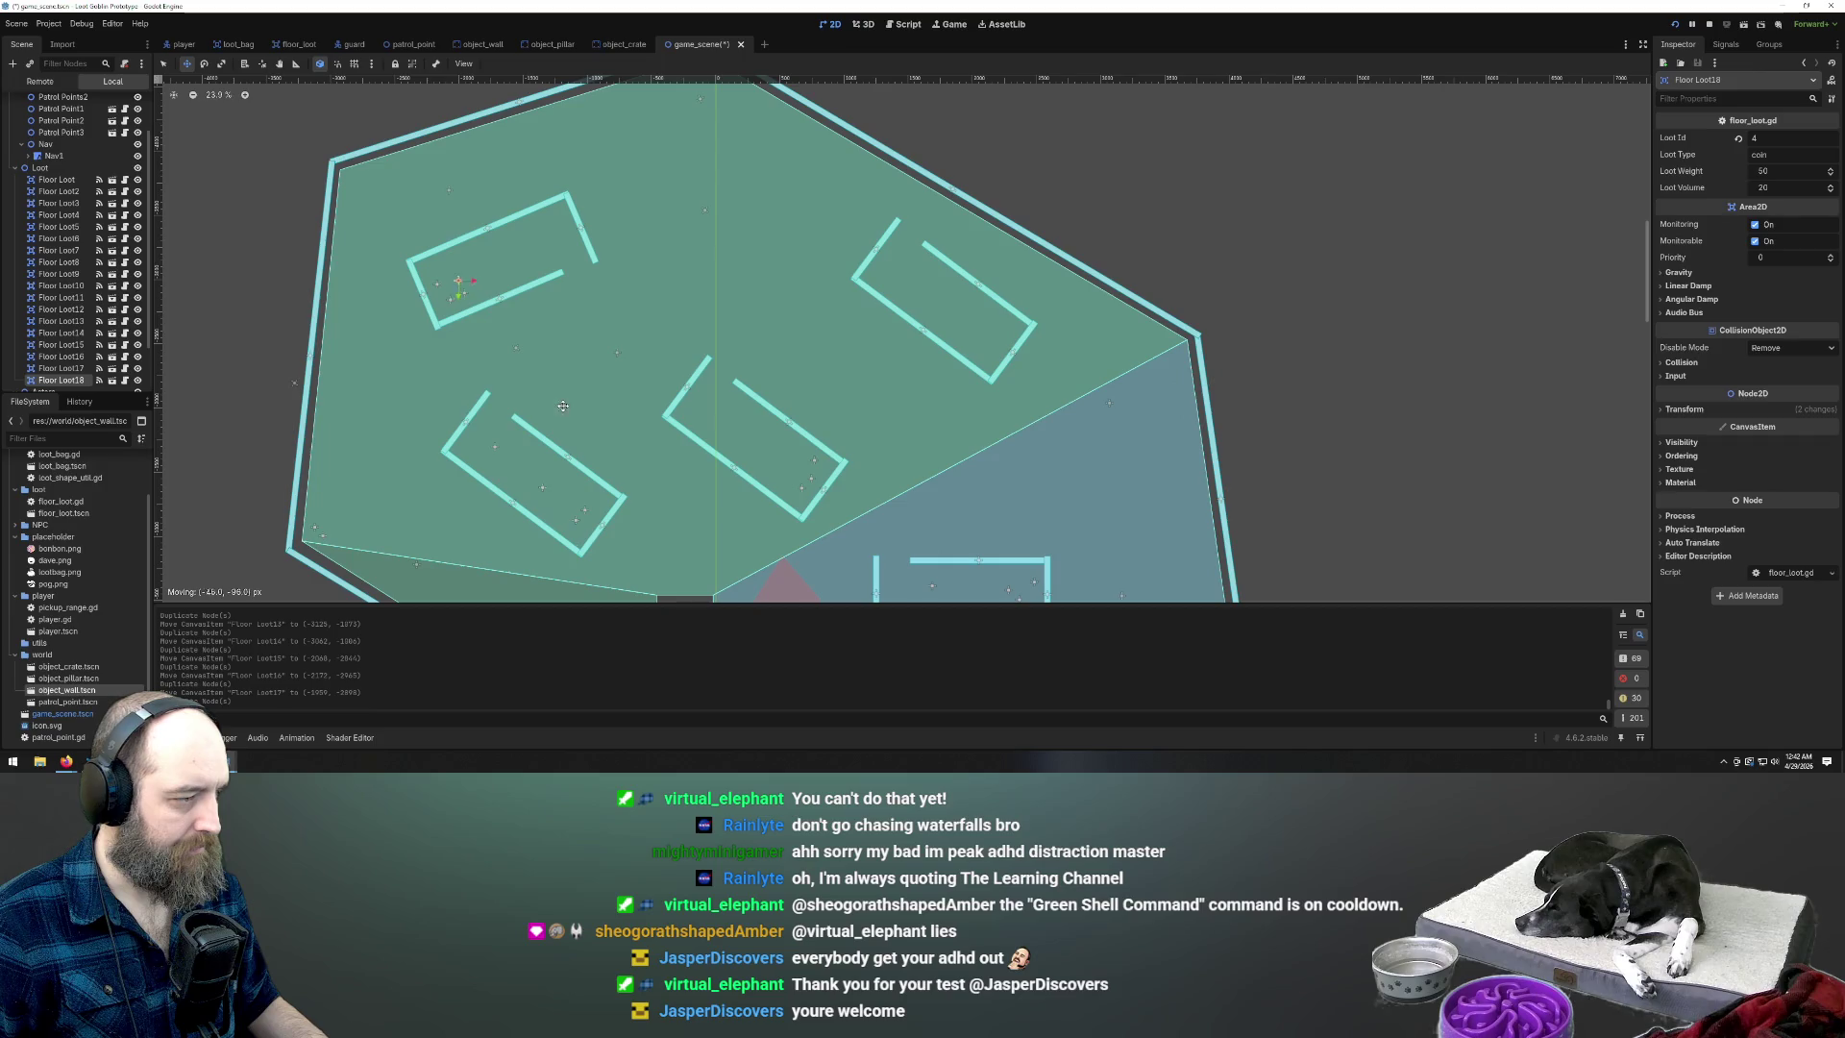
left_click(521, 391)
key("ctrl+d")
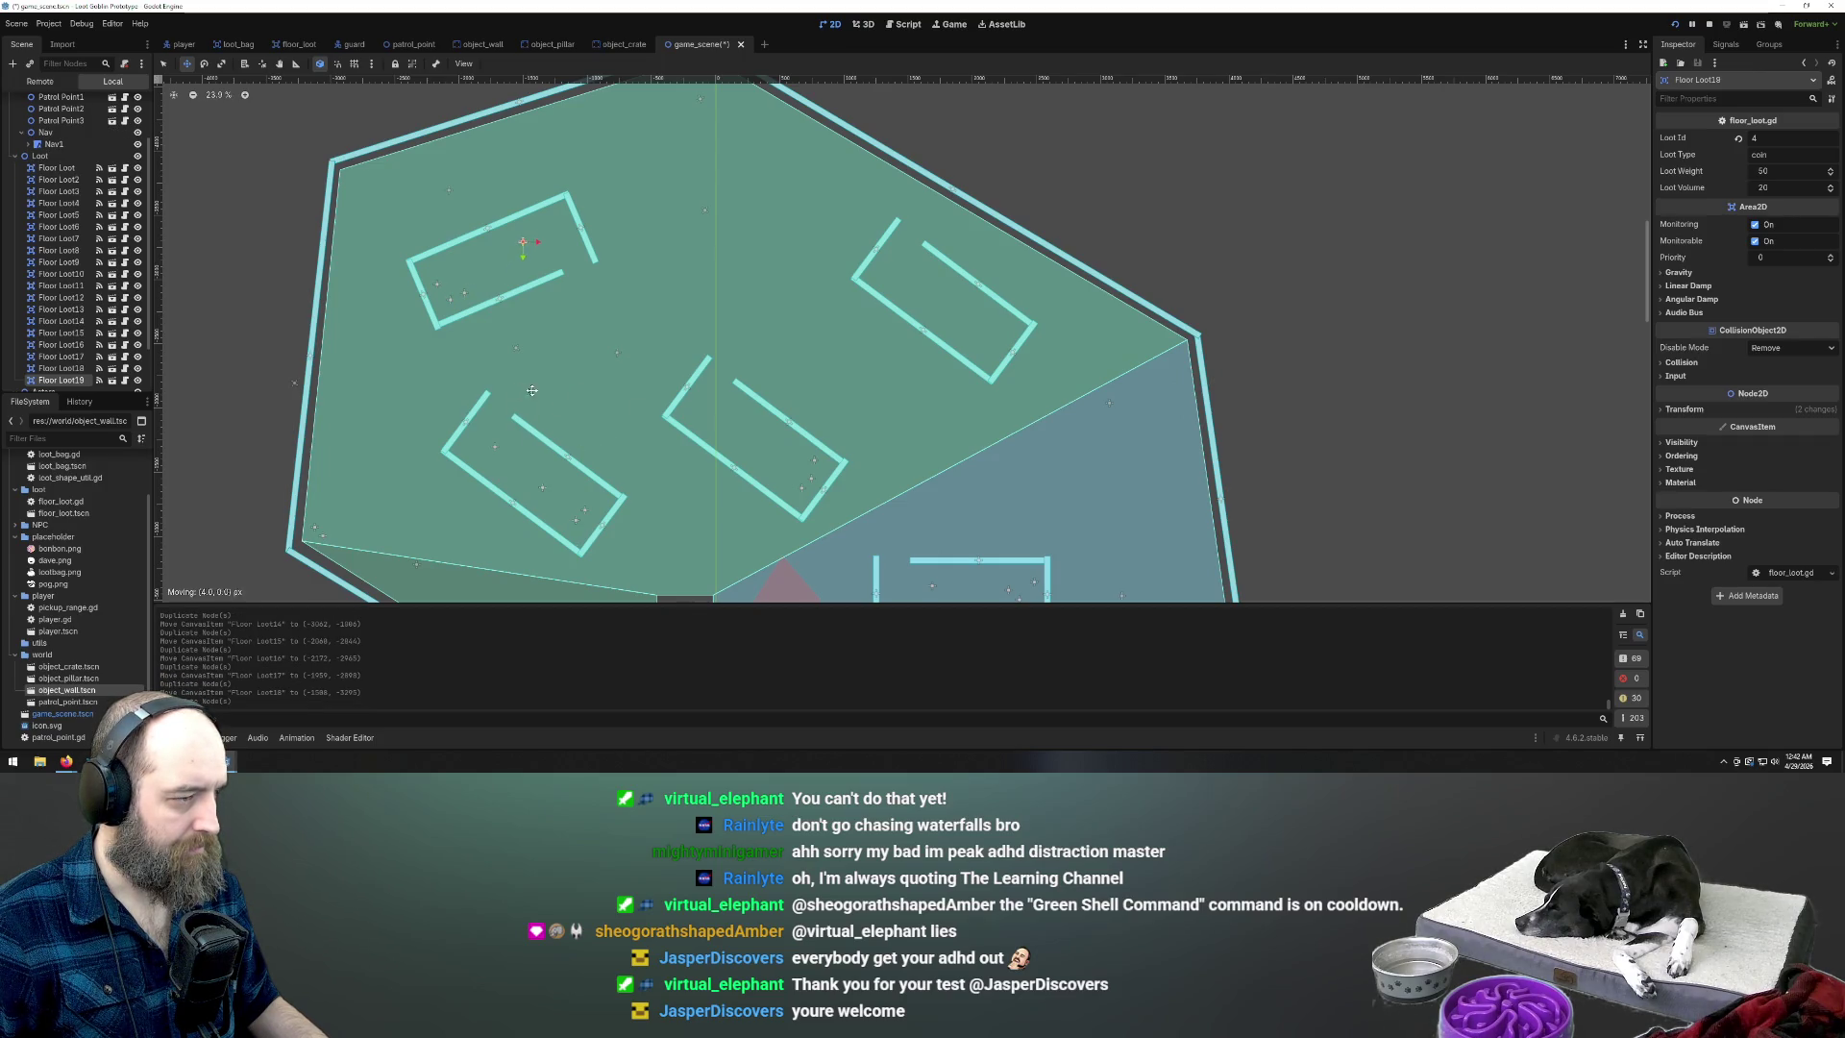
left_click(556, 396)
key("ctrl+d")
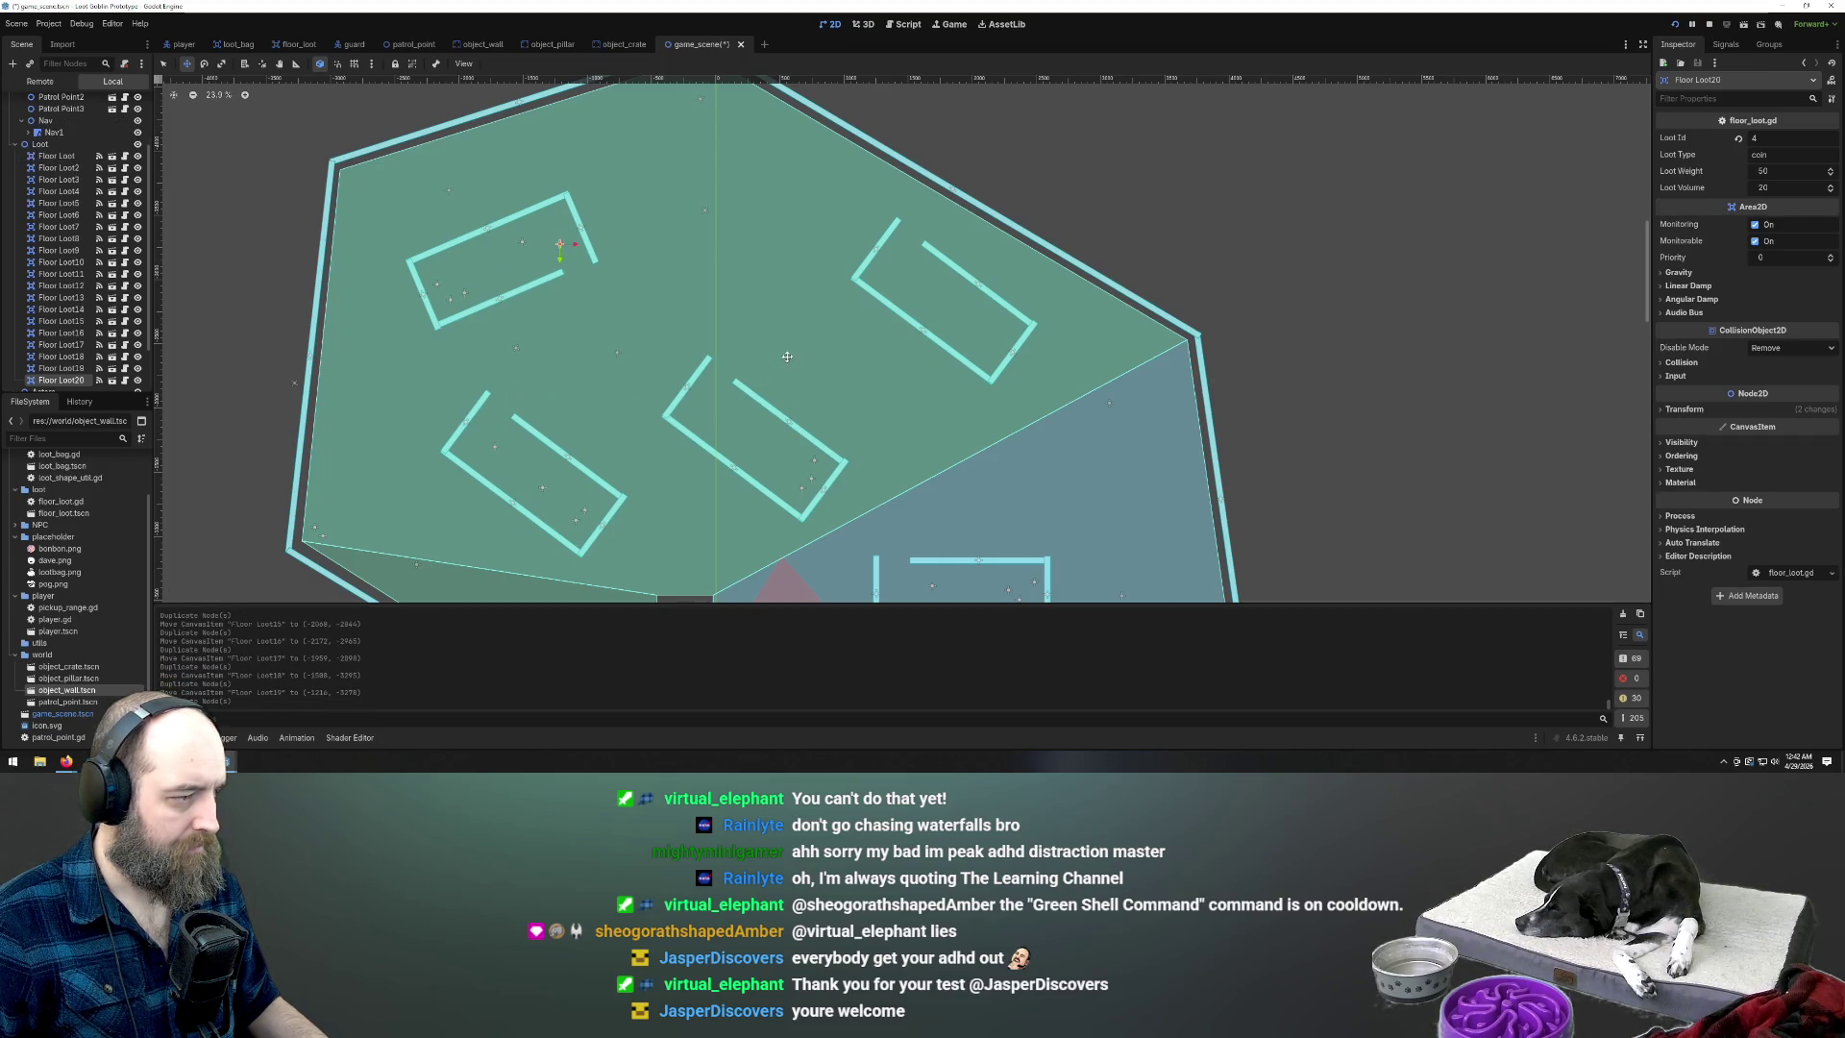
left_click(502, 437)
Place Floor Loot21 through Floor Loot25 inside the upper-right room
key("ctrl+d")
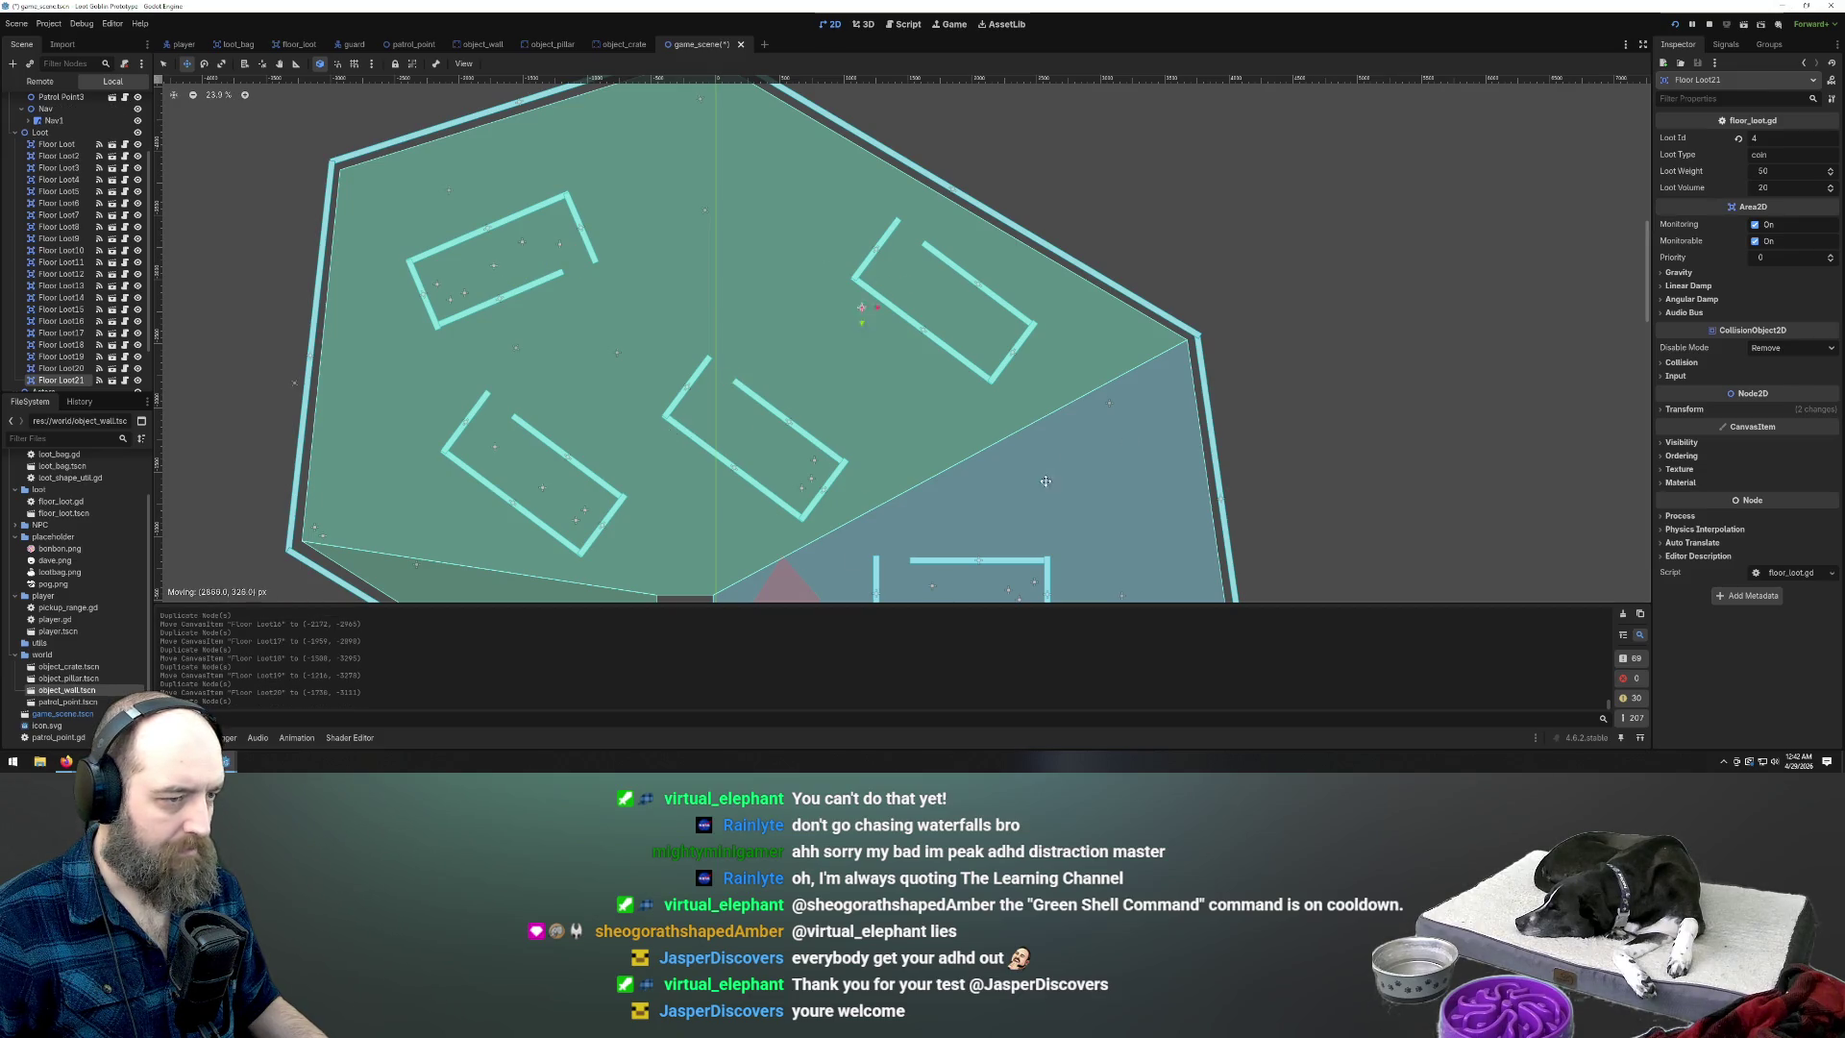
left_click(999, 442)
key("ctrl+d")
left_click(929, 398)
key("ctrl+d")
left_click(903, 413)
key("ctrl+d")
left_click(966, 474)
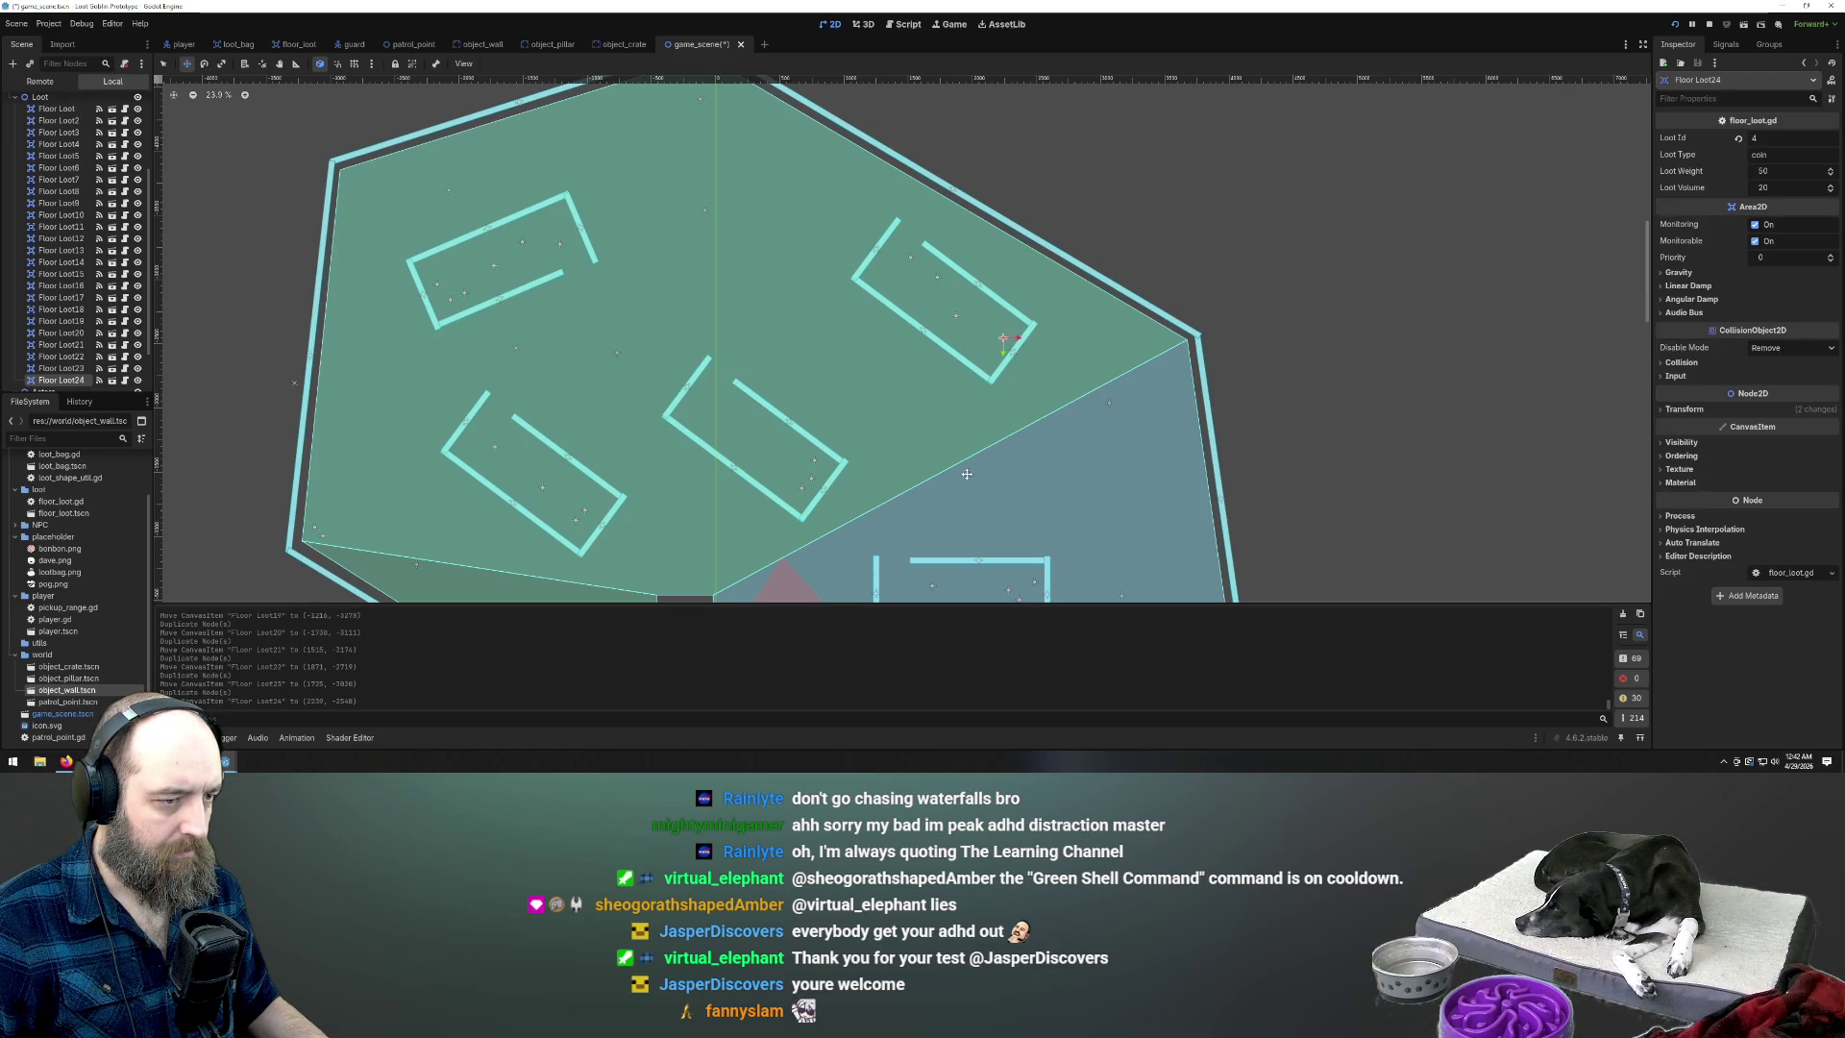
key("ctrl+d")
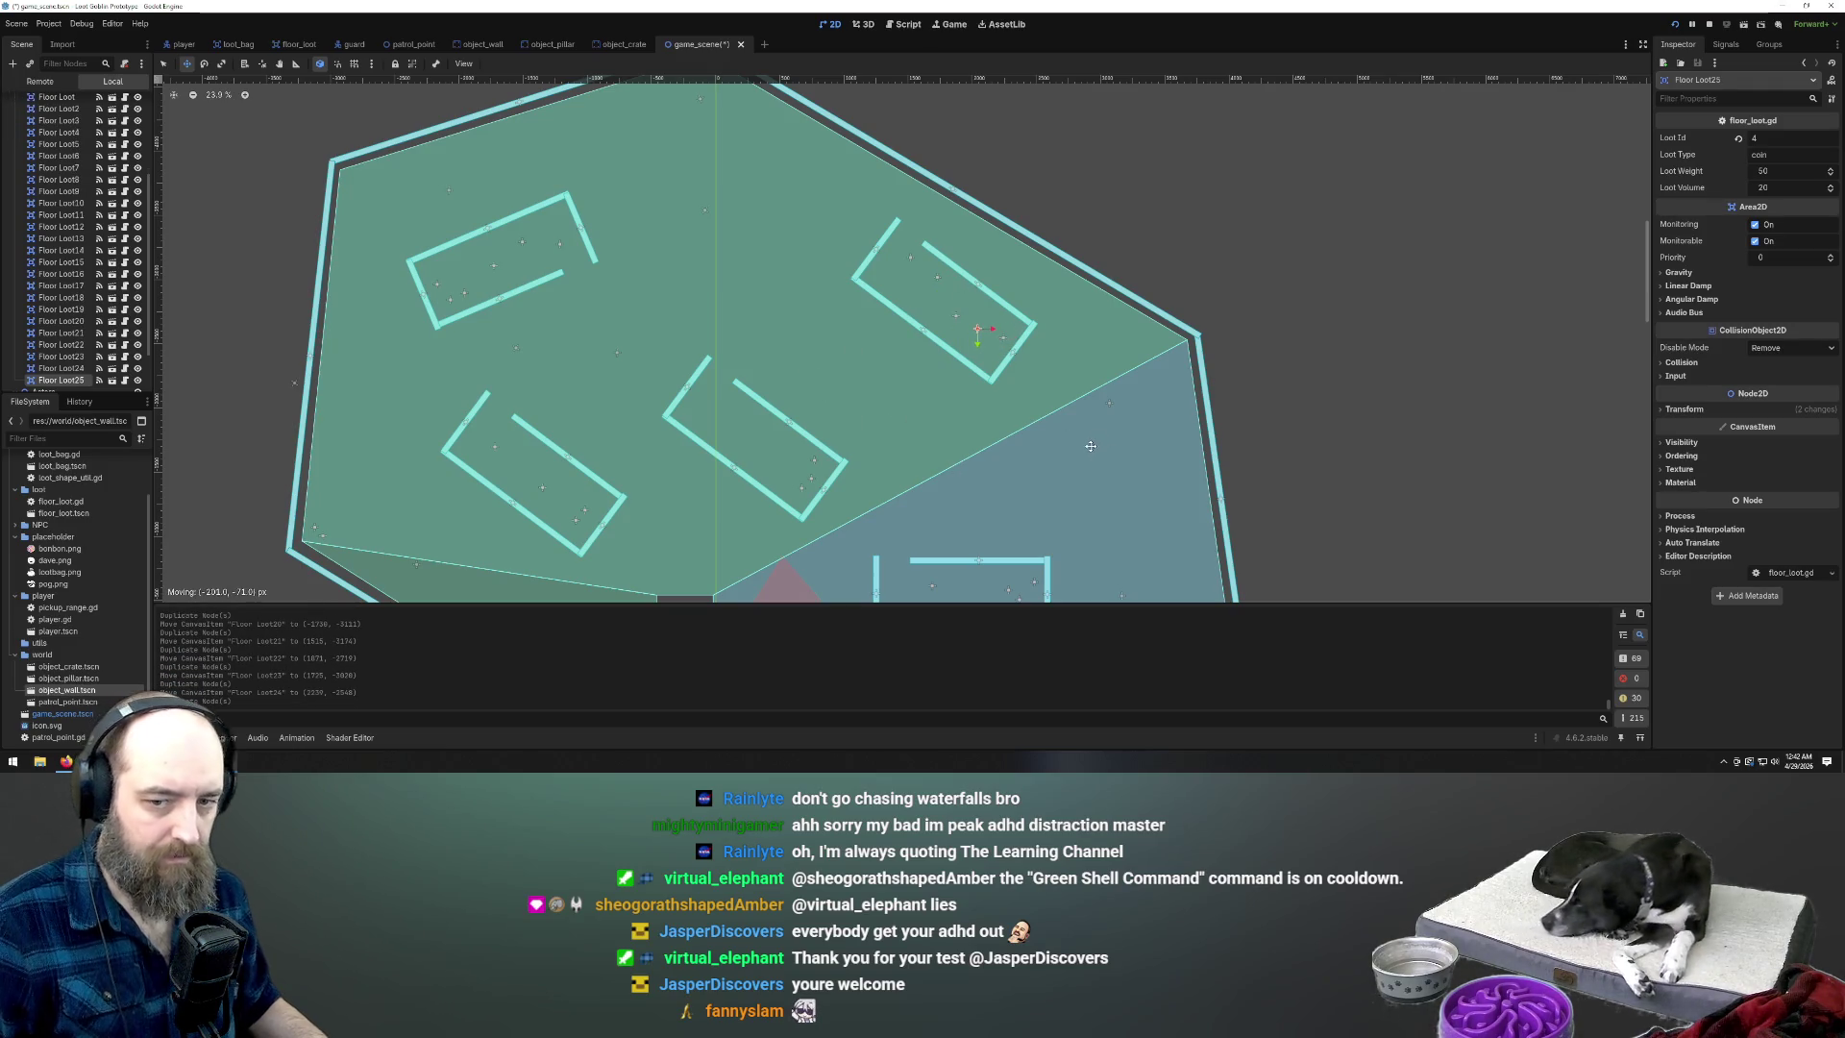
left_click(1083, 449)
Add the final copies, Floor Loot26 through Floor Loot29, around the remaining rooms
key("ctrl+d")
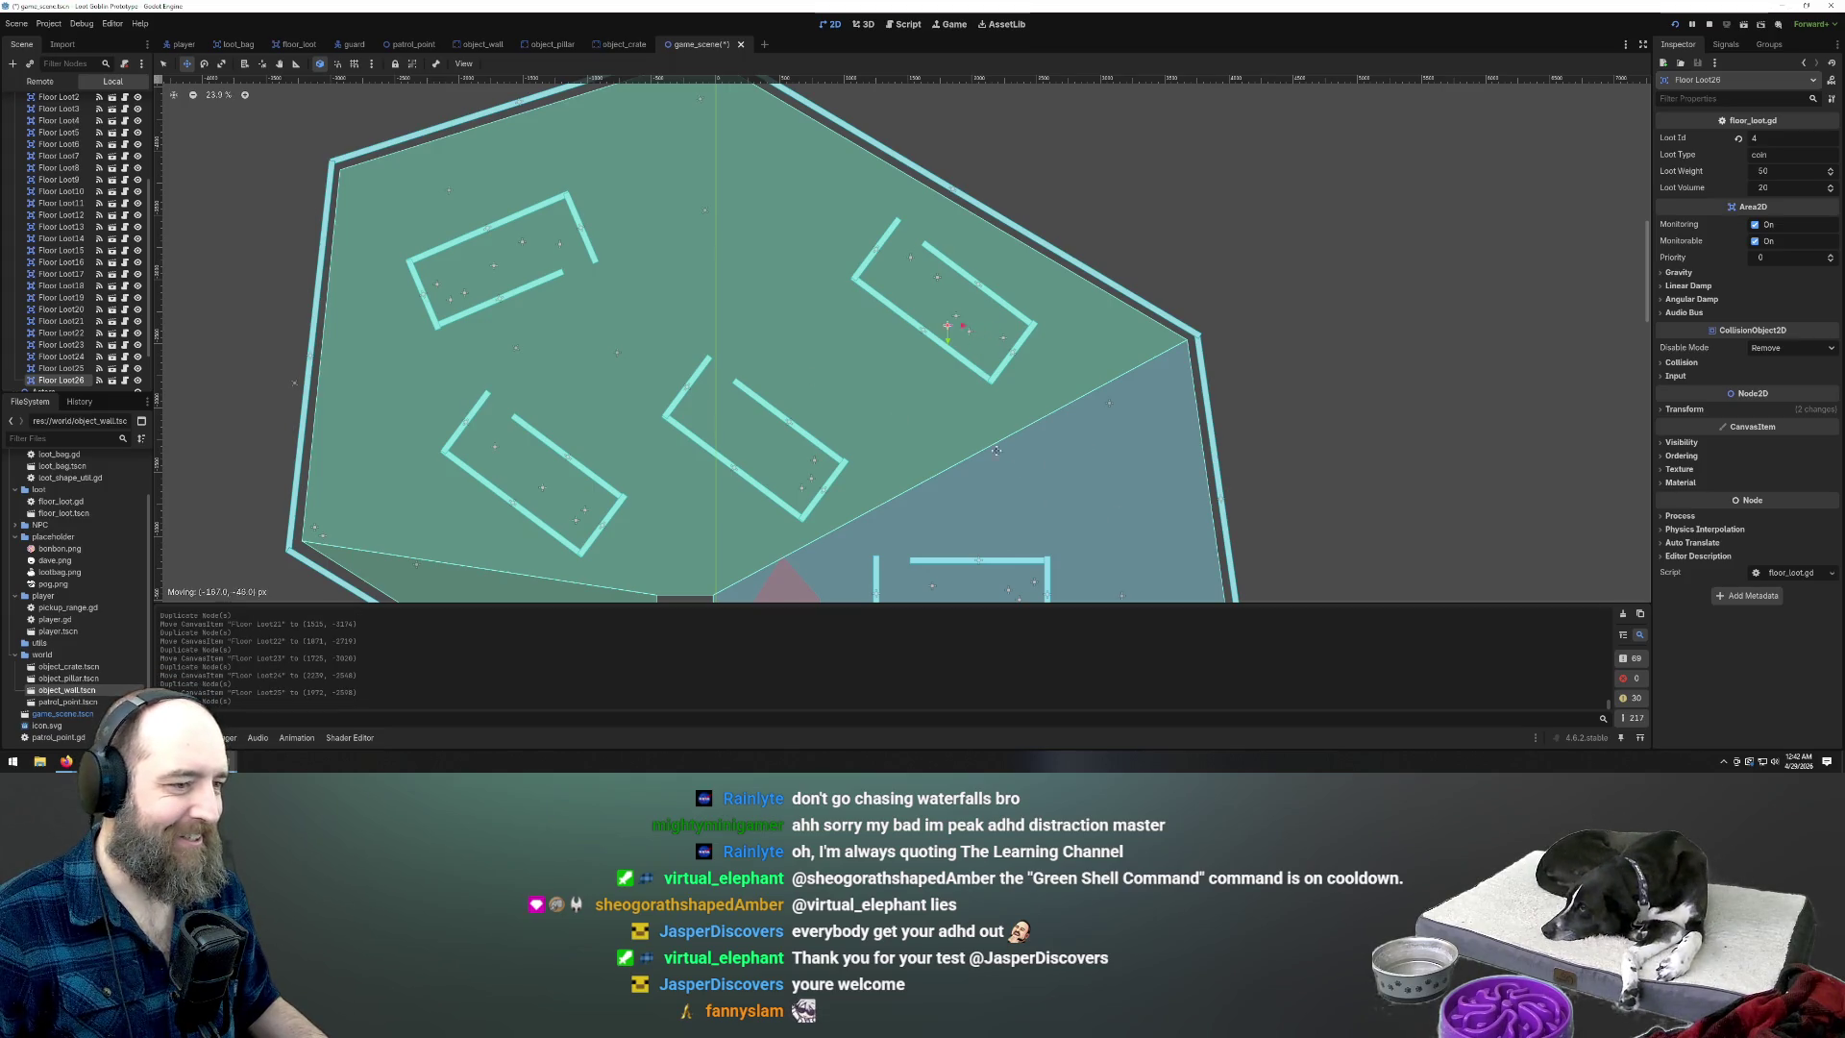
left_click(803, 227)
key("ctrl+d")
left_click(1055, 477)
key("ctrl+d")
left_click(1033, 510)
key("ctrl+d")
left_click(768, 539)
scroll(61, 363, "down", 2)
left_click(57, 358)
Duplicate Guard into Guard2–Guard5 in the right, left, top and central rooms, then run the game
scroll(589, 272, "down", 3)
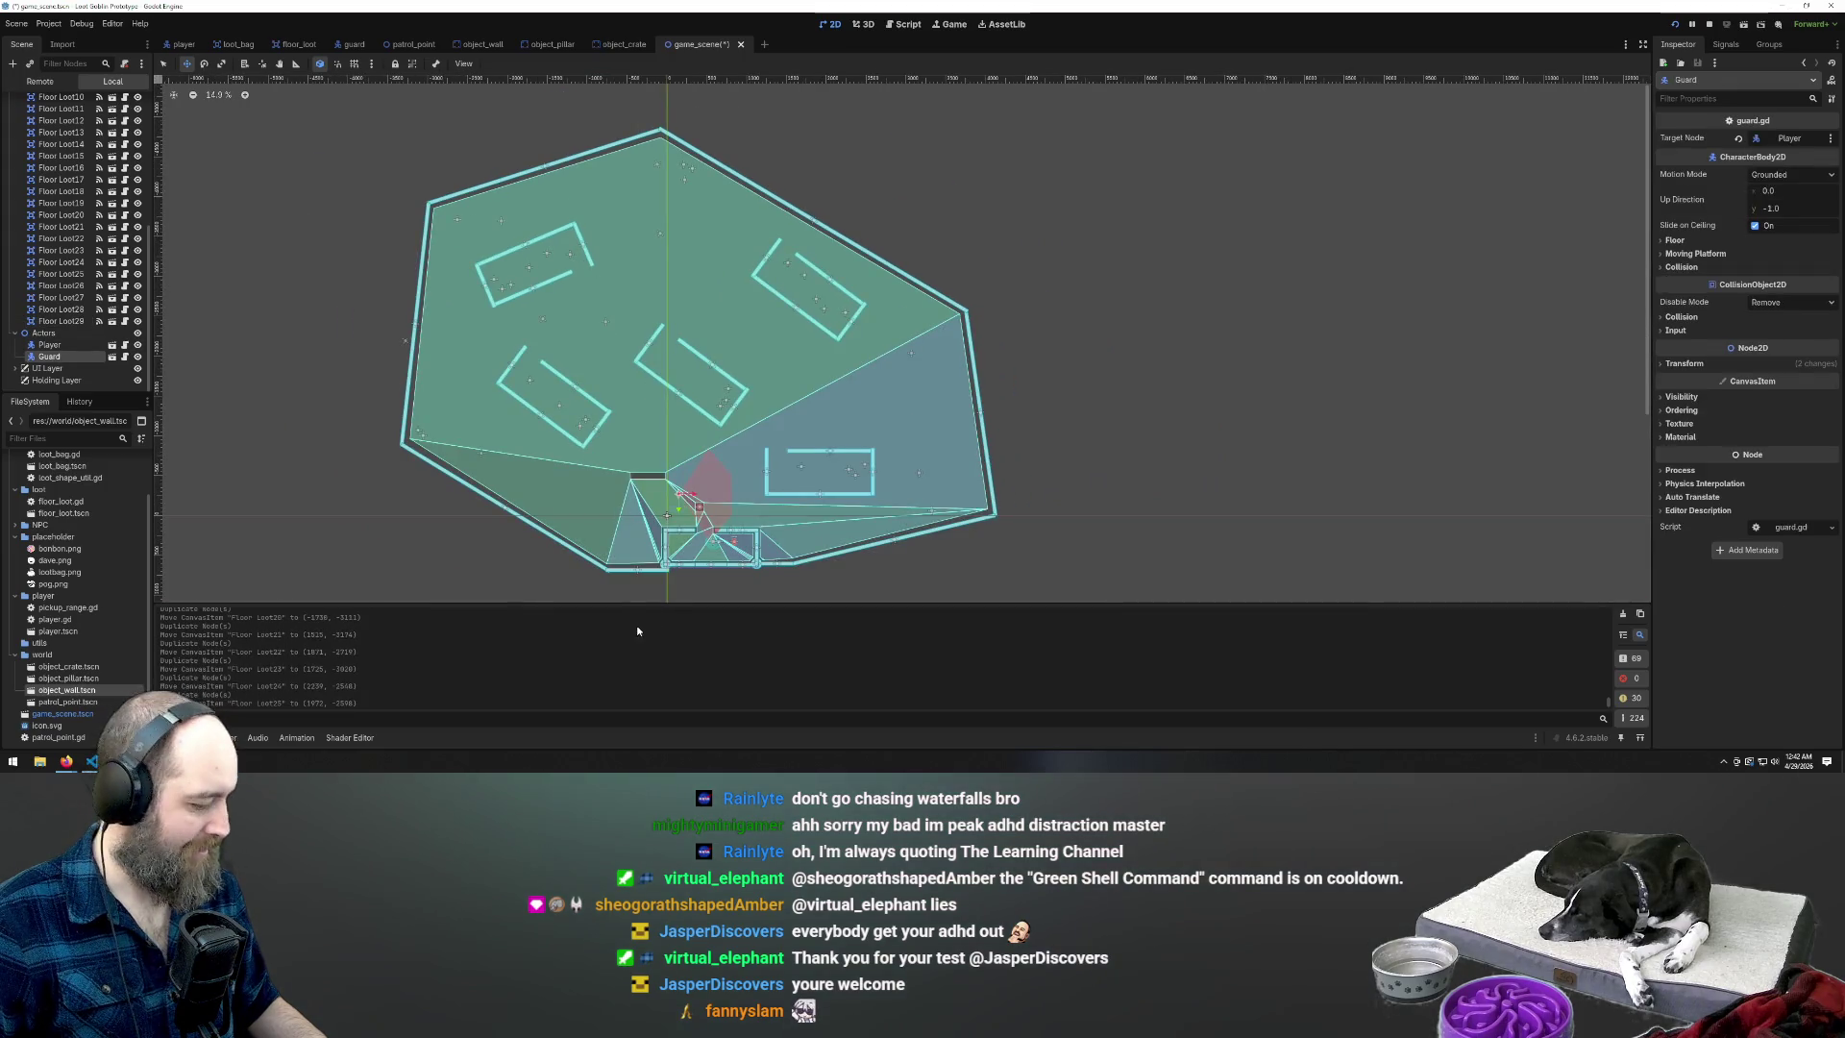
key("ctrl+d")
left_click_drag(754, 484, 917, 387)
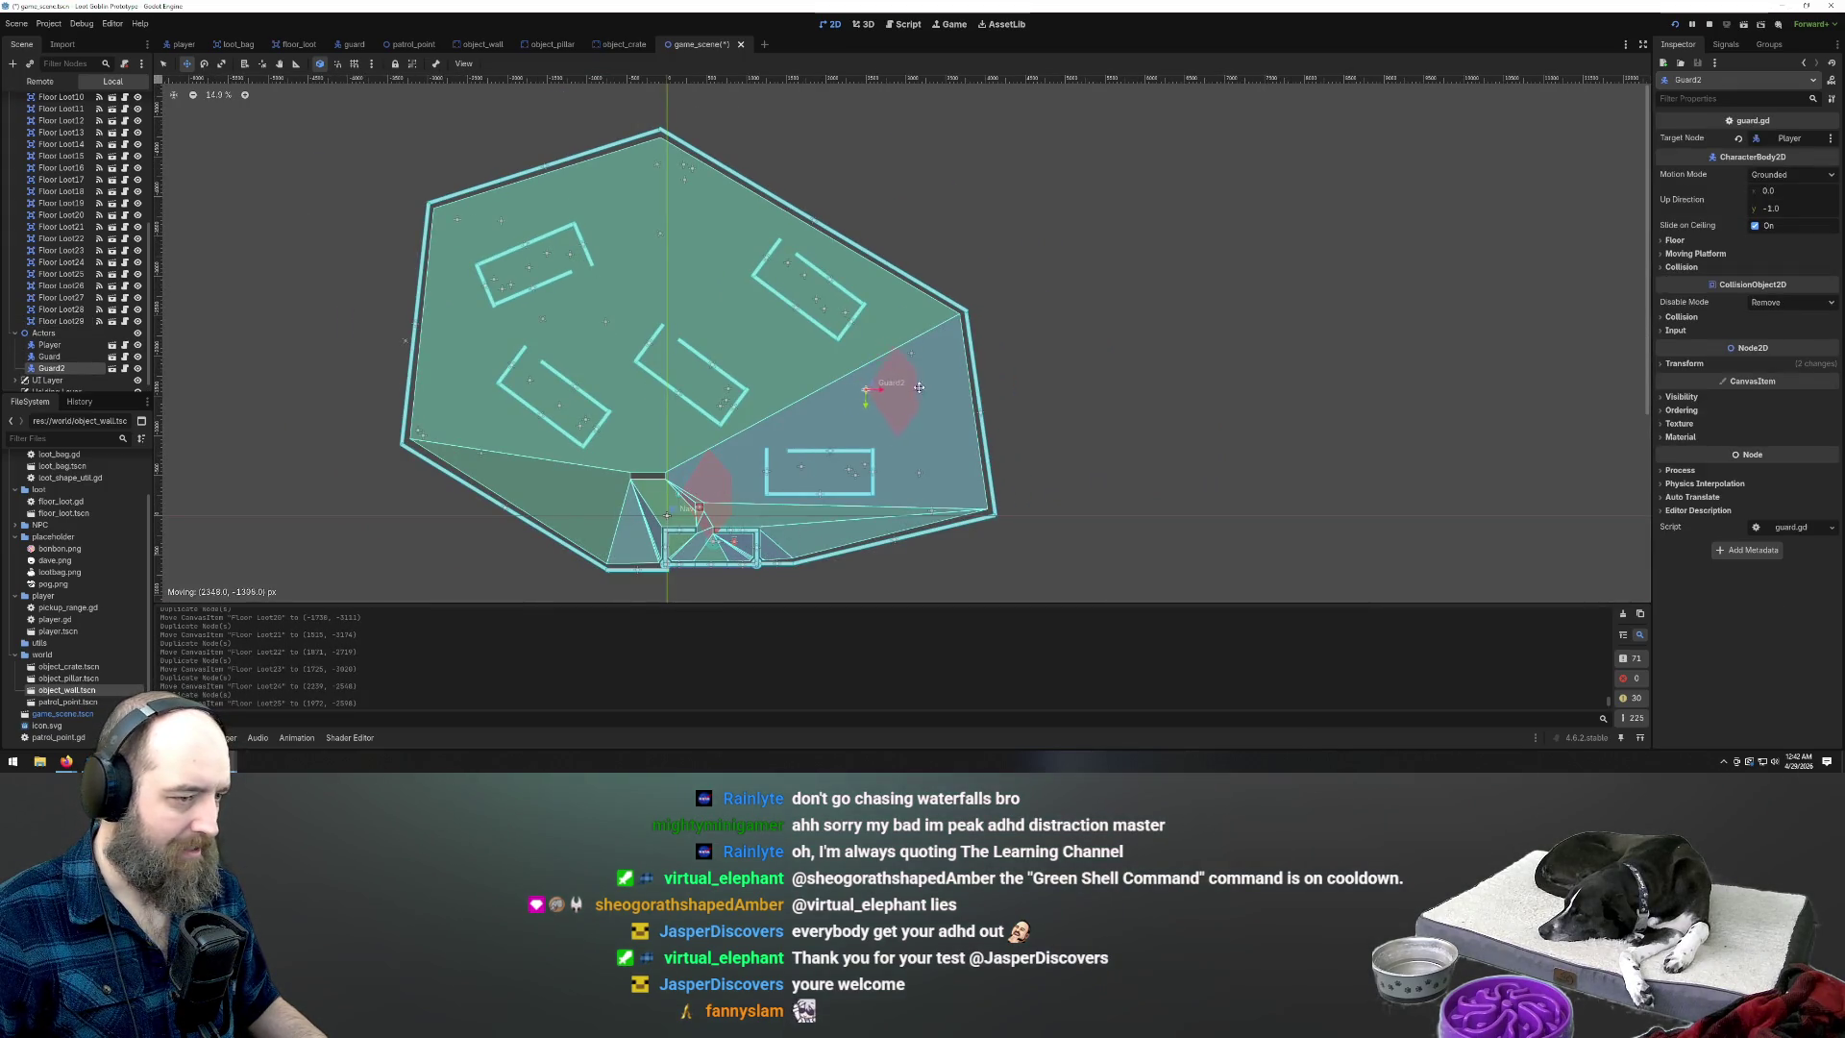
key("ctrl+d")
left_click_drag(451, 338, 447, 342)
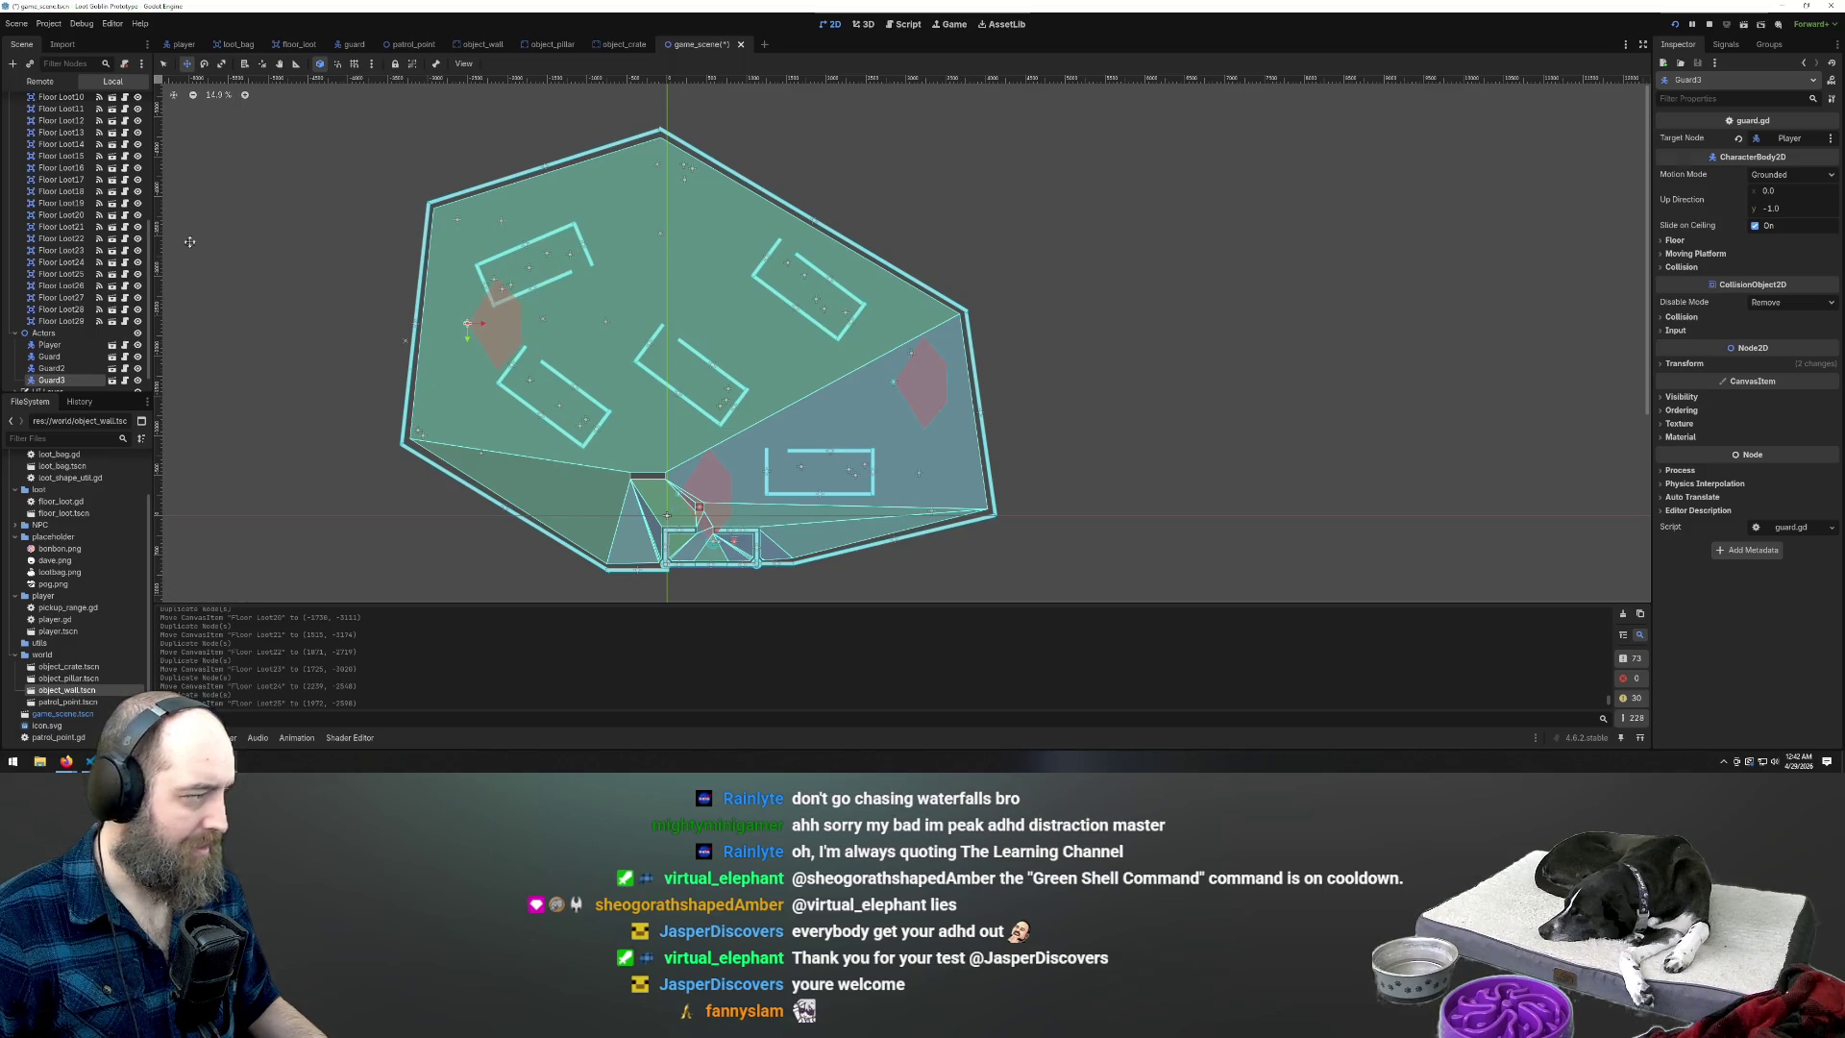
key("ctrl+d")
mouse_move(637, 437)
left_mouse_down()
mouse_move(787, 416)
mouse_move(750, 374)
left_mouse_up()
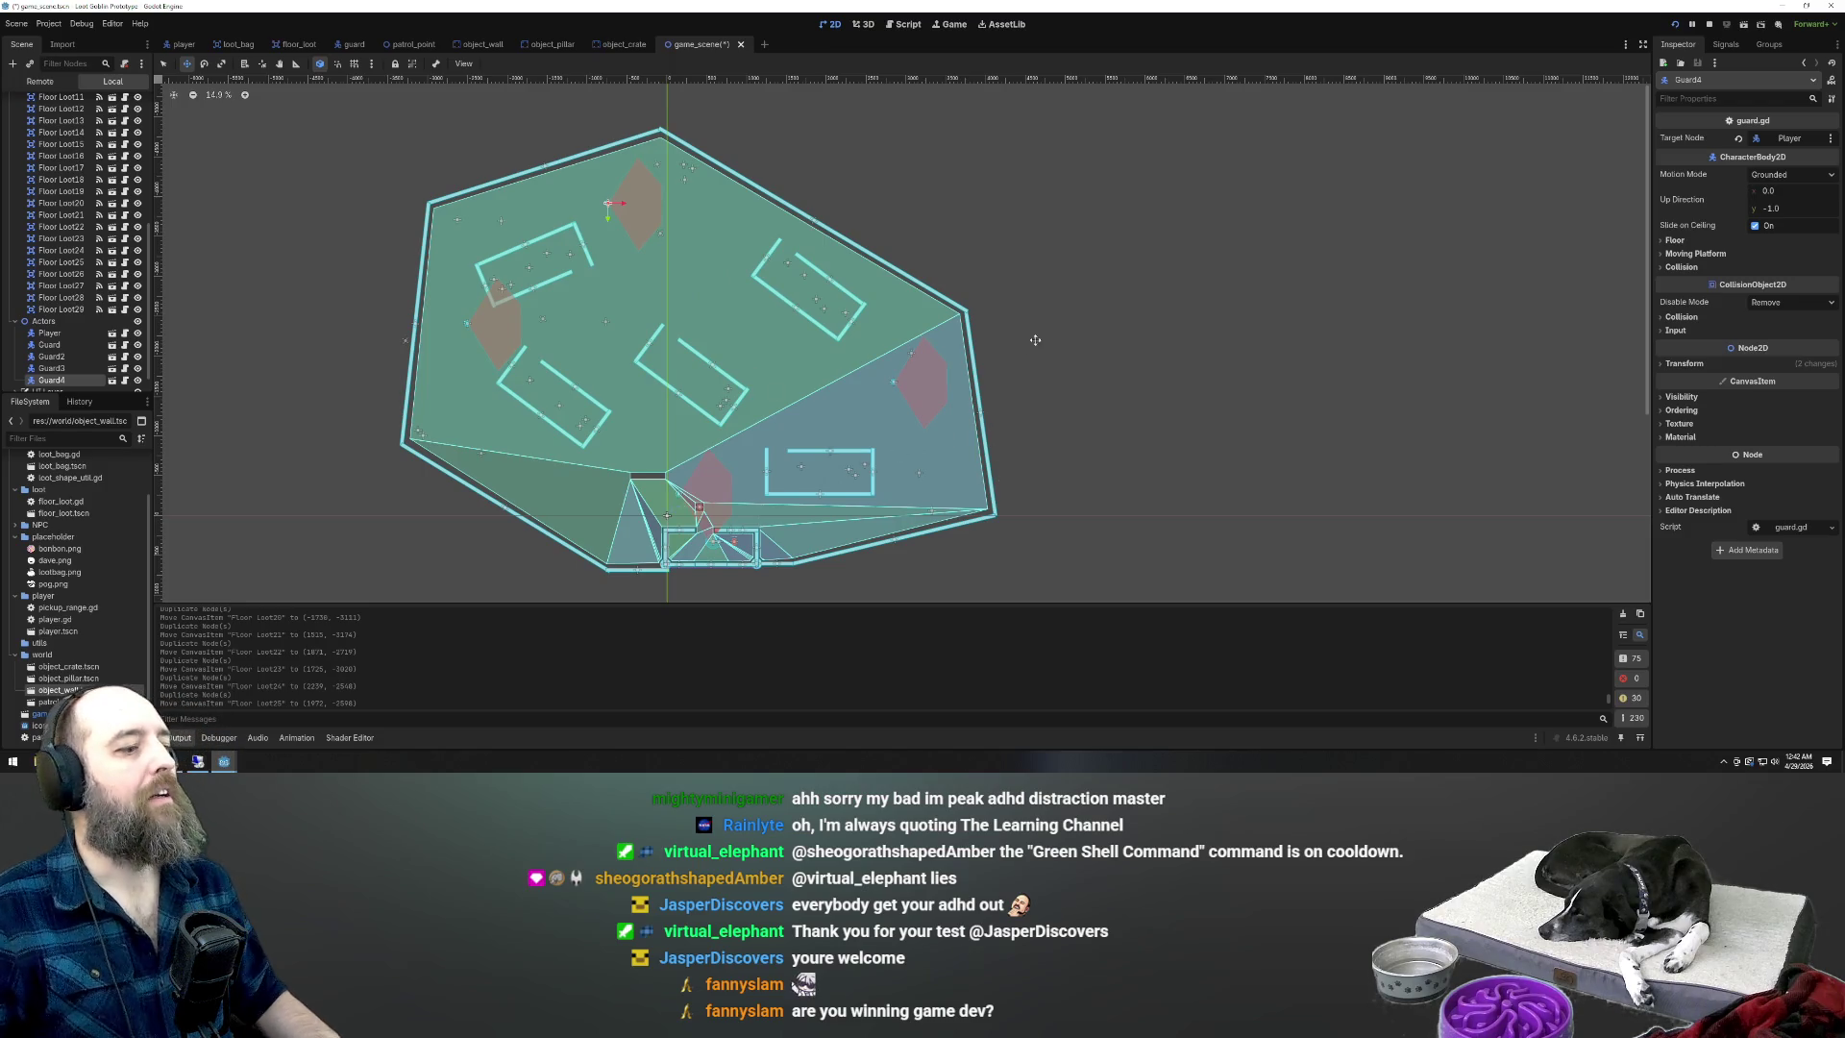
key("ctrl+d")
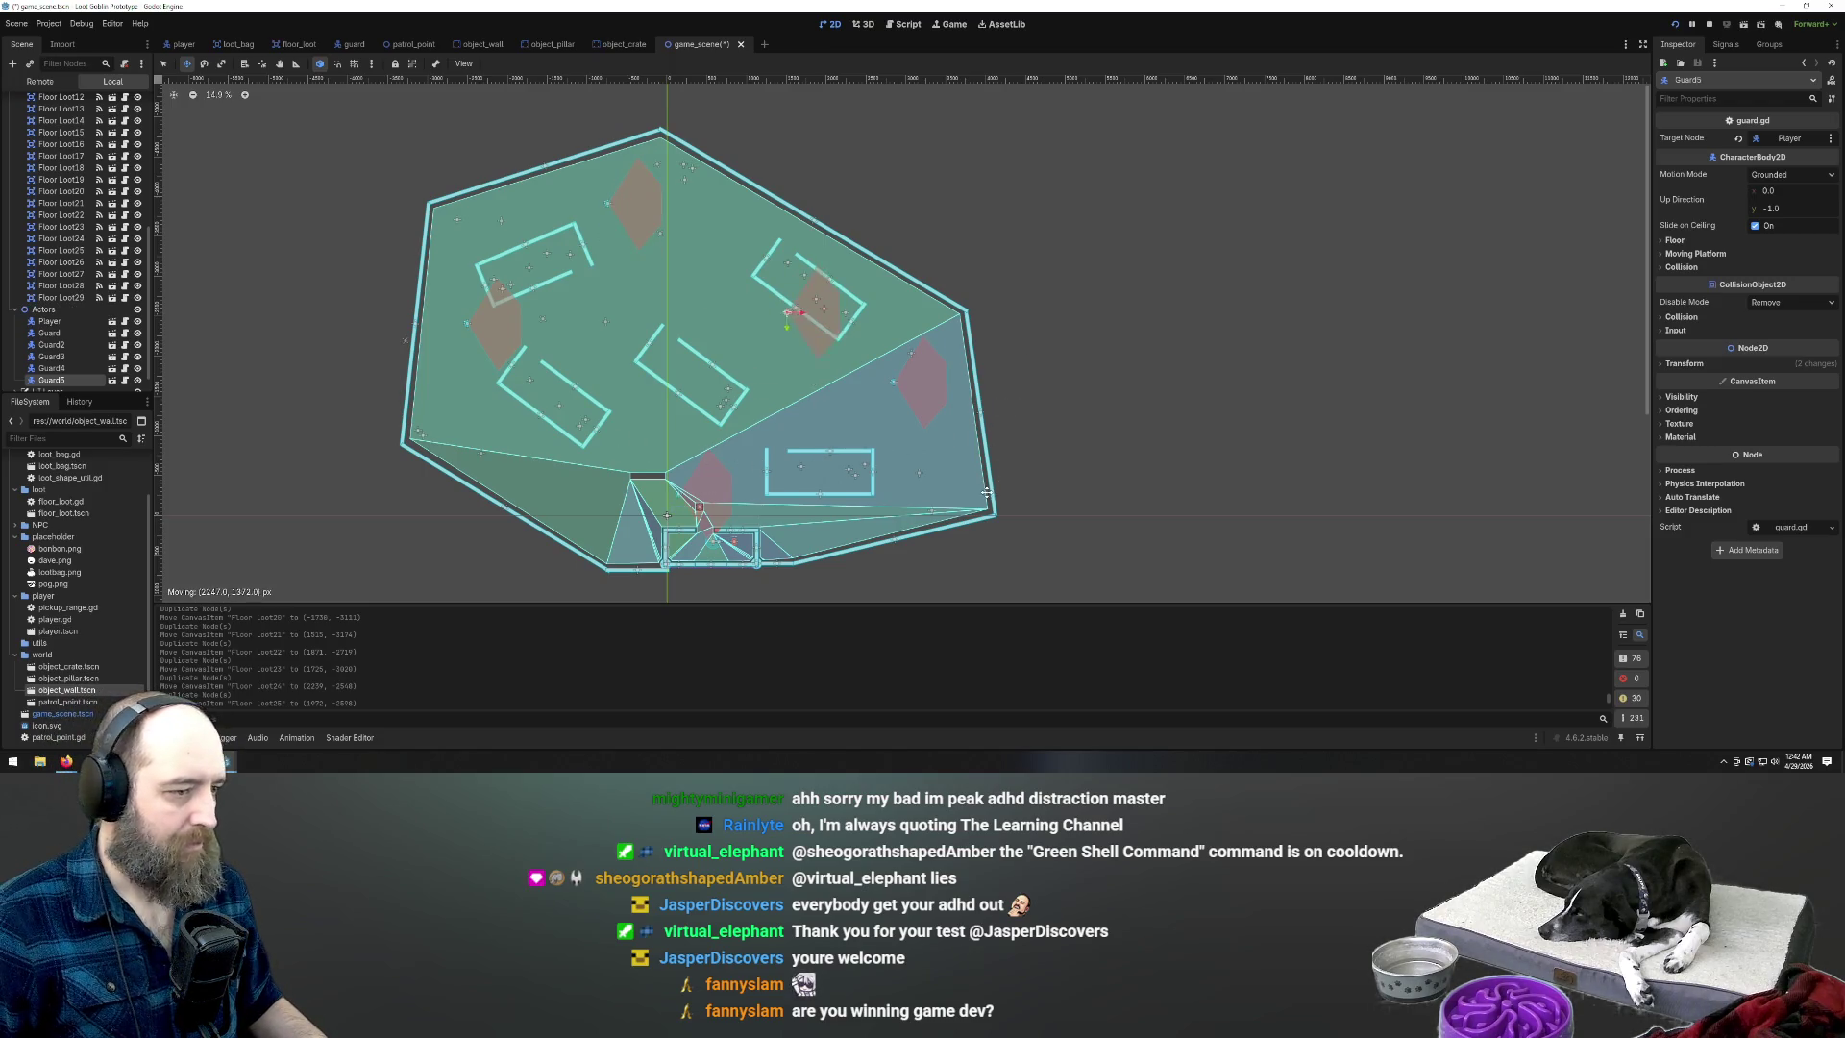
left_click_drag(980, 550, 980, 550)
key("F5")
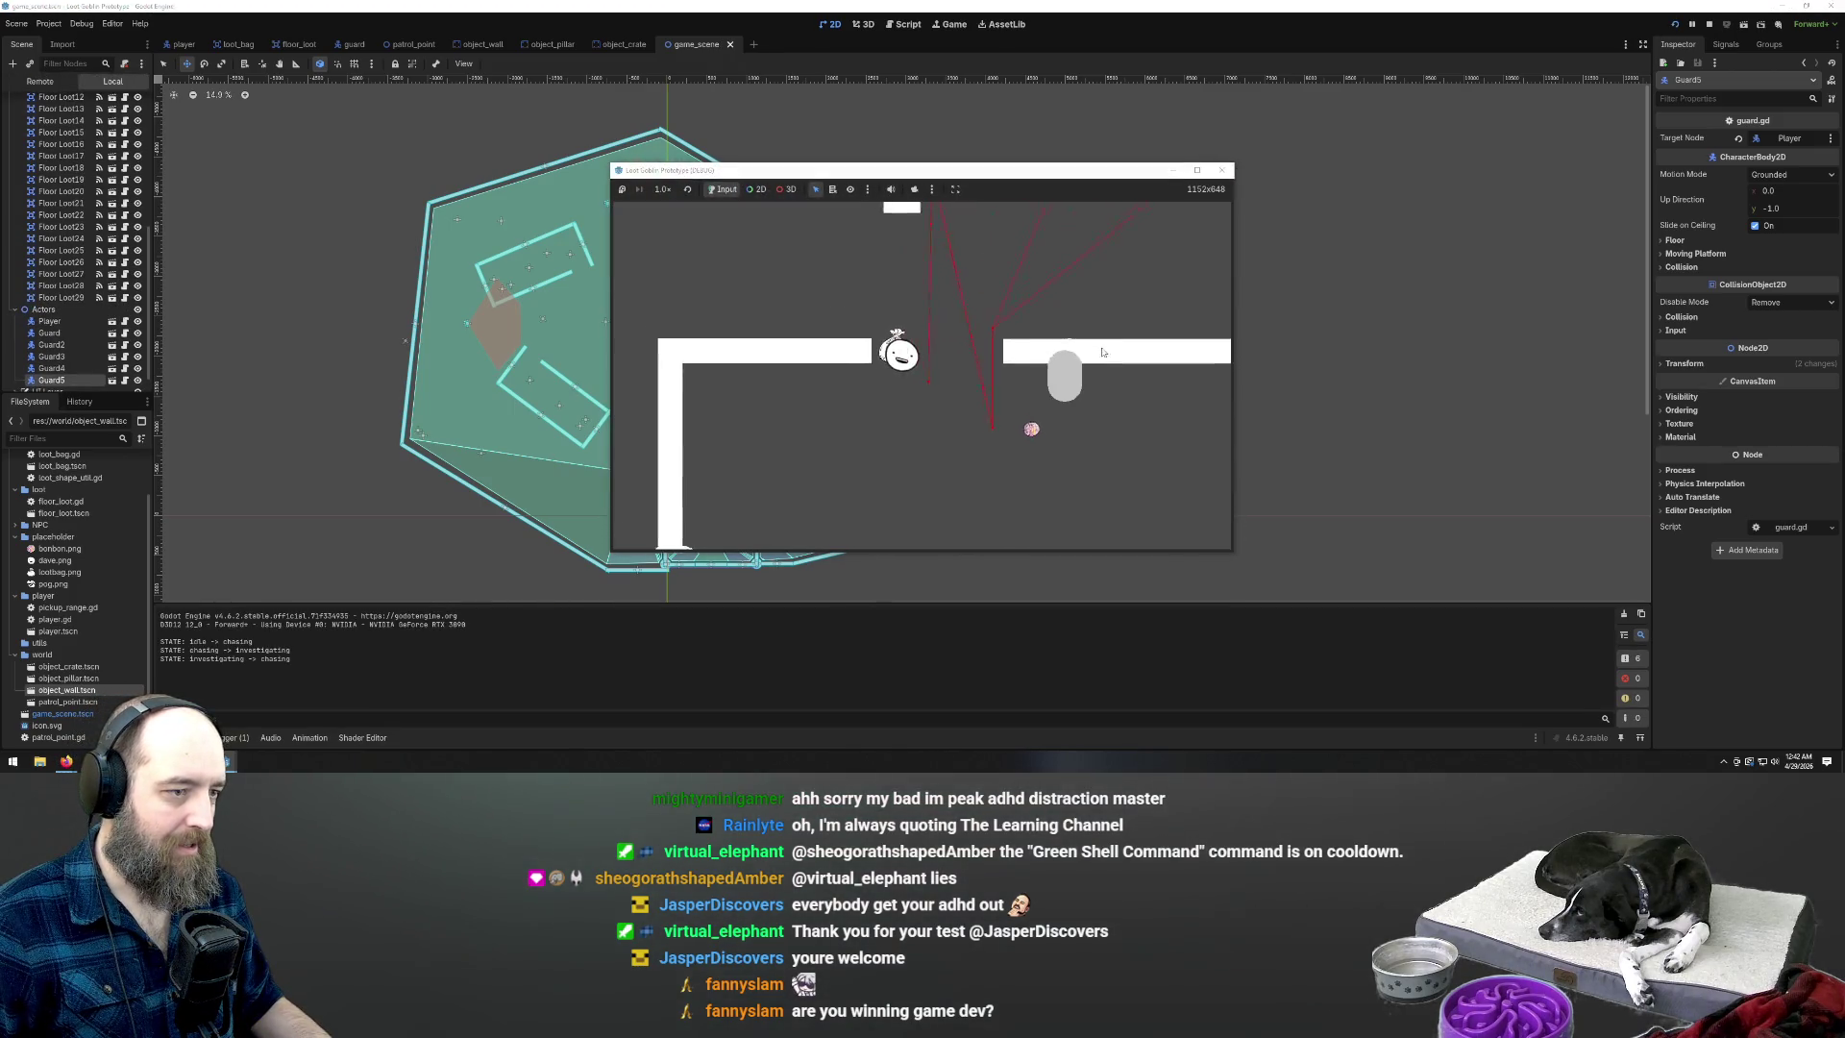
Walk the player up and left through the running level to test it
key("w")
key("a")
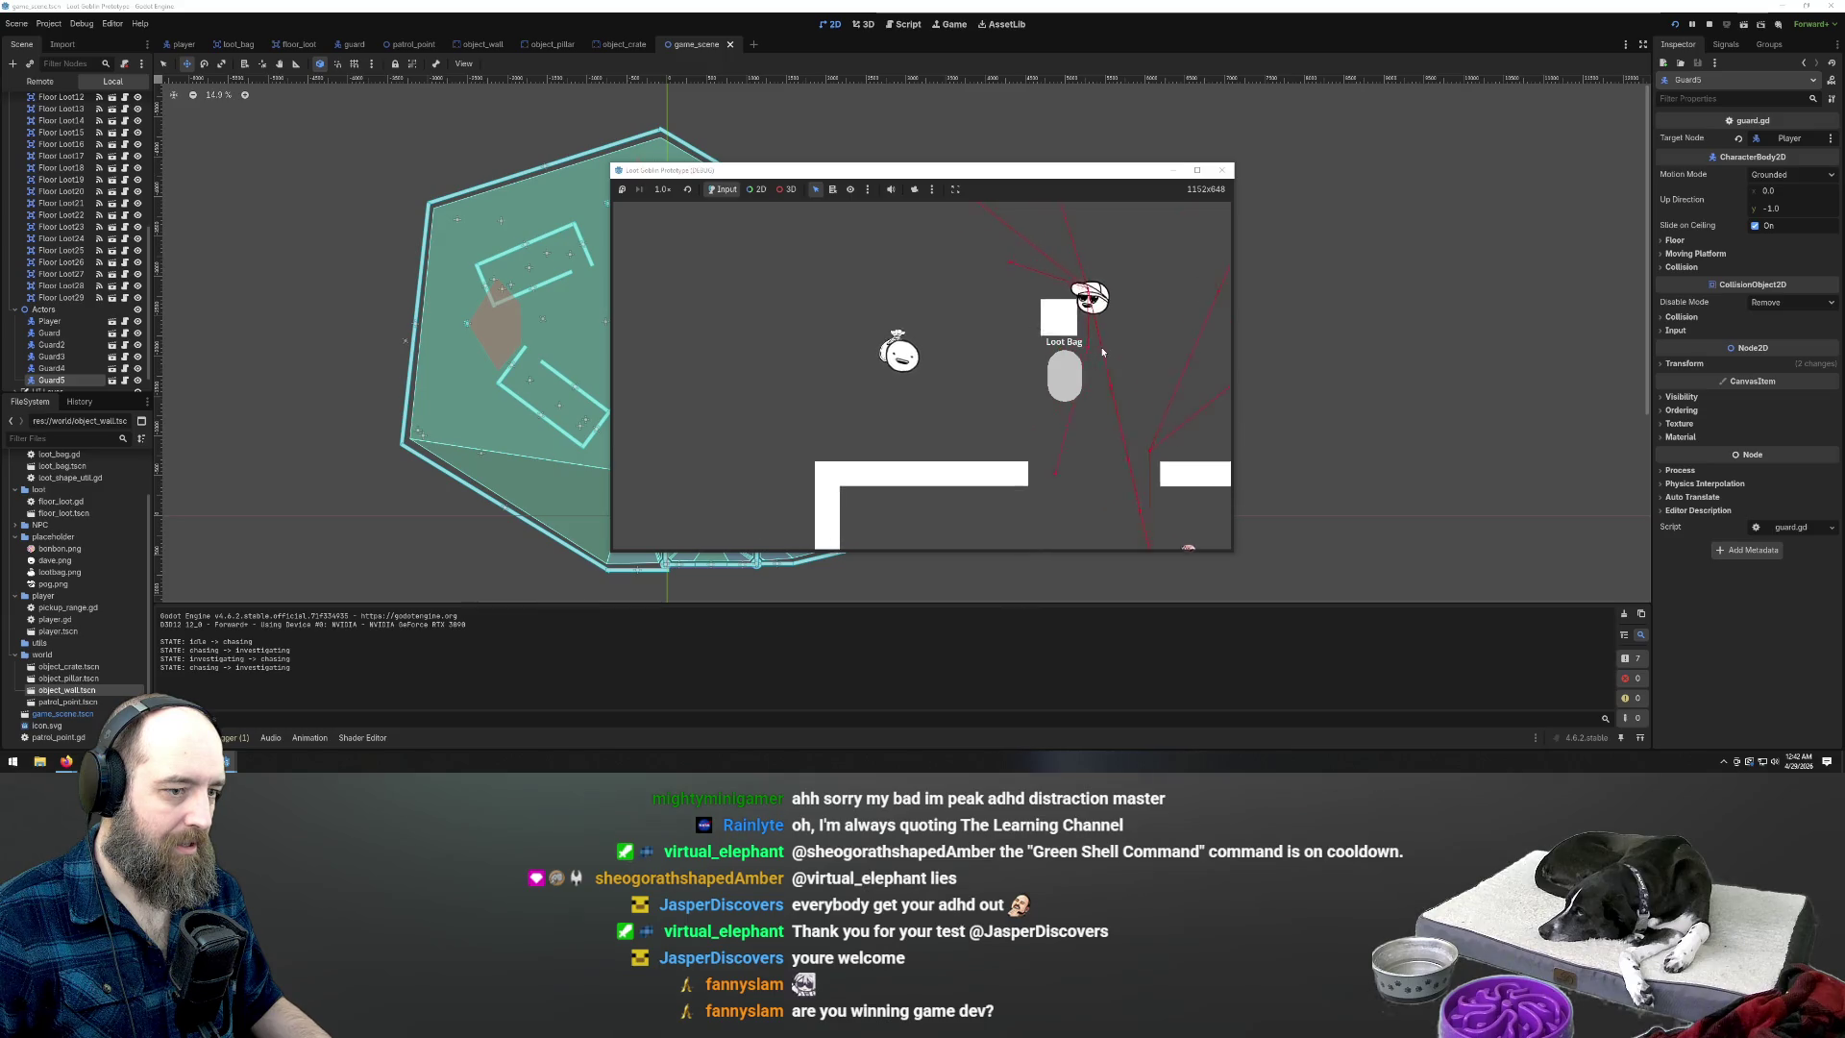
key("w")
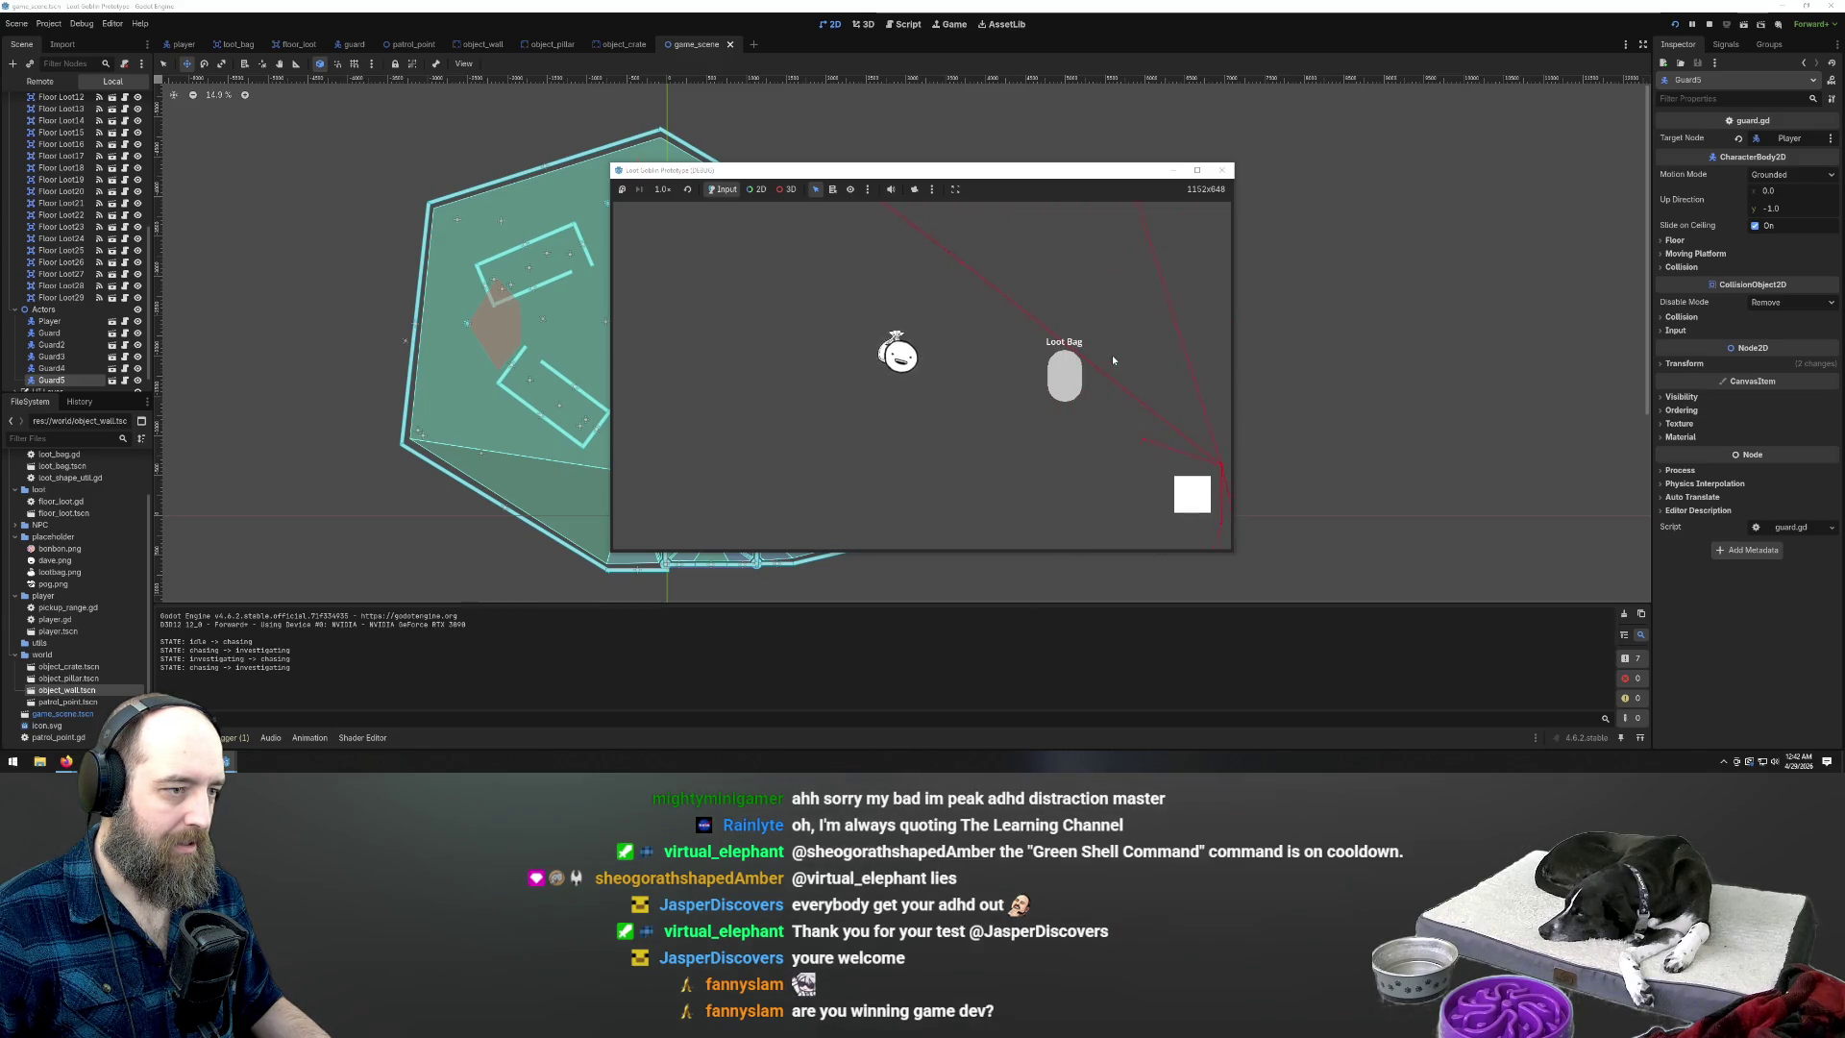
key("w")
key("a")
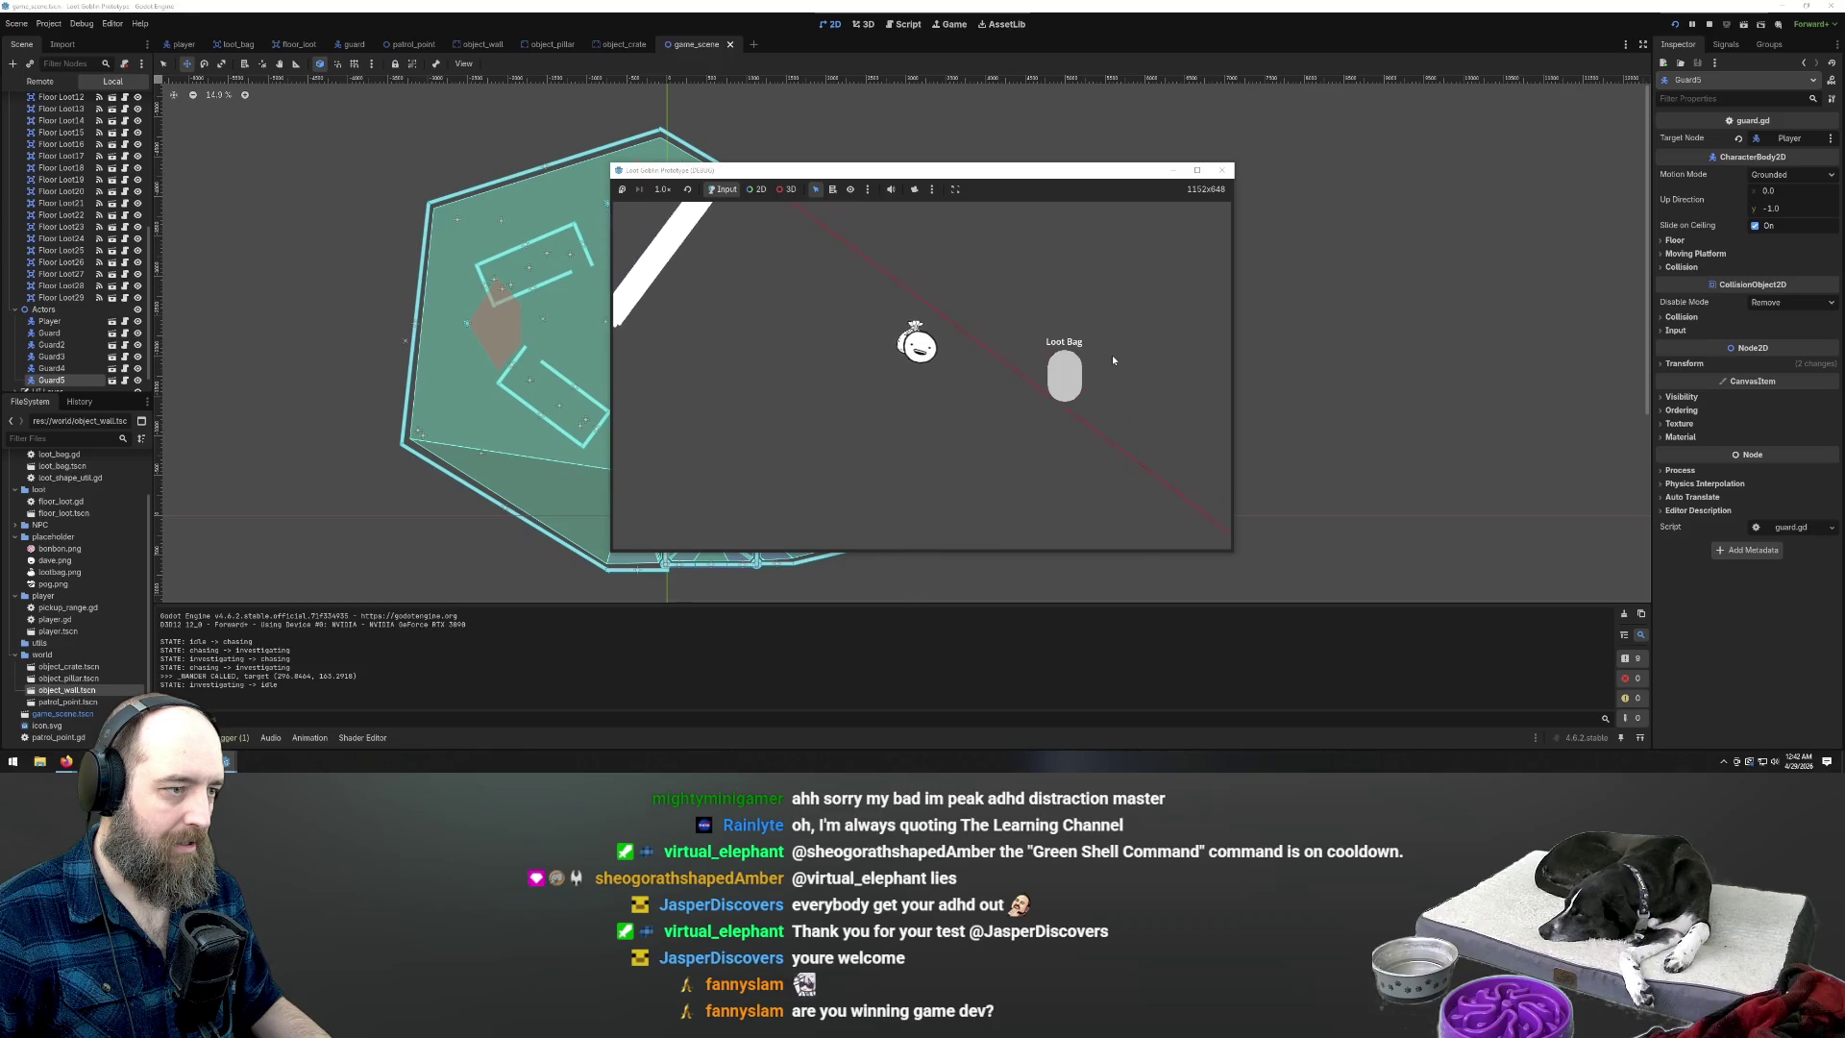
key("w")
key("a")
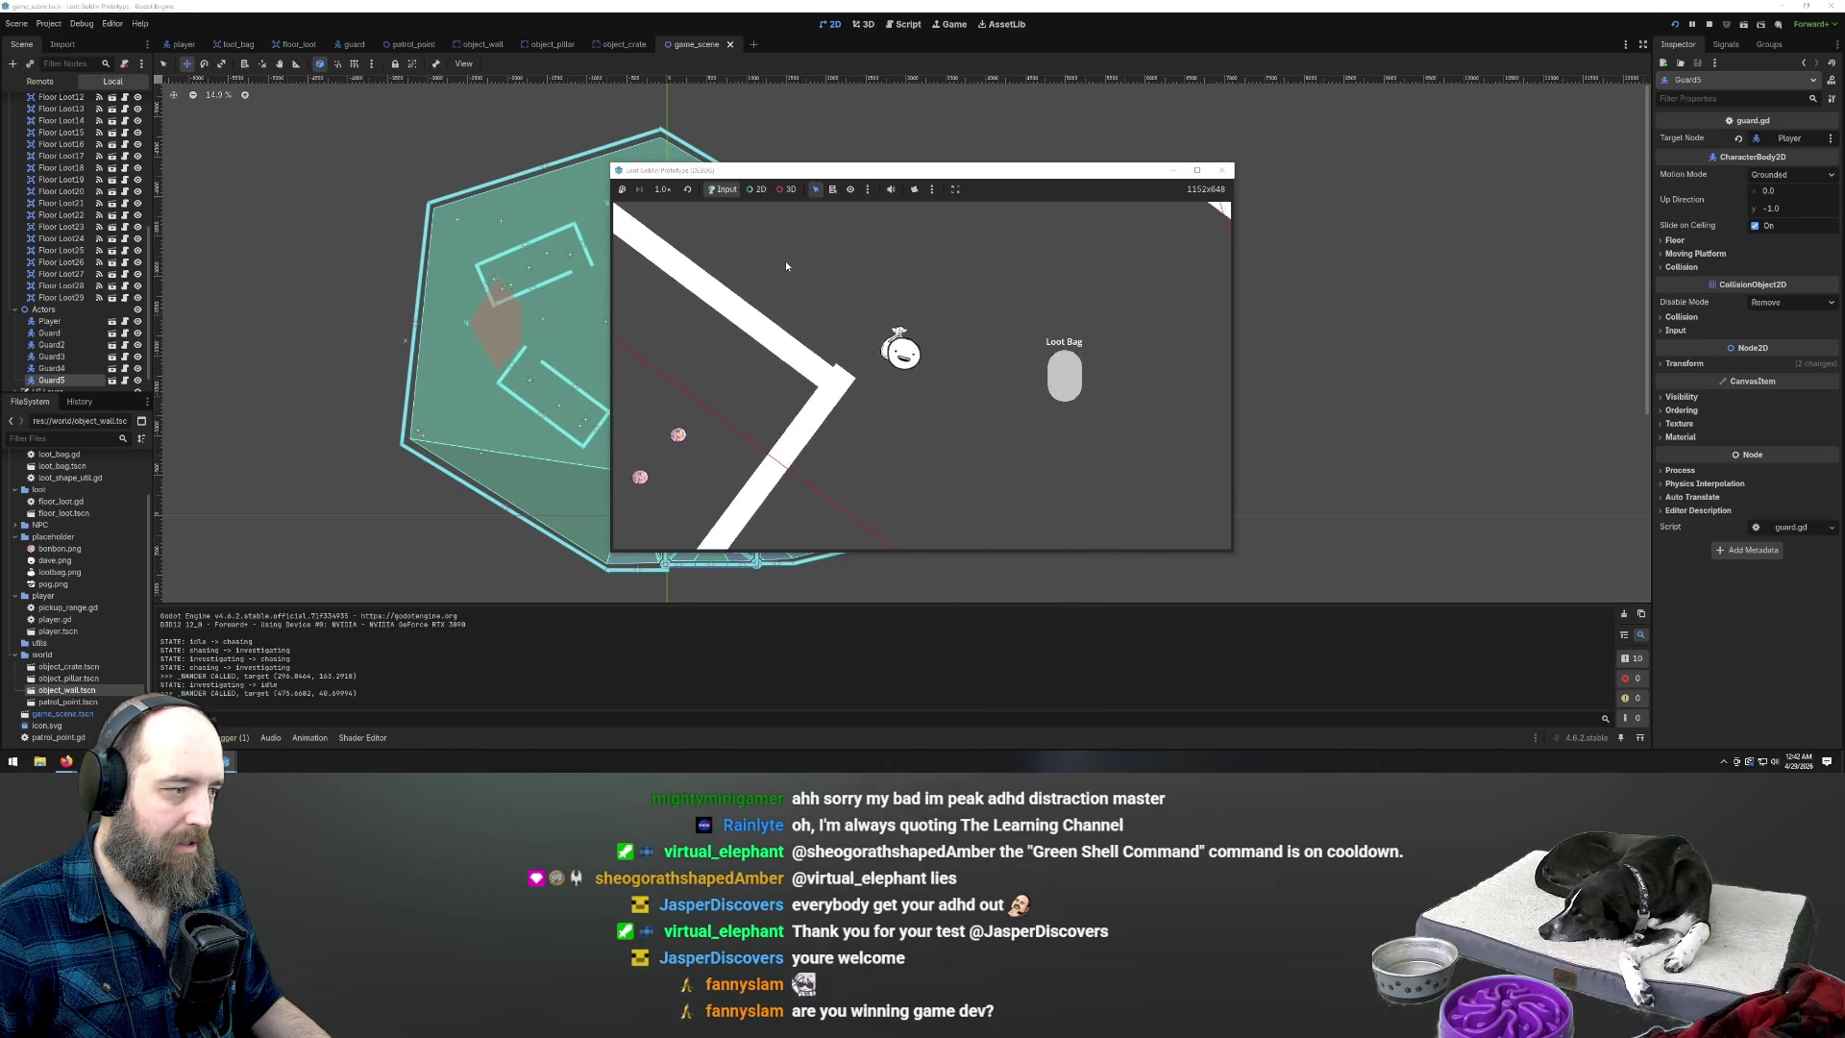
Stop the game, save, rebake Nav1's navigation polygon, and run the playtest again
key("F8")
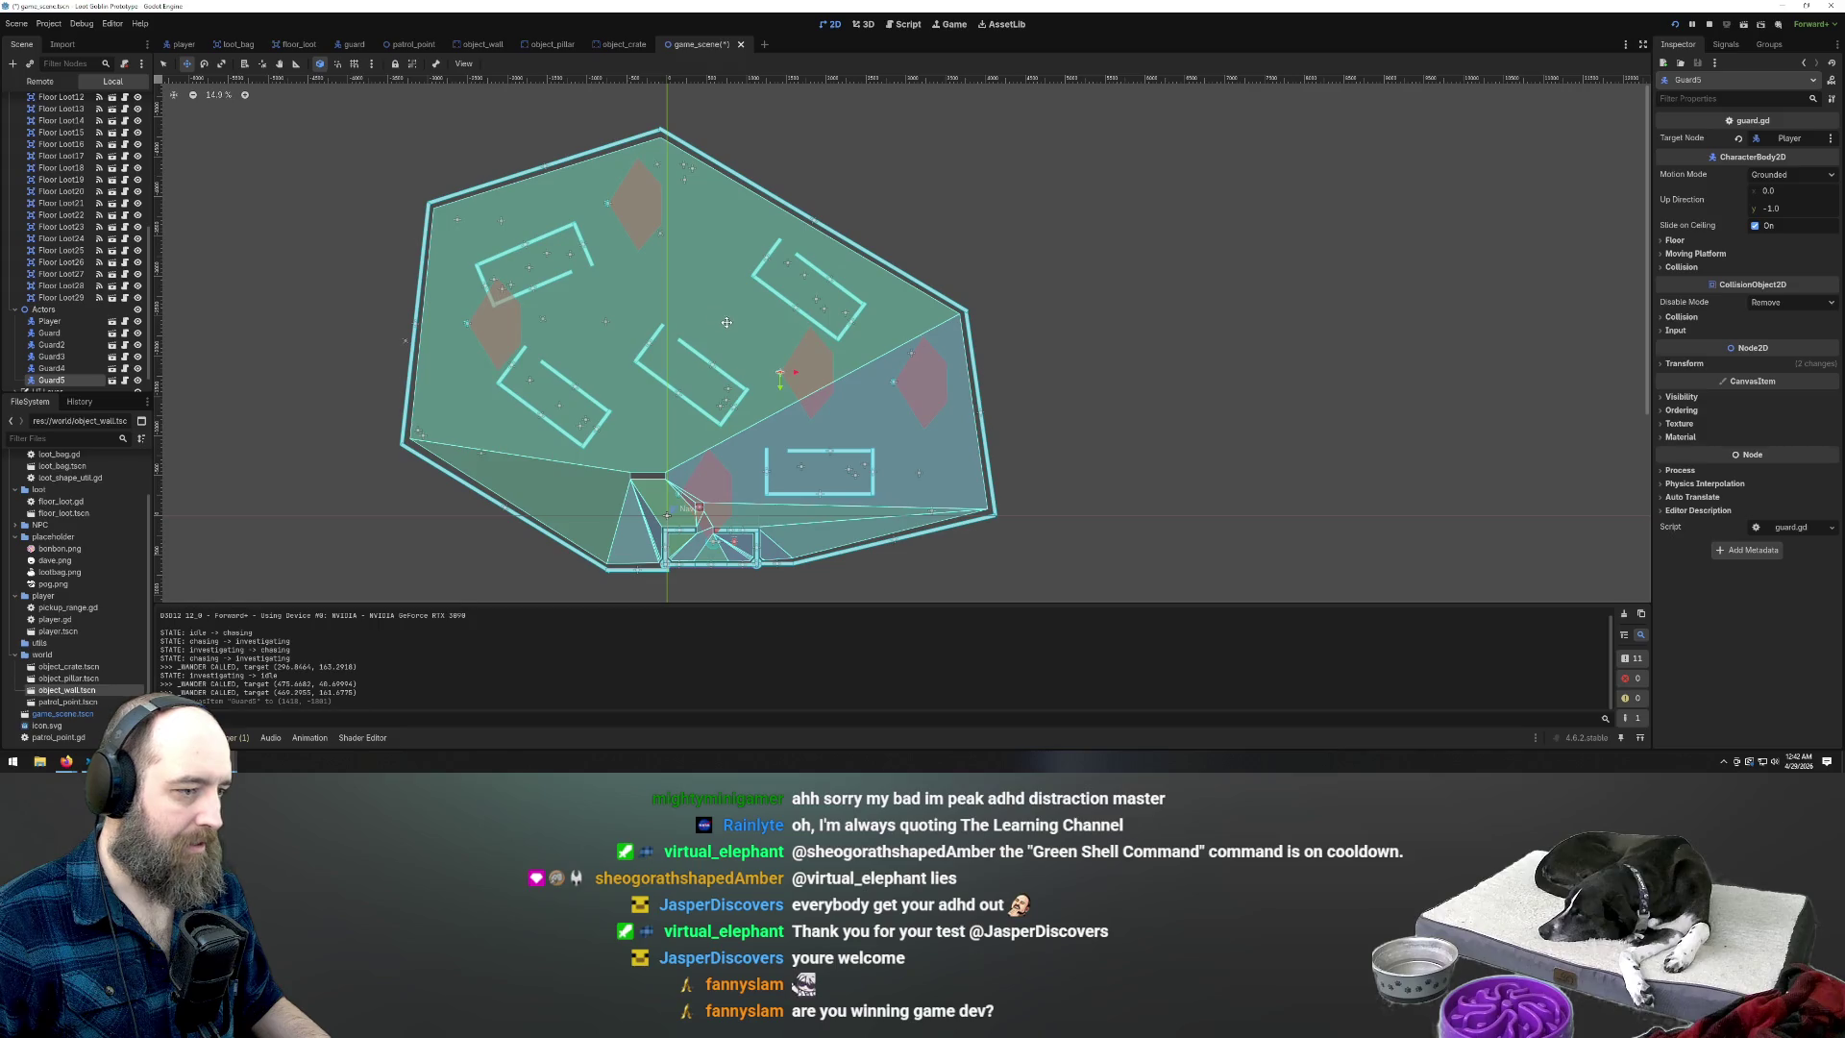
key("ctrl+s")
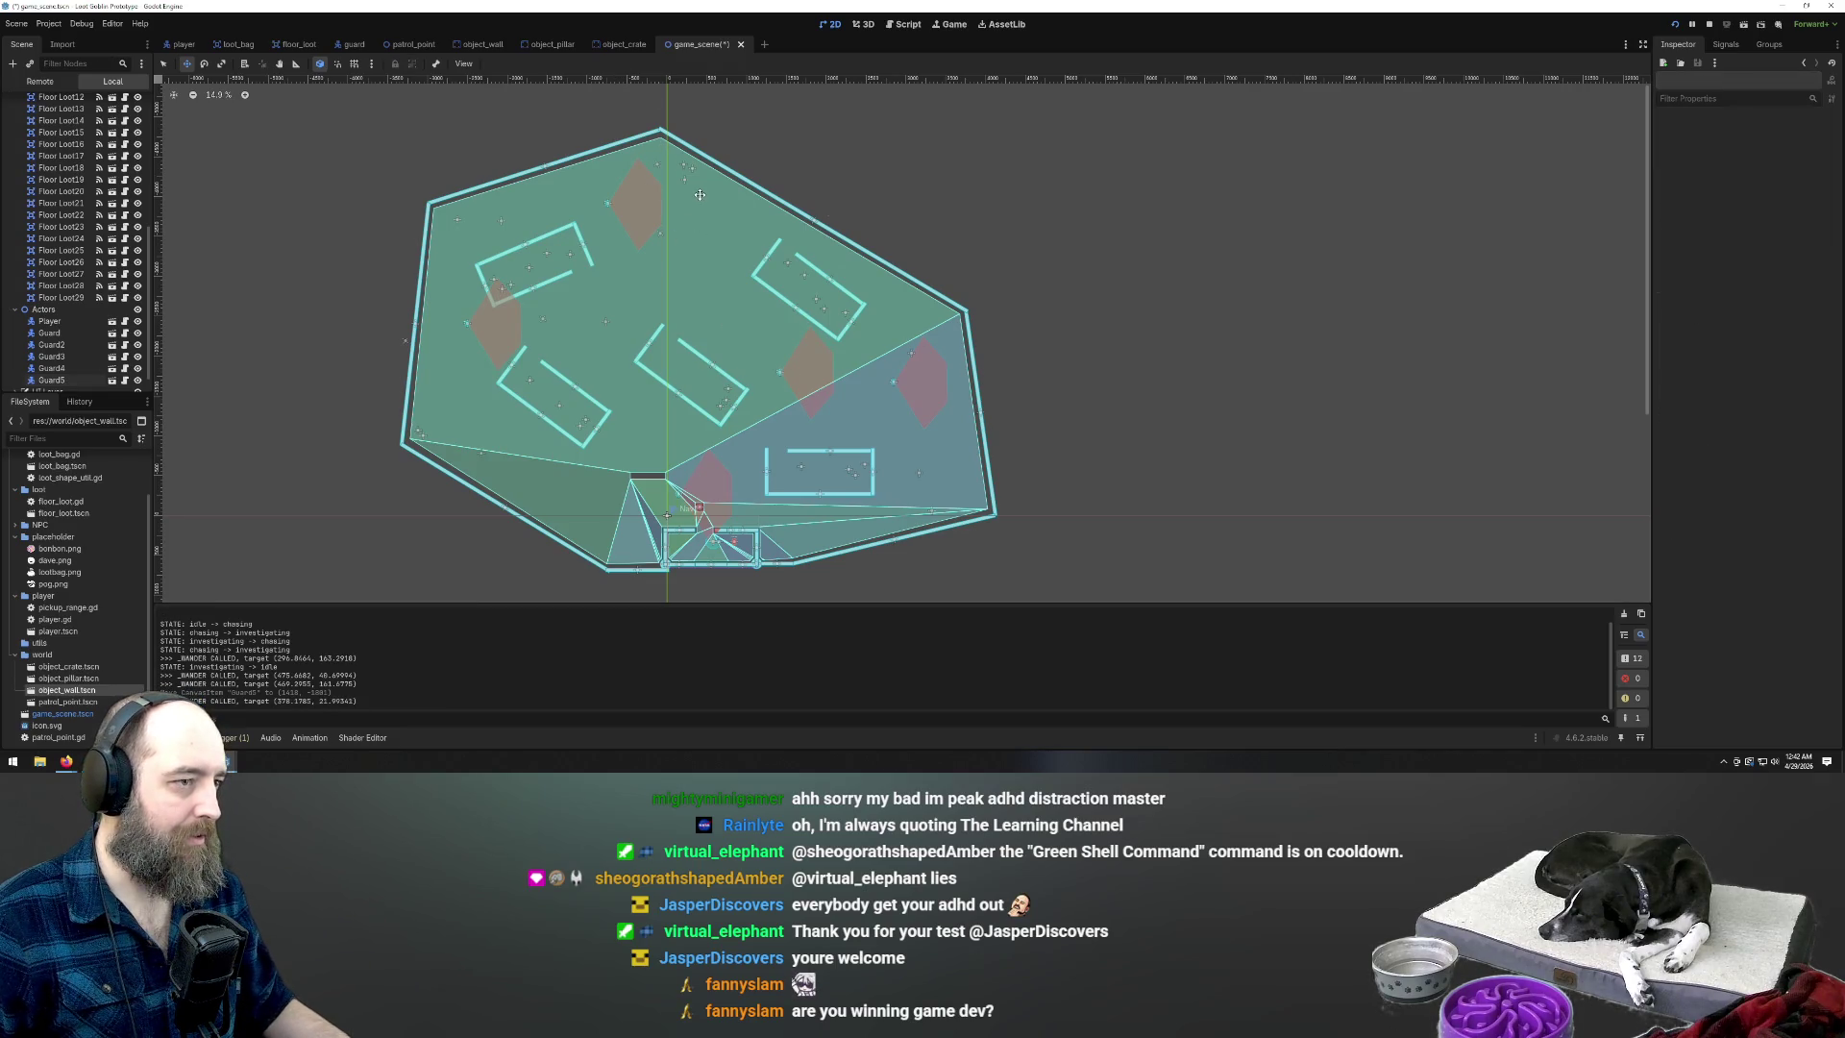
left_click(625, 141)
left_click(579, 66)
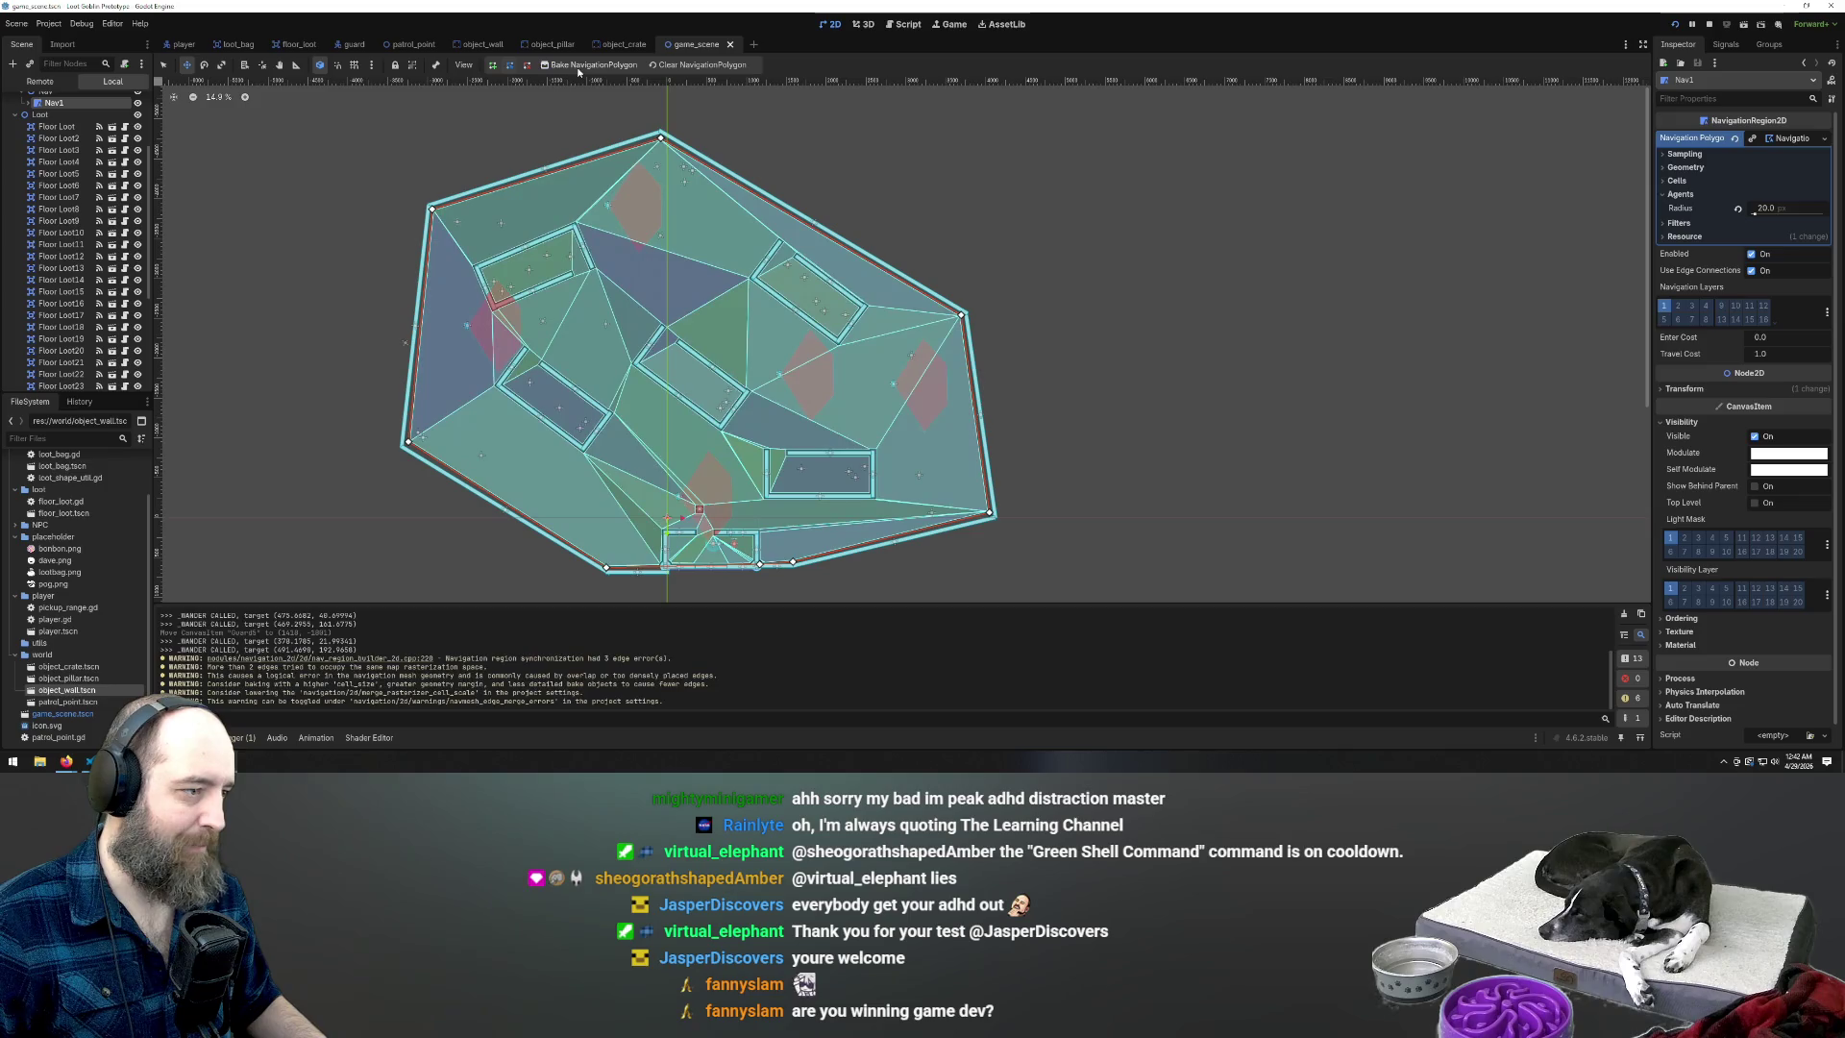
key("F5")
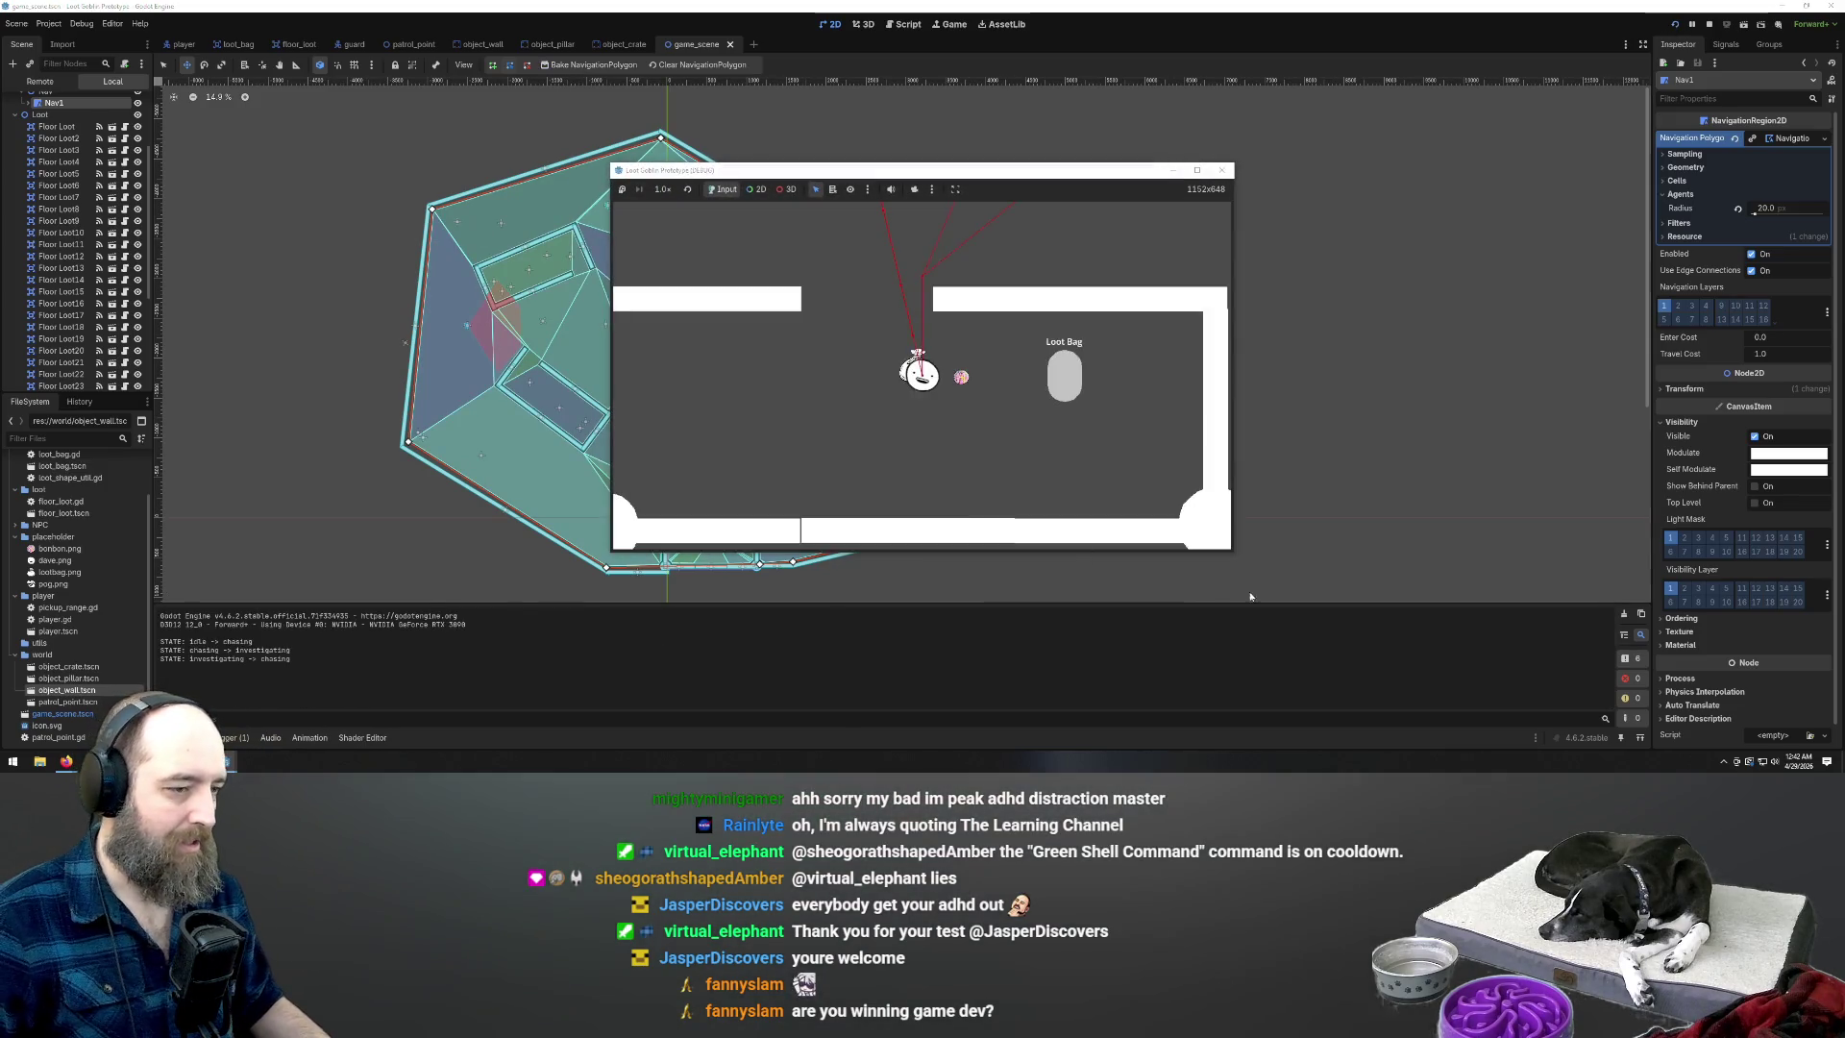
Steer the player around the level with WASD, evading the chasing guards, then stop the game
key("w")
key("w")
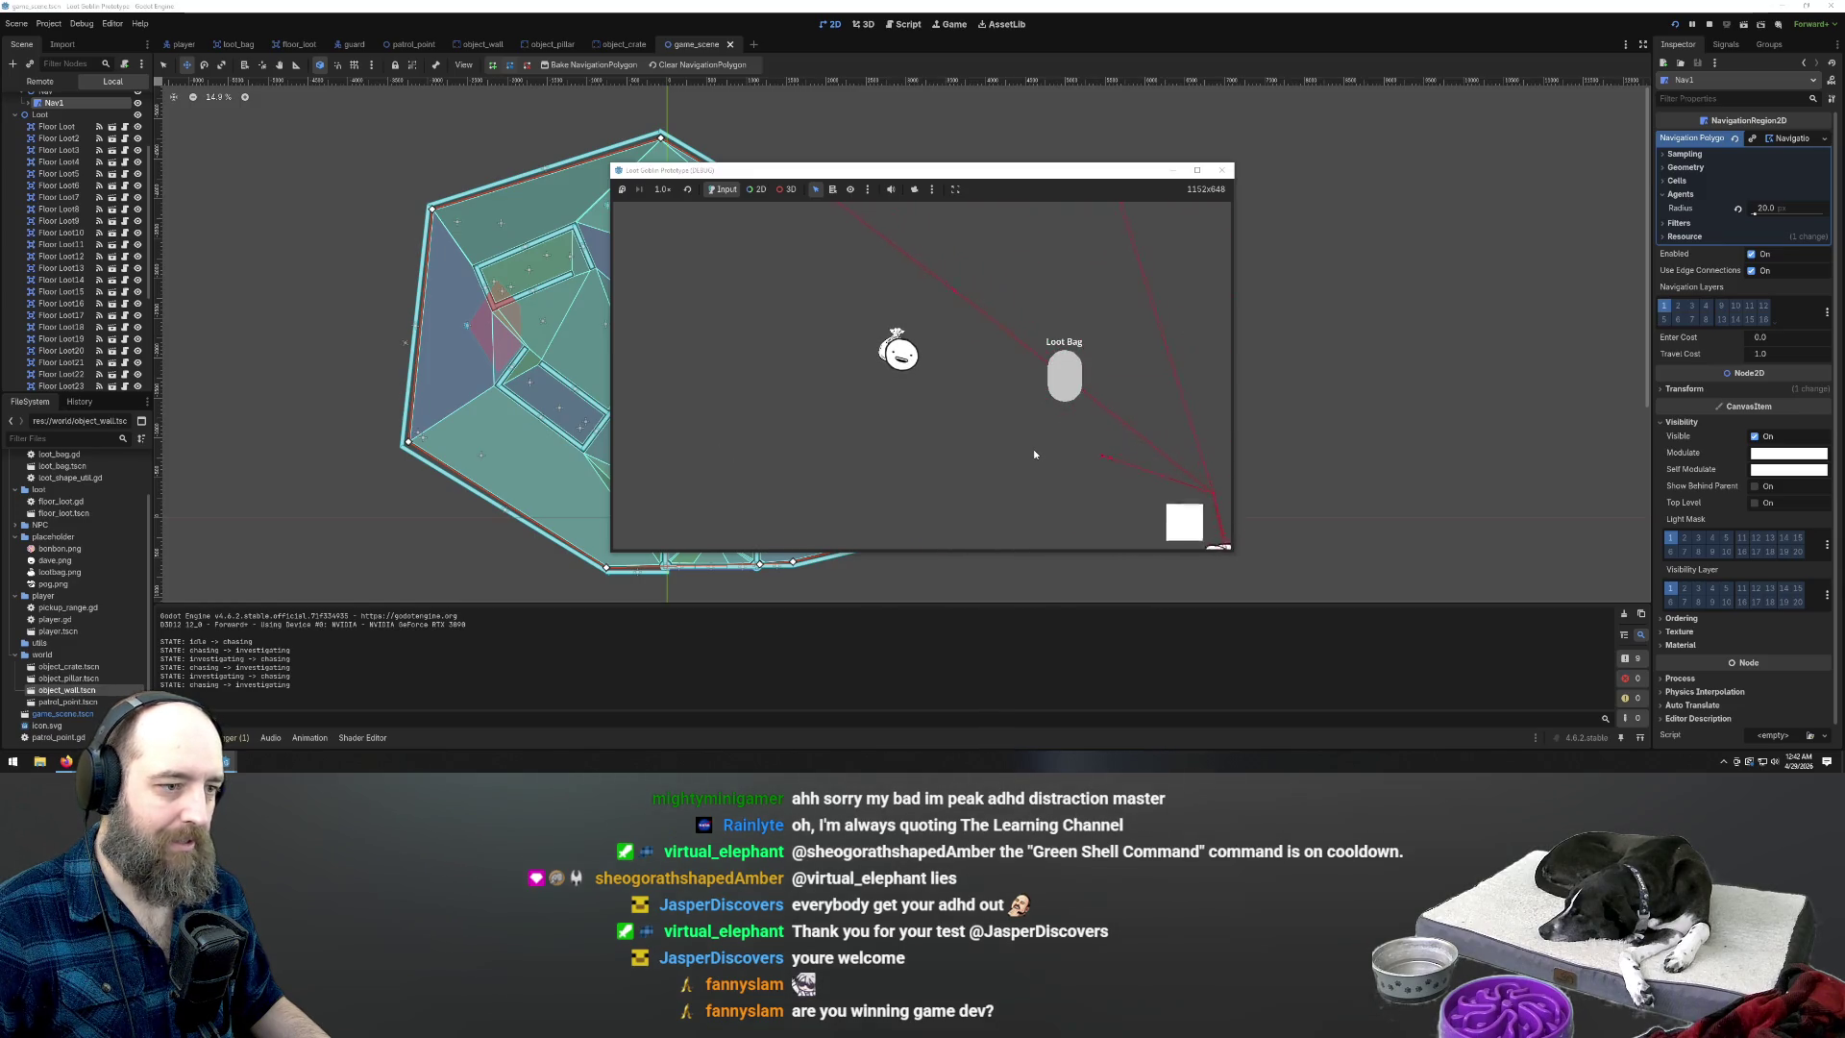
key("w")
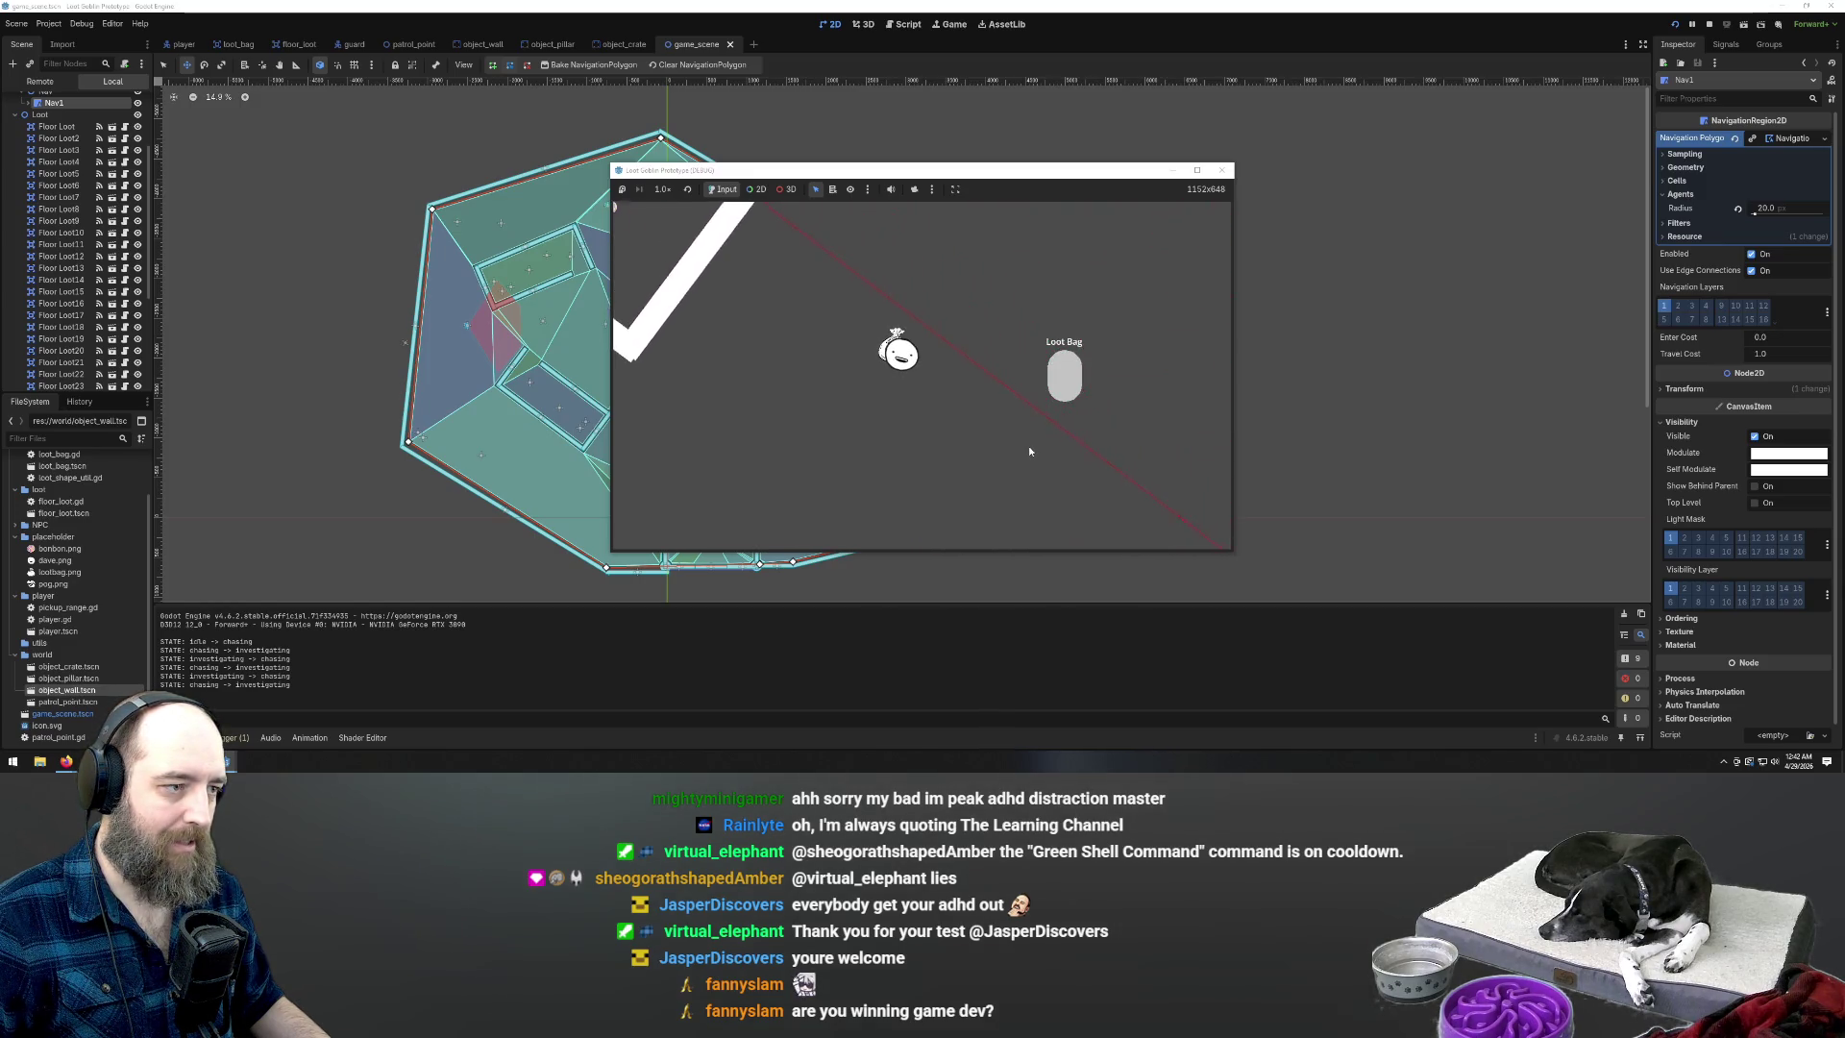
key("w")
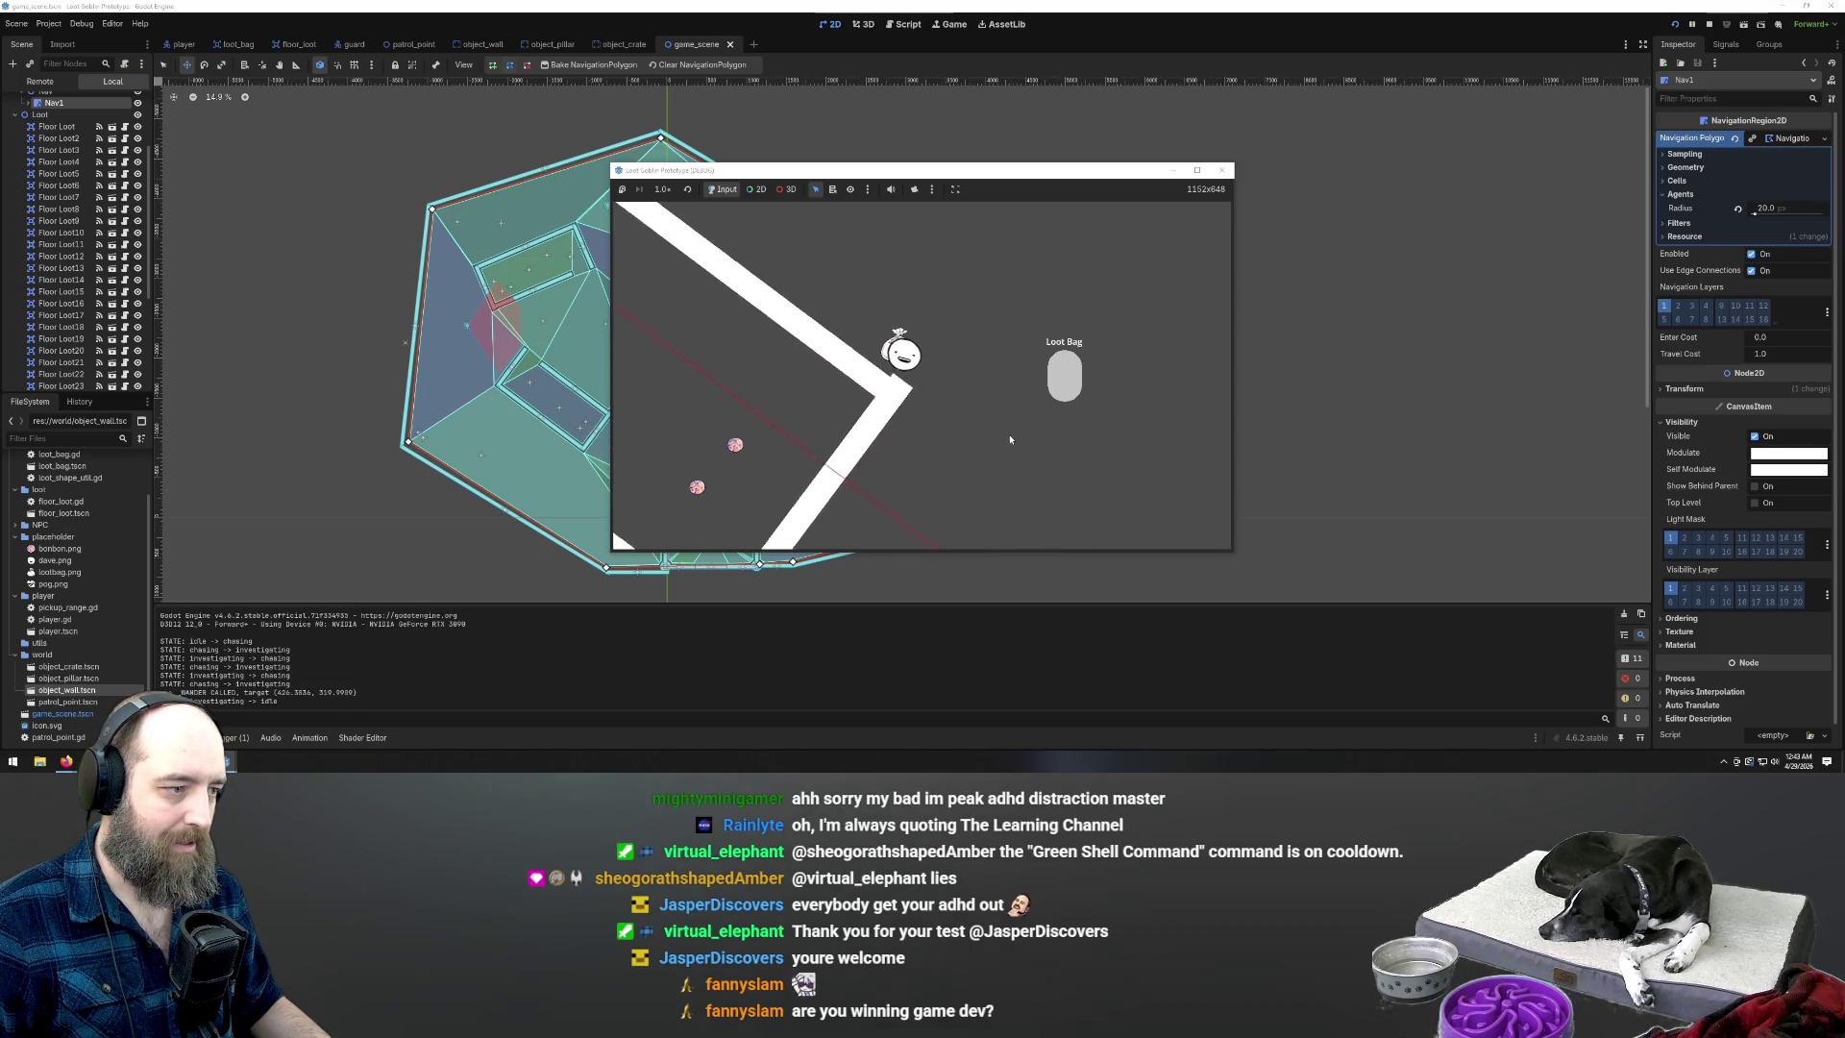
key("a")
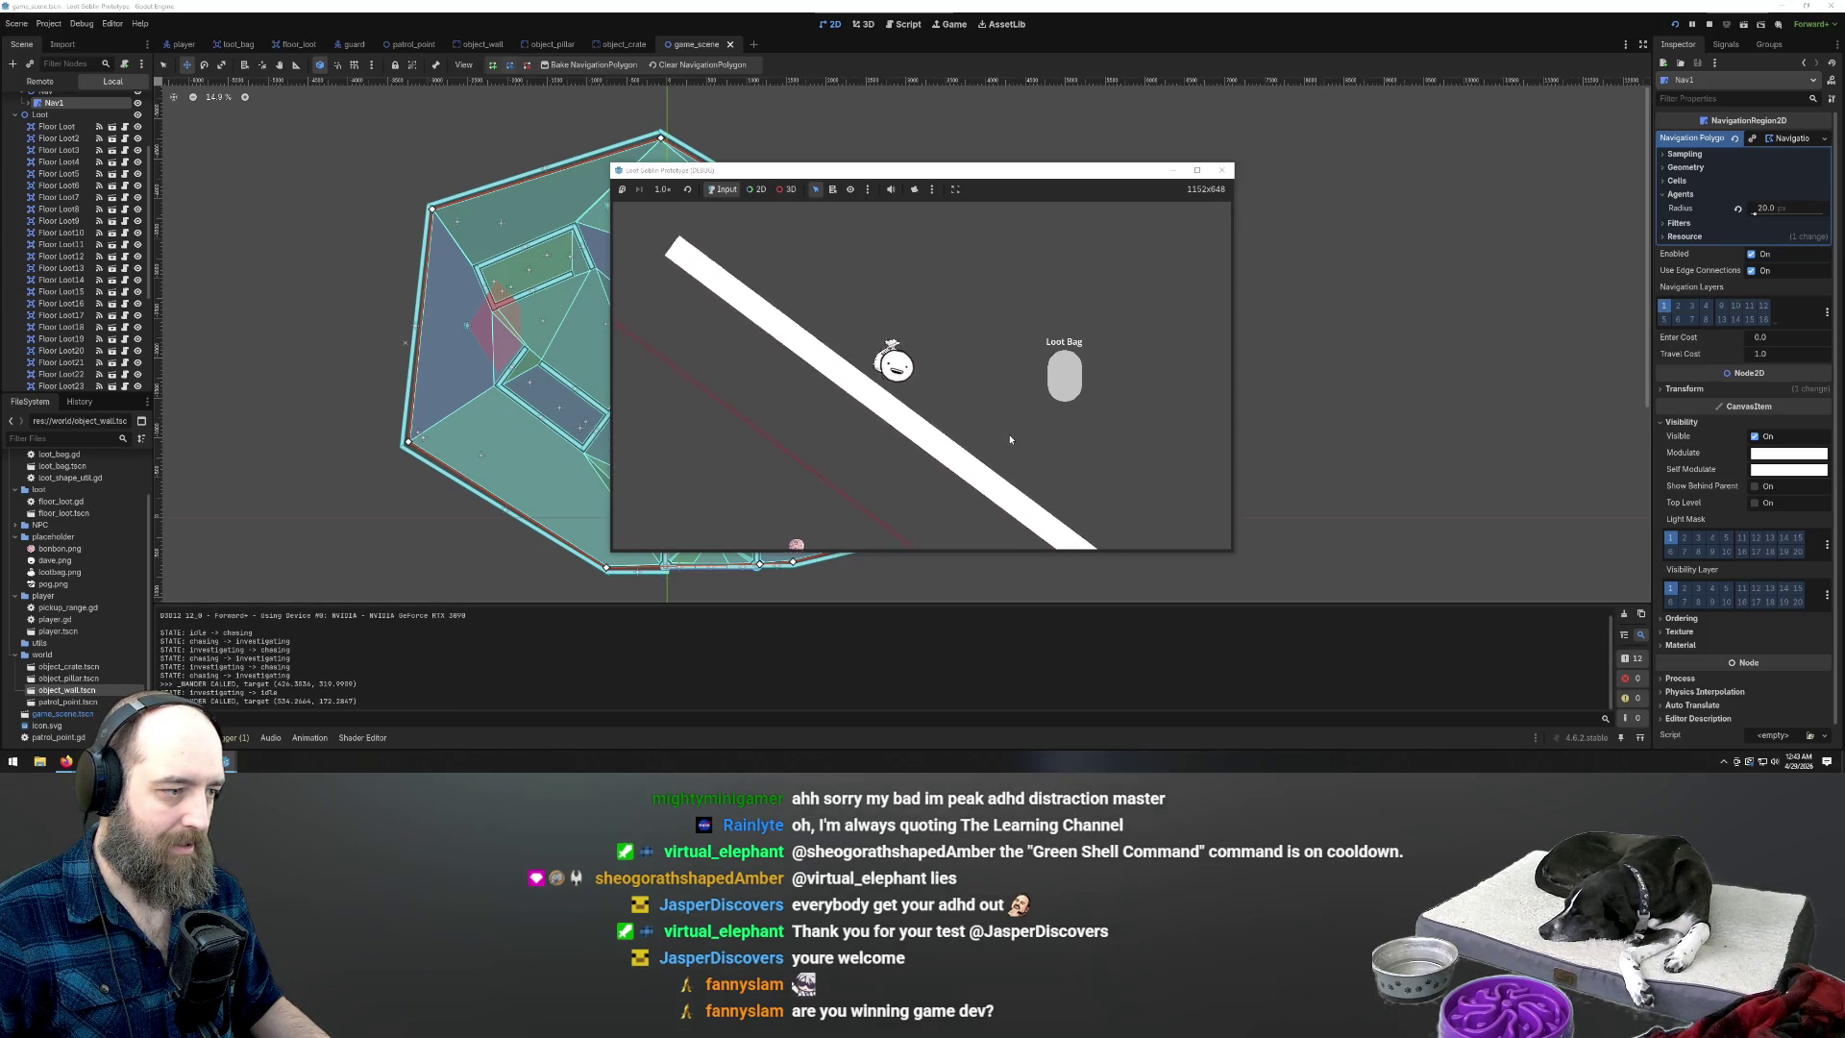
key("w")
key("a")
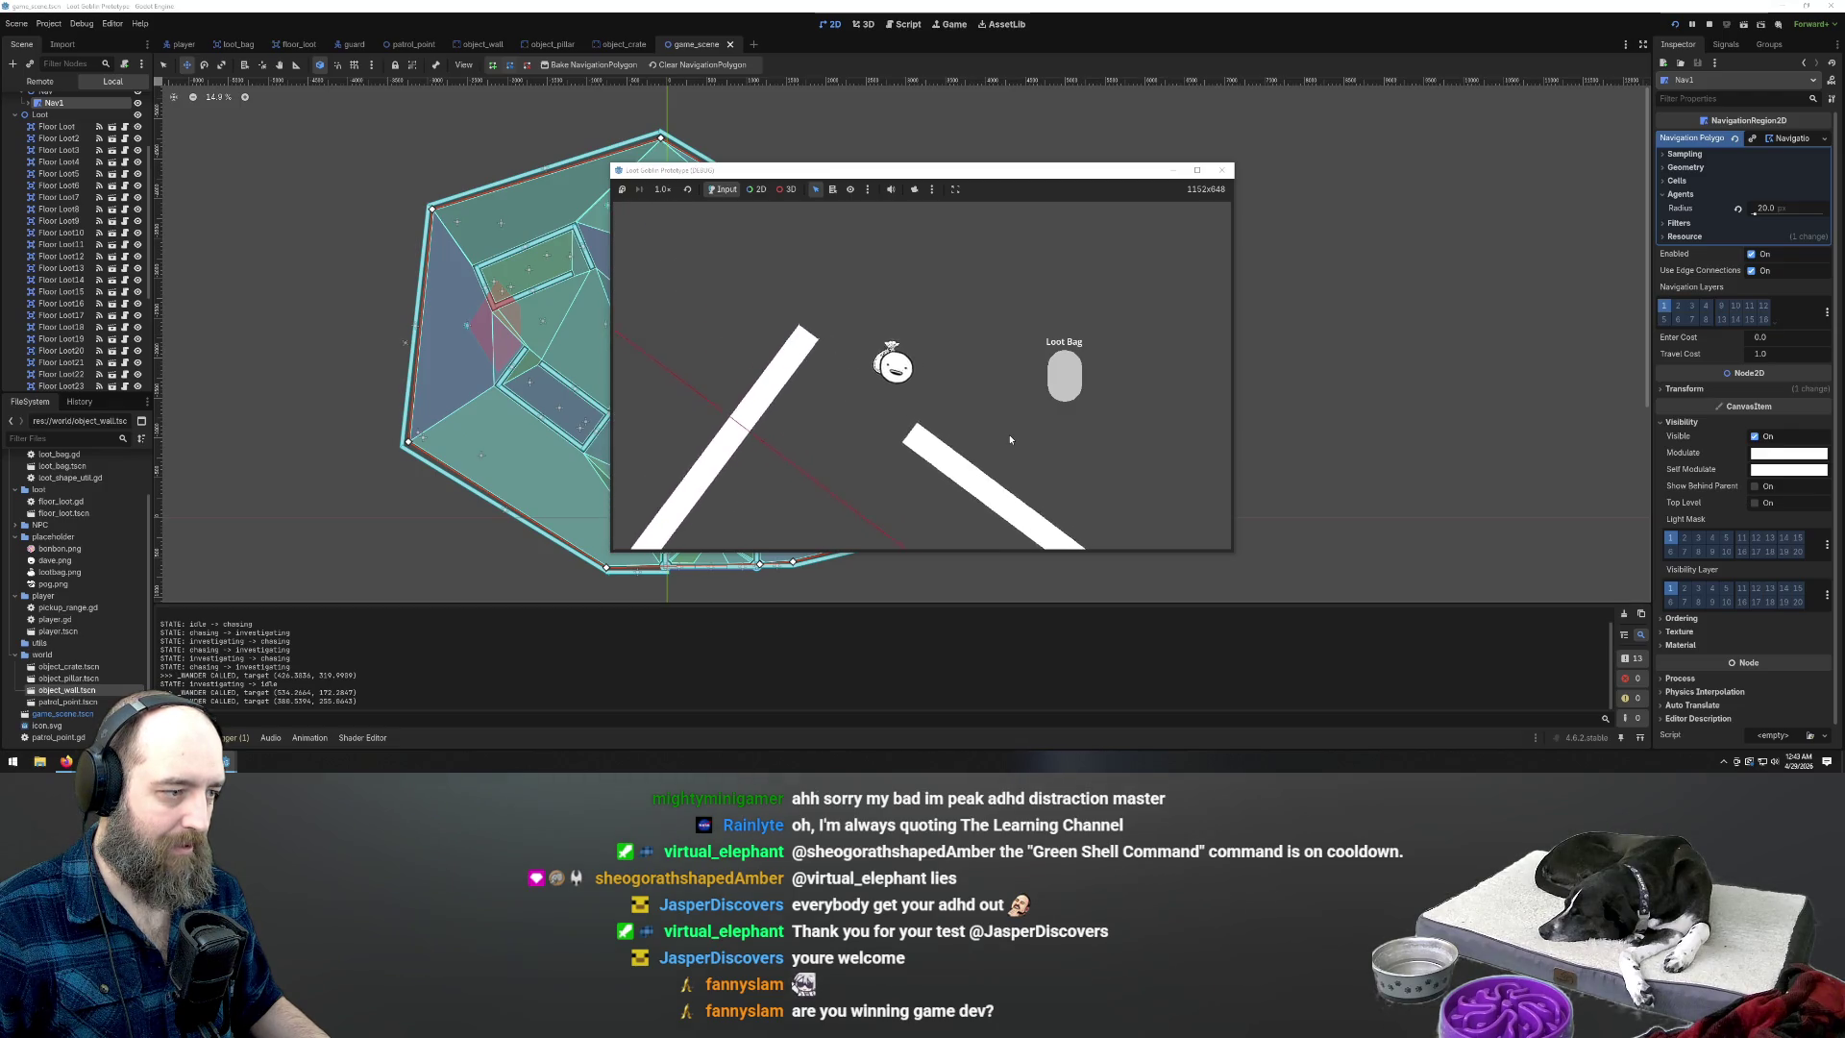
key("w")
key("d")
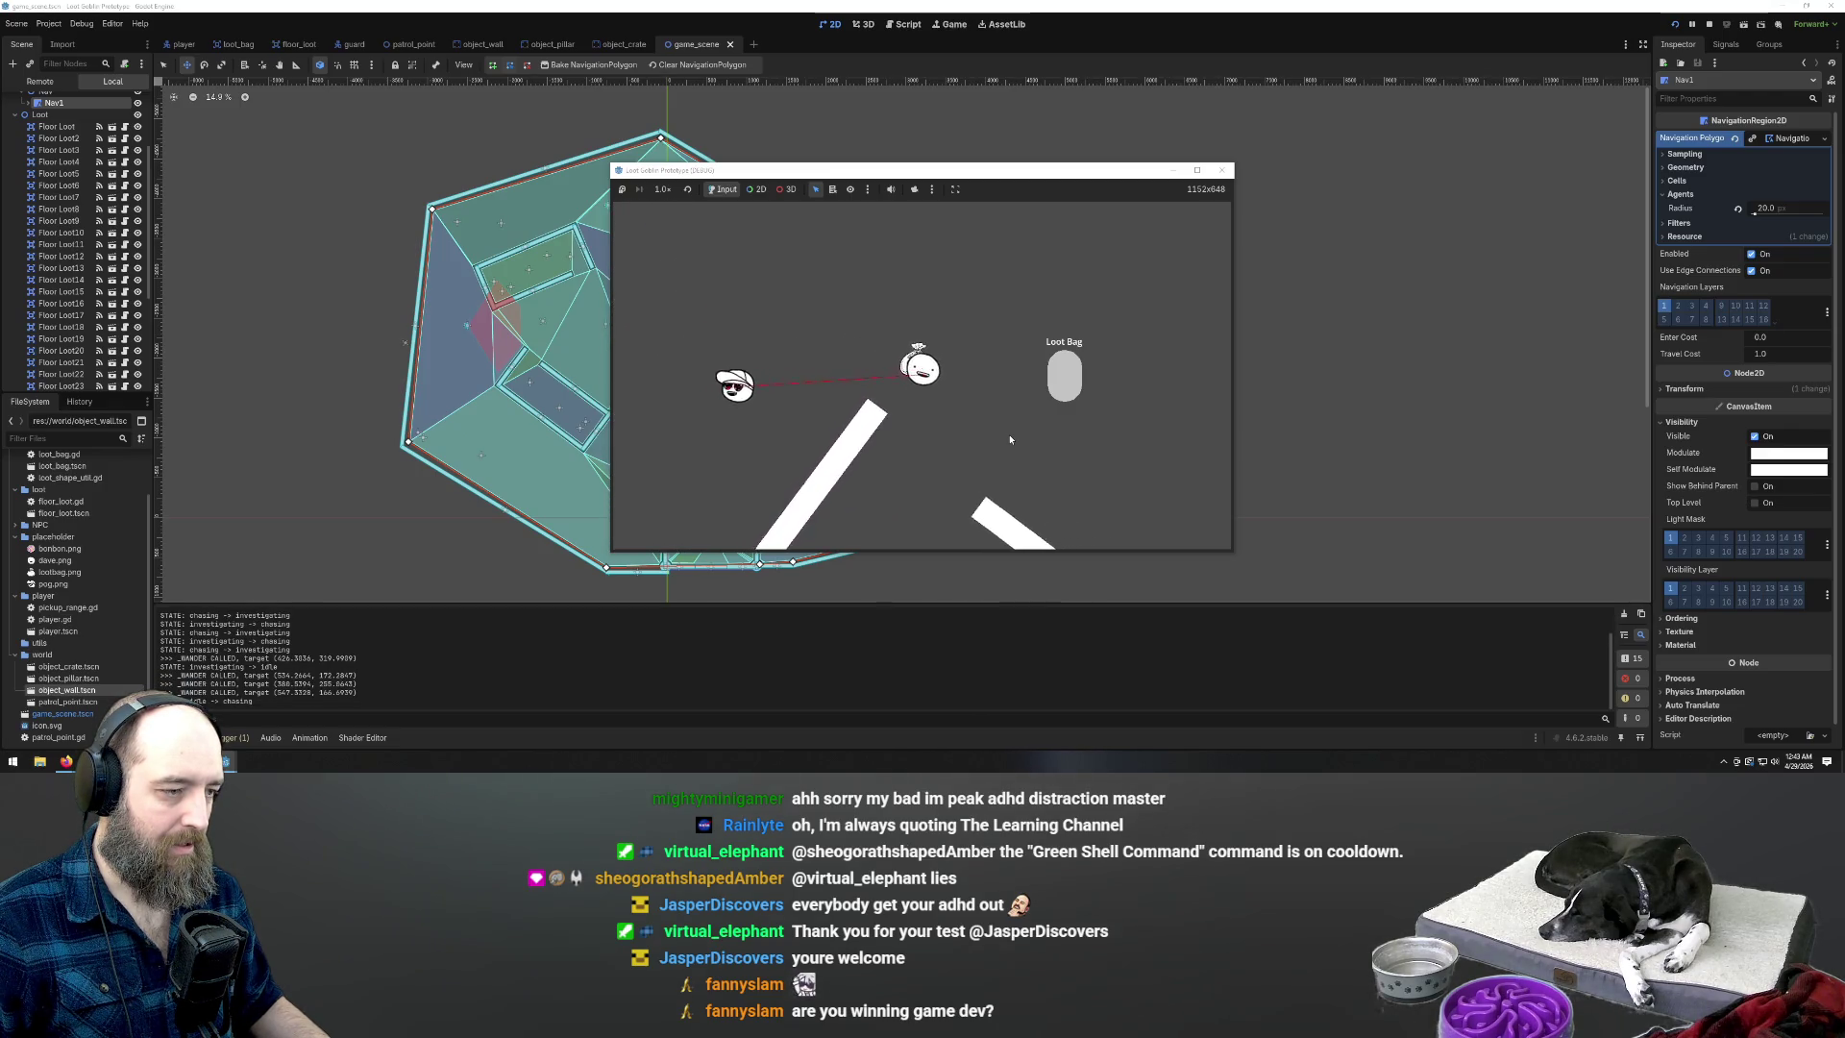
key("s")
key("d")
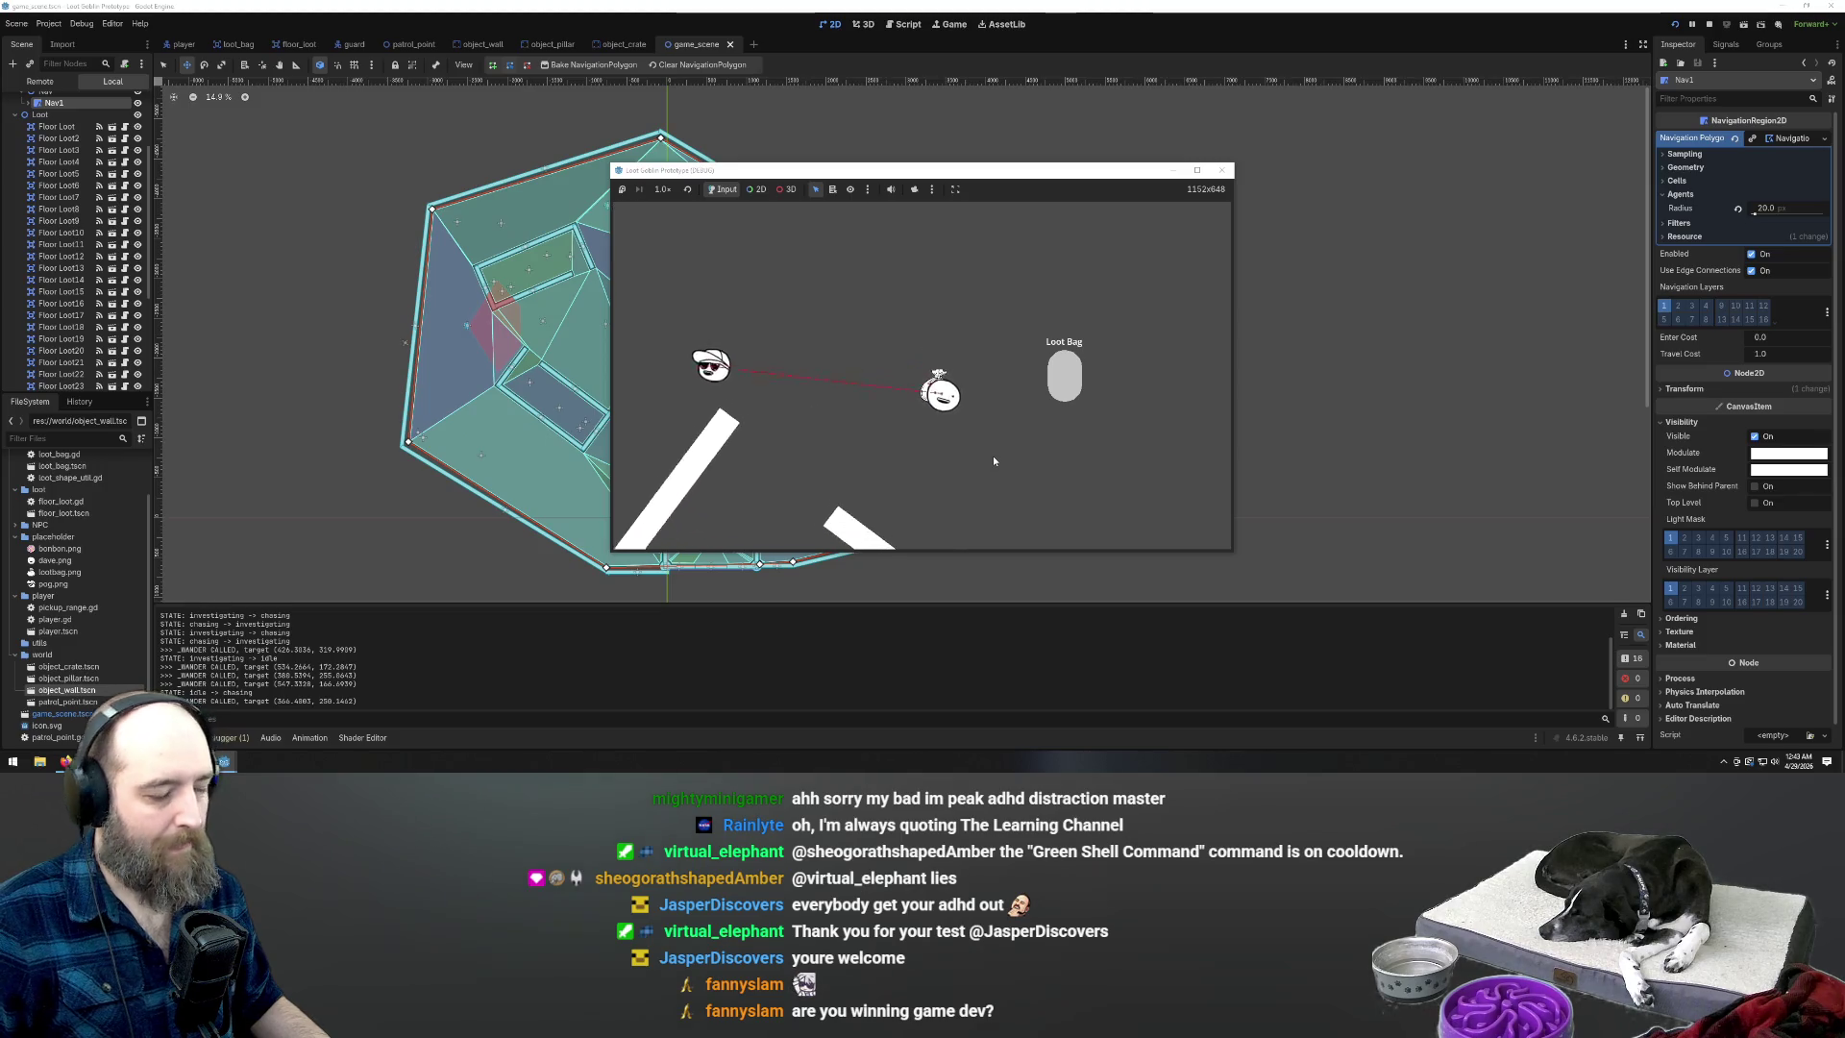
key("s")
key("d")
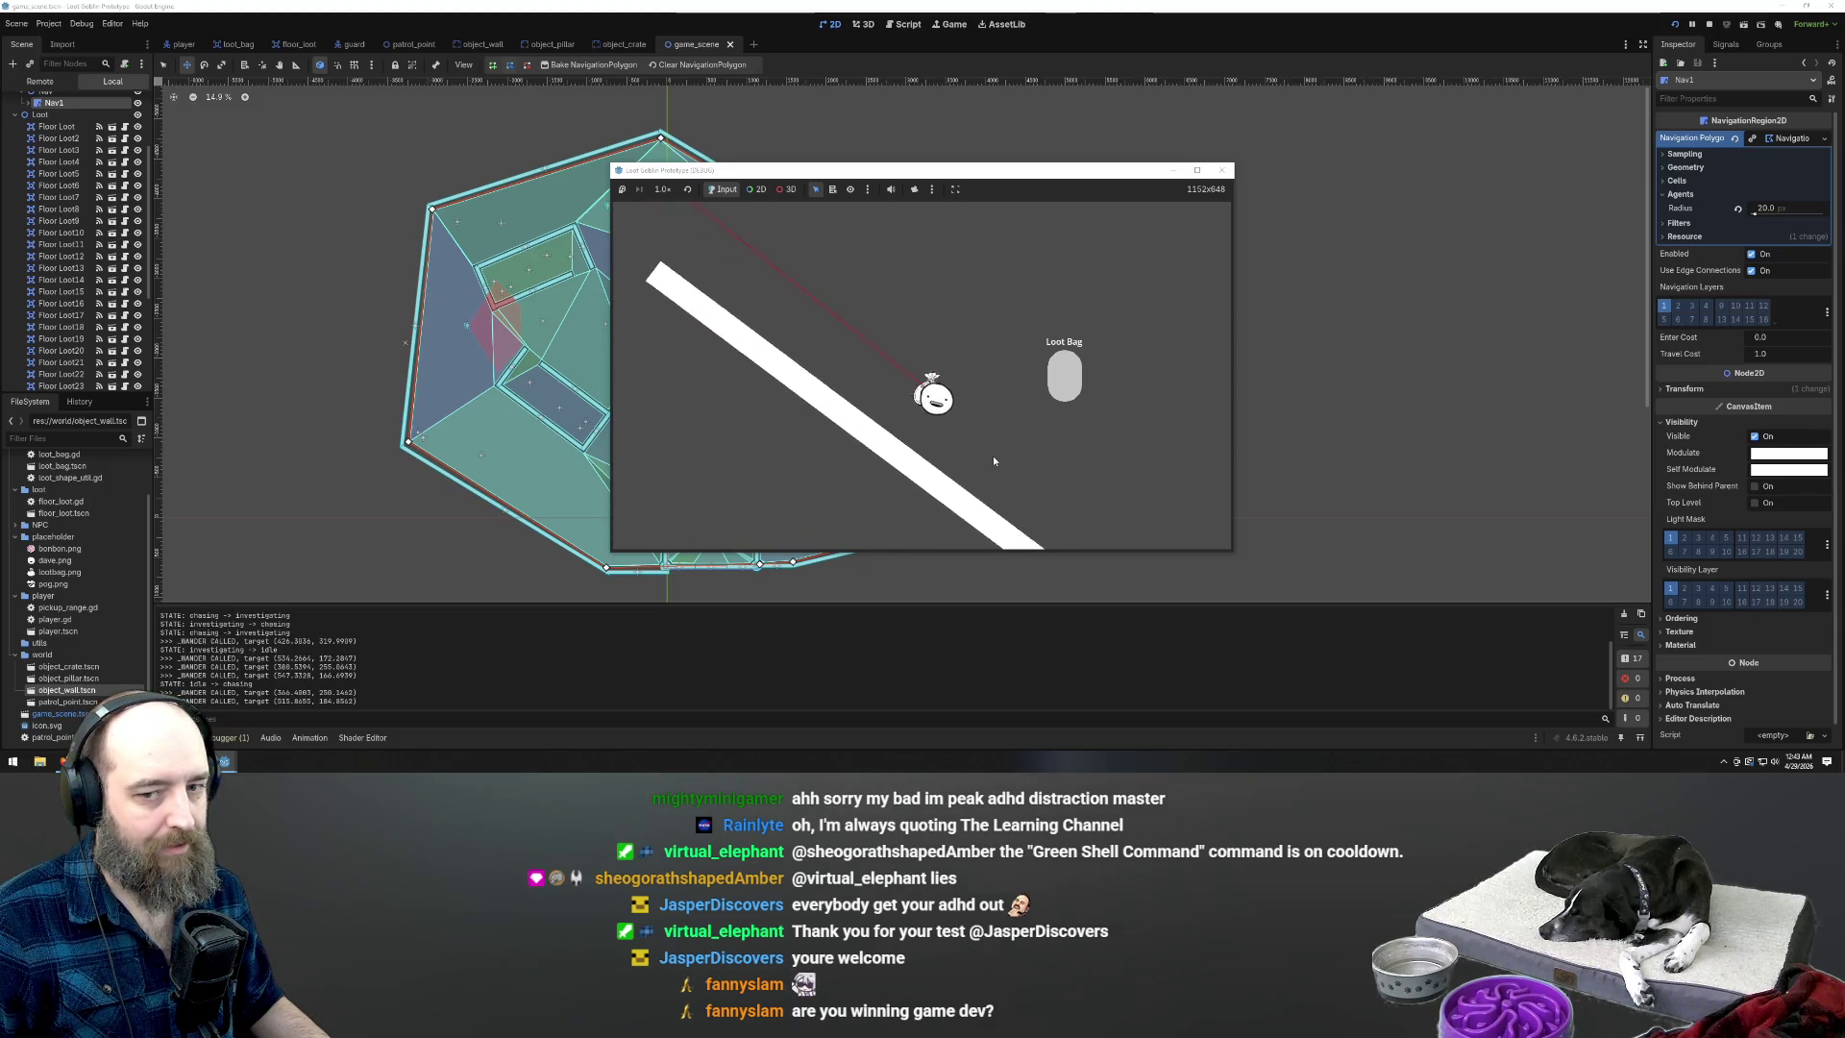
key("w")
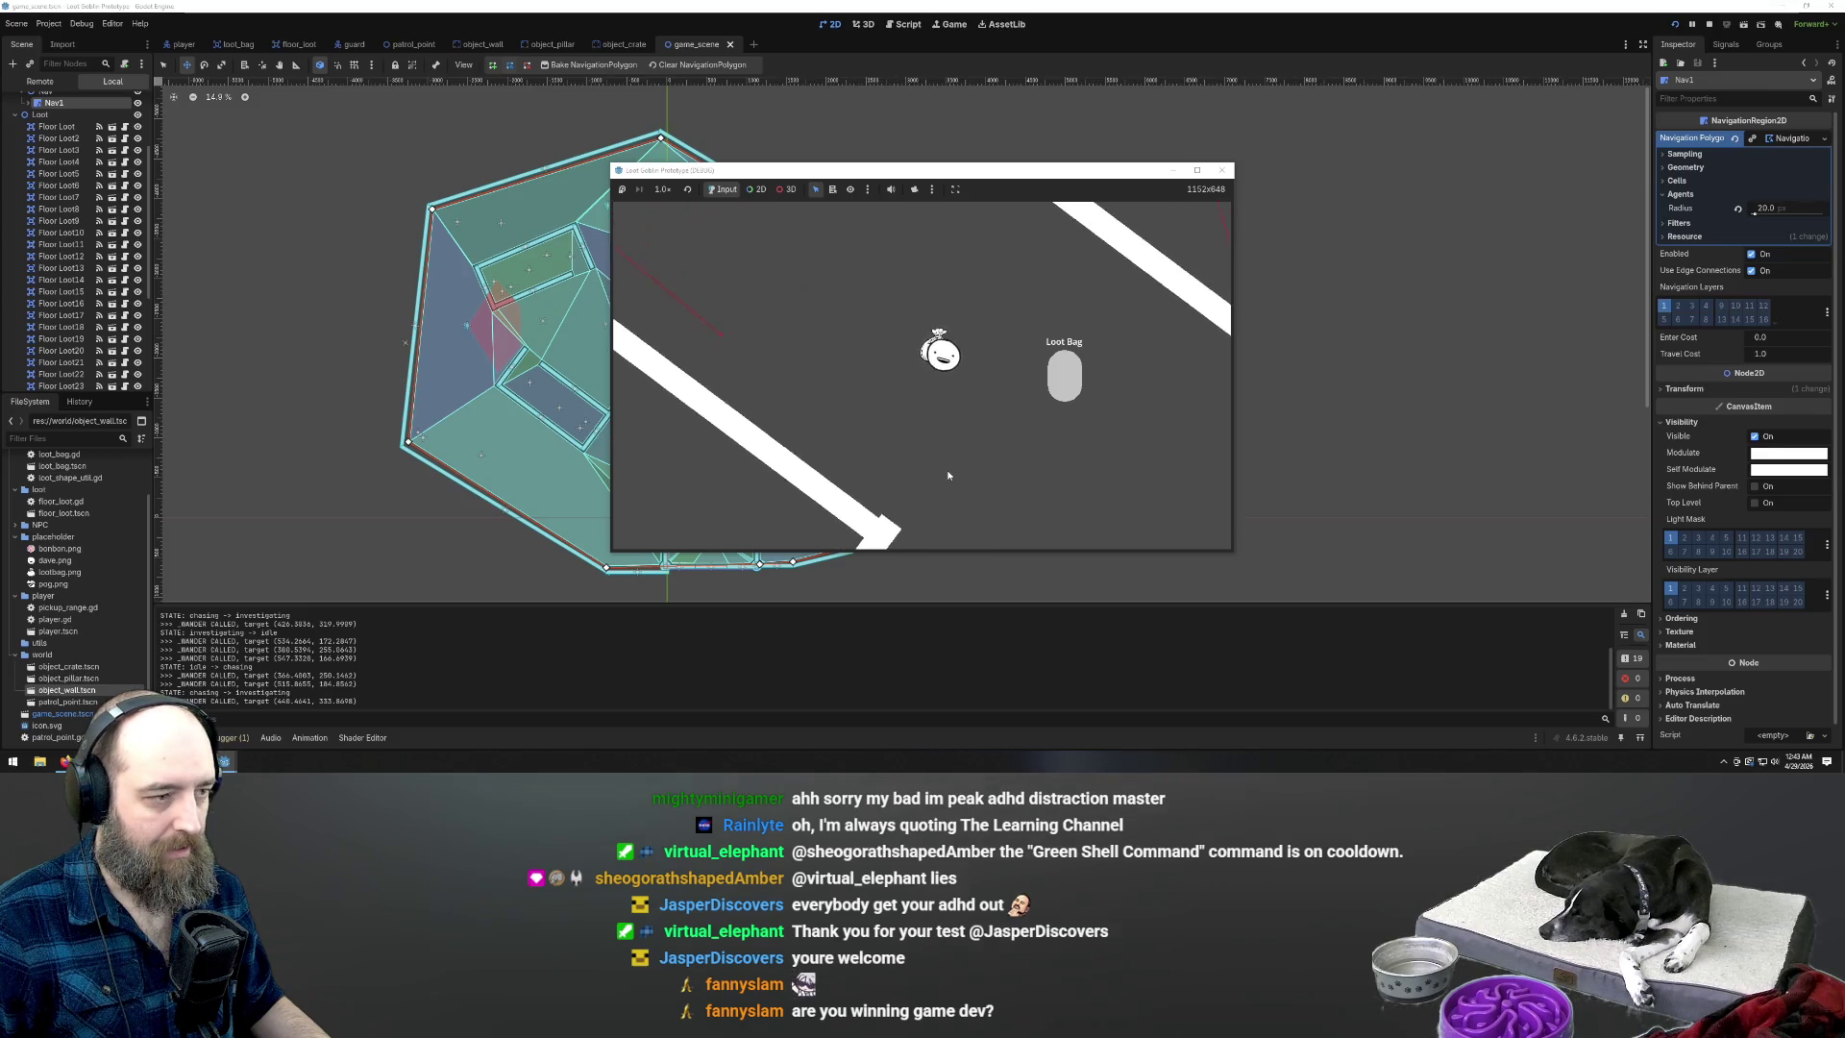
key("w")
key("d")
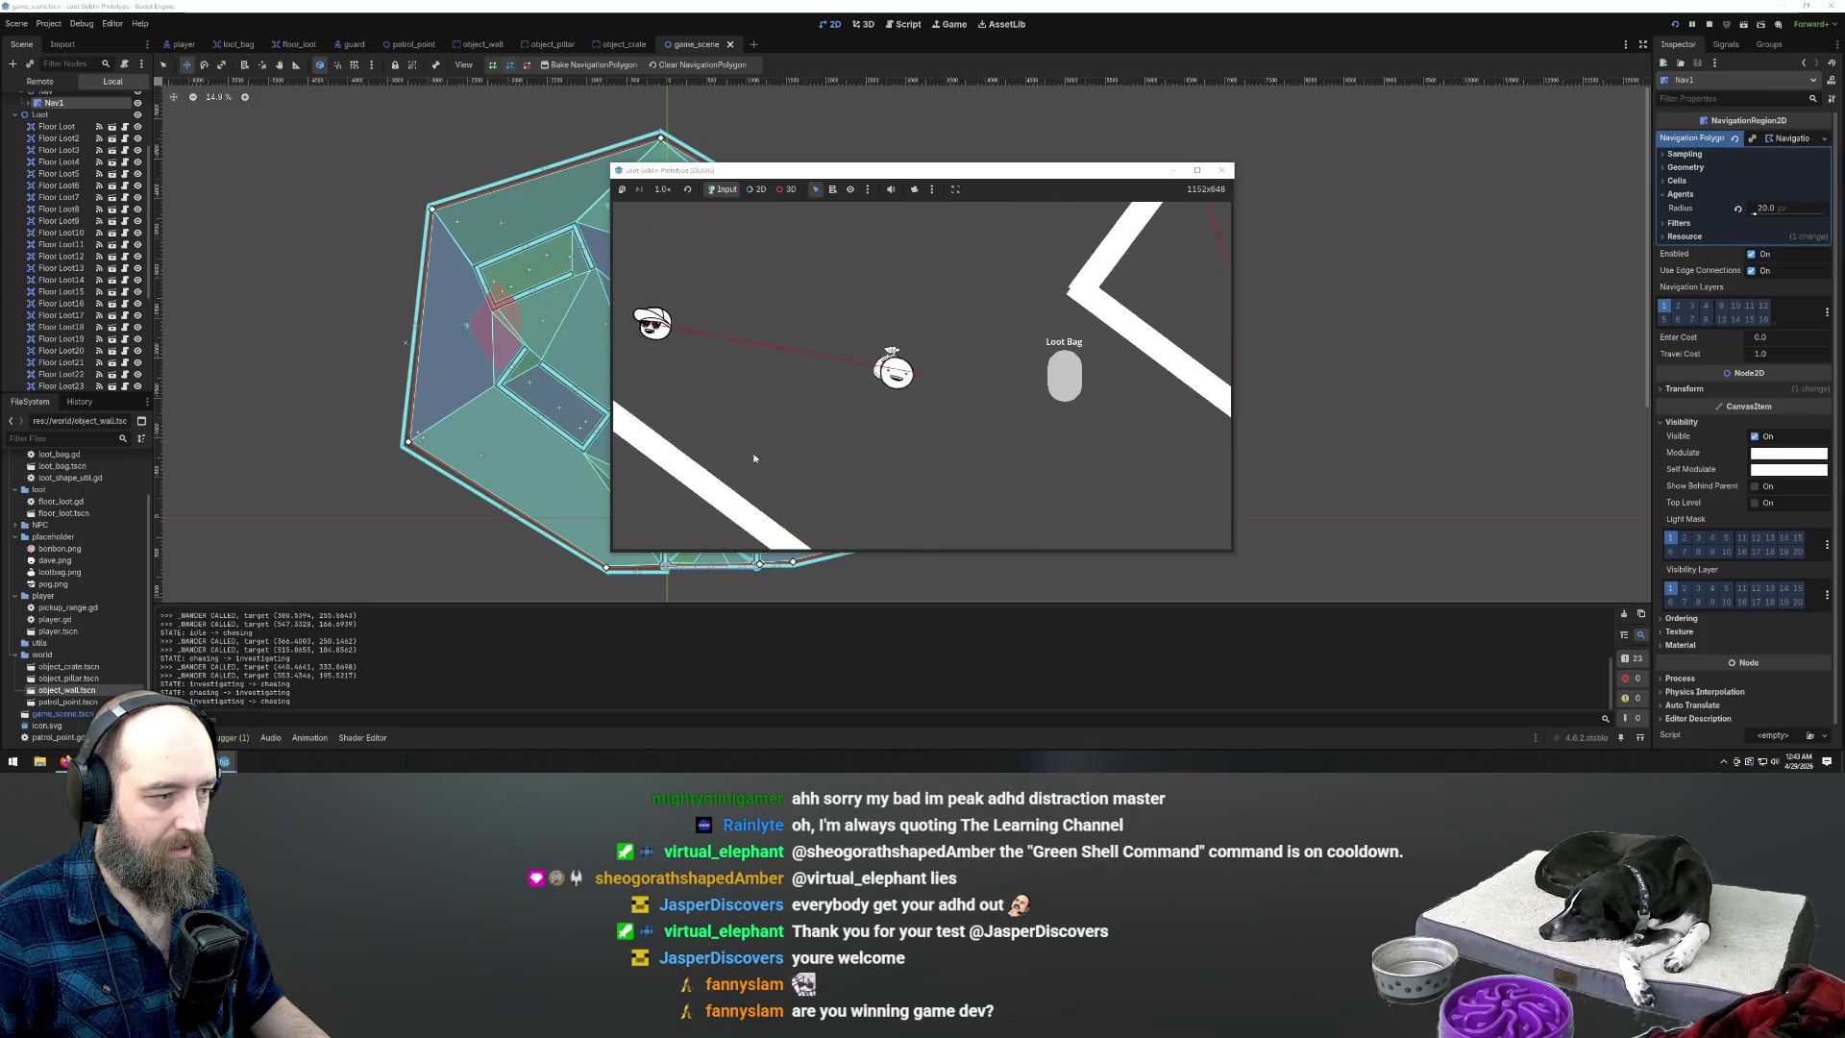
key("w")
key("d")
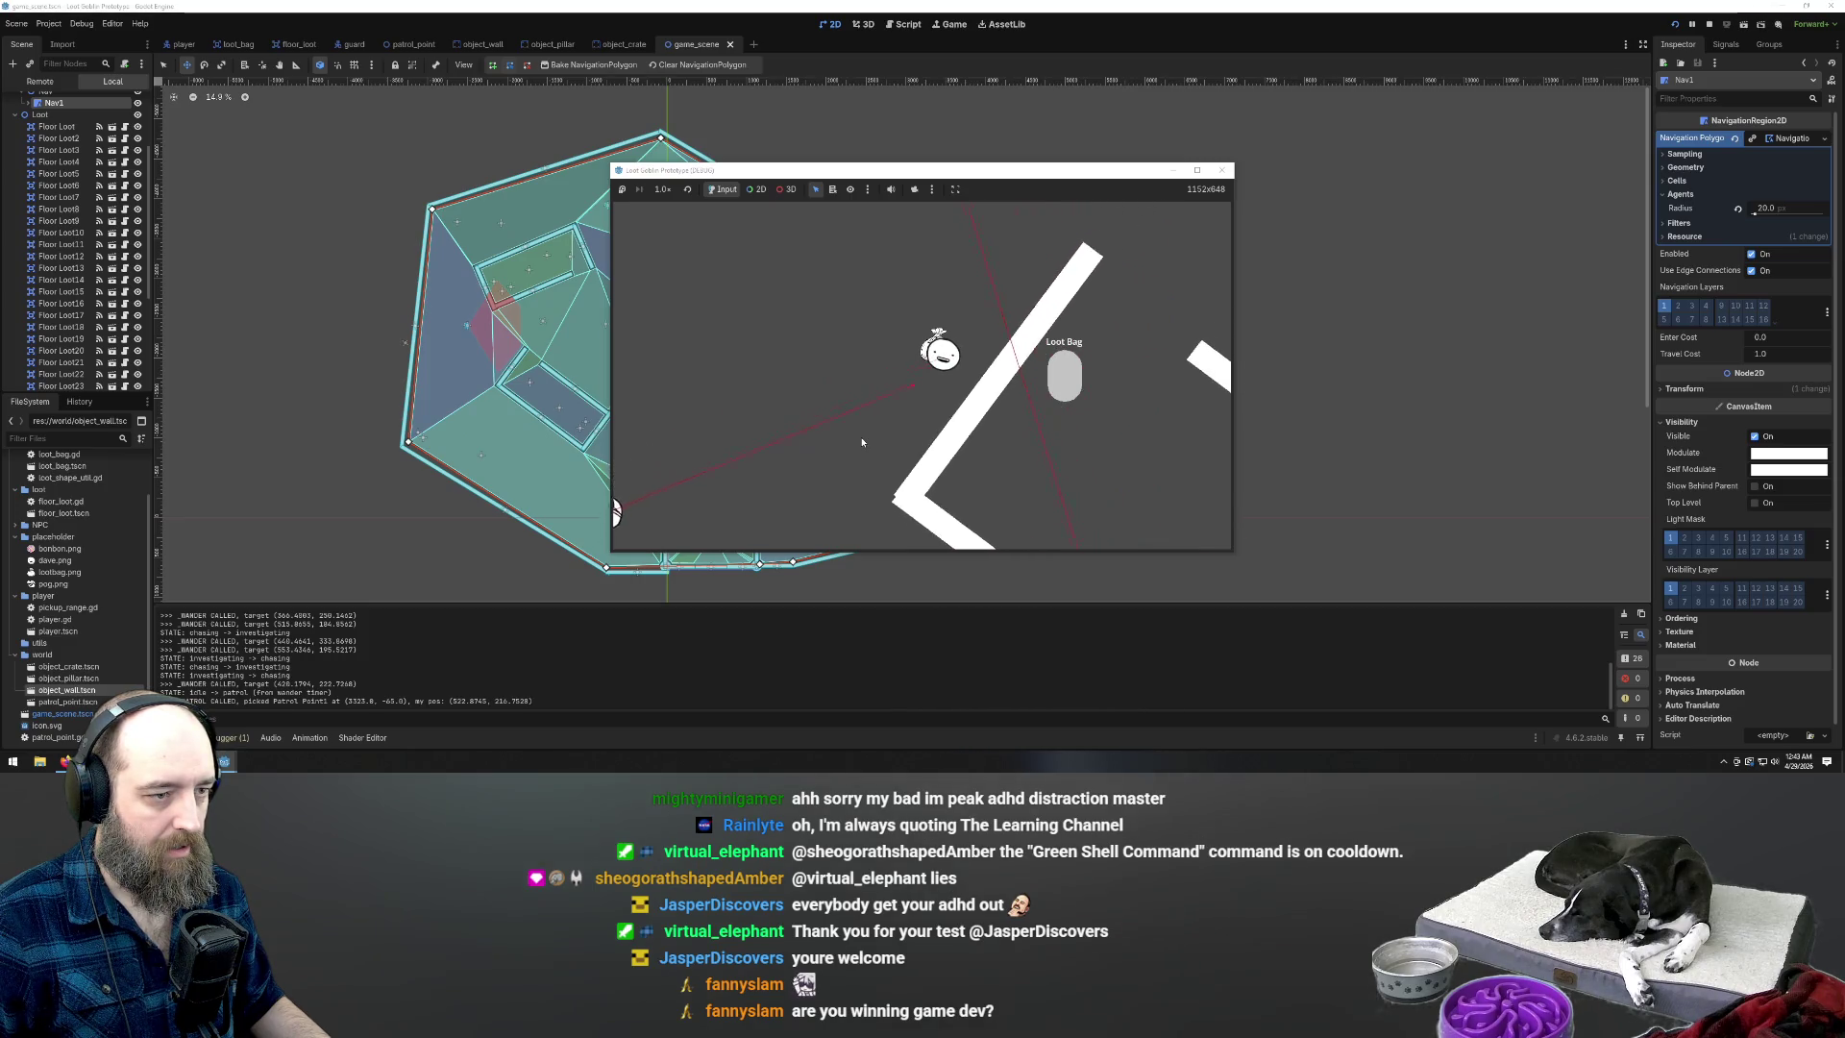
key("s")
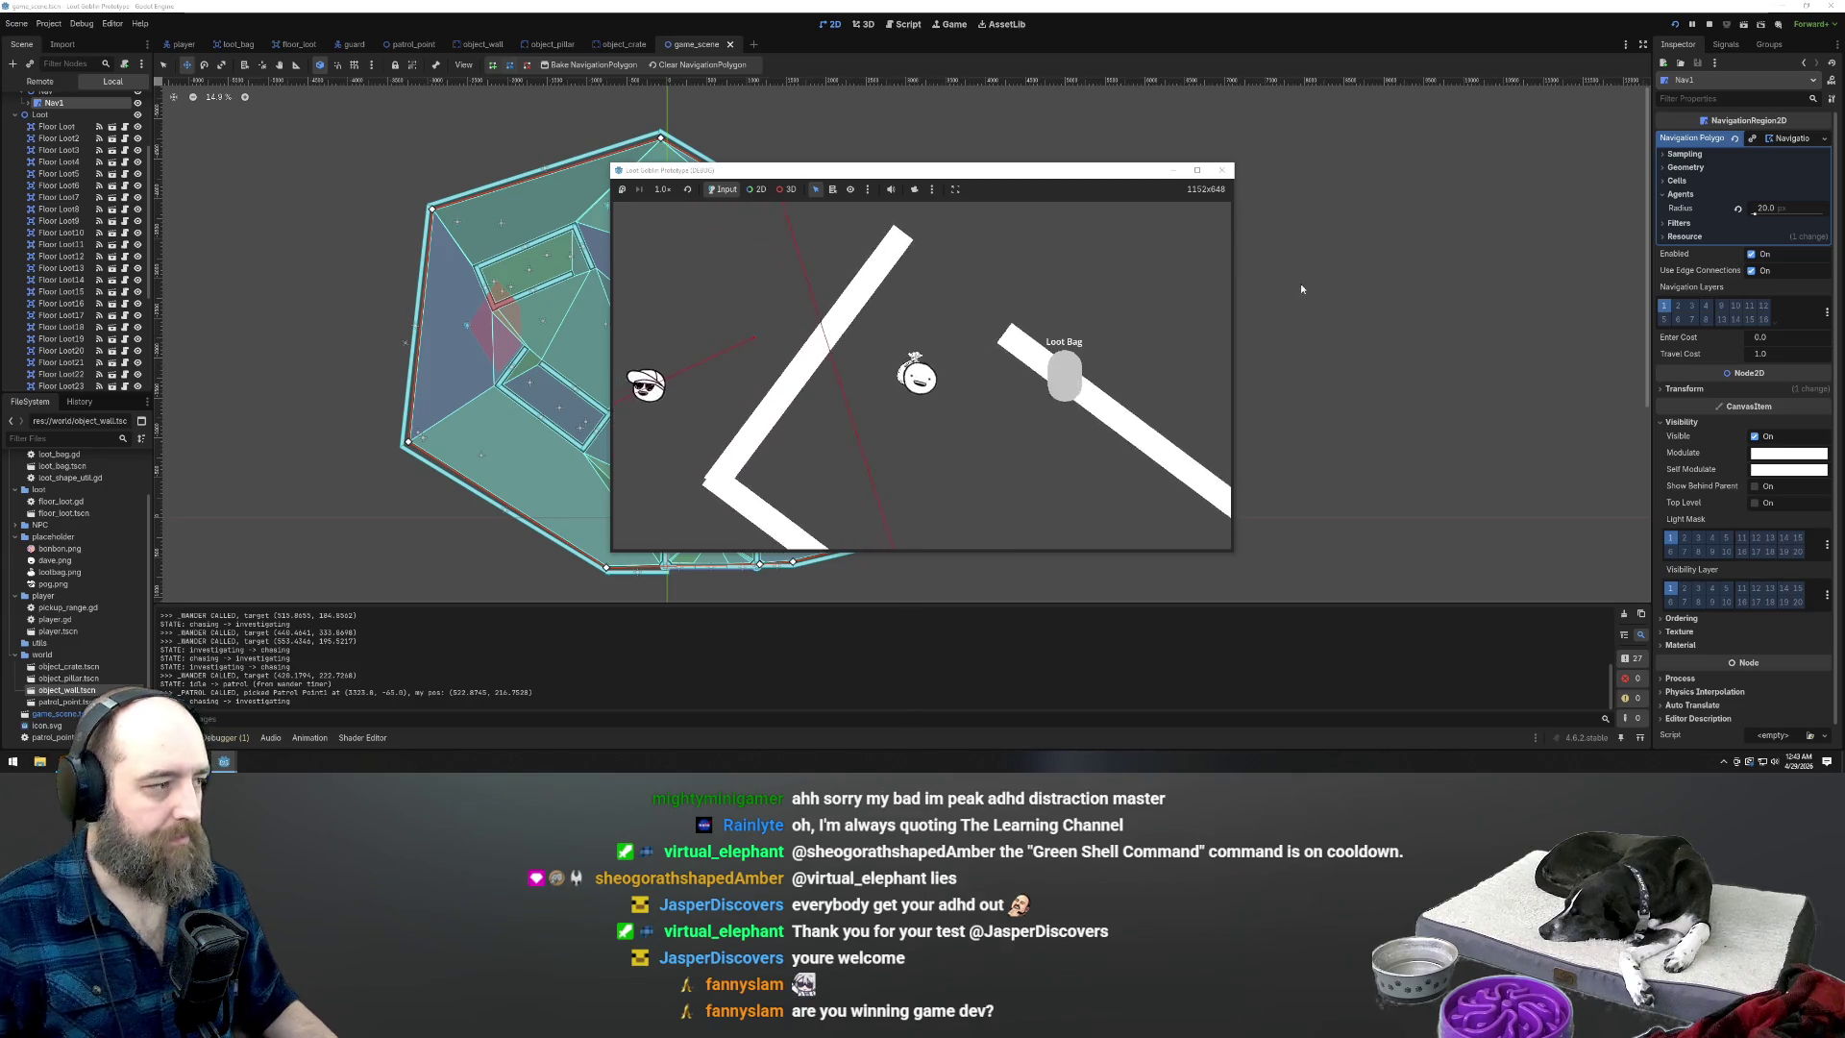
key("F8")
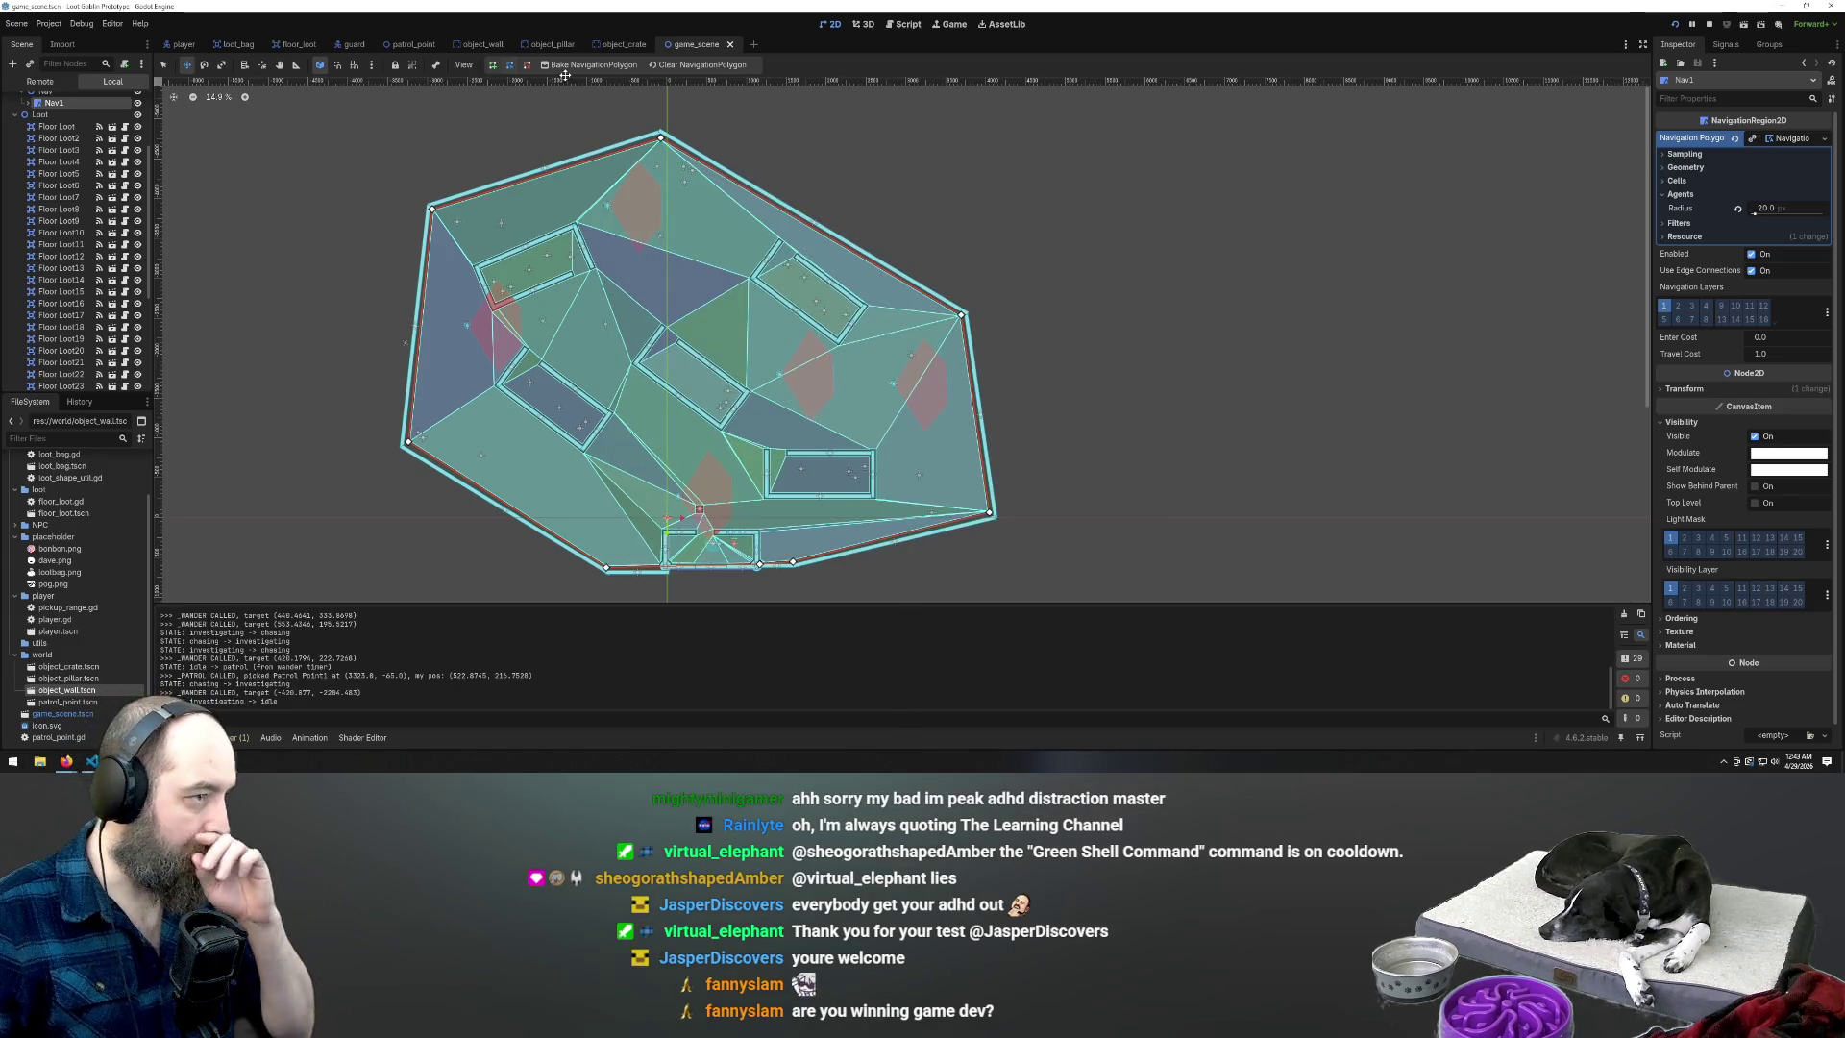
Open the guard scene, then switch to the script editor to look over player.gd
left_click(354, 44)
scroll(1521, 359, "up", 2)
scroll(1047, 363, "down", 4)
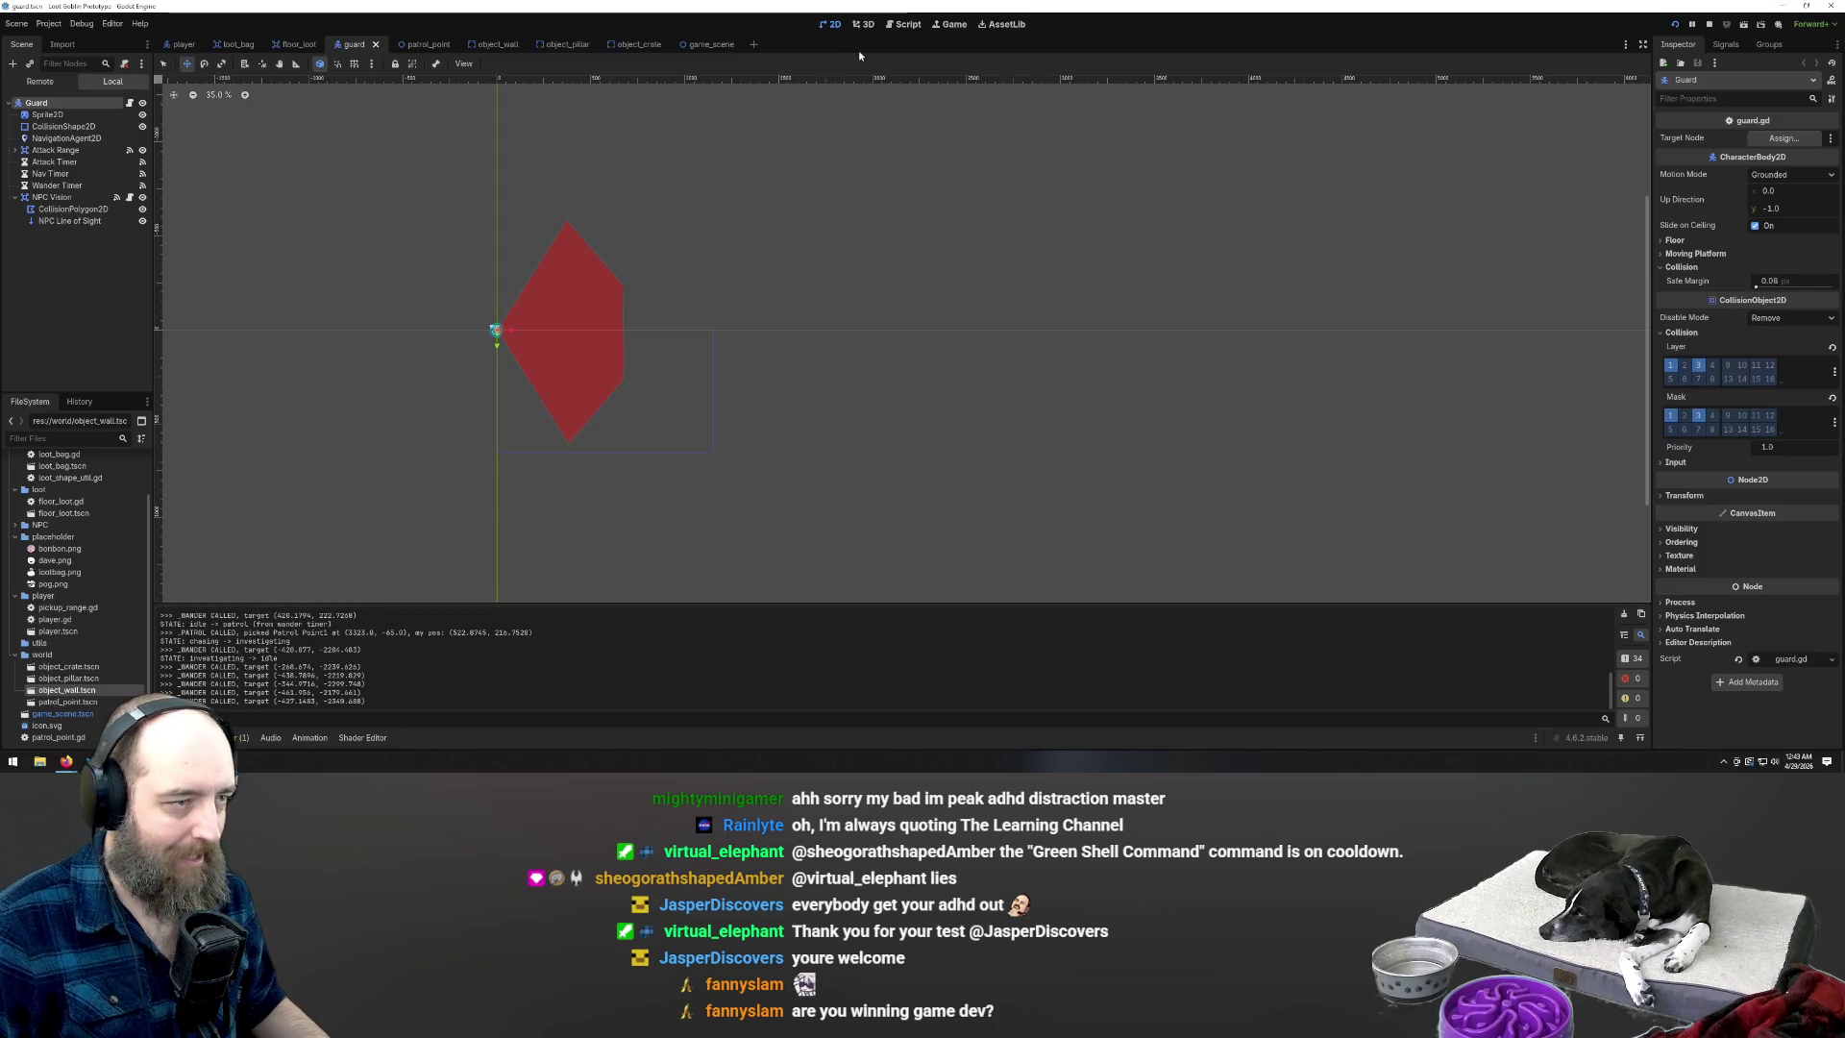
left_click(906, 24)
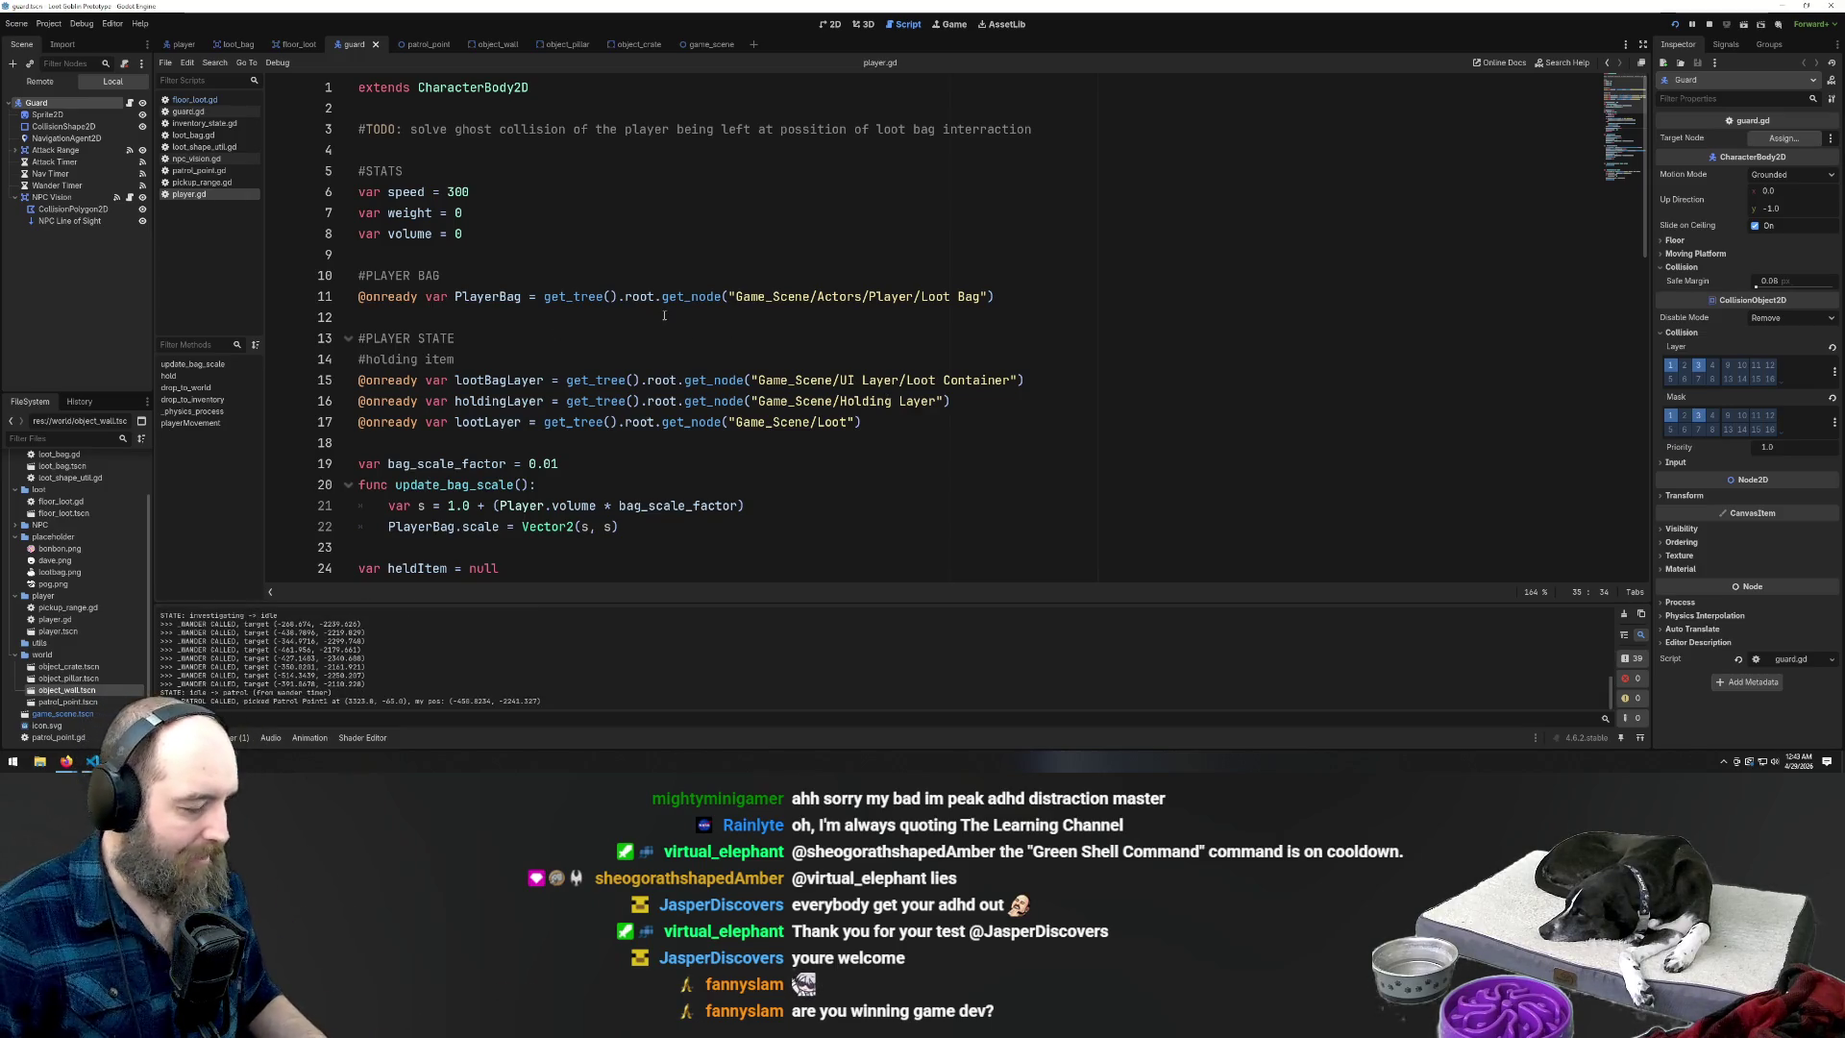
scroll(655, 323, "down", 5)
scroll(661, 318, "up", 5)
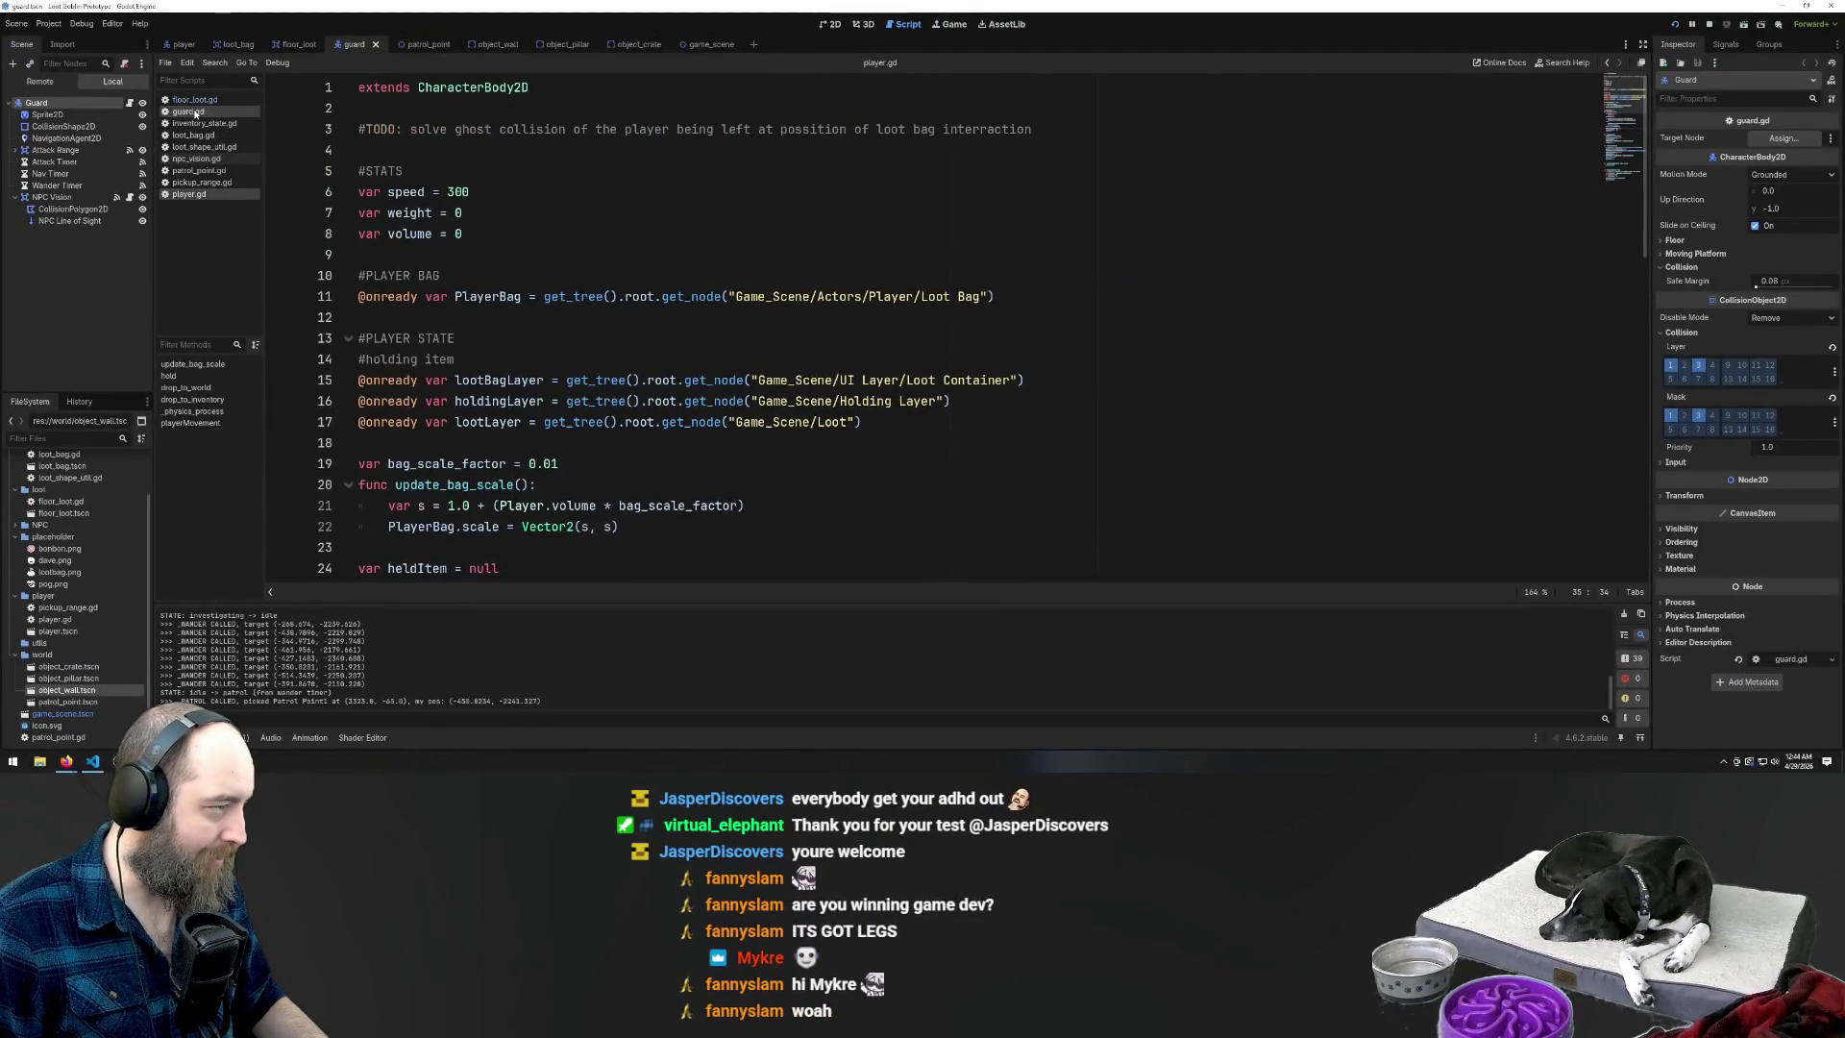
Open guard.gd and scroll to its top to show the stats and state variables
left_click(195, 113)
scroll(714, 294, "up", 20)
scroll(713, 294, "up", 15)
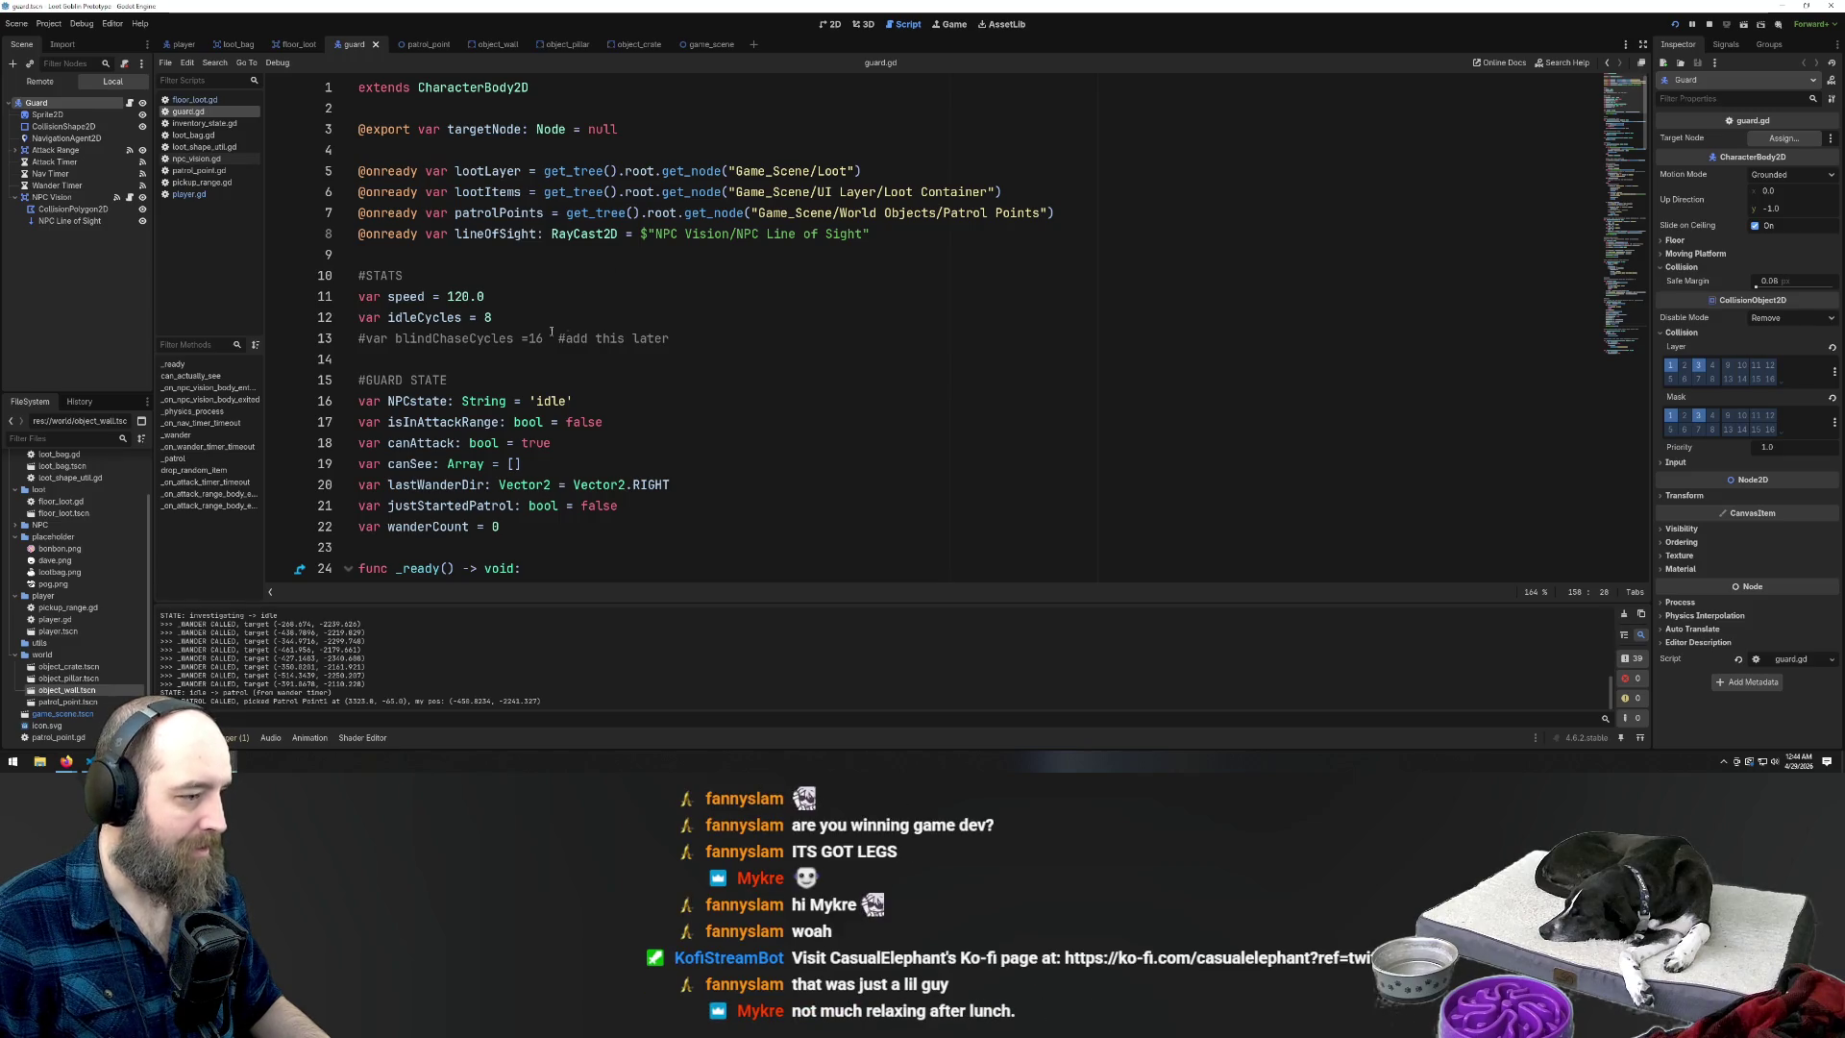
Change the guard's starting state on line 16 from 'idle' to 'patrol'
scroll(545, 329, "down", 2)
double_click(554, 276)
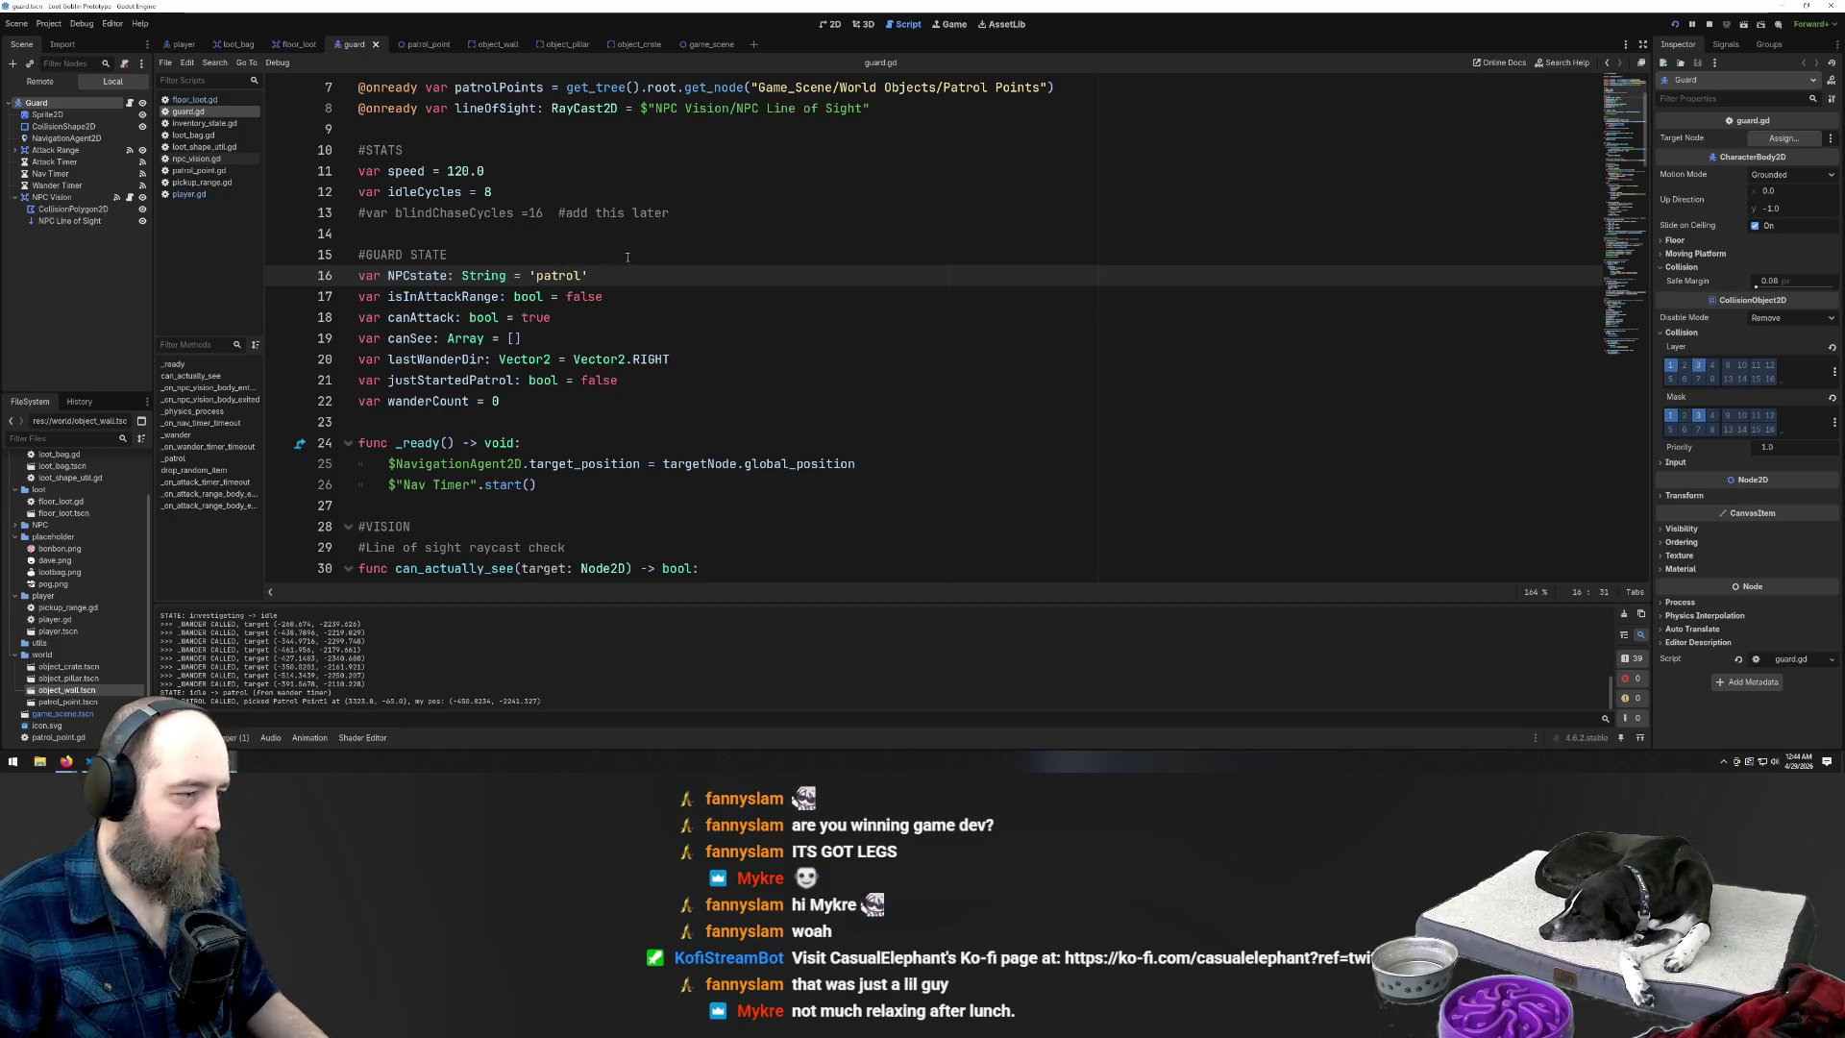
left_click(699, 291)
left_click(853, 213)
Launch the playtest with F5 and walk the player right while patrolling guards follow
key("F5")
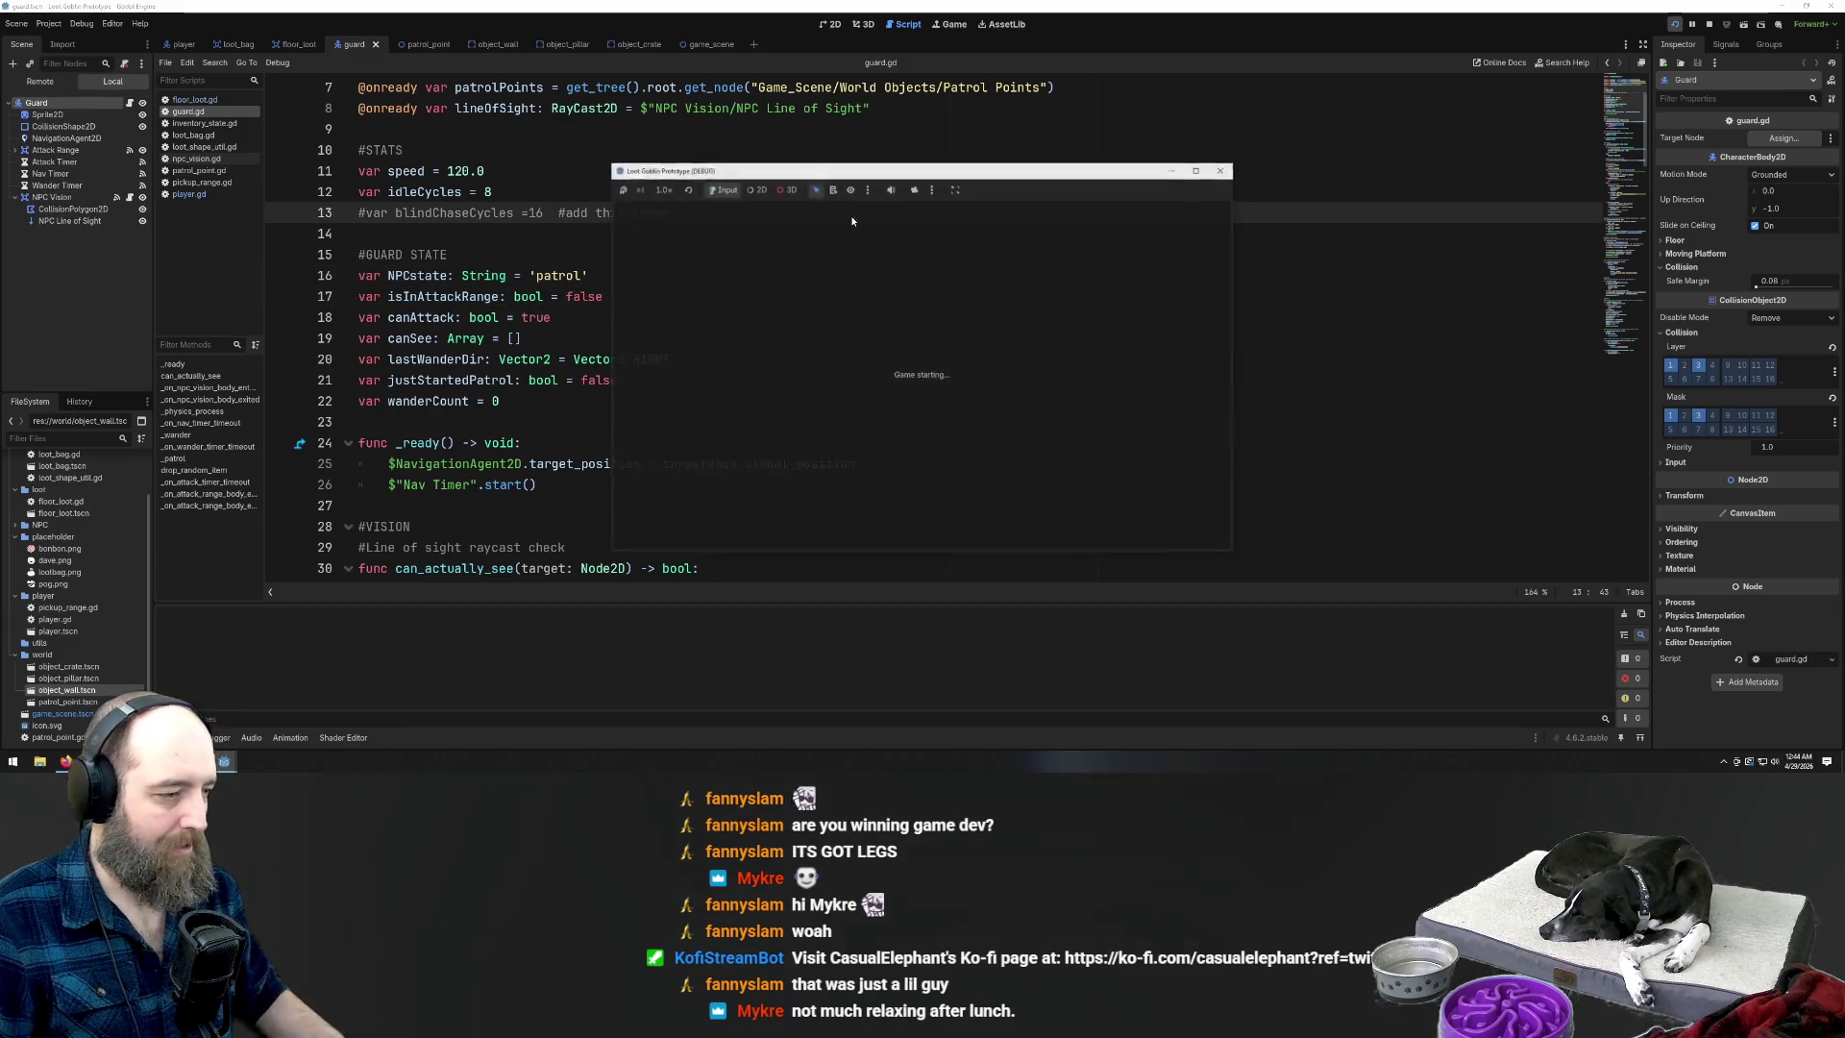
key("Left")
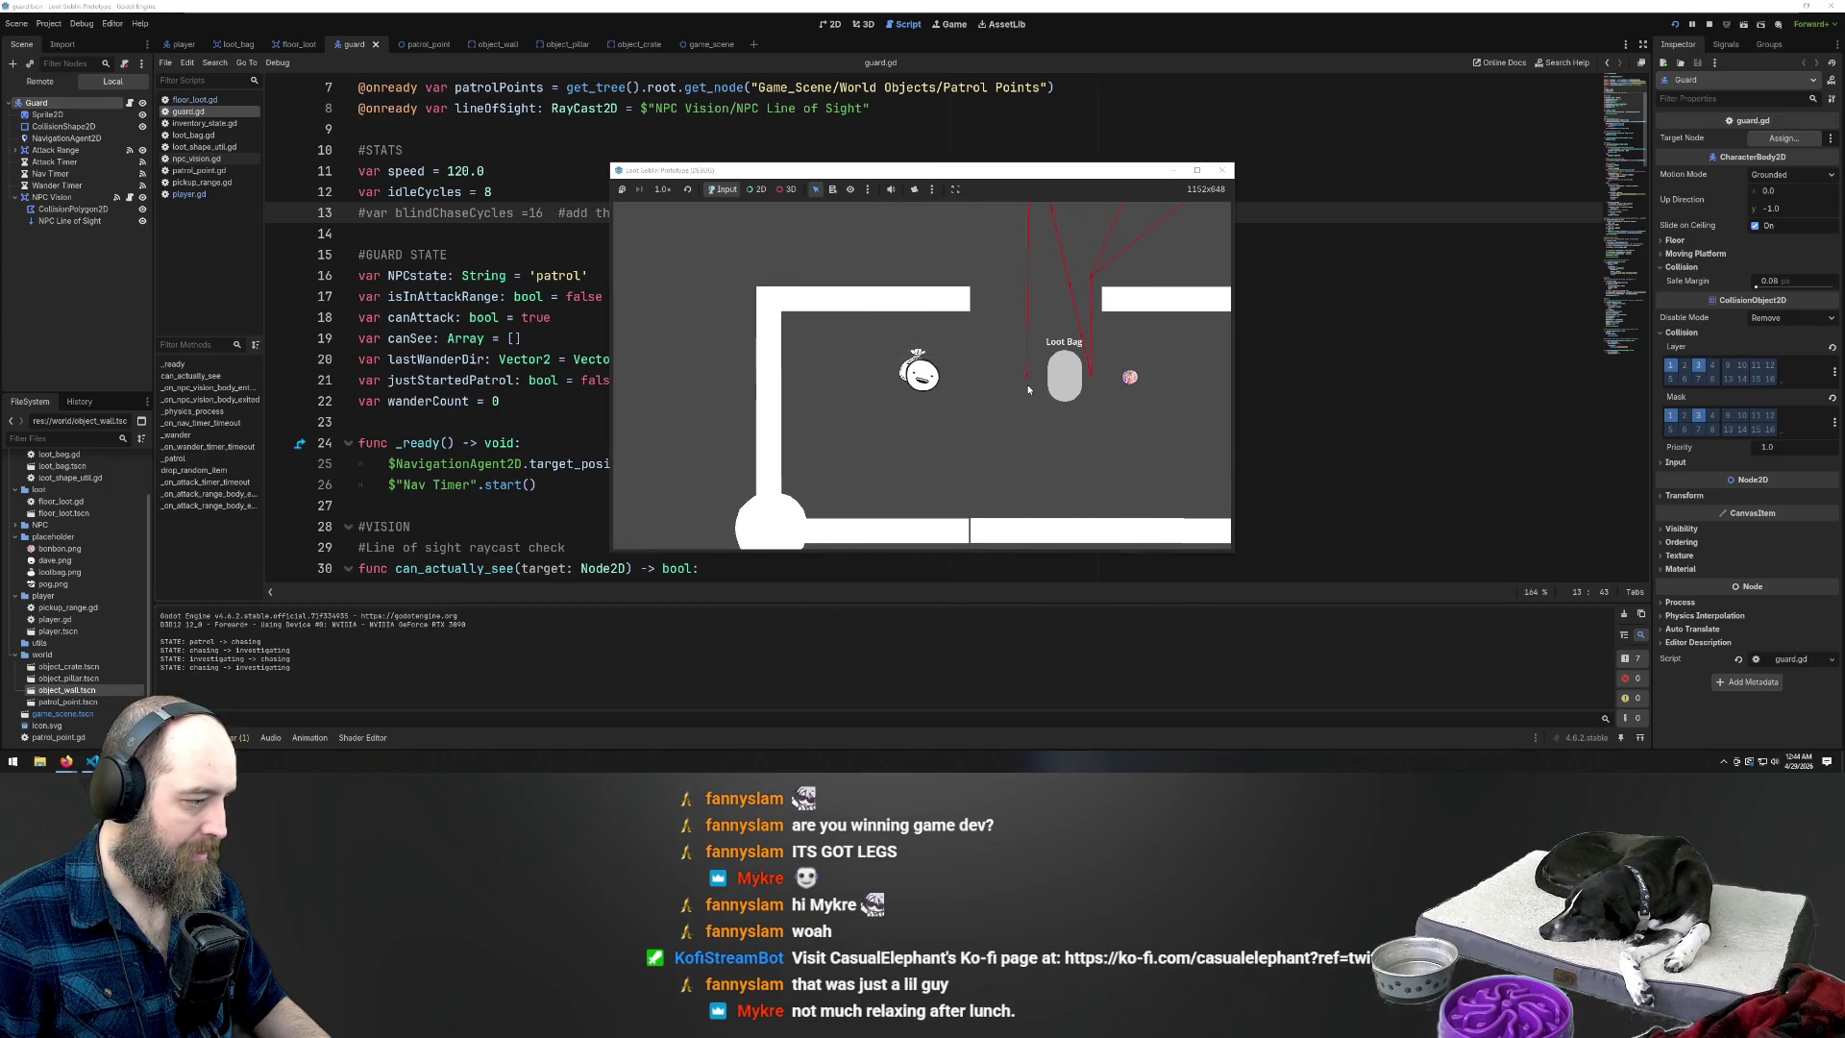
key("Right")
key("Down")
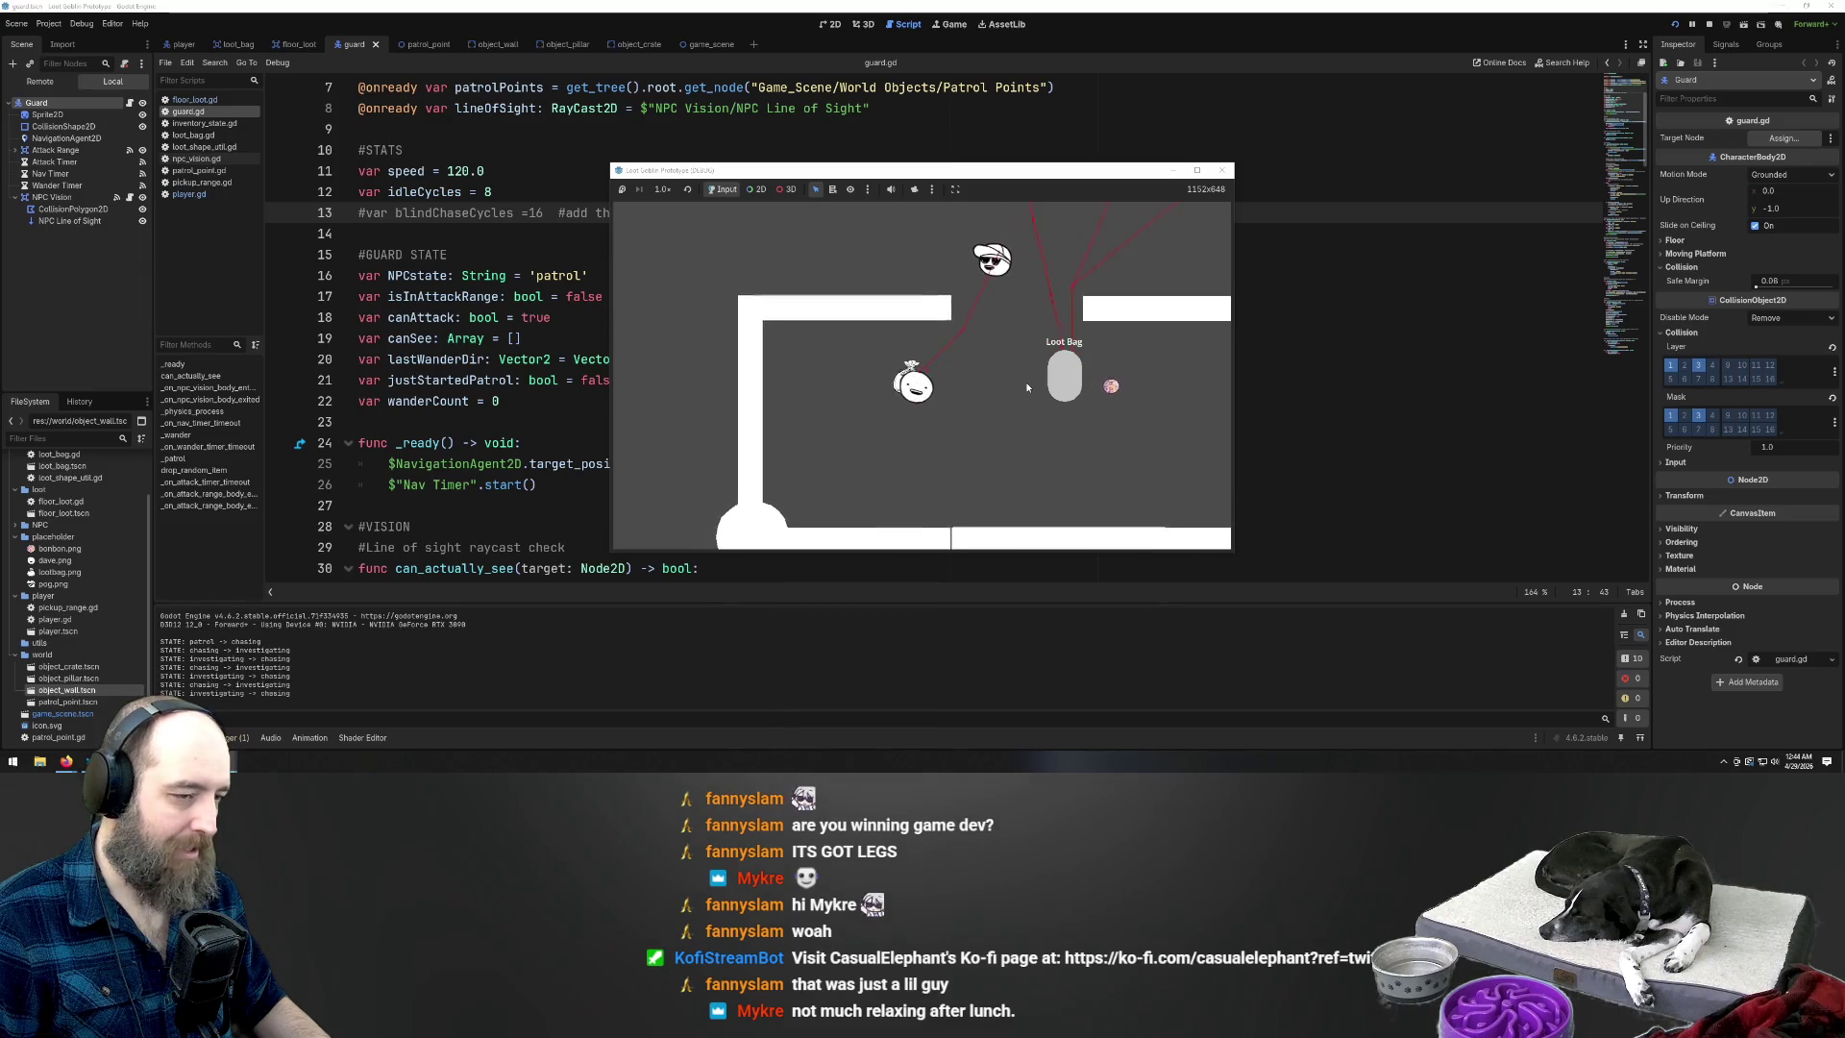
key("Down")
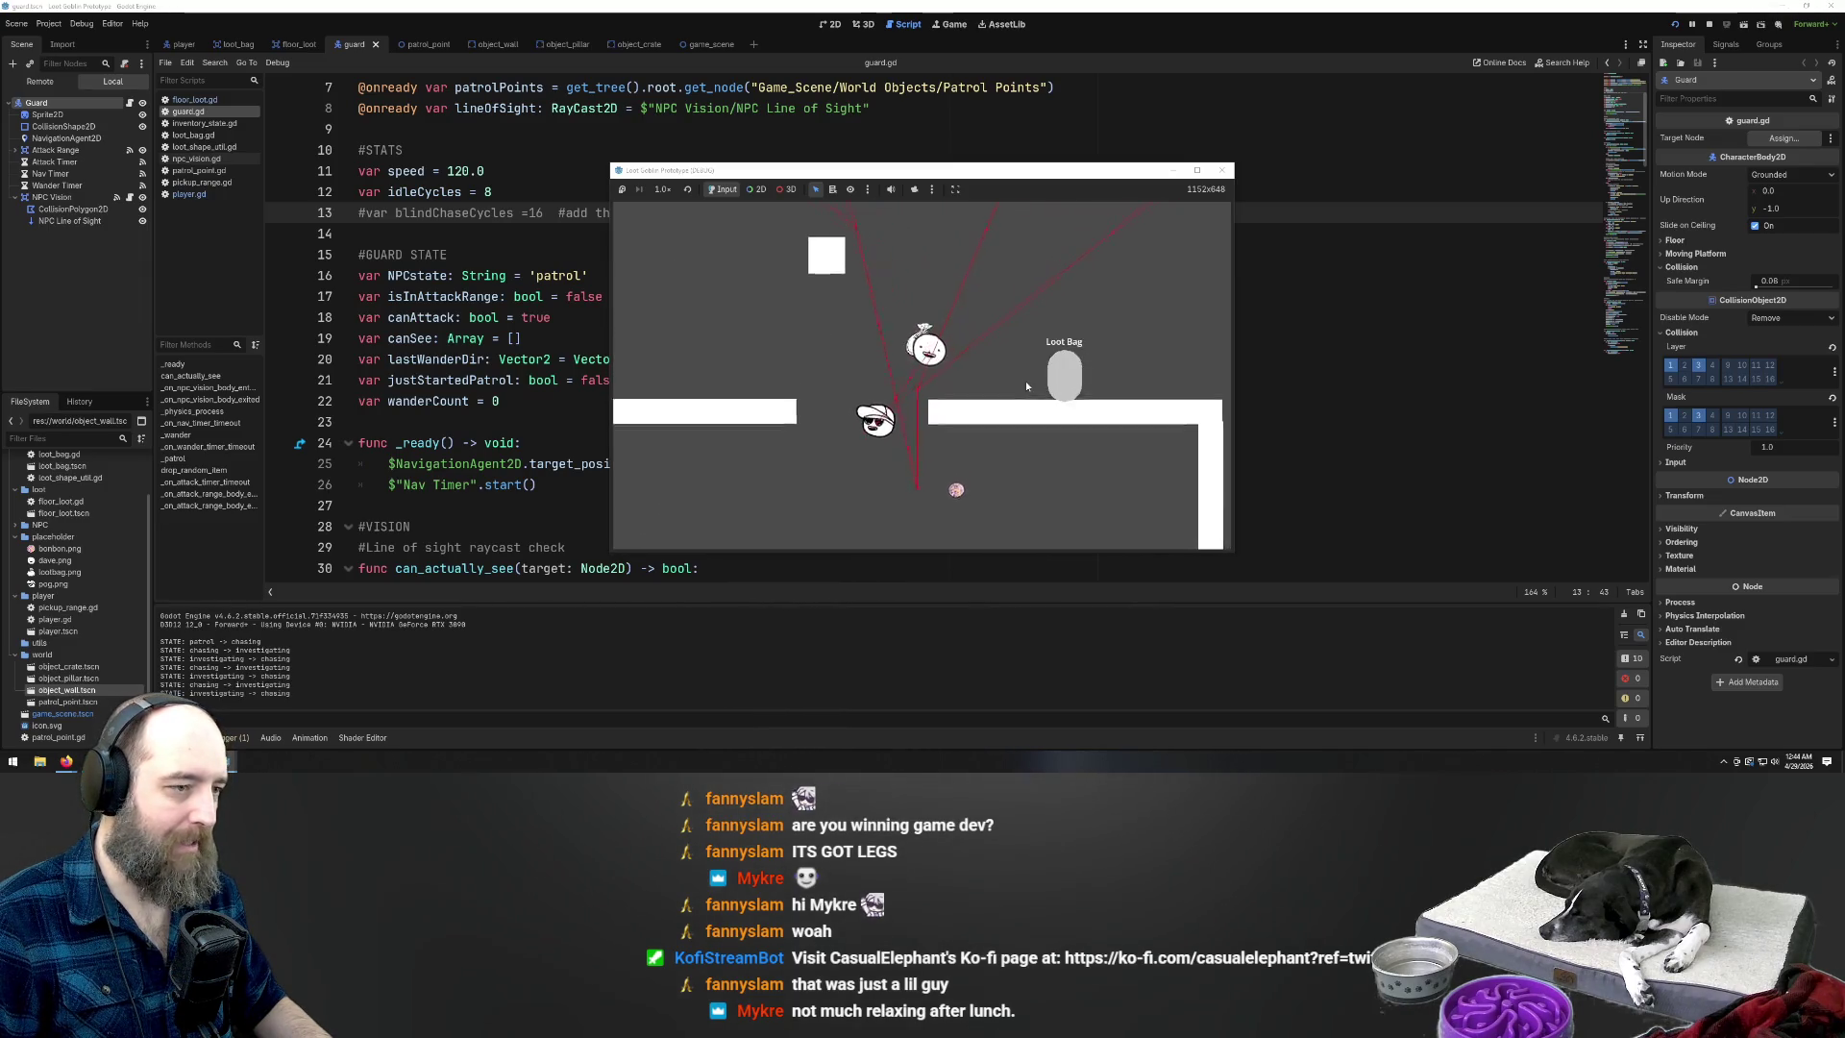
key("Up")
key("Right")
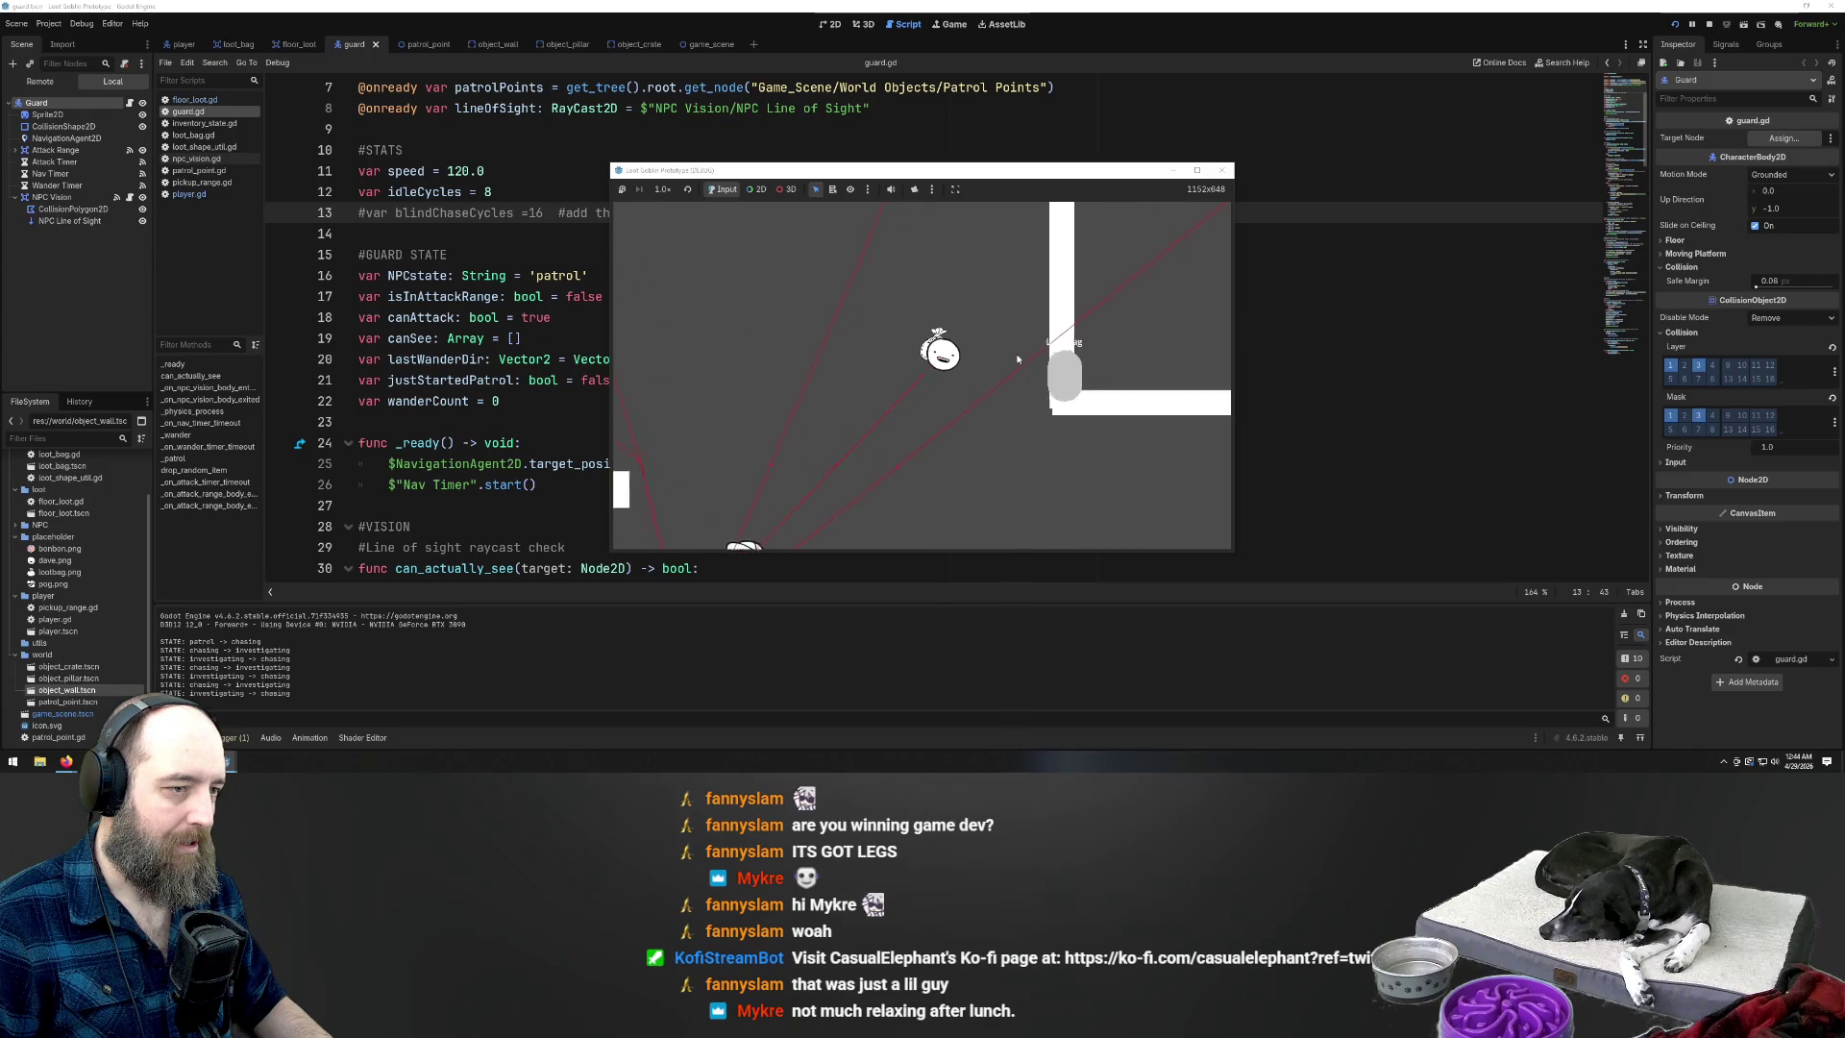
key("Up")
key("Right")
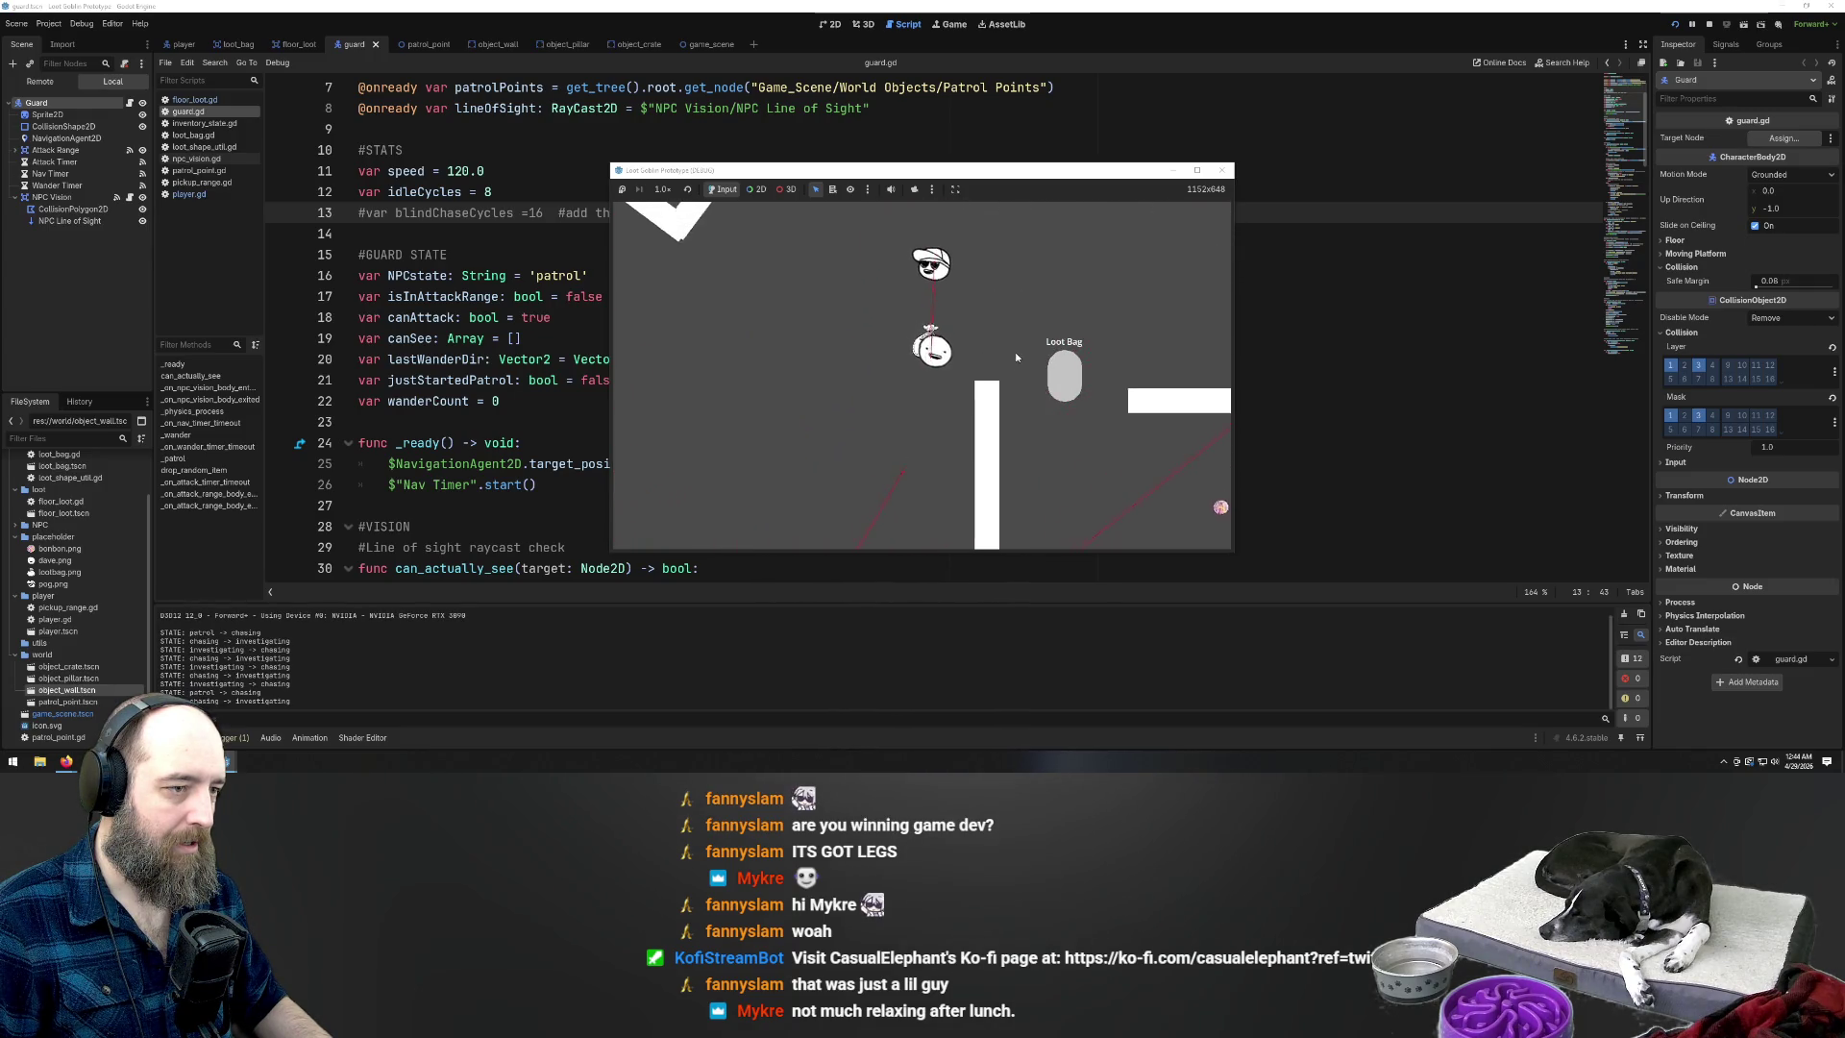
key("Right")
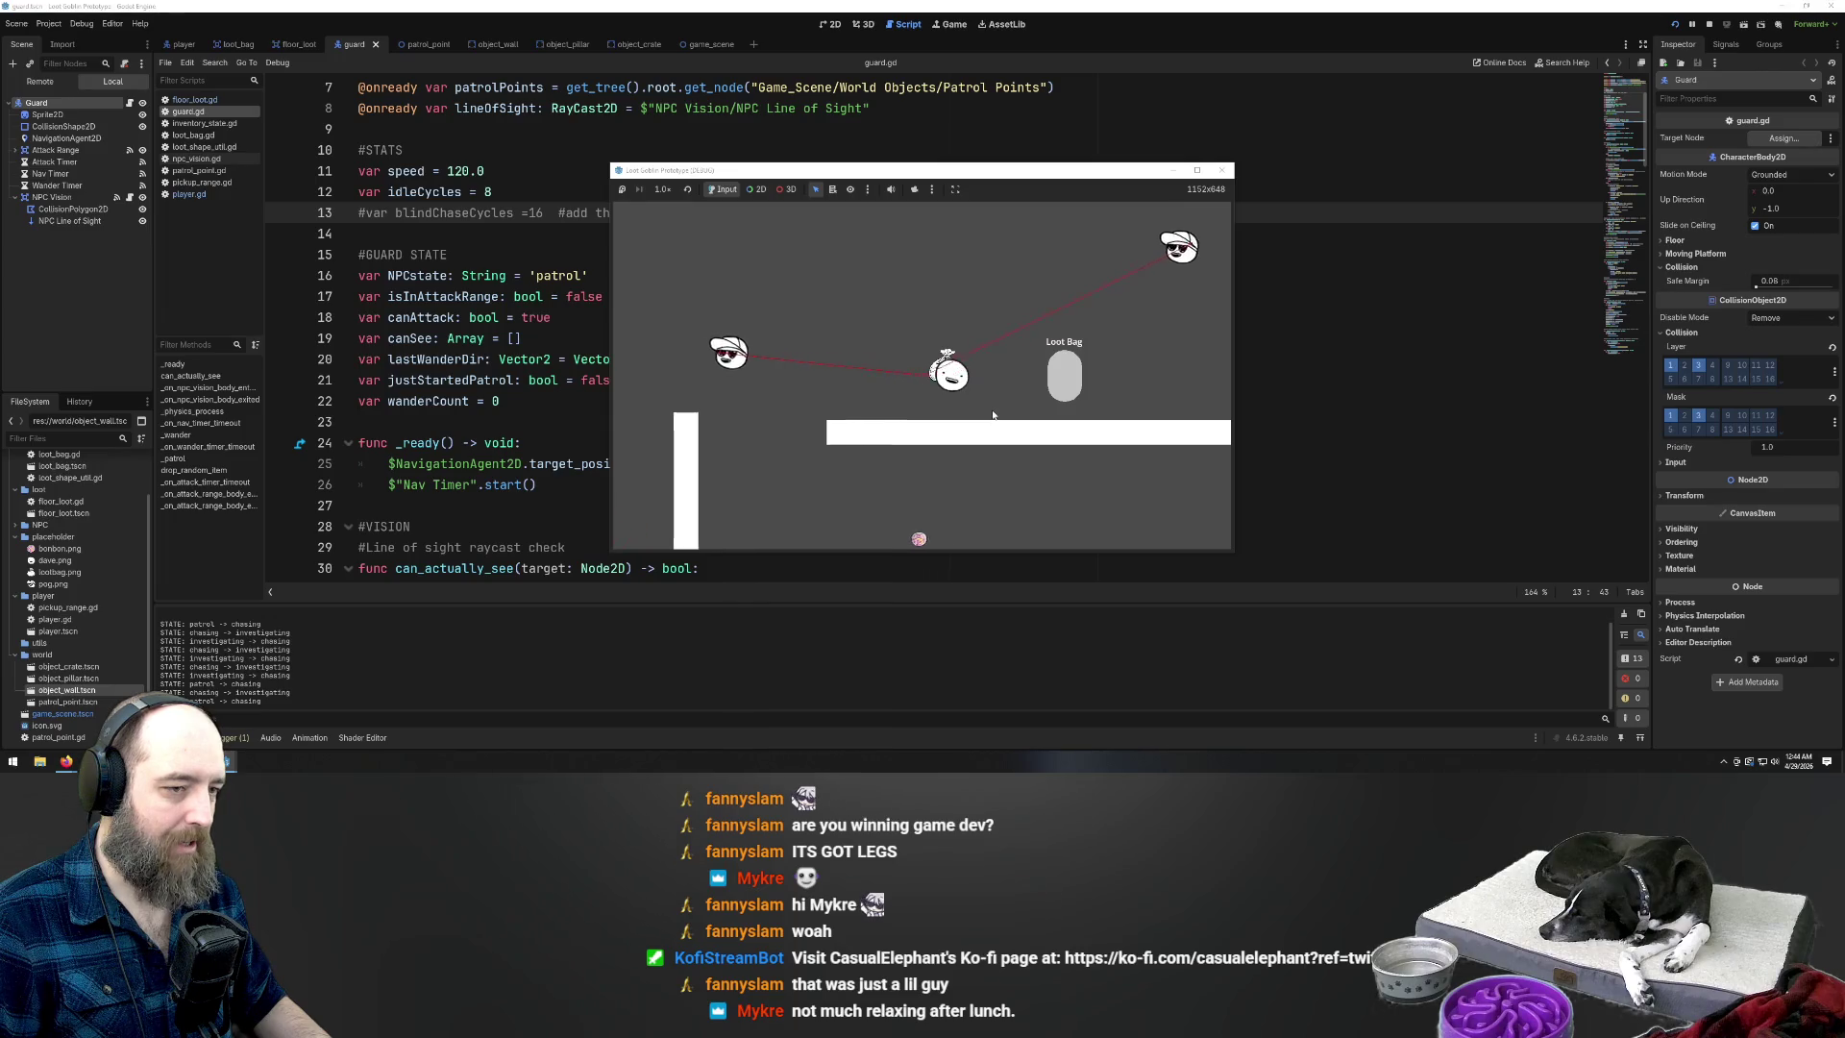
key("Right")
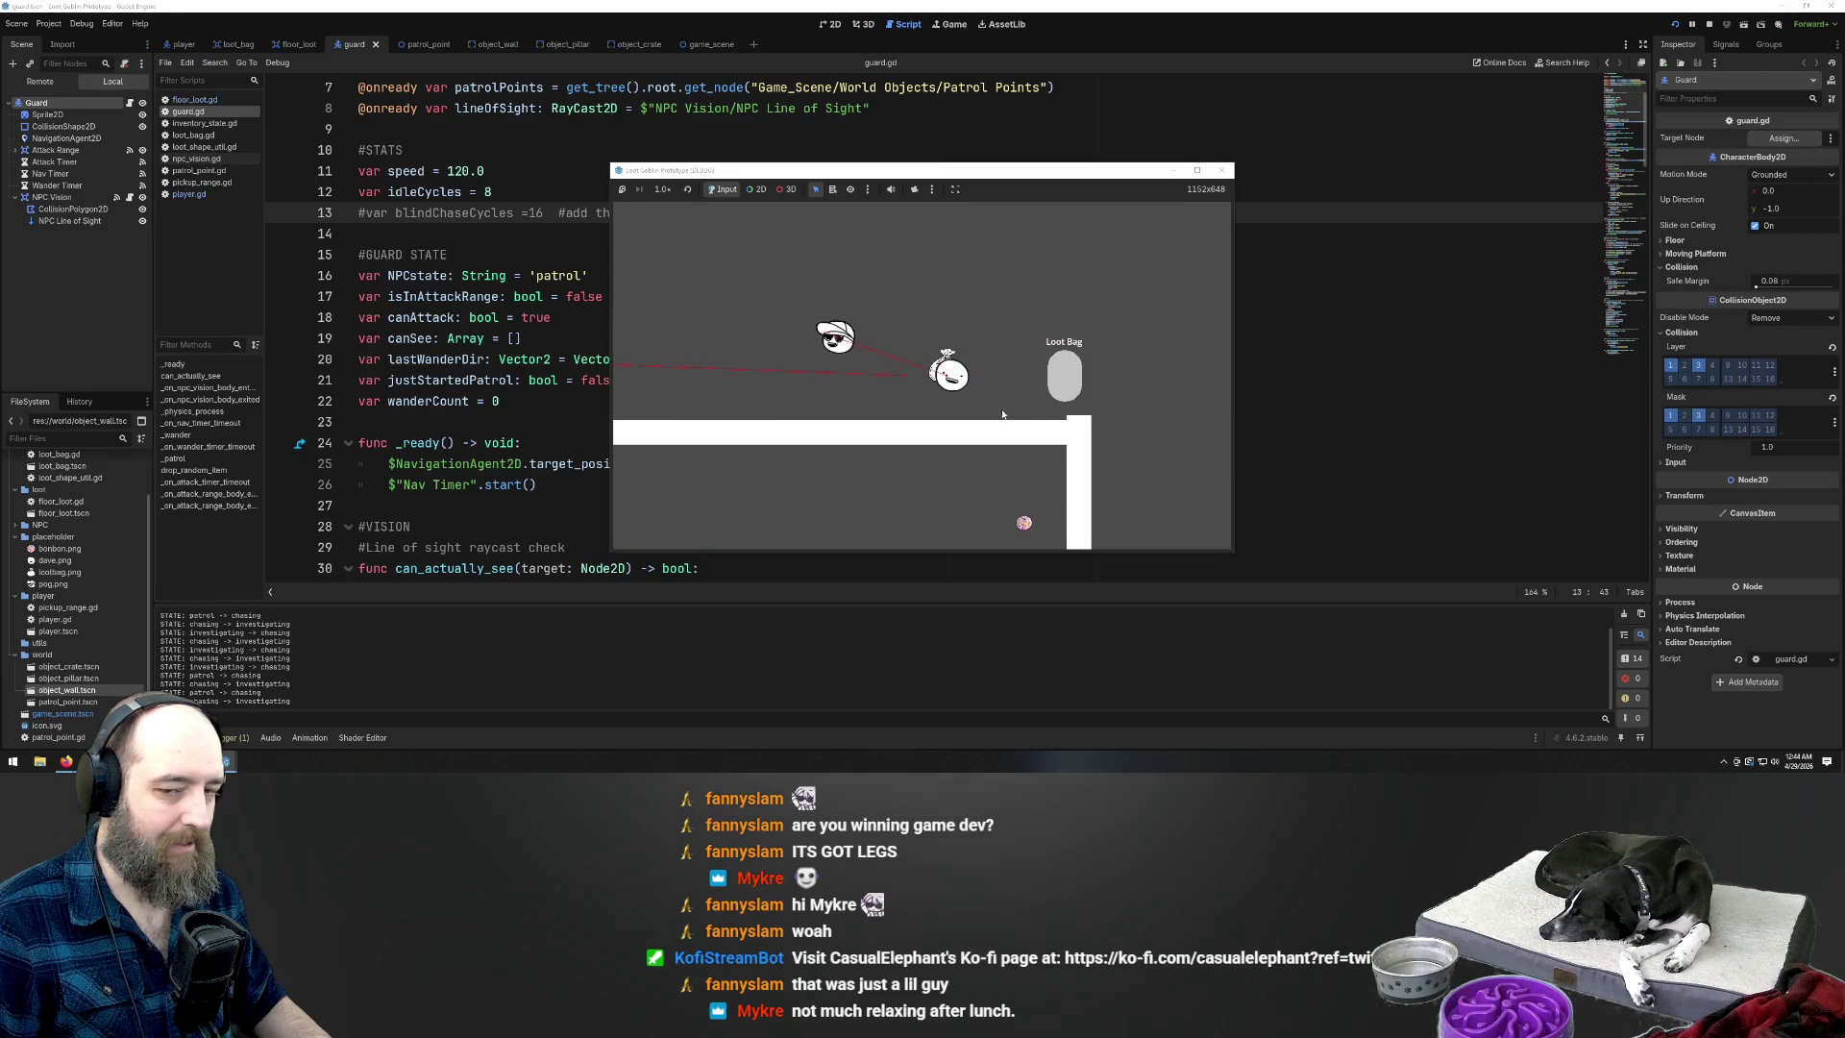
Keep steering the player down, left and back around the walls as guards chase
key("Down")
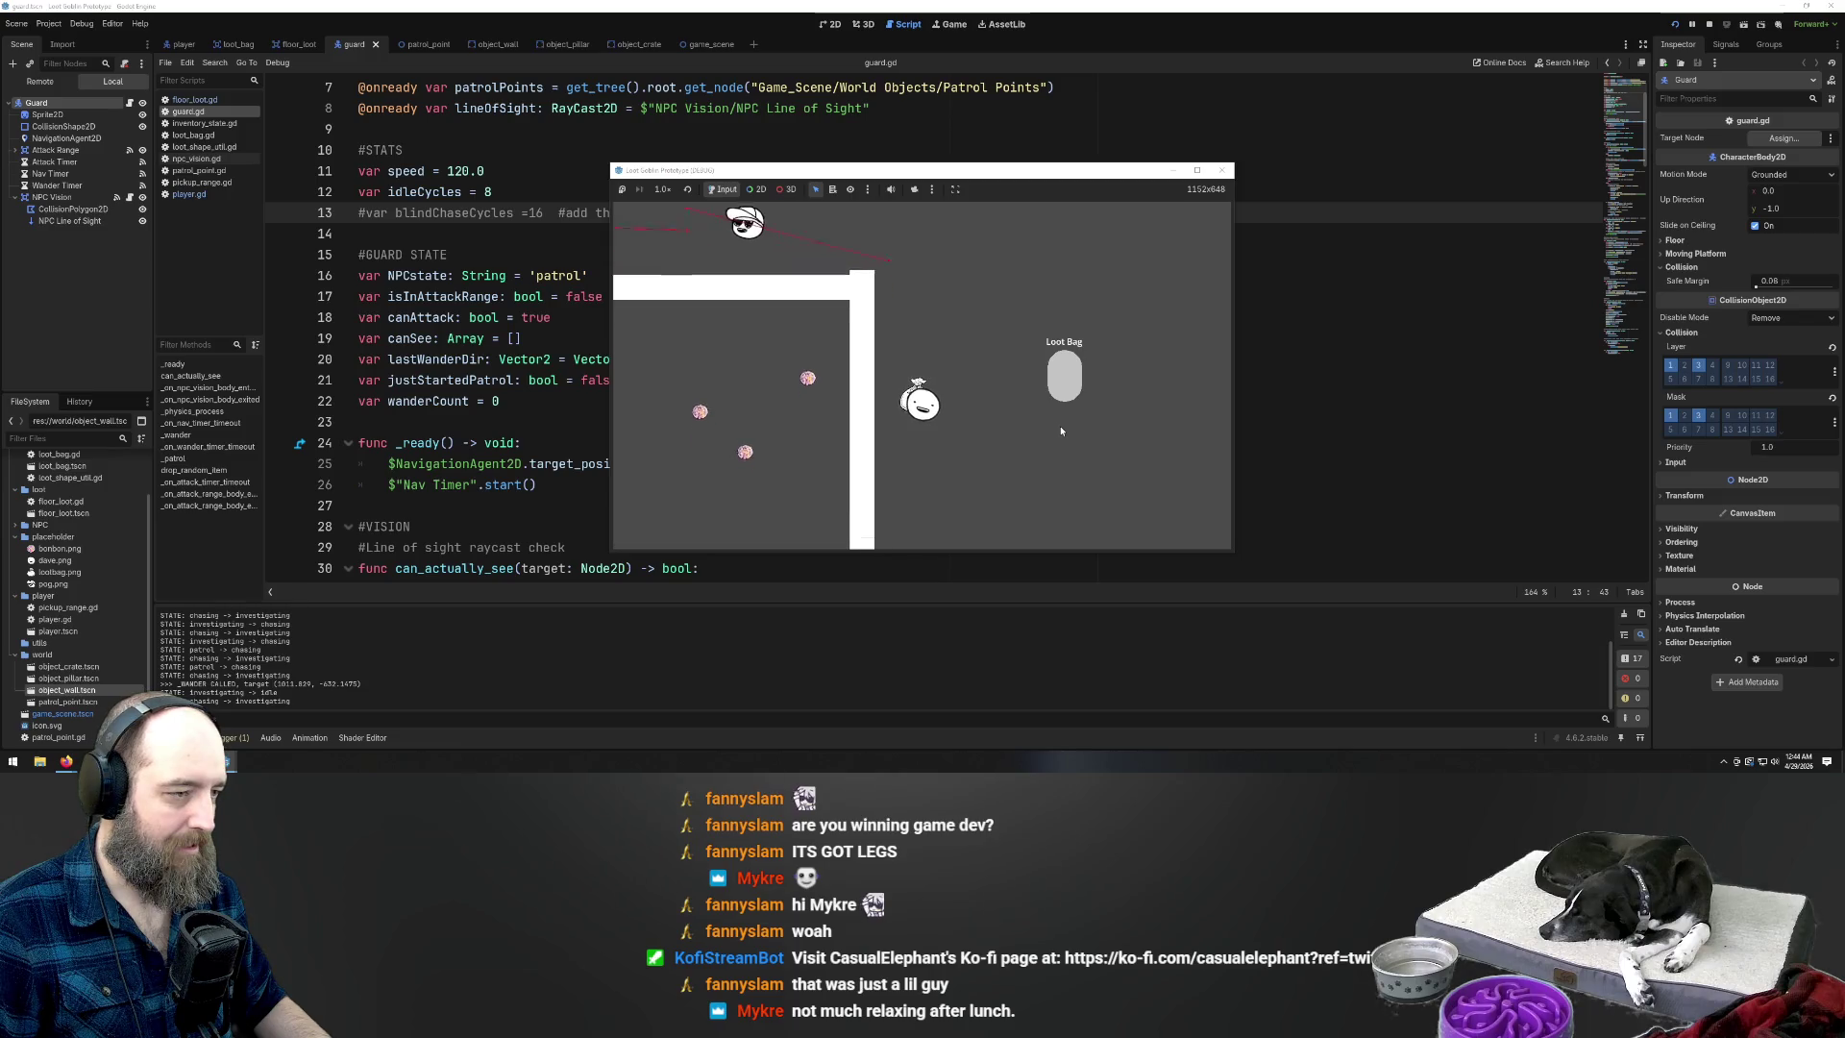
key("Left")
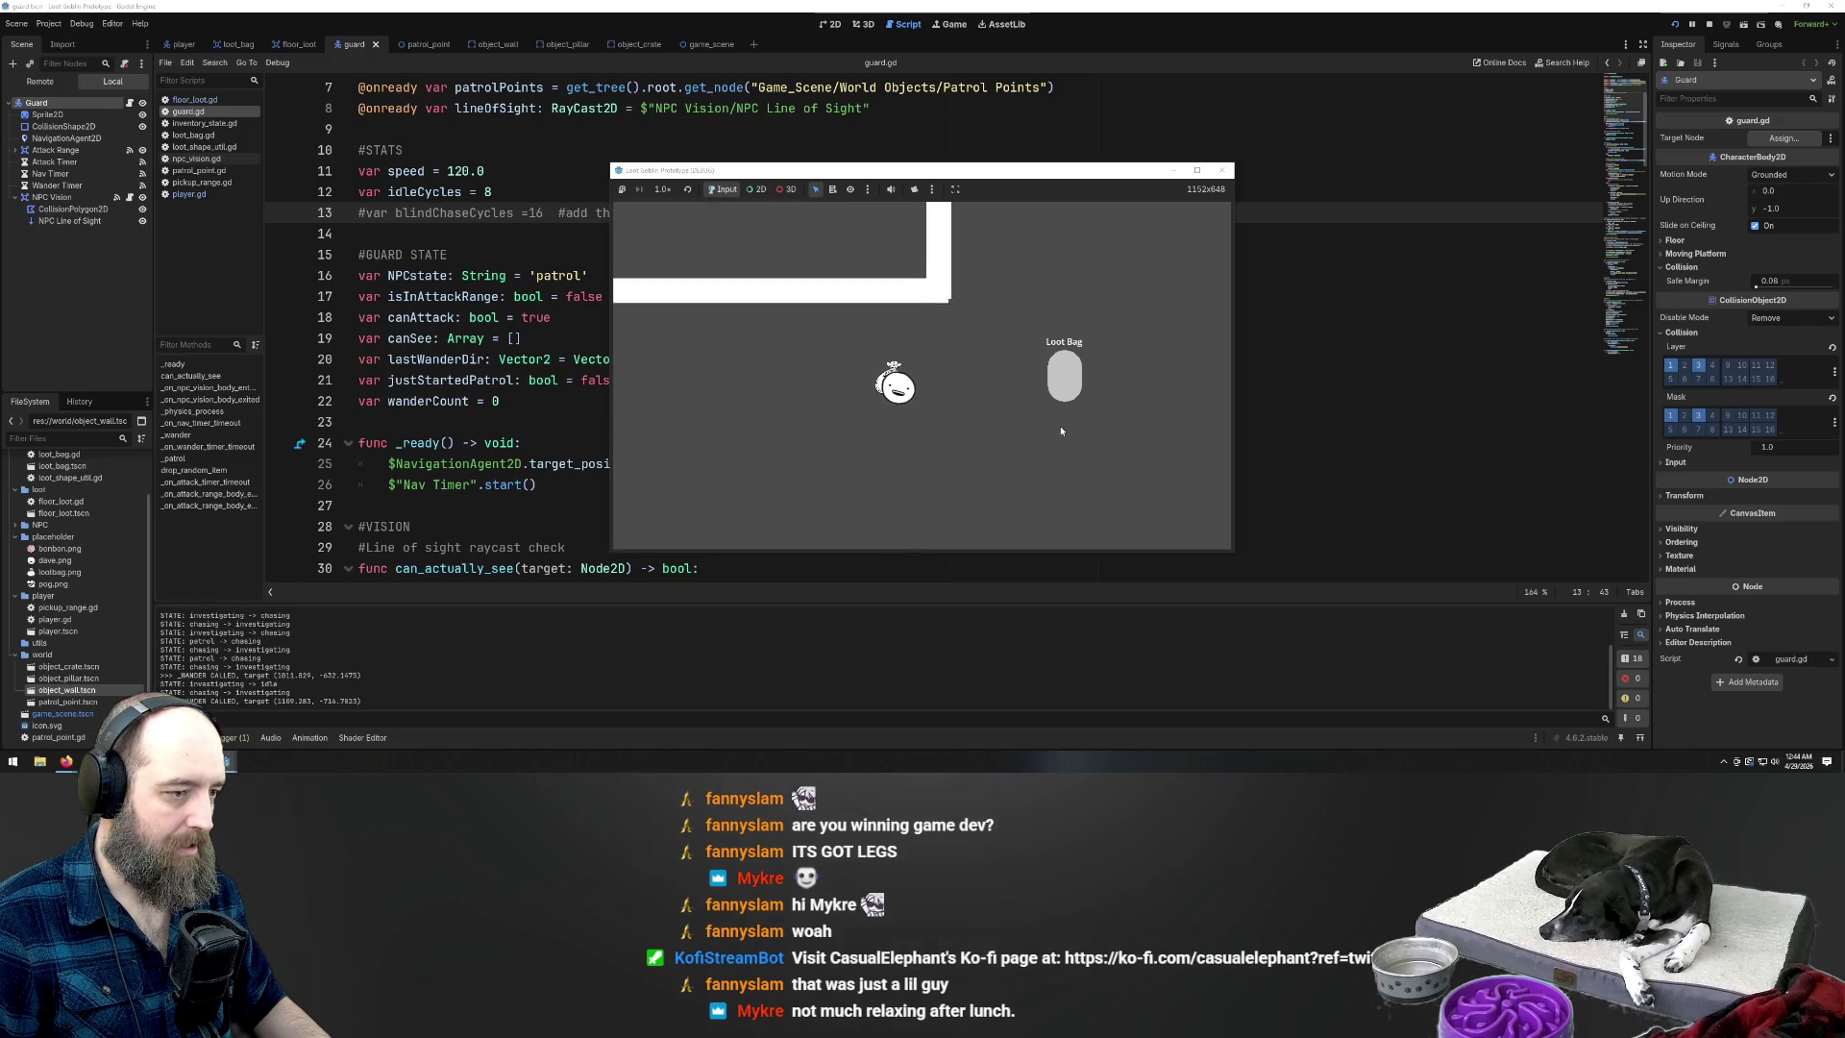
key("Left")
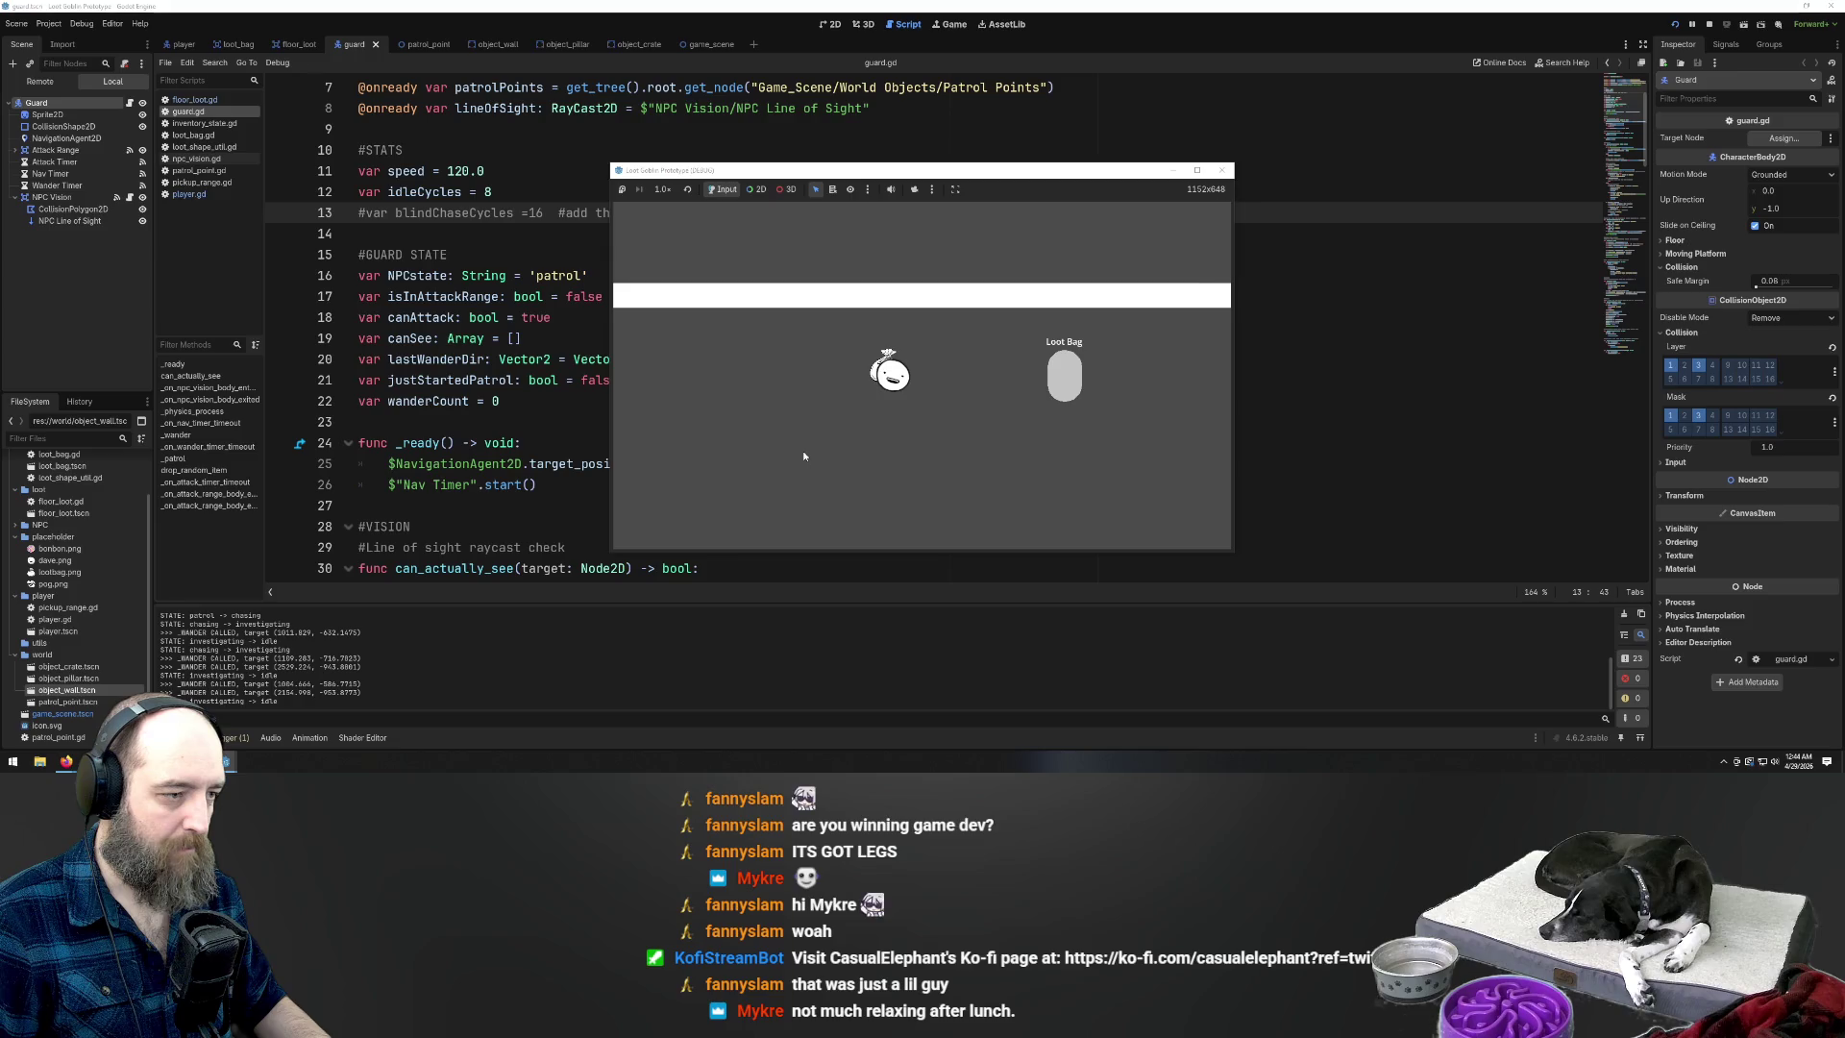
key("Up")
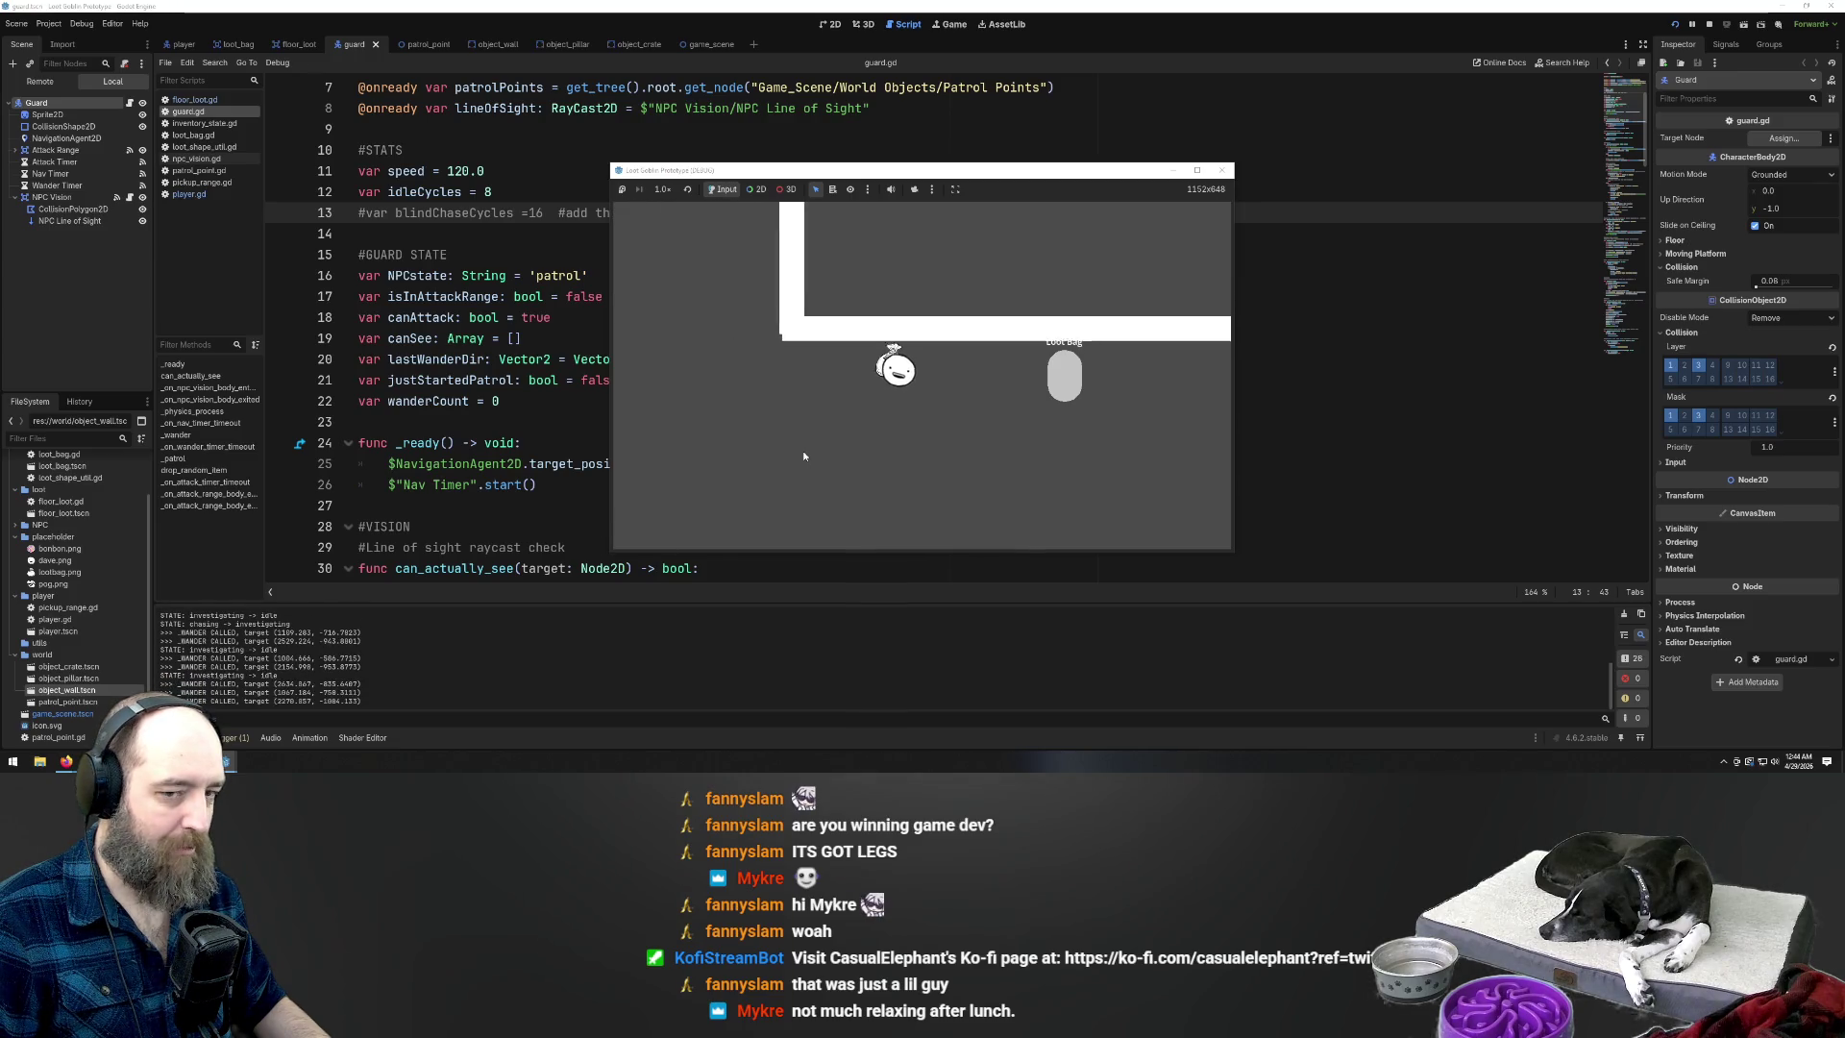
key("Left")
key("Left")
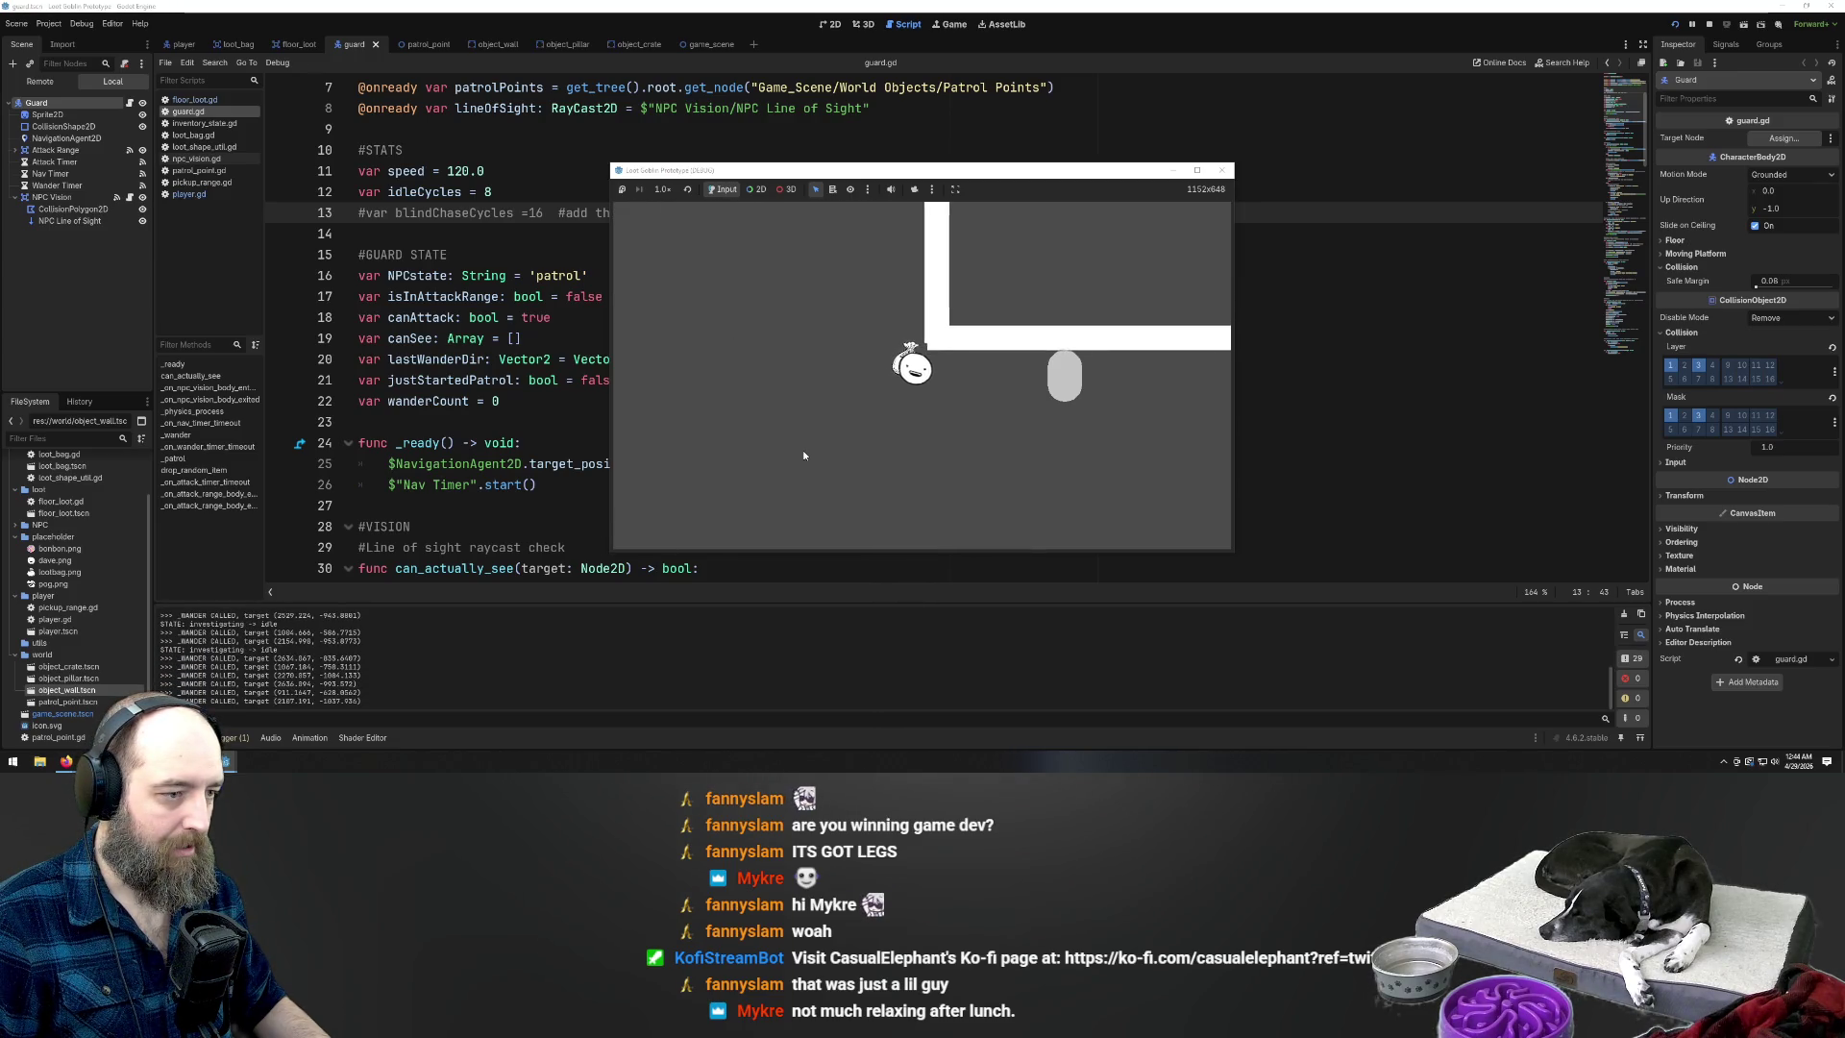
key("Up")
key("Down")
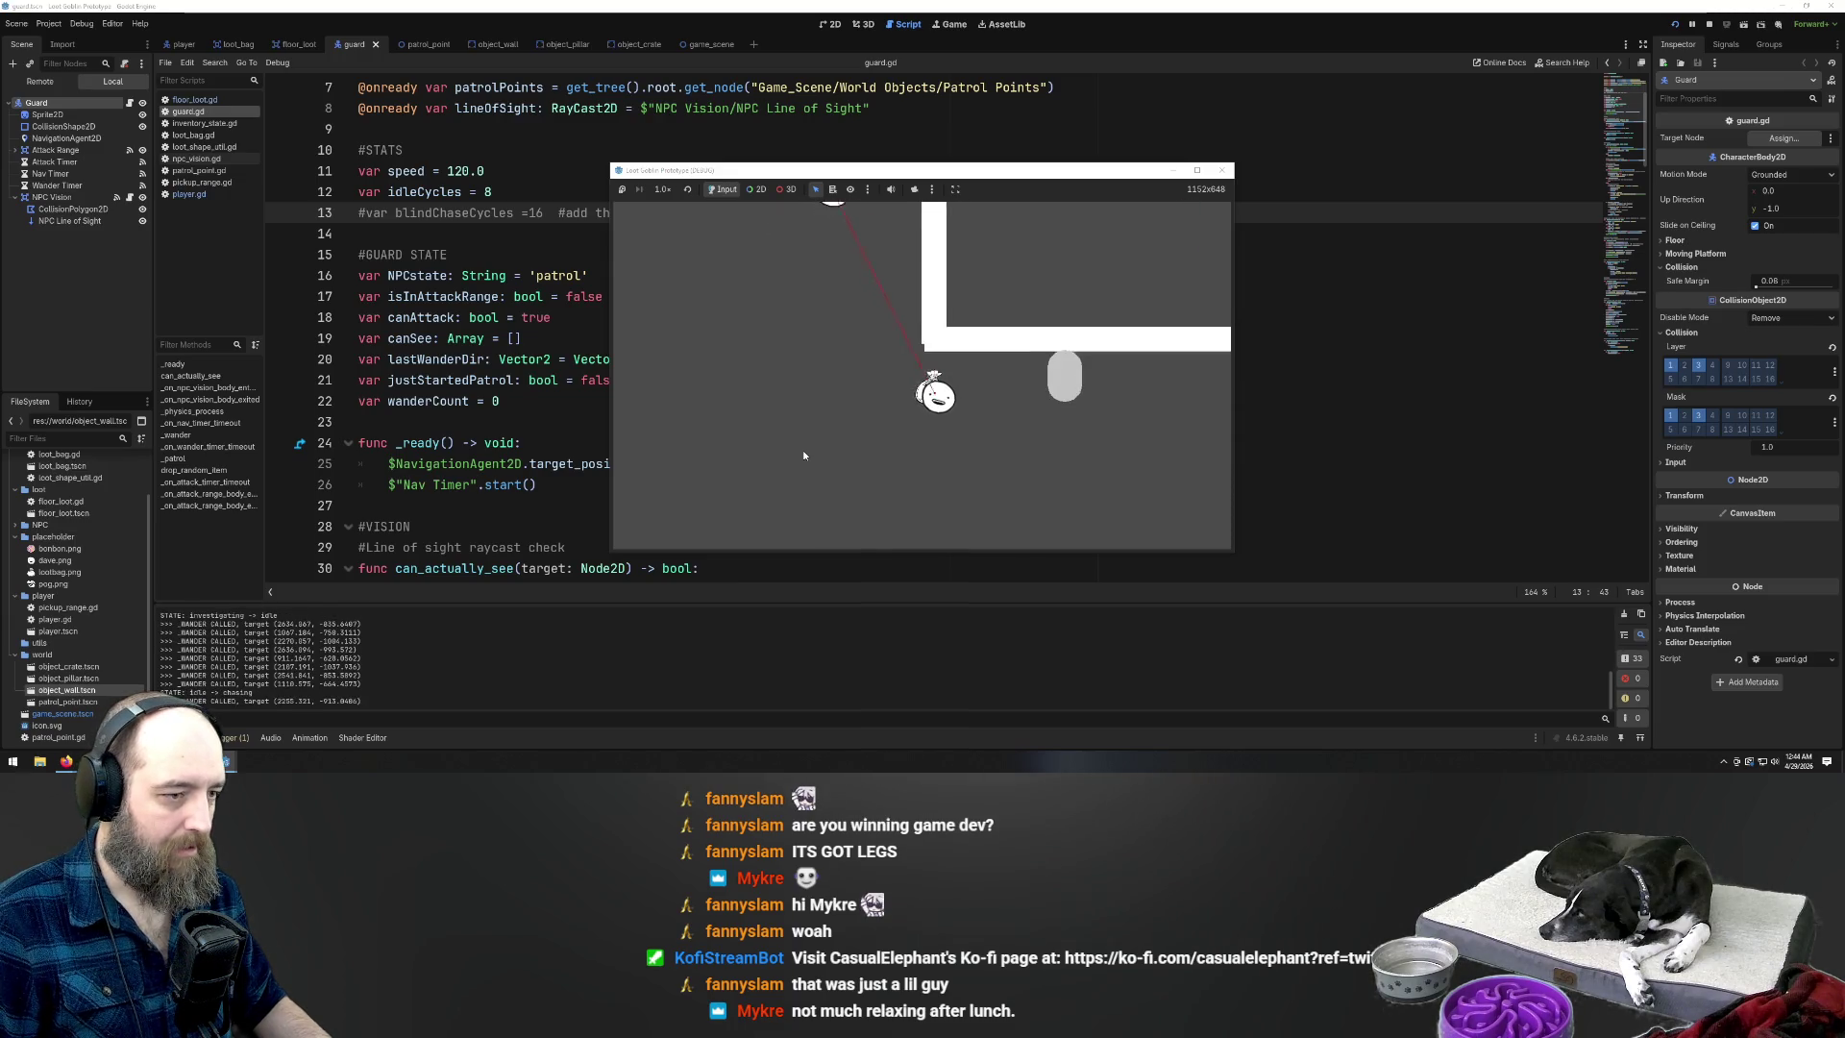
key("Right")
key("Right")
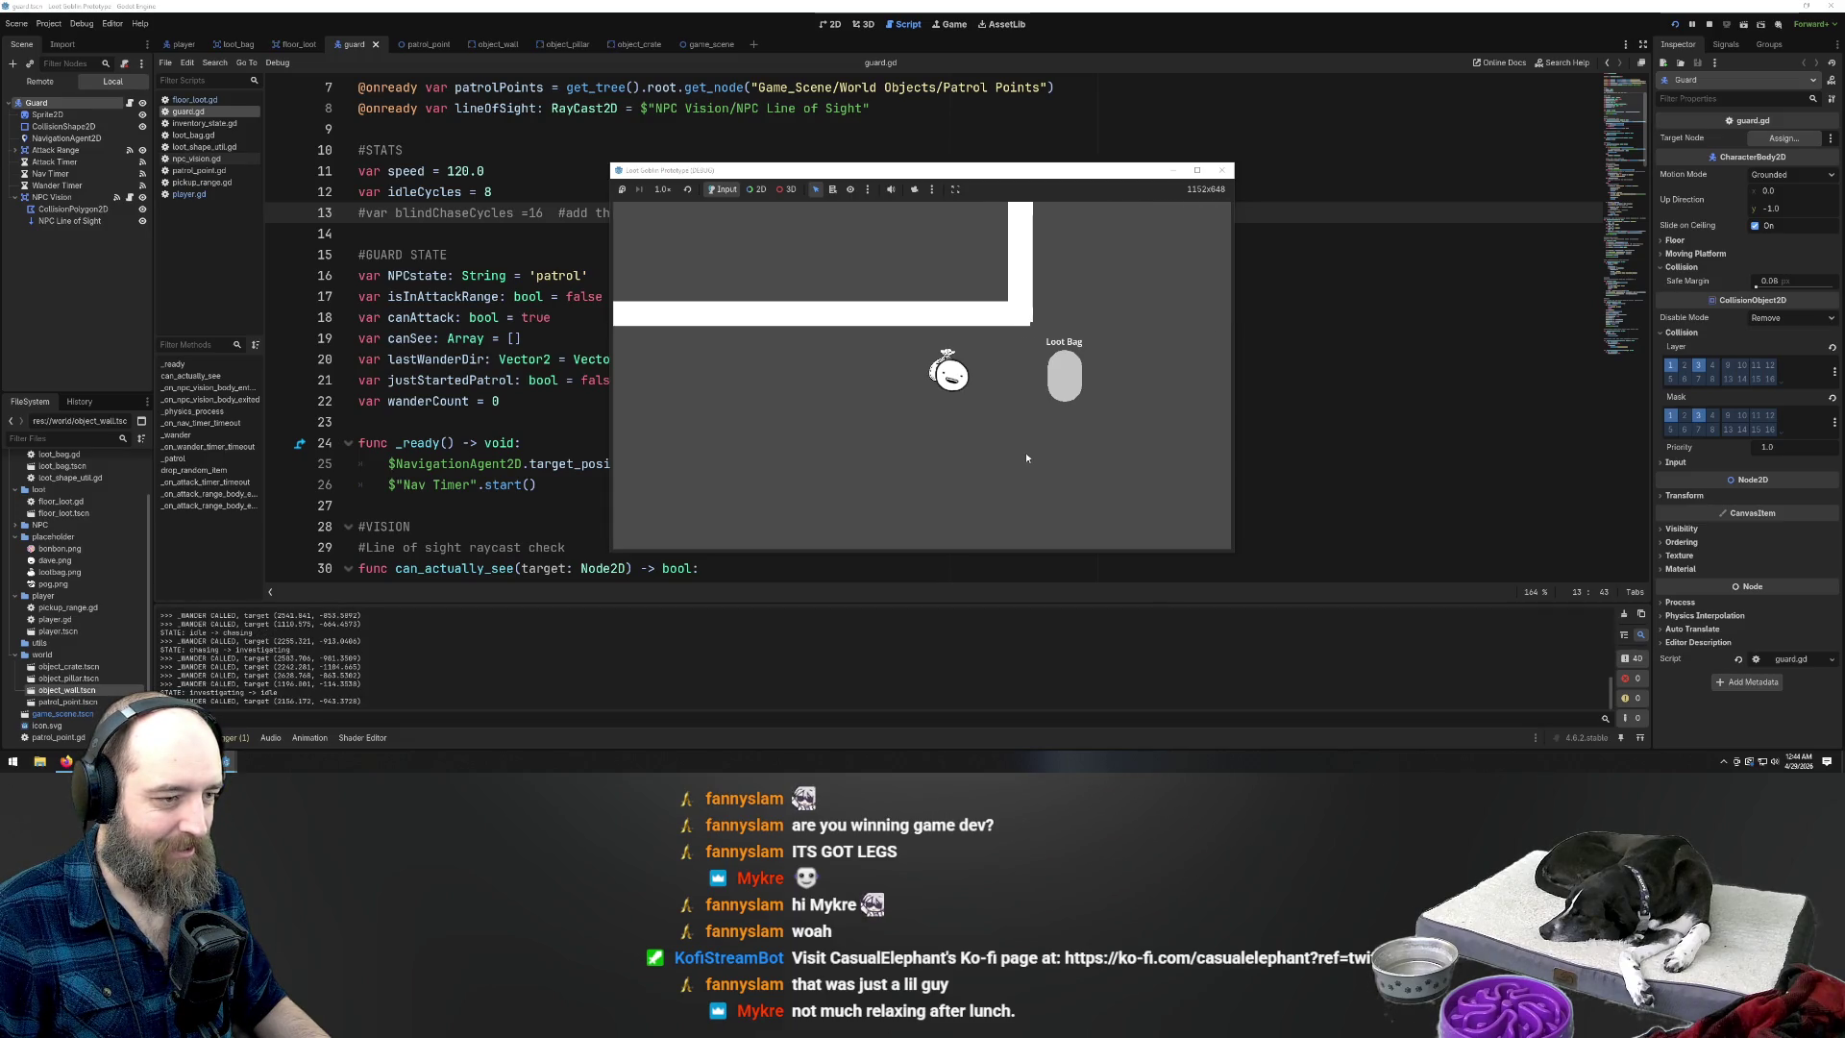
key("Up")
key("Up")
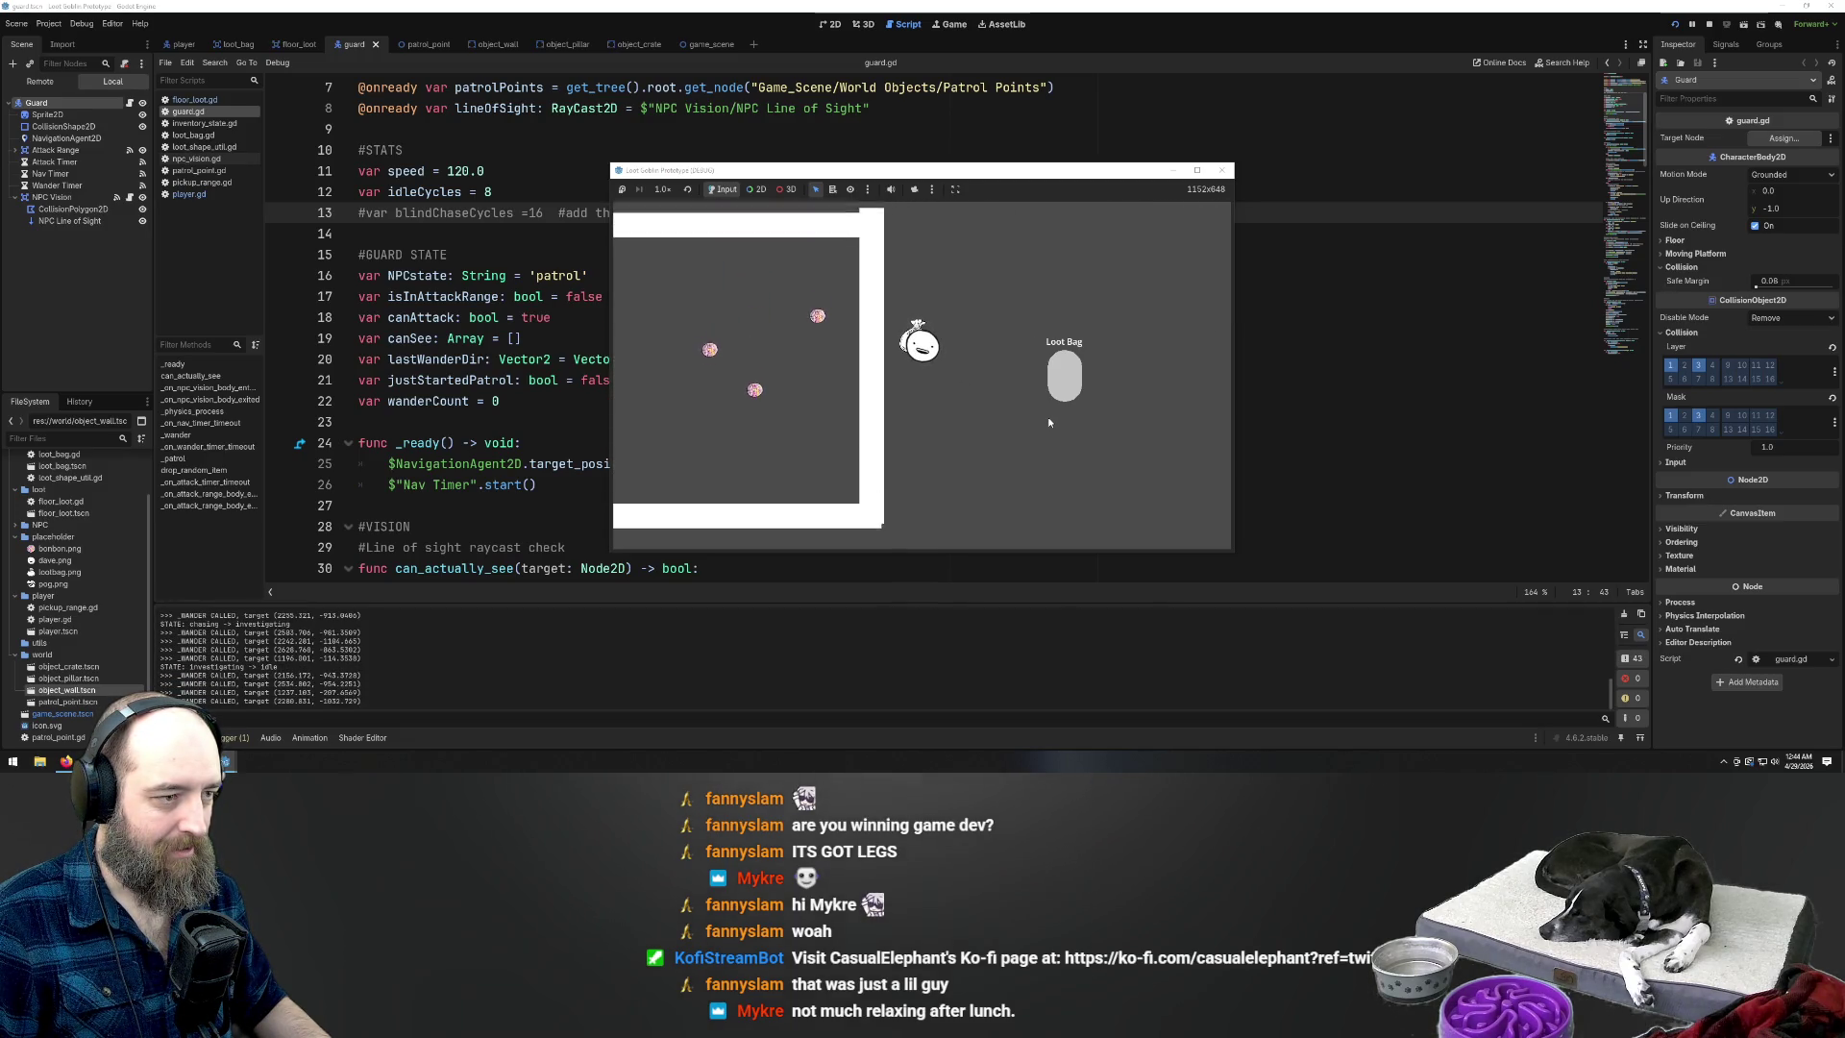
key("Down")
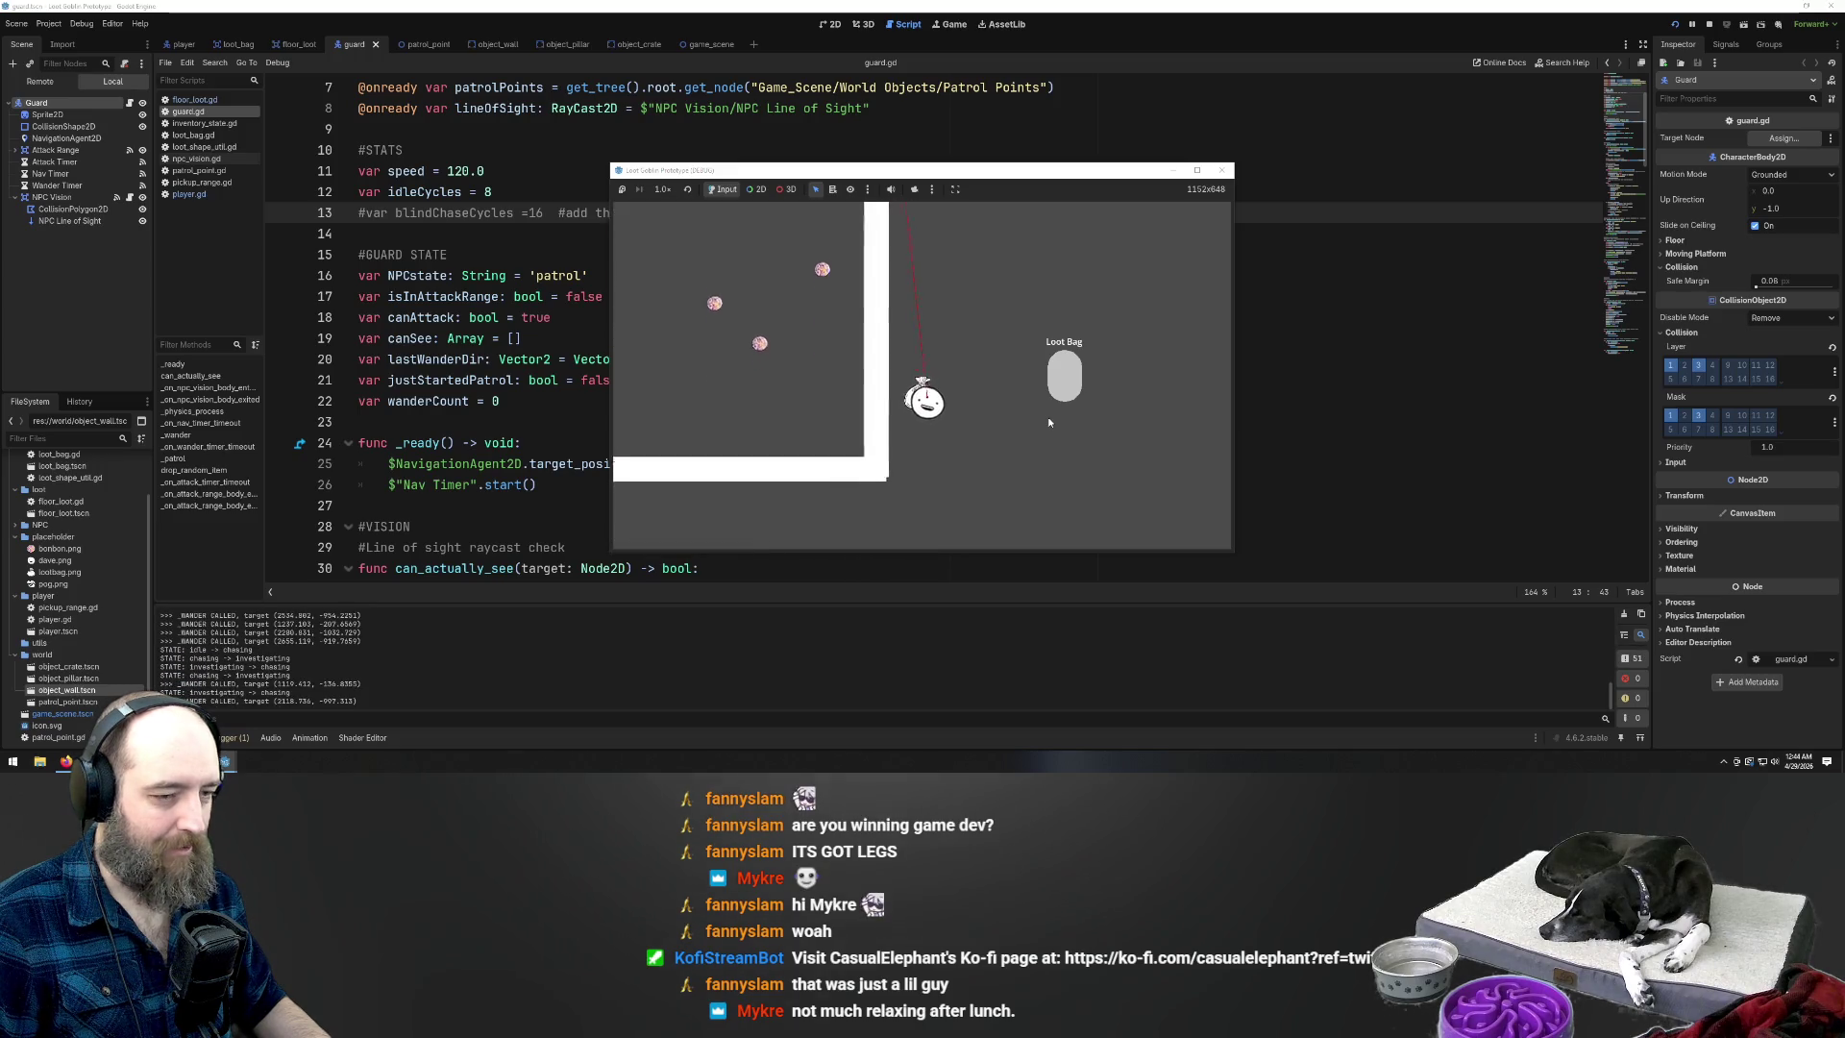
key("Down")
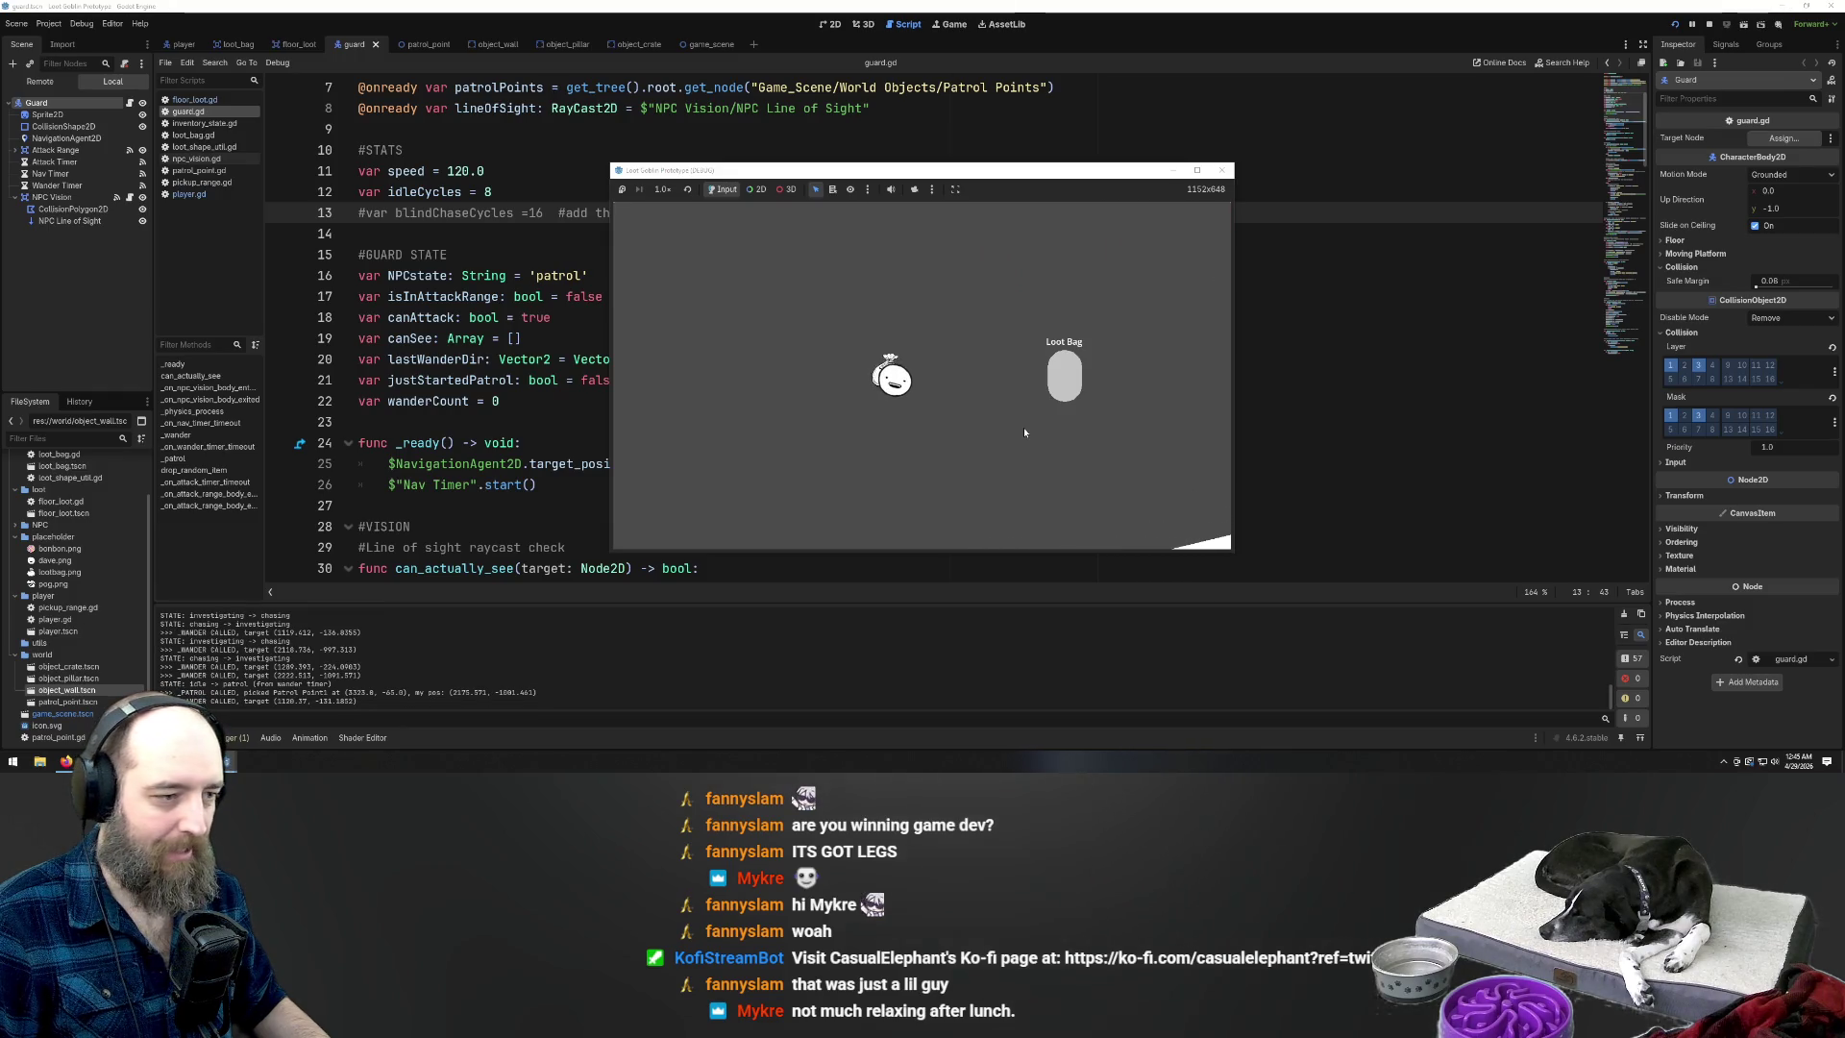
key("Left")
key("Left")
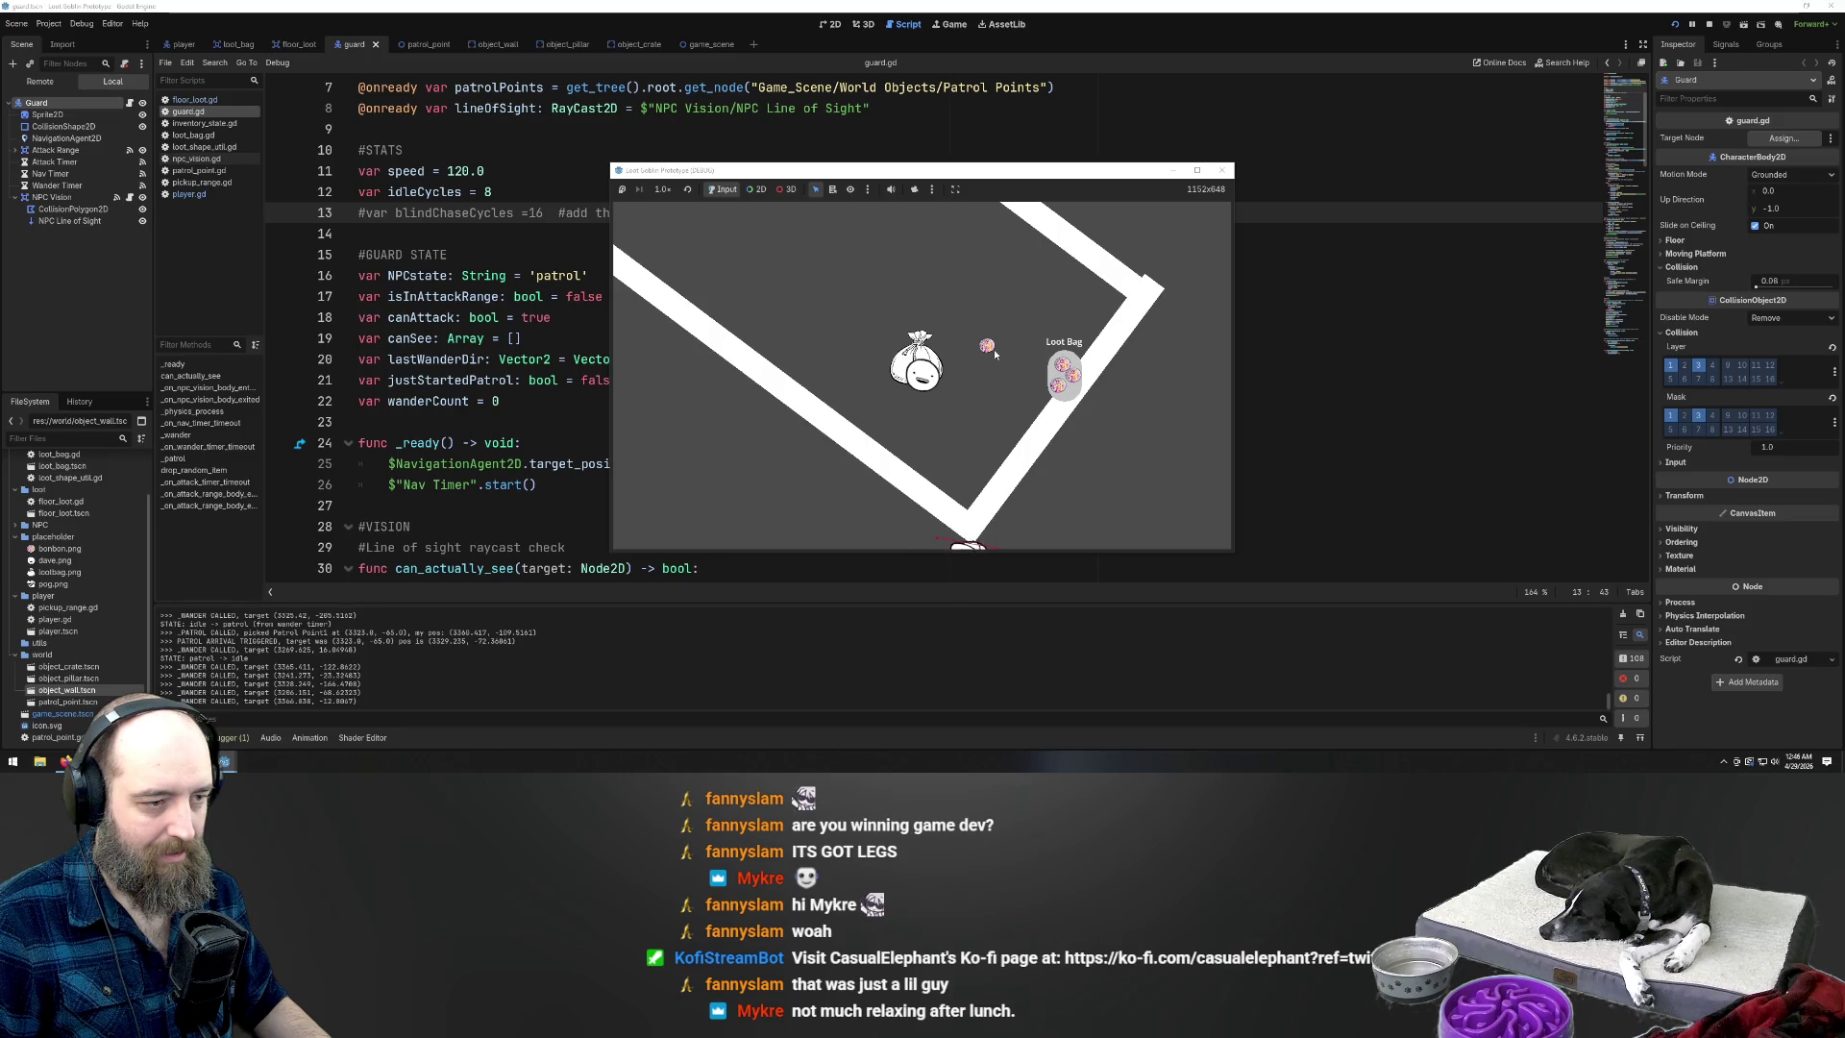
Drag a pink bonbon from the floor into the Loot Bag
left_click_drag(987, 351, 1069, 397)
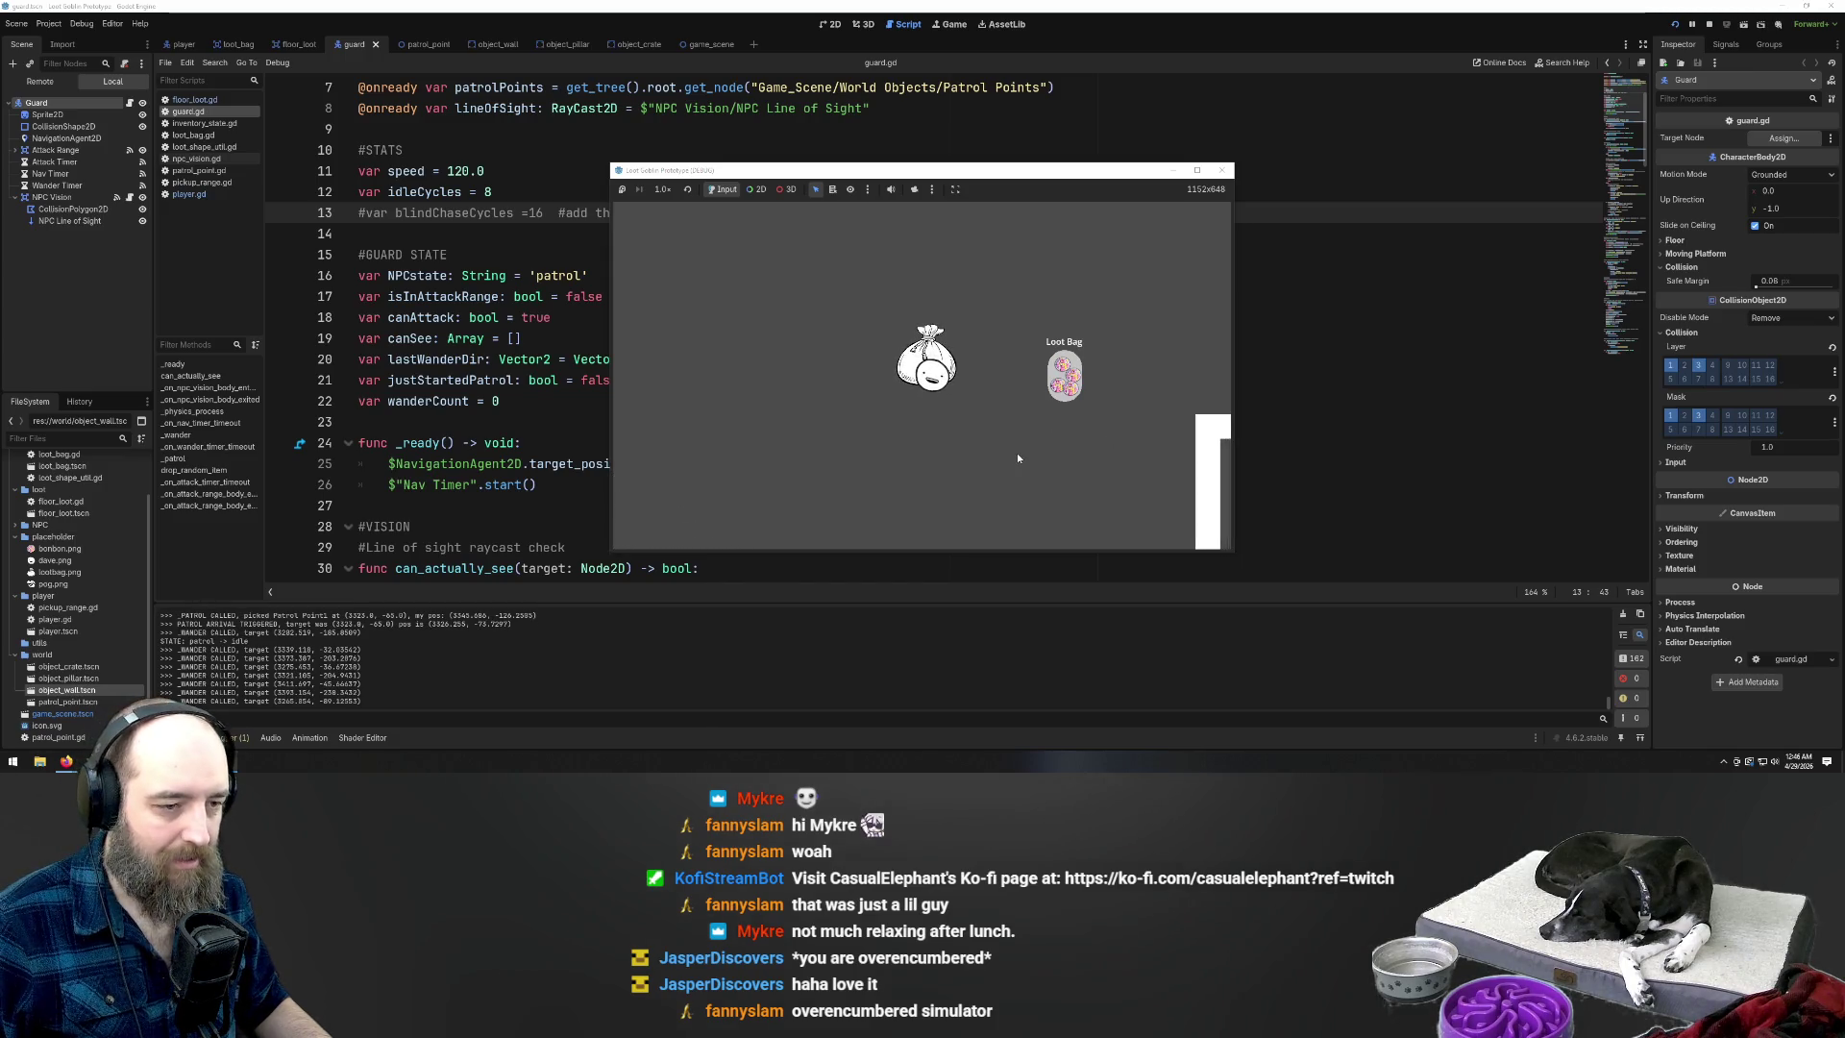
Walk the loot-carrying player right and around the walls as guards appear and chase
key("d")
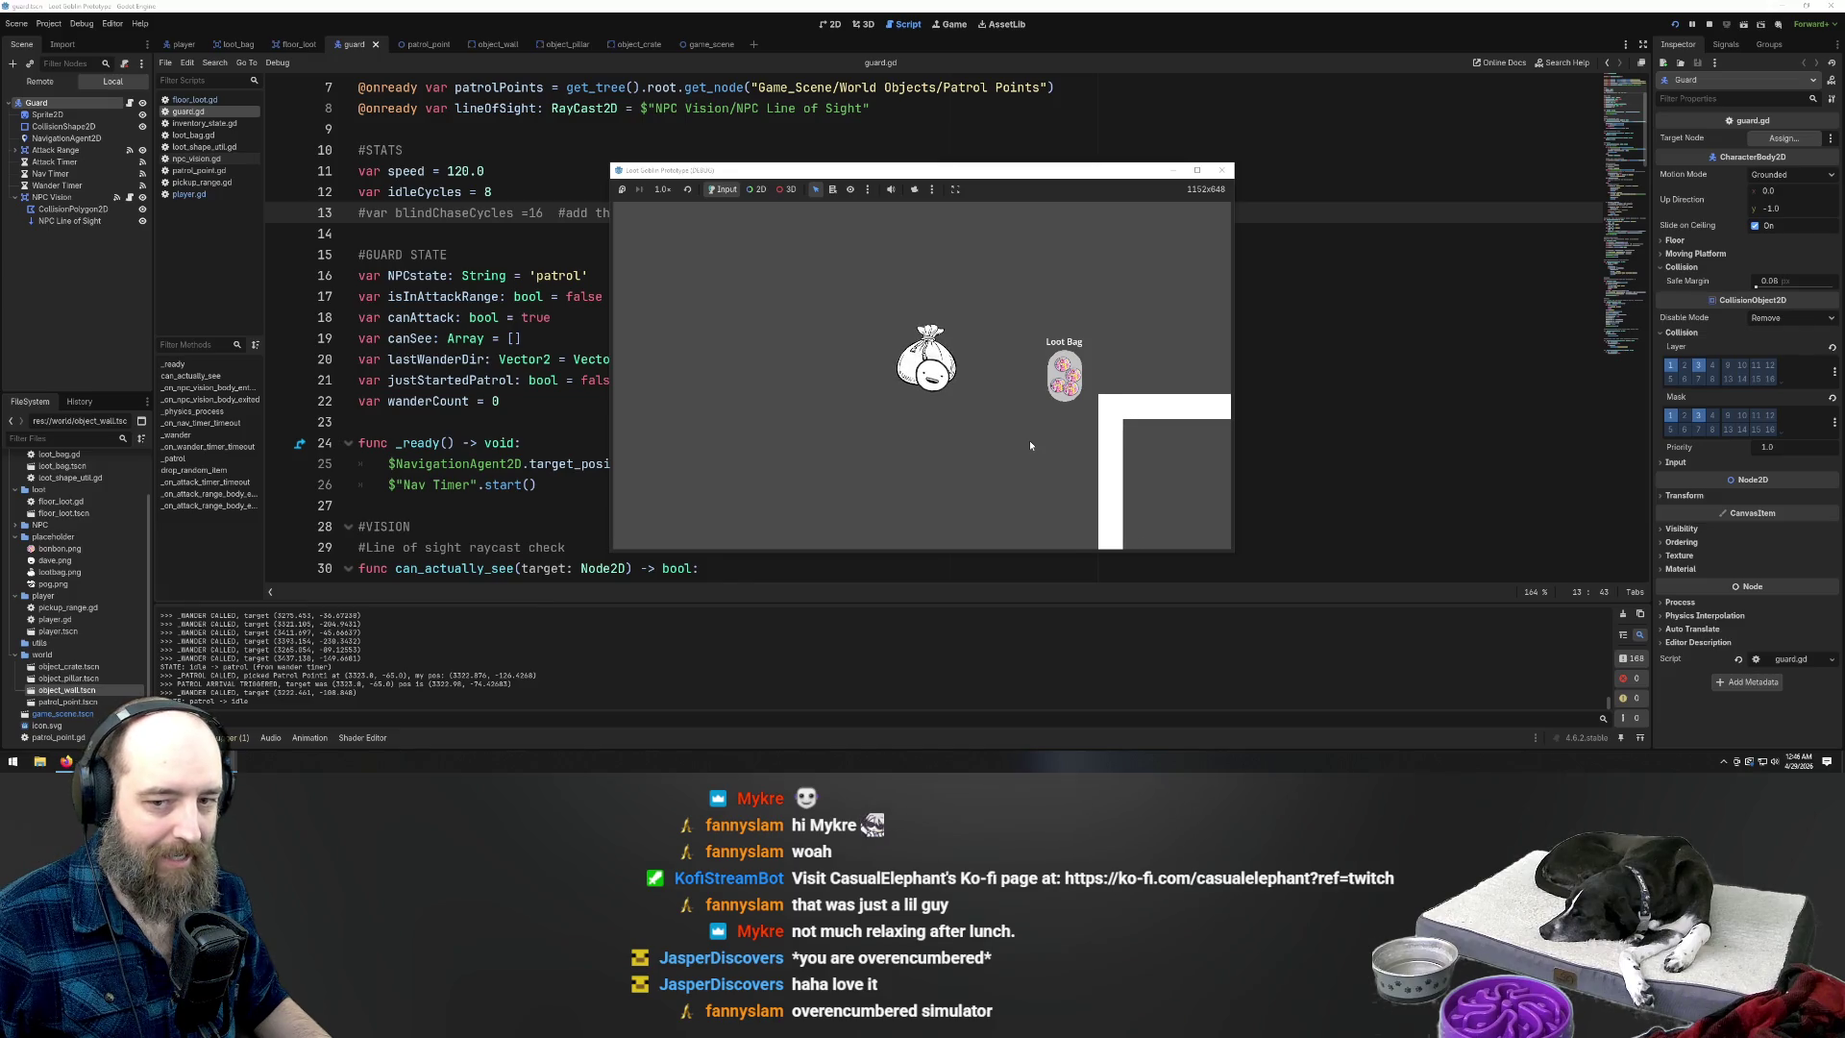
key("d")
key("d")
key("d")
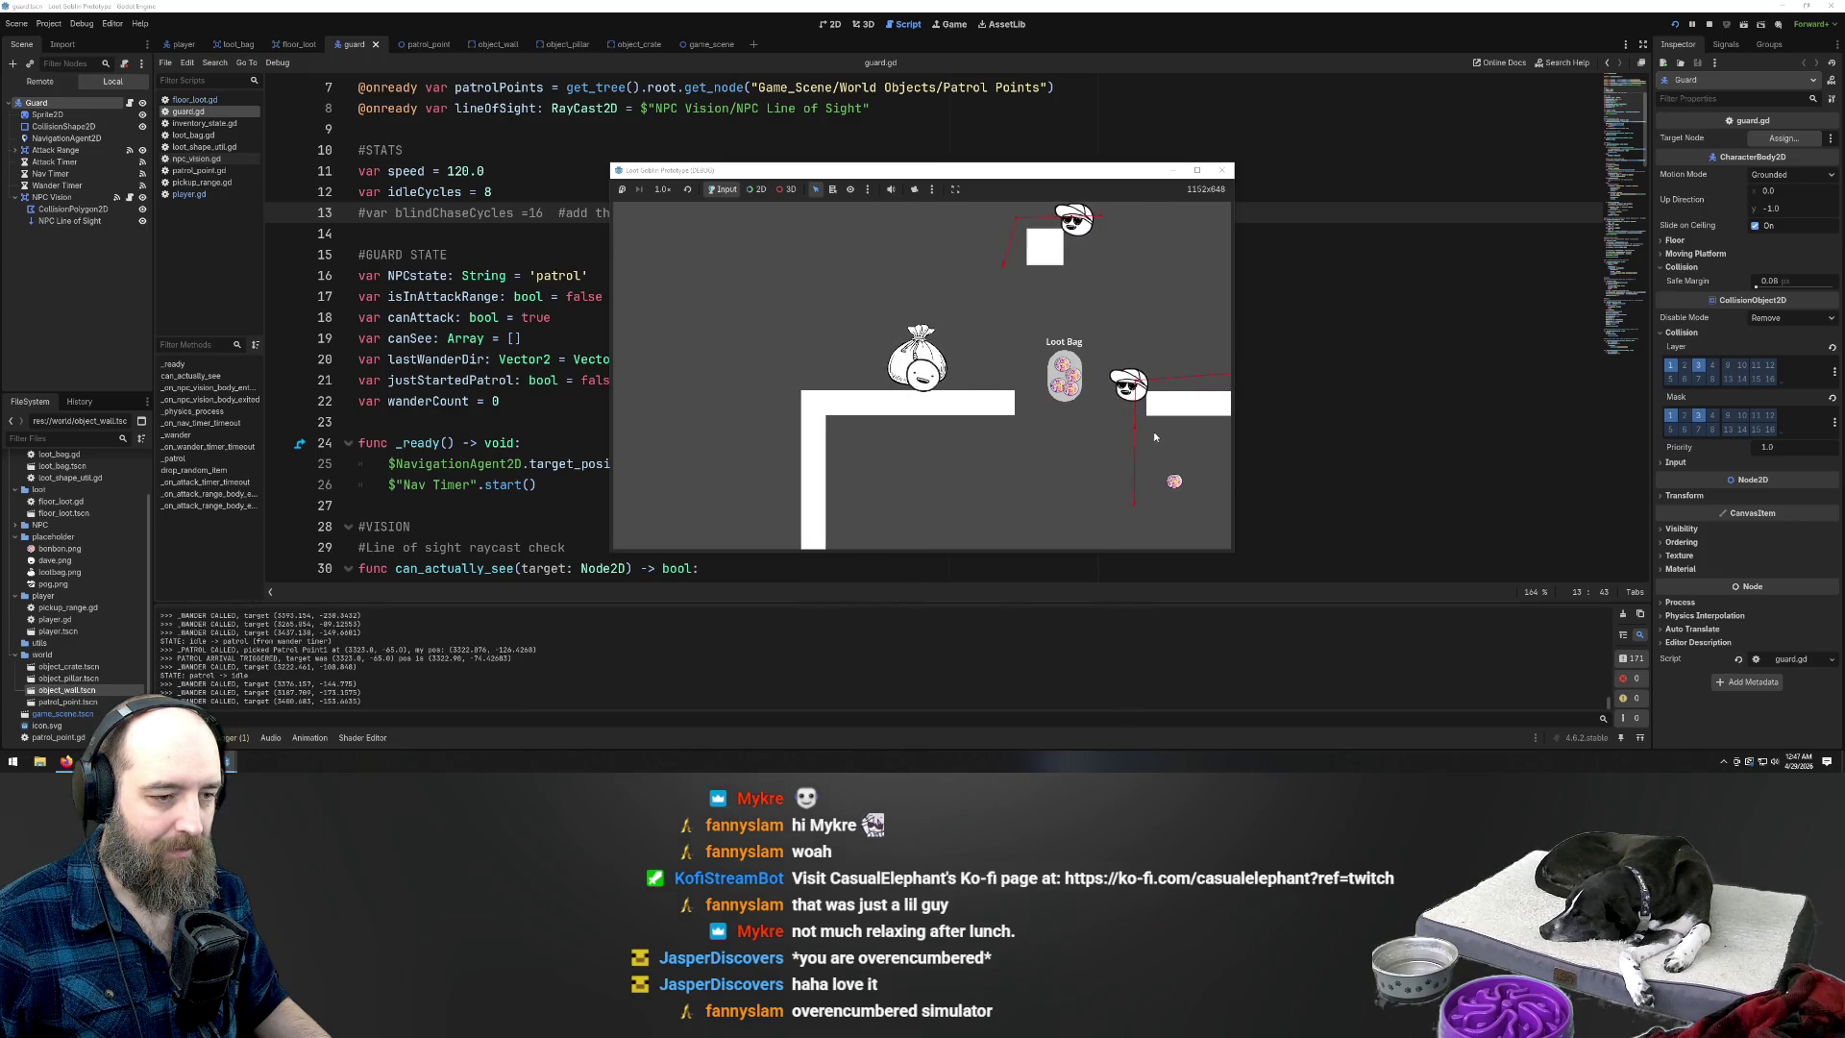
key("d")
key("d")
key("s")
key("s")
key("d")
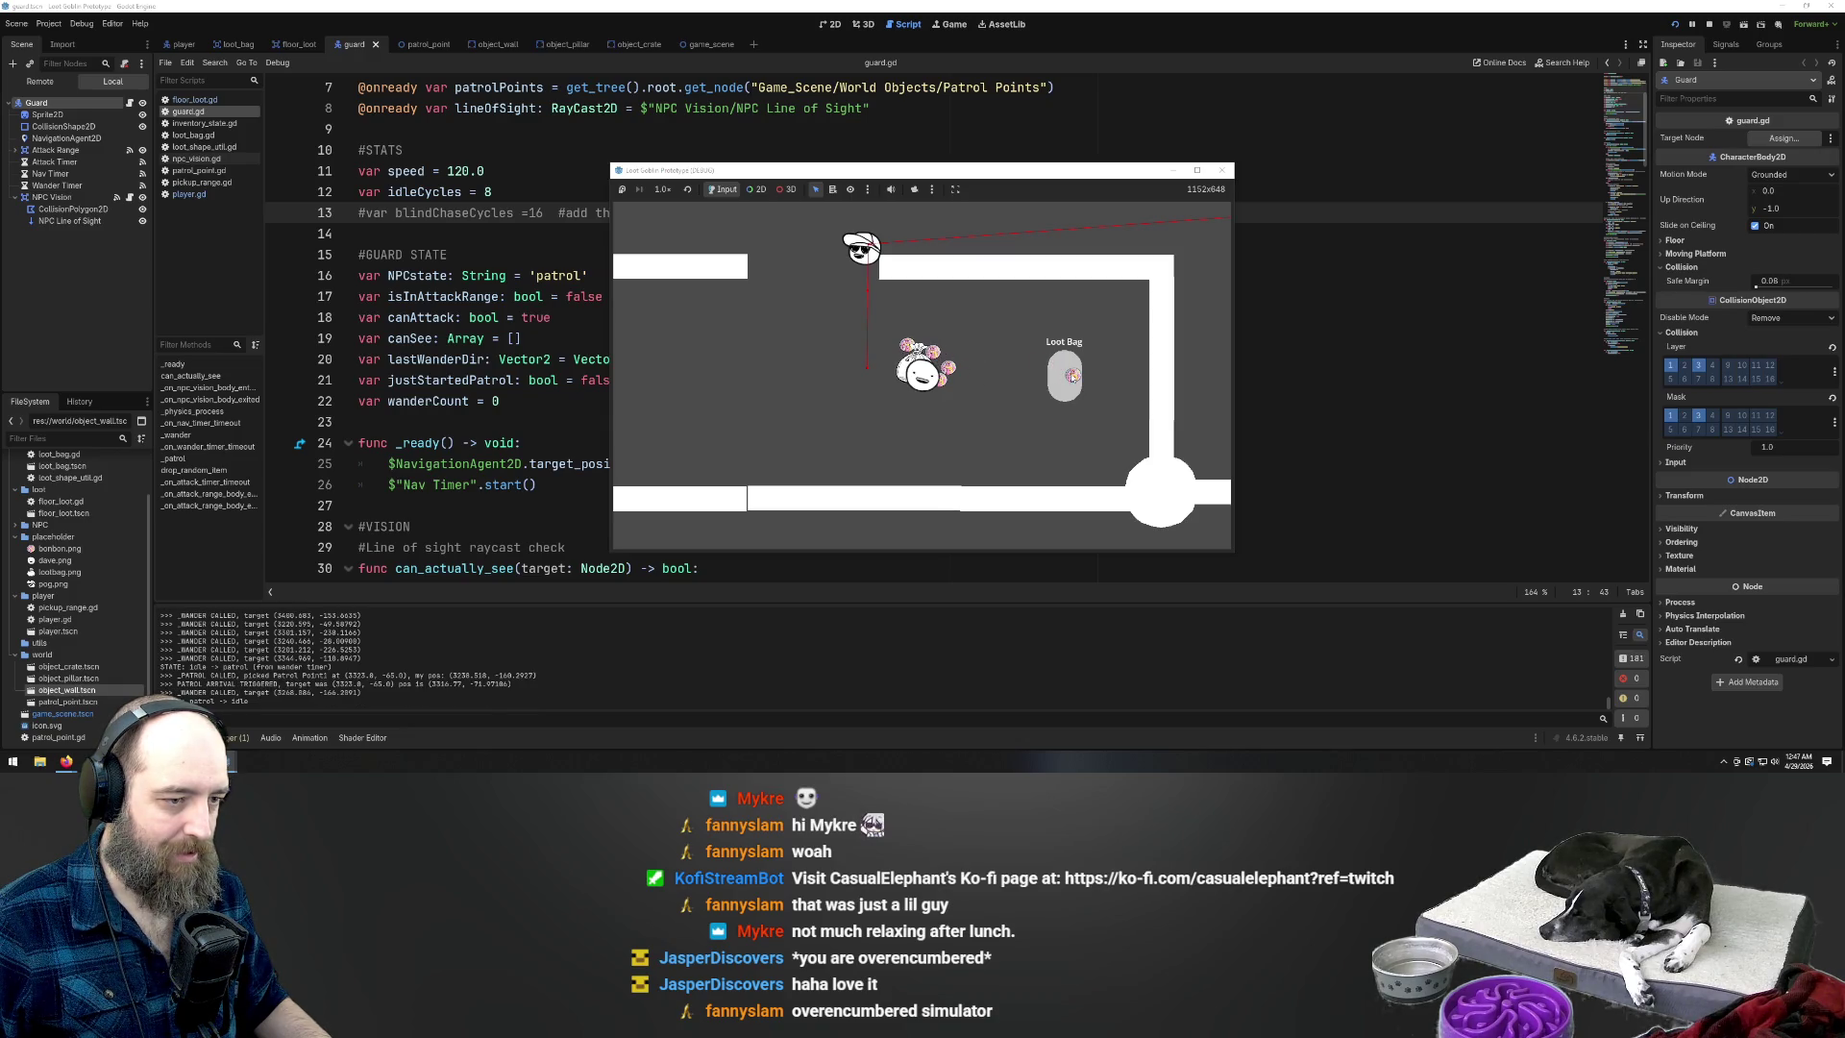
key("a")
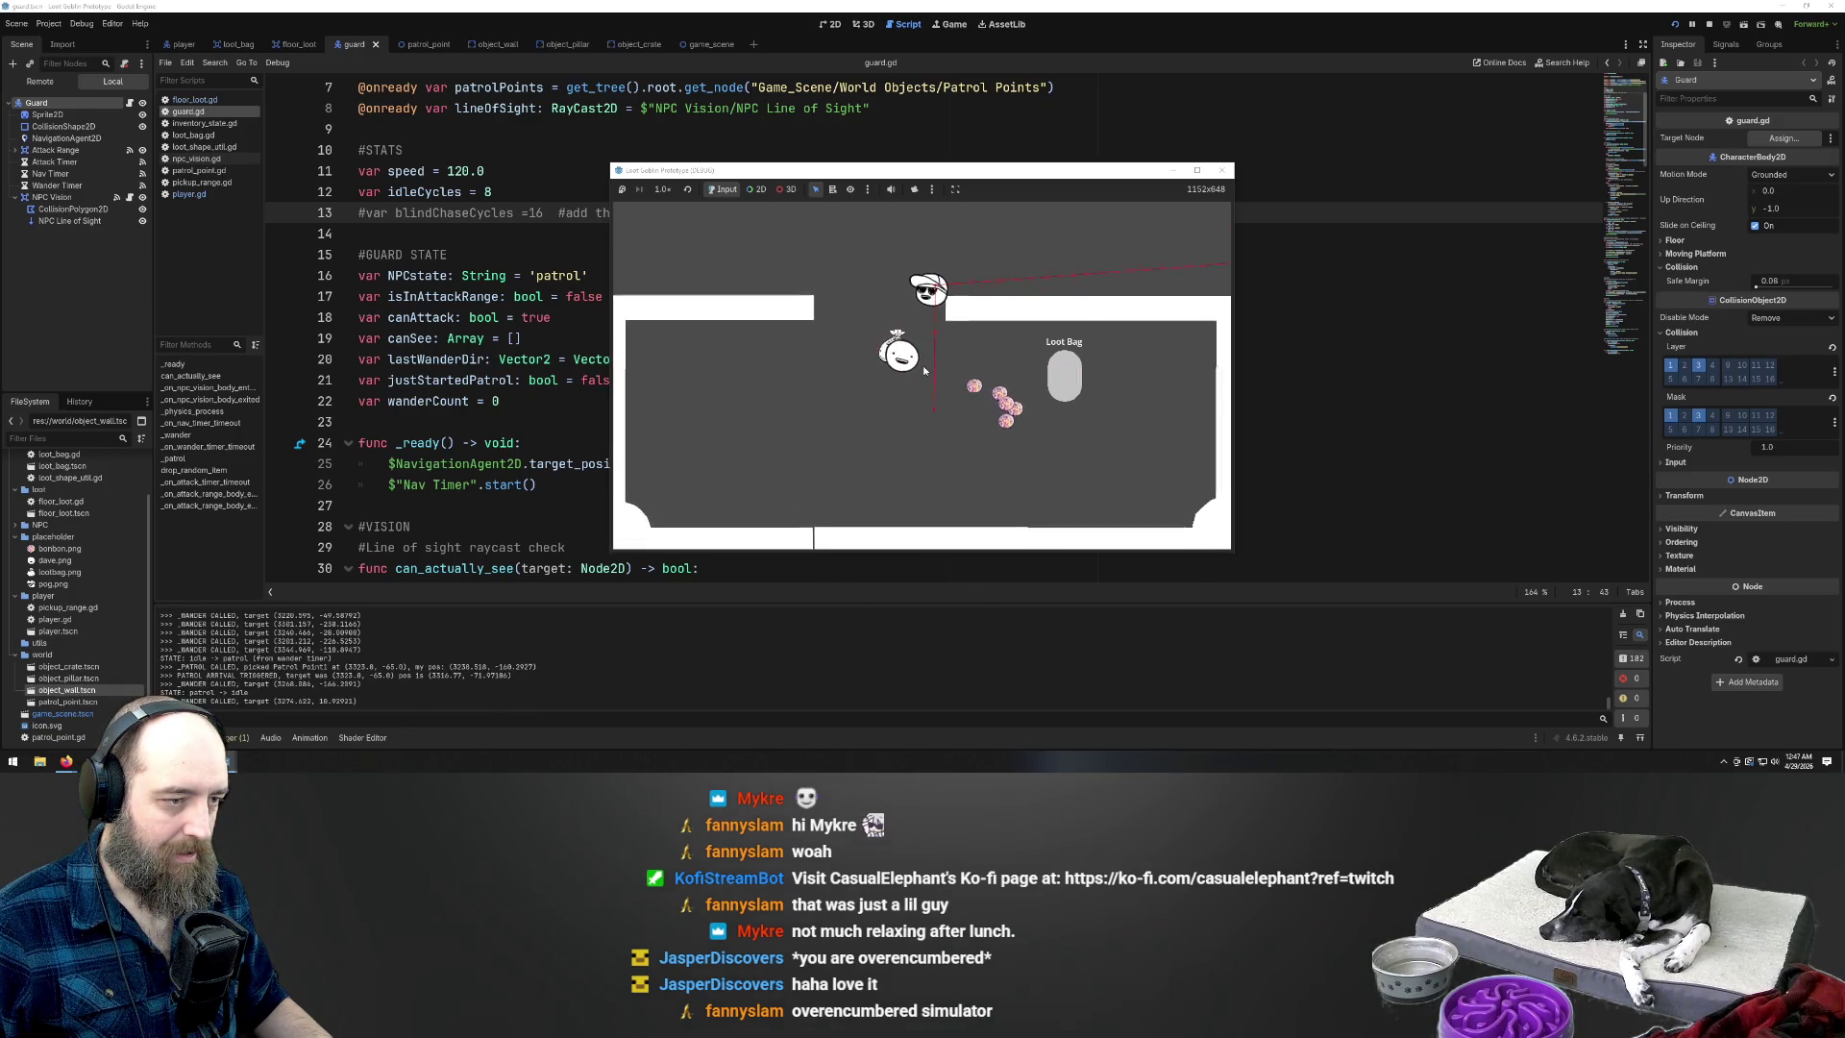
key("w")
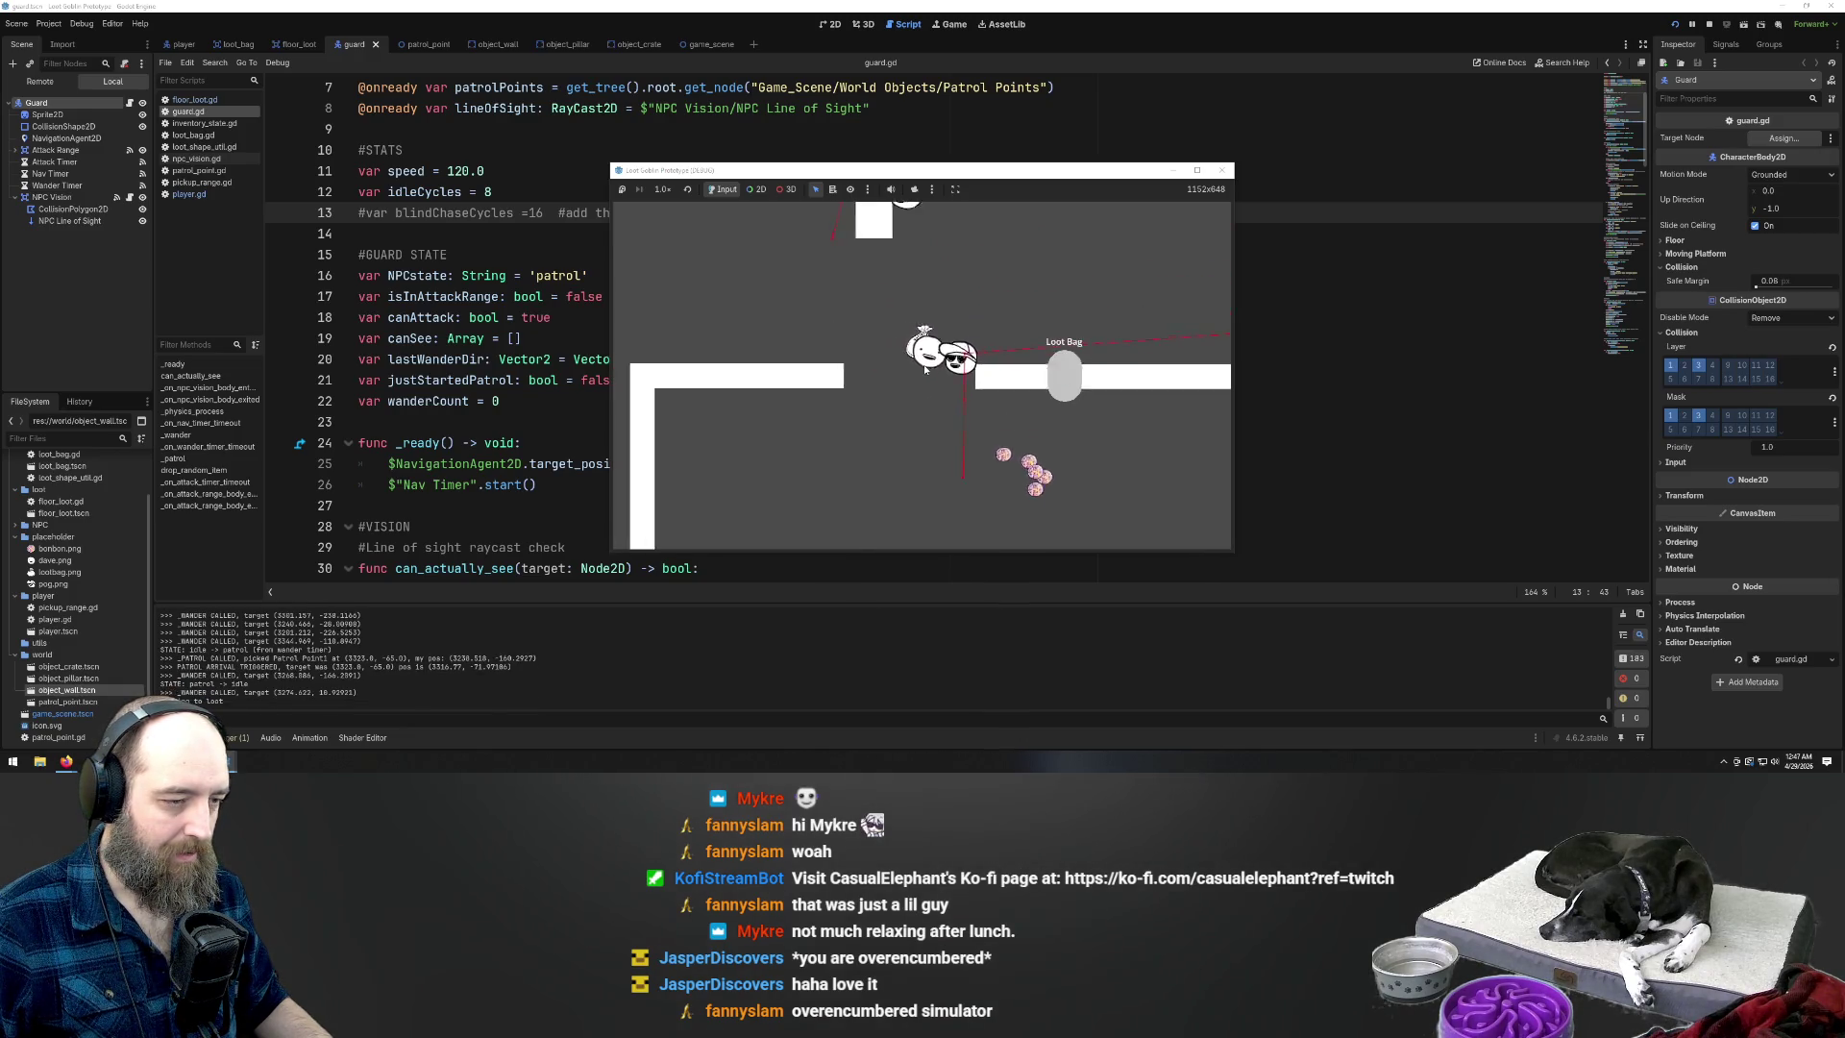
key("a")
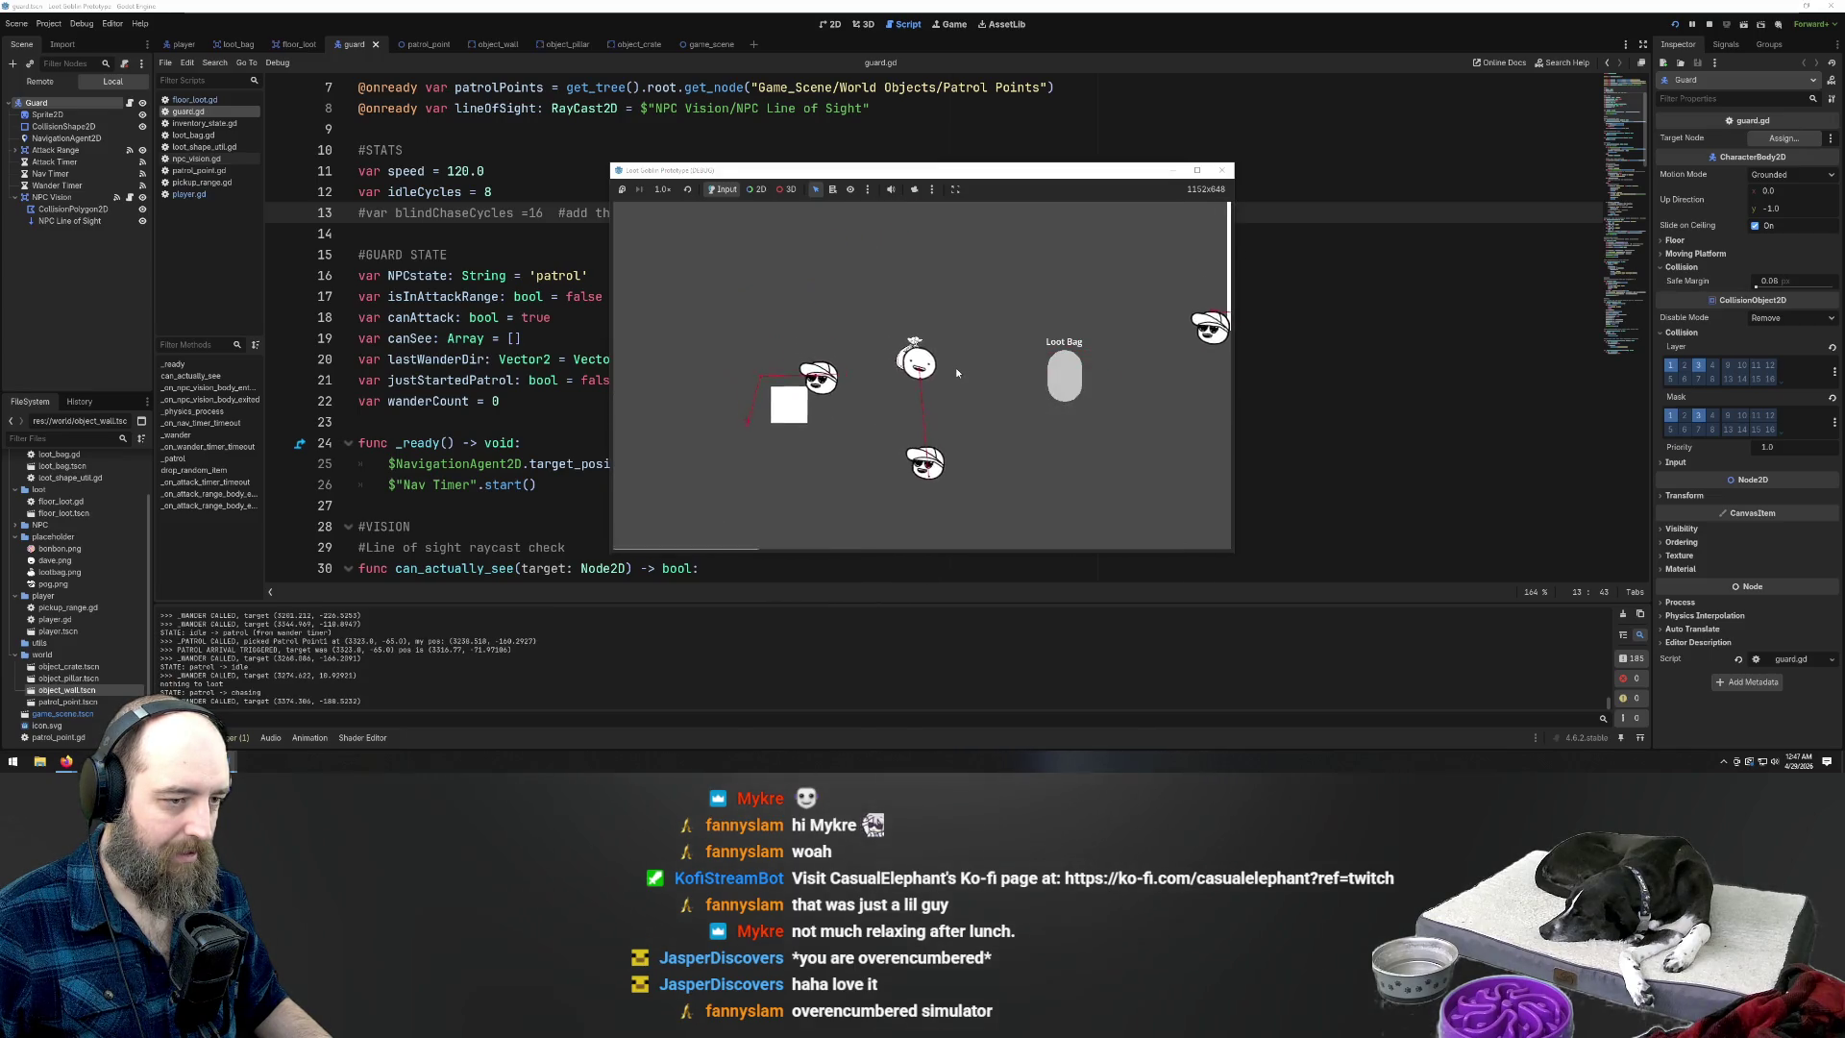
key("s")
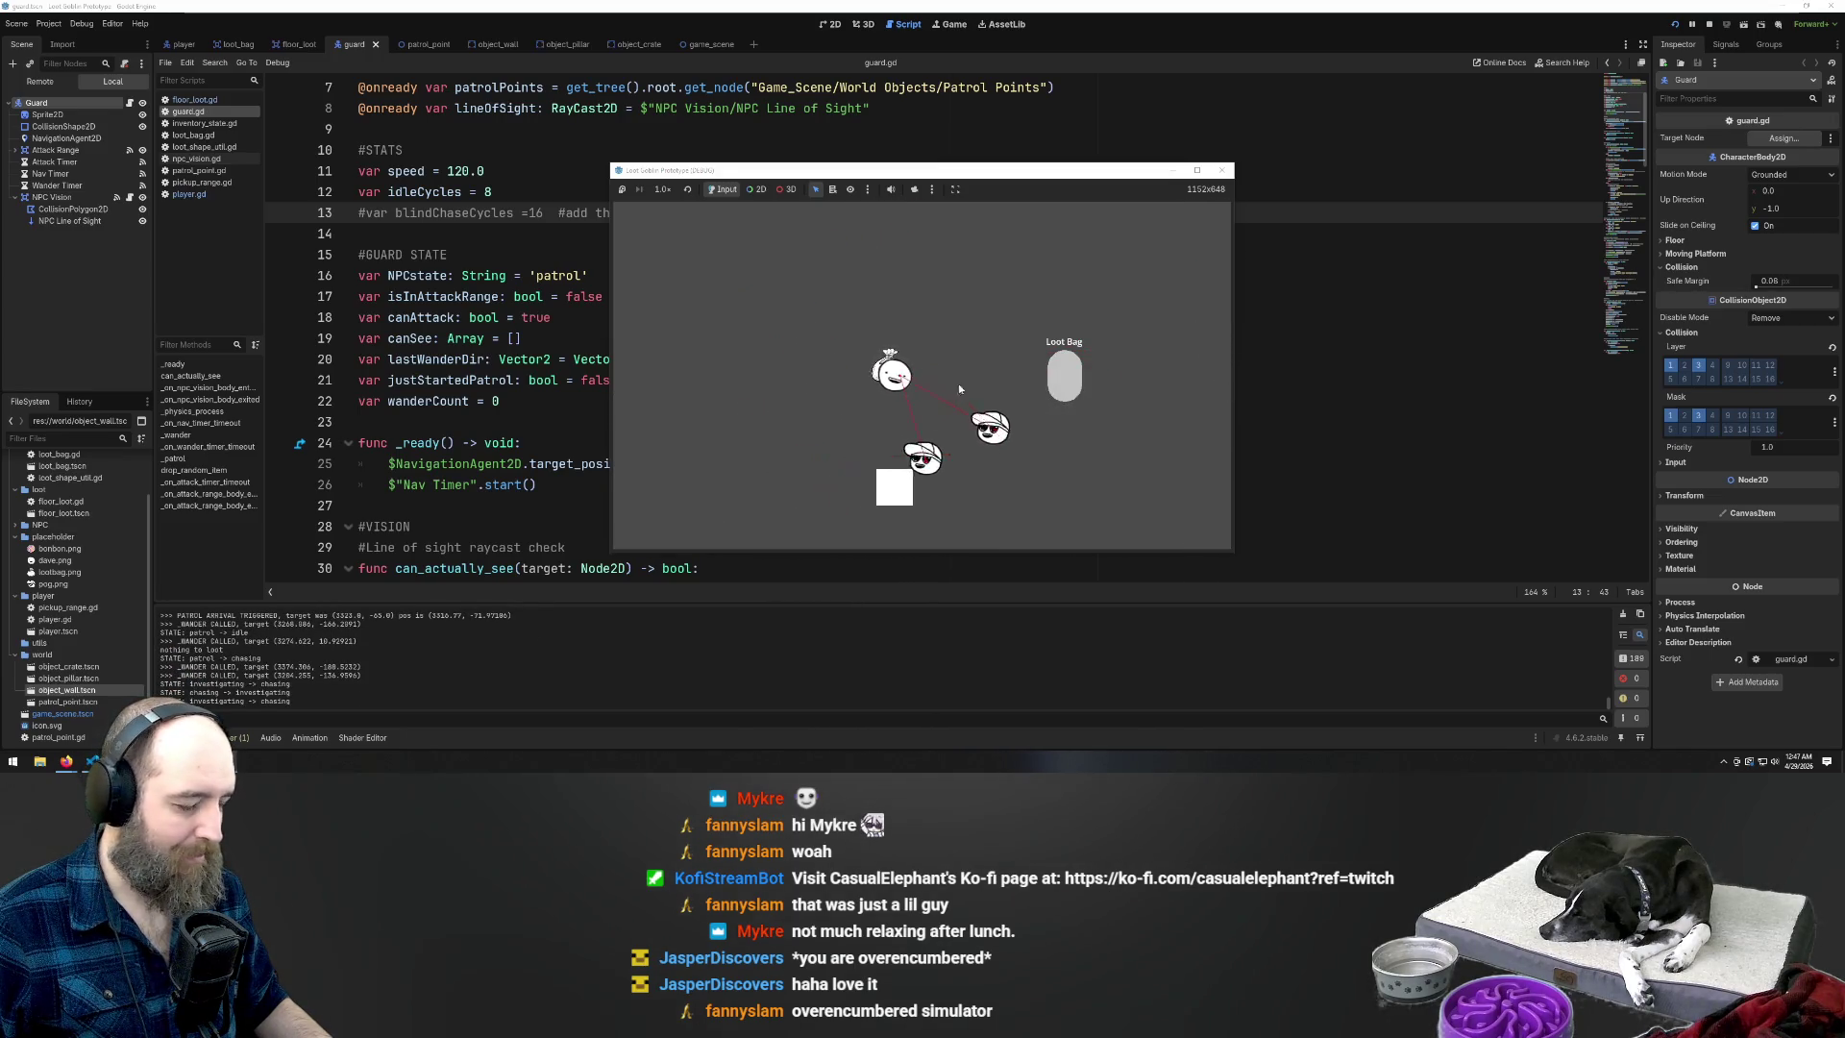
key("a")
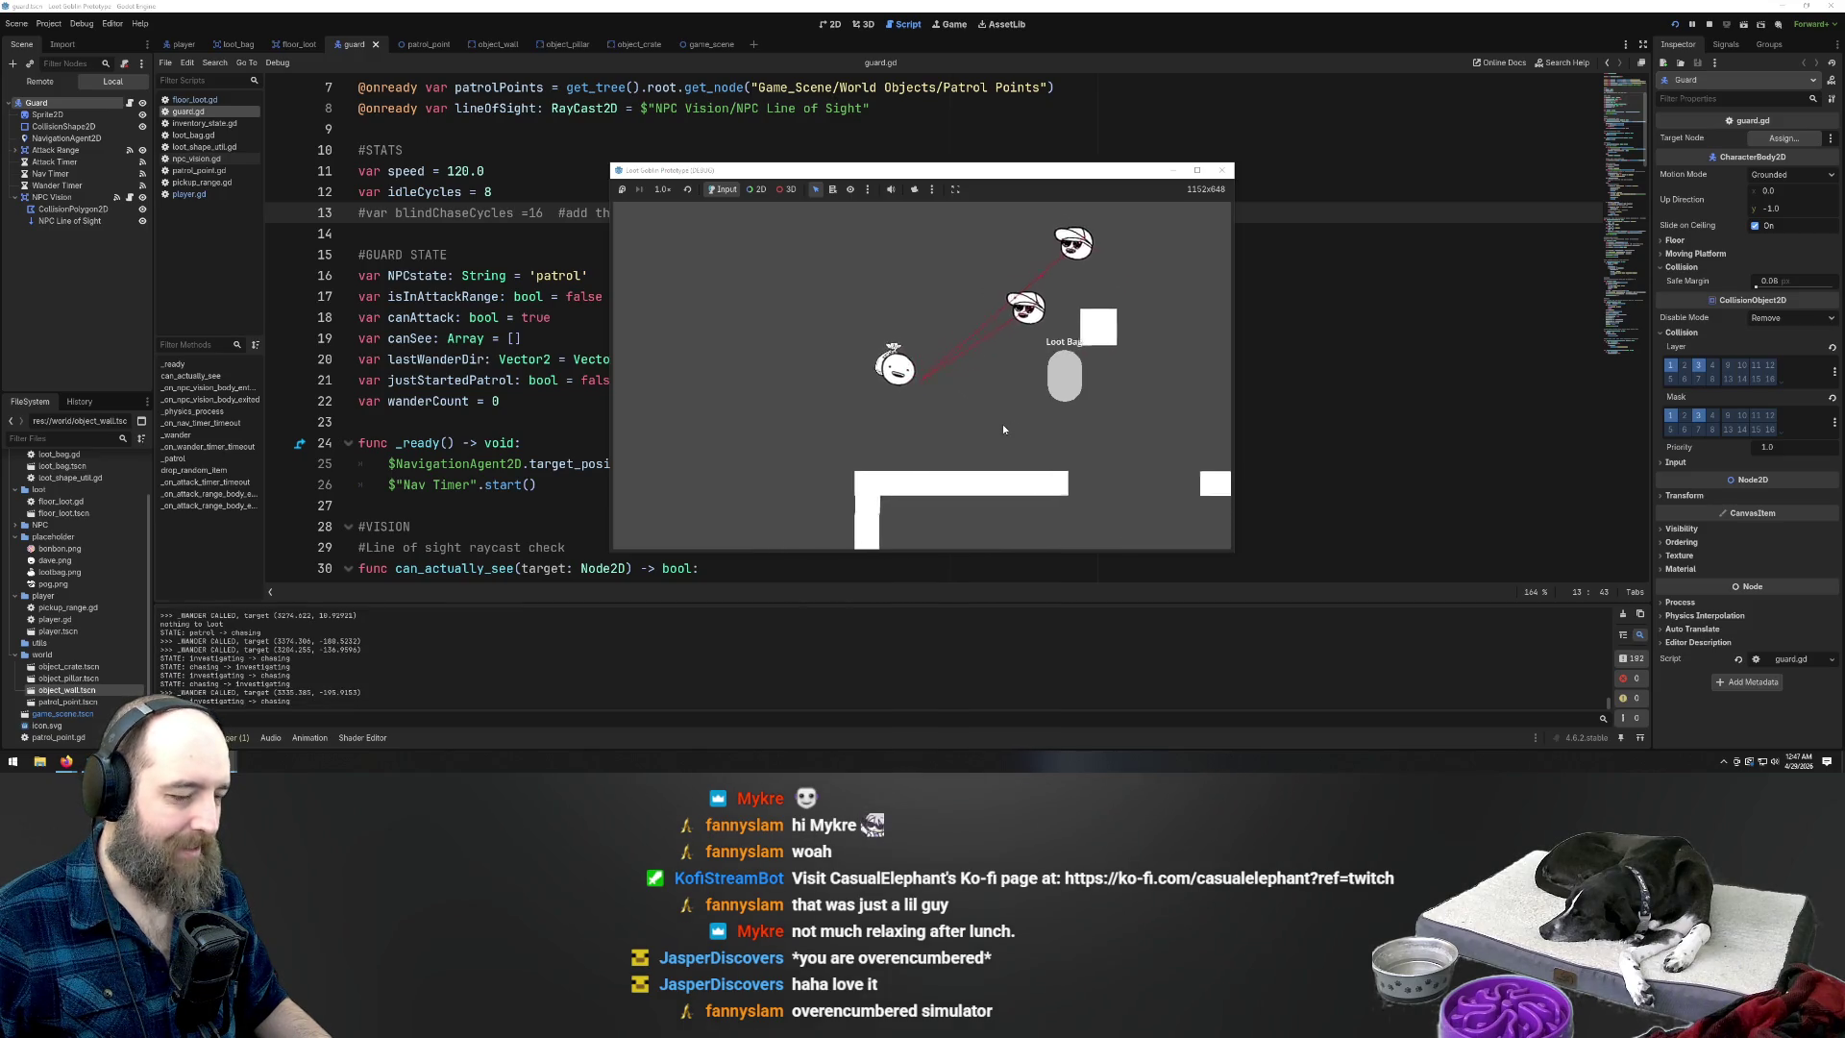
key("d")
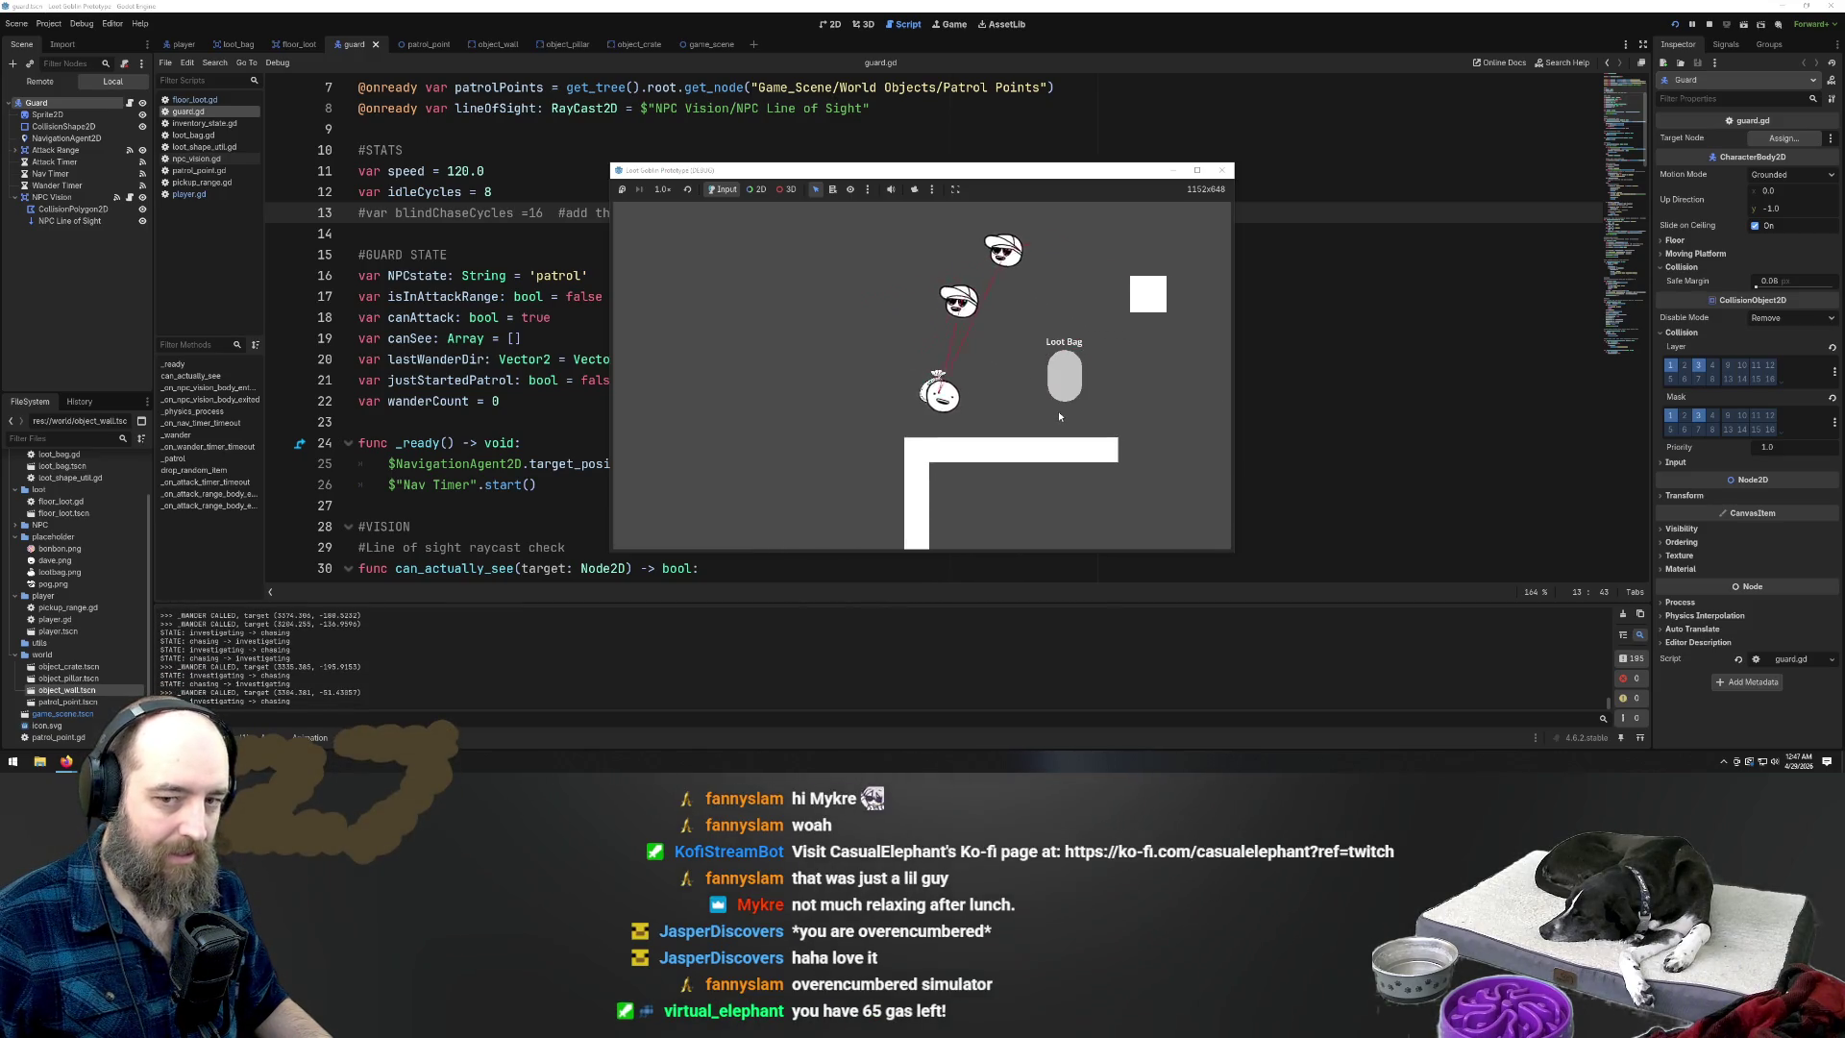
key("d")
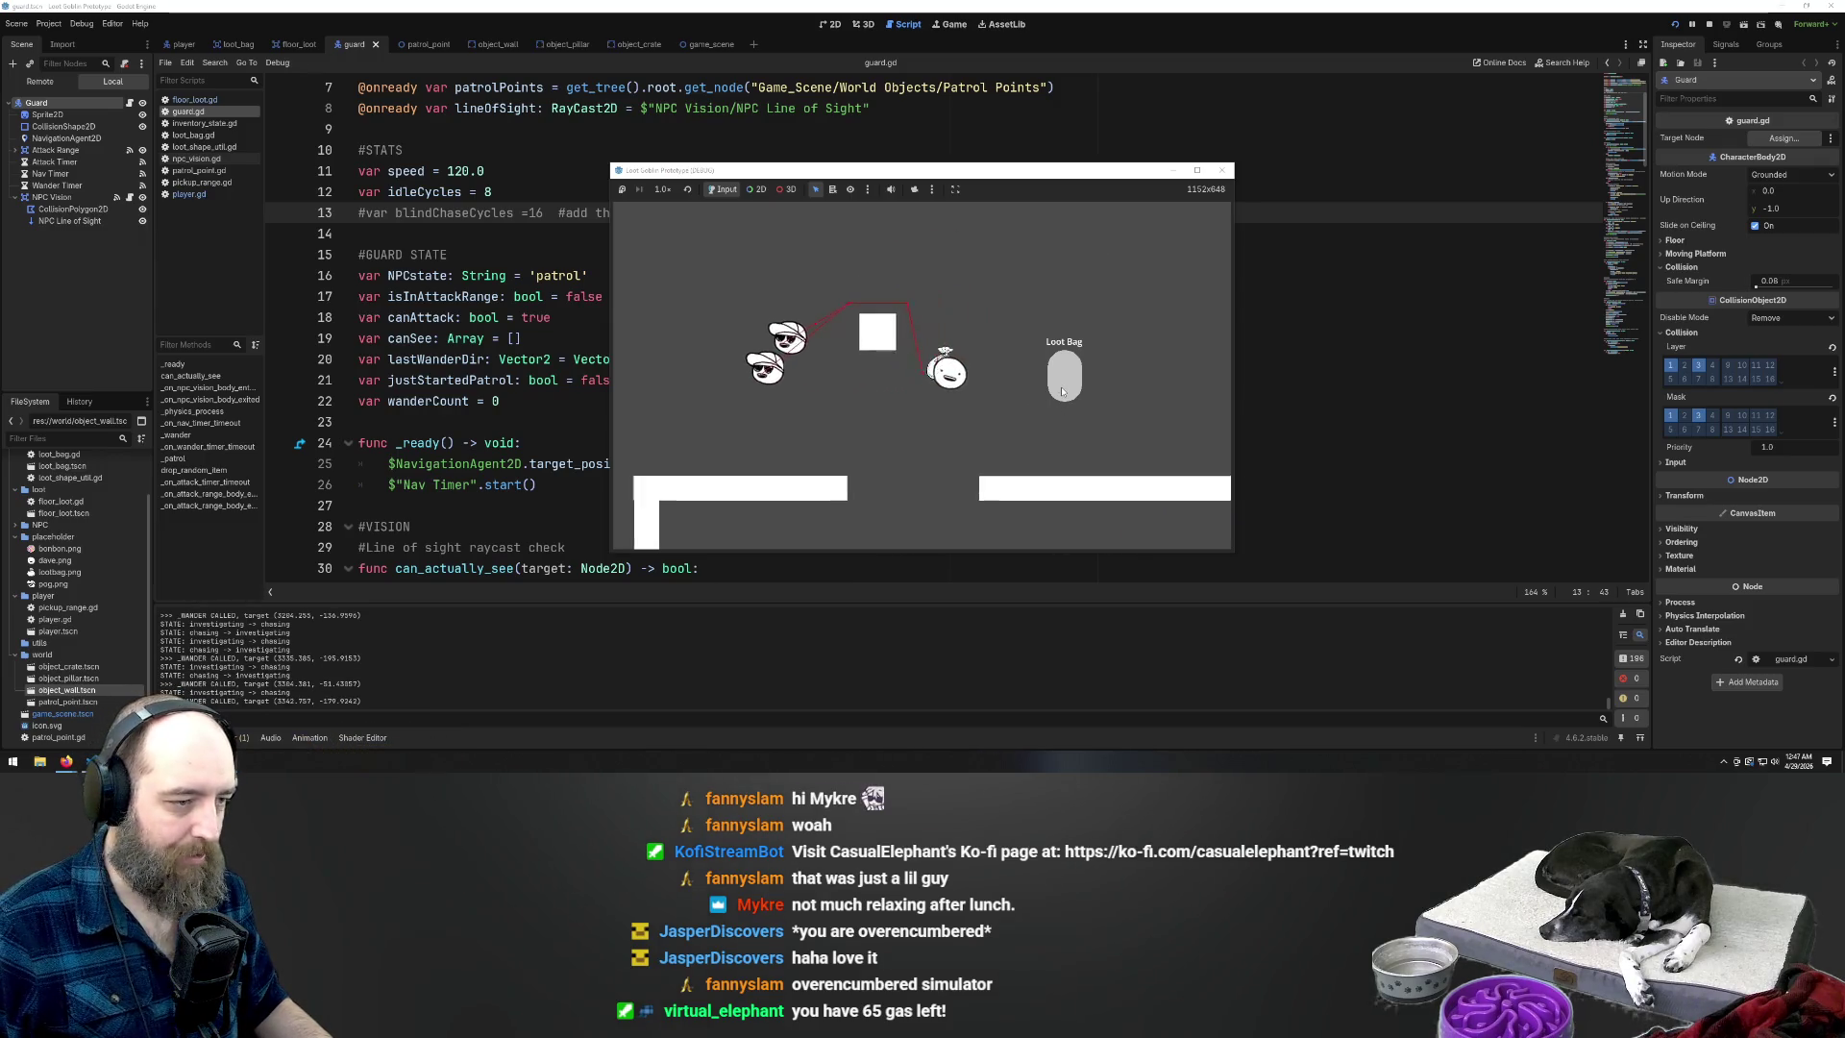
key("s")
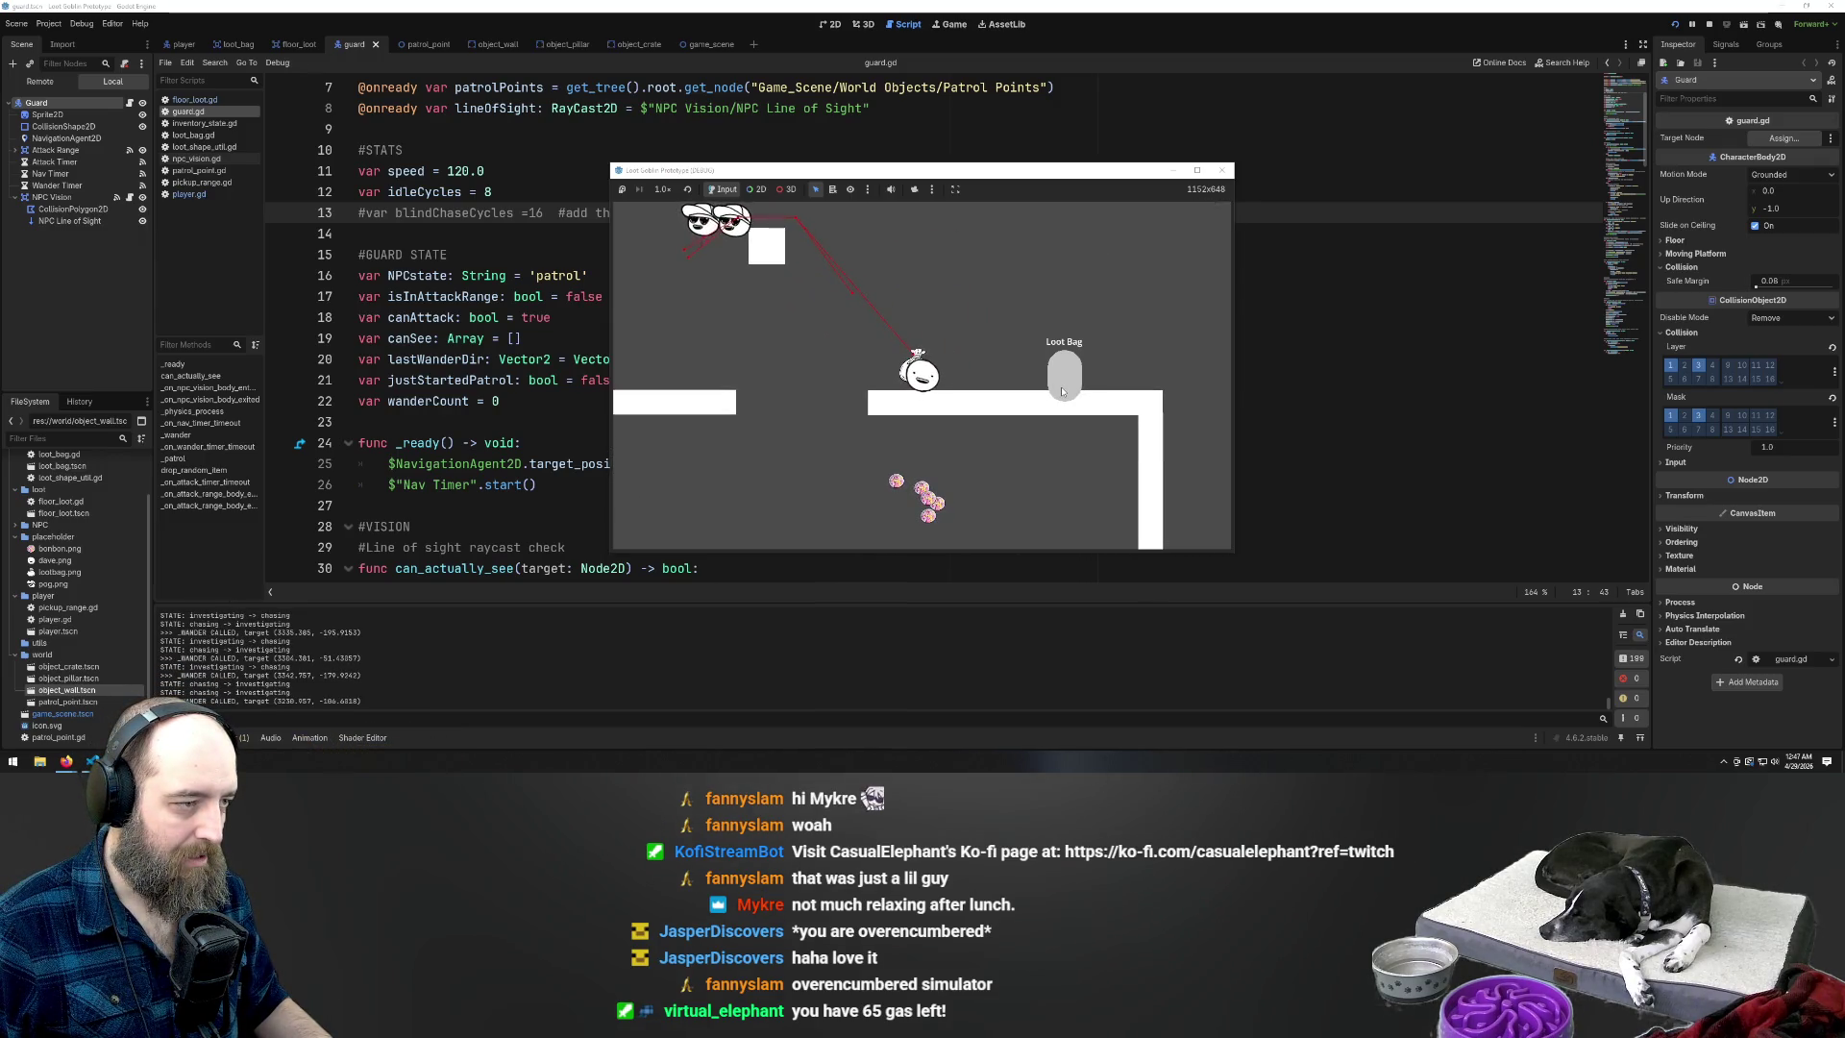
key("w")
key("a")
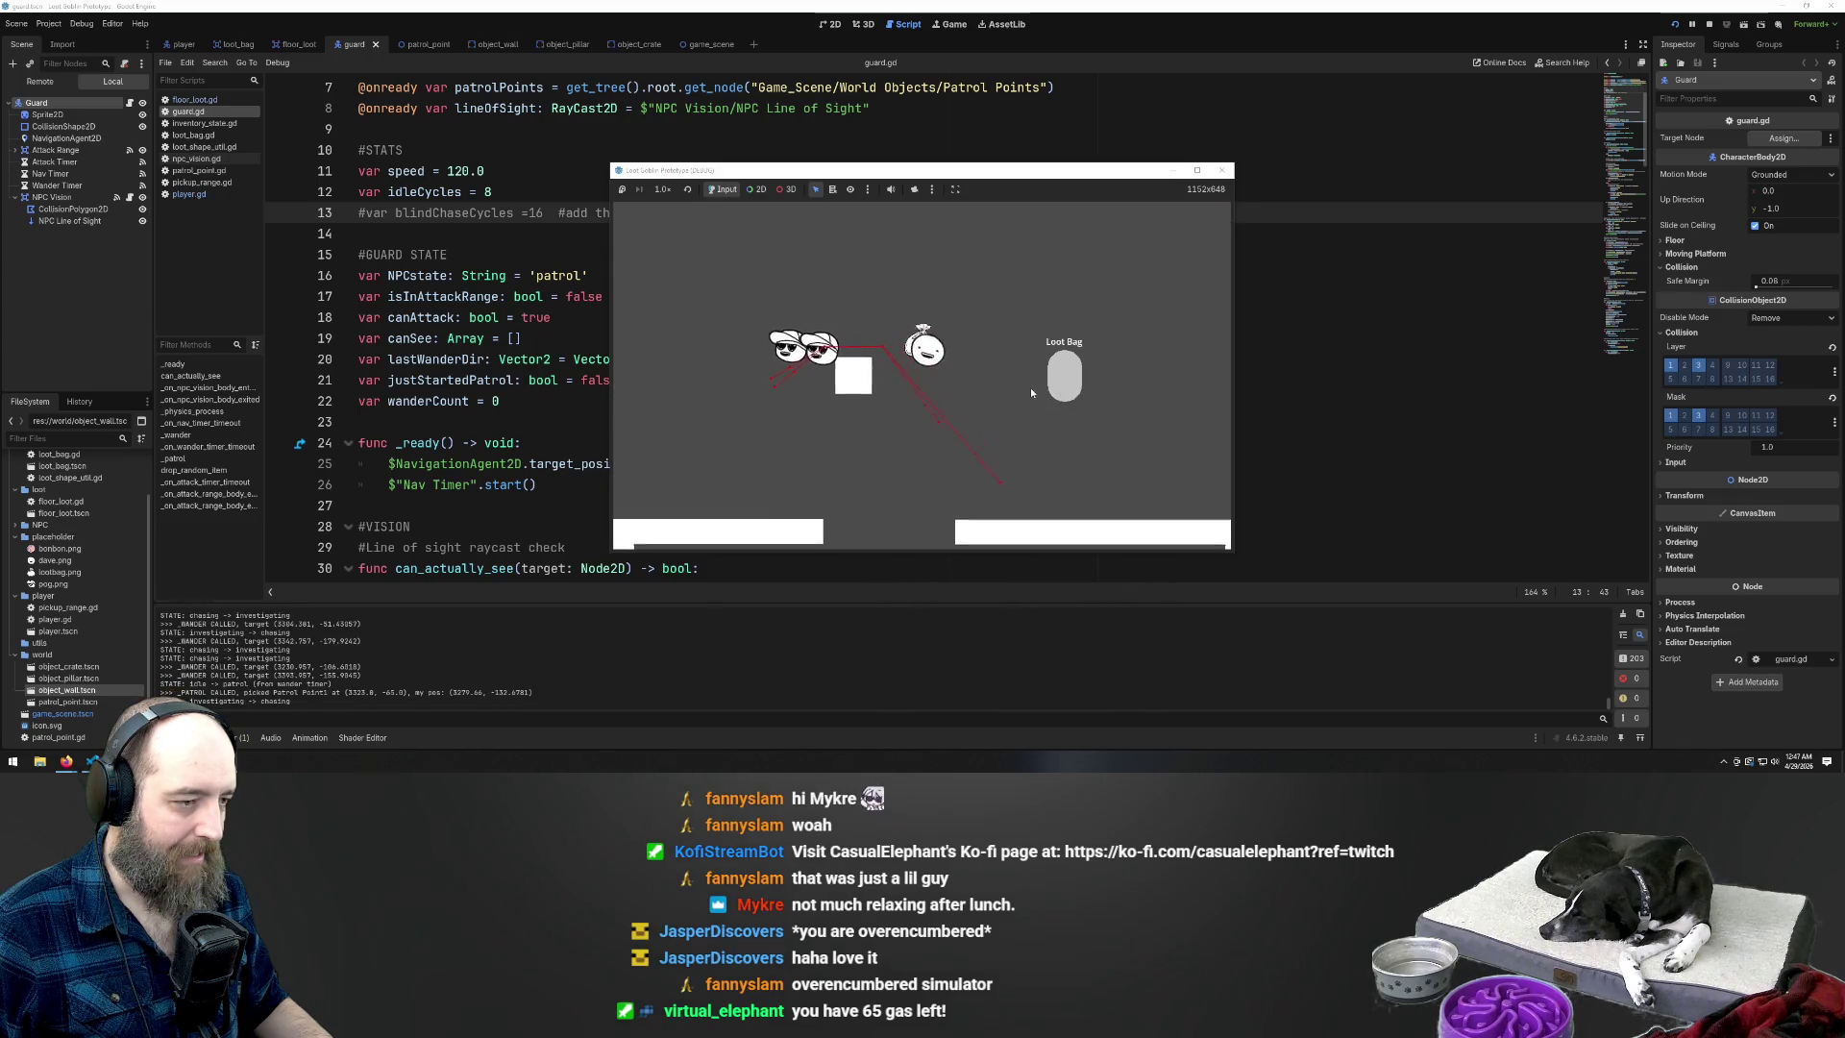
Dodge the guards up-right along the top wall, then return to the guard.gd script
key("a")
key("s")
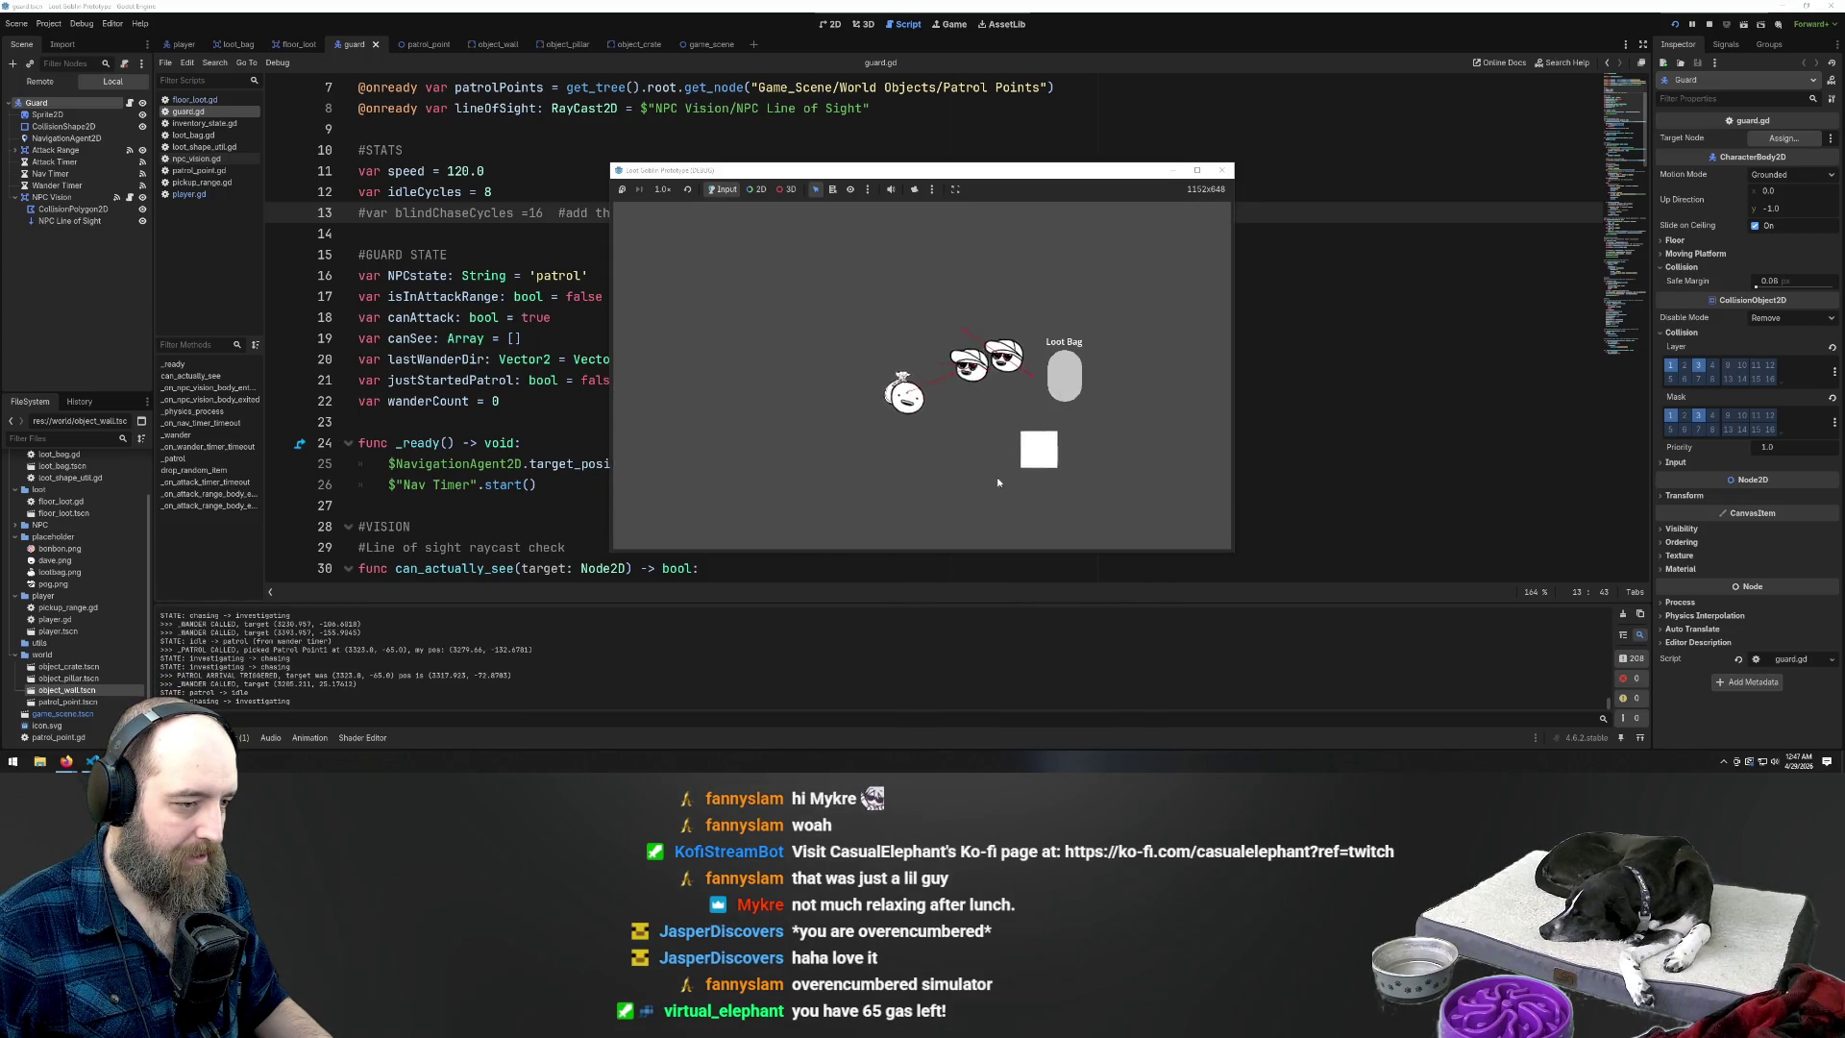
key("s")
key("d")
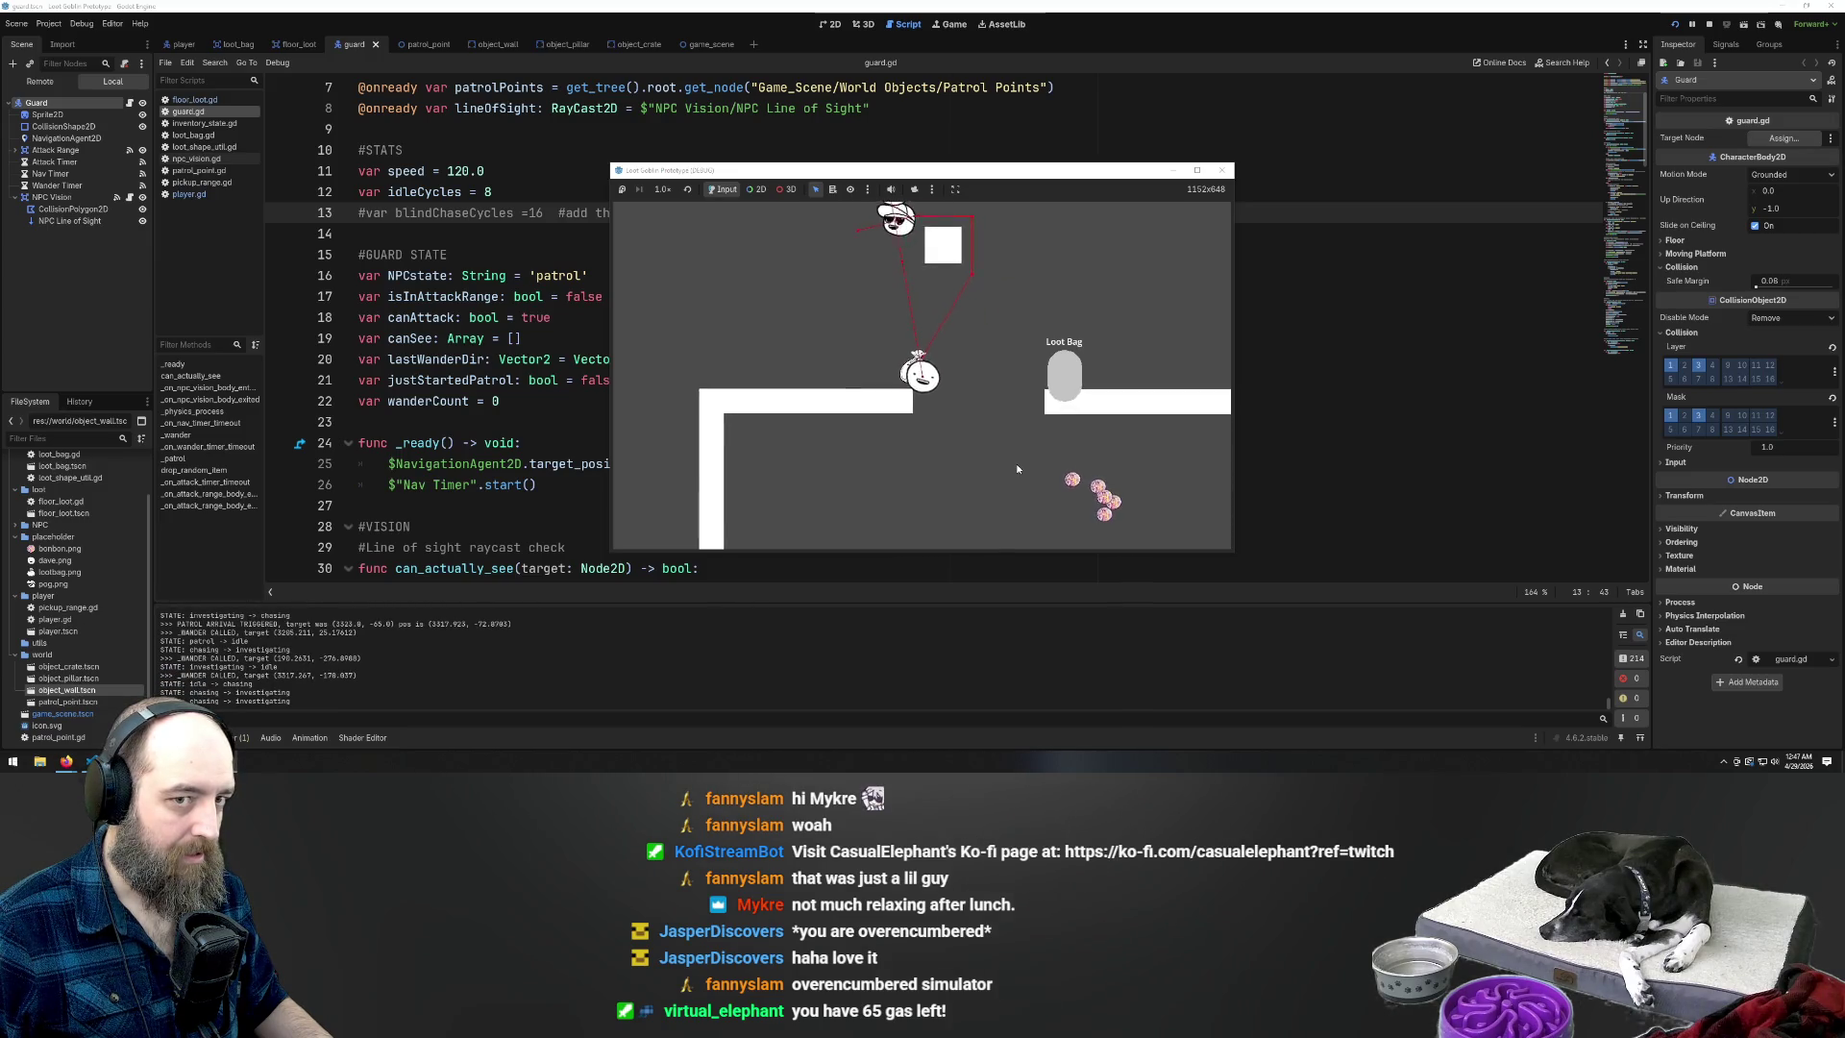
key("a")
key("s")
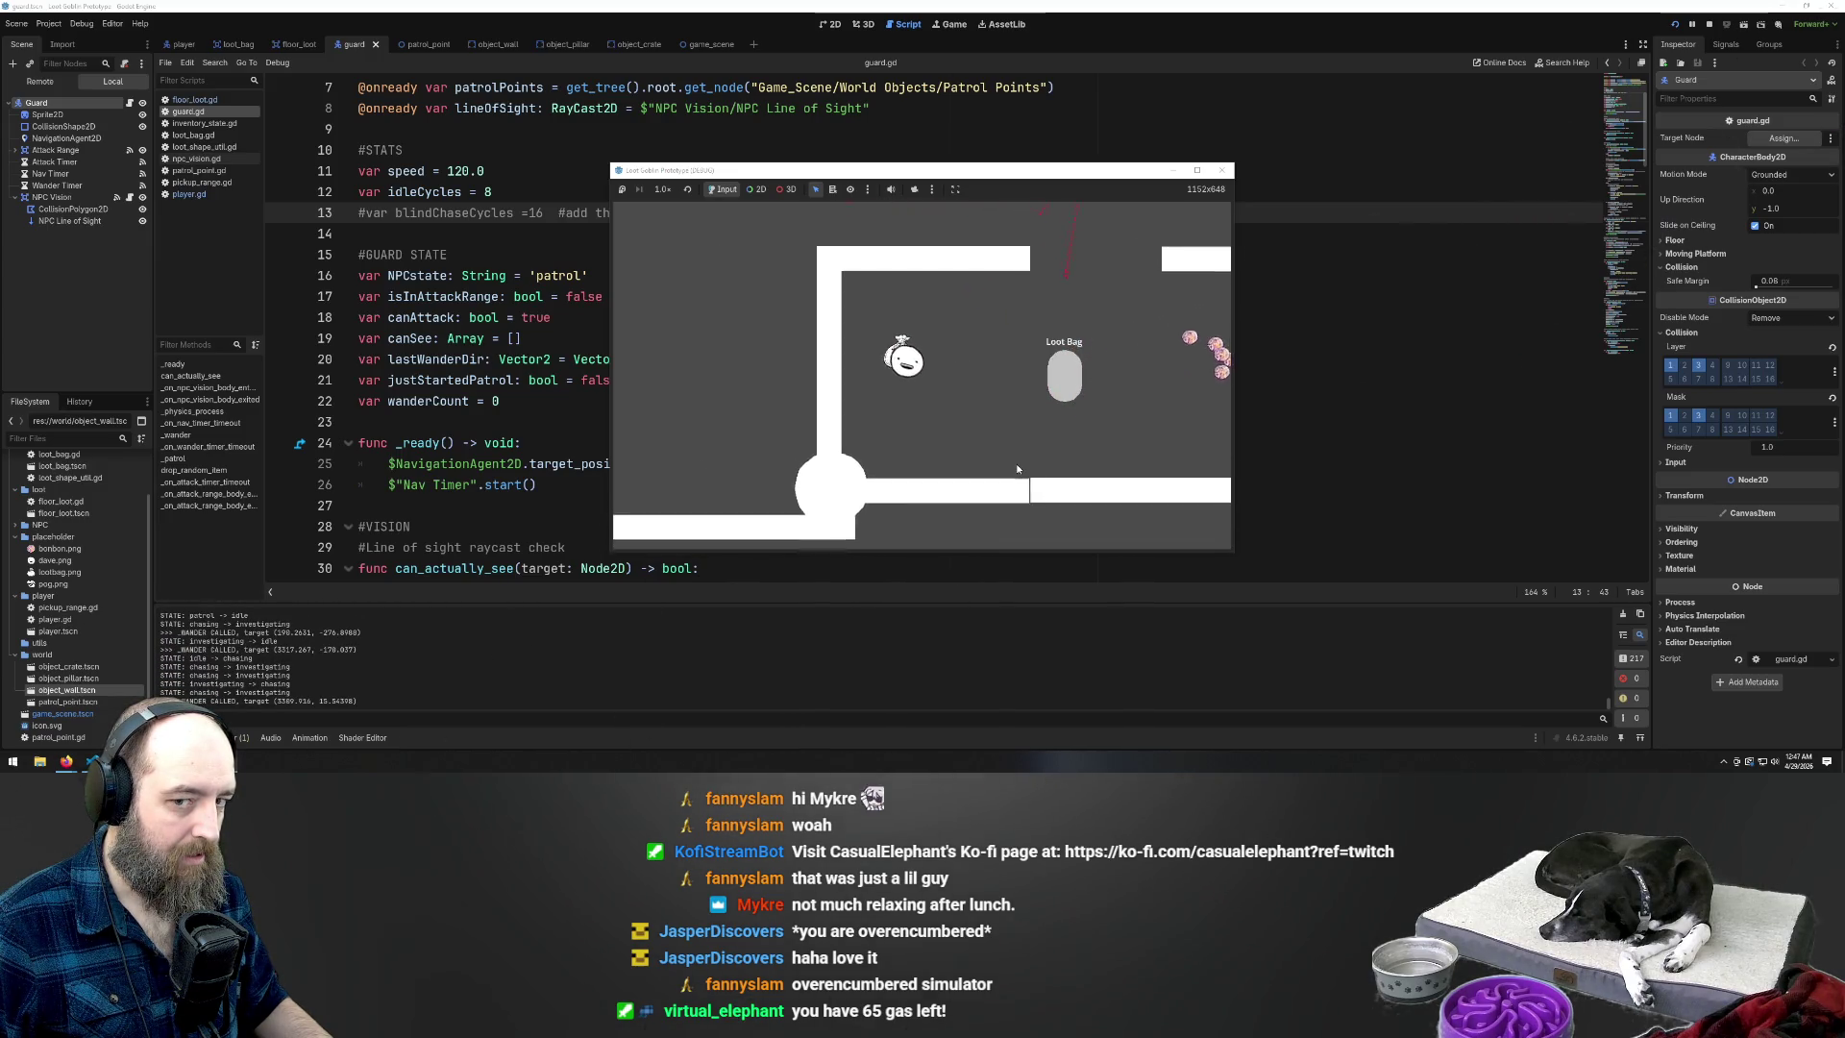
key("w")
key("d")
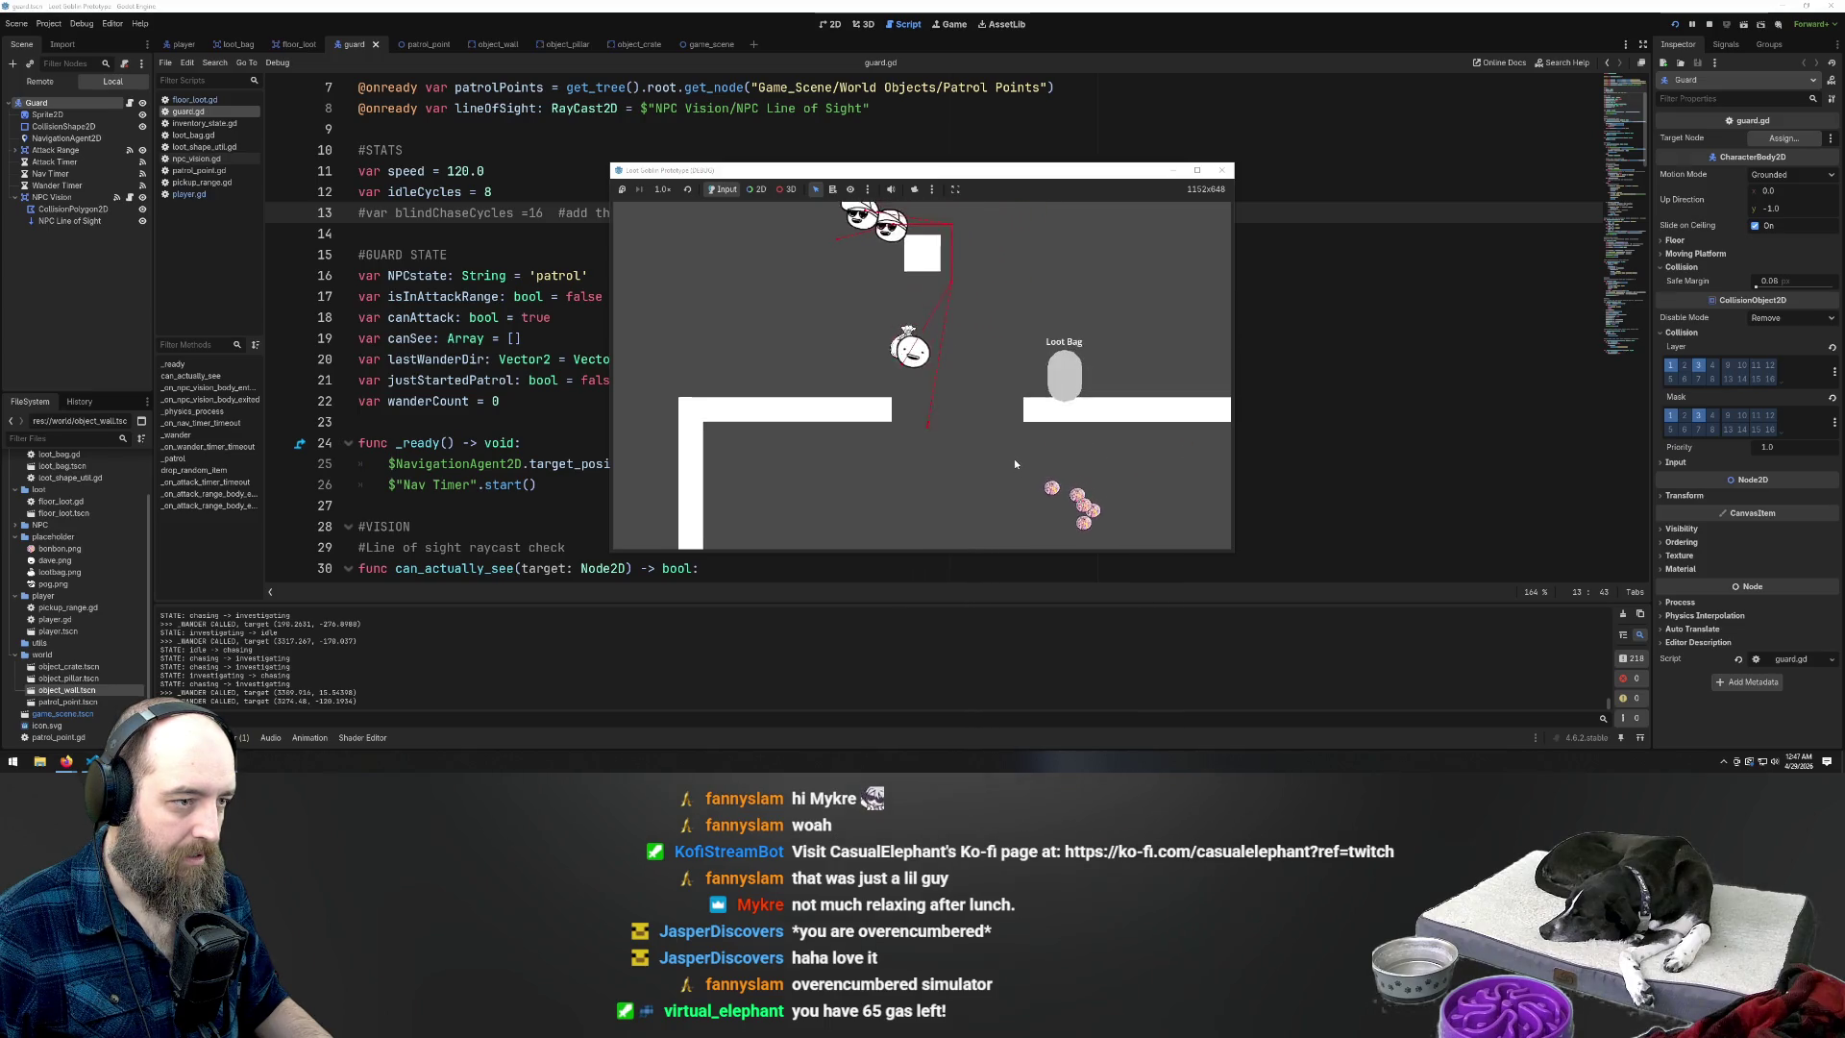
key("d")
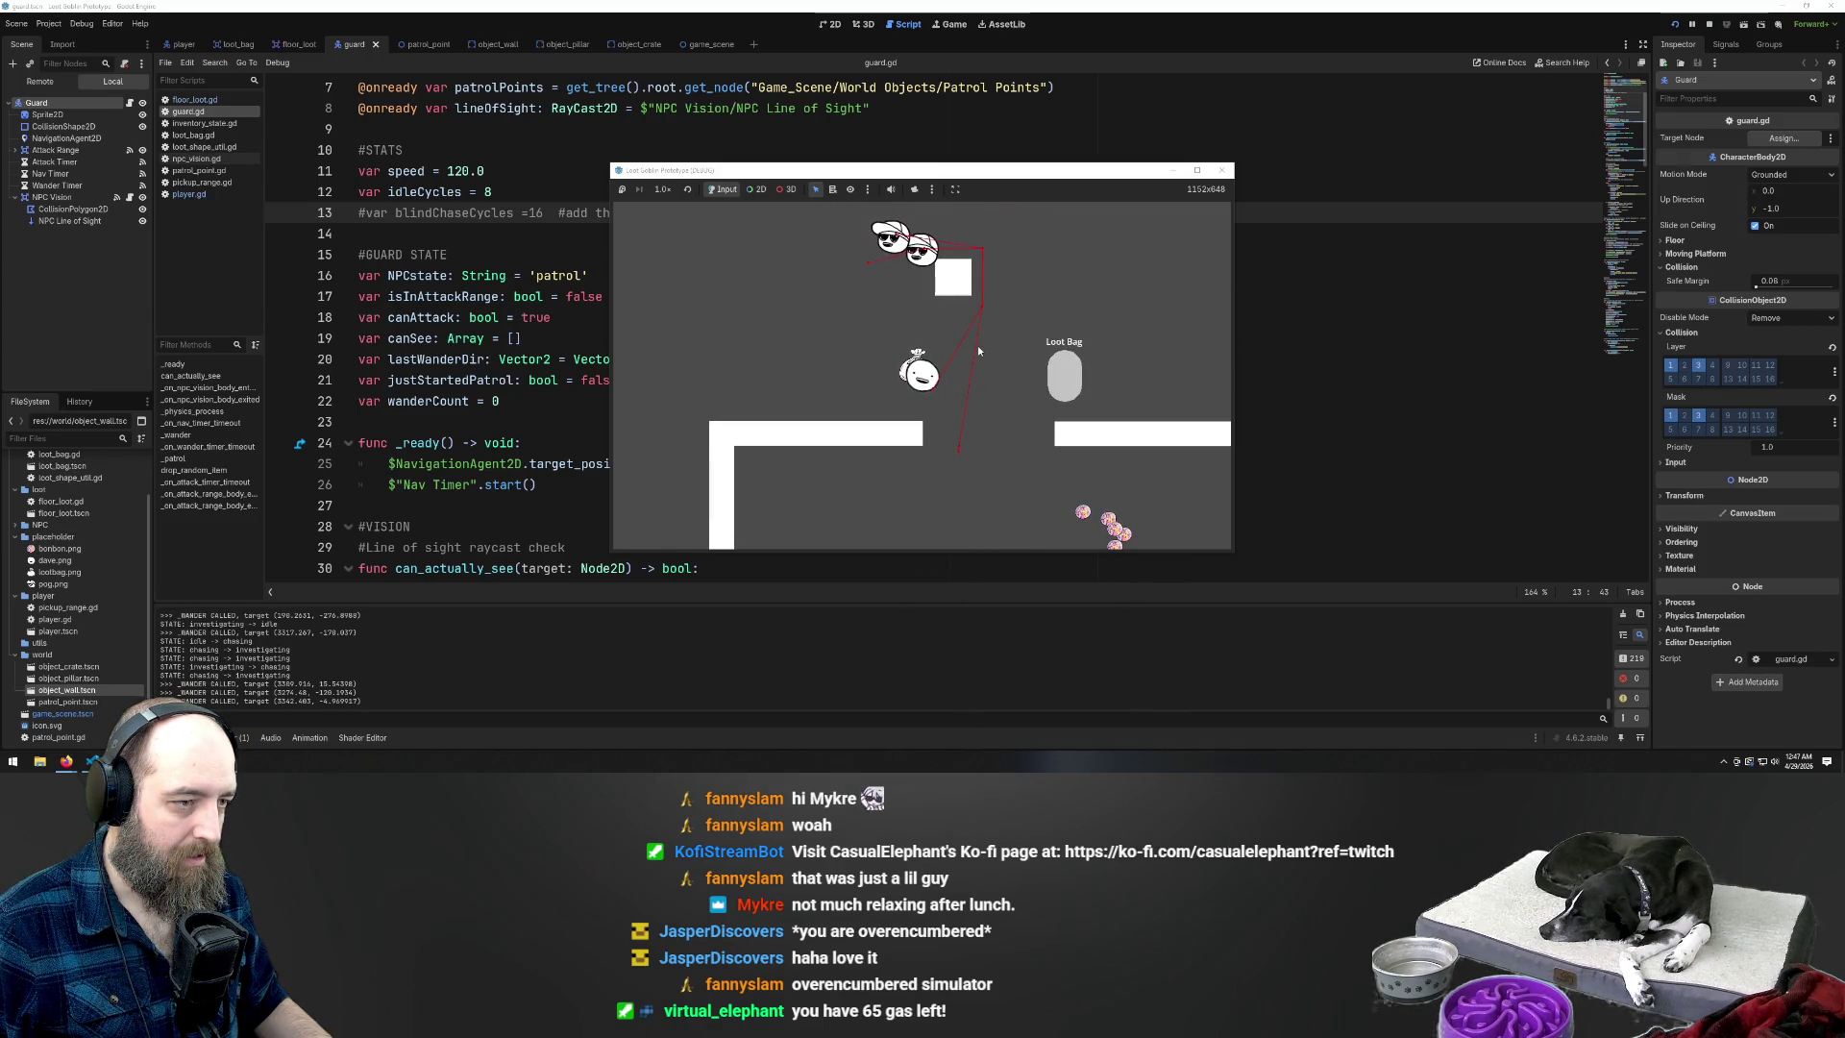
key("d")
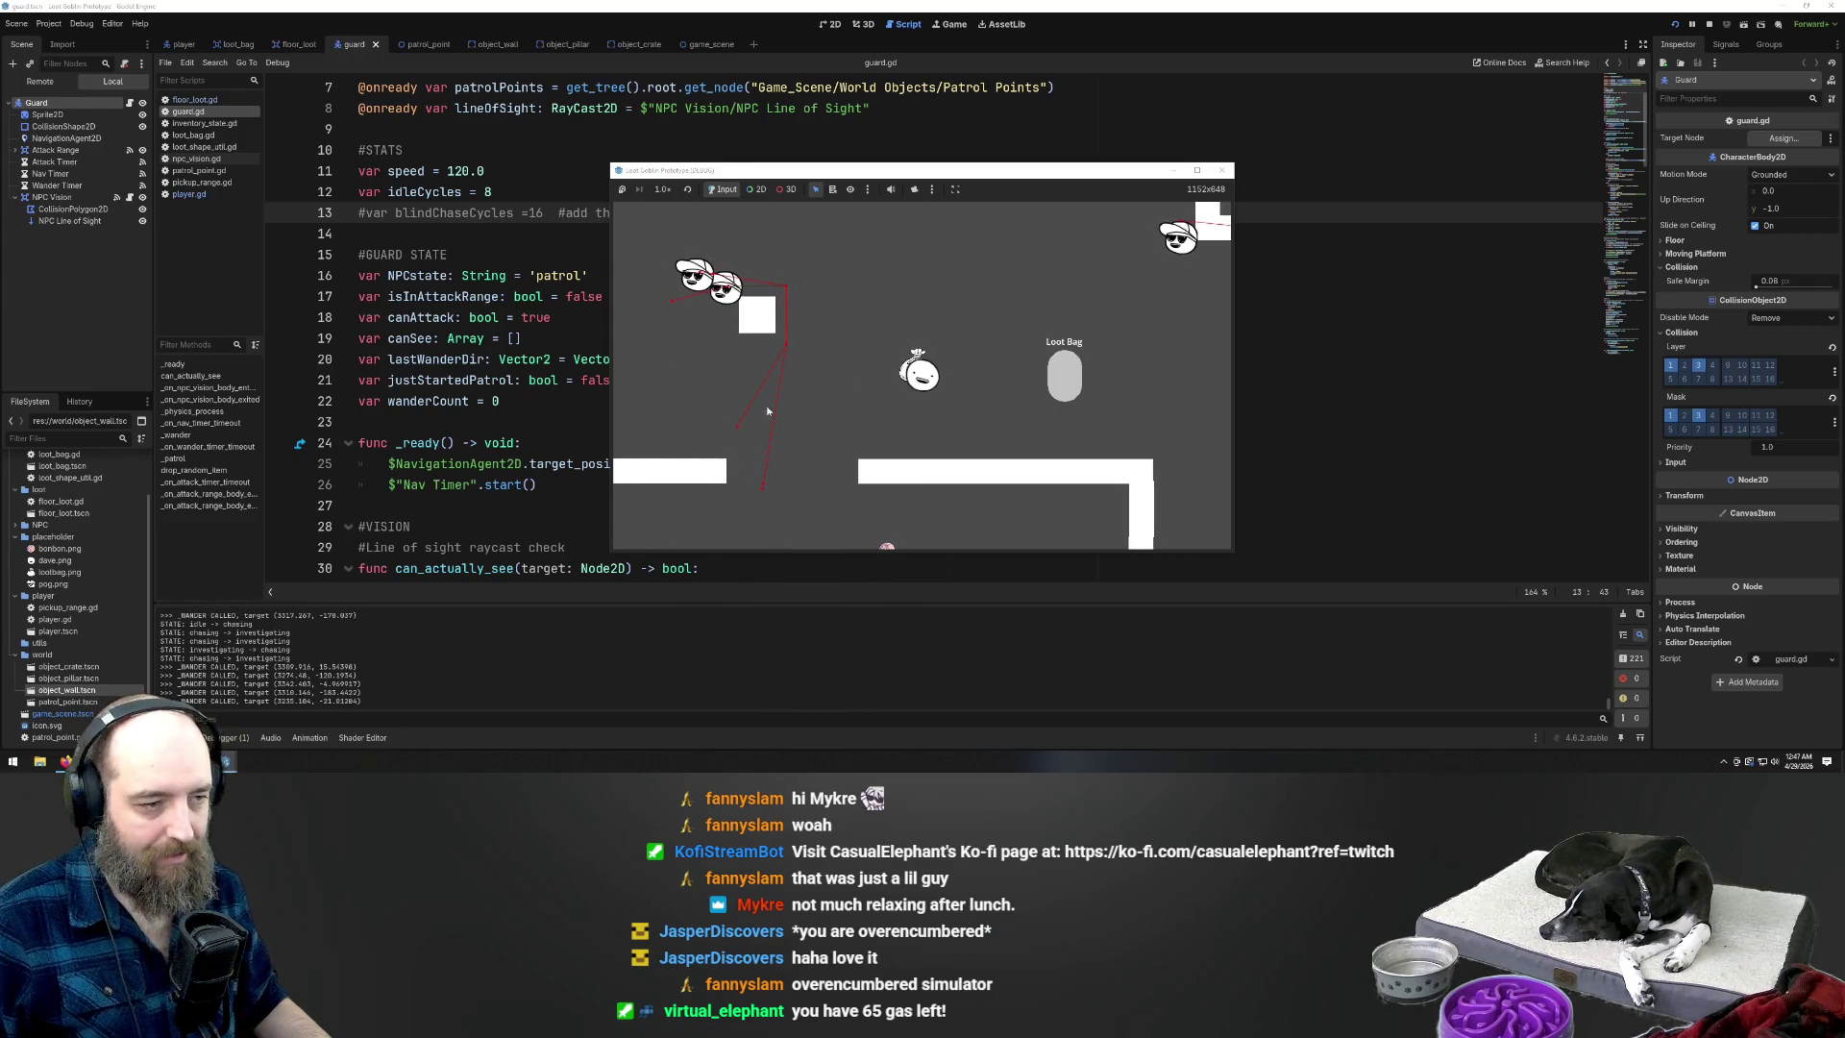
key("d")
key("w")
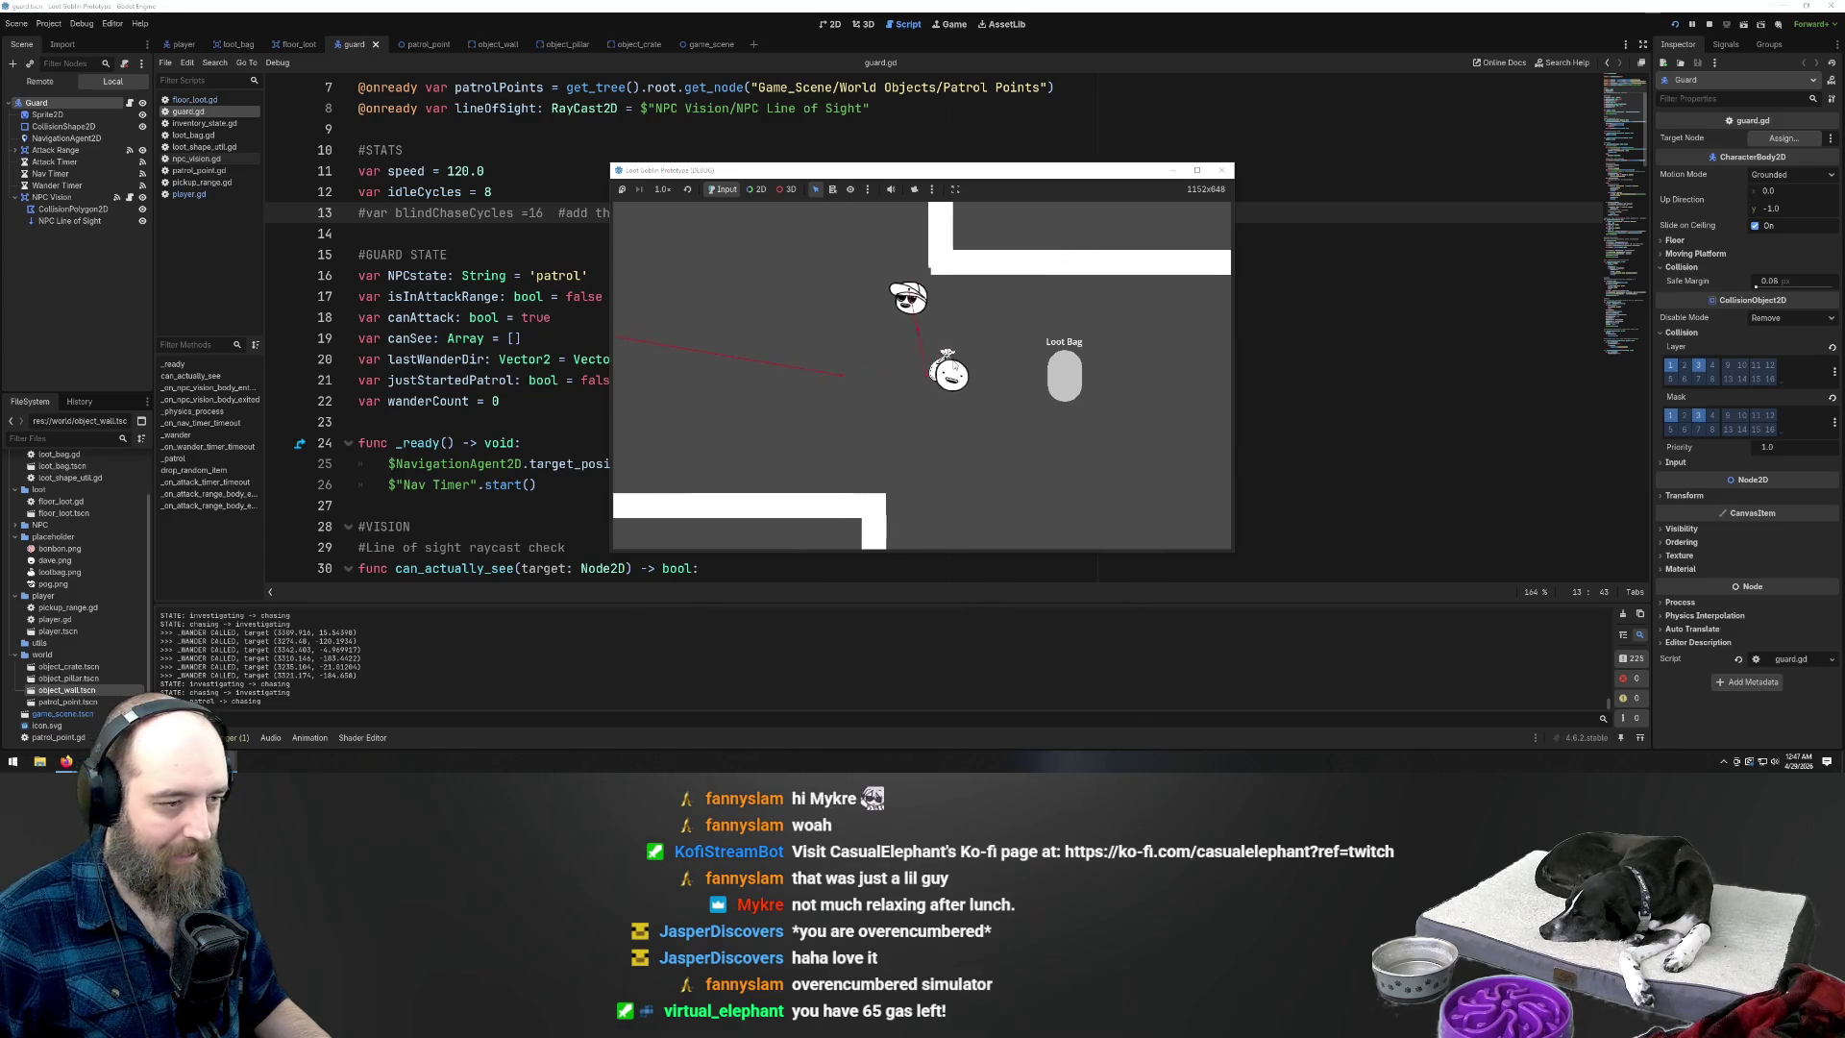
key("d")
key("w")
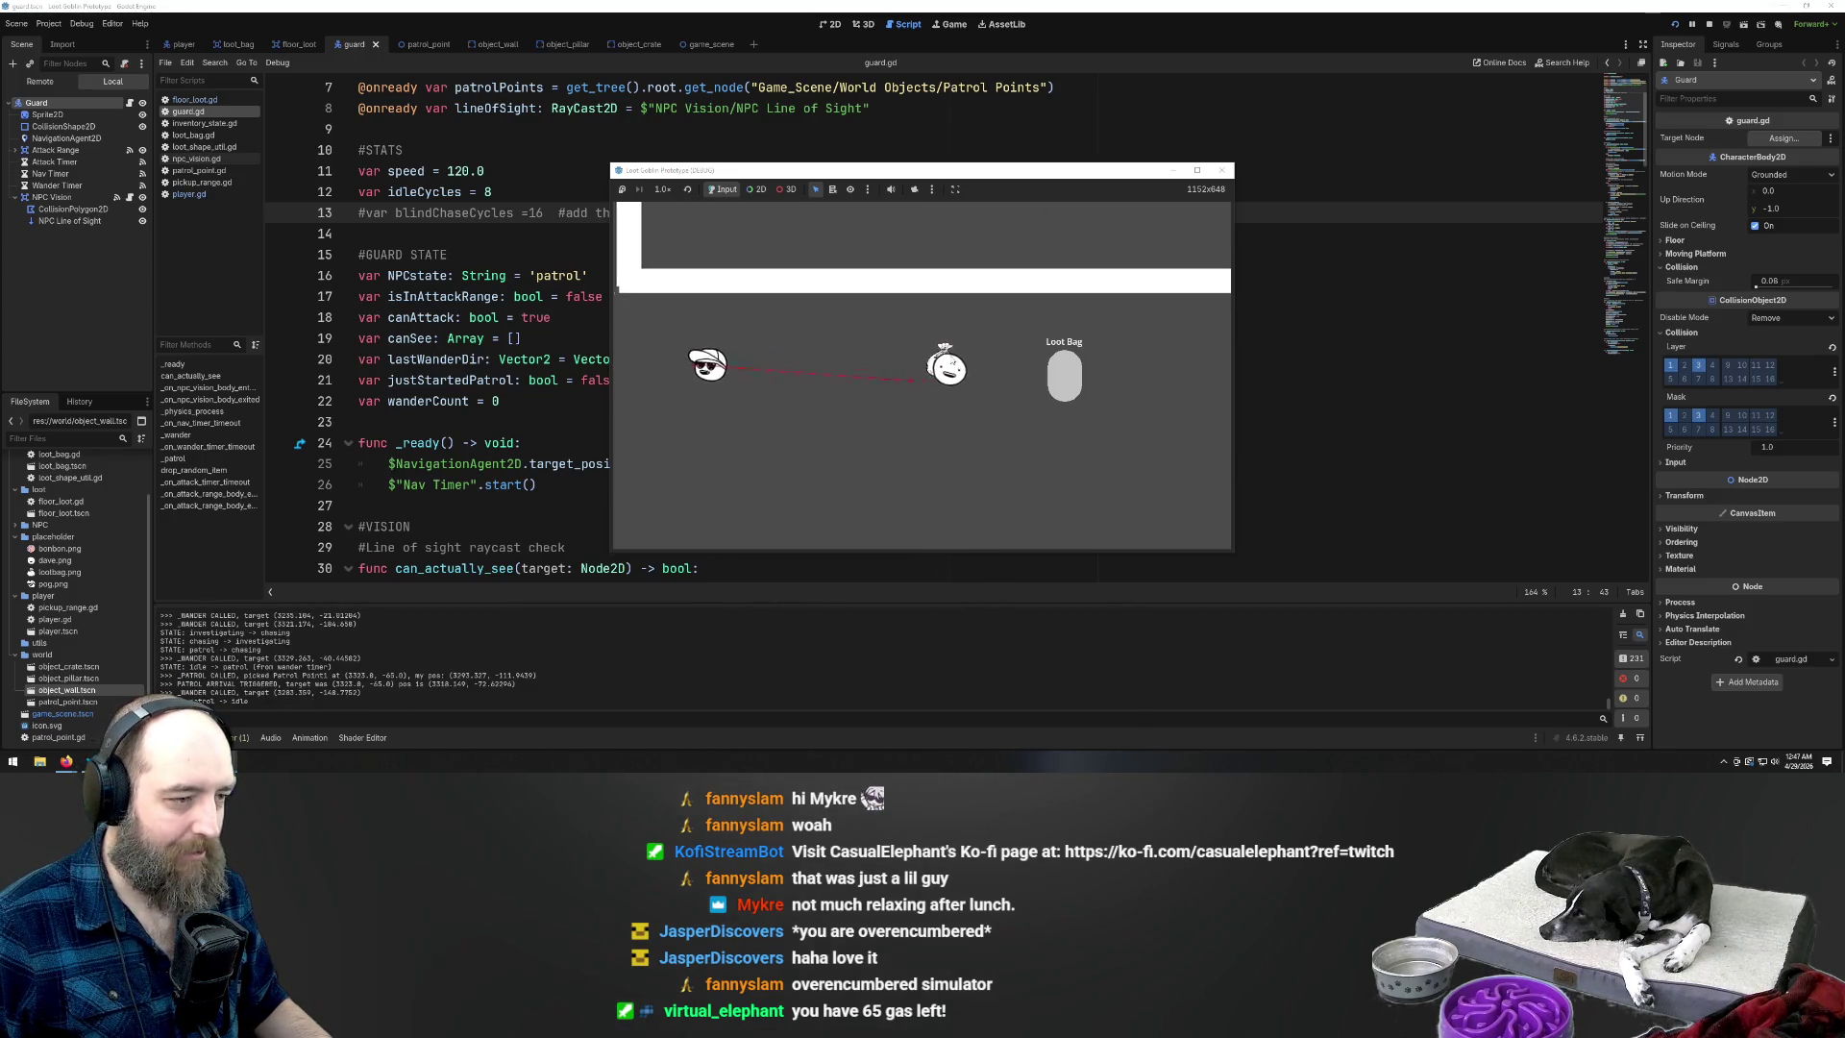
key("d")
key("w")
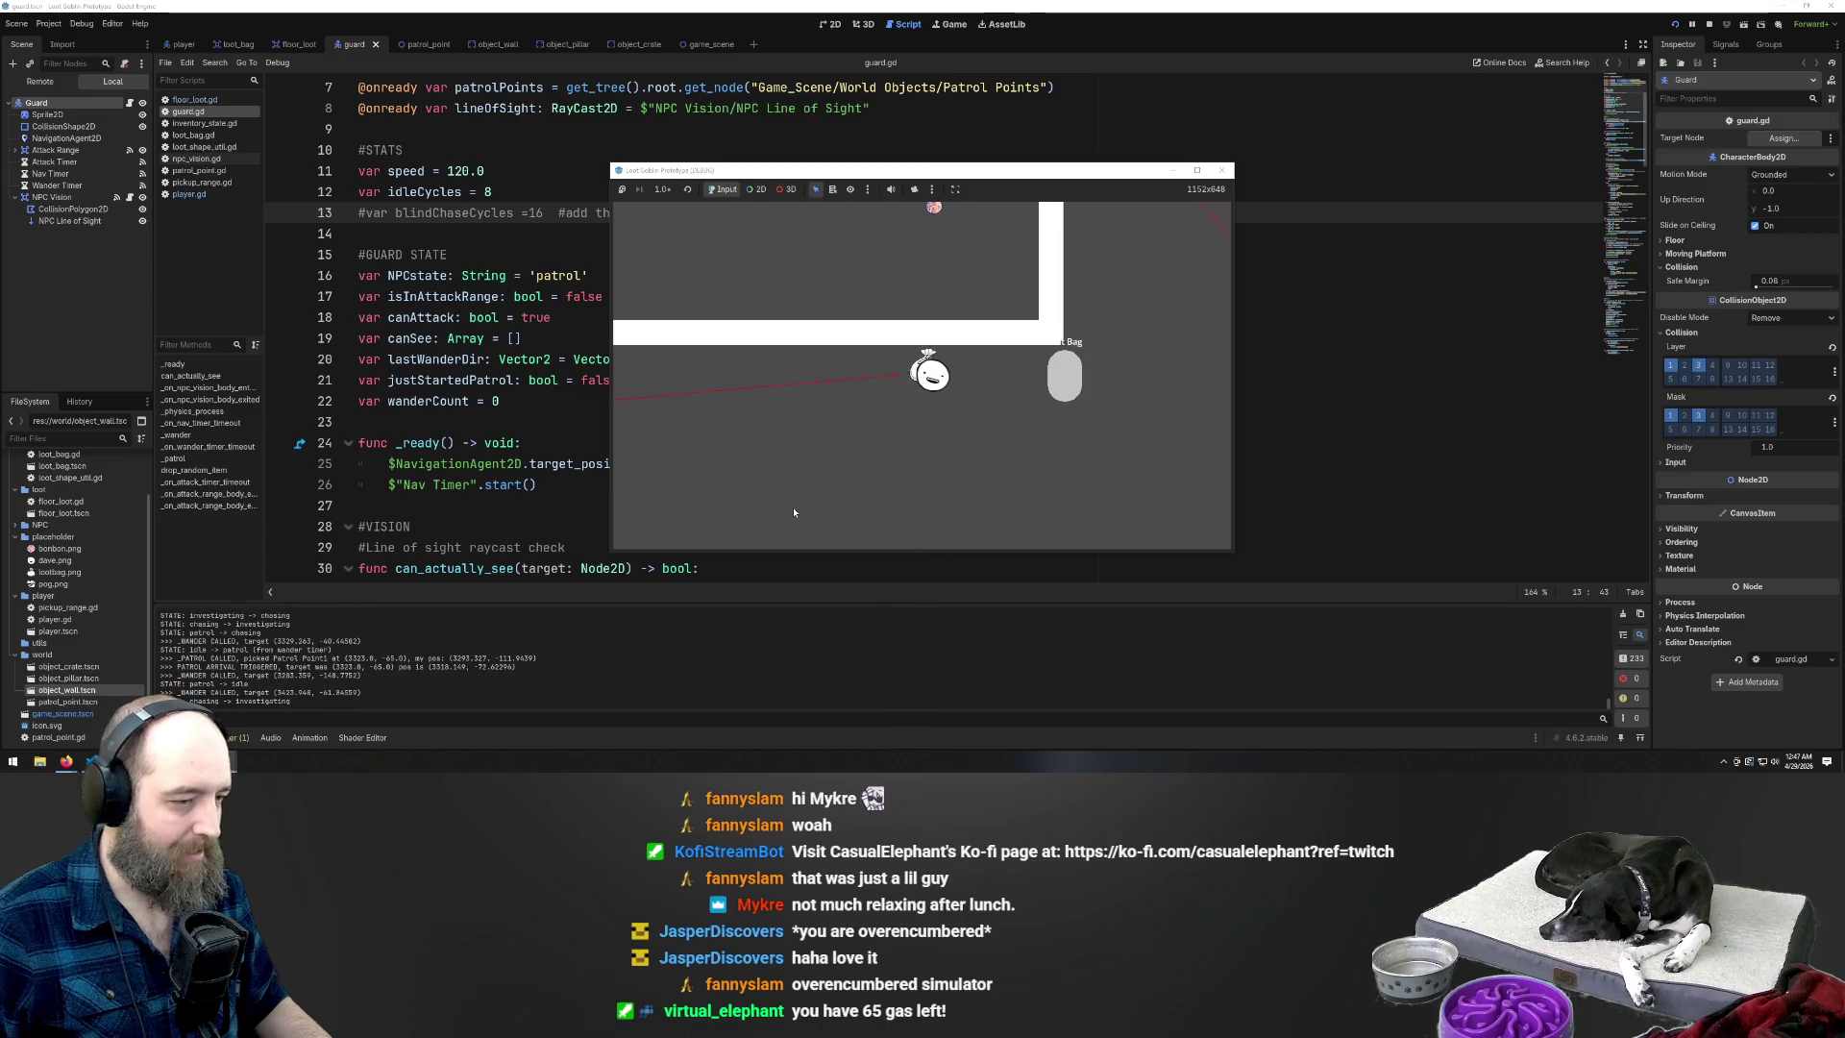
key("d")
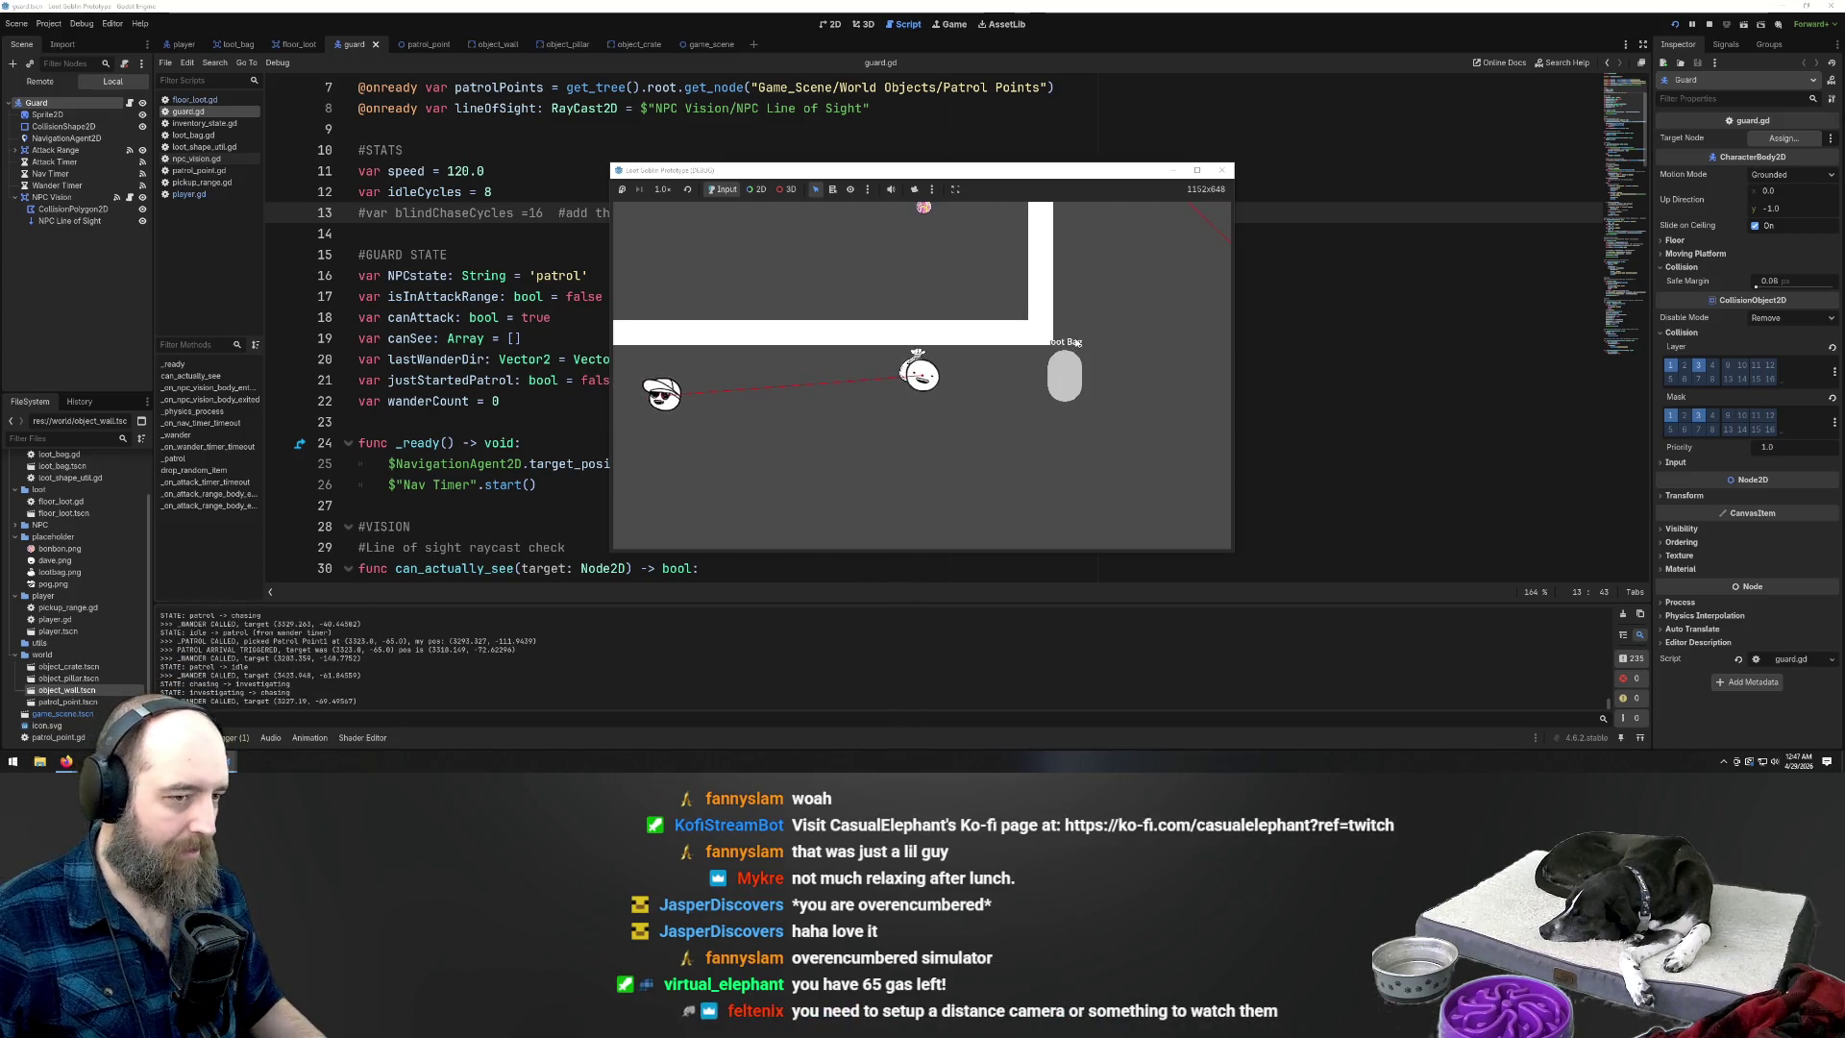
left_click(1345, 413)
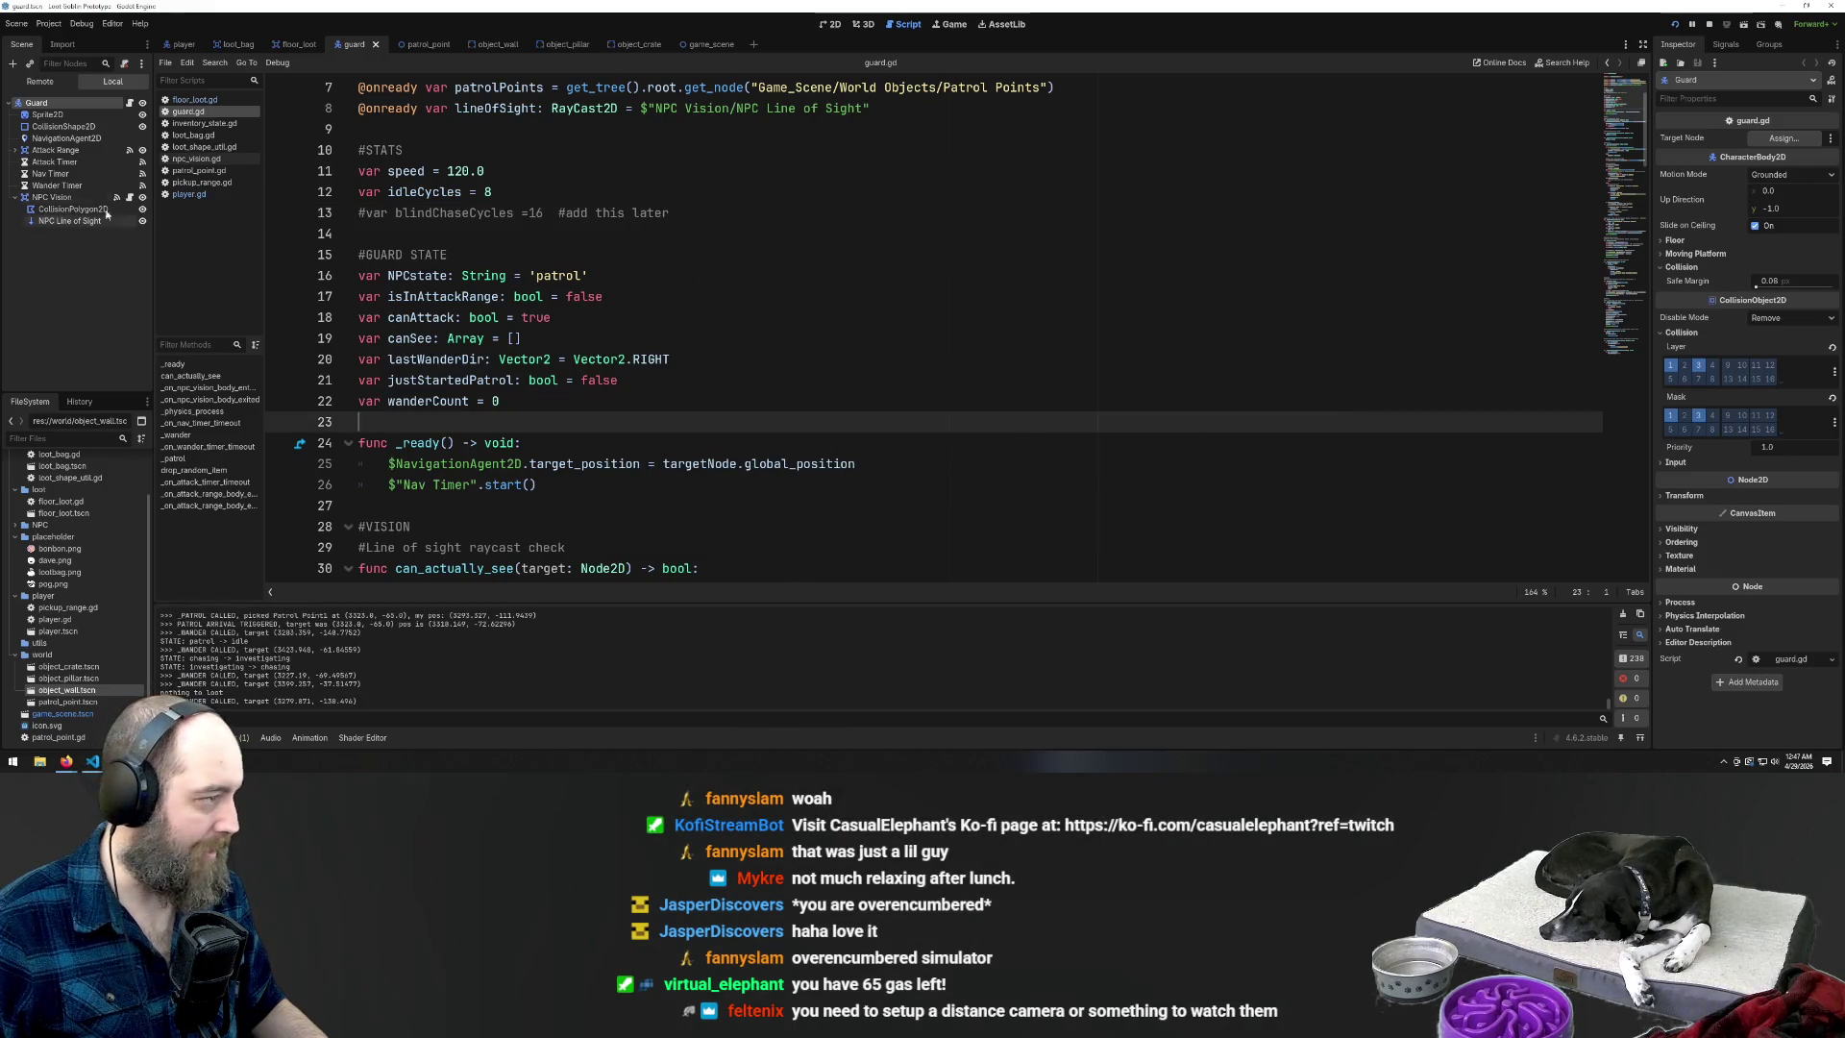
In the game_scene, increase the Navigation Polygon's agent radius
left_click(18, 151)
left_click(697, 44)
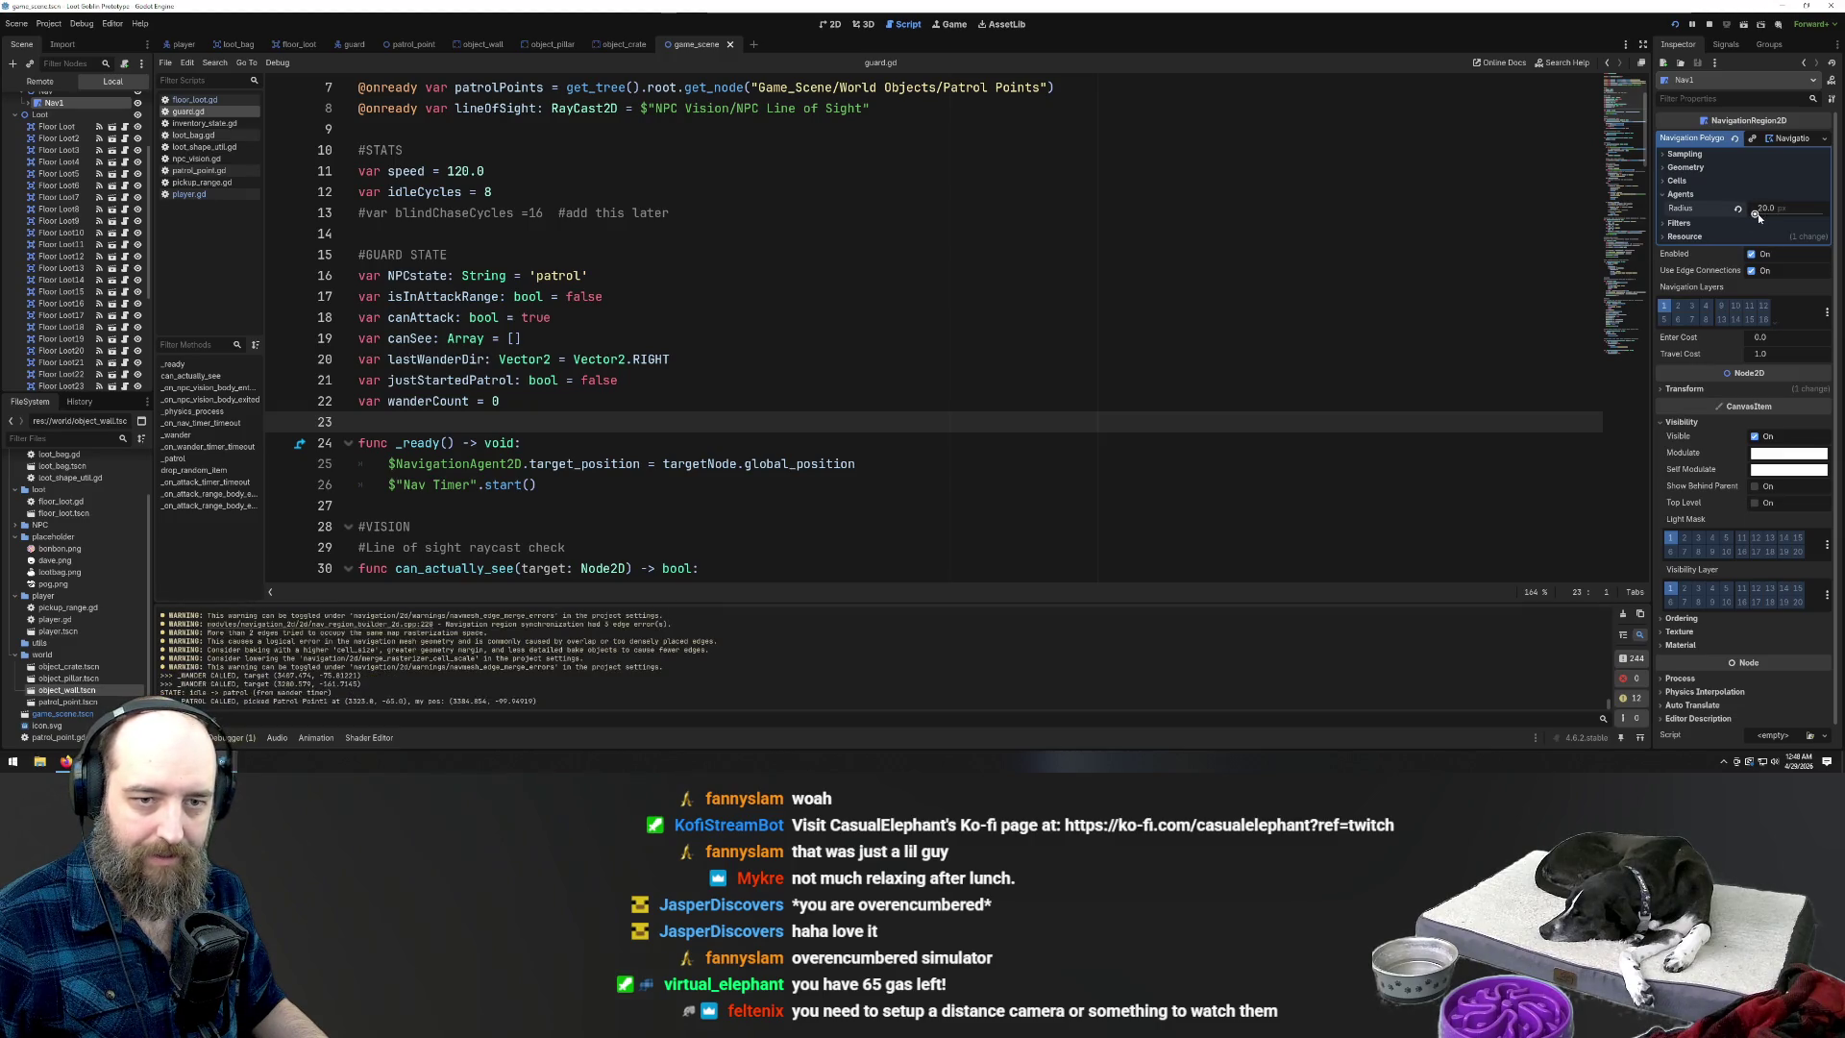
left_click_drag(1757, 215, 1762, 215)
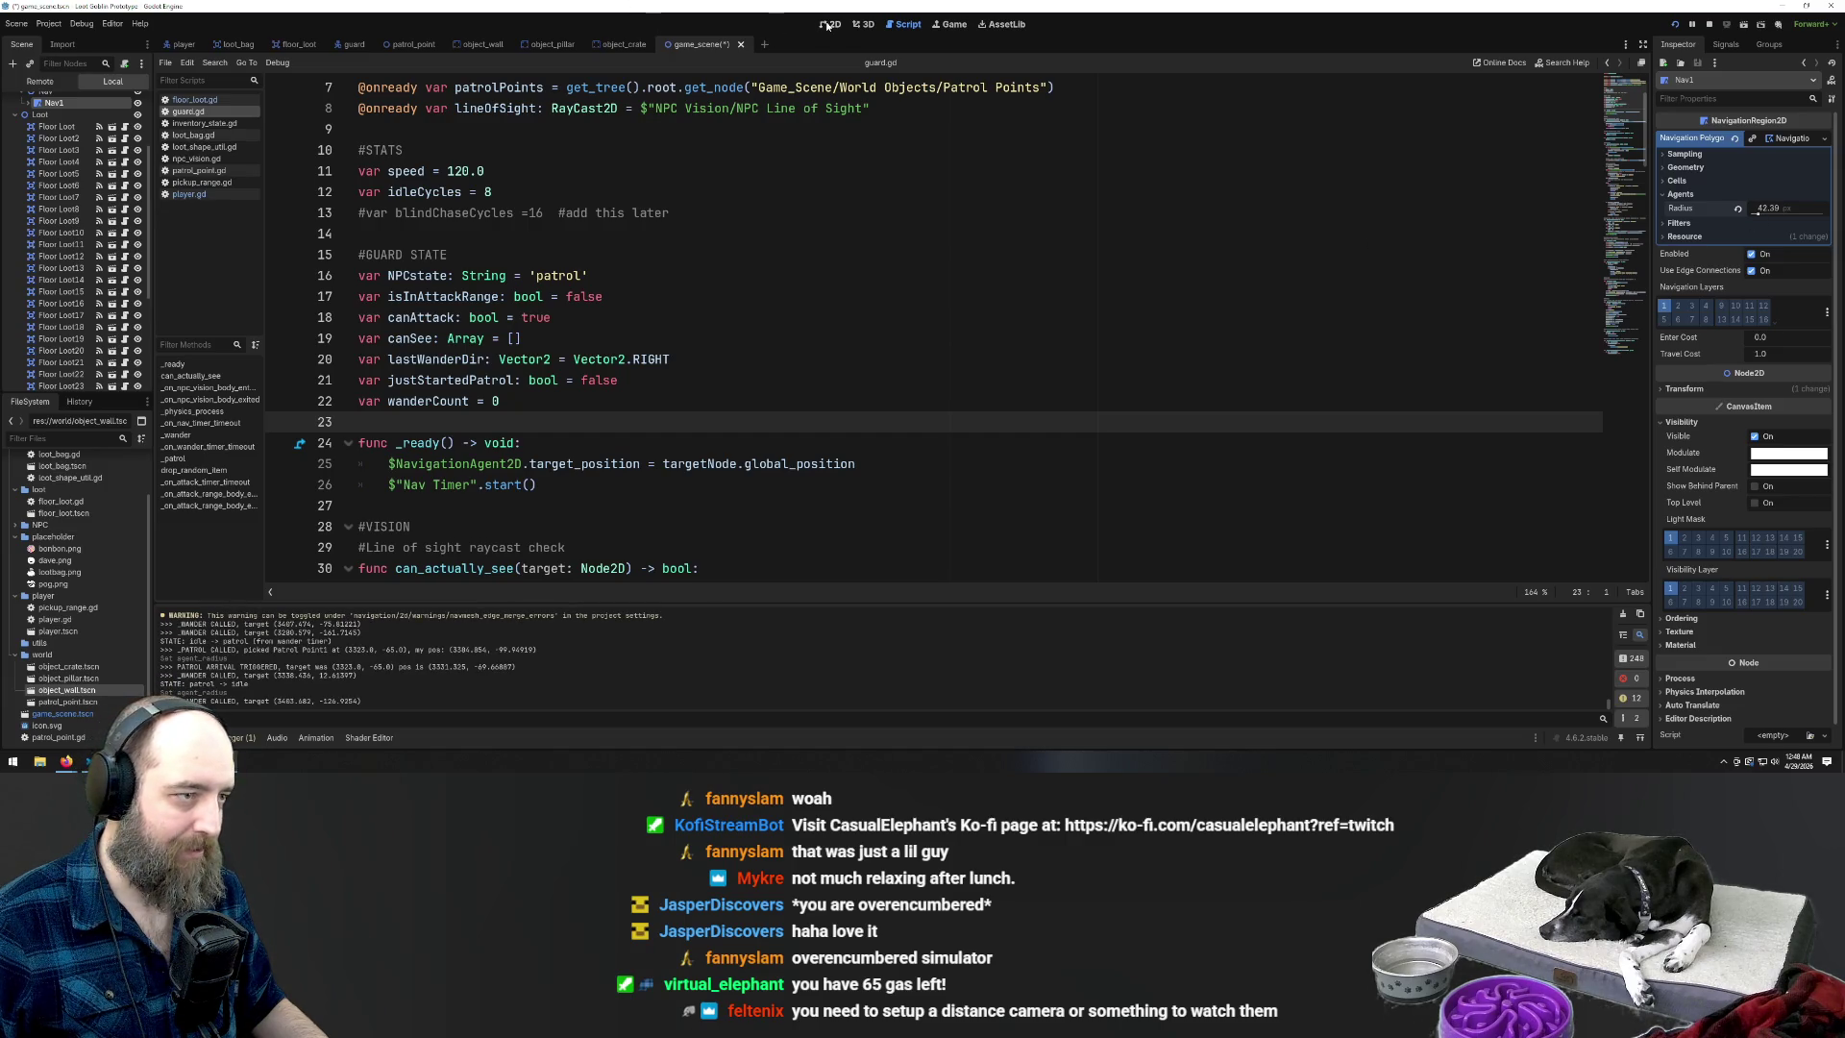
Re-bake the navigation polygon in the 2D view and launch the playtest with F5
left_click(826, 26)
scroll(656, 180, "up", 2)
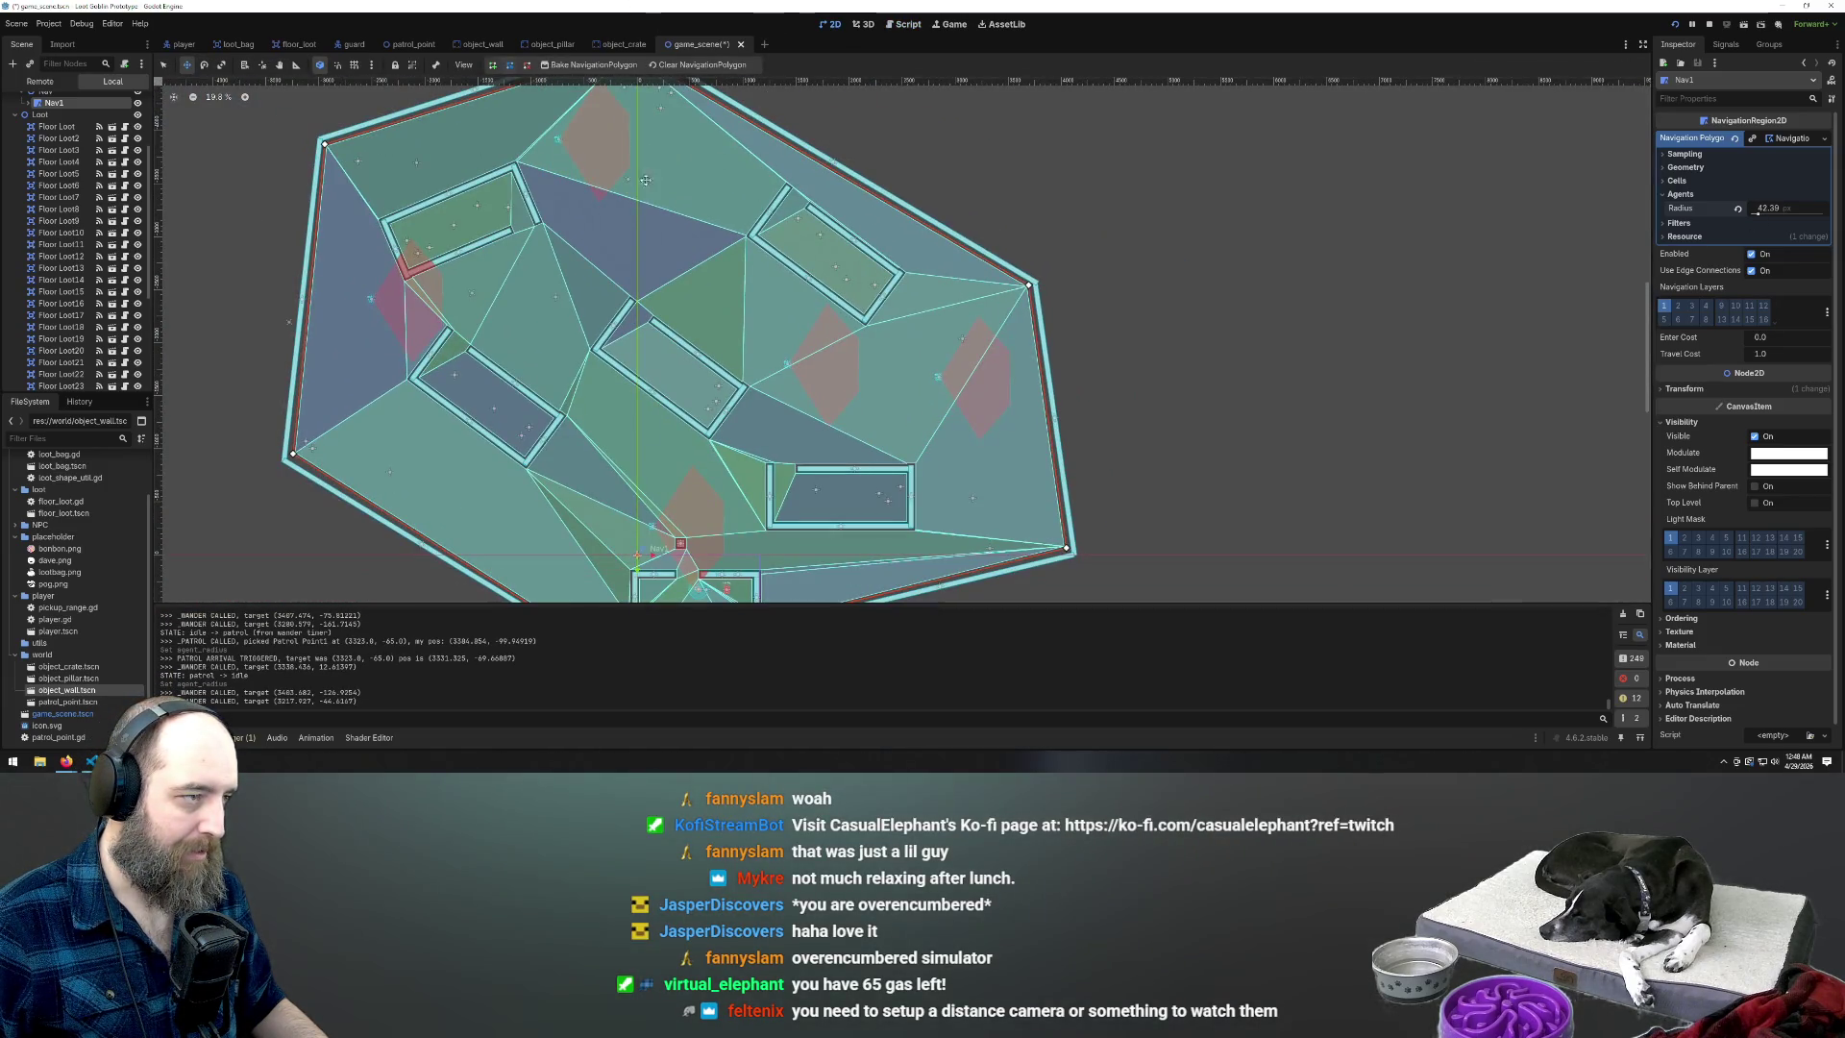
left_click(594, 65)
scroll(608, 535, "up", 2)
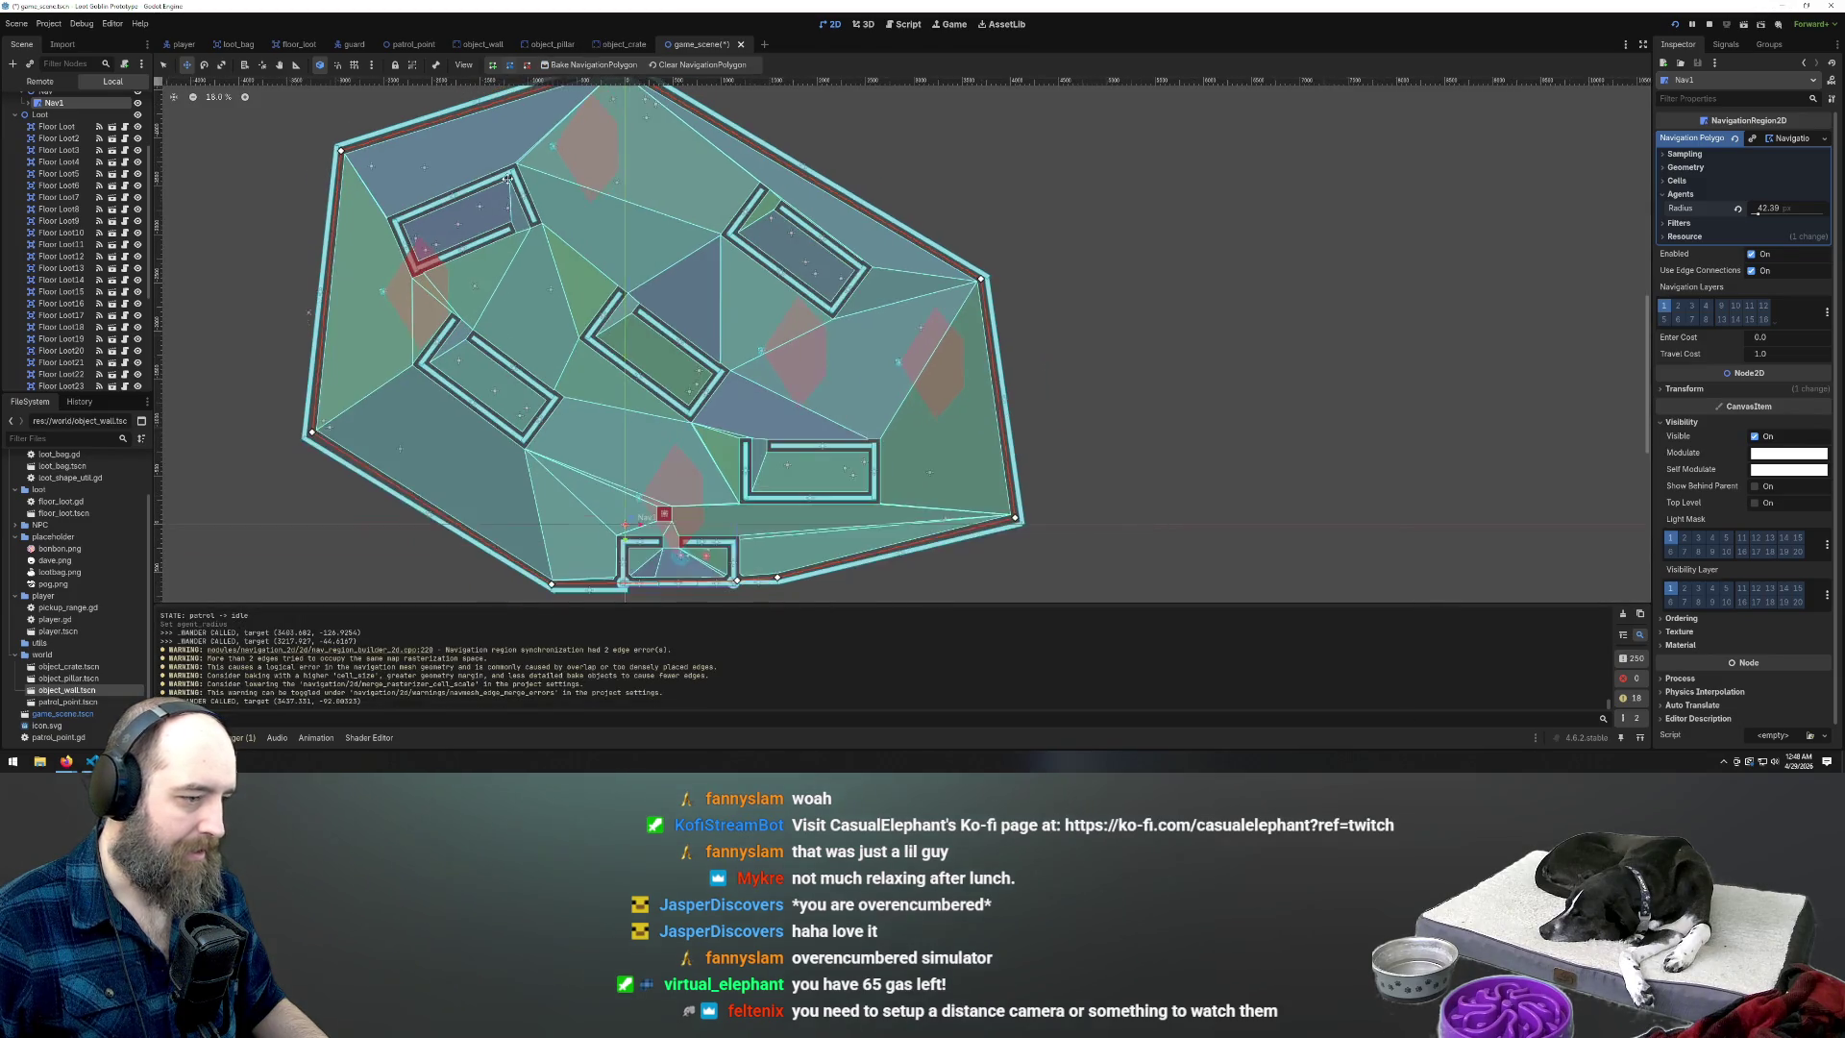
scroll(607, 535, "up", 3)
scroll(894, 336, "down", 1)
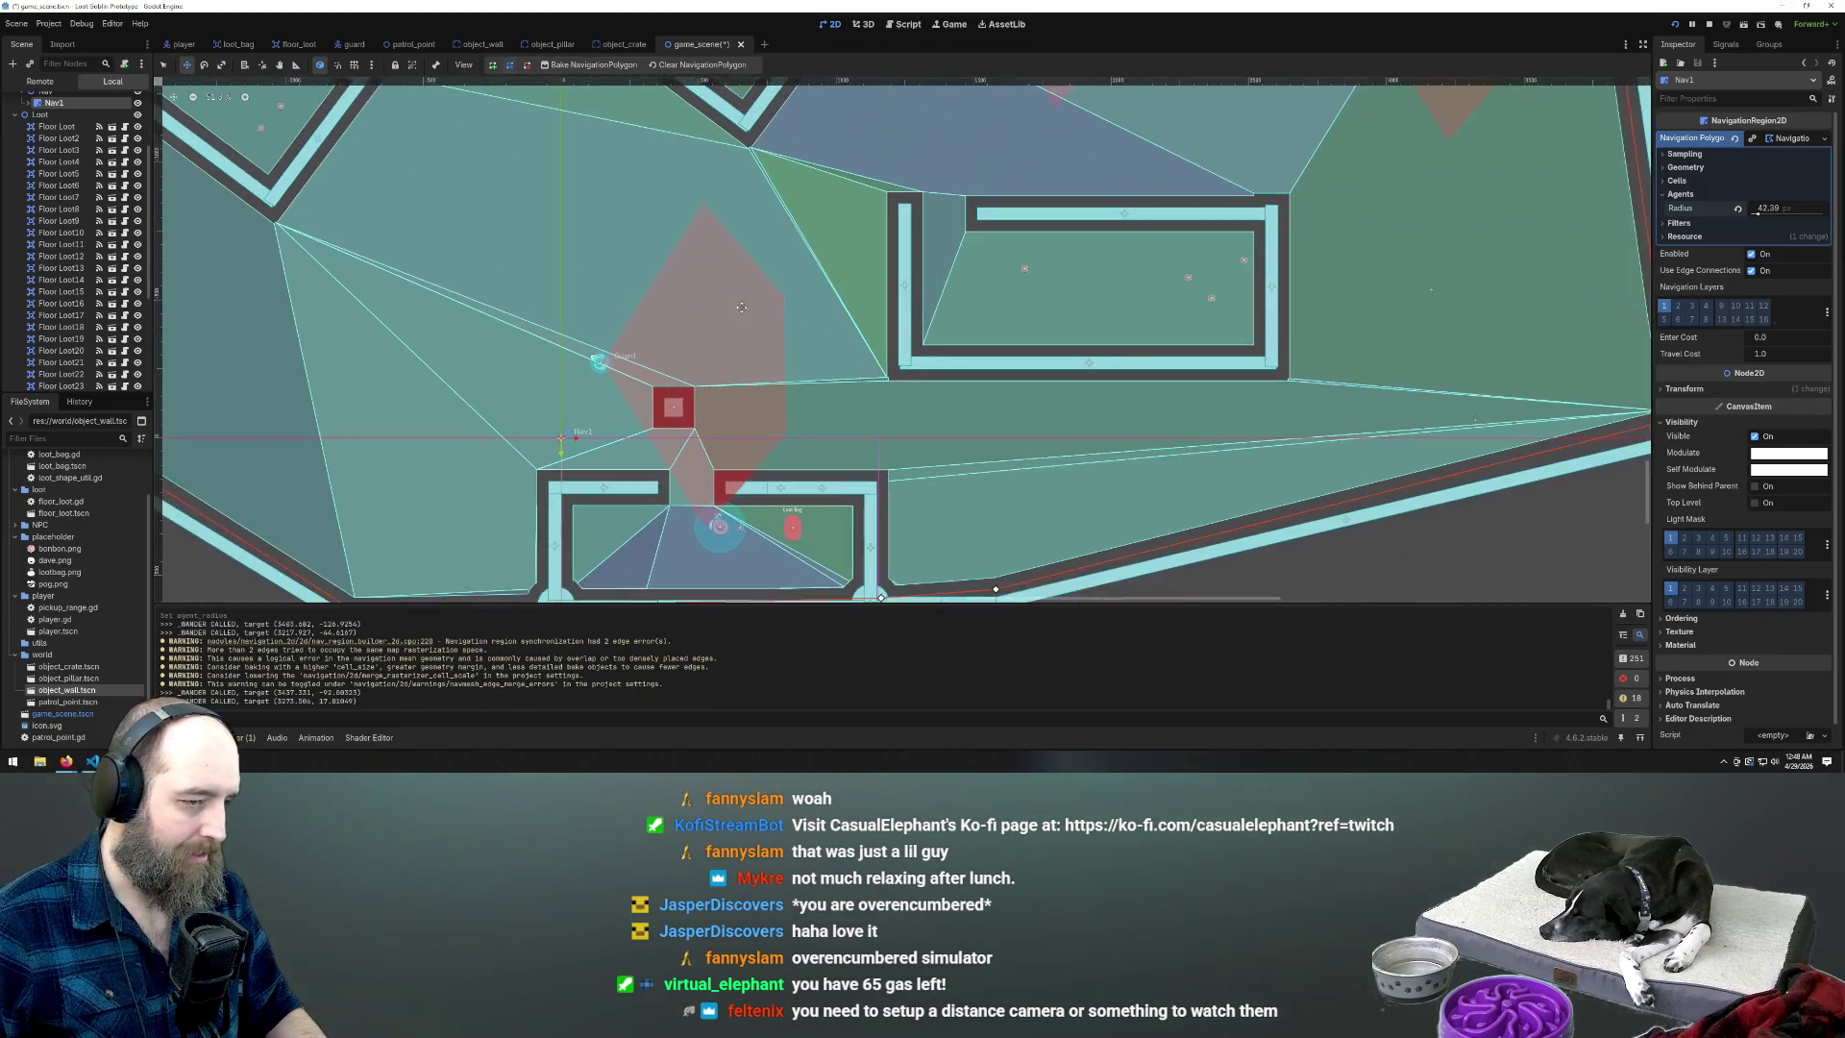
key("F5")
Steer the goblin around the Loot Bag and past the diagonal wall corner while the guard pursues
key("s")
key("w")
key("w")
key("d")
key("s")
key("a")
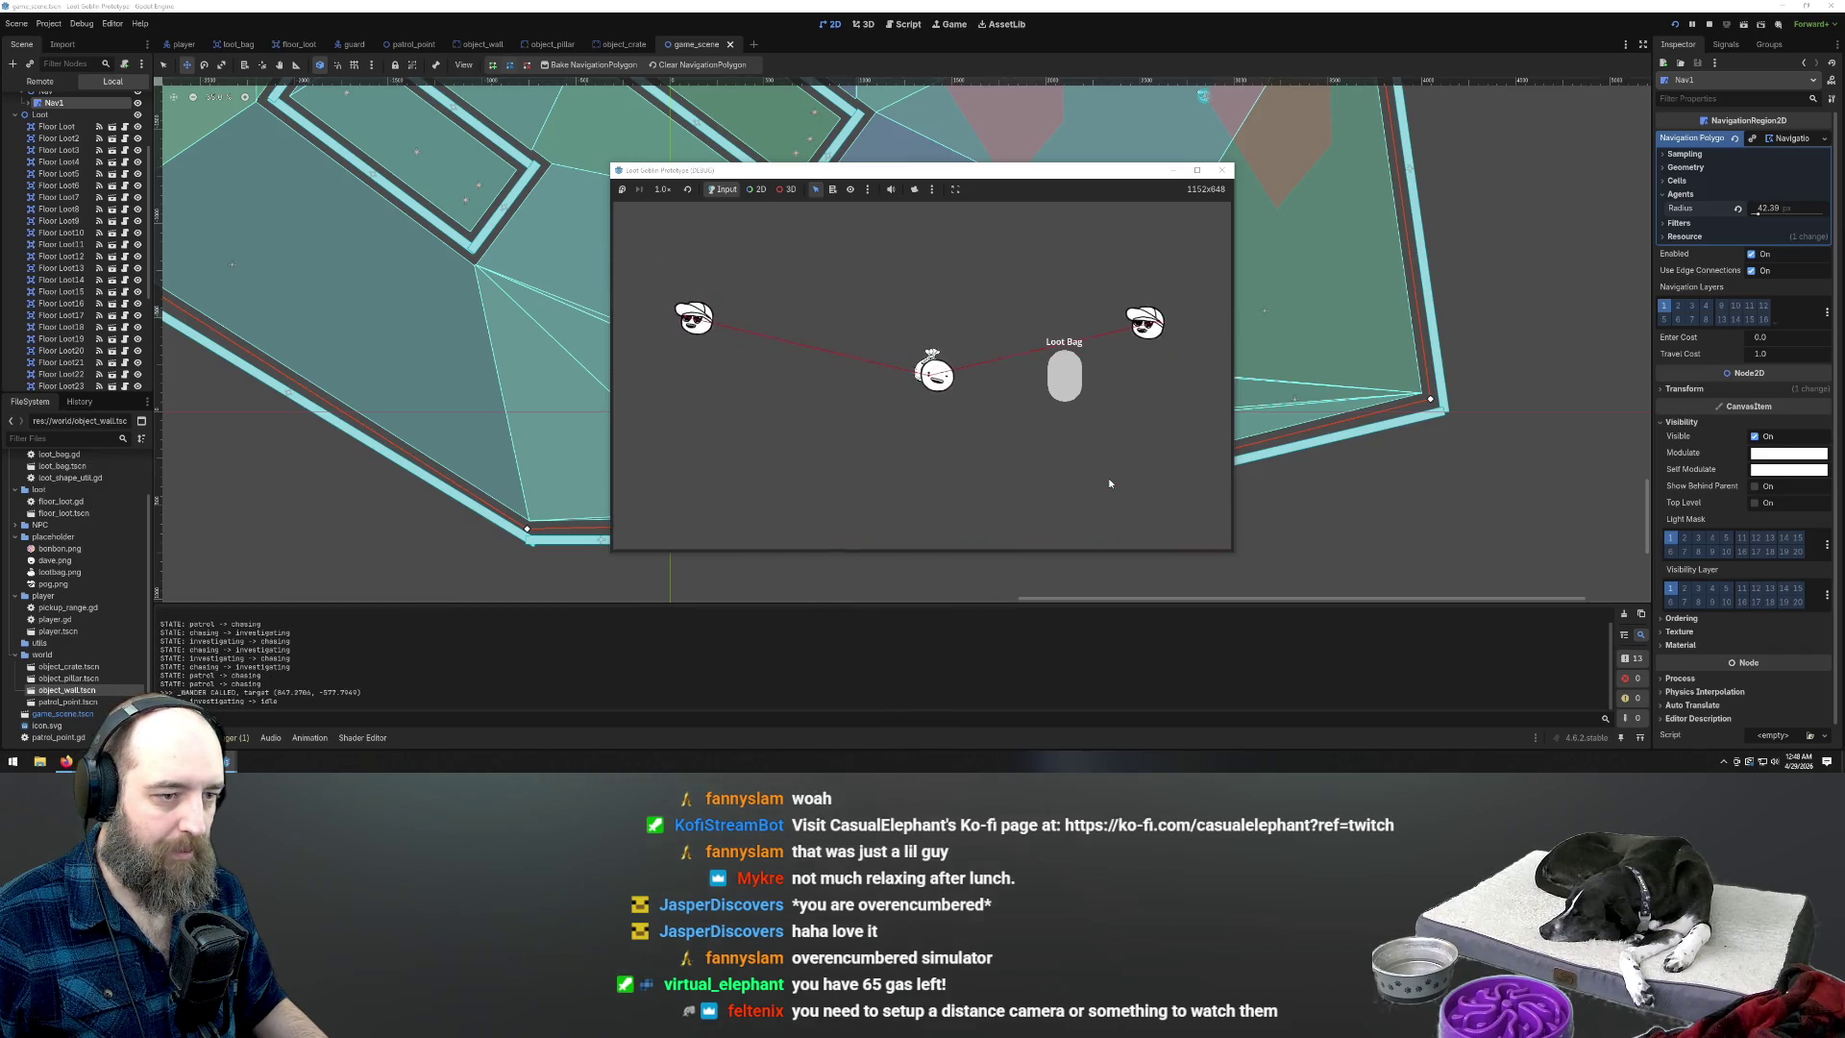
key("a")
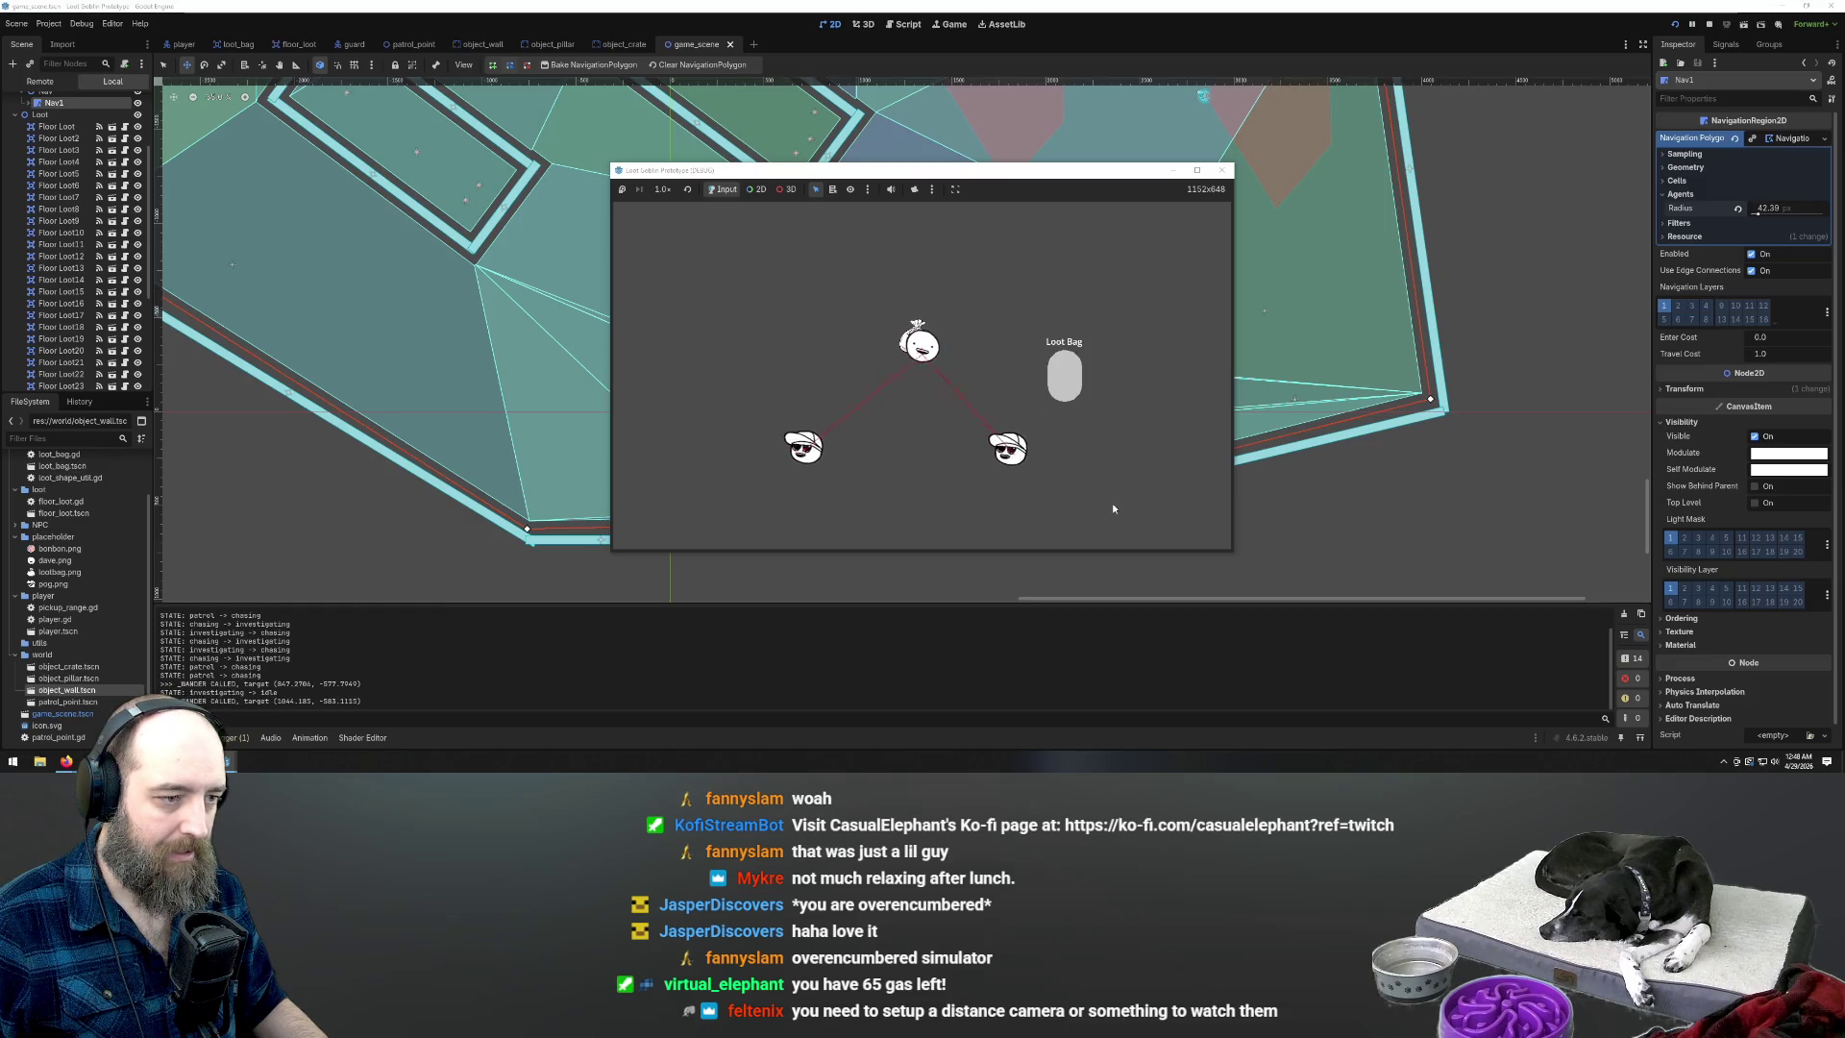
key("s")
key("s")
key("a")
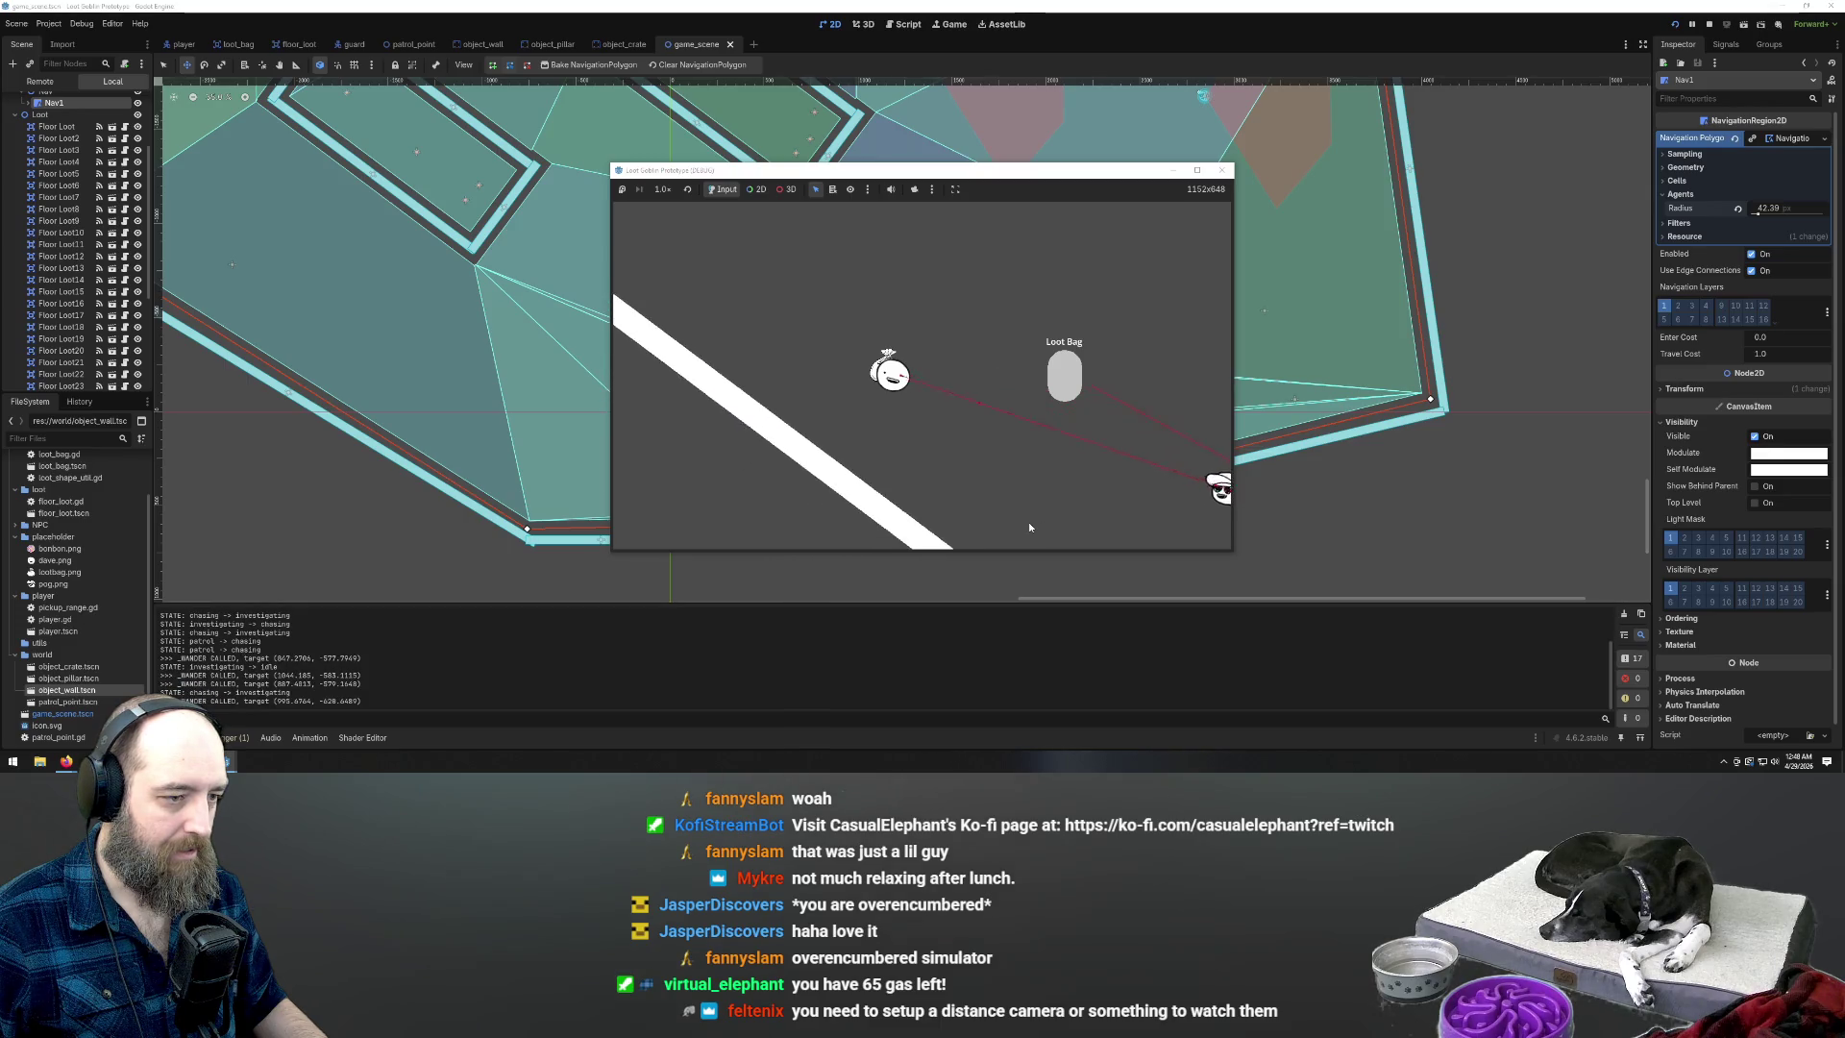
key("a")
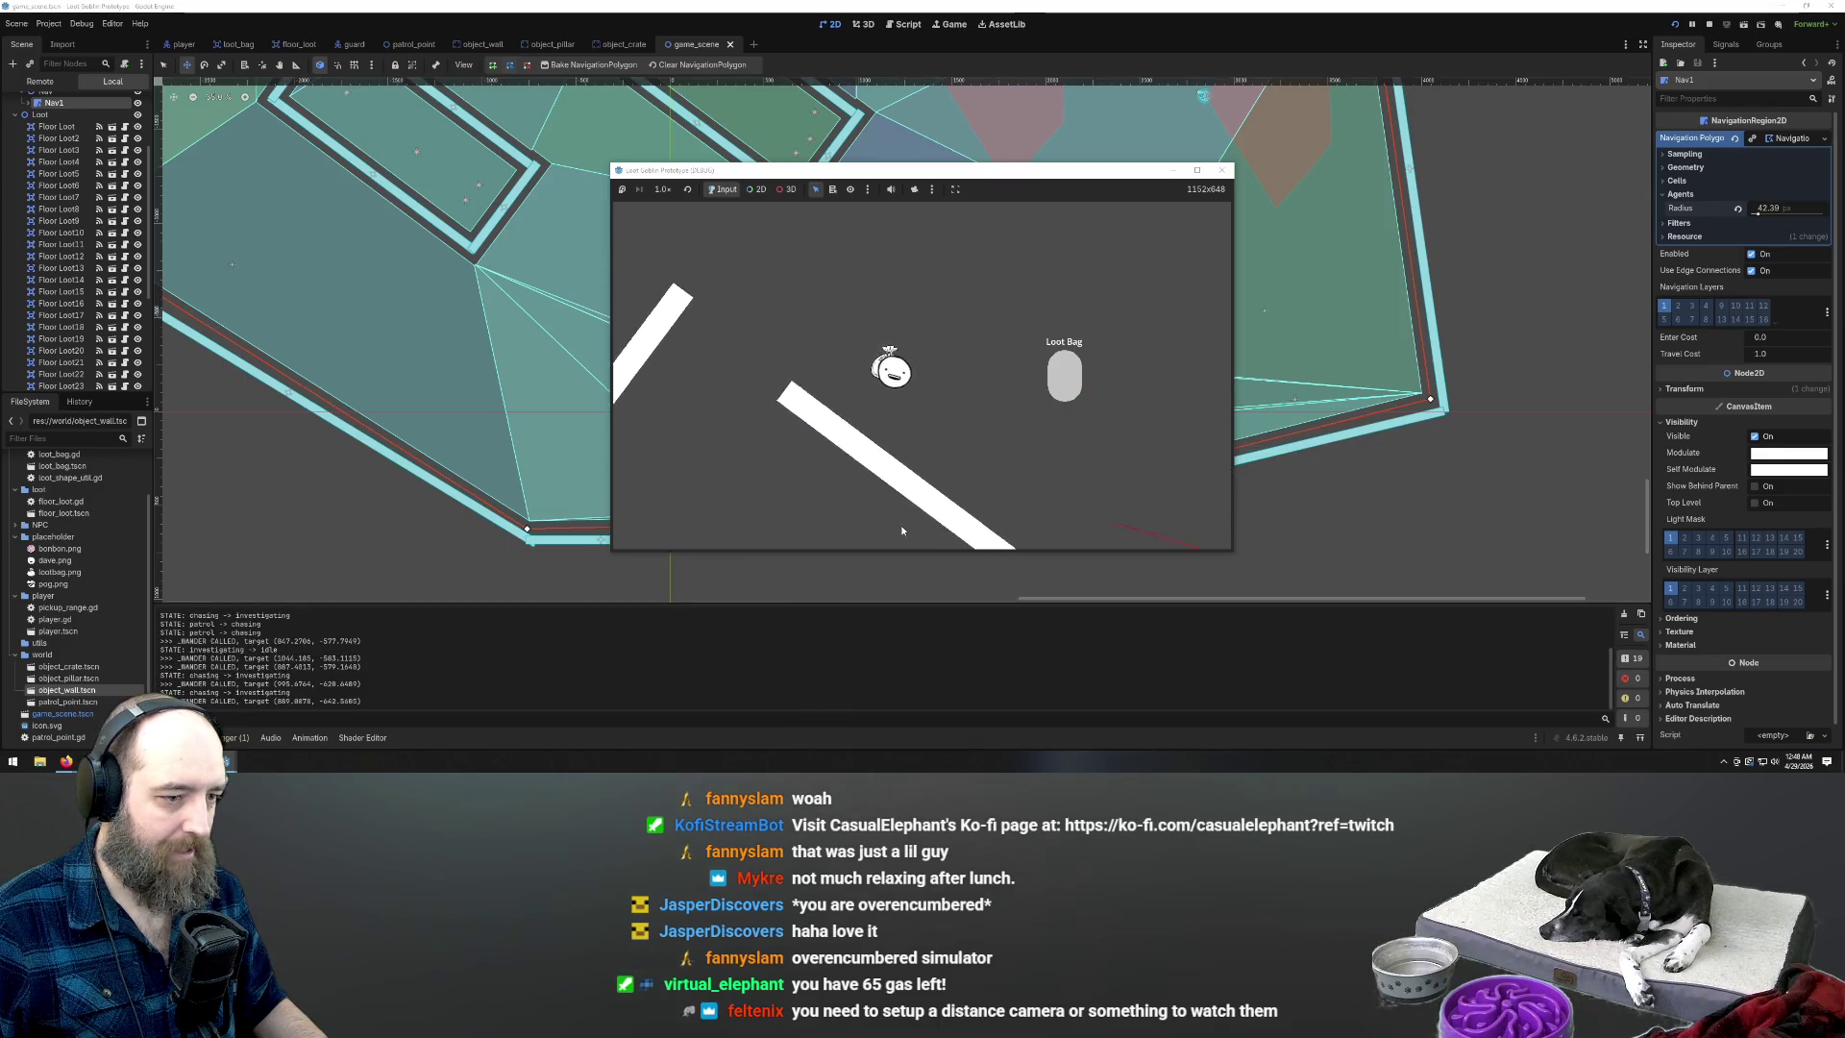
key("s")
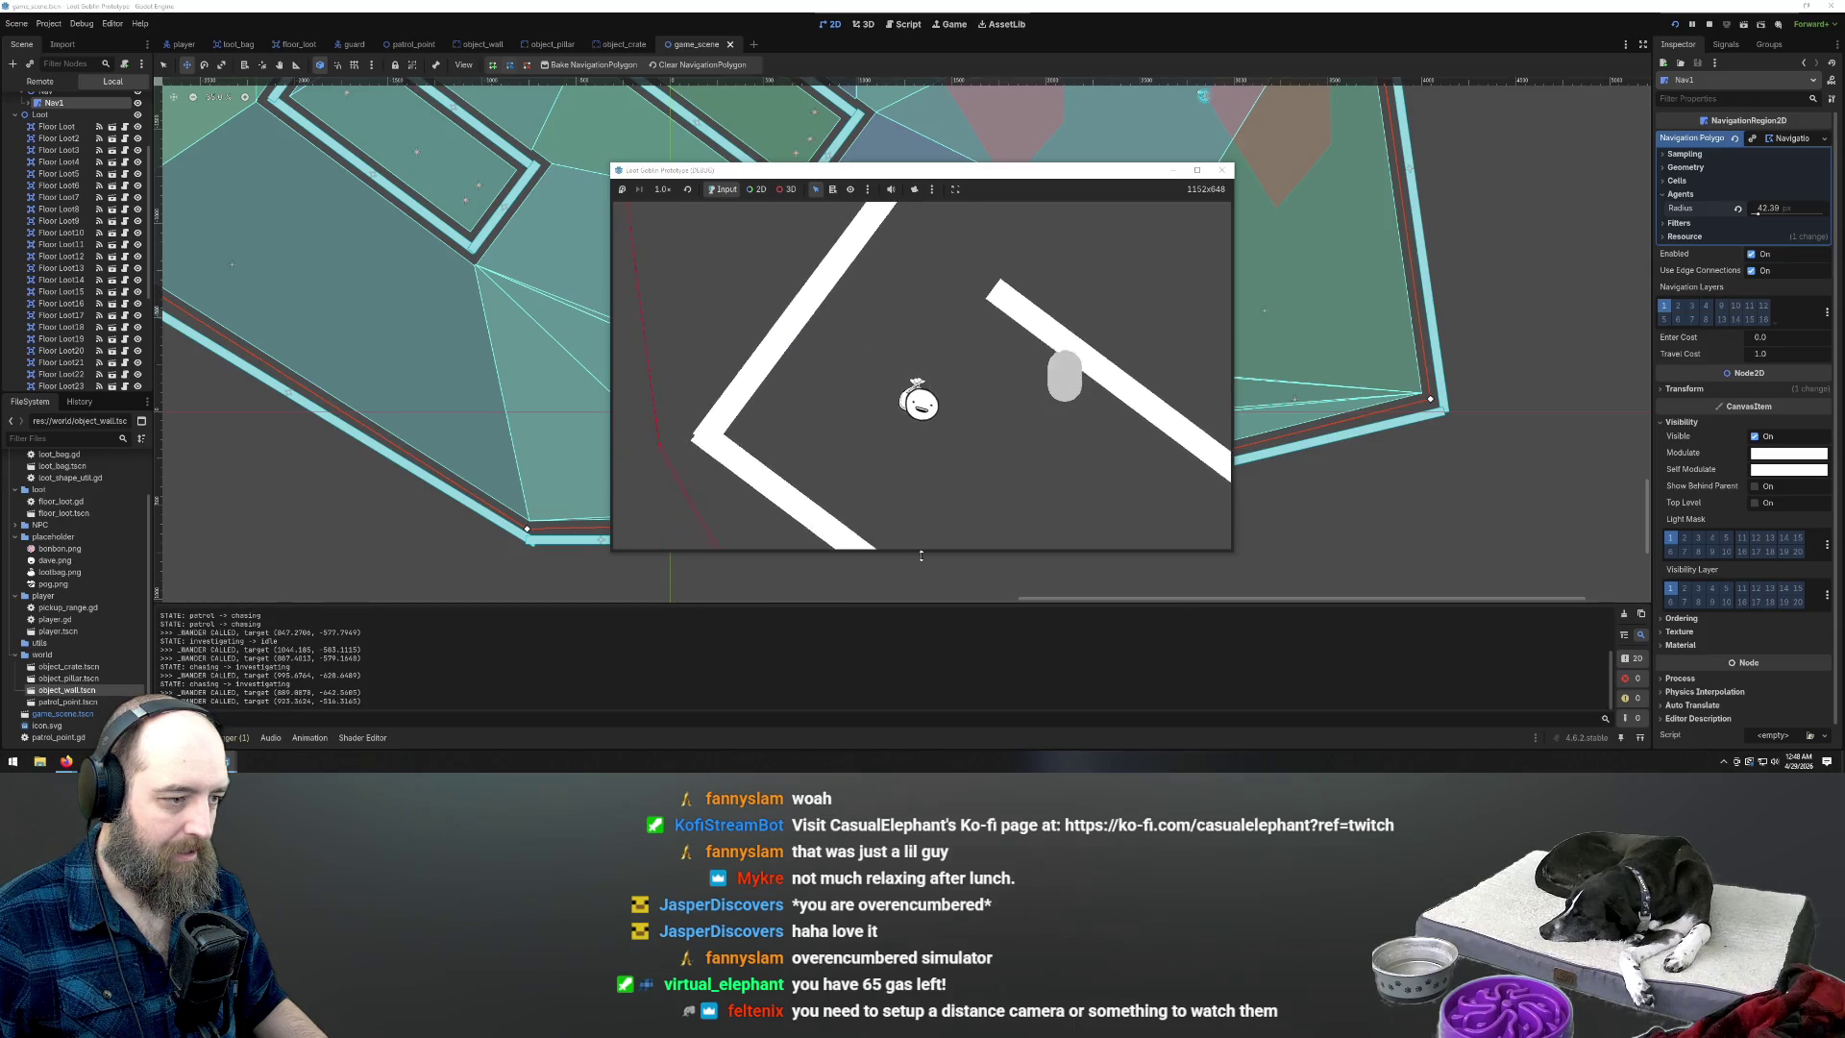
key("d")
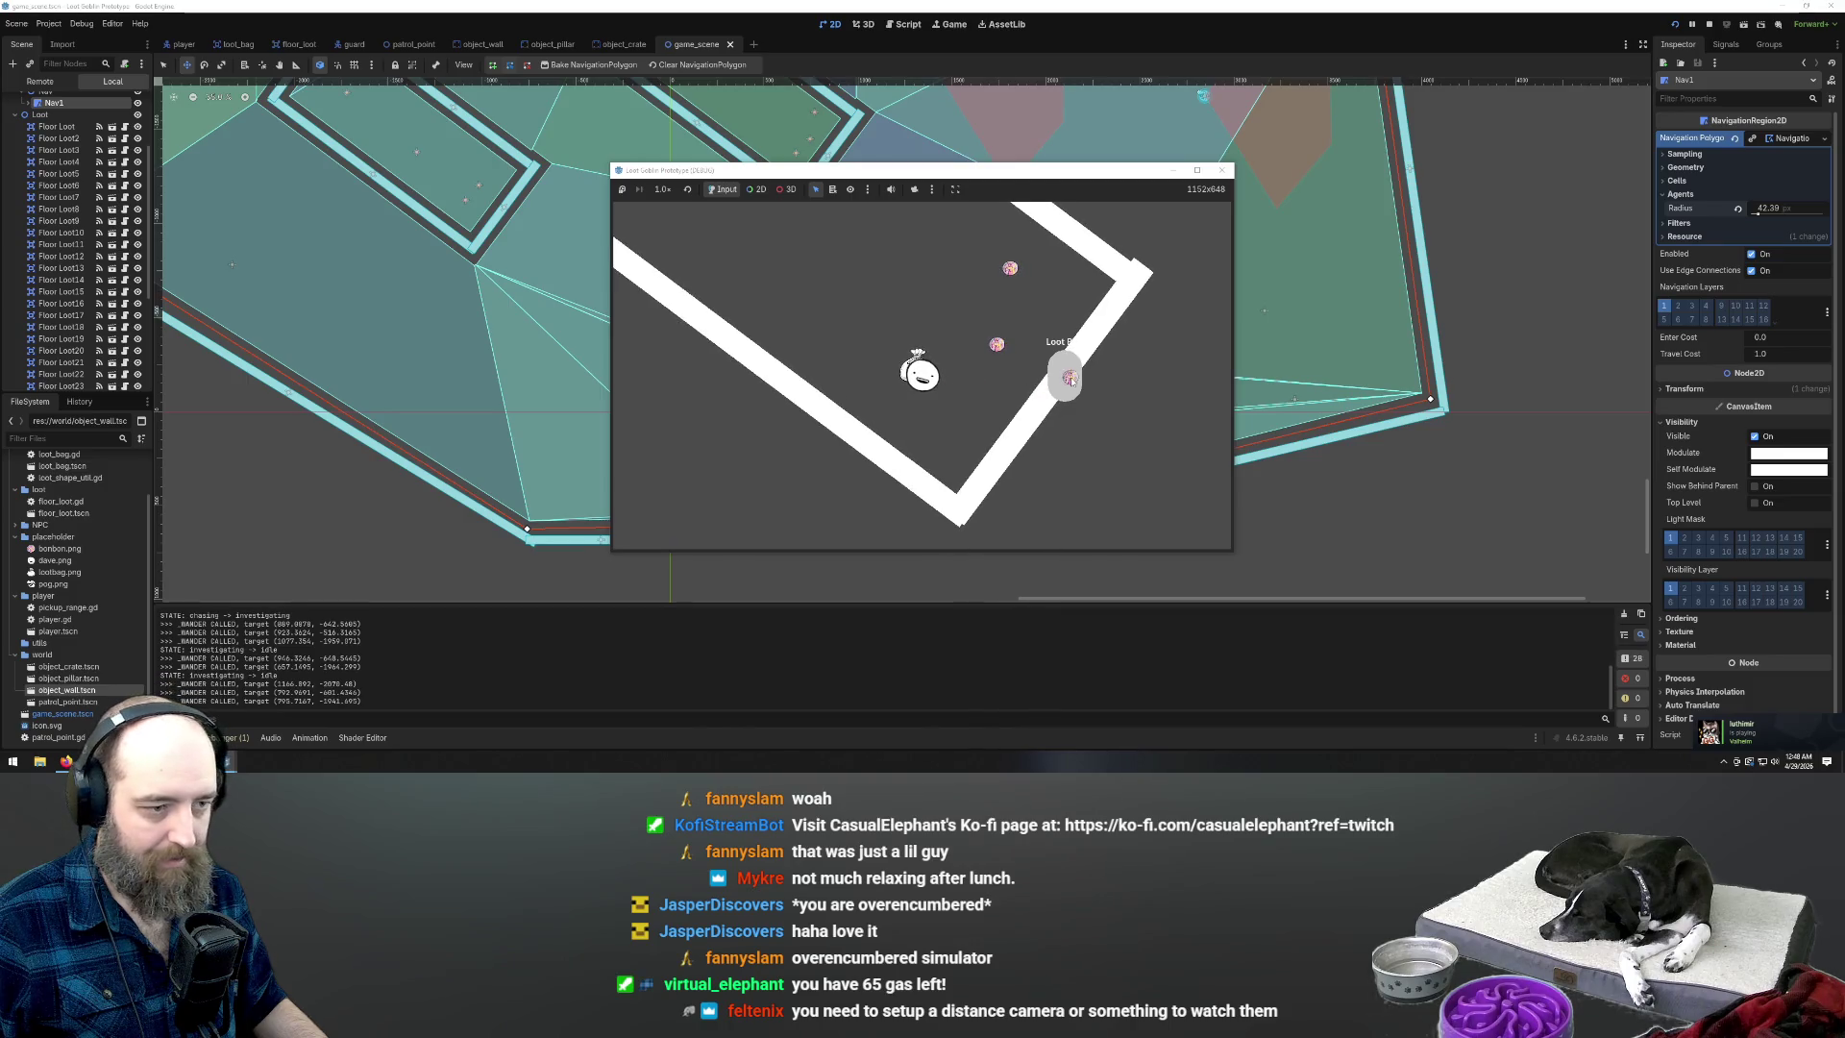
key("d")
key("w")
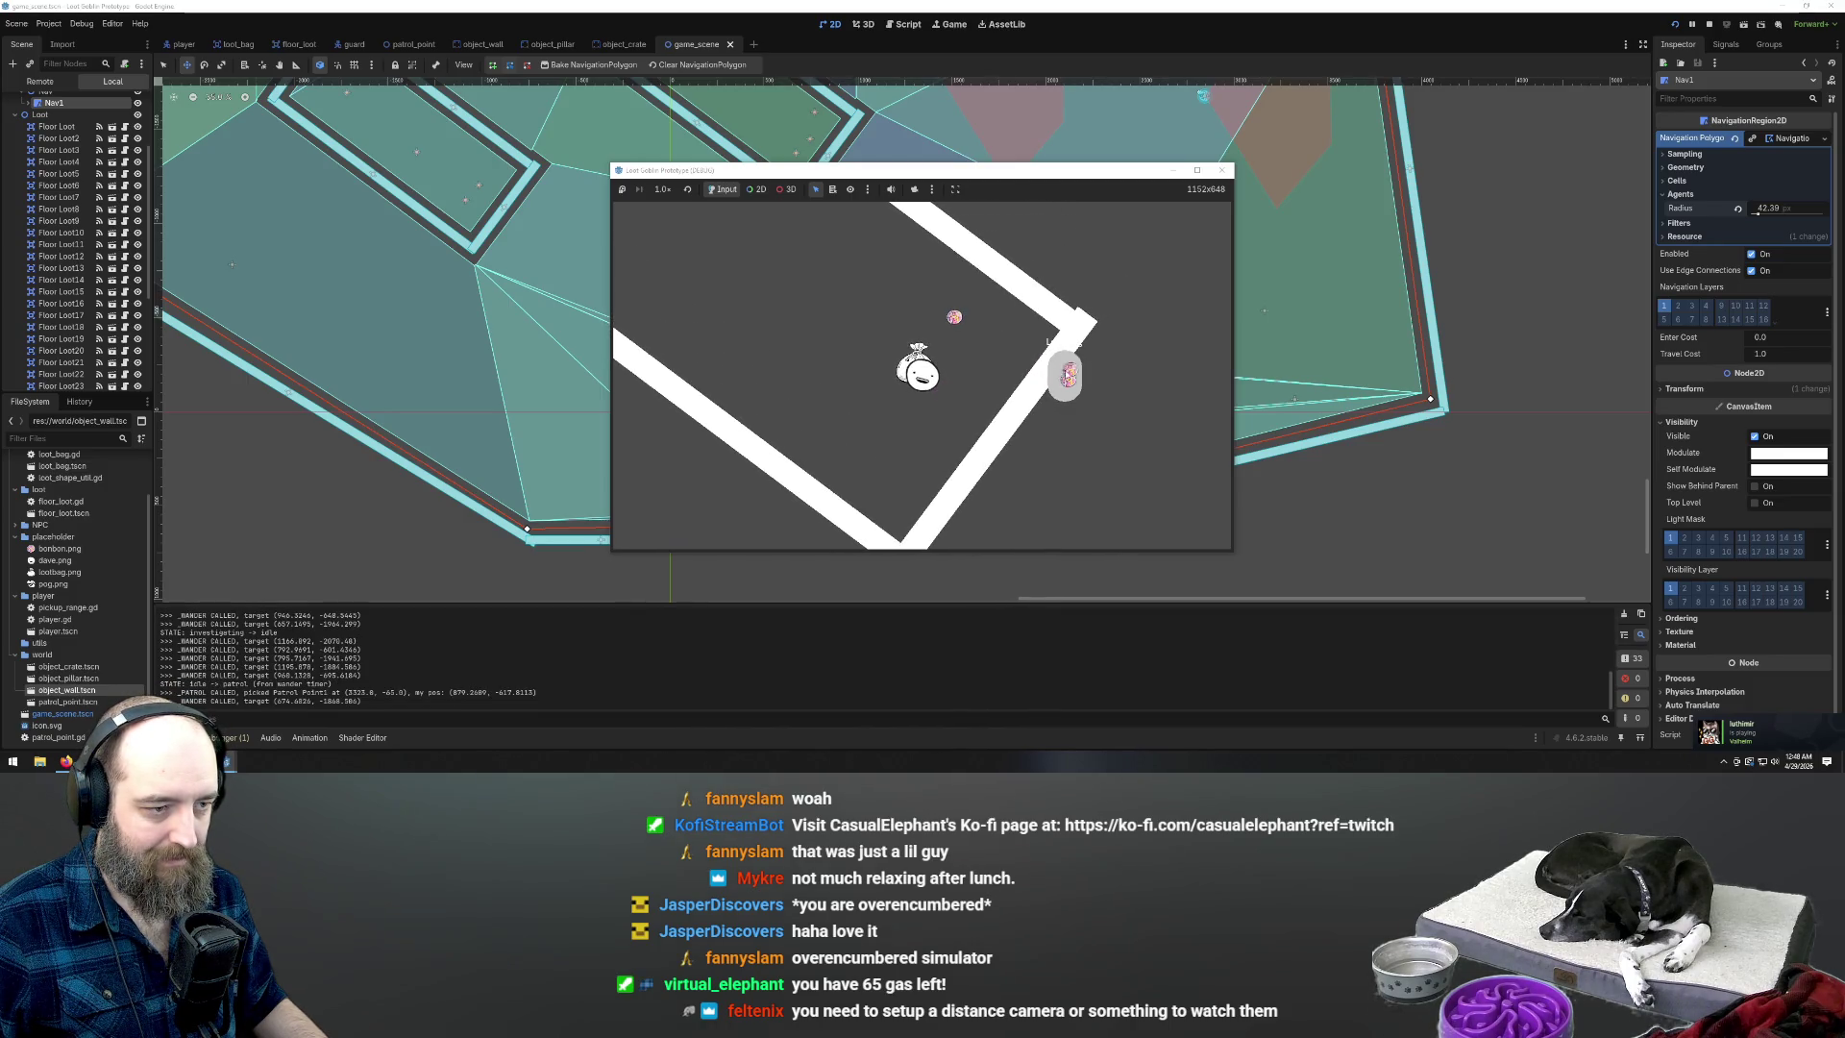
key("a")
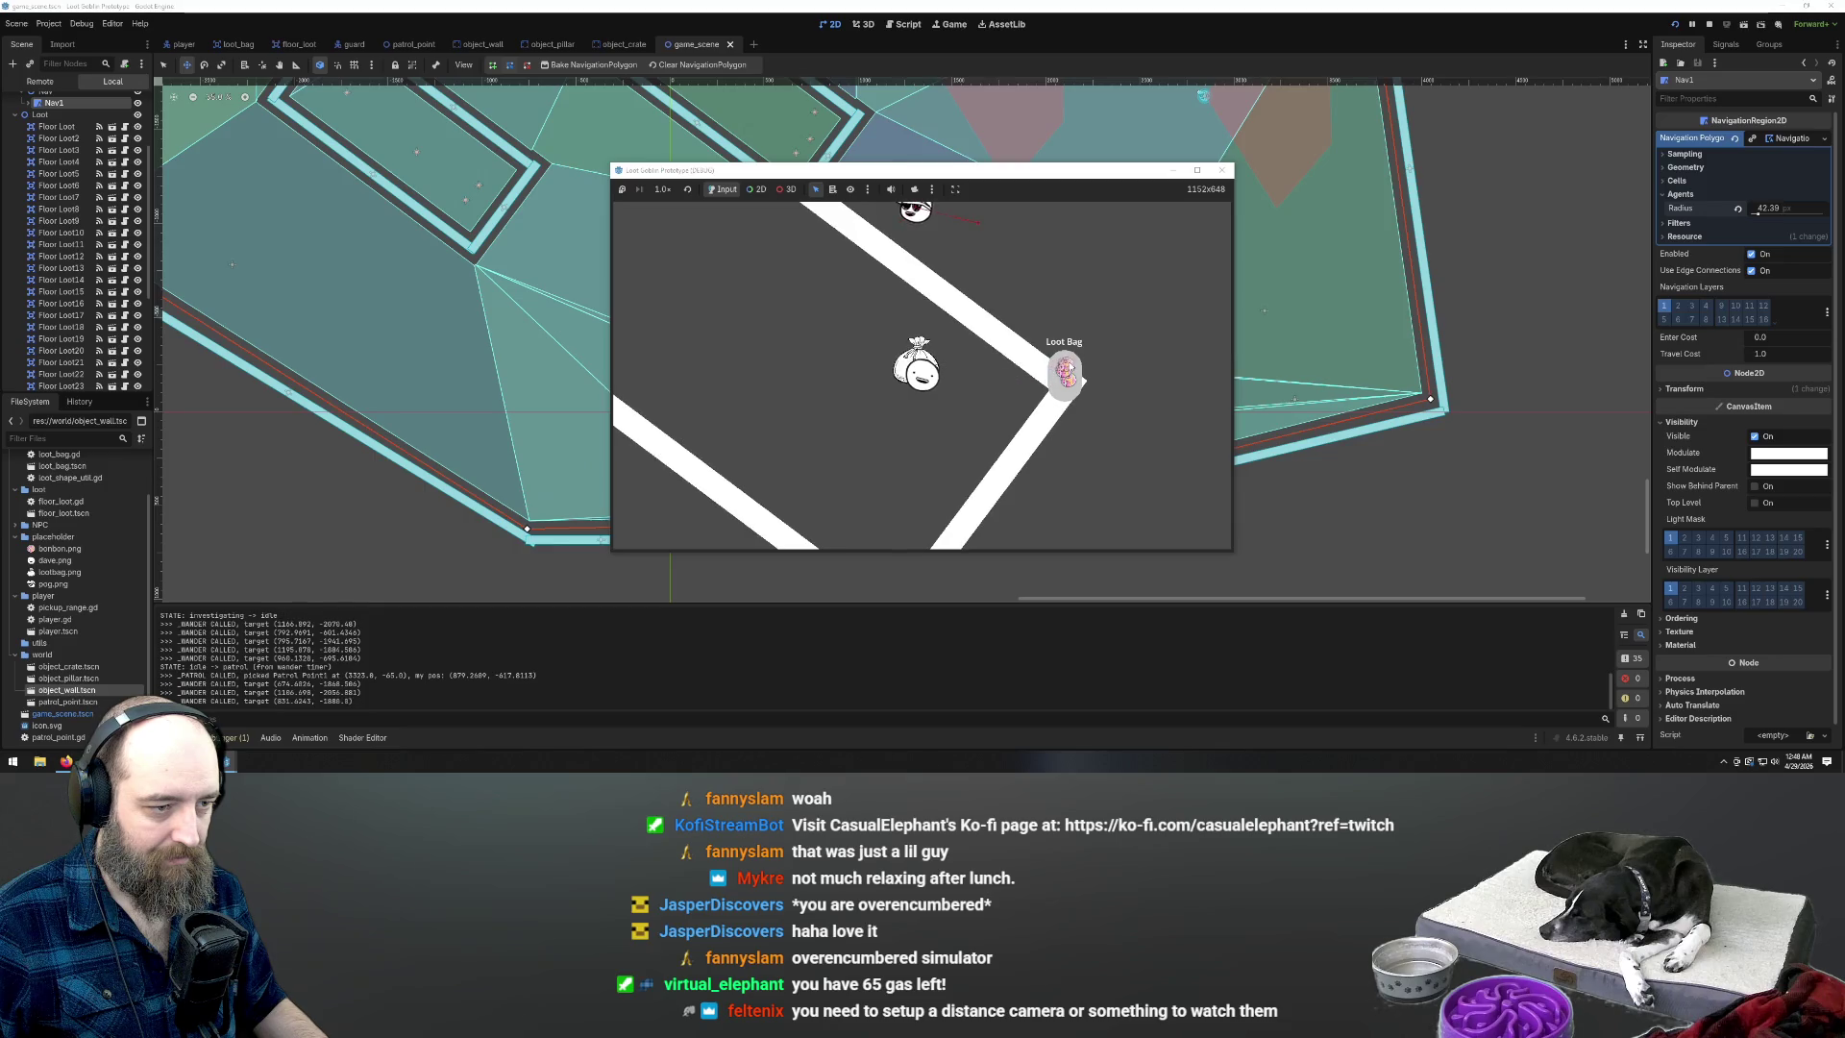
Lead the guard up and far to the left, then swing the player back down and right
key("w")
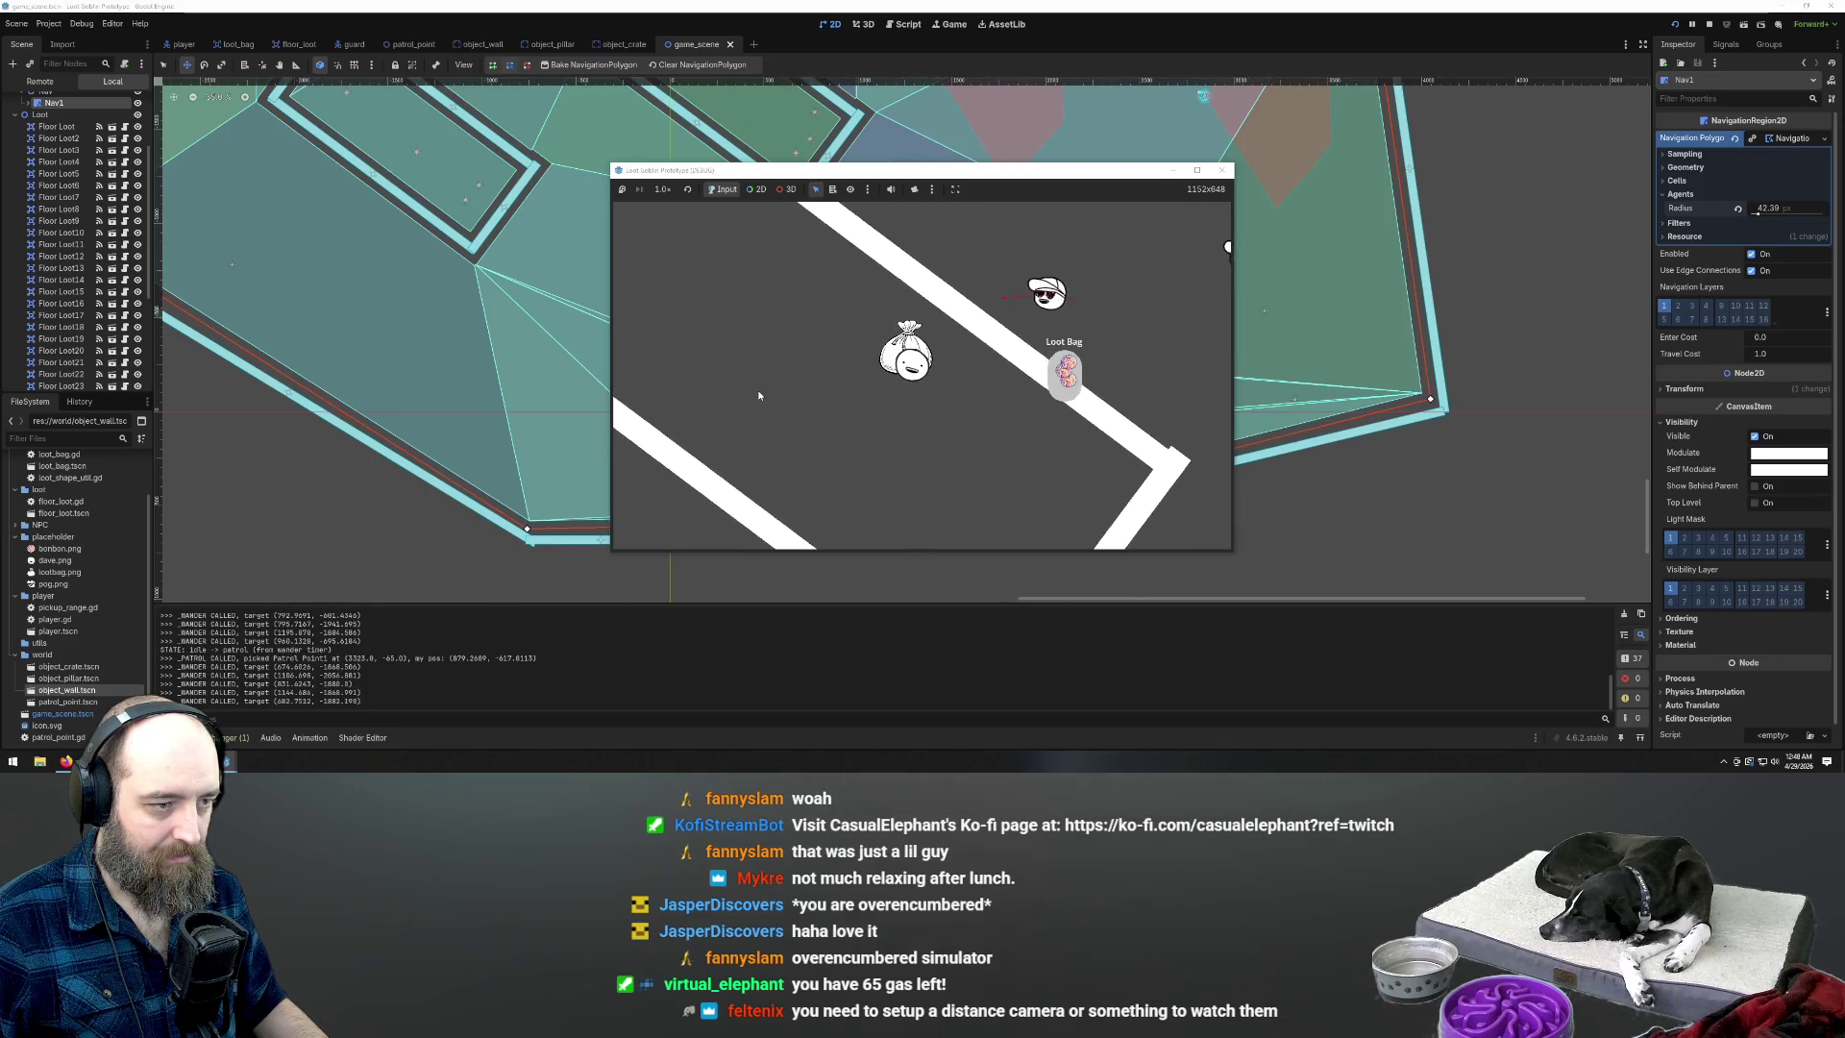
key("a")
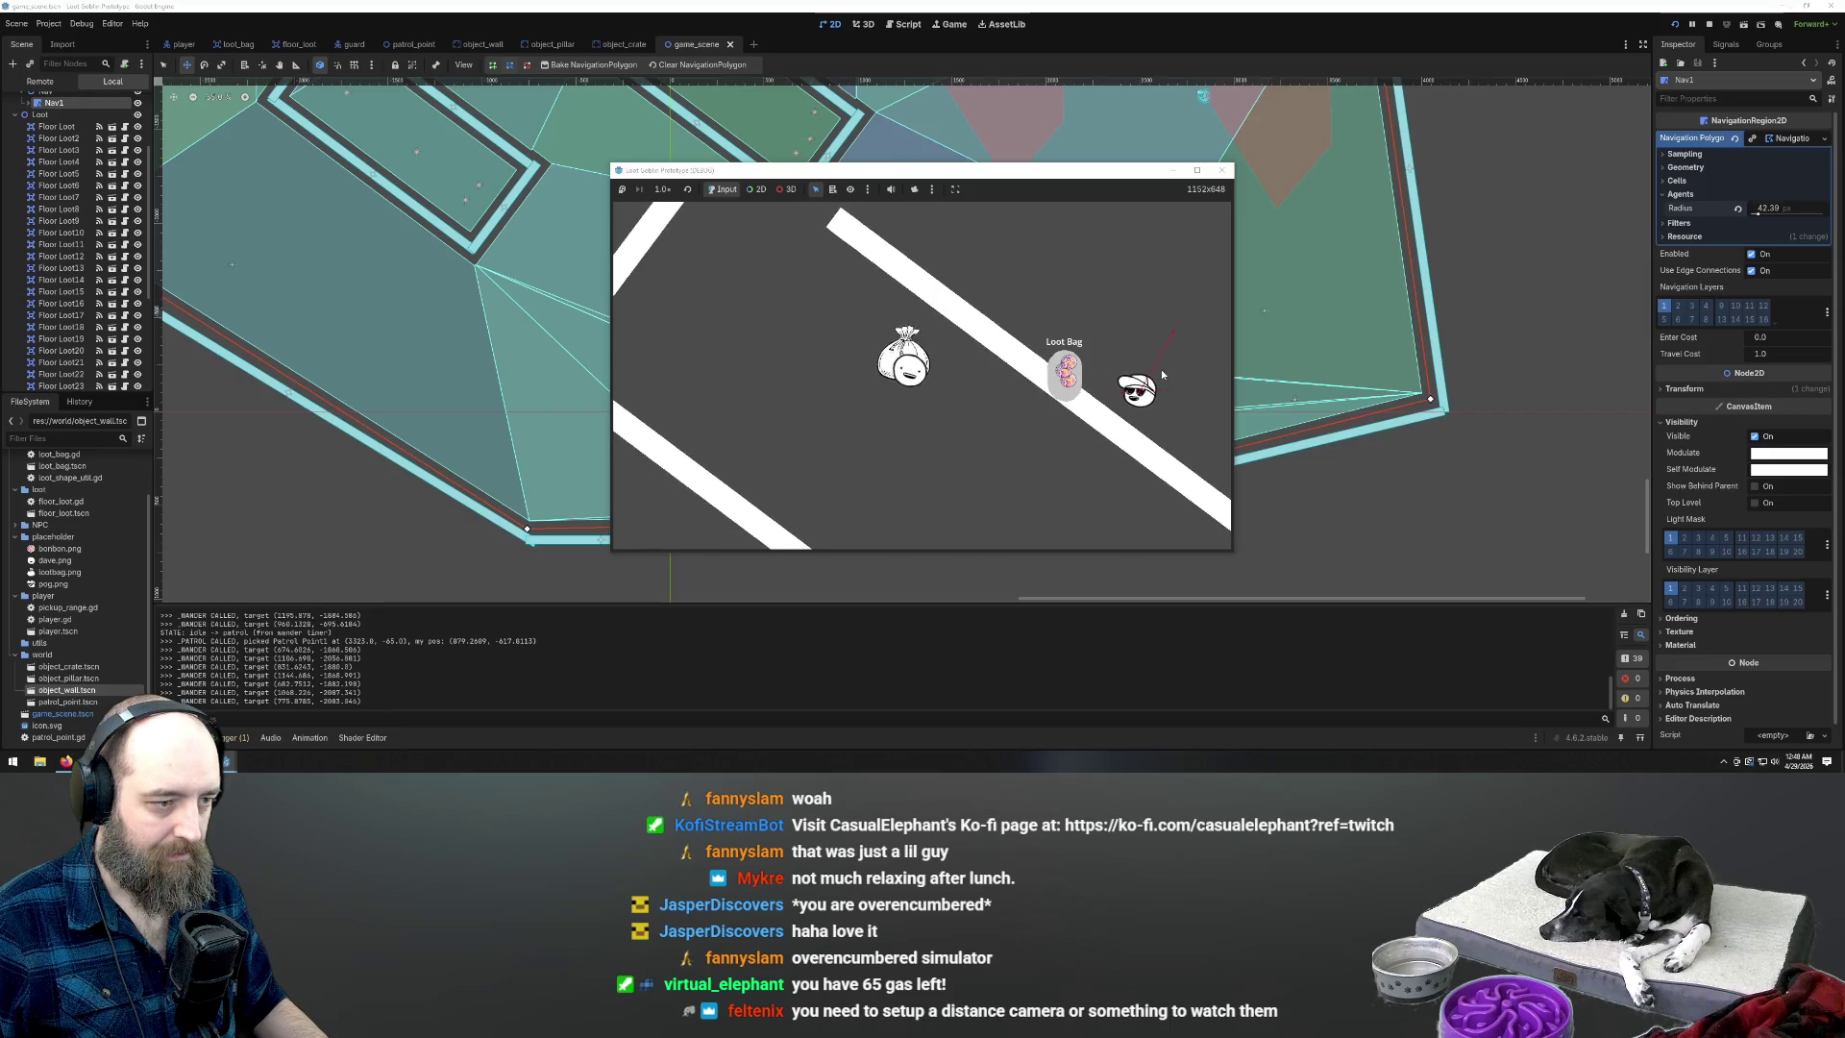
key("w")
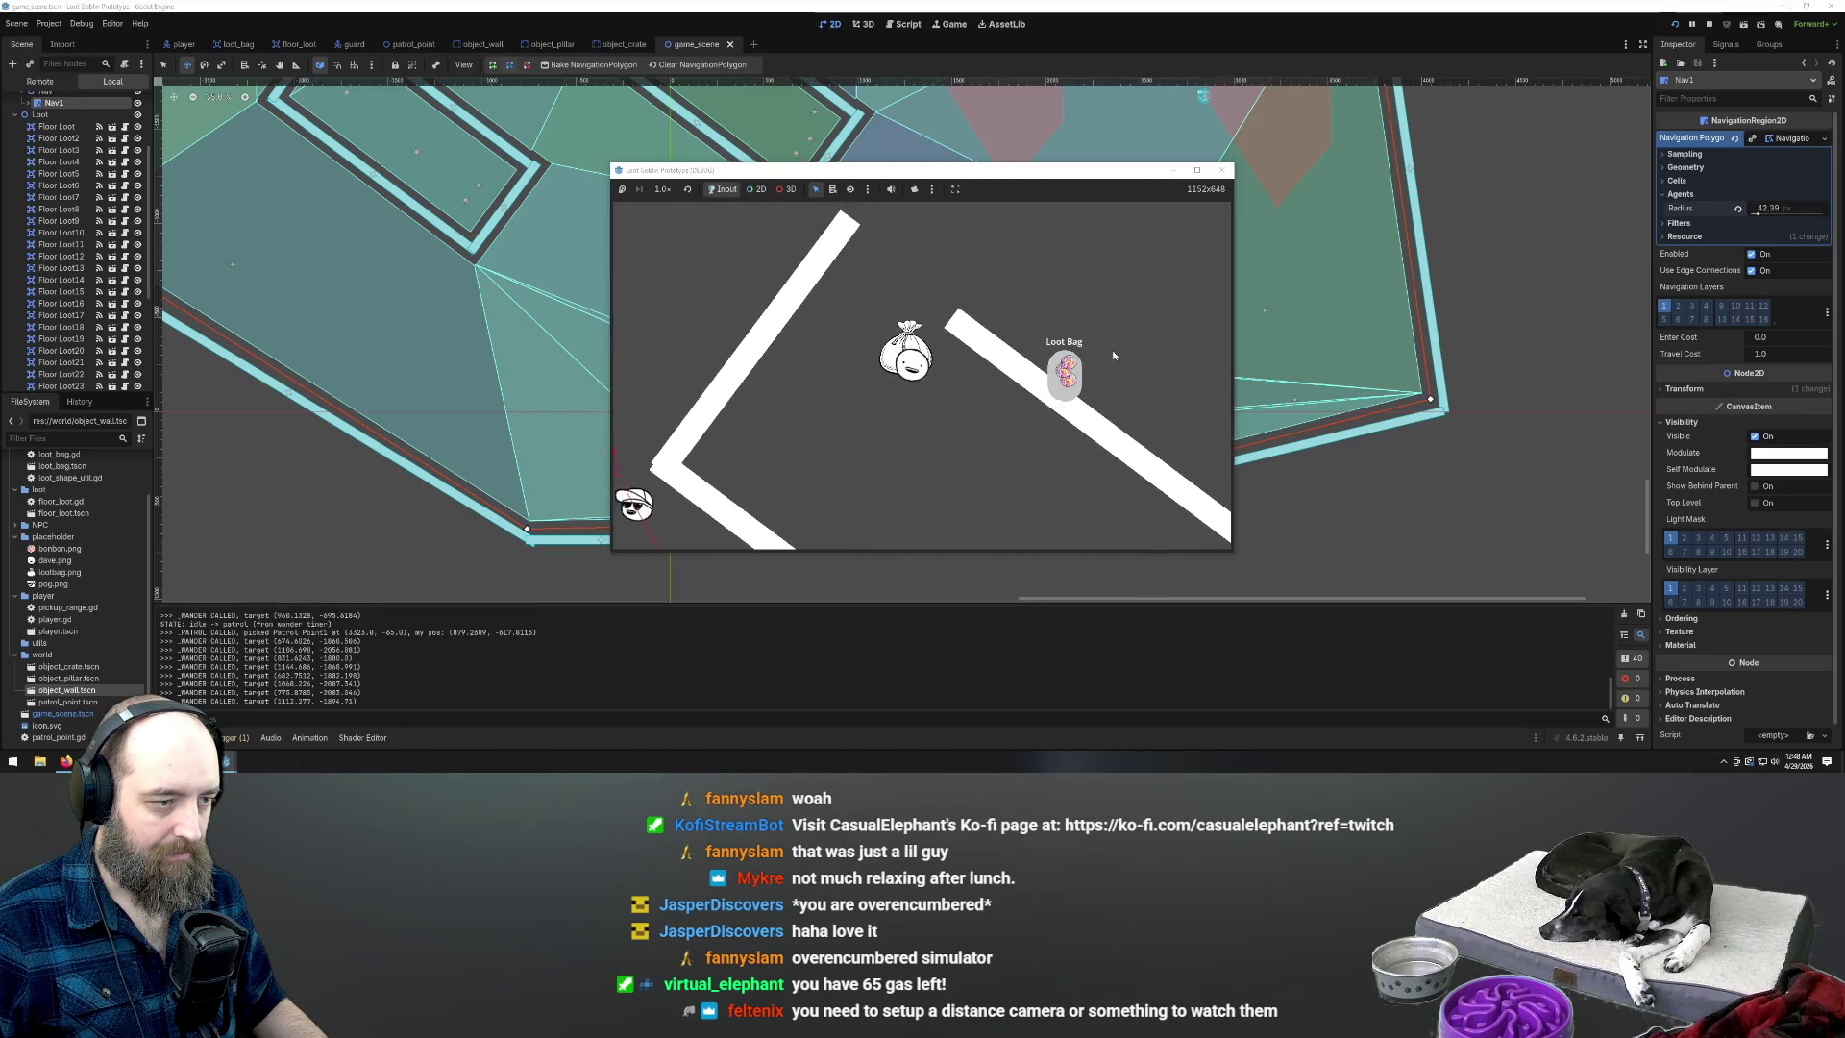
key("d")
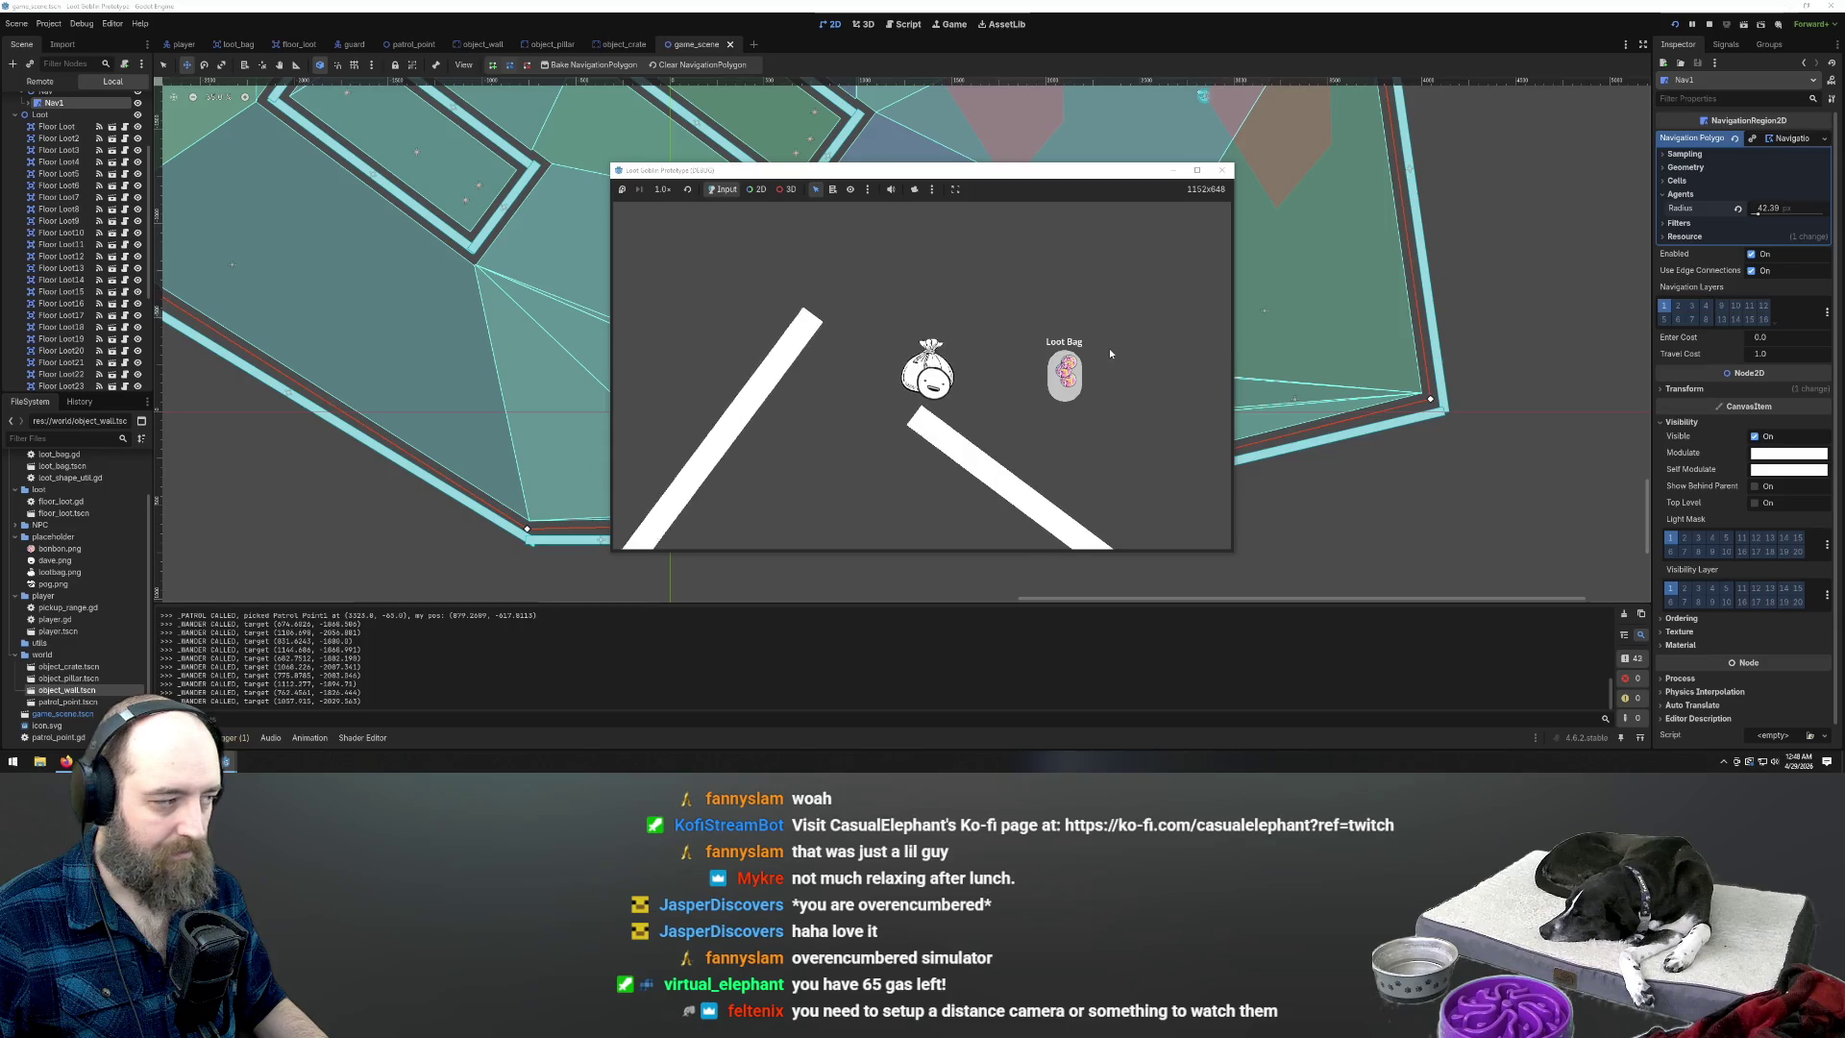
key("w")
key("a")
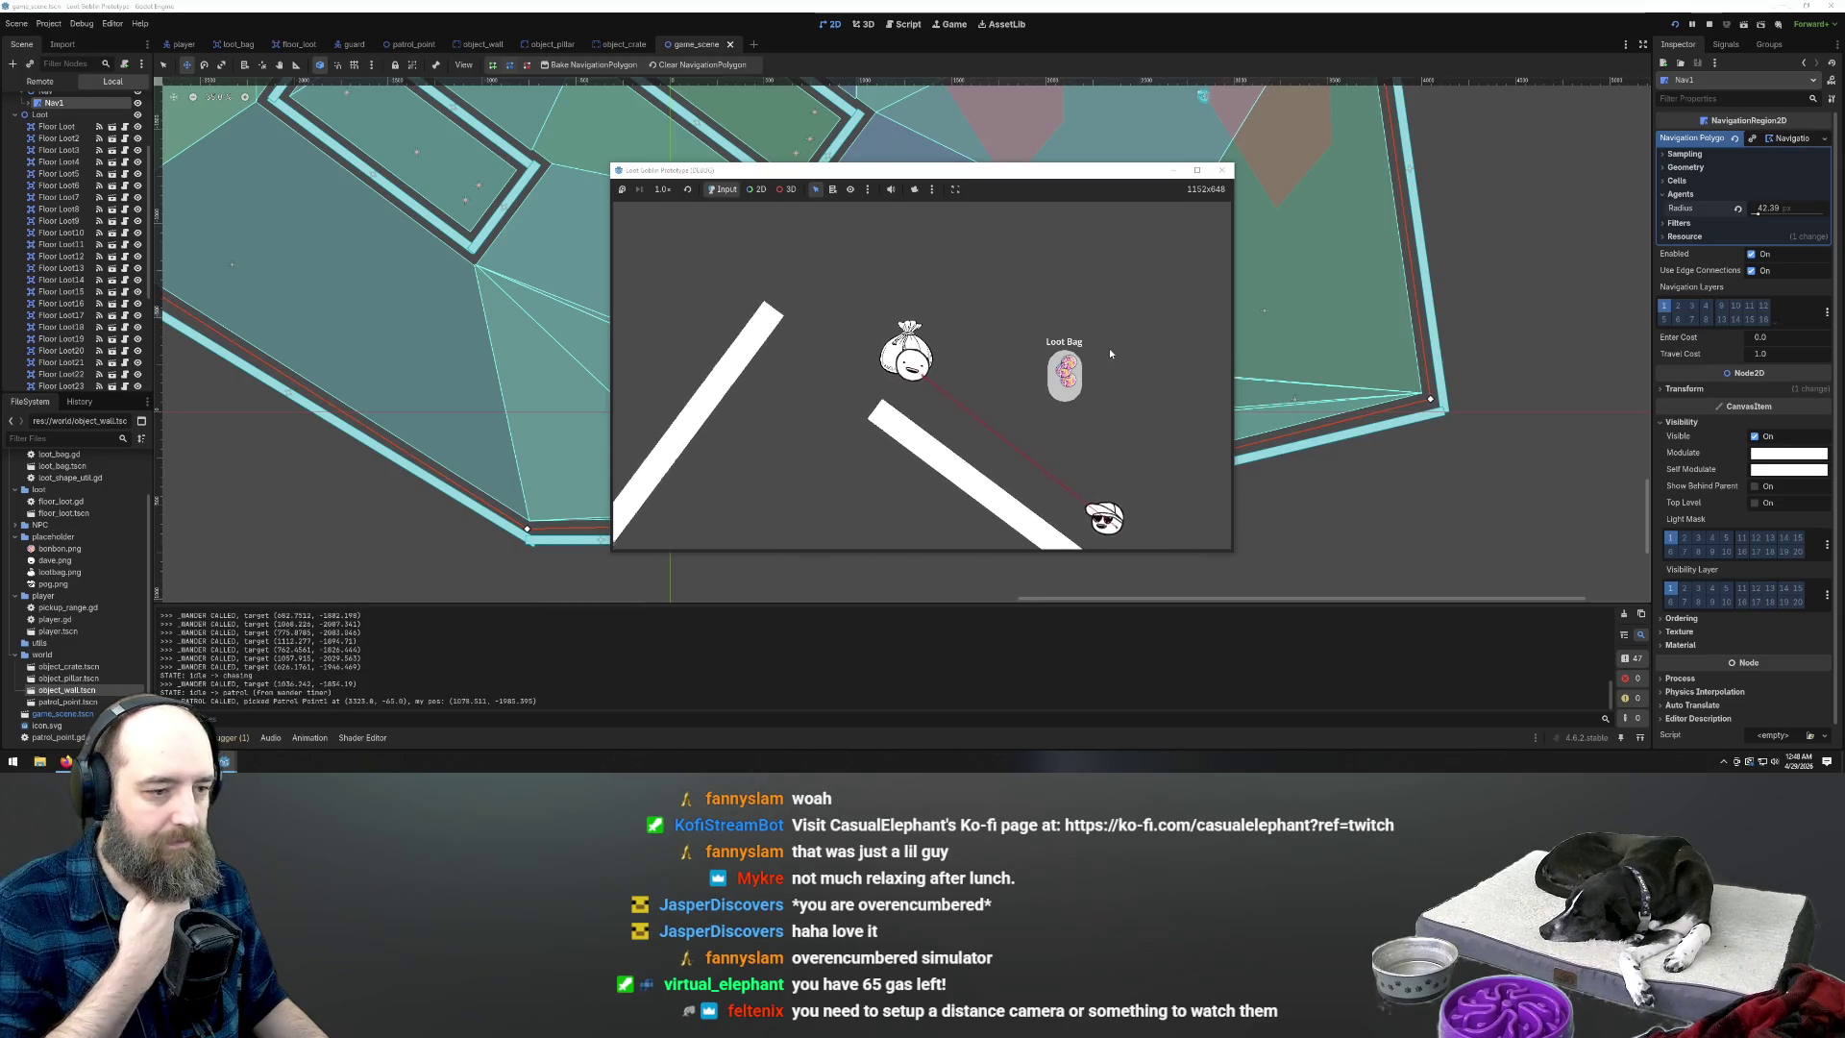
key("a")
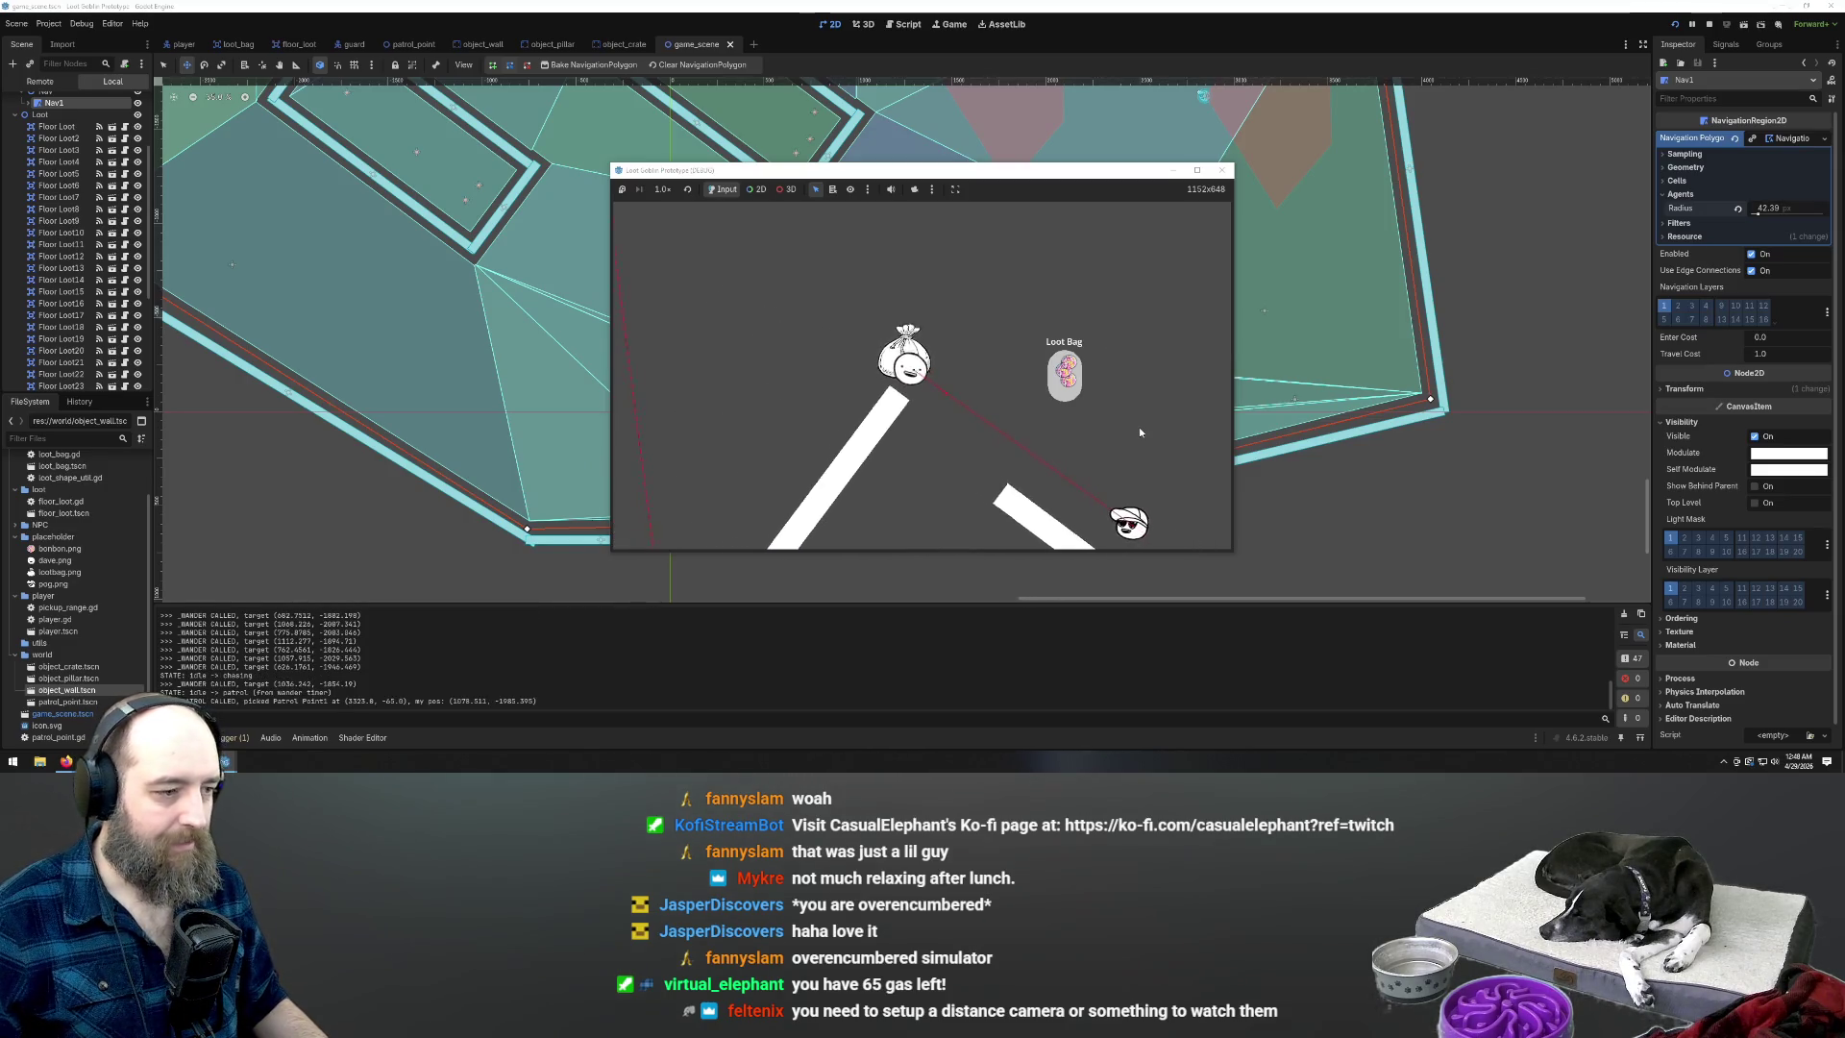
key("a")
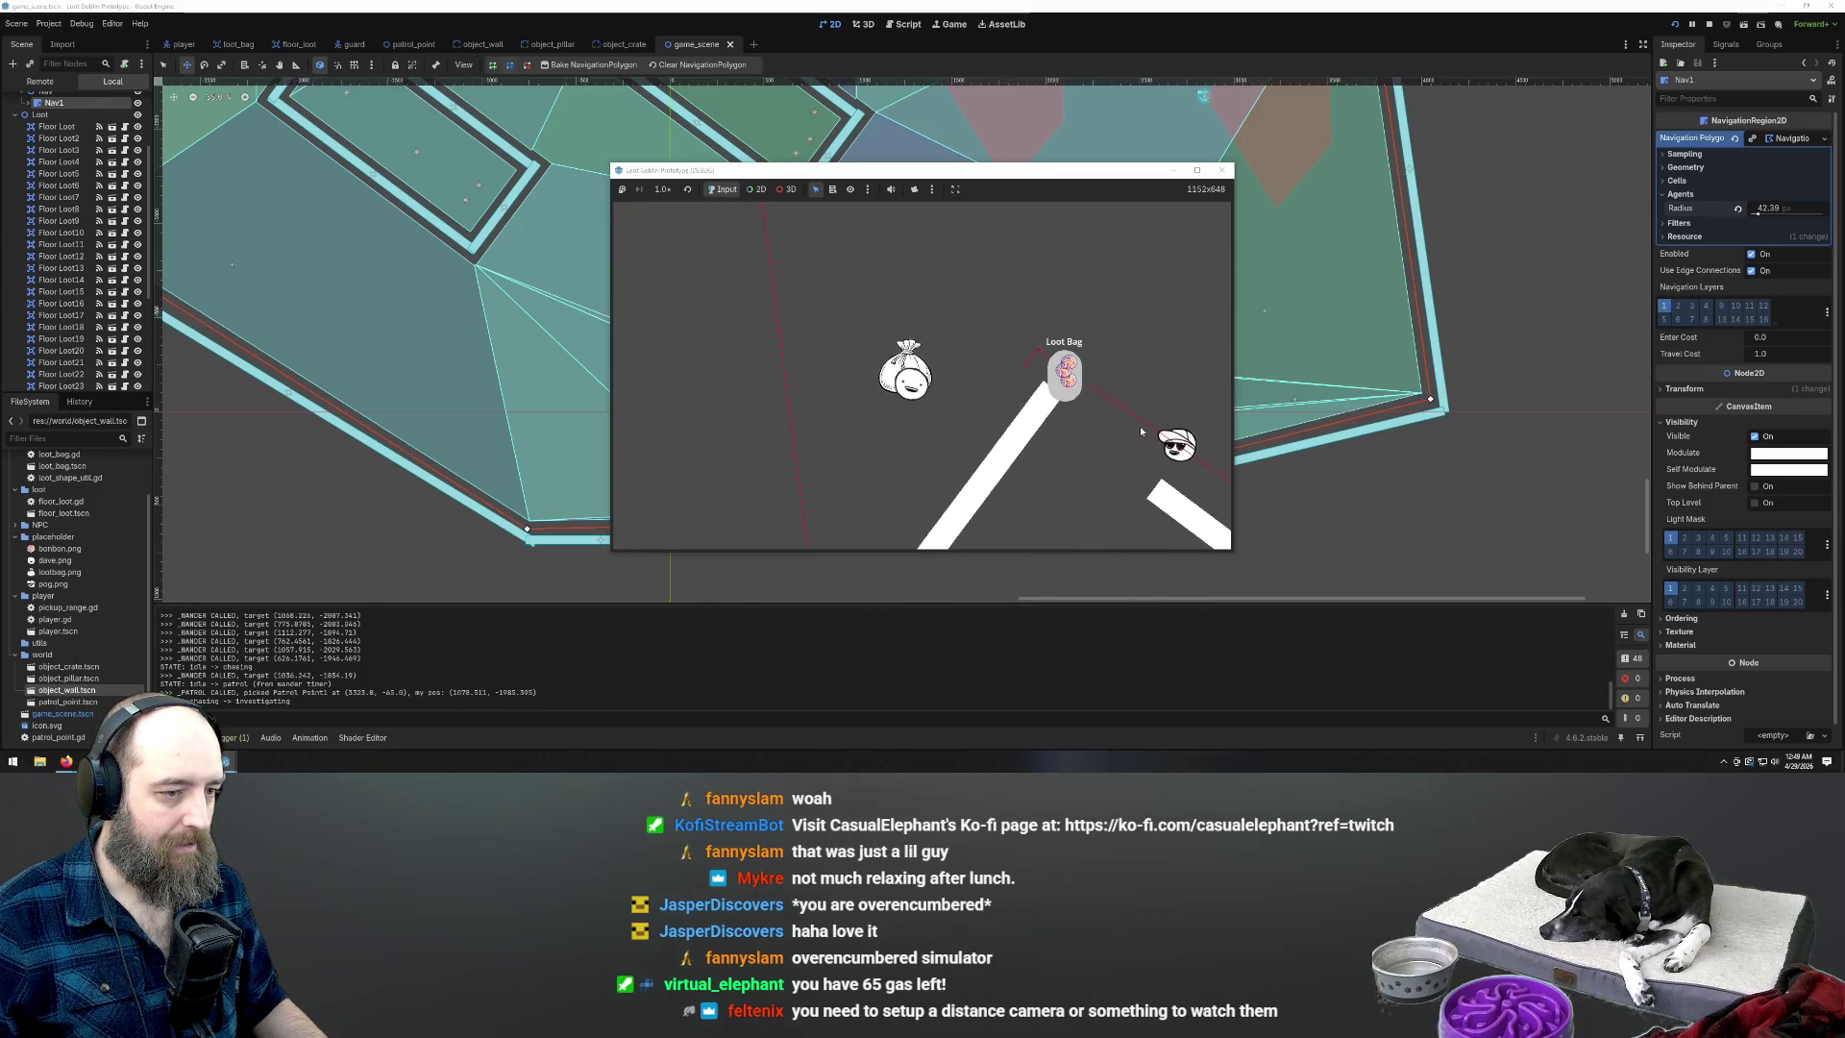
key("a")
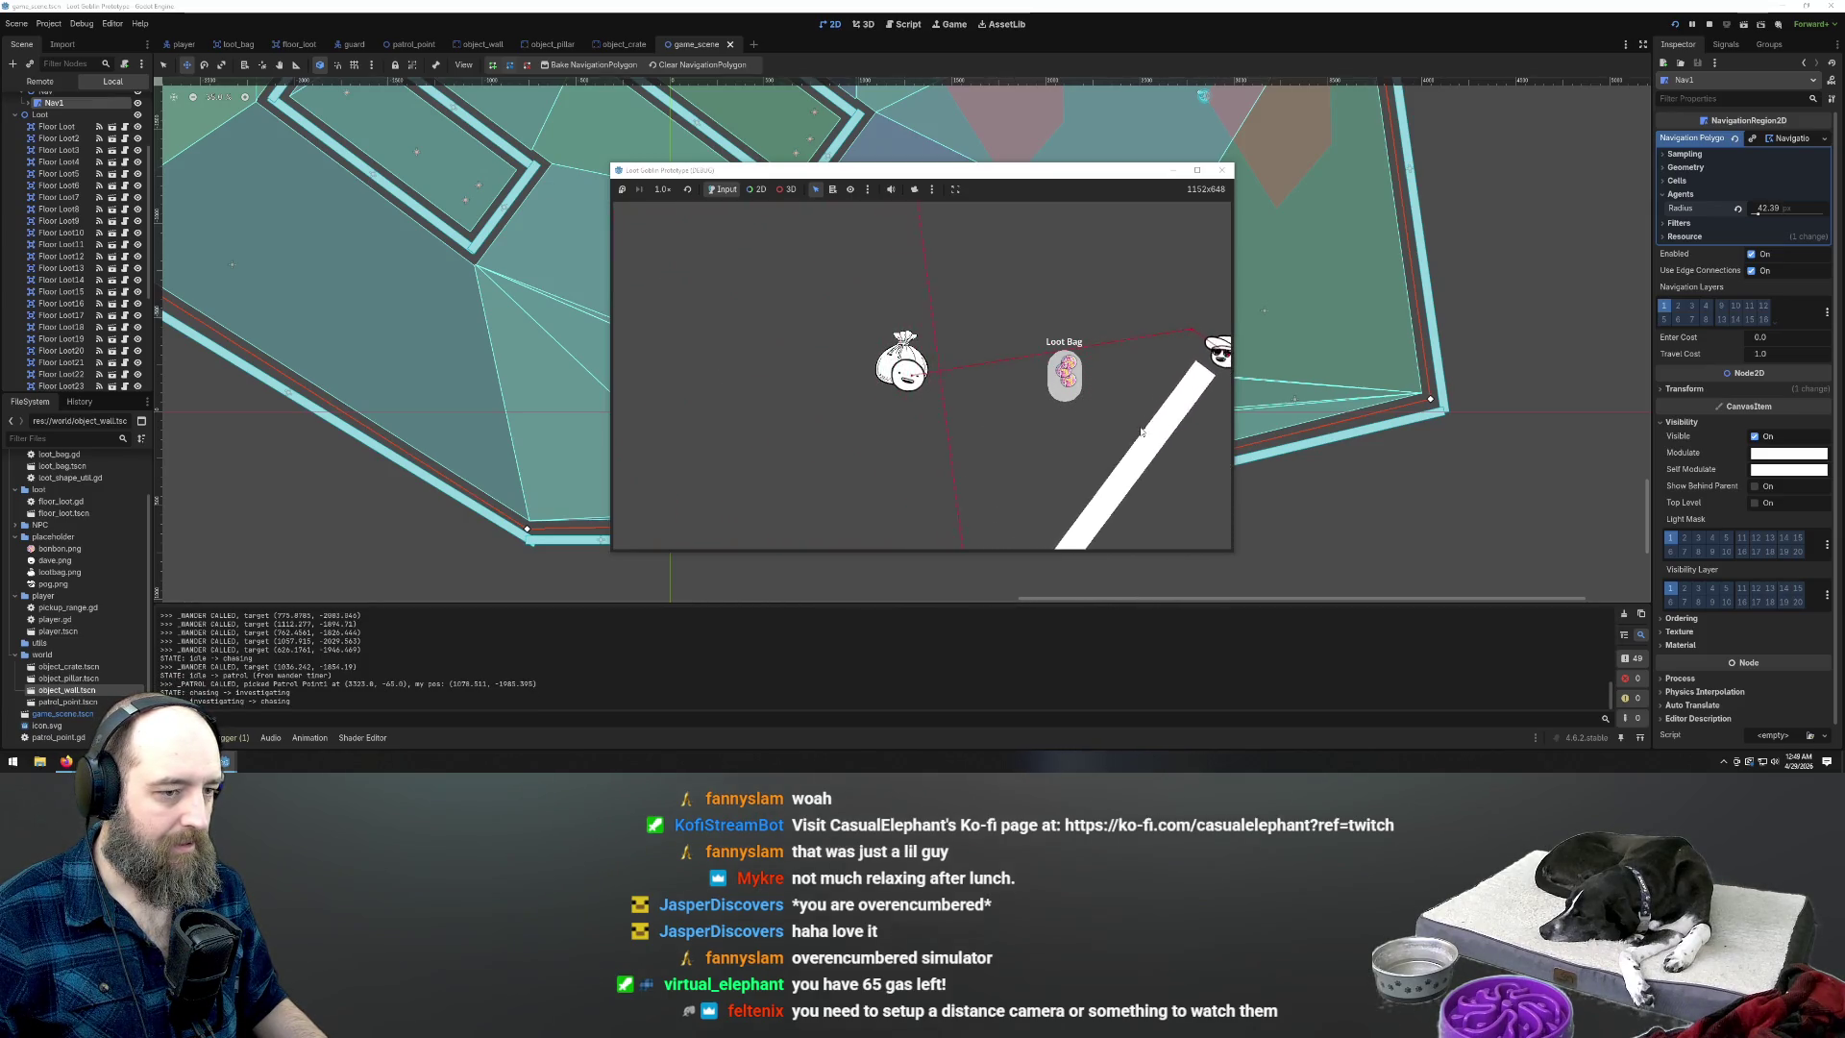
key("a")
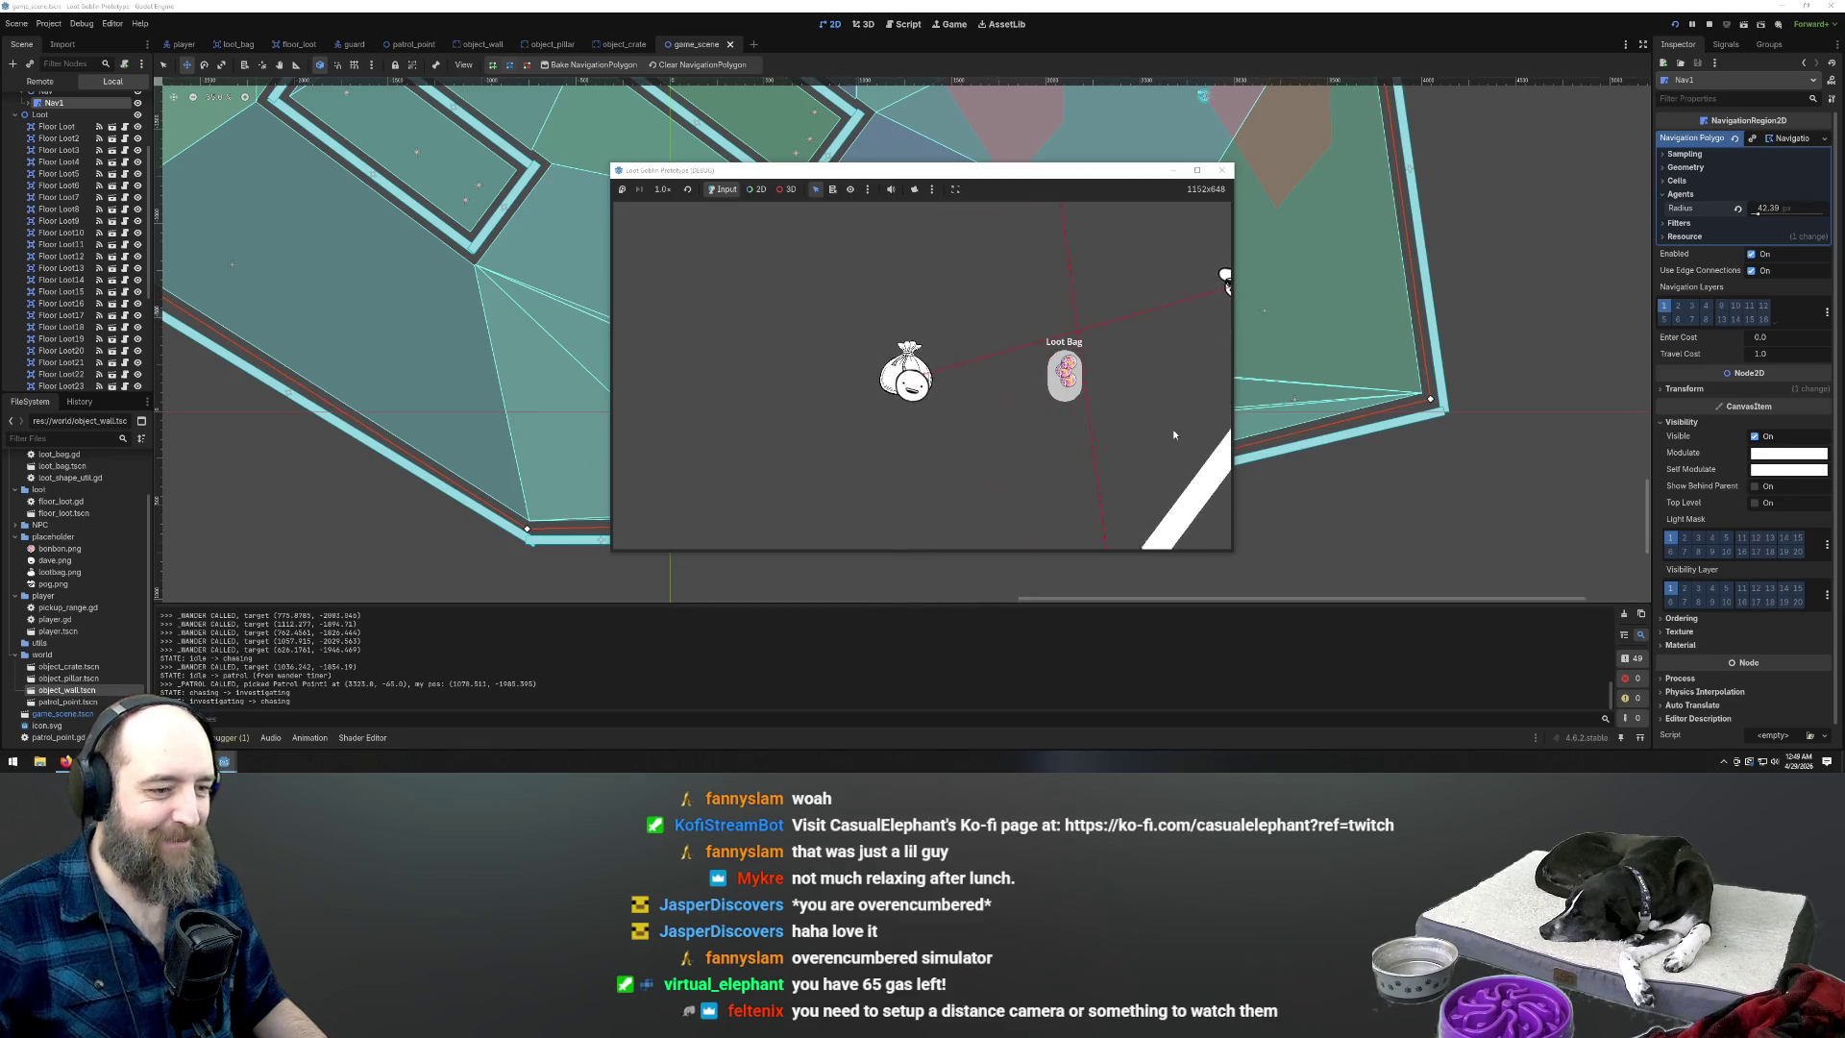
key("a")
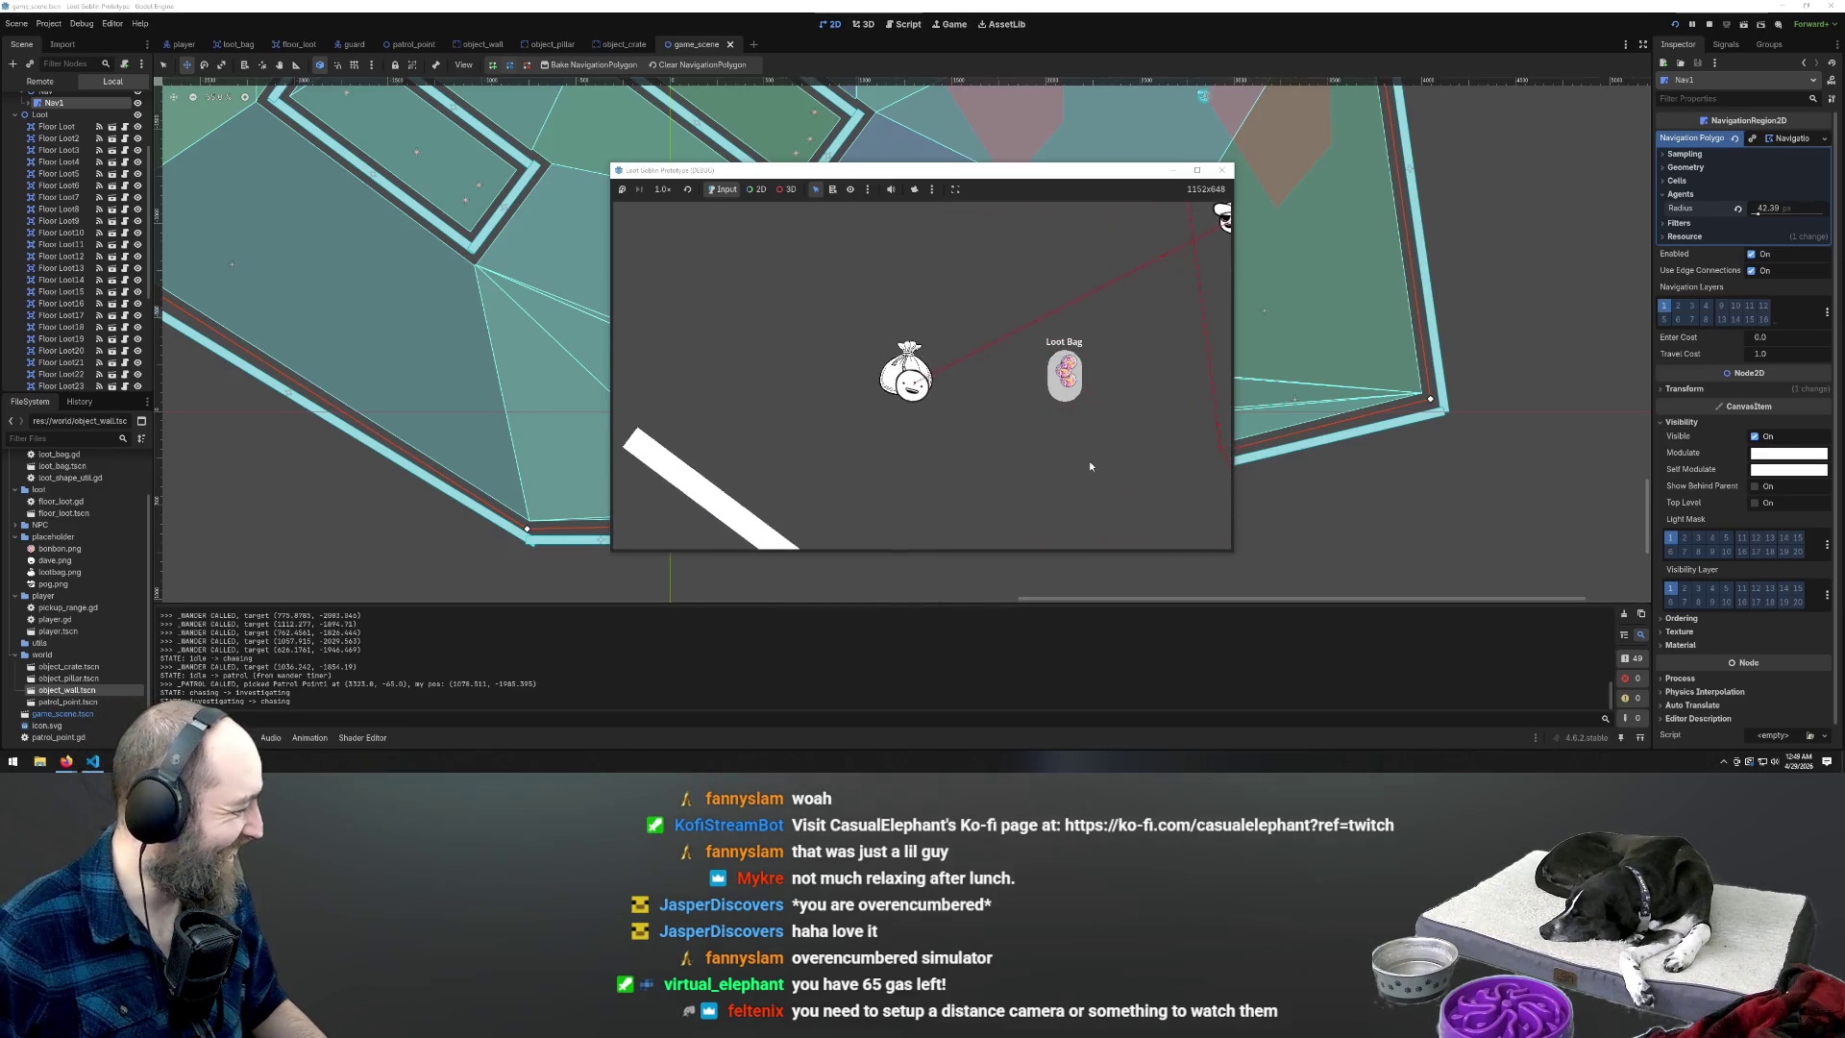
key("a")
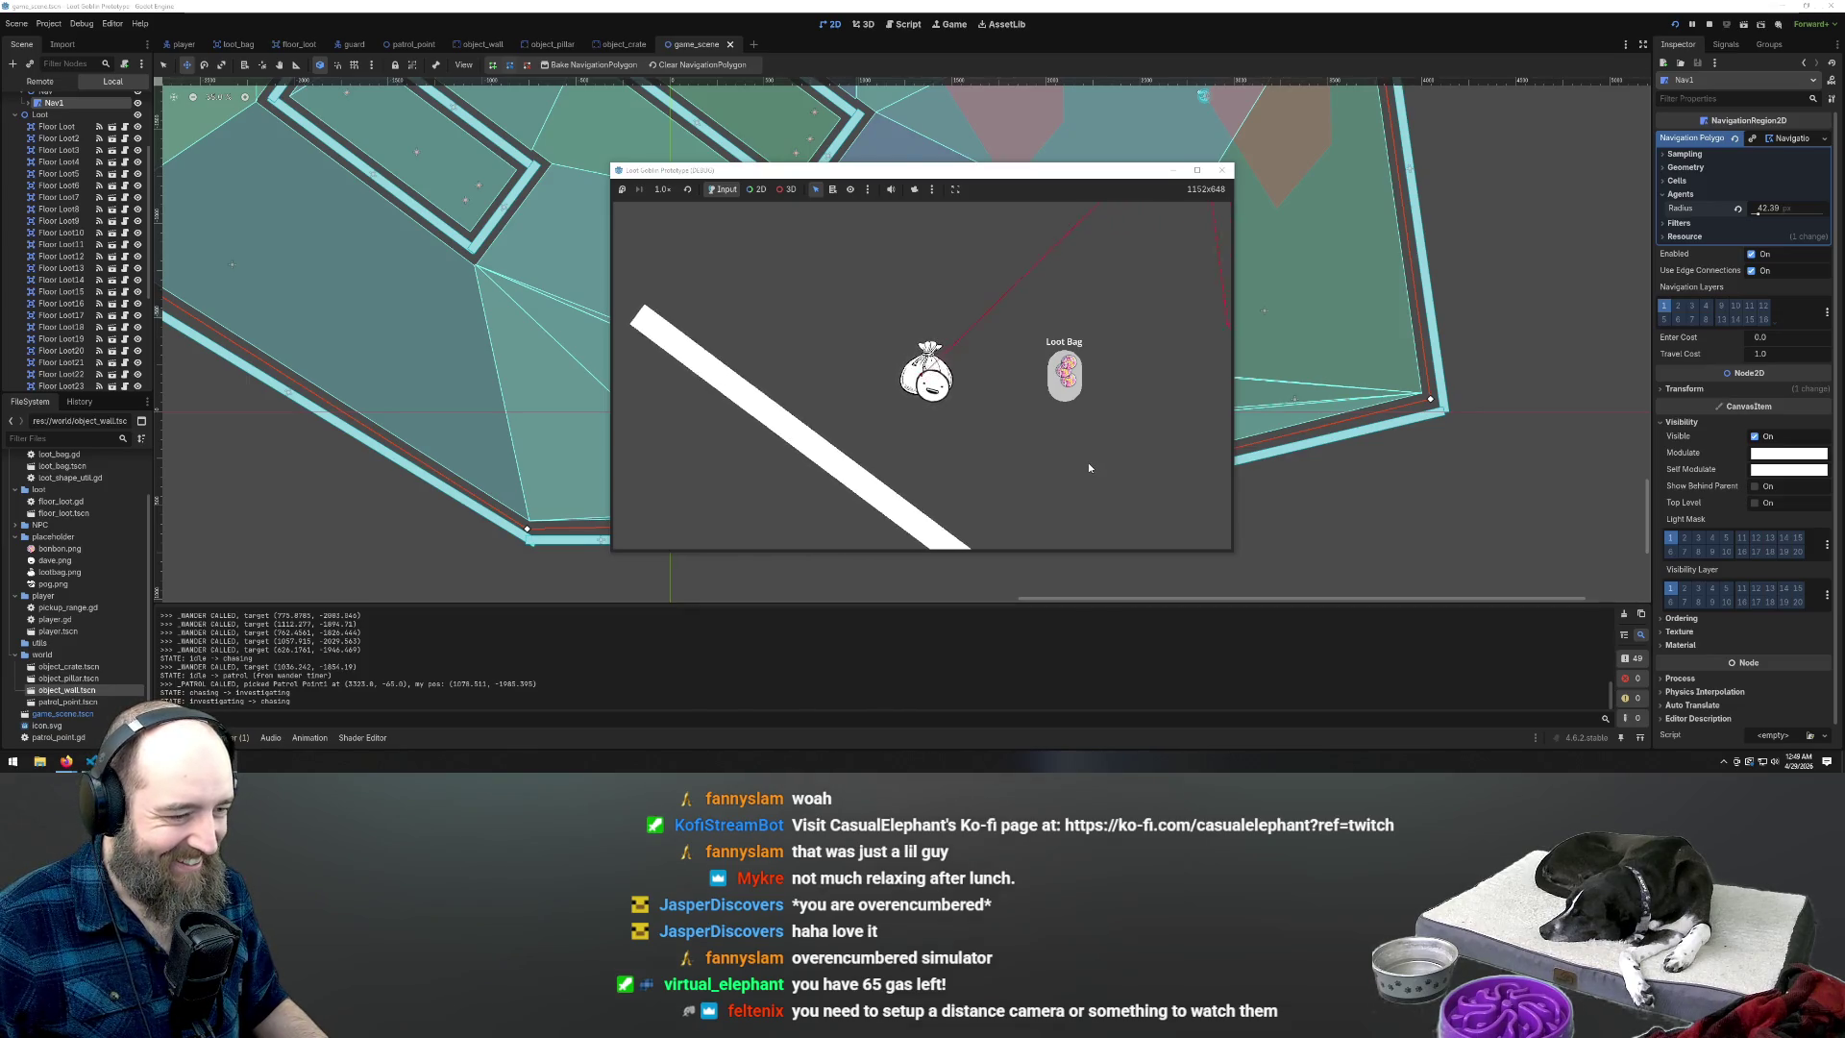
key("a")
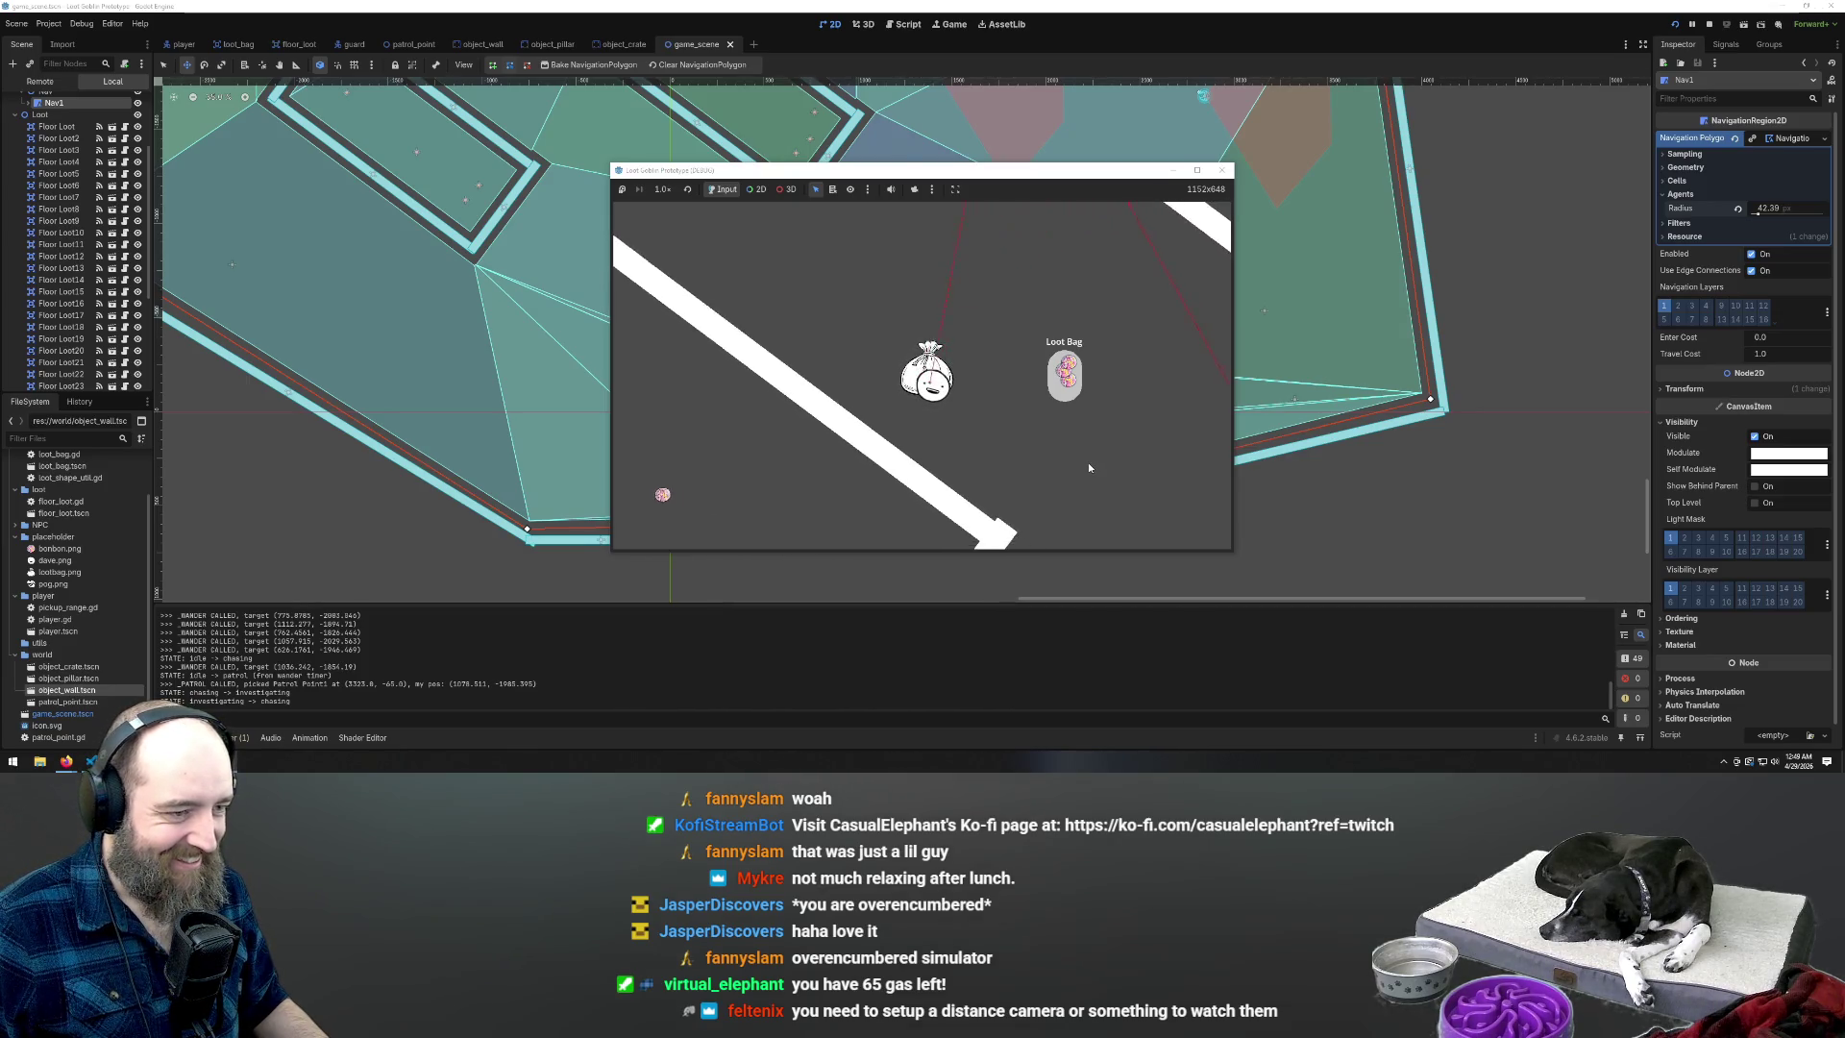
key("d")
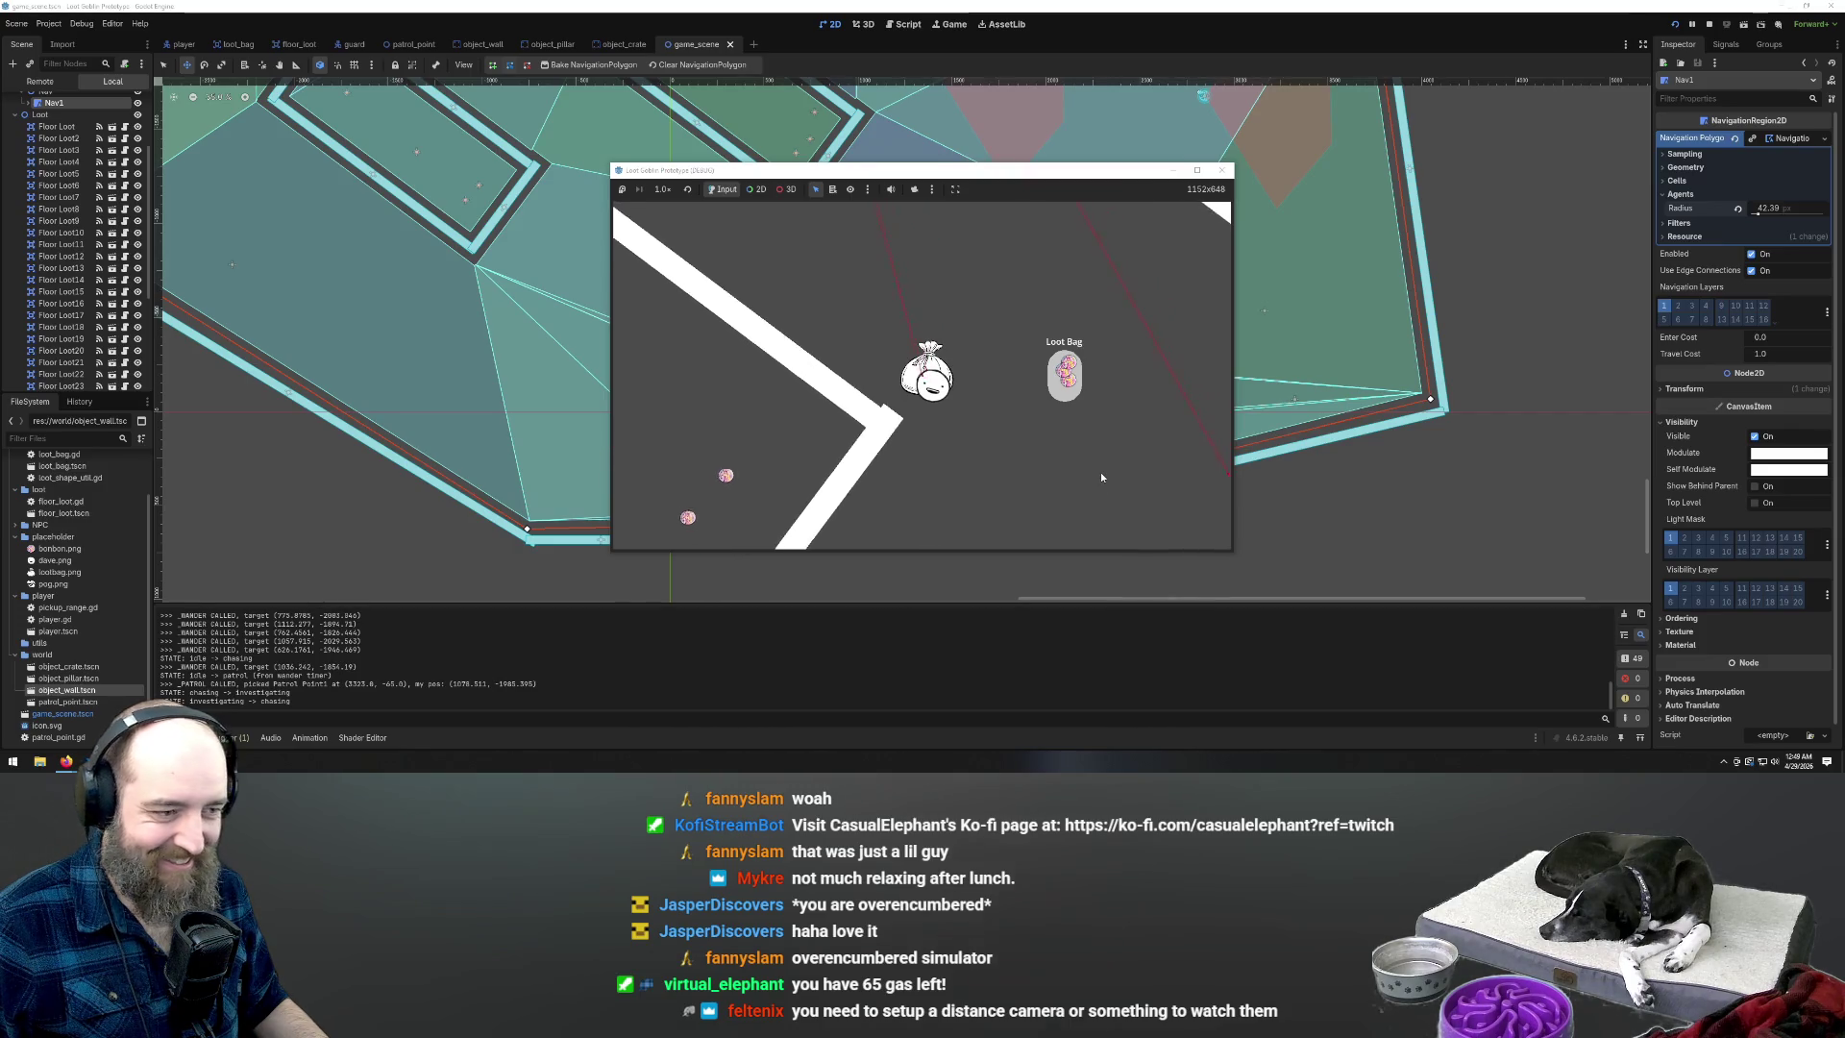
key("d")
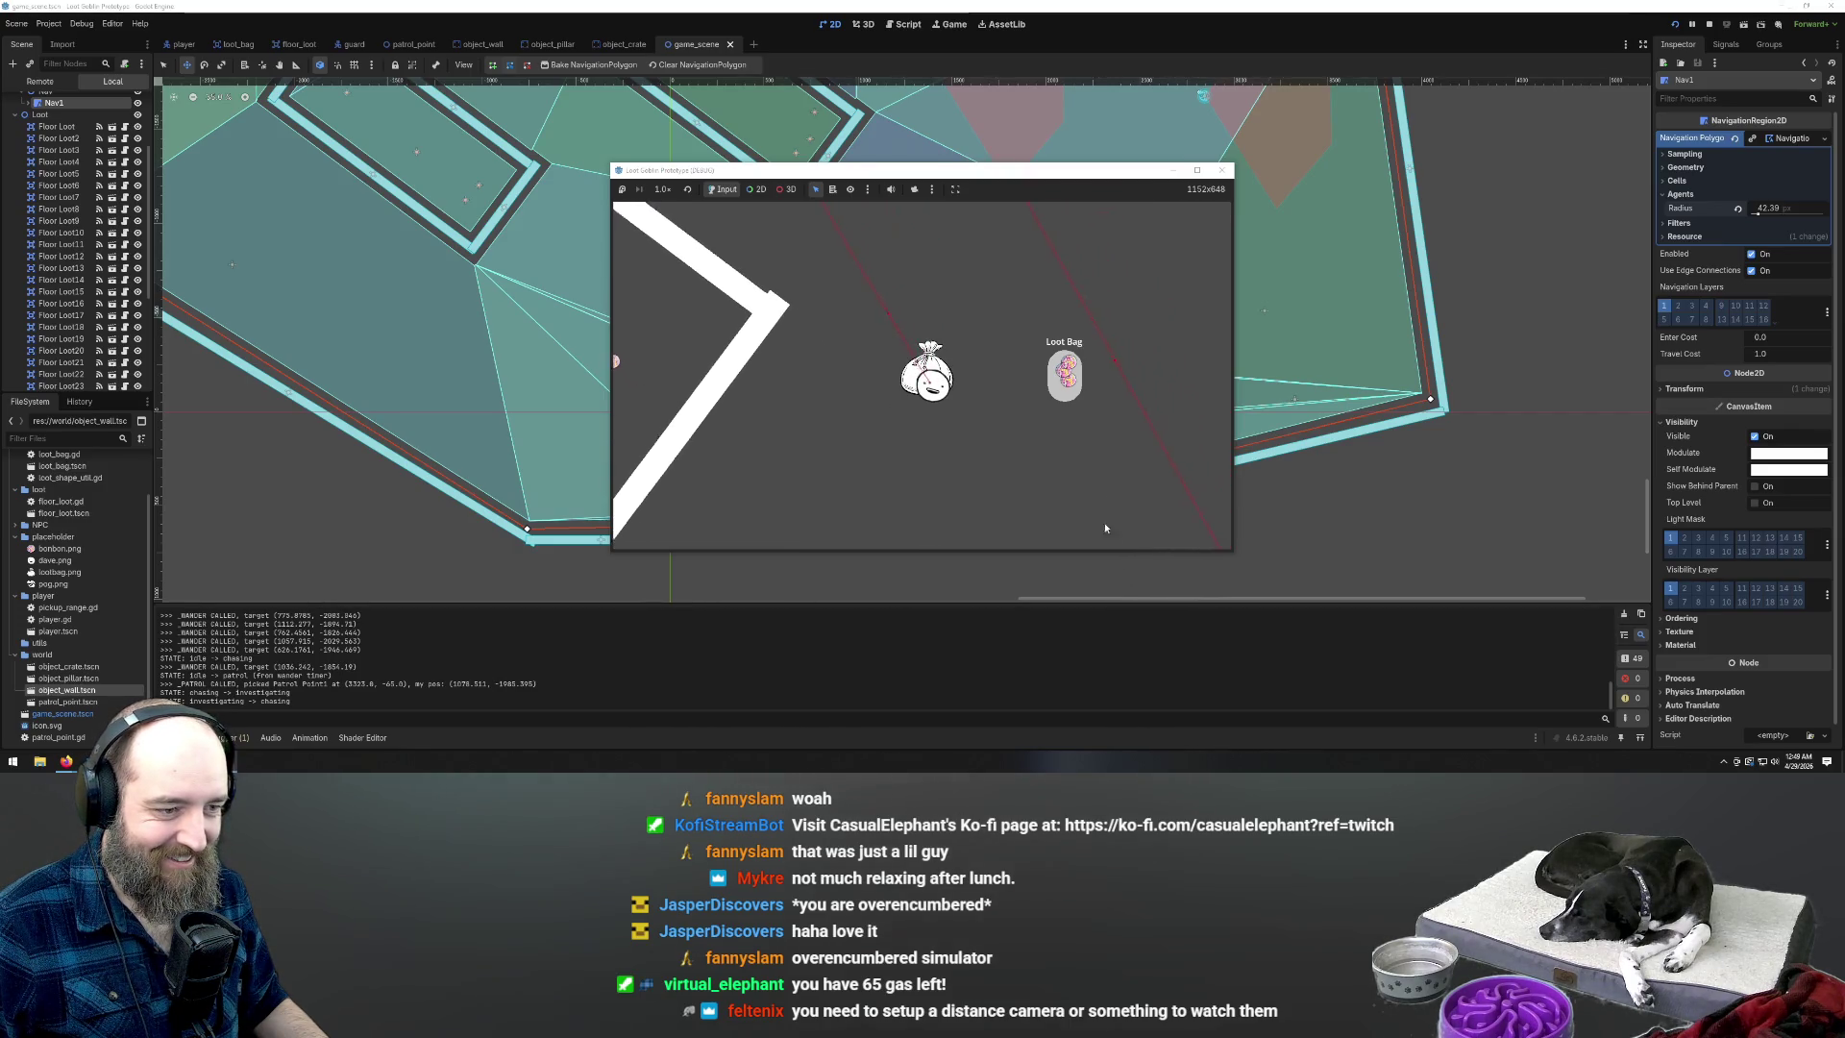
key("d")
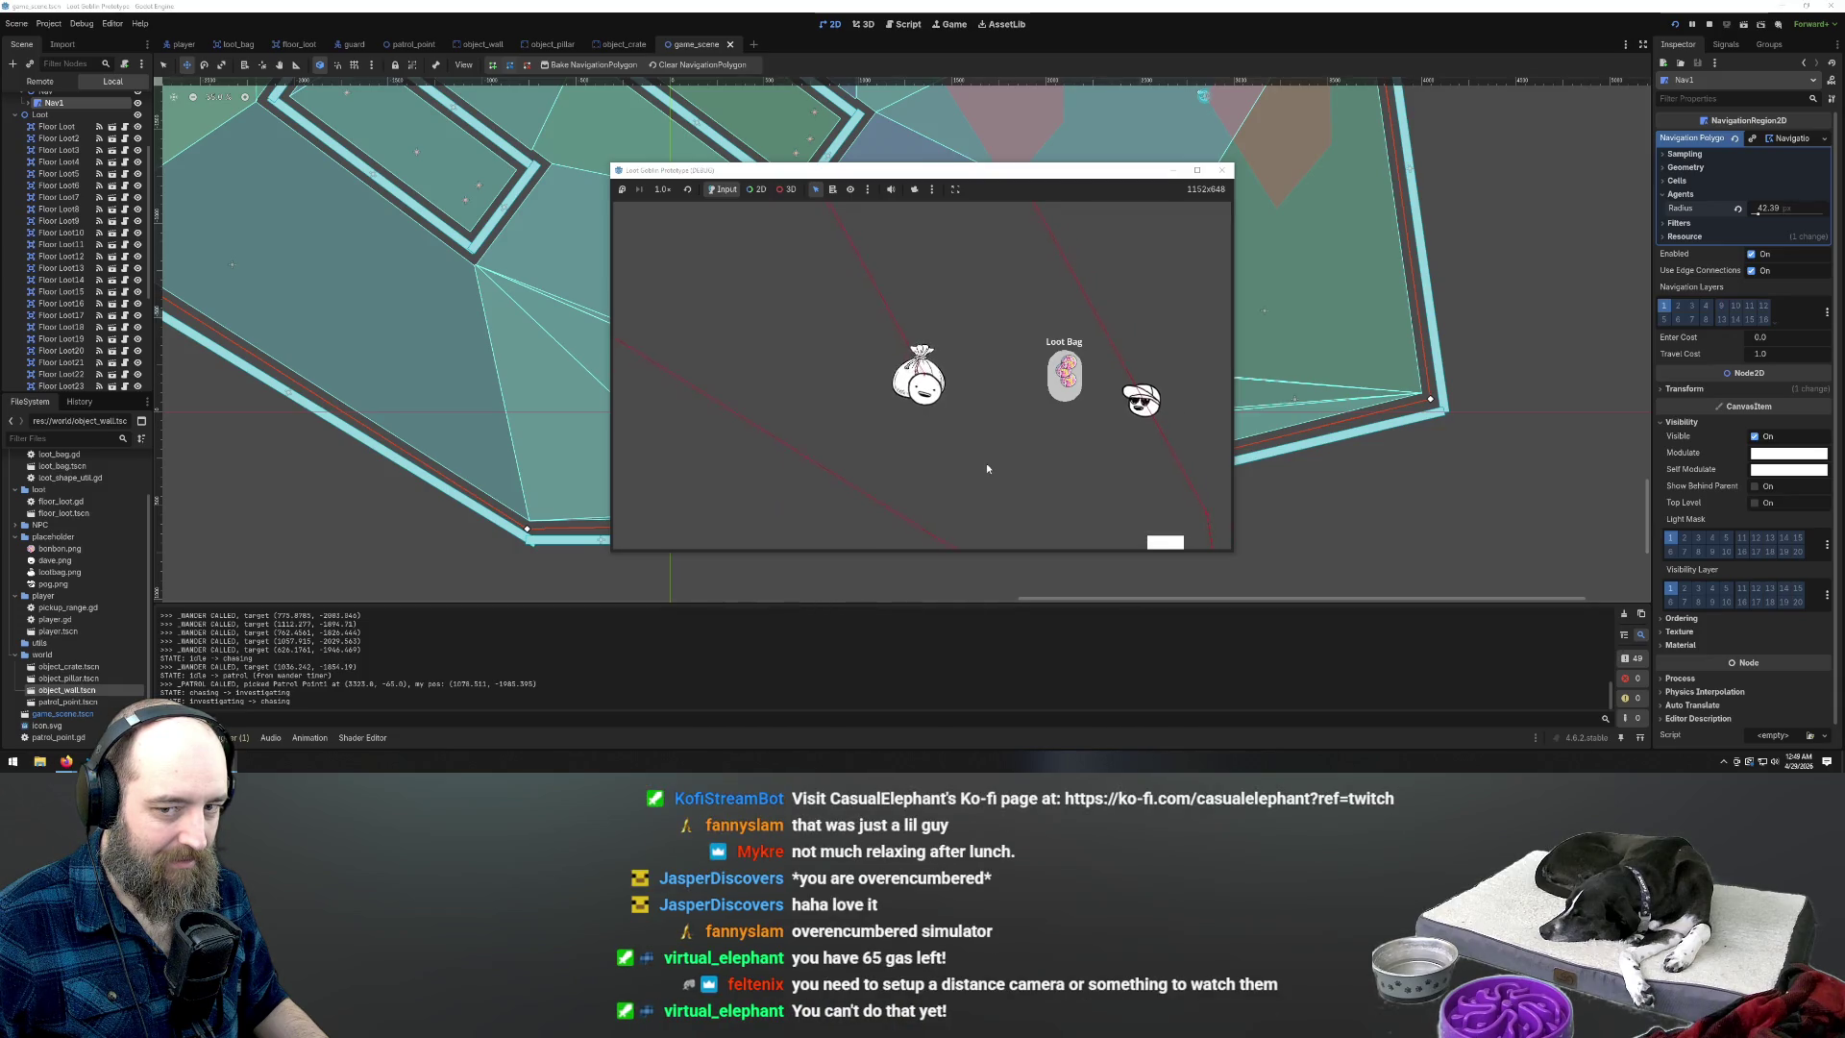
Weave the player up, down, left and right near the Loot Bag while the guards chase
key("s")
key("s")
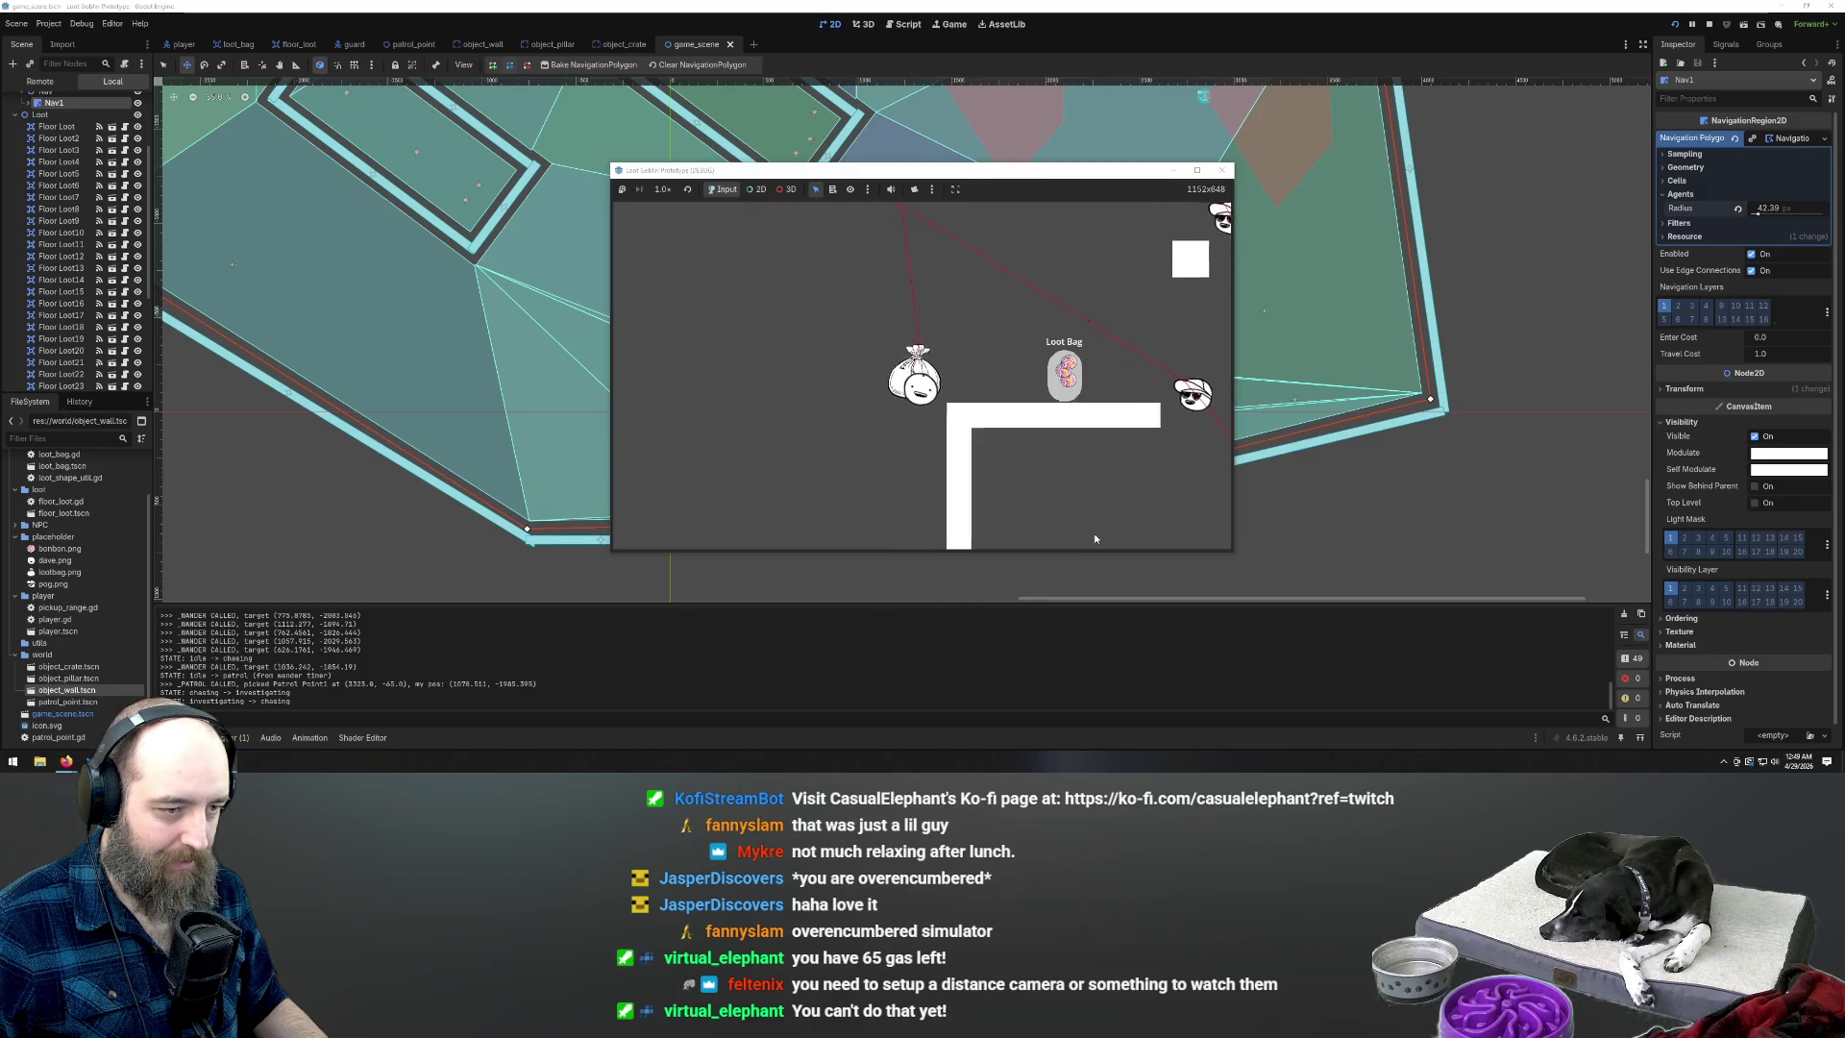
key("a")
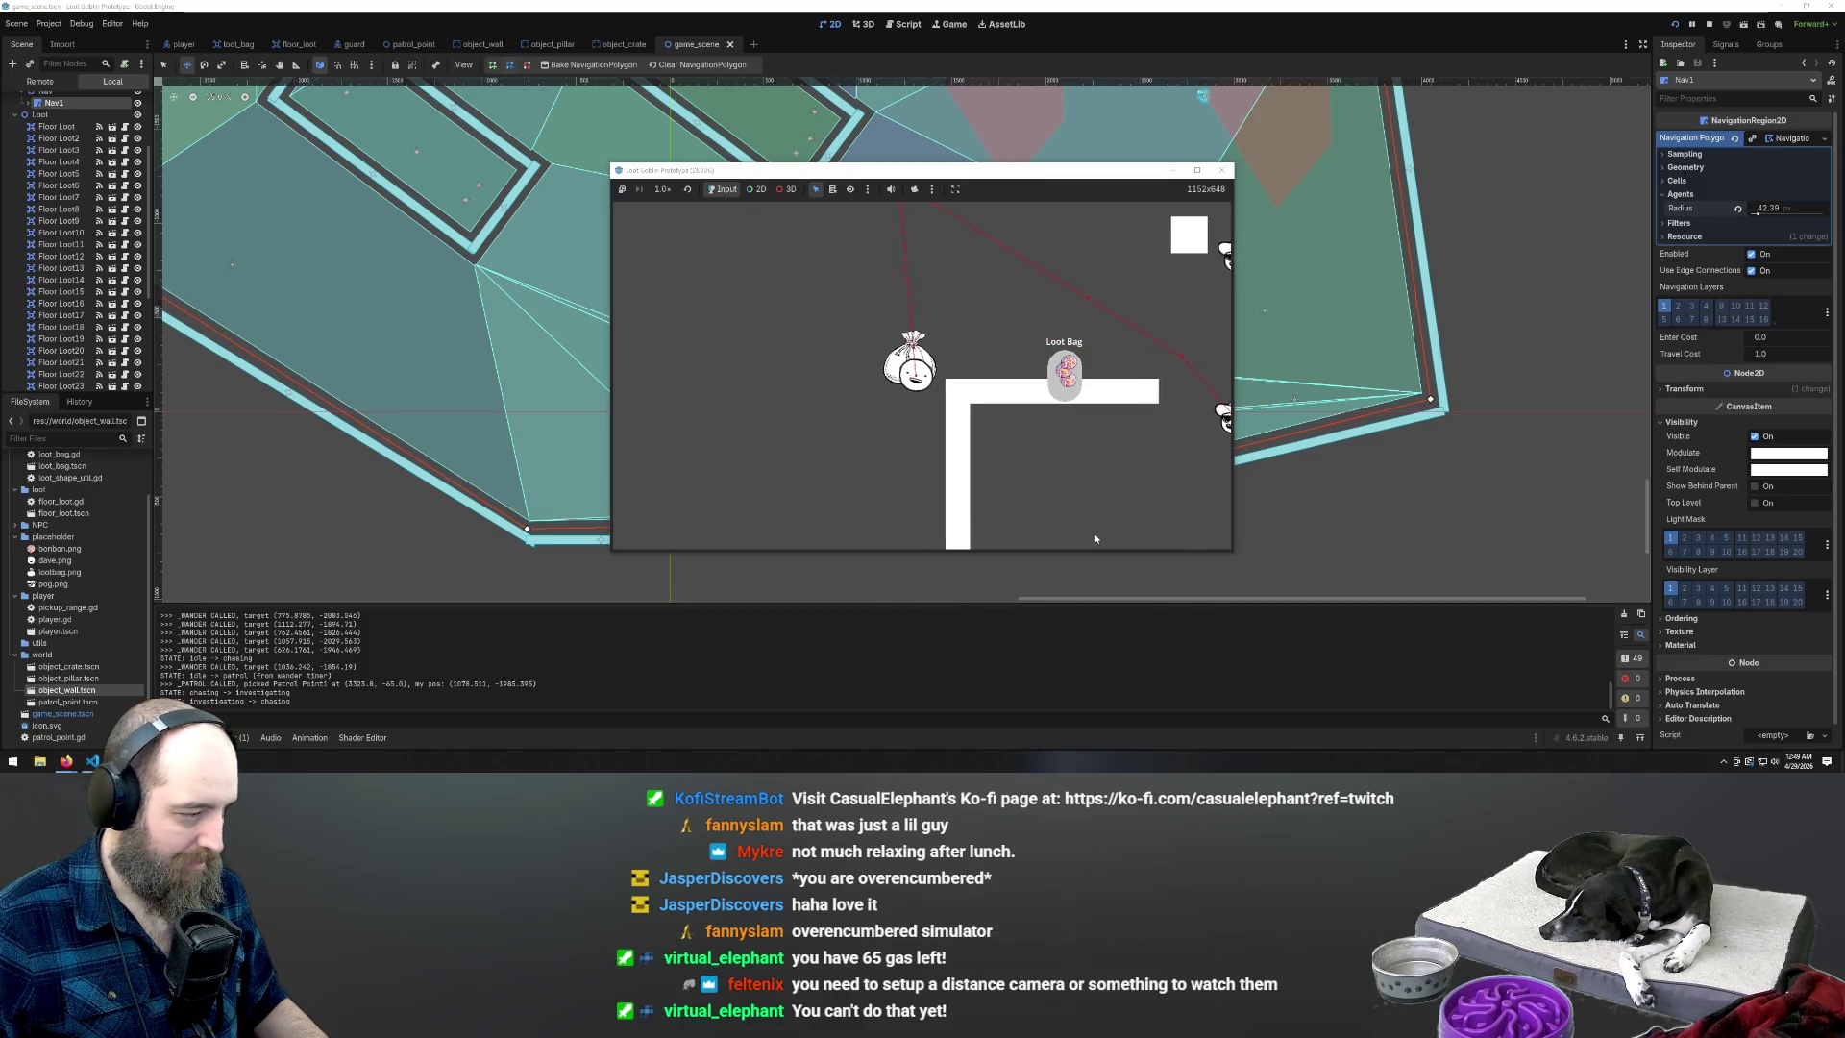
key("d")
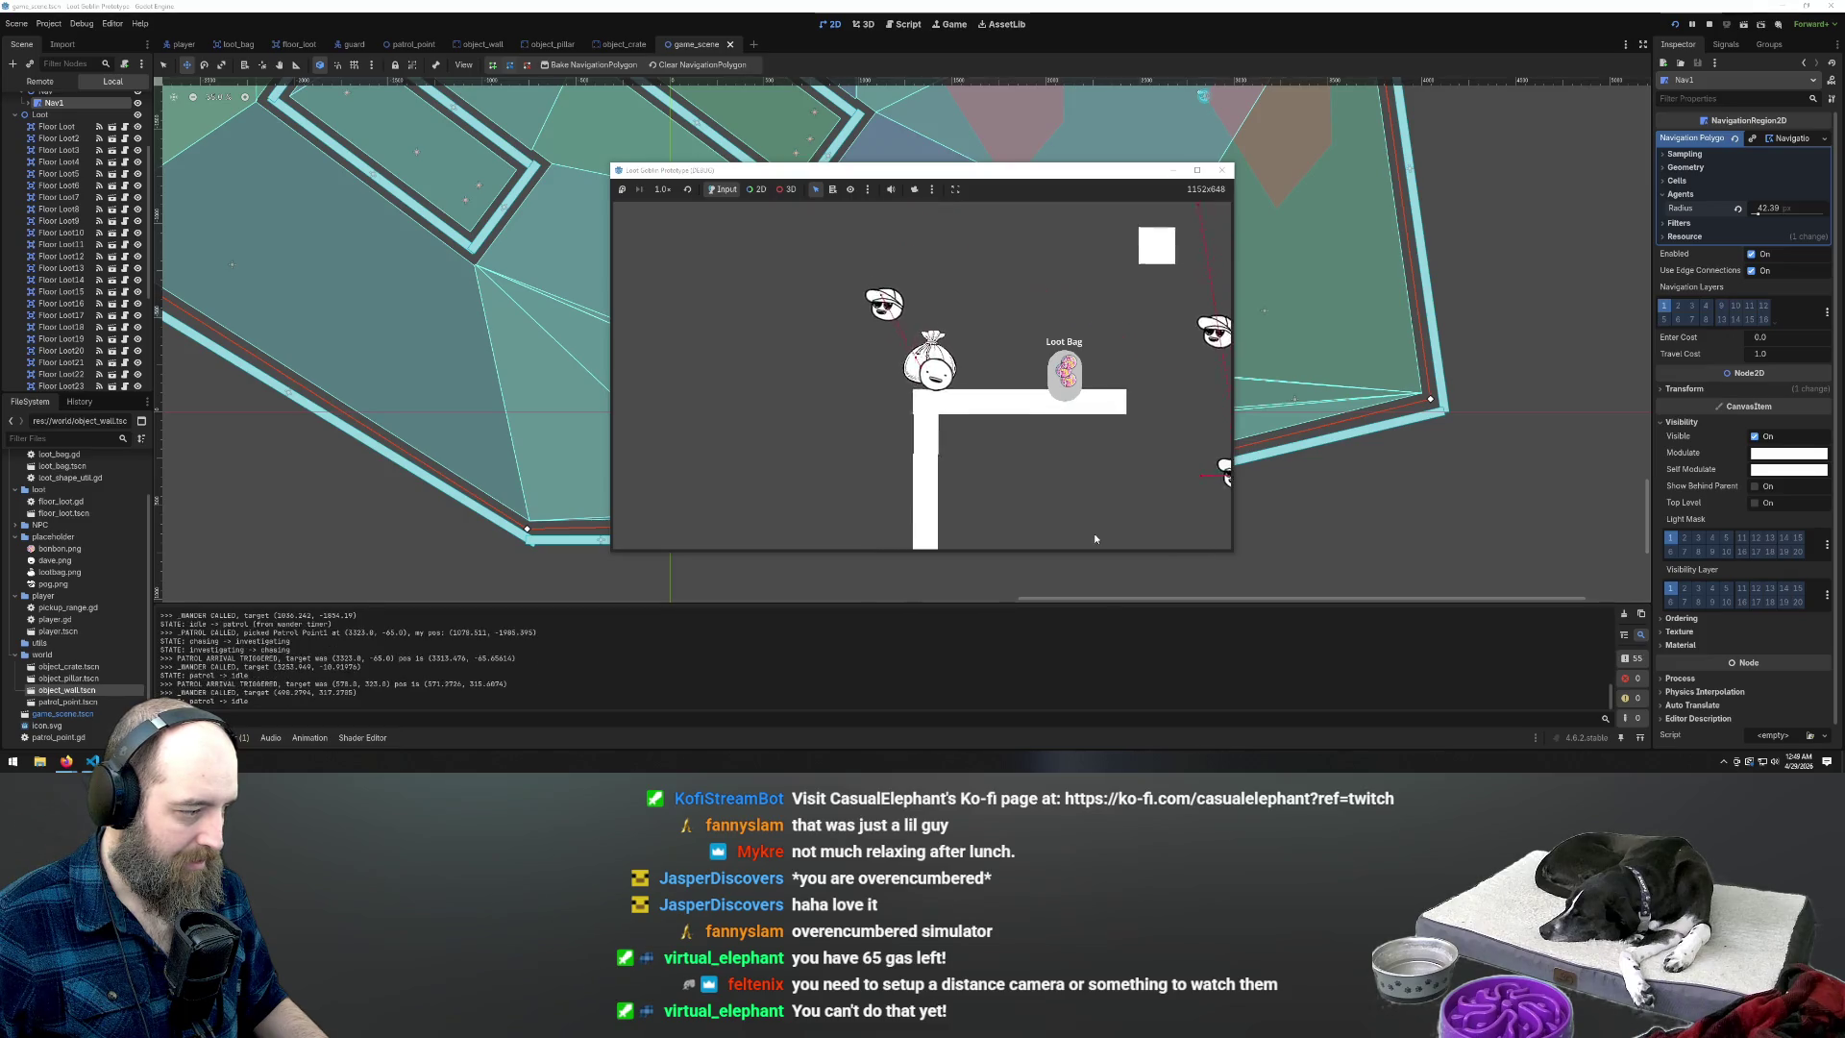
key("w")
key("d")
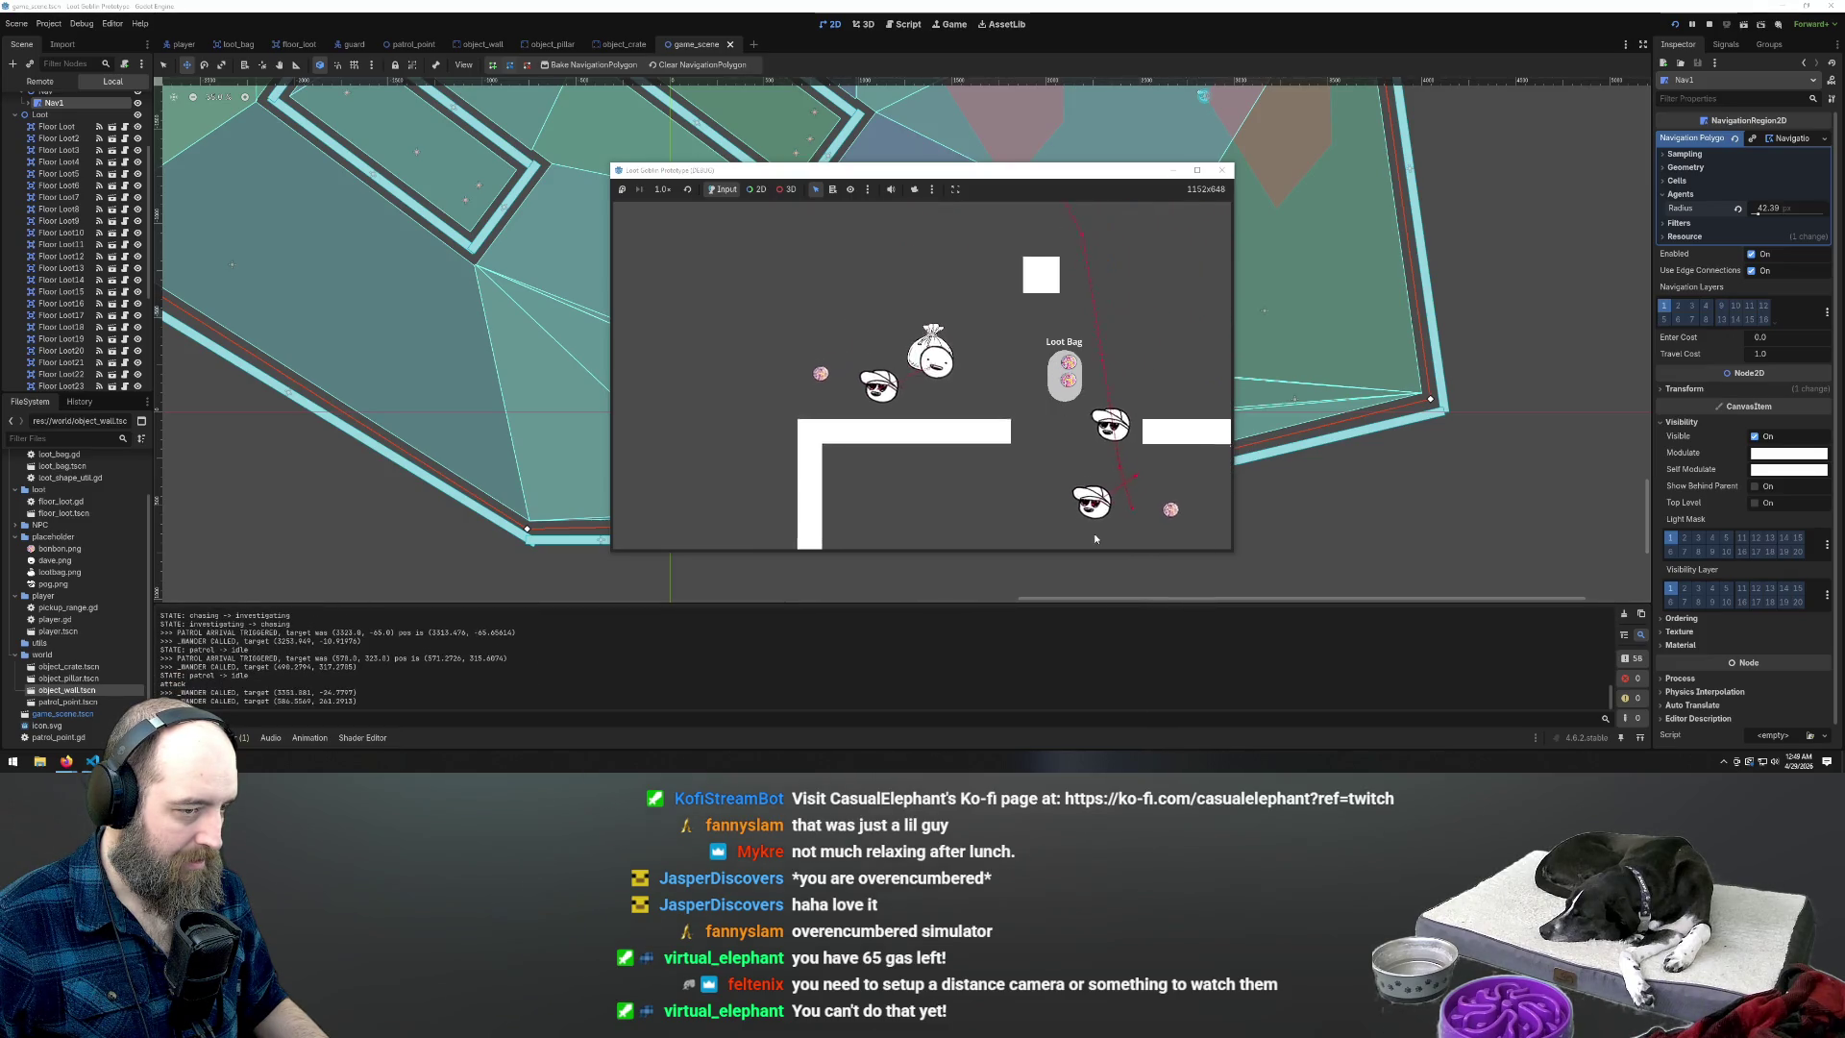
key("a")
key("s")
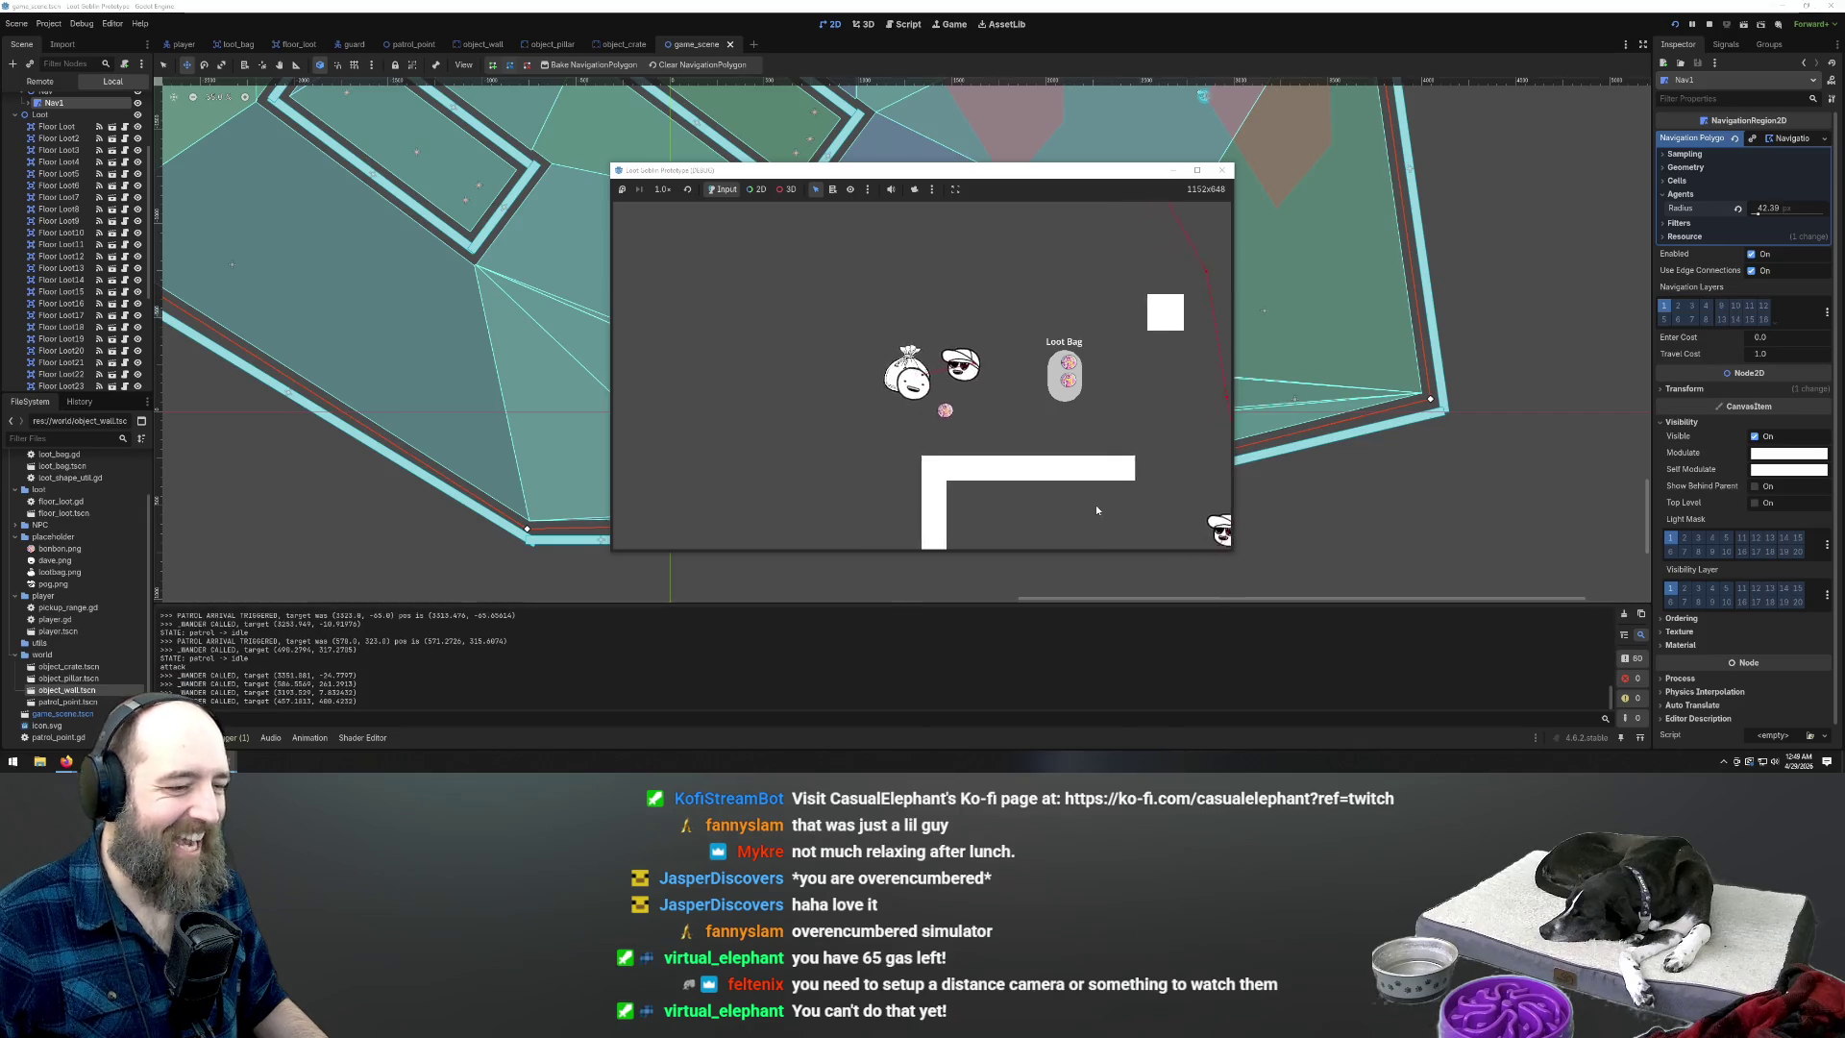
key("d")
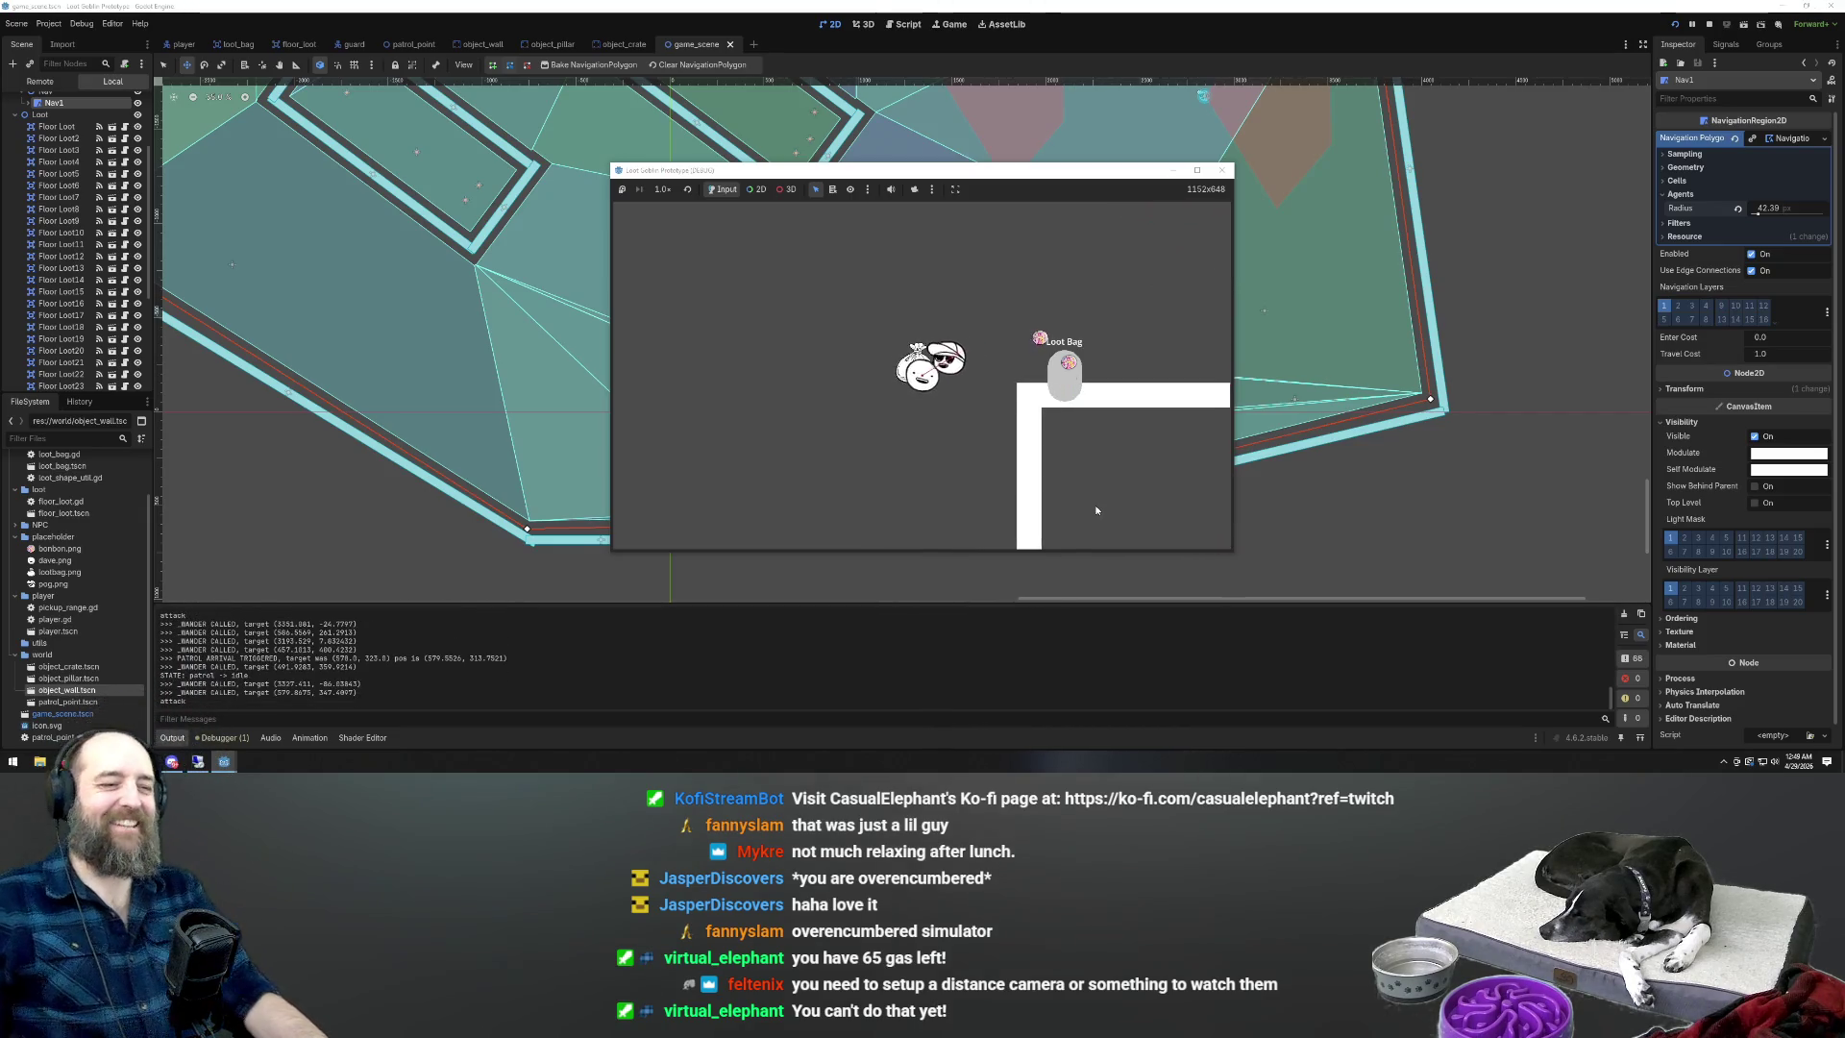
key("a")
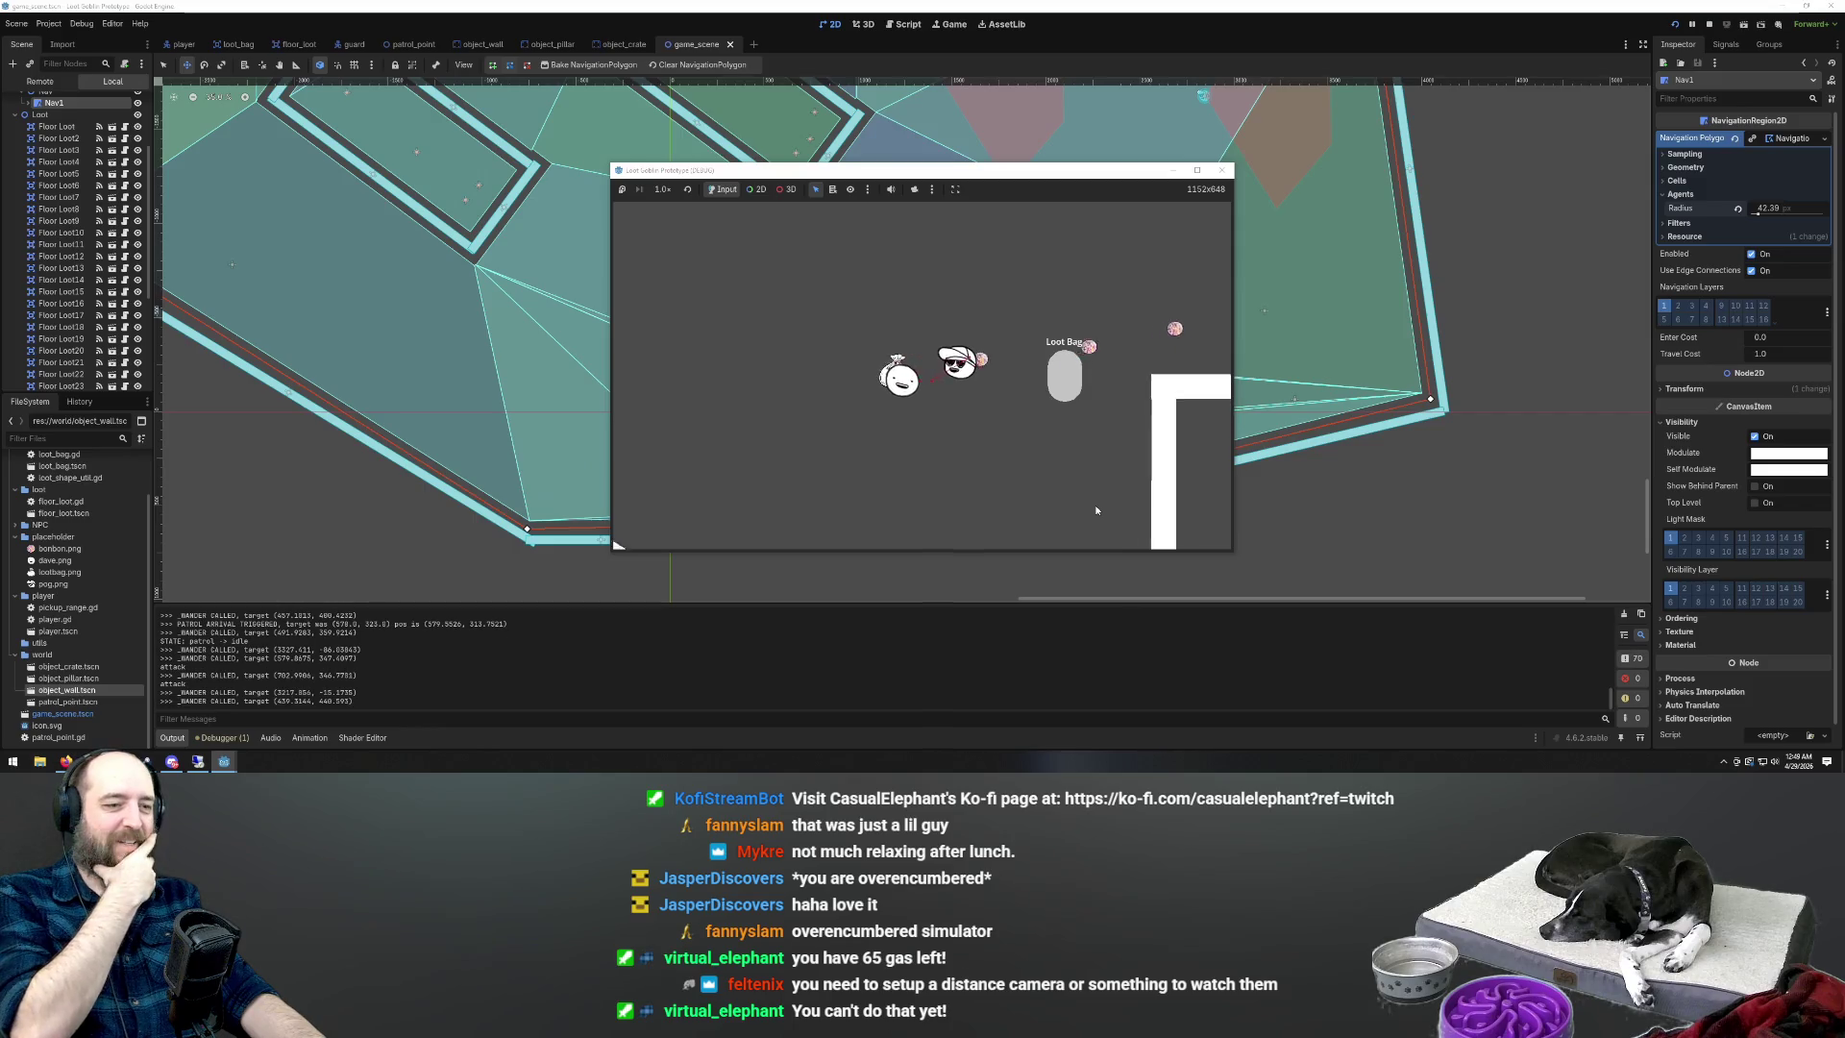
key("d")
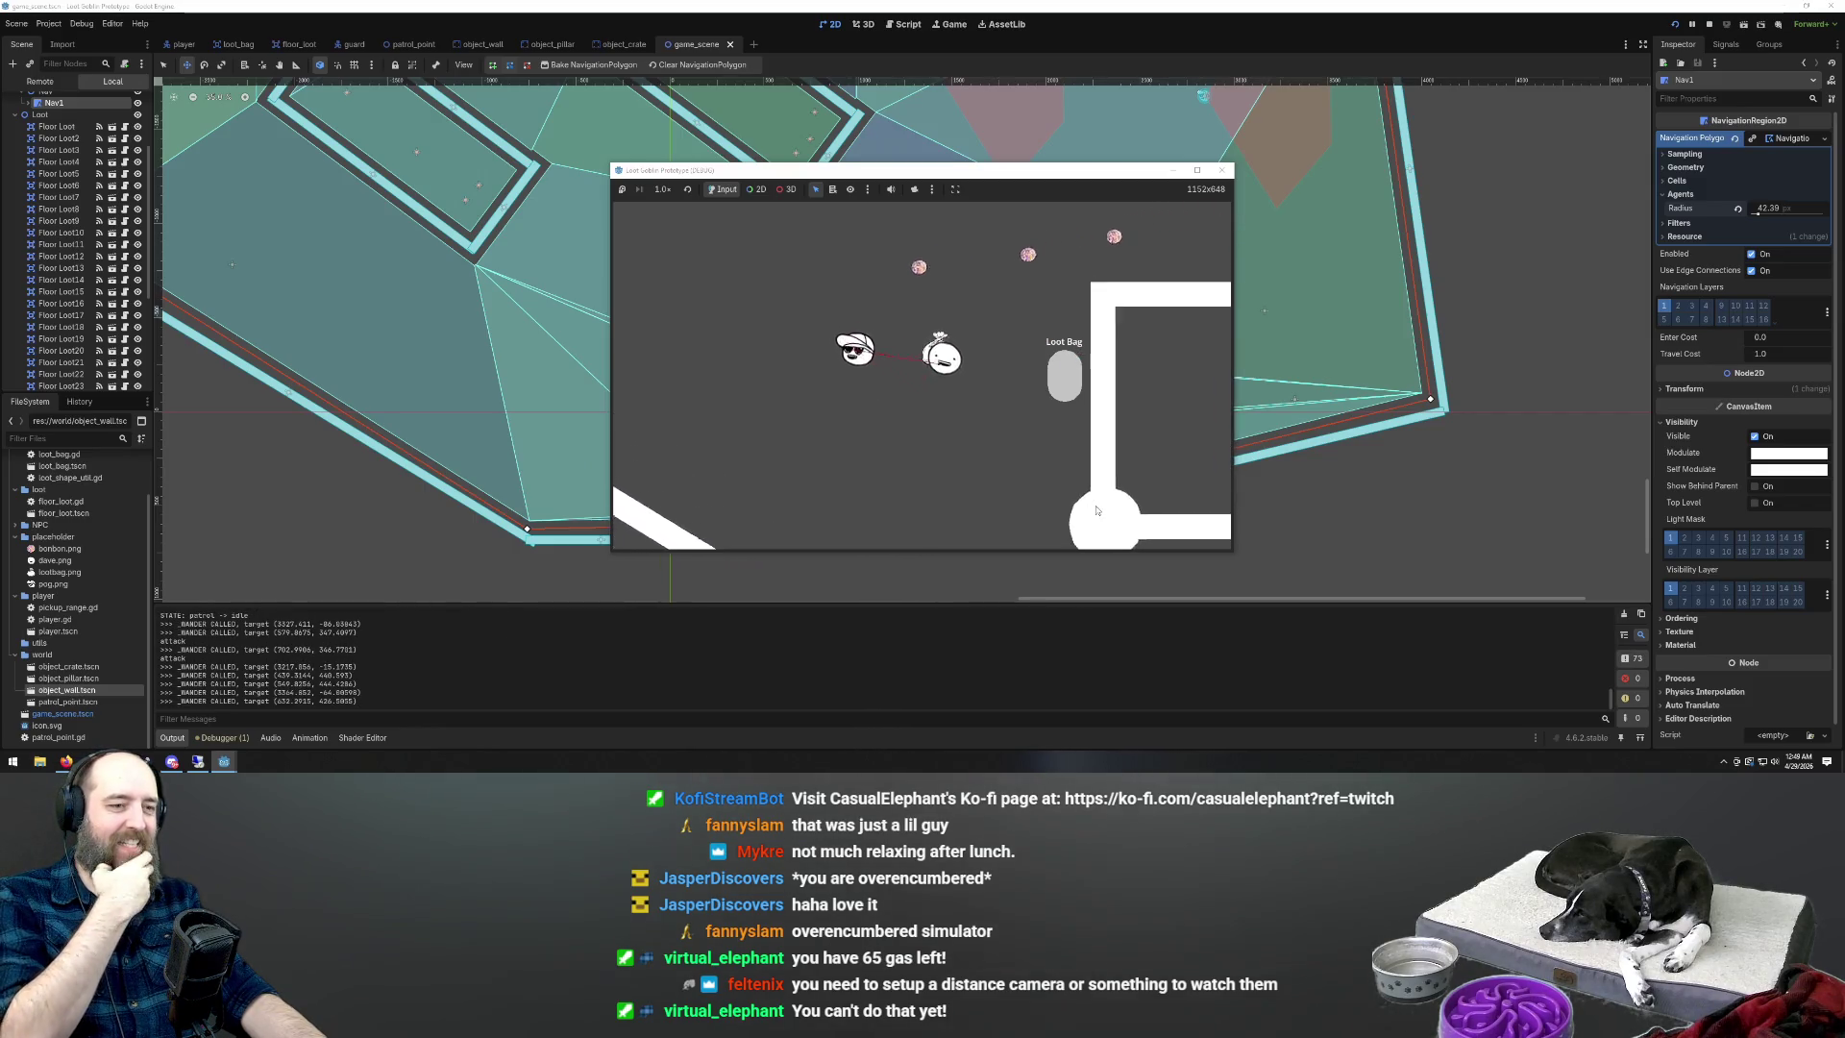
key("w")
key("s")
key("a")
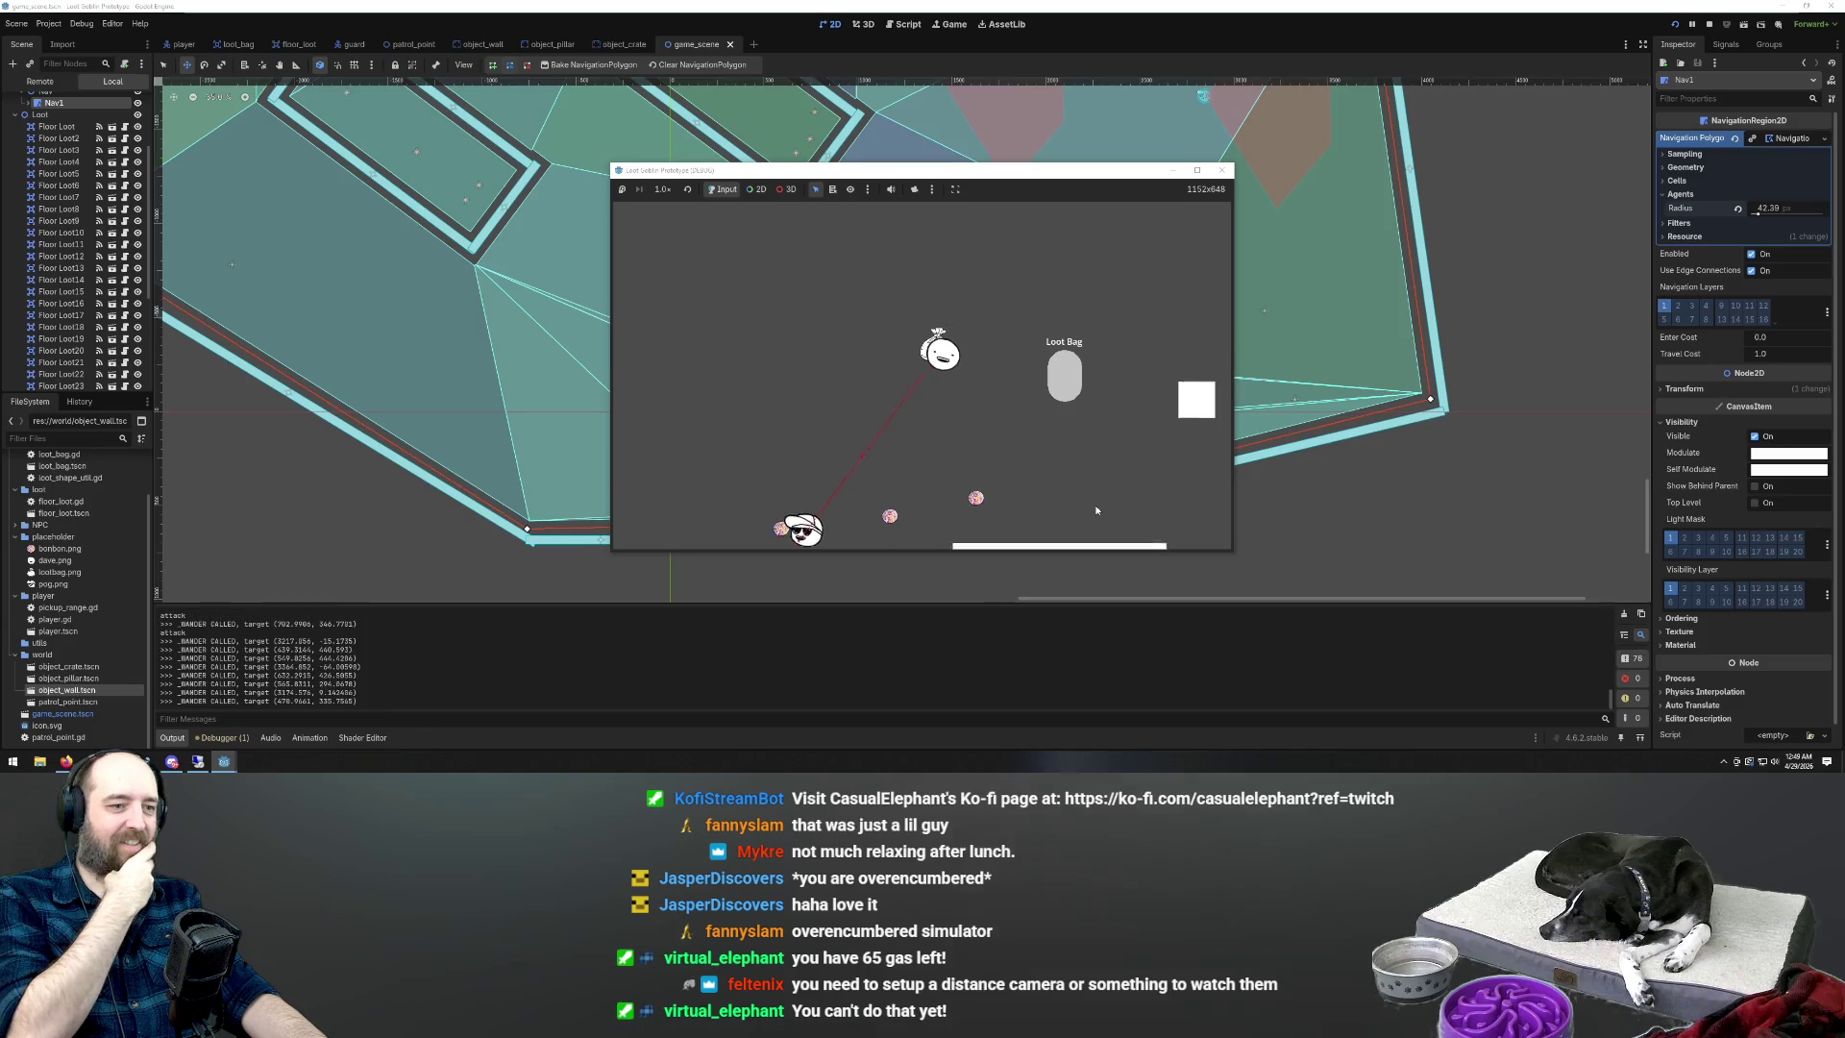
key("w")
key("d")
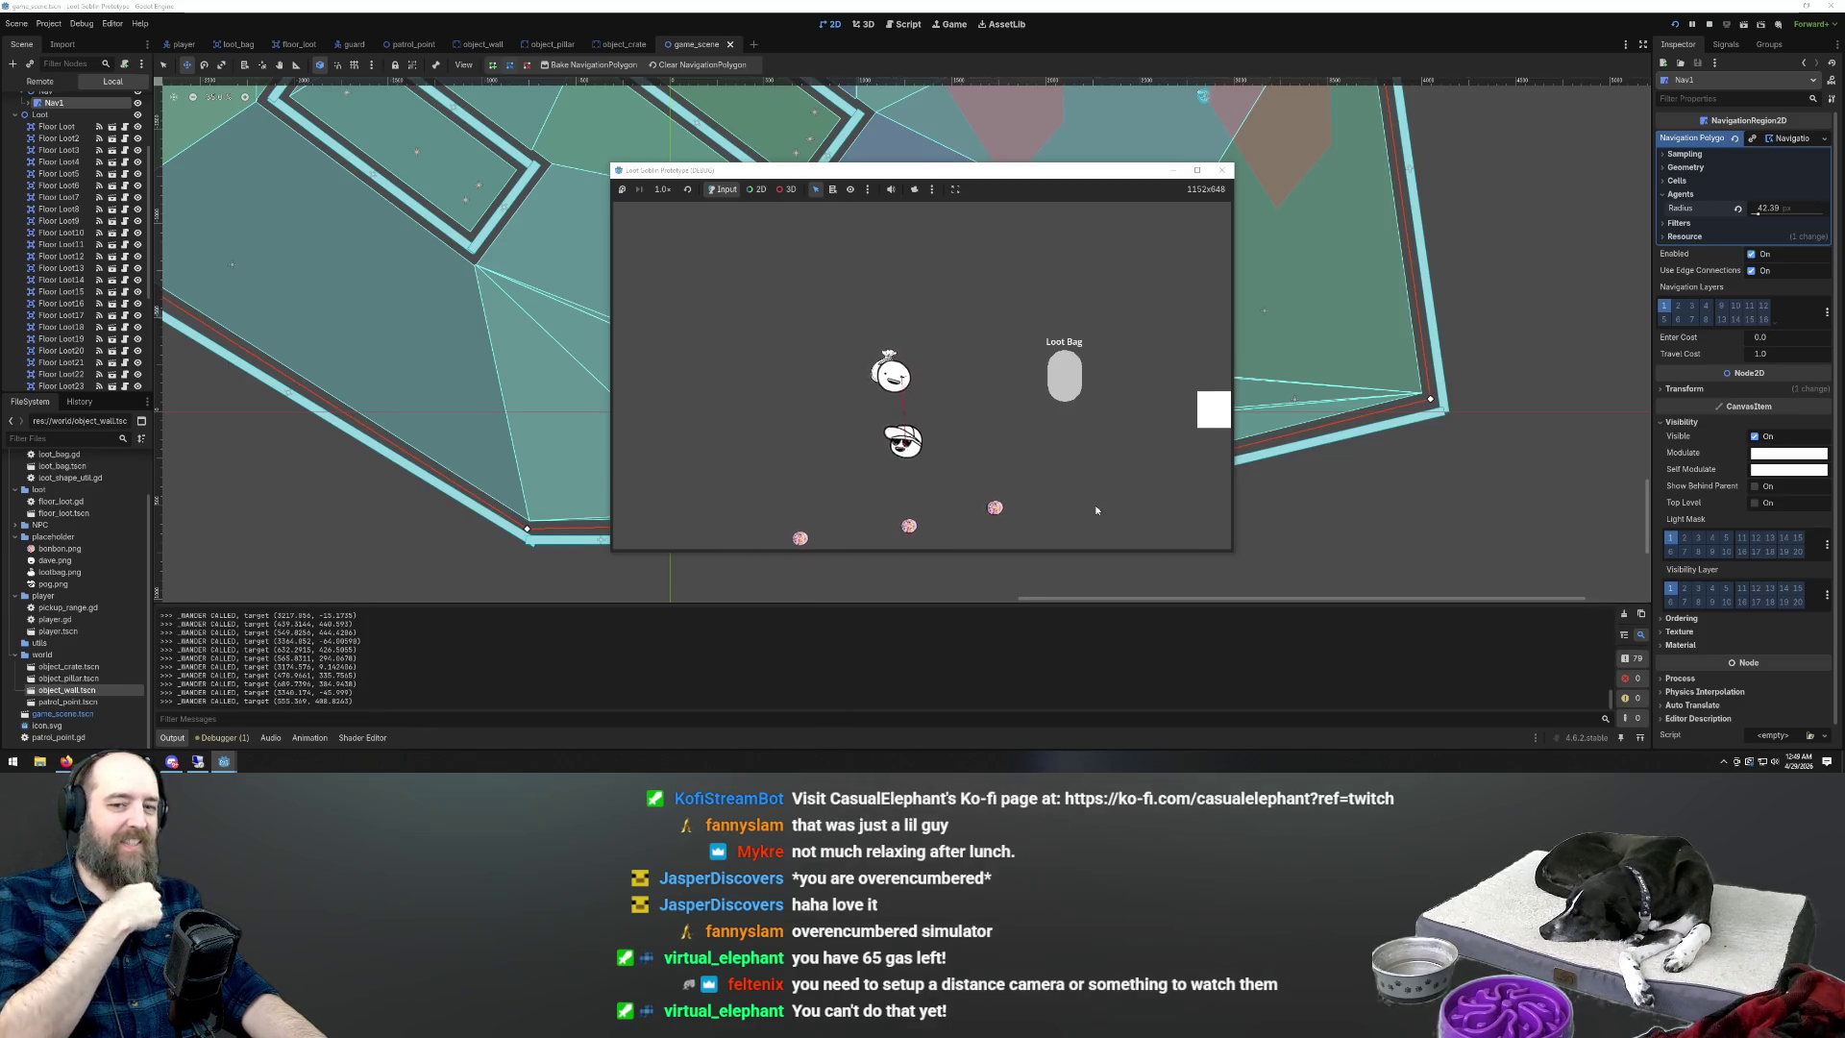
key("s")
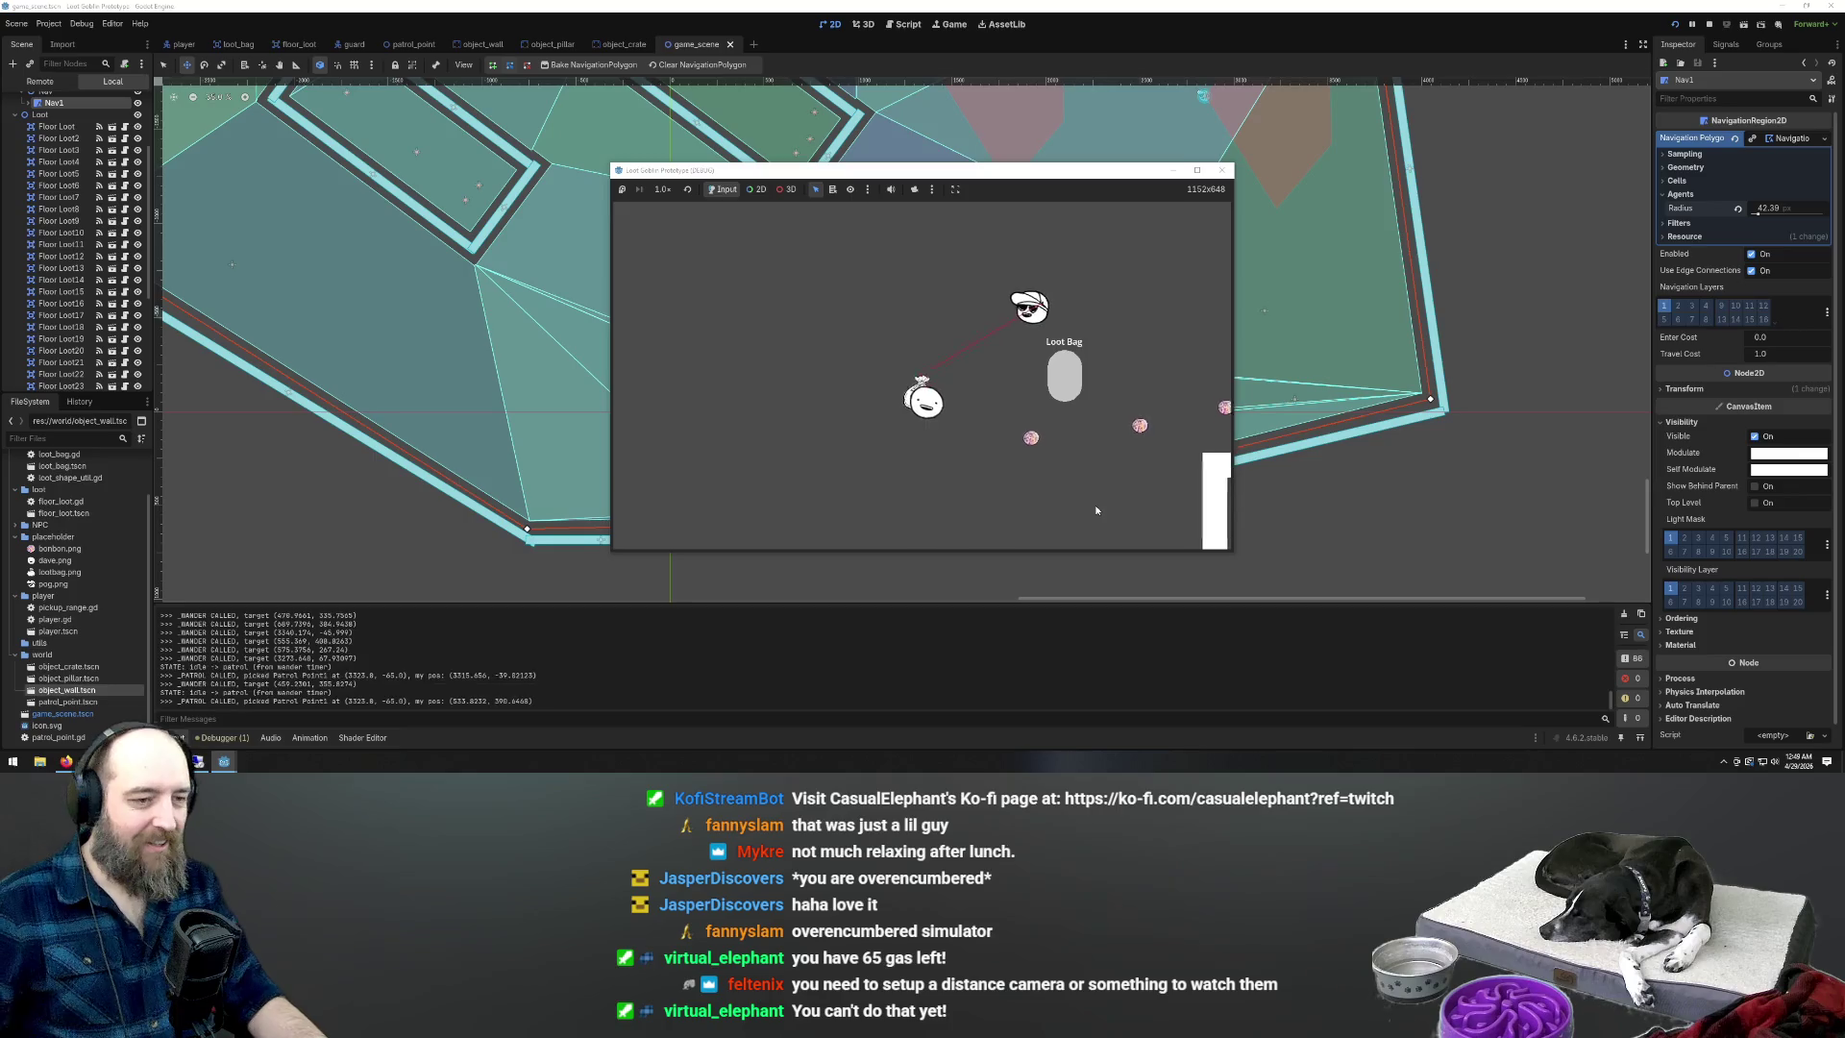
key("a")
key("w")
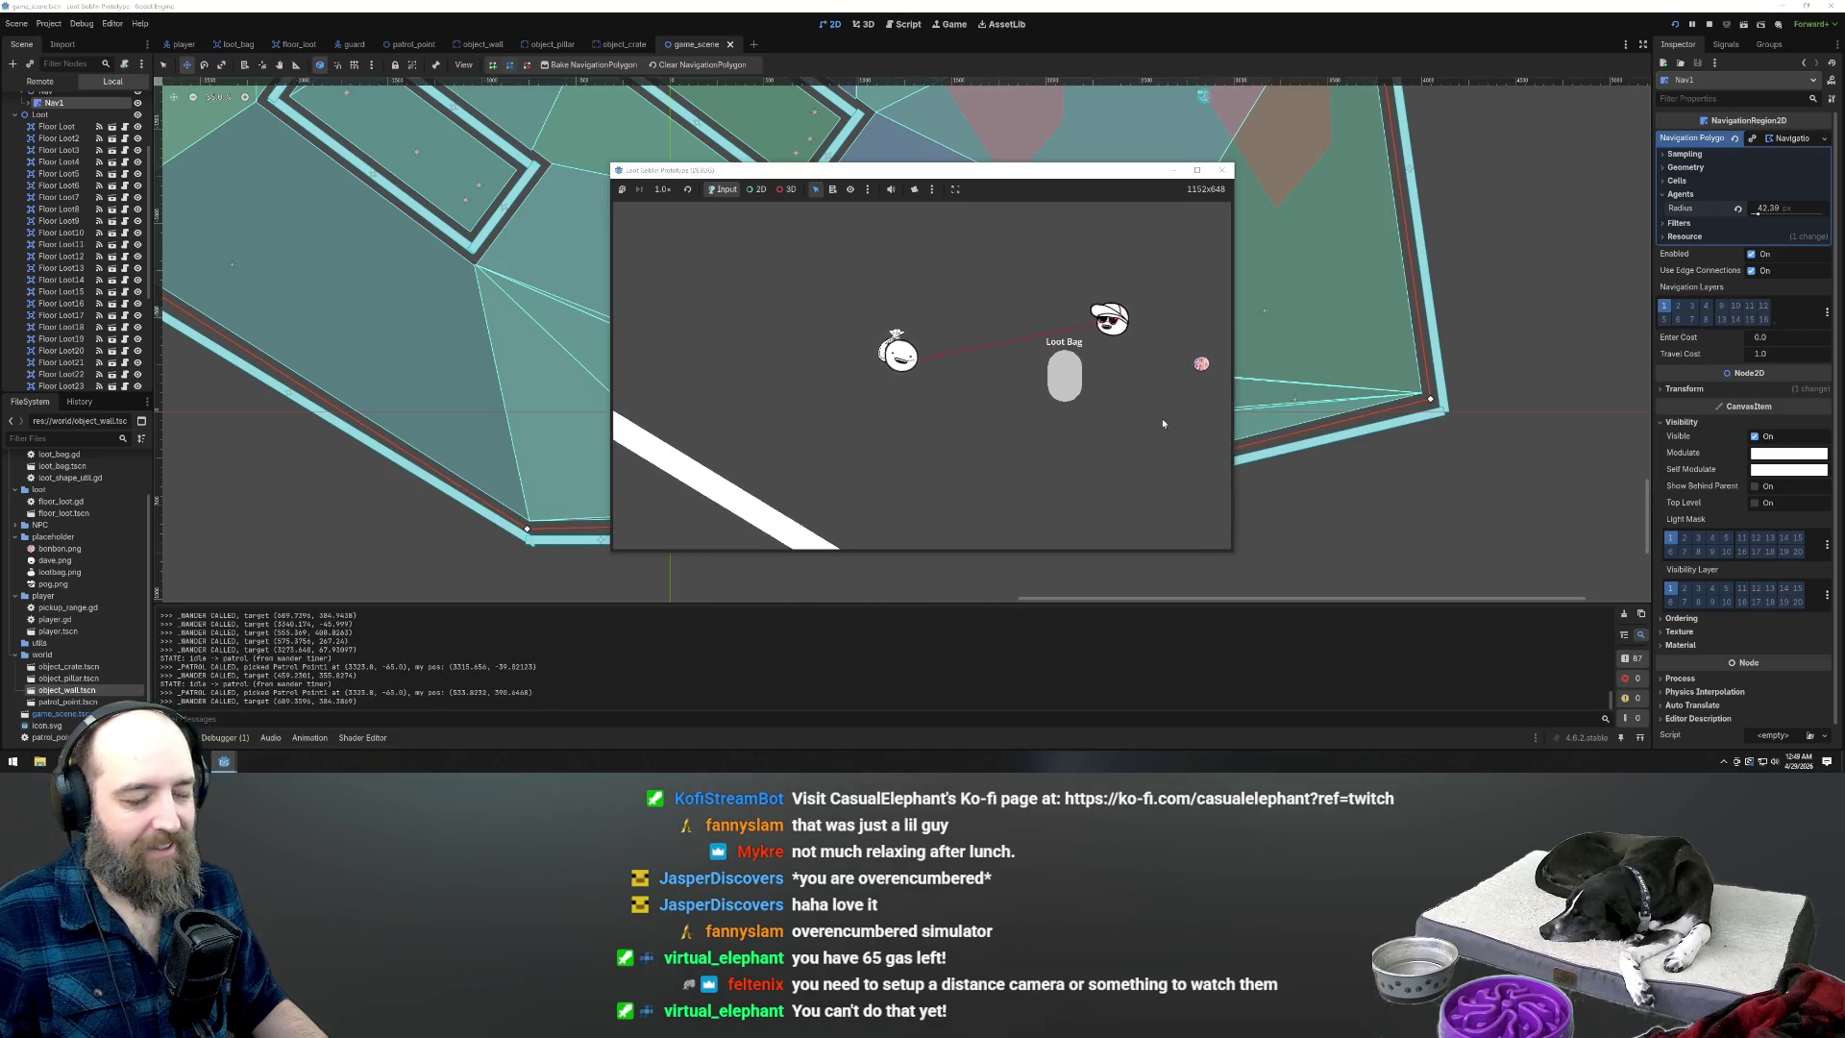
key("s")
key("d")
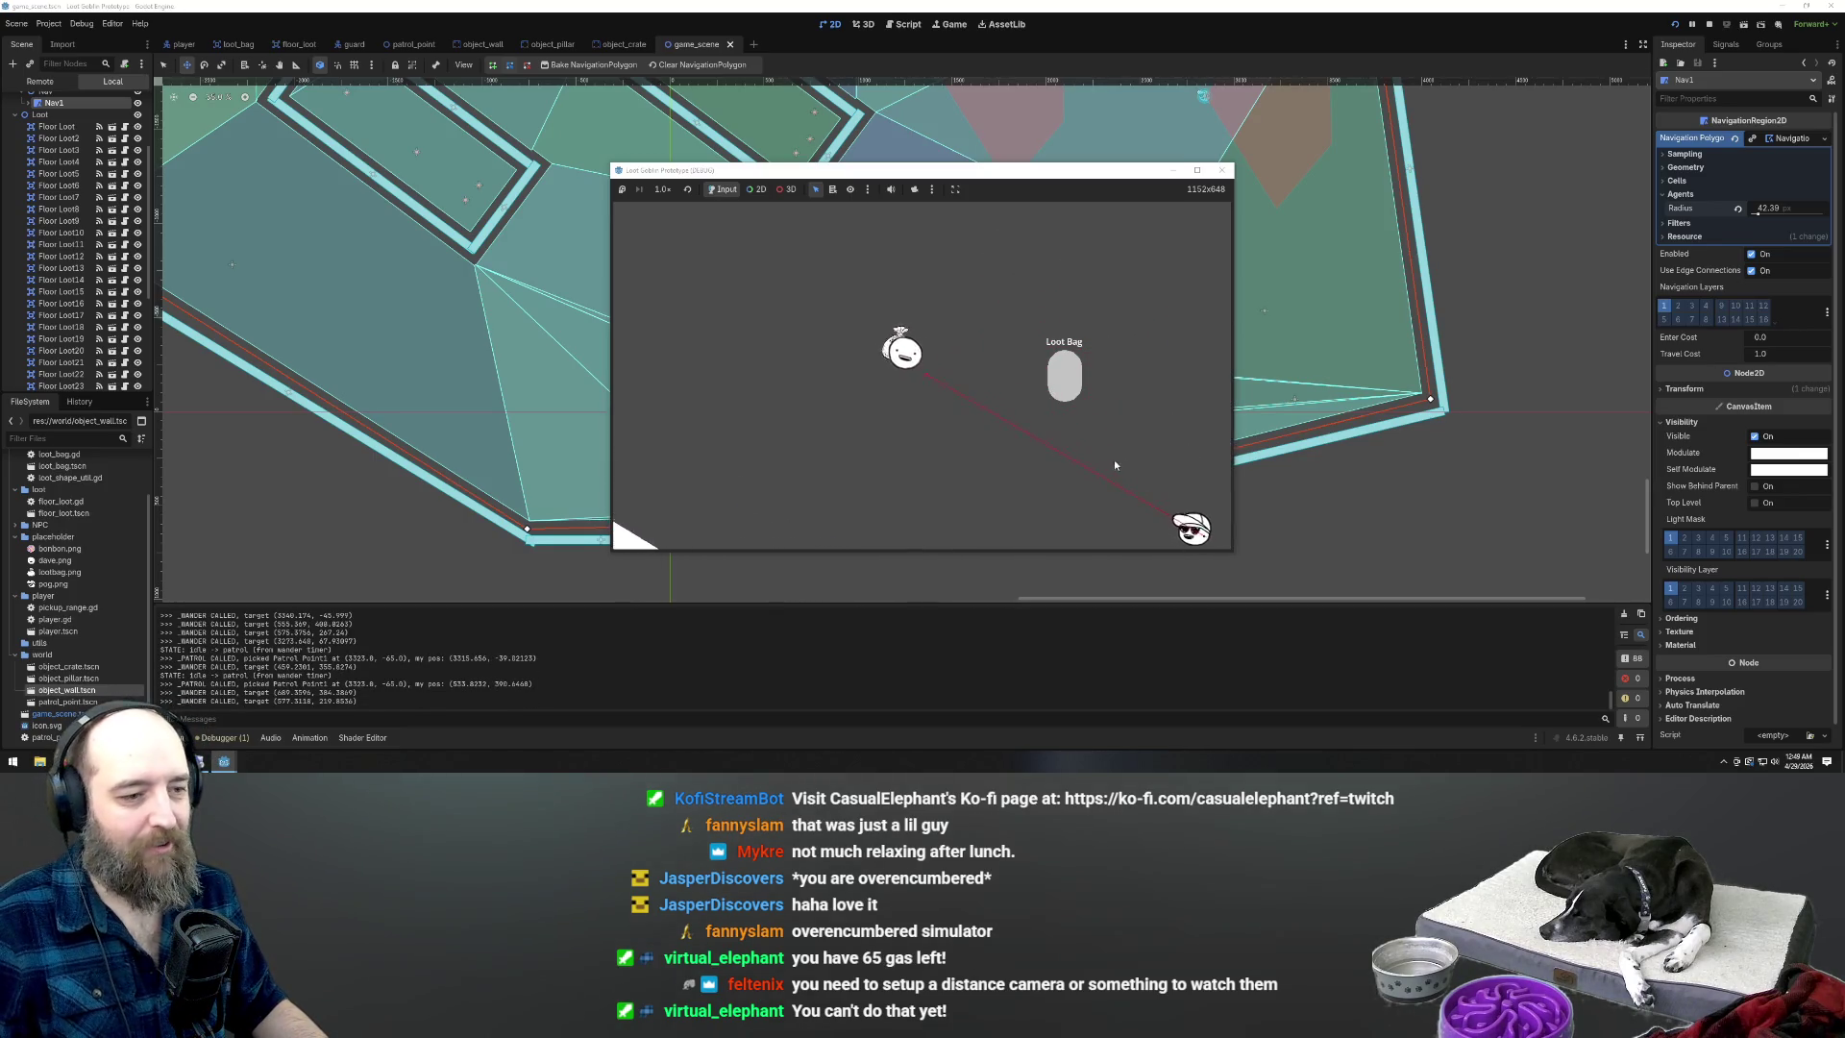
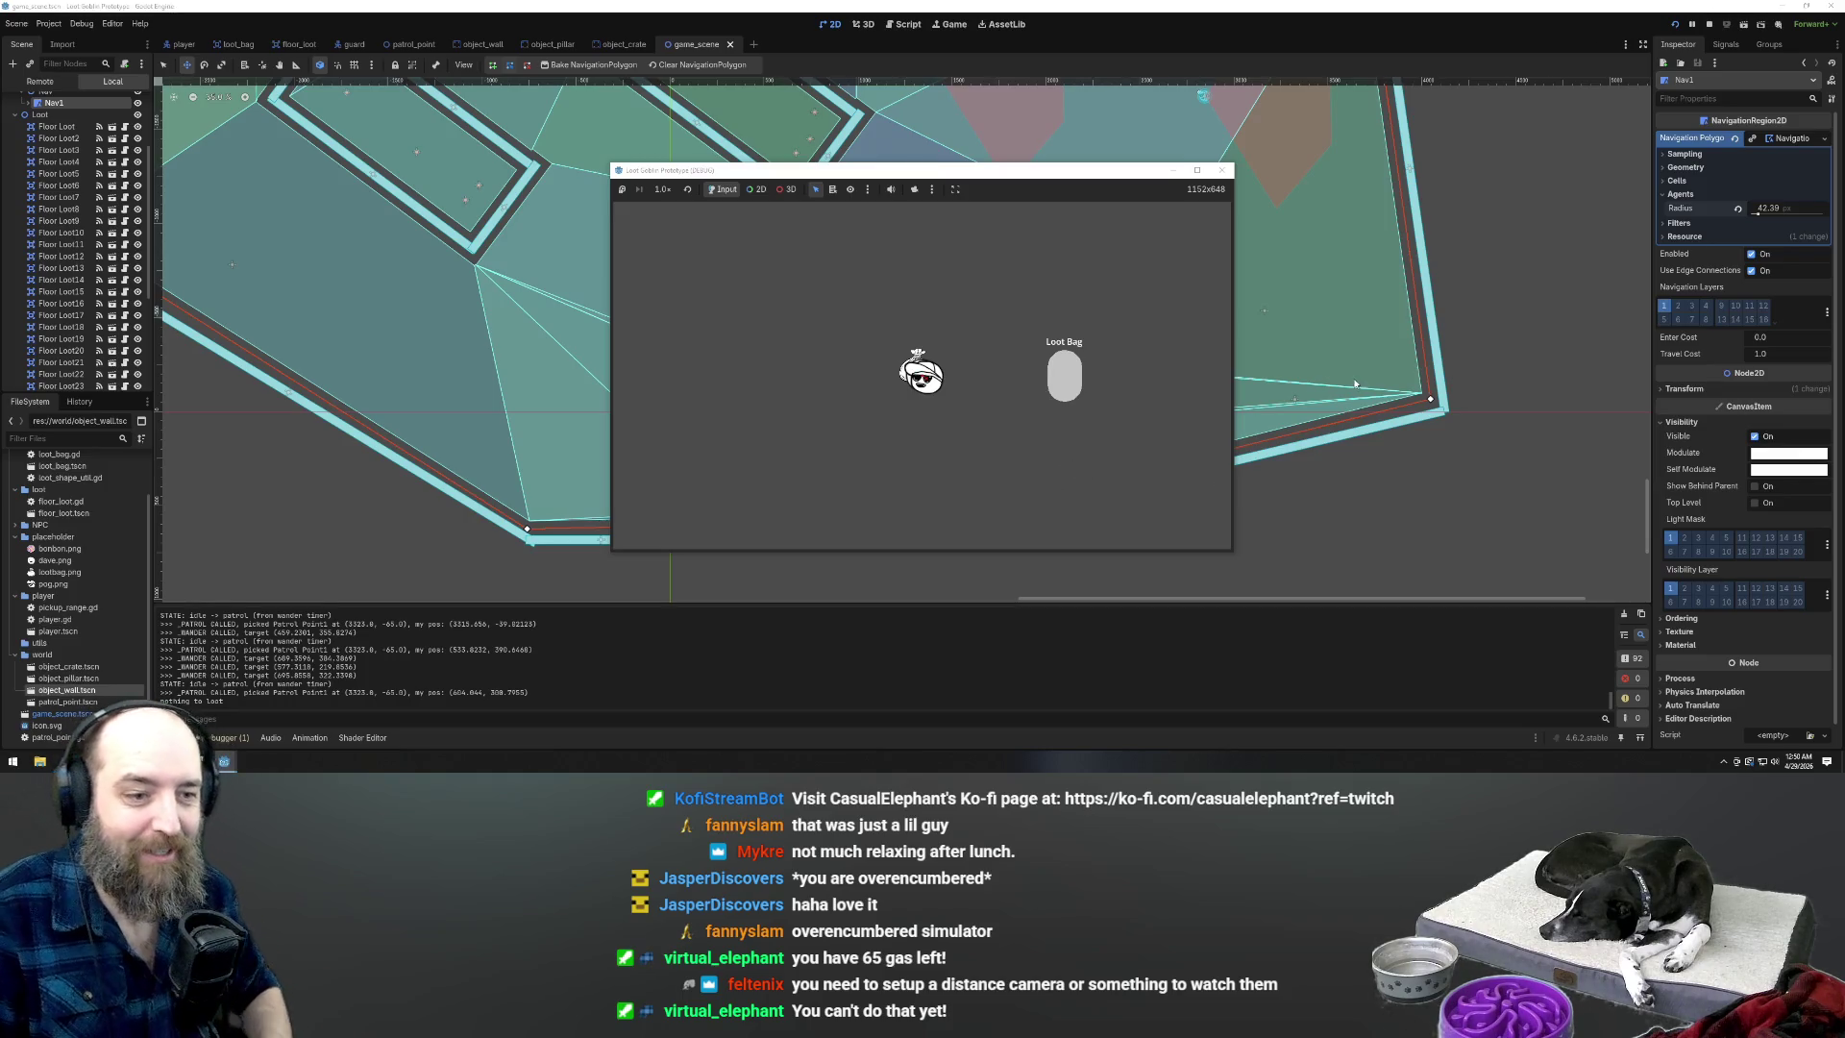
Zoom around the level viewport, then run the game with F5 to watch the guard
scroll(1480, 363, "down", 5)
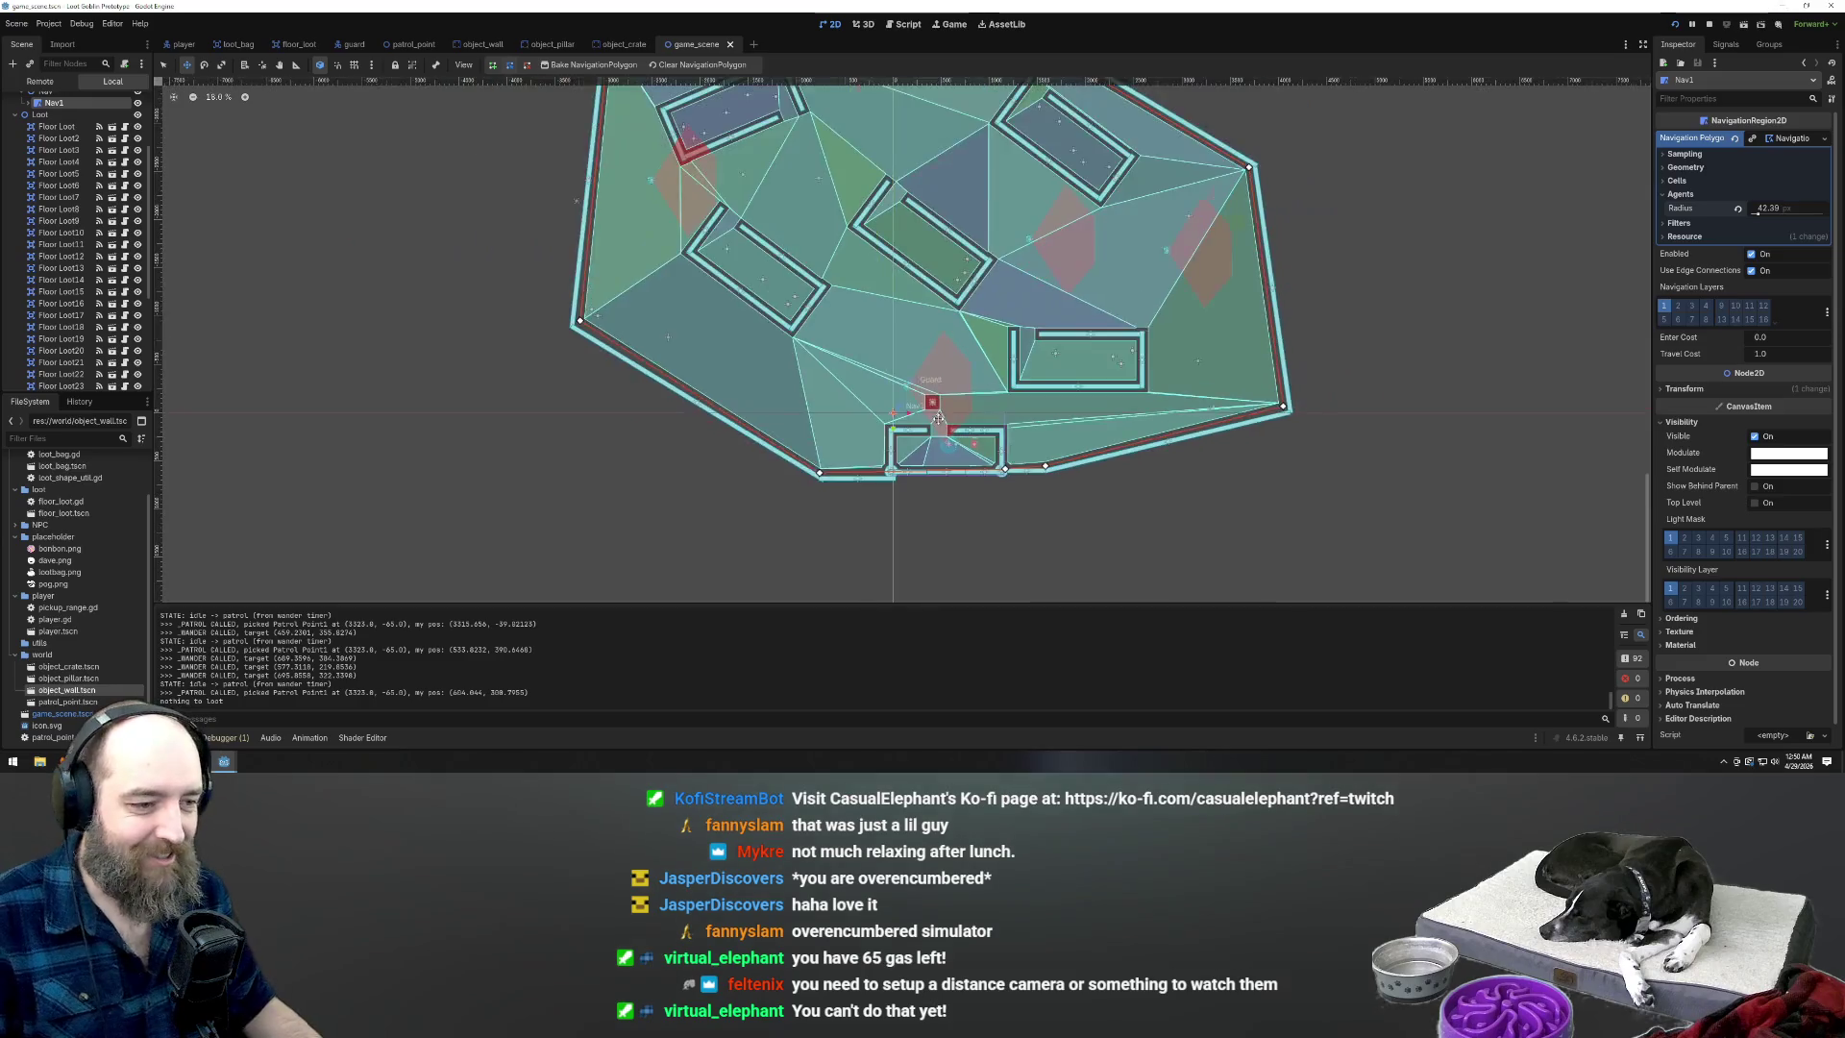
scroll(938, 420, "up", 5)
scroll(986, 463, "up", 4)
scroll(989, 346, "down", 3)
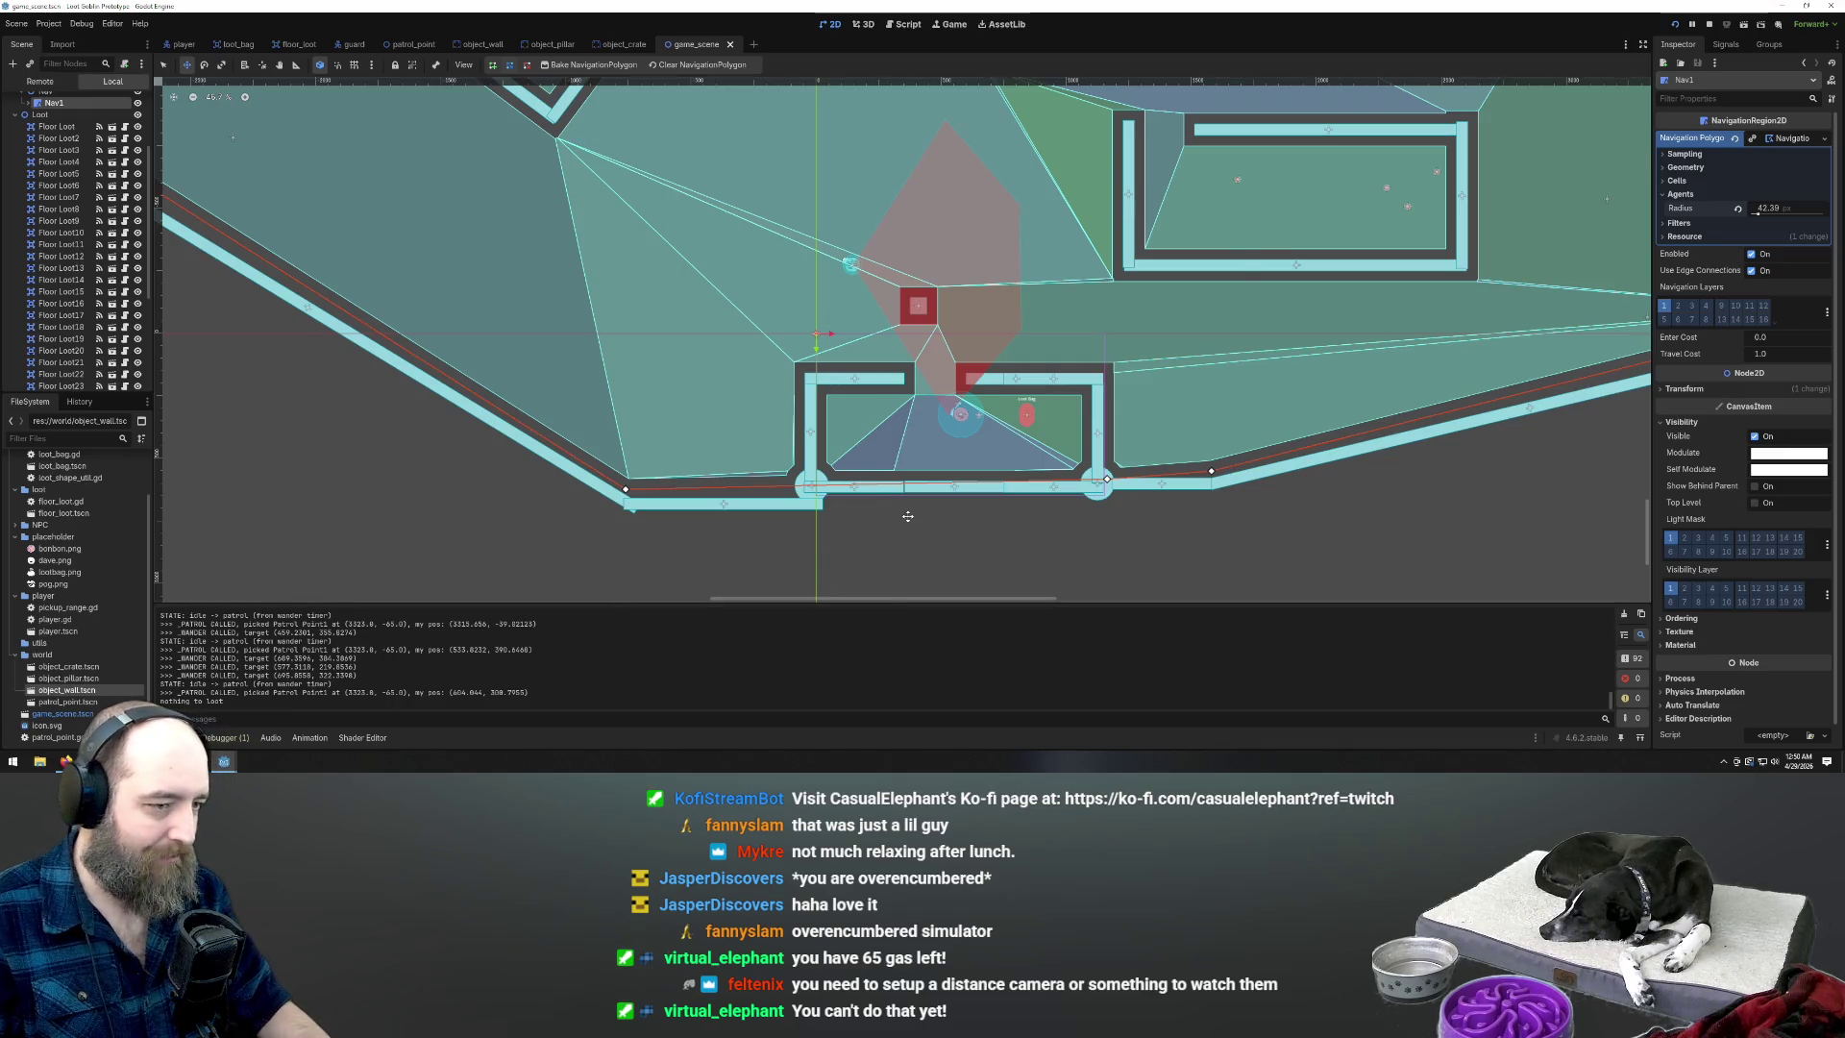
key("F5")
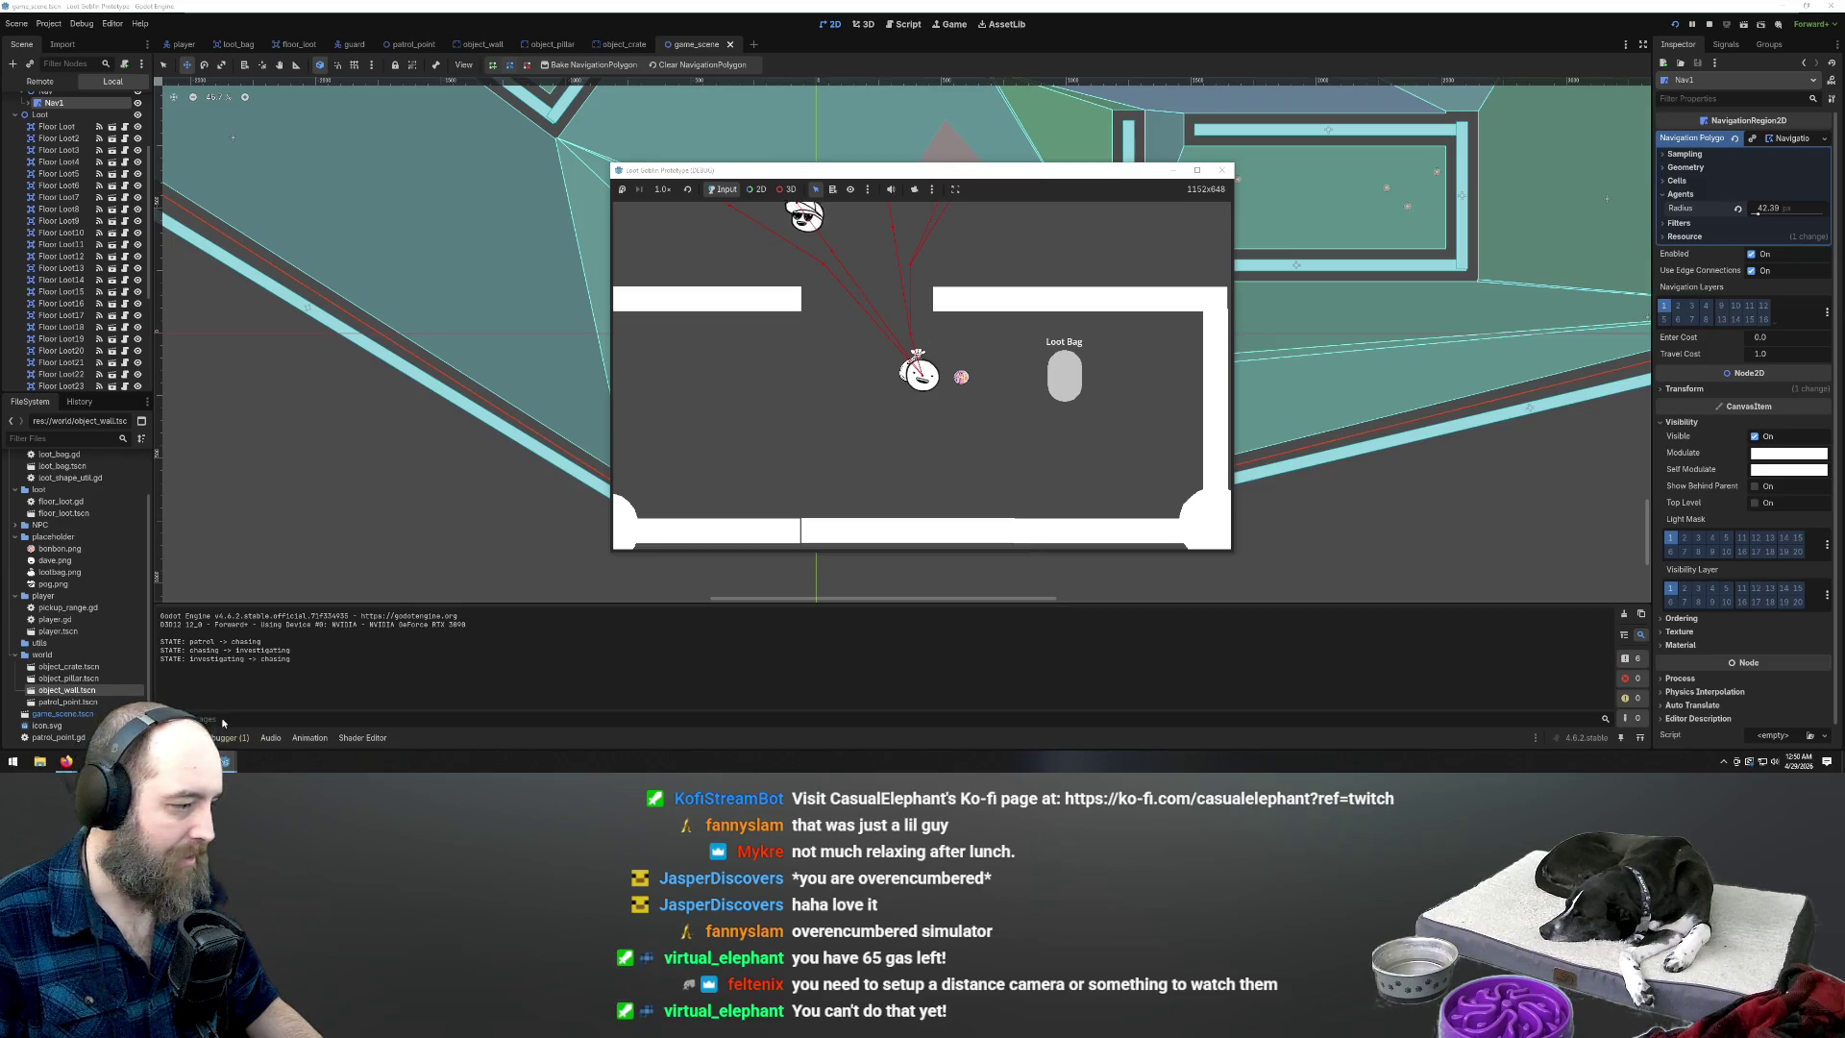
Bring the Godot editor back in front from the taskbar
mouse_move(75, 763)
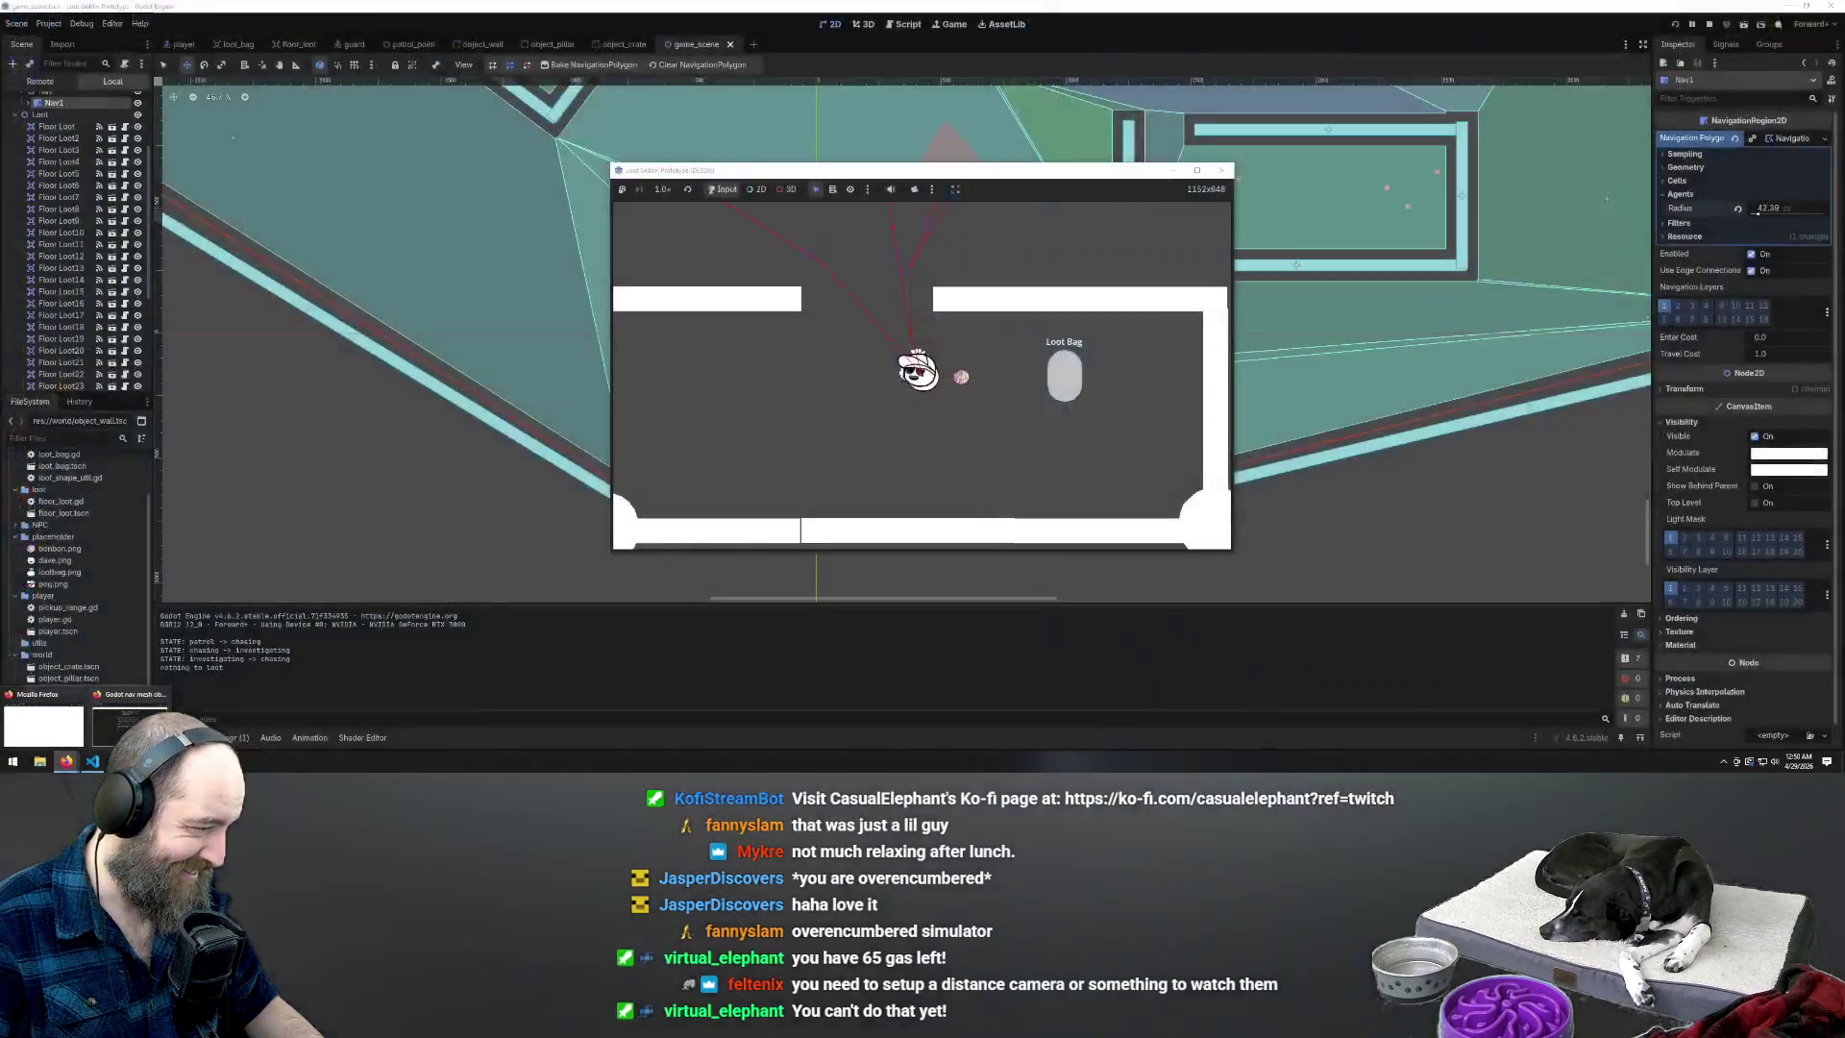
mouse_move(173, 760)
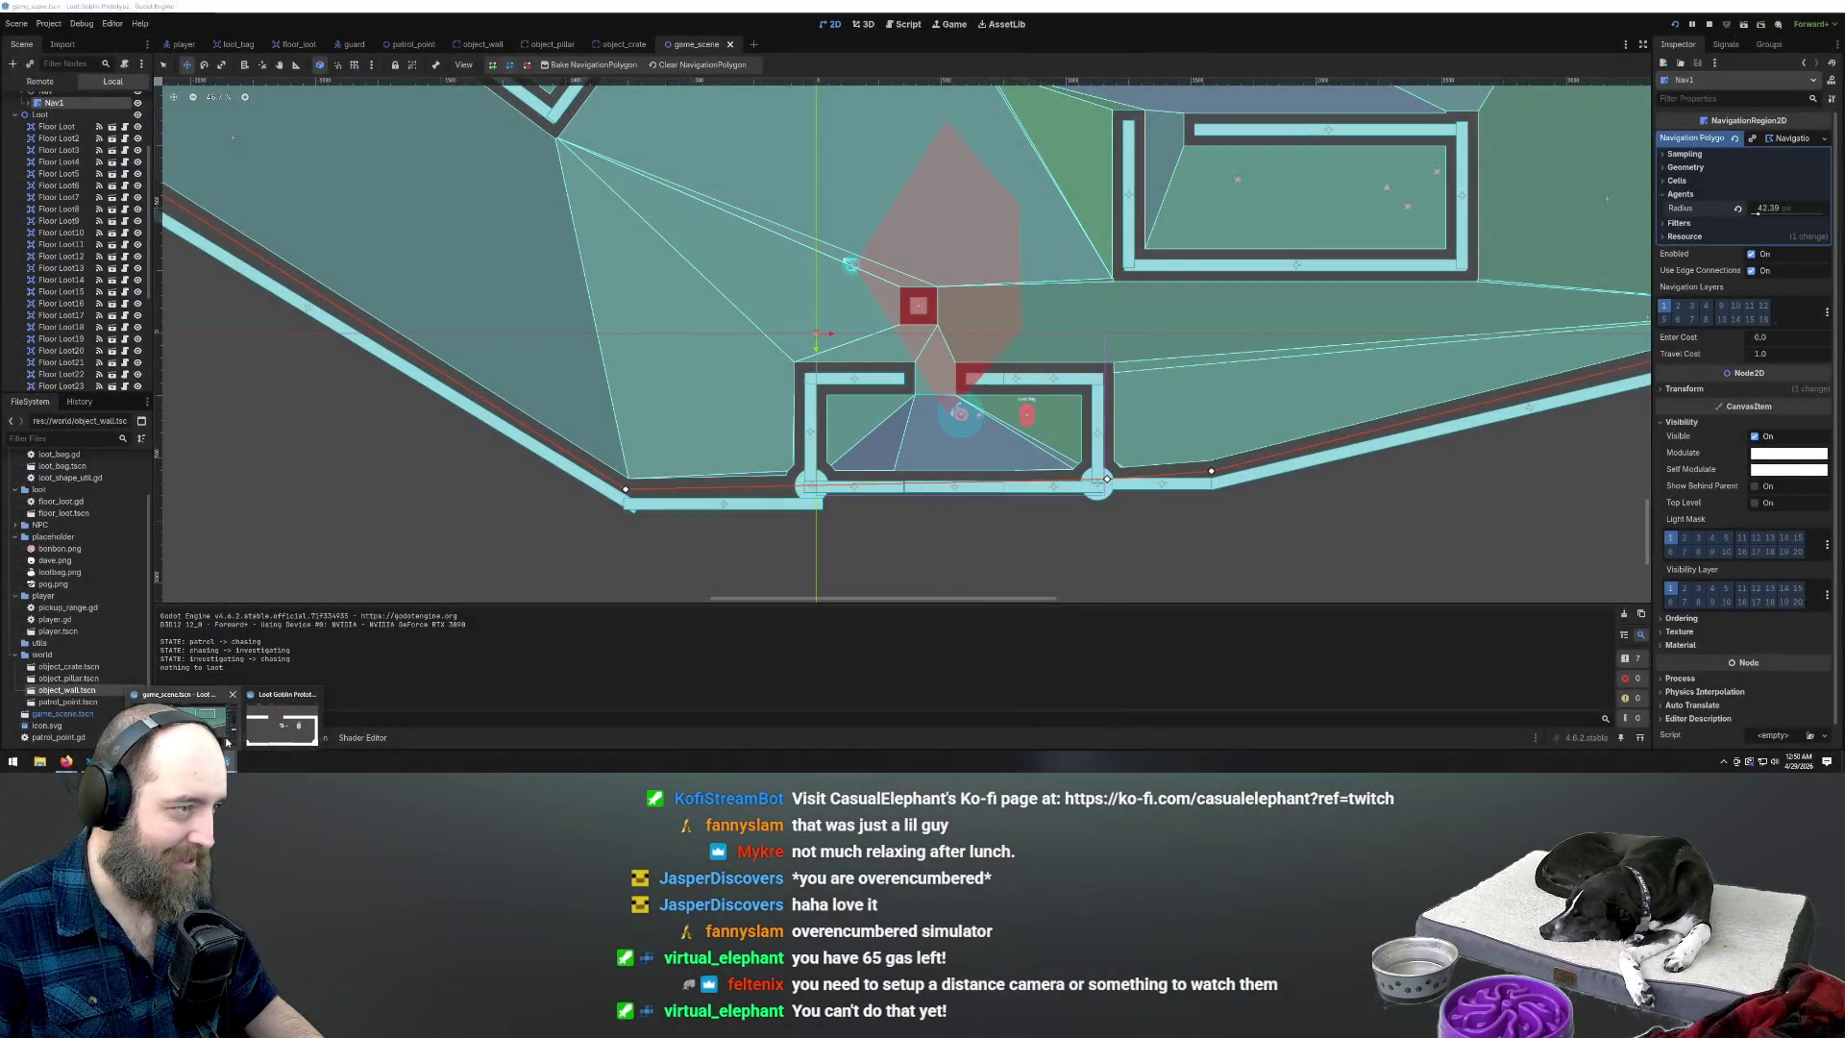
left_click(228, 740)
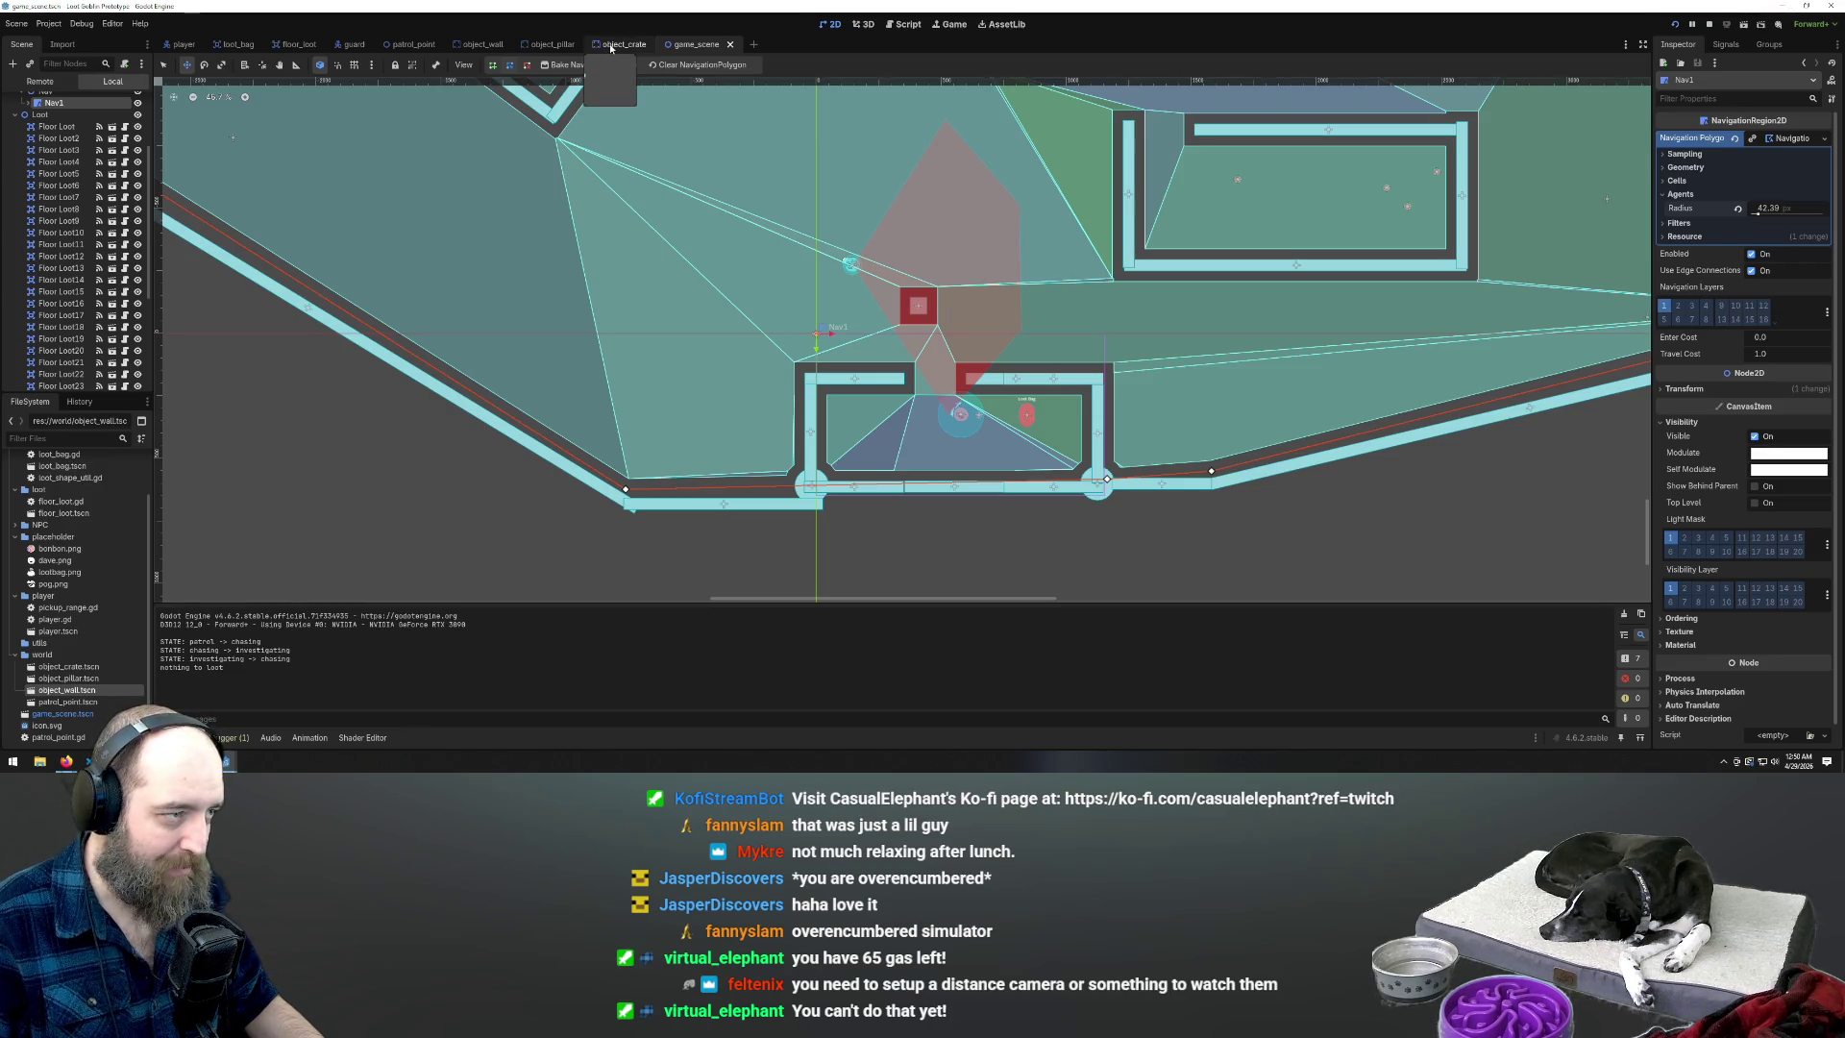
Zoom the 2D viewport onto the loot bag room, then switch to the guard.gd script
scroll(1013, 508, "down", 5)
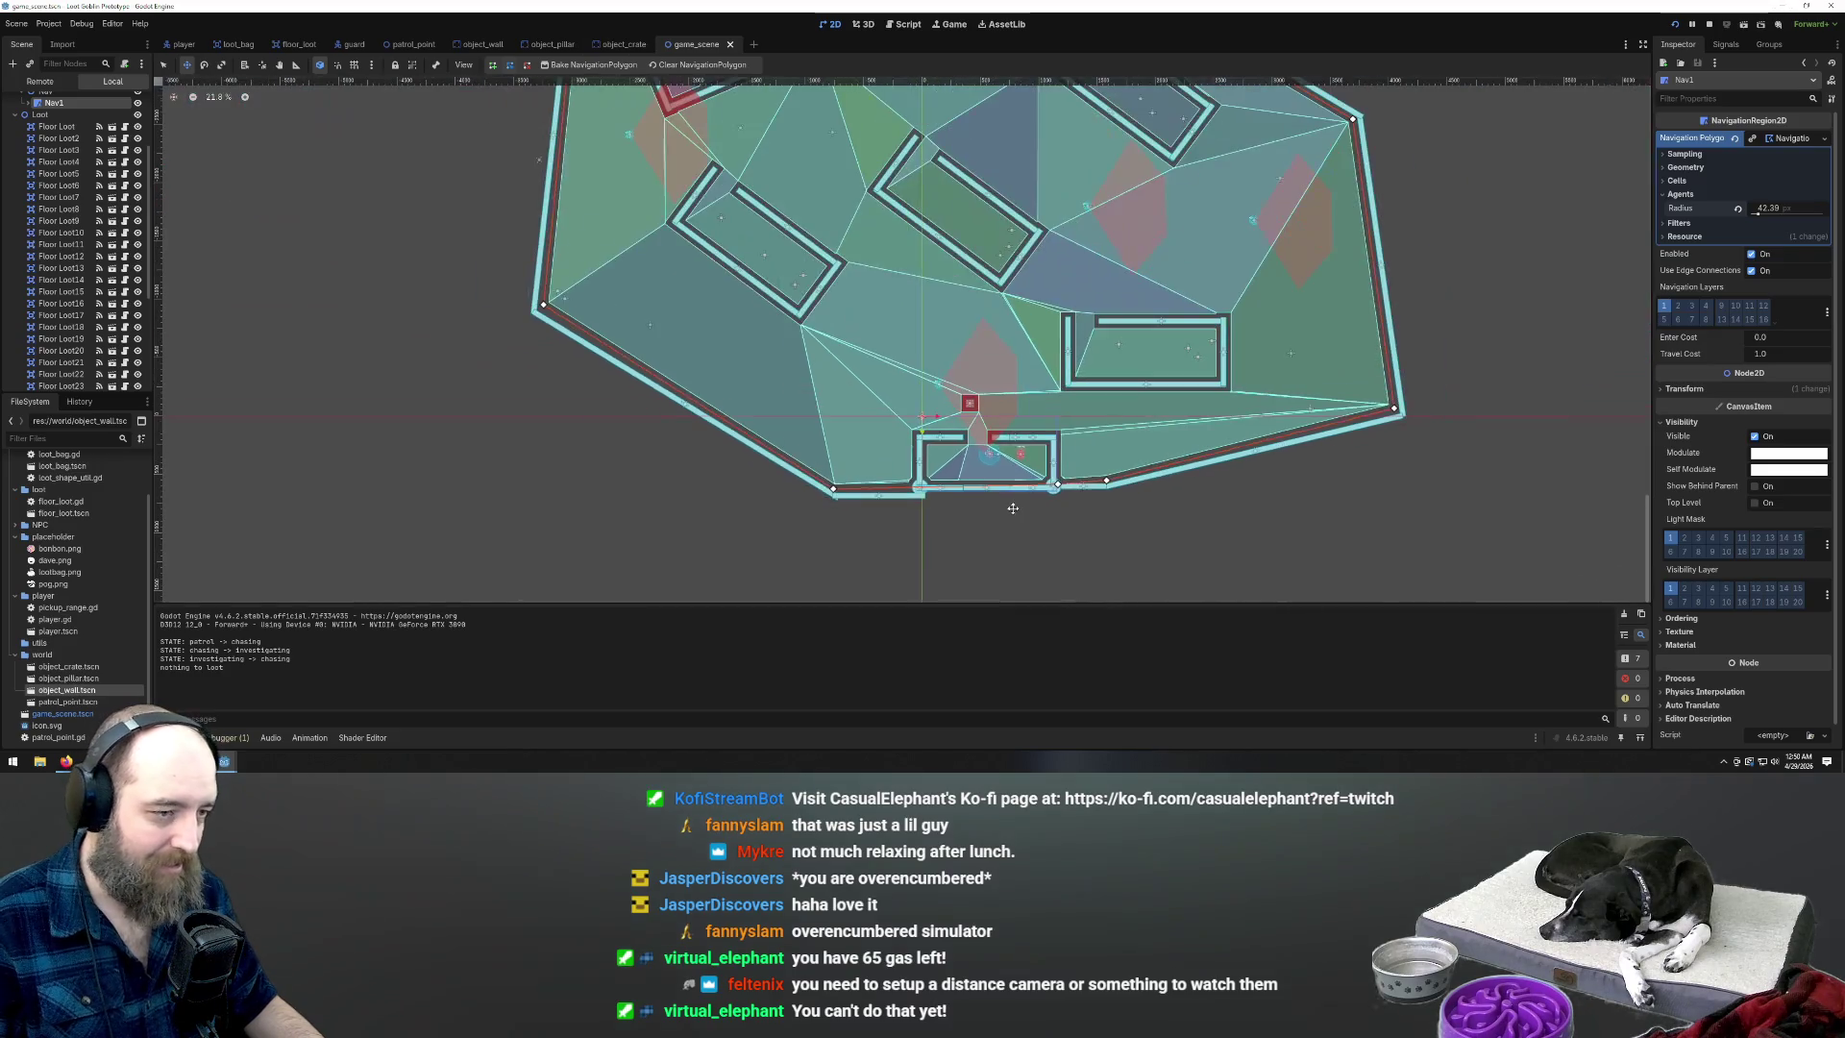
scroll(1012, 509, "down", 4)
scroll(1026, 365, "up", 2)
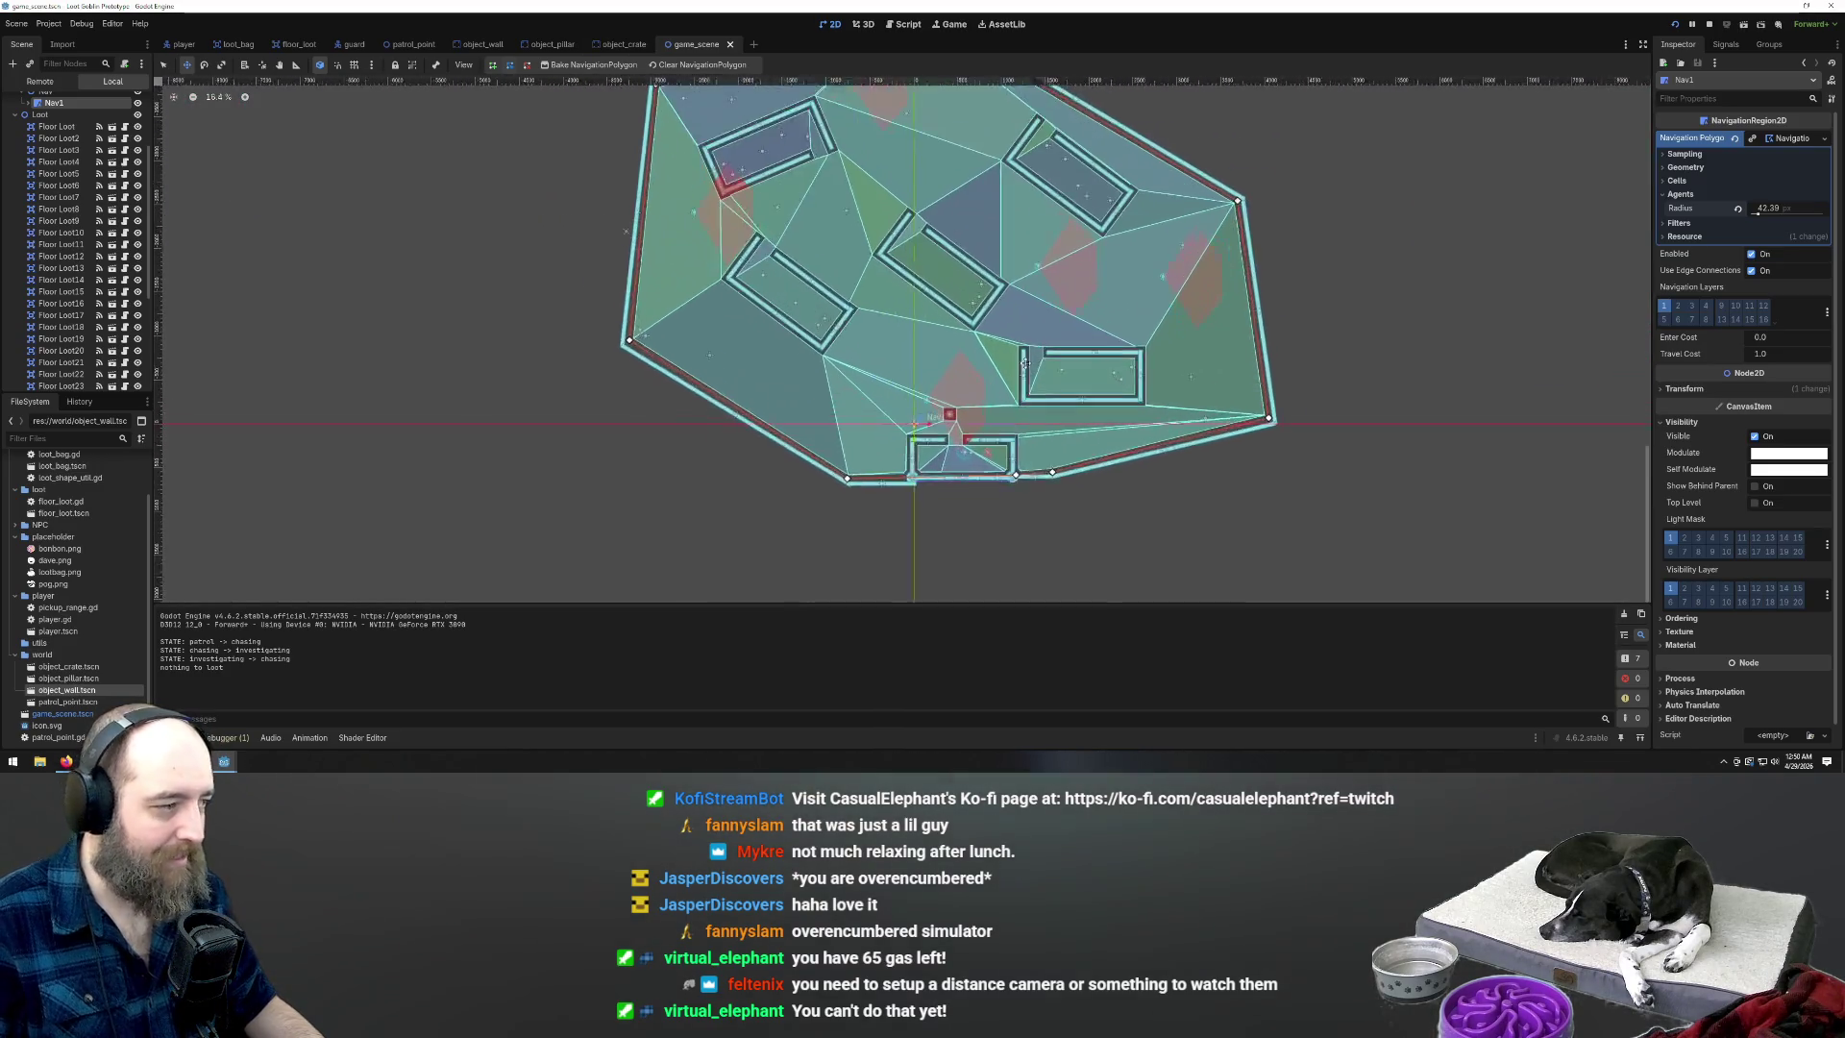
scroll(1026, 366, "up", 2)
scroll(976, 399, "up", 8)
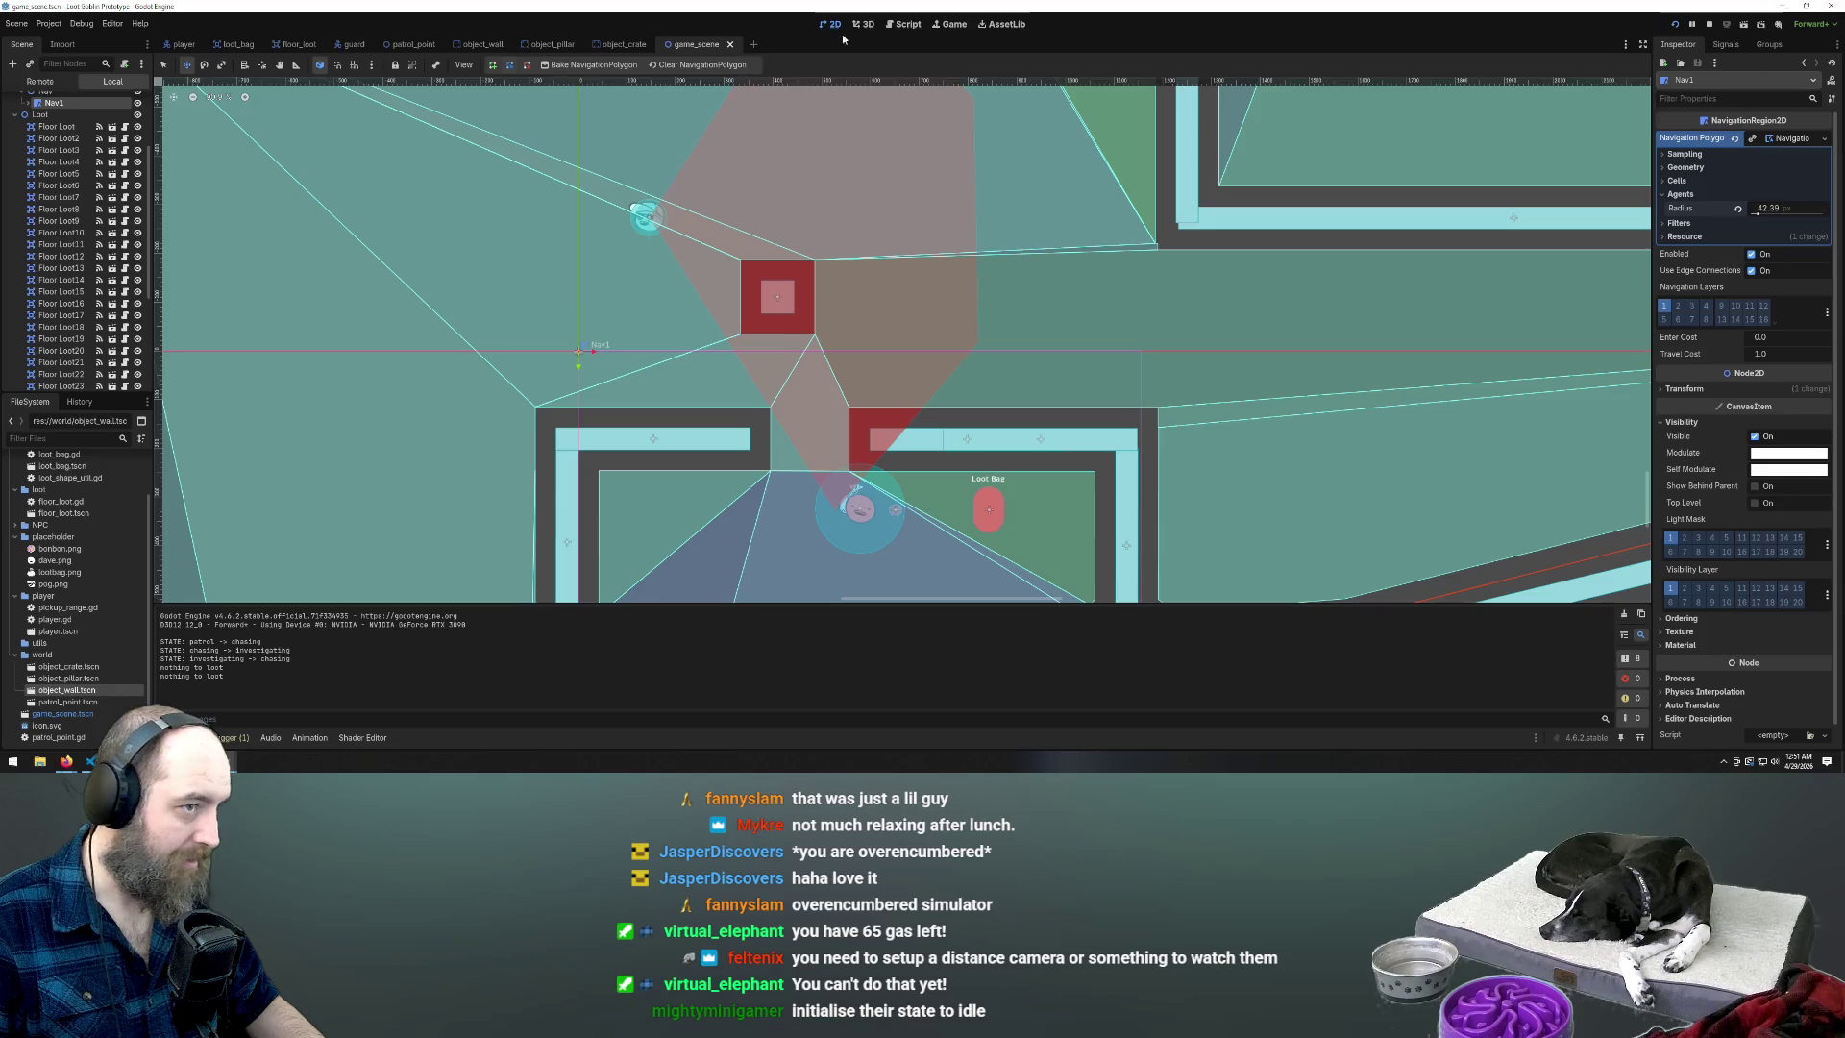
left_click(907, 25)
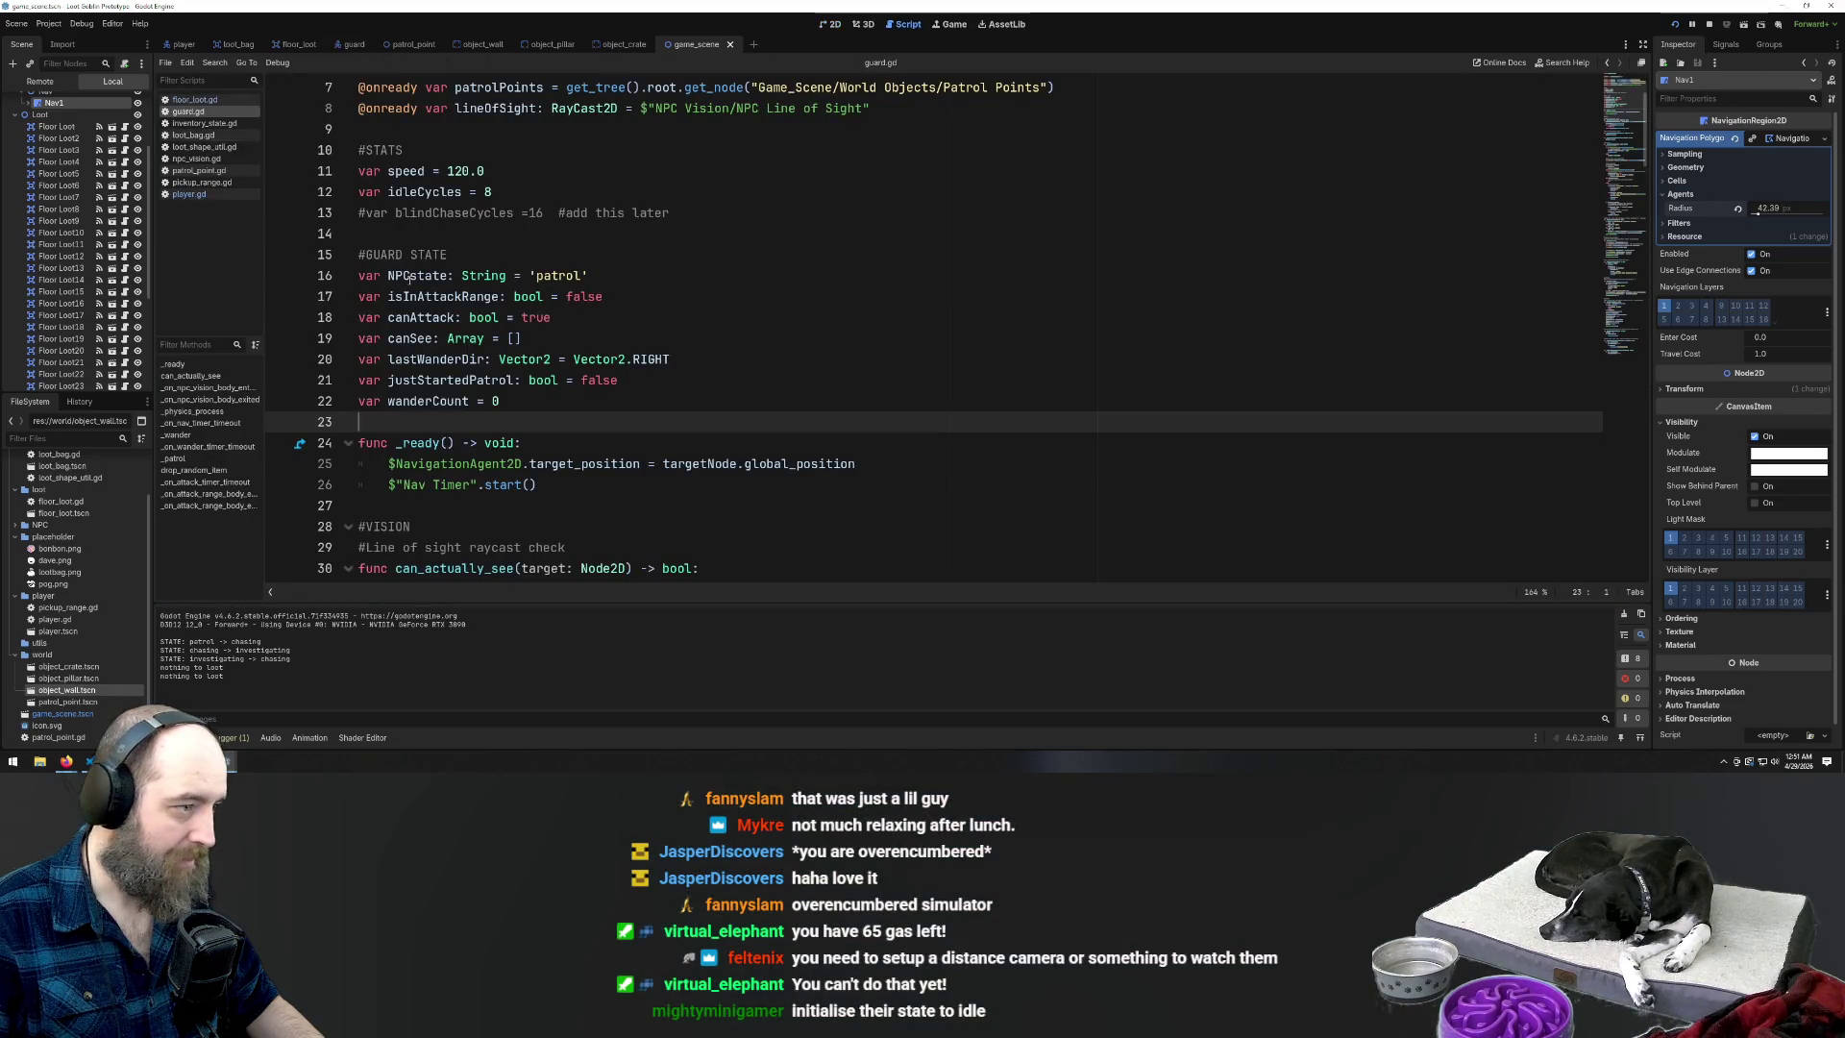
Highlight the NPCstate patrol default on line 16, then select Guard to view its Target Node
left_click_drag(389, 276, 499, 276)
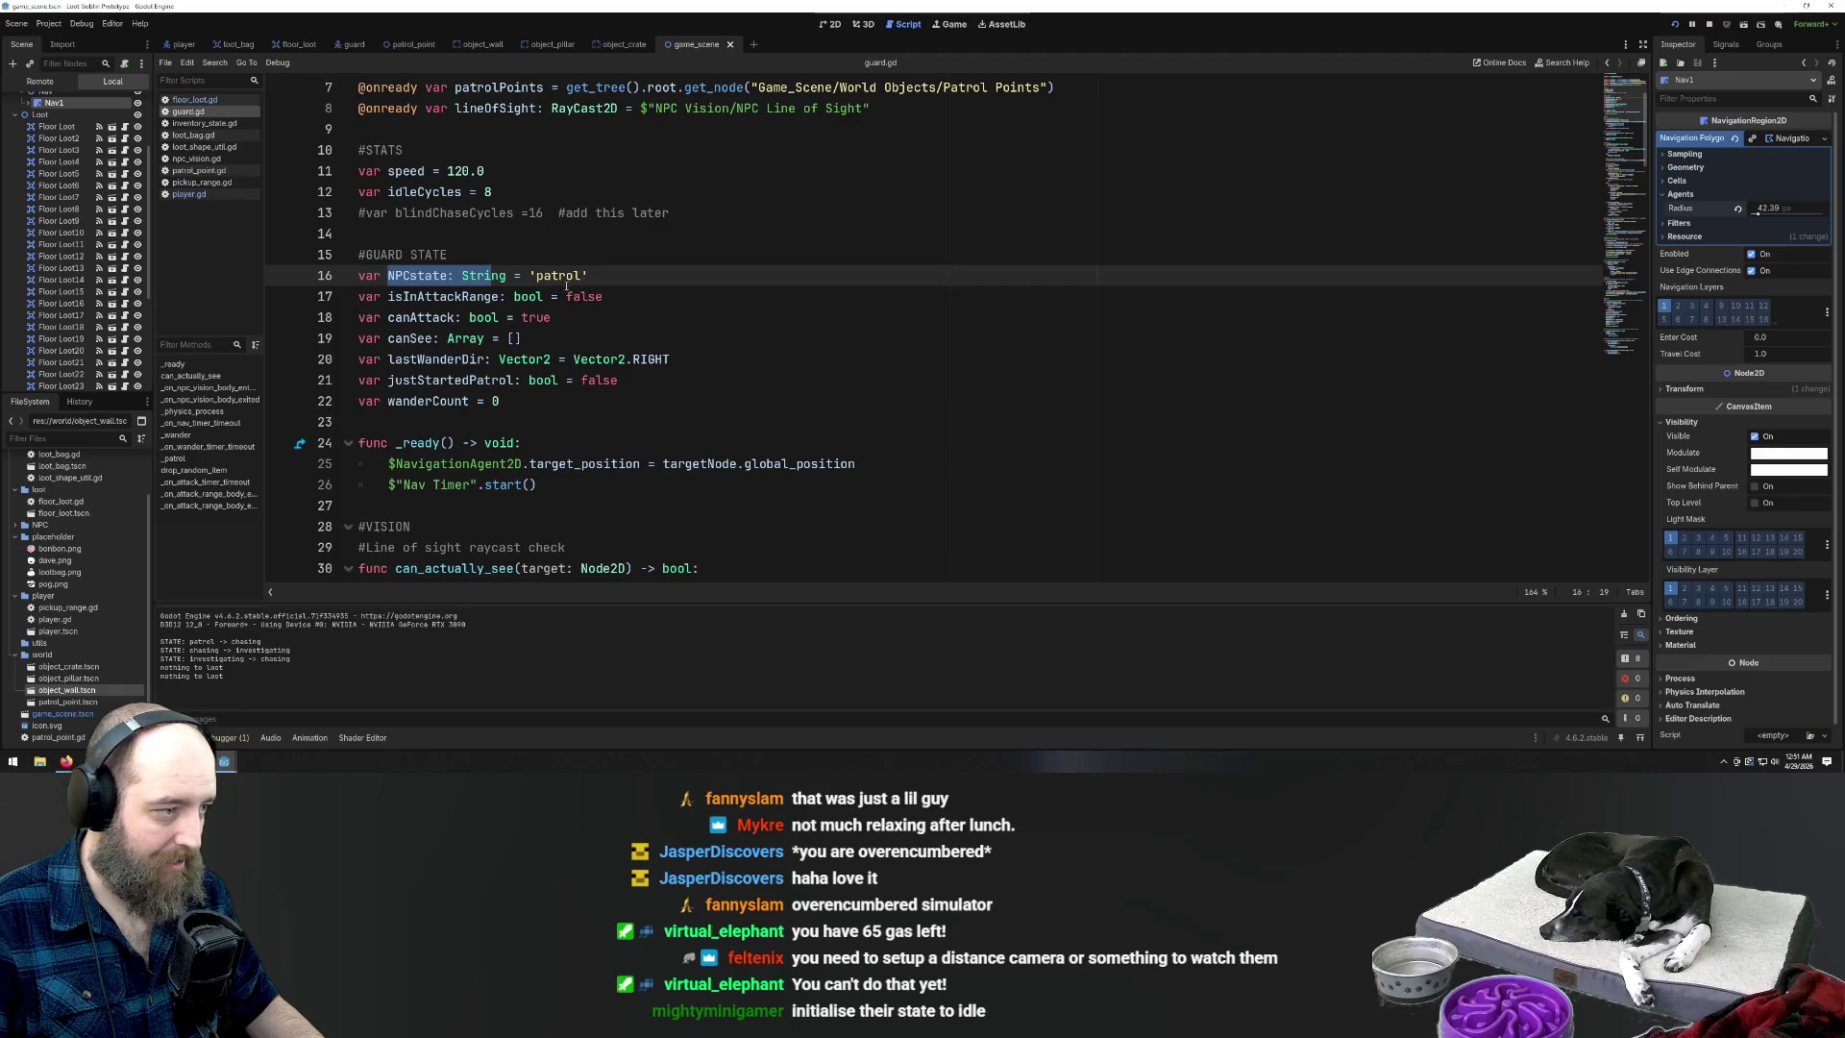
scroll(566, 289, "up", 2)
double_click(555, 402)
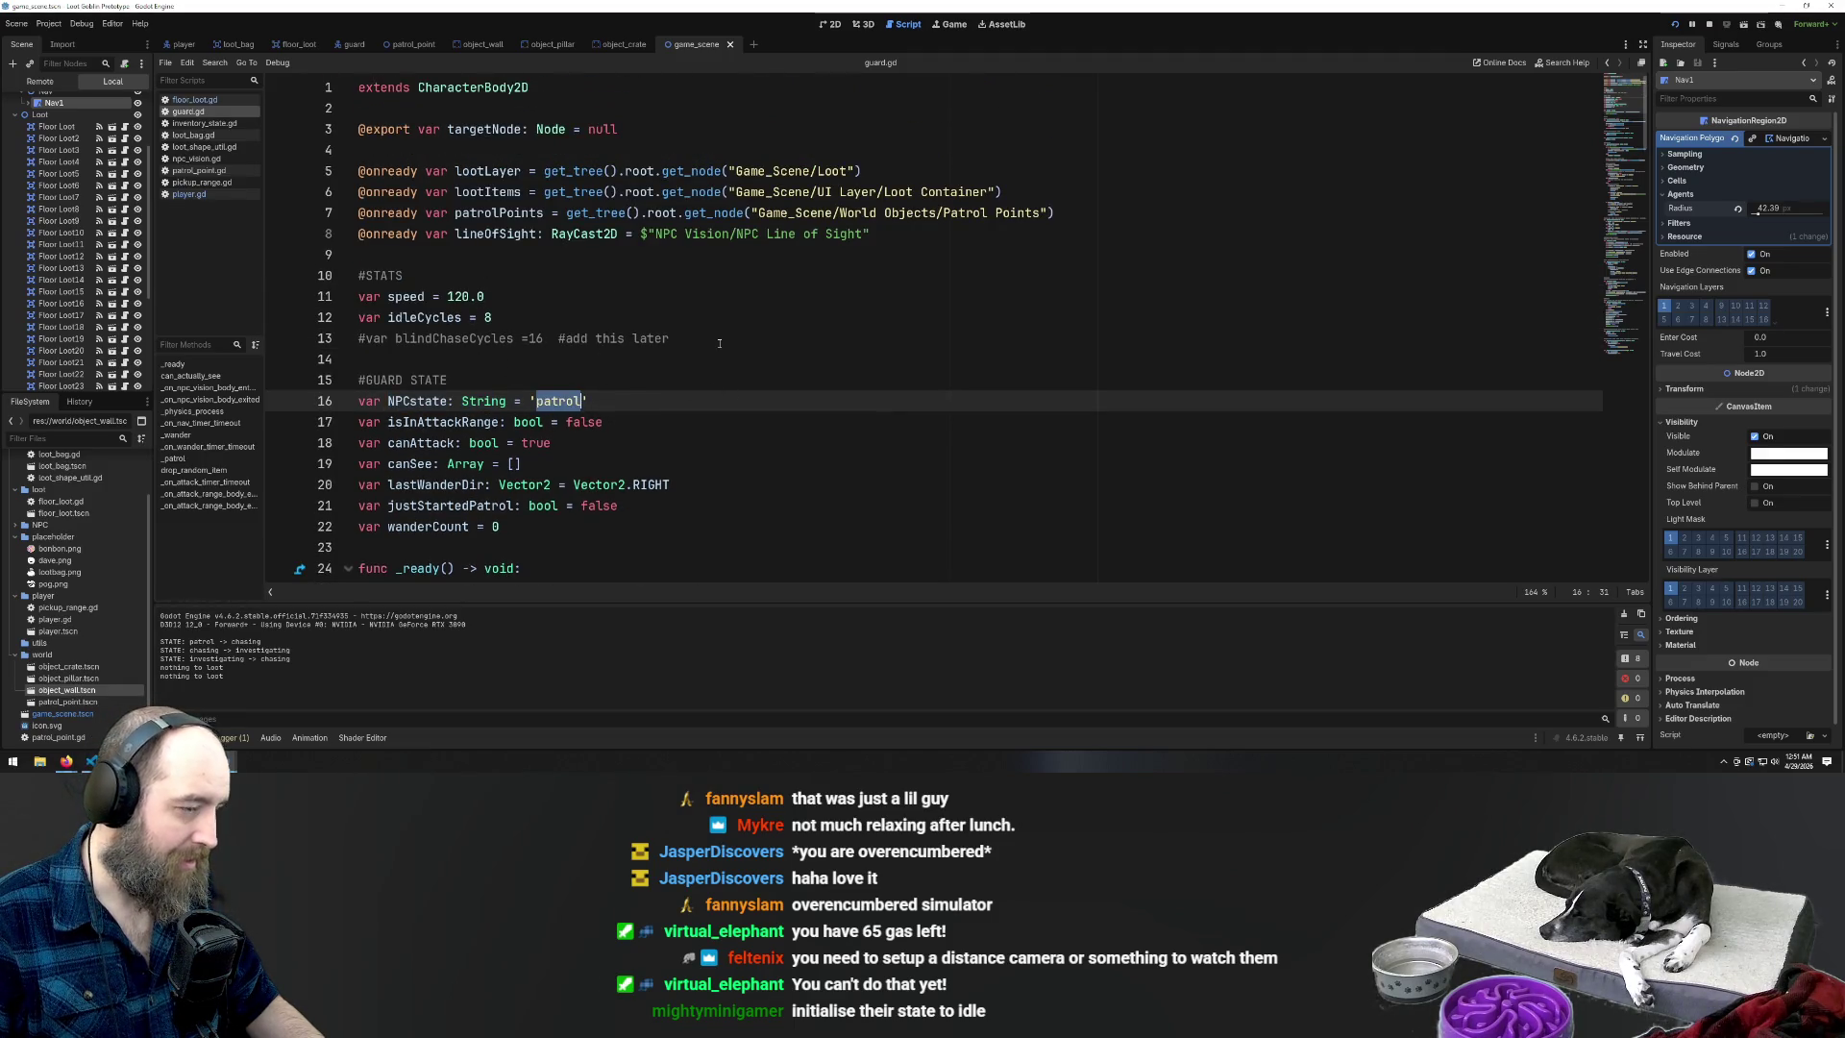
scroll(719, 343, "down", 4)
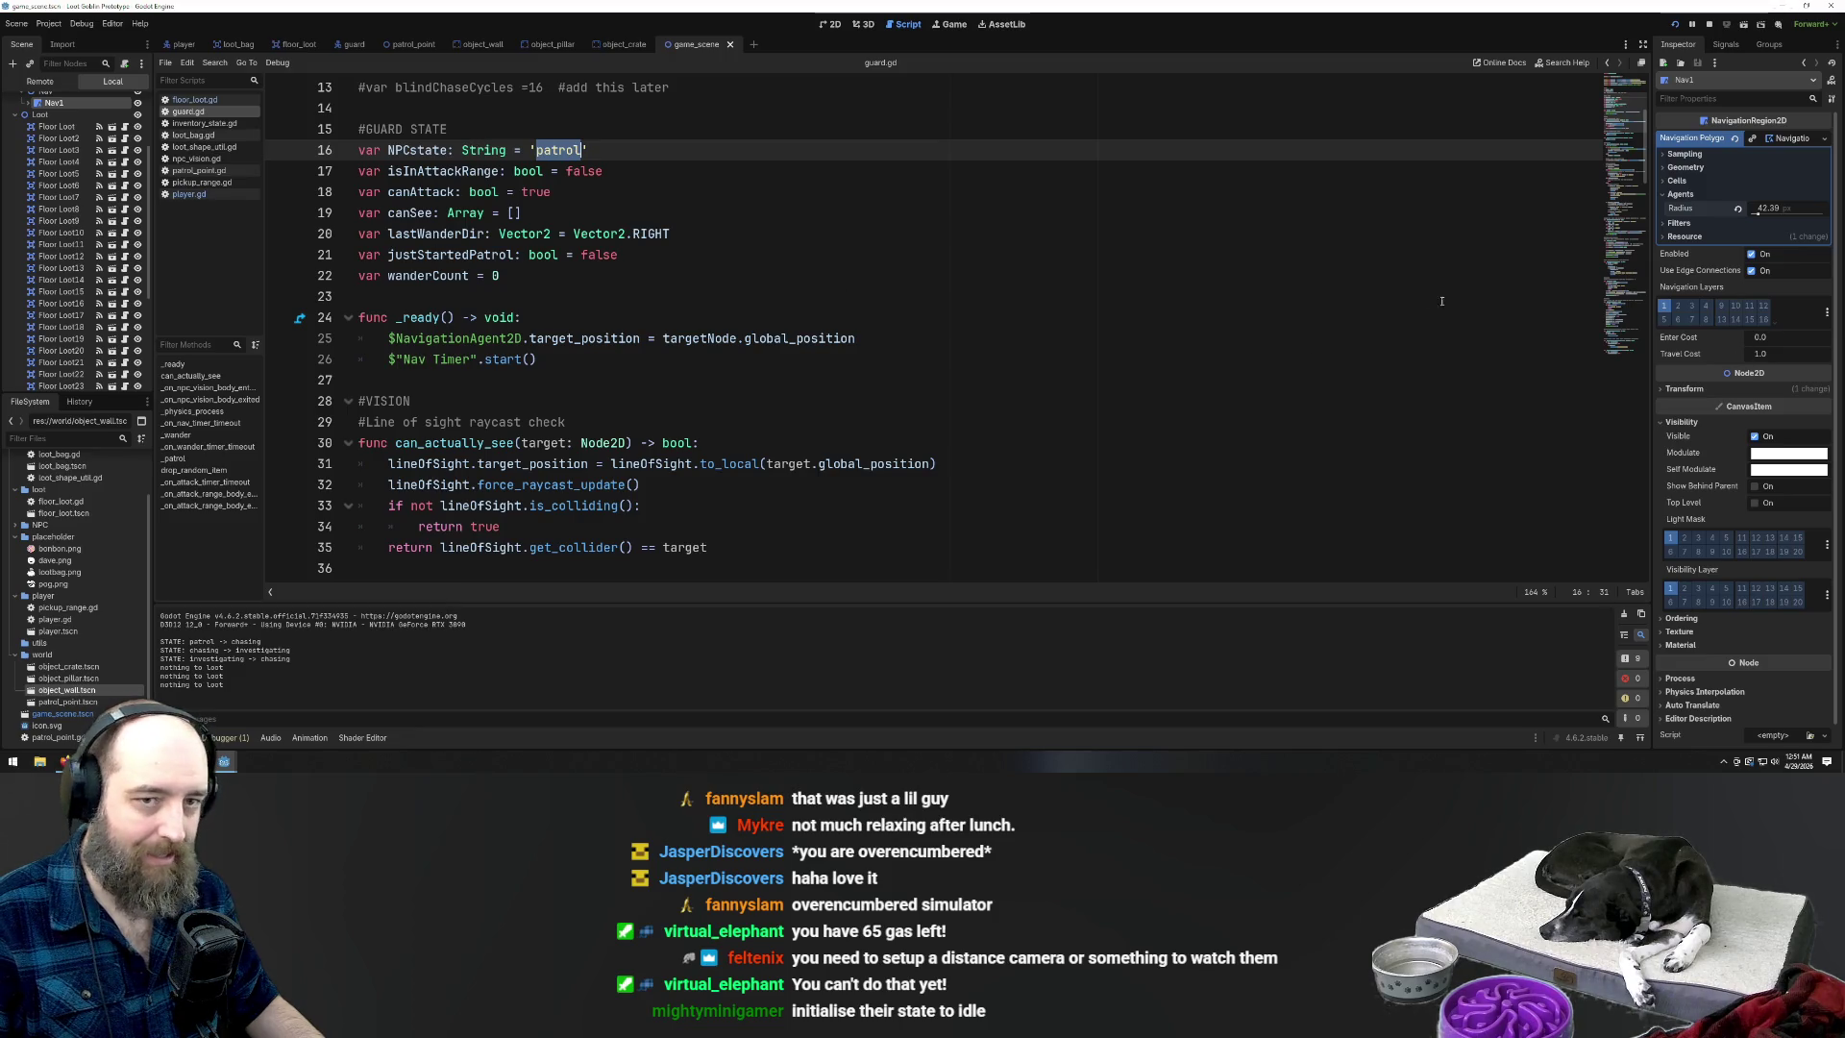
scroll(72, 179, "up", 3)
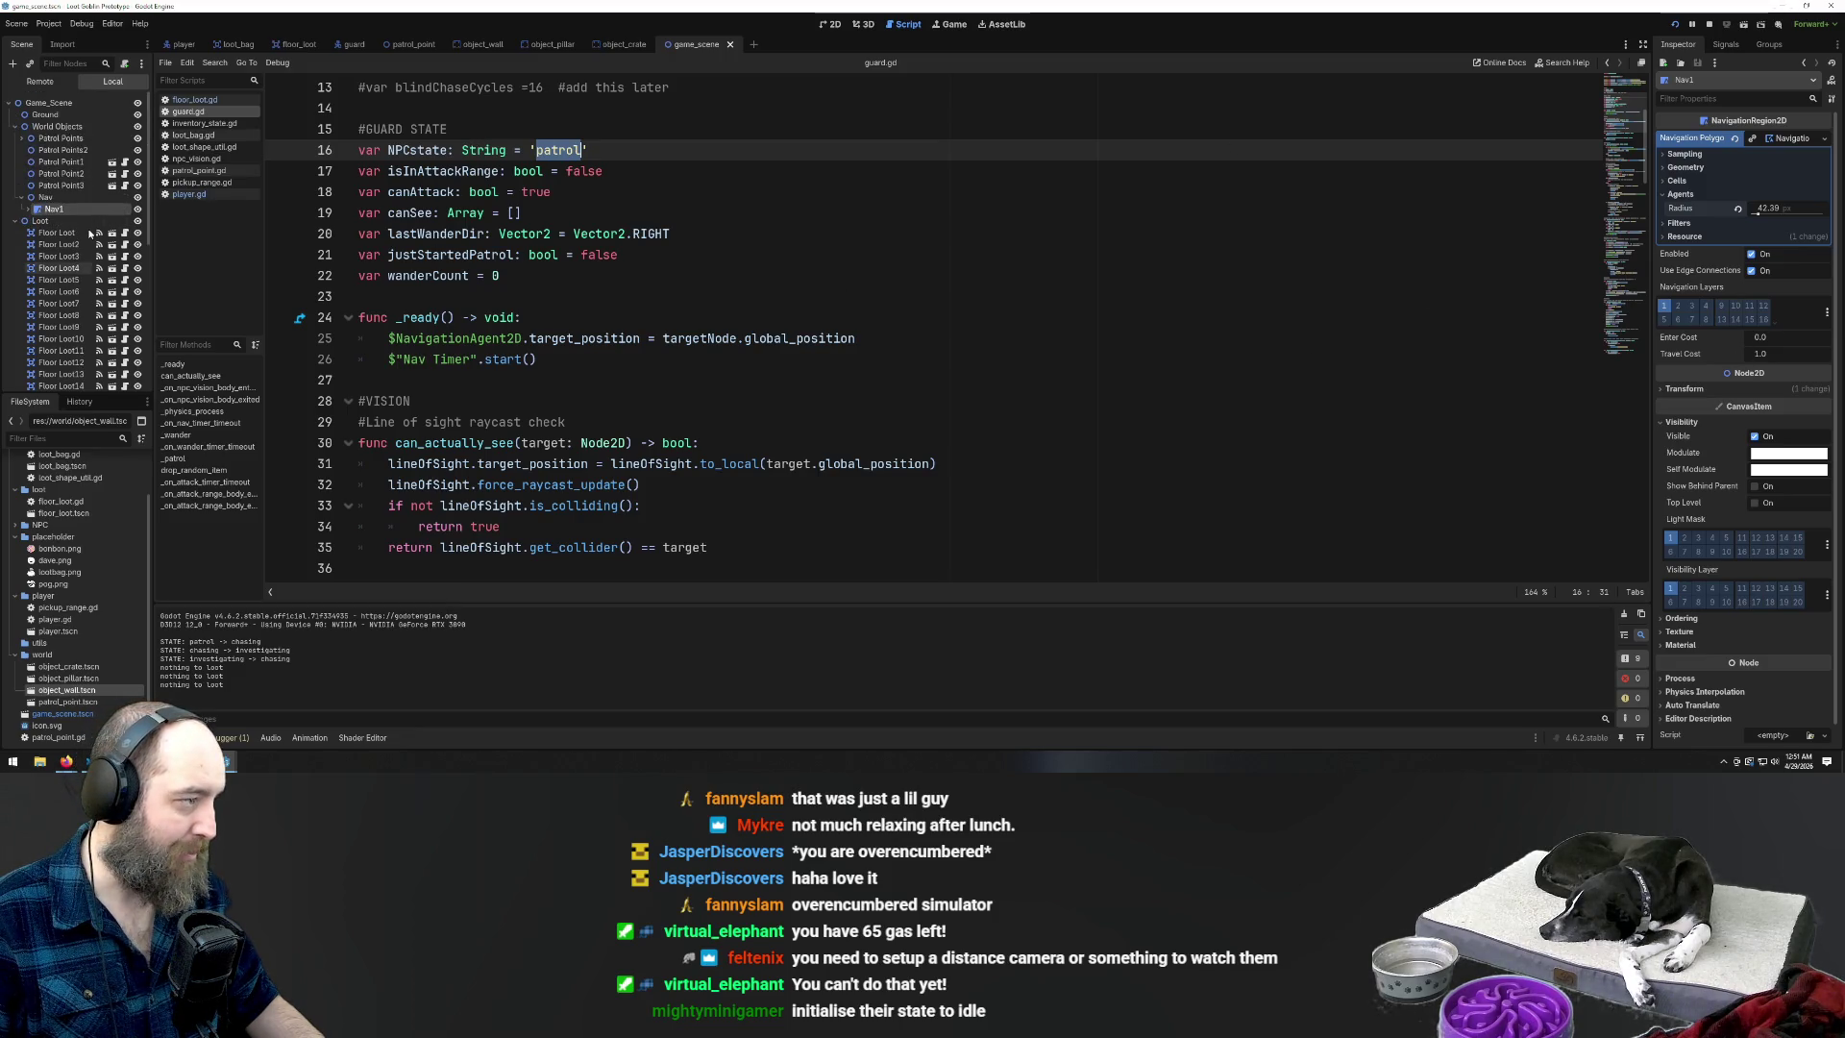
scroll(84, 250, "down", 5)
left_click(50, 309)
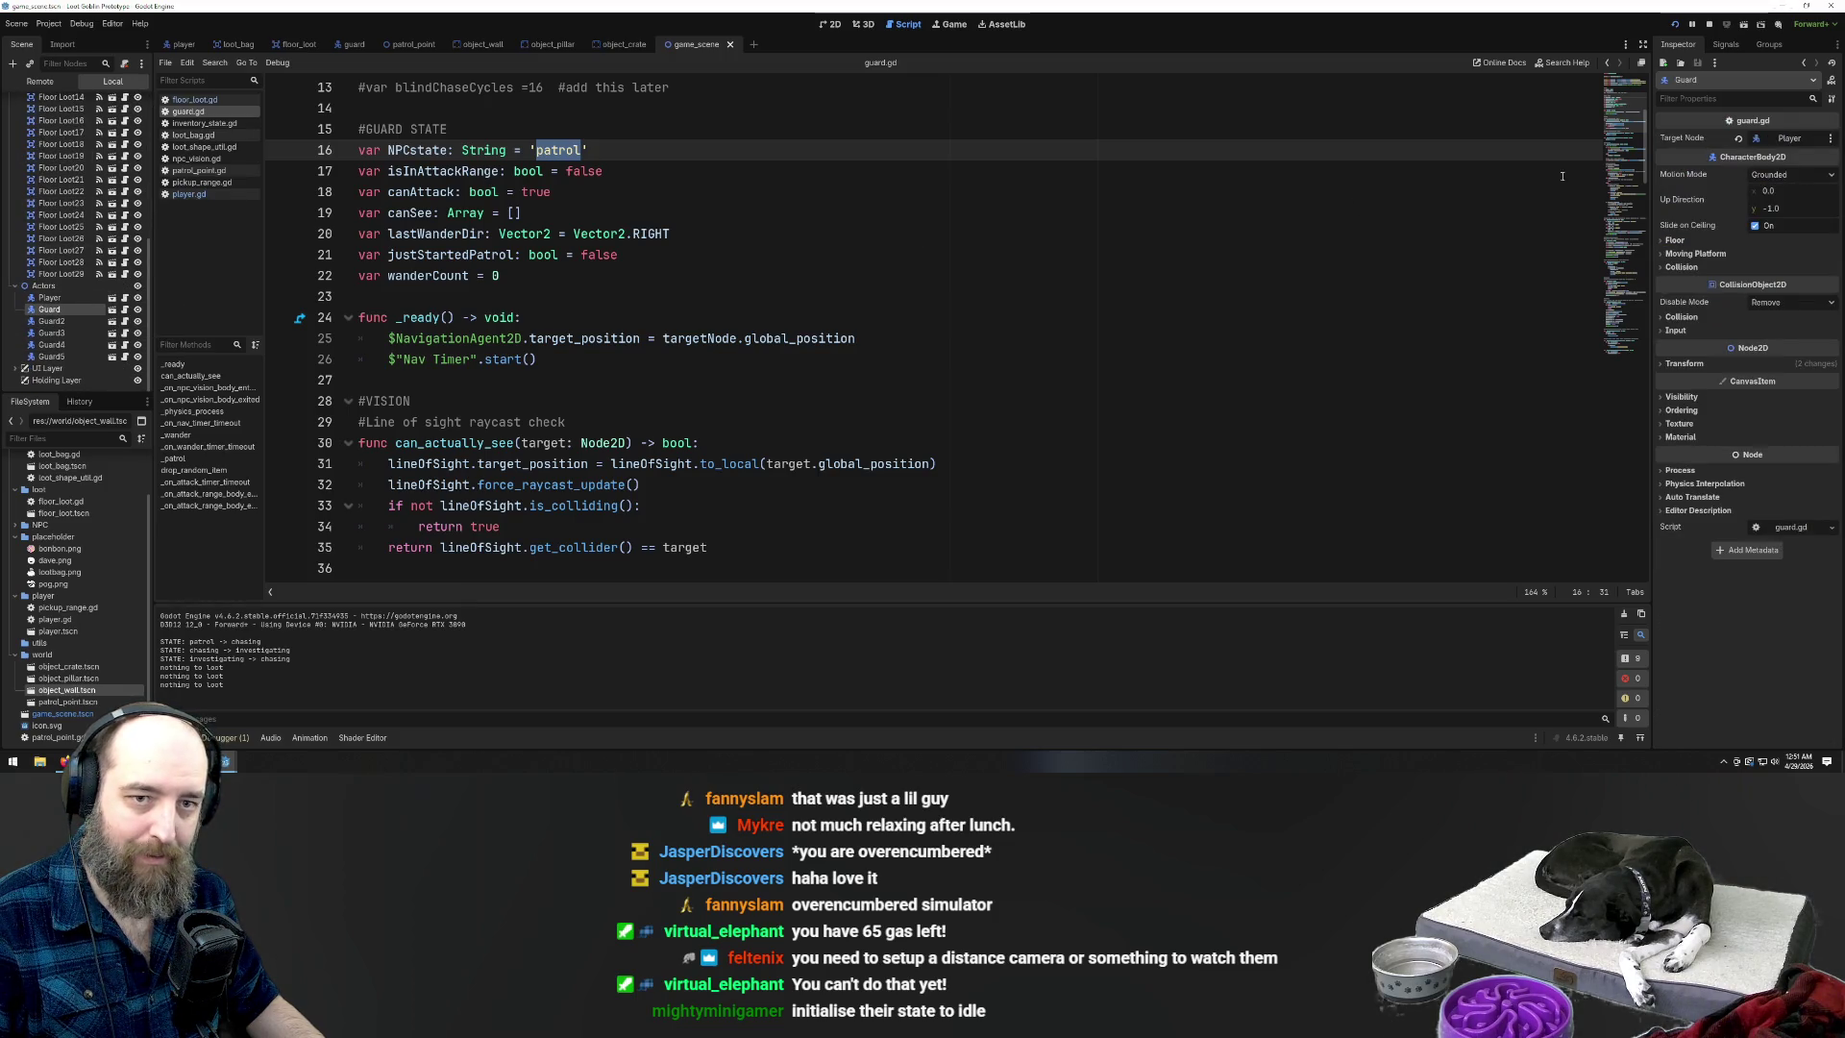
Empty the Guard's Target Node and run the game, which halts at guard.gd line 25
left_click(1789, 141)
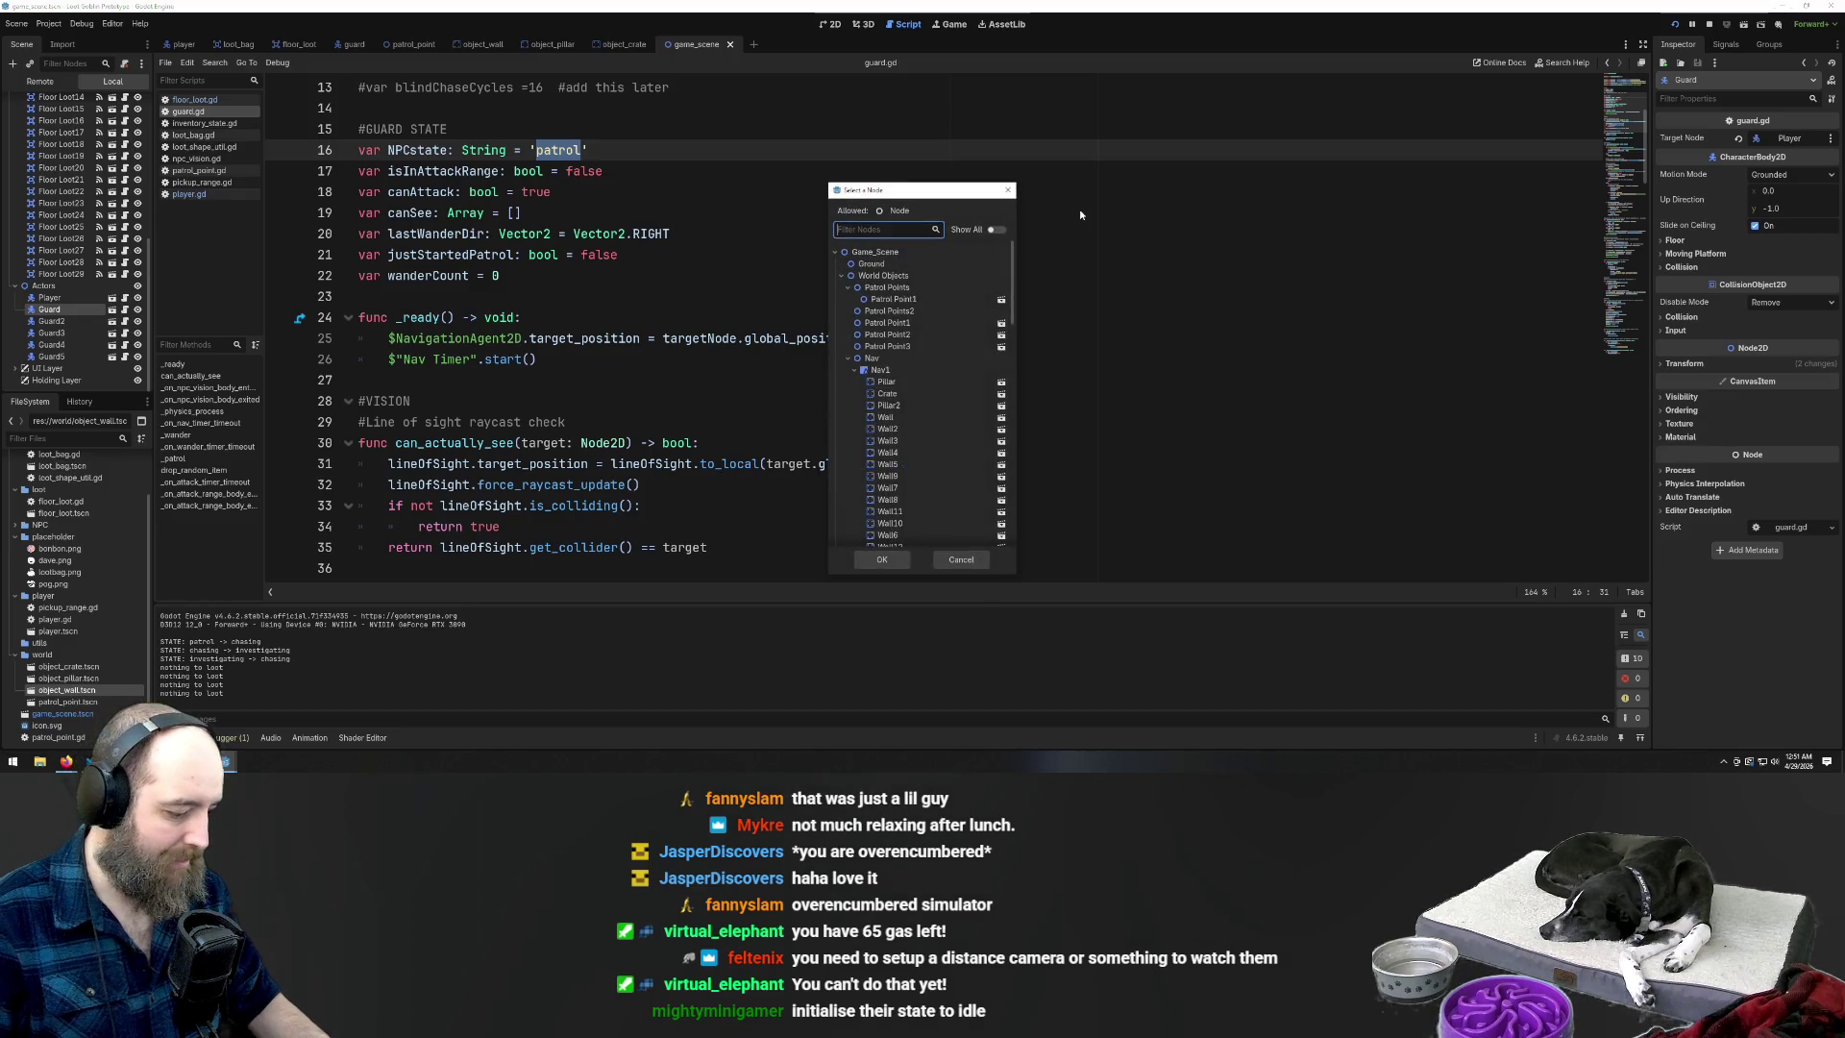
type("null")
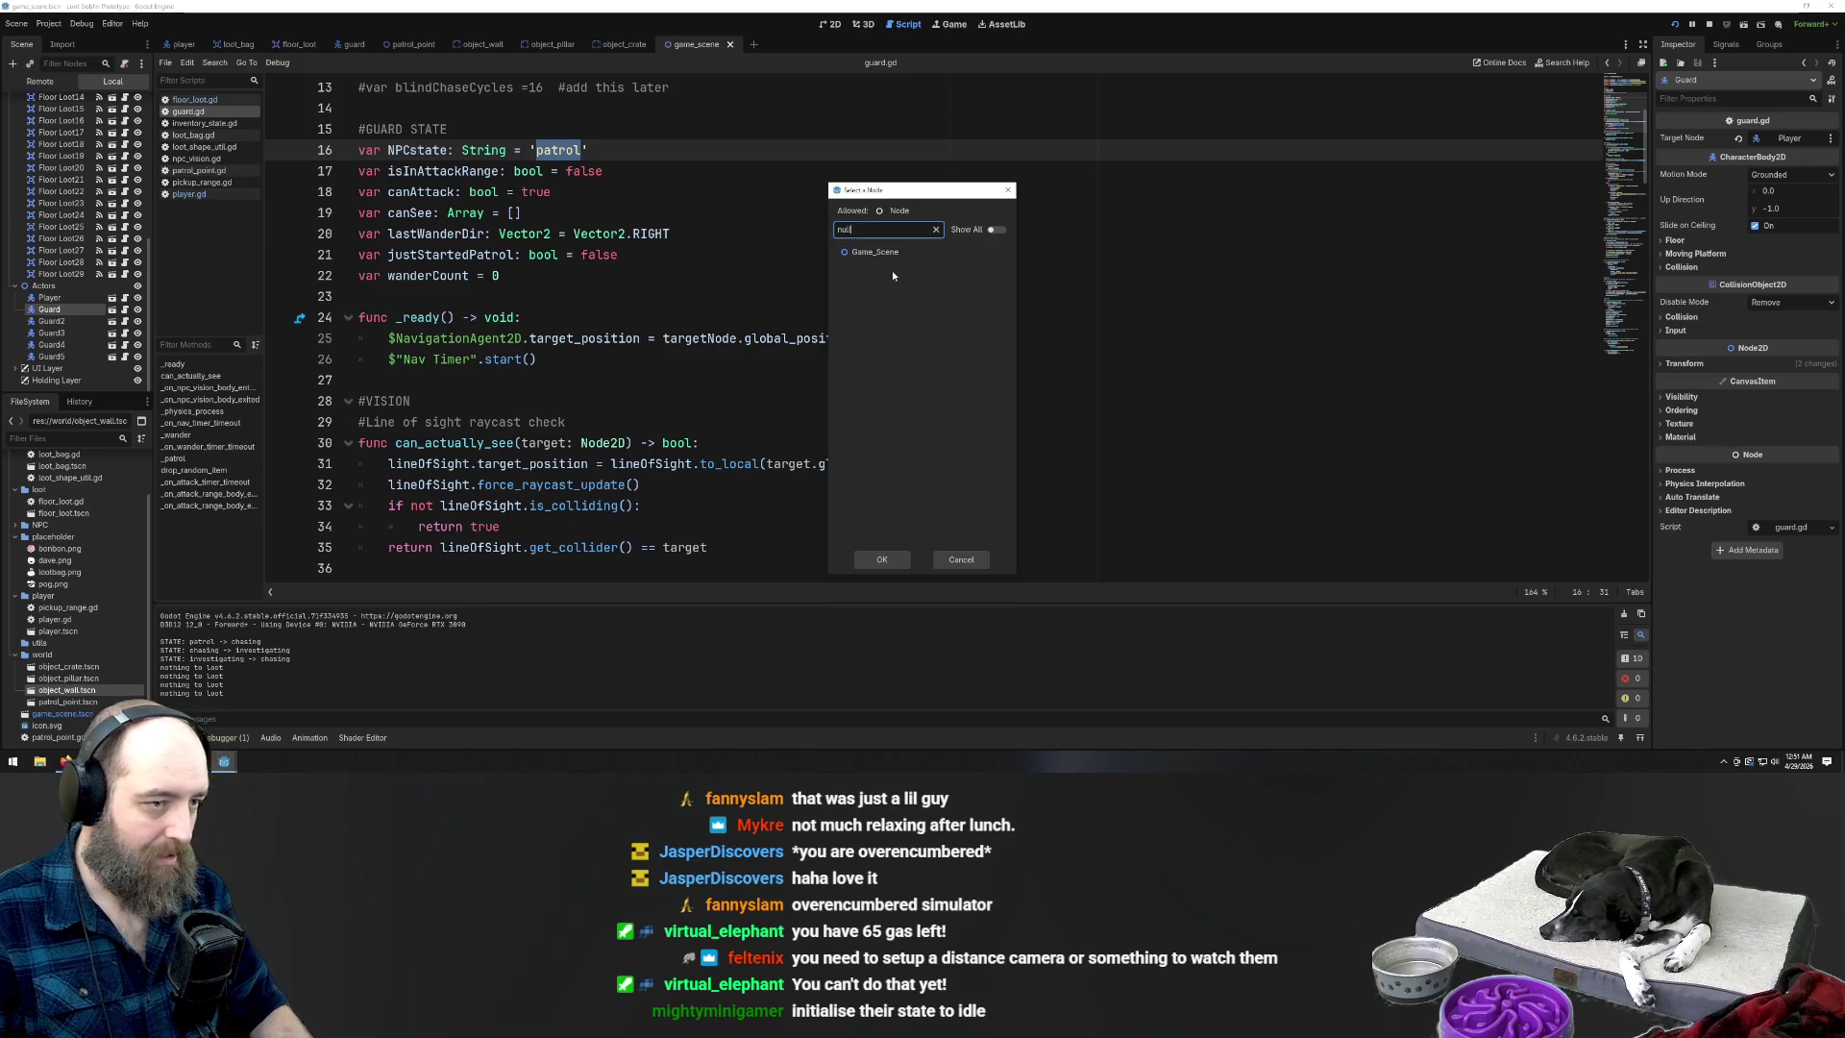
double_click(874, 251)
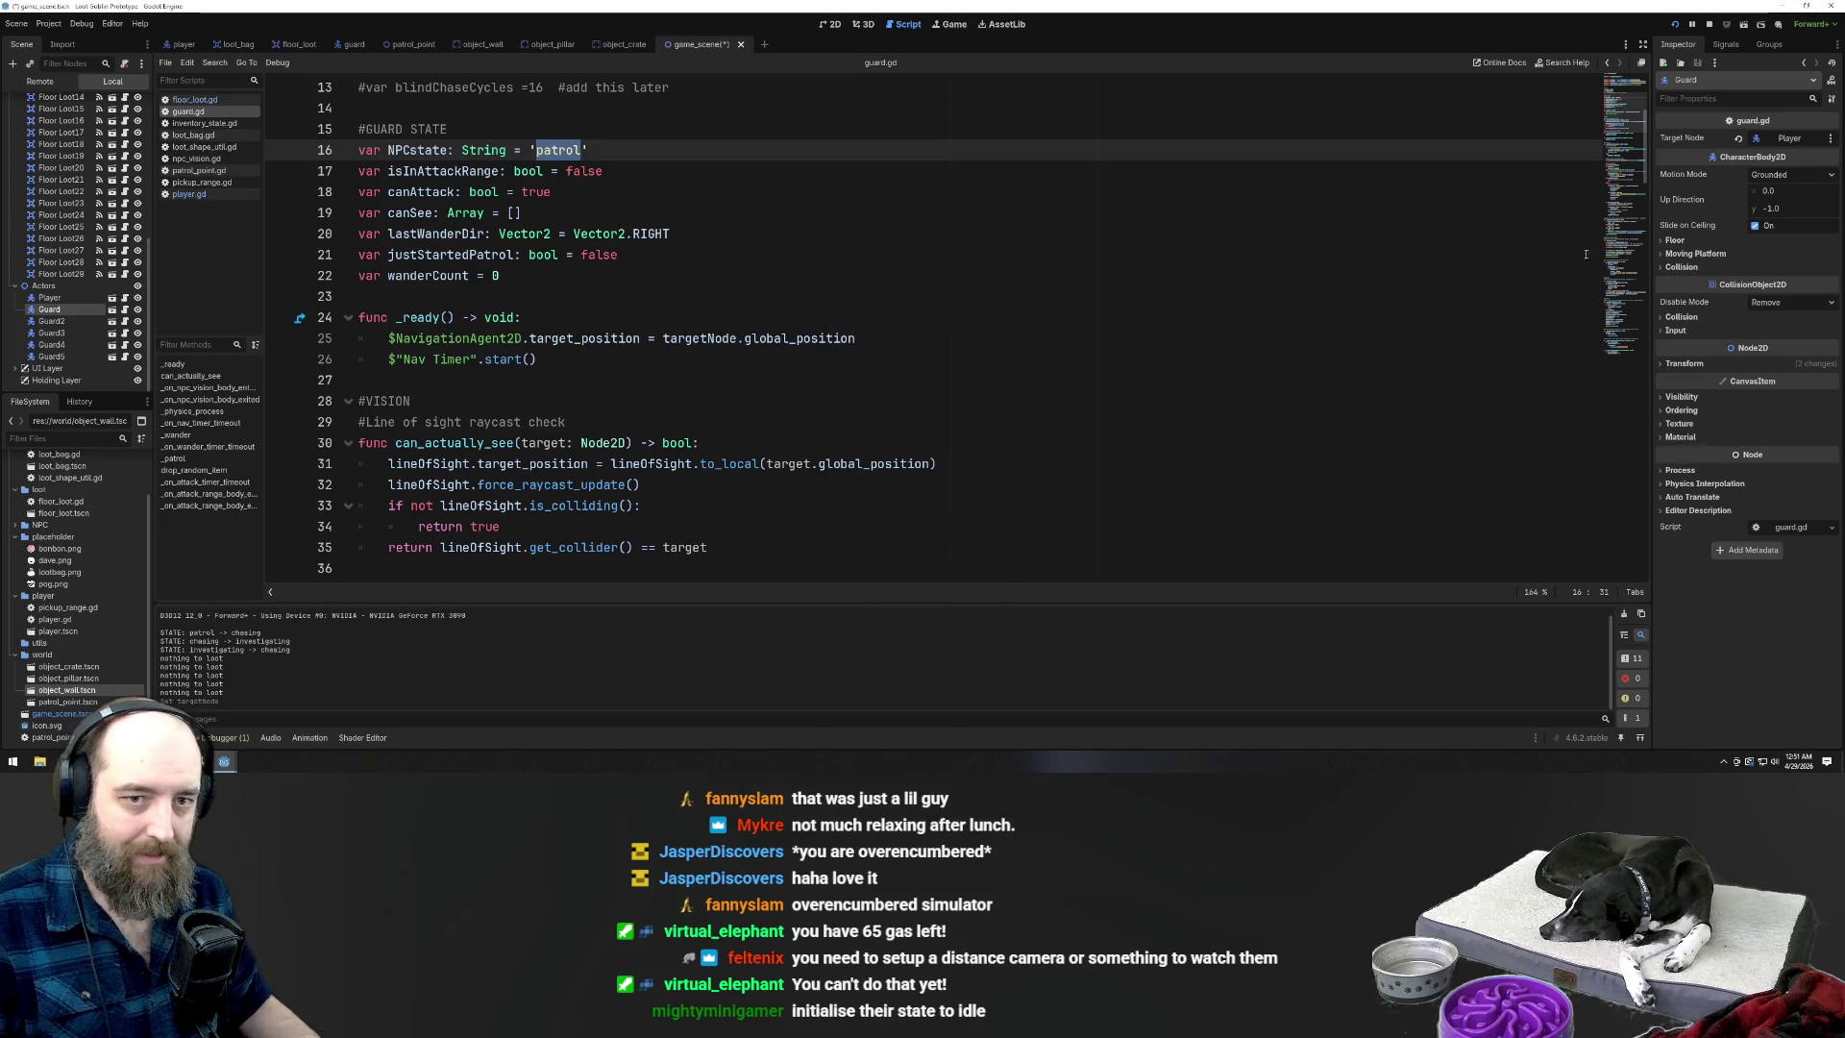
left_click(1740, 140)
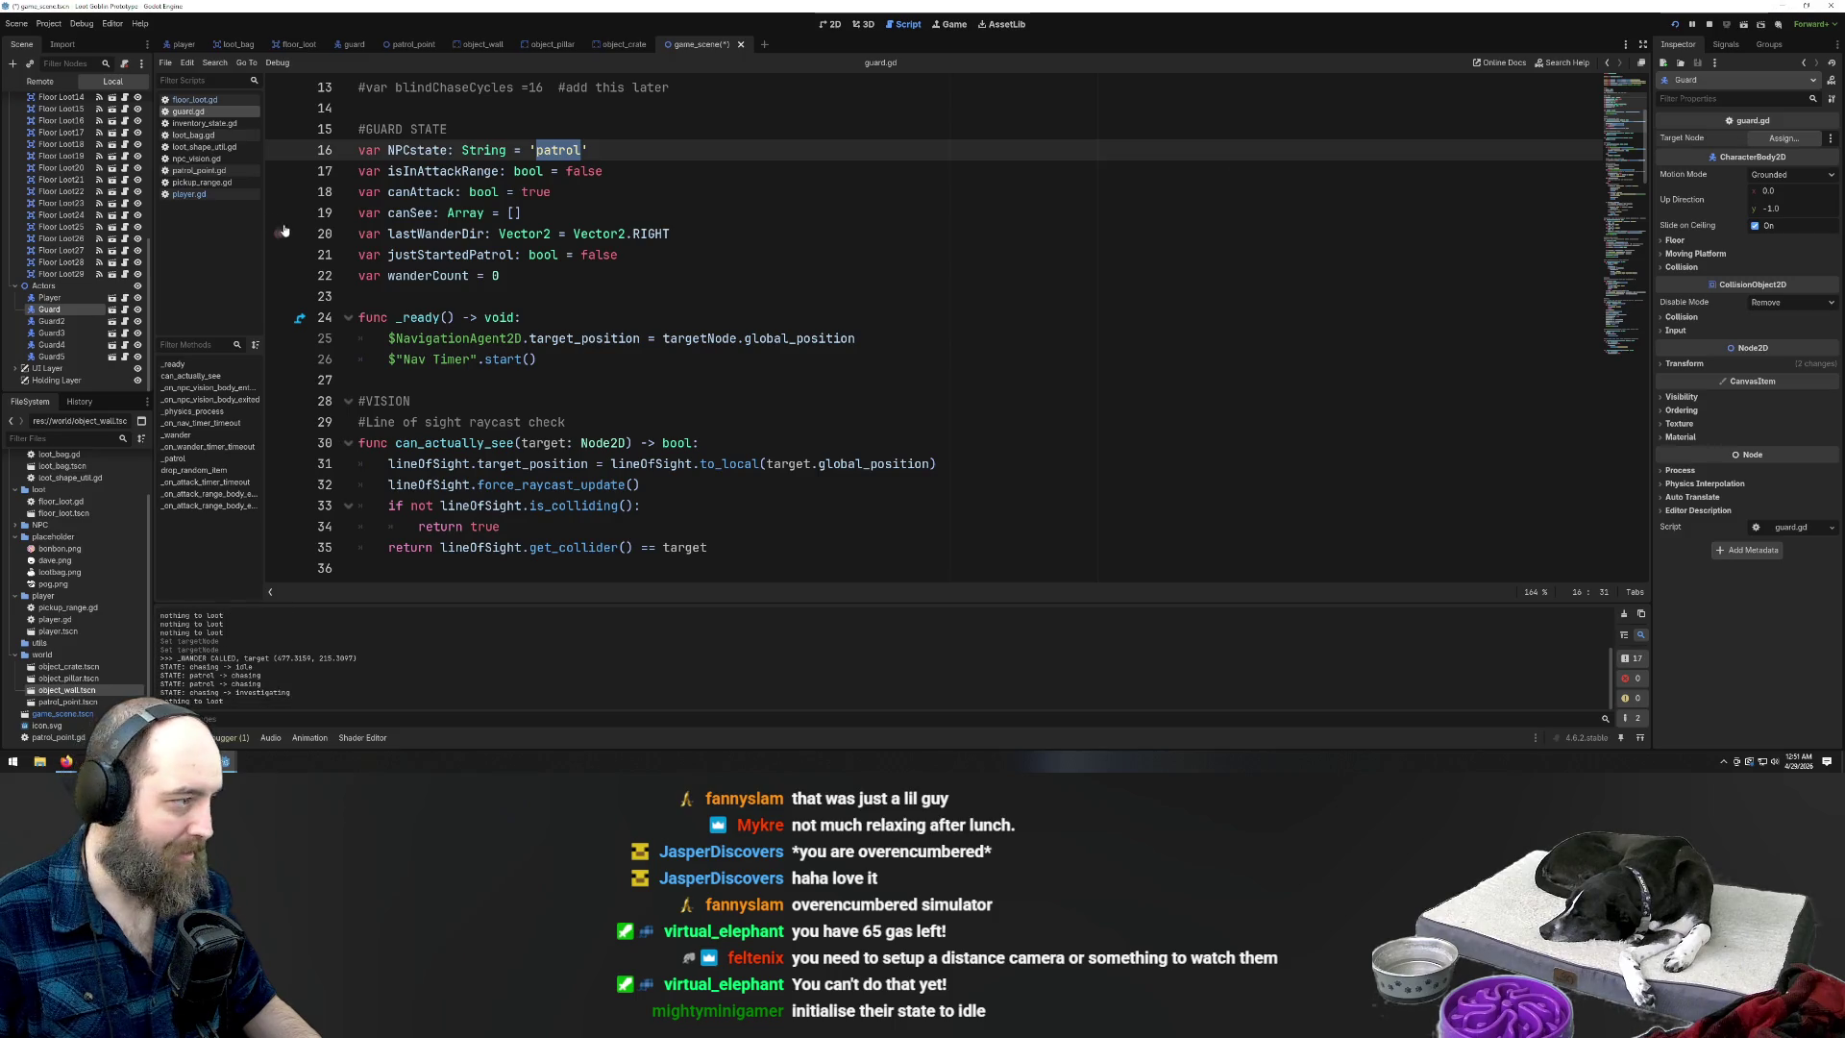
key("F5")
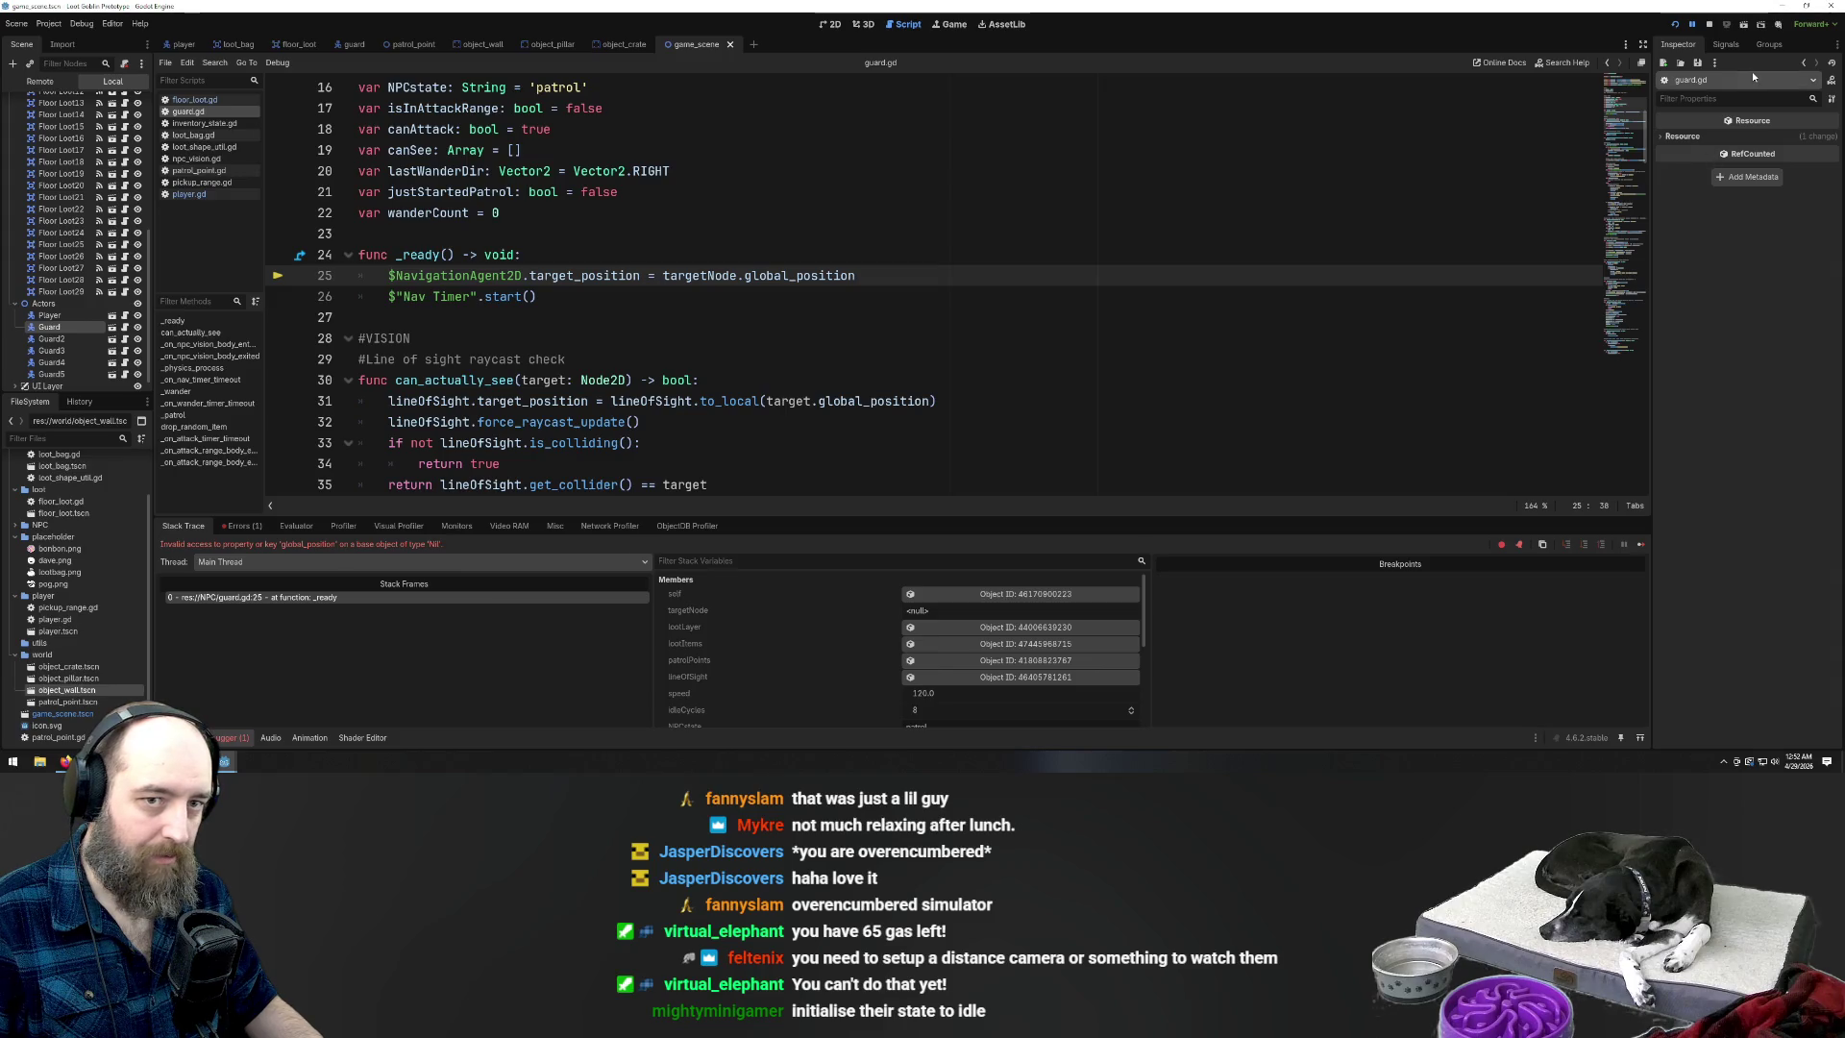
Browse patrol point candidates for the Guard's Target Node, then cancel without assigning one
scroll(344, 111, "down", 1)
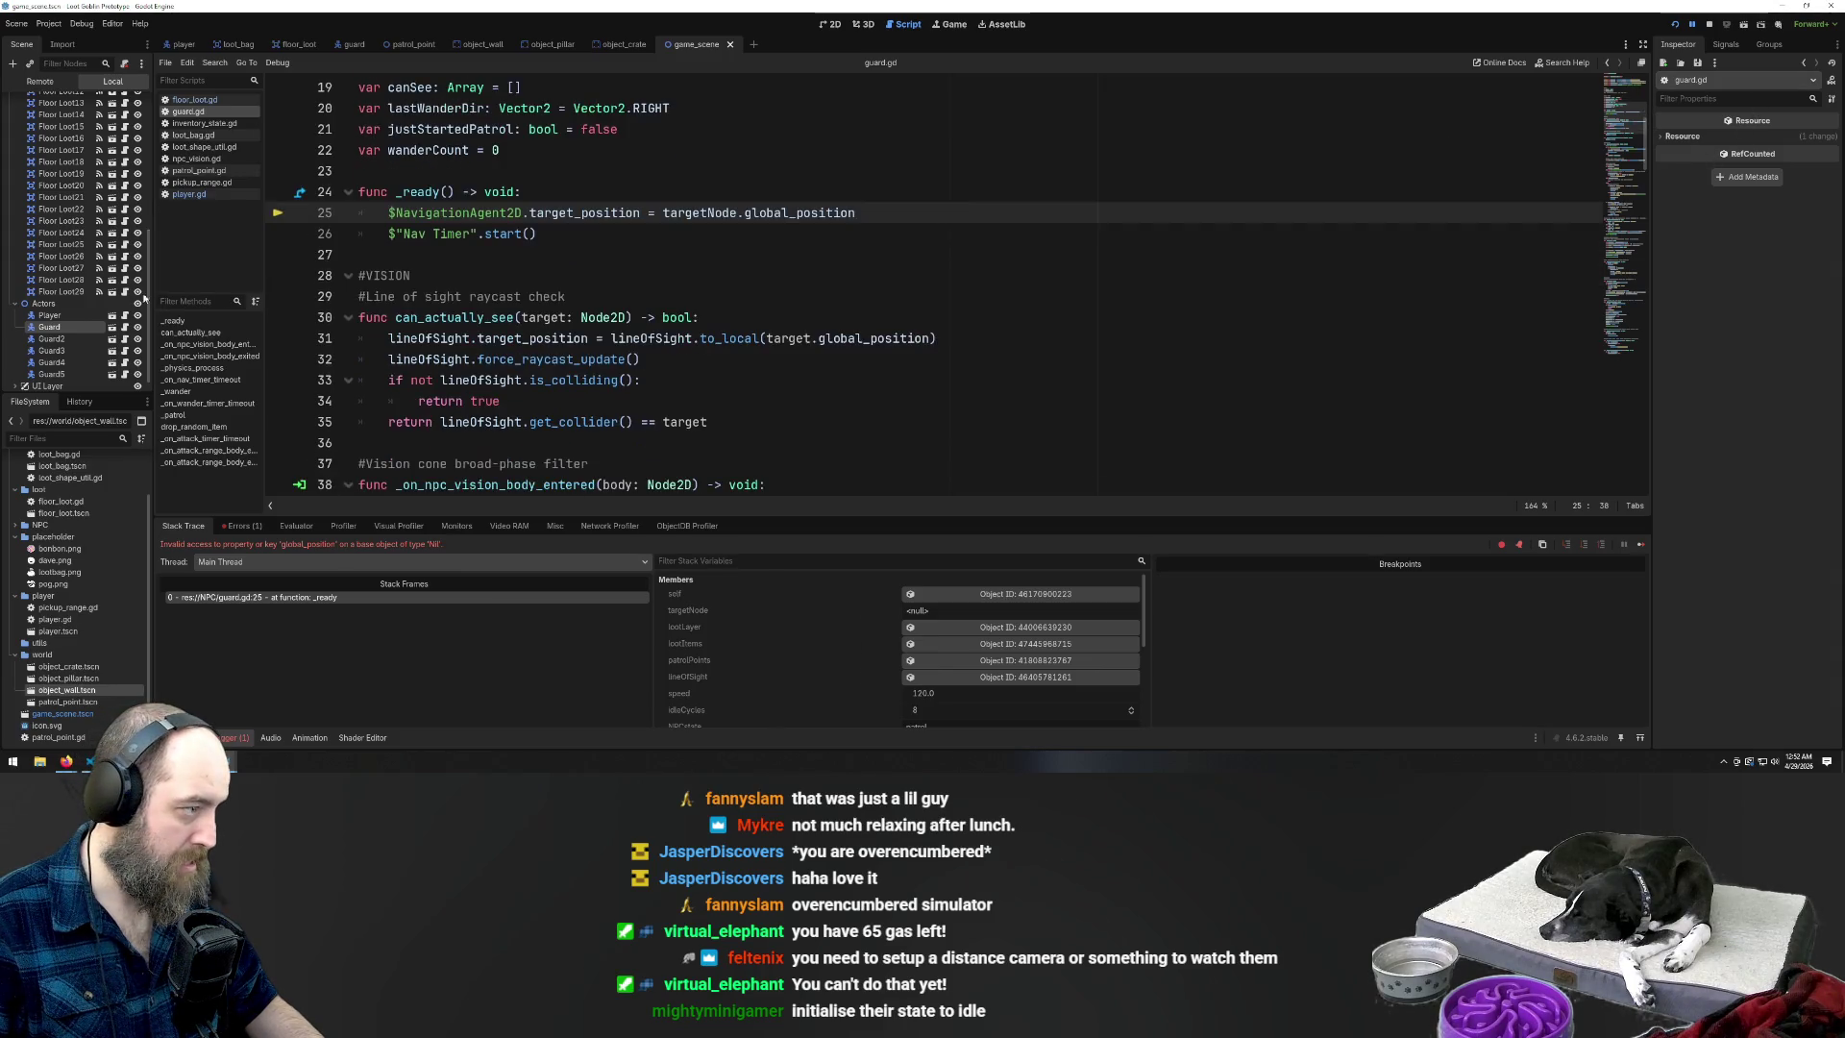
left_click(48, 327)
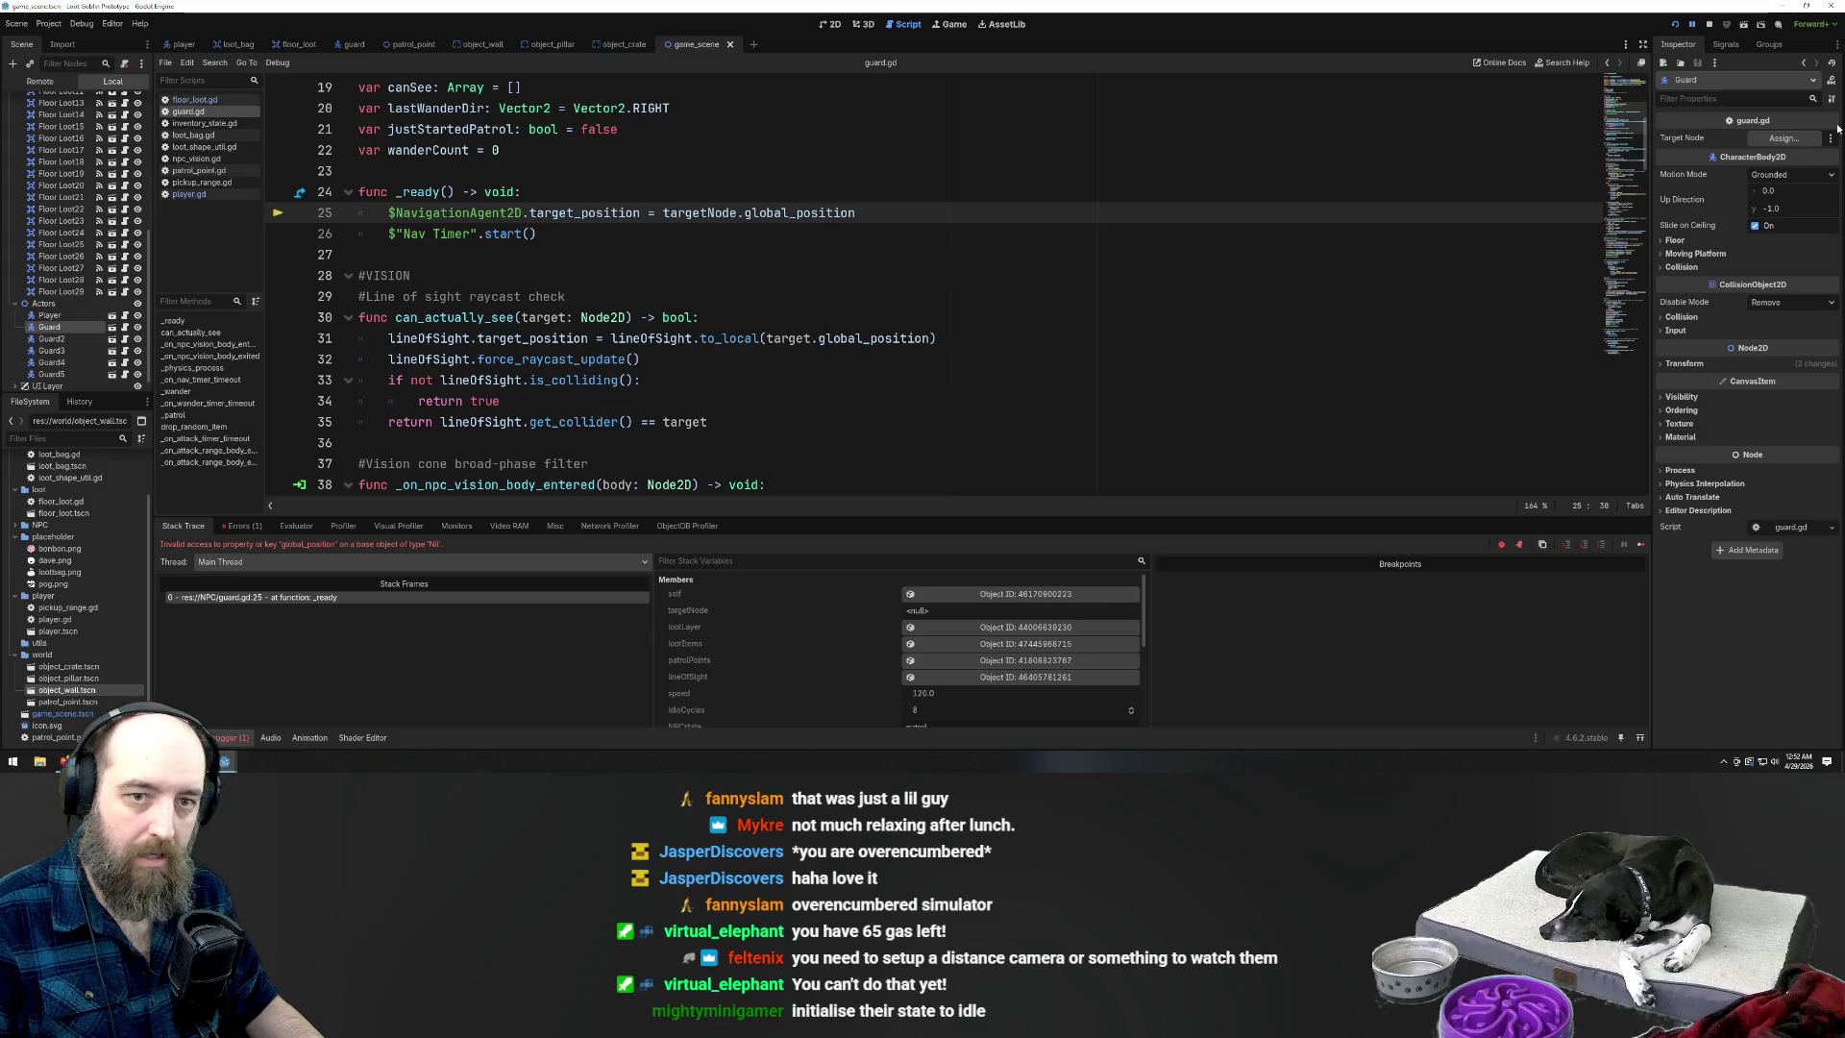
left_click(1783, 139)
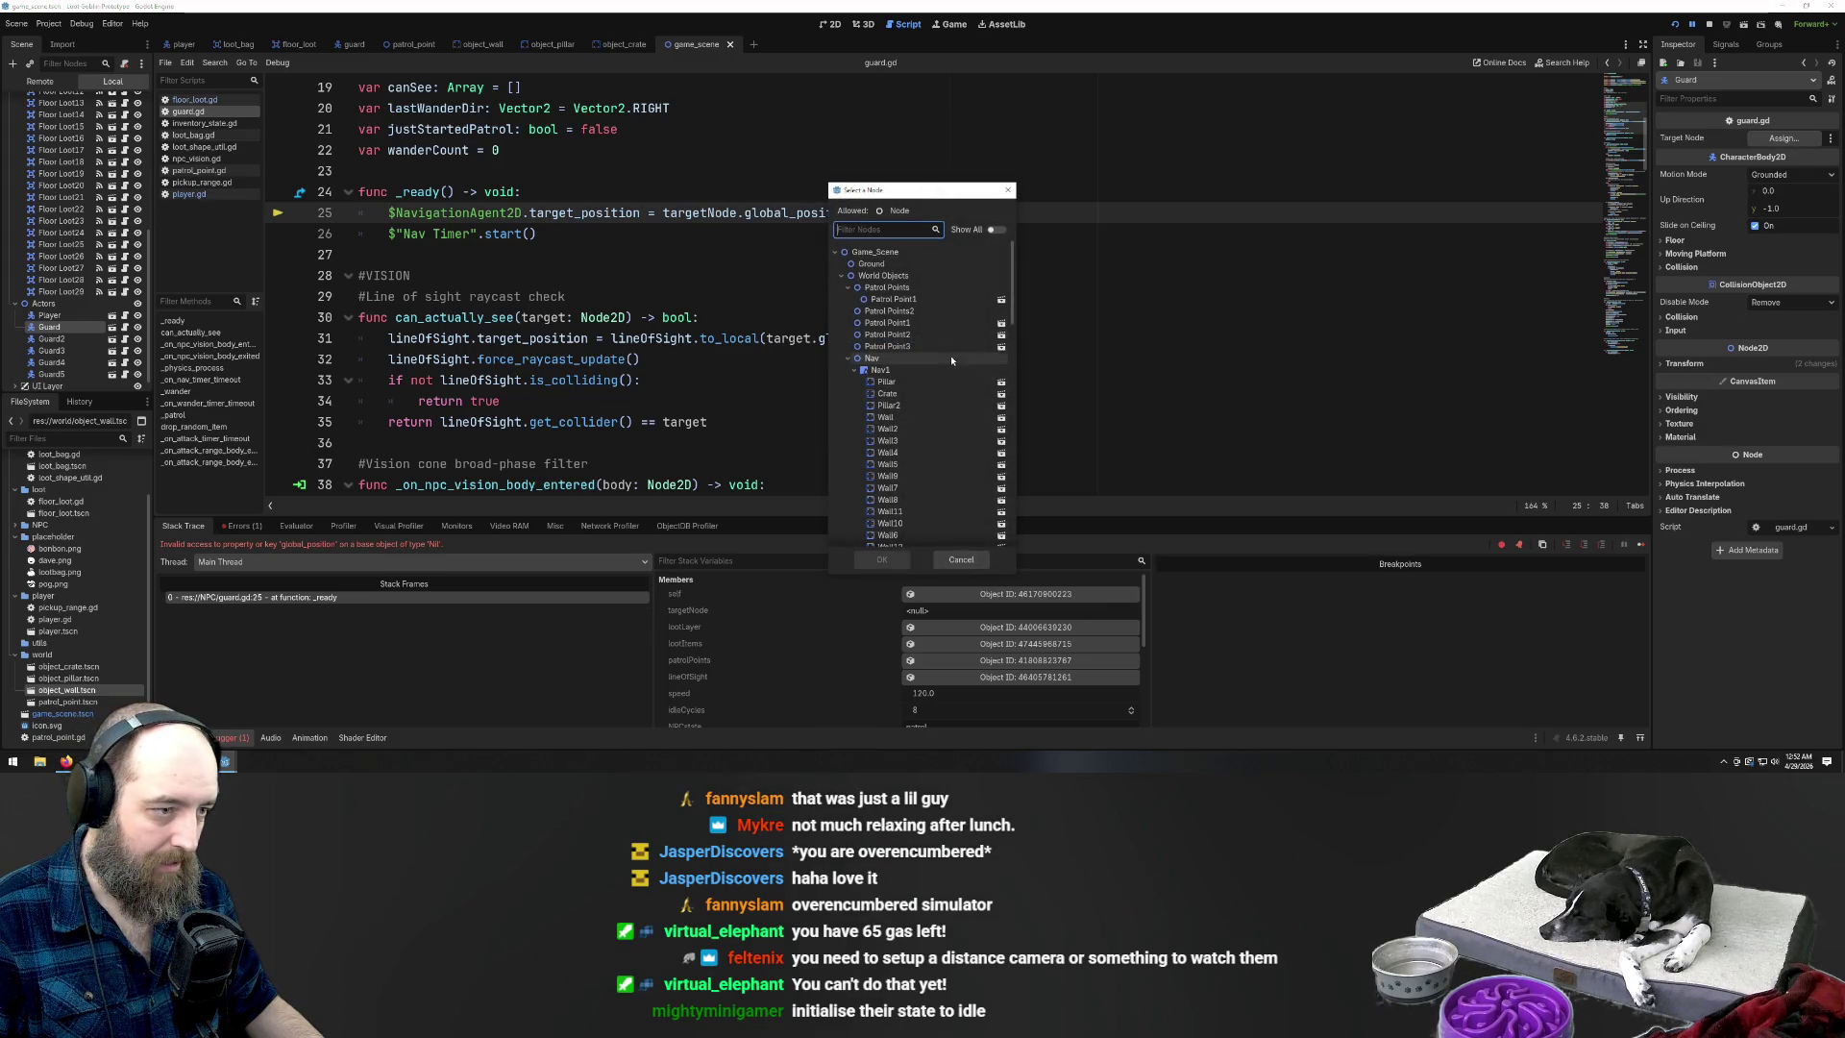
left_click(913, 348)
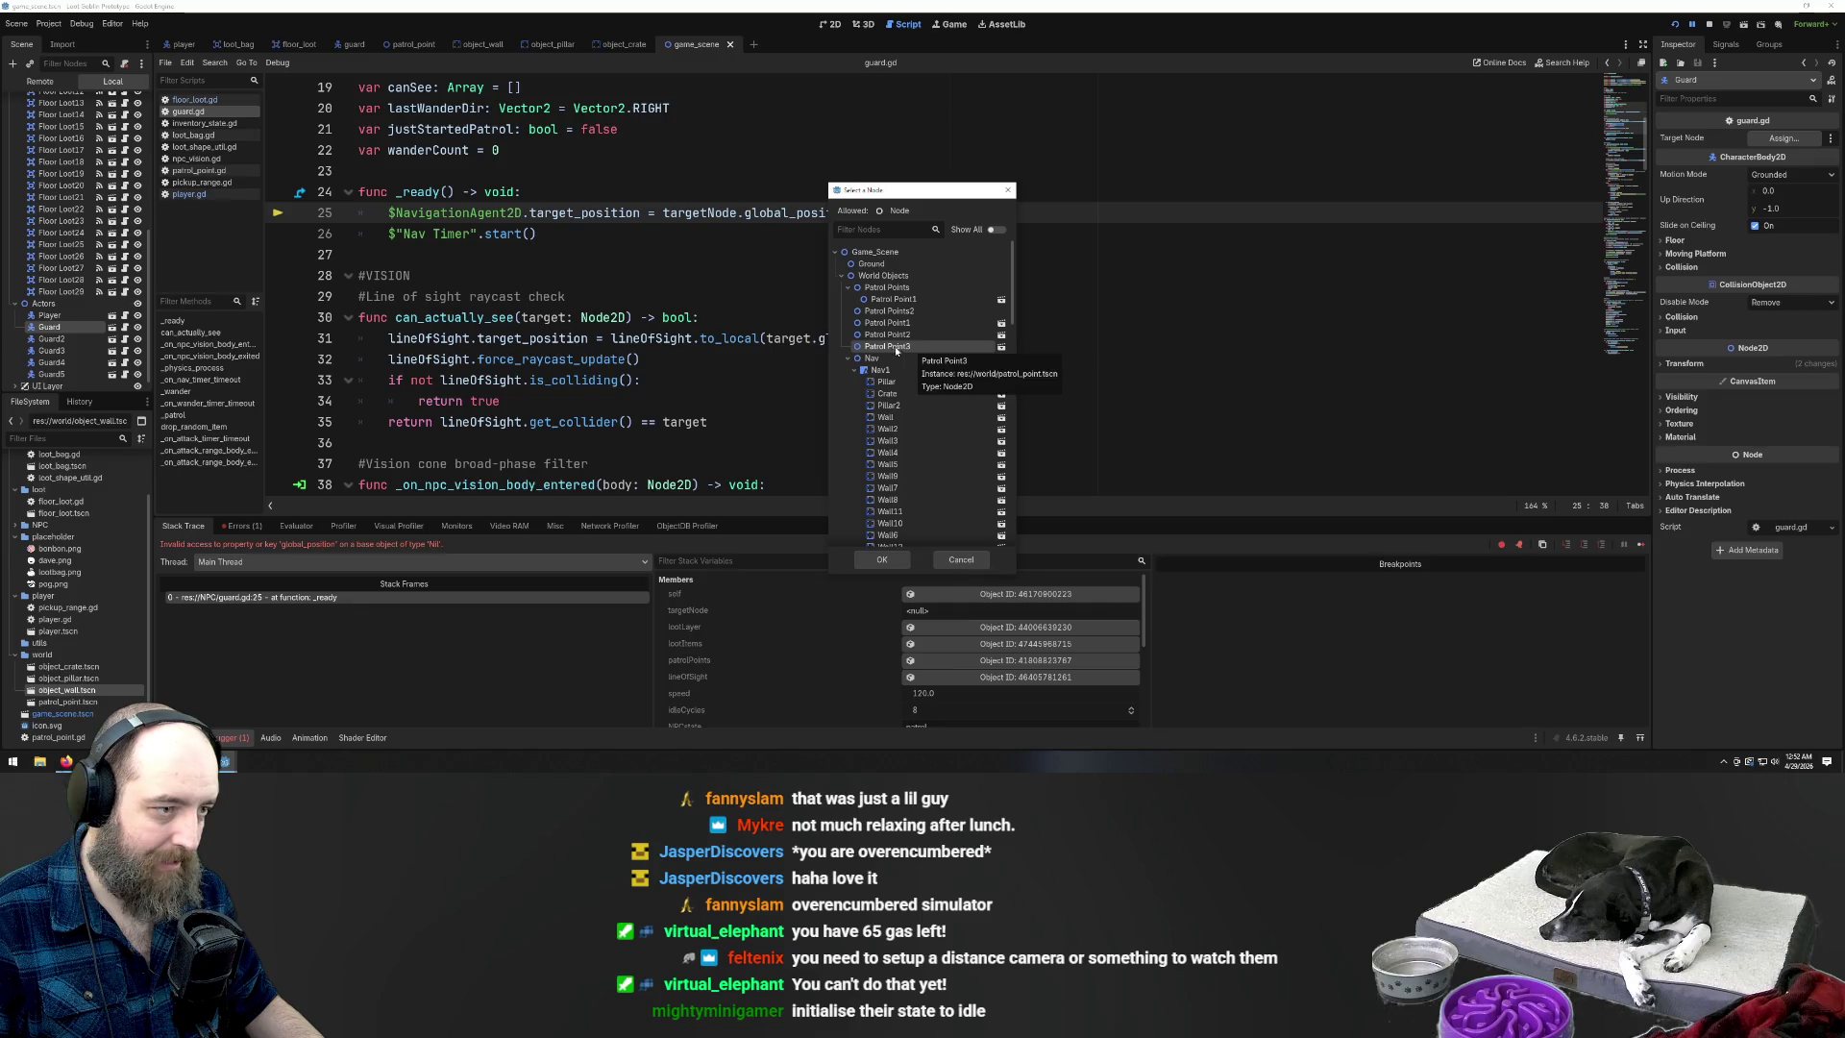
left_click(889, 299)
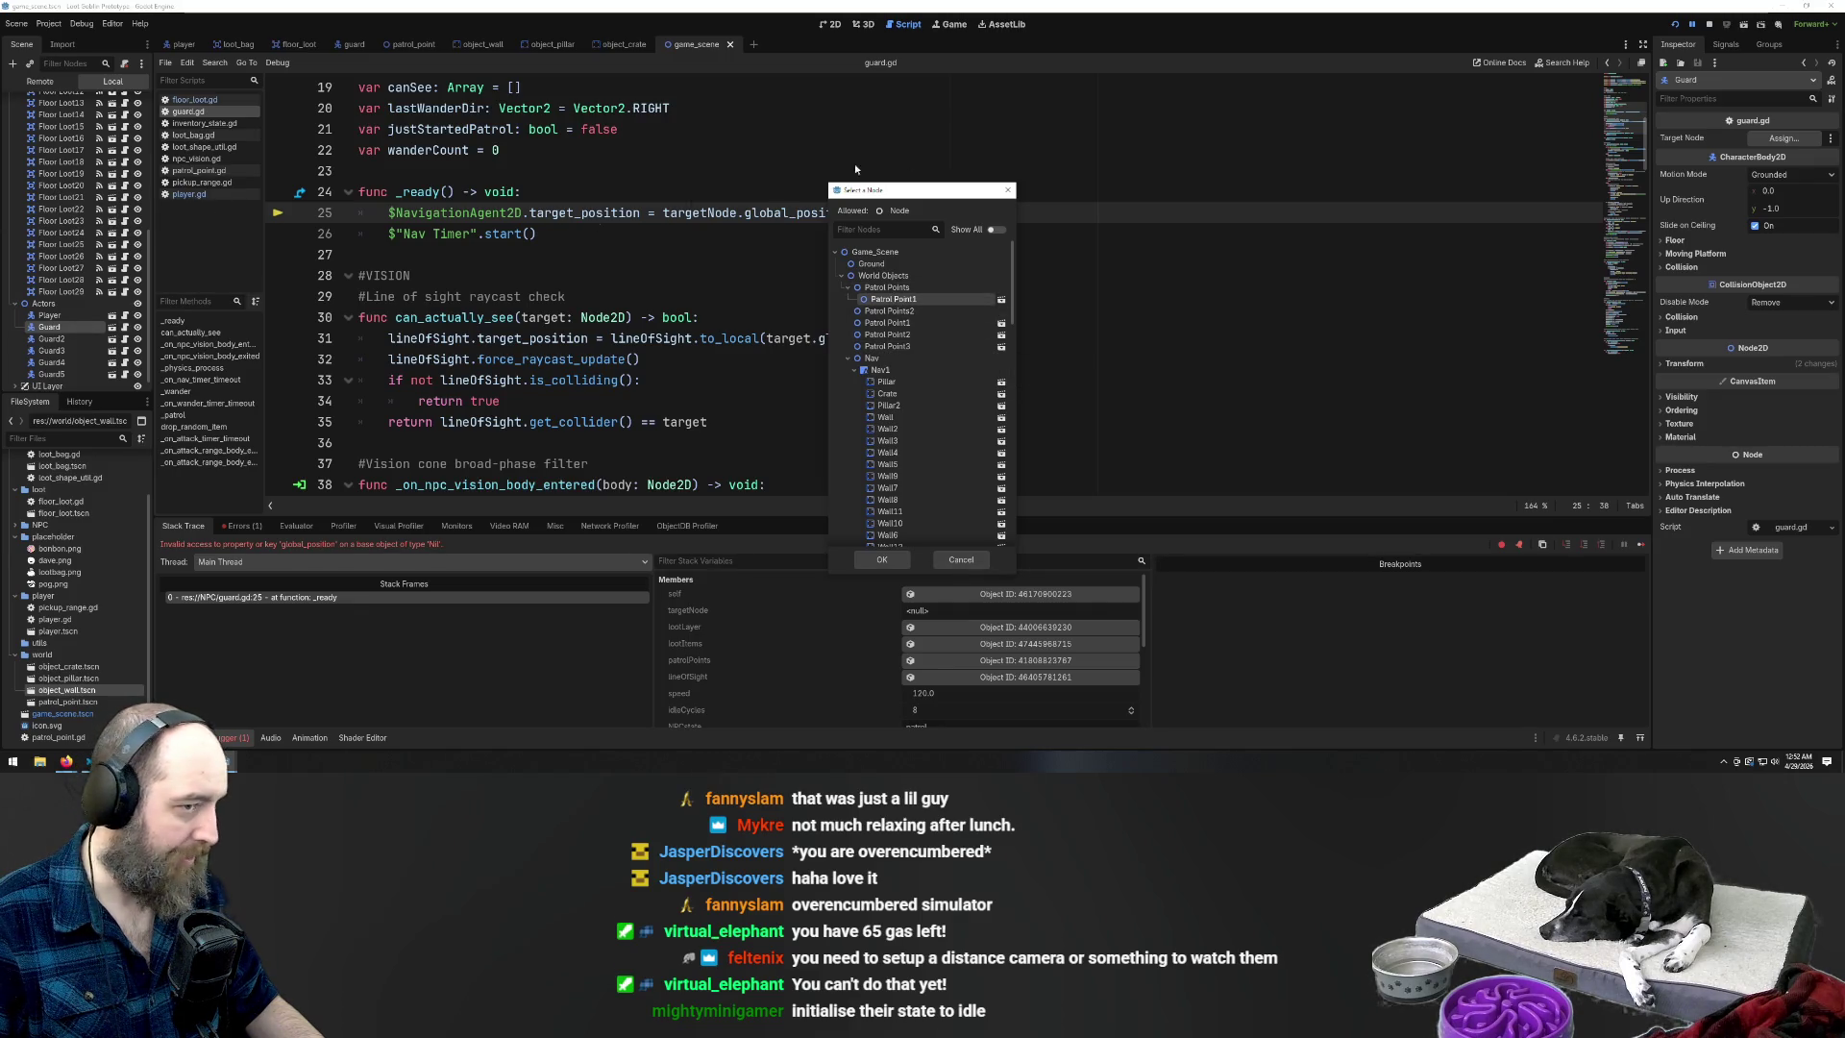
left_click(1006, 189)
Move Patrol Point1 out from under Patrol Points in the scene tree
scroll(64, 211, "up", 8)
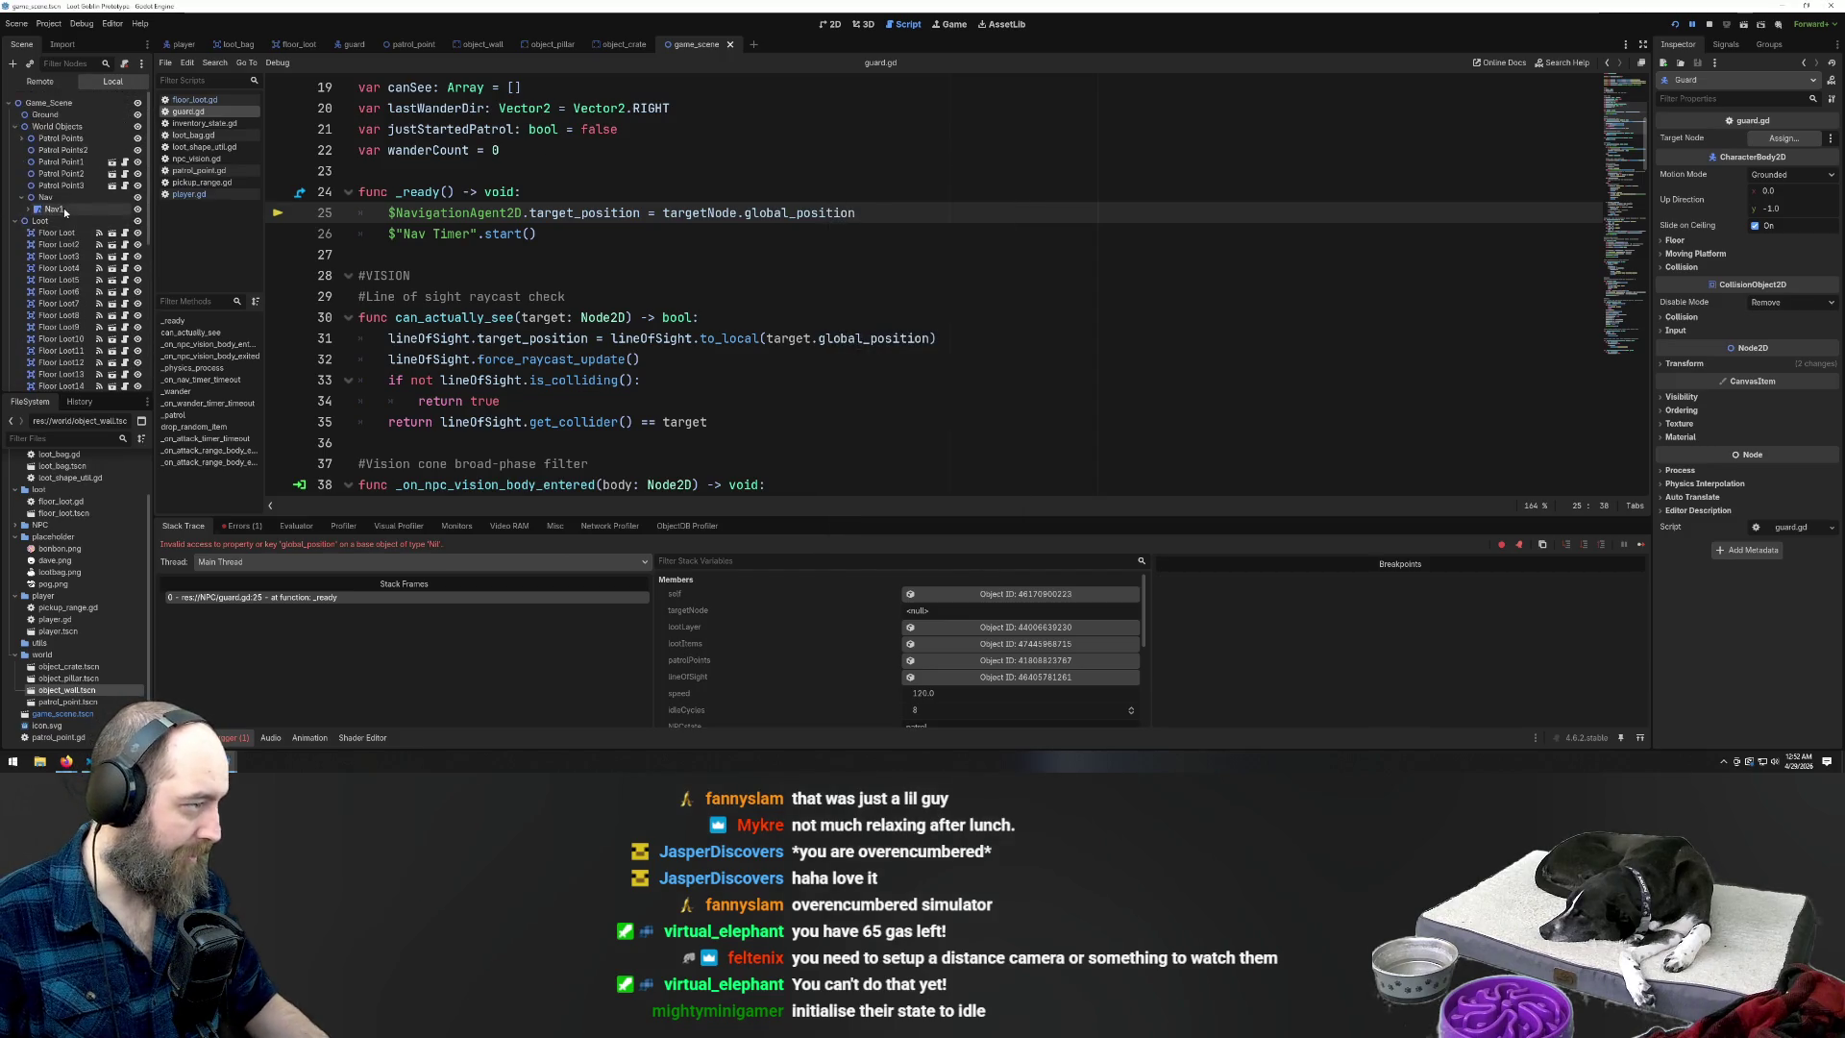
left_click(21, 138)
left_click(69, 151)
left_click_drag(69, 151, 58, 127)
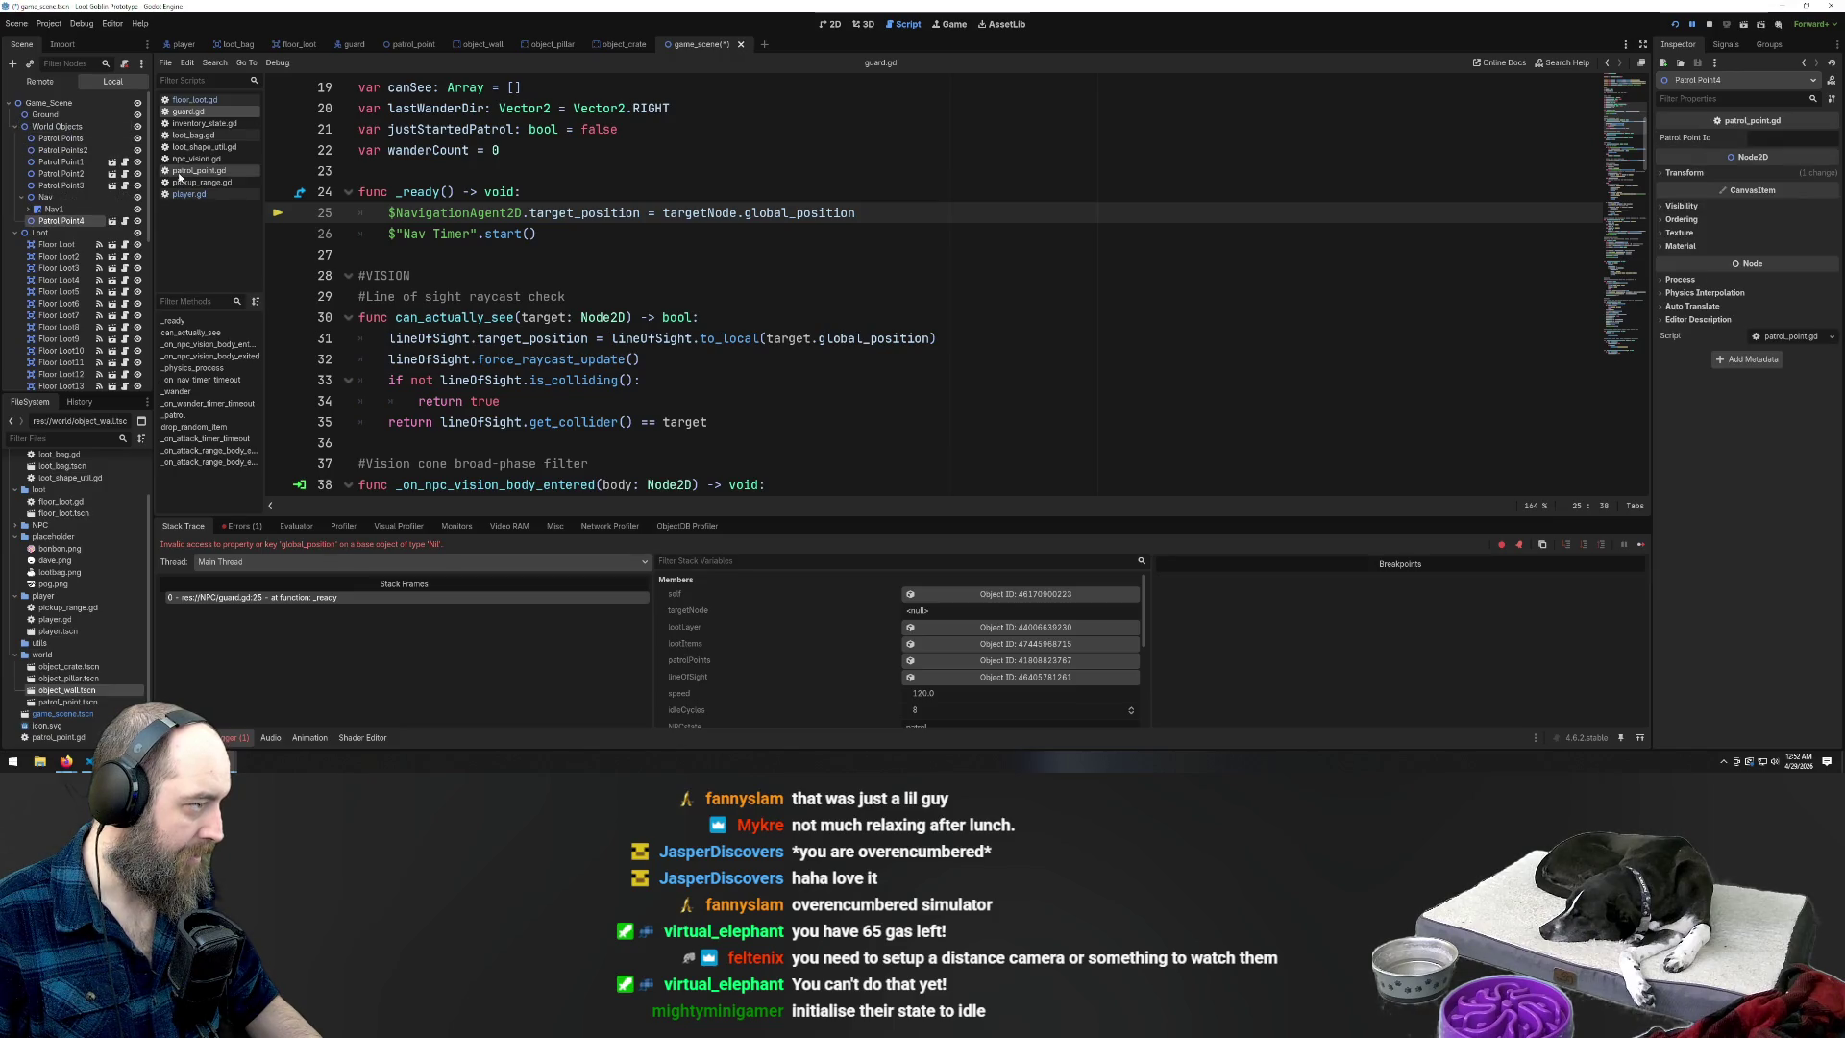
scroll(69, 273, "down", 6)
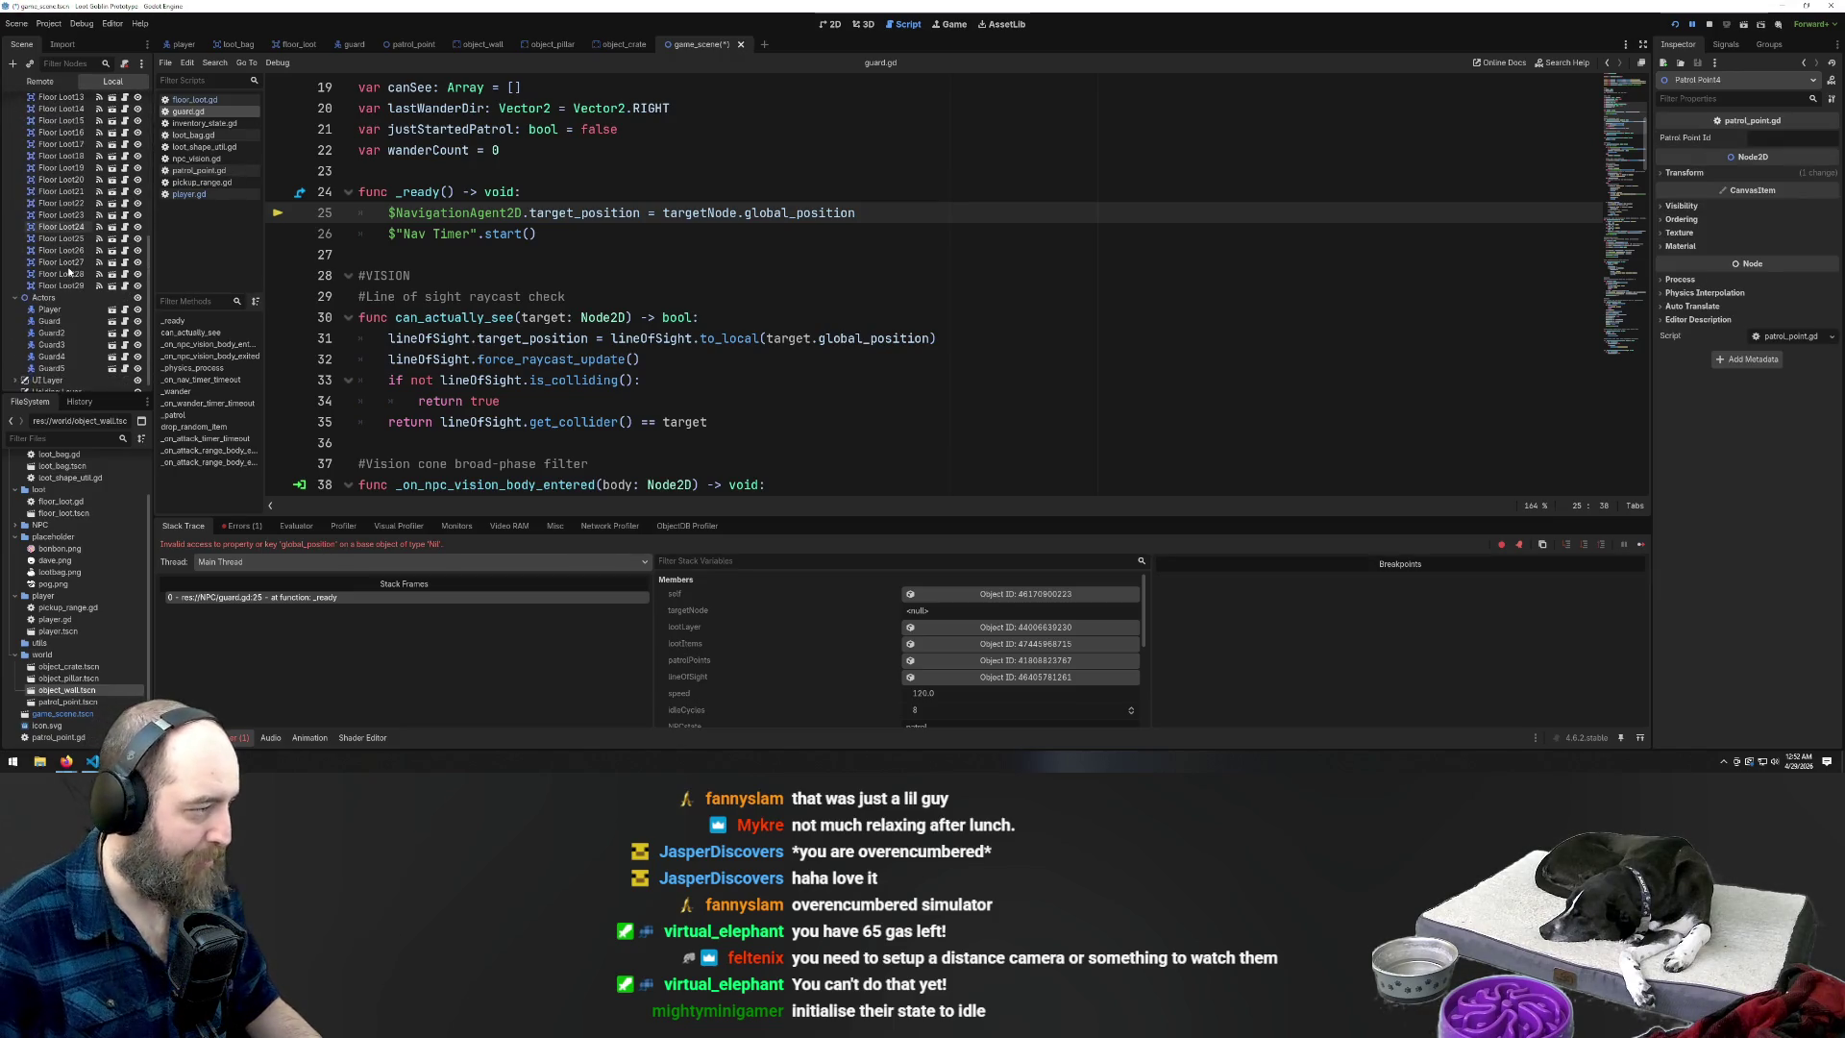
Set Guard's Target Node to Patrol Points and Guard2's to Patrol Points2
left_click(49, 323)
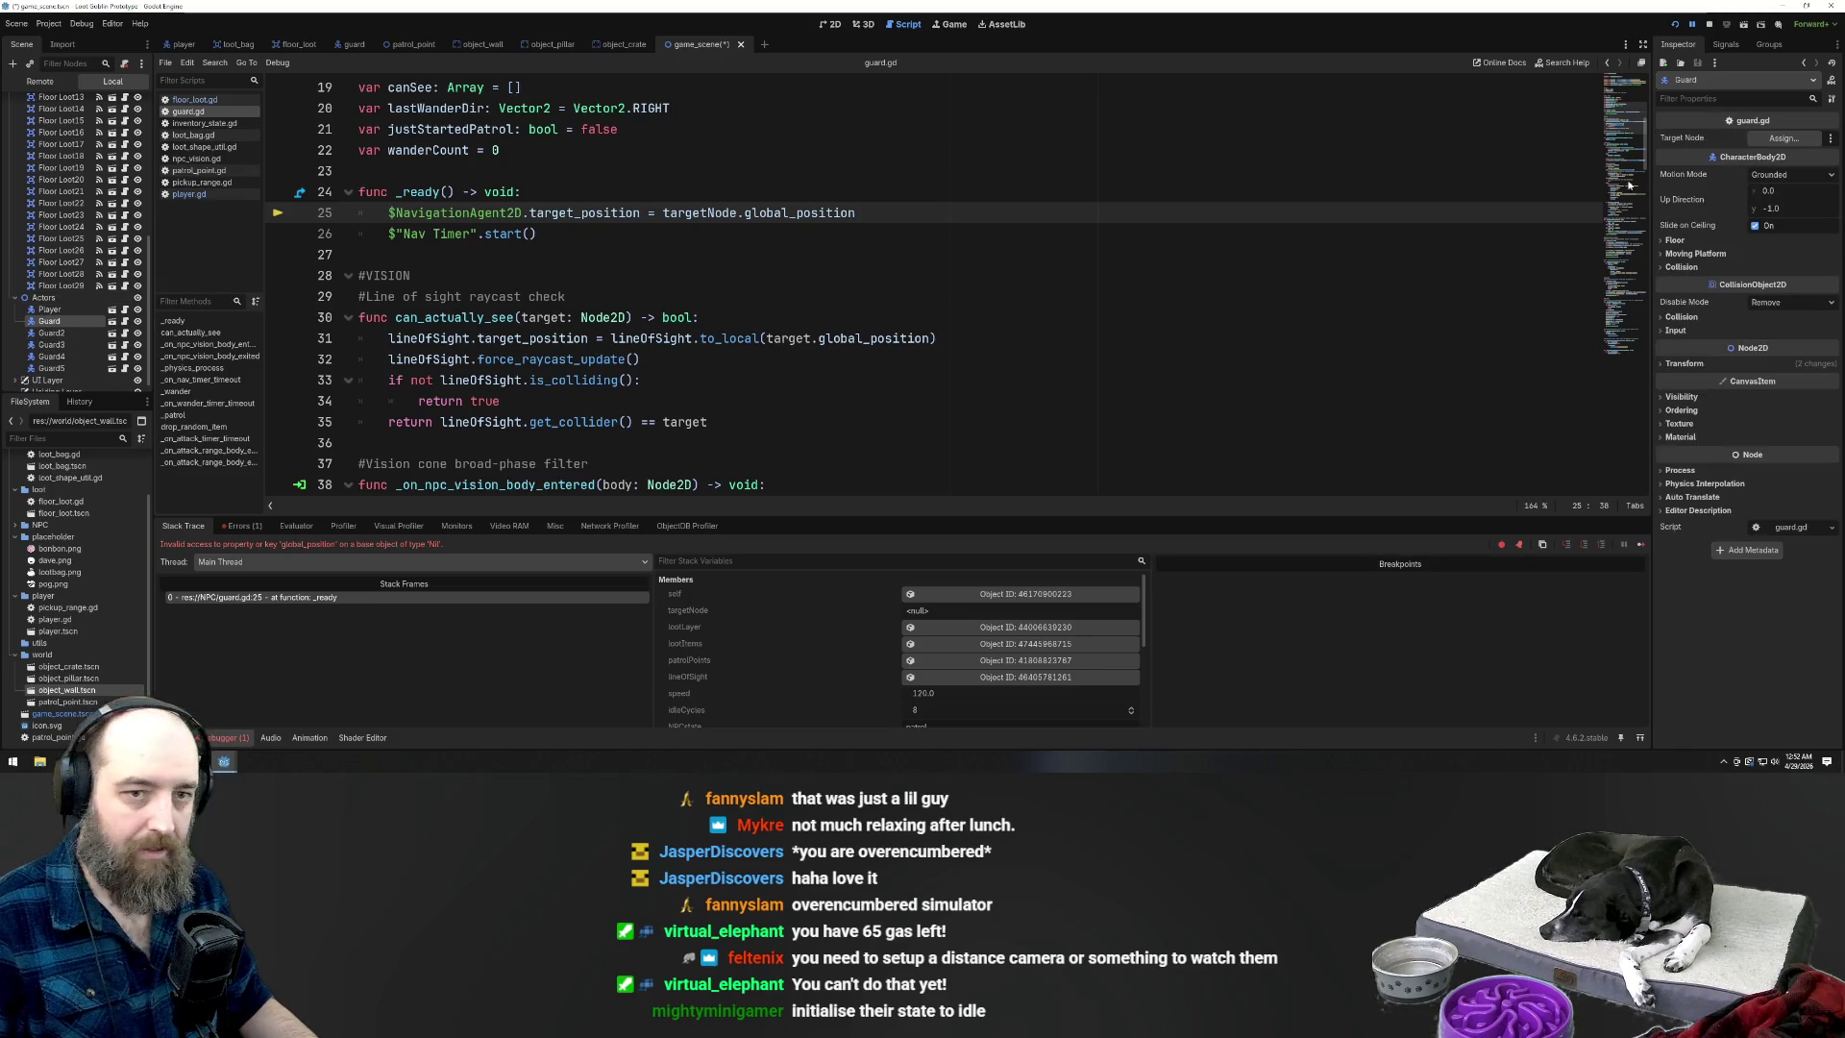
left_click(1778, 138)
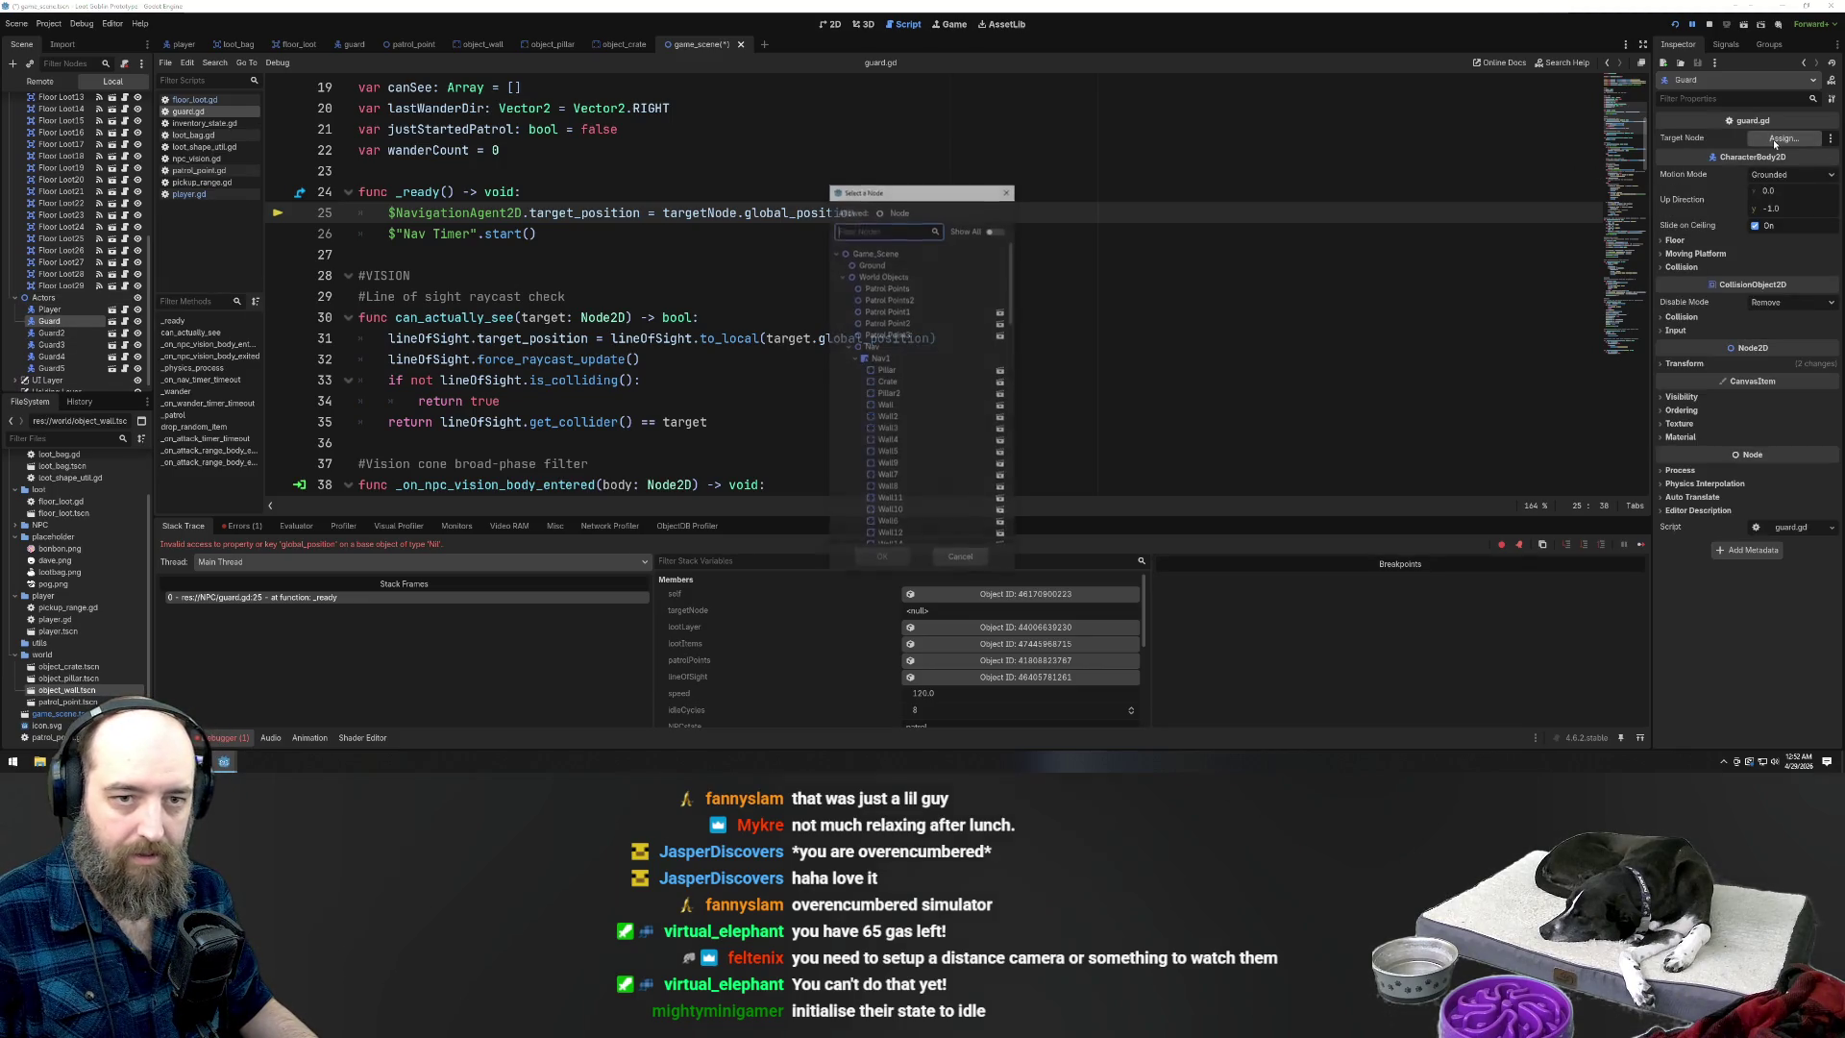
left_click(888, 289)
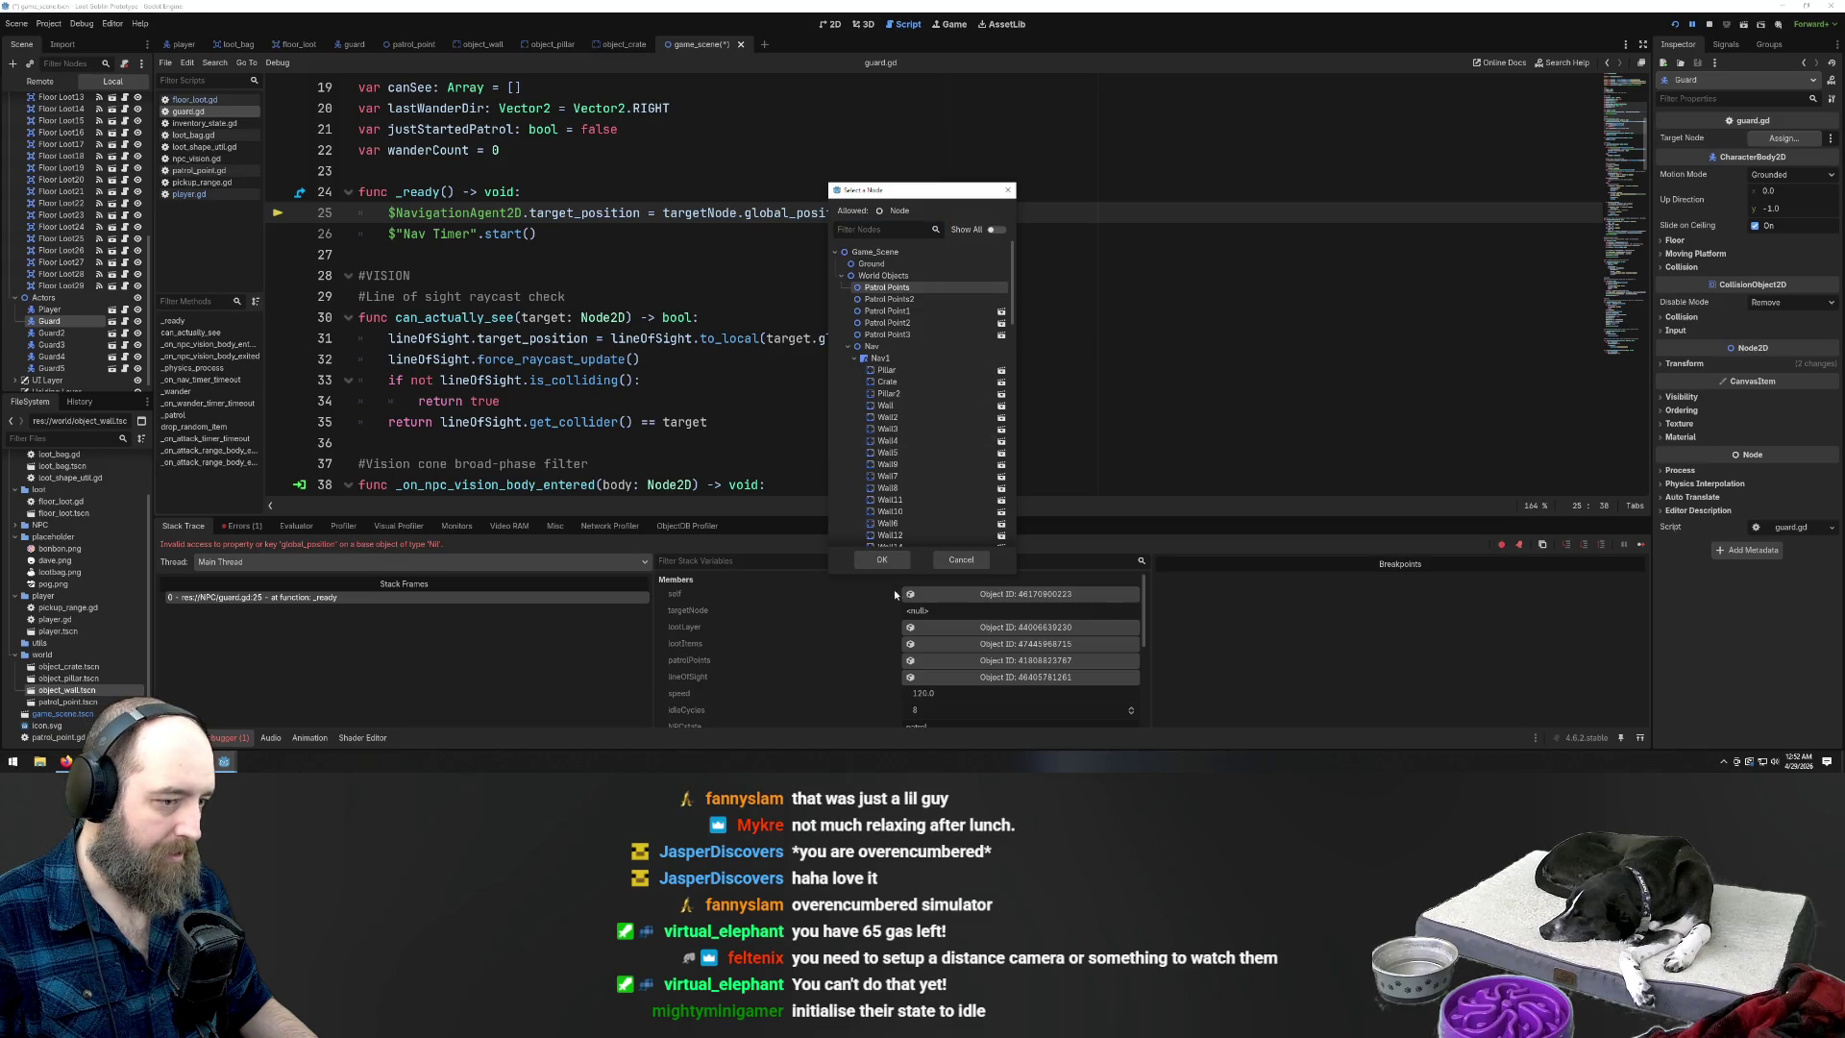
left_click(881, 559)
left_click(52, 333)
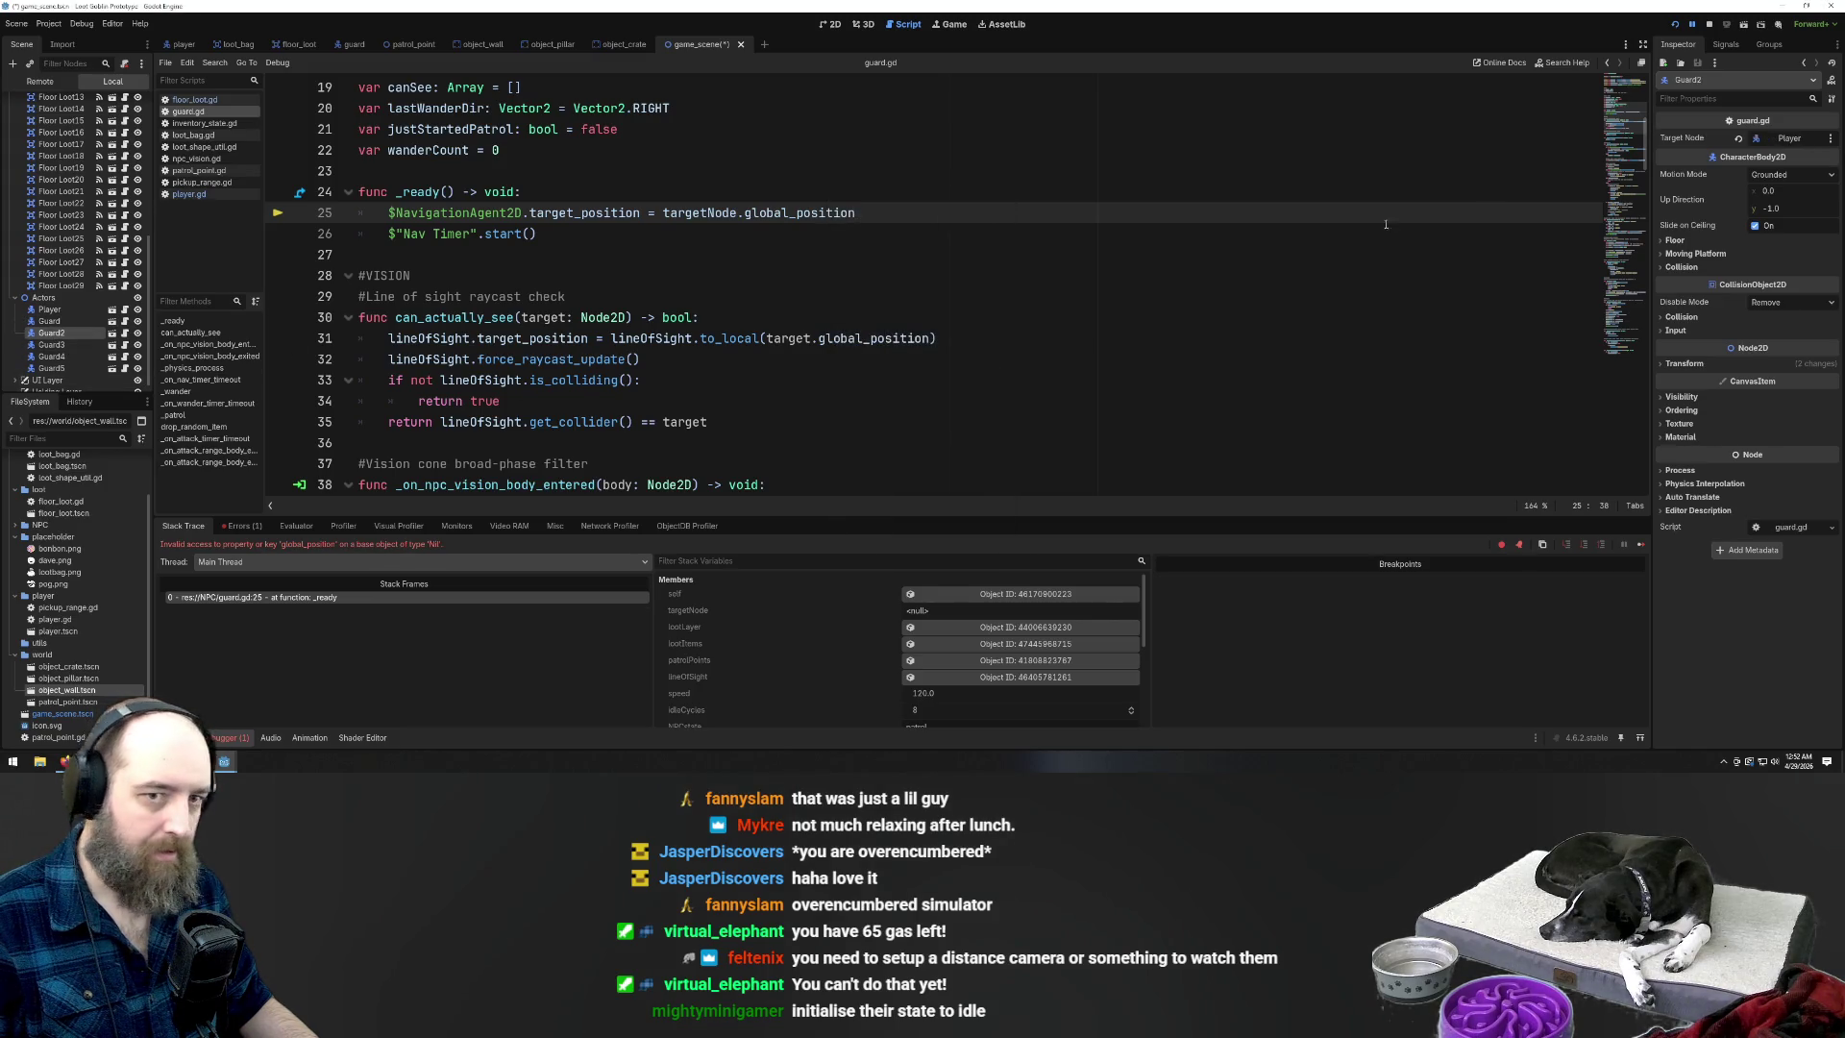
left_click(1793, 140)
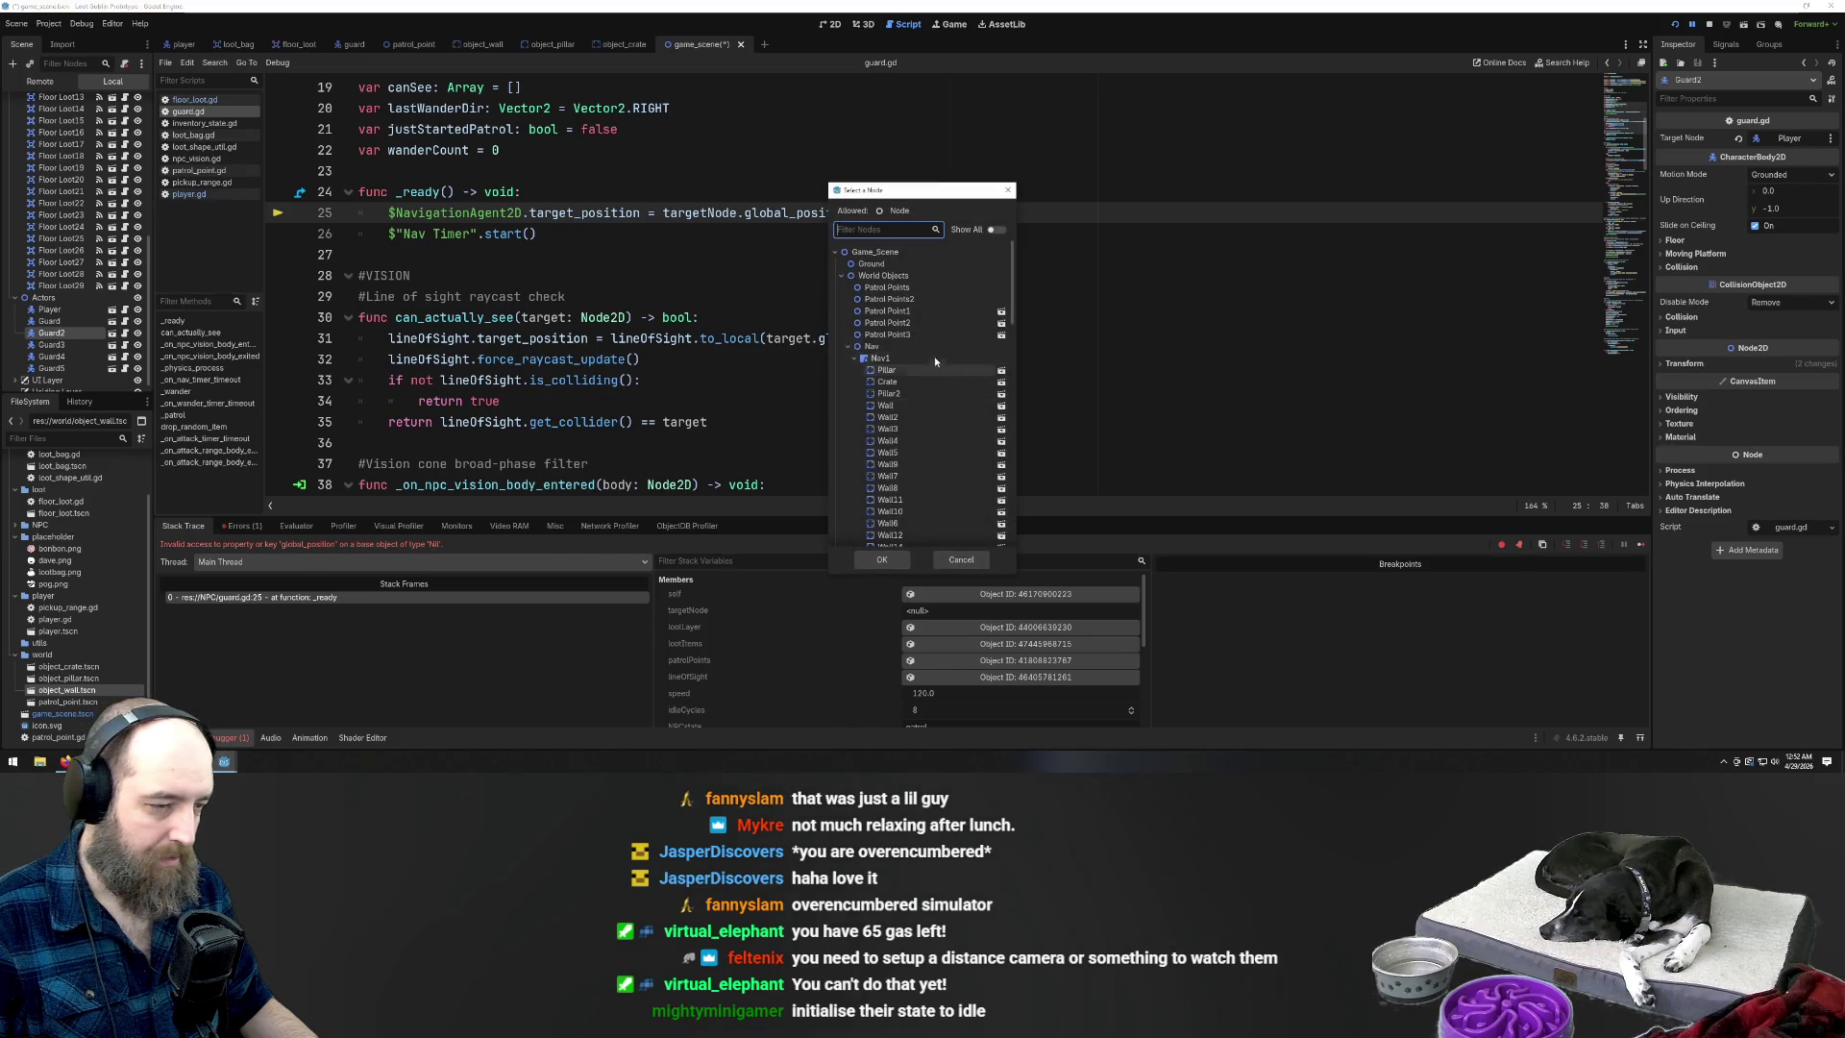
left_click(924, 300)
left_click(881, 559)
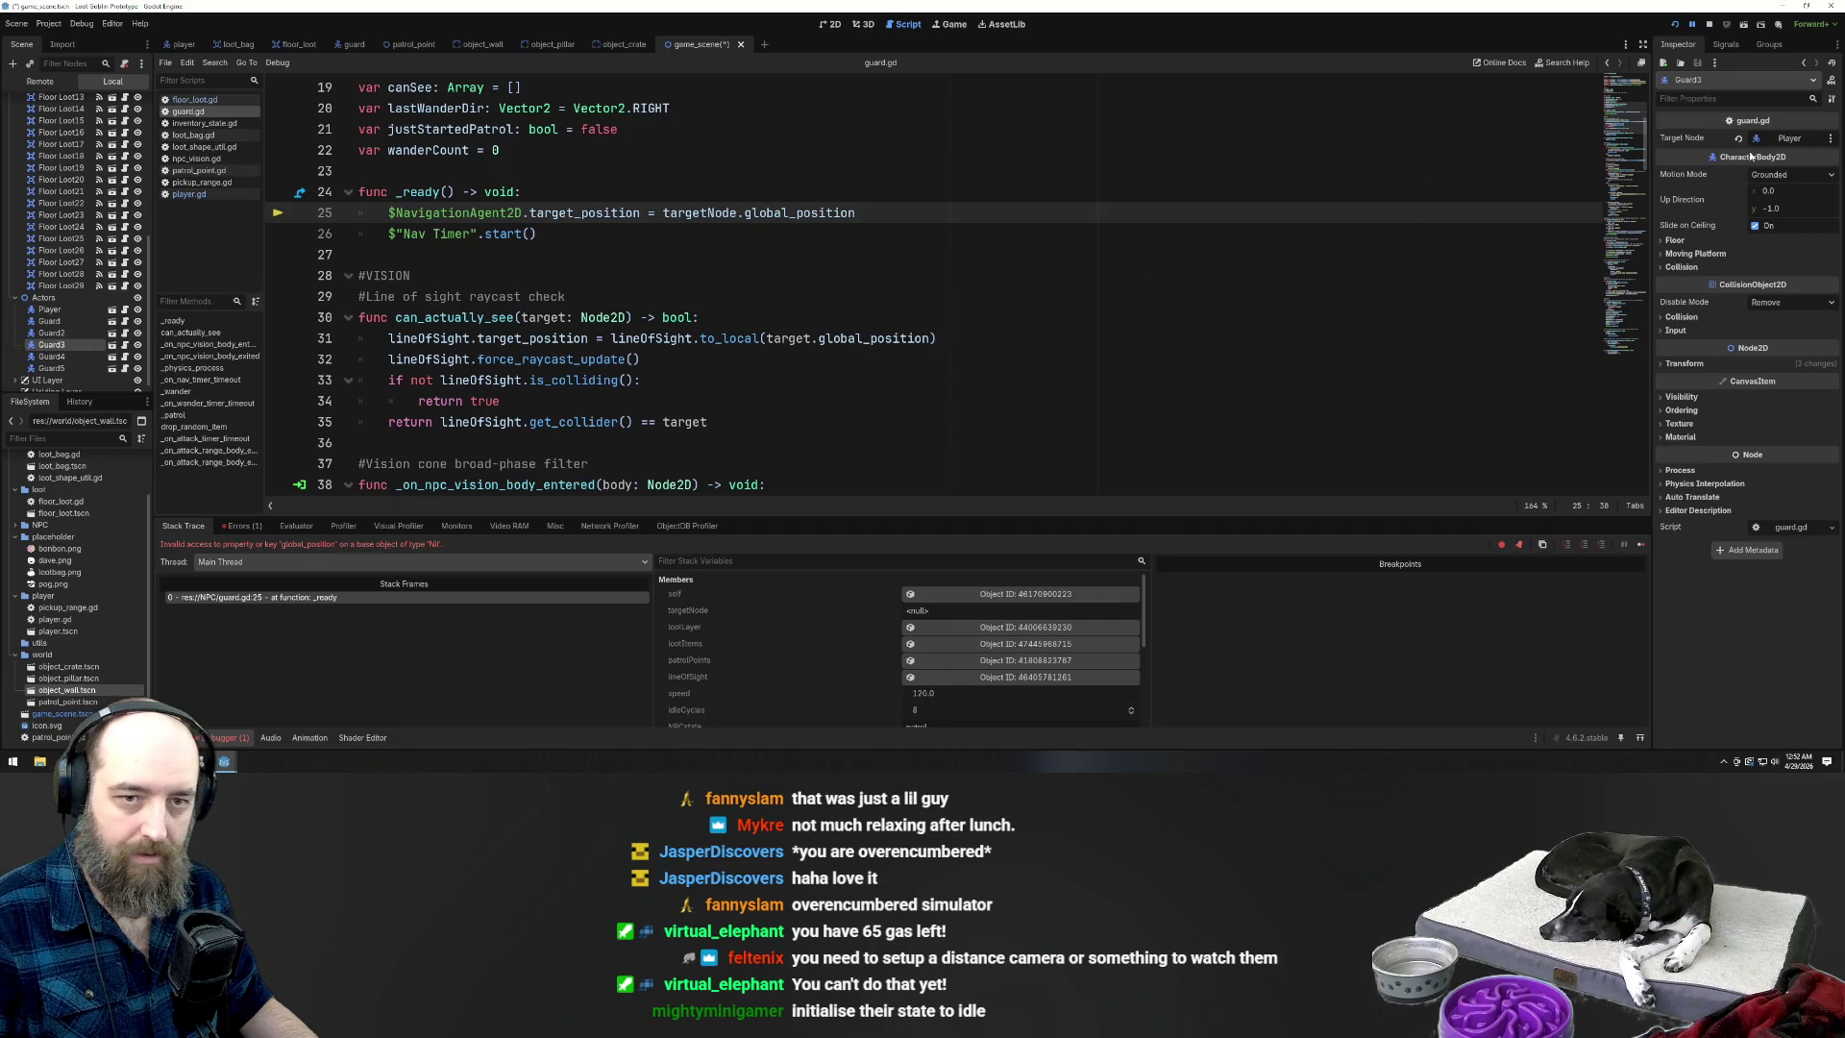
Assign Patrol Point1 as a target, then set Guard2's Target Node to Patrol Point2
left_click(1785, 141)
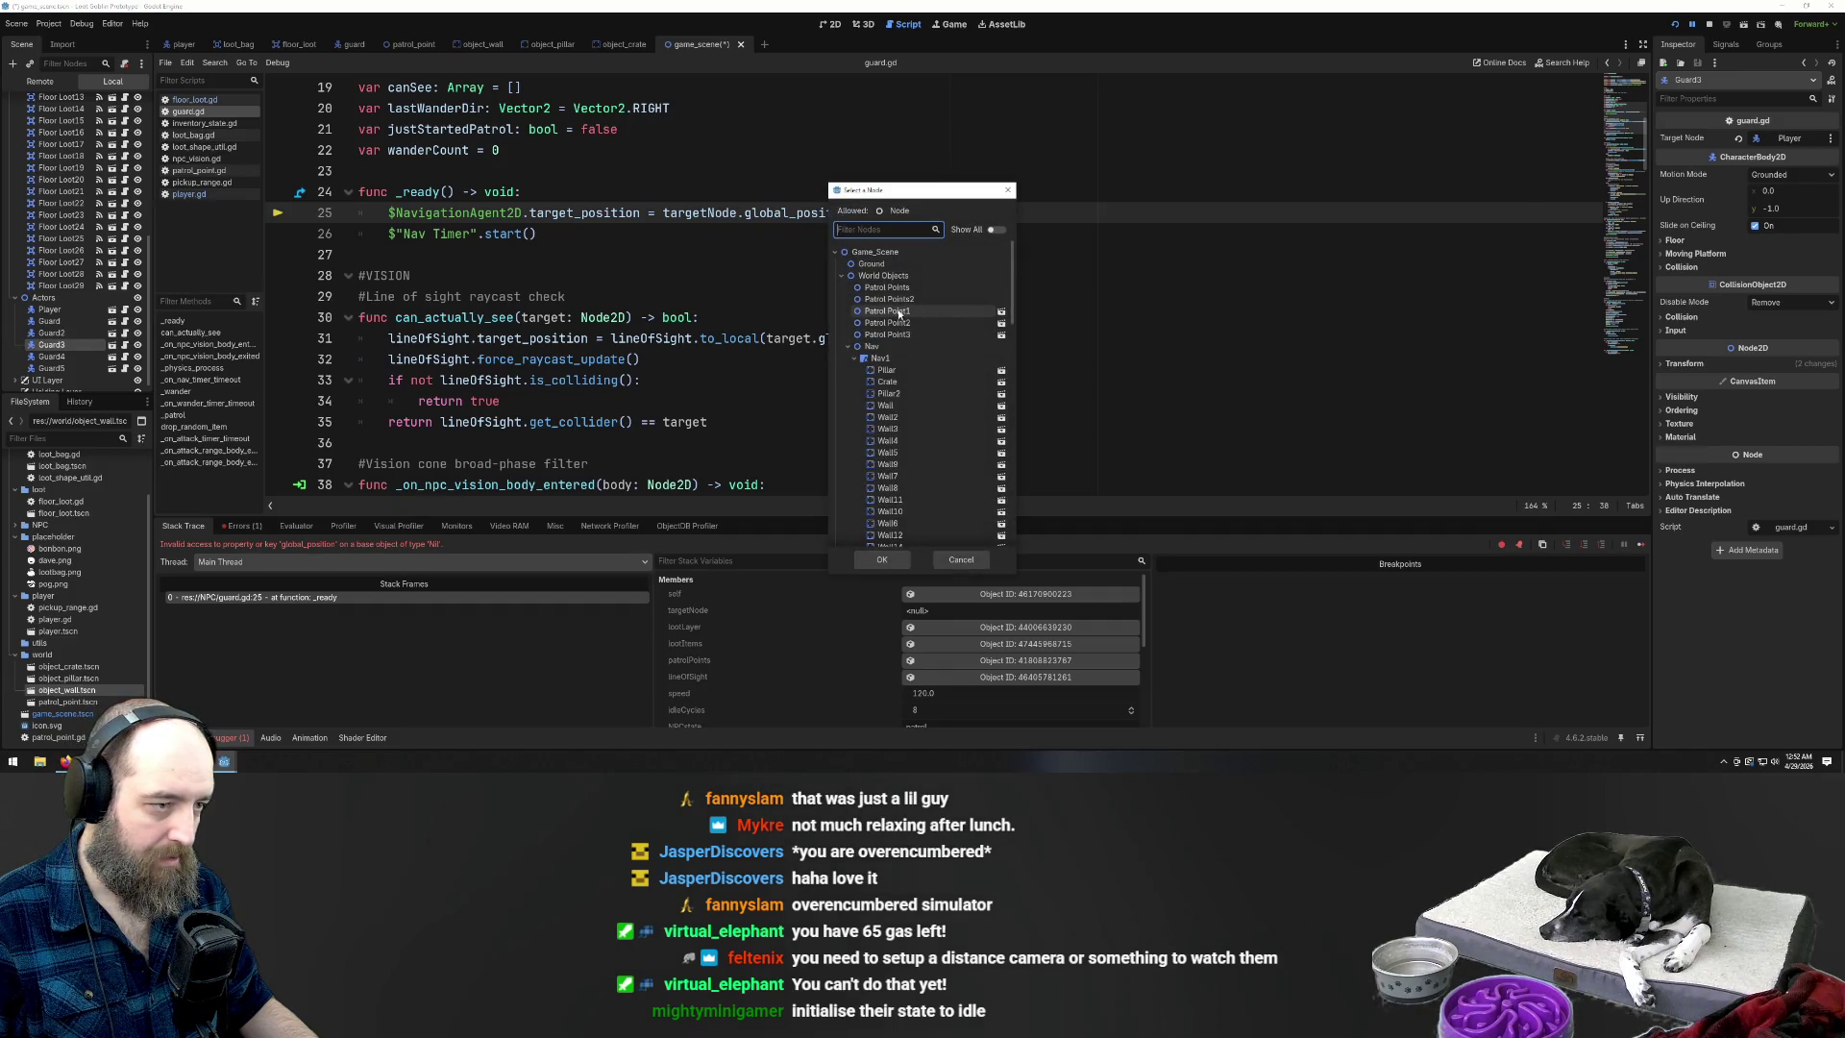
left_click(894, 314)
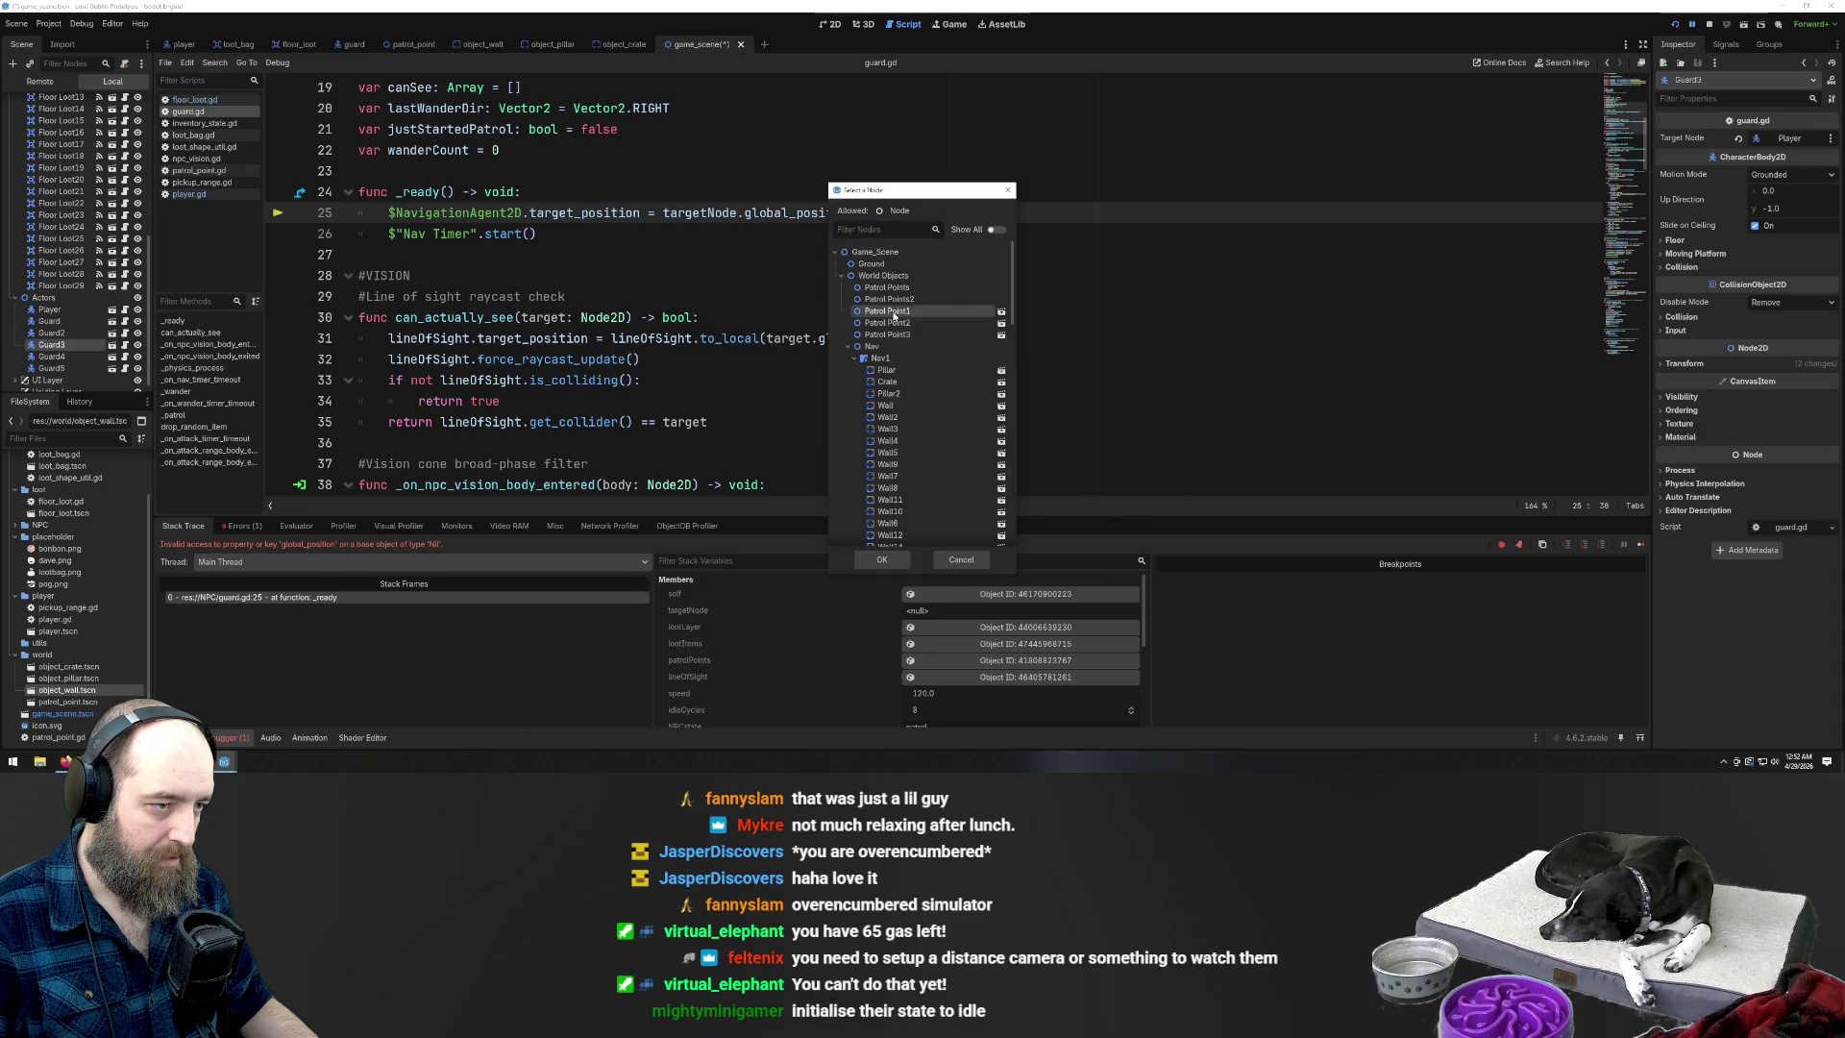
double_click(891, 316)
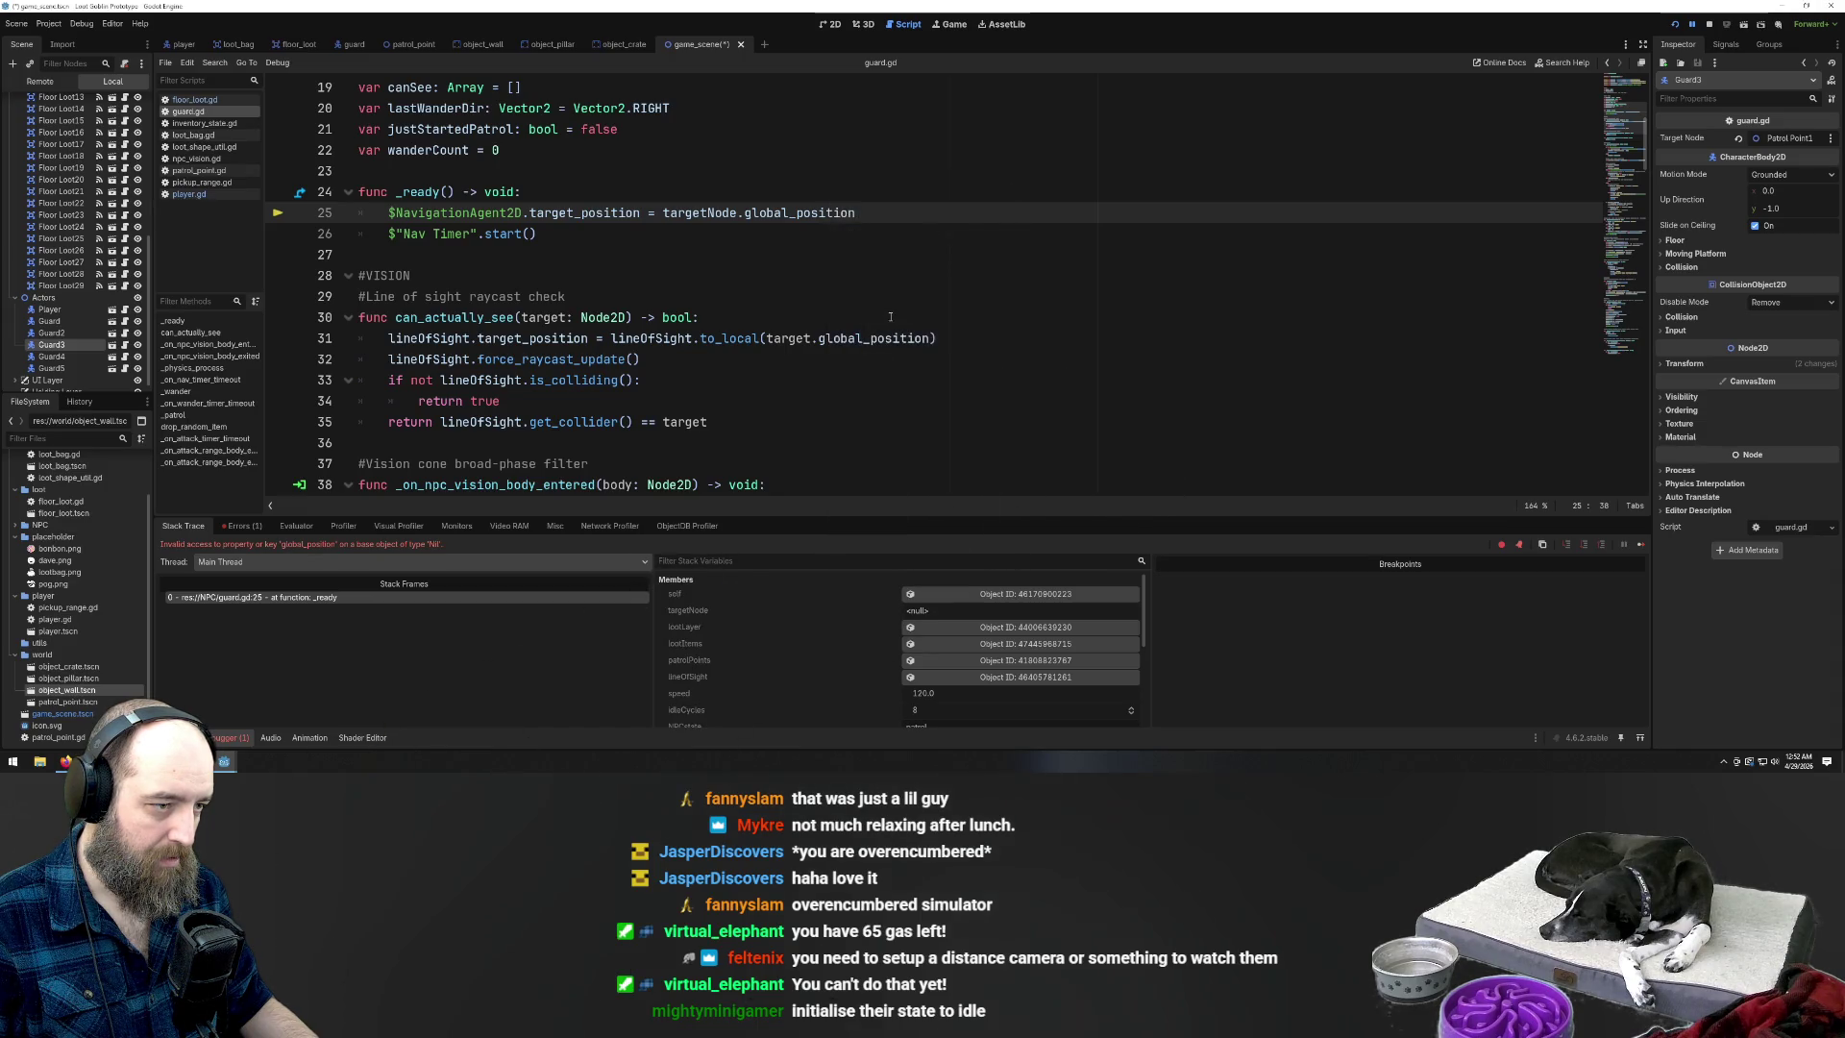
left_click(52, 332)
left_click(1810, 141)
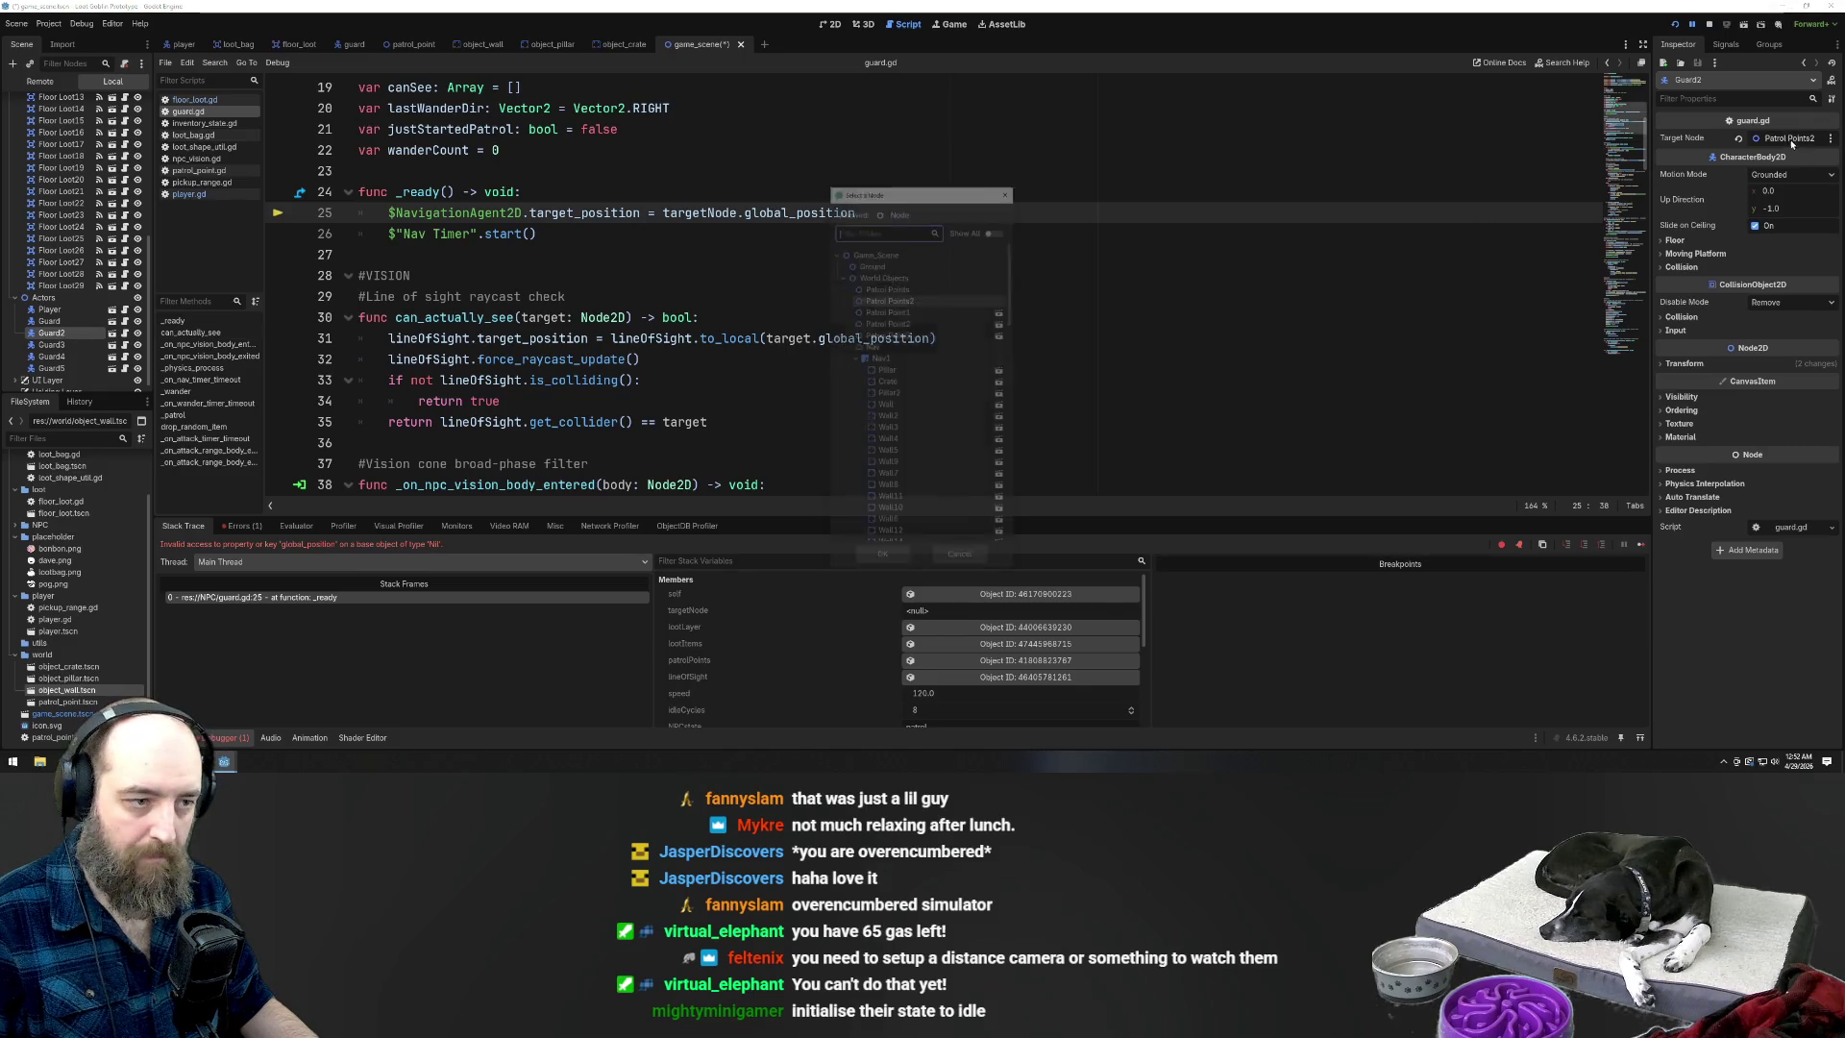
double_click(885, 323)
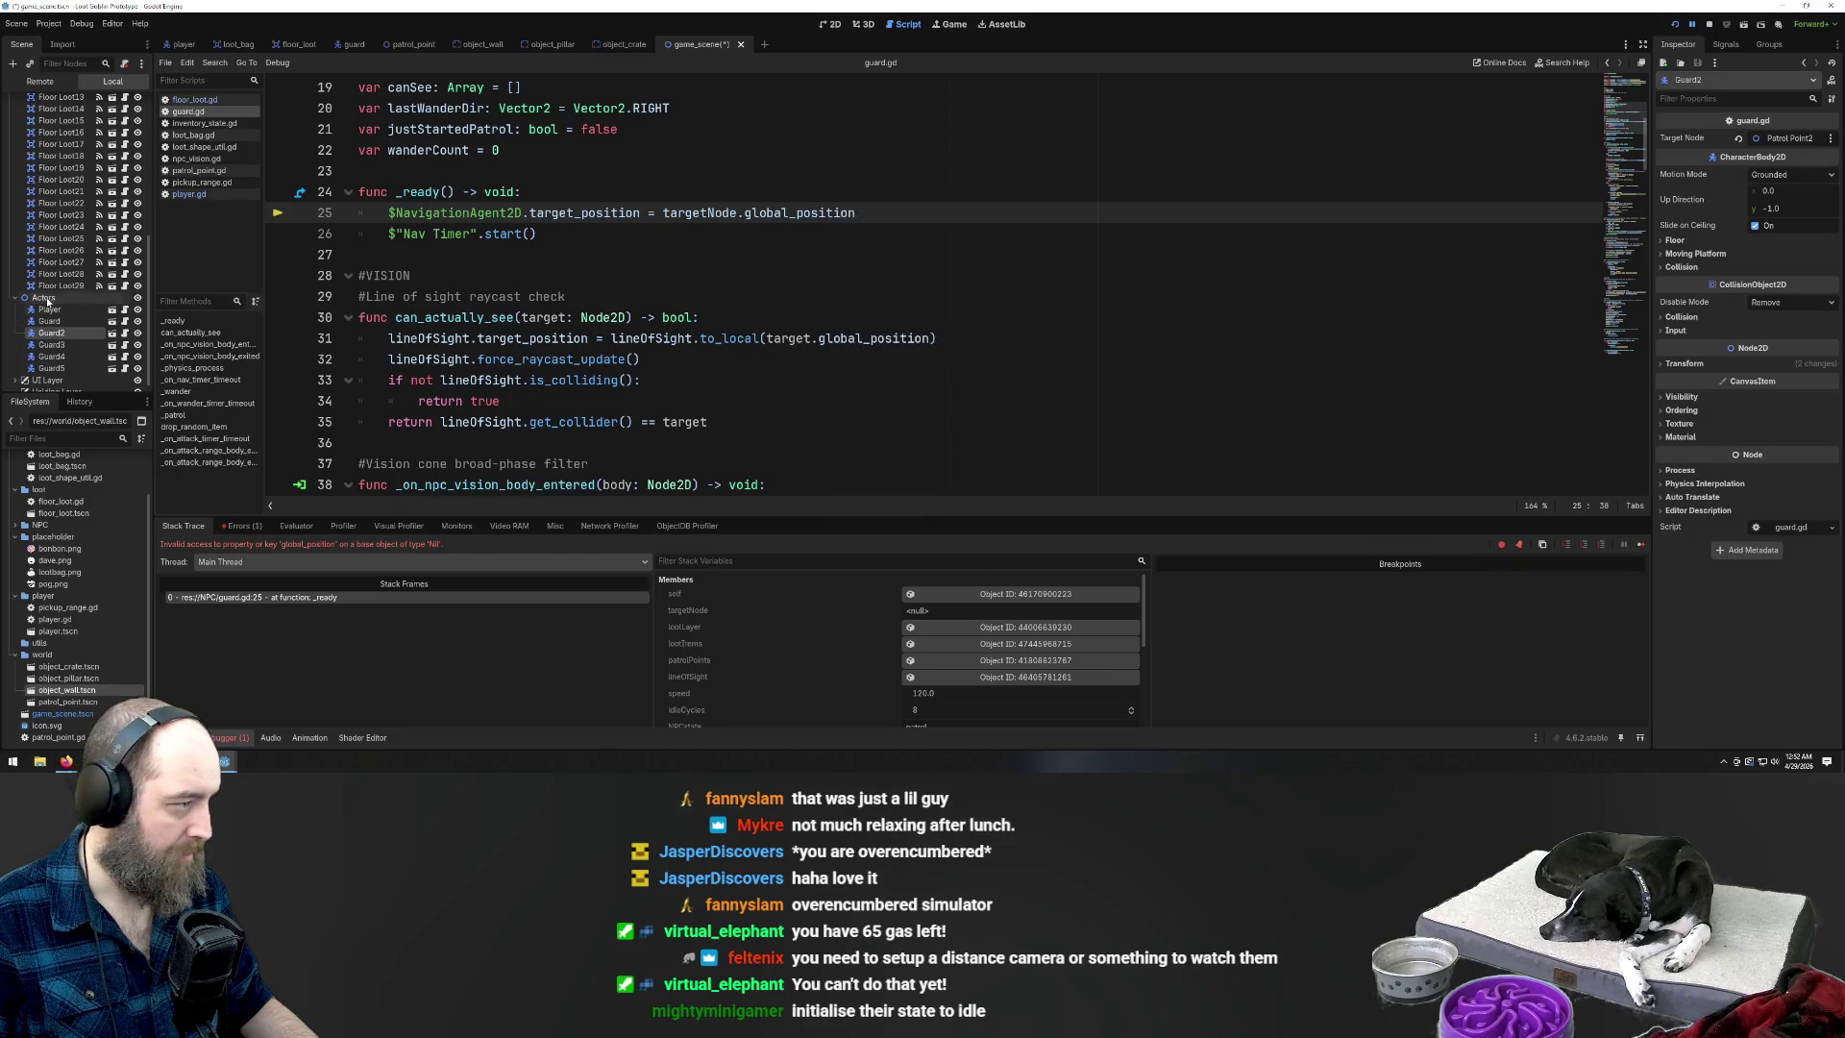
Review the guards' targets and set Guard3's Target Node to Patrol Point2
left_click(69, 355)
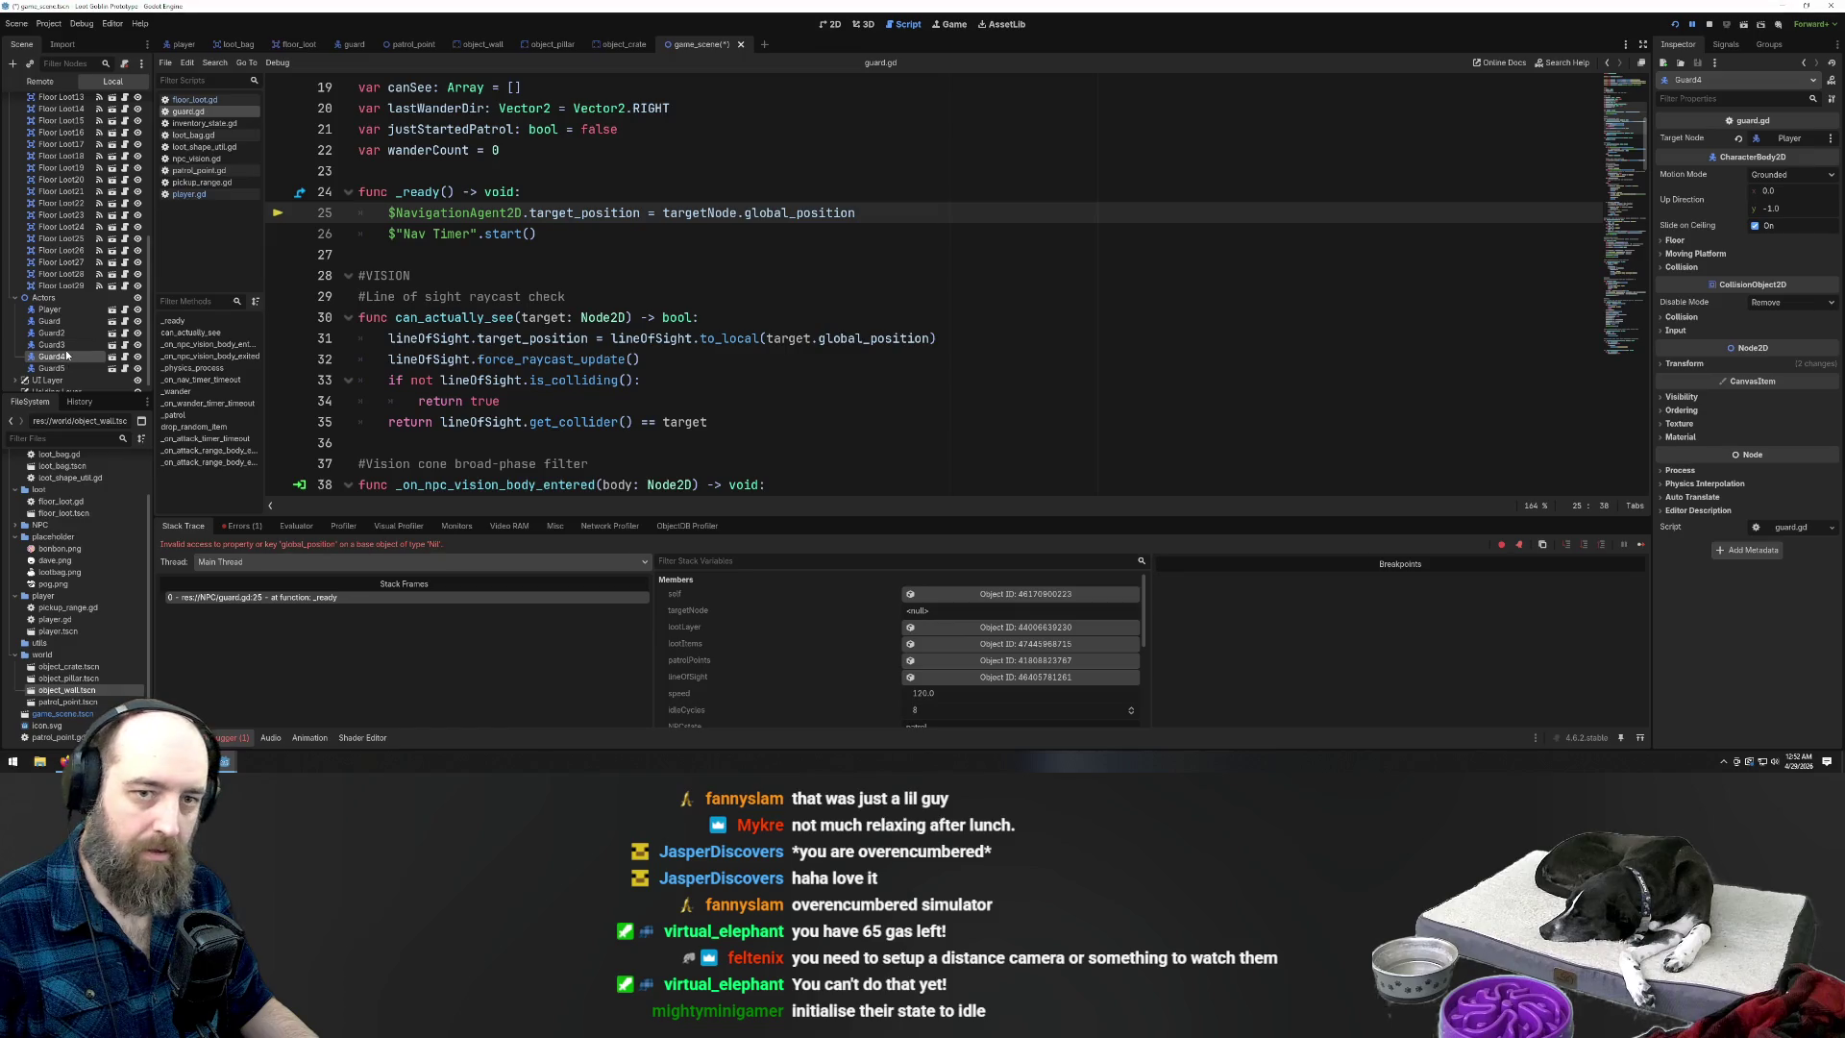
left_click(65, 333)
left_click(68, 321)
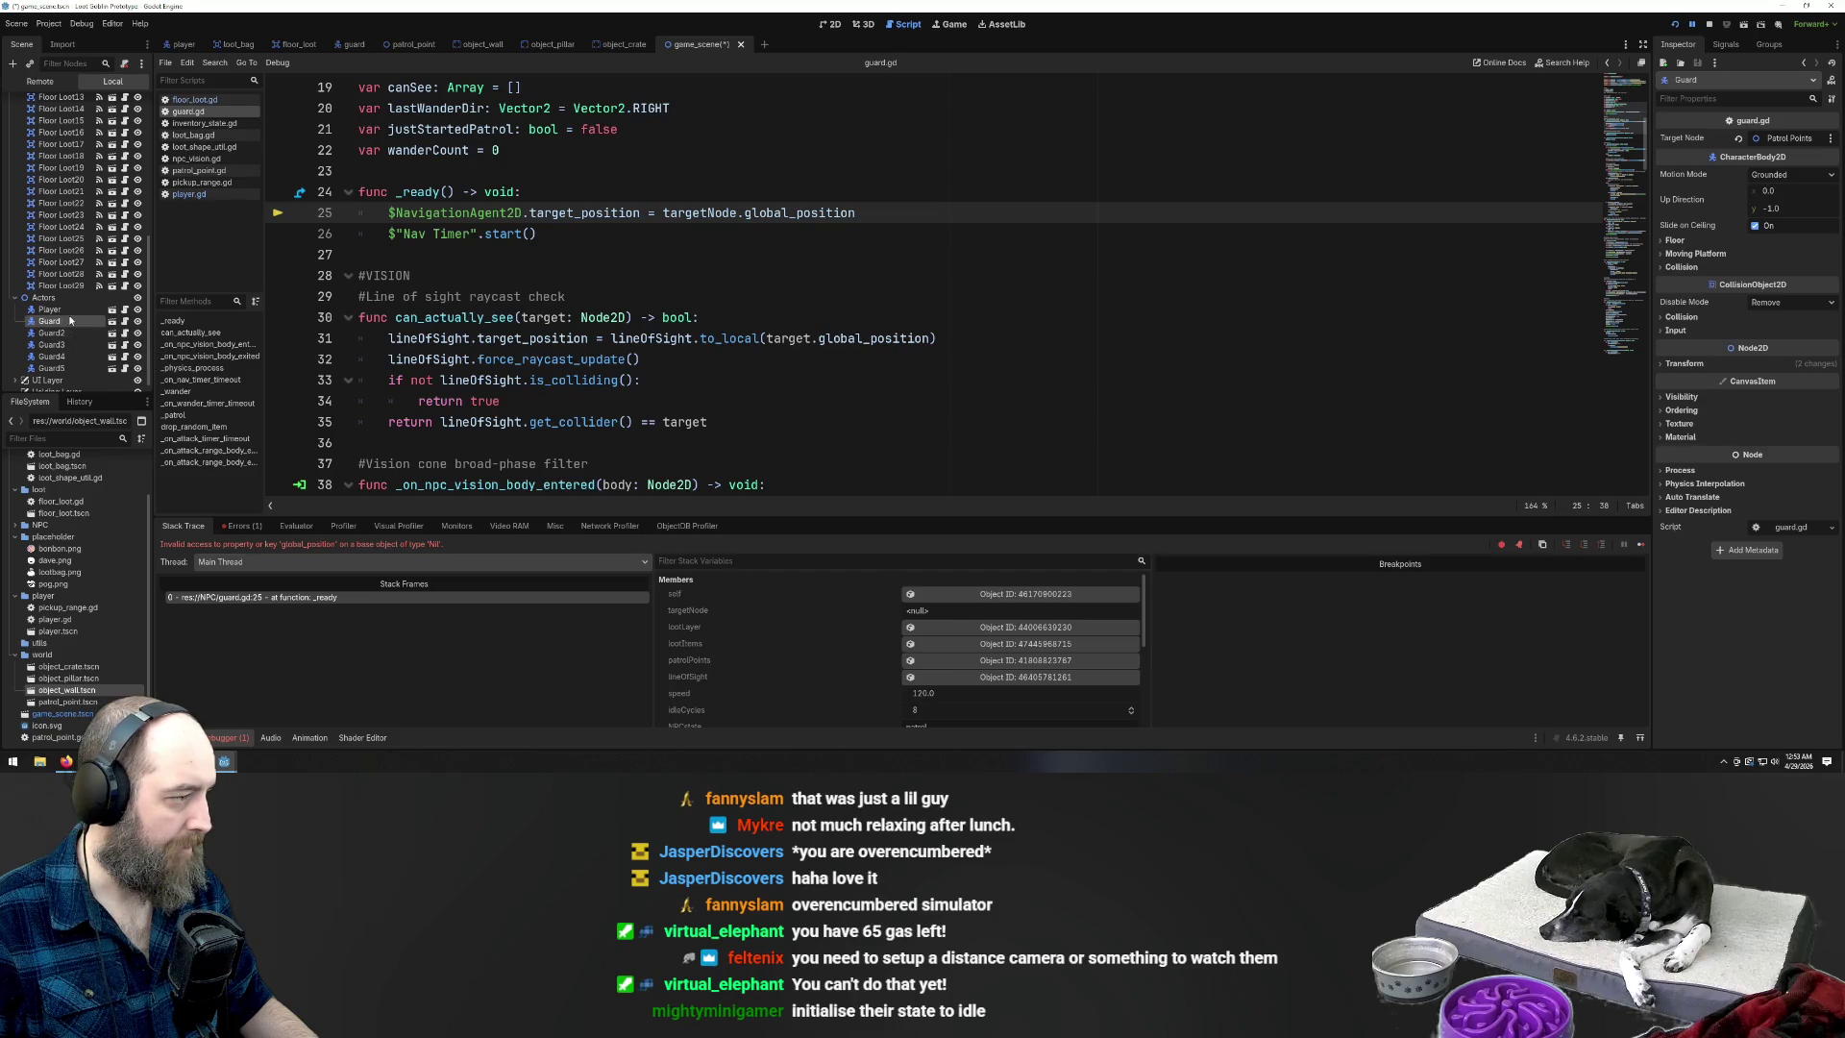
left_click(67, 311)
left_click(67, 318)
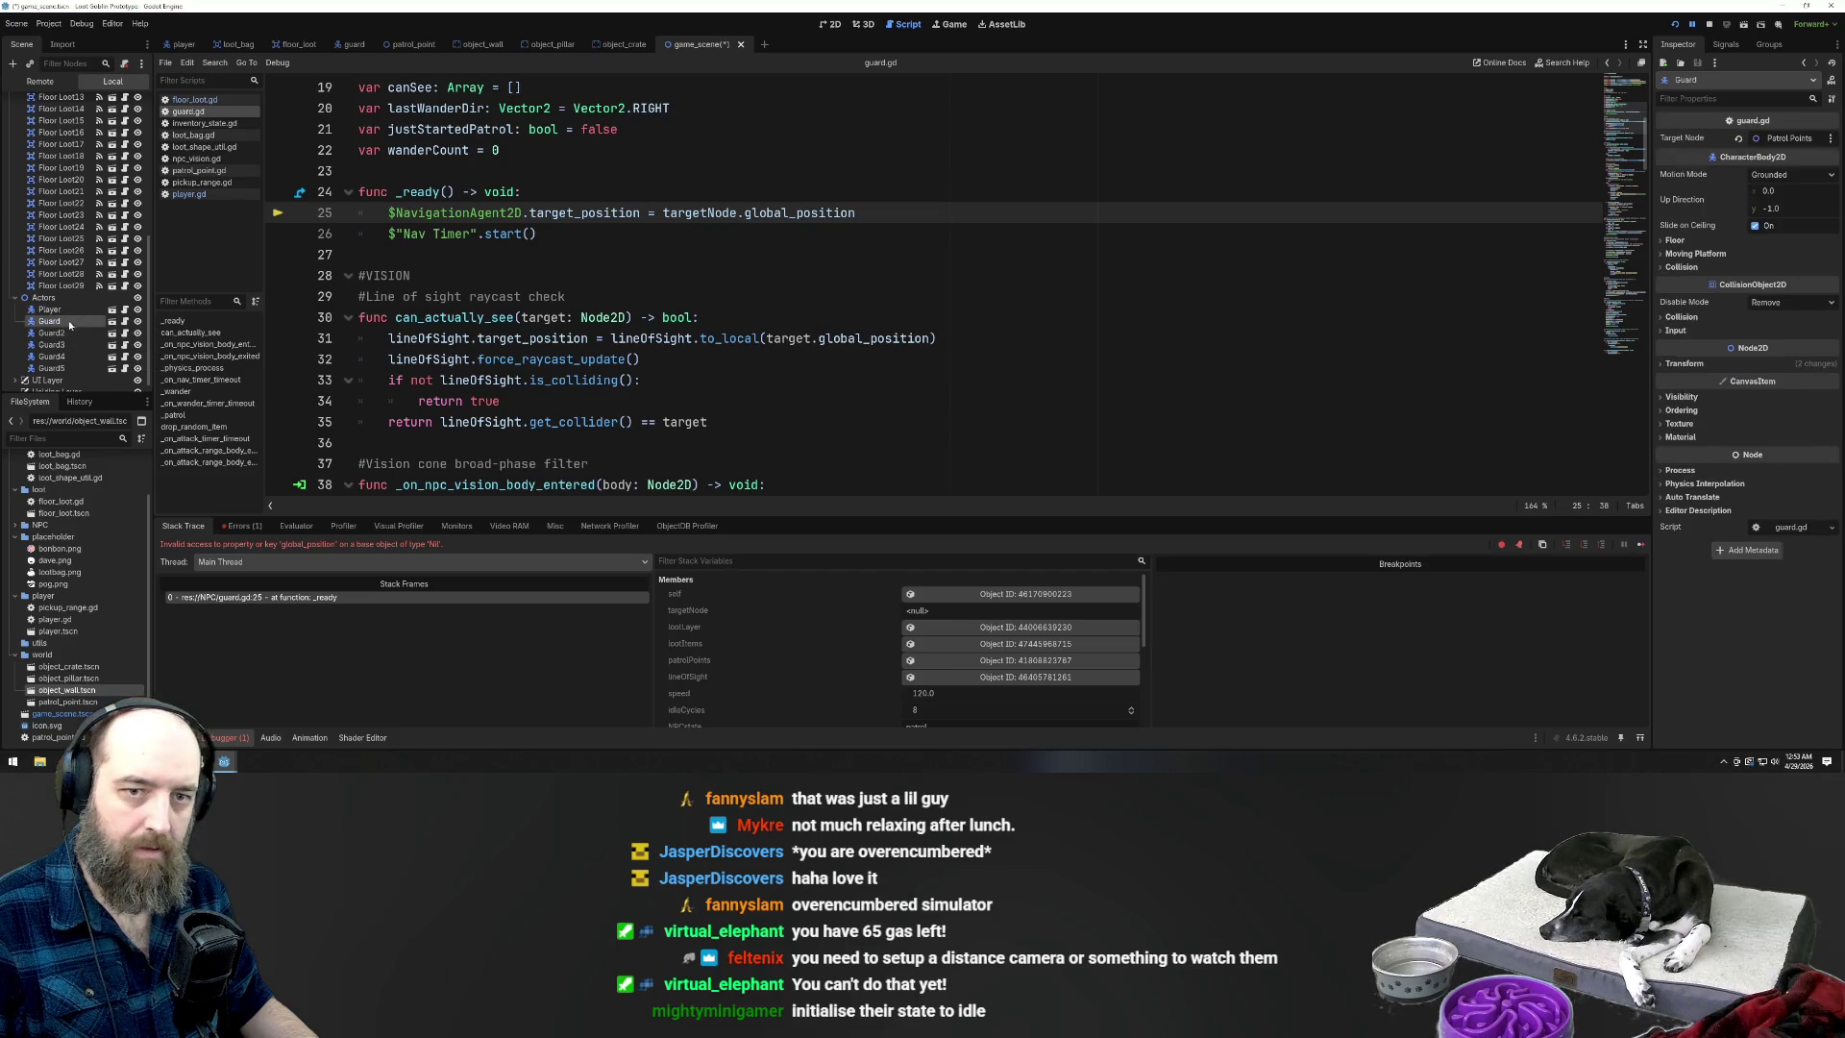
left_click(70, 345)
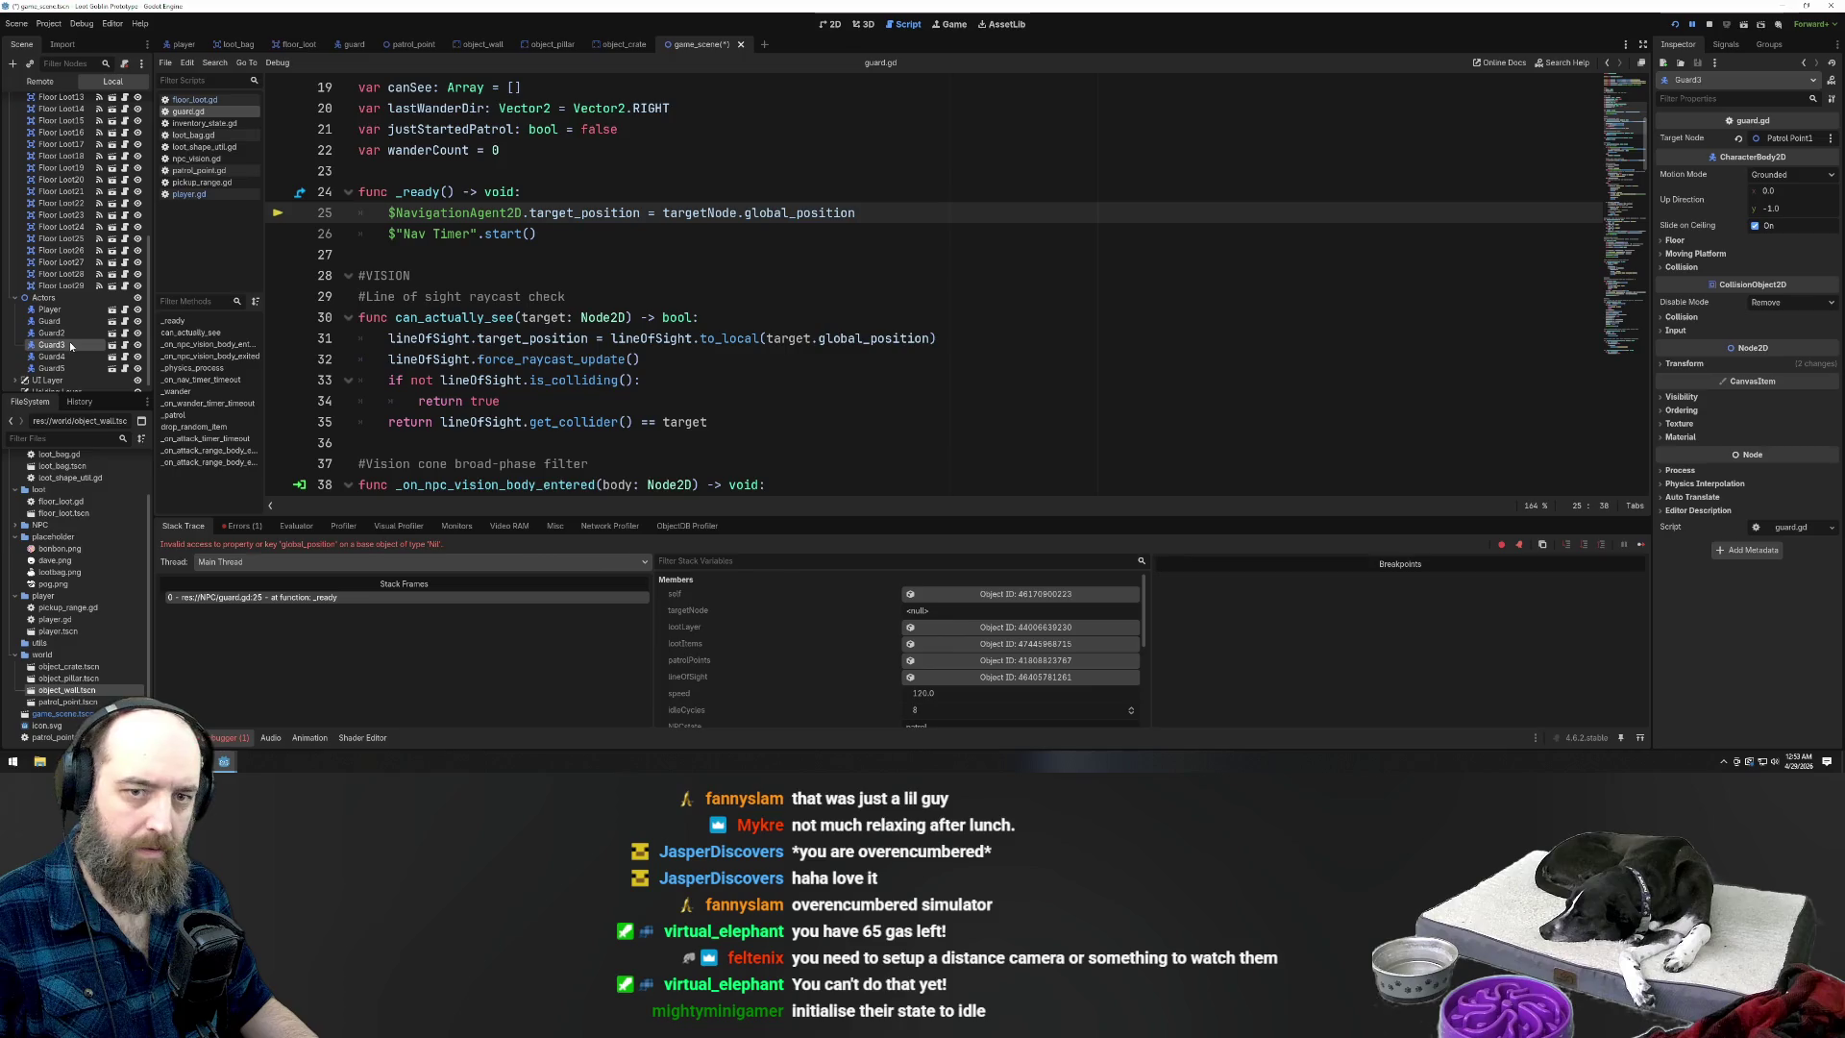
left_click(1787, 137)
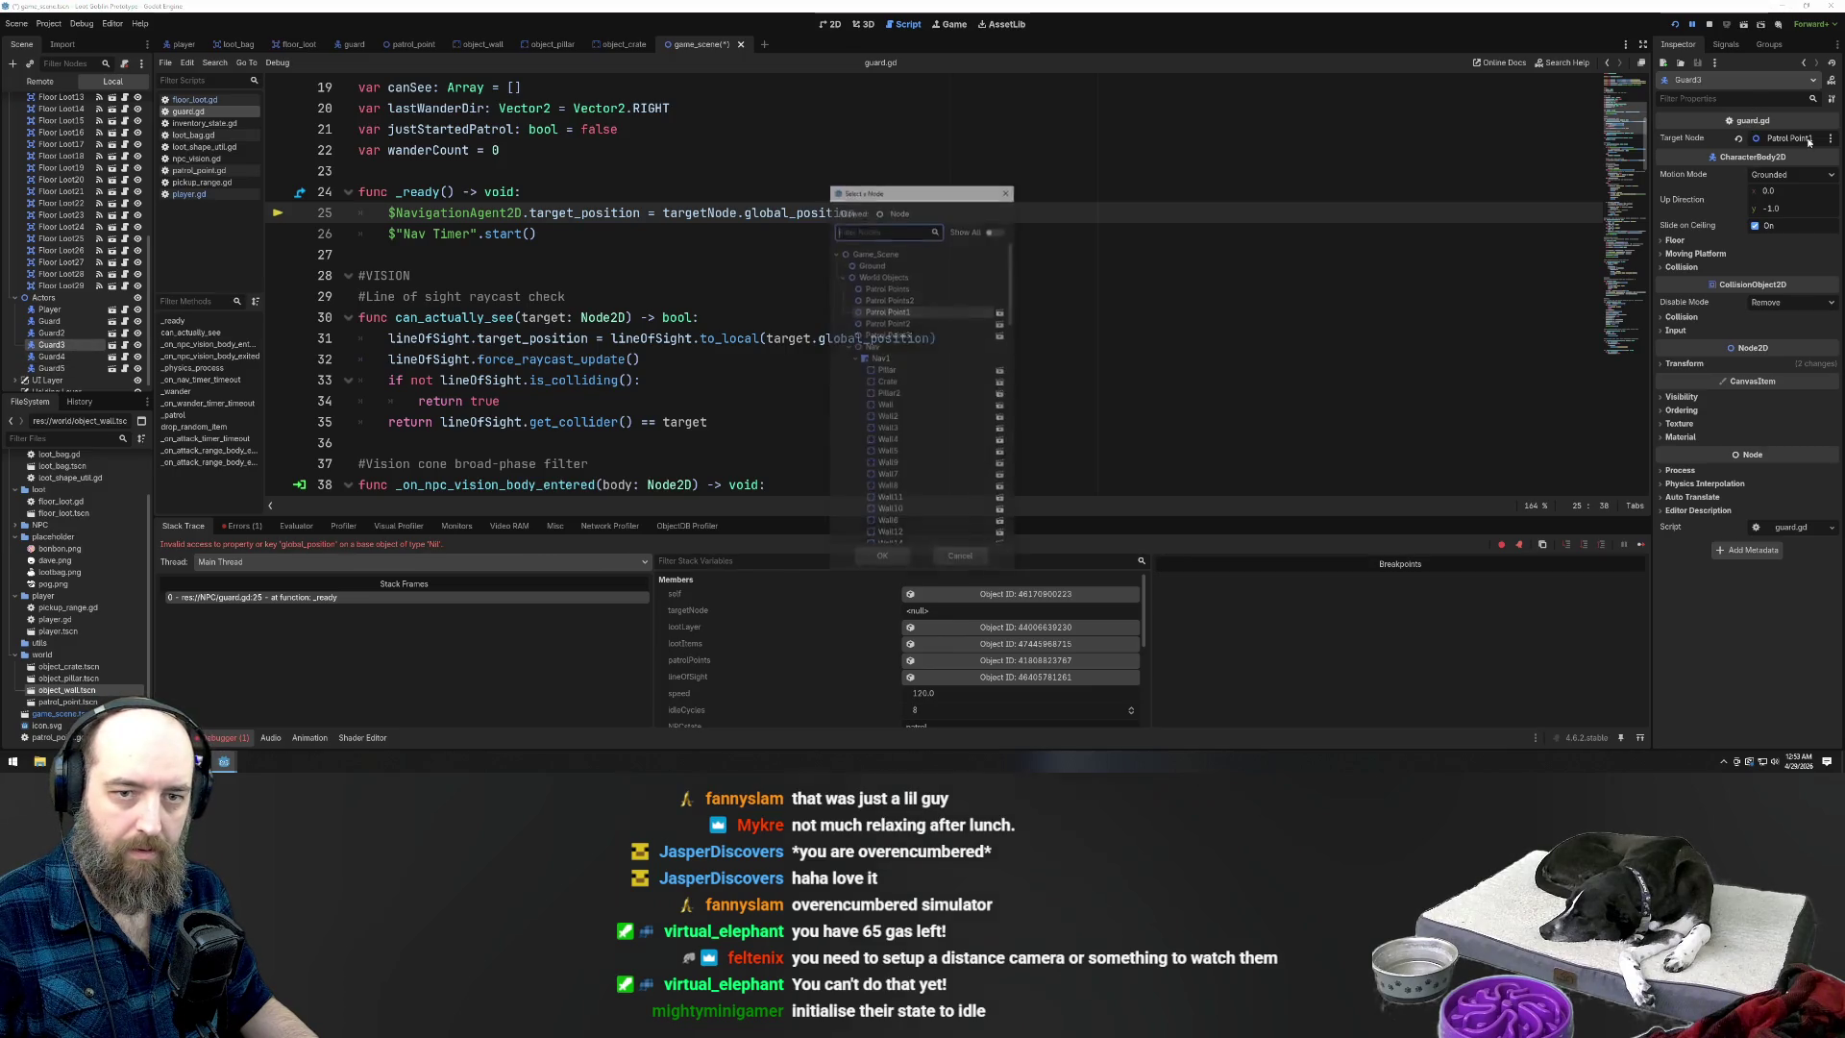
double_click(886, 323)
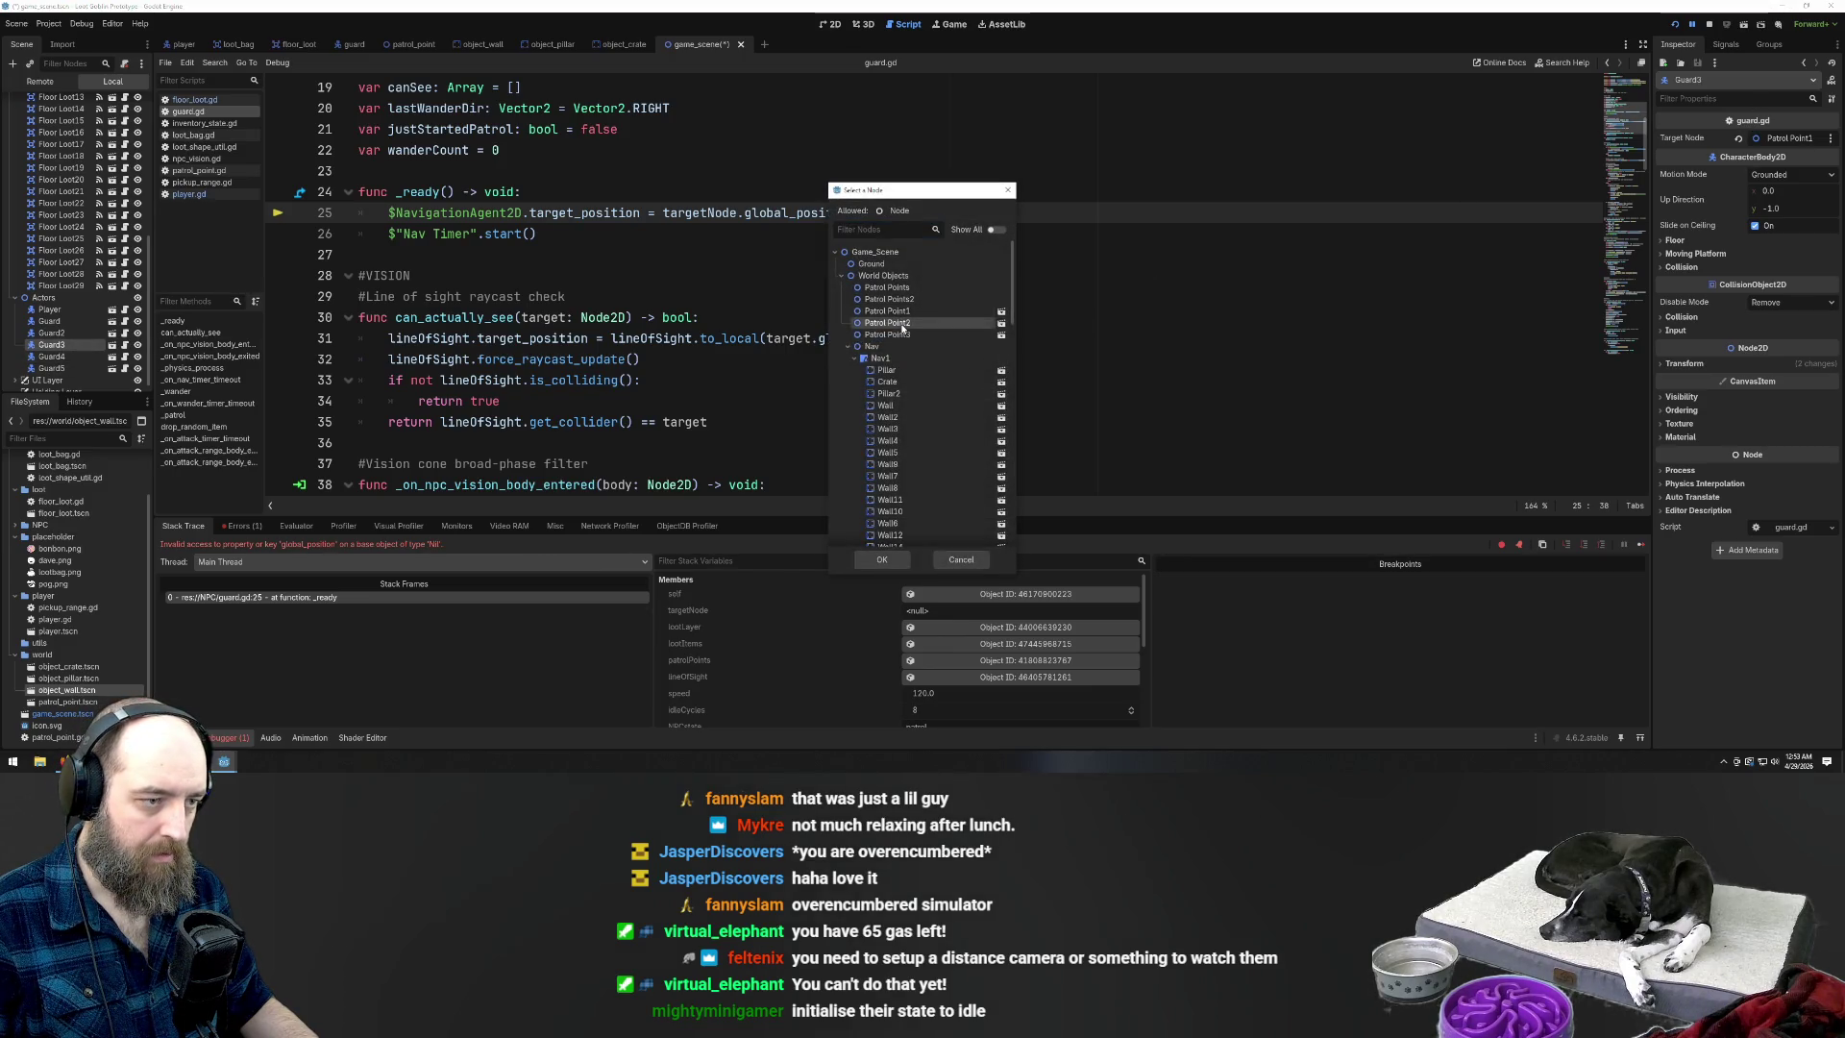
Set Guard4's Target Node to Patrol Point3 and verify it
left_click(53, 357)
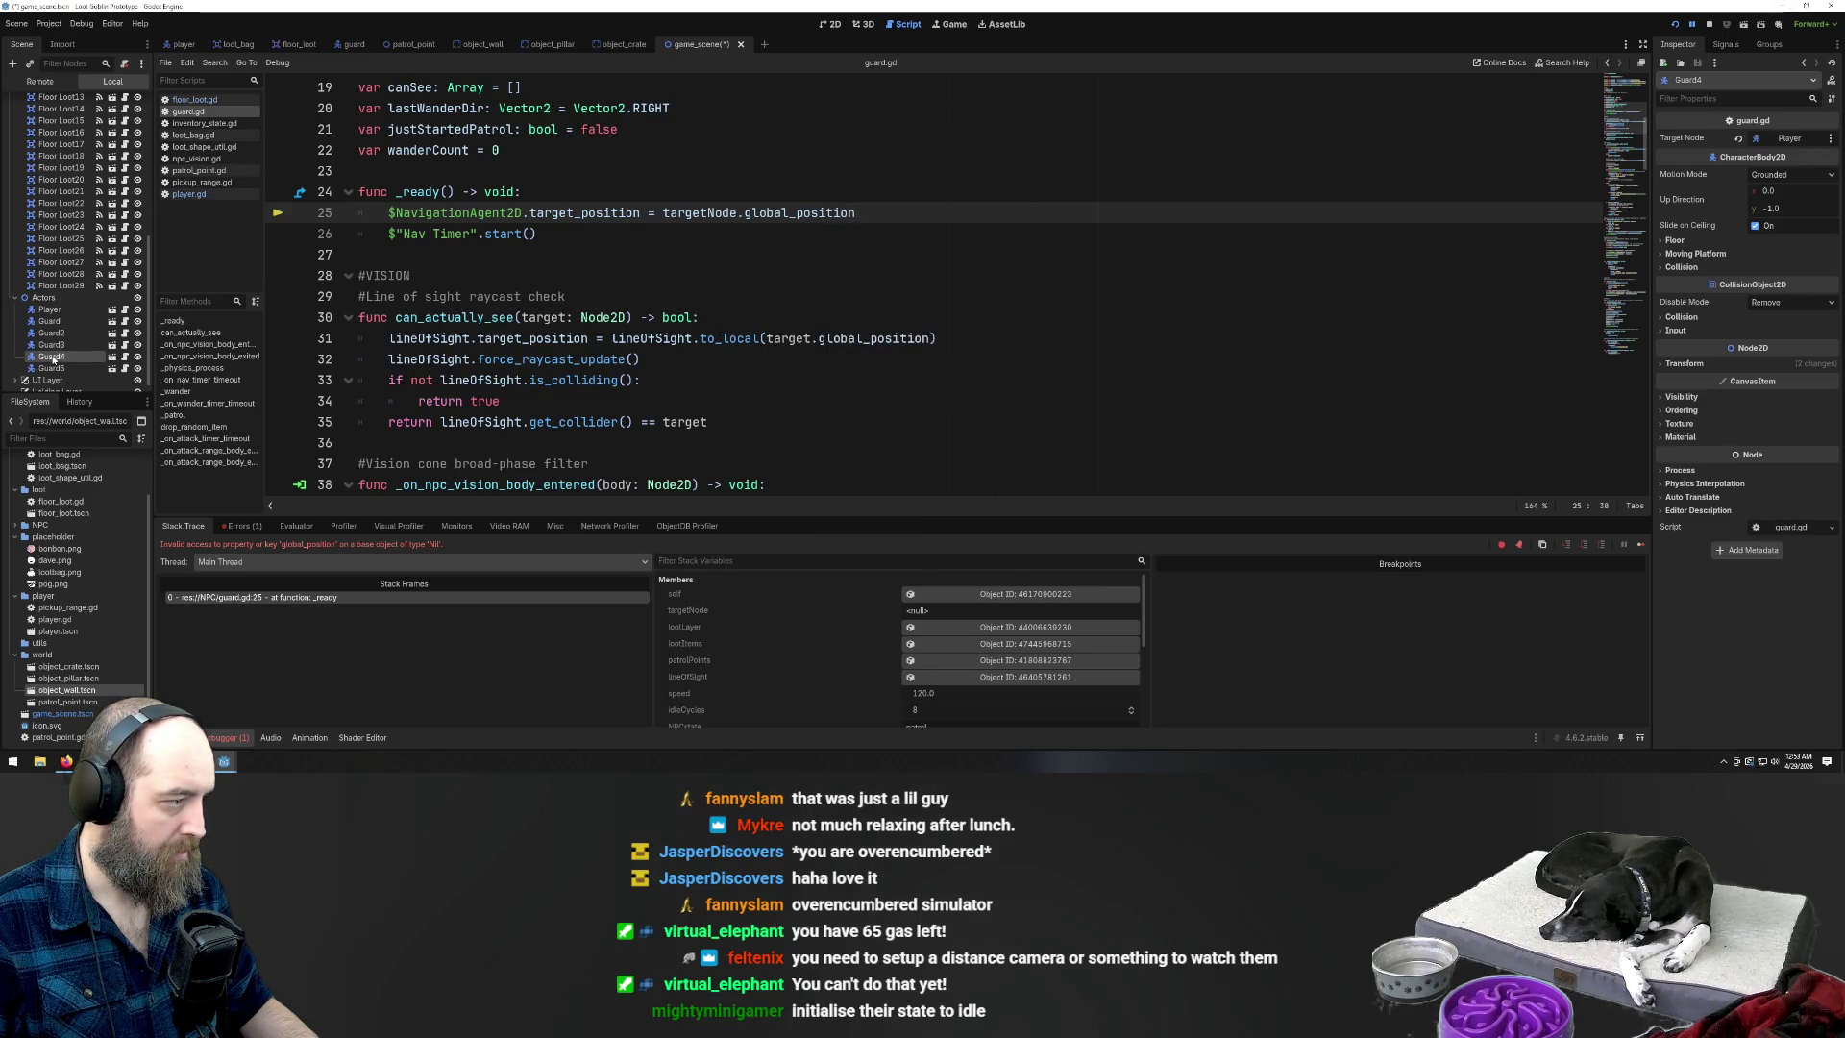
left_click(1757, 137)
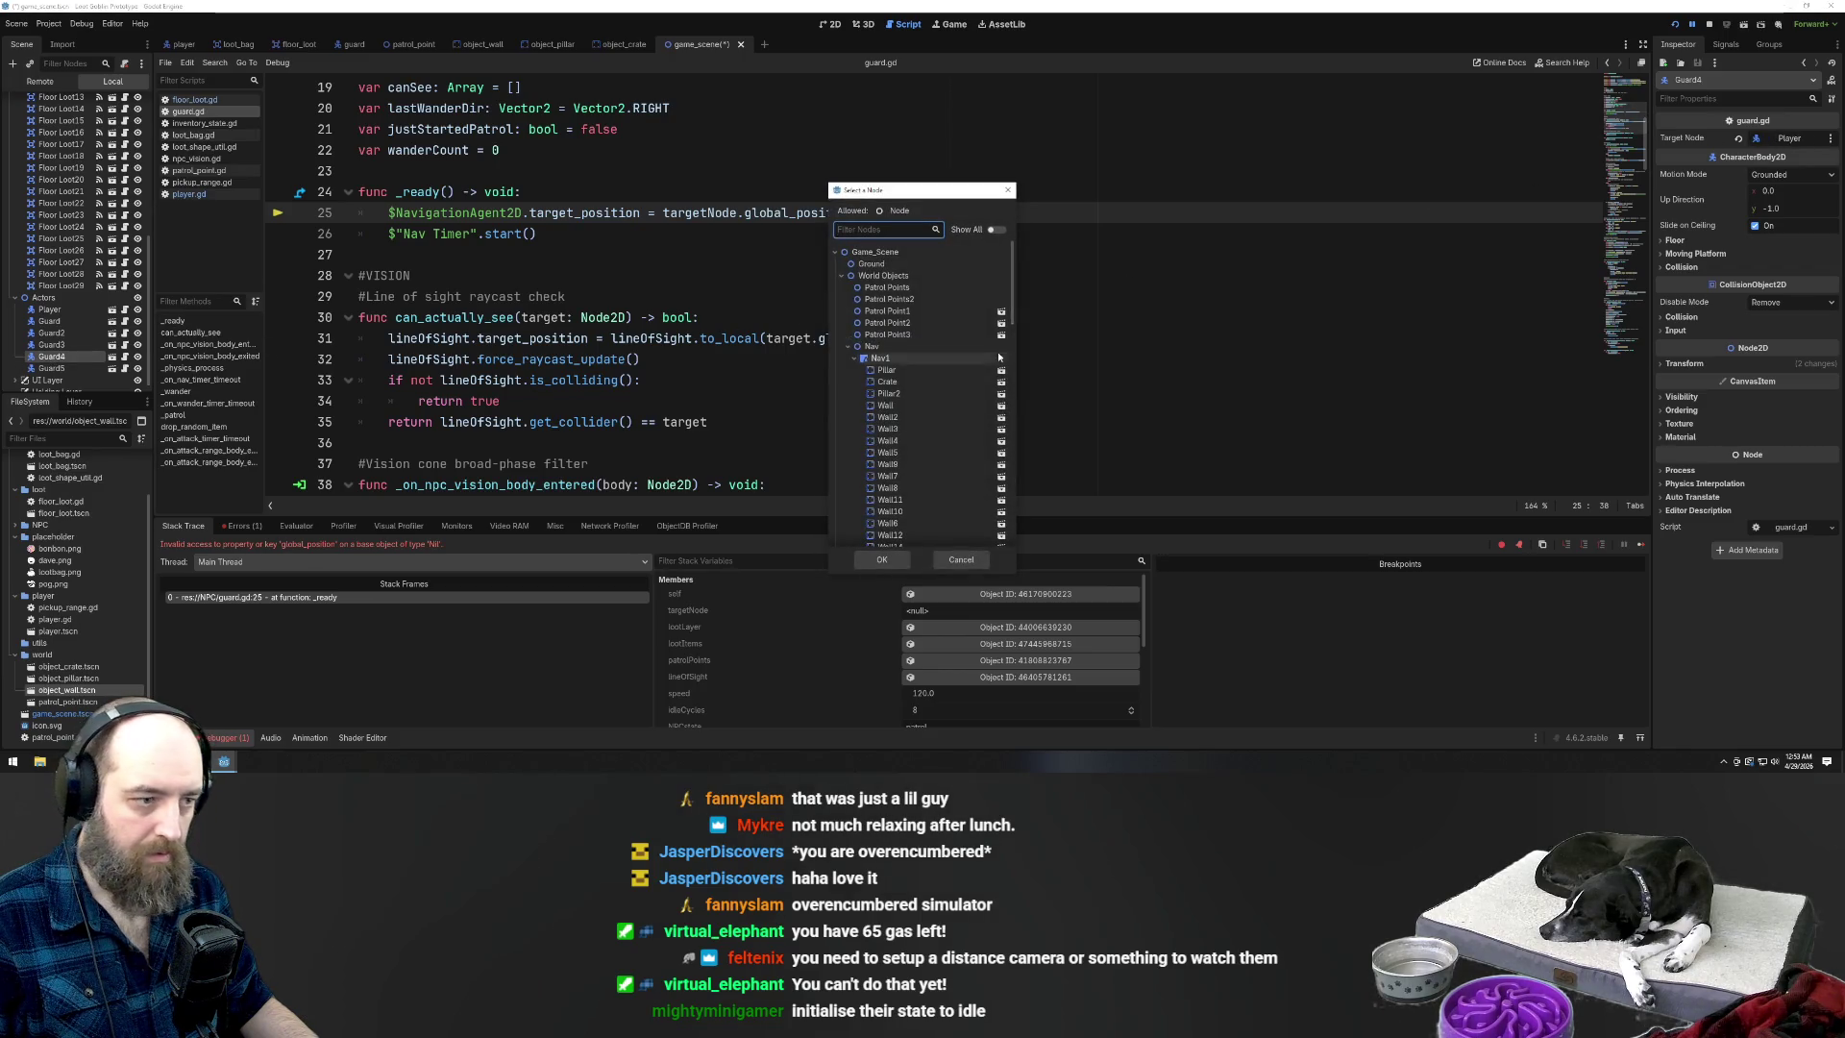
left_click(903, 334)
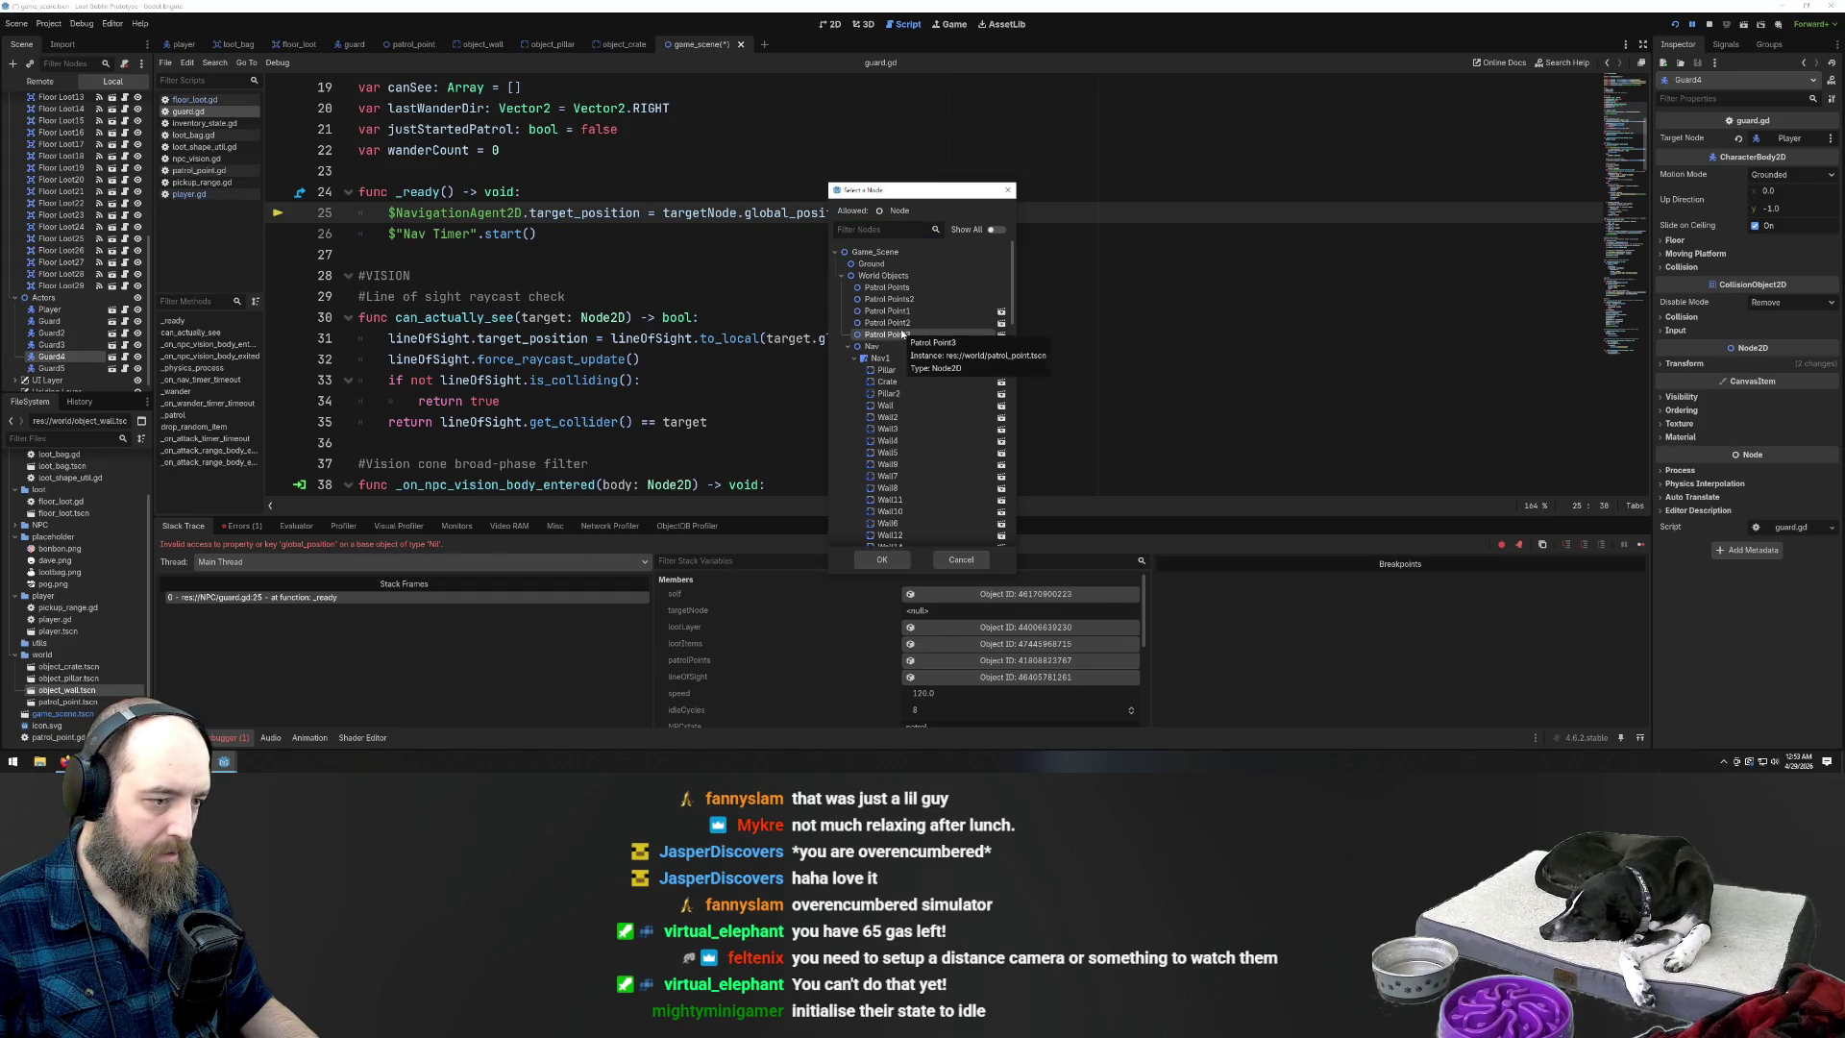
double_click(903, 335)
left_click(55, 369)
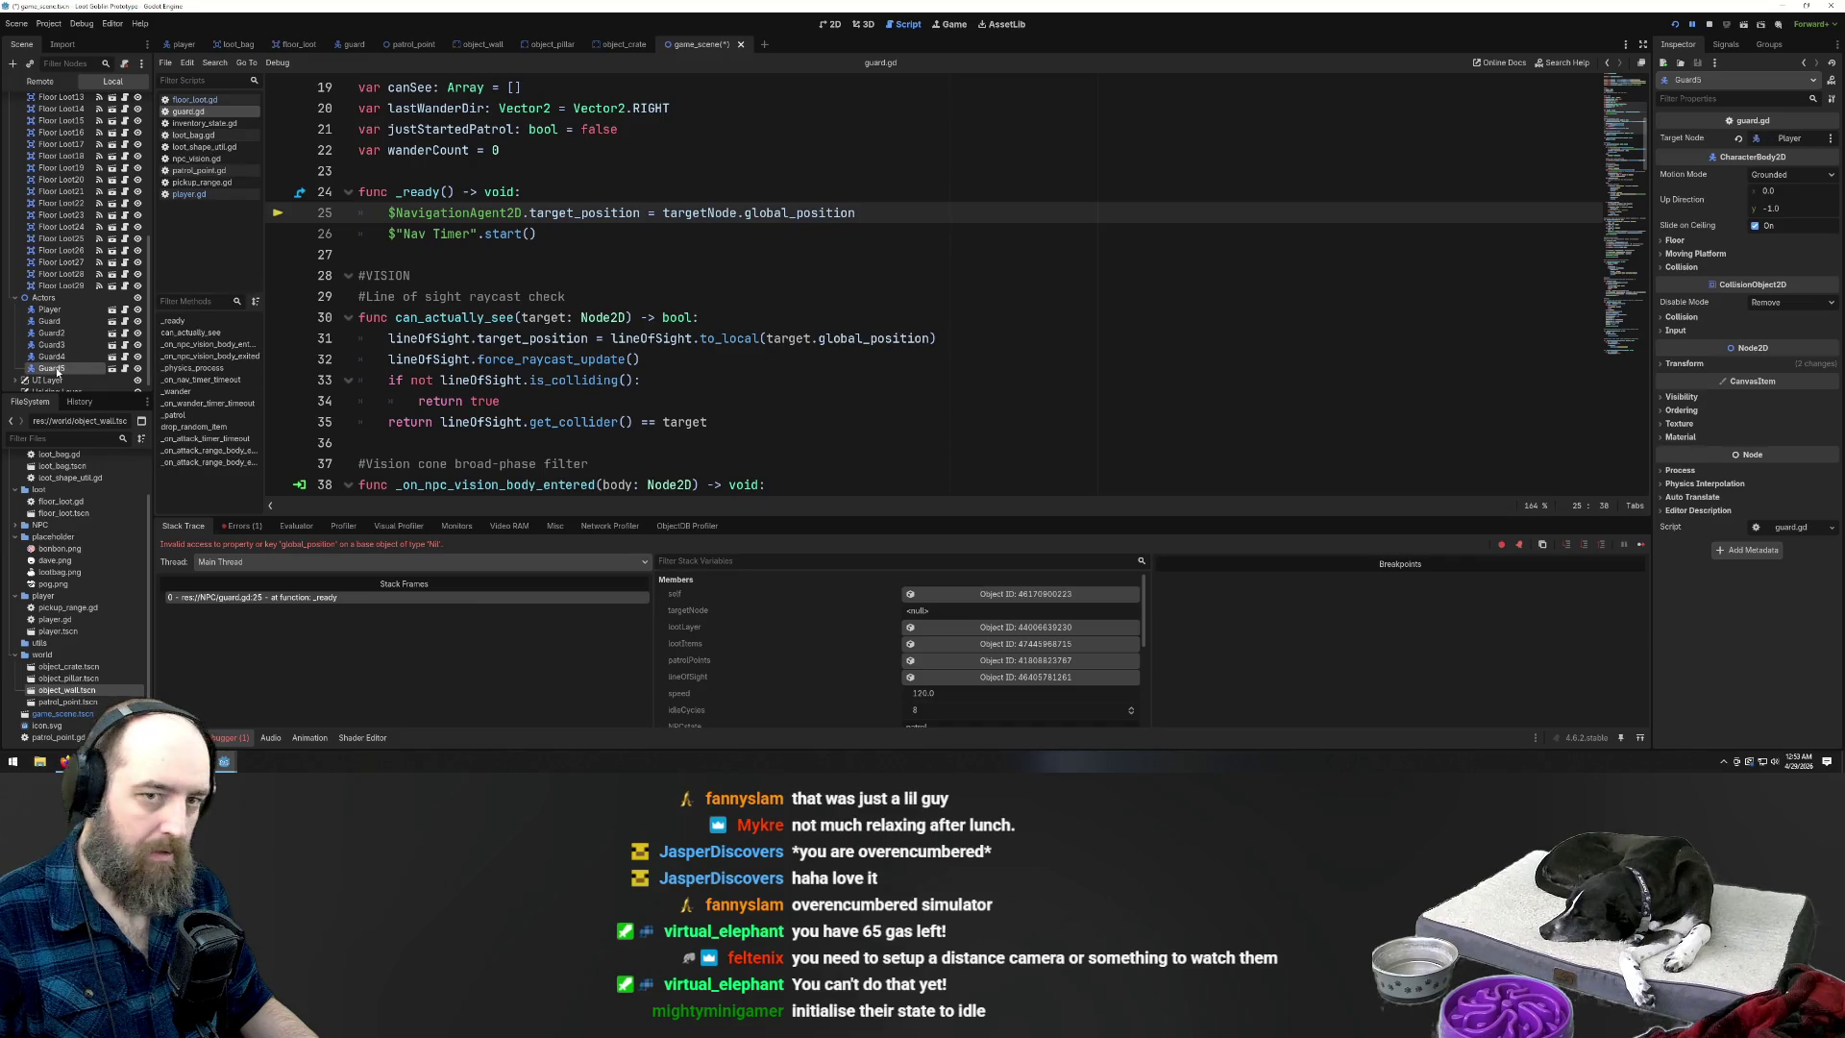
left_click(62, 356)
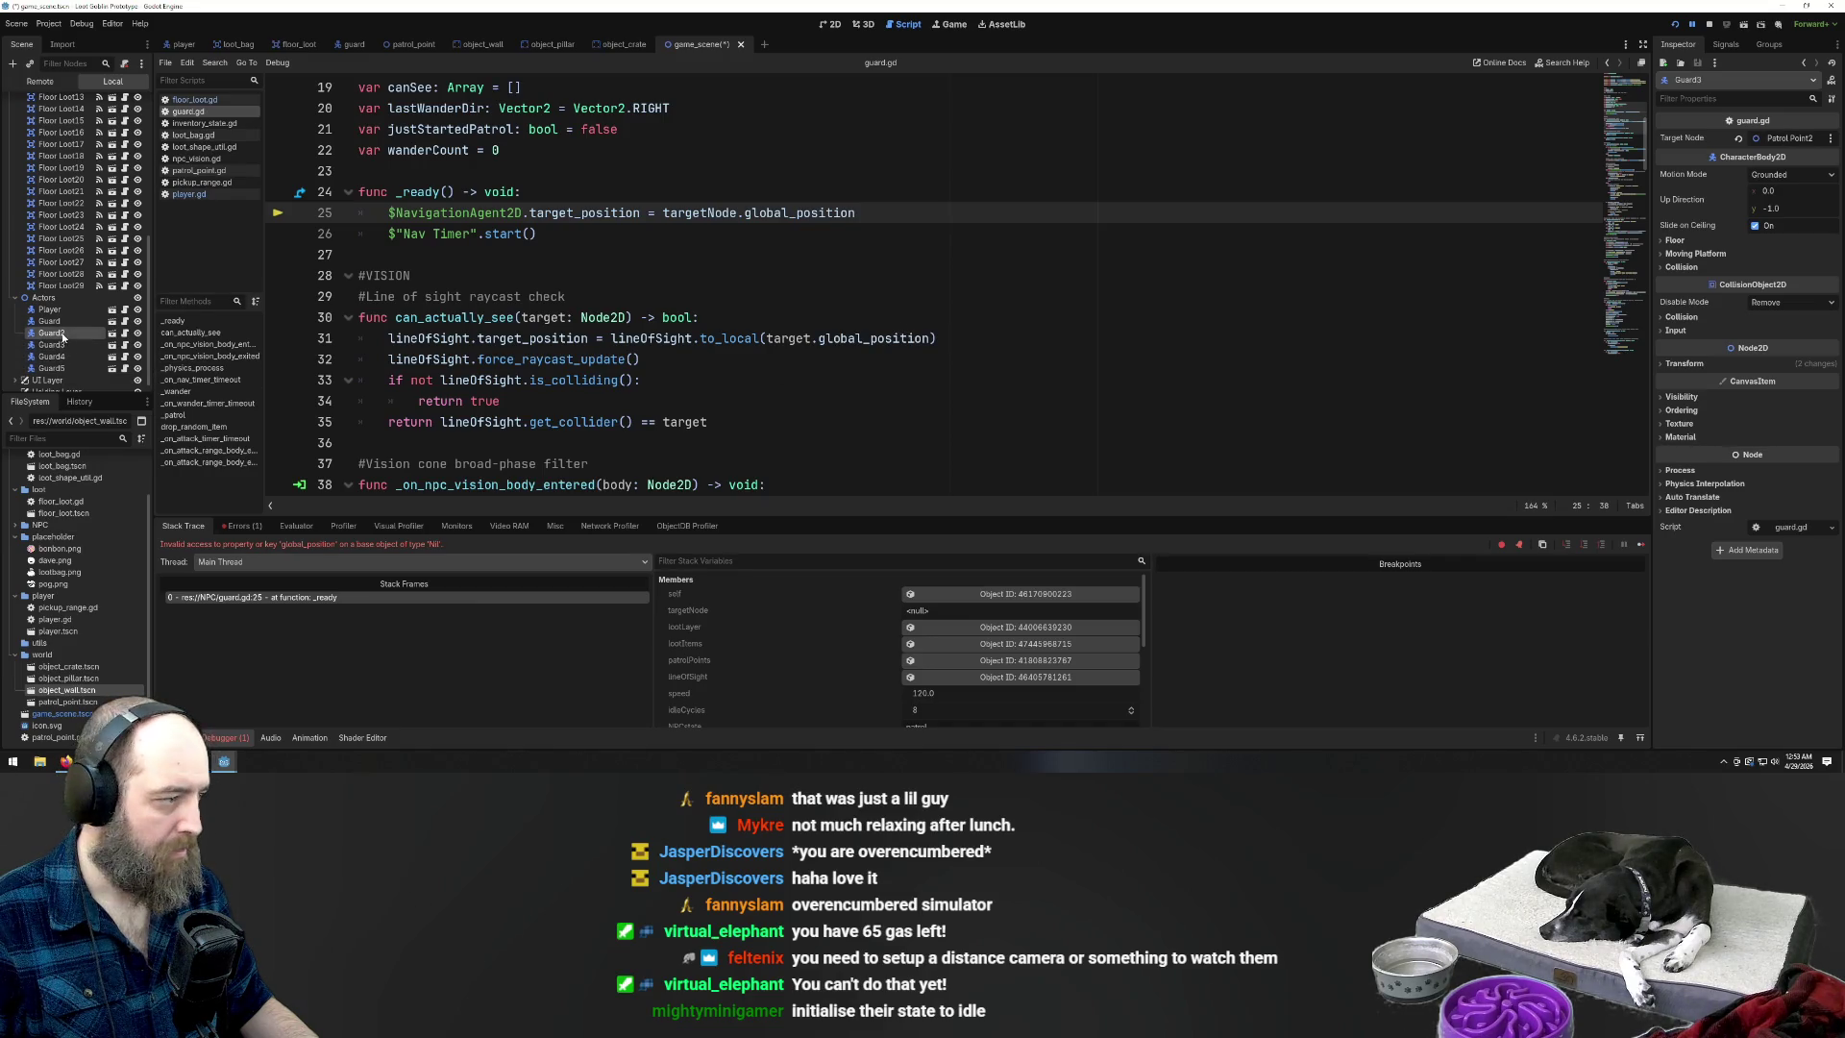
Set Guard5's Target Node to Patrol Points and save the scene with Ctrl+S
left_click(52, 367)
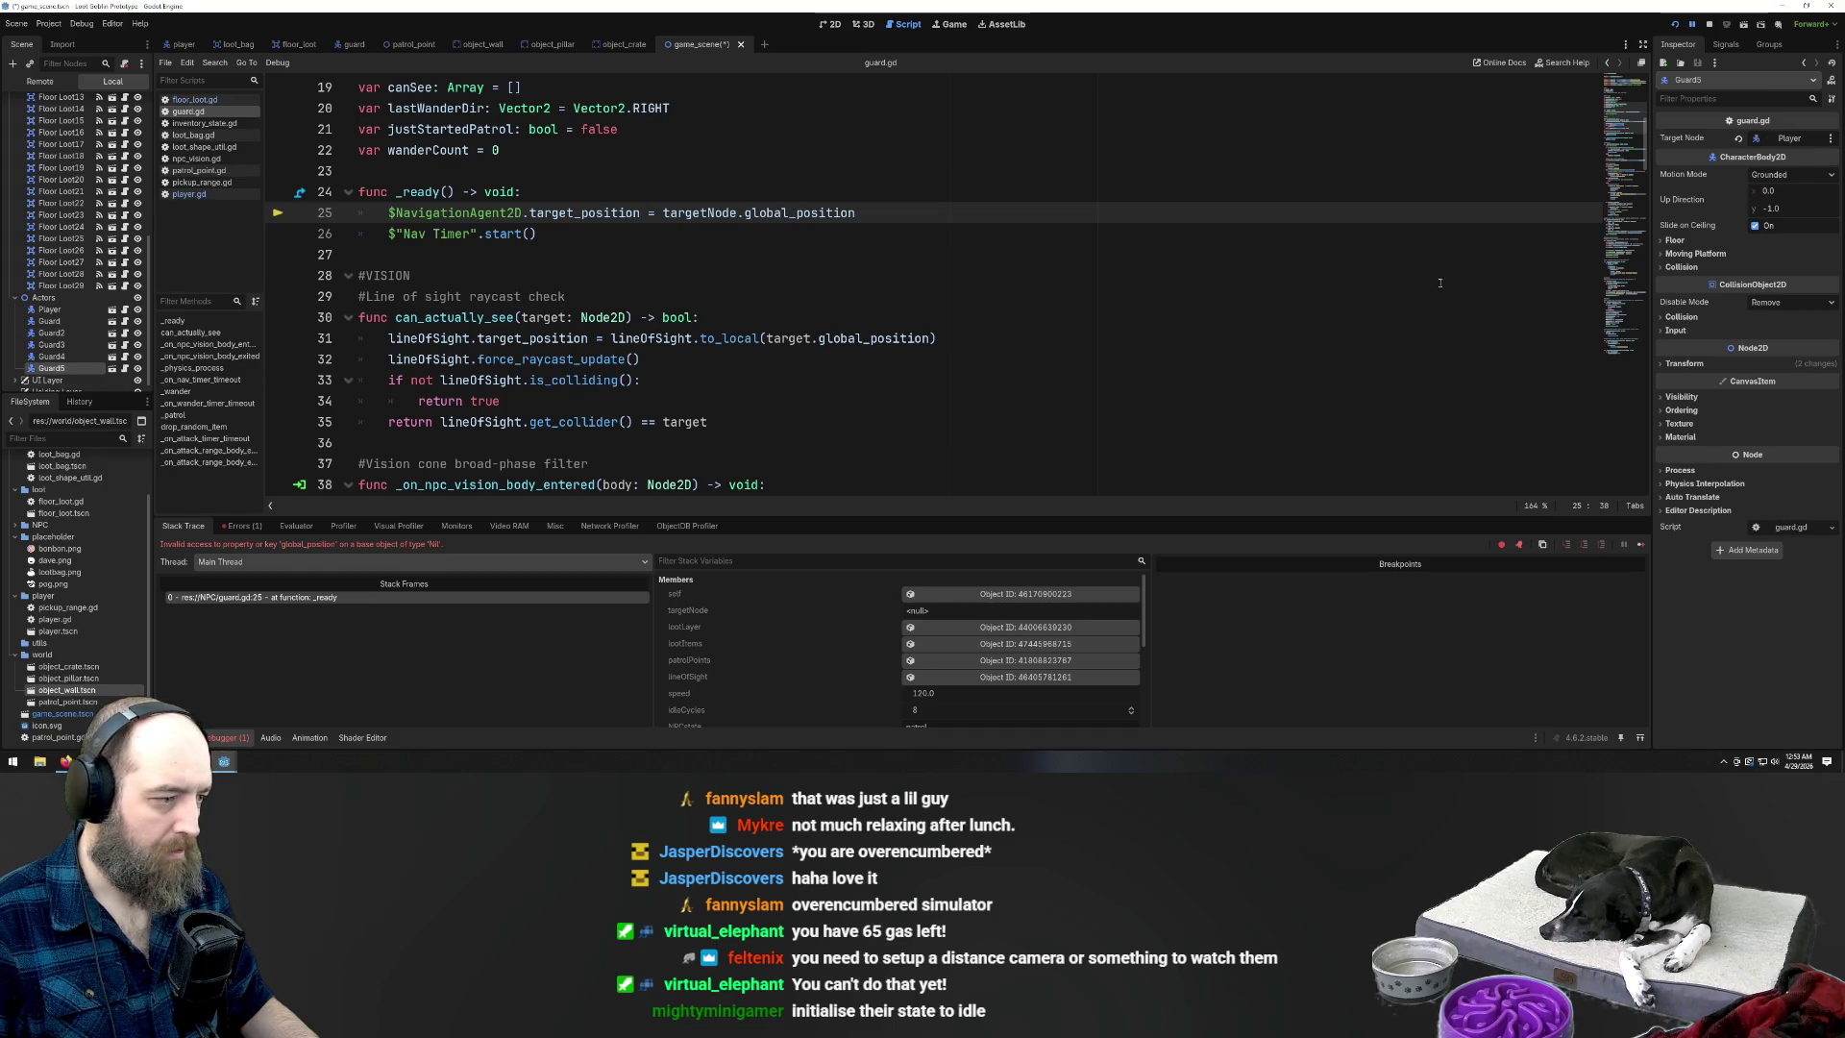
left_click(1789, 139)
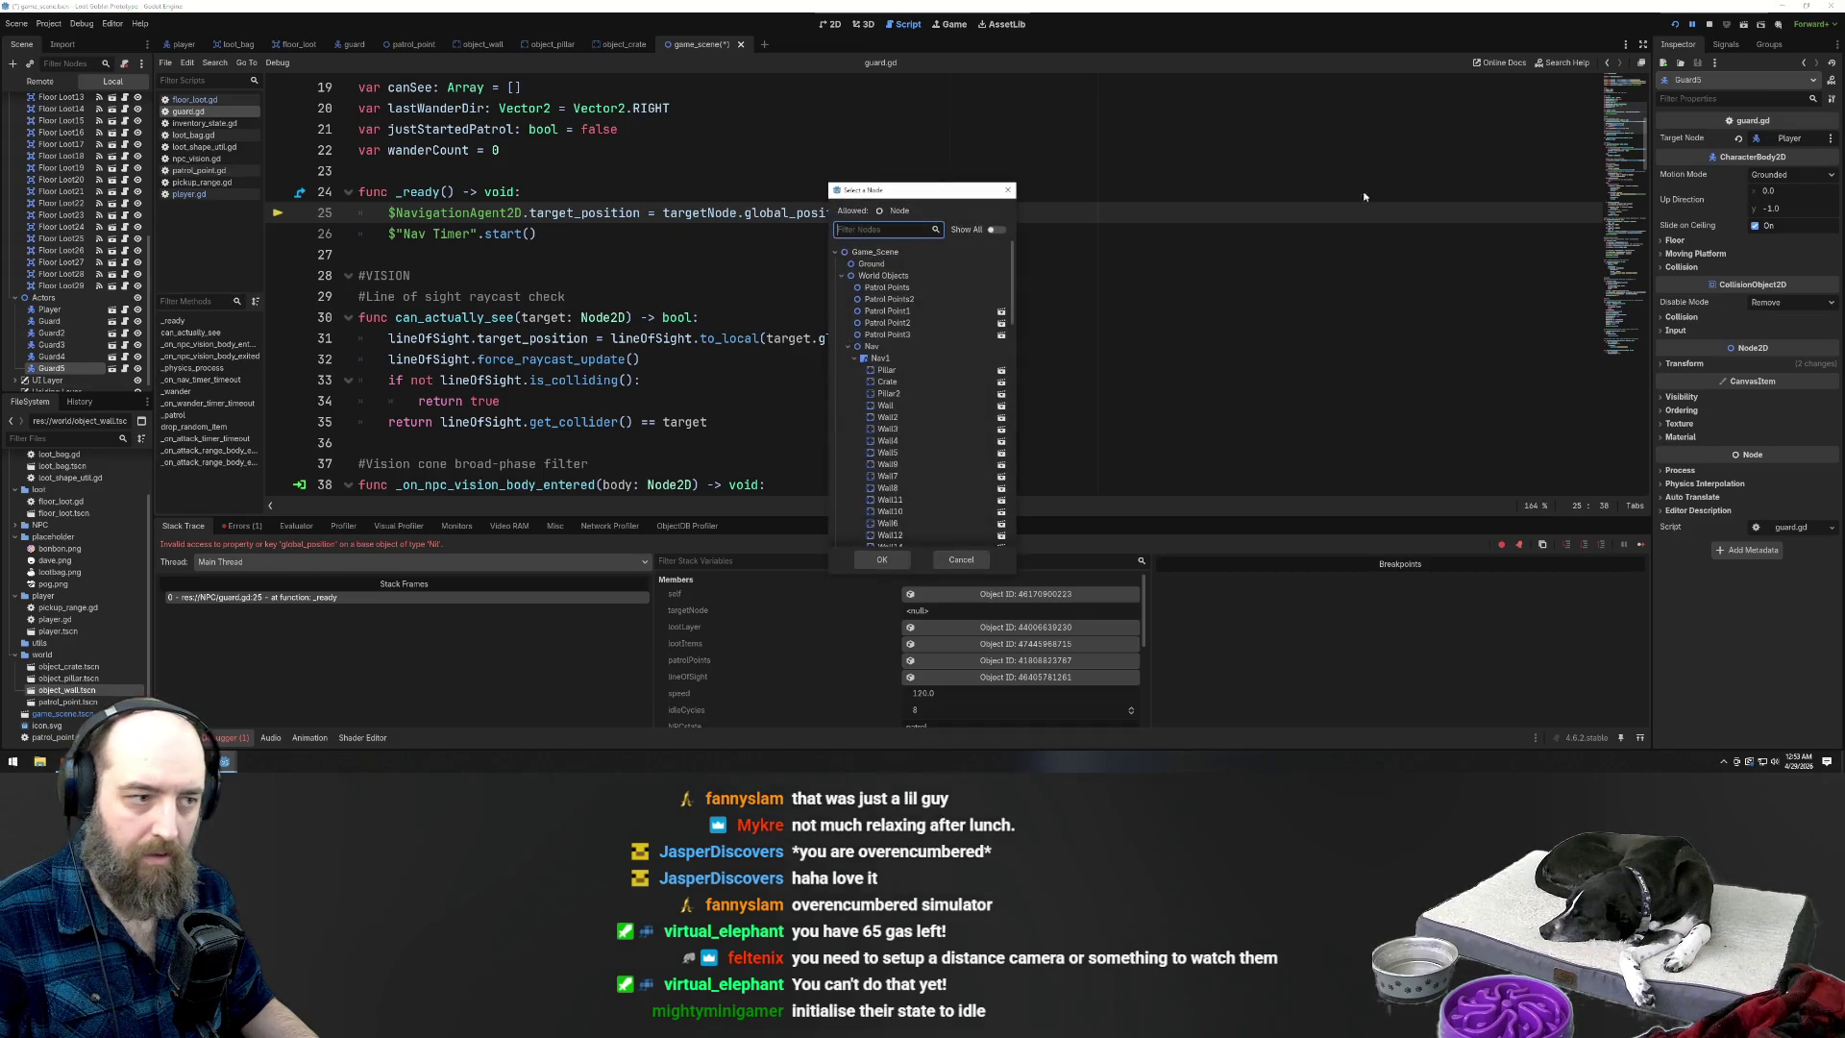
left_click(920, 289)
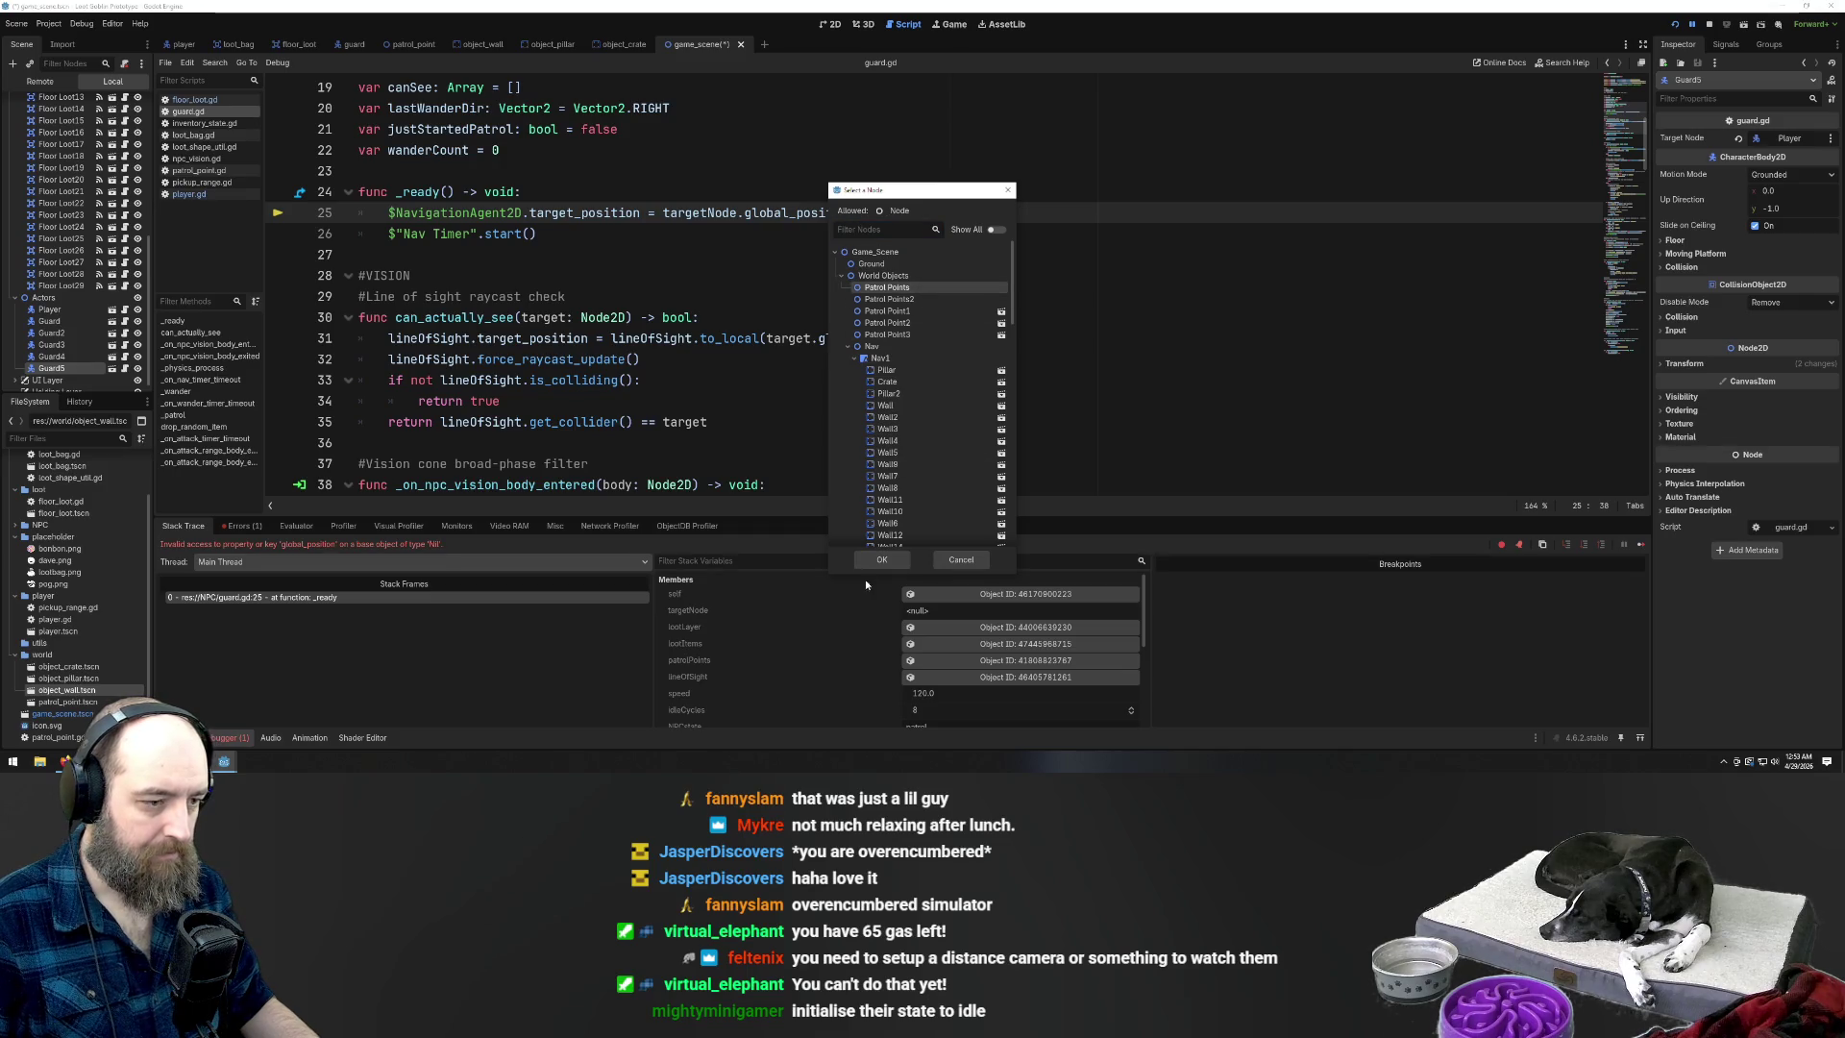
left_click(881, 559)
left_click(1001, 319)
key("ctrl+s")
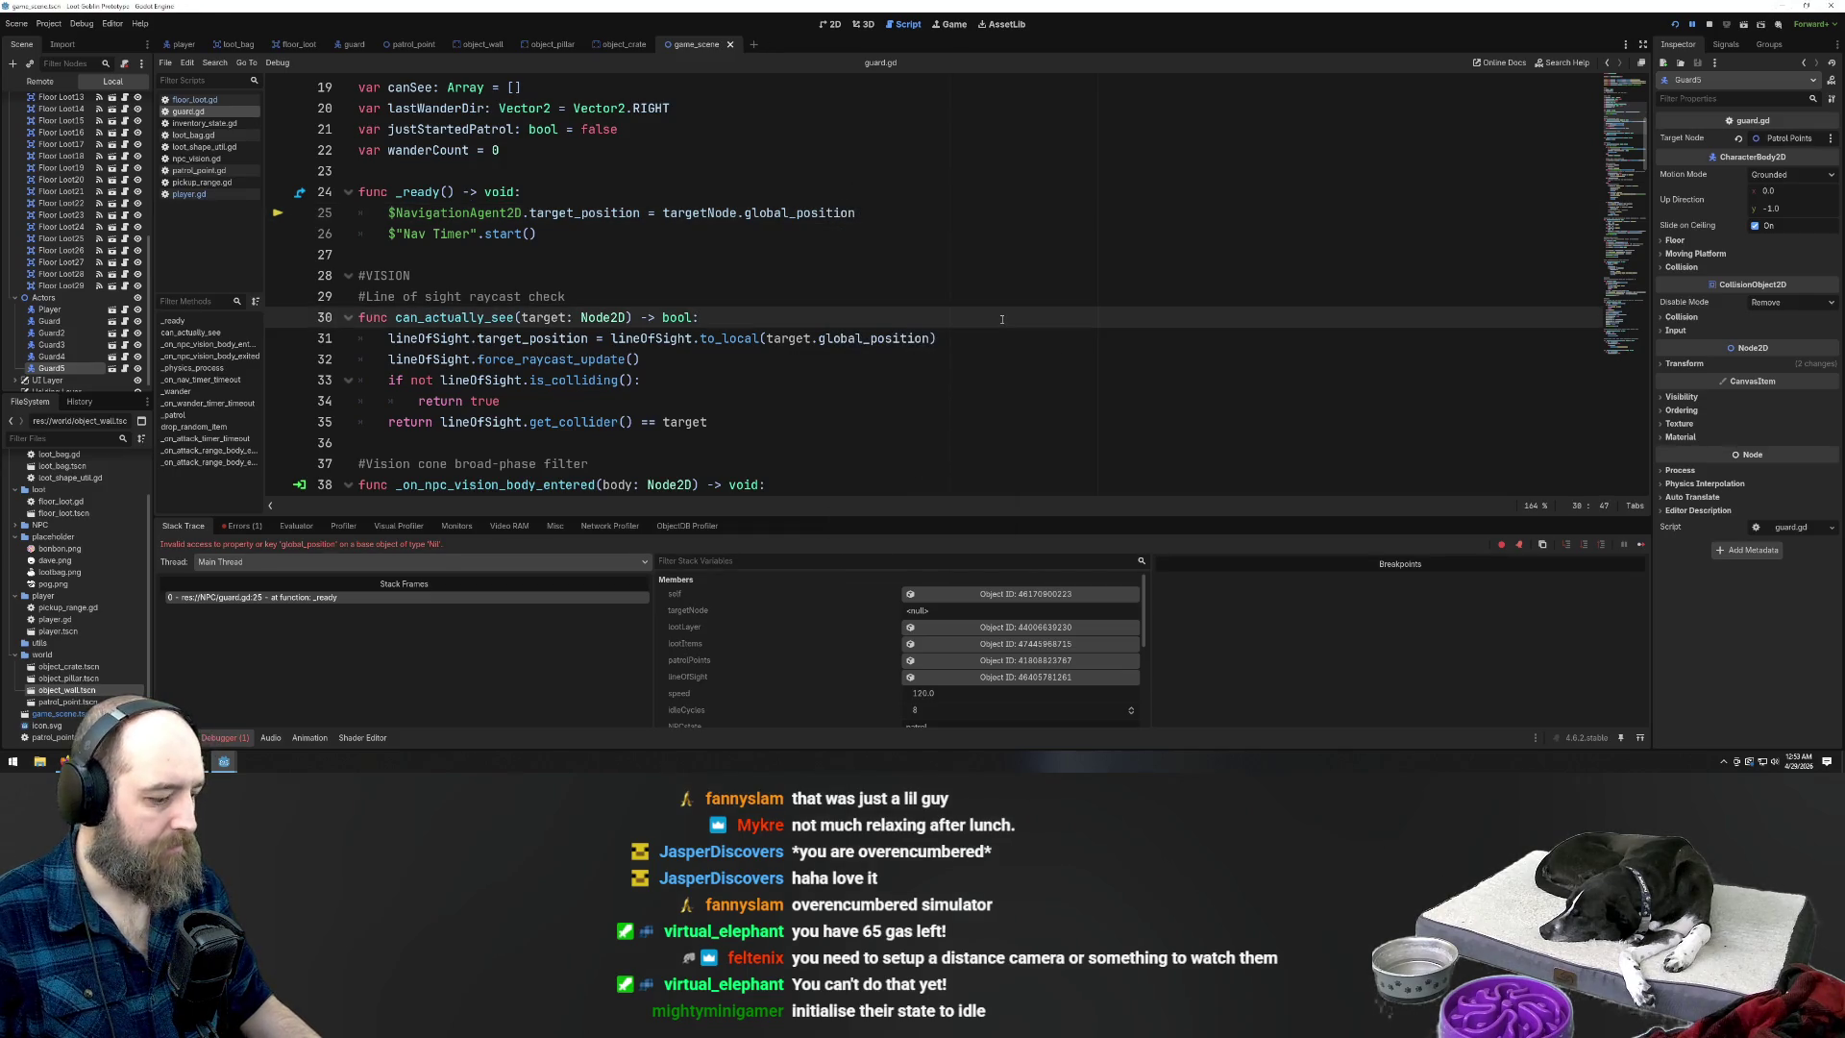
Run the game and steer the player up-left toward a guard, then back down-right
key("F5")
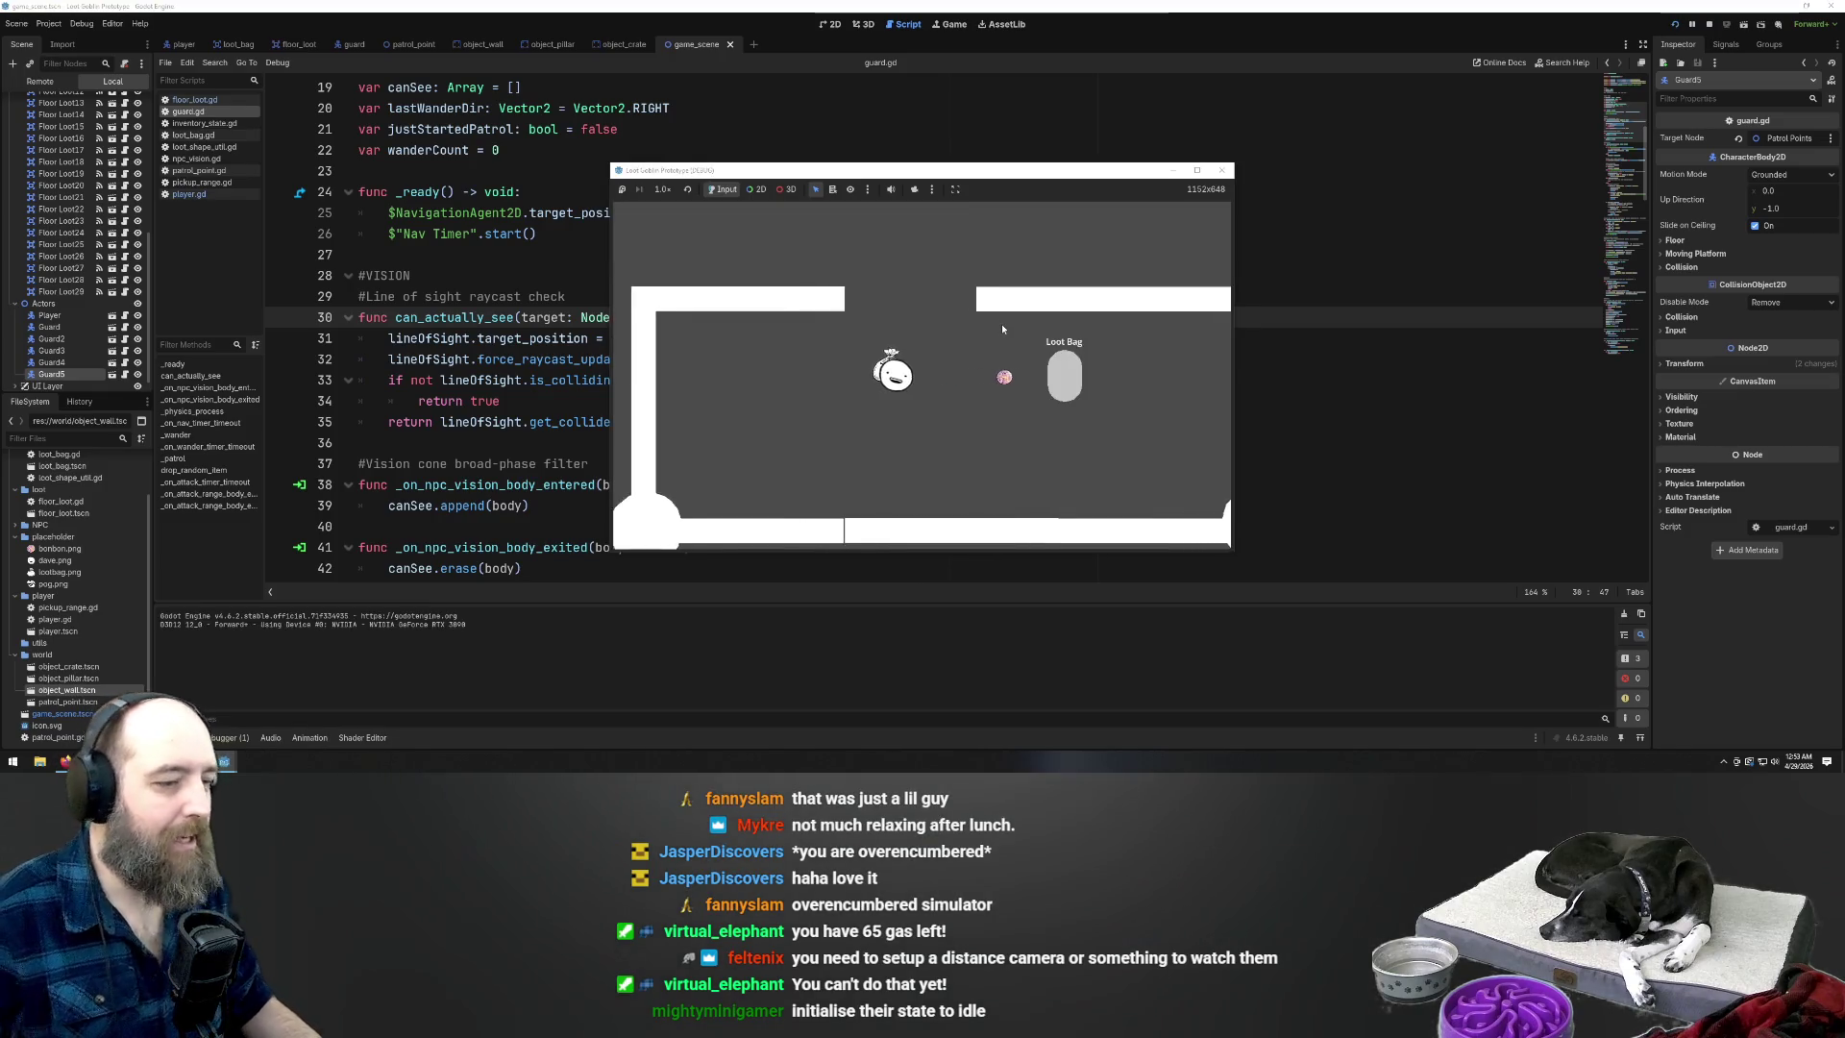
key("Up")
key("Left")
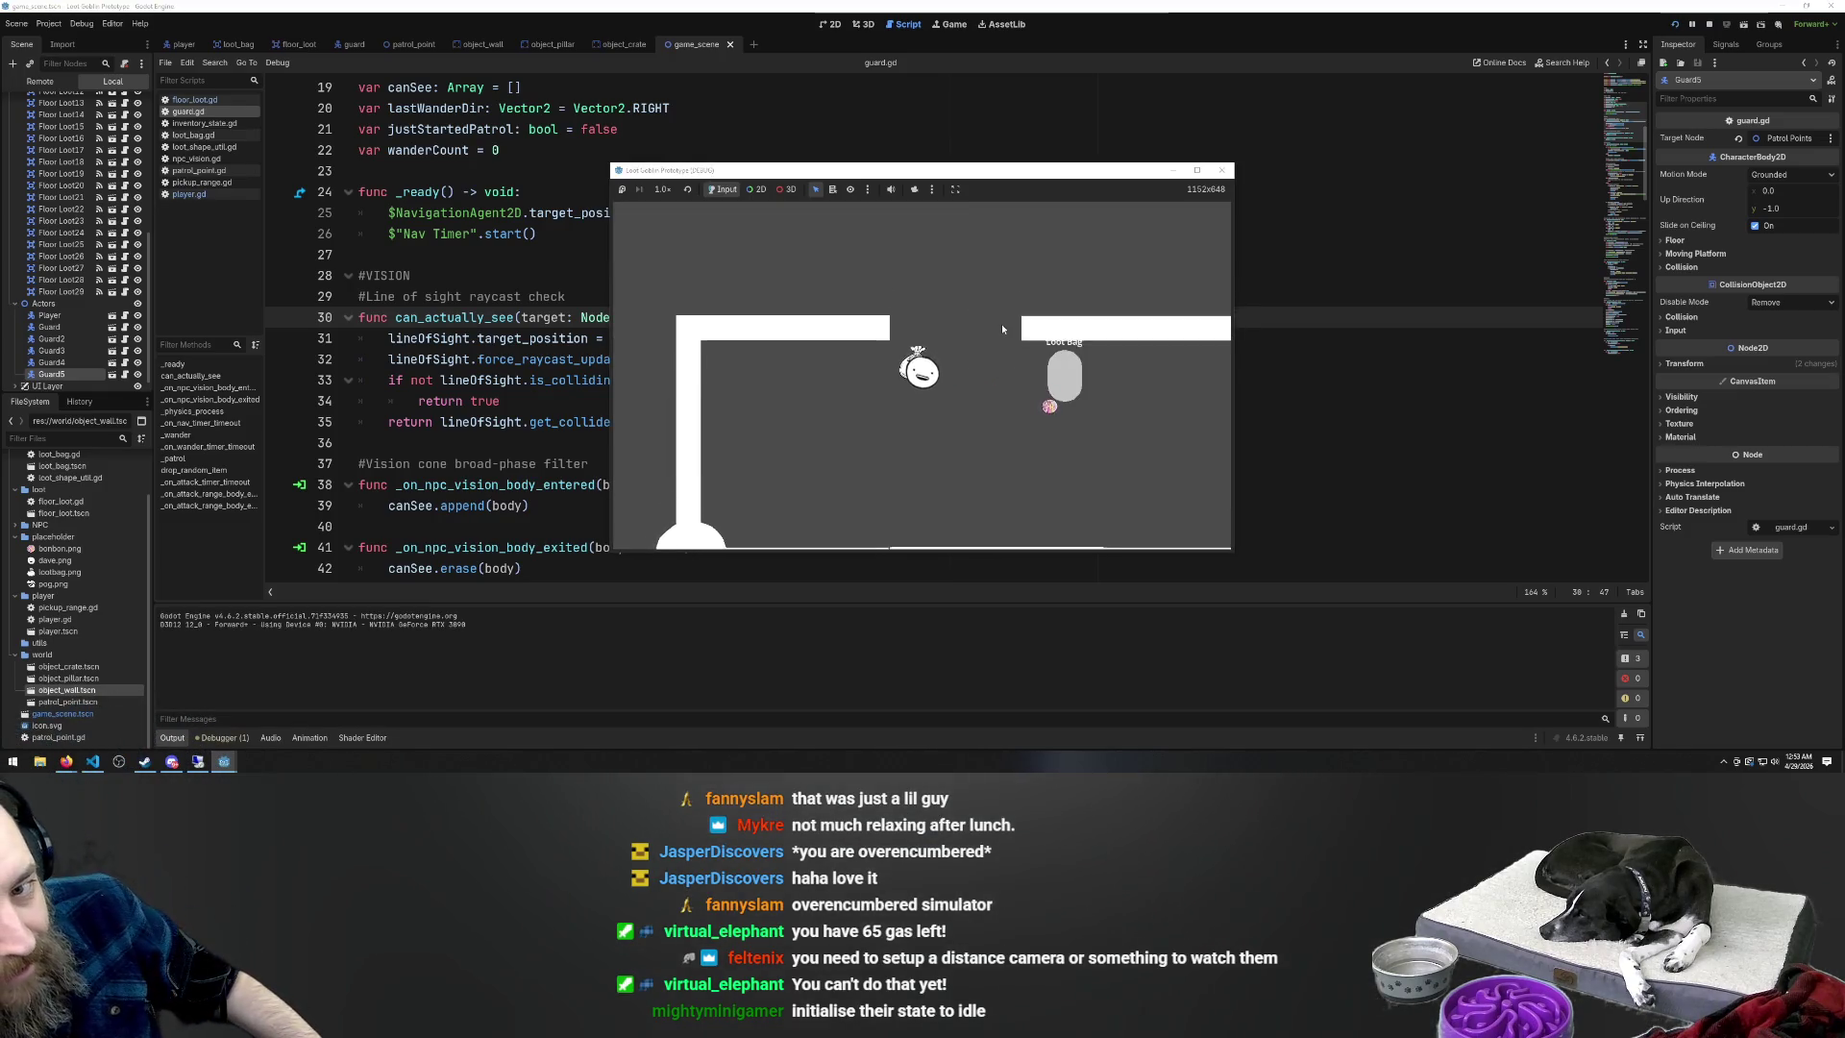
key("Up")
key("Up")
key("Left")
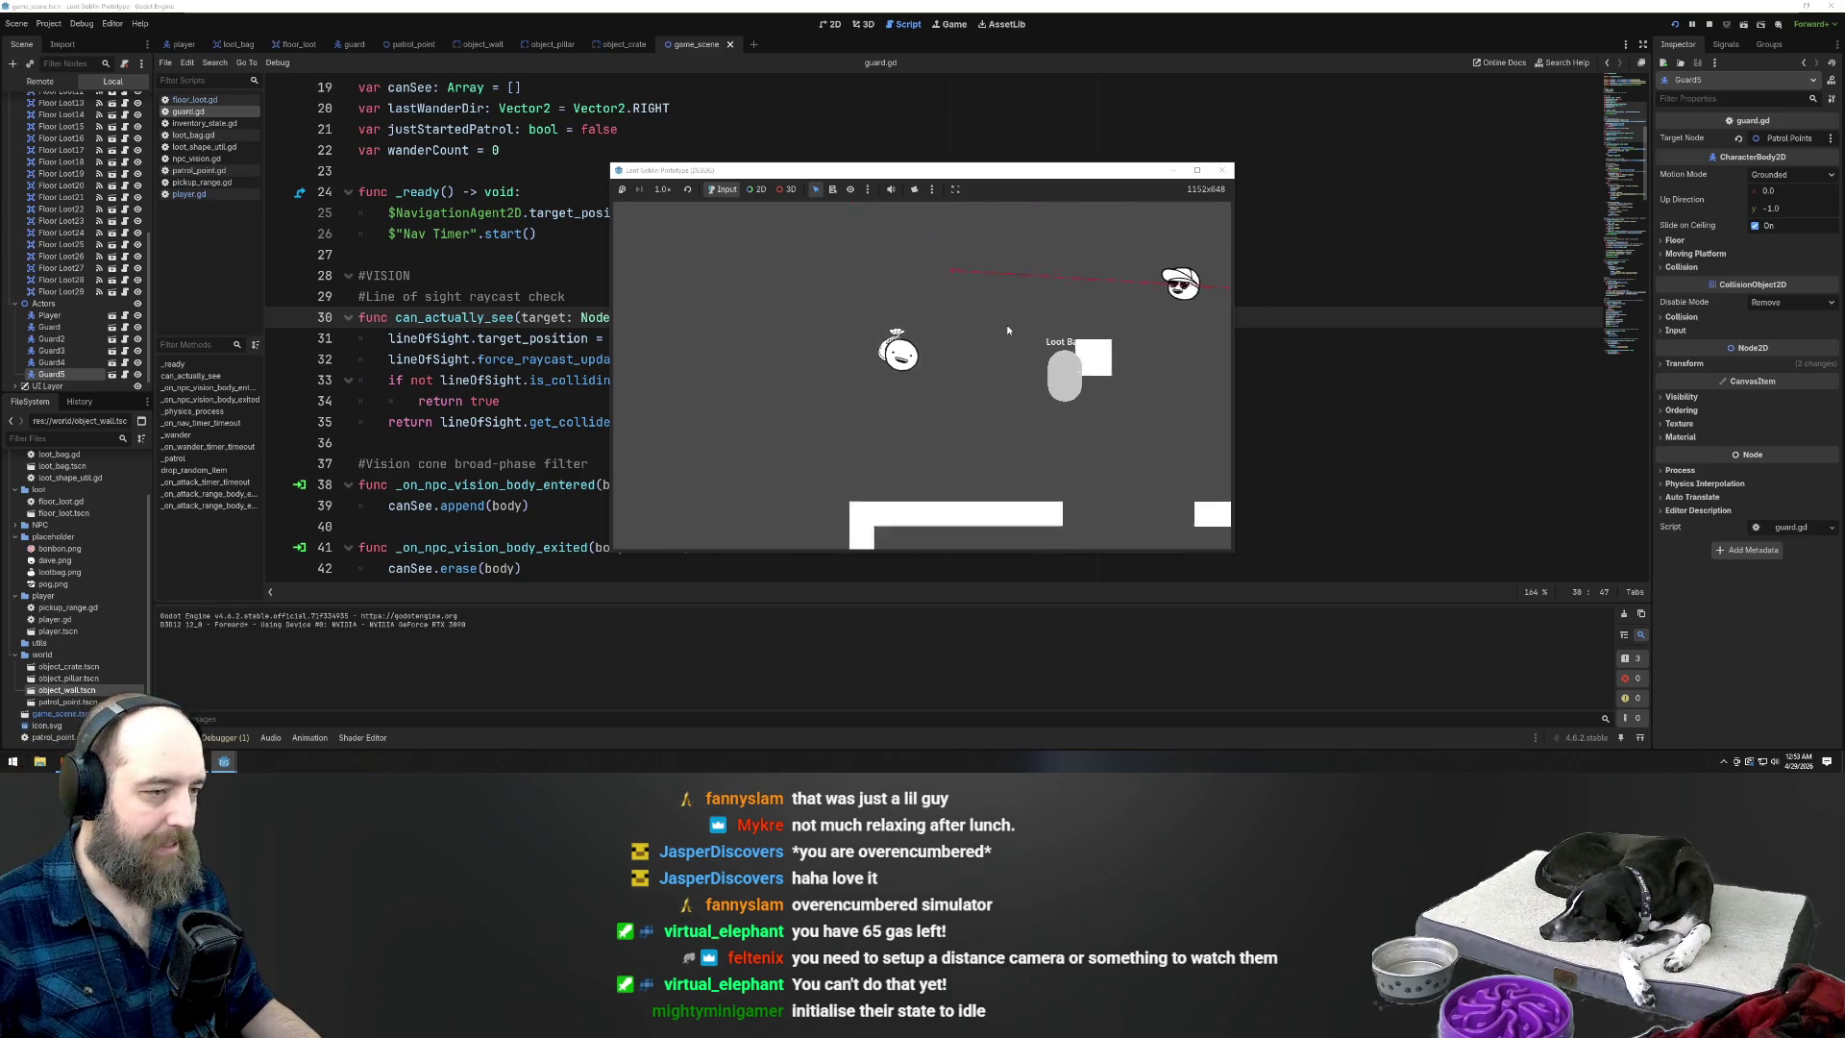
key("Down")
key("Right")
key("Up")
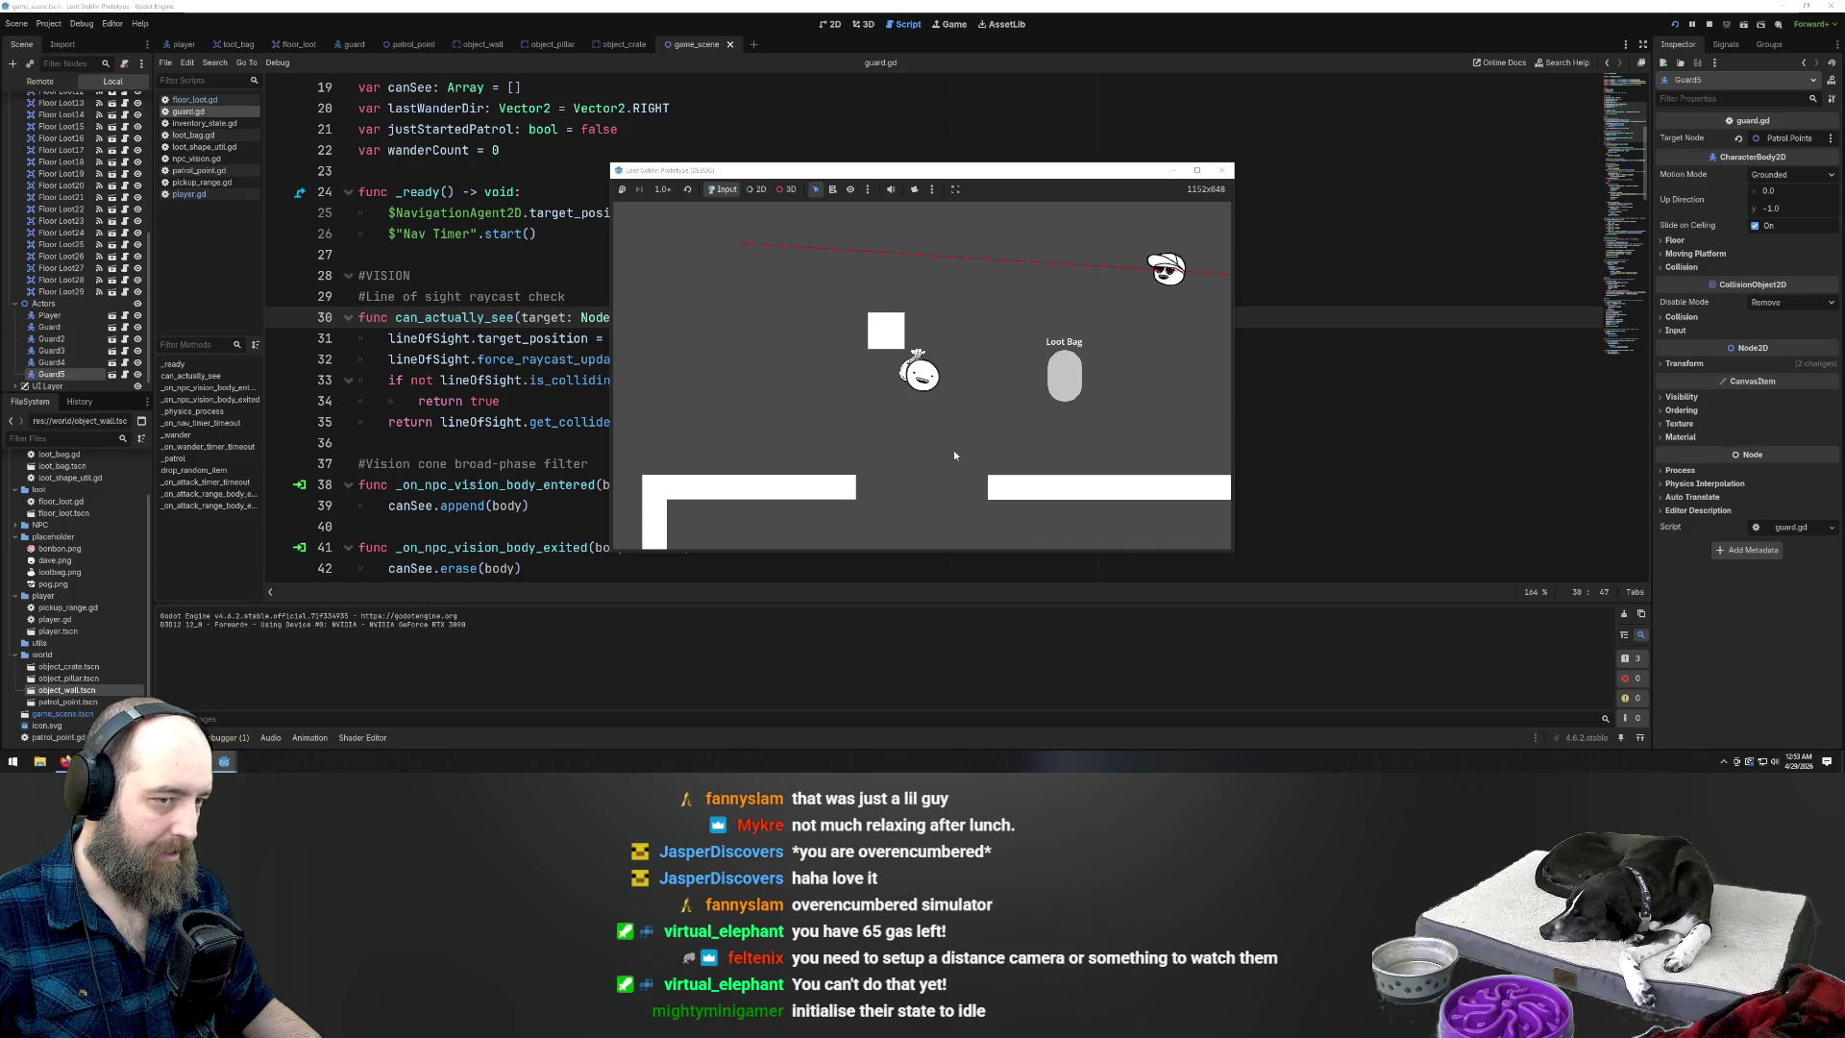
Walk the player right and up-right past the guard to collect the loot
key("Right")
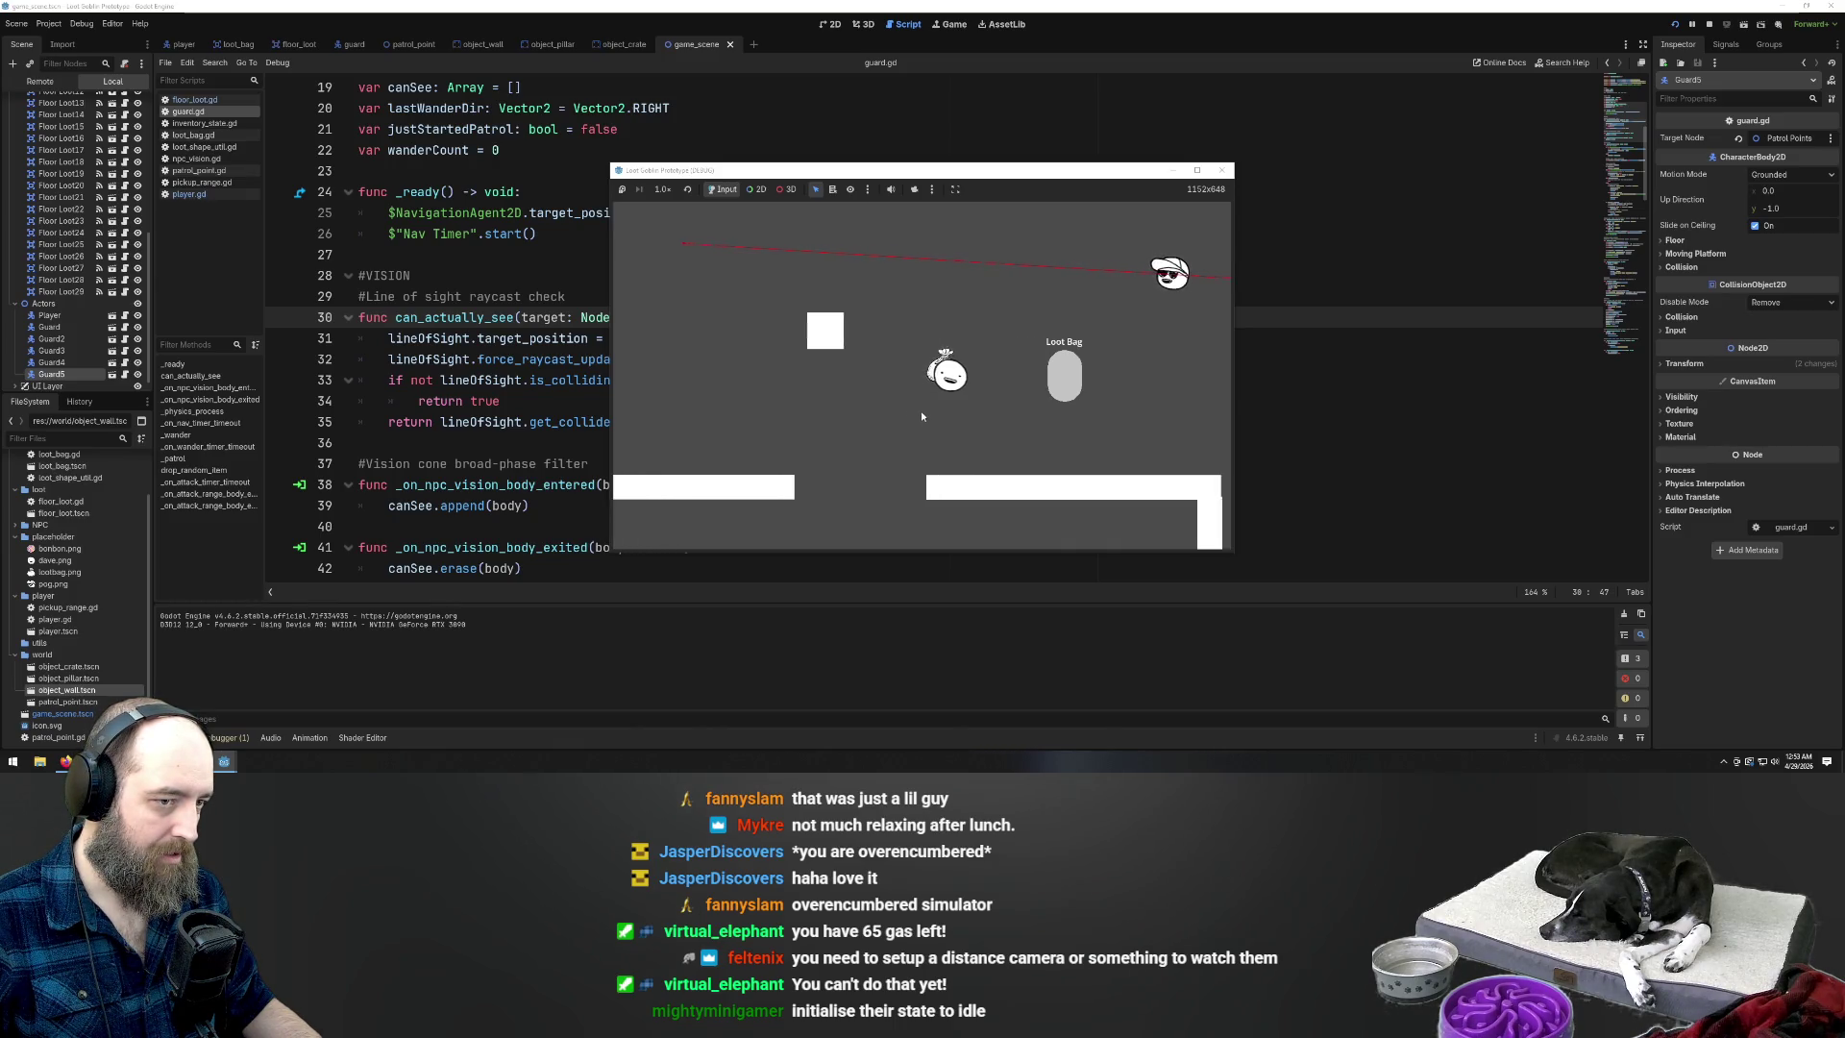
key("Right")
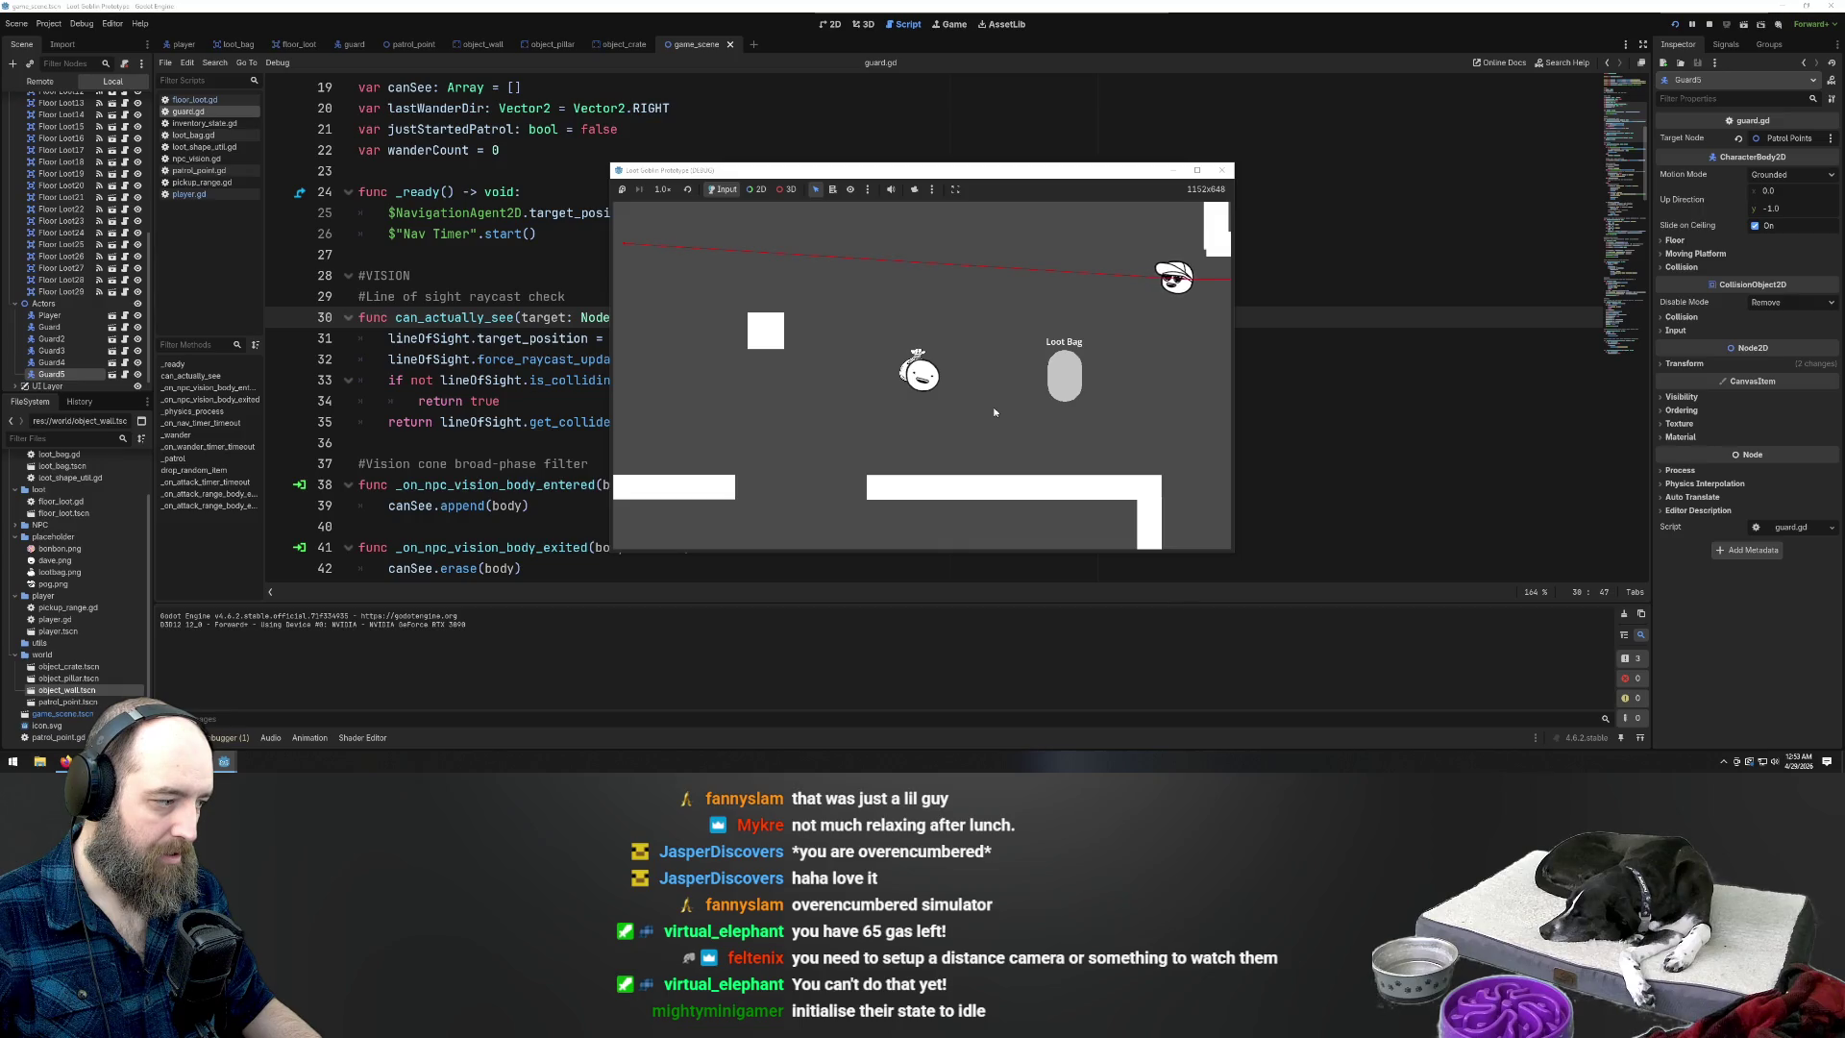
key("Right")
key("Up")
key("Right")
key("Up")
key("Right")
key("Up")
key("Right")
key("Down")
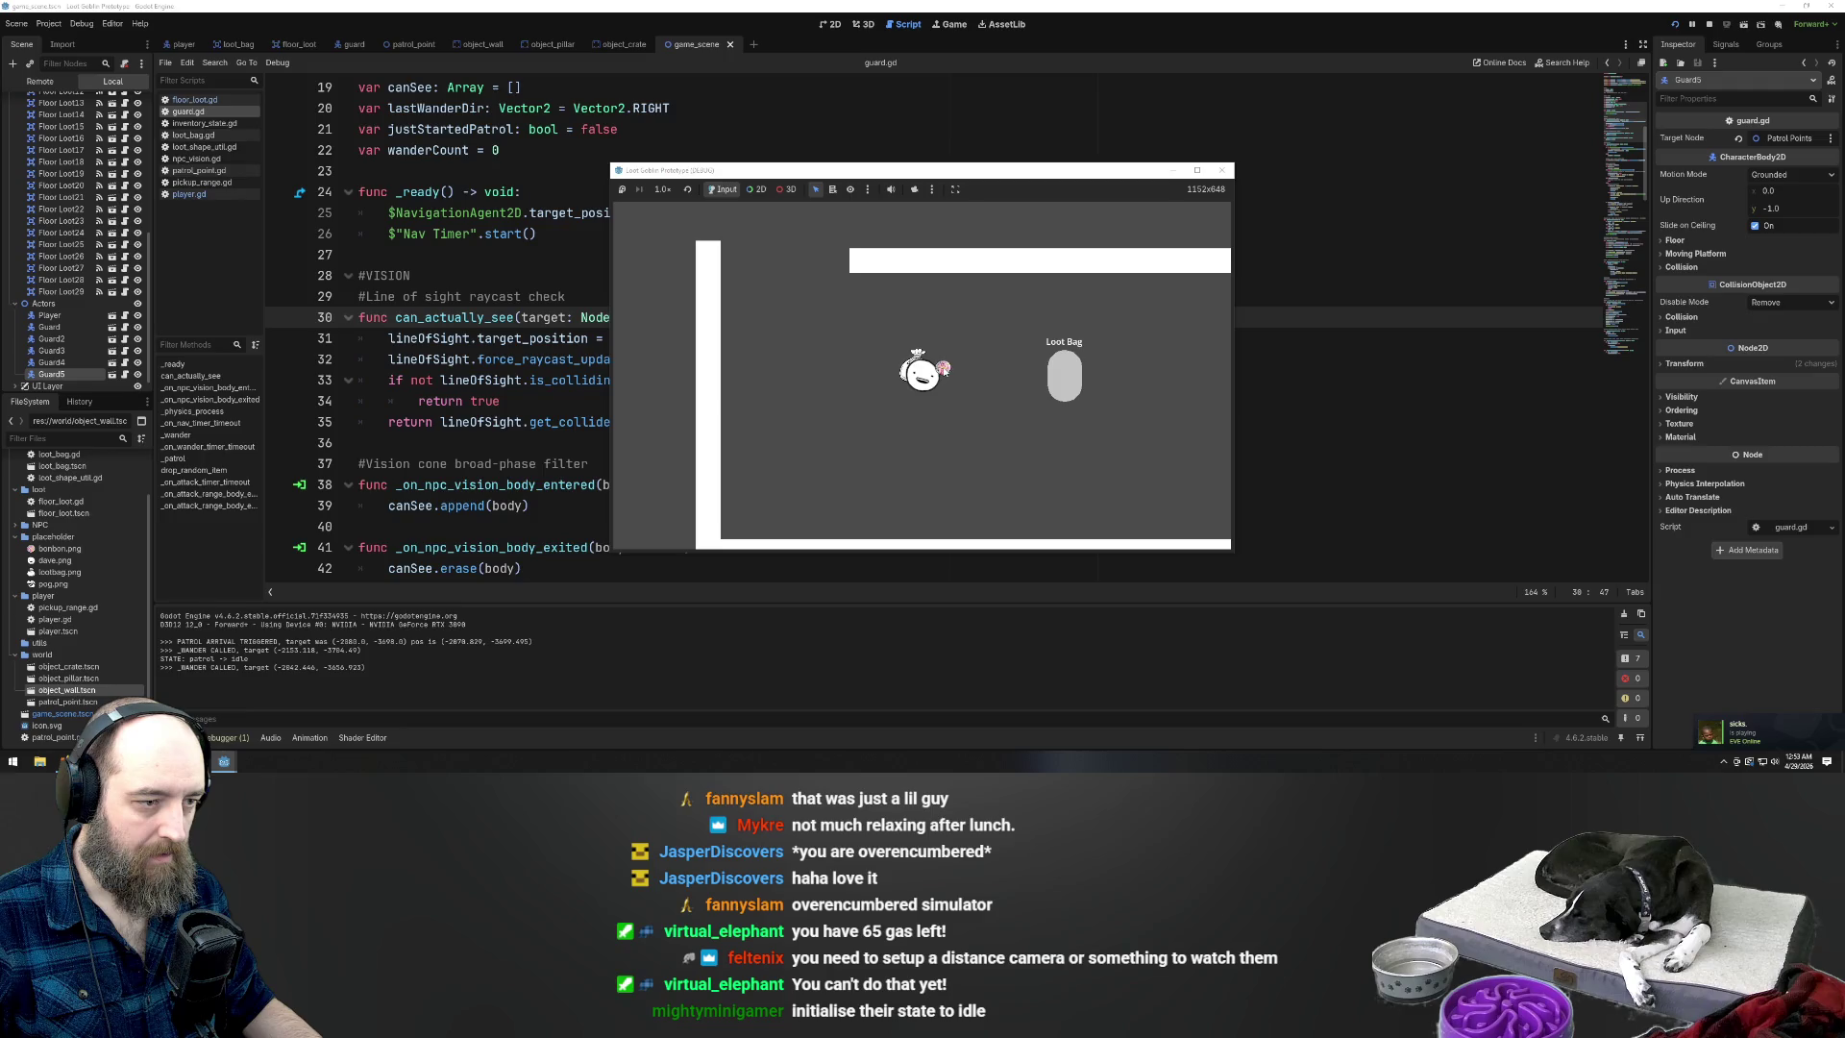
key("Right")
key("Down")
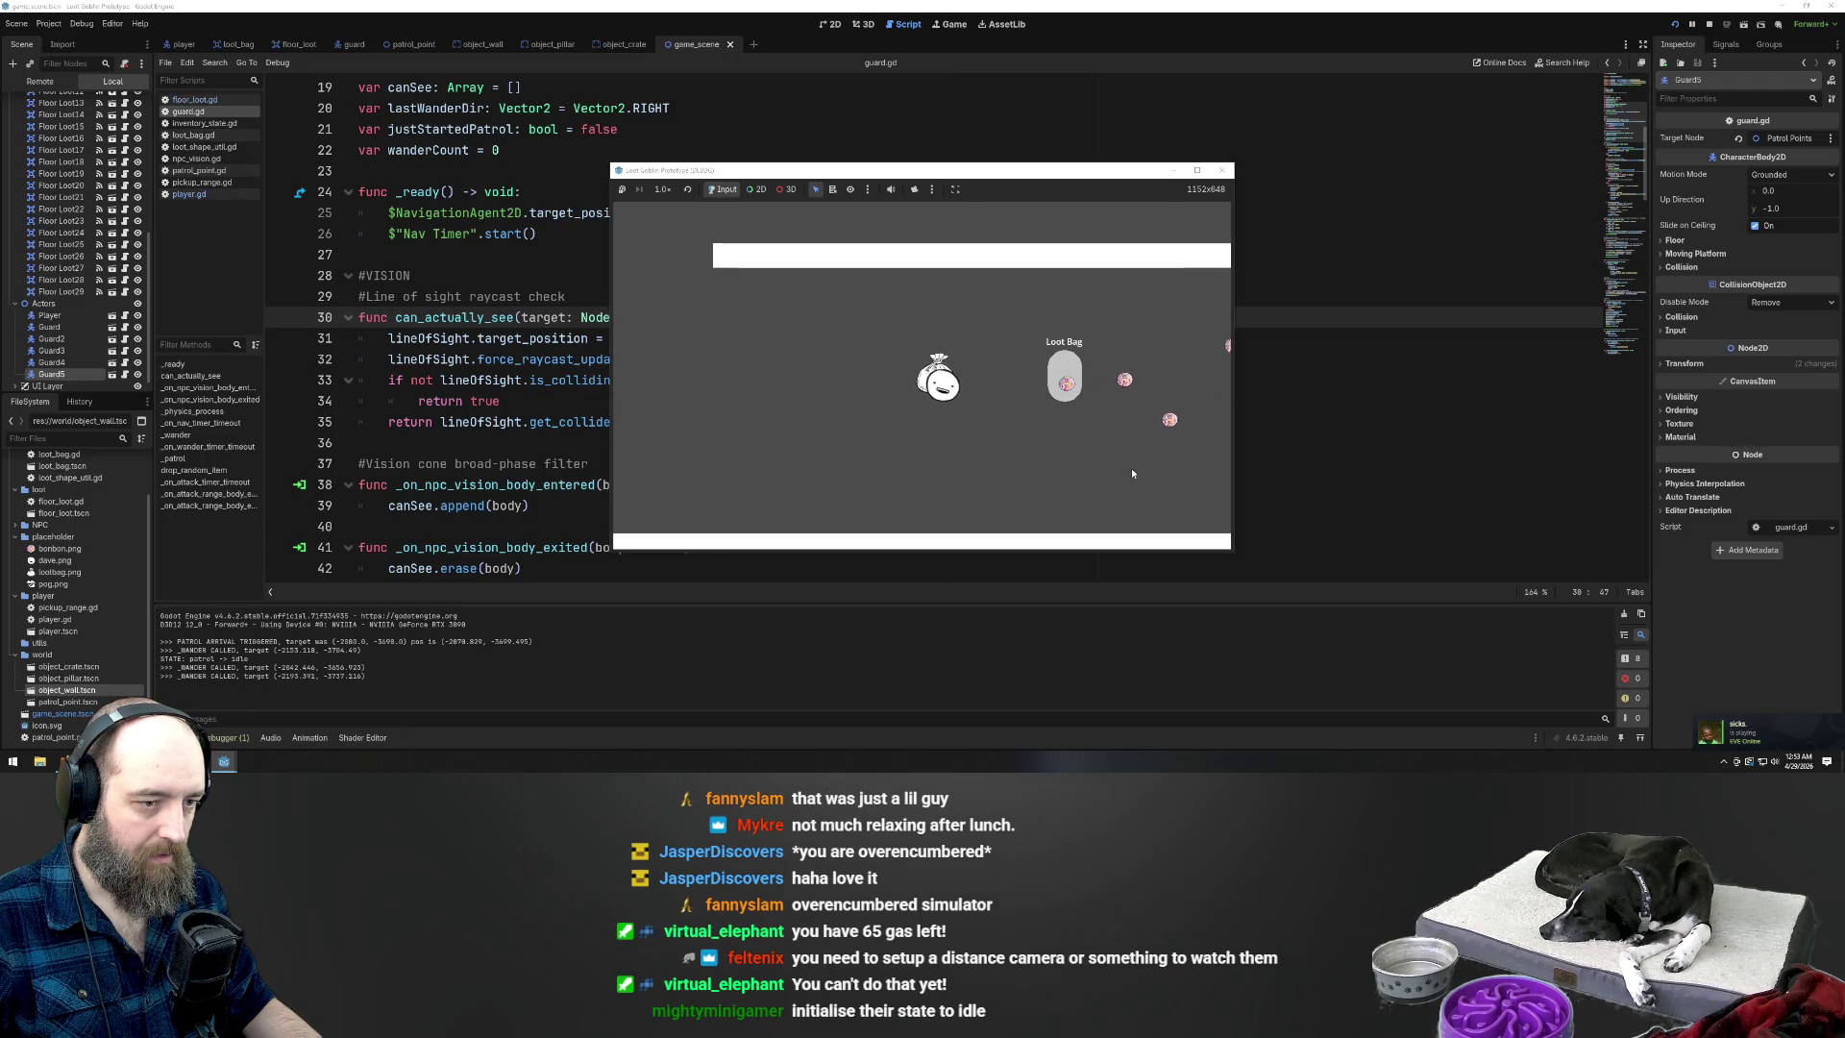
key("Right")
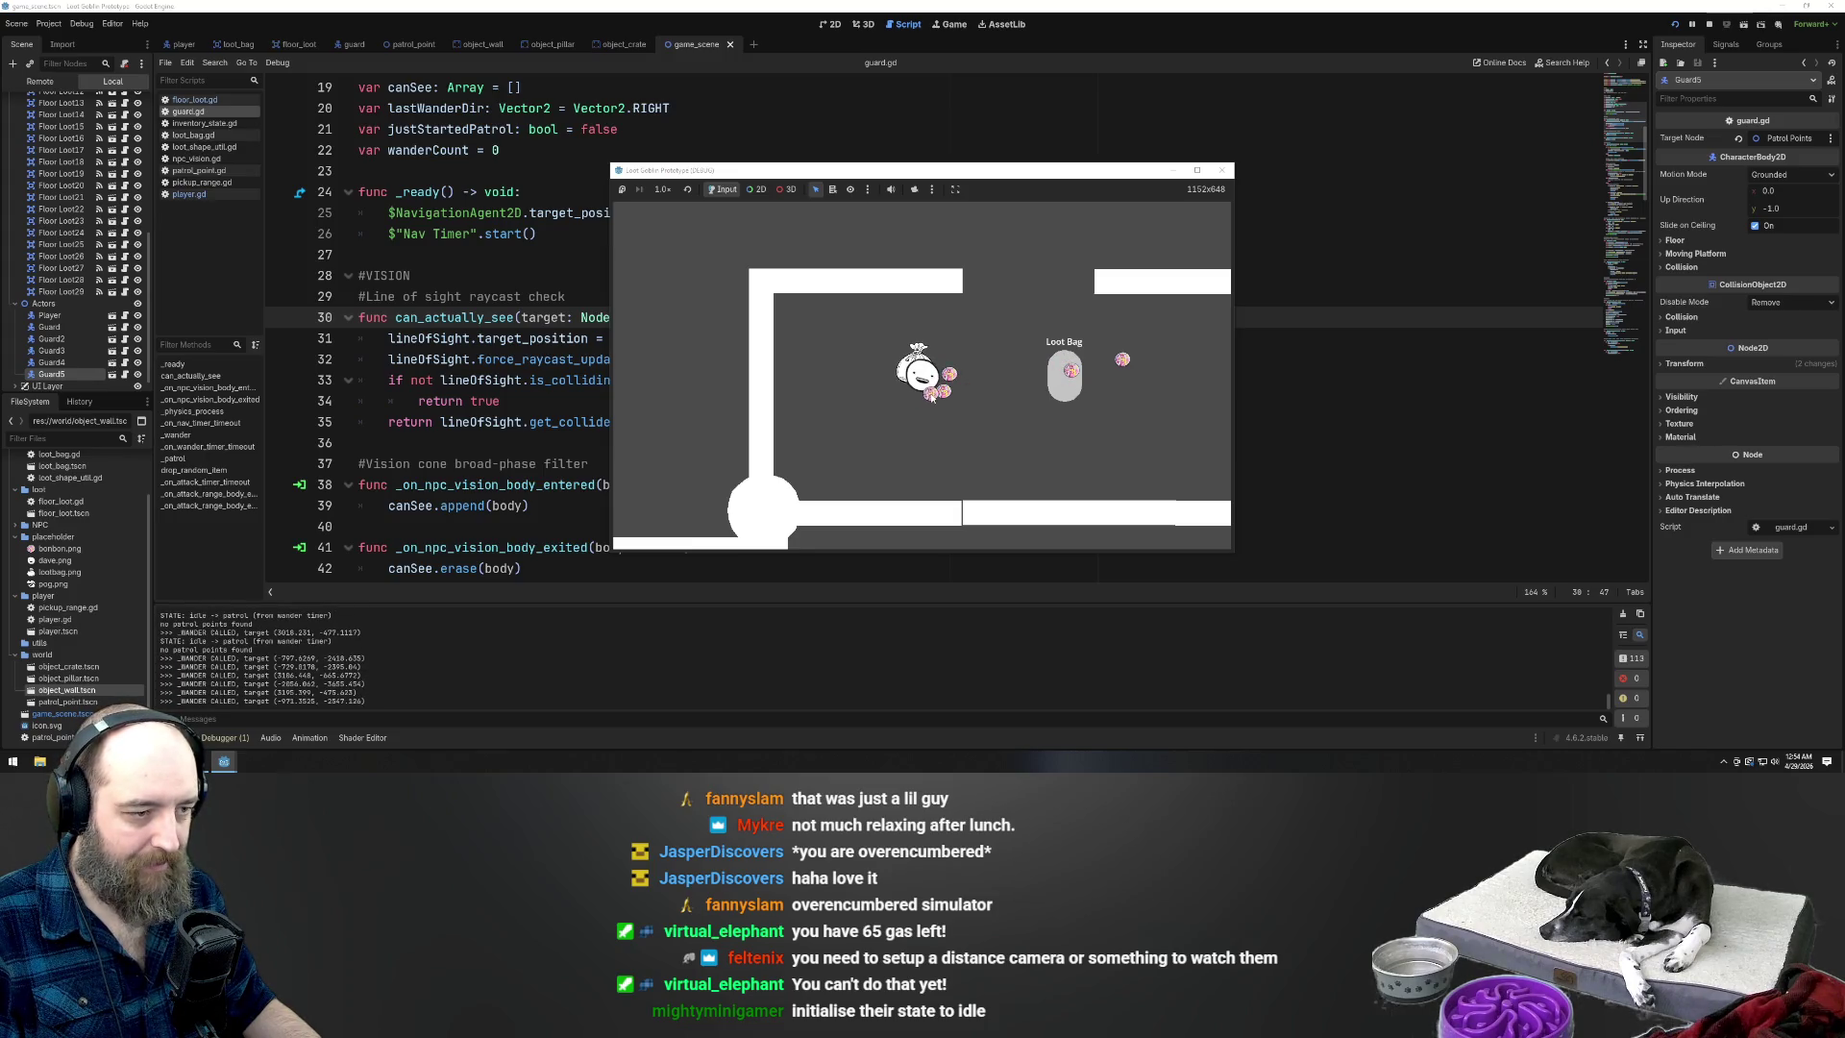
Walk the player up and left around the level with WASD while the guards wander
key("w")
key("w")
key("w")
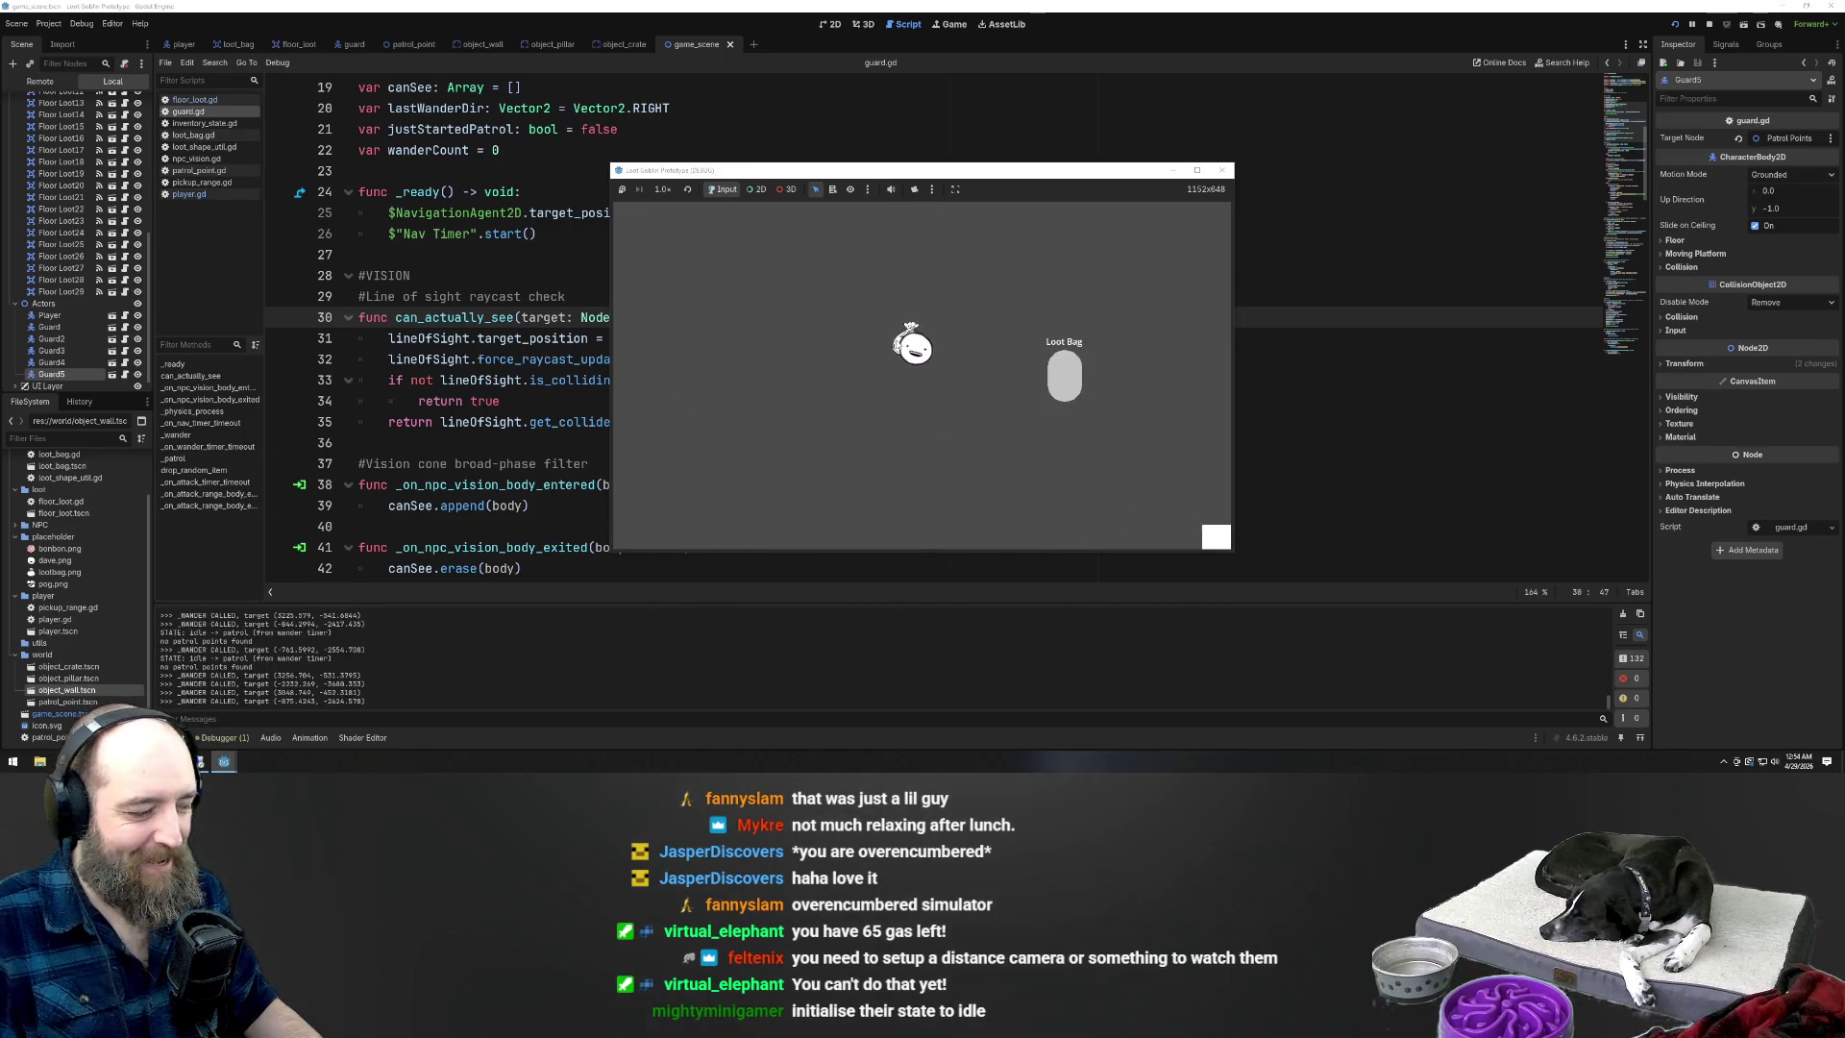
key("w")
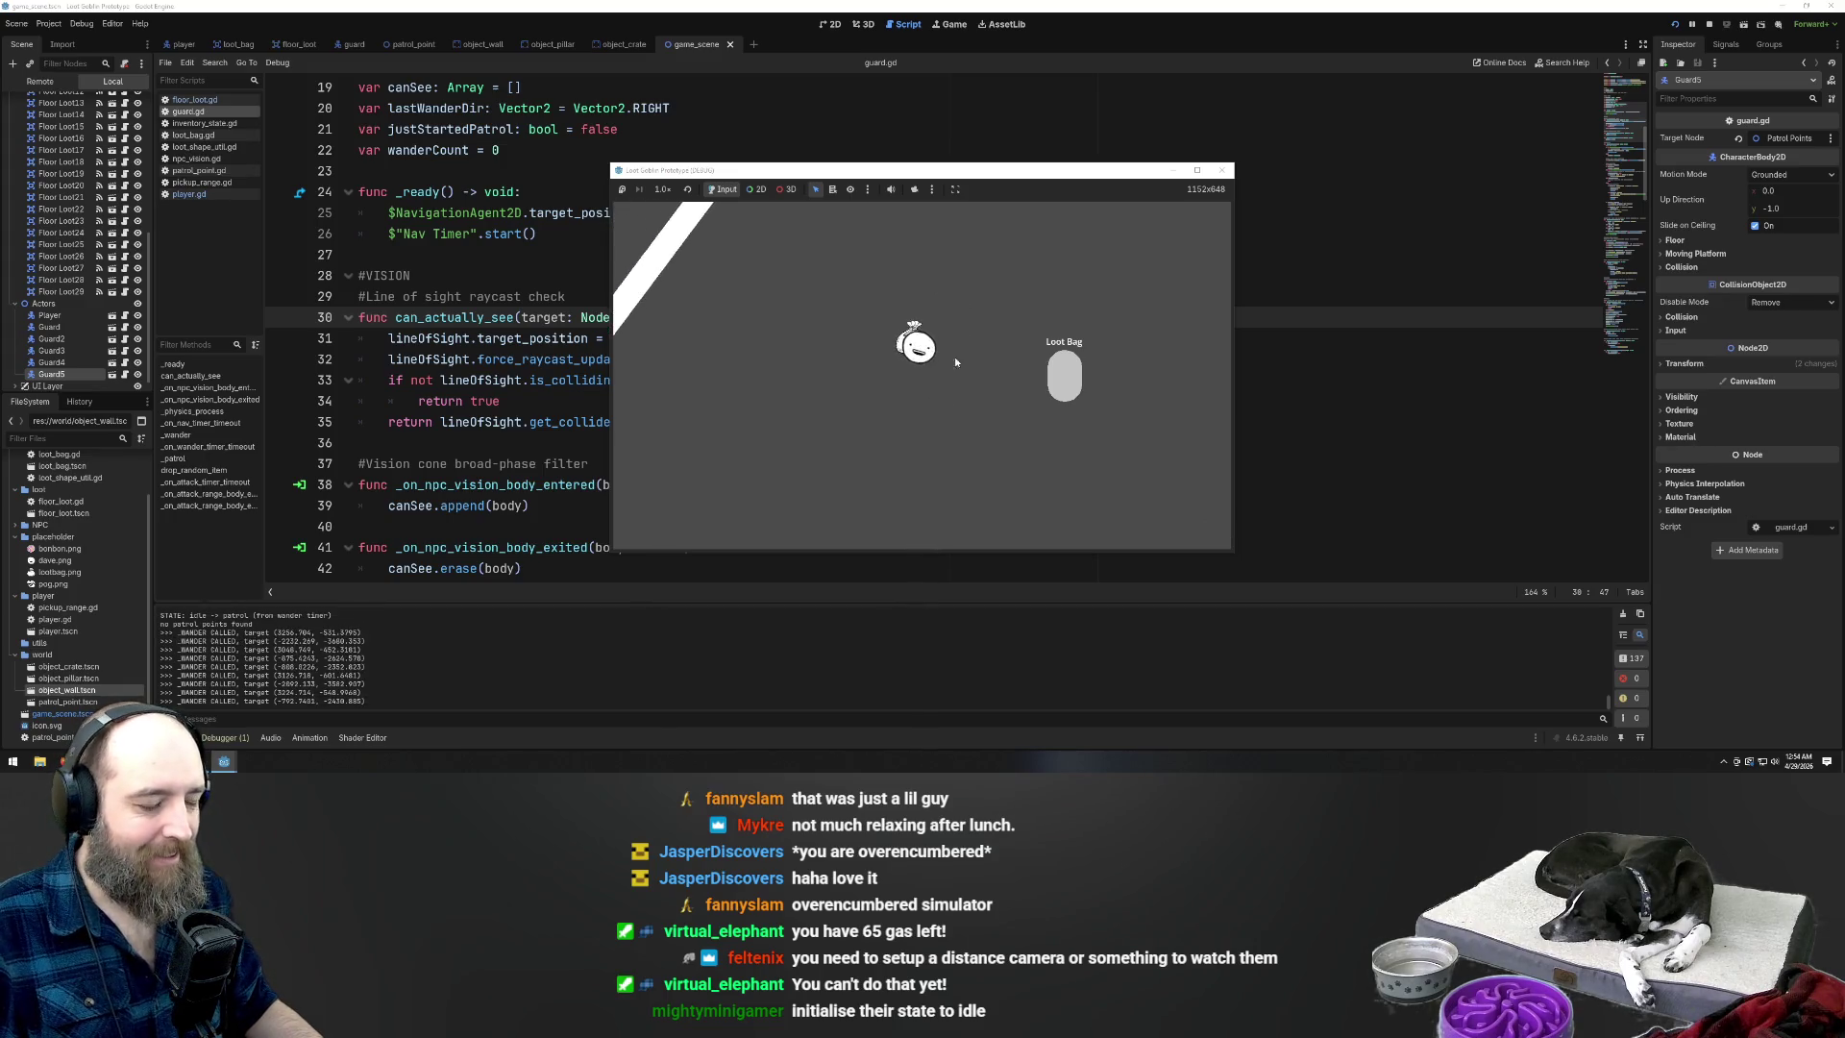
key("w")
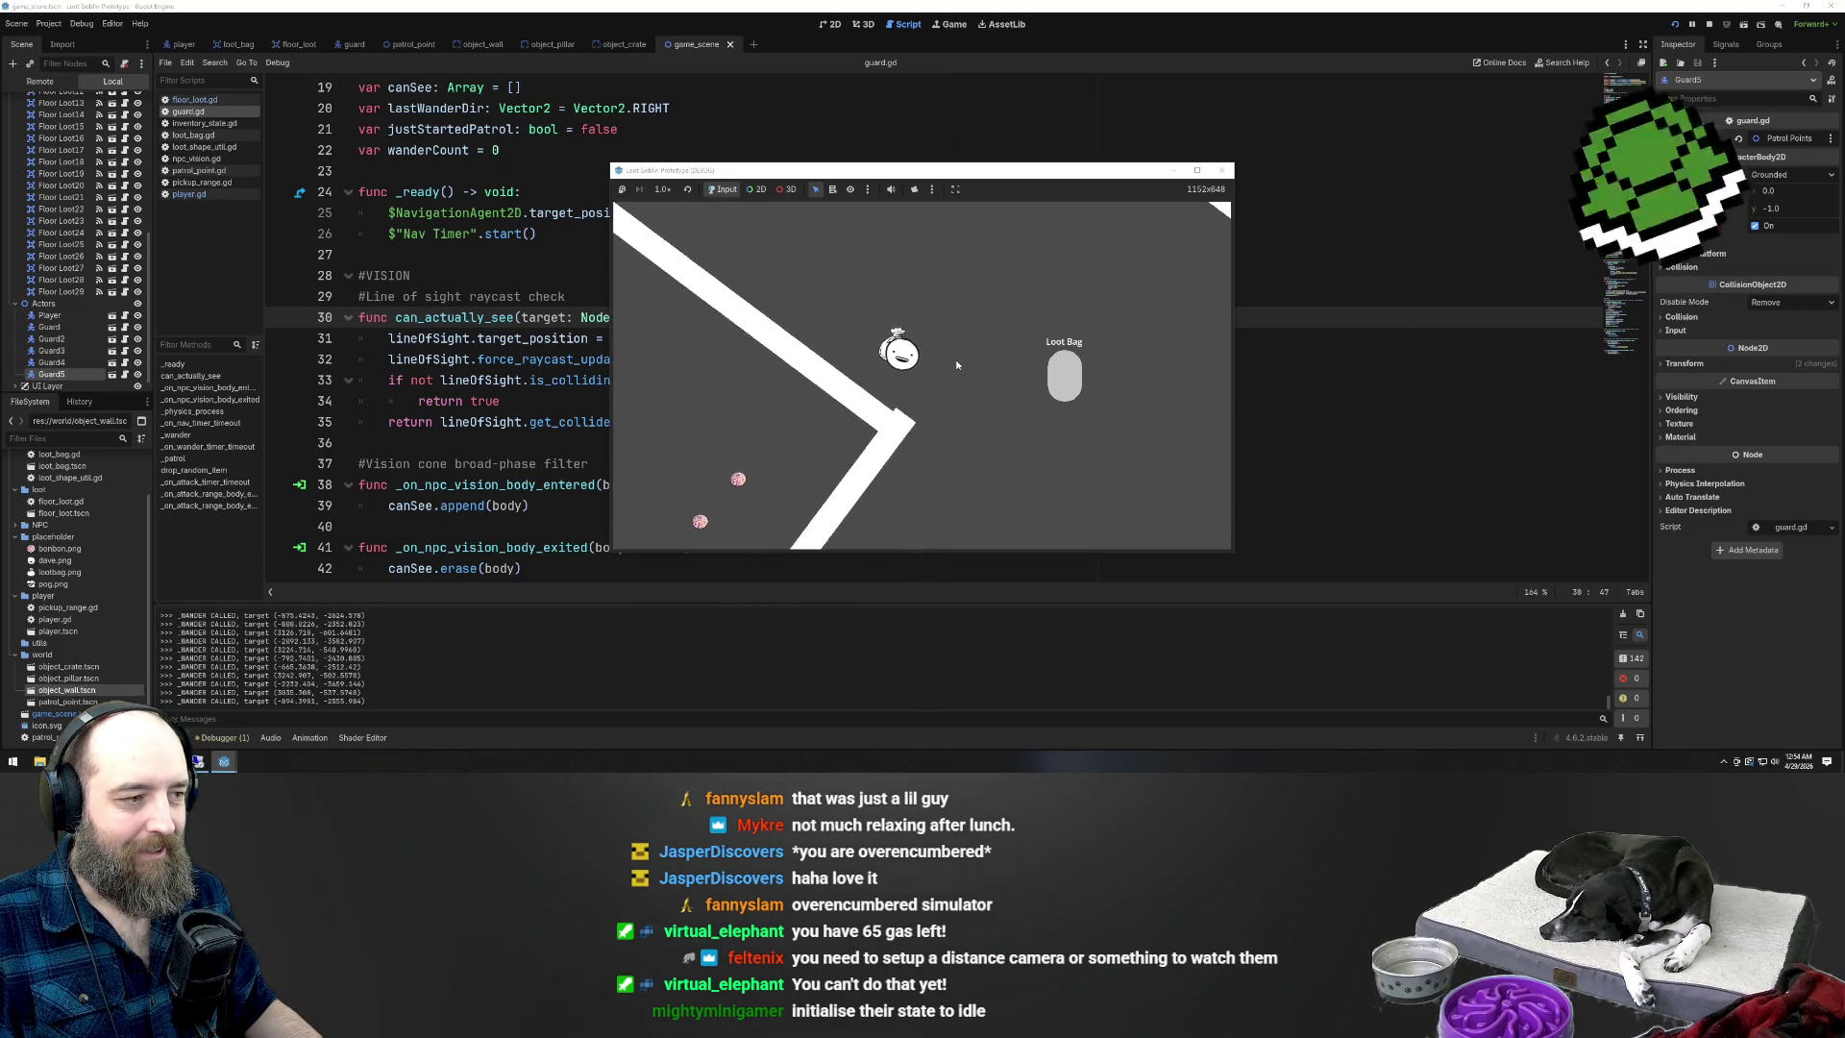
key("w")
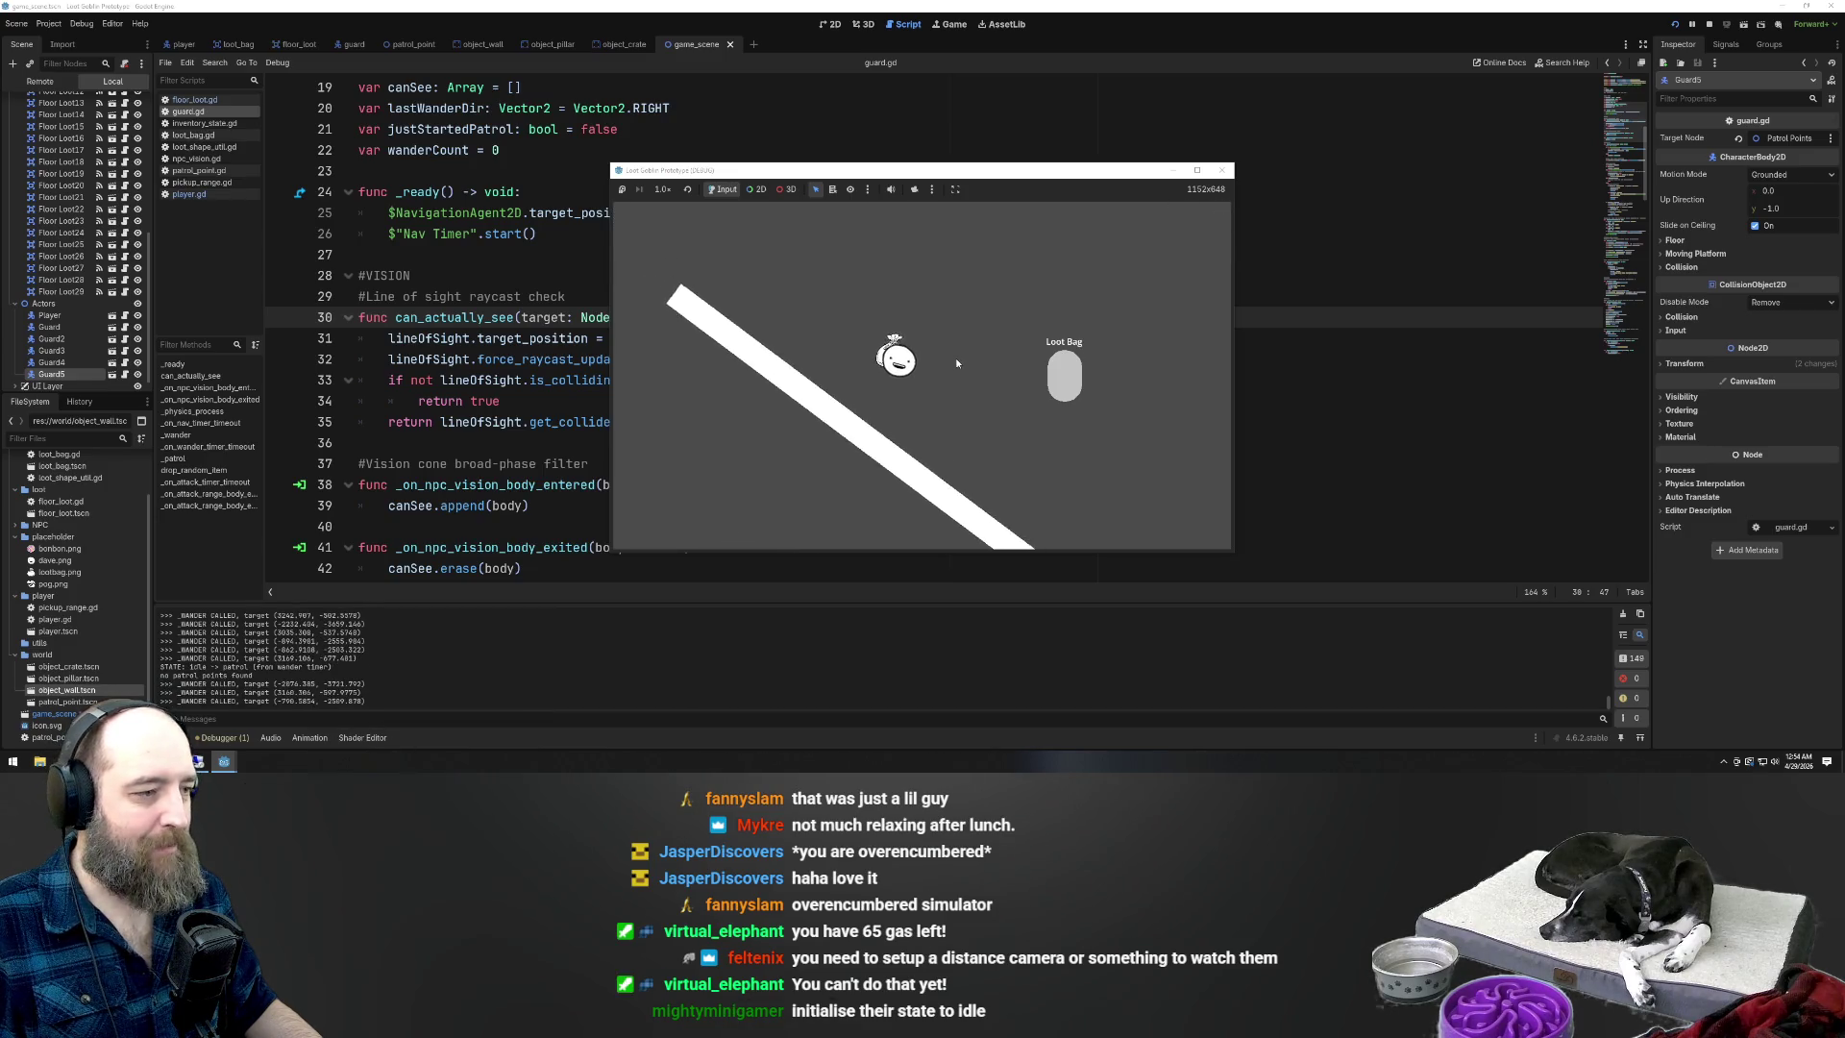
key("a")
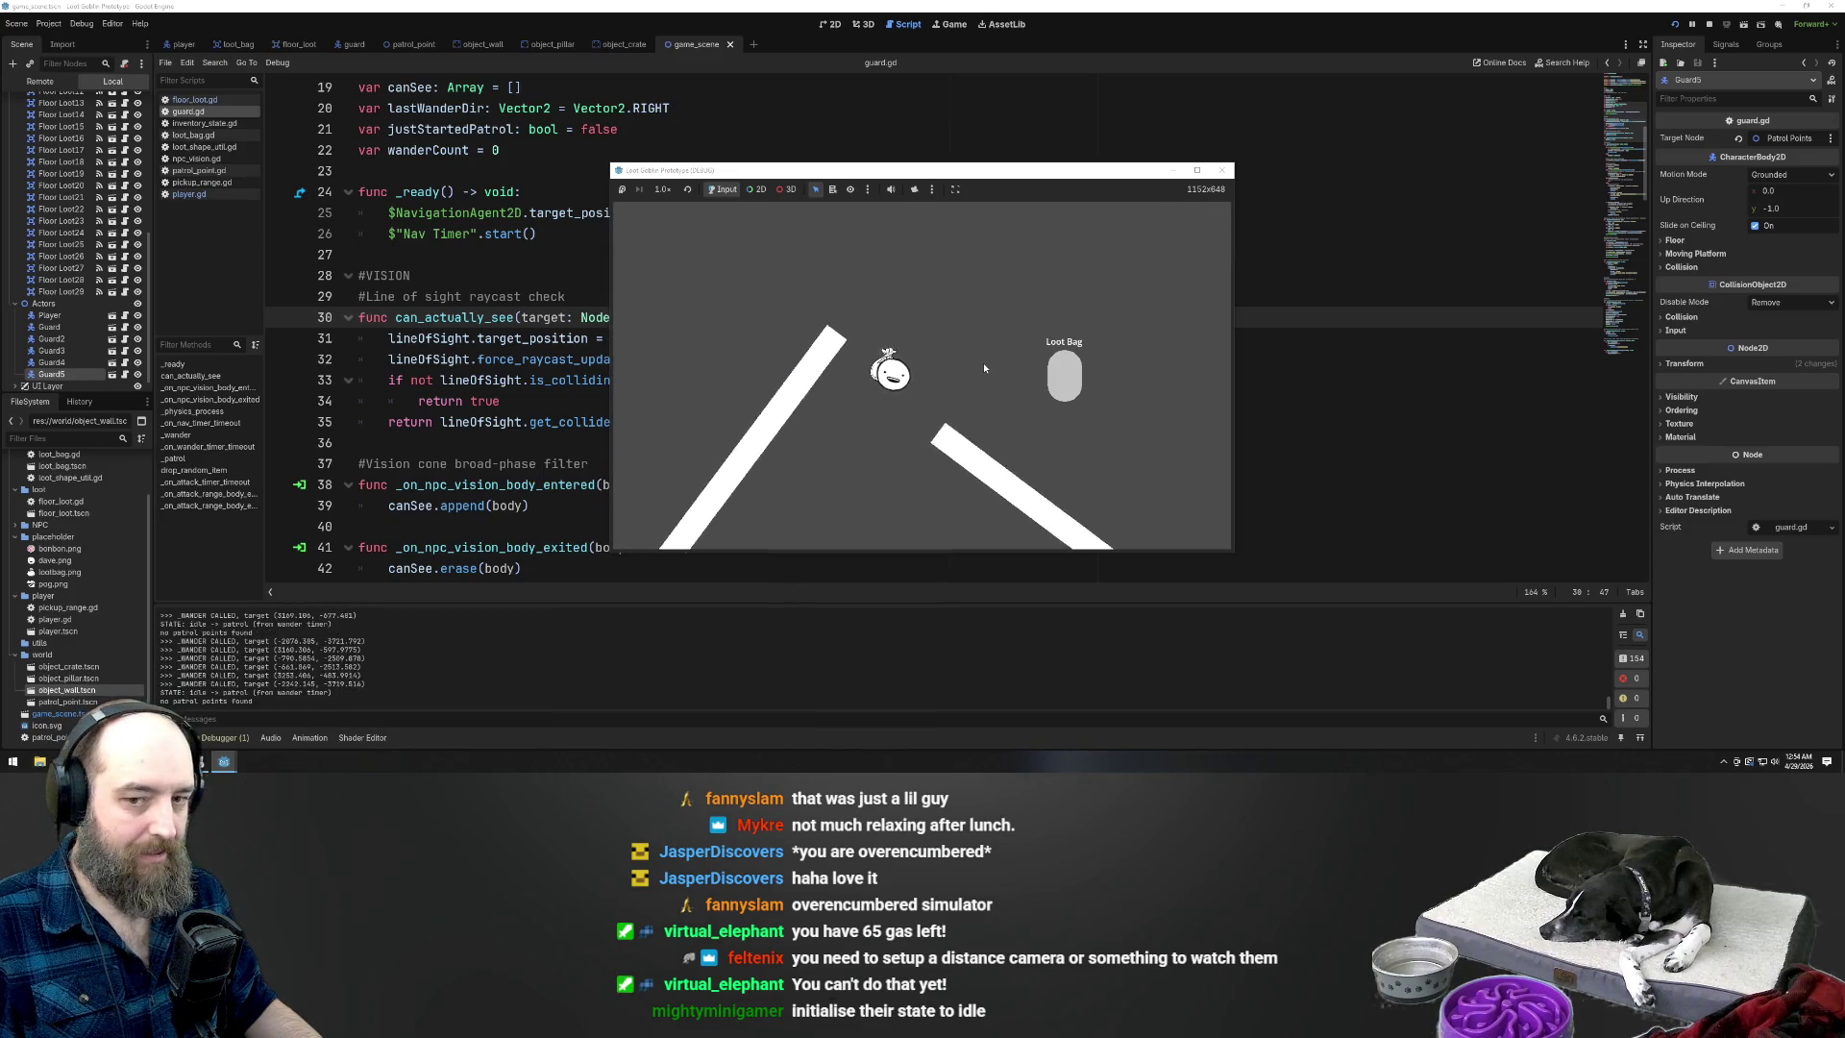
key("a")
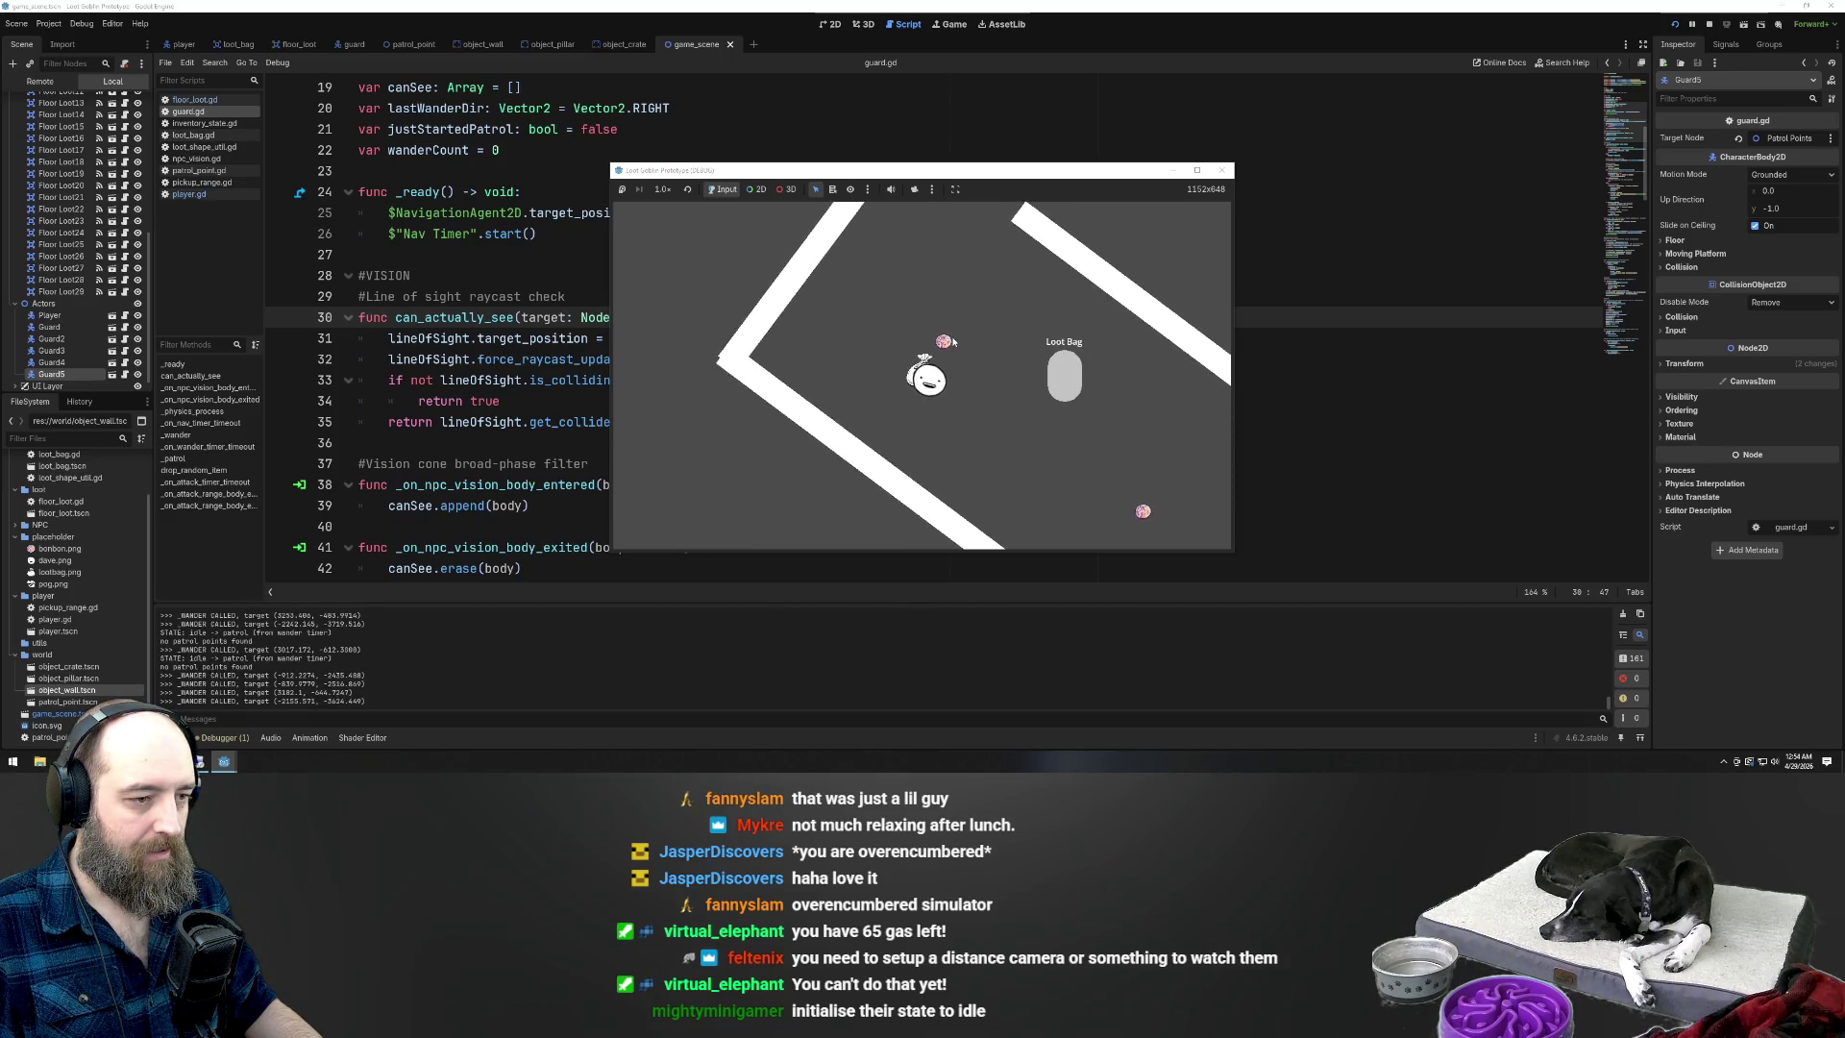
key("s")
key("d")
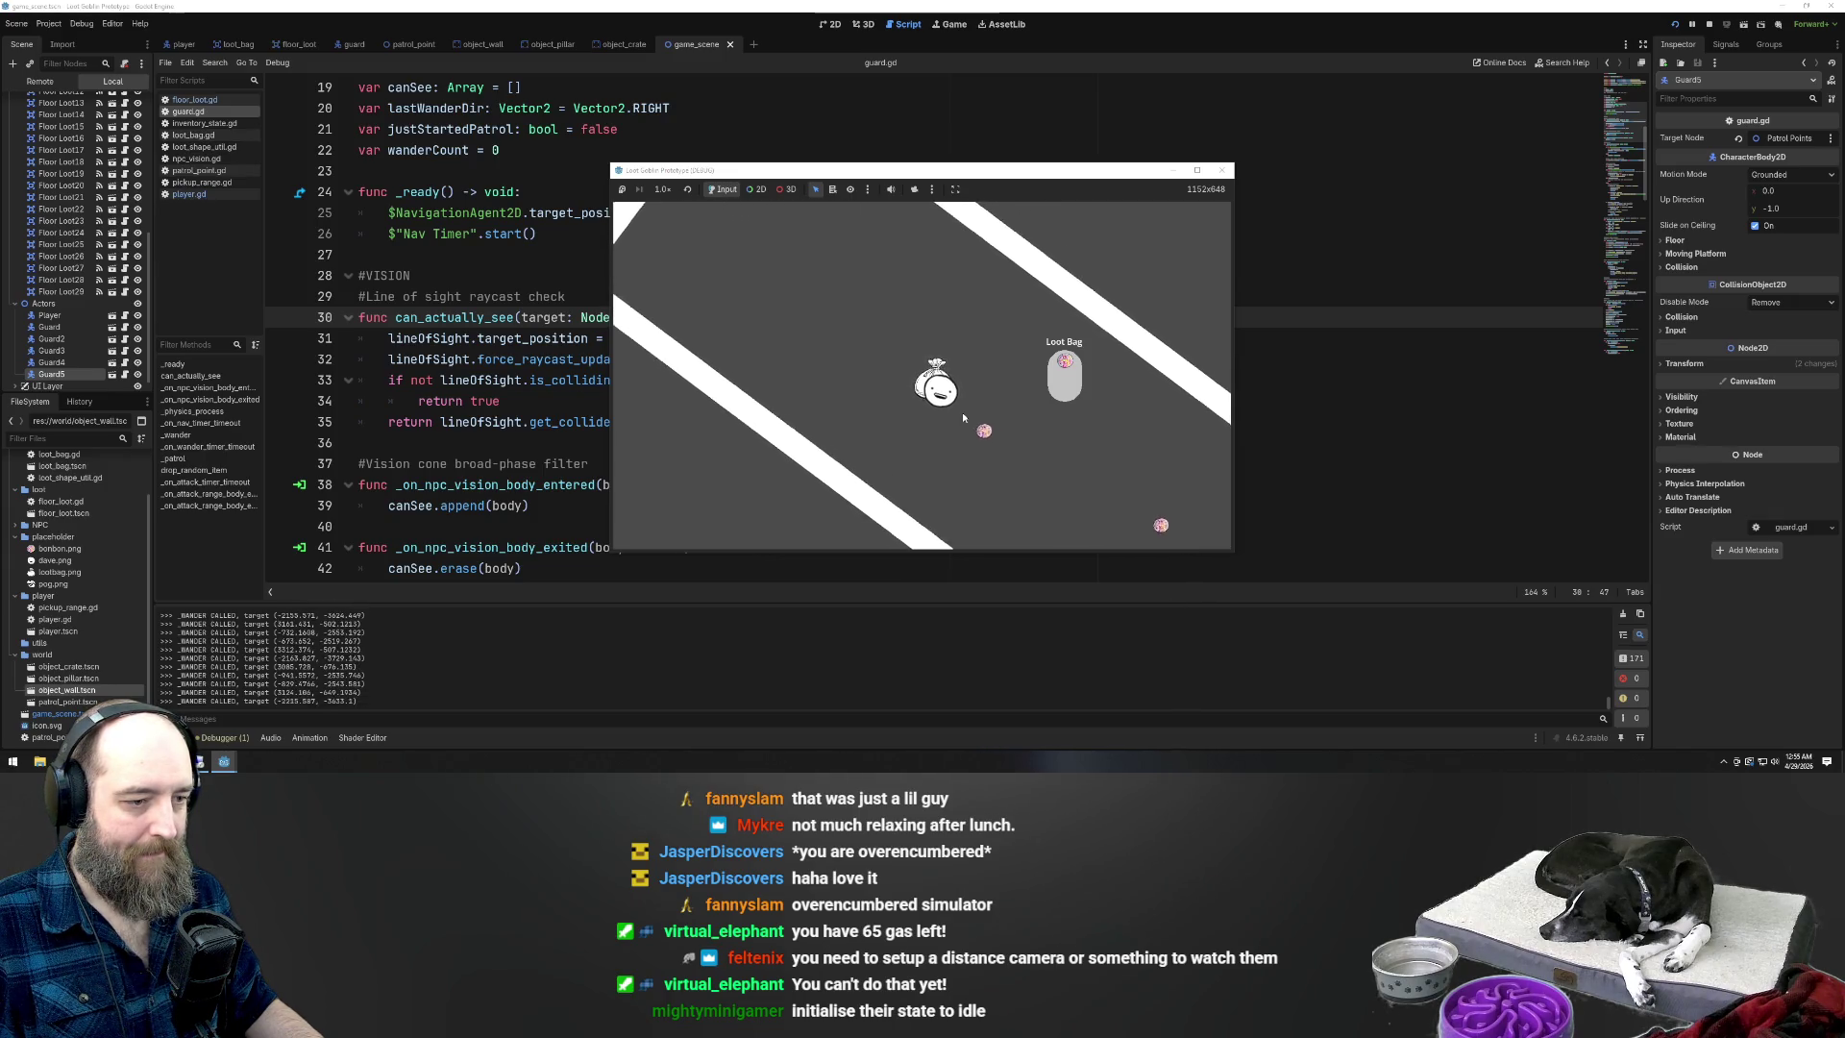
key("a")
key("s")
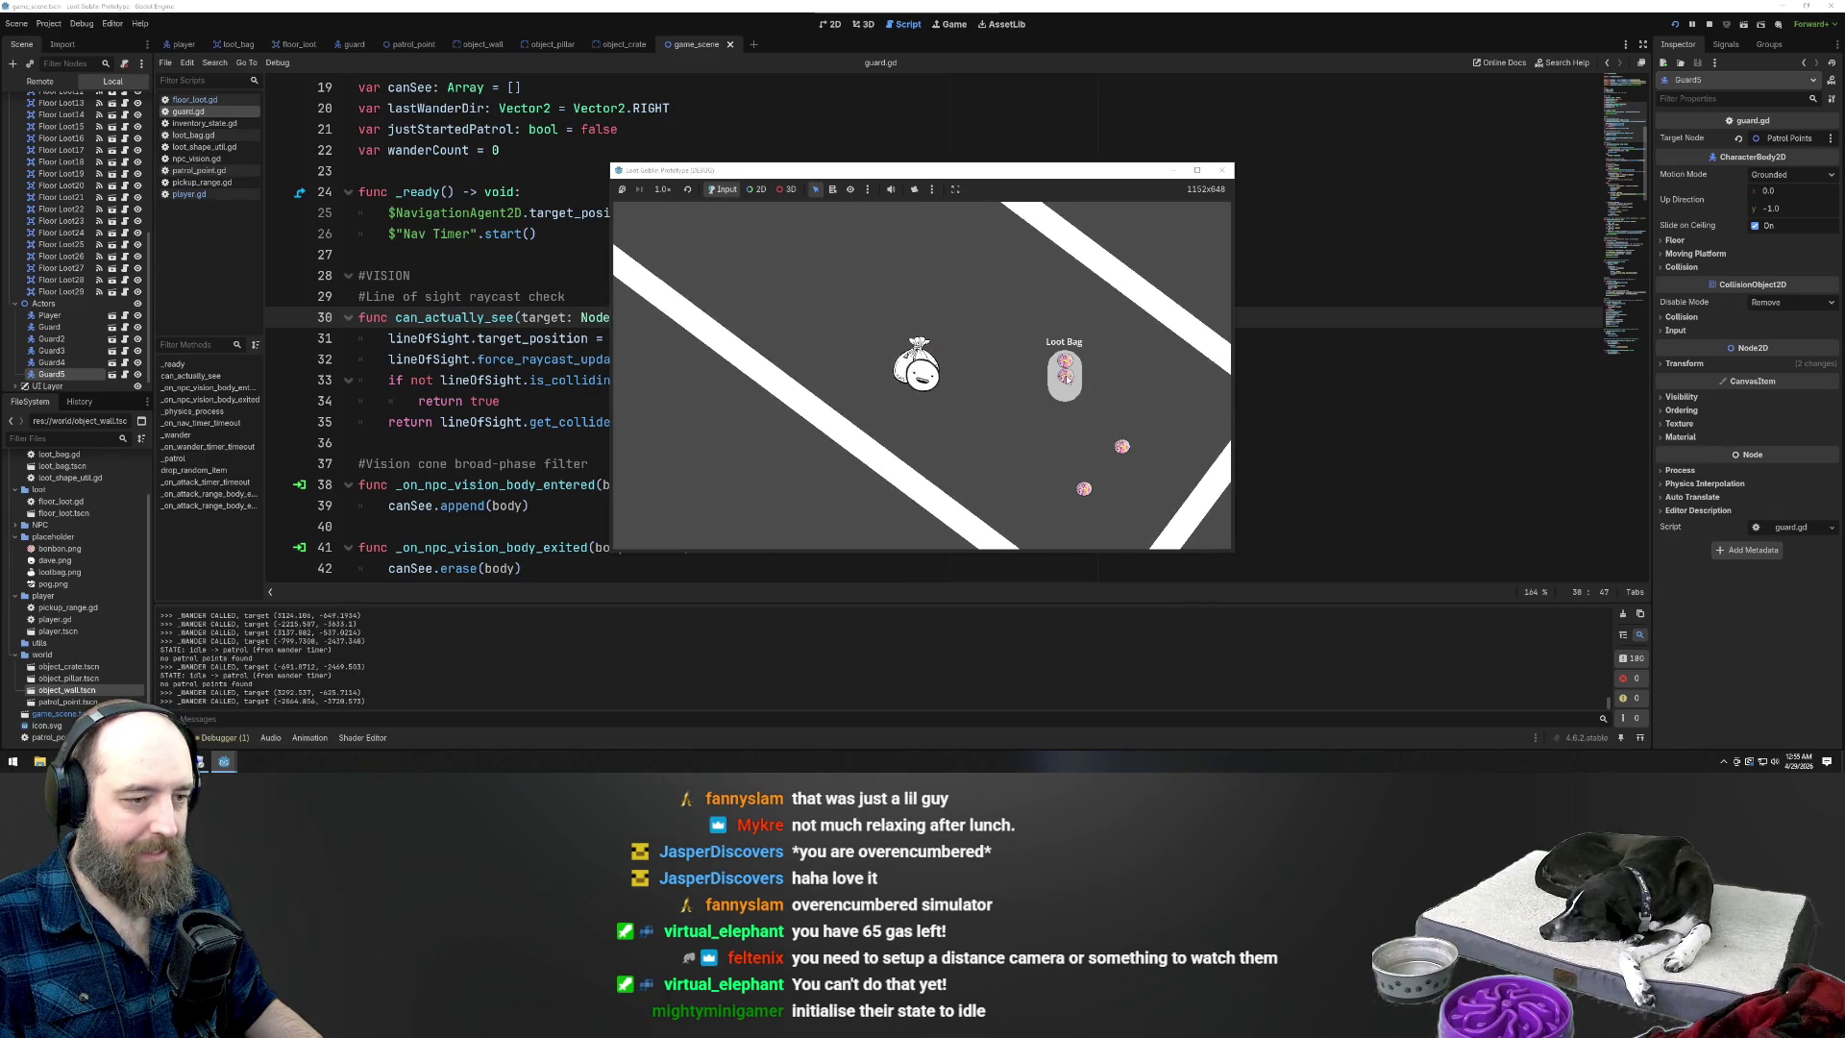
key("s")
key("d")
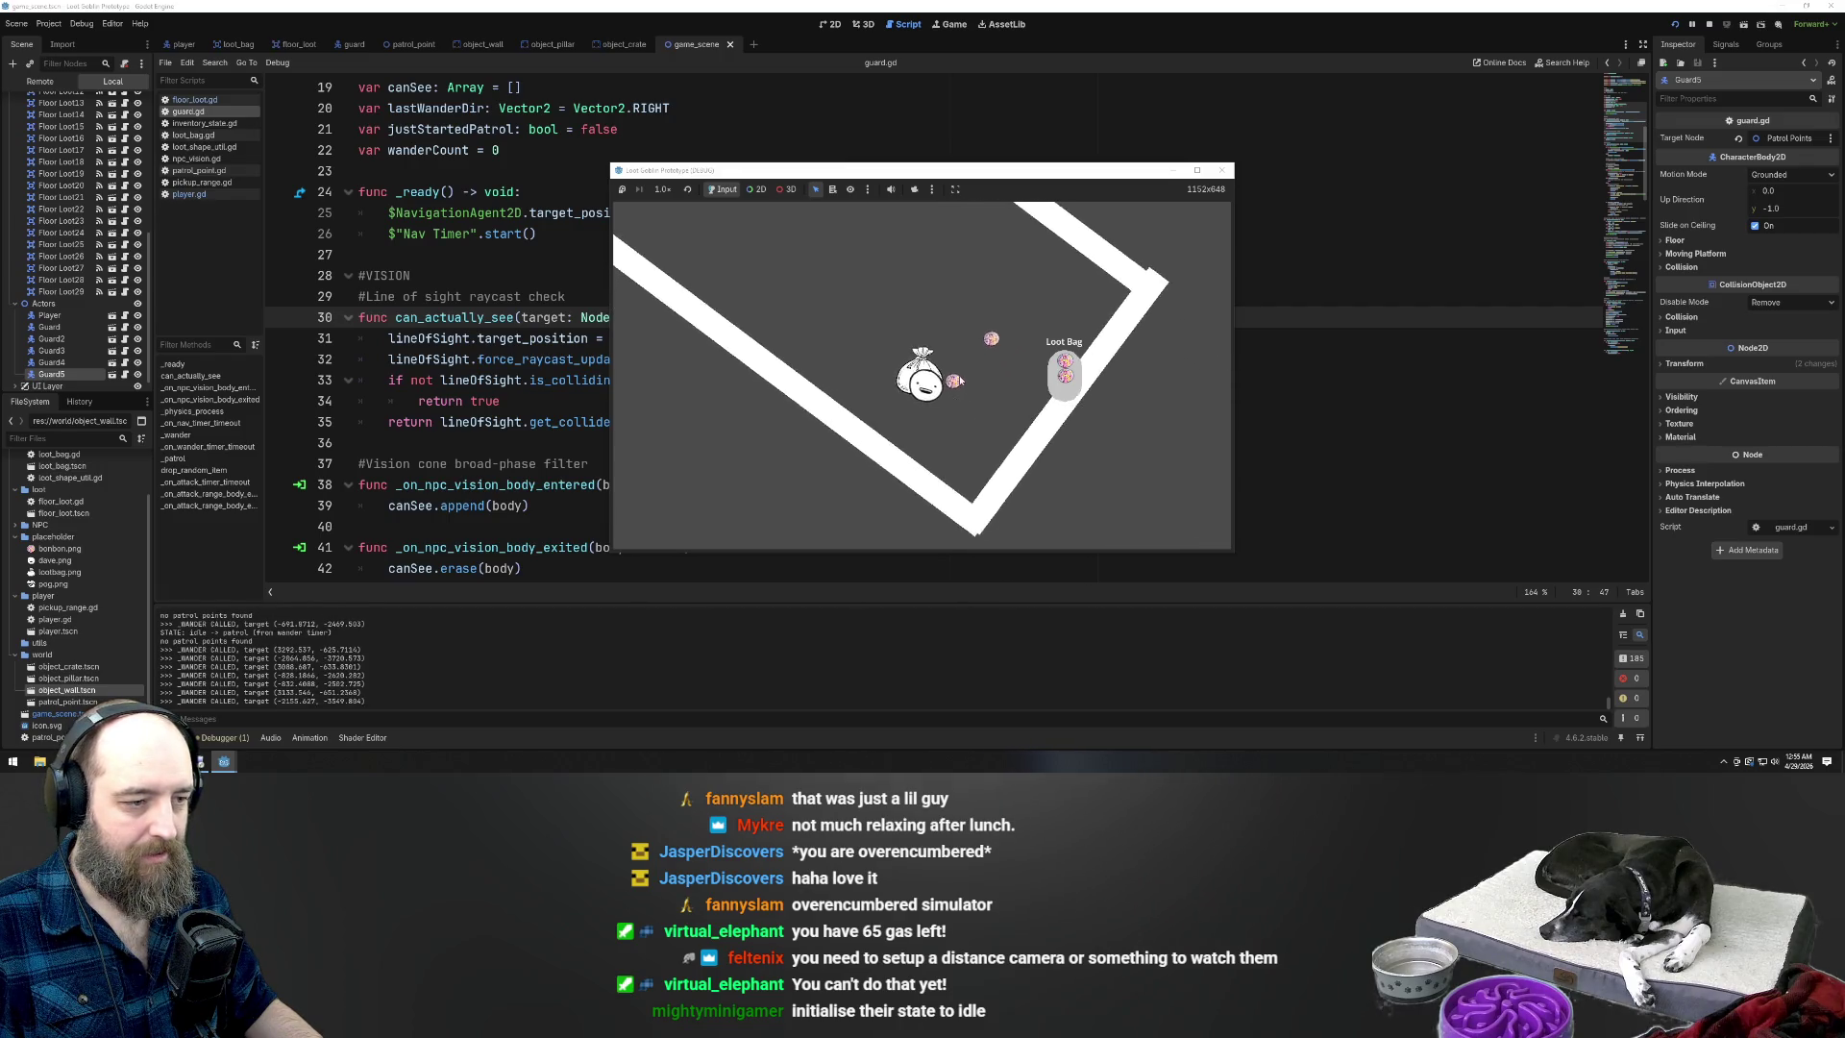
key("w")
key("d")
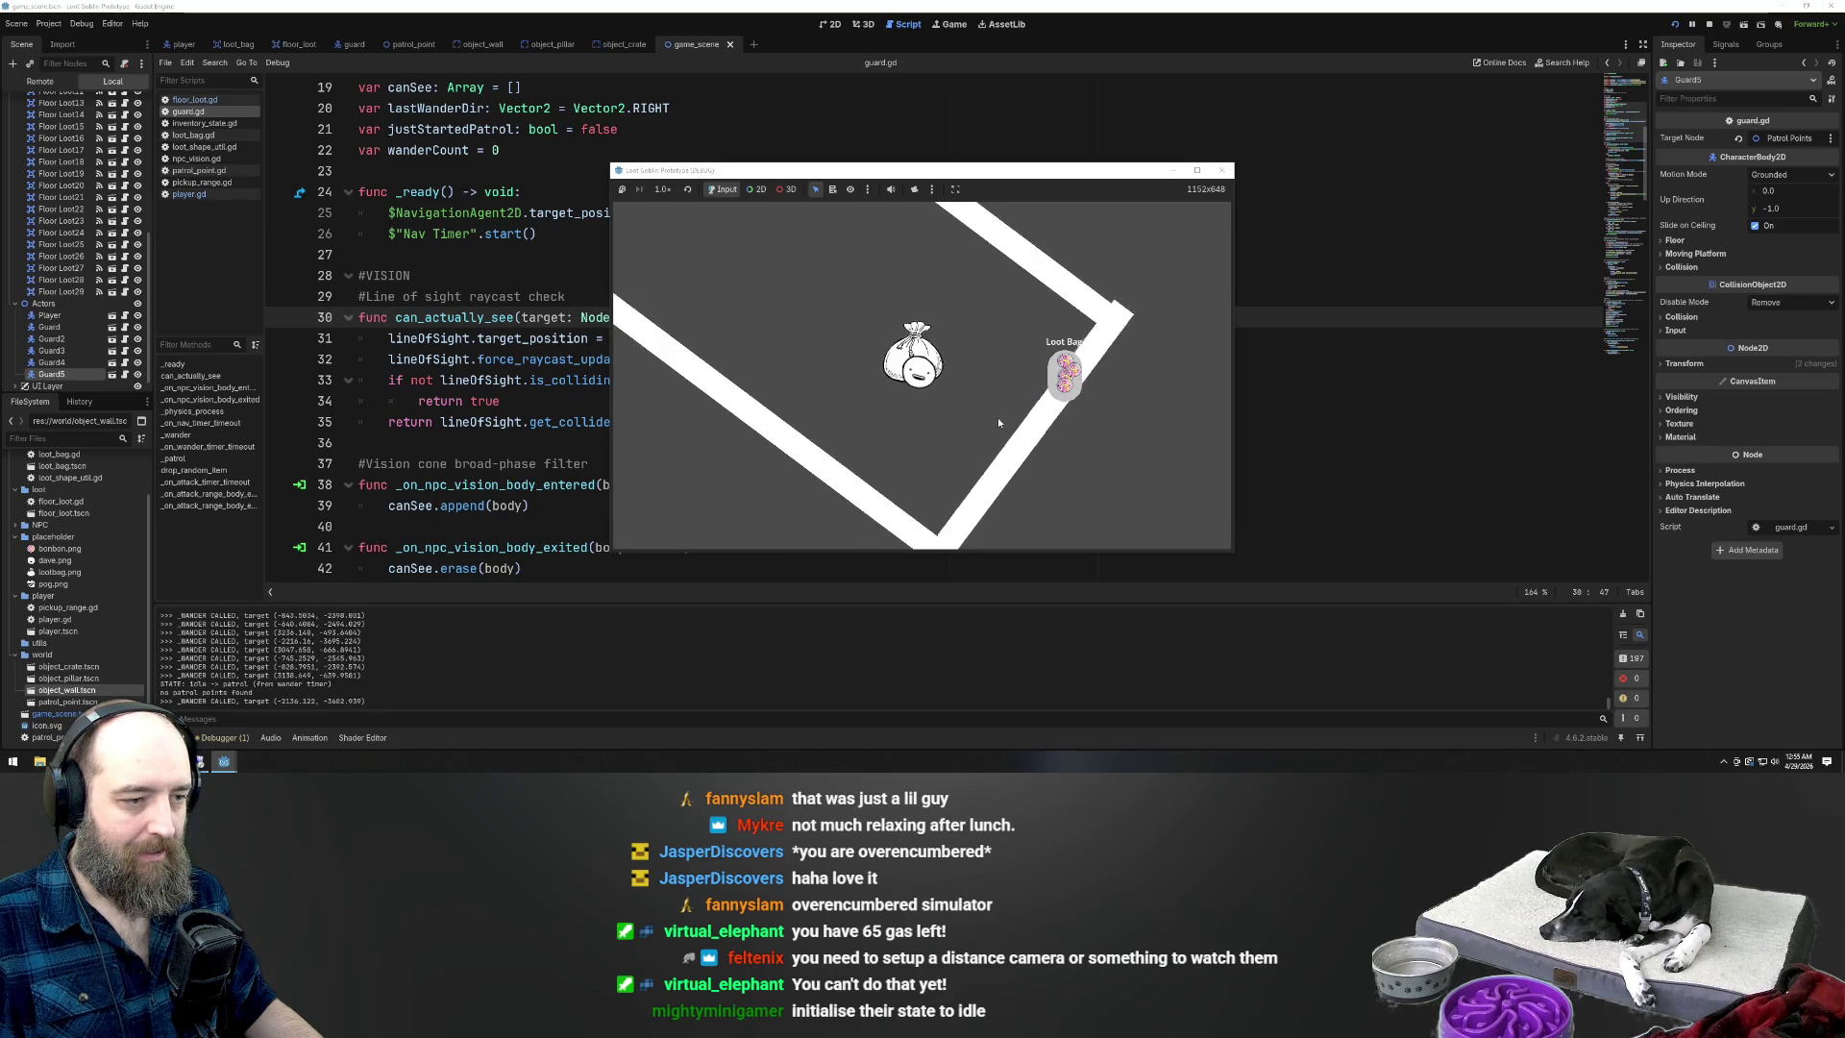
key("w")
key("a")
key("w")
key("a")
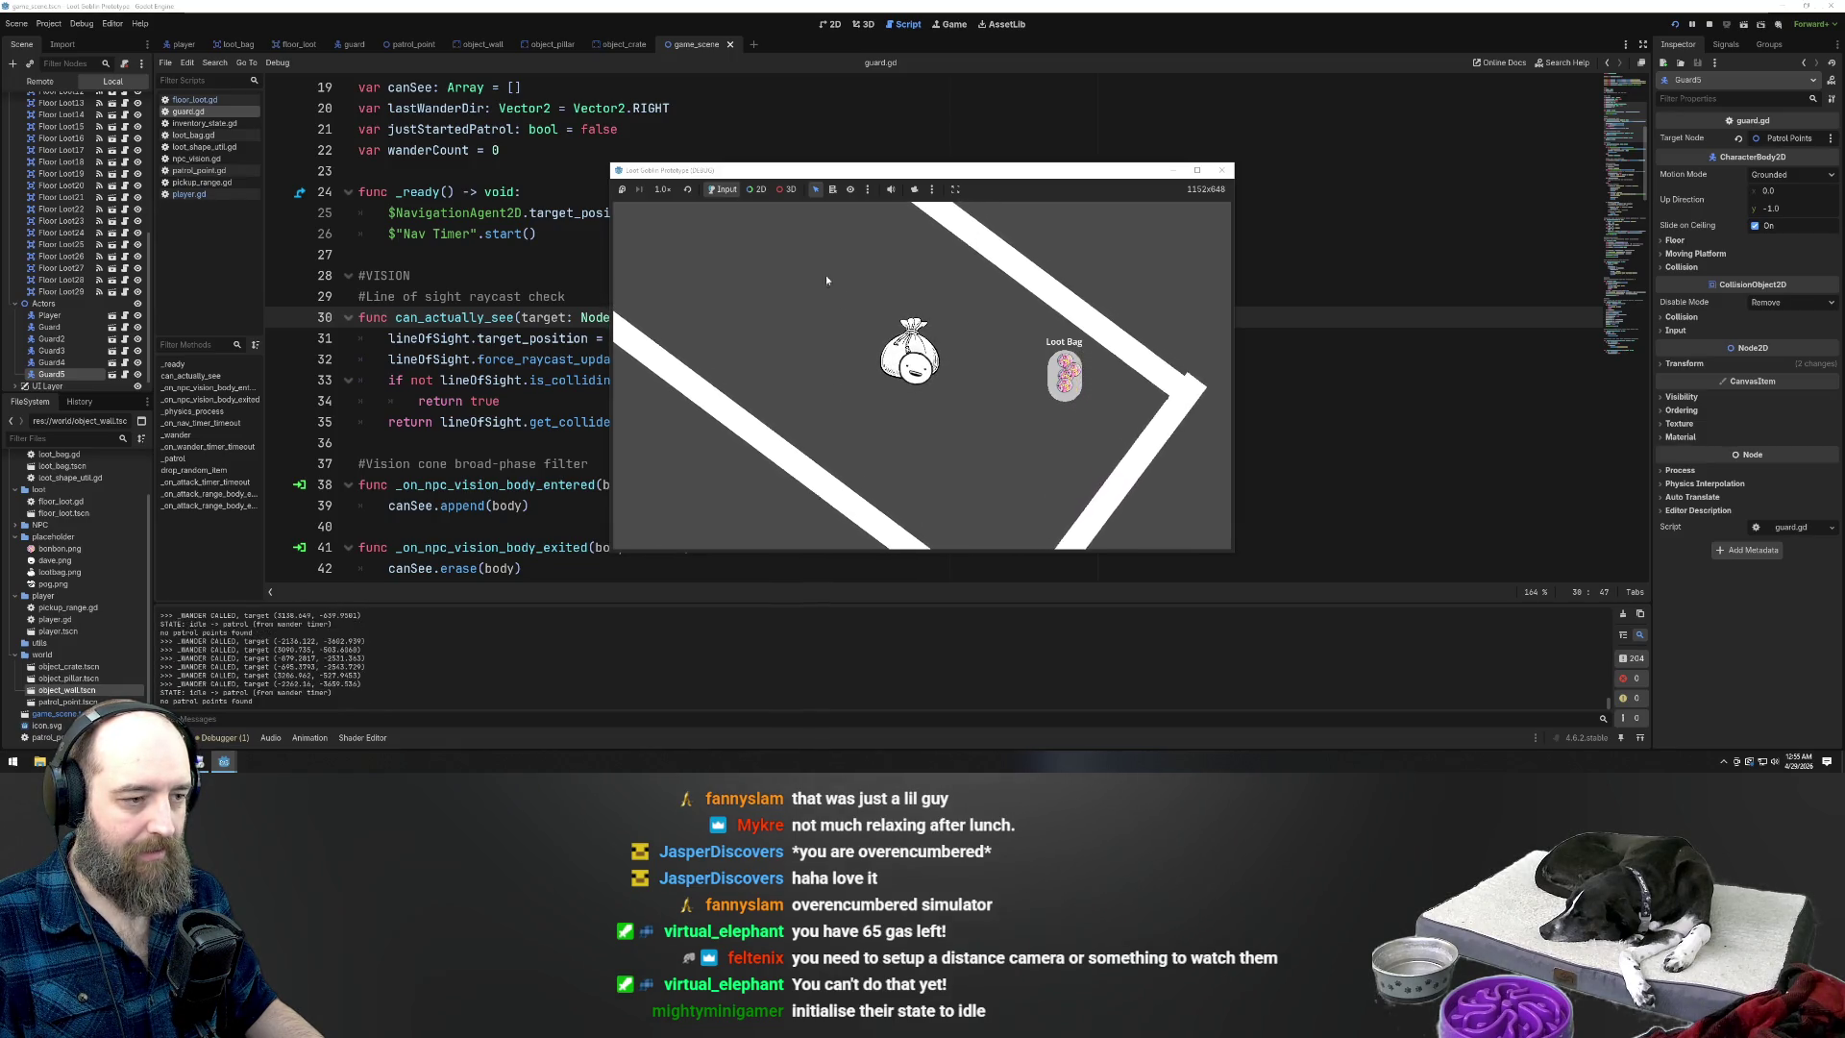
key("w")
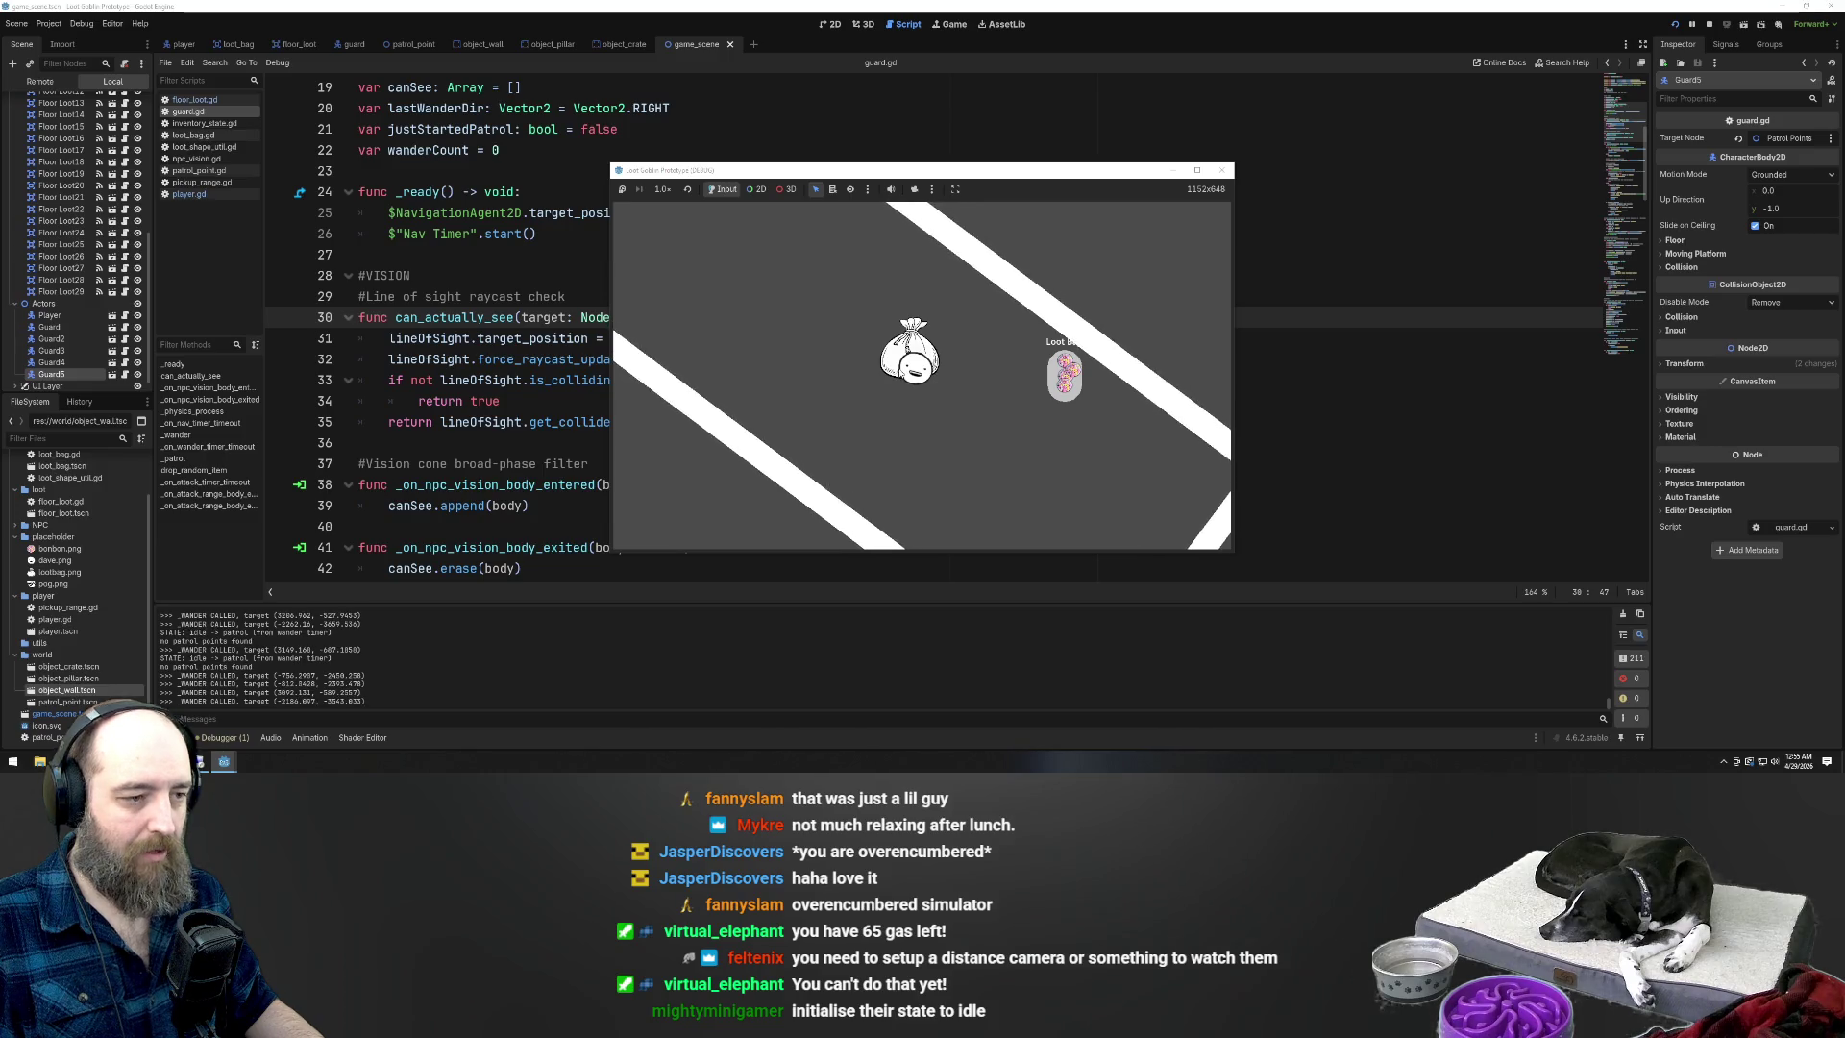
key("w")
key("a")
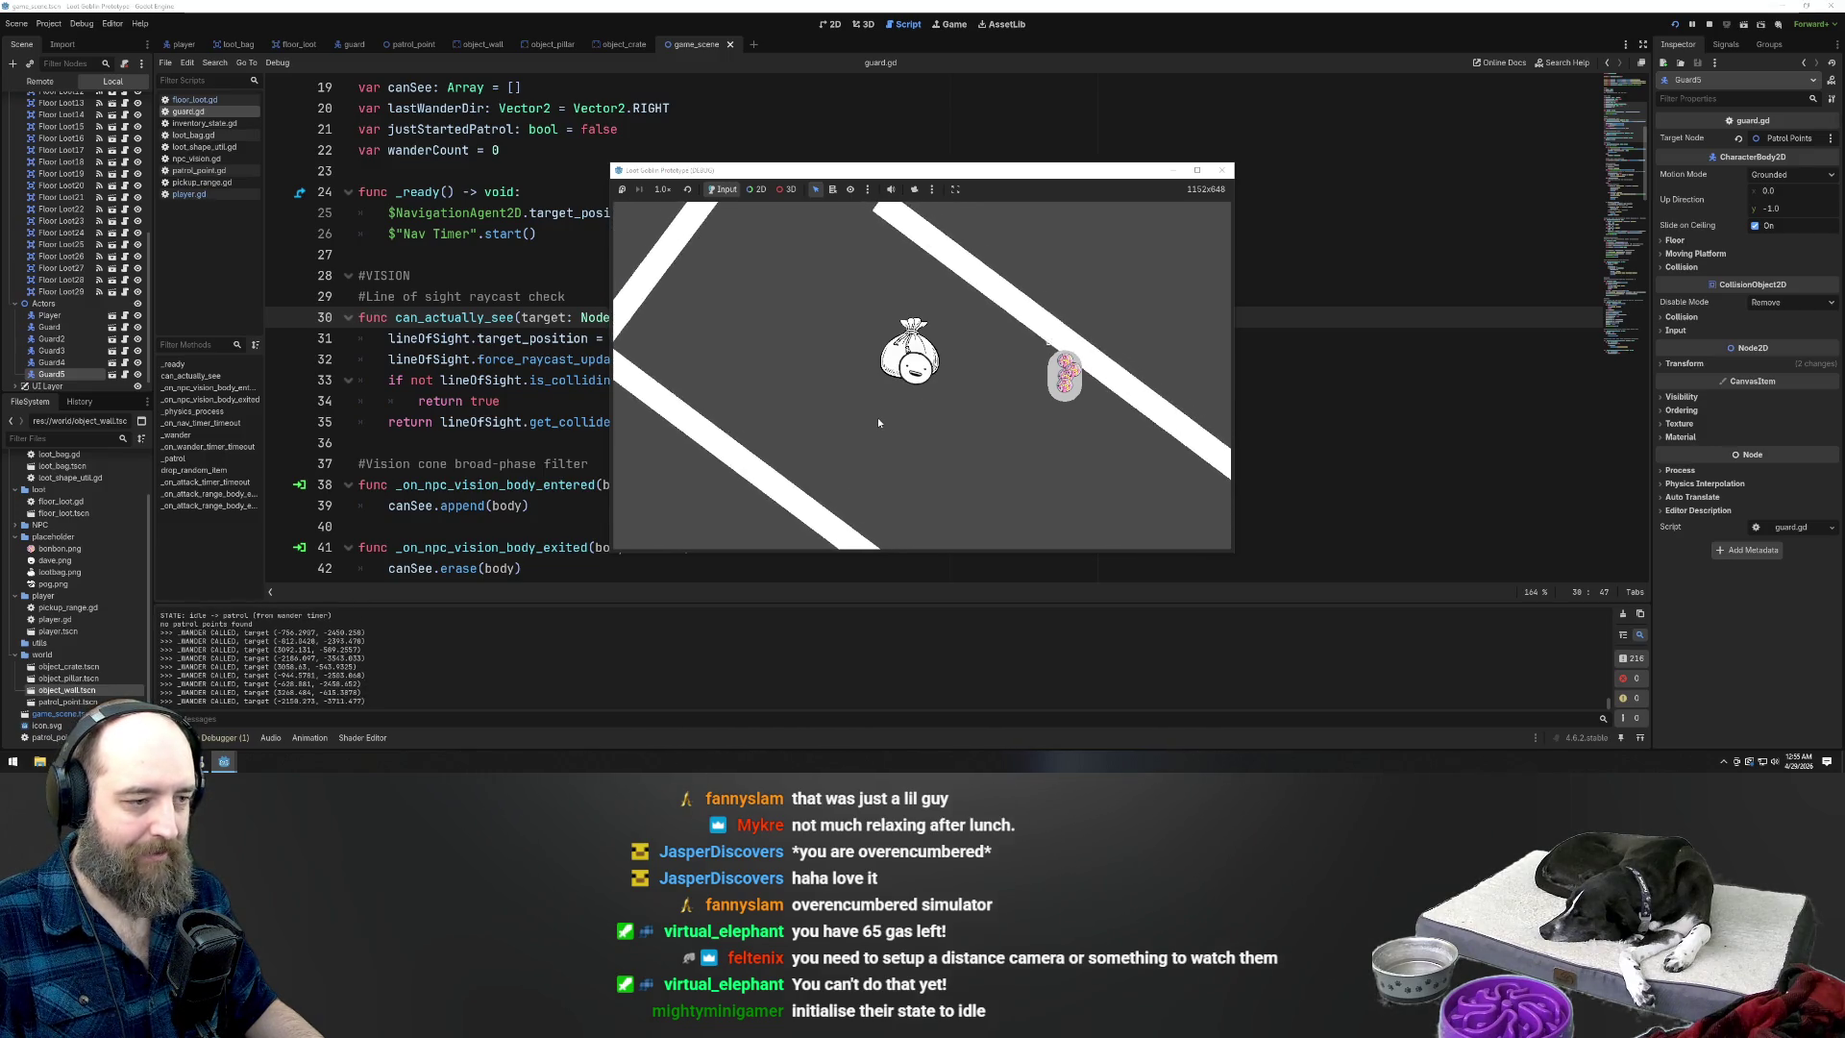
key("w")
key("a")
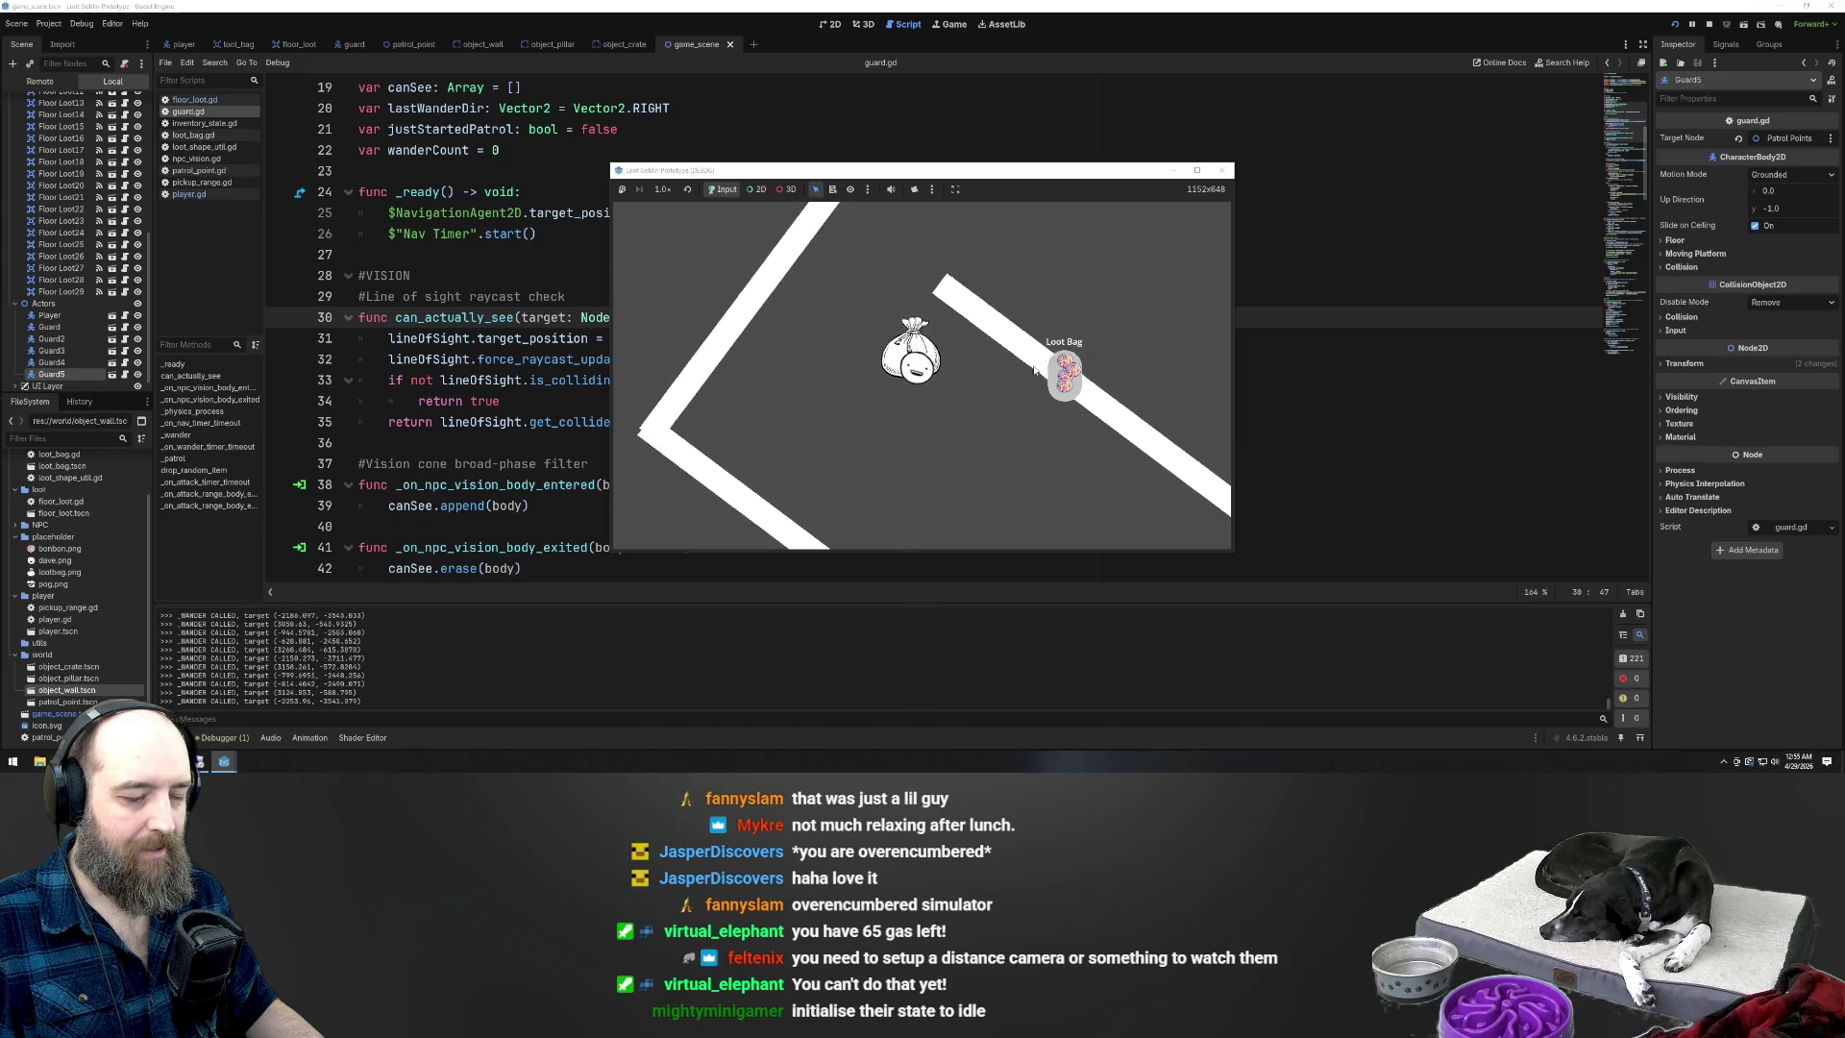
key("w")
key("d")
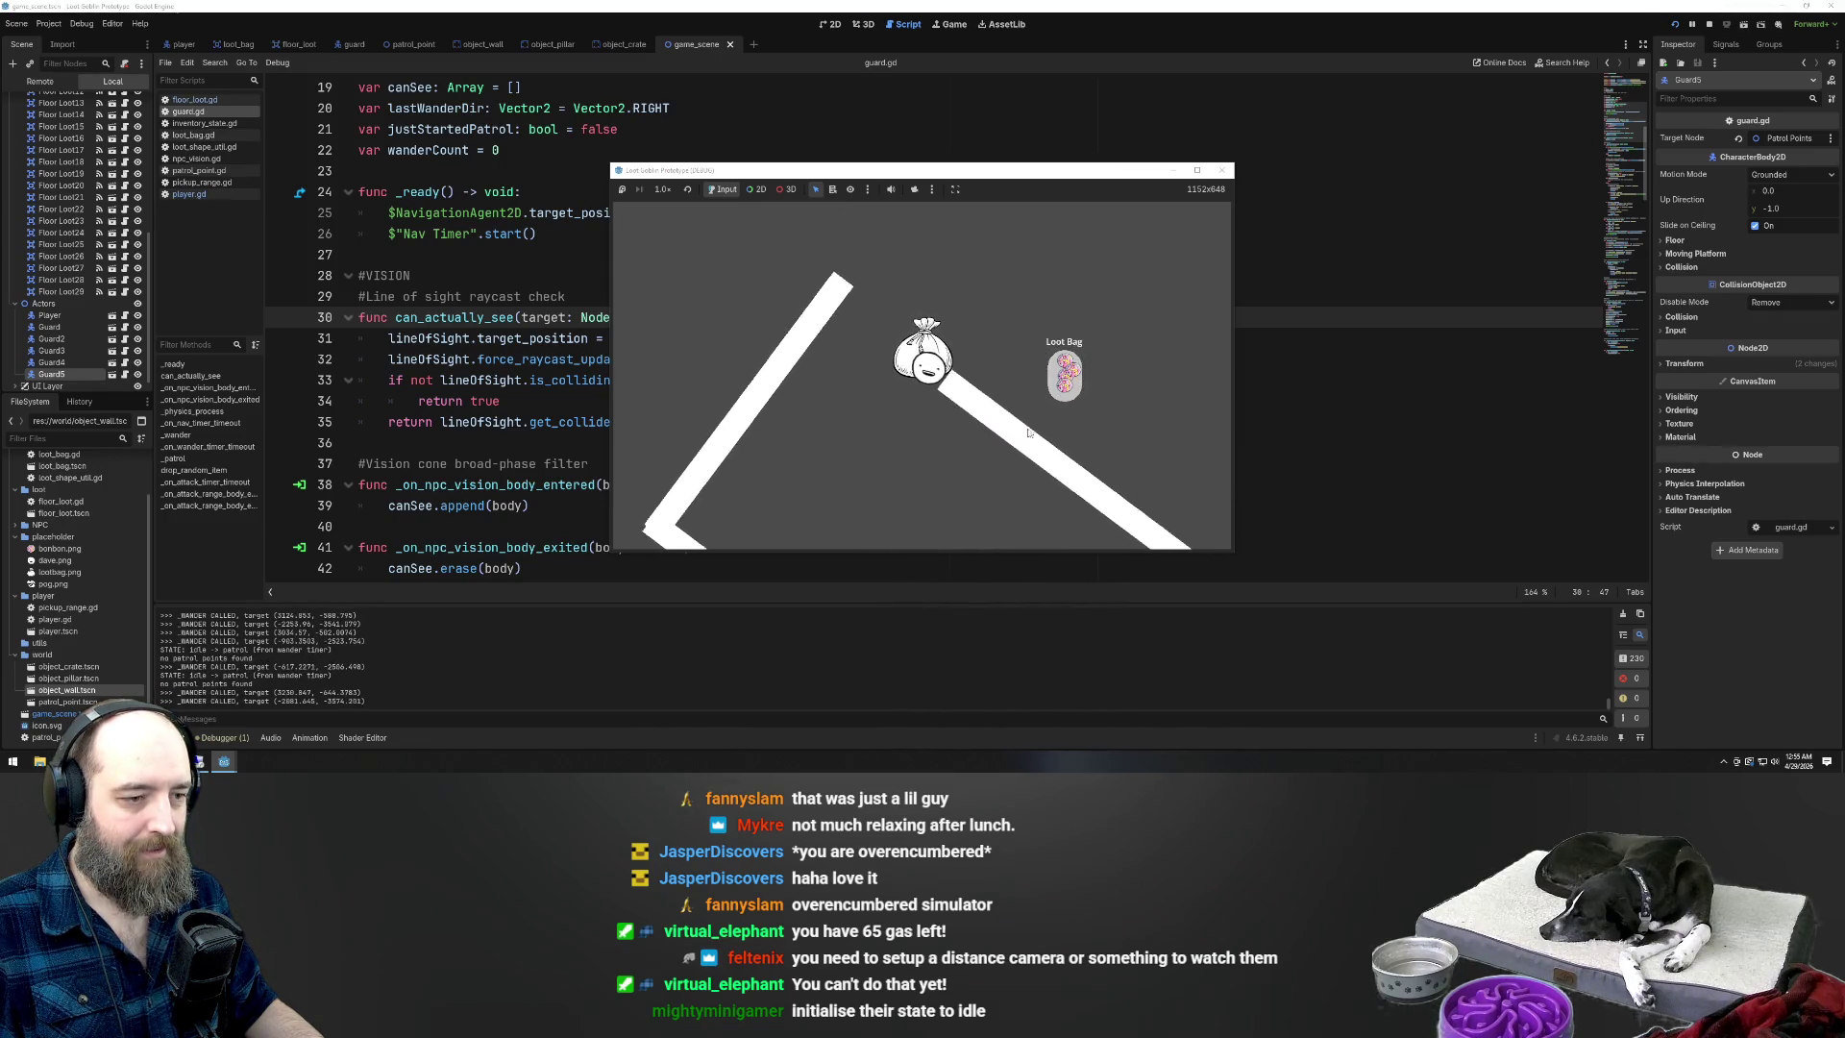
Walk the player down-right, then back up-right toward the Loot Bag and a guard
key("s")
key("d")
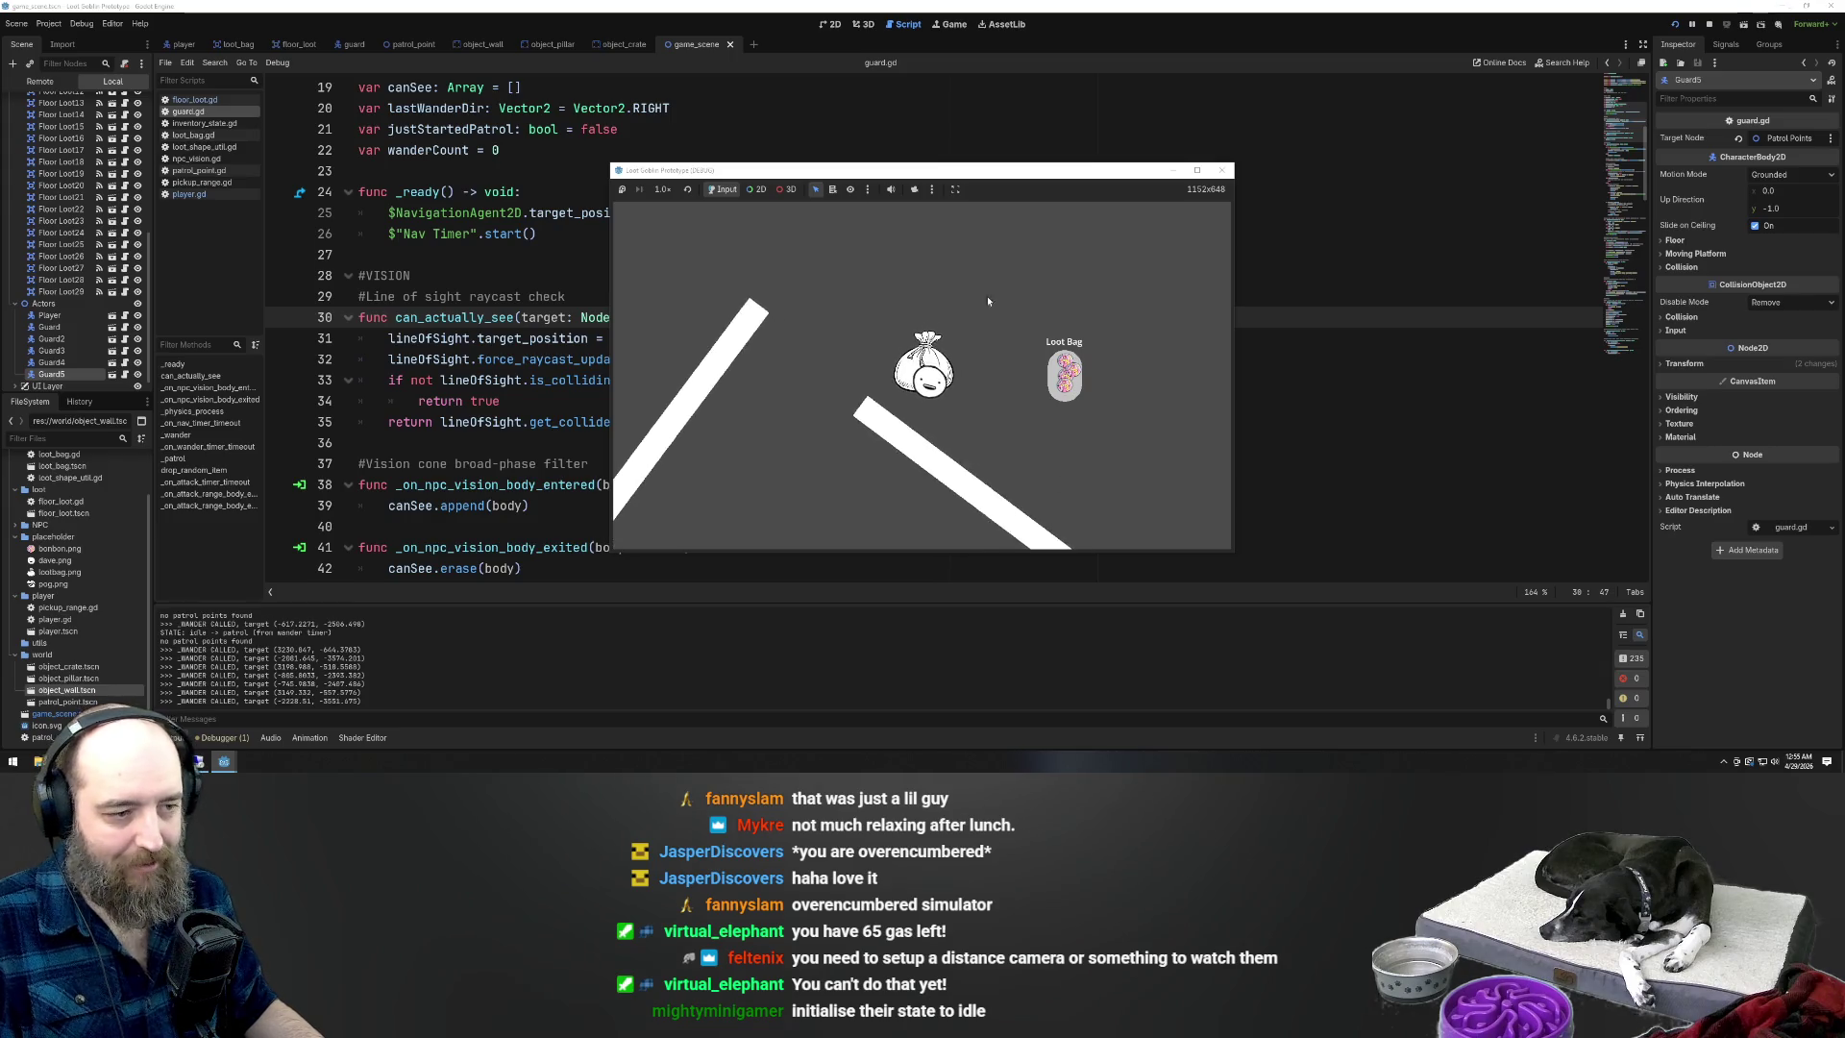
key("s")
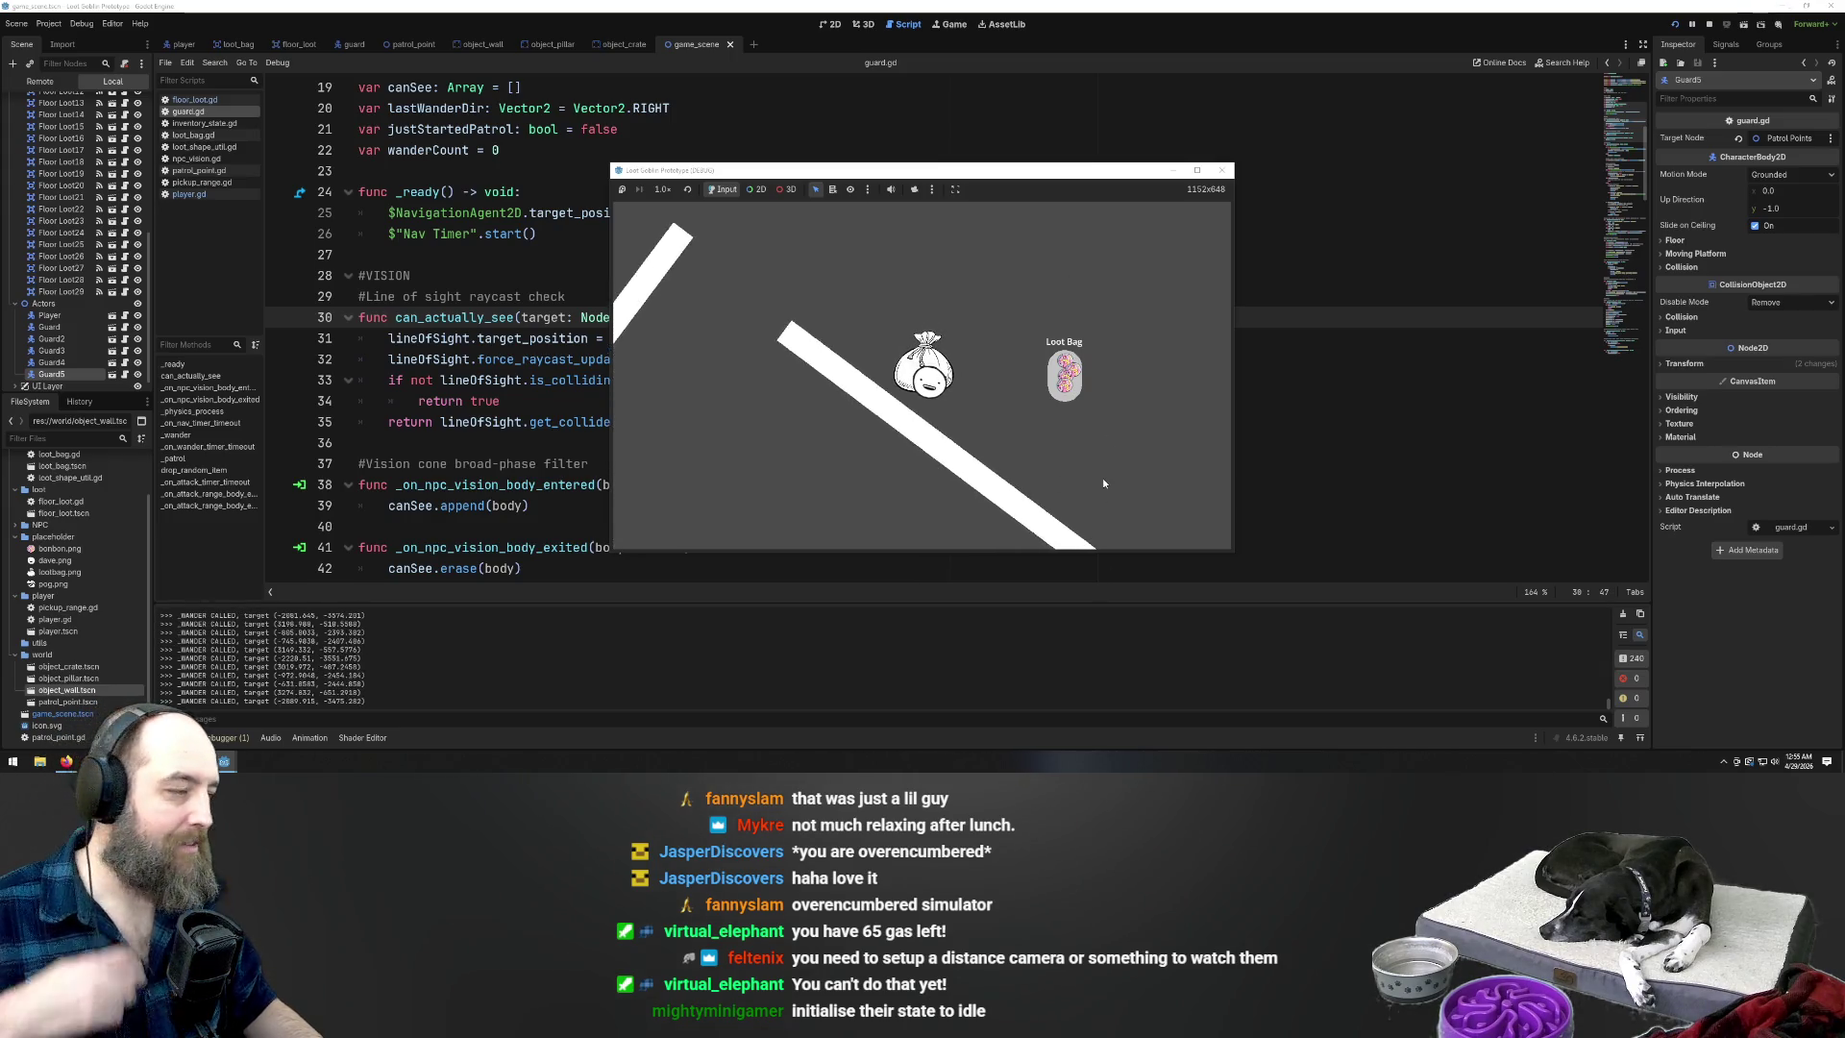
key("s")
key("d")
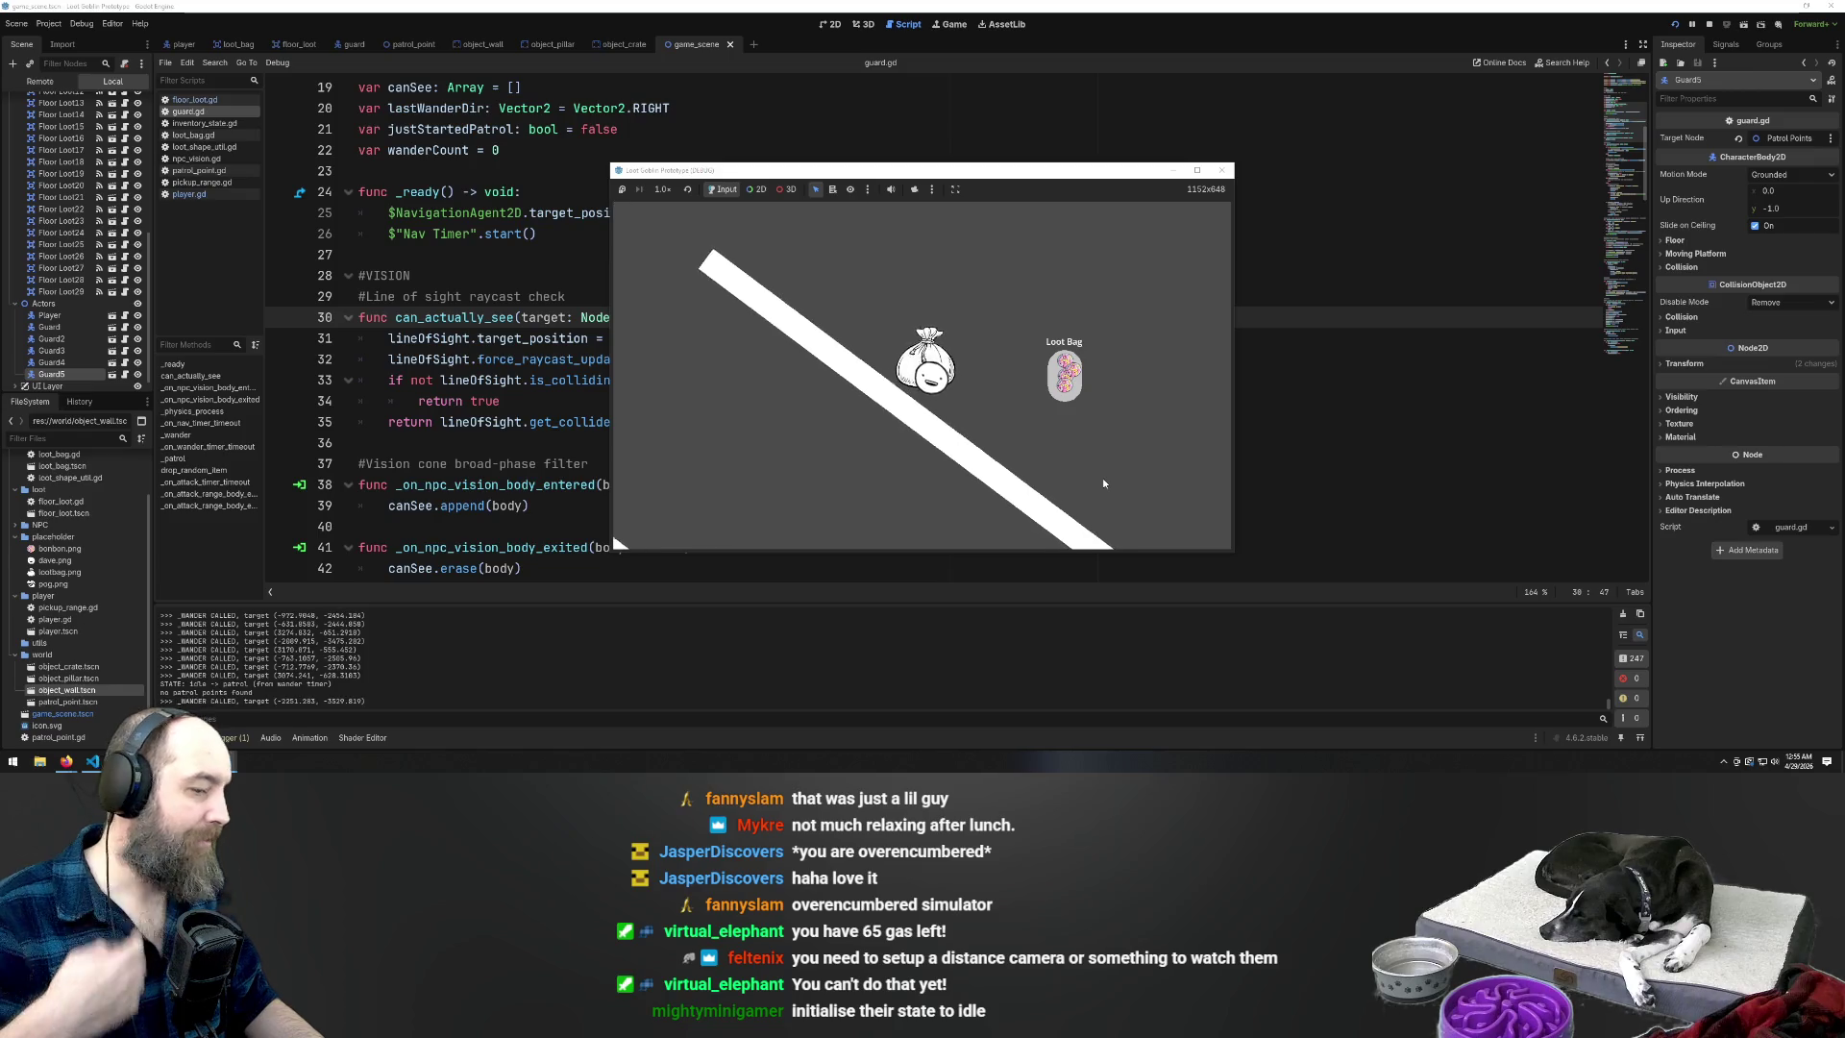
key("d")
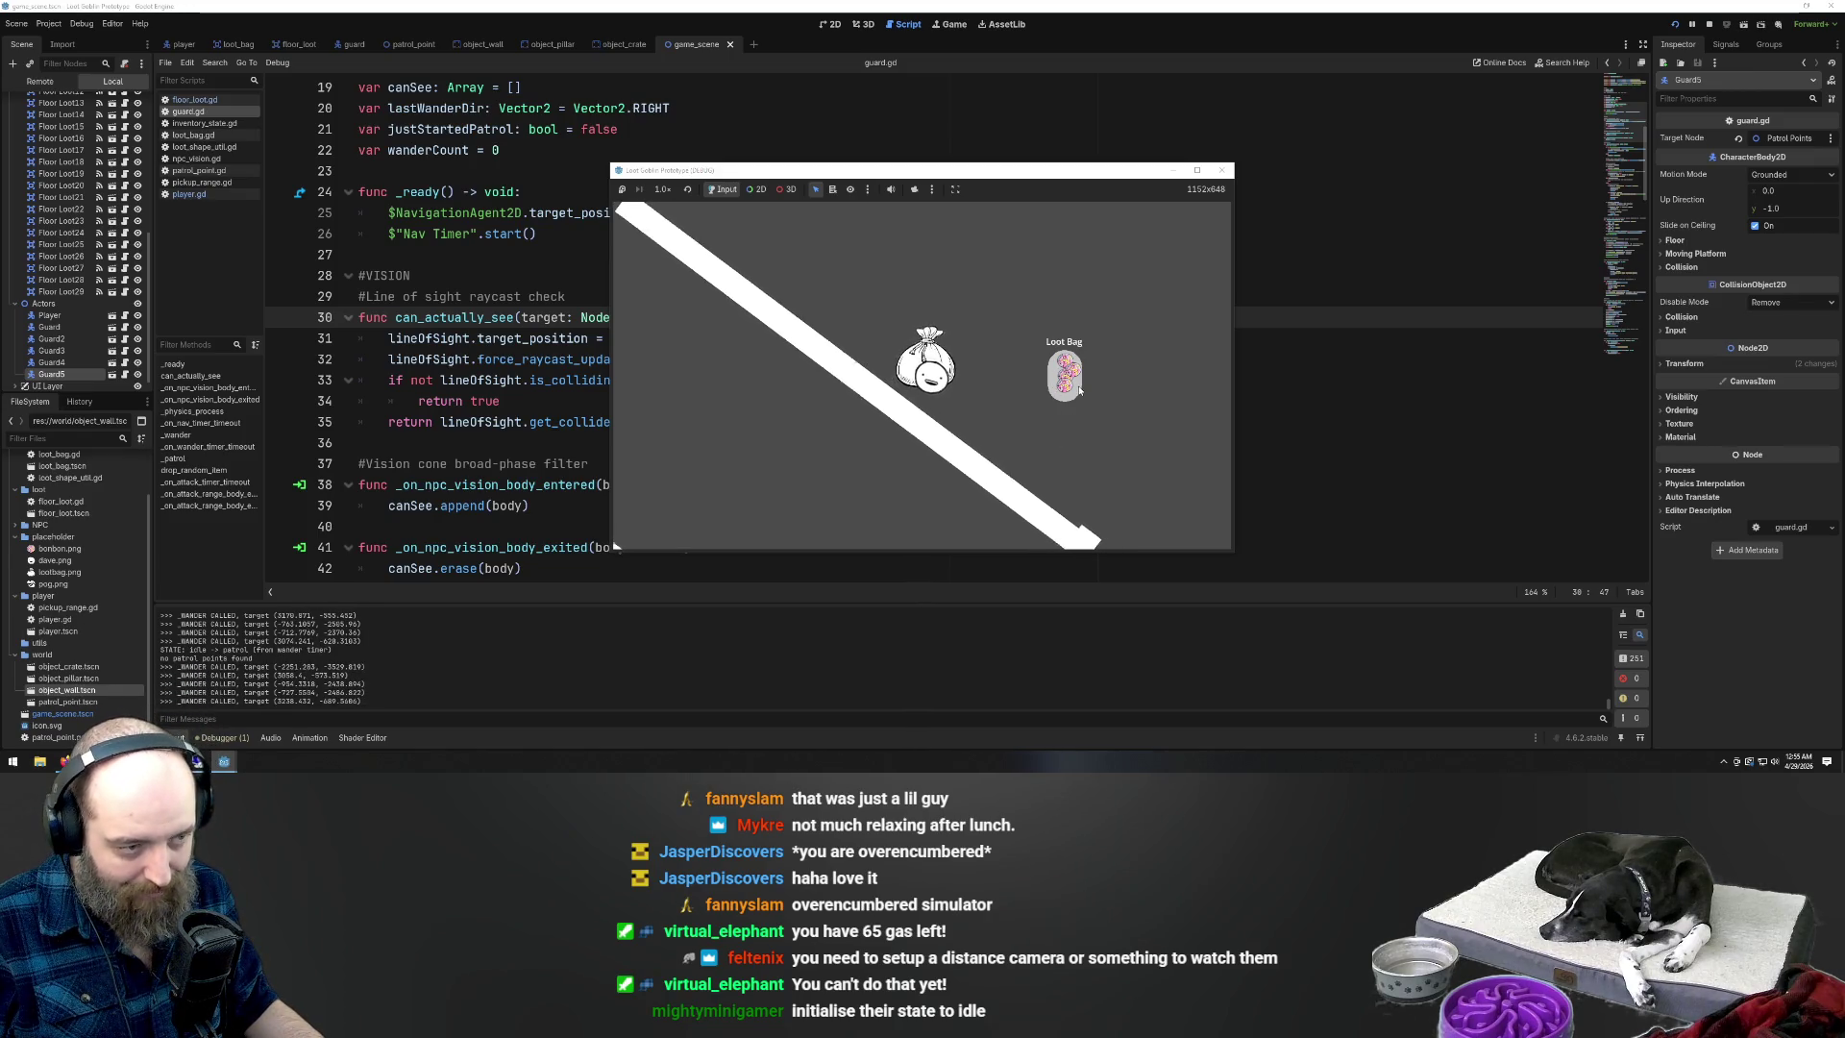
key("w")
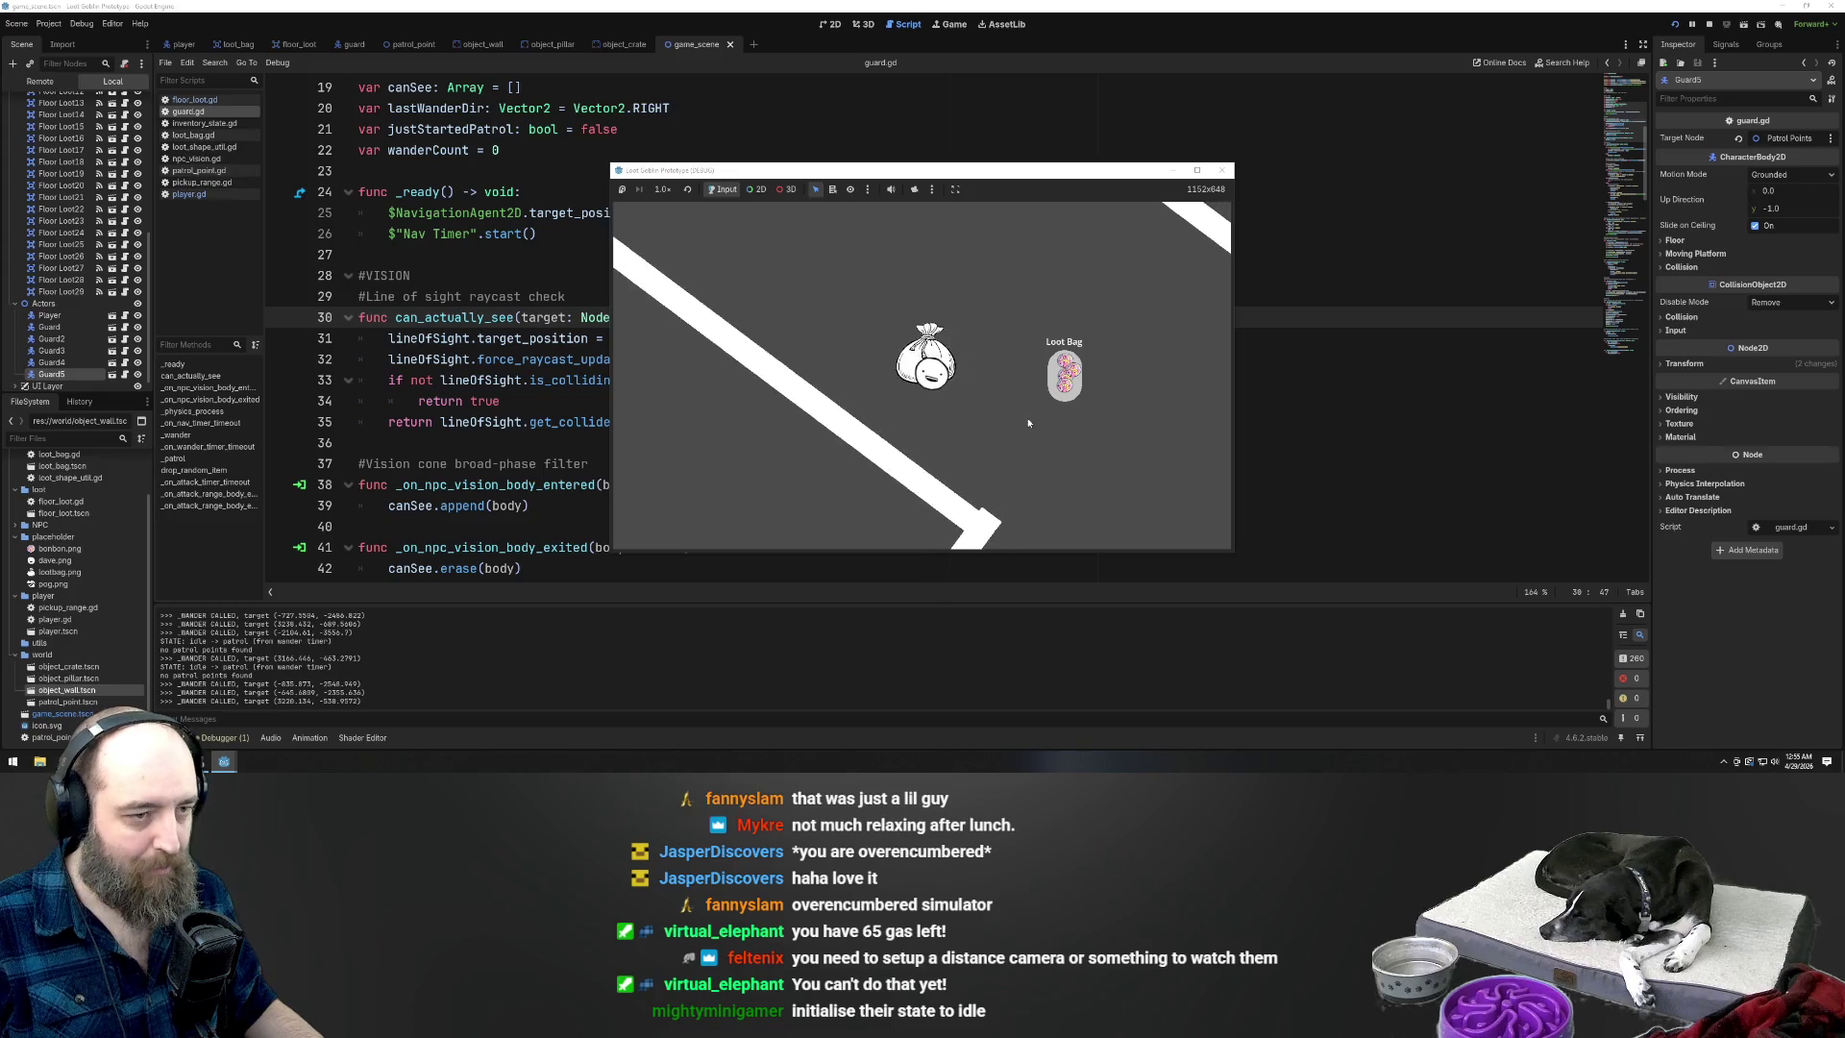
key("w")
key("d")
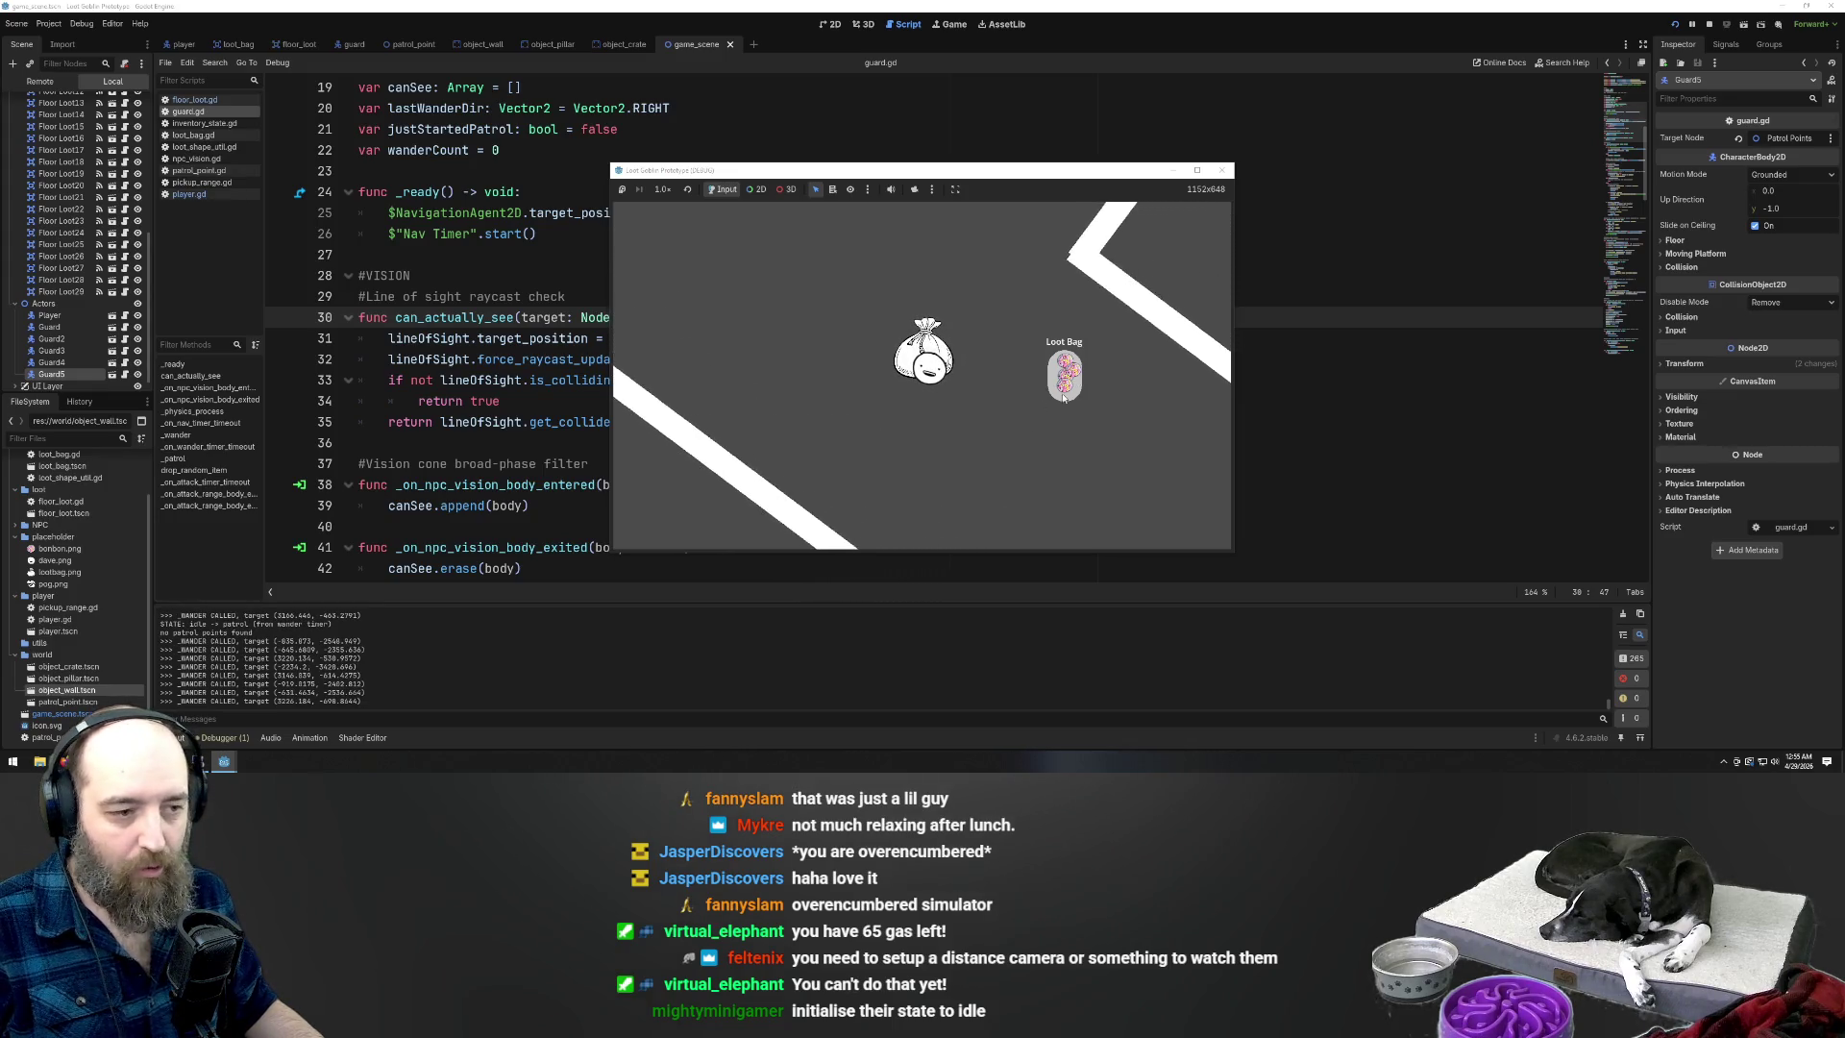
key("w")
key("d")
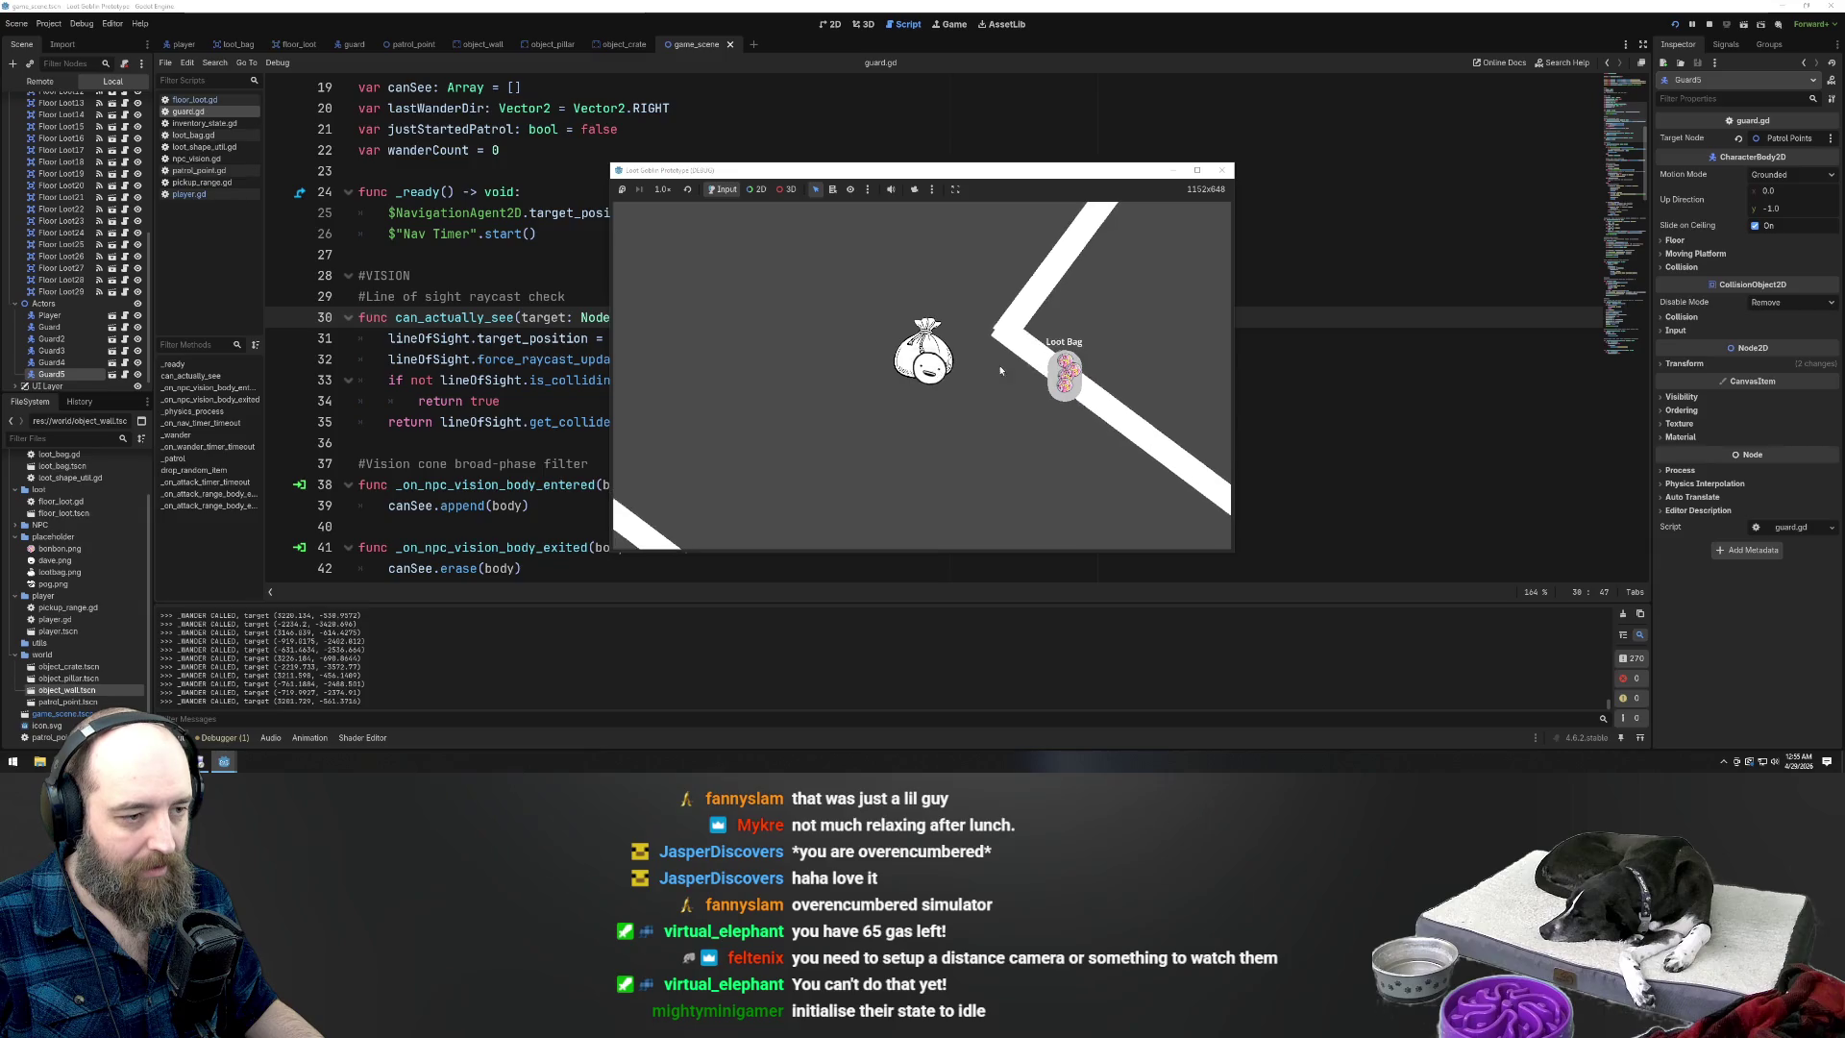
key("w")
key("d")
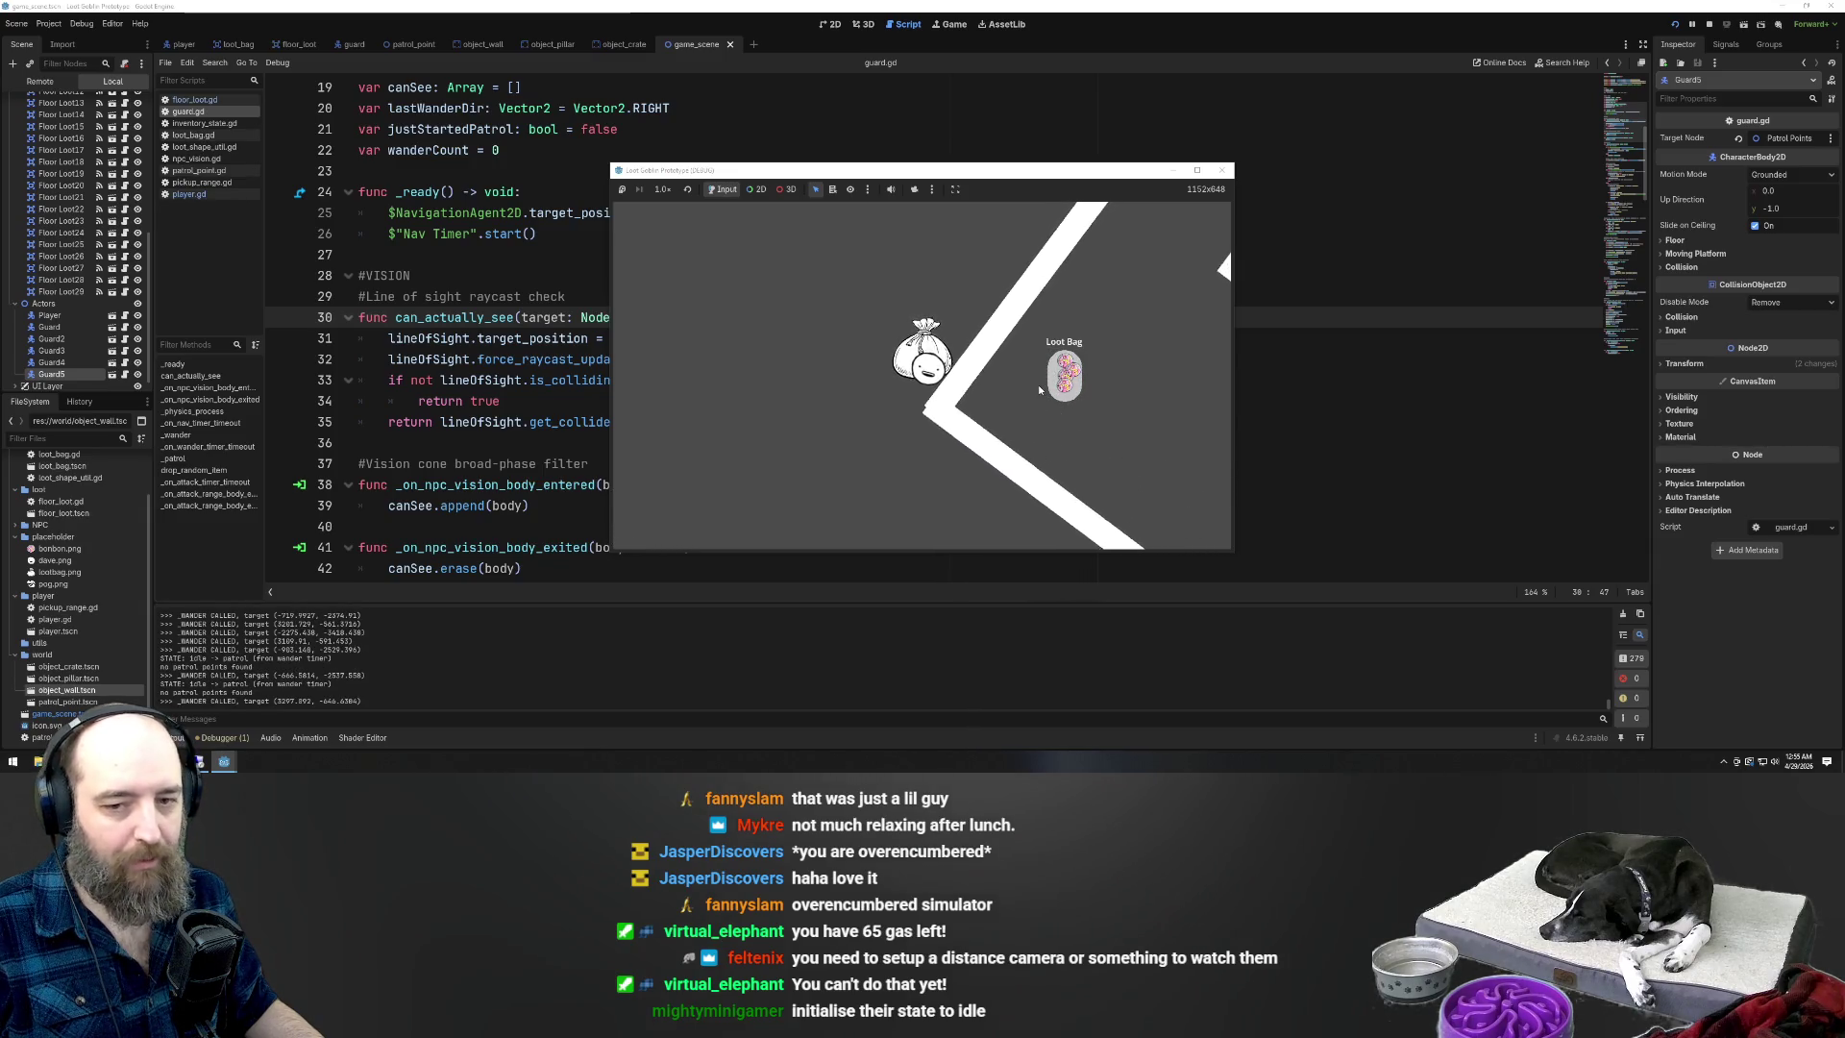
key("w")
key("d")
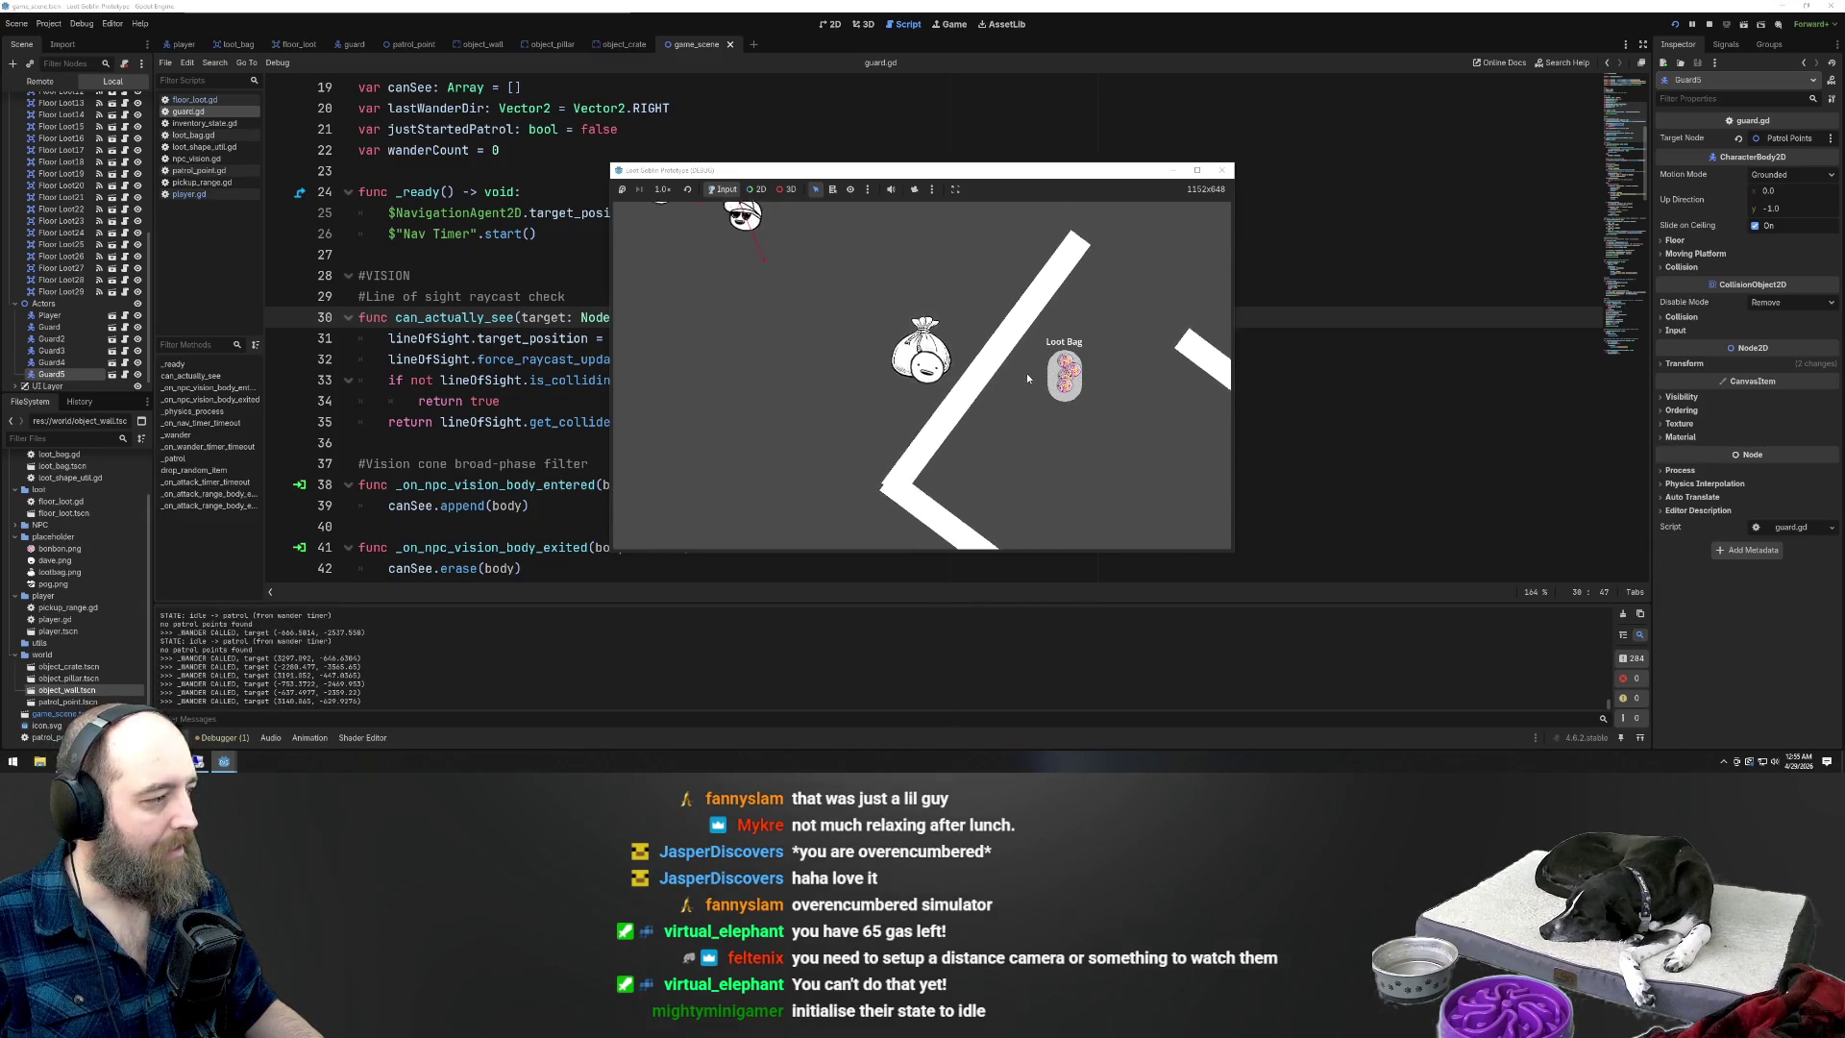
key("w")
key("a")
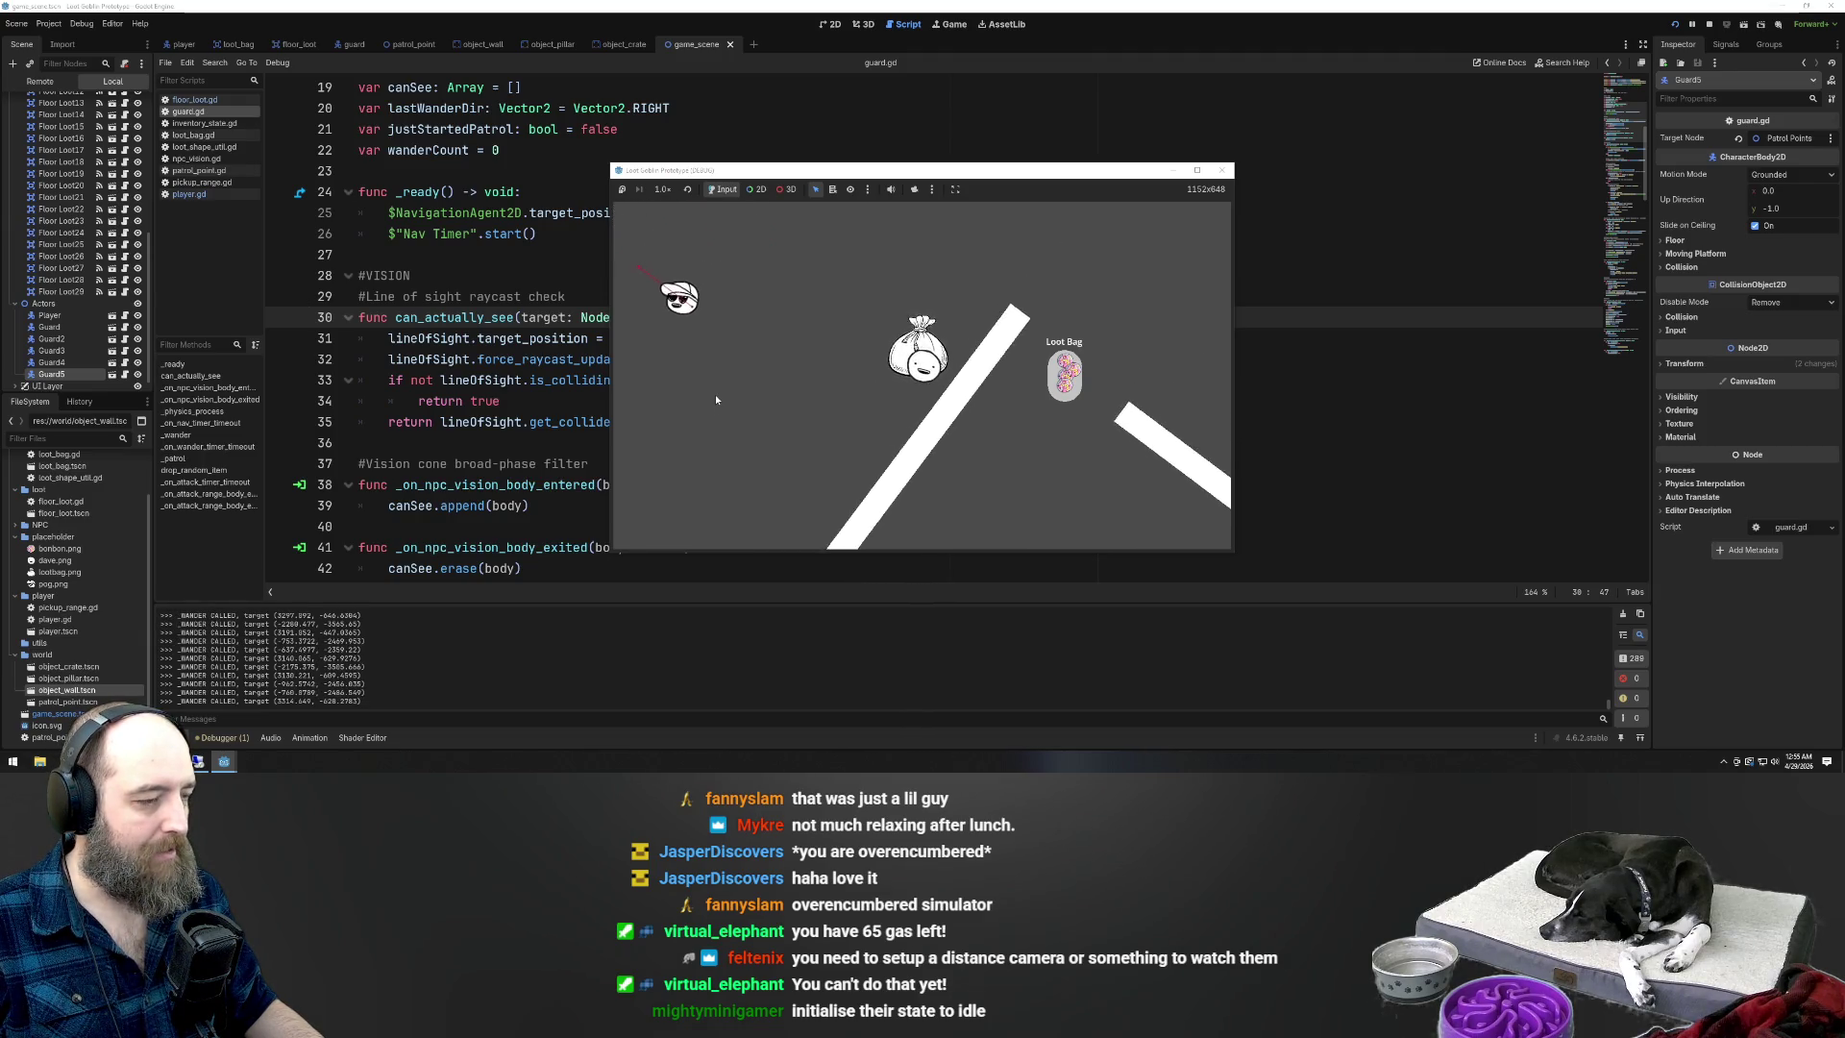
key("s")
key("a")
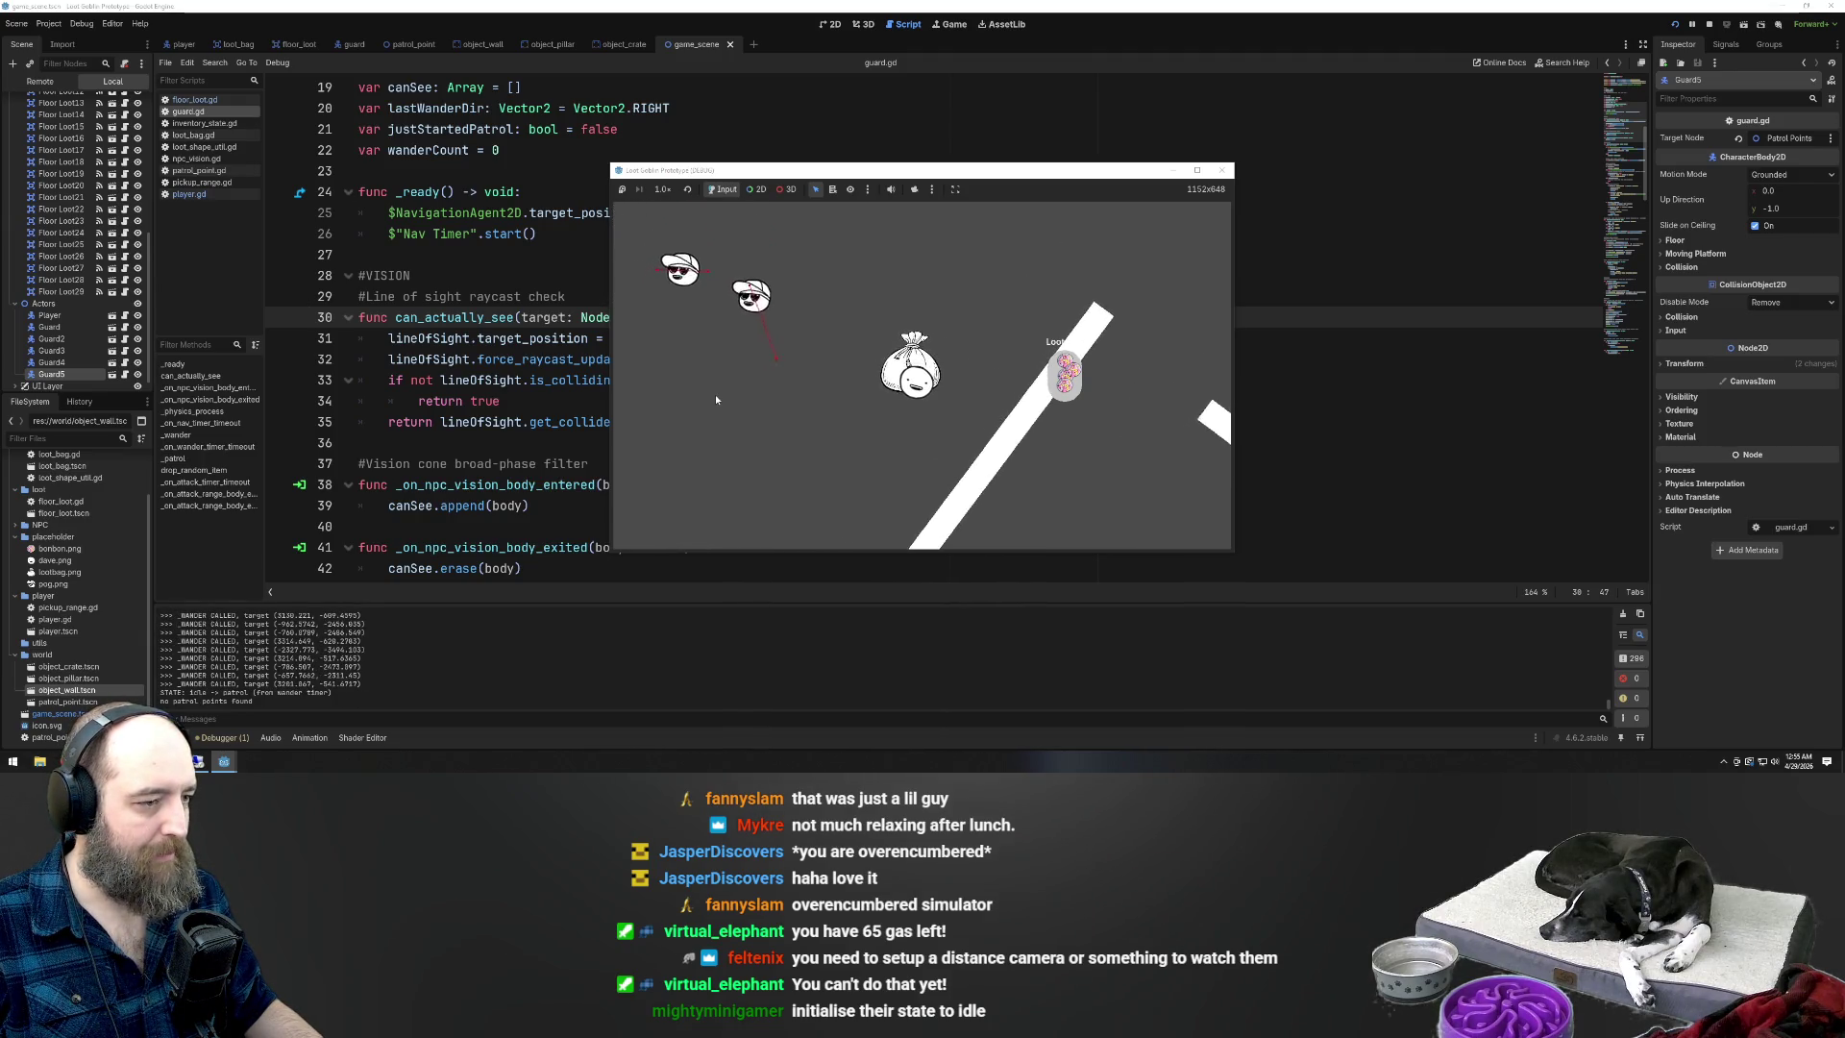
key("w")
key("a")
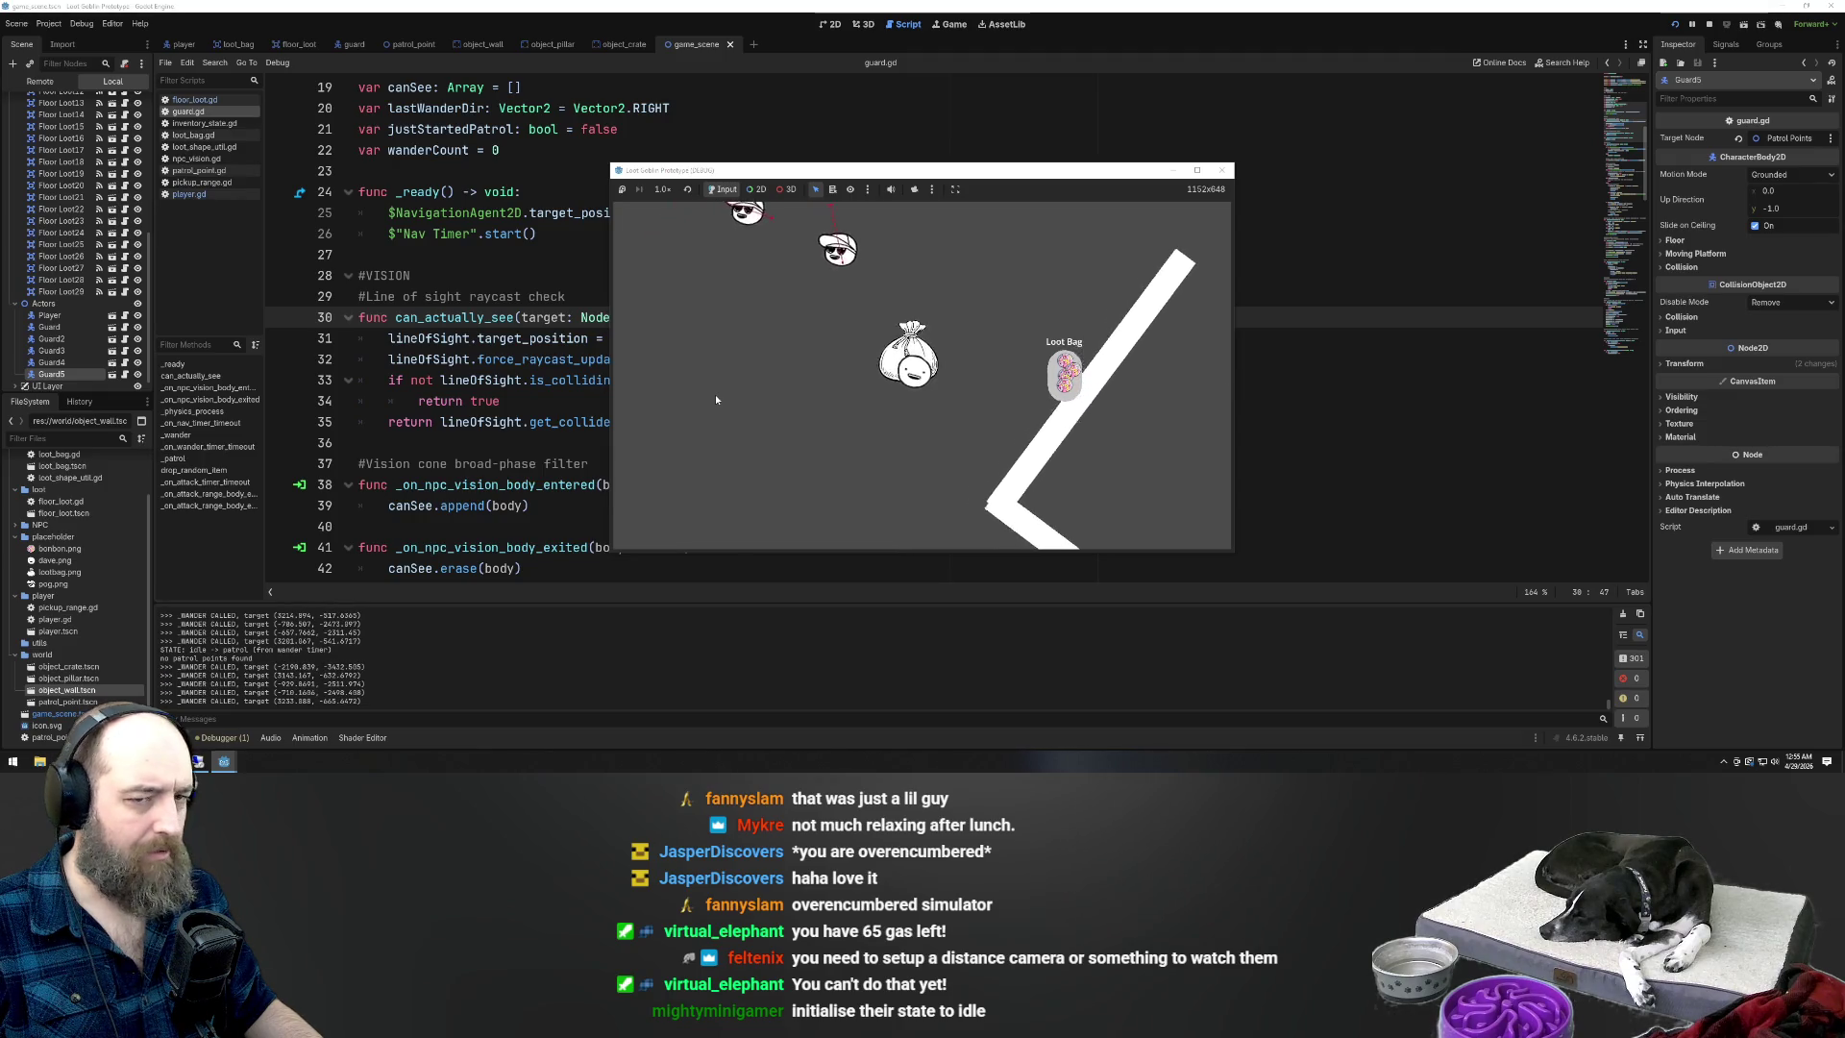
key("d")
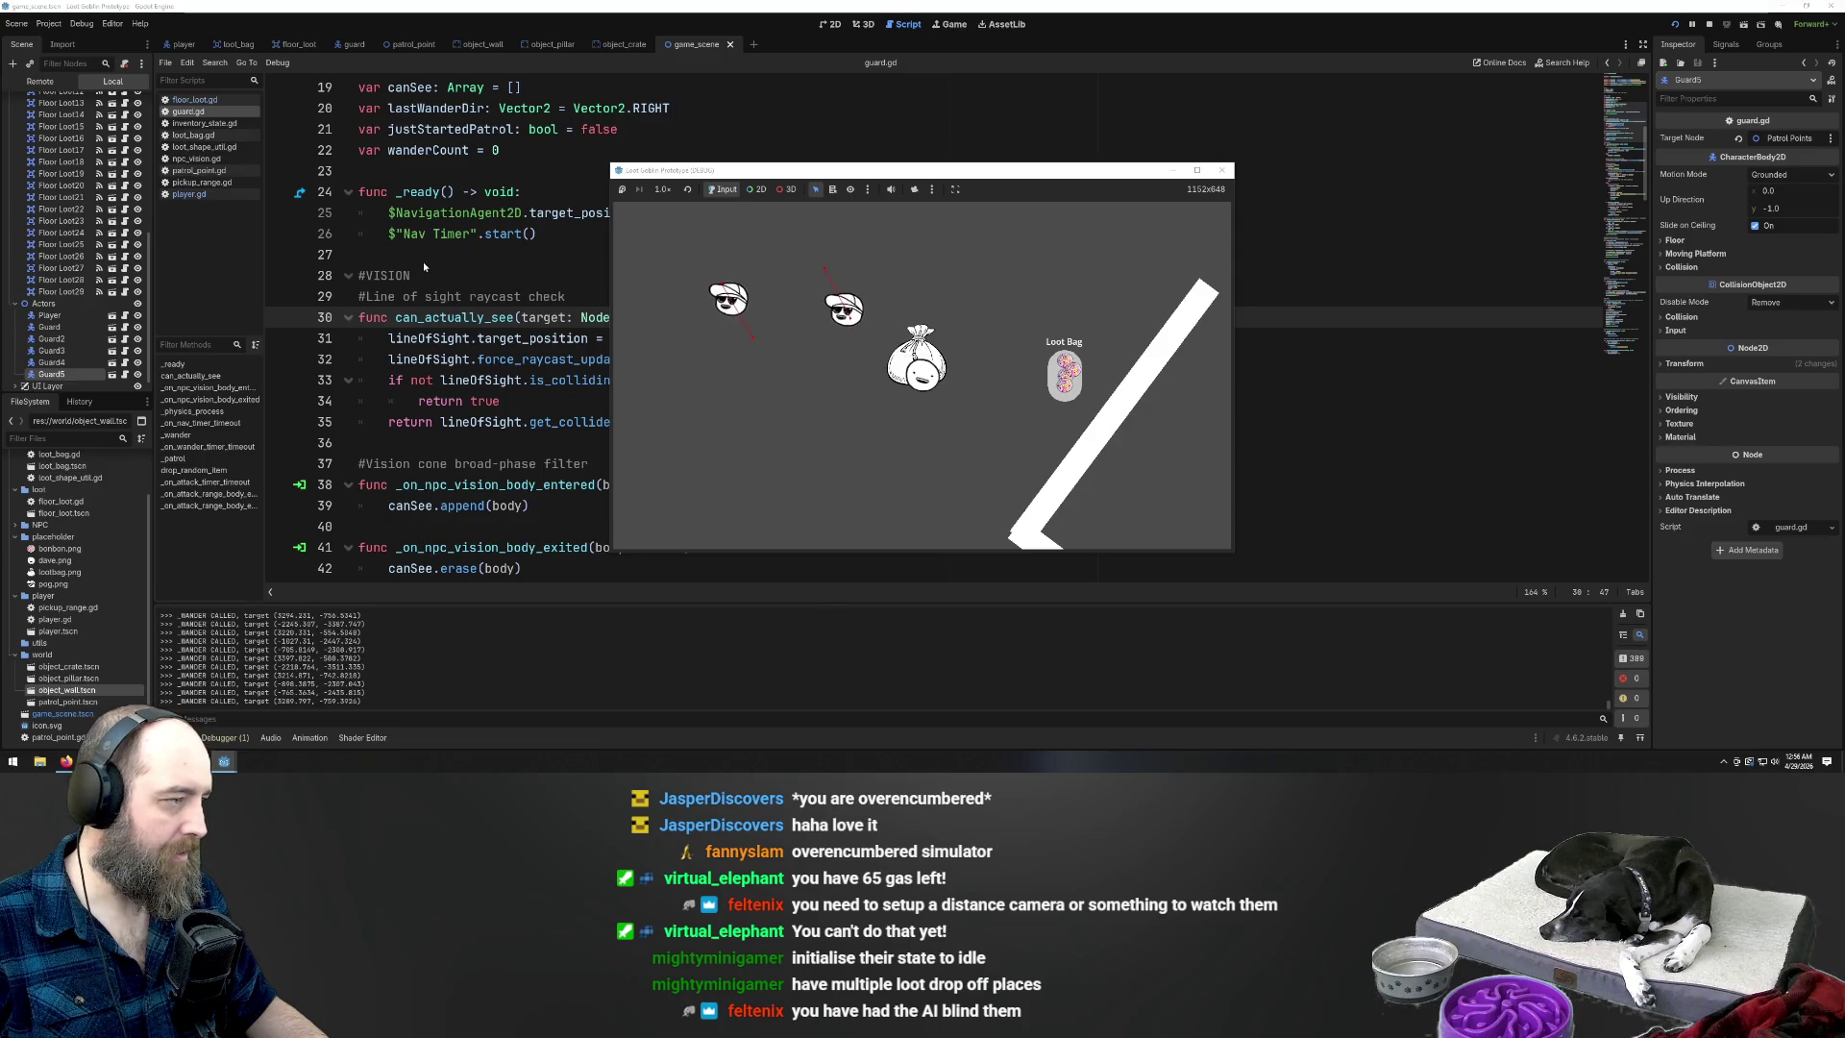
Bring the guard.gd script editor back in front of the game window
left_click(457, 253)
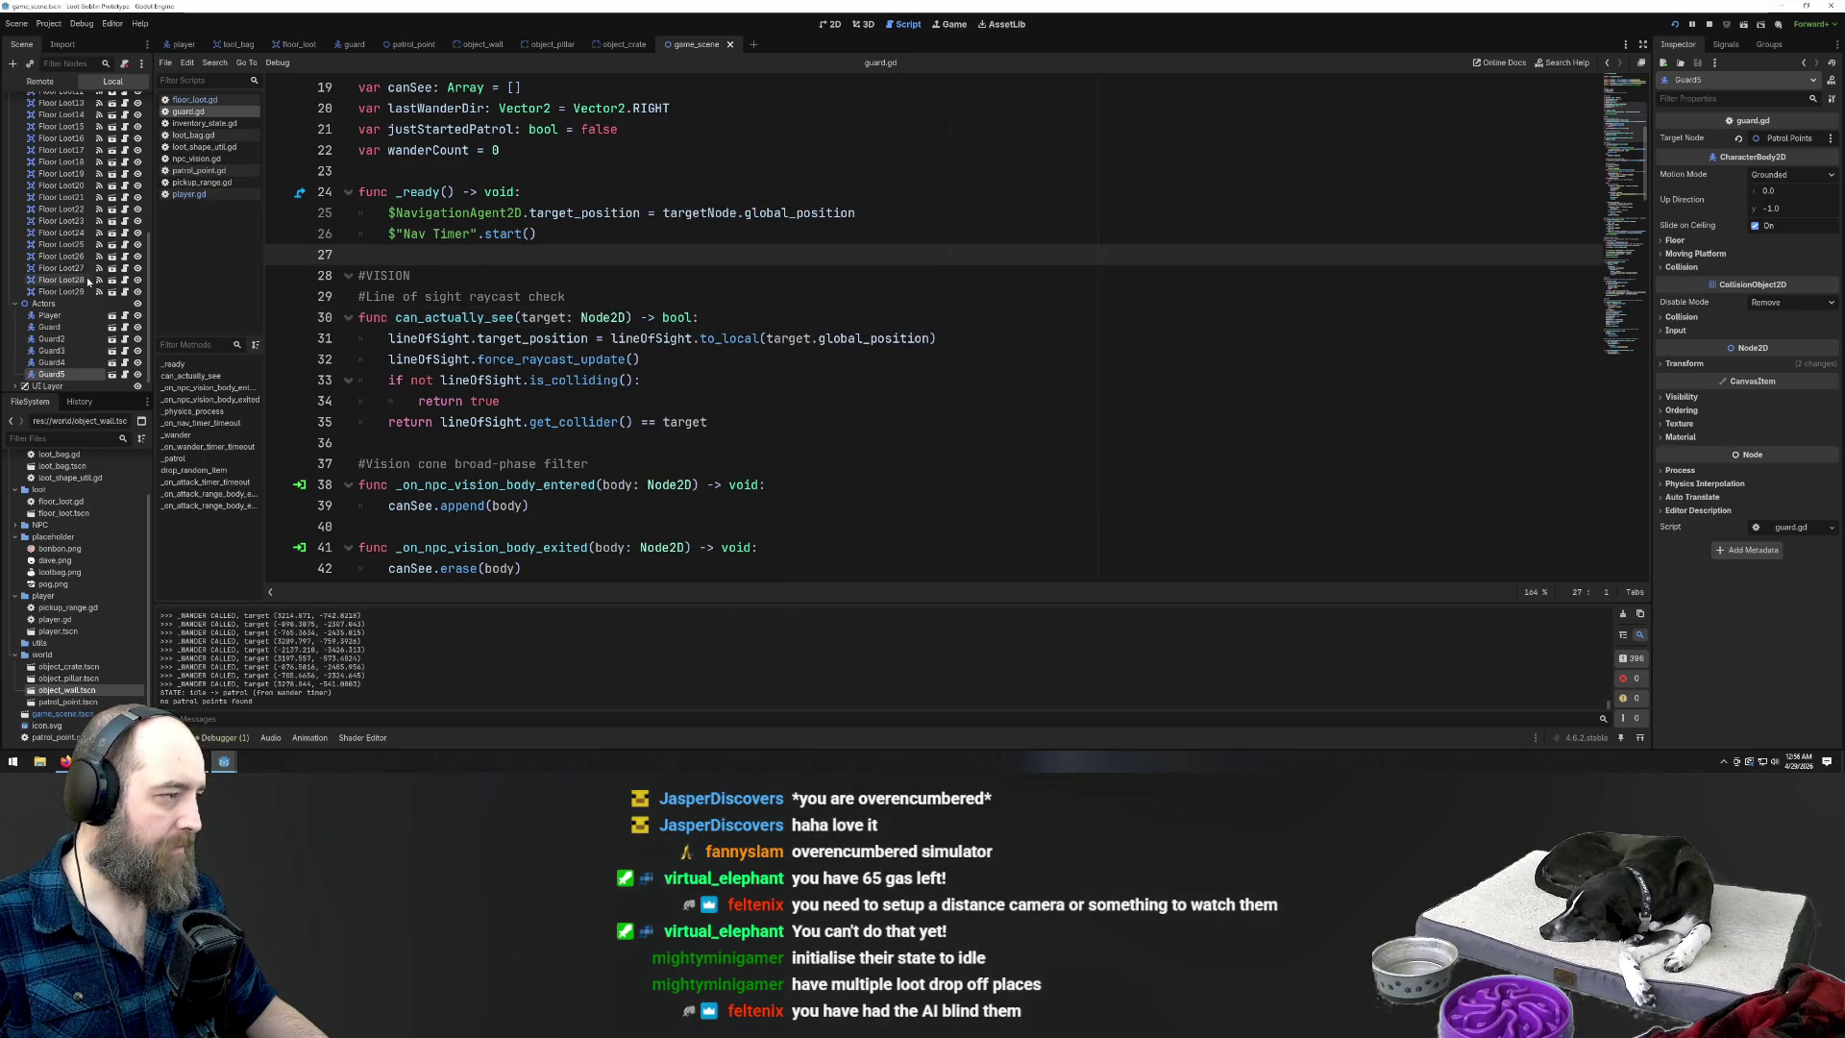
Inspect the Patrol Points and Patrol Point3 nodes and Patrol Point3's script
scroll(86, 279, "up", 10)
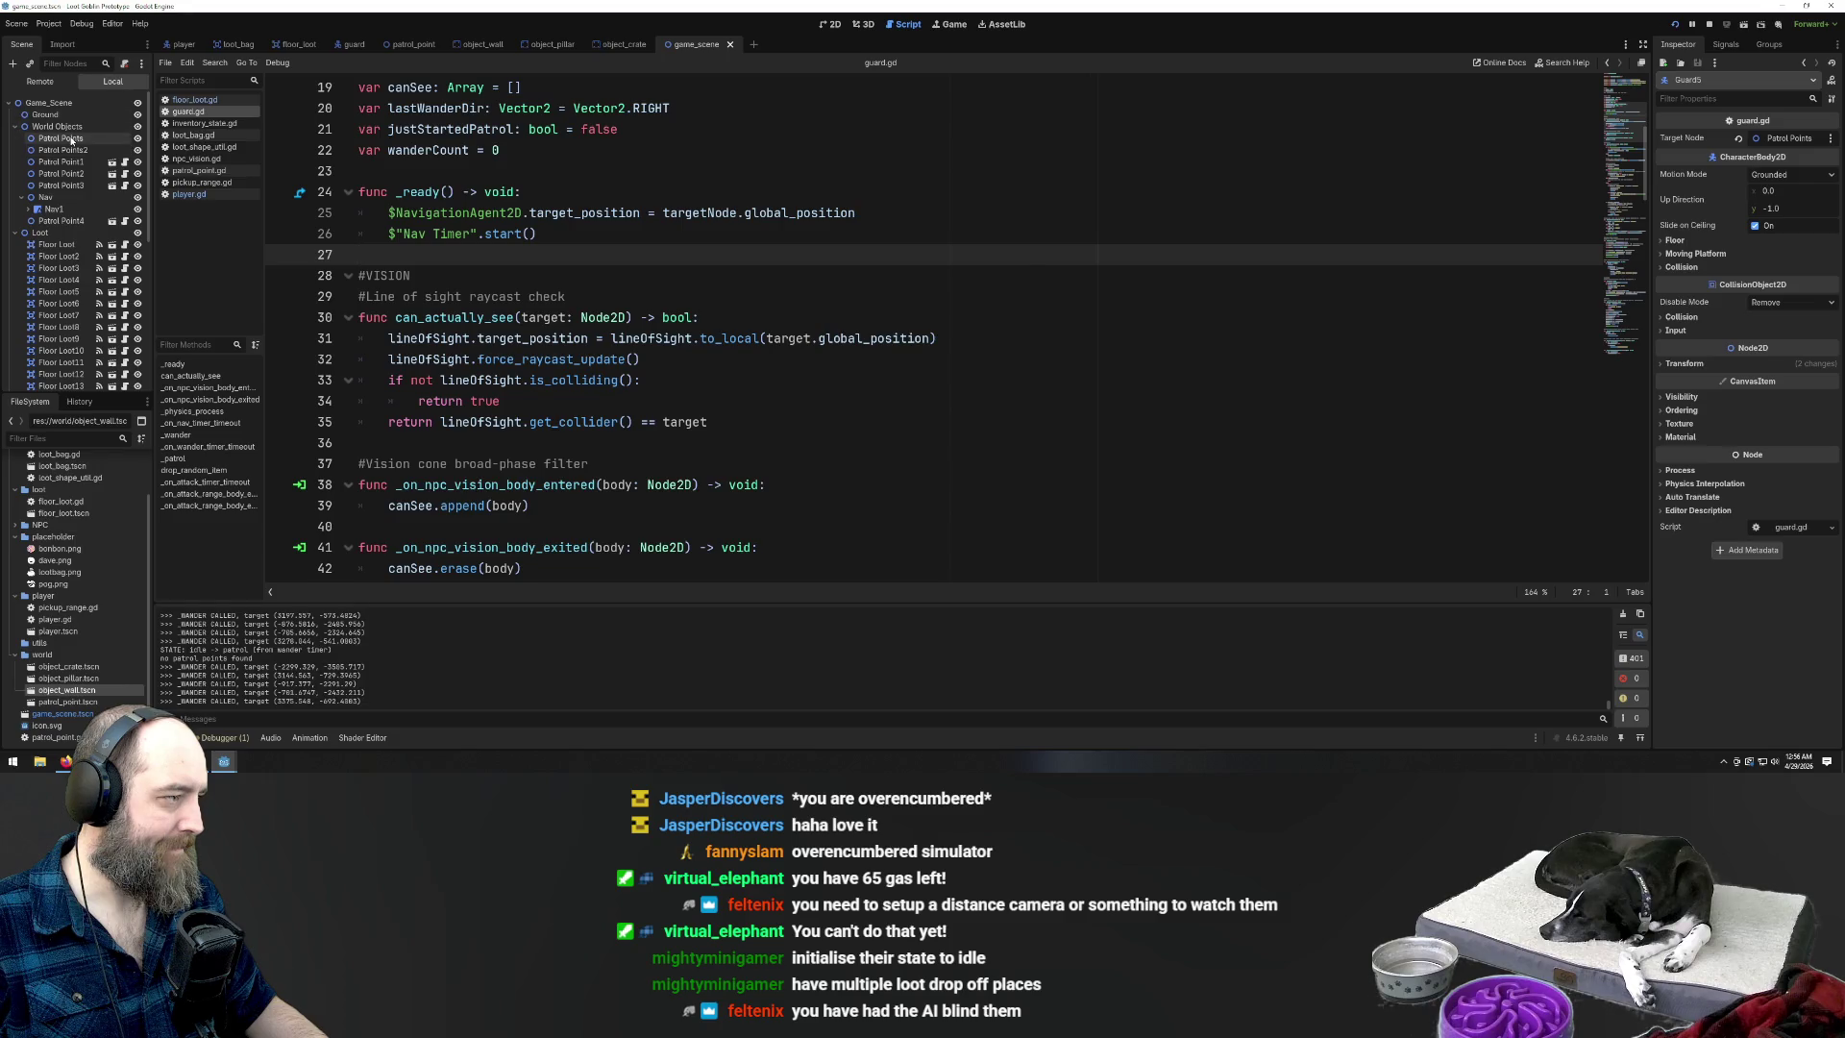
left_click(83, 141)
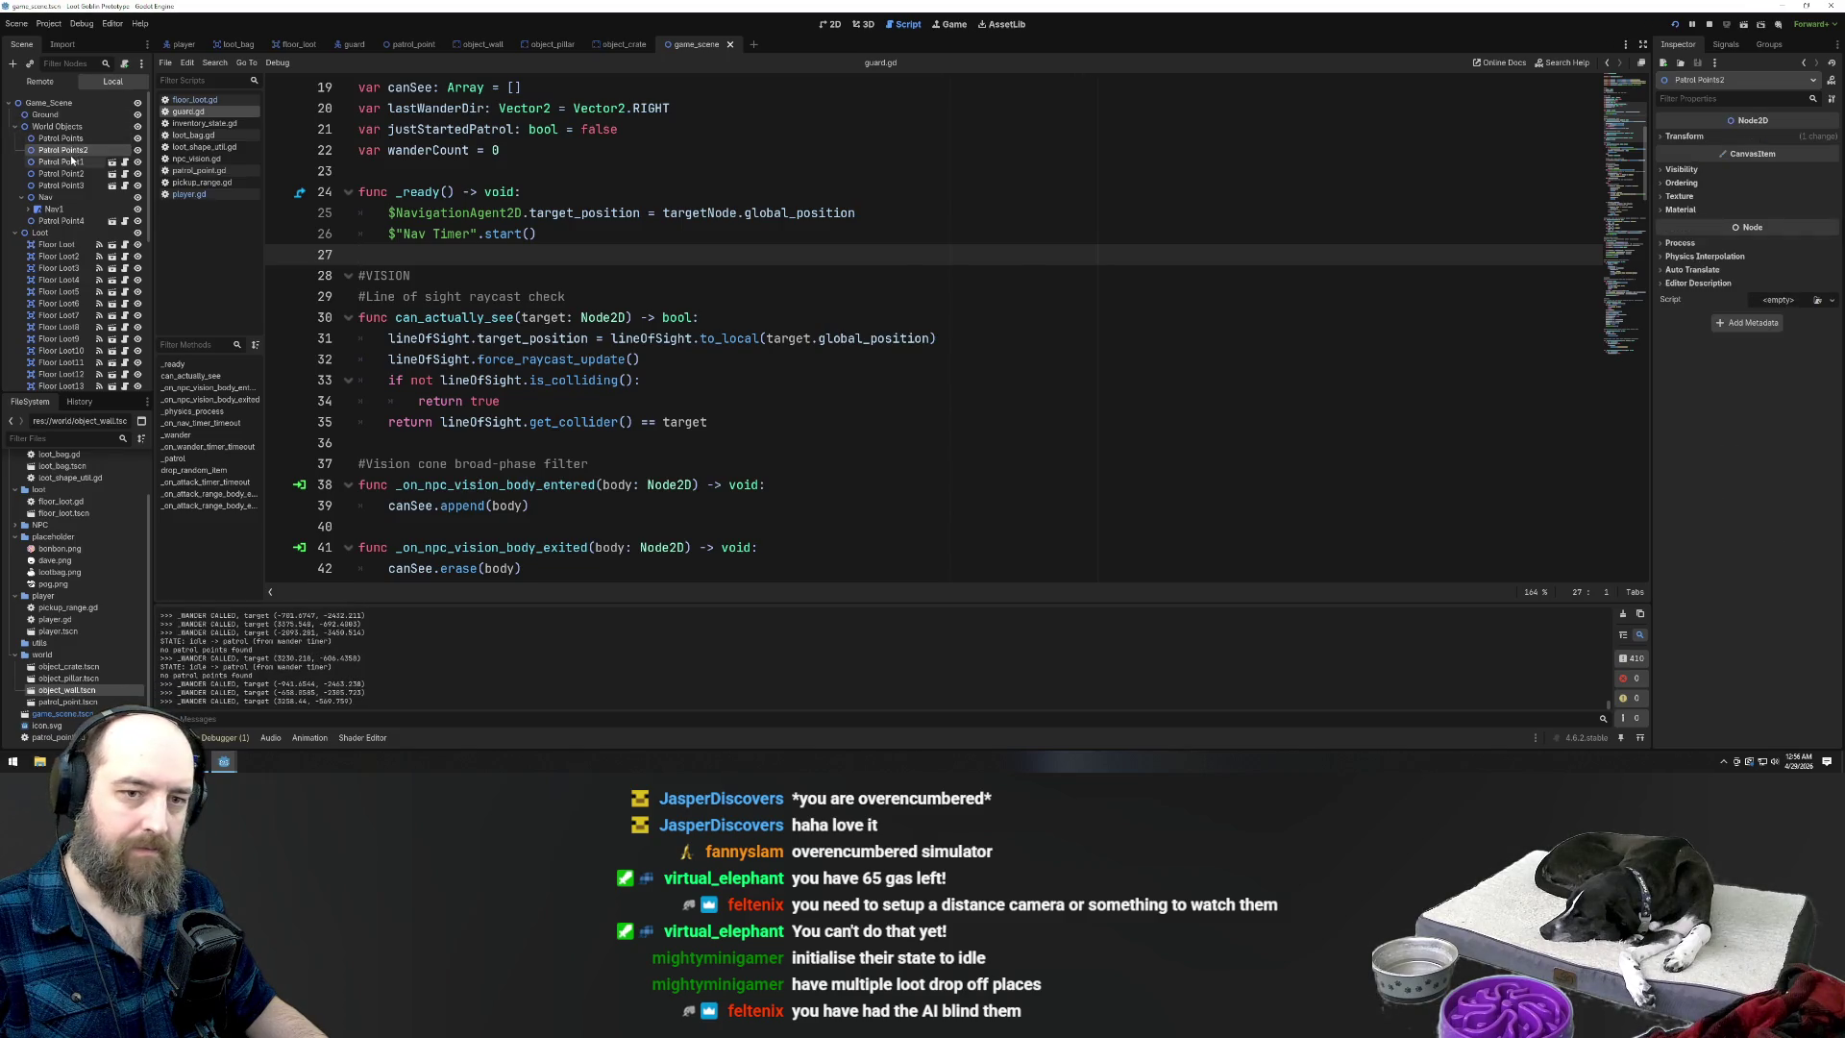
left_click(69, 137)
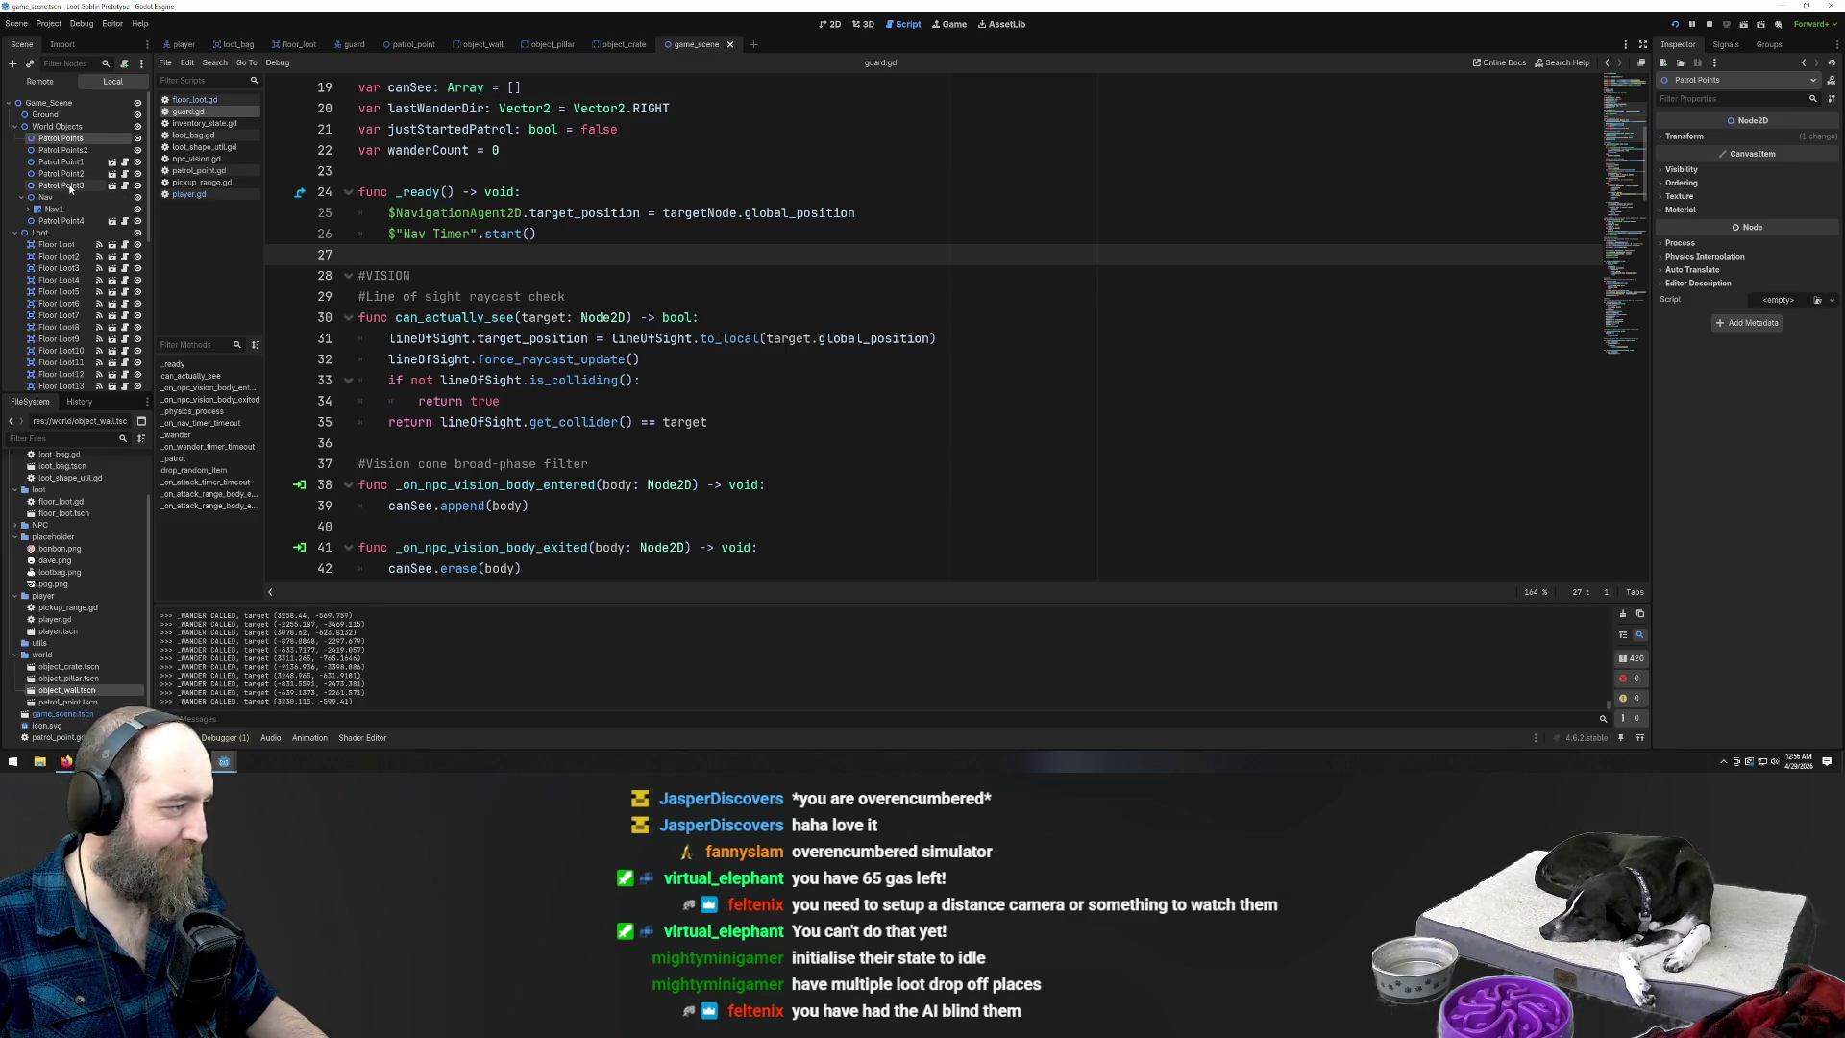
left_click(70, 186)
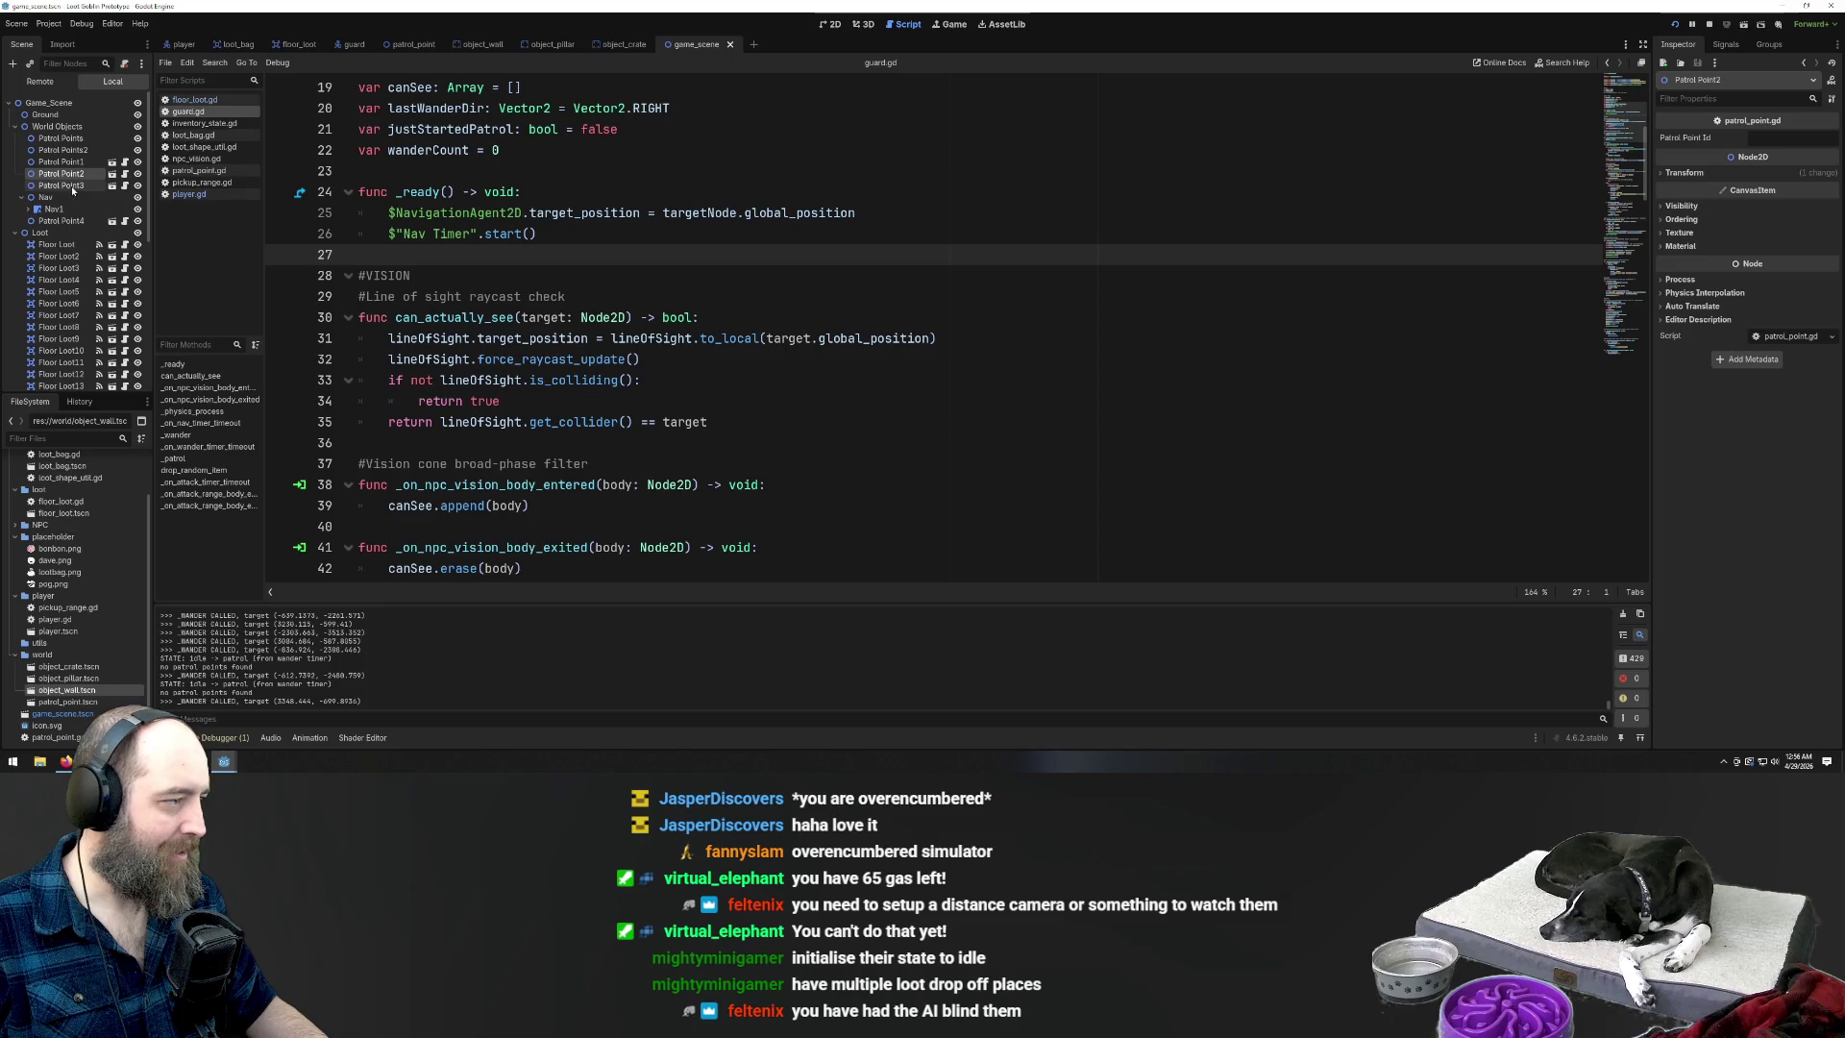
left_click(125, 186)
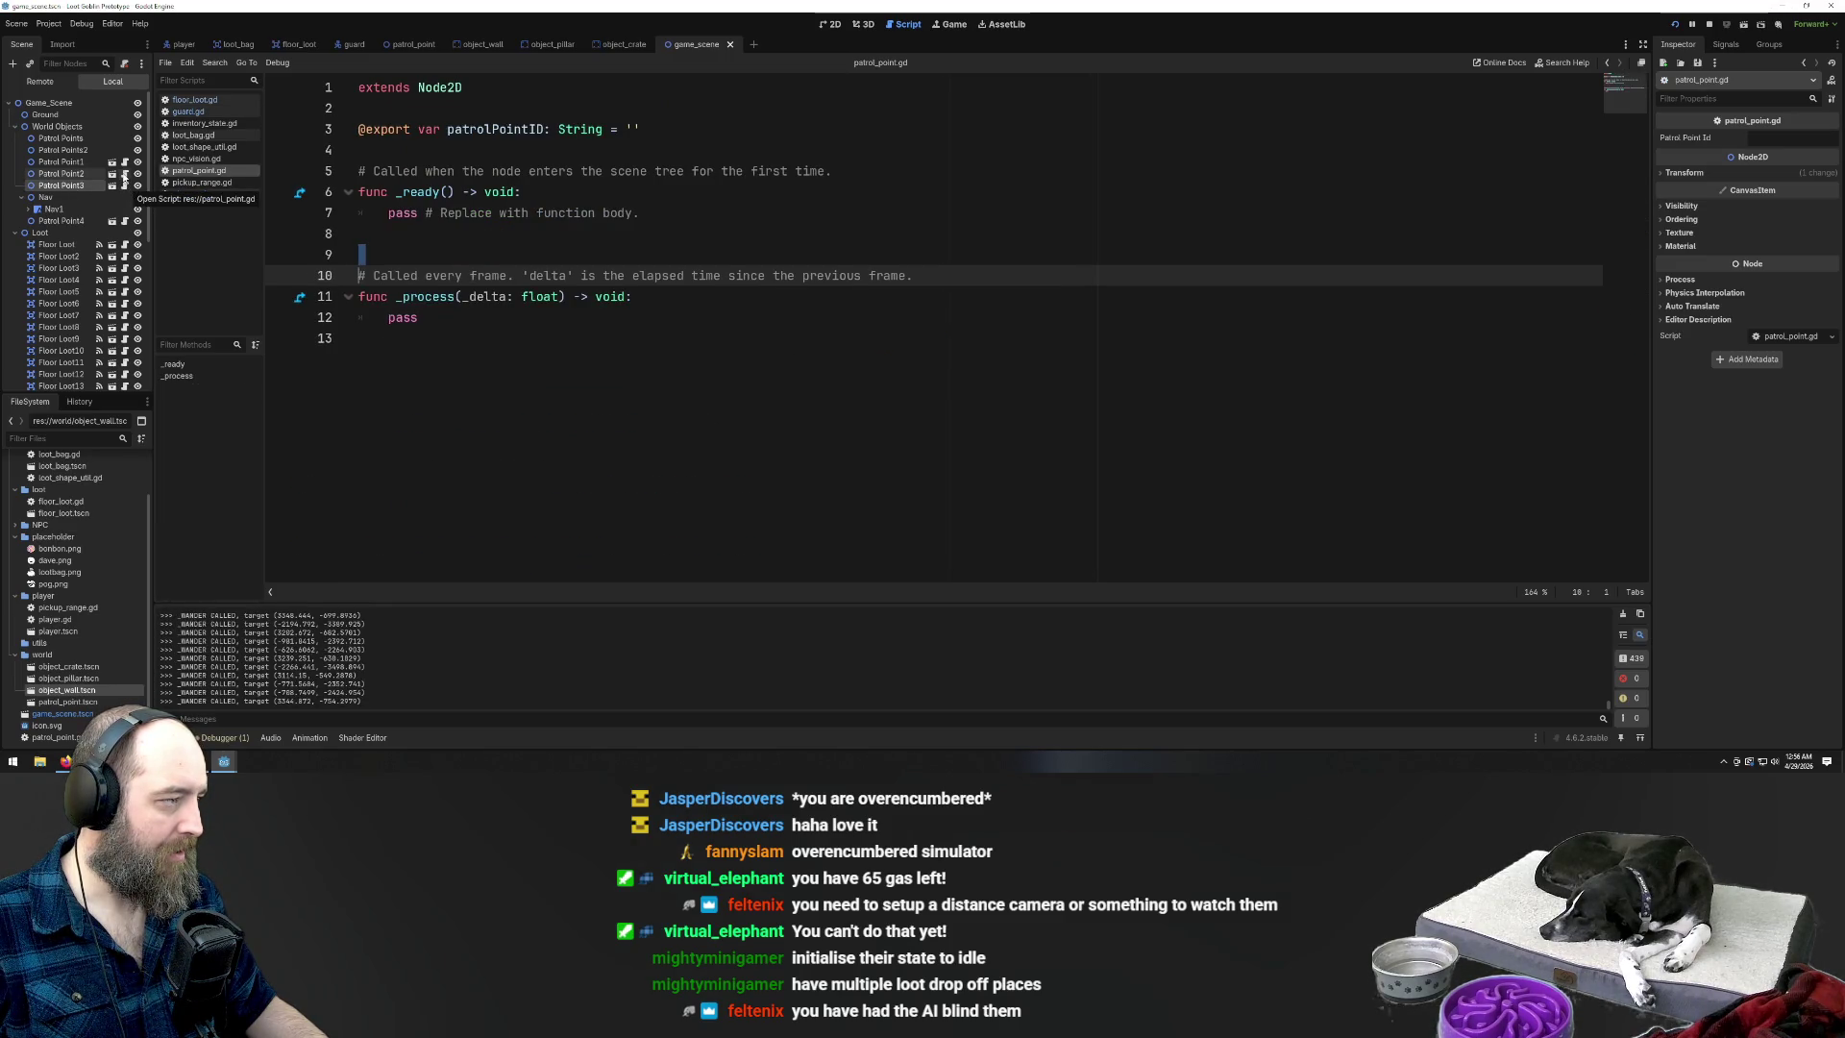
left_click(73, 140)
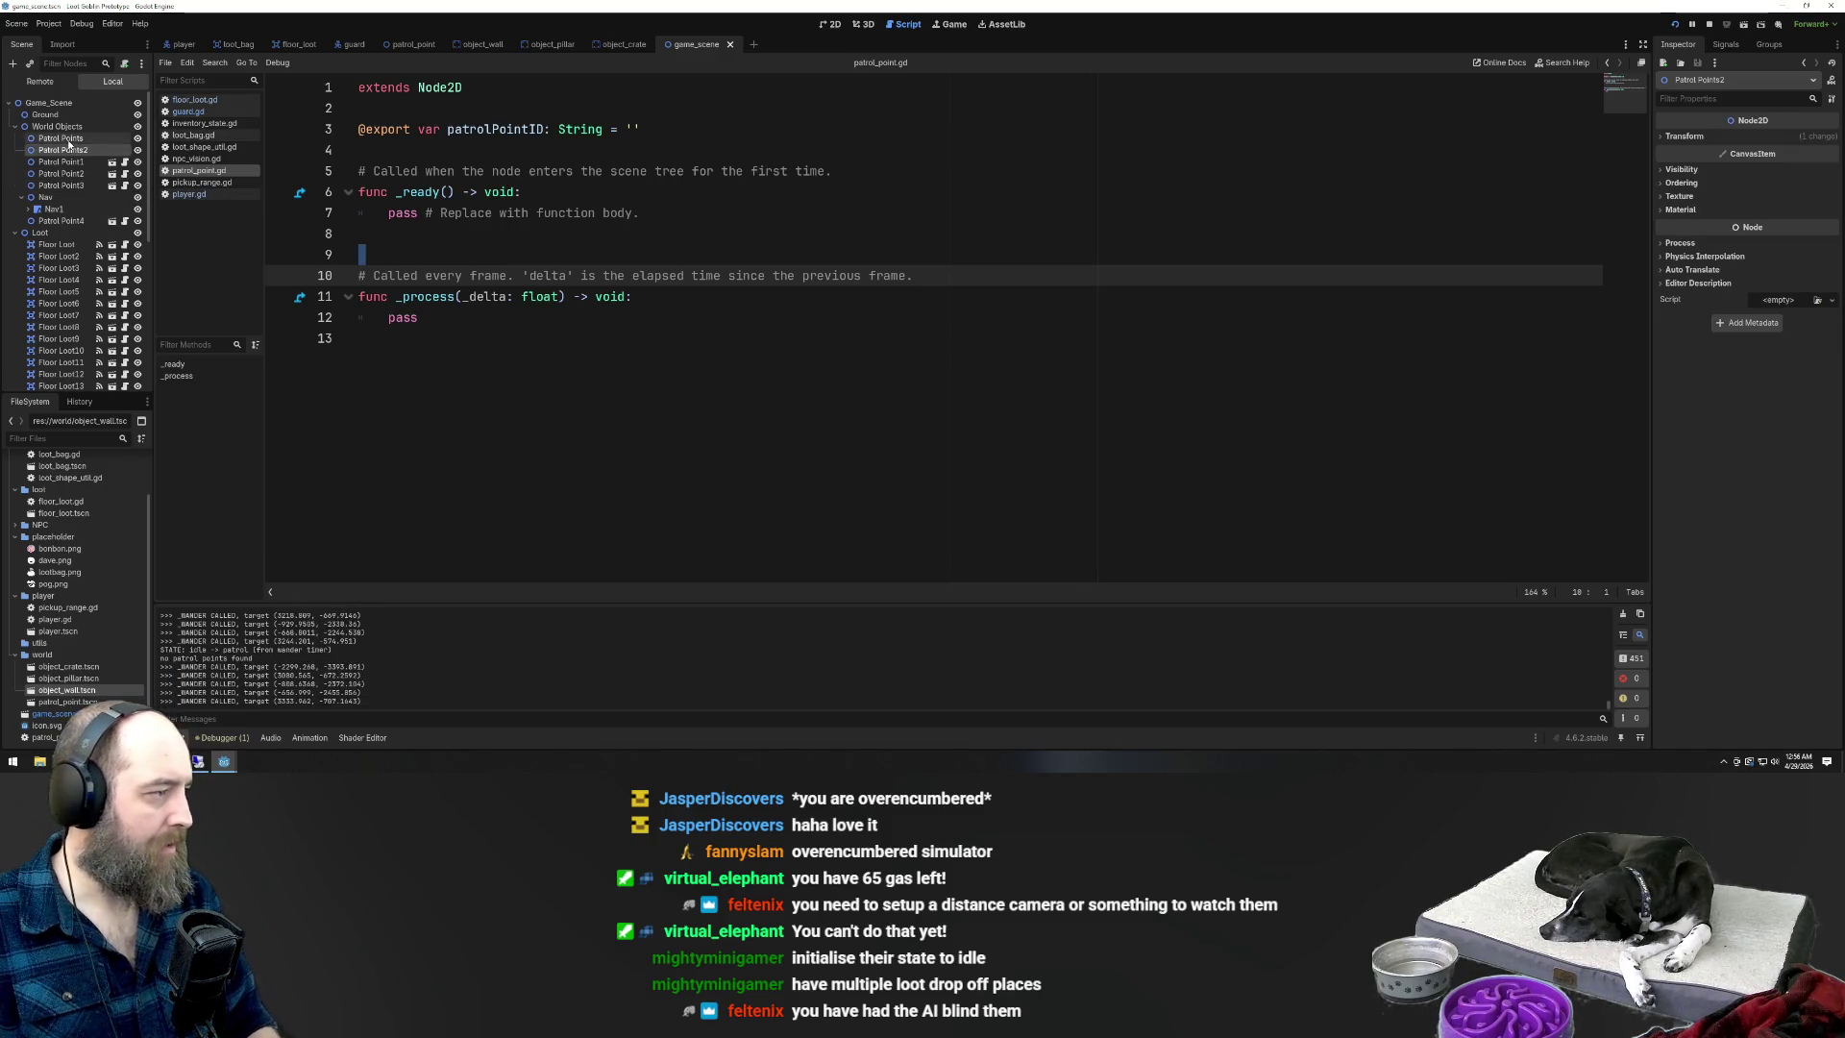
Delete the duplicate Patrol Points2 node
double_click(76, 152)
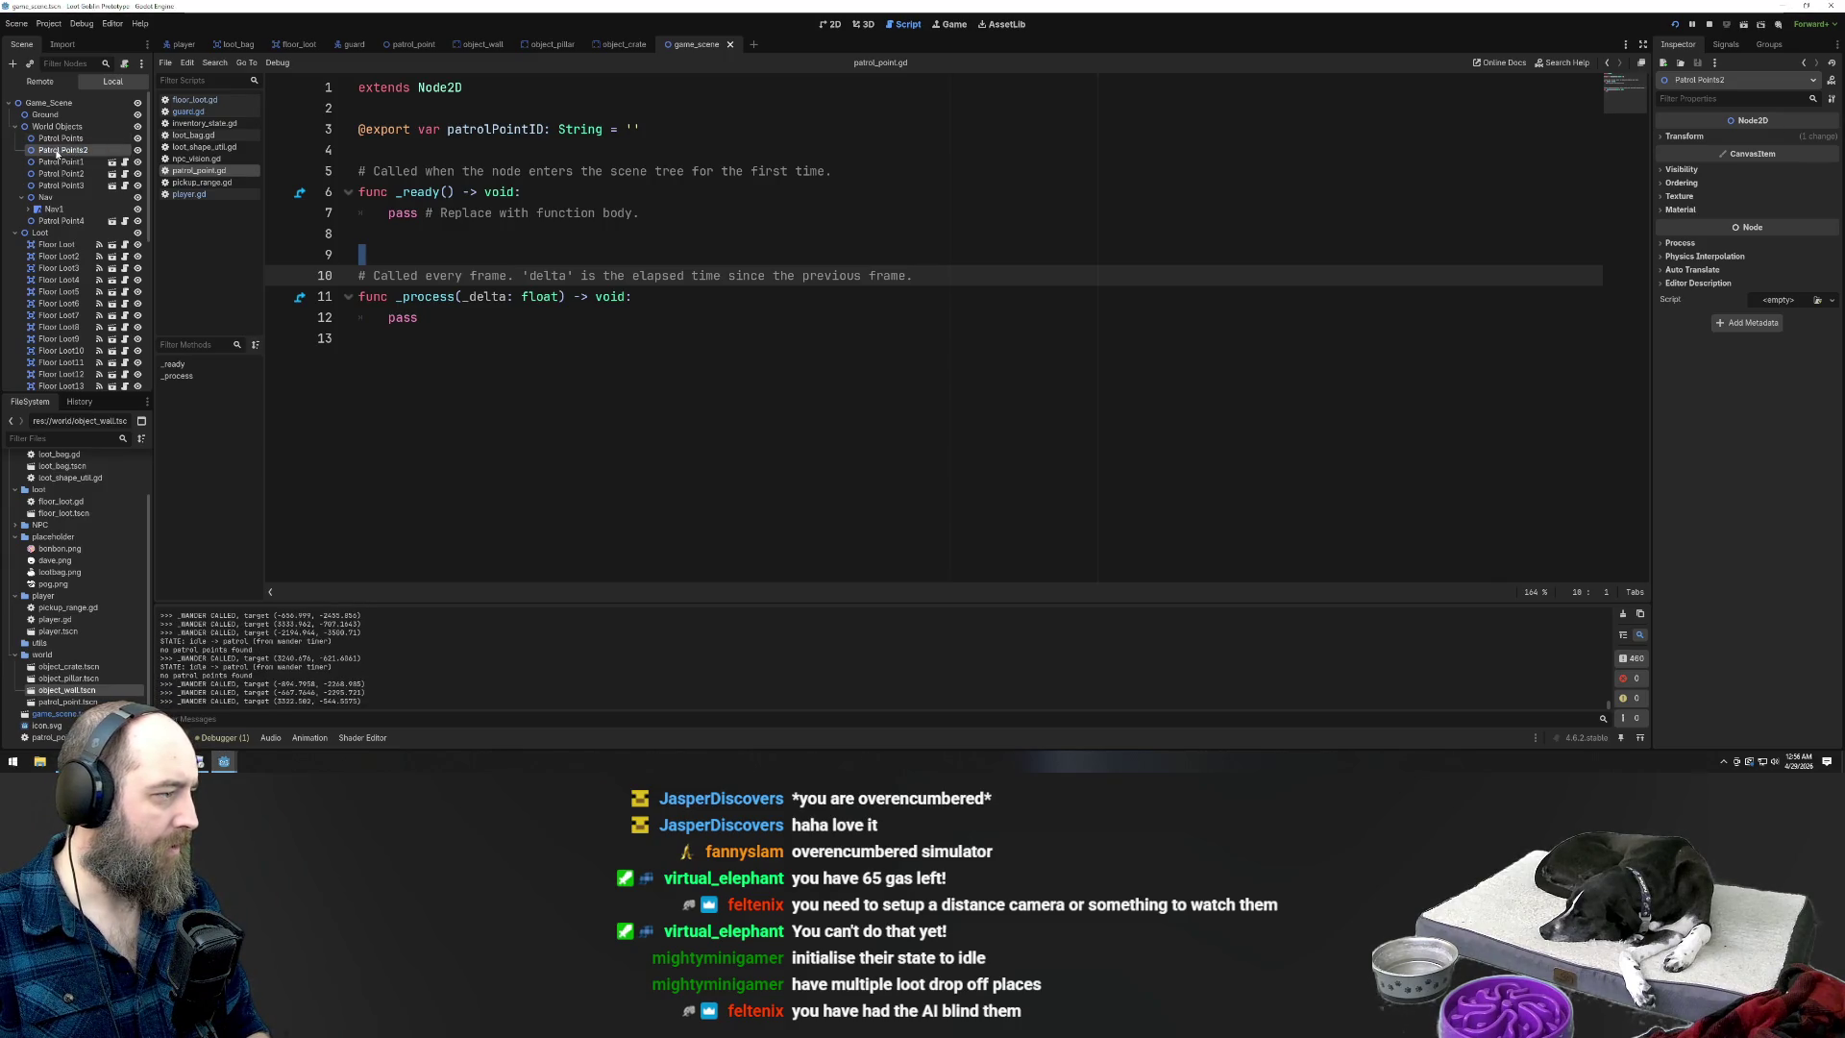
key("Delete")
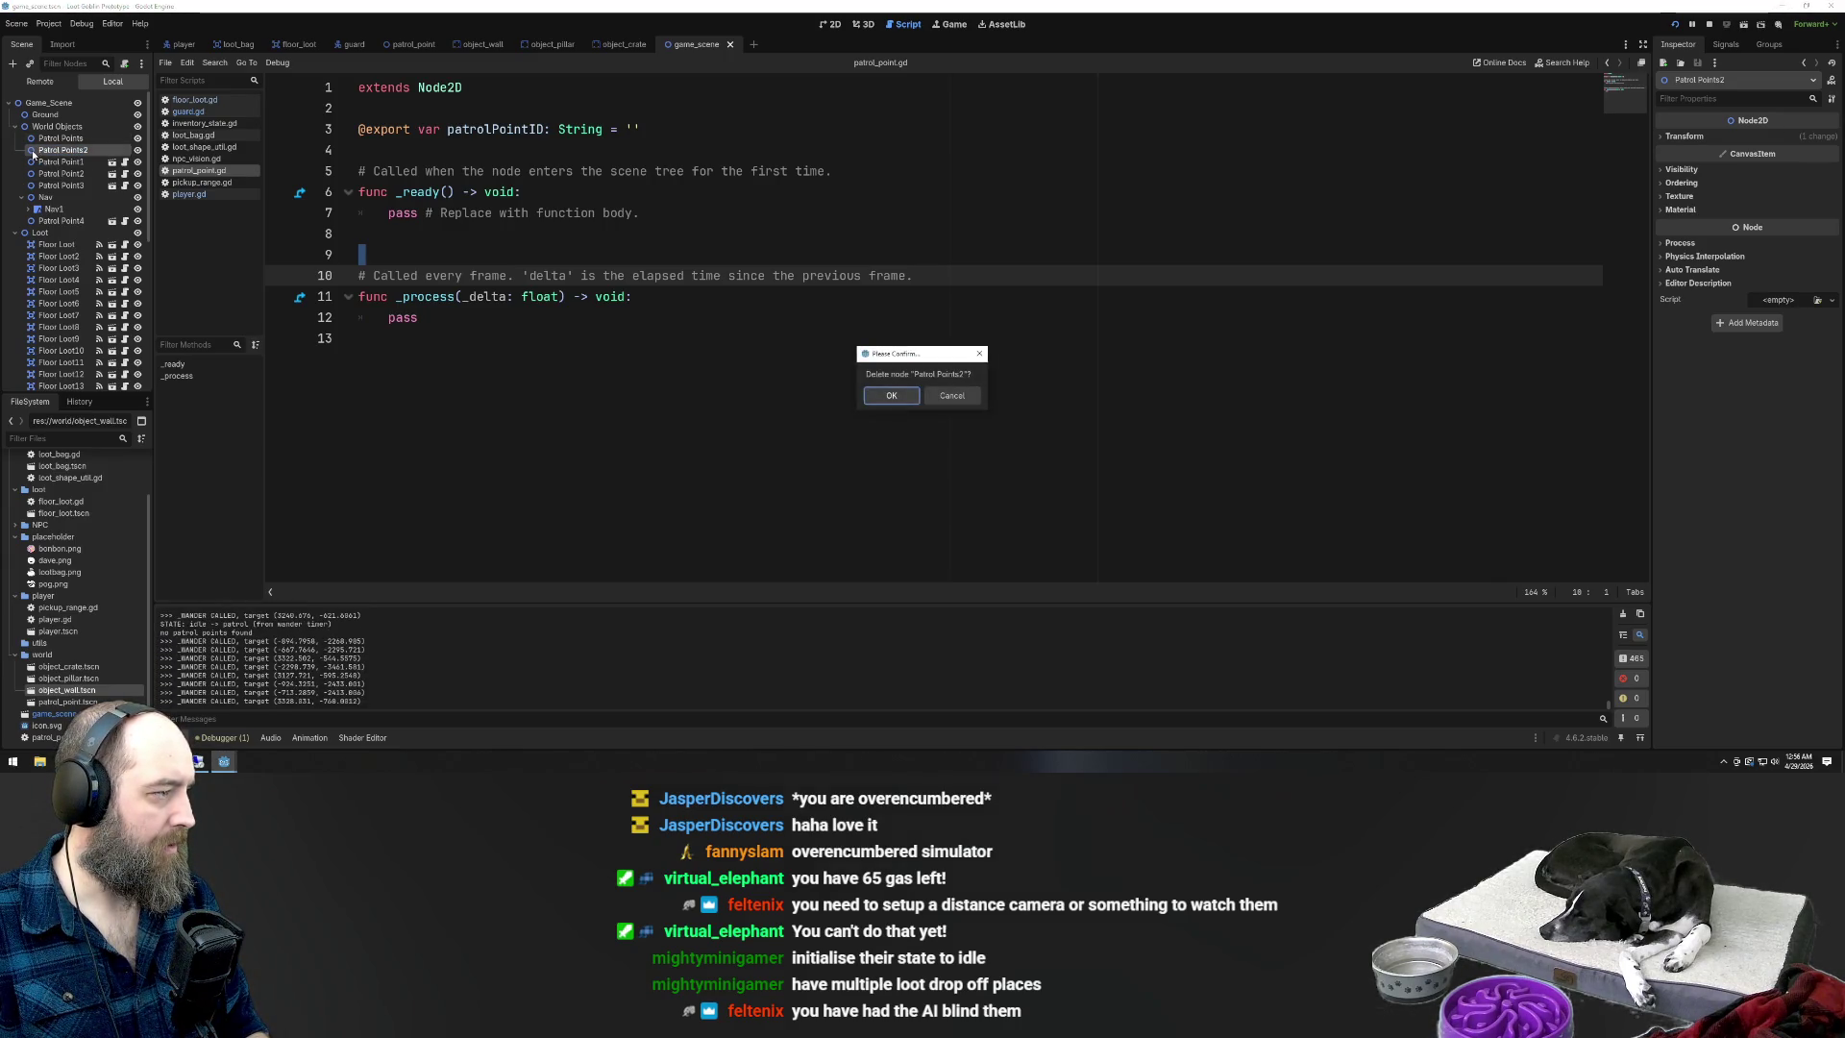
key("Return")
Move Patrol Point1–3 under Patrol Points and launch the game
left_click(66, 153)
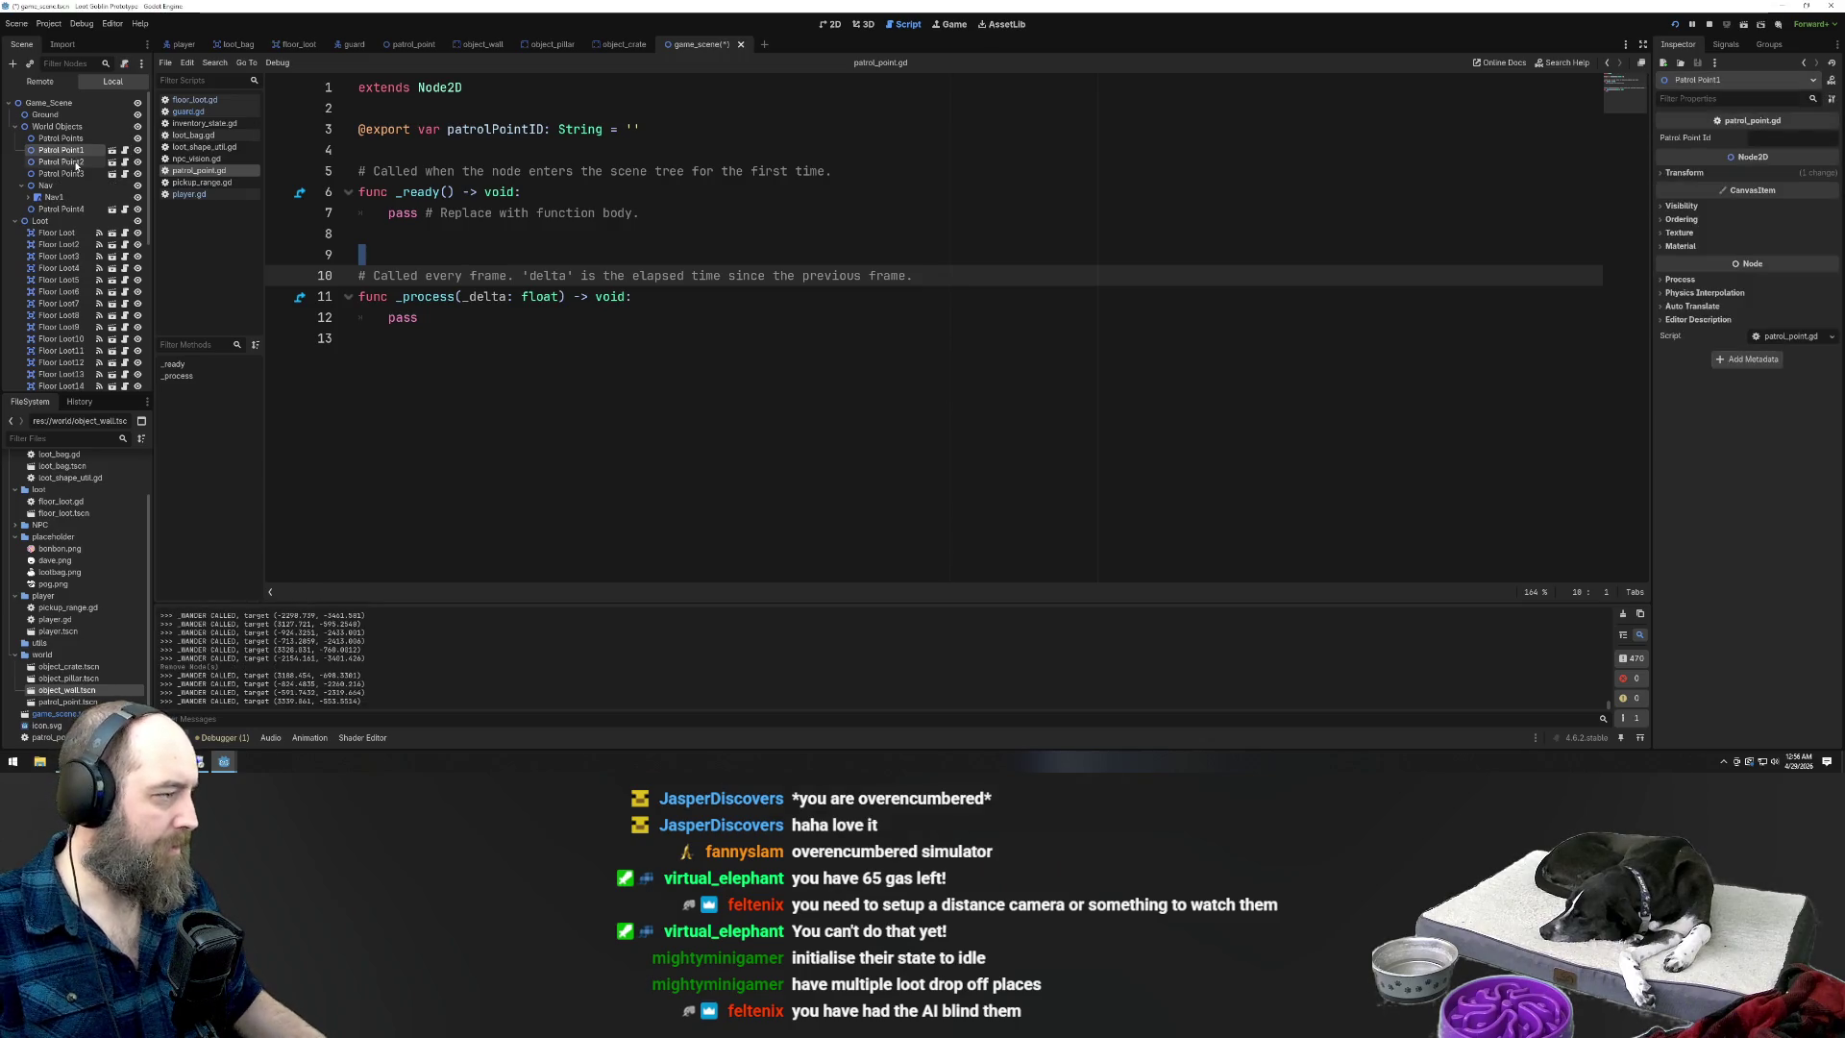
left_click_drag(77, 143, 74, 144)
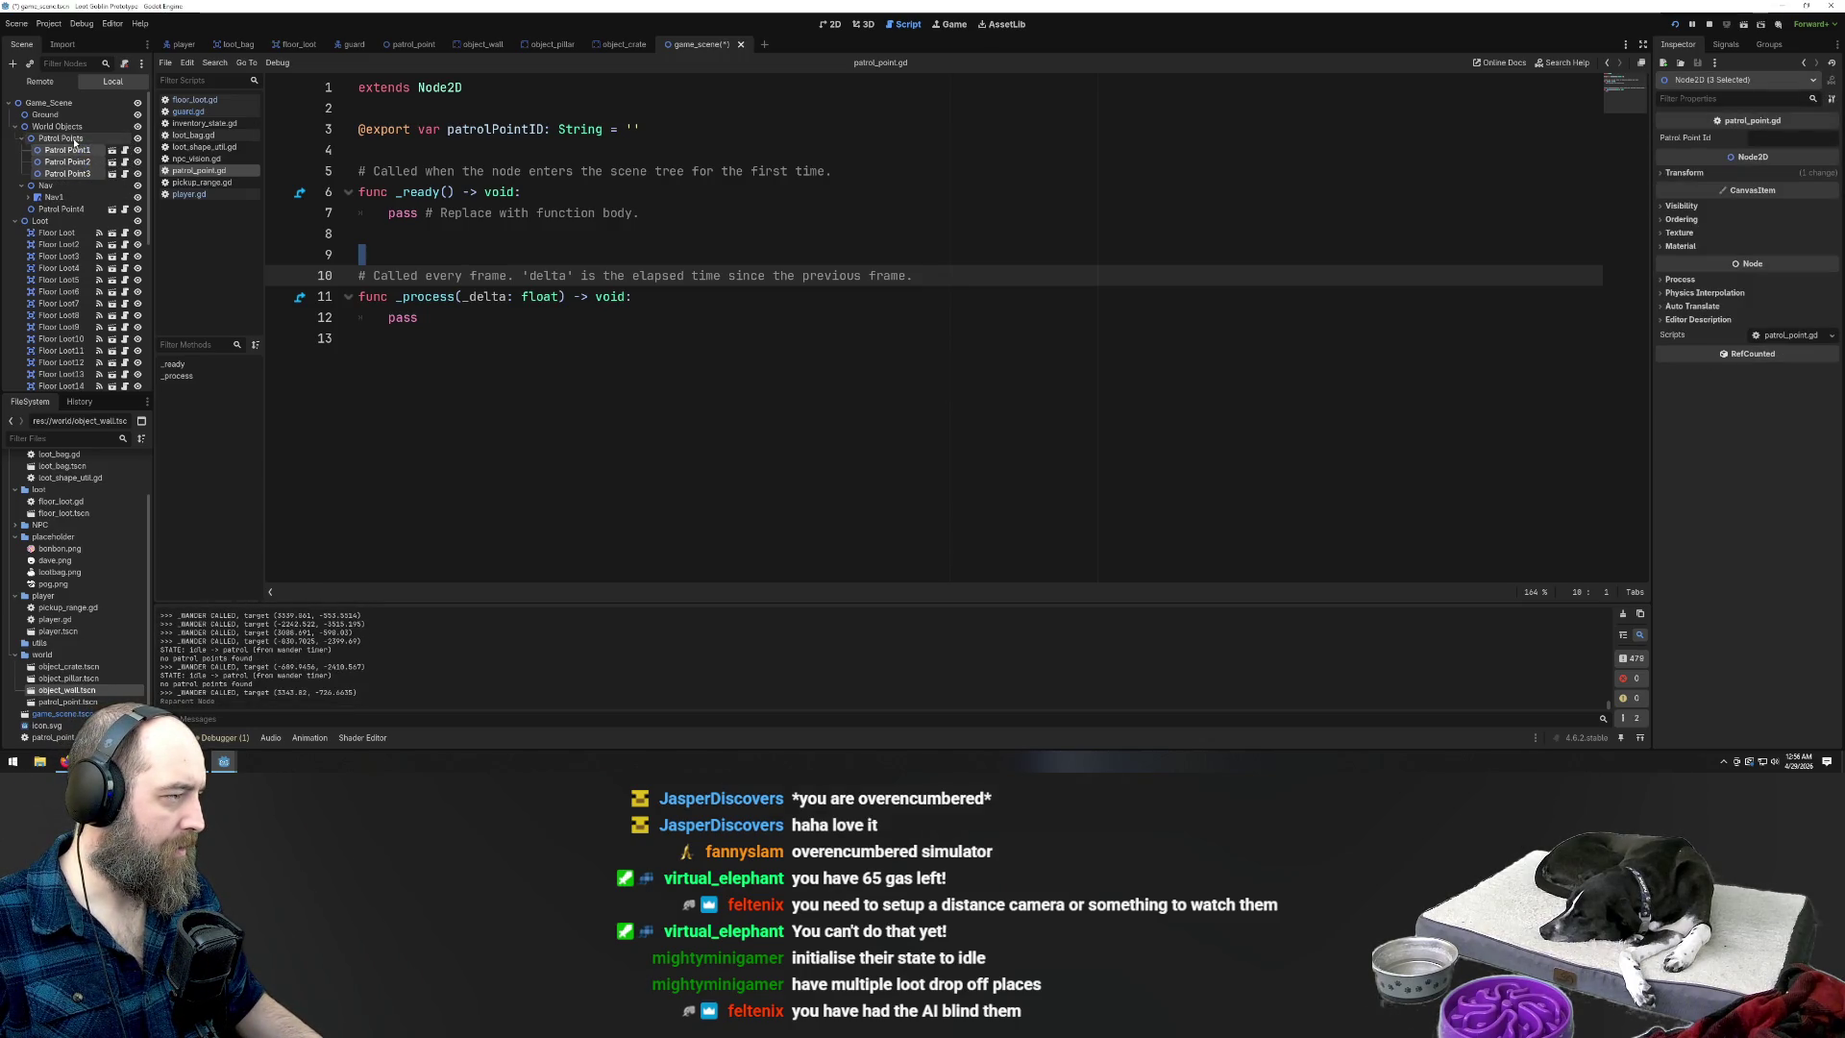
key("F5")
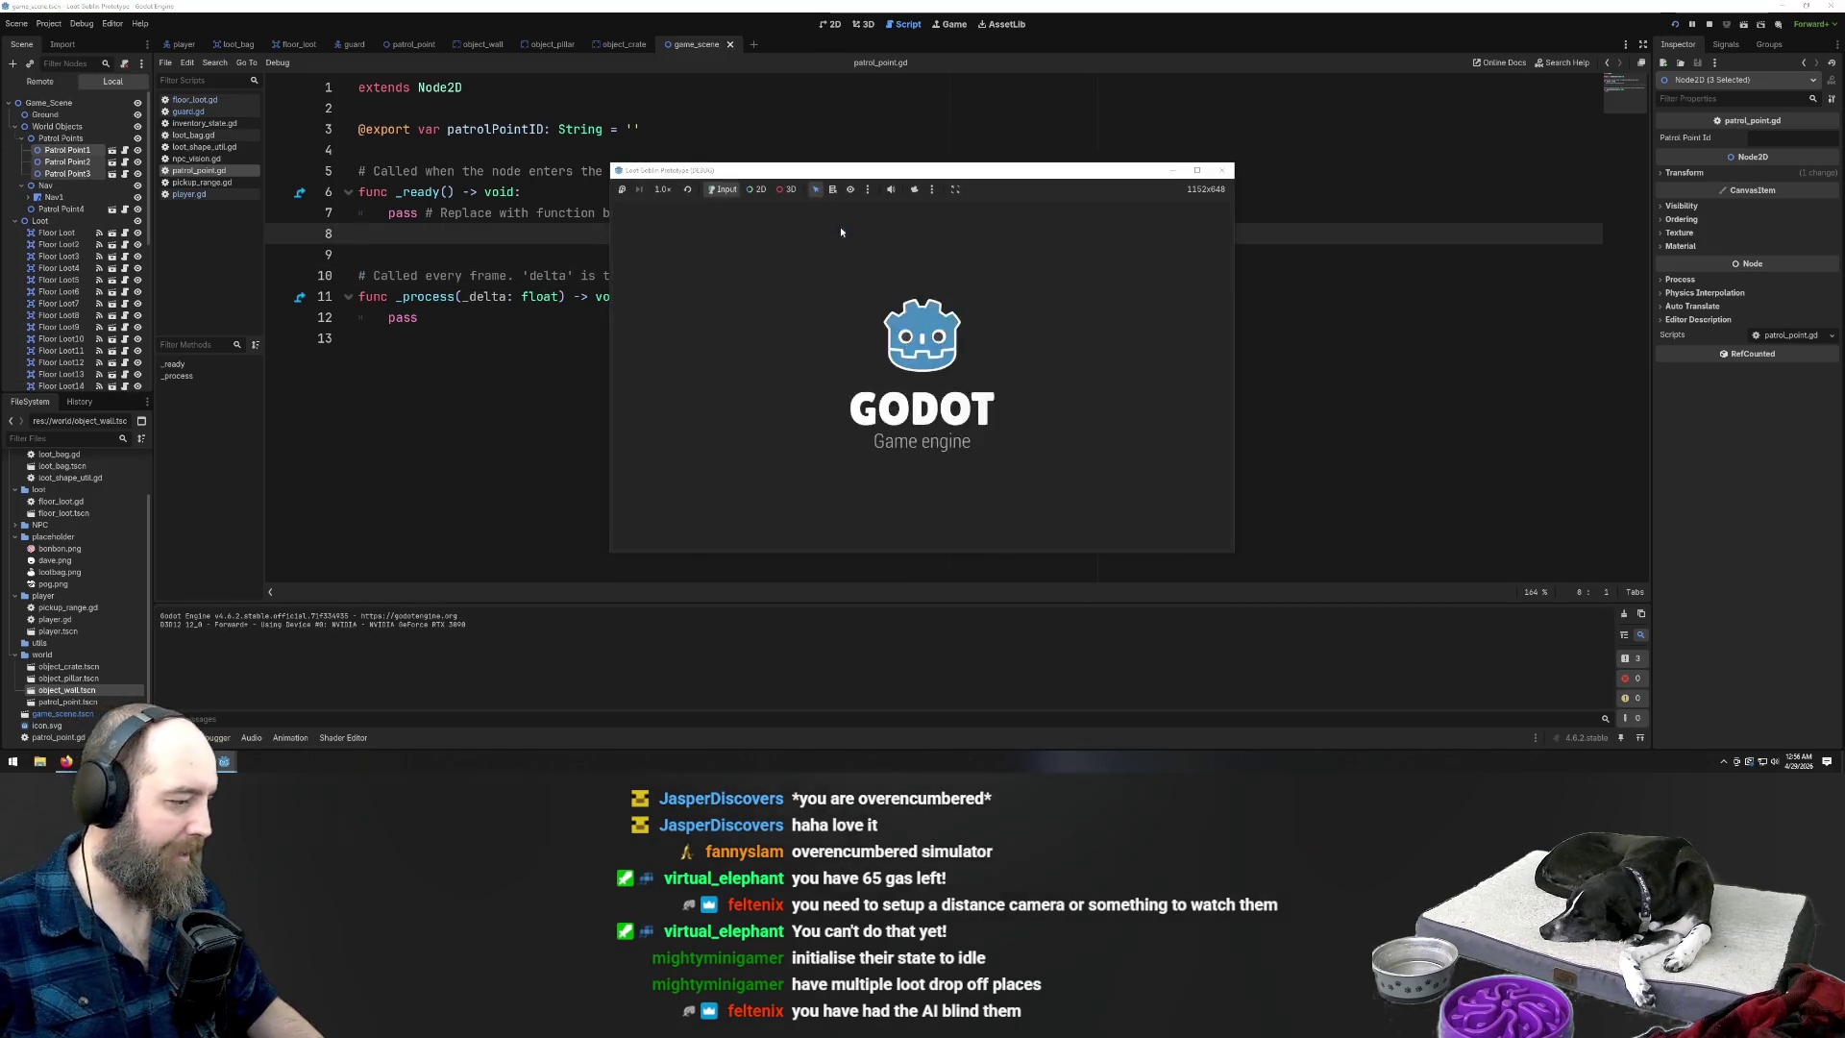
Walk the player up, right and down in the test run, then select the first Guard
key("w")
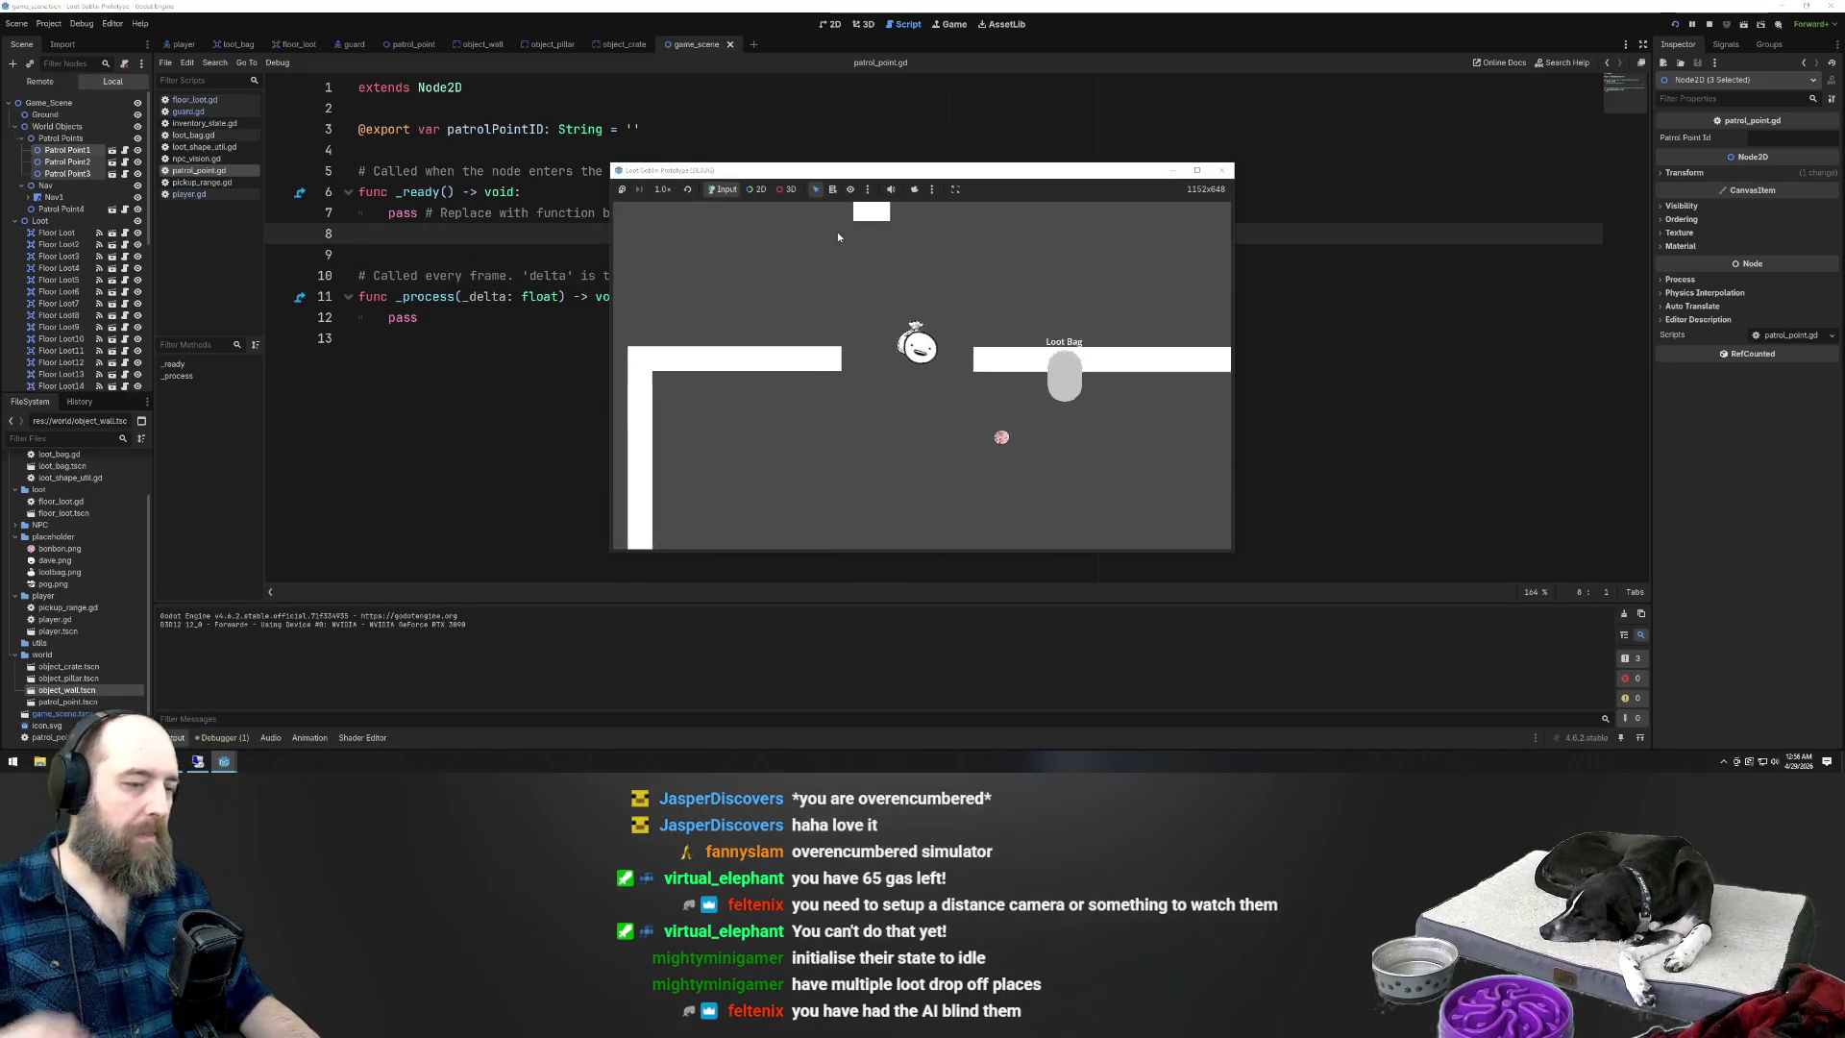
key("w")
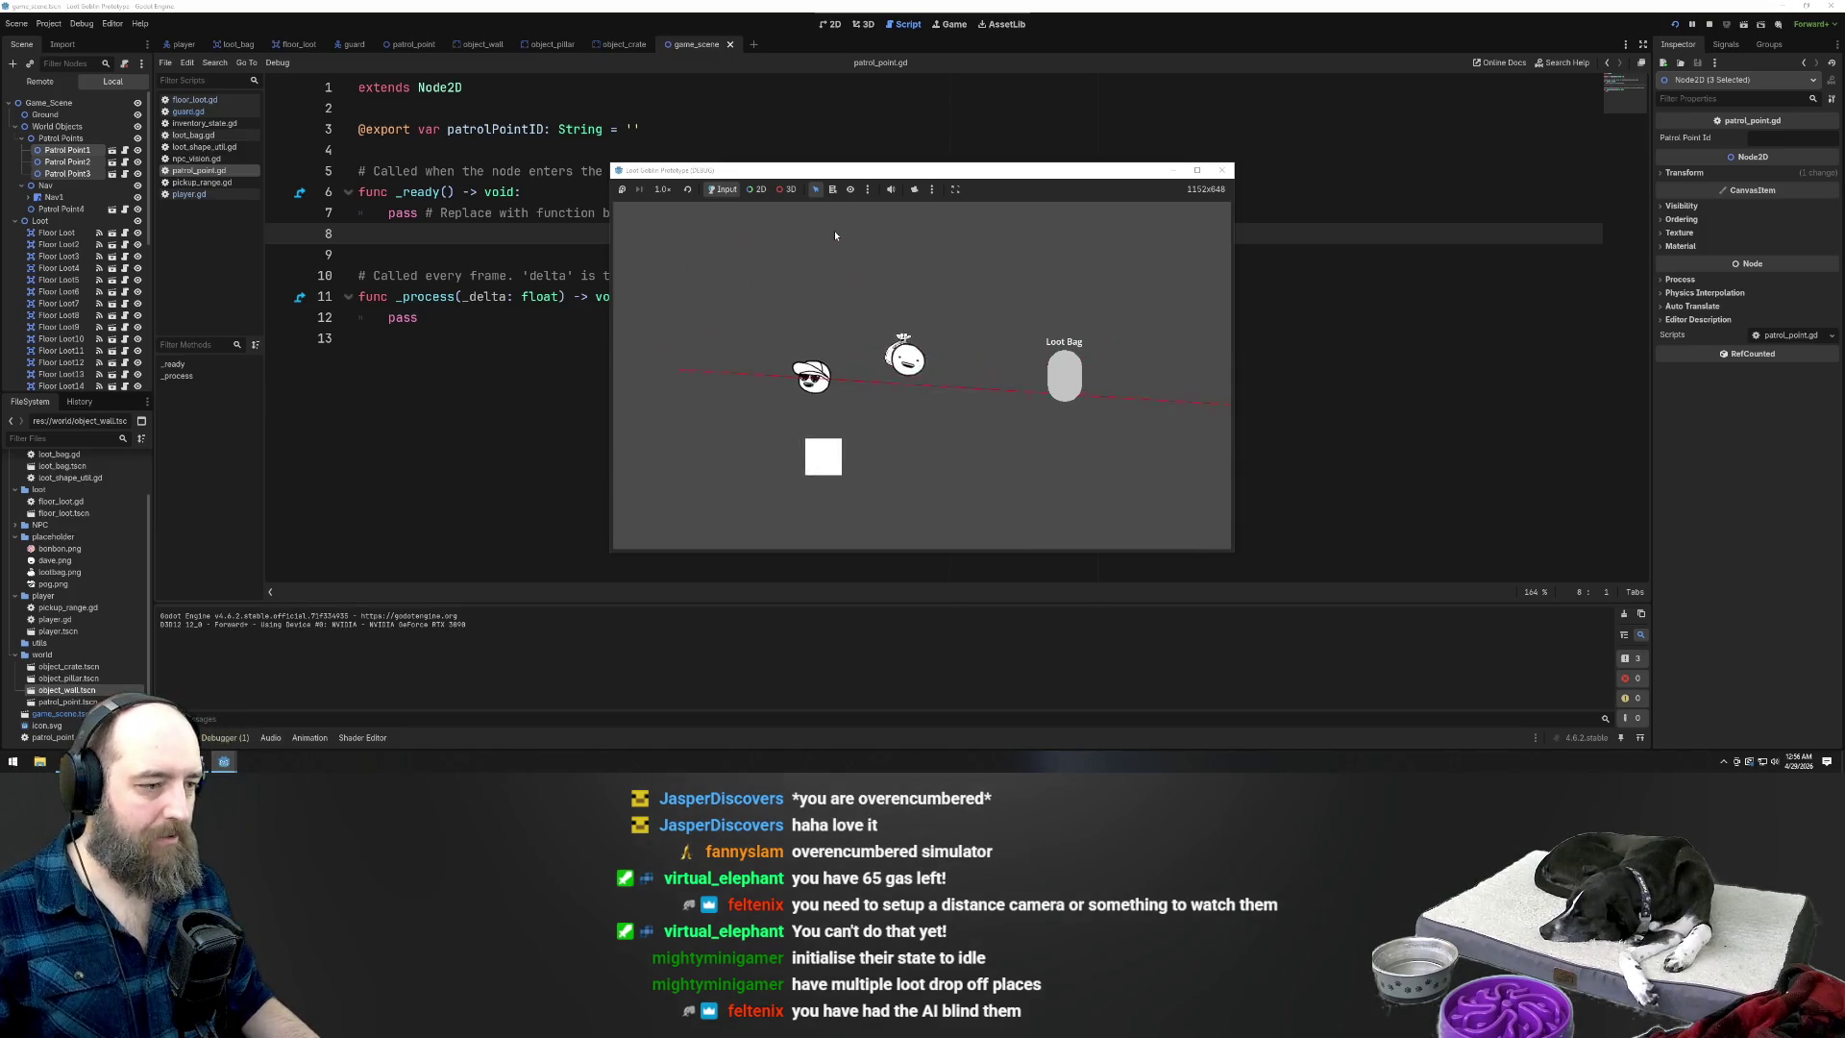
key("d")
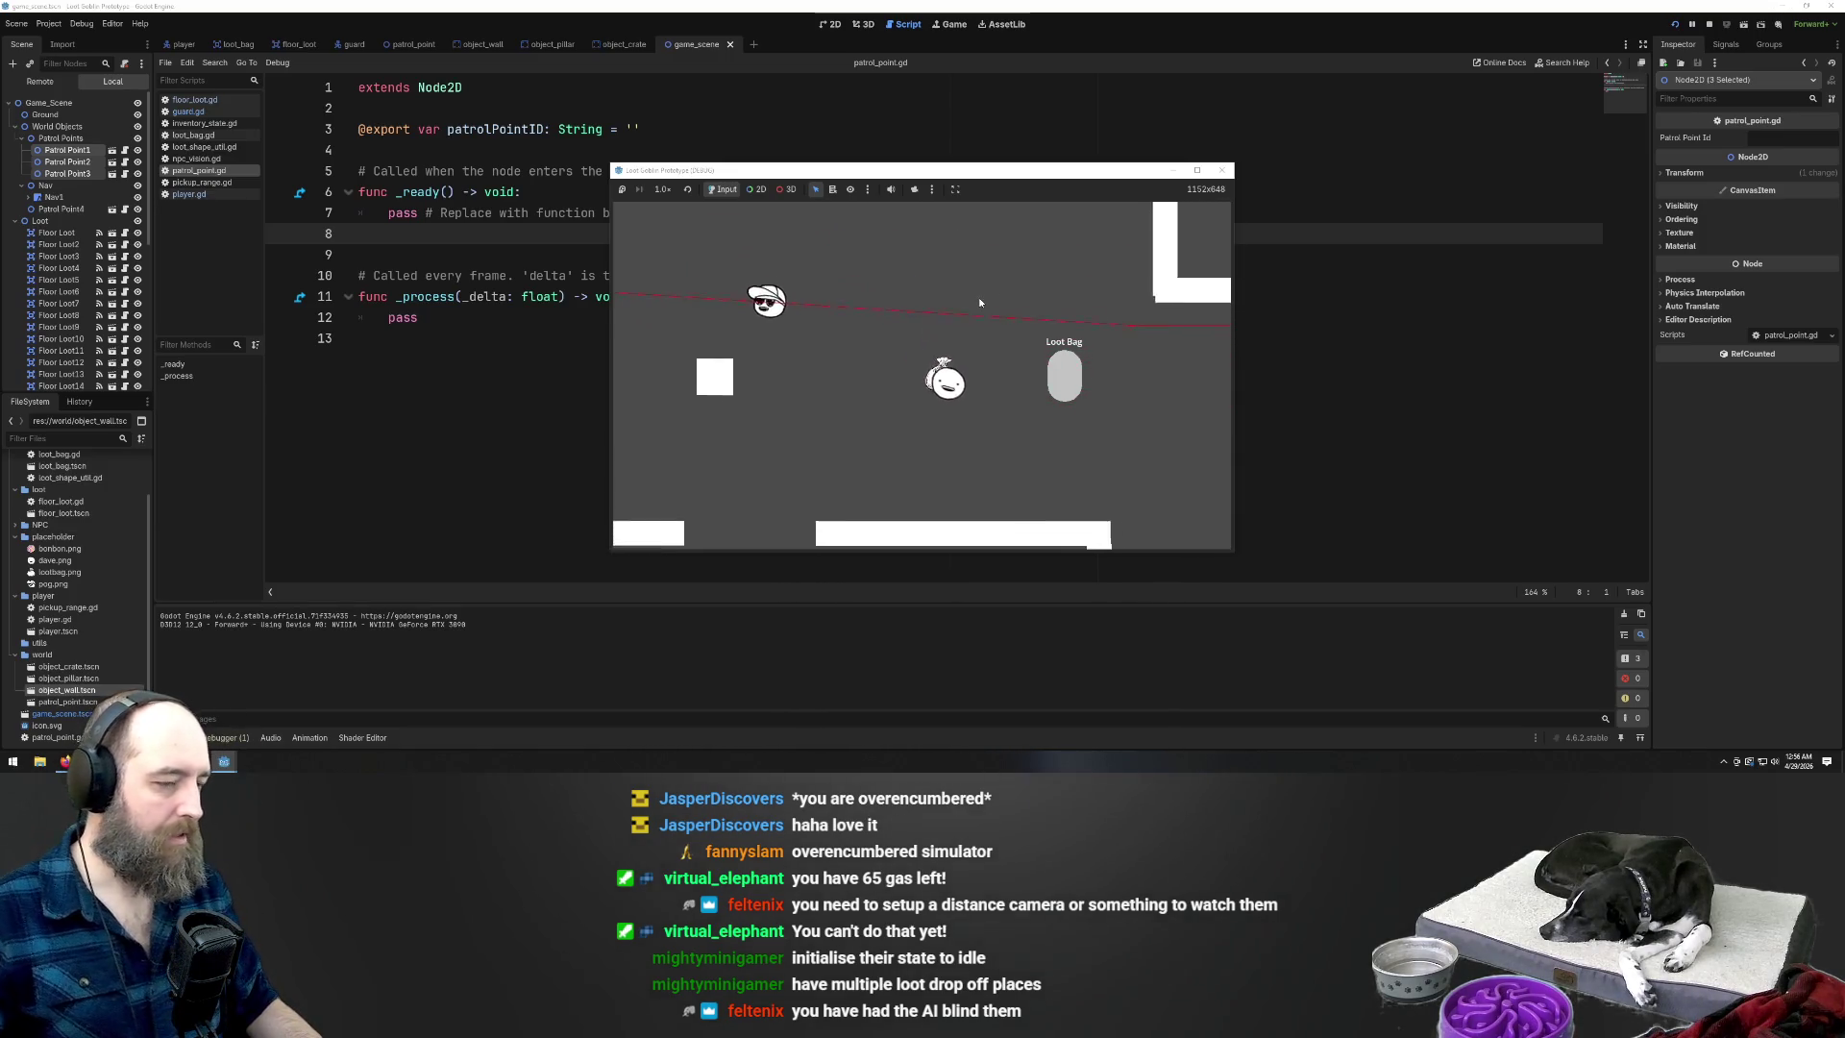
key("s")
key("w")
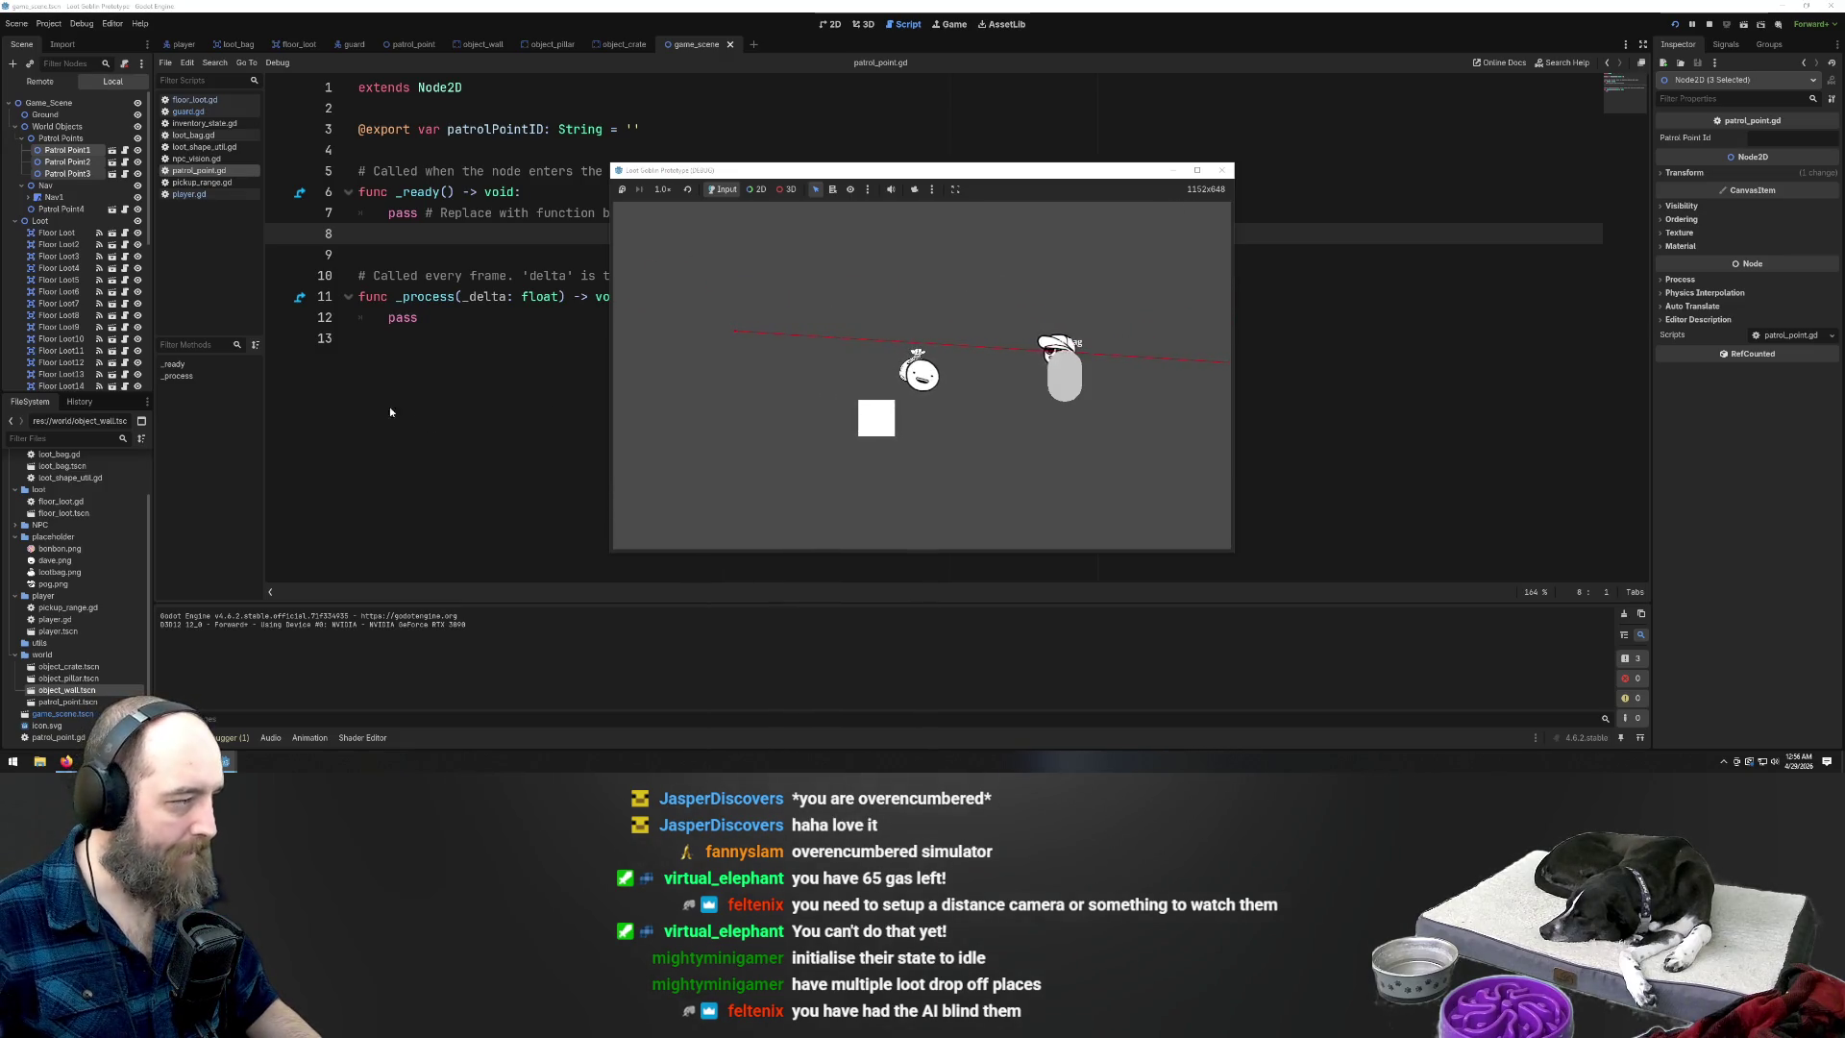
scroll(59, 311, "down", 5)
left_click(60, 308)
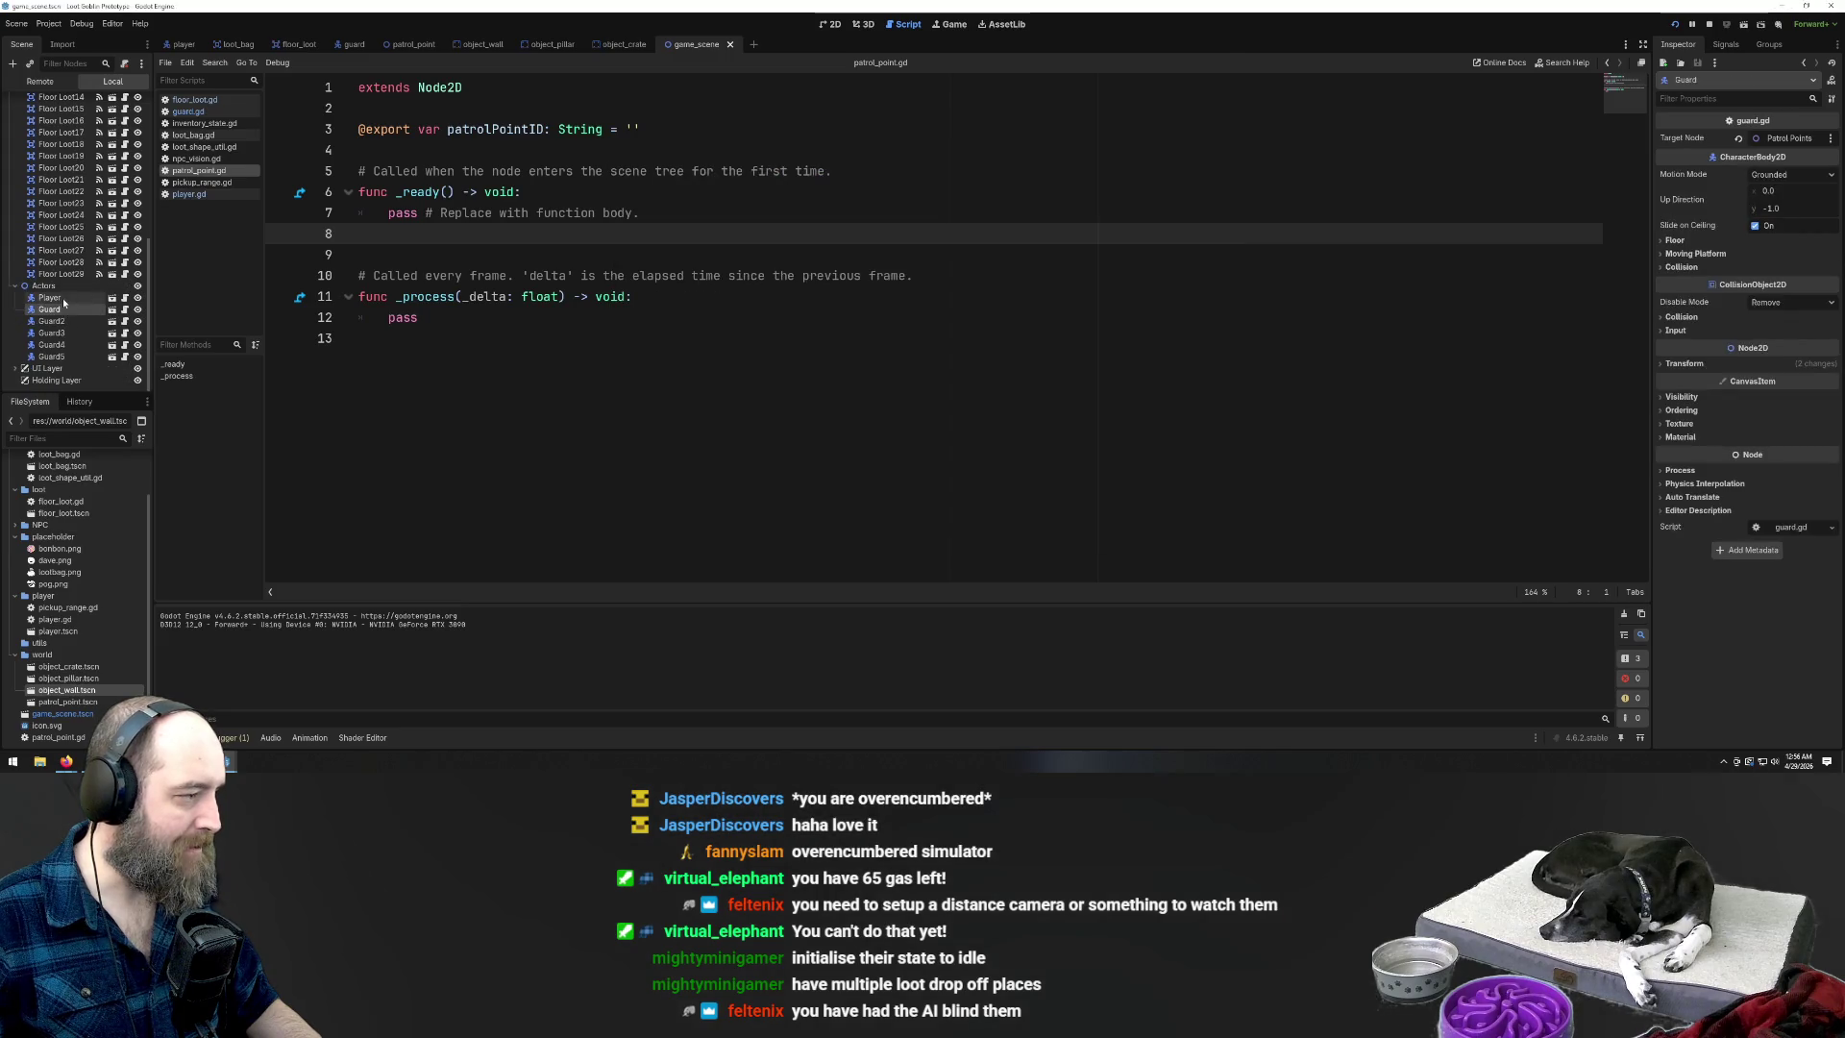
Set the Target Node of the first Guard and Guard2 to Player
left_click(1814, 141)
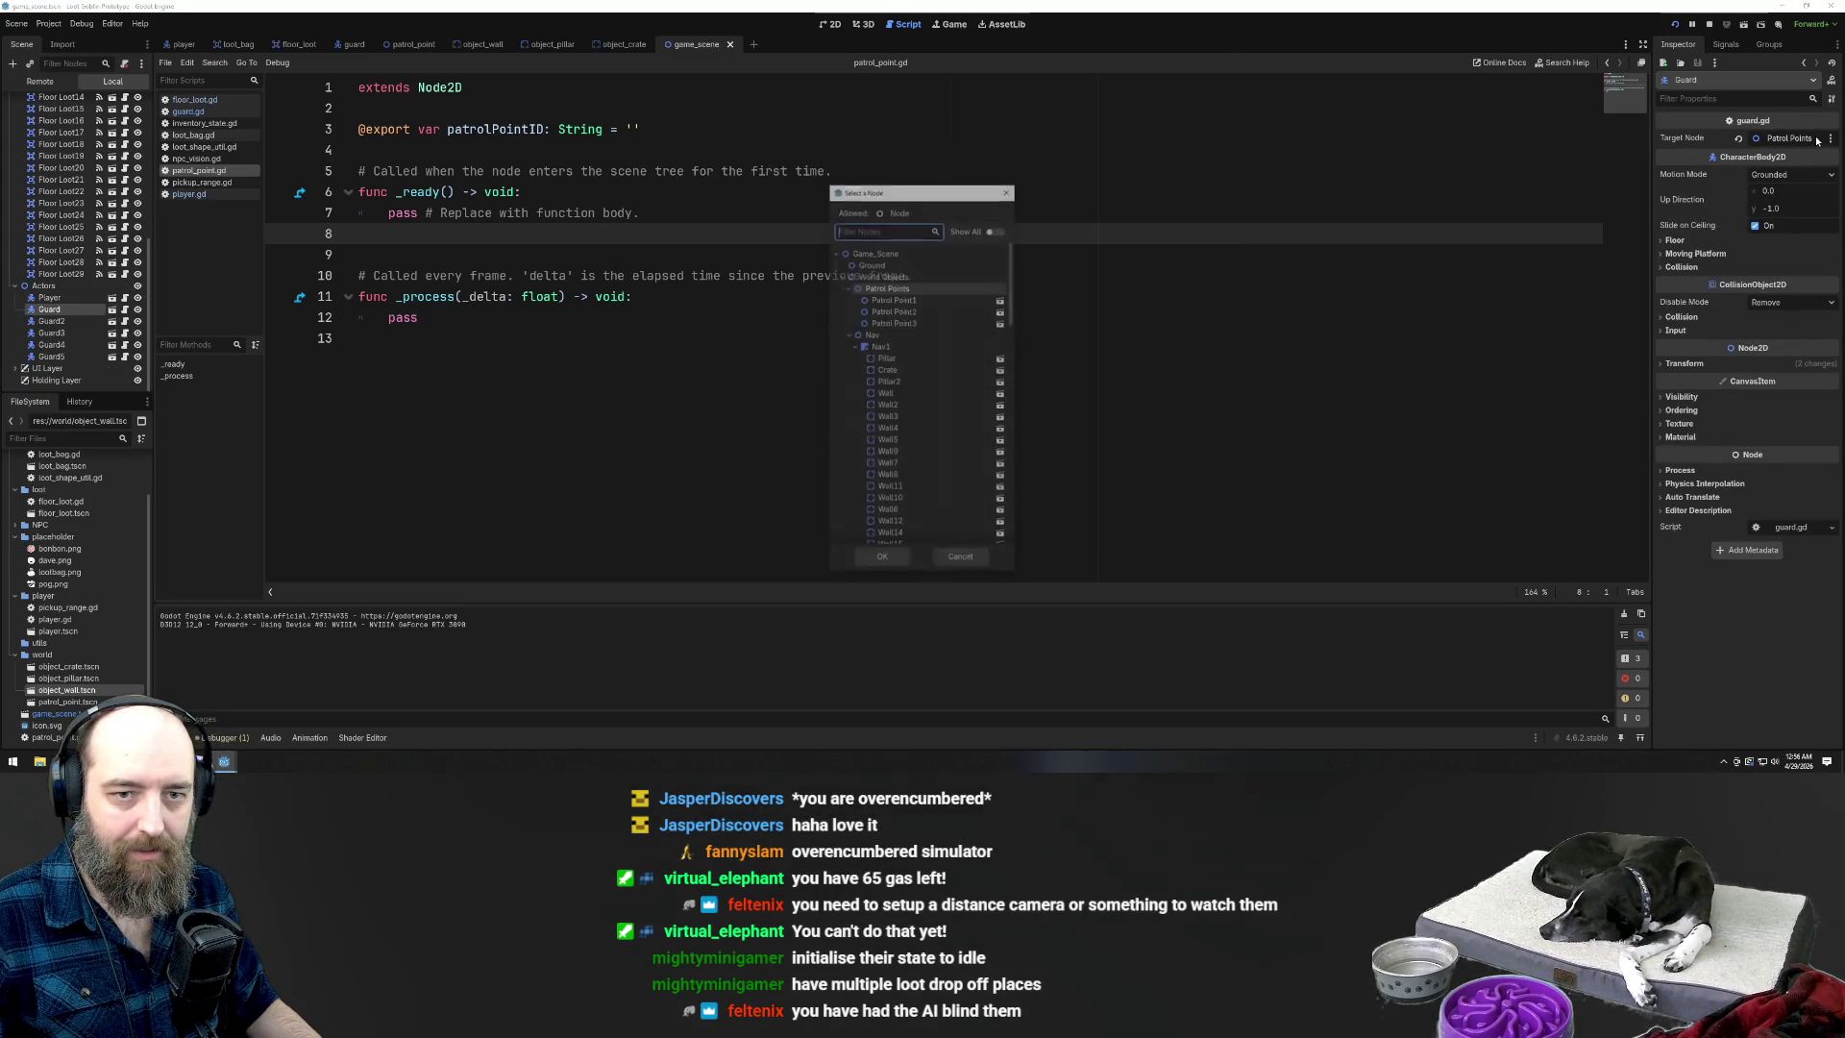
scroll(942, 327, "down", 10)
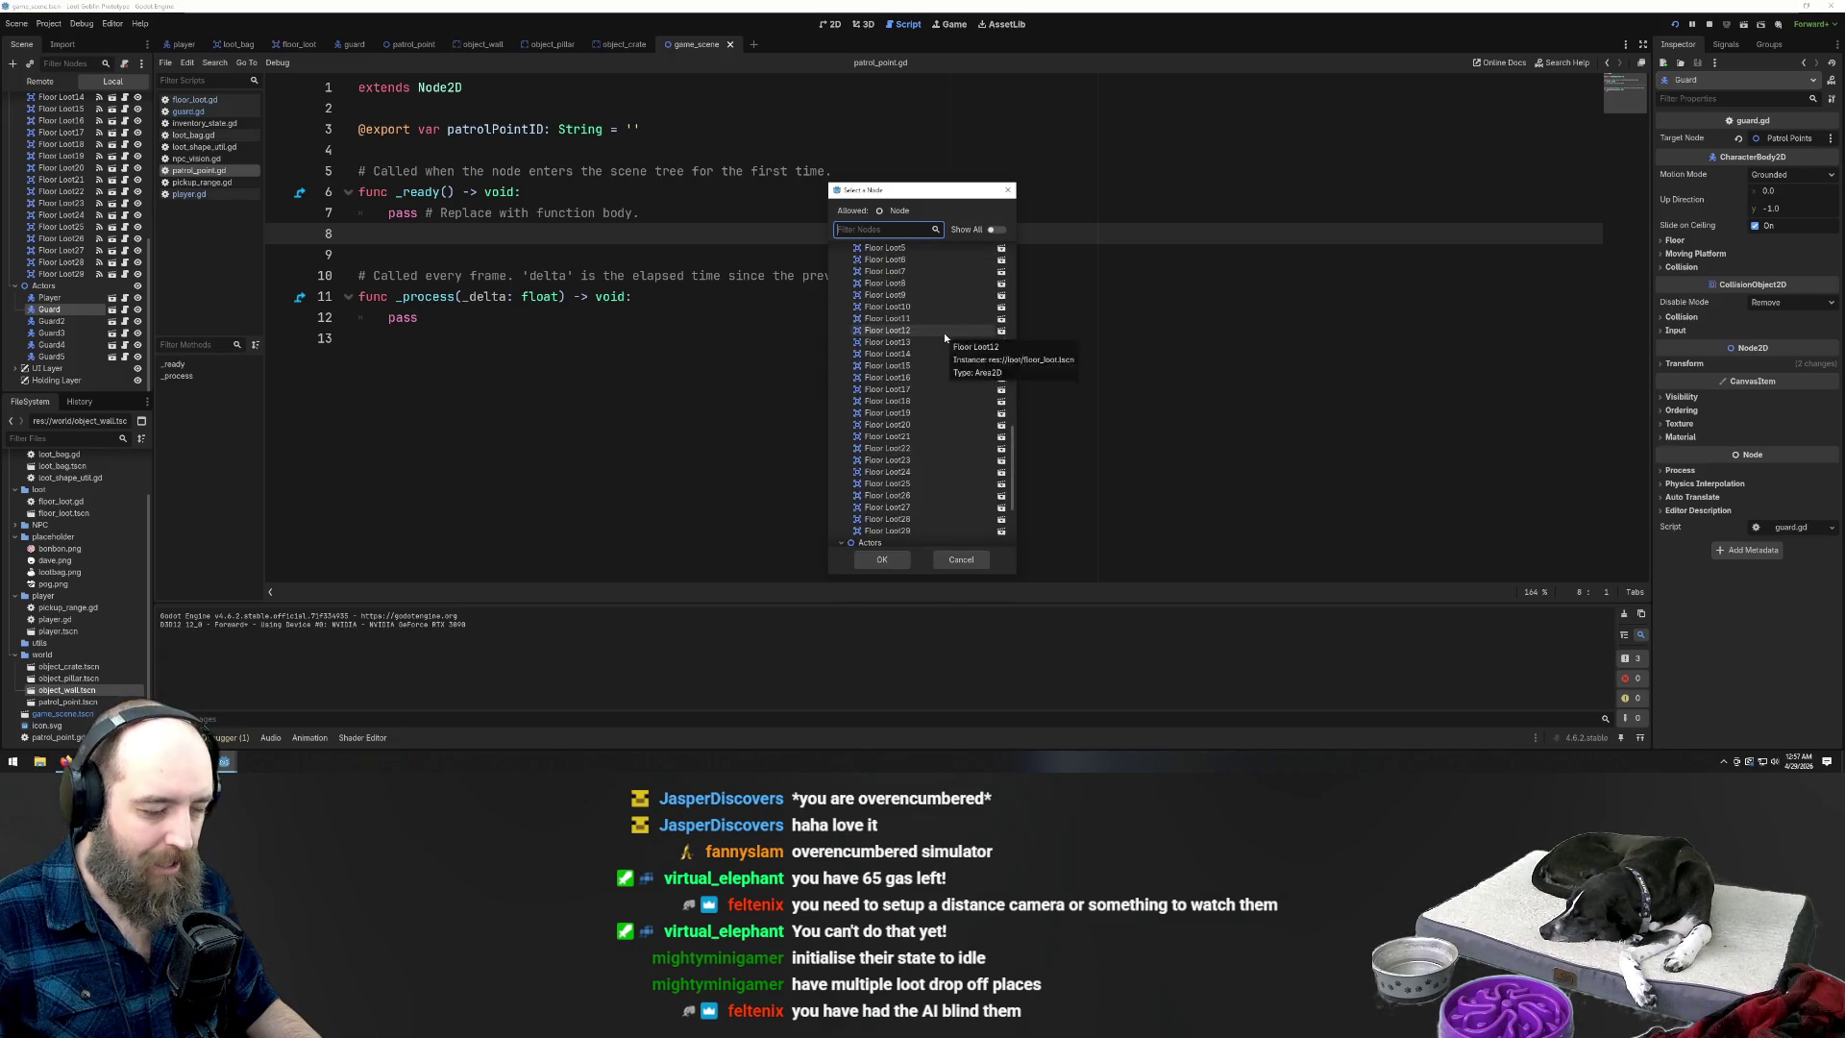
scroll(945, 337, "down", 4)
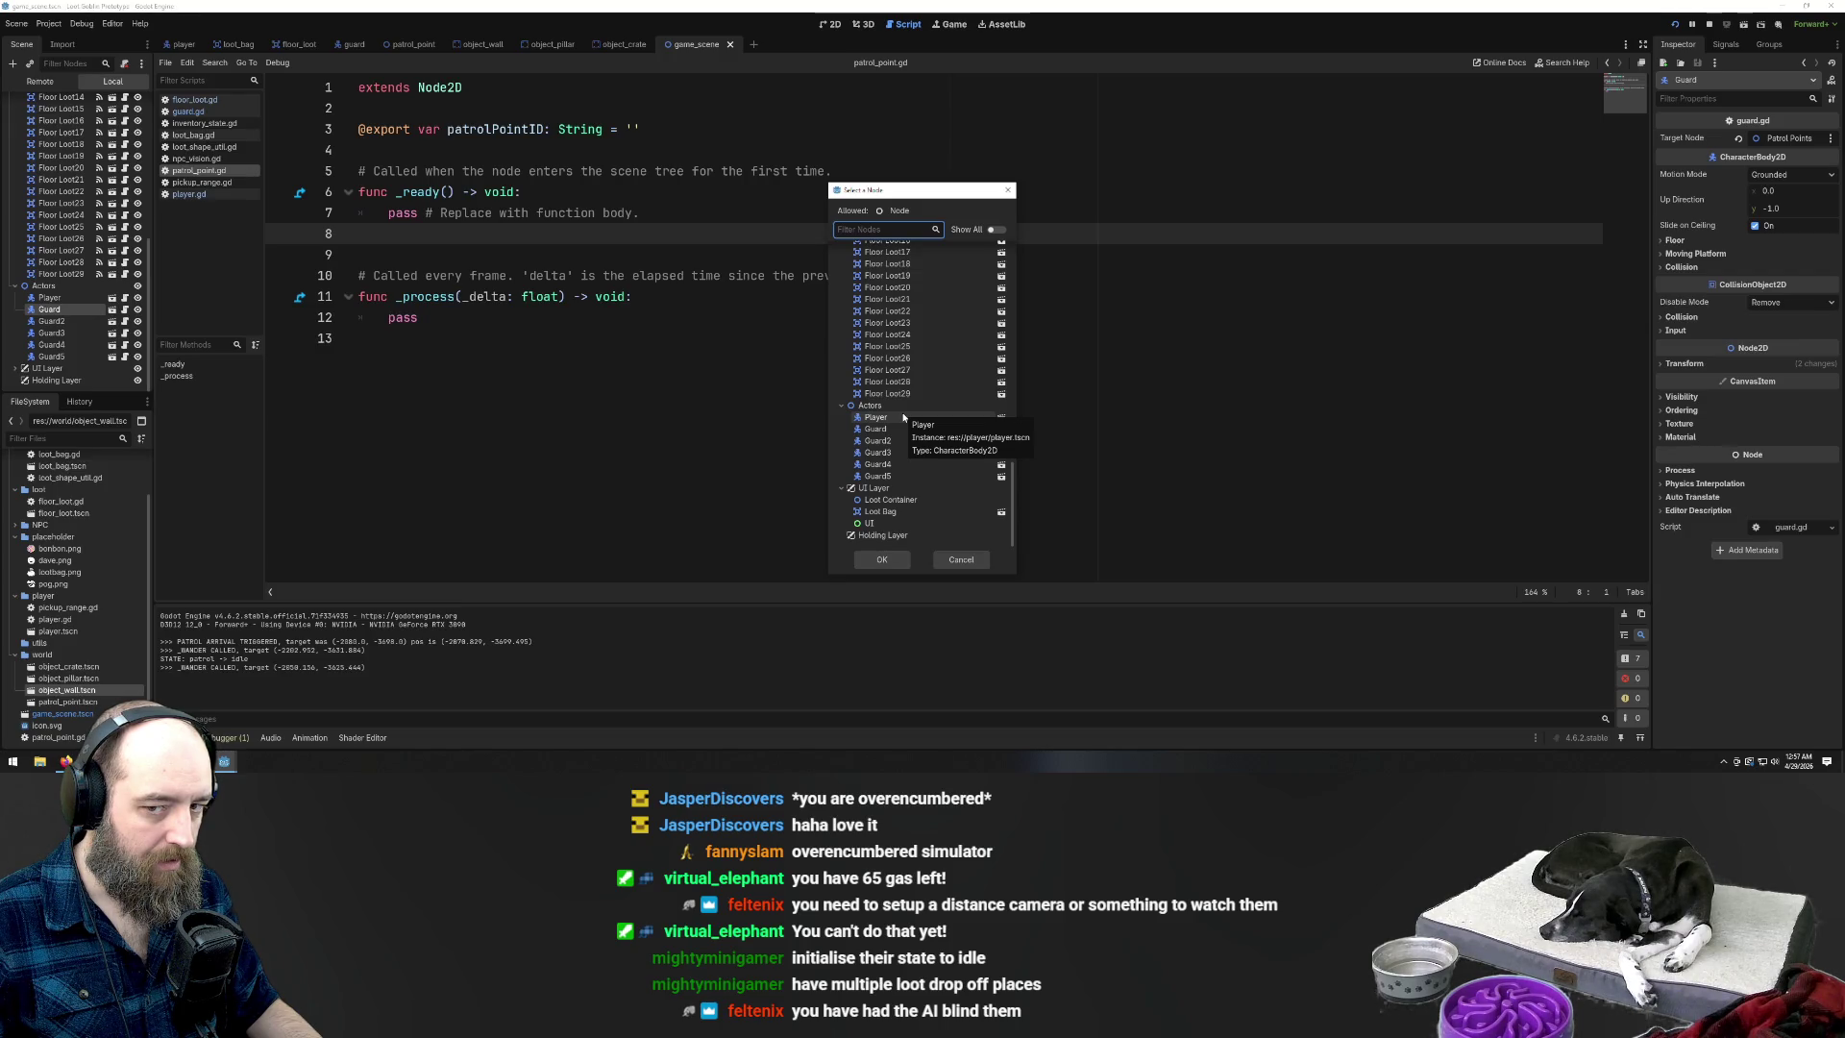
double_click(910, 419)
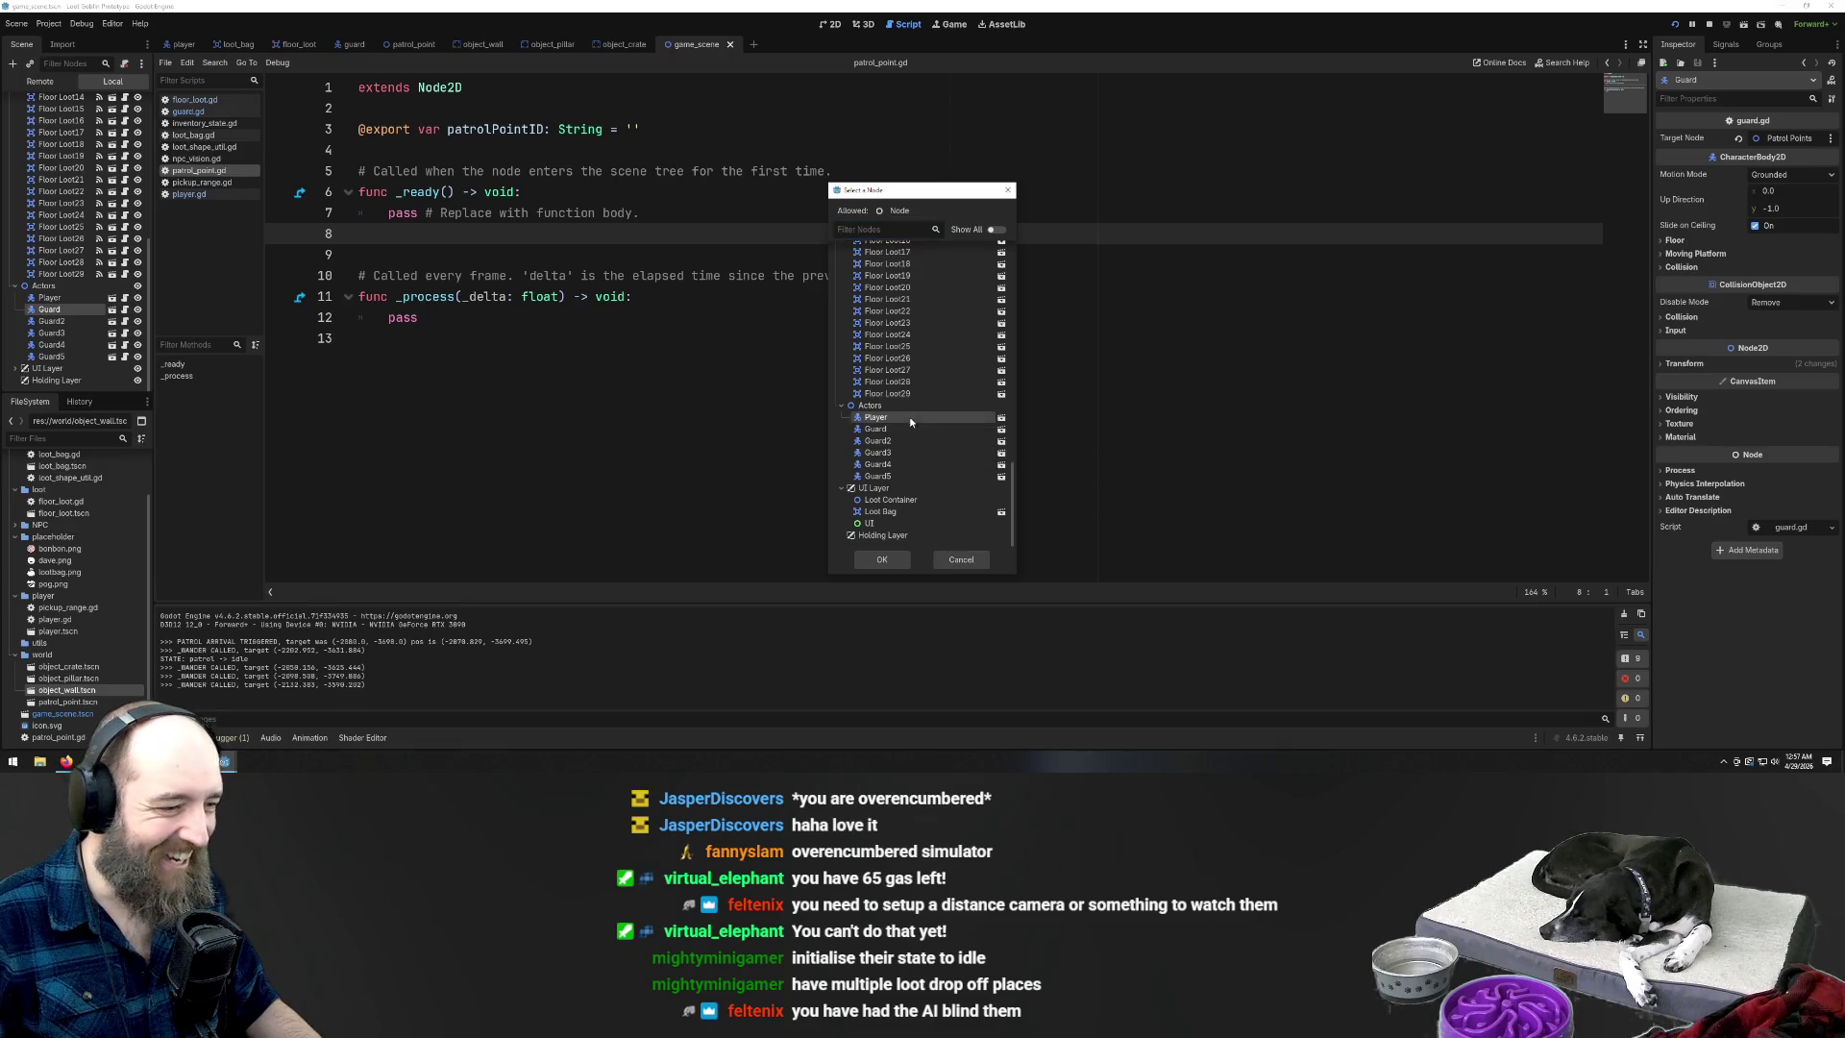
left_click(65, 321)
left_click(1785, 138)
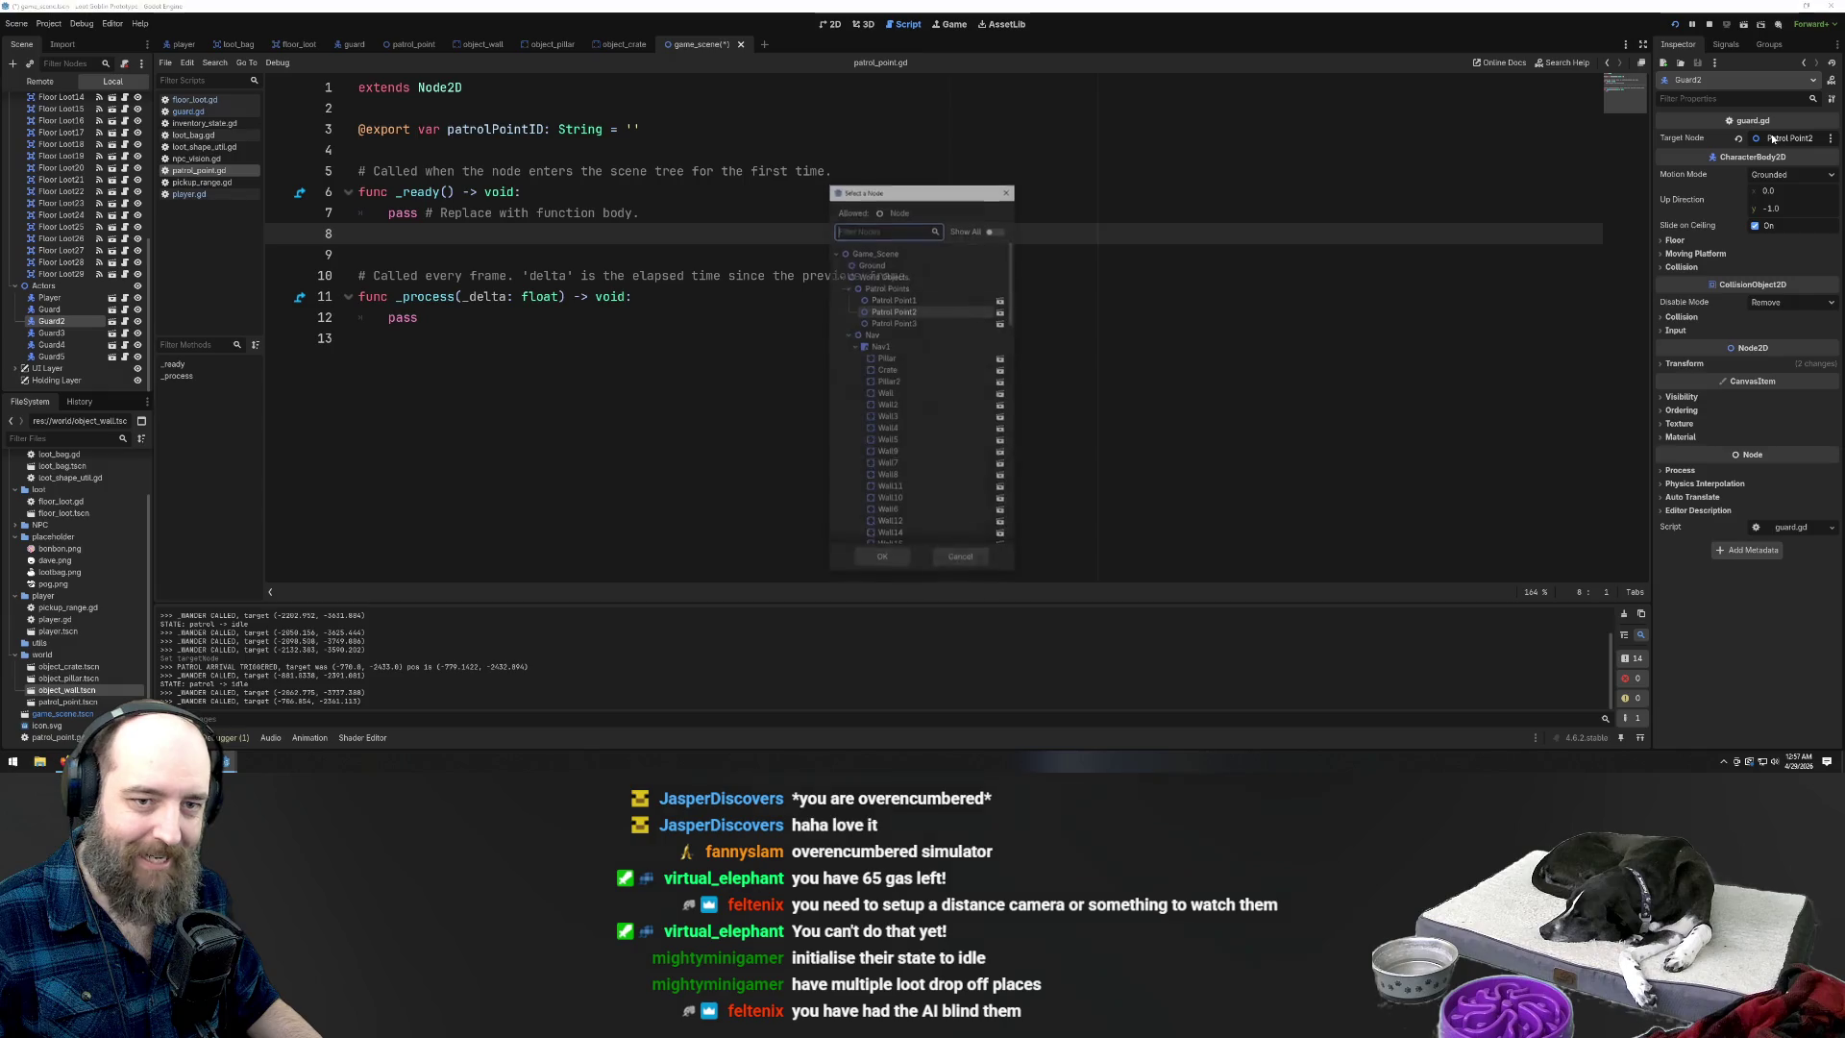
scroll(924, 404, "down", 5)
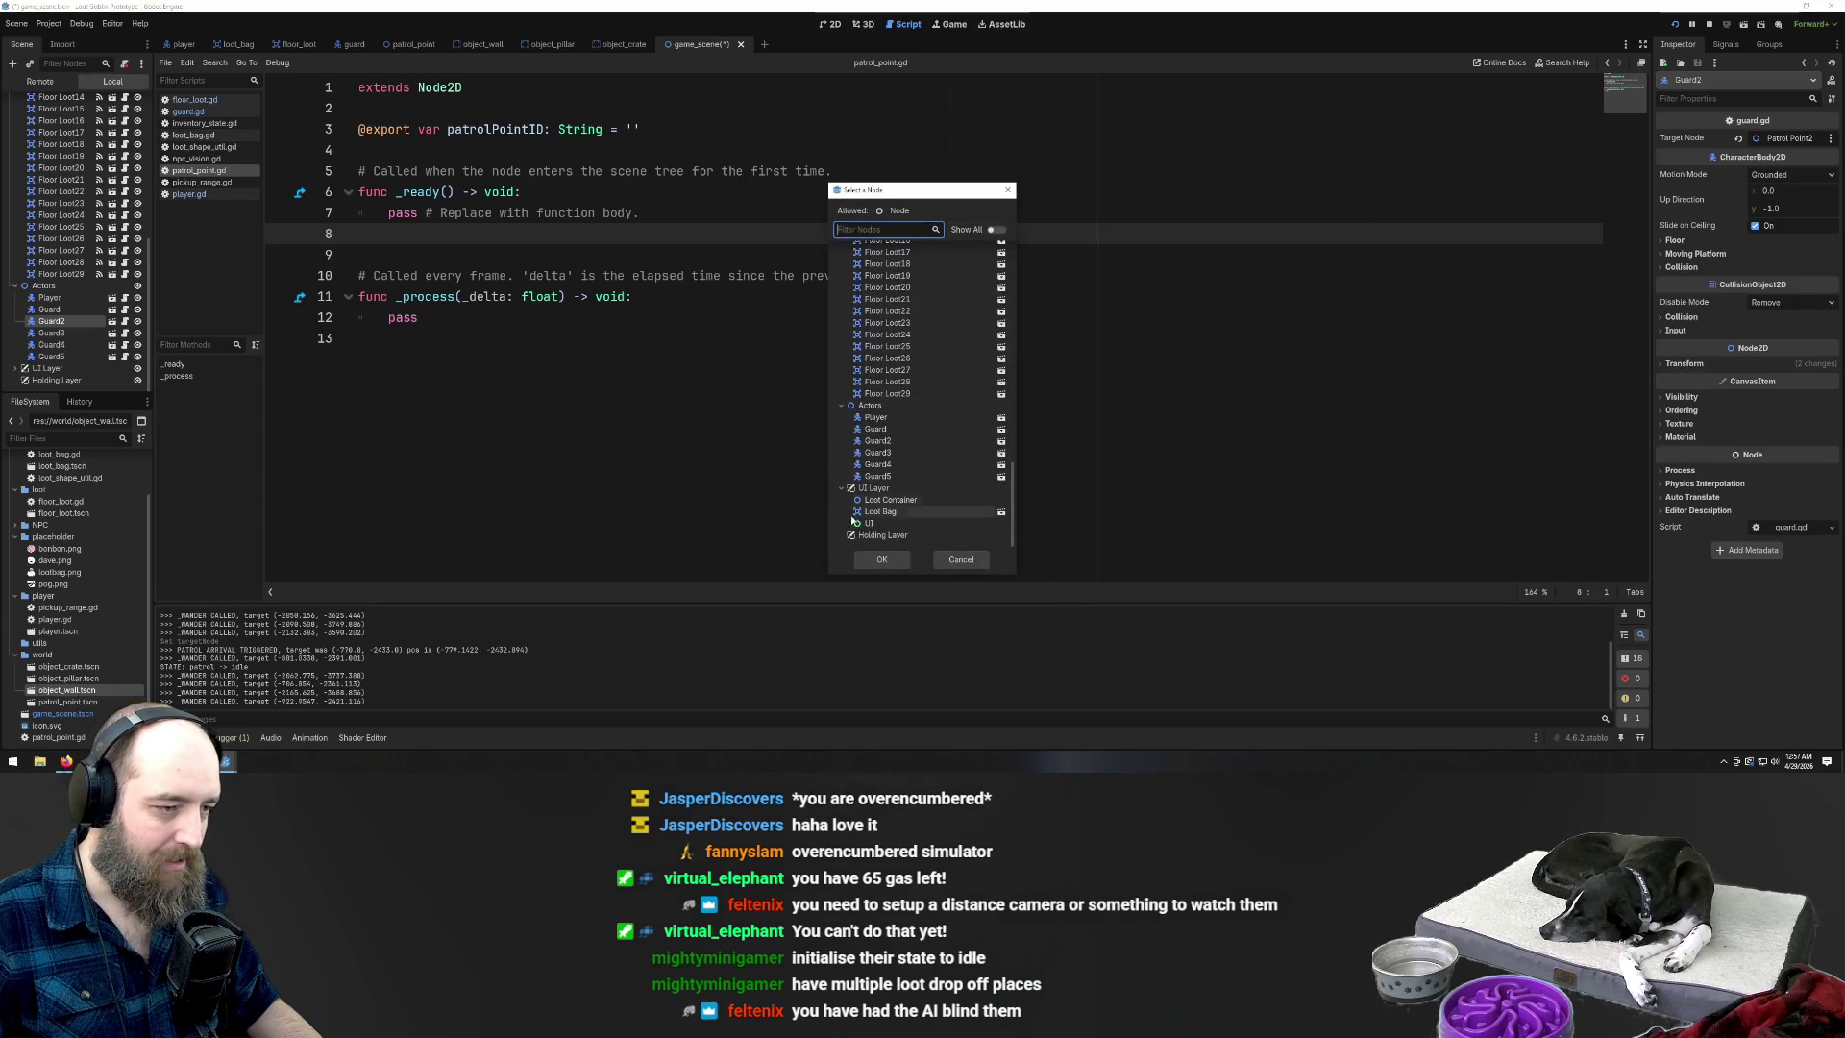
left_click(878, 418)
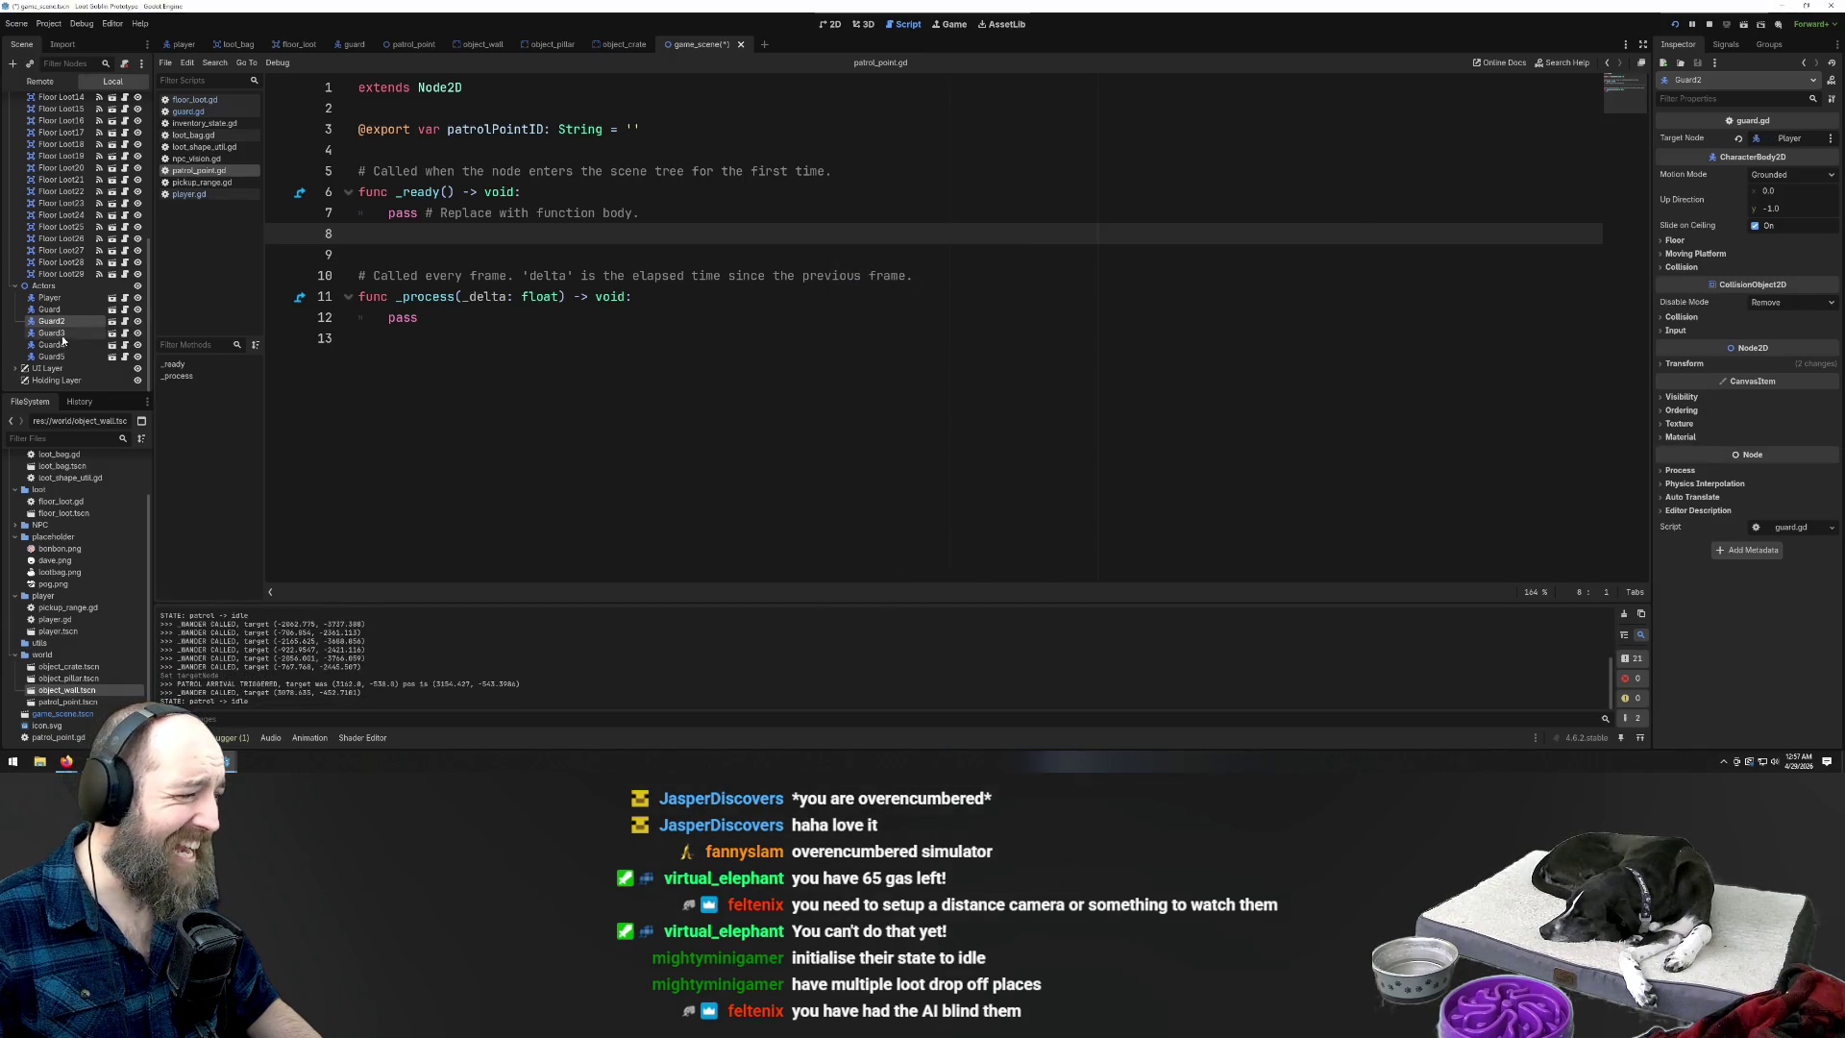
Set Guard3's Target Node to Player
left_click(58, 333)
left_click(1776, 145)
scroll(973, 399, "down", 5)
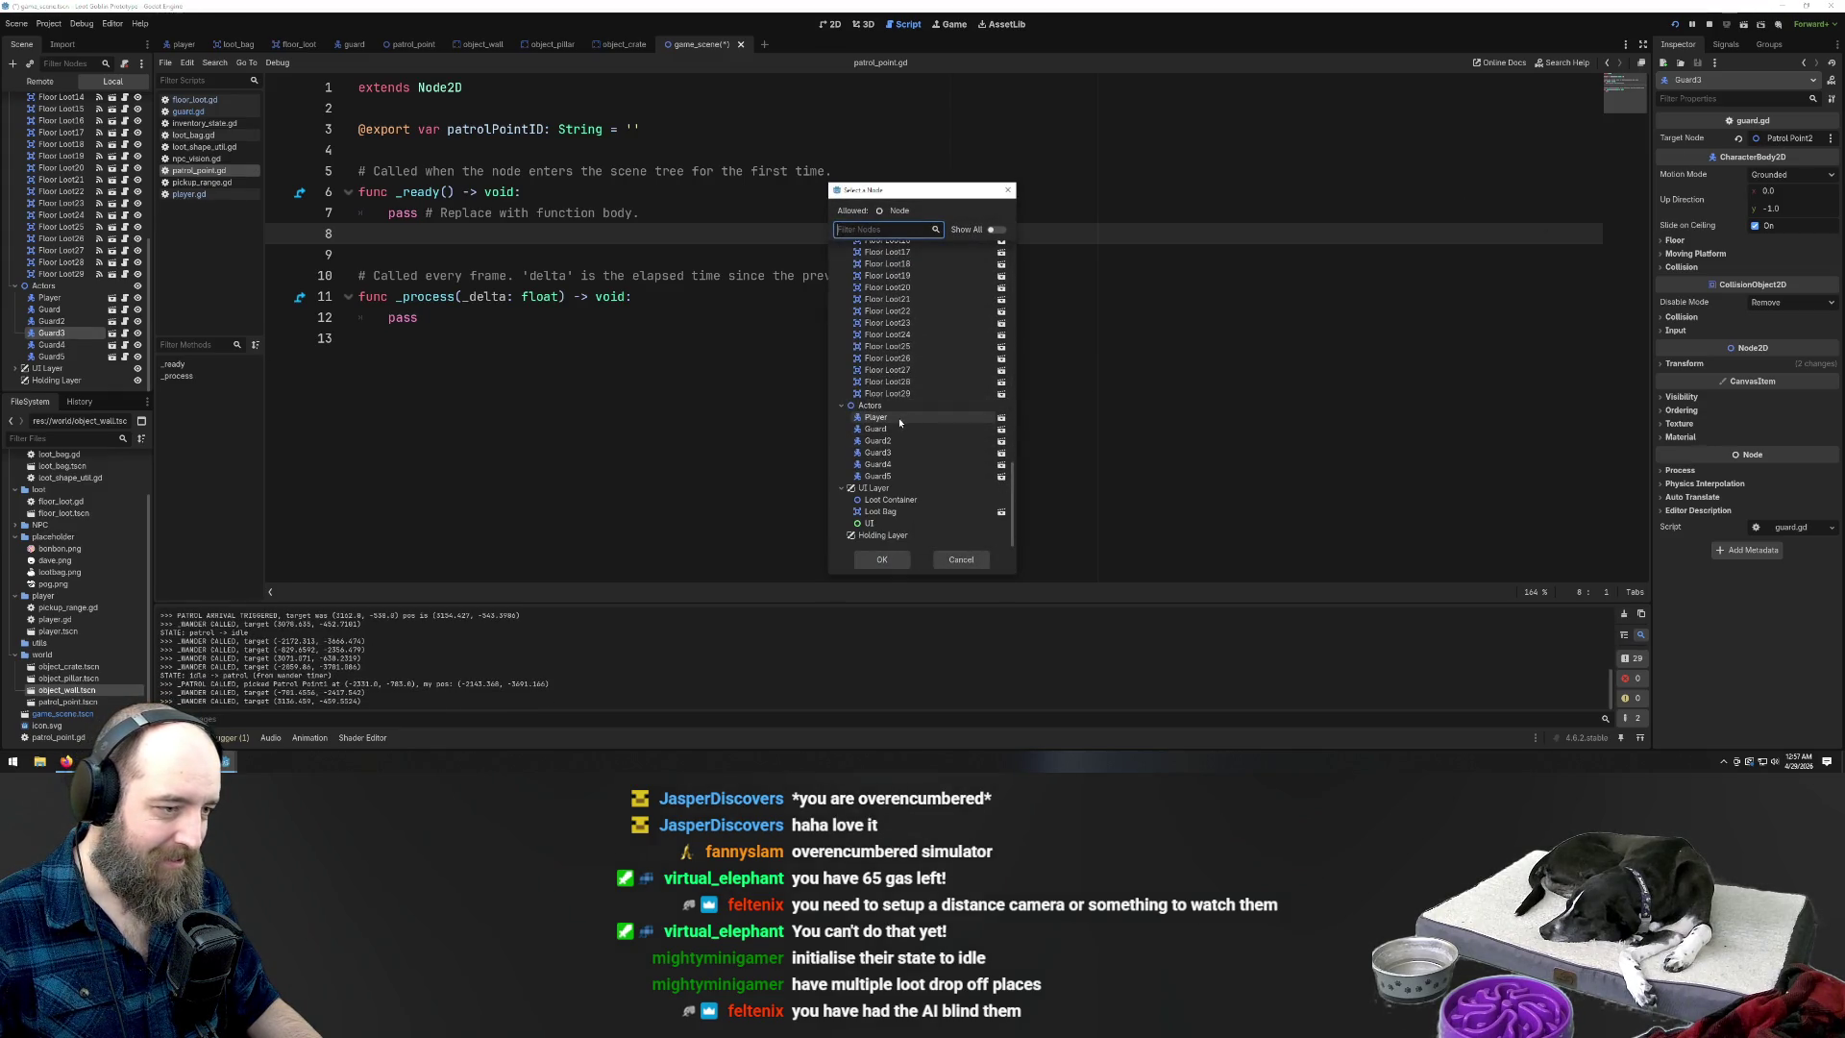
left_click(895, 417)
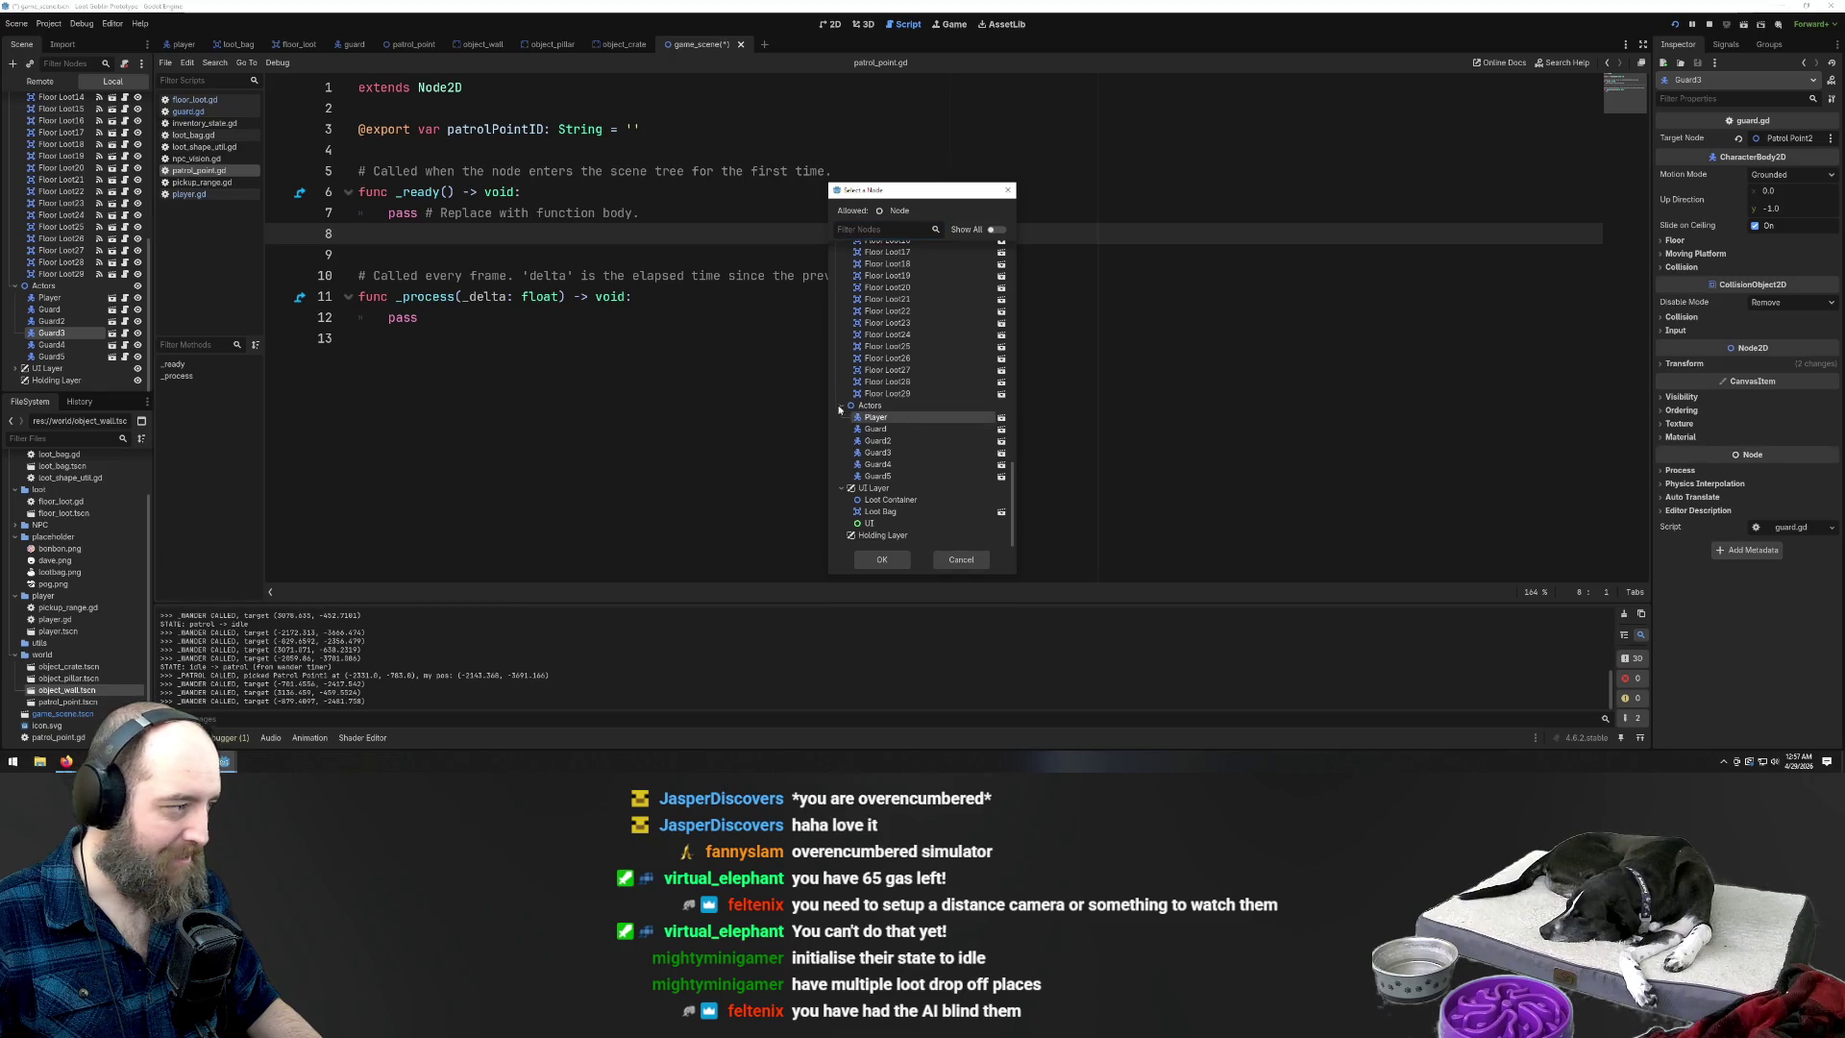
left_click(860, 555)
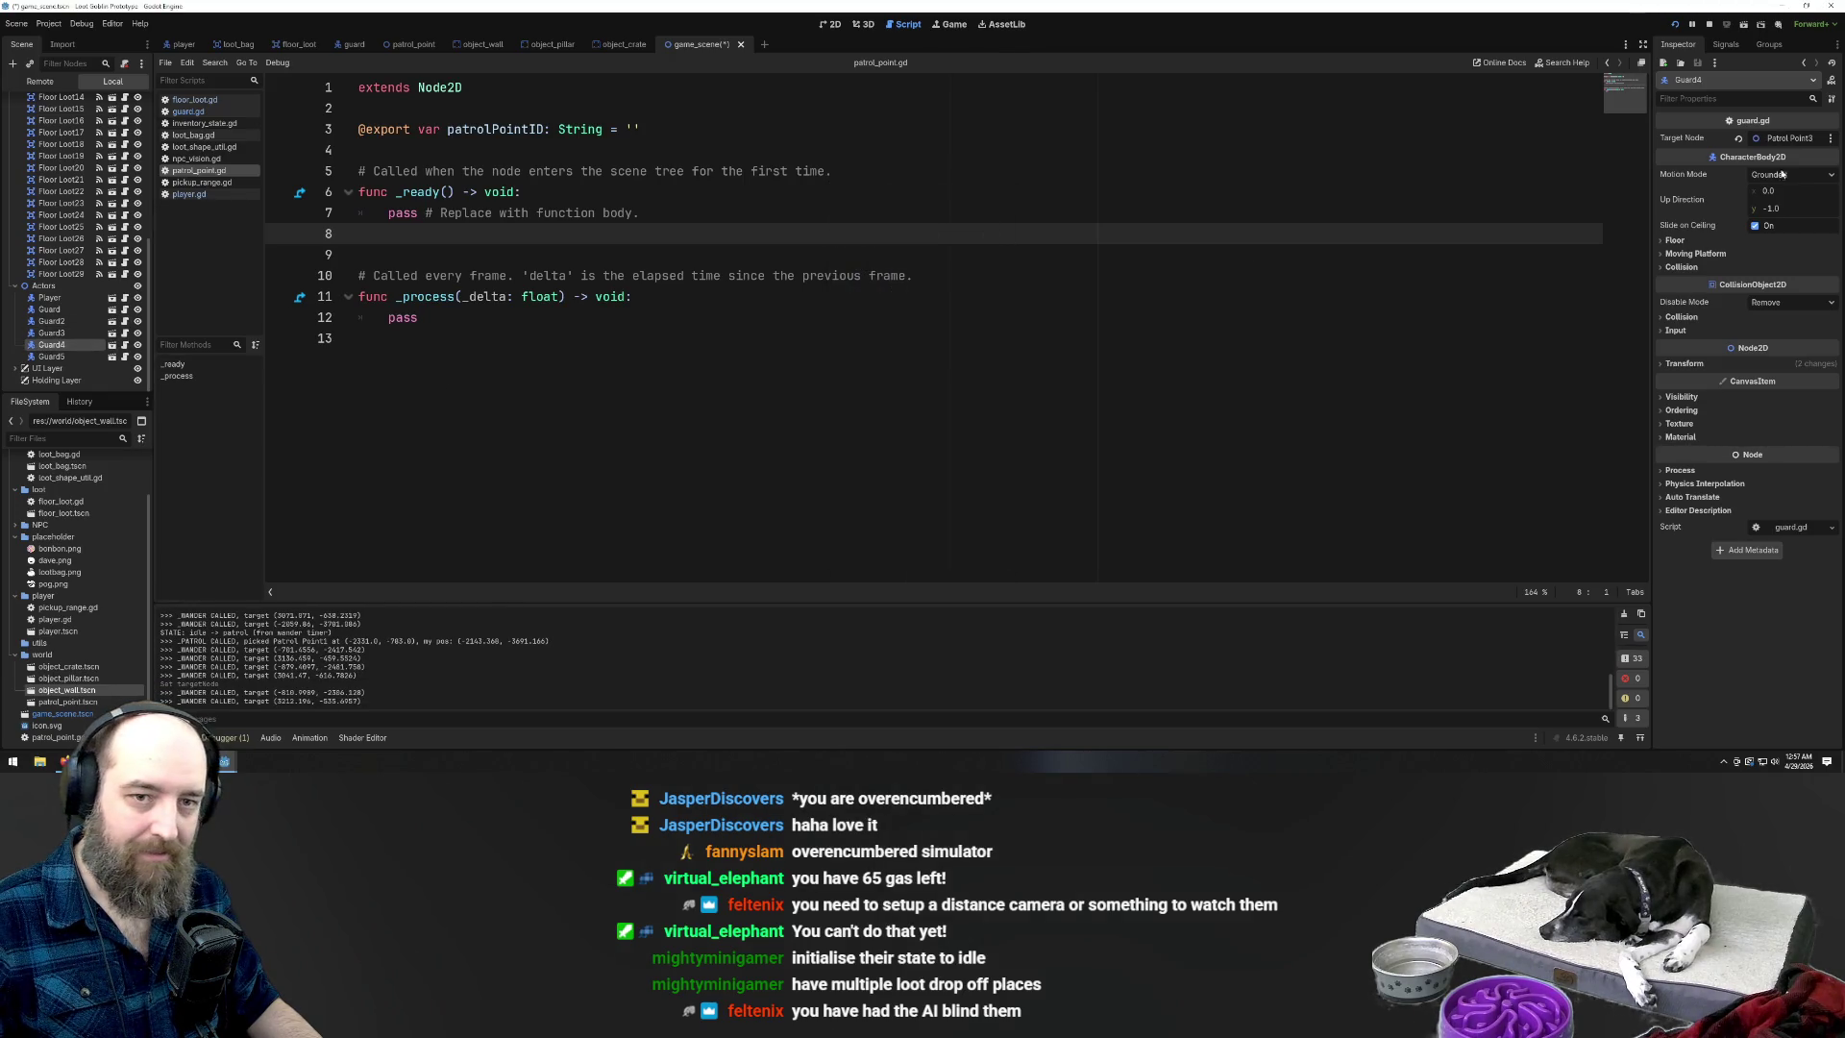
Set the Target Node of Guard4 and Guard5 to Player
left_click(1784, 139)
scroll(918, 387, "down", 10)
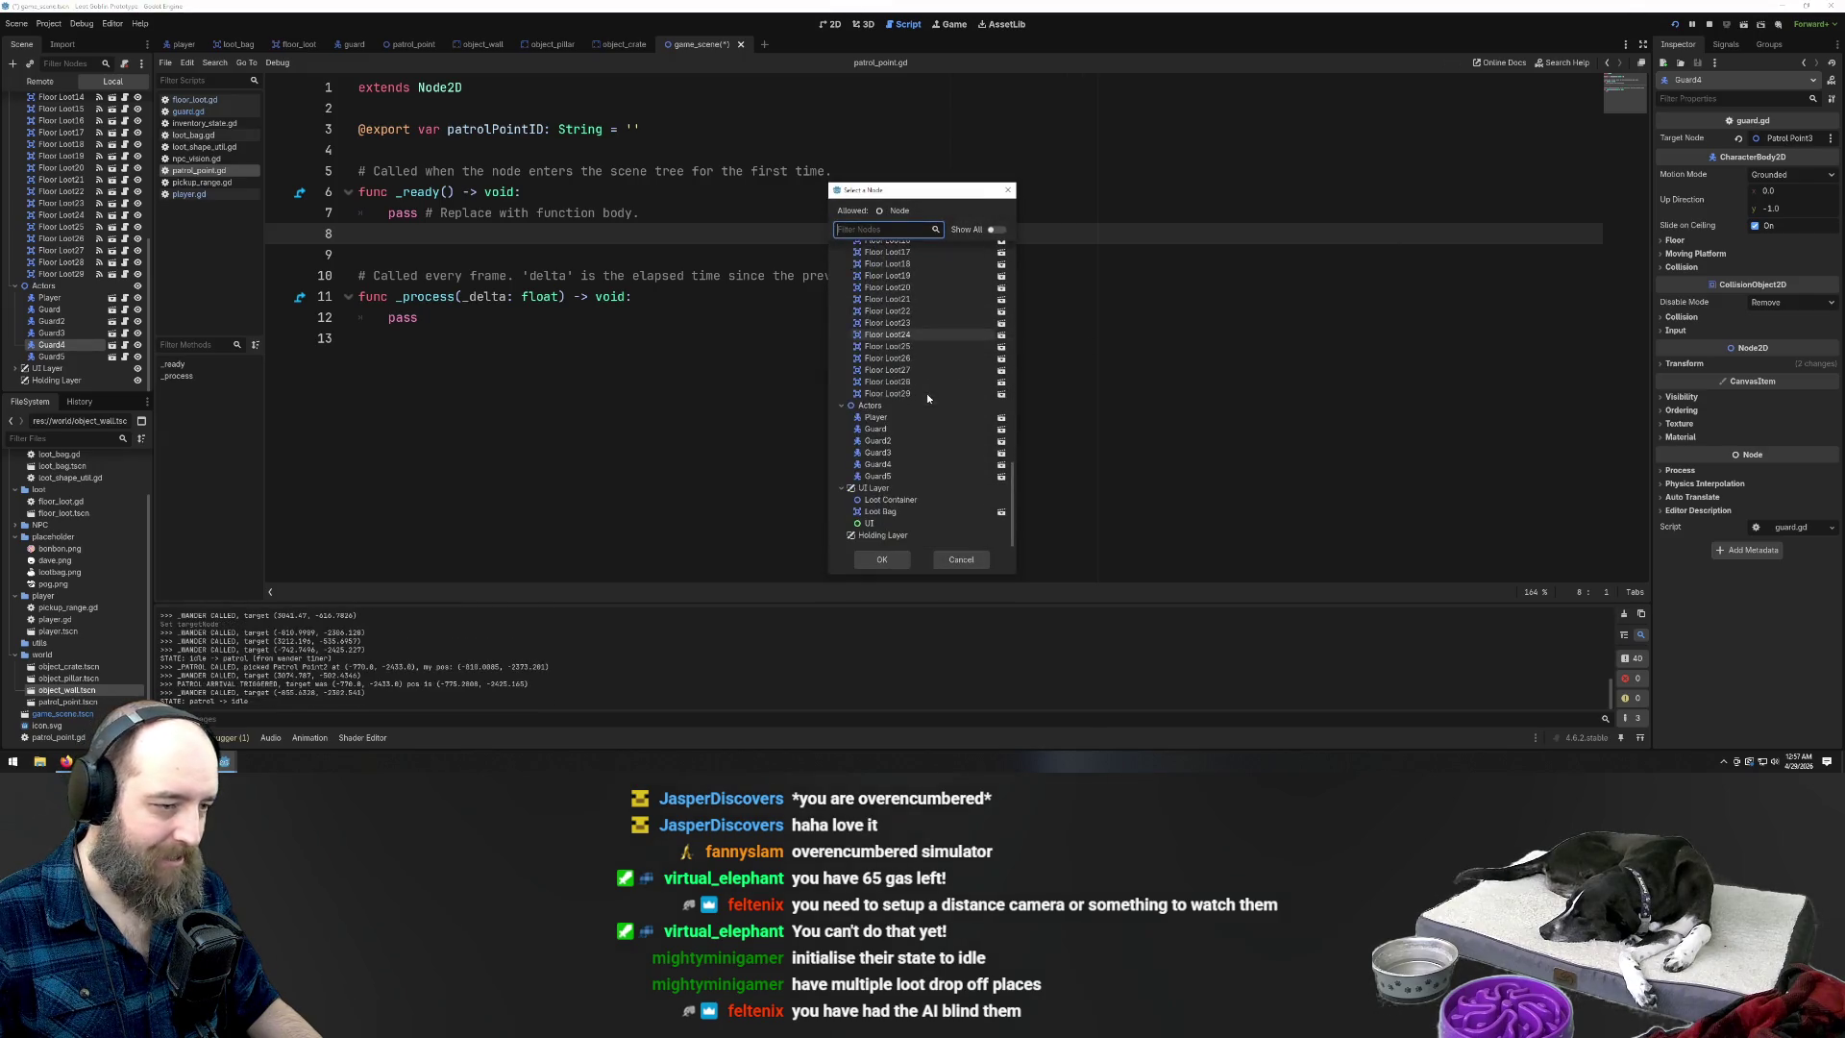
left_click(884, 420)
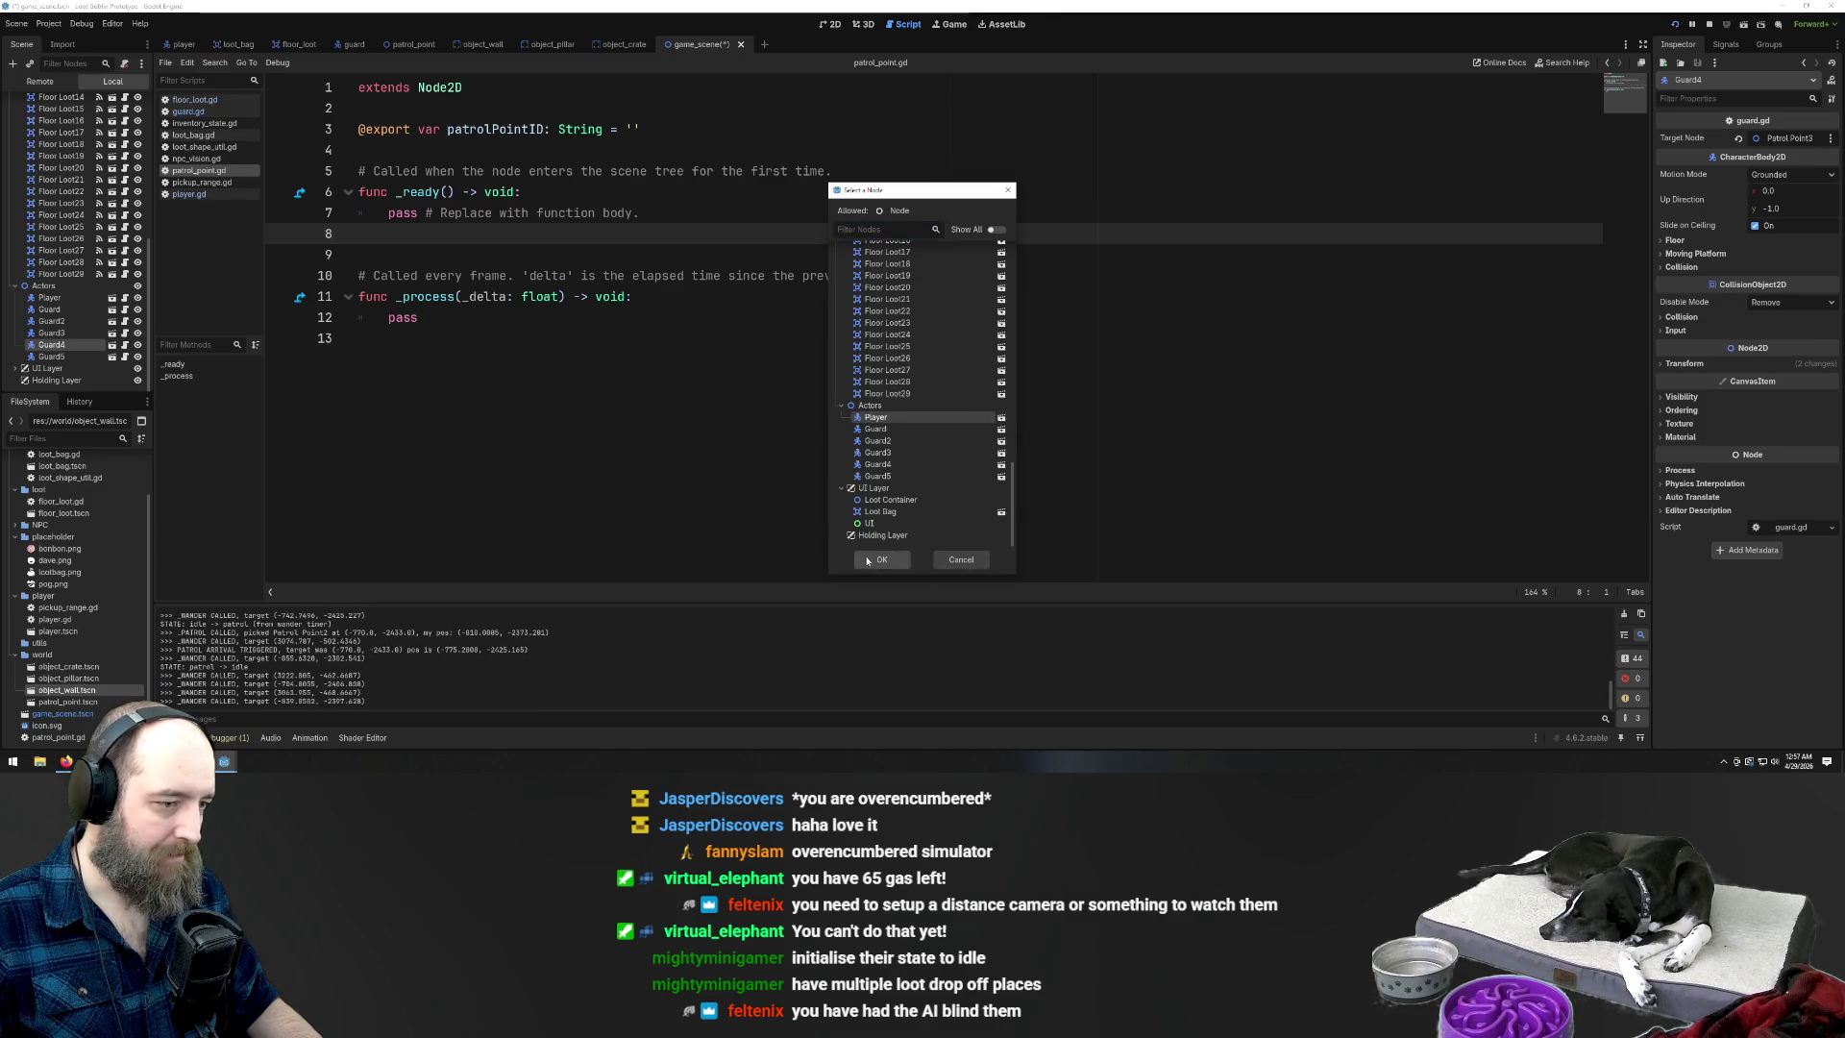
key("Return")
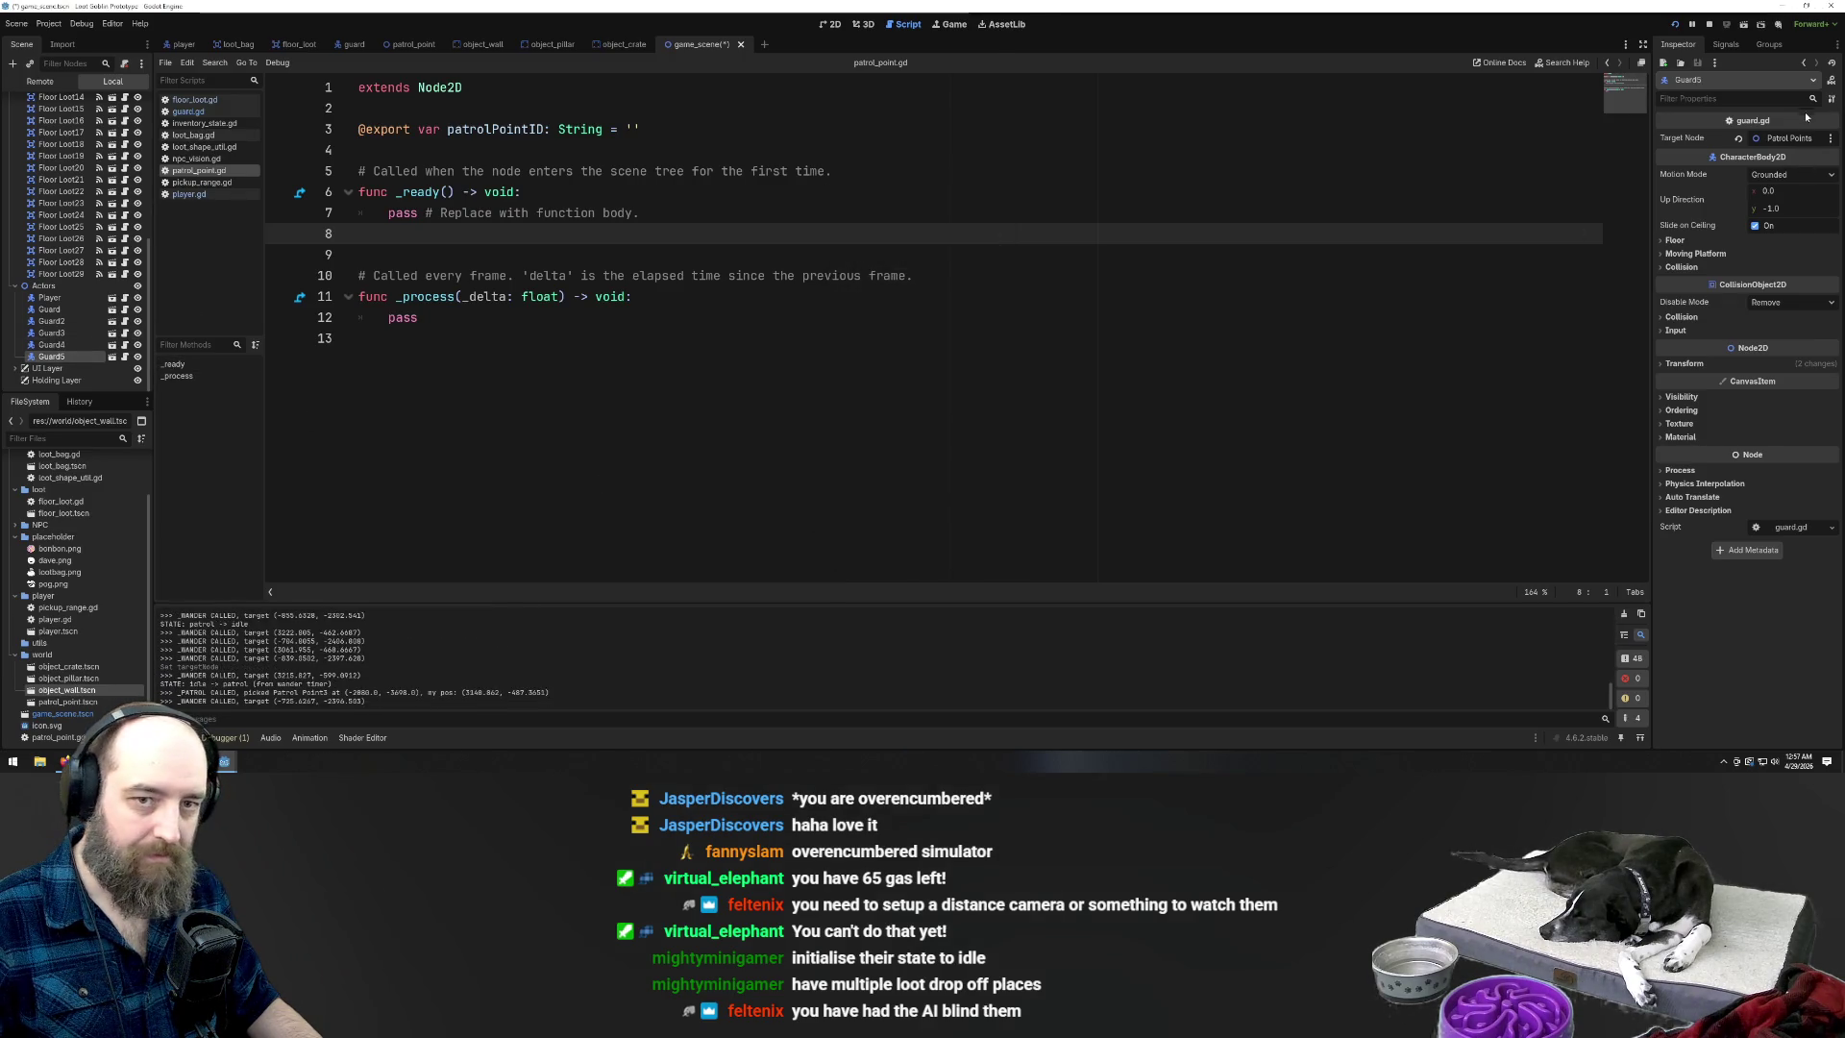
left_click(1780, 140)
scroll(922, 403, "down", 10)
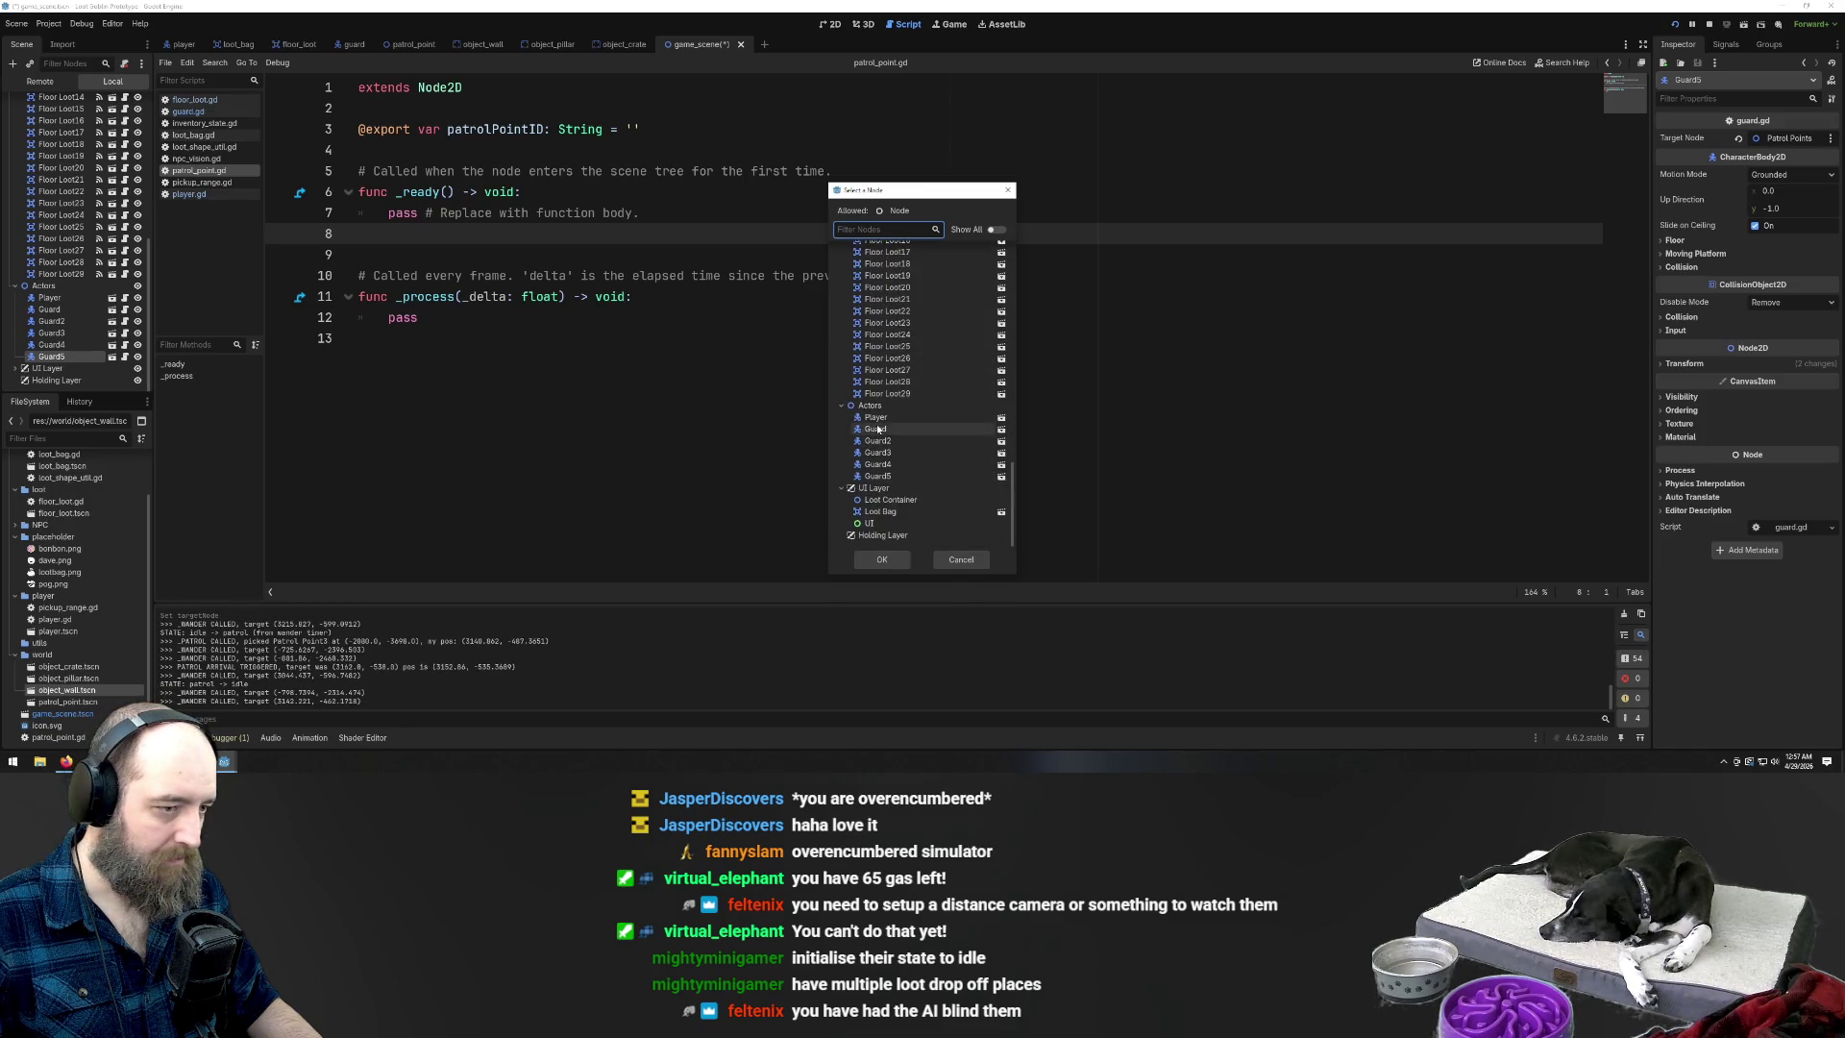
left_click(879, 559)
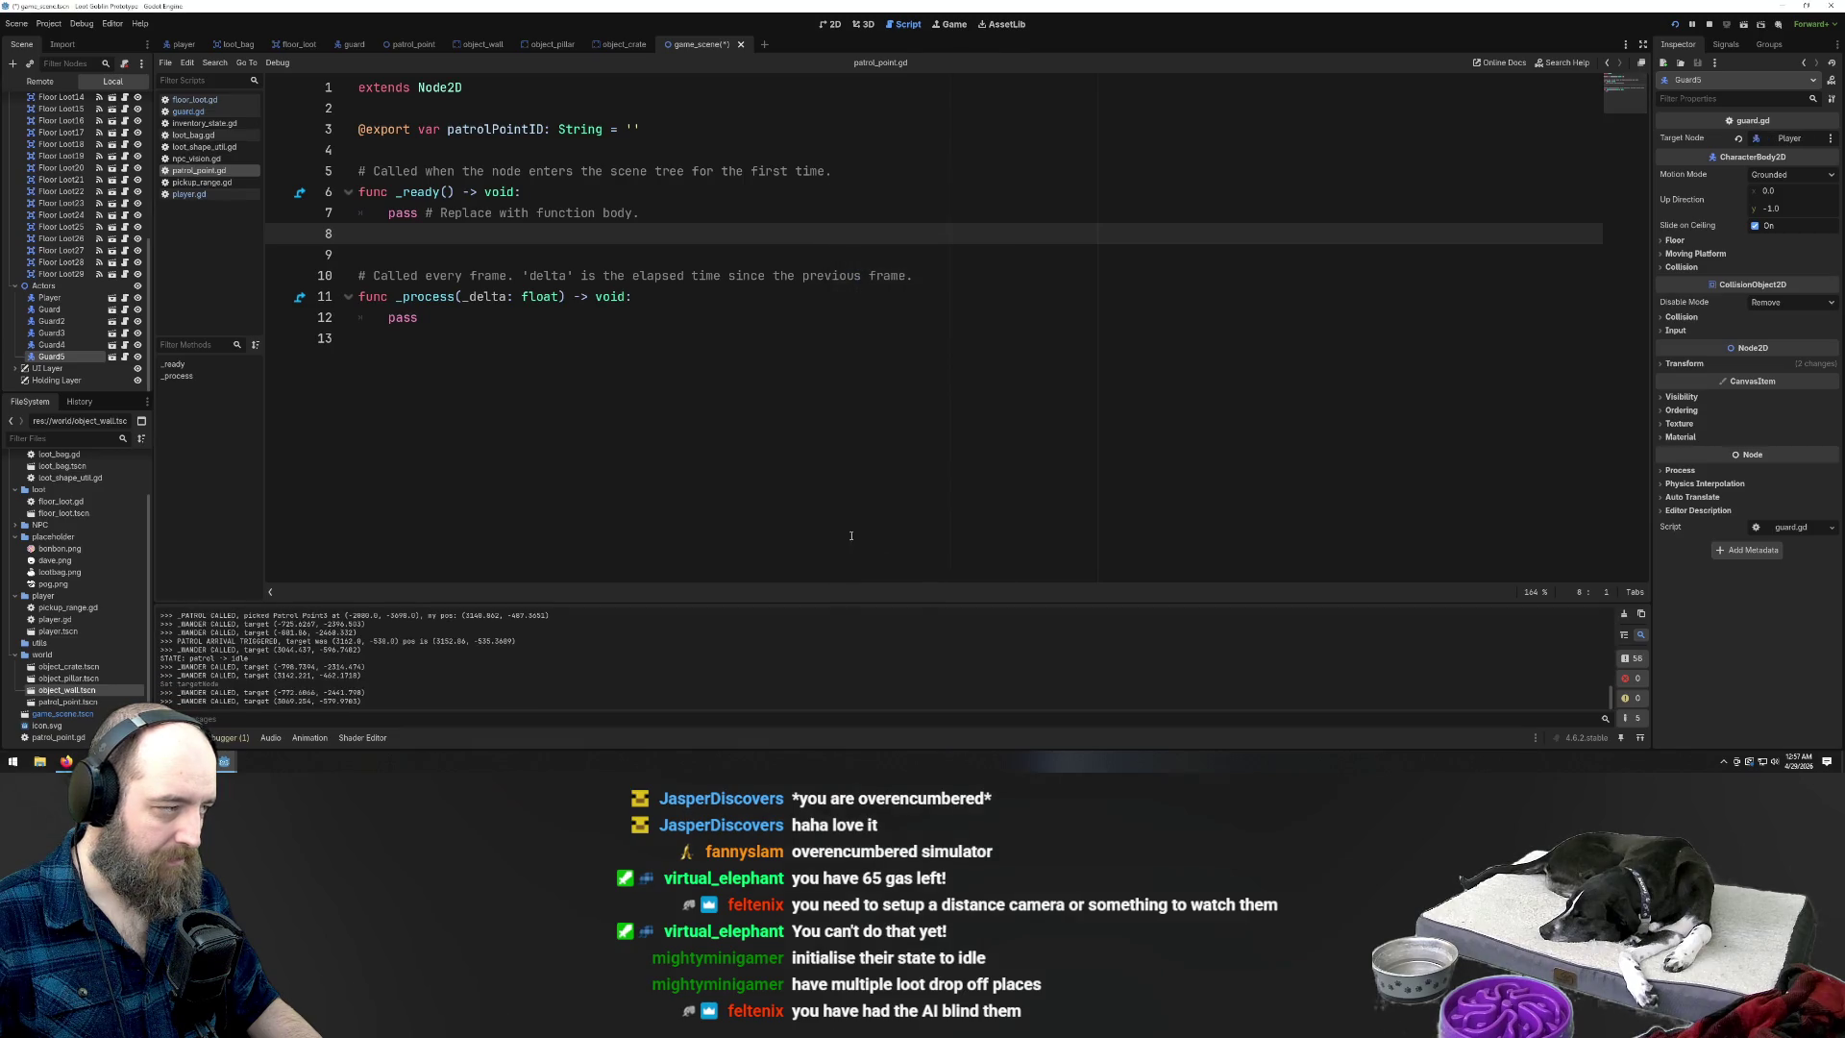
left_click(781, 405)
Save and run the game, moving the player through the wall gap and around the level
key("F5")
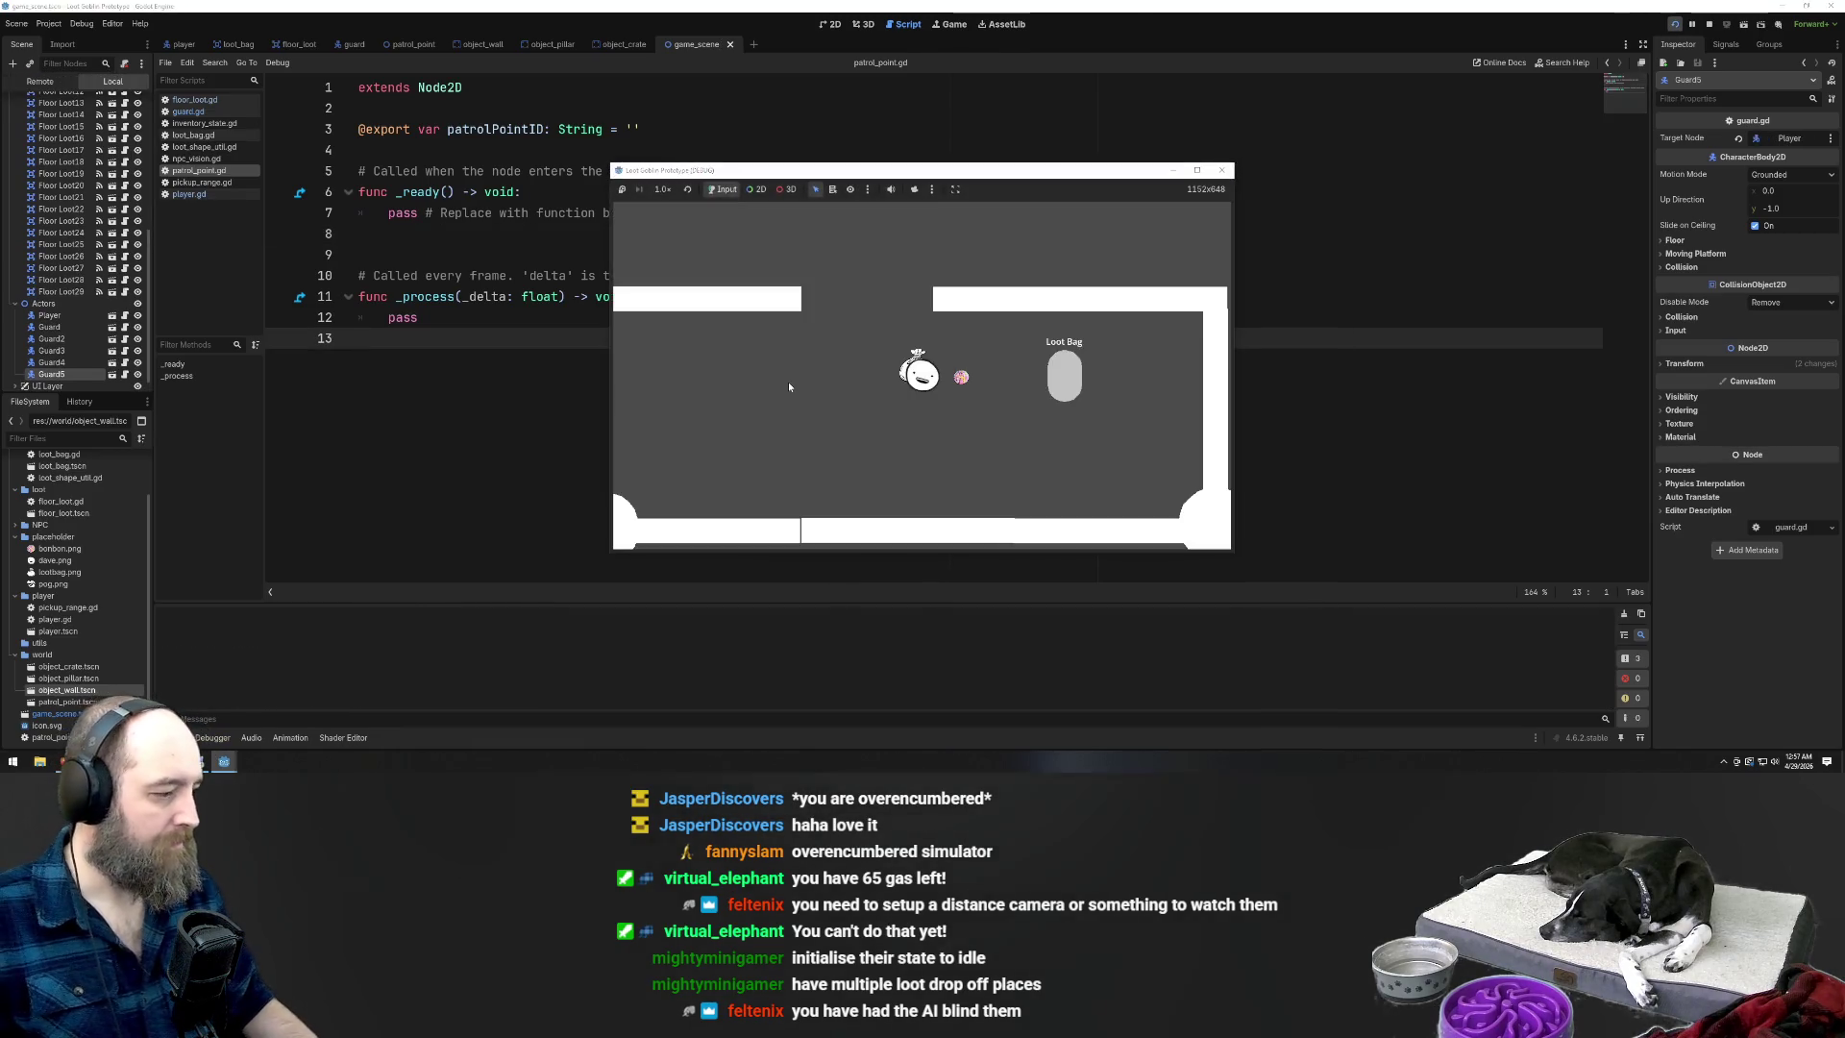
key("w")
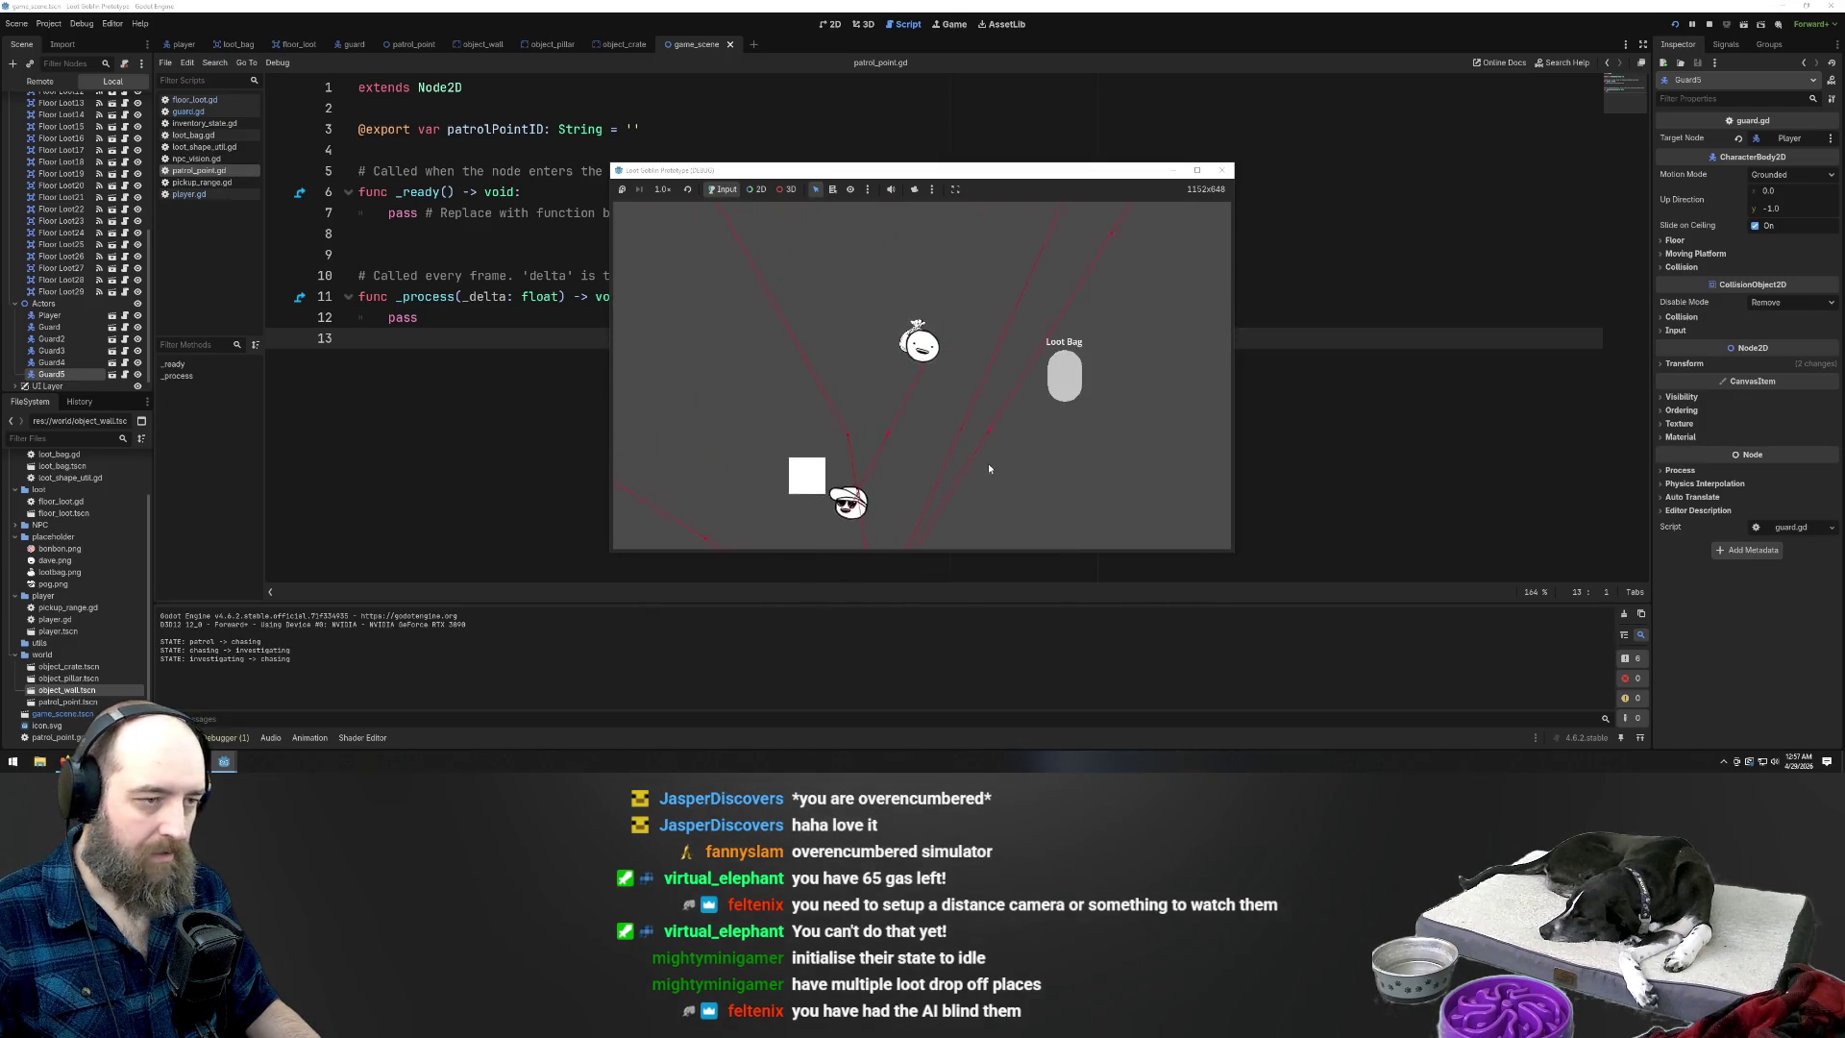
key("w")
key("d")
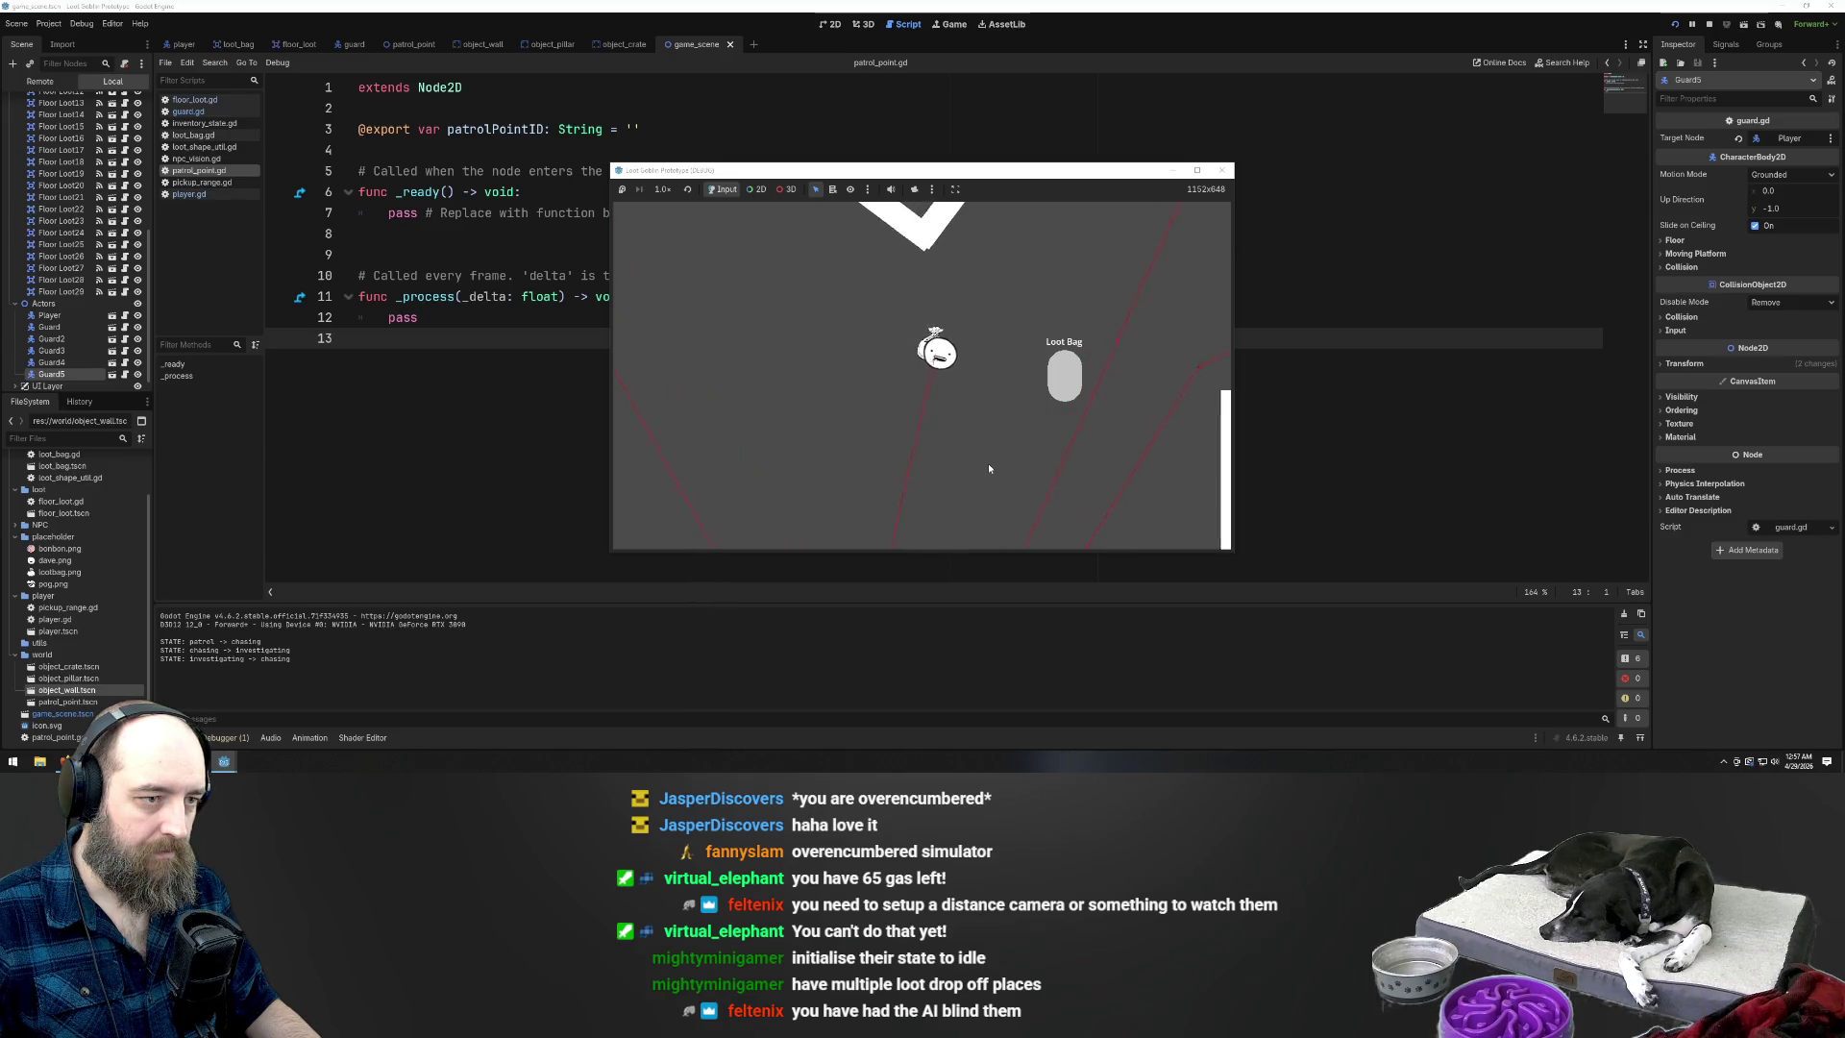
key("d")
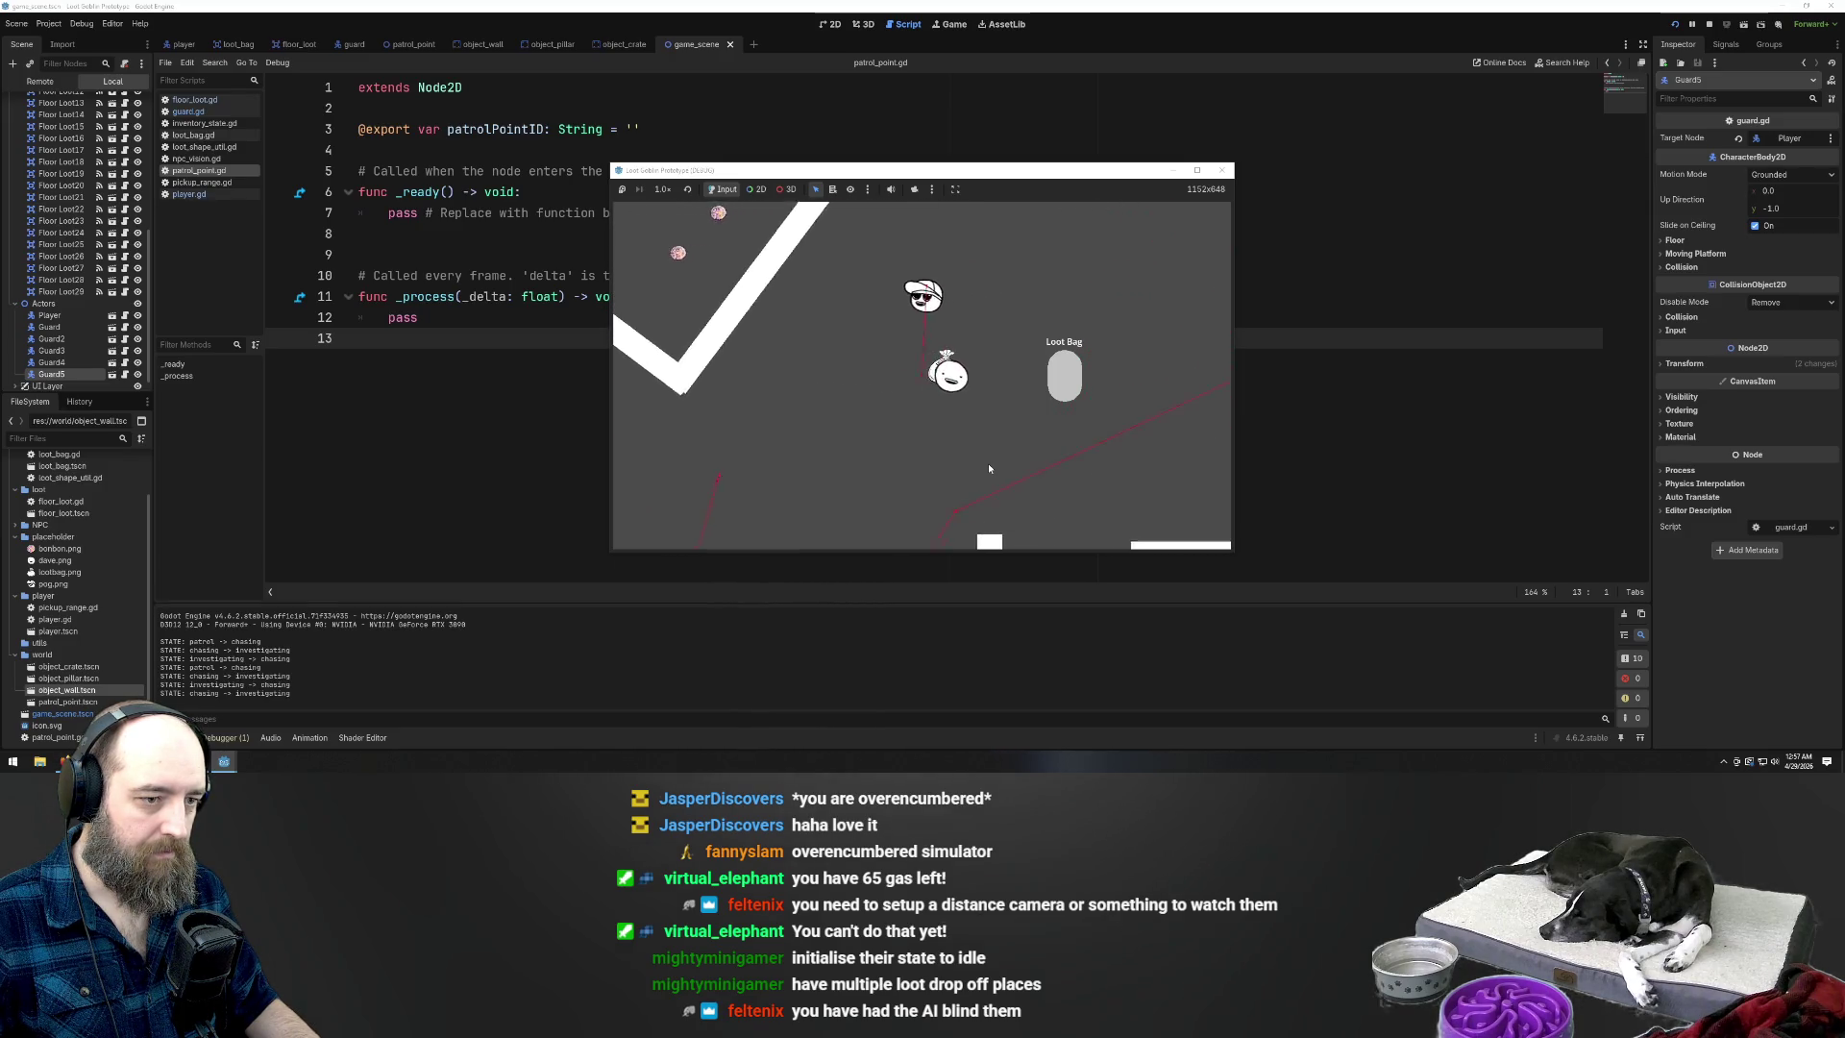
key("w")
key("a")
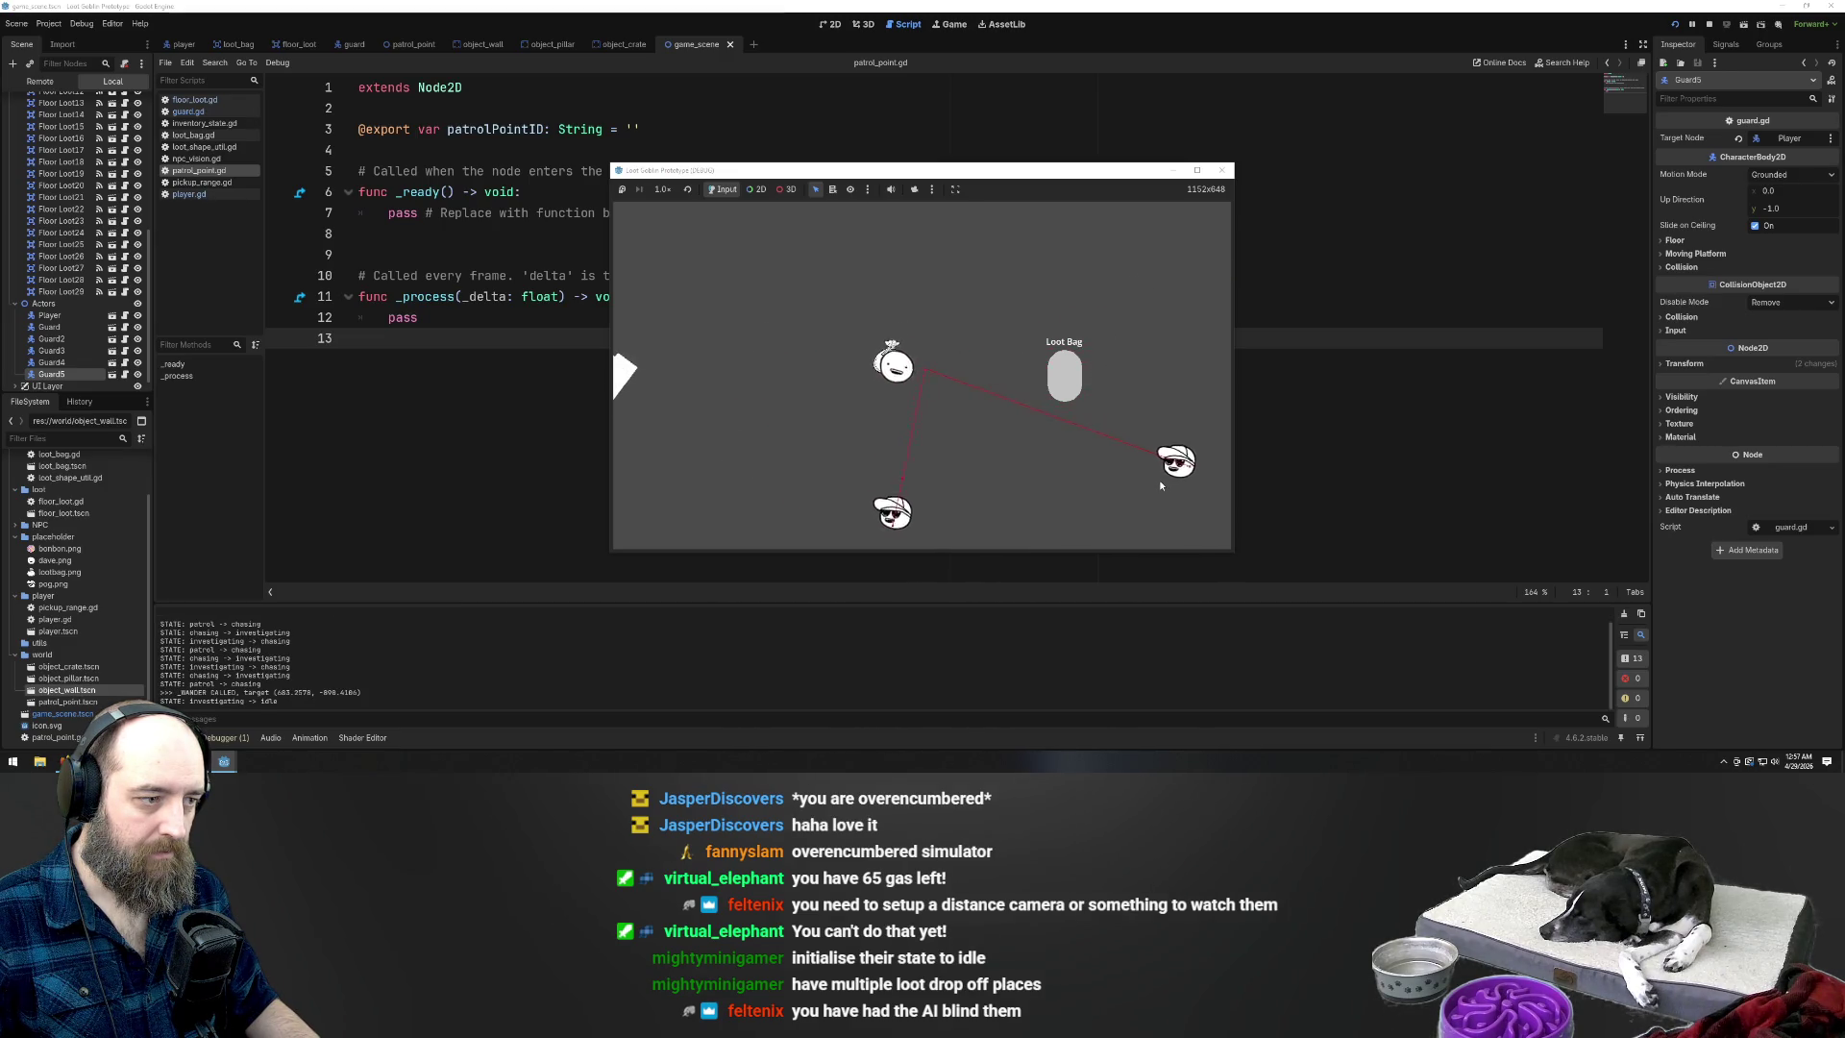
key("w")
key("a")
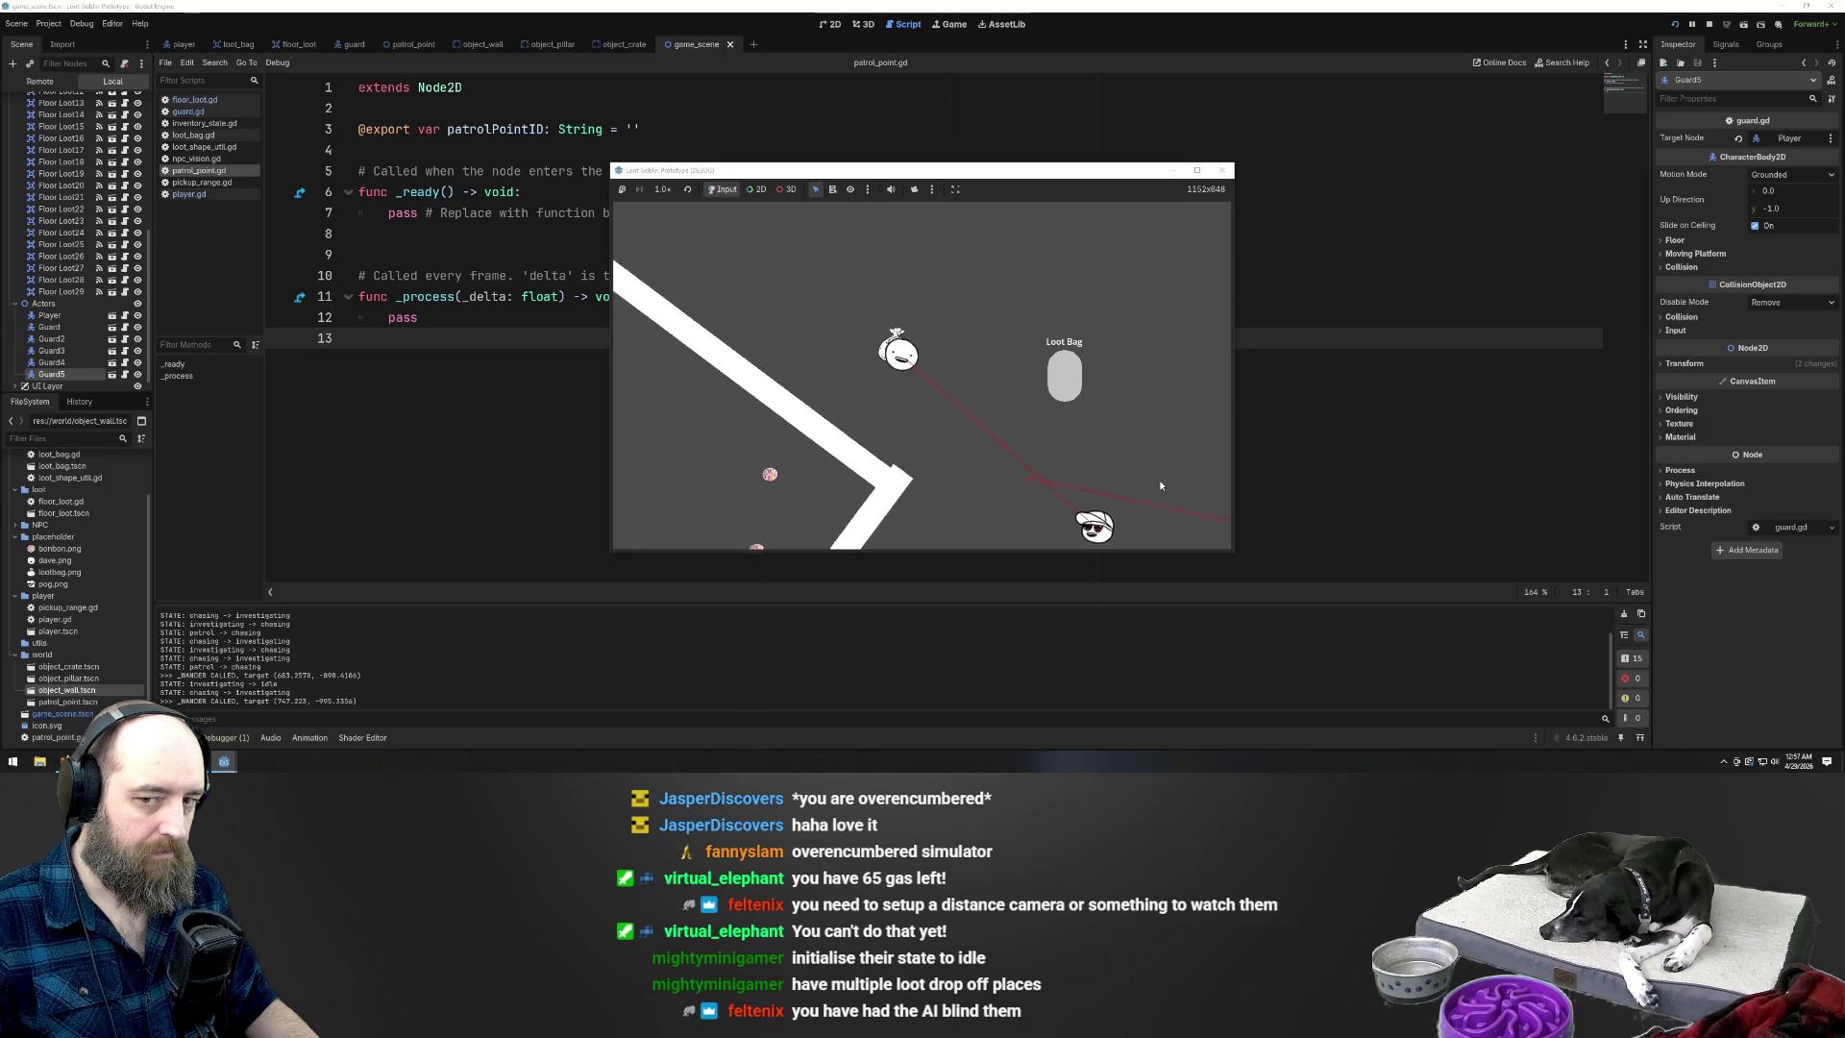
key("w")
key("a")
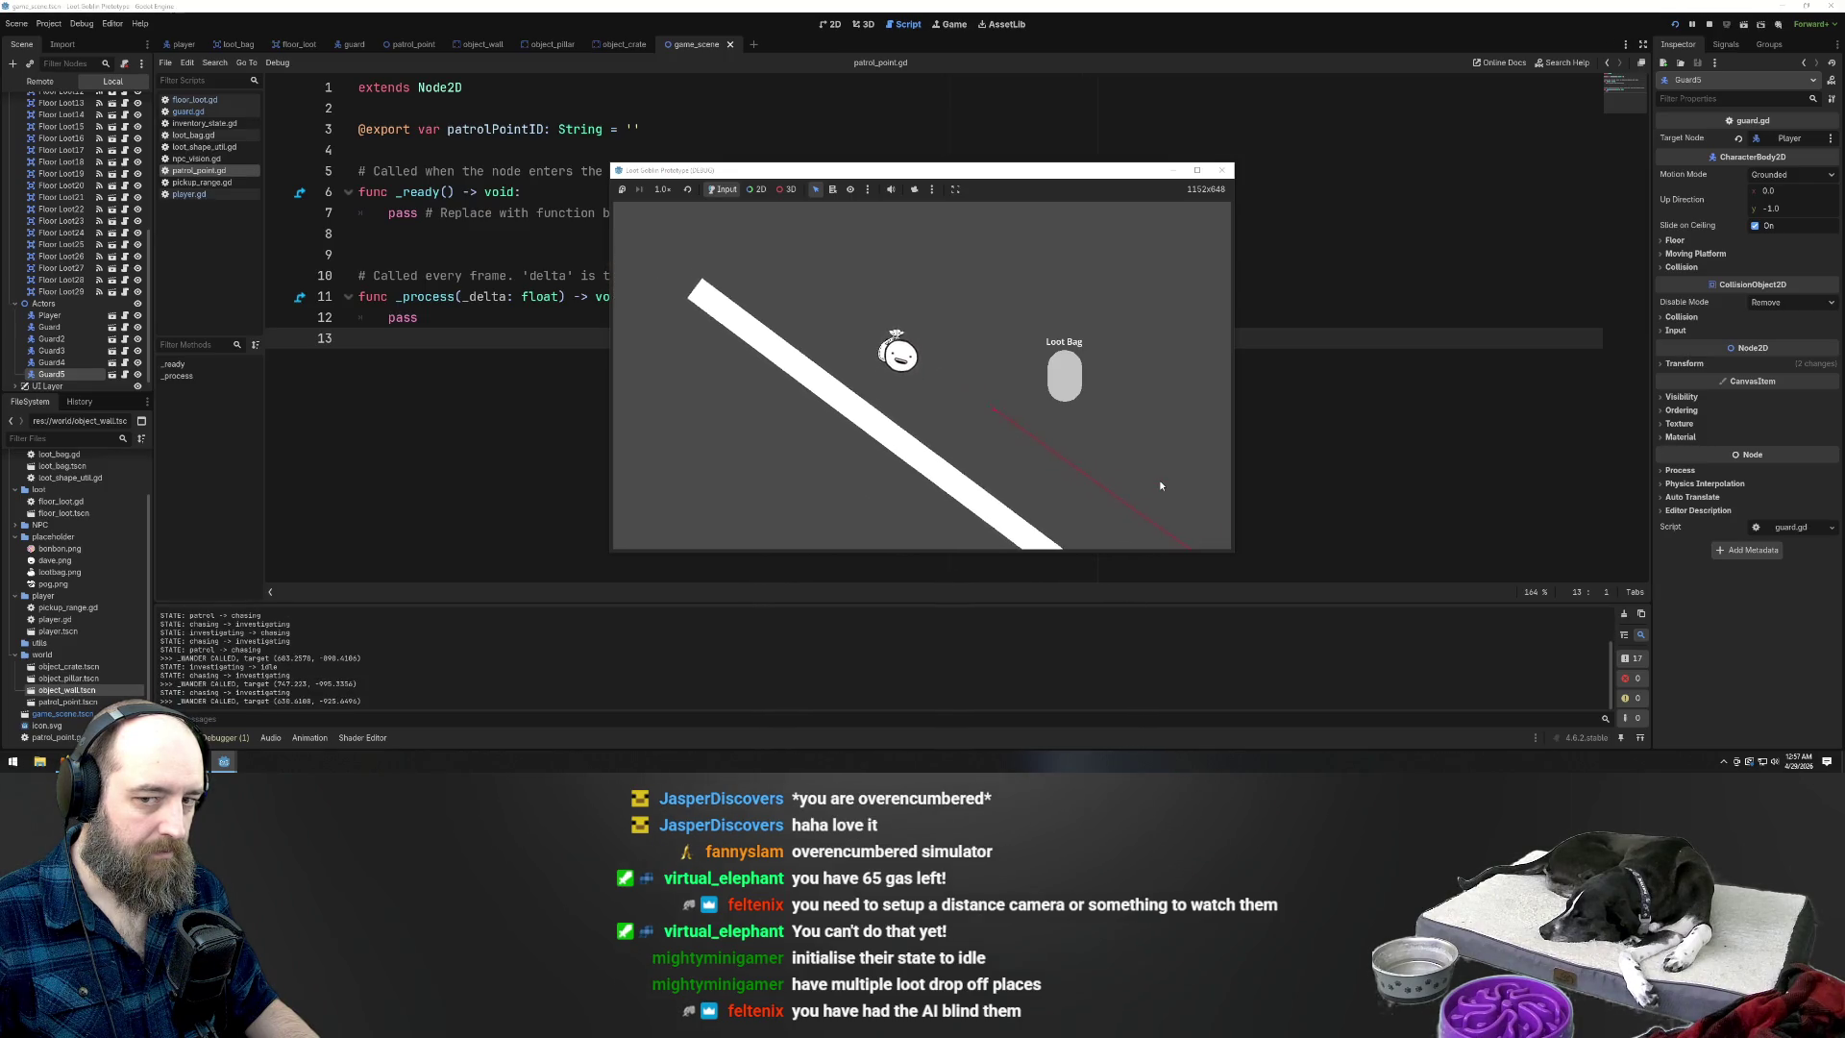
key("a")
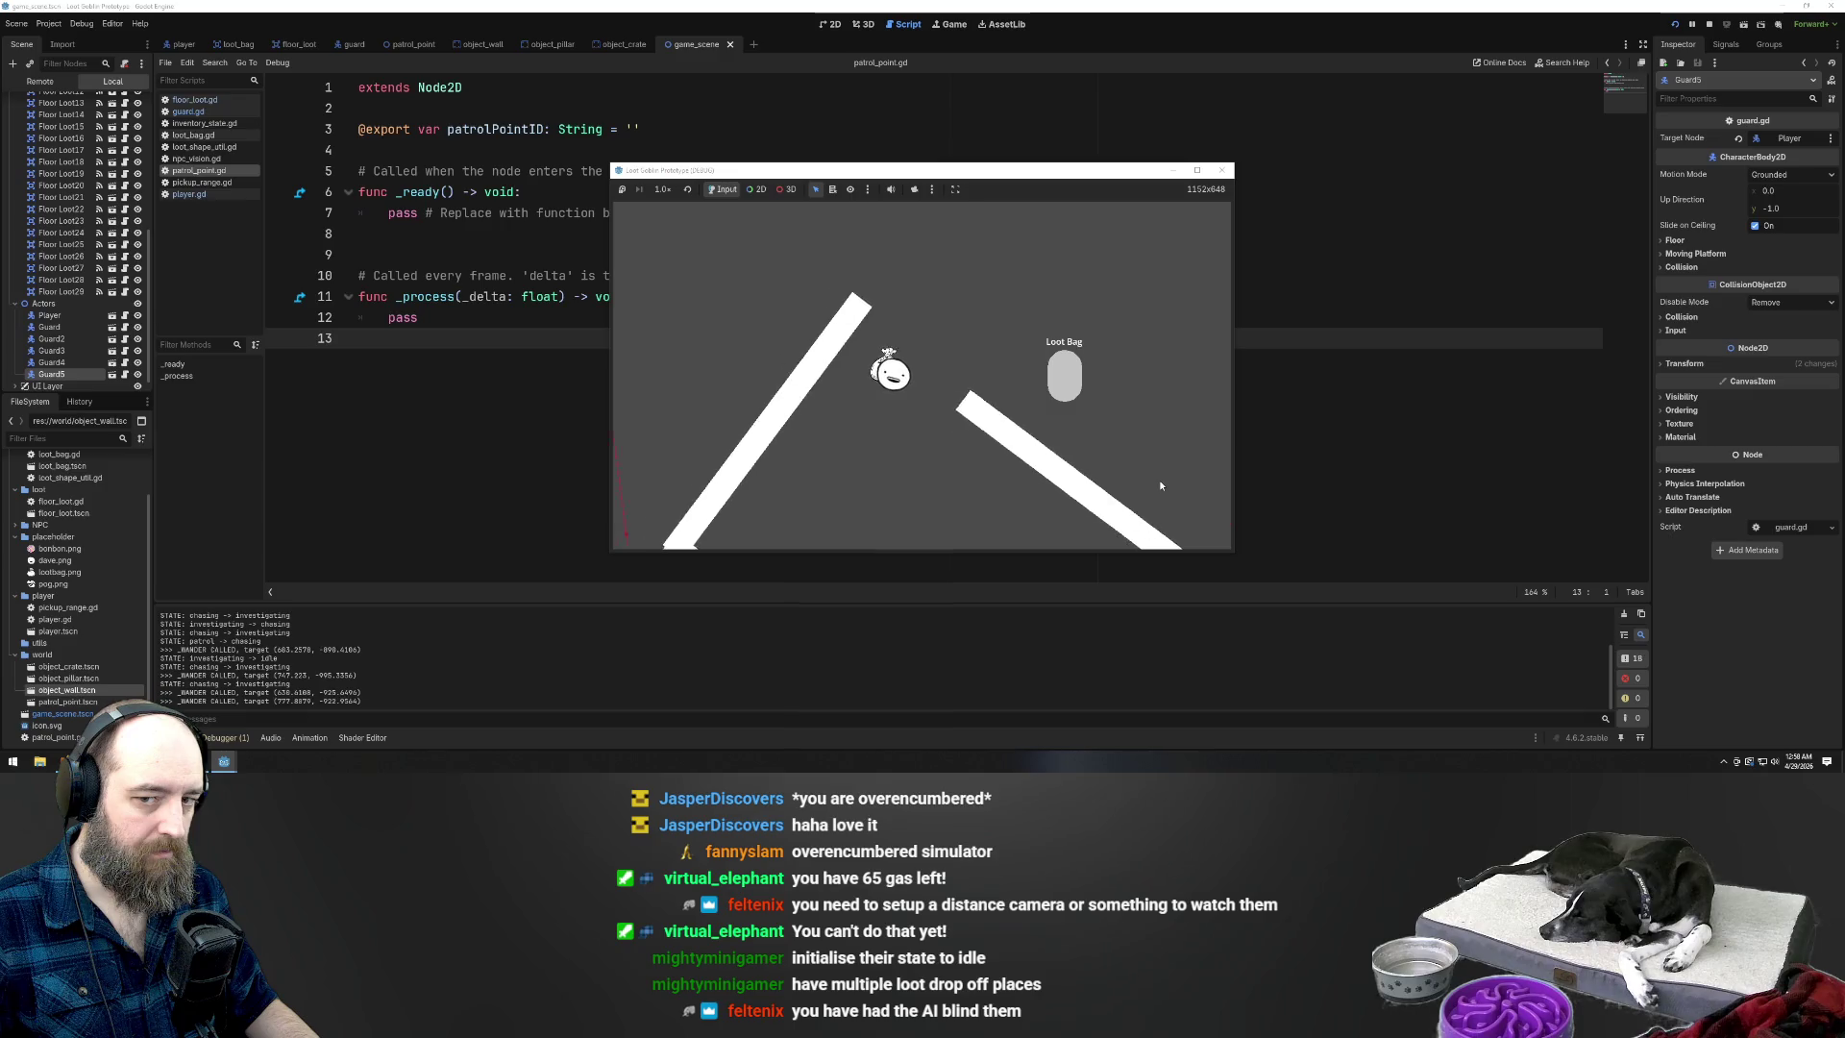
key("s")
key("d")
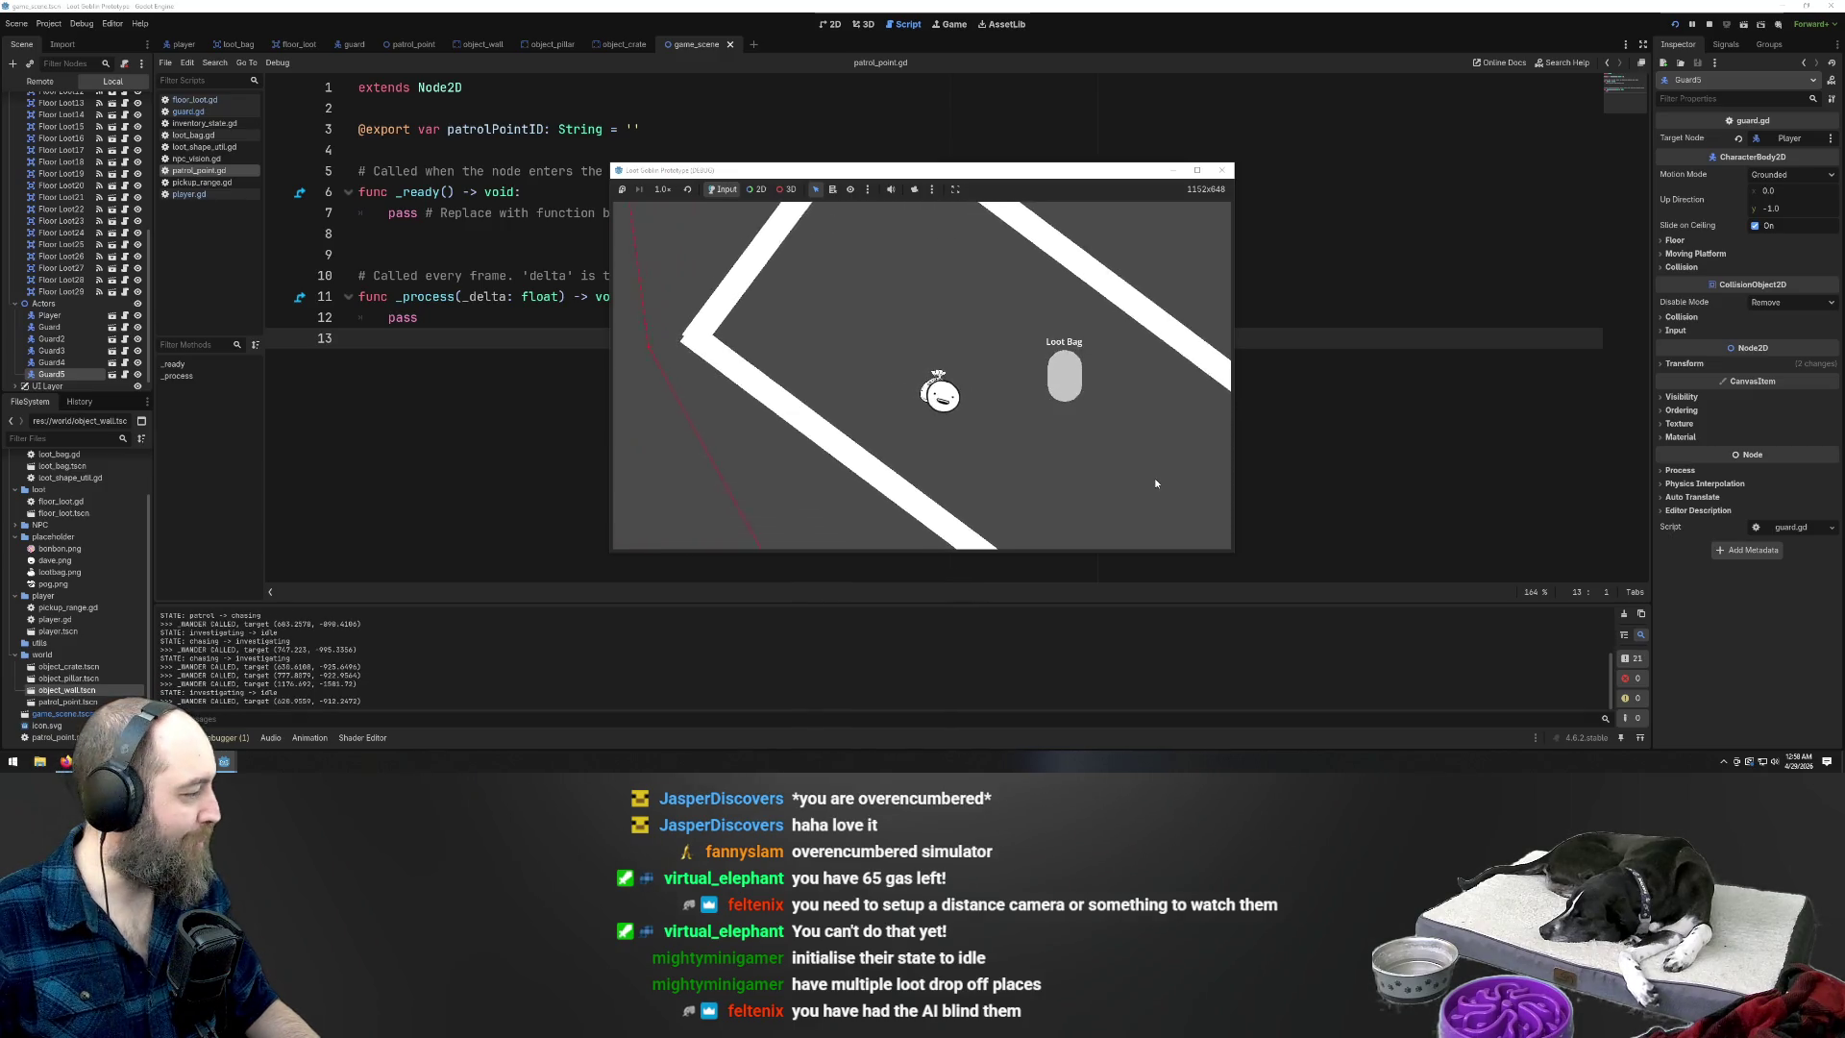
key("s")
key("d")
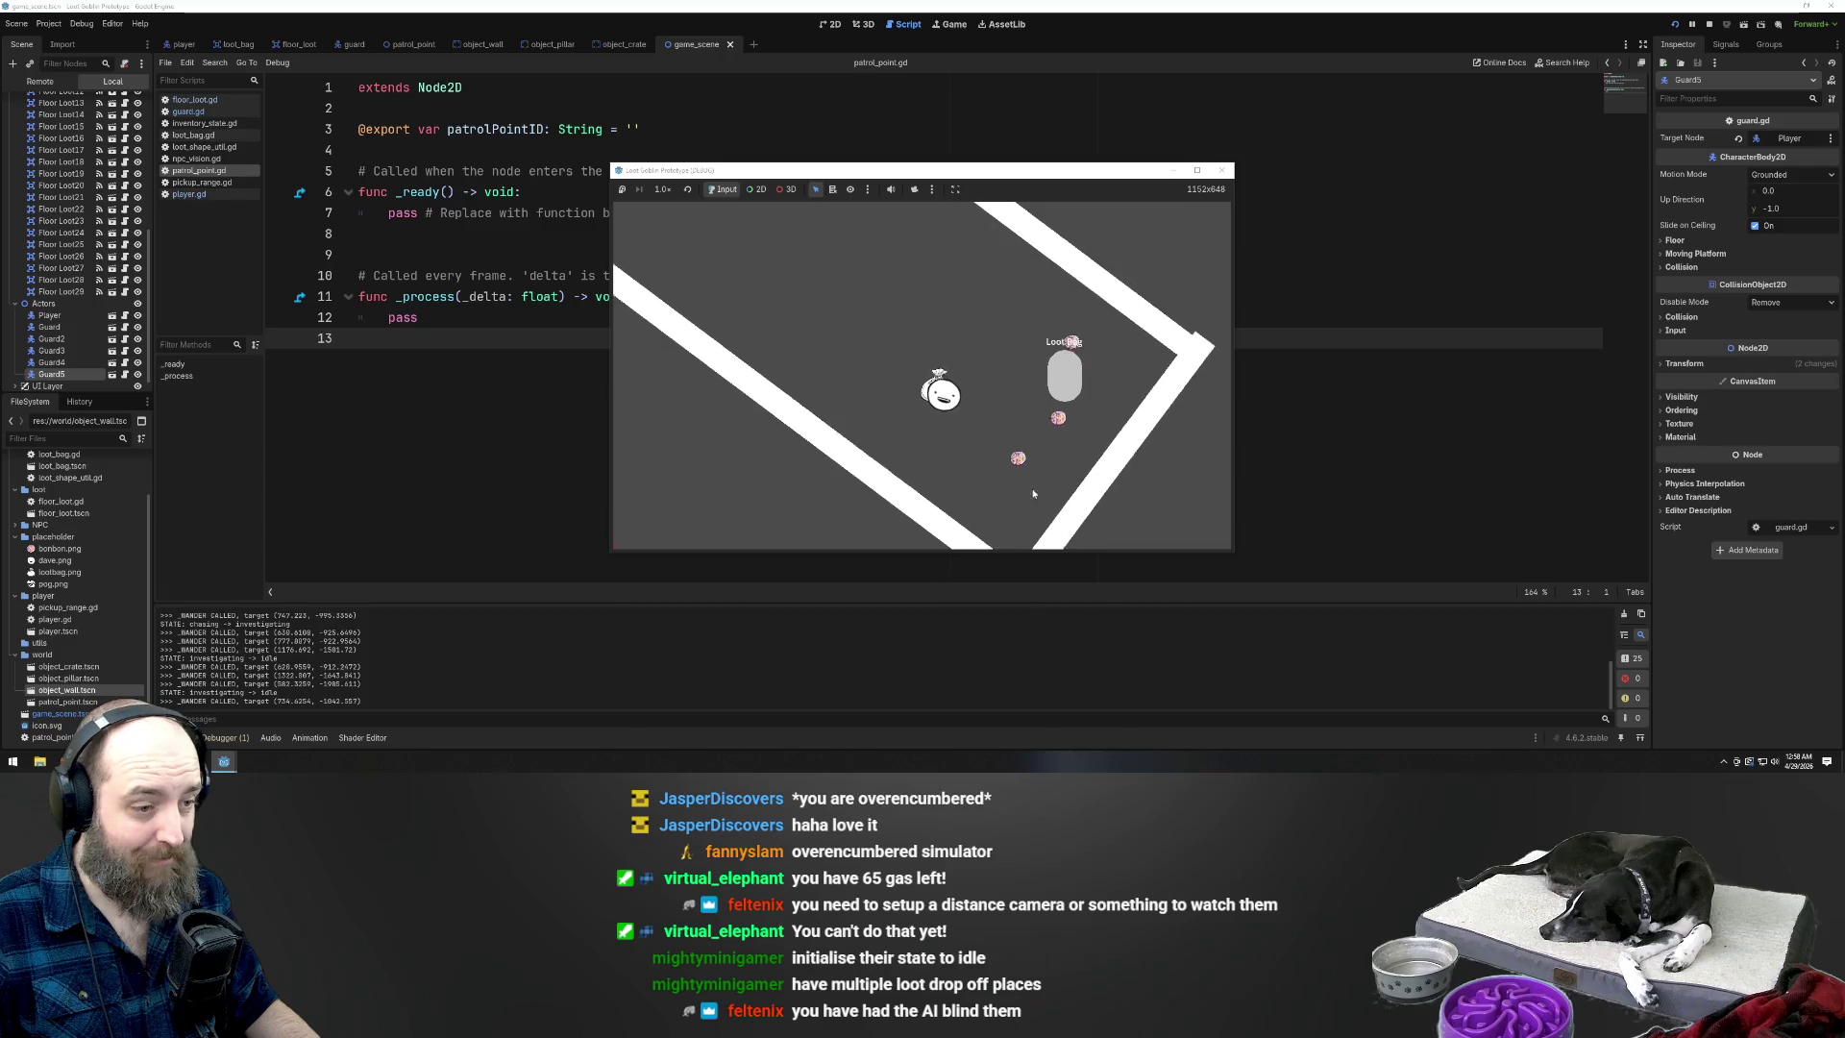
Throw a pink loot item at the wall, collect loot, and move away from the guard
left_click(1050, 388)
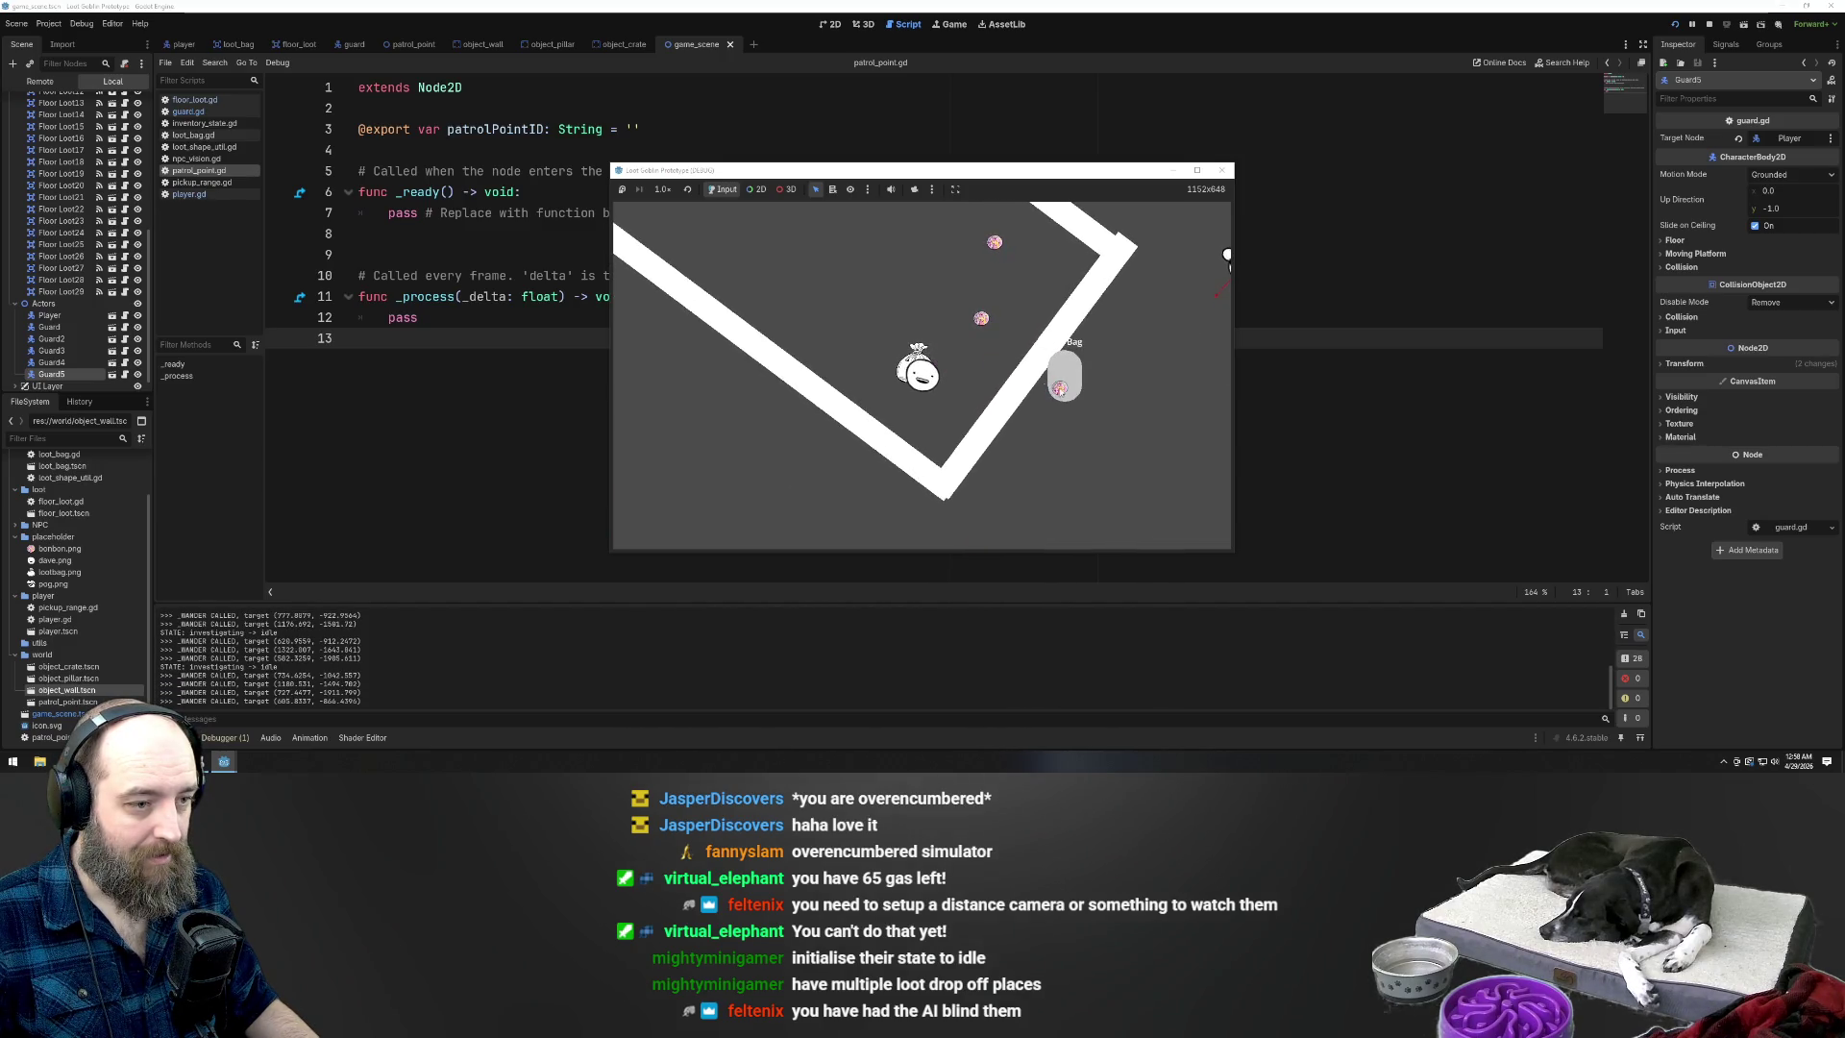
key("w")
key("d")
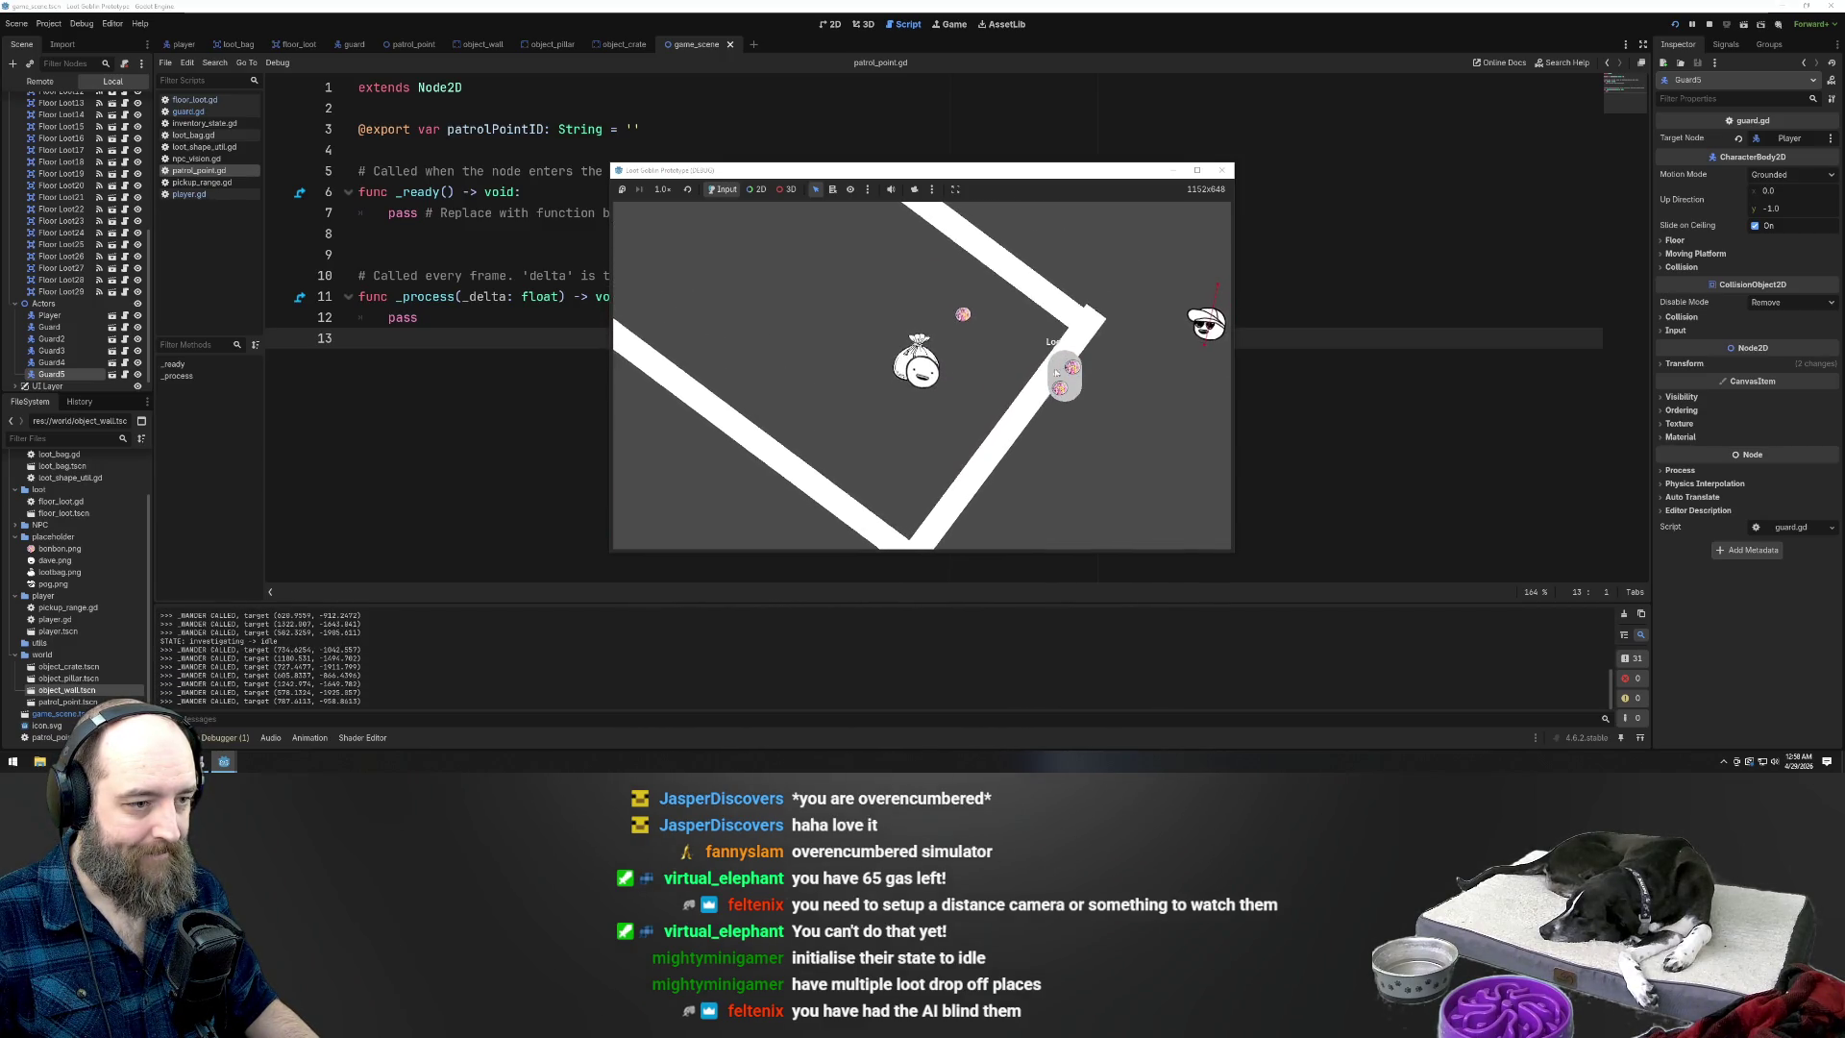
key("w")
key("a")
key("w")
key("a")
key("w")
key("d")
key("w")
key("d")
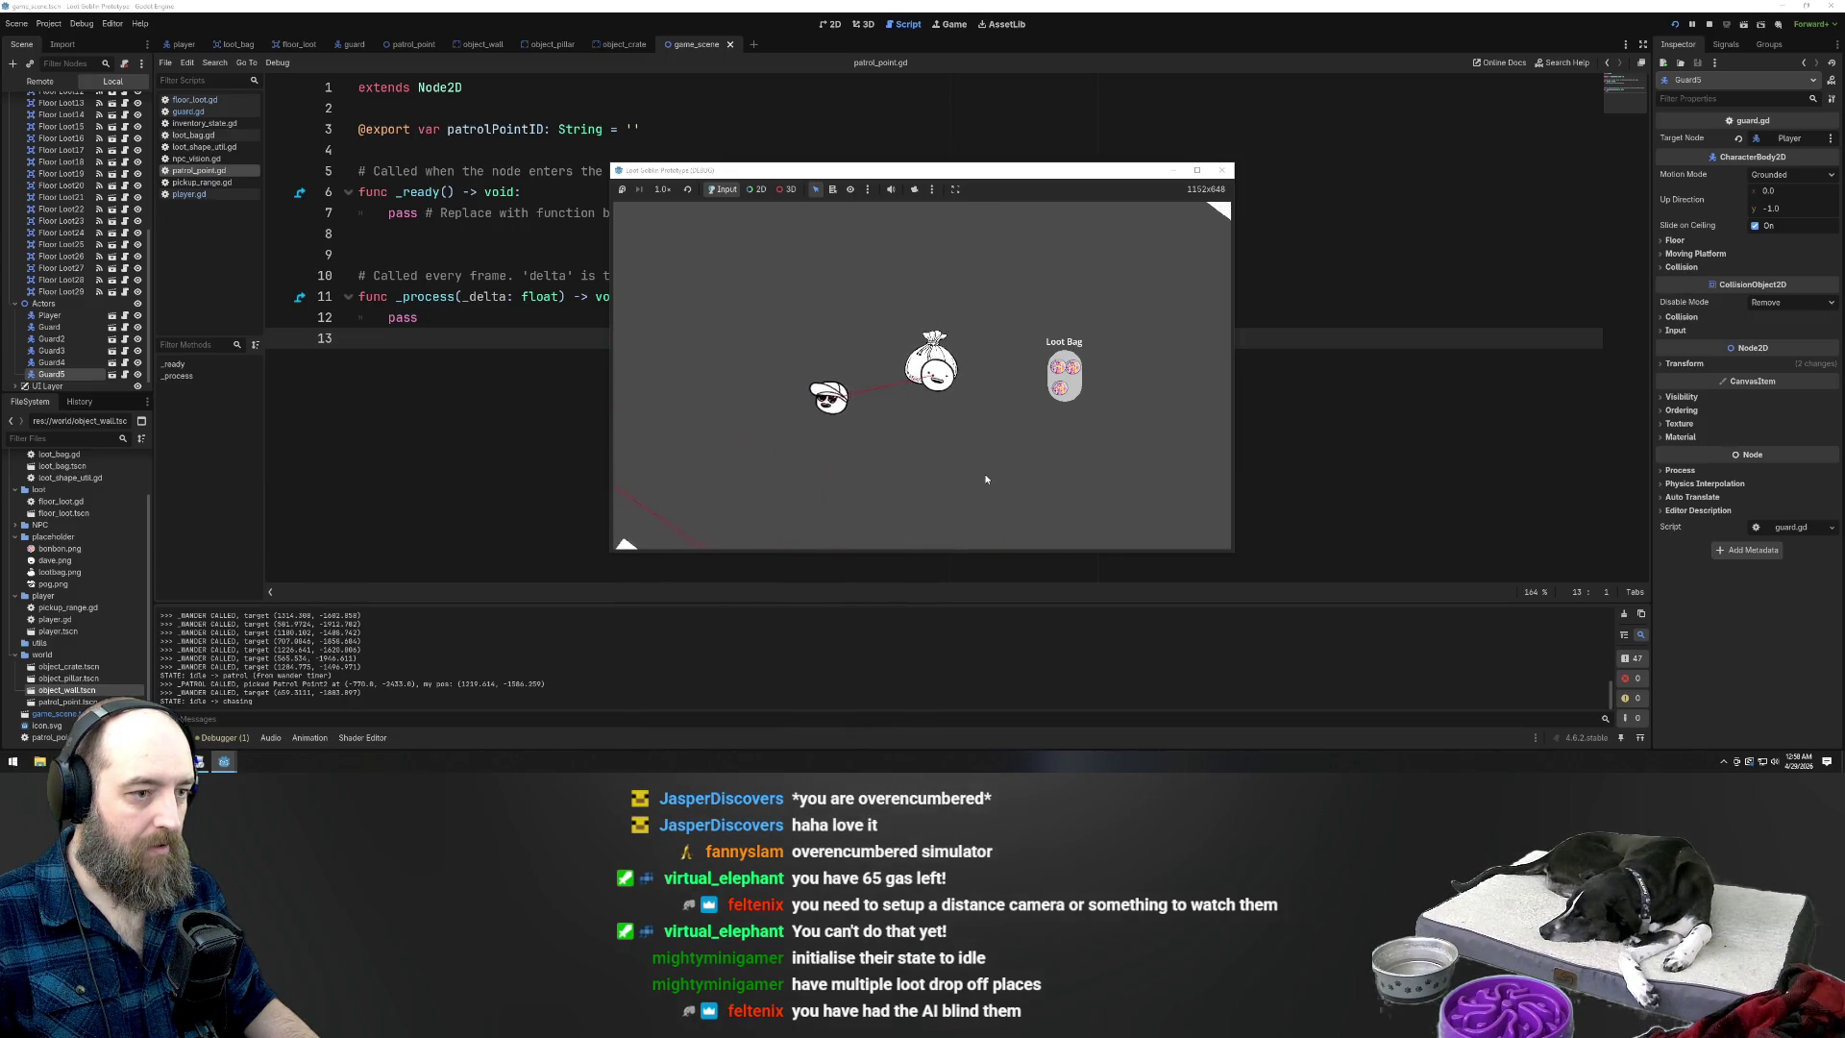
Steer the player up, then down and right across the level while guards investigate
key("d")
key("w")
key("w")
key("d")
key("s")
key("s")
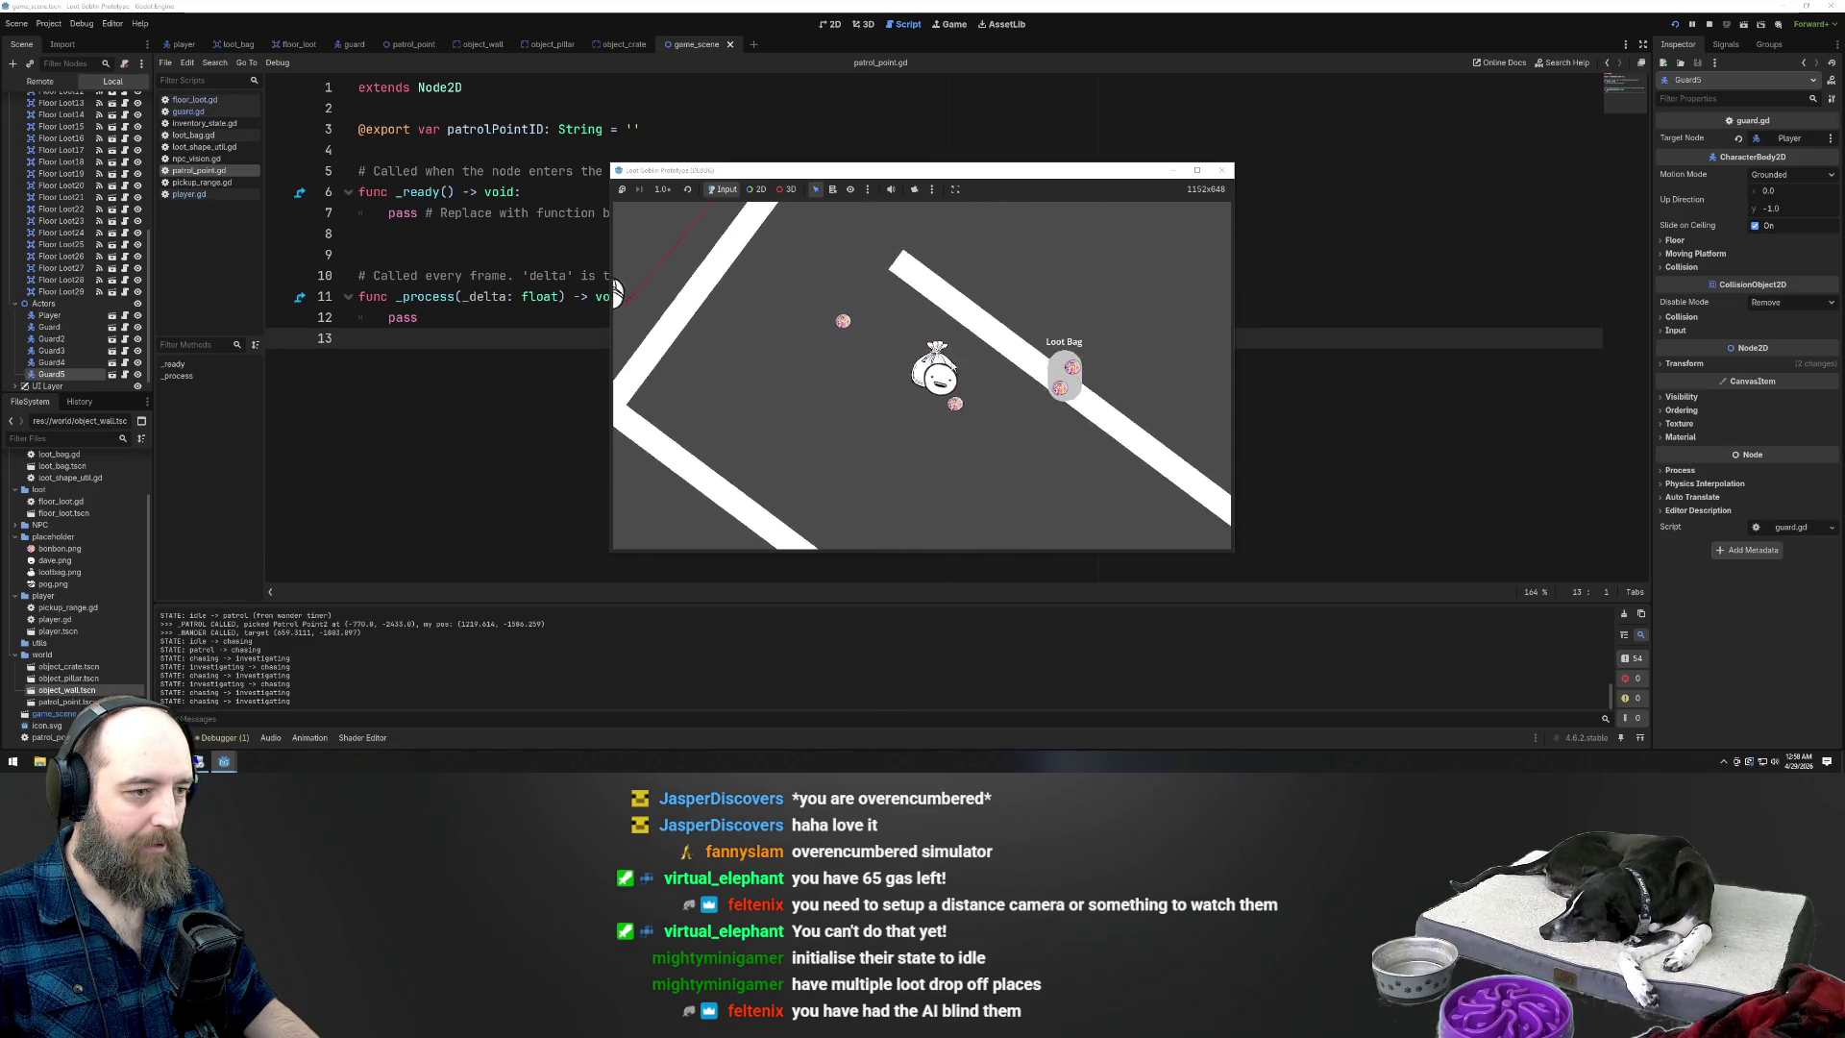
key("s")
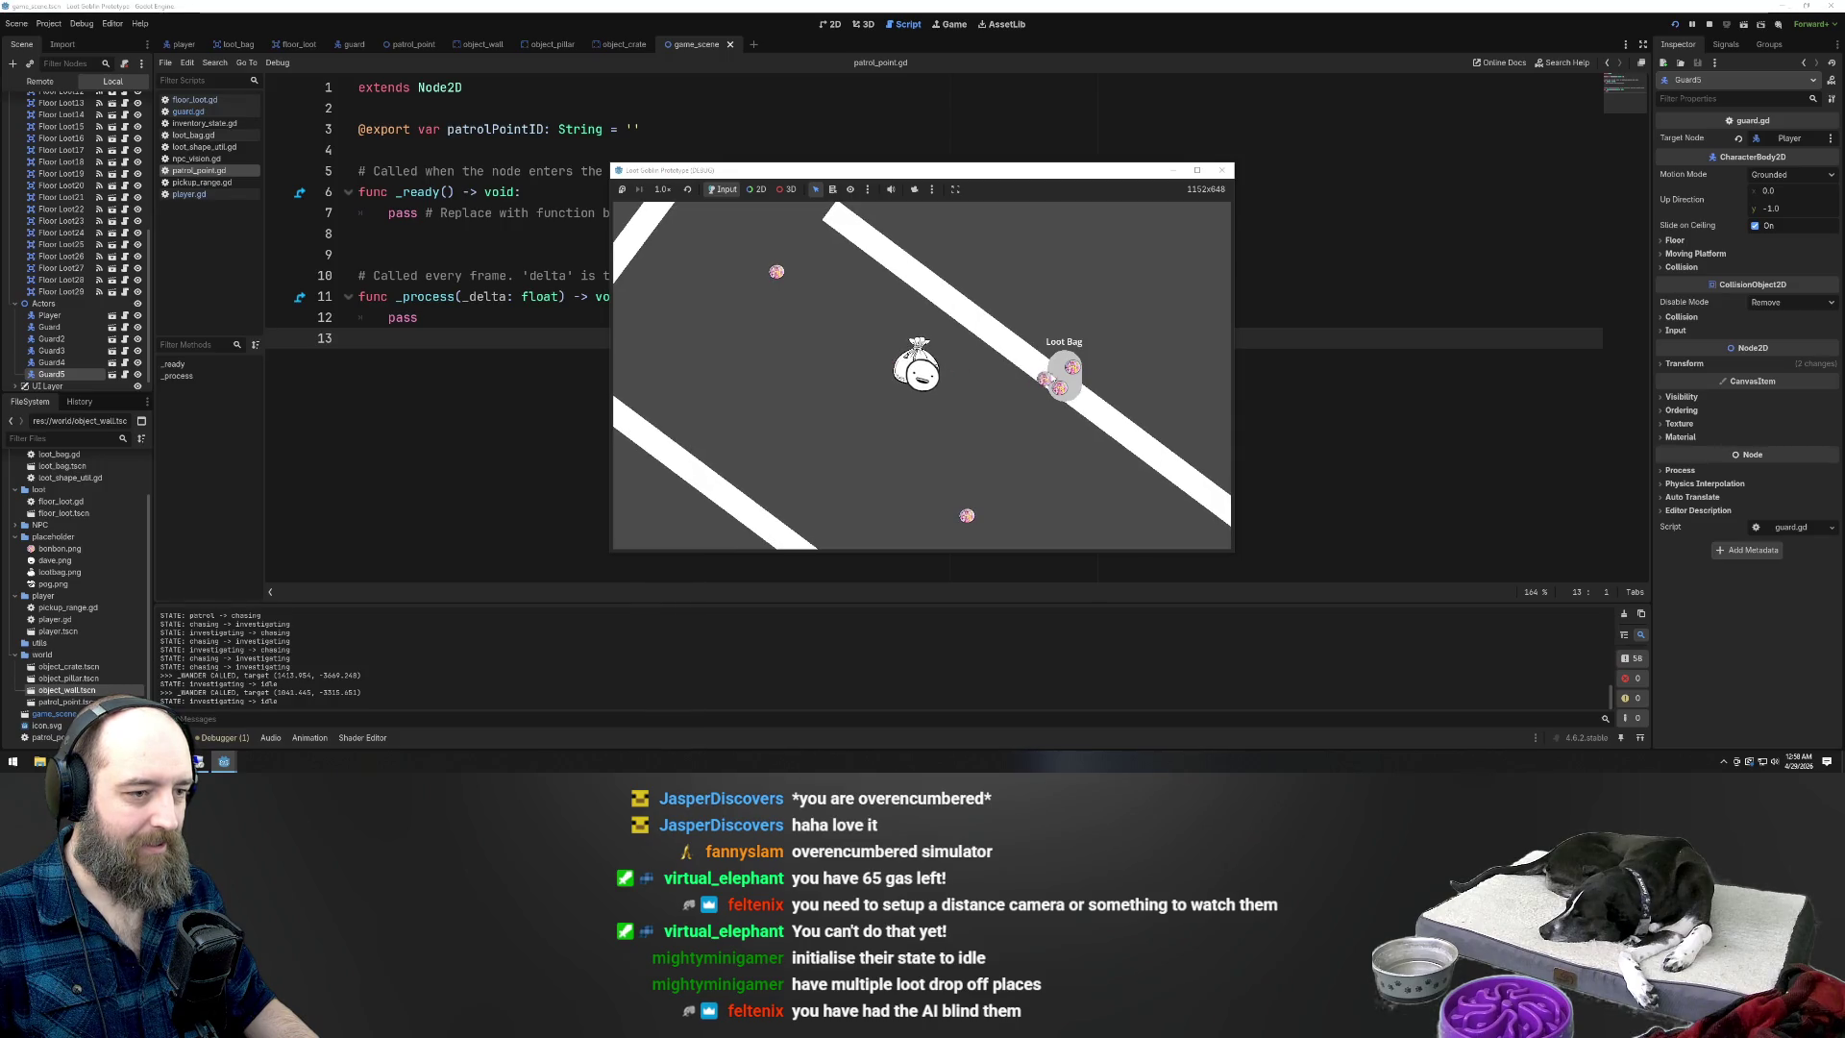
key("s")
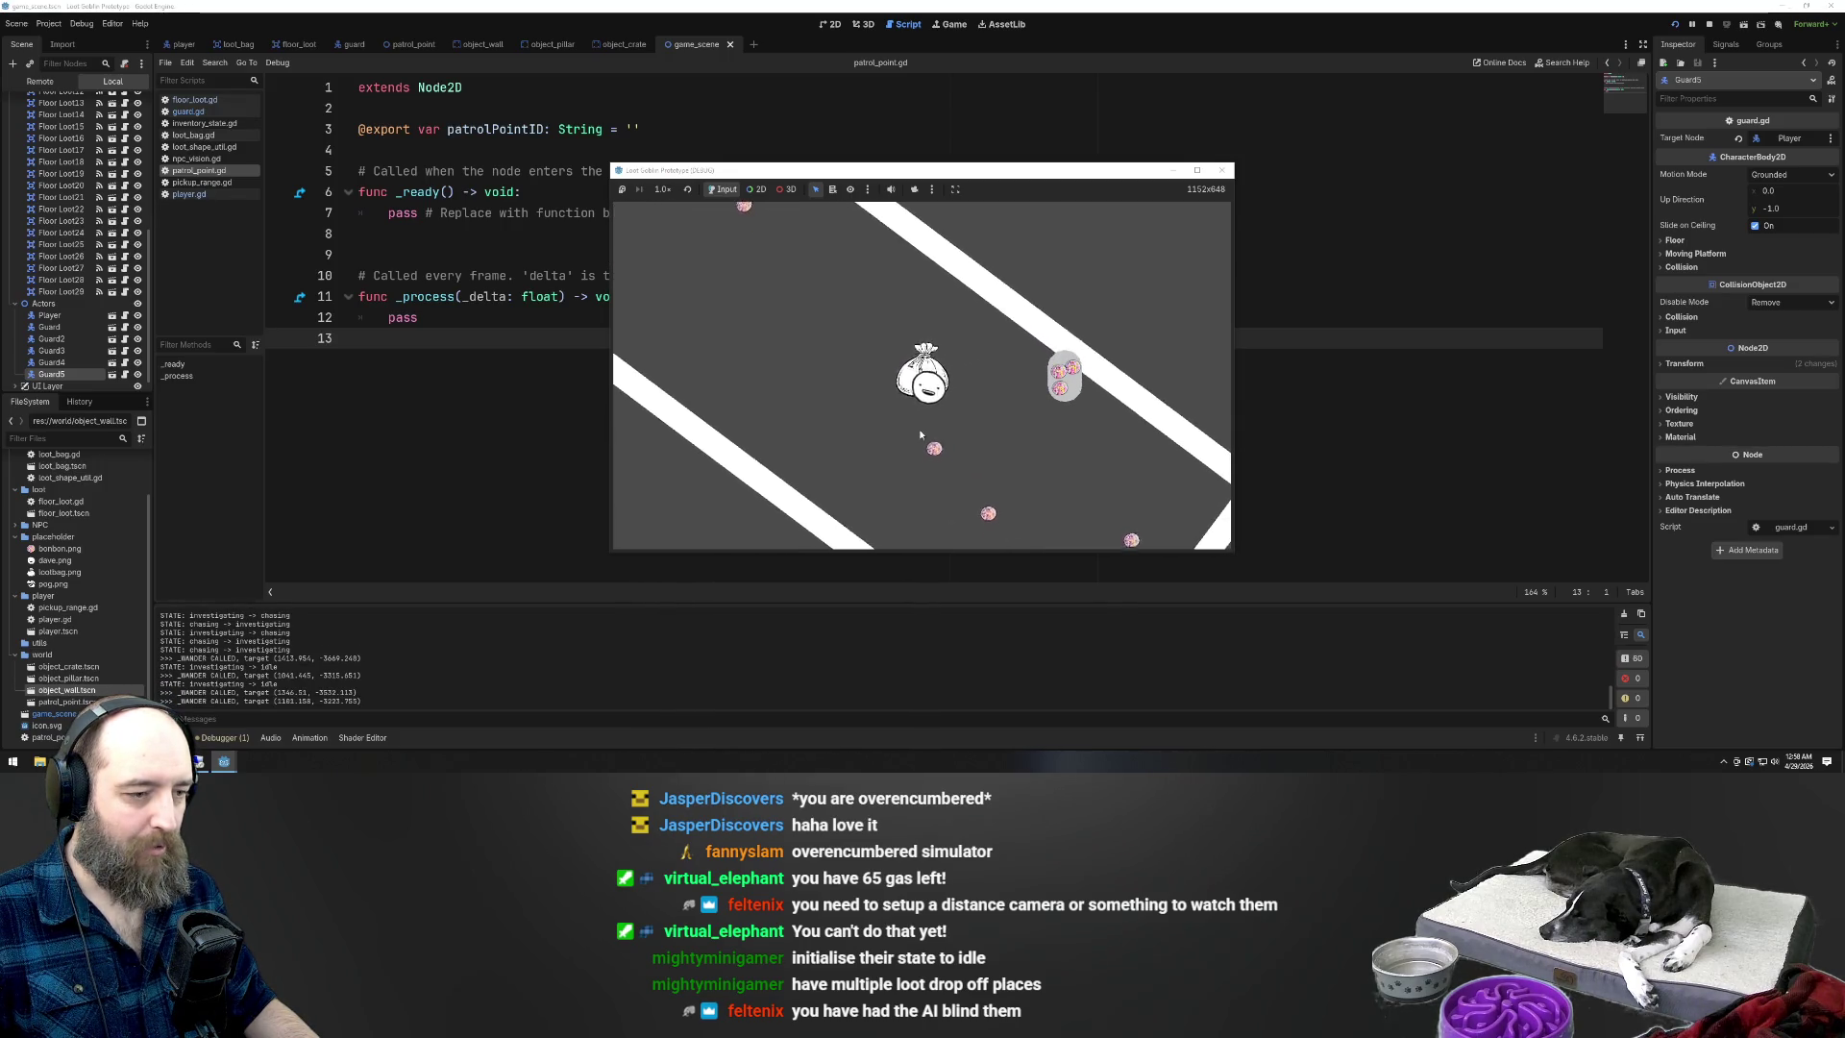
key("s")
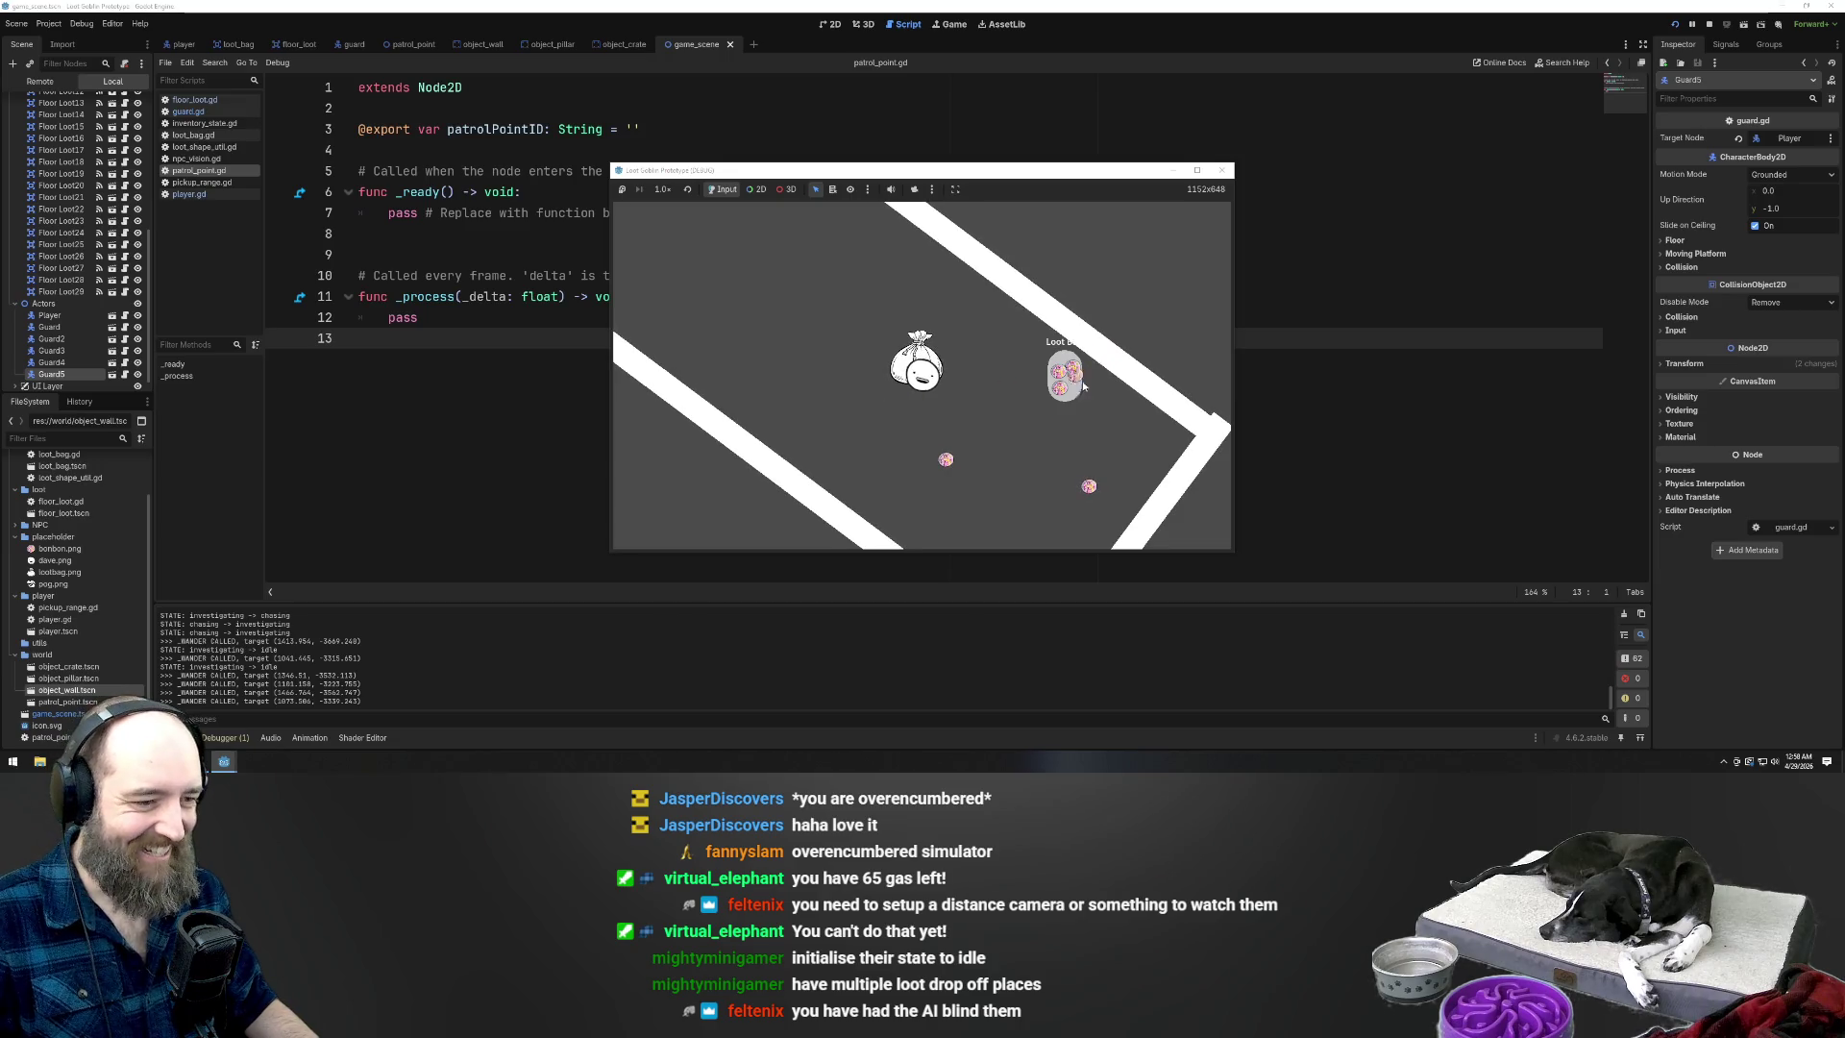
key("s")
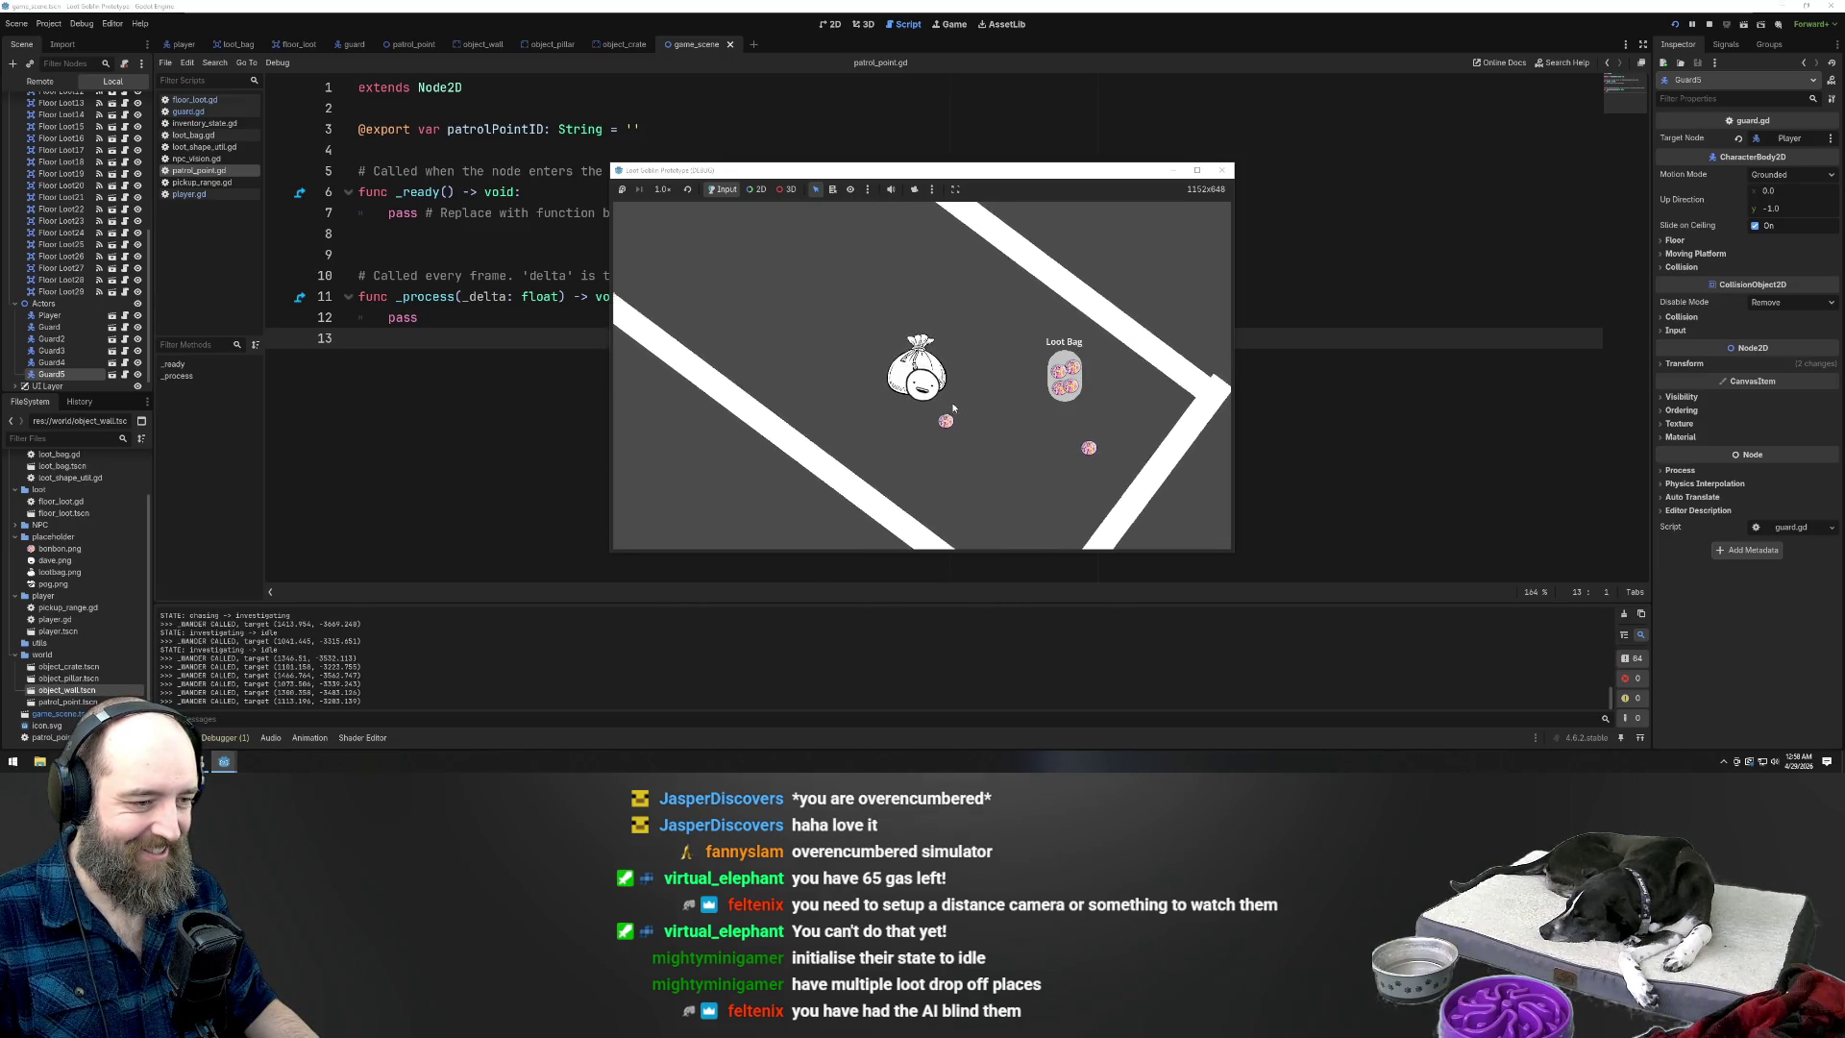
key("d")
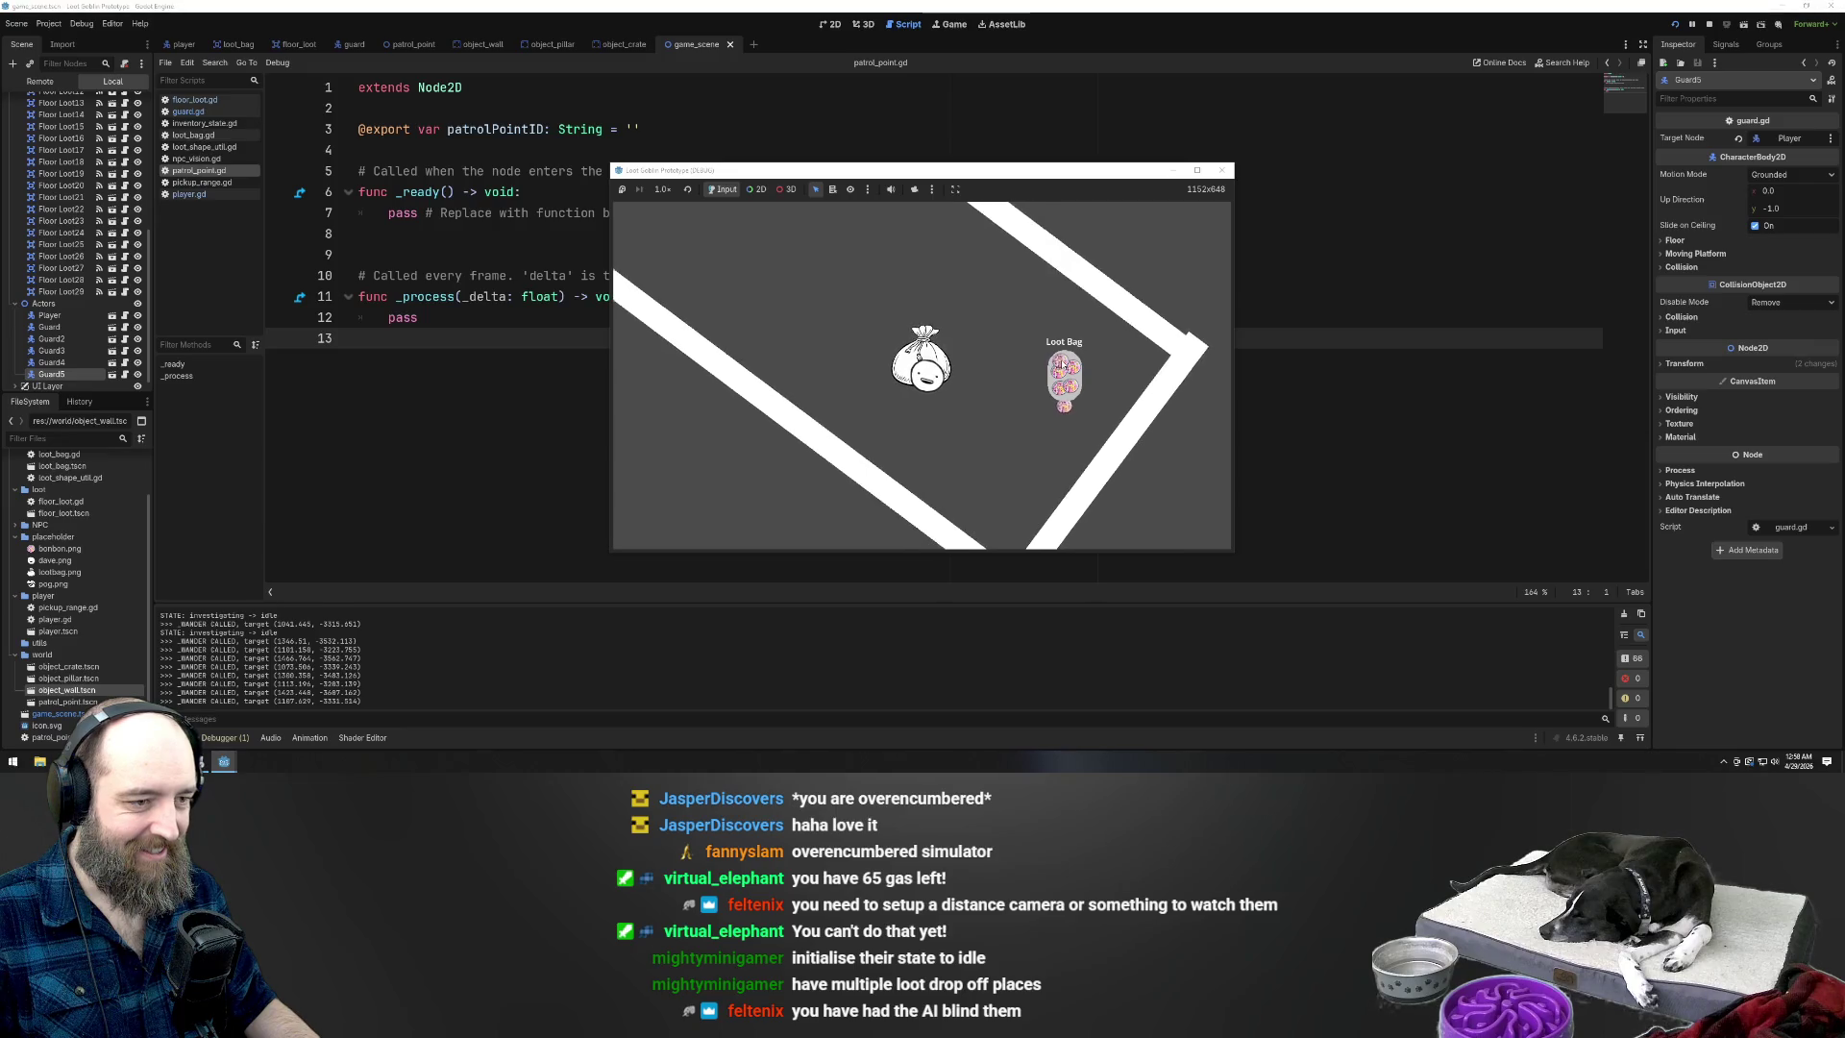
key("d")
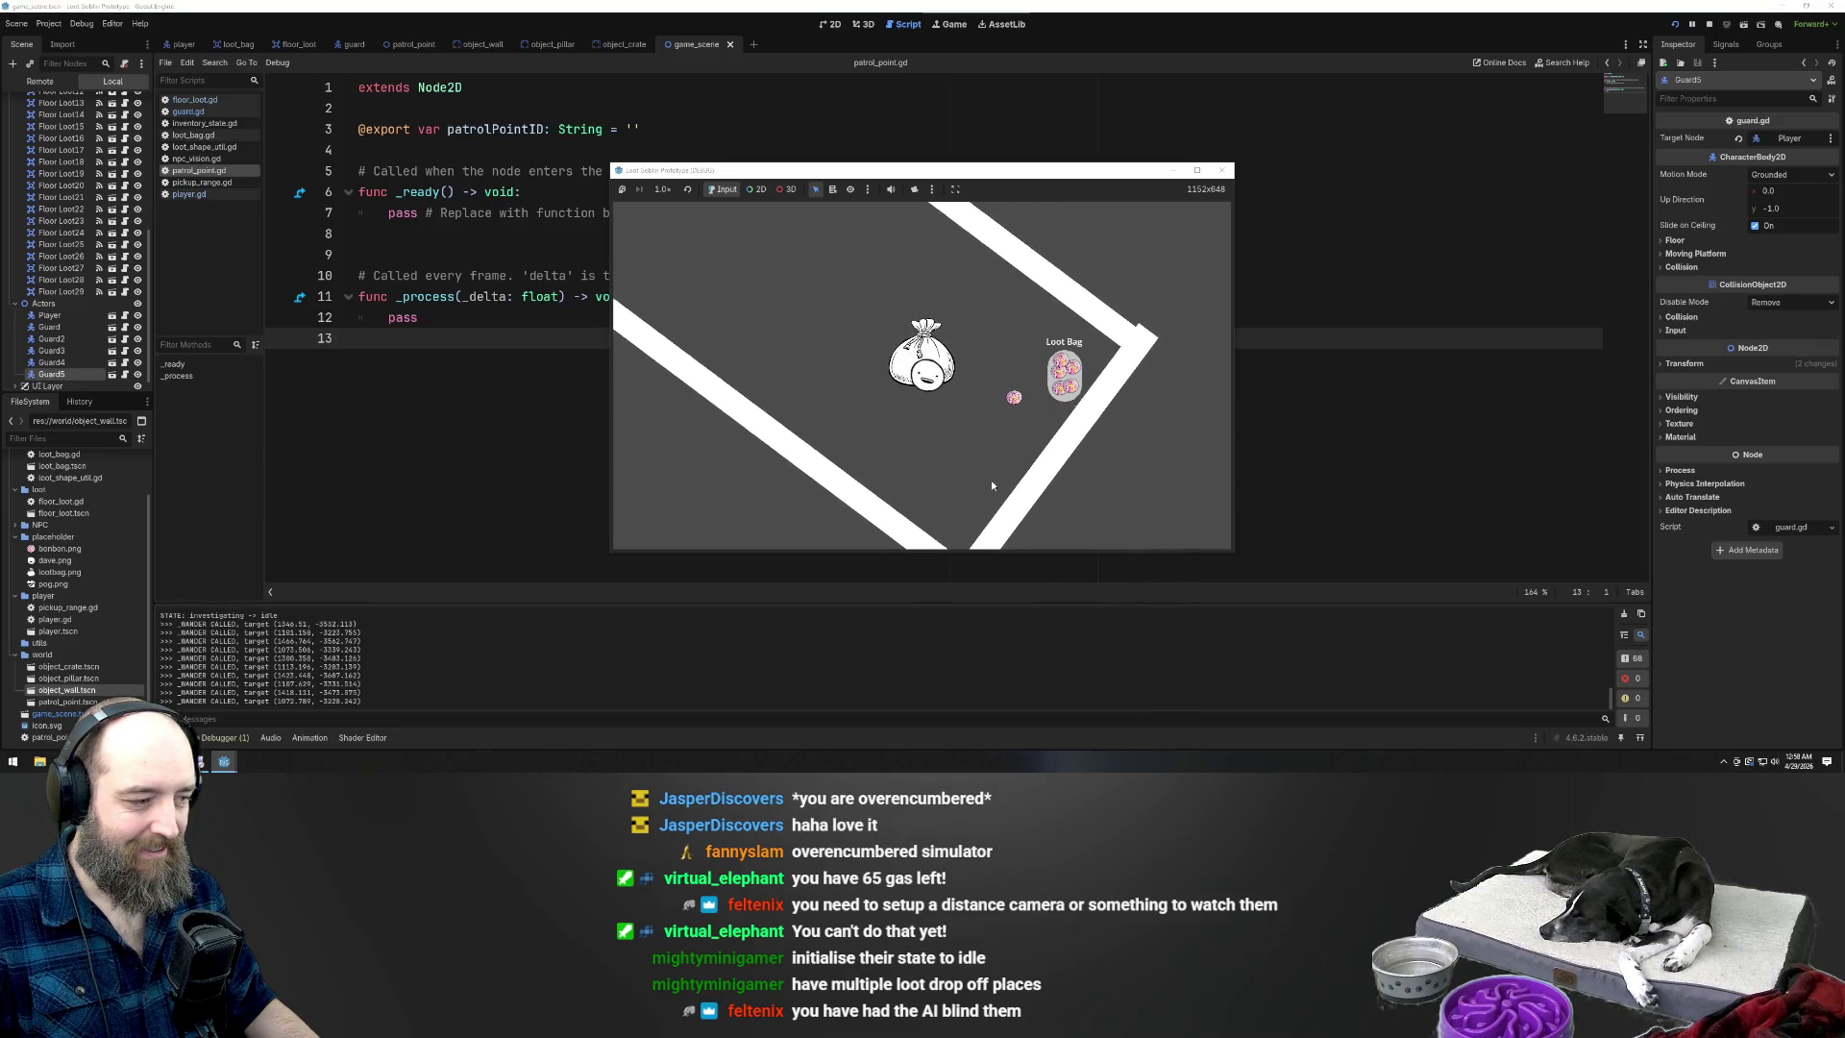
key("d")
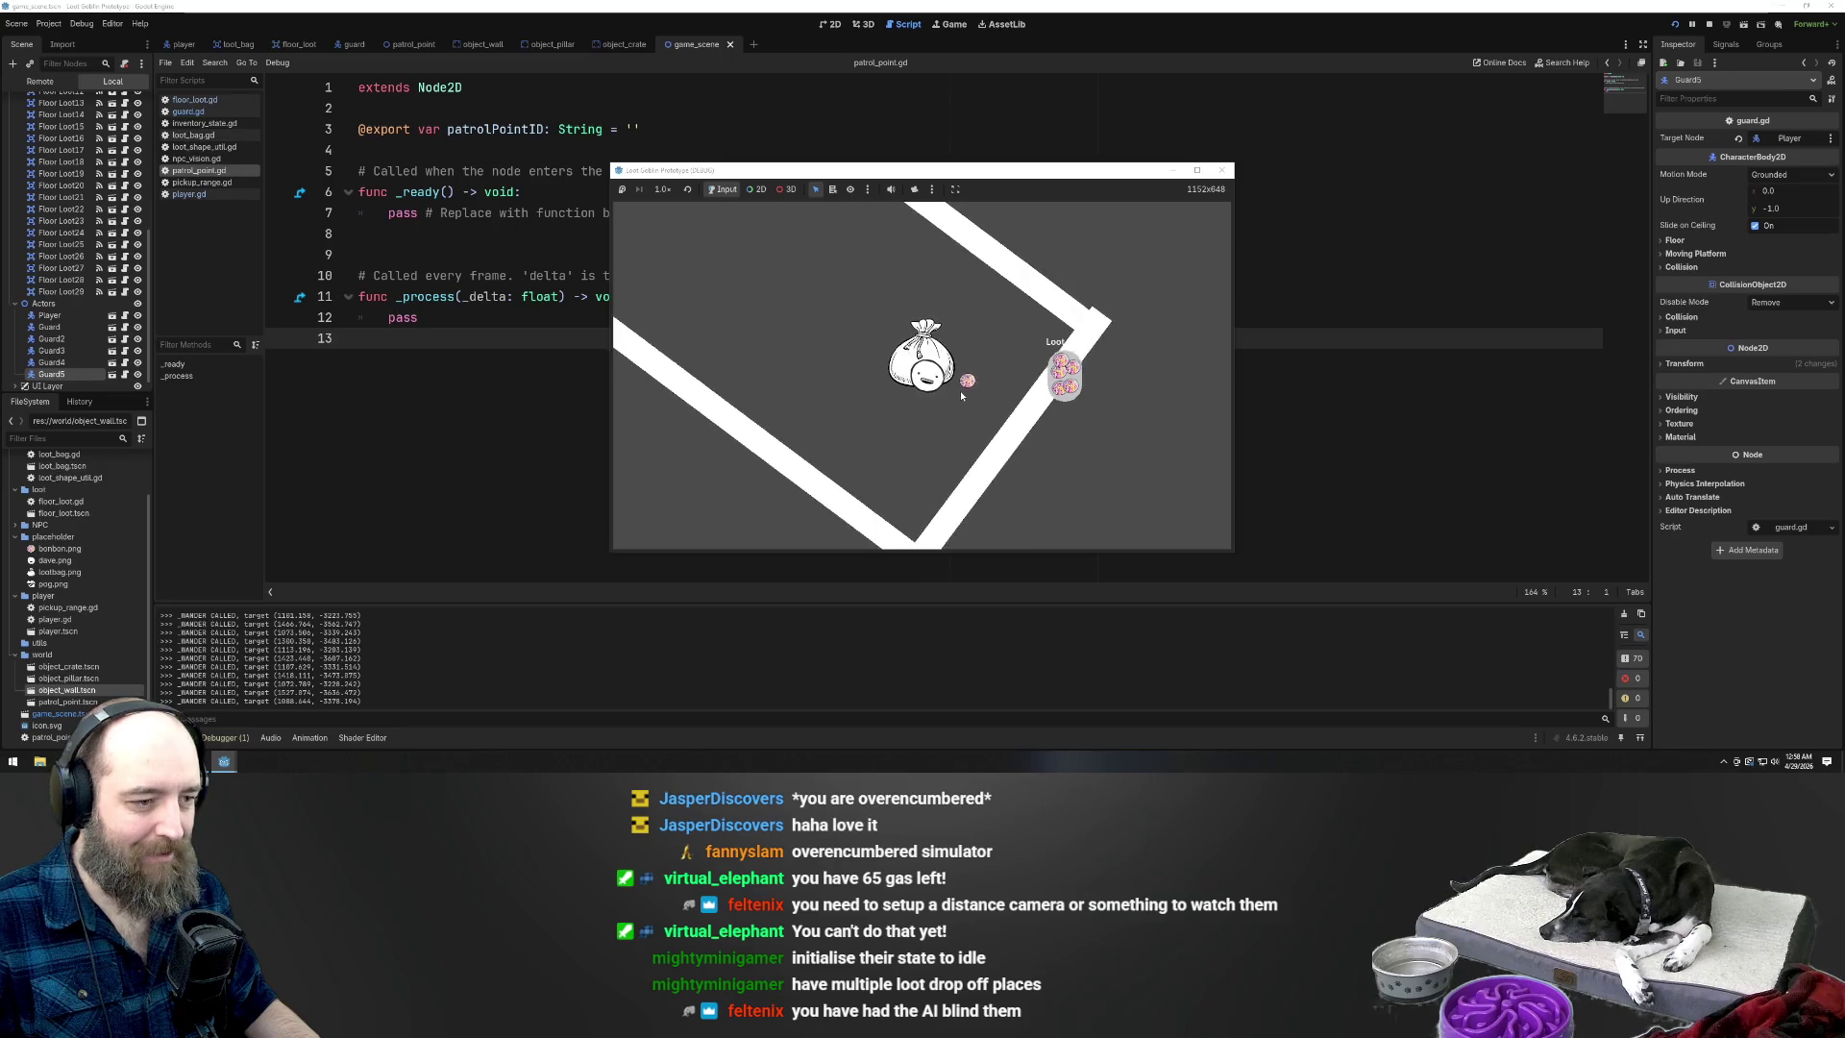